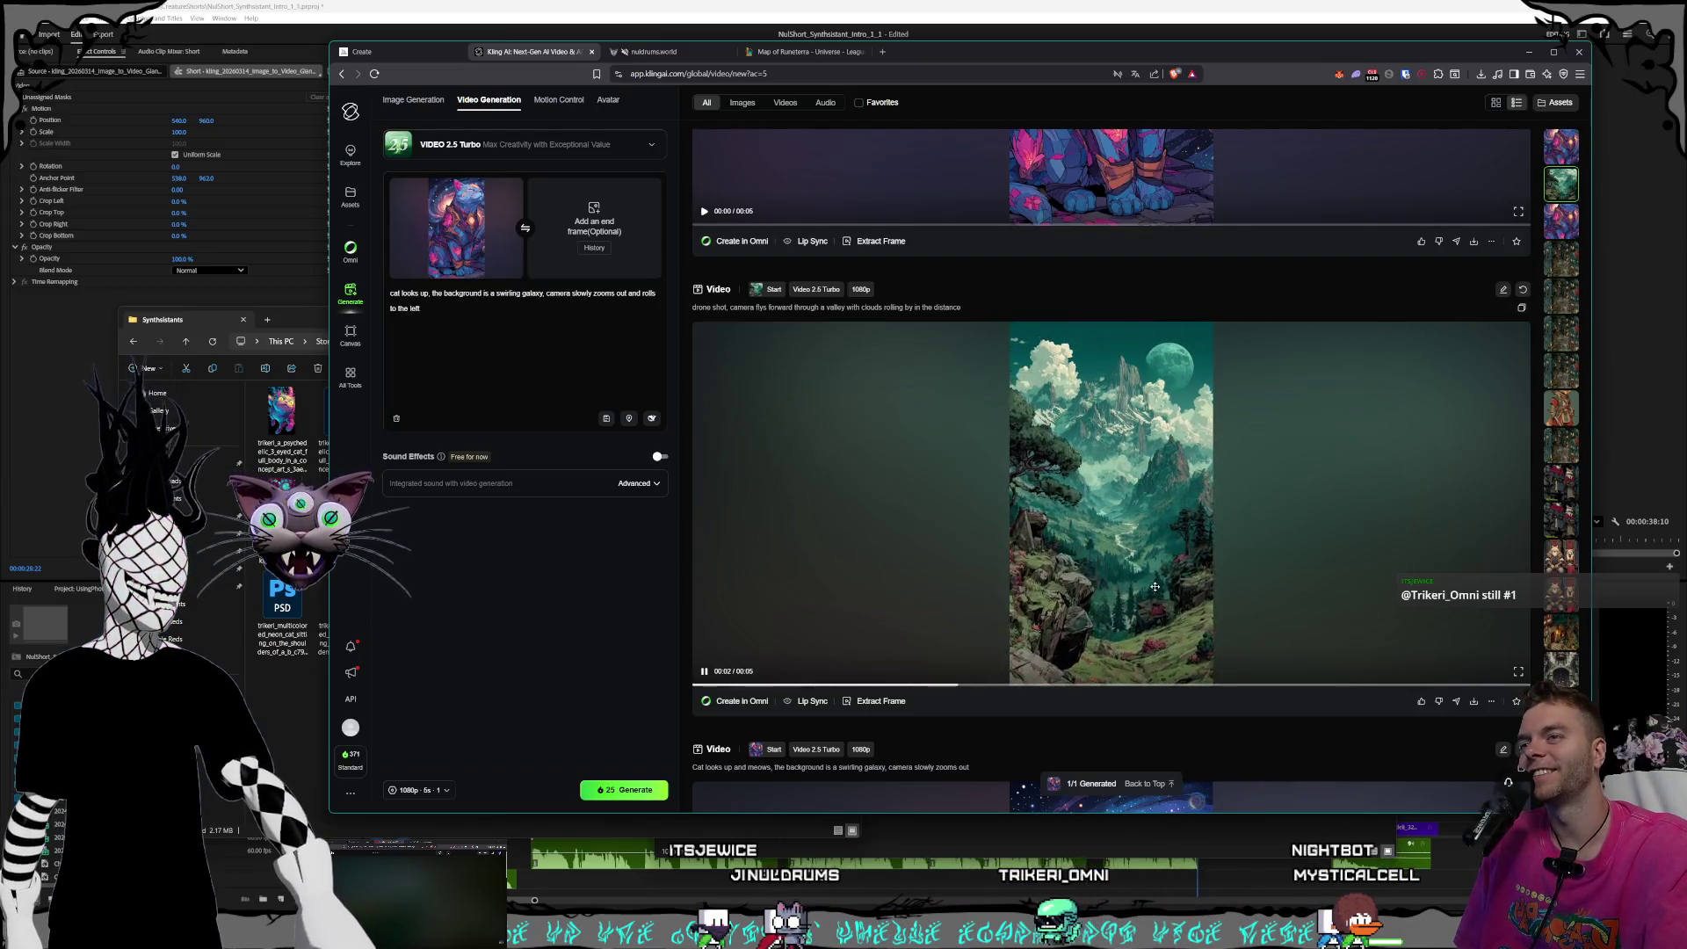
- Play the generated galaxy-cat video in the Kling AI feed and reveal its download options
scroll(1151, 606, "up", 3)
mouse_move(1112, 445)
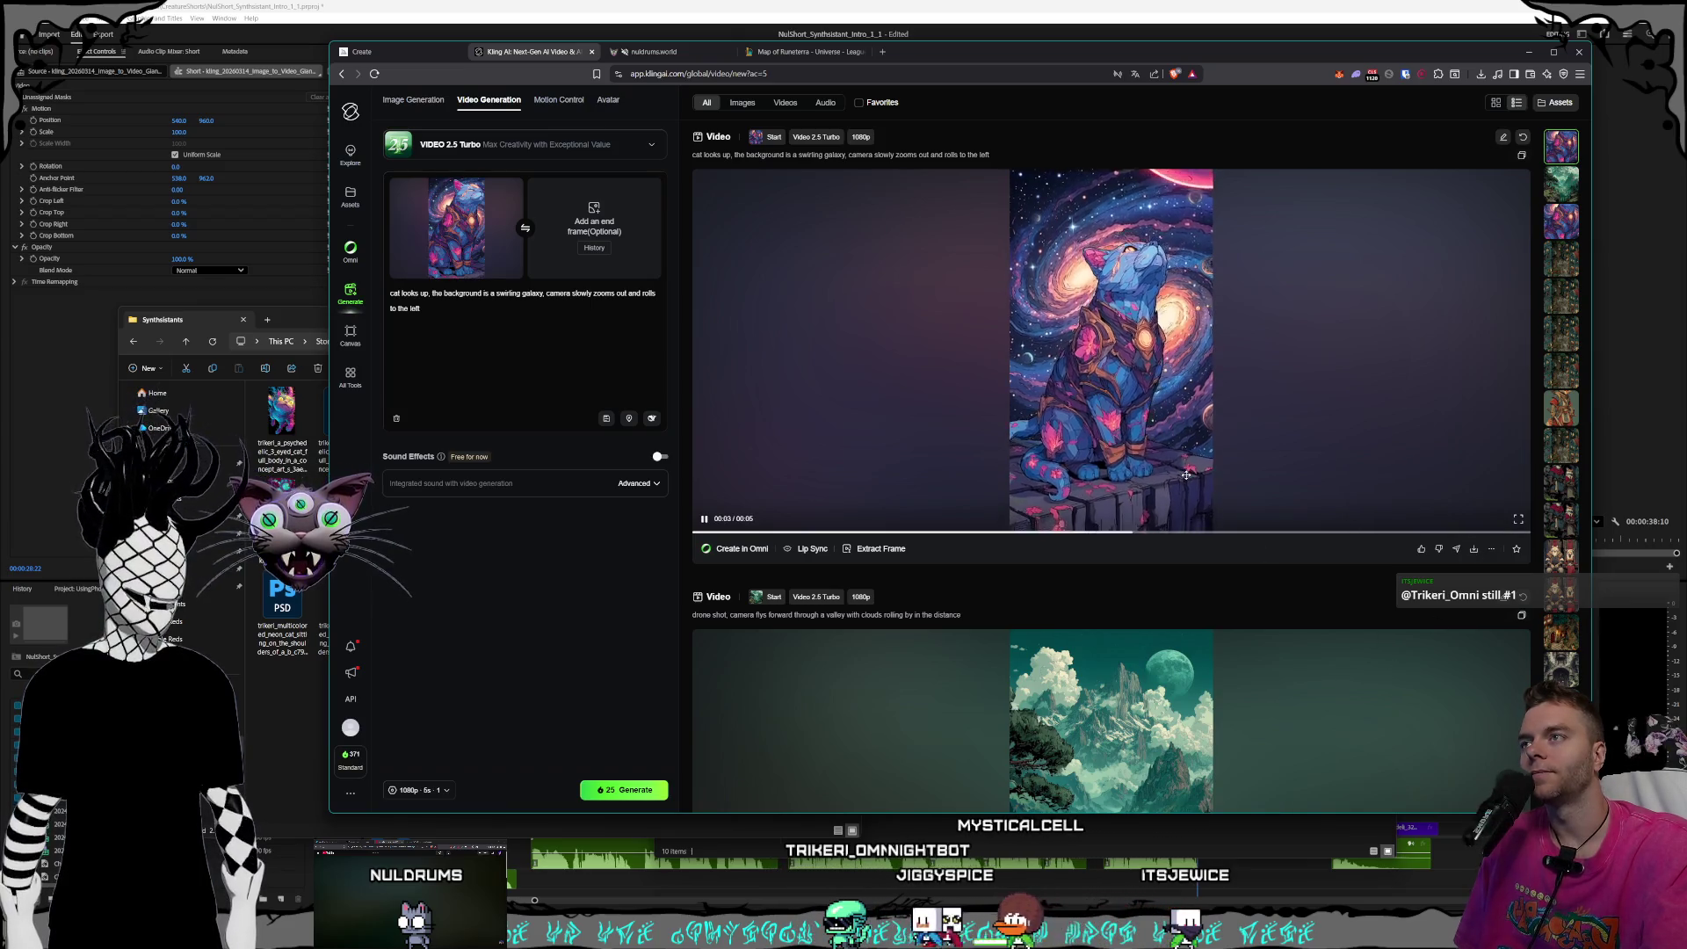
left_click(1473, 549)
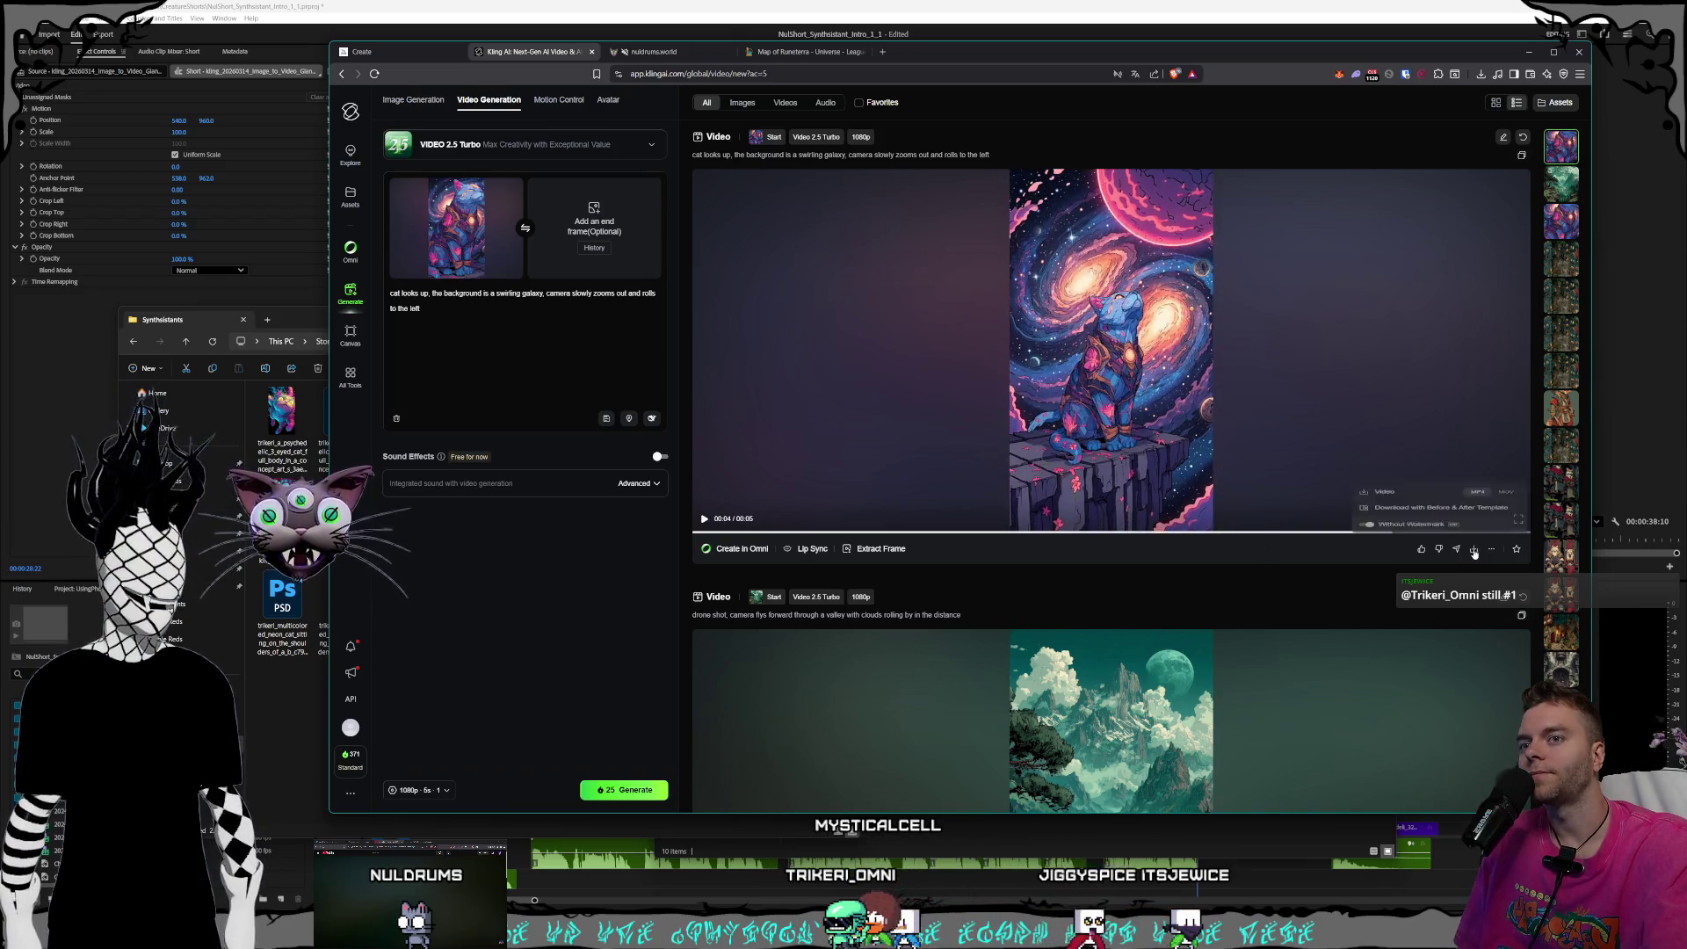
- Start the galaxy-cat video download and browse the save dialog to Storage1 (D:) > Videos > Nuldrums
left_click(1441, 488)
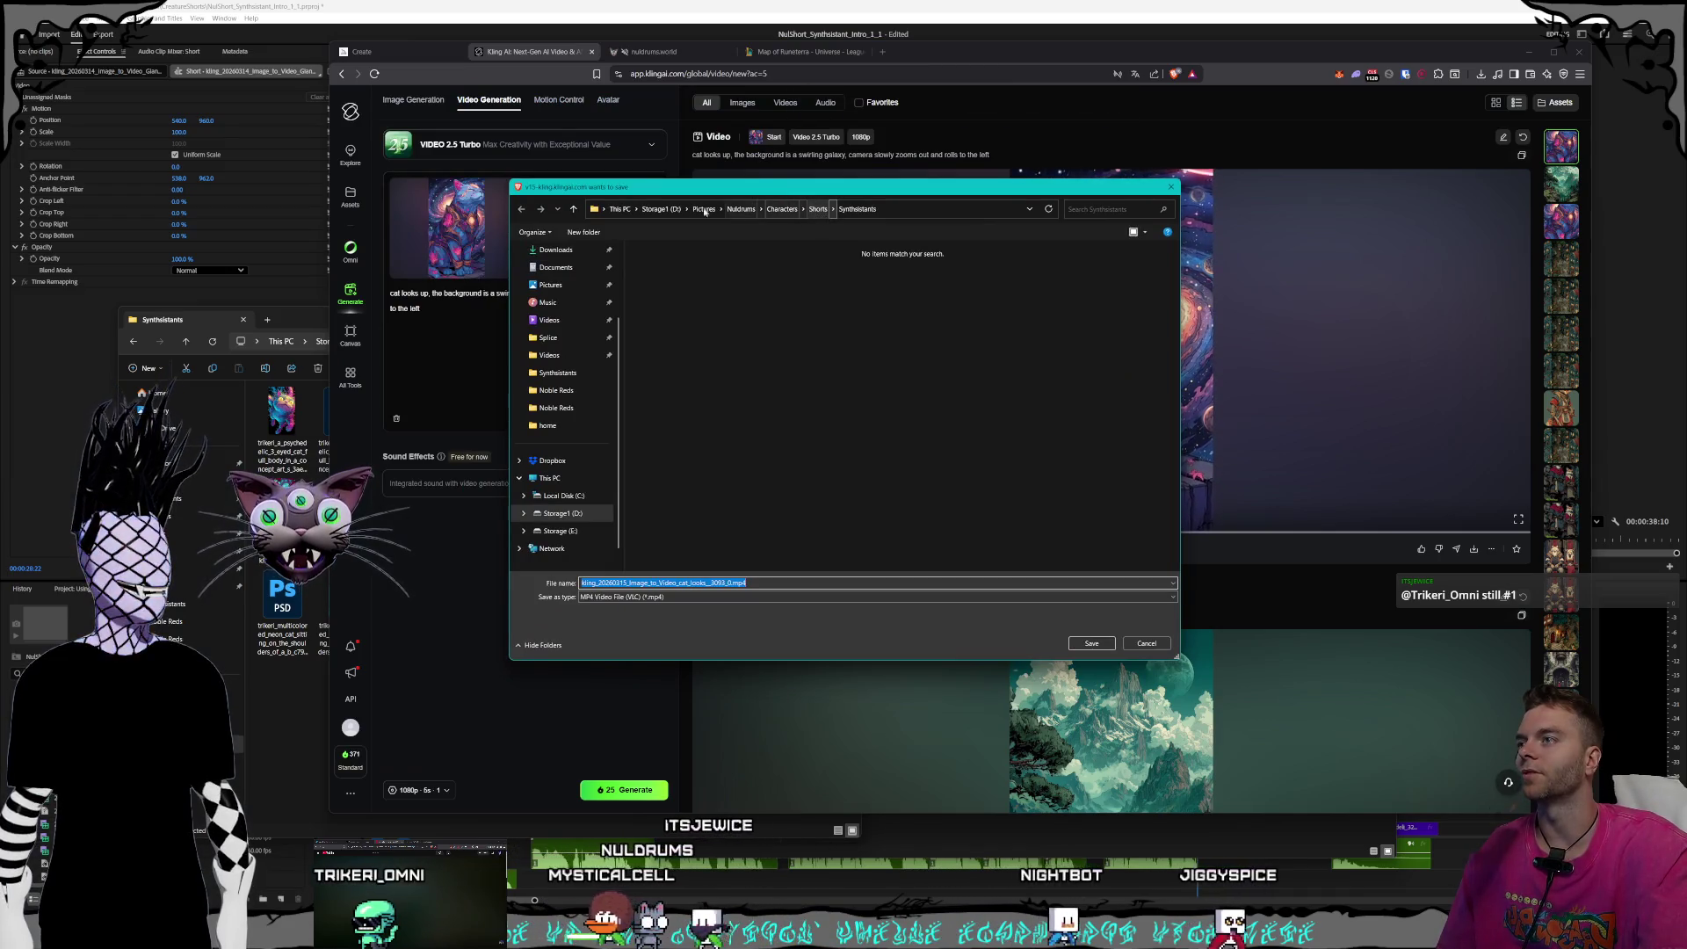
left_click(660, 210)
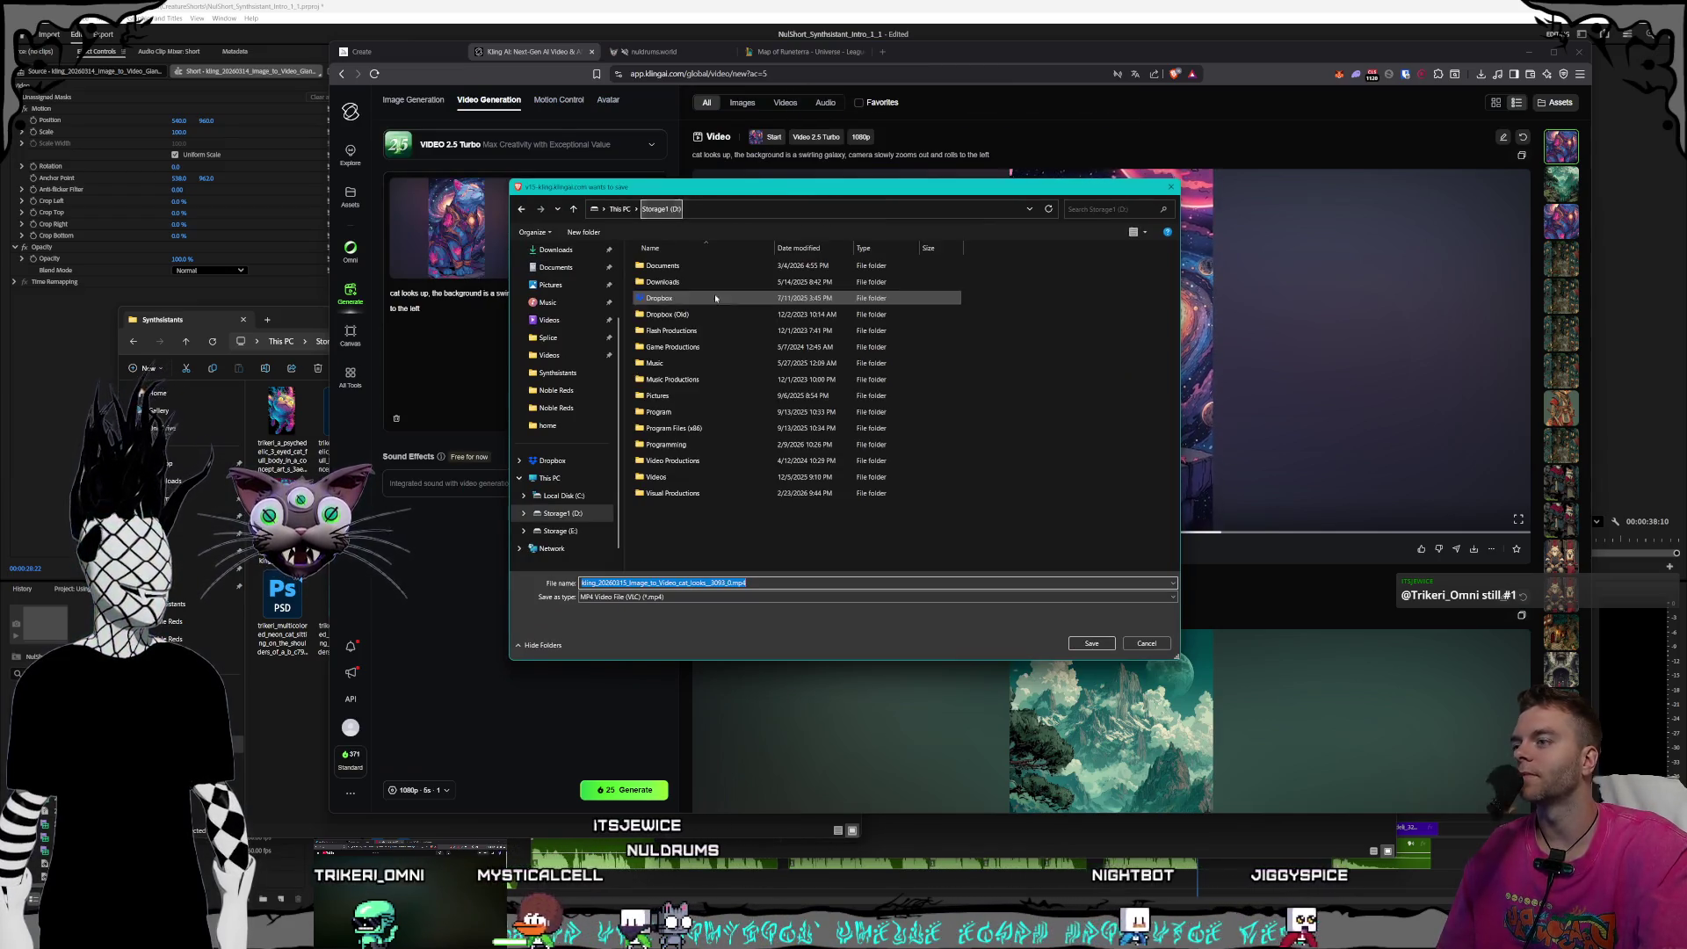
double_click(698, 479)
scroll(700, 445, "down", 3)
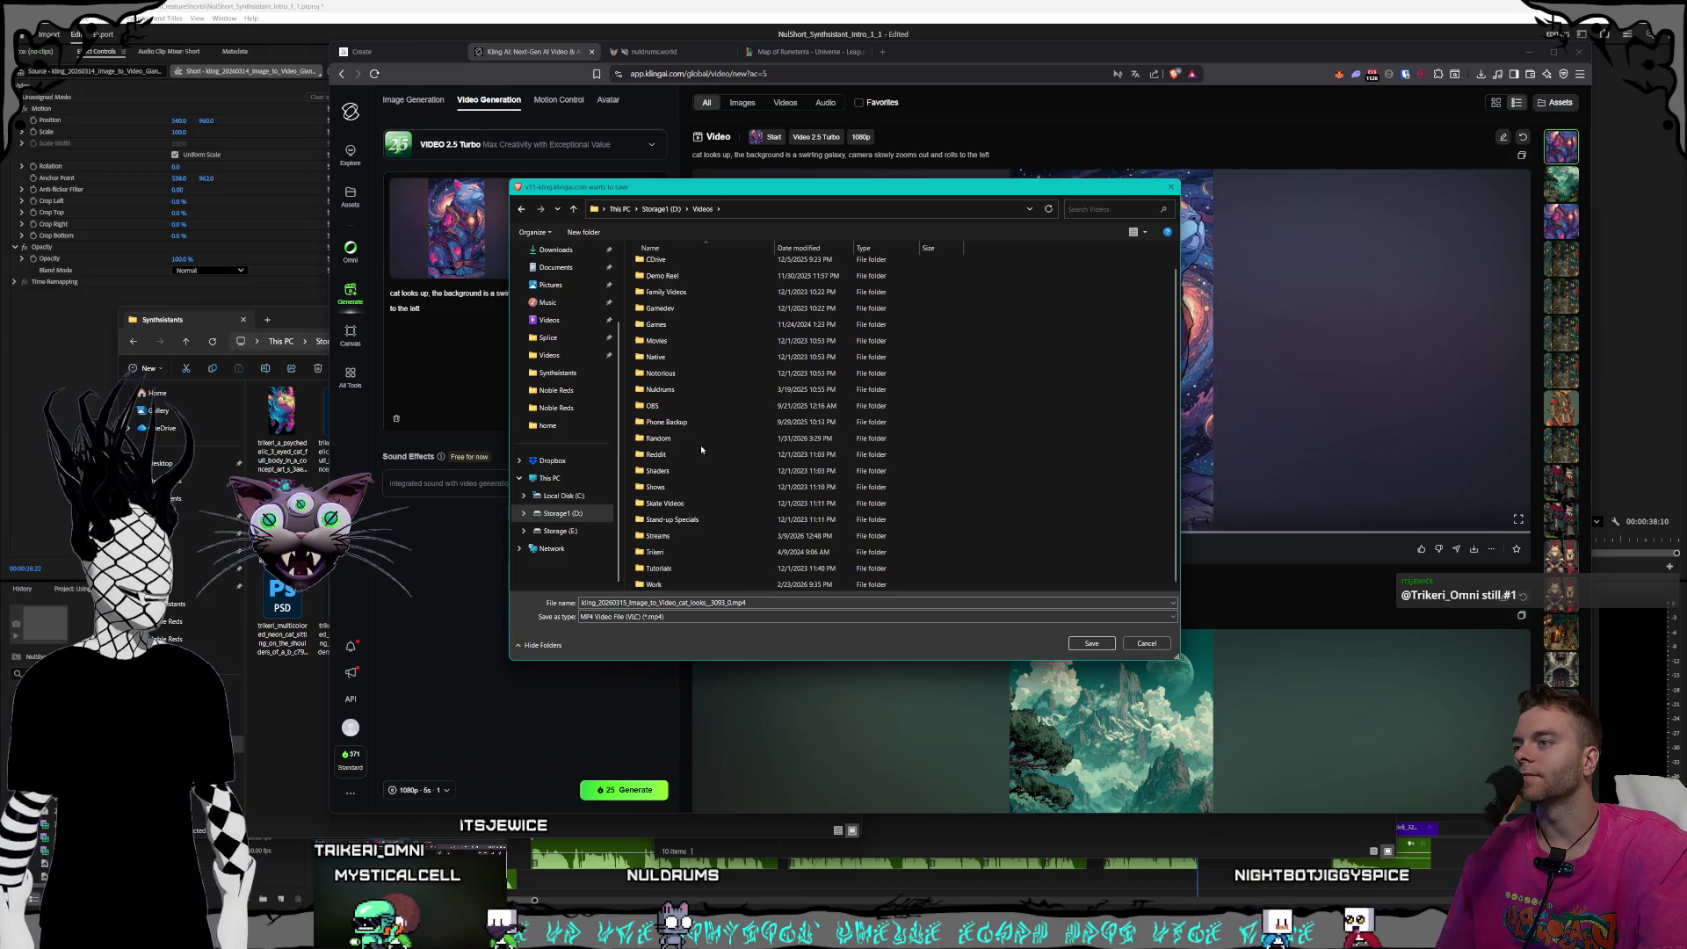
double_click(694, 389)
left_click(664, 335)
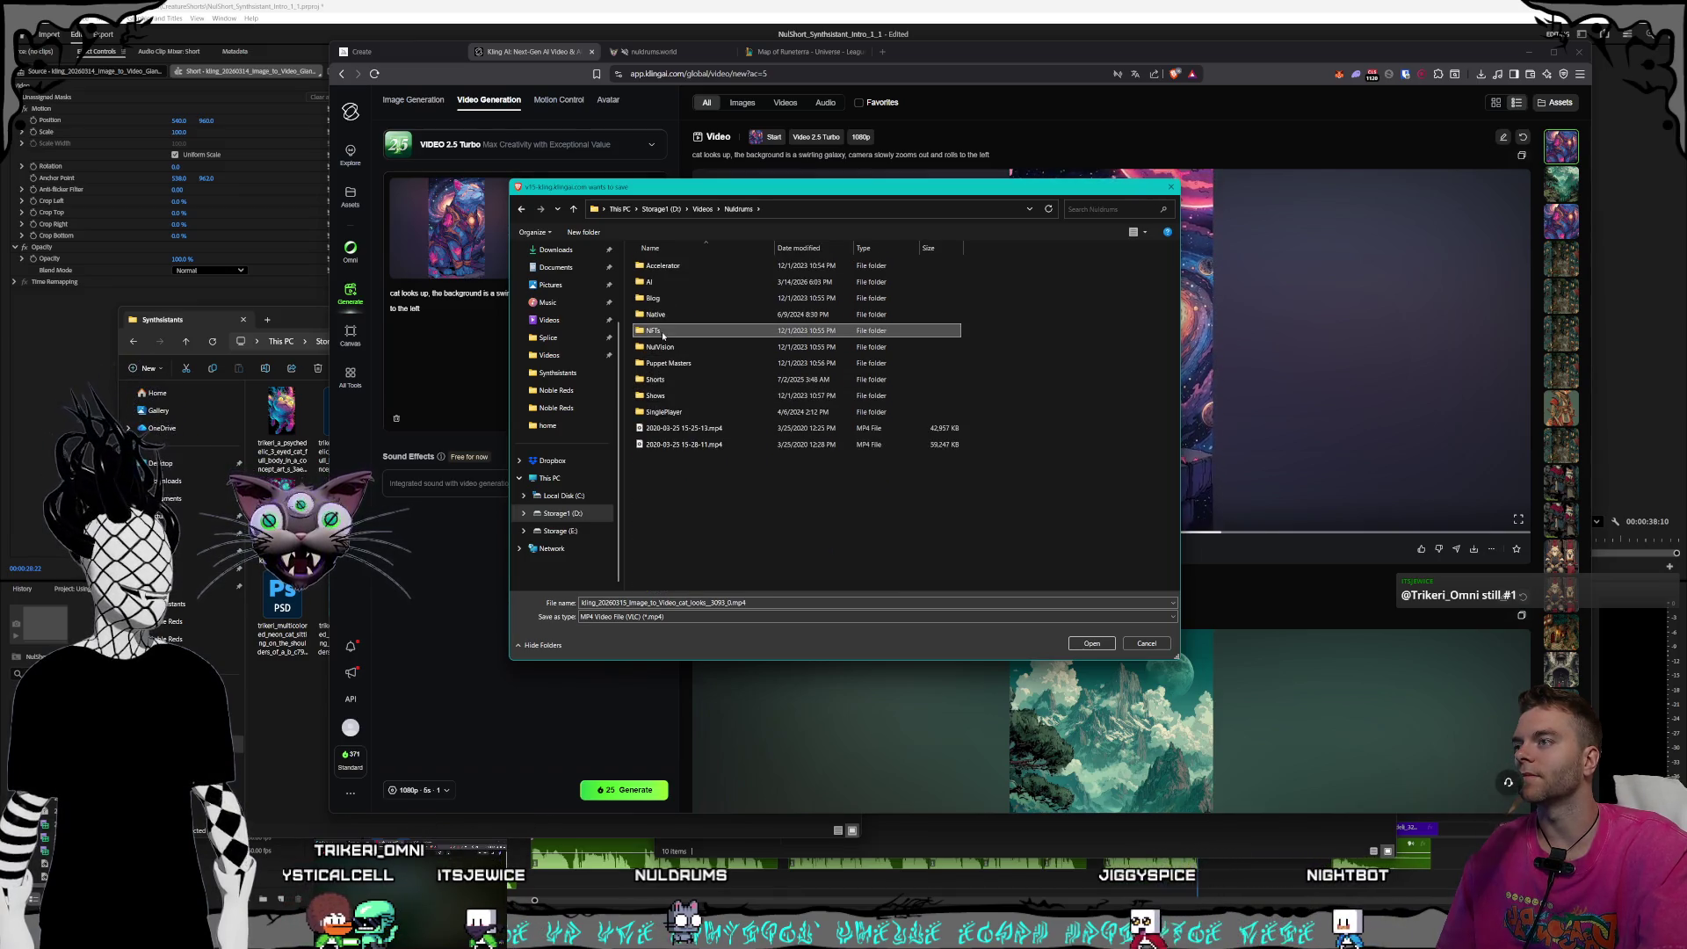
left_click(680, 314)
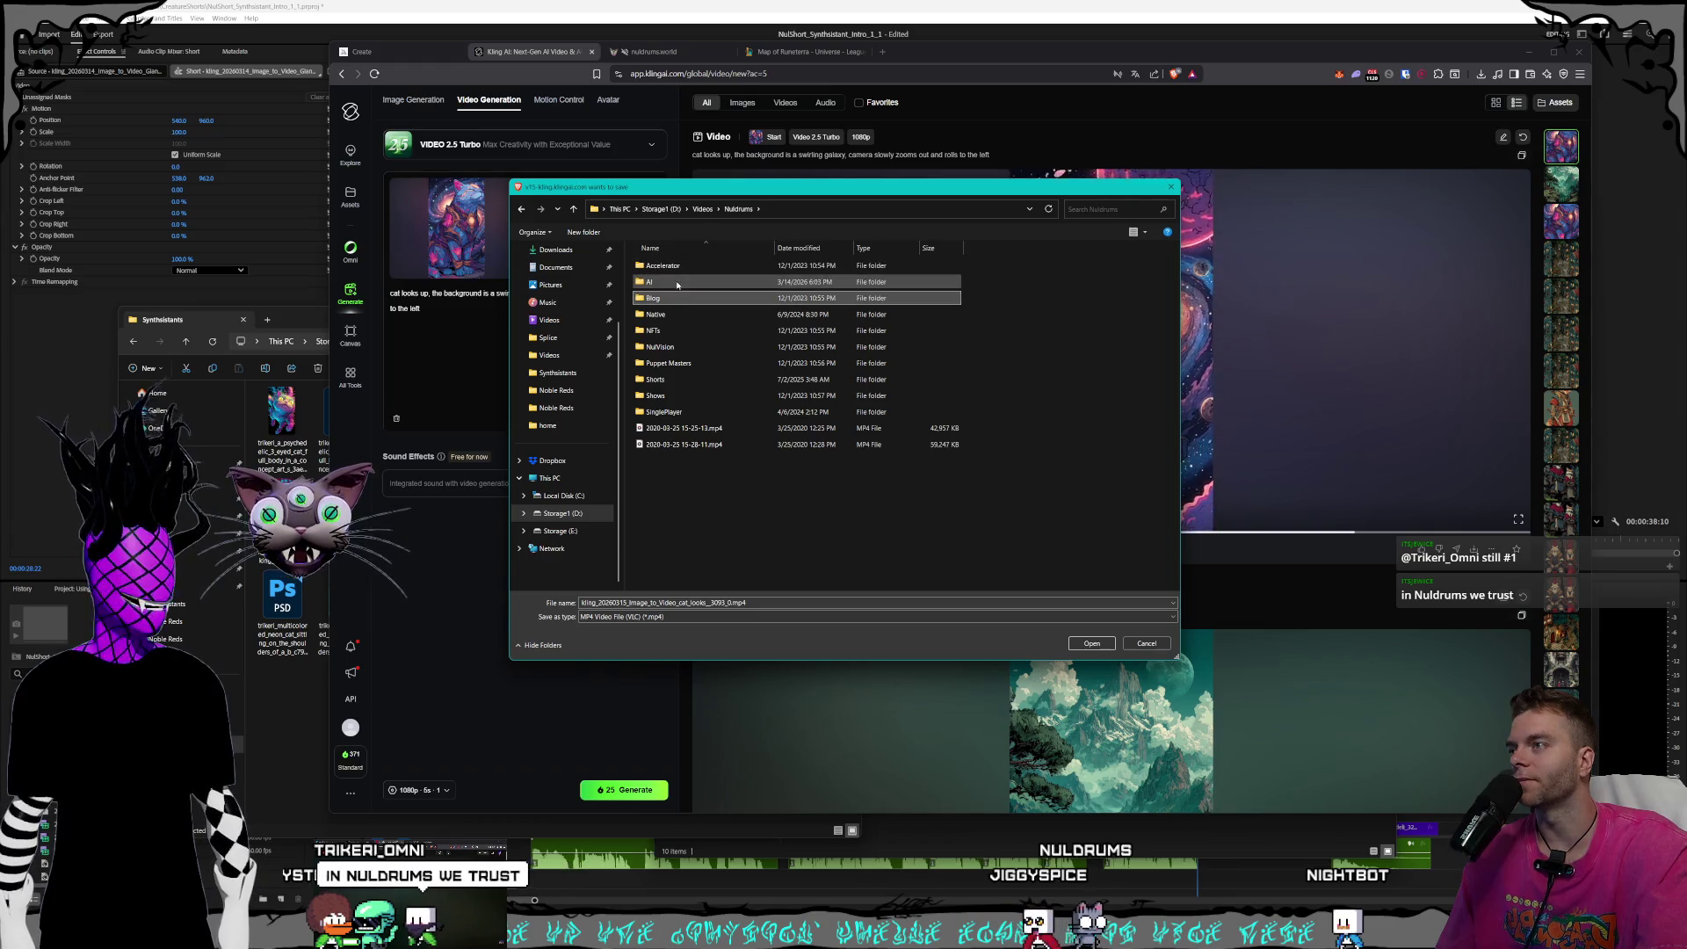
mouse_move(731, 192)
left_mouse_down()
mouse_move(615, 286)
mouse_move(717, 240)
left_mouse_up()
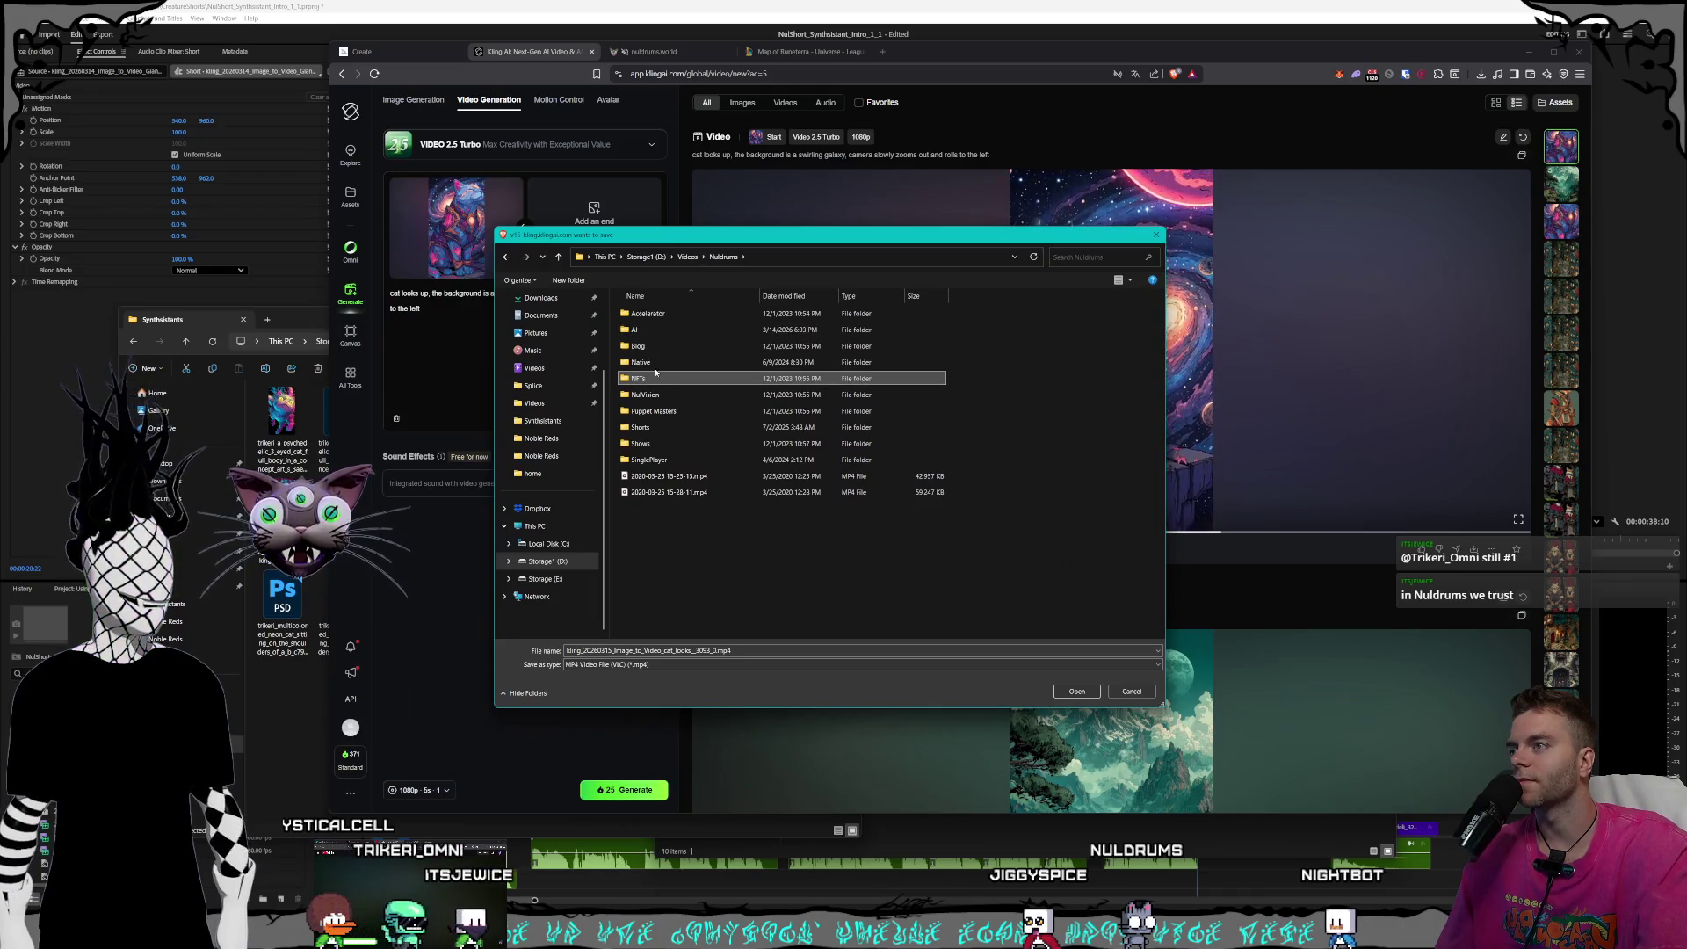
left_click(666, 395)
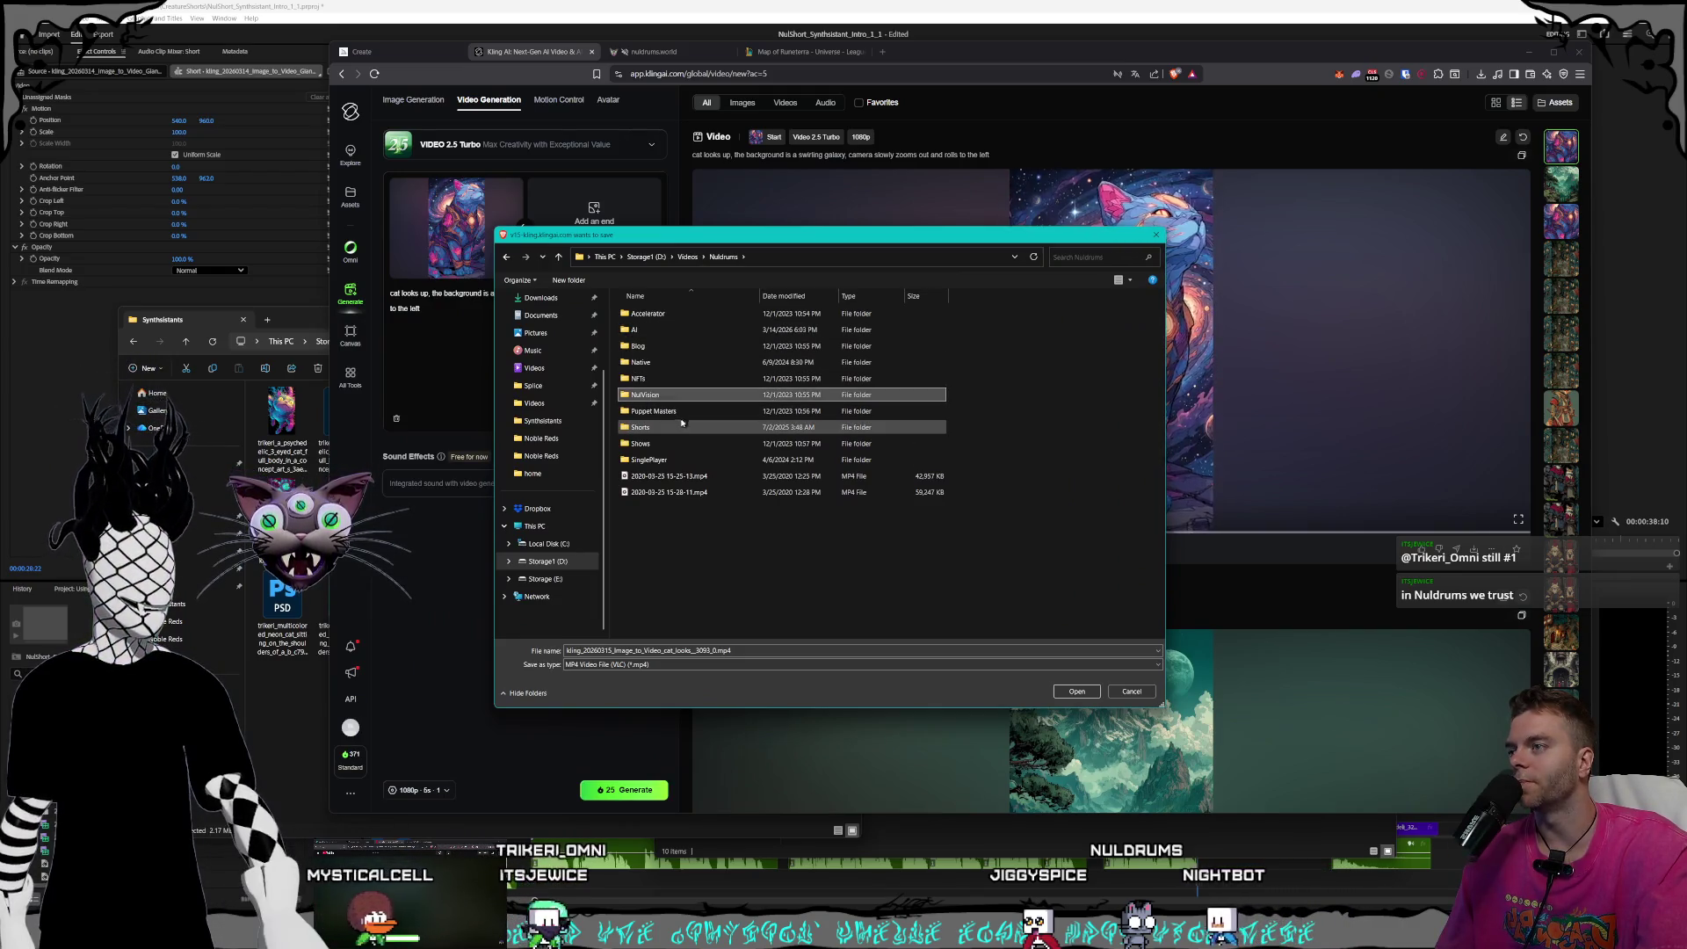
left_click(677, 426)
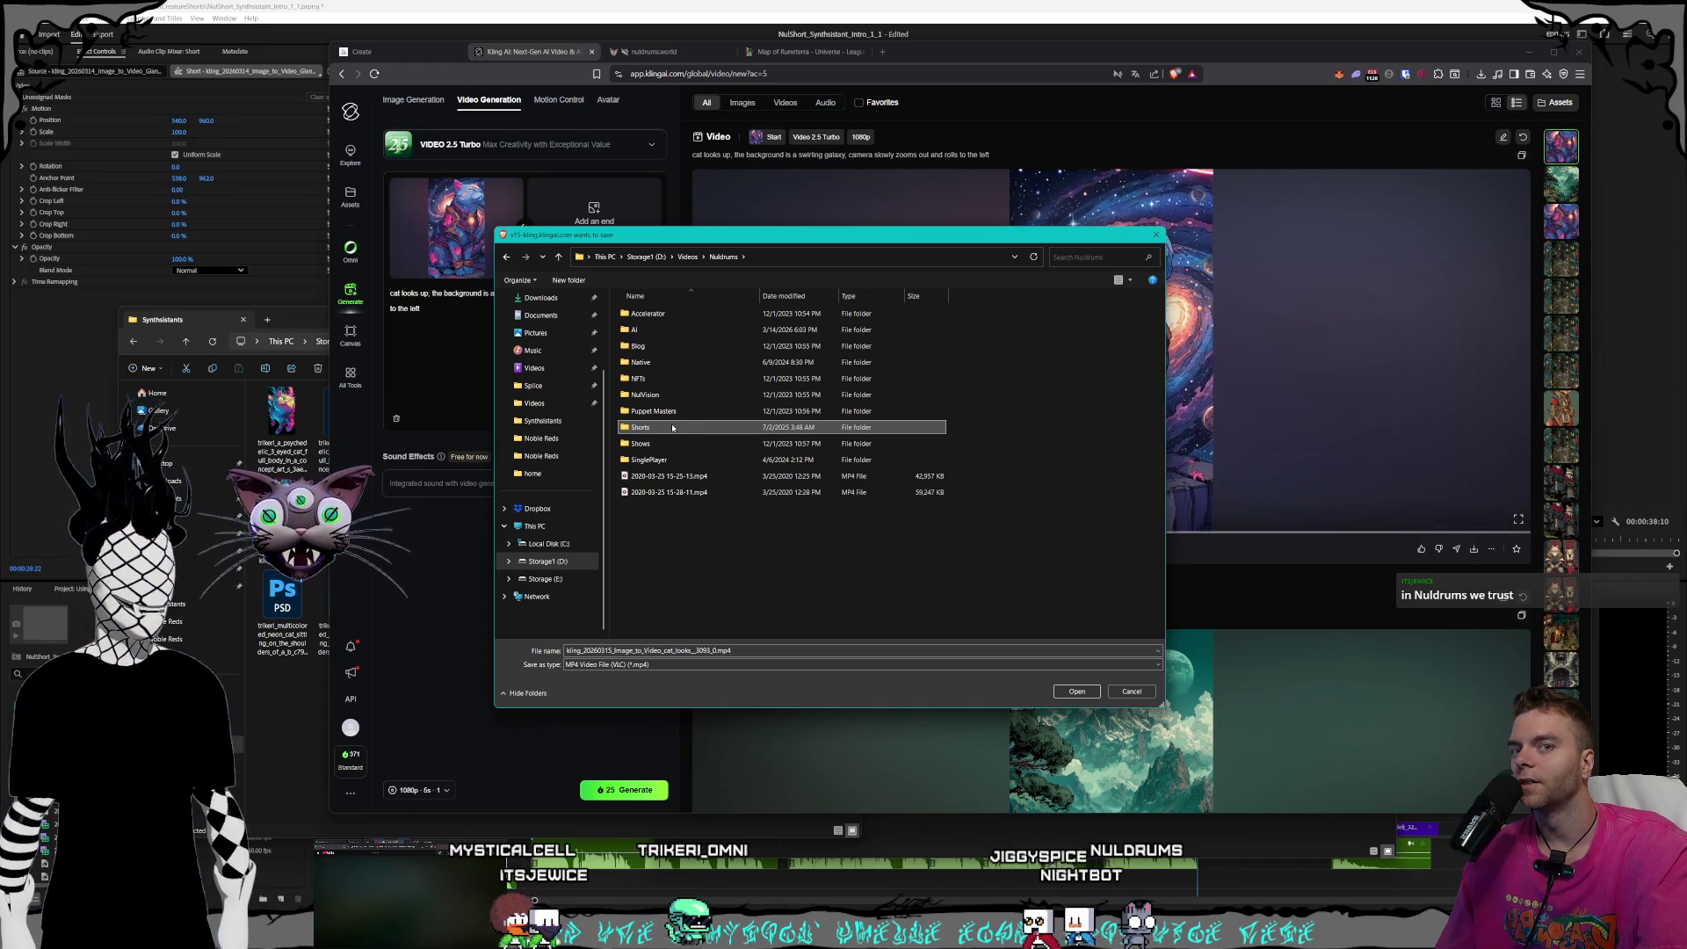
left_click(666, 444)
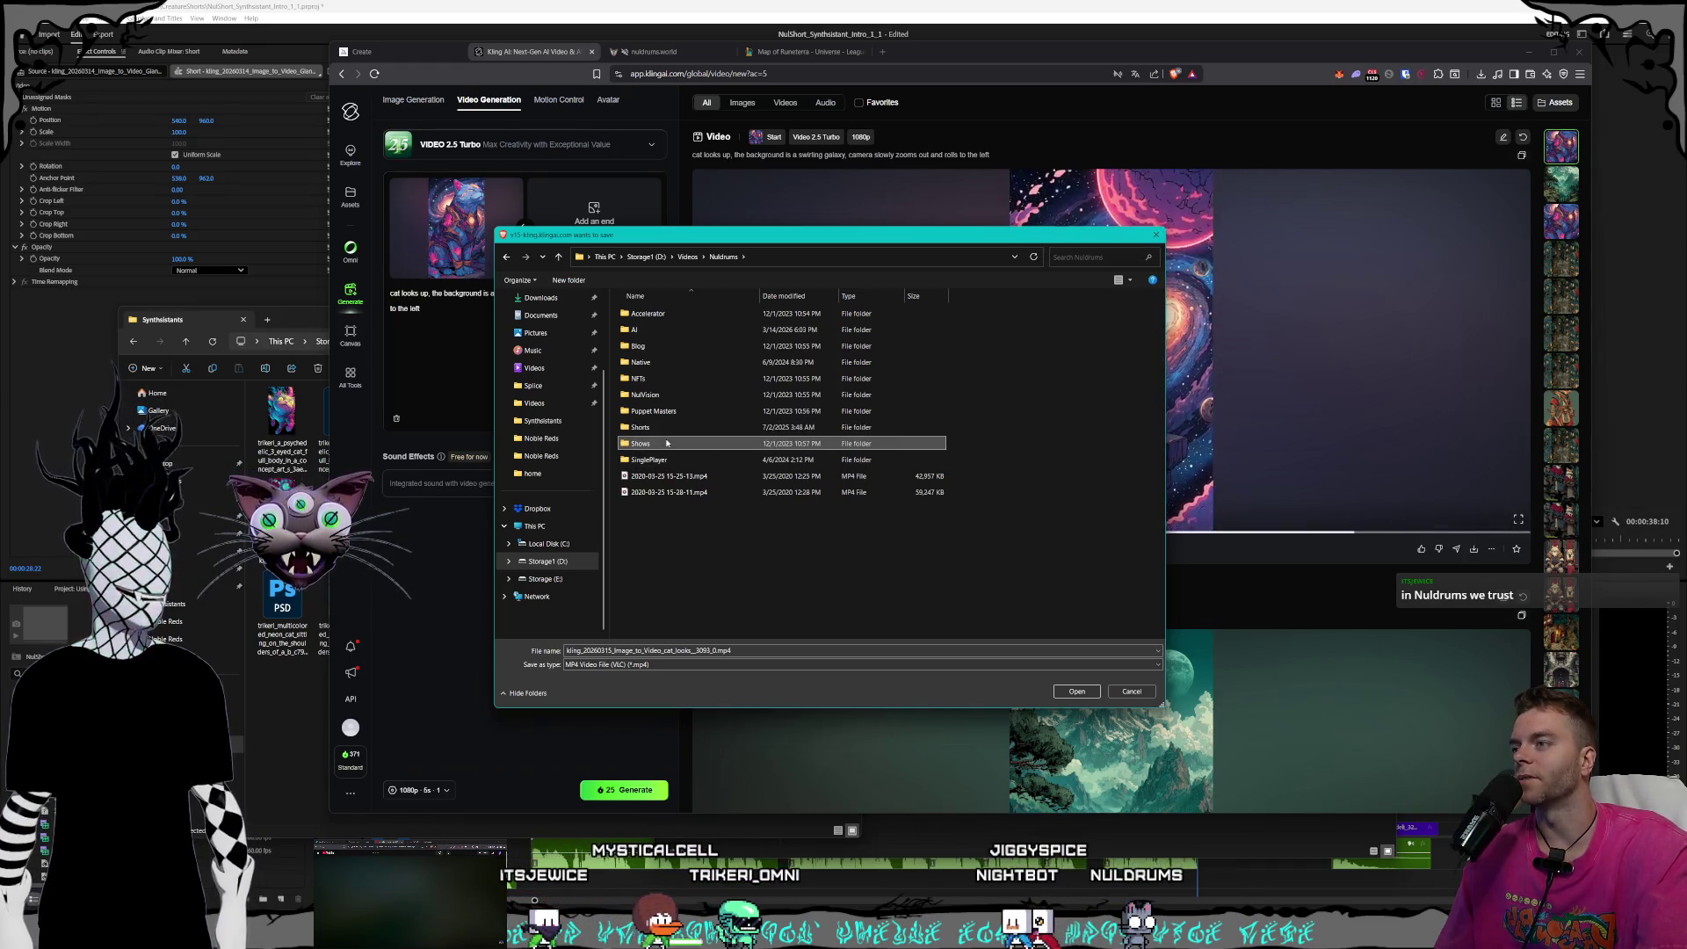
left_click(668, 431)
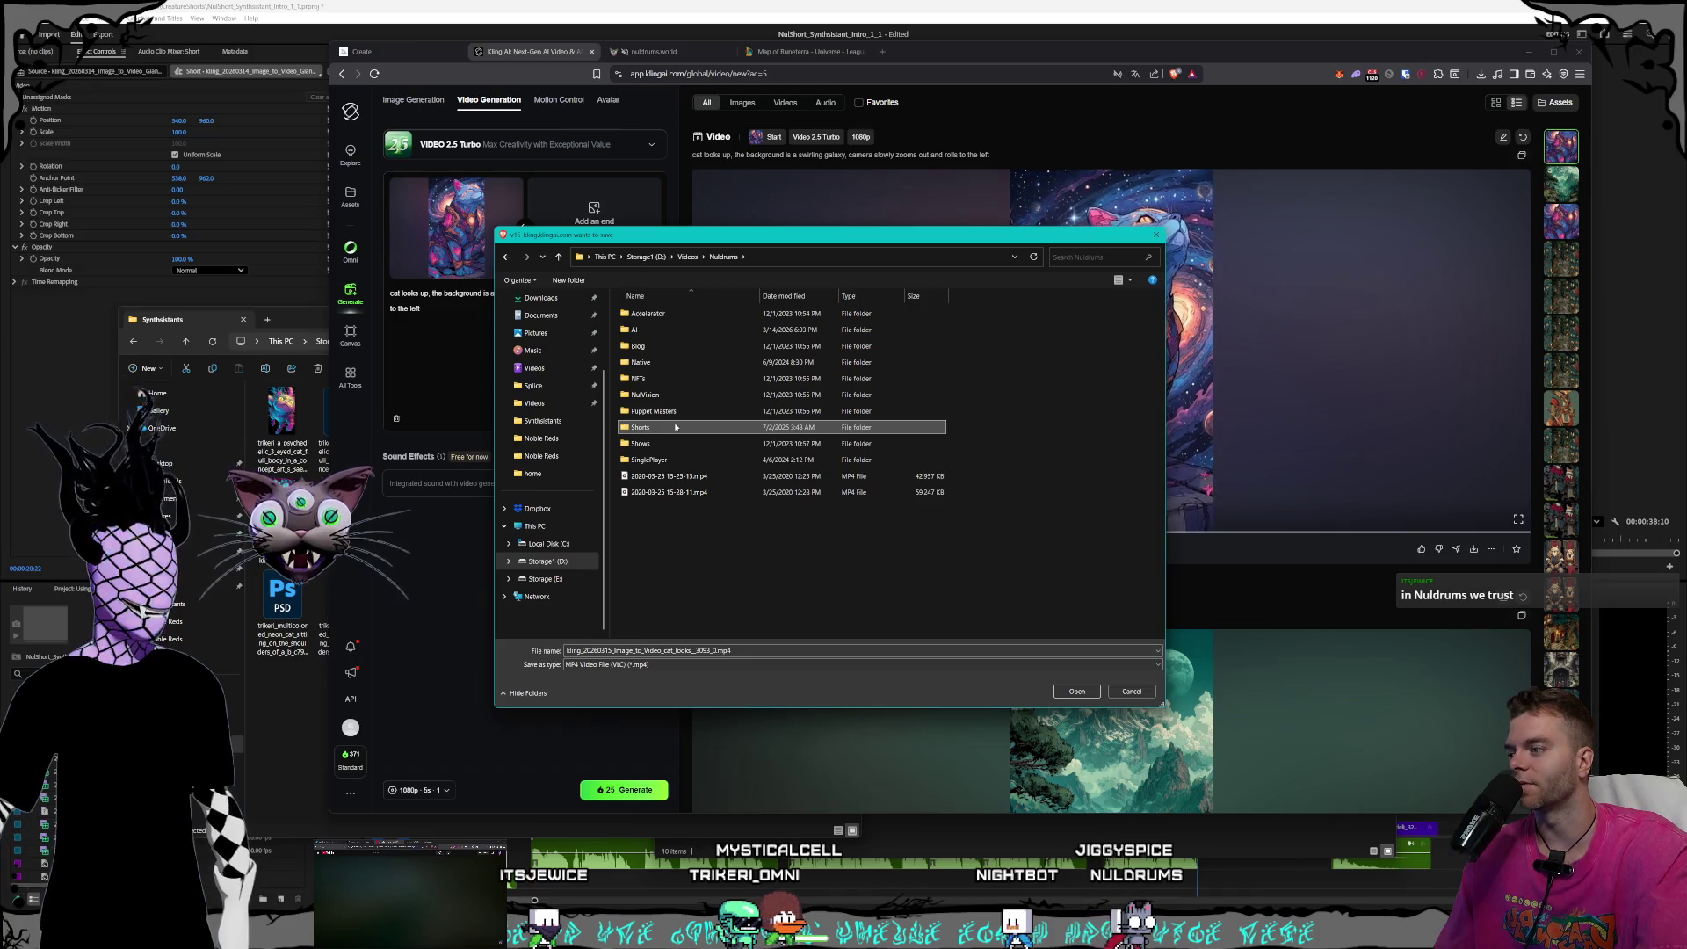
left_click(678, 417)
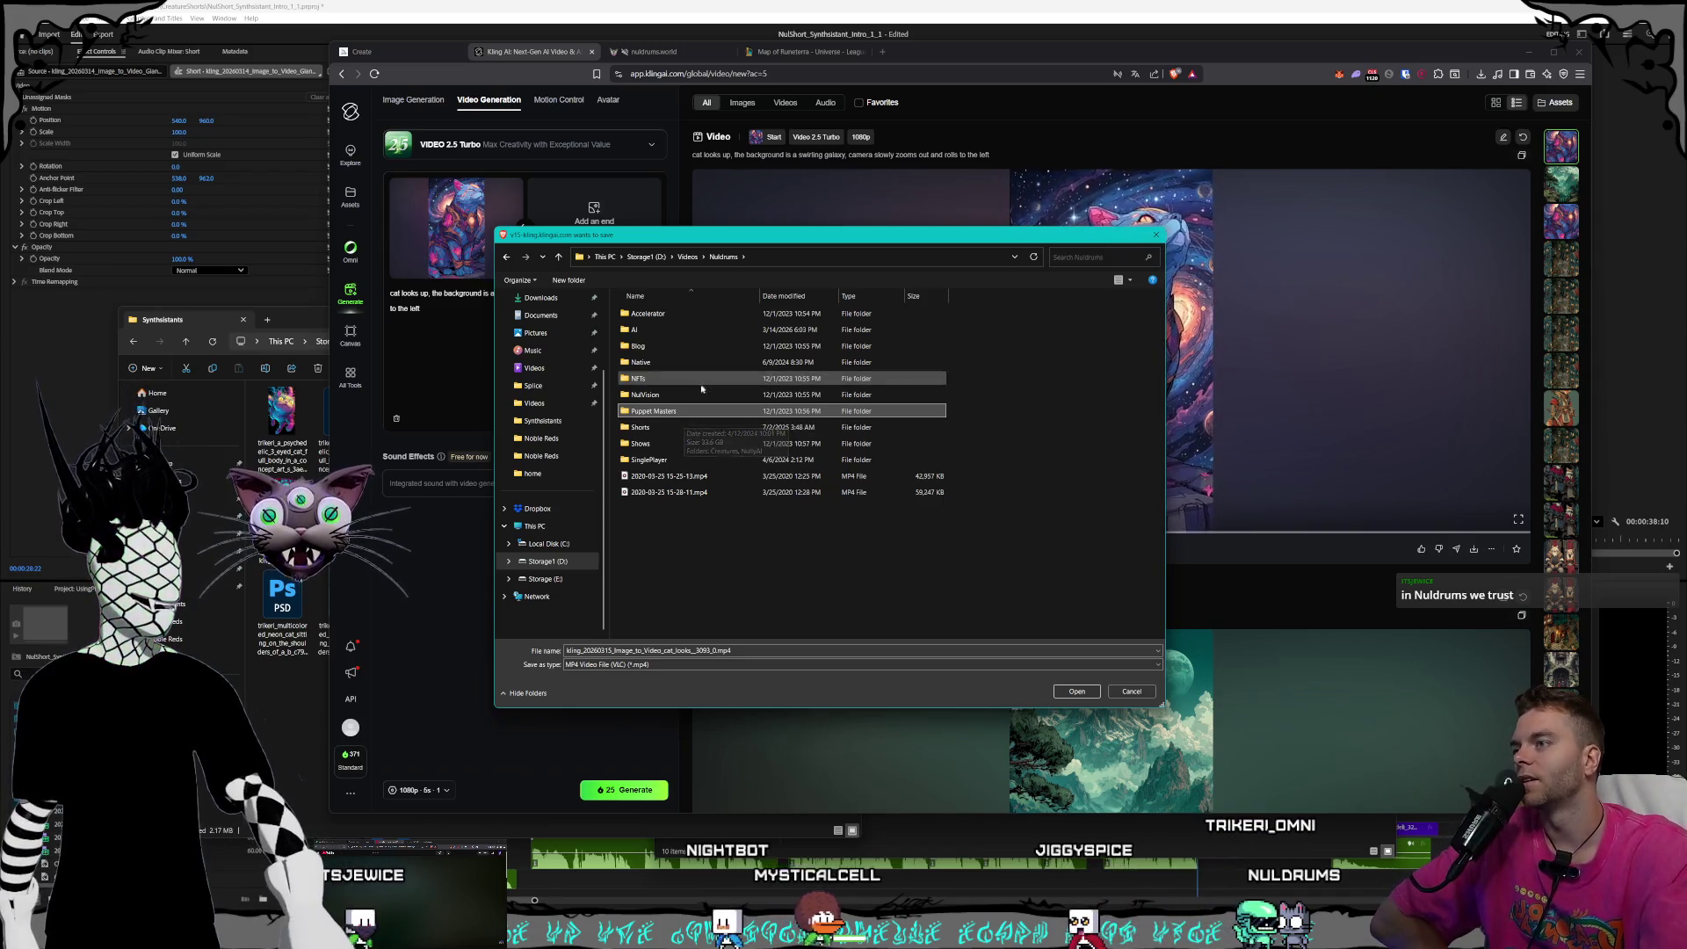
left_click(693, 401)
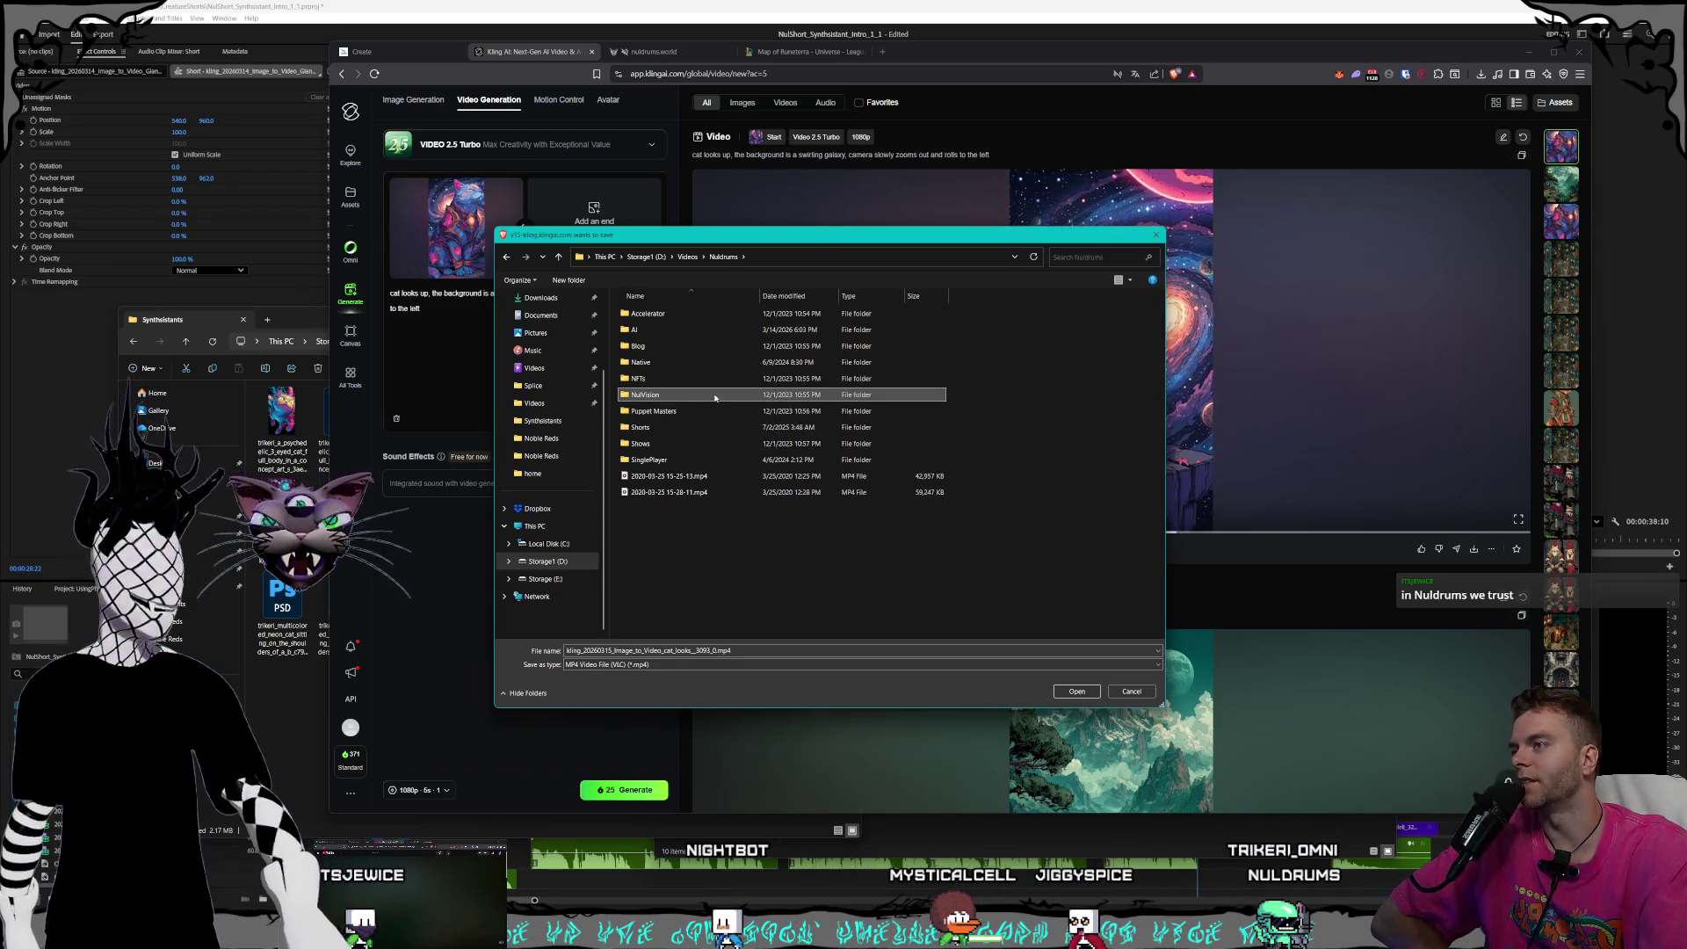
left_click(677, 410)
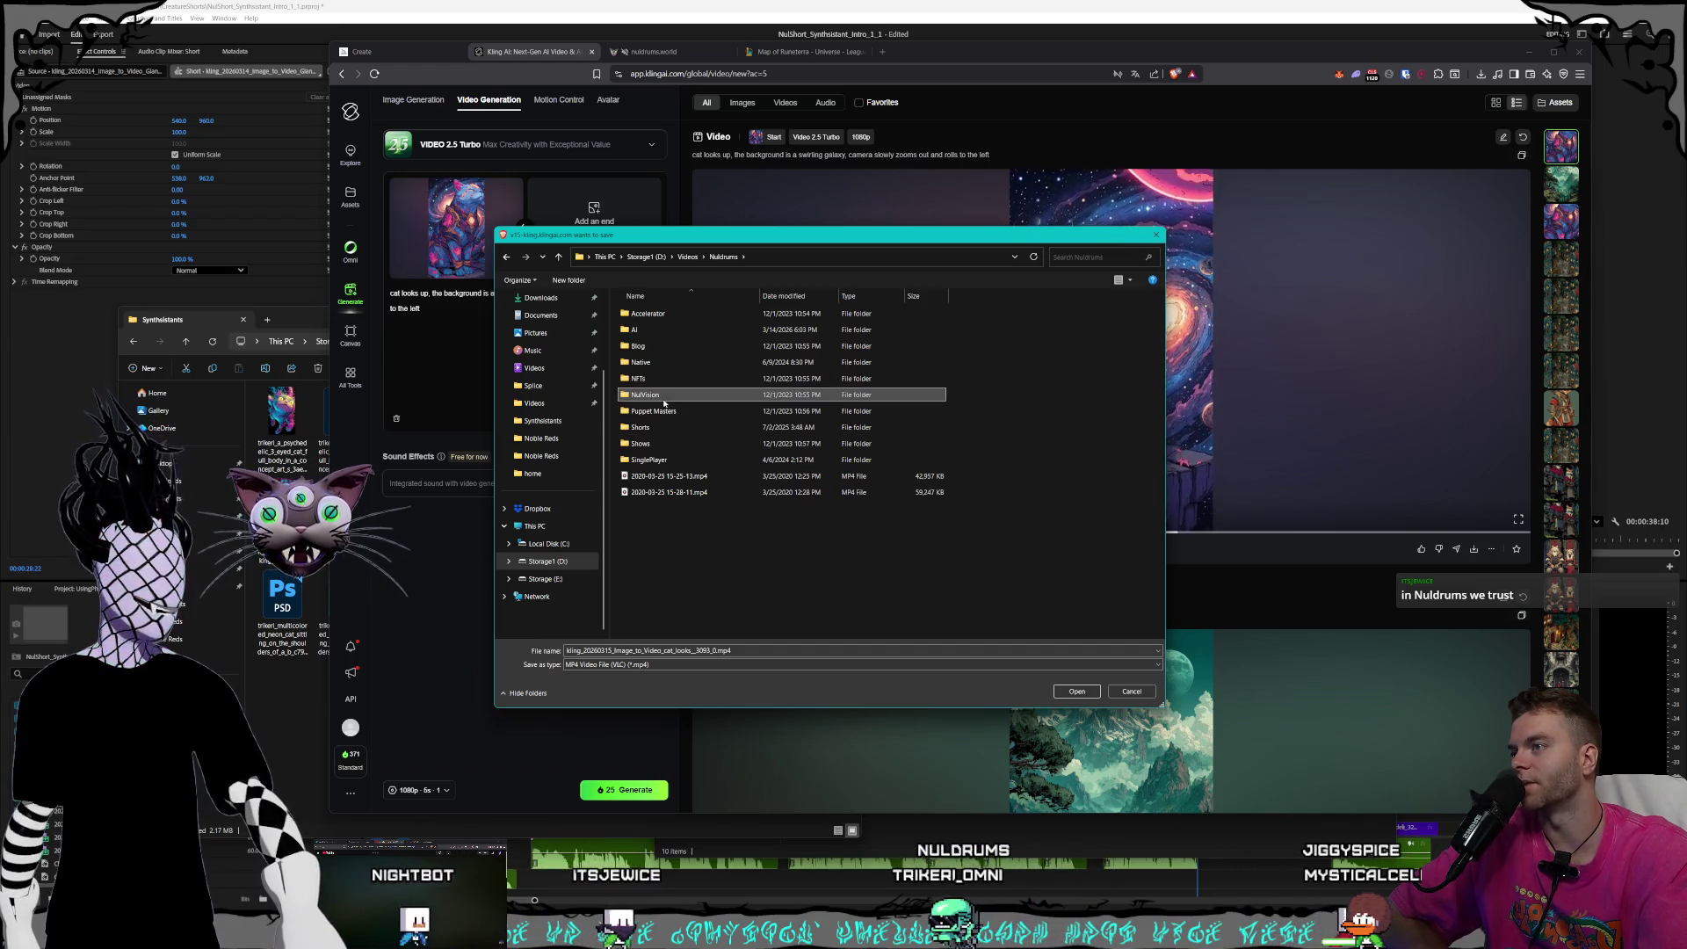
left_click(672, 428)
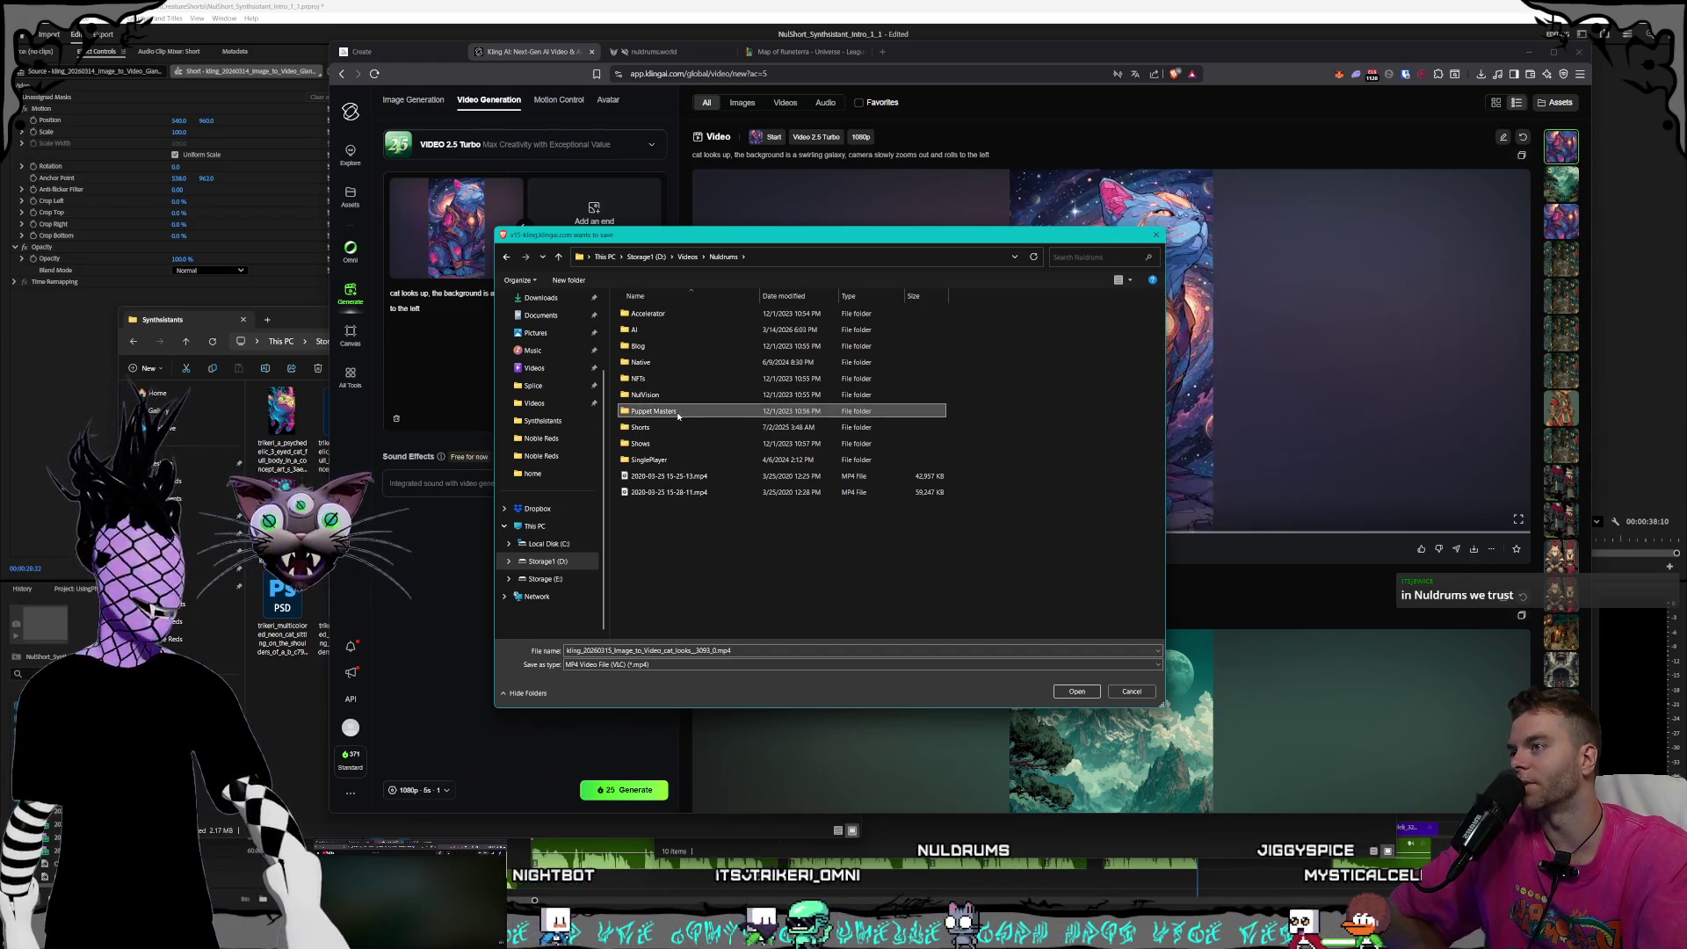
left_click(665, 446)
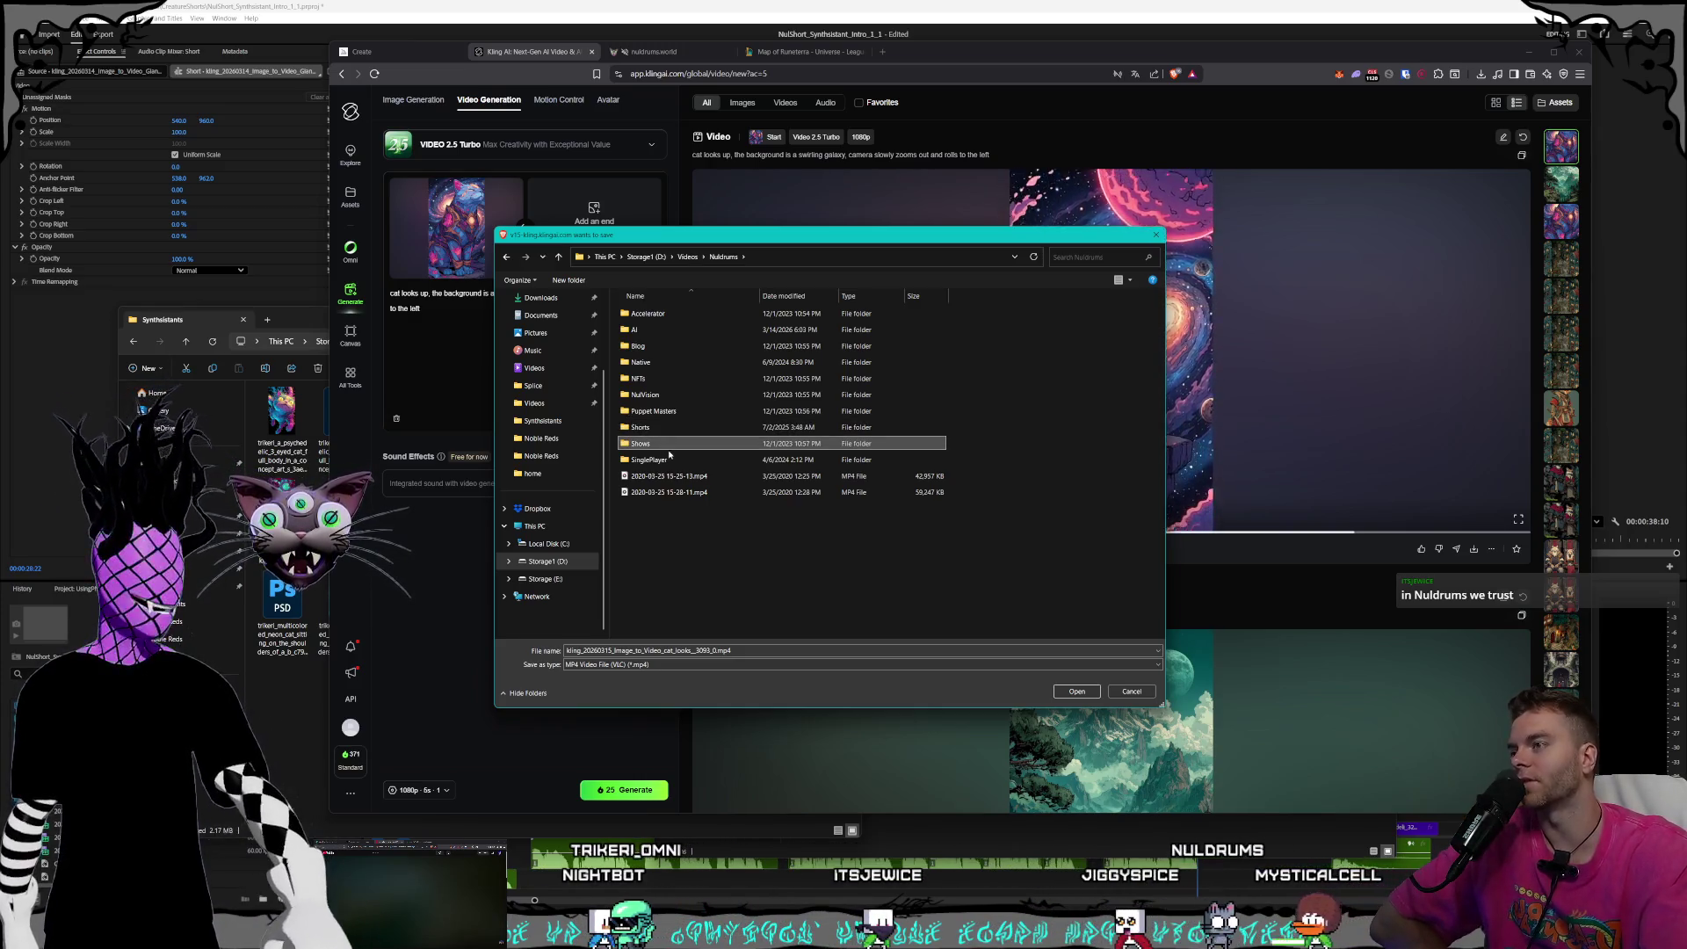
left_click(673, 429)
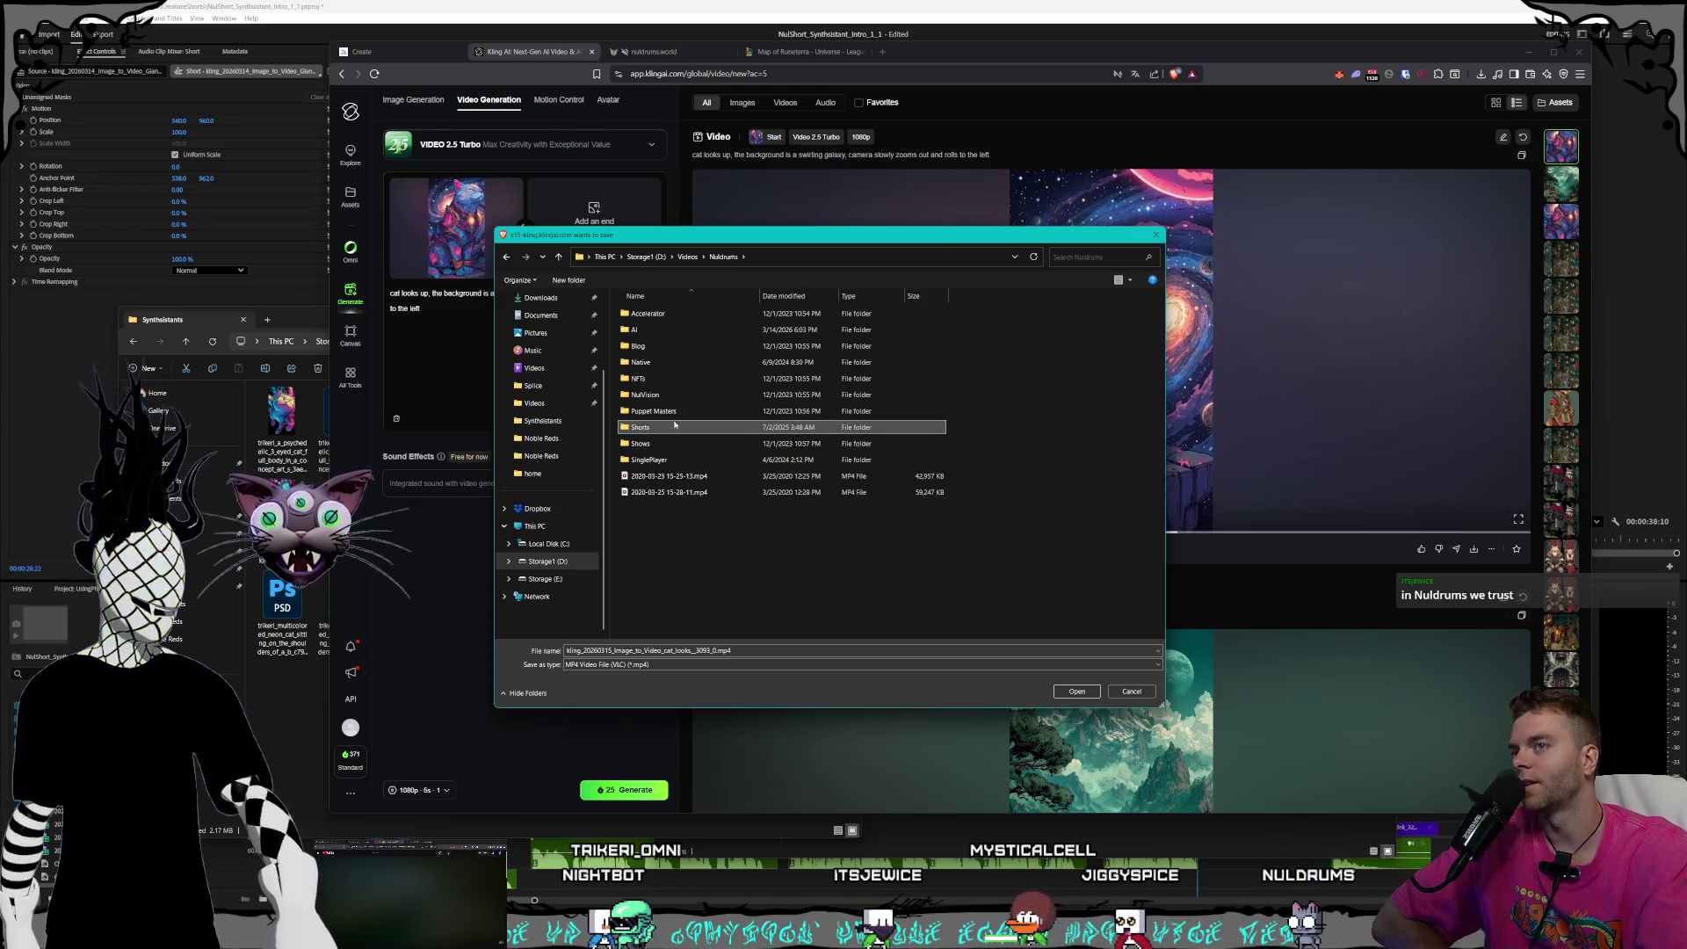
left_click_drag(767, 244, 535, 263)
- Save the galaxy-cat MP4 into Shorts > Creatures > Synthsistants
double_click(422, 448)
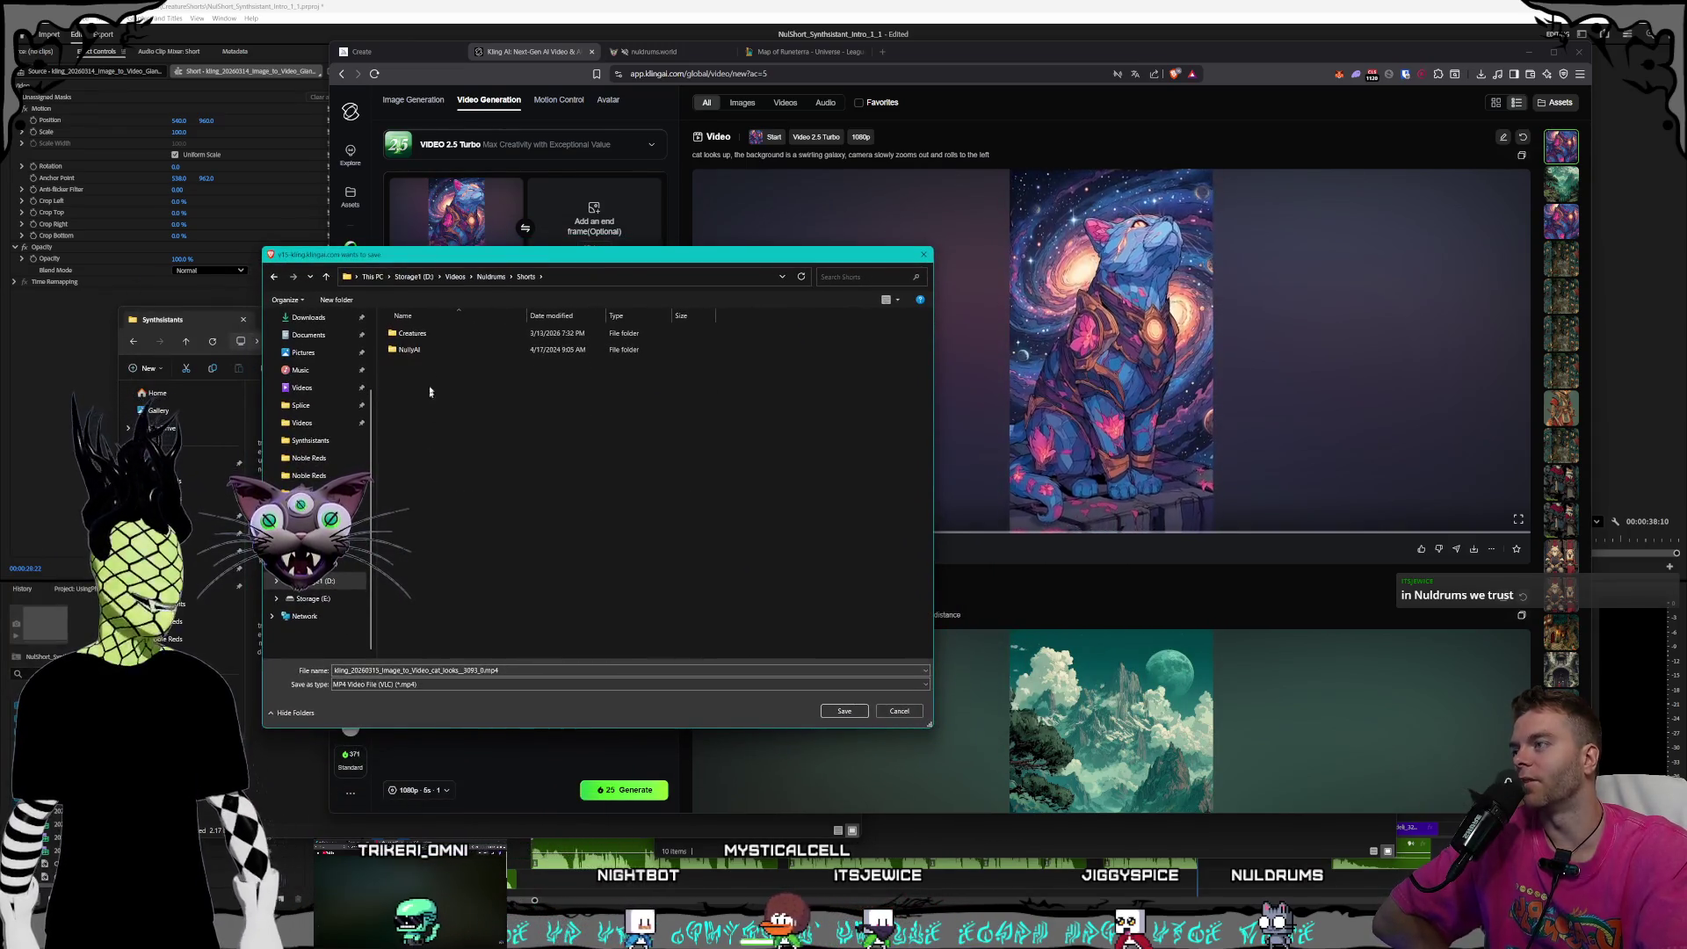
double_click(446, 335)
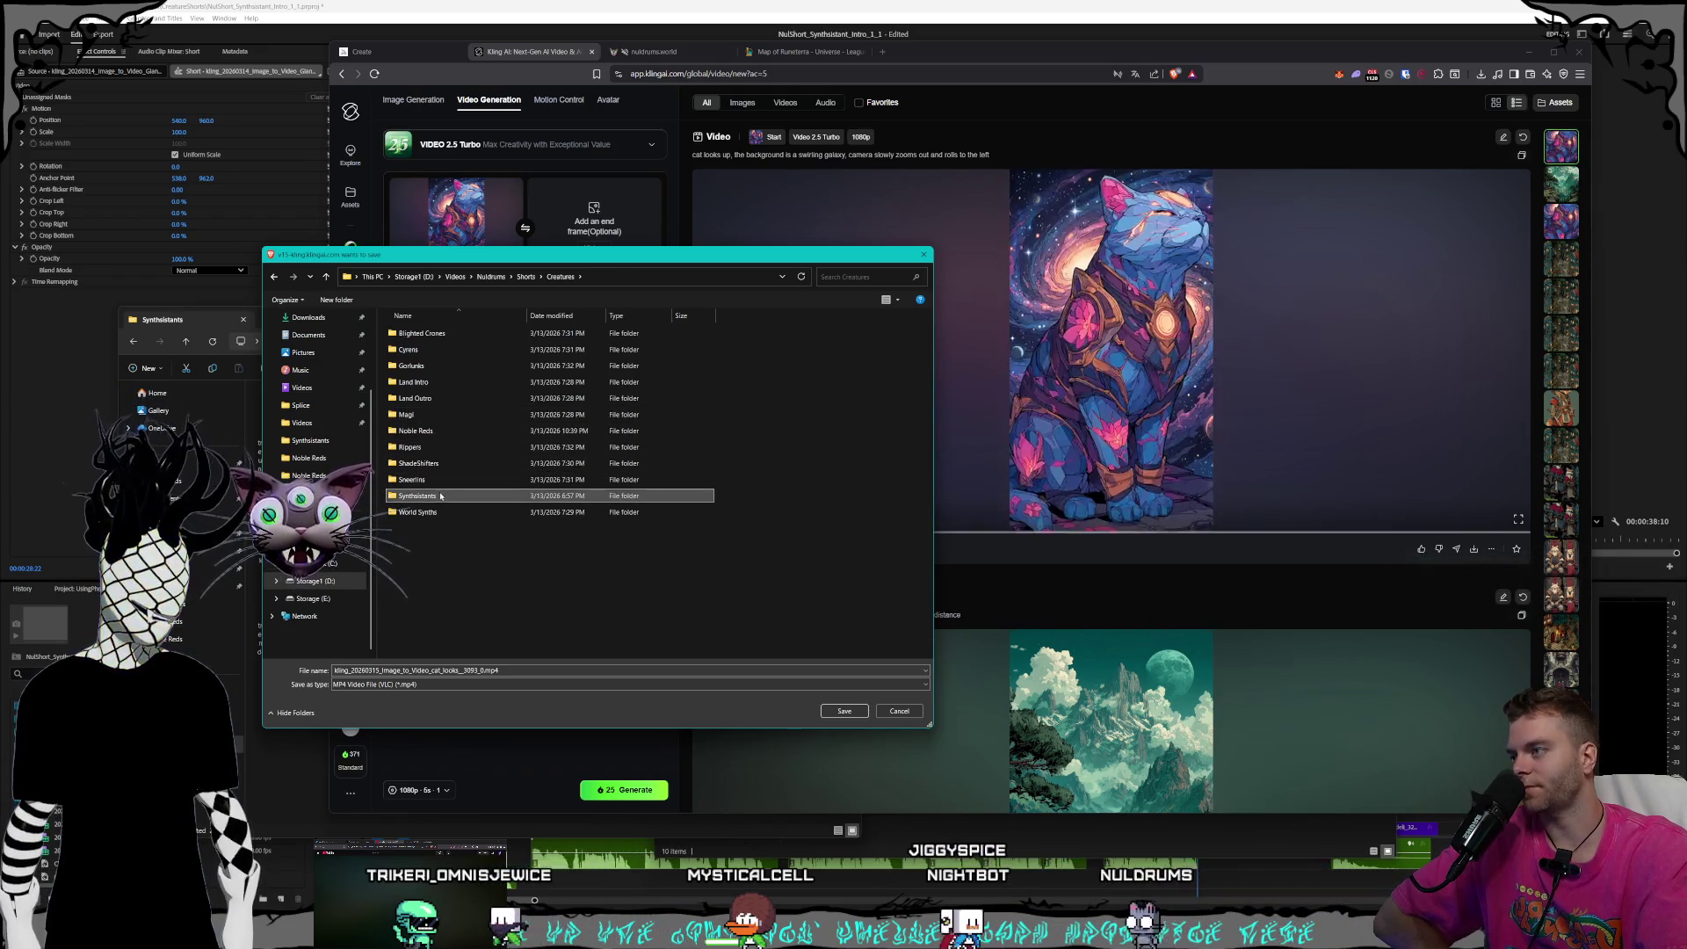
double_click(457, 495)
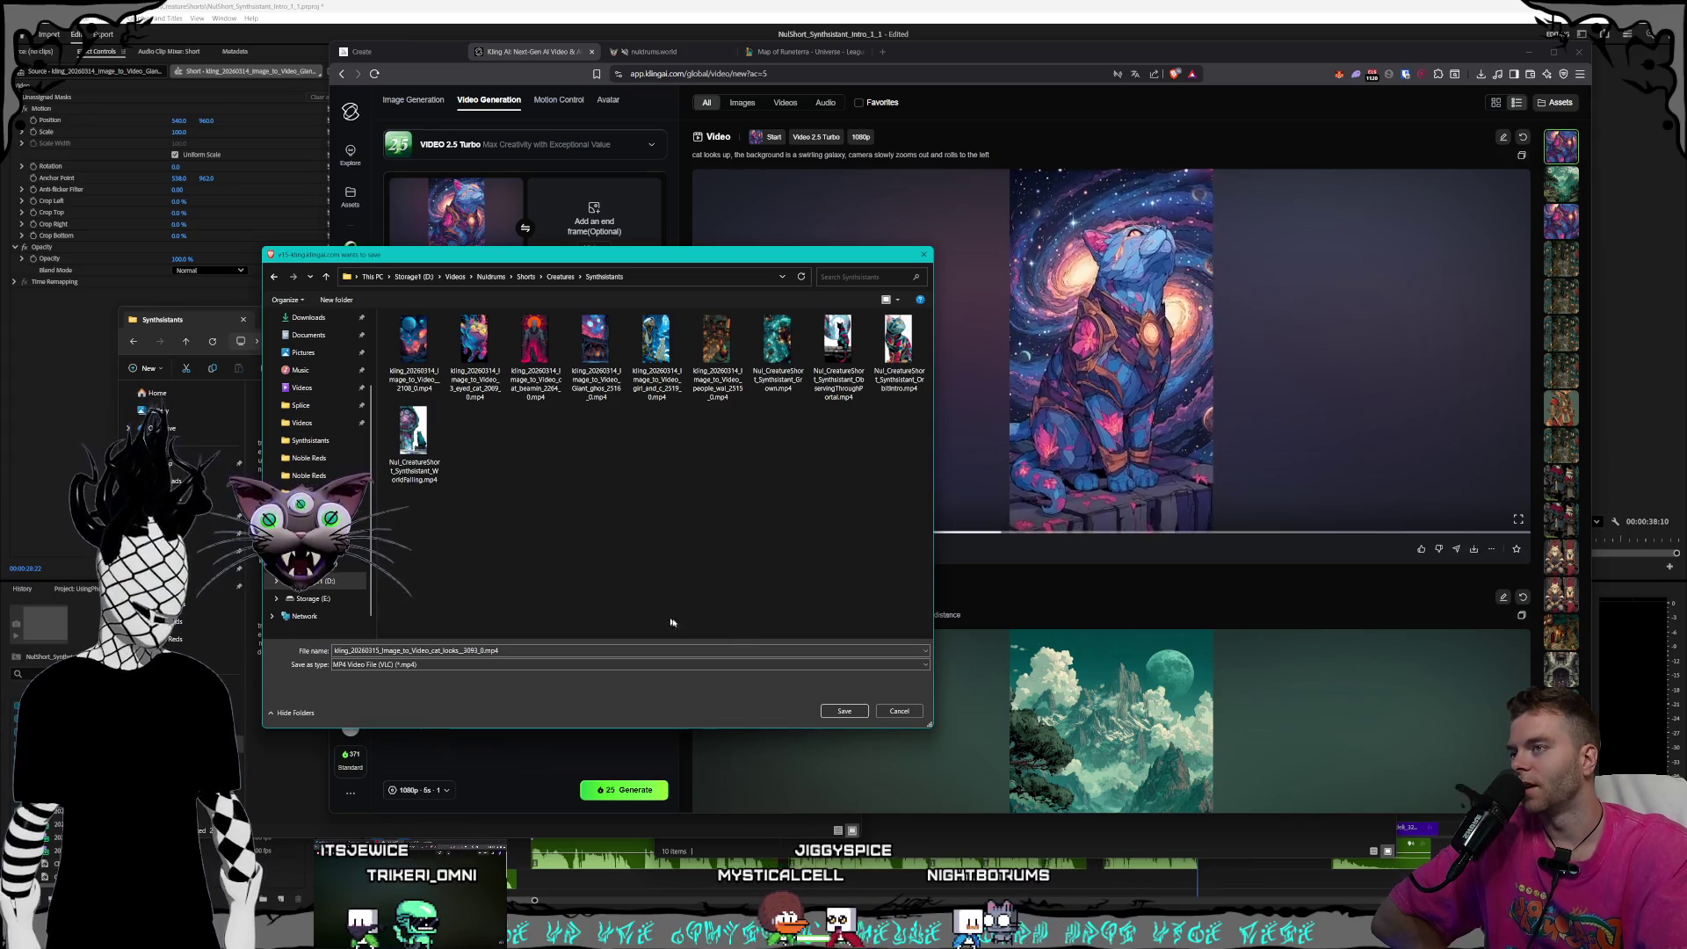
left_click(842, 712)
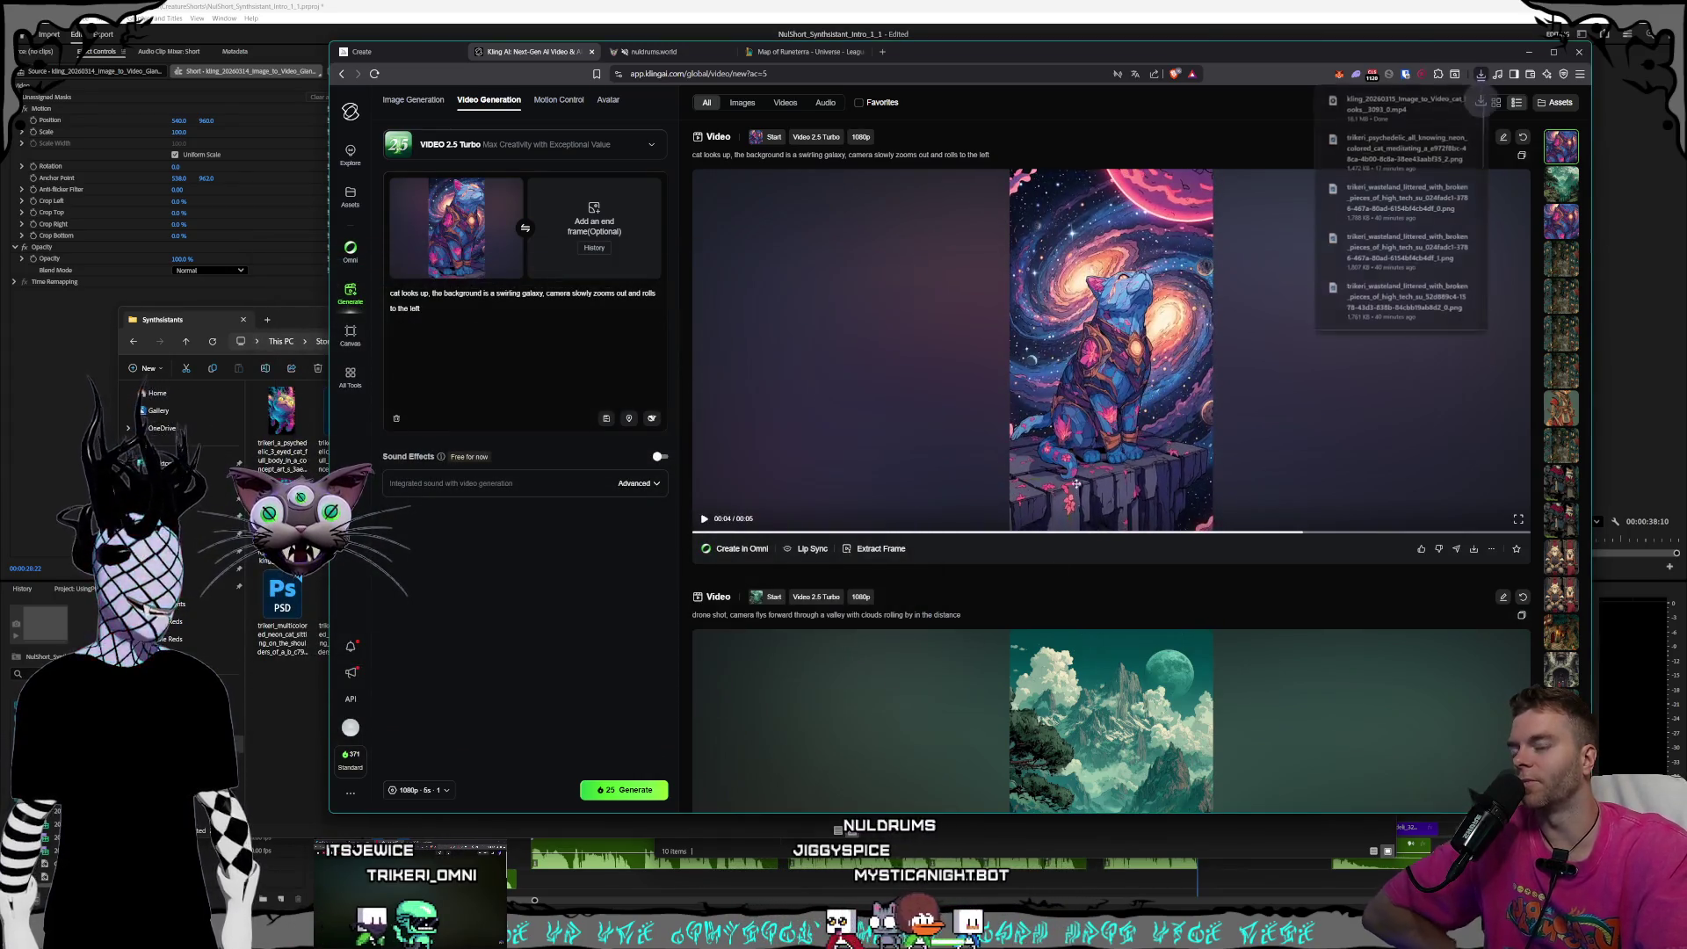
- Download the drone-shot valley MP4 and save it into Creatures > Noble Reds
scroll(1256, 495, "down", 2)
scroll(1256, 495, "down", 2)
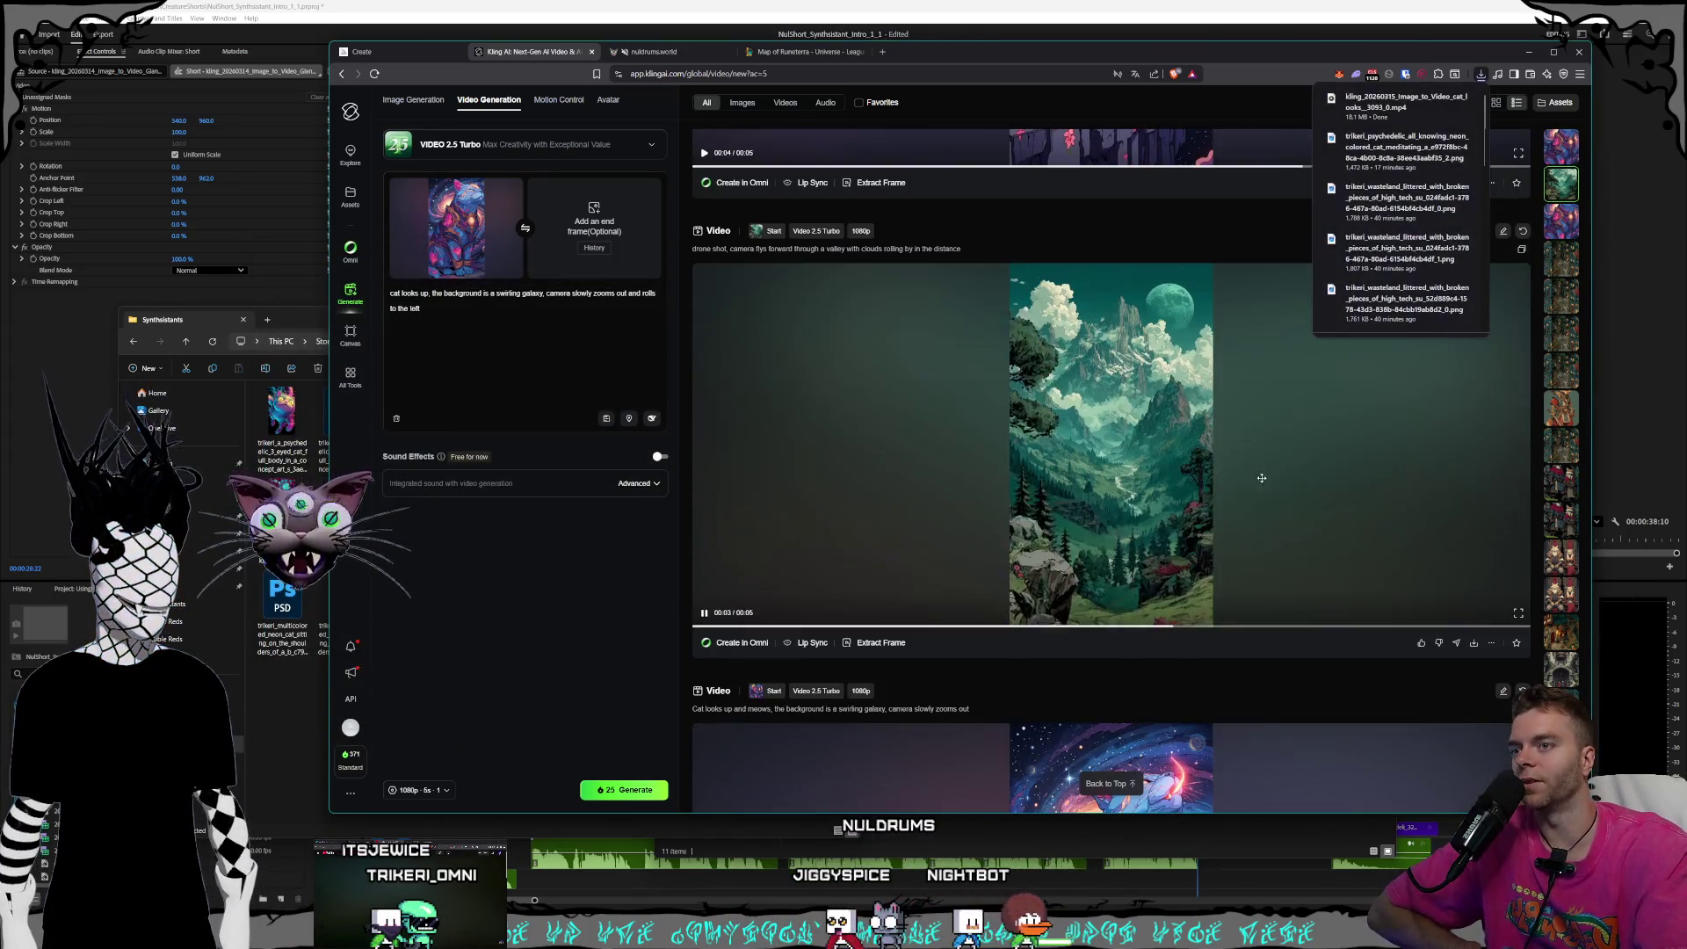
left_click(1478, 645)
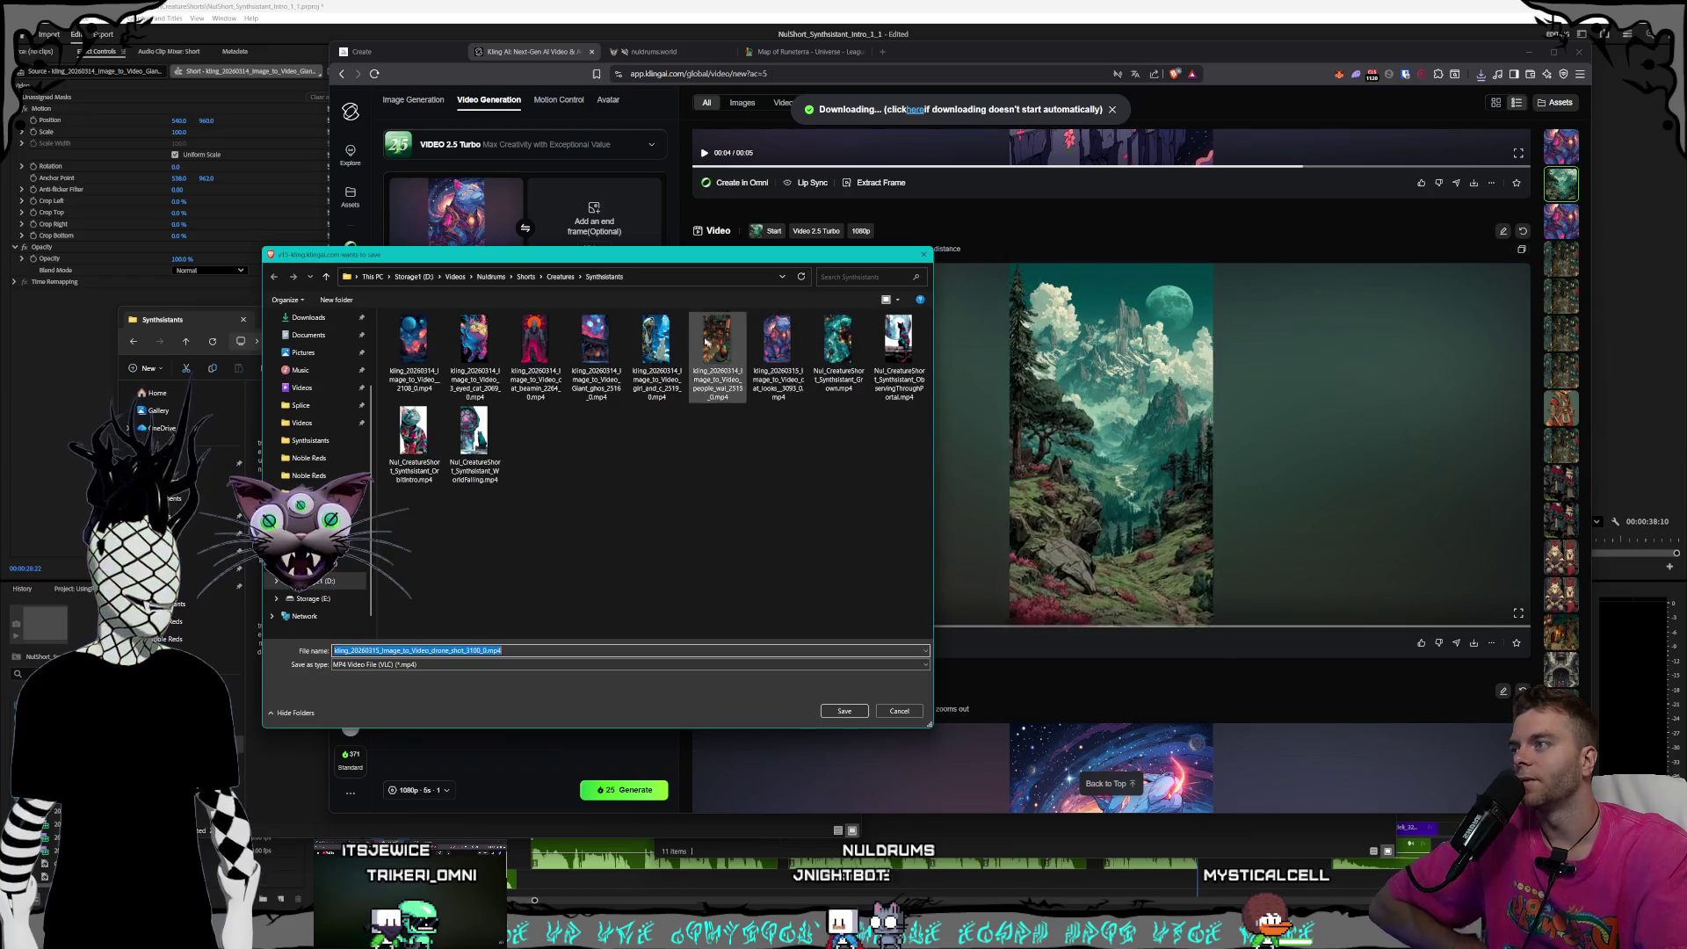
left_click(561, 276)
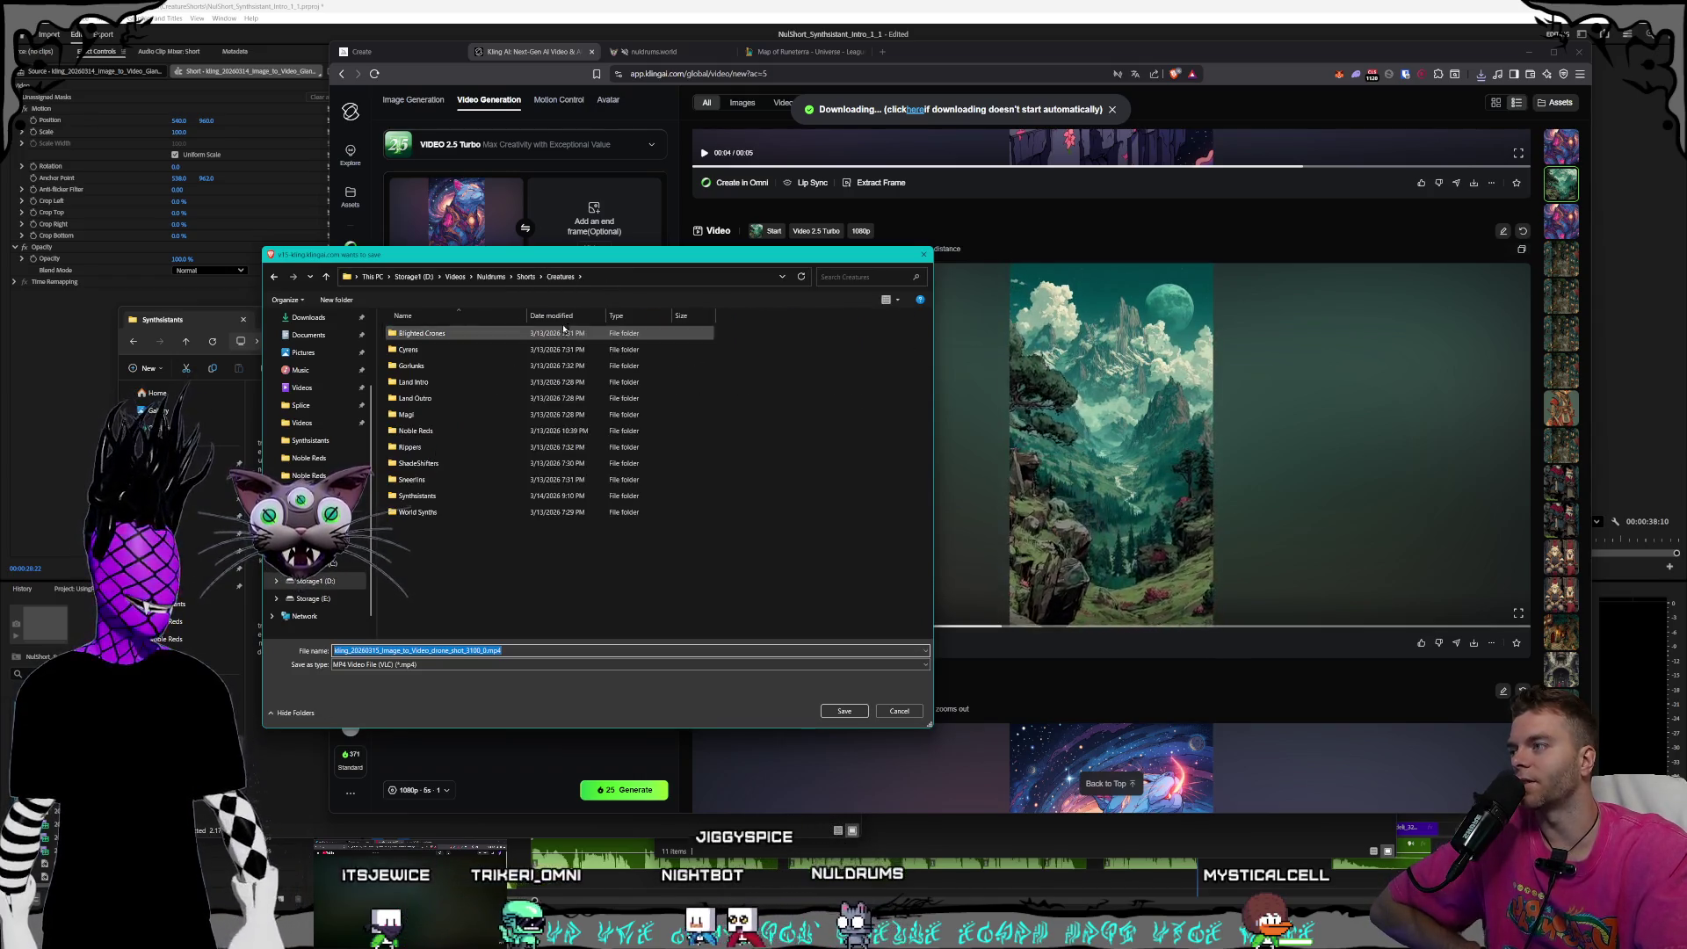
double_click(558, 430)
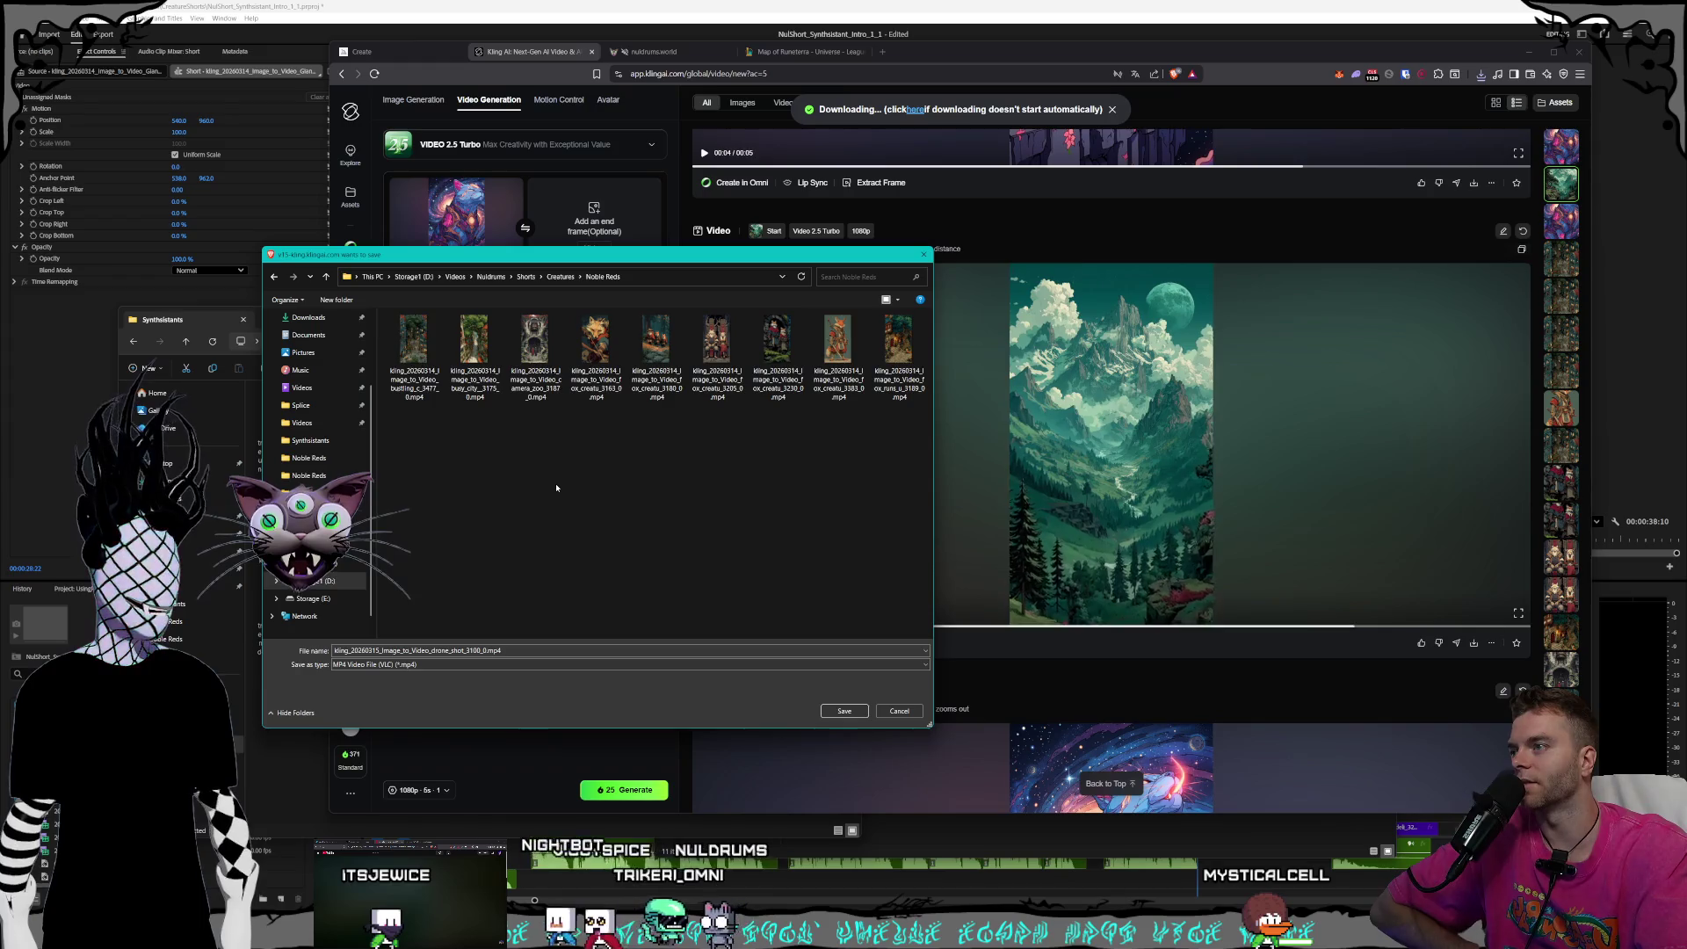
left_click(844, 710)
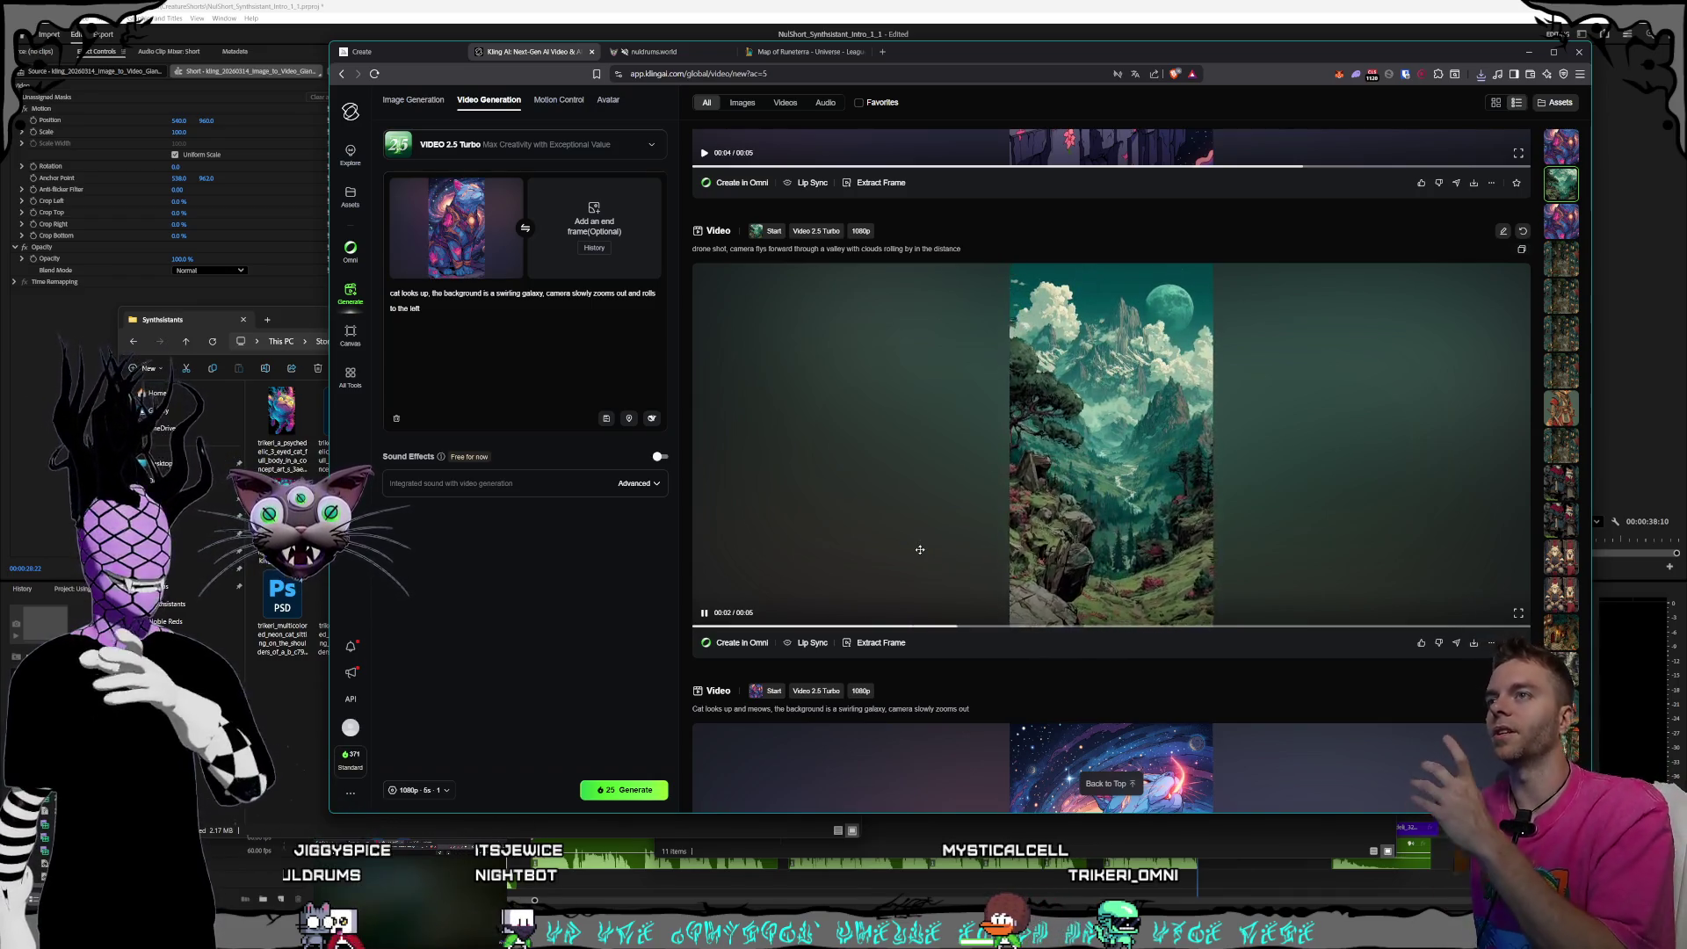
- Scroll back to the cat video and bring the Synthsistants Explorer window in front of Kling AI
scroll(1220, 423, "up", 4)
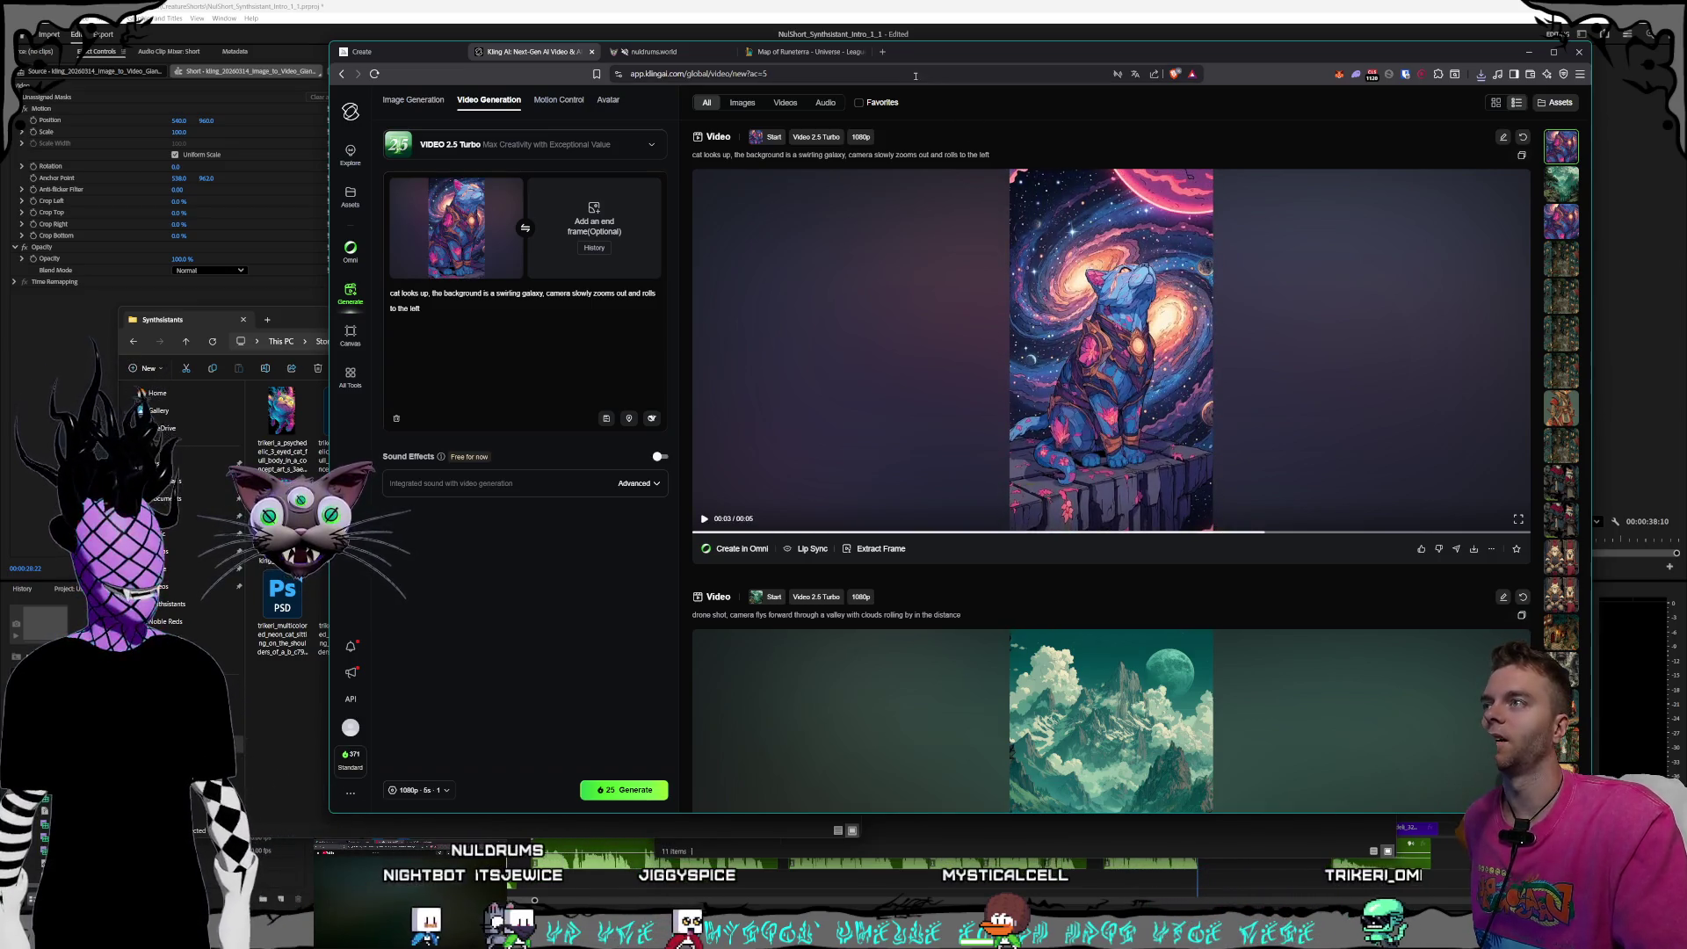
left_click_drag(954, 53, 946, 58)
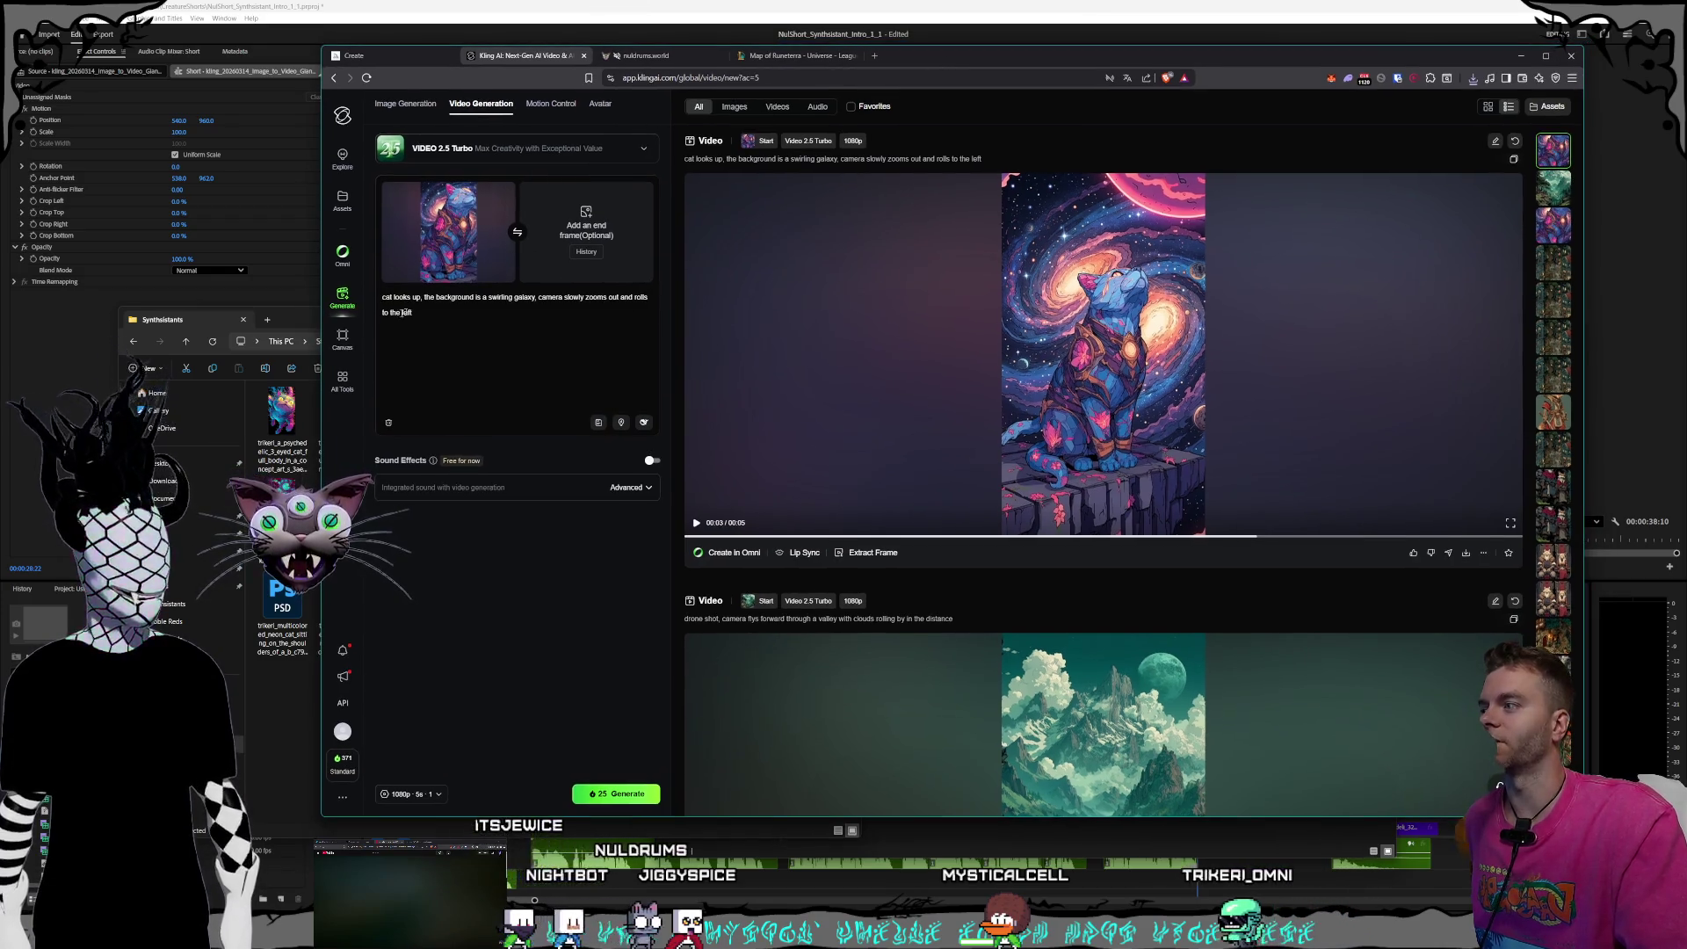
left_click_drag(287, 325, 318, 331)
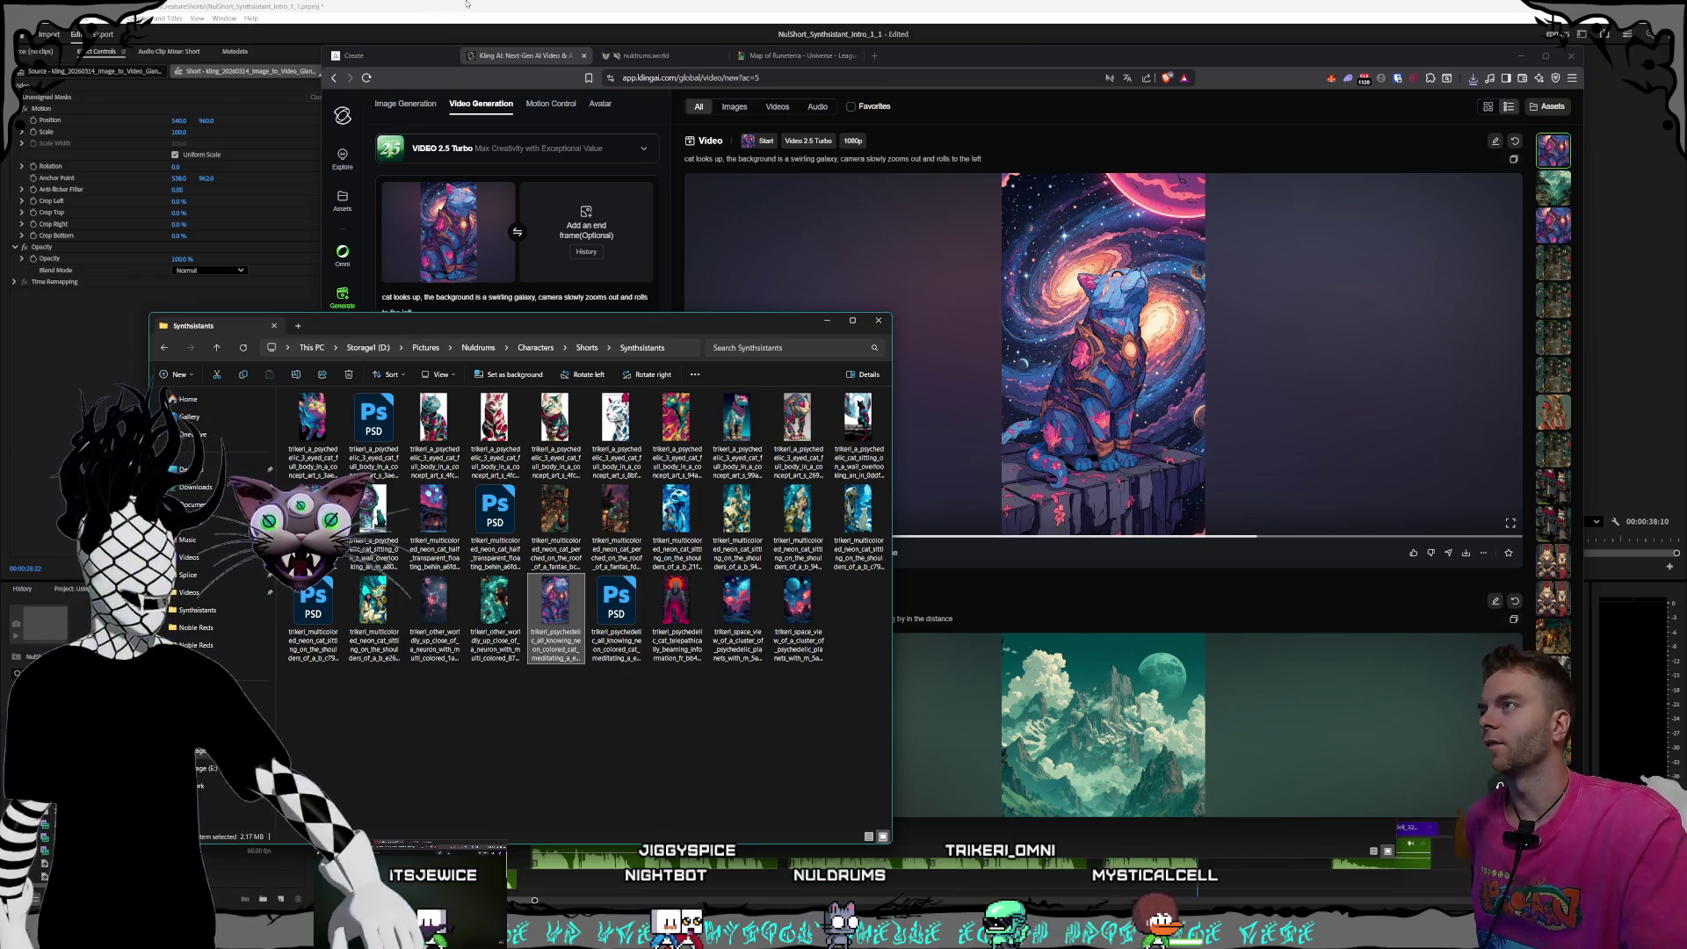
- Drag the newest Kling galaxy-cat MP4 from Synthsistants onto the Short sequence timeline
left_click(504, 14)
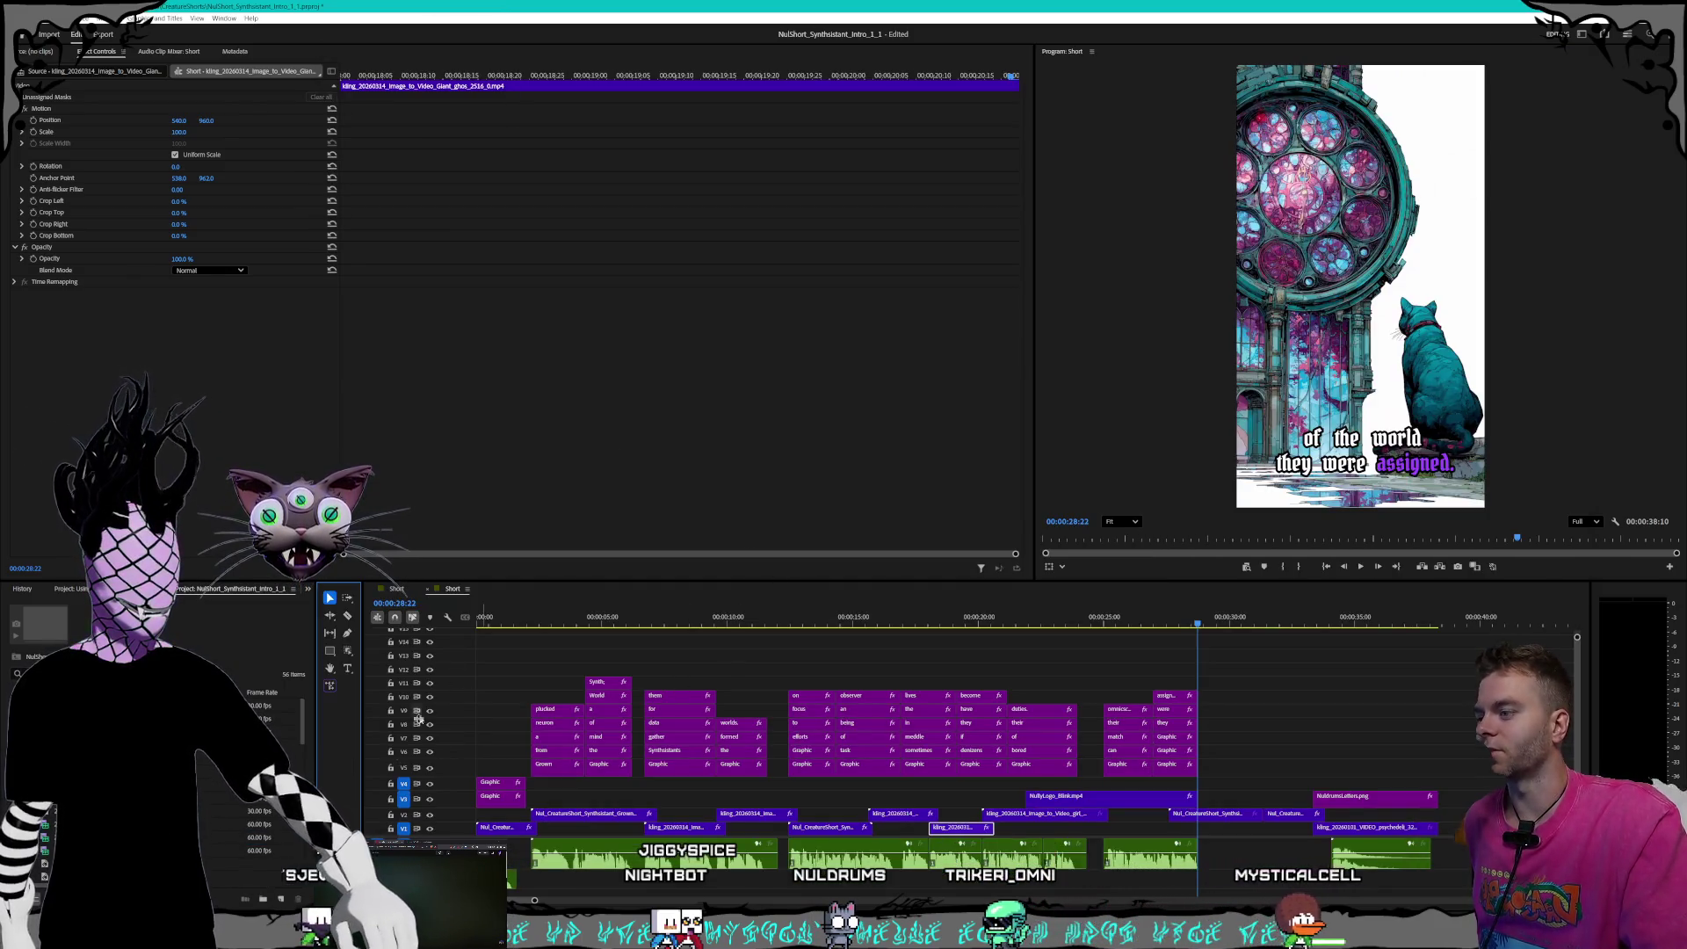
left_click(1583, 7)
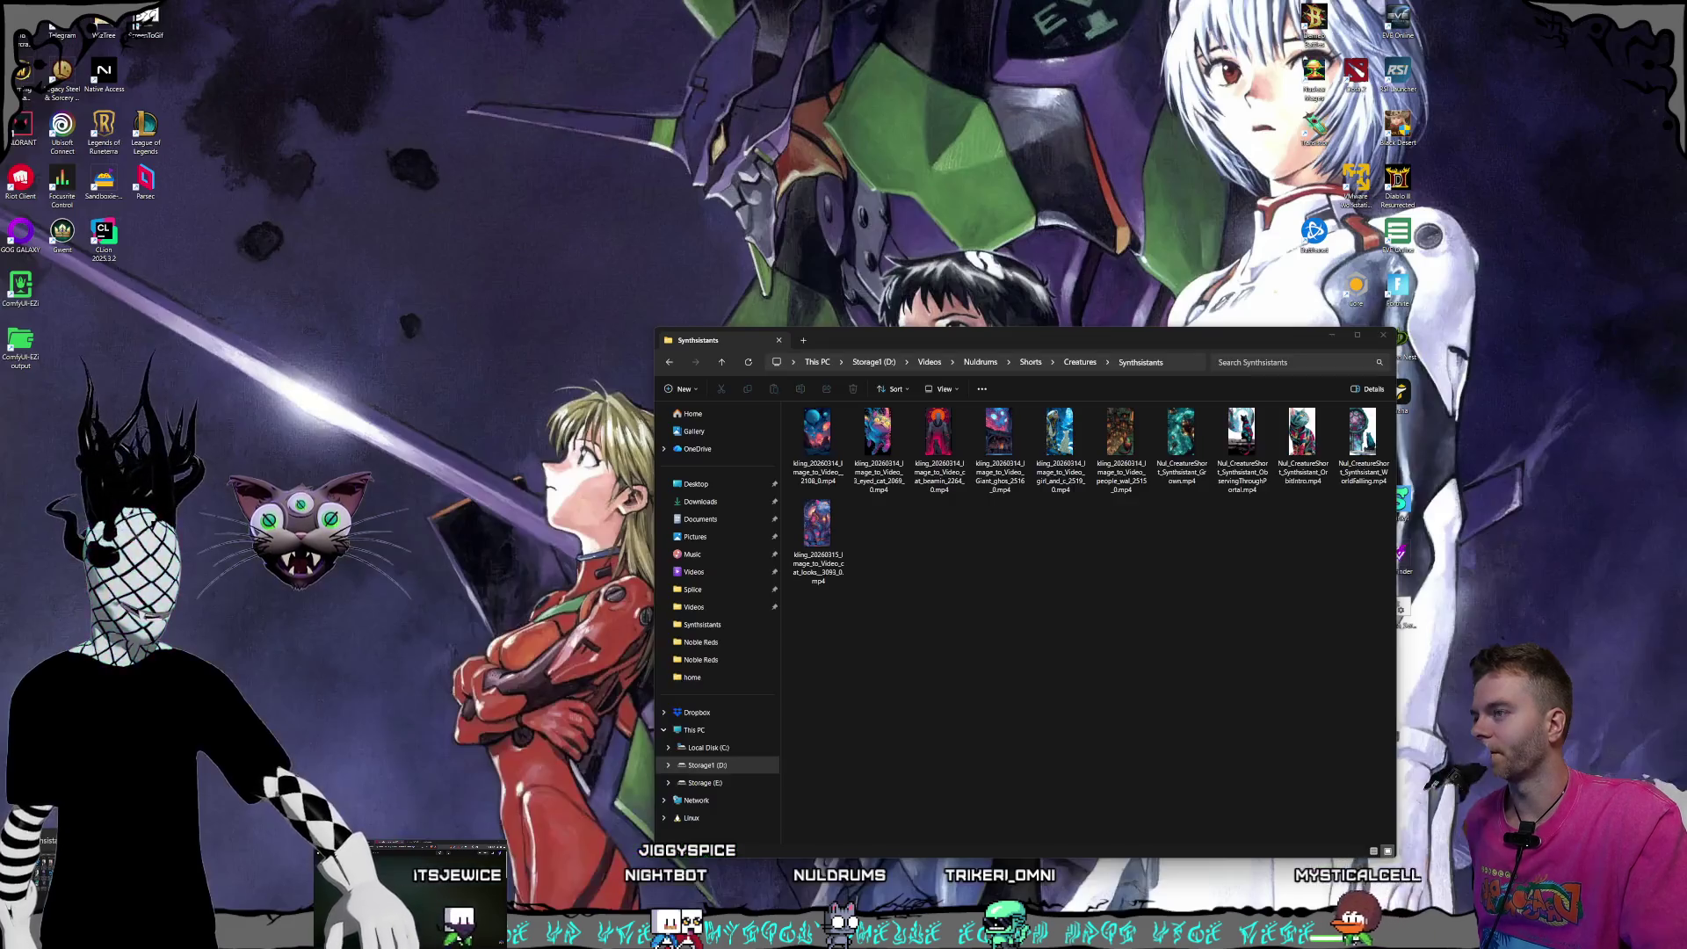
key("super+d")
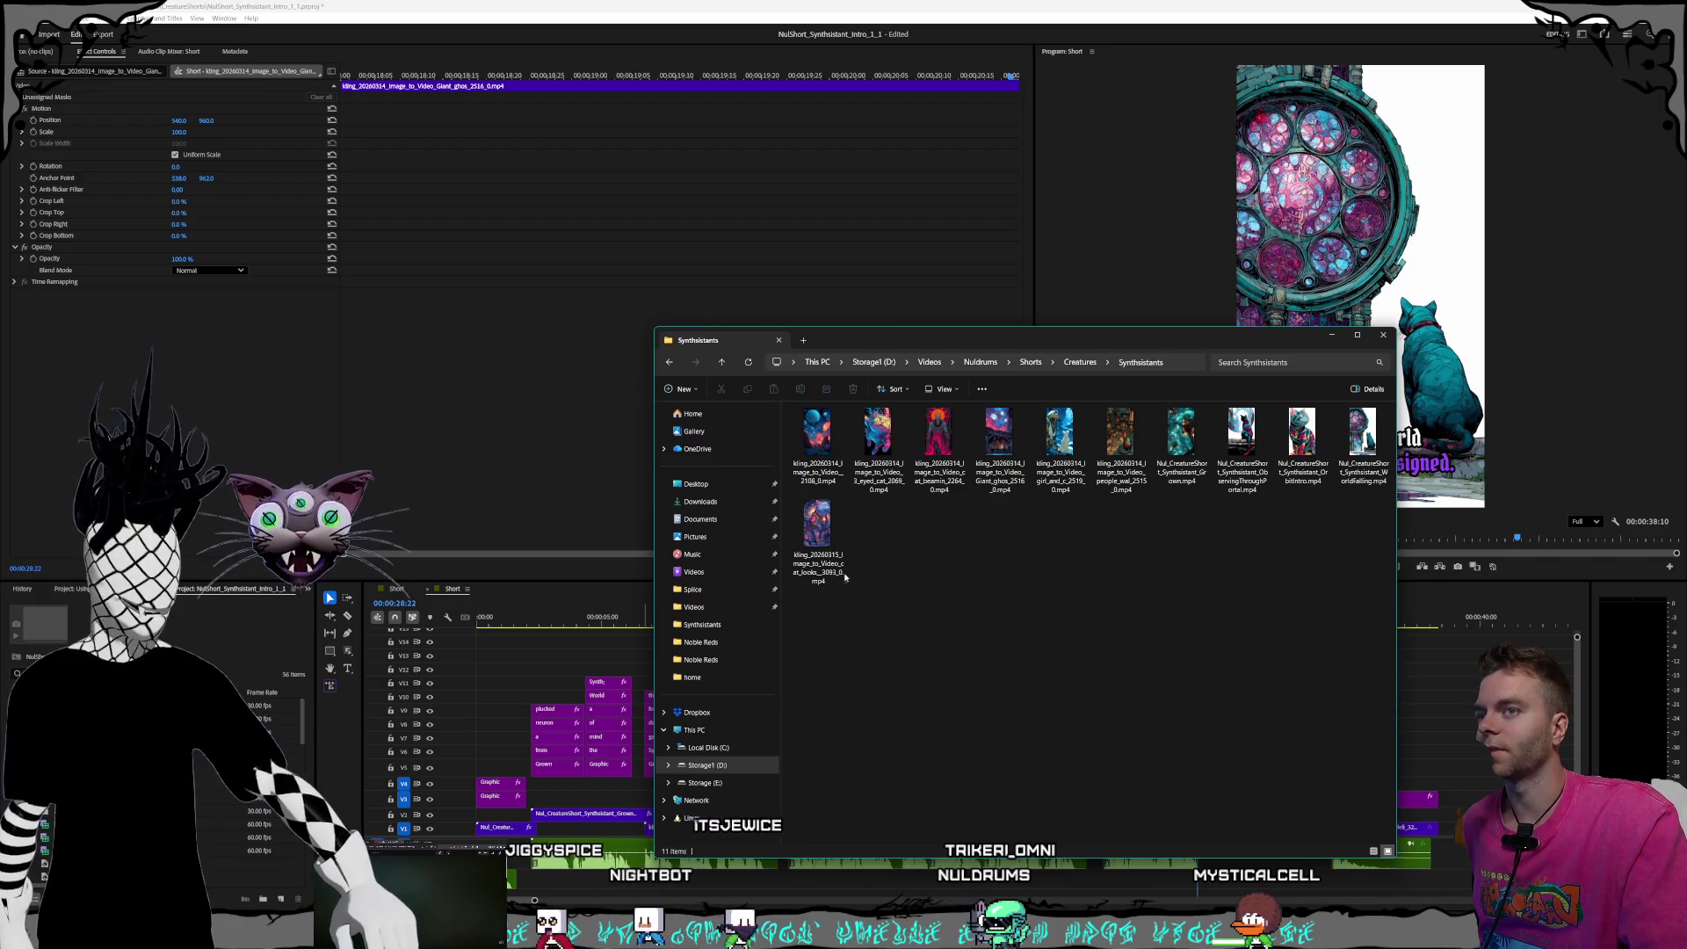
left_click(817, 536)
left_click_drag(966, 340, 647, 83)
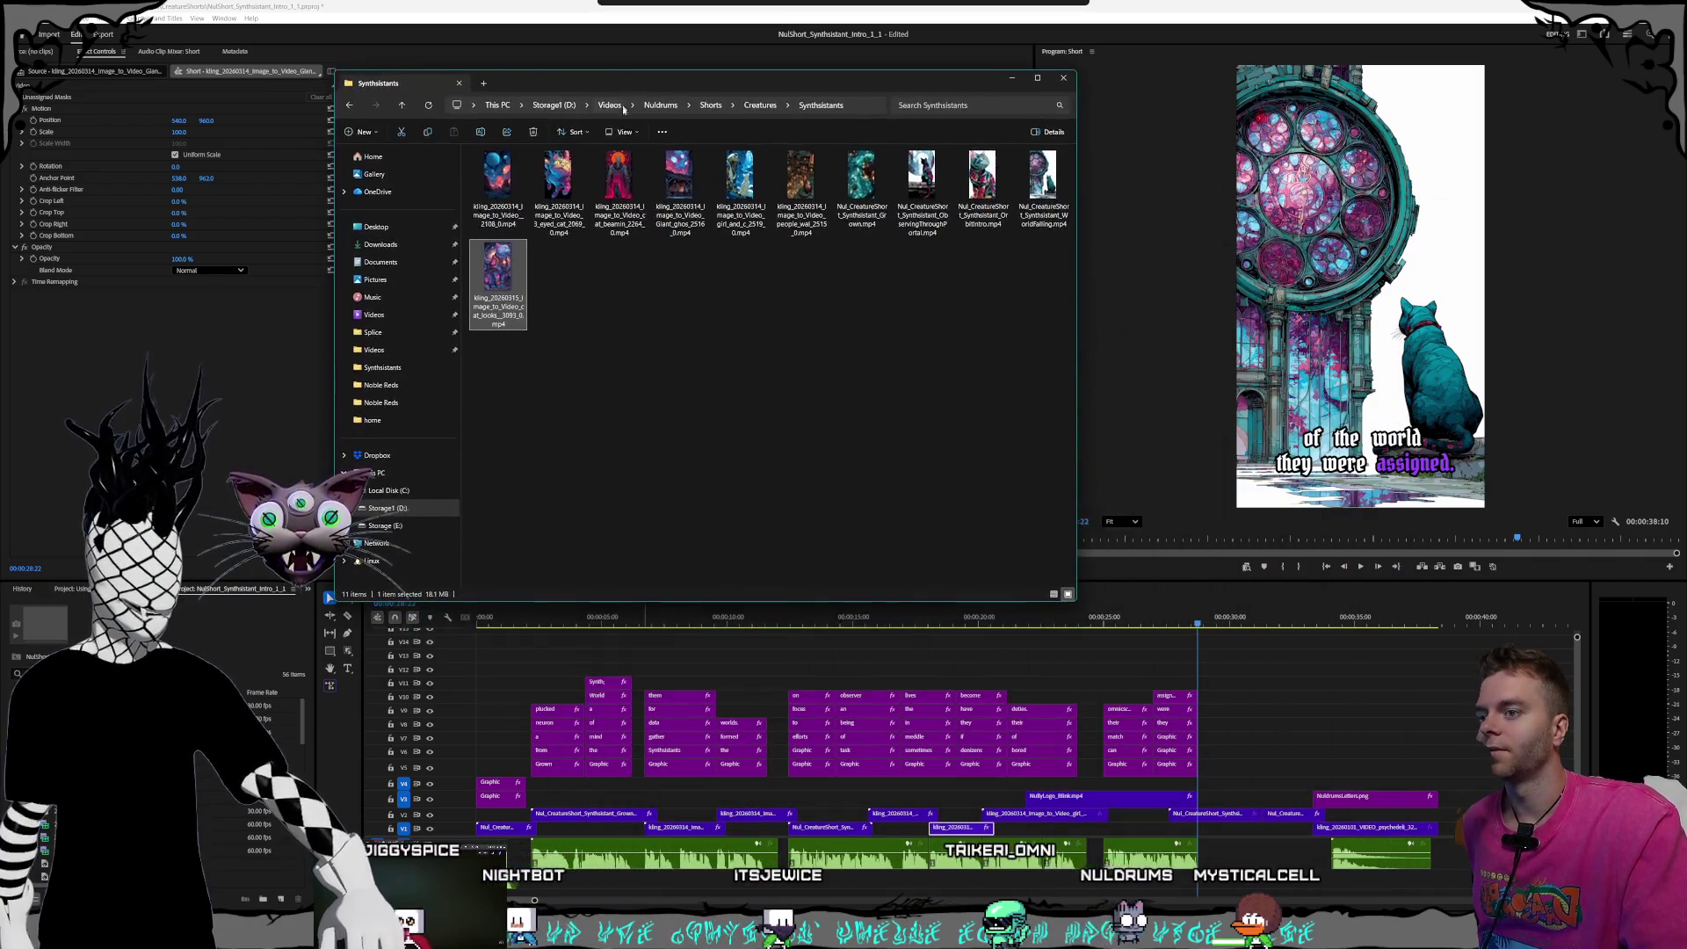
mouse_move(516, 282)
left_mouse_down()
mouse_move(1151, 648)
mouse_move(1283, 781)
mouse_move(1229, 782)
left_mouse_up()
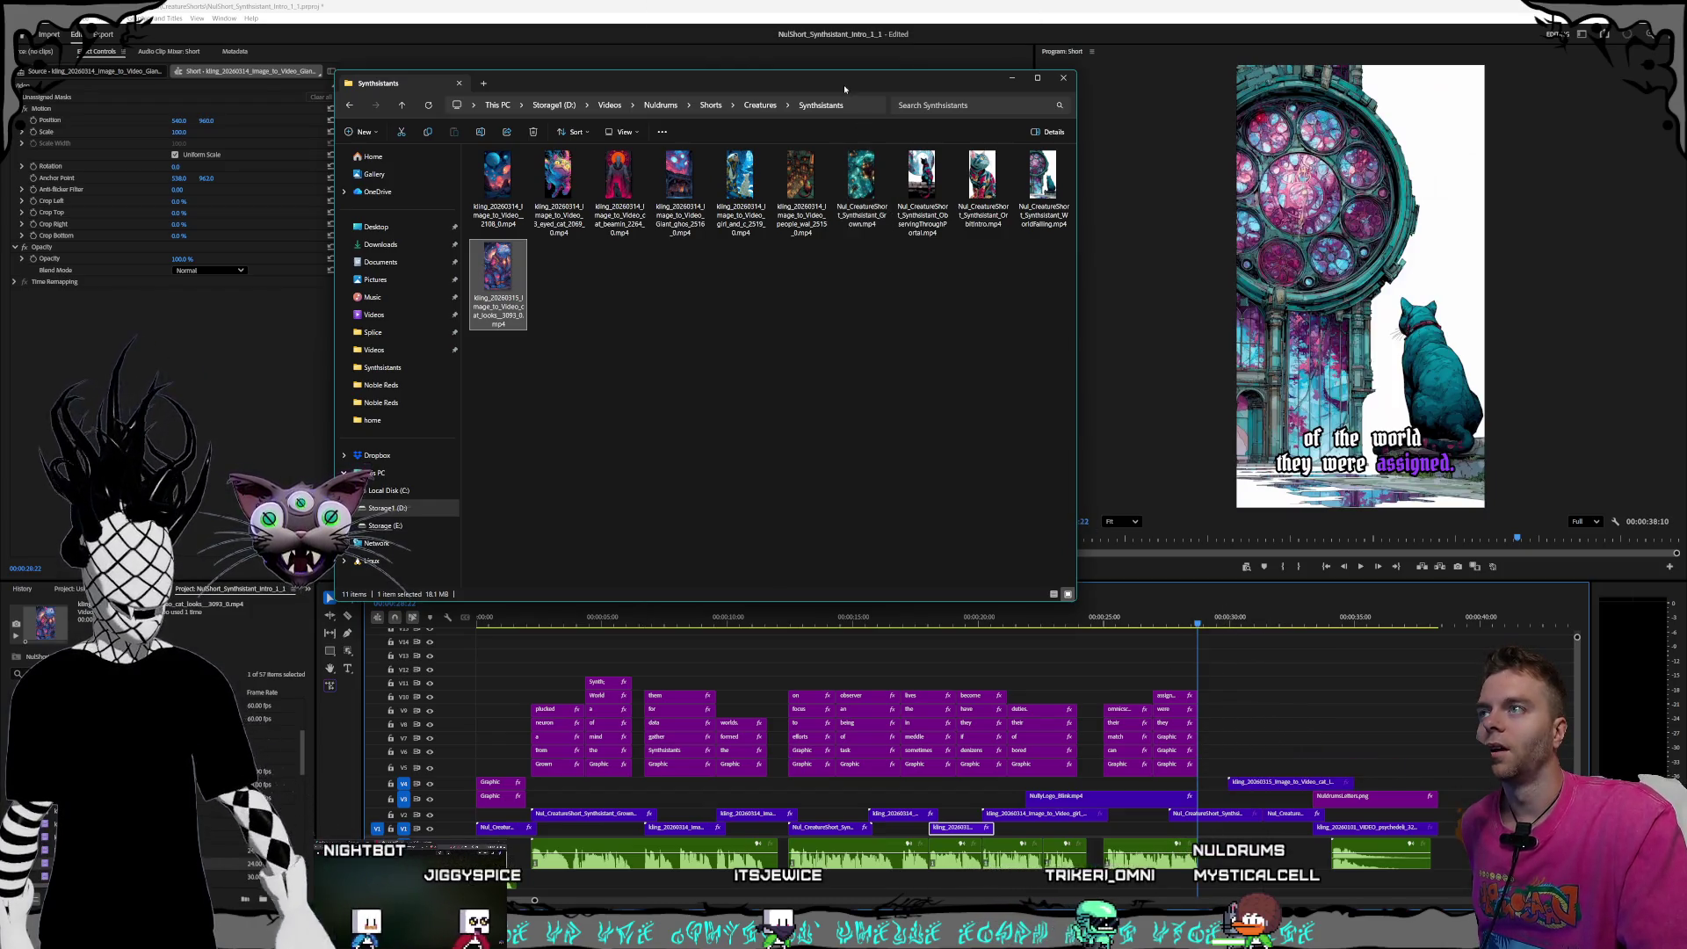
left_click_drag(844, 89, 941, 262)
left_click(1094, 3)
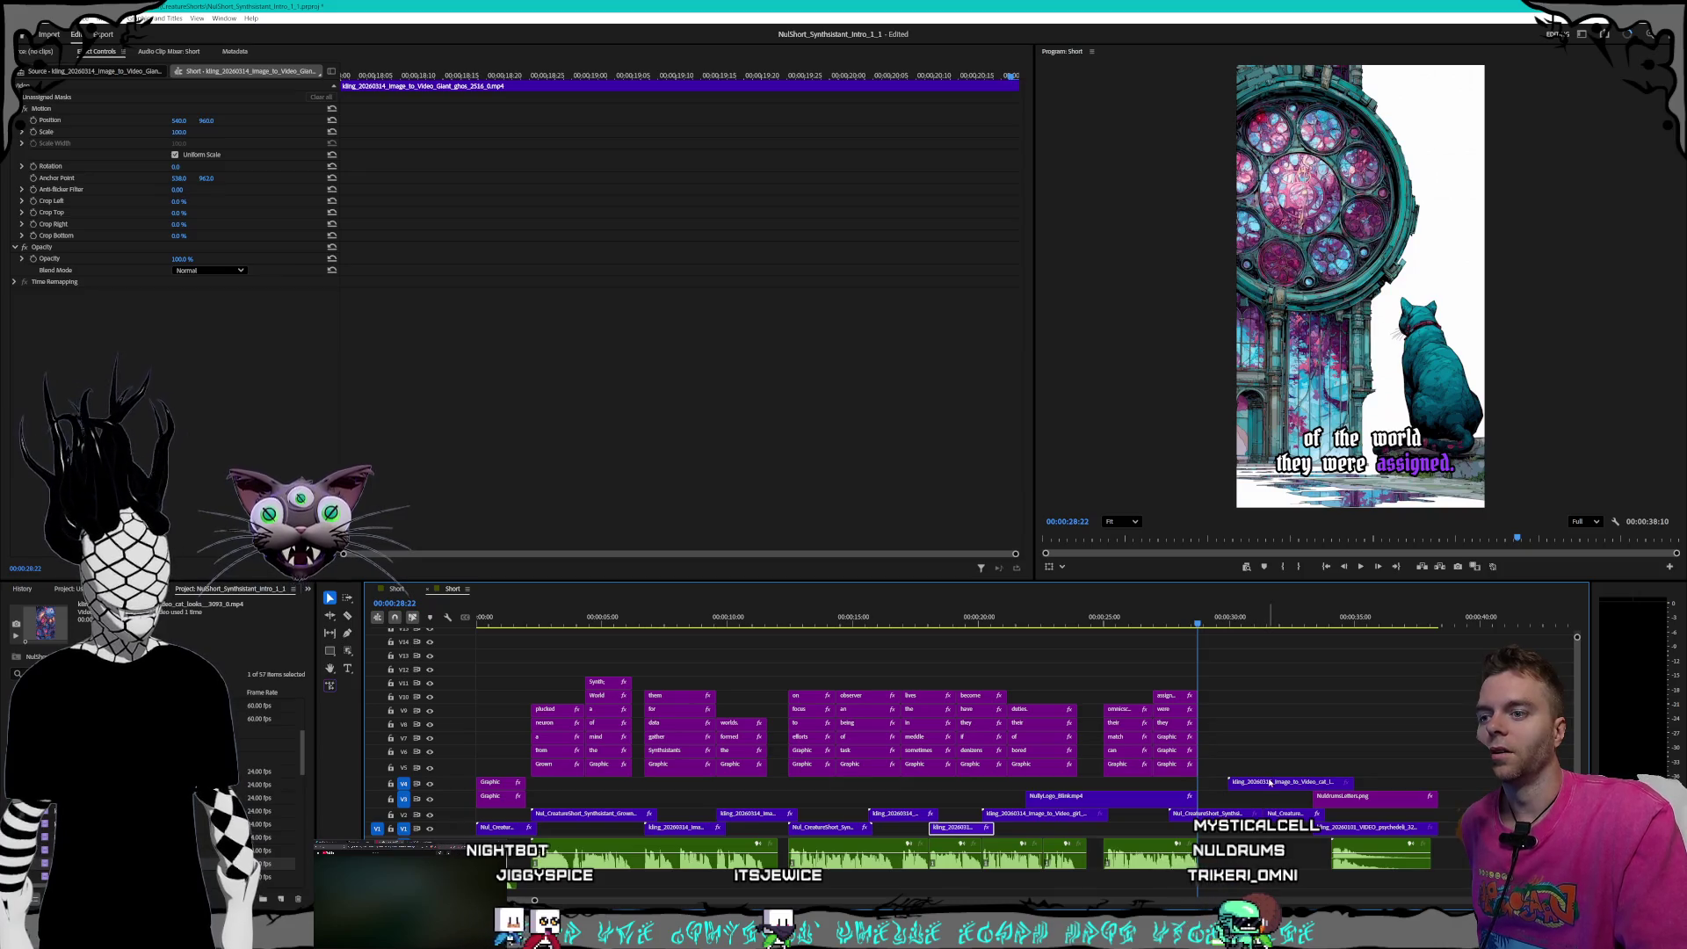
- Move the galaxy-cat clip from V4 down onto the V1 track near 25 seconds
left_click(1302, 741)
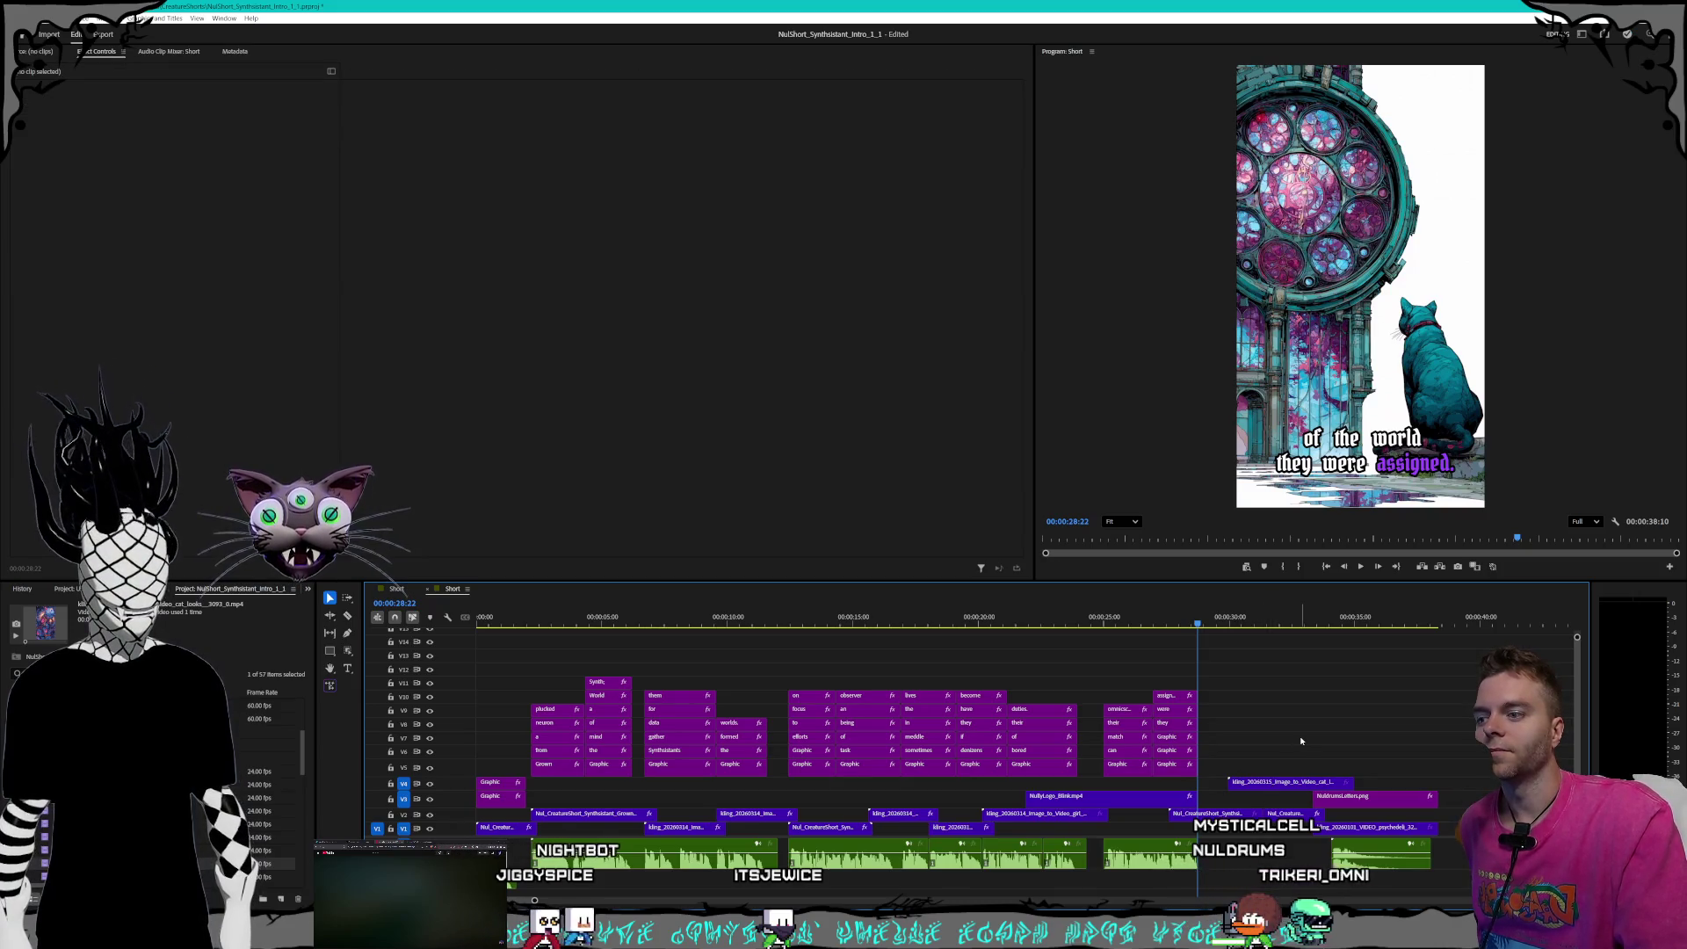
left_click(1277, 782)
left_click_drag(1243, 807, 1140, 835)
mouse_move(1090, 638)
left_mouse_down()
mouse_move(1171, 631)
mouse_move(1146, 631)
left_mouse_up()
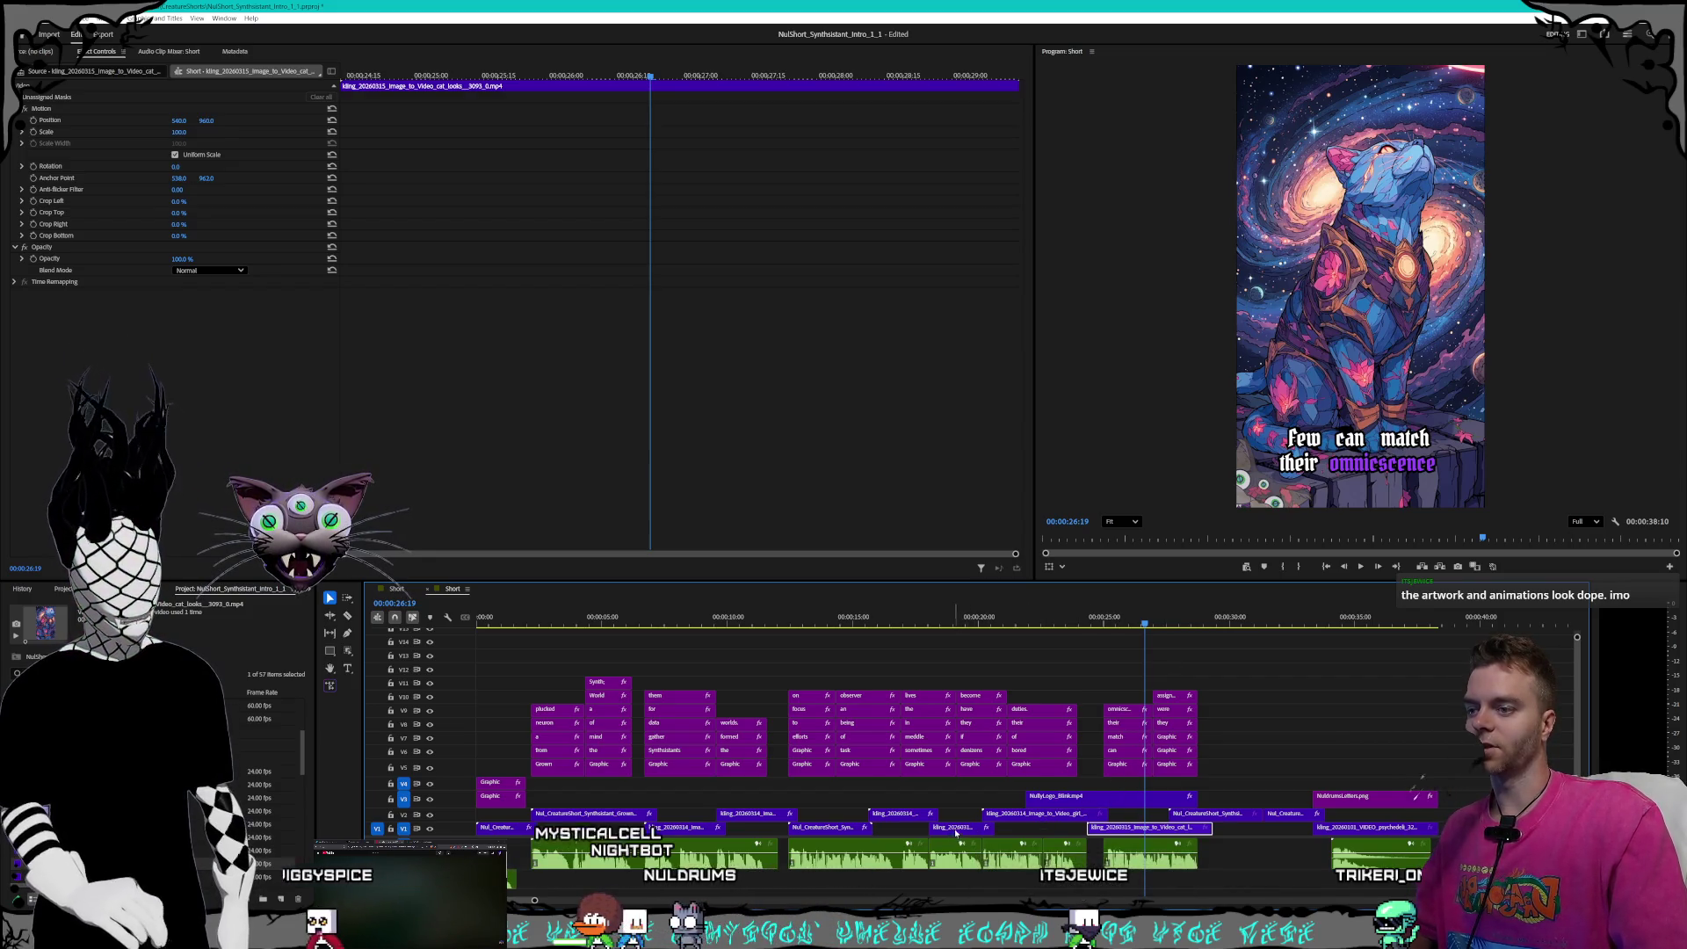
- Set the cat clip's Speed/Duration to 150%
right_click(1129, 830)
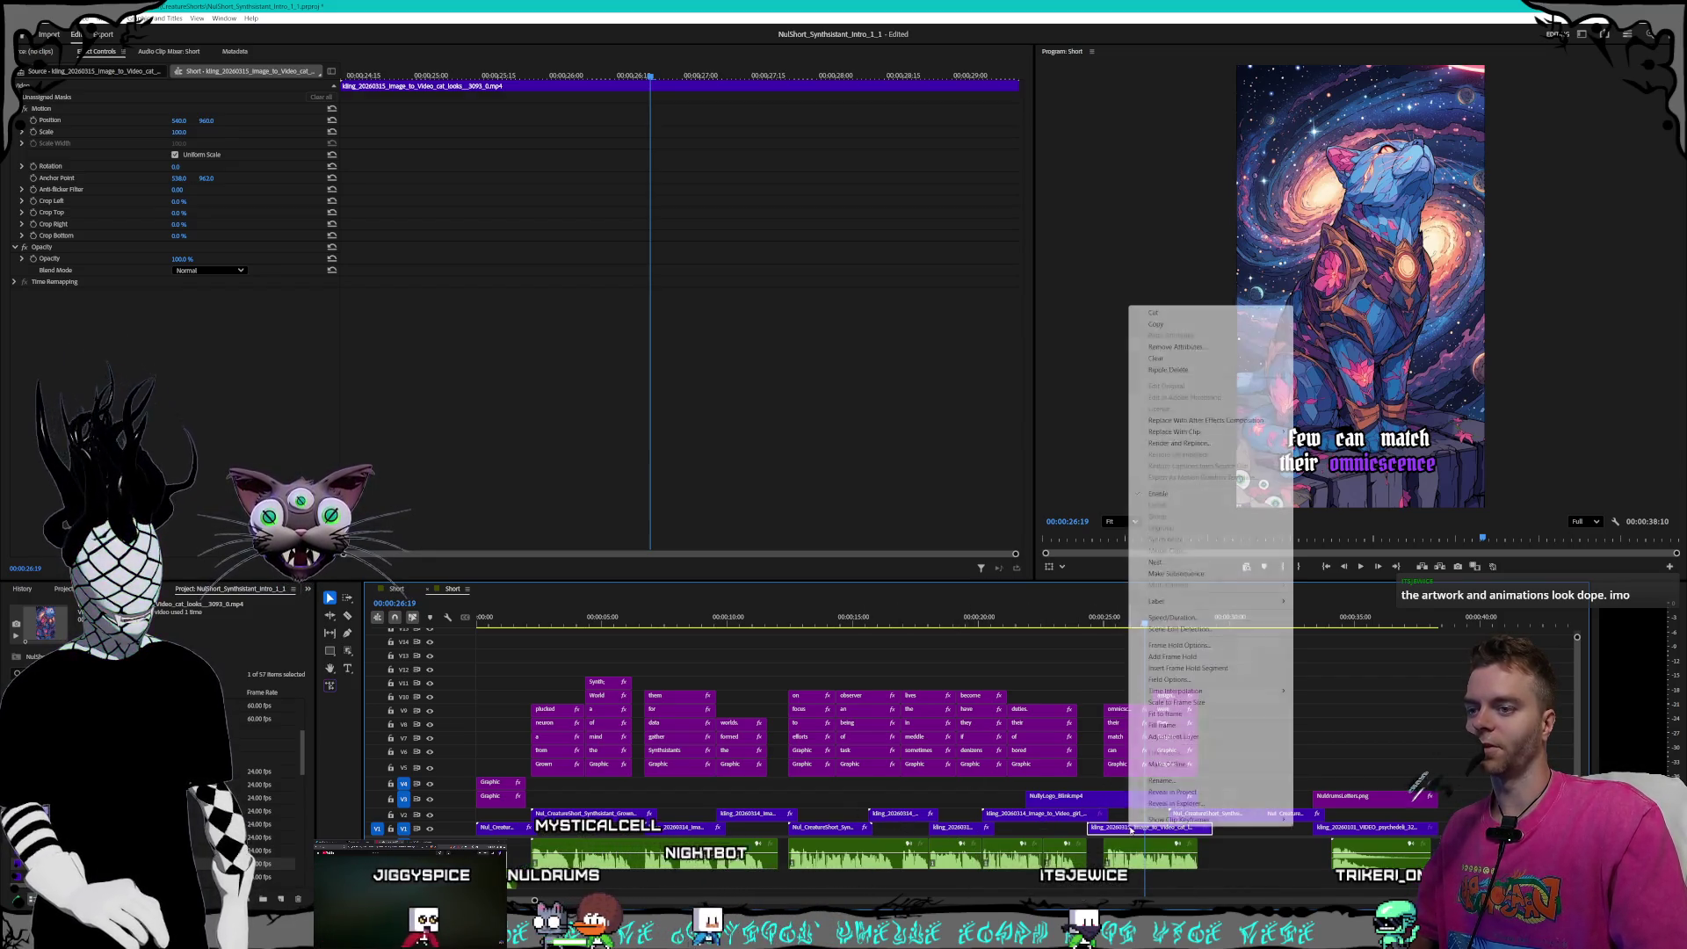
left_click(1169, 587)
type("150")
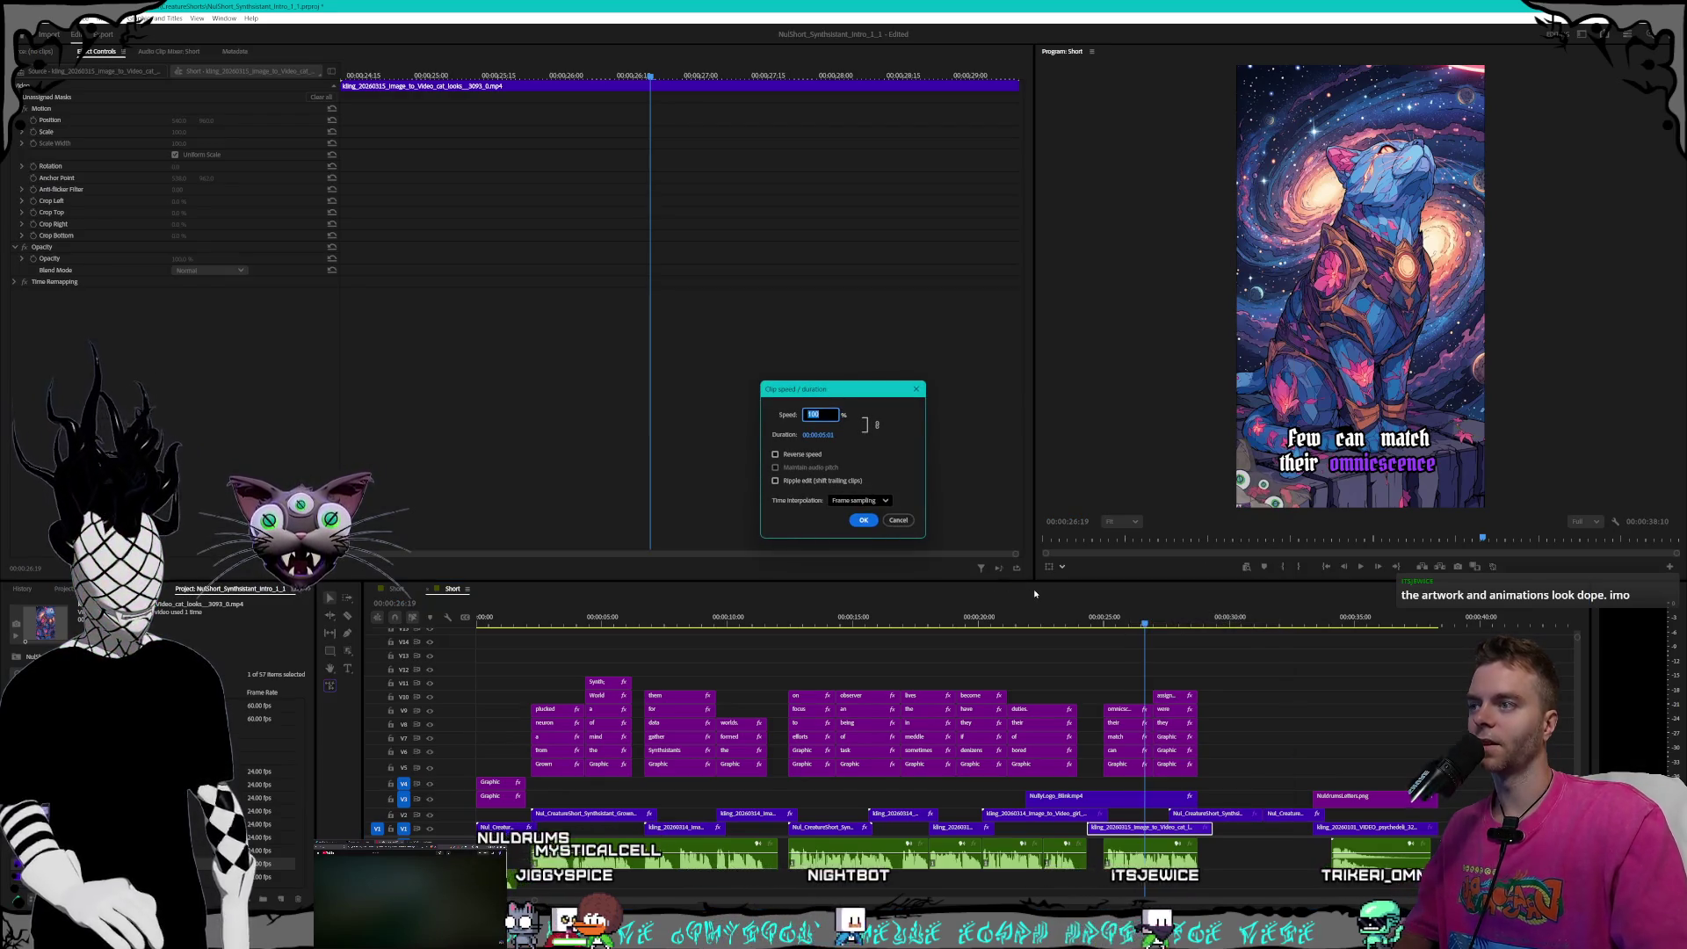
key("Return")
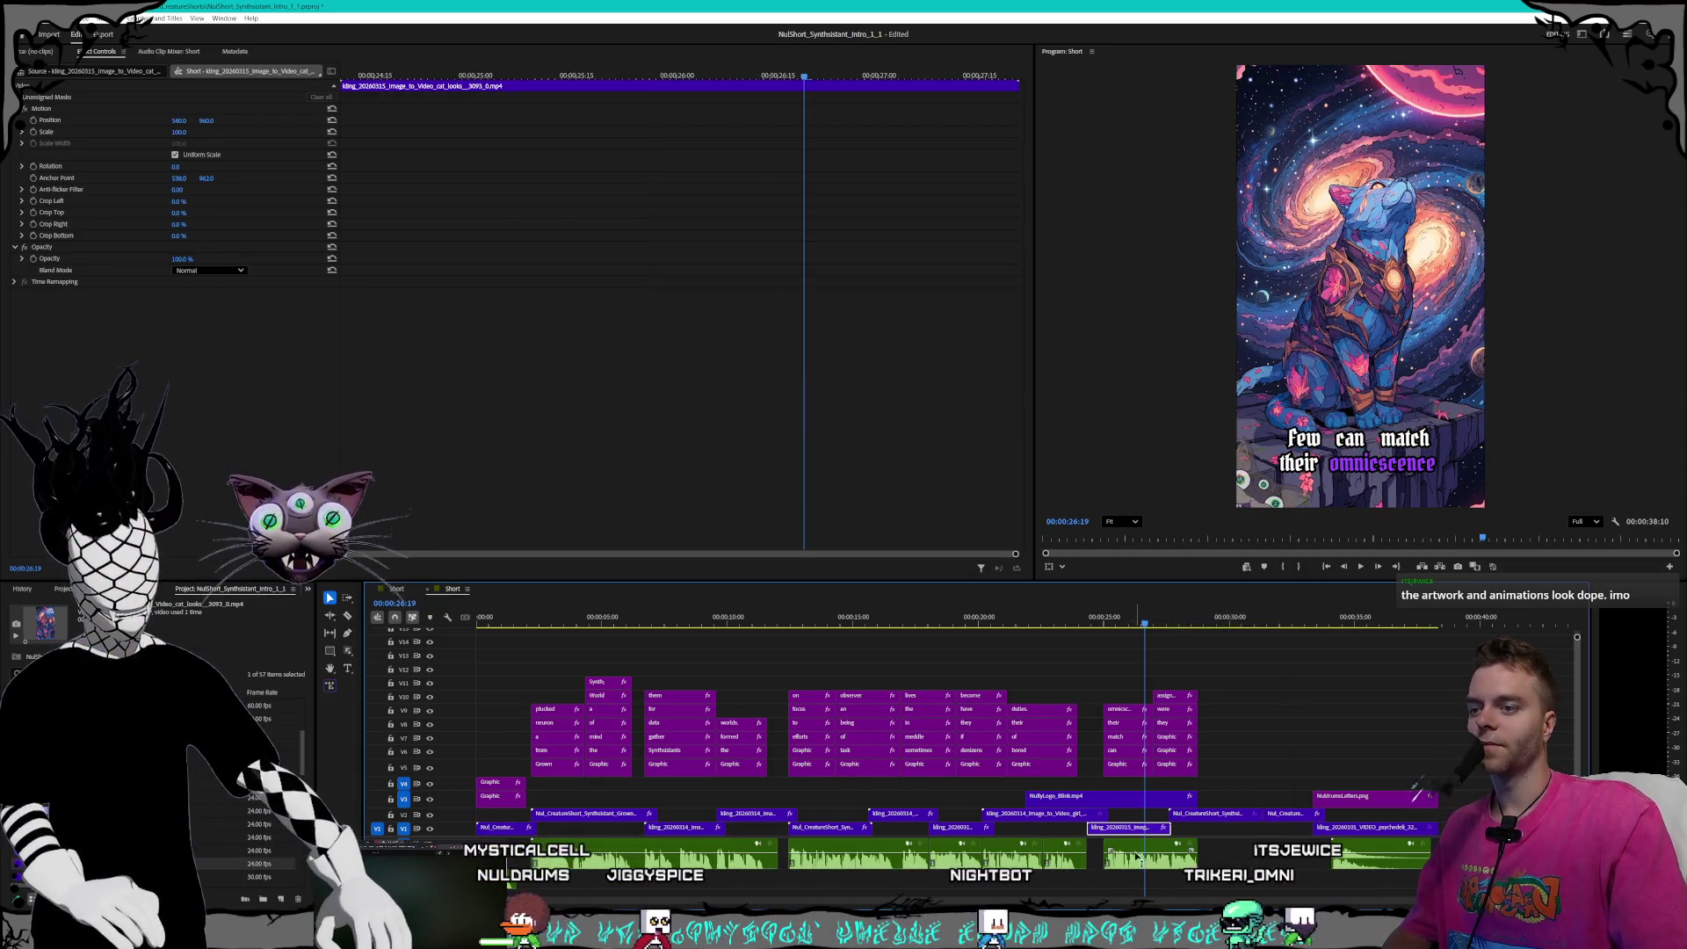
- Snap the cat clip against its neighbour and play back from about 24 seconds
left_click_drag(1116, 827, 1131, 825)
mouse_move(1110, 617)
left_mouse_down()
mouse_move(1172, 616)
mouse_move(1158, 619)
left_mouse_up()
left_click_drag(1144, 829, 1139, 830)
left_click(1104, 634)
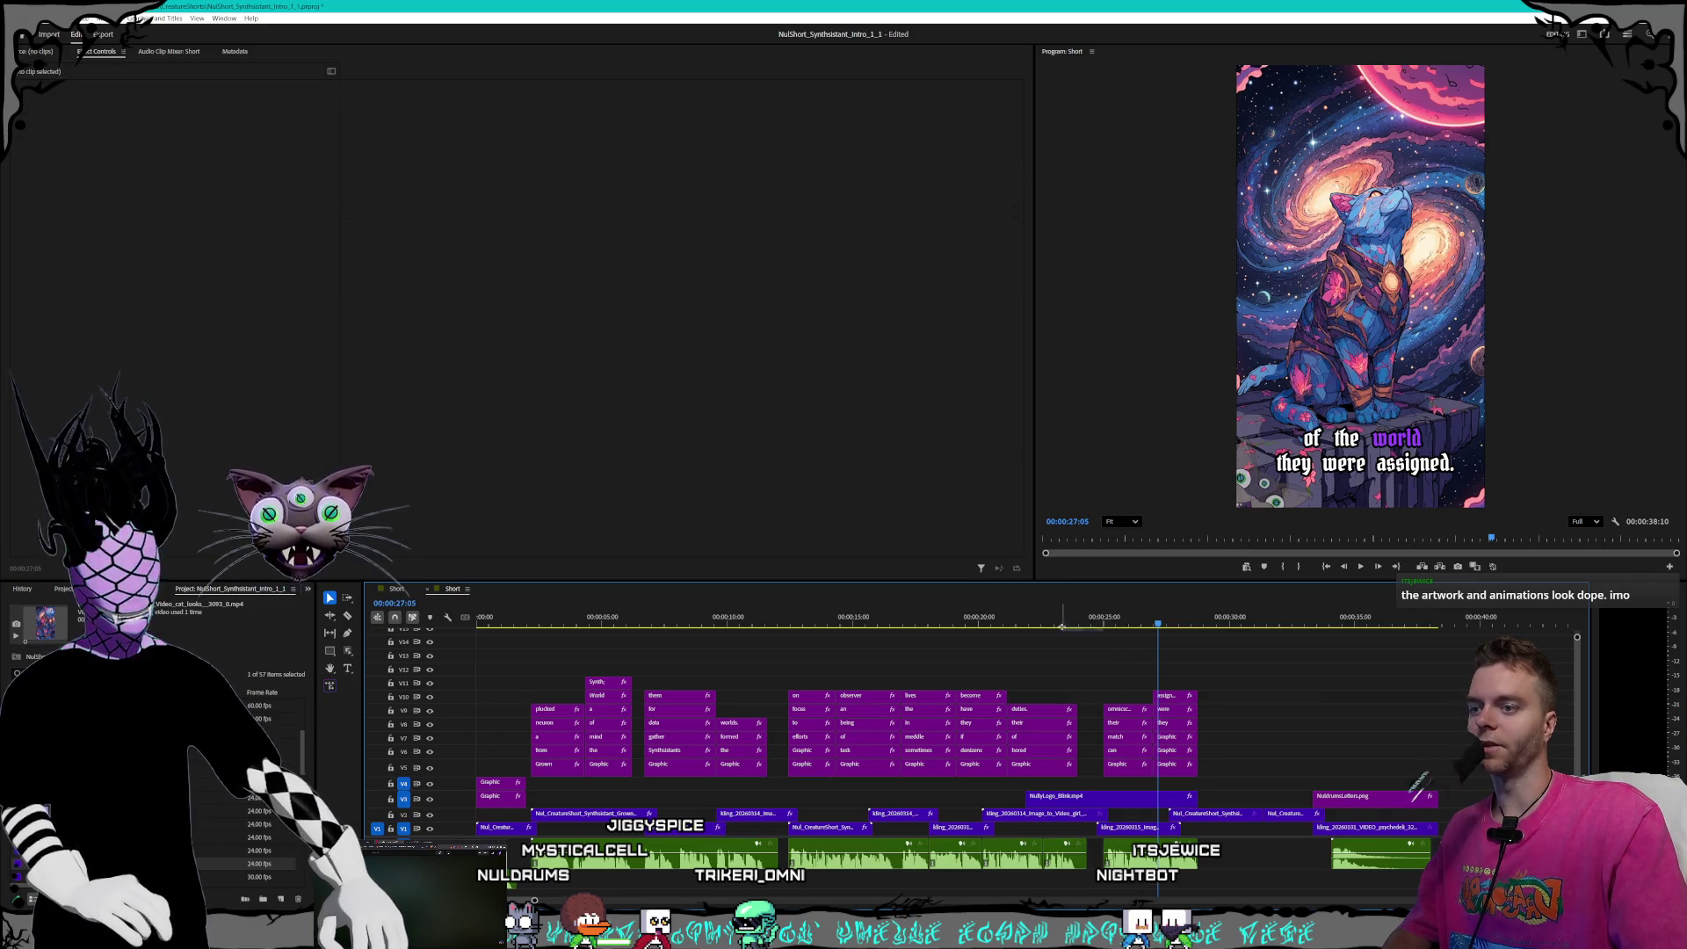
left_click(1083, 622)
key("space")
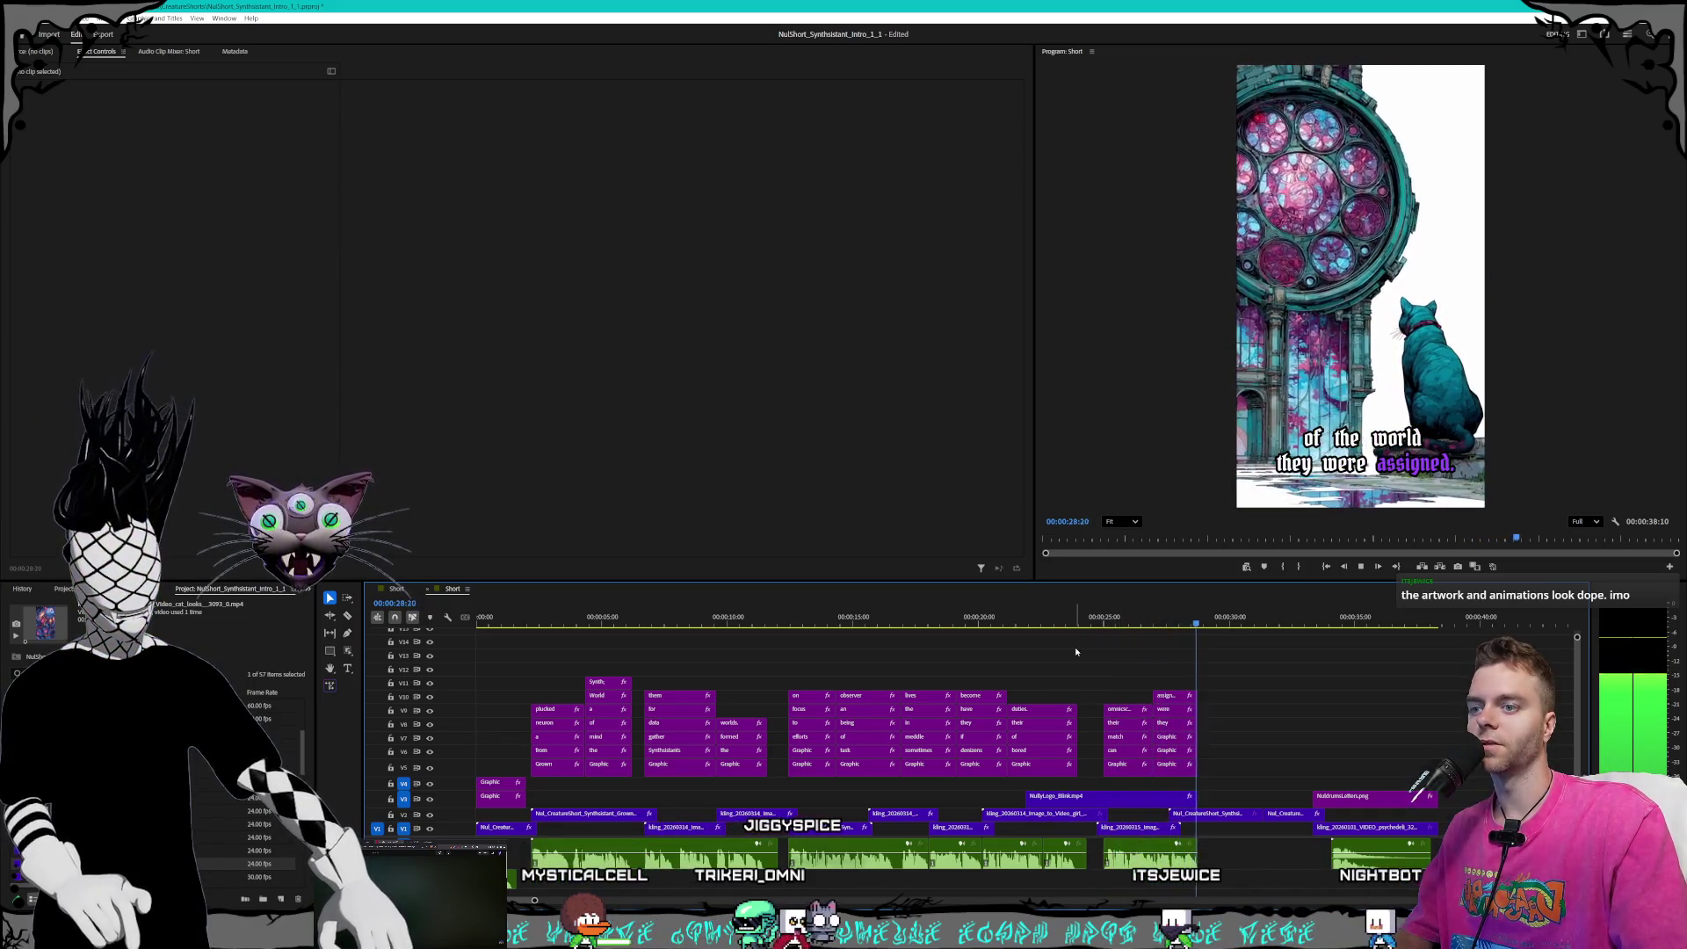
key("space")
key("space")
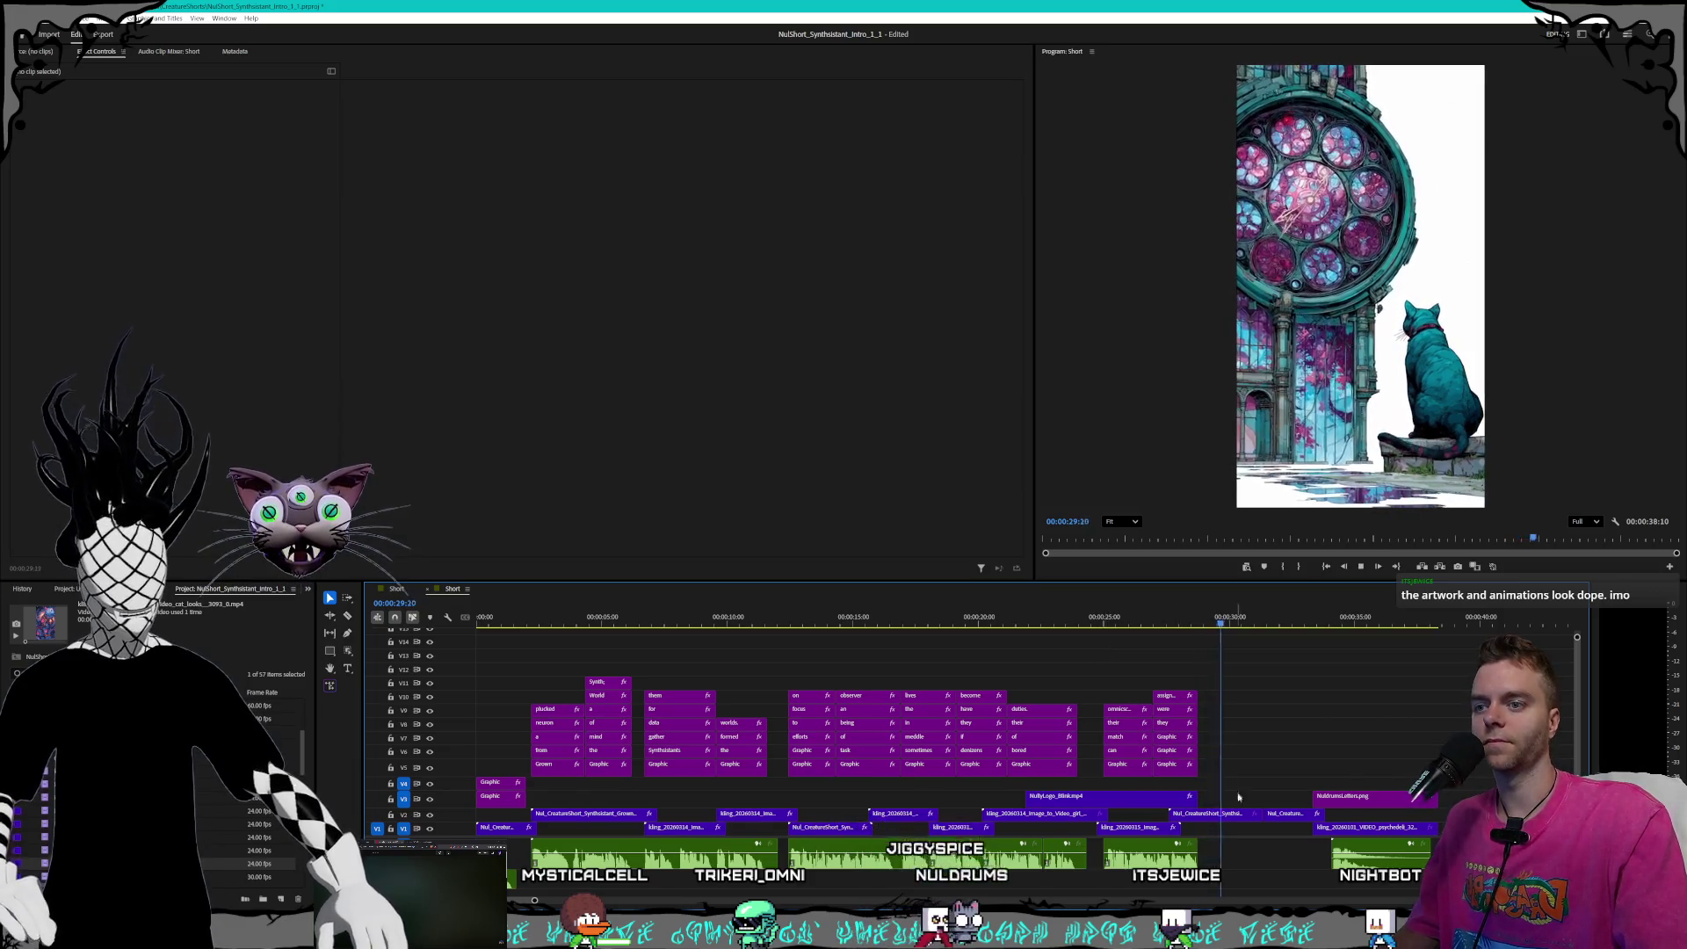
left_click_drag(1170, 816, 1185, 815)
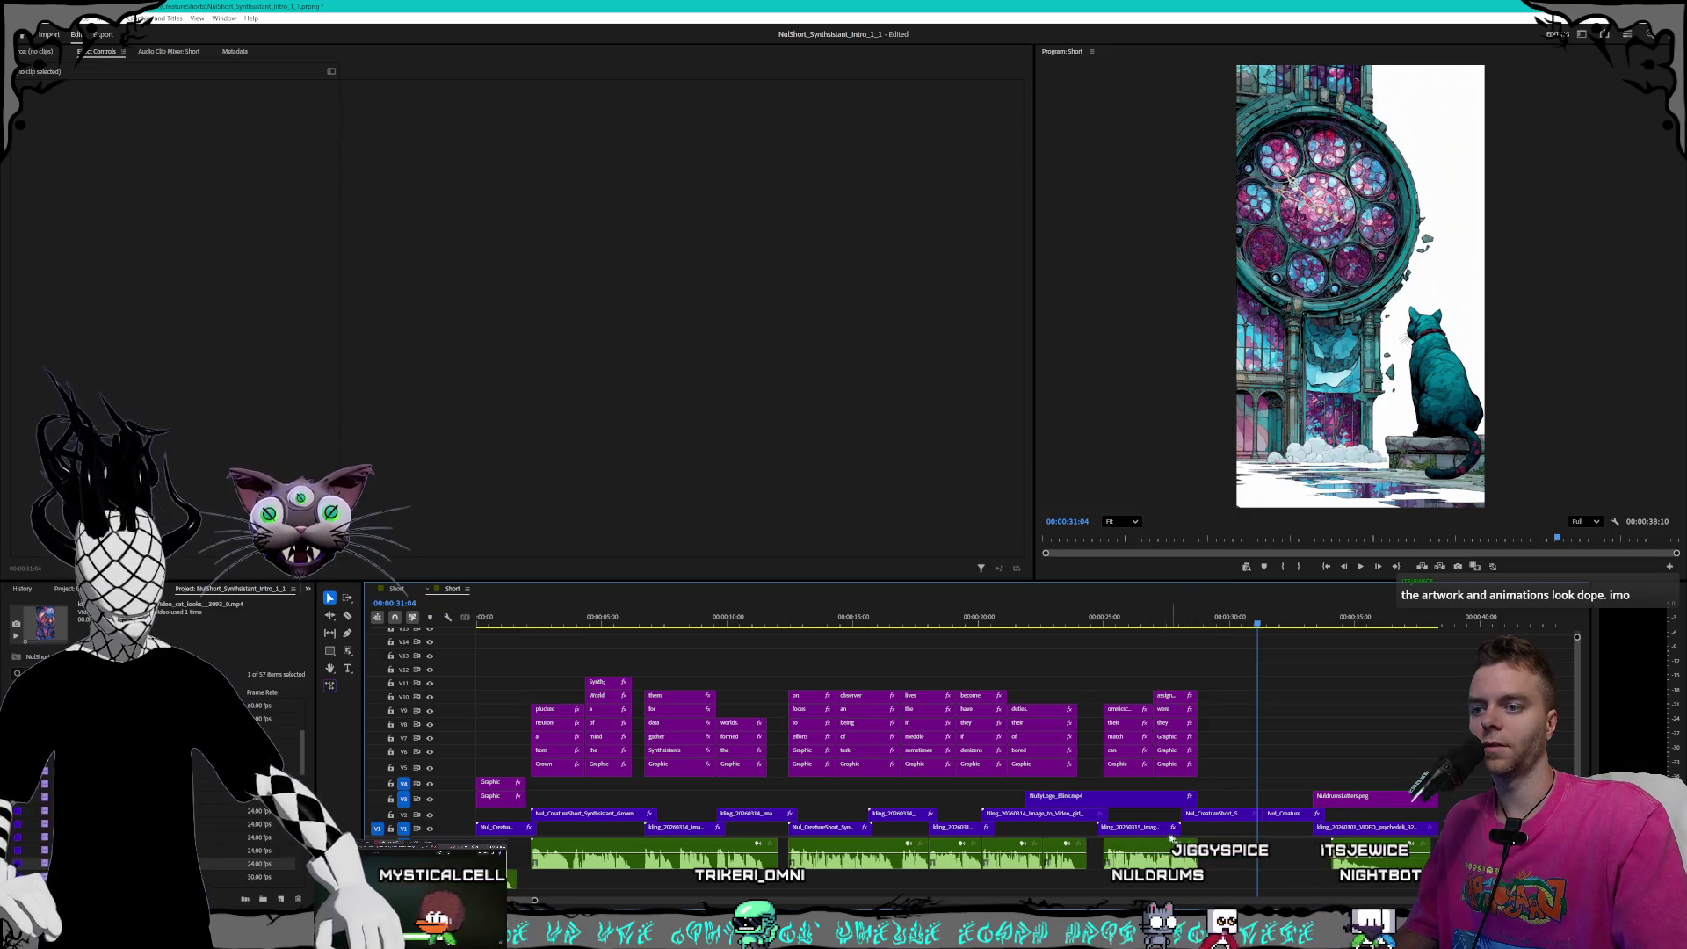
left_click(1179, 830)
left_click_drag(1147, 831, 1151, 831)
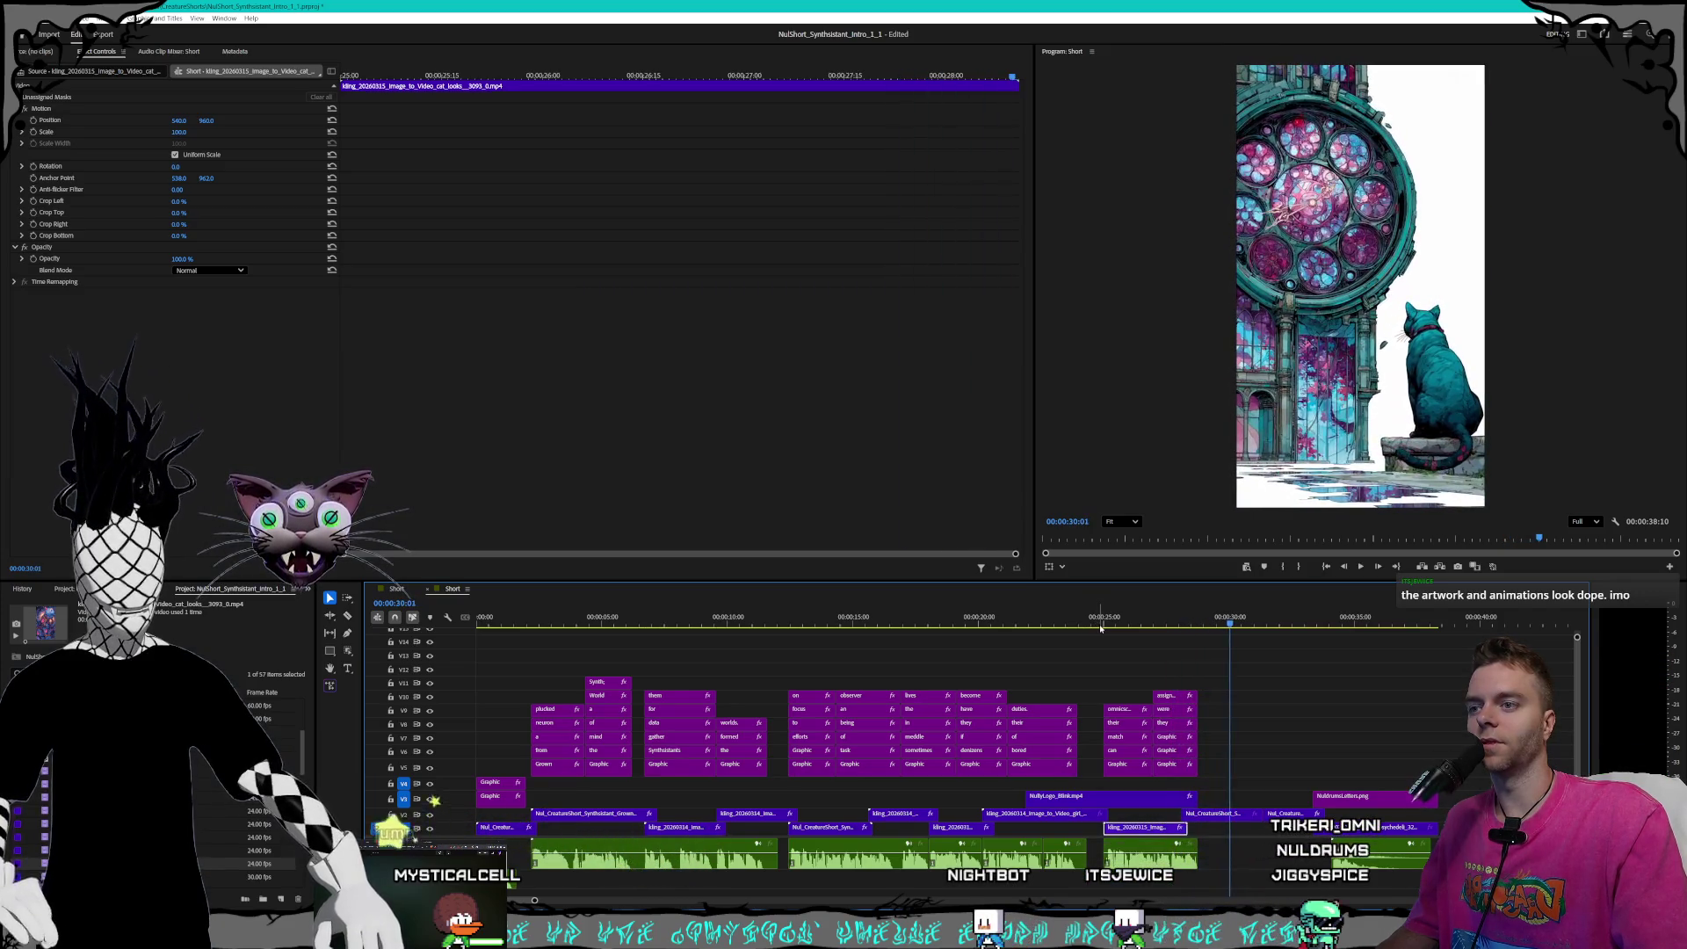
left_click(1095, 625)
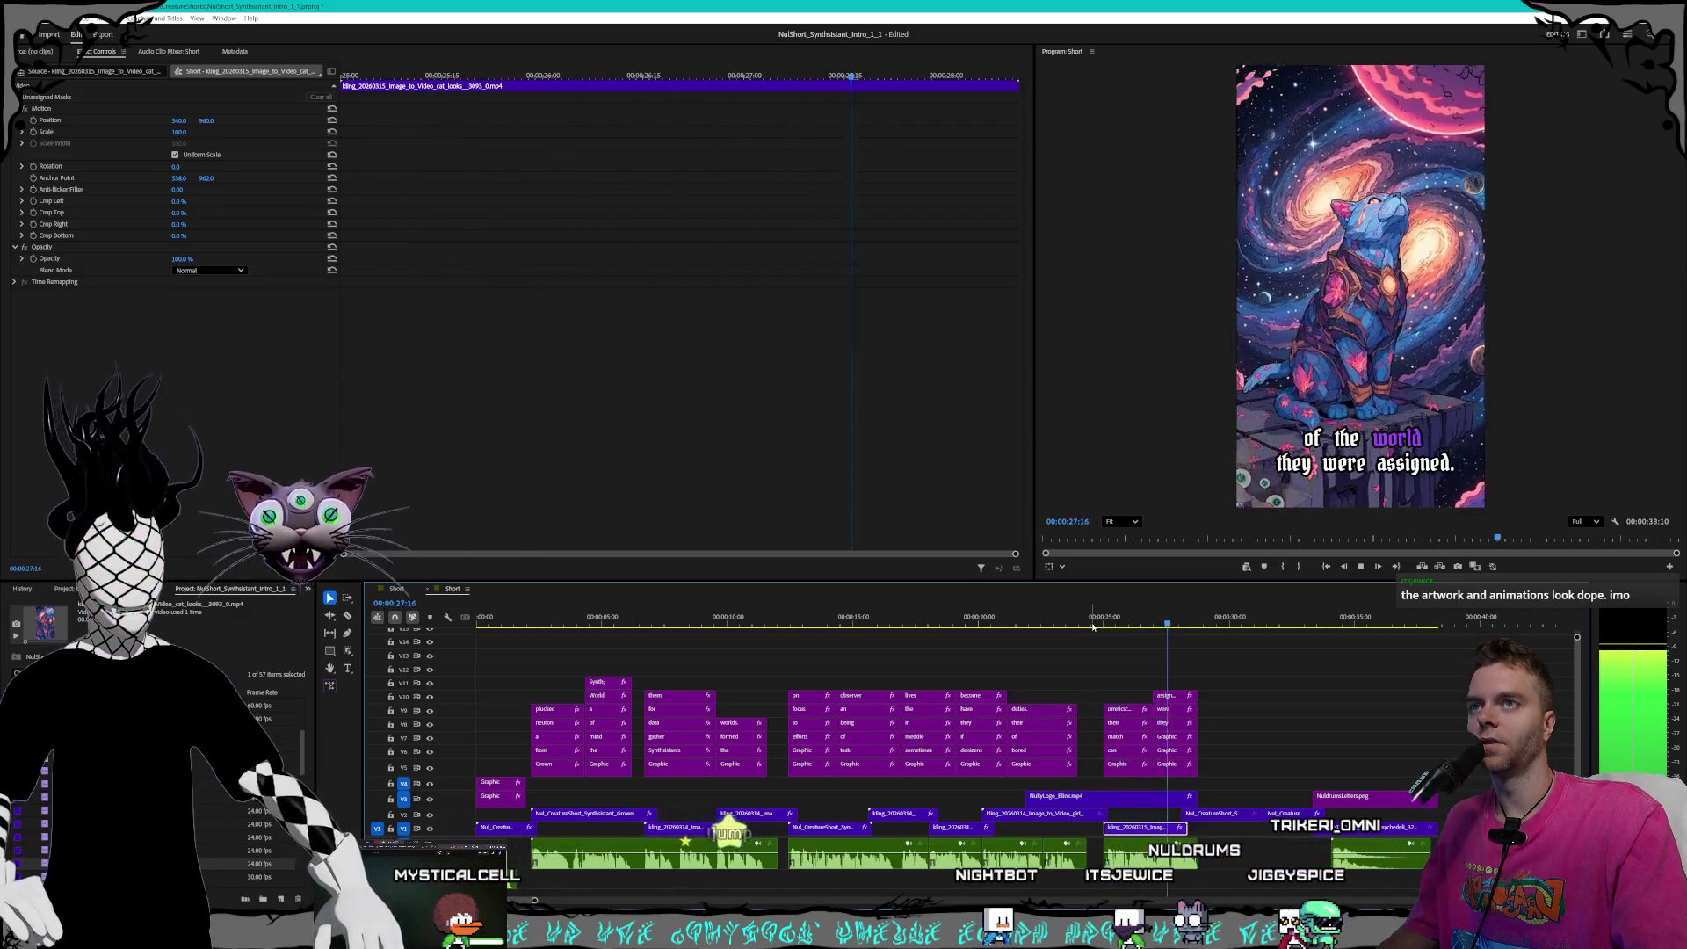
key("space")
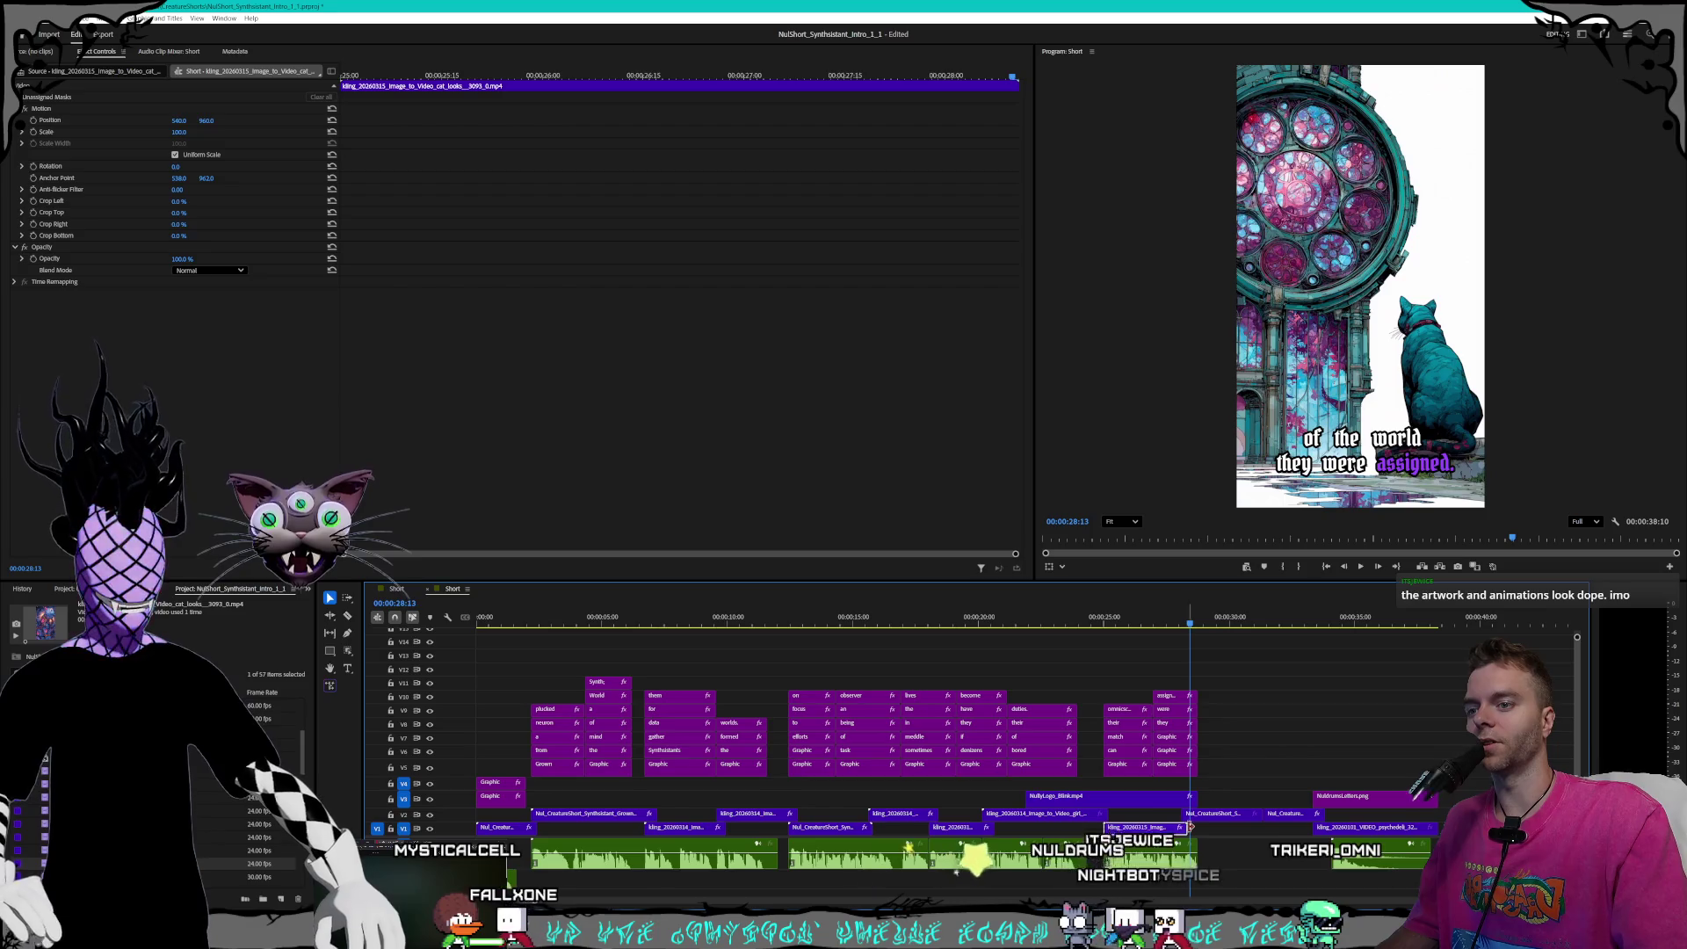
left_click_drag(1182, 829, 1197, 828)
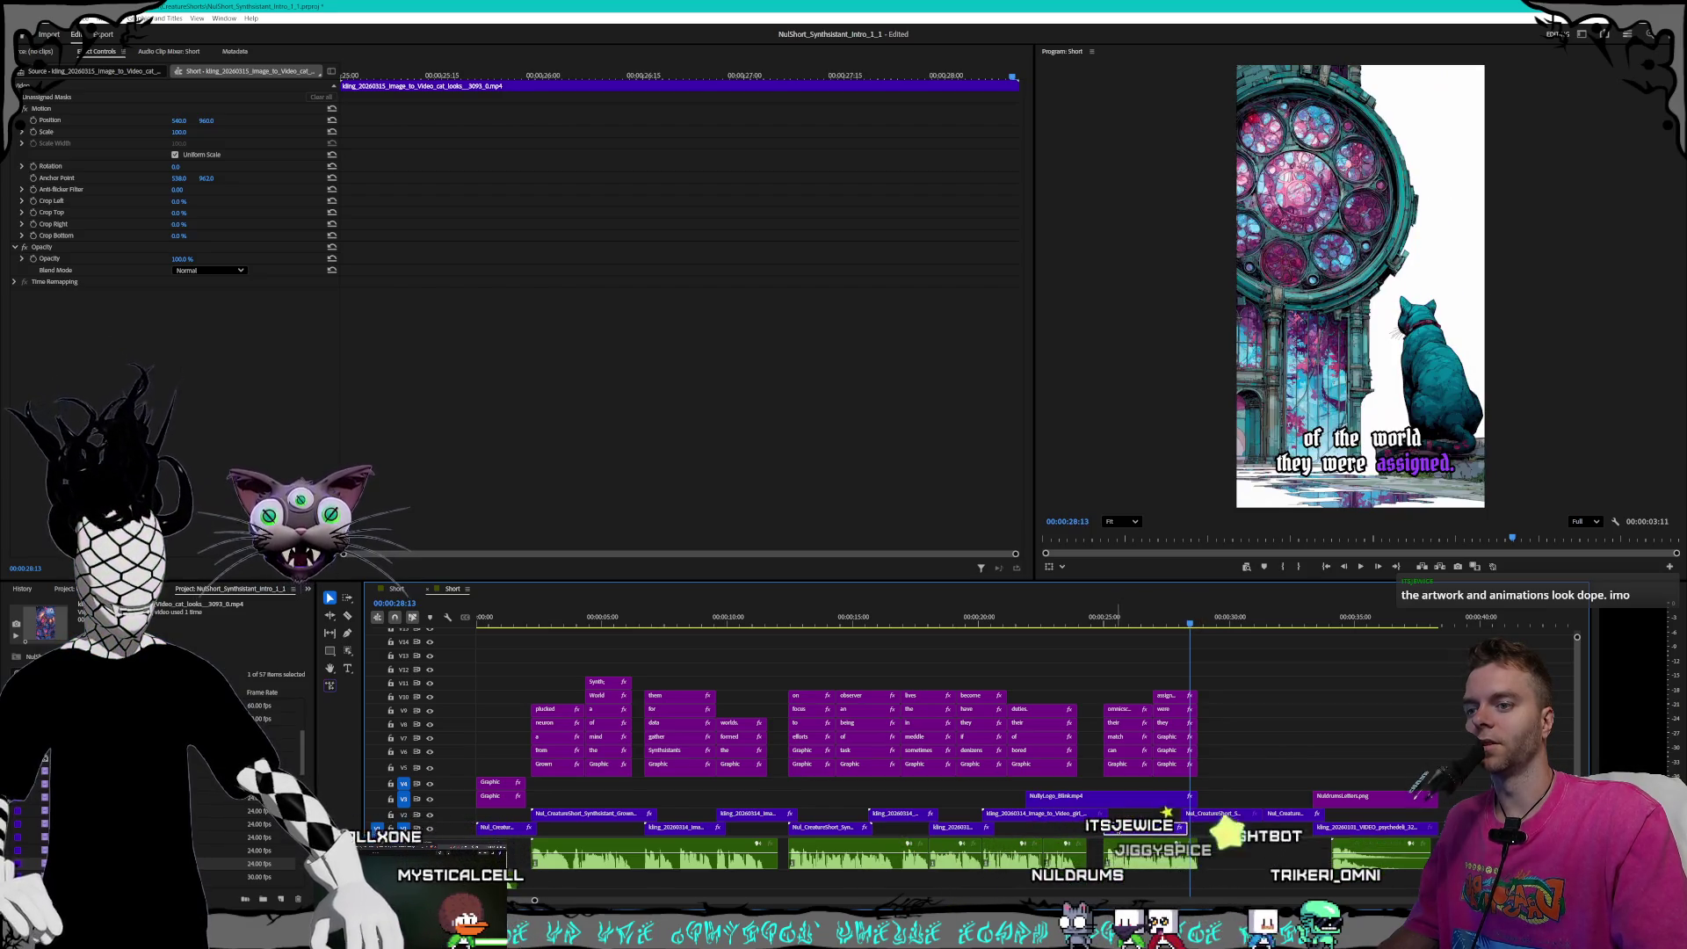
right_click(1118, 826)
left_click(1163, 619)
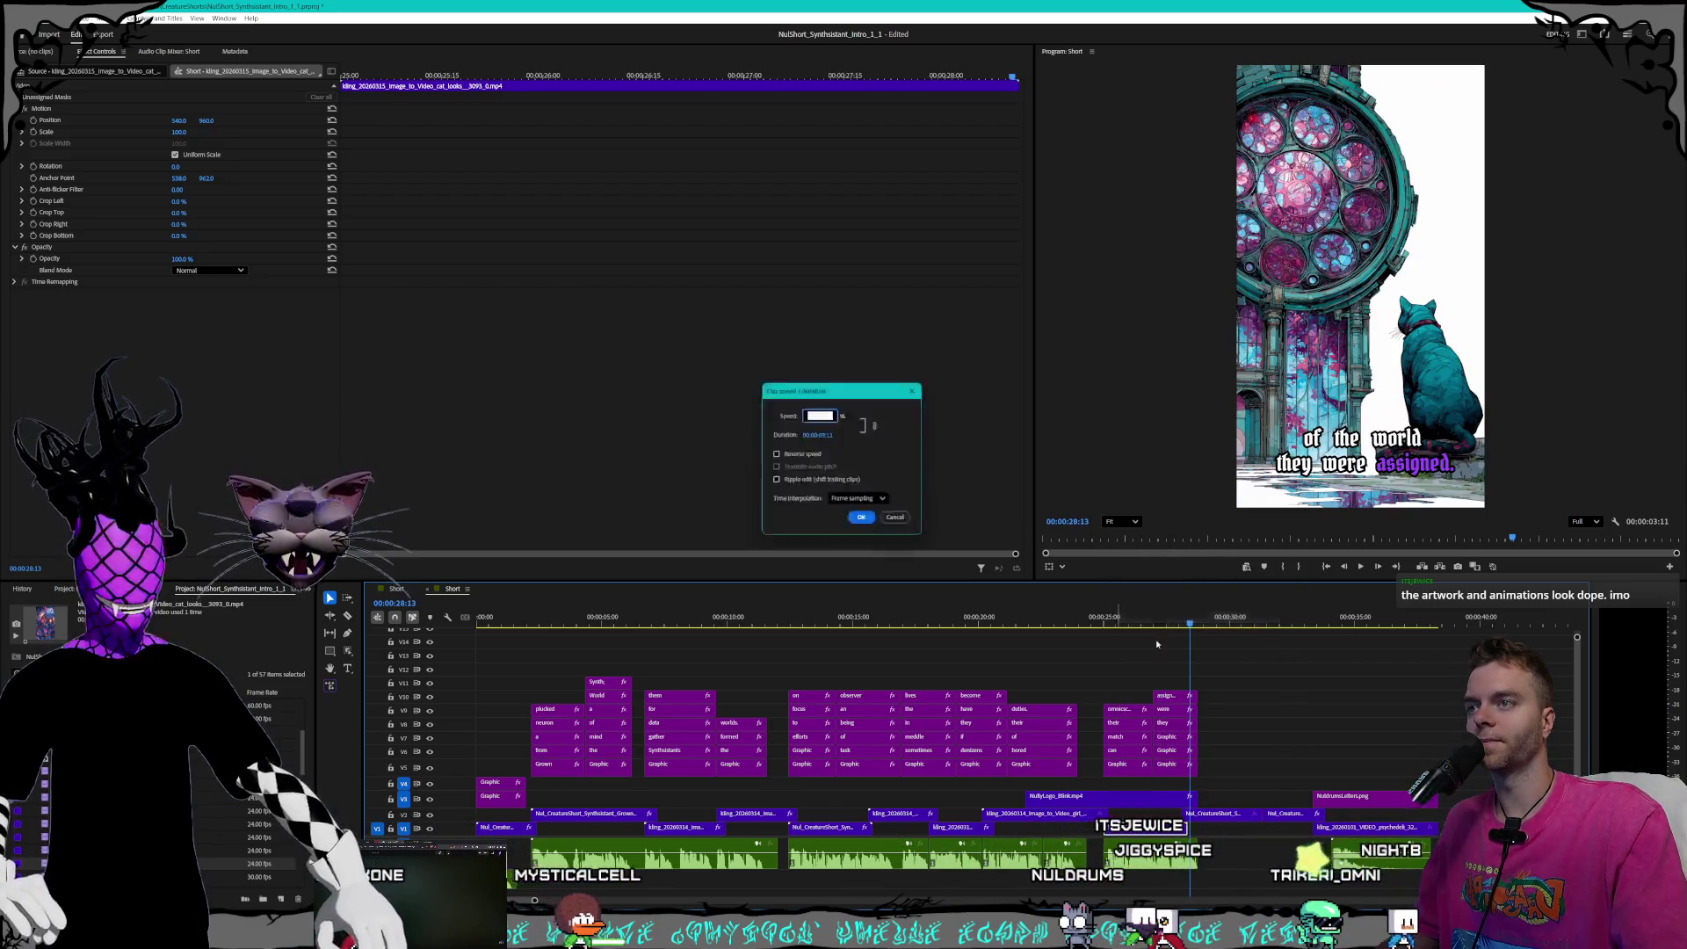
type("1")
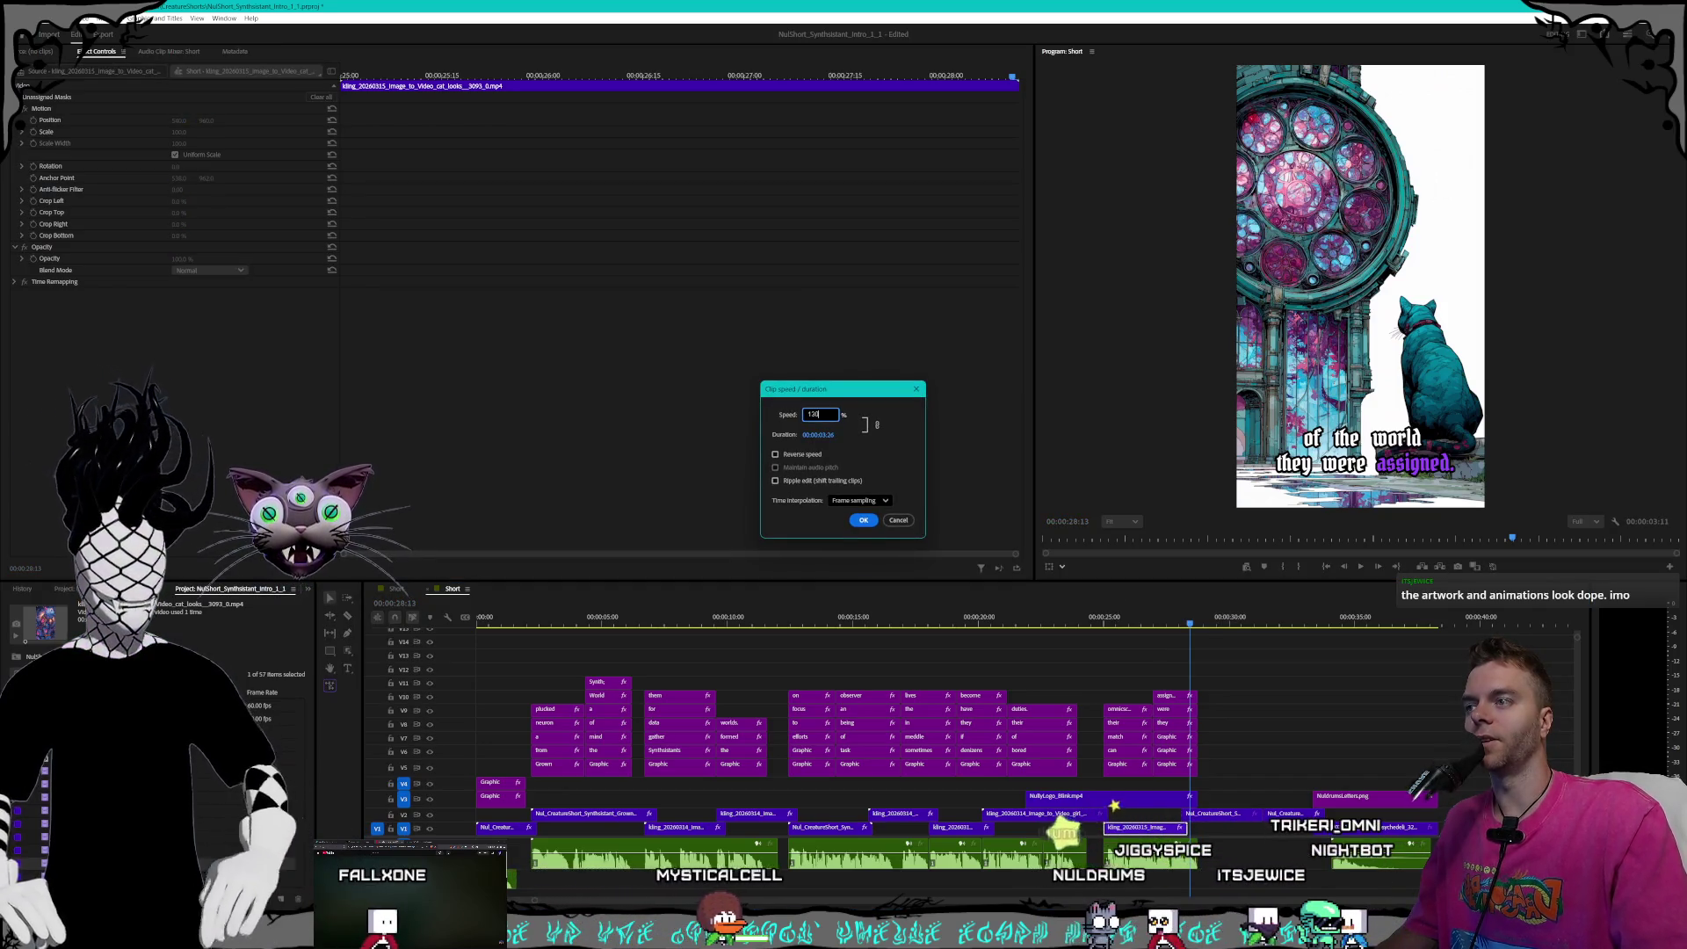
key("Return")
left_click_drag(1129, 836, 1124, 833)
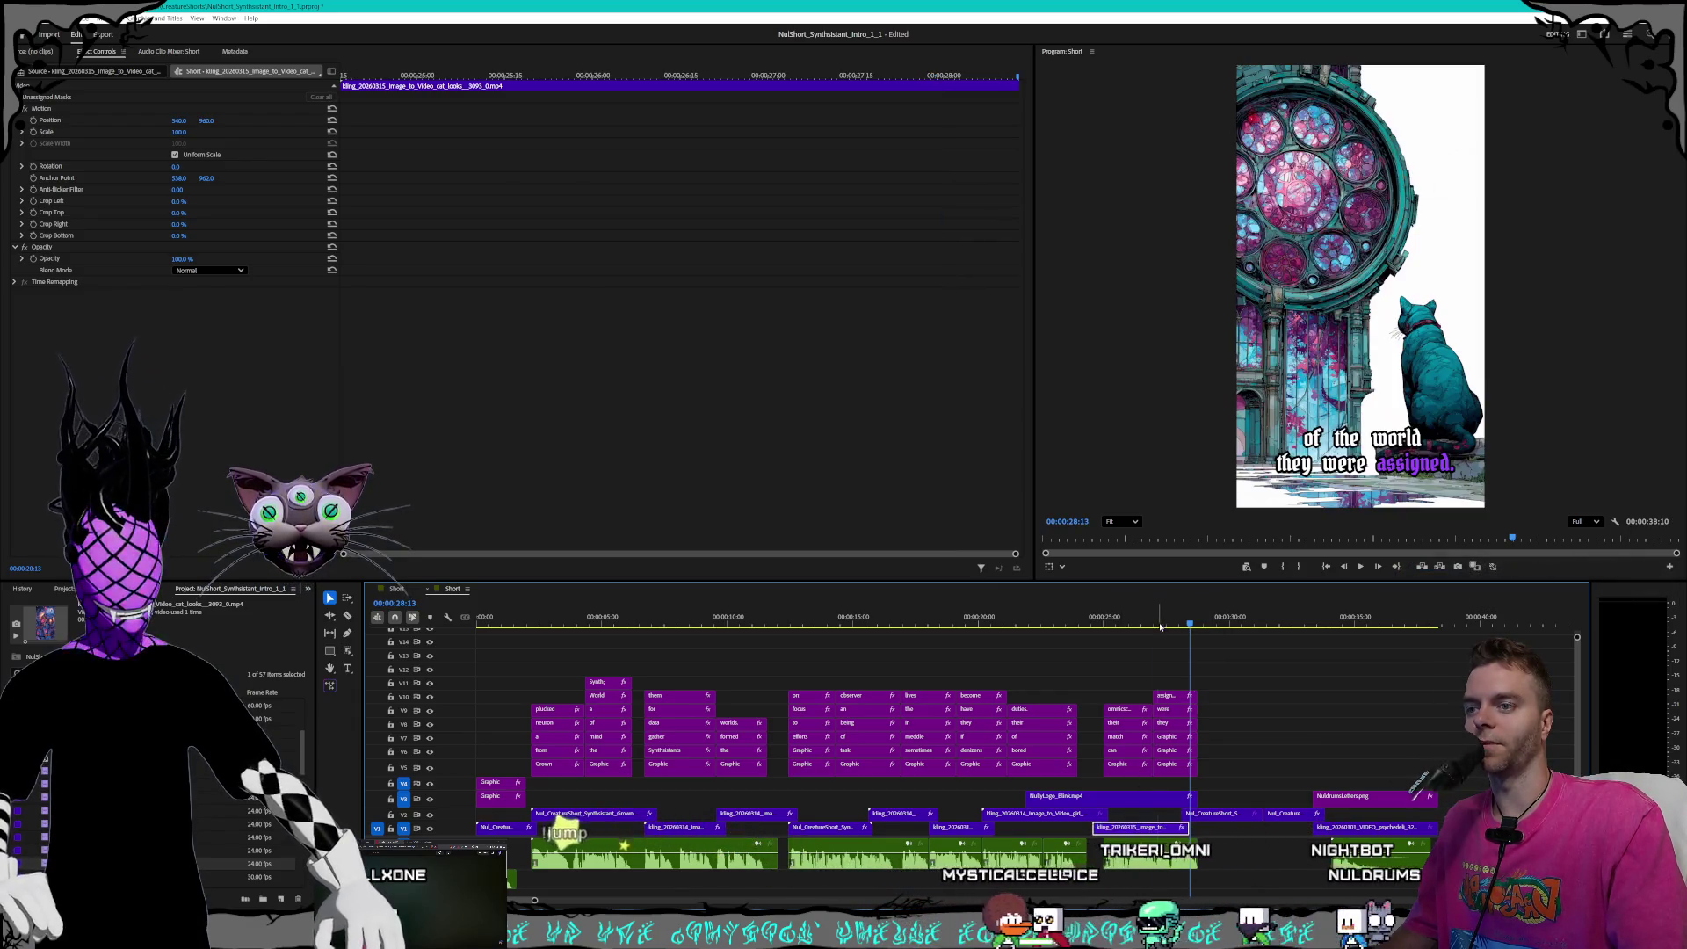
left_click(1110, 627)
left_click_drag(1096, 832, 1104, 833)
left_click(1106, 624)
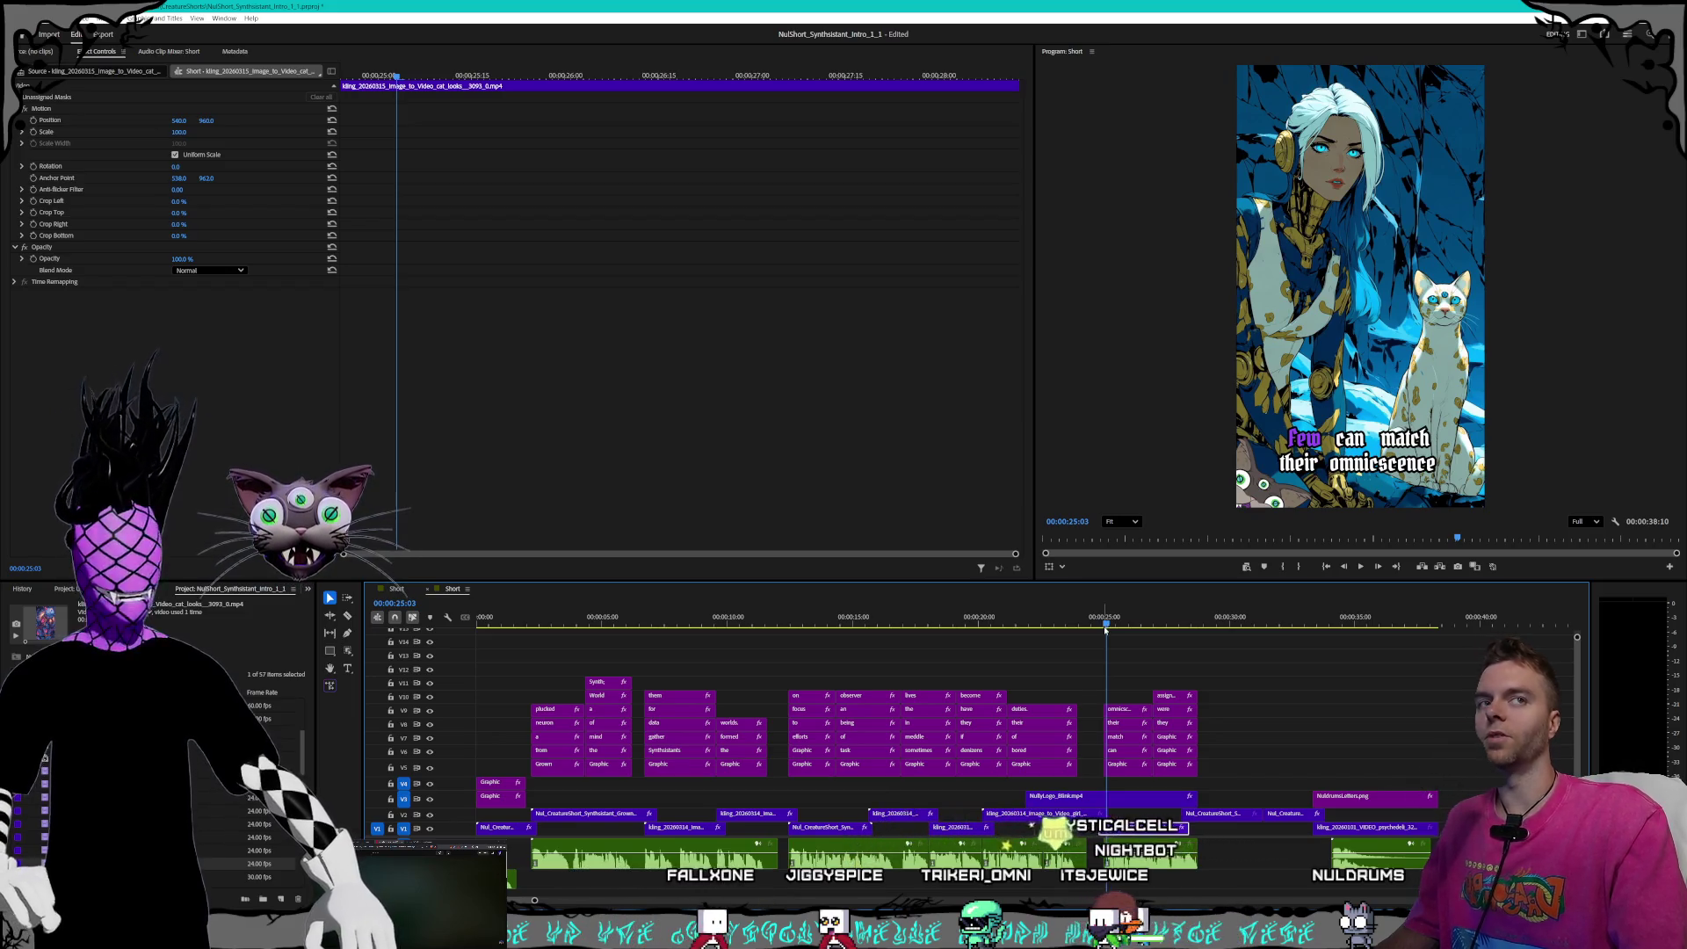
left_click_drag(1106, 623, 1103, 626)
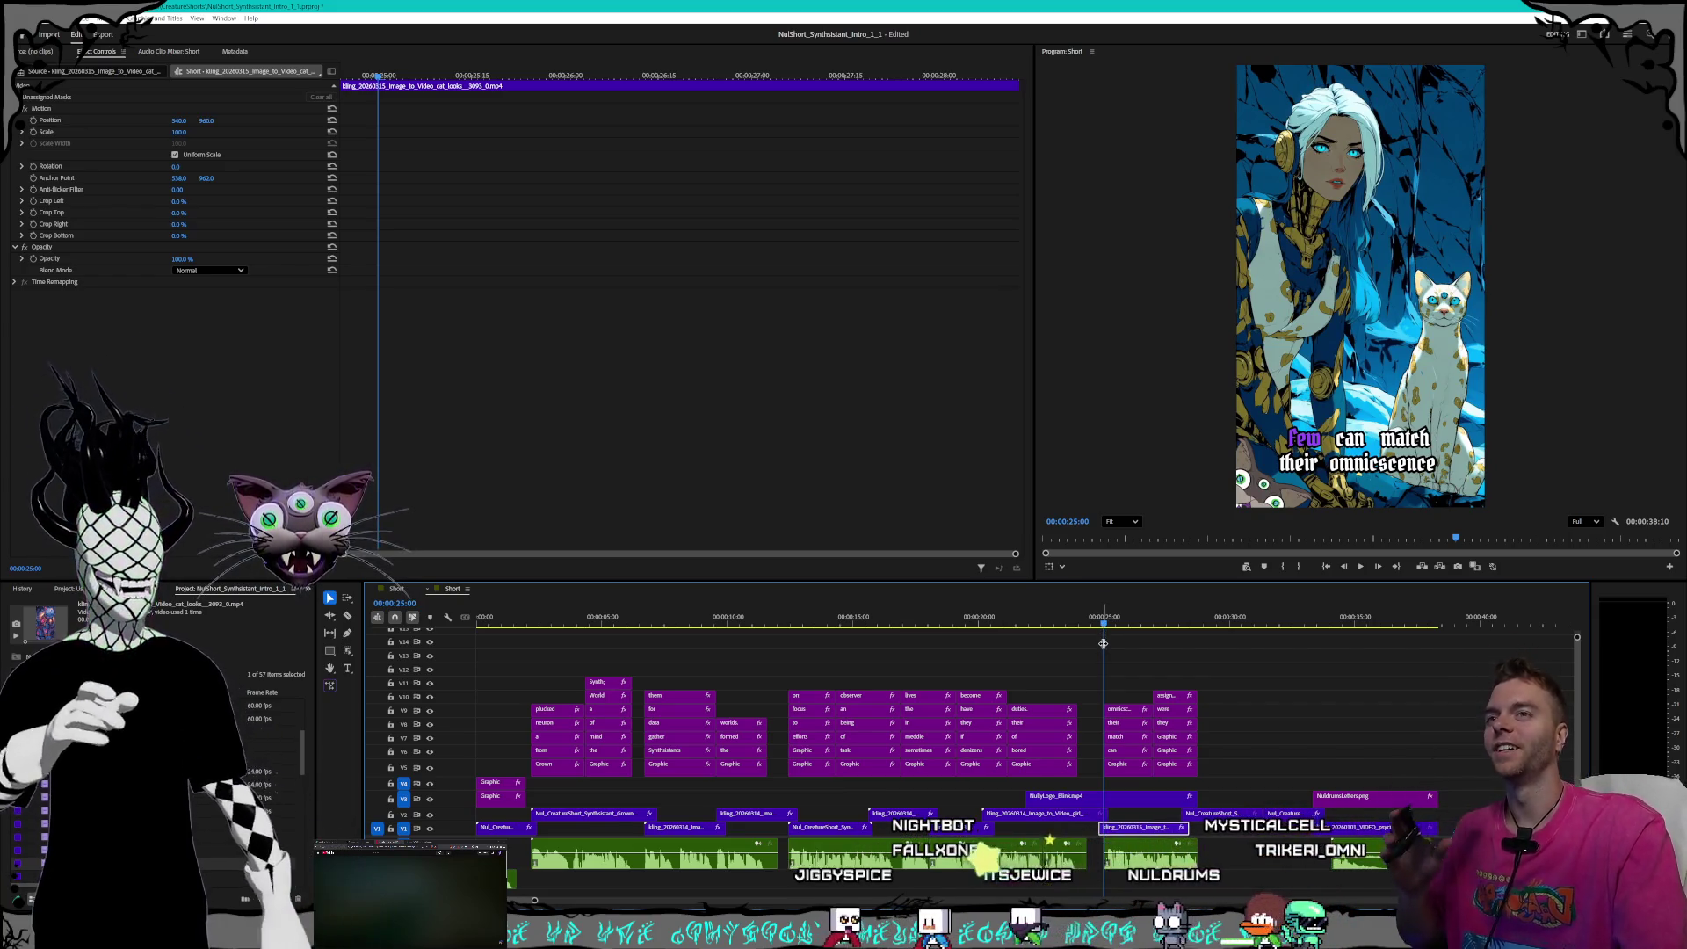
left_click_drag(1105, 622, 1107, 626)
key("space")
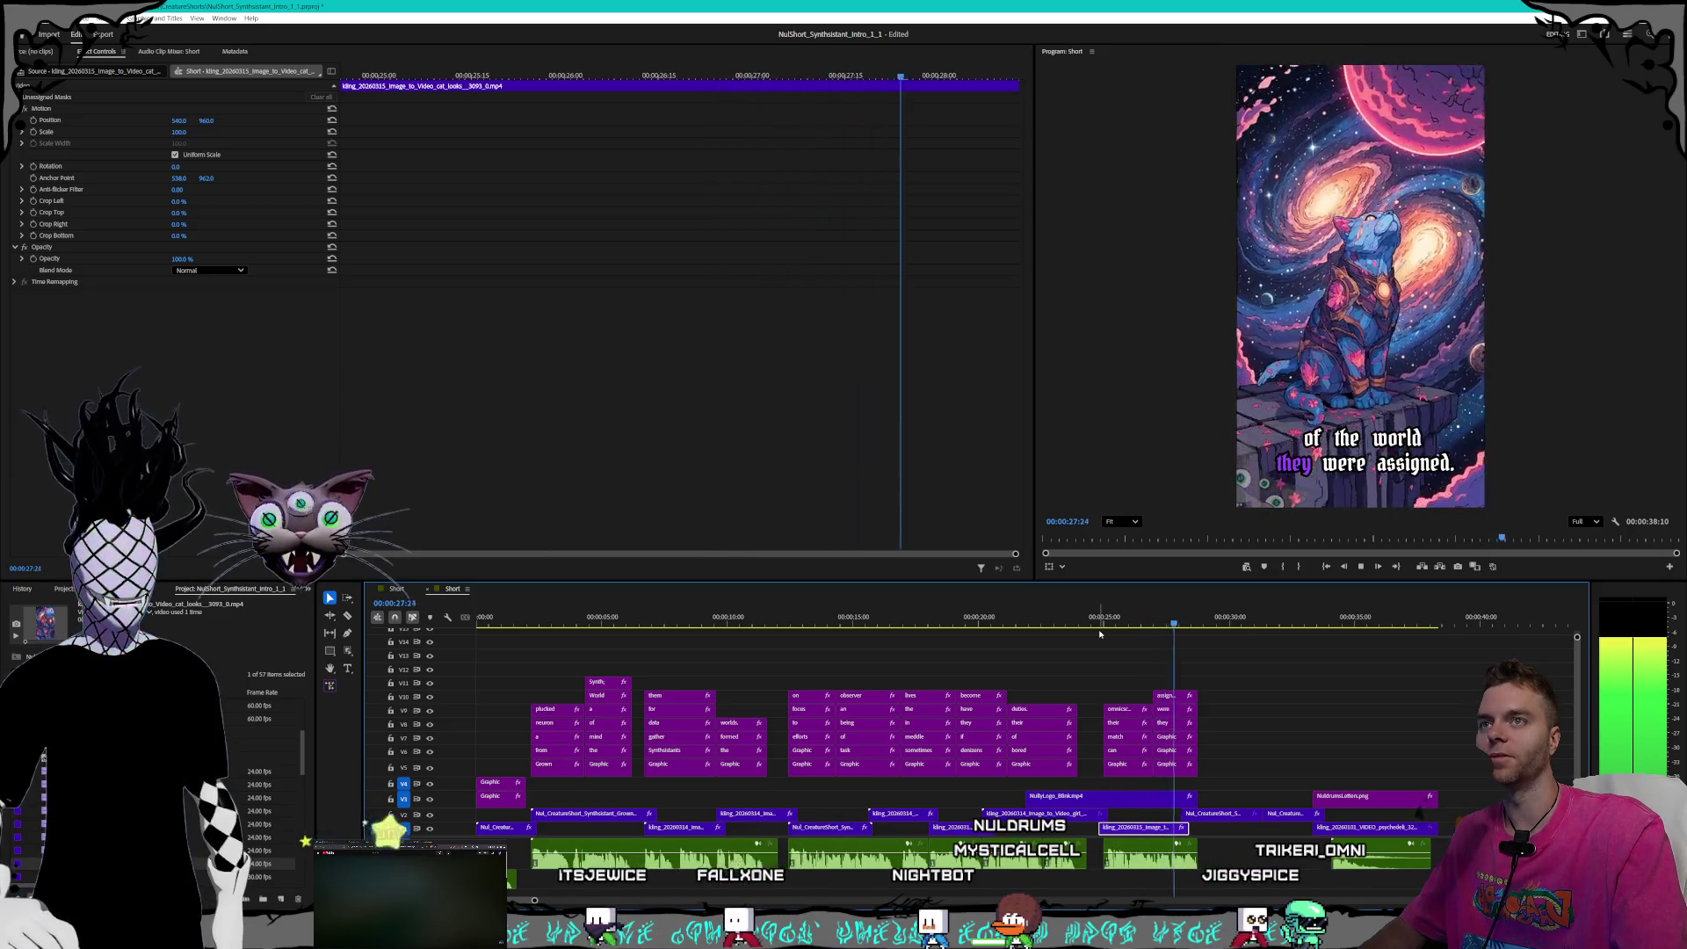
key("space")
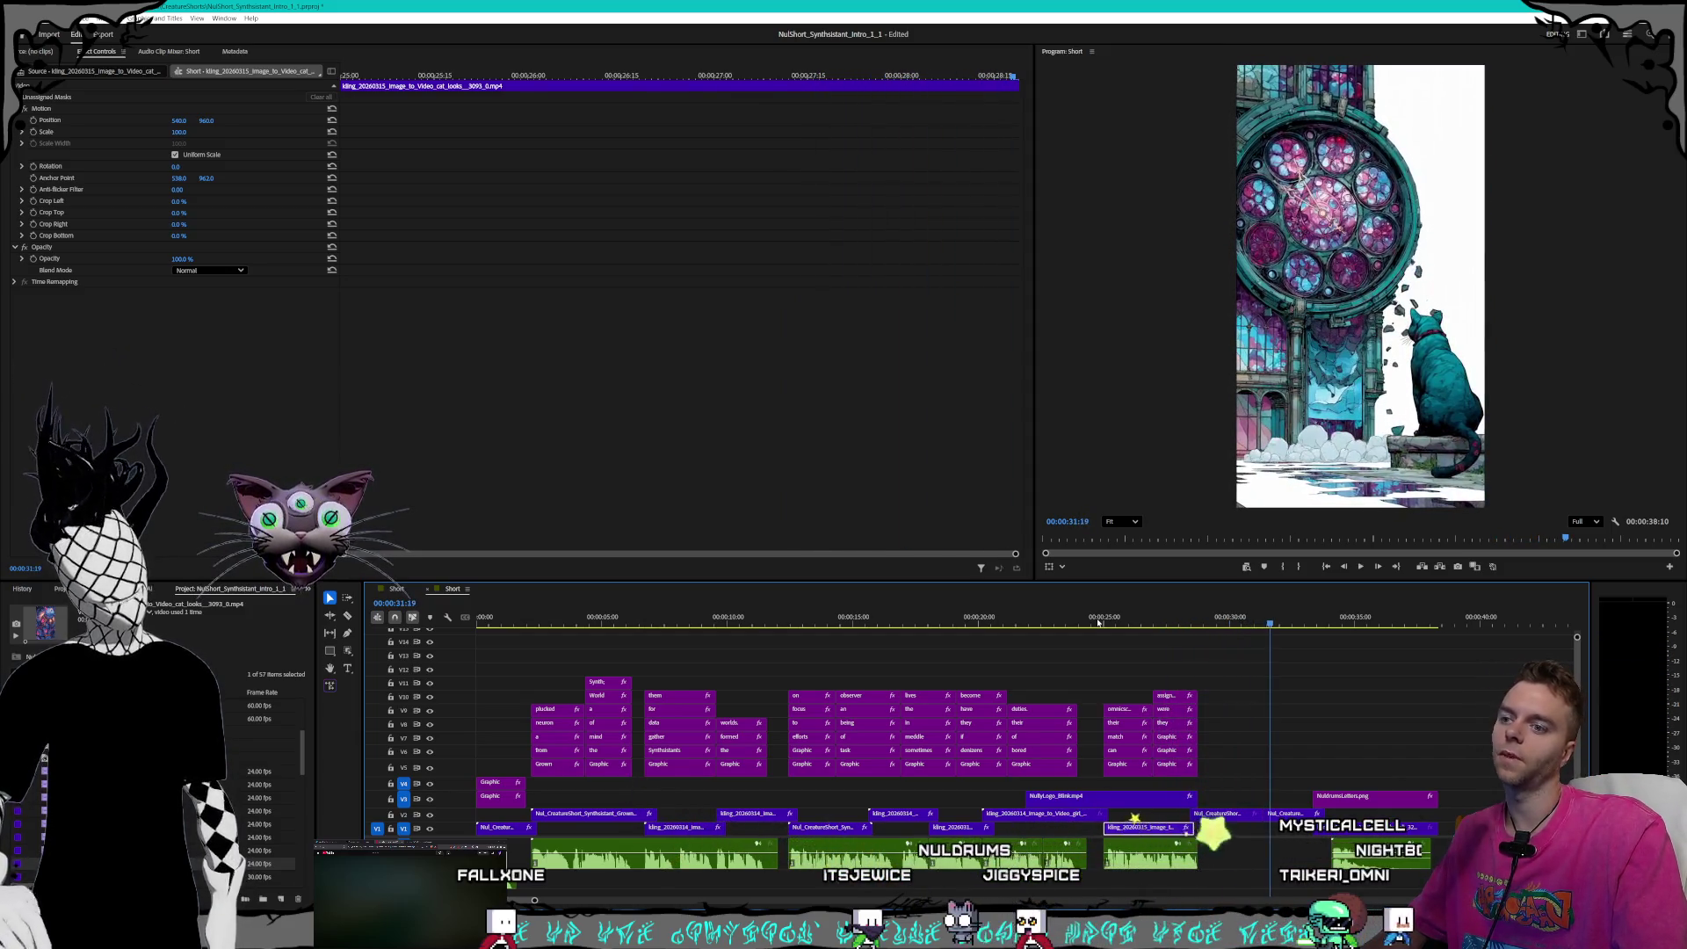
- Set the V1 clip at 25 seconds to 120% speed
right_click(1146, 833)
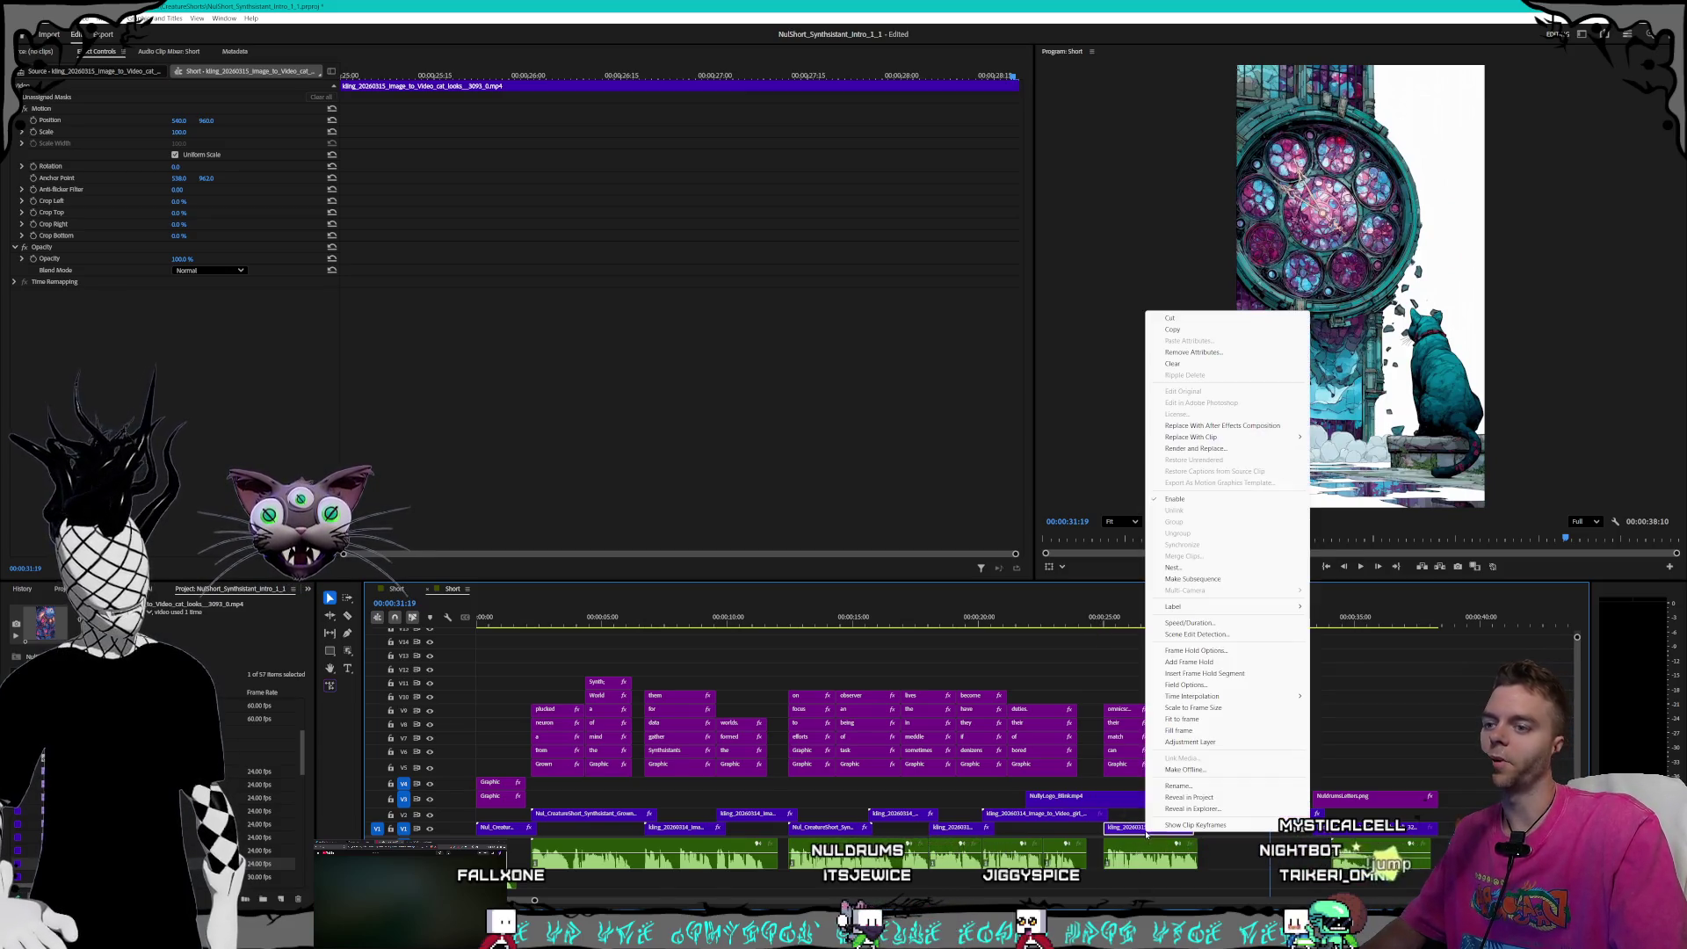
left_click(1182, 623)
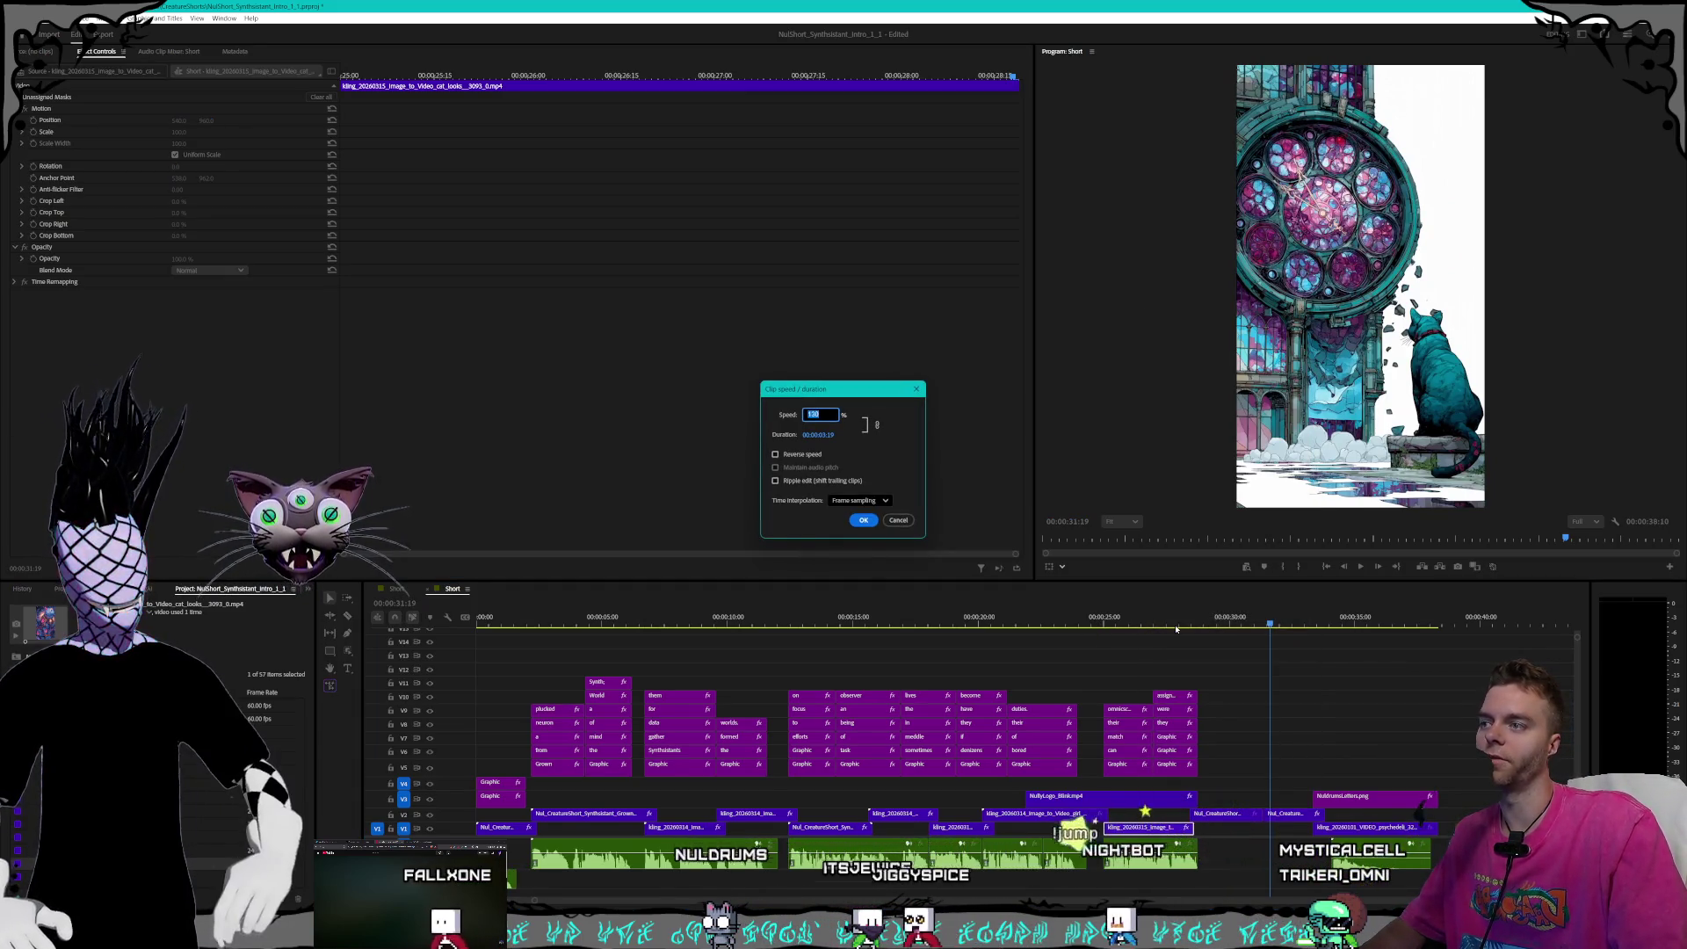
type("120")
key("Return")
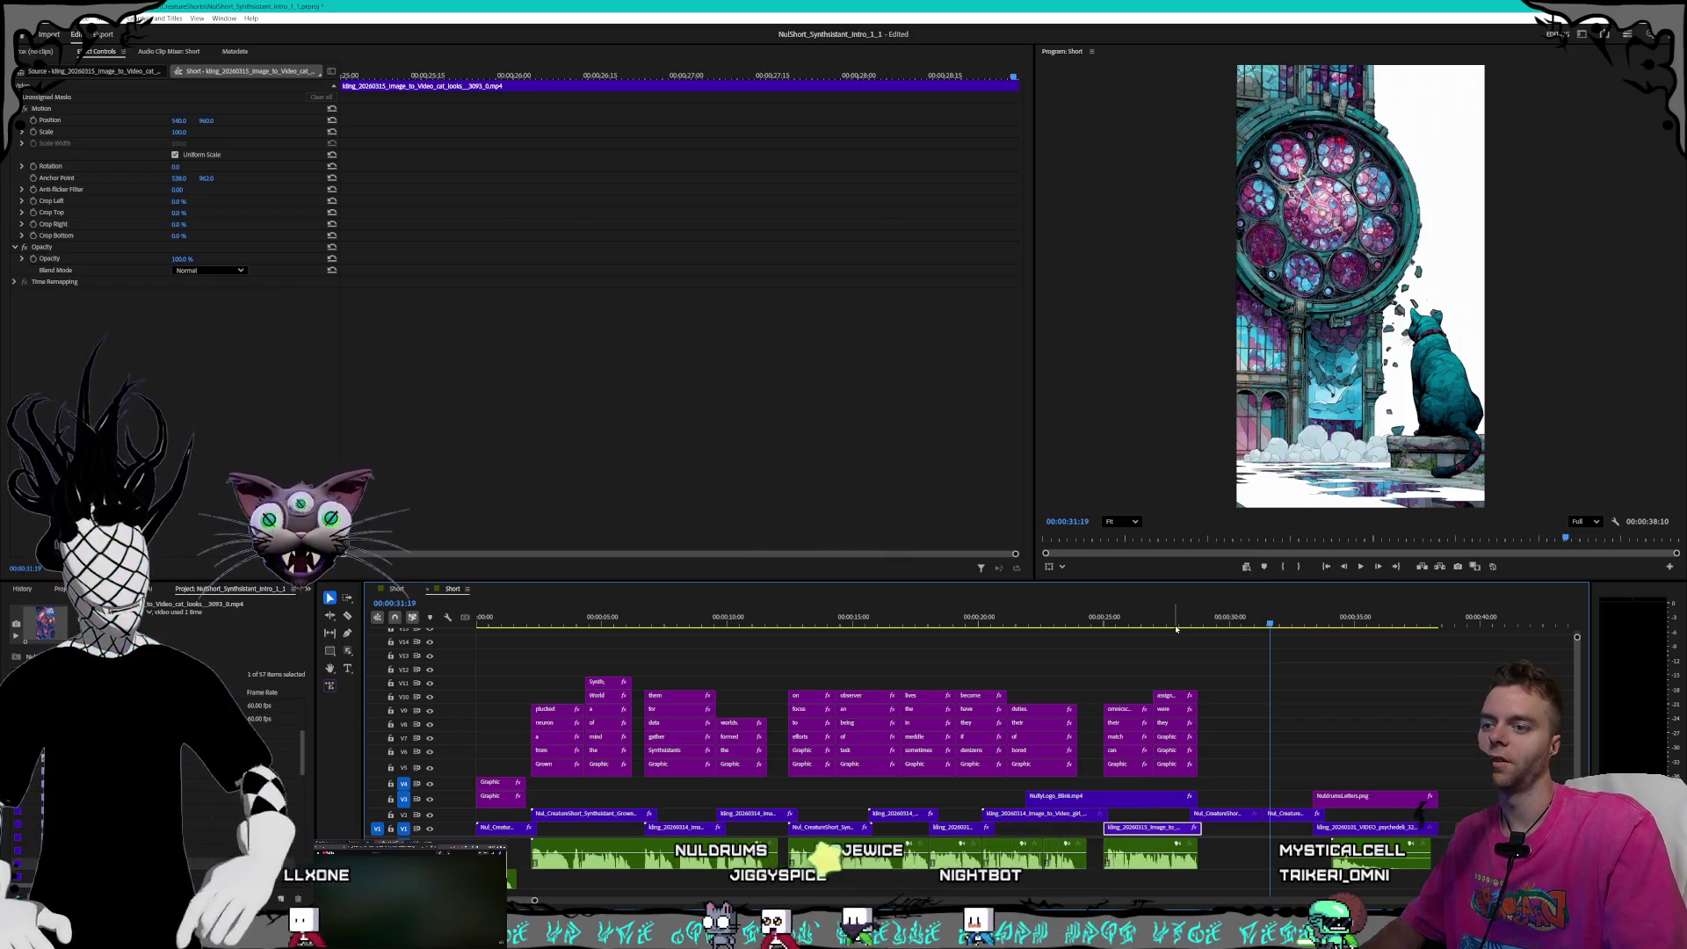
- Reposition the retimed clip so it starts at 00:00:25:00
left_click(1142, 815)
left_click(1140, 829)
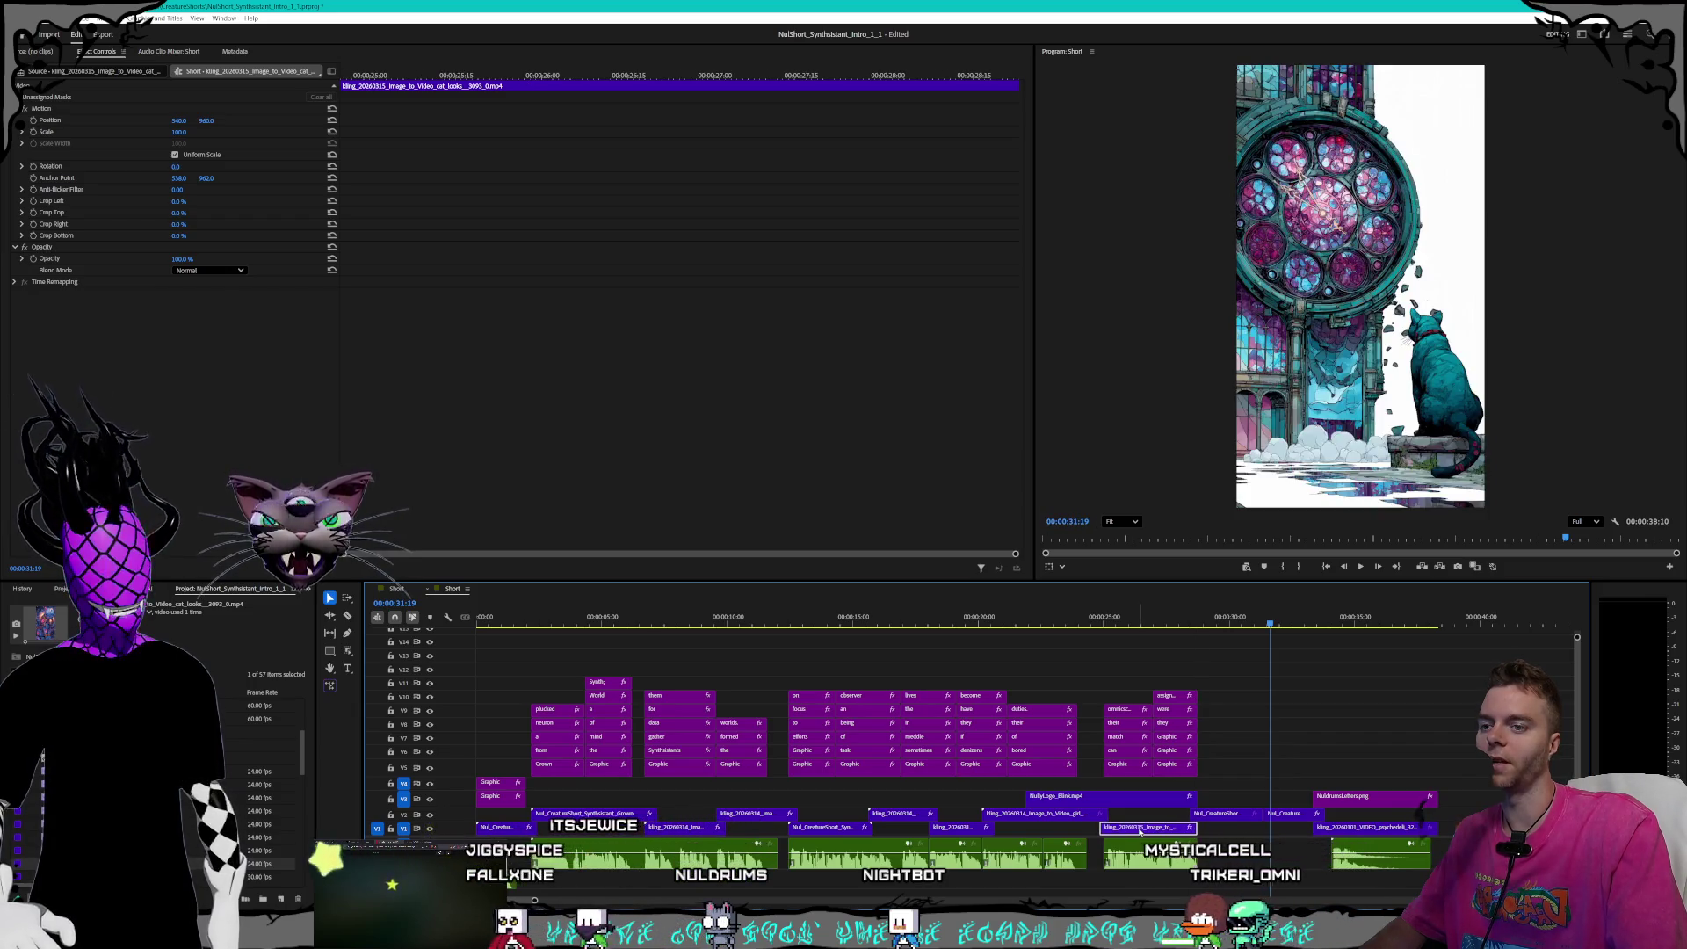
key("alt+Right")
key("alt+Right")
key("alt+Right")
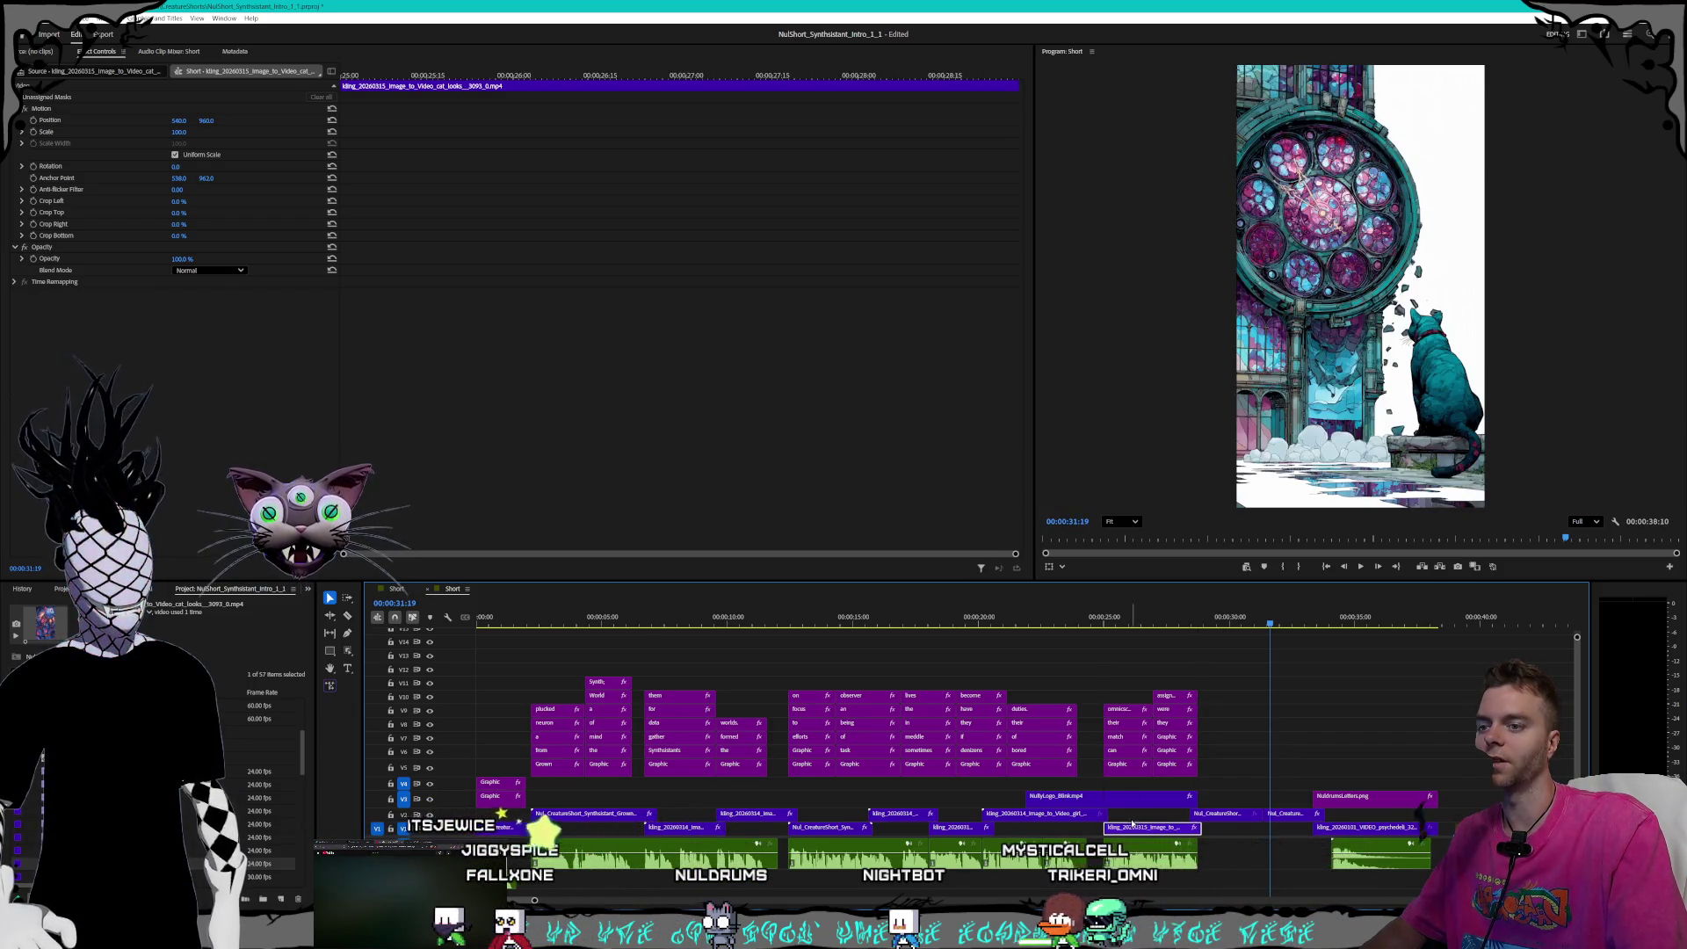
left_click_drag(1132, 826, 1134, 833)
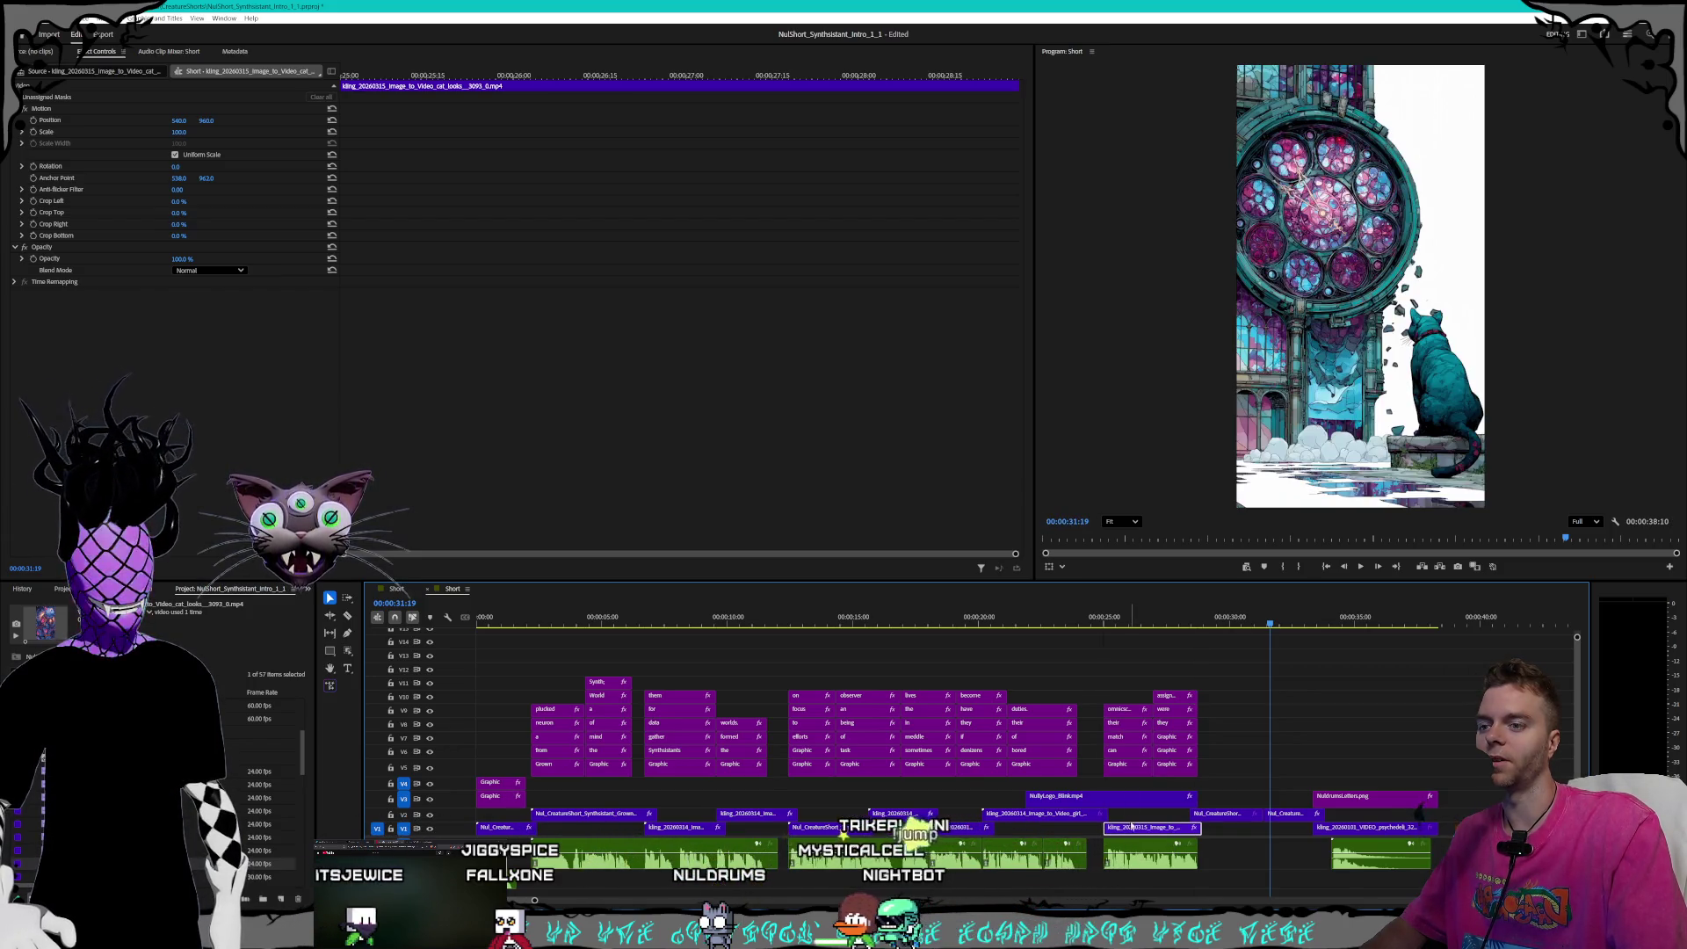
left_click(1106, 619)
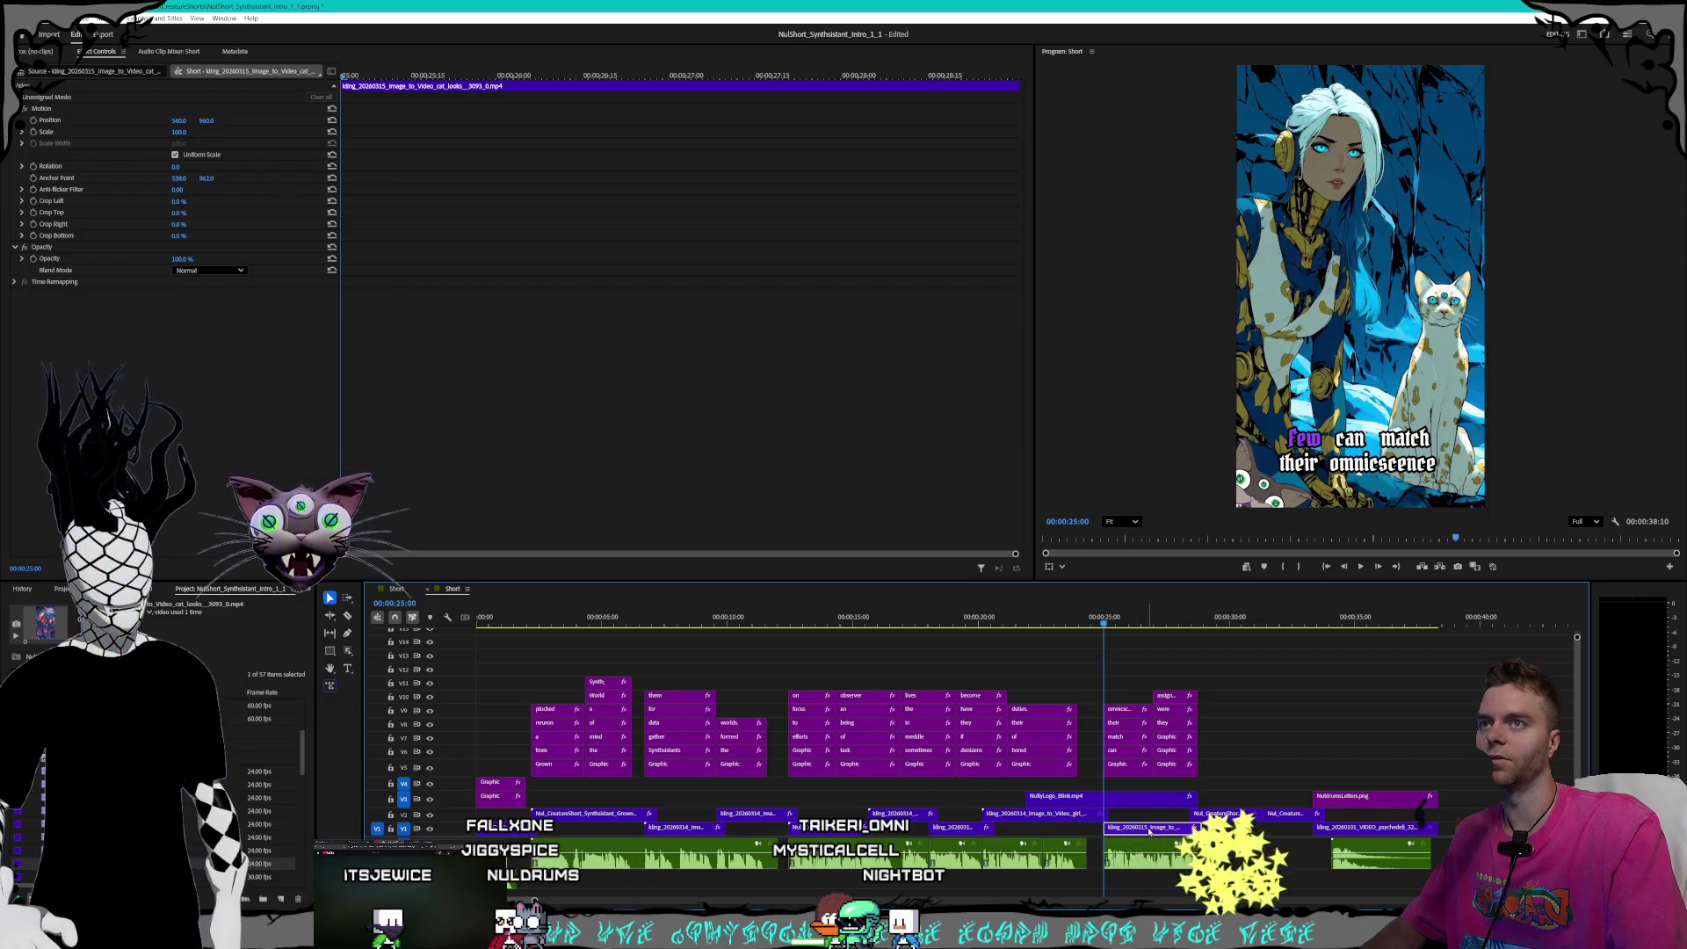
left_click_drag(1149, 837, 1146, 831)
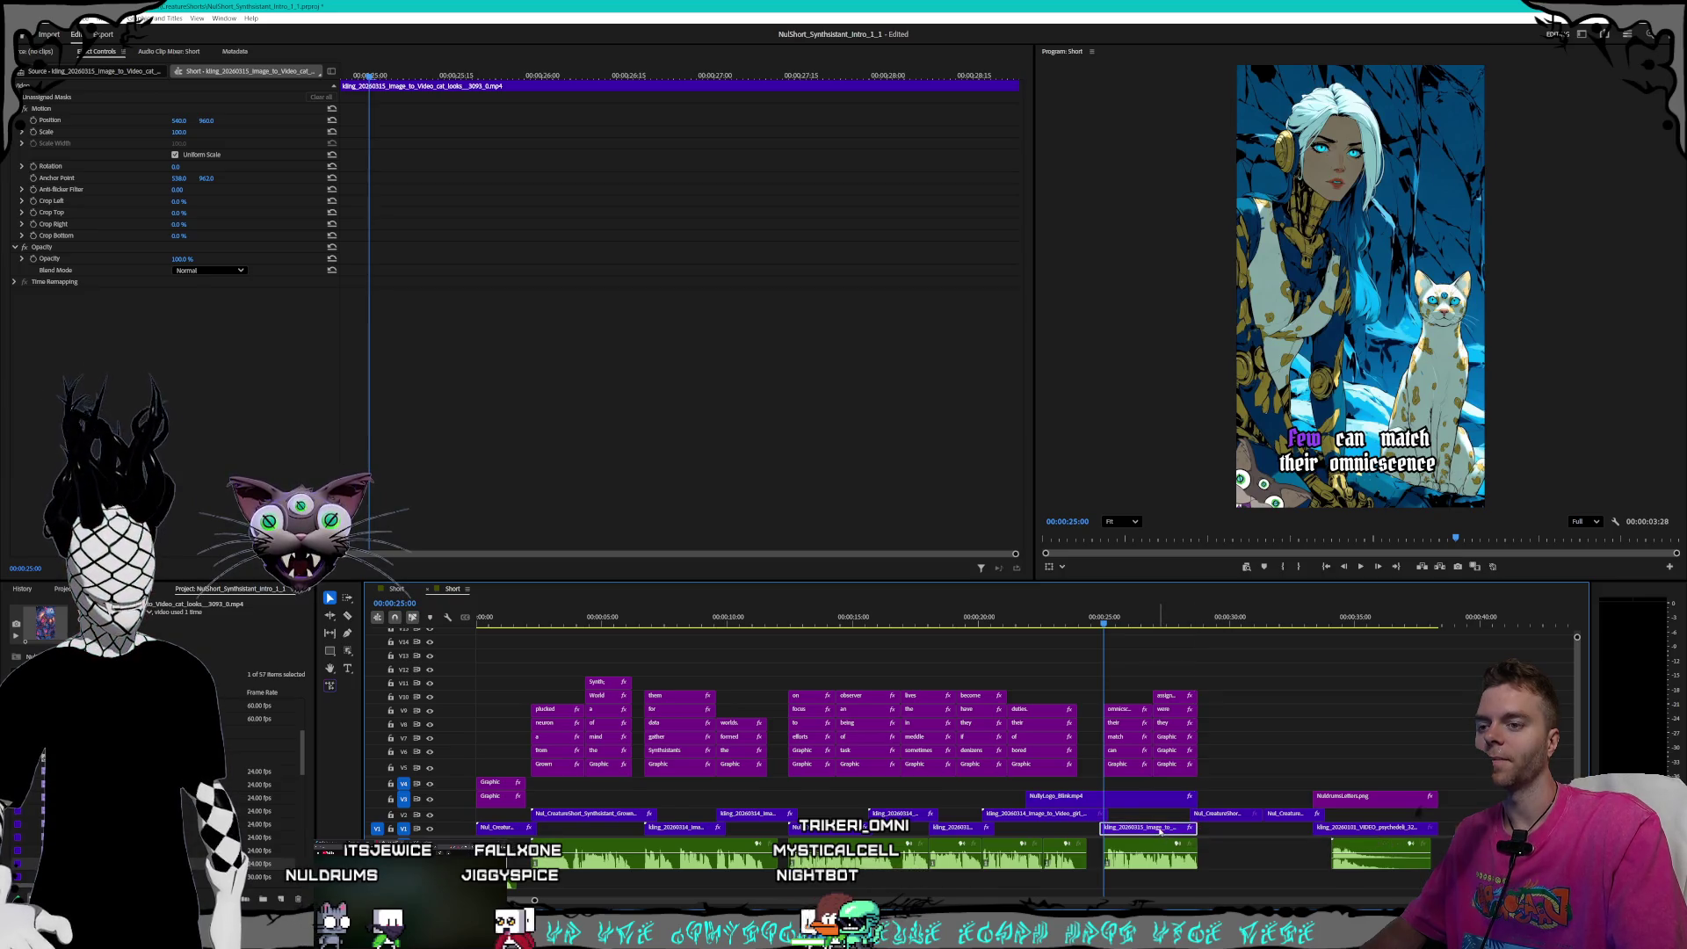
left_click_drag(1159, 830, 1165, 831)
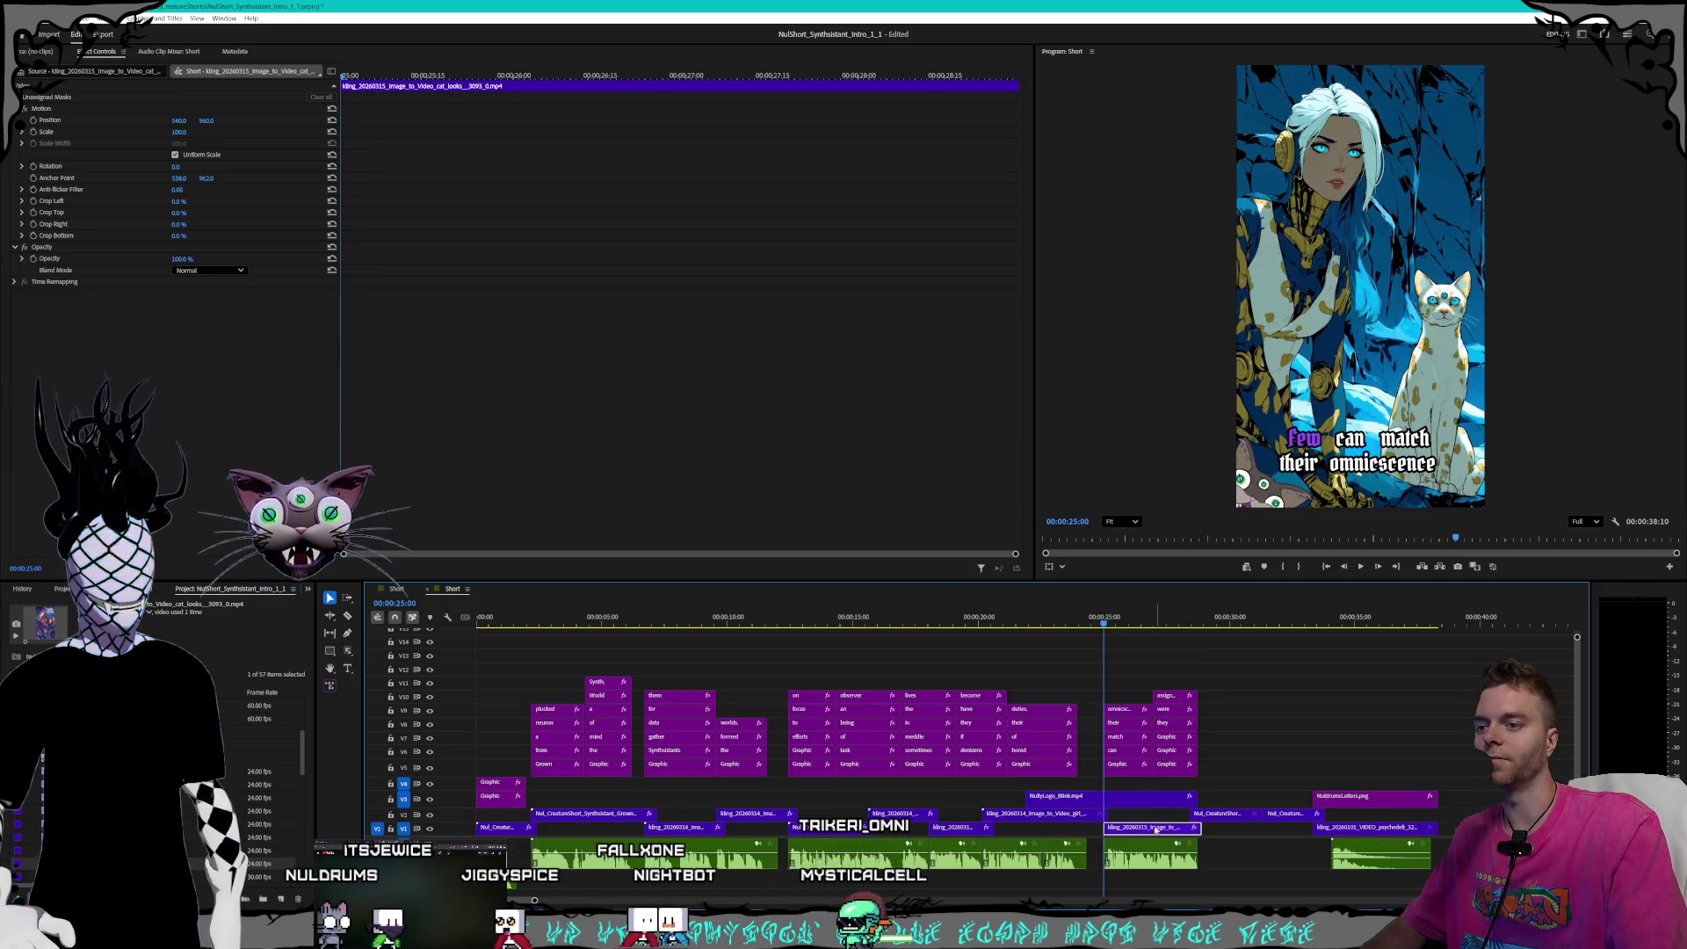
- Review playback from 25 seconds and extend the V2 creature clip by 10 frames
key("space")
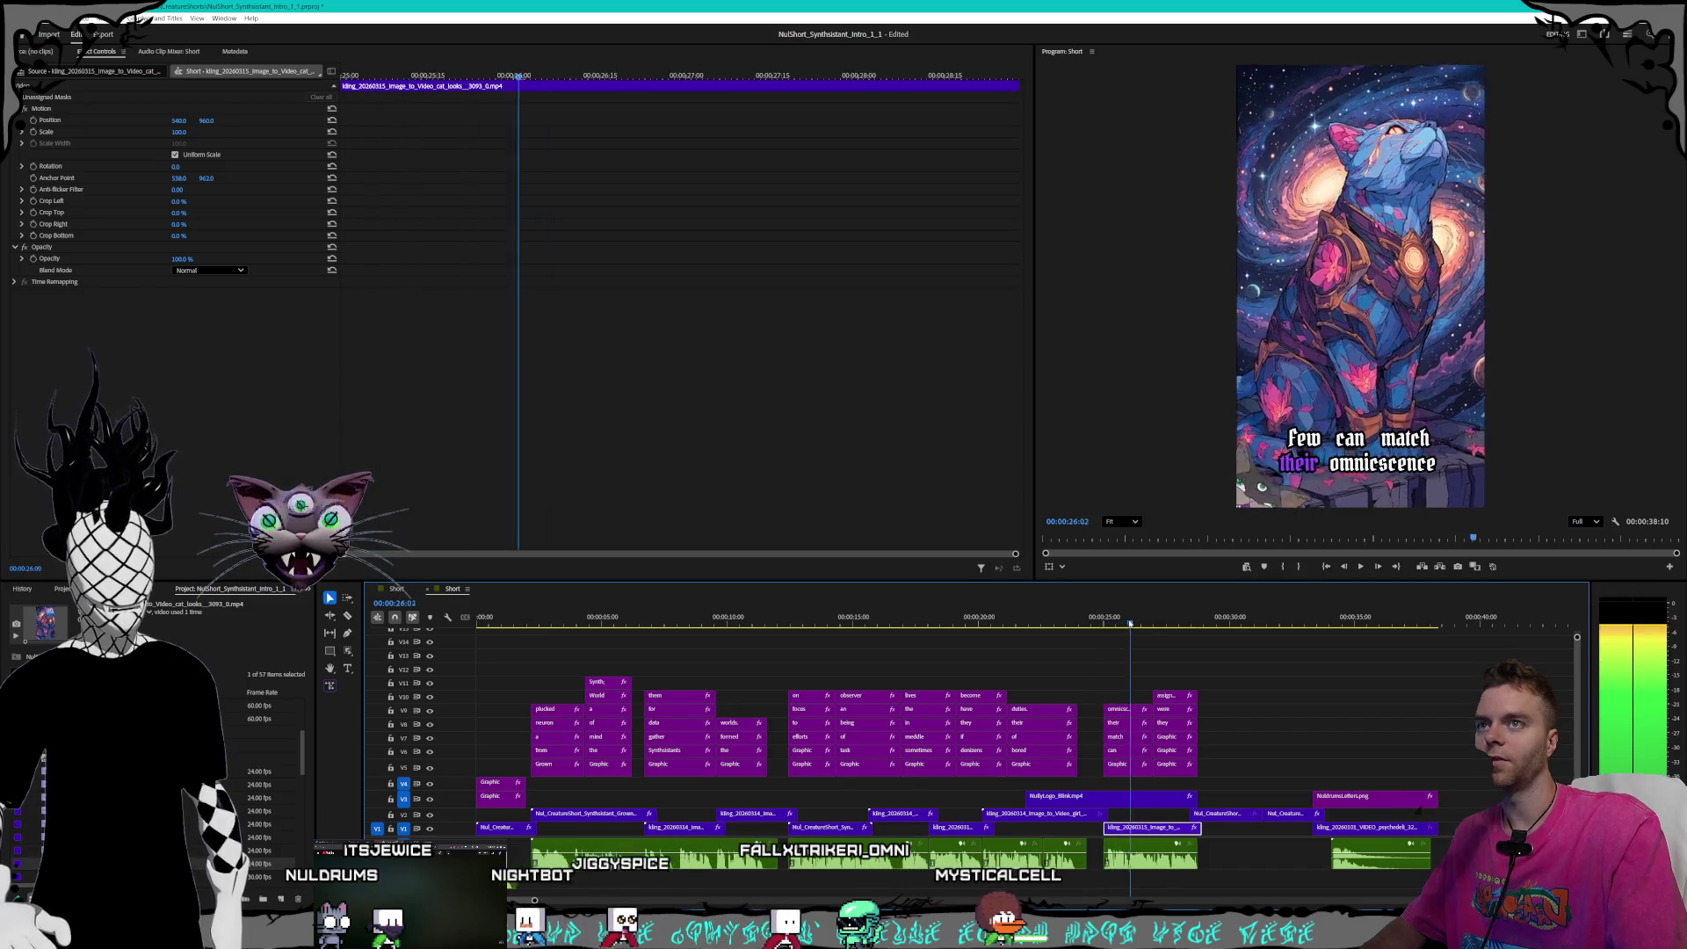
left_click(1104, 622)
key("space")
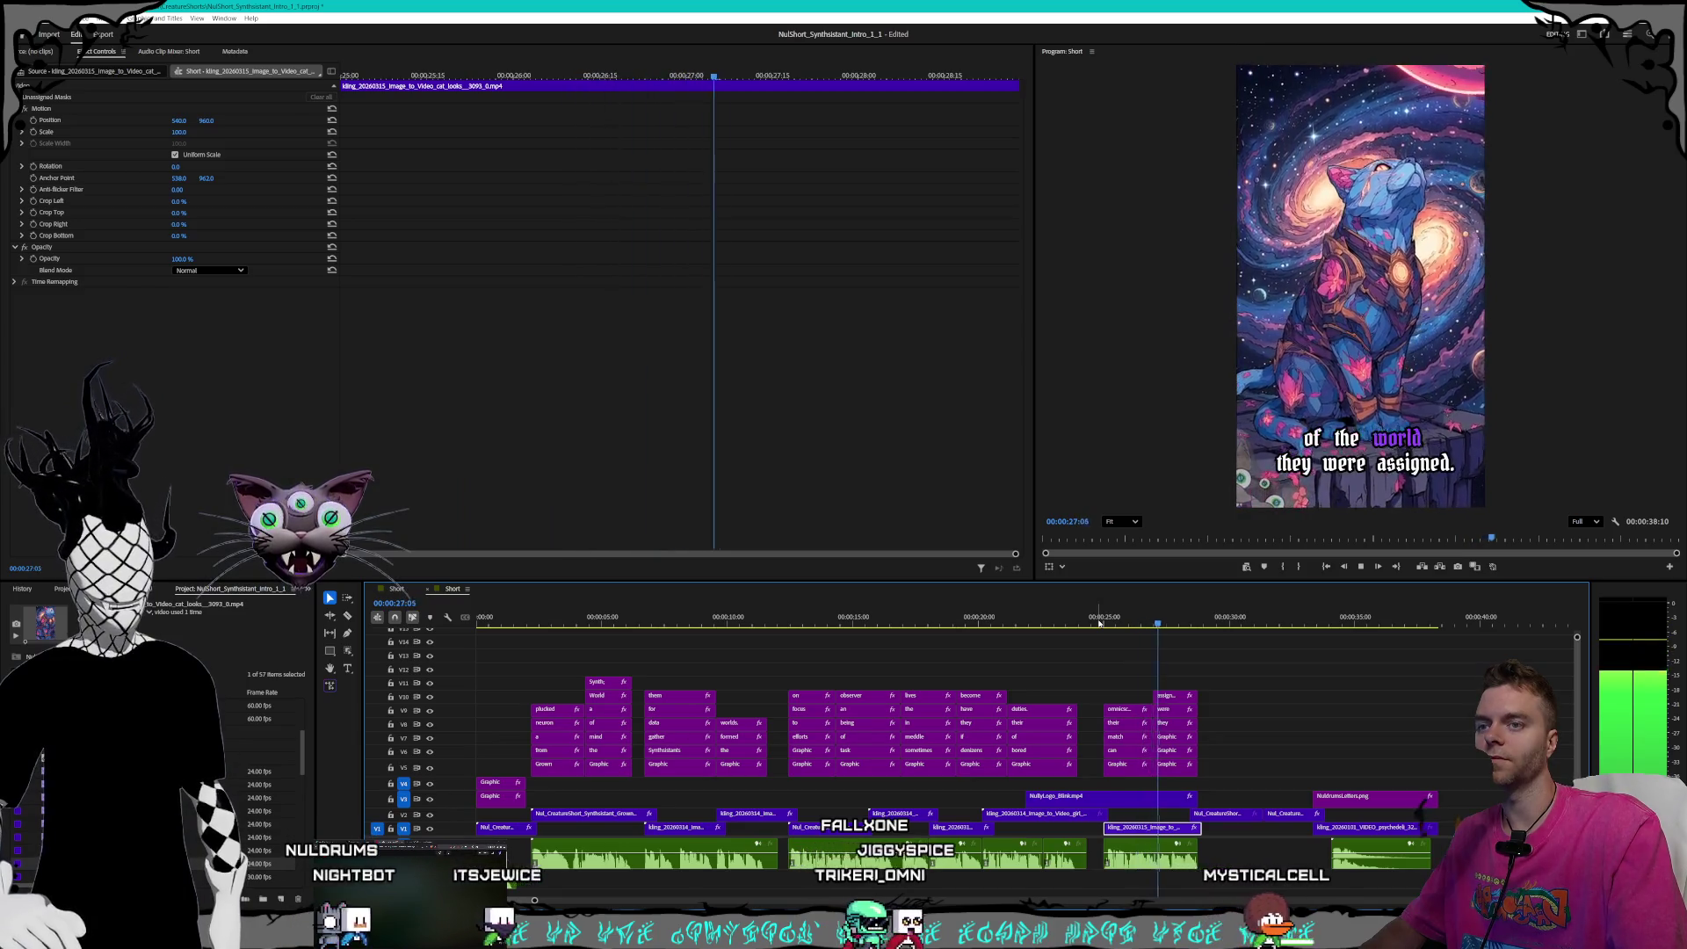
left_click(1099, 623)
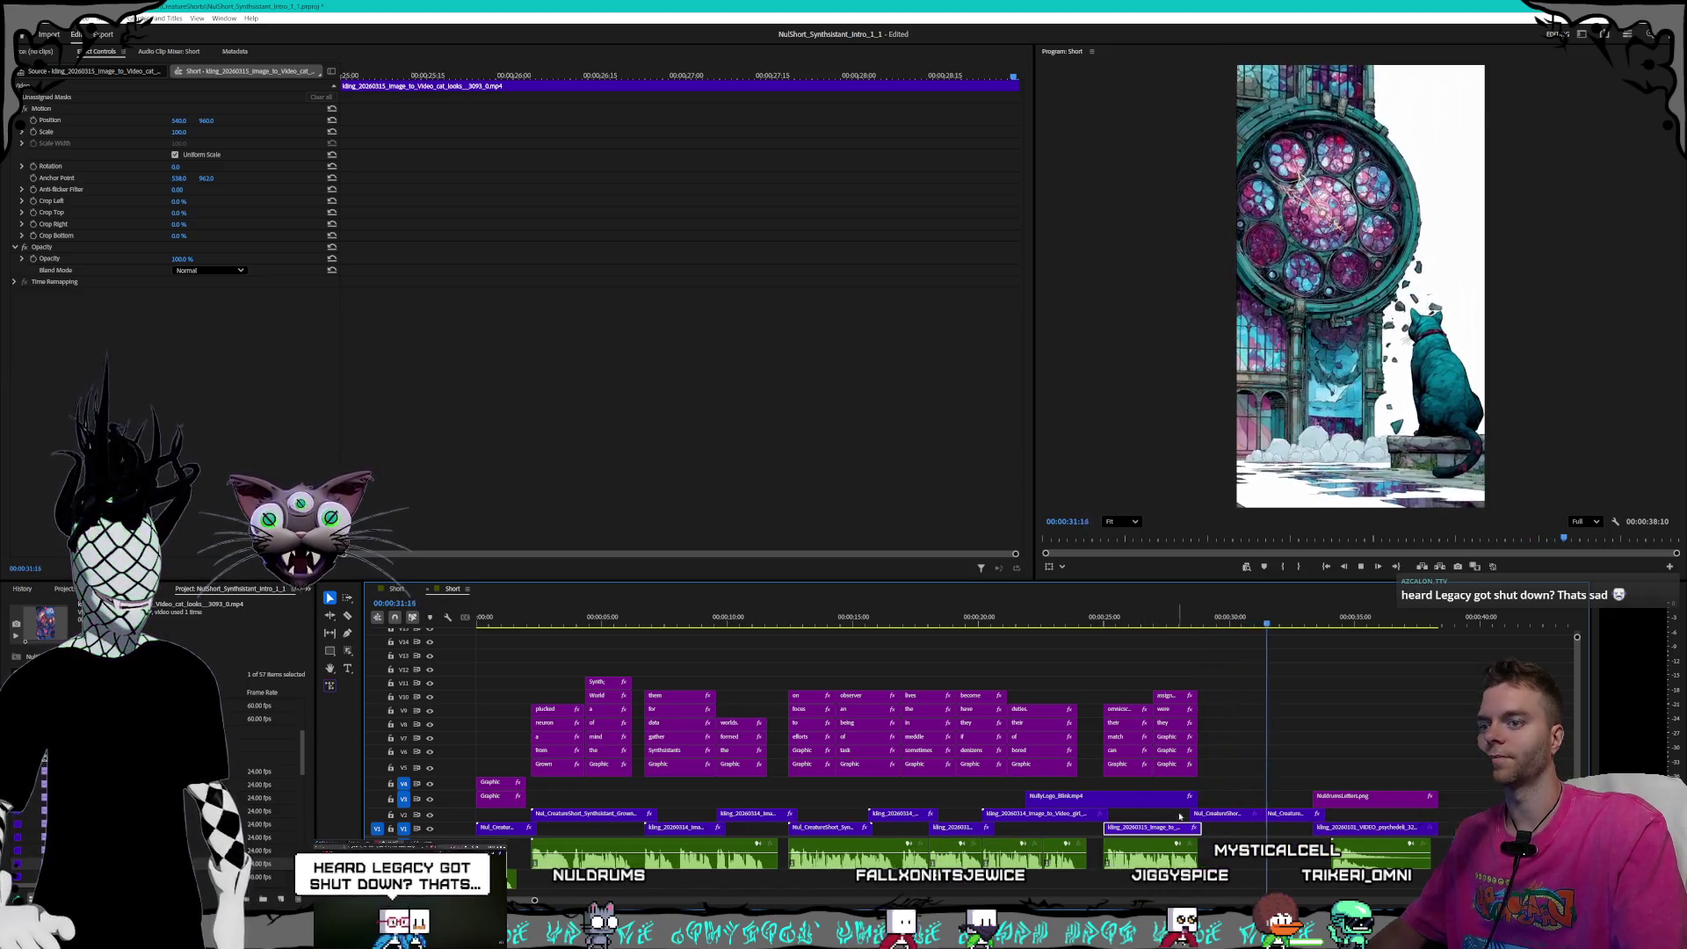
left_click_drag(1193, 814, 1201, 814)
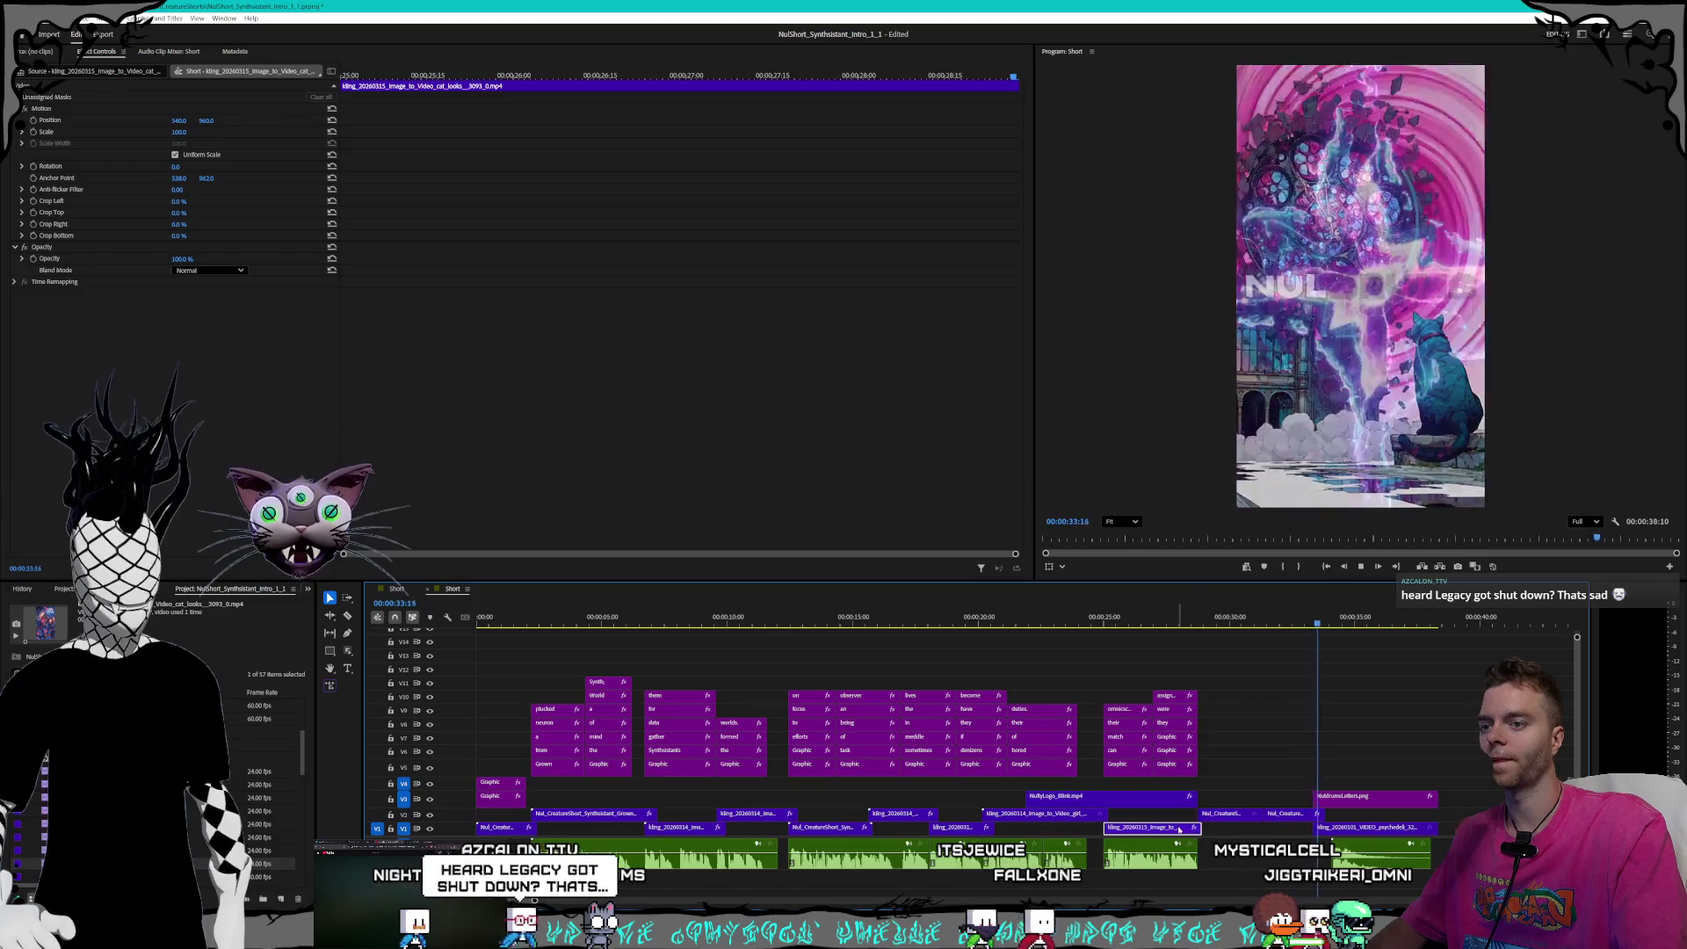
- Reset the V1 clip's Speed/Duration back to 100%
right_click(1169, 828)
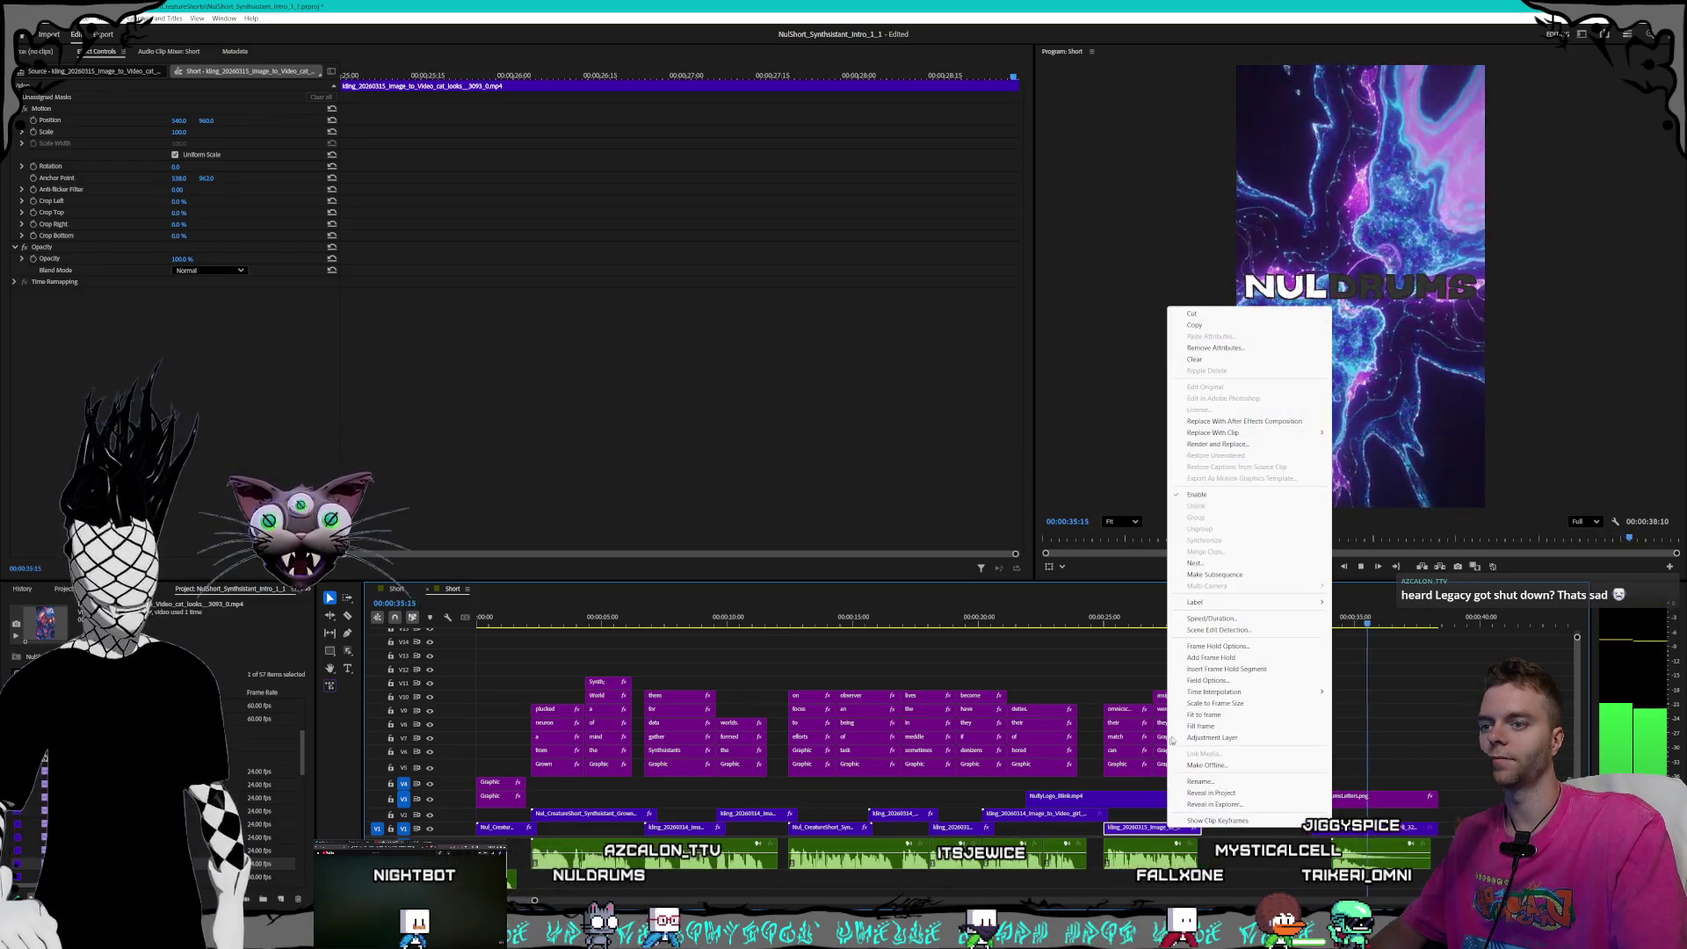
left_click(1209, 632)
type("100")
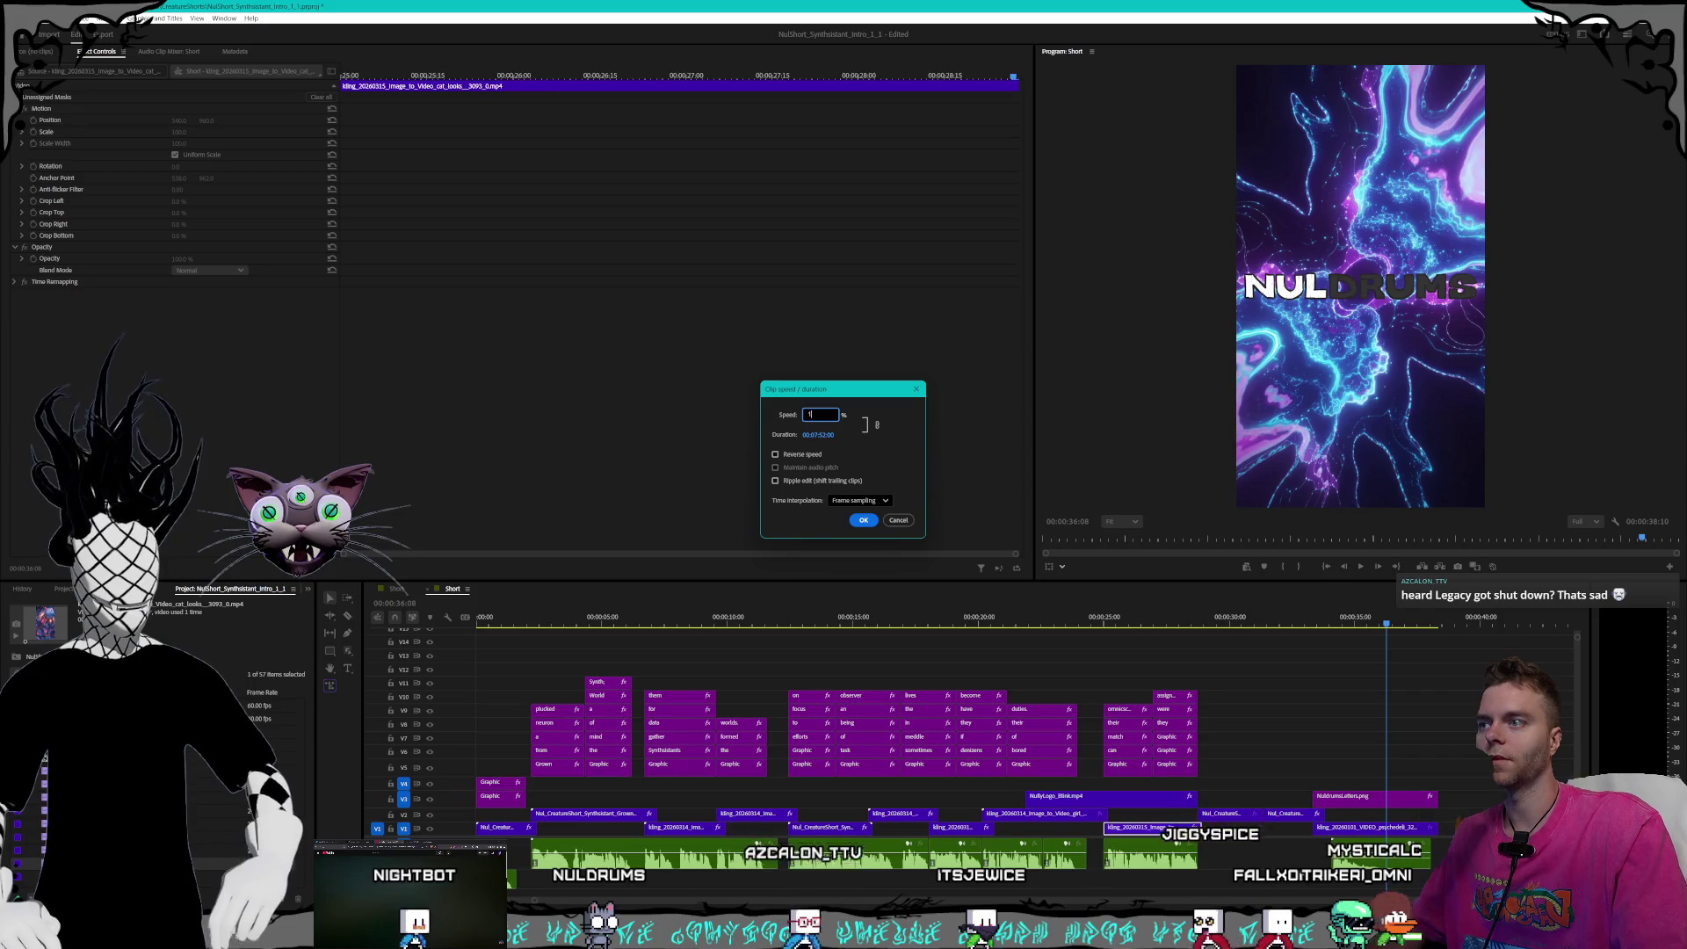
key("Return")
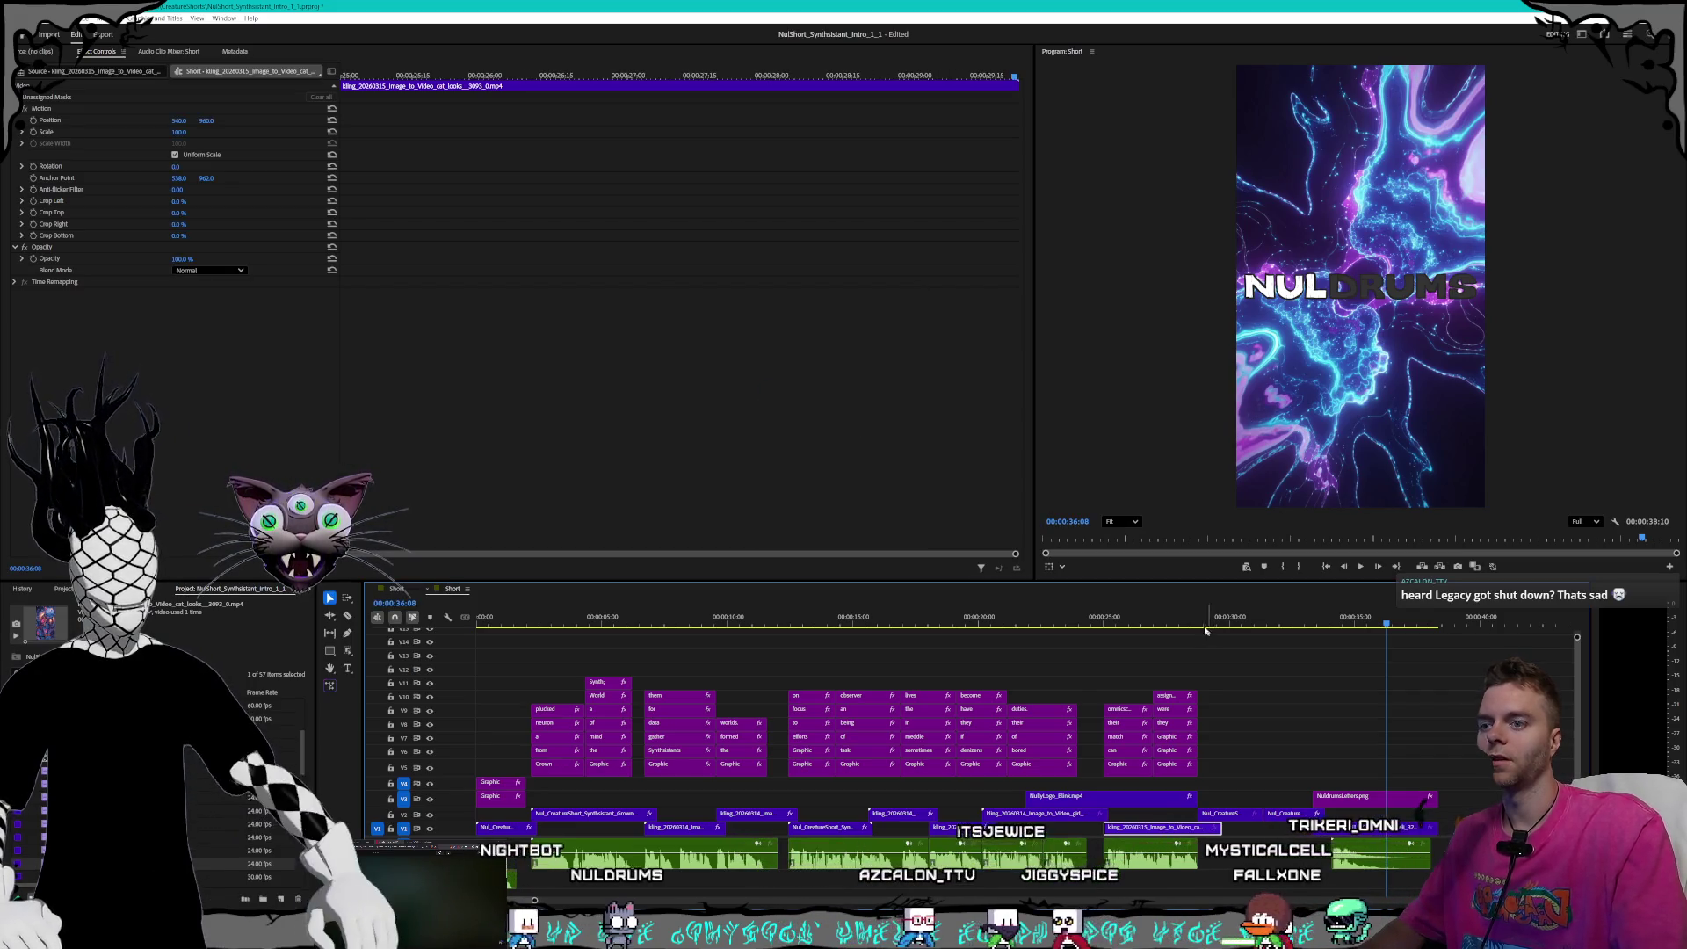
- Retime the V1 clip to 110% speed (00:00:04:09 duration) and drag to realign it
right_click(1173, 694)
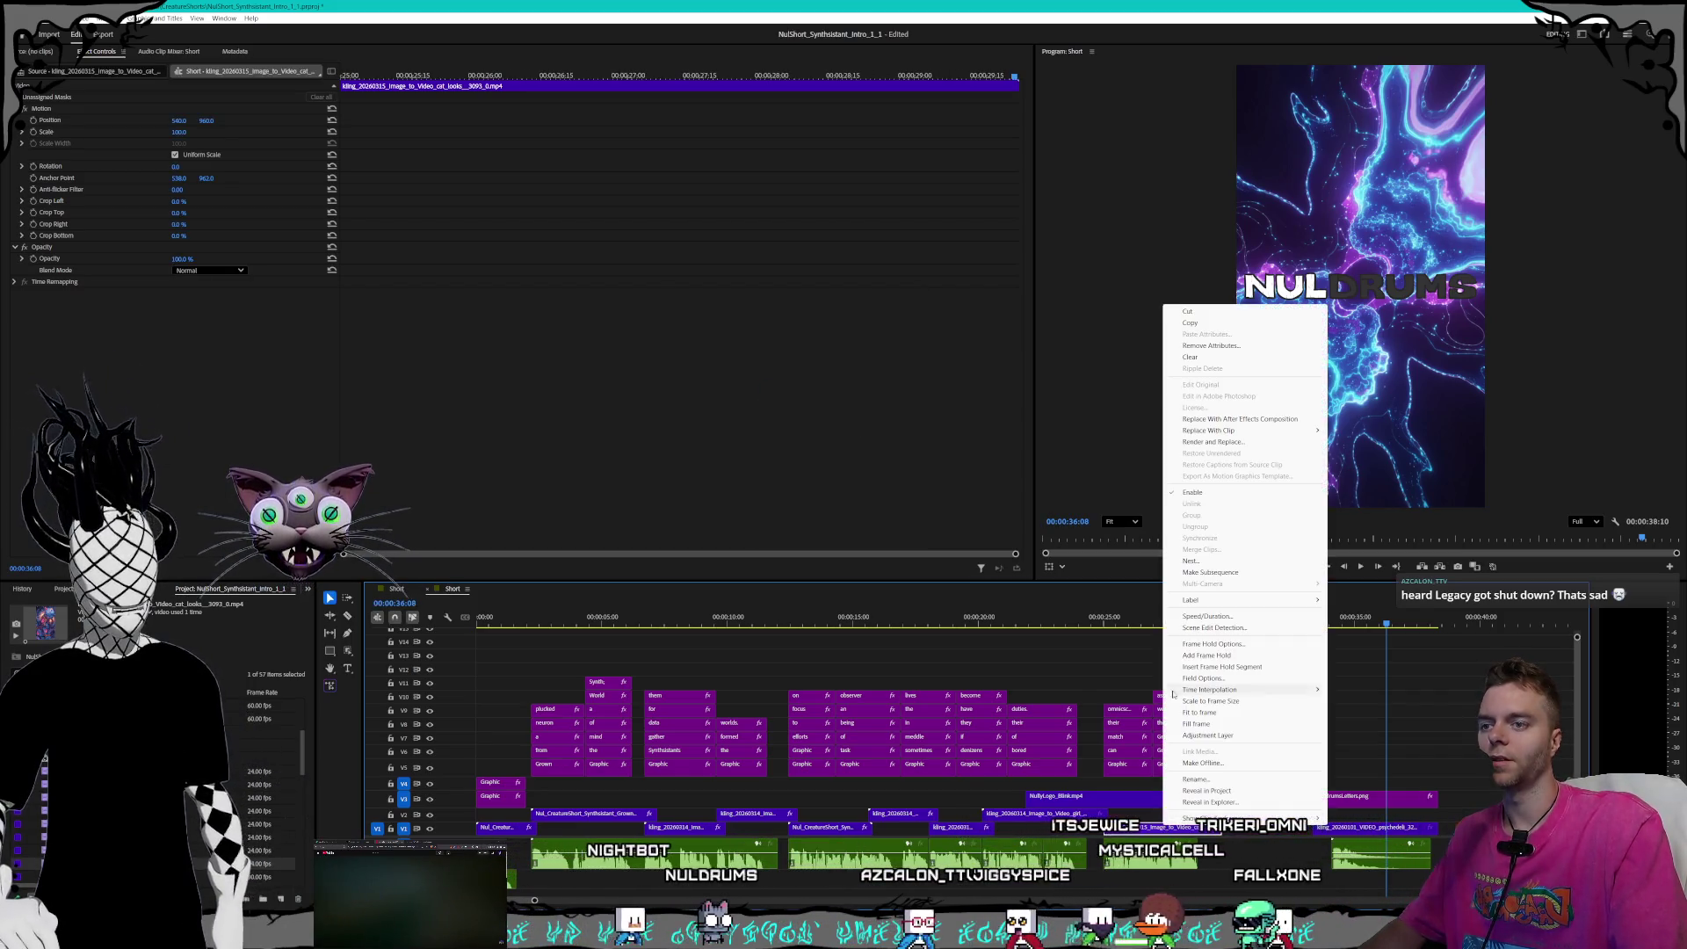
left_click(1206, 616)
type("110")
key("Return")
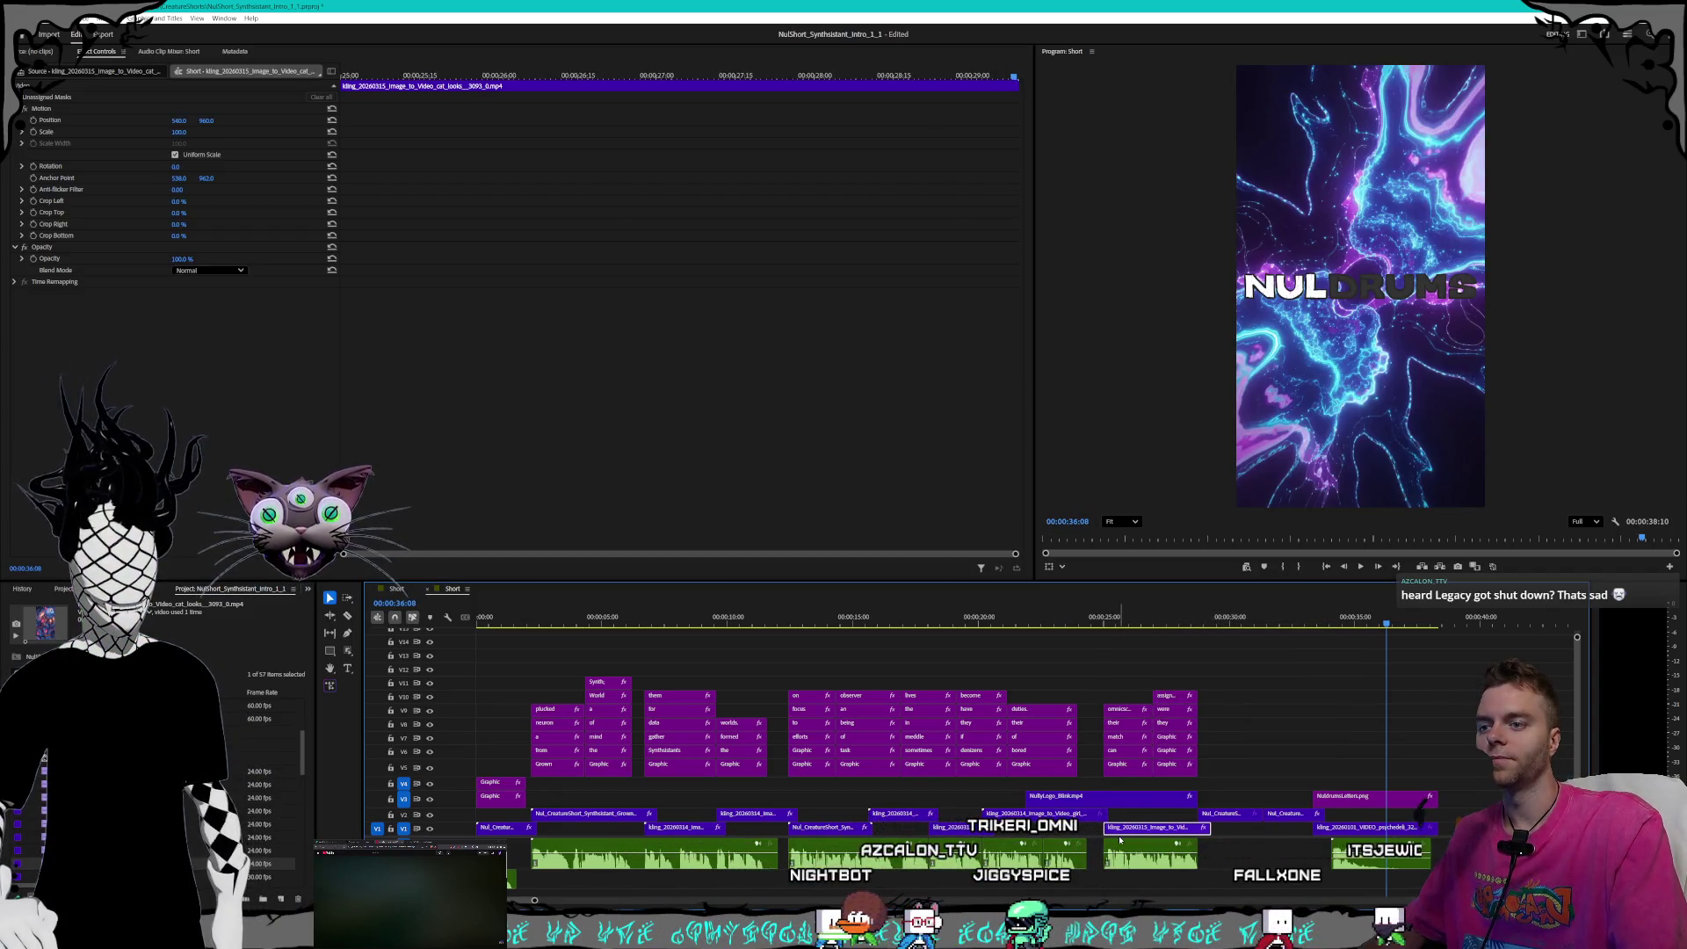
left_click_drag(1167, 831, 1165, 832)
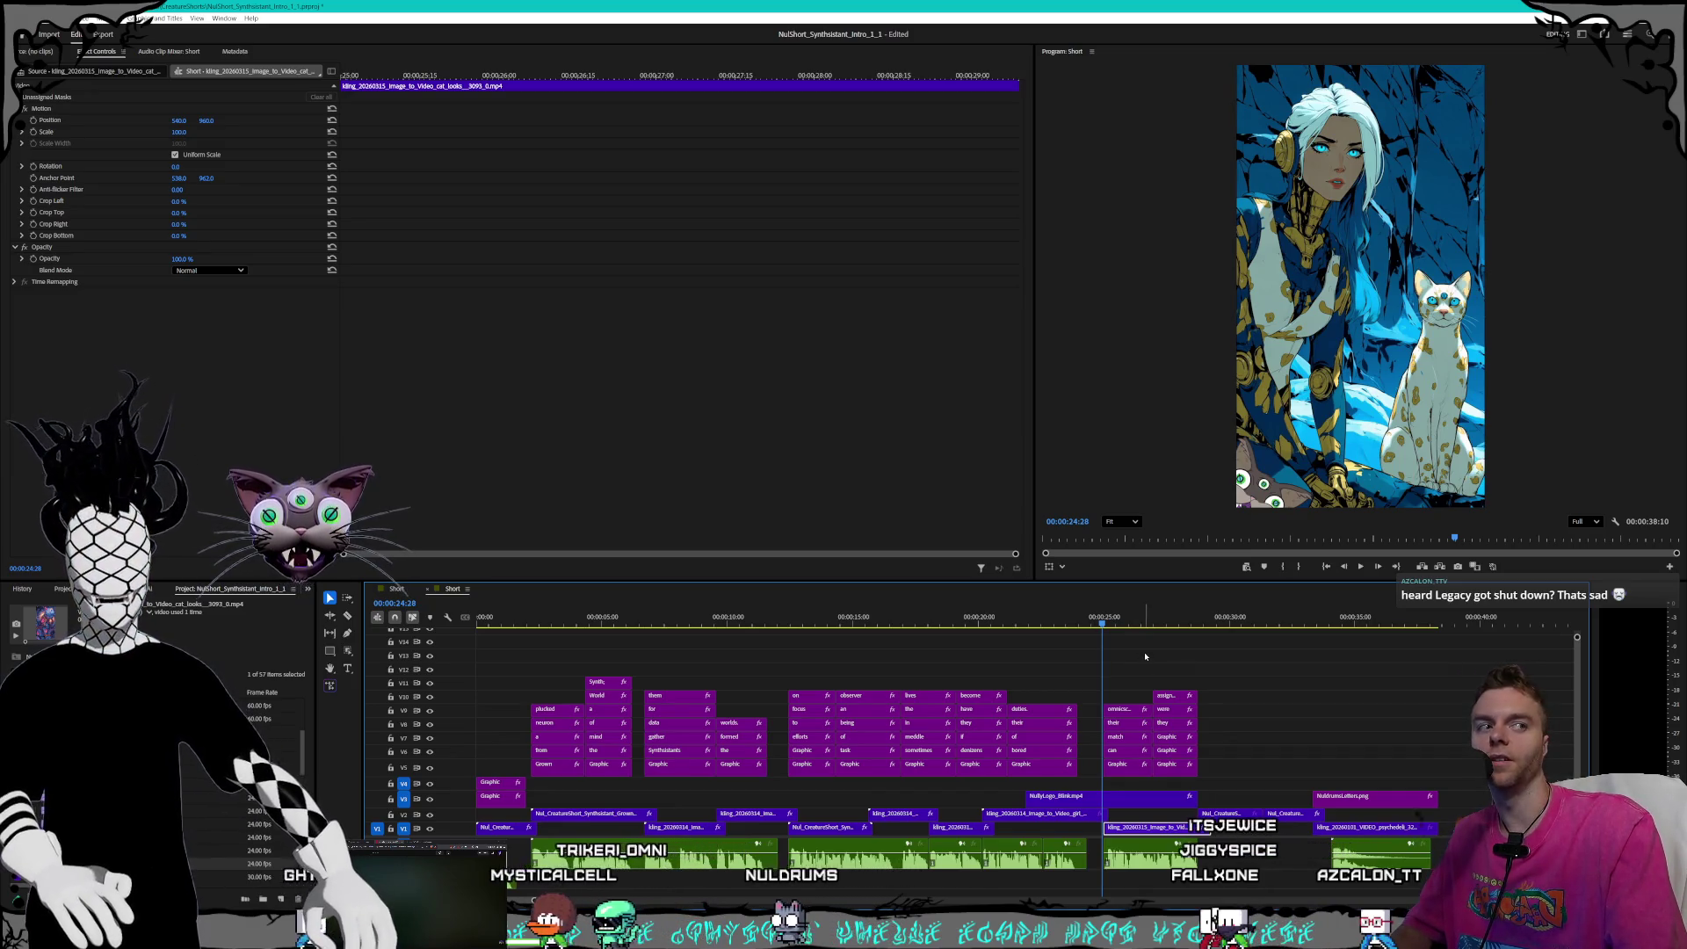
left_click(1105, 620)
key("space")
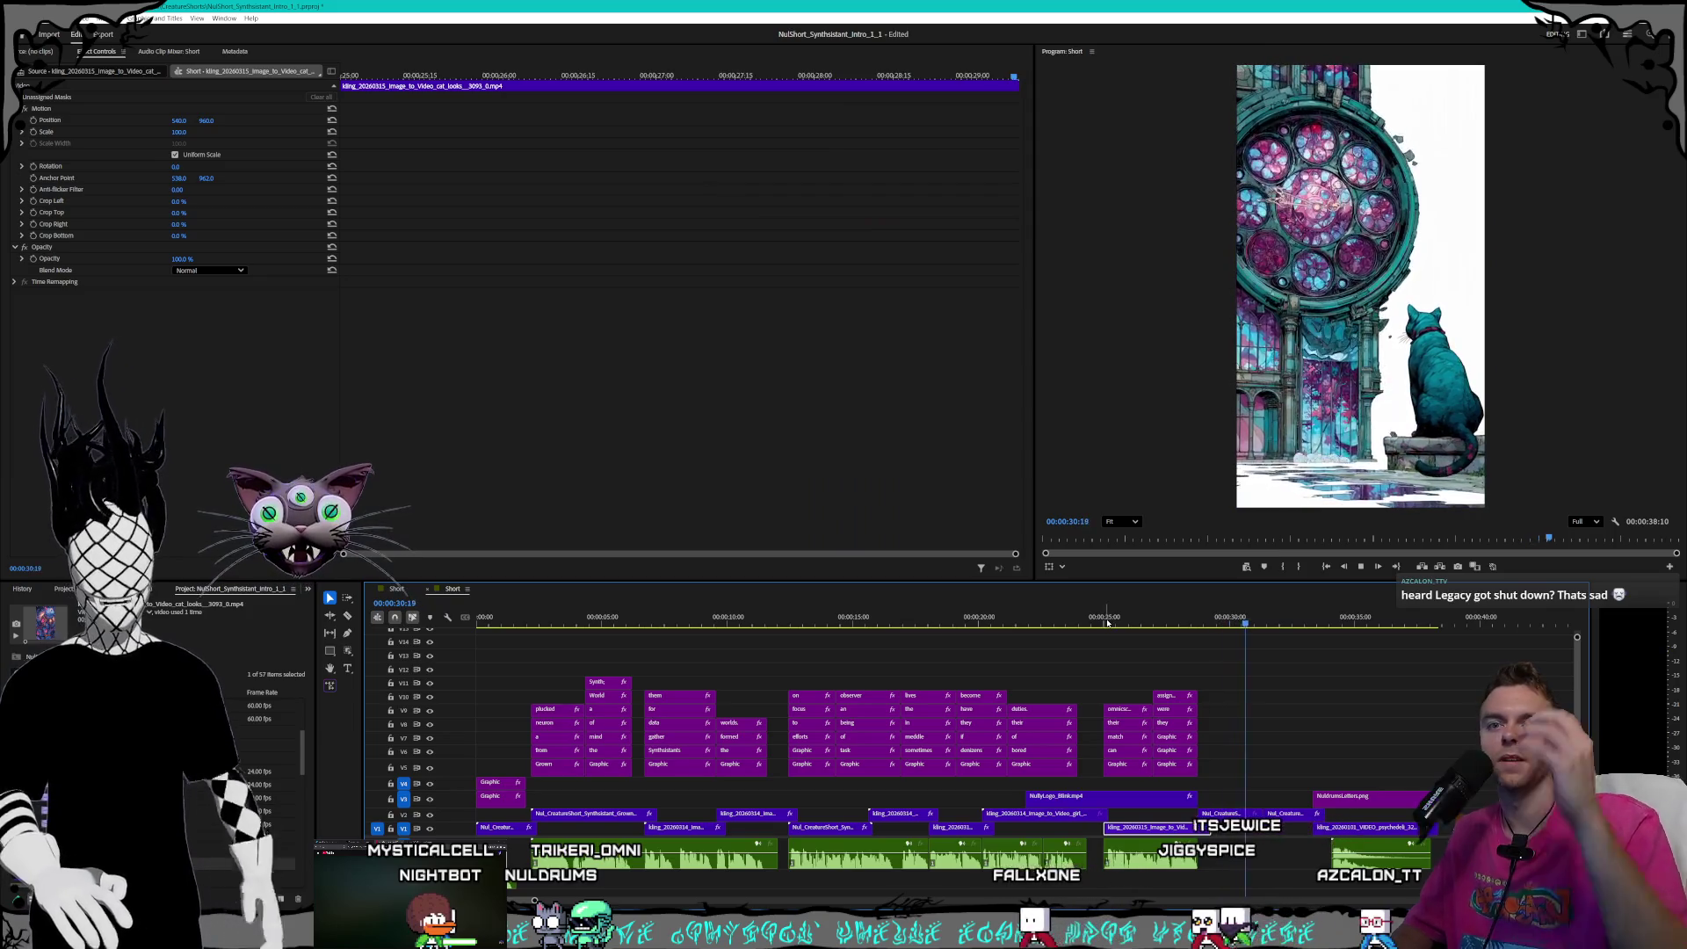
key("space")
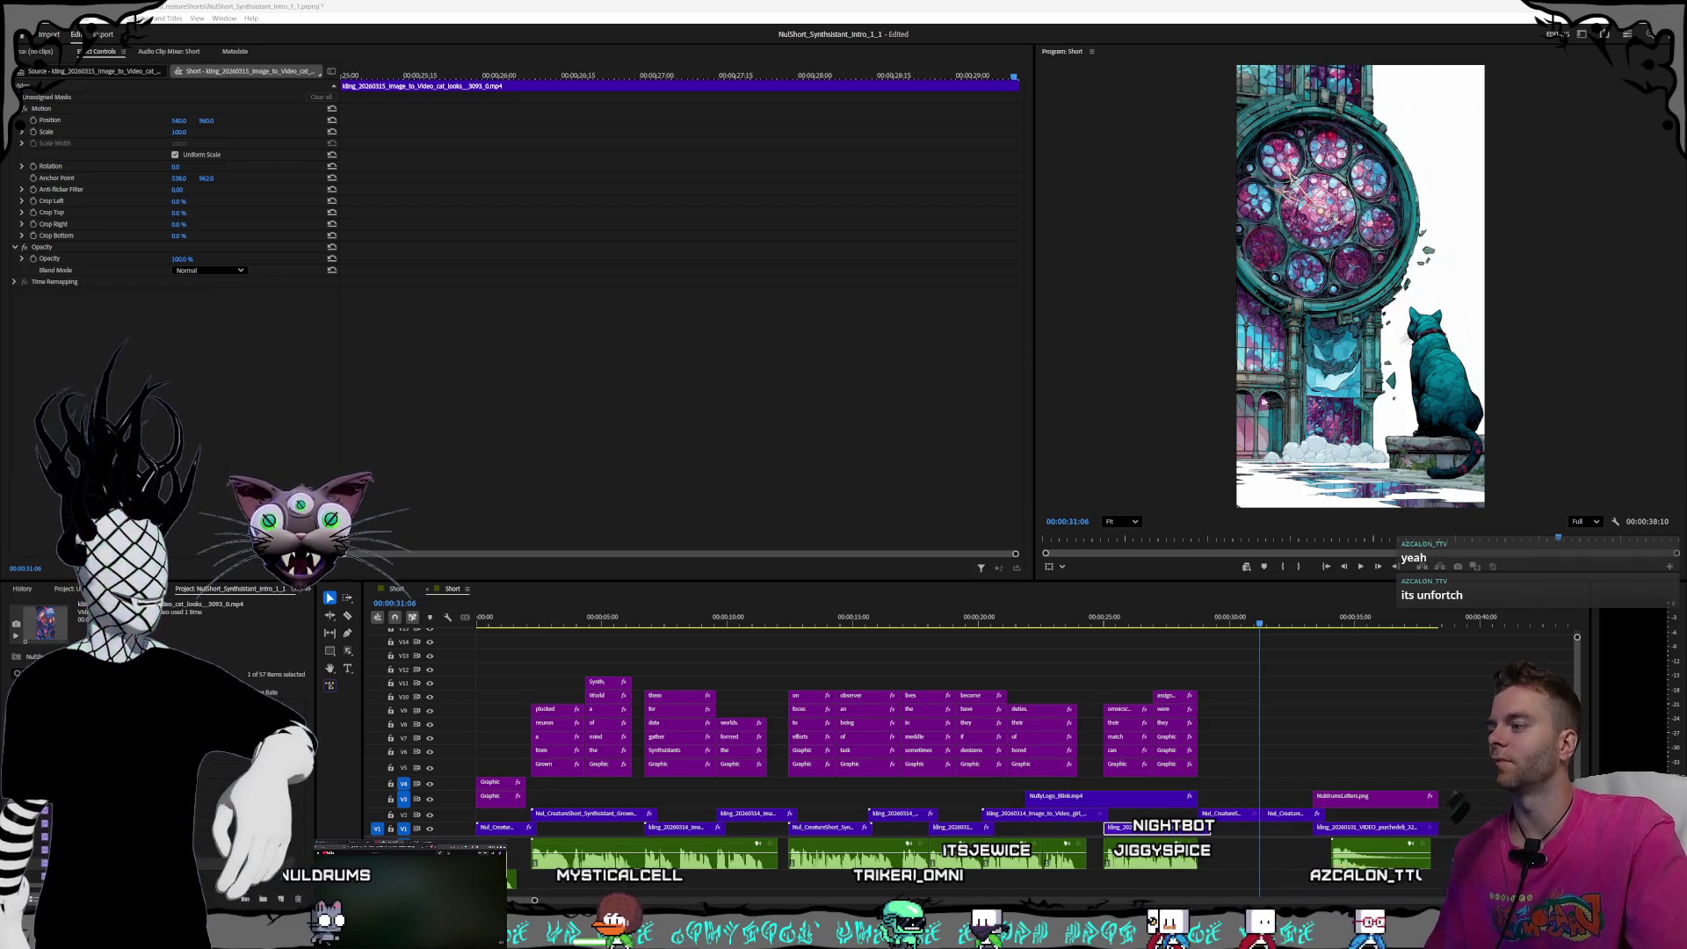
- Drag the Tools divider left to widen the timeline, then narrow the project panel slightly
left_click_drag(362, 685, 312, 682)
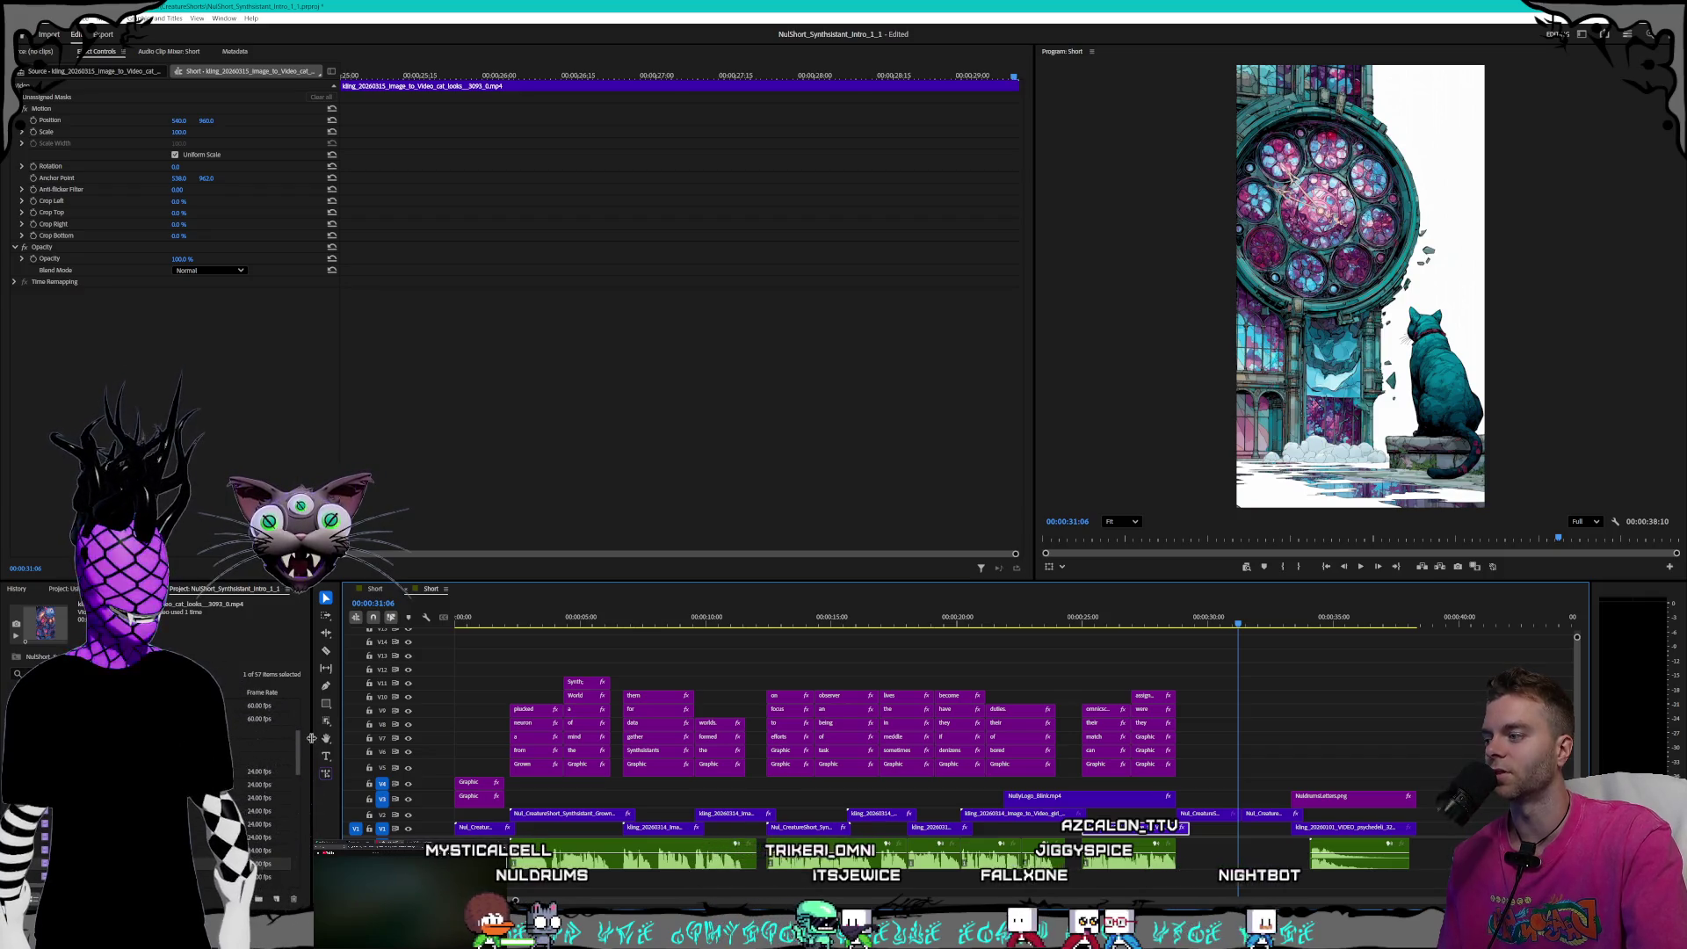
left_click_drag(309, 739, 332, 728)
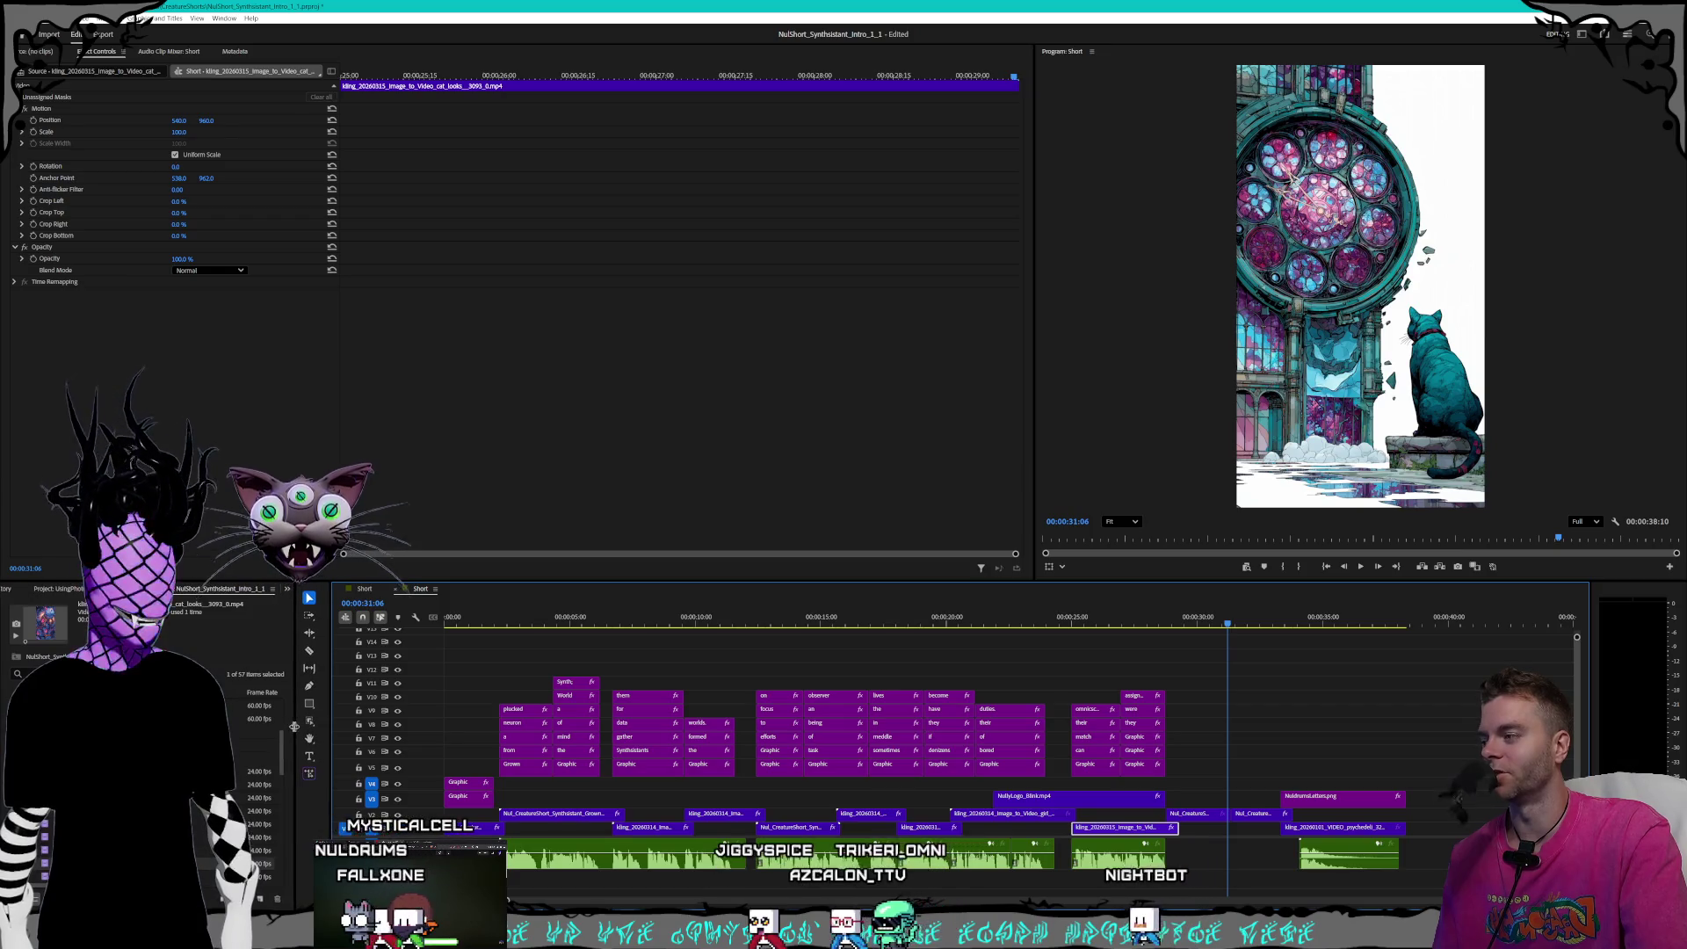
left_click_drag(302, 727, 304, 727)
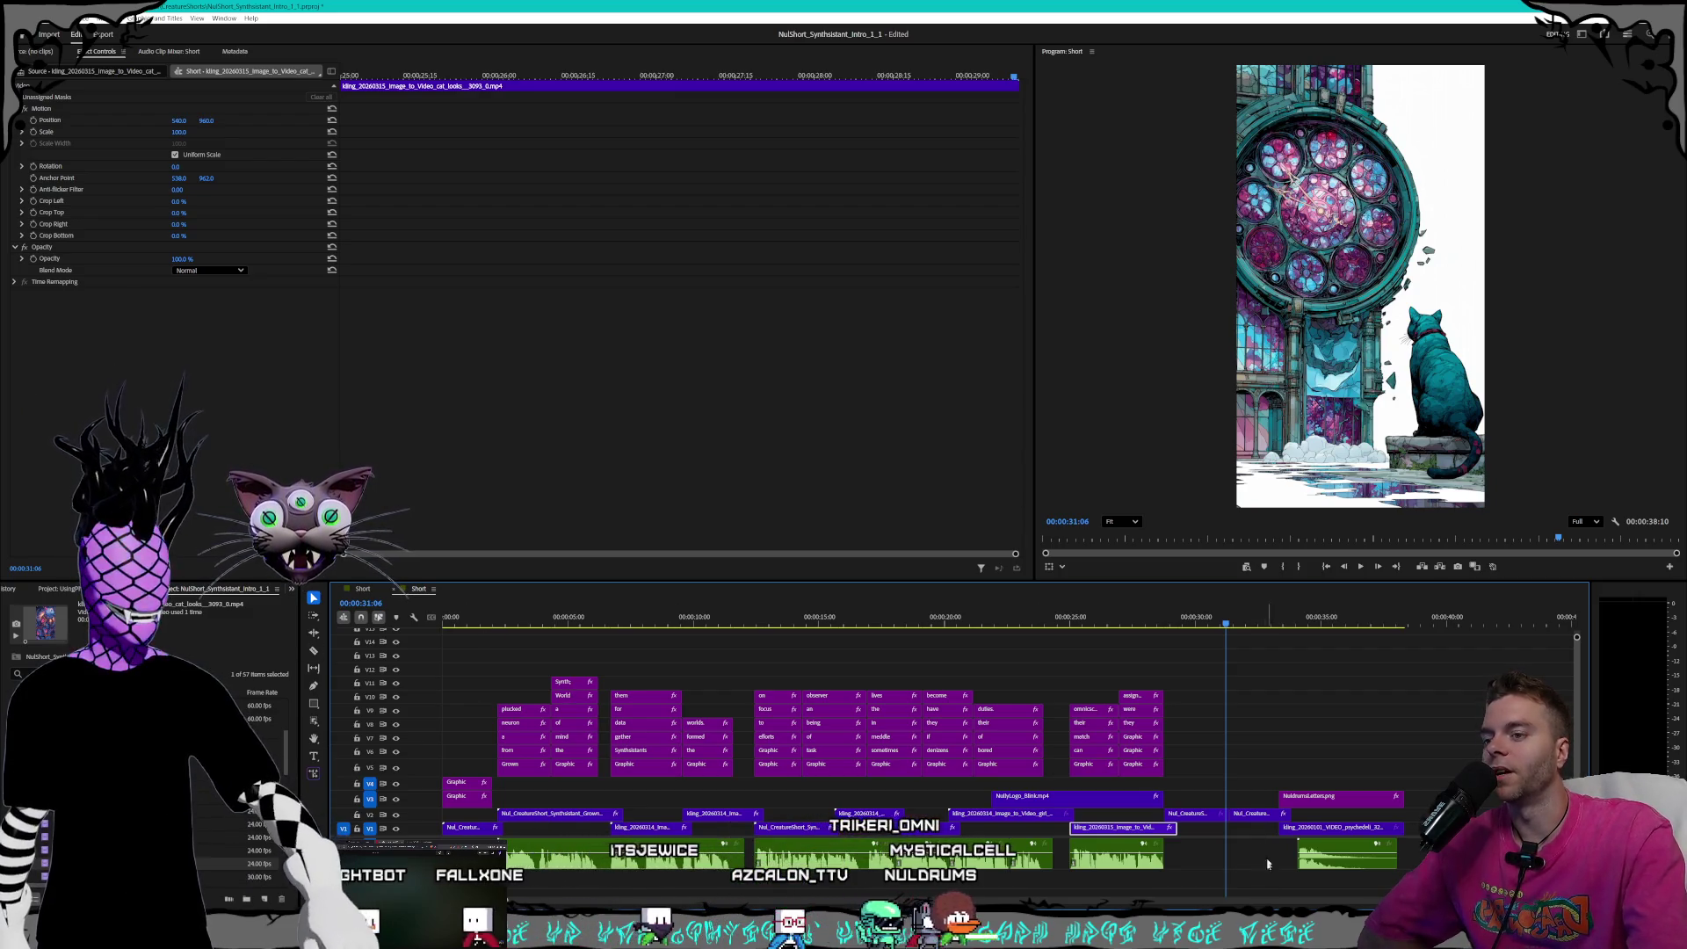
left_click(1073, 622)
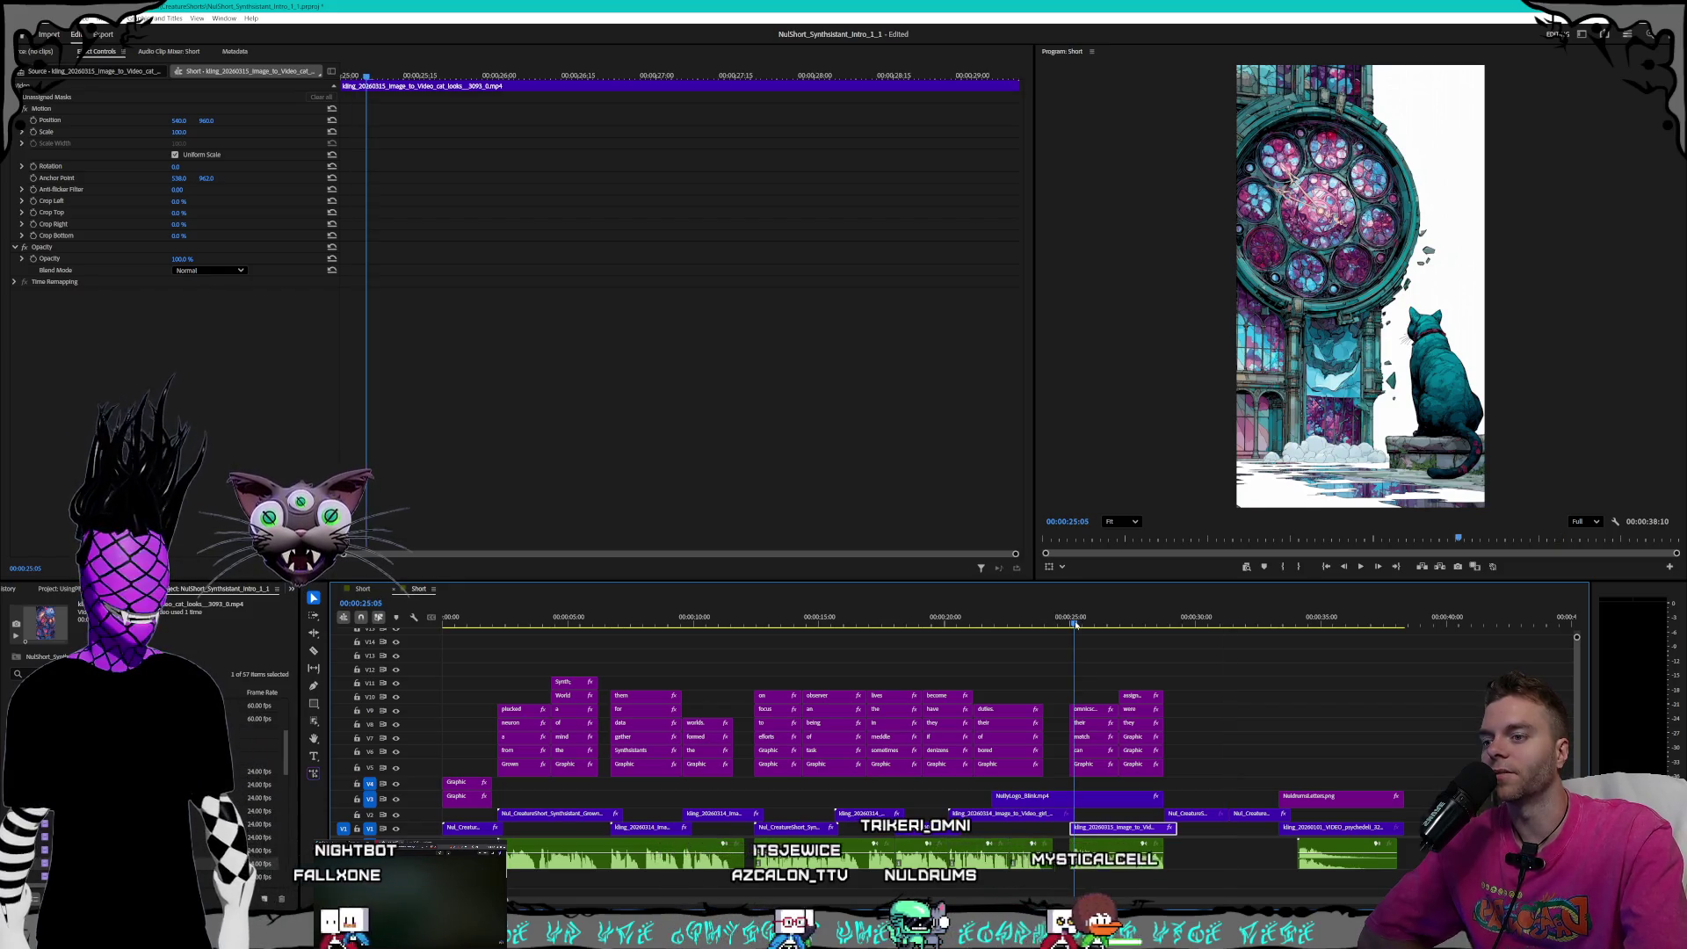
left_click(1070, 620)
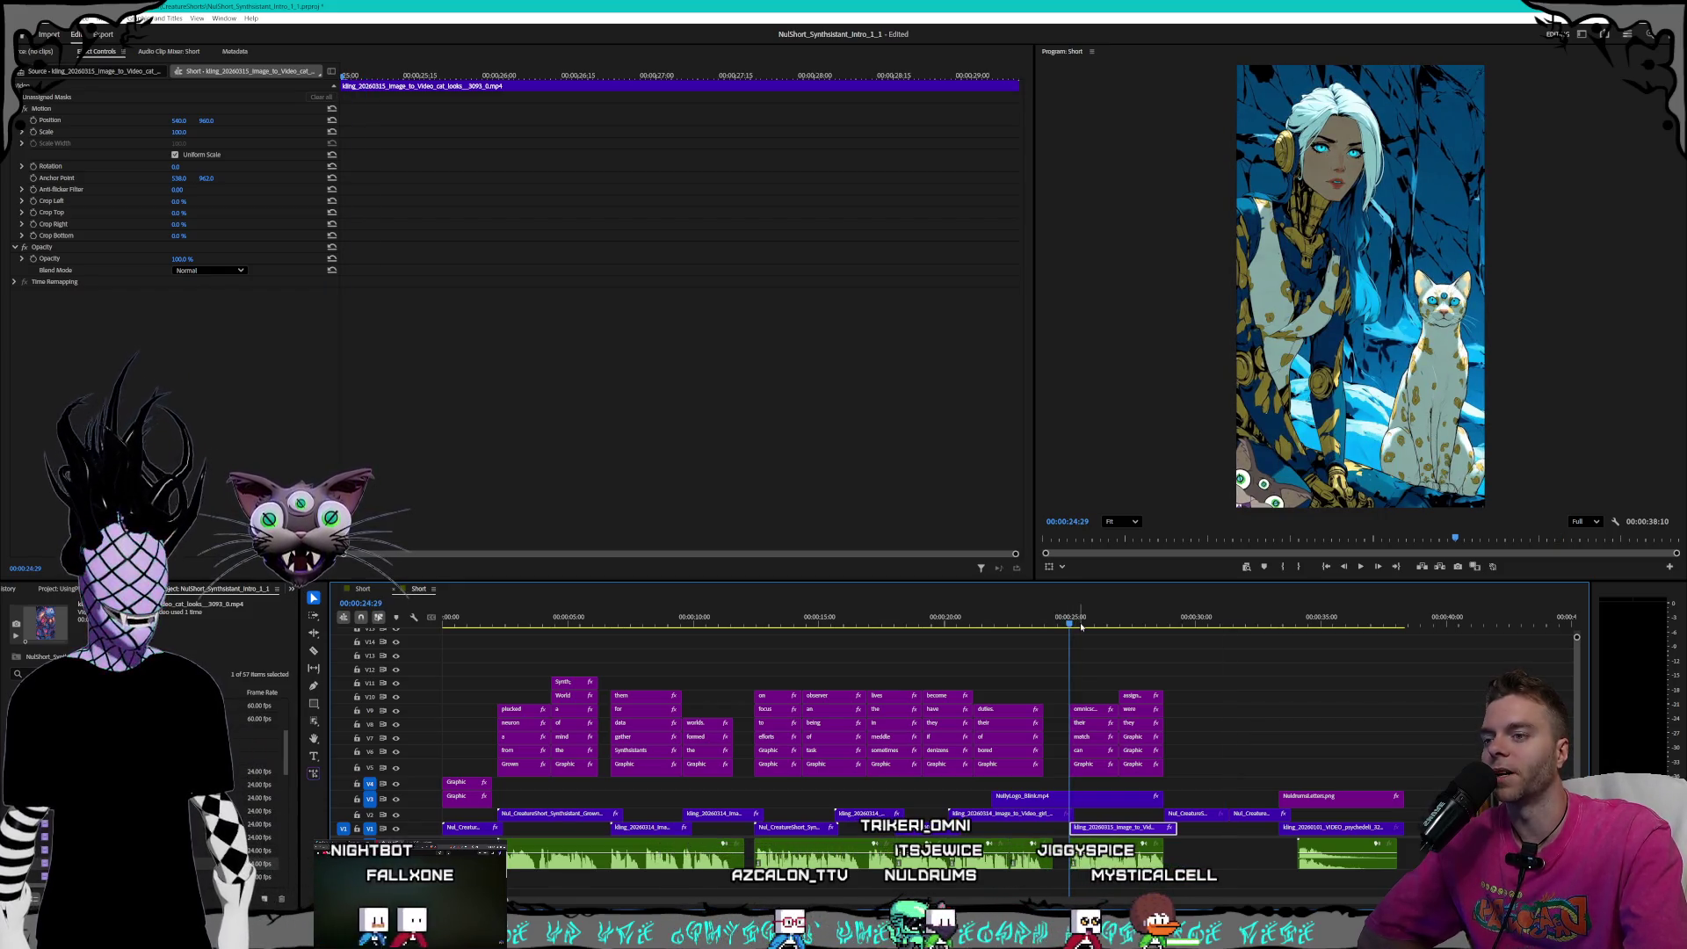
left_click(1073, 622)
mouse_move(1073, 622)
left_mouse_down()
mouse_move(1423, 621)
mouse_move(879, 619)
left_mouse_up()
key("Home")
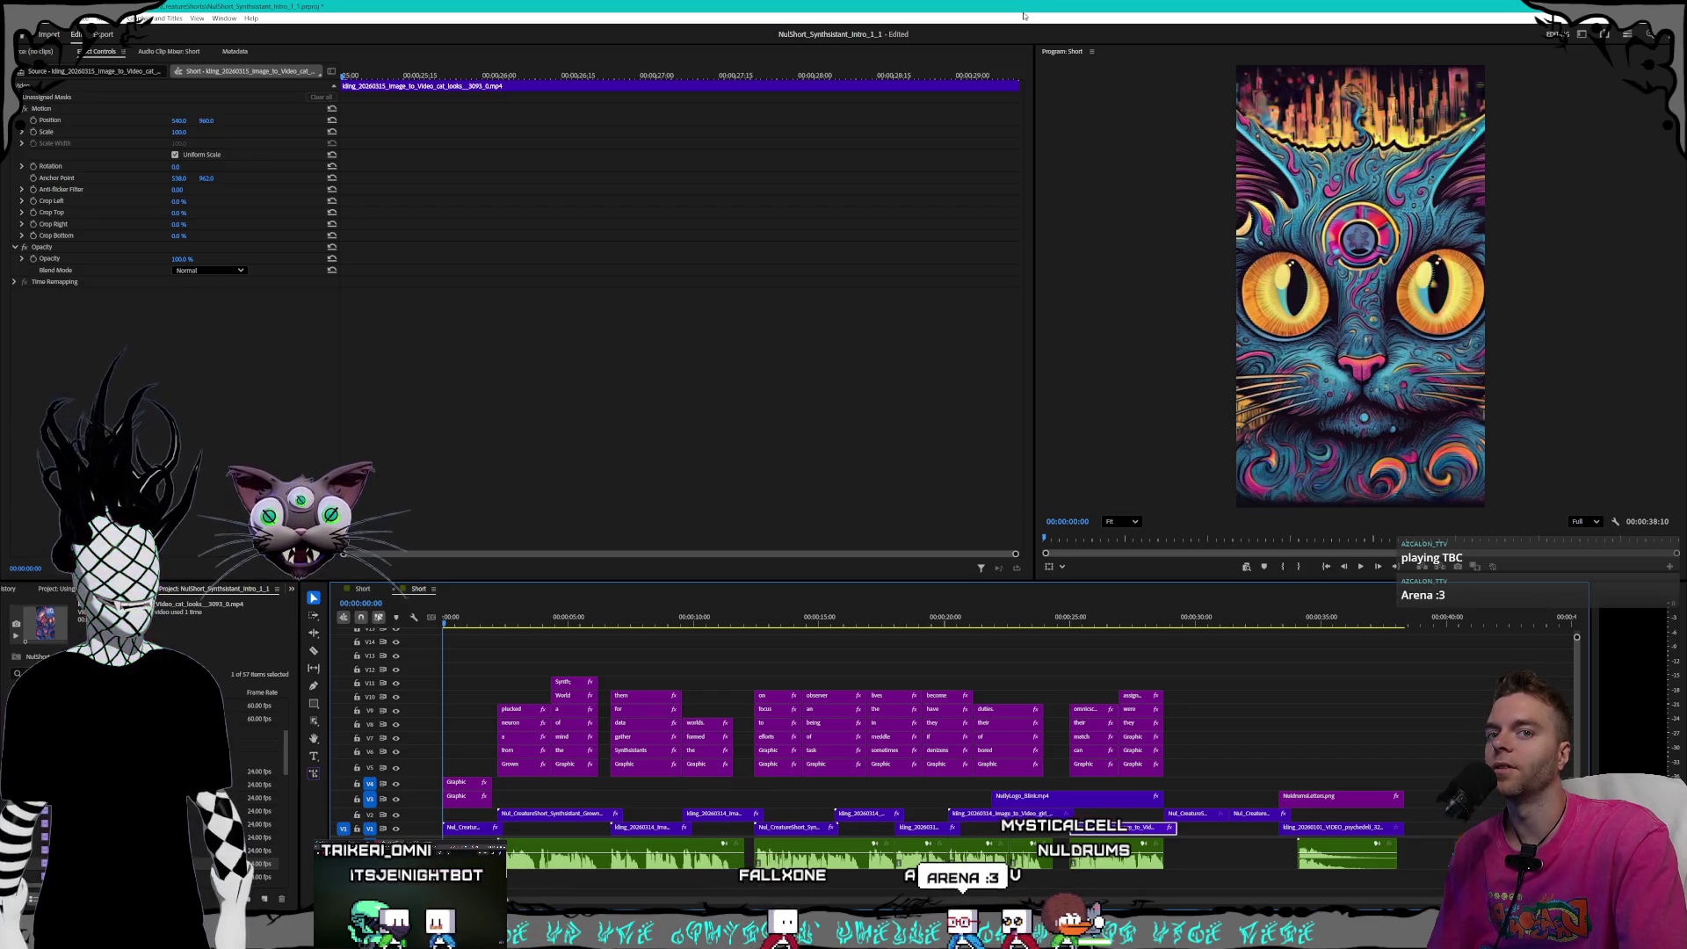
left_click(1072, 624)
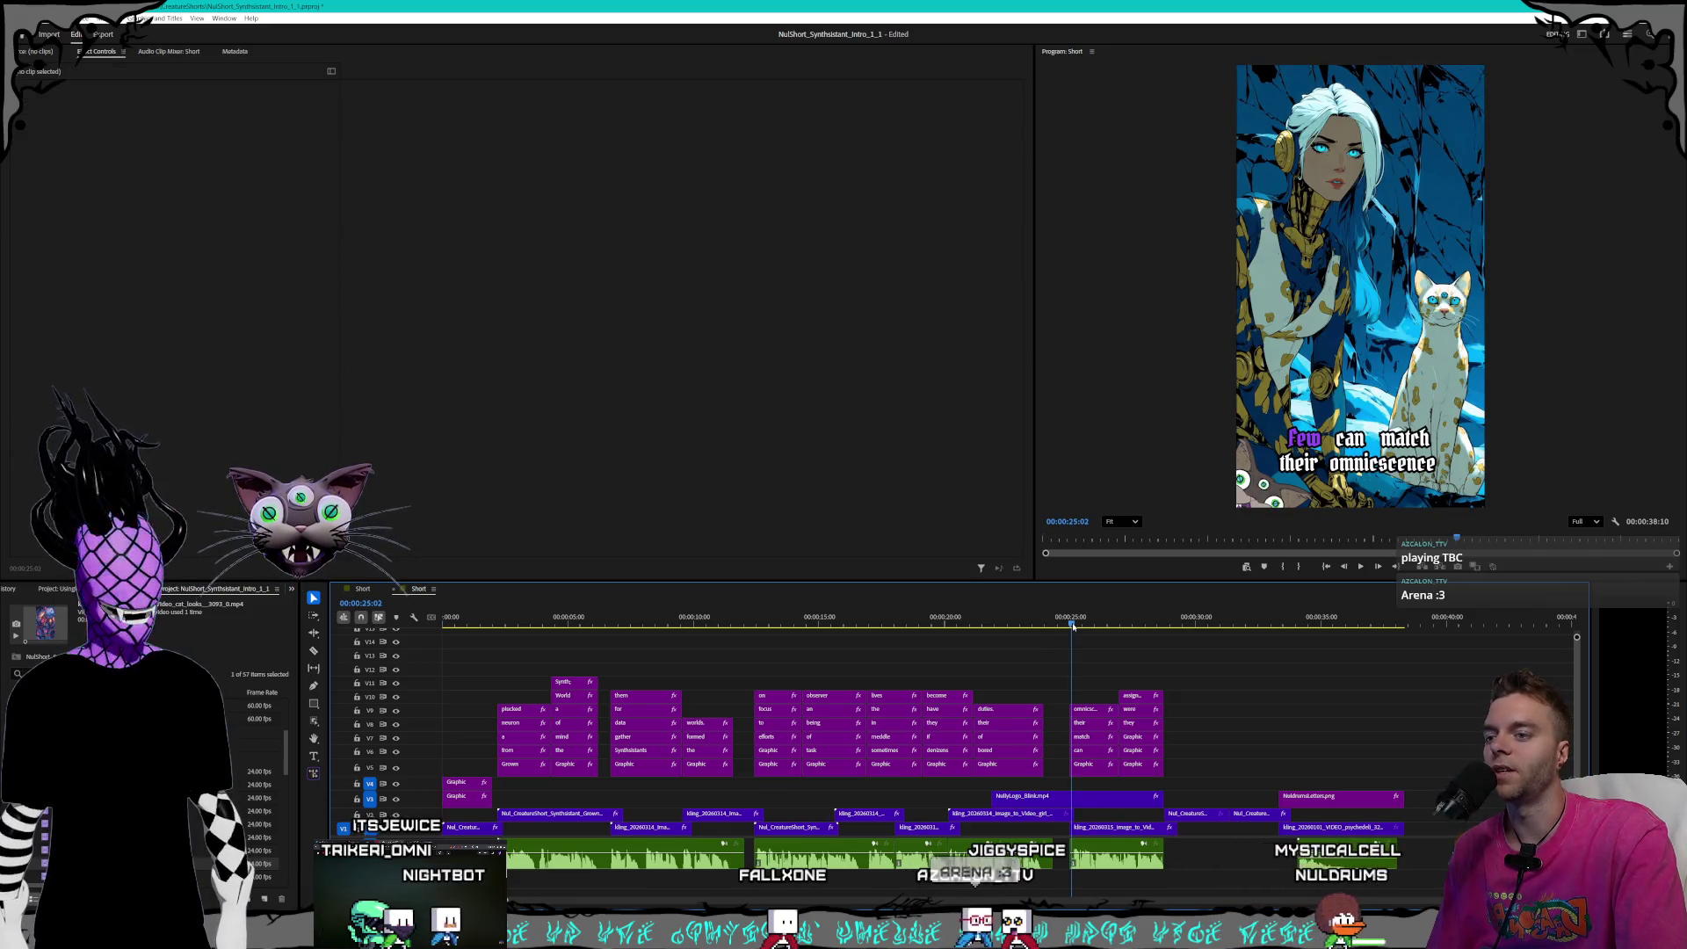
left_click(1070, 624)
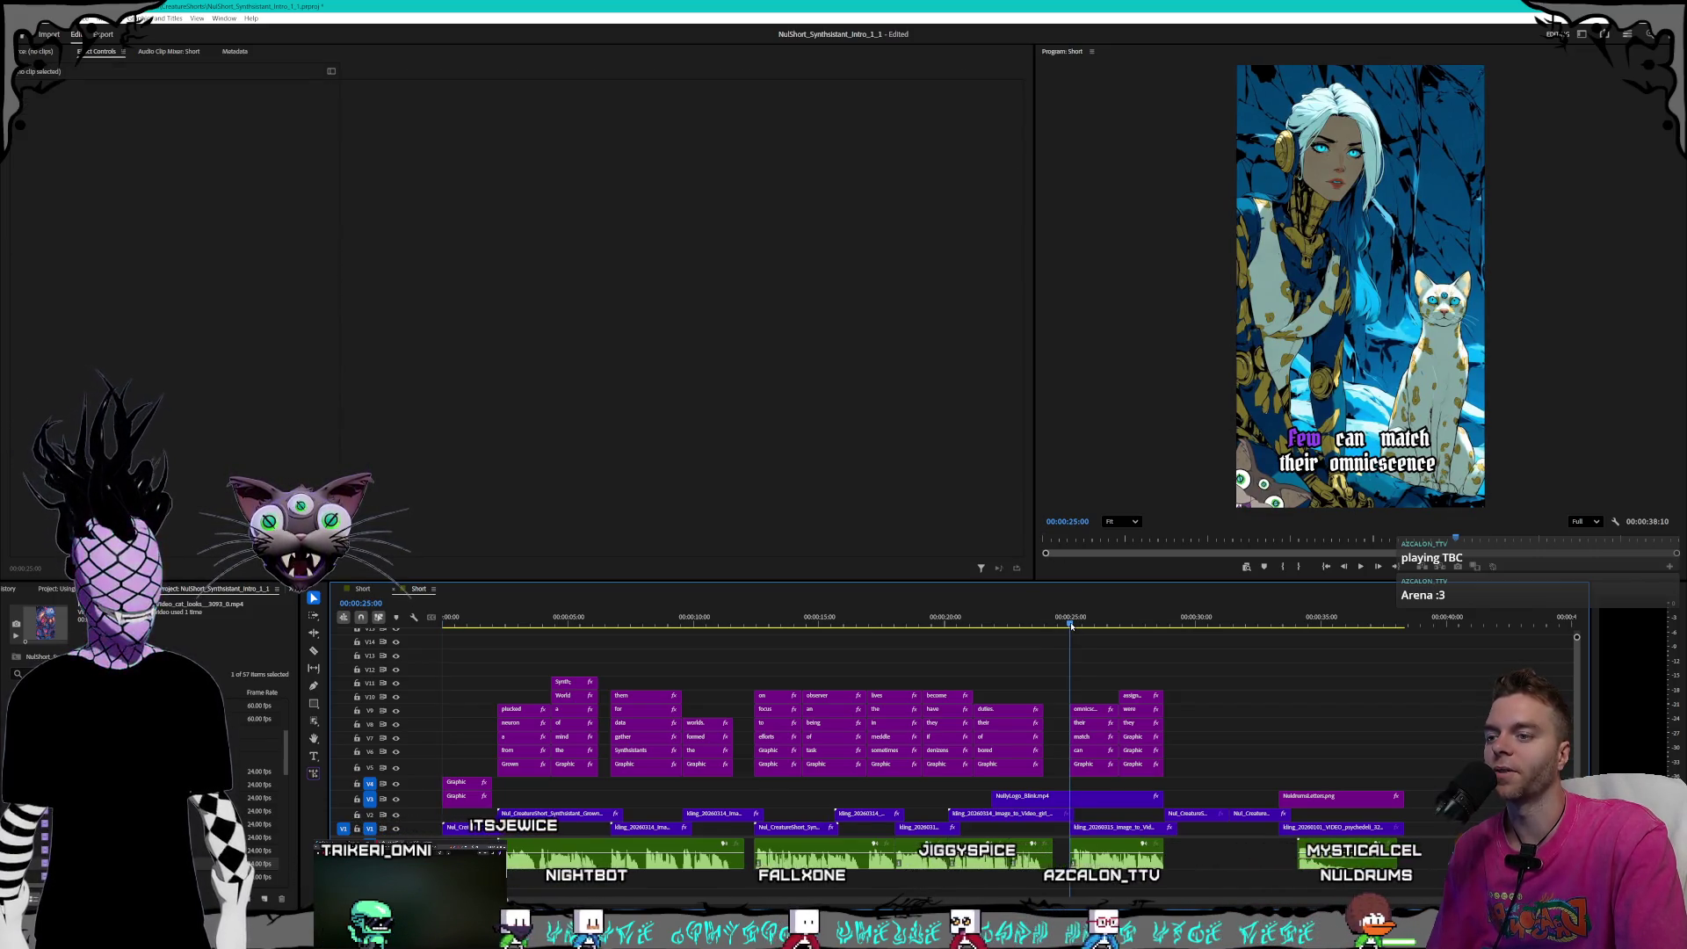
left_click(1076, 624)
left_click(1093, 623)
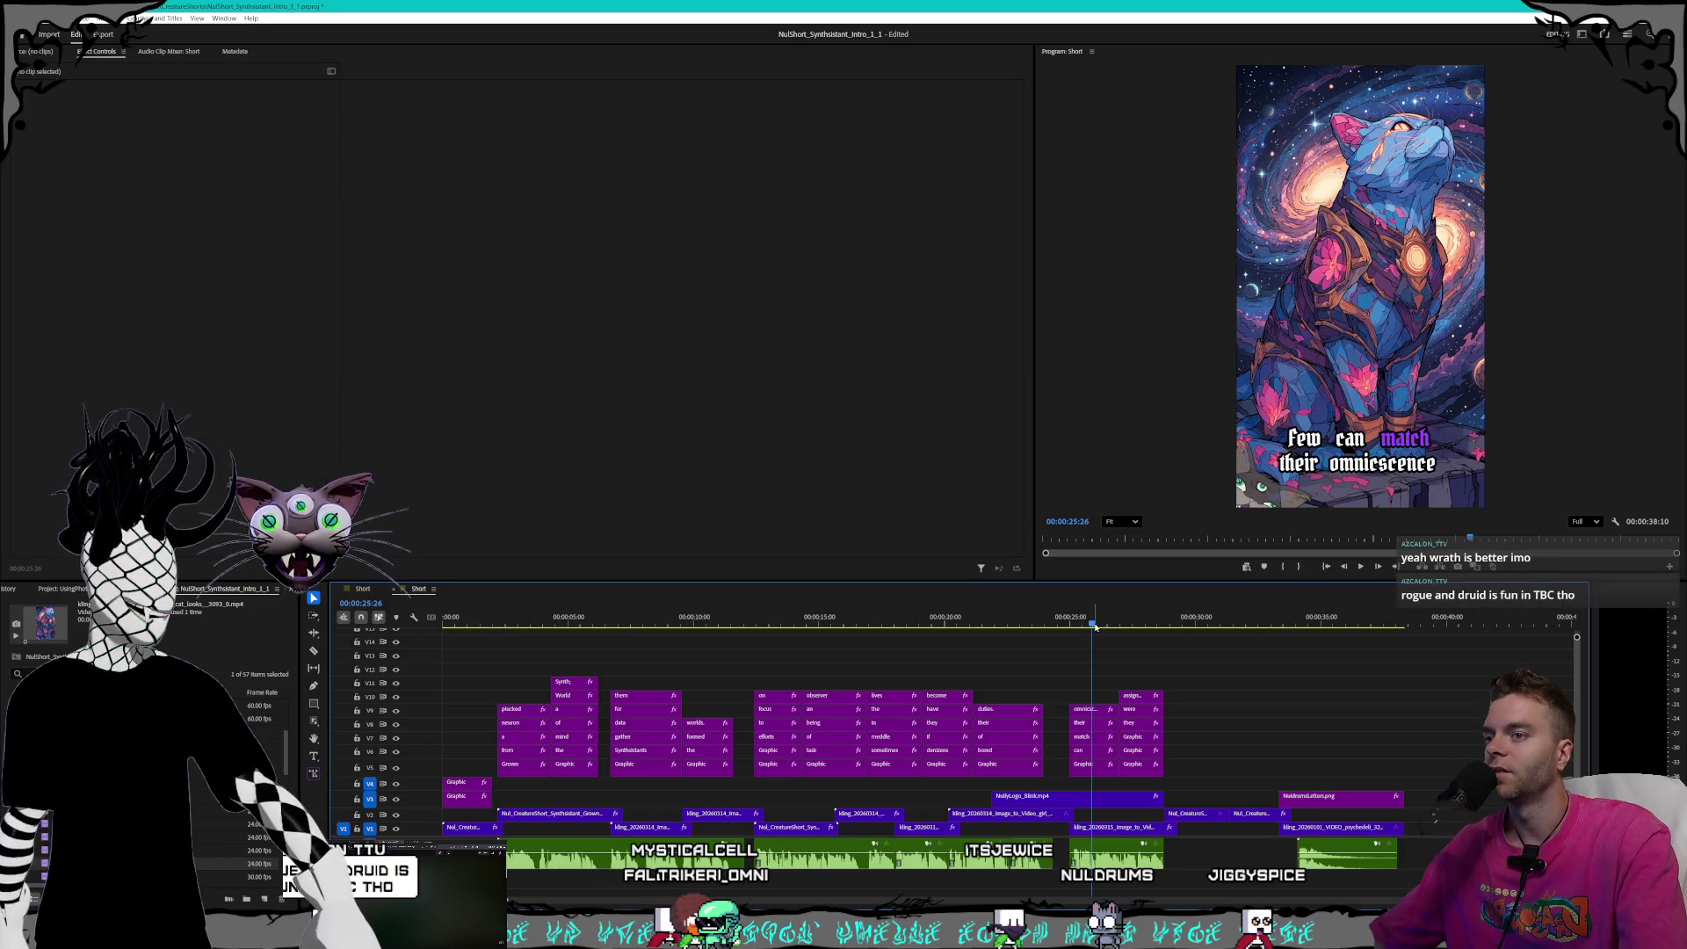
mouse_move(1097, 624)
left_mouse_down()
mouse_move(1186, 623)
mouse_move(582, 619)
left_mouse_up()
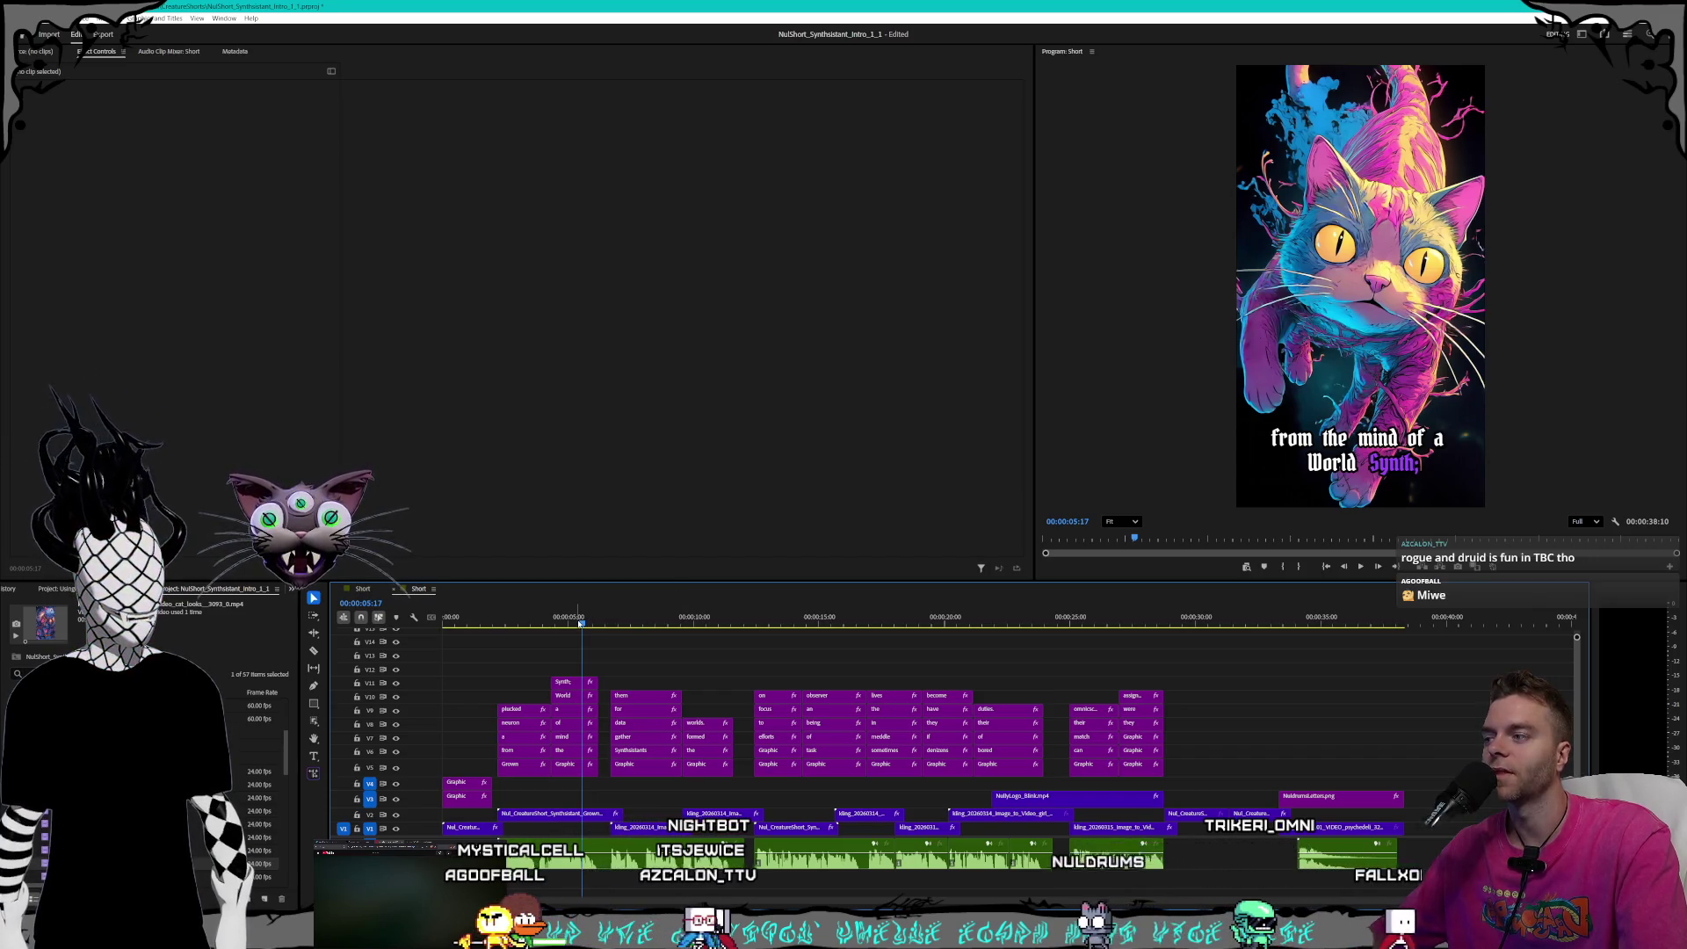
left_click(445, 618)
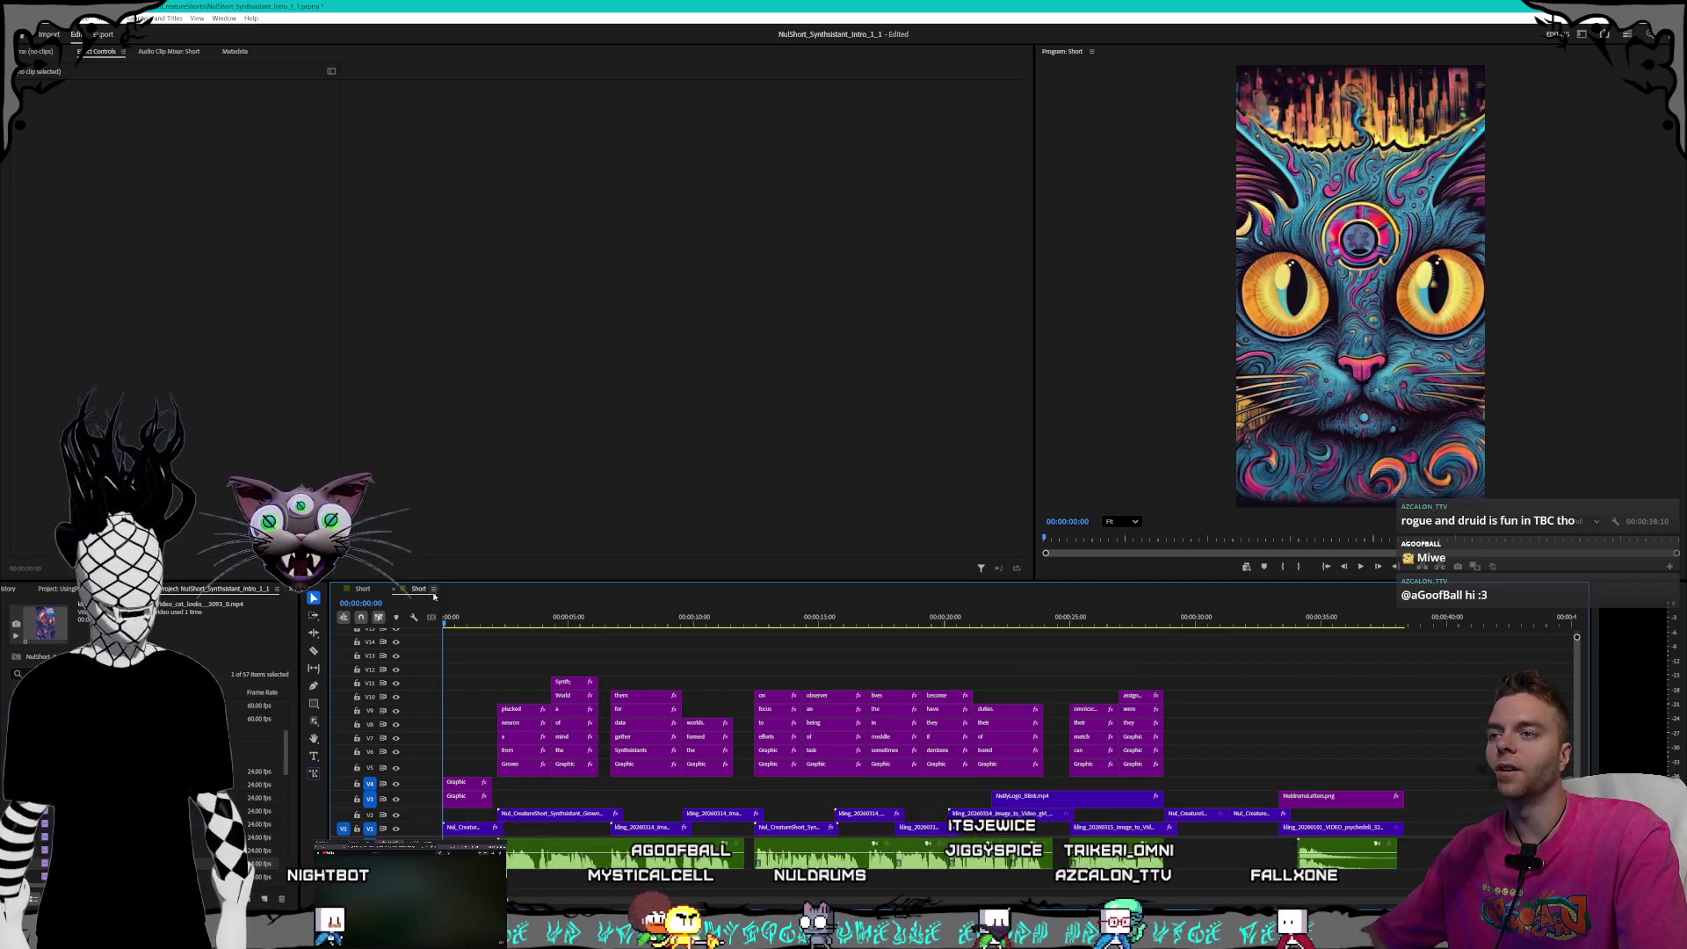
left_click(477, 622)
key("Home")
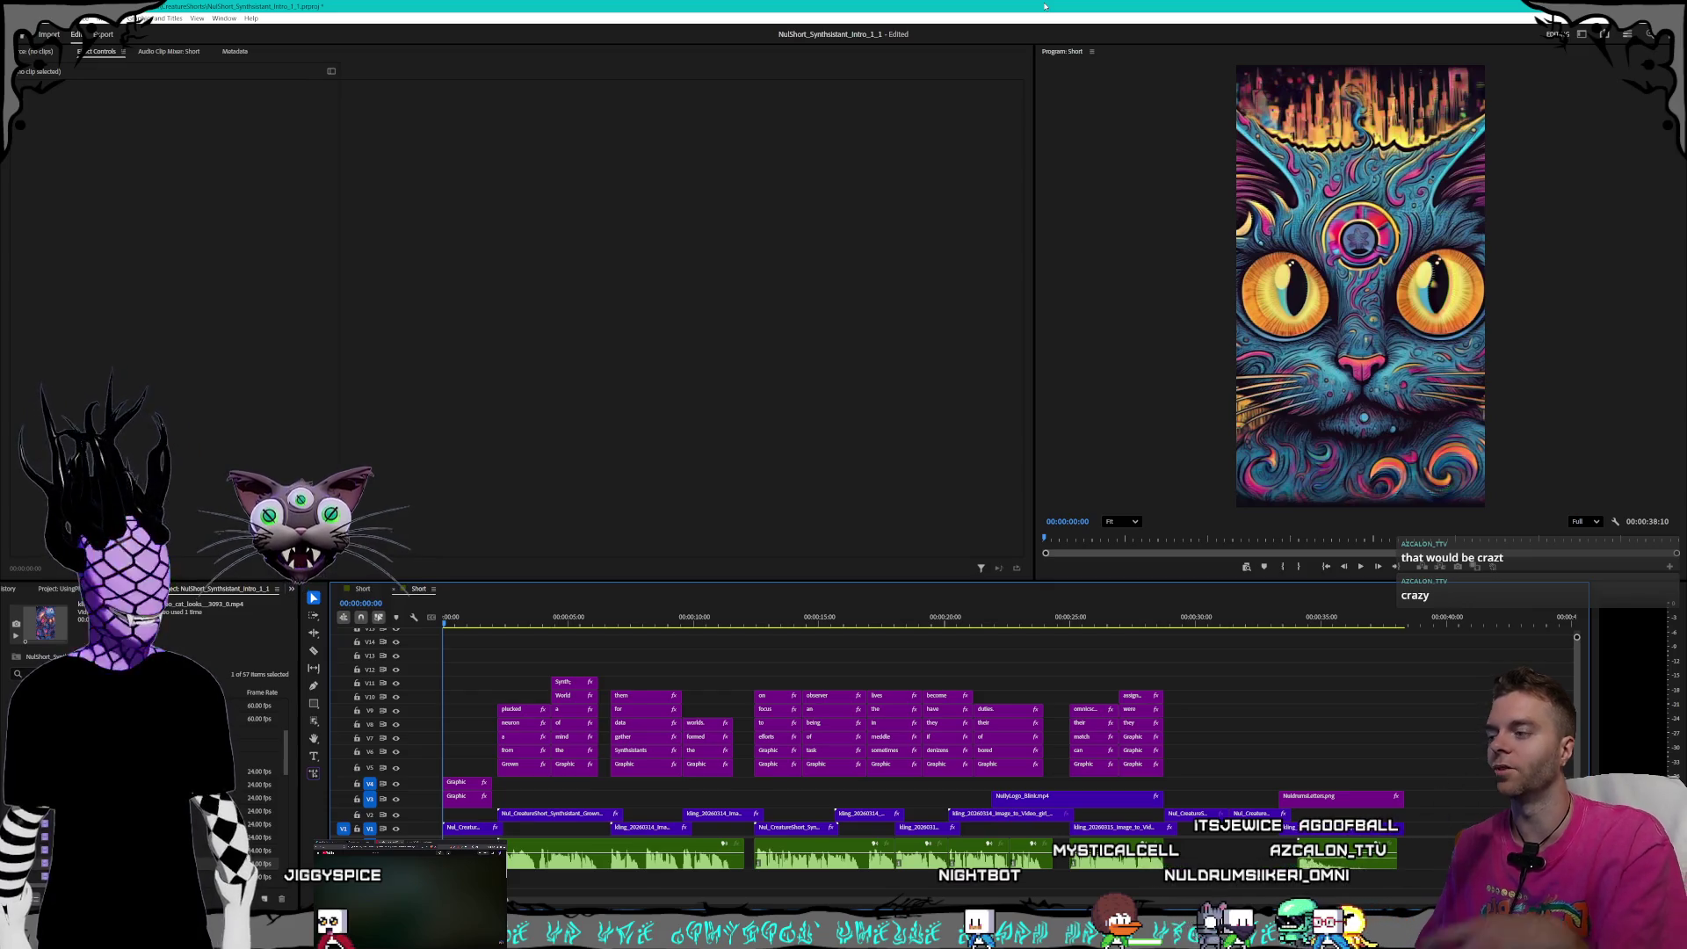
left_click(483, 625)
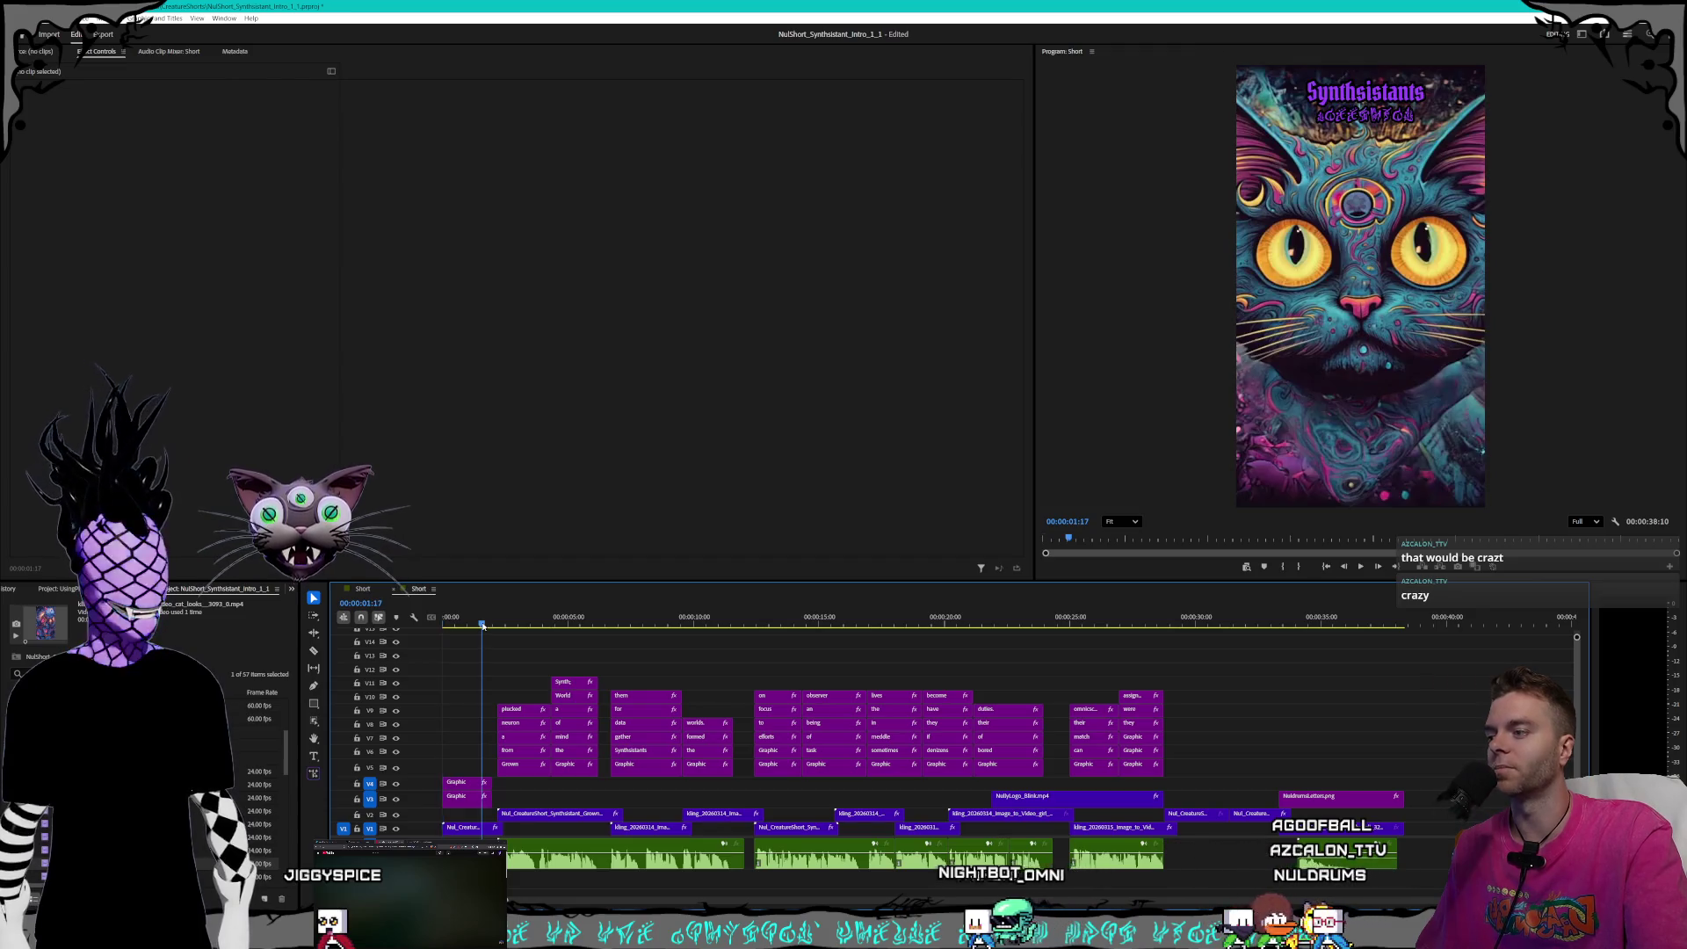
left_click_drag(482, 624, 496, 625)
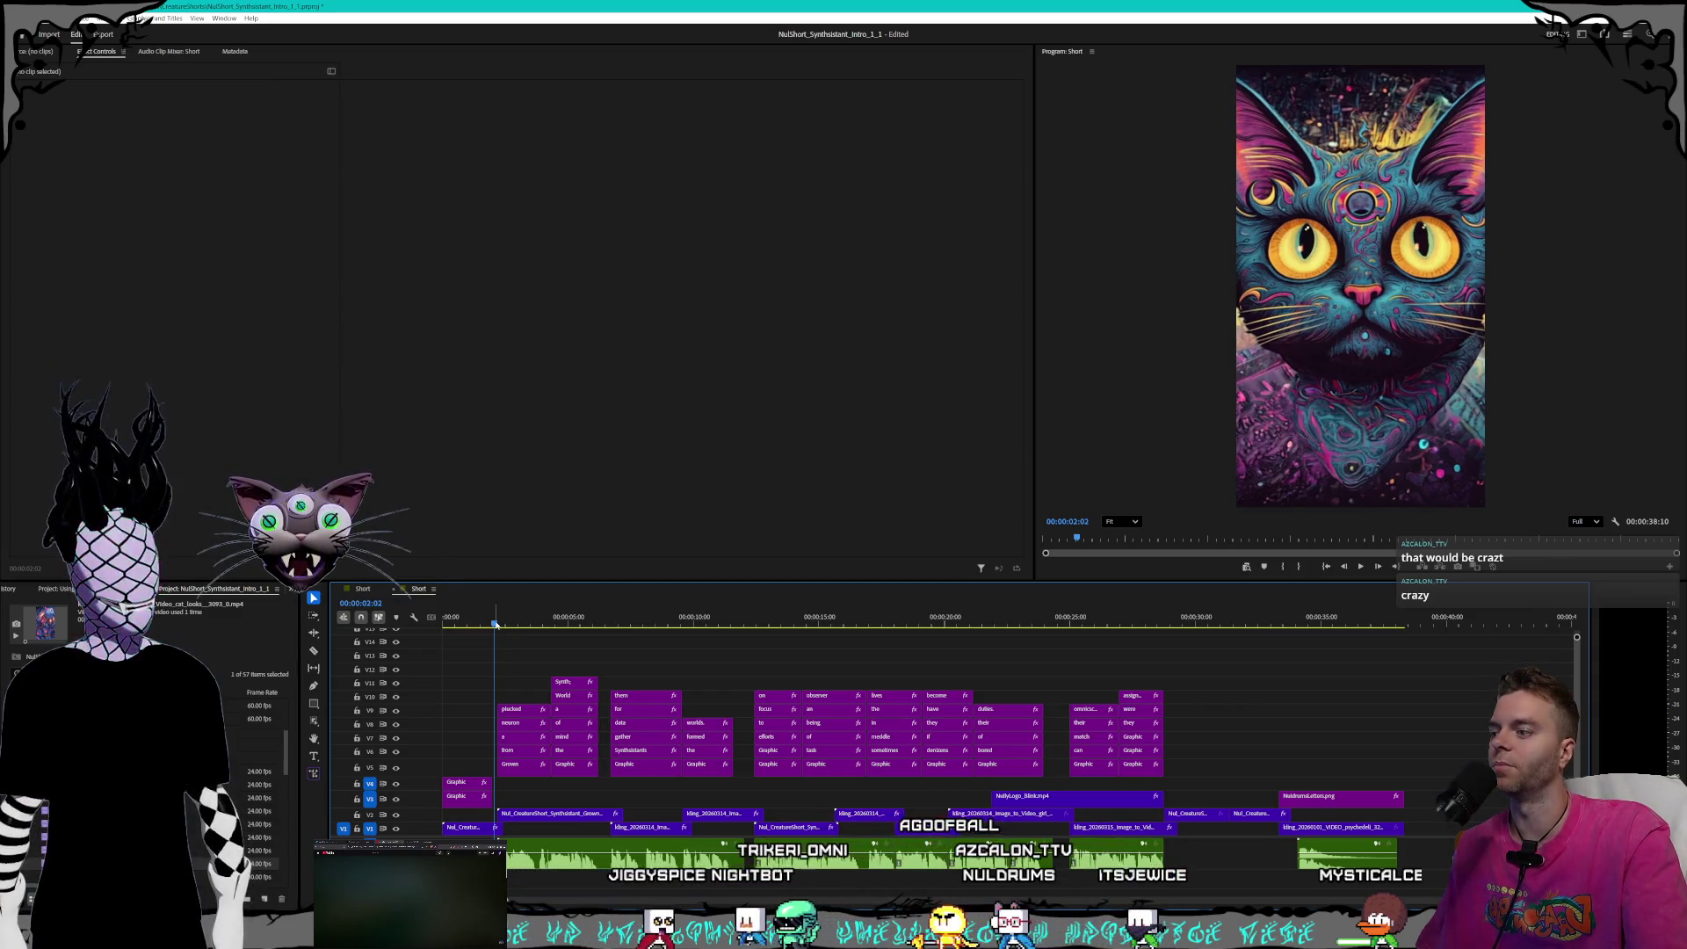
left_click(499, 624)
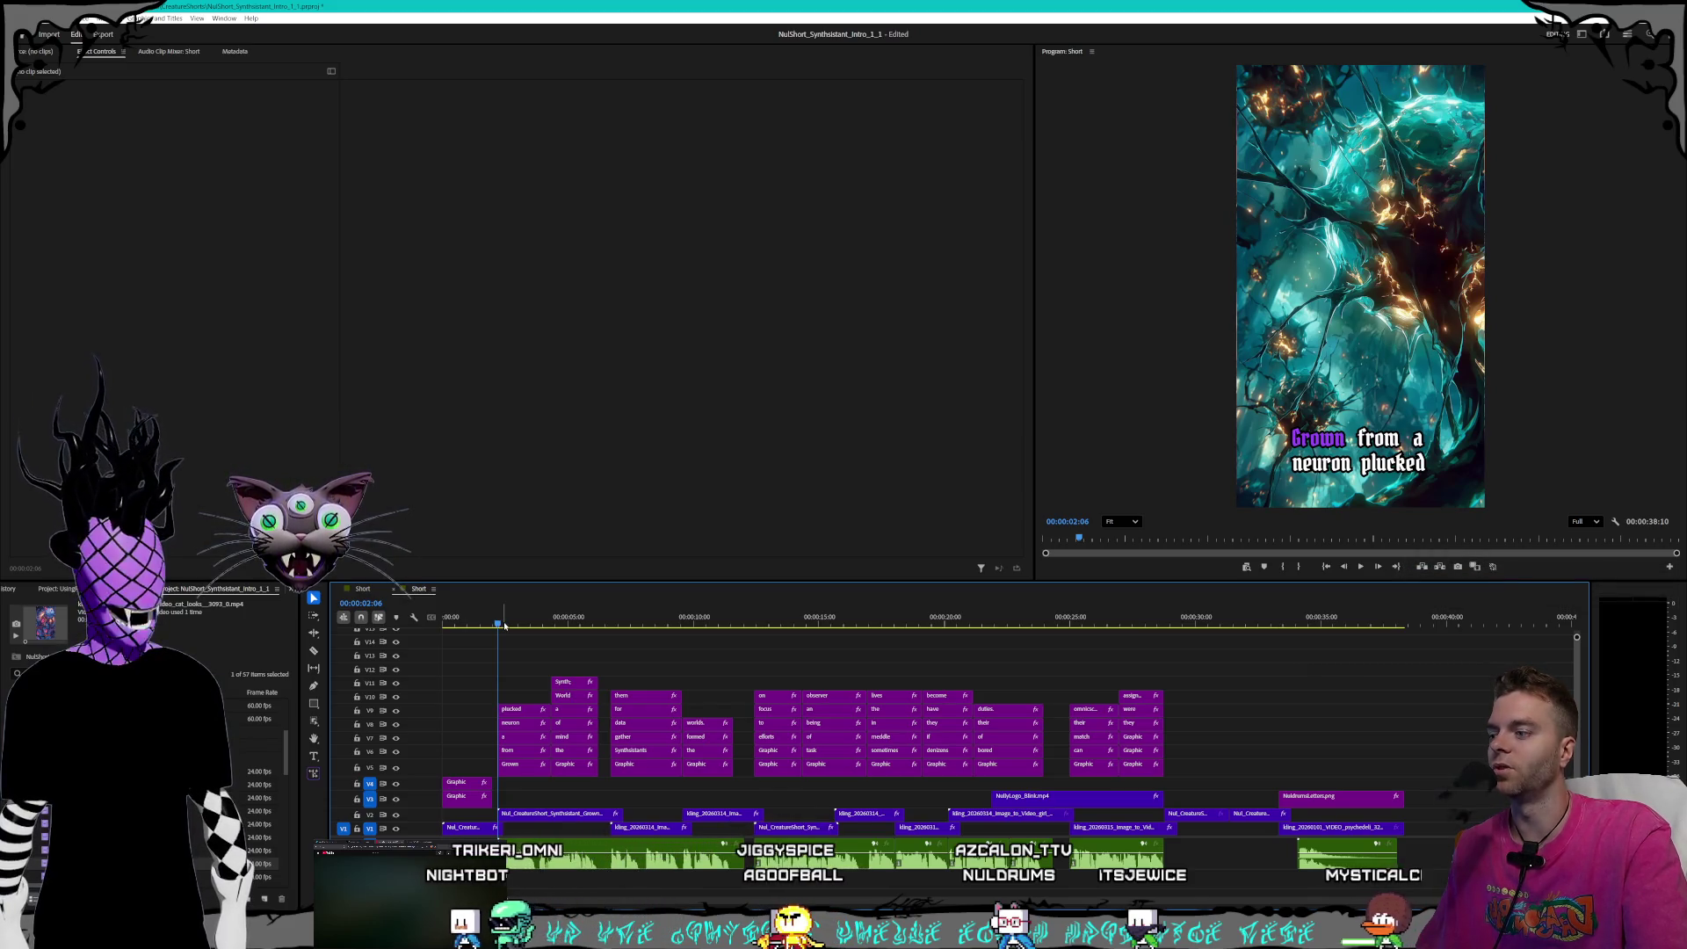
left_click(505, 626)
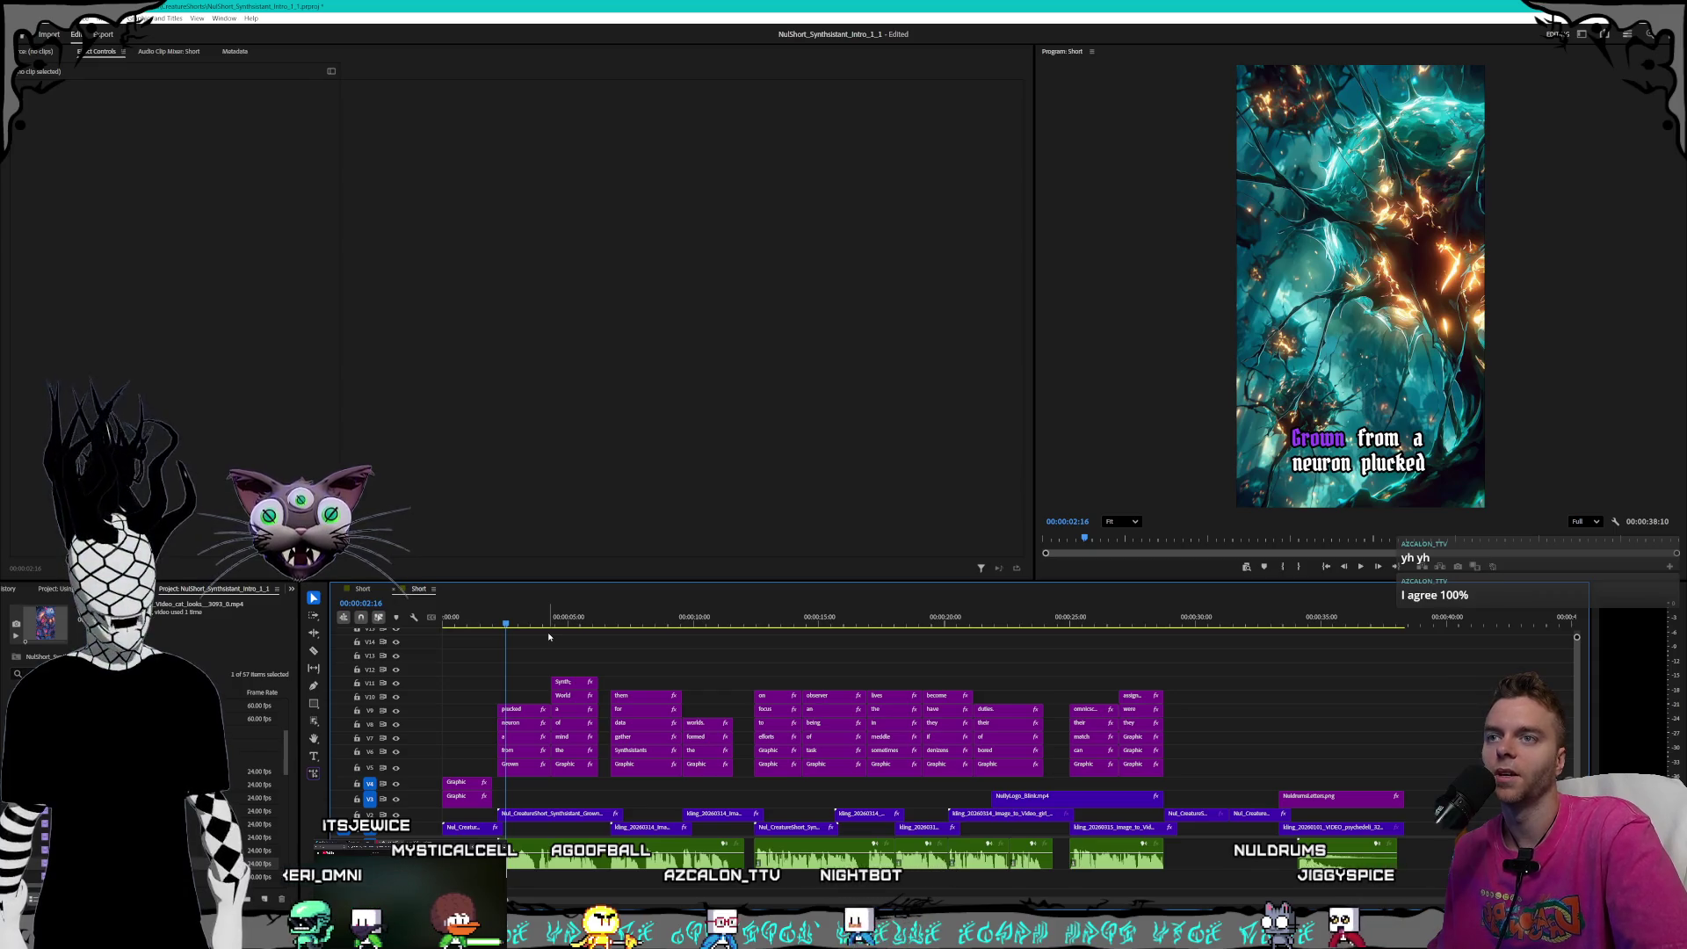
key("Home")
key("space")
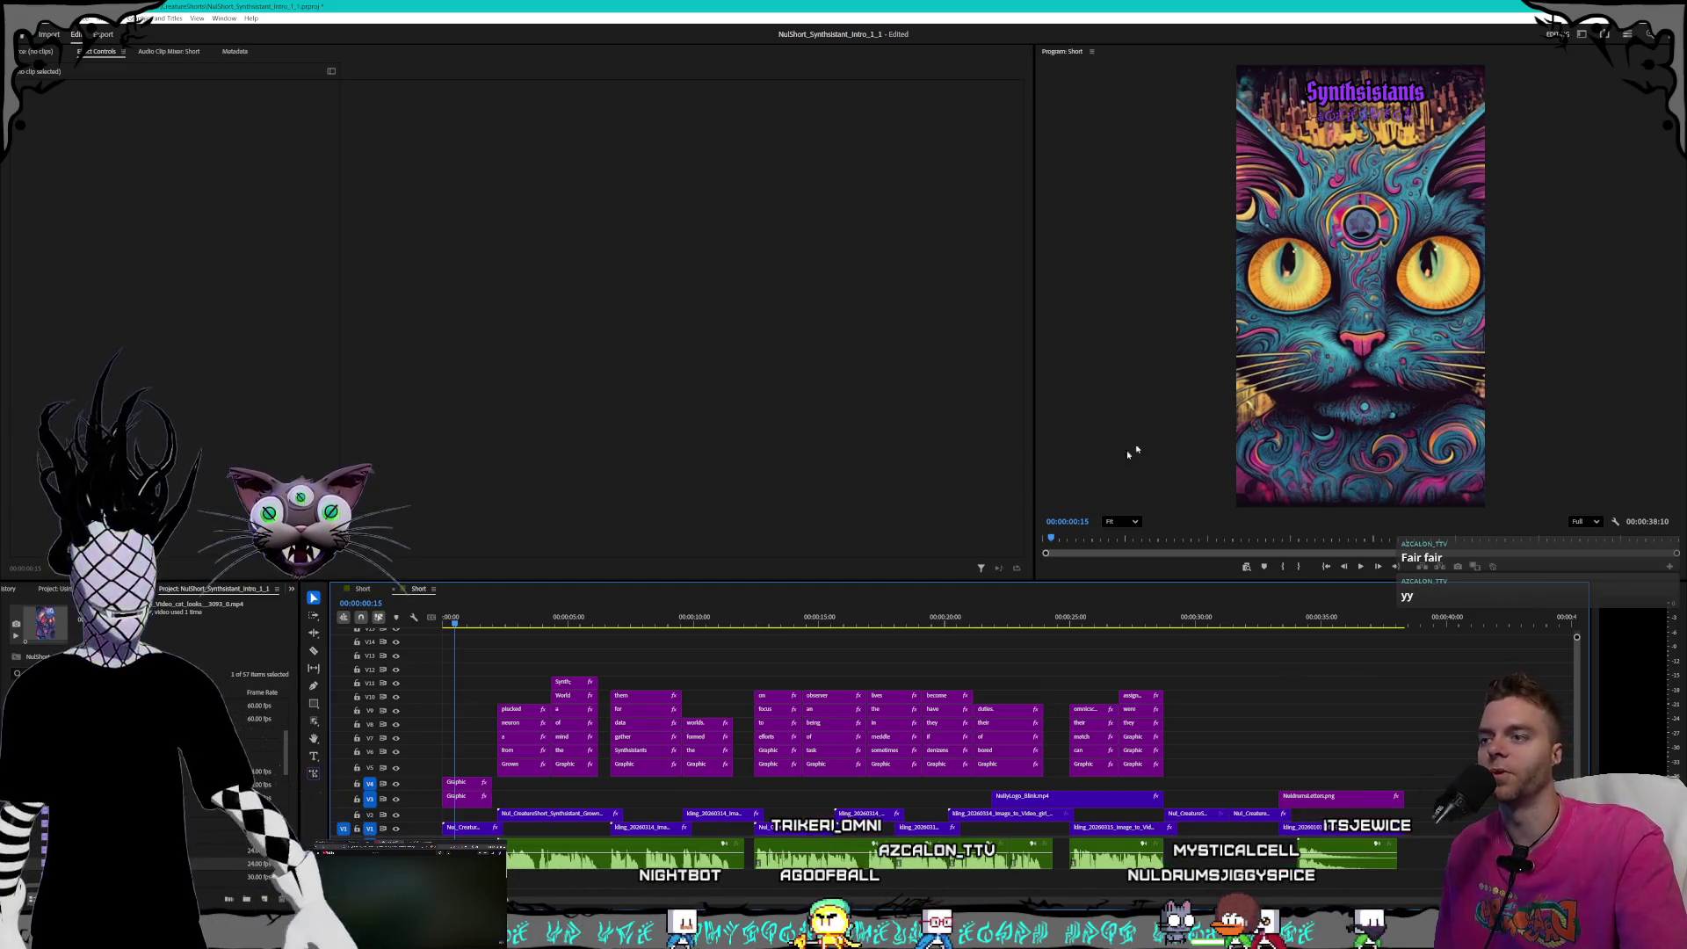
mouse_move(453, 634)
left_mouse_down()
mouse_move(802, 625)
mouse_move(427, 622)
left_mouse_up()
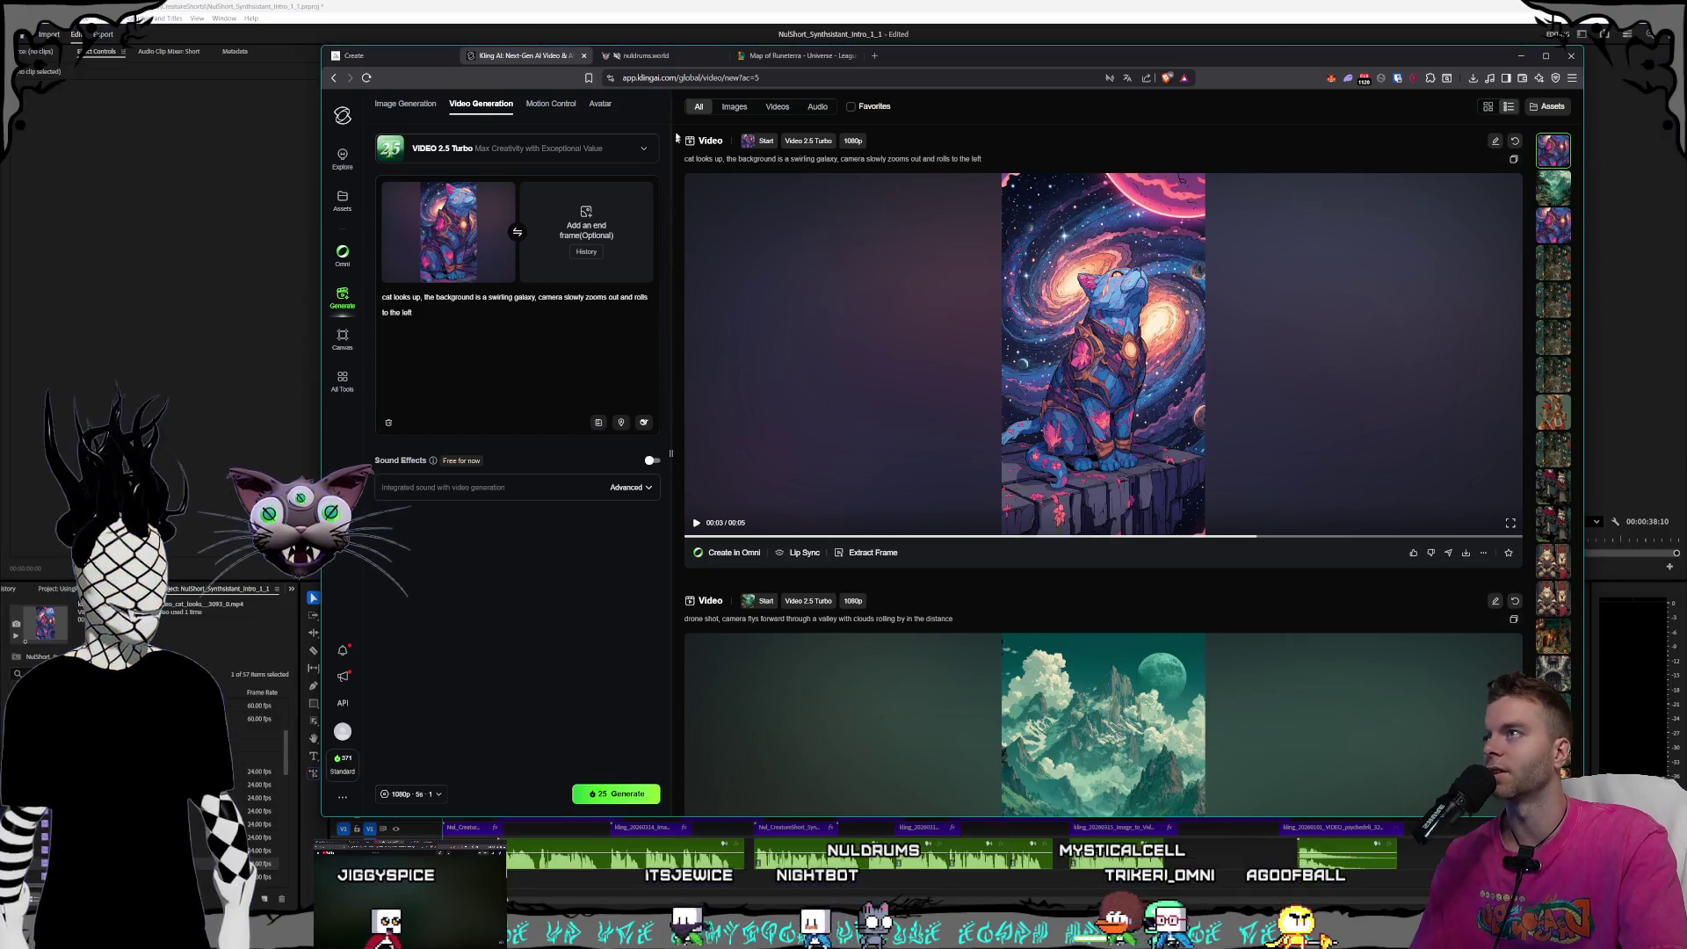
- Open the nuldrums.world About page and view the cat portrait enlarged
left_click(692, 61)
left_click(1130, 112)
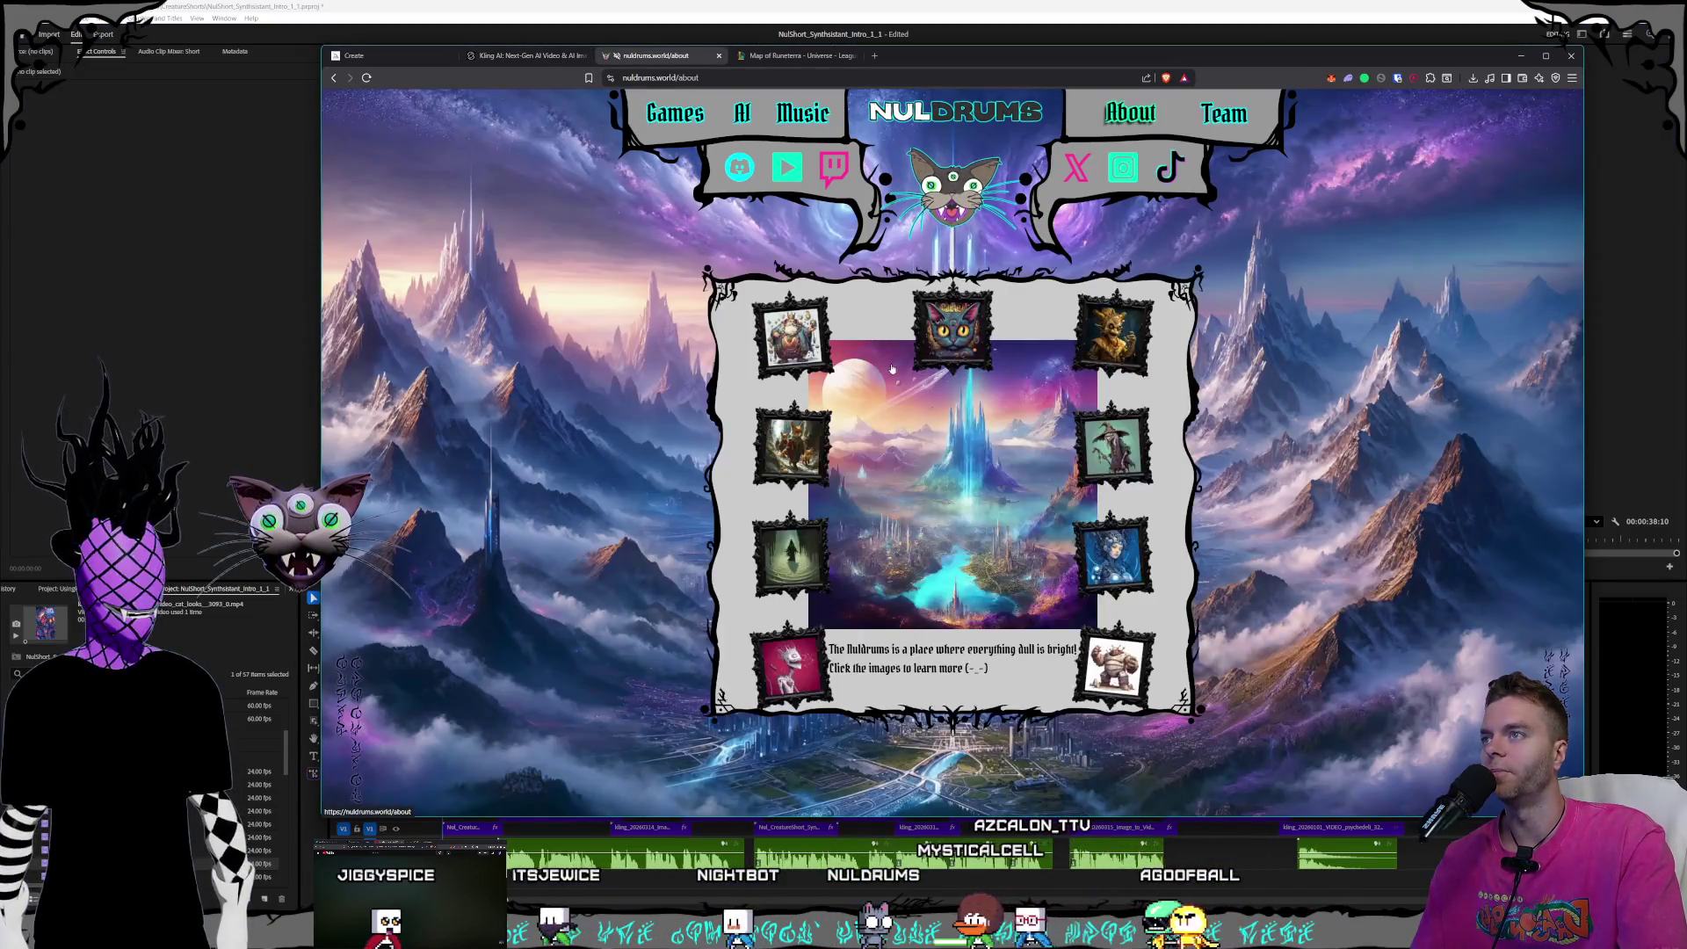
left_click(959, 345)
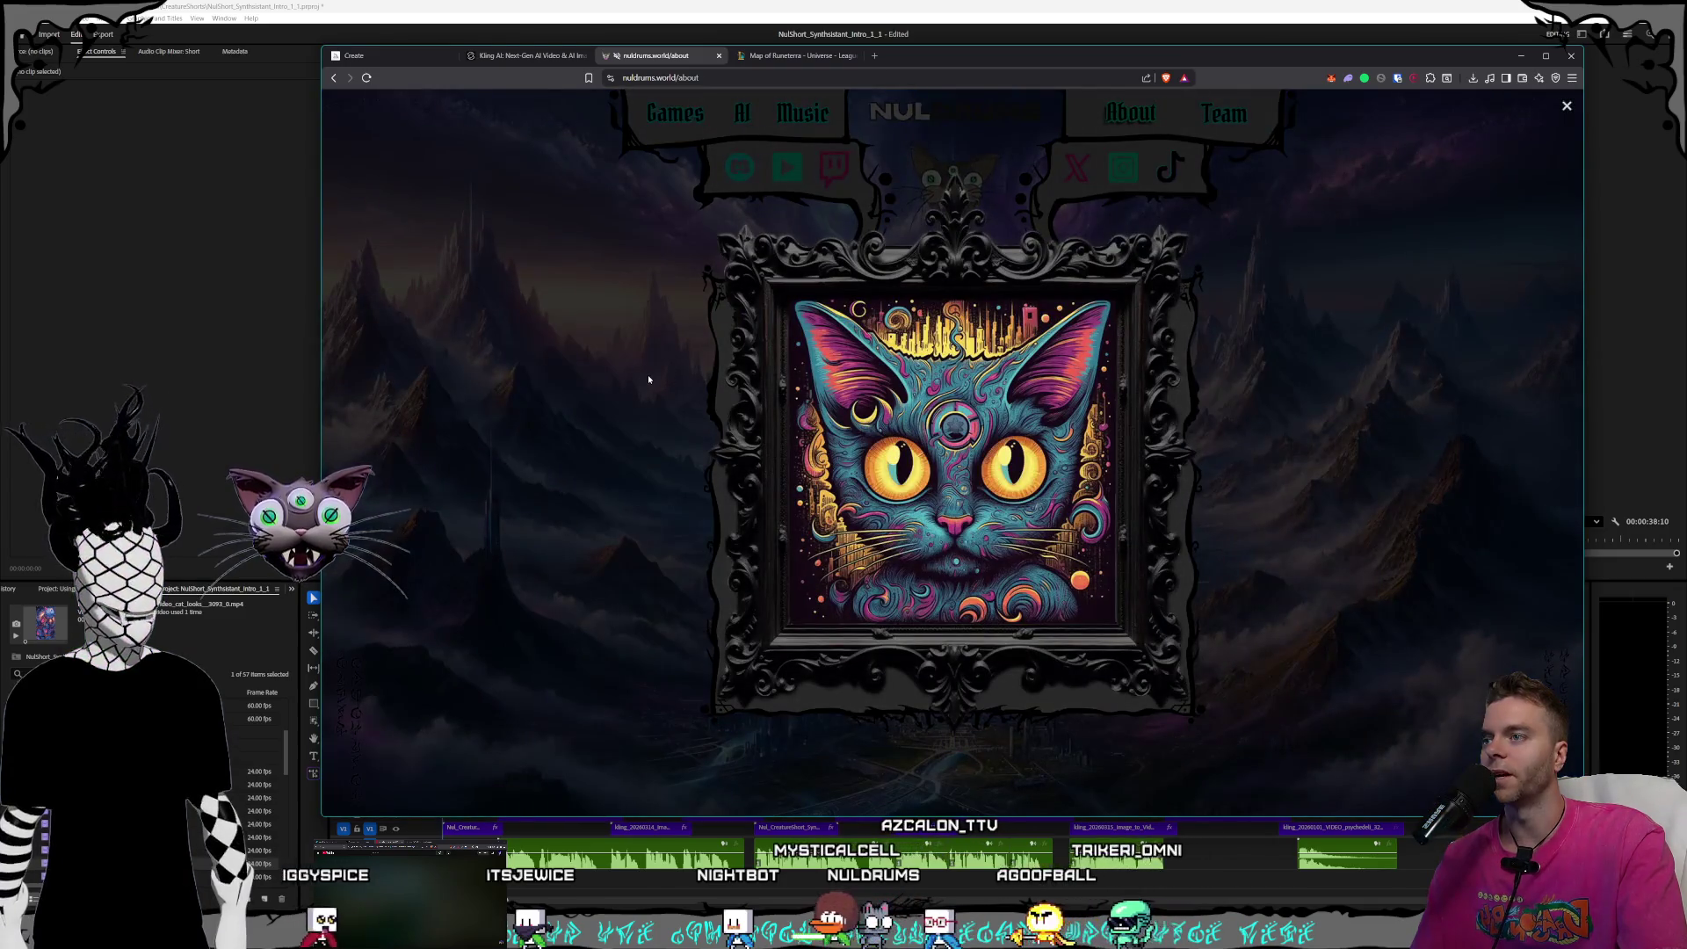
left_click(648, 380)
- Read the Blighted Crones and Shade Shifters creature descriptions from the portrait grid
left_click(850, 499)
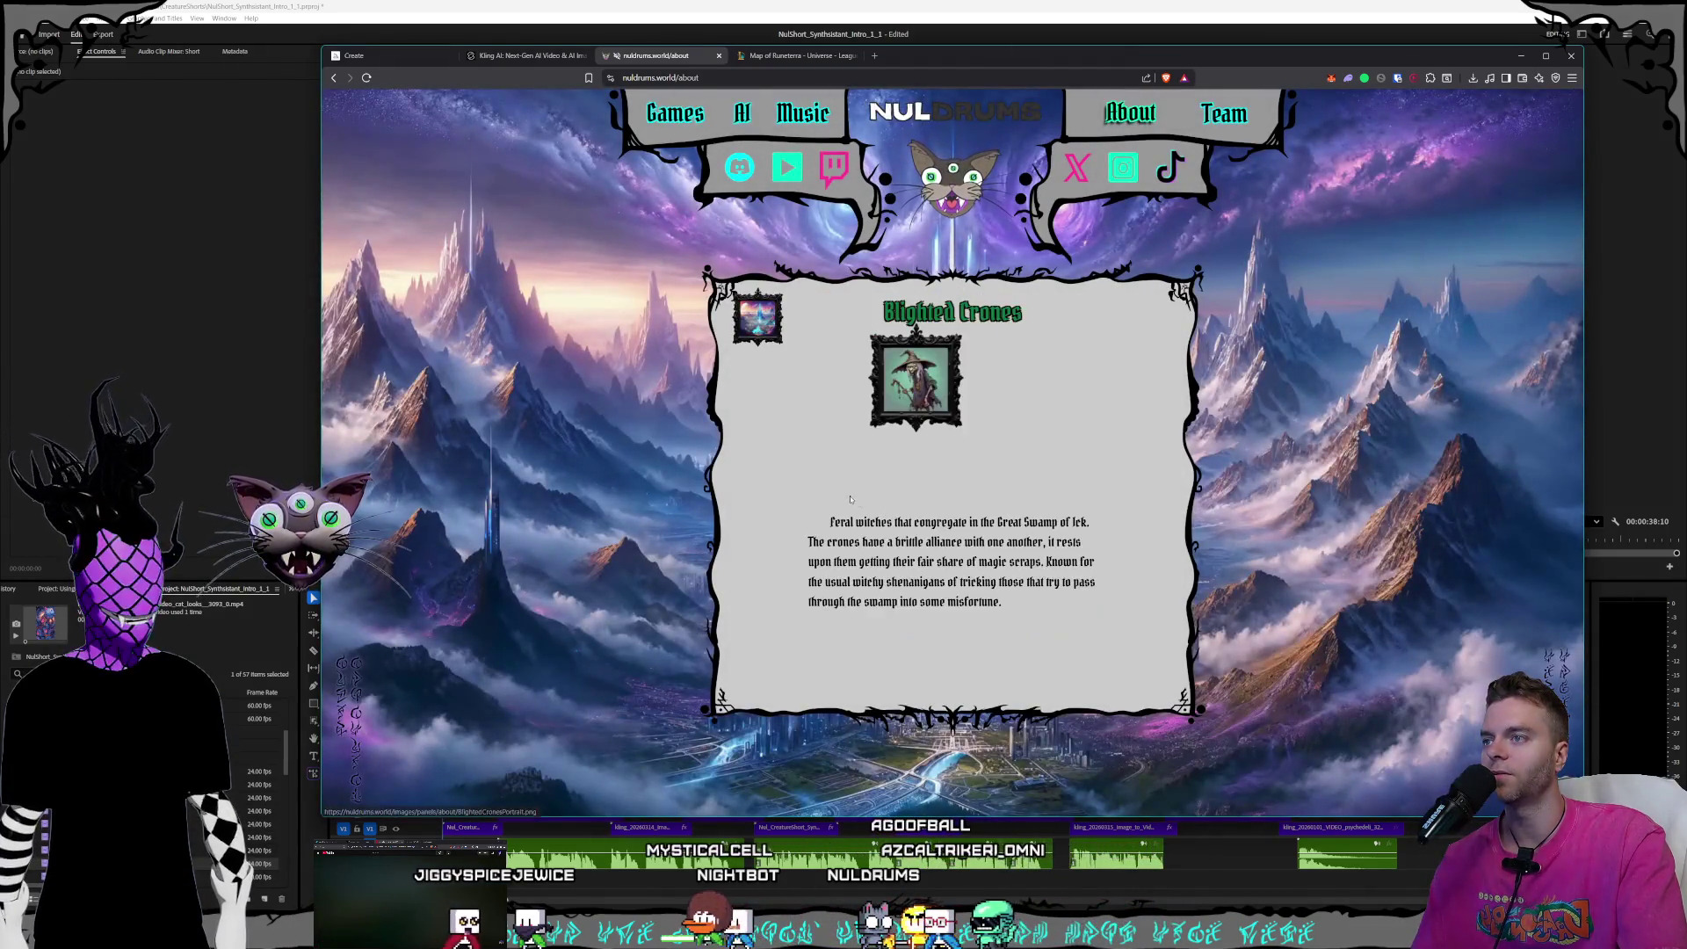
triple_click(949, 563)
left_click(758, 318)
left_click(807, 531)
triple_click(923, 615)
left_click(923, 615)
left_click(758, 319)
- View the Rippers portrait enlarged, then open the world lore behind the central image
left_click(790, 665)
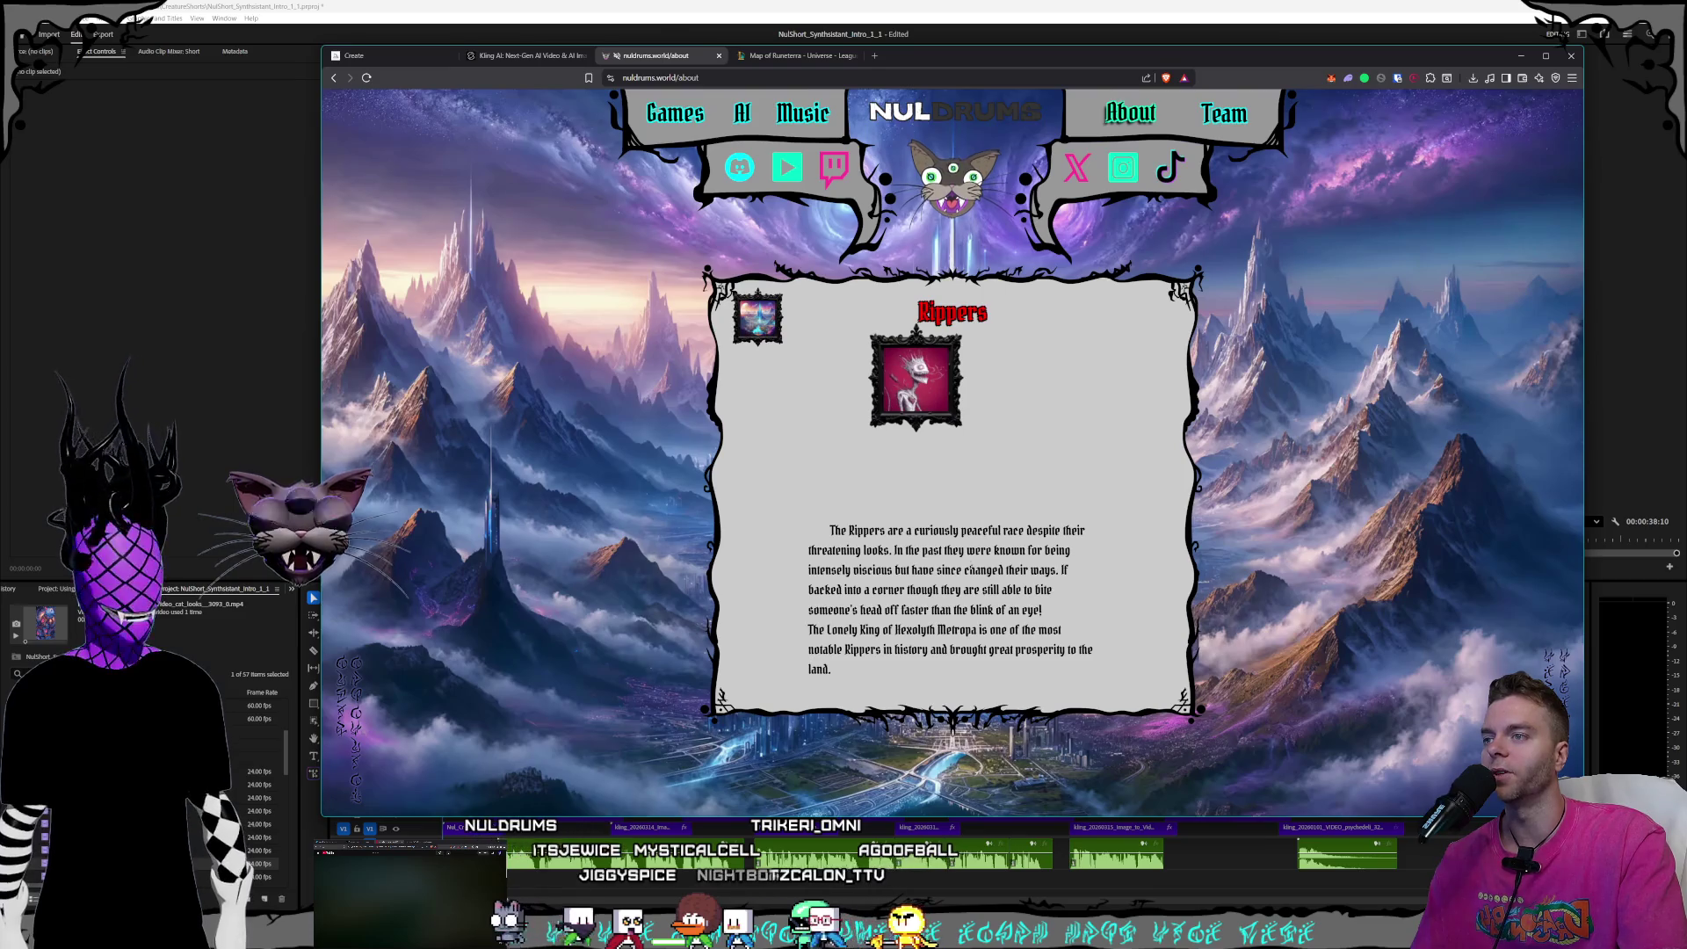
left_click(916, 379)
left_click(613, 437)
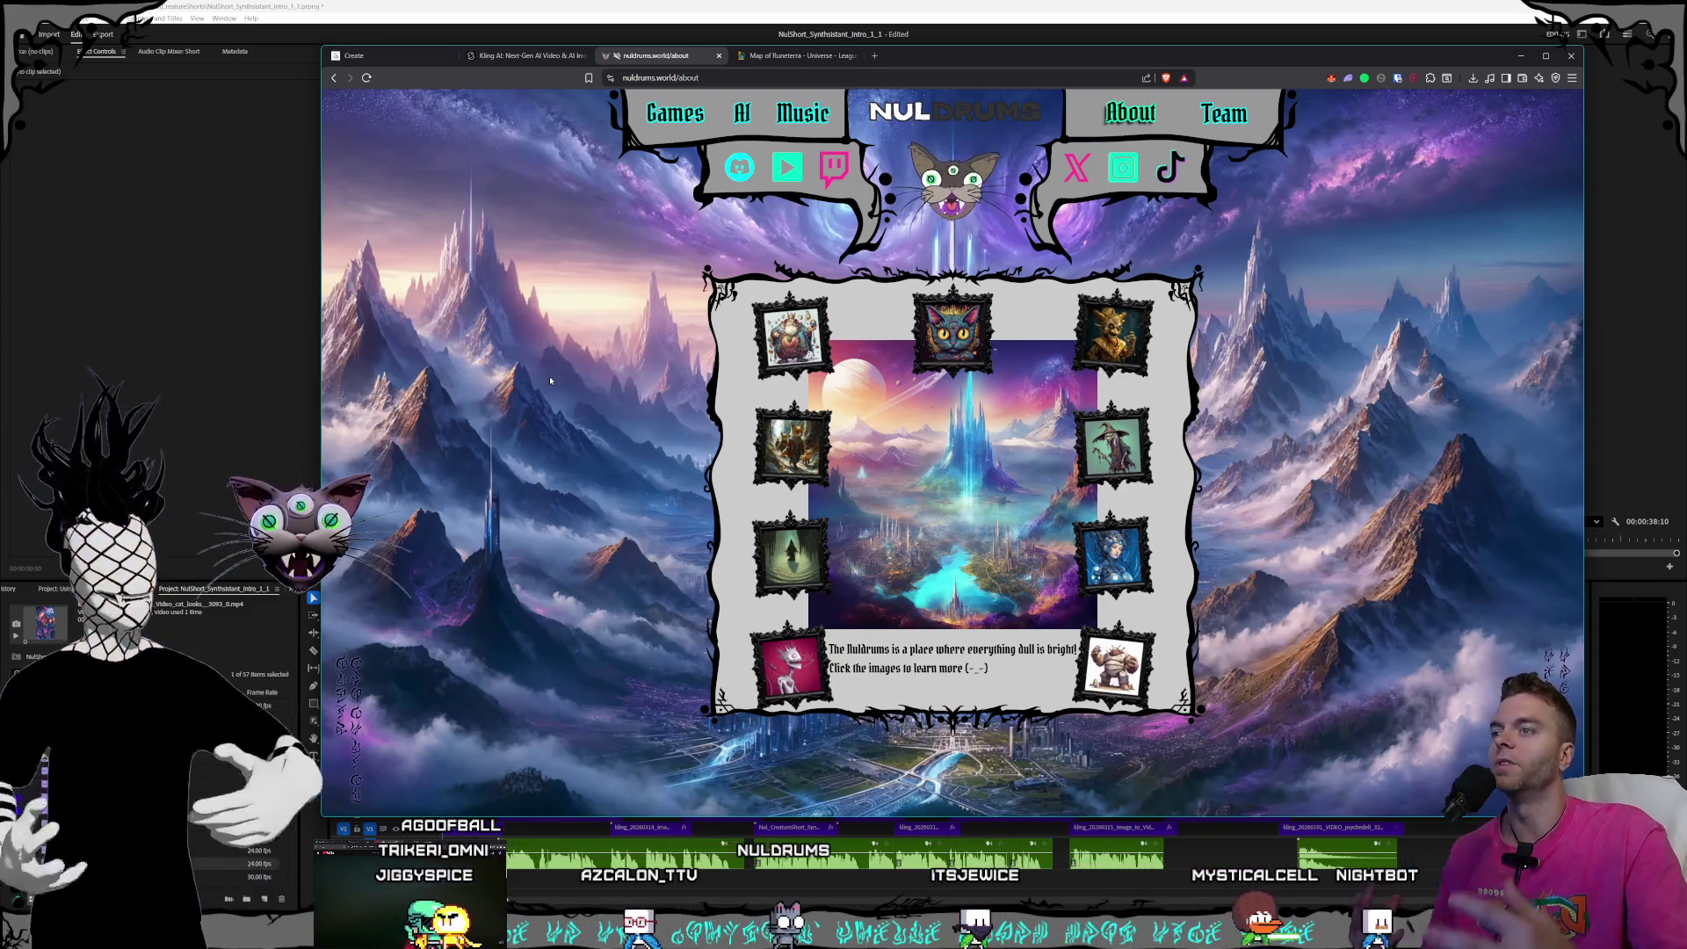
left_click(1009, 533)
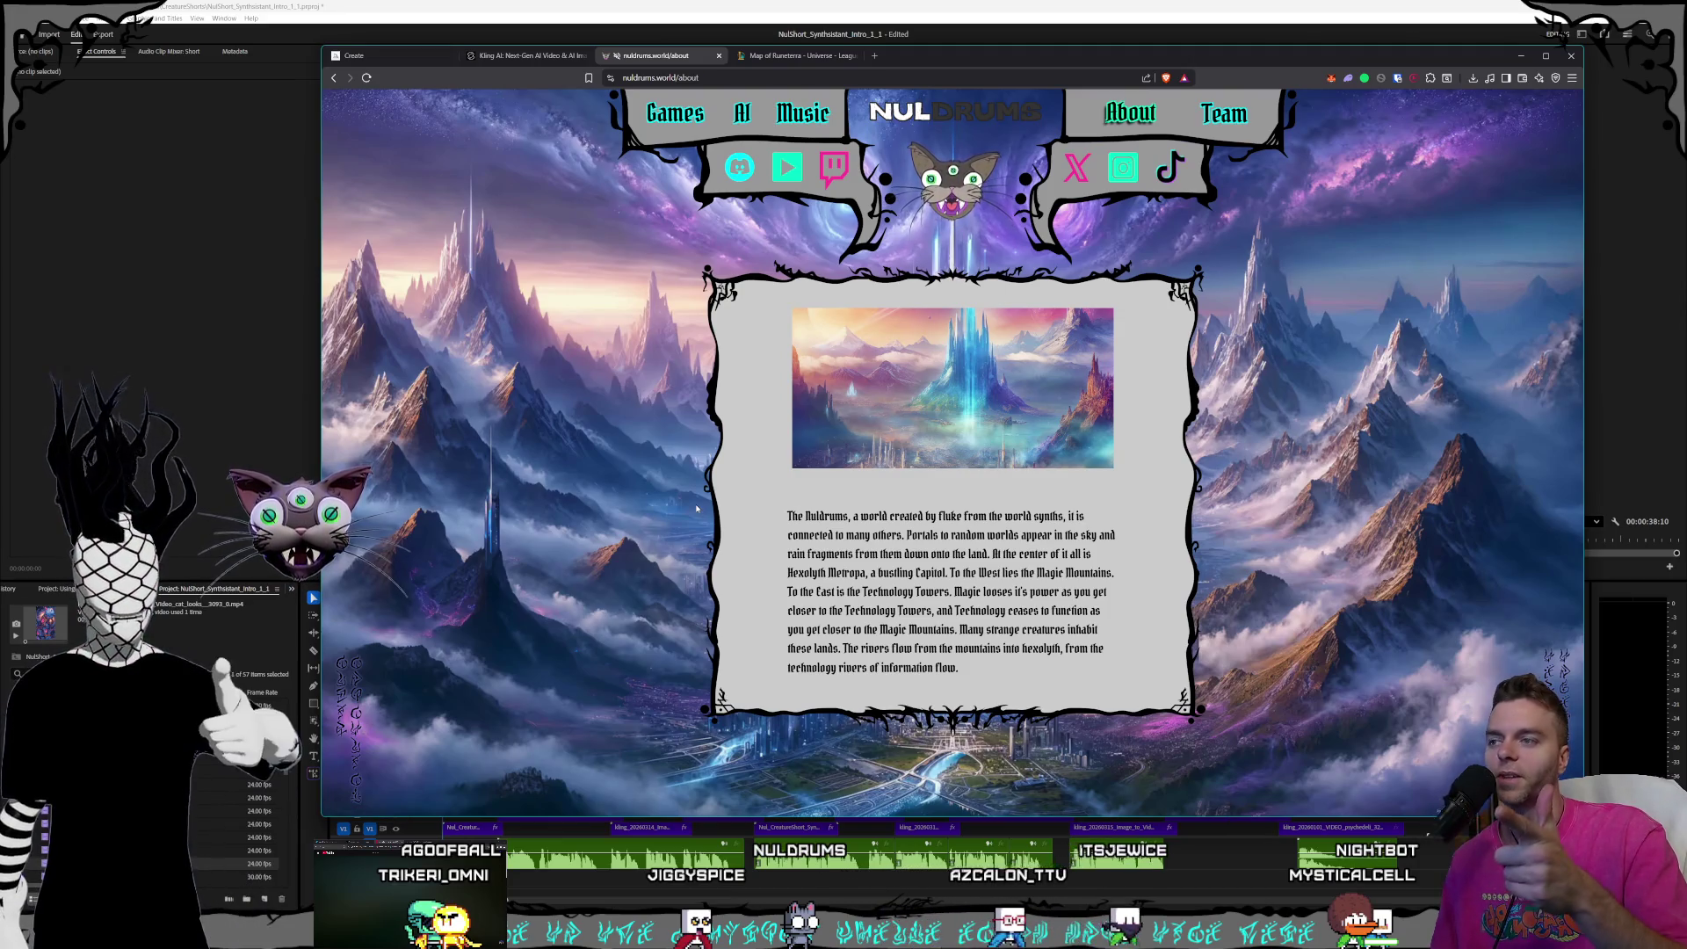
left_click(824, 437)
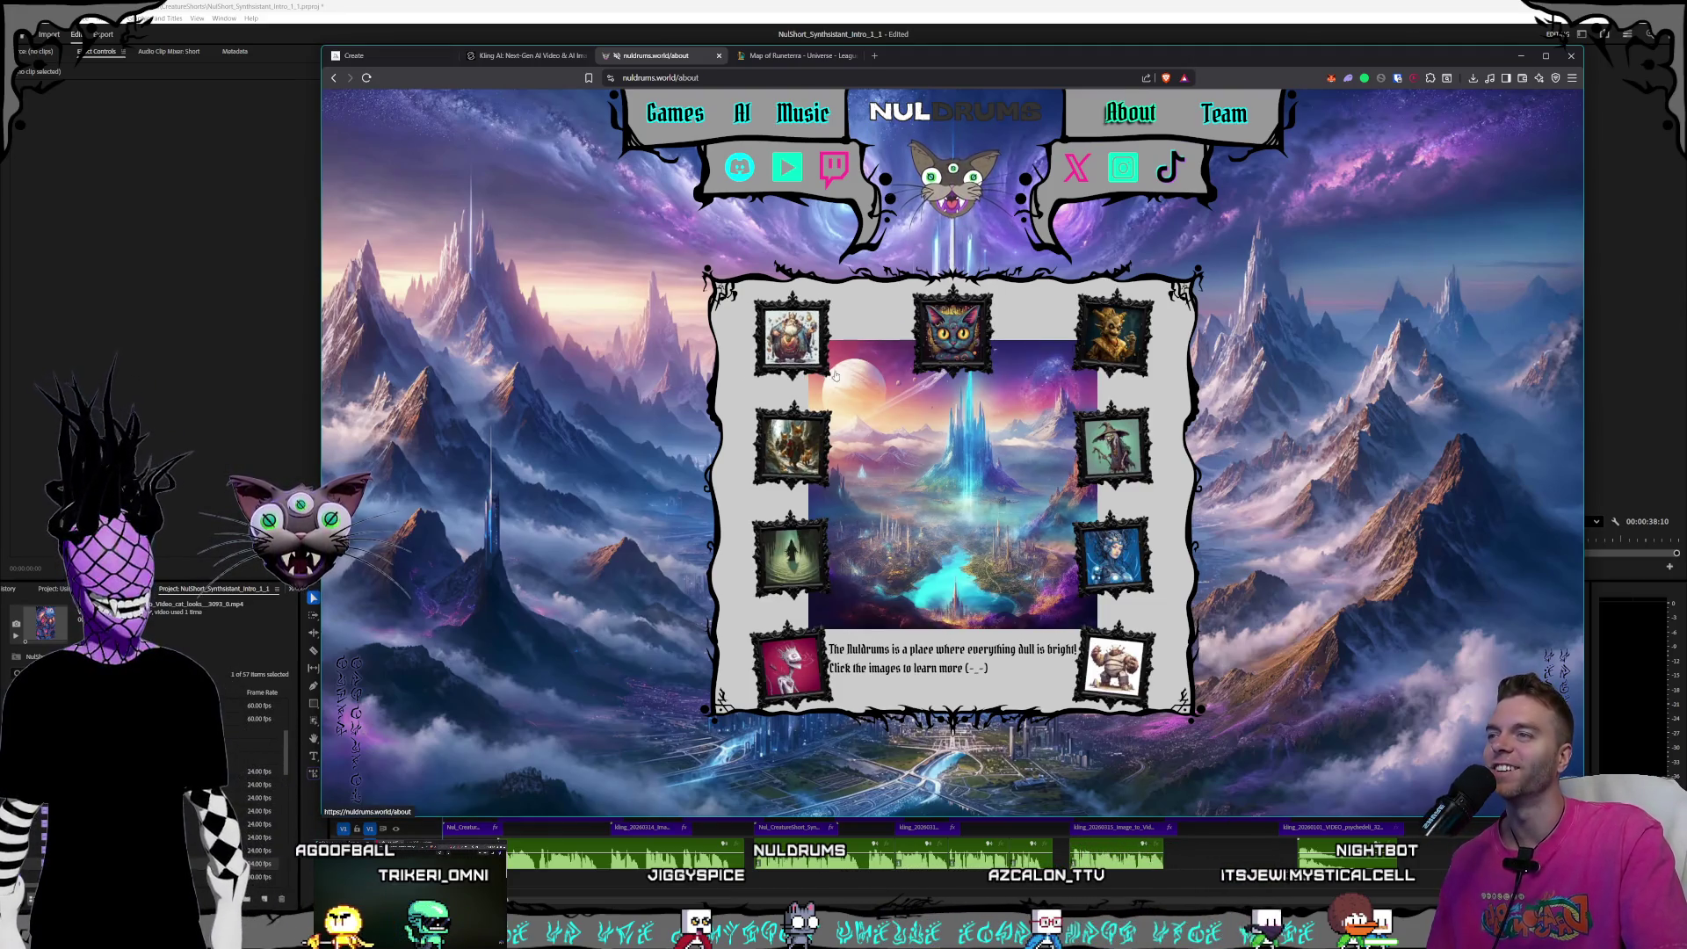
left_click(776, 356)
left_click(766, 342)
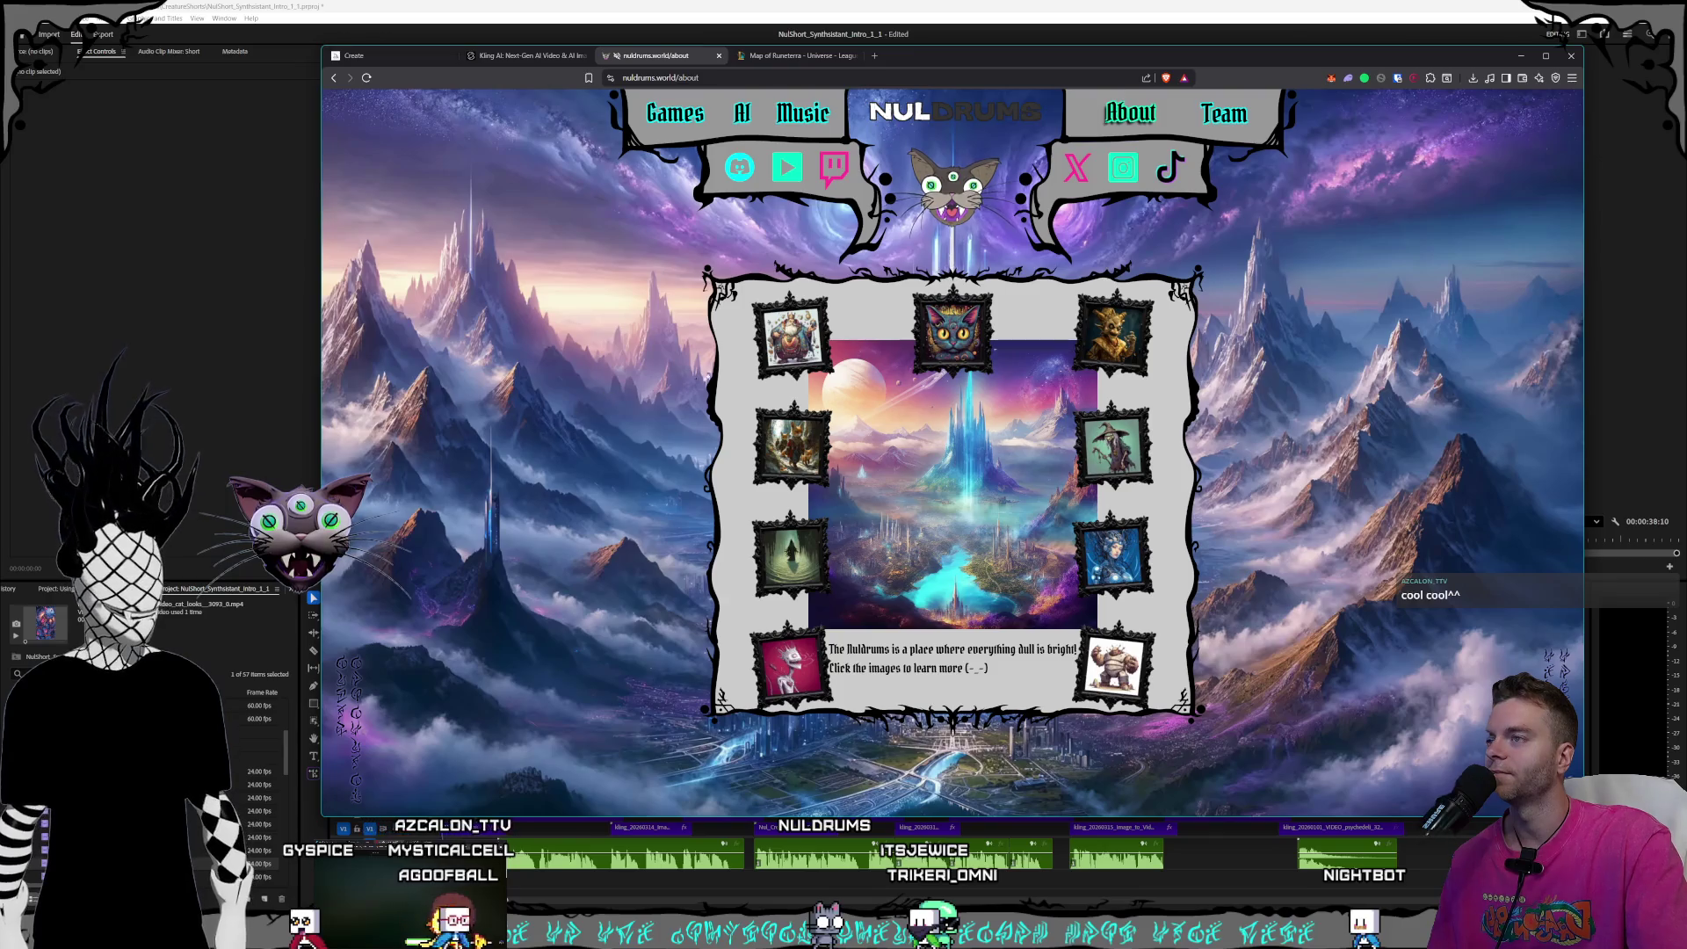
left_click(787, 332)
left_click(758, 318)
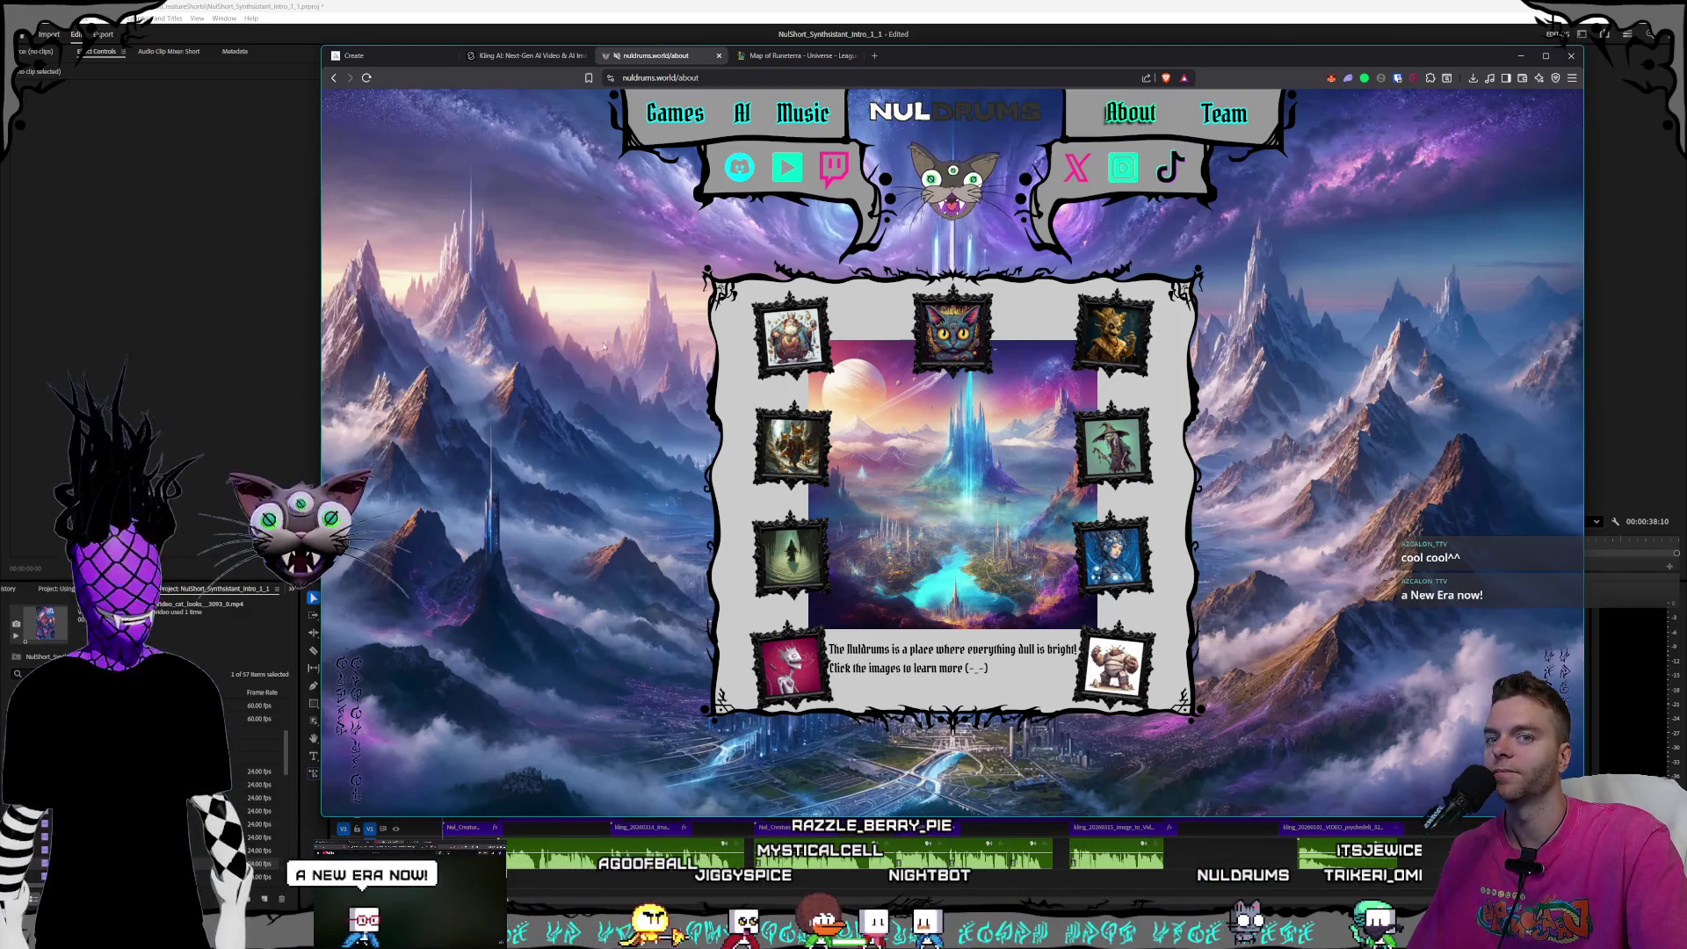
- Visit the nuldrums.world home page, then return to the Map of Runeterra
left_click(791, 55)
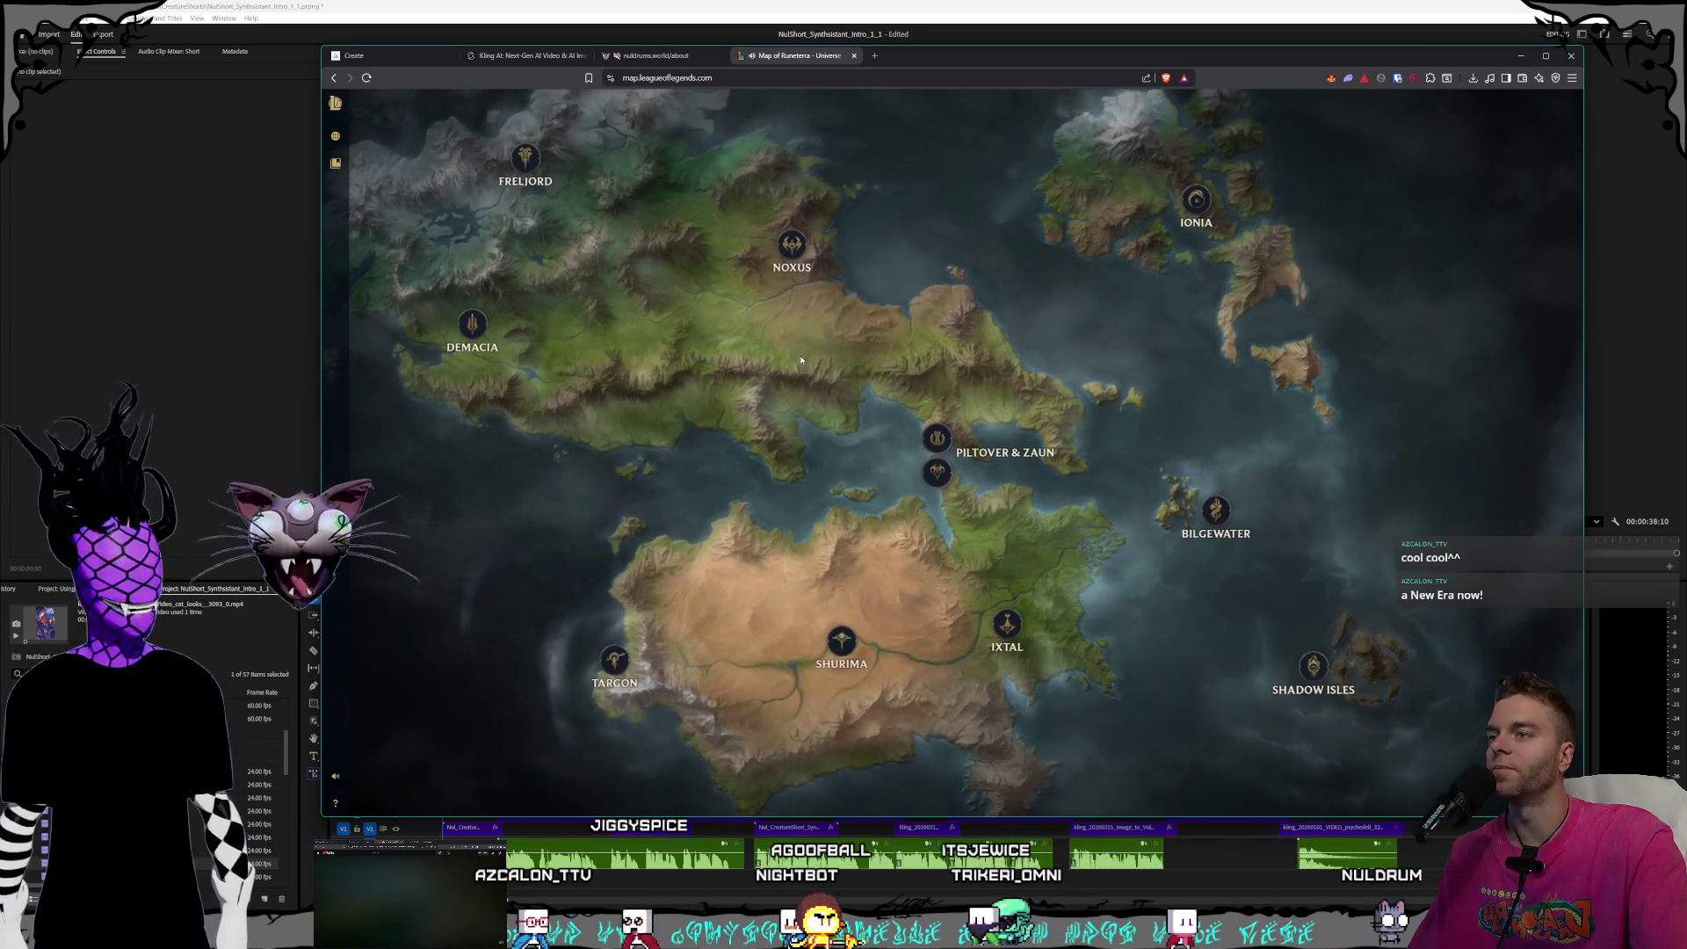
left_click(657, 56)
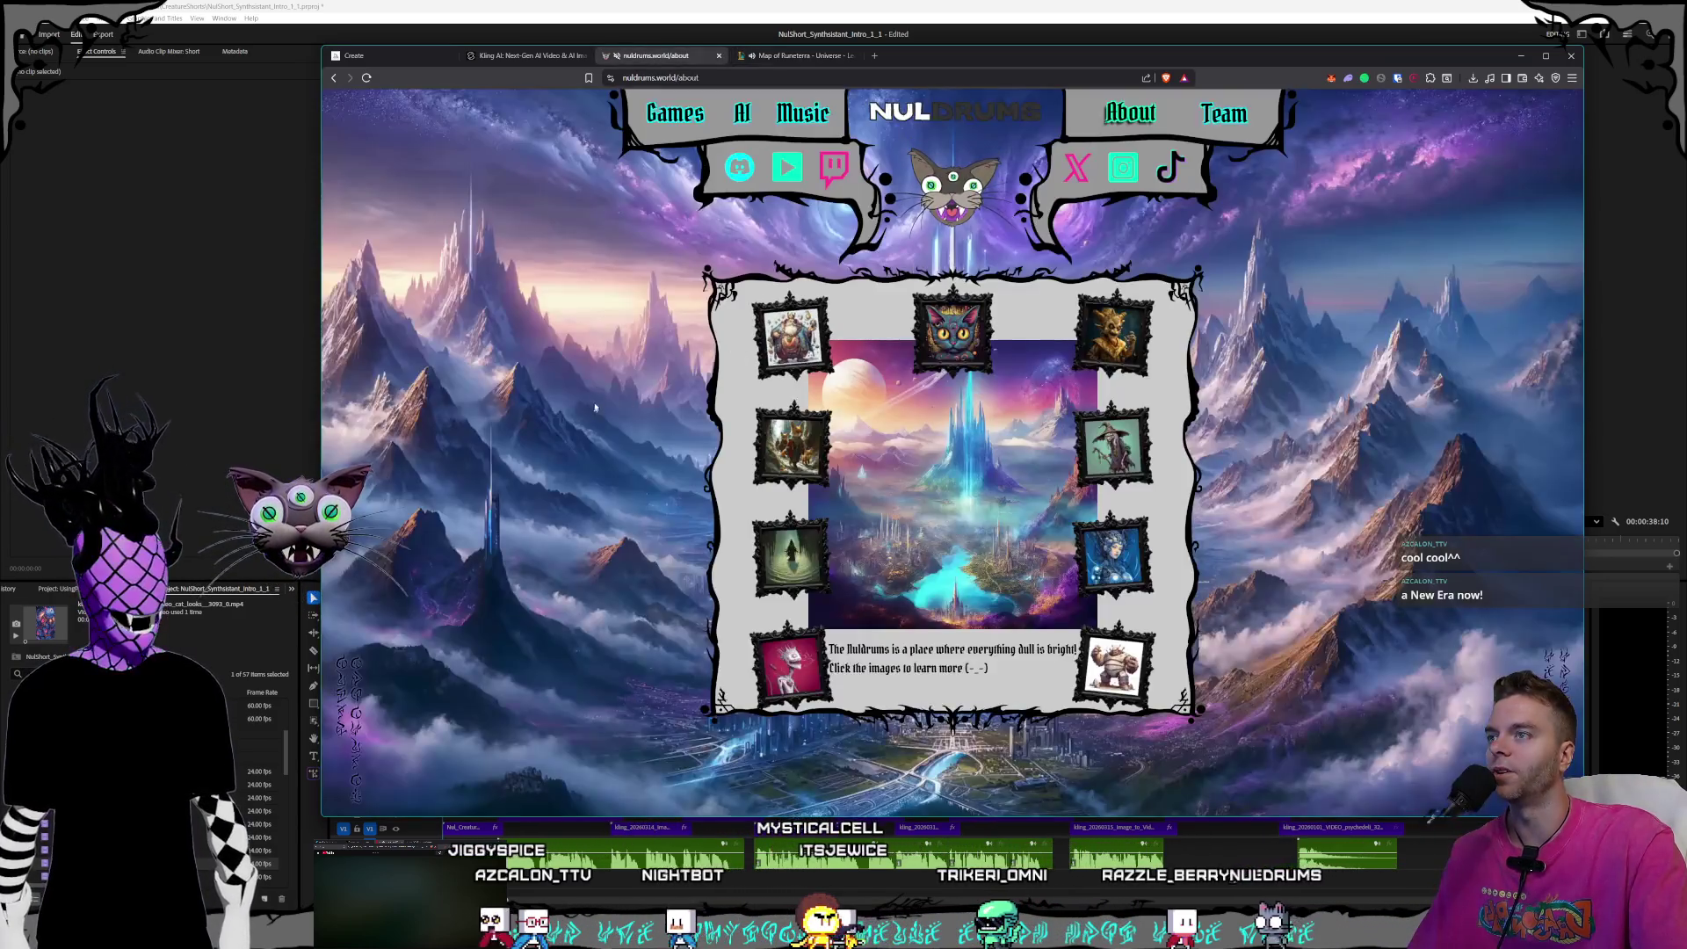
left_click(999, 121)
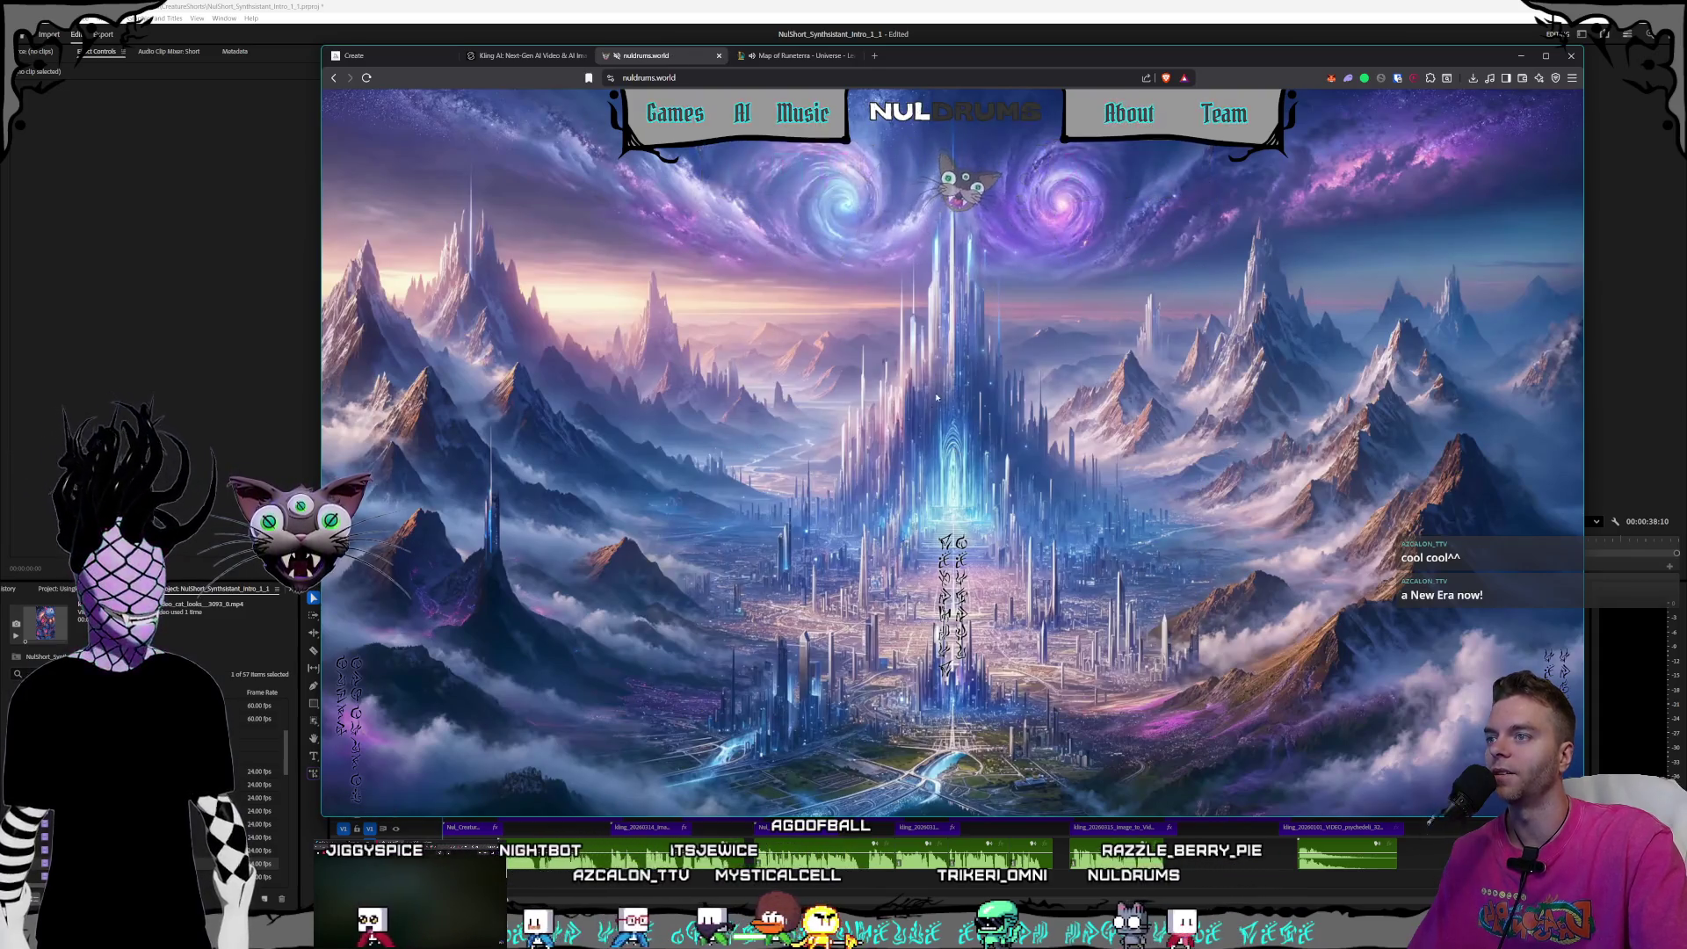
left_click(804, 56)
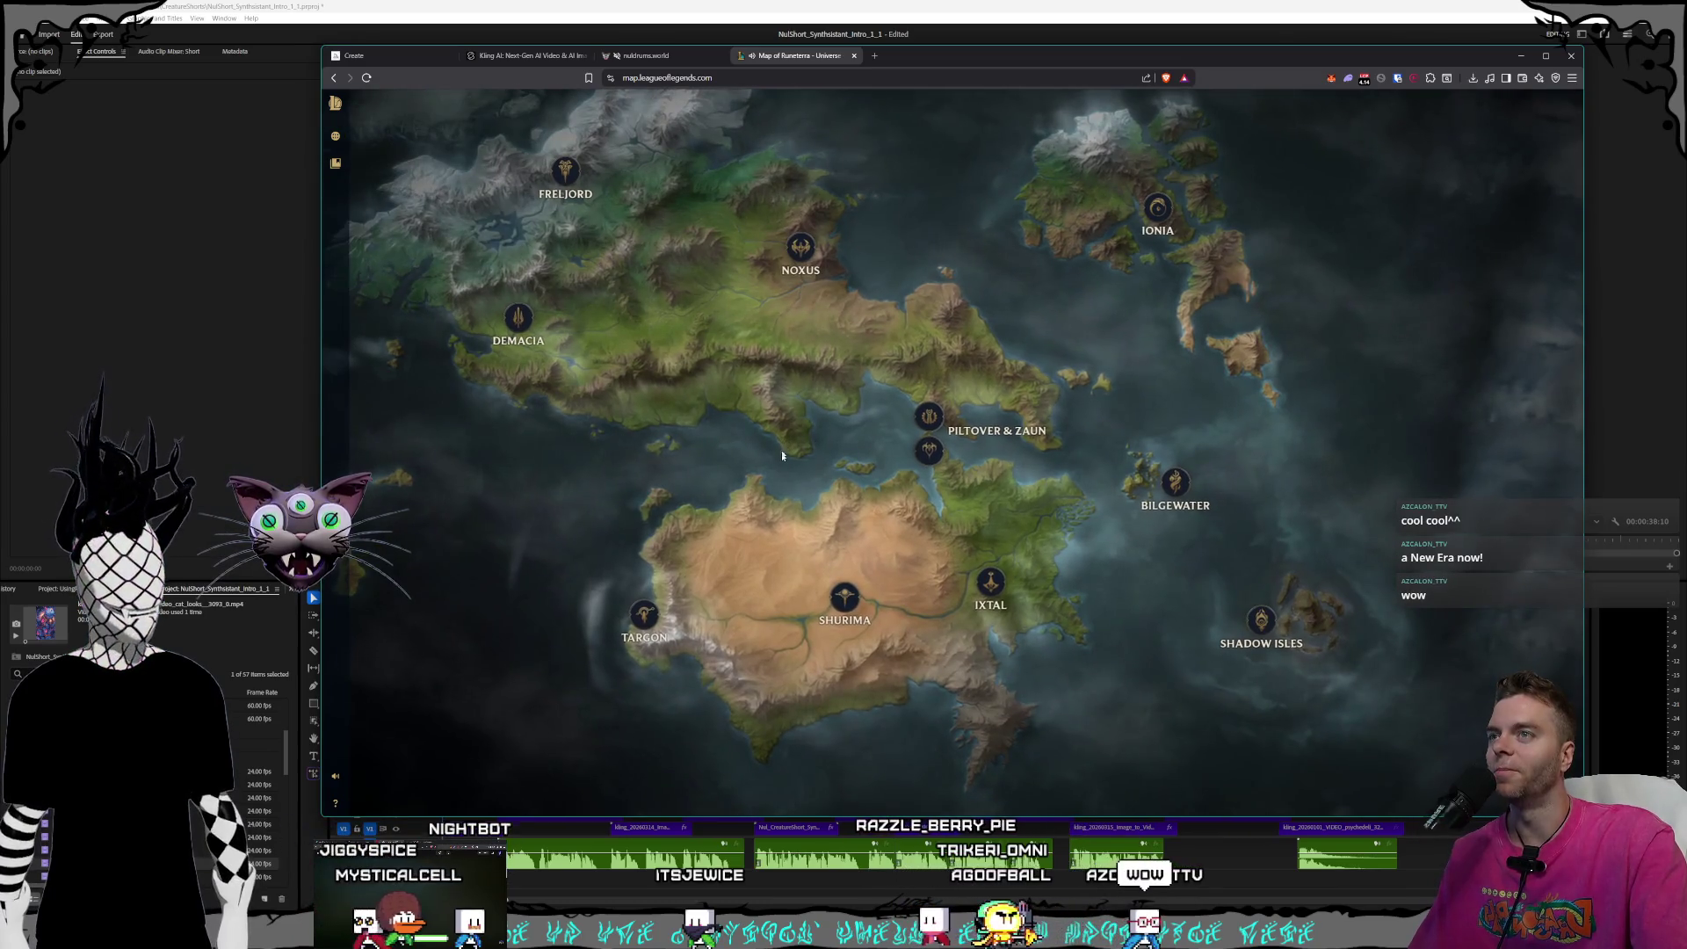
- Zoom into Shurima and the Sun Disc, and open the Risen from the Sands story
mouse_move(565, 202)
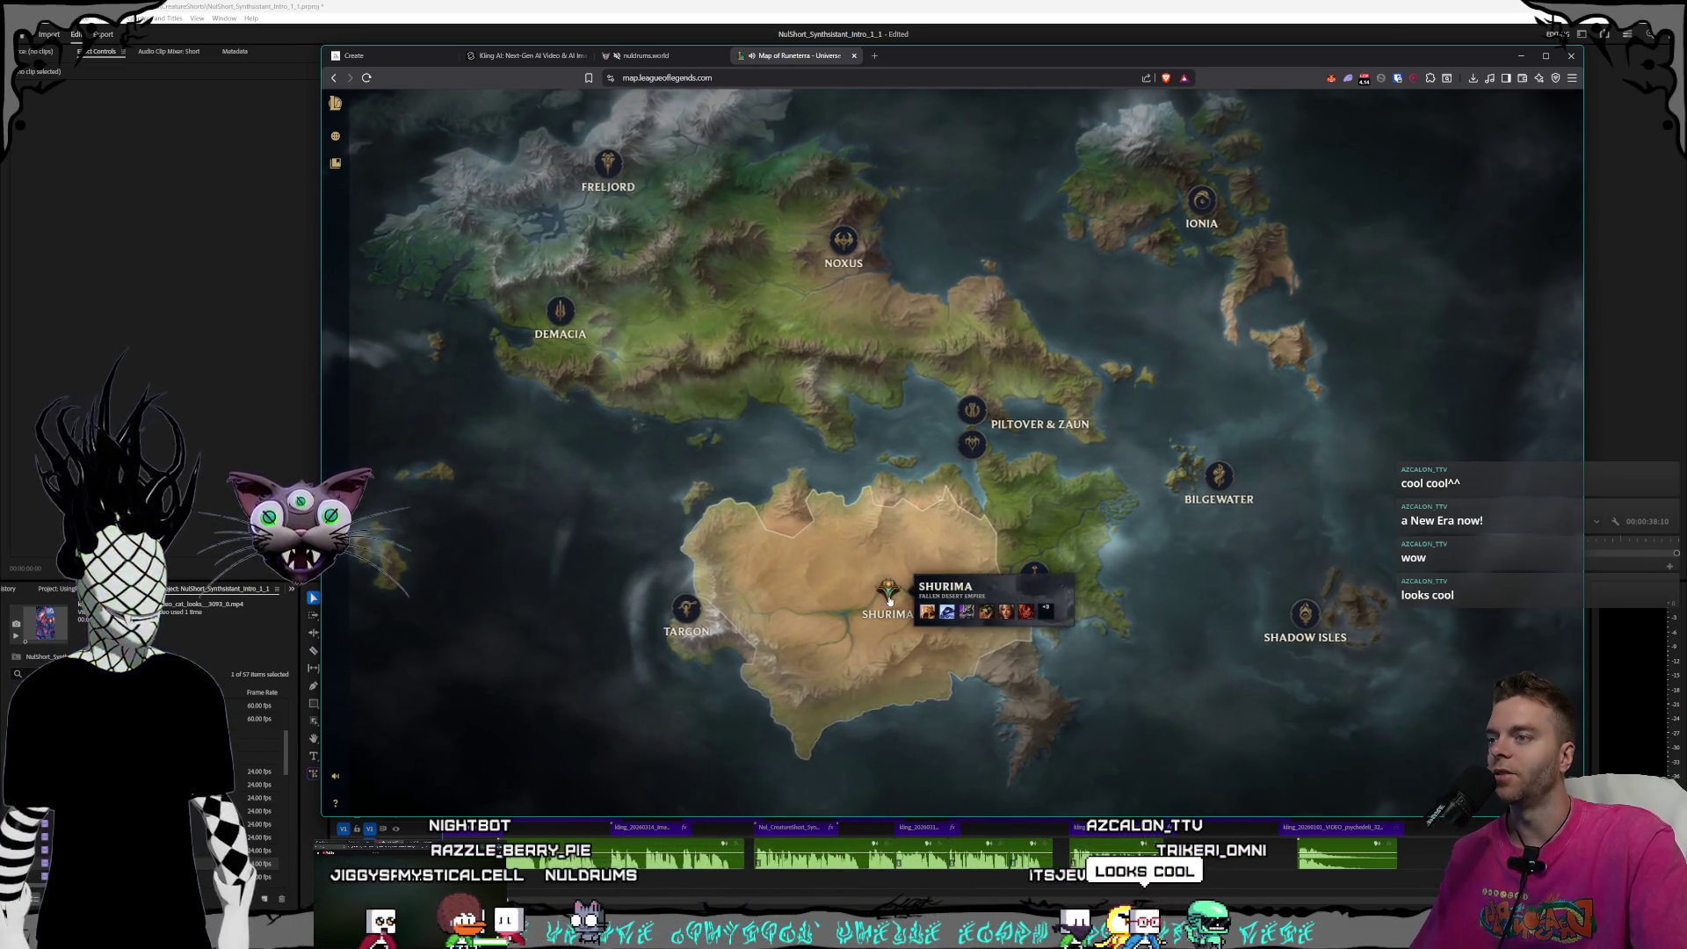
scroll(887, 624, "up", 2)
left_click(854, 656)
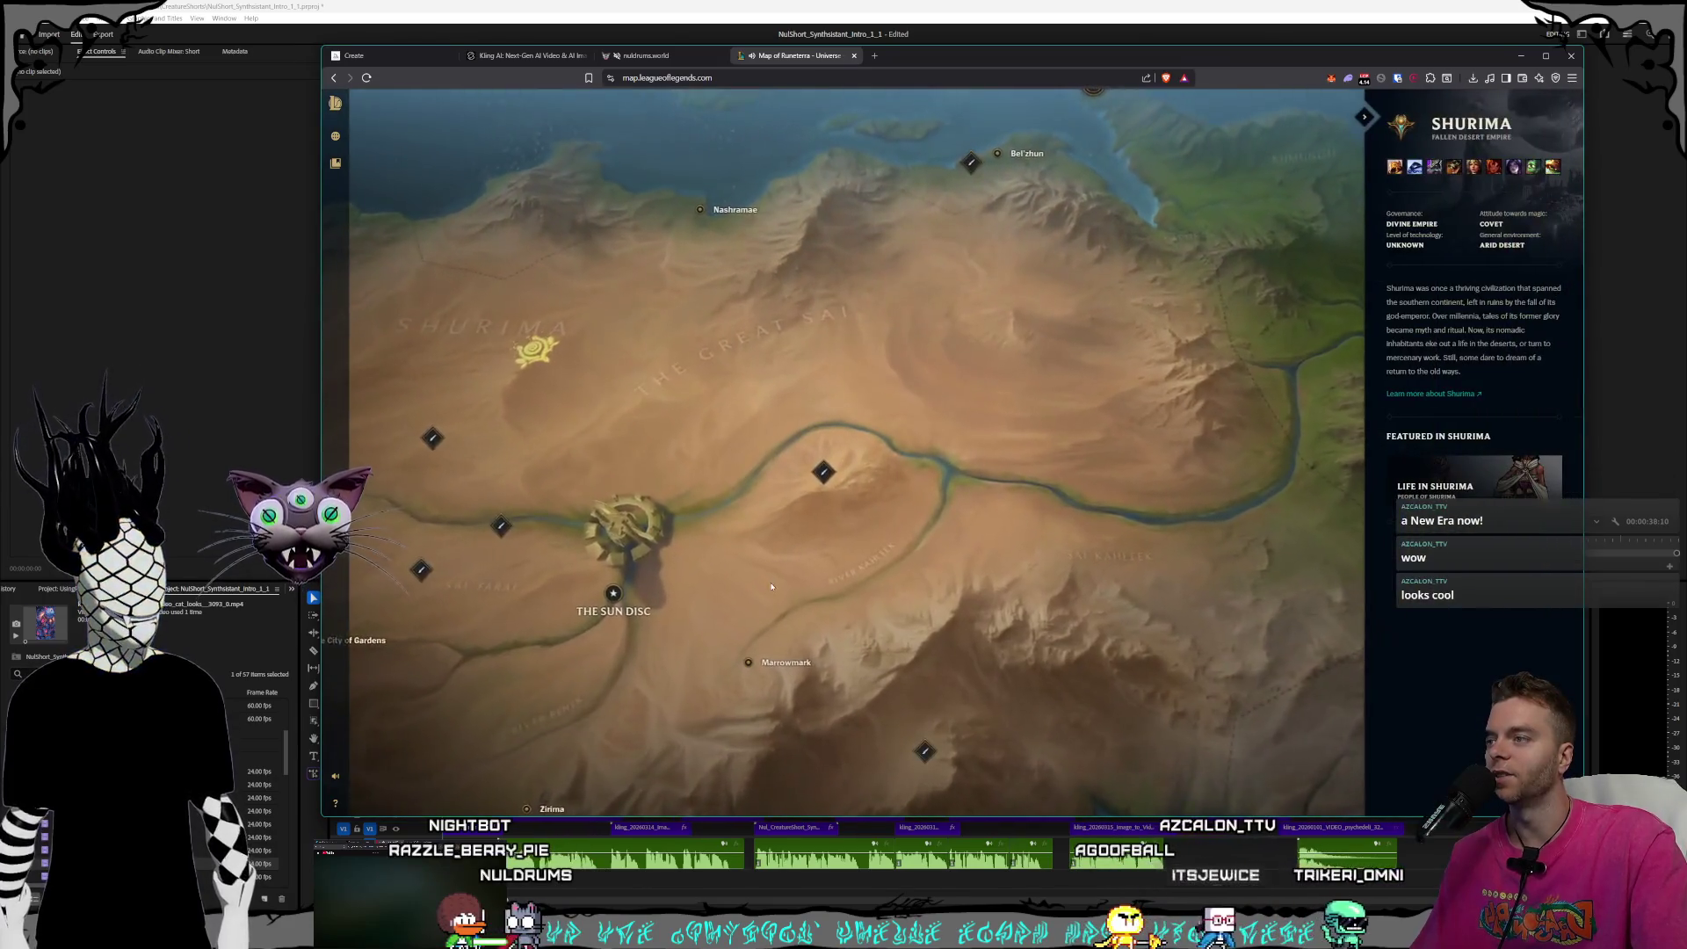
left_click(809, 418)
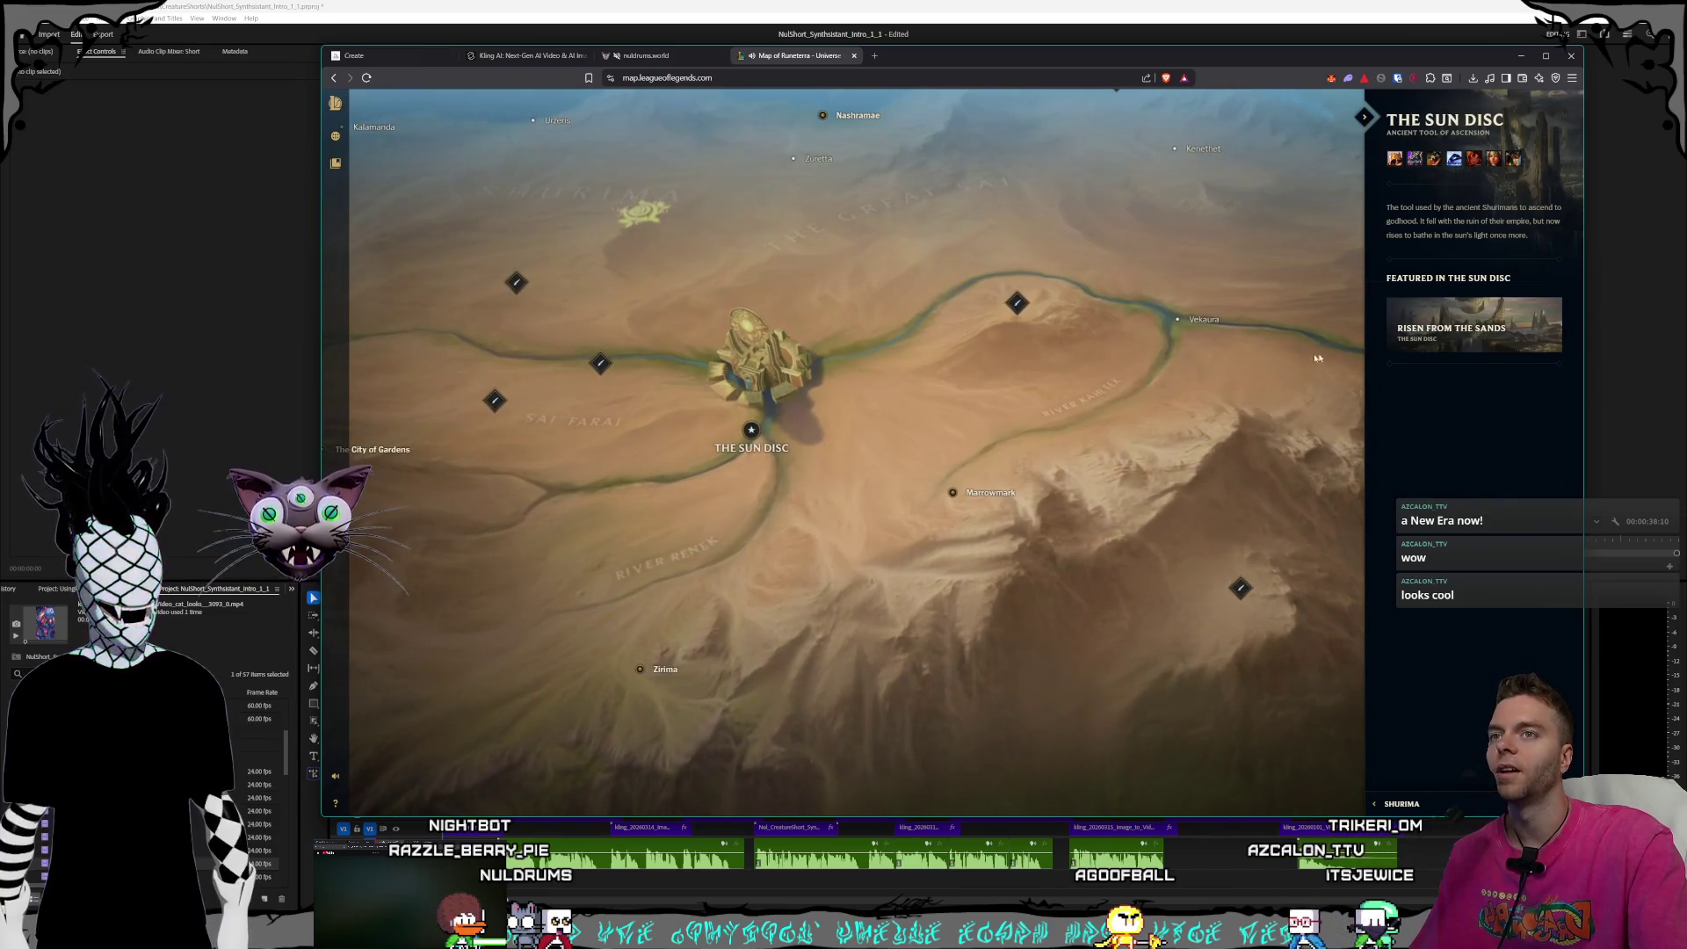
left_click(1474, 325)
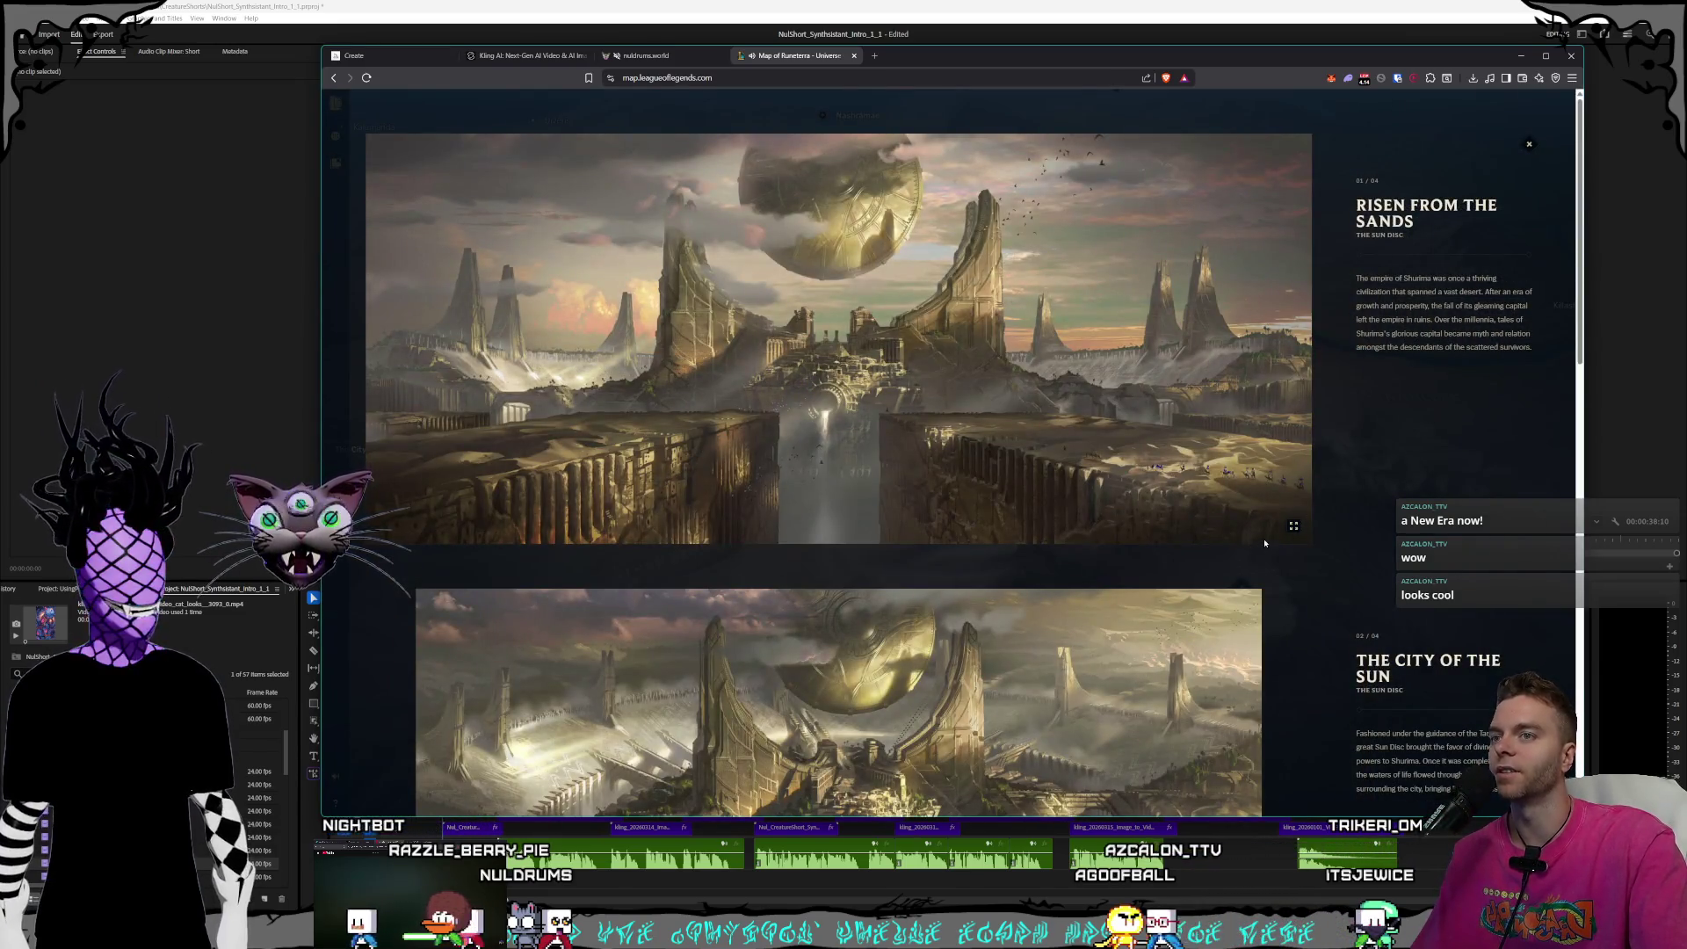
- Enlarge The City of the Sun and Ruins of Shurima artworks, then close the story
scroll(1264, 543, "down", 4)
left_click(1243, 644)
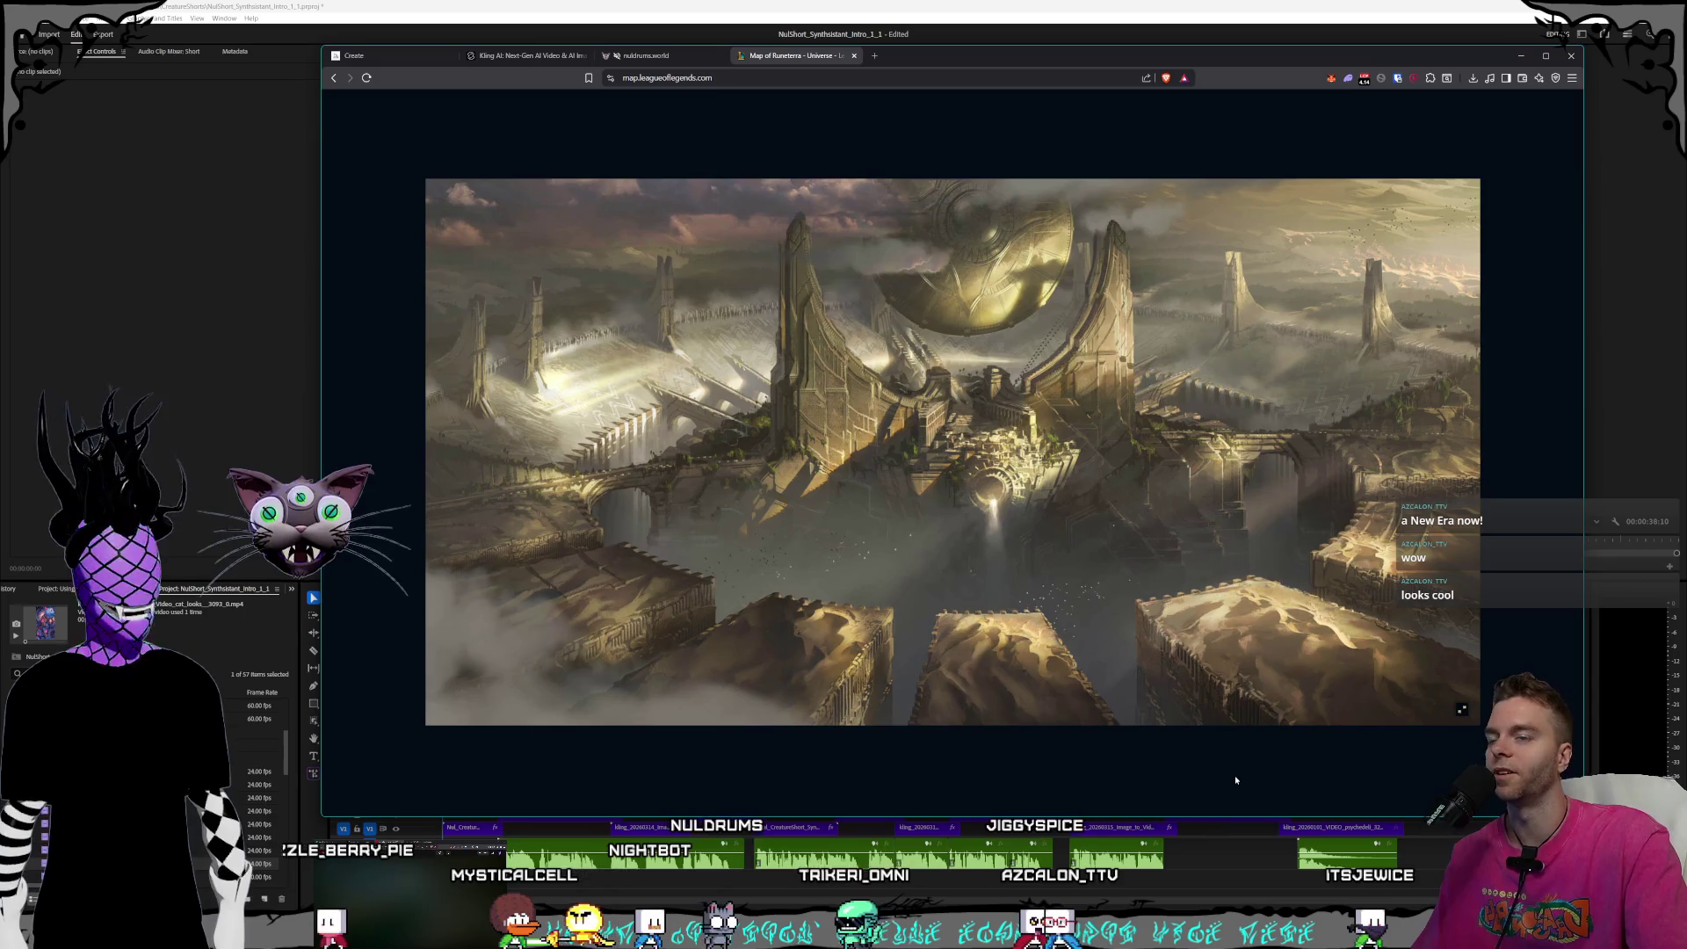
scroll(1236, 779, "down", 5)
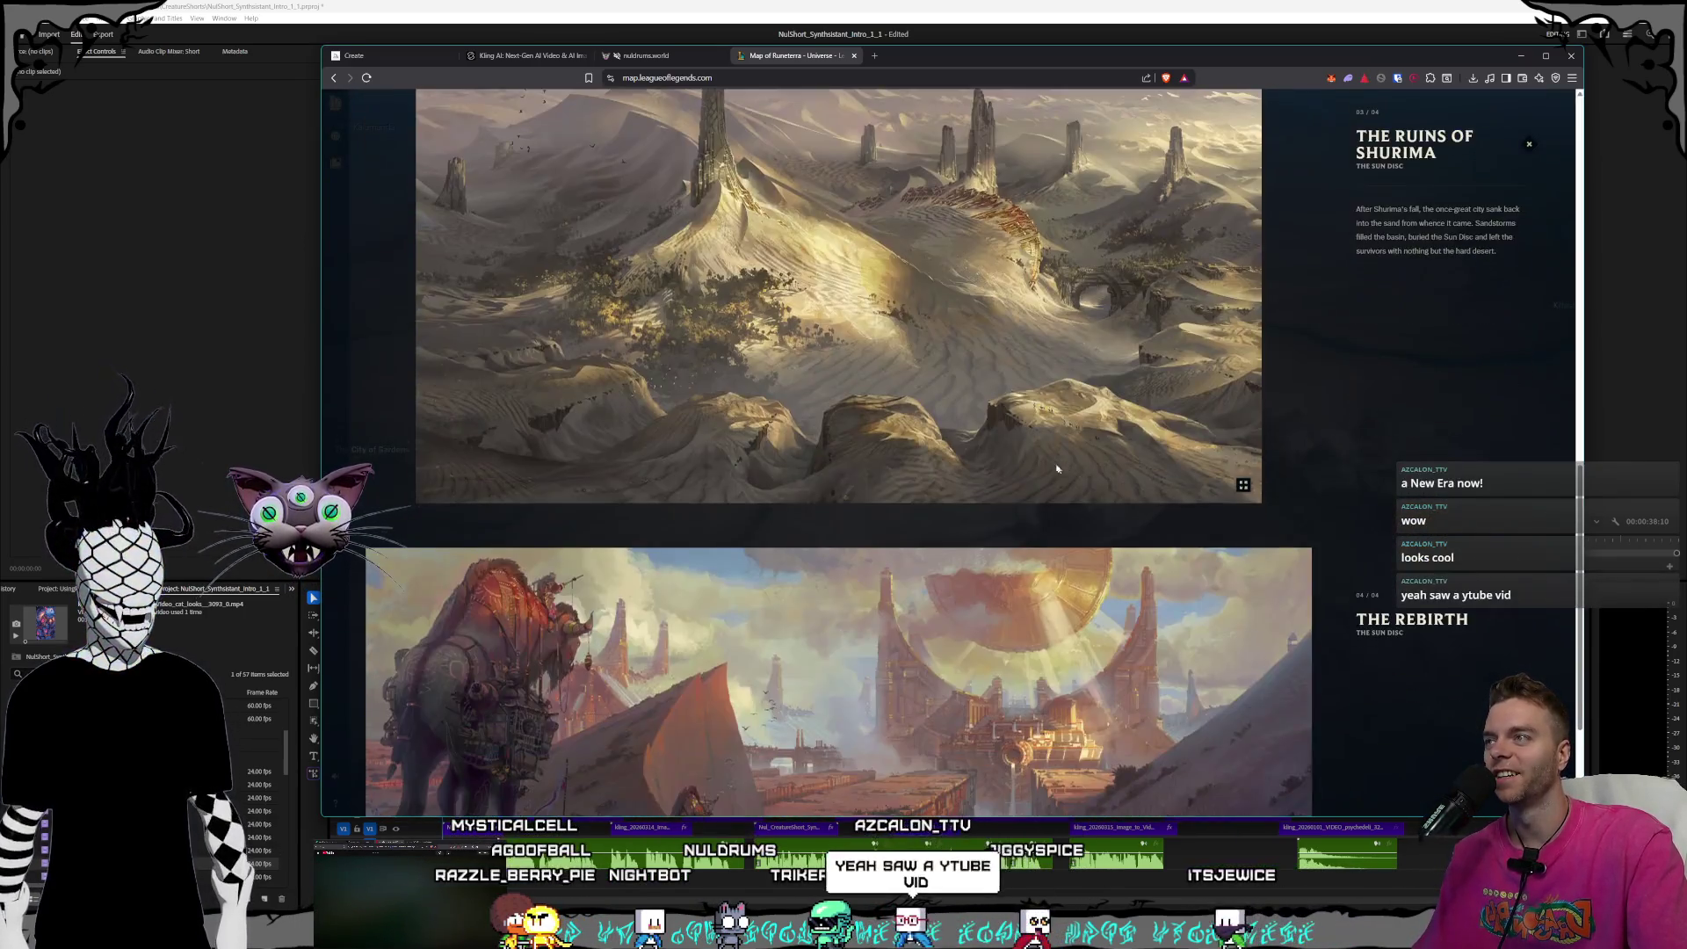
left_click(1095, 553)
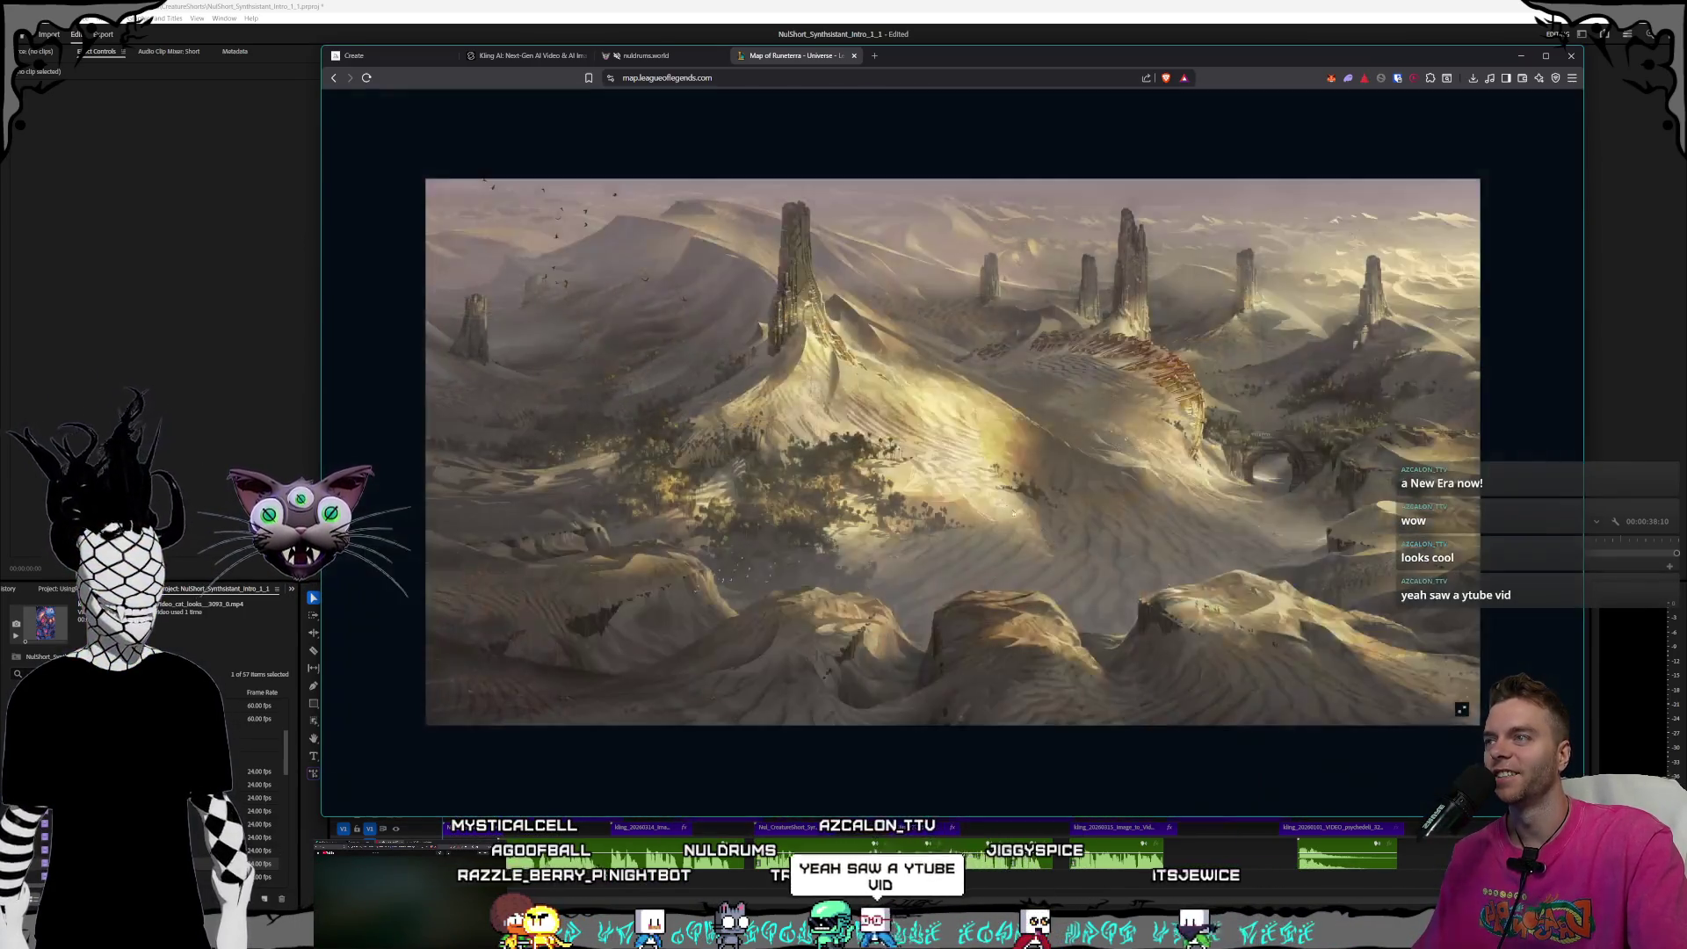
left_click(1217, 770)
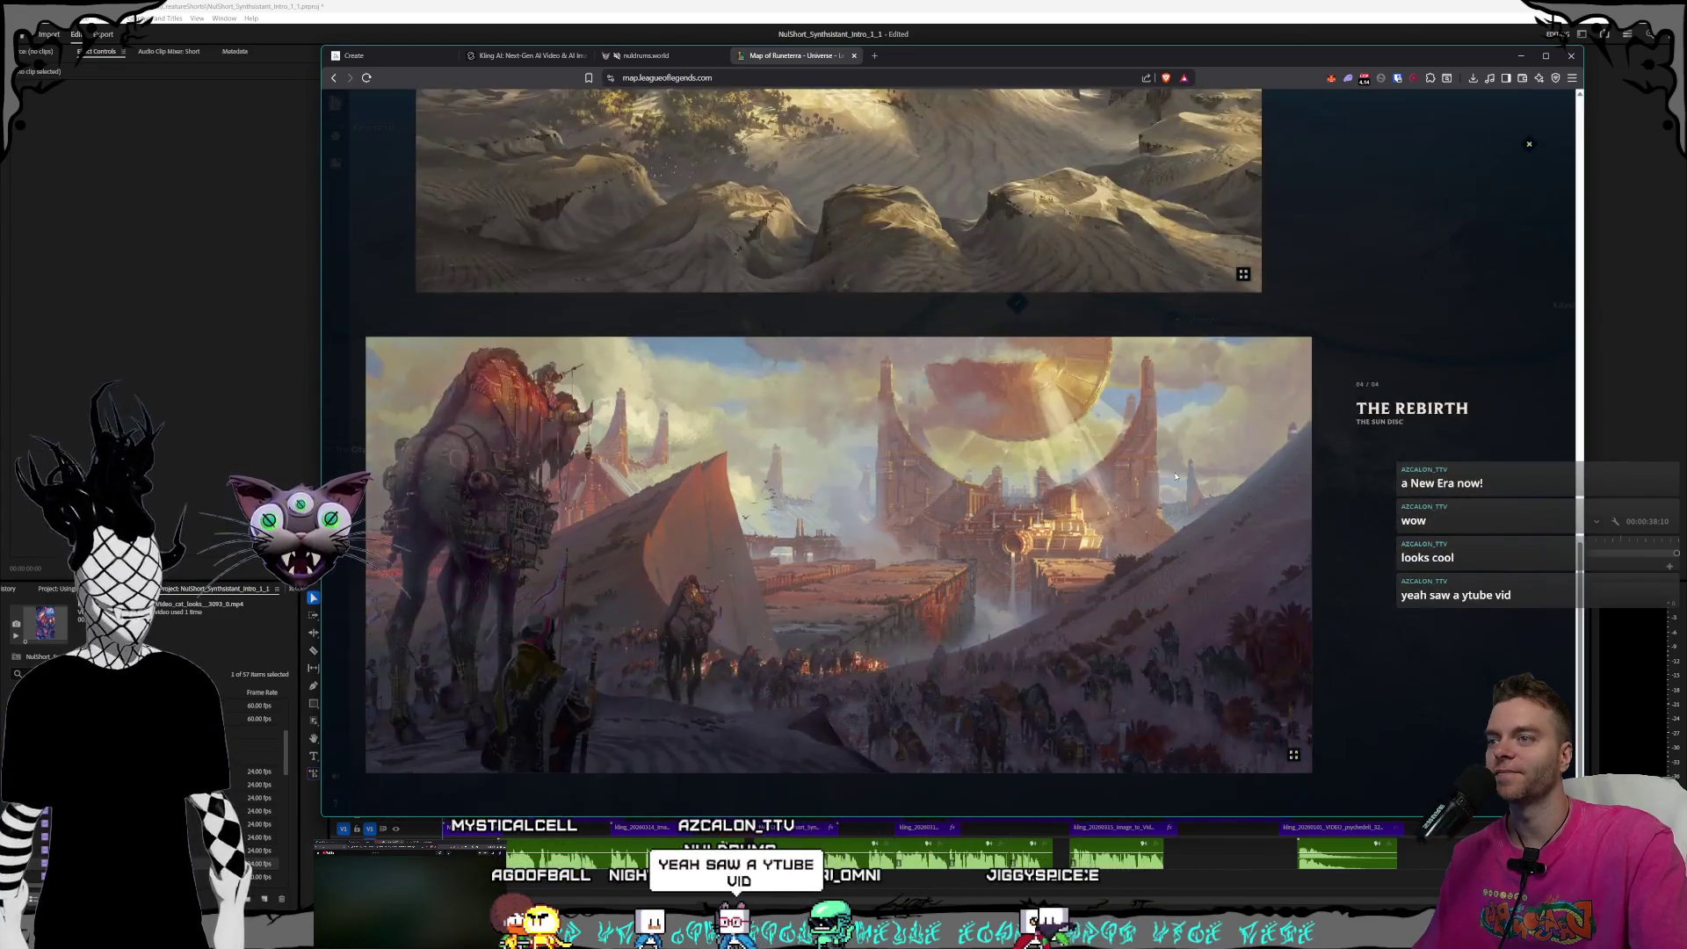
scroll(1380, 197, "up", 10)
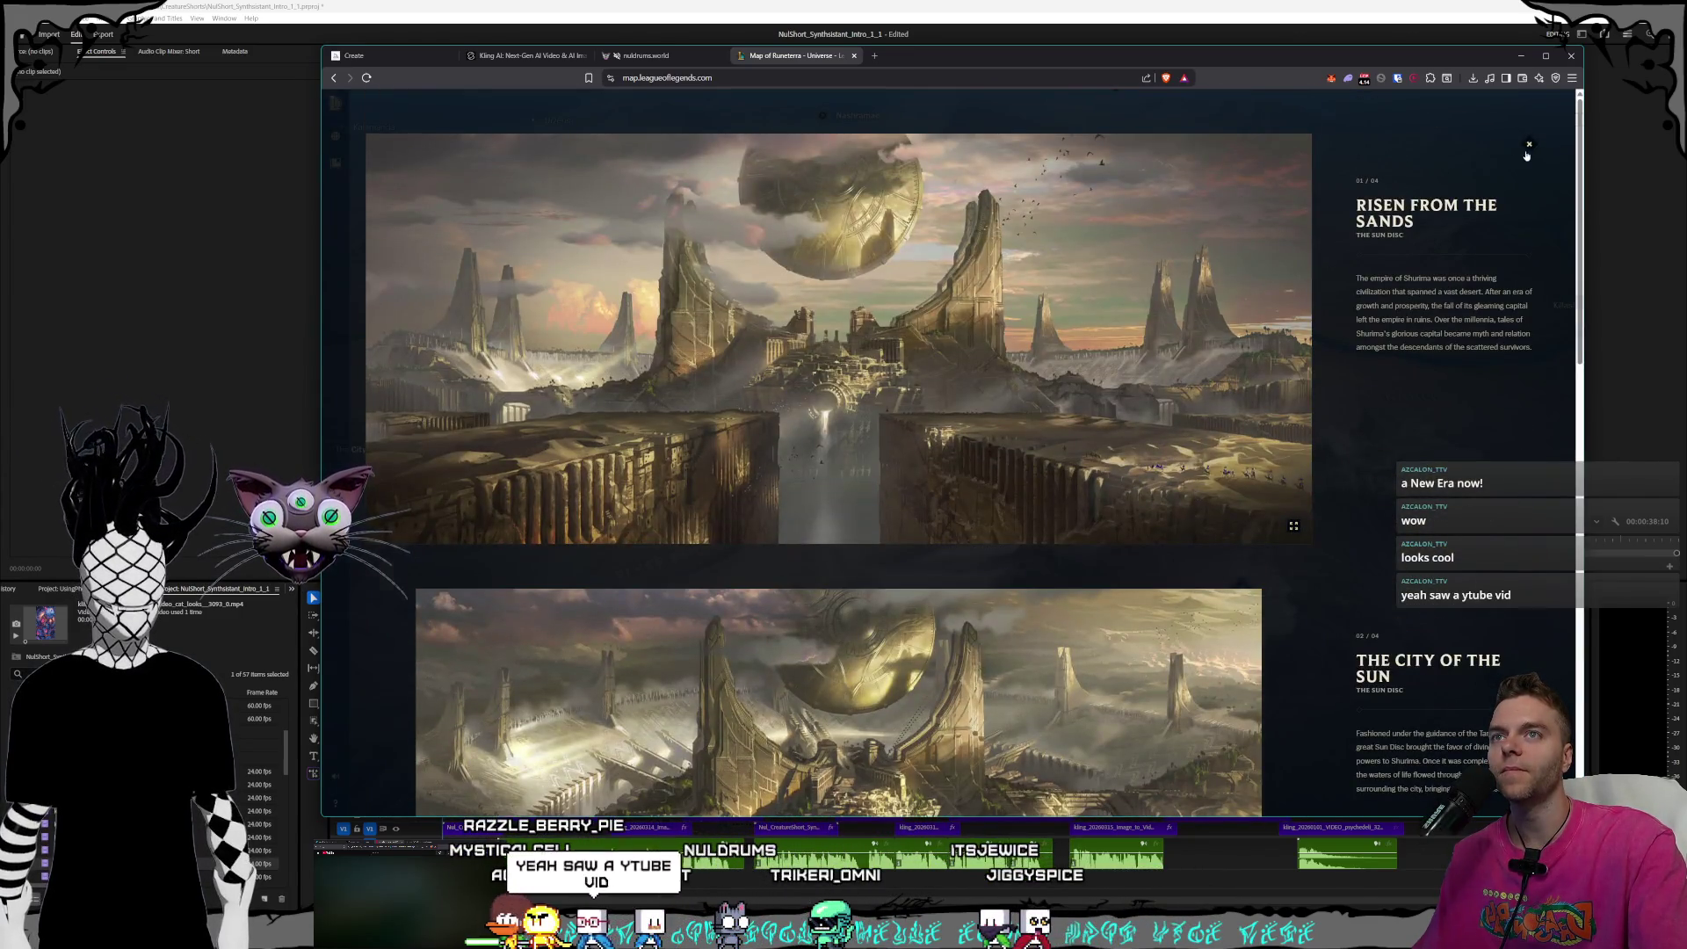
left_click(1527, 148)
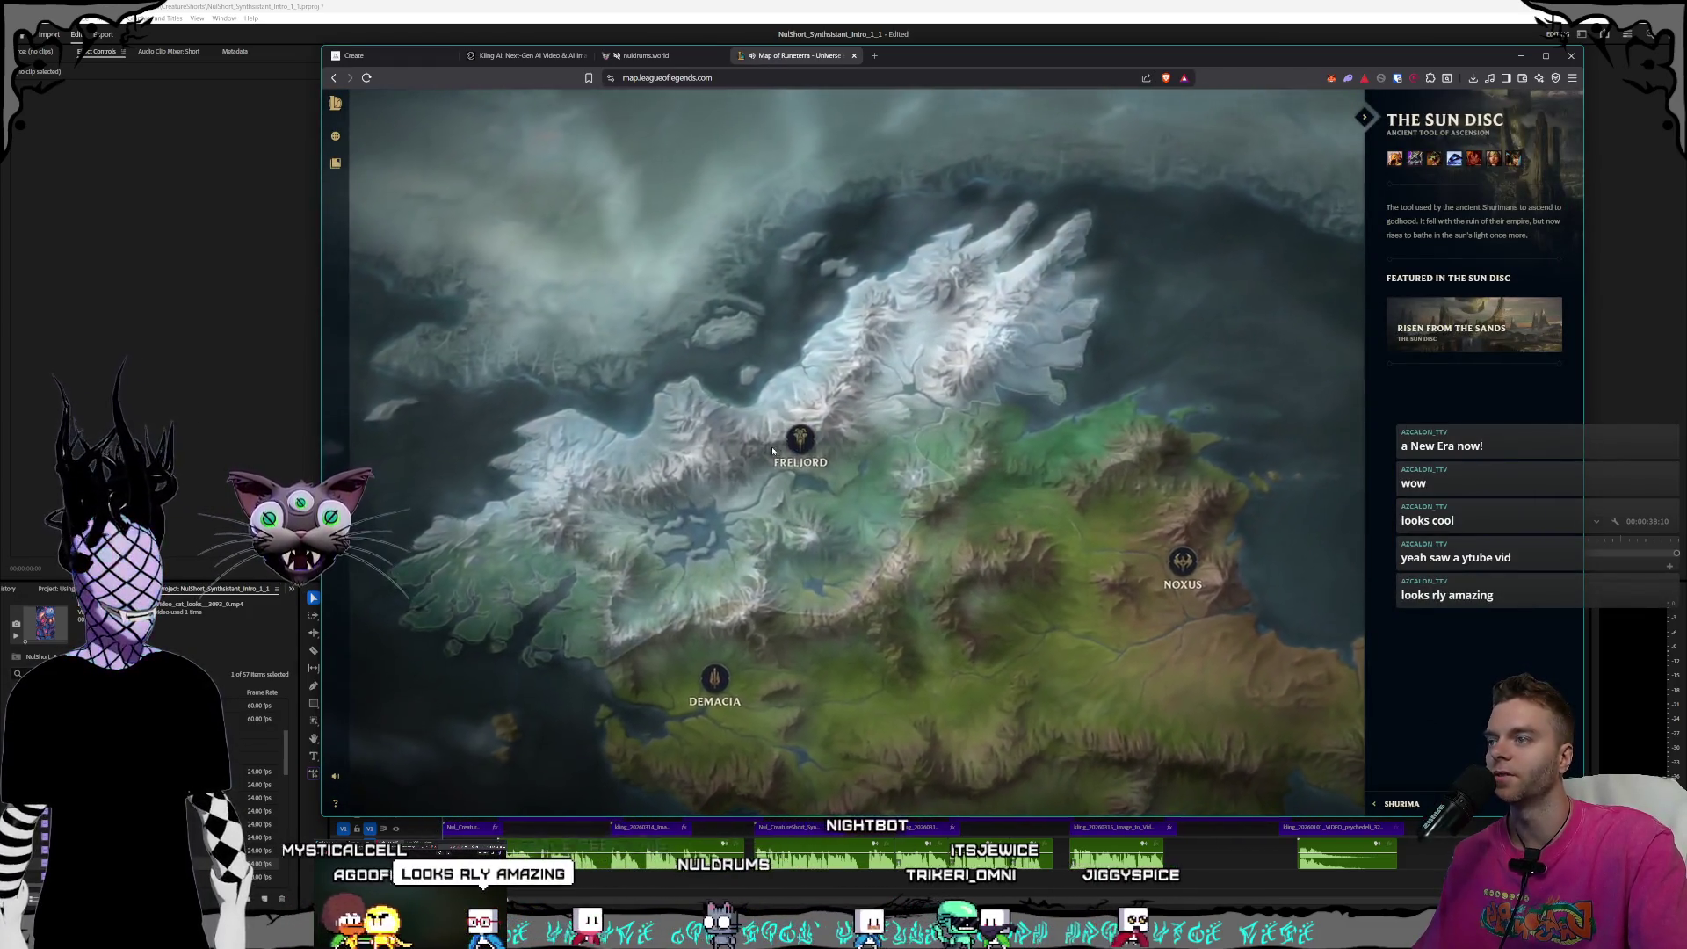
- In the Freljord, enlarge the Warded Gateway and Frostguard Citadel artworks, then close the gallery
left_click(772, 451)
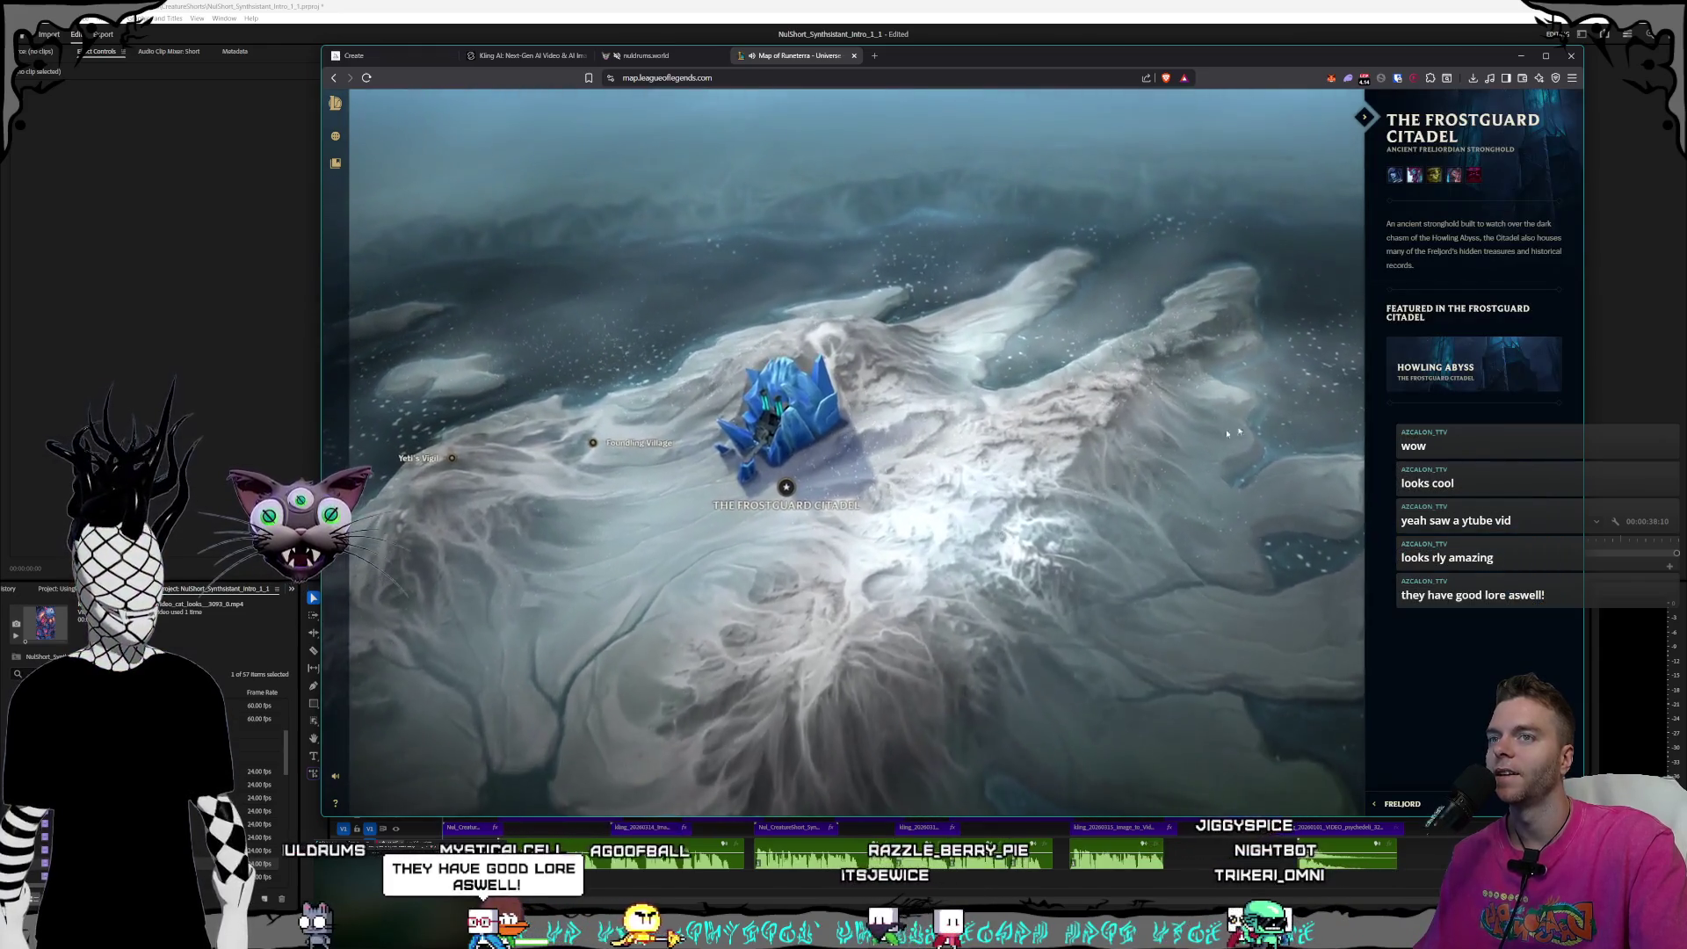
scroll(1228, 432, "down", 3)
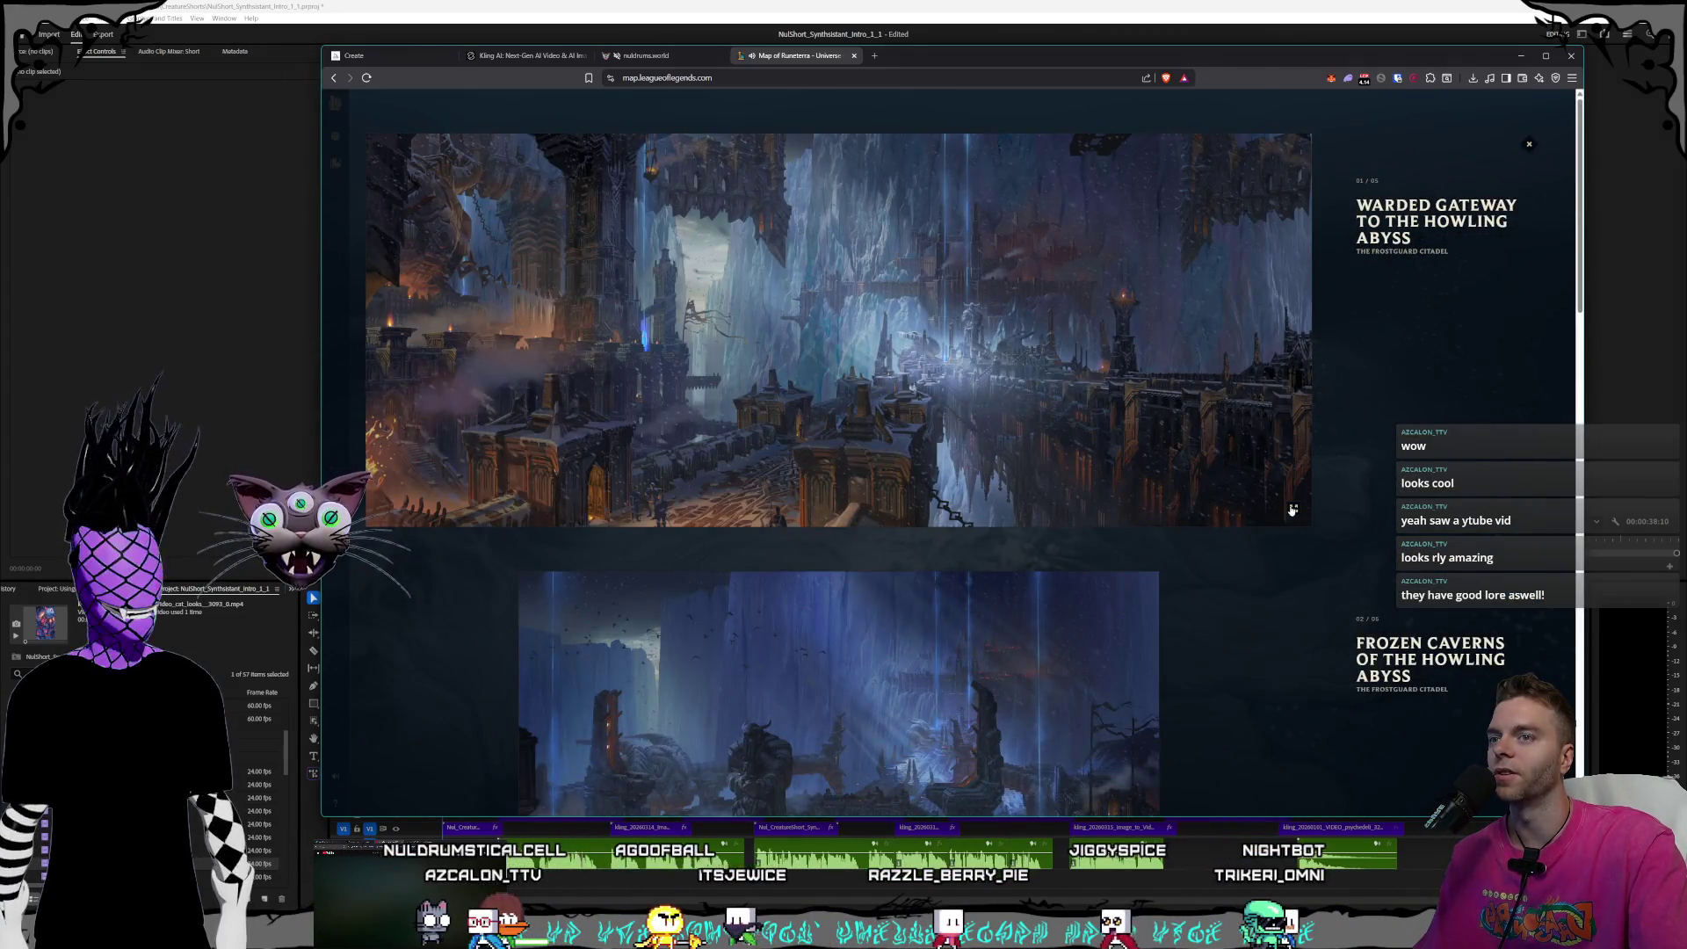
left_click(1292, 510)
left_click(1172, 748)
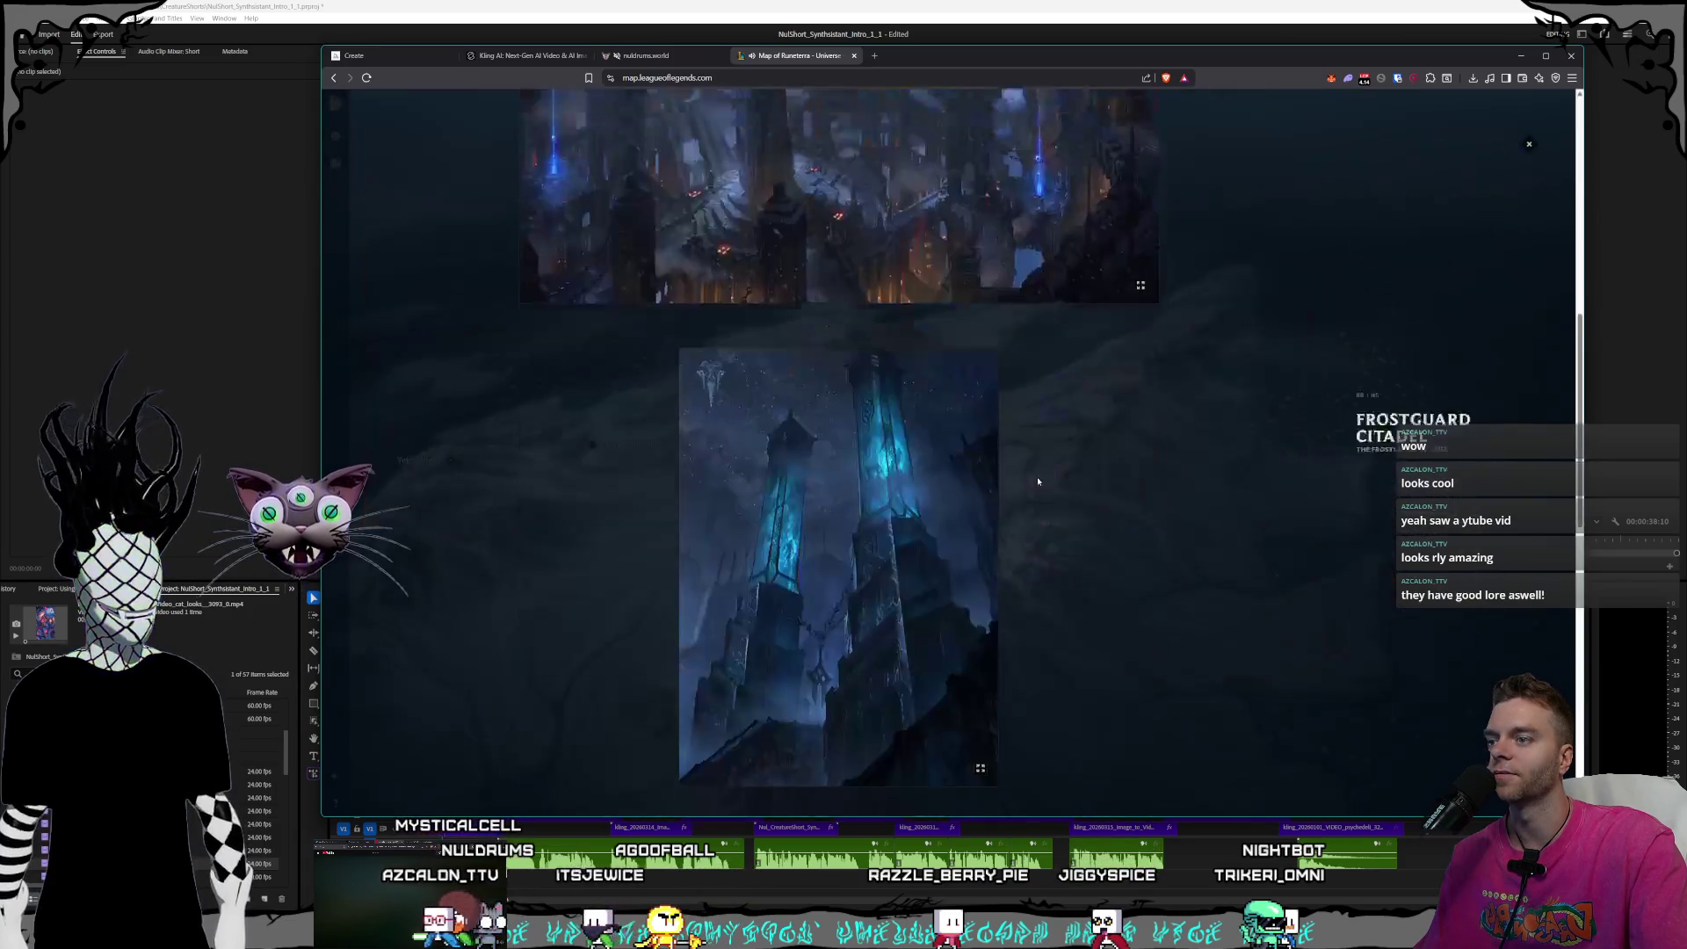
scroll(1037, 476, "down", 5)
left_click(995, 576)
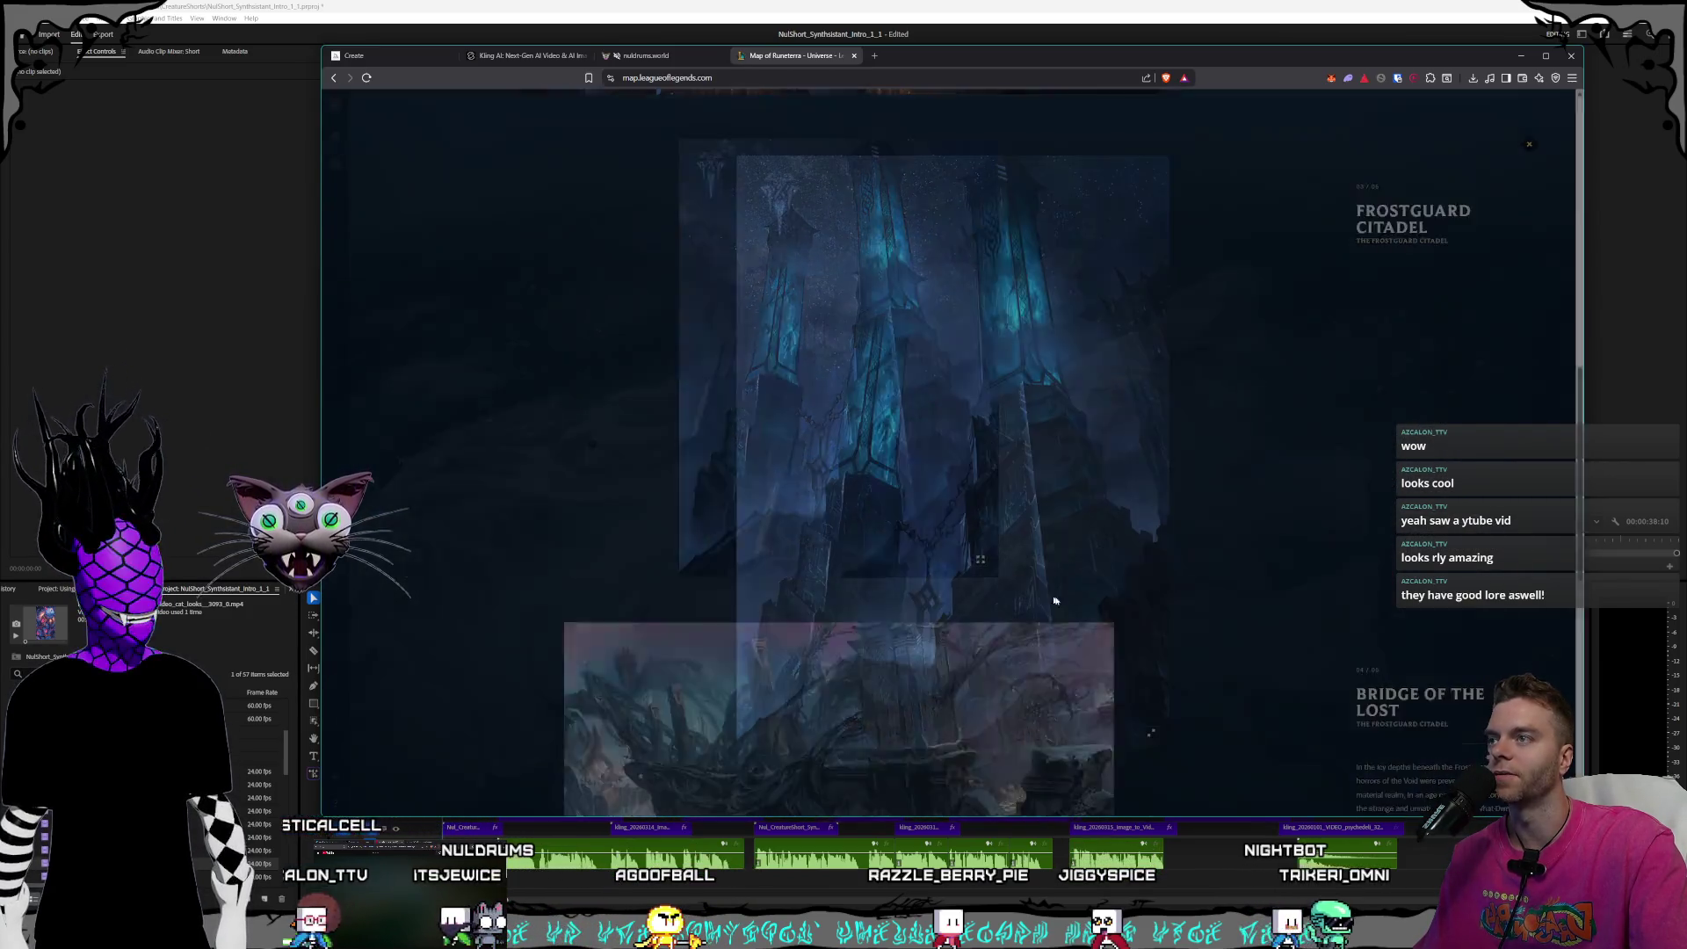
left_click(1282, 316)
left_click(1529, 147)
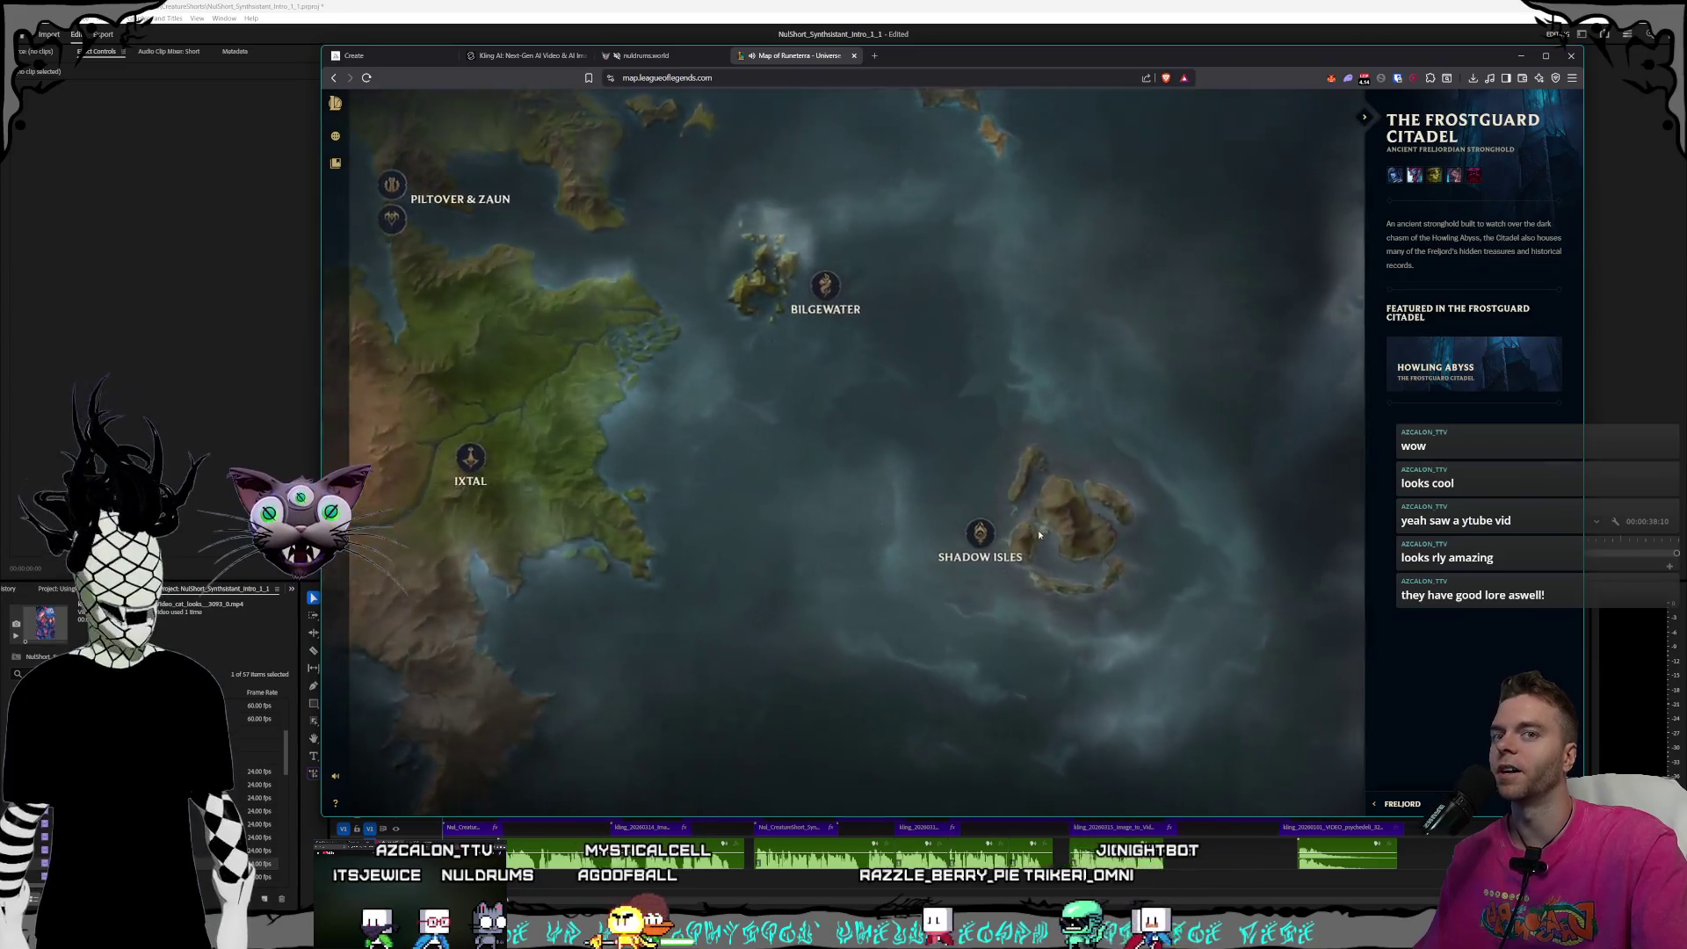
- Zoom in on the Shadow Isles and briefly view The Blessed Isles history gallery
left_click(1038, 534)
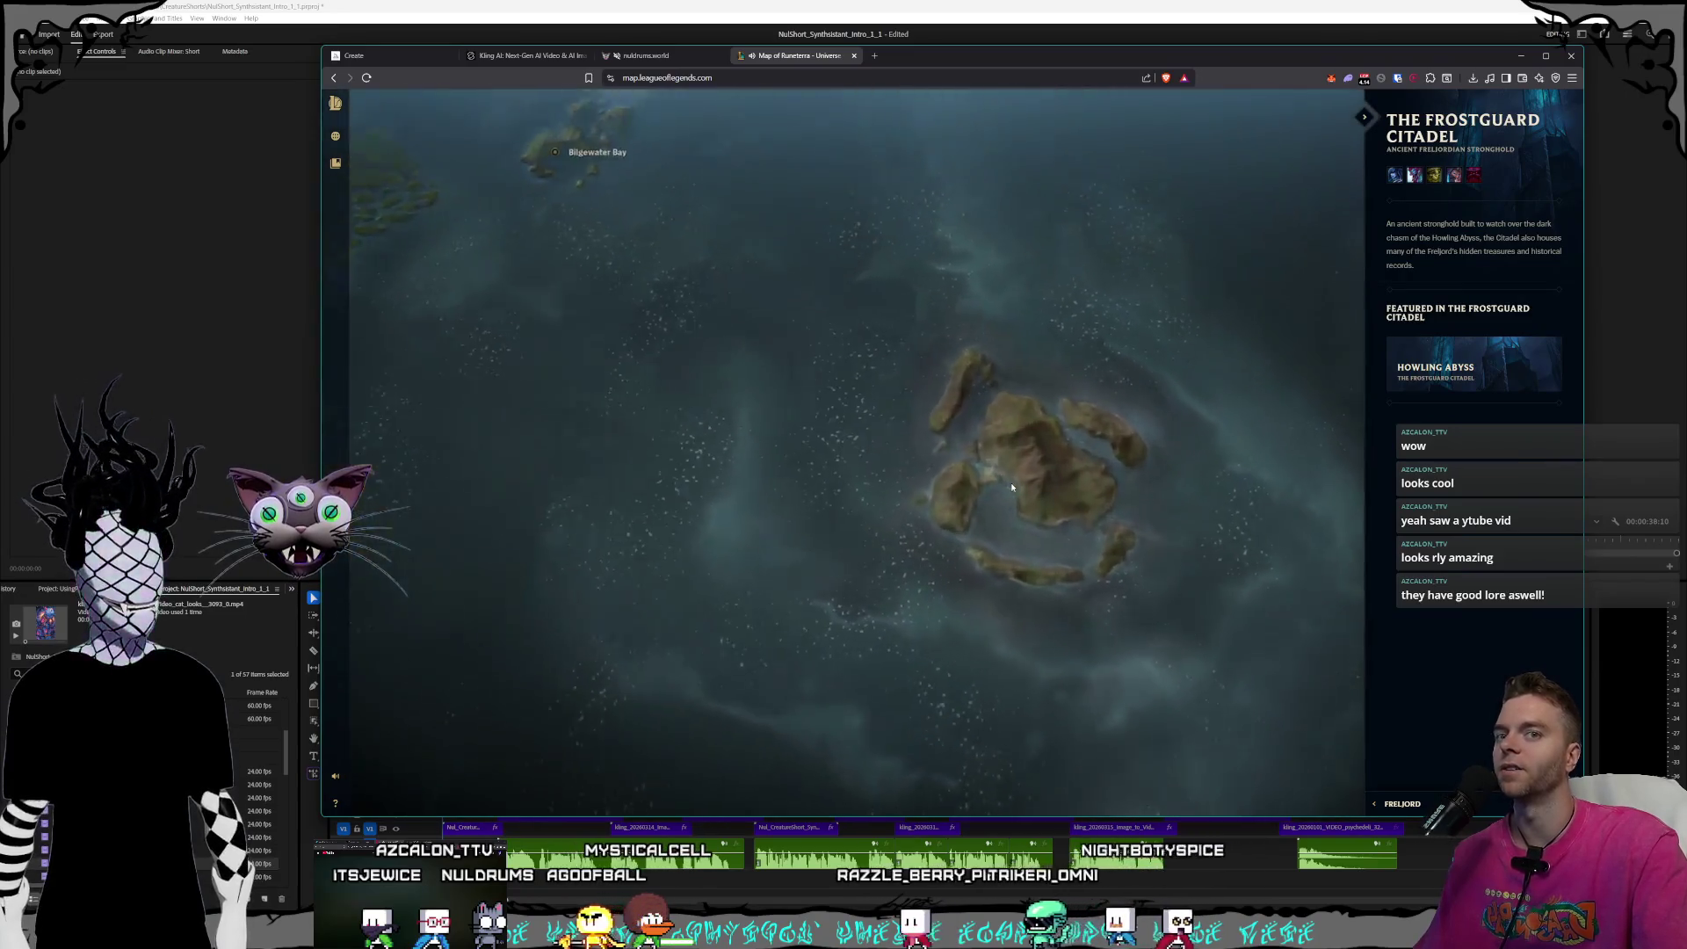
left_click(1039, 470)
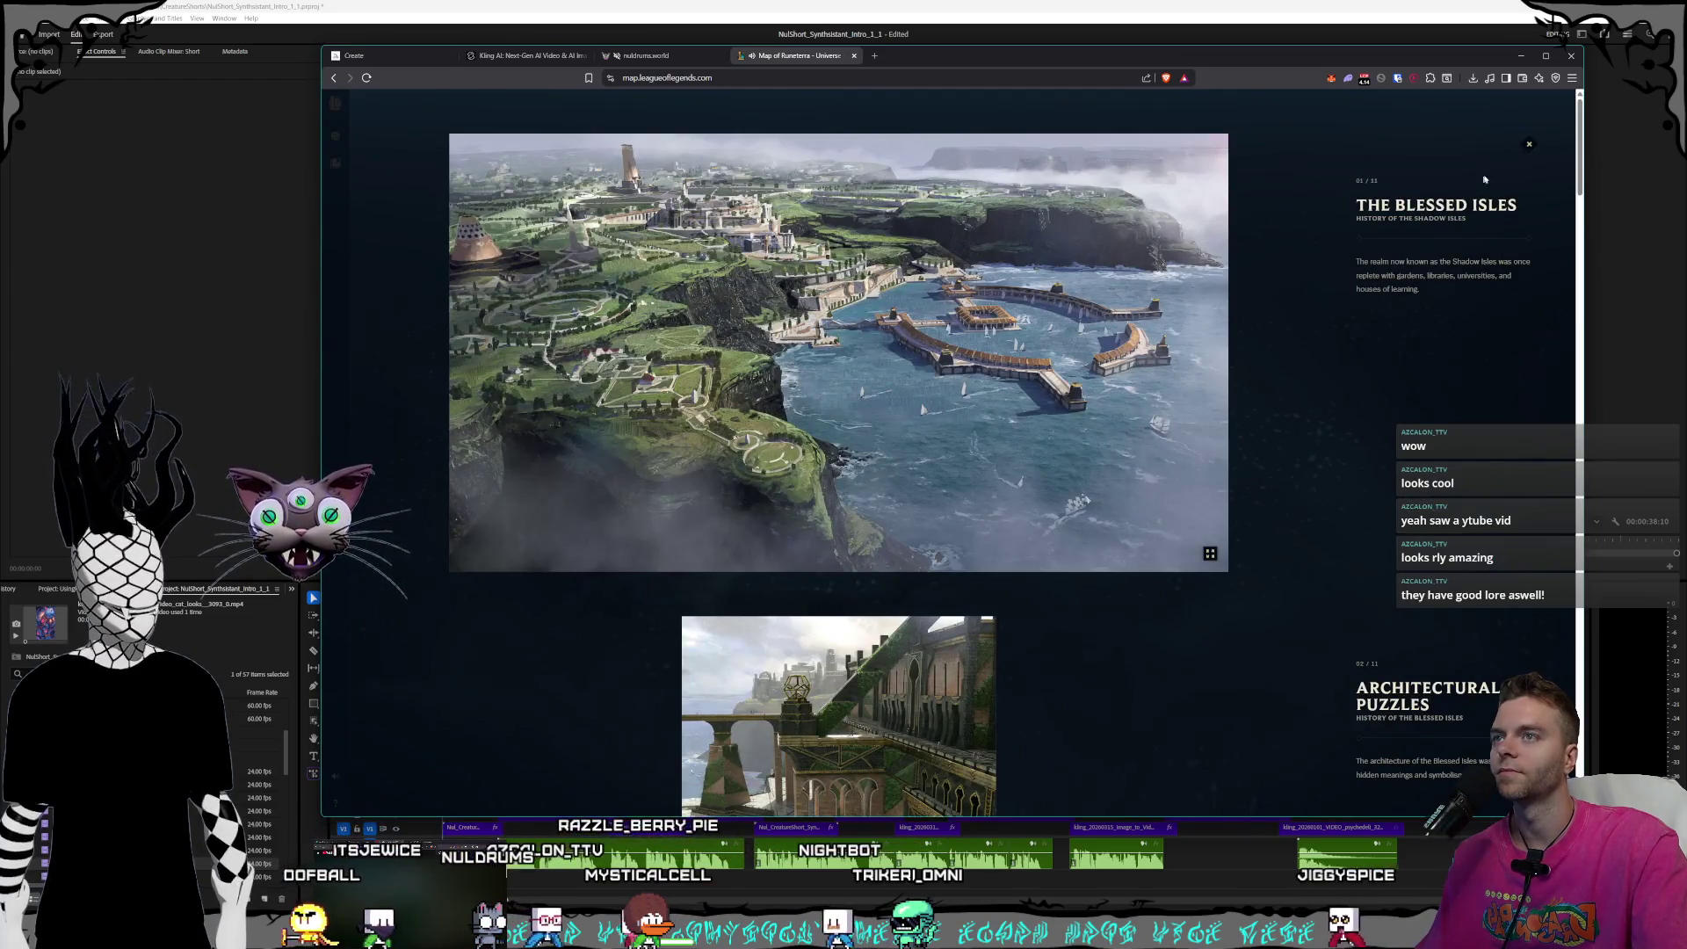
left_click(1530, 146)
- Open the Shadow Isles entities gallery and view the Widow of Forgotten Songs artwork enlarged
left_click(1076, 426)
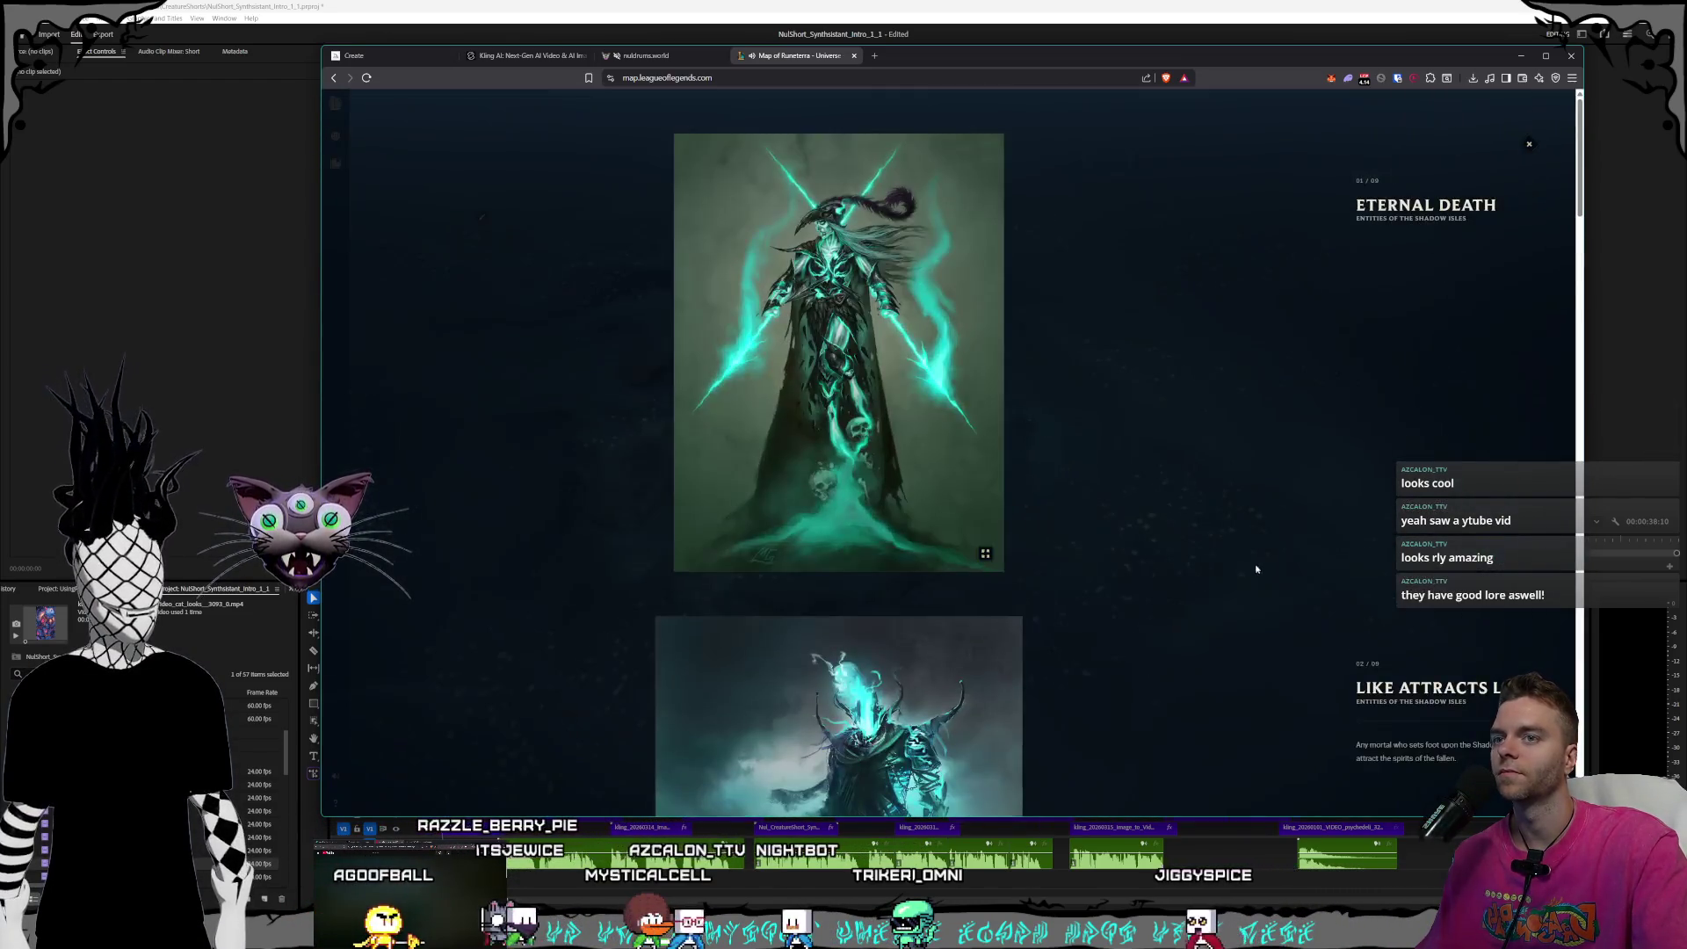
scroll(1076, 426, "down", 3)
scroll(1076, 426, "down", 3)
scroll(1070, 429, "down", 3)
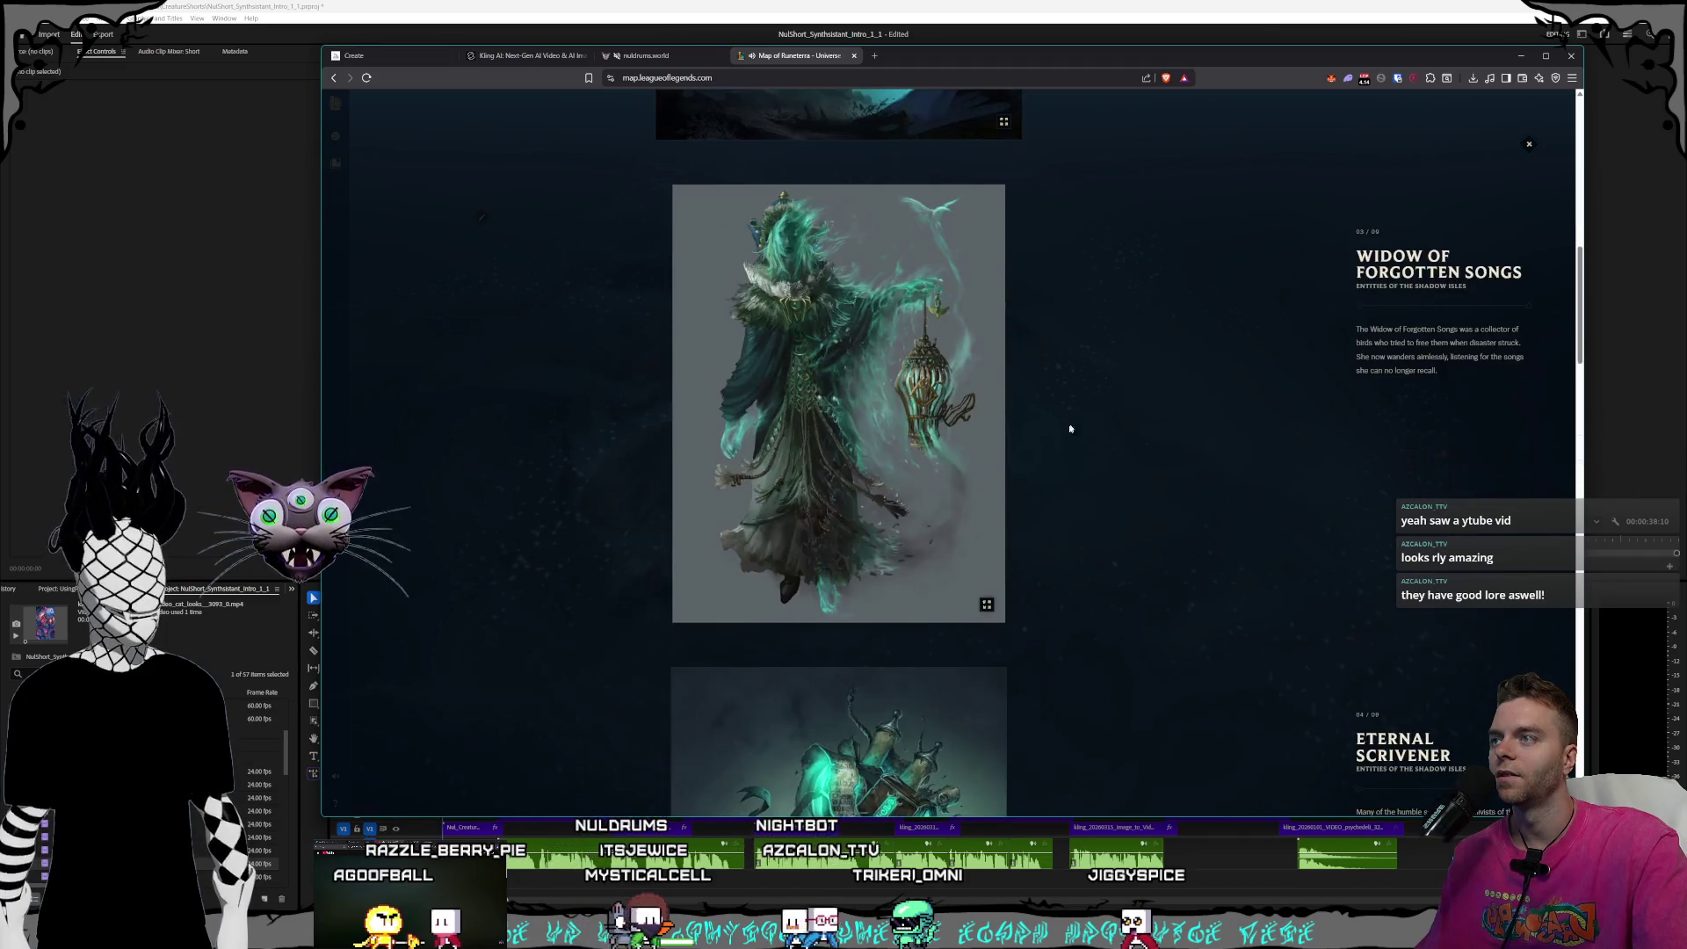
left_click(988, 610)
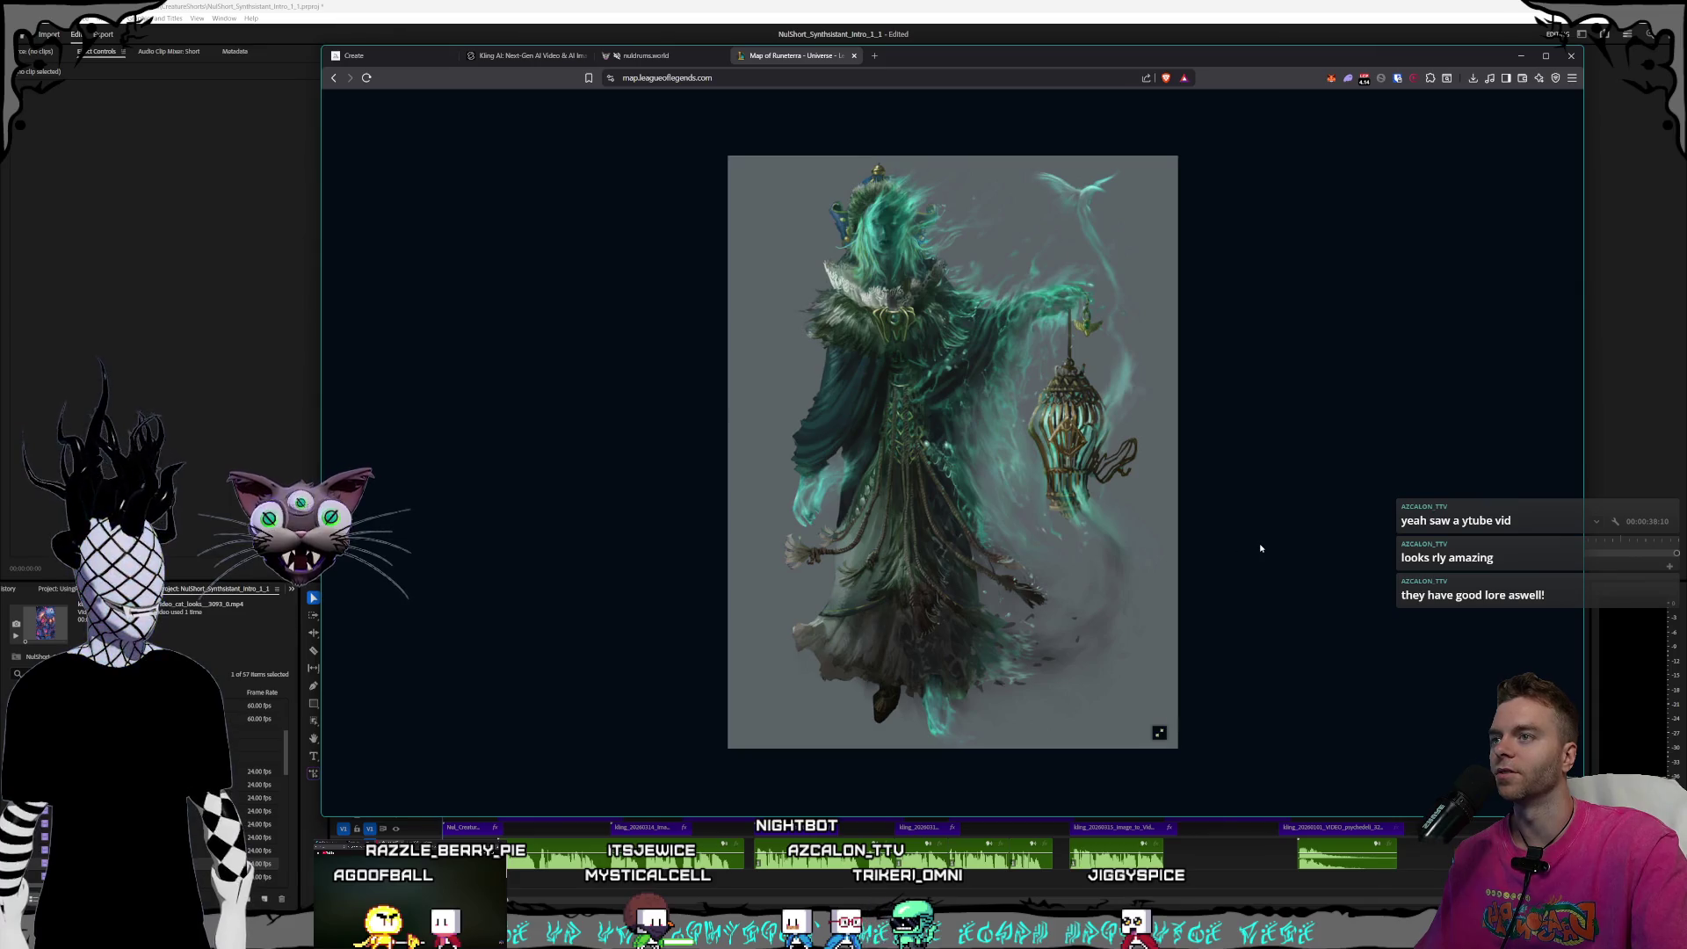
left_click(1263, 545)
- Enlarge the Strong Willed artwork further down, then close the entities gallery
scroll(1088, 517, "down", 3)
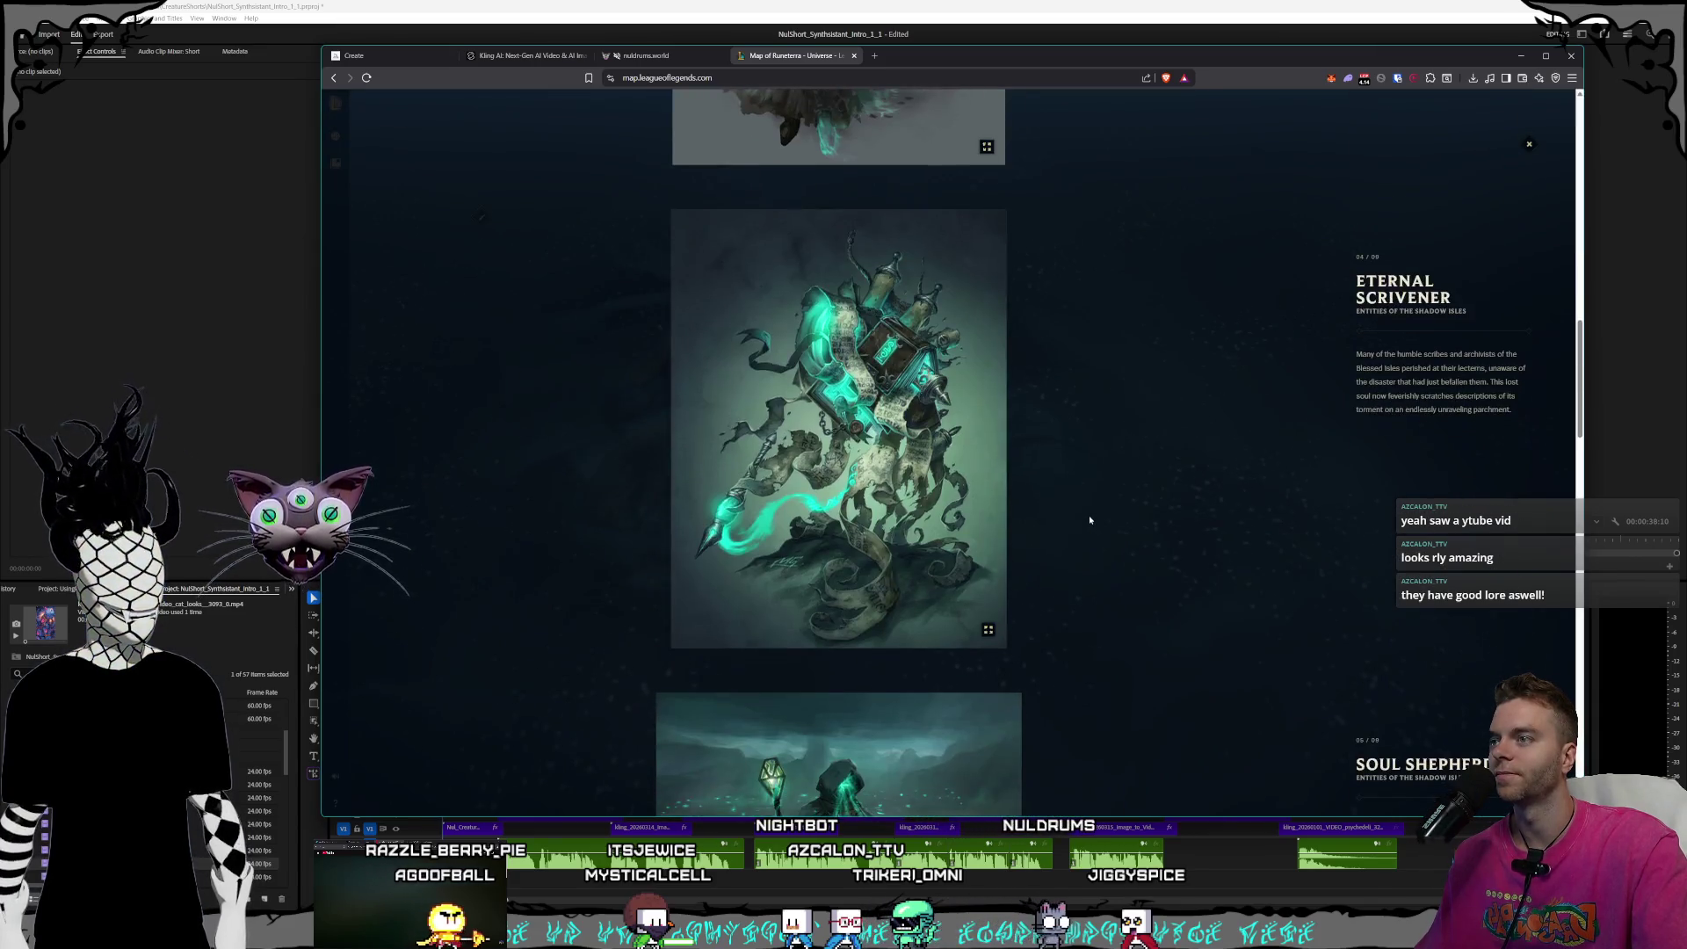
scroll(1089, 519, "down", 5)
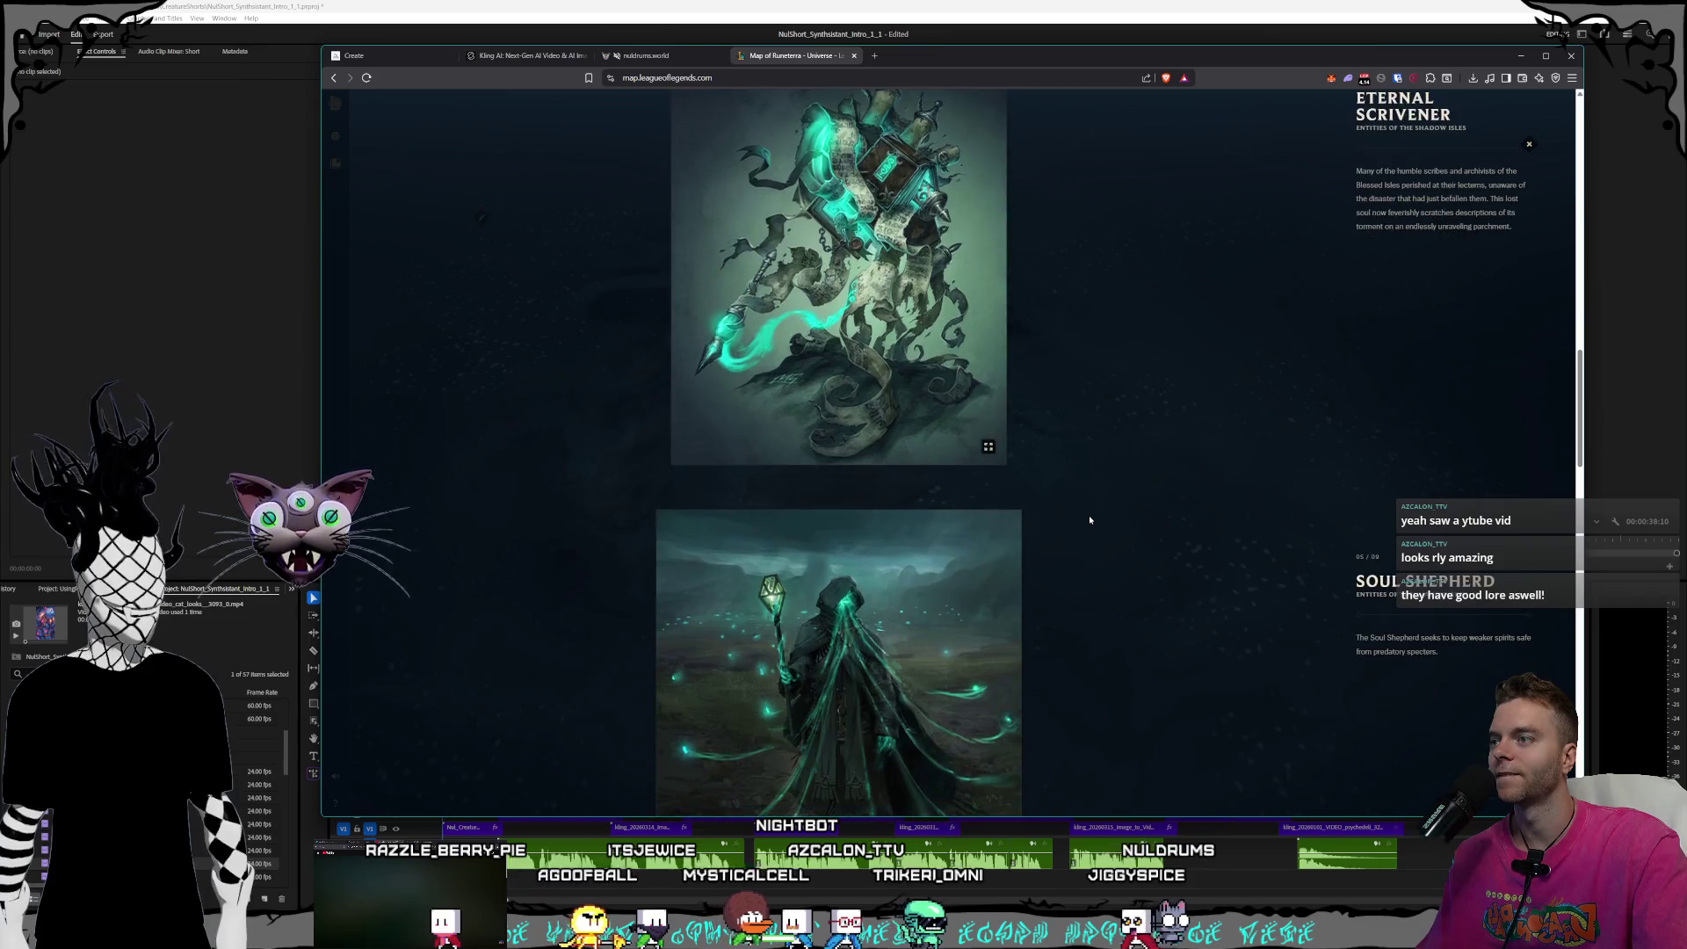
scroll(1090, 519, "down", 10)
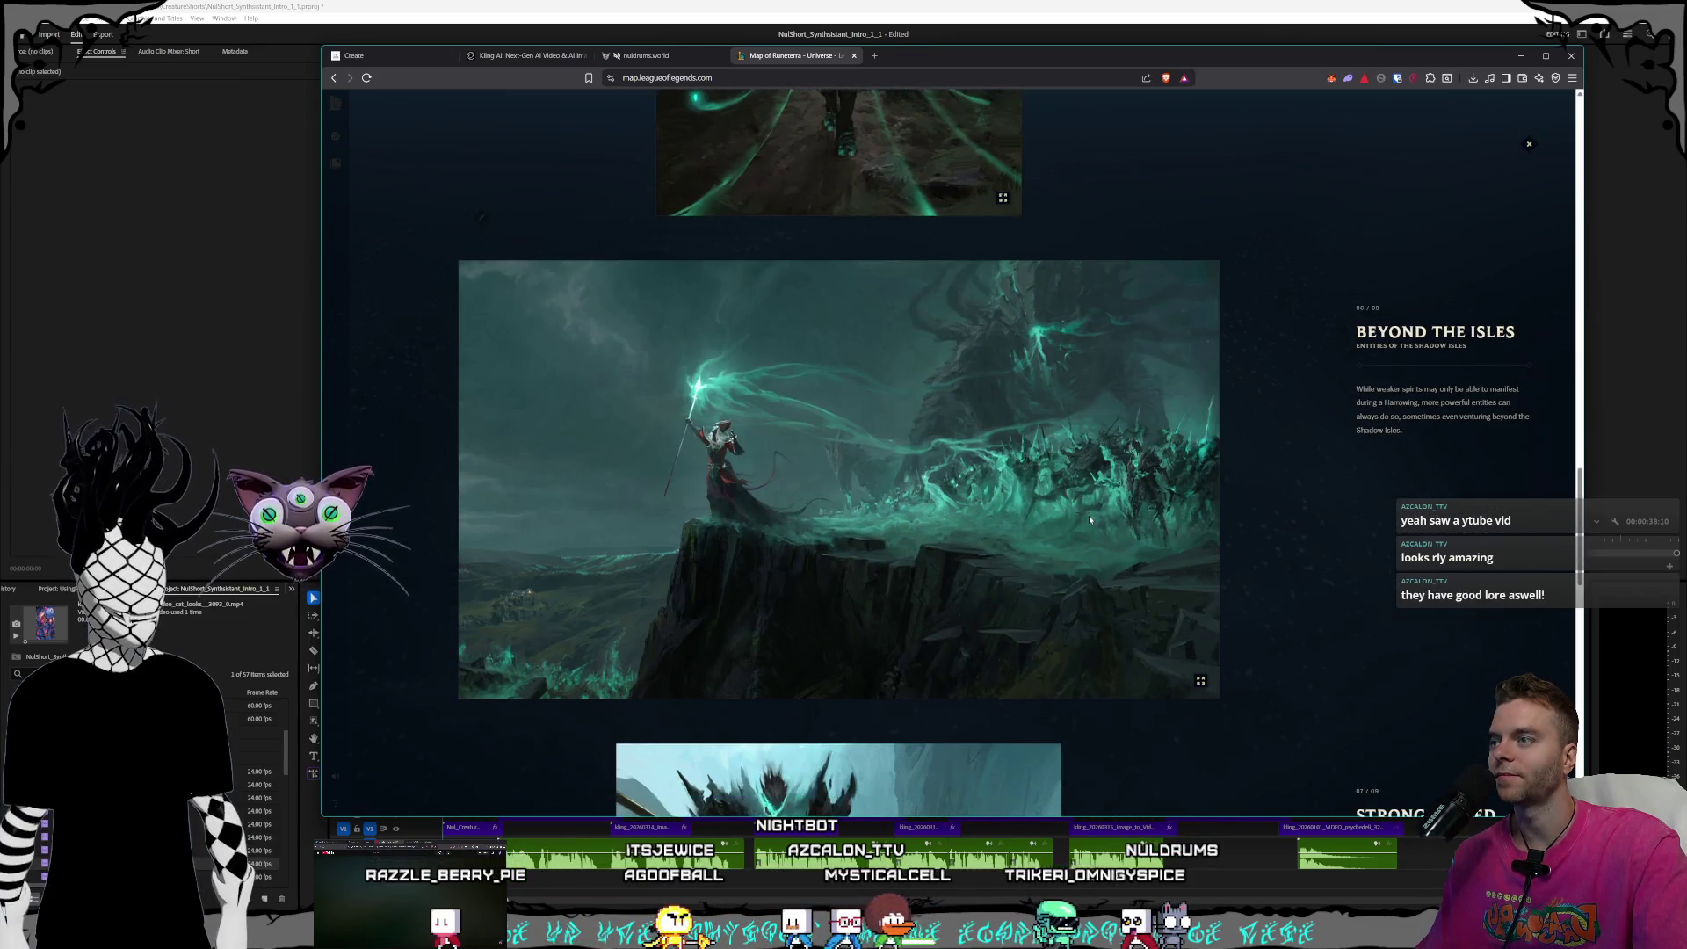
scroll(1089, 518, "down", 1)
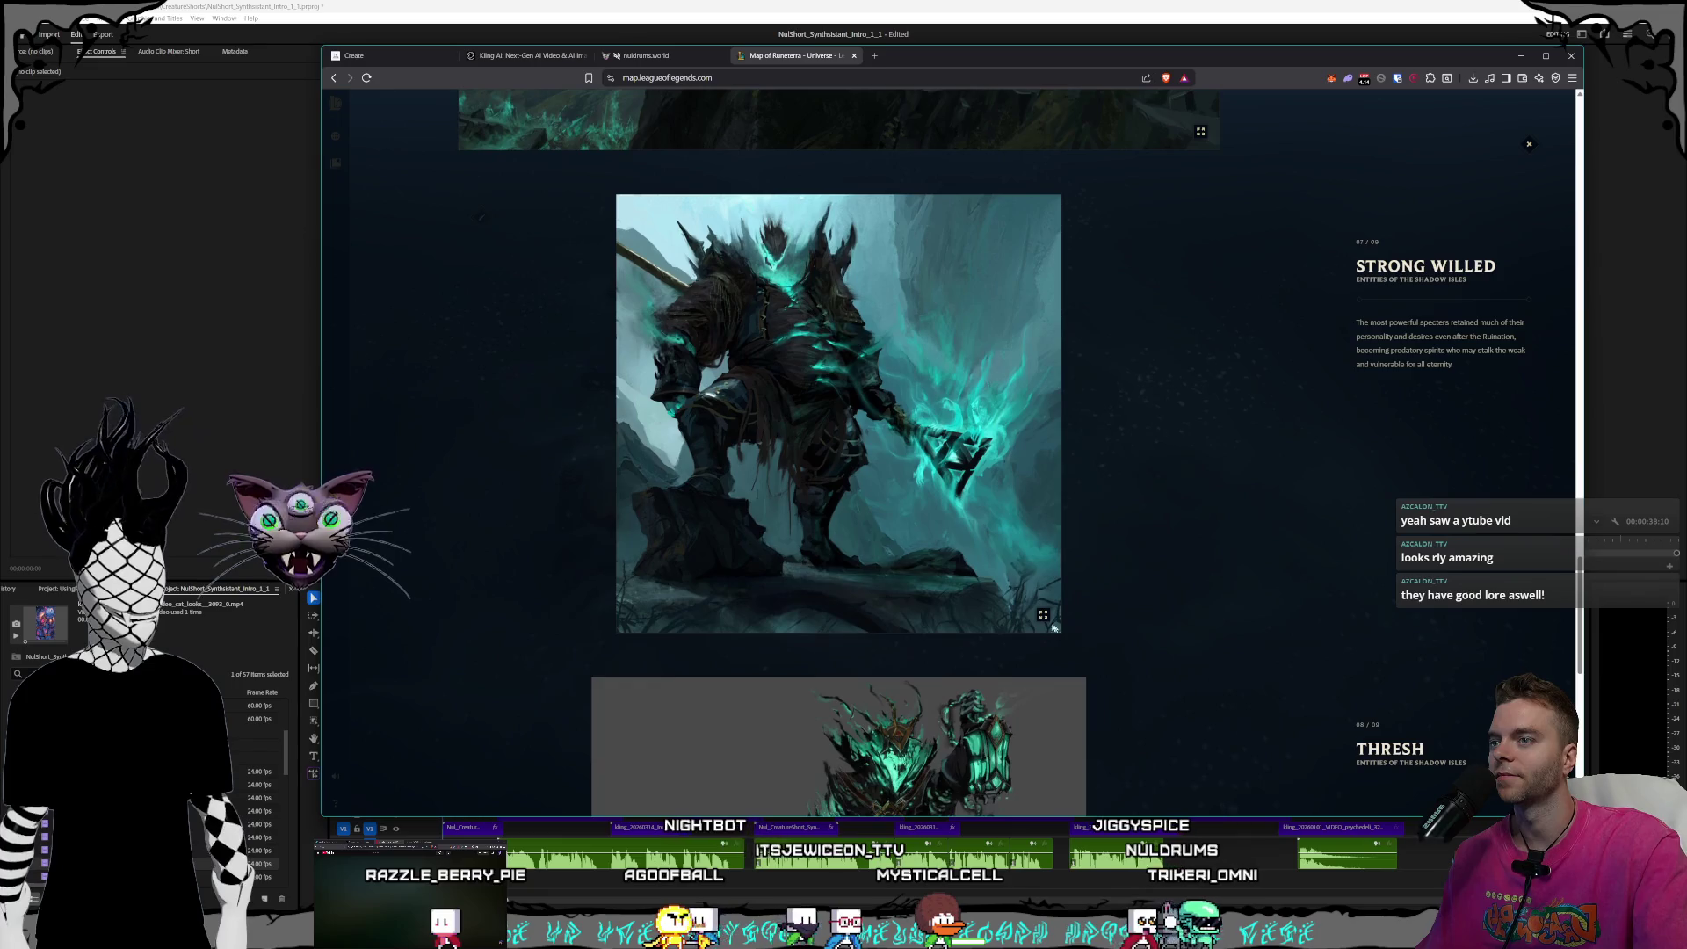
left_click(966, 518)
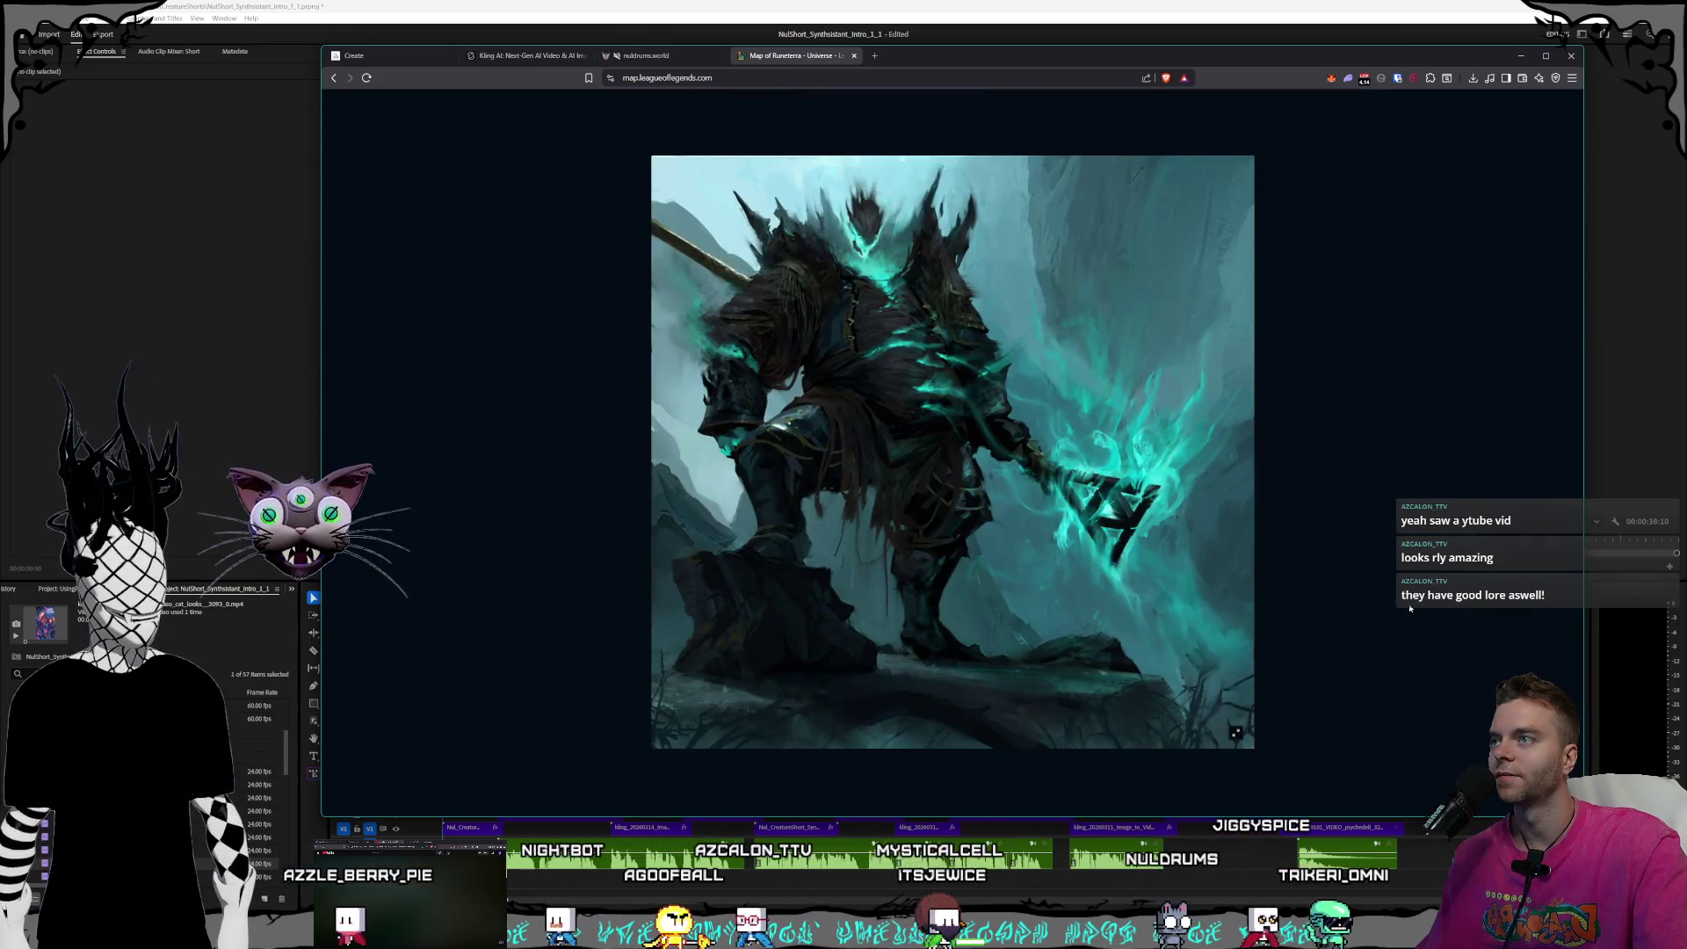
scroll(1149, 500, "down", 10)
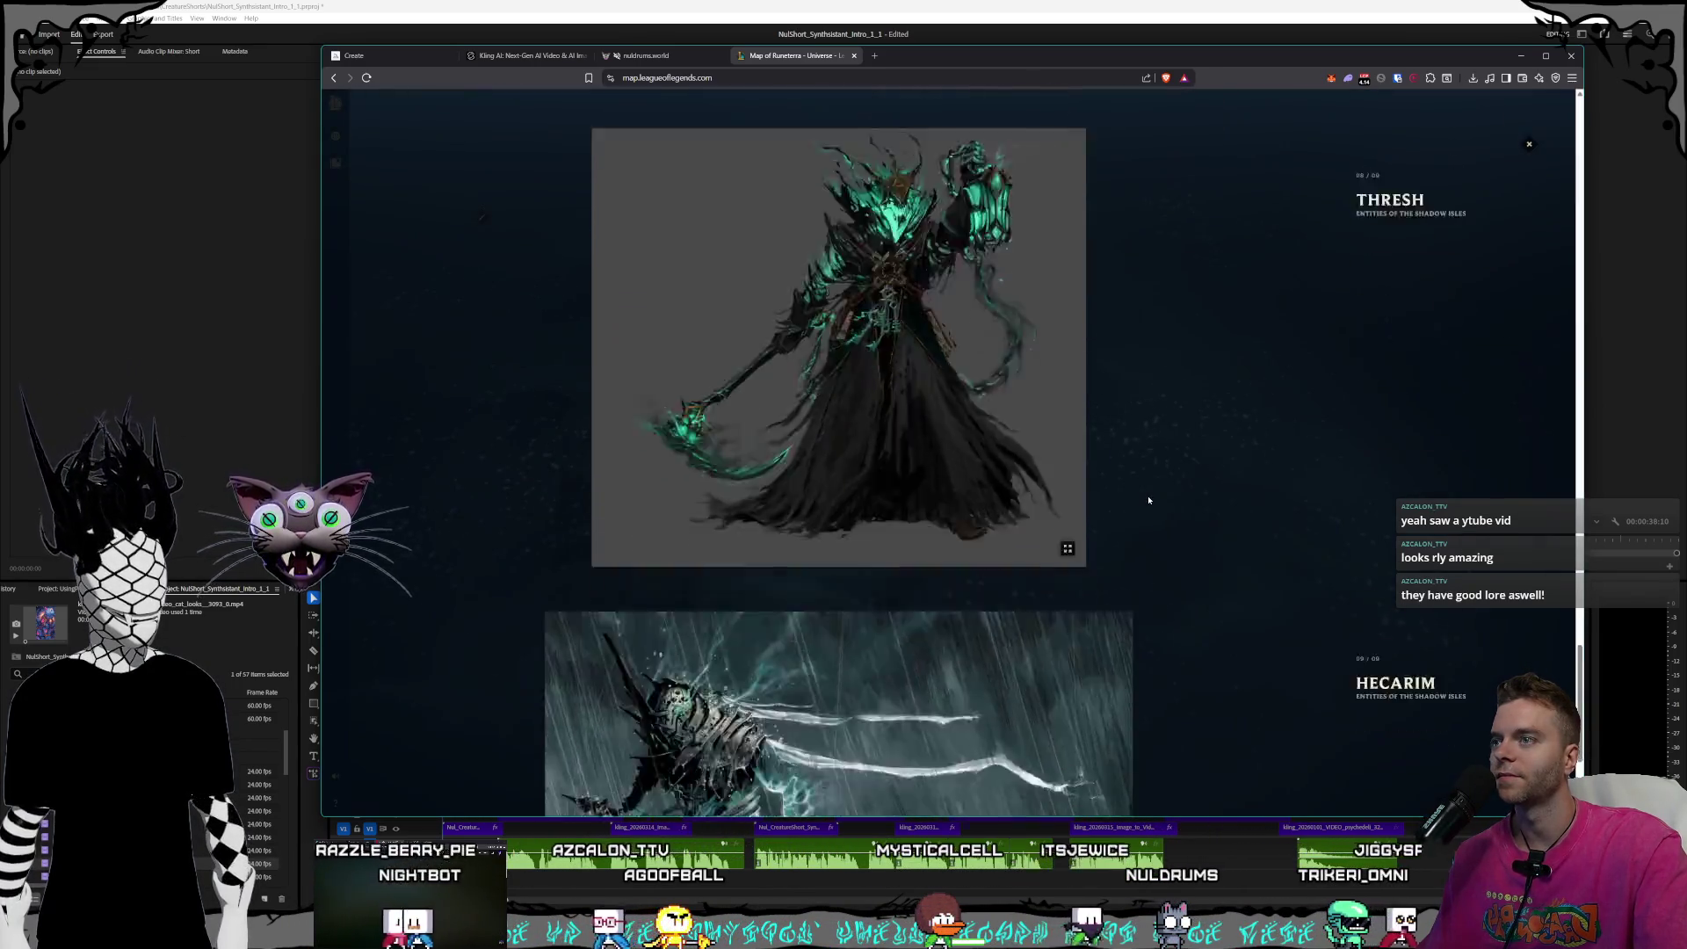
scroll(1145, 503, "up", 2)
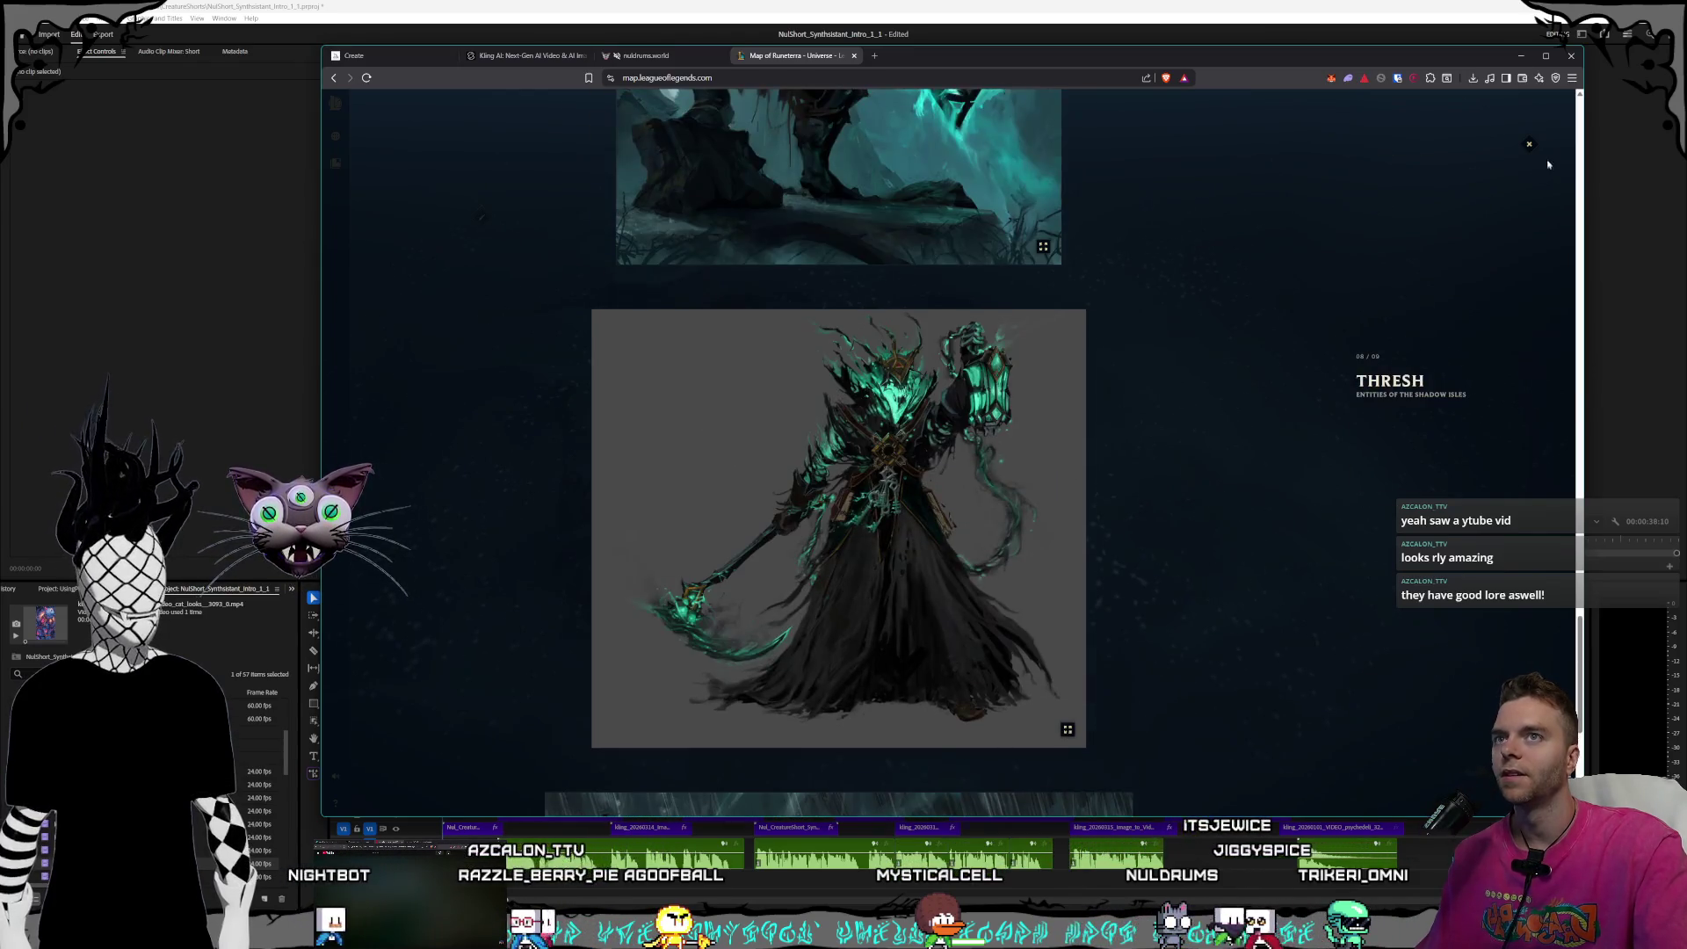
left_click(1527, 147)
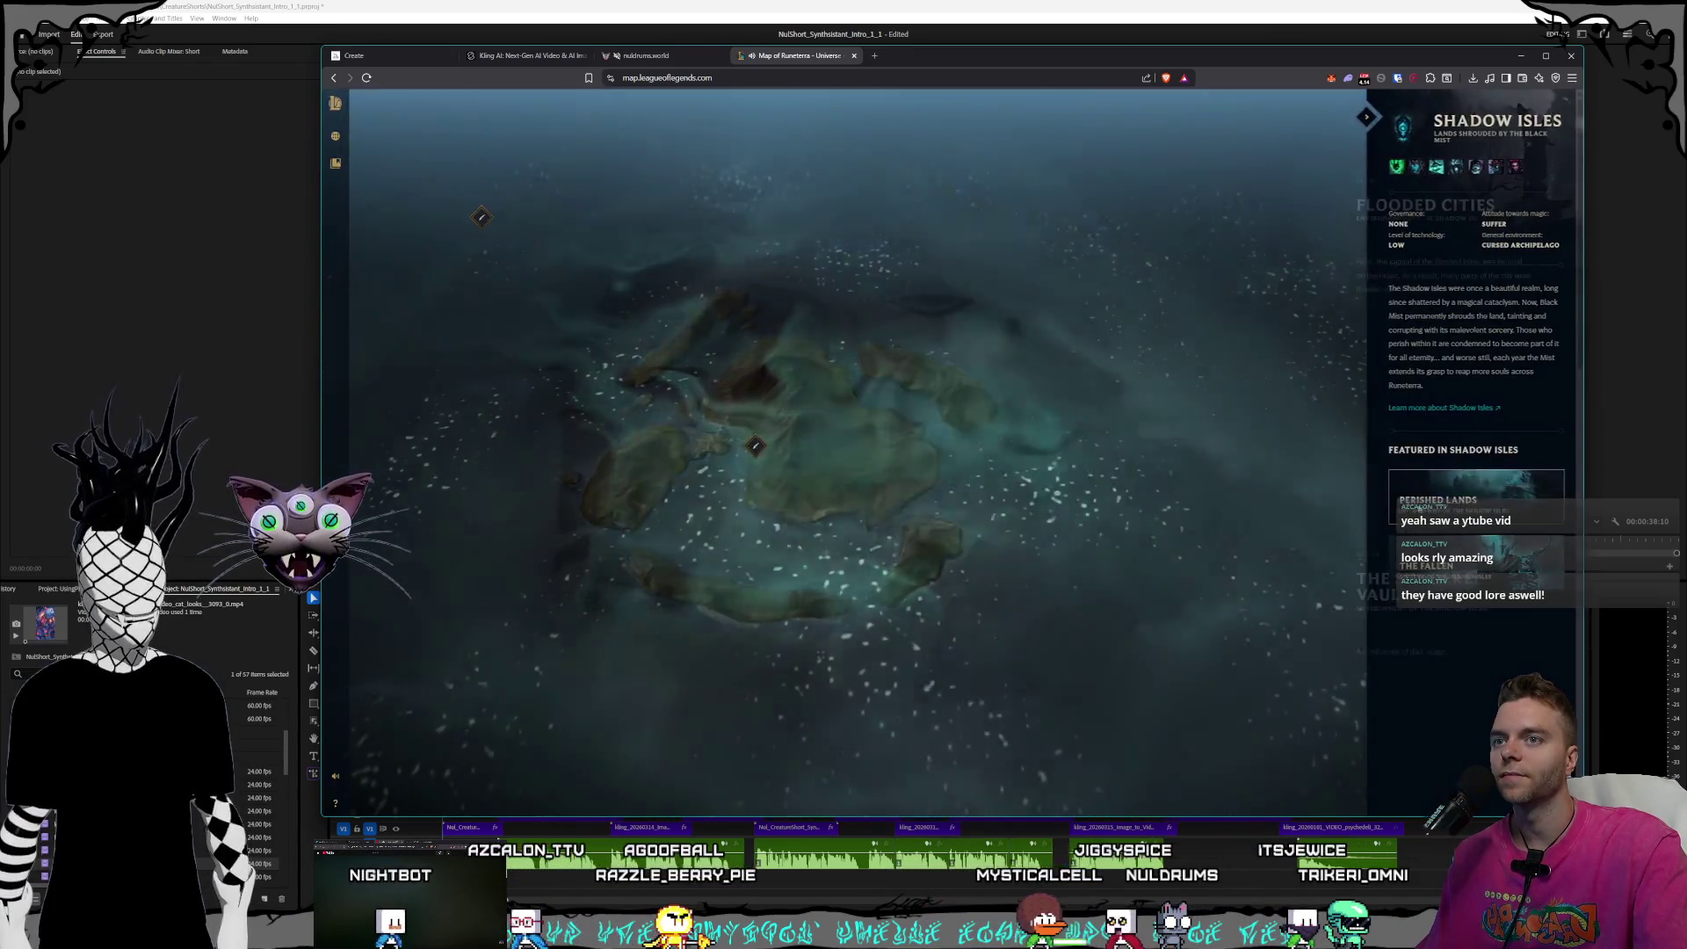
- Open the environment gallery at Flooded Cities and view the Sundered Vaults artwork enlarged
left_click(1039, 362)
scroll(1064, 377, "down", 3)
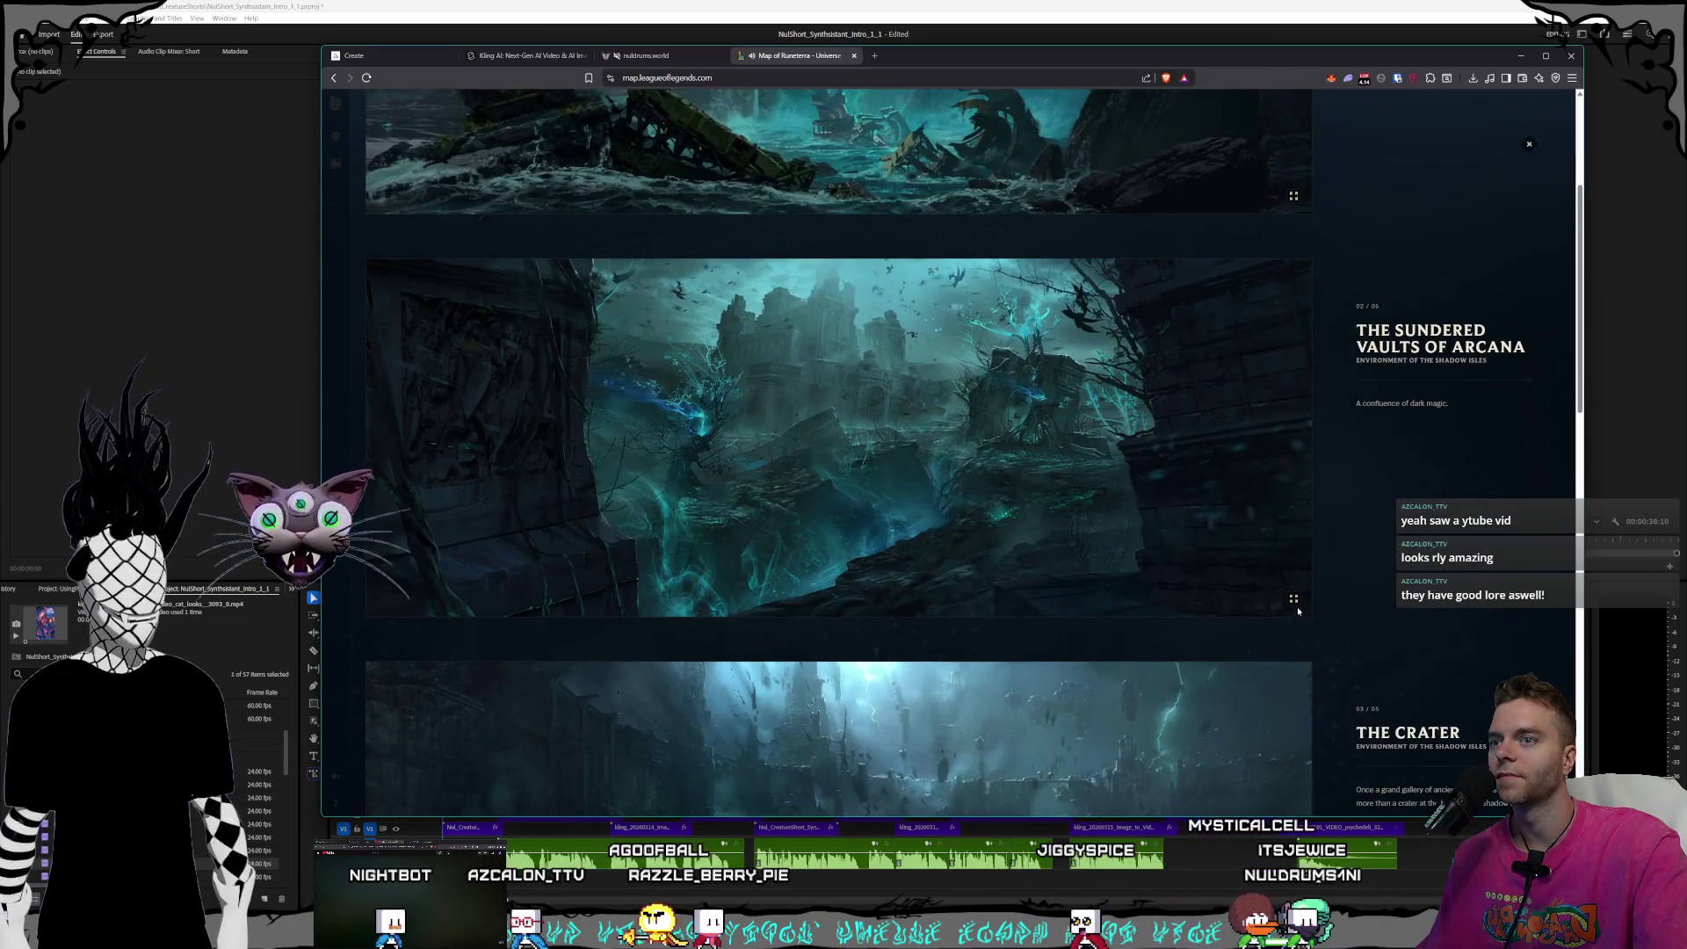
left_click(1295, 603)
left_click(1259, 580)
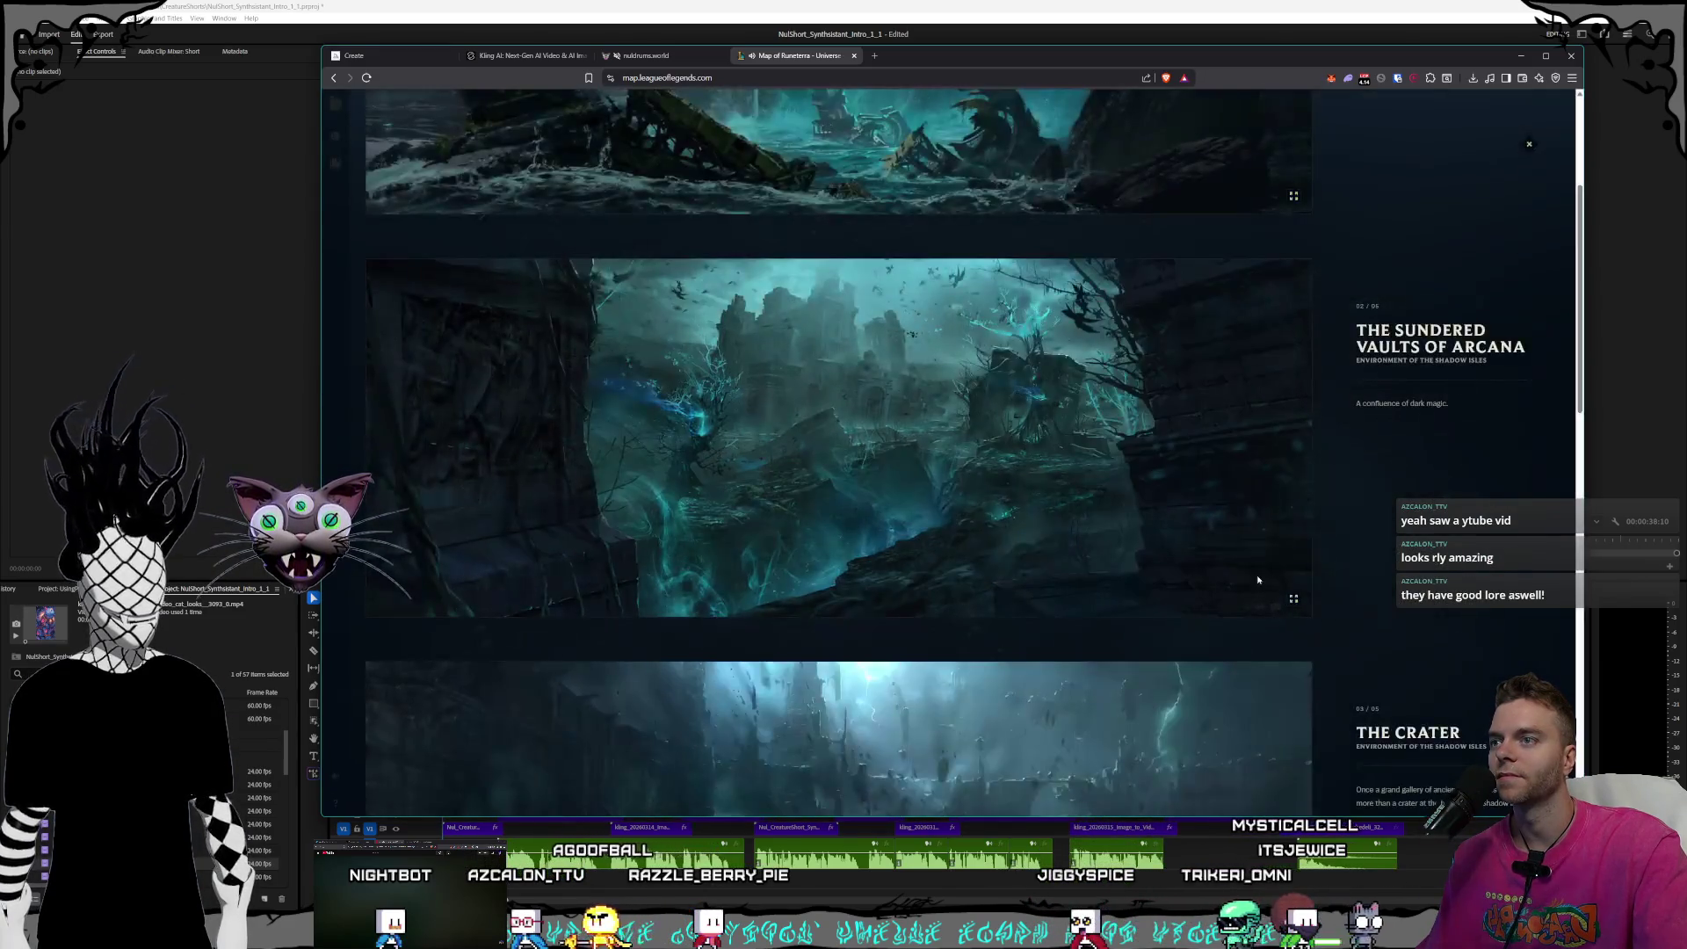
left_click(1292, 601)
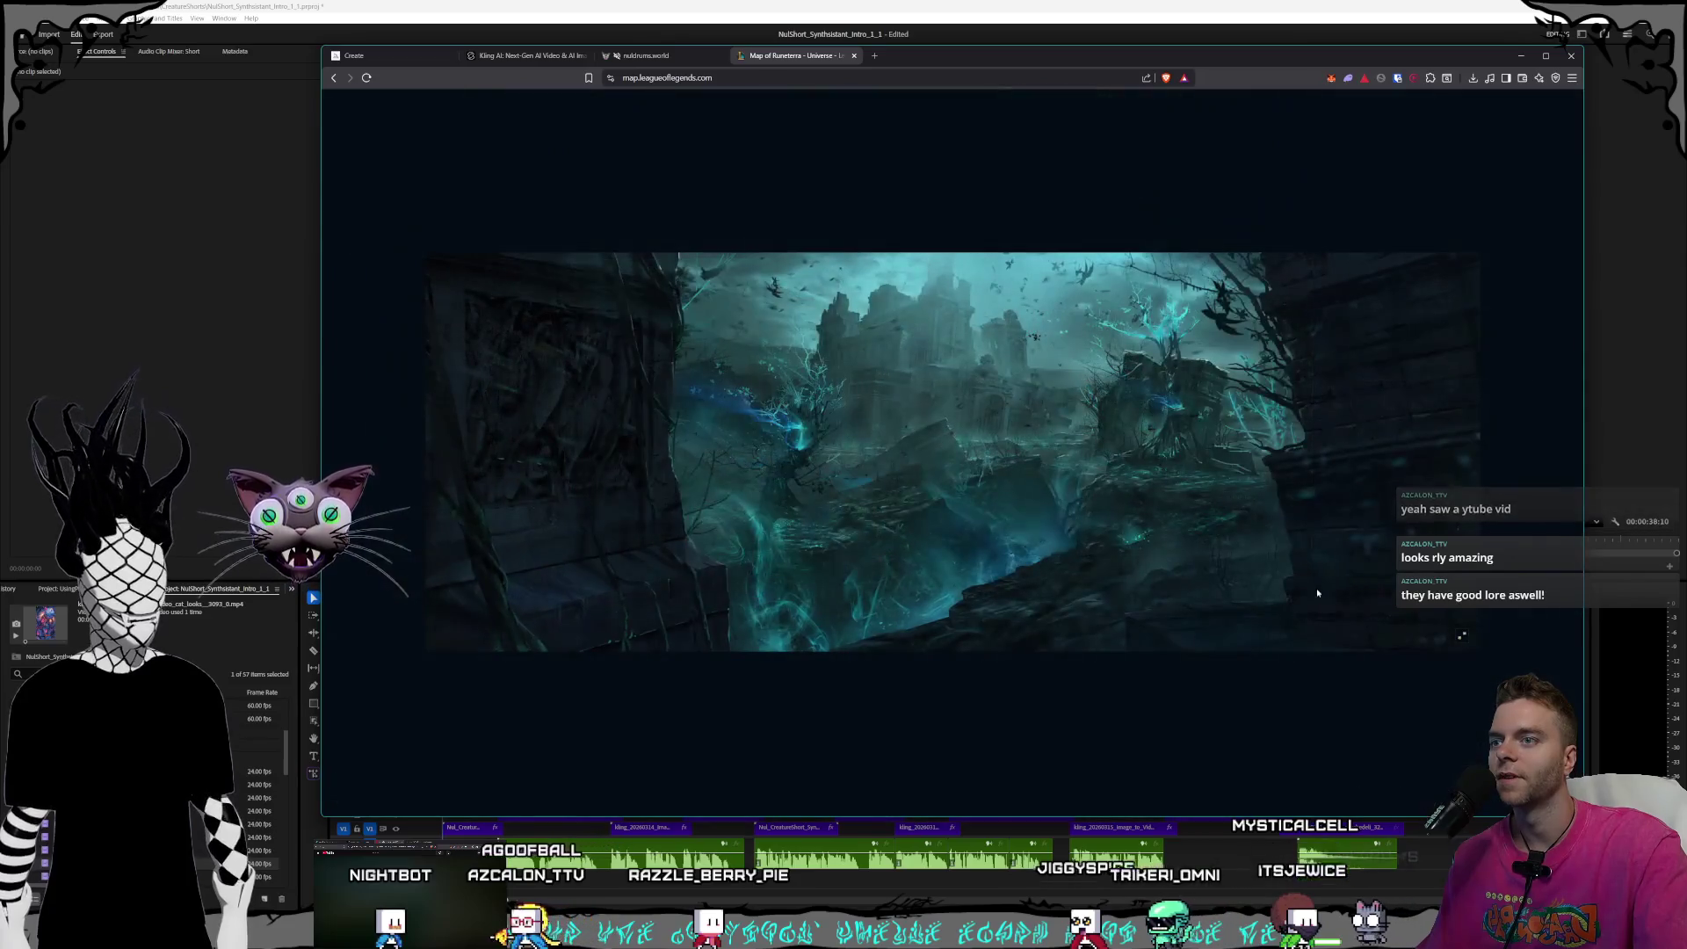
left_click(1310, 717)
- View The Crater, Library Keep and The Library artworks enlarged in turn
scroll(1047, 571, "down", 6)
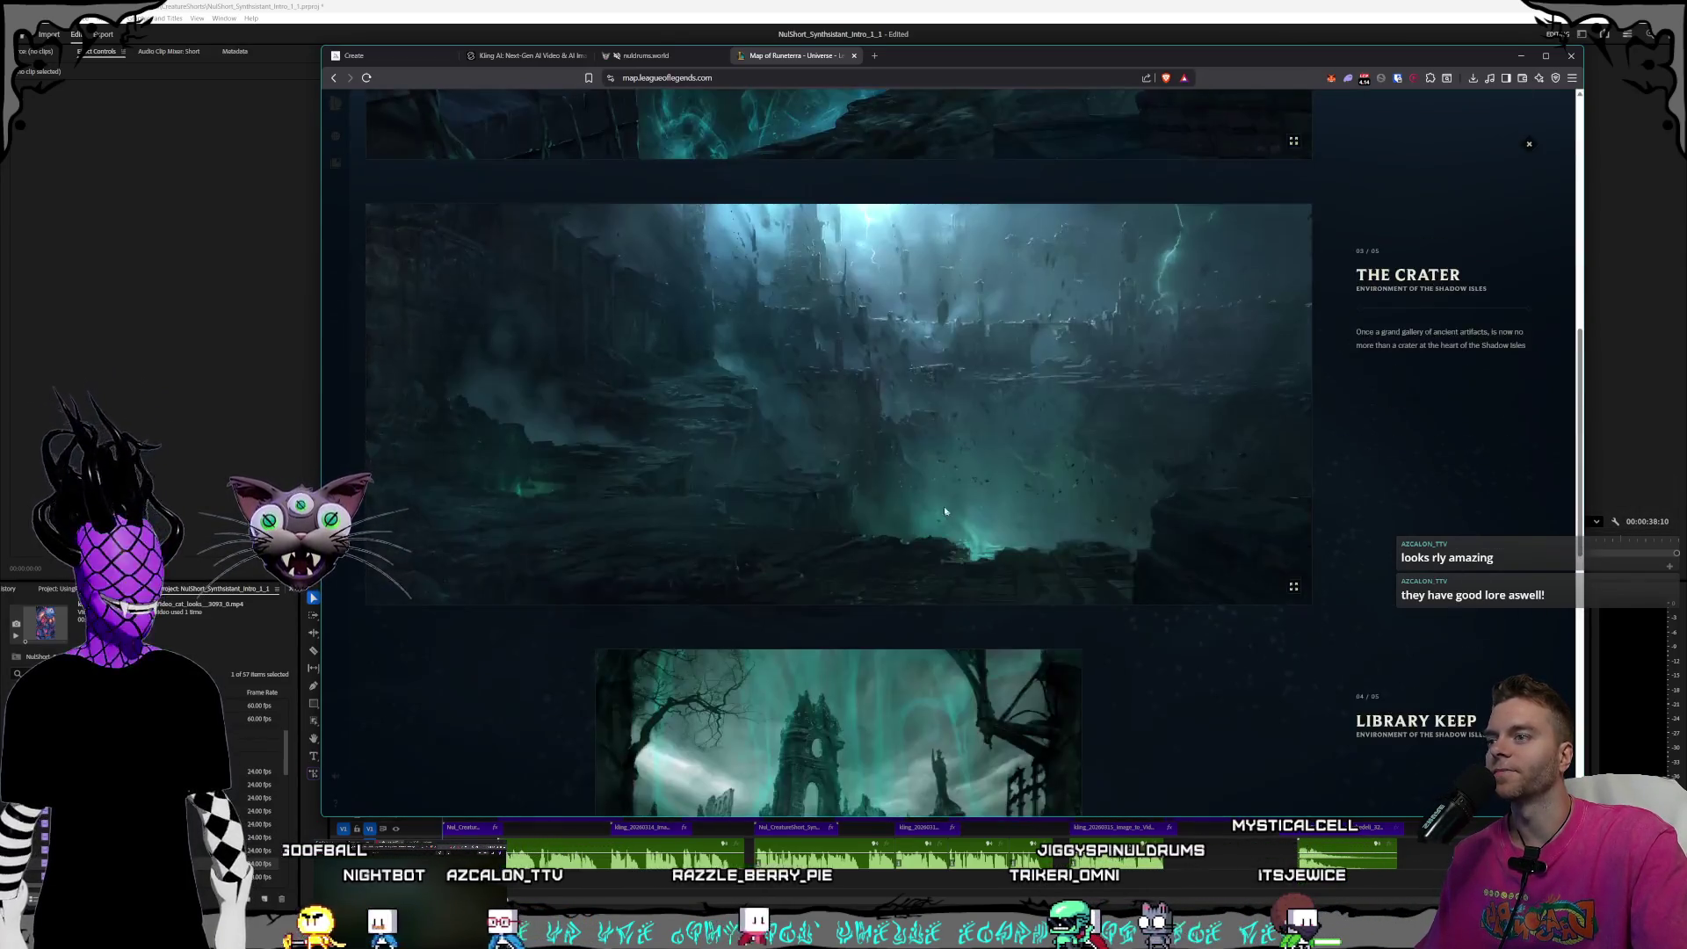
left_click(948, 509)
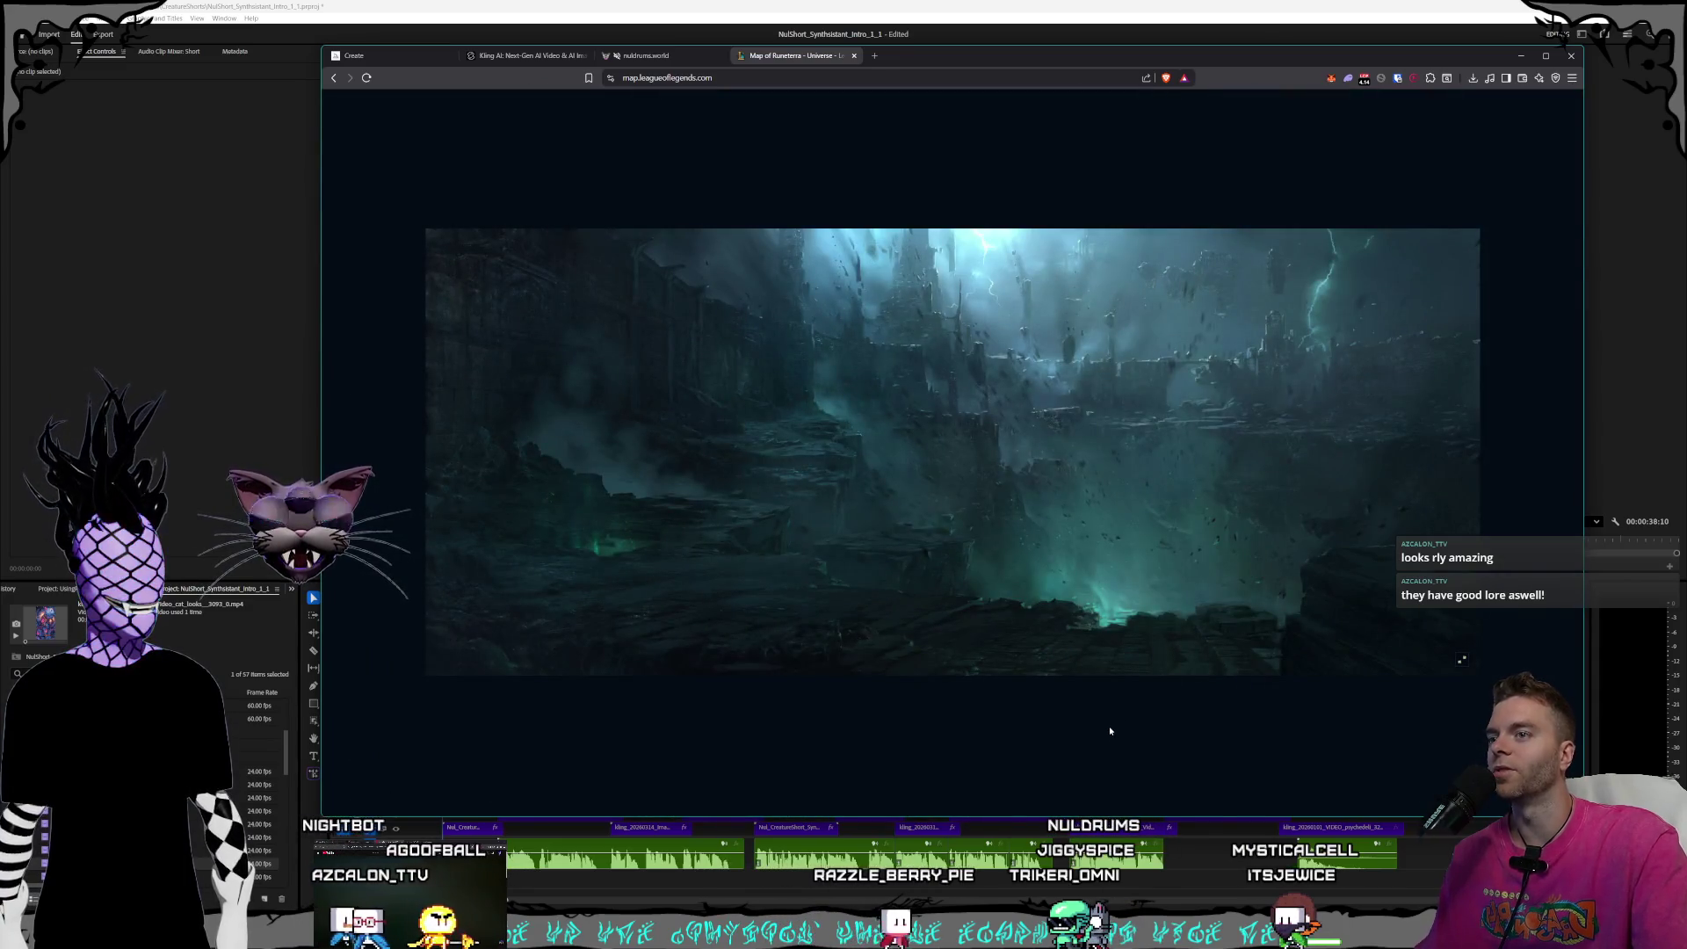
left_click(1109, 726)
scroll(973, 616, "down", 3)
left_click(974, 617)
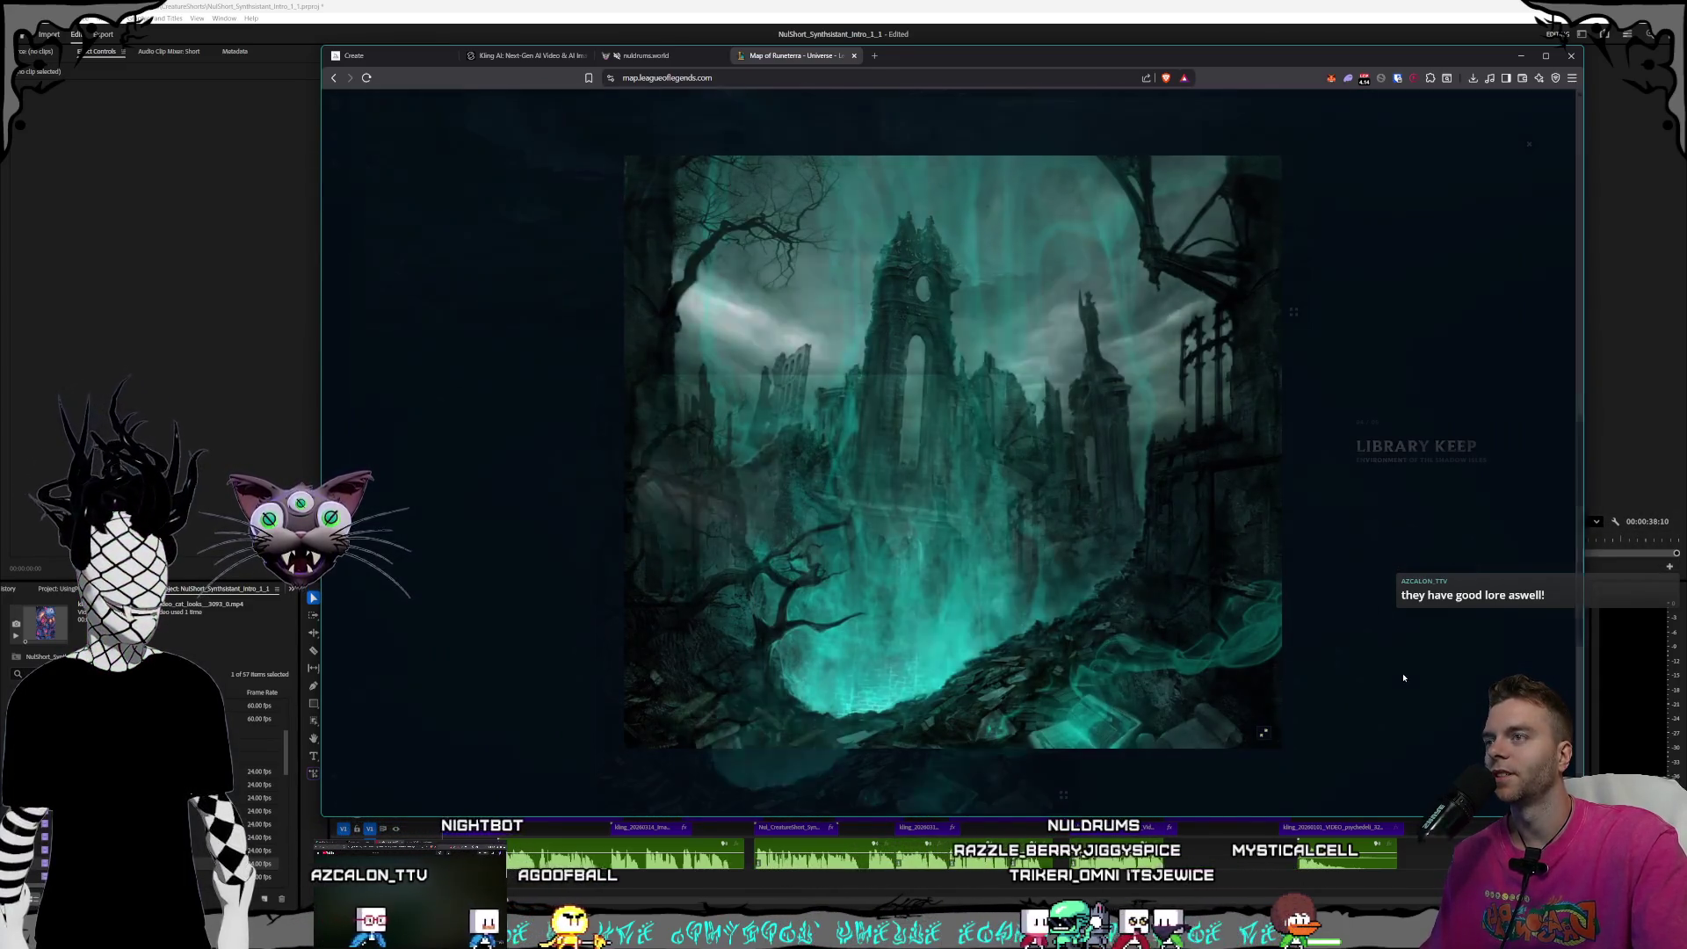
left_click(1272, 601)
scroll(1272, 601, "down", 5)
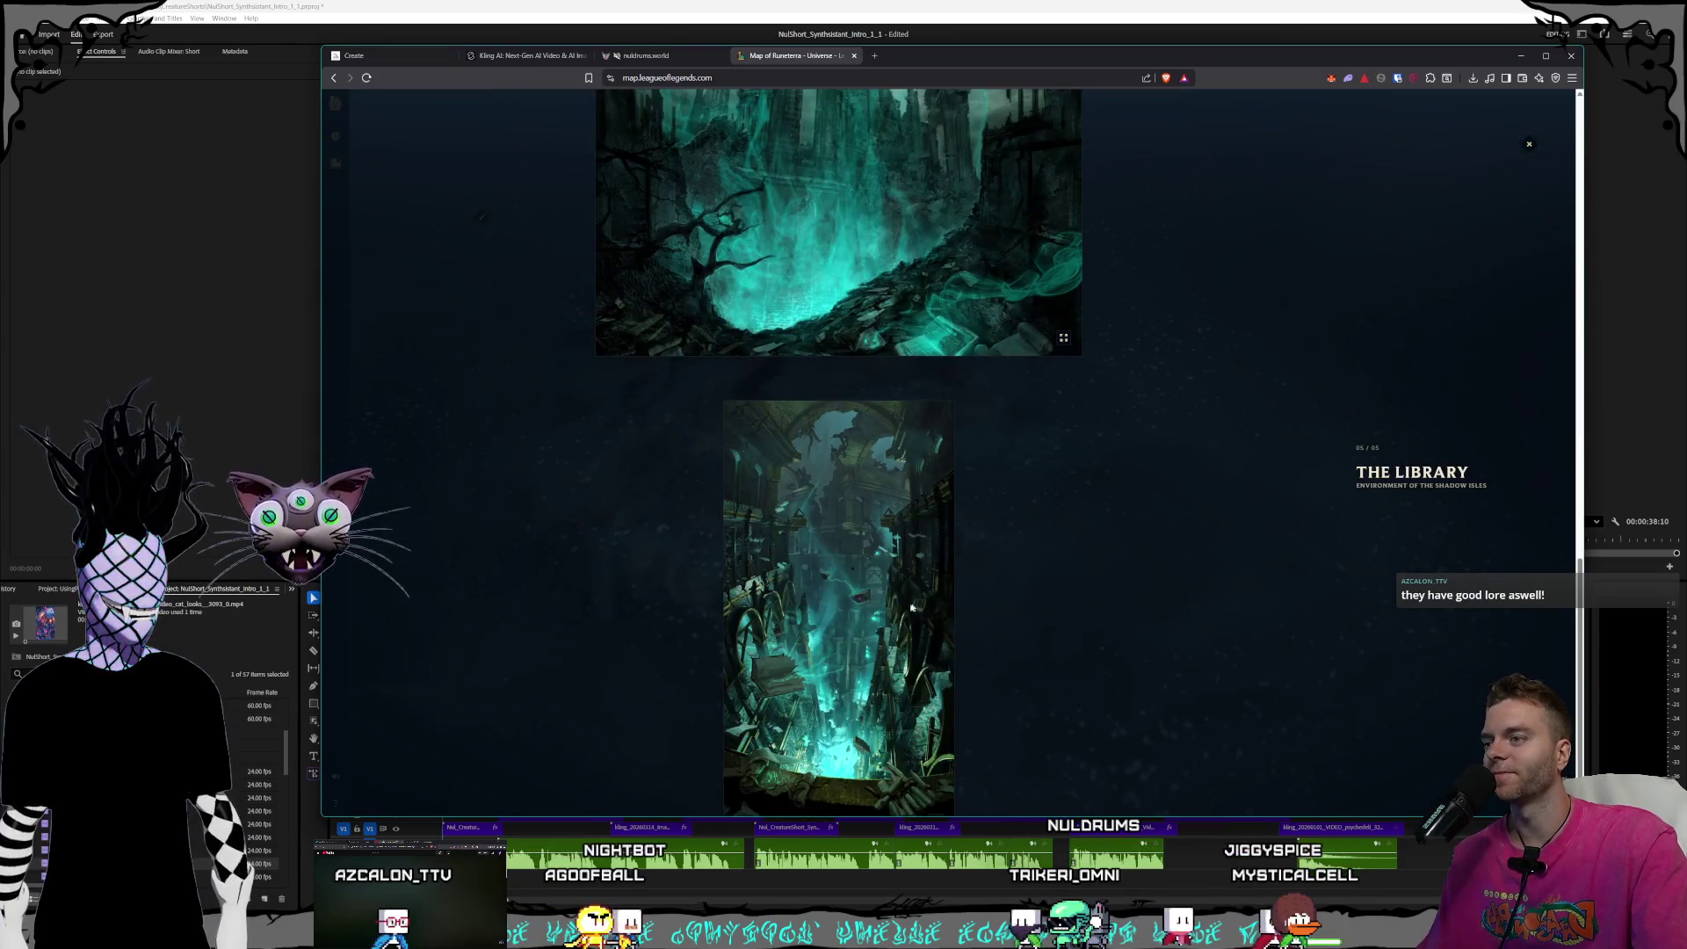
left_click(912, 607)
left_click(1283, 613)
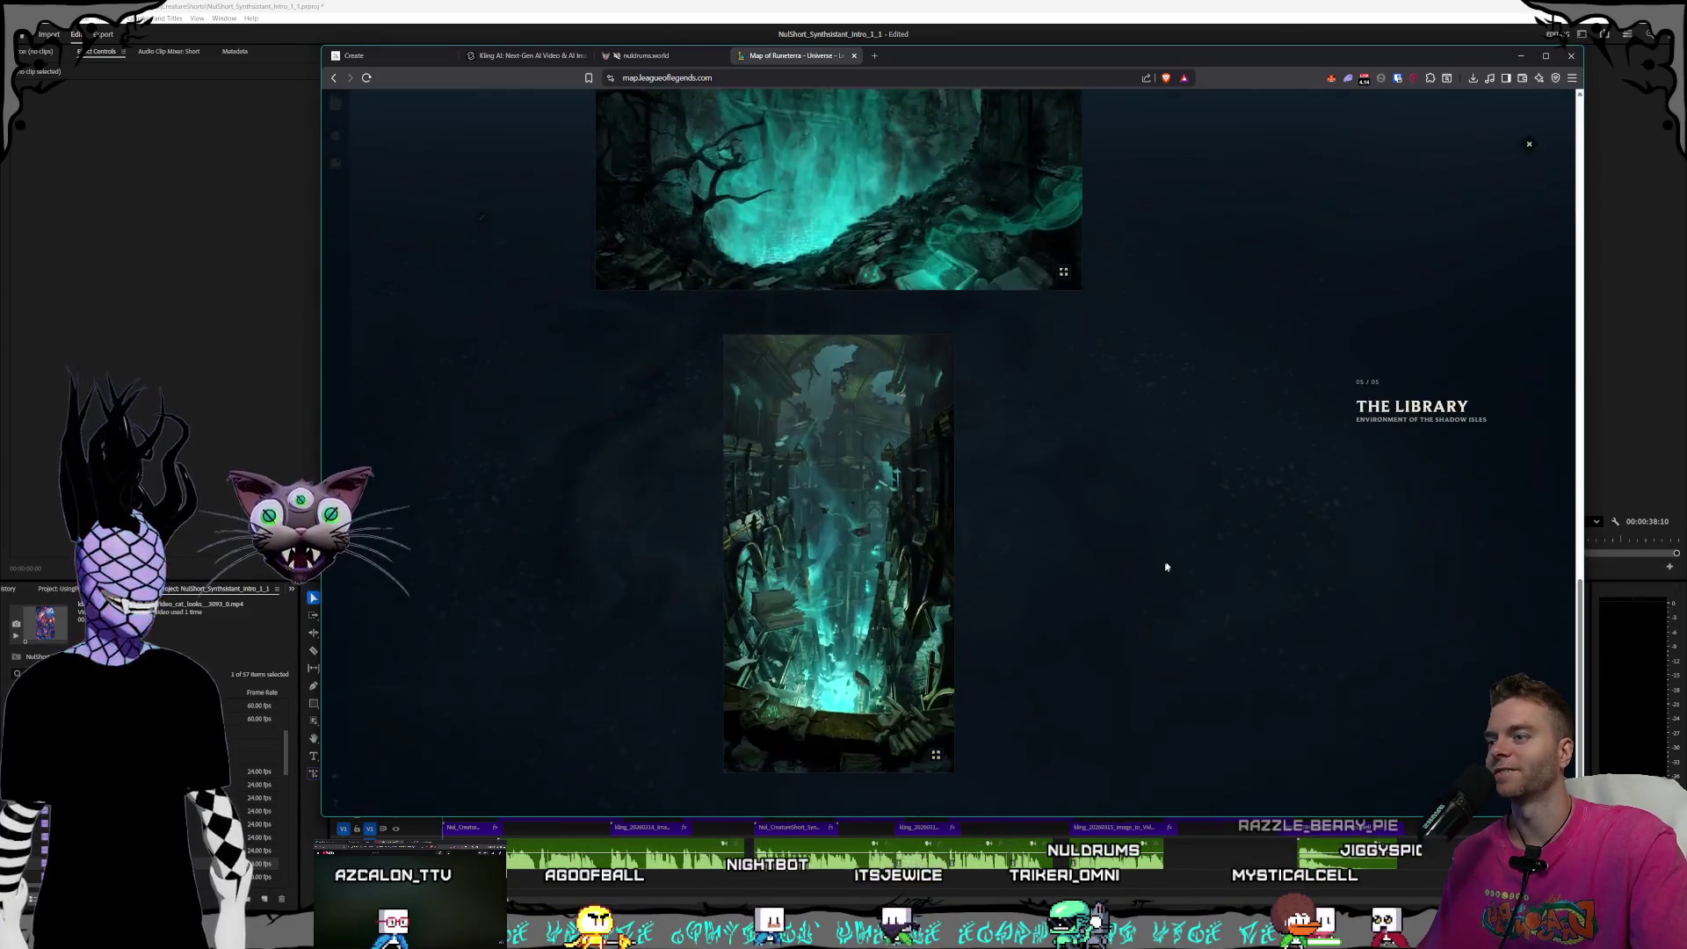
scroll(1160, 575, "up", 10)
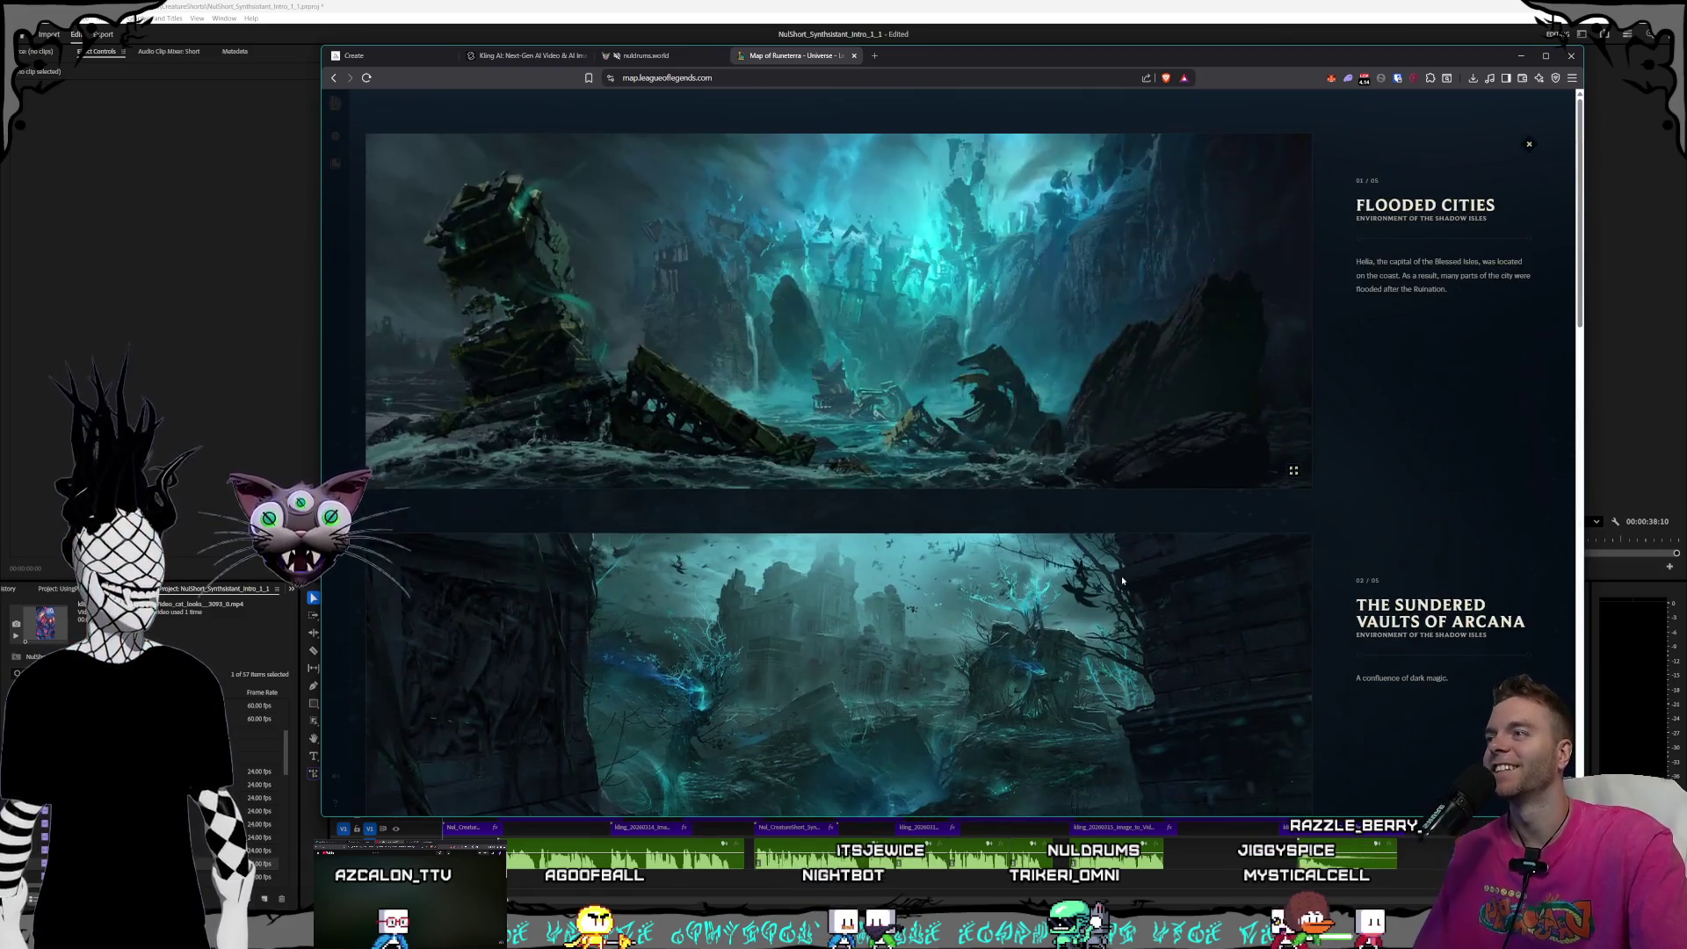
- Exit the gallery with Esc and zoom out to the full map of Runeterra
left_click(658, 59)
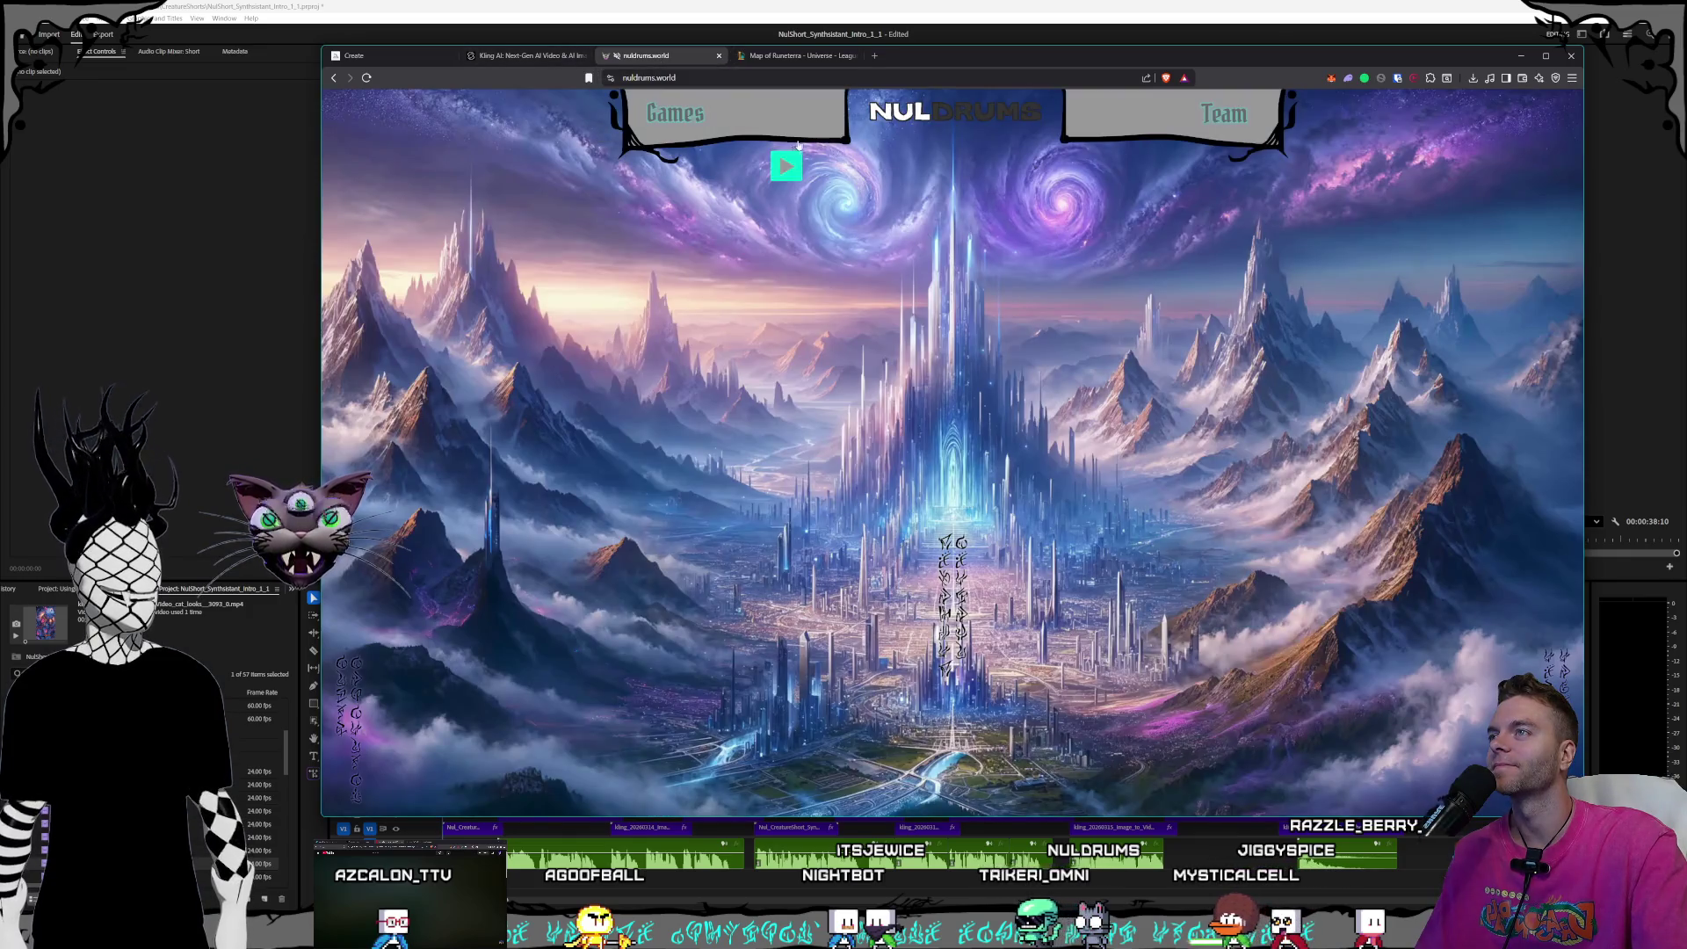
left_click(768, 58)
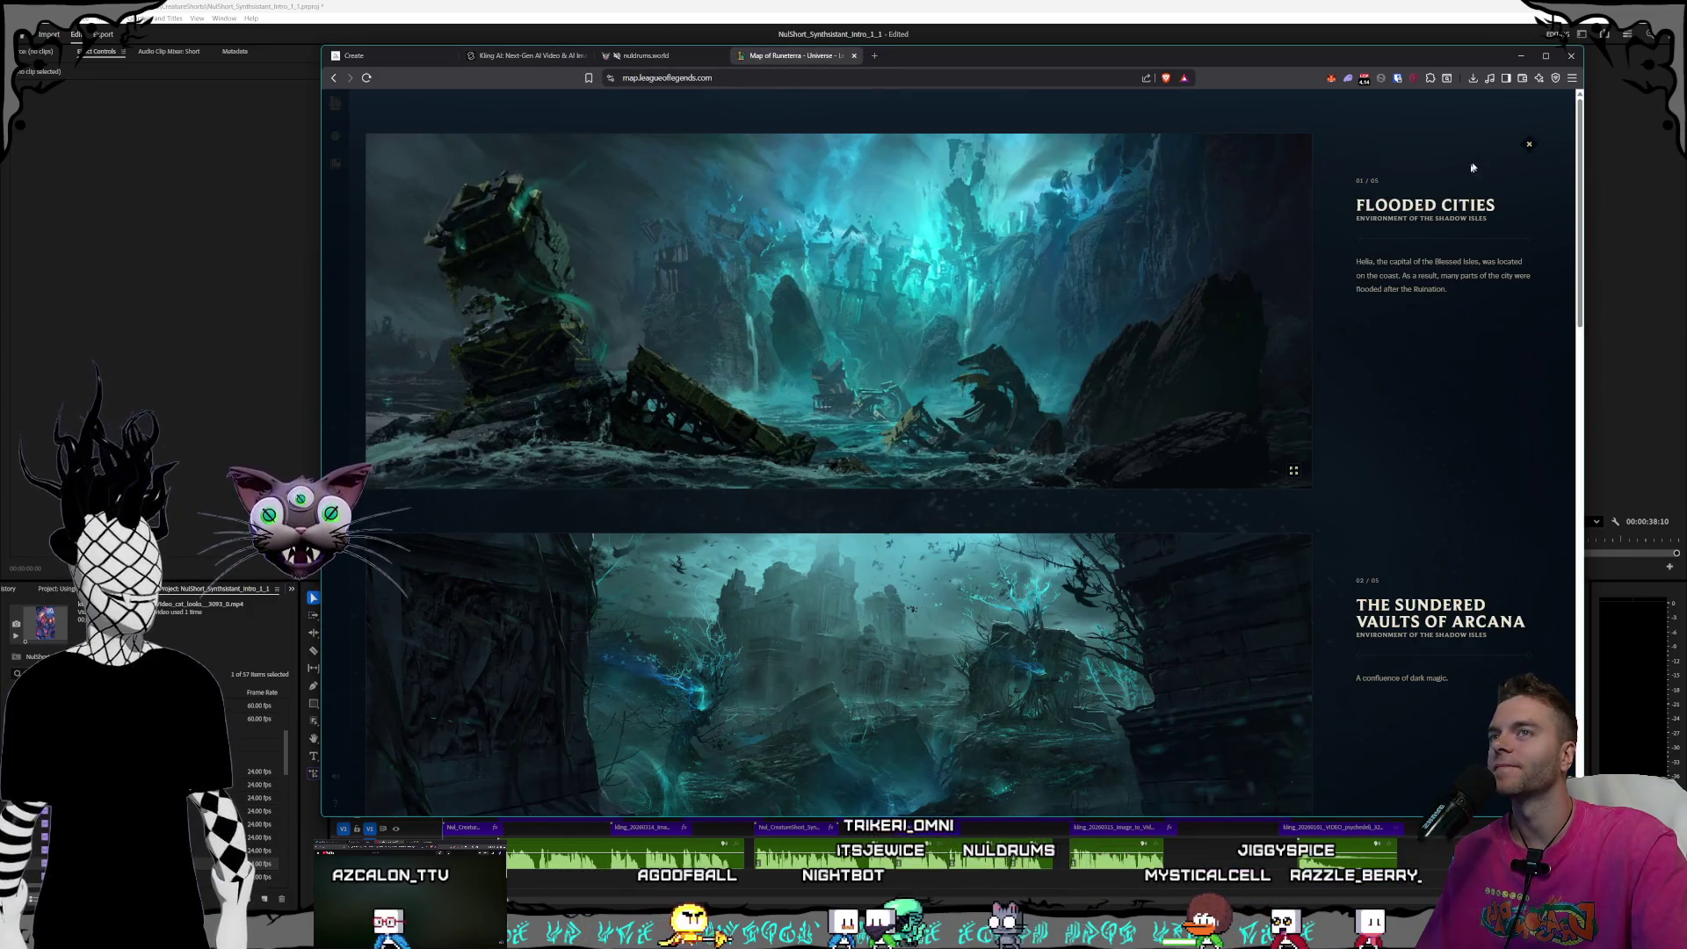
key("Escape")
scroll(1113, 353, "down", 5)
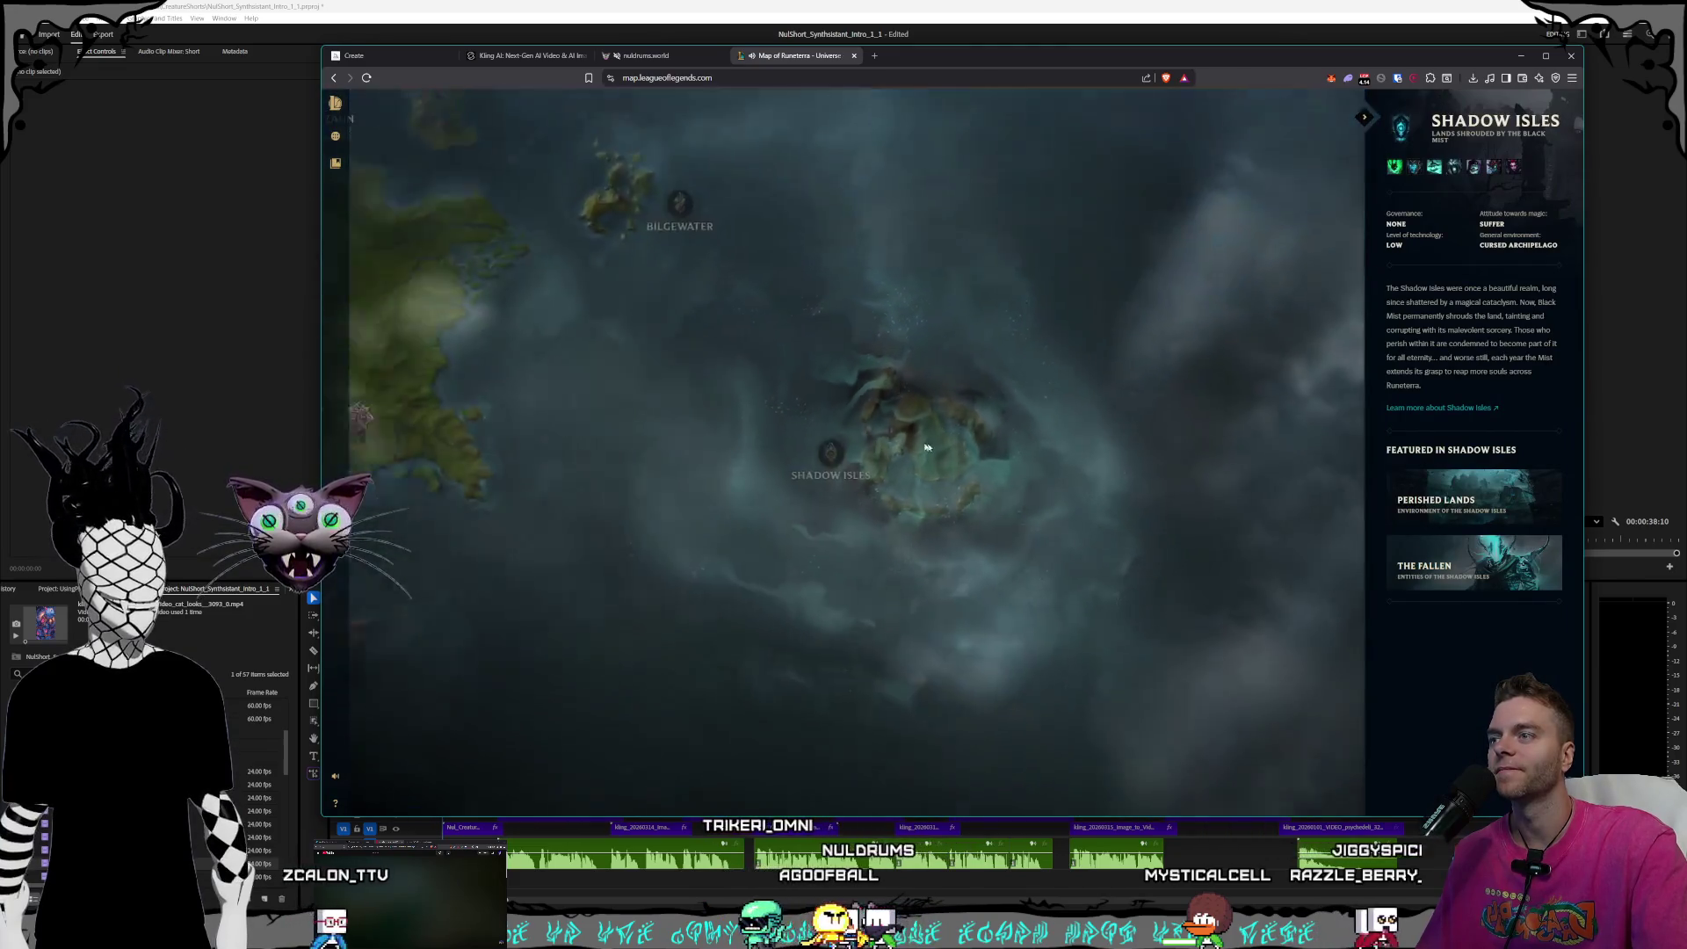
scroll(999, 429, "down", 5)
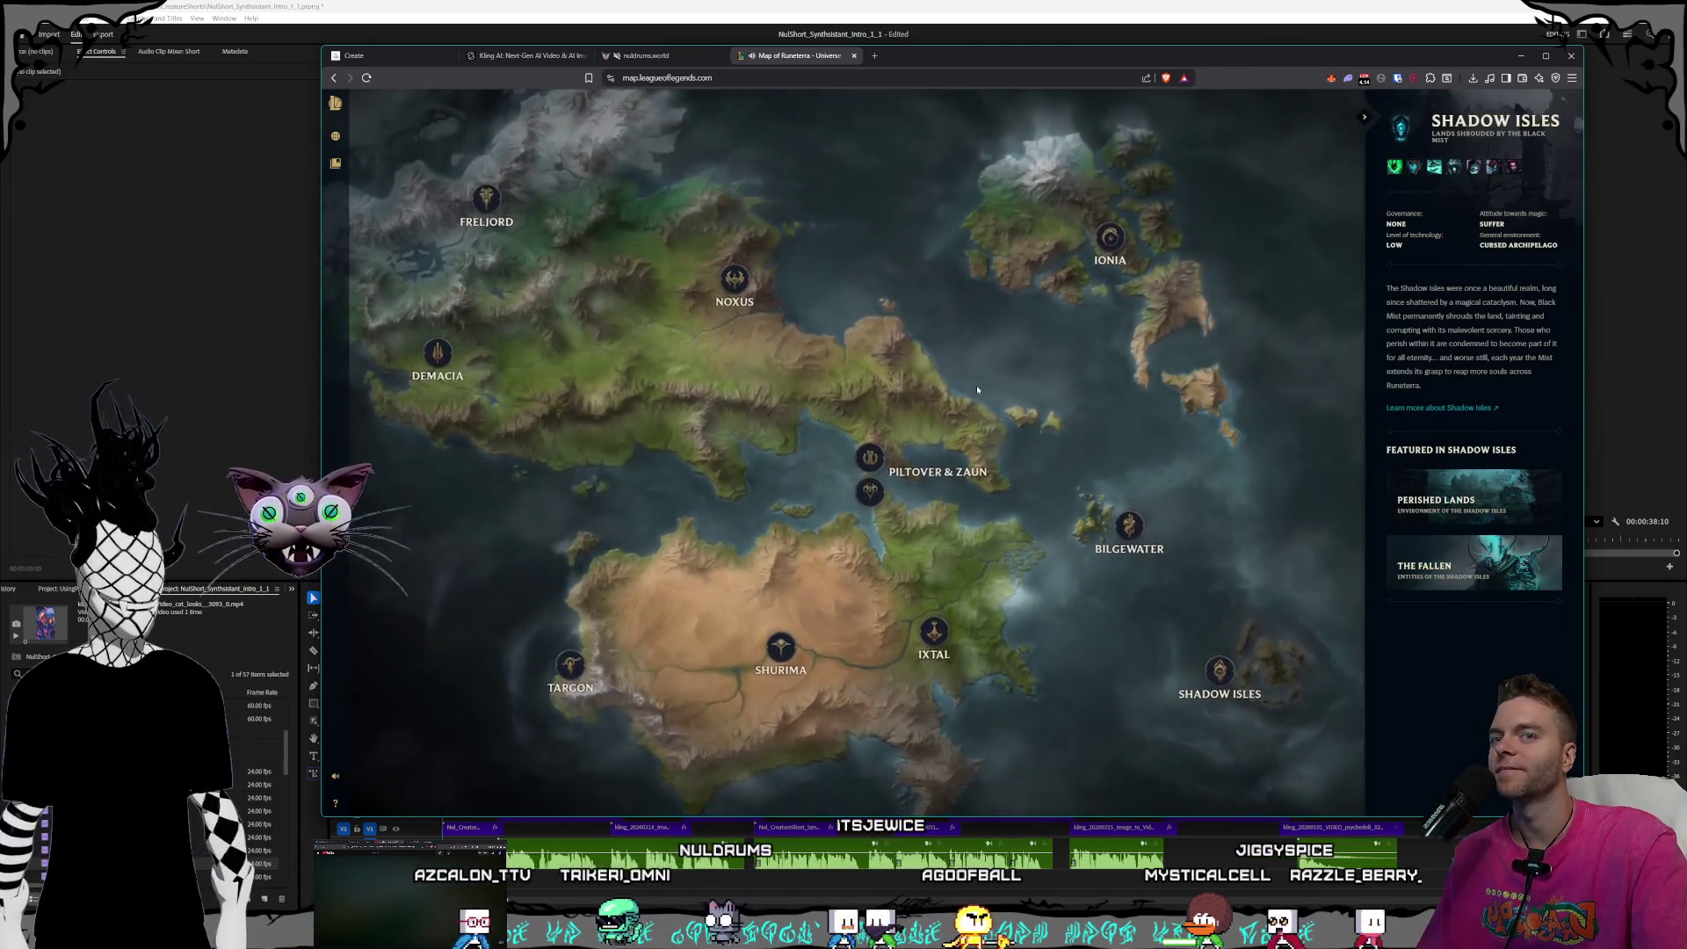
scroll(985, 345, "down", 3)
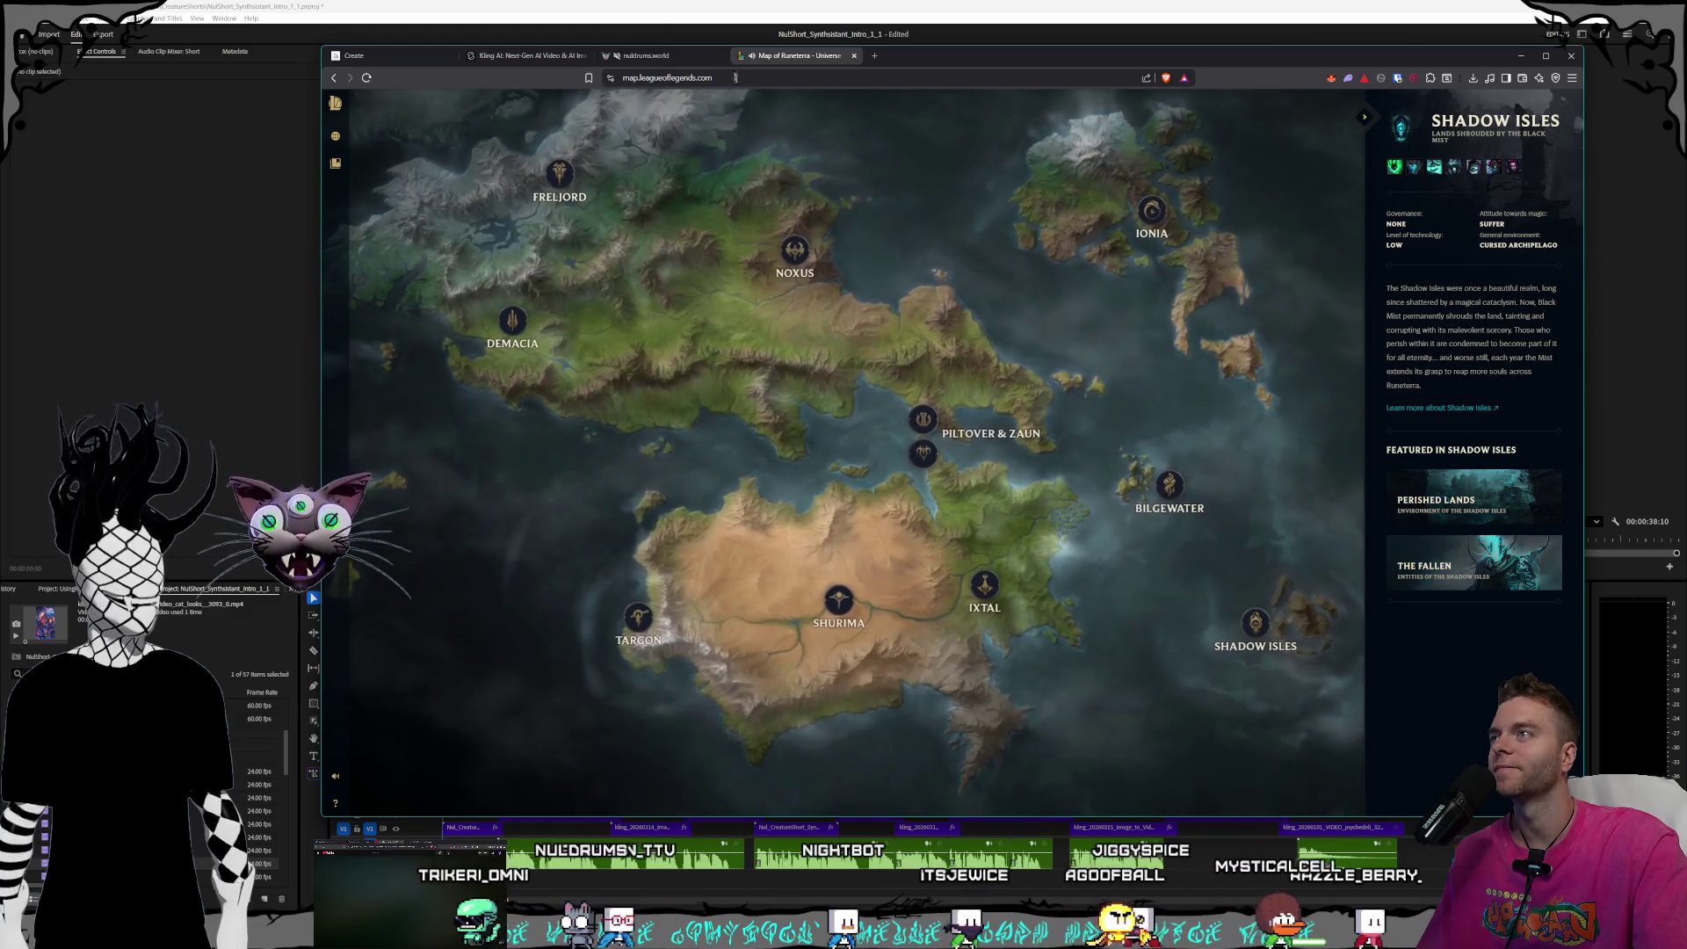
left_click(645, 55)
- Check the Kling AI cat video, glance at Premiere, then go to Midjourney's Create page
left_click(523, 55)
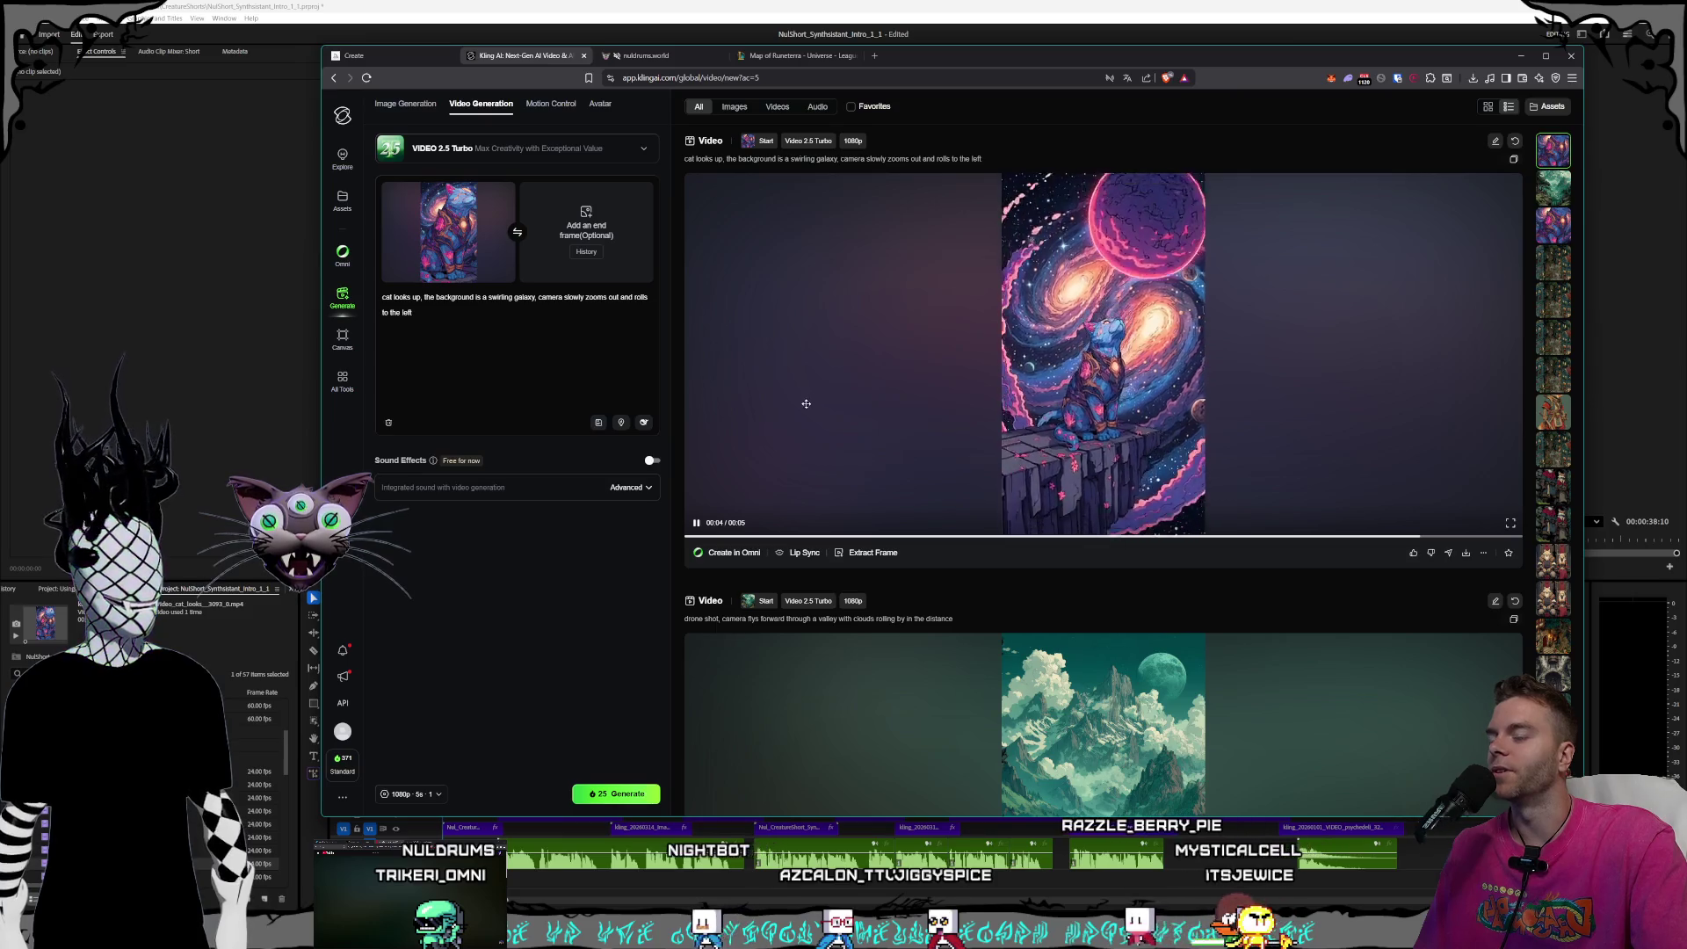
left_click(676, 4)
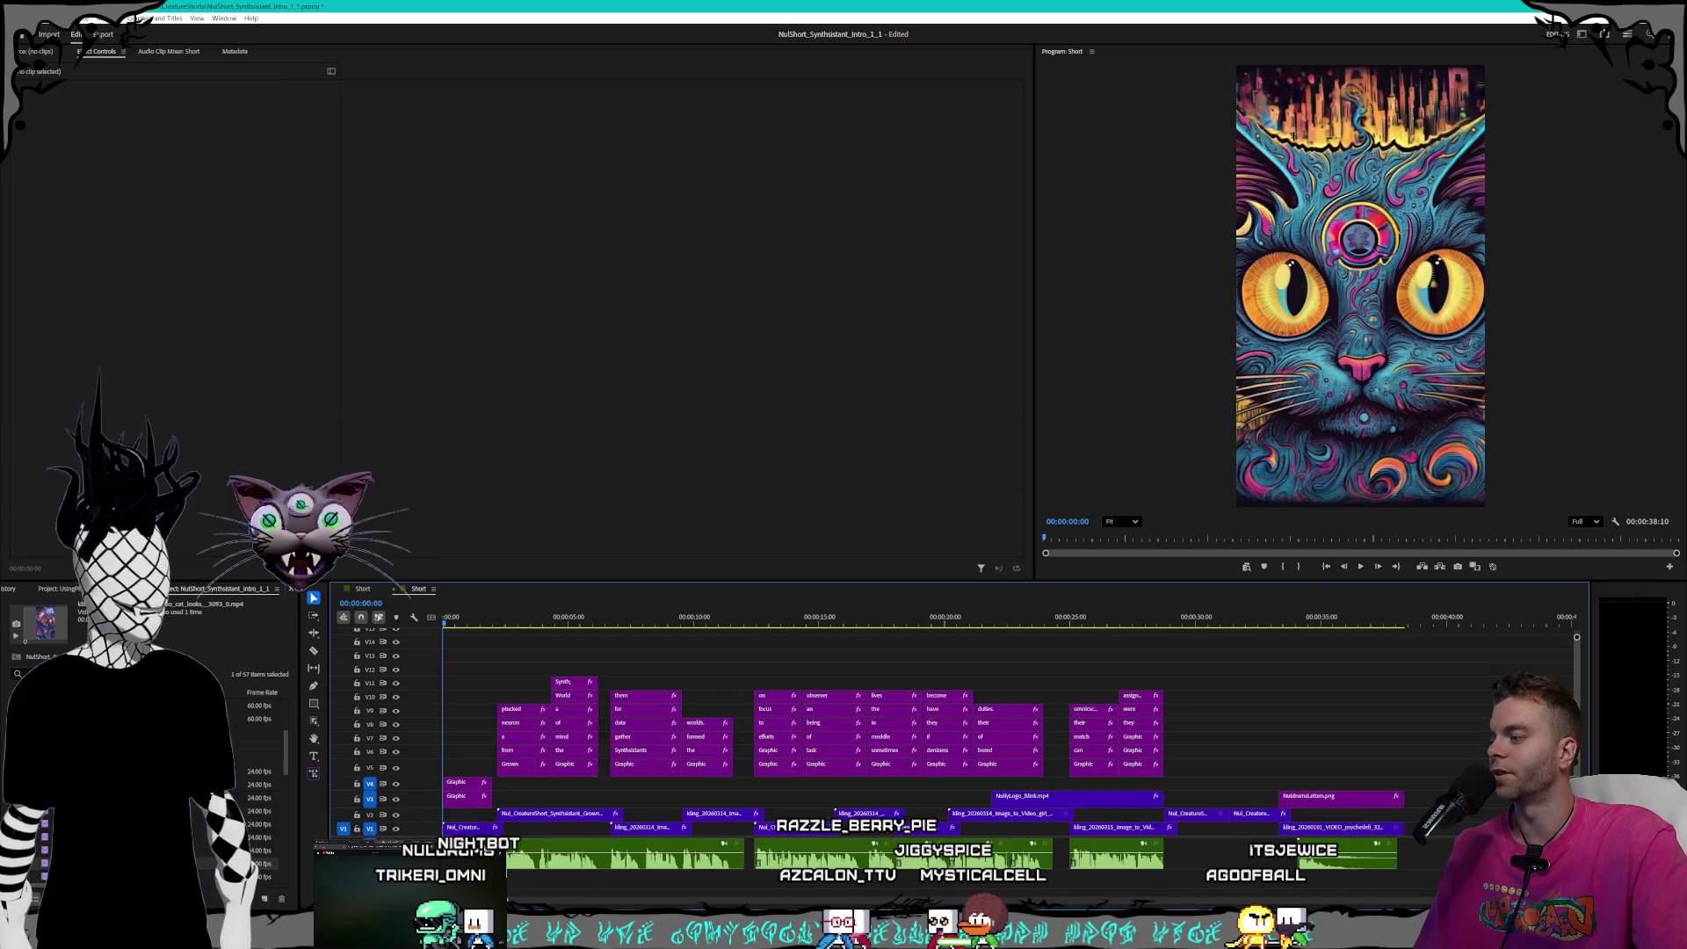
key("alt+Tab")
left_click(375, 55)
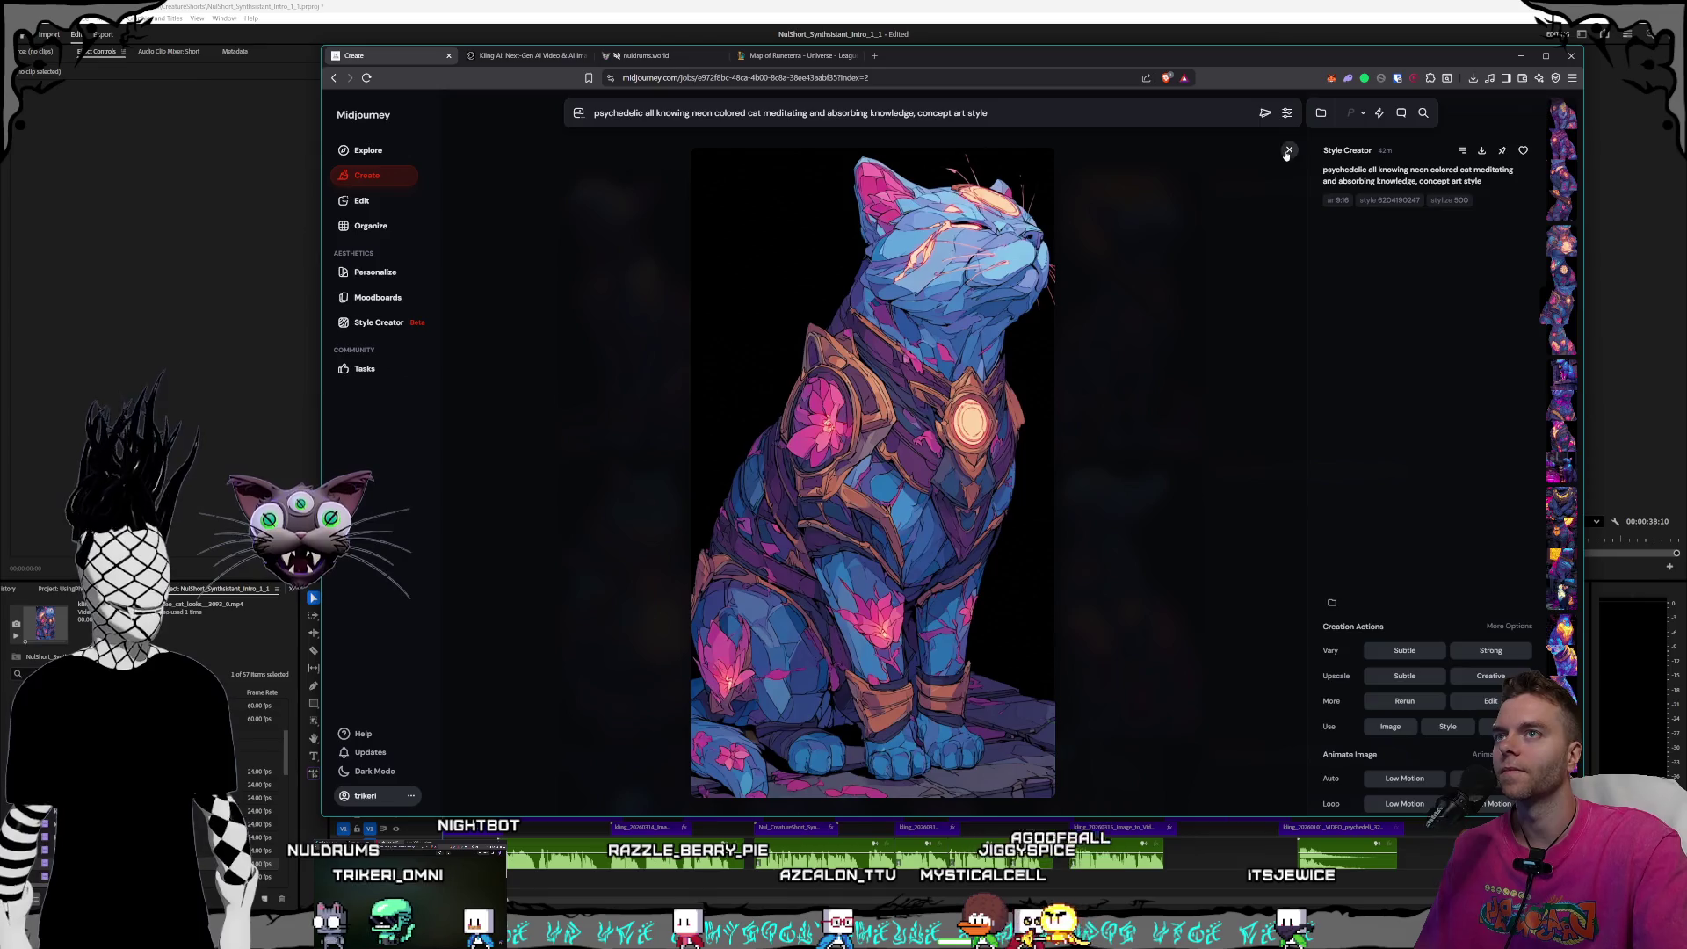
- Open the moonlit mountain image and step through neighbouring wasteland generations
left_click(1287, 152)
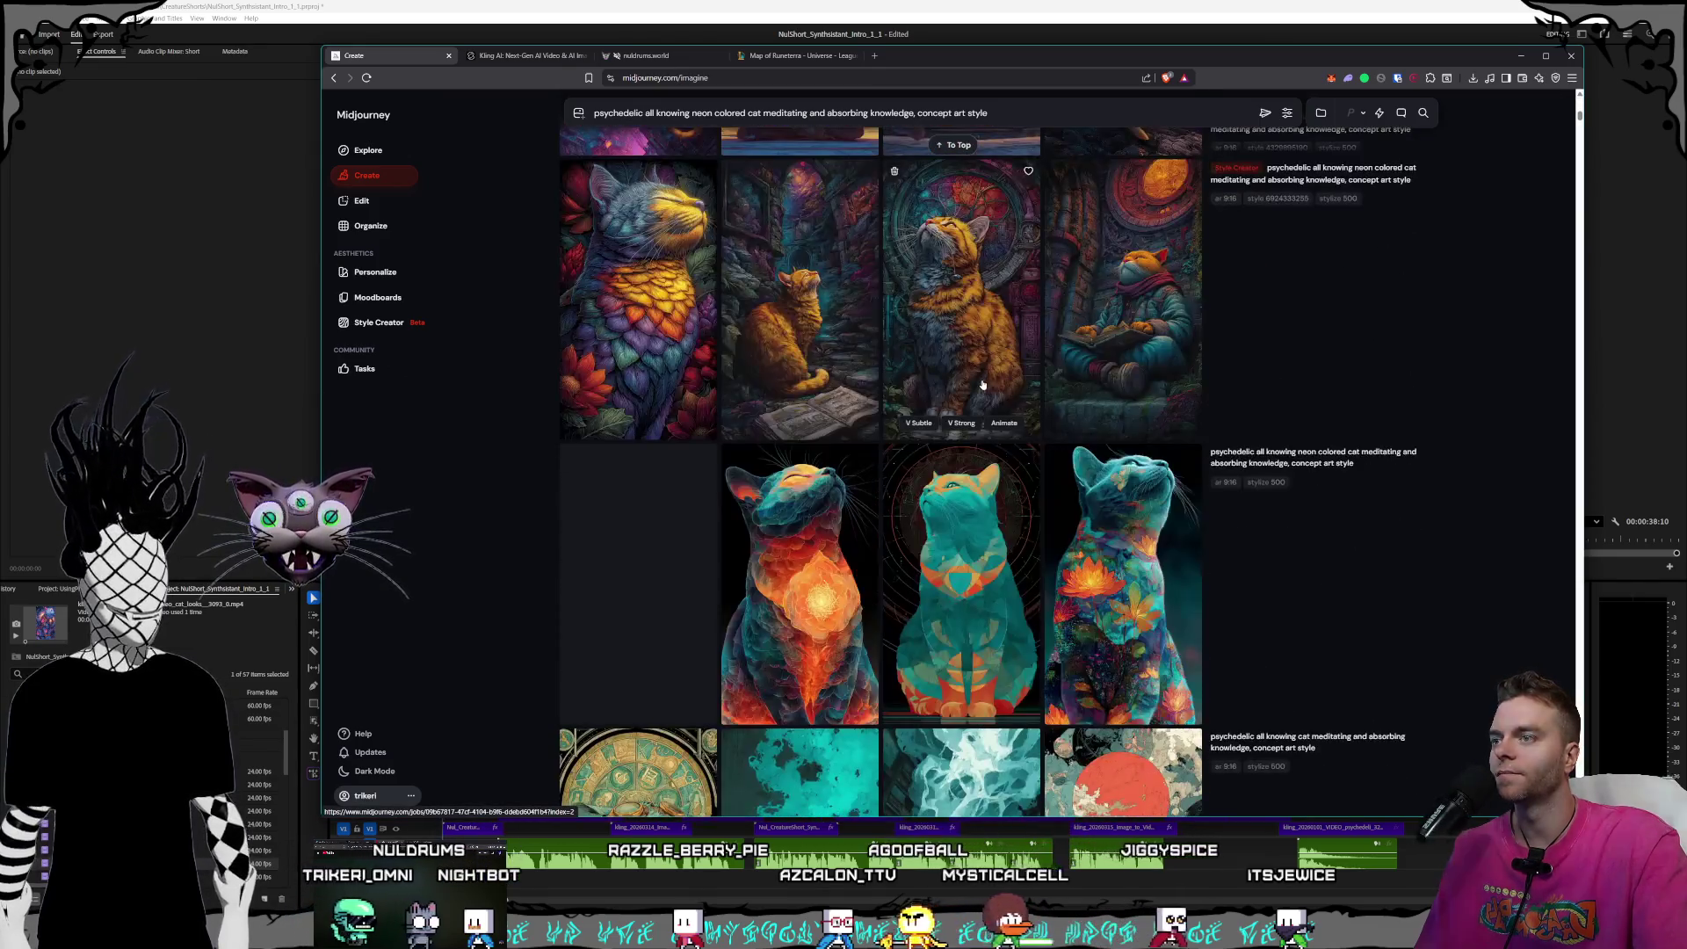
scroll(982, 384, "down", 15)
scroll(1002, 398, "down", 10)
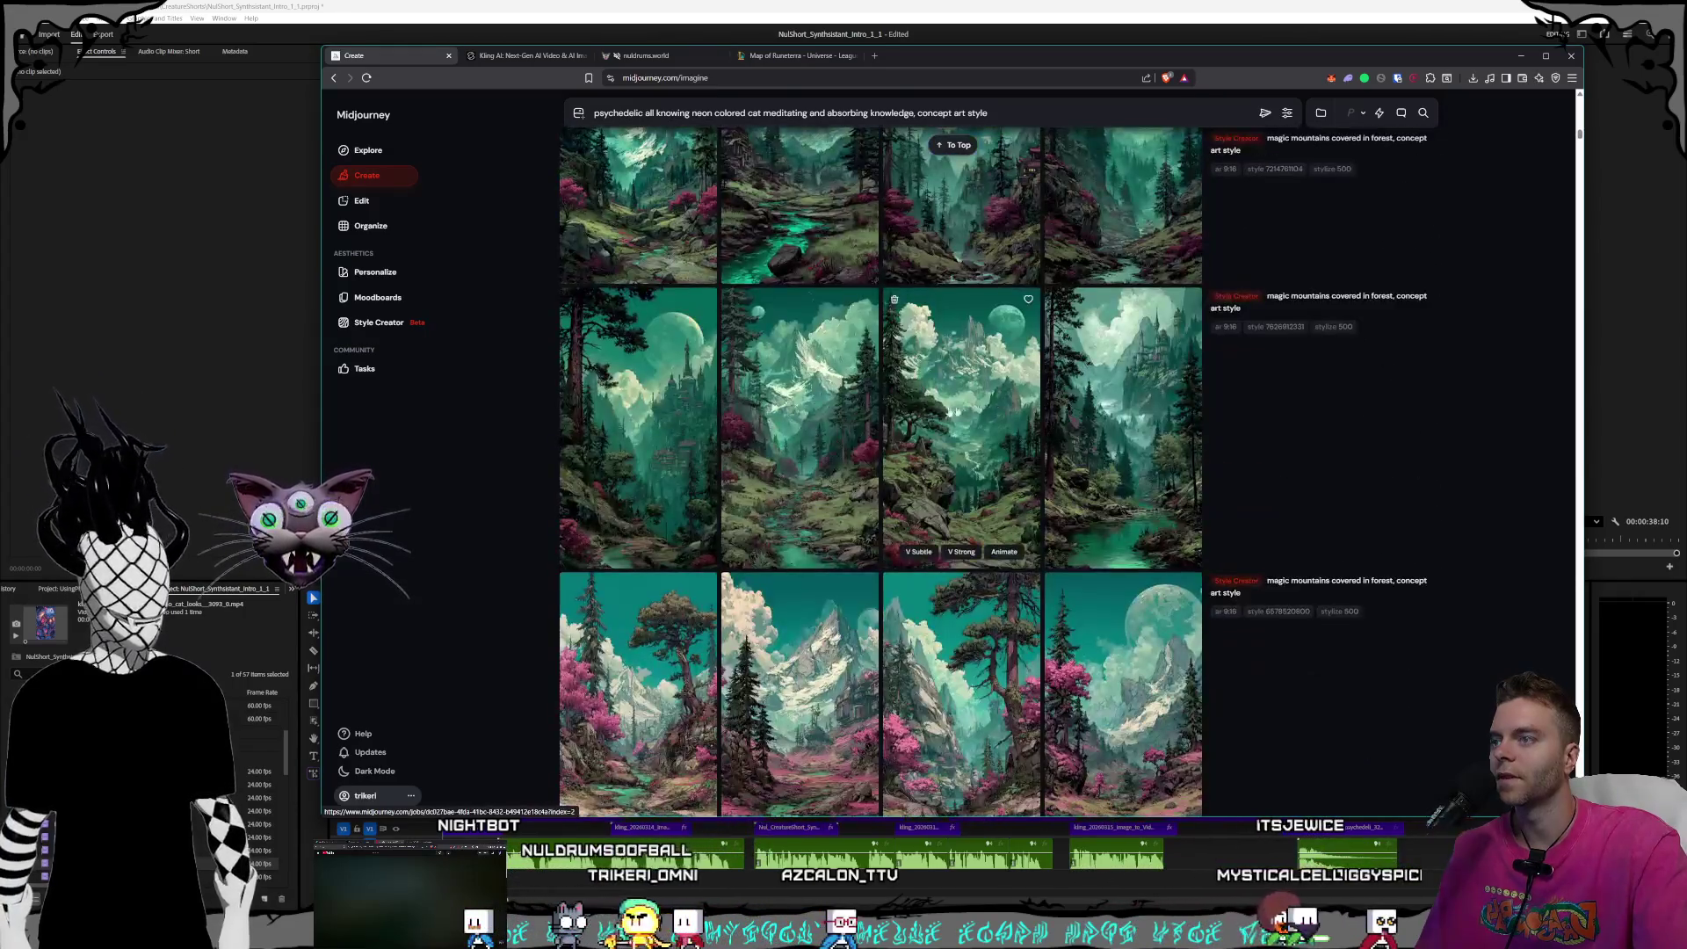
left_click(954, 411)
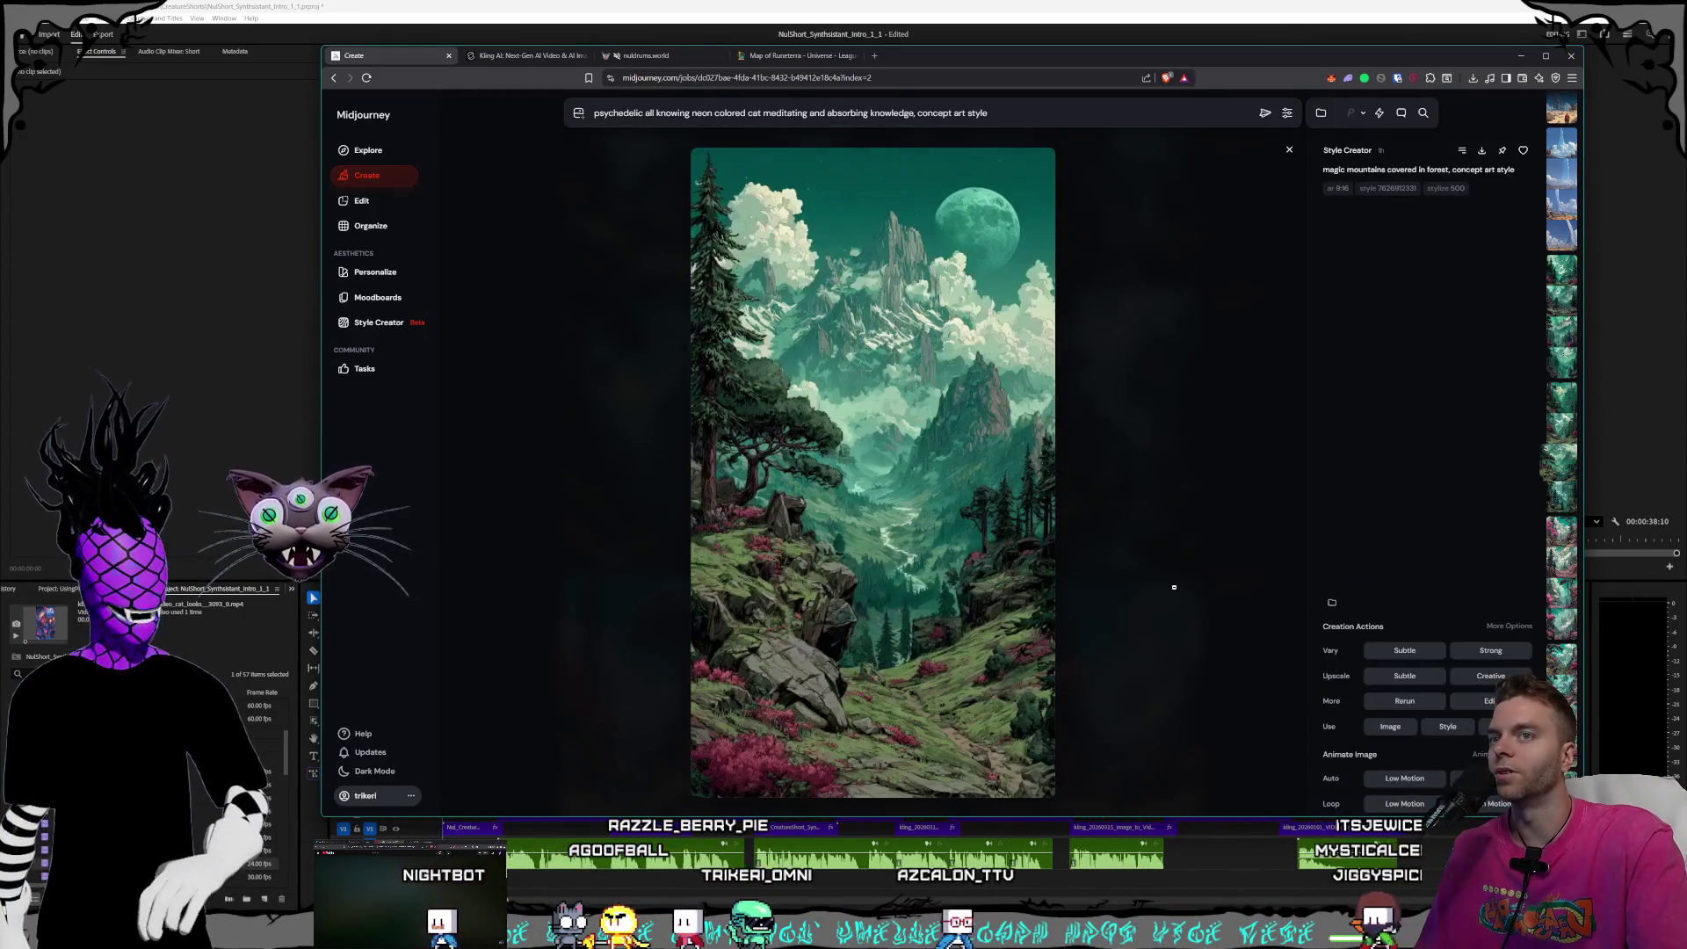
key("Left")
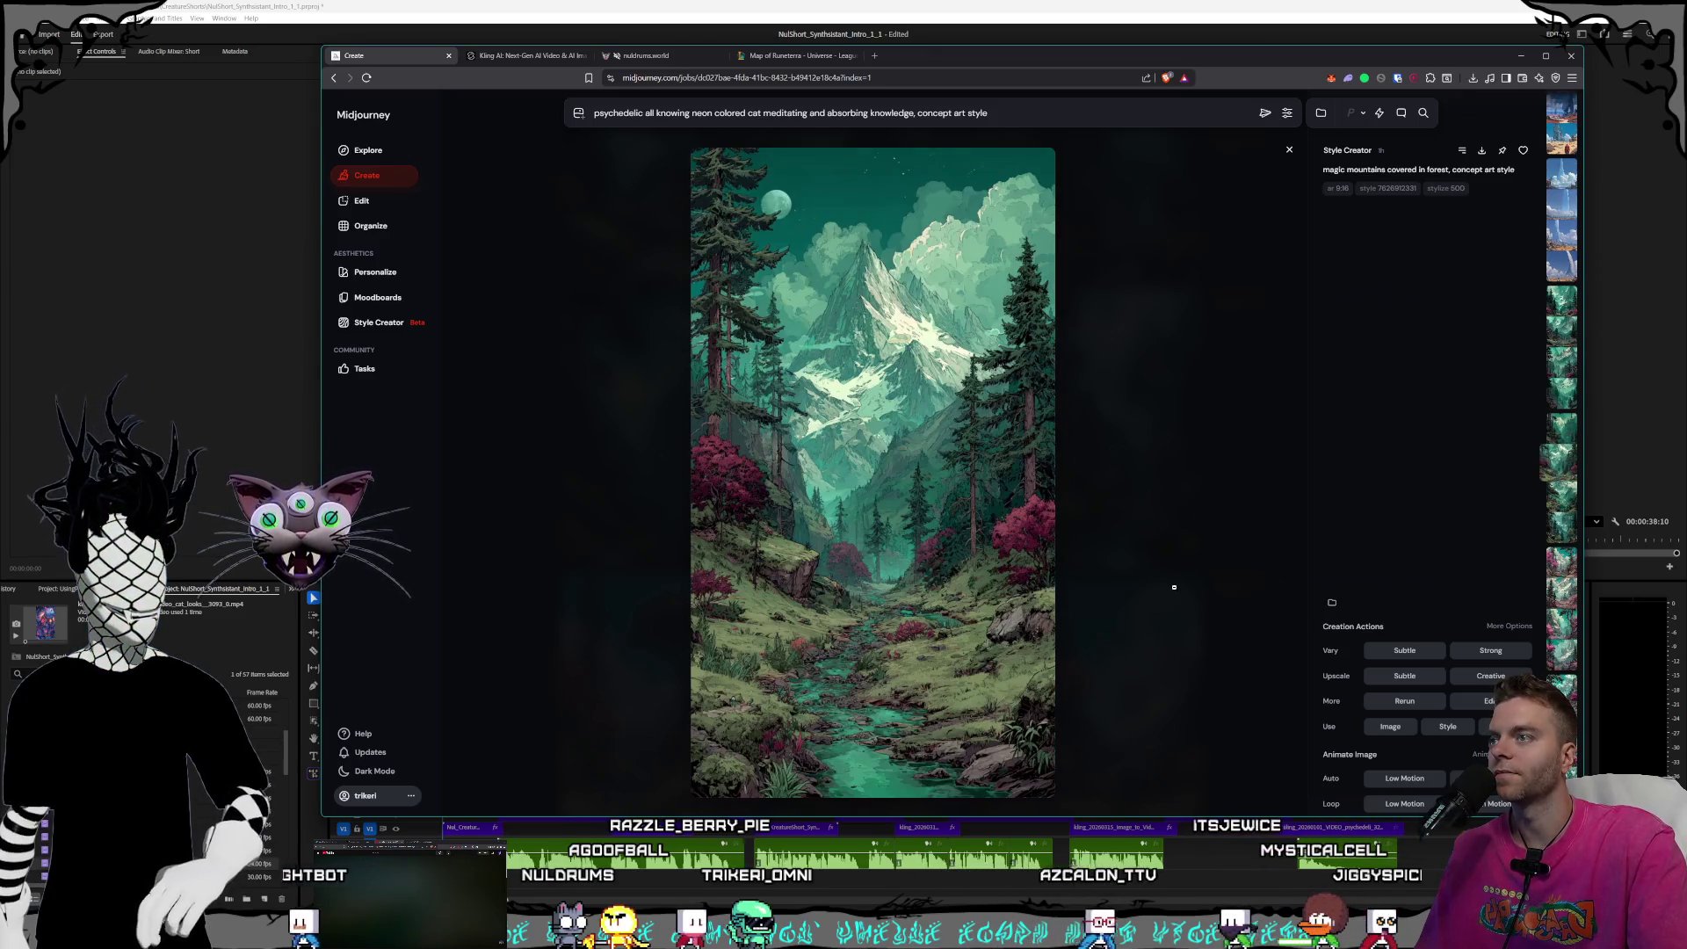
key("Left")
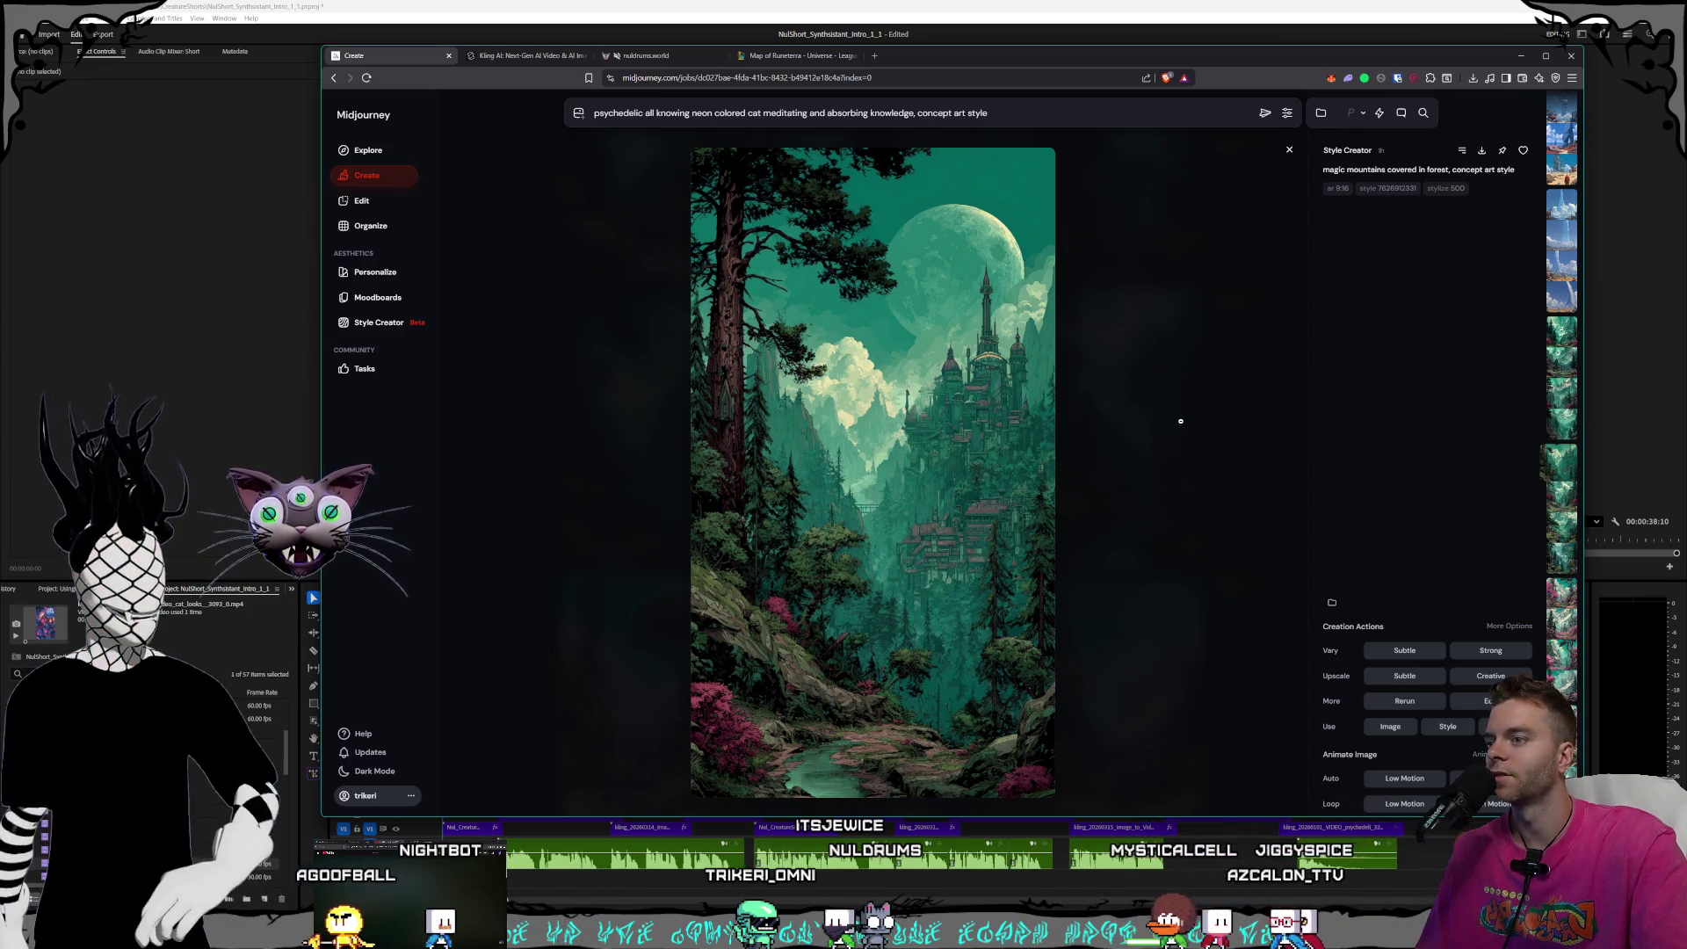
key("Up")
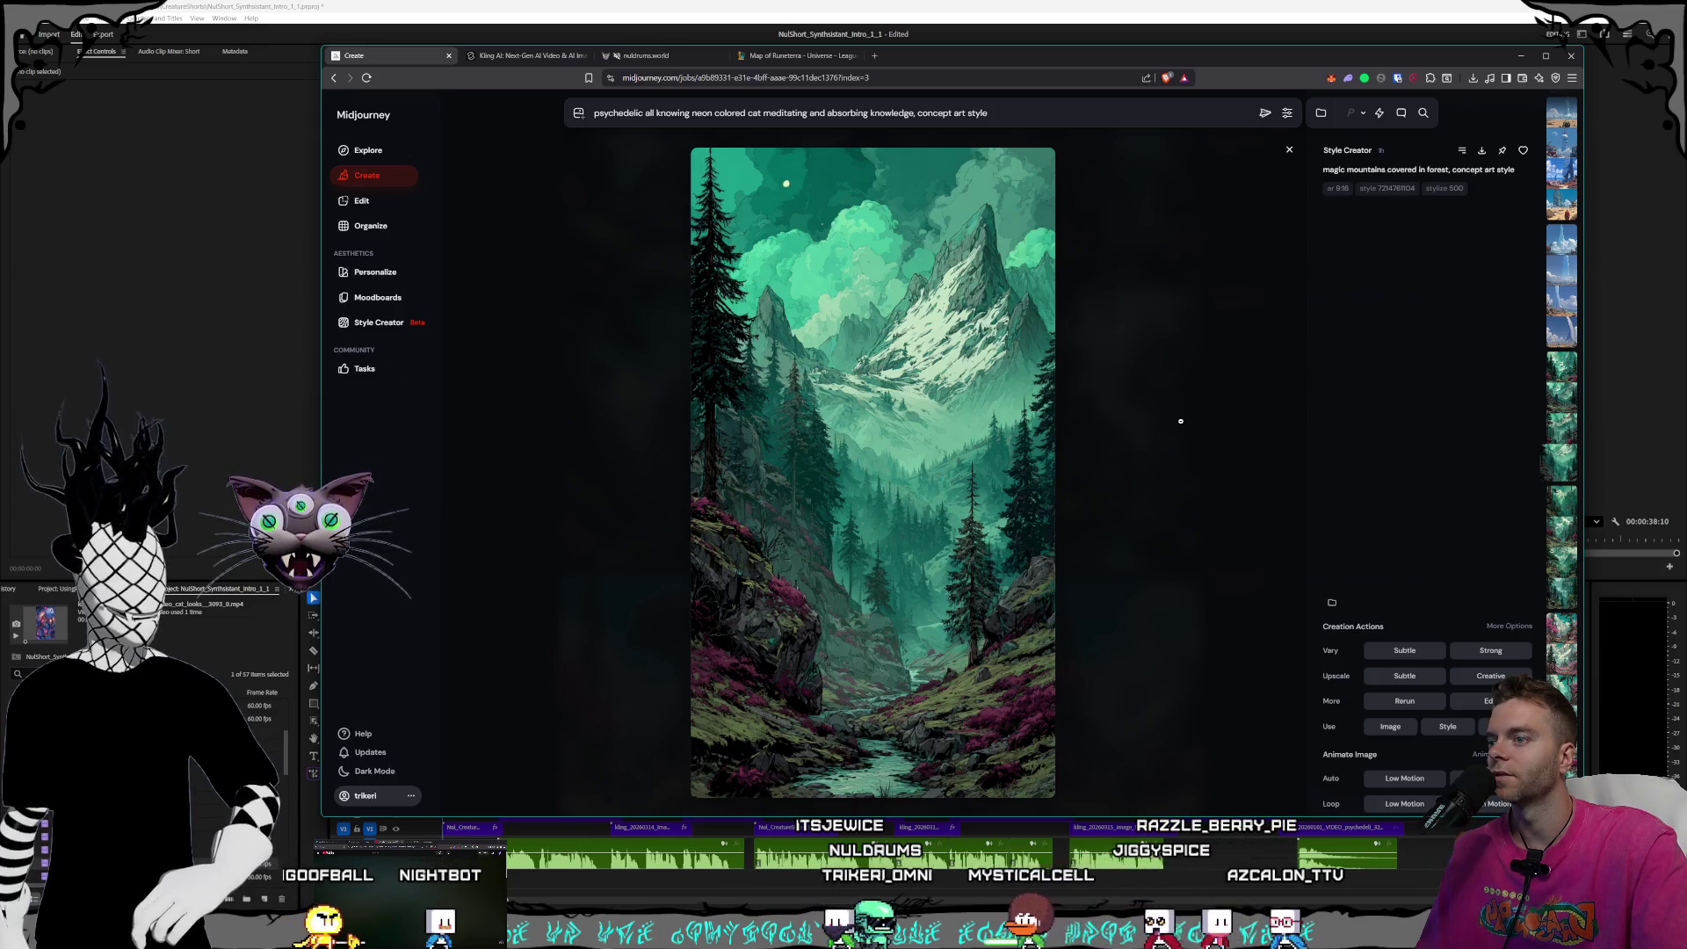
key("Up")
key("Up")
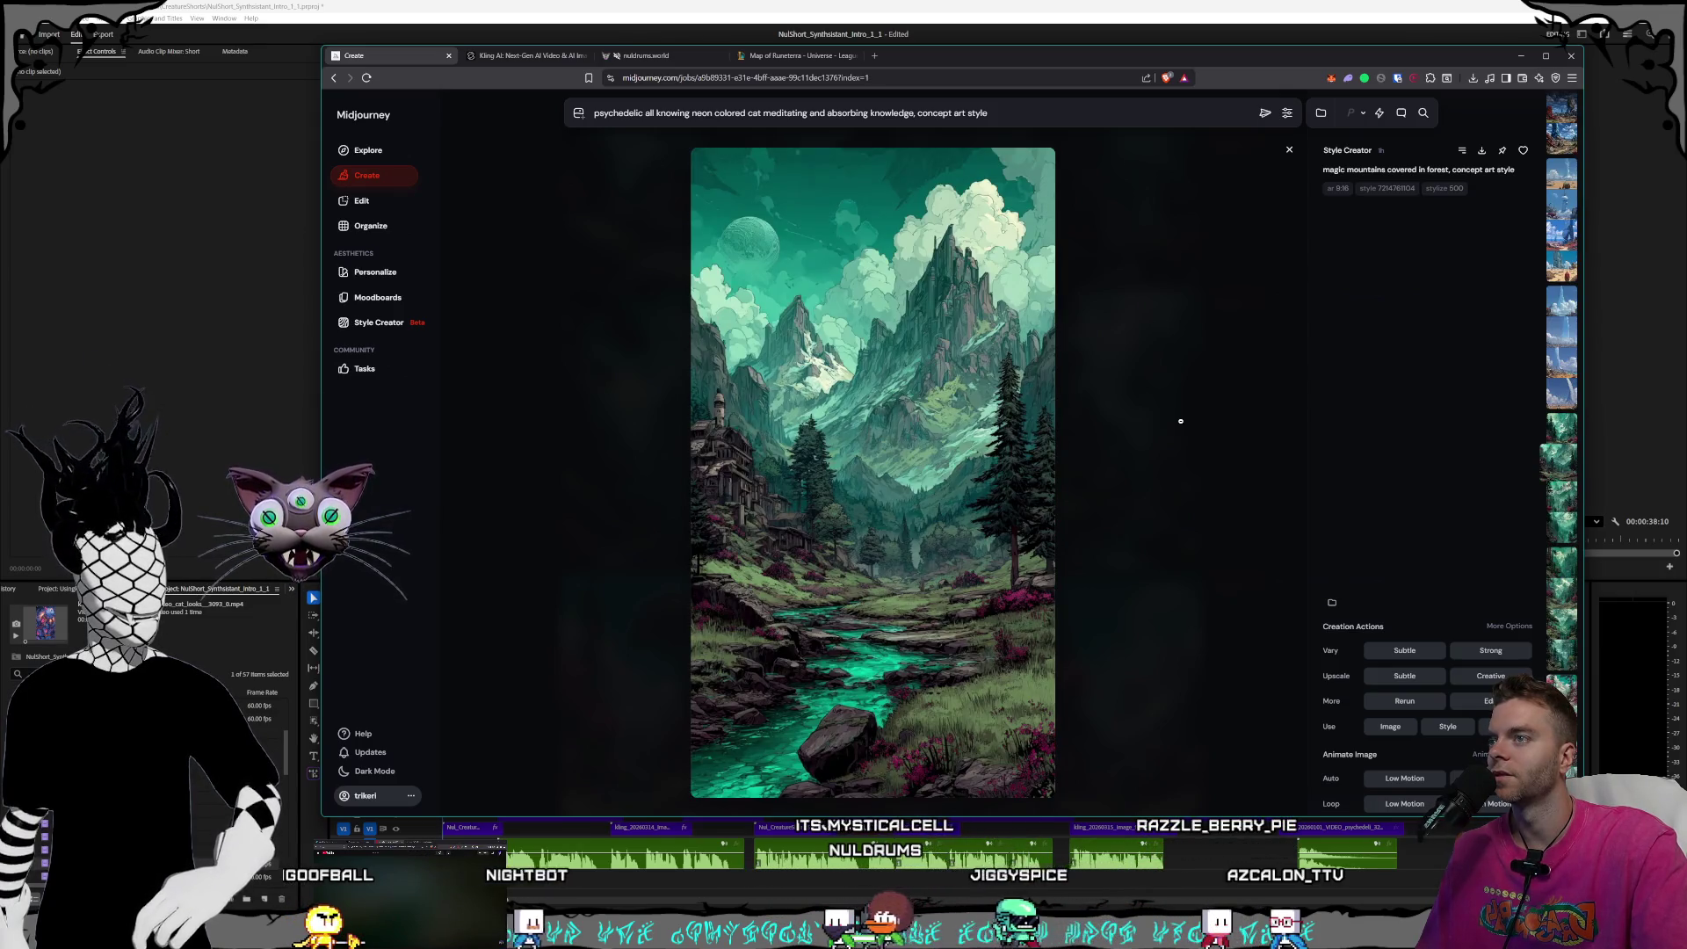
key("Up")
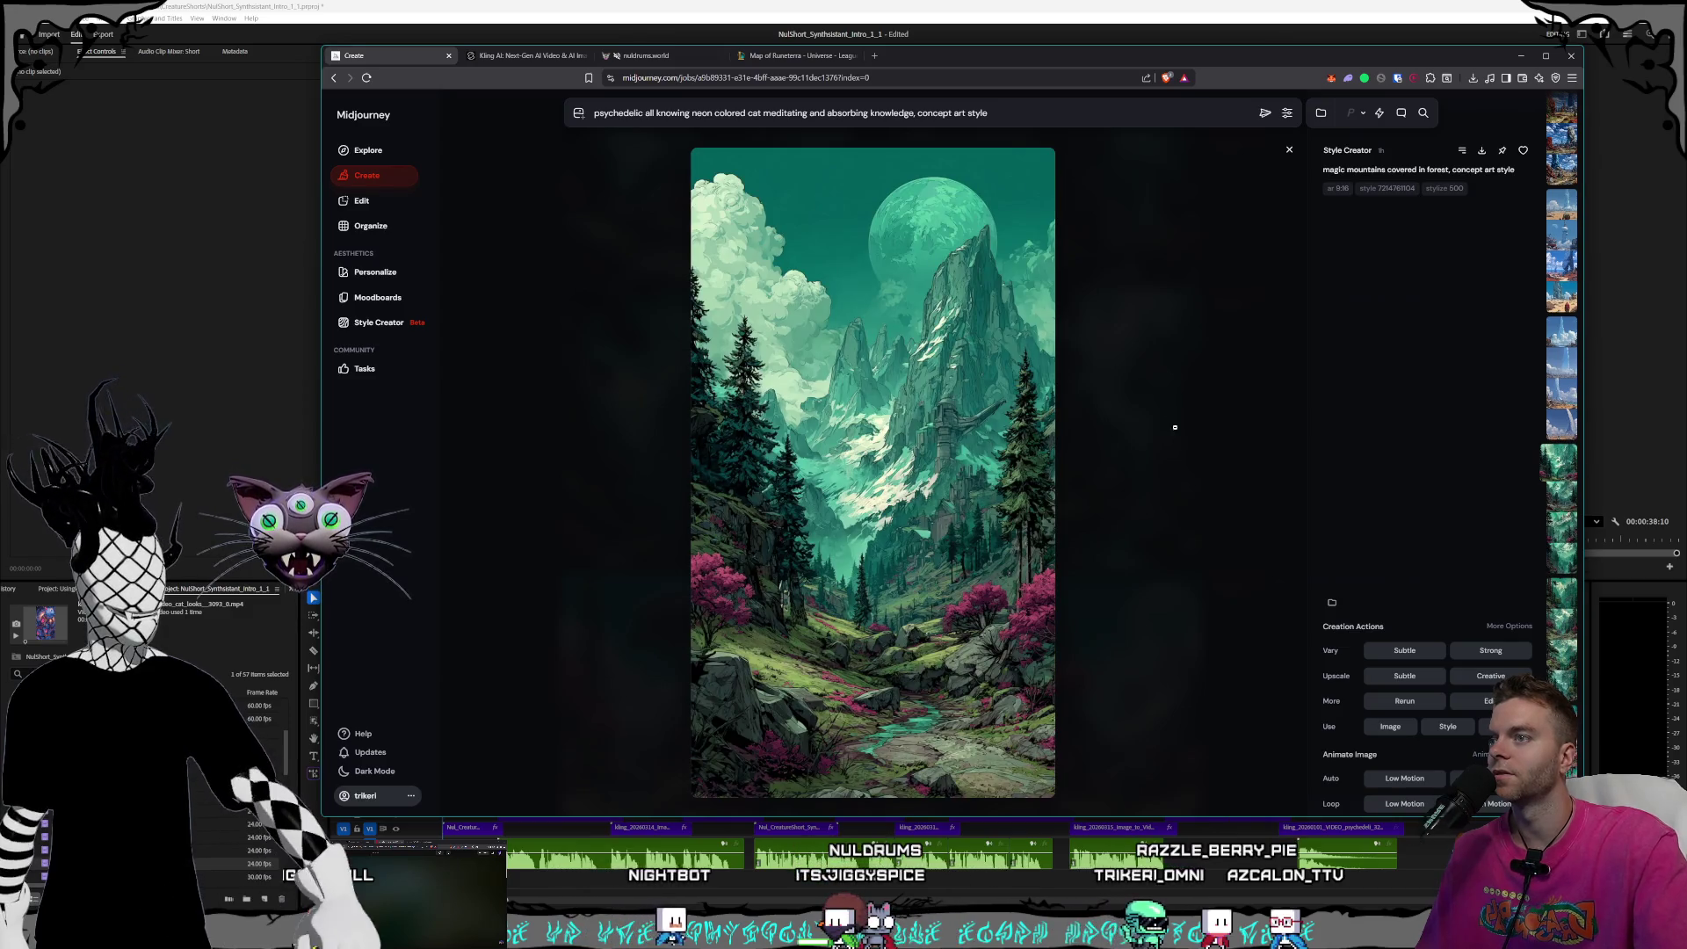
key("Escape")
- View the rock with the cyan gem image enlarged, then return to Premiere Pro
scroll(1068, 628, "up", 10)
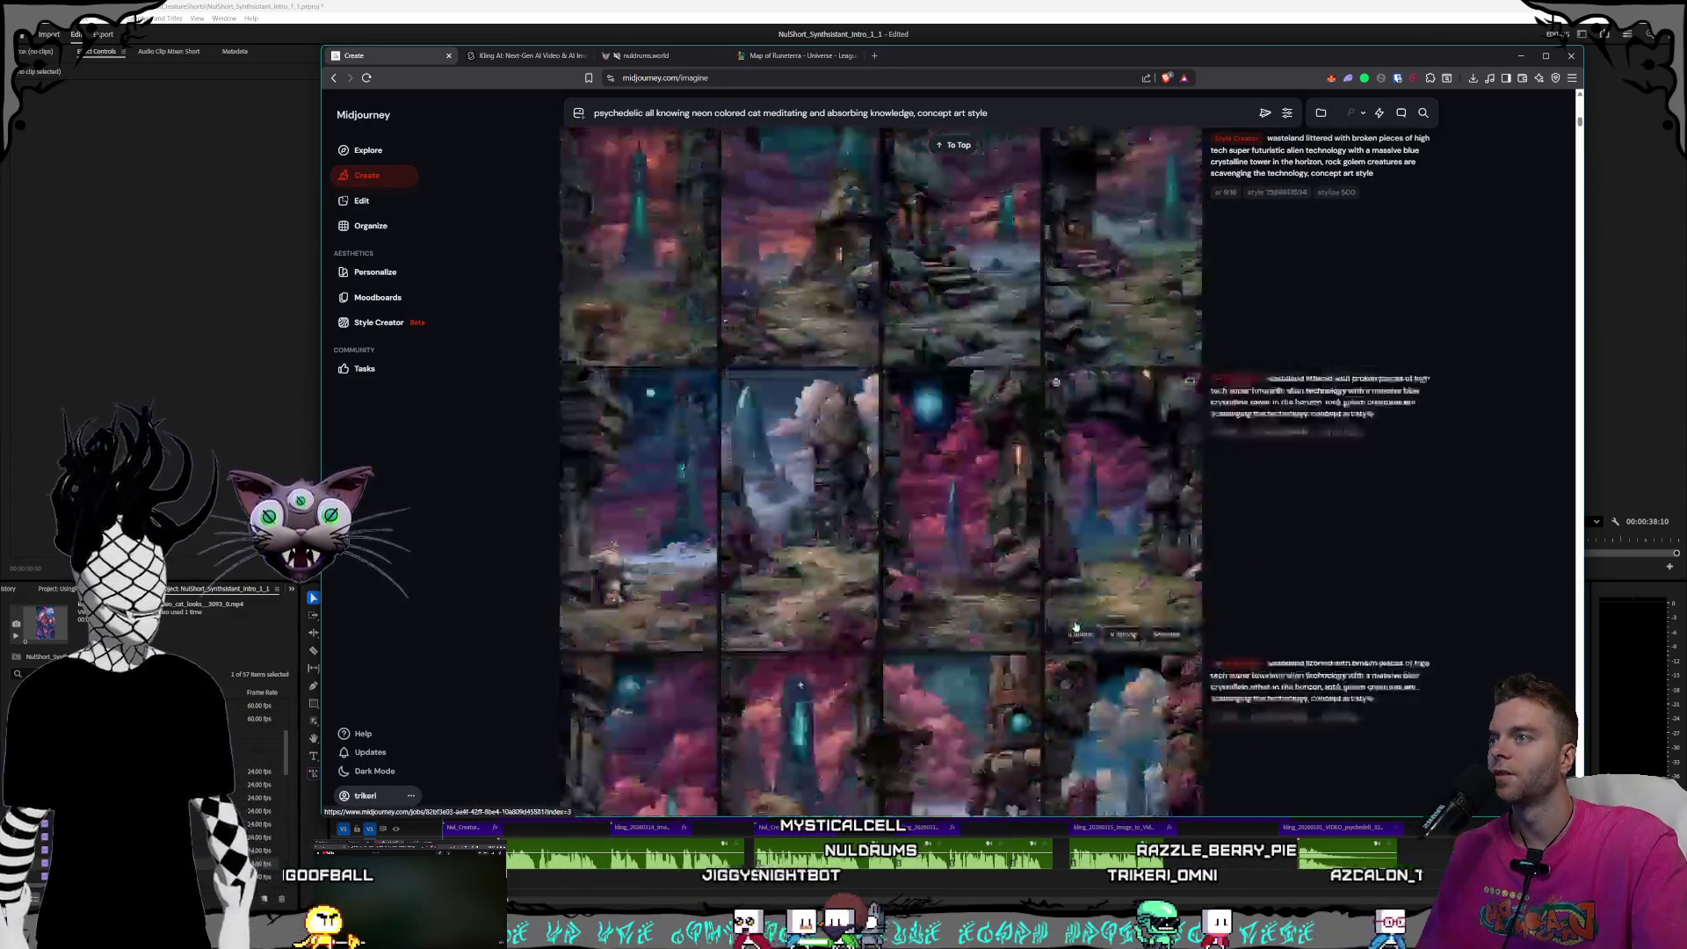
left_click(1050, 608)
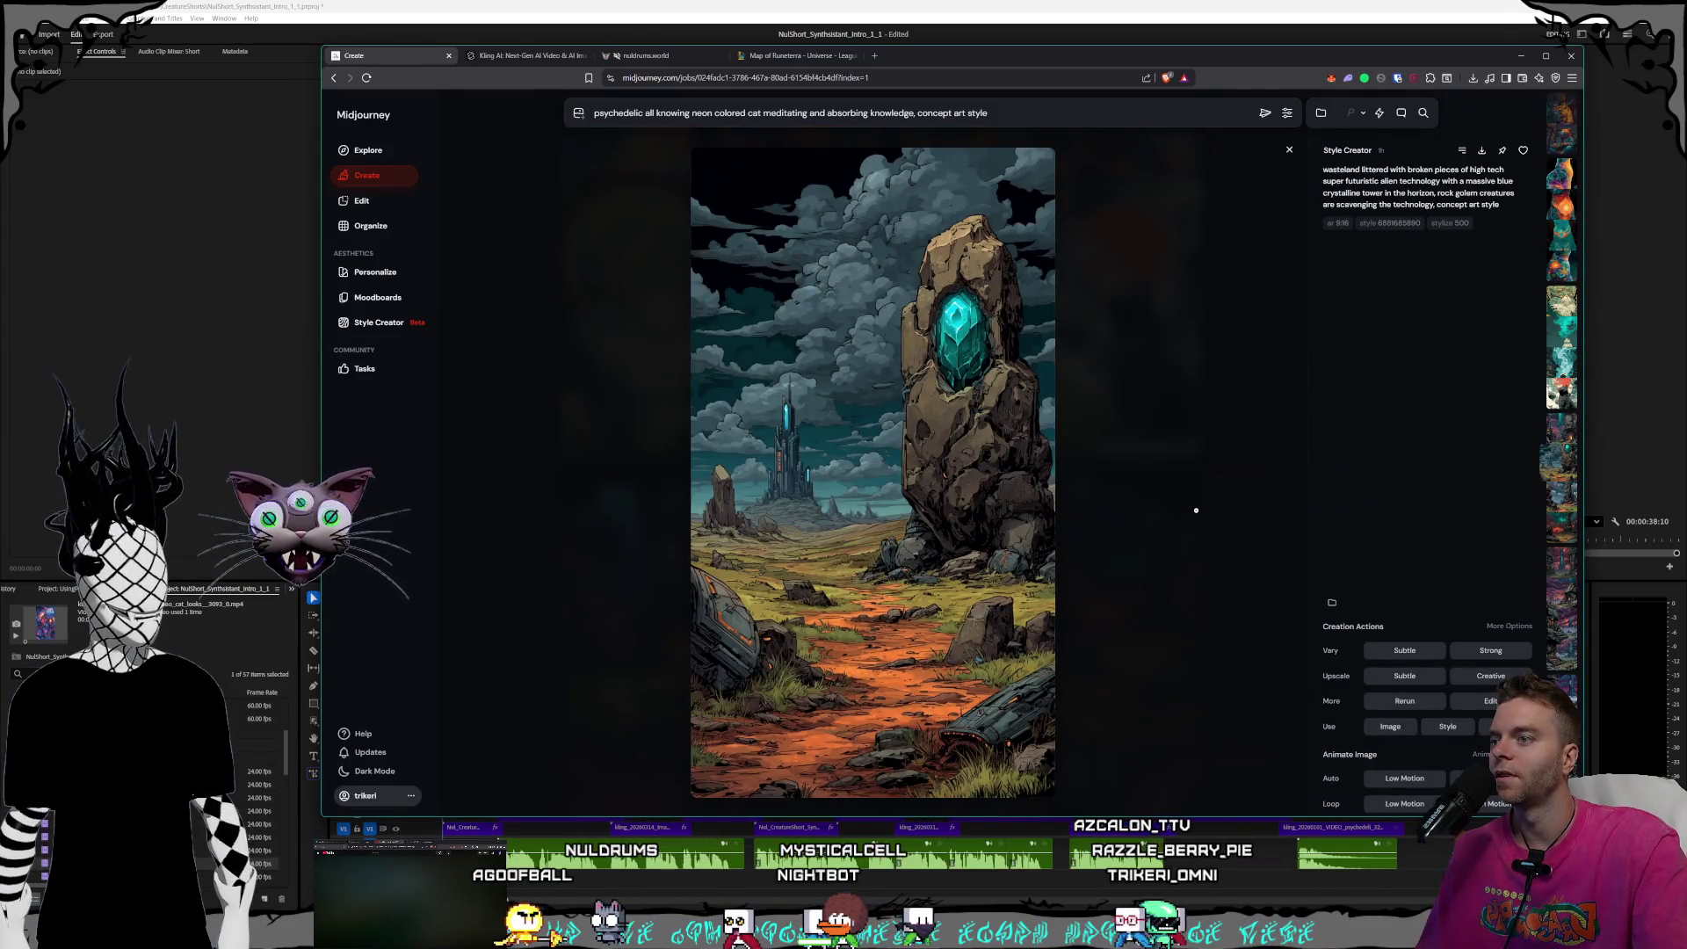
key("Escape")
scroll(1103, 577, "up", 10)
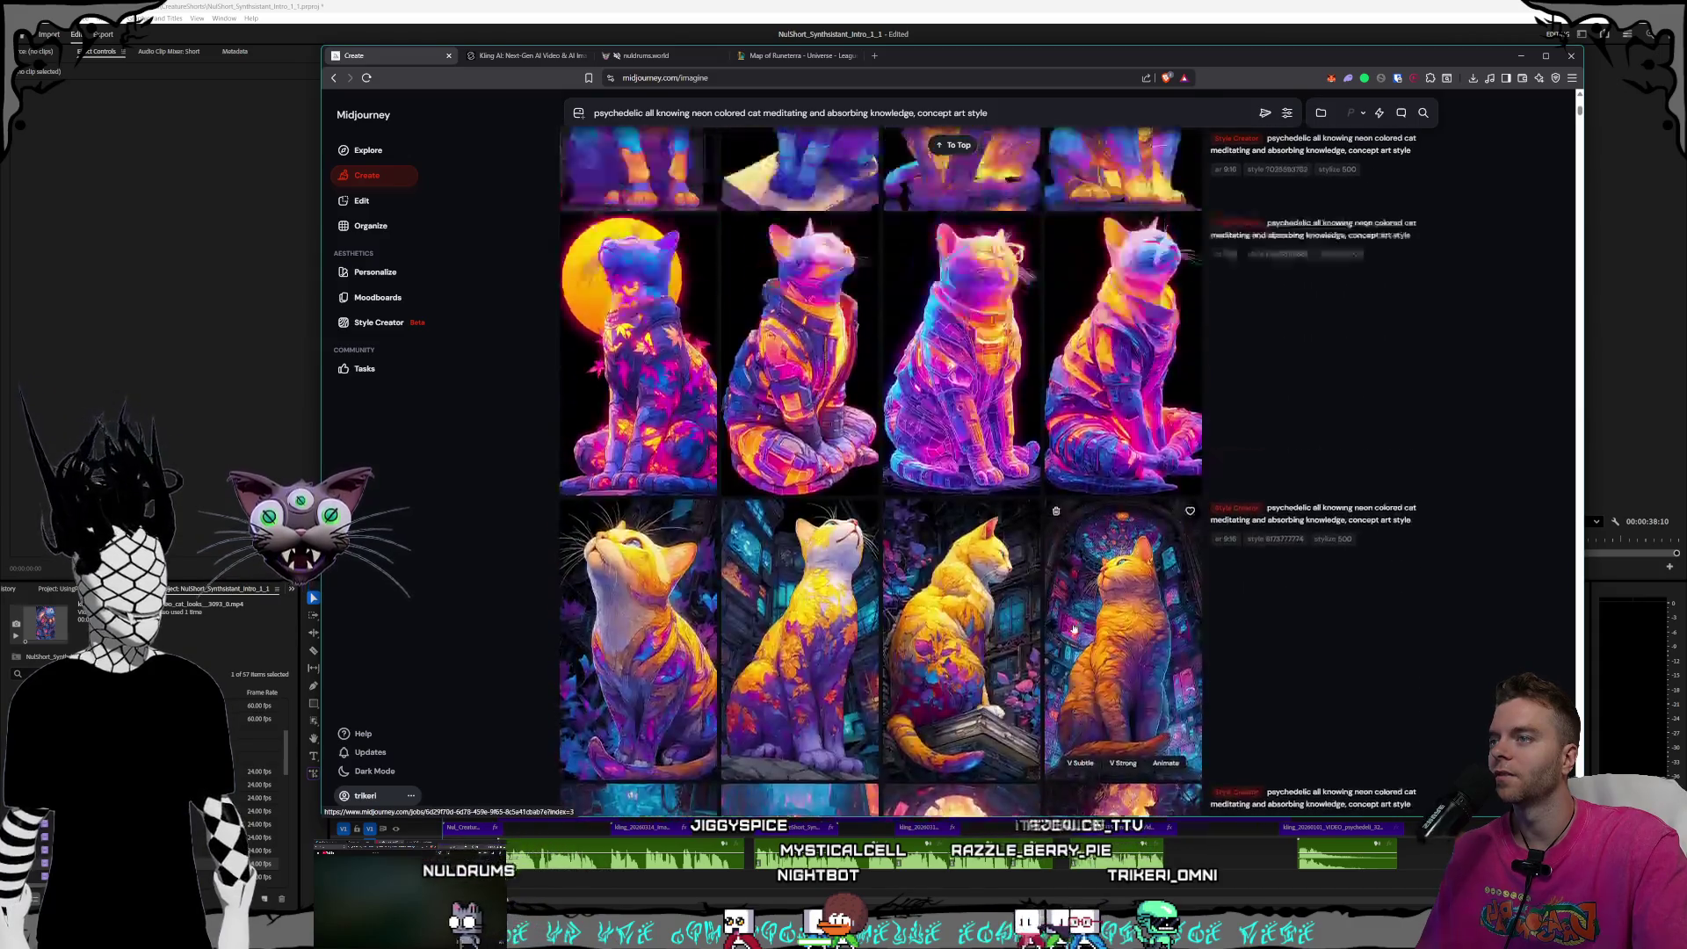
scroll(1072, 628, "up", 5)
key("alt+Tab")
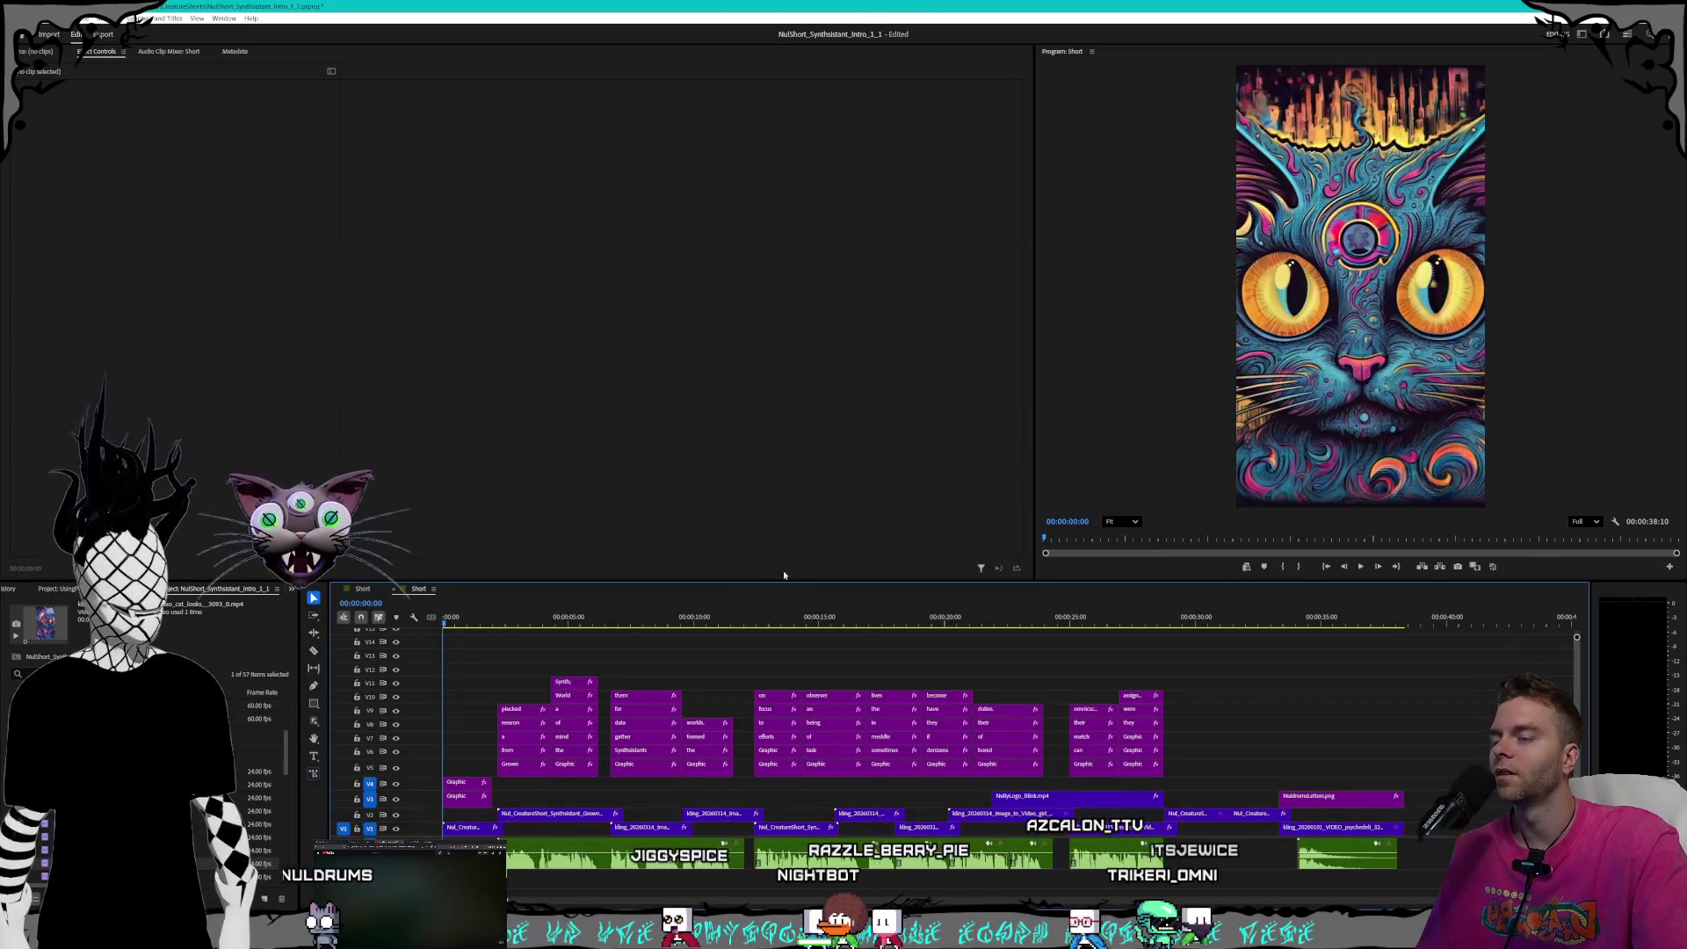
- Play the short, replay from about 24 seconds to the NULDRUMS outro, and save the project
left_click(1361, 567)
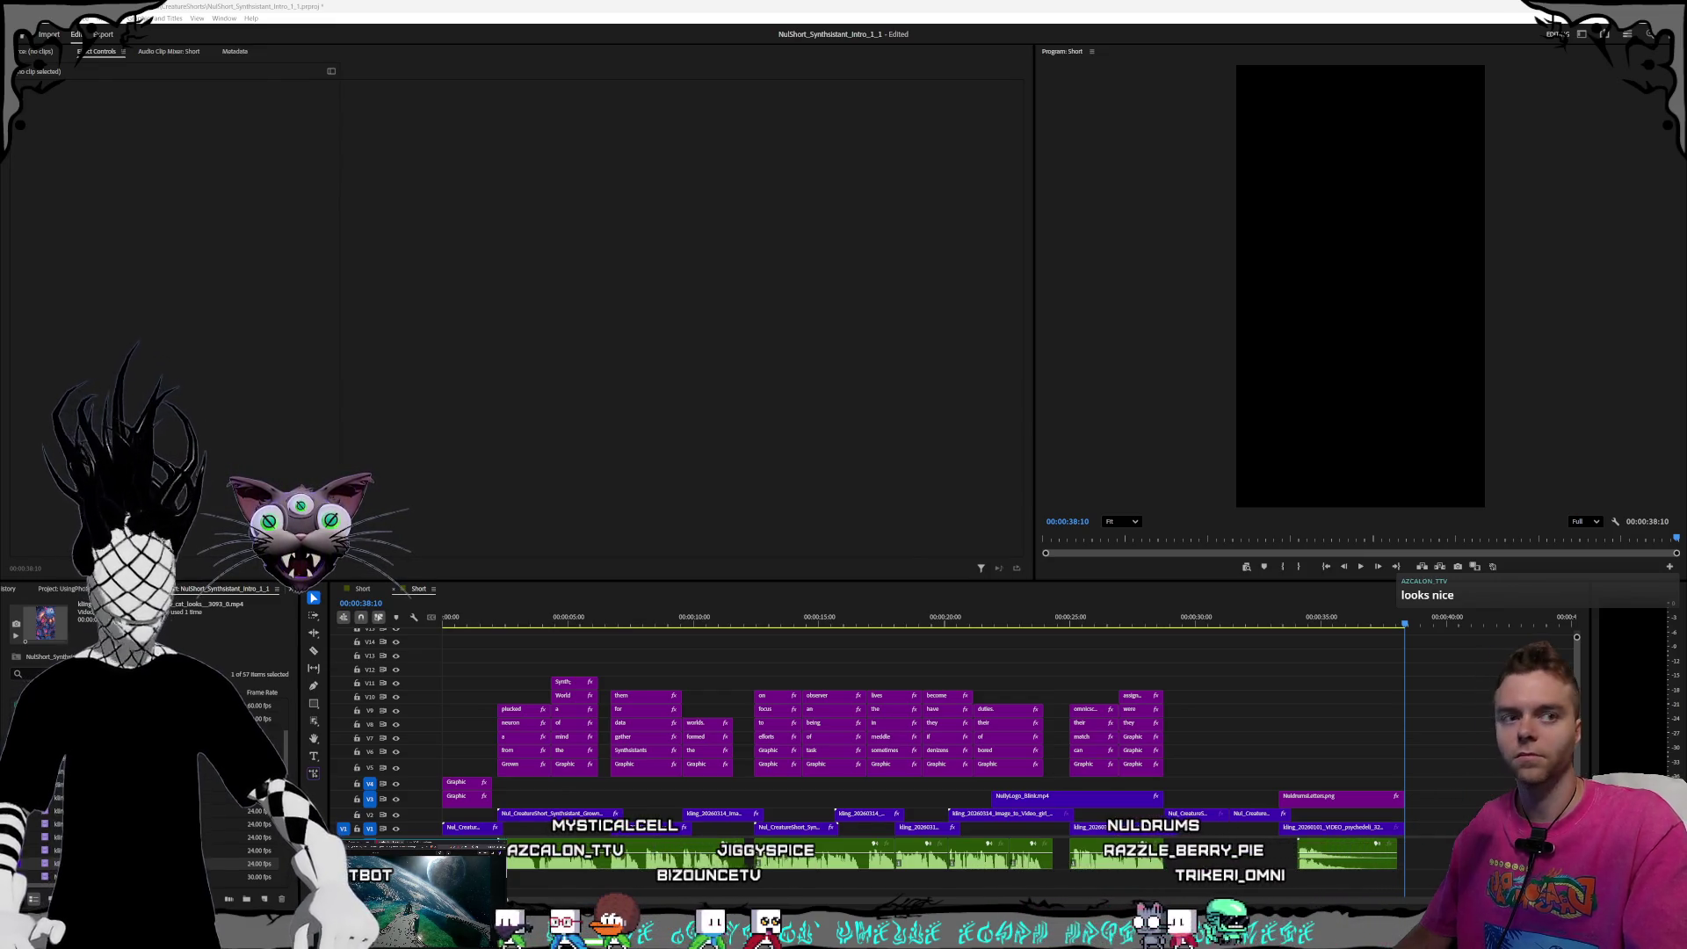
left_click(1038, 3)
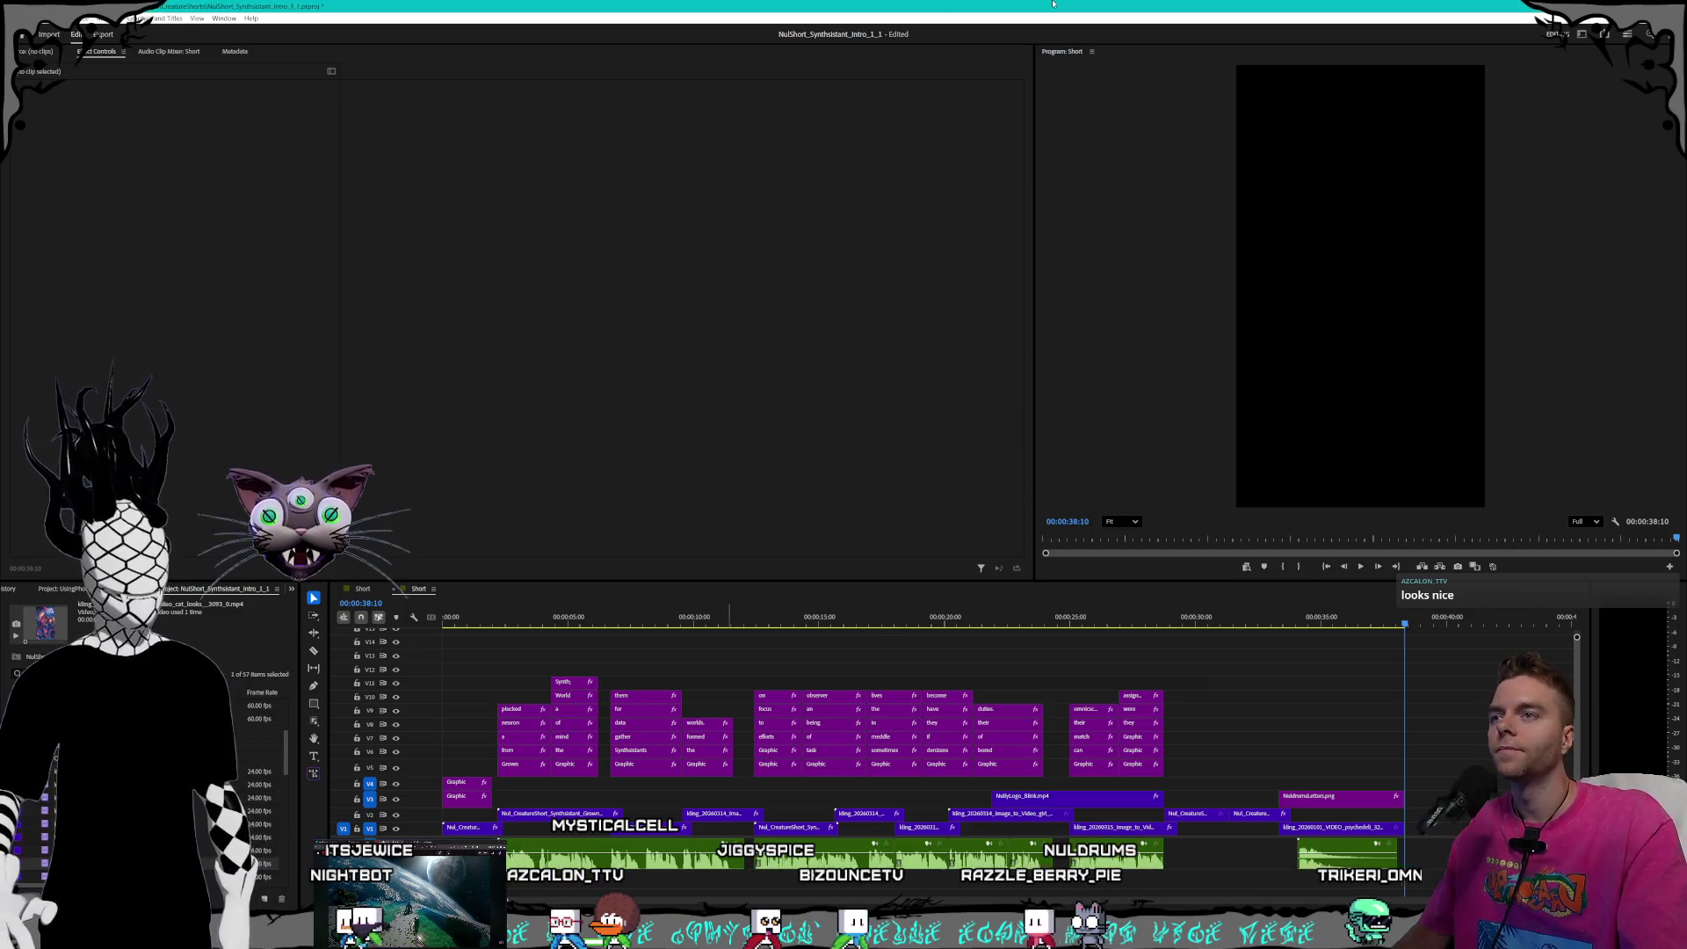
mouse_move(1131, 628)
left_mouse_down()
mouse_move(1046, 633)
mouse_move(1309, 628)
left_mouse_up()
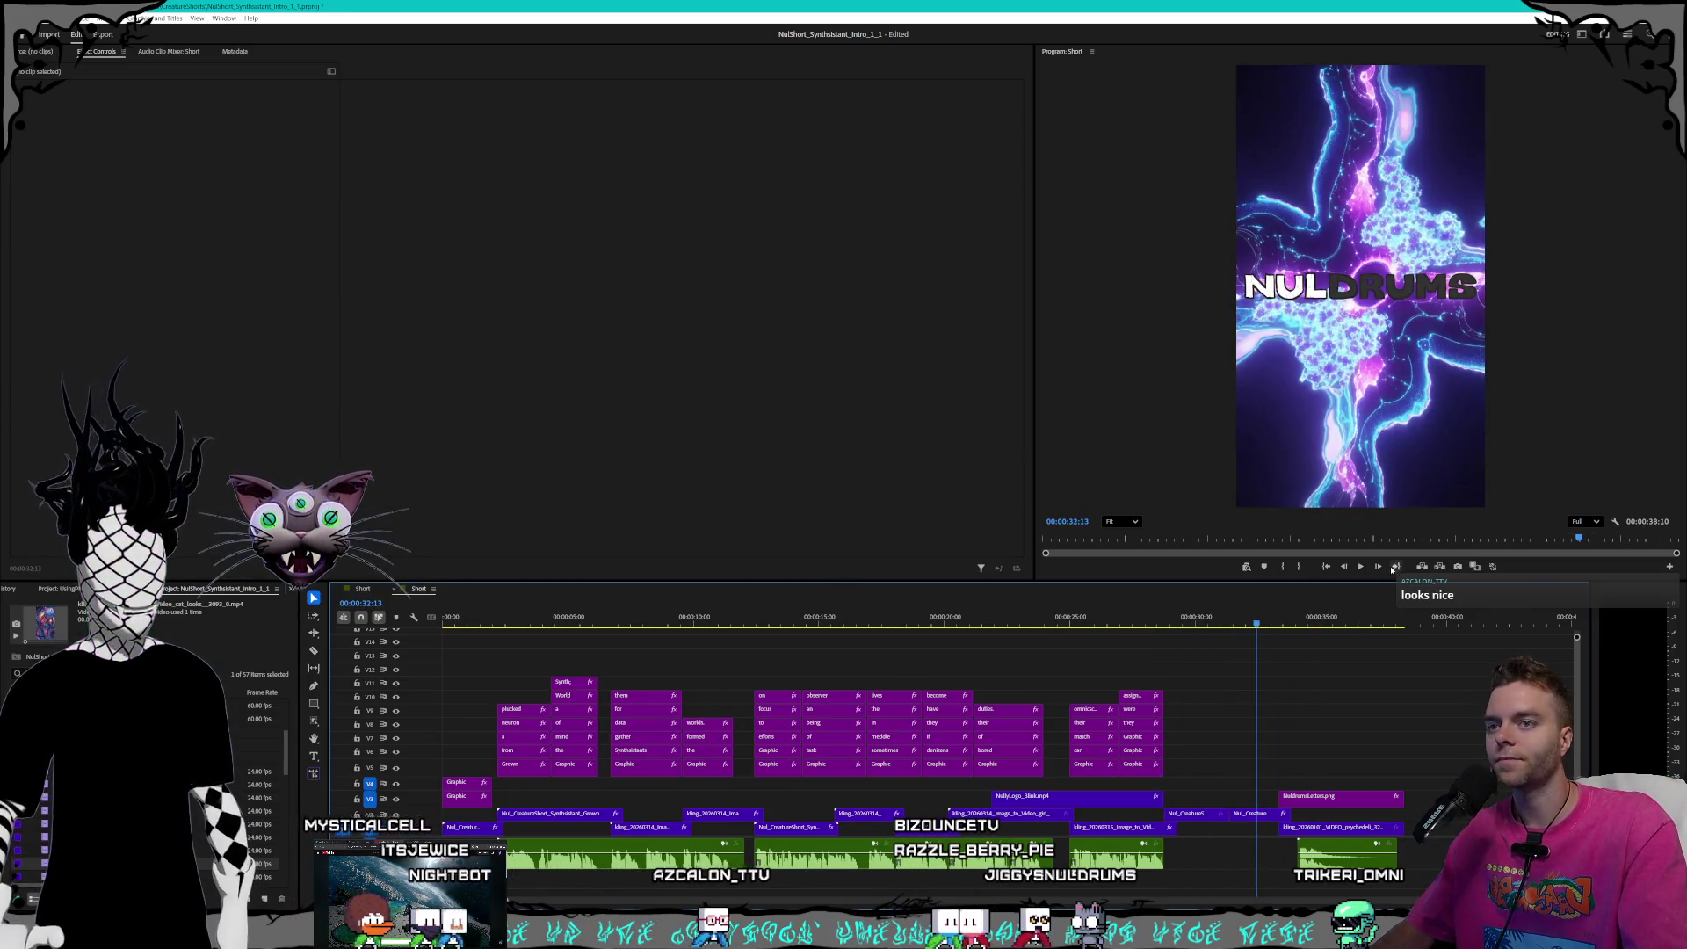
left_click(1360, 566)
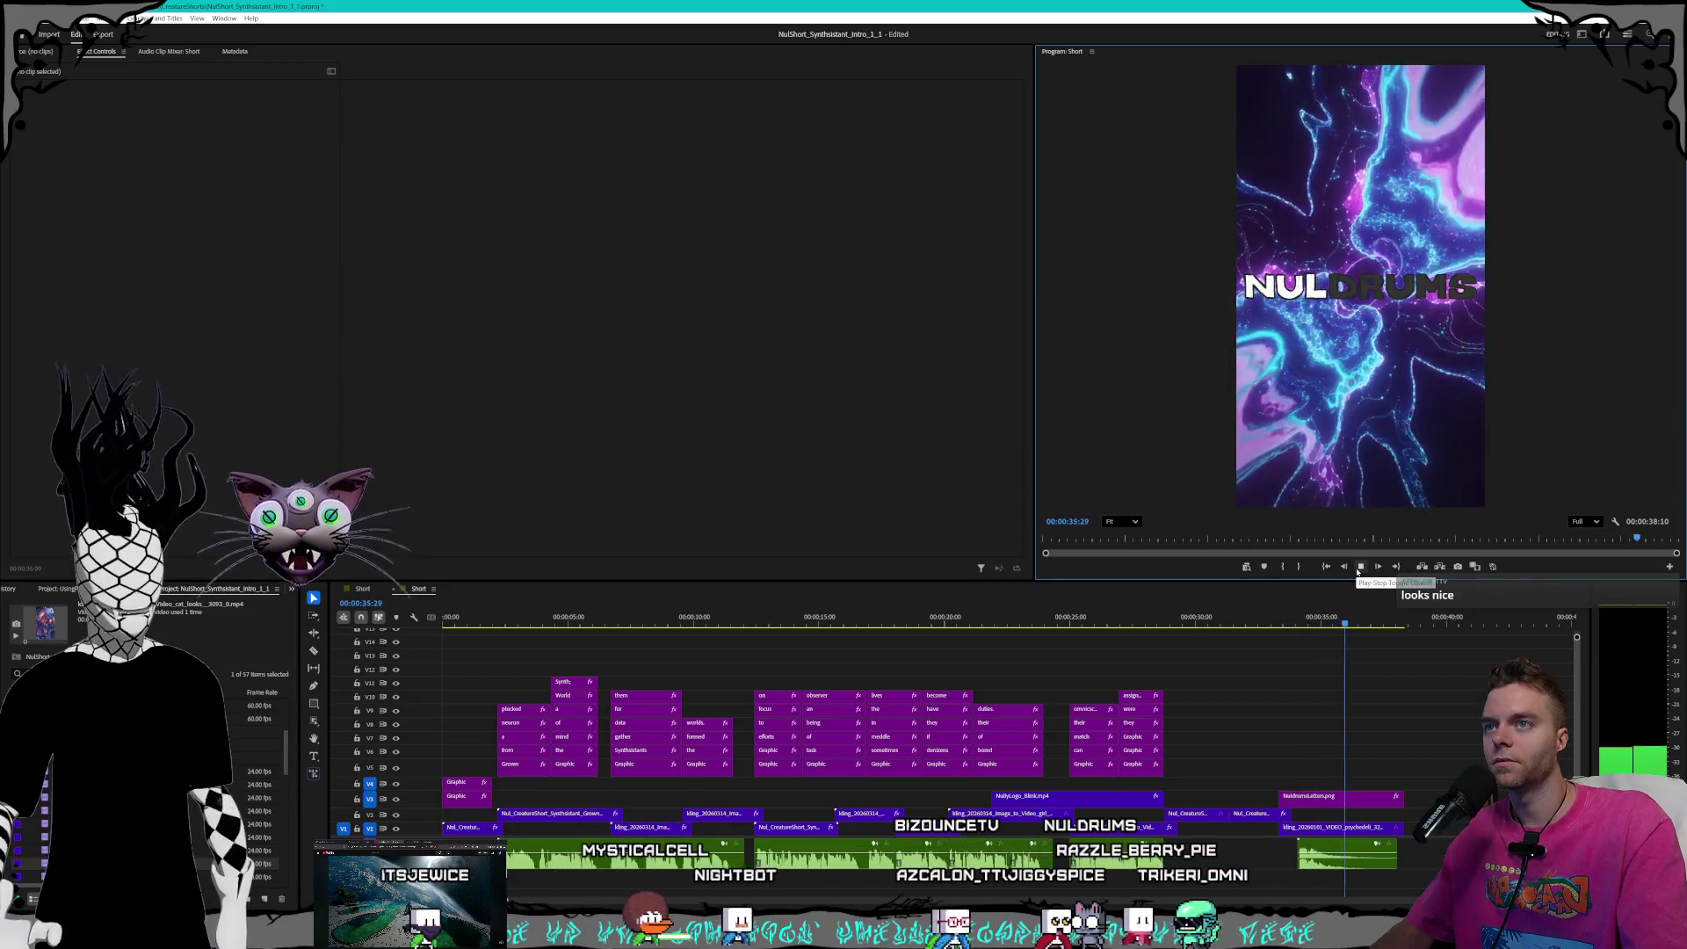
left_click(1358, 569)
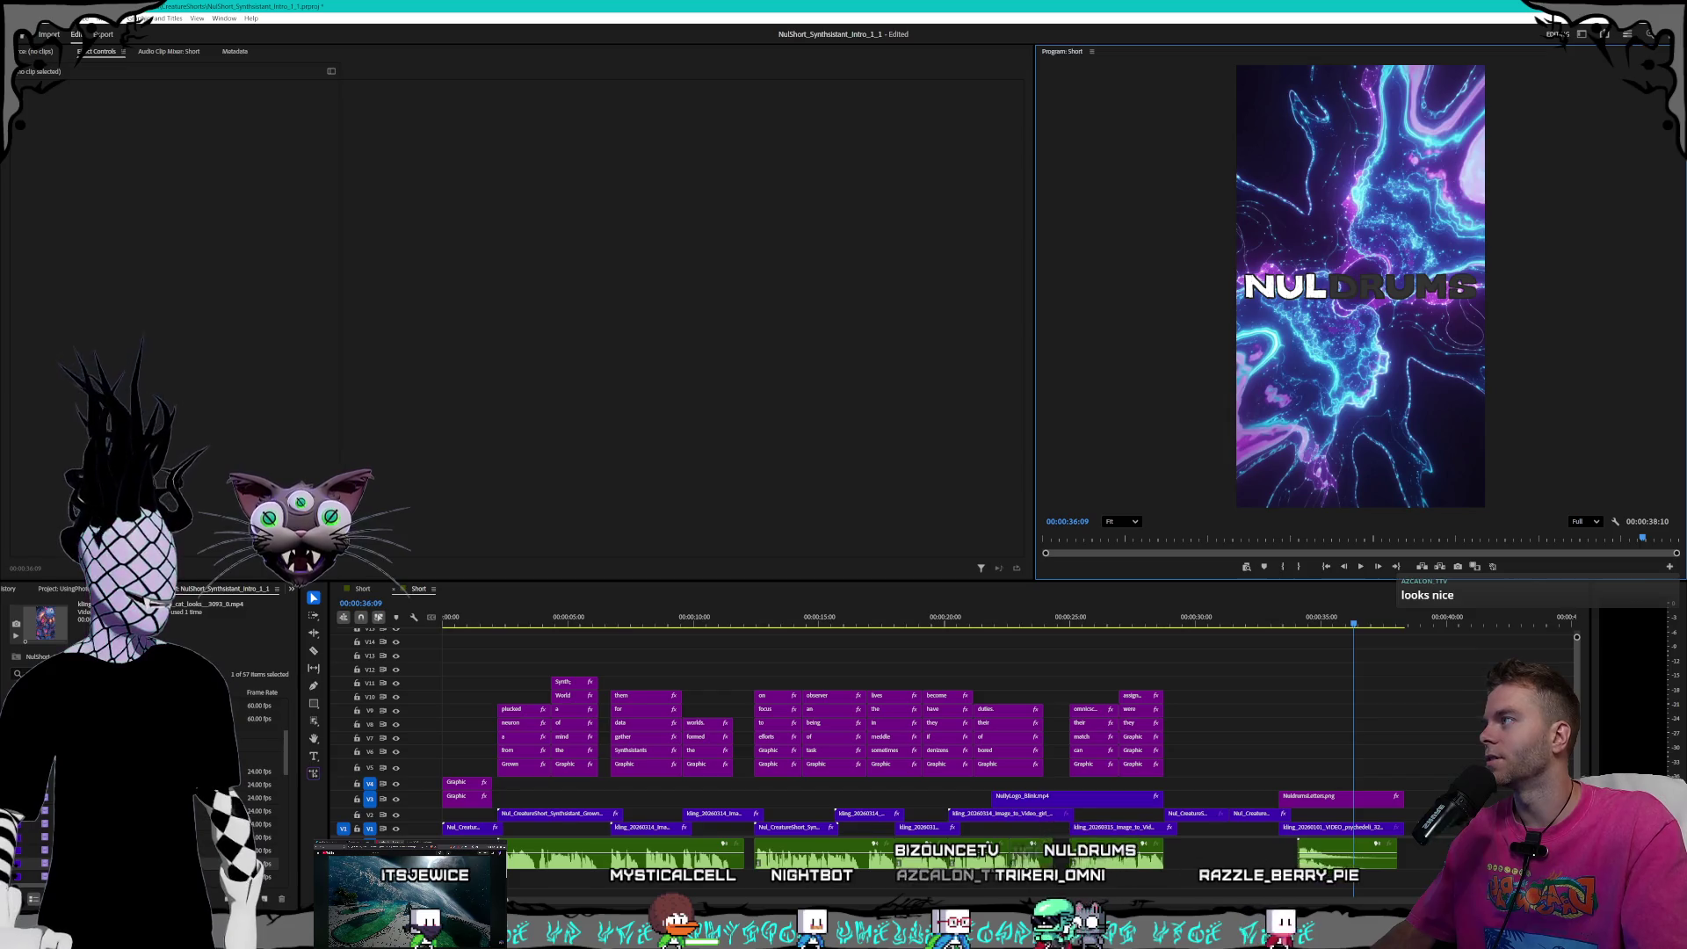
left_click(14, 17)
left_click(27, 162)
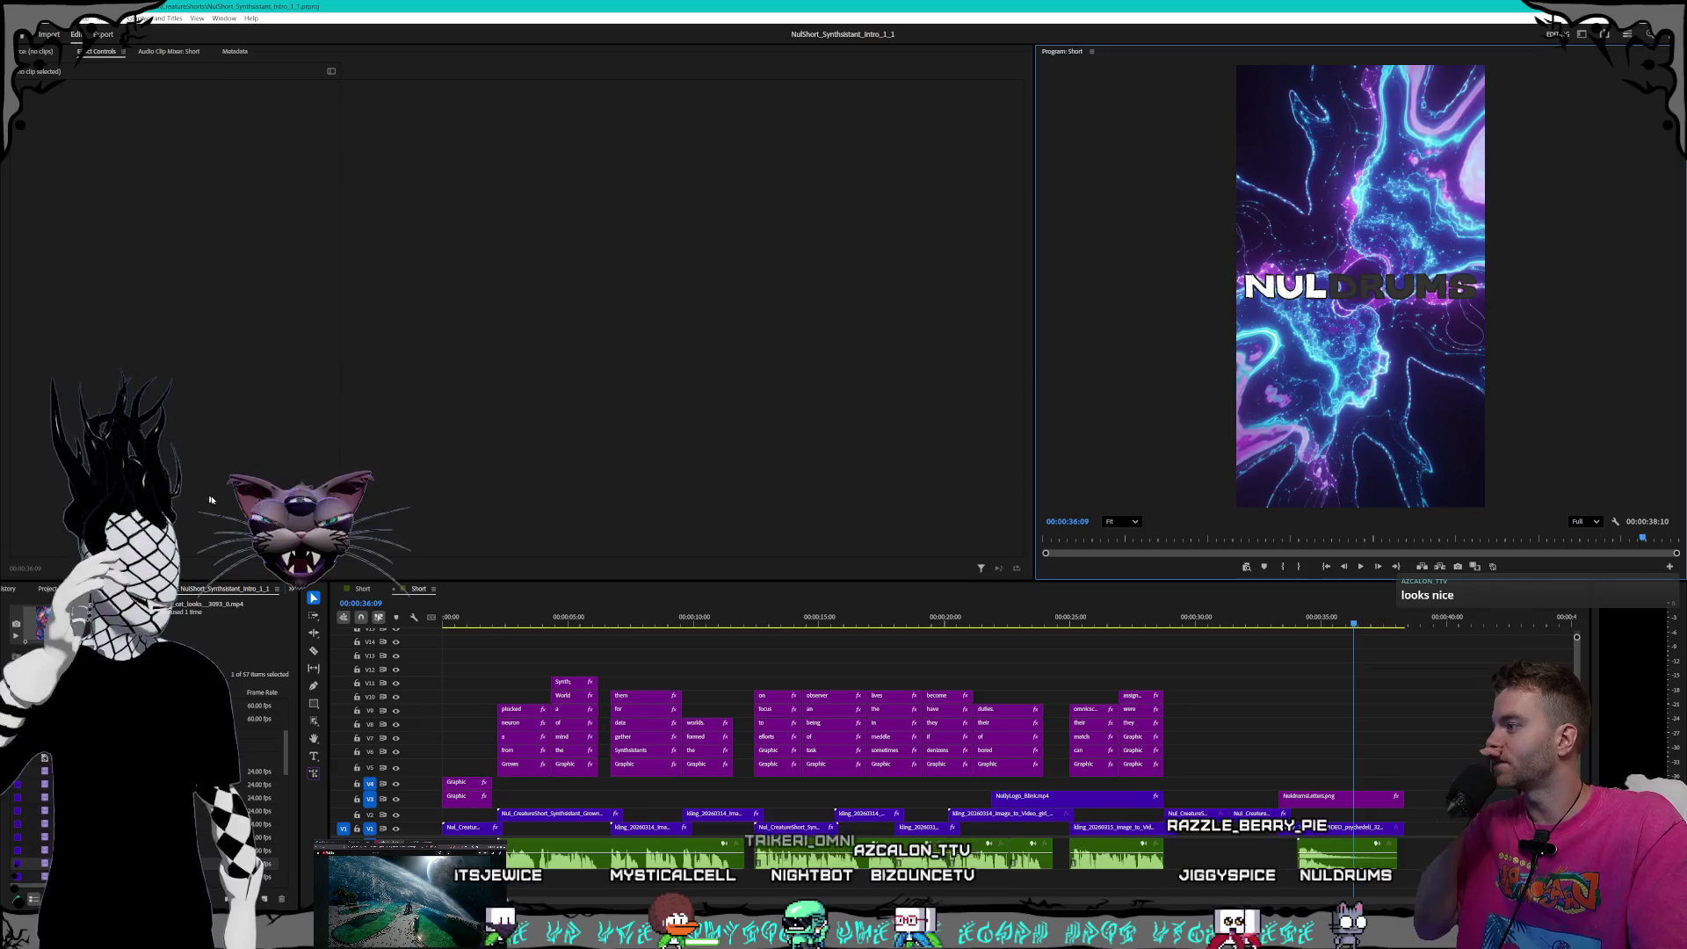
- Close the Photoshop inpainting project, saving it first
right_click(117, 589)
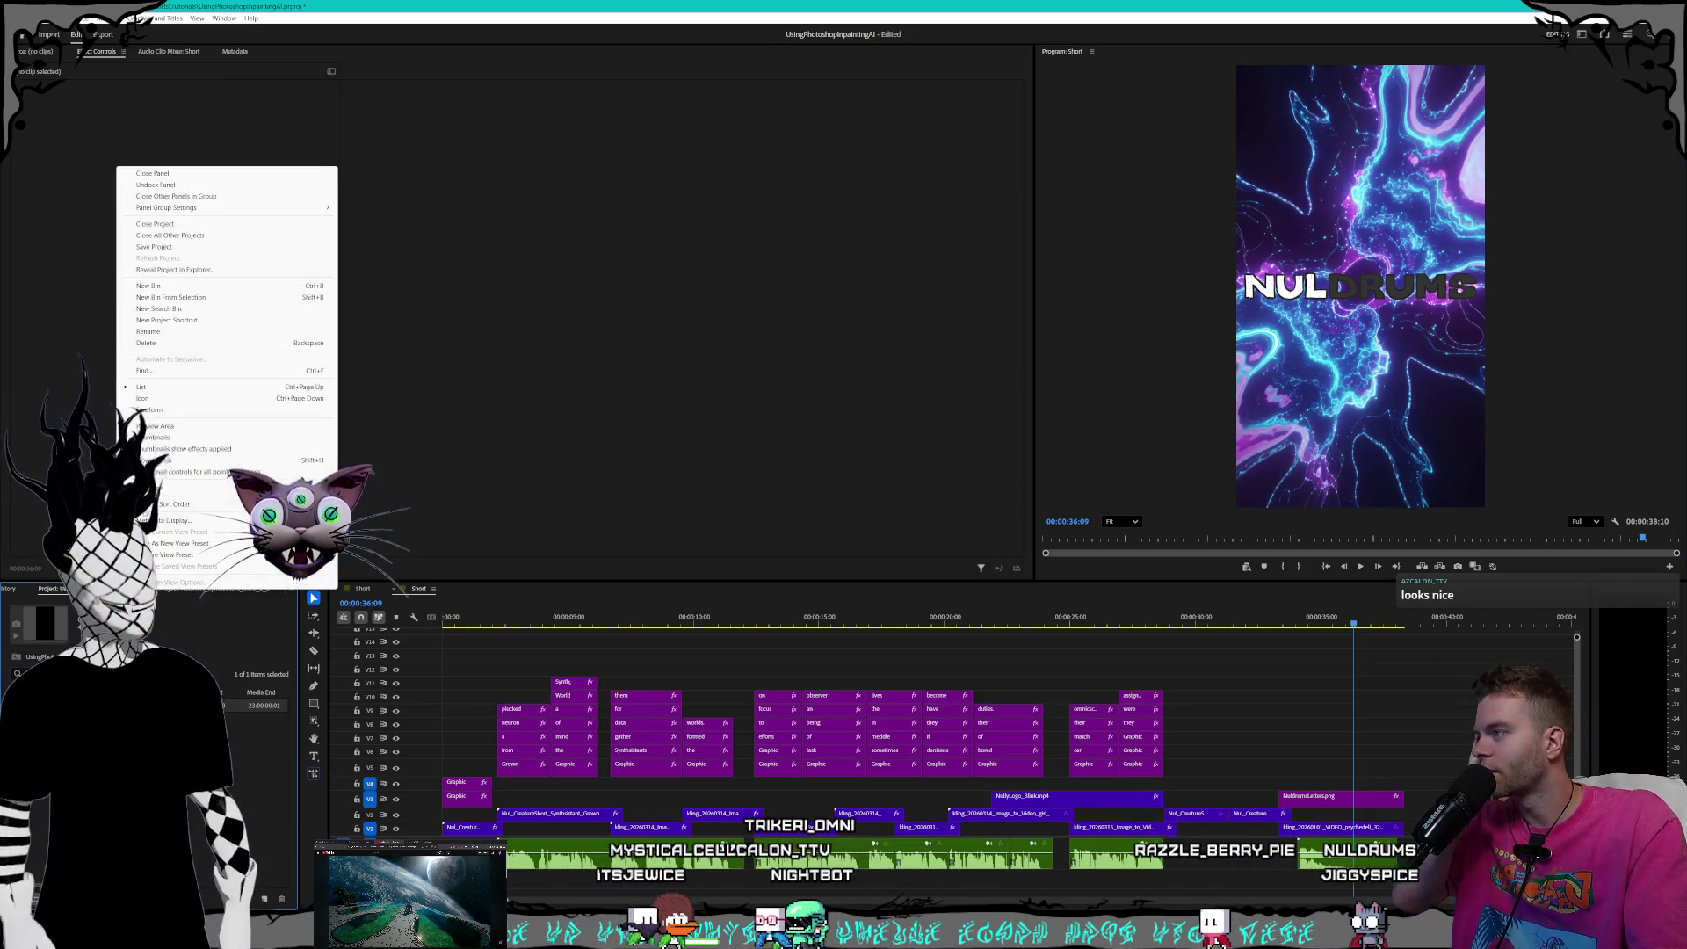
left_click(154, 223)
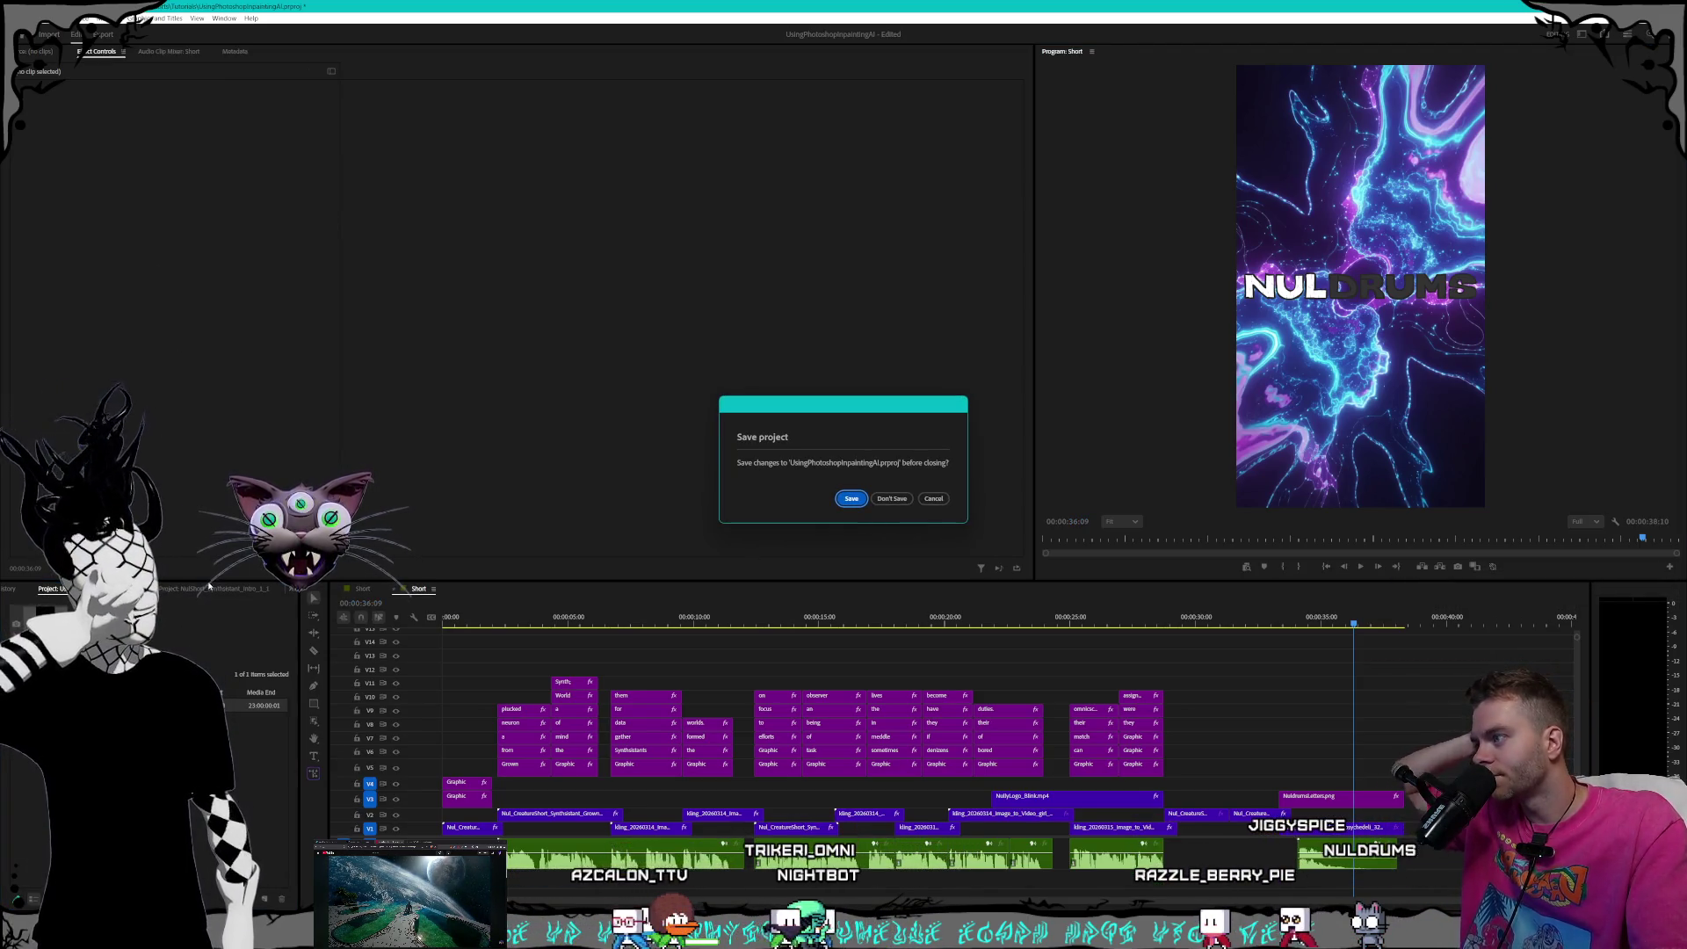
left_click(858, 503)
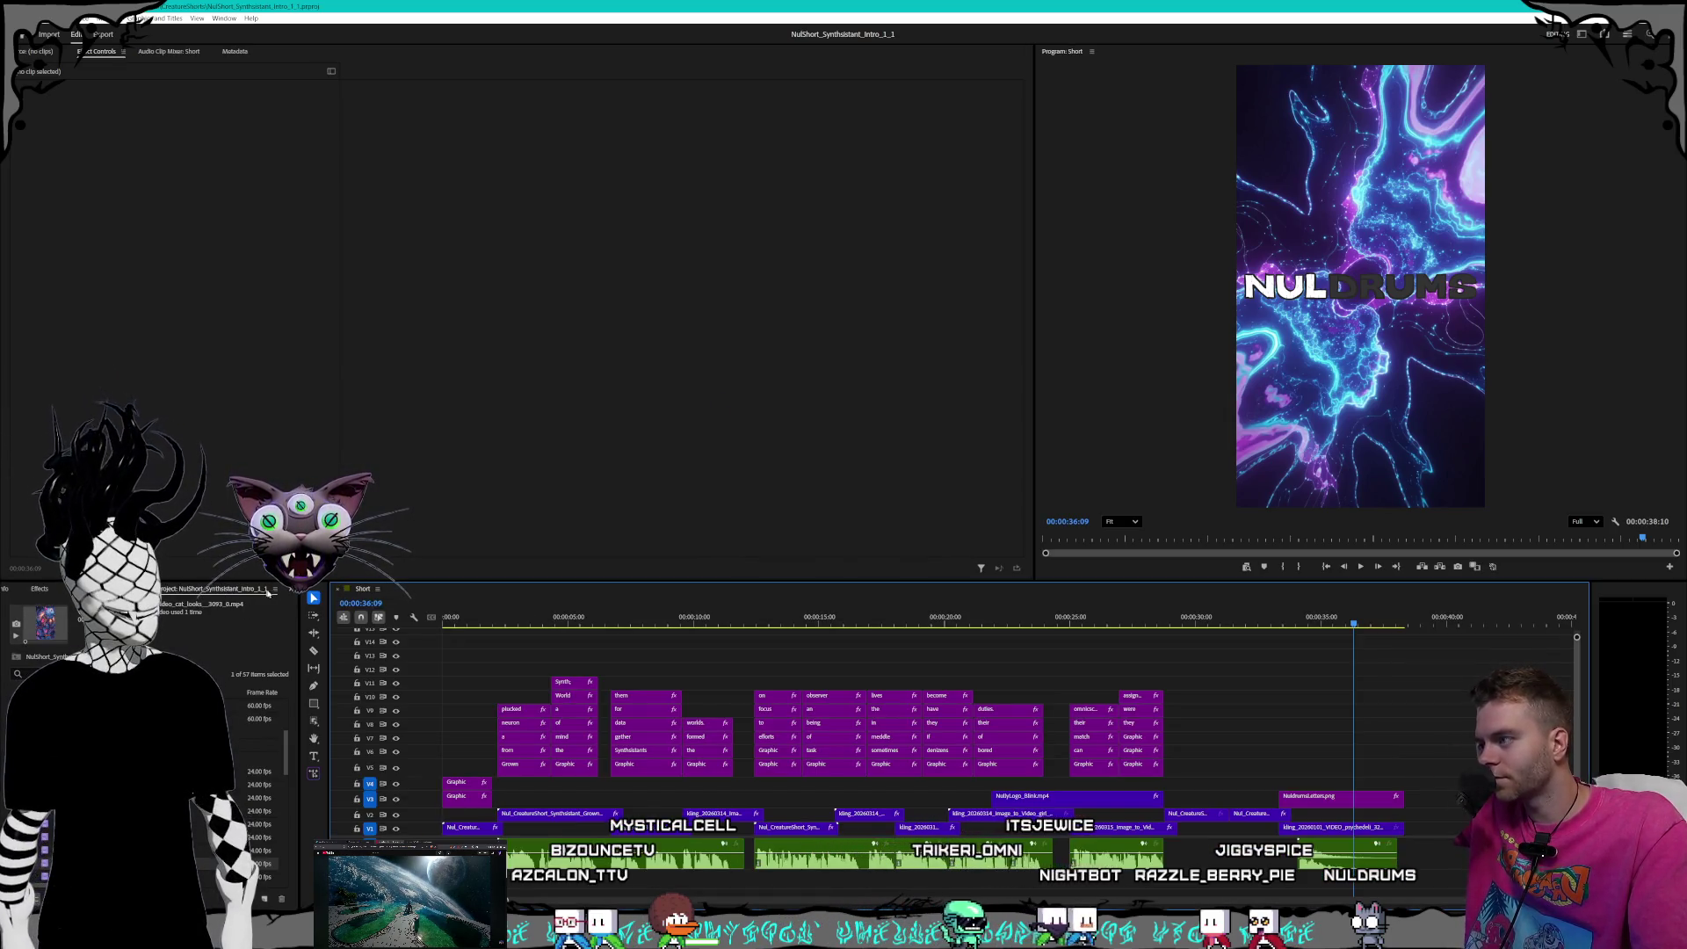
left_click(290, 591)
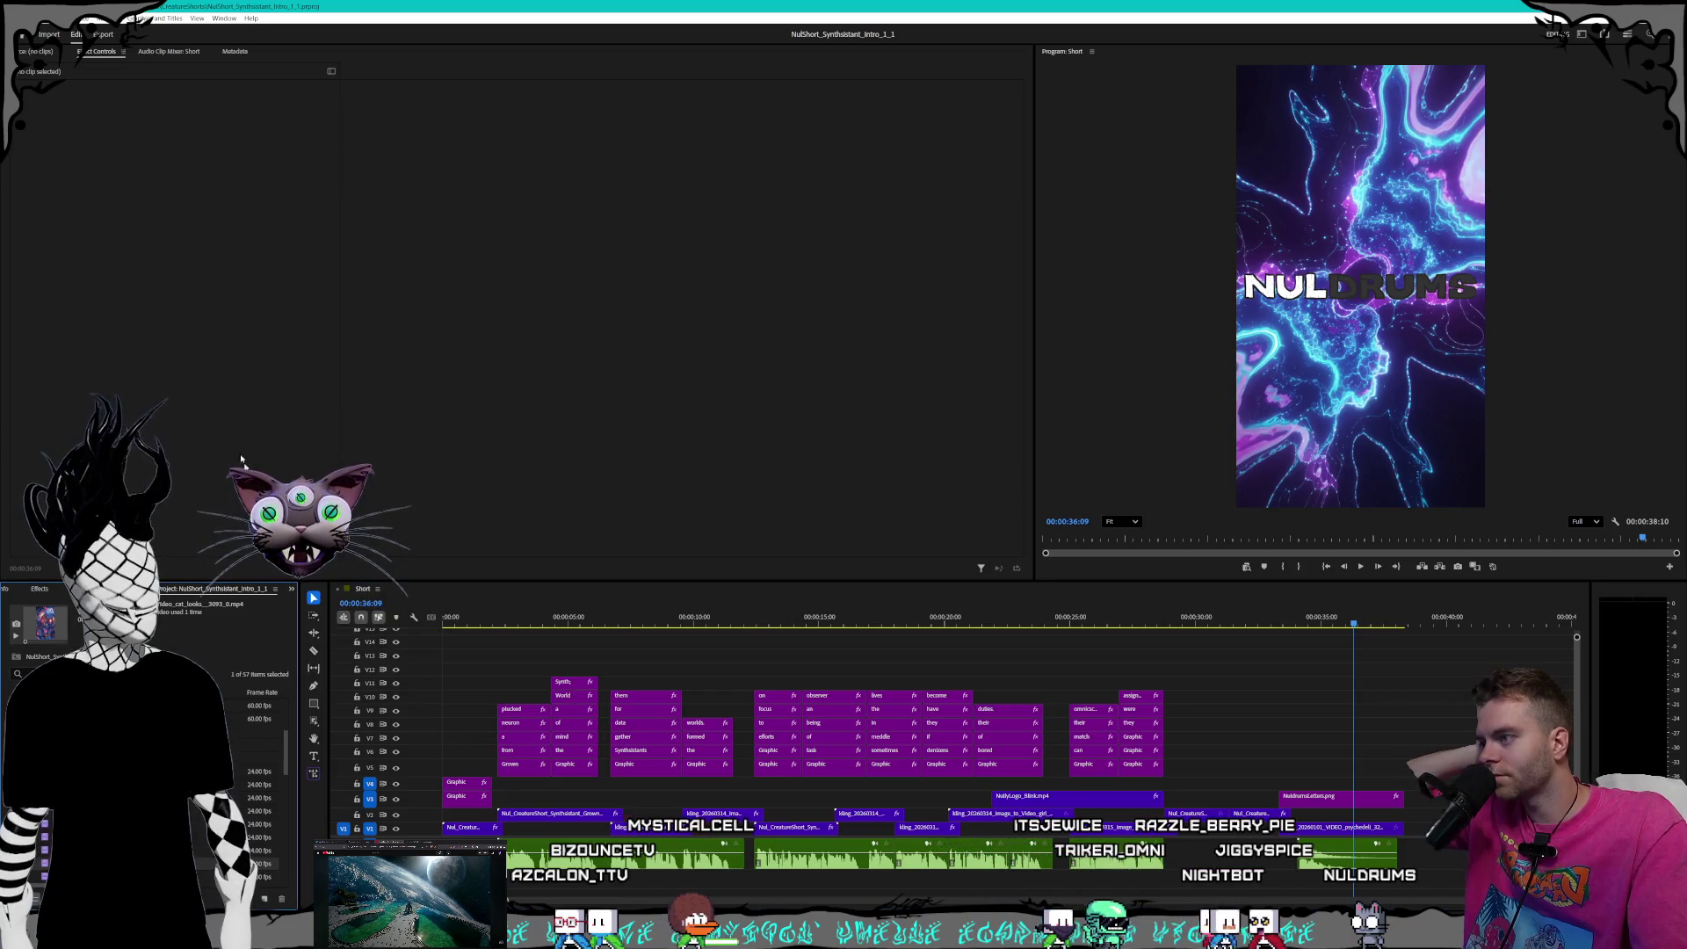
- Open NulShort_NobleReds_Intro_1_1.prproj from recent projects and bring the notes window over the editor
left_click(11, 17)
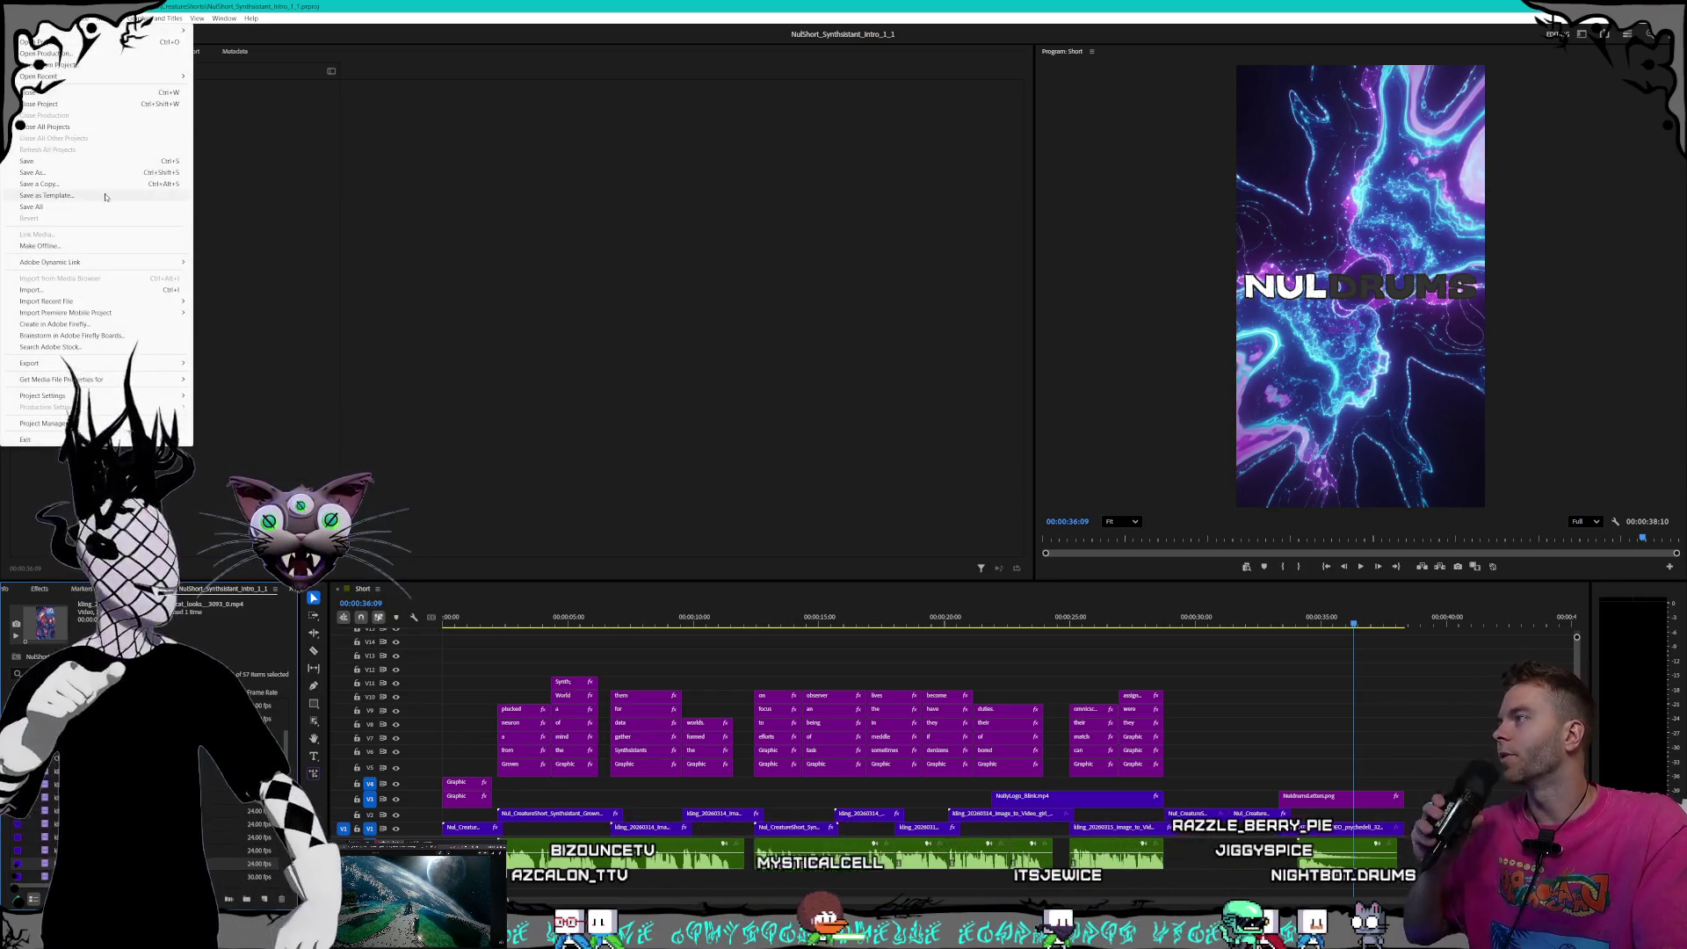
mouse_move(86, 75)
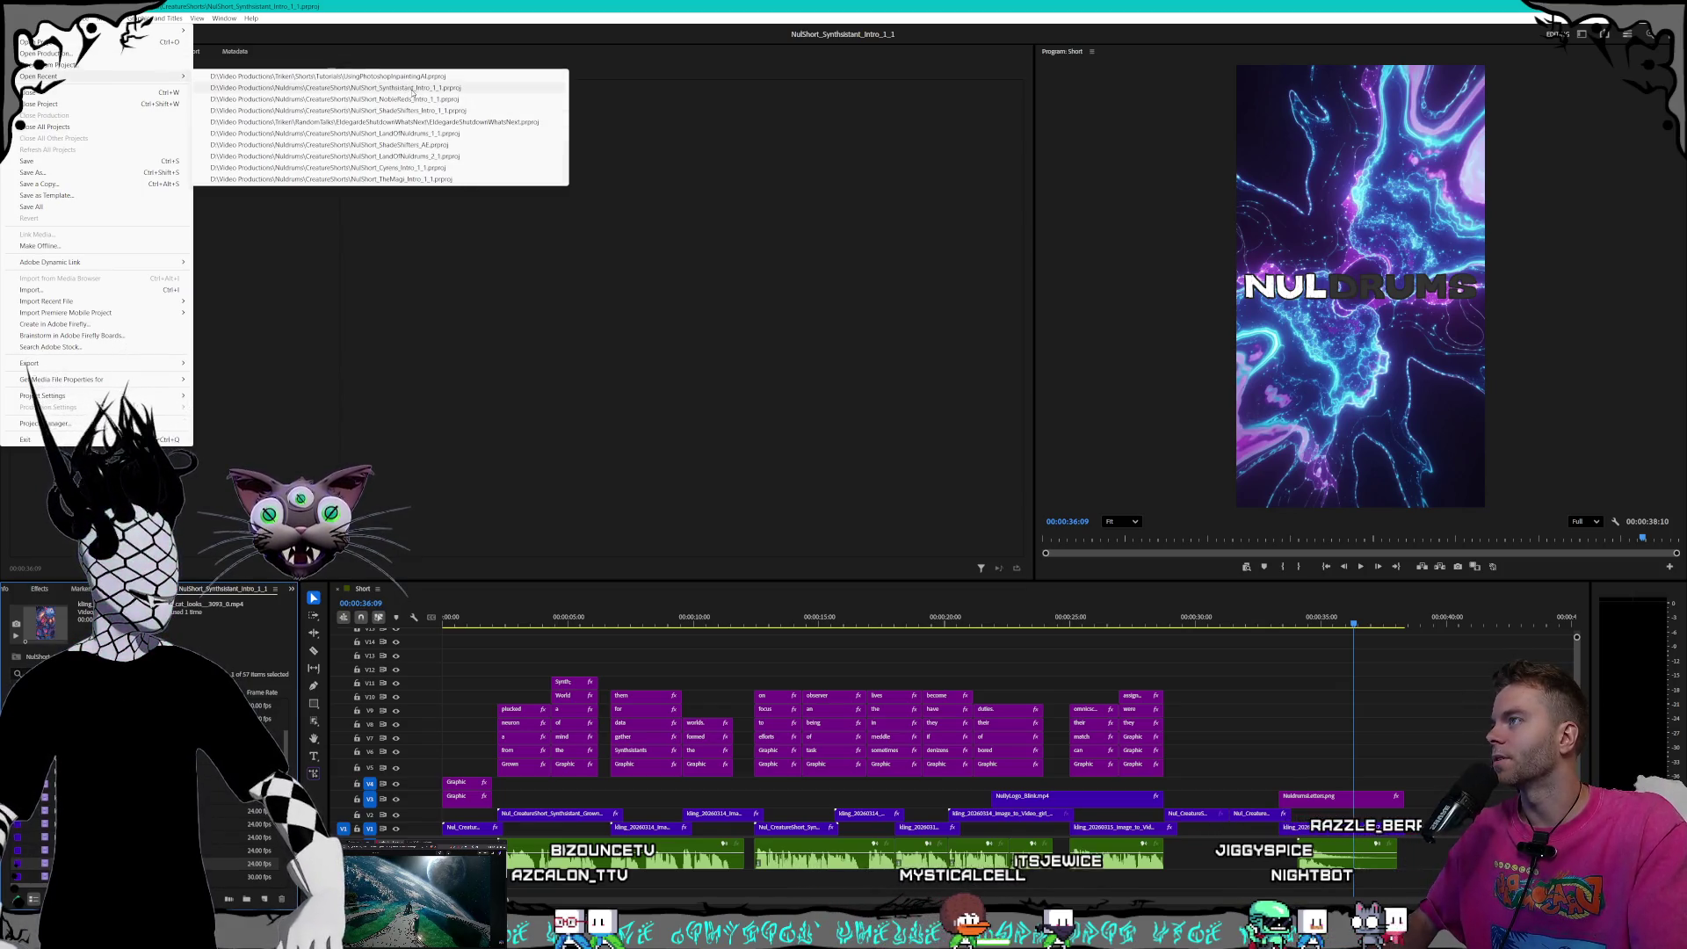
left_click(417, 100)
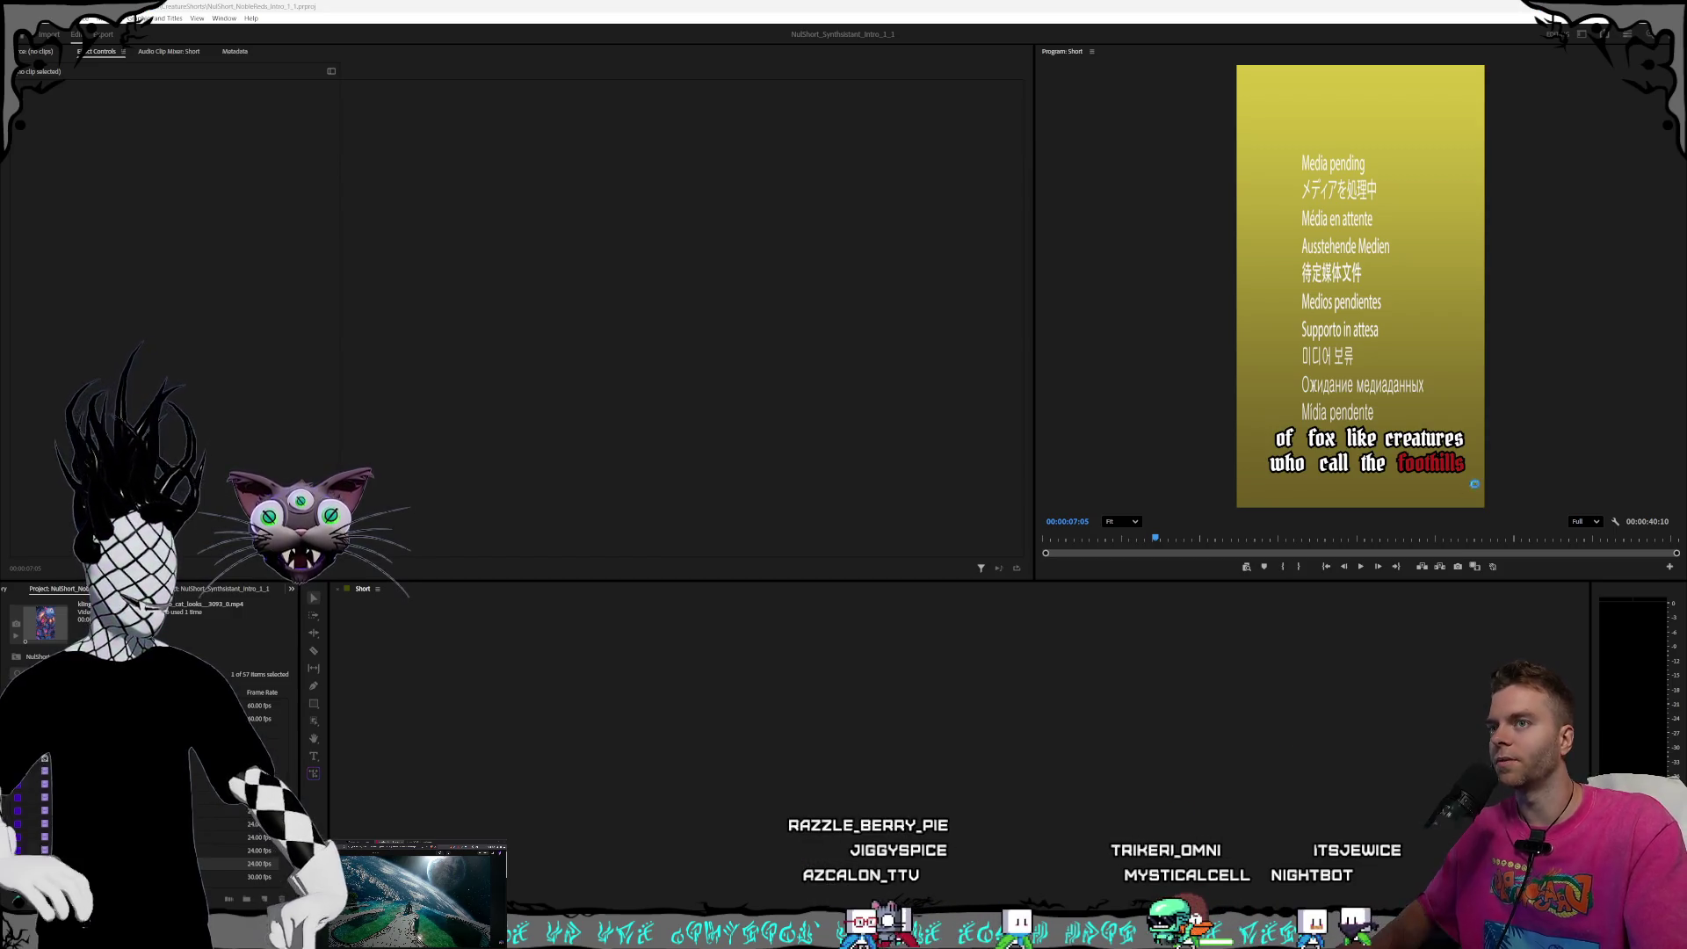
mouse_move(1686, 430)
left_mouse_down()
mouse_move(1225, 434)
mouse_move(777, 174)
mouse_move(918, 193)
left_mouse_up()
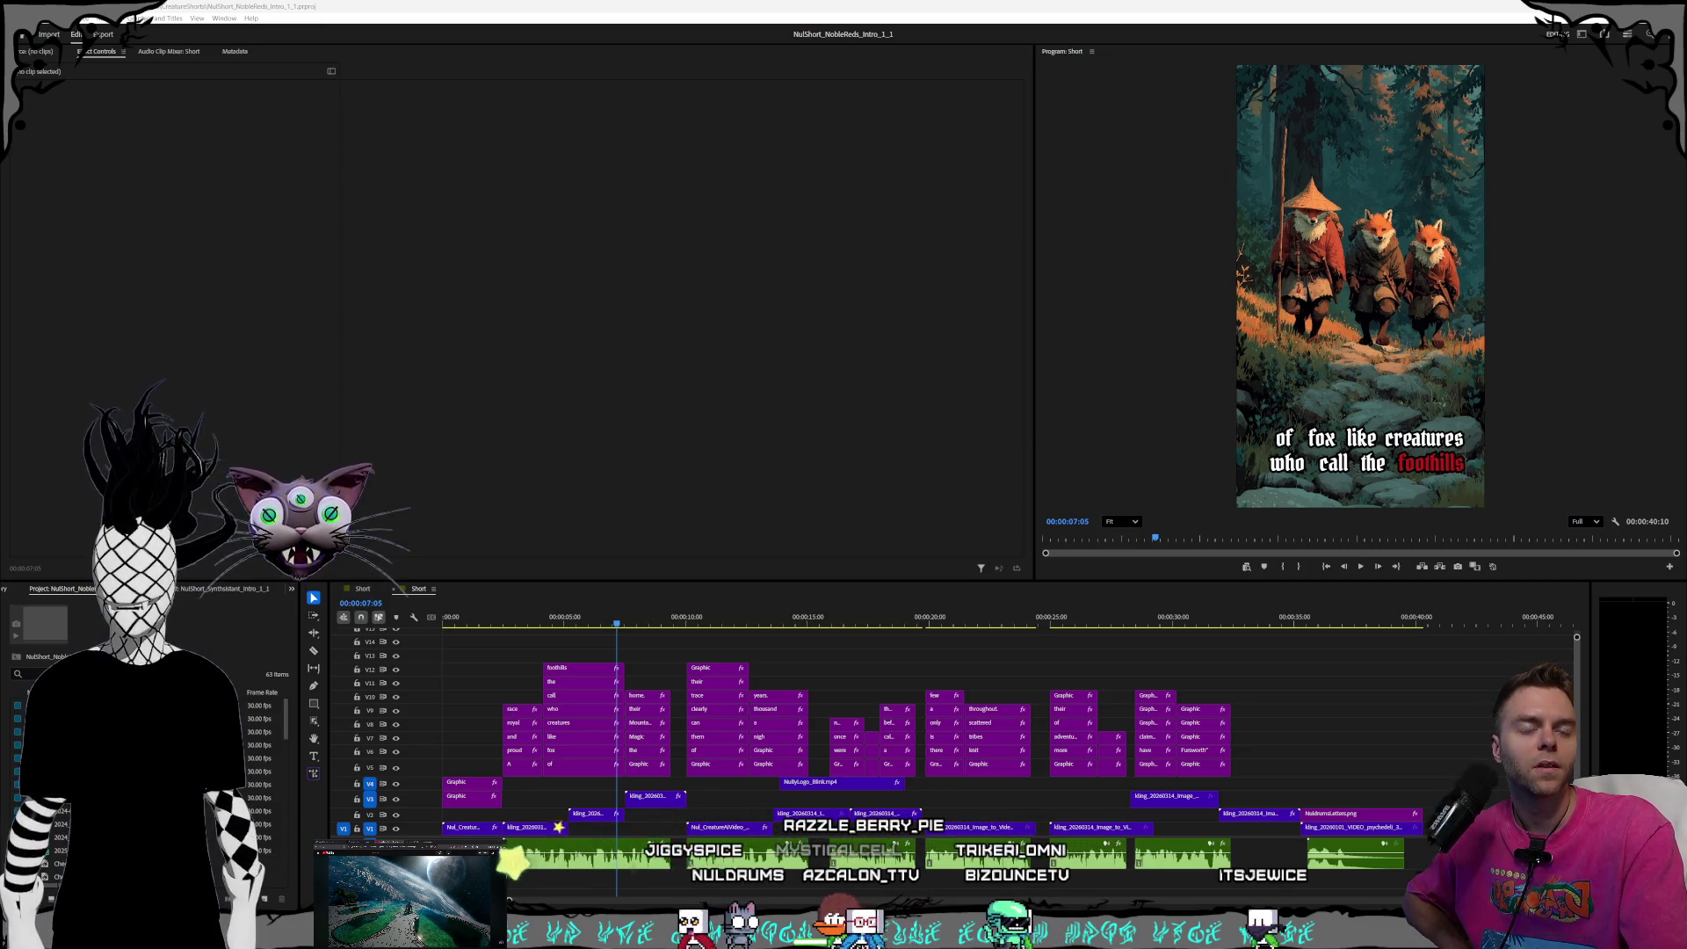
key("alt+Tab")
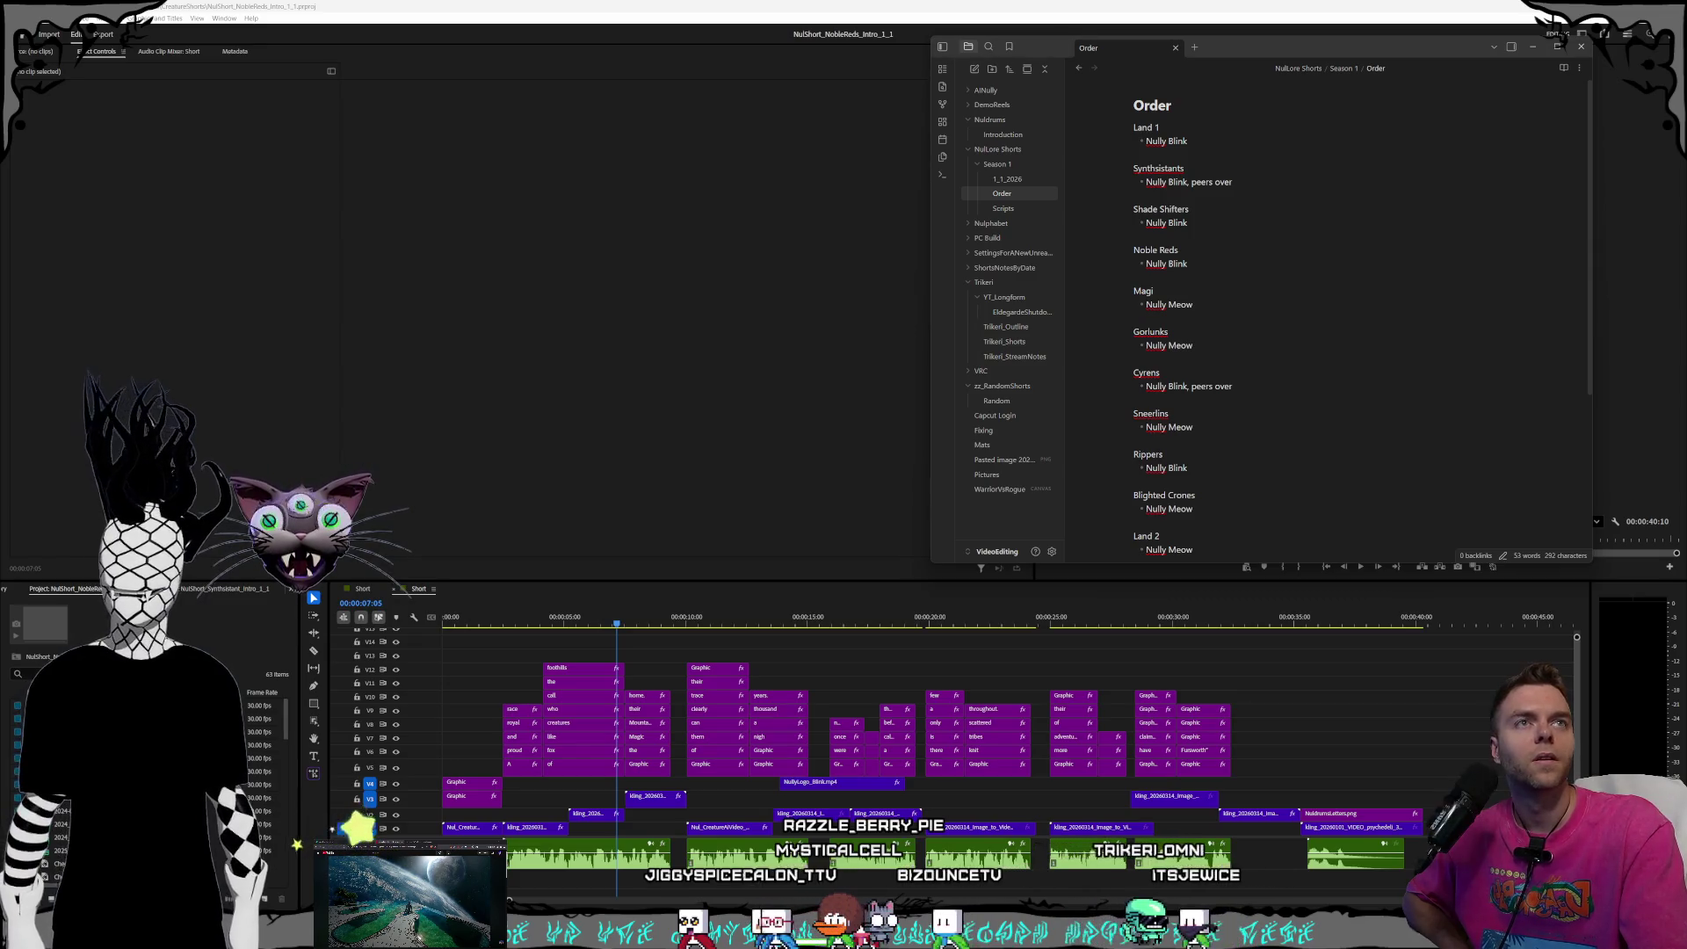
left_click_drag(1300, 50, 983, 105)
left_click(914, 322)
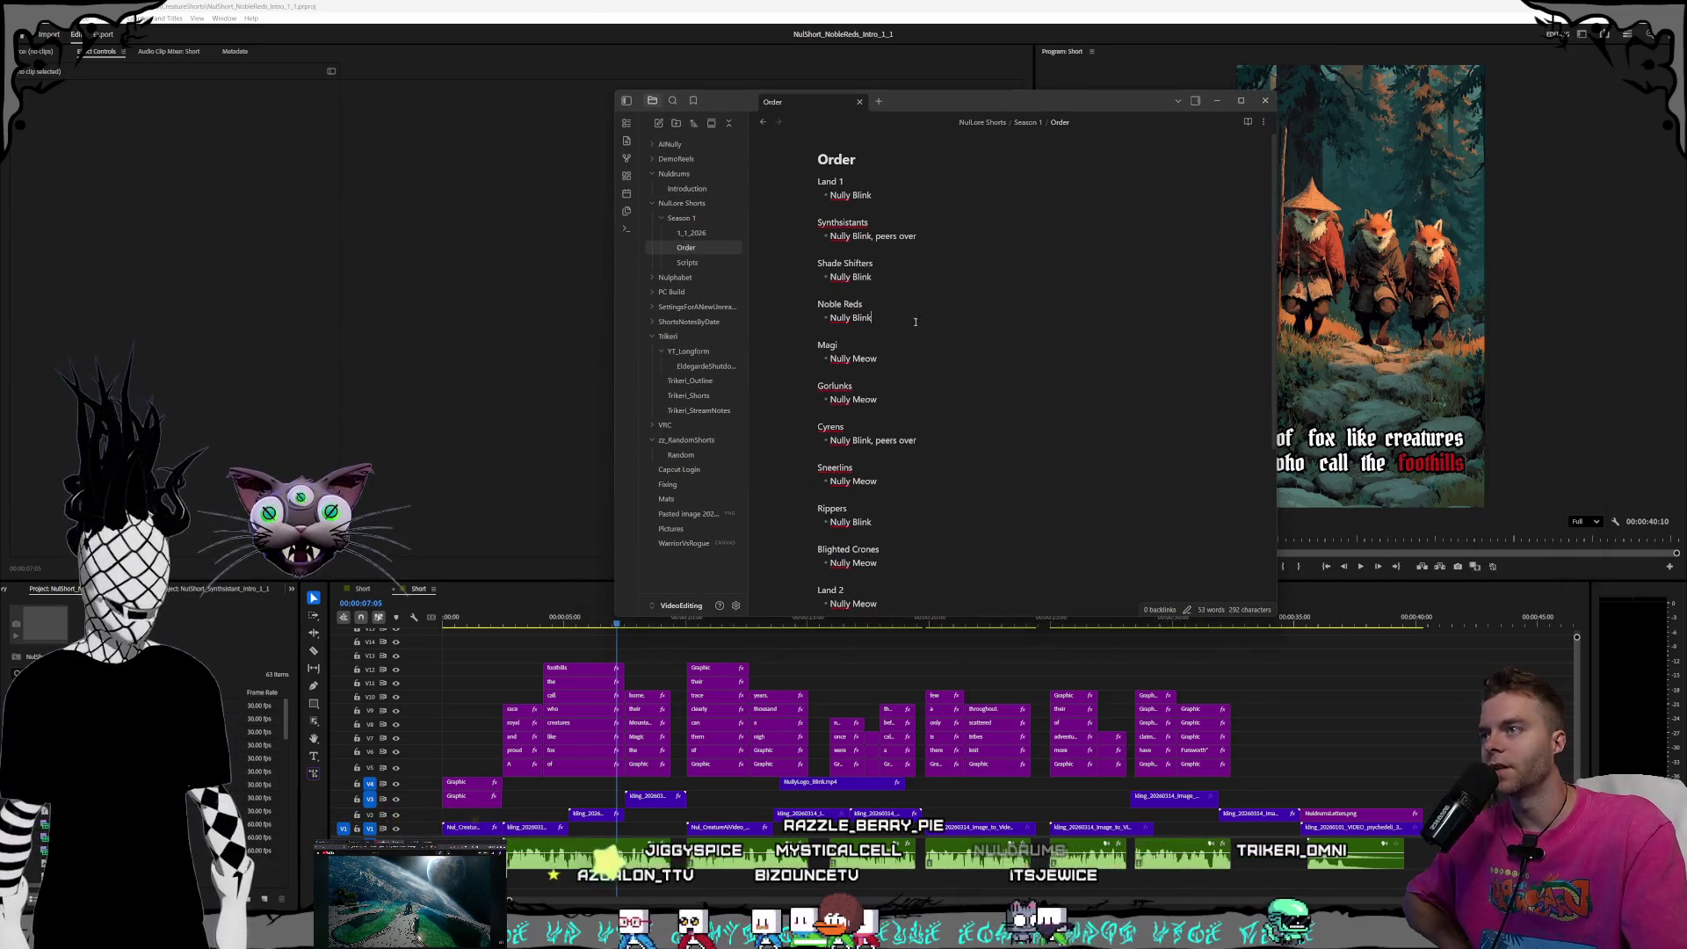
left_click_drag(817, 345, 880, 359)
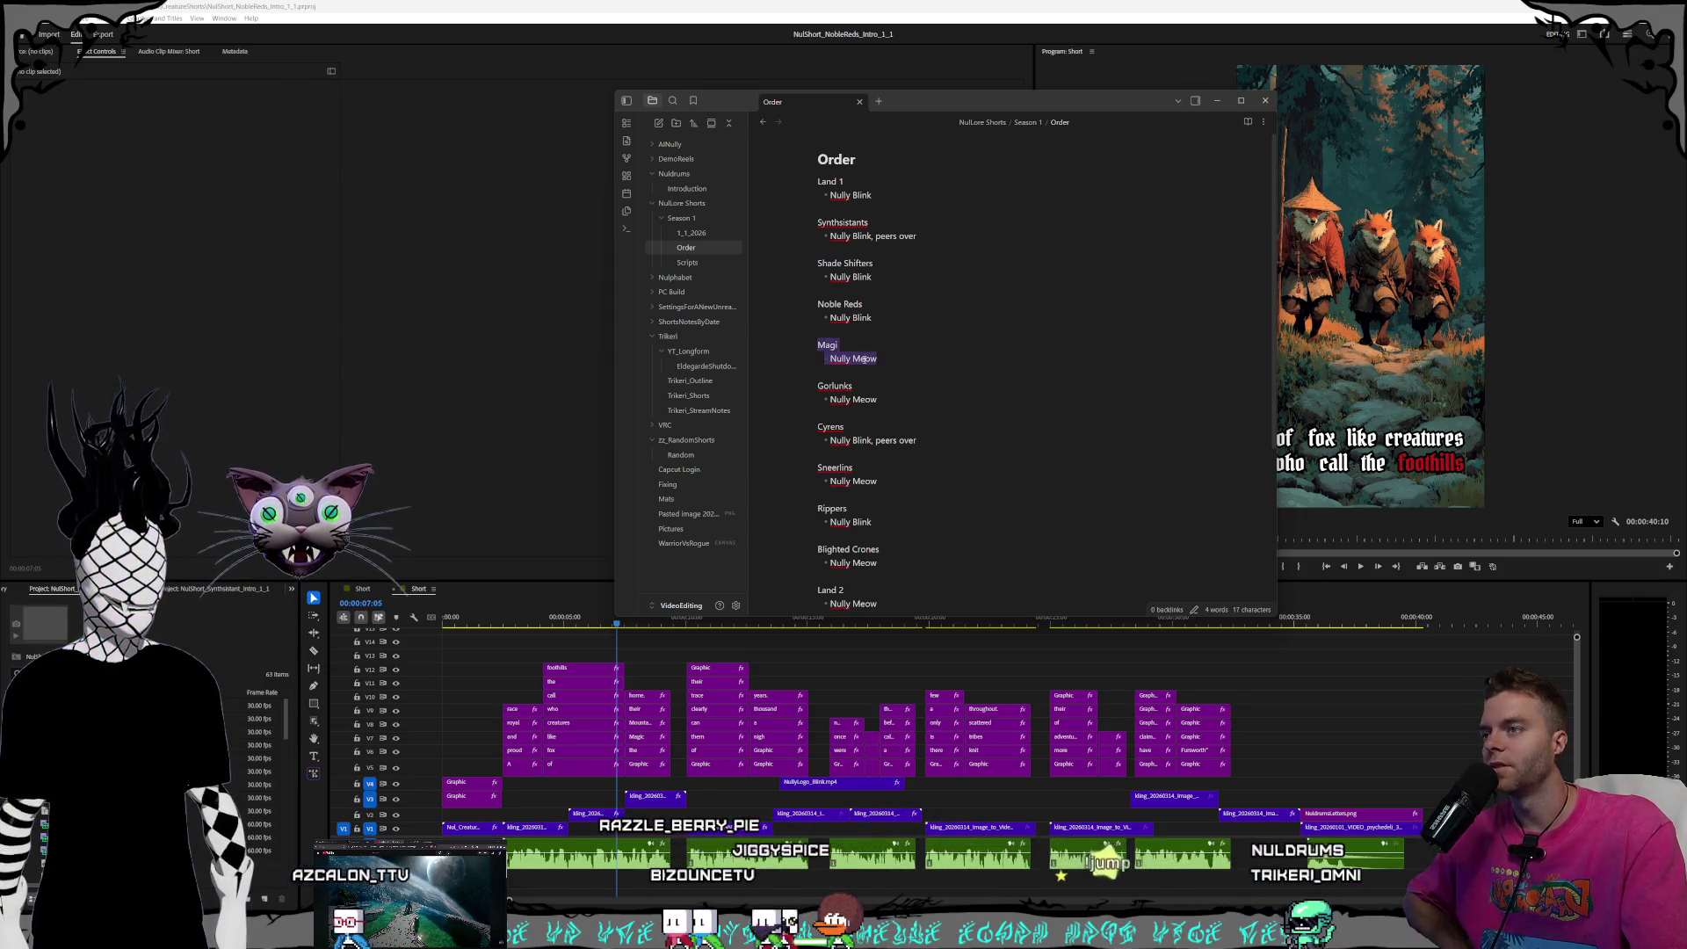
left_click(918, 369)
left_click(907, 359)
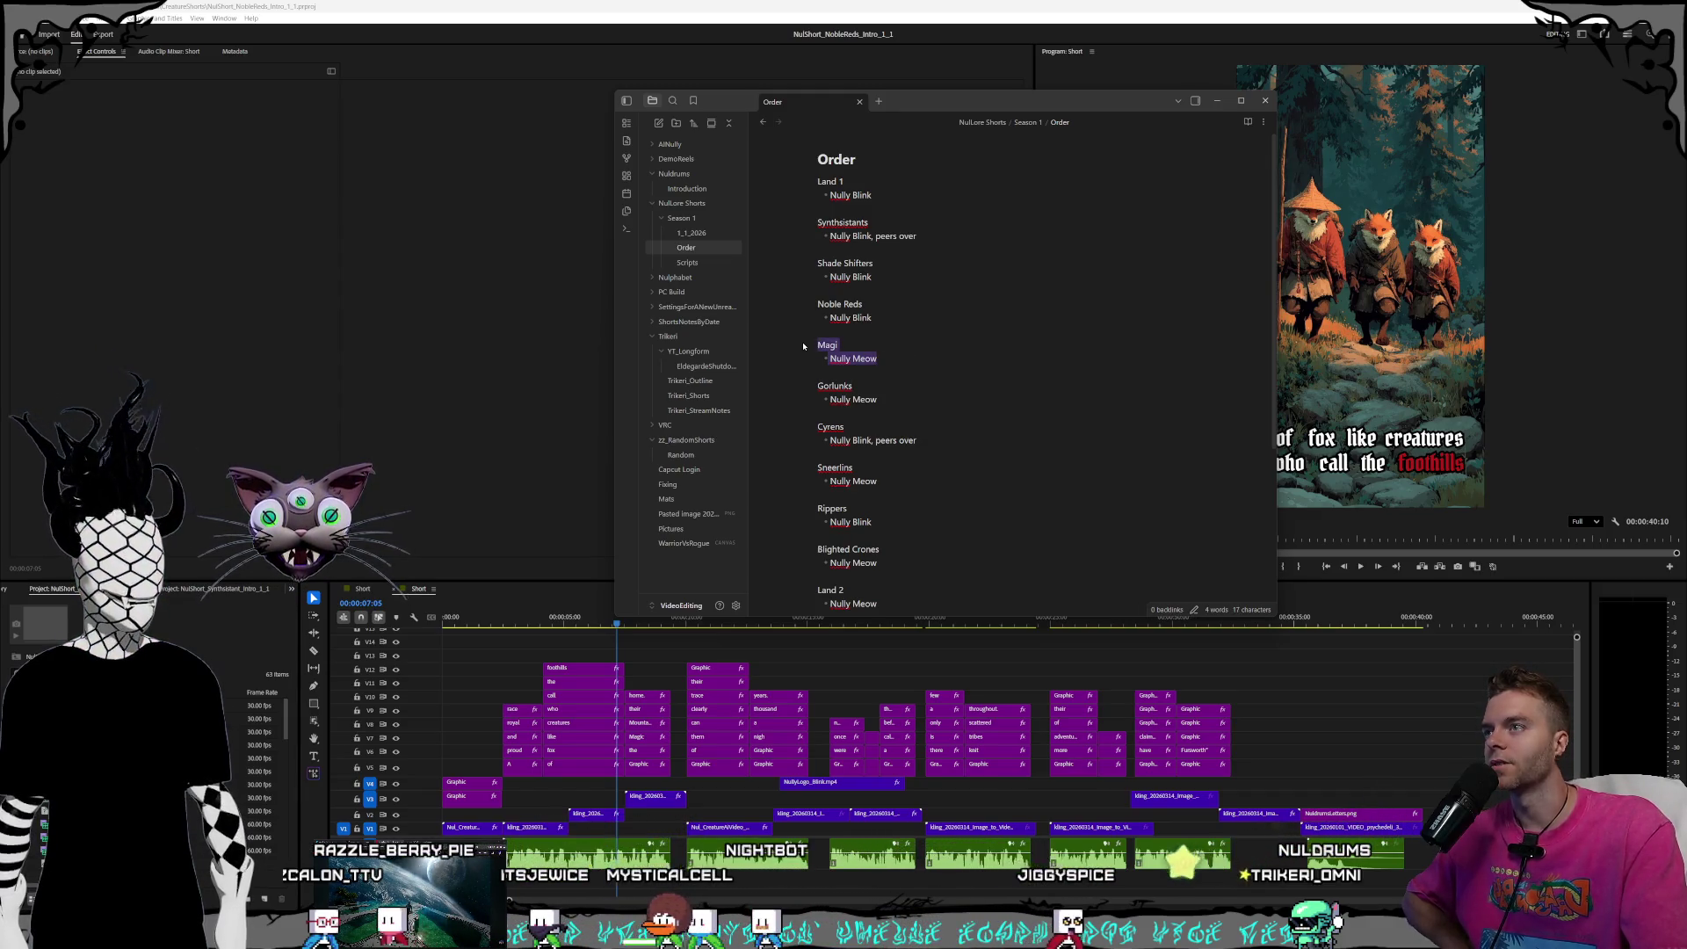
left_click(910, 361)
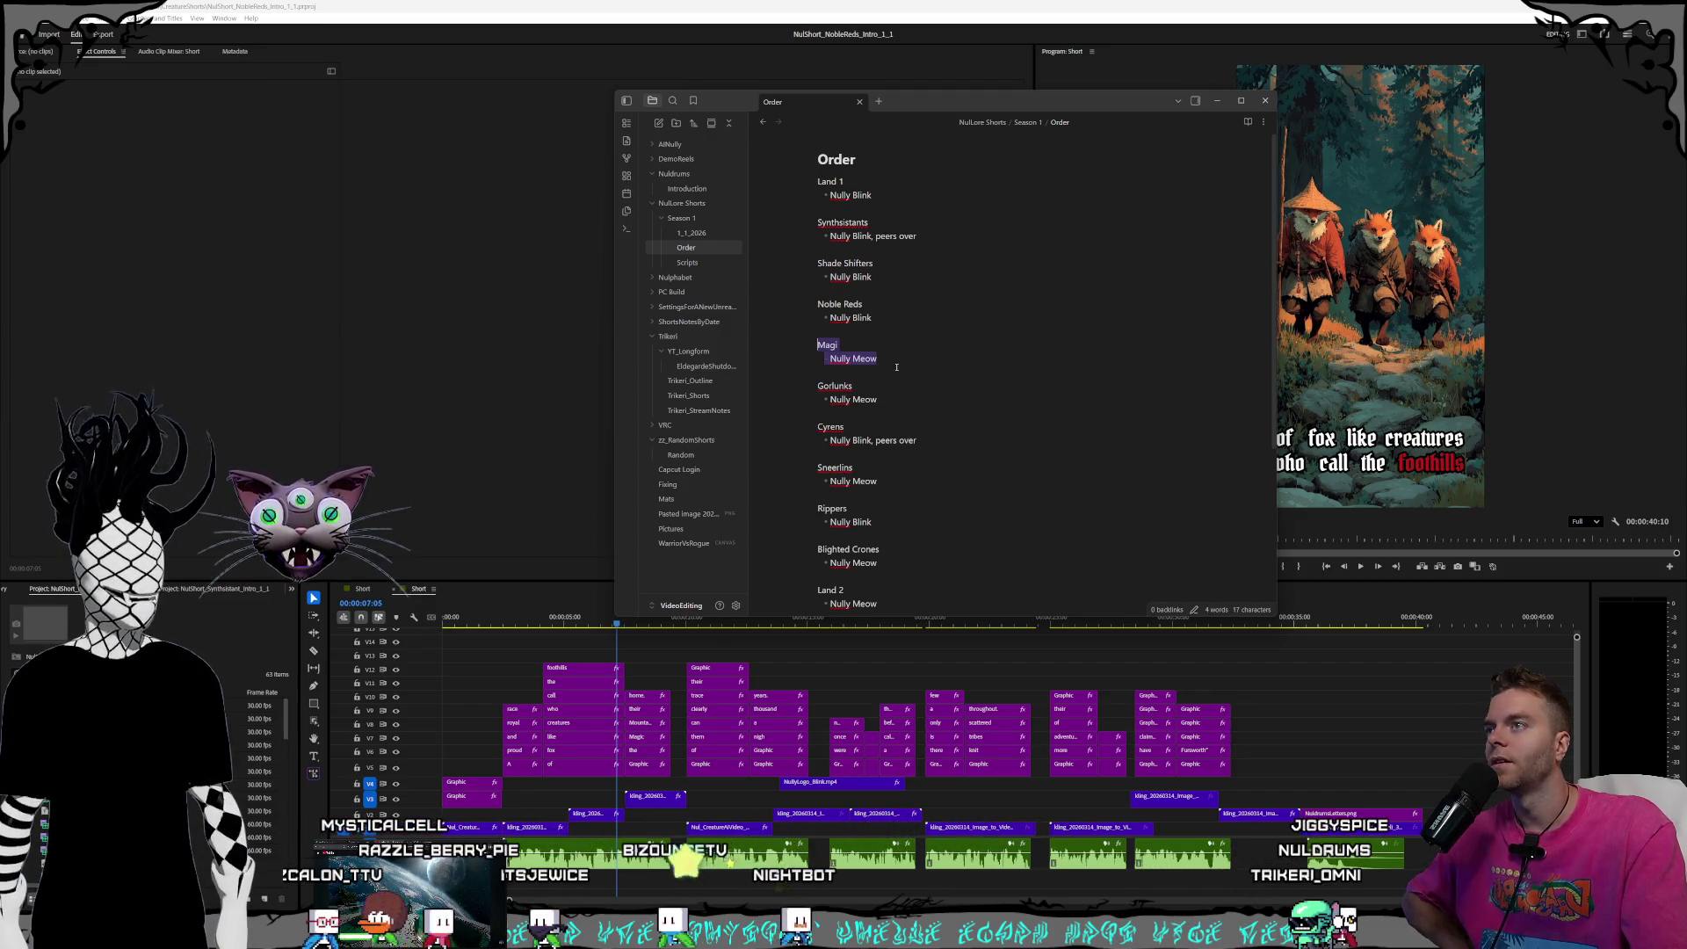
left_click(877, 45)
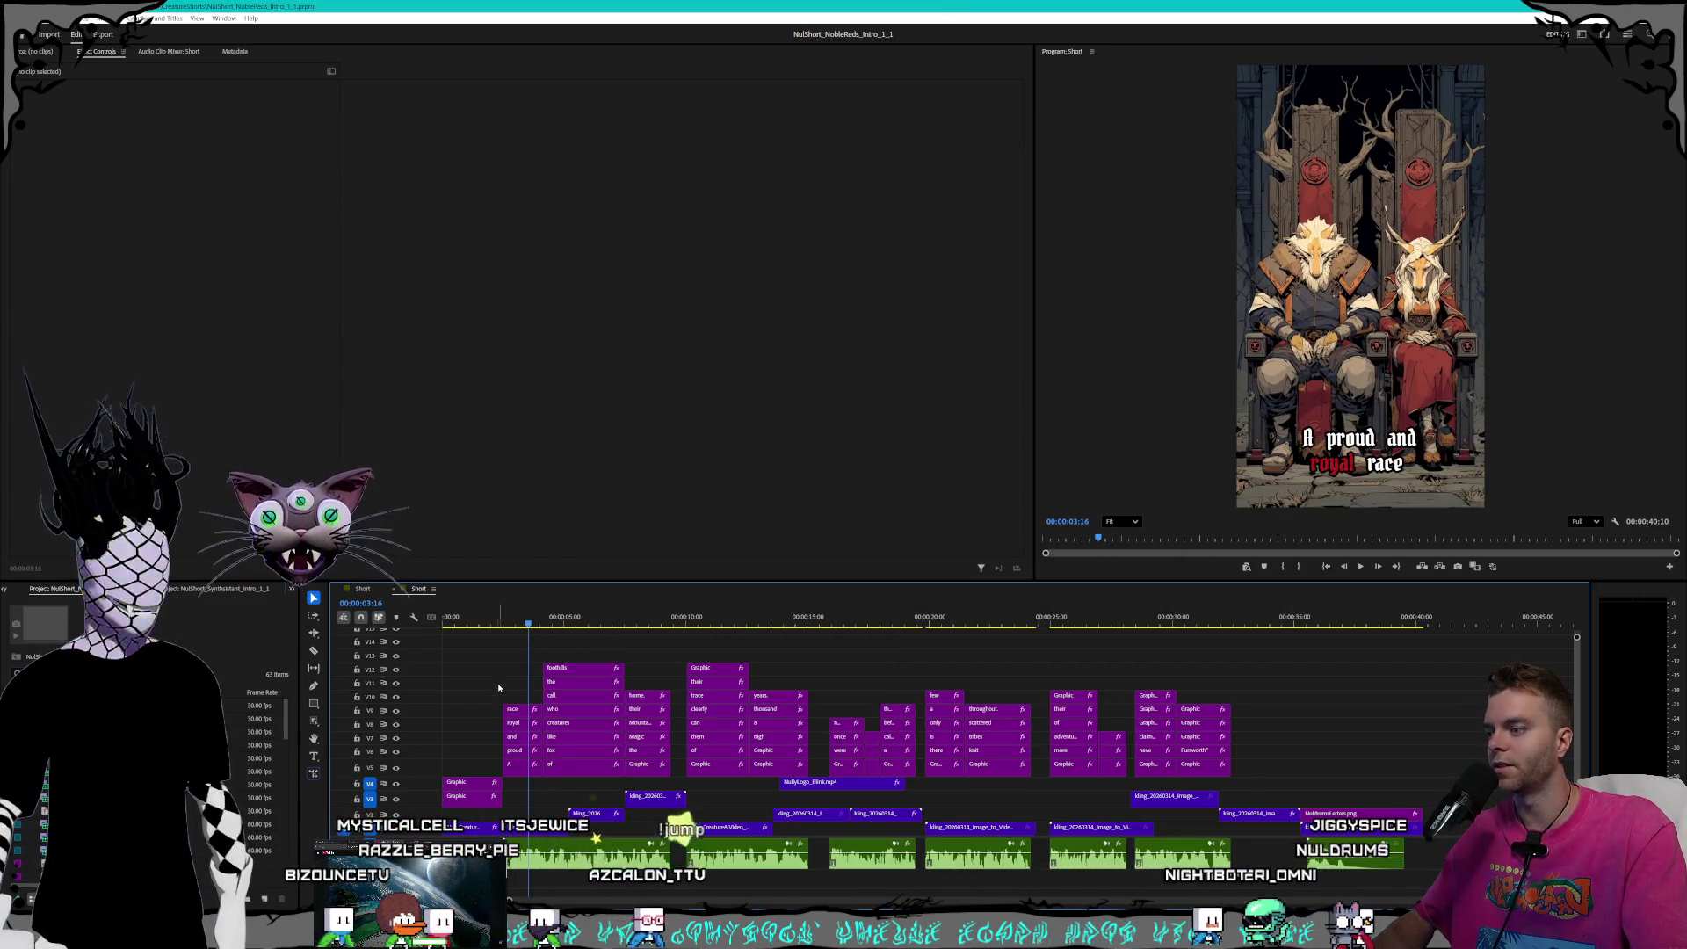
- Give the Noble Reds title graphic on V4 a stroke width of 8 px
left_click(471, 787)
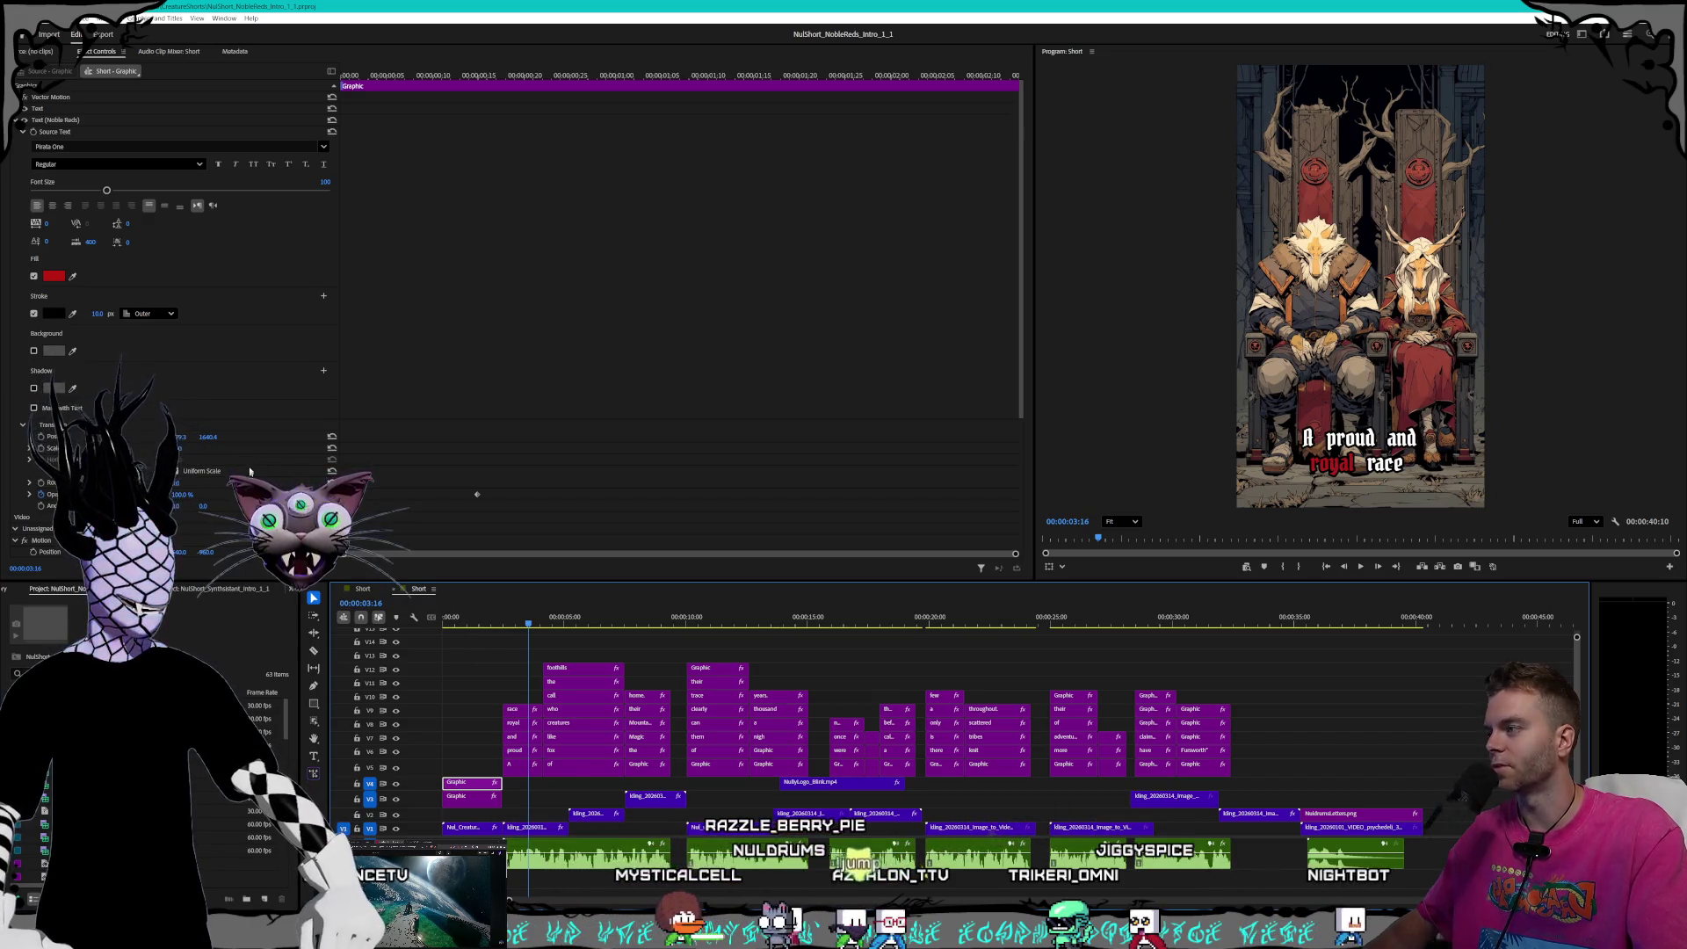
scroll(229, 469, "down", 5)
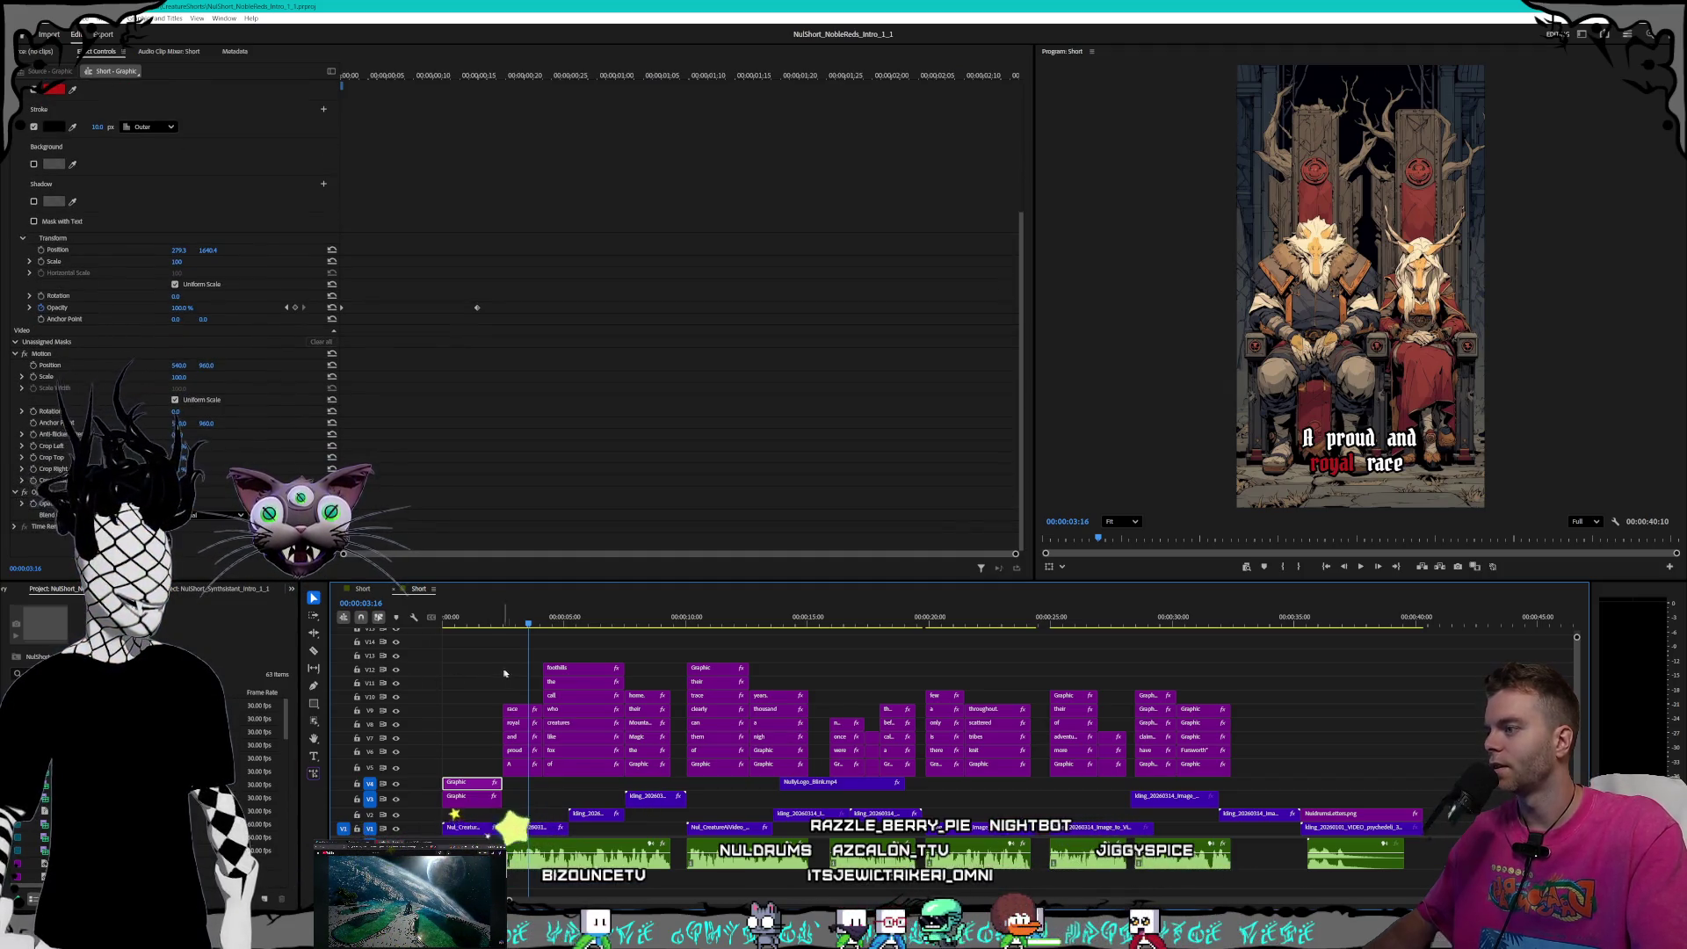
left_click(450, 623)
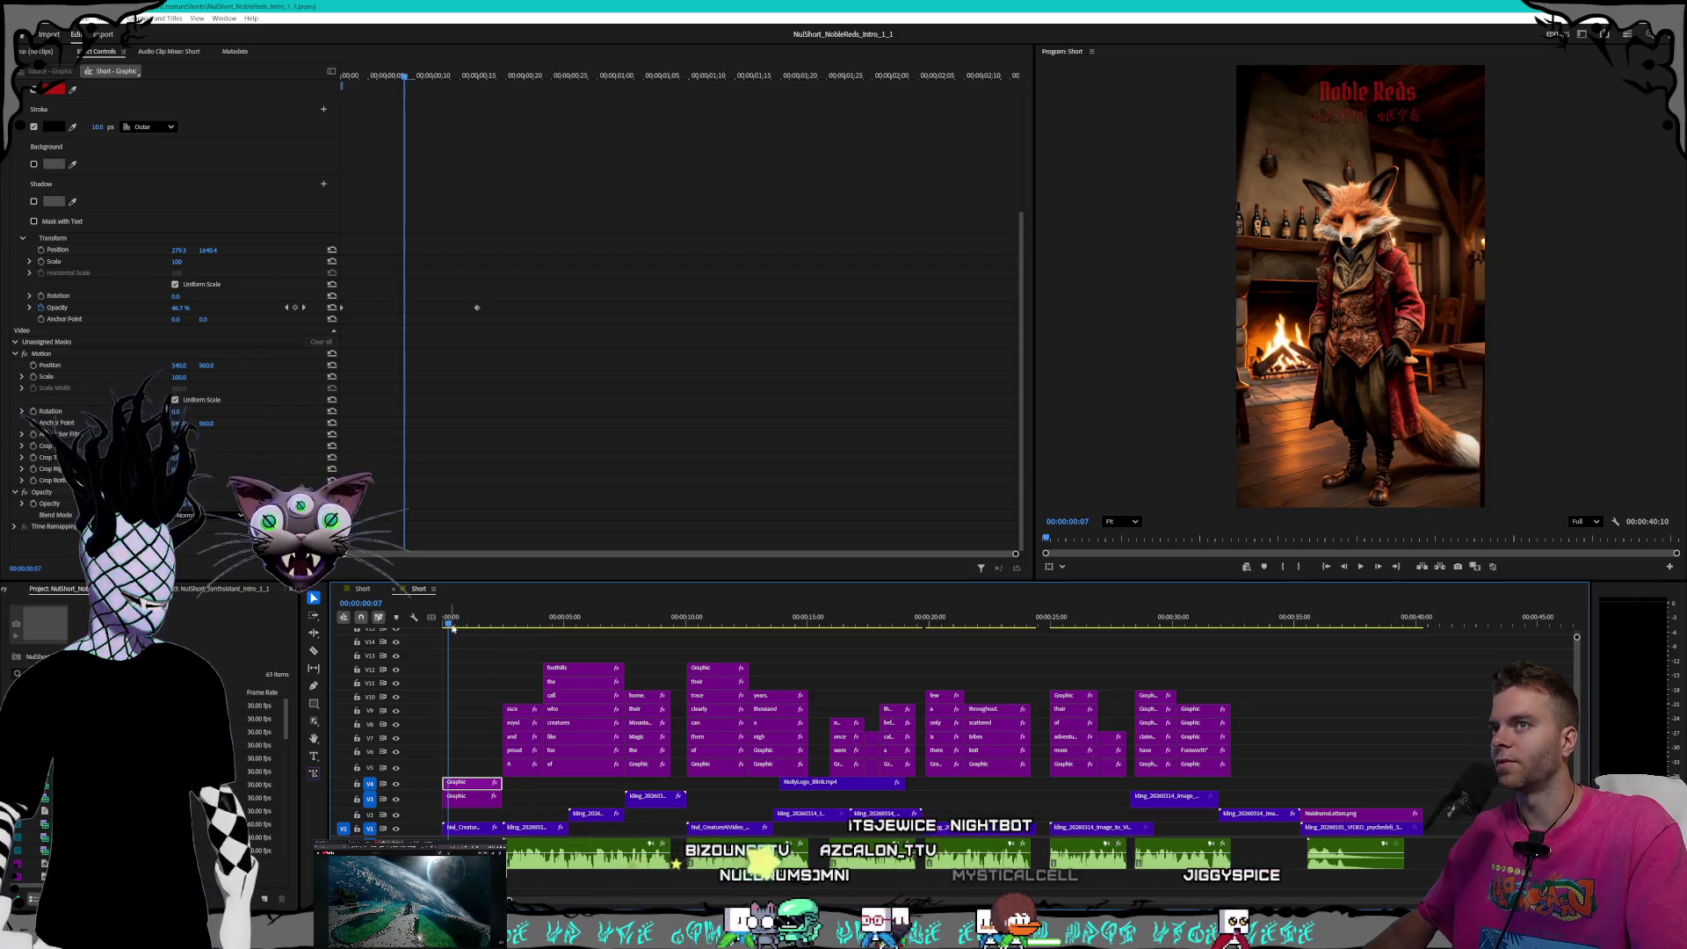
scroll(165, 376, "up", 5)
left_click(96, 313)
type("8")
key("Return")
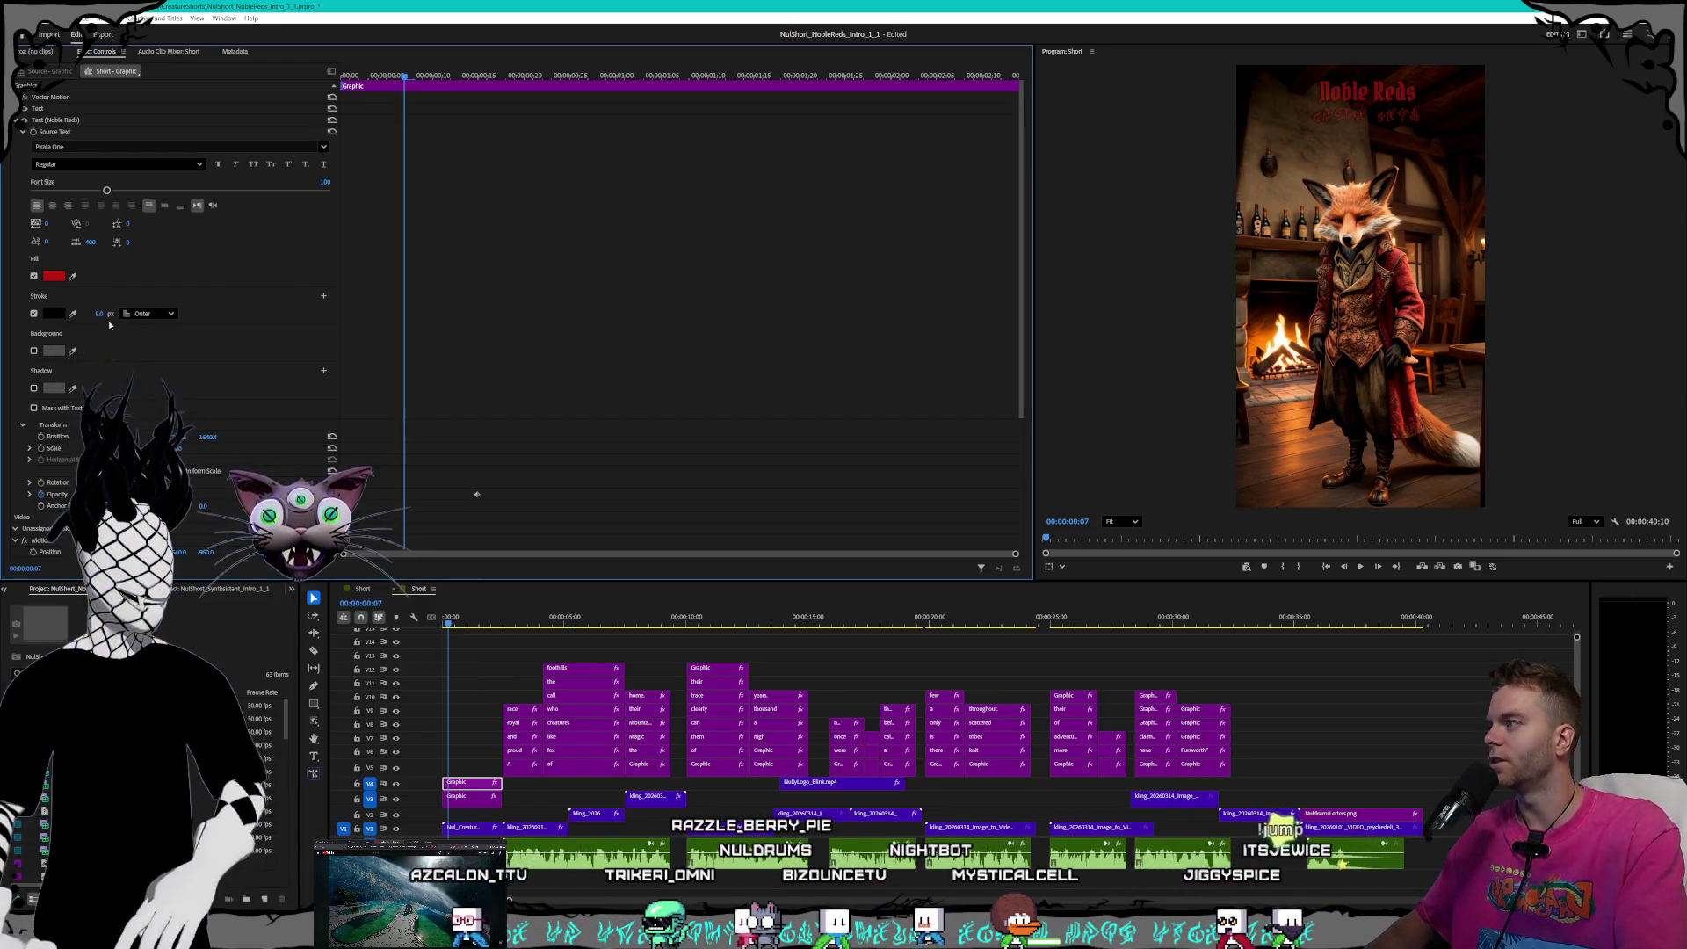
- Select the subtitle graphic, then deselect it and scrub the short to about 10 seconds
left_click(465, 797)
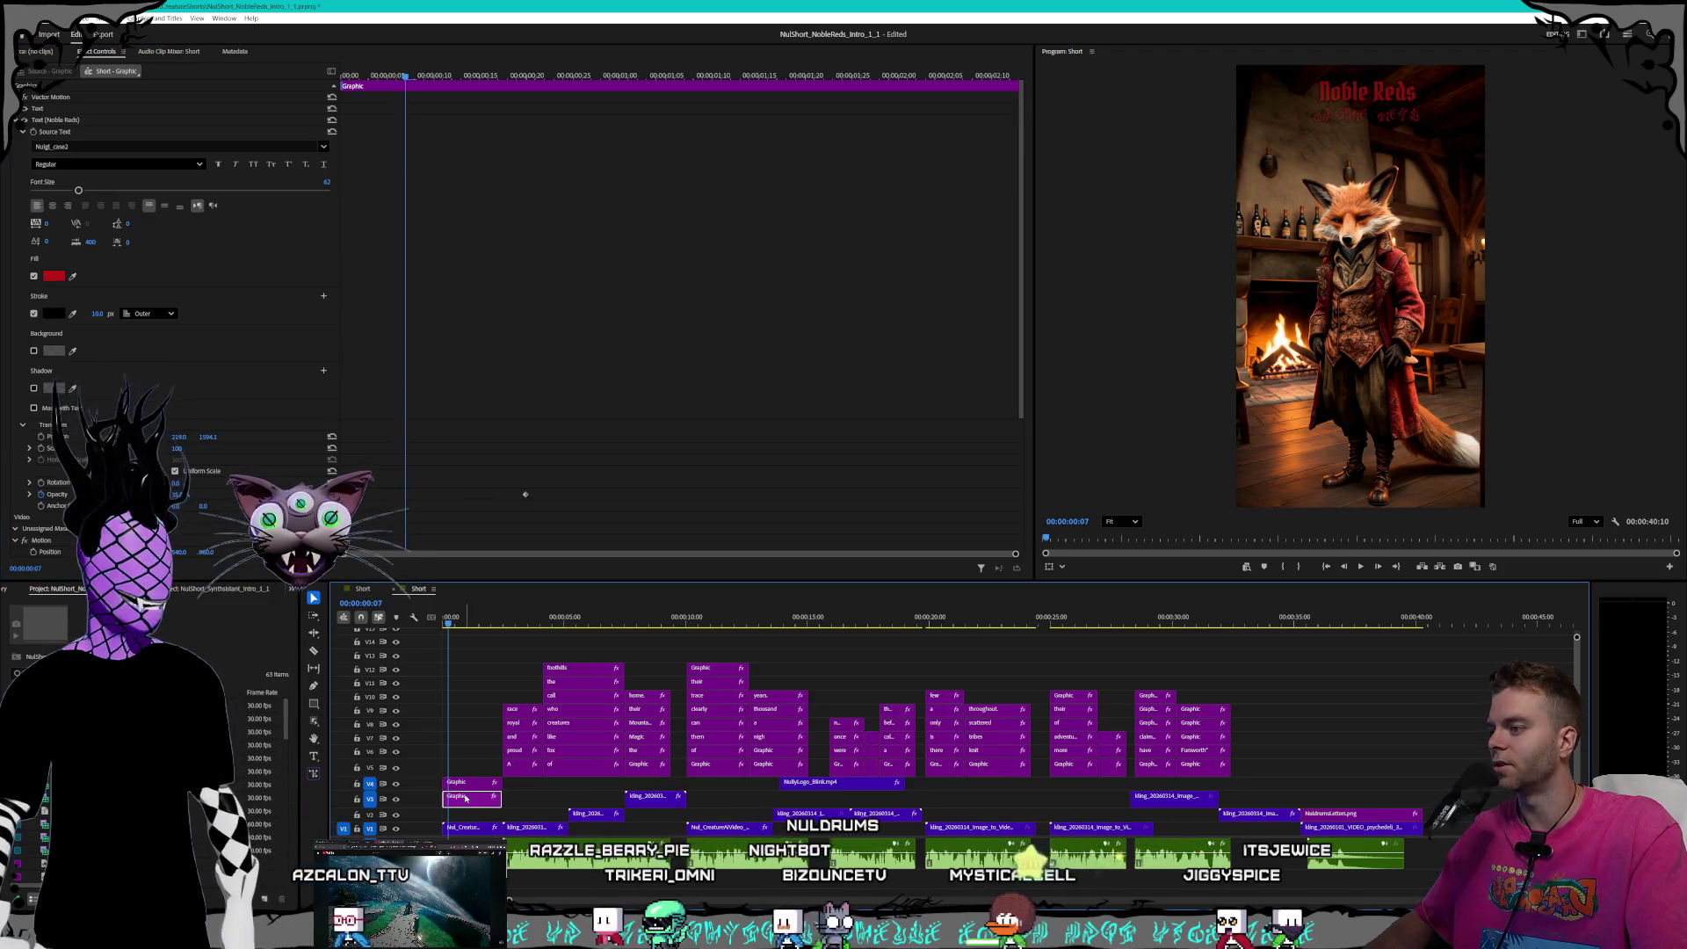
left_click(536, 632)
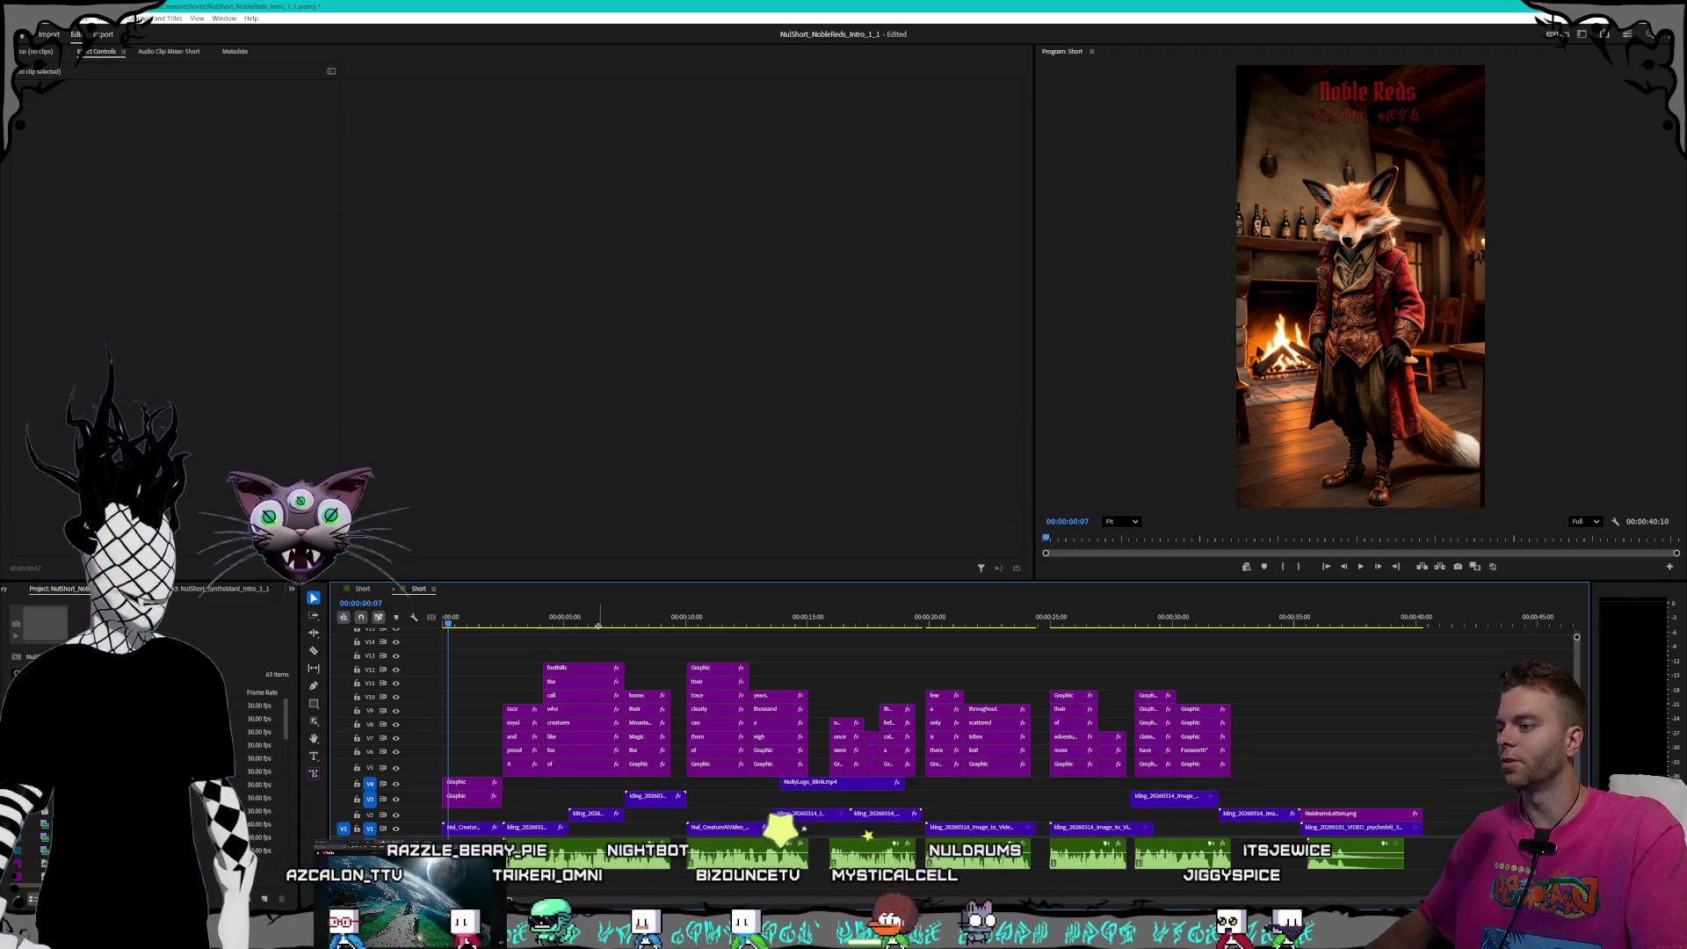
left_click_drag(541, 621, 767, 631)
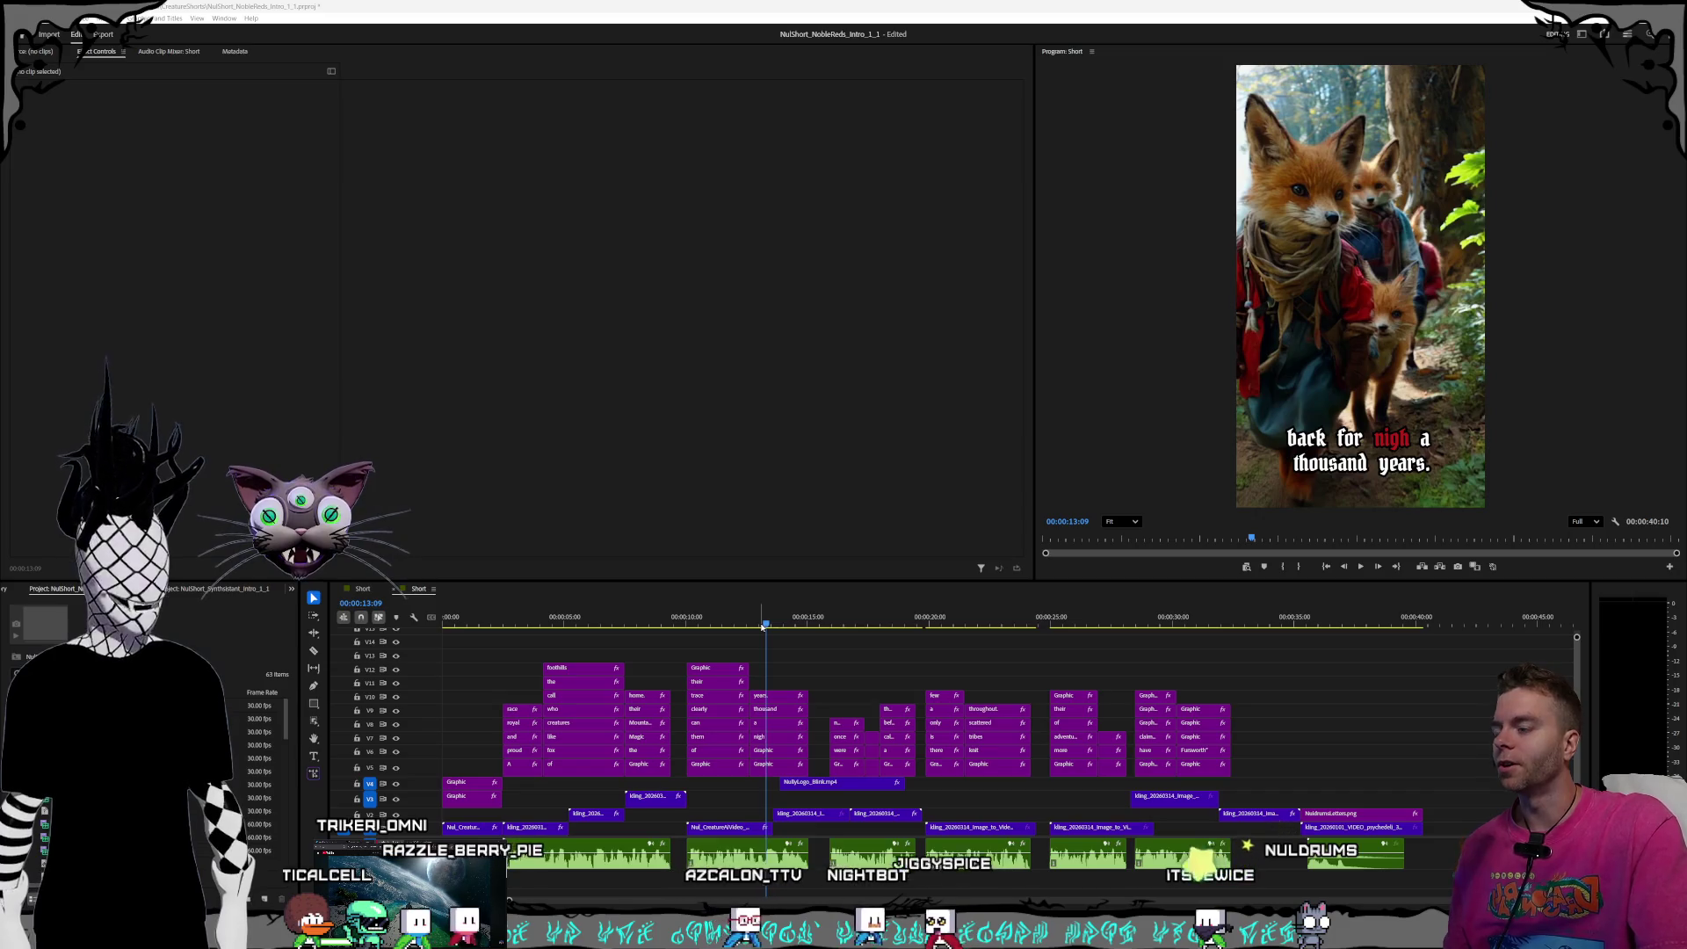
- Scrub between the throne and earlier caption frames, return to the opening, and select the Noble Reds title
left_click(557, 626)
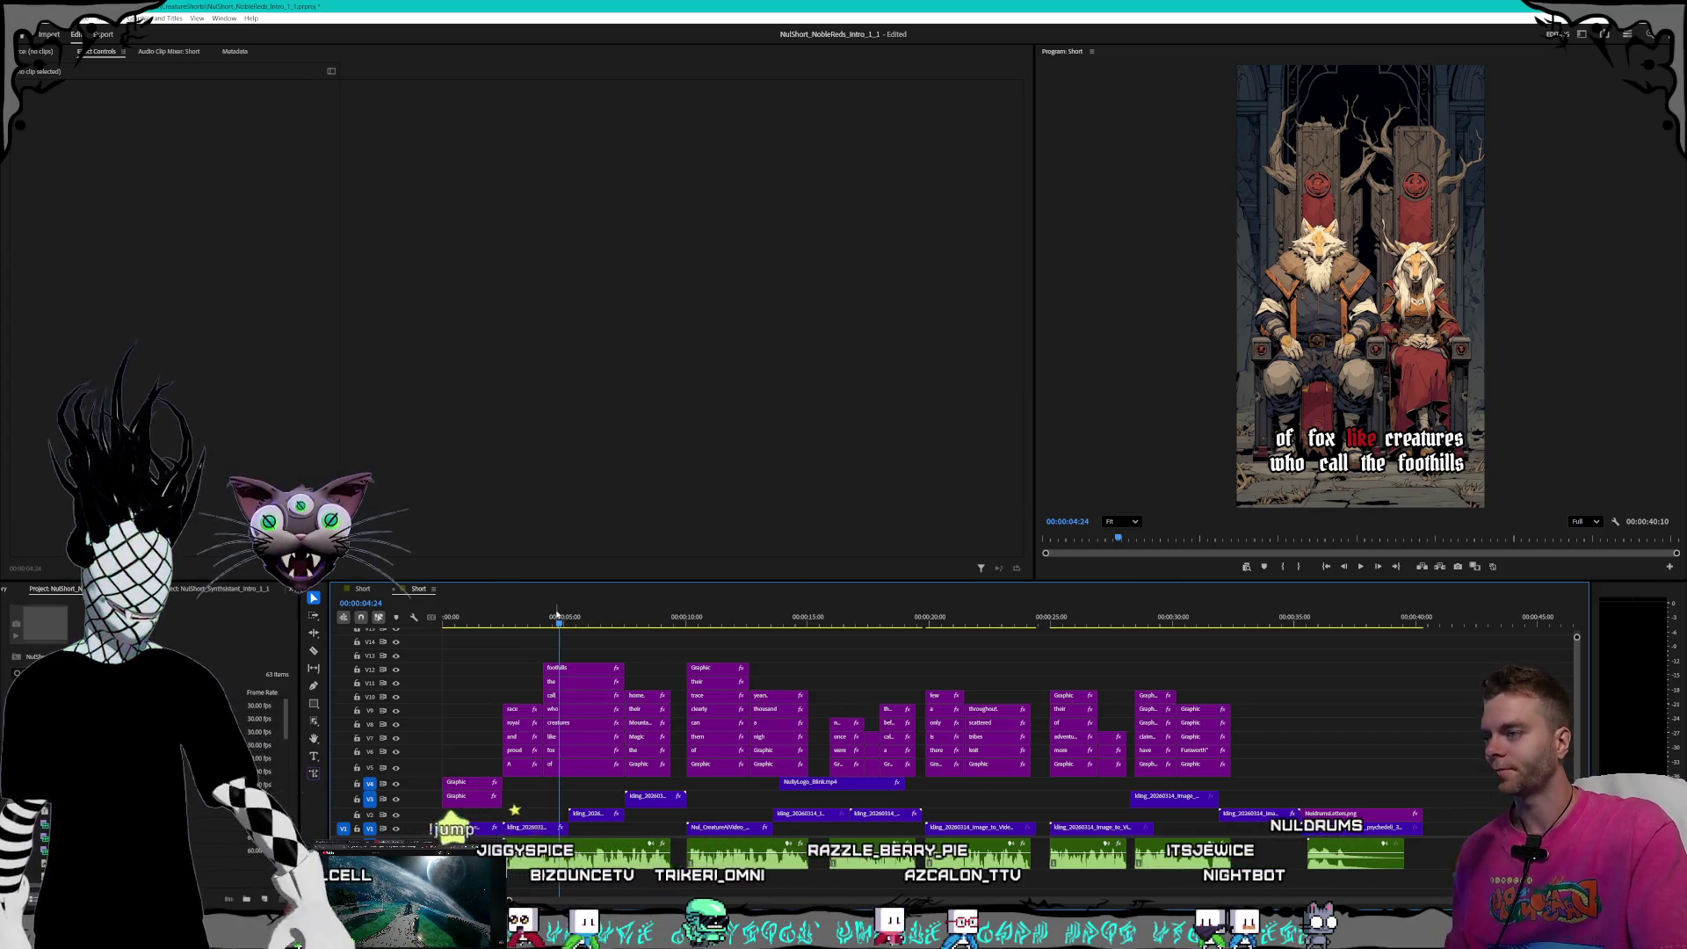
left_click_drag(546, 624, 520, 627)
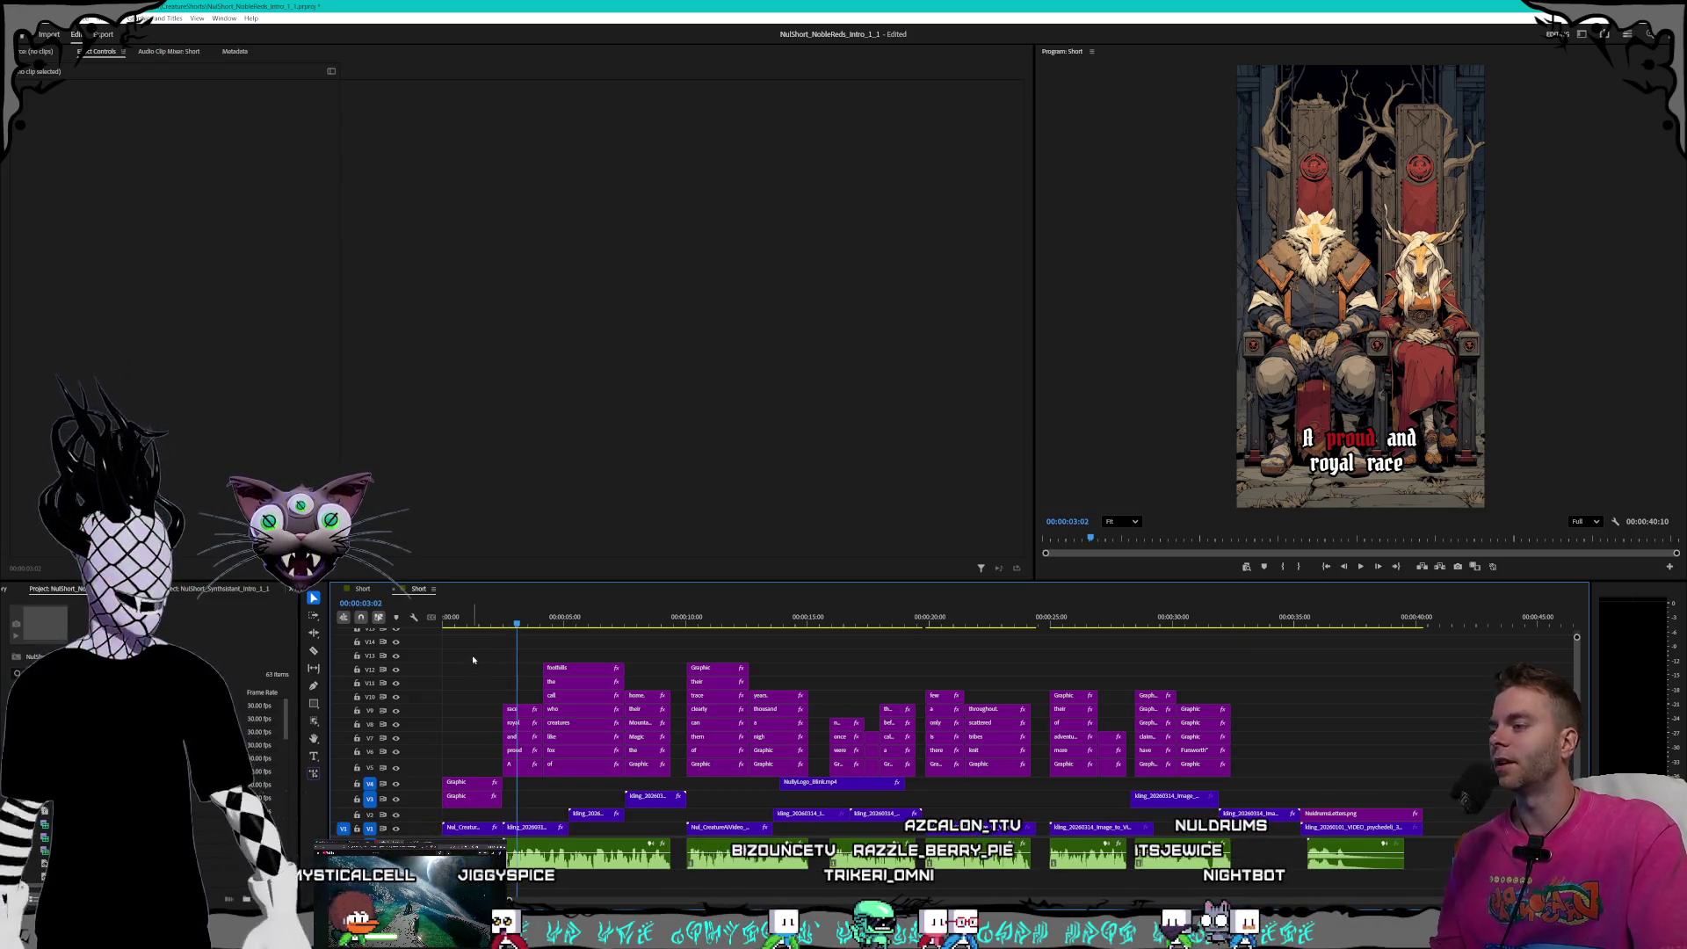
left_click(466, 624)
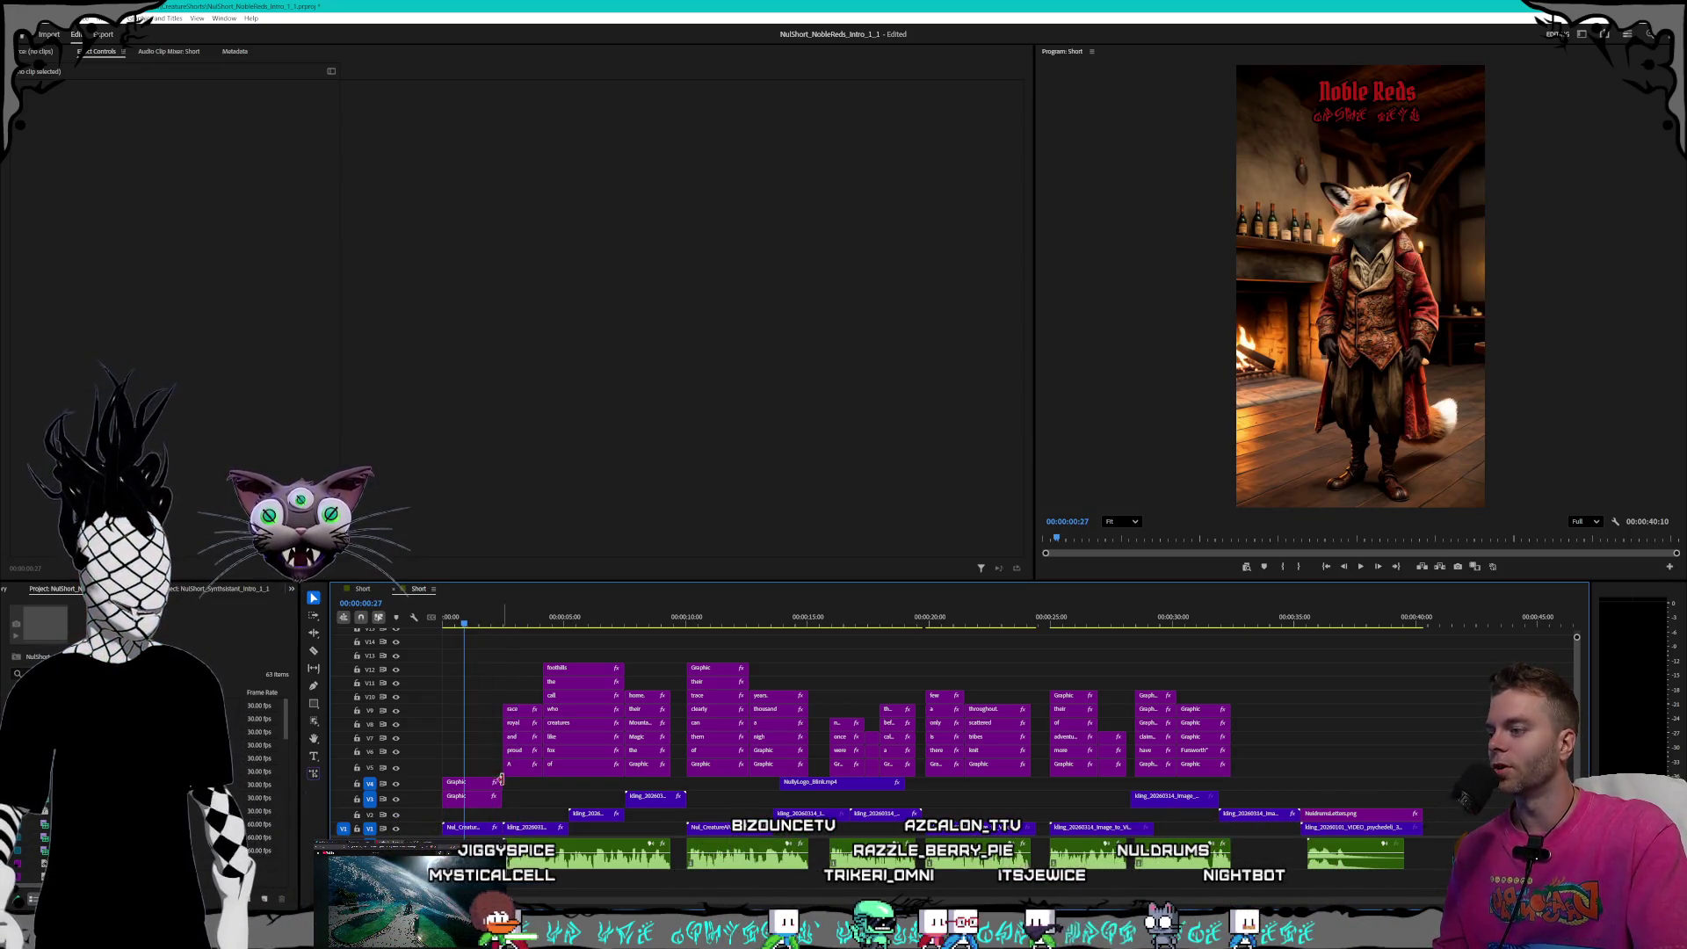
left_click(476, 788)
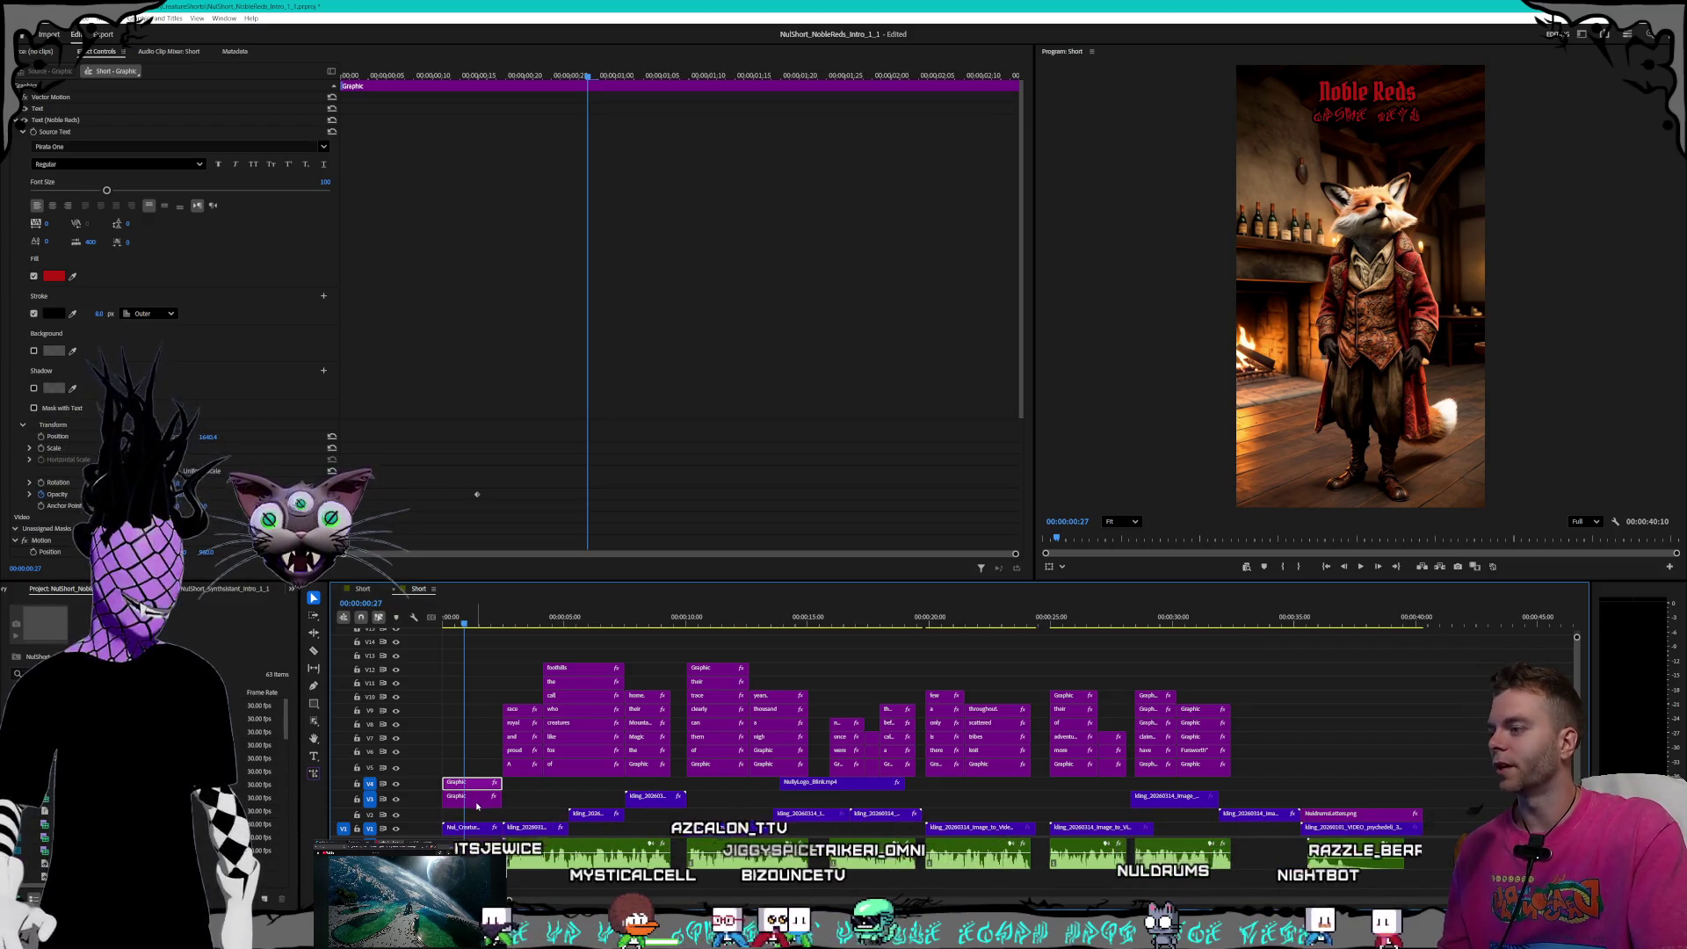
- Change the V3 subtitle graphic's stroke width from 10 to 8 px, then deselect it
left_click(477, 801)
left_click(479, 785)
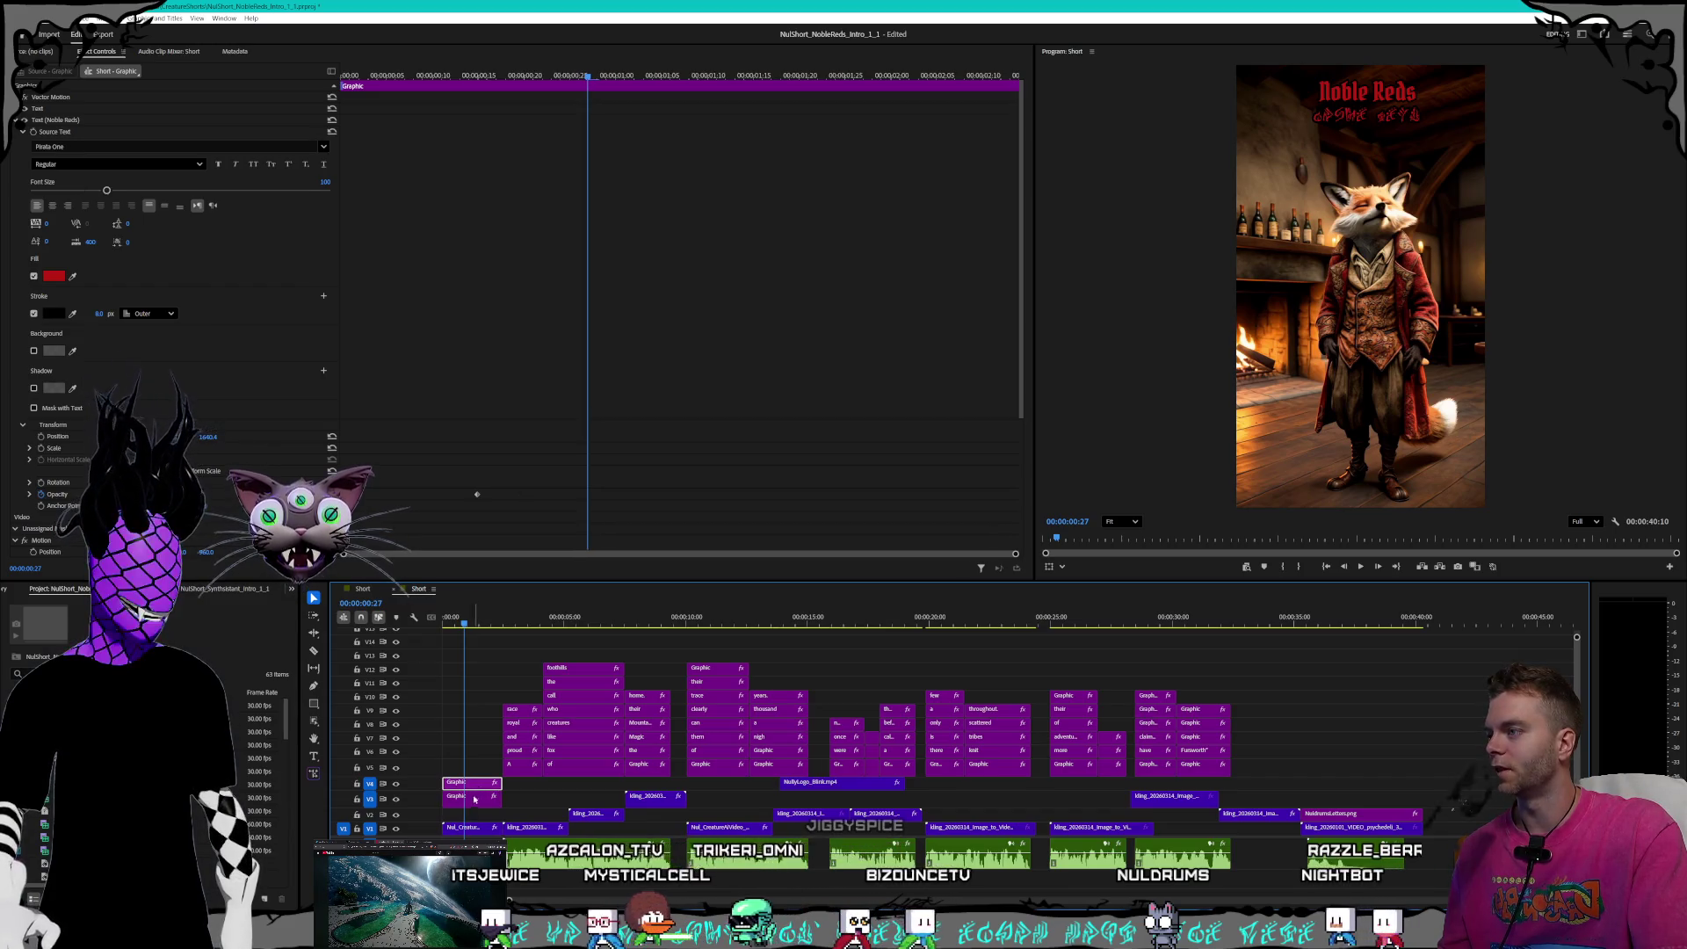
left_click(474, 799)
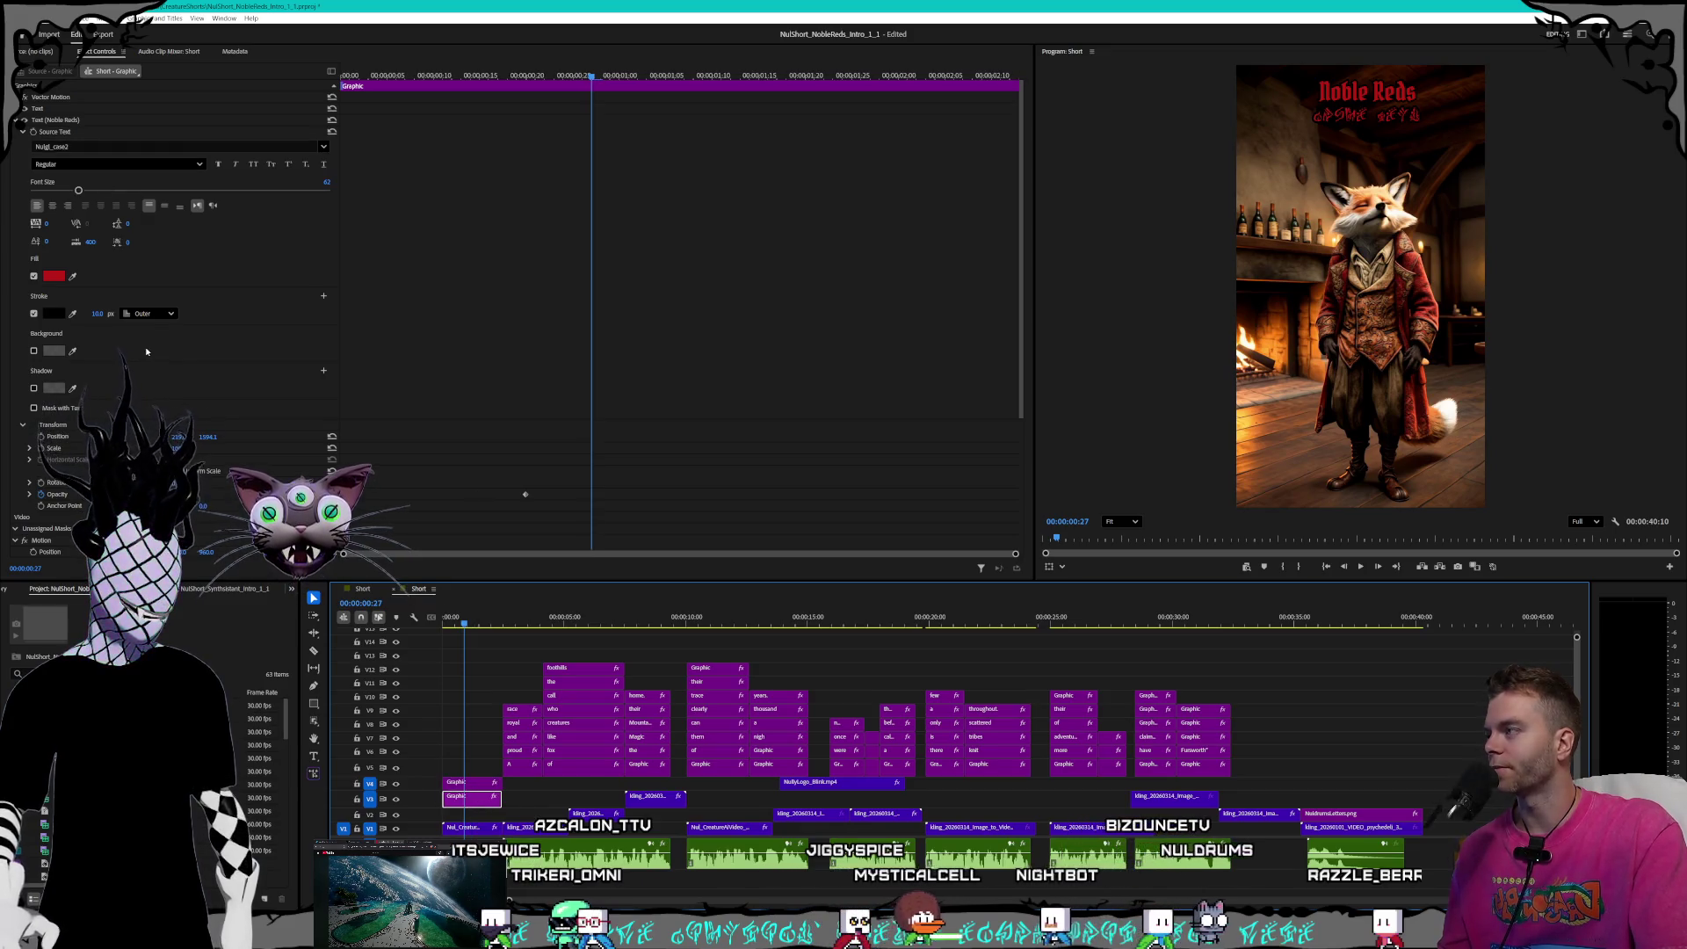
left_click(98, 314)
key("Return")
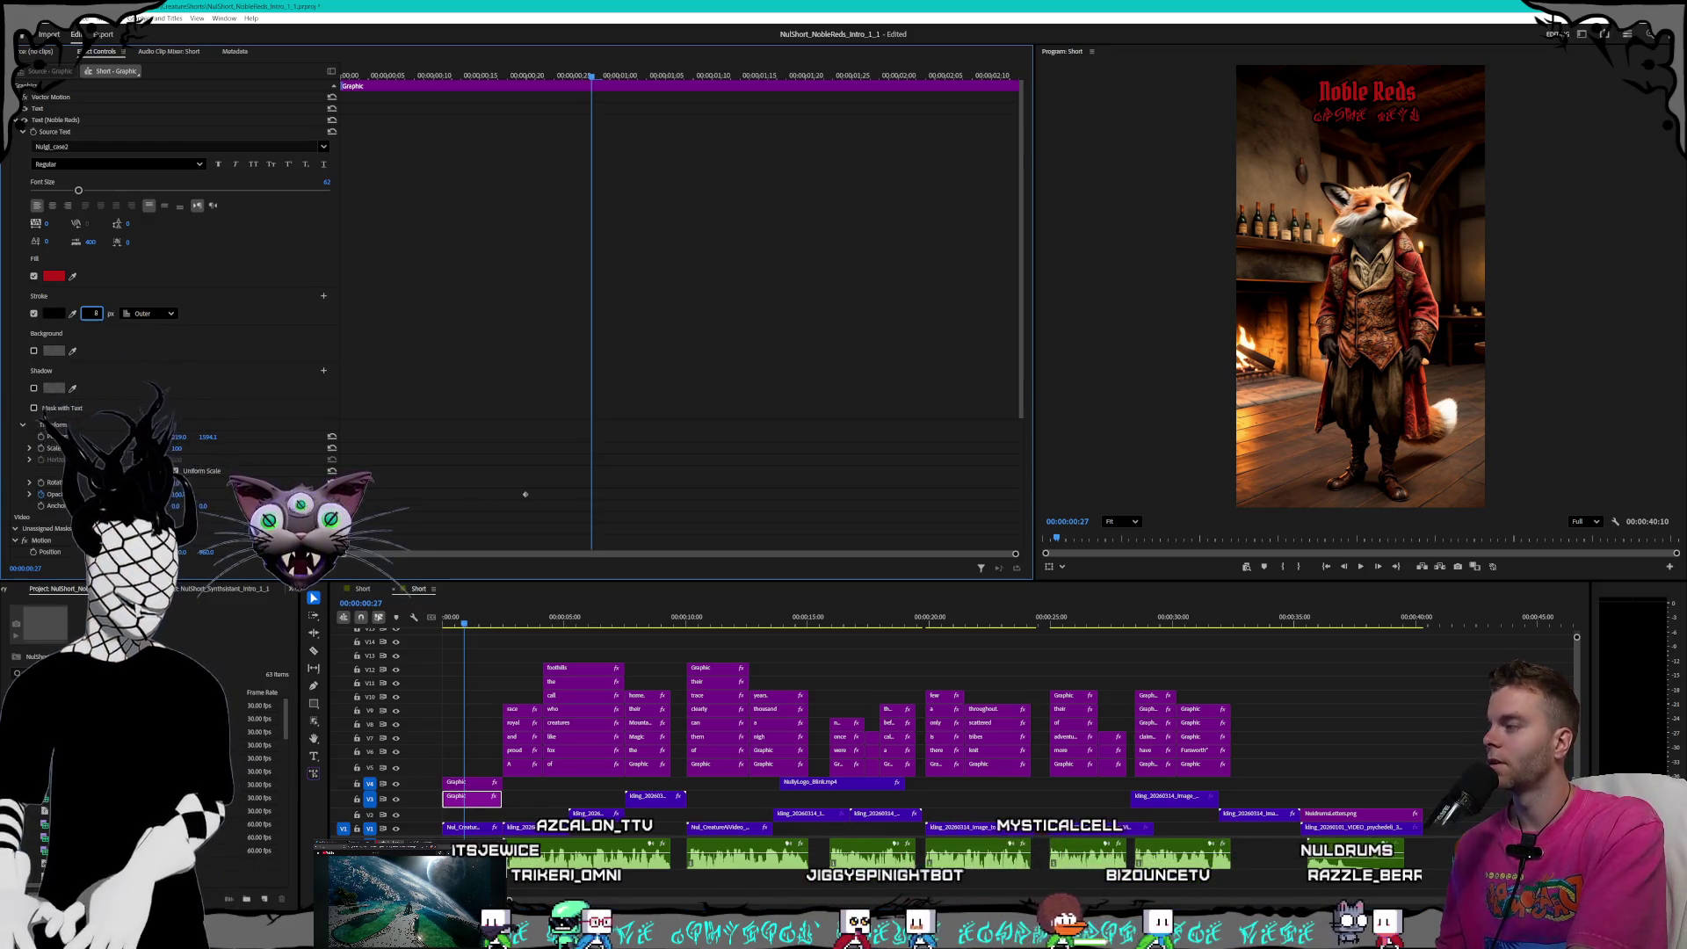
left_click(90, 314)
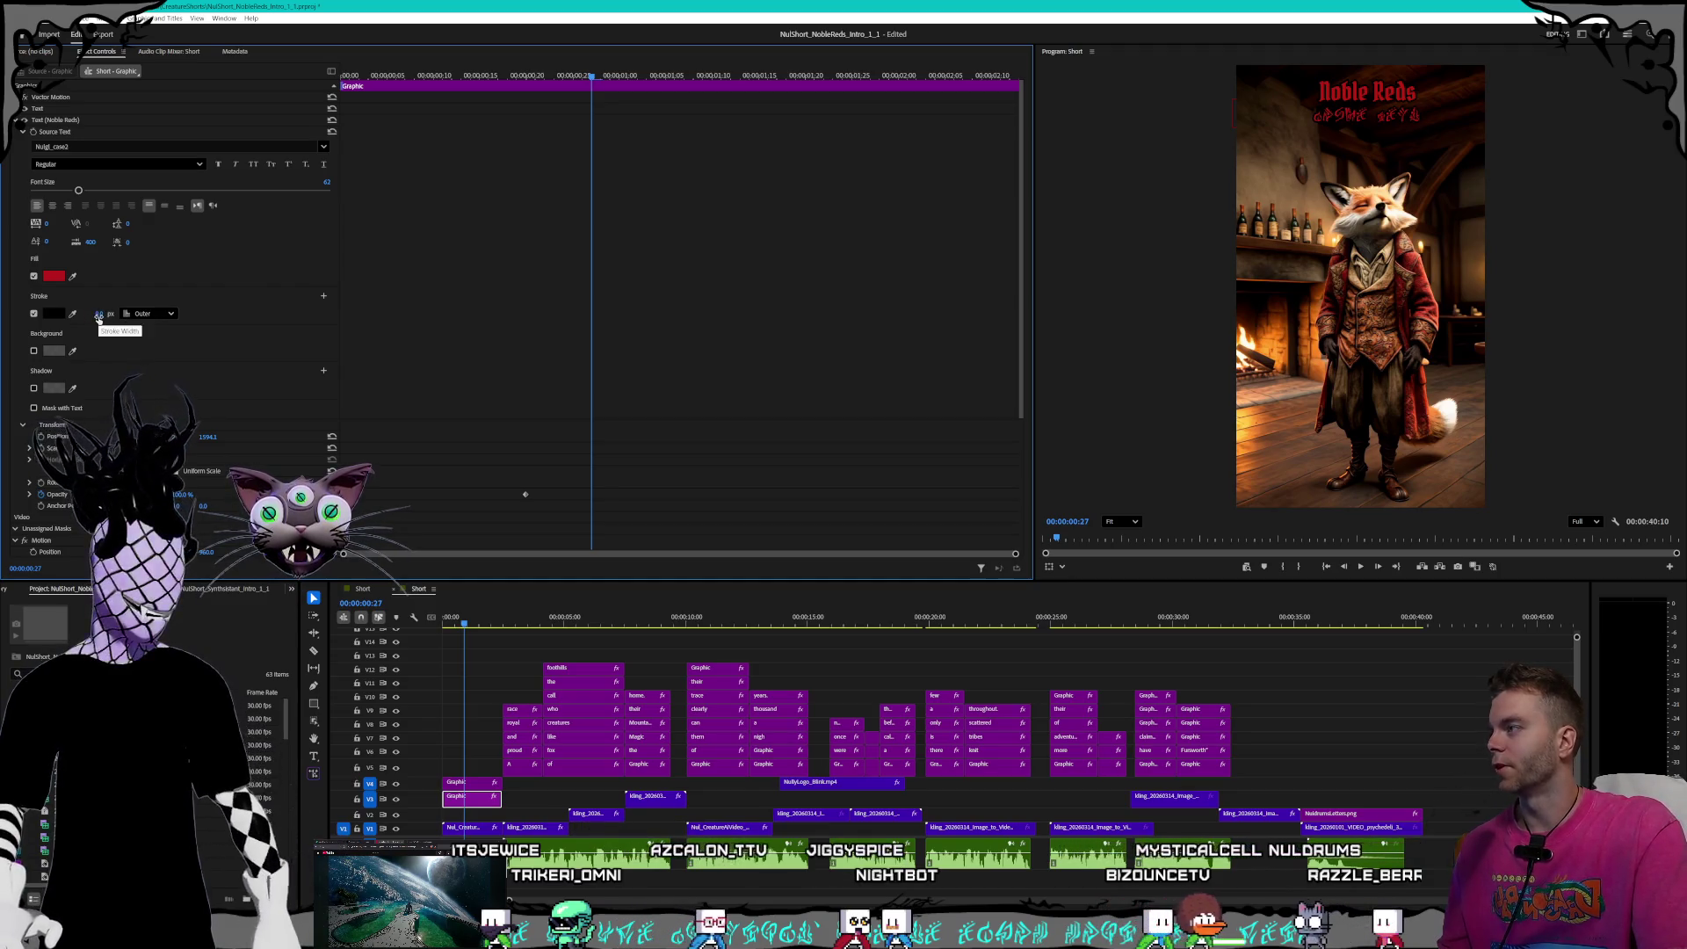
type("8")
key("Return")
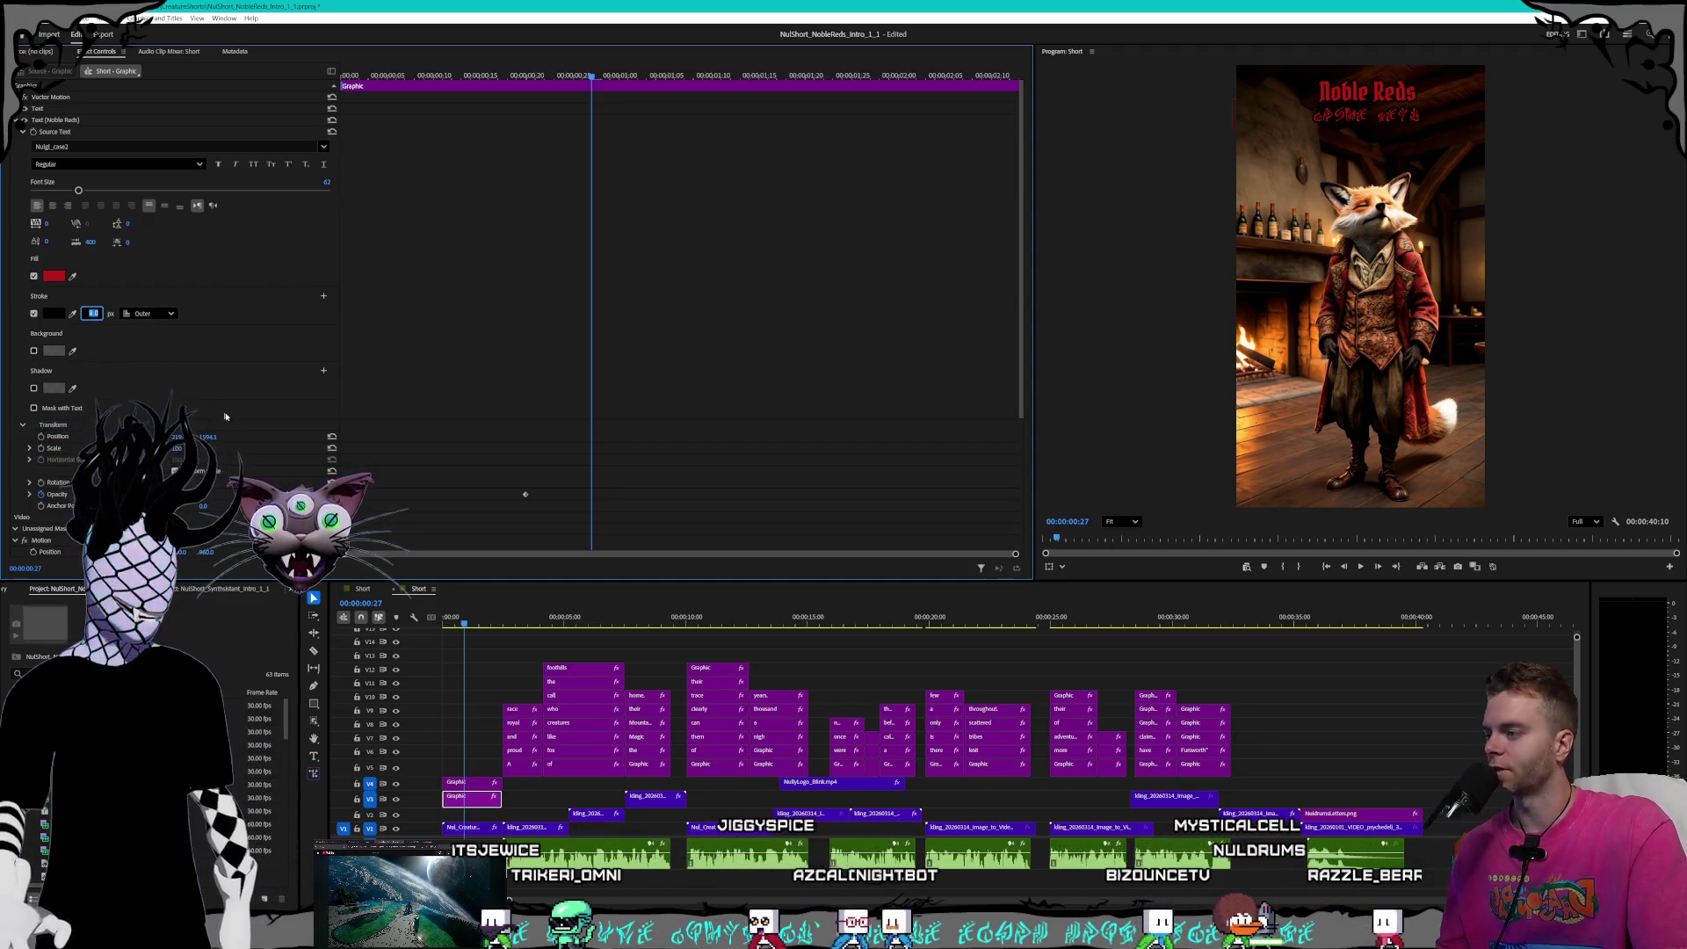
left_click(384, 525)
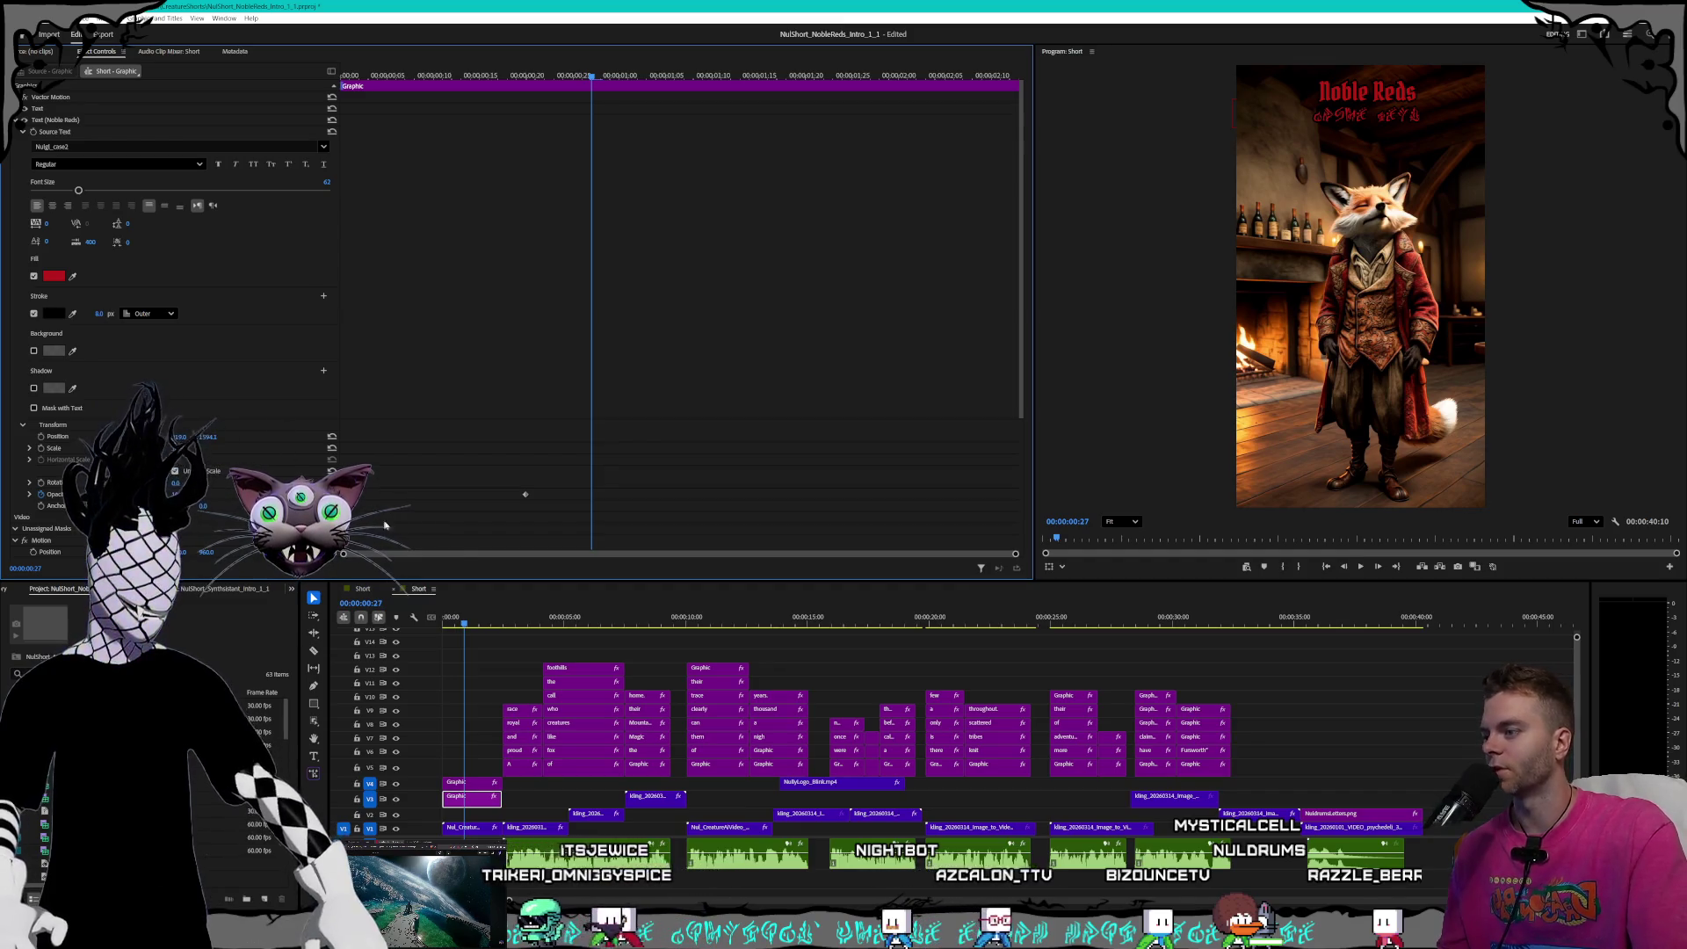
left_click(518, 690)
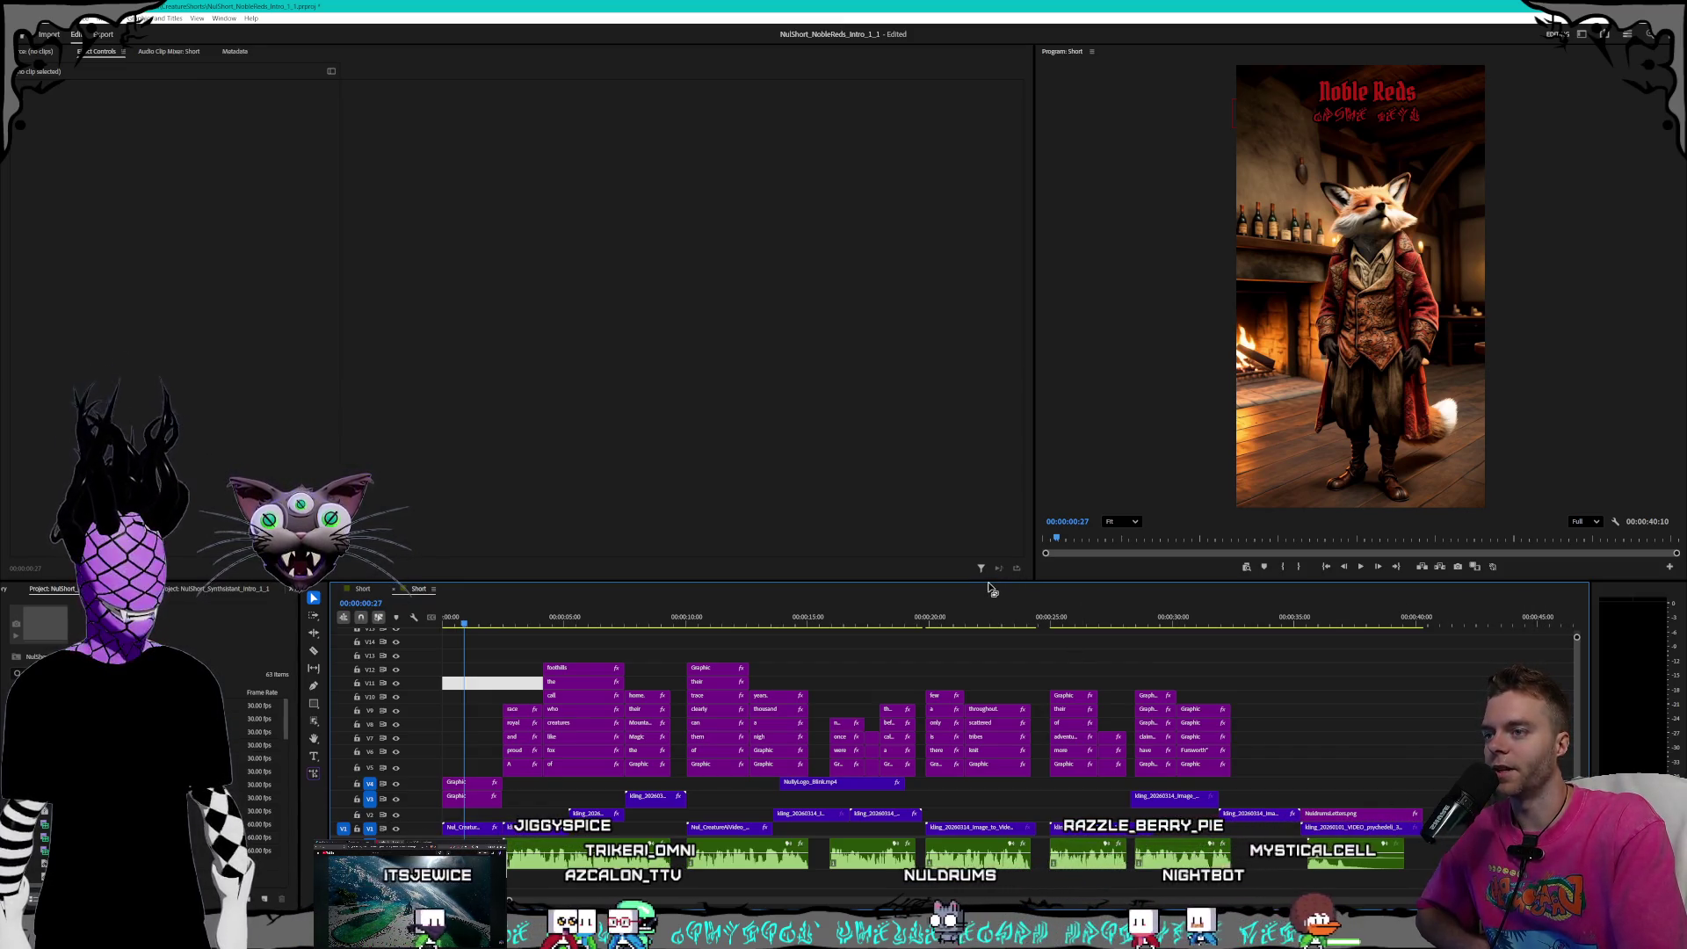
- Drag the divider between the monitors and the timeline upward to give the timeline more height
left_click_drag(1000, 583, 1003, 553)
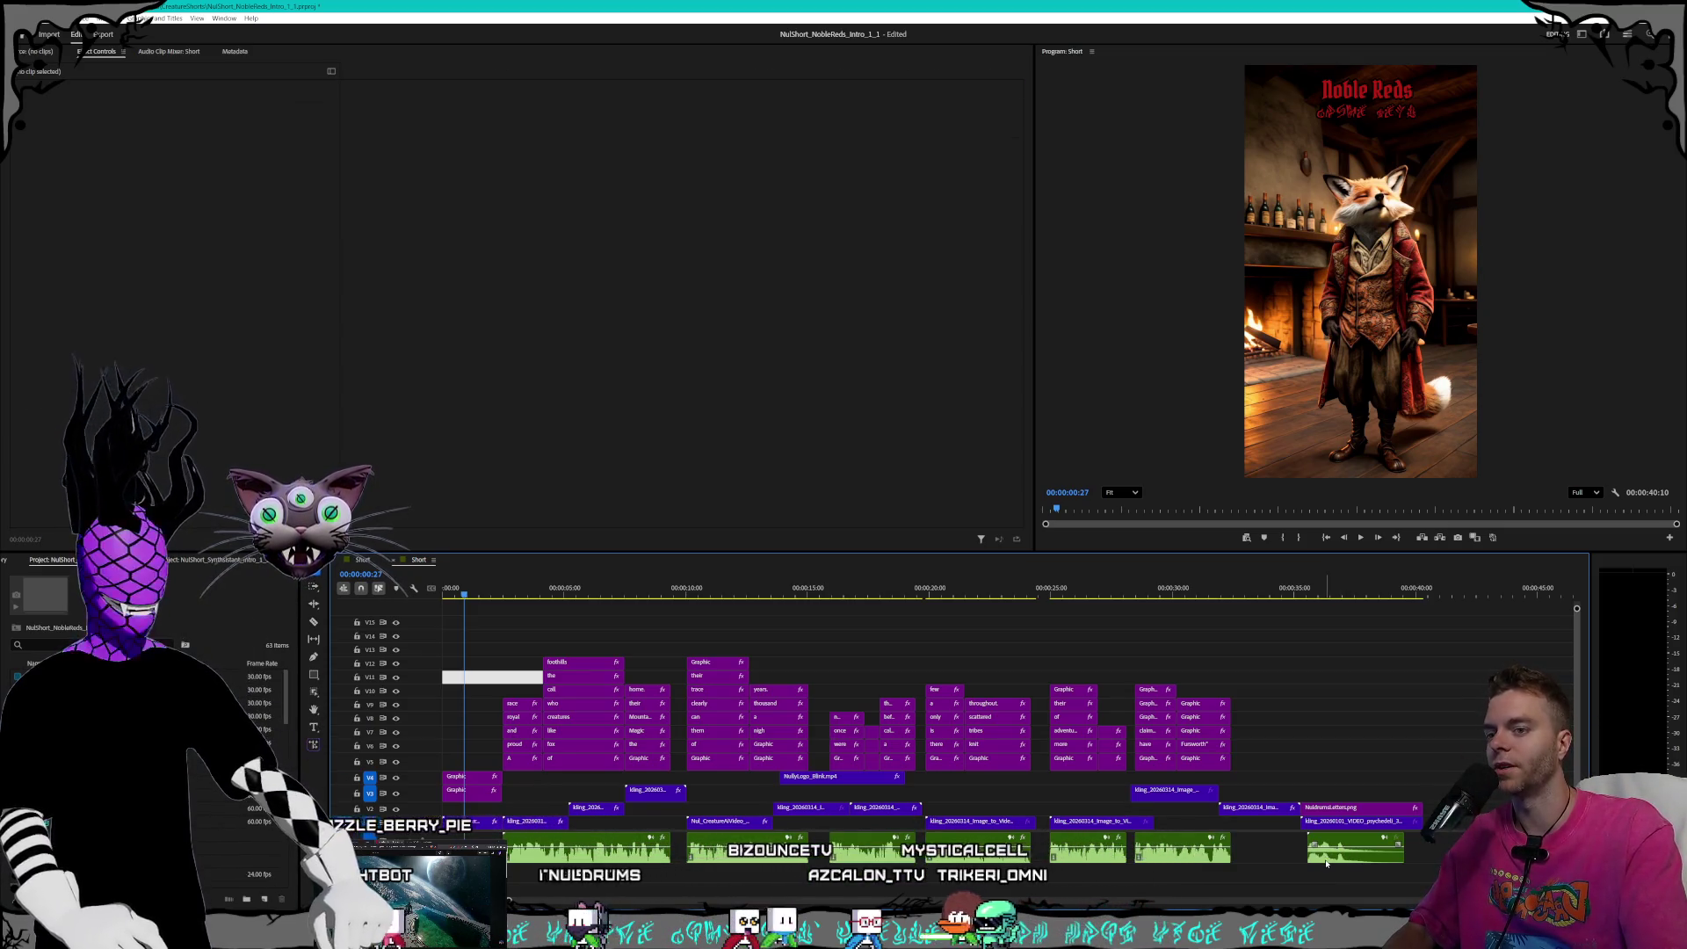
left_click(1162, 856)
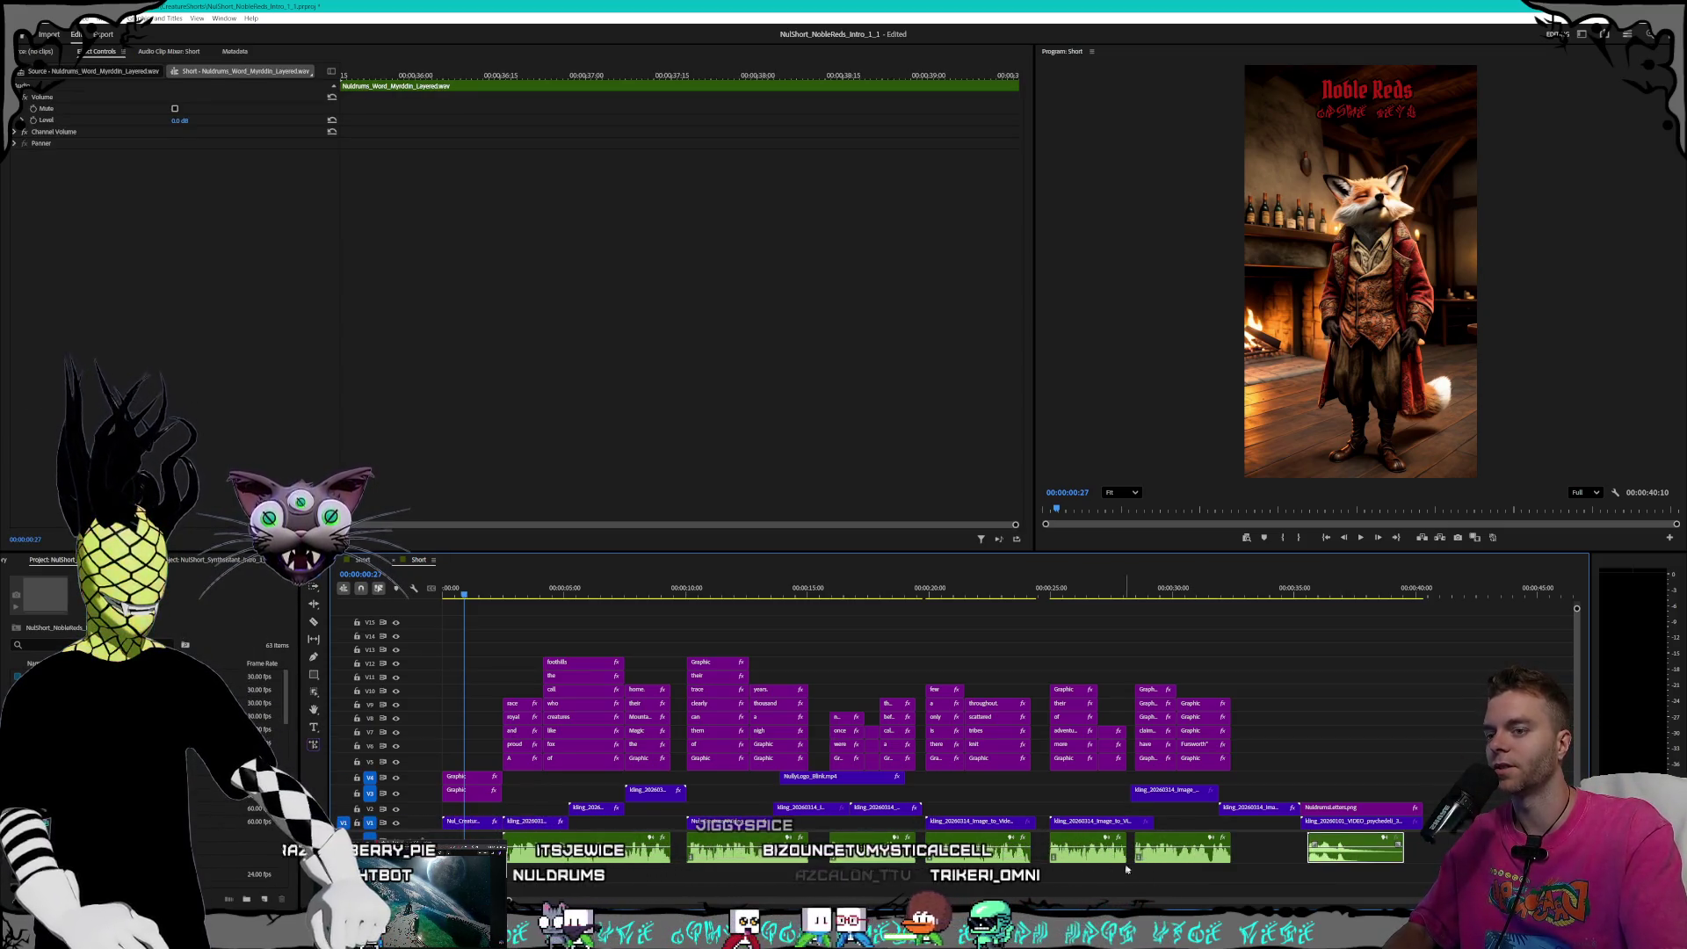
left_click(1319, 865)
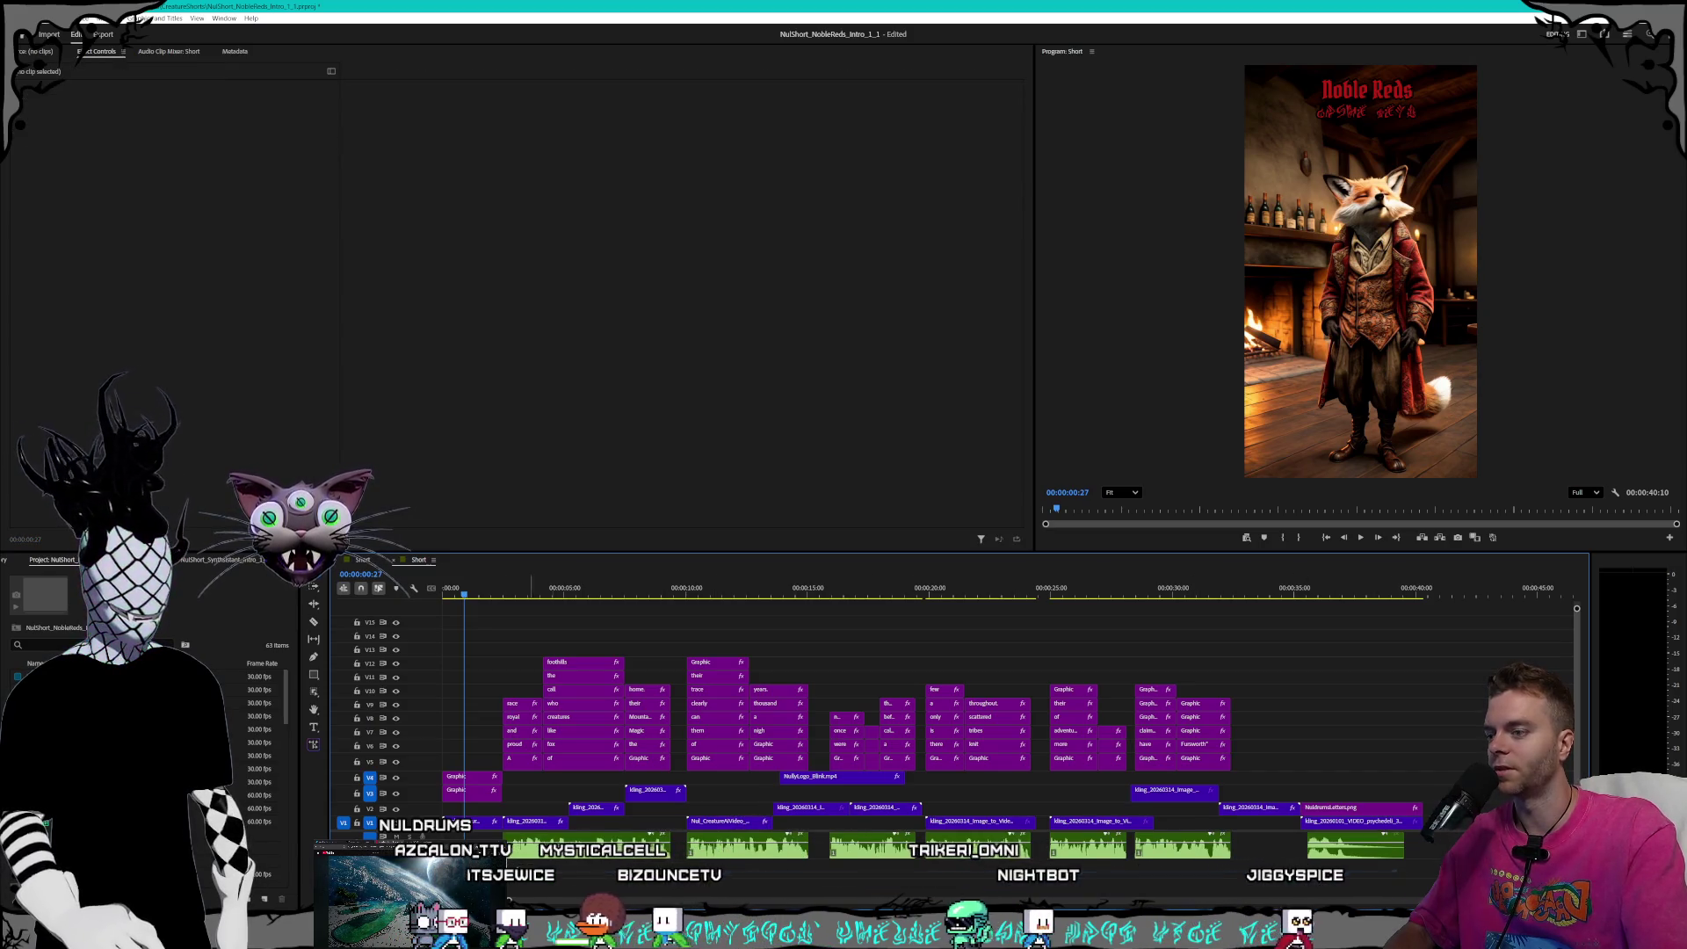
left_click(588, 846)
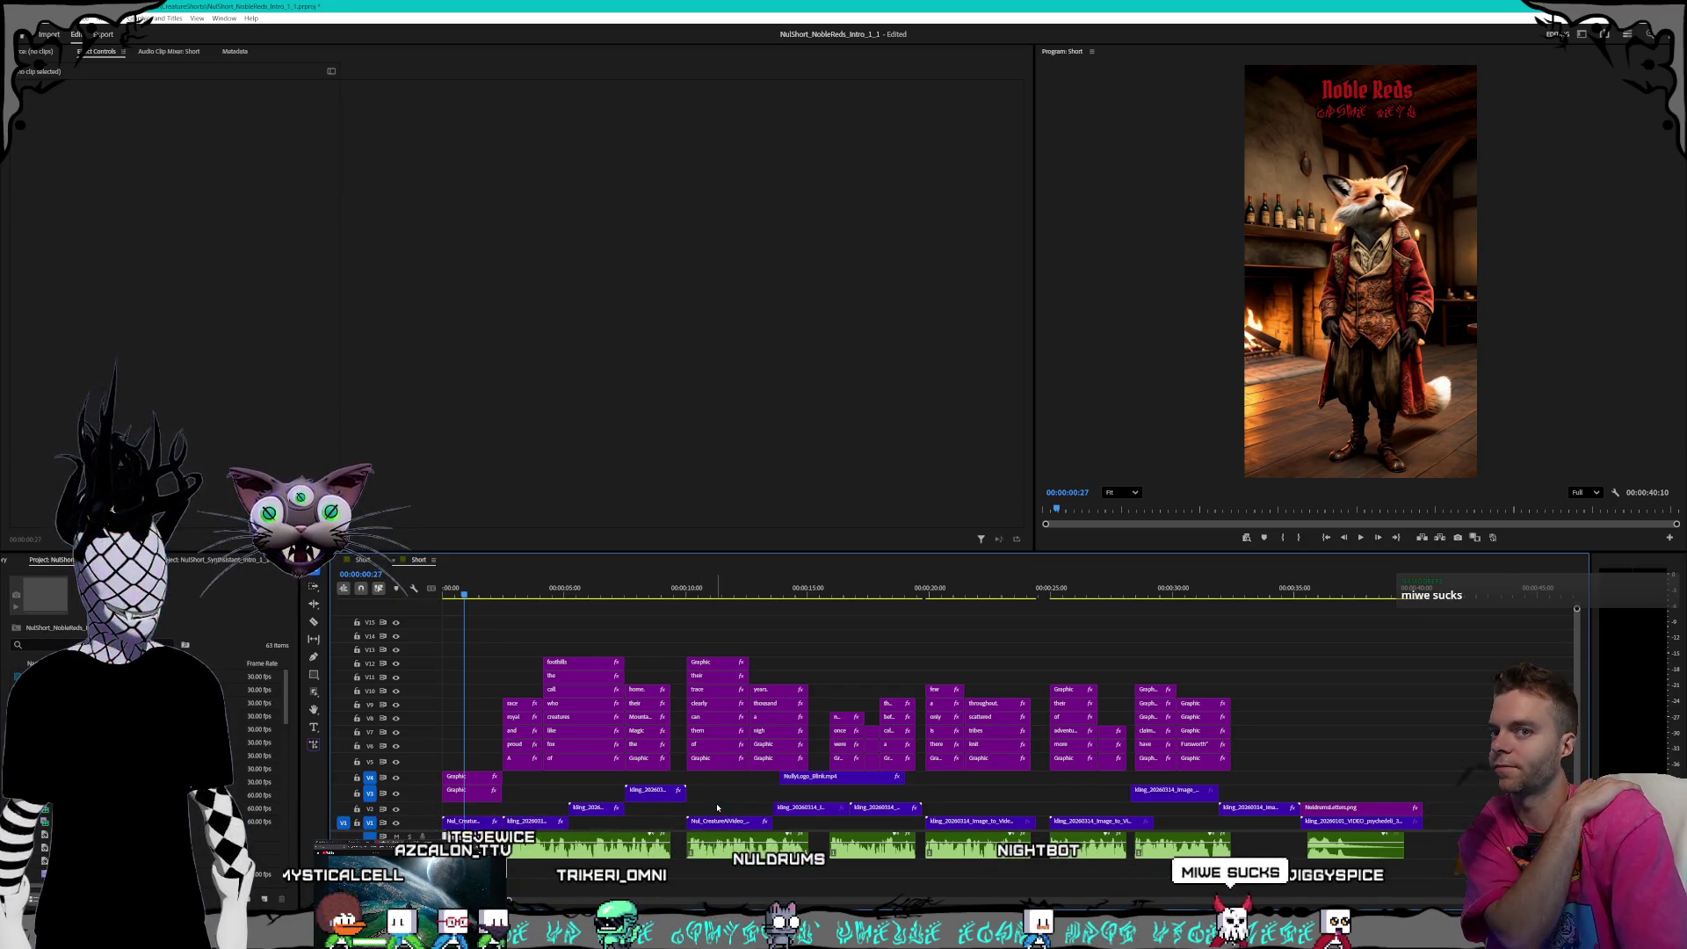
key("ctrl+z")
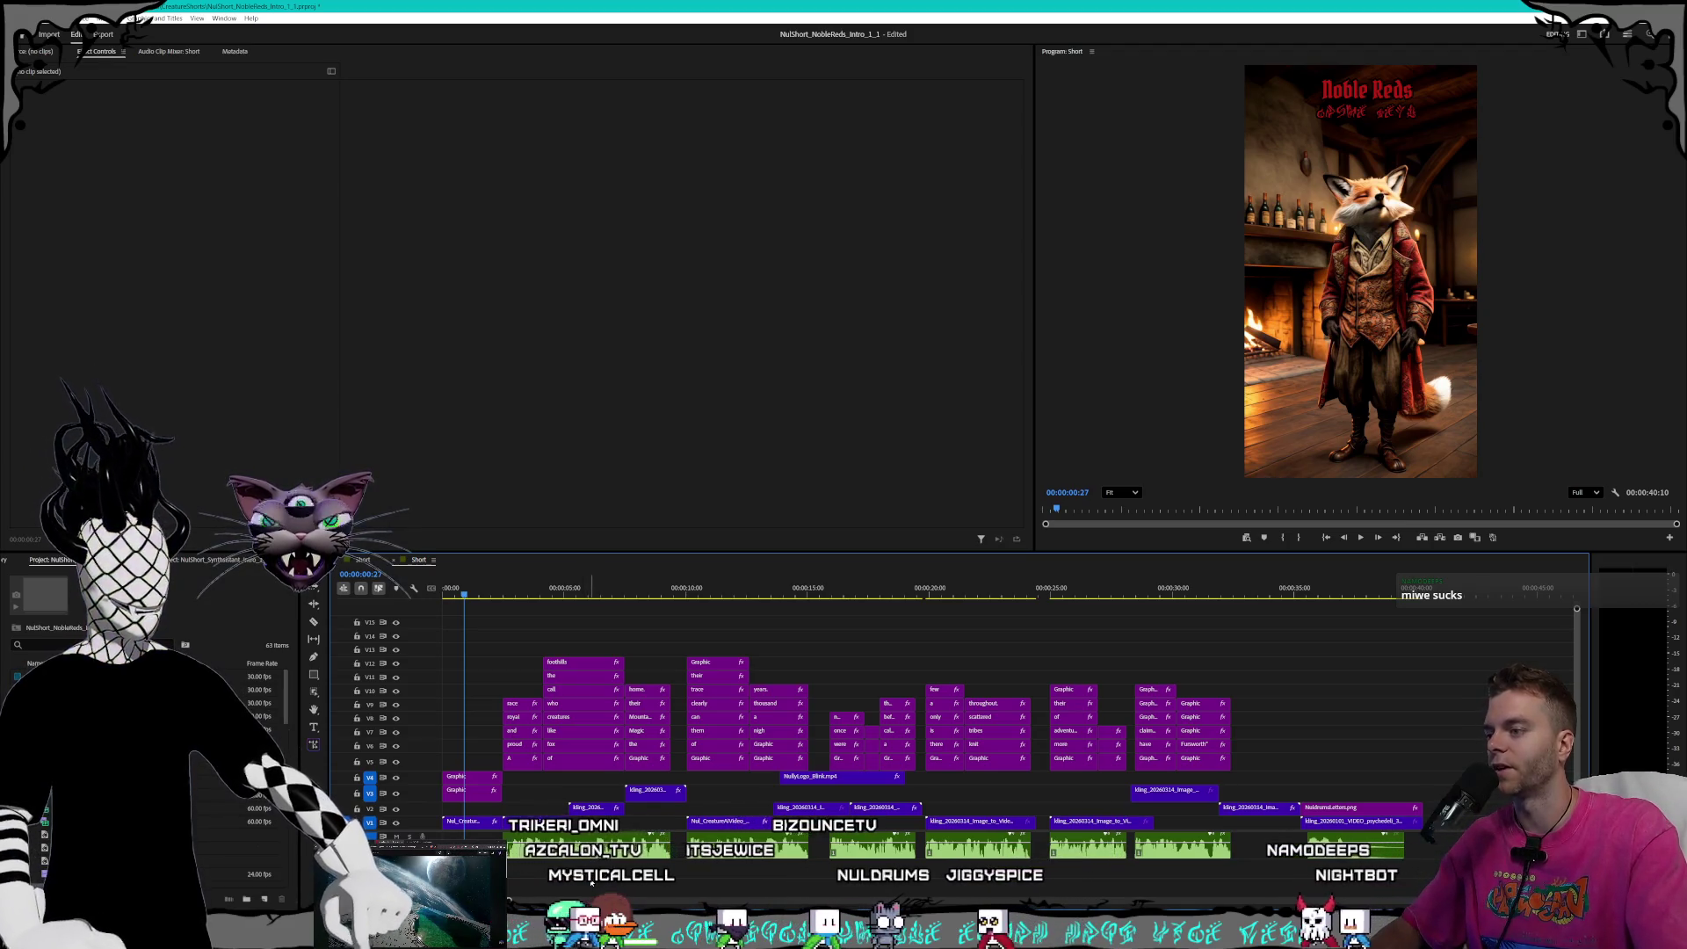
left_click(485, 793)
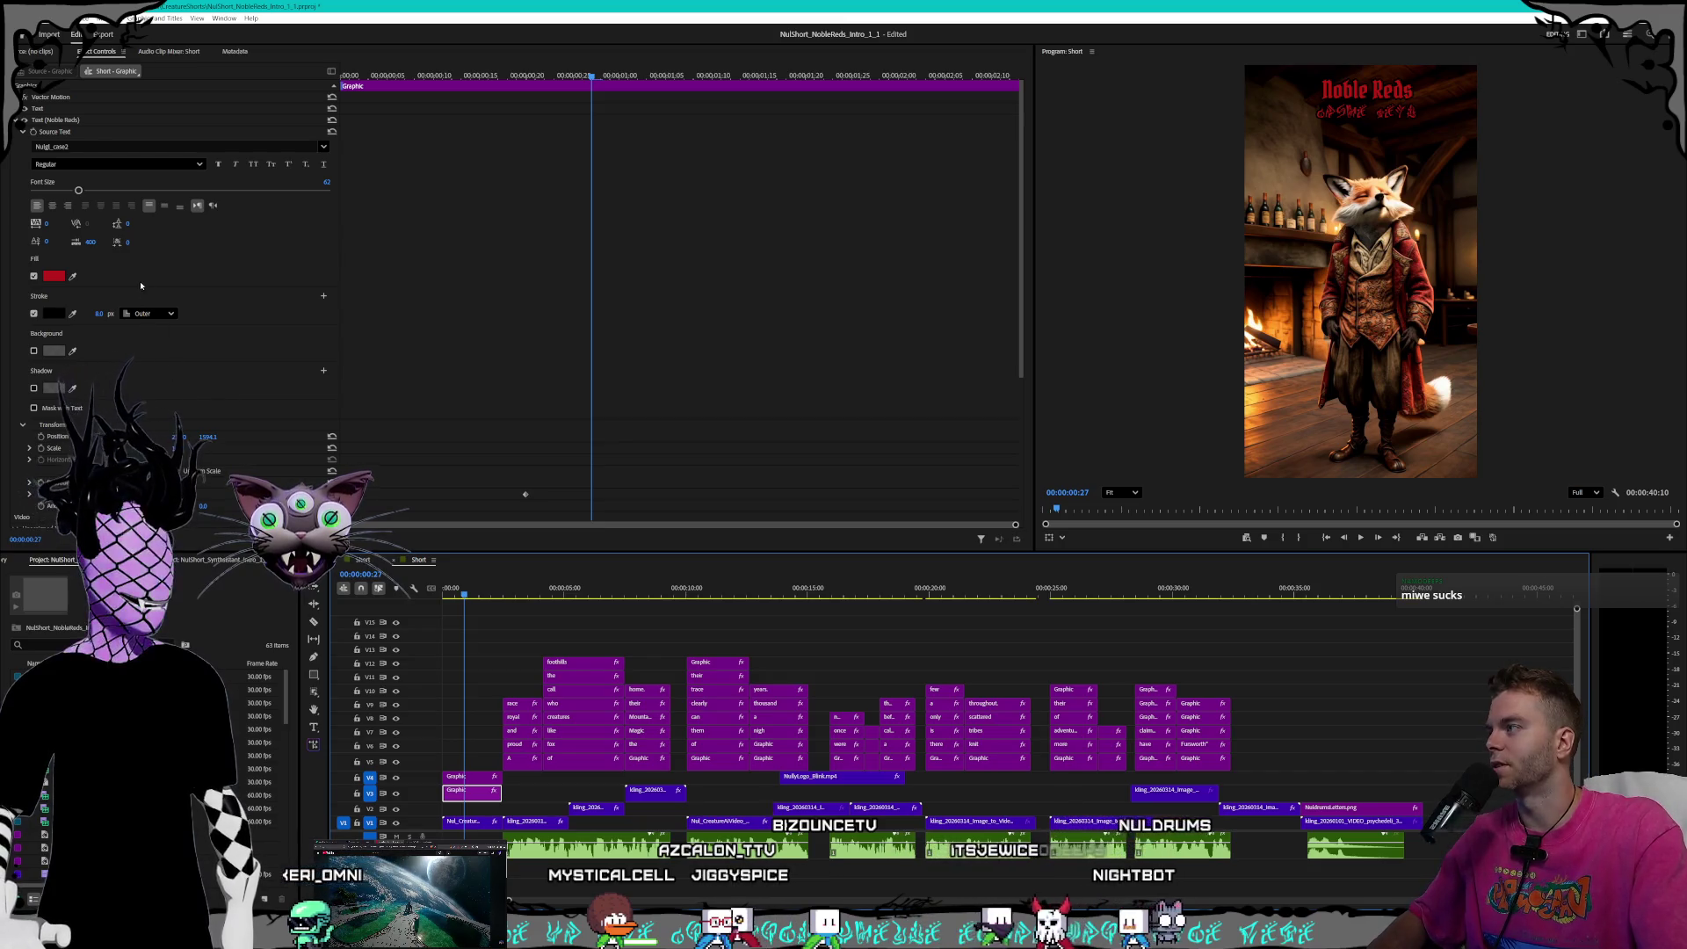
- Focus Effect Controls, deselect the subtitle graphic, and open the Windows notification panel with Win+N
left_click(247, 392)
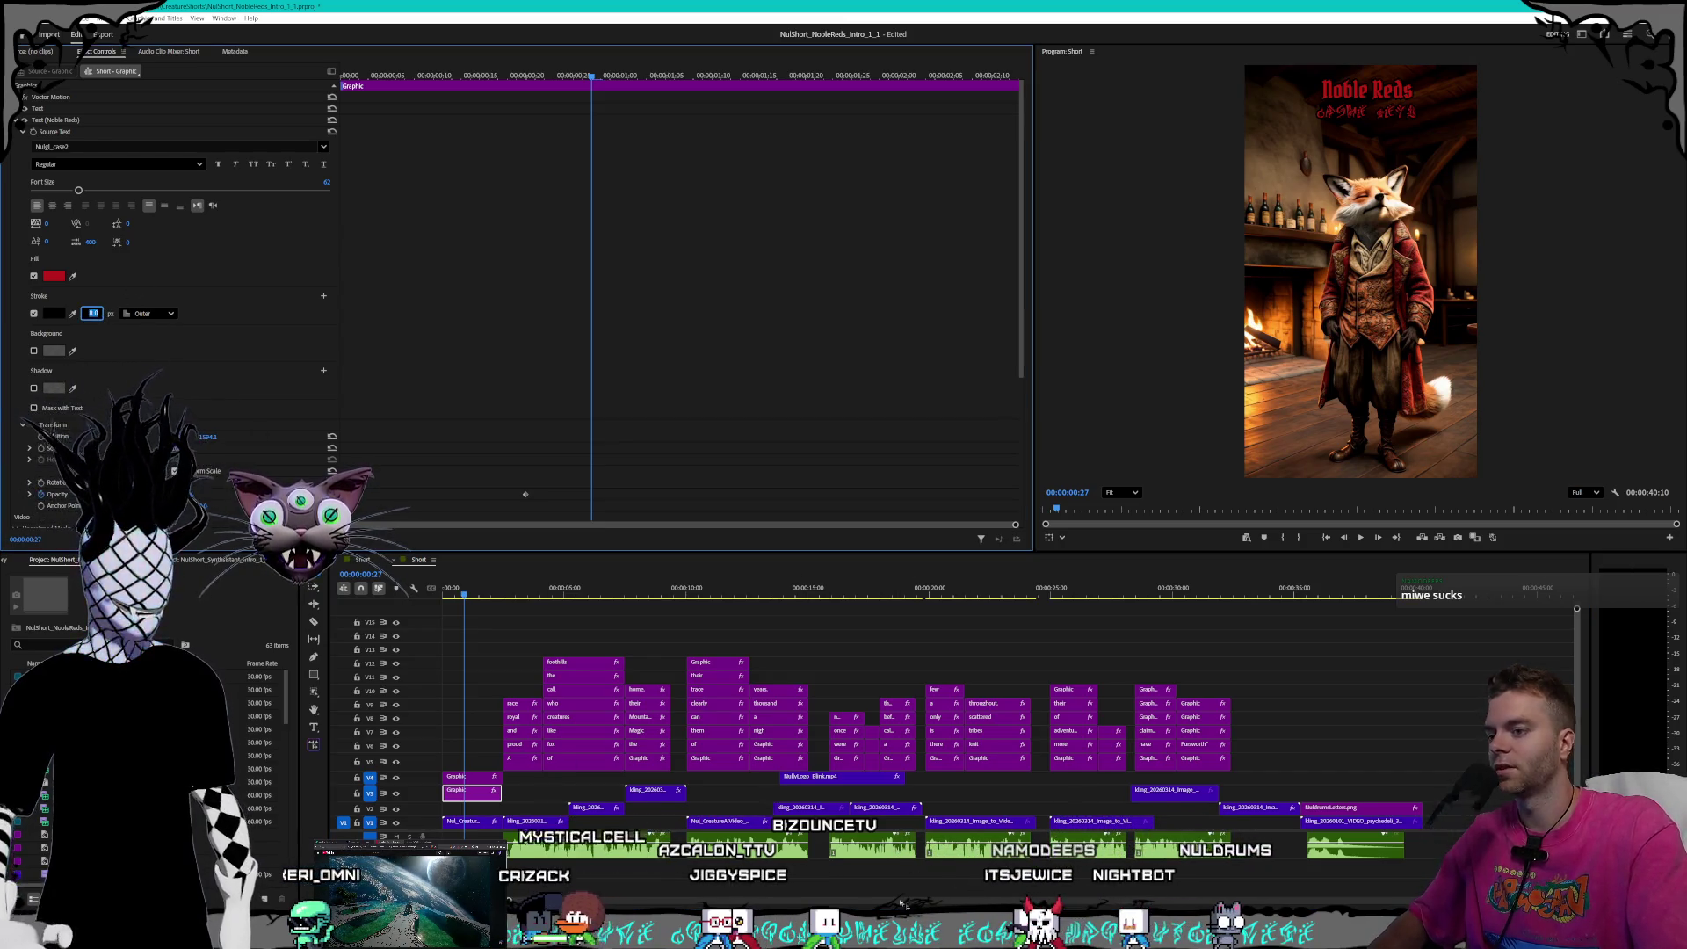
left_click(404, 644)
key("super+n")
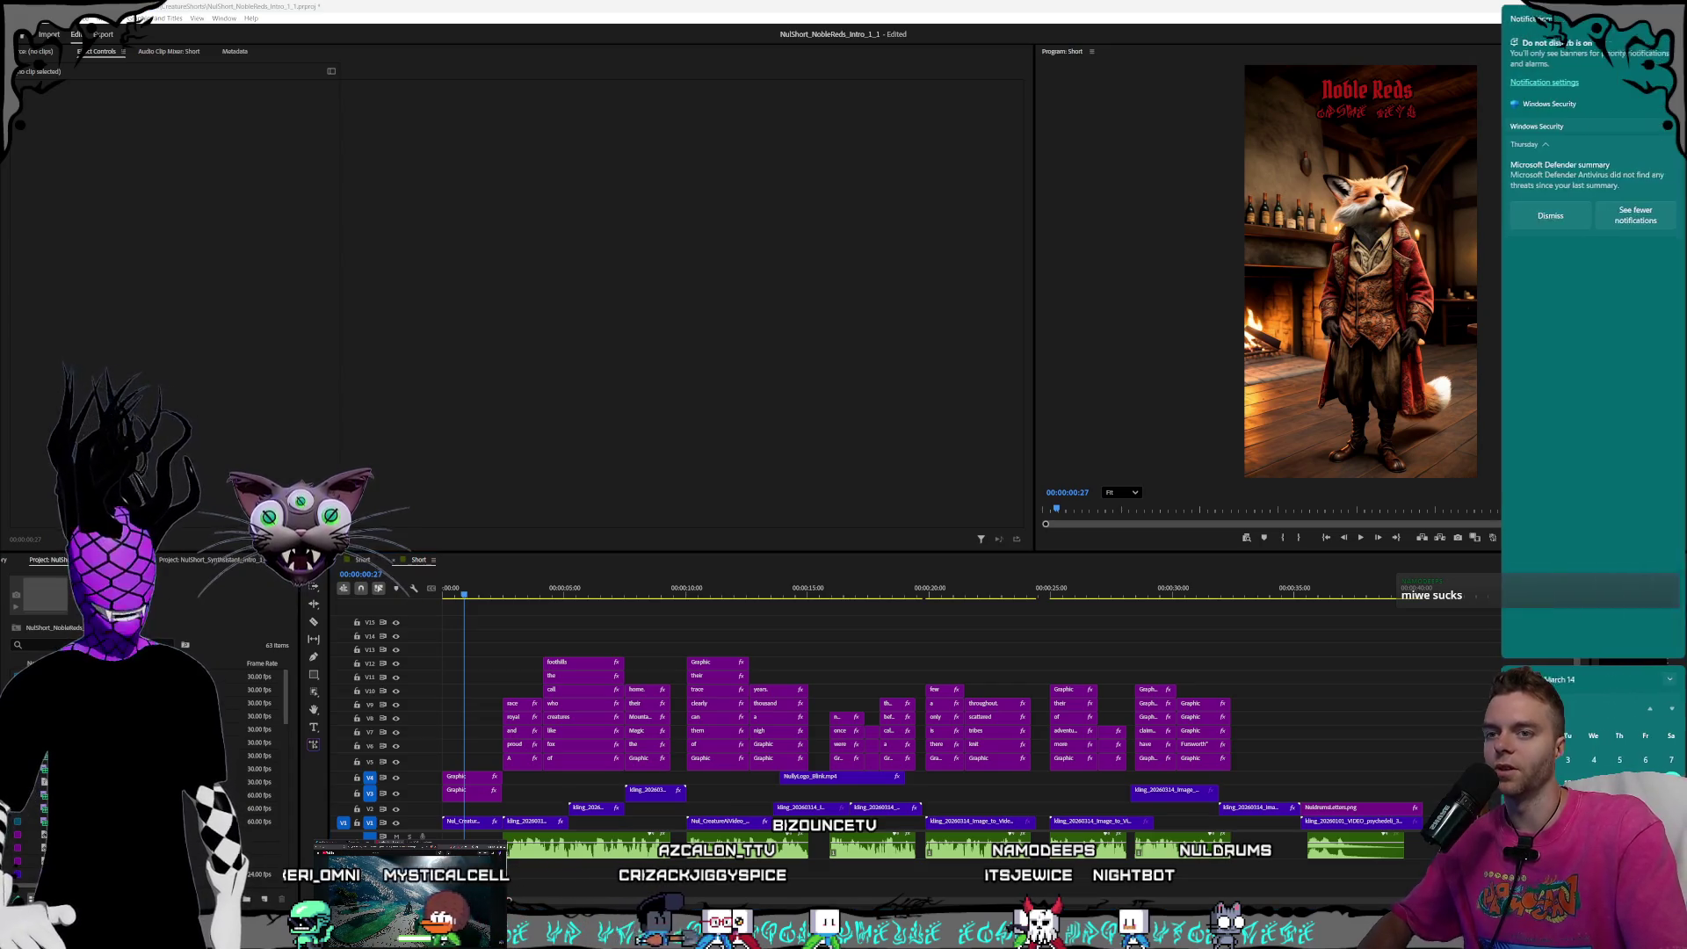
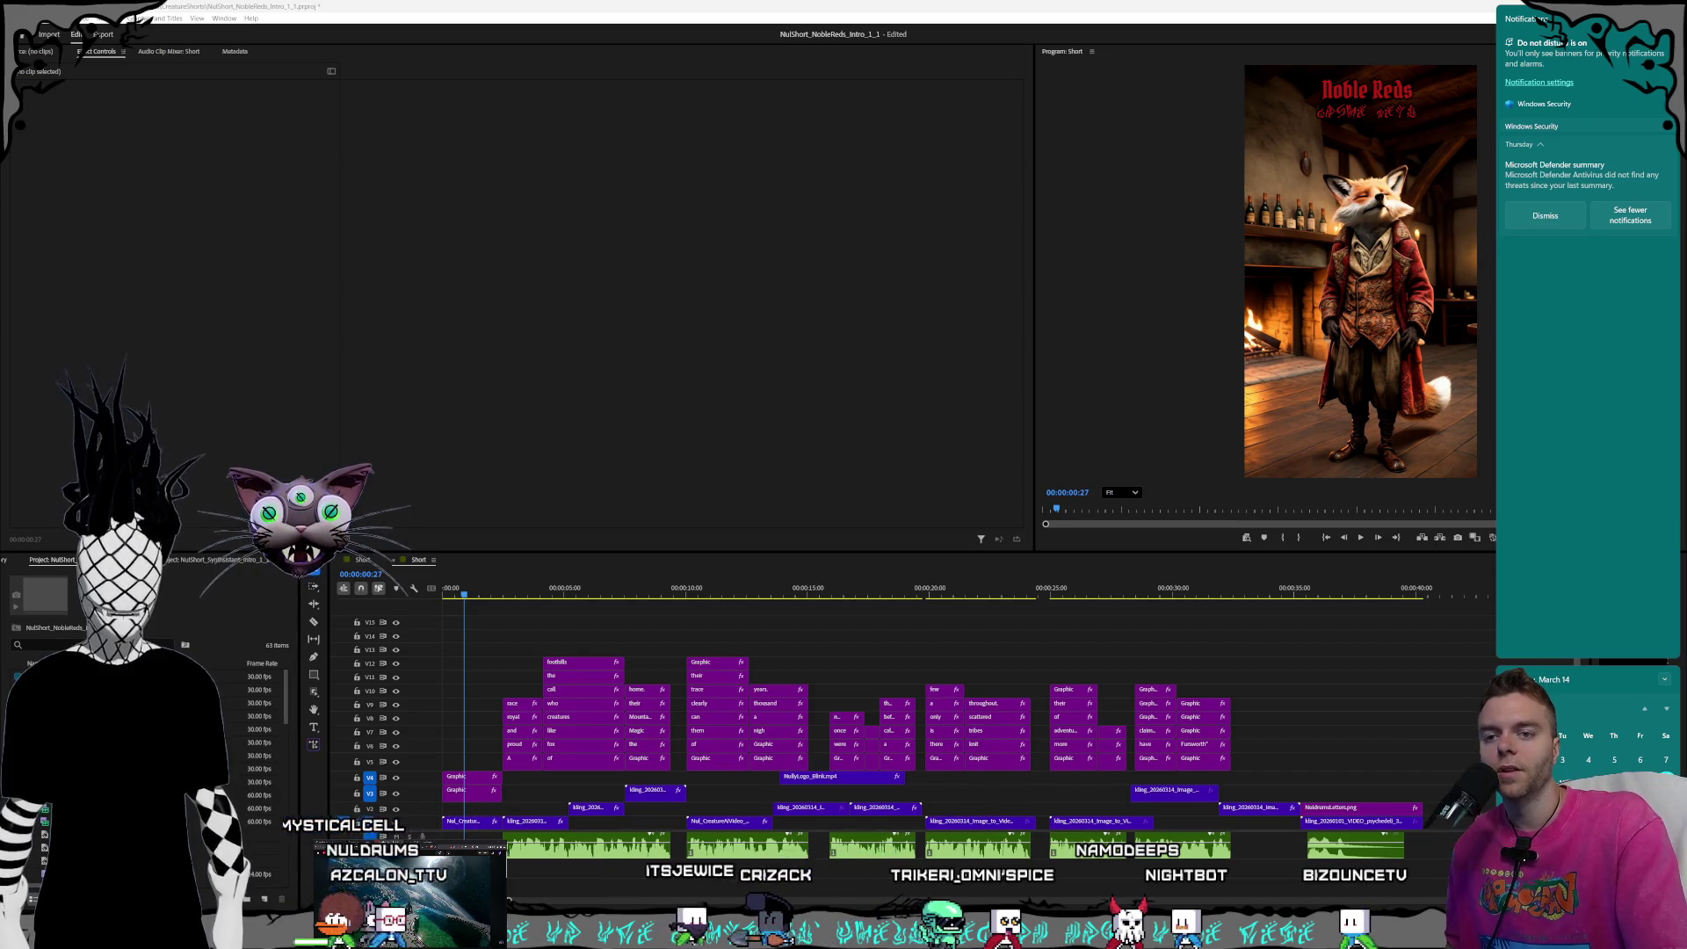
- Dismiss the Windows notifications and preview the short's opening seconds on the timeline
left_click(1007, 807)
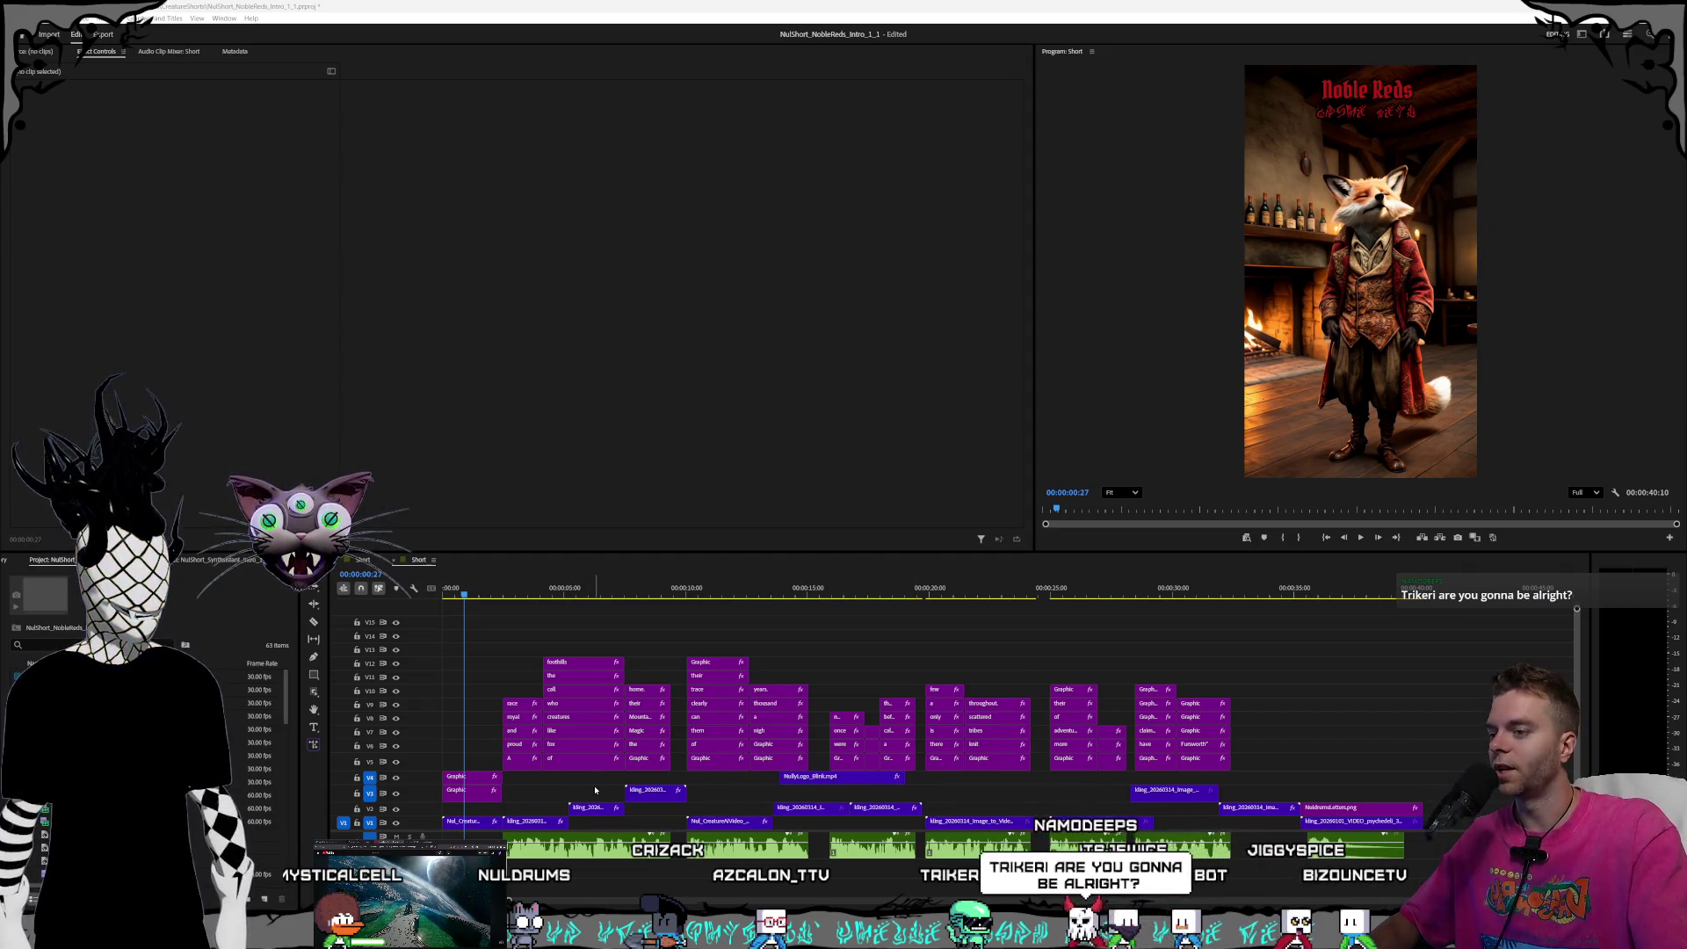
left_click(1306, 743)
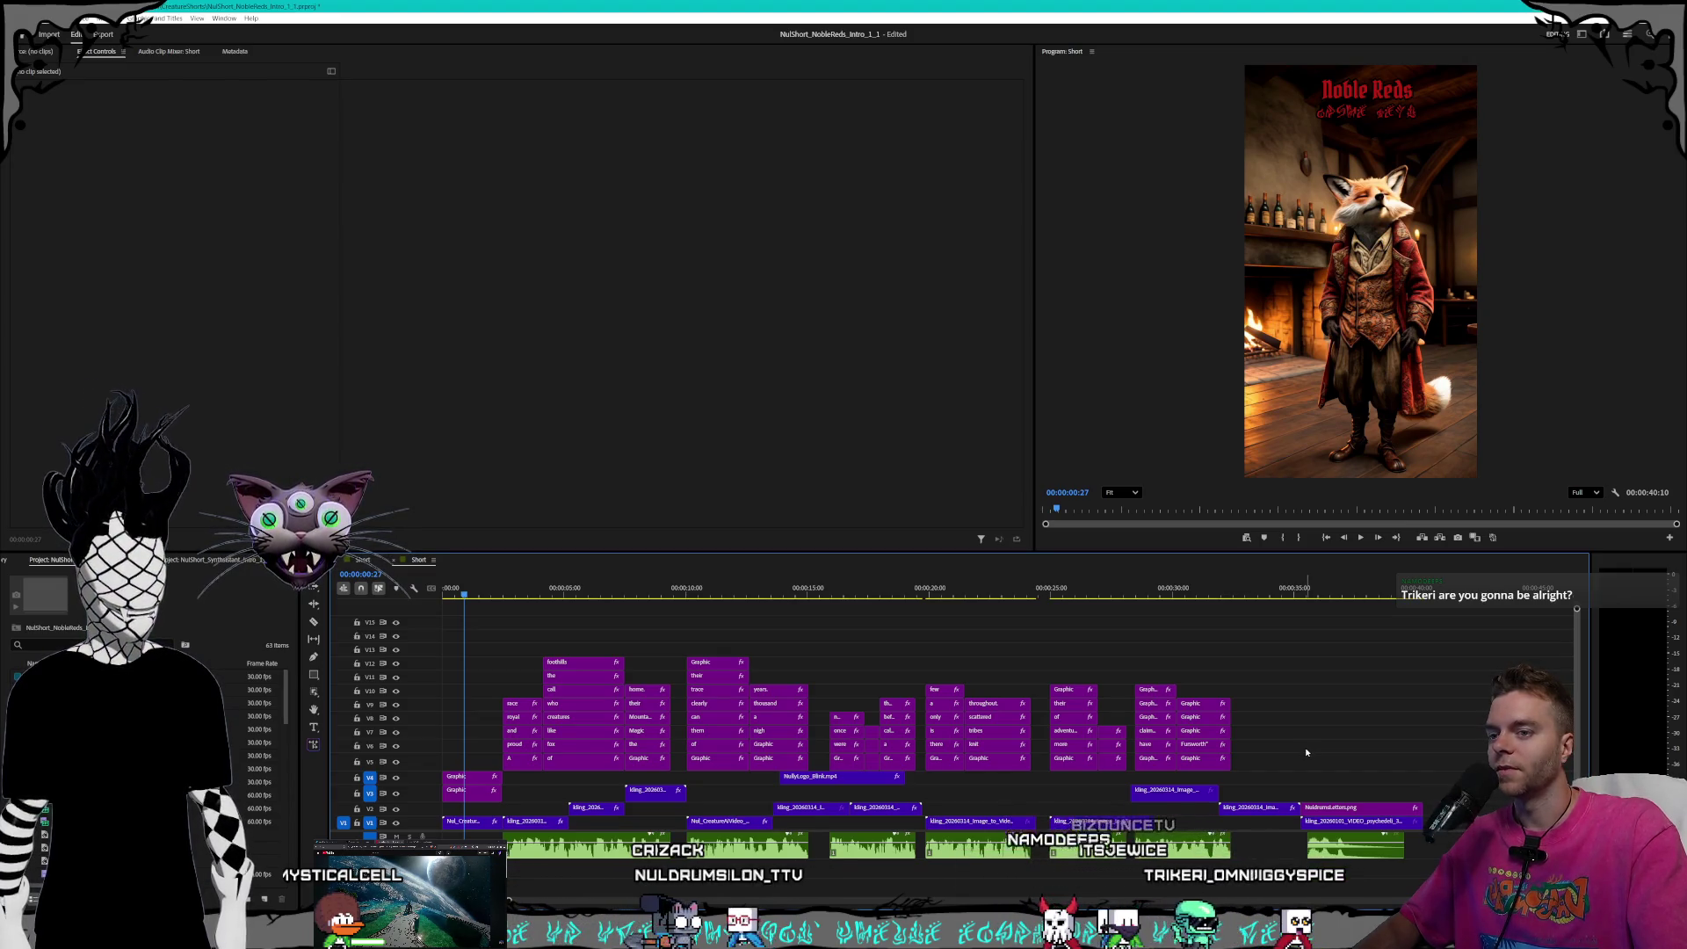
left_click_drag(479, 596, 518, 595)
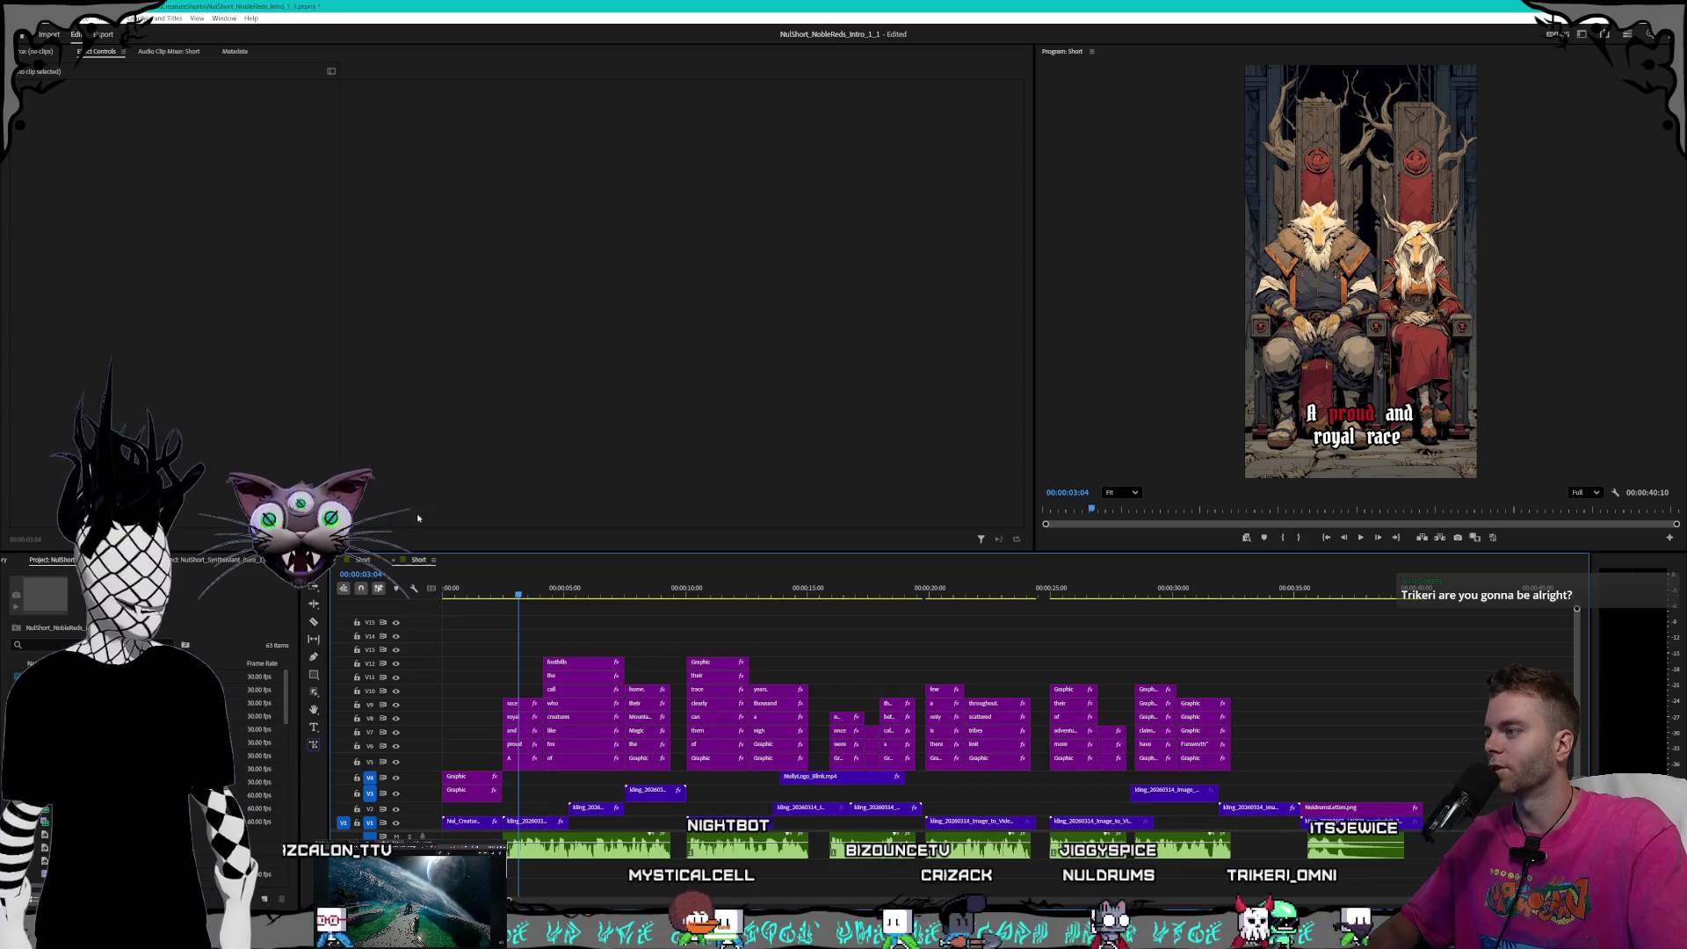
left_click(606, 594)
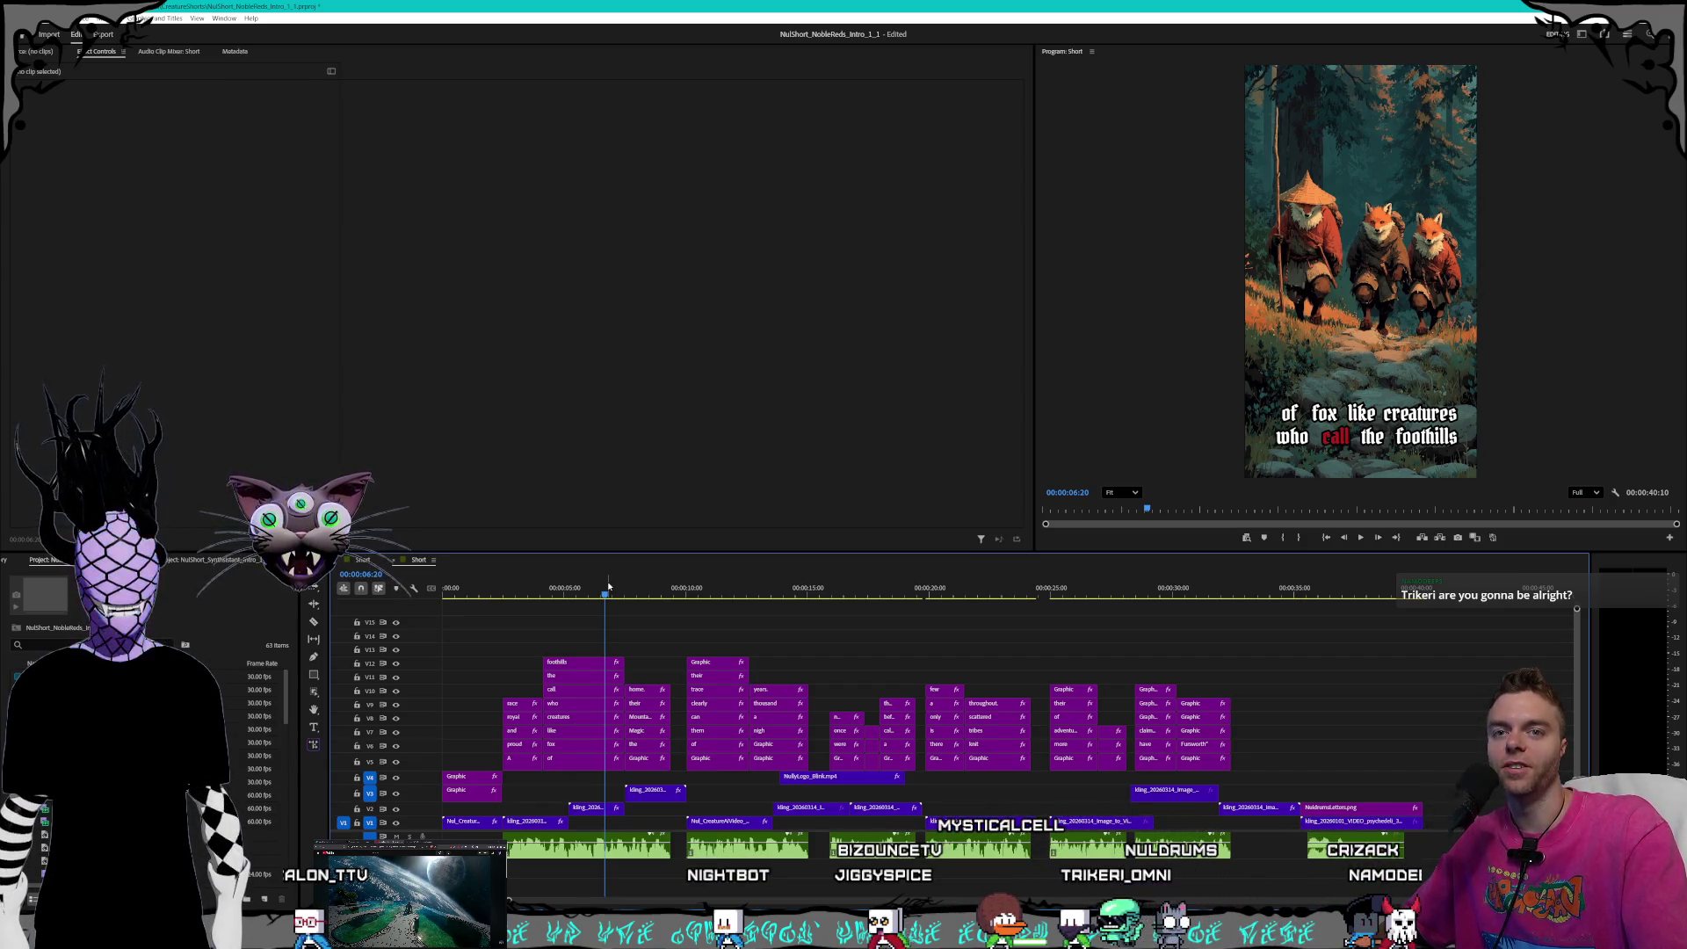
- Preview the Magic Mountains and later fox shots past the fifteen-second mark
left_click_drag(650, 590, 657, 578)
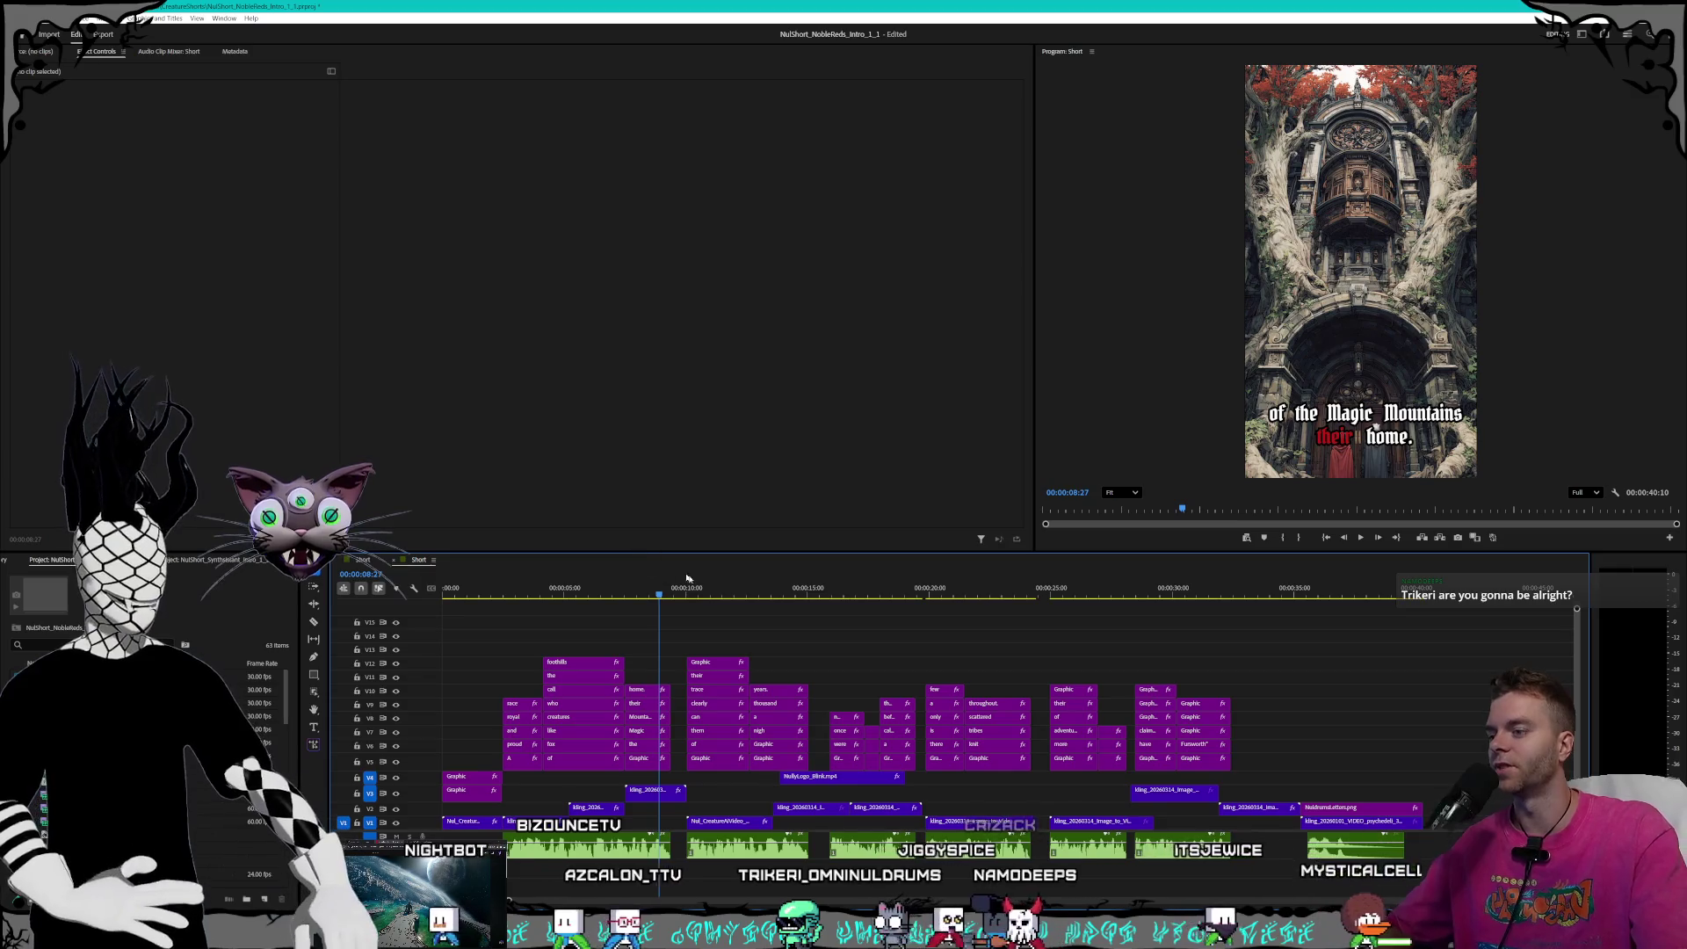
left_click_drag(685, 591, 704, 595)
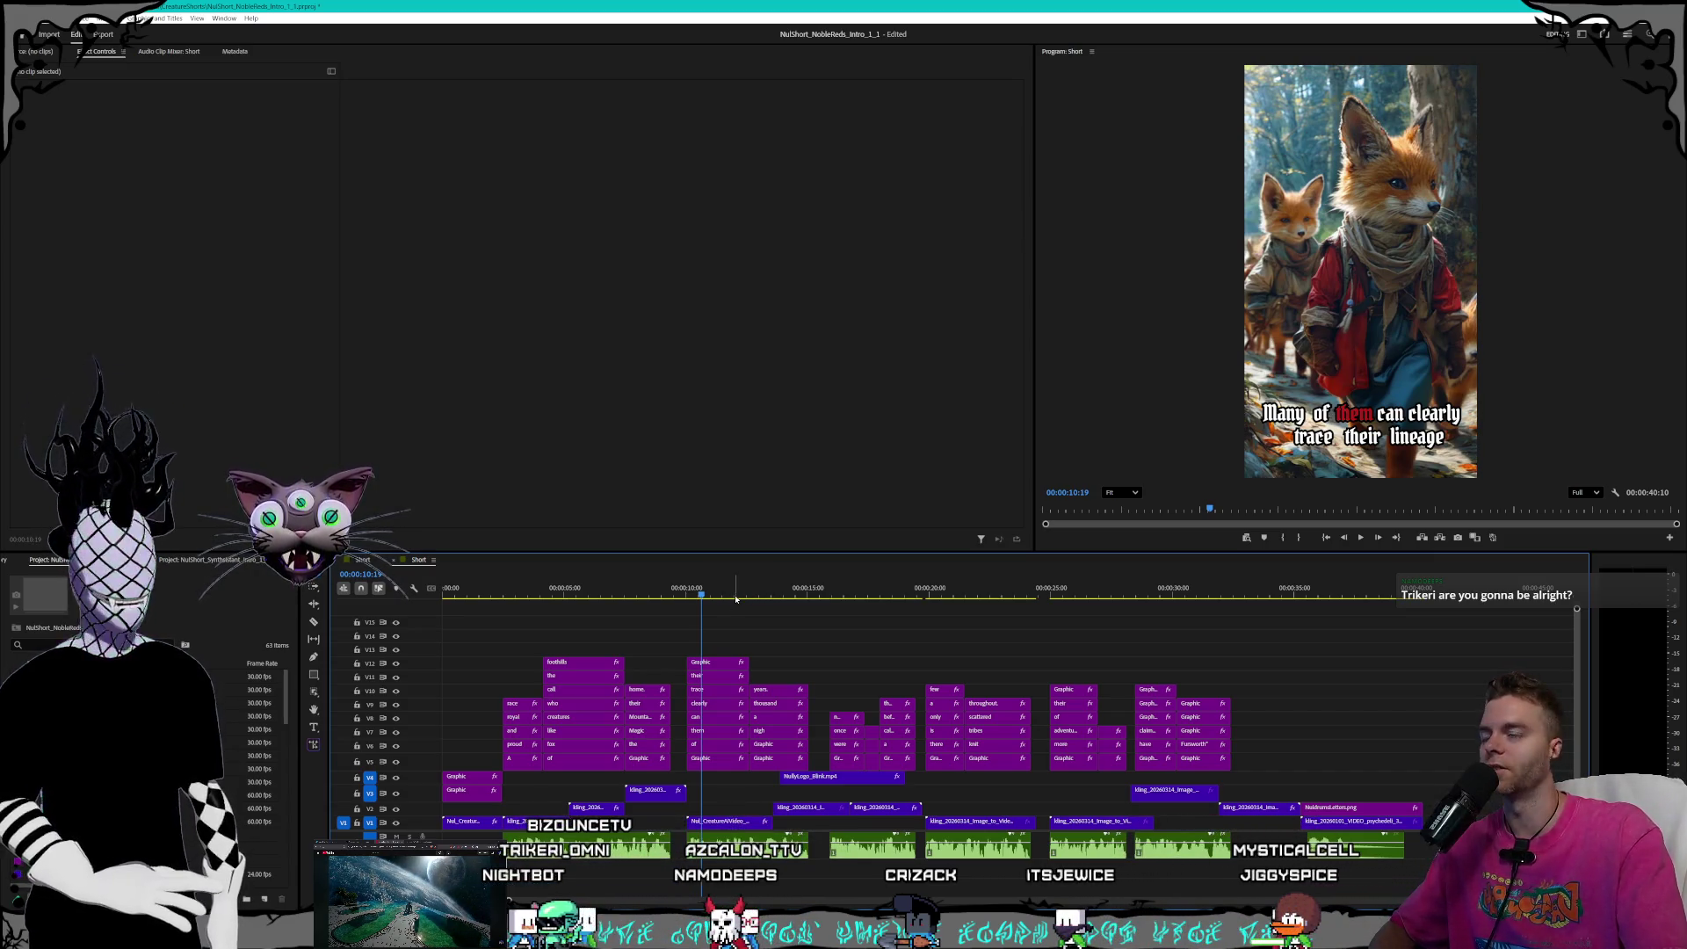
left_click(810, 595)
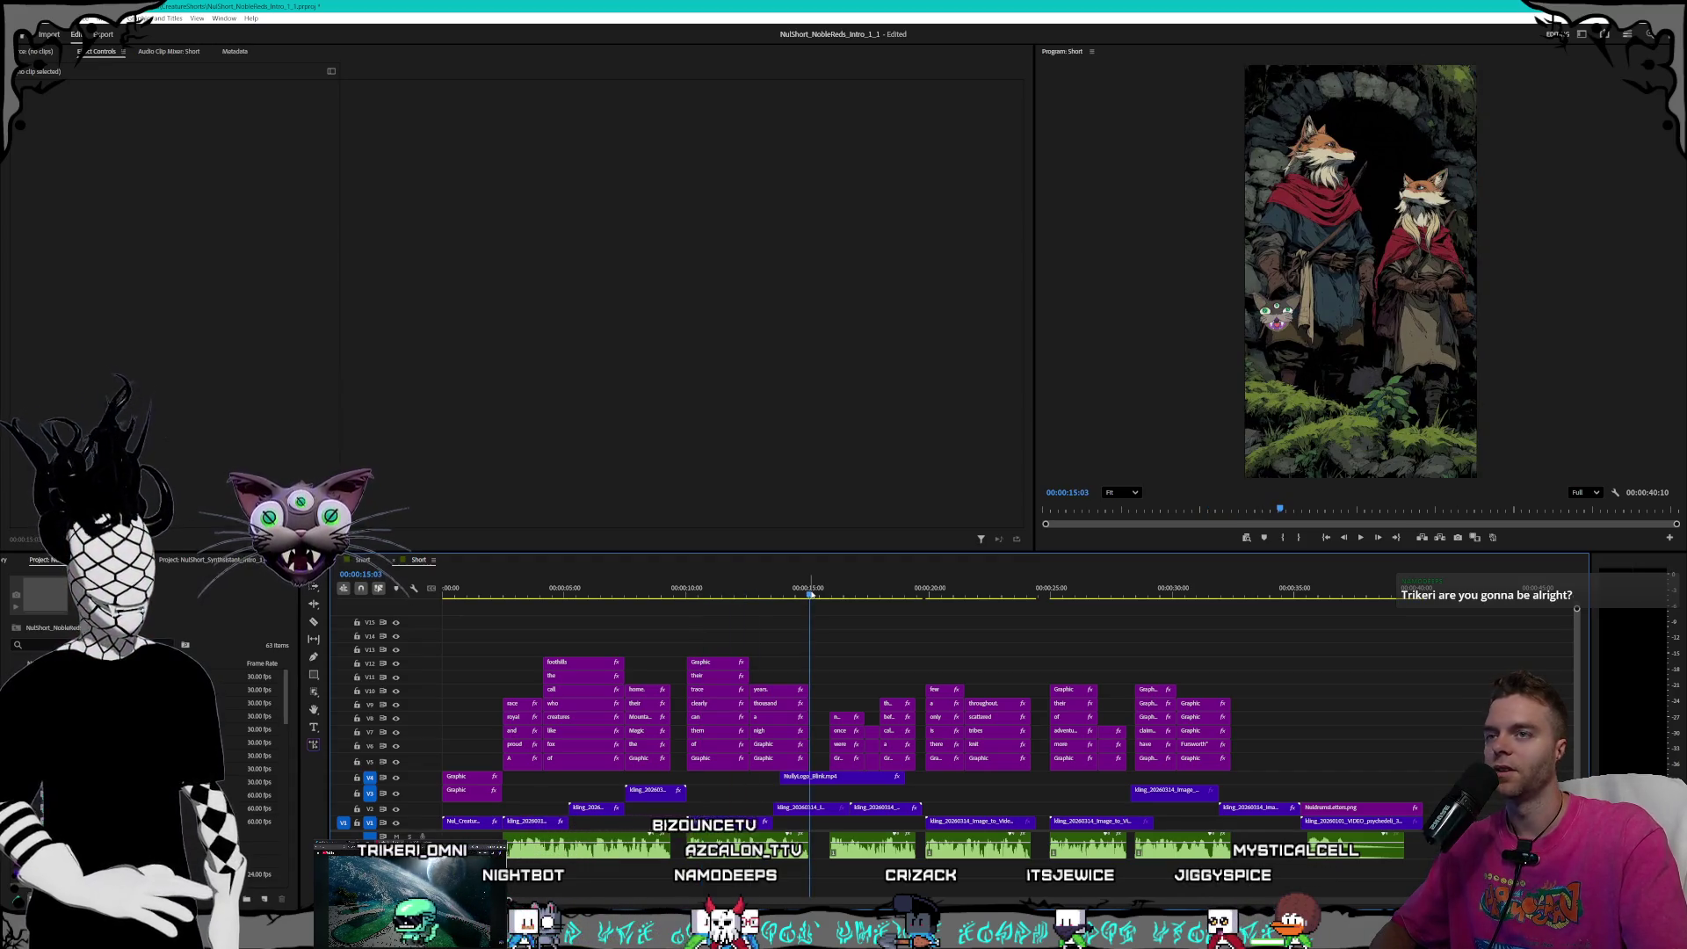
mouse_move(810, 595)
left_mouse_down()
mouse_move(562, 593)
mouse_move(1230, 577)
mouse_move(859, 580)
left_mouse_up()
key("alt+Tab")
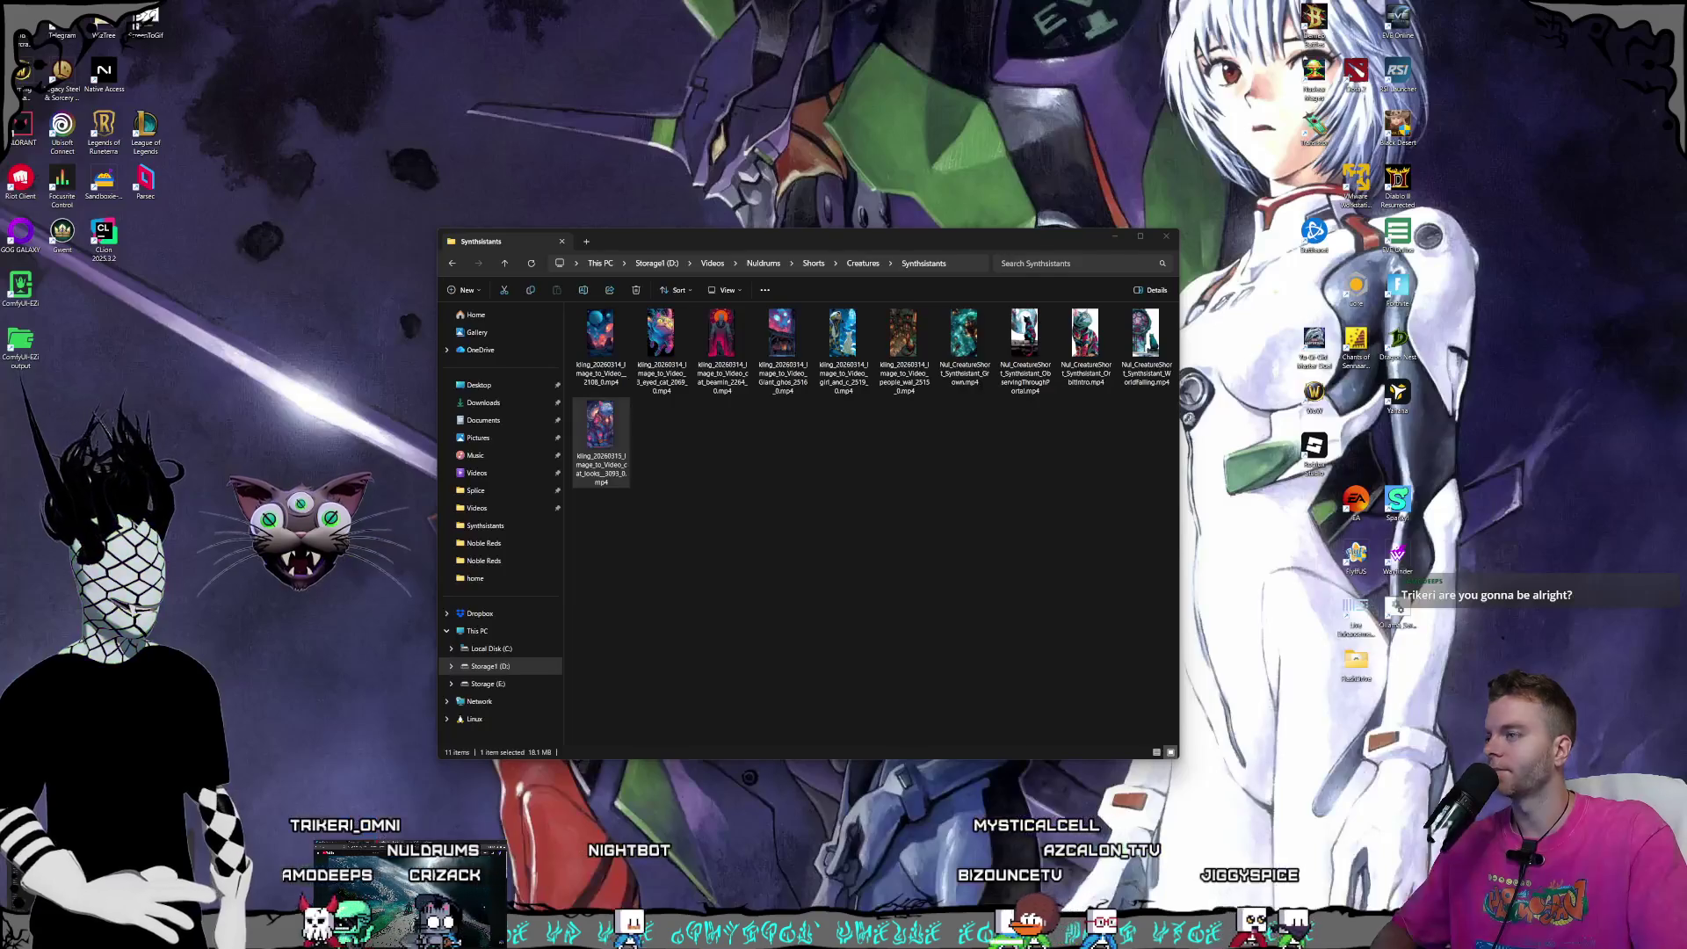
- Drag the drone_shot video from Creatures > Noble Reds onto the Premiere timeline, then close the folder window
left_click(870, 264)
left_click(621, 426)
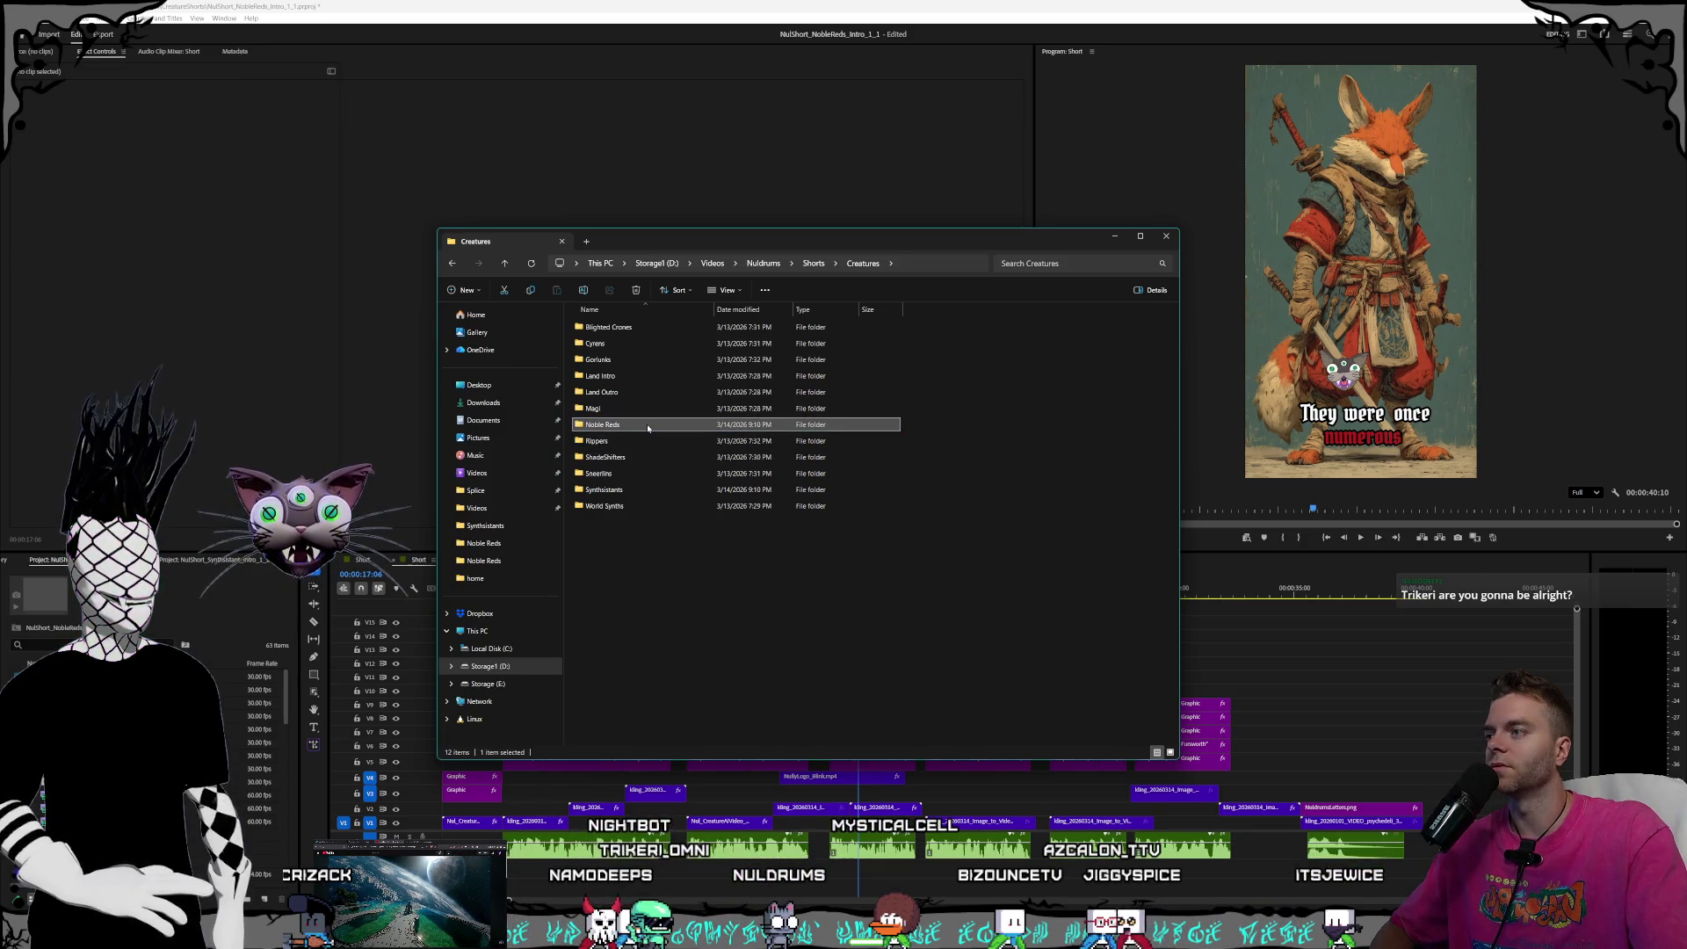
double_click(648, 428)
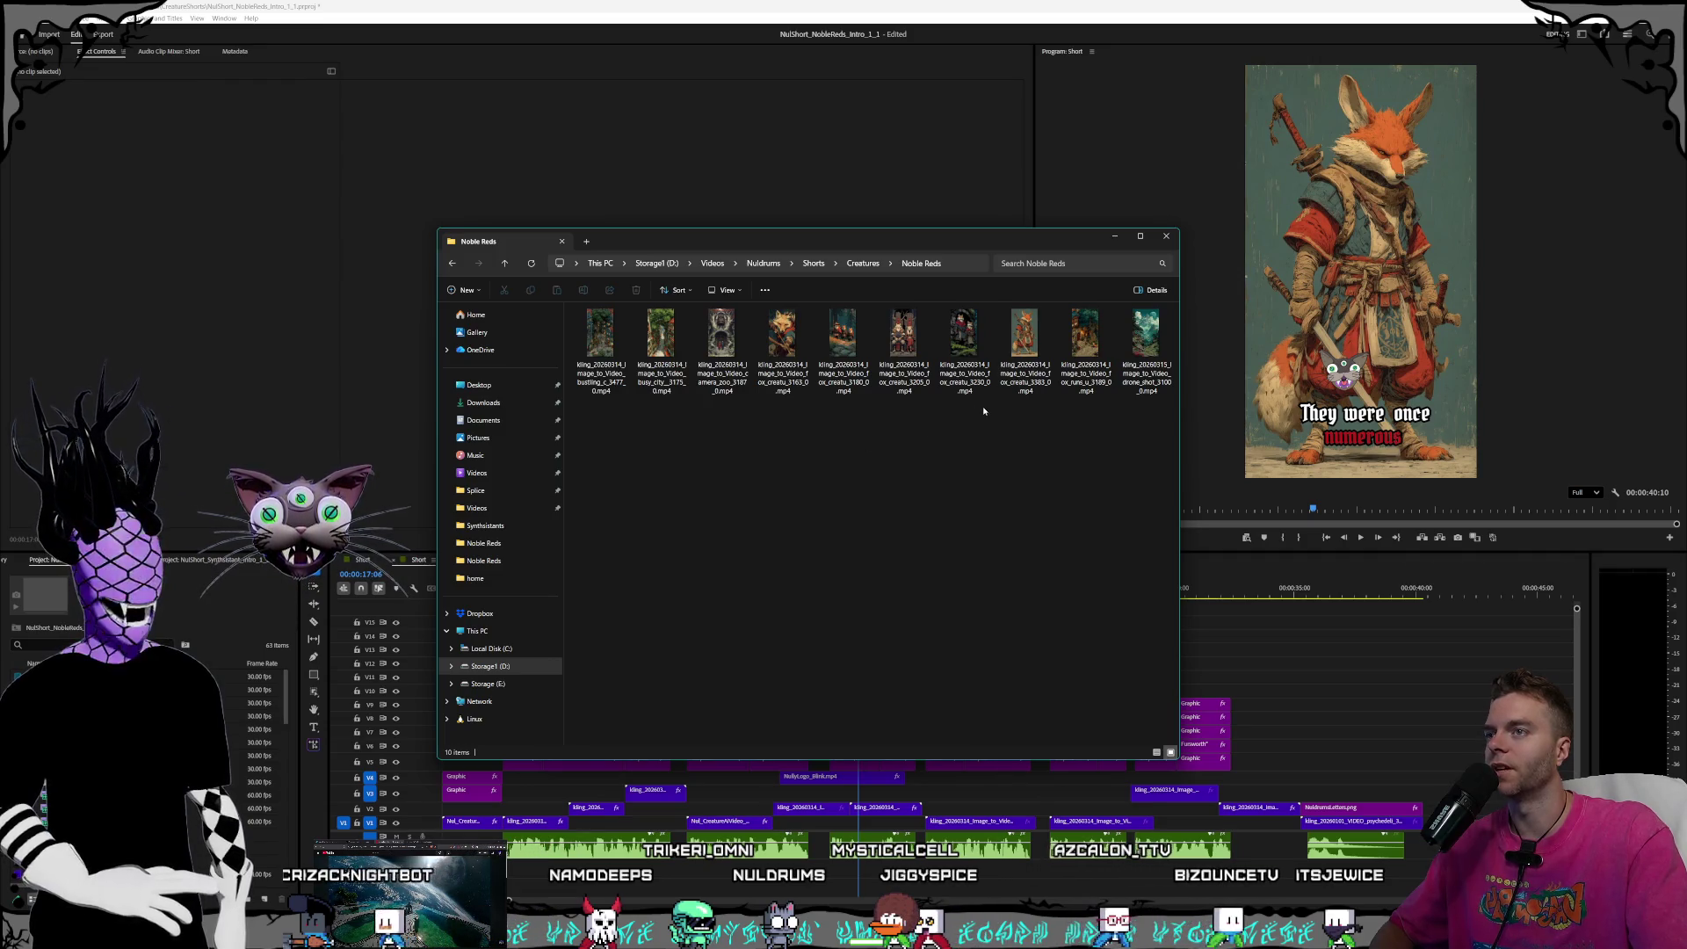
left_click(1156, 362)
mouse_move(1157, 361)
left_mouse_down()
mouse_move(1177, 474)
mouse_move(1256, 598)
mouse_move(1286, 785)
left_mouse_up()
mouse_move(1064, 245)
left_mouse_down()
mouse_move(1122, 223)
mouse_move(1114, 254)
left_mouse_up()
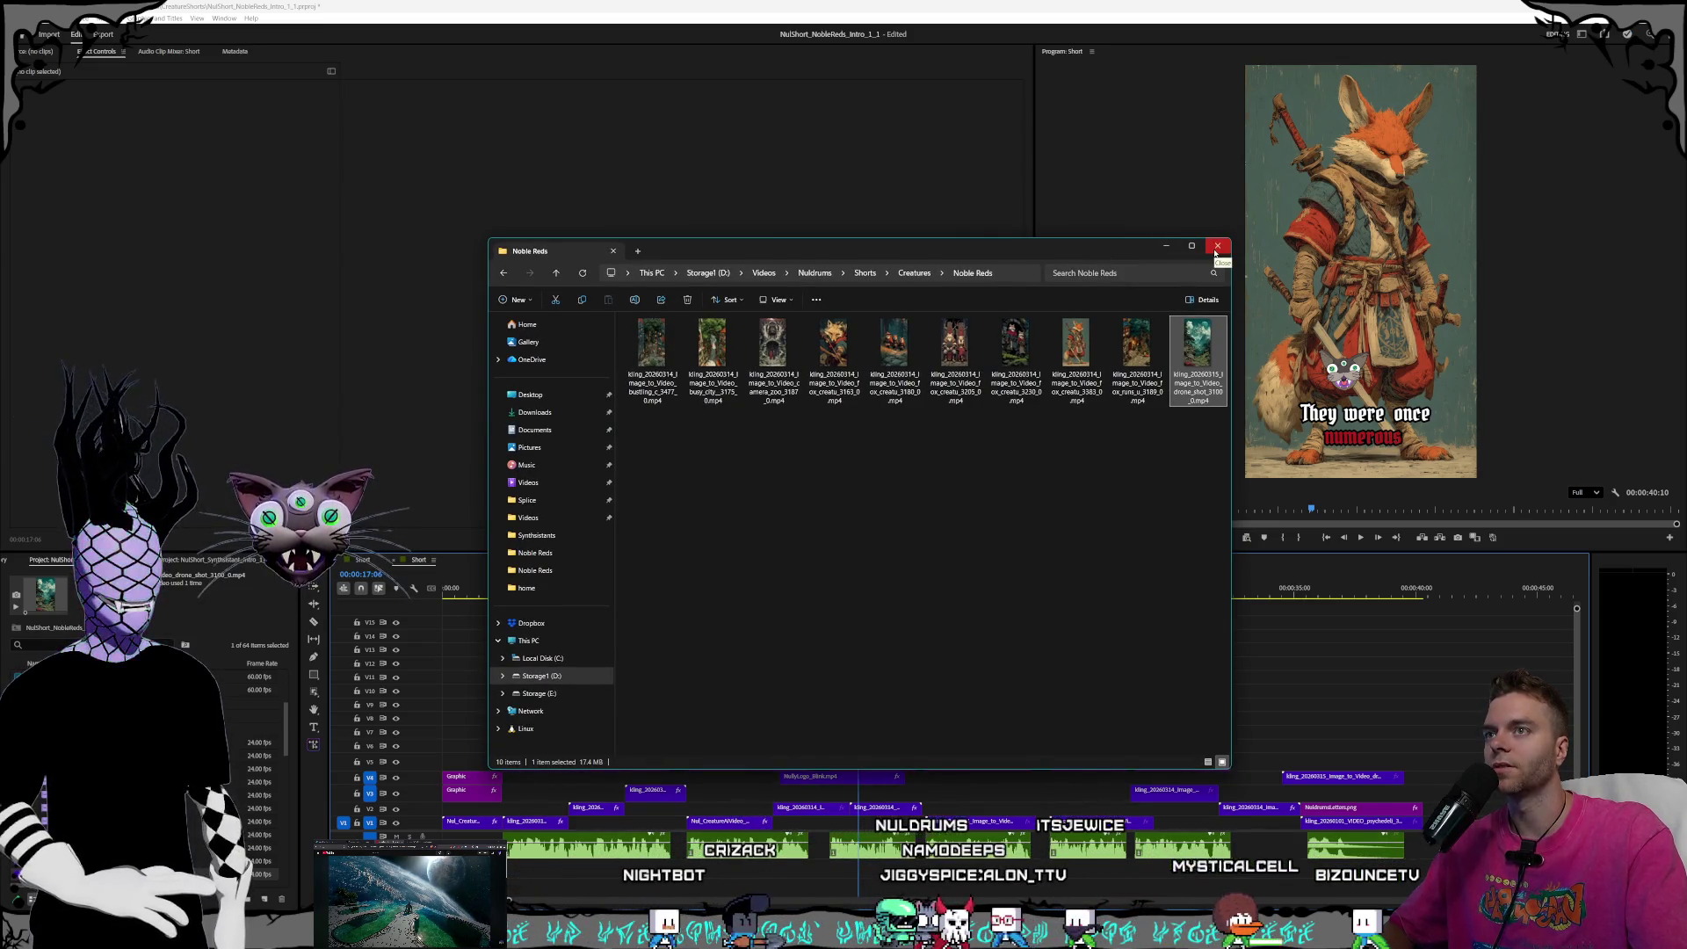
left_click(1216, 252)
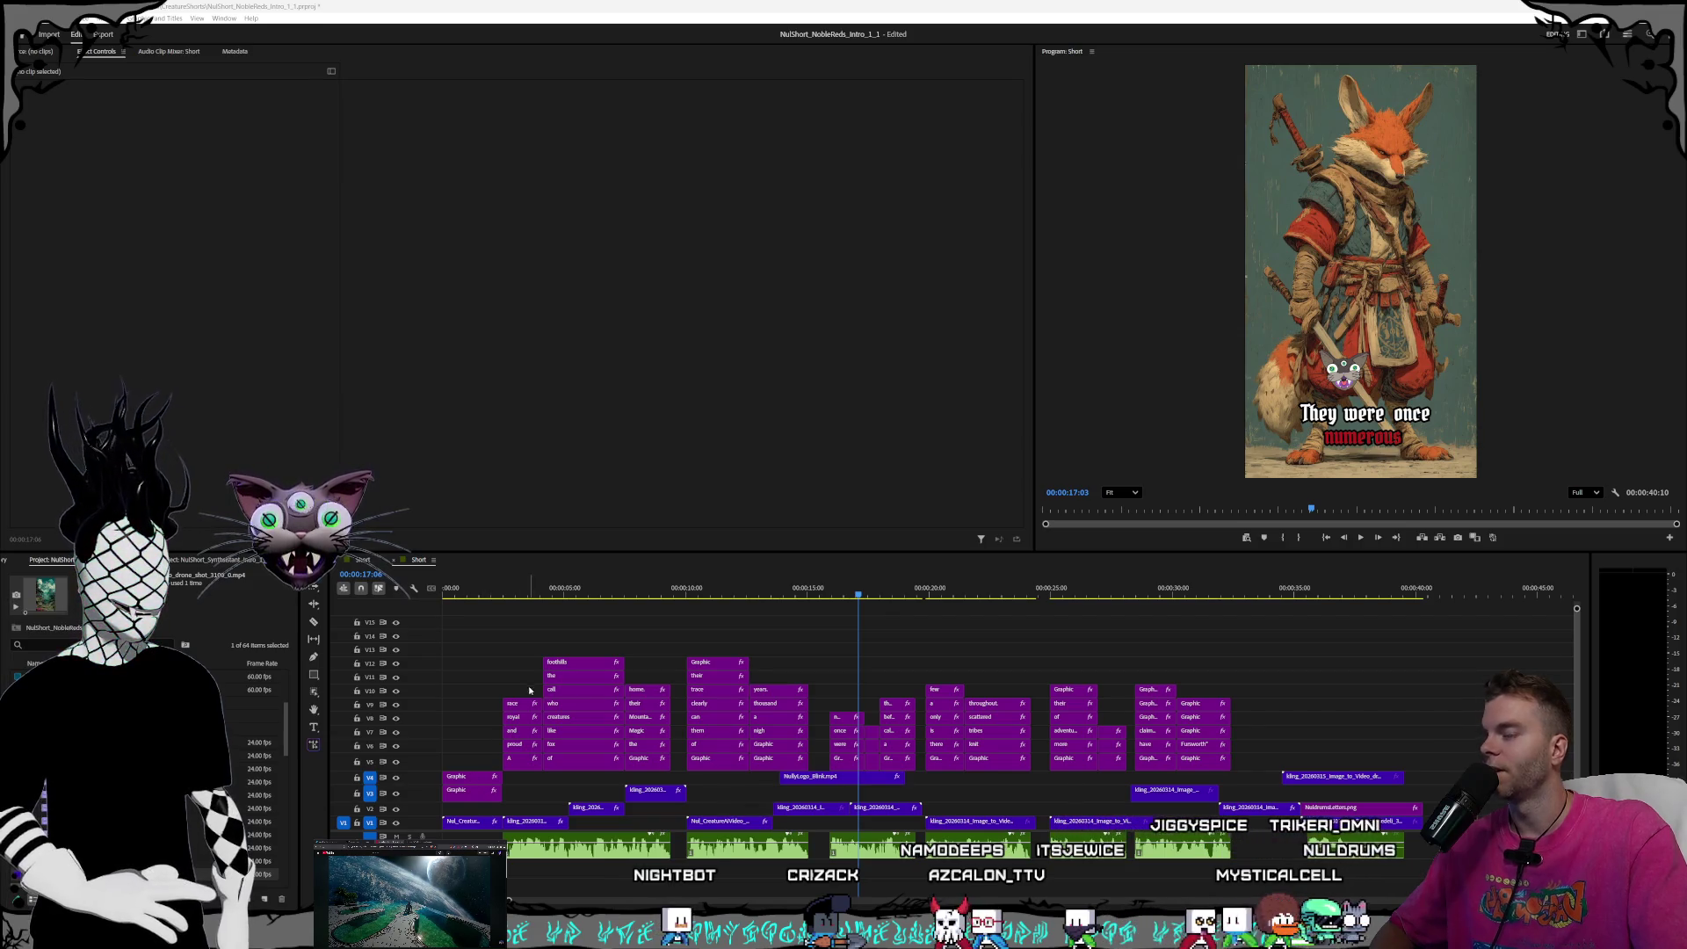
left_click_drag(749, 258, 804, 243)
left_click(1220, 231)
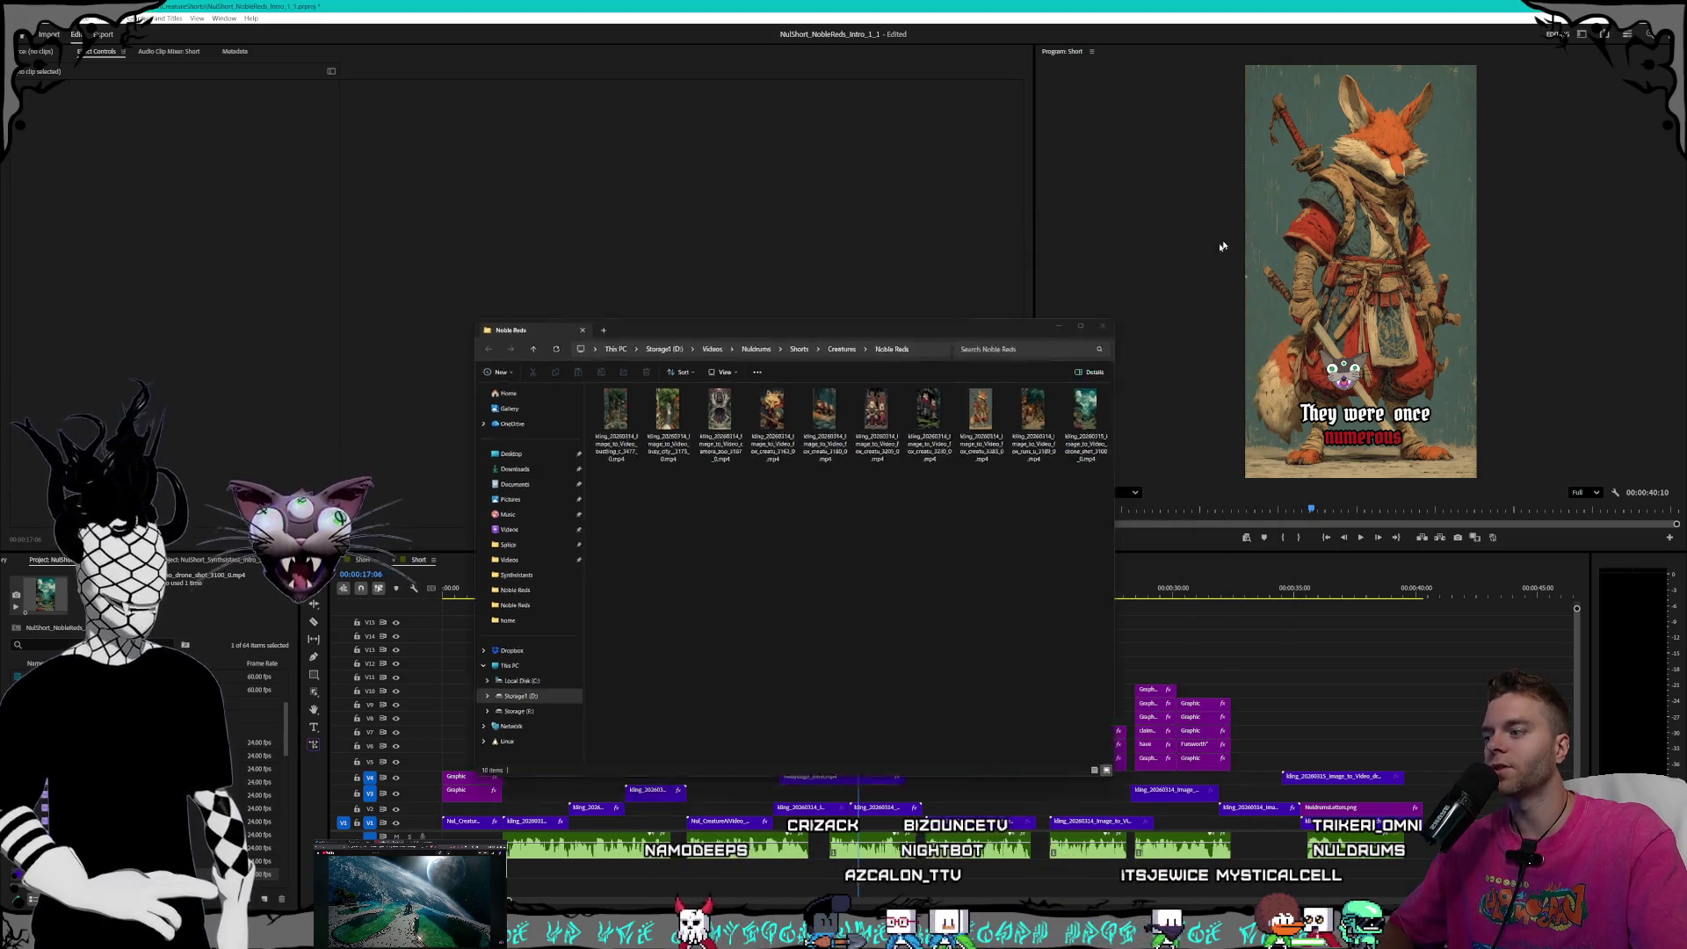
key("alt+Tab")
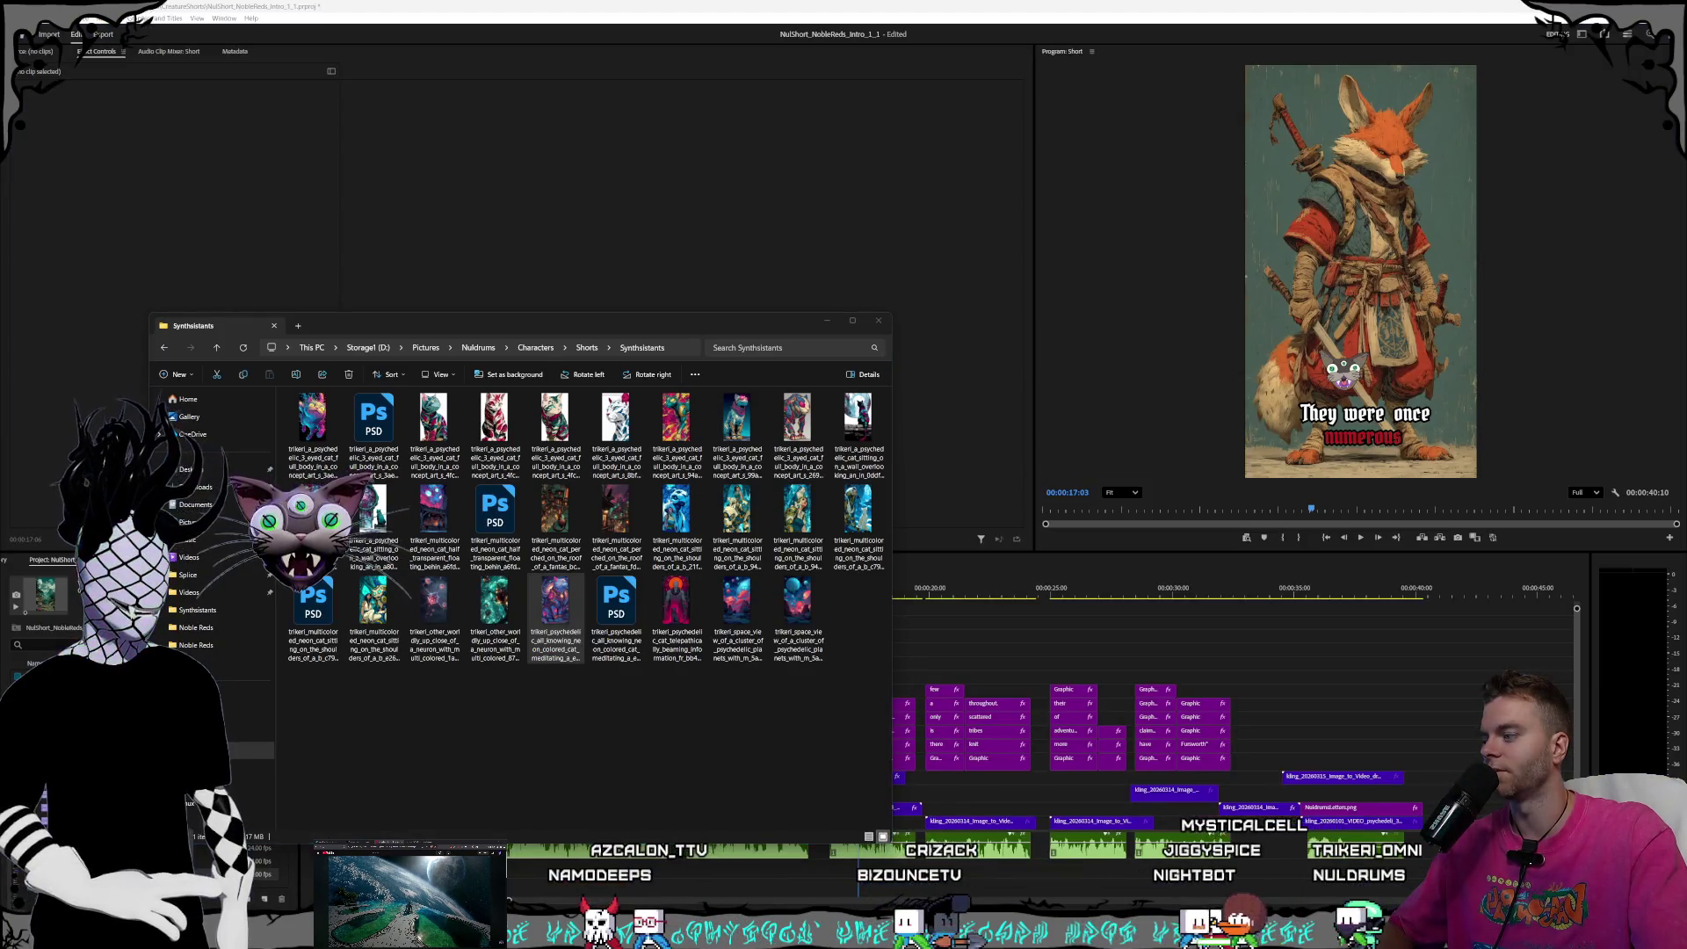
key("alt+Tab")
left_click_drag(495, 325, 687, 335)
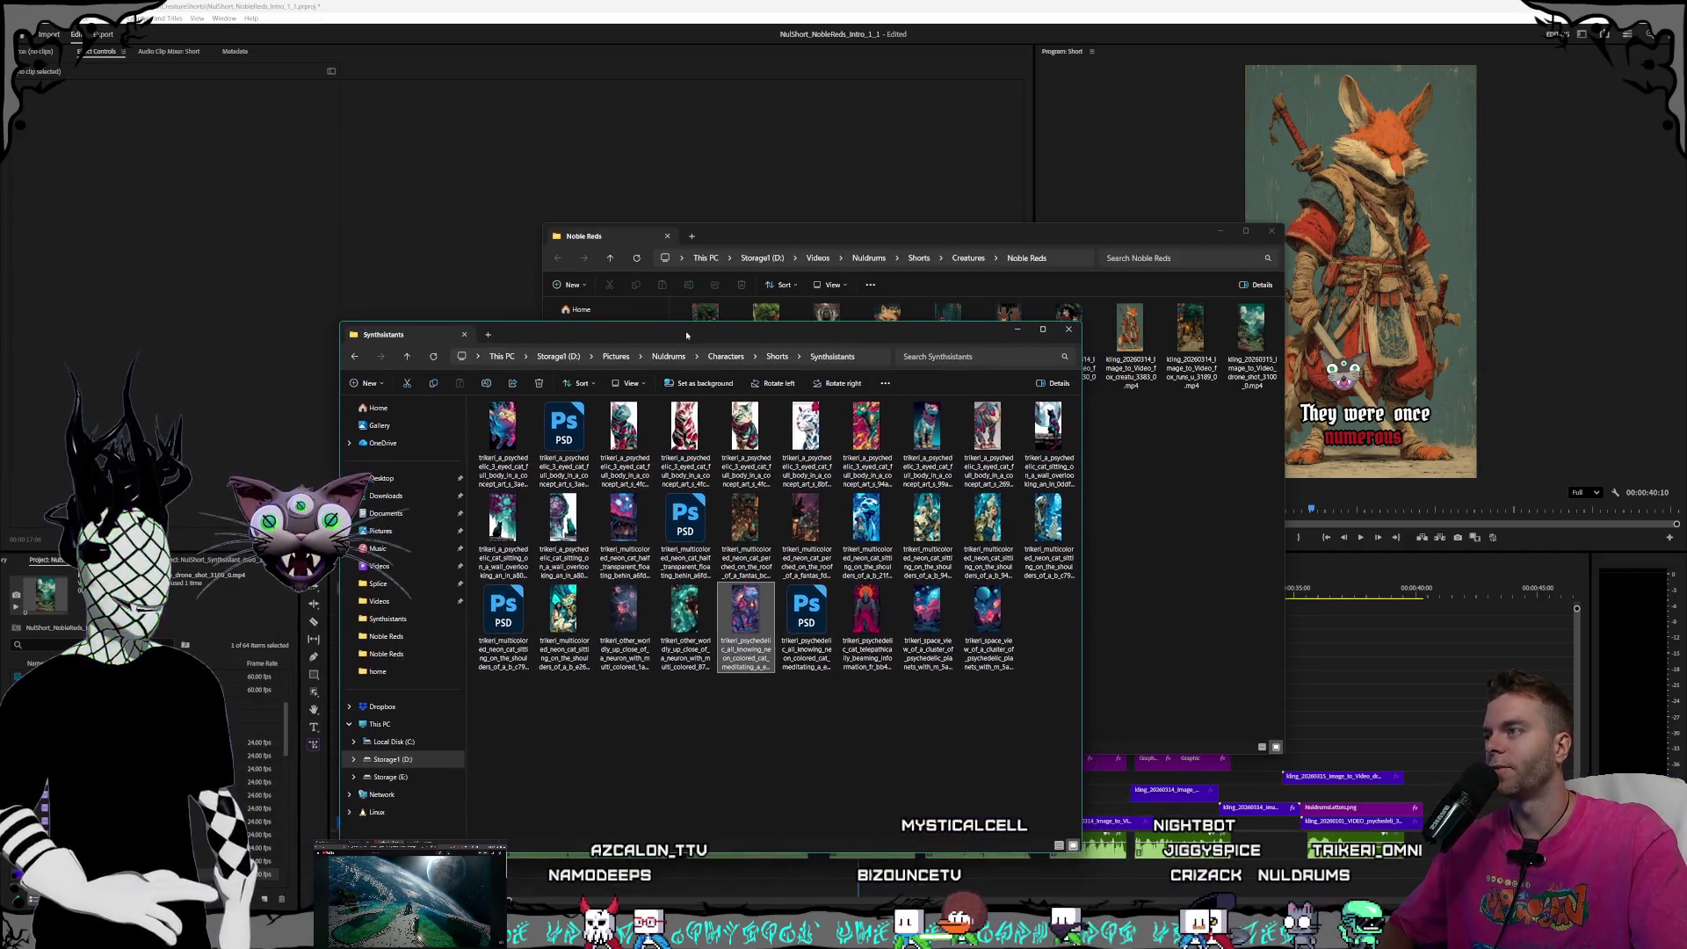
left_click_drag(767, 235, 777, 237)
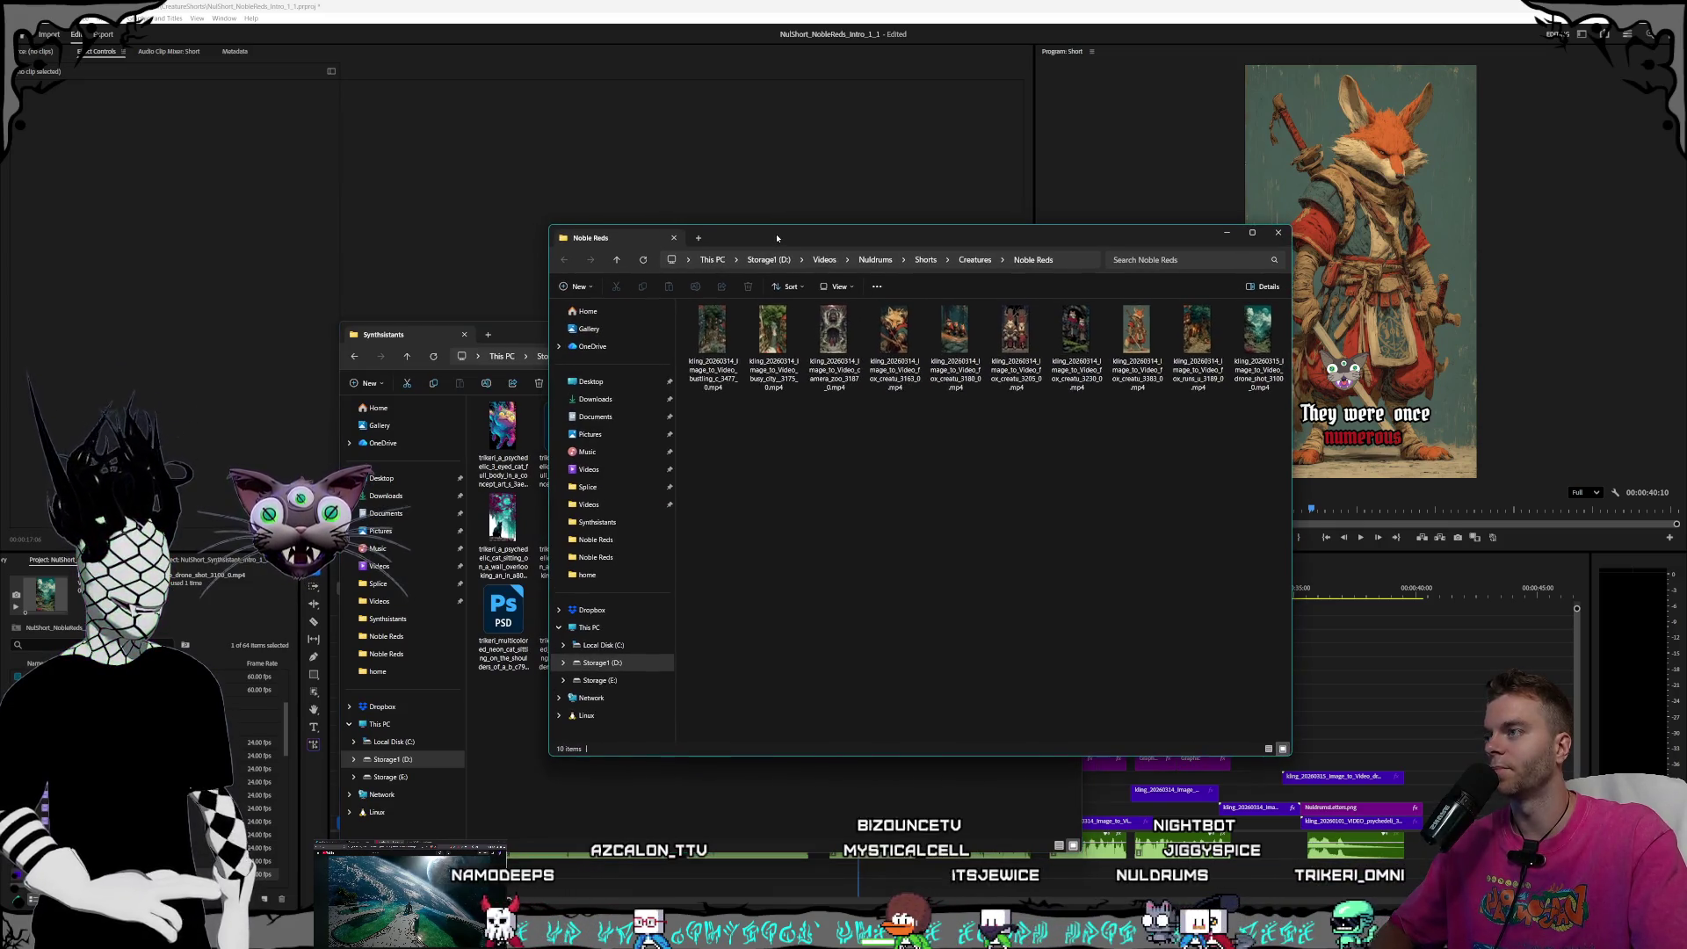
left_click(521, 333)
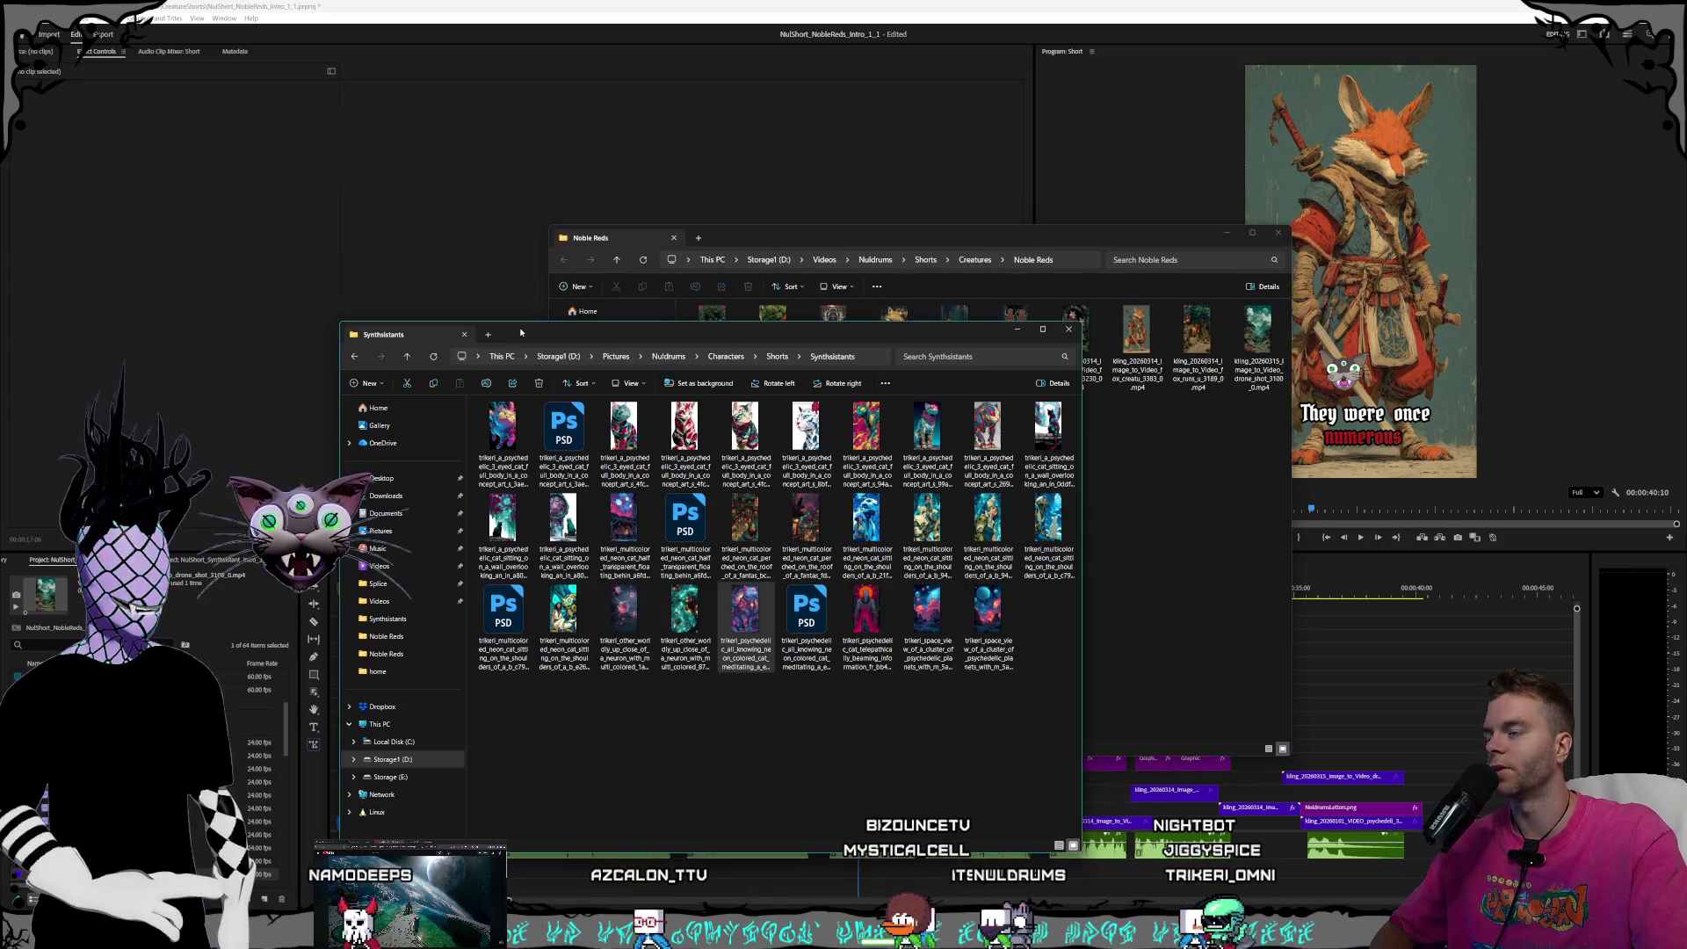
left_click_drag(566, 335, 565, 335)
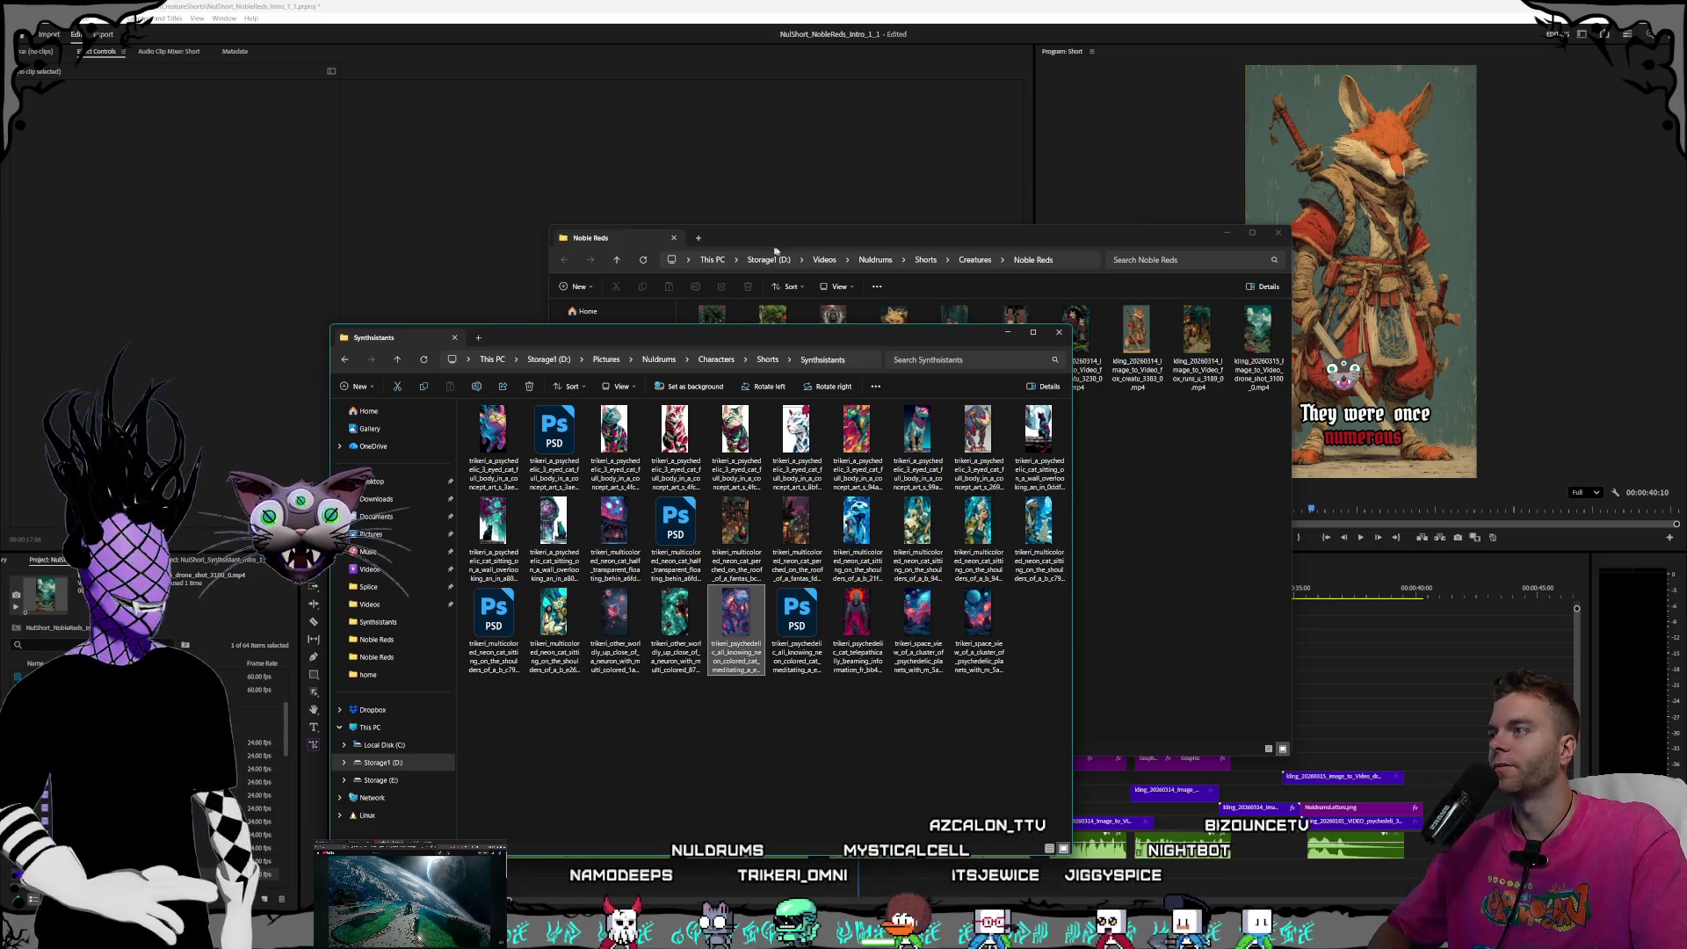
left_click_drag(788, 238, 783, 240)
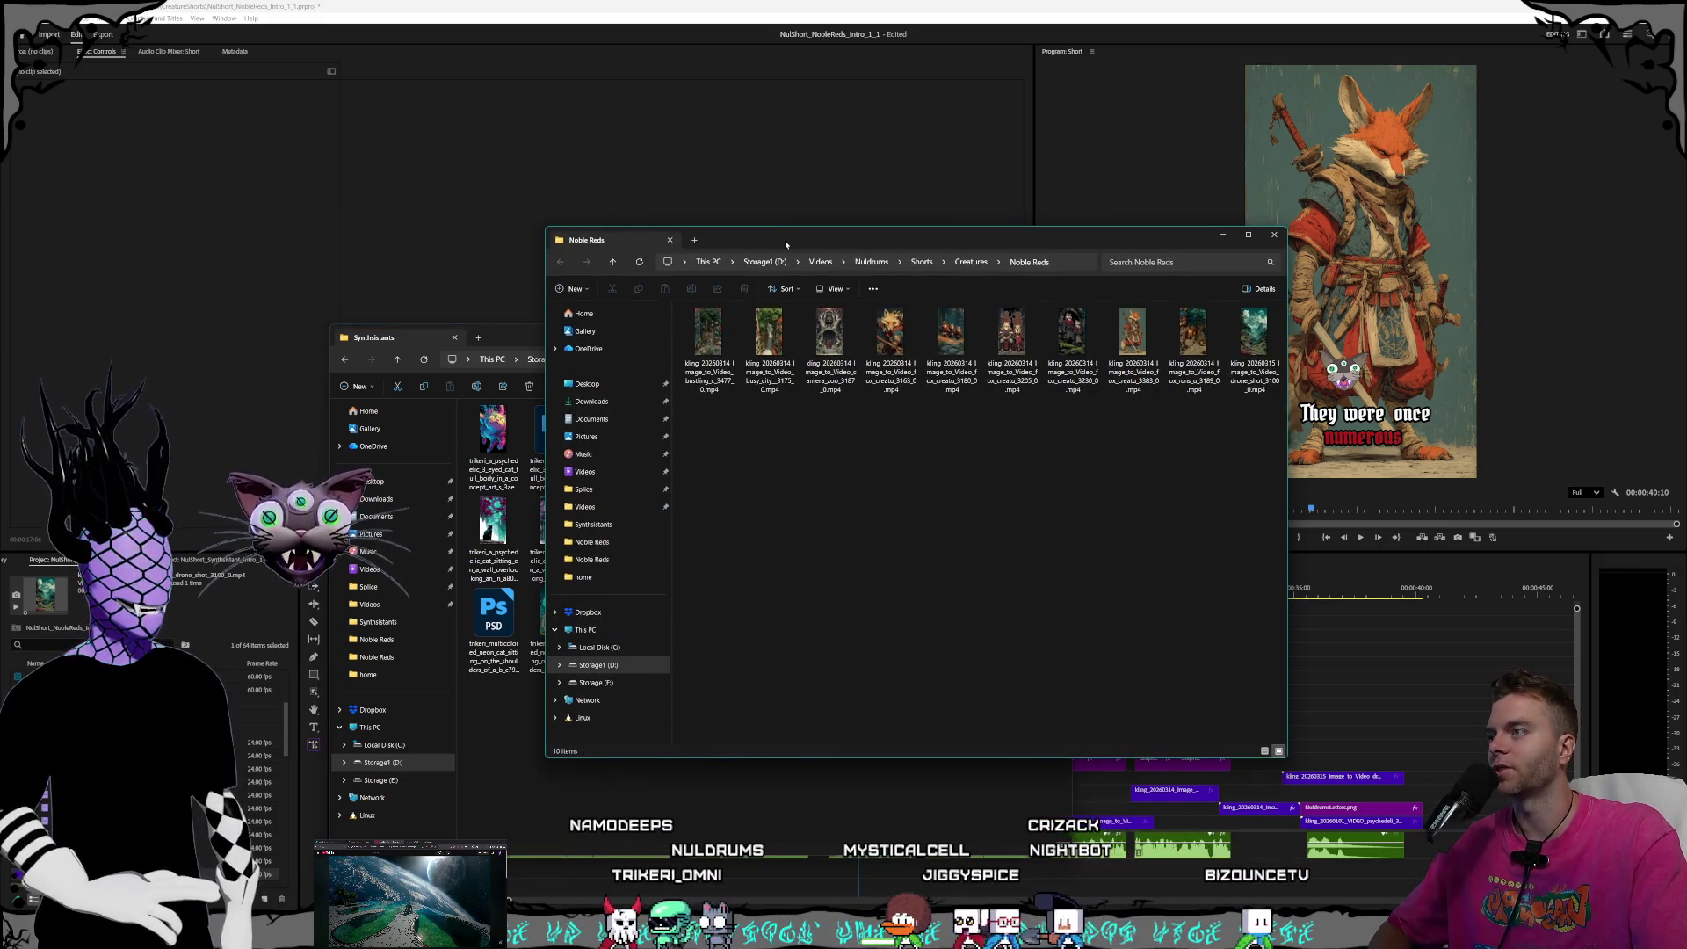
left_click(1222, 235)
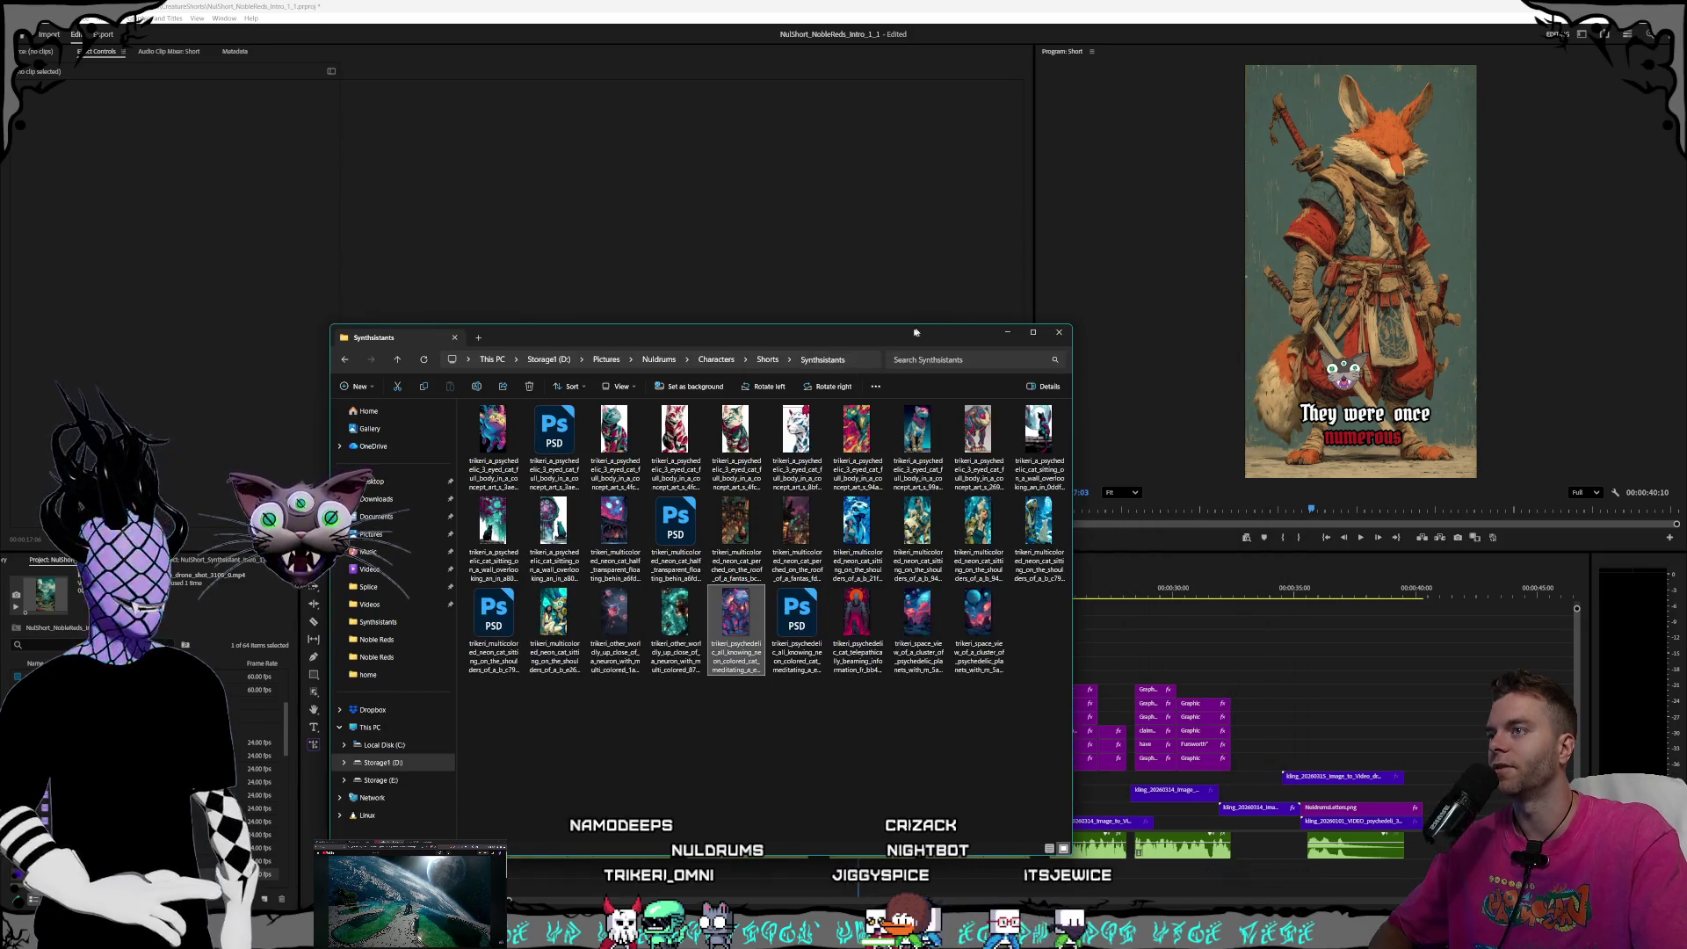
left_click(1006, 334)
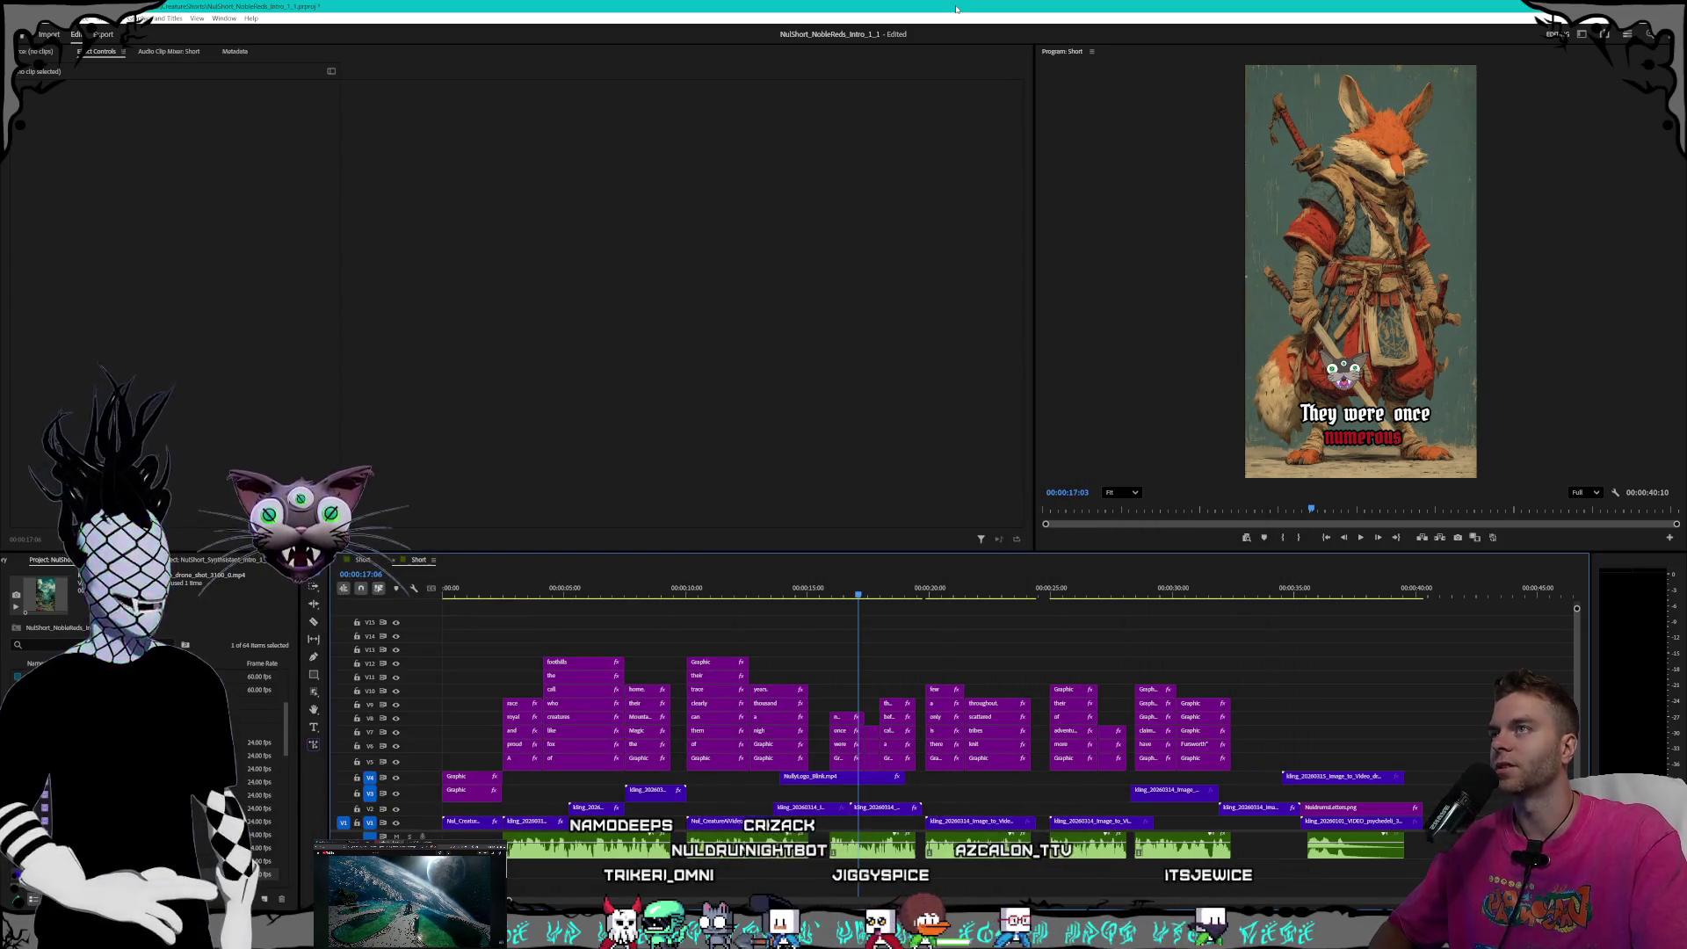
- Move the drone-shot clip down to V2 and preview around the castle shot
left_click(1327, 779)
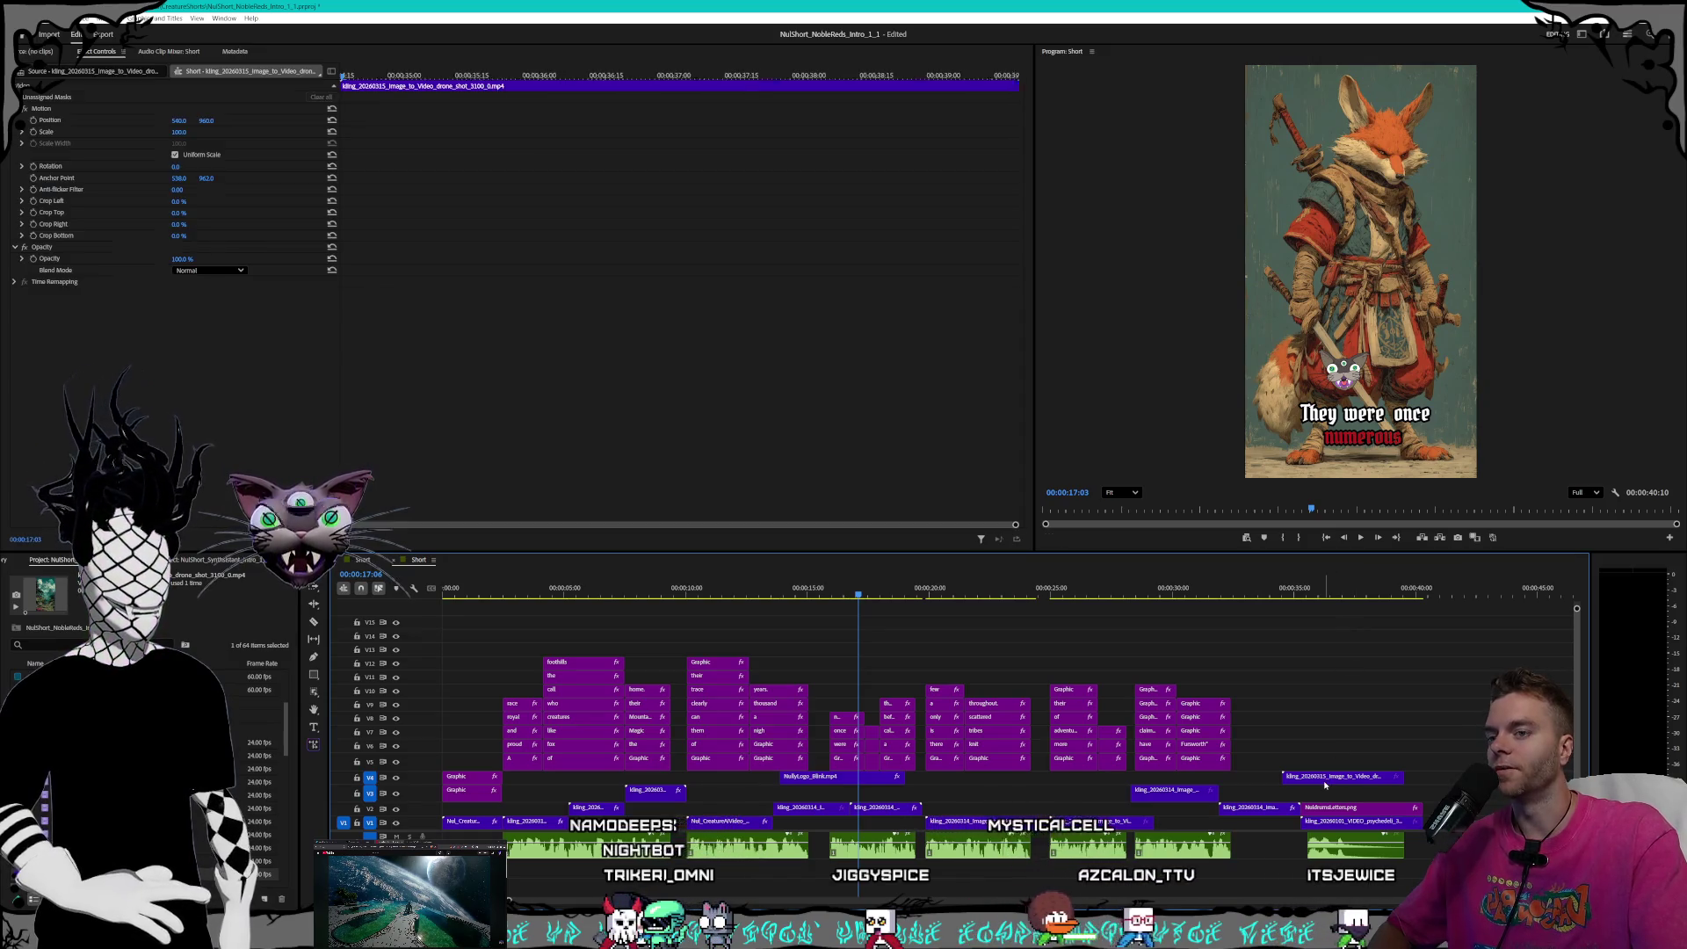
mouse_move(1331, 781)
left_mouse_down()
mouse_move(1013, 795)
mouse_move(1023, 810)
left_mouse_up()
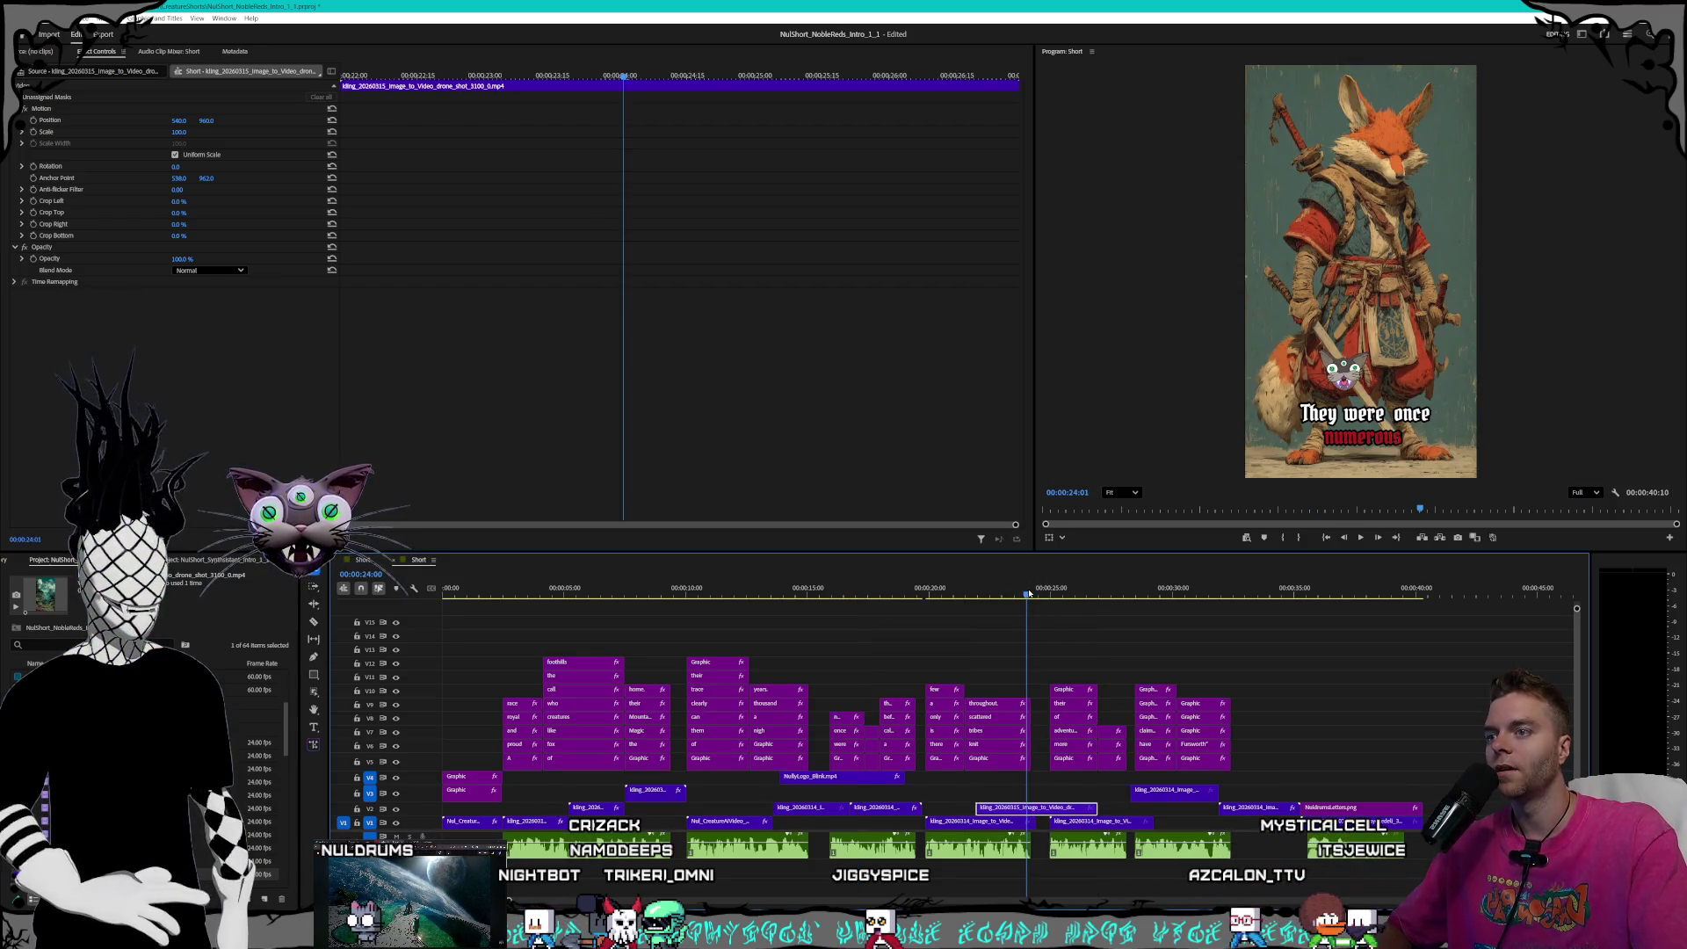
key("Up")
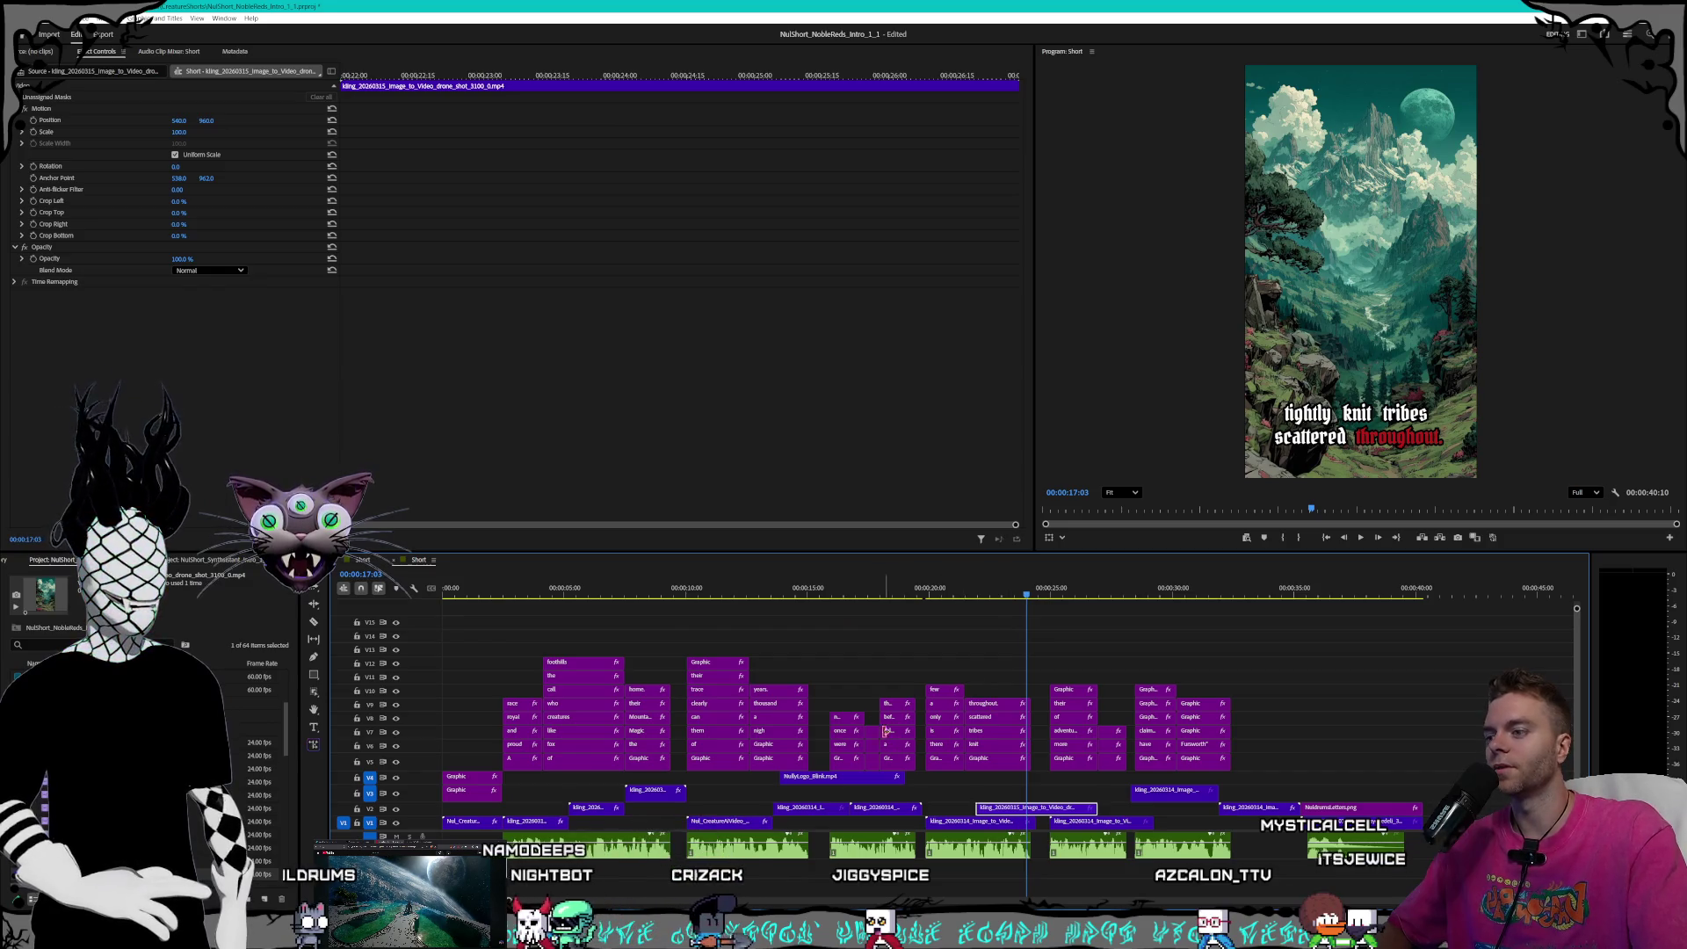
left_click(696, 595)
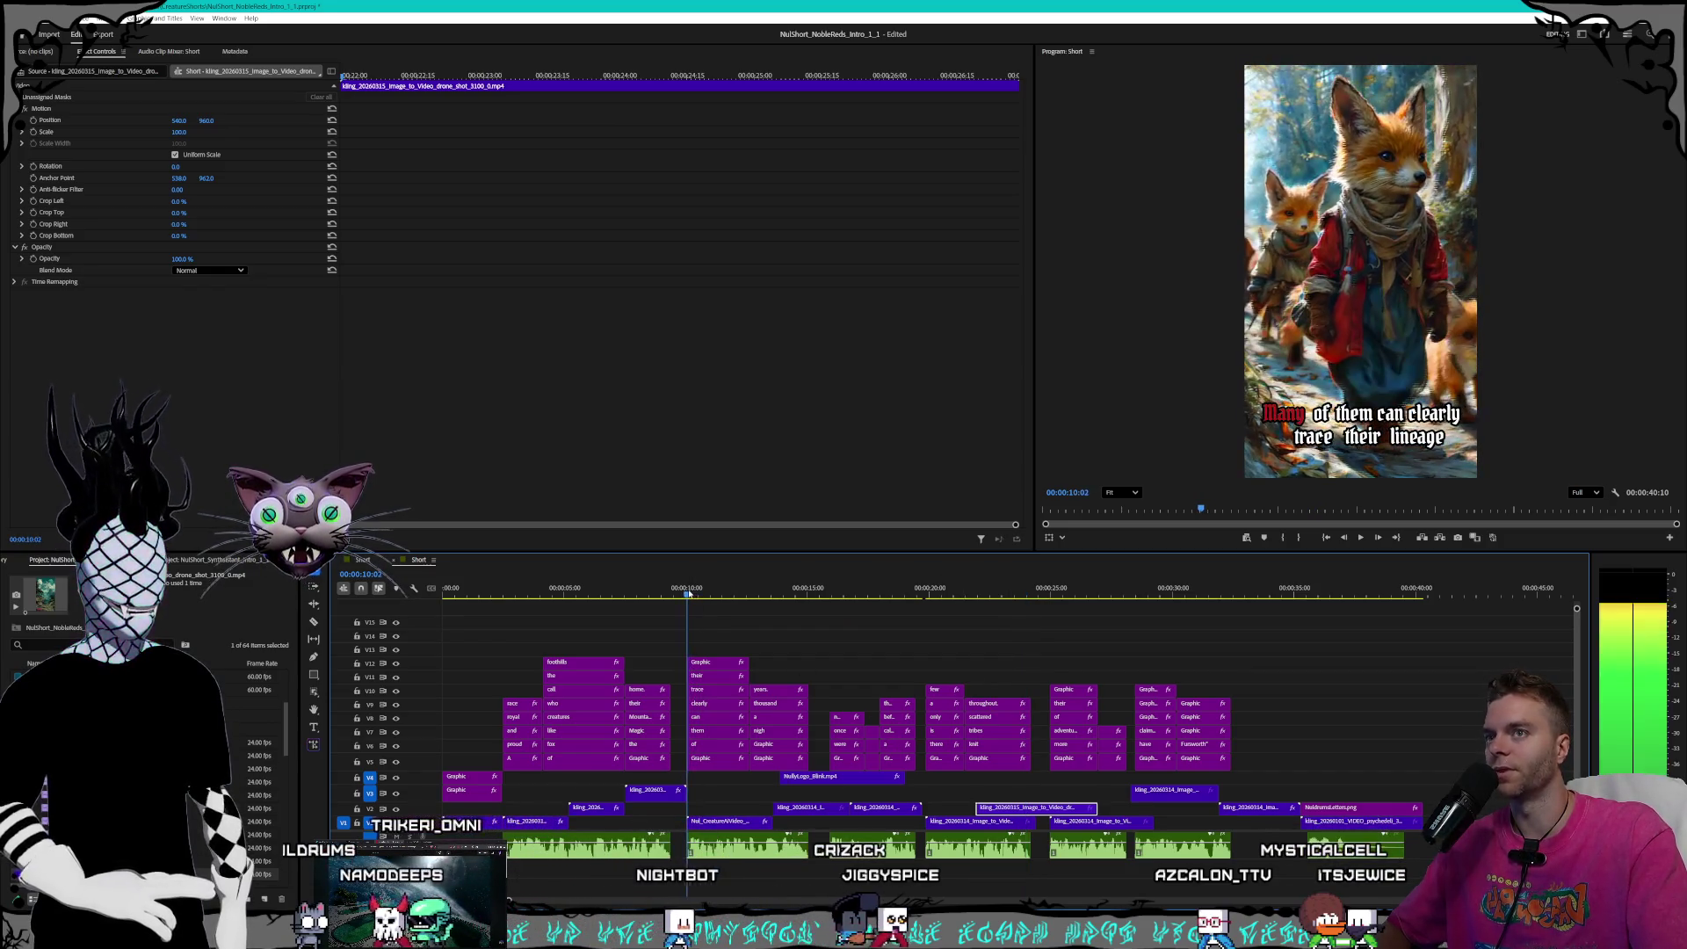
left_click(647, 591)
left_click(649, 587)
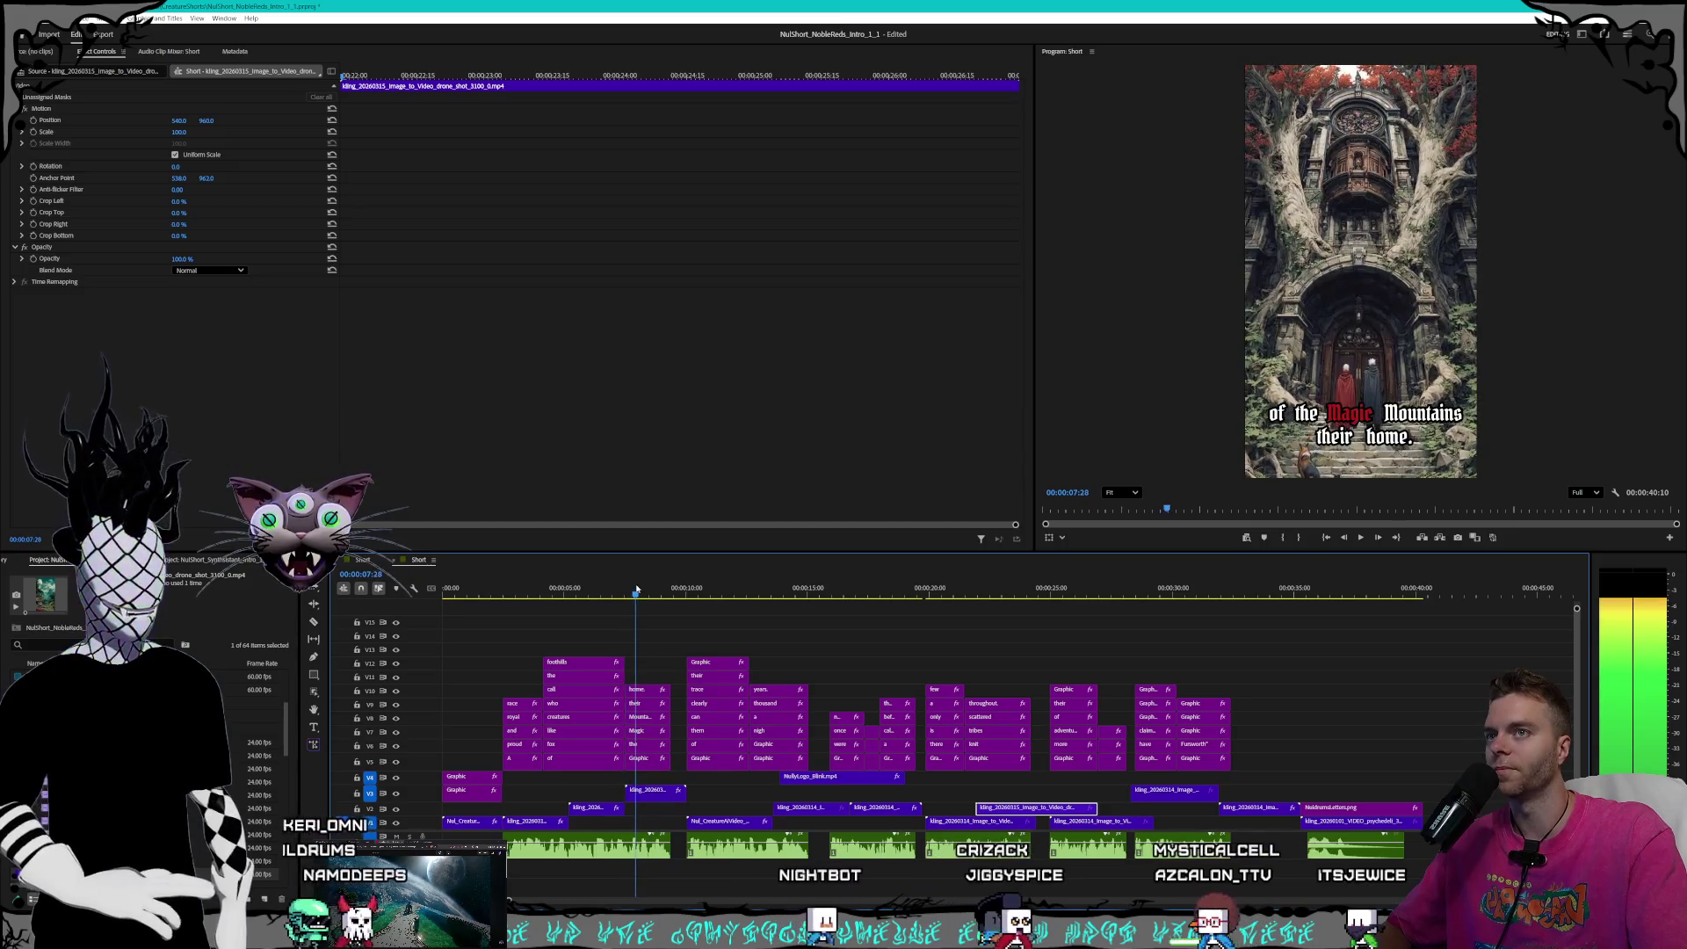
mouse_move(649, 587)
left_mouse_down()
mouse_move(567, 587)
mouse_move(644, 575)
mouse_move(632, 587)
left_mouse_up()
- Shift the castle clip later on V3 and place the drone clip under the Magic Mountains caption
left_click(648, 793)
left_click_drag(648, 794, 938, 803)
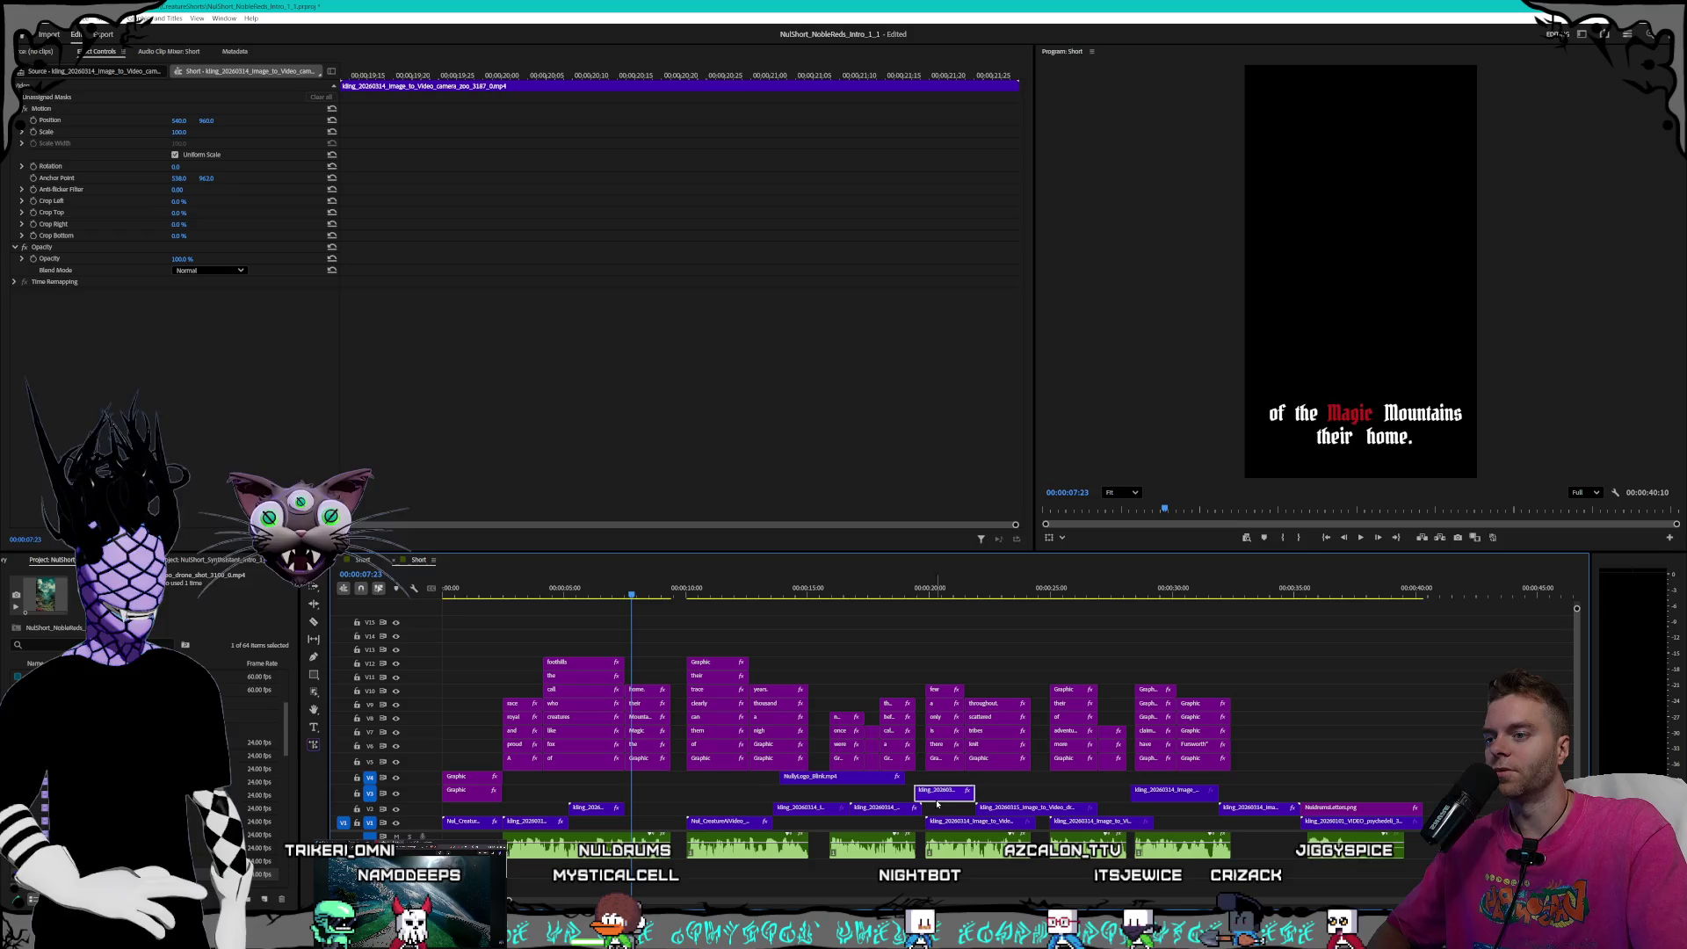
mouse_move(1038, 806)
left_mouse_down()
mouse_move(659, 796)
mouse_move(691, 796)
mouse_move(677, 796)
left_mouse_up()
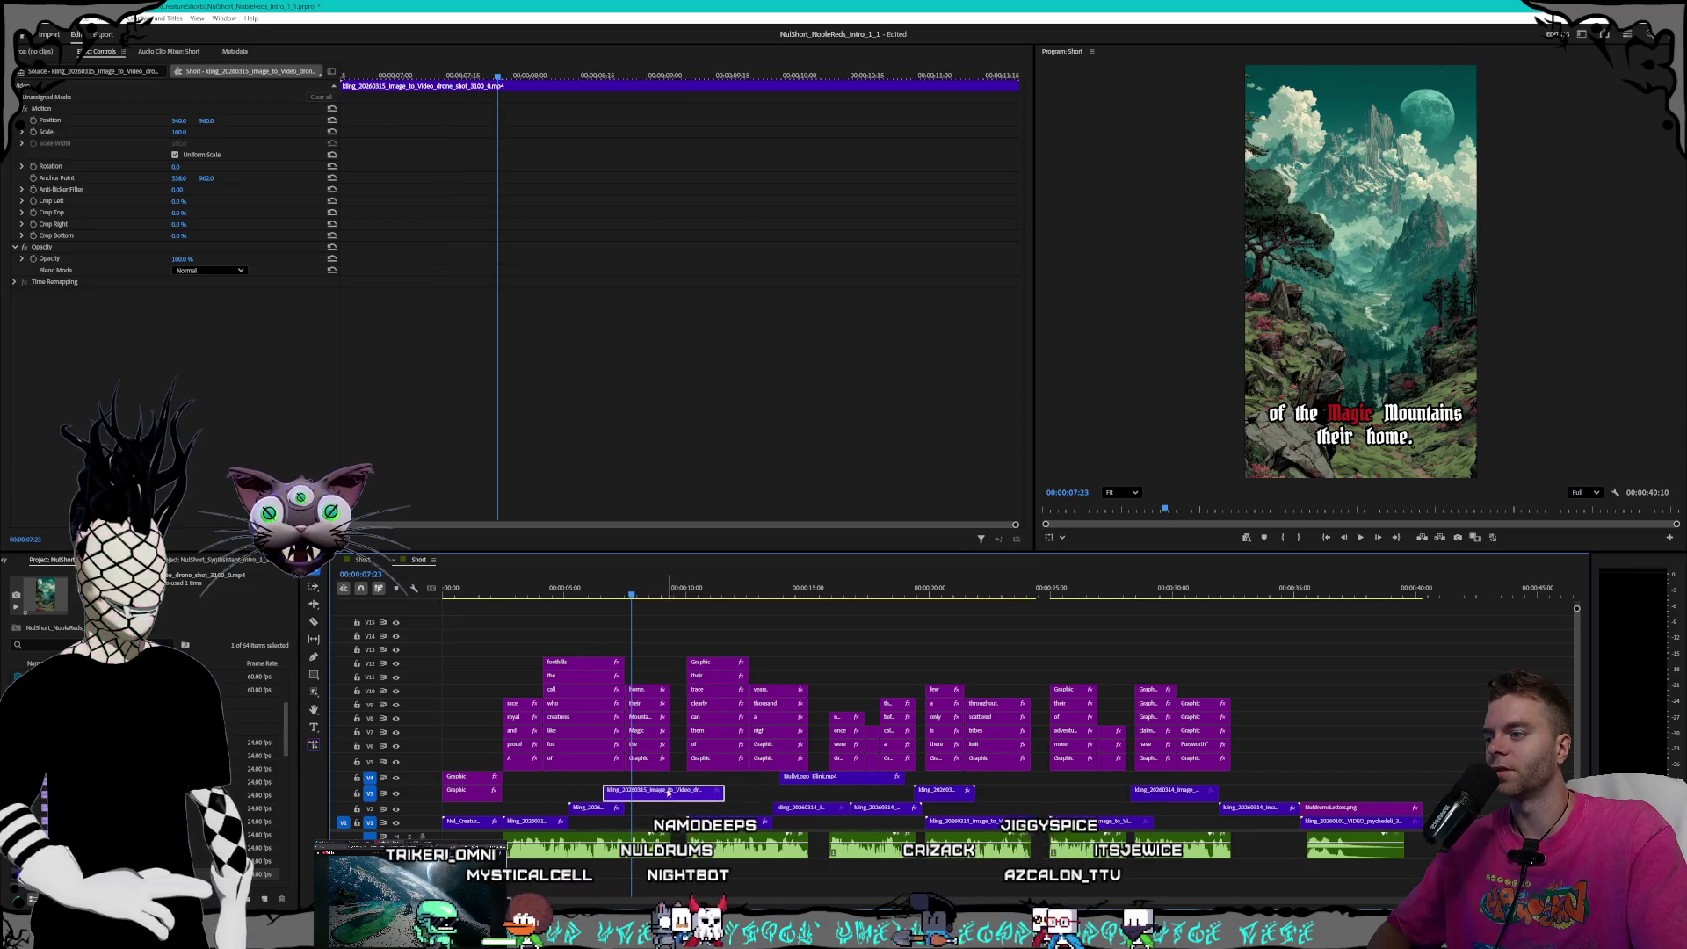
- Try speeding the drone clip to 150% in Speed/Duration, then undo the change
left_click(641, 594)
right_click(664, 796)
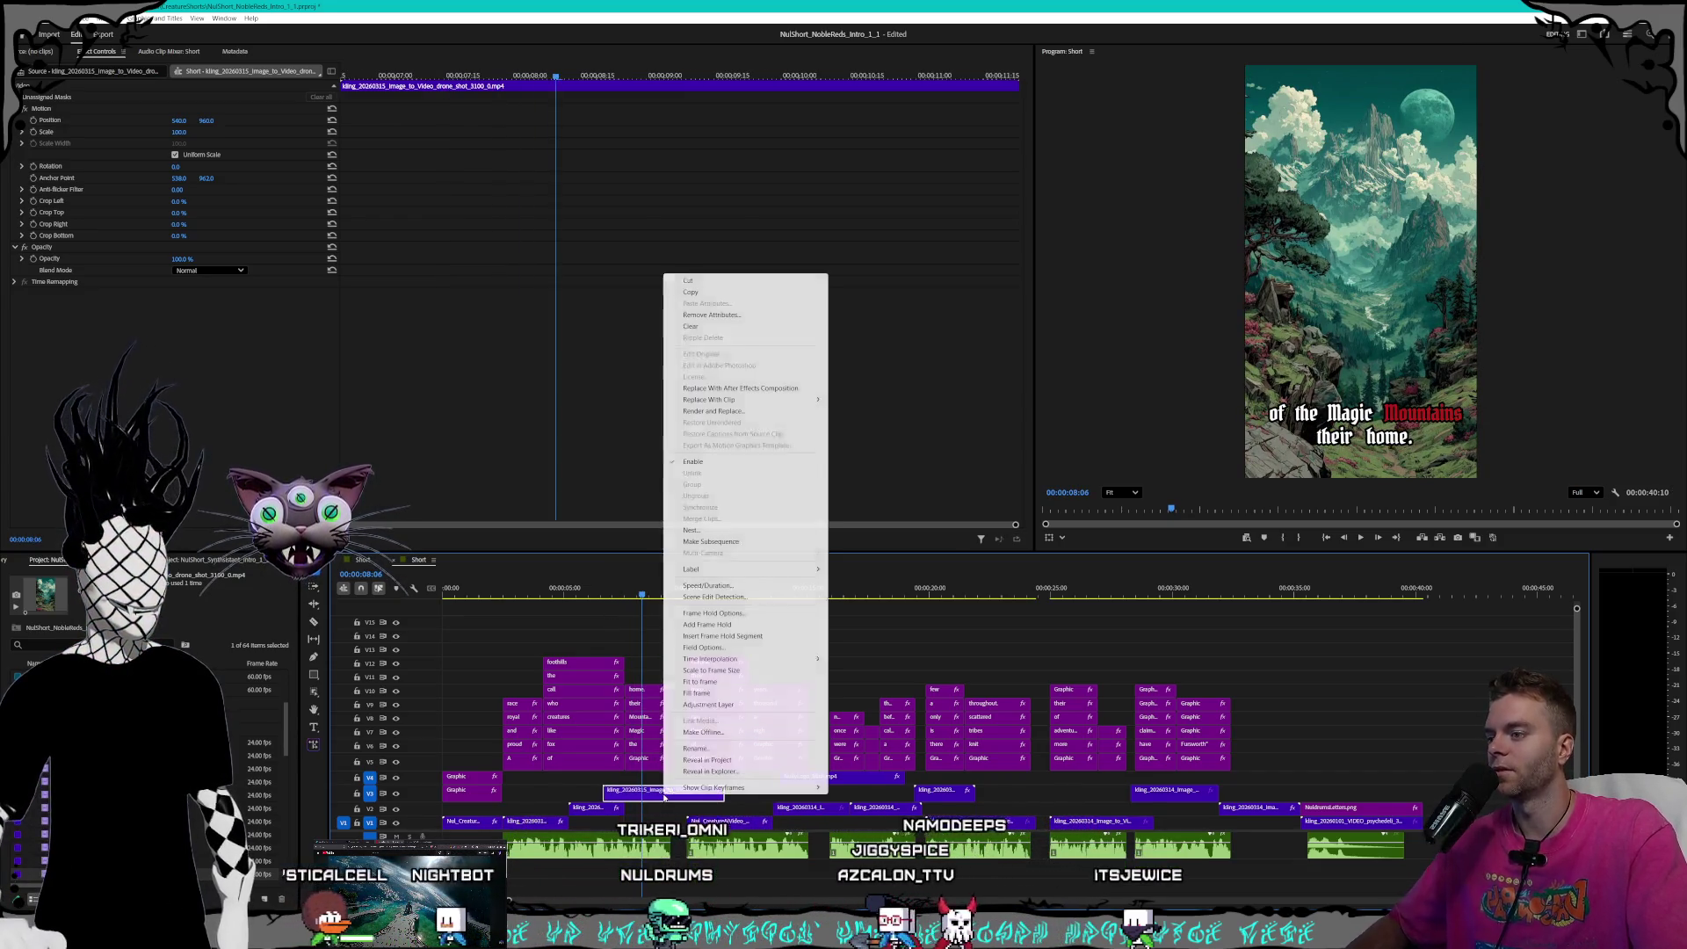
left_click(707, 585)
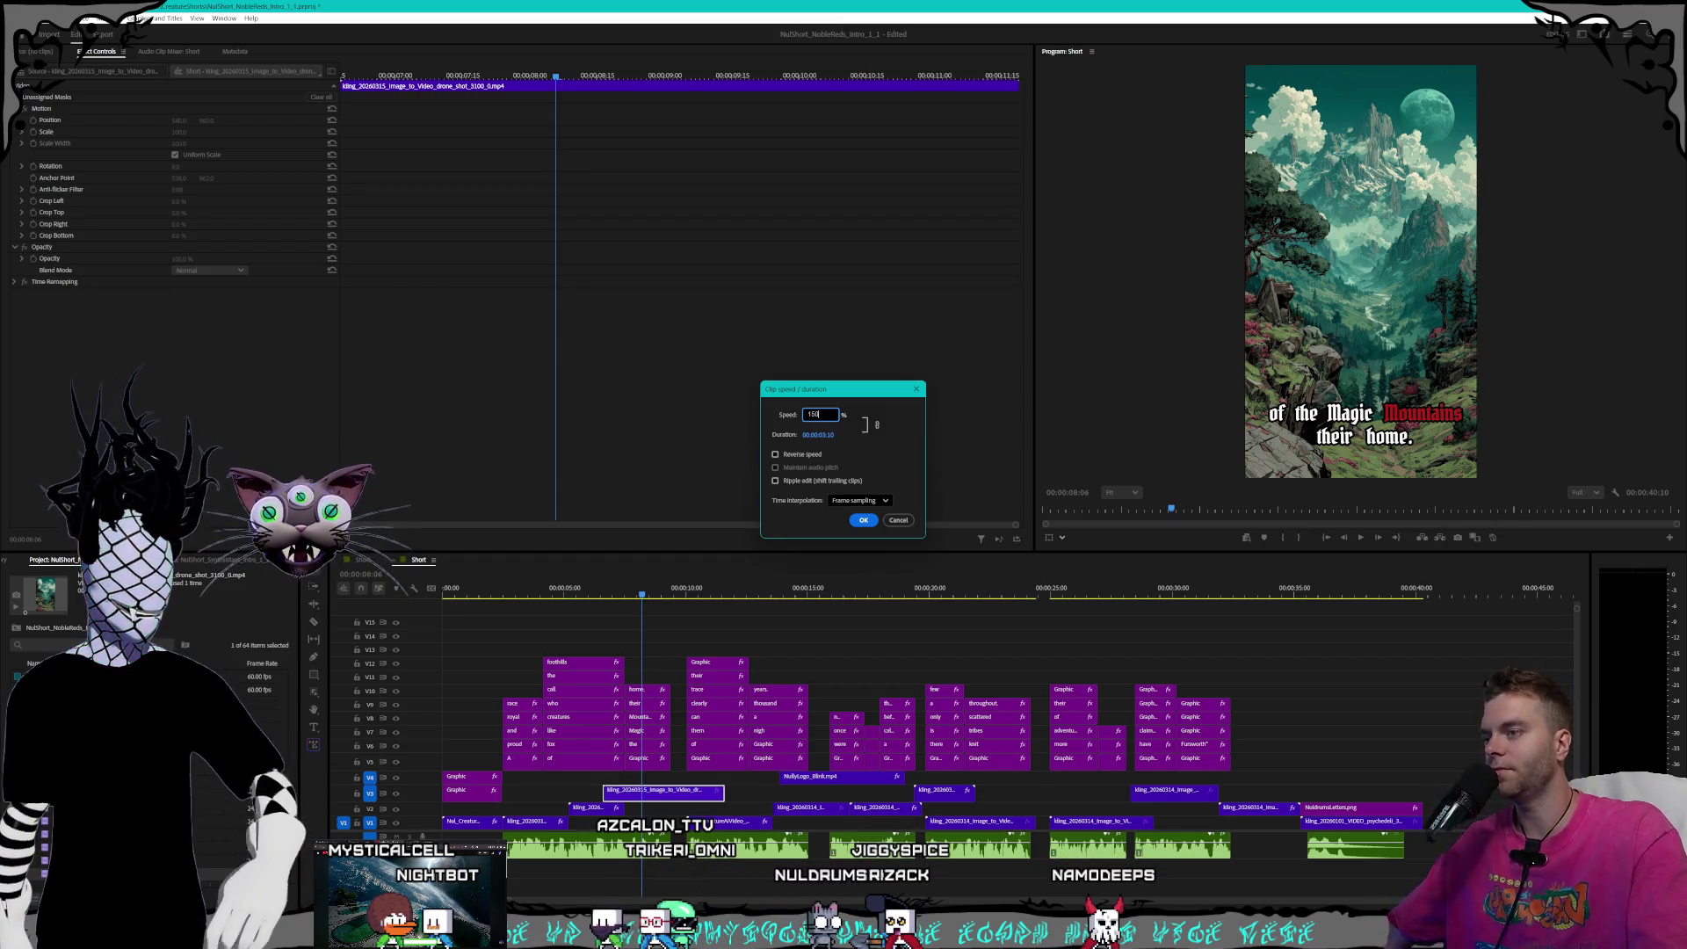
key("Return")
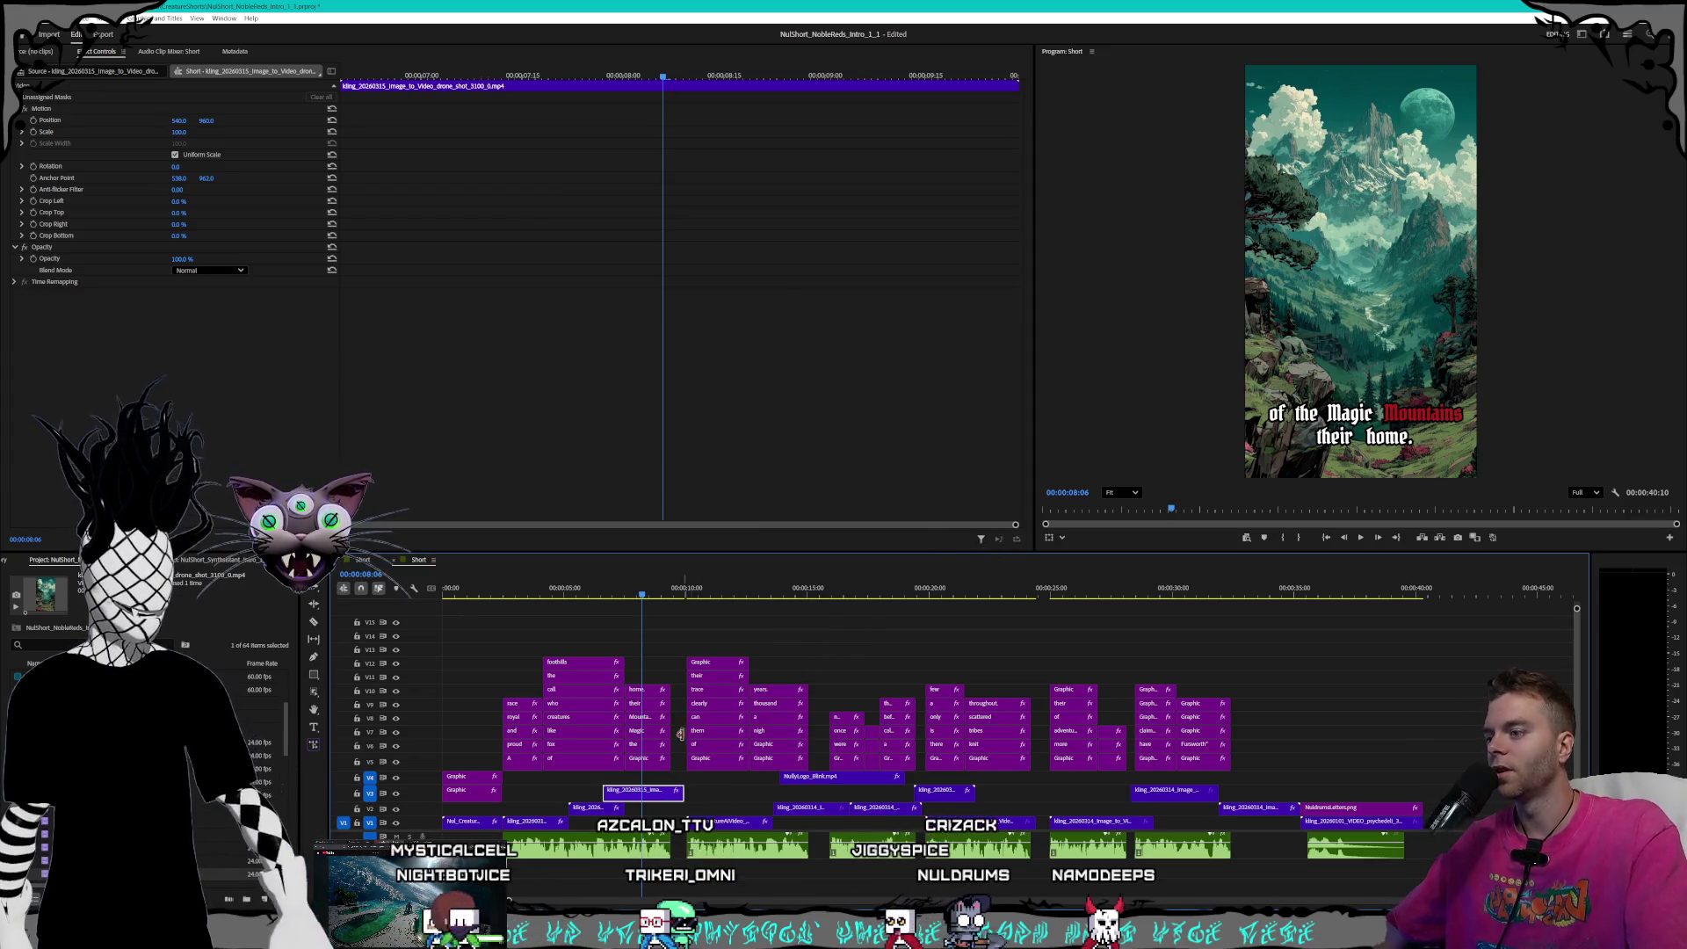
key("ctrl+z")
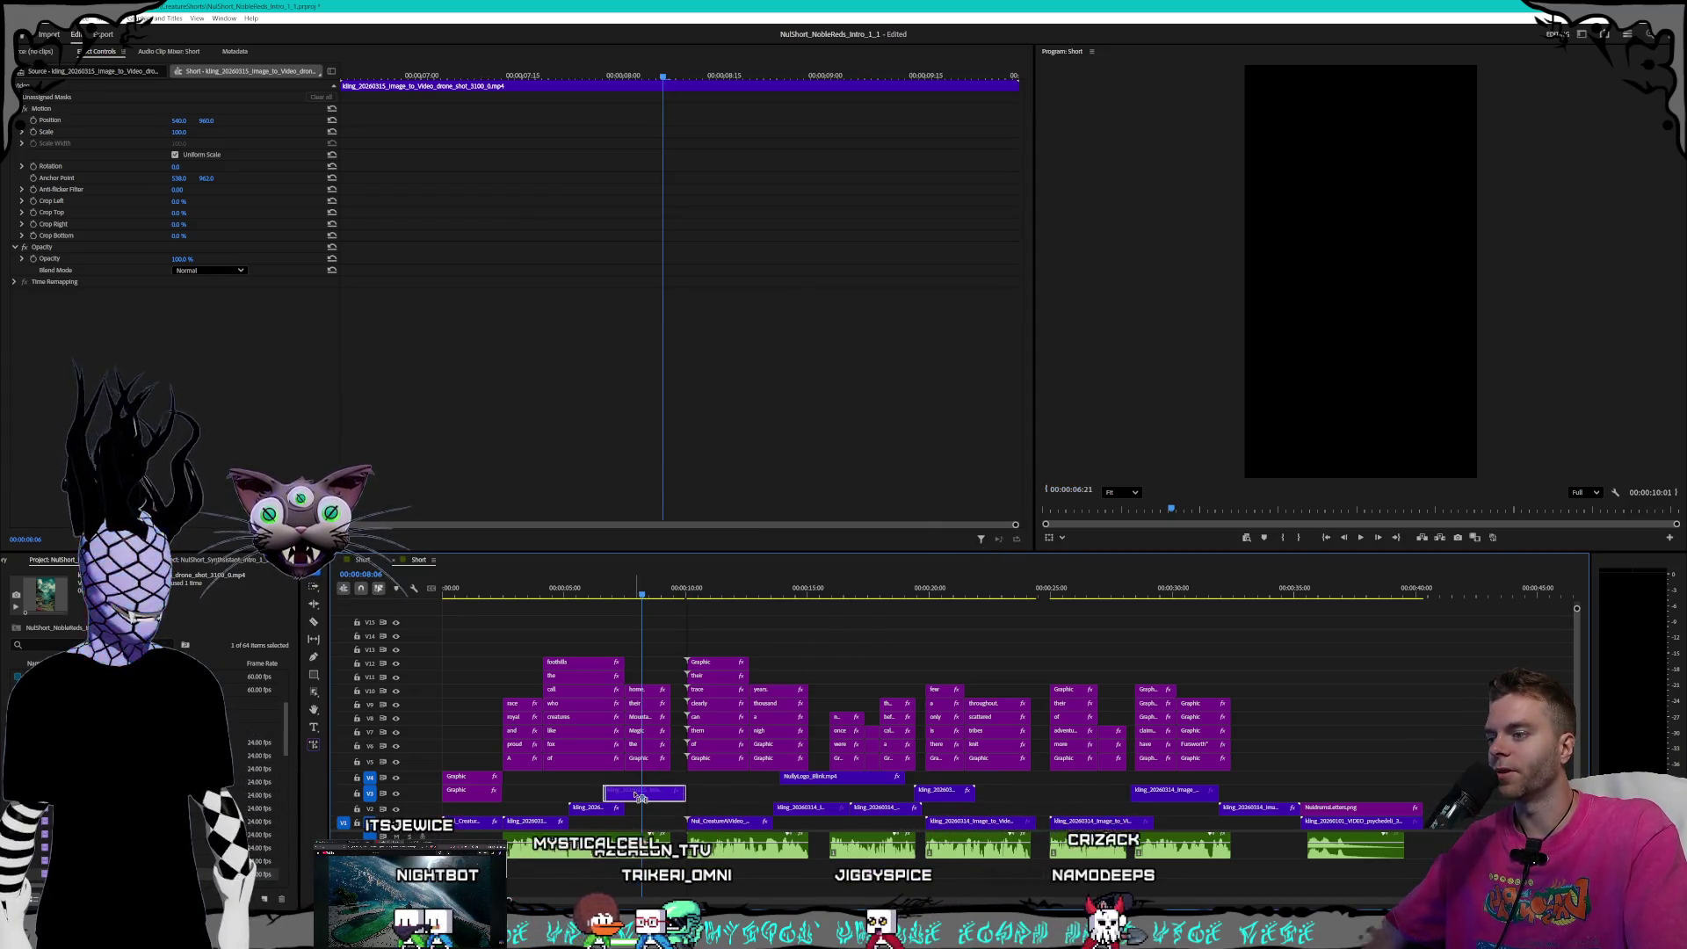
- Nudge the mountain clip on V3, move the later V3 clip about two seconds right, and return to 07:24
left_click_drag(643, 793, 657, 794)
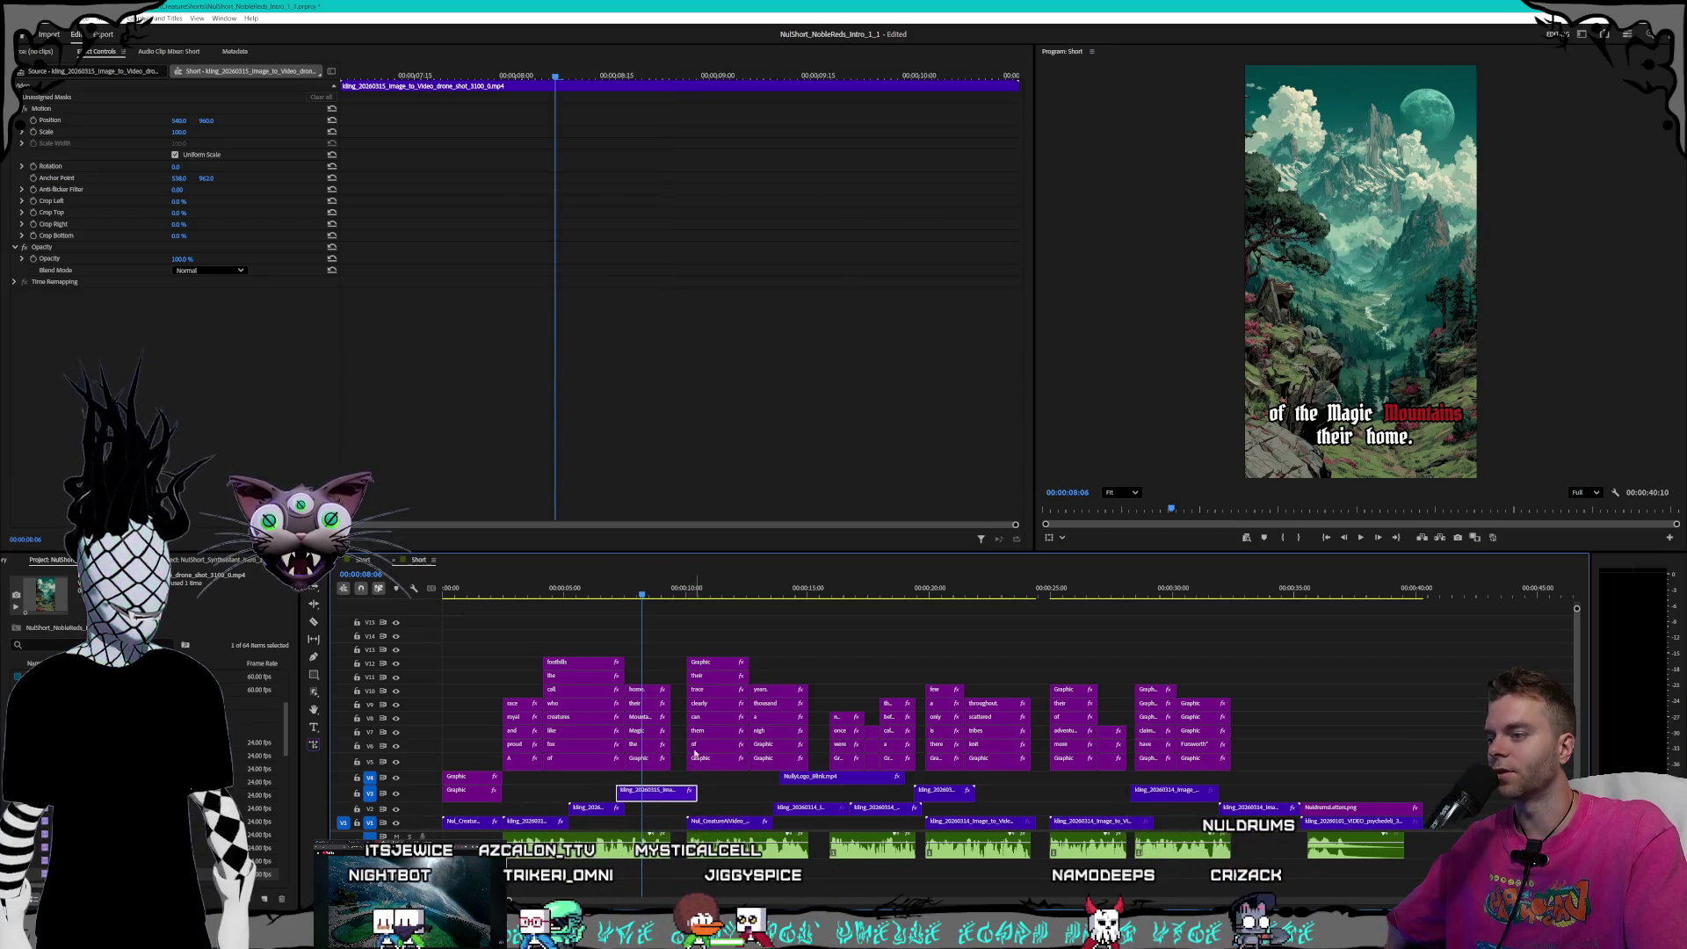
left_click_drag(953, 793, 1043, 809)
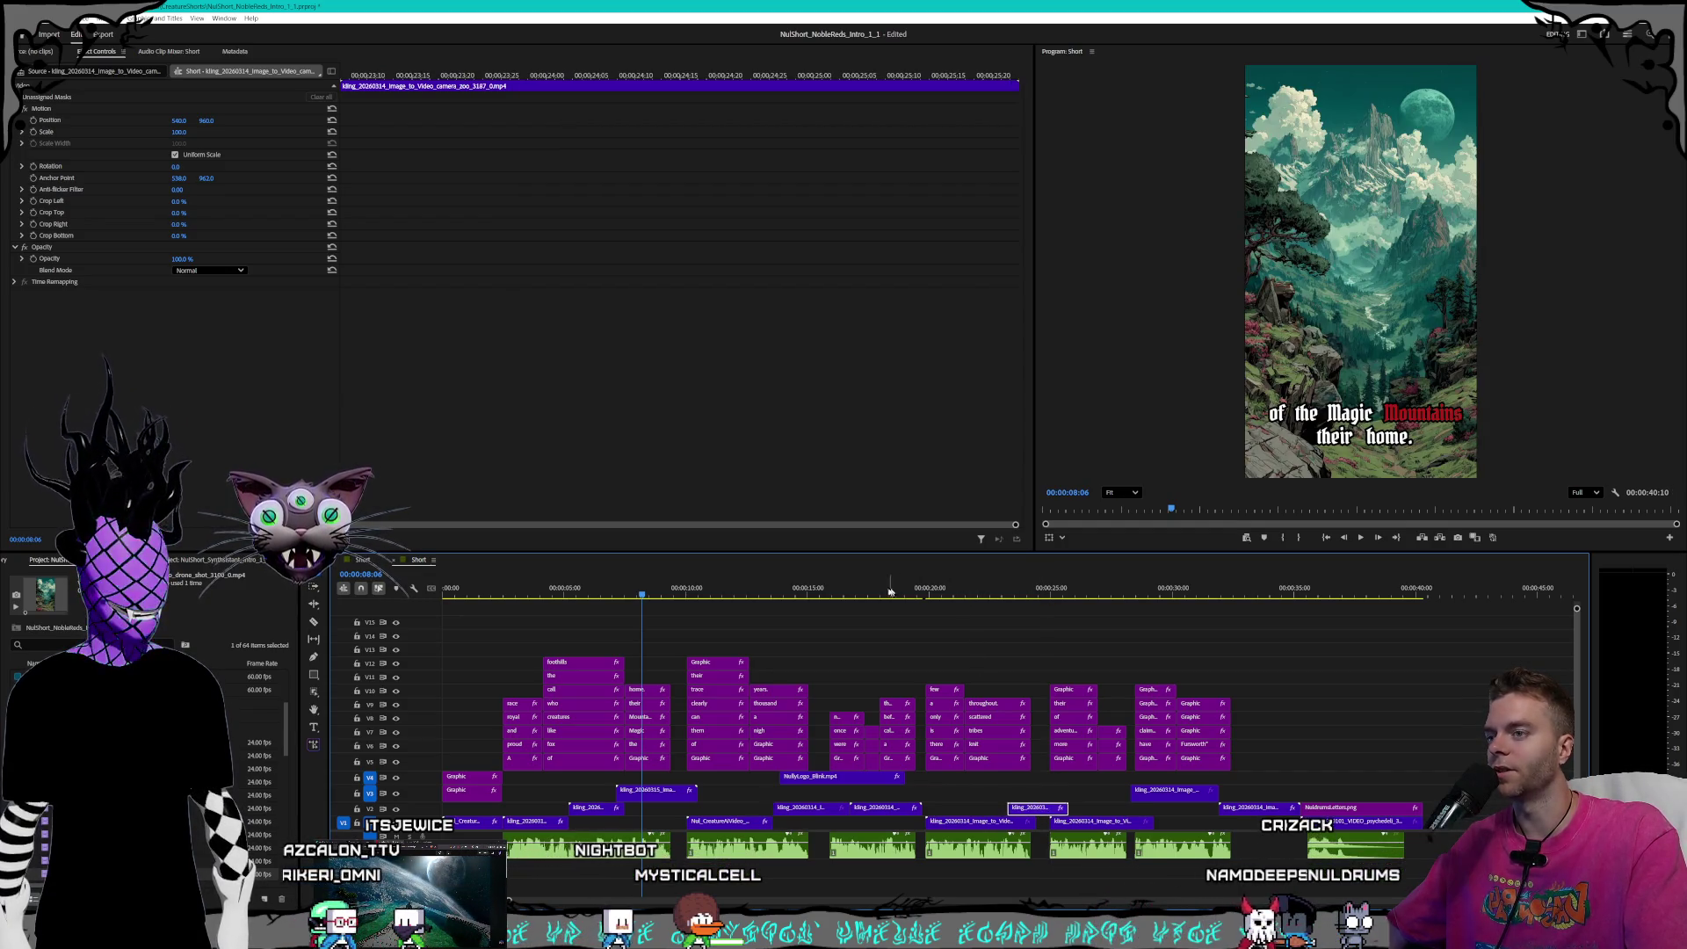
mouse_move(658, 596)
left_mouse_down()
mouse_move(611, 596)
mouse_move(637, 596)
left_mouse_up()
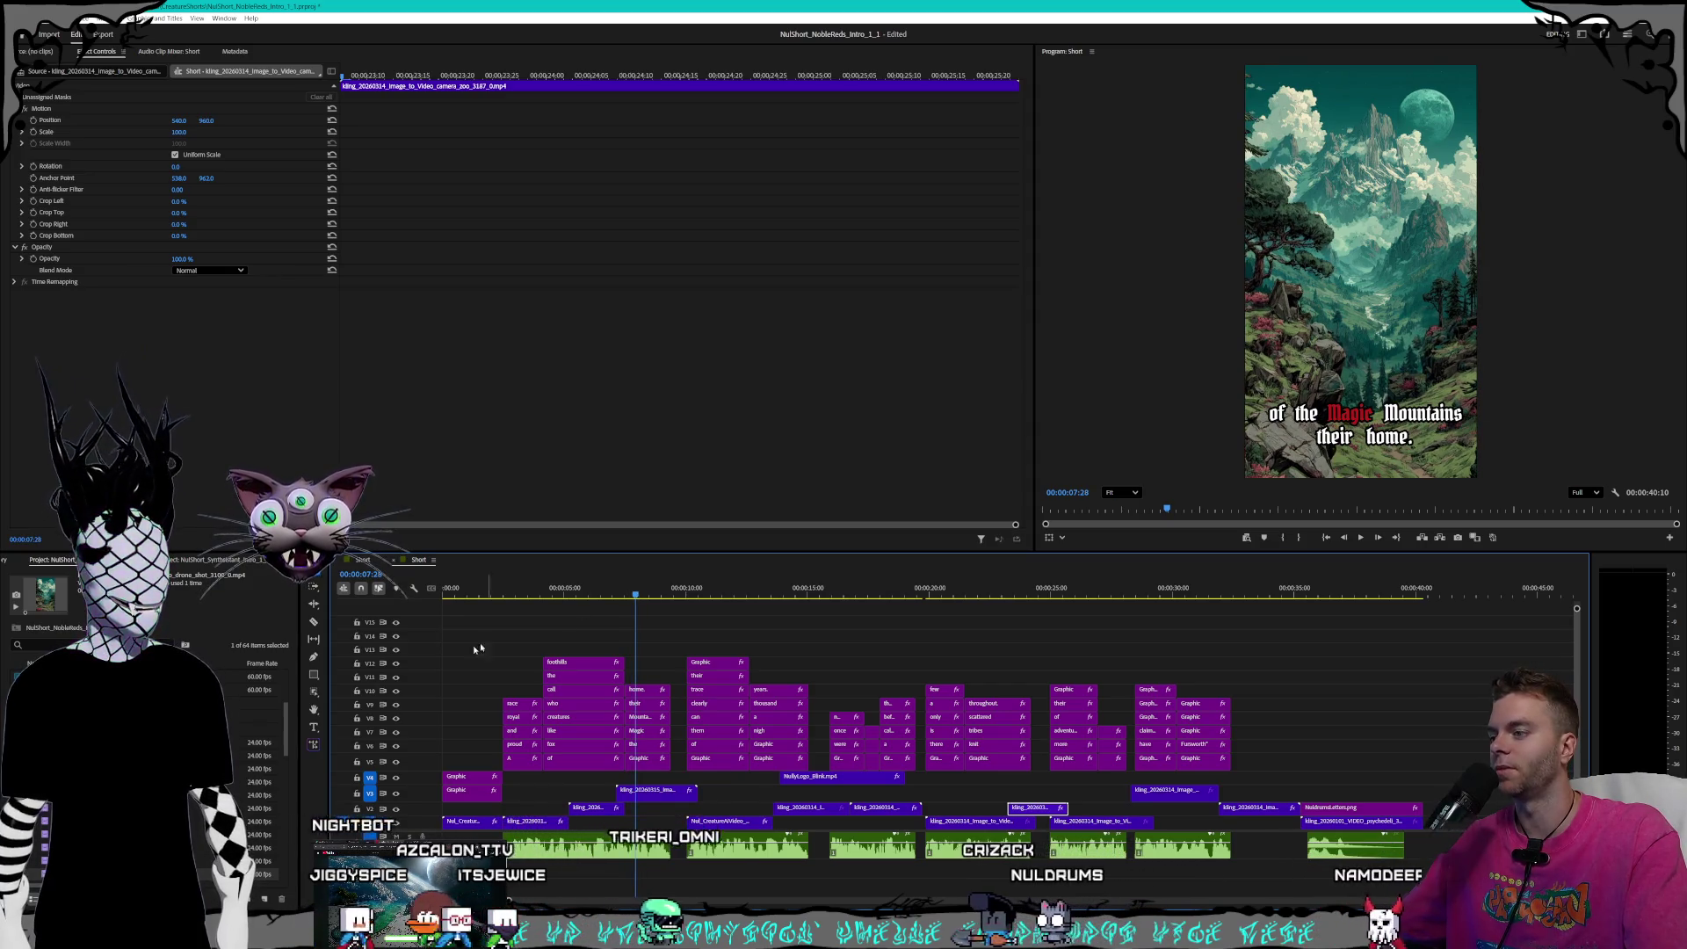
- Set the stroke width of caption clip A on V5 to 8
left_click(474, 792)
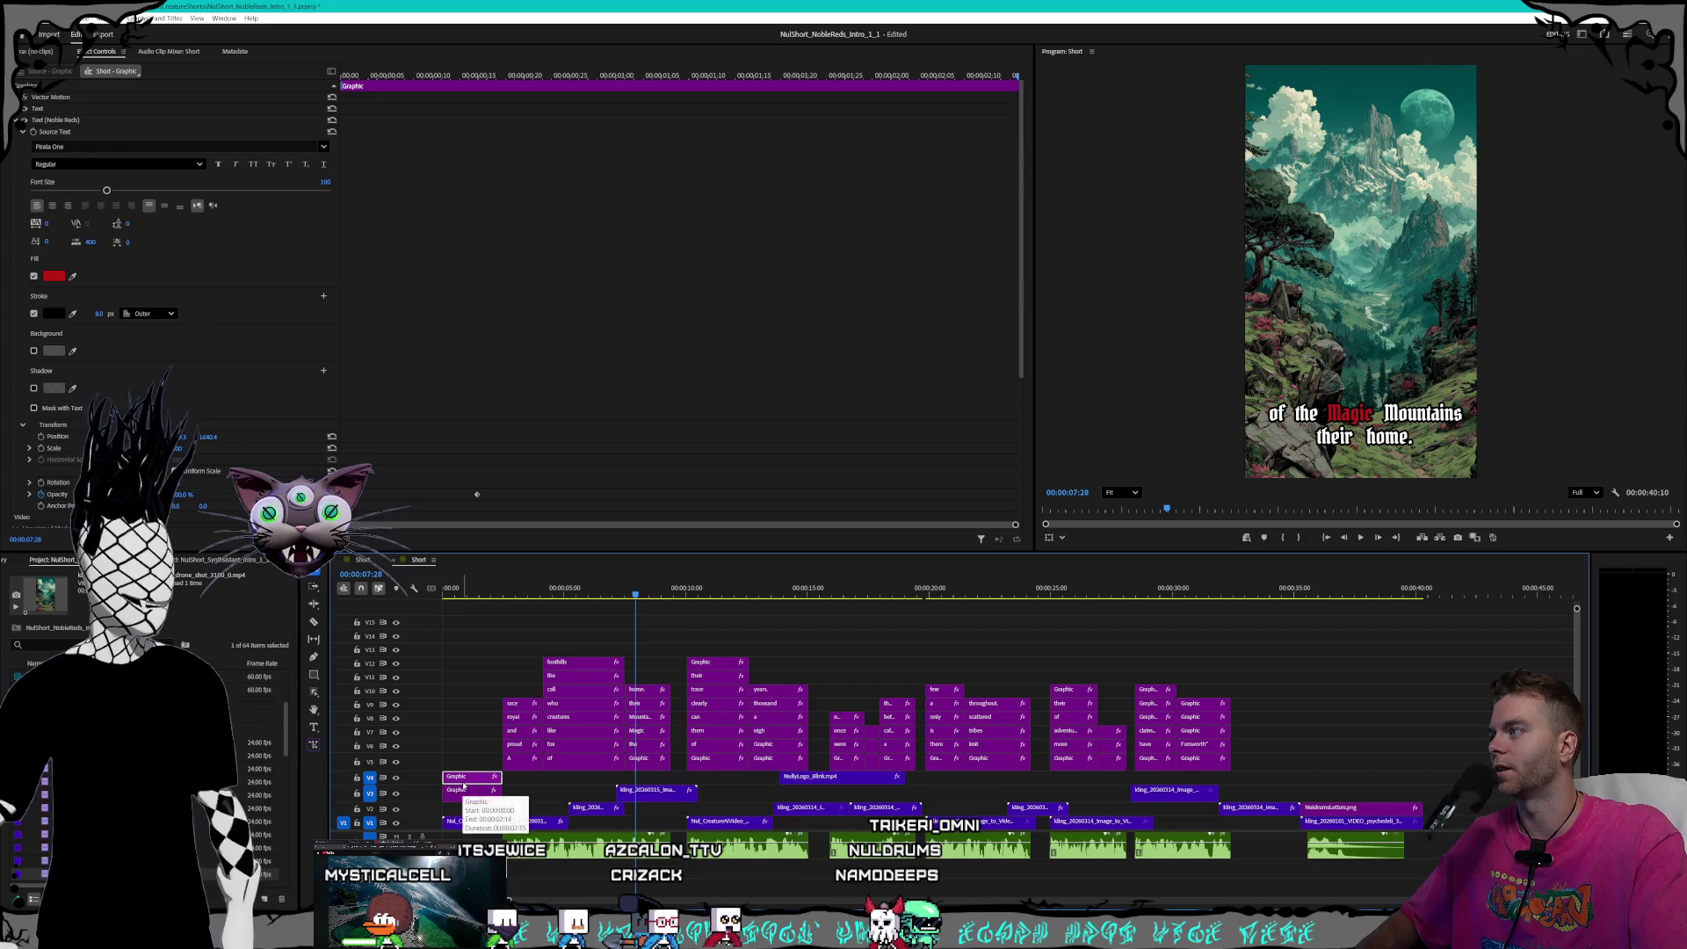
left_click(524, 762)
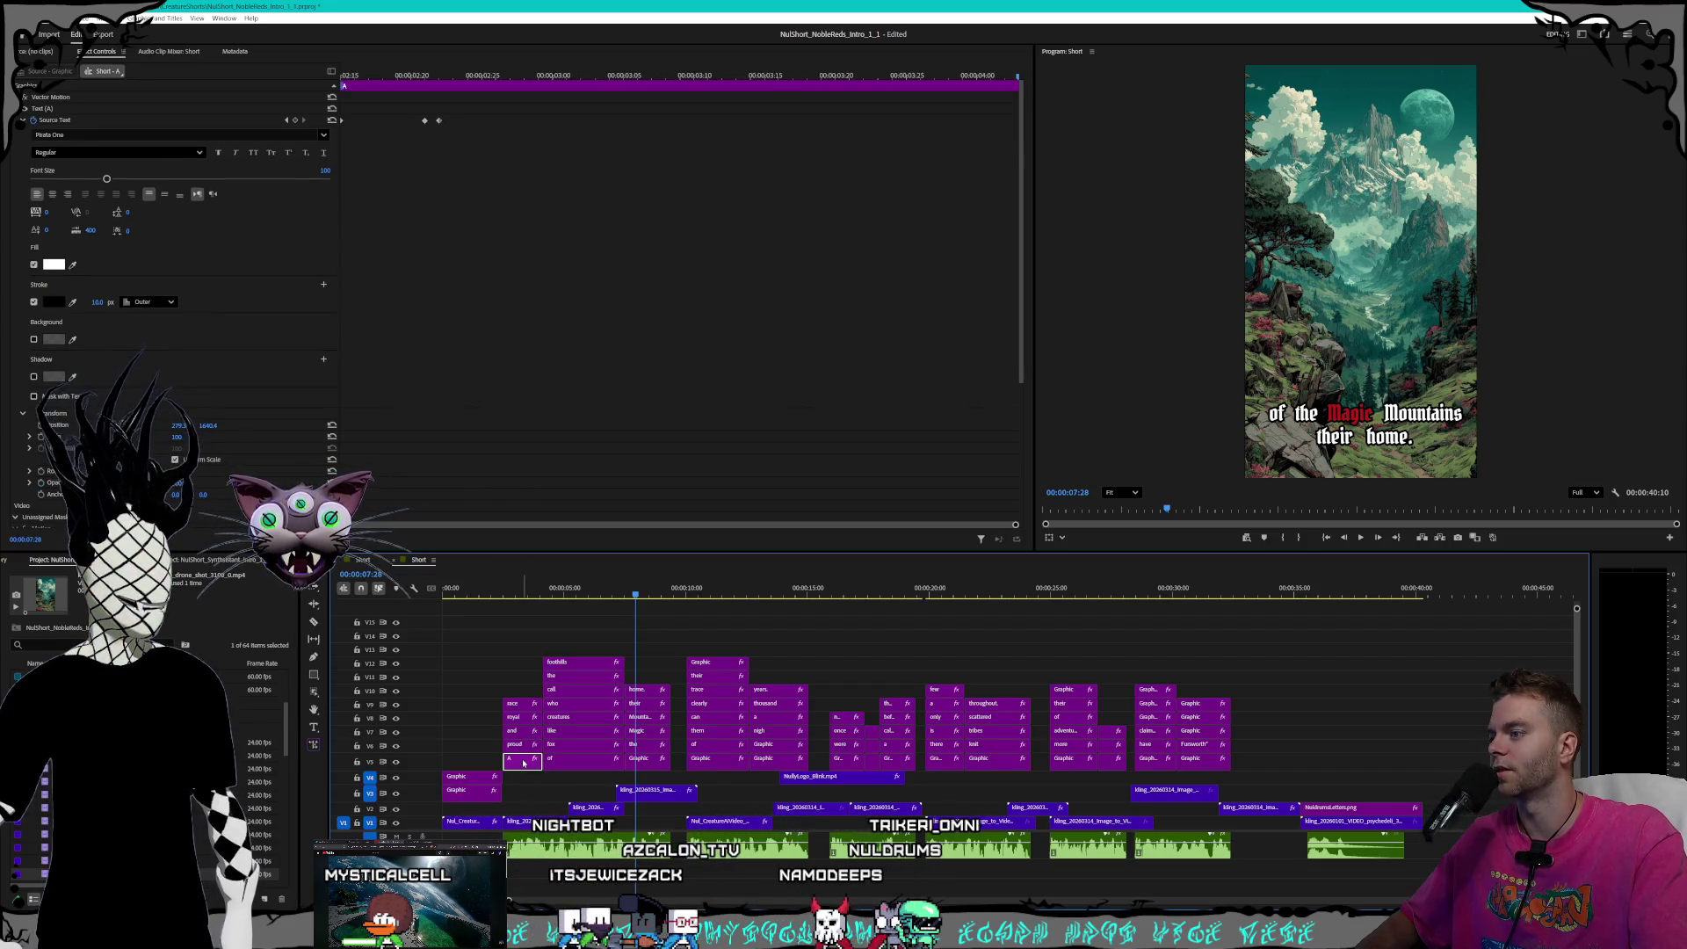
left_click(465, 792)
left_click(102, 314)
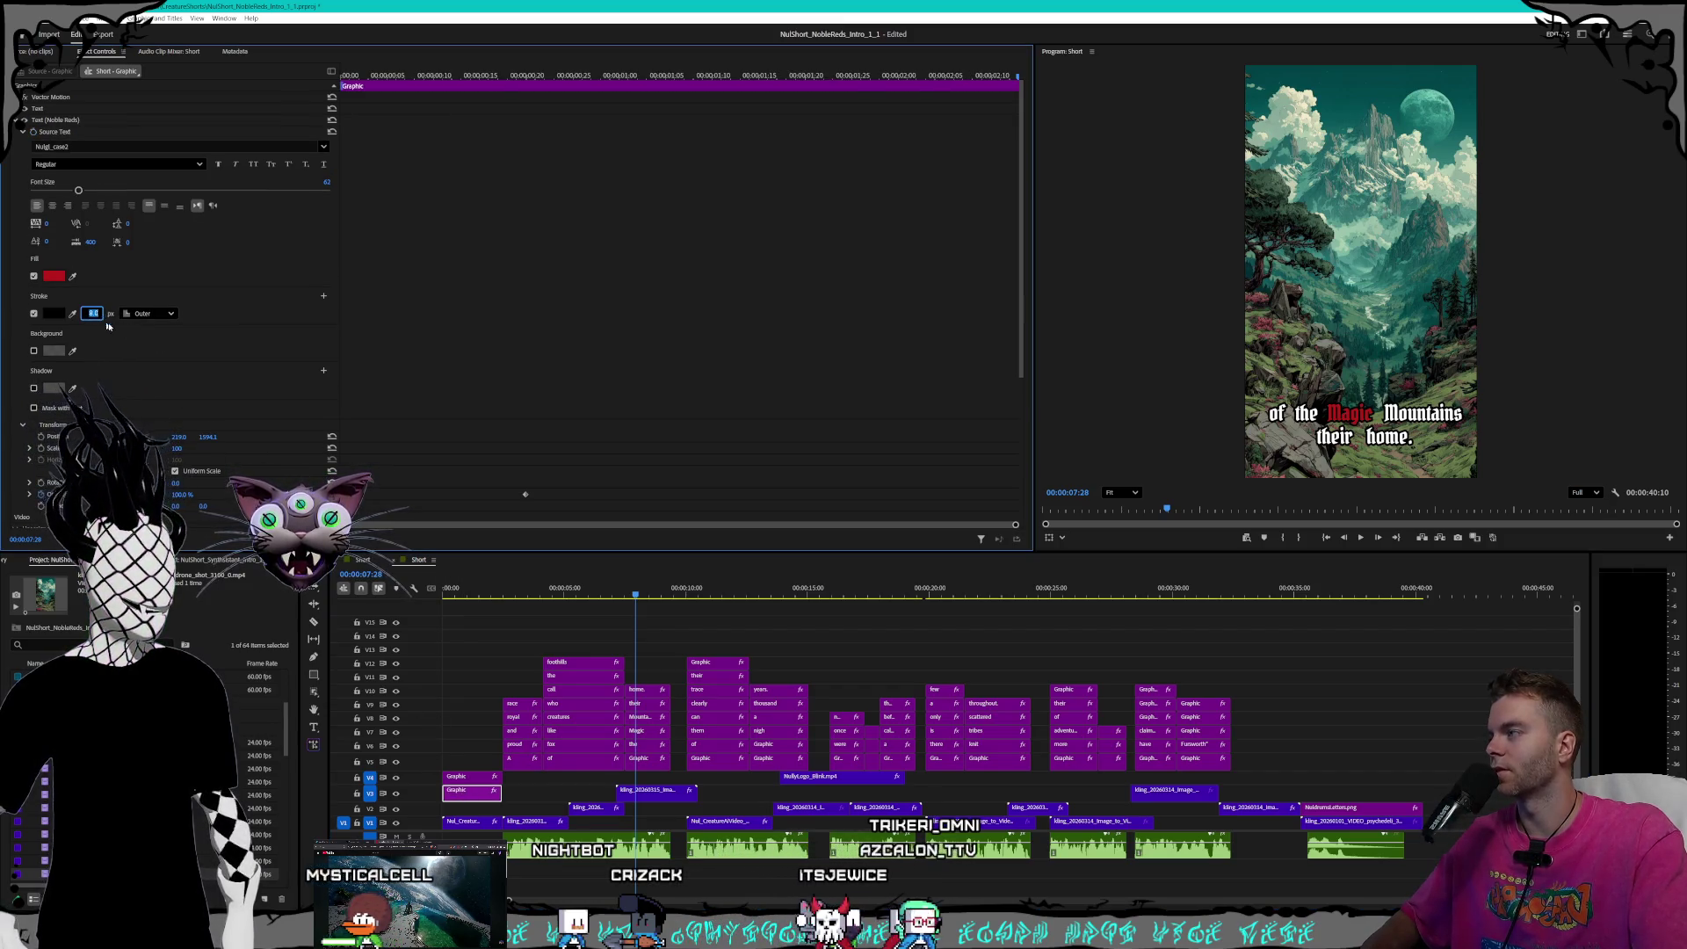
left_click(522, 760)
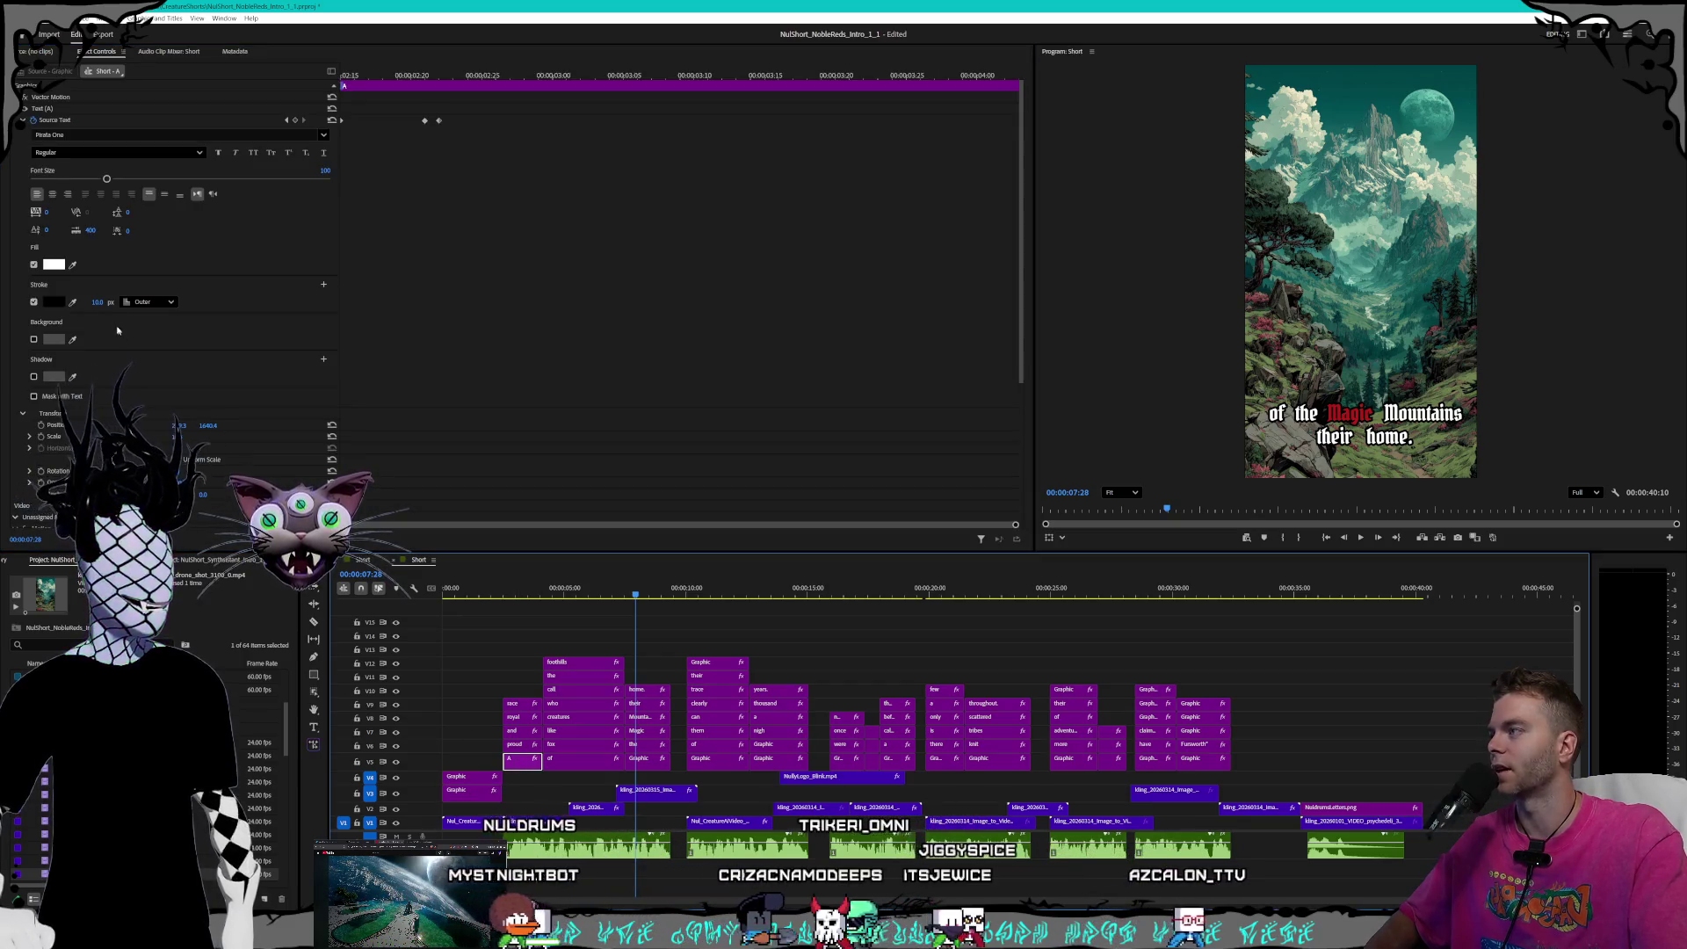
left_click(92, 301)
type("8")
key("Return")
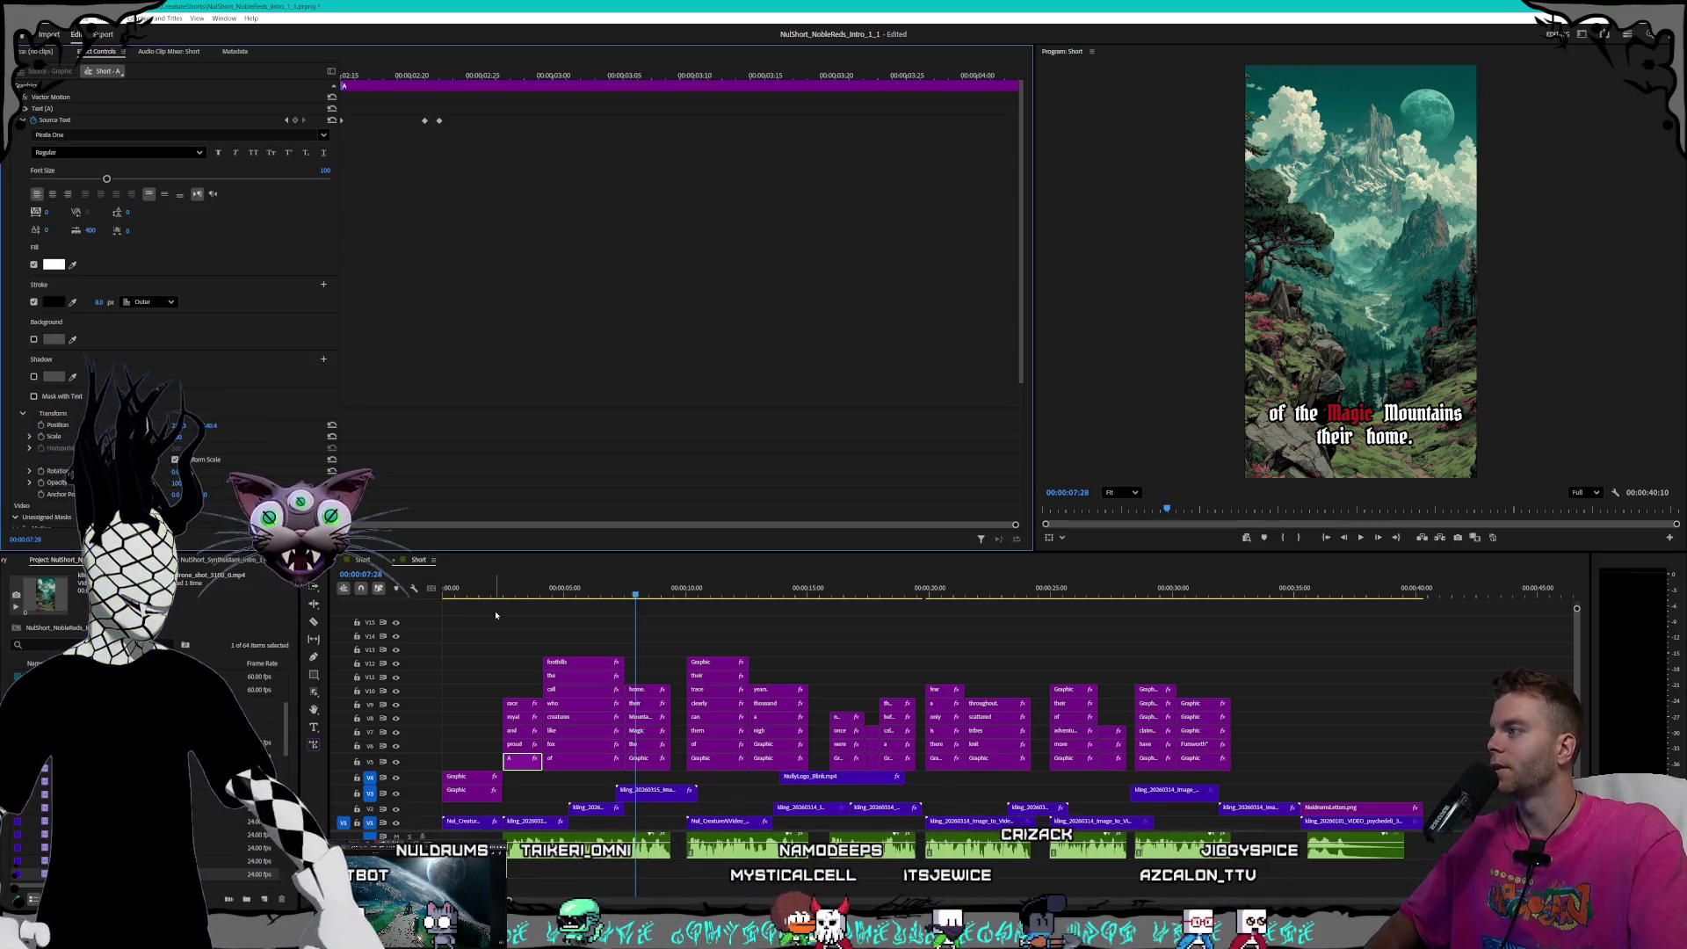
- Set the 'proud' caption's stroke width to 8.0 and start on the next word
left_click(522, 745)
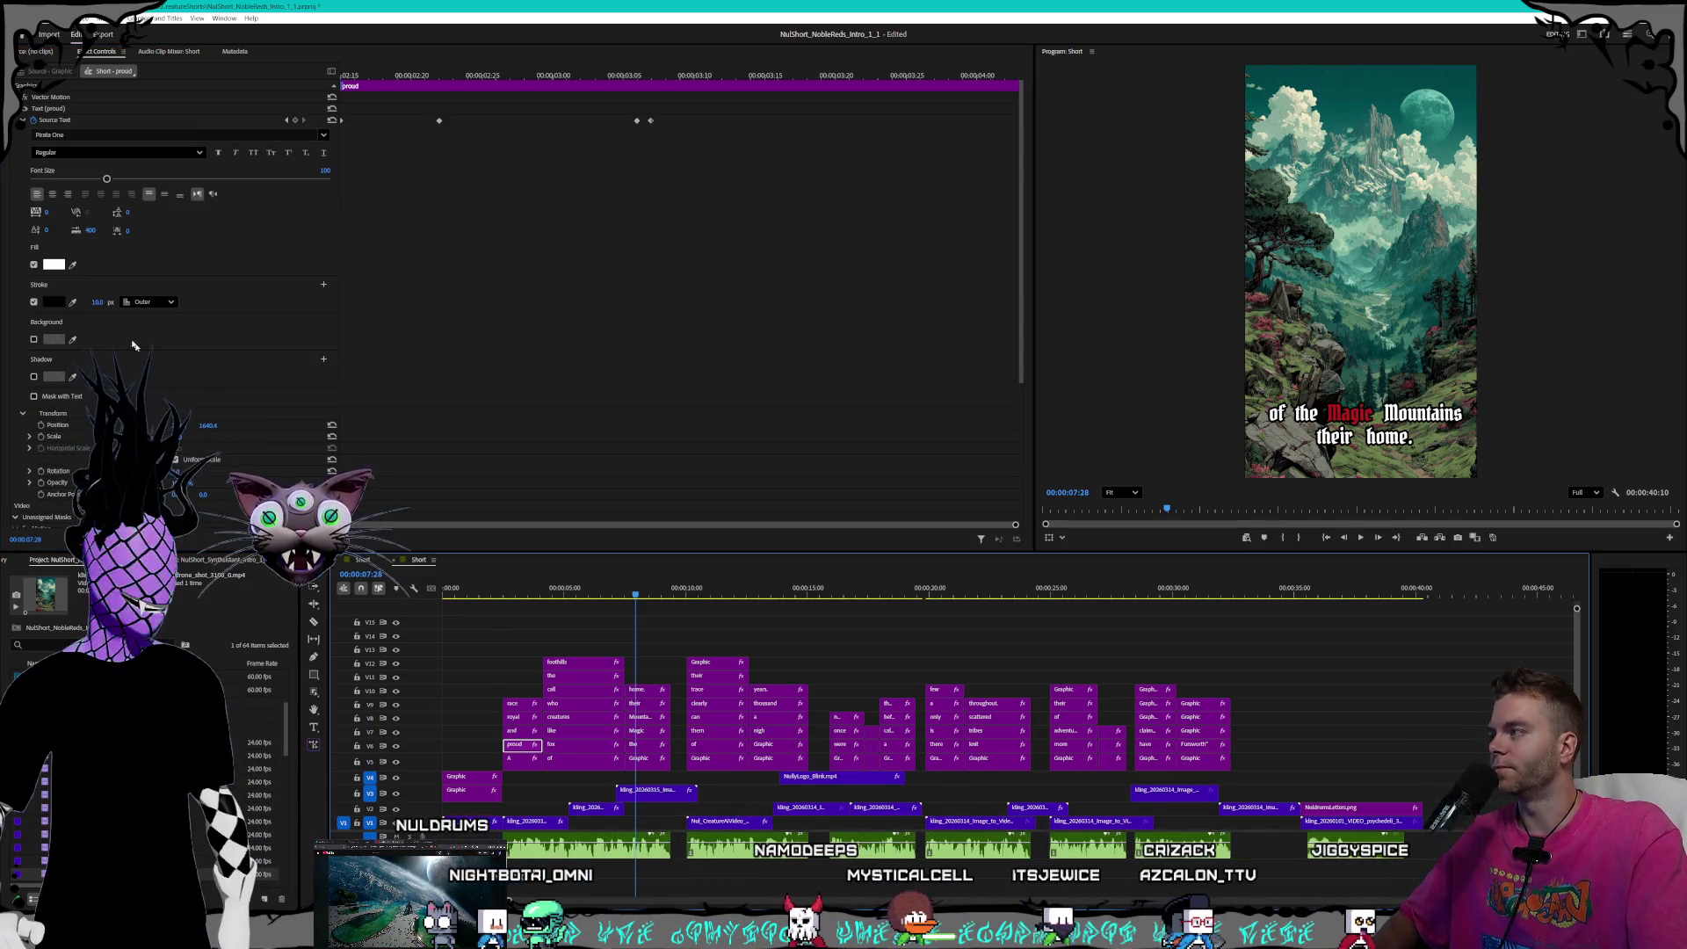
left_click(92, 301)
type("8.0")
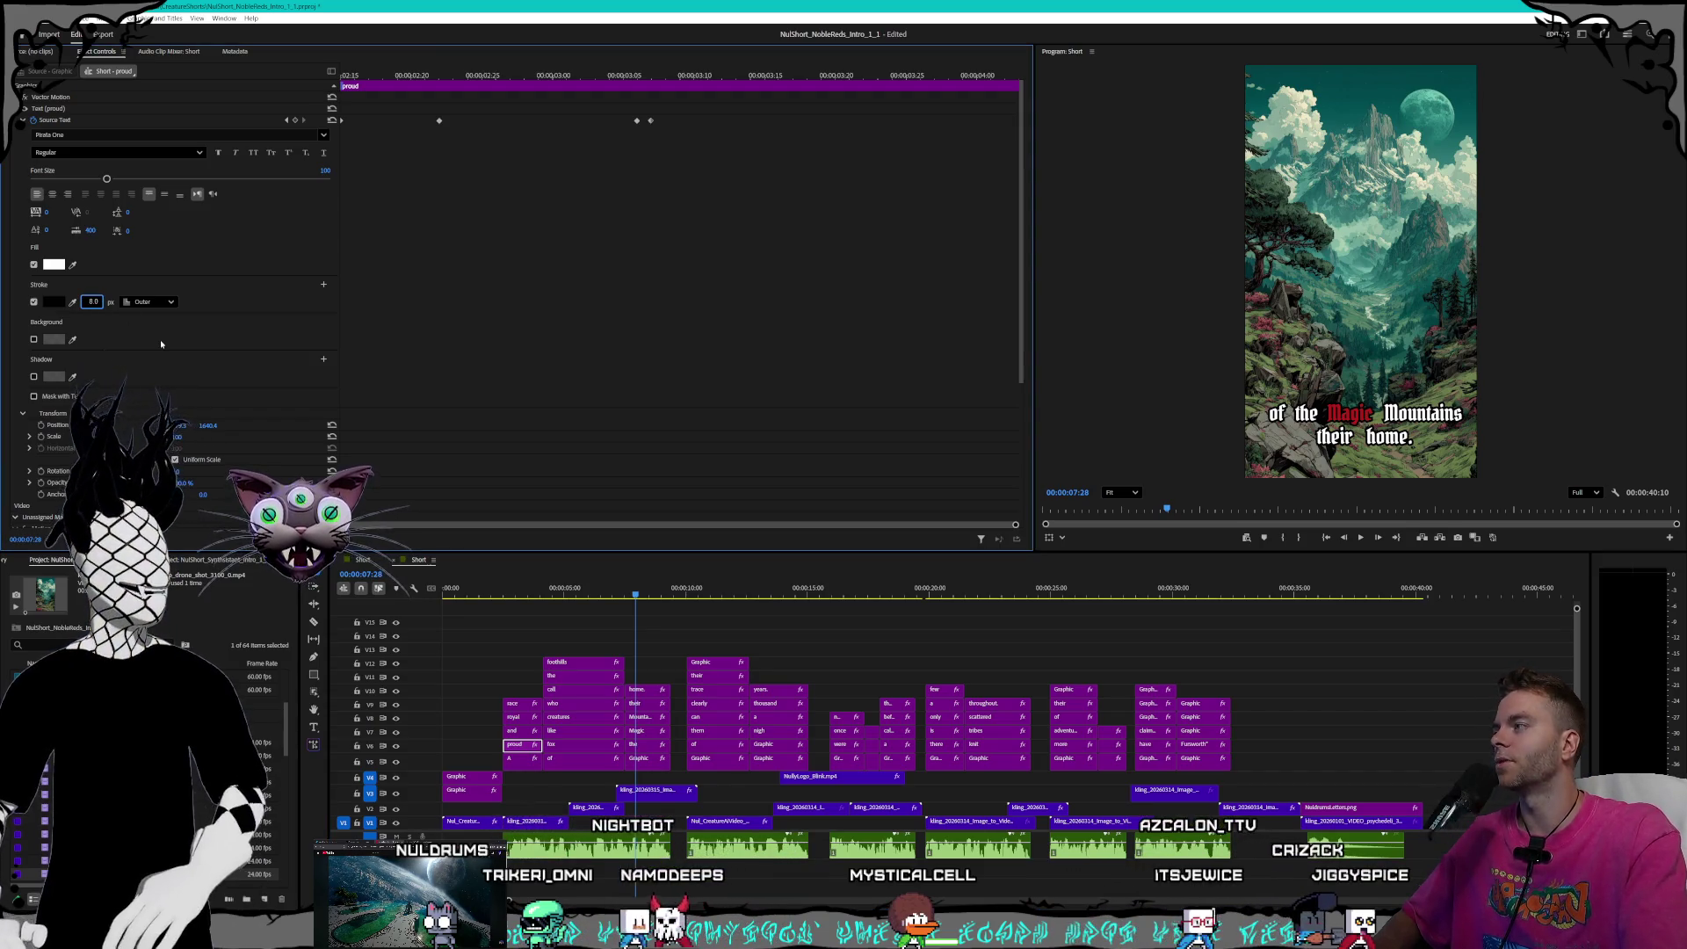
key("Return")
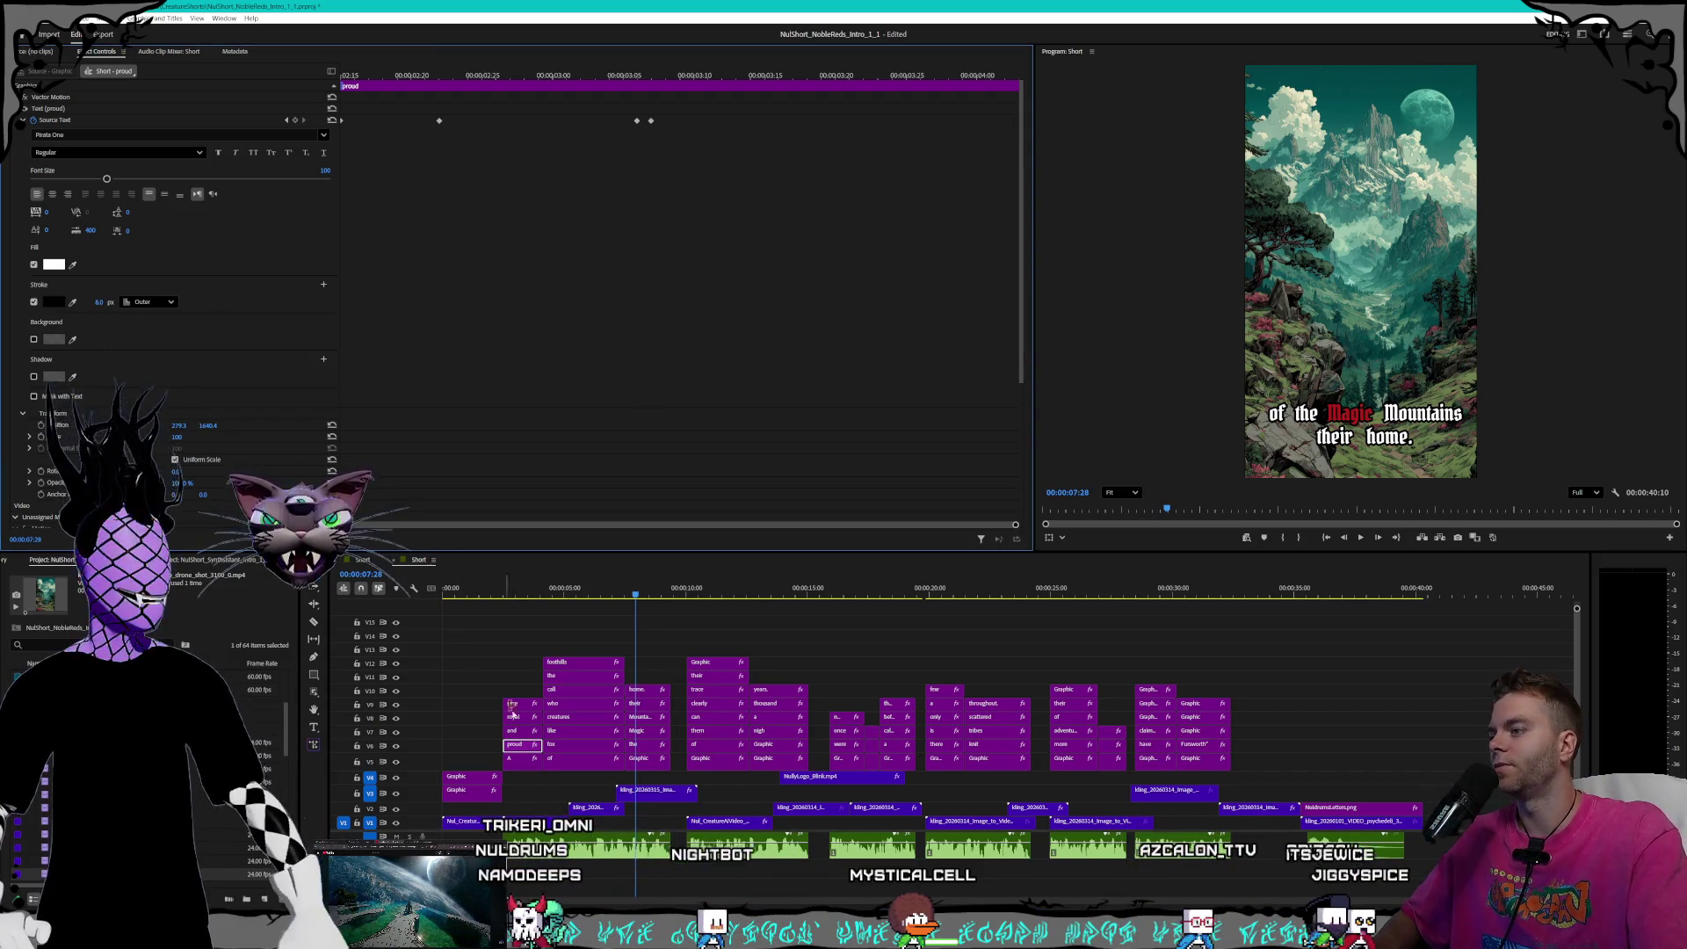
left_click(517, 761)
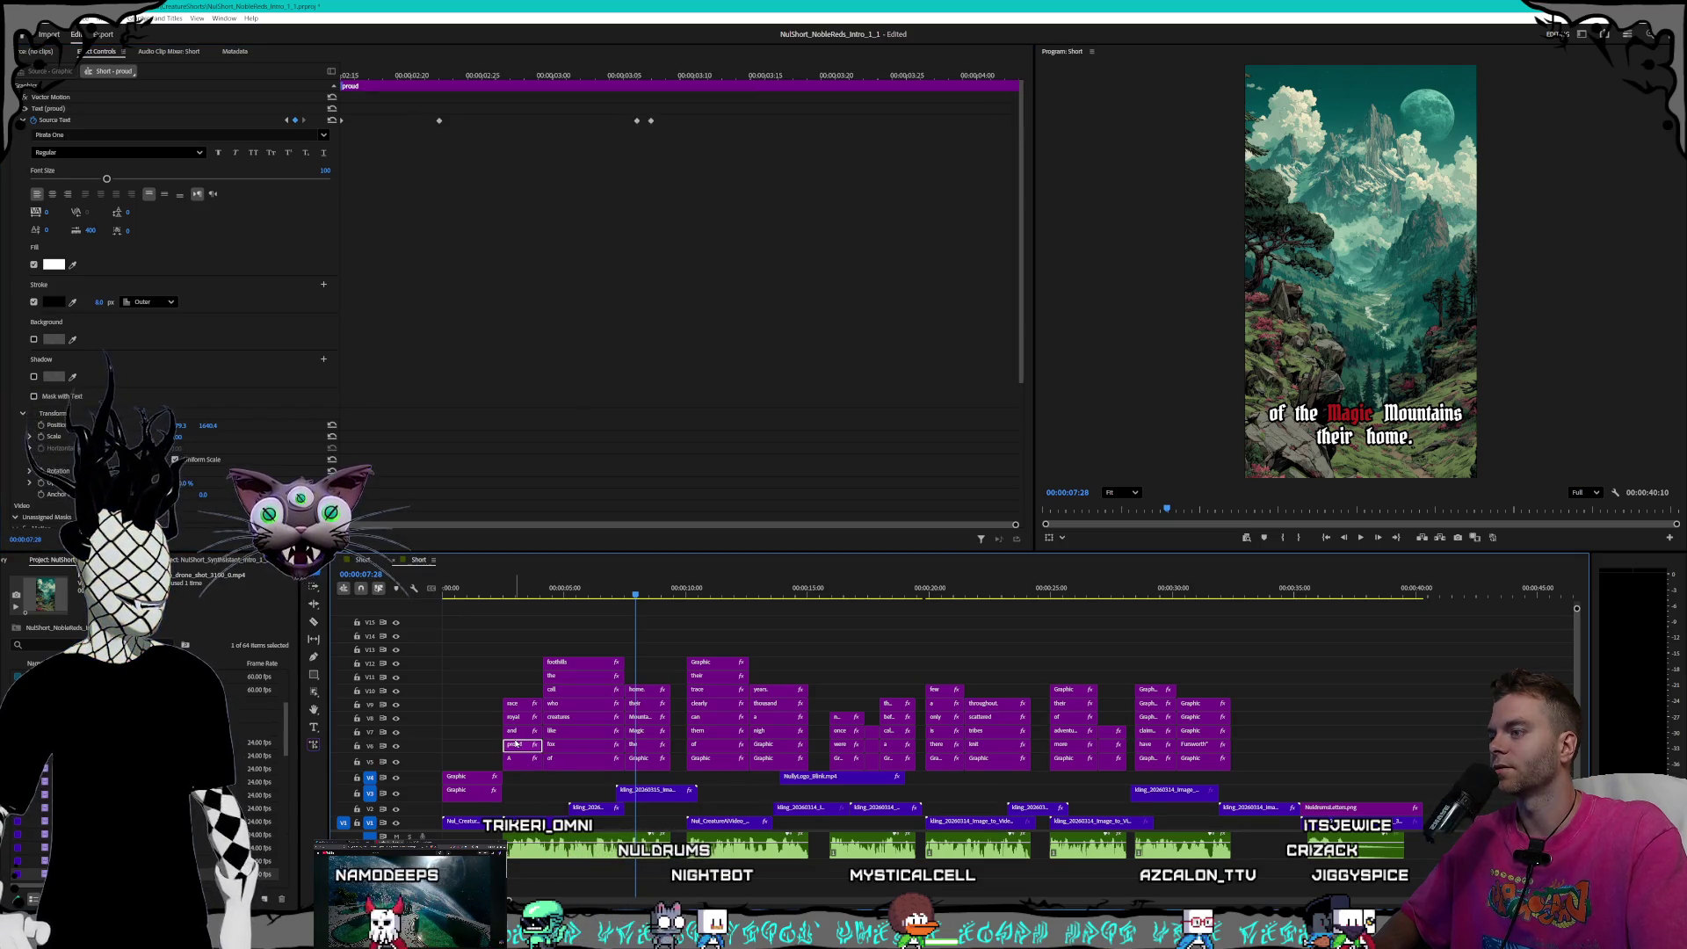
left_click(94, 301)
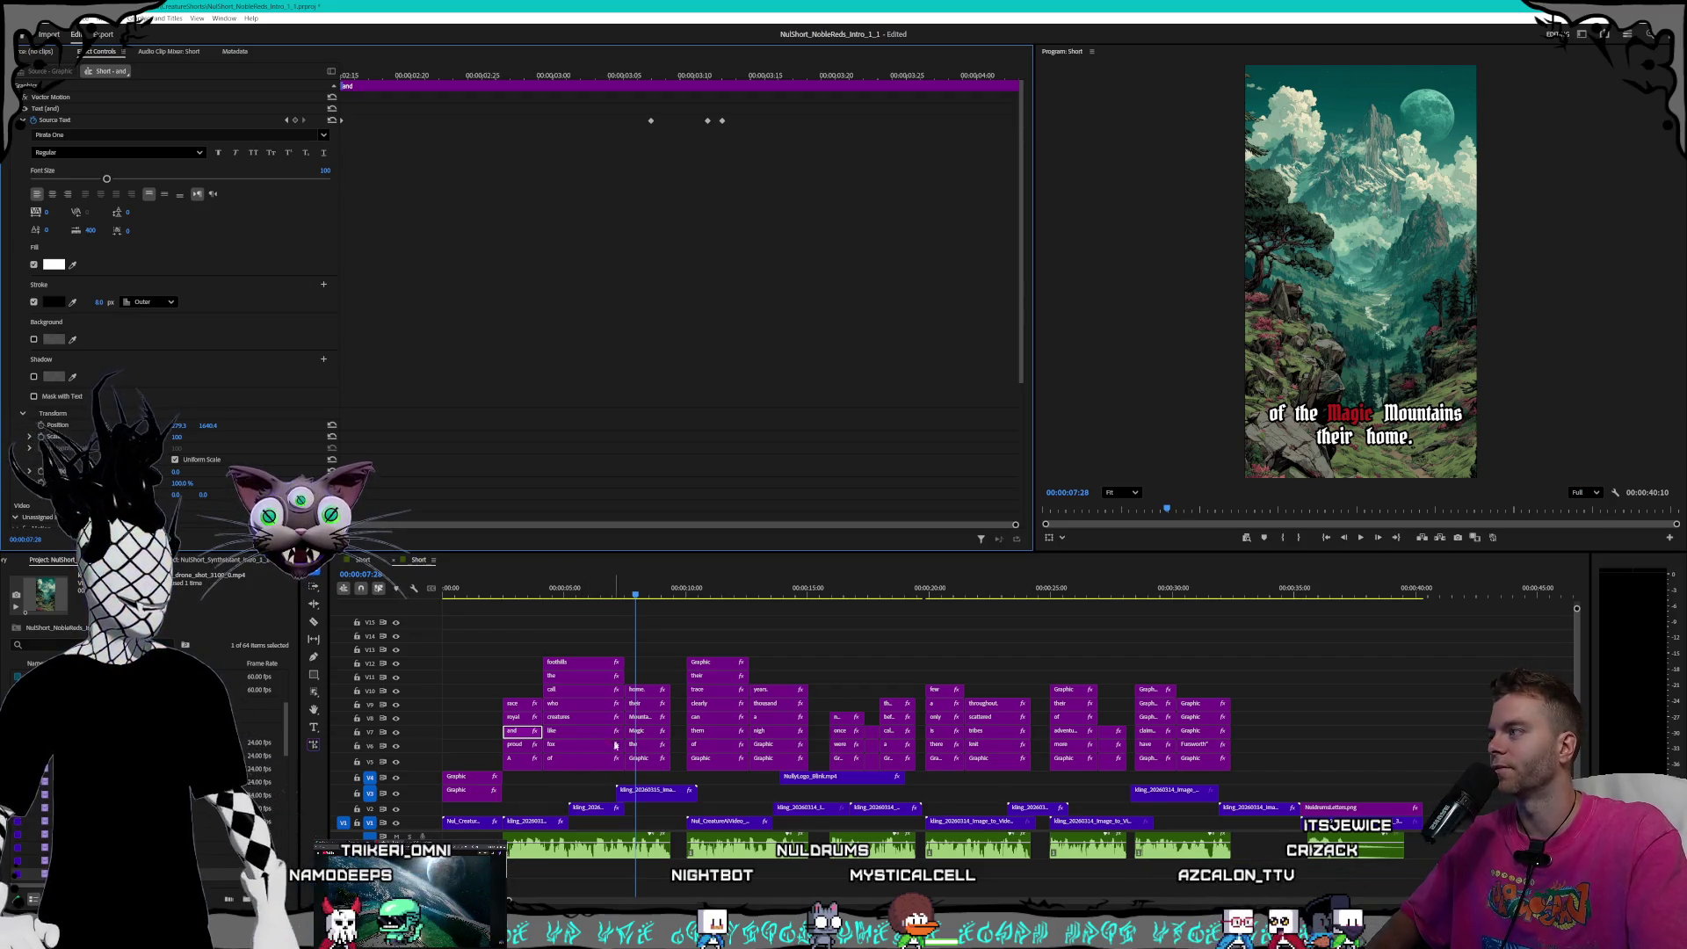
- Set the 'royal' and 'race' caption strokes to 8
left_click(520, 717)
left_click(97, 302)
type("8")
key("Return")
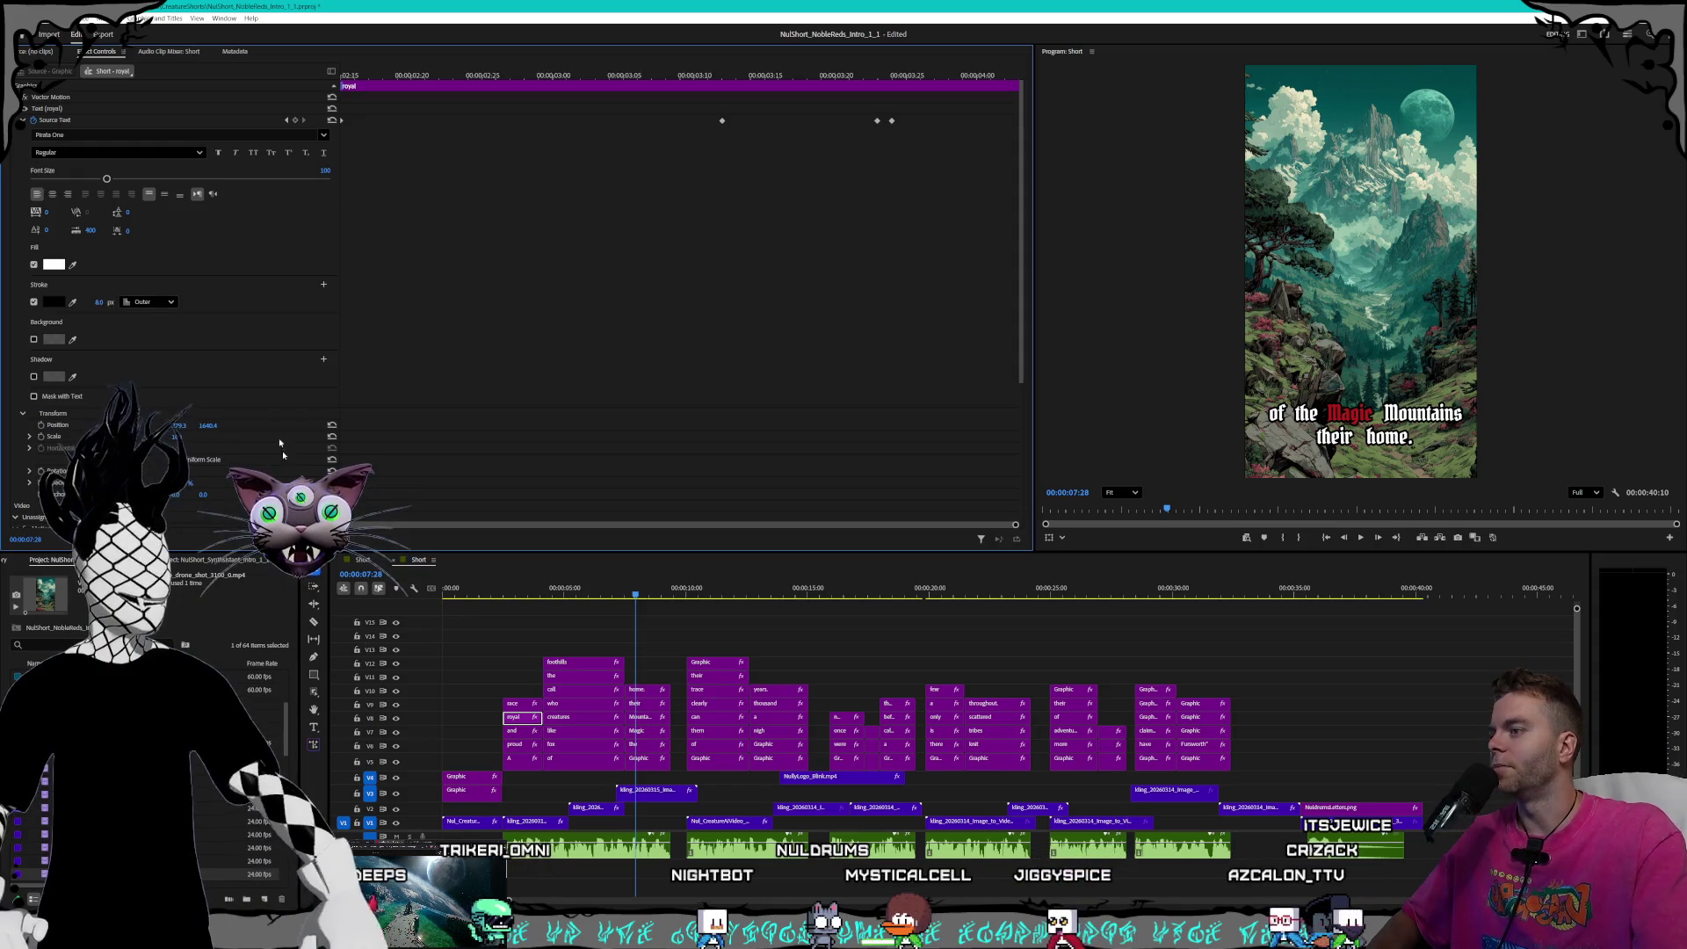
left_click(513, 704)
left_click(97, 303)
type("8")
key("Return")
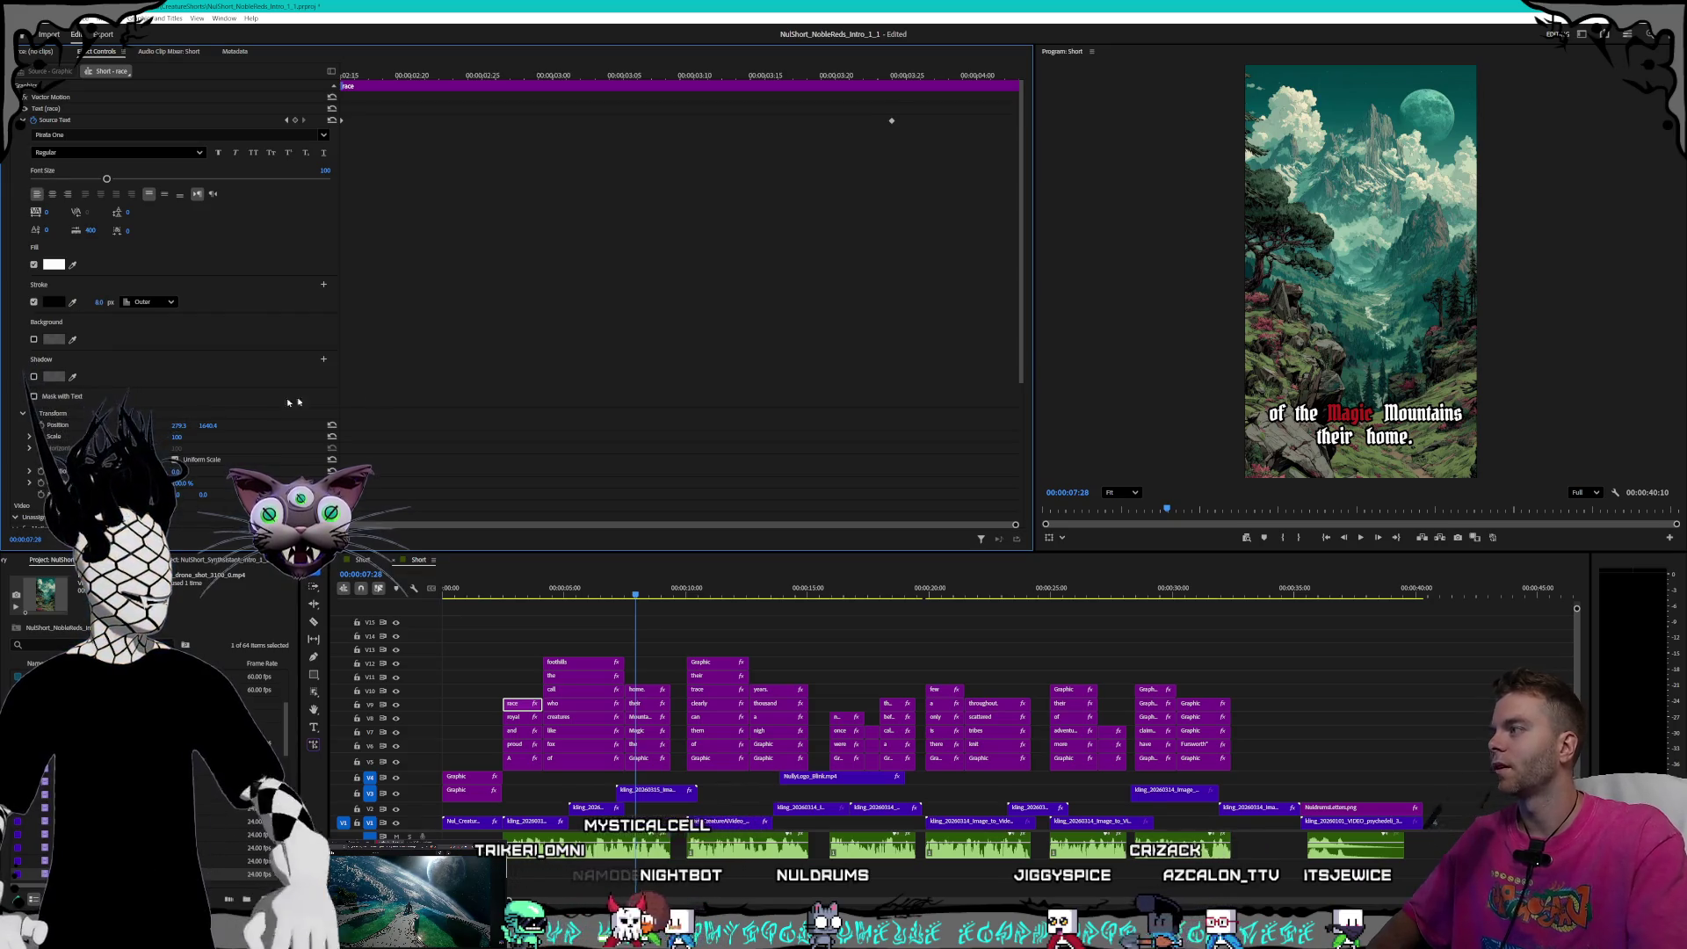
left_click(588, 595)
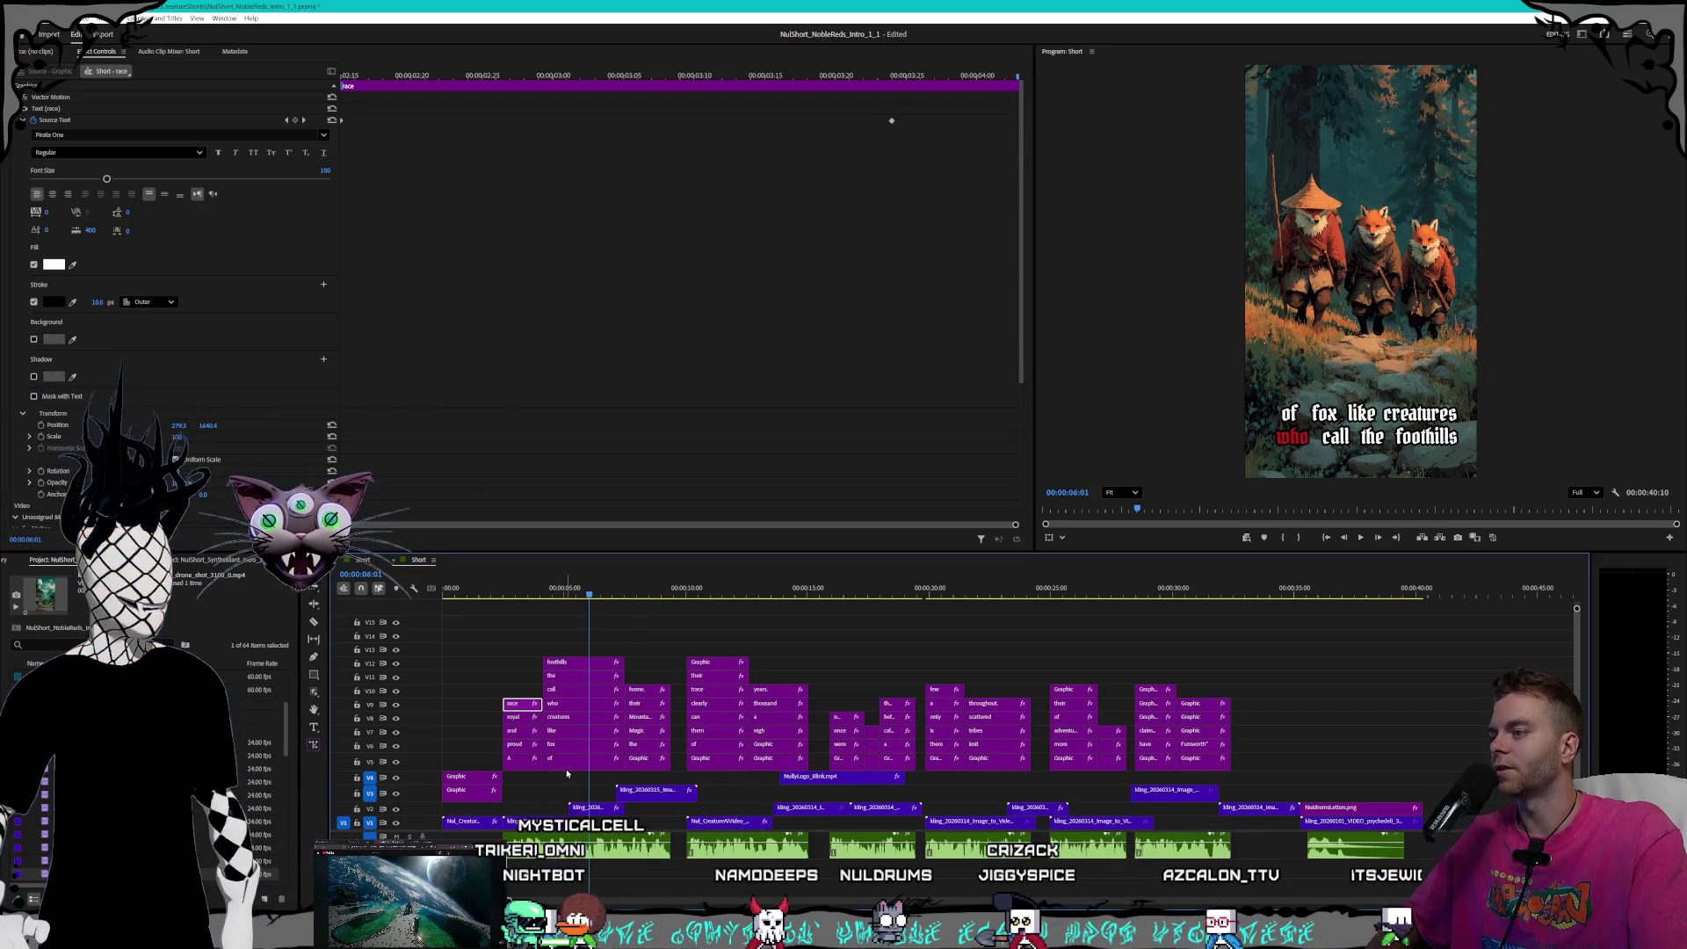
- Set the stroke width of the 'of', 'fox' and 'like' caption words to 8
left_click(567, 759)
left_click(92, 301)
type("8")
key("Return")
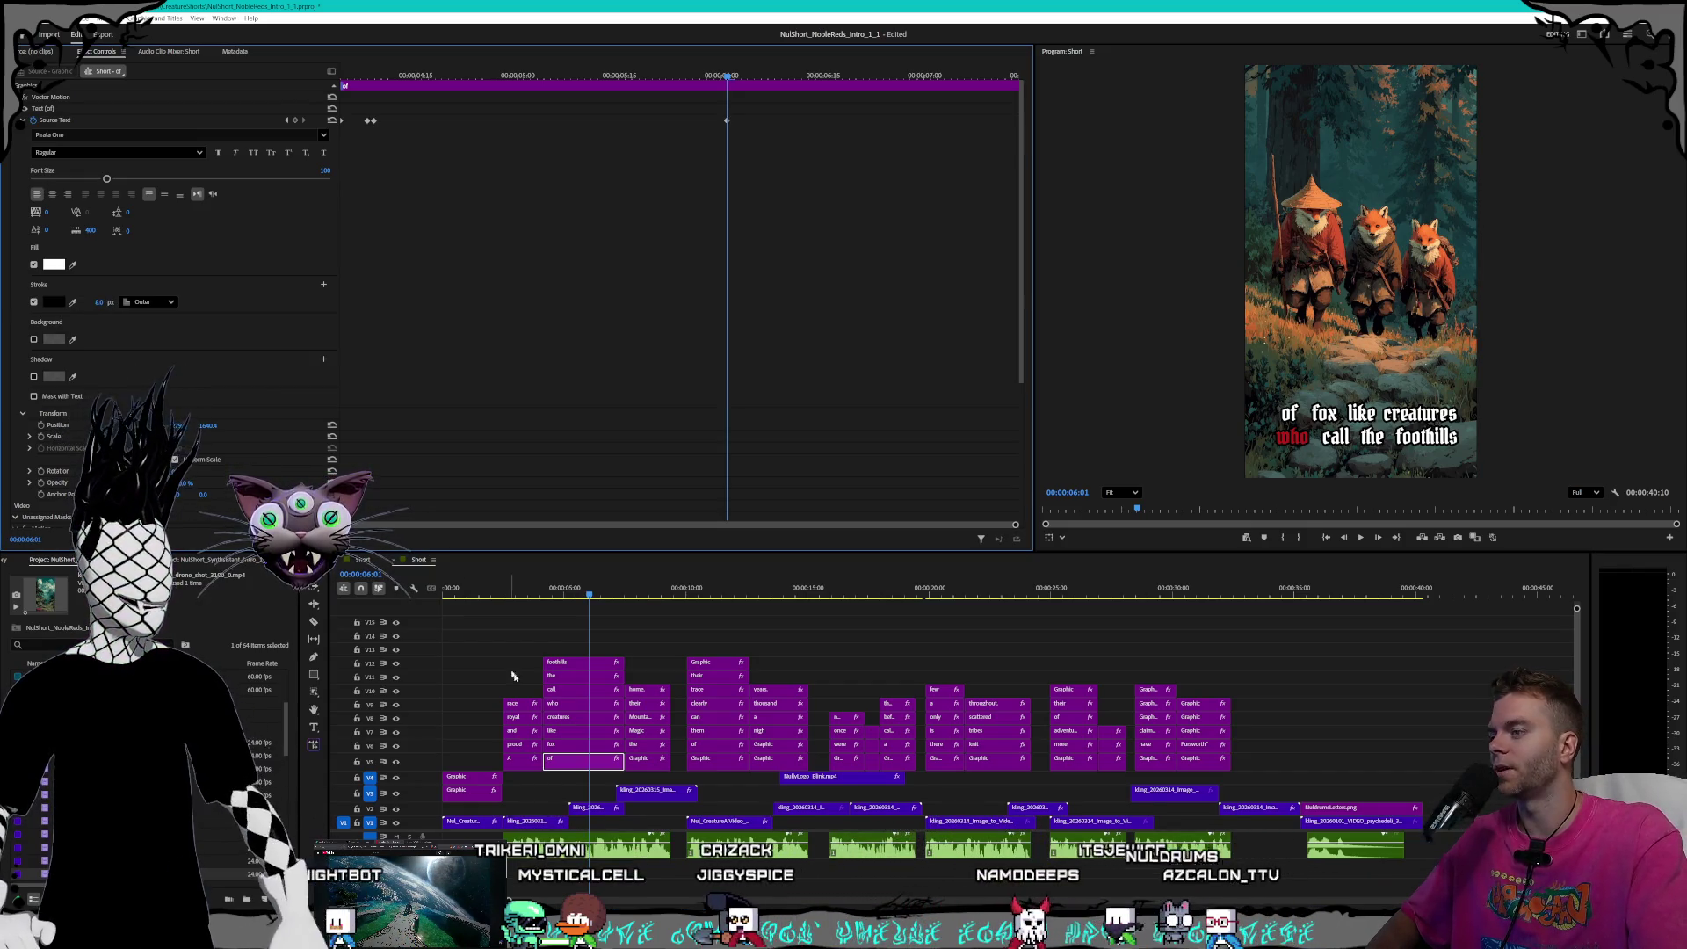
left_click(571, 745)
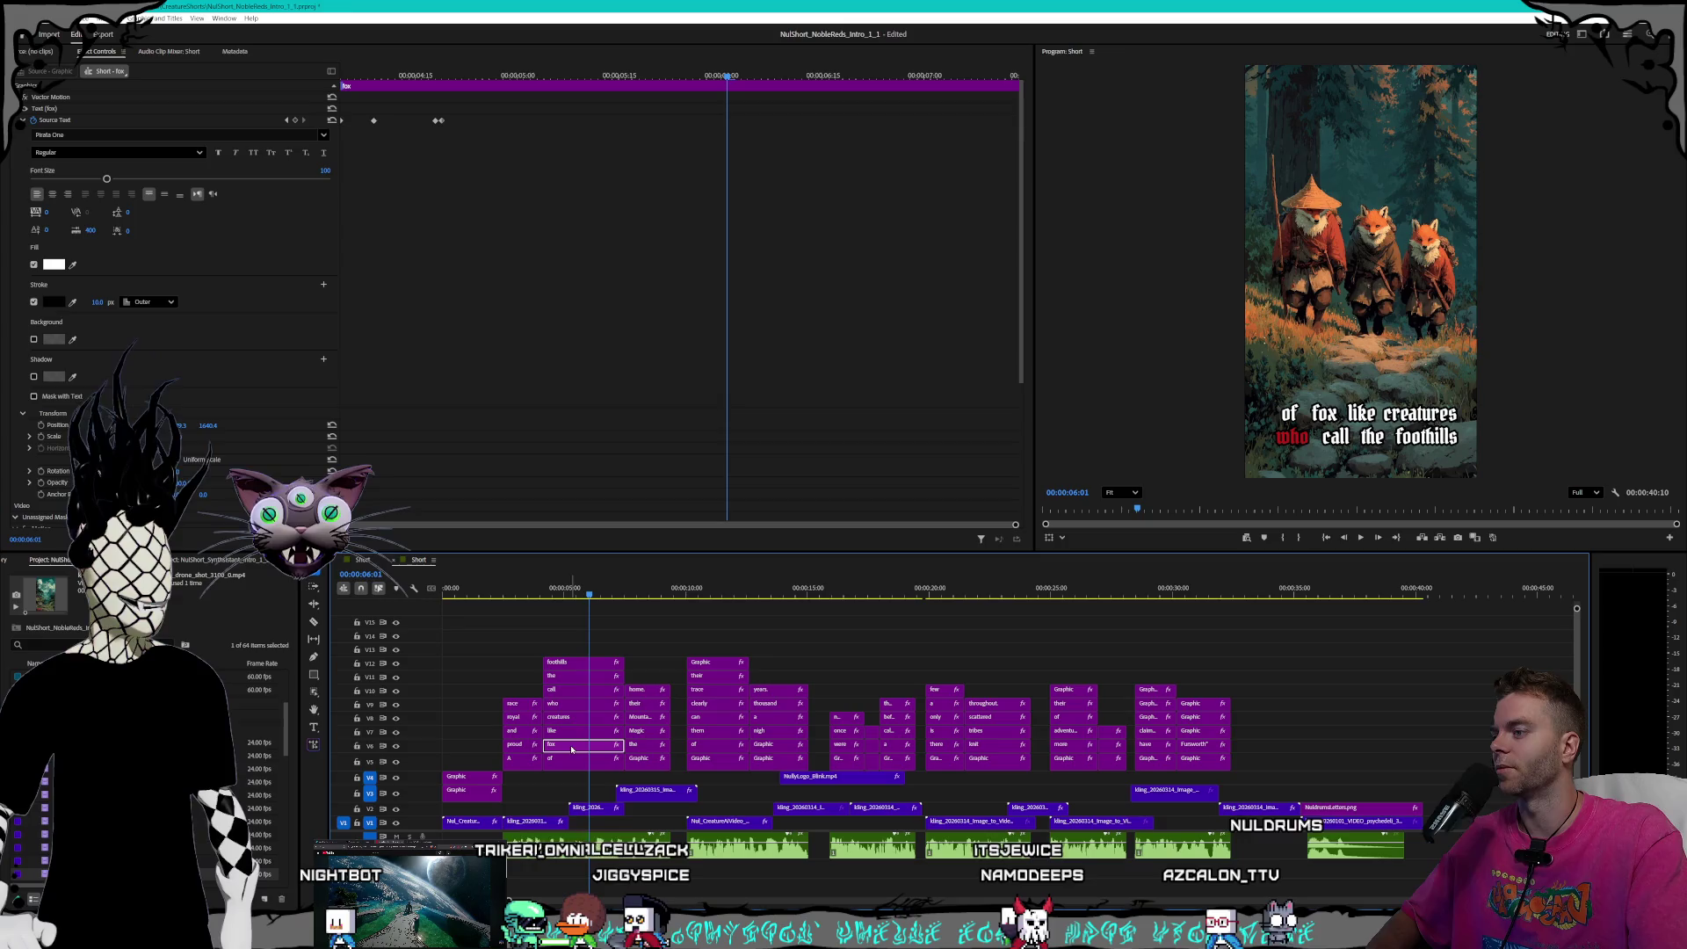
left_click(95, 301)
type("8")
key("Return")
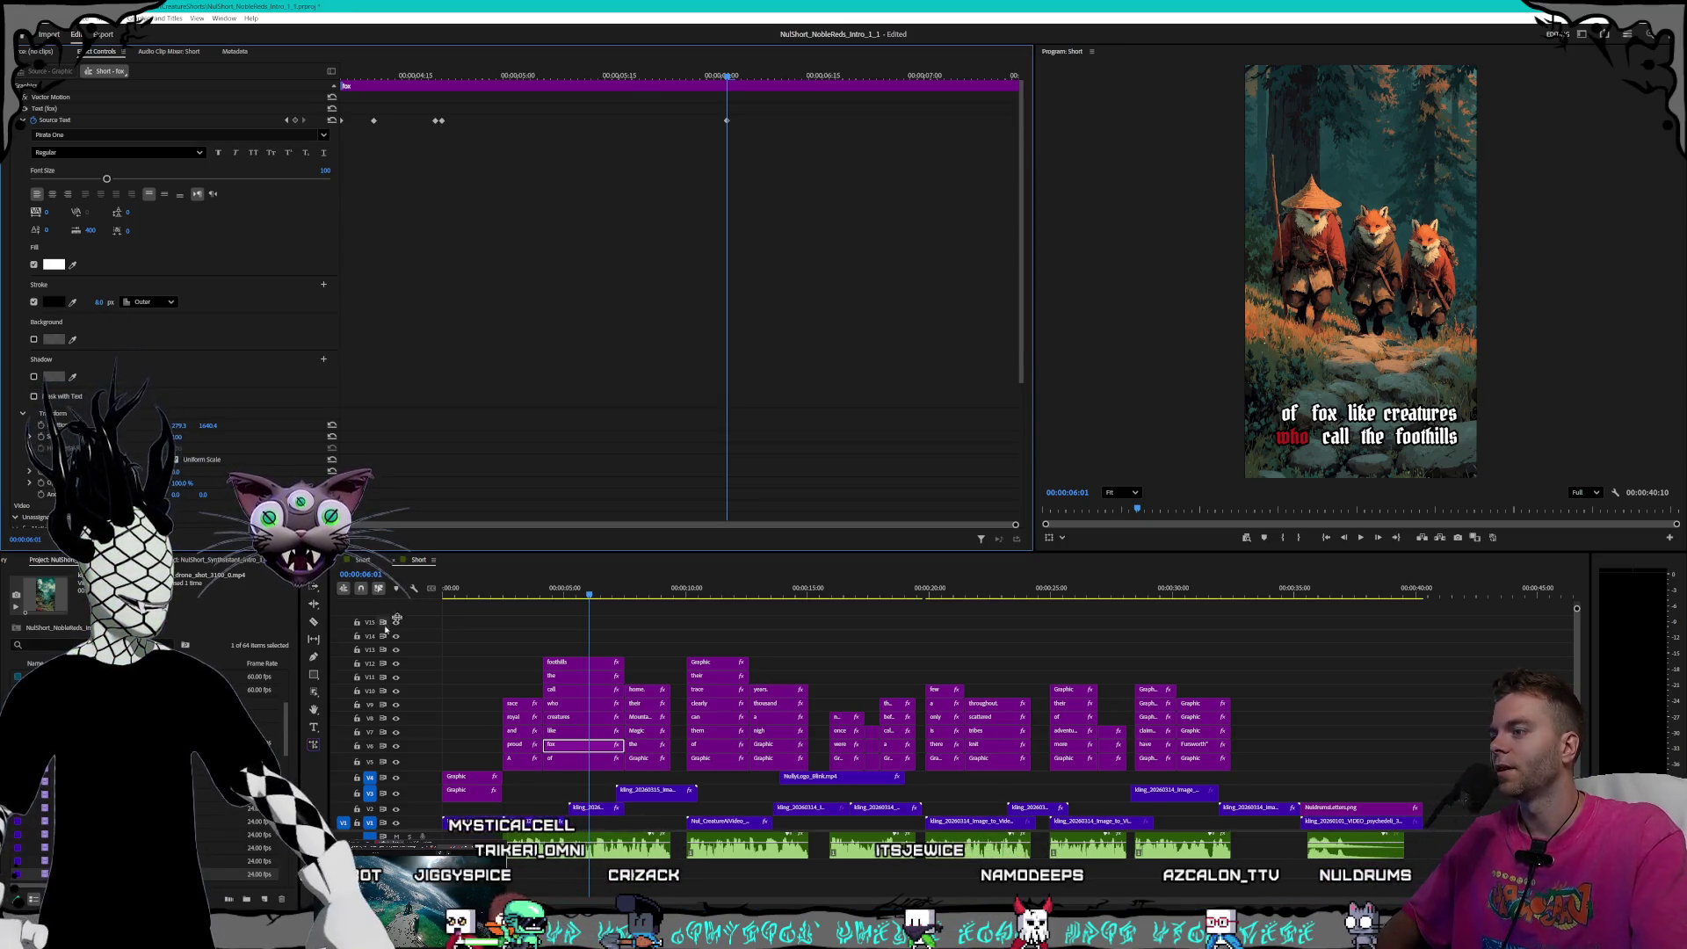
left_click(566, 733)
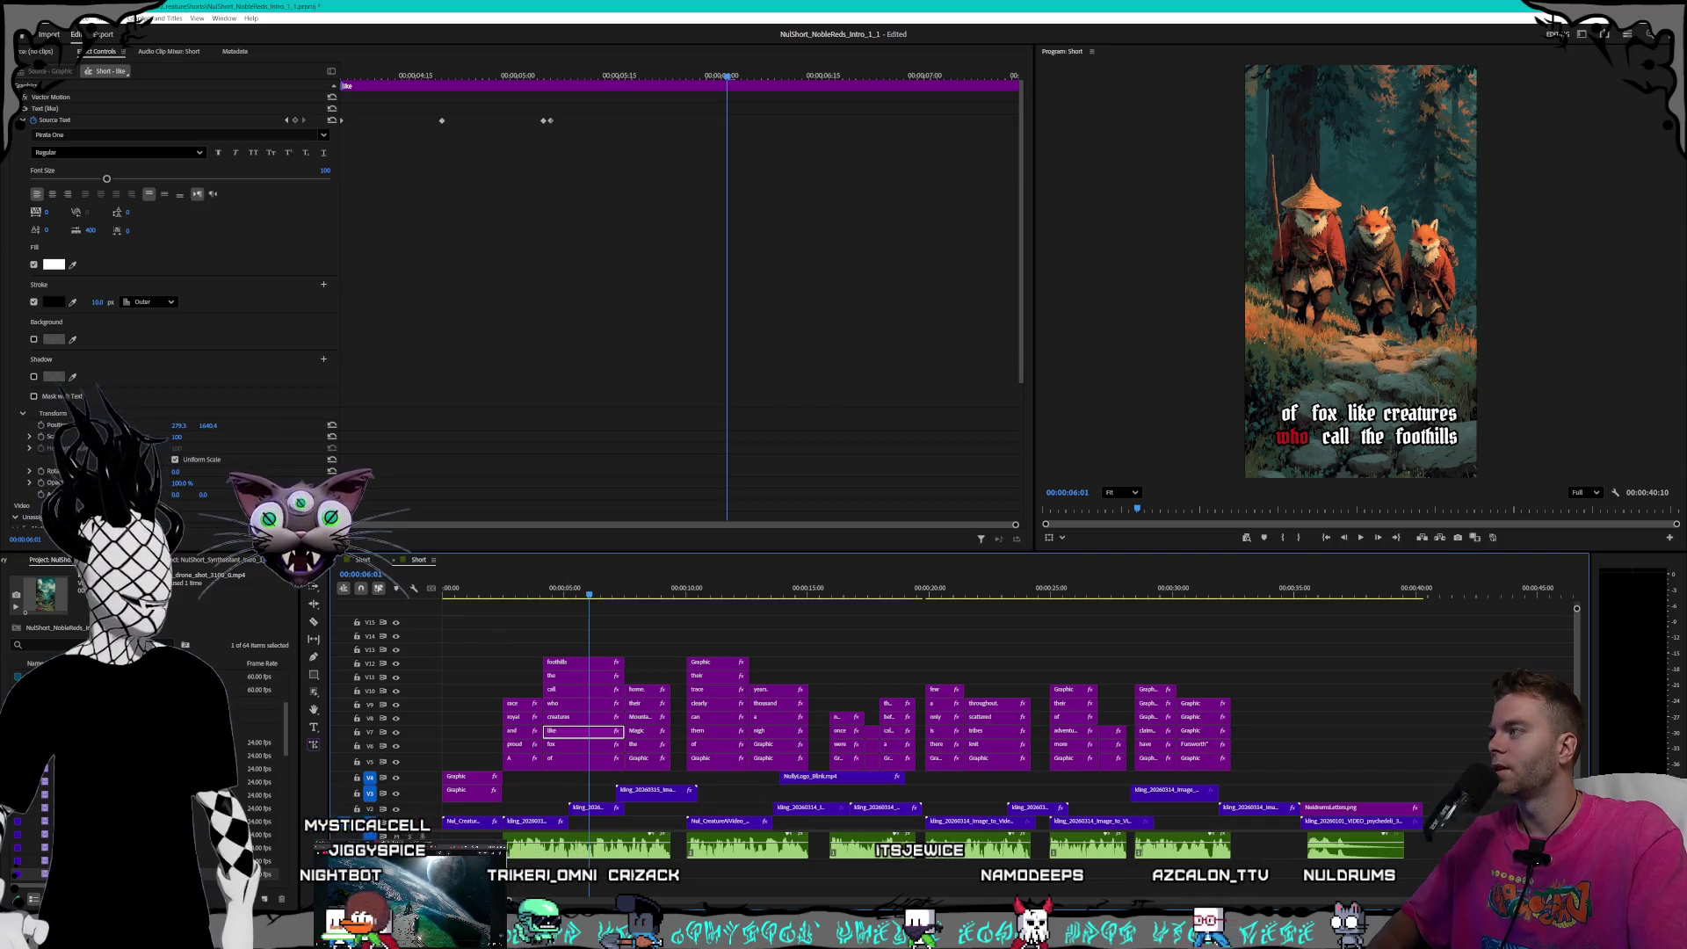
type("8")
key("Return")
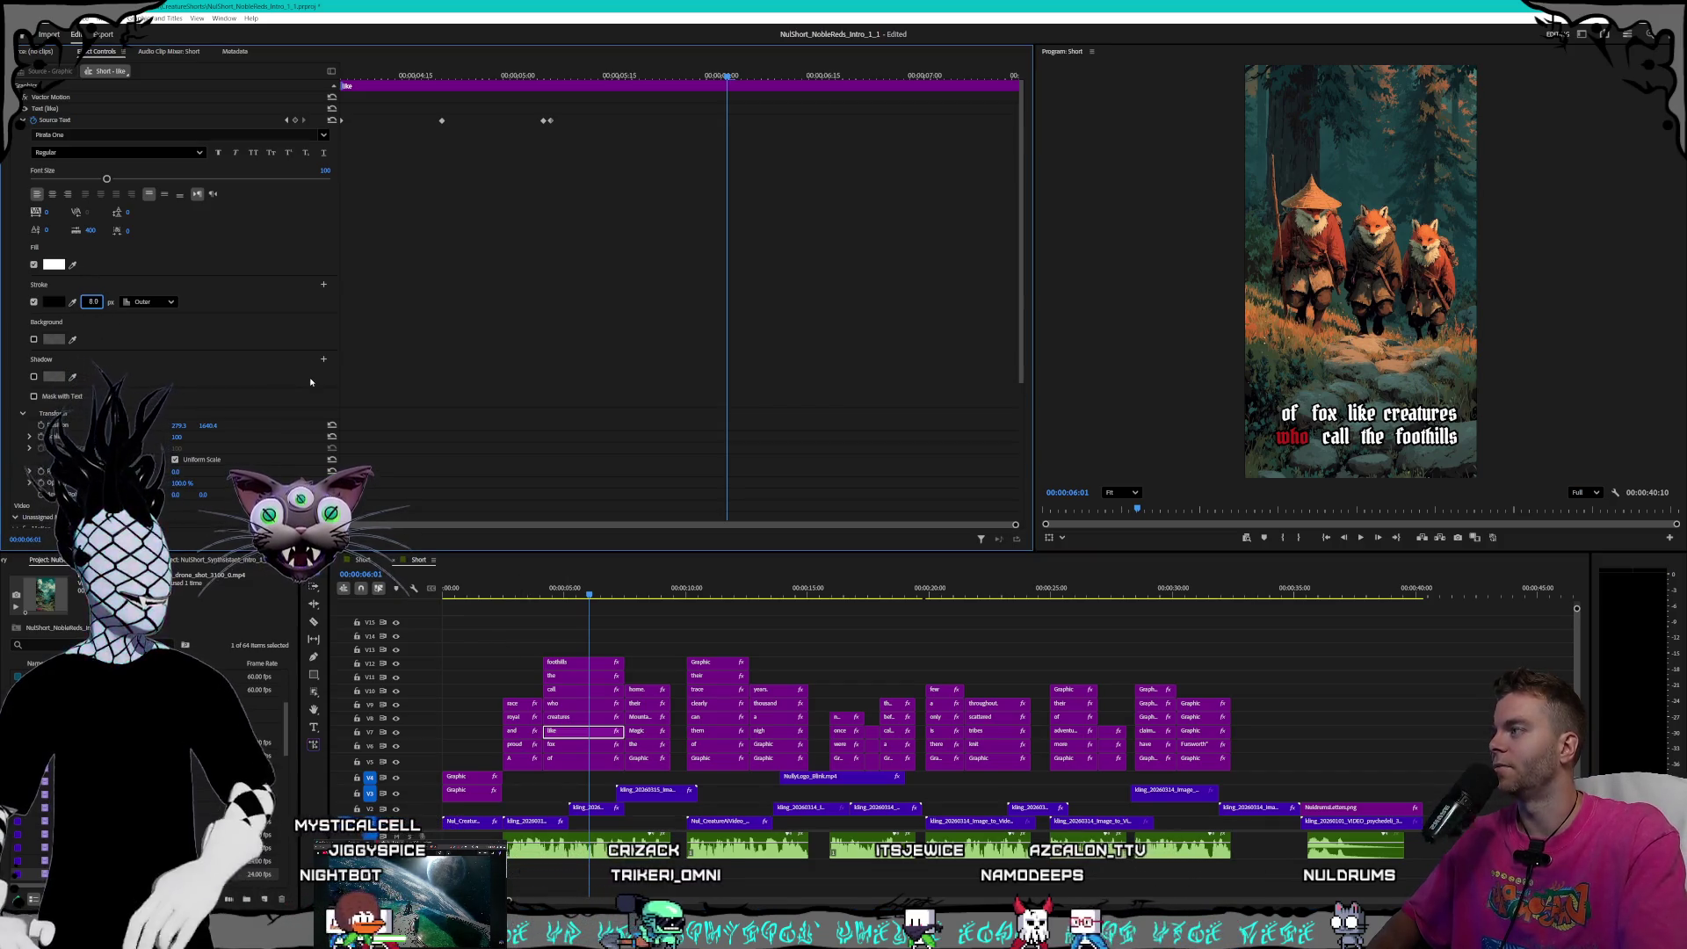
- Scrub the stroke on 'creatures', 'who', 'call' and 'the' caption words down to 8
left_click(563, 716)
left_click(92, 301)
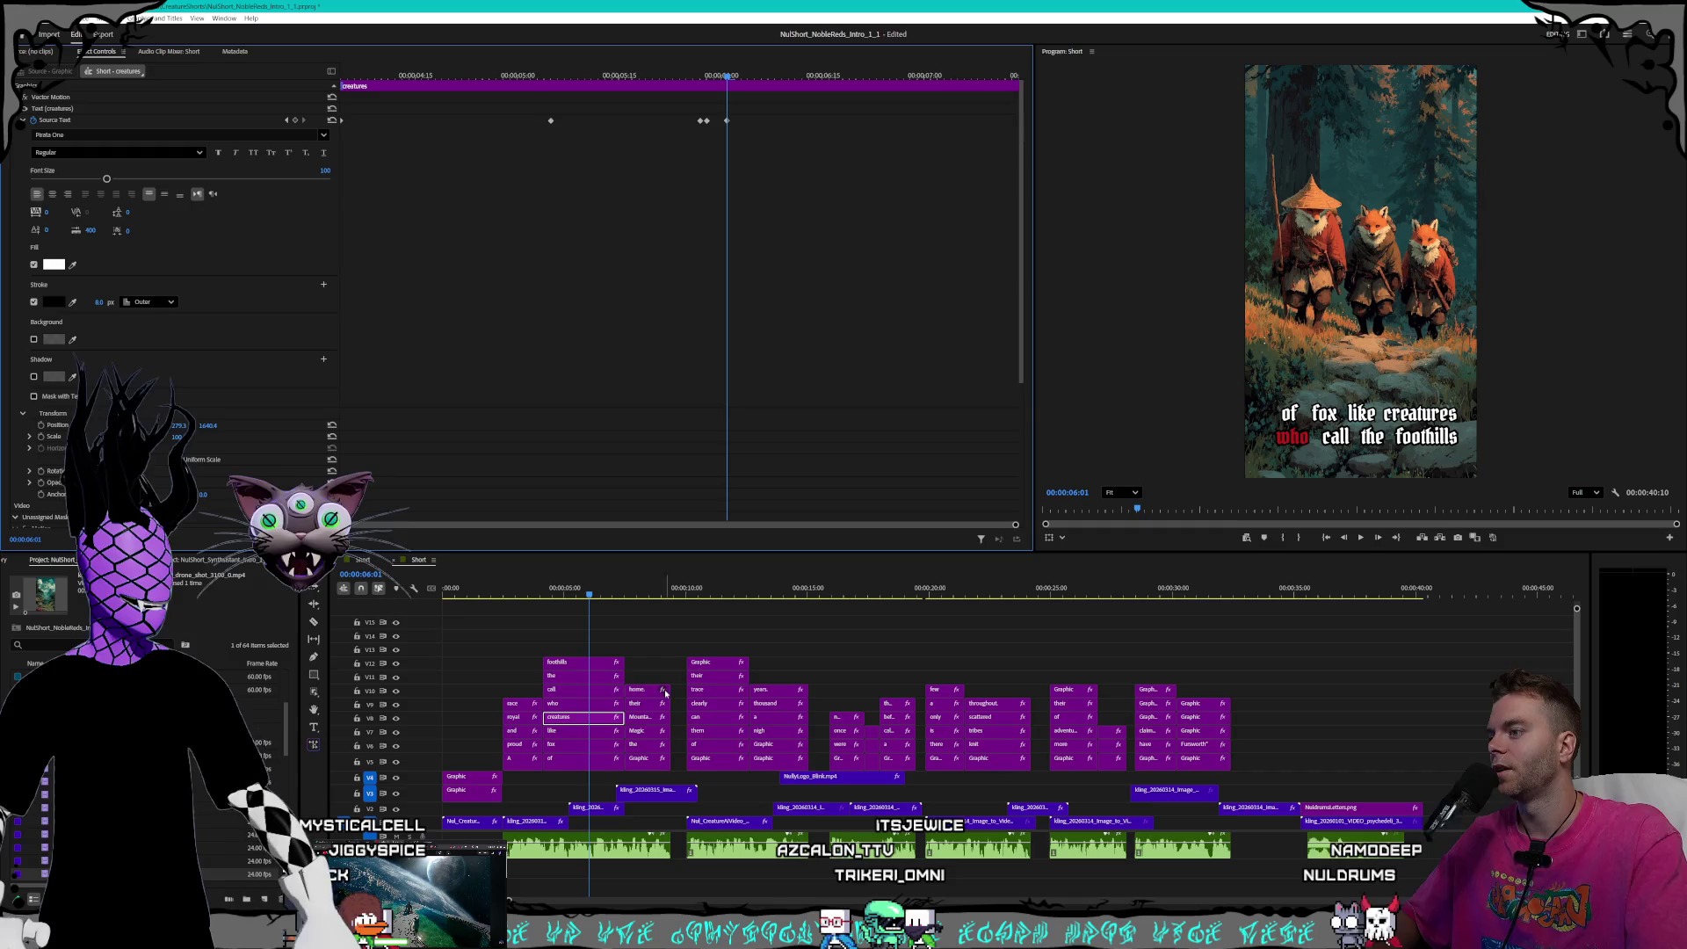
left_click(565, 703)
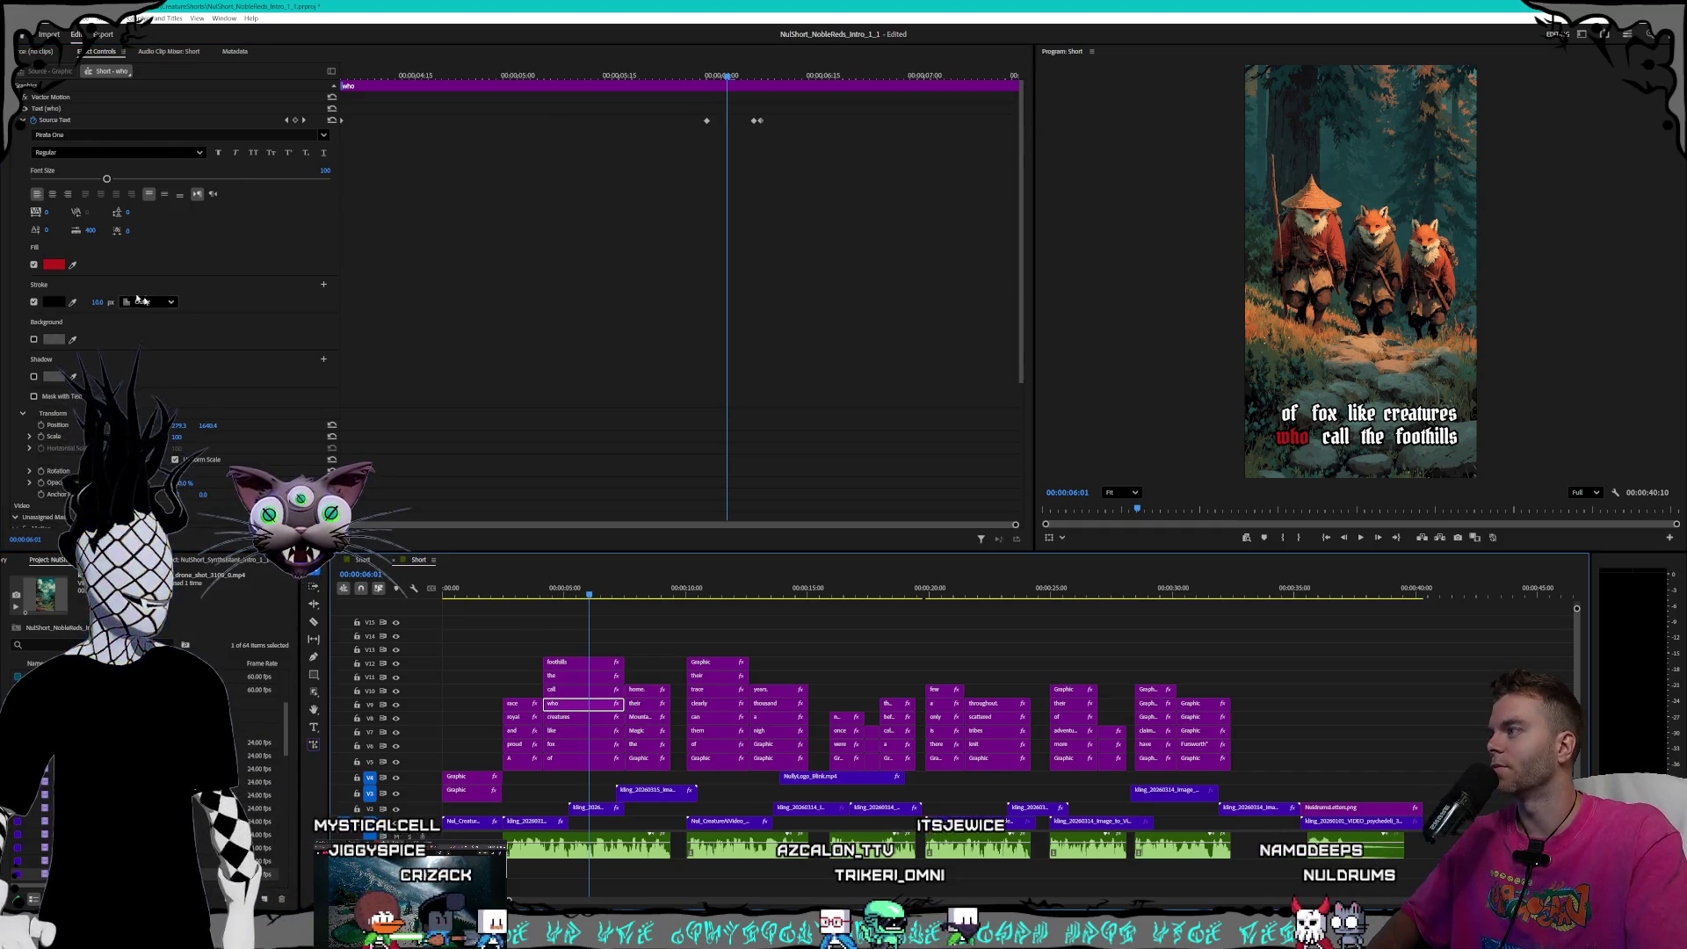
mouse_move(98, 302)
left_mouse_down()
mouse_move(112, 317)
mouse_move(94, 317)
left_mouse_up()
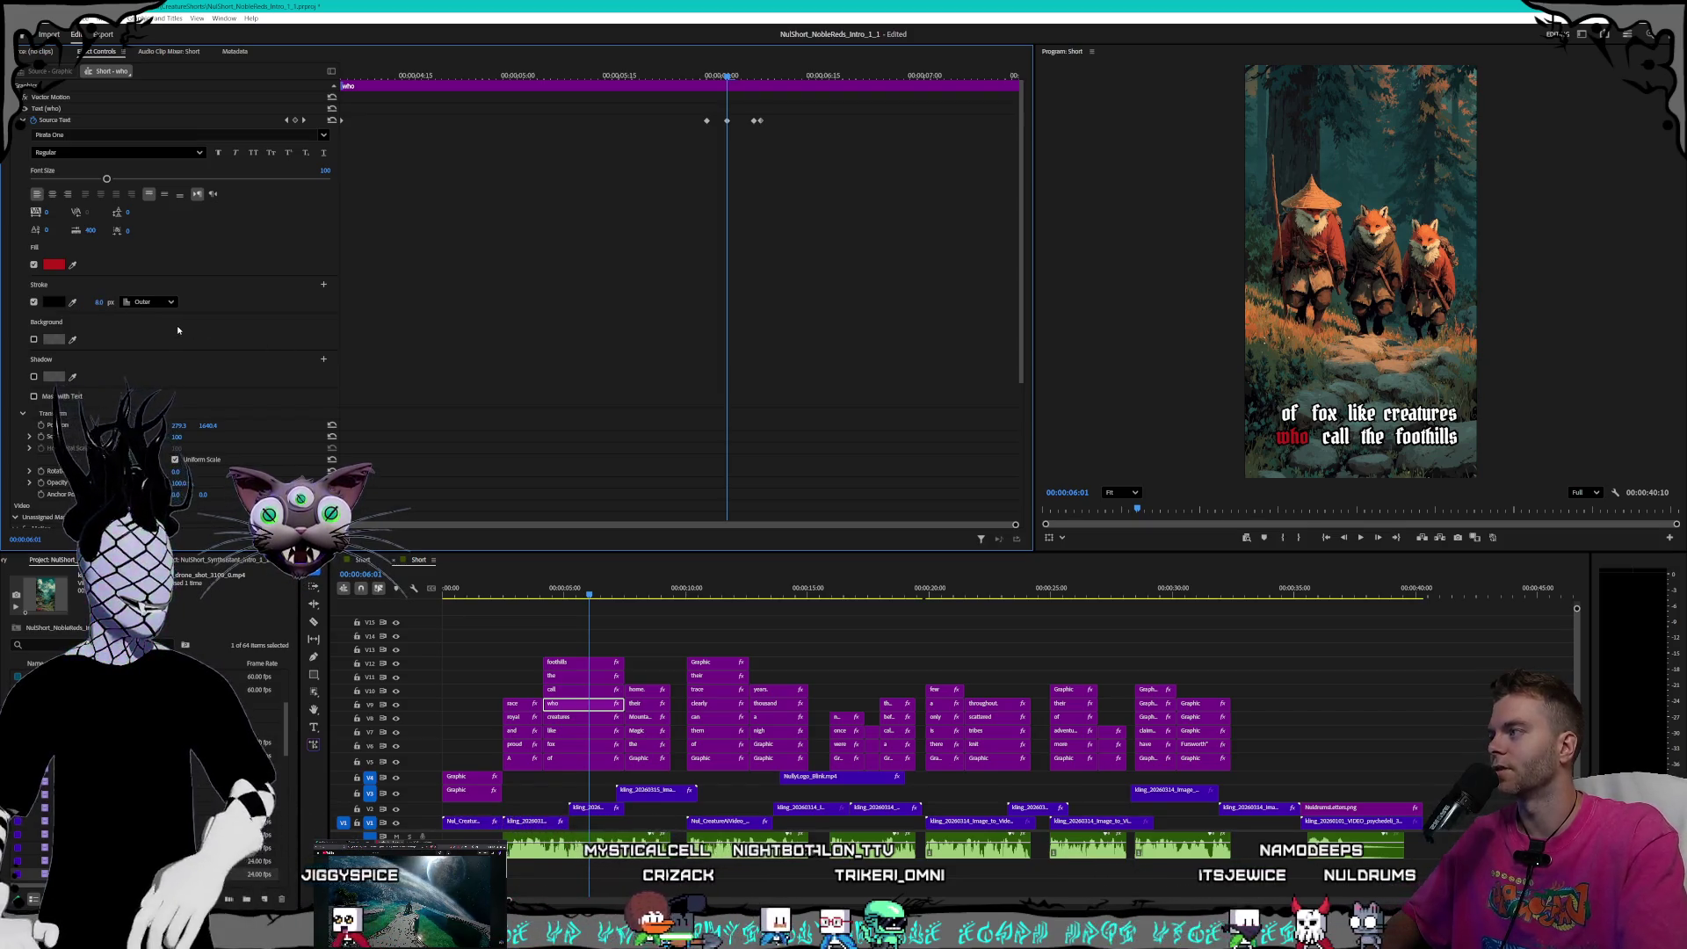
left_click(576, 689)
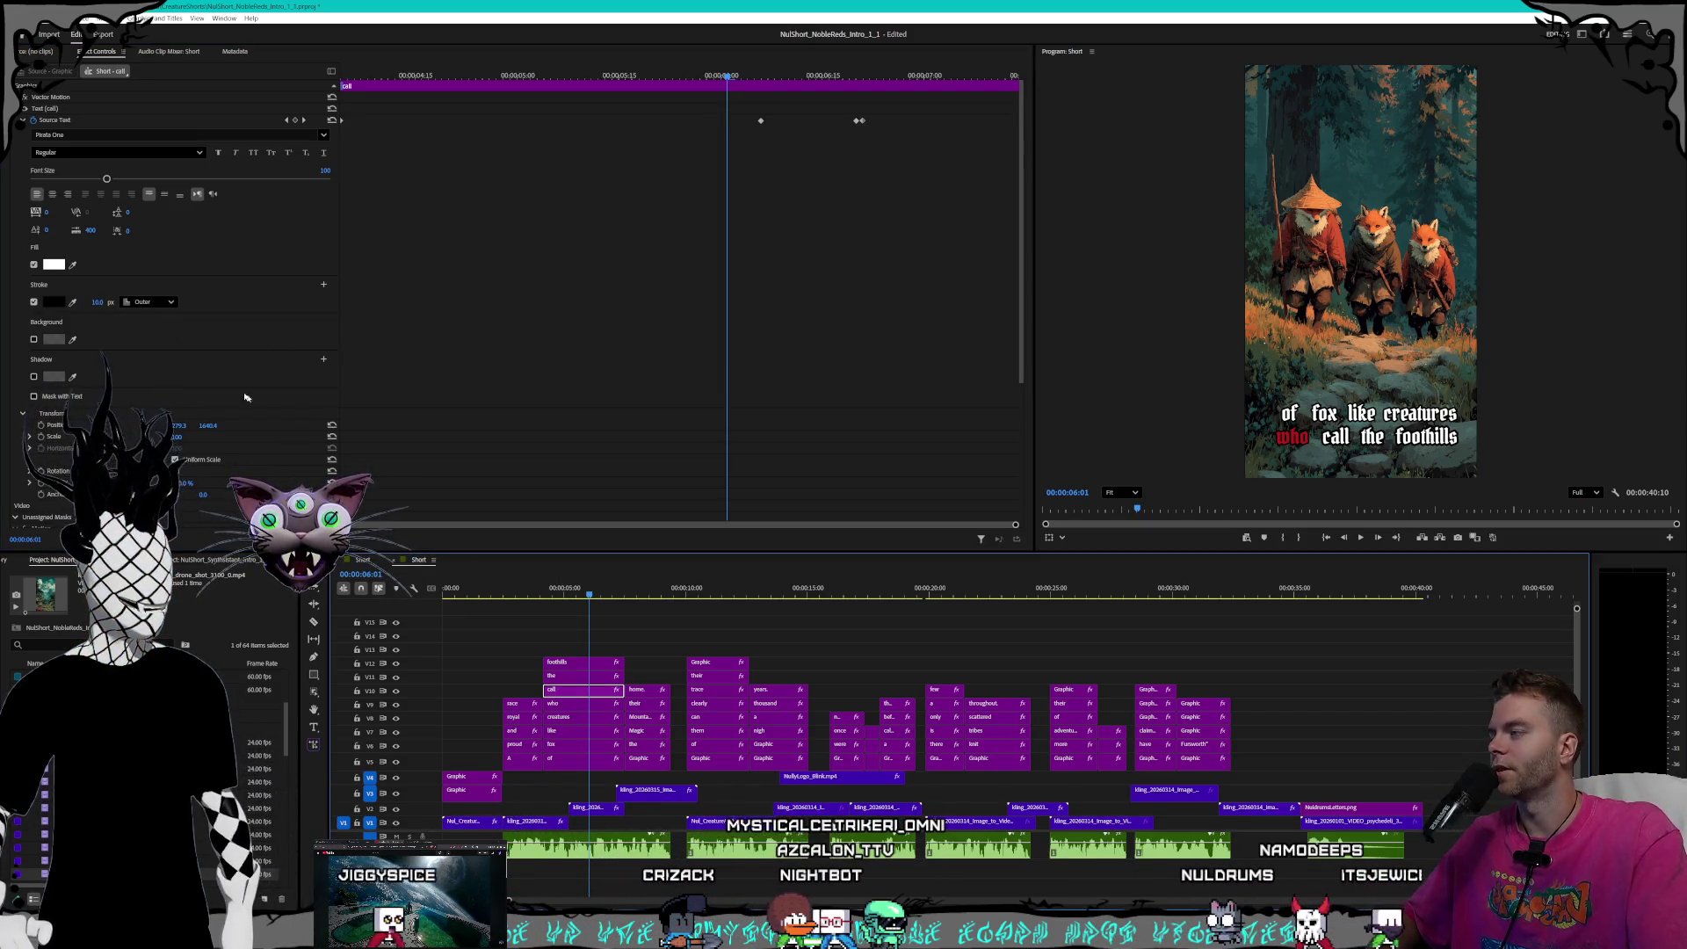
left_click_drag(98, 301, 90, 302)
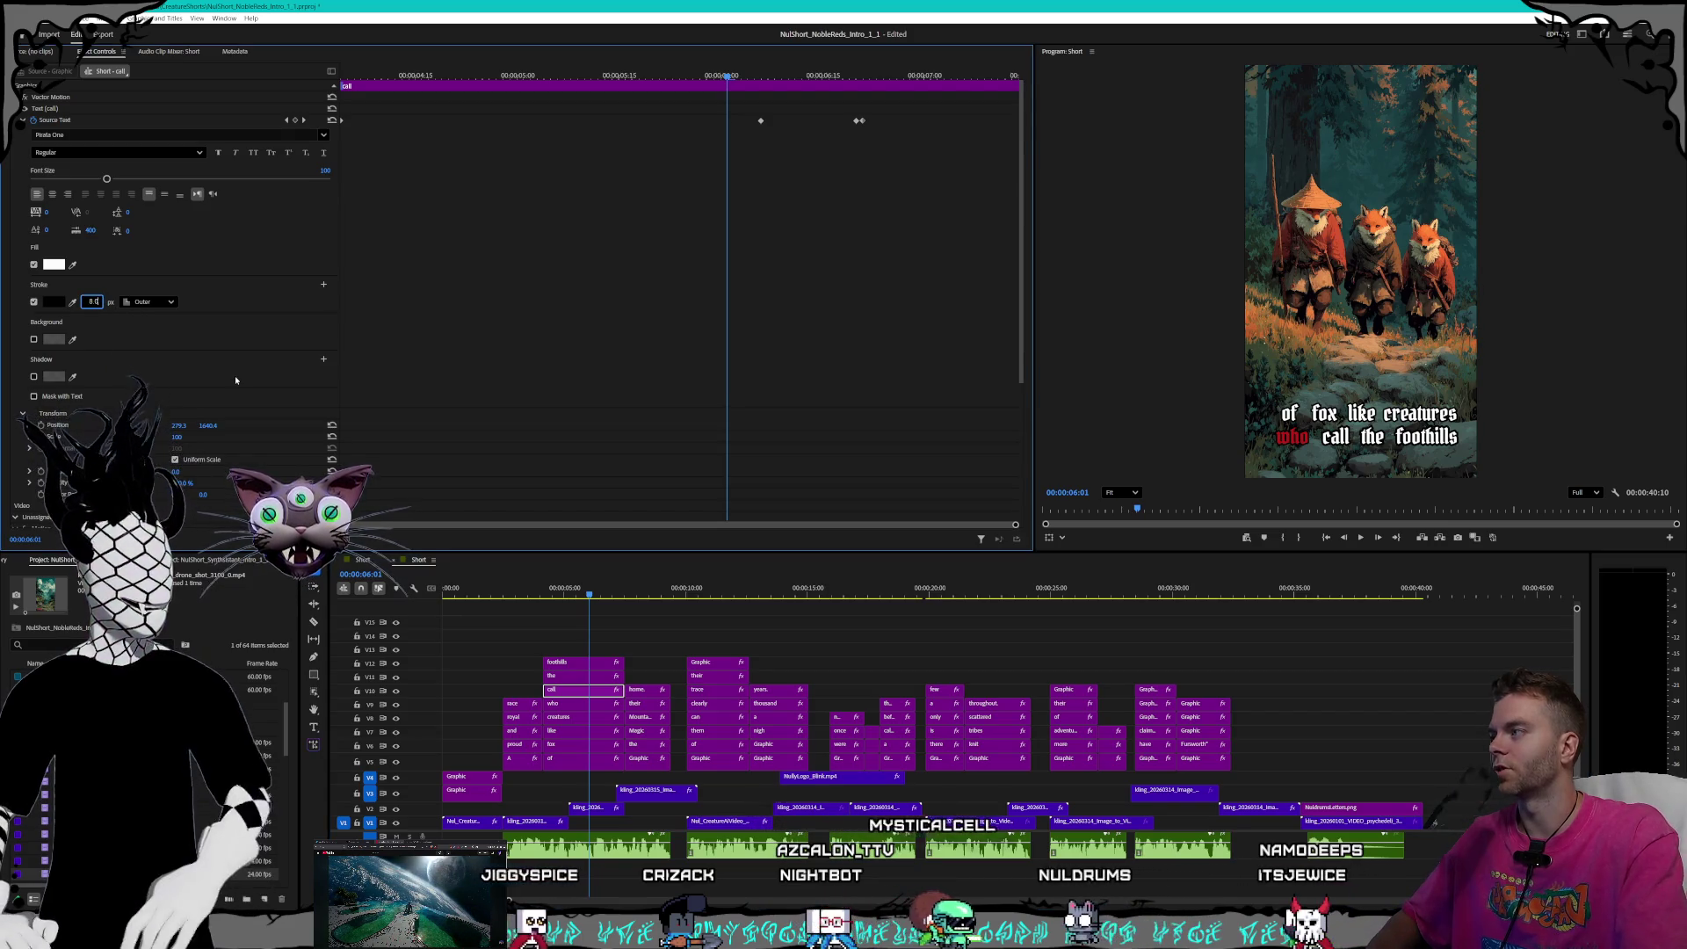
left_click(580, 676)
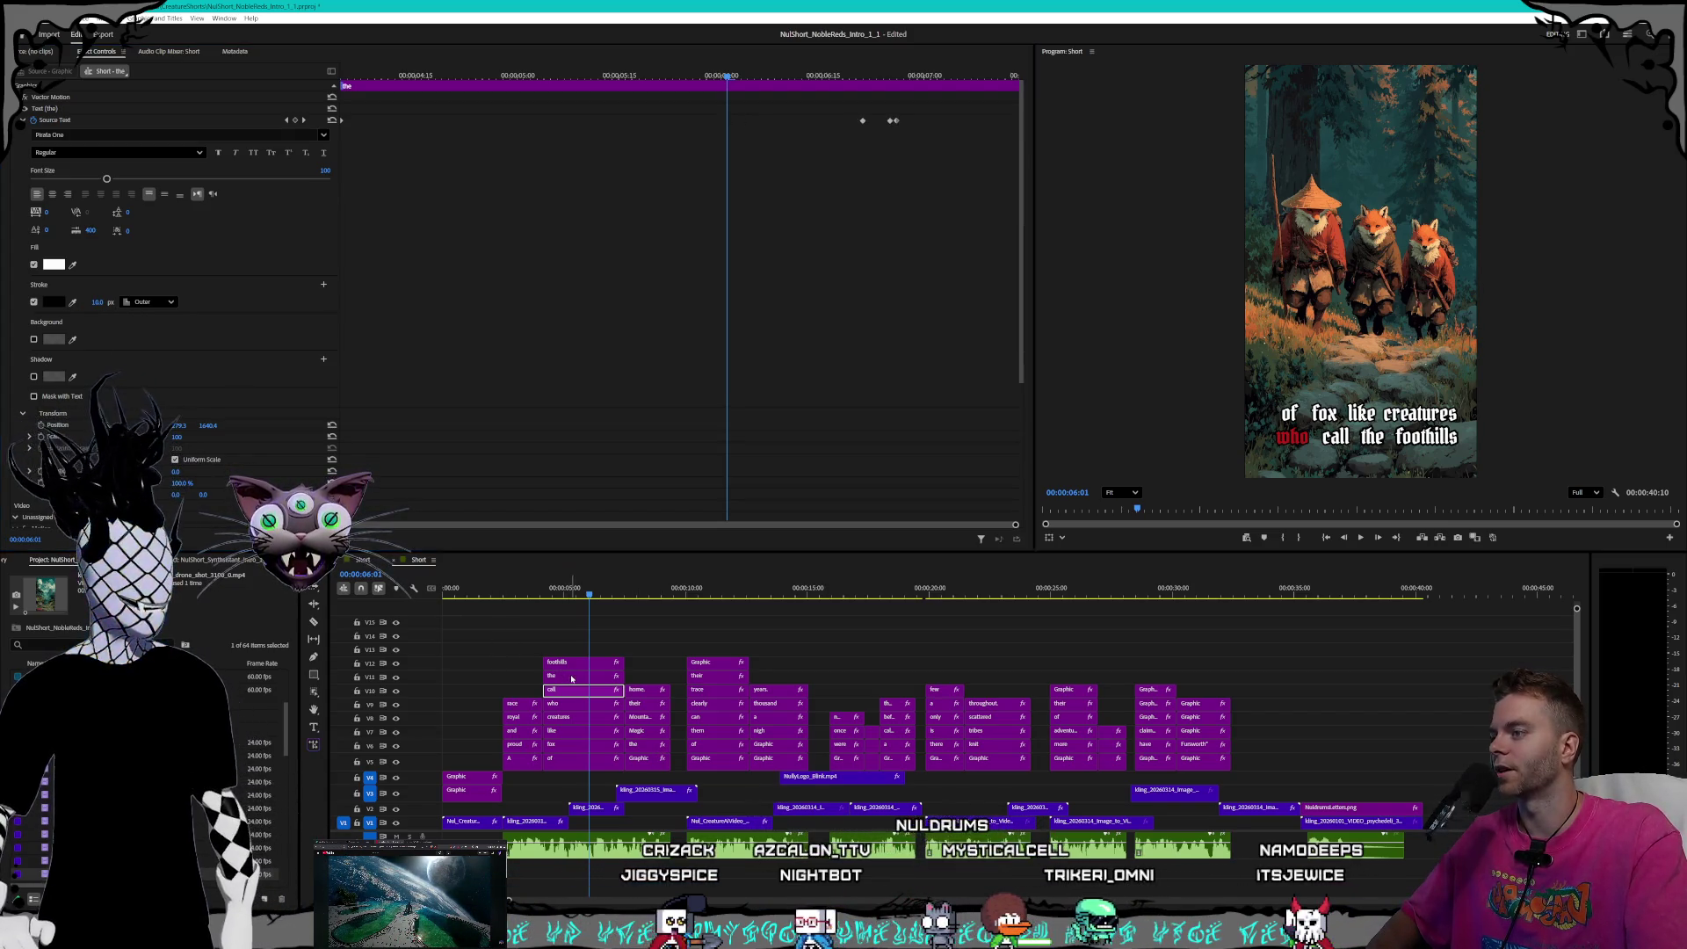
left_click_drag(99, 302, 91, 302)
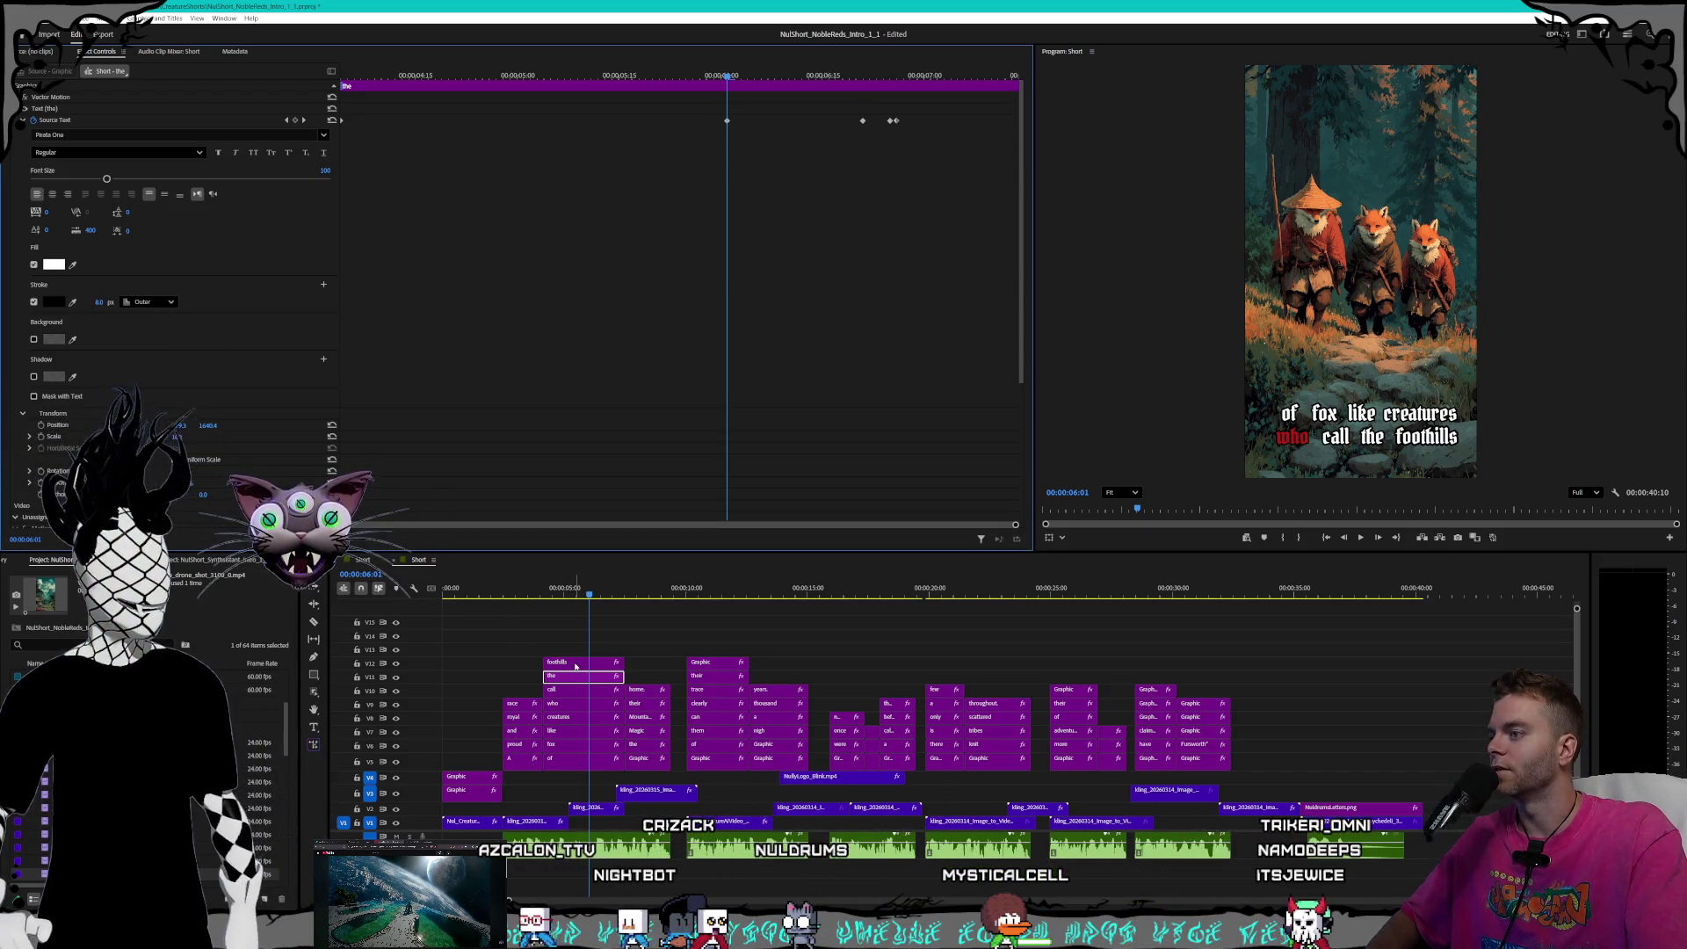
- Set the 'foothills' caption stroke to 8.0 and reduce the V5 Graphic clip's stroke
key("ctrl+Up")
left_click(95, 301)
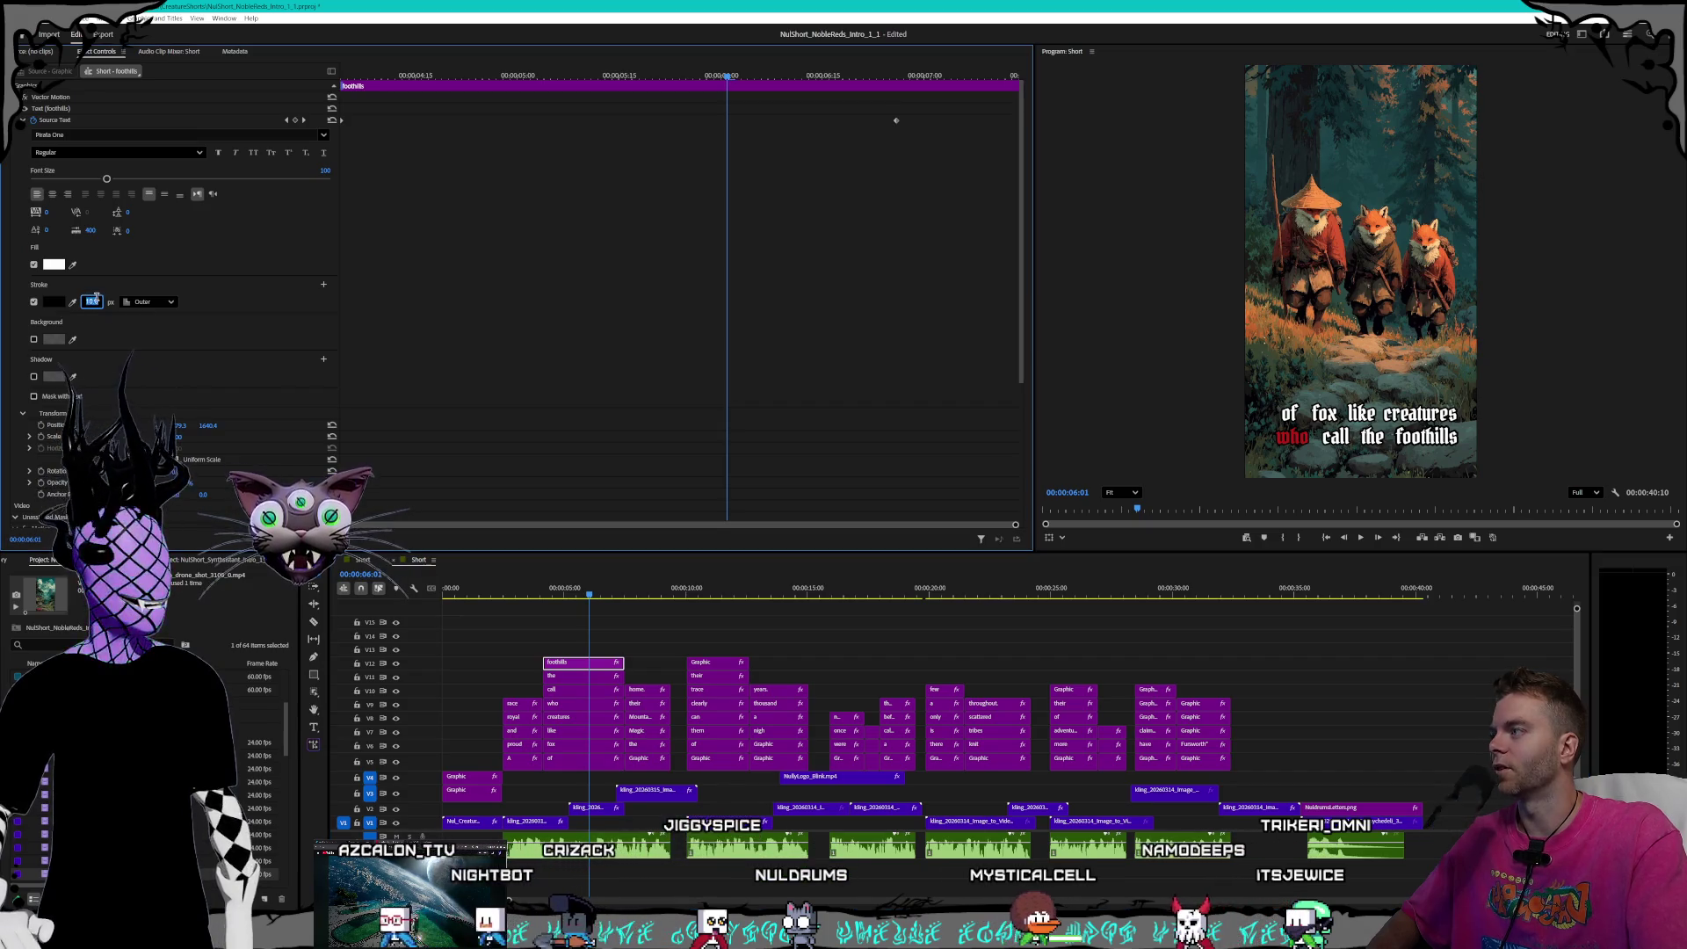
type("8.0")
key("Return")
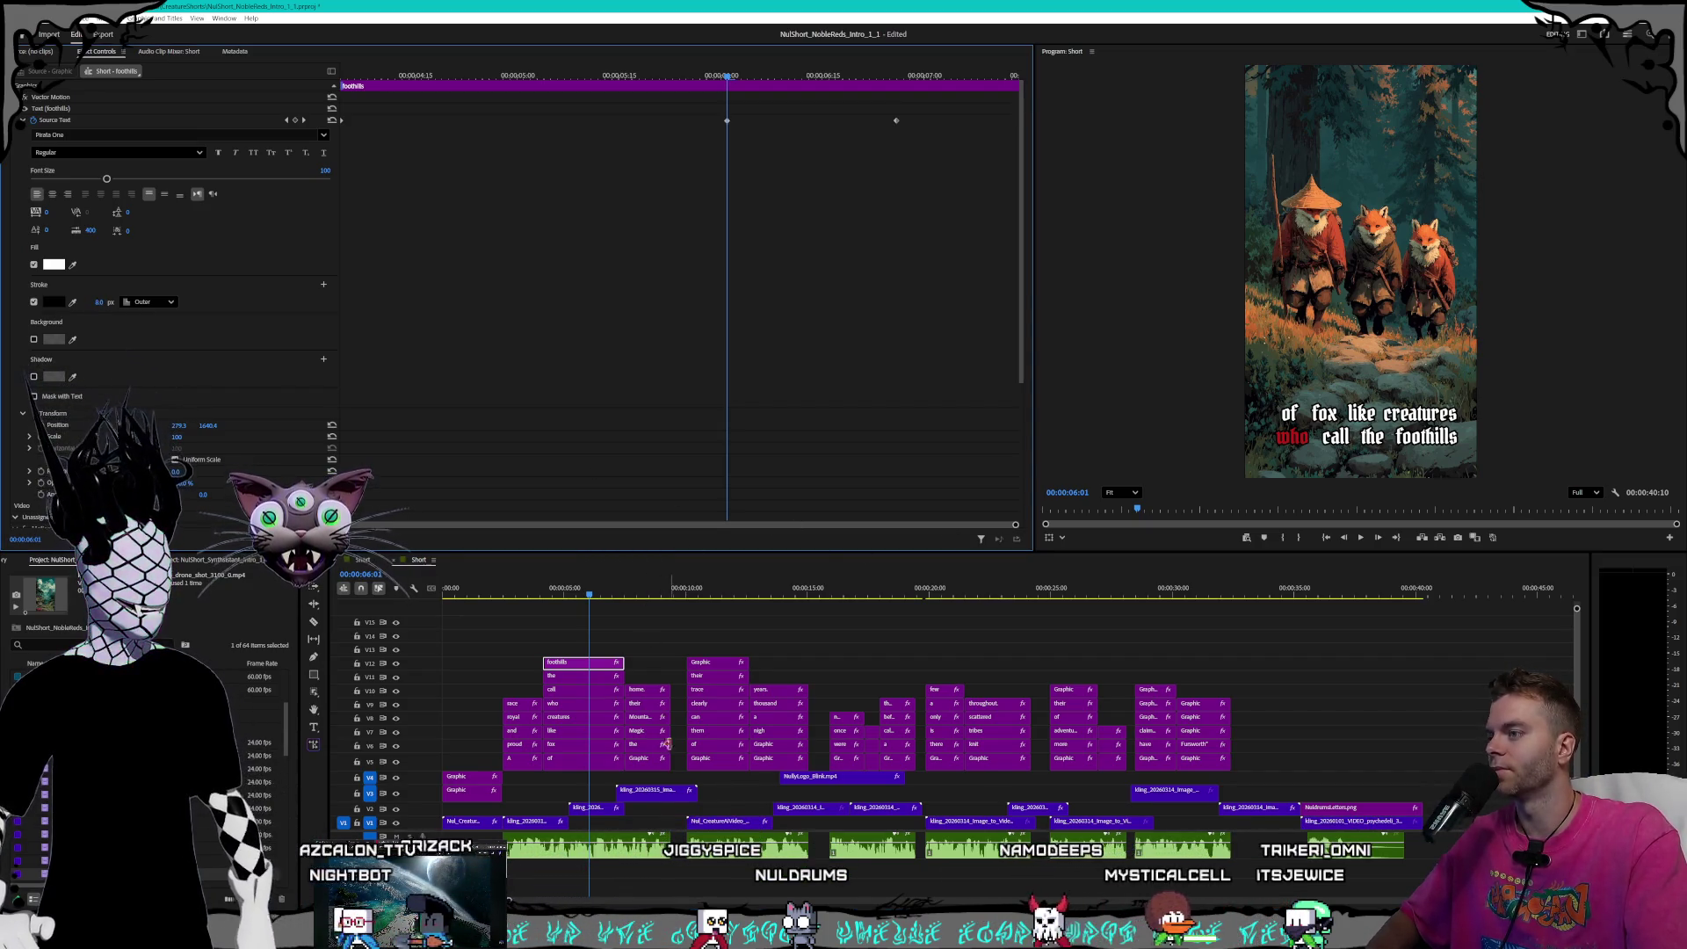
left_click(654, 758)
left_click_drag(106, 316, 100, 316)
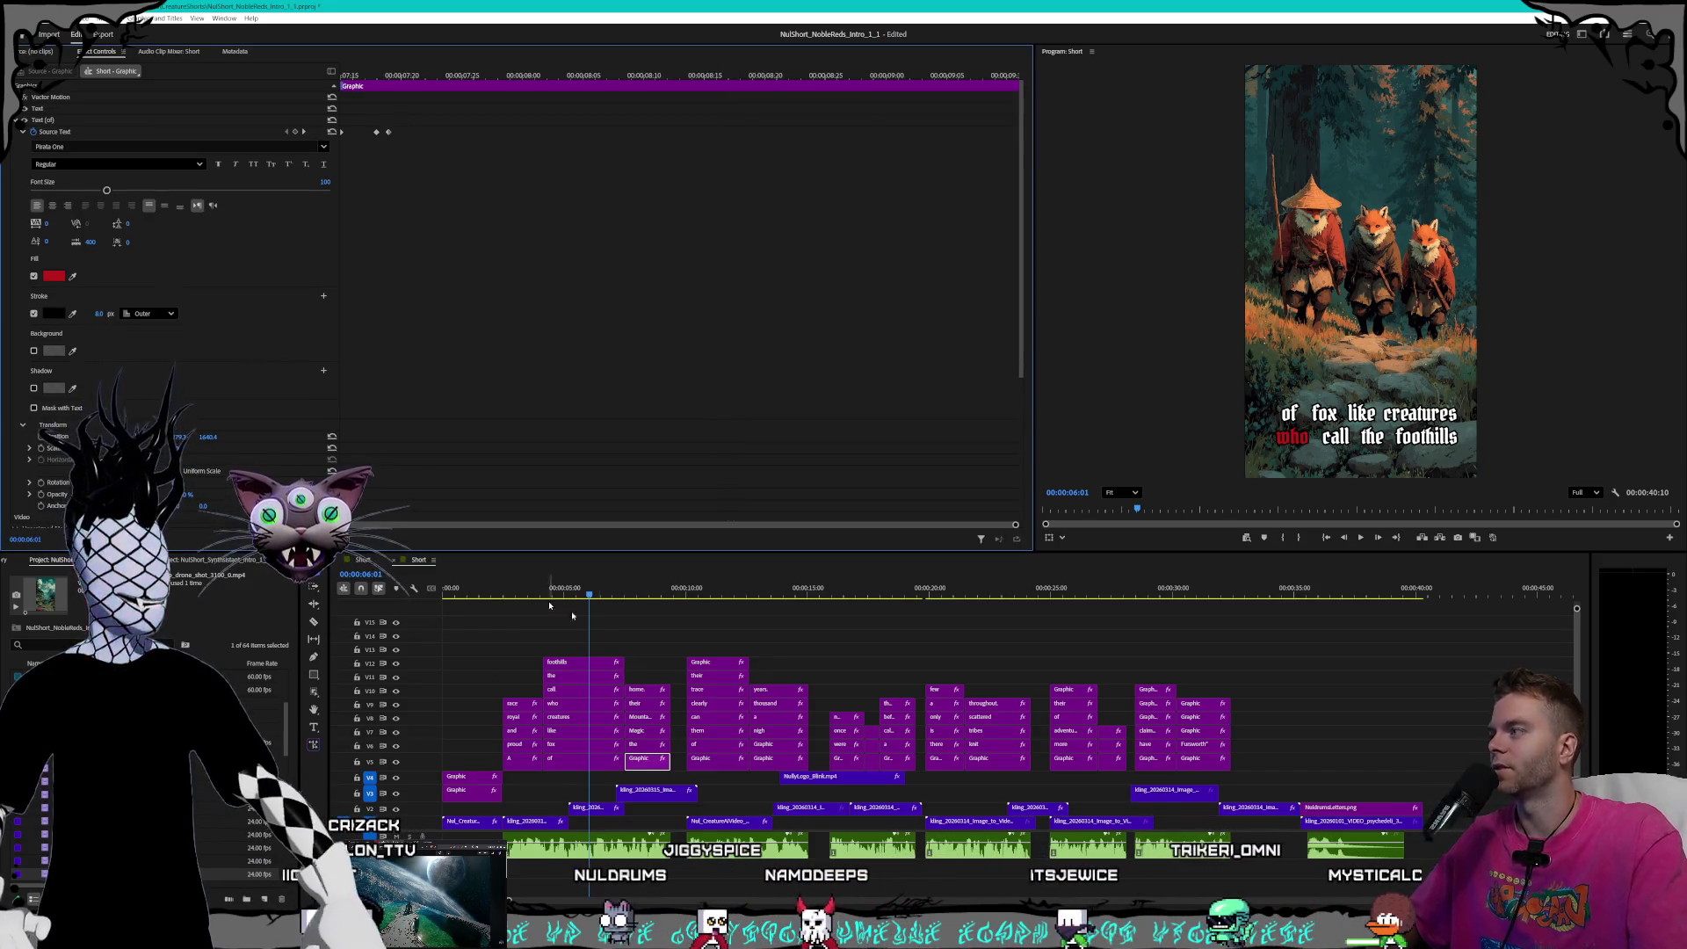
- Set the 'Magic' caption's stroke to 8 px and edit the 'Mountains' stroke
left_click(644, 747)
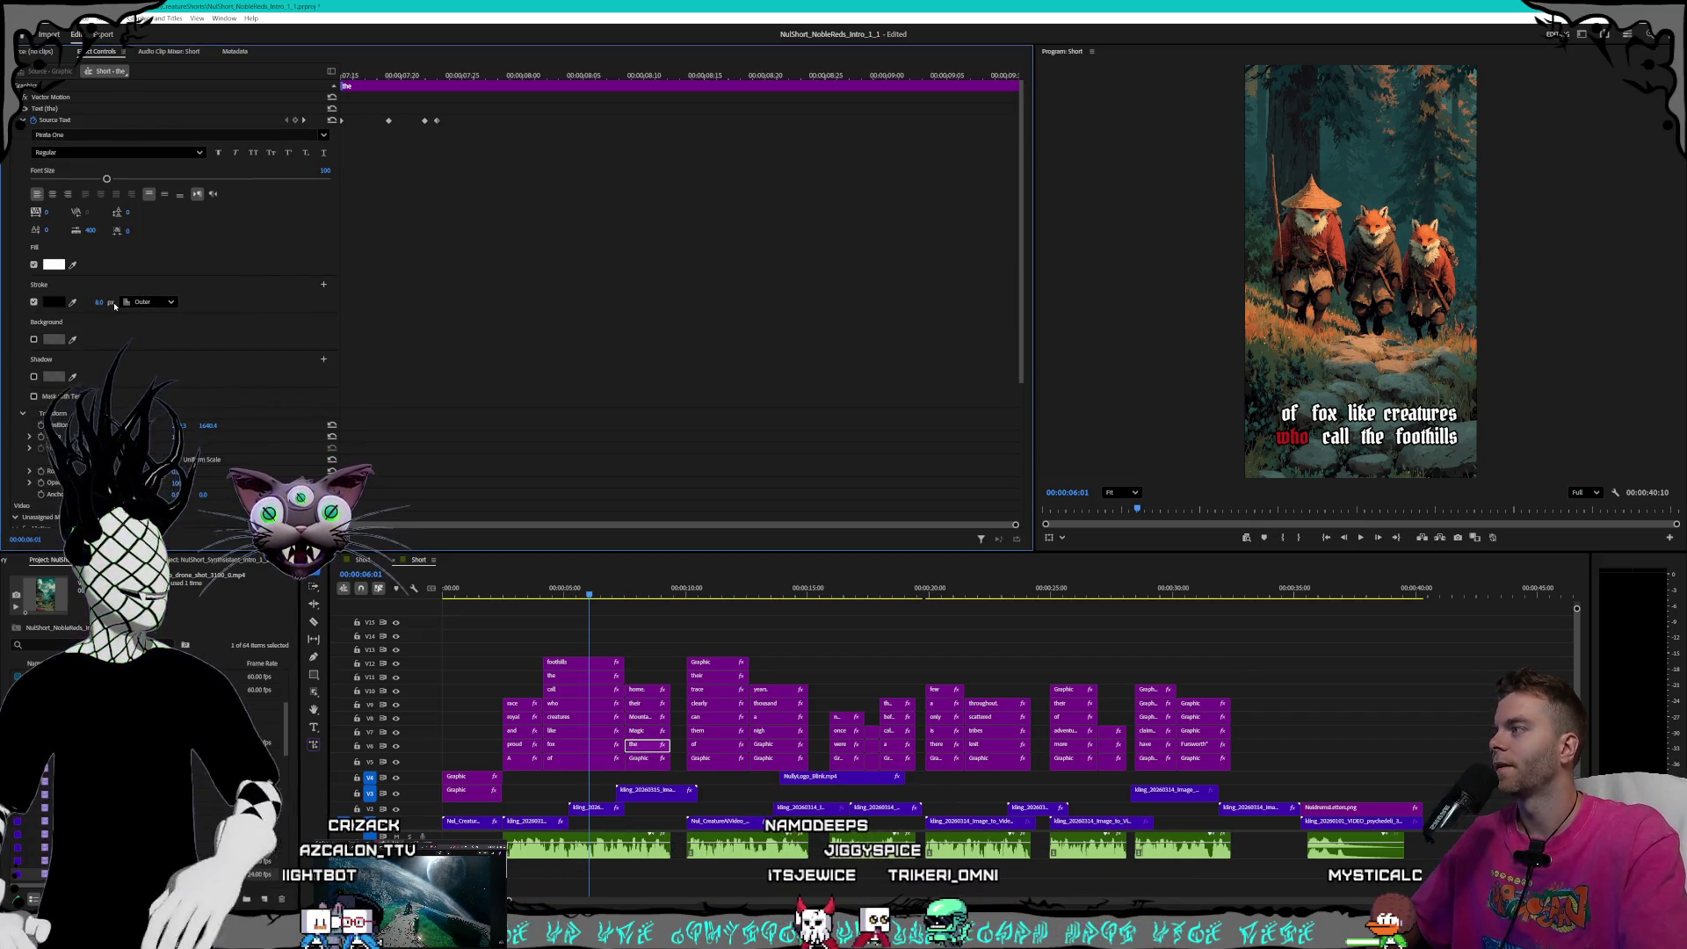
left_click(638, 731)
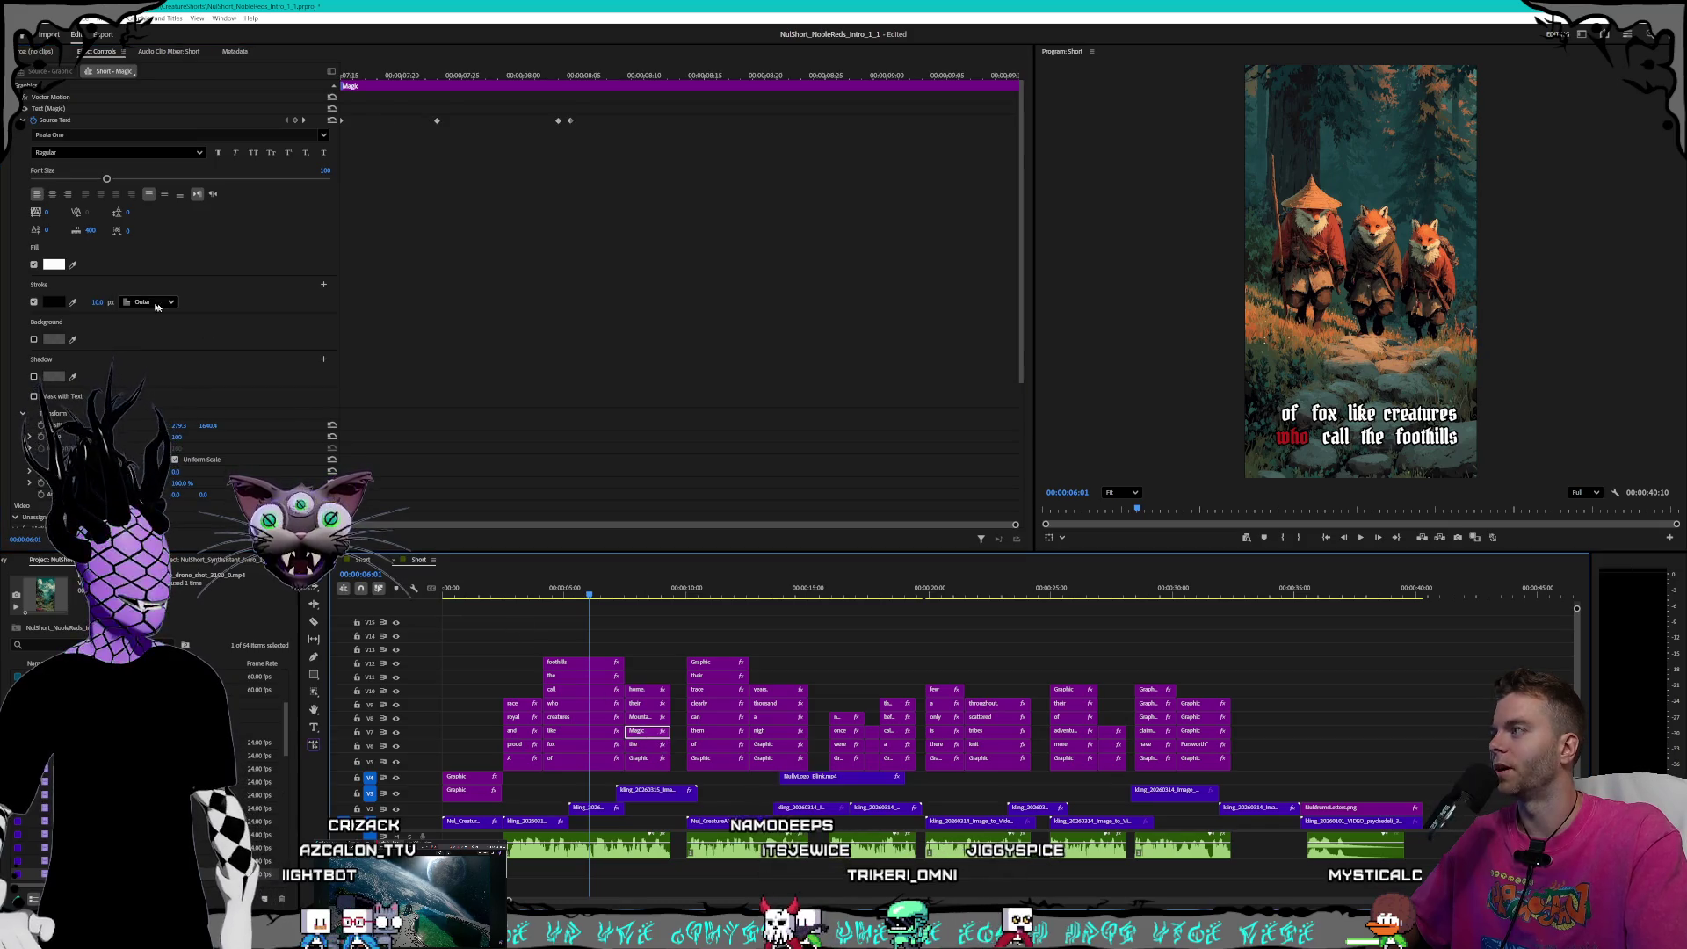
left_click(98, 302)
type("8")
key("Return")
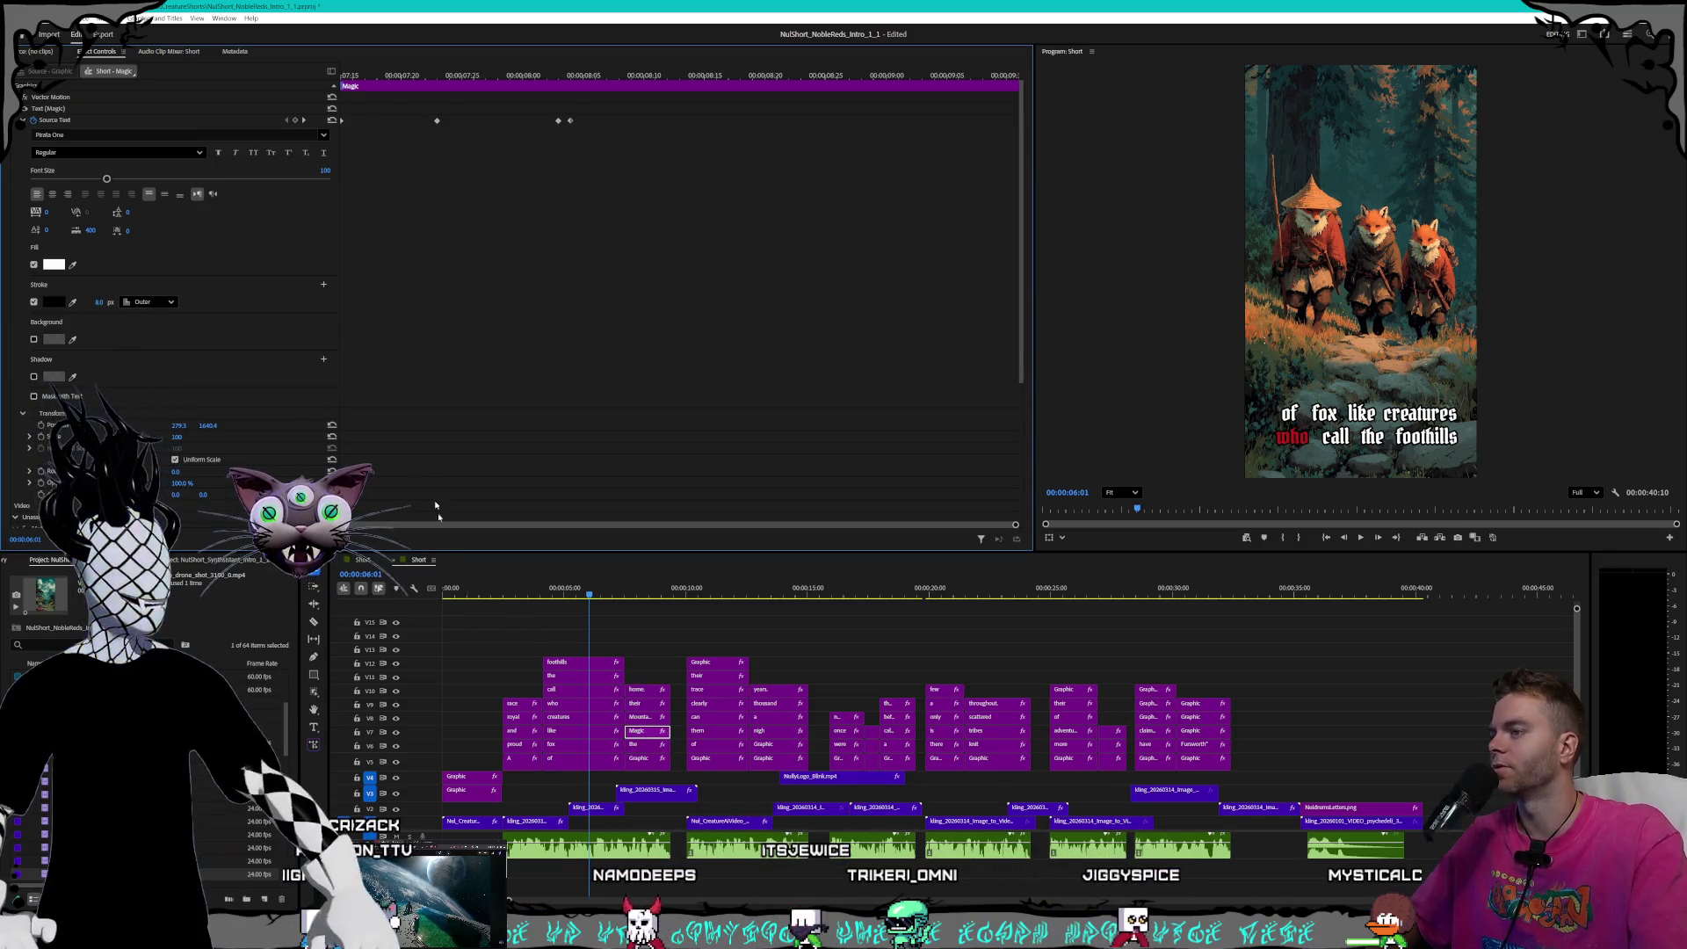
left_click(644, 718)
left_click(95, 302)
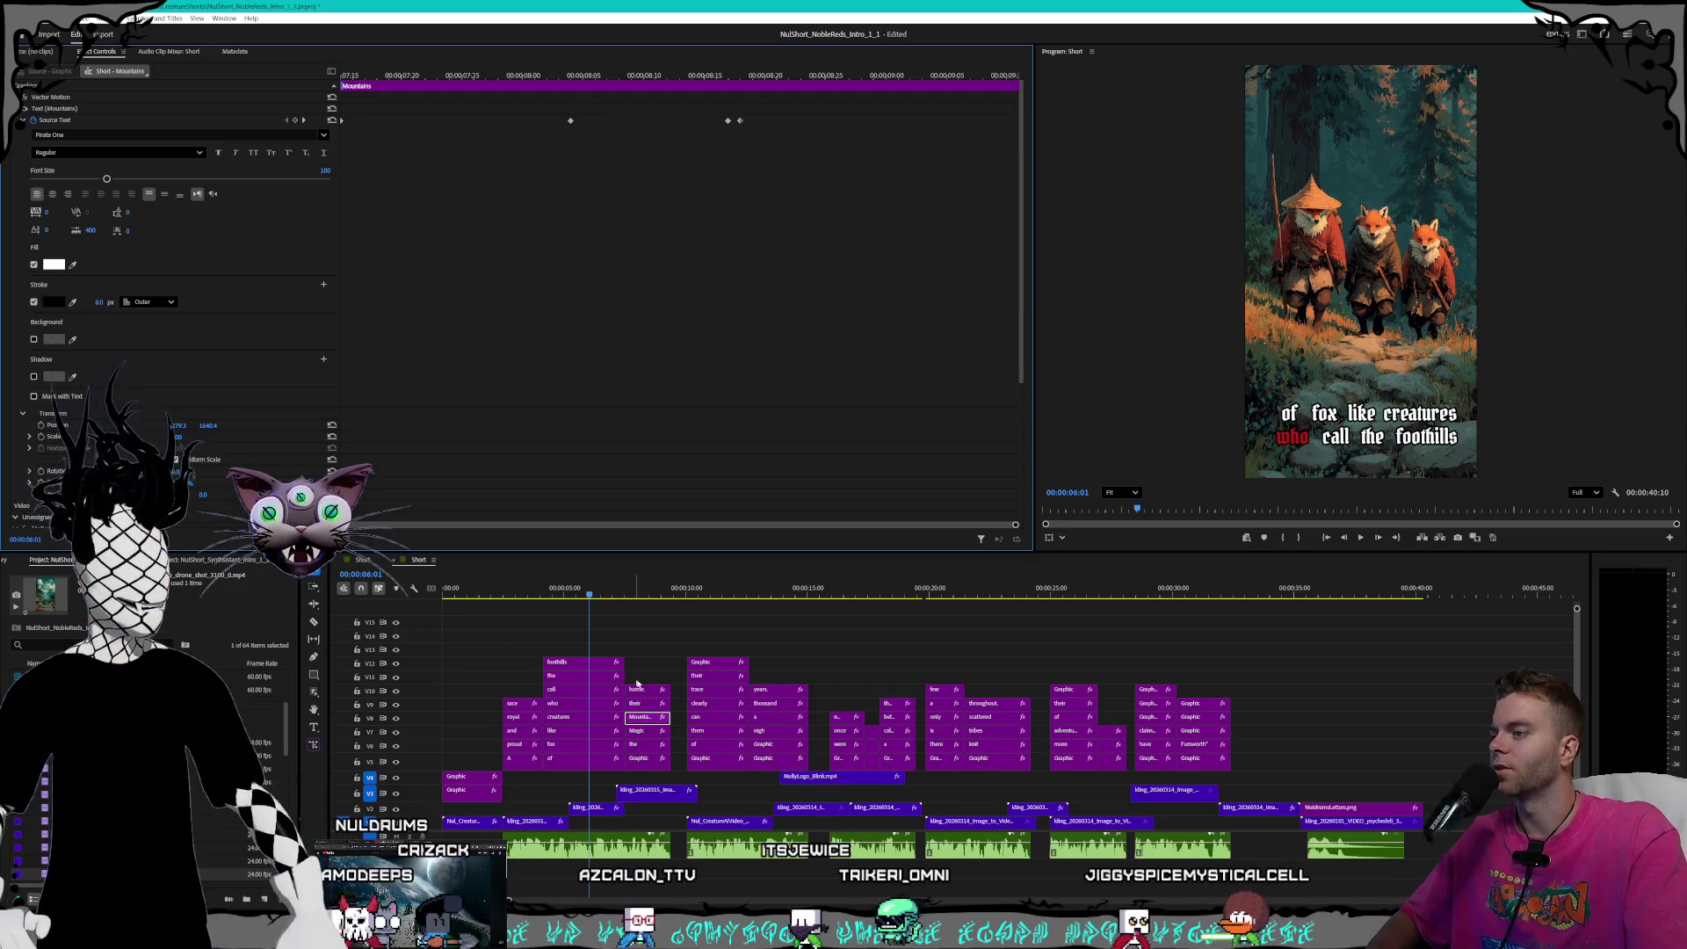
- Set the 'their' caption's stroke to 8 px and edit the 'home' stroke
left_click(653, 705)
left_click(97, 303)
type("8")
key("Return")
left_click(639, 692)
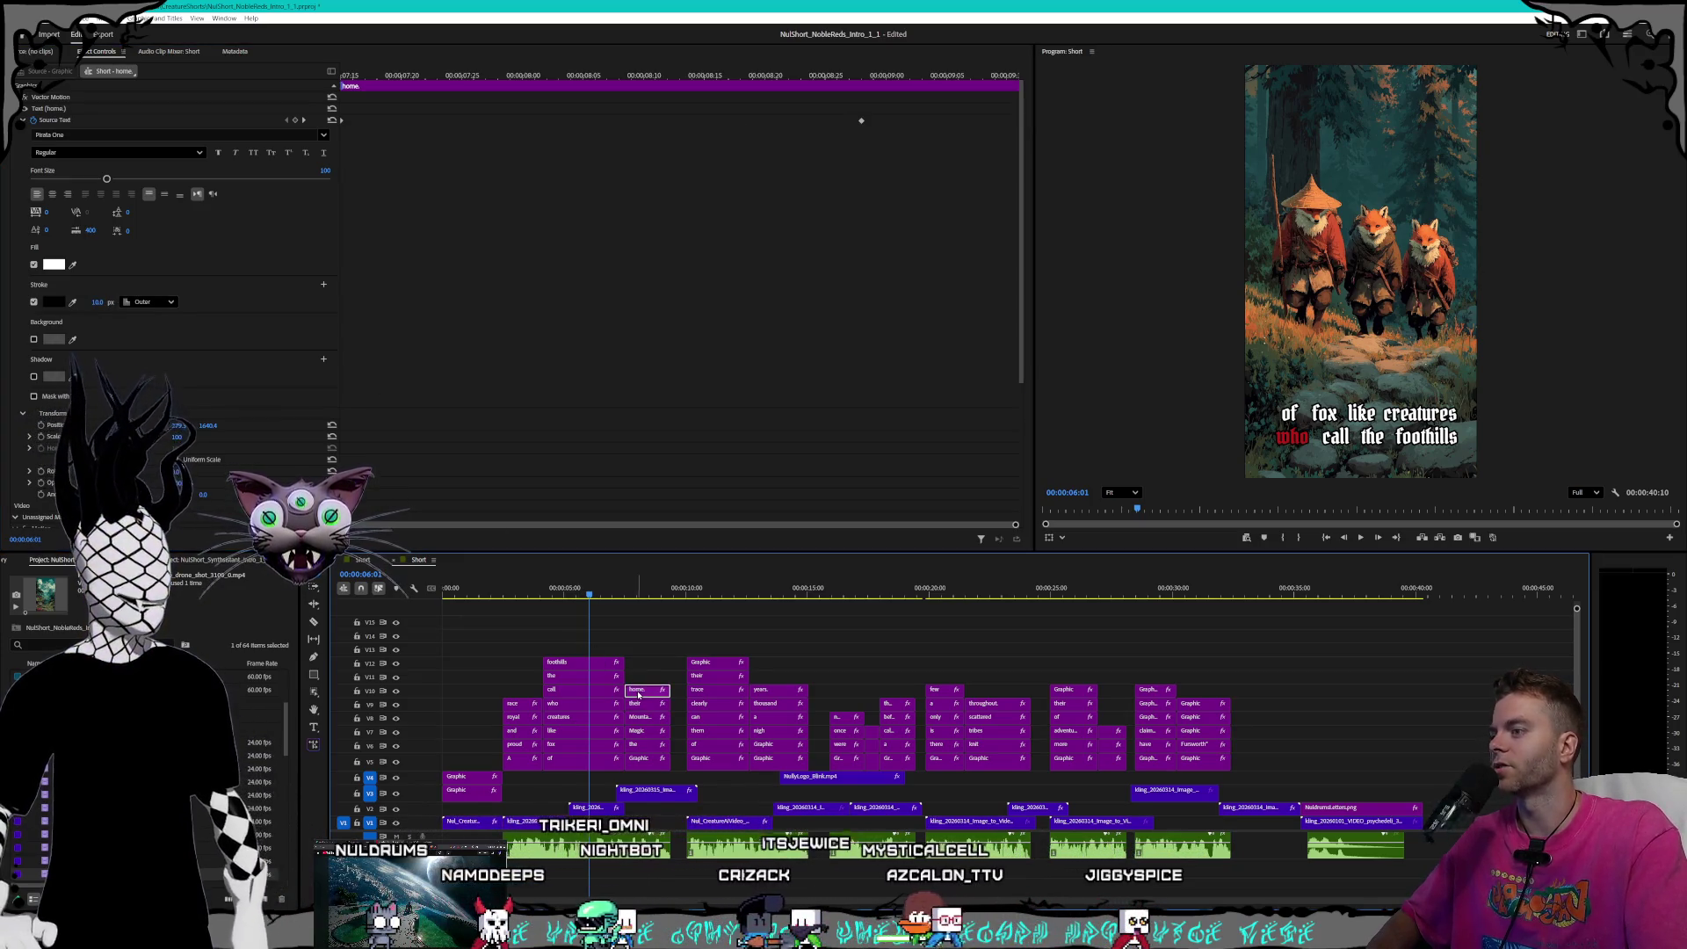
left_click(97, 302)
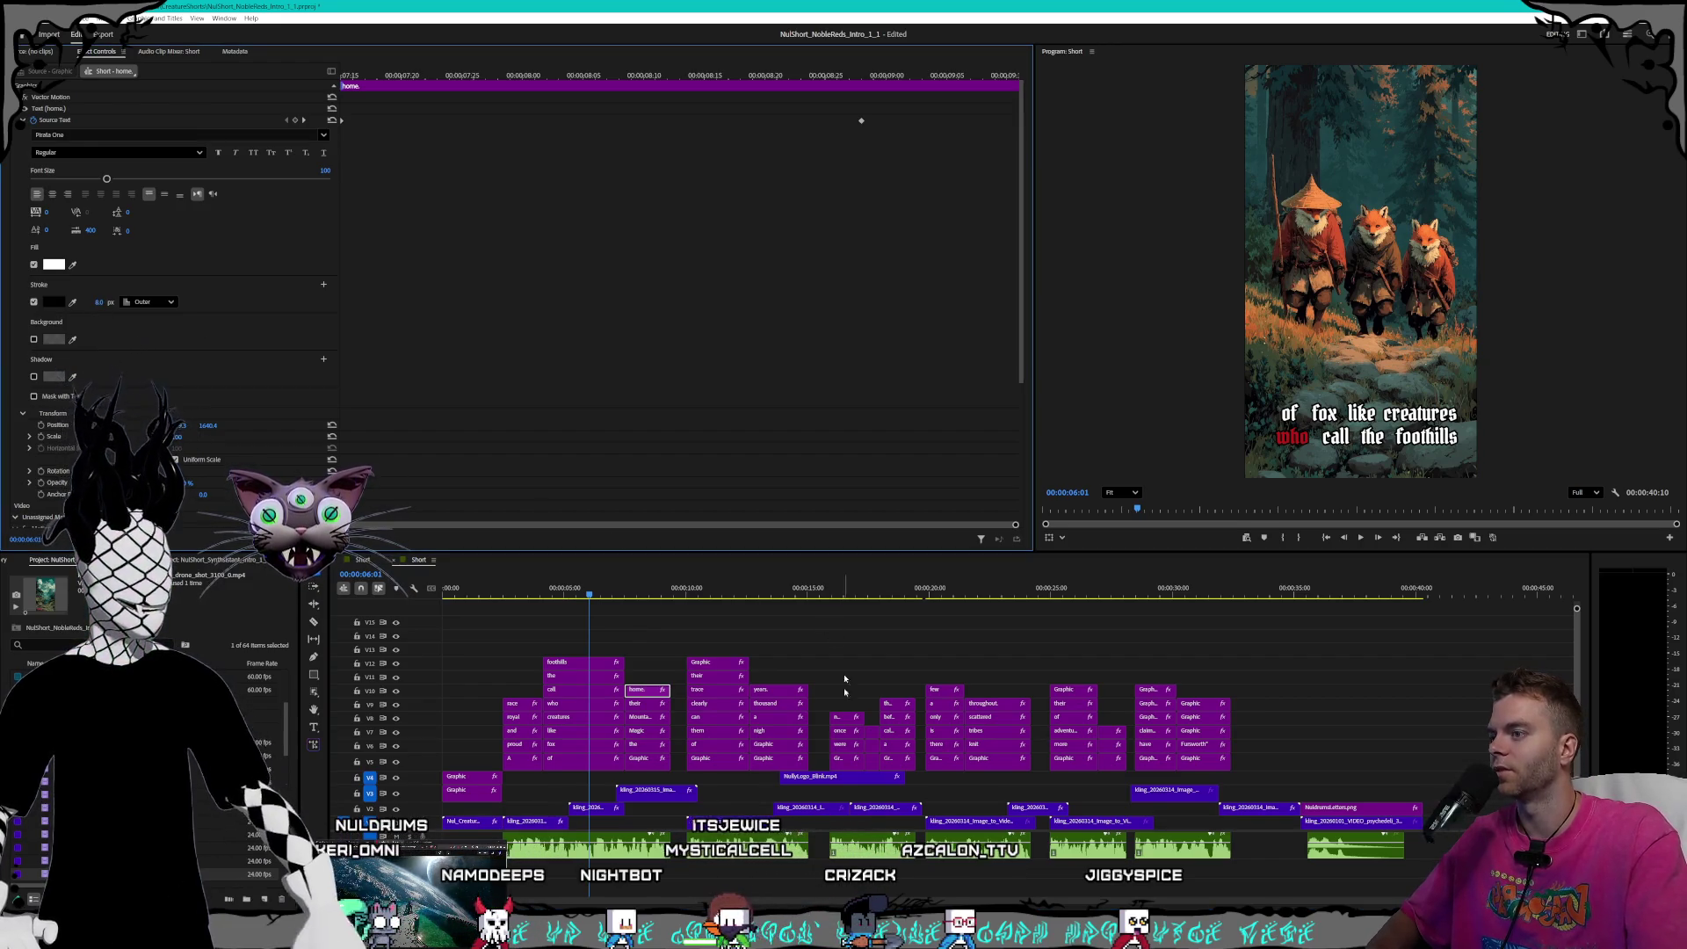
left_click(705, 764)
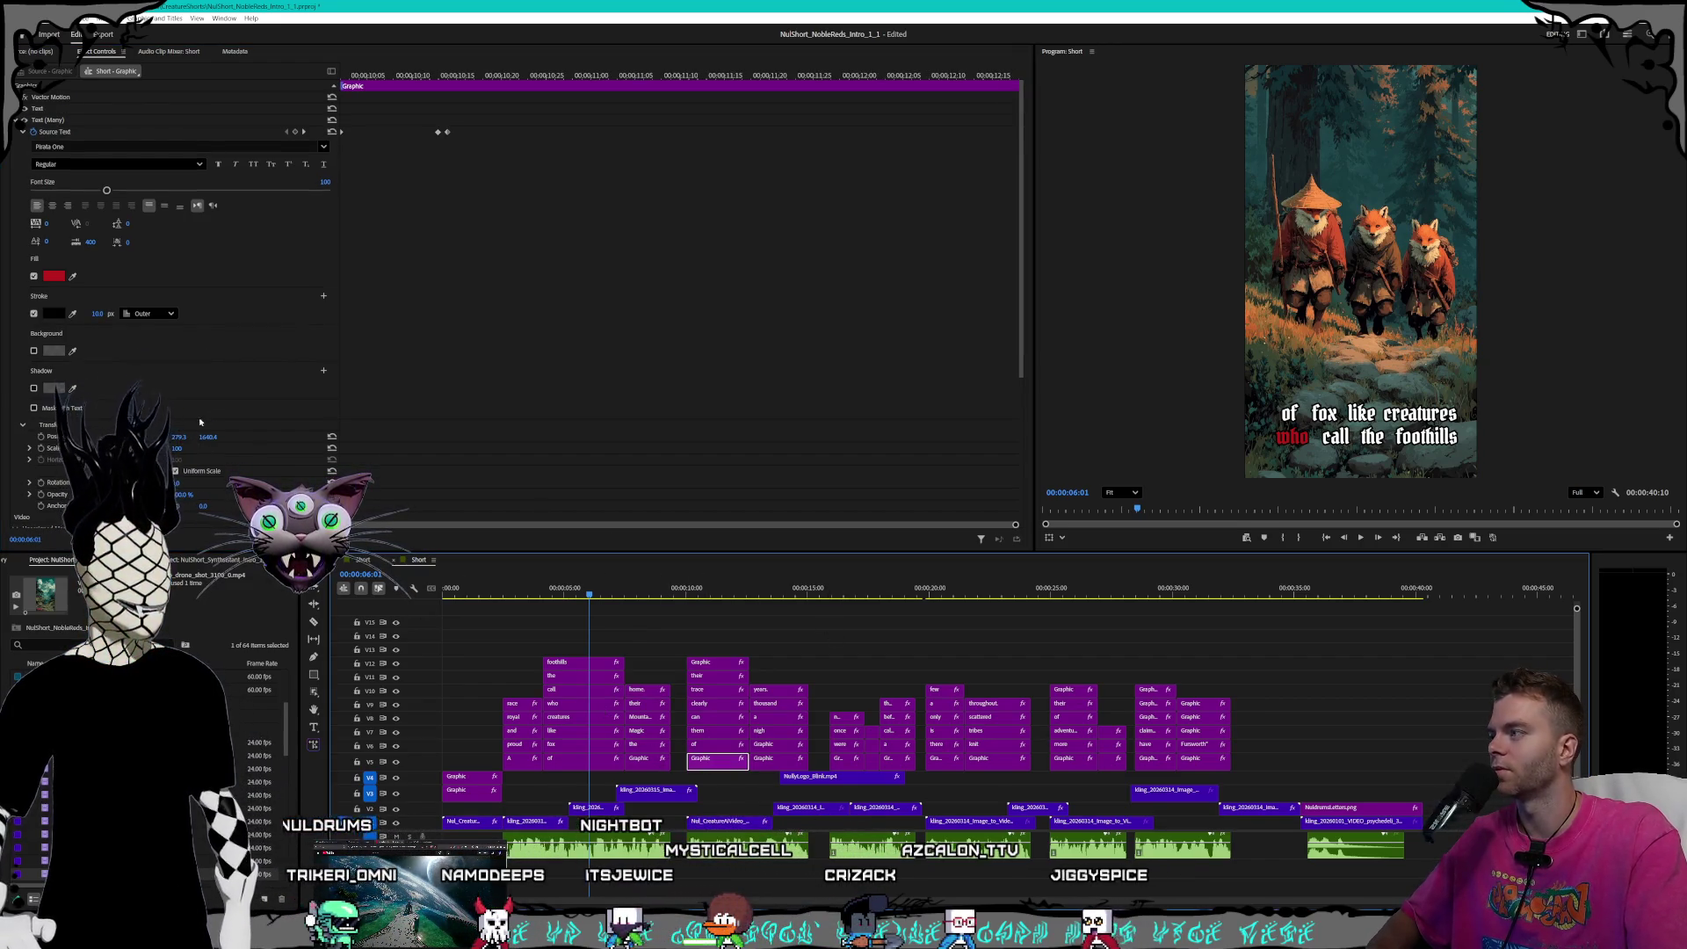
- Adjust the stroke width on the red Graphic, 'of', 'them', 'can' and 'clearly' caption clips
left_click(96, 313)
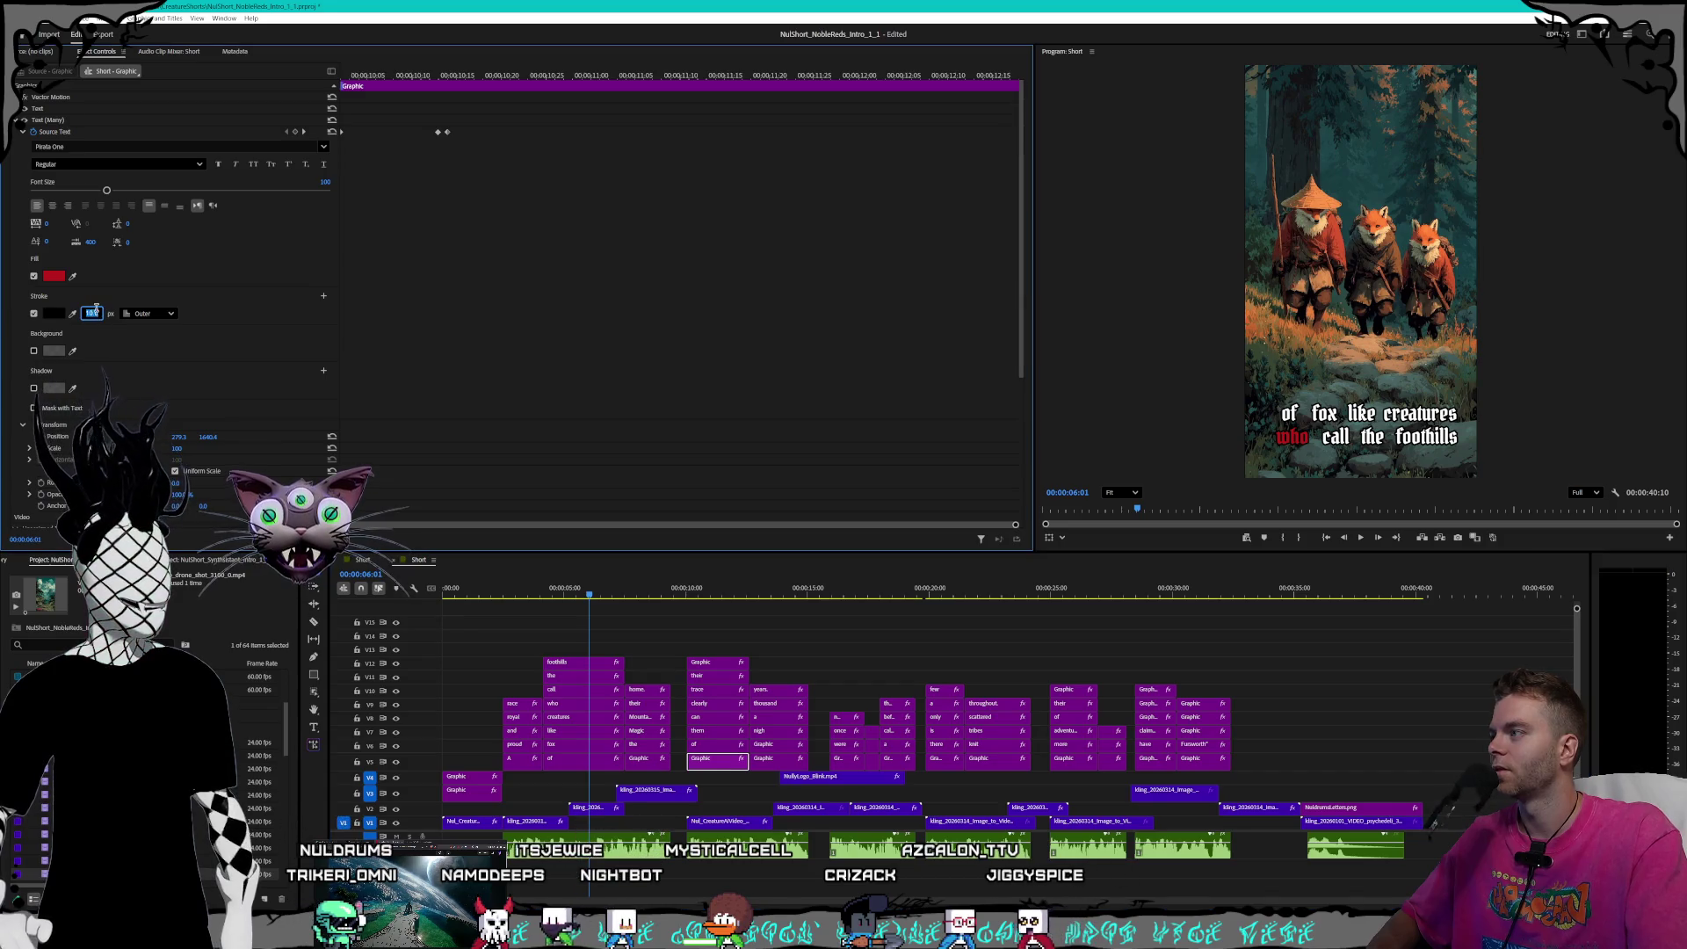
left_click(705, 745)
left_click(93, 301)
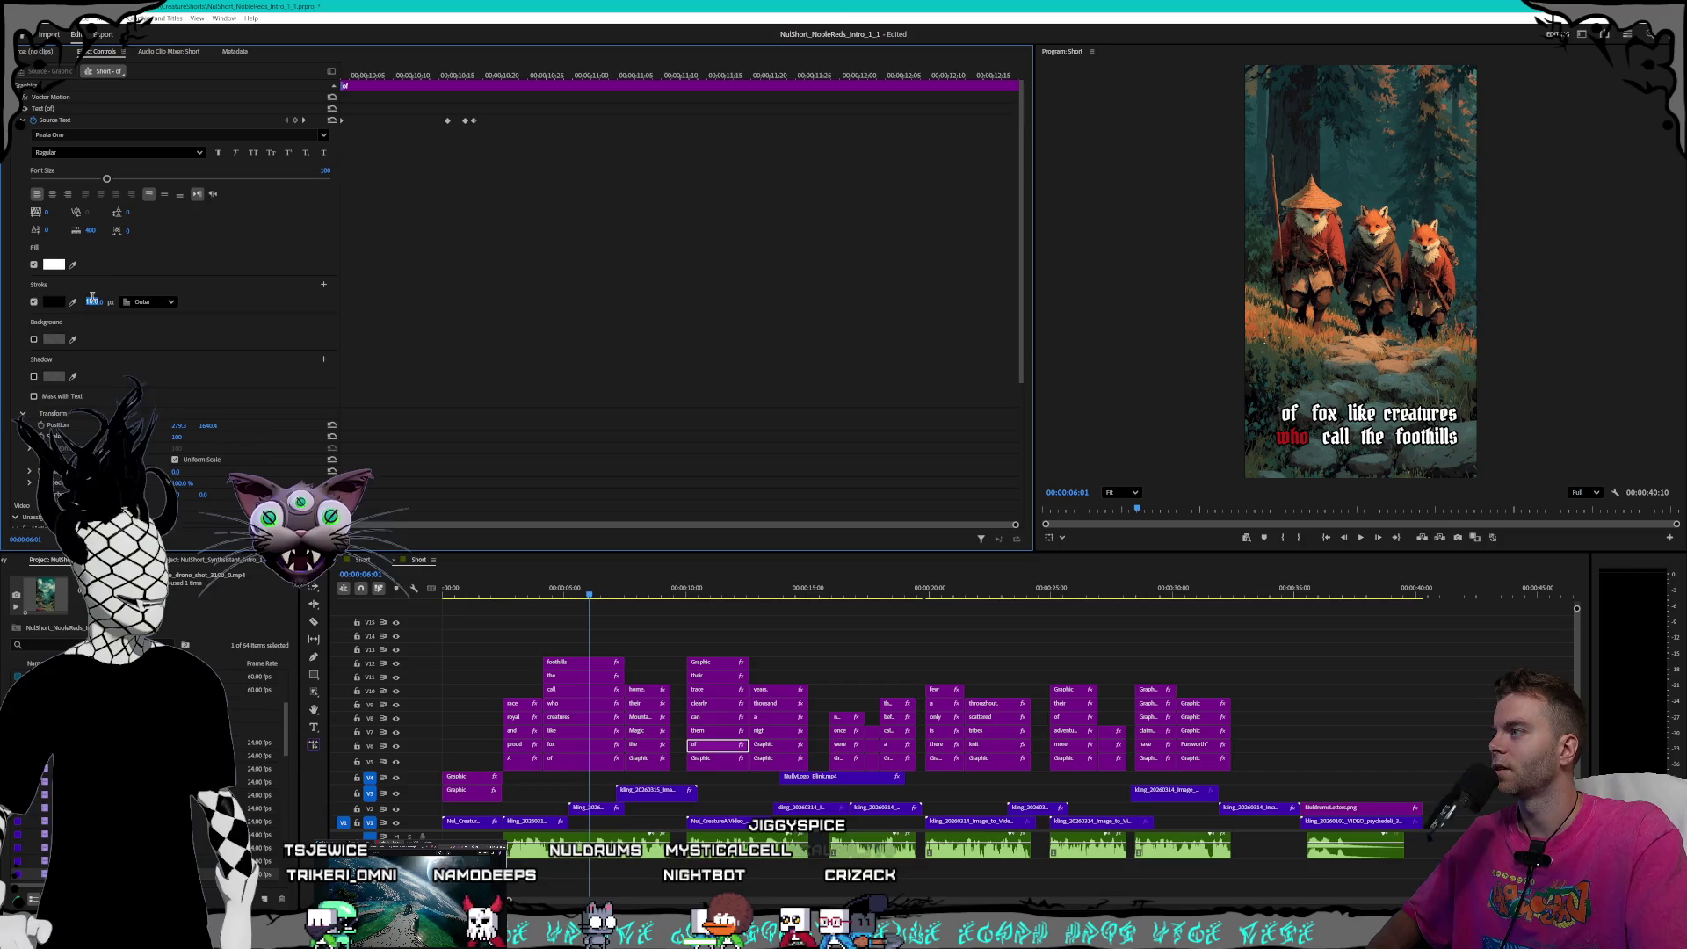
left_click(721, 731)
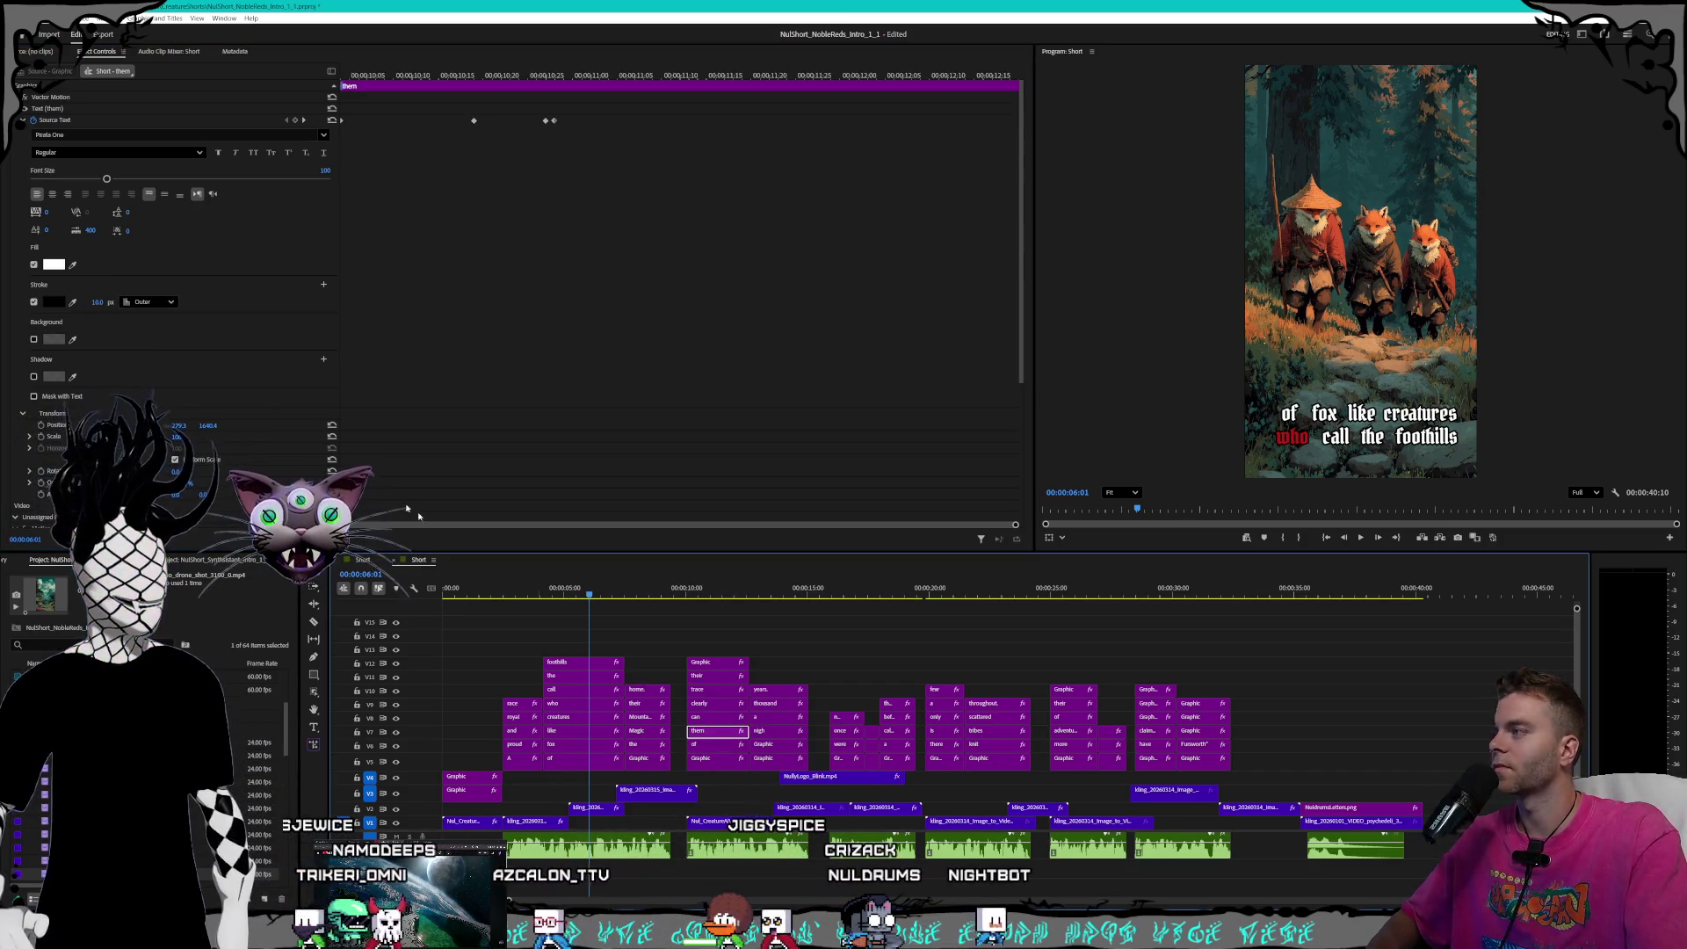
left_click(97, 302)
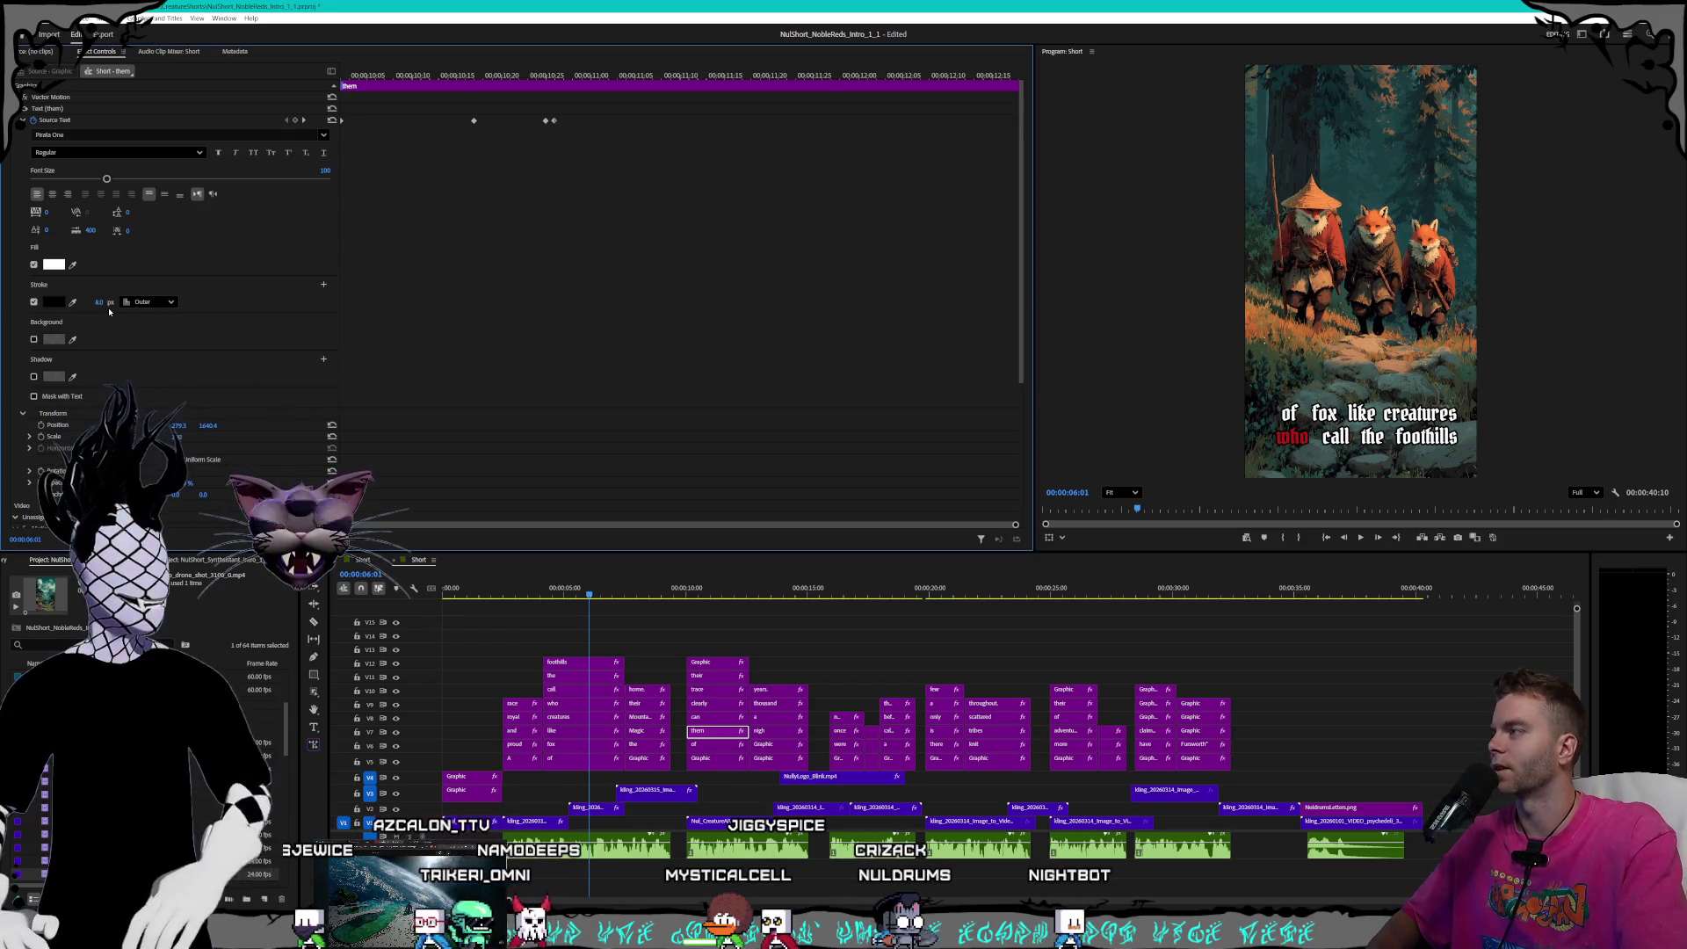
left_click(720, 719)
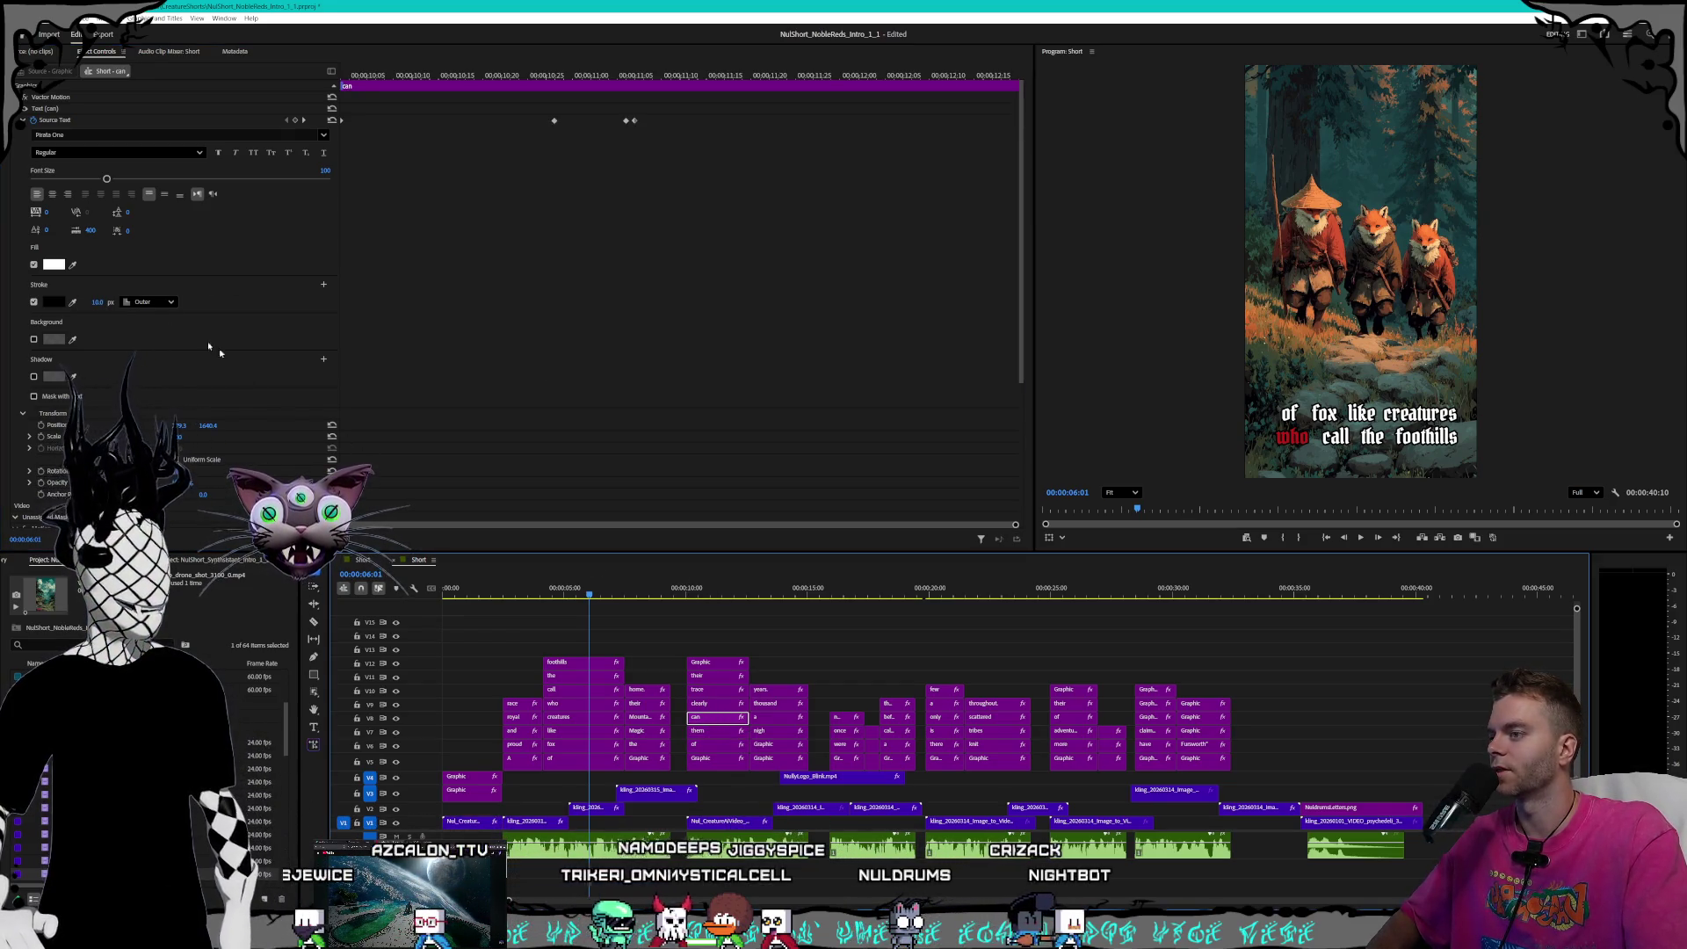
left_click(97, 302)
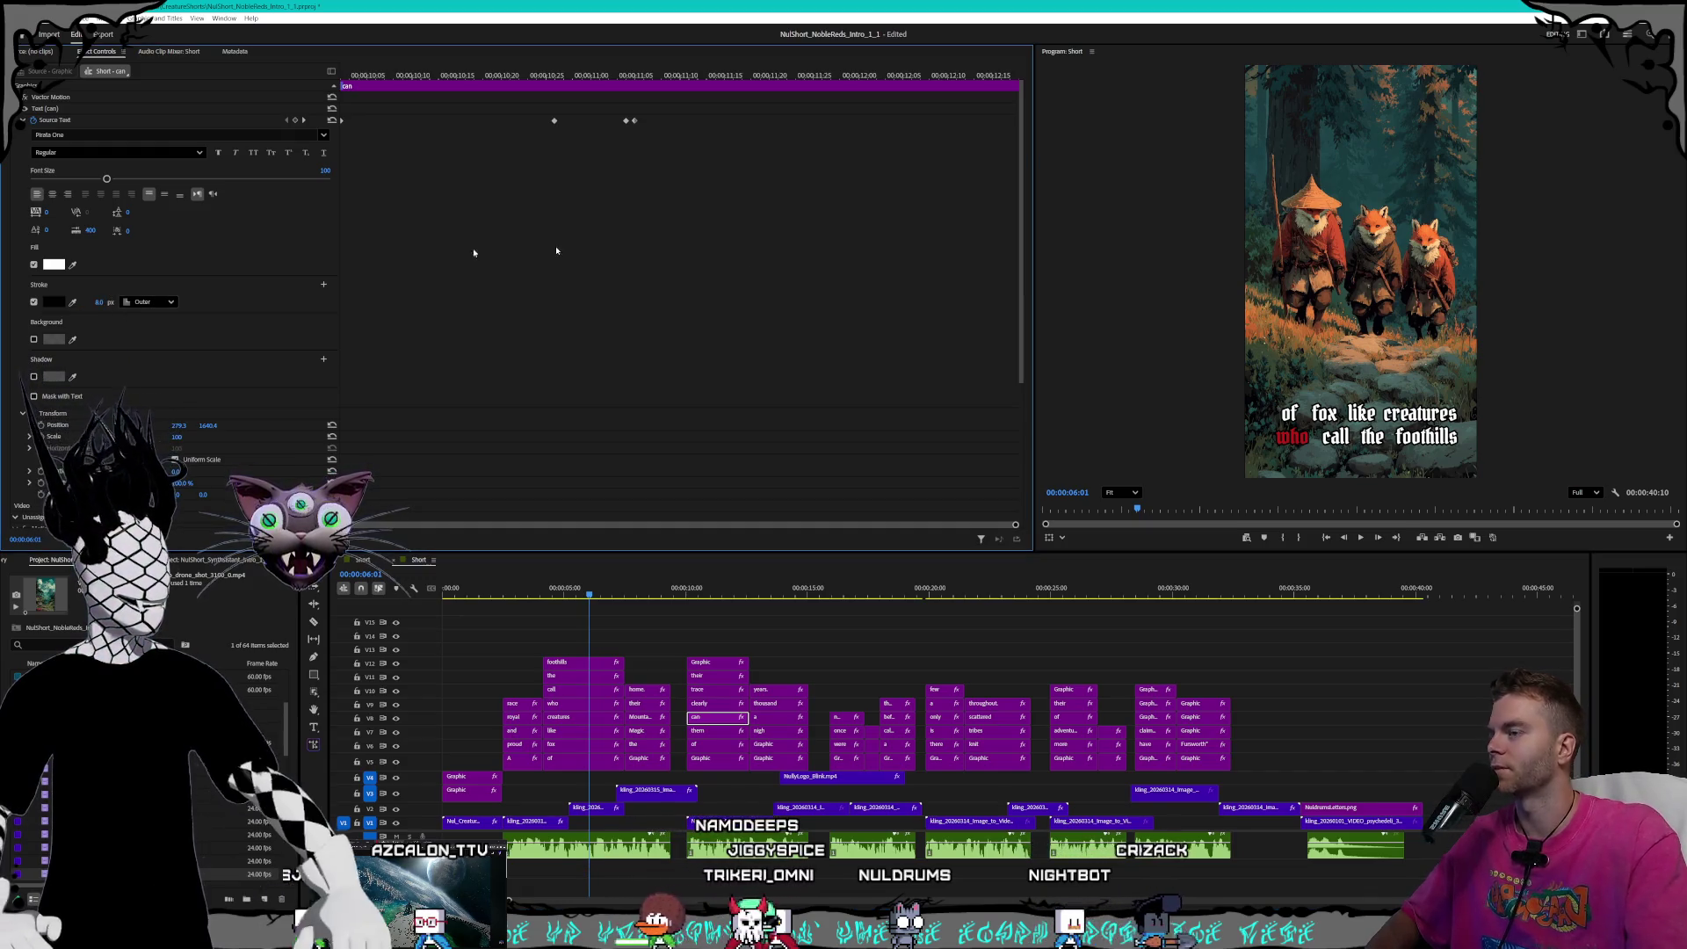
left_click(719, 703)
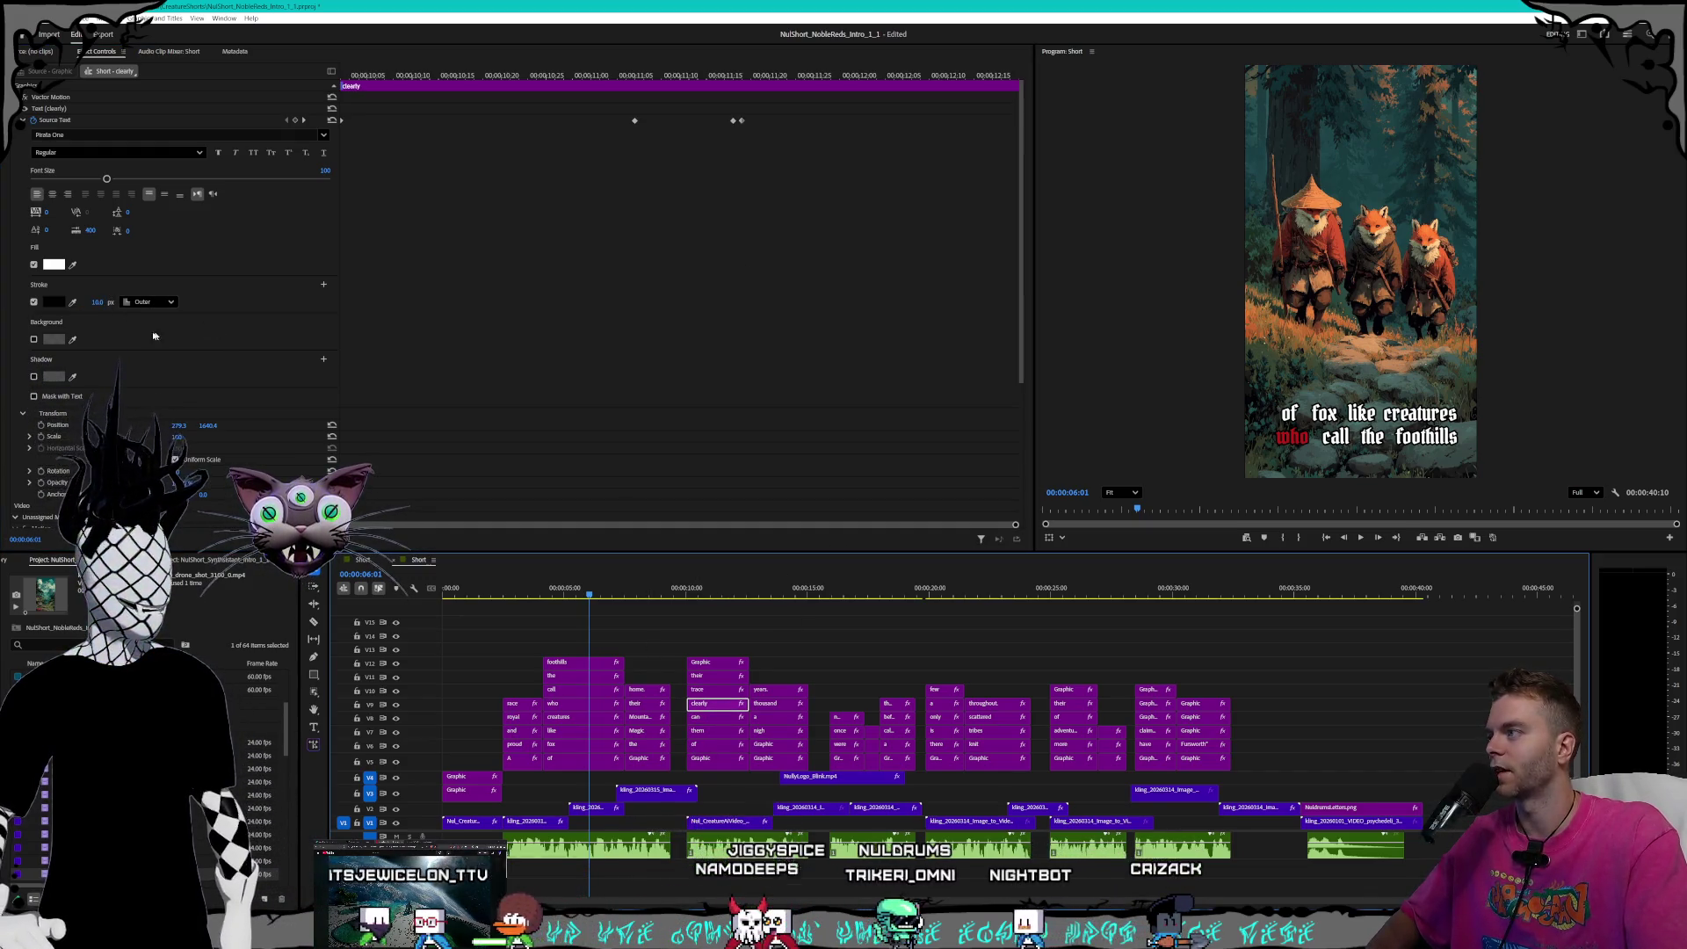
left_click(97, 303)
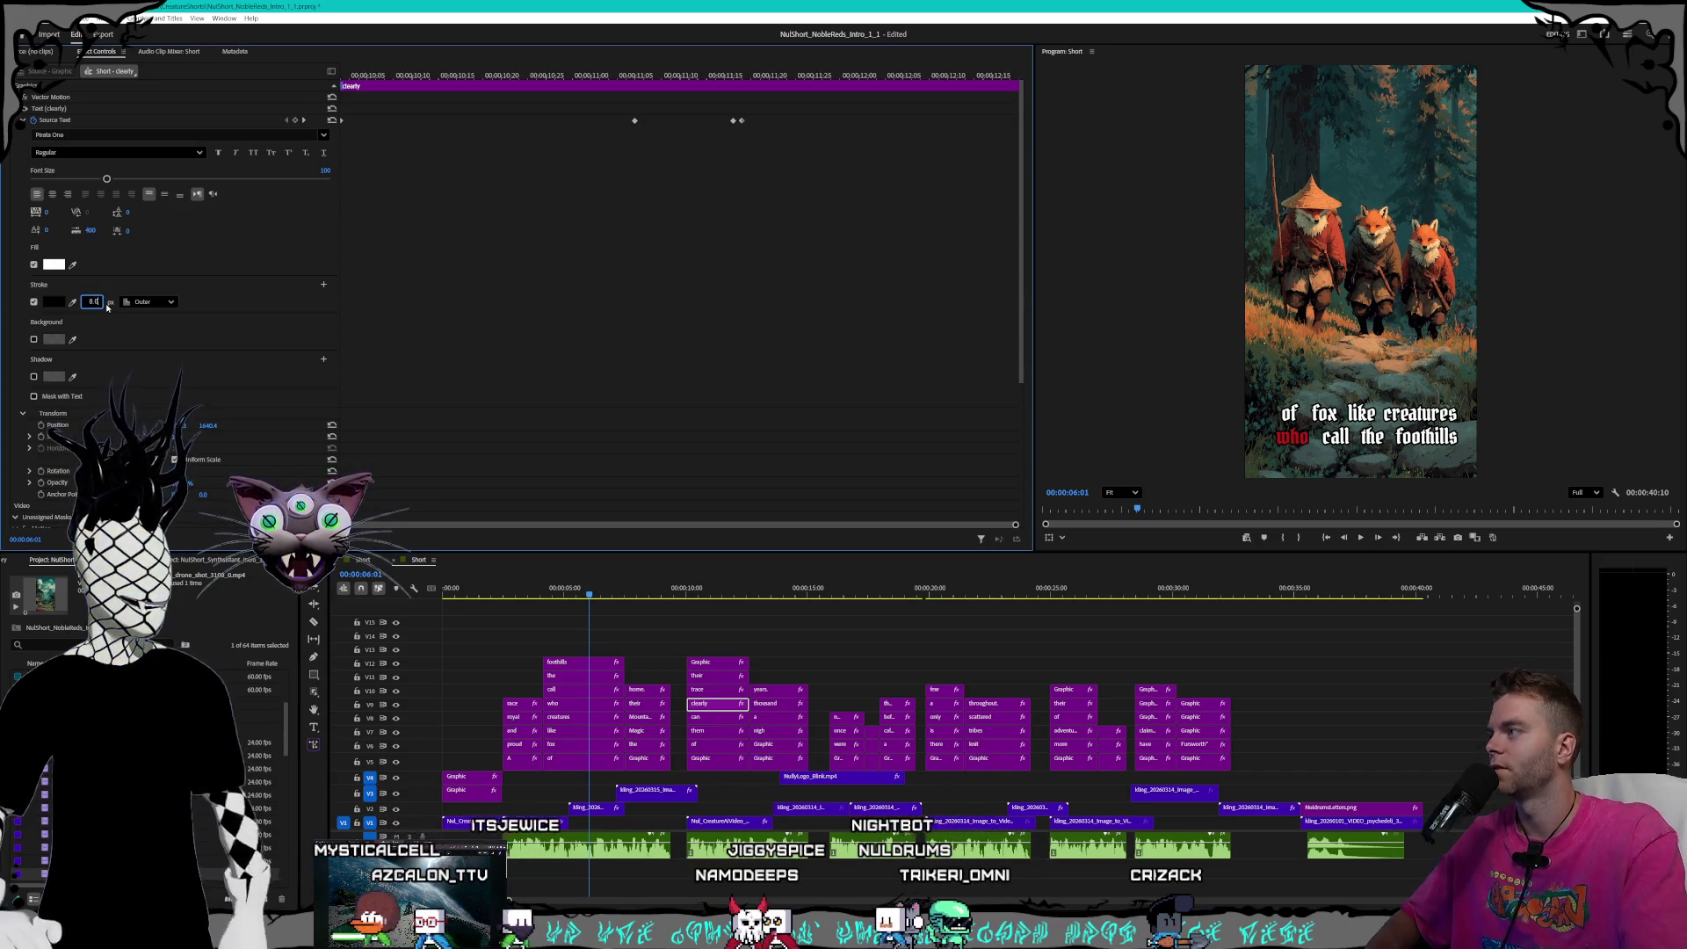
- Set the stroke to 8 px on 'trace', 'their' and the next Graphic caption
left_click(718, 693)
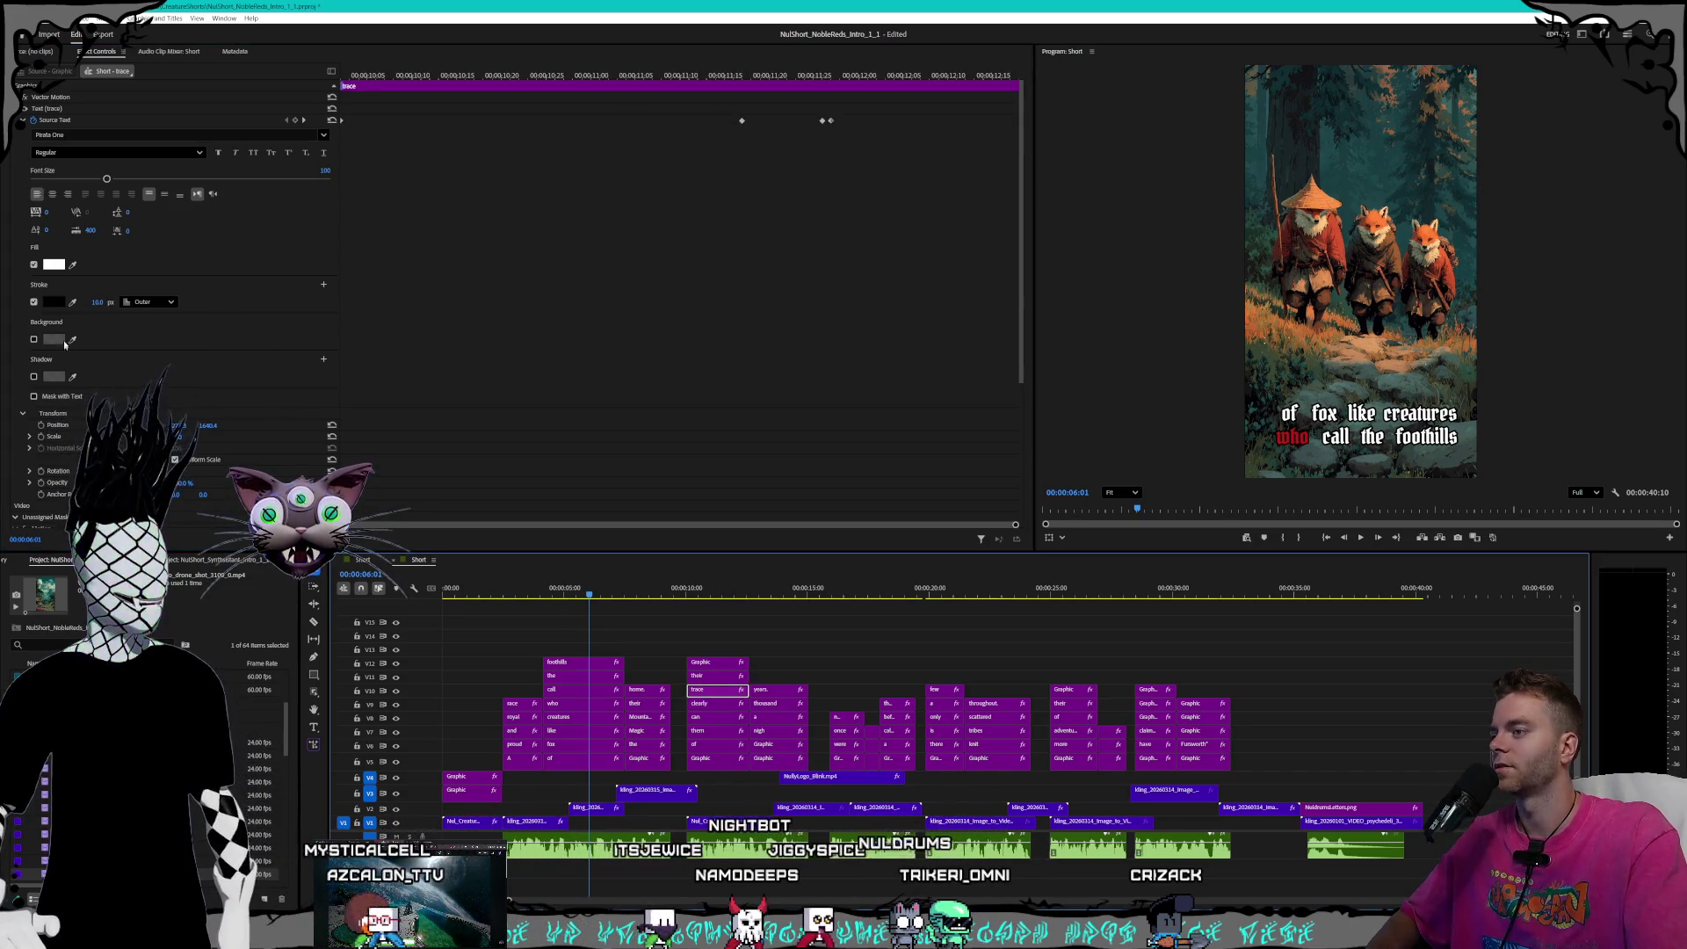
type("8")
key("Return")
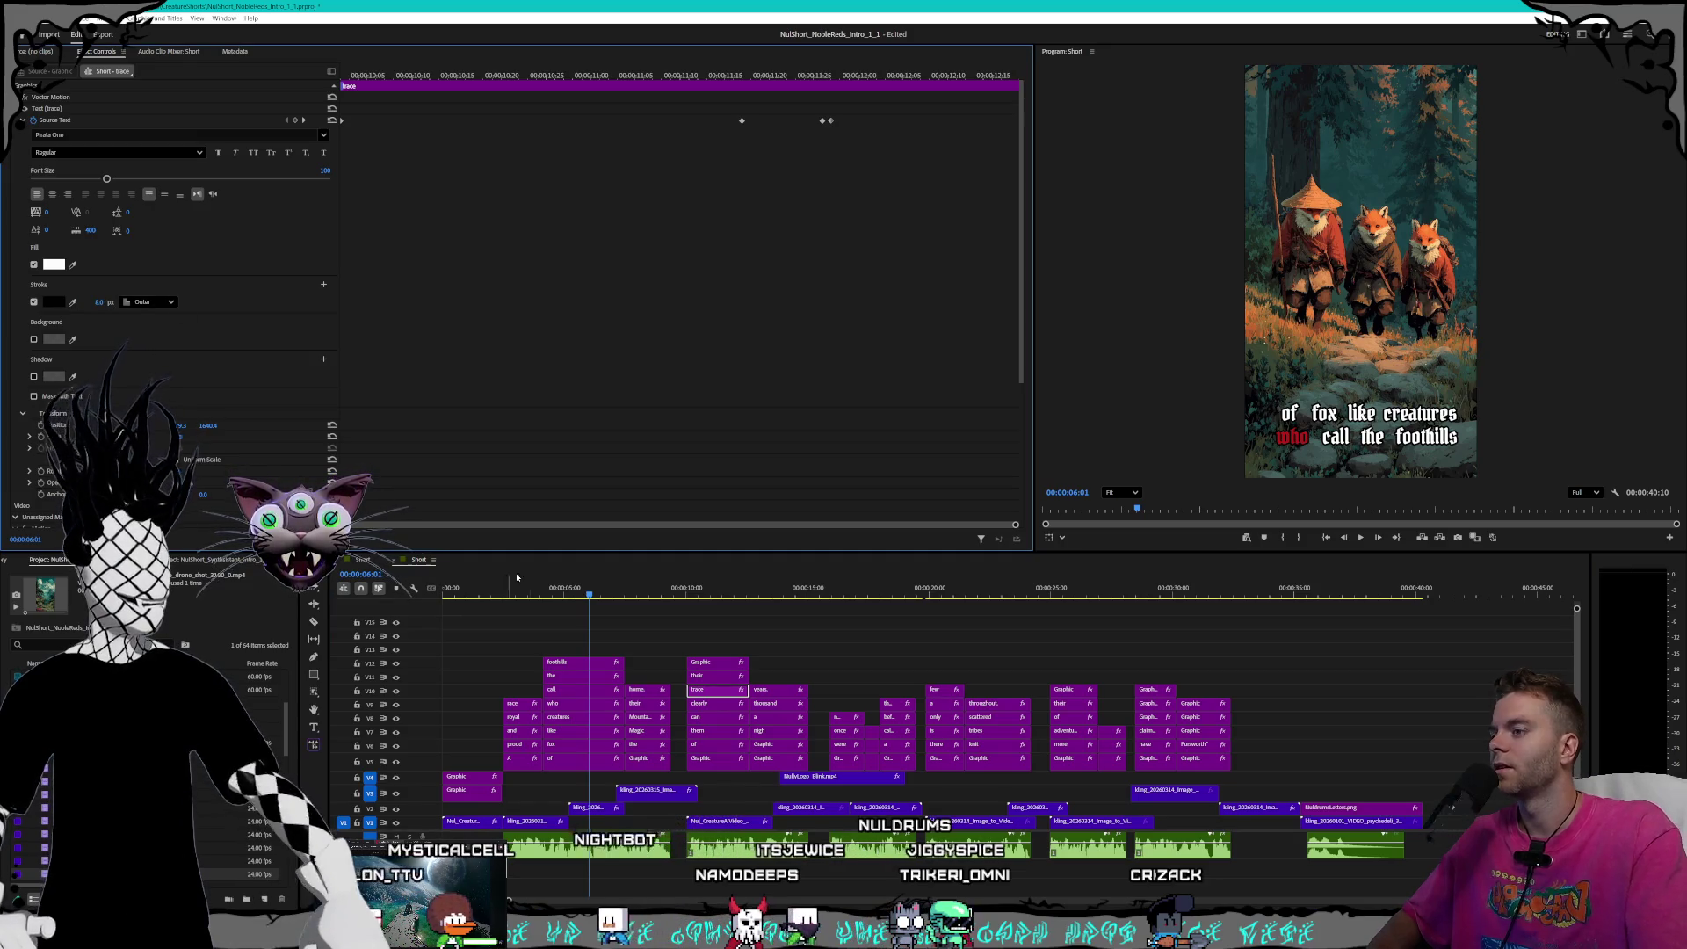
left_click(709, 676)
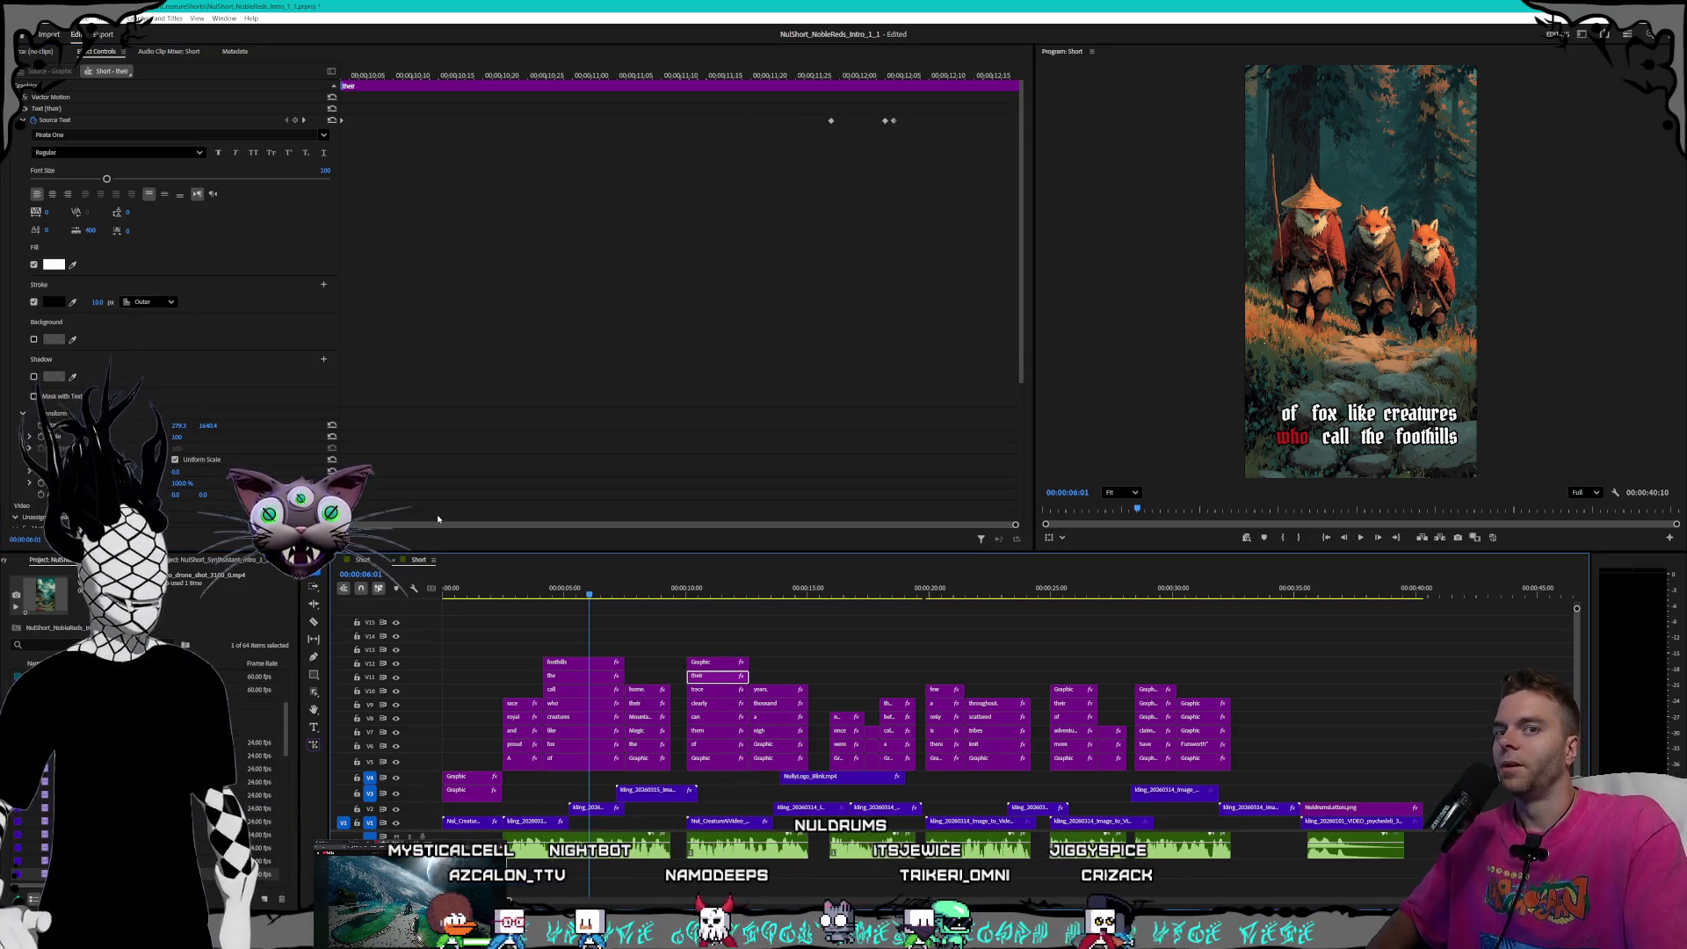
left_click(95, 302)
type("8")
key("Return")
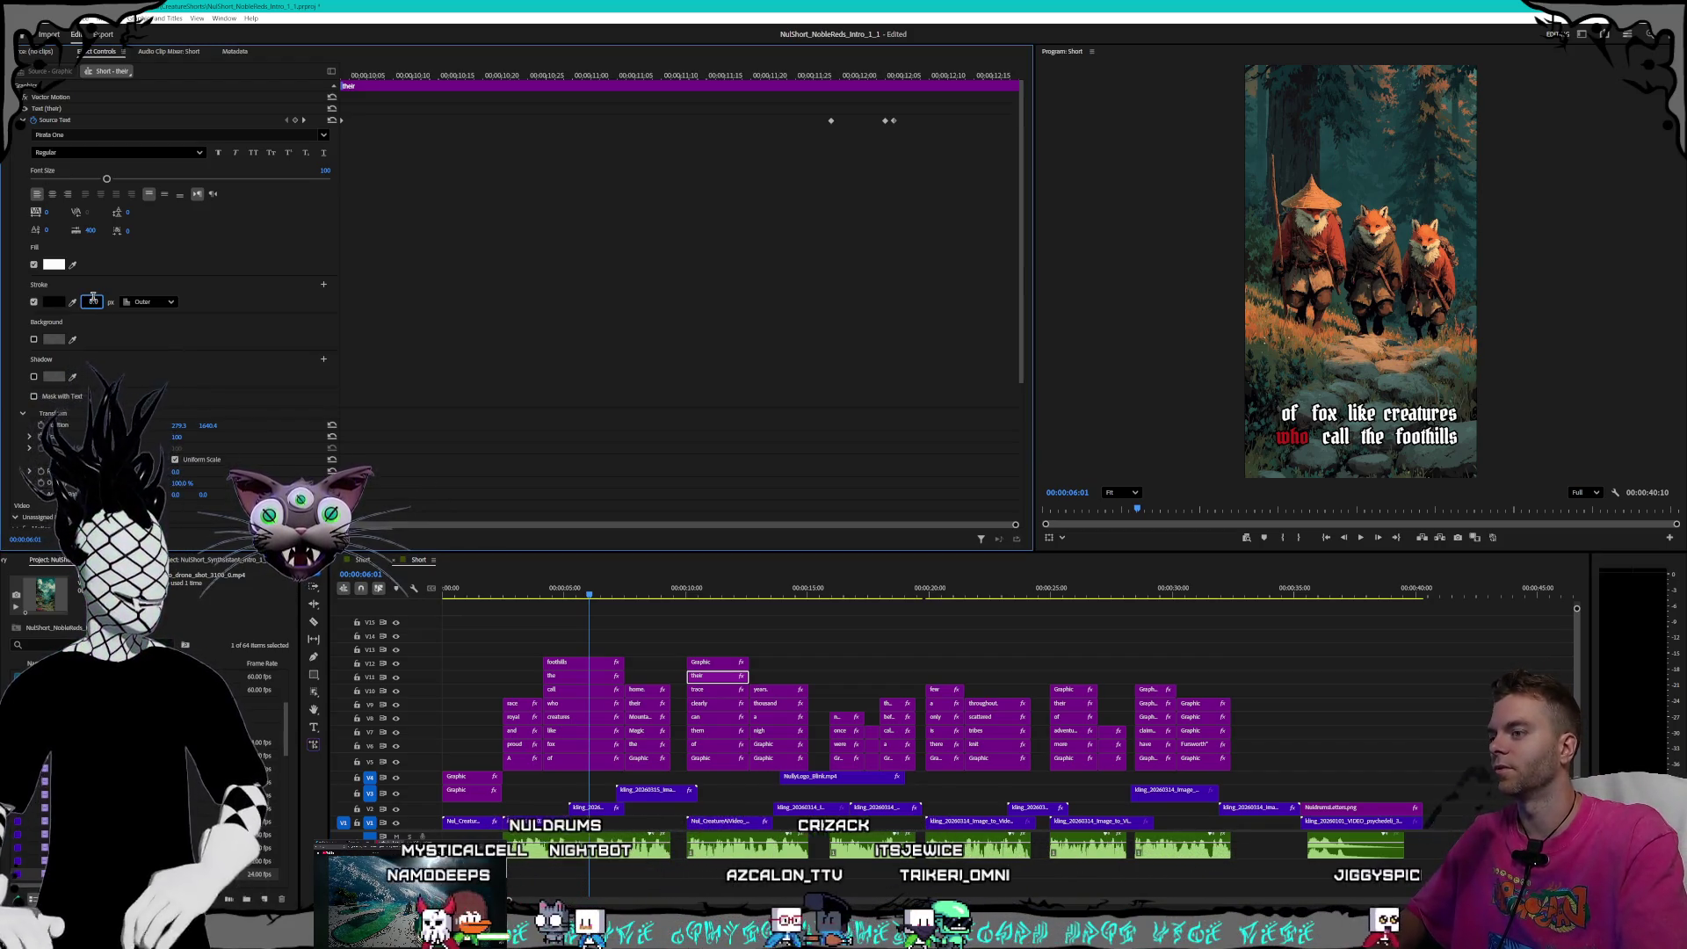
left_click(703, 663)
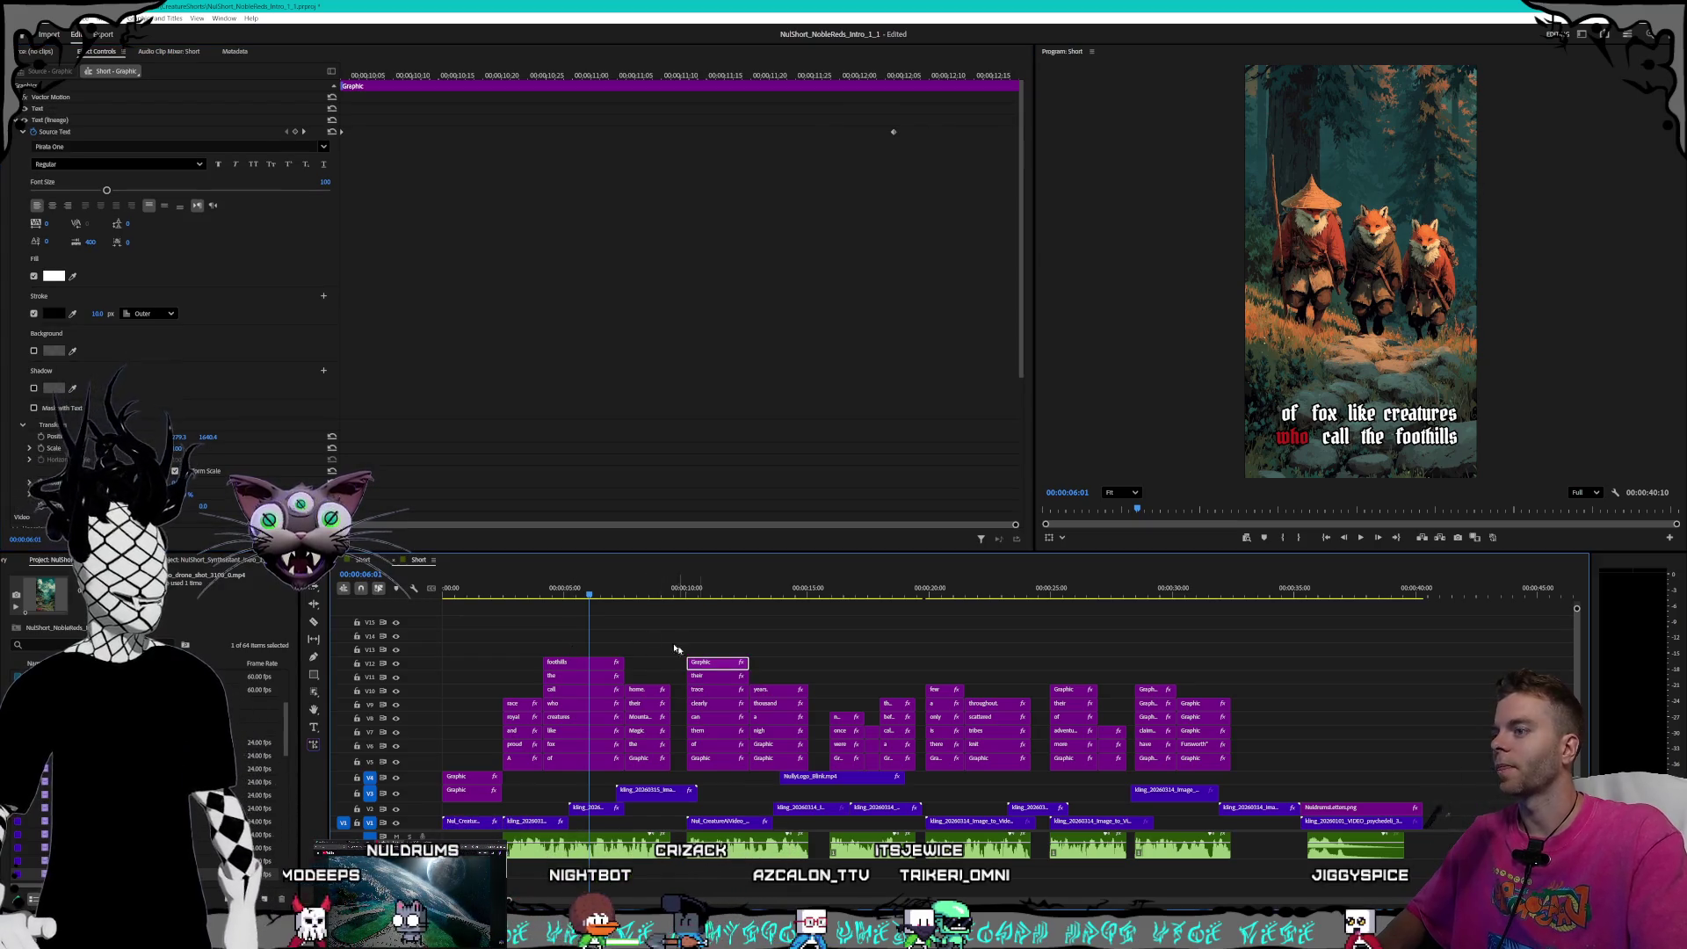
left_click(99, 314)
type("8")
key("Return")
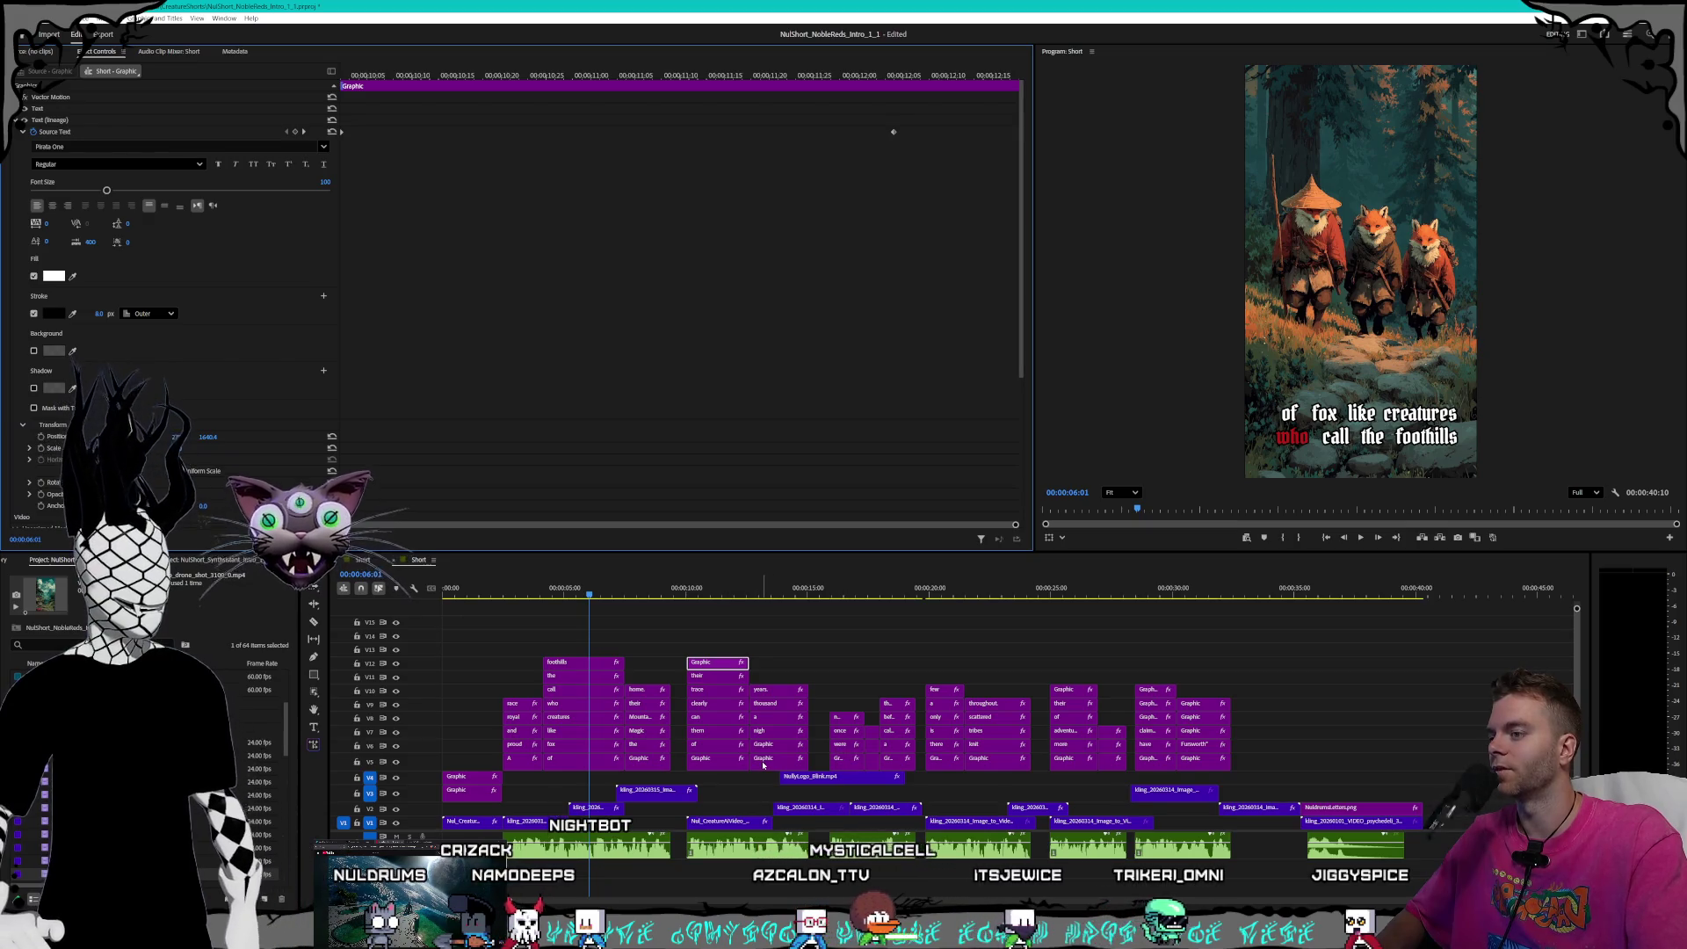
- Edit the red and white Graphic caption strokes and set 'nigh' to 8 px
left_click(773, 758)
left_click(92, 314)
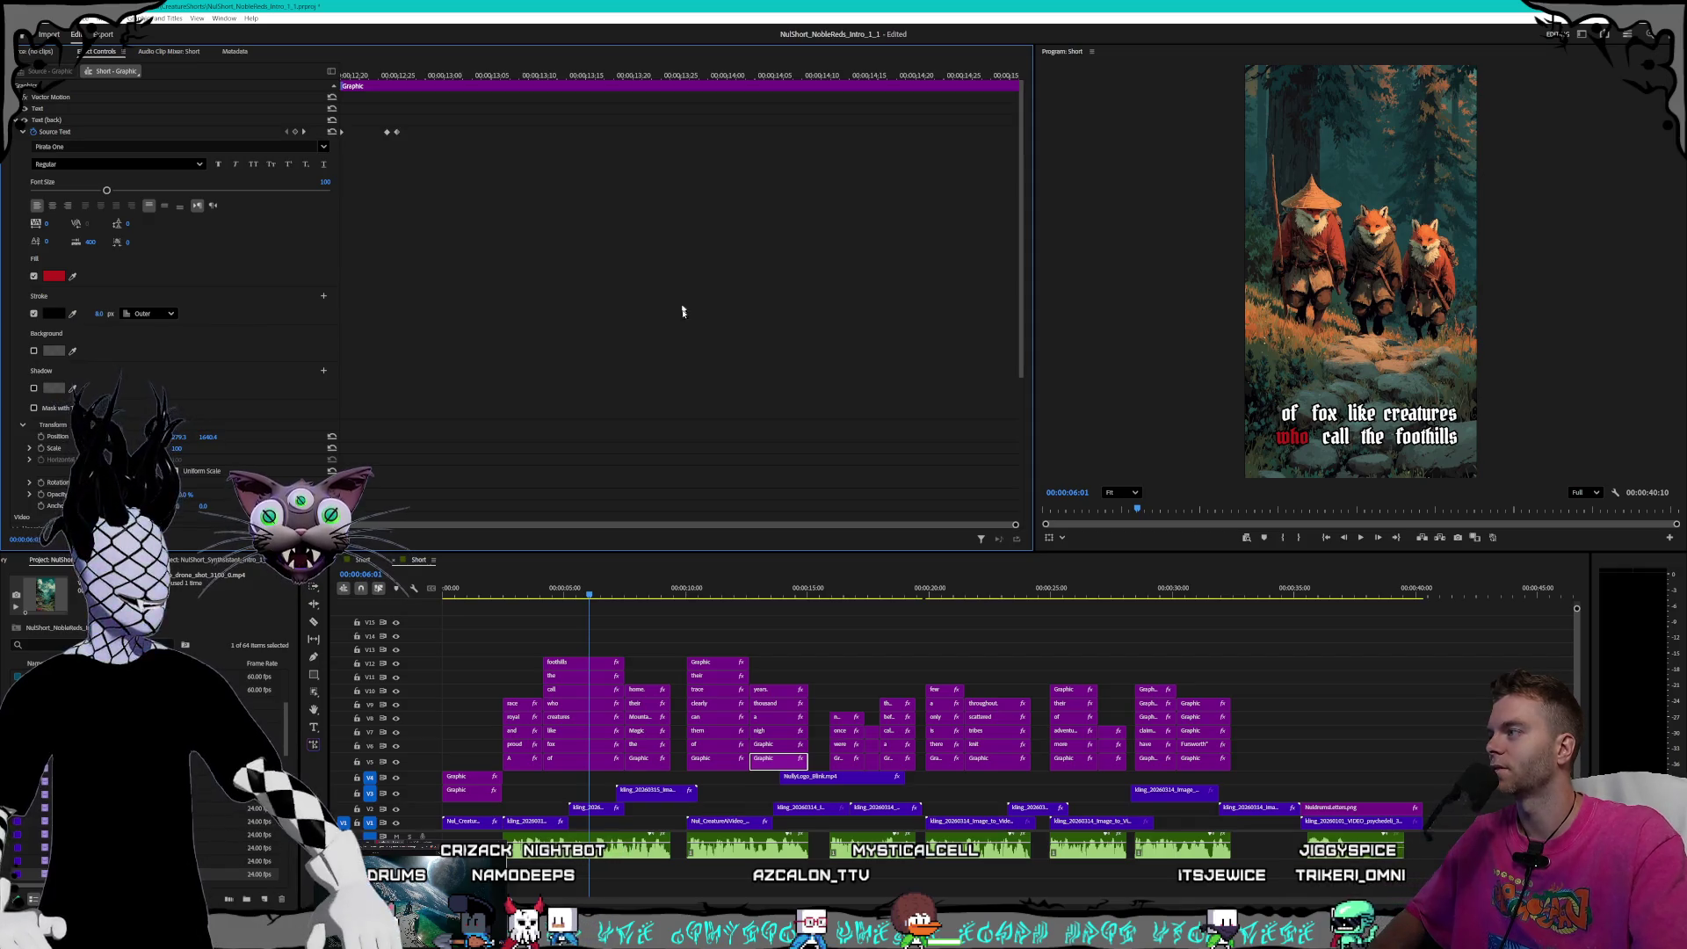
left_click(773, 744)
left_click(99, 315)
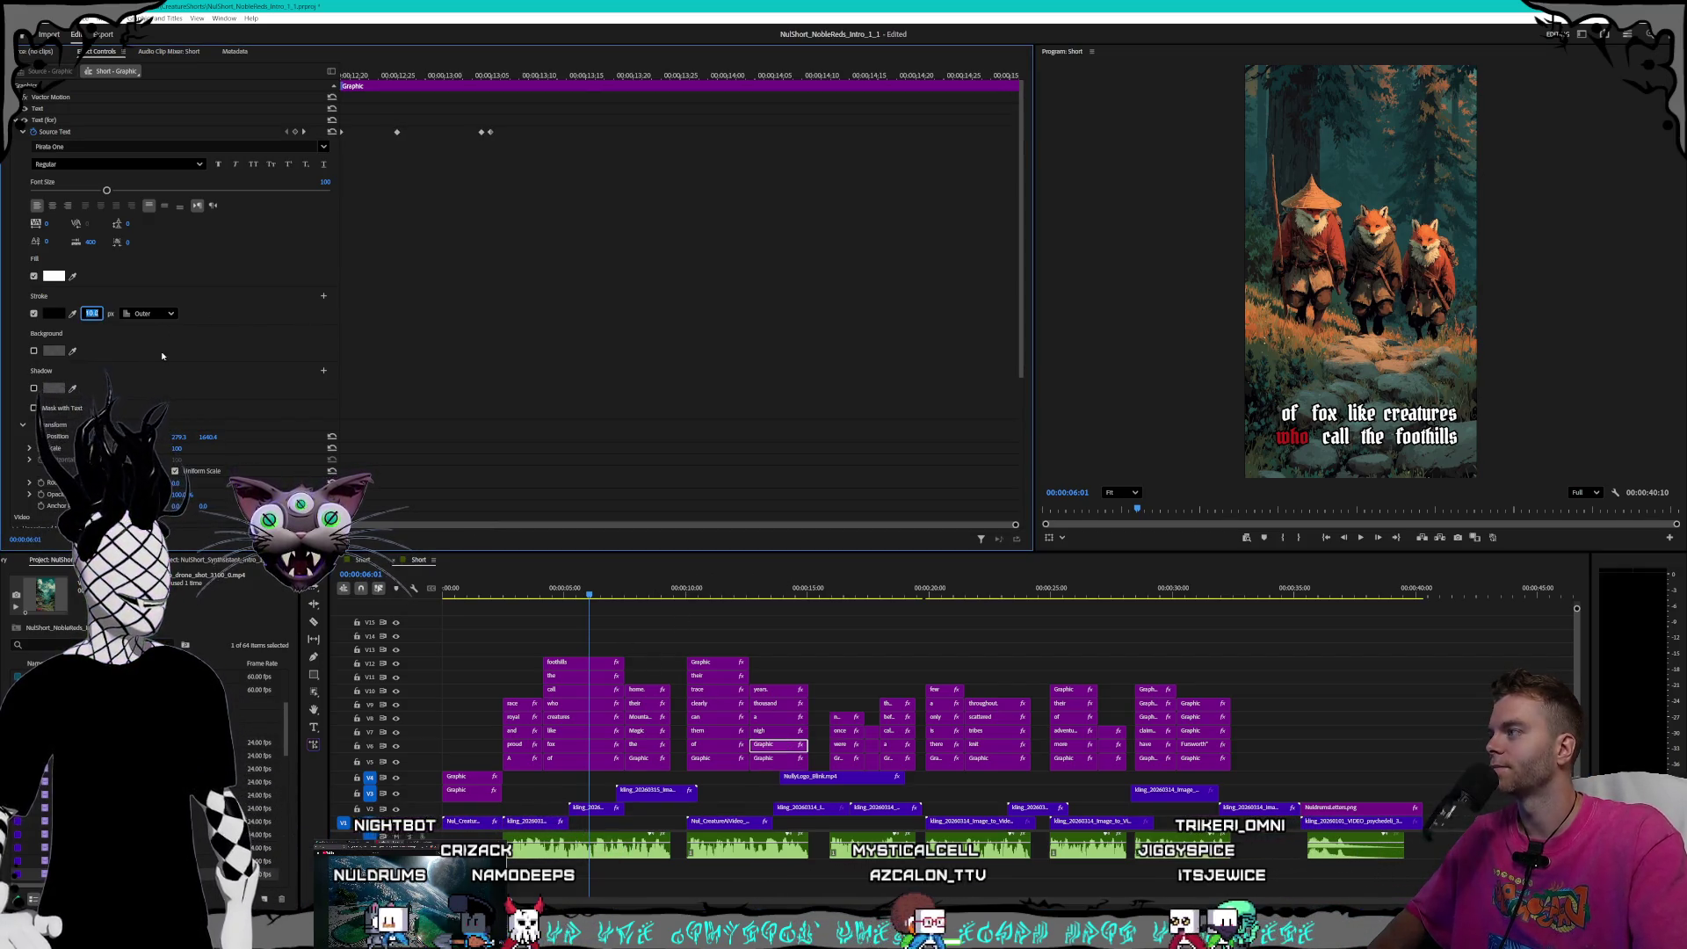
left_click(773, 732)
left_click(97, 302)
type("8")
key("Return")
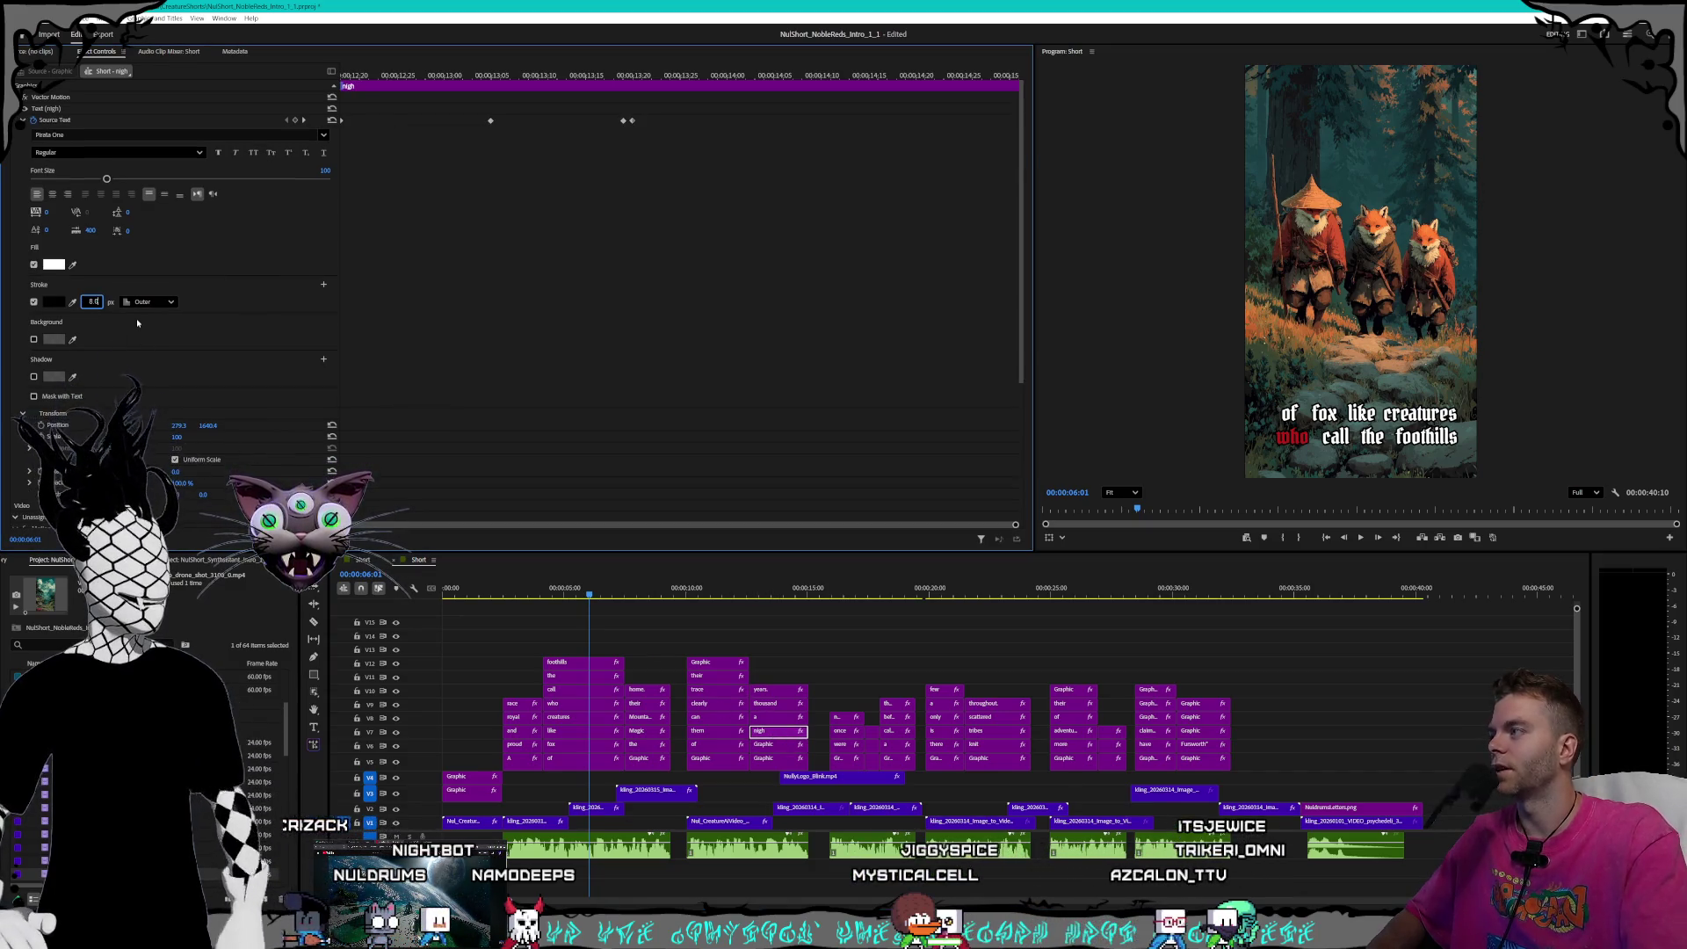
- Set the 'a' caption's stroke to 8 px, correcting a mistyped 12
left_click(783, 718)
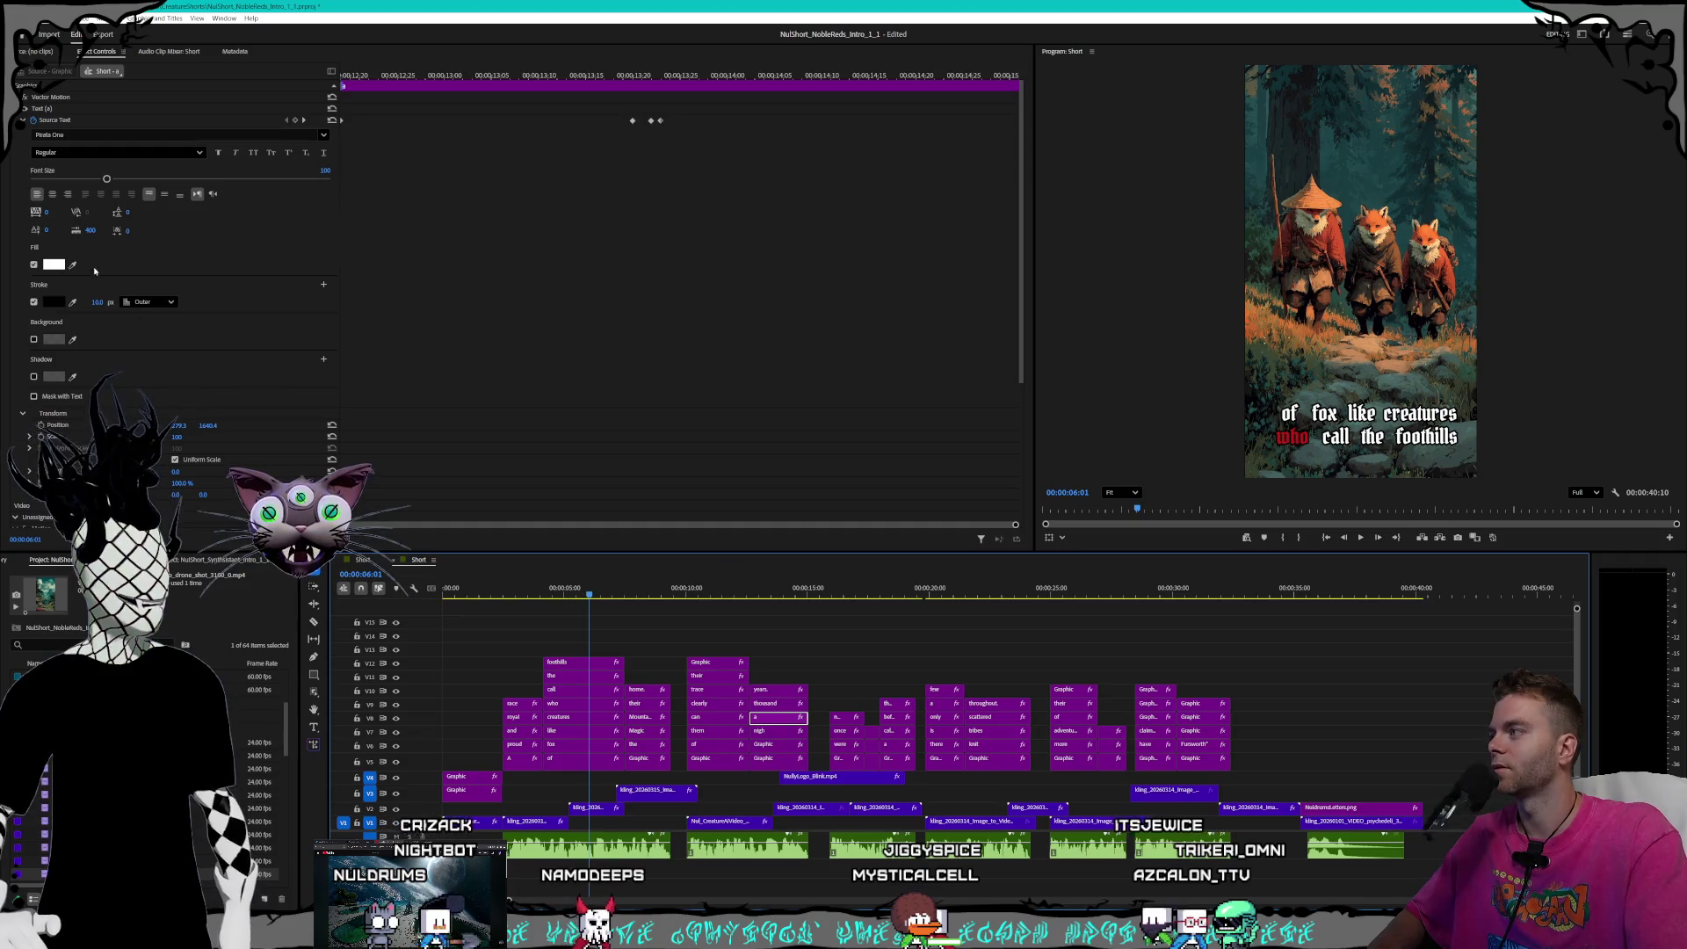
left_click(96, 301)
type("12")
key("Return")
left_click(96, 301)
type("8")
key("Return")
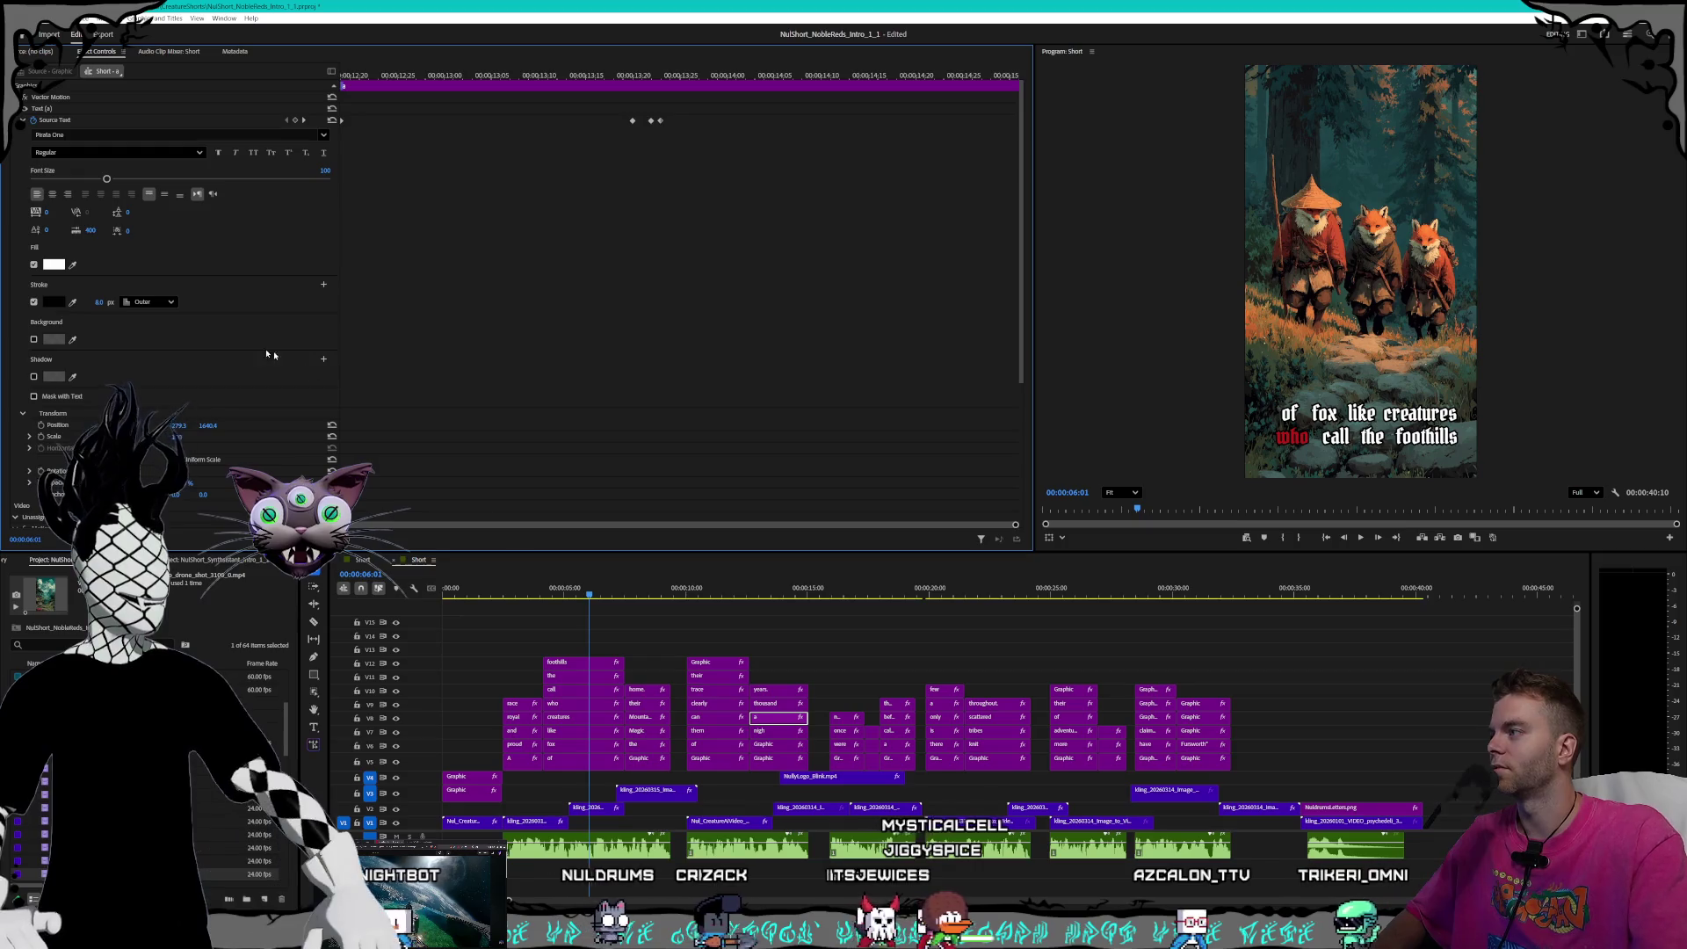
- Set the 'thousand' and 'years.' caption strokes to 8 px
left_click(778, 703)
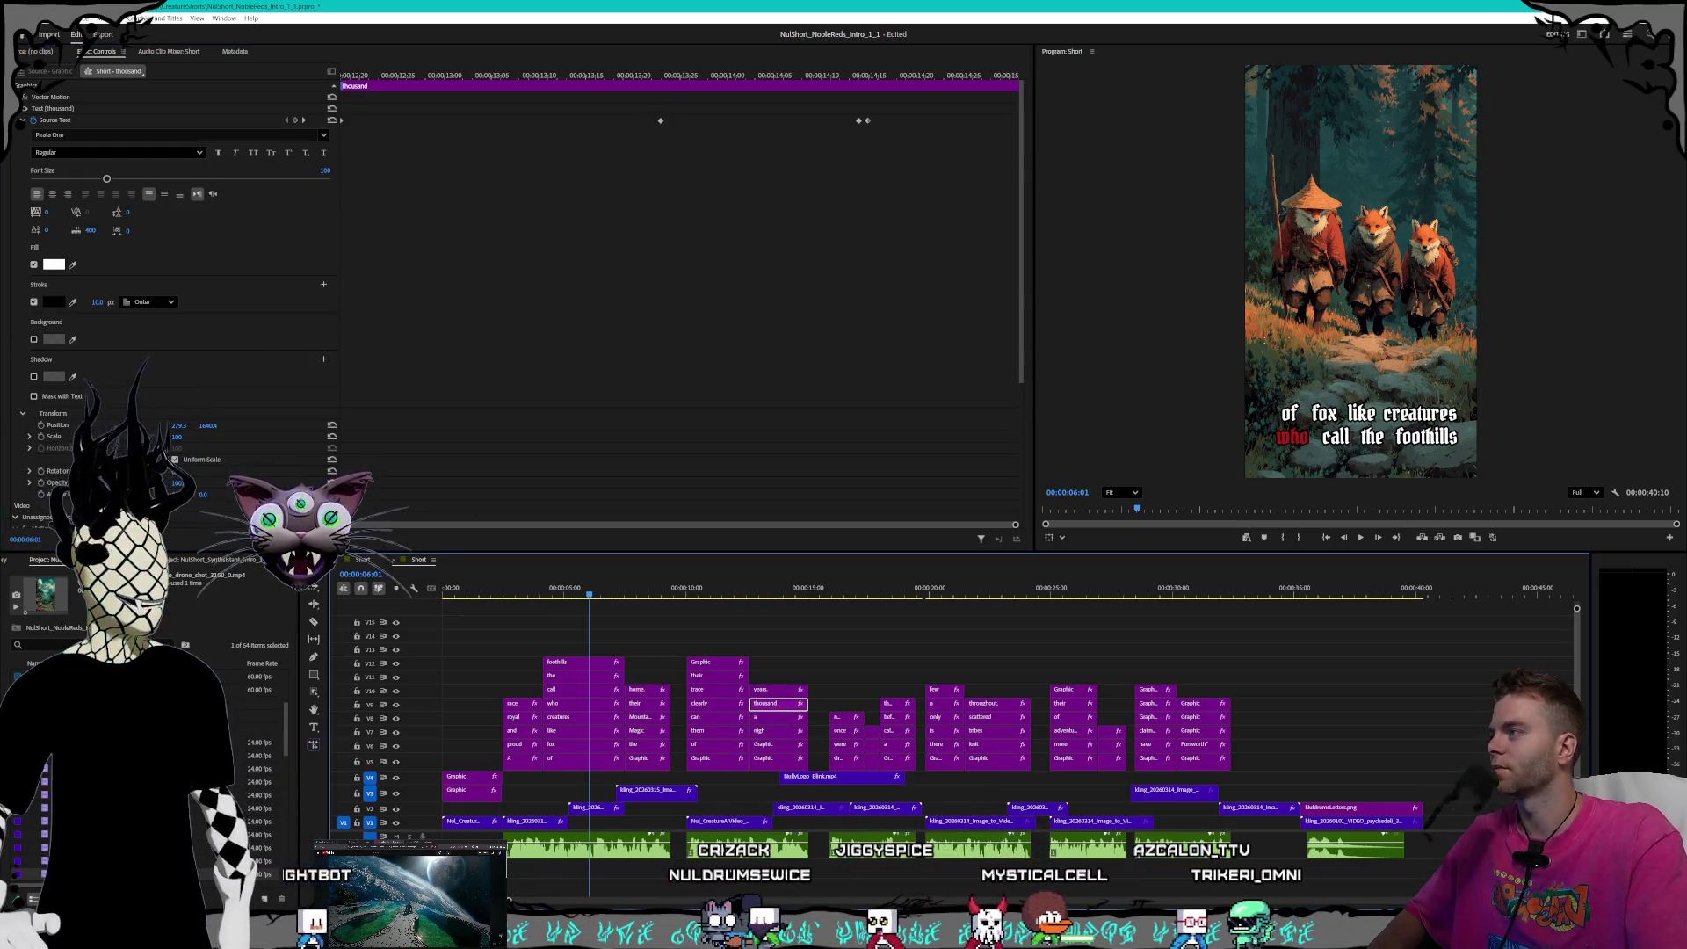
left_click(97, 301)
type("8")
key("Return")
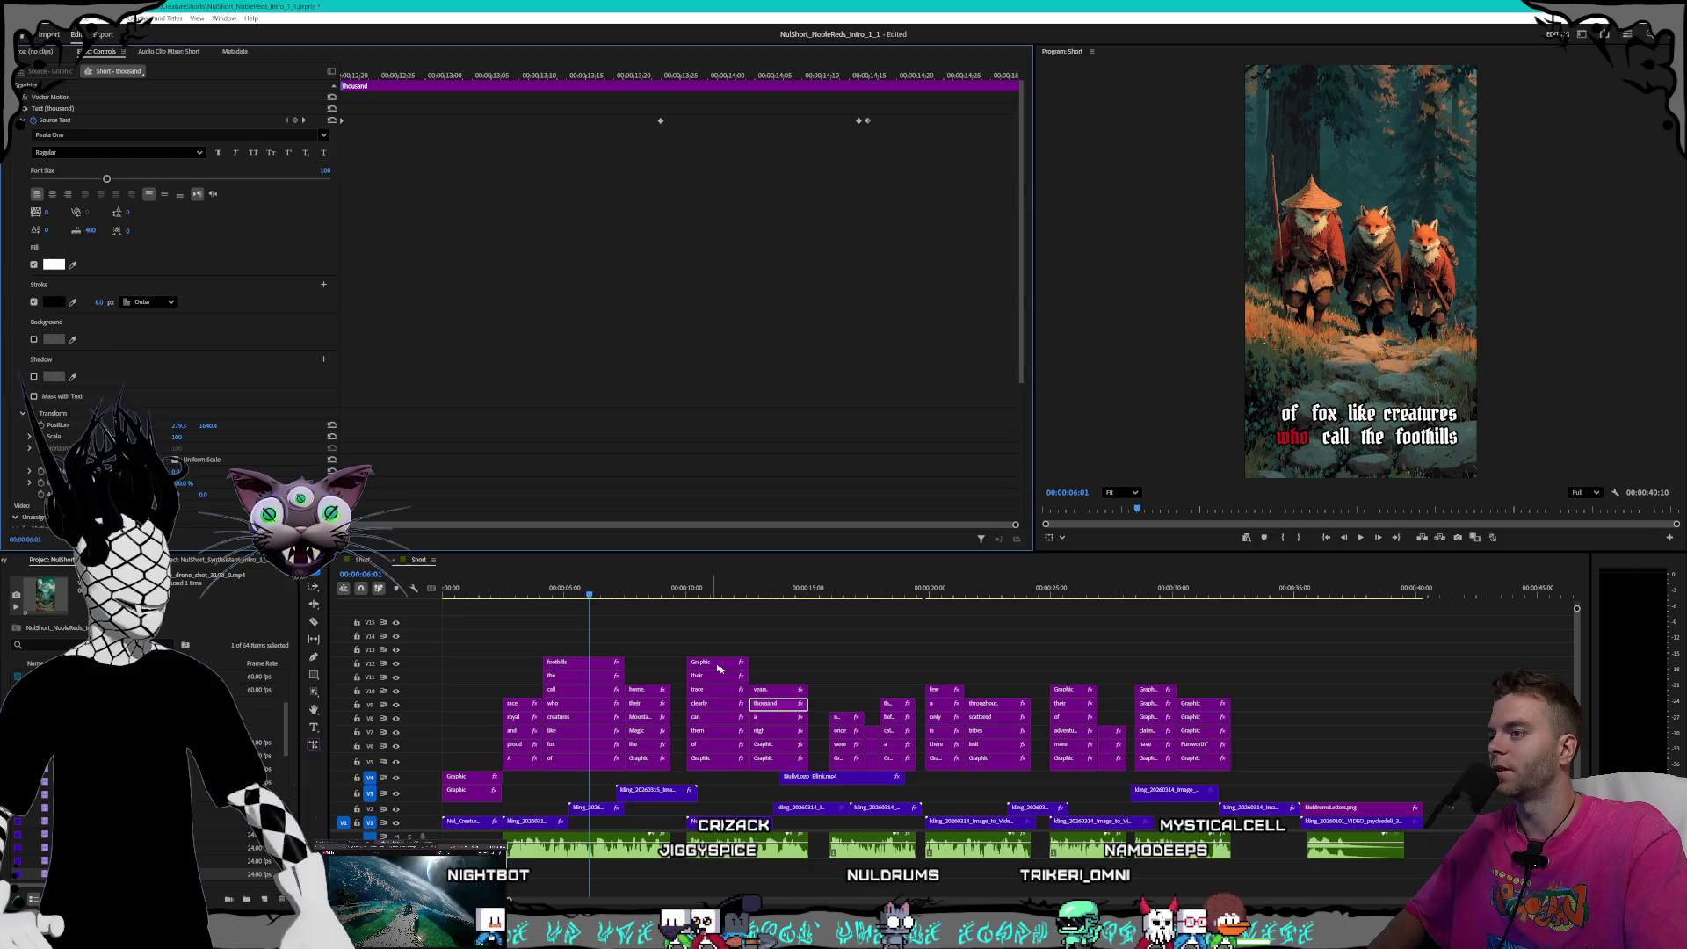
left_click(778, 690)
left_click(99, 302)
type("8")
key("Return")
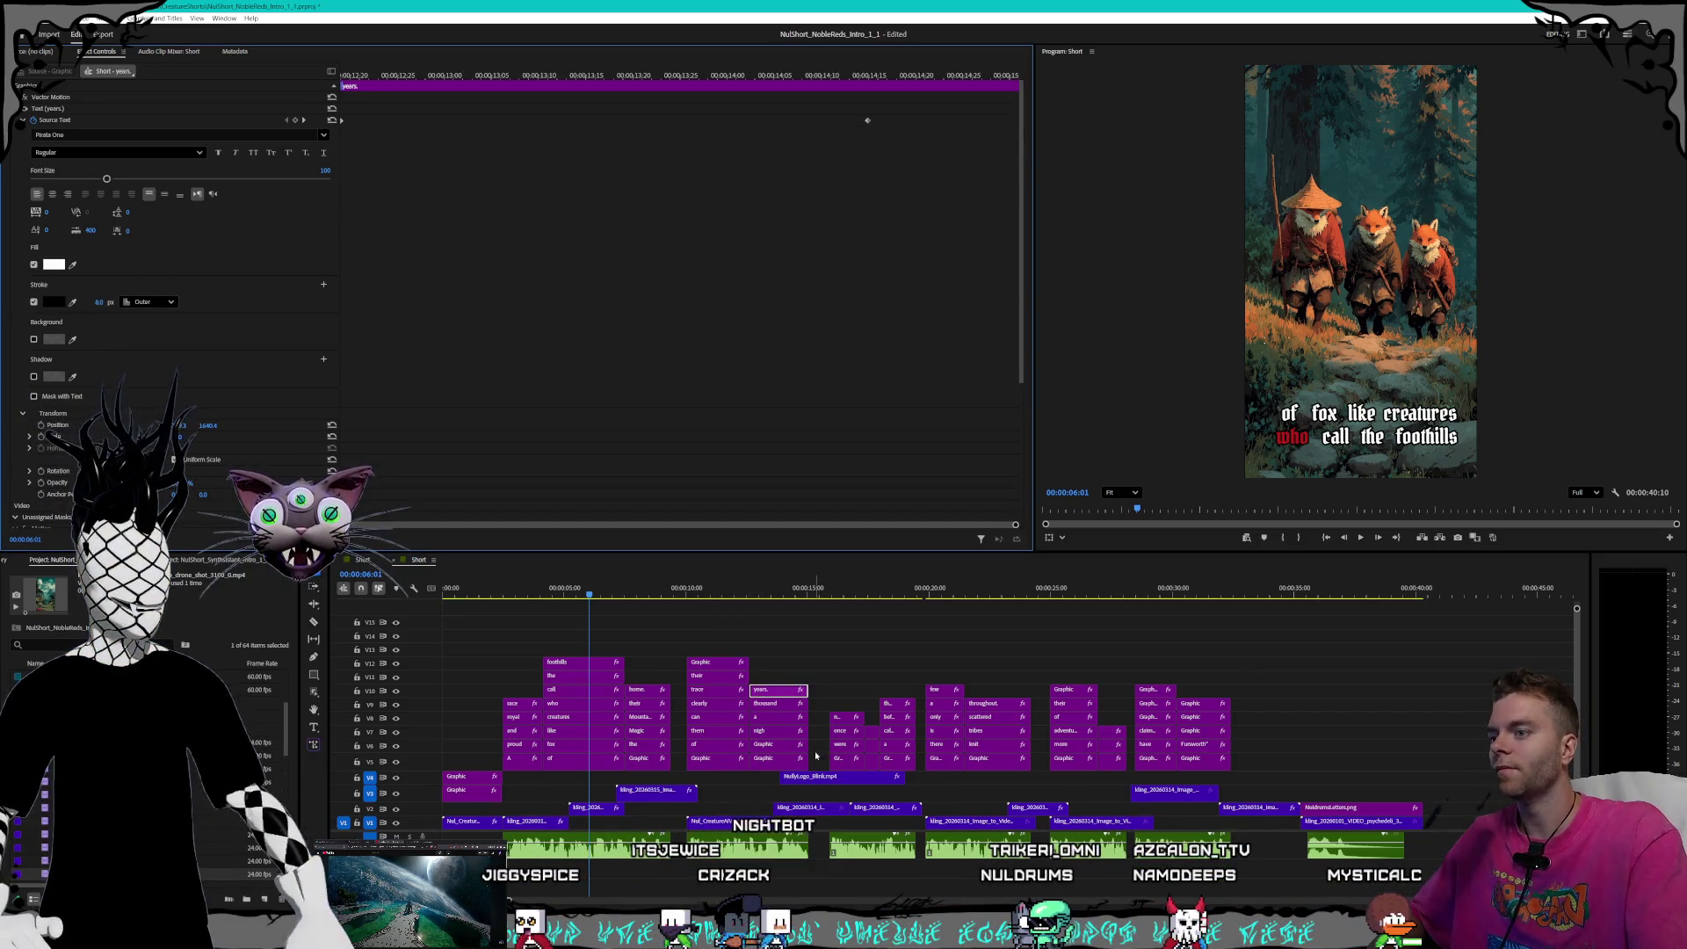
left_click(837, 760)
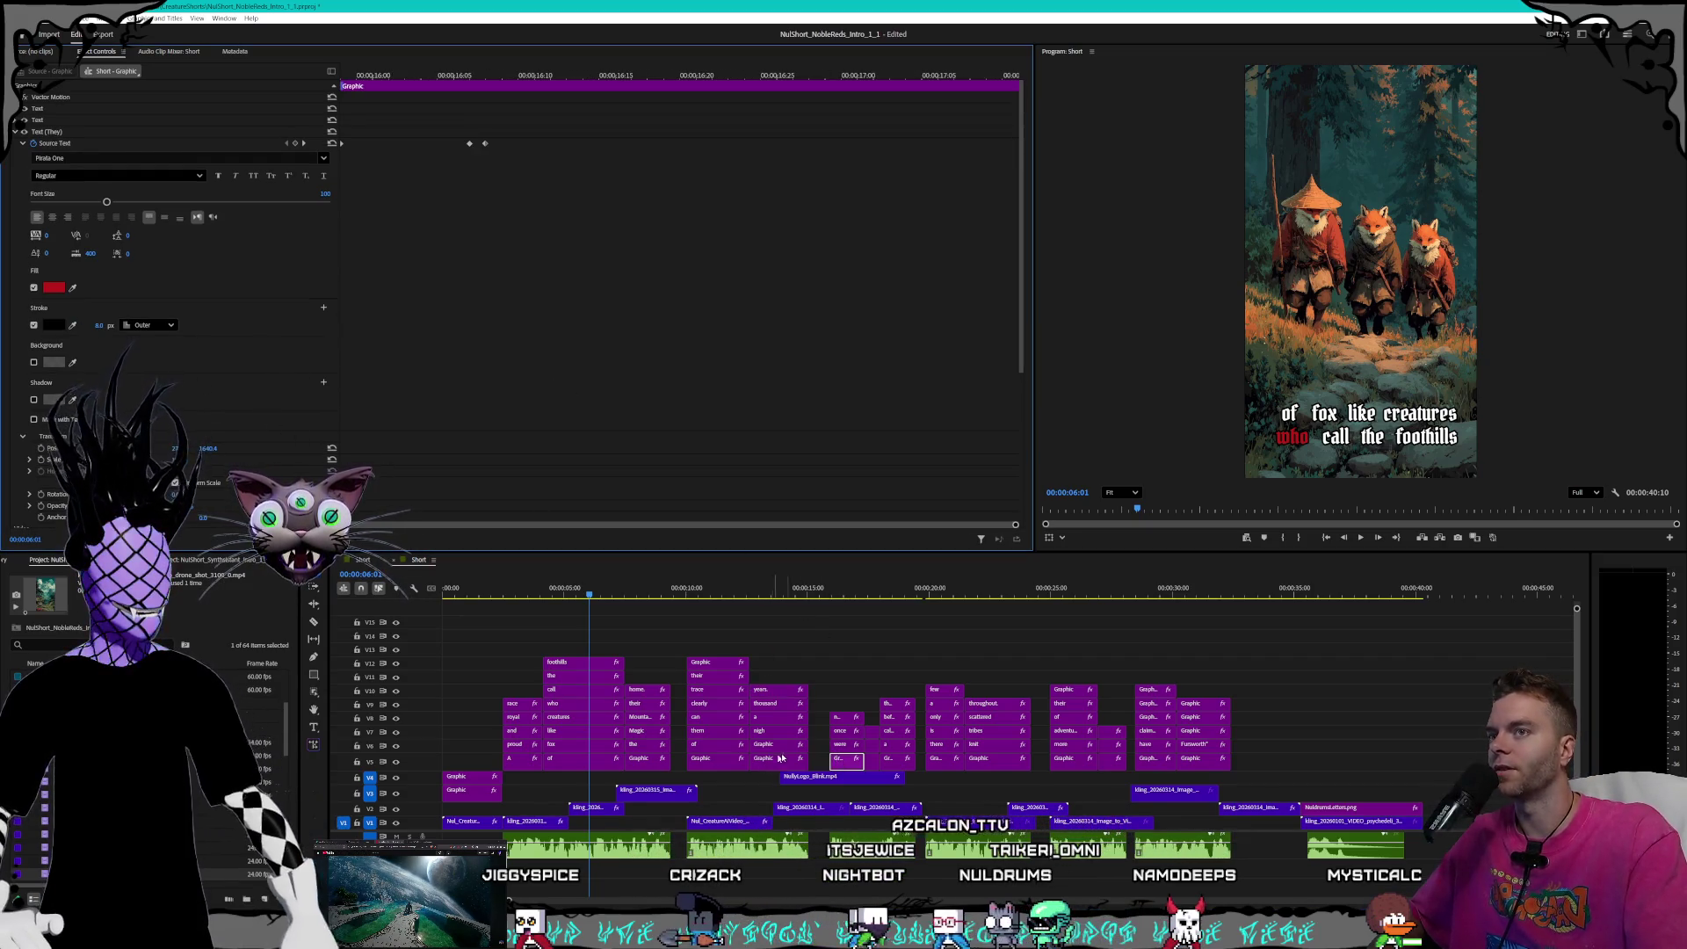
- Thin the stroke on the 'were', 'once' and 'numerous' caption clips to 8 px
left_click(844, 746)
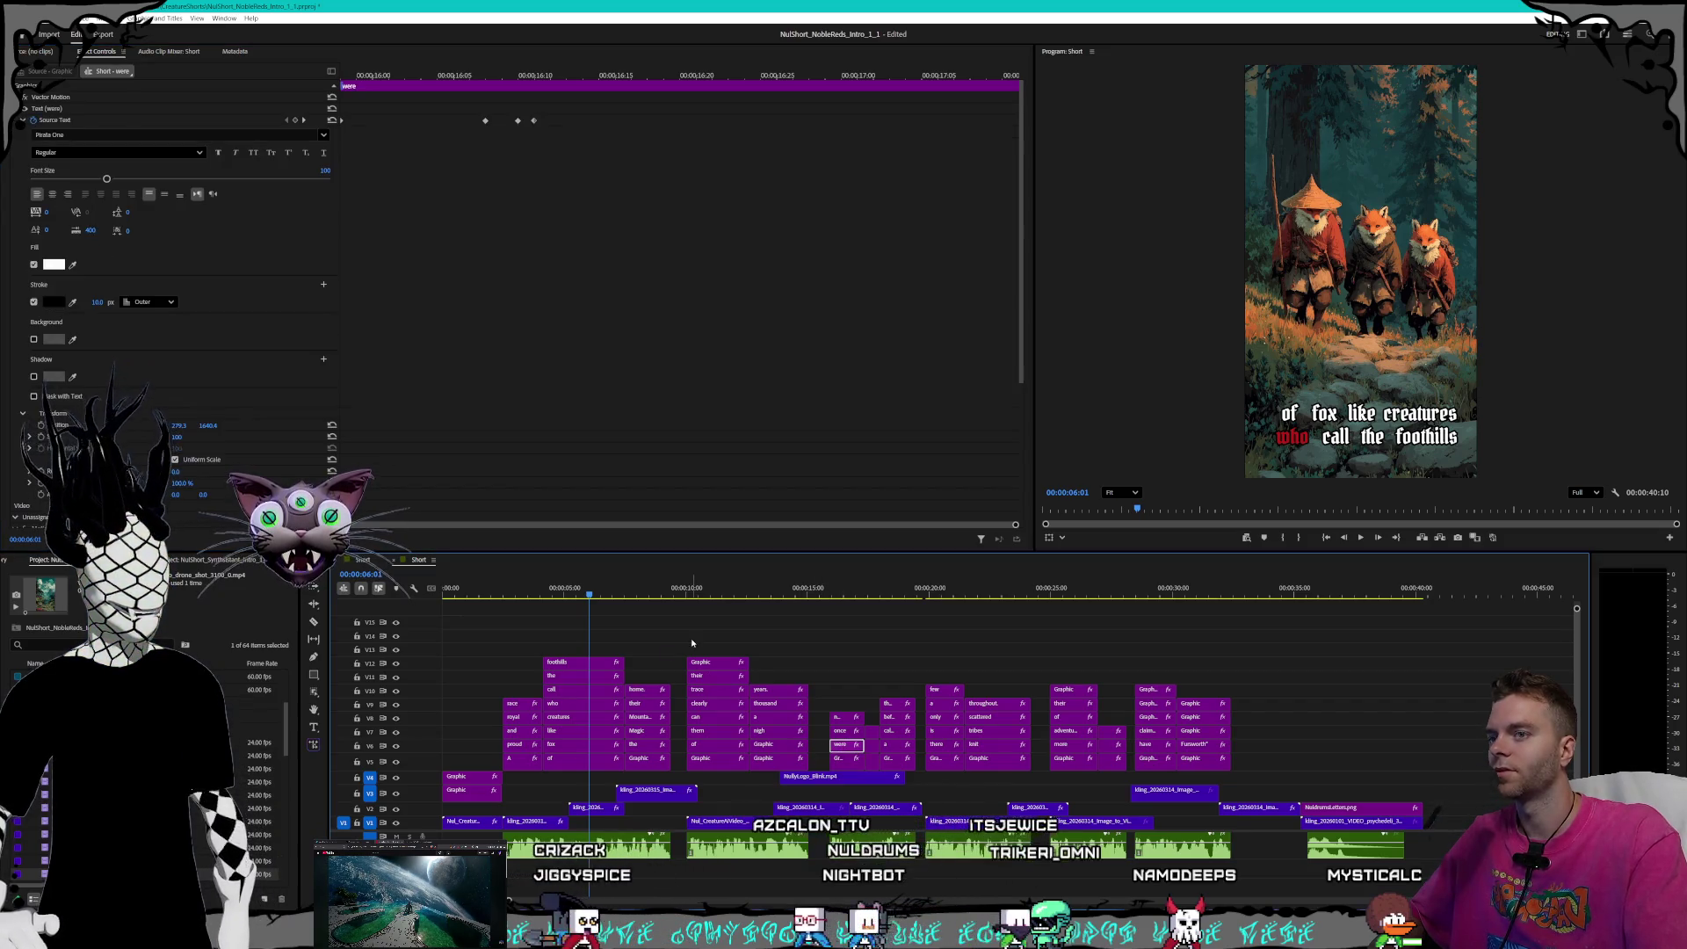
left_click_drag(101, 301, 88, 302)
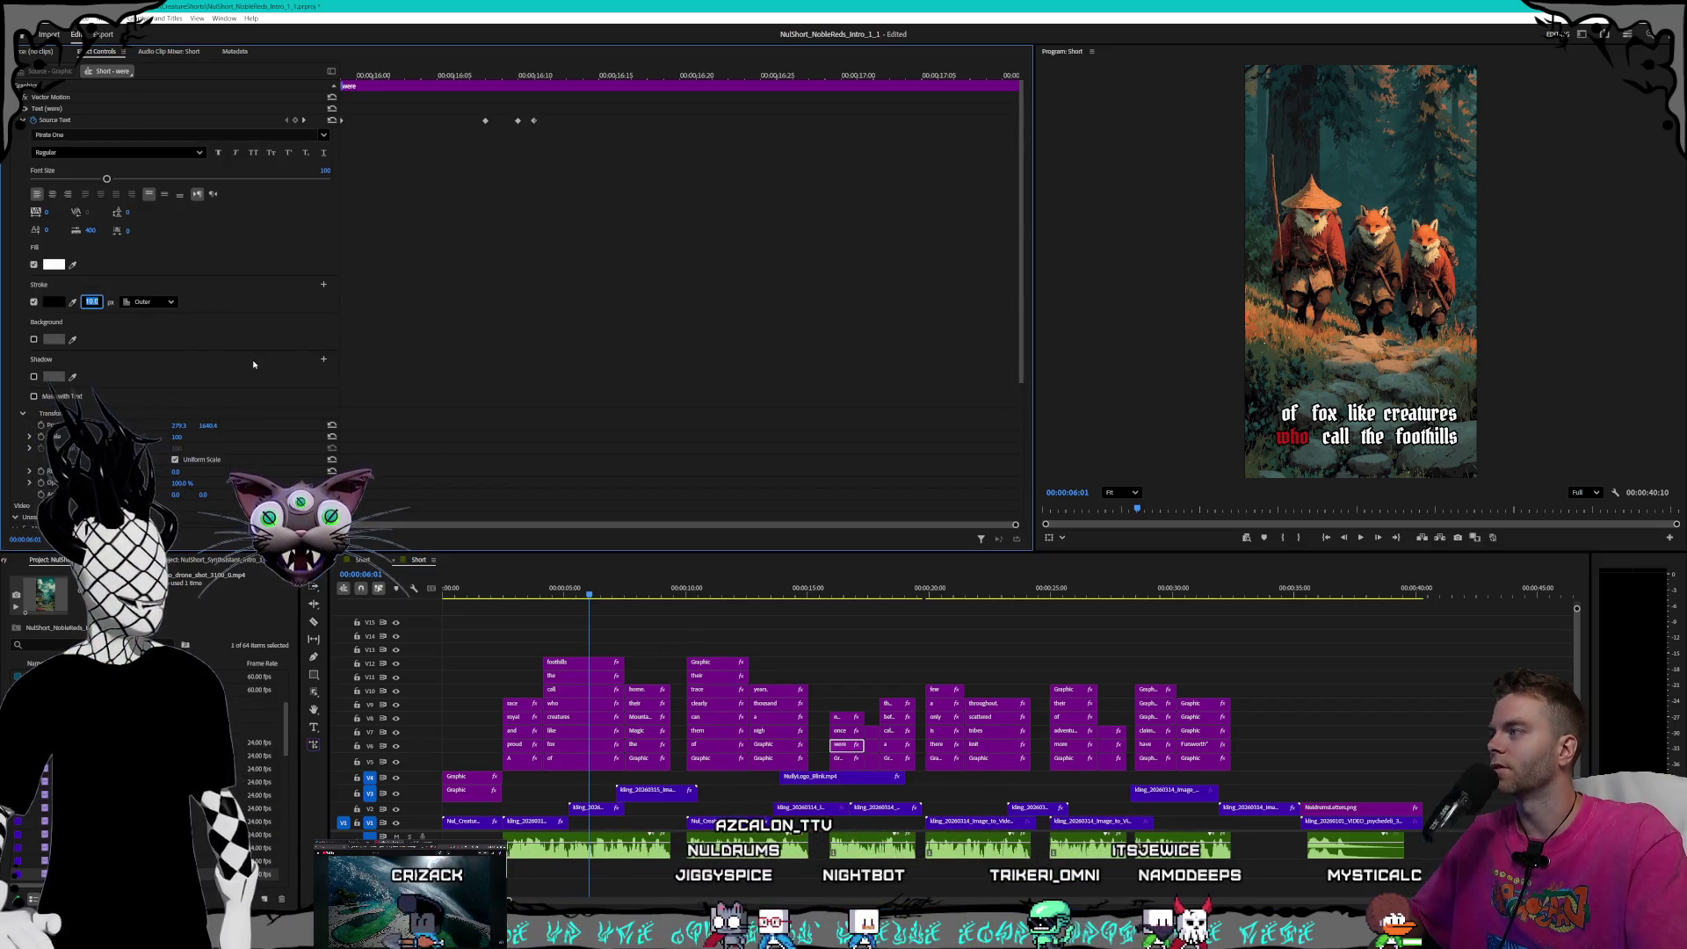
left_click(842, 731)
left_click(92, 301)
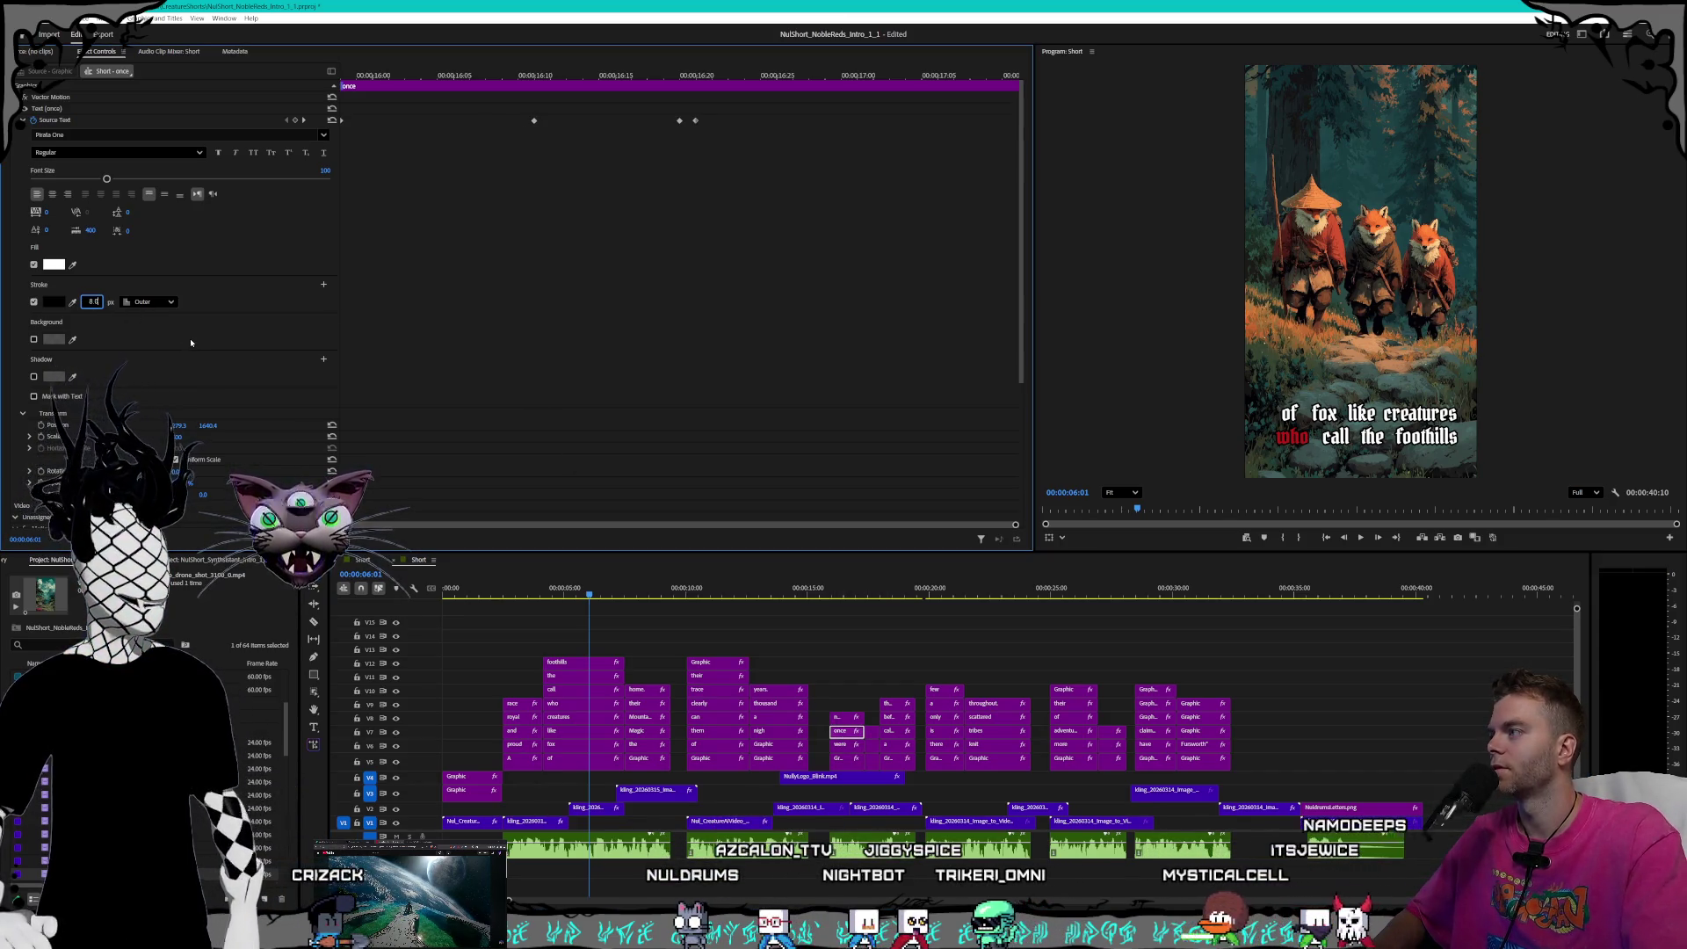
left_click(847, 717)
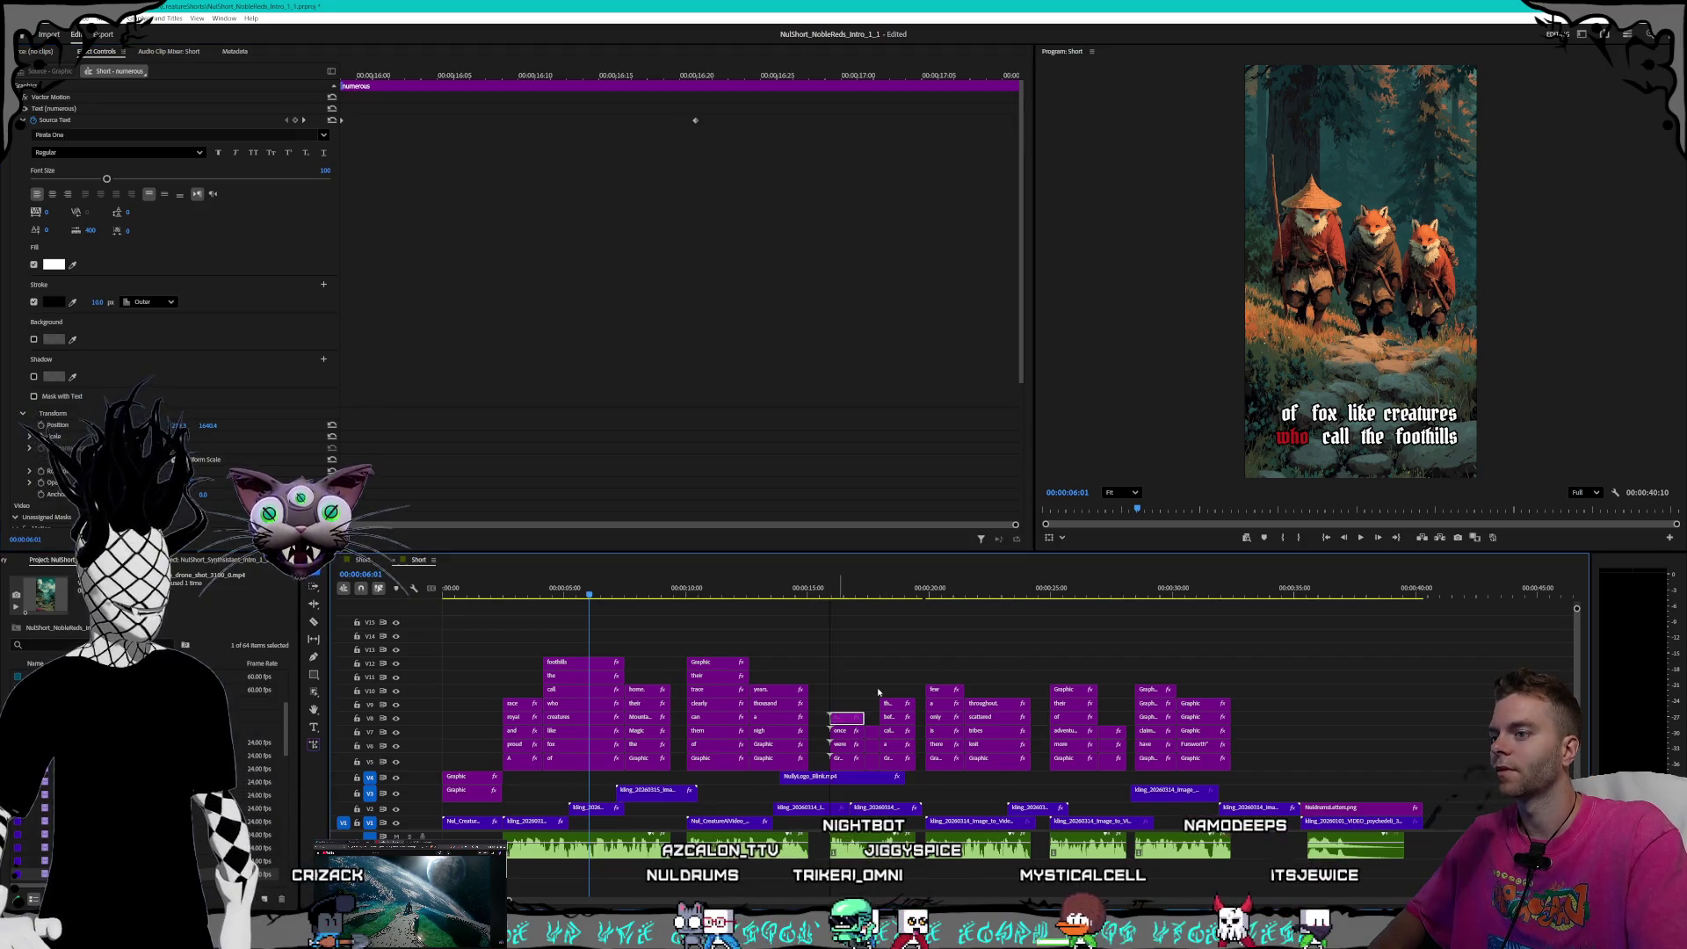
left_click(97, 304)
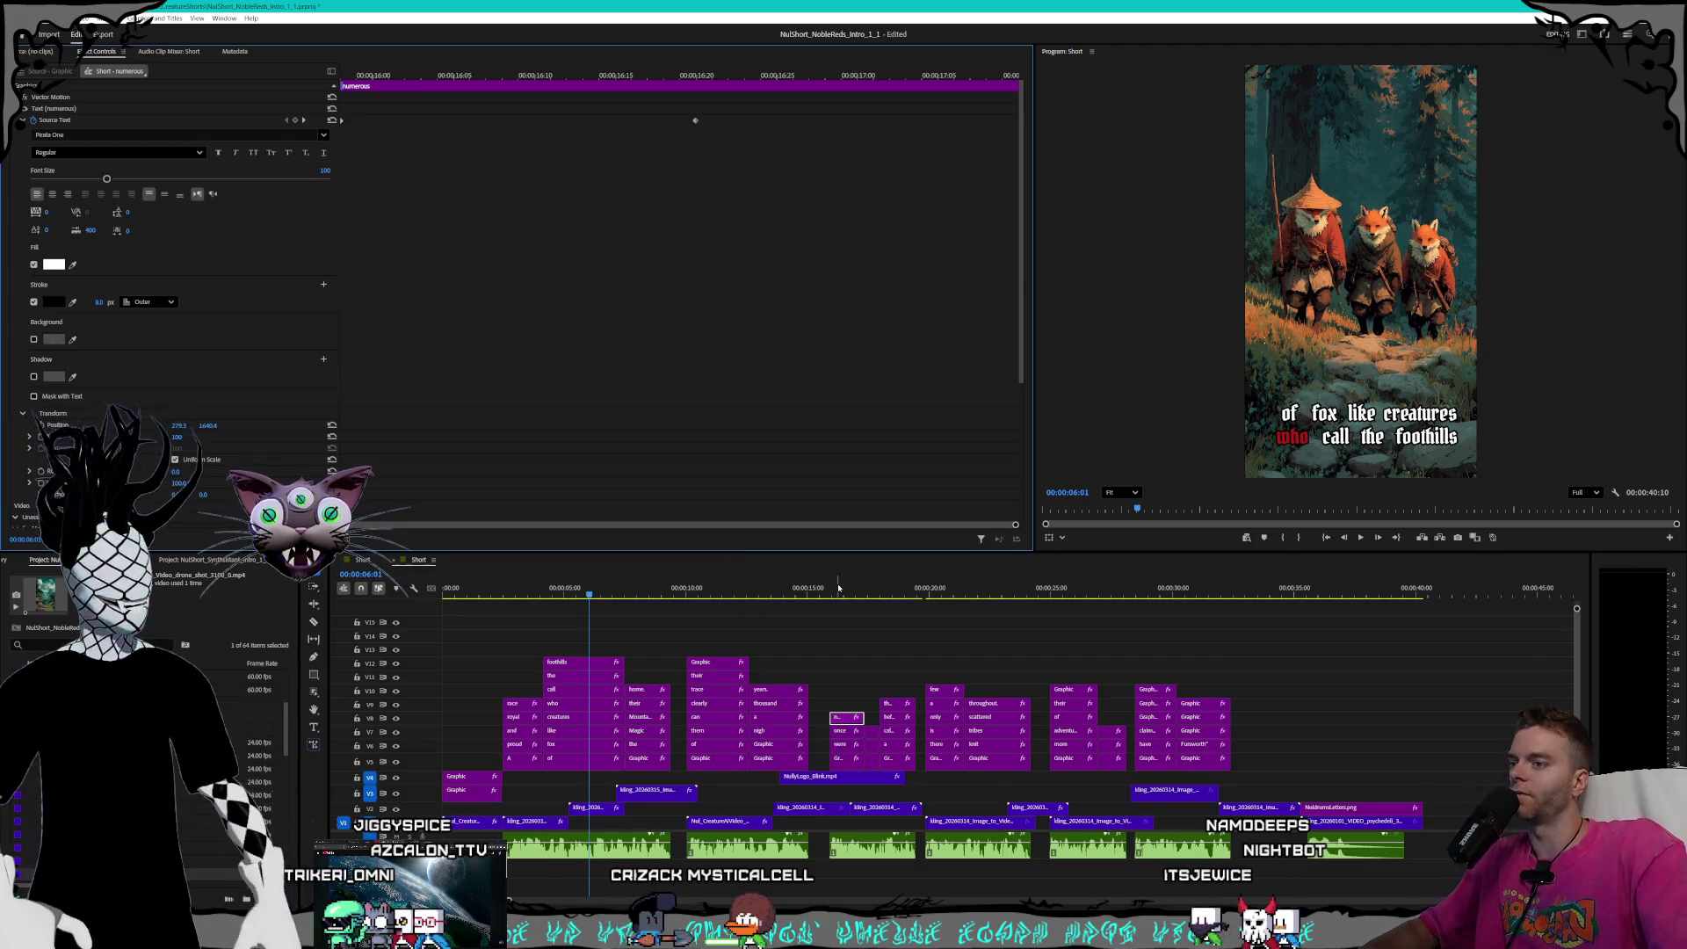
- Set the red highlighted caption word's stroke width to 8.0, then deselect the clip
left_click(870, 761)
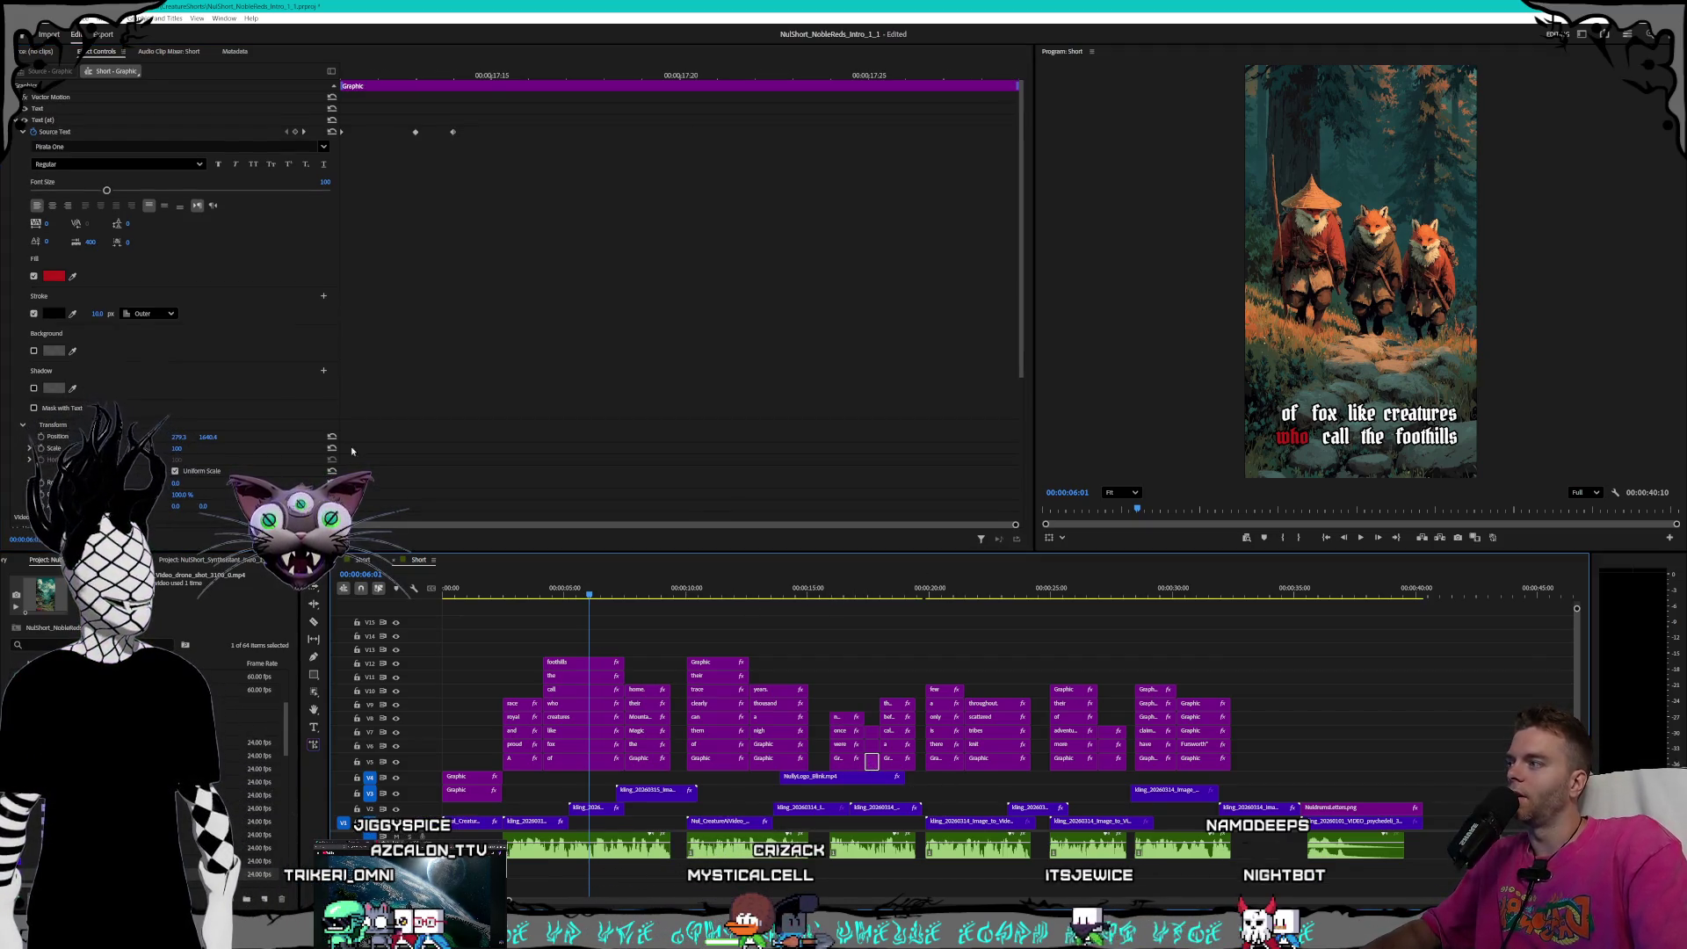
left_click(93, 312)
key("Return")
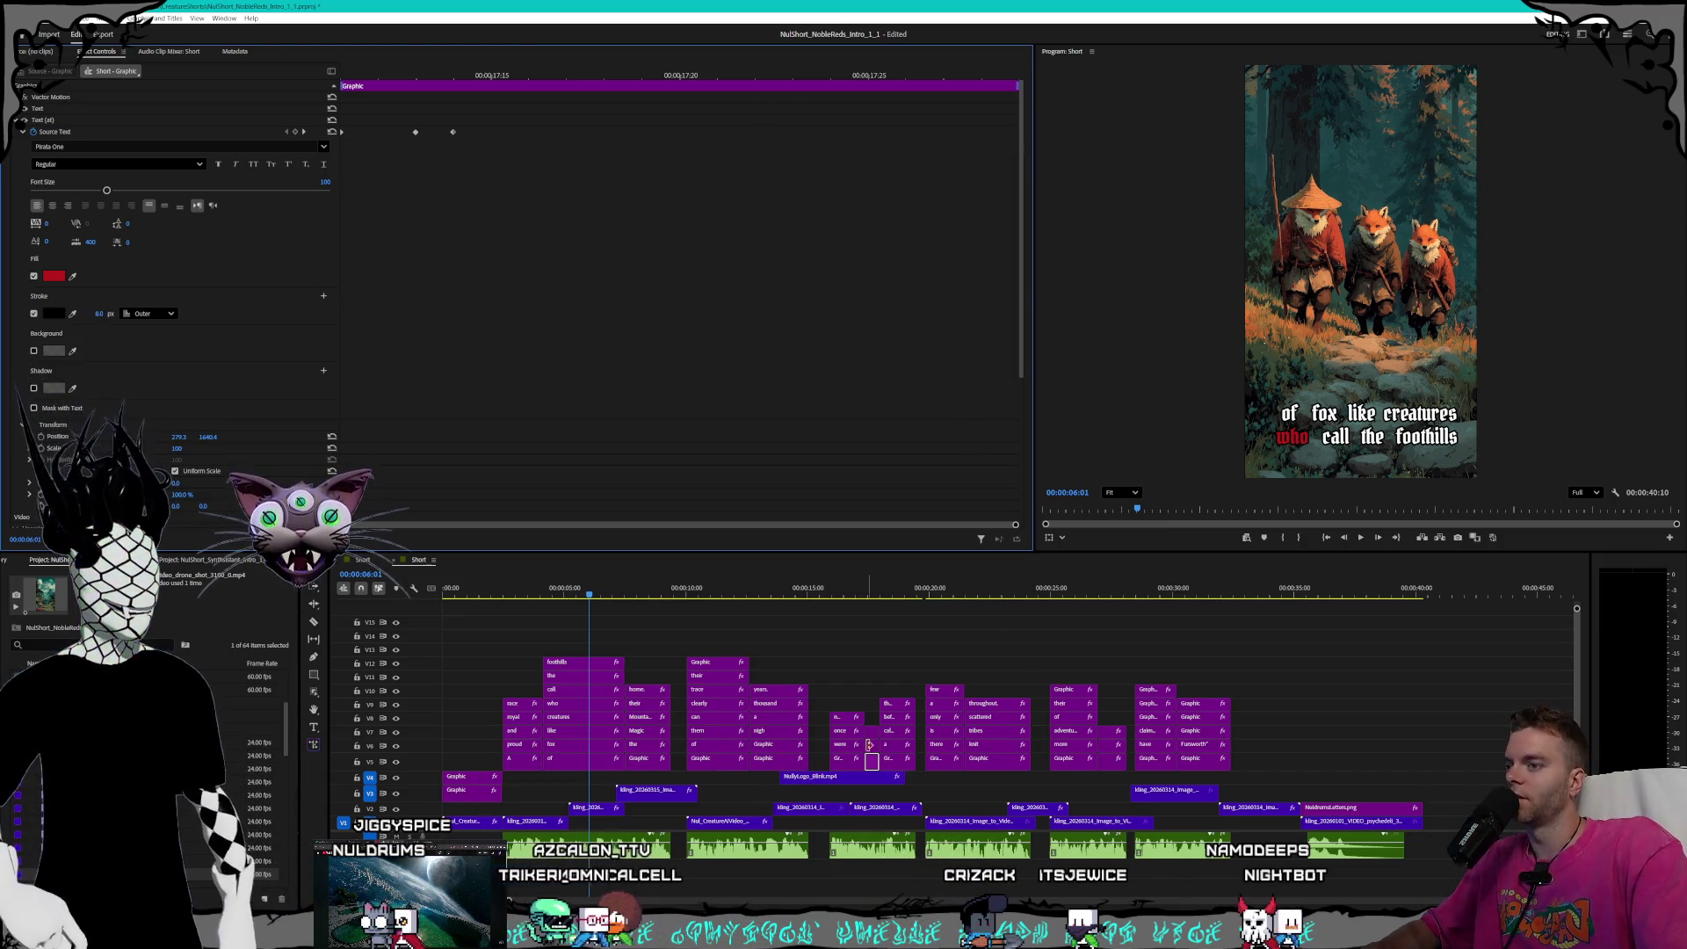
left_click(872, 748)
- Reduce the stroke to 8.0 on the next small caption, 'woods' and the red highlighted word
left_click(872, 748)
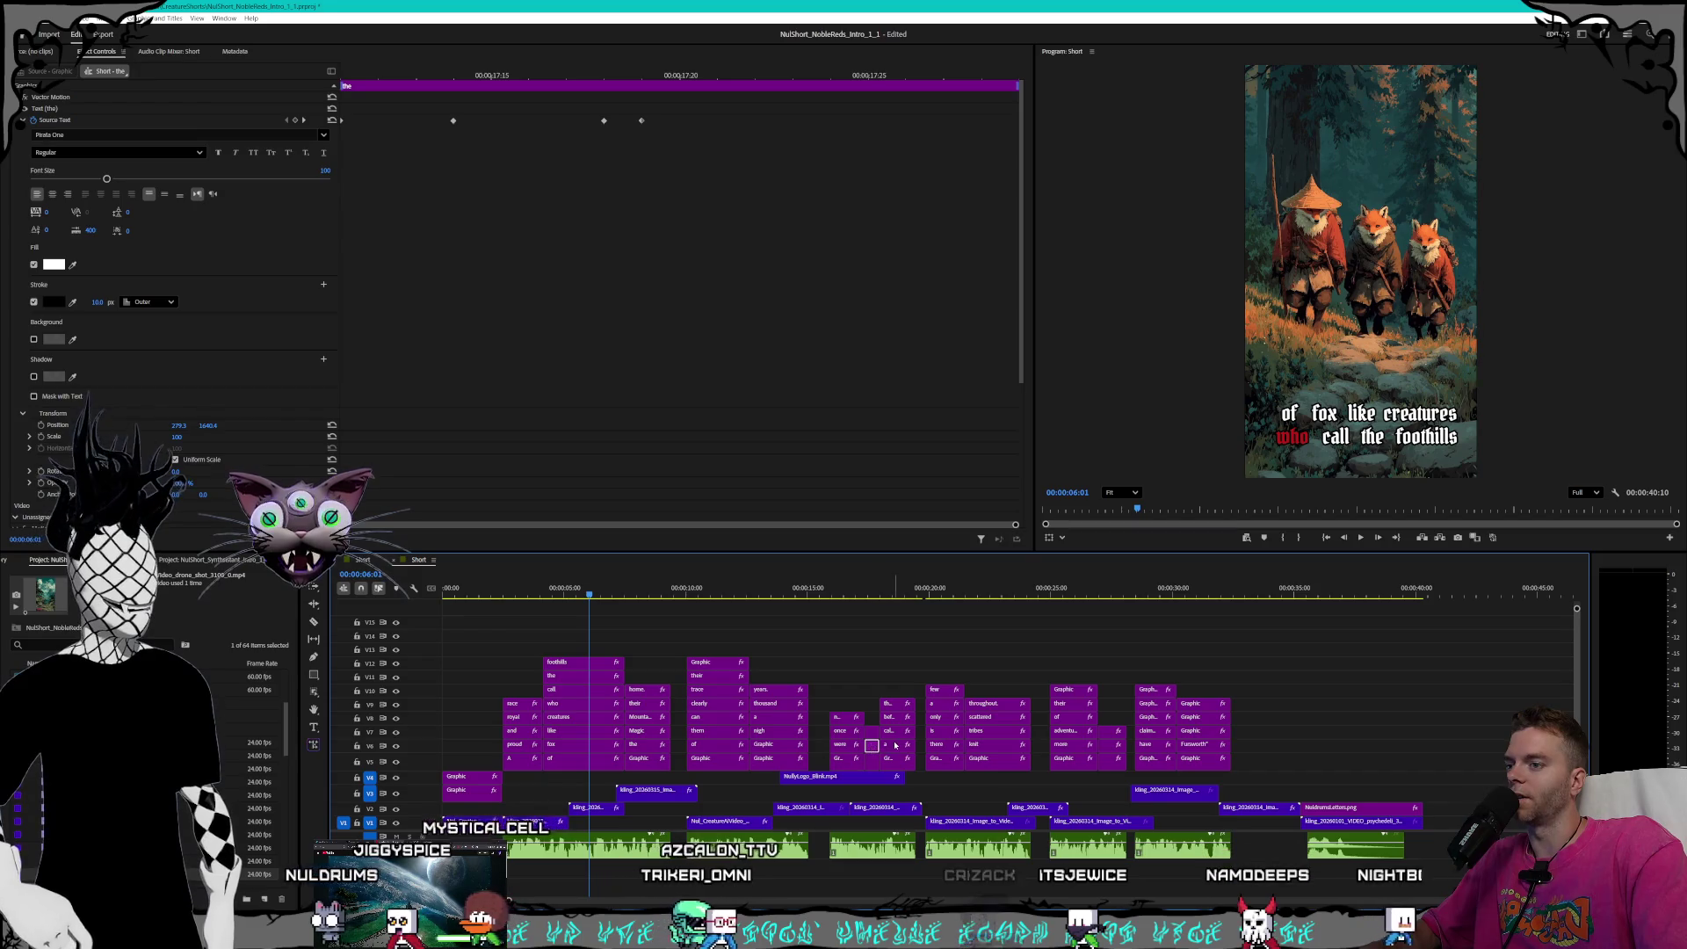
left_click(92, 302)
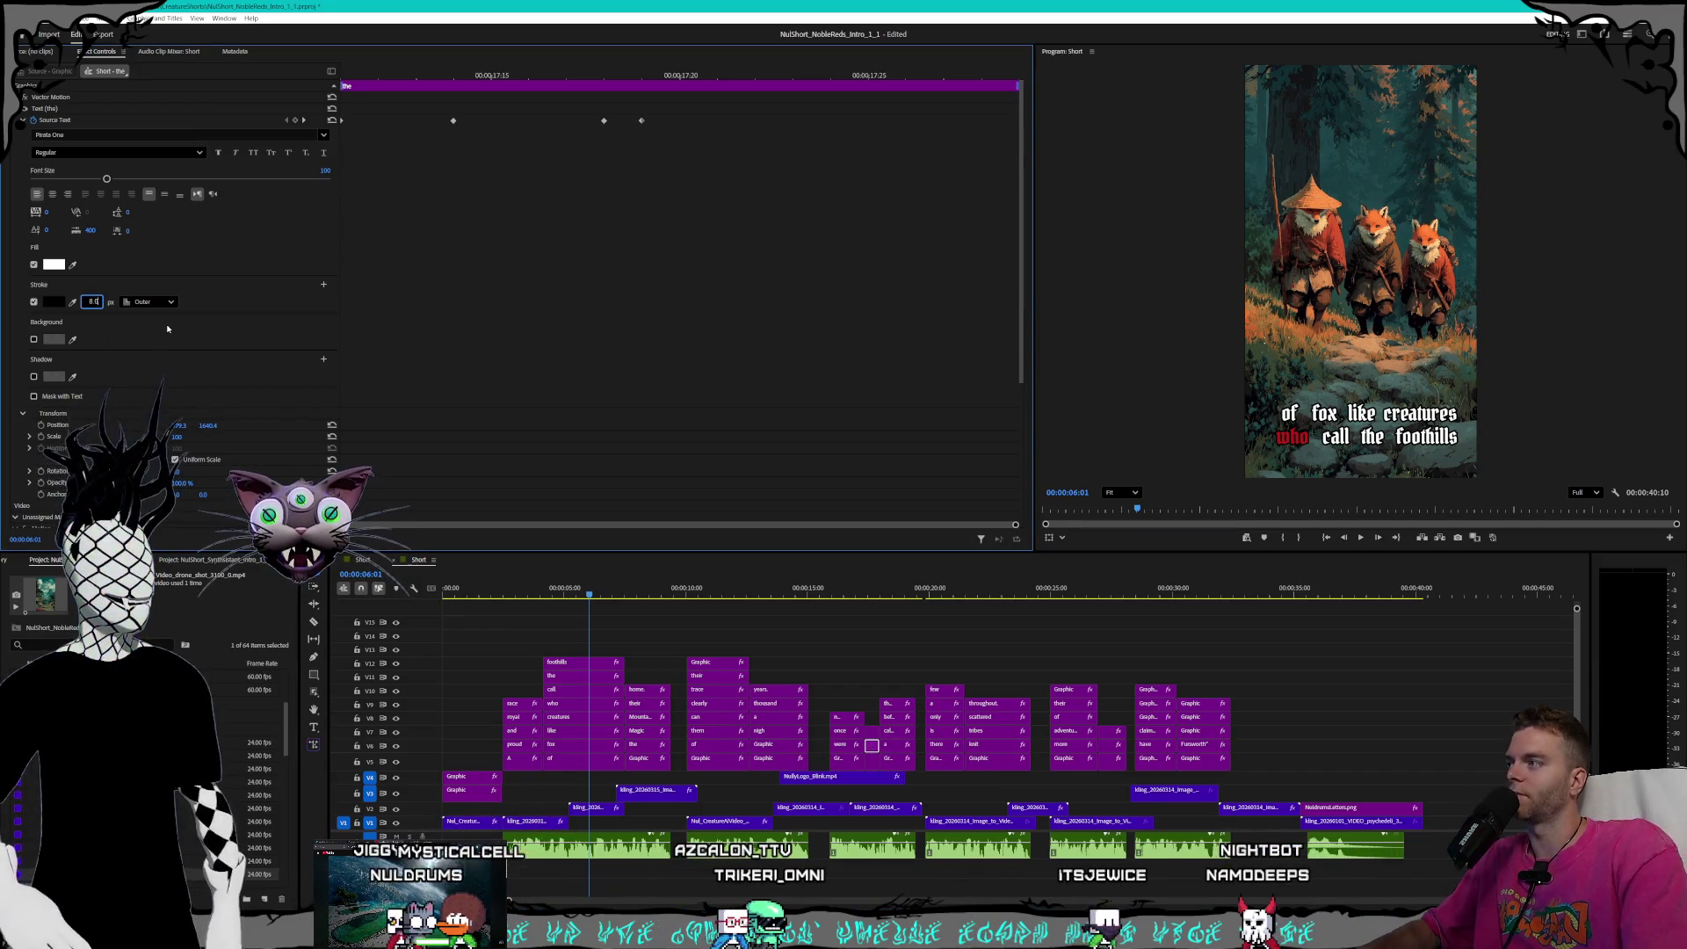
left_click(871, 731)
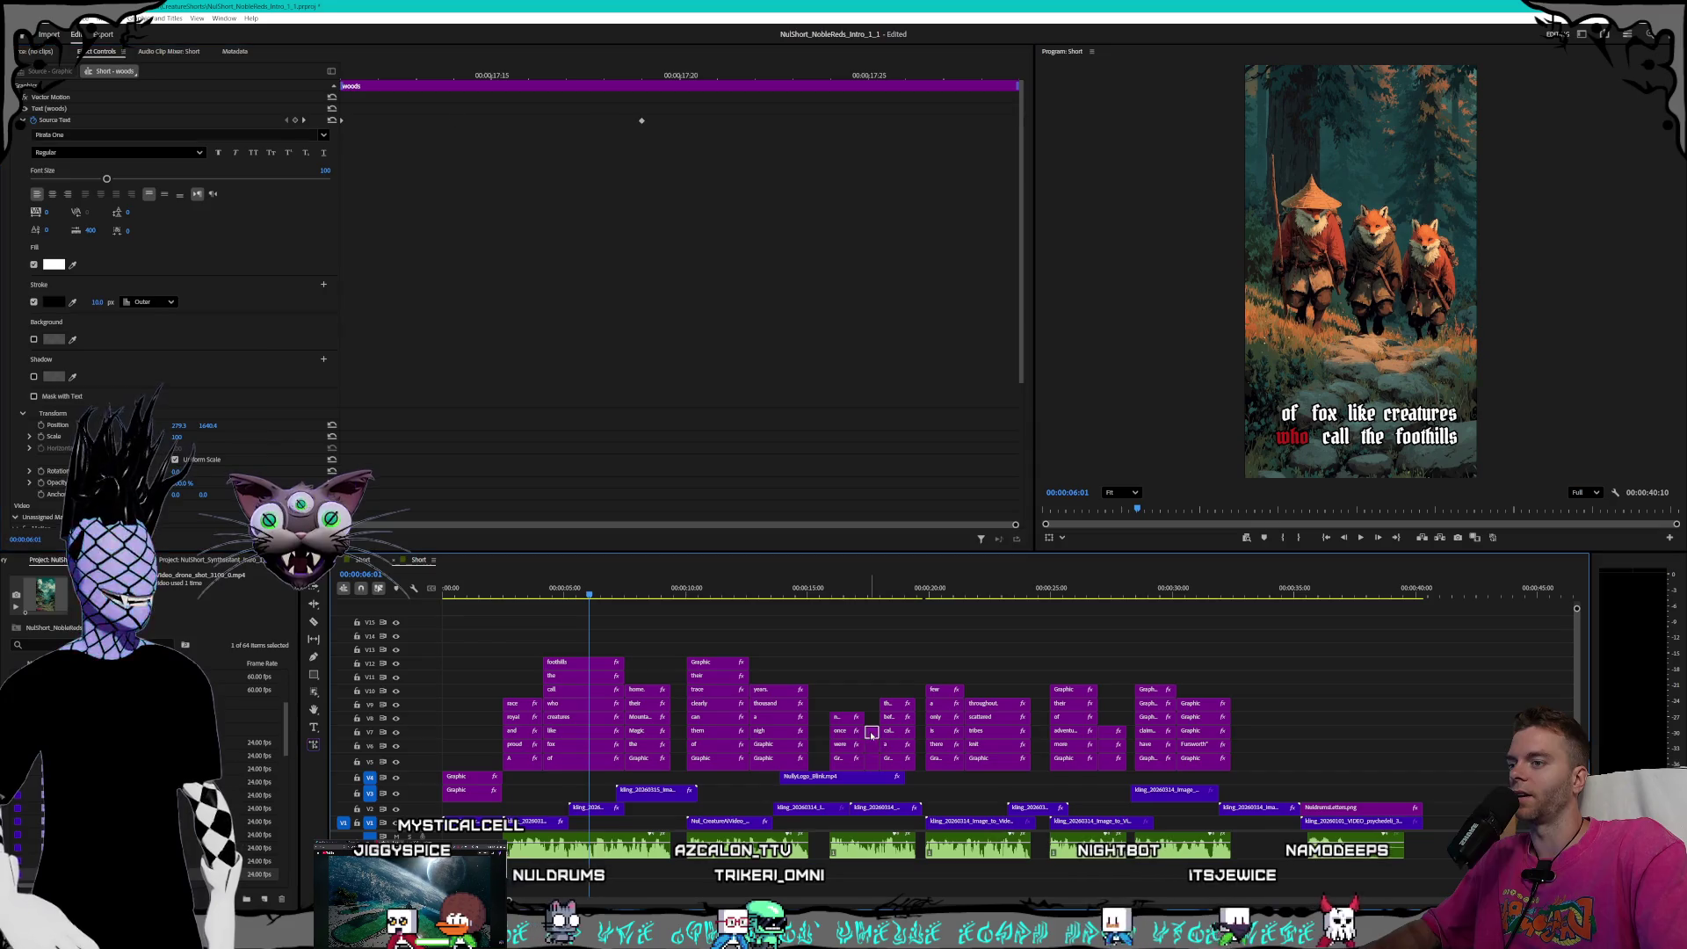
left_click(94, 301)
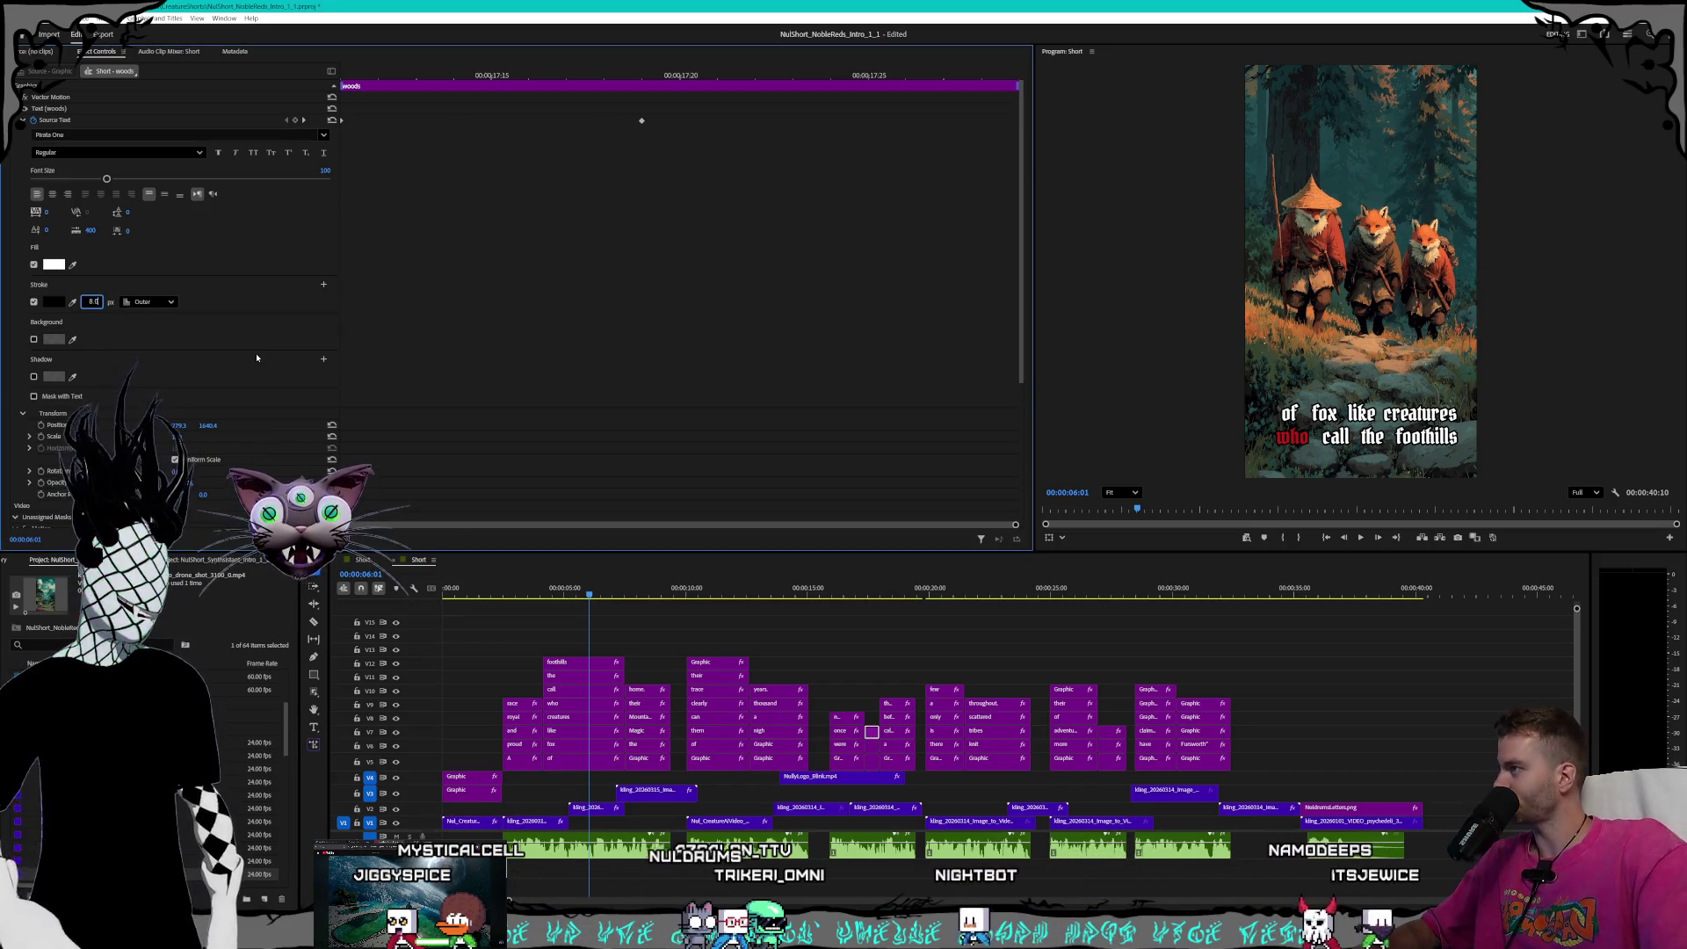
key("Return")
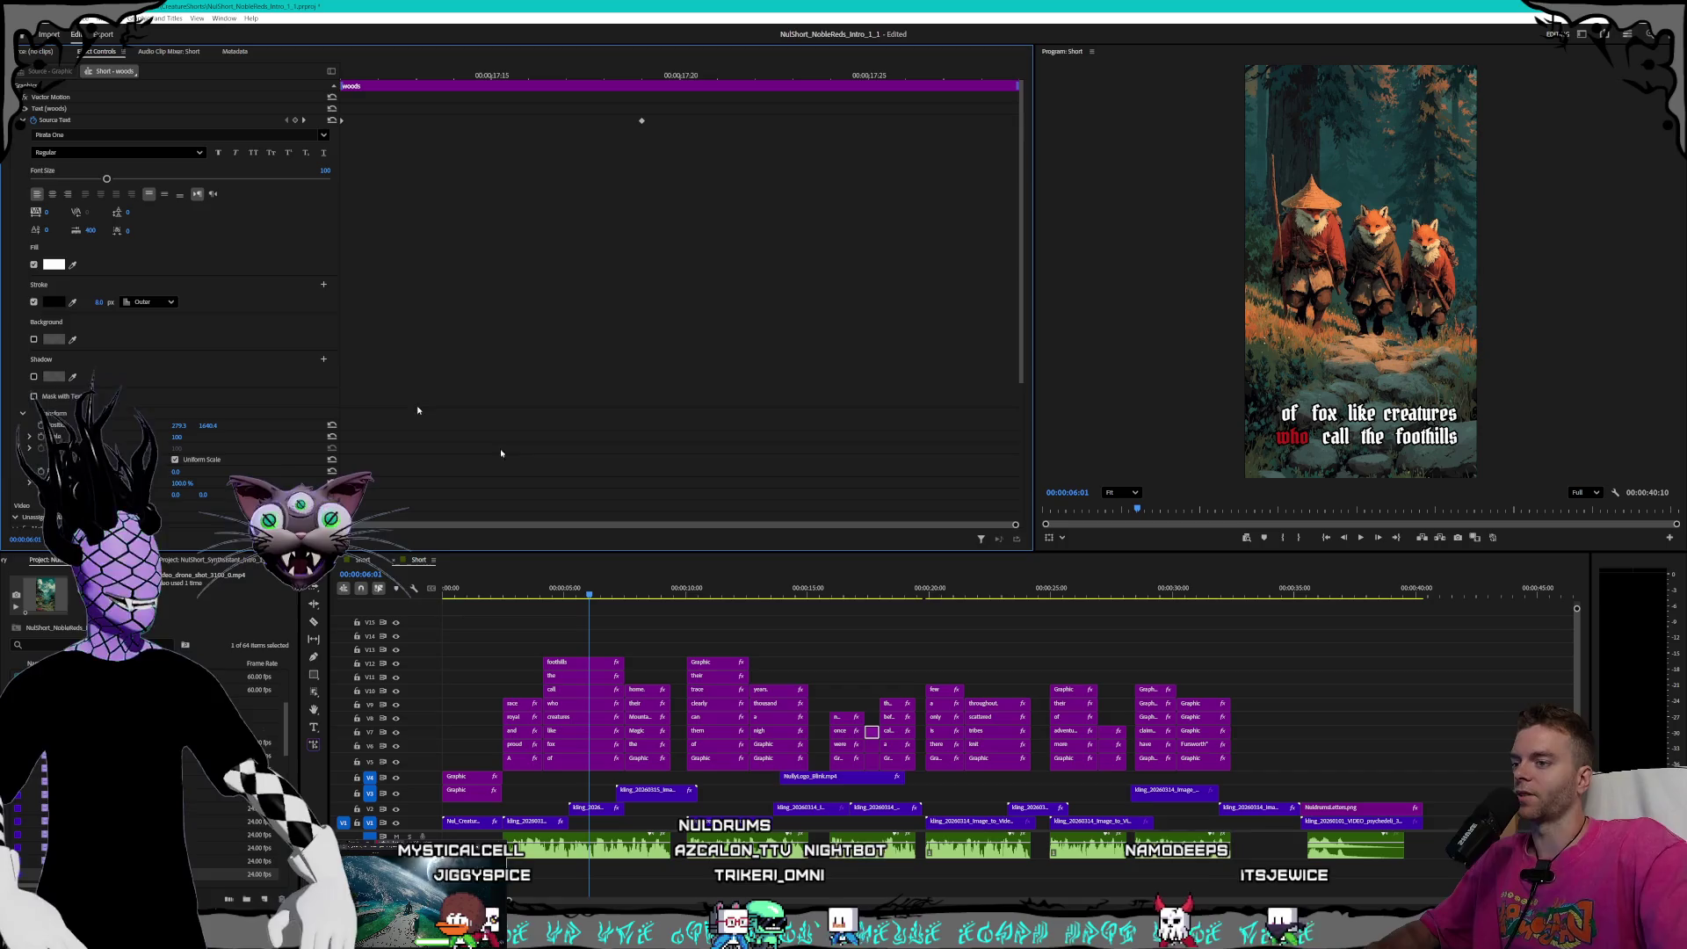
left_click(894, 758)
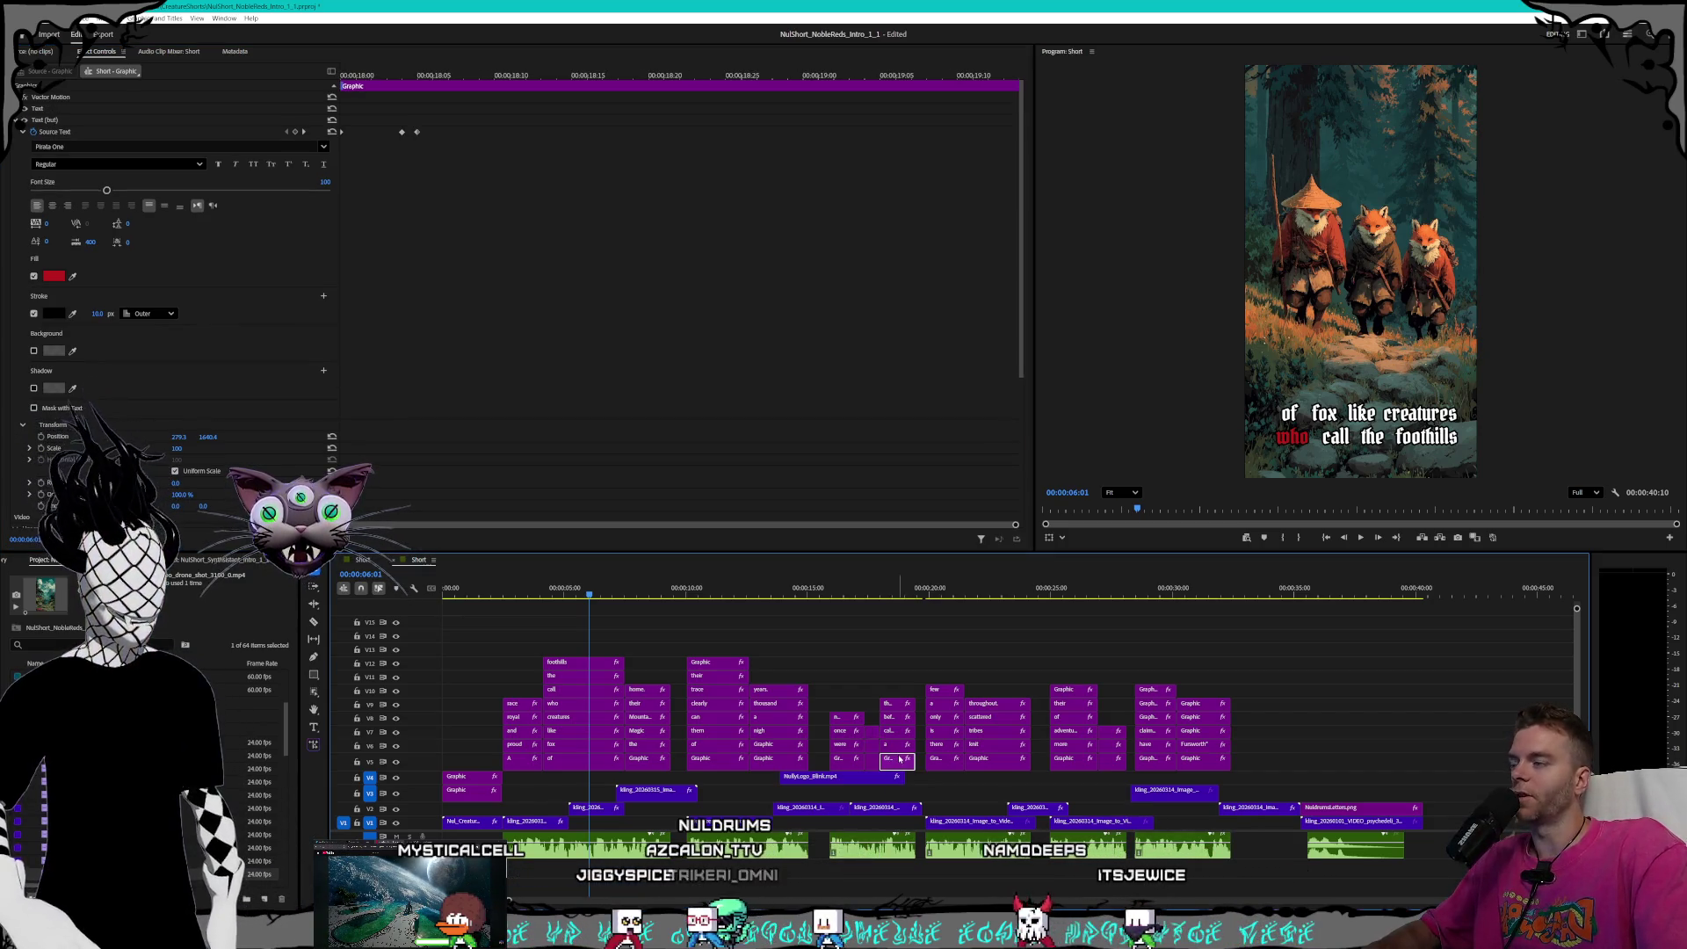
left_click(101, 314)
left_click(99, 314)
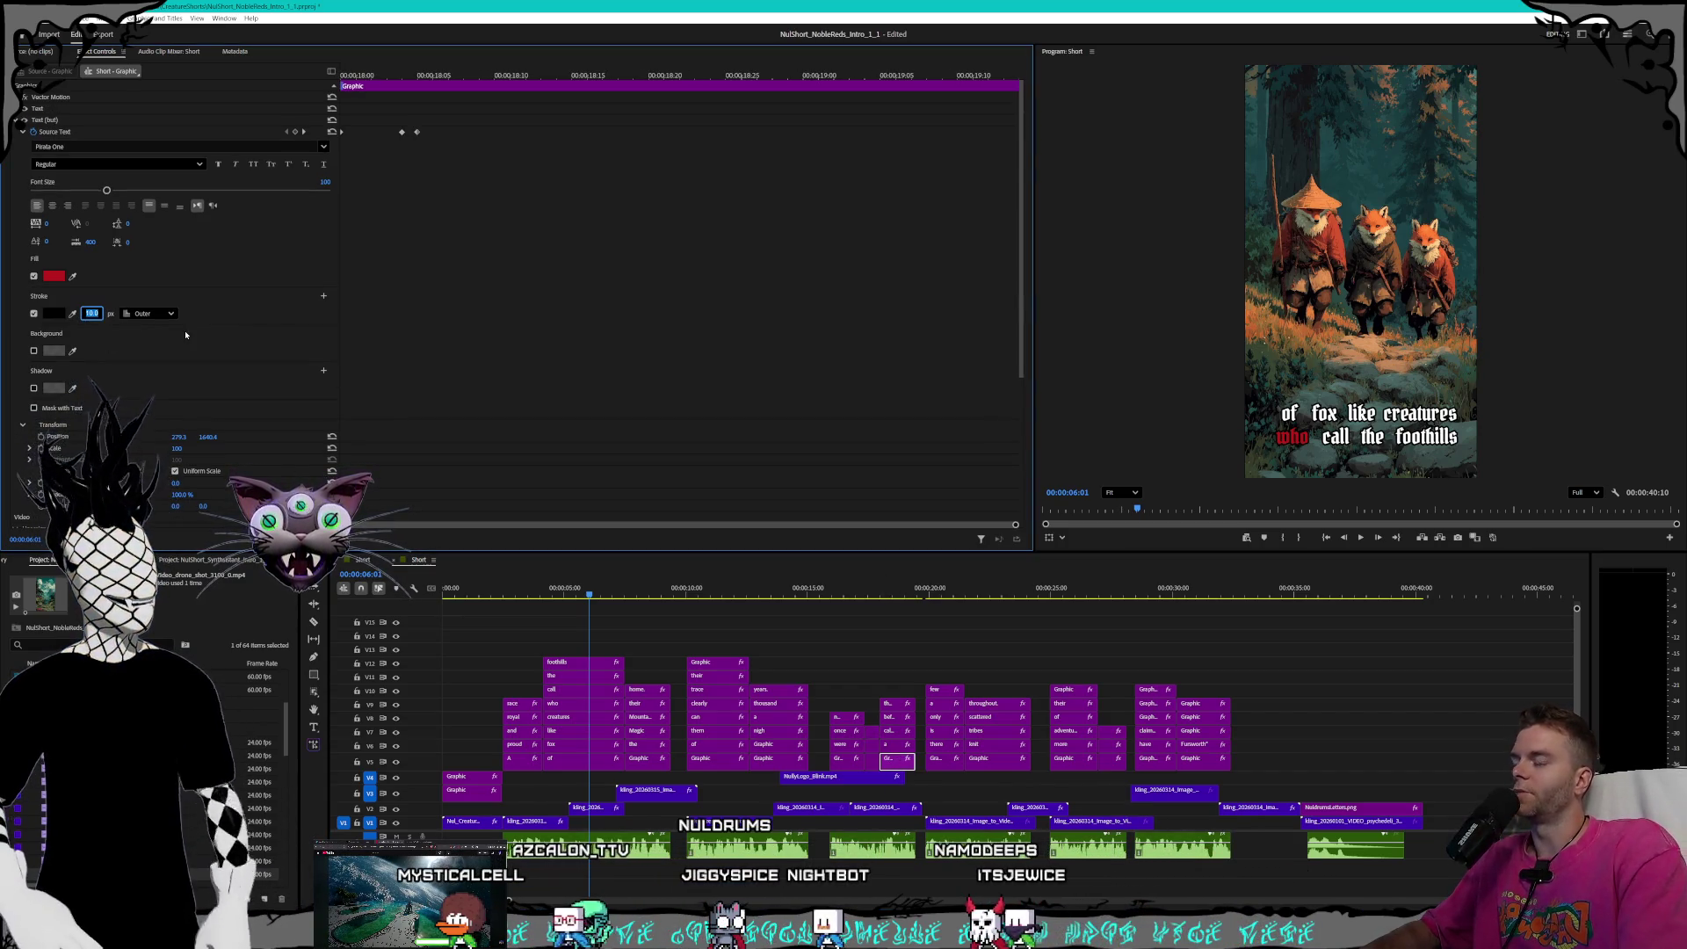
- Lower the stroke width on the 'a', 'calamity', 'befell' and 'them,' caption clips
left_click(898, 746)
left_click_drag(94, 304, 77, 304)
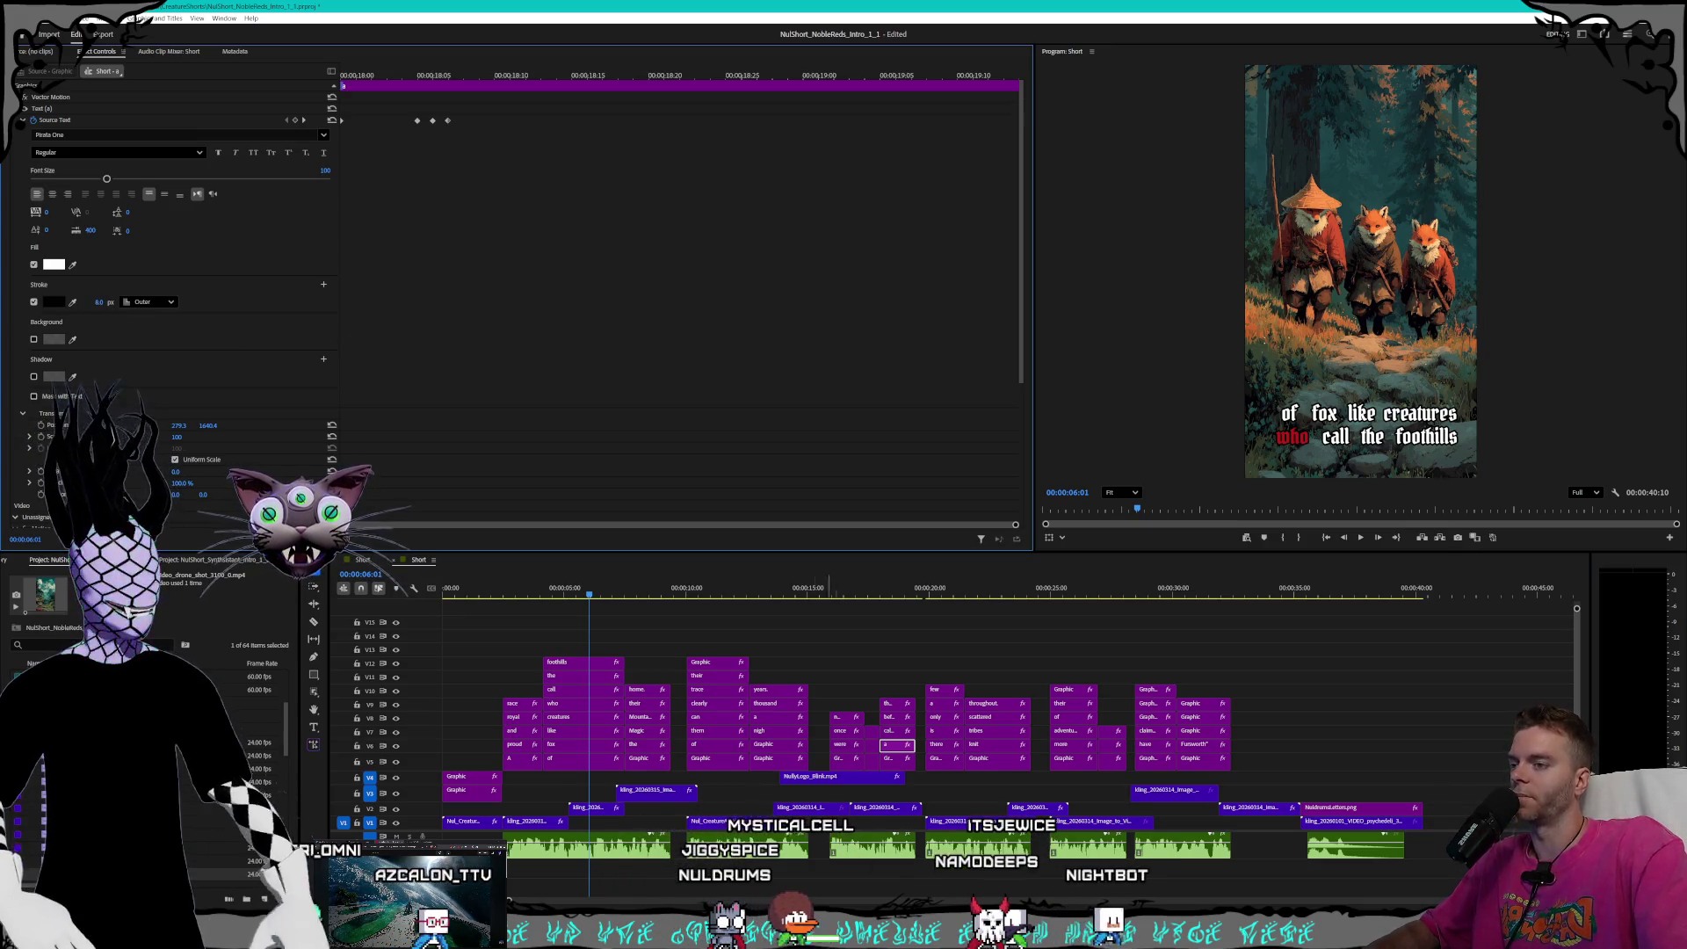
left_click(889, 731)
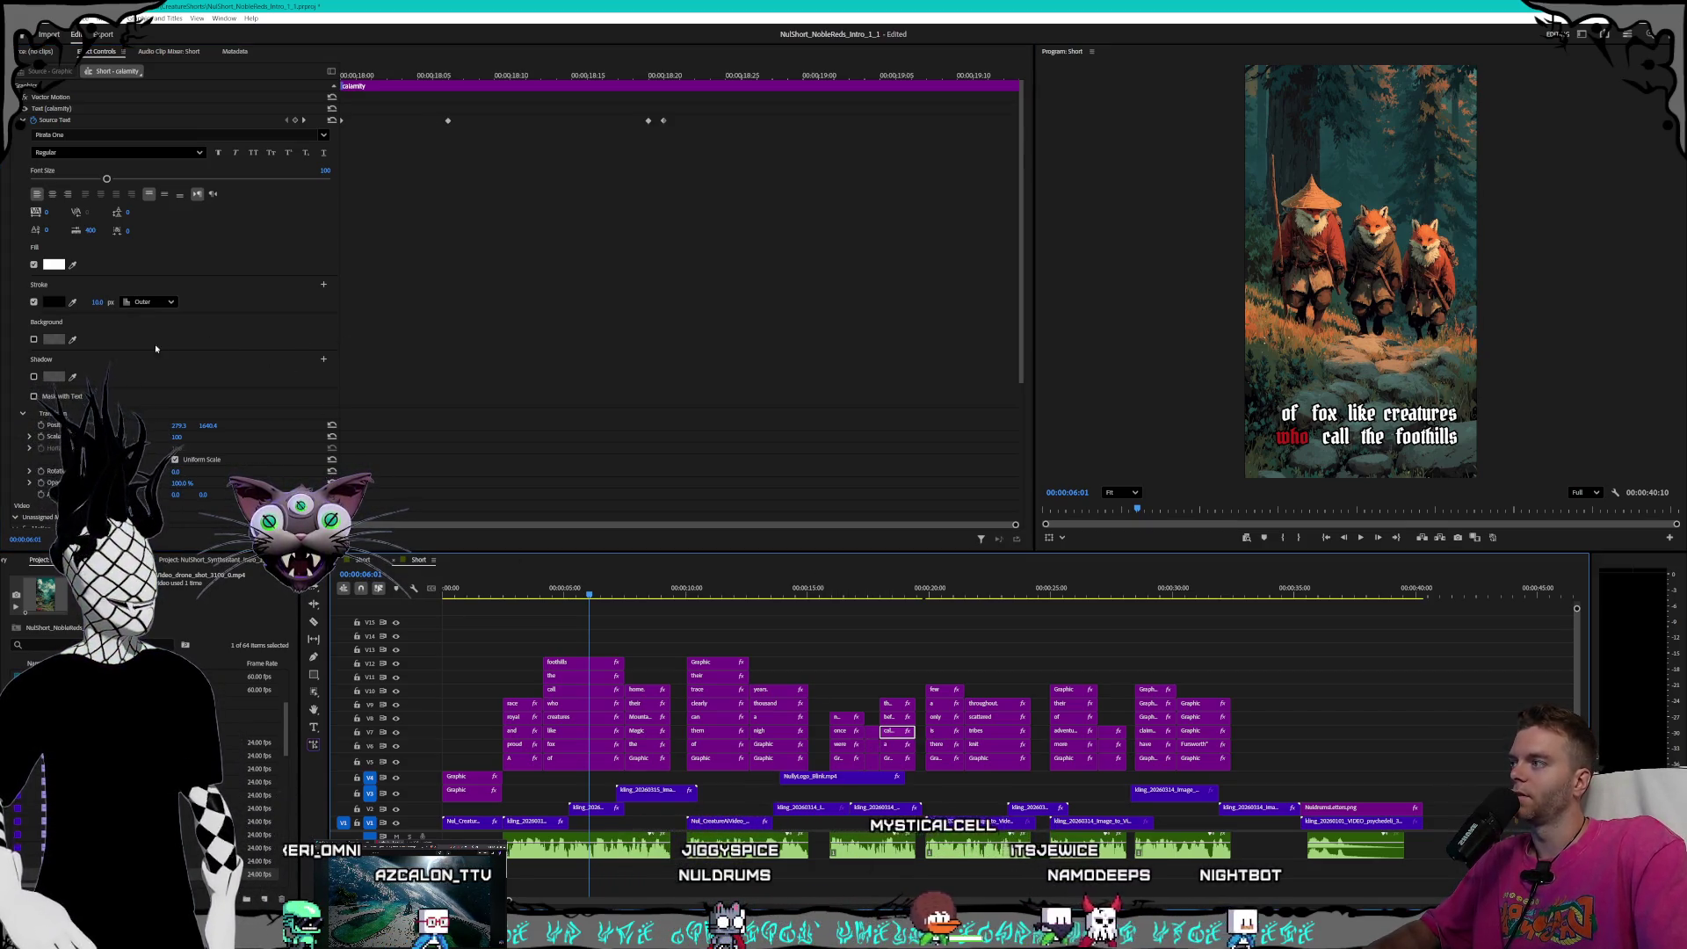
left_click(92, 303)
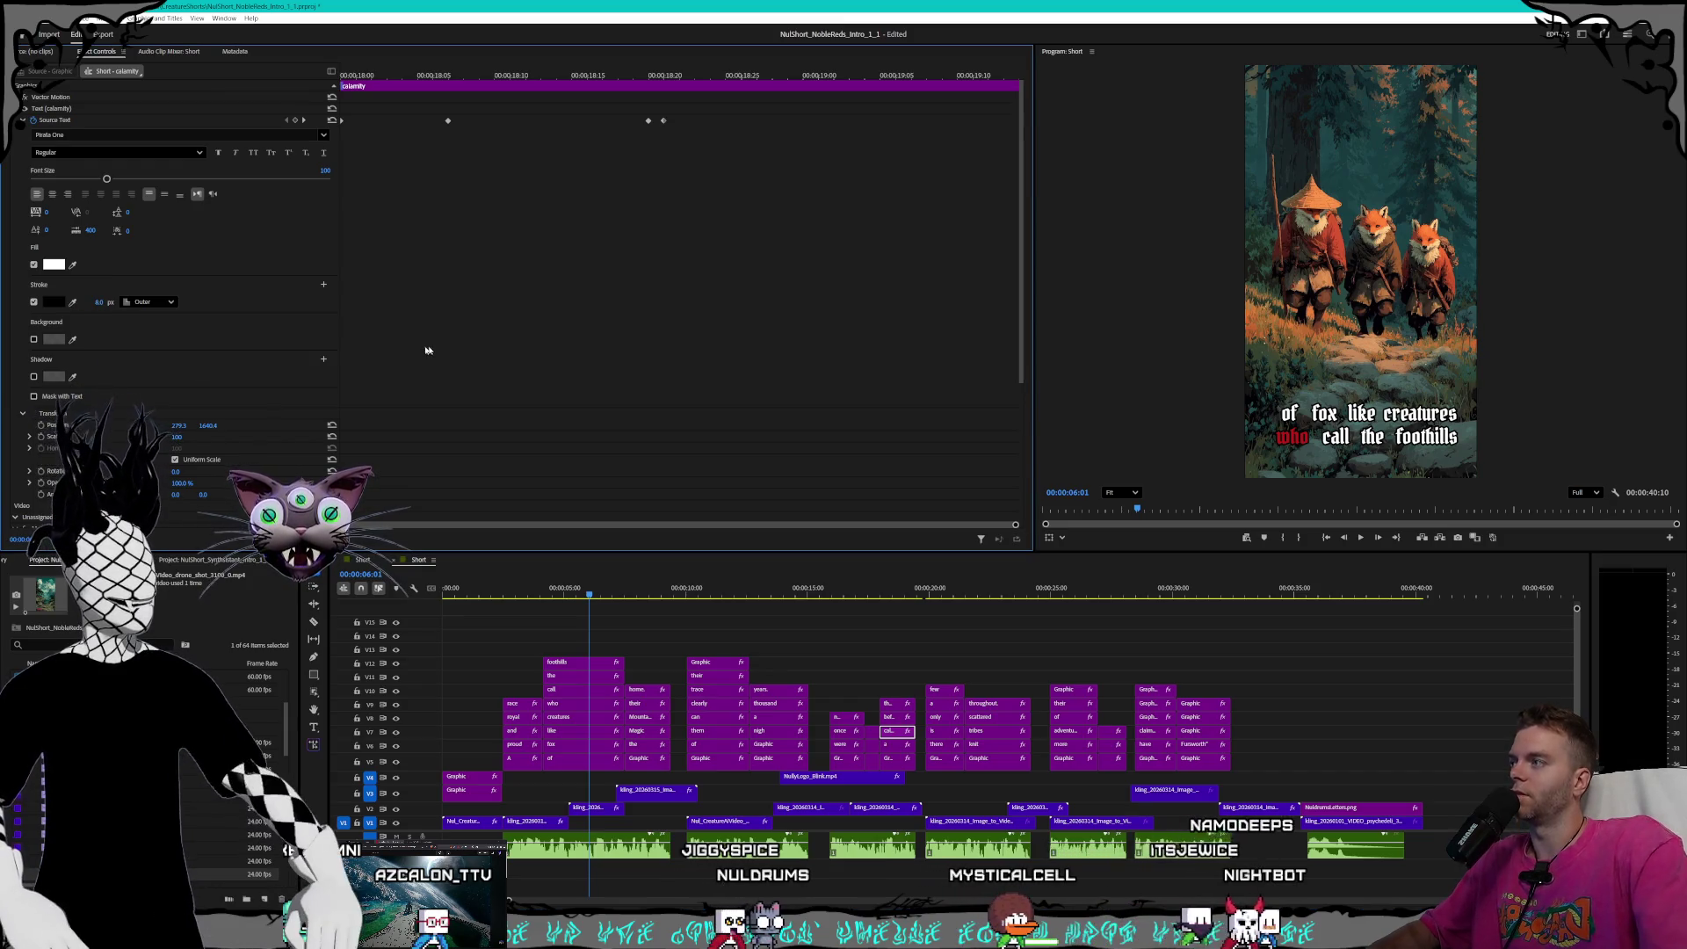
left_click(896, 717)
left_click(92, 301)
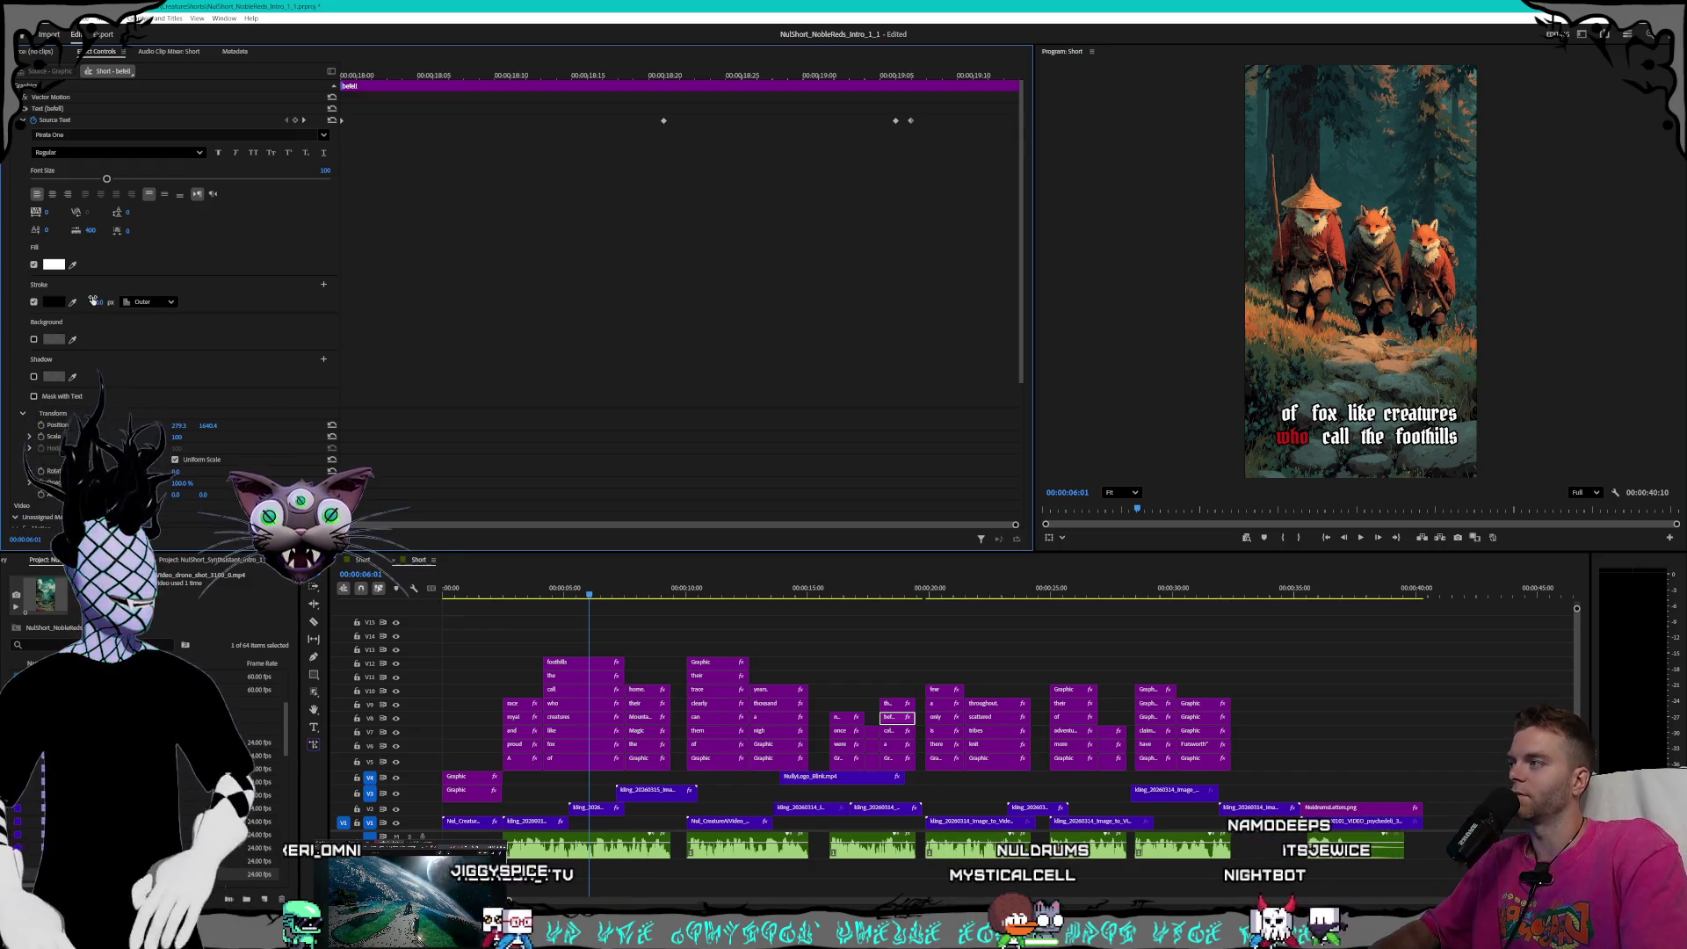
left_click(896, 703)
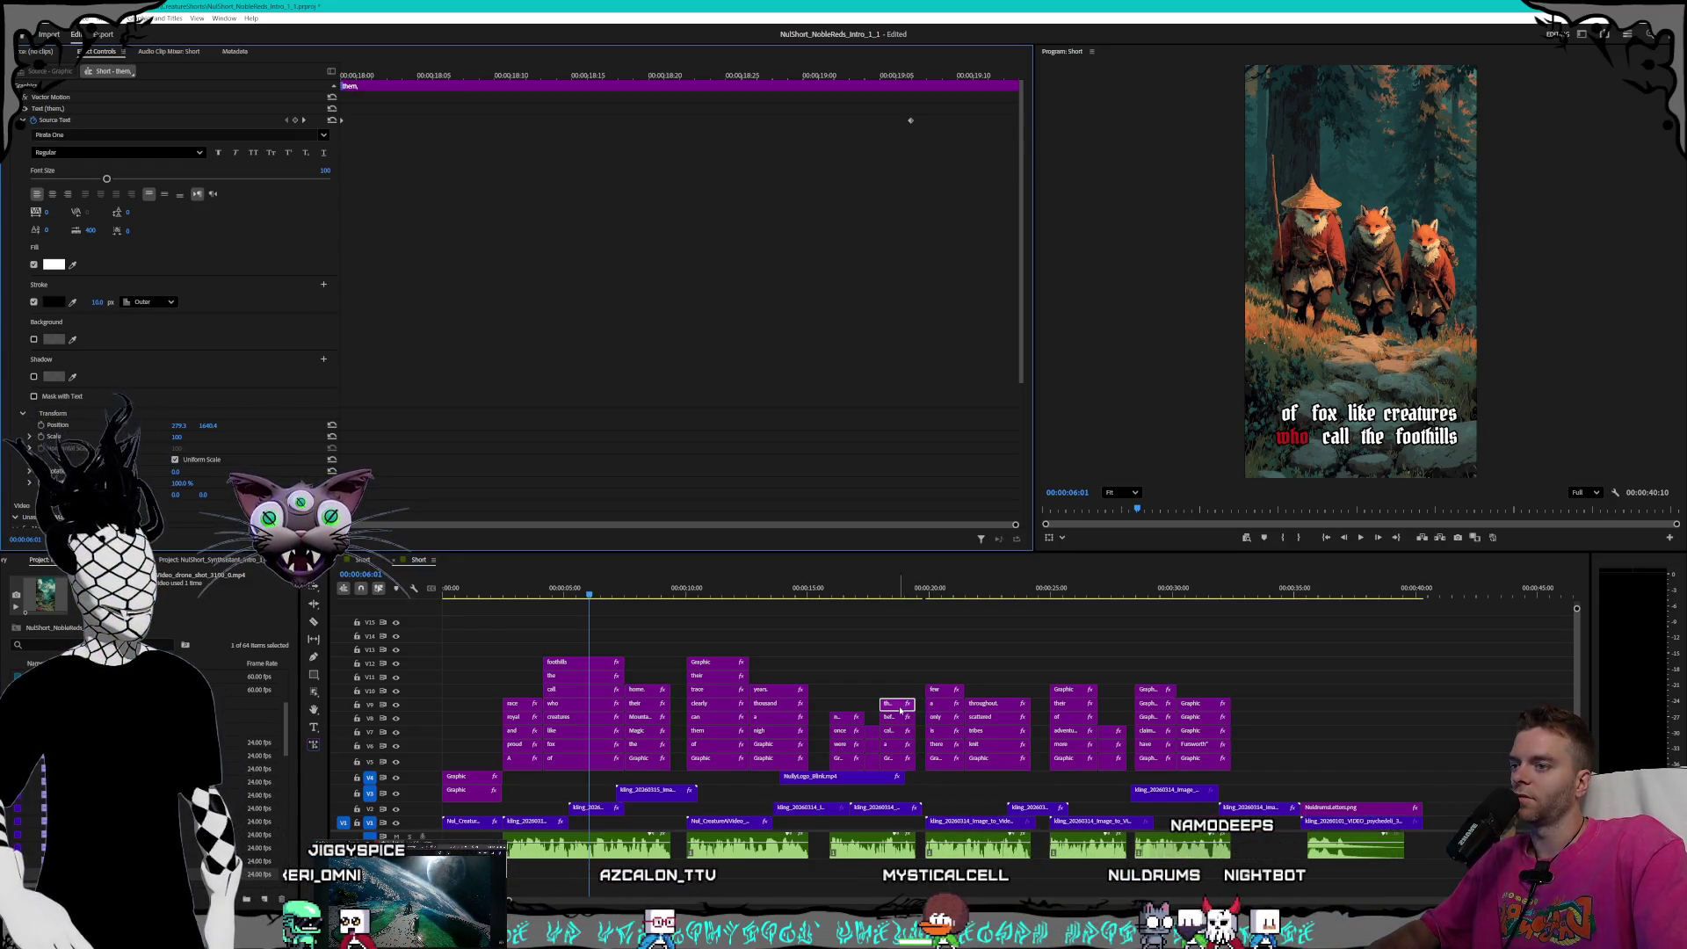
left_click(92, 300)
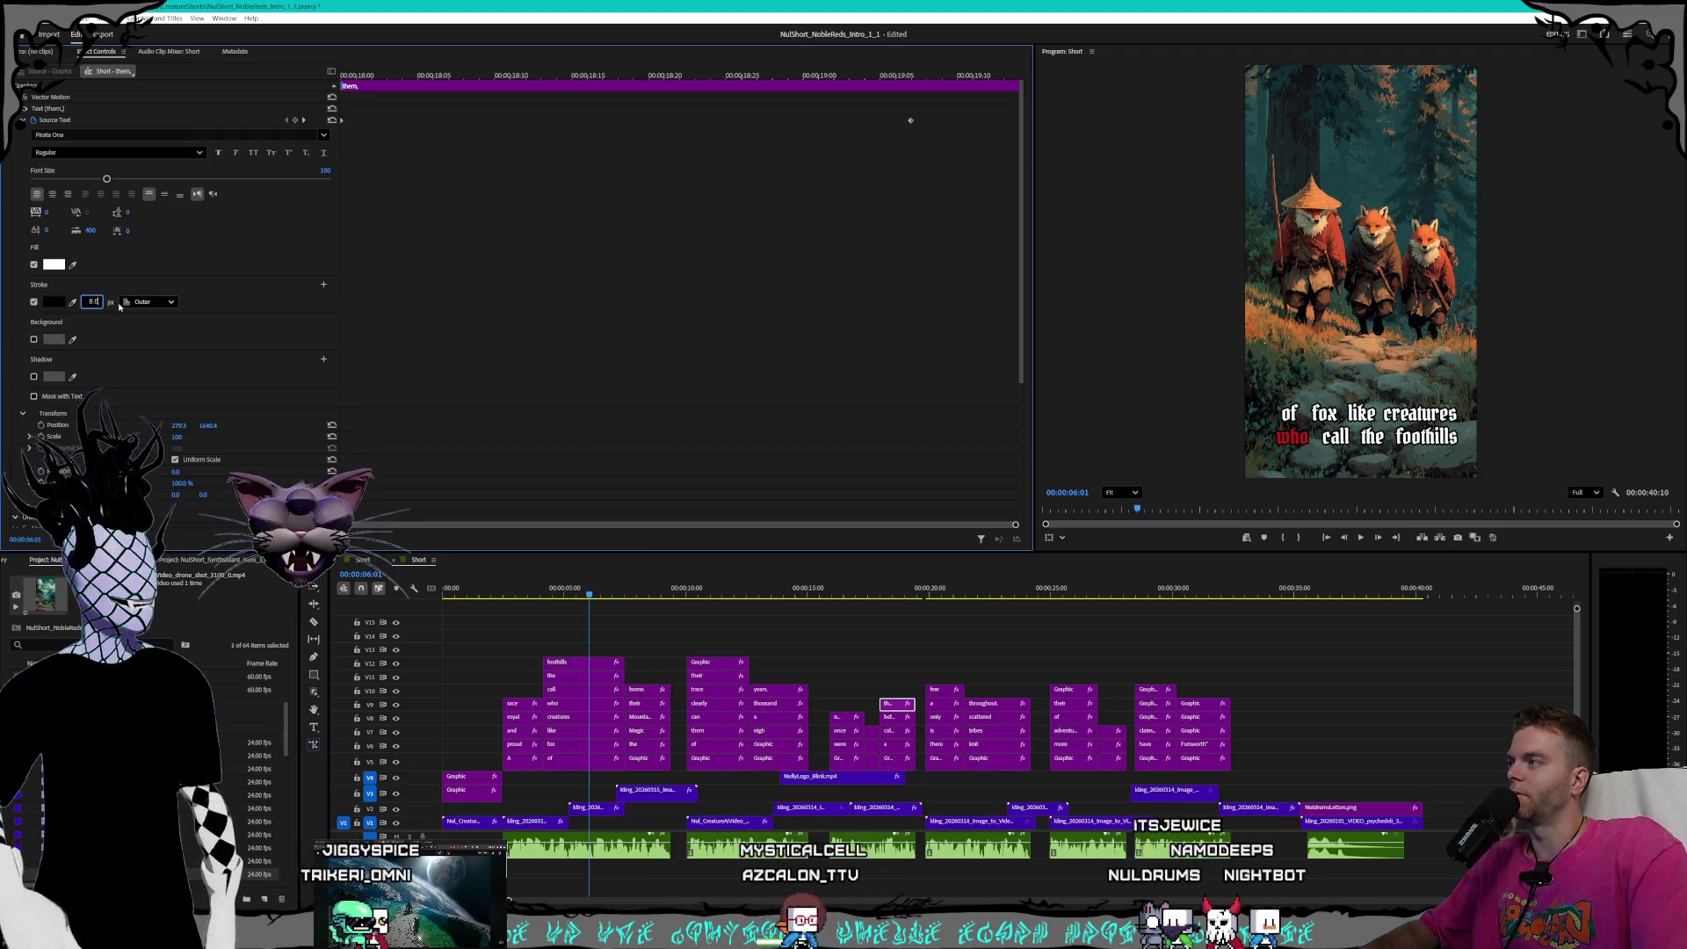
left_click(944, 759)
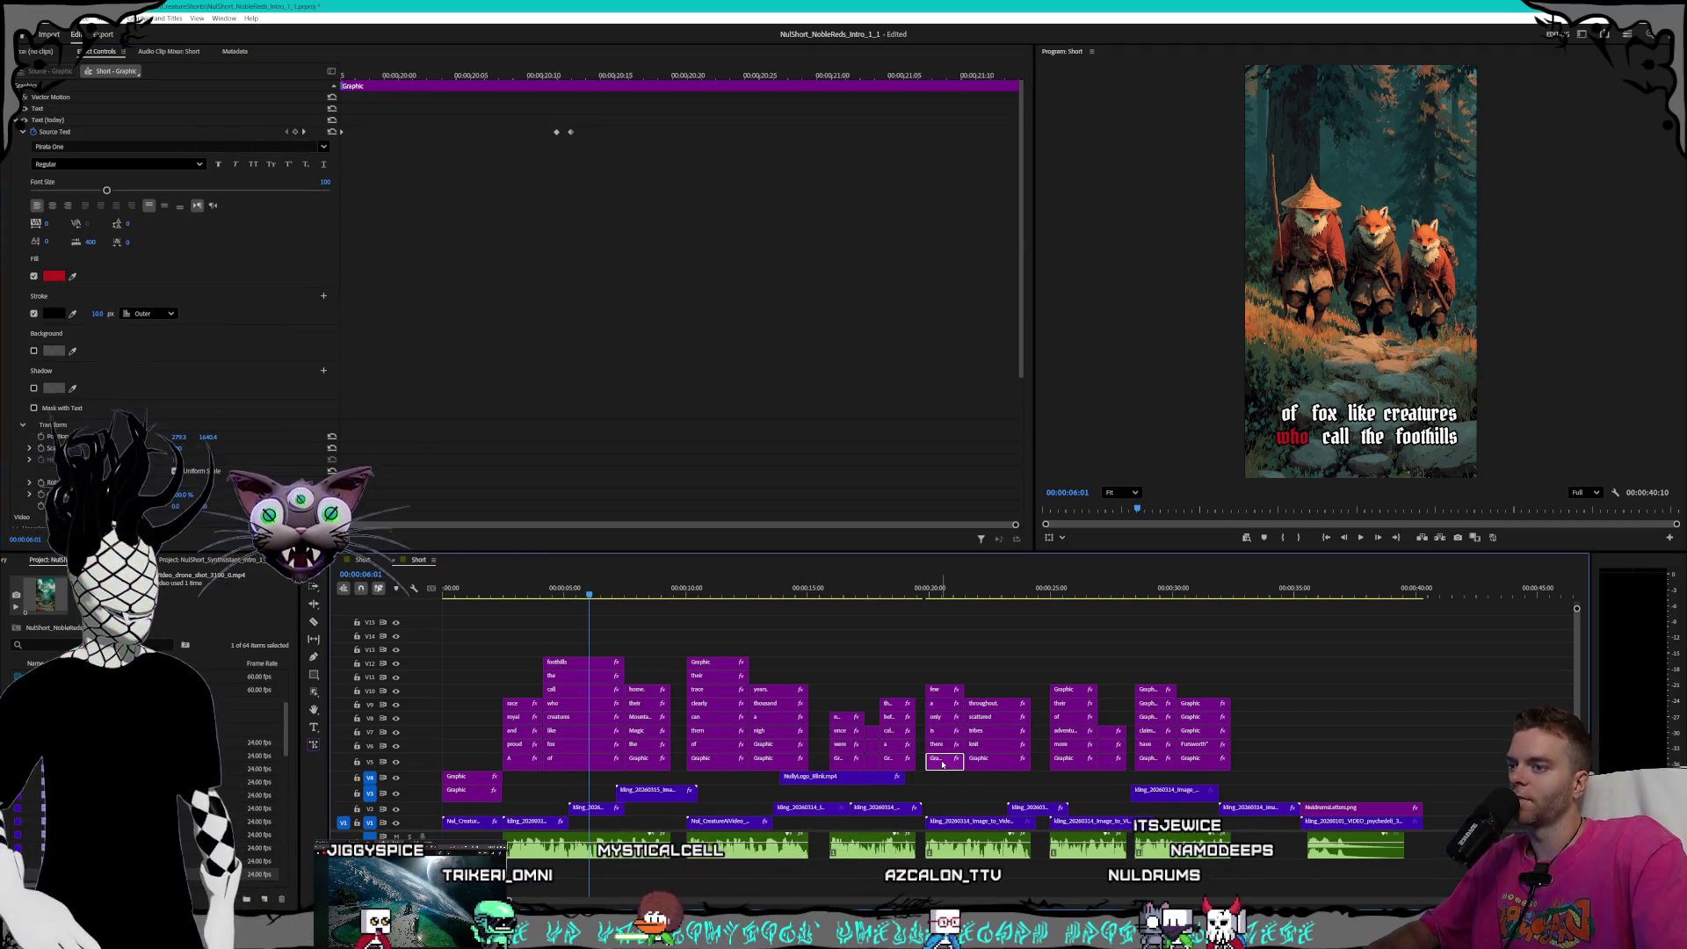
- Set an 8 px stroke on the red highlighted word and the 'there' and 'is' captions
type("8")
left_click(441, 469)
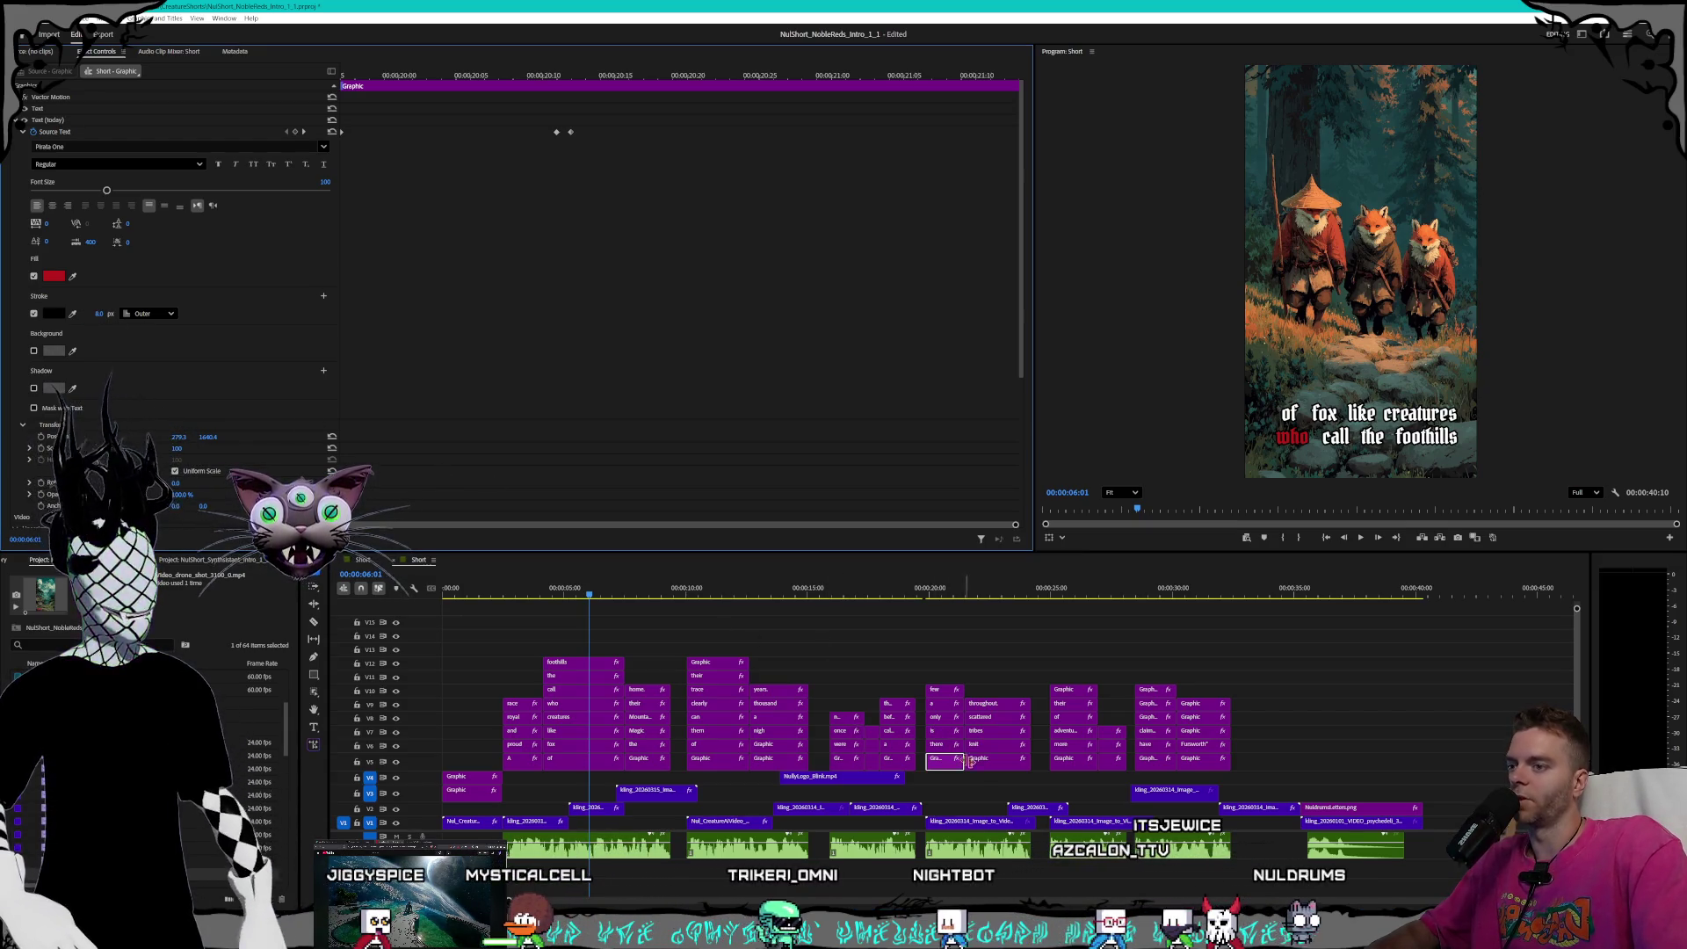
left_click(940, 746)
left_click(93, 301)
type("8")
key("Return")
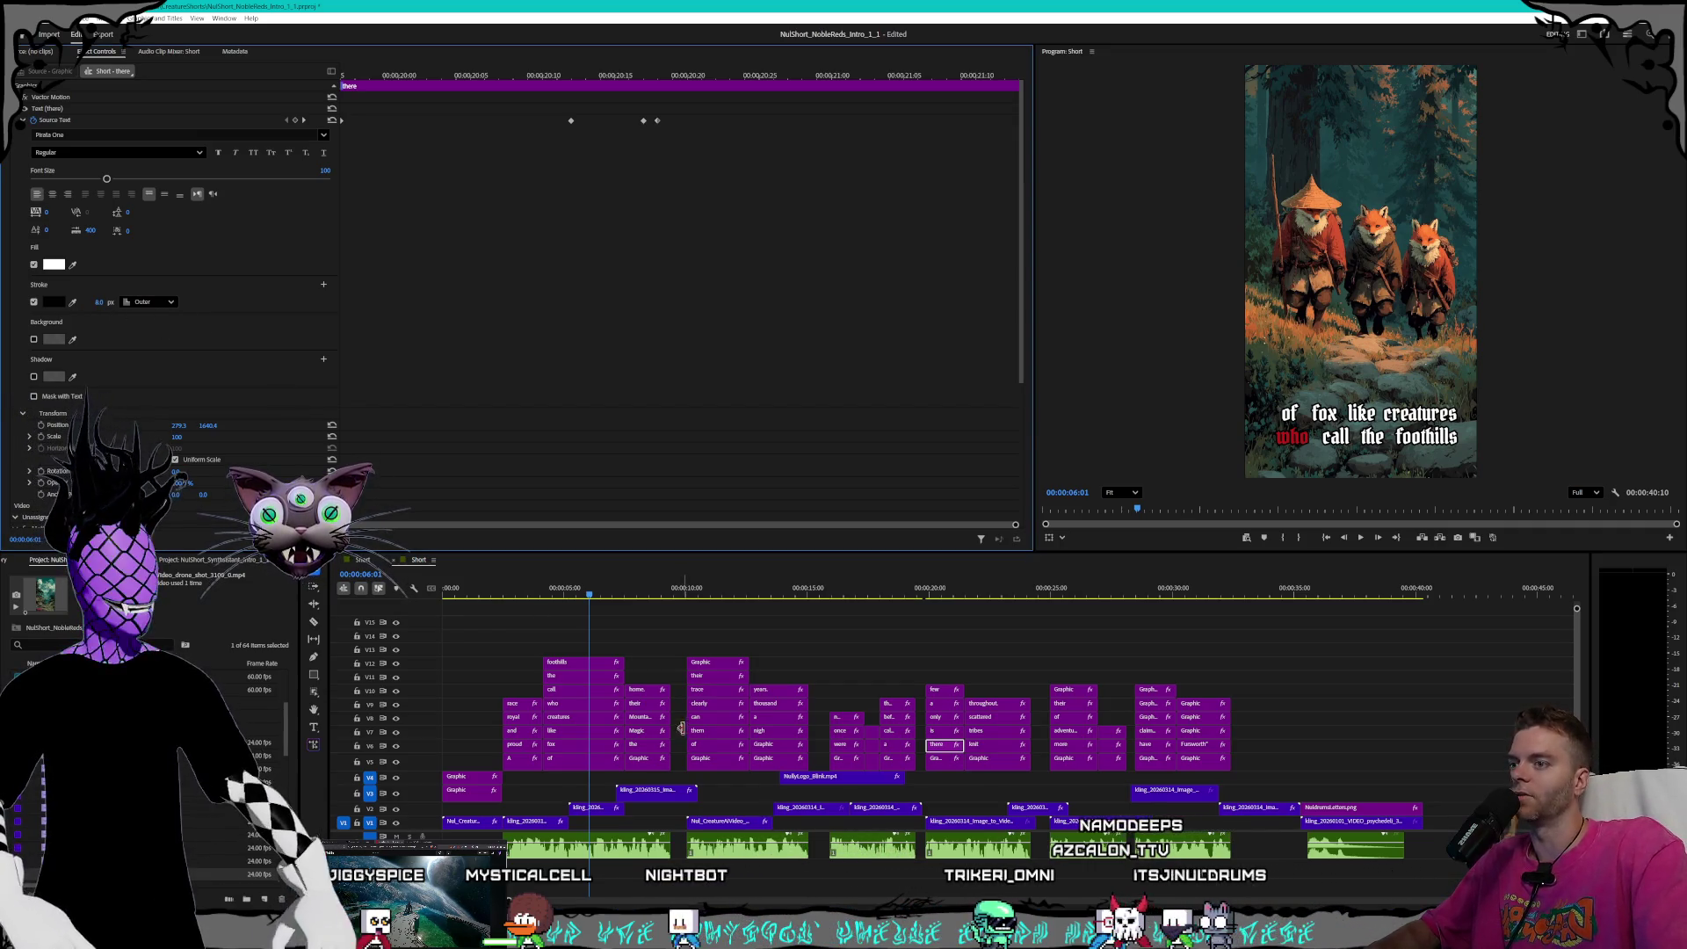
left_click(942, 738)
left_click(940, 731)
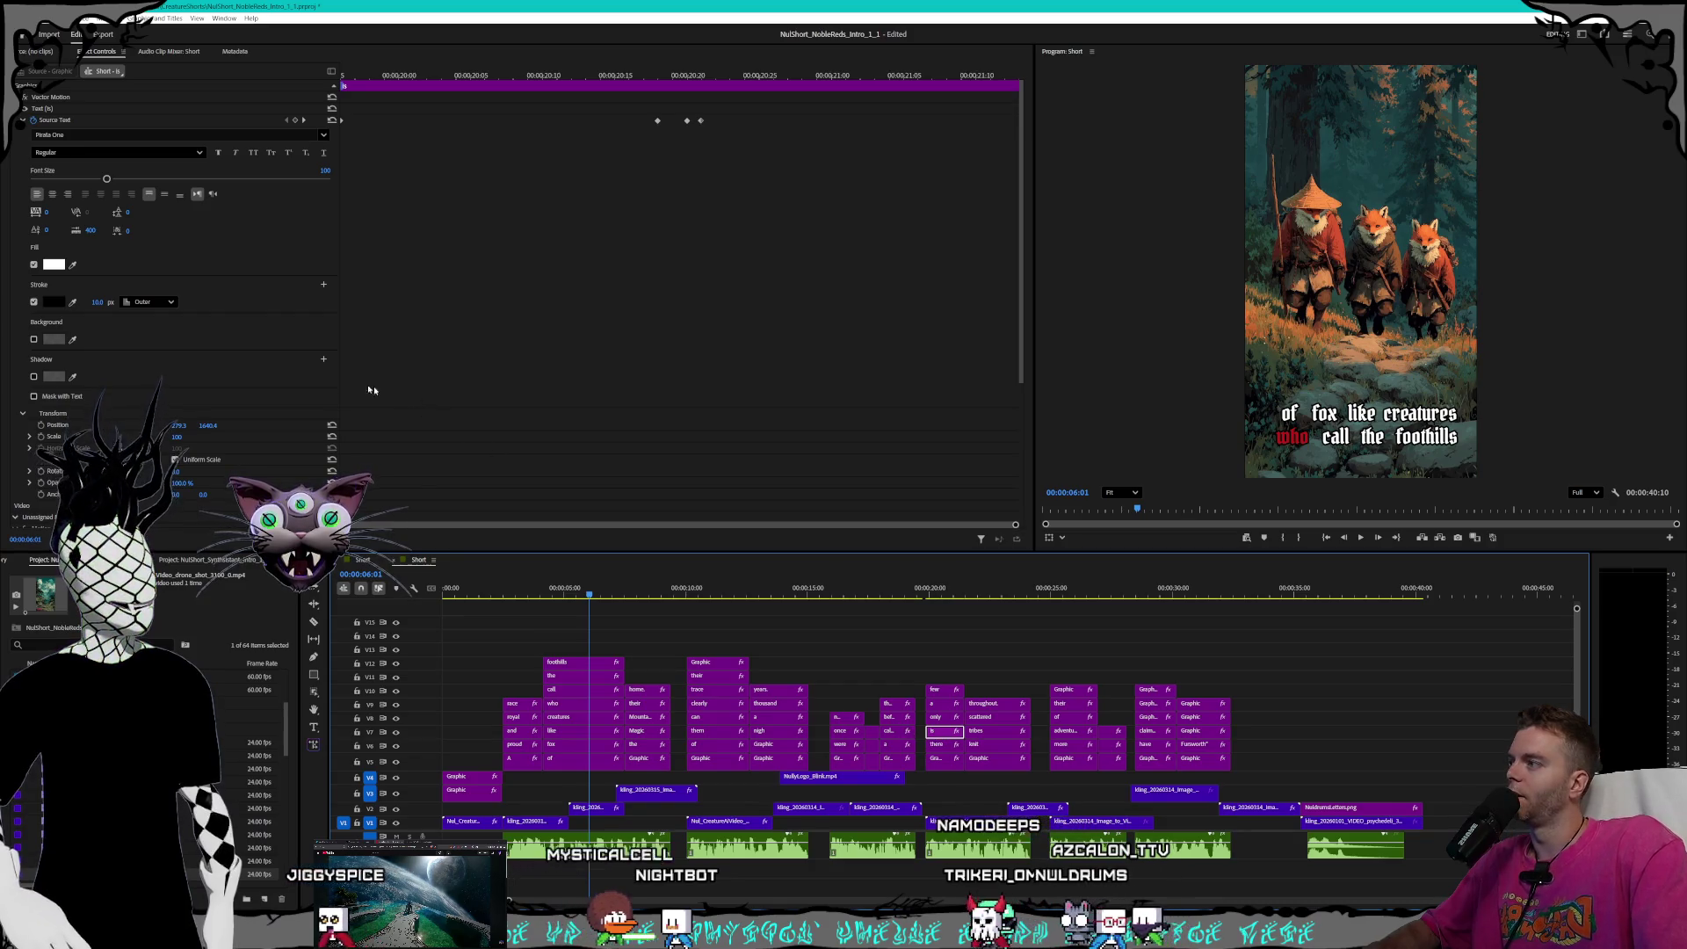
left_click(93, 302)
type("8")
key("Return")
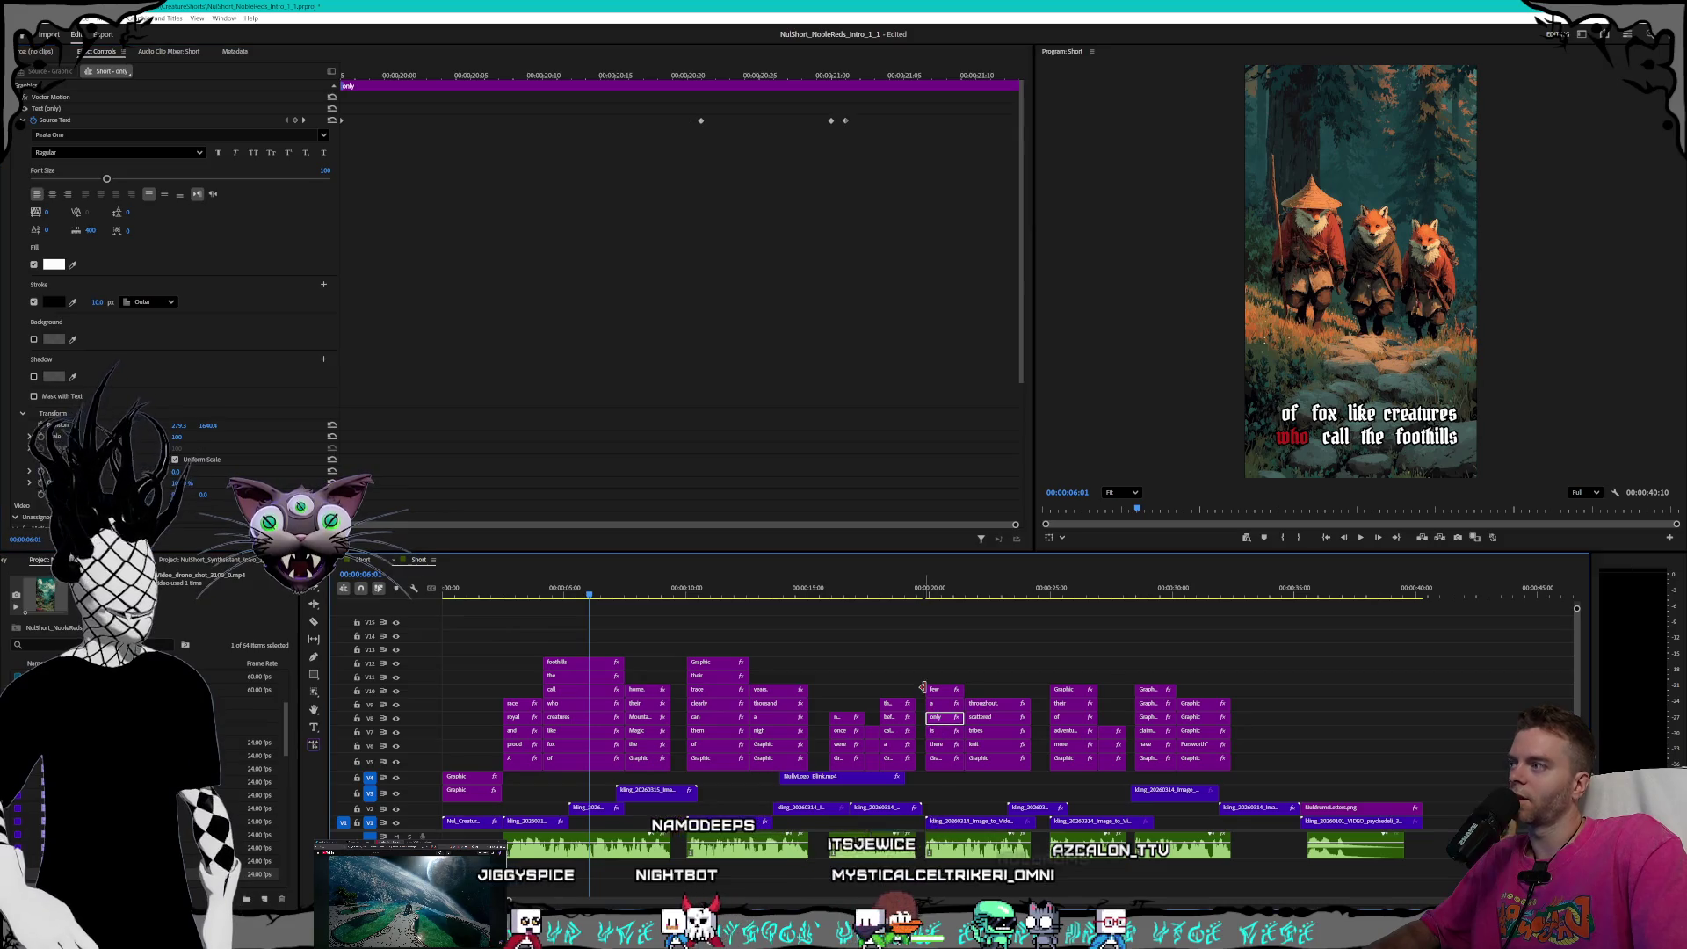
- Give the 'only', 'a', 'few' and next red highlighted captions an 8.0 px stroke
left_click(942, 717)
left_click(97, 302)
type("8")
key("Return")
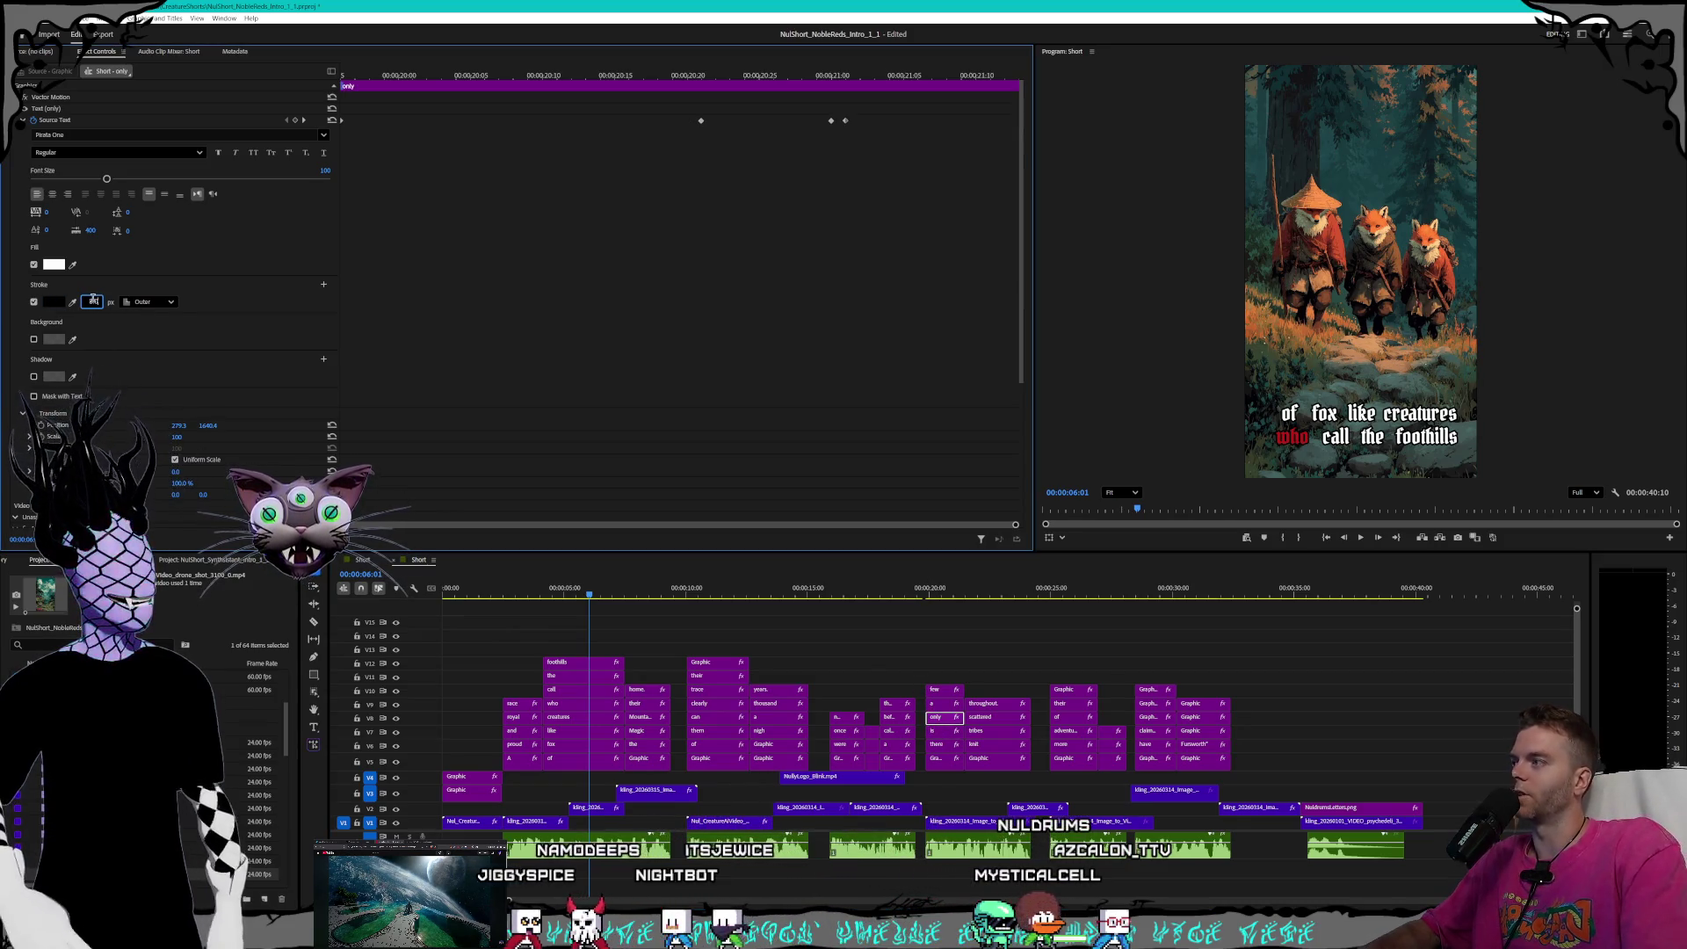
left_click(942, 703)
left_click(92, 301)
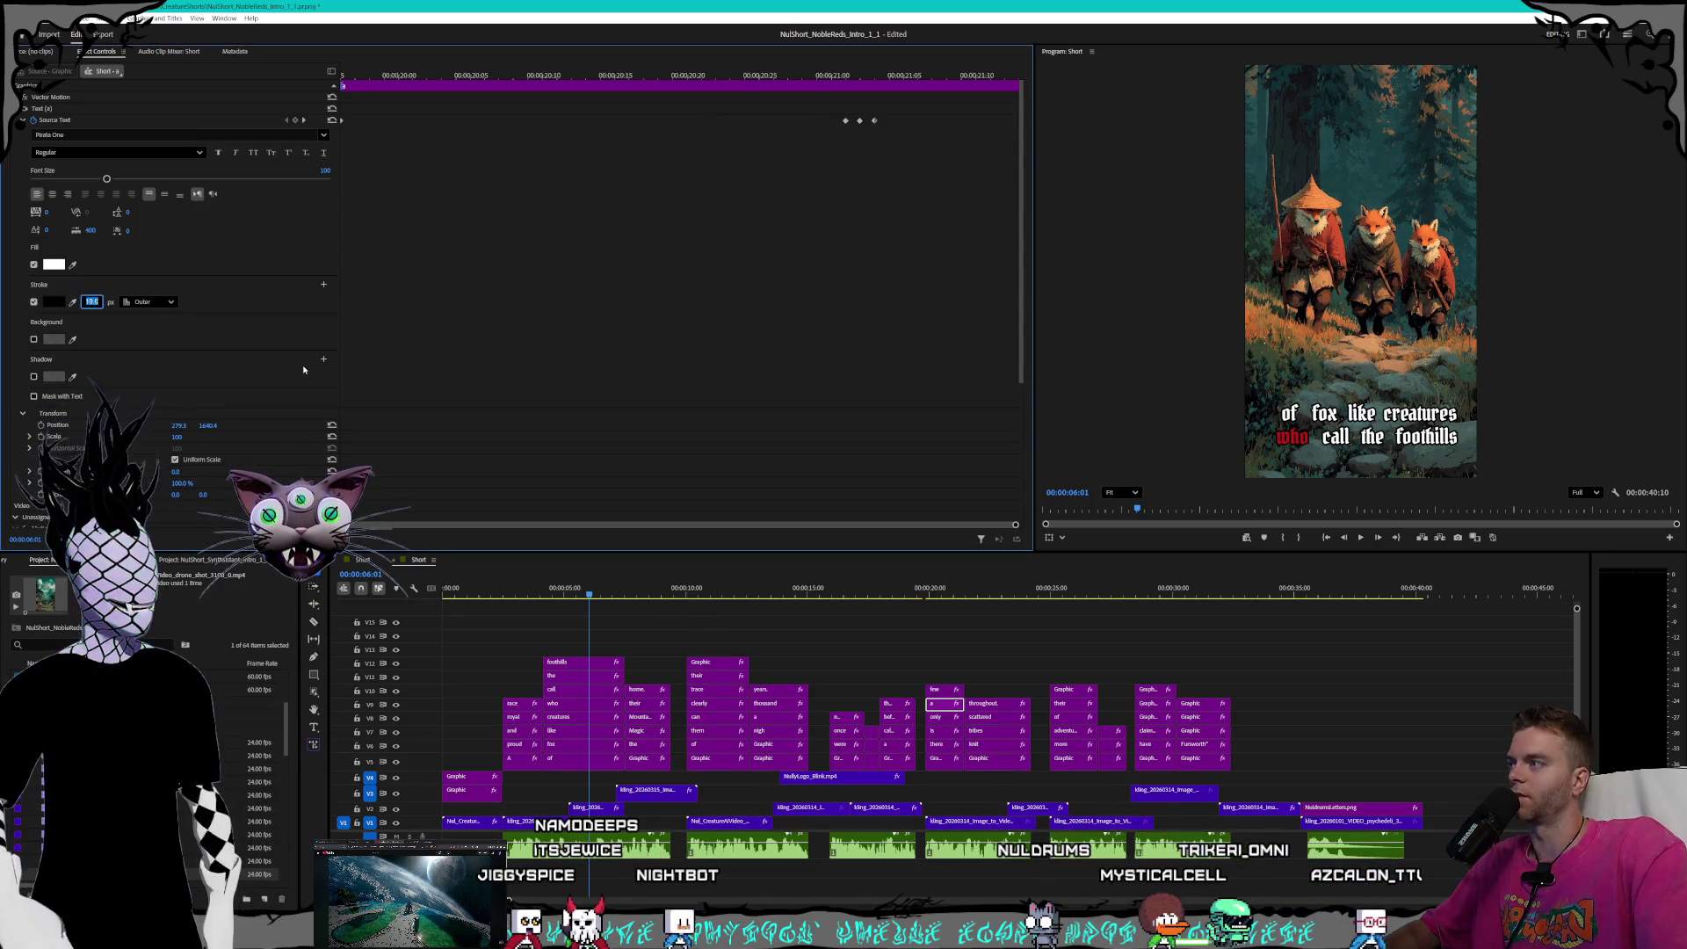
left_click(936, 693)
left_click(92, 301)
type("8.0")
key("Return")
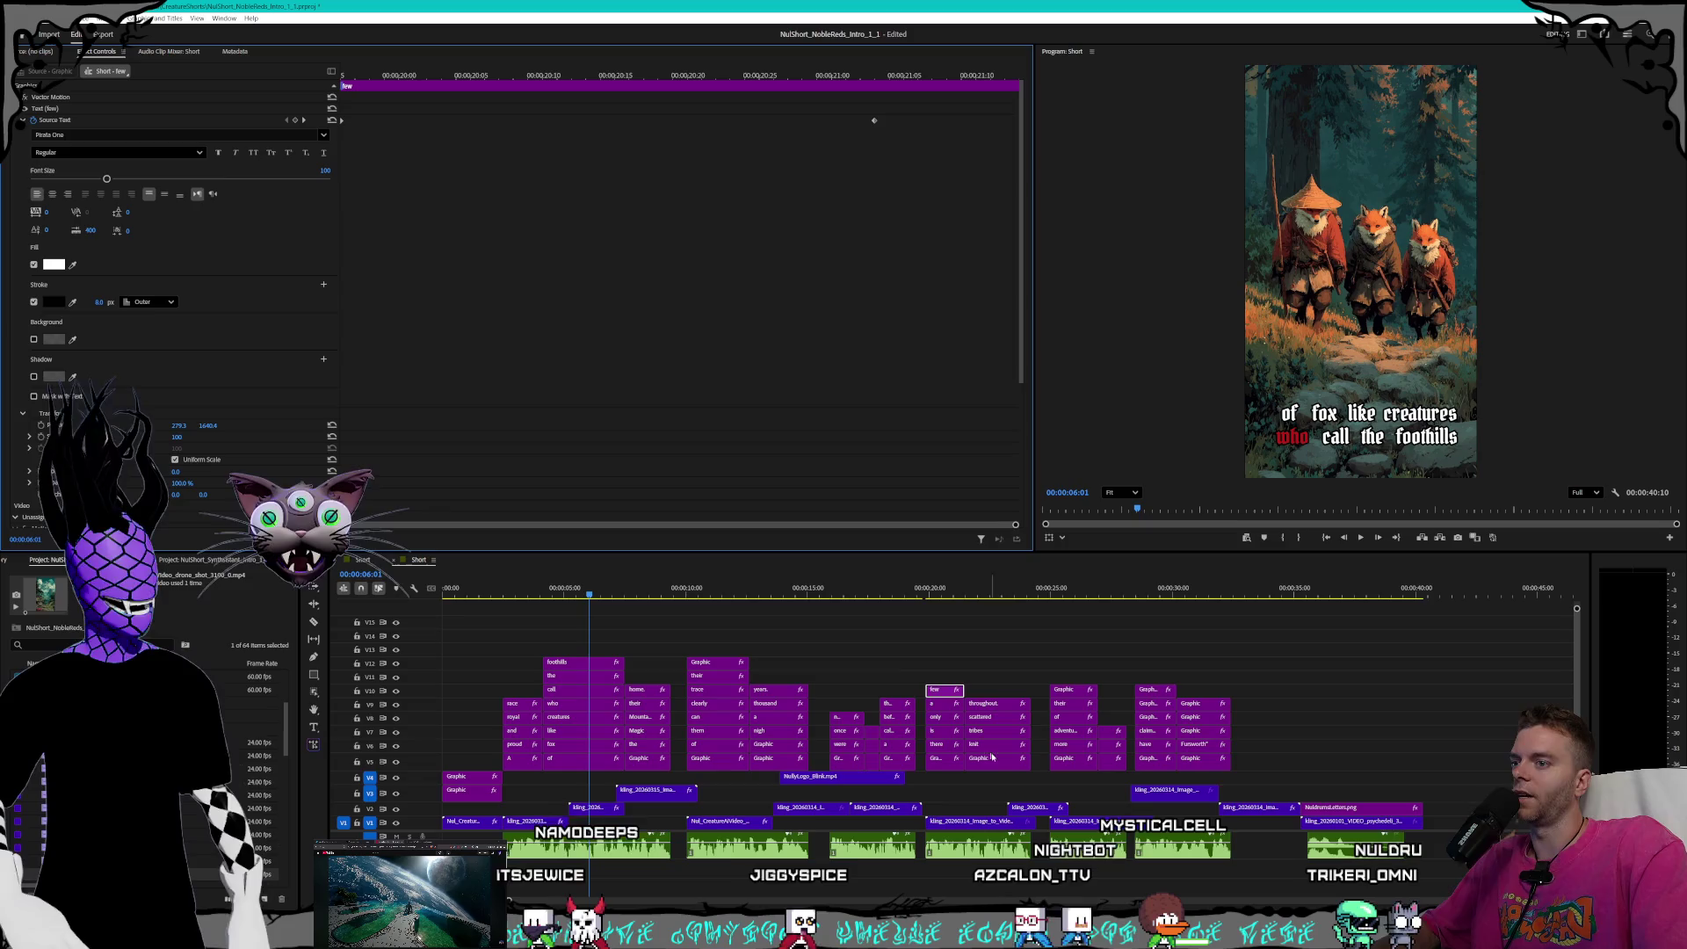
left_click(999, 761)
left_click(92, 313)
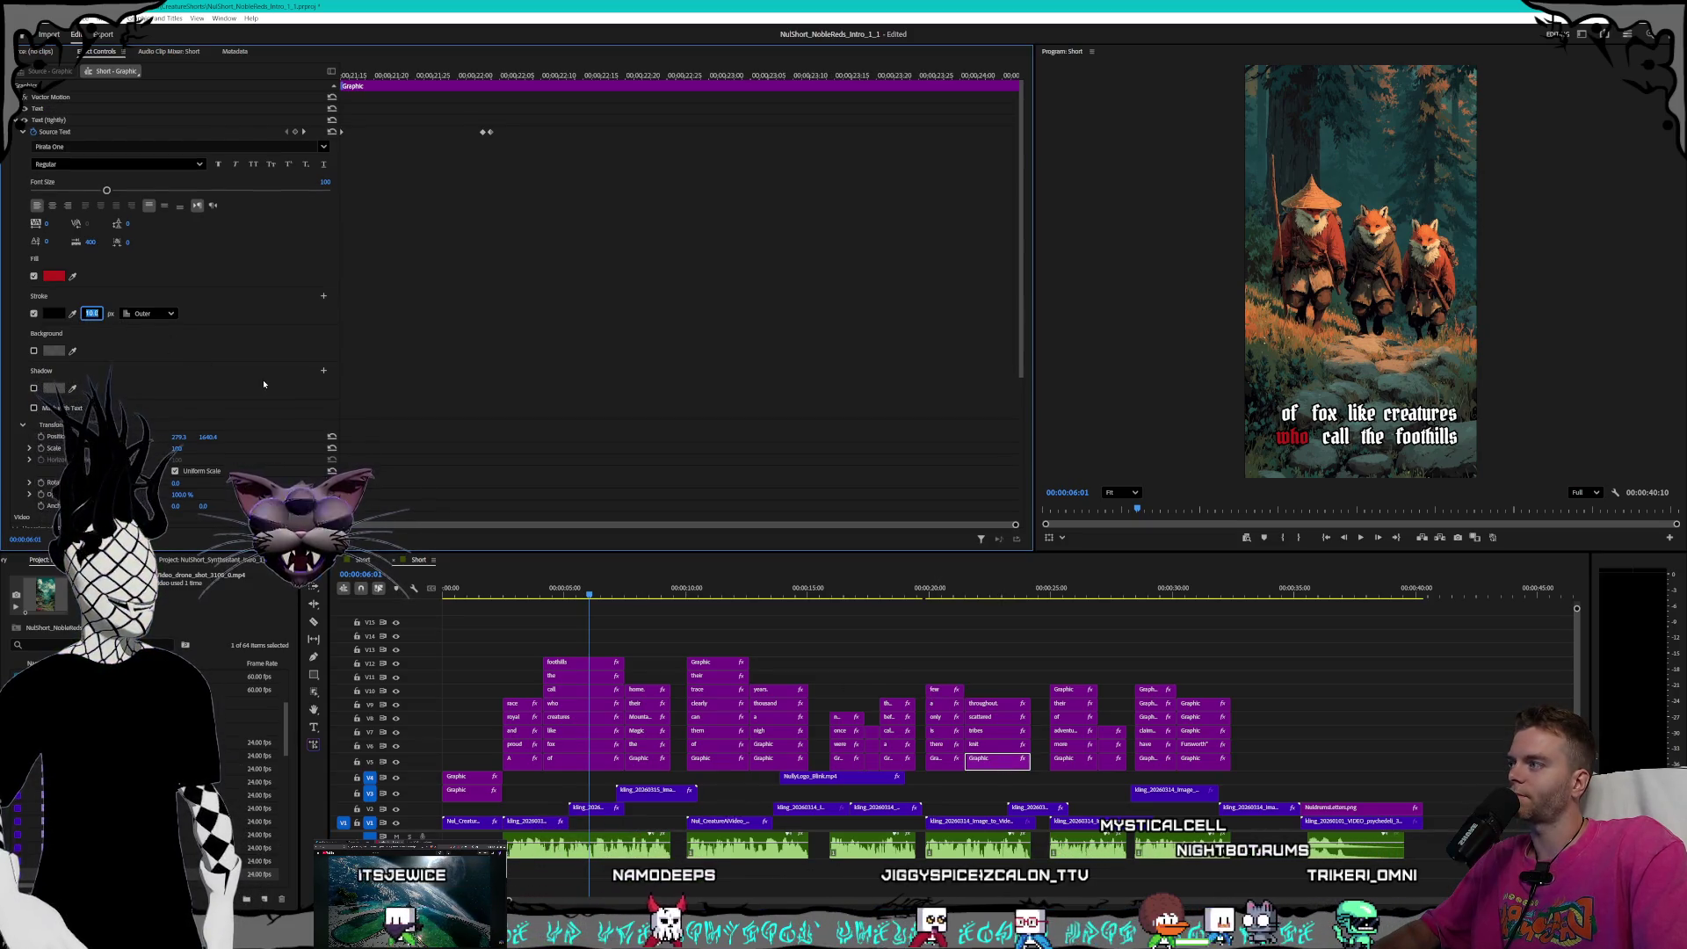
key("Return")
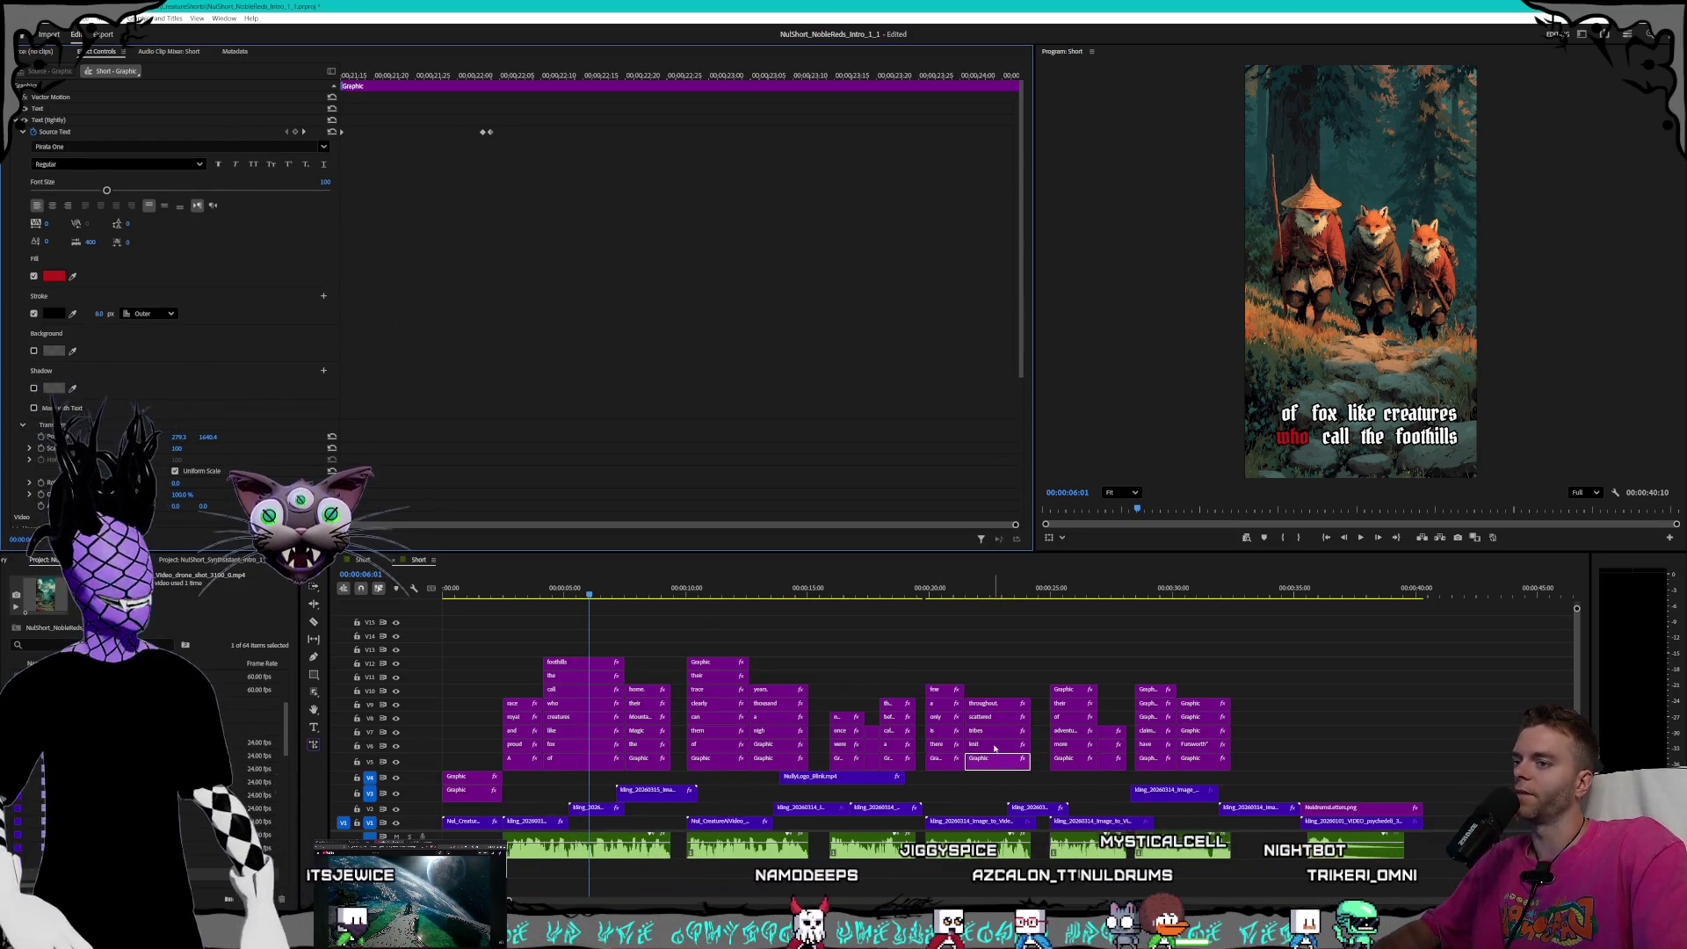
- Thin the stroke to 8 px on the 'knit', 'tribes' and 'scattered' captions
left_click(995, 746)
left_click(101, 308)
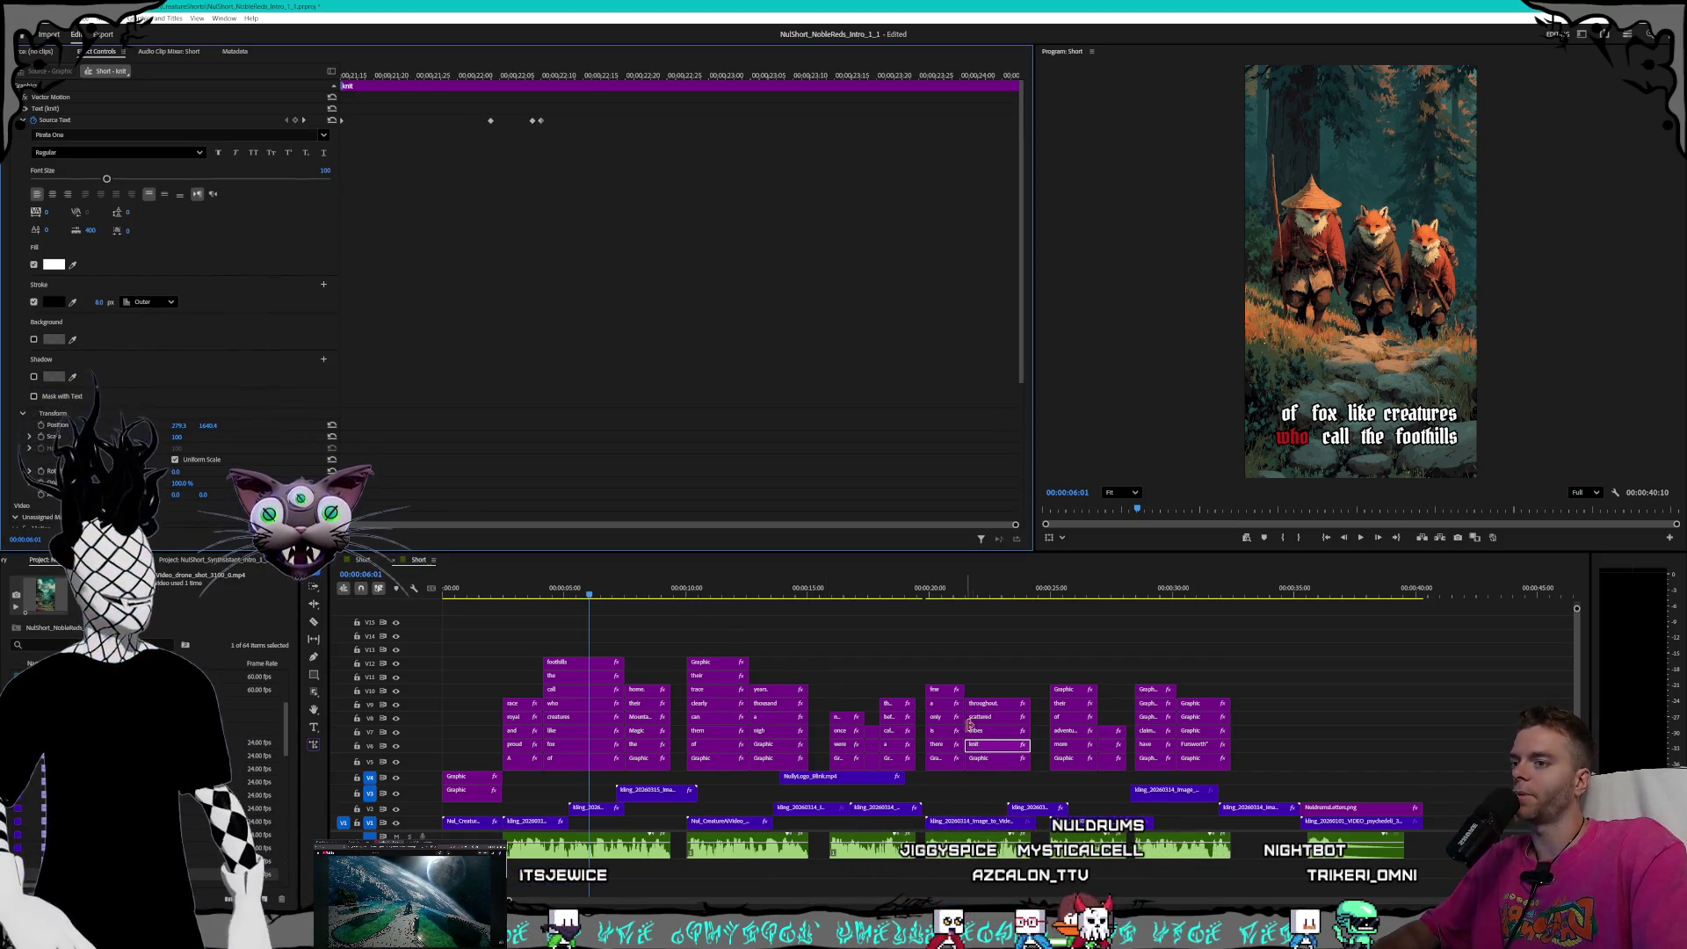
left_click(996, 735)
left_click(100, 303)
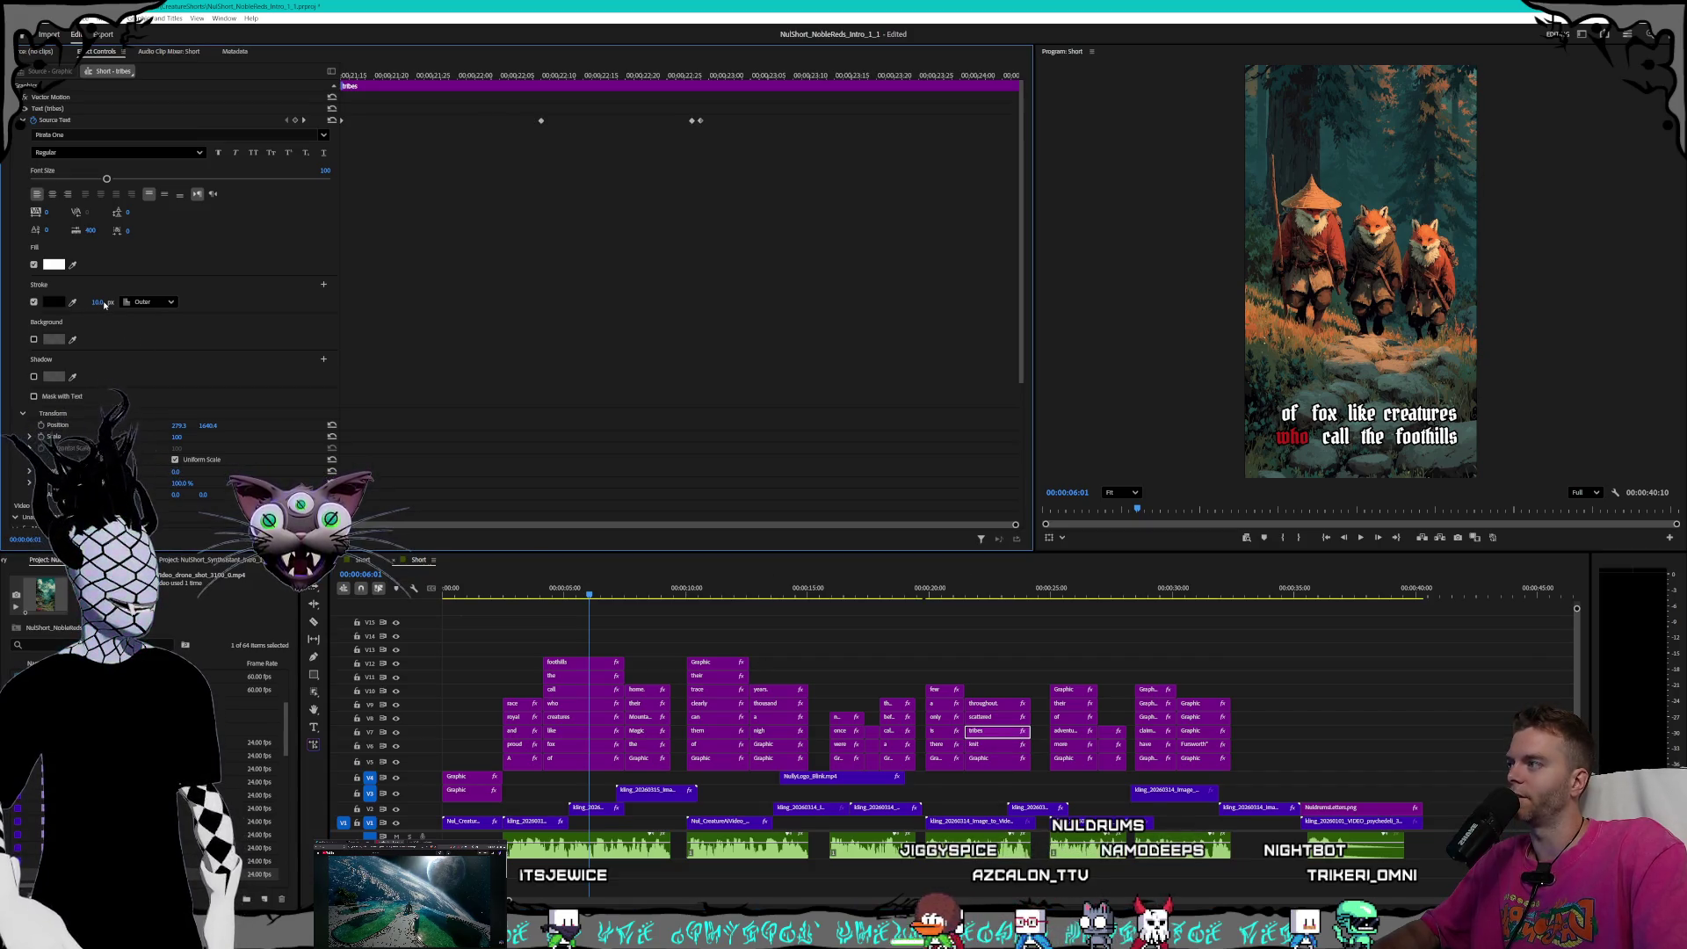
type("8")
key("Return")
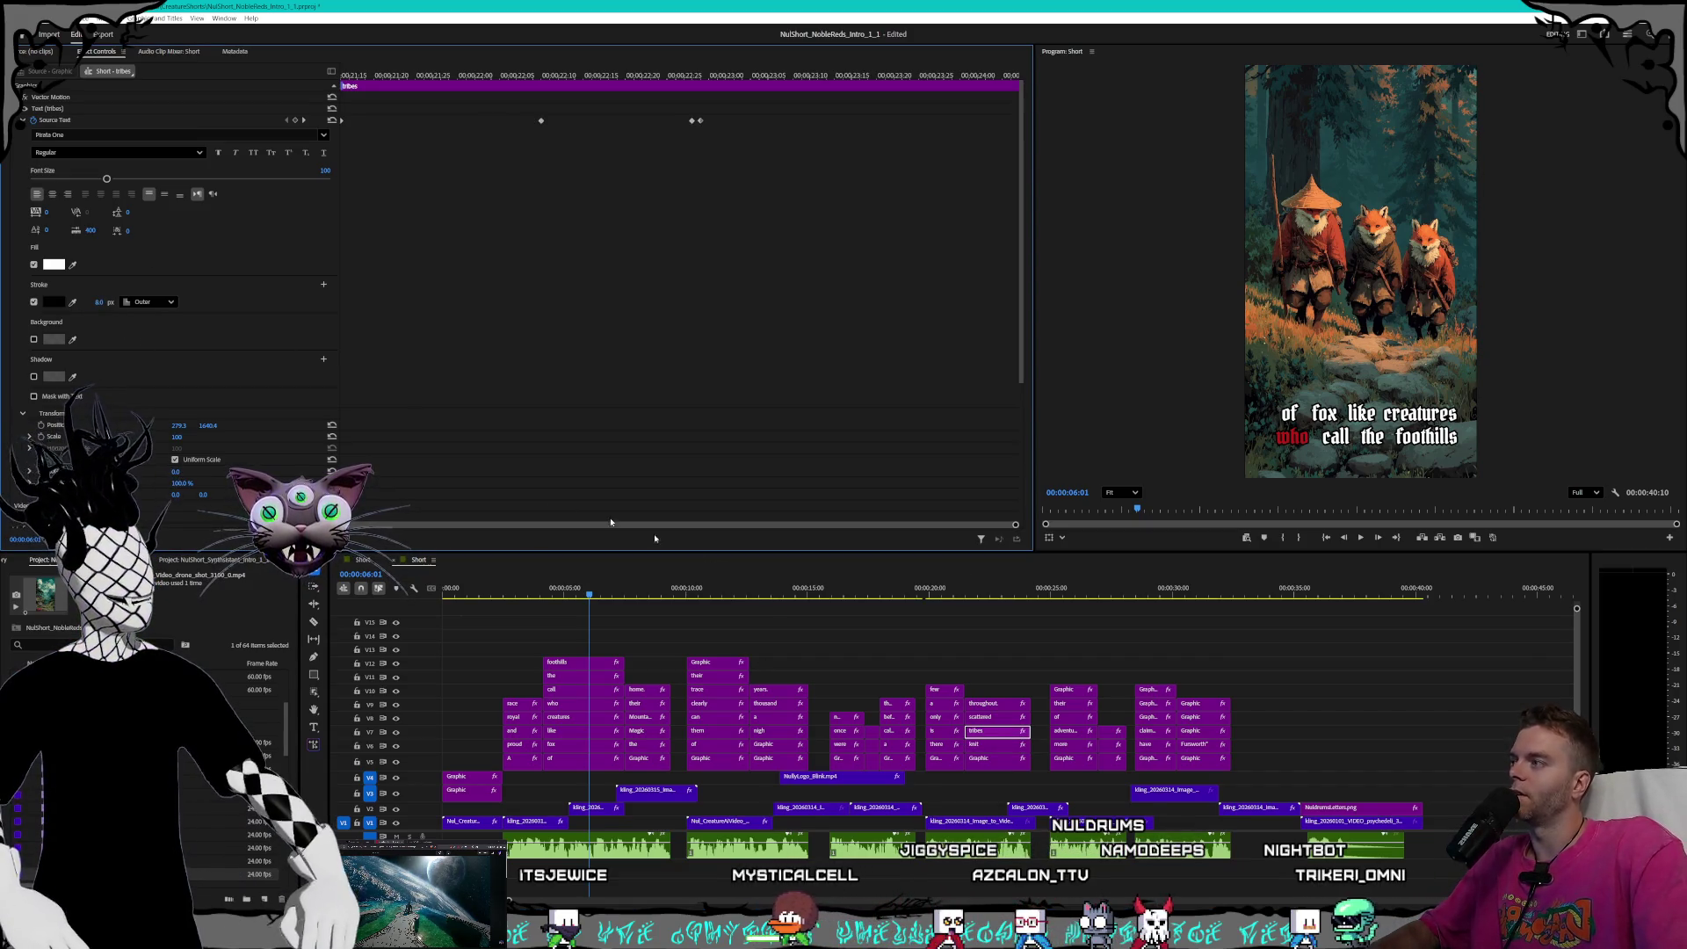
left_click(1001, 717)
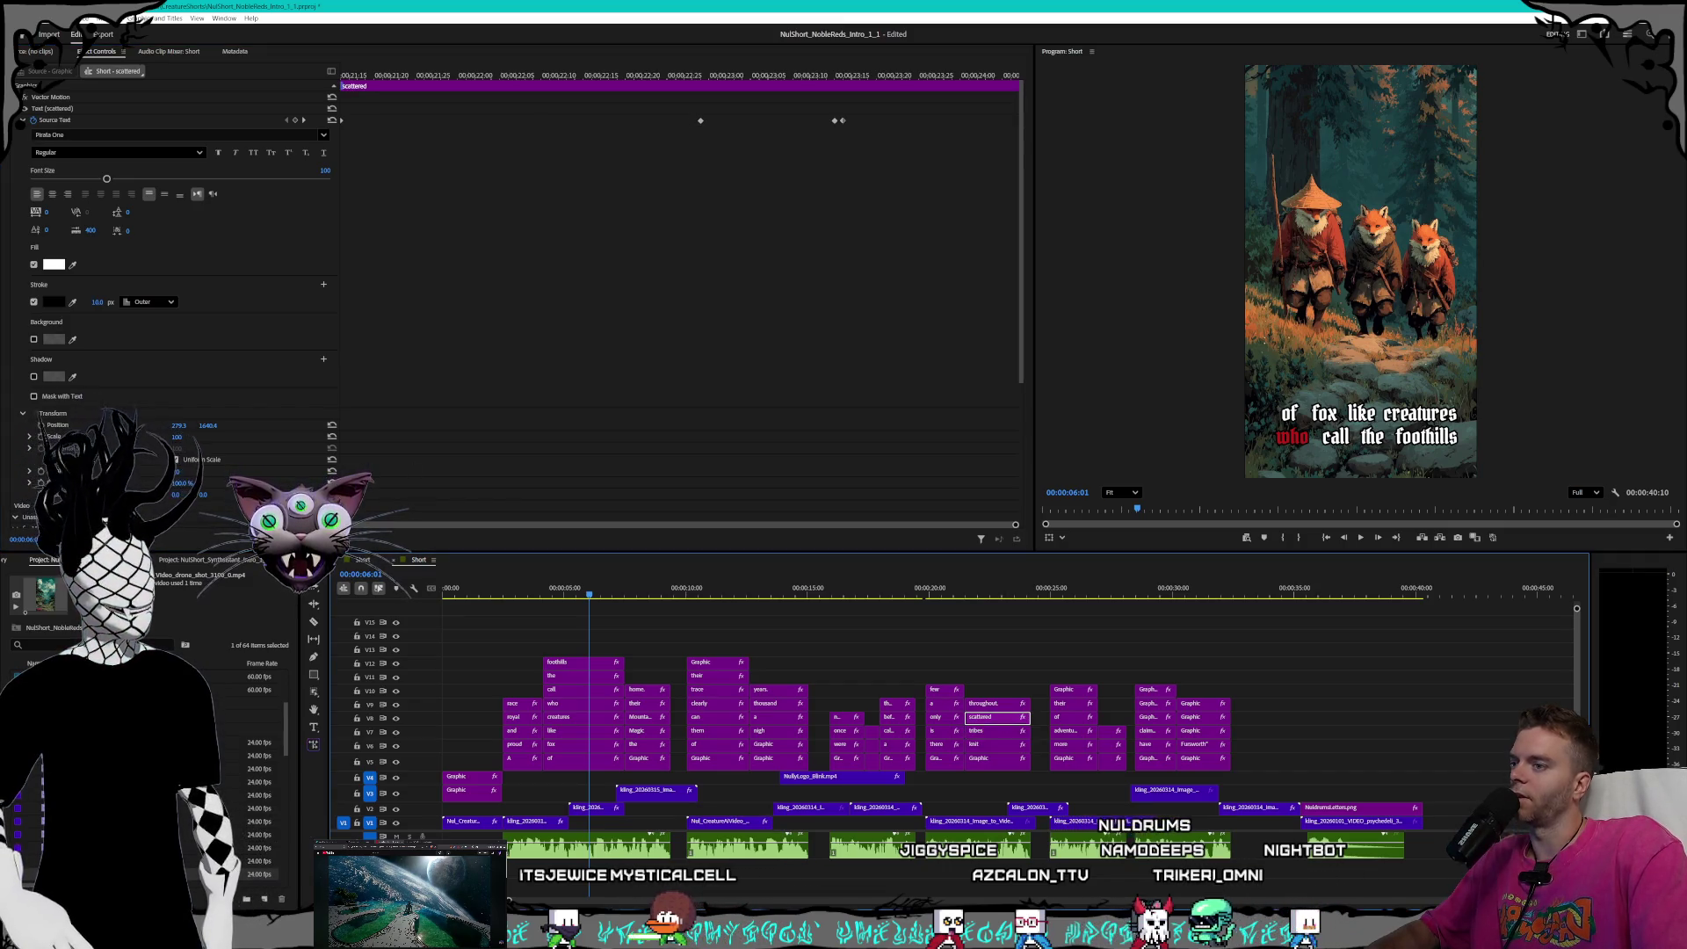
left_click(98, 302)
type("8")
key("Return")
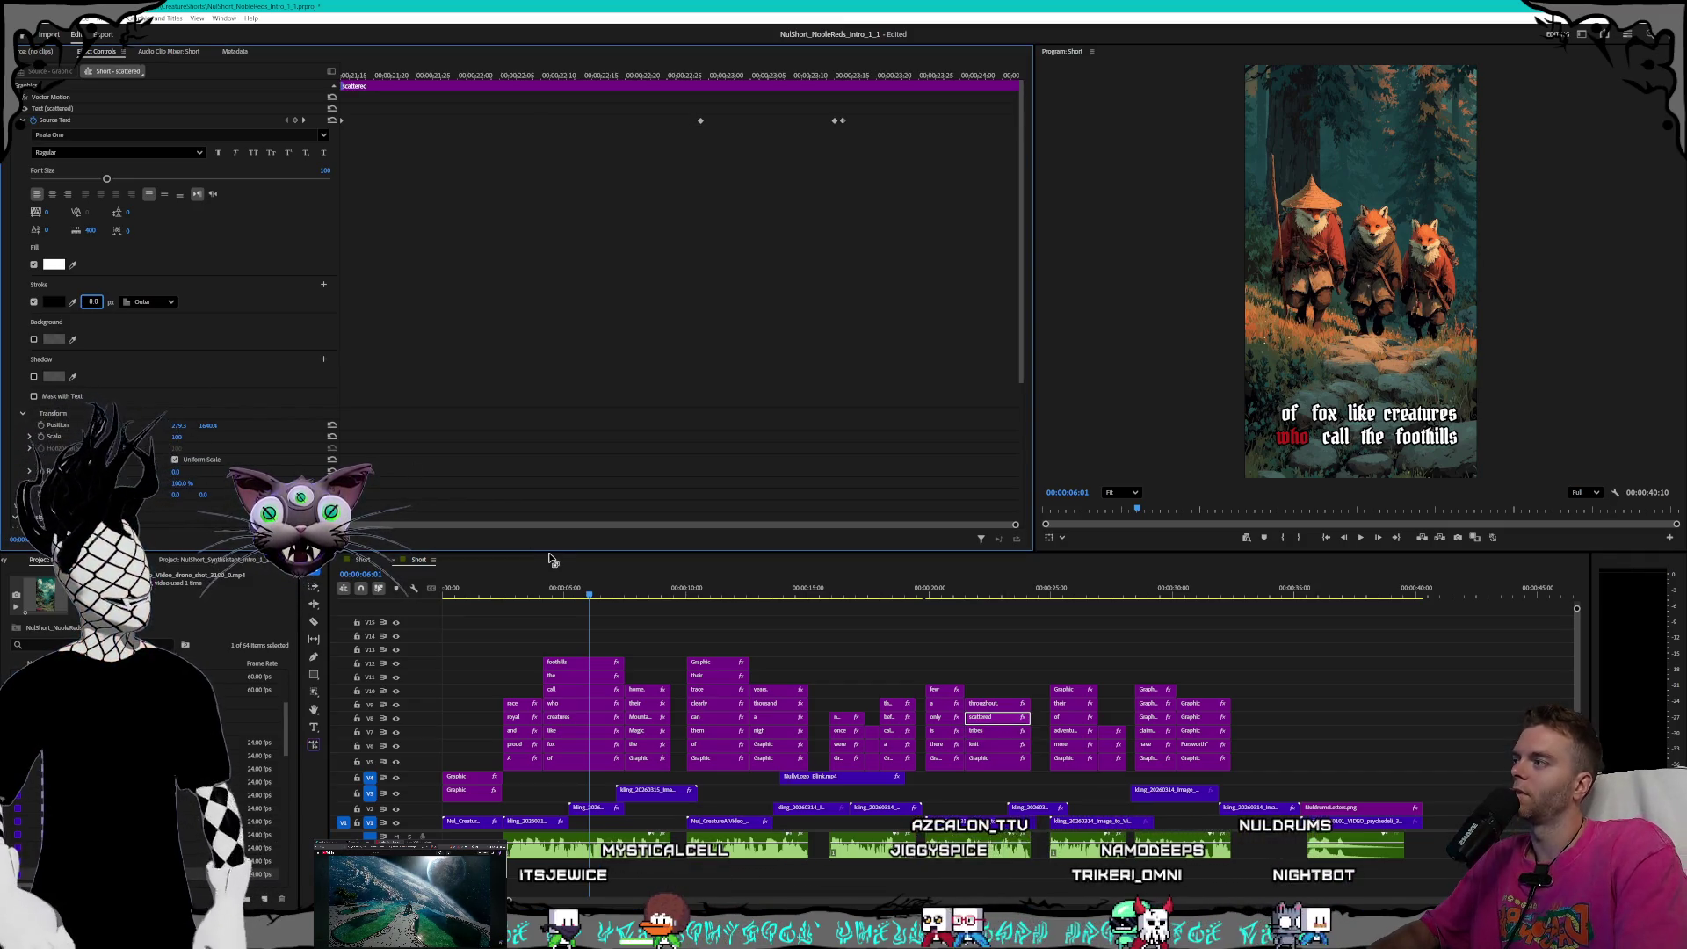
- Set the outline width to 8 on 'throughout.' and the next graphic caption clip
left_click(997, 703)
left_click(98, 301)
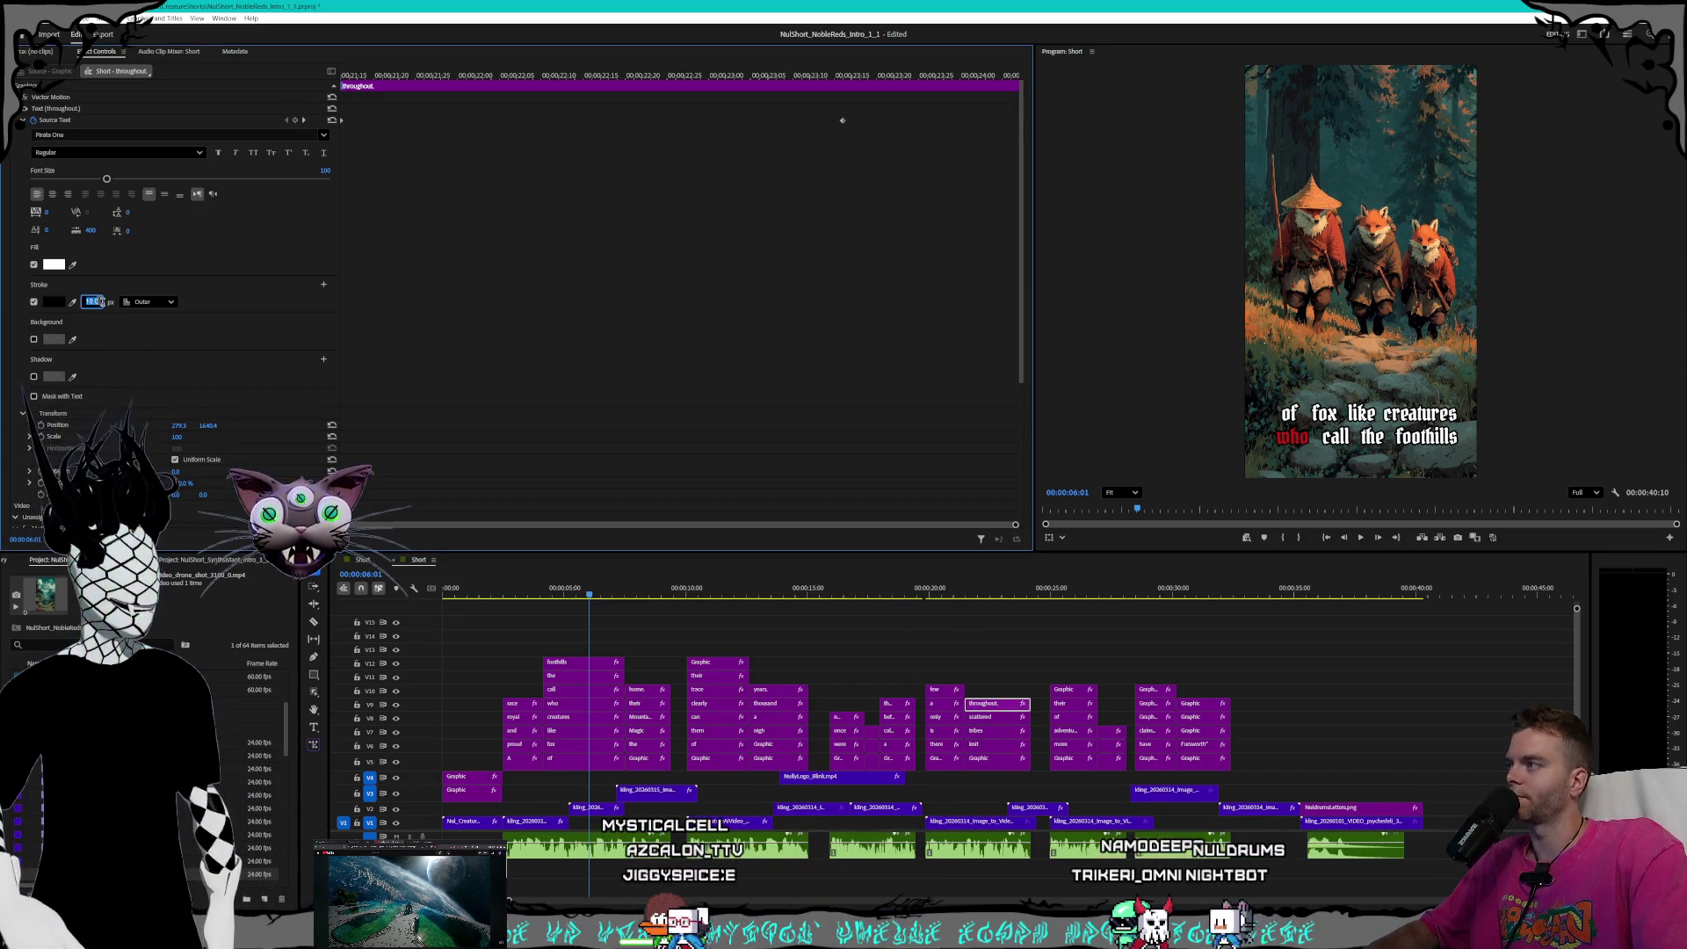
type("8")
key("Return")
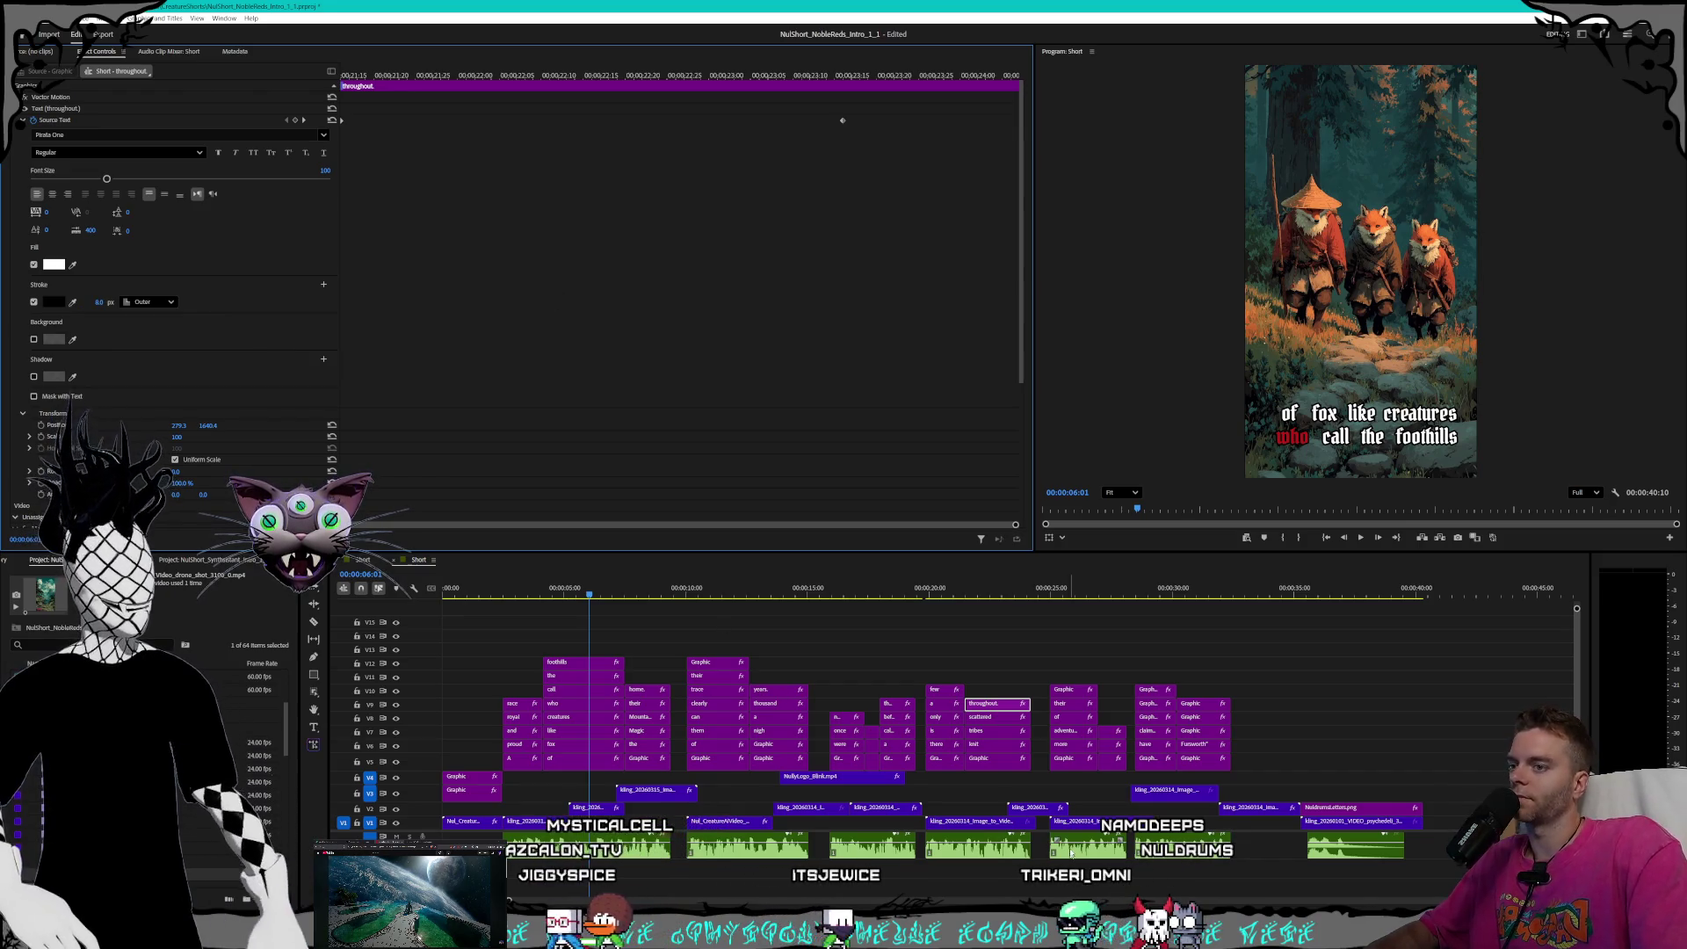
left_click(1073, 759)
left_click(101, 314)
type("8")
key("Return")
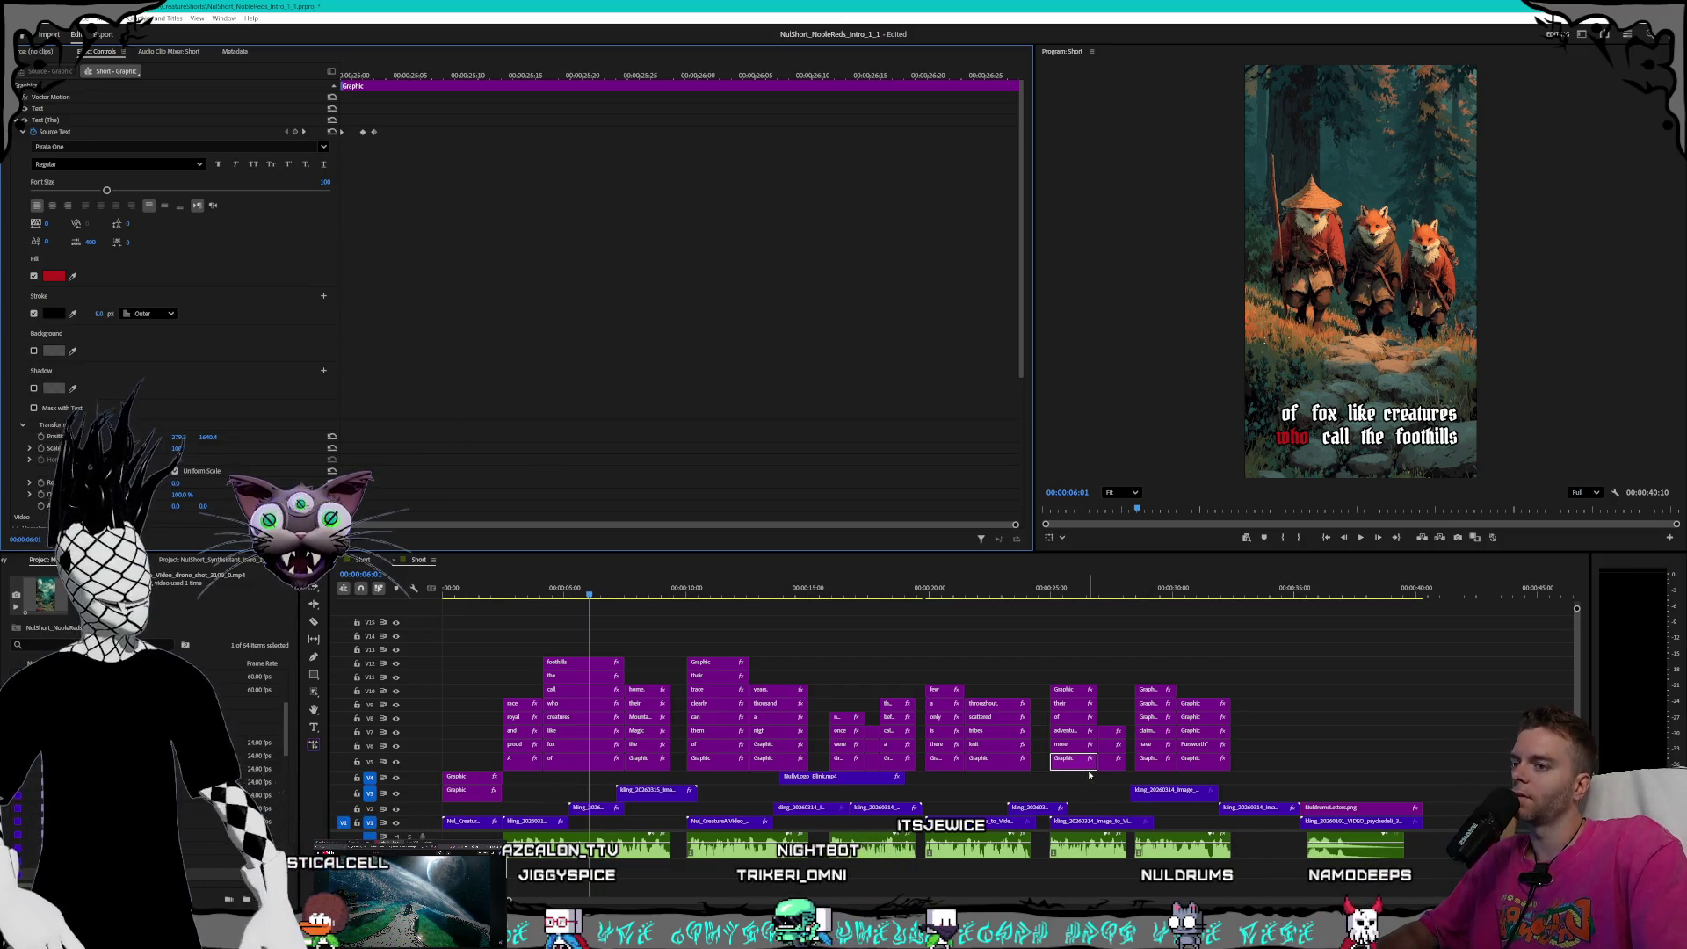
- Reduce the outline width to 8.0 on 'more', 'adventurous', 'of', 'their' and the following graphic clip
left_click(1073, 745)
left_click(99, 303)
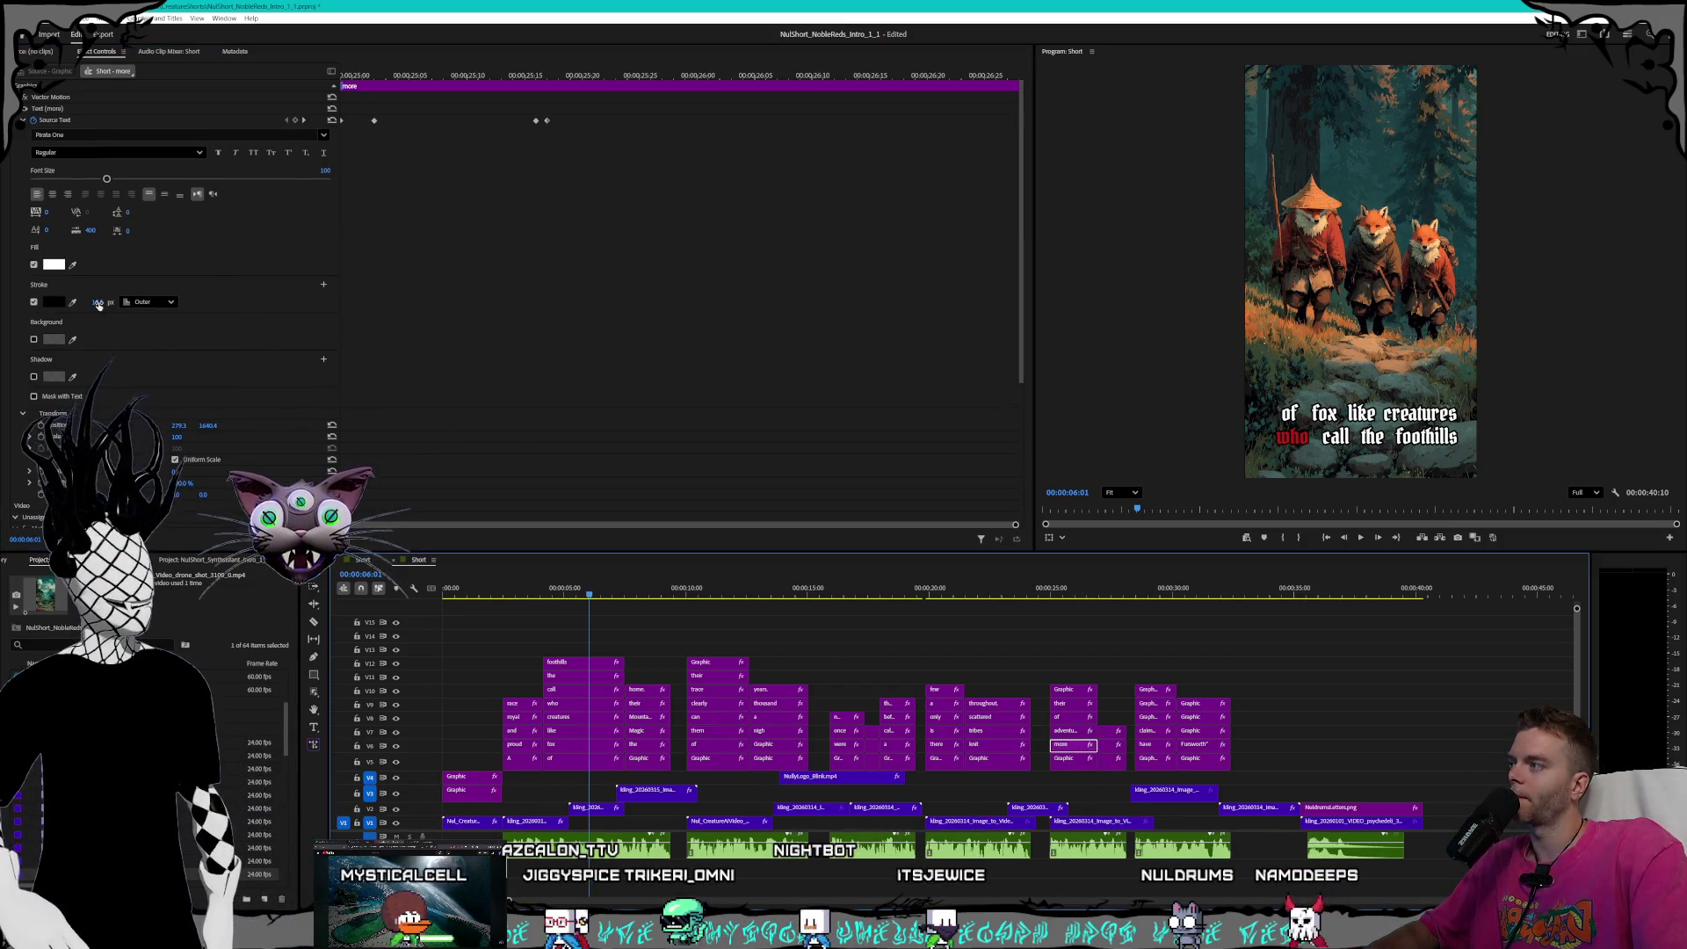
left_click(98, 303)
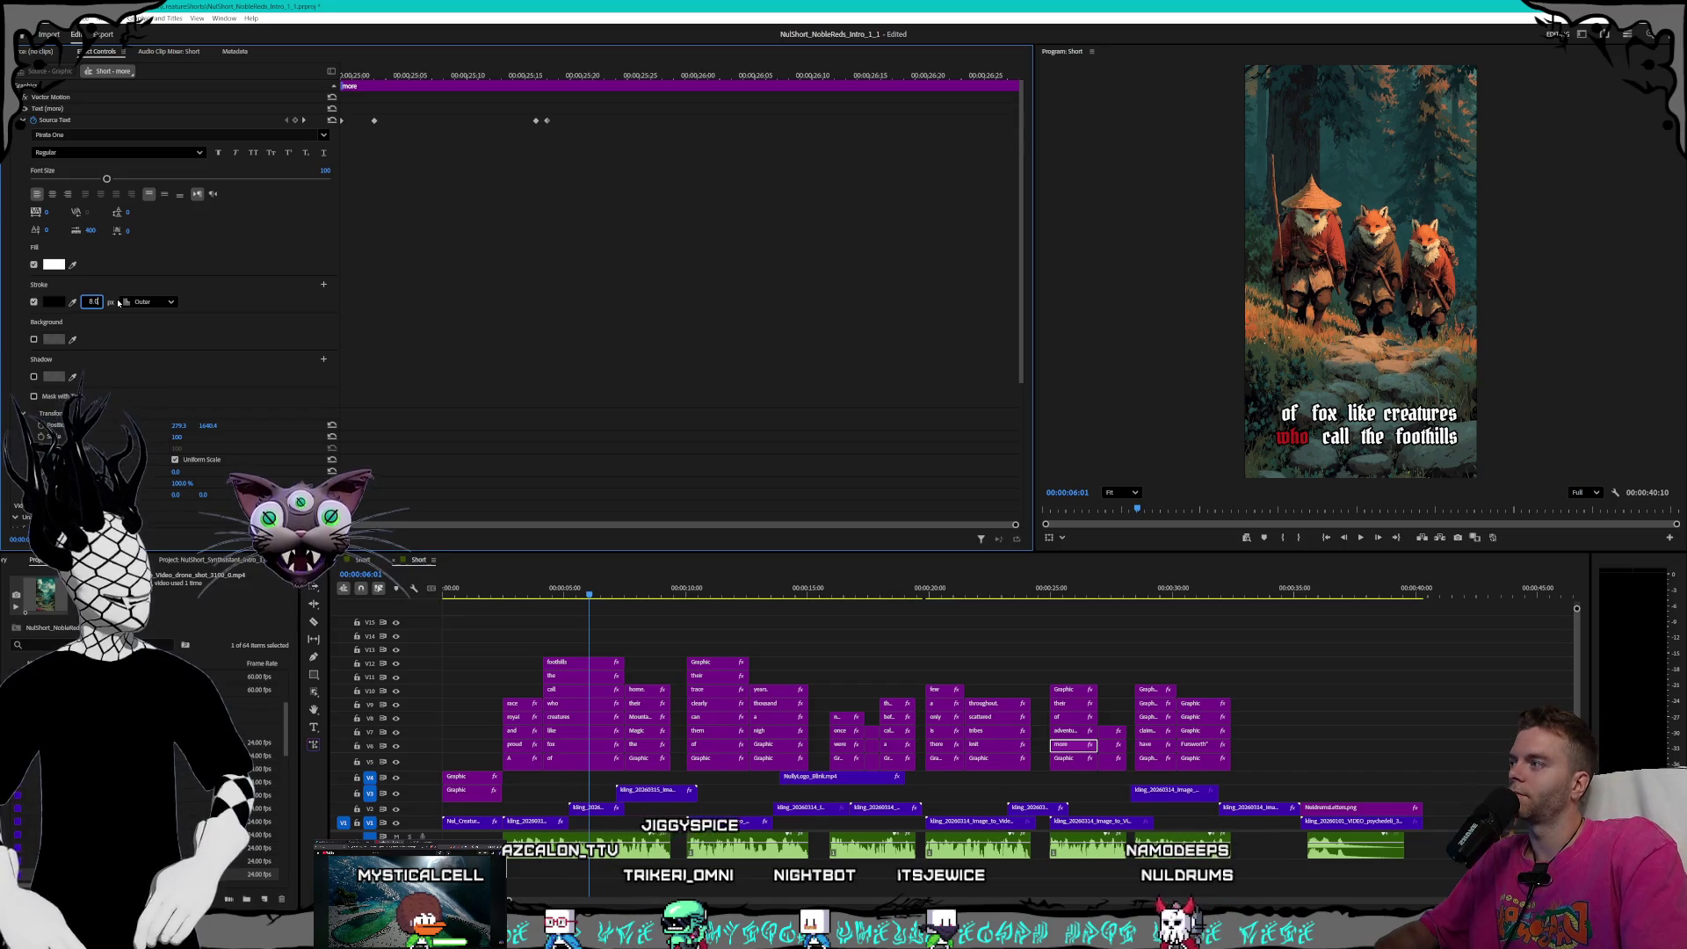
left_click(1074, 734)
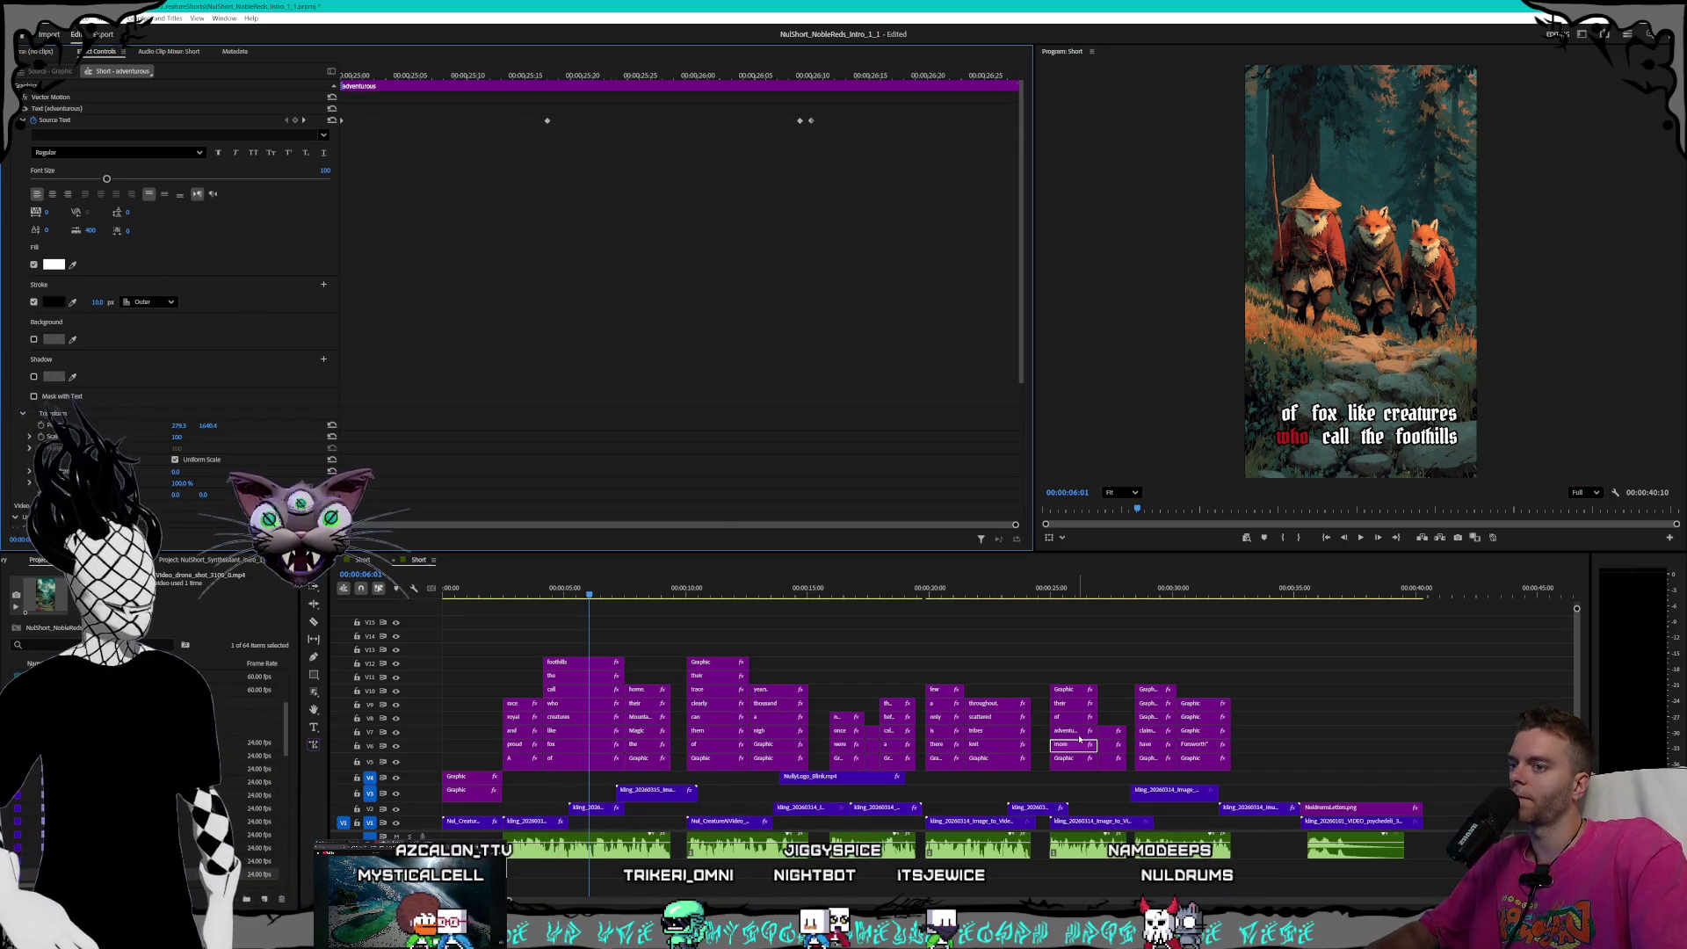
left_click_drag(97, 302, 83, 302)
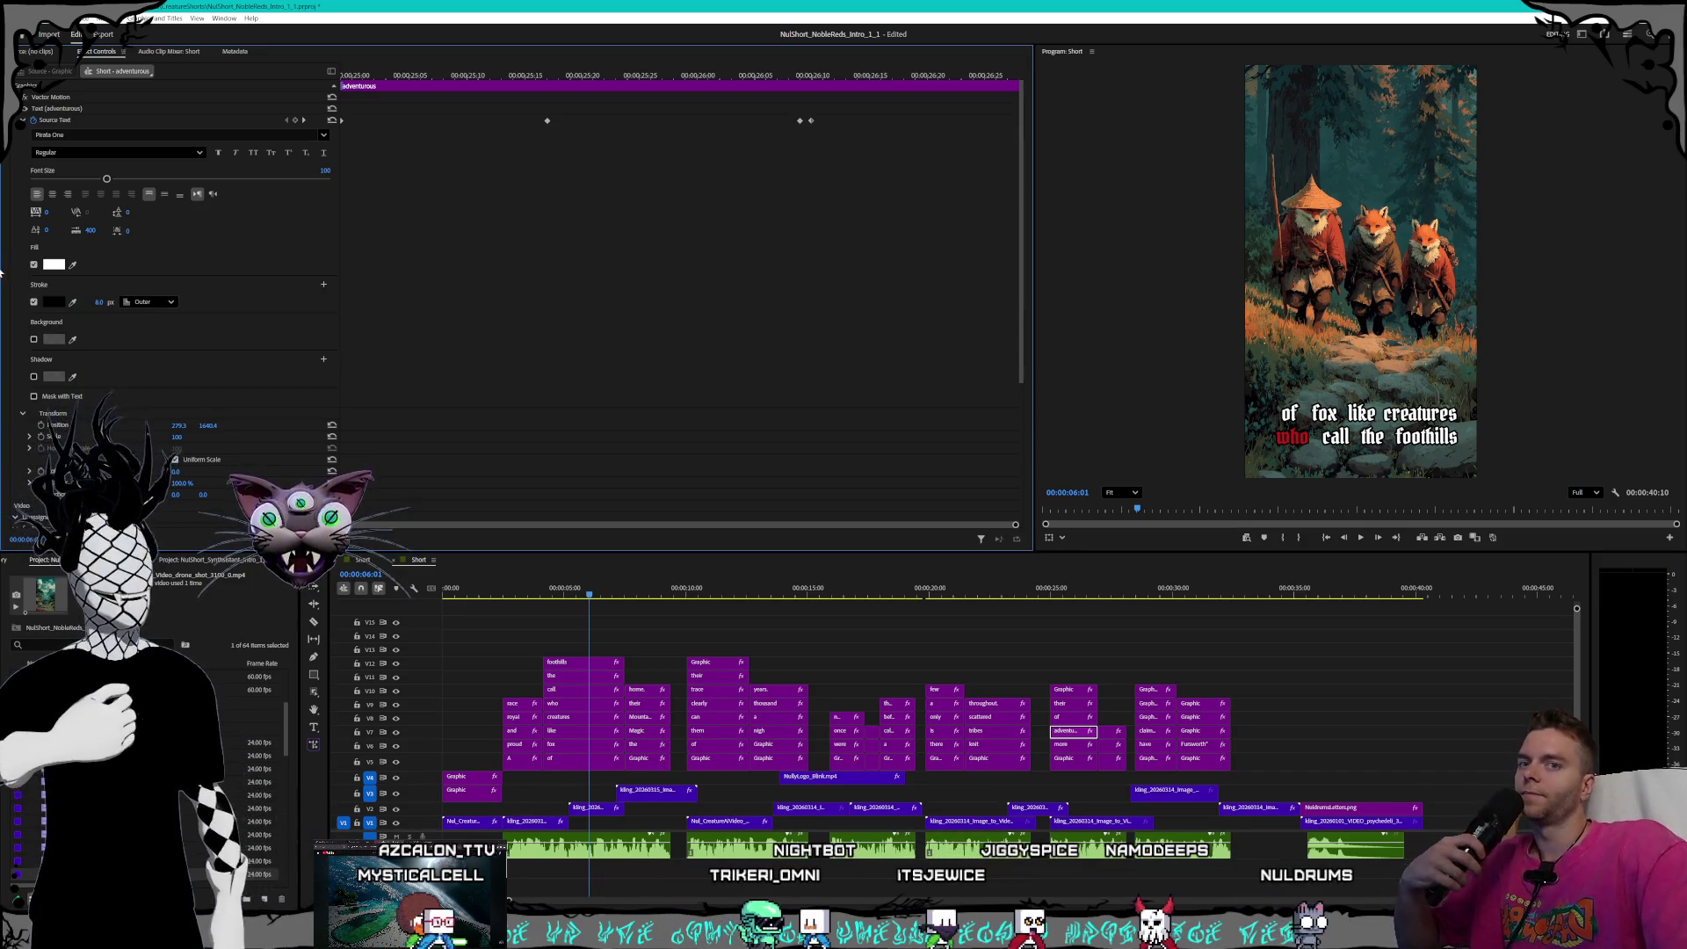
left_click(1062, 717)
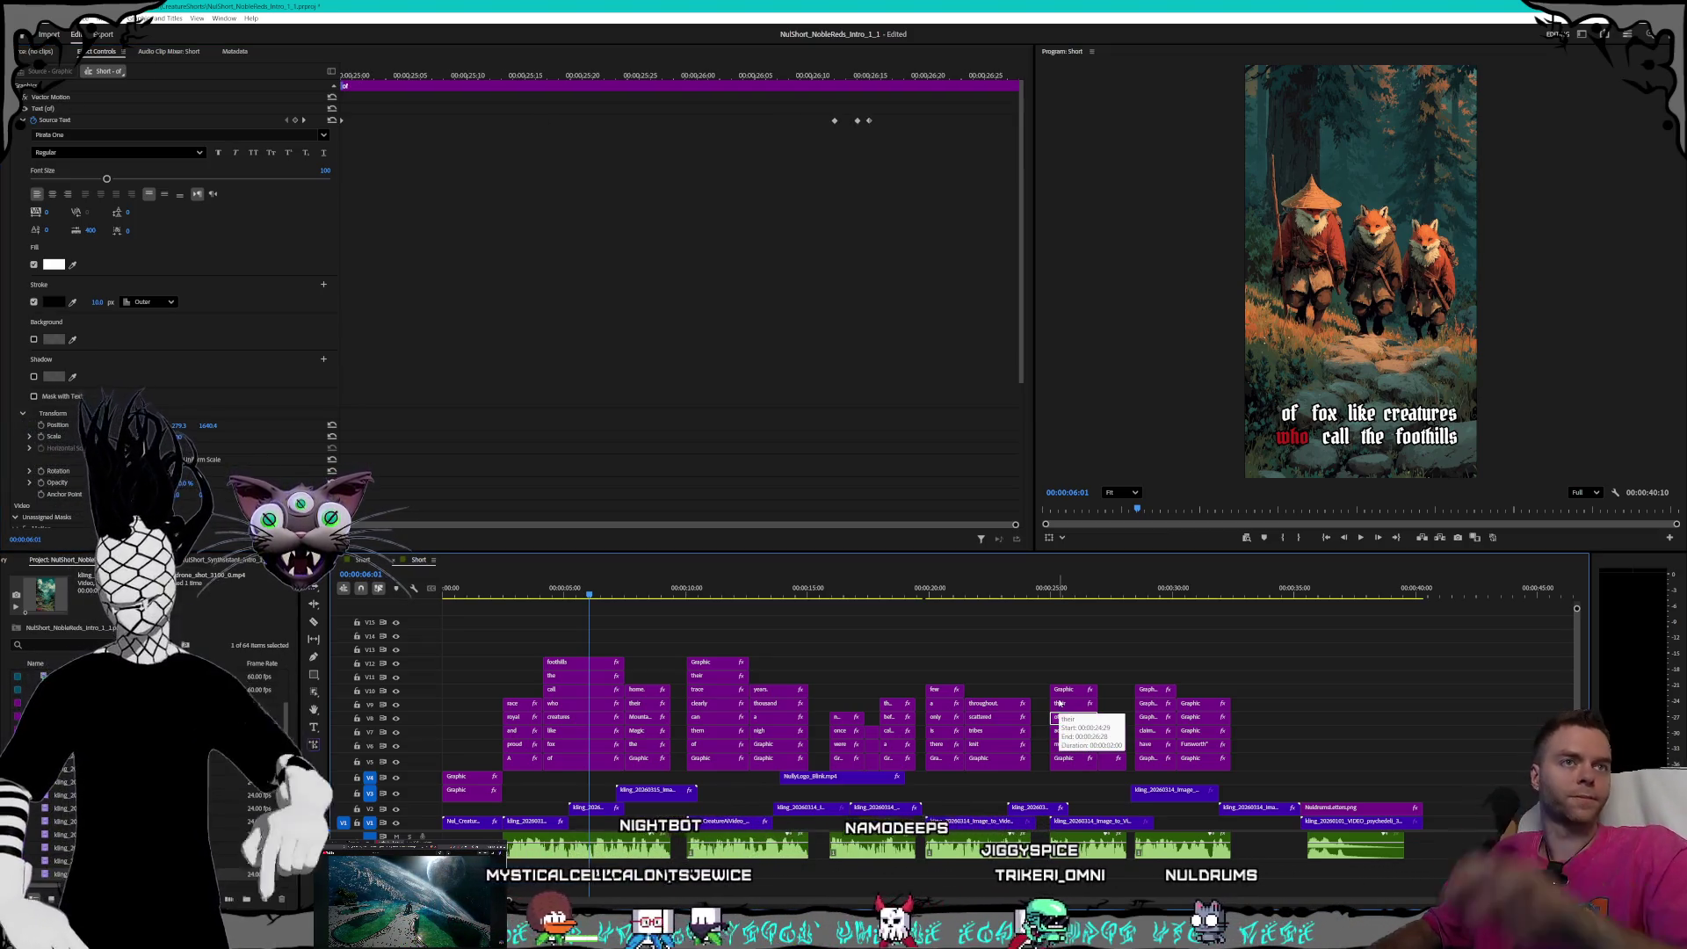
left_click_drag(98, 301, 92, 301)
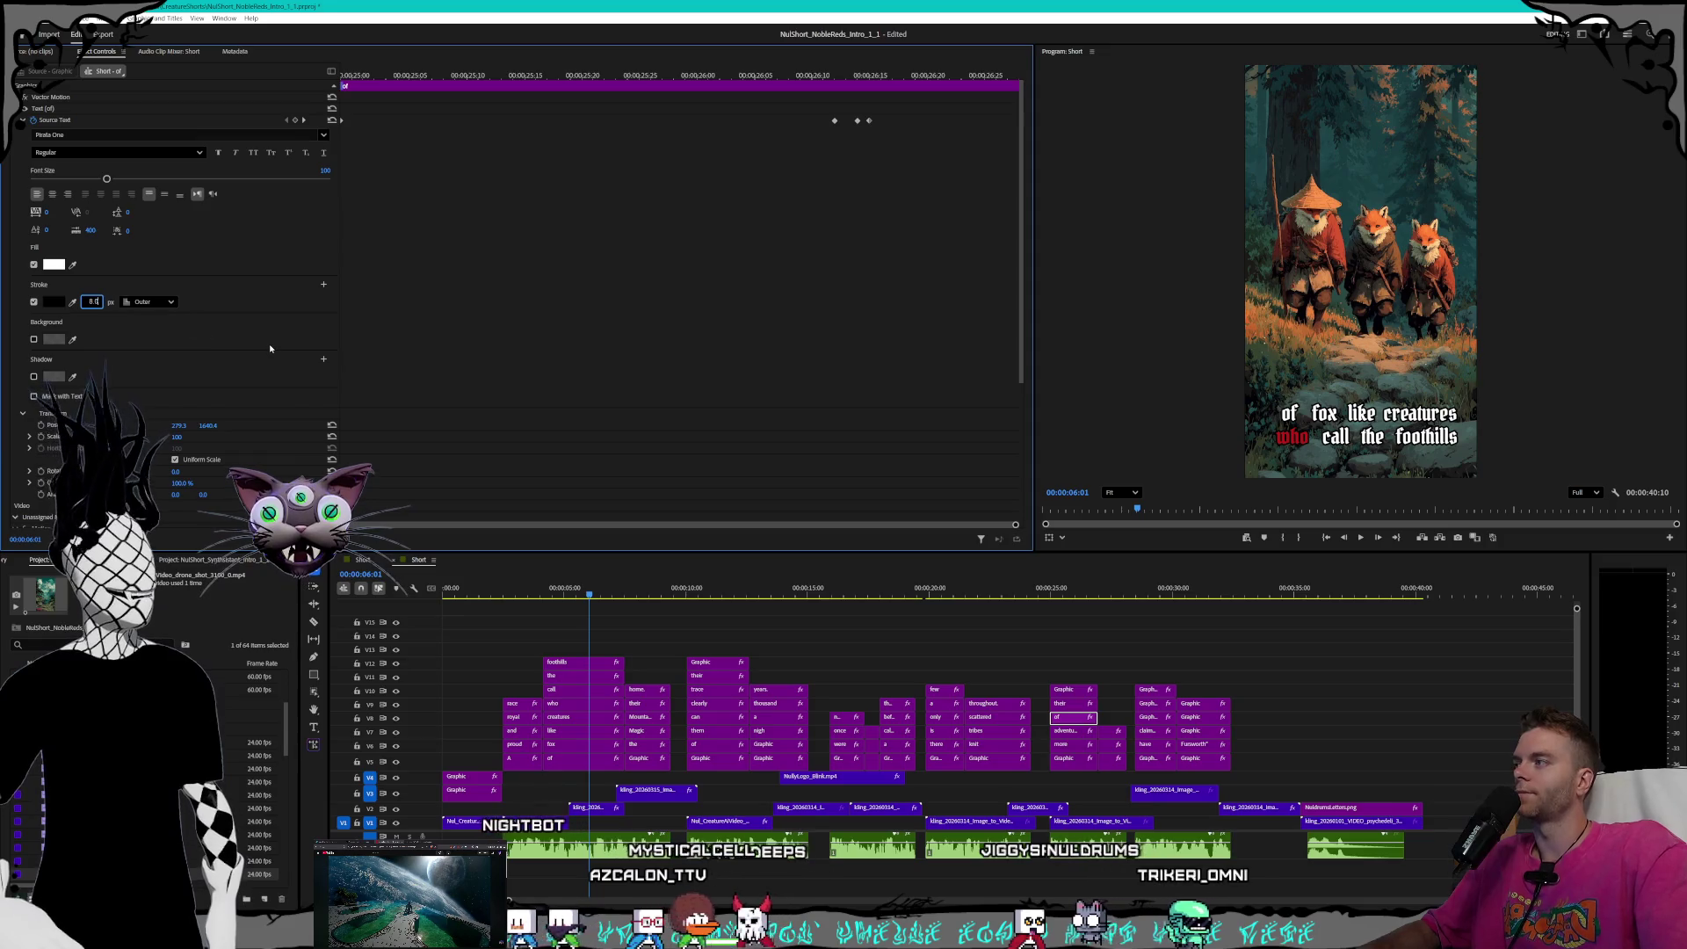
left_click(1052, 703)
left_click(97, 302)
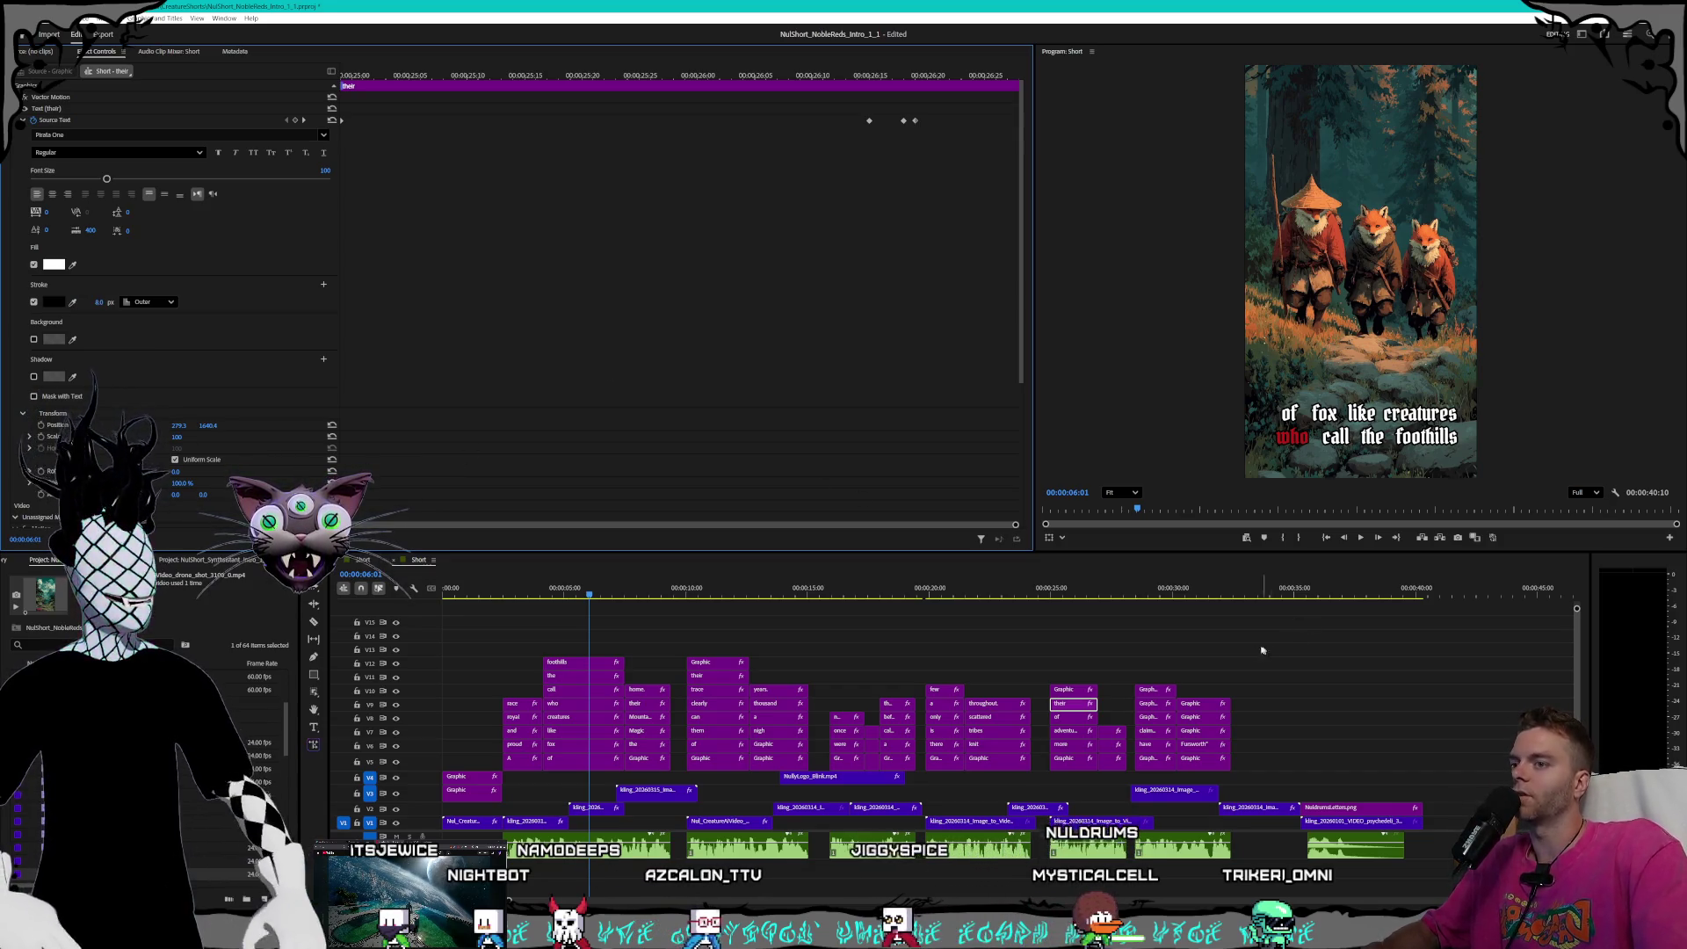
left_click(1060, 692)
left_click(96, 314)
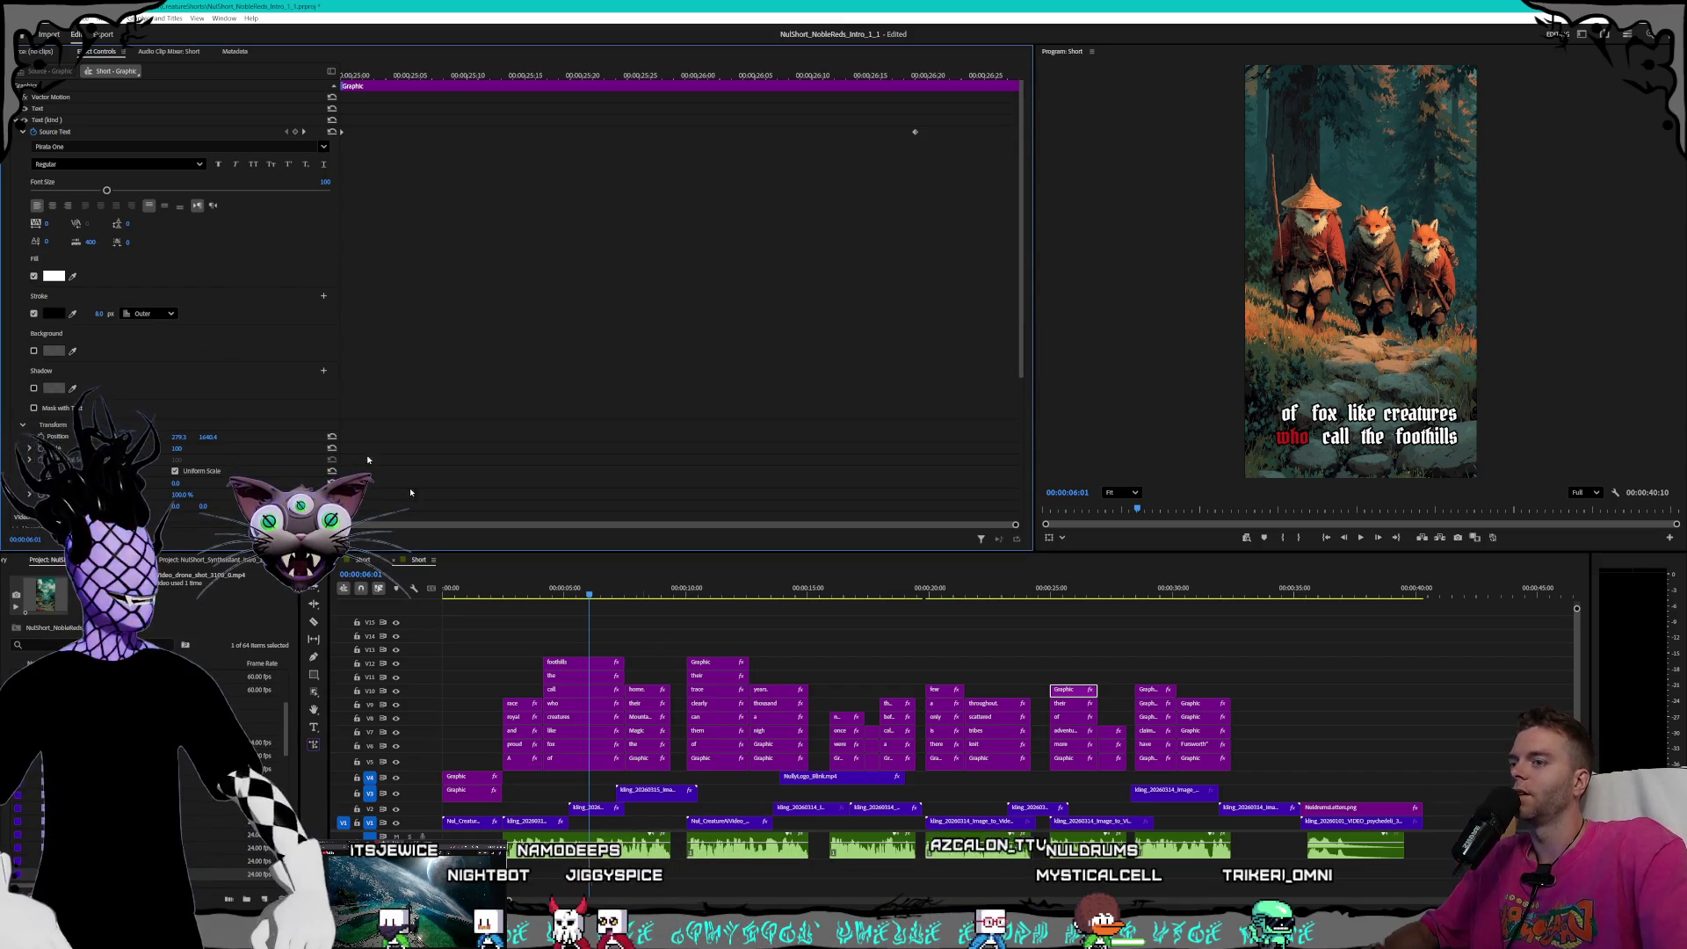
- Set the small red-filled caption clip's outline width to 8.0
left_click(1112, 761)
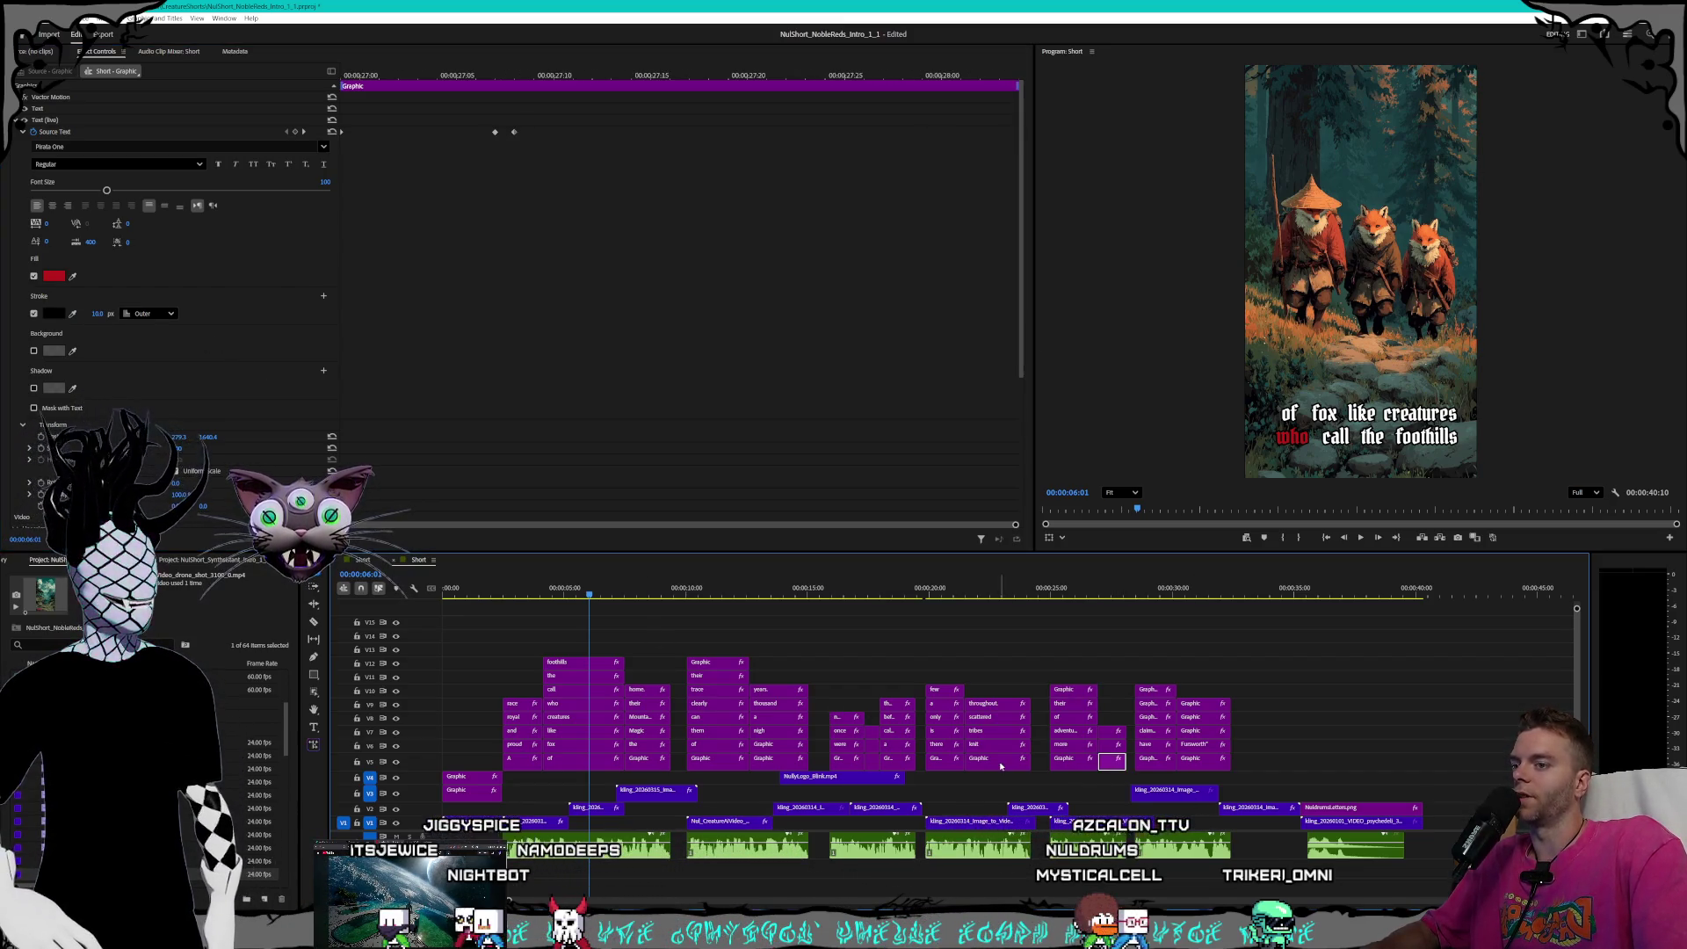
left_click(92, 313)
left_click(88, 313)
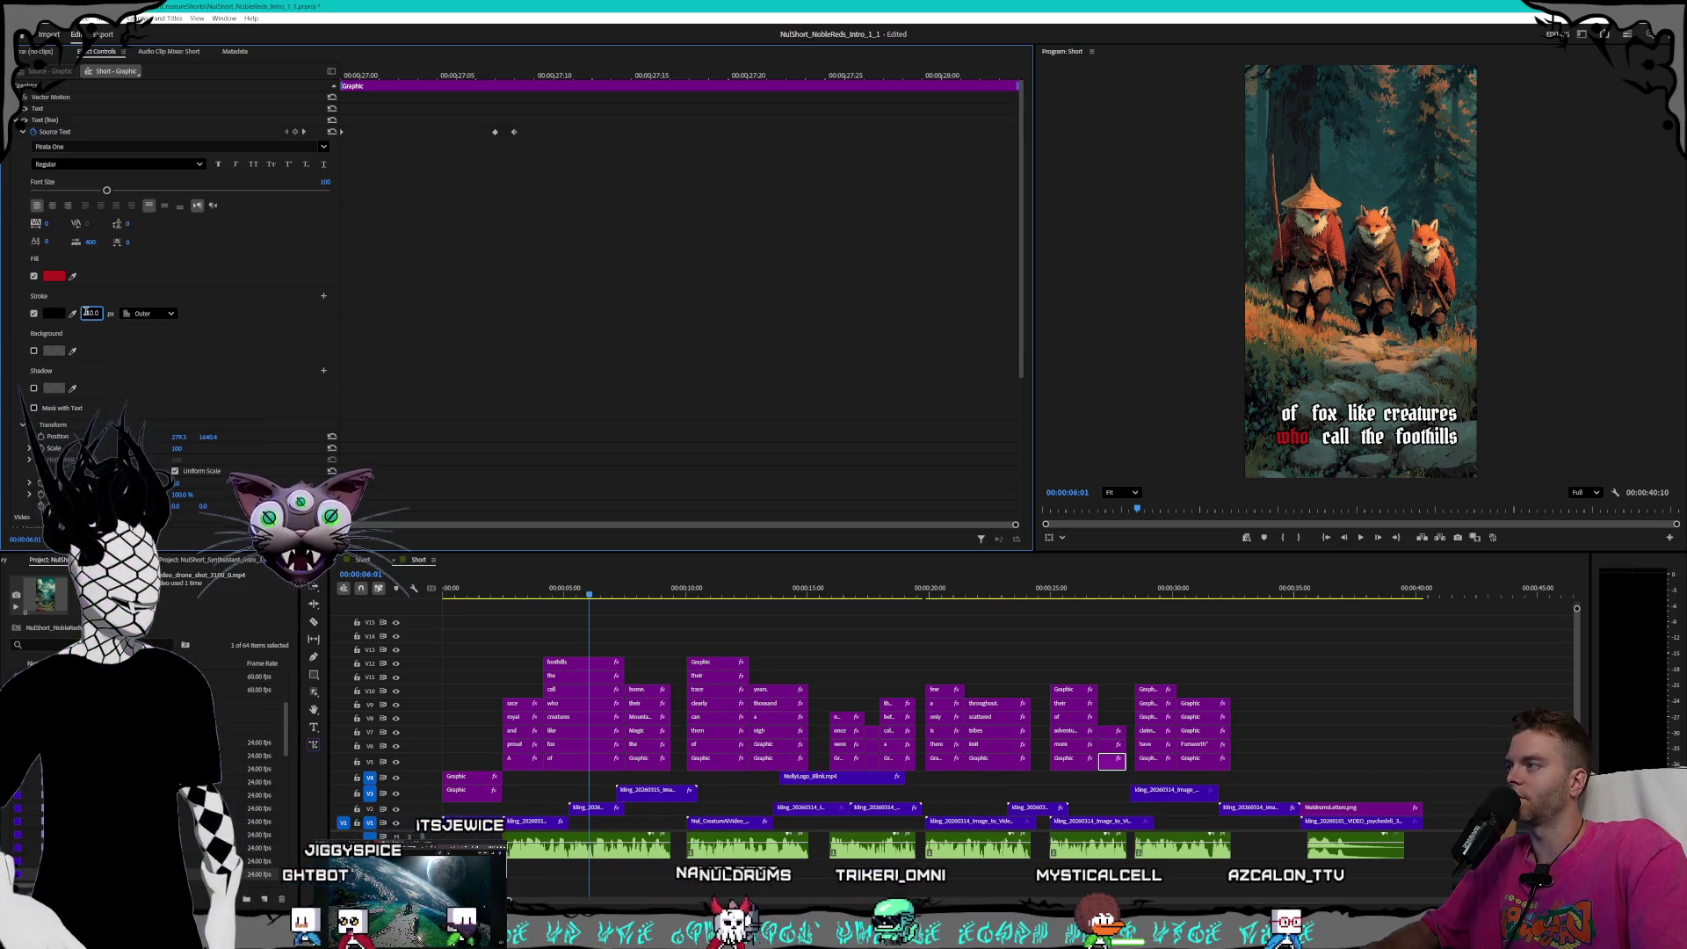
double_click(87, 313)
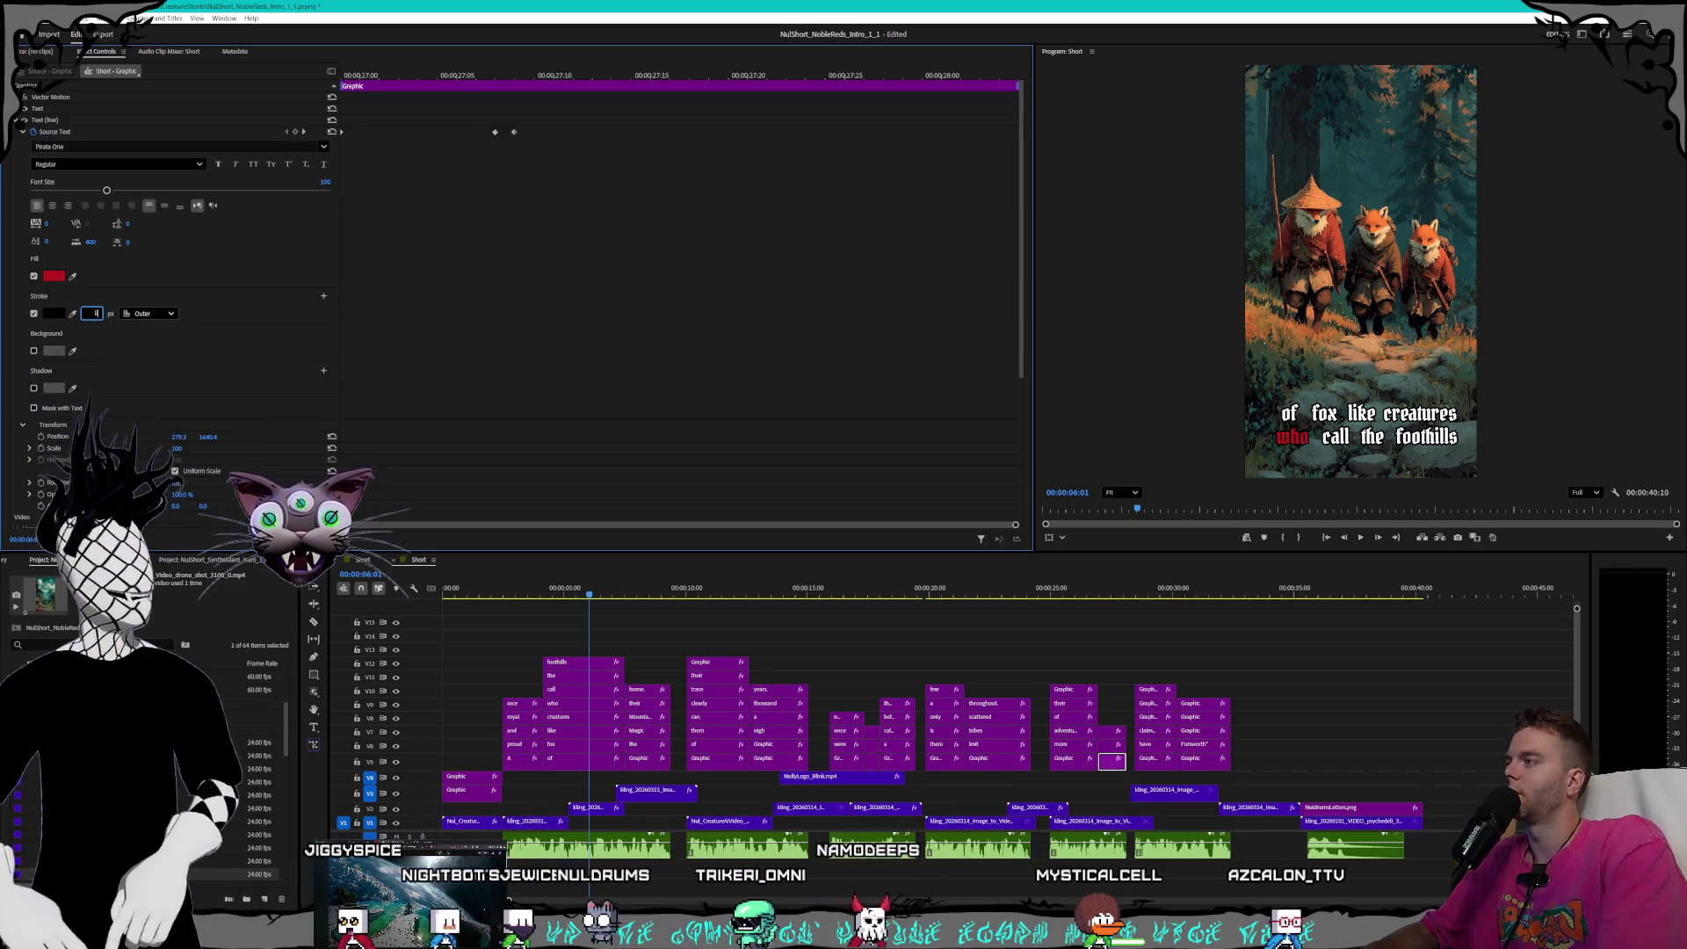
type("8")
key("Return")
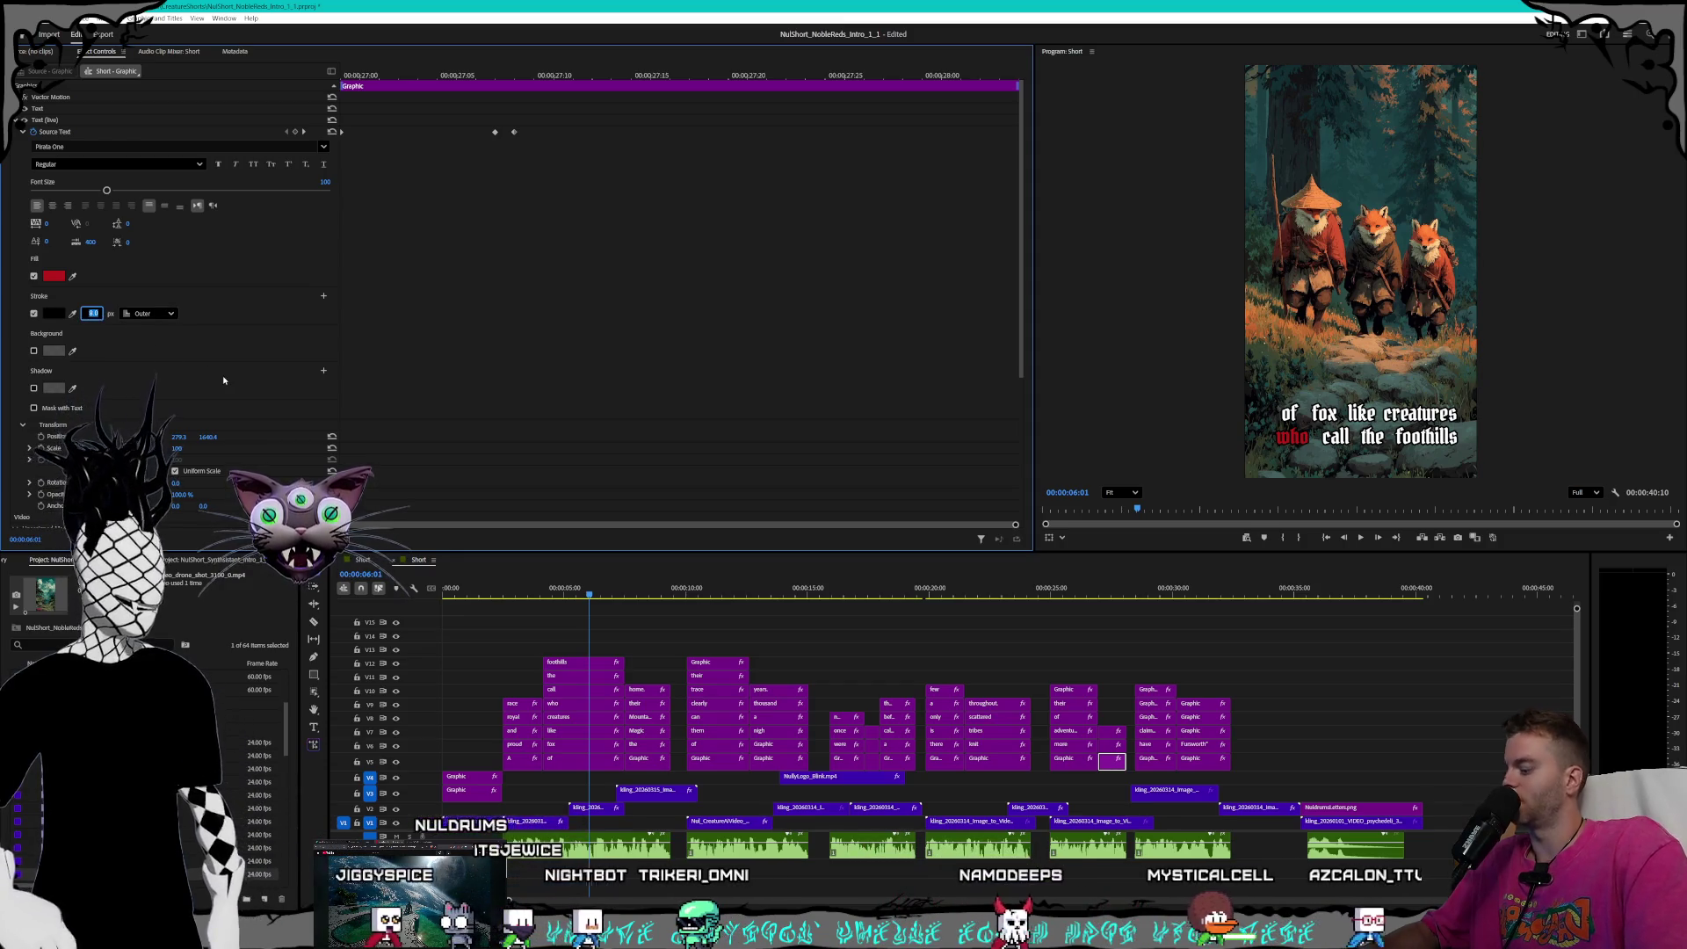
left_click(488, 468)
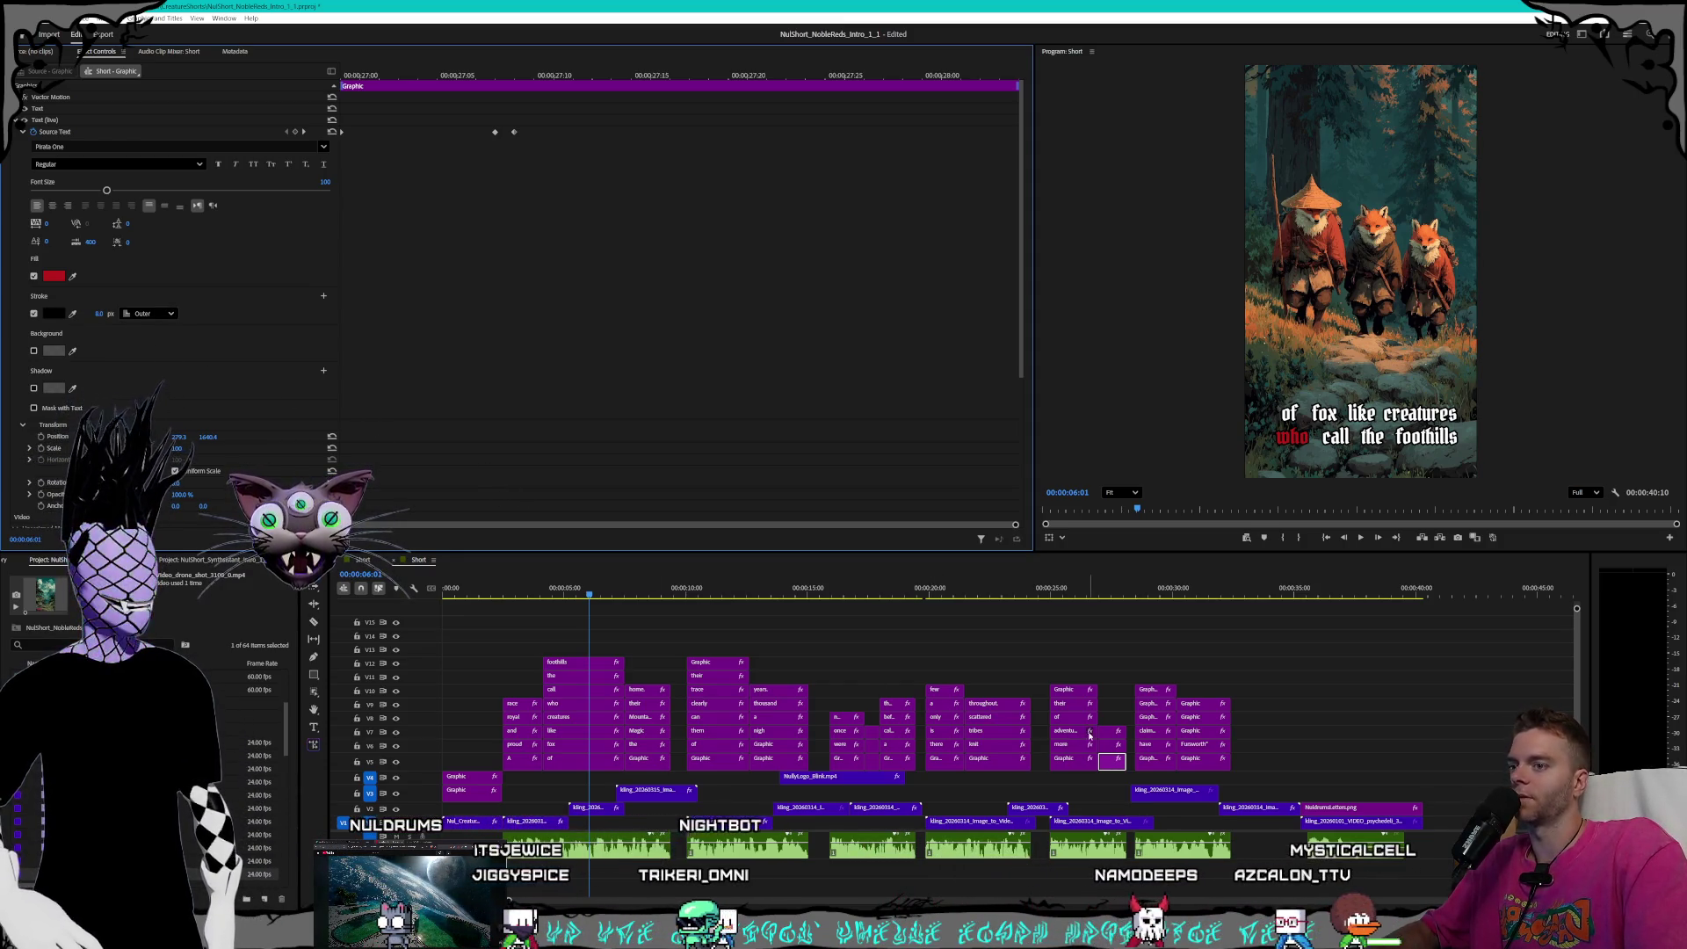
- Give the next caption word and 'Hexolyth' an 8.0 outline width
left_click(1112, 746)
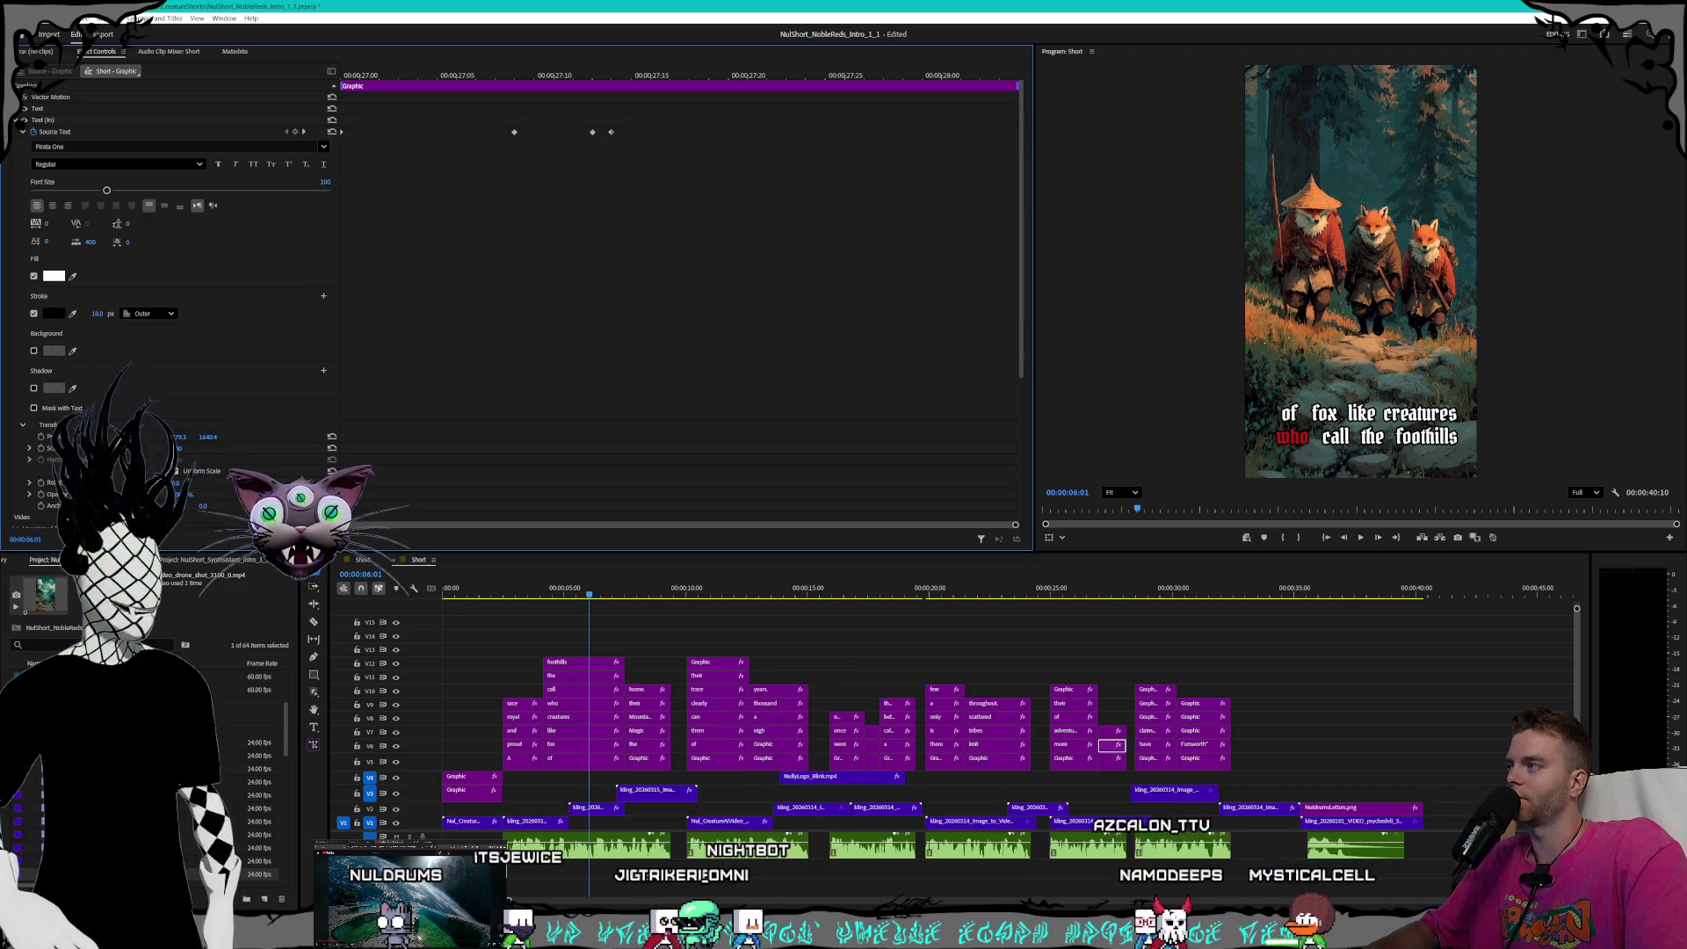
left_click(92, 314)
type("8")
key("Return")
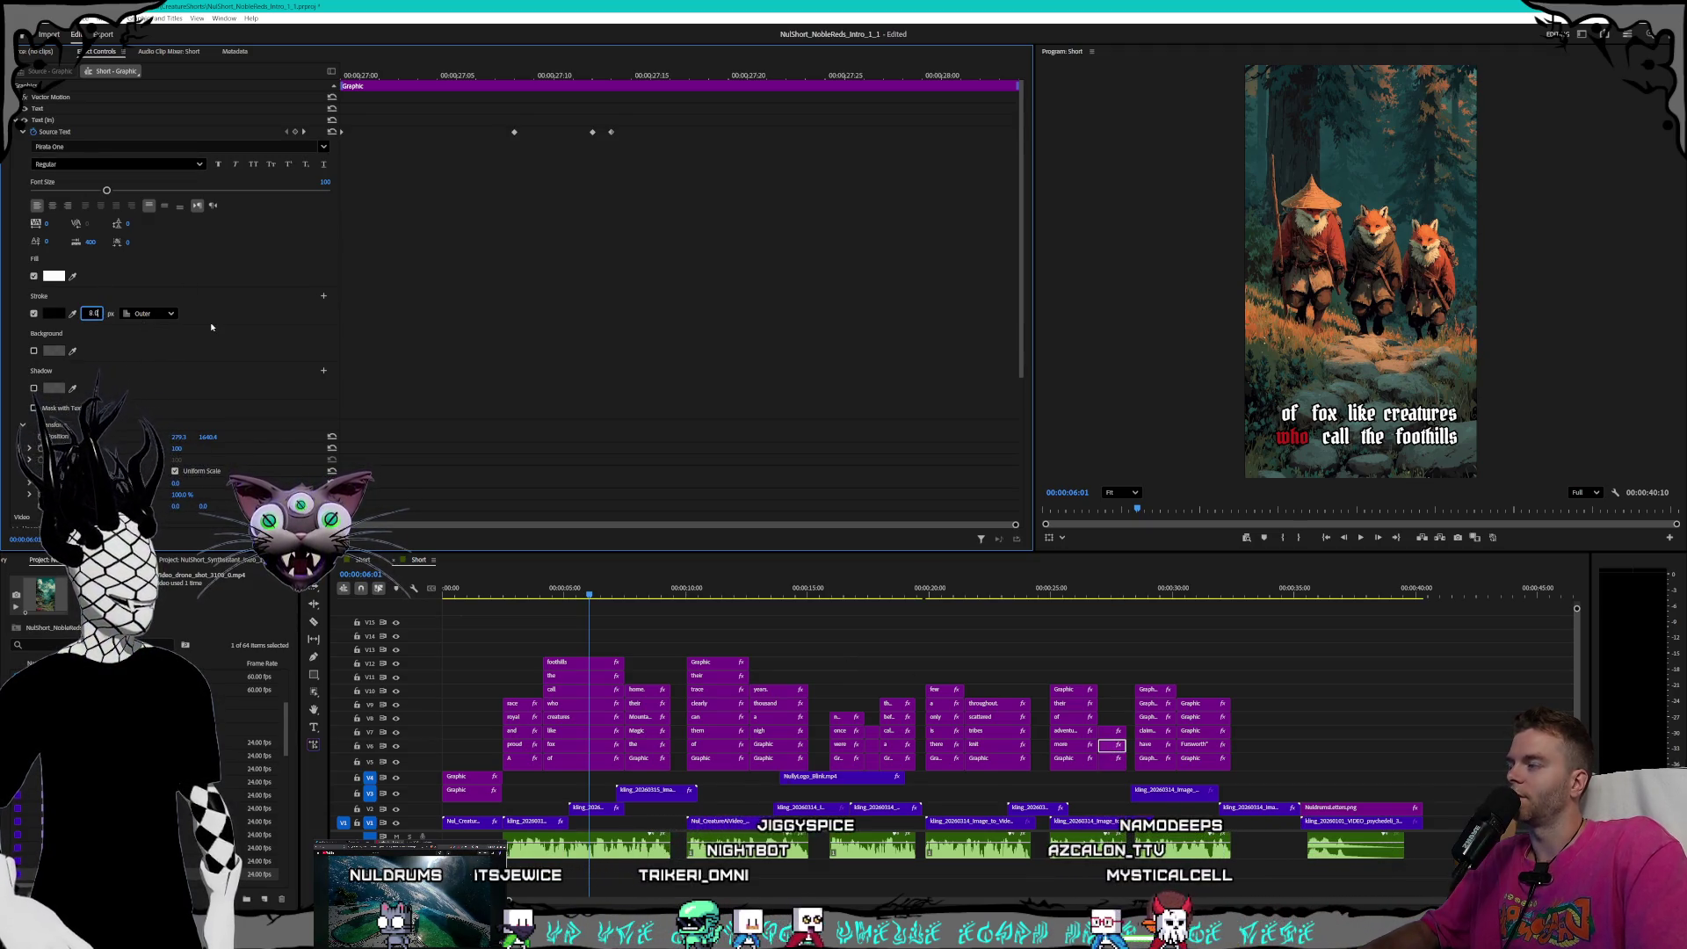
left_click(1112, 732)
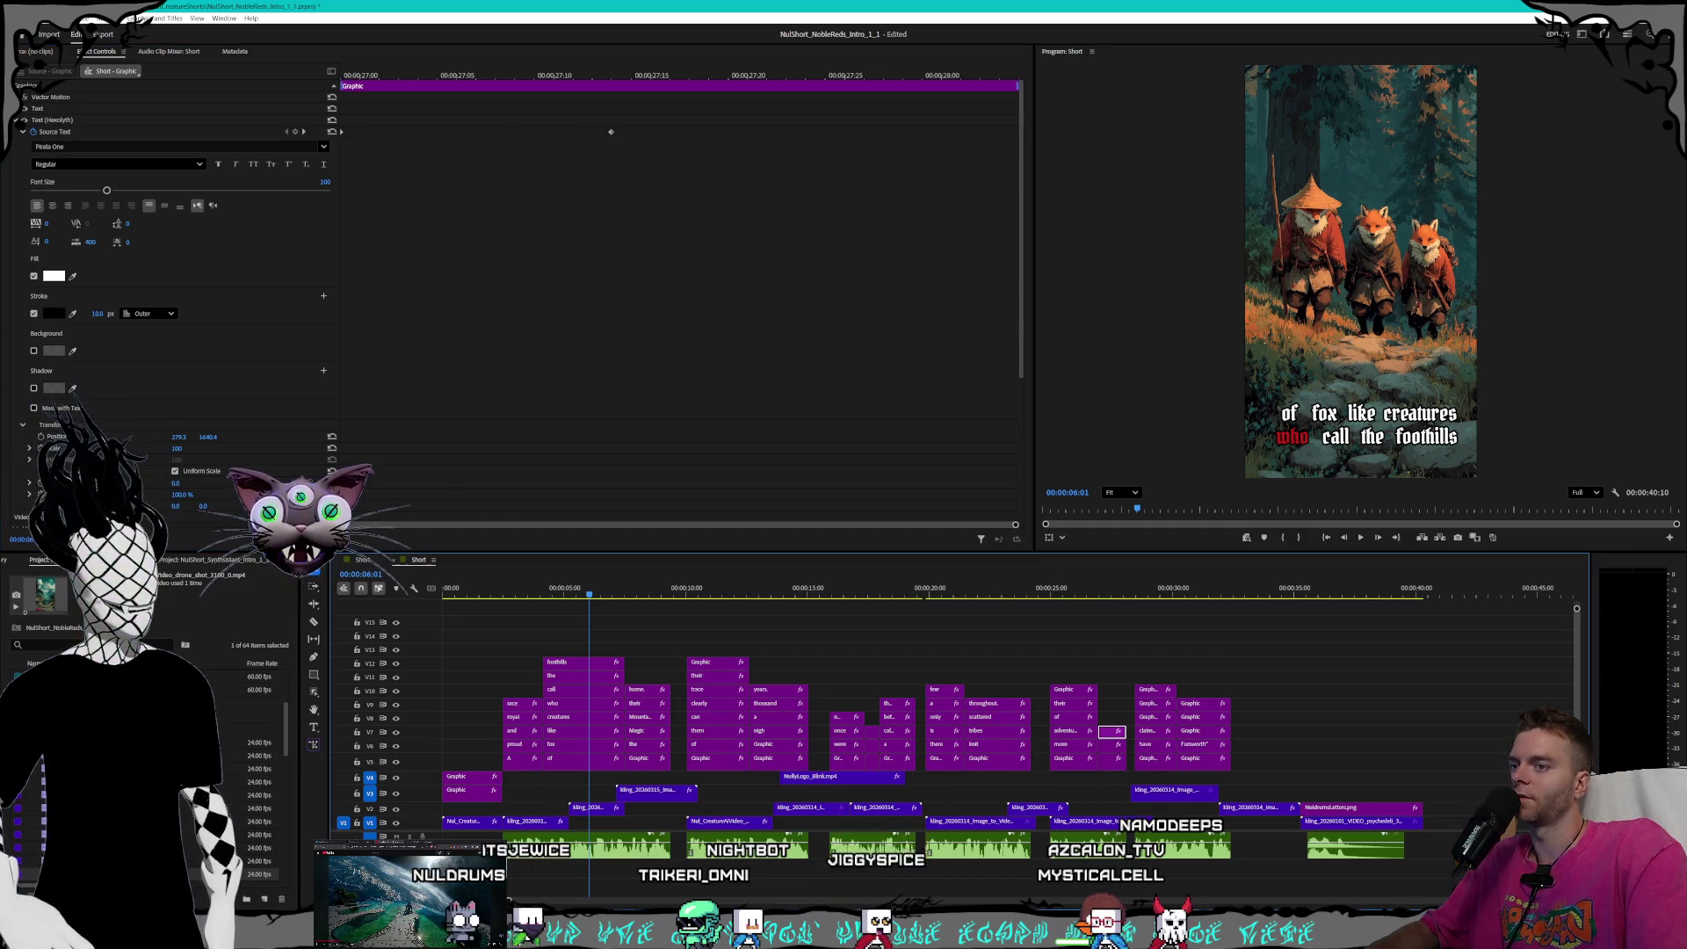
left_click_drag(97, 313, 88, 314)
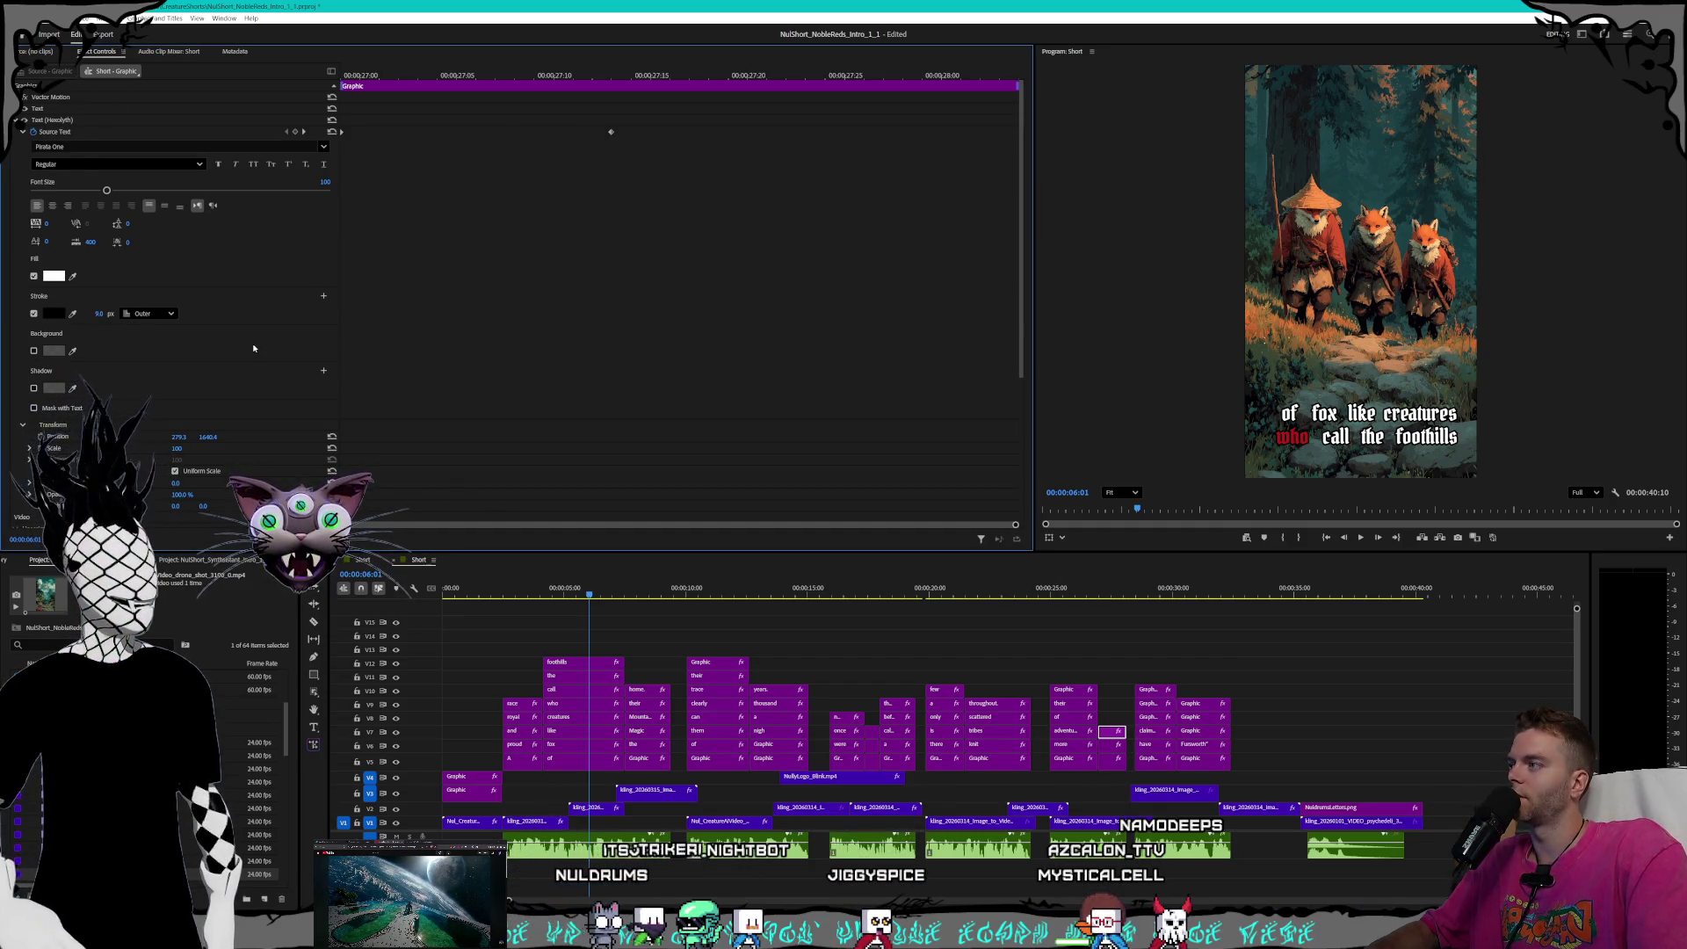
key("Return")
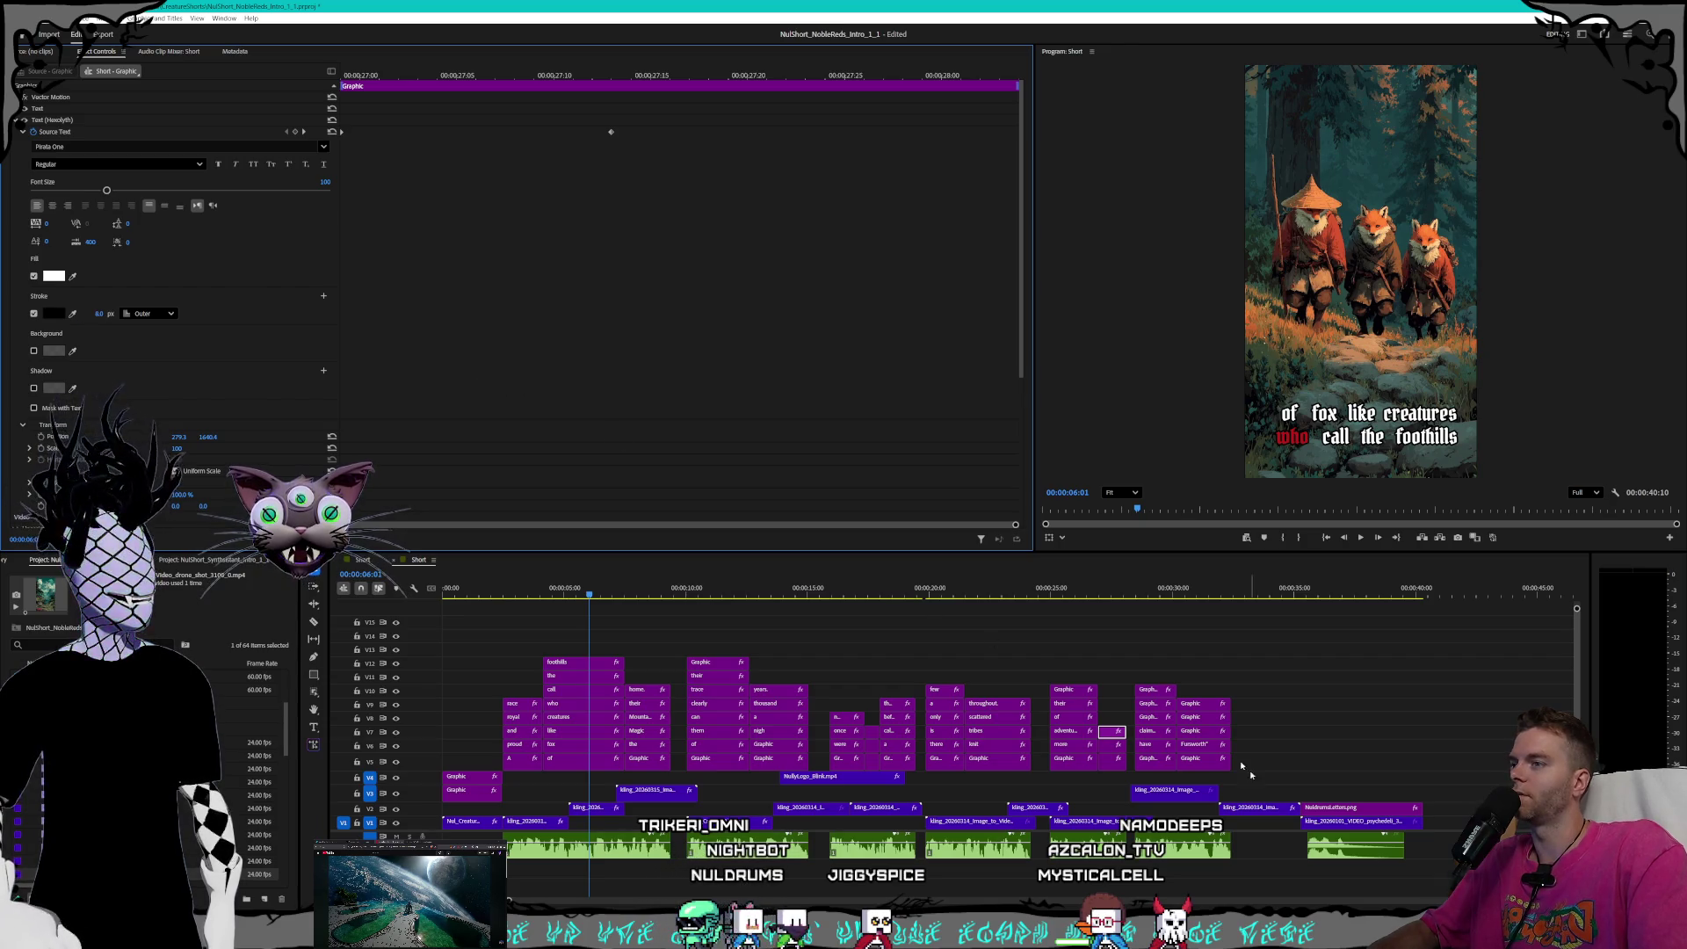
- Set an 8 px stroke on the next red-filled caption and the 'have' and 'claimed' words
left_click(1153, 766)
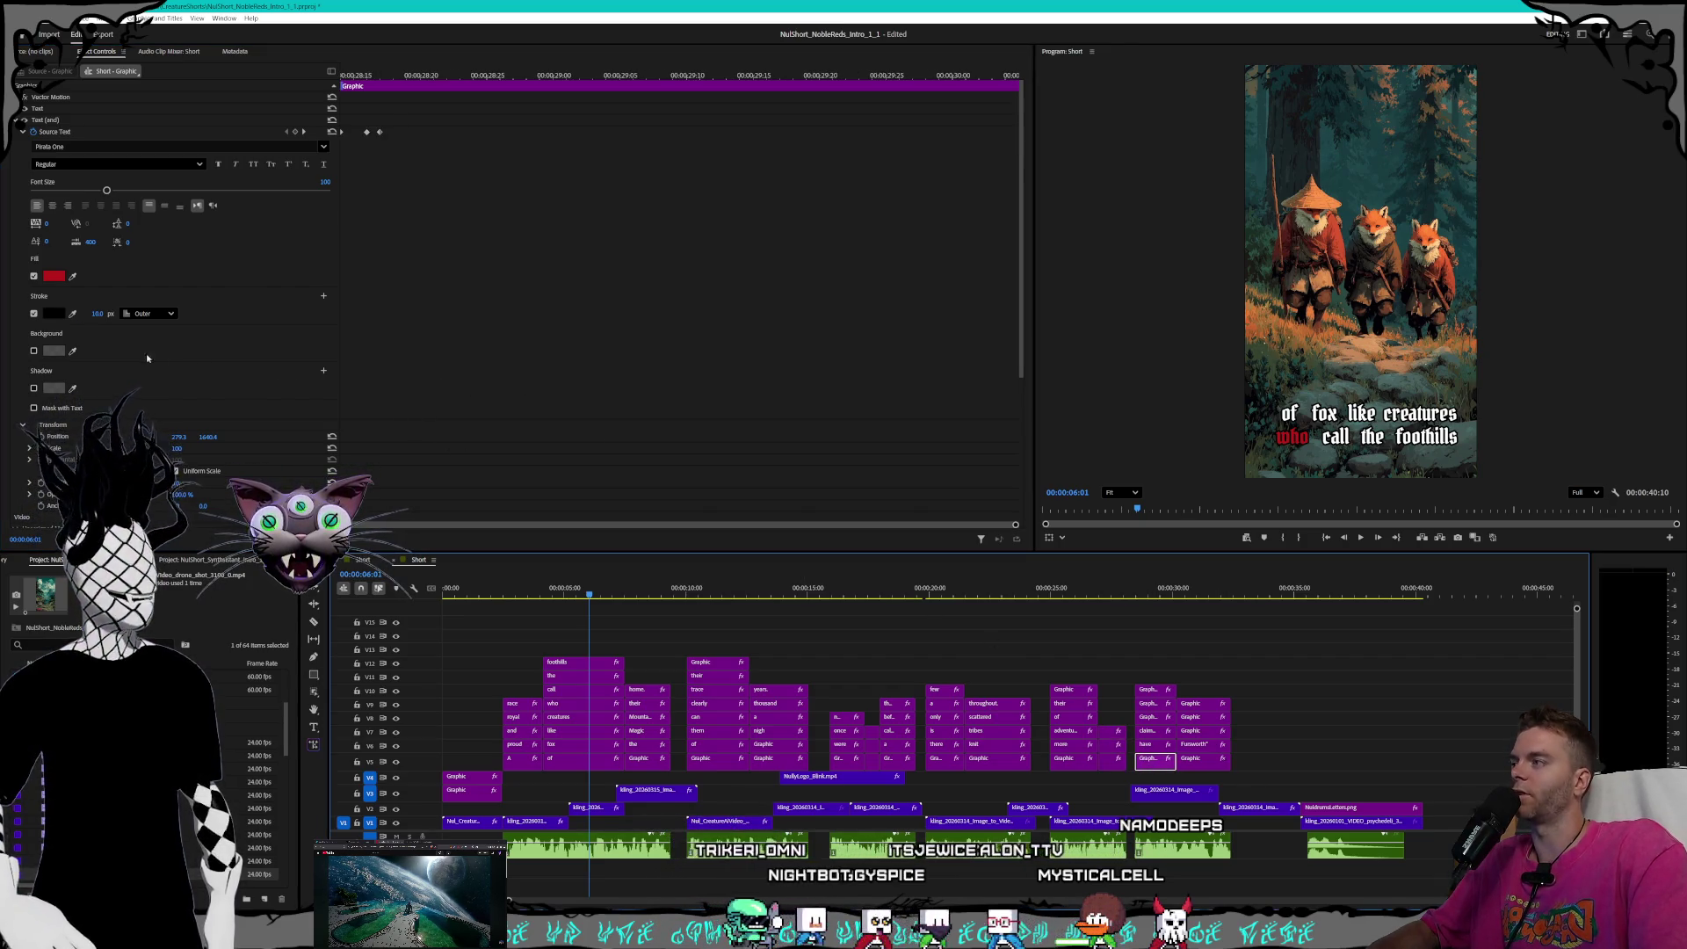
left_click(92, 313)
key("Return")
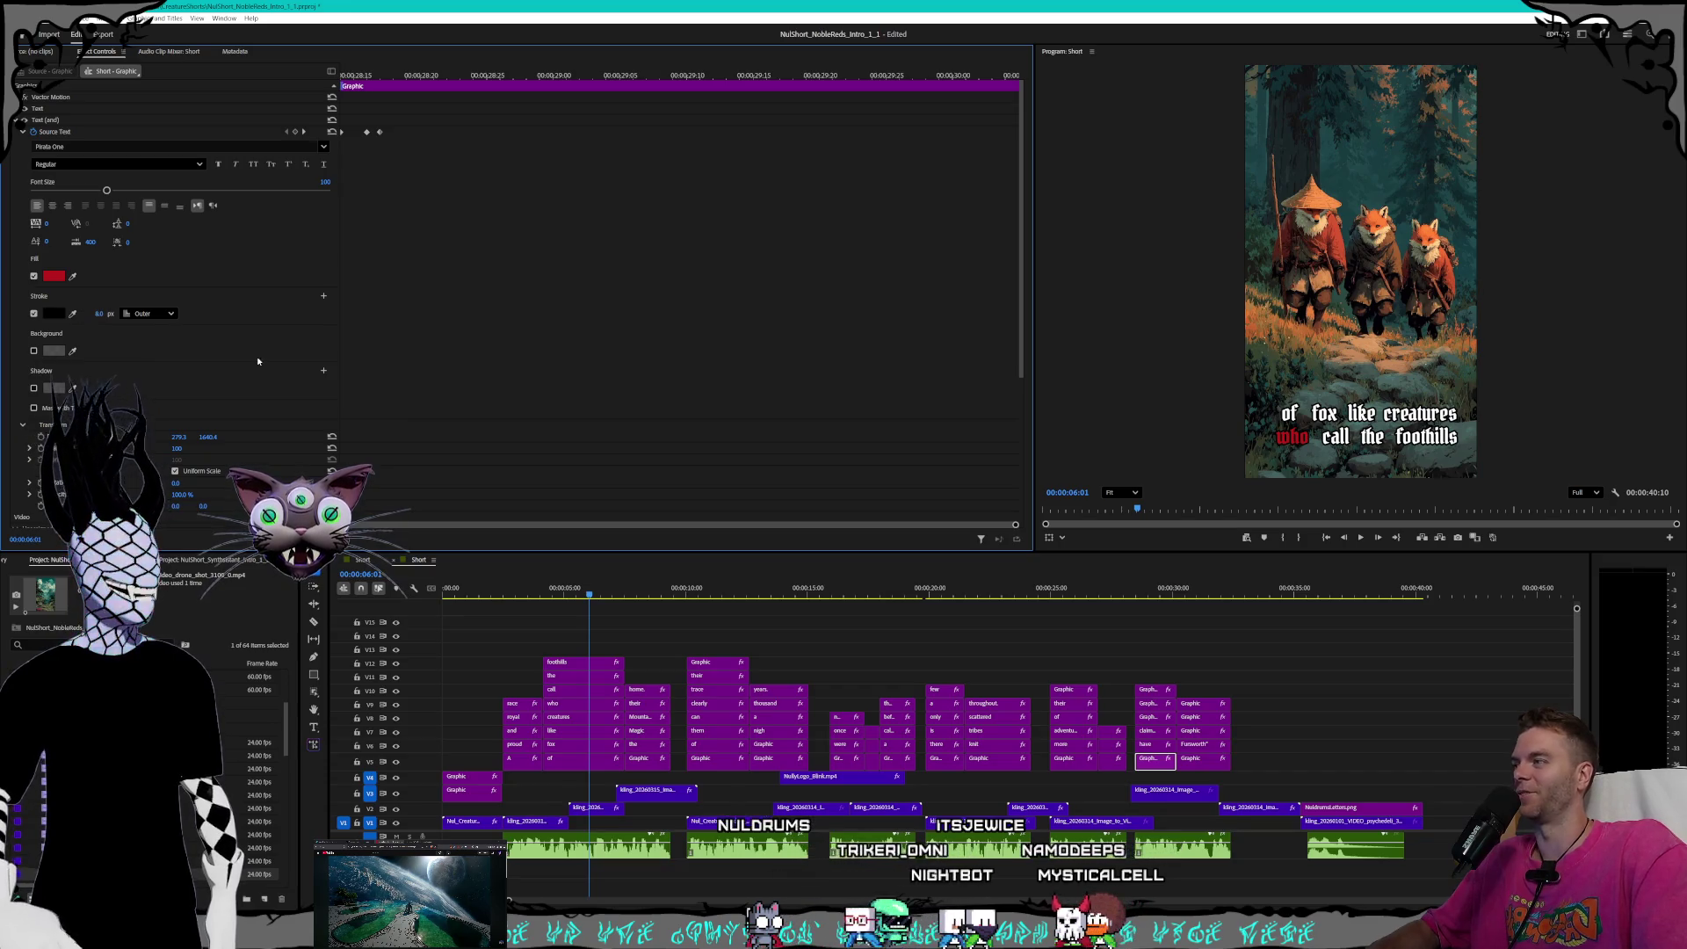
left_click(1169, 746)
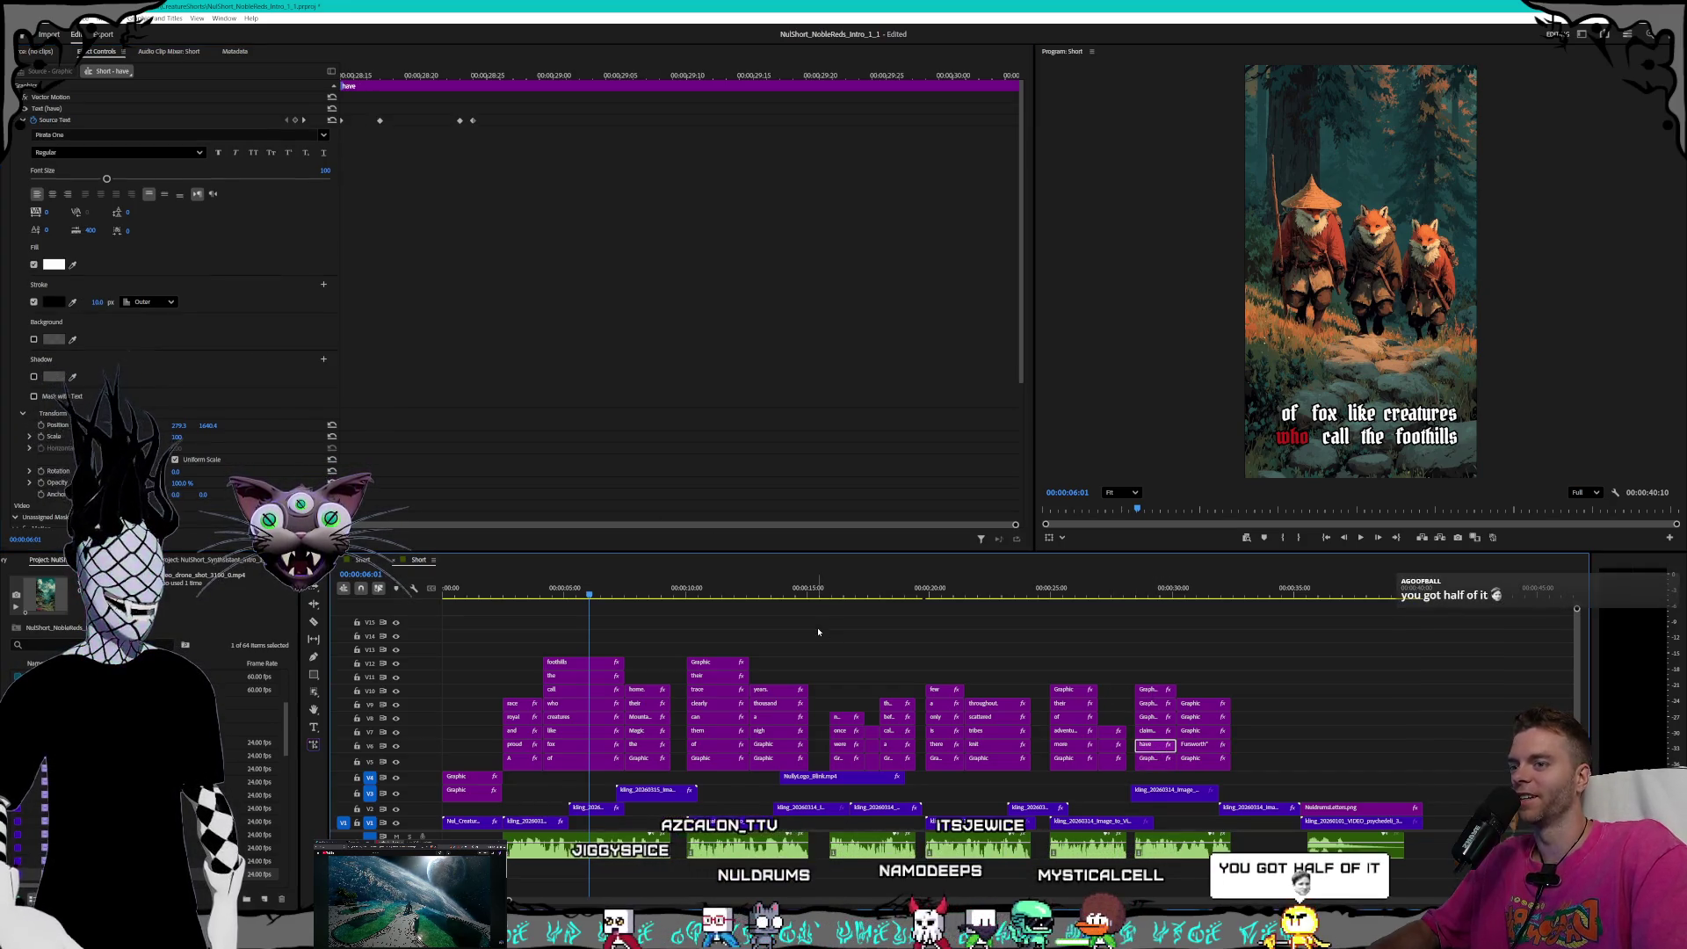
left_click(98, 301)
type("8")
key("Return")
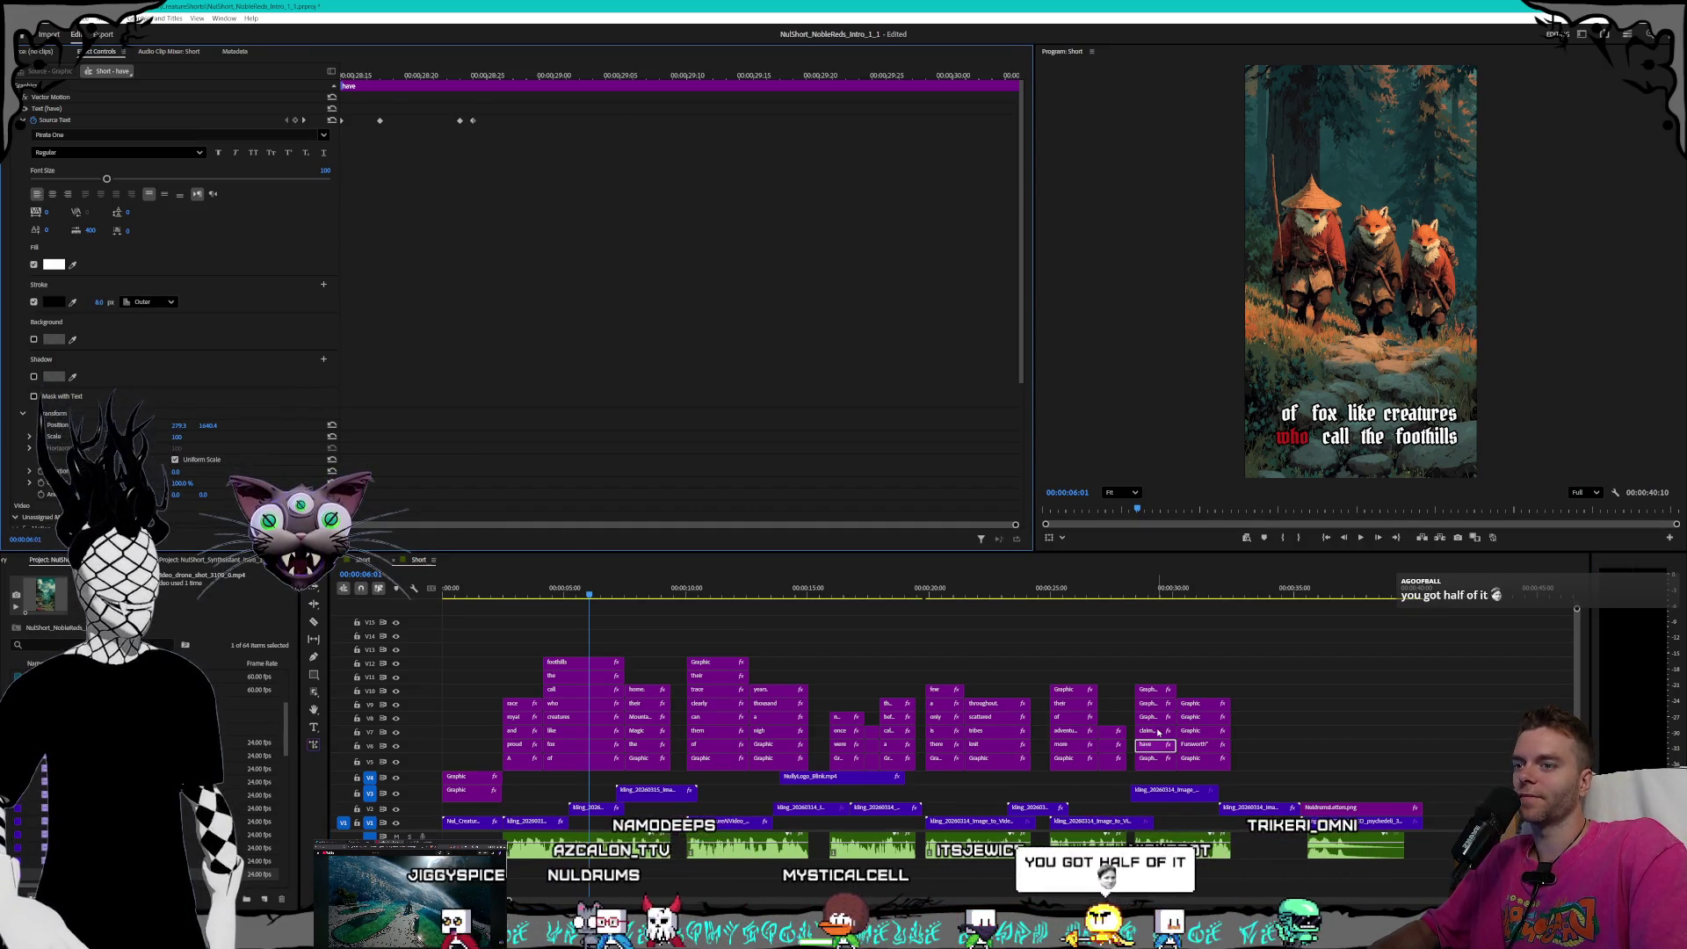
left_click(1153, 731)
type("8")
key("Return")
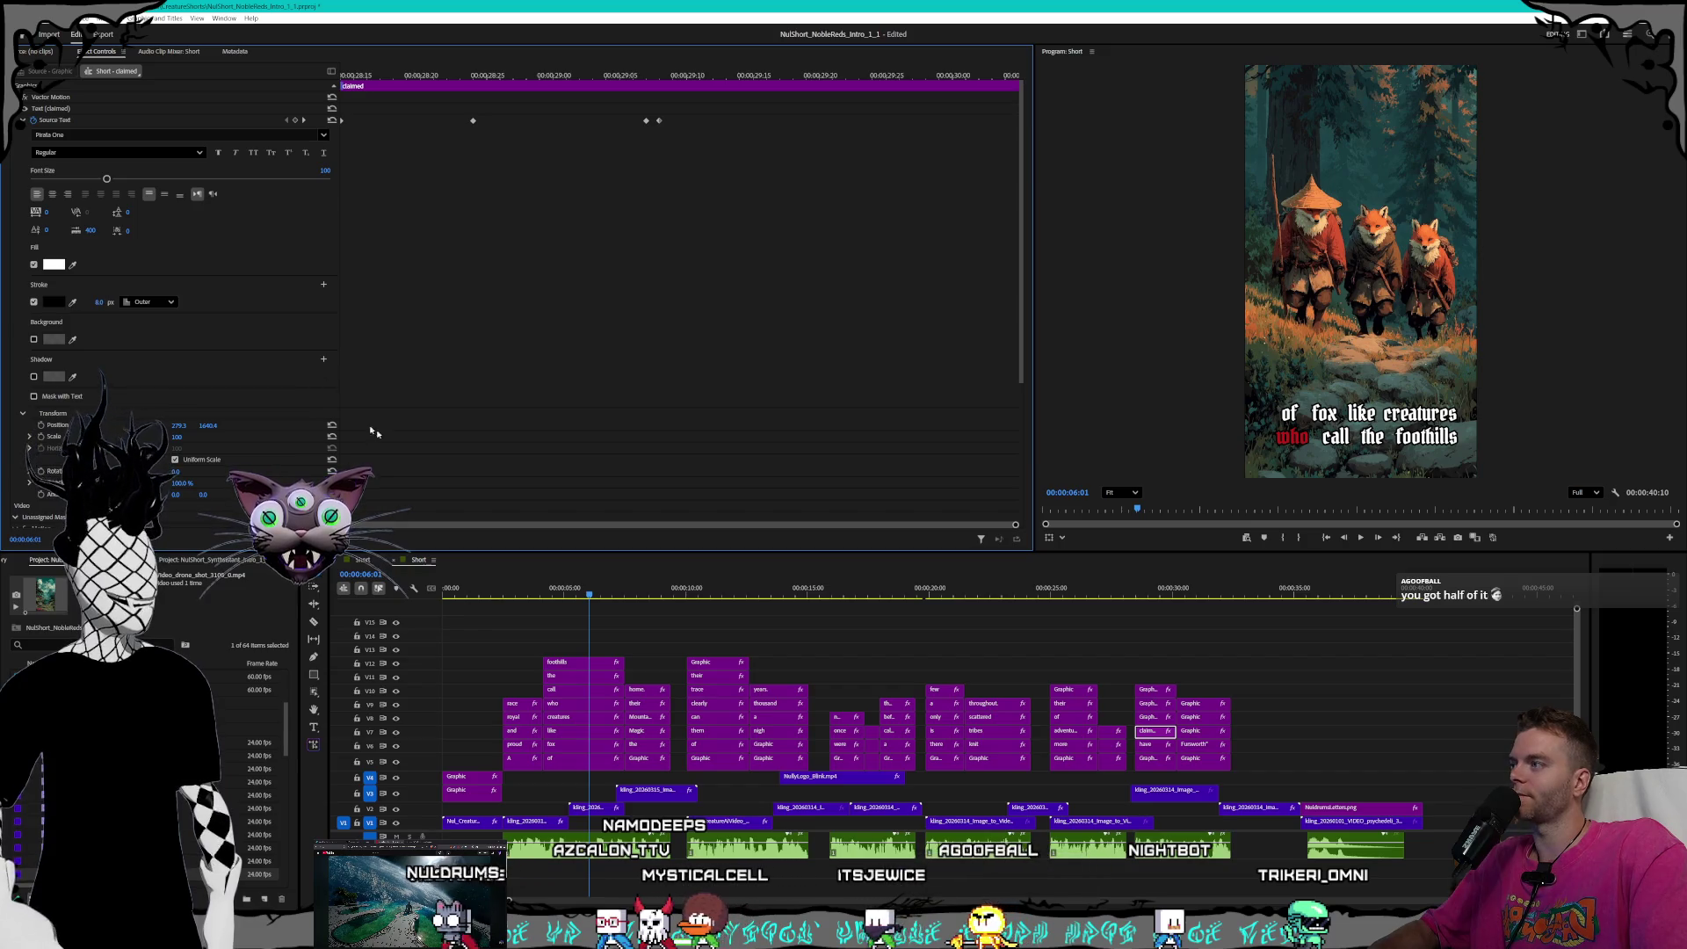
- Change the stroke on the next graphic, 'of', red 'New', 'Fursworth' and the word above to 8 px
left_click(1153, 718)
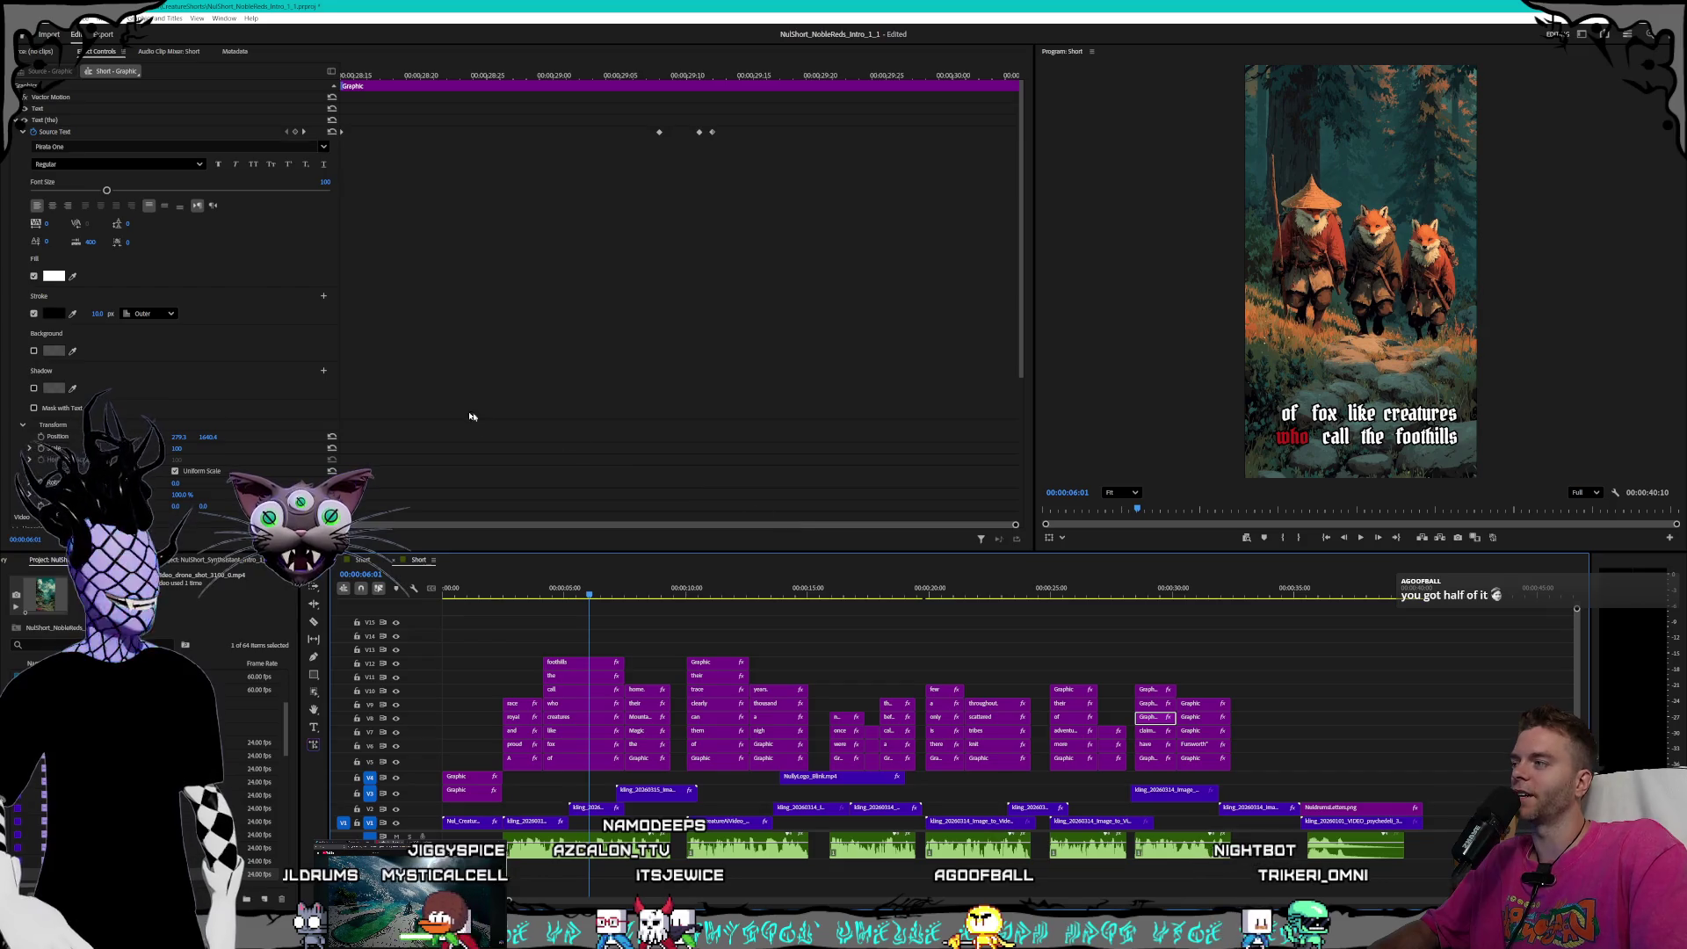
left_click(93, 312)
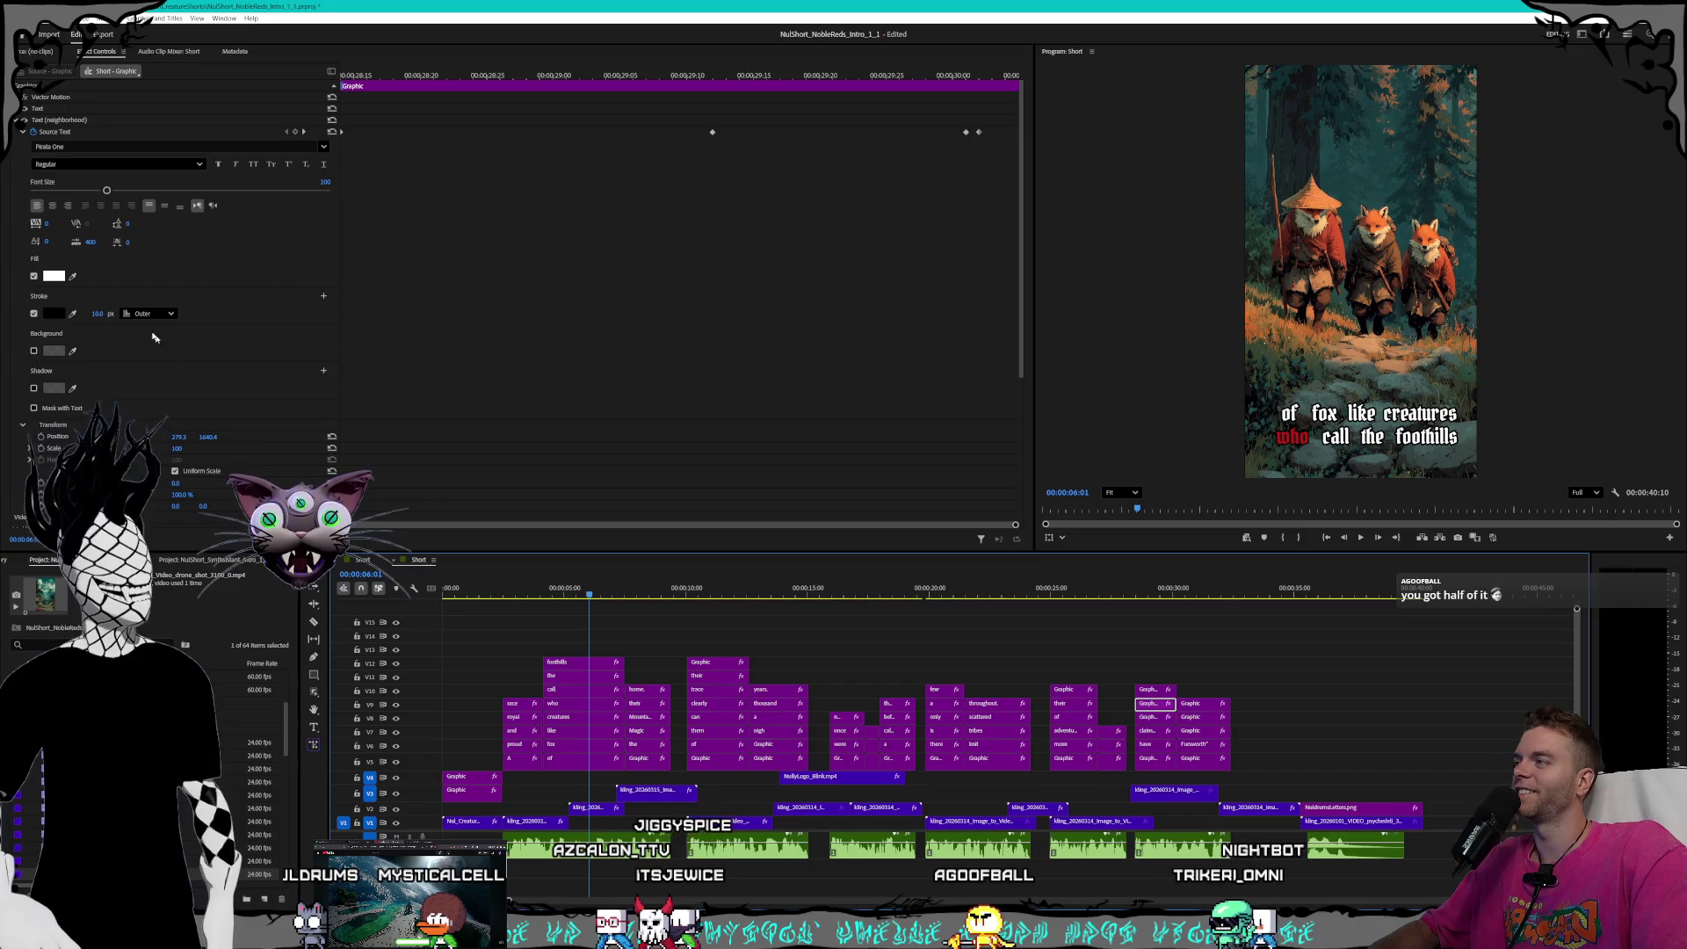
left_click(95, 313)
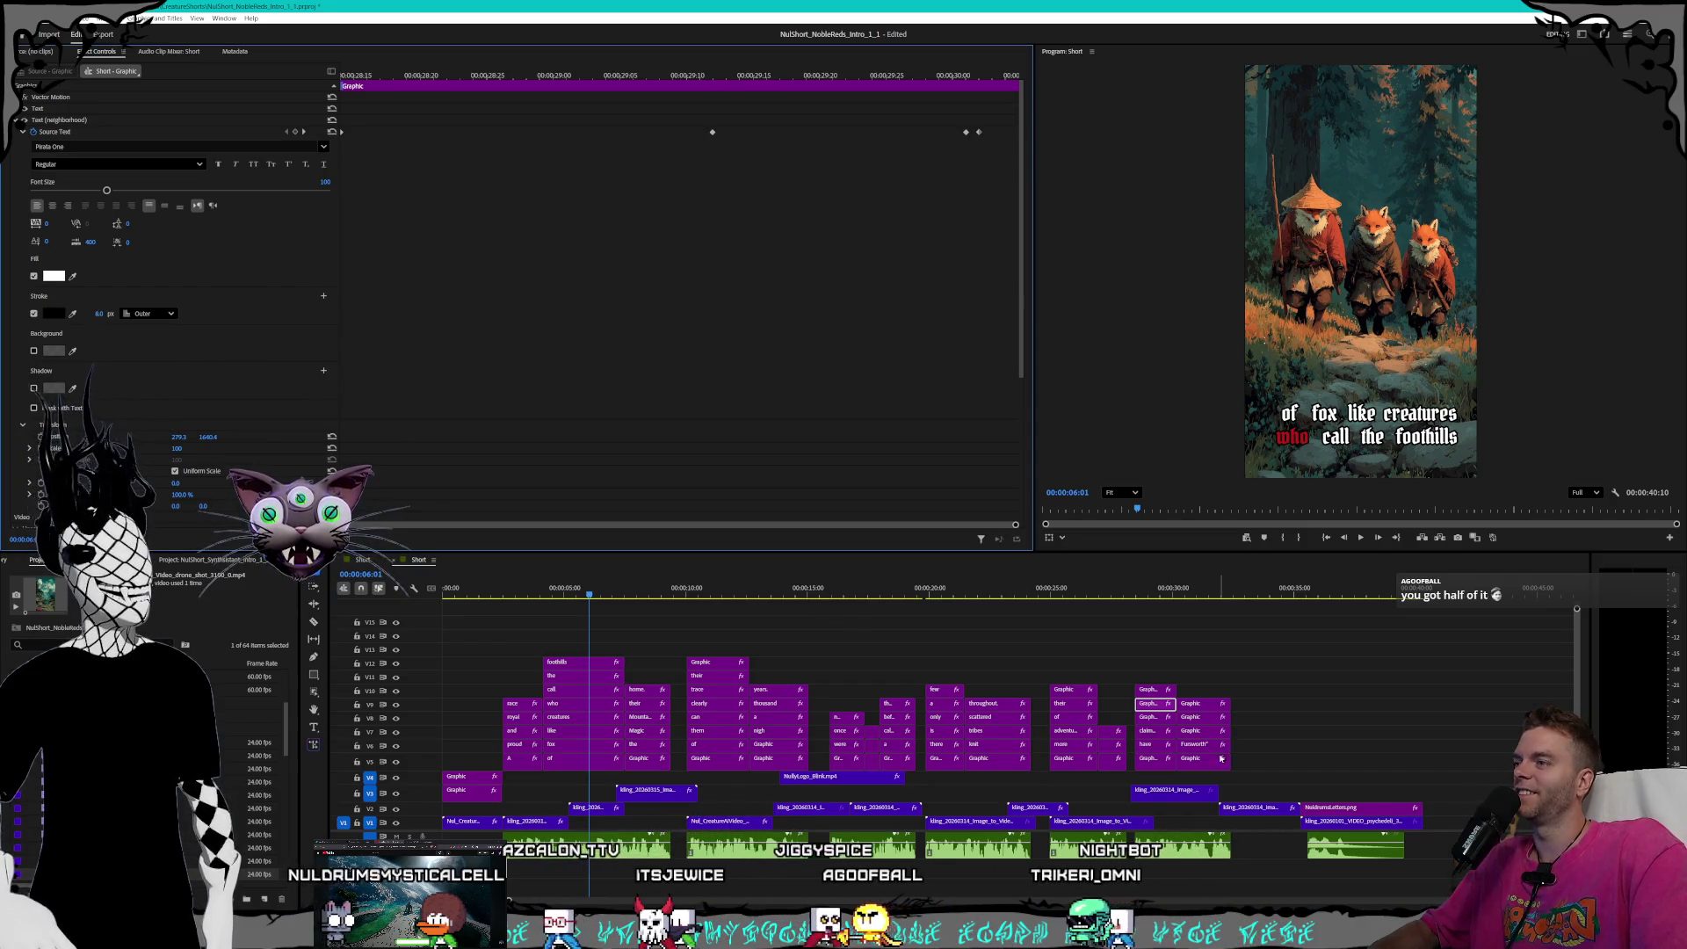
left_click(1152, 691)
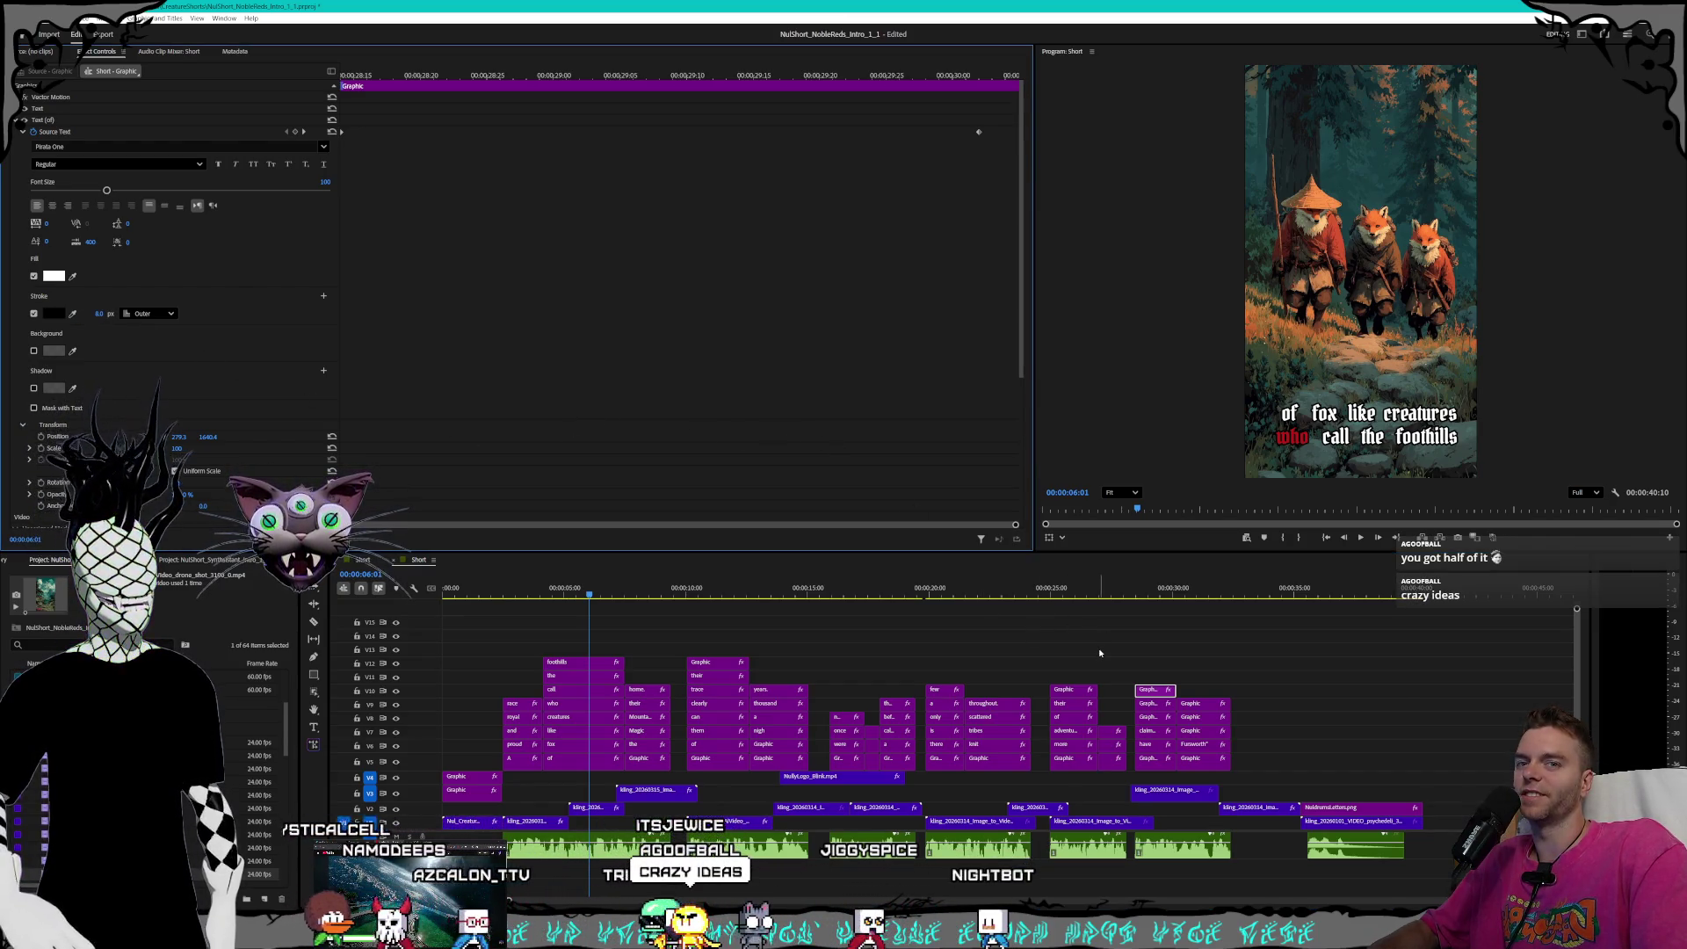
left_click(1189, 762)
left_click(95, 314)
left_click(1199, 746)
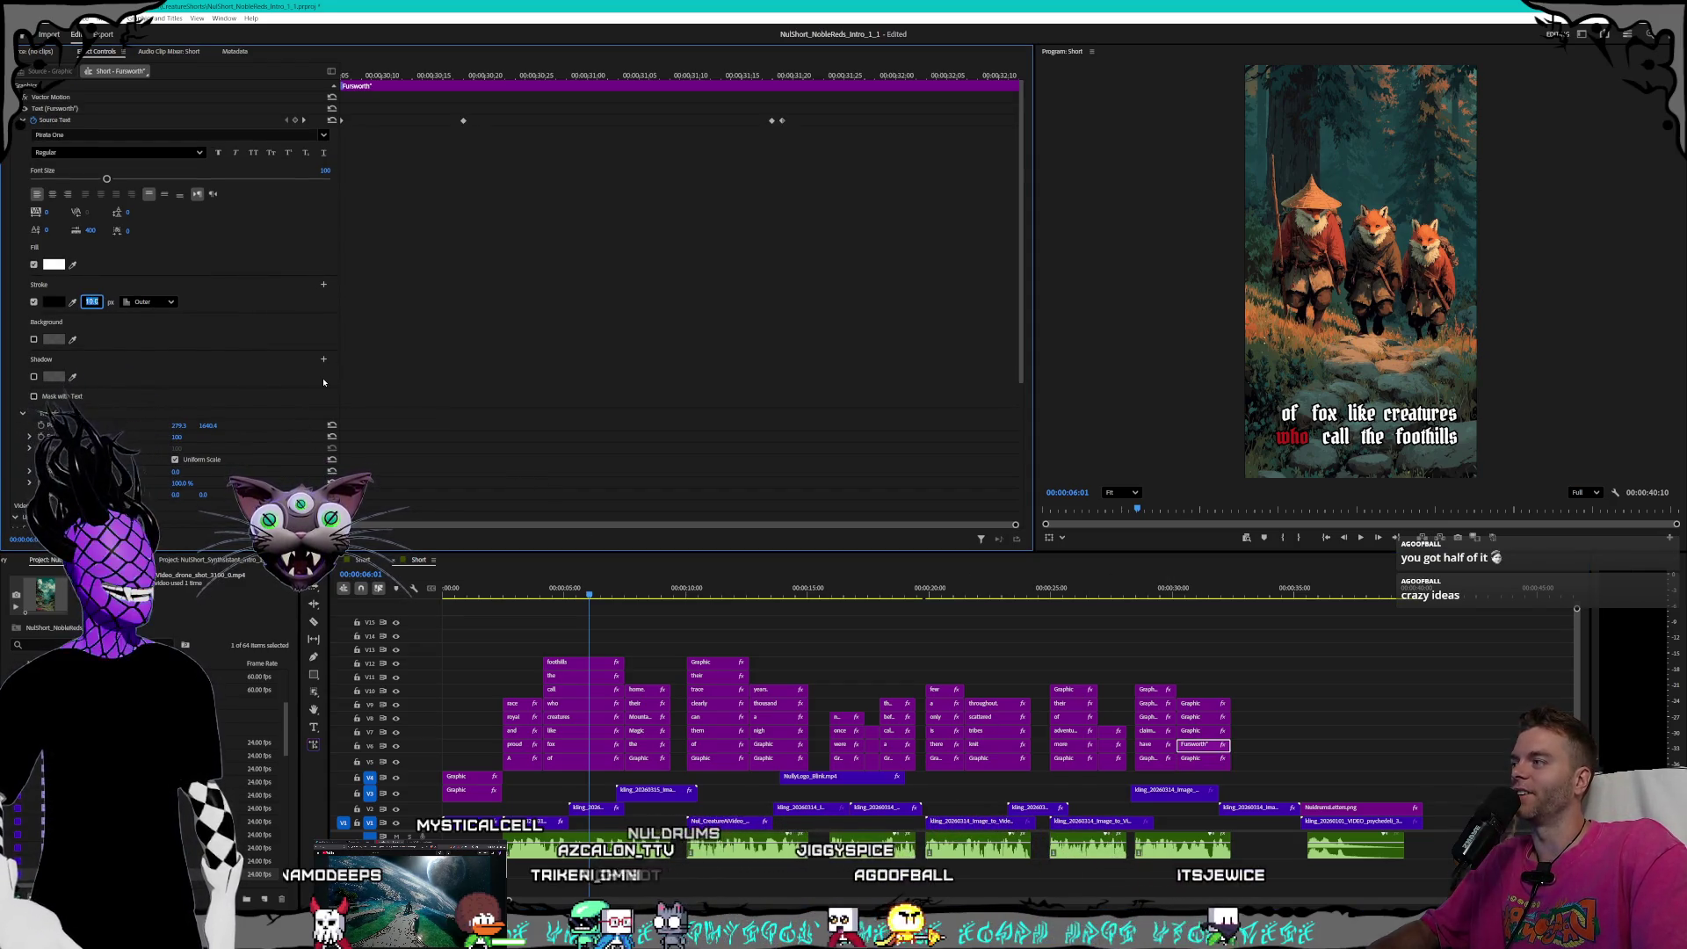
left_click(1188, 729)
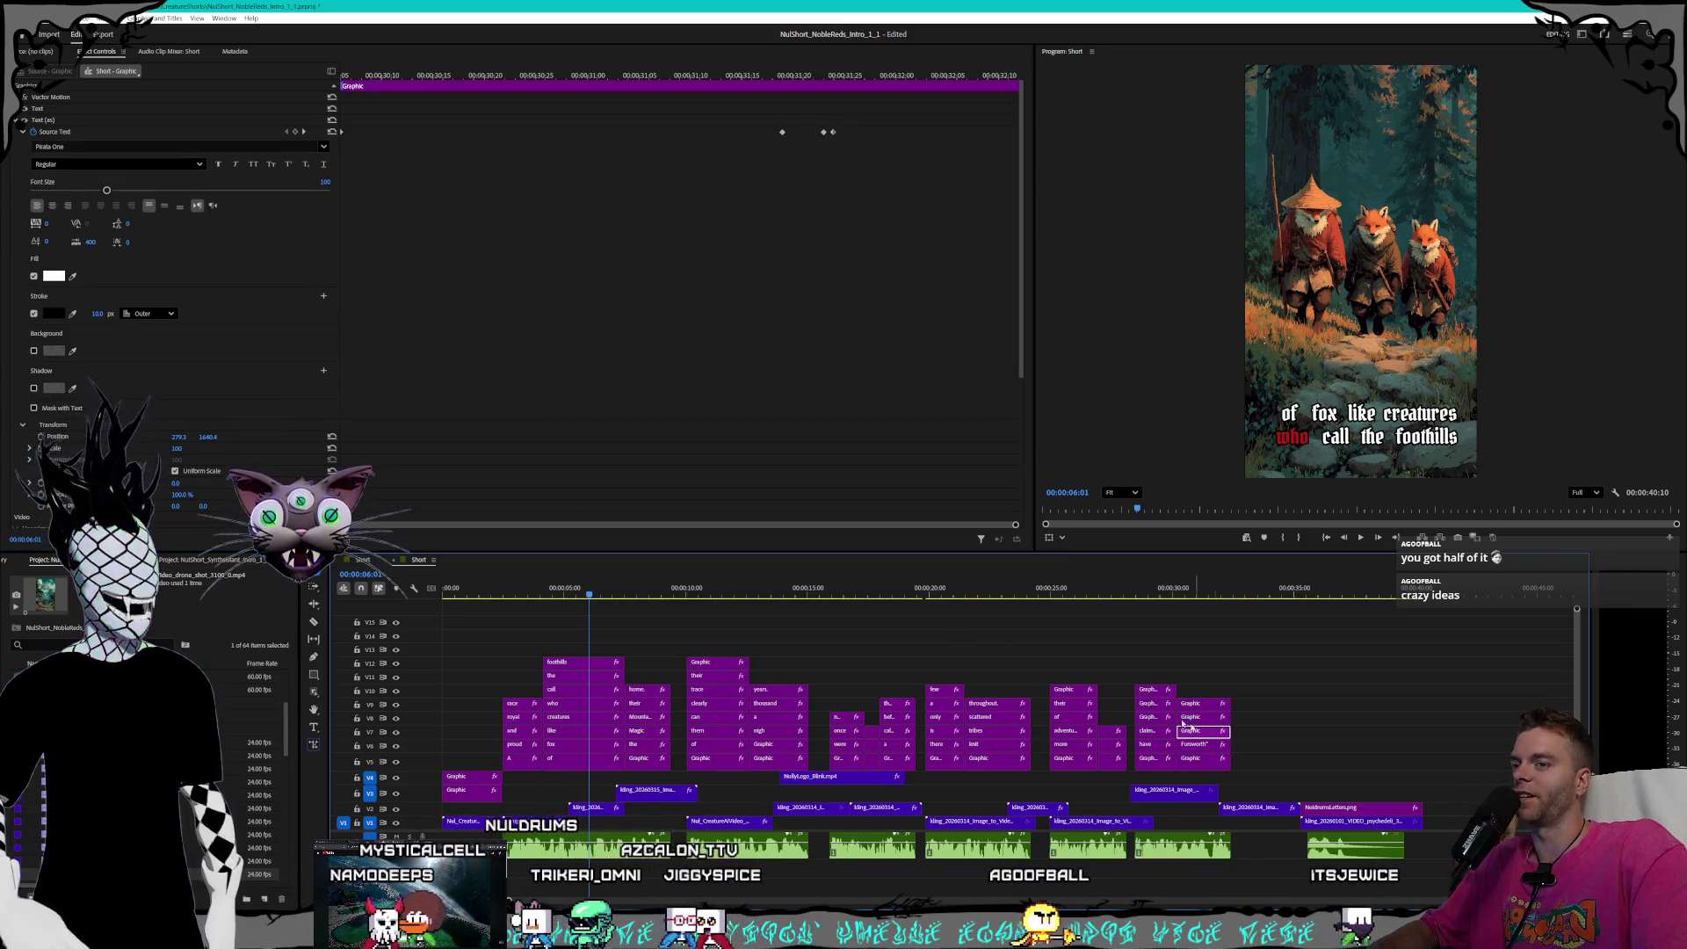
type("8")
key("Return")
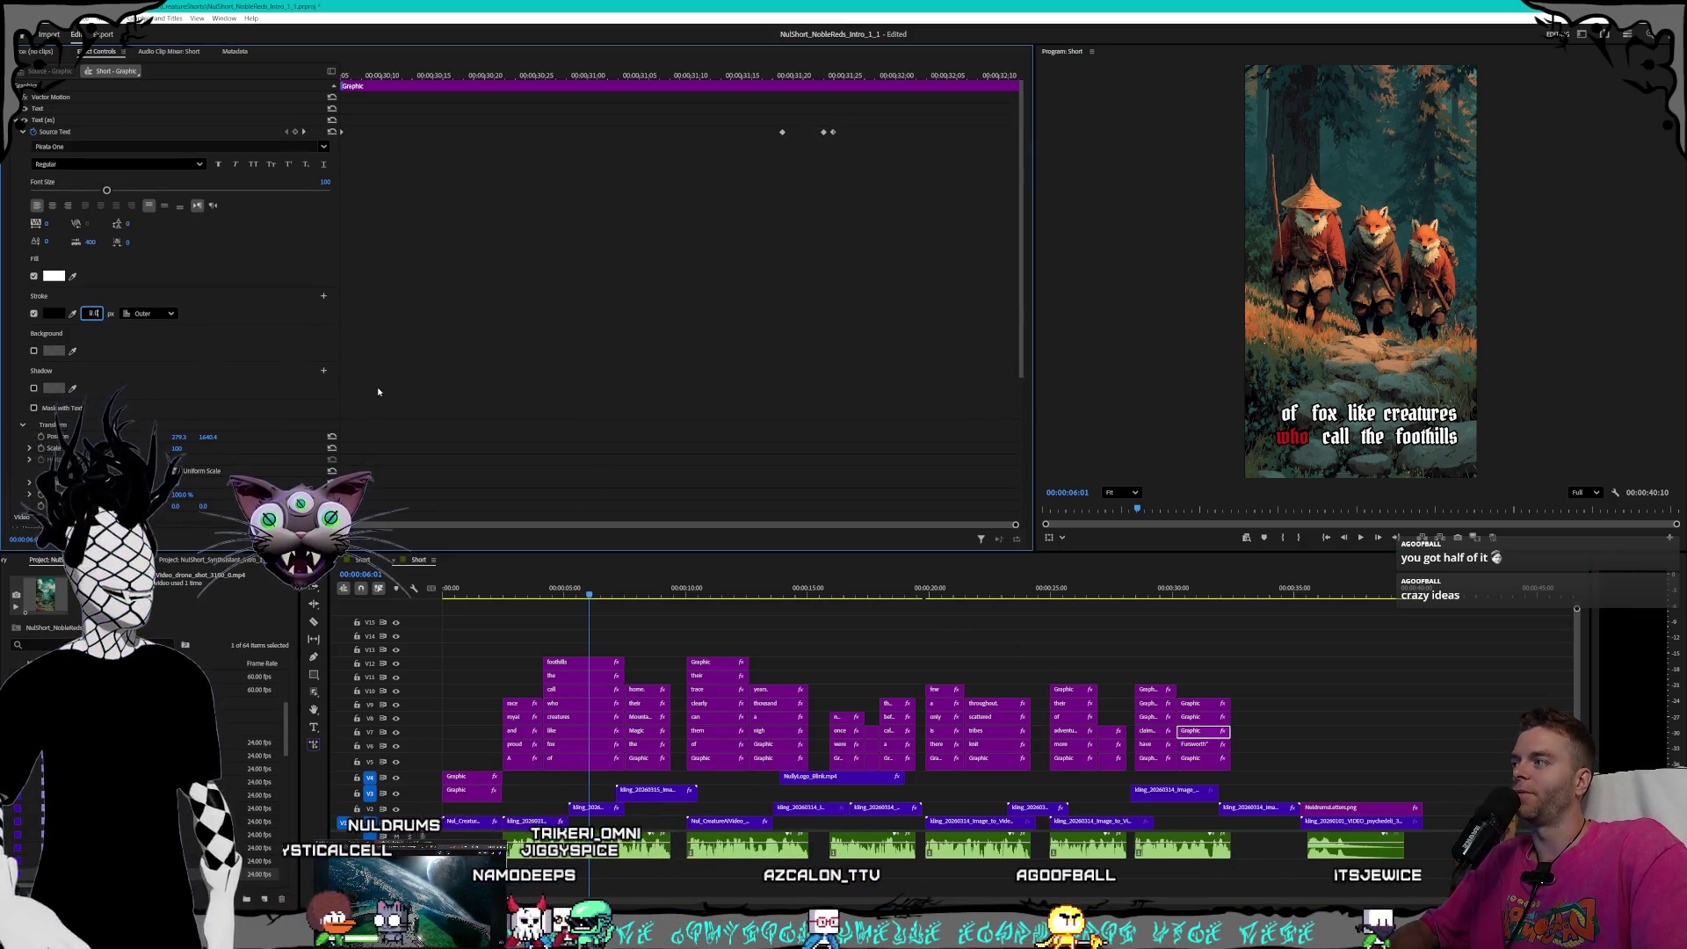
- Apply an 8 px stroke to 'their' and the caption word above it
left_click(1202, 718)
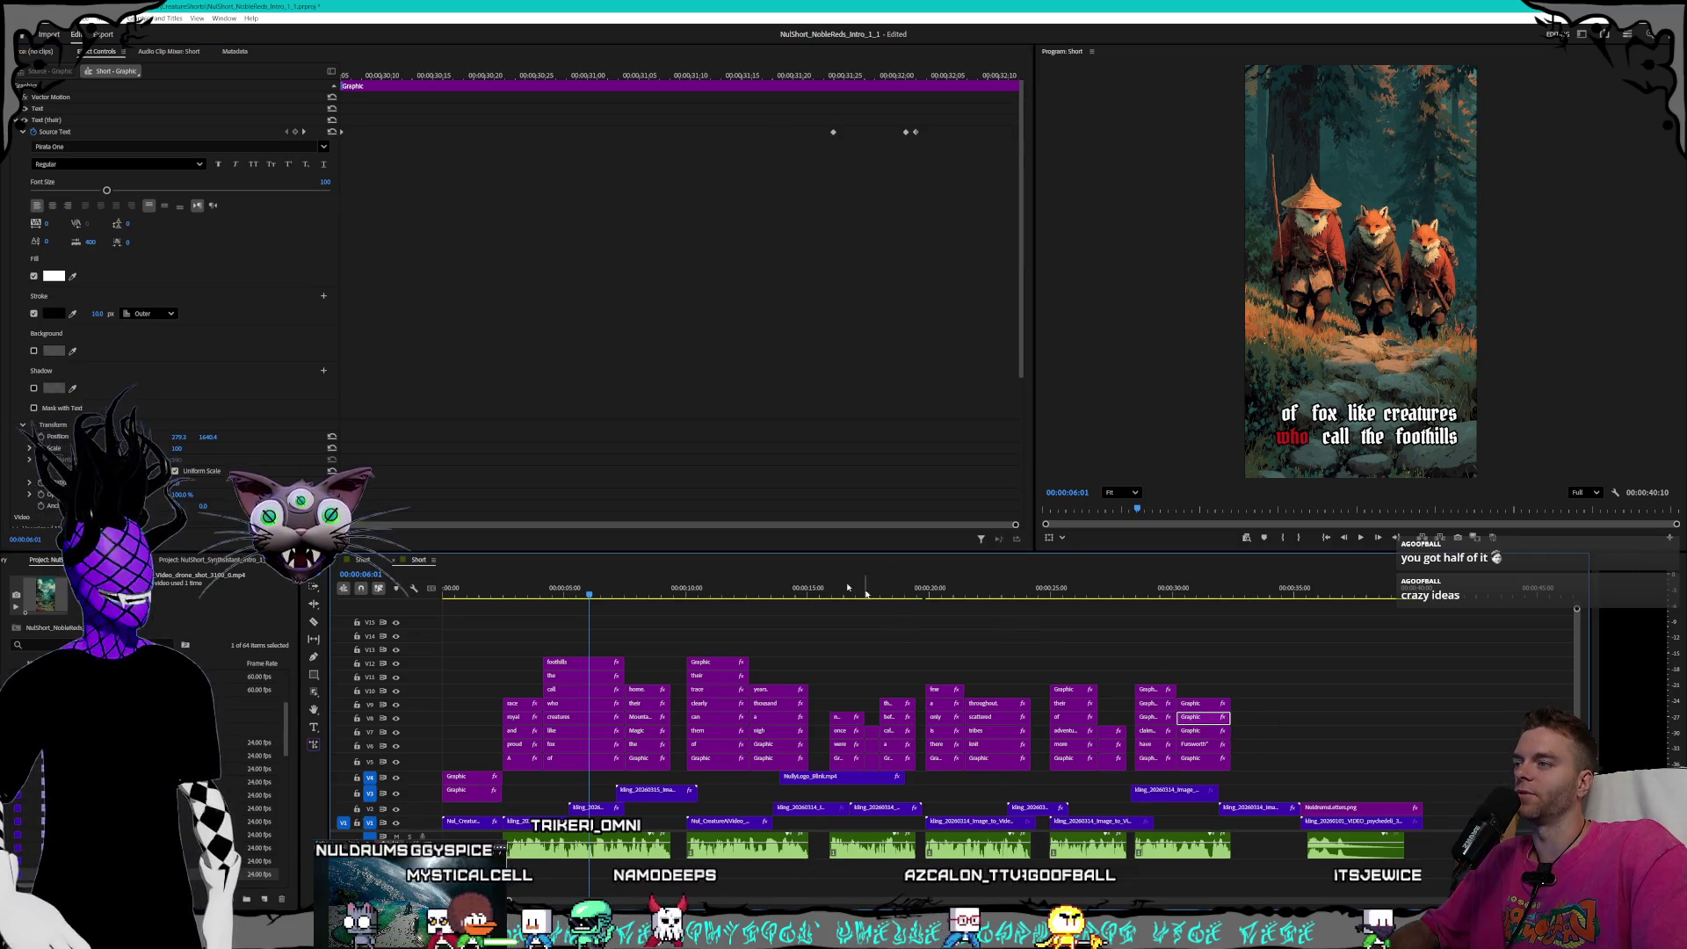
left_click(96, 314)
type("8")
key("Return")
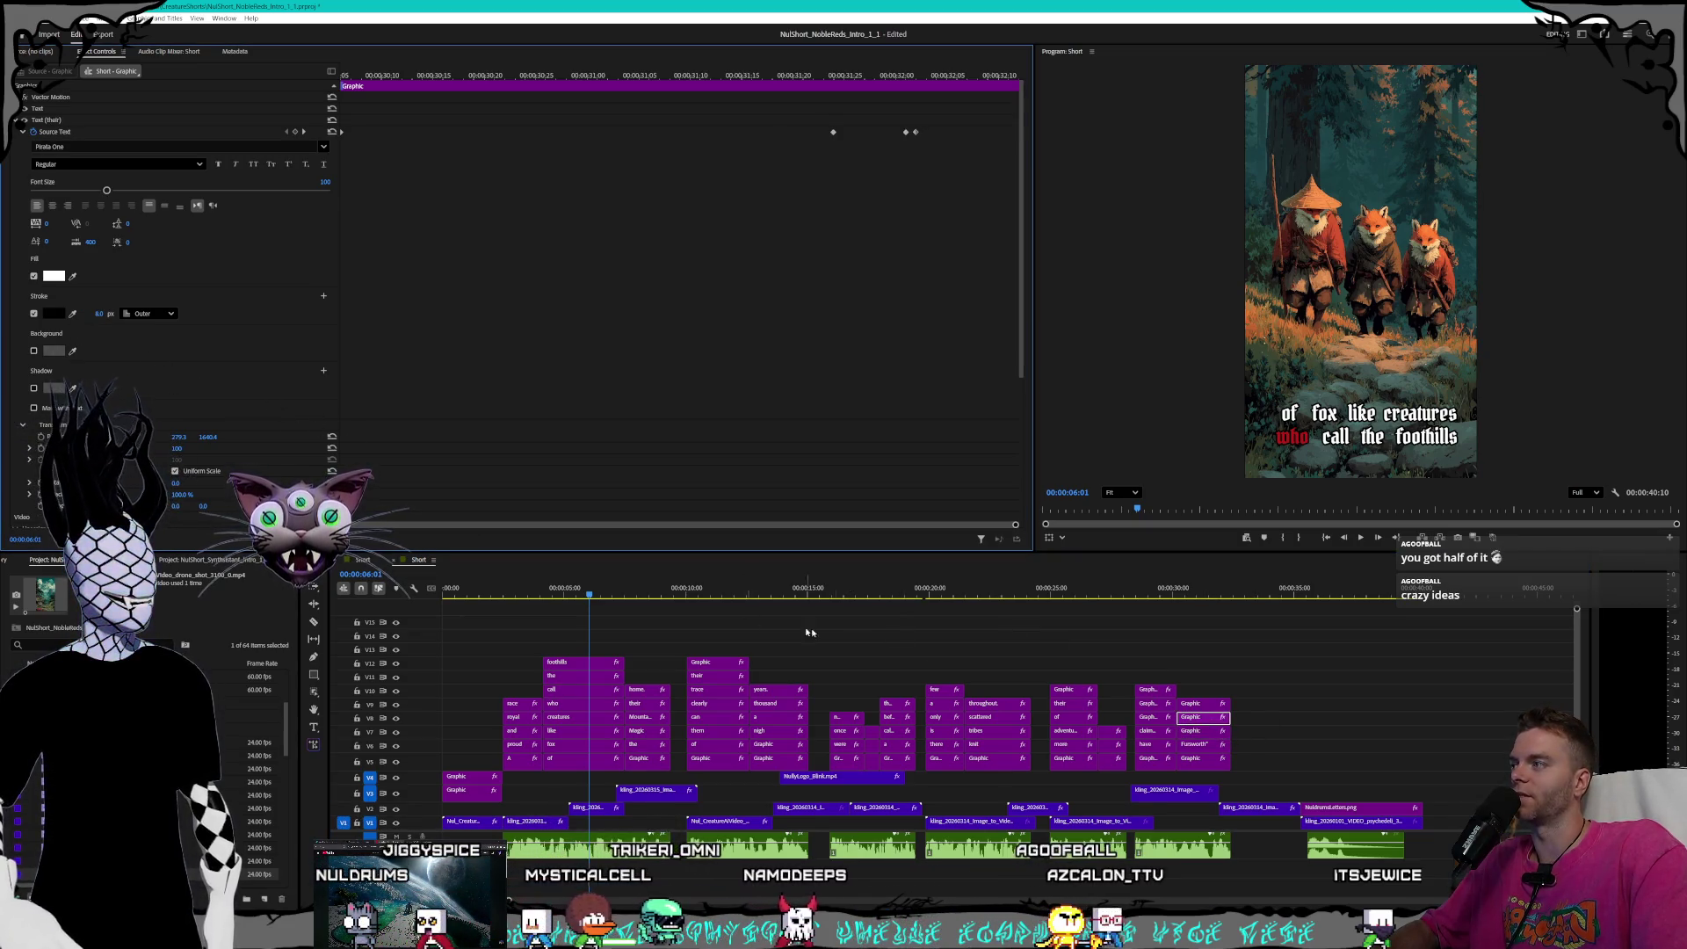
left_click(1206, 703)
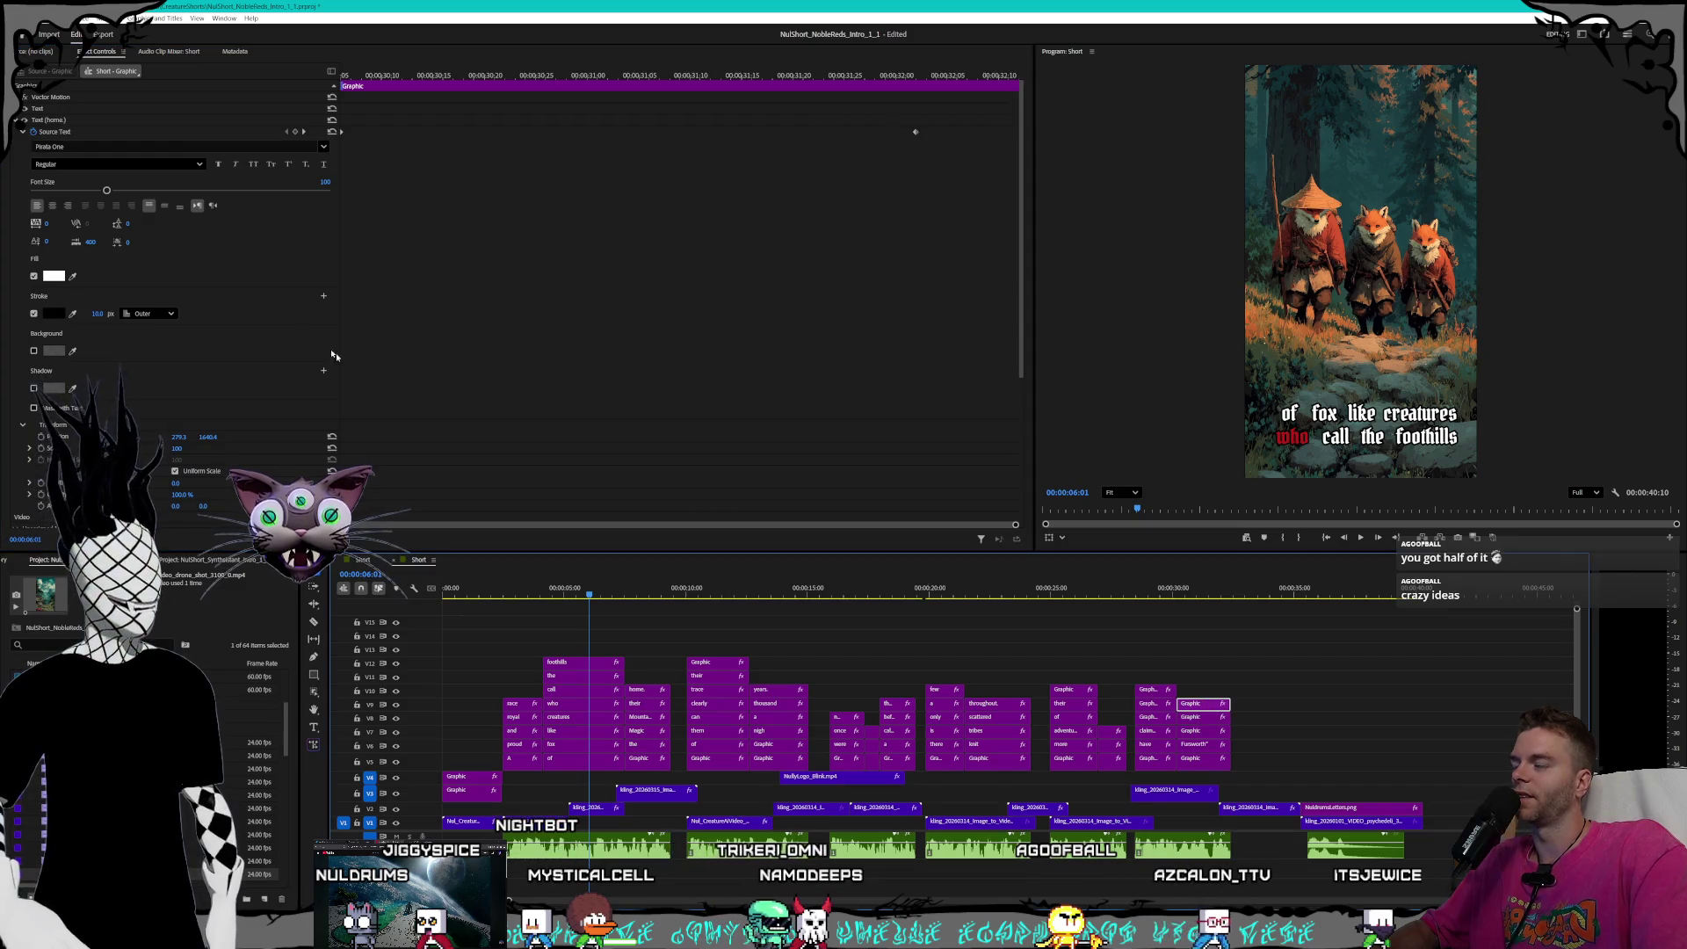
left_click(97, 313)
type("8")
key("Return")
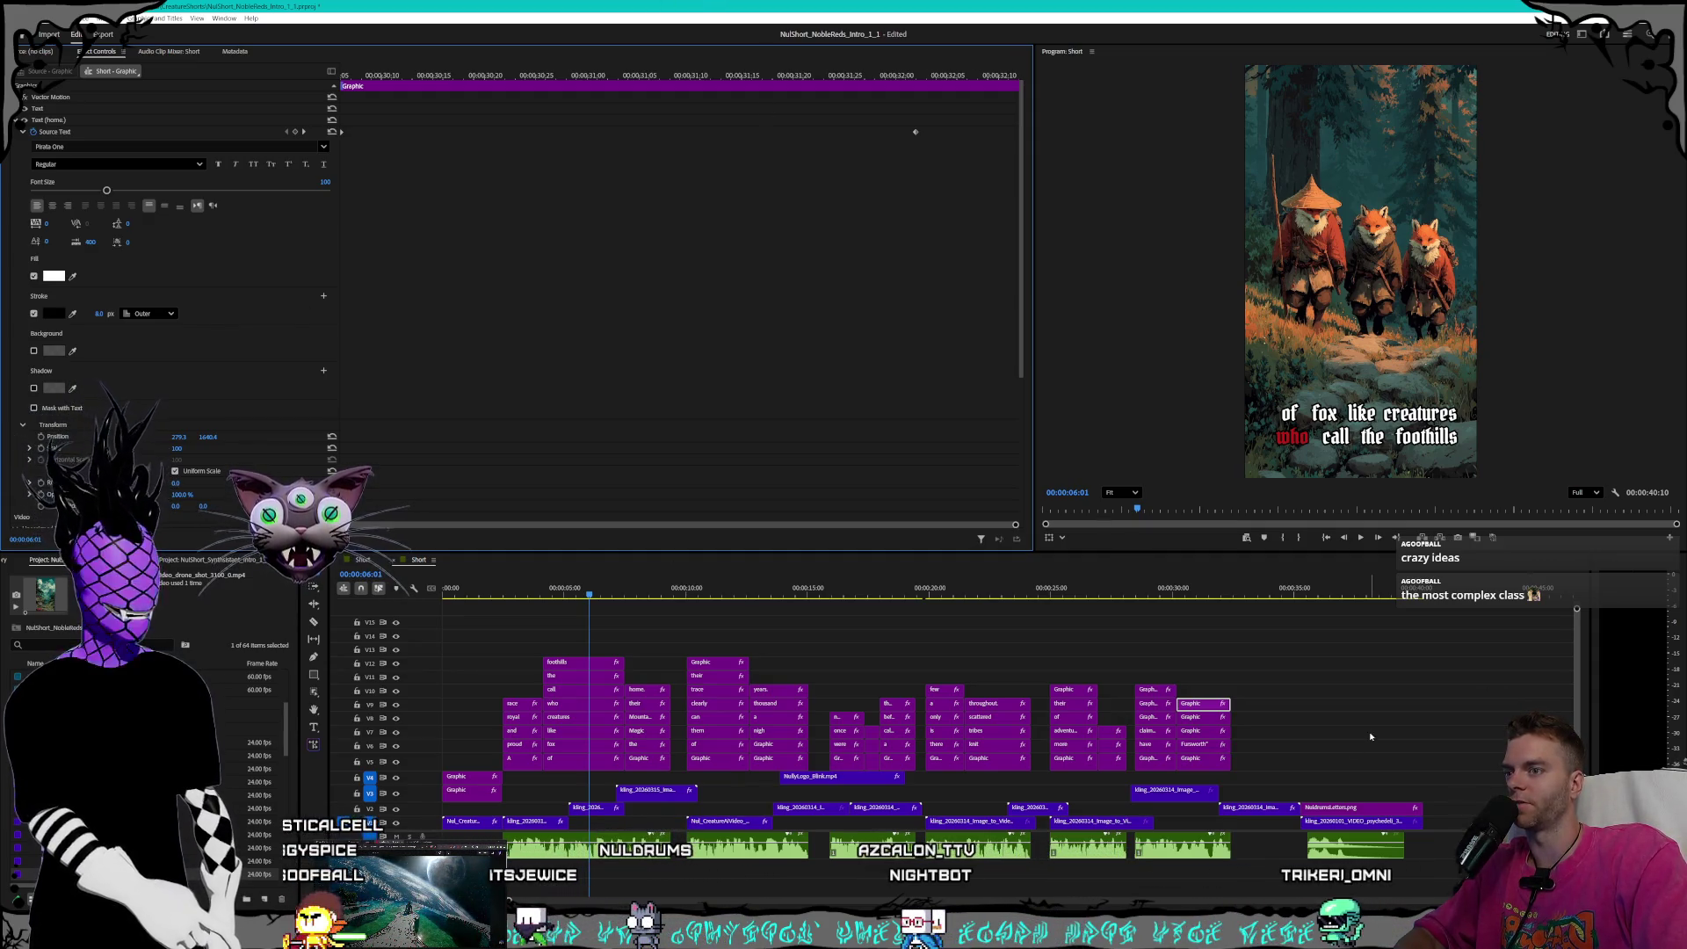
- Review the settings of 'their', 'Fursworth', 'New', 'have', 'neighborhood', 'In' and 'The' captions
left_click(1215, 717)
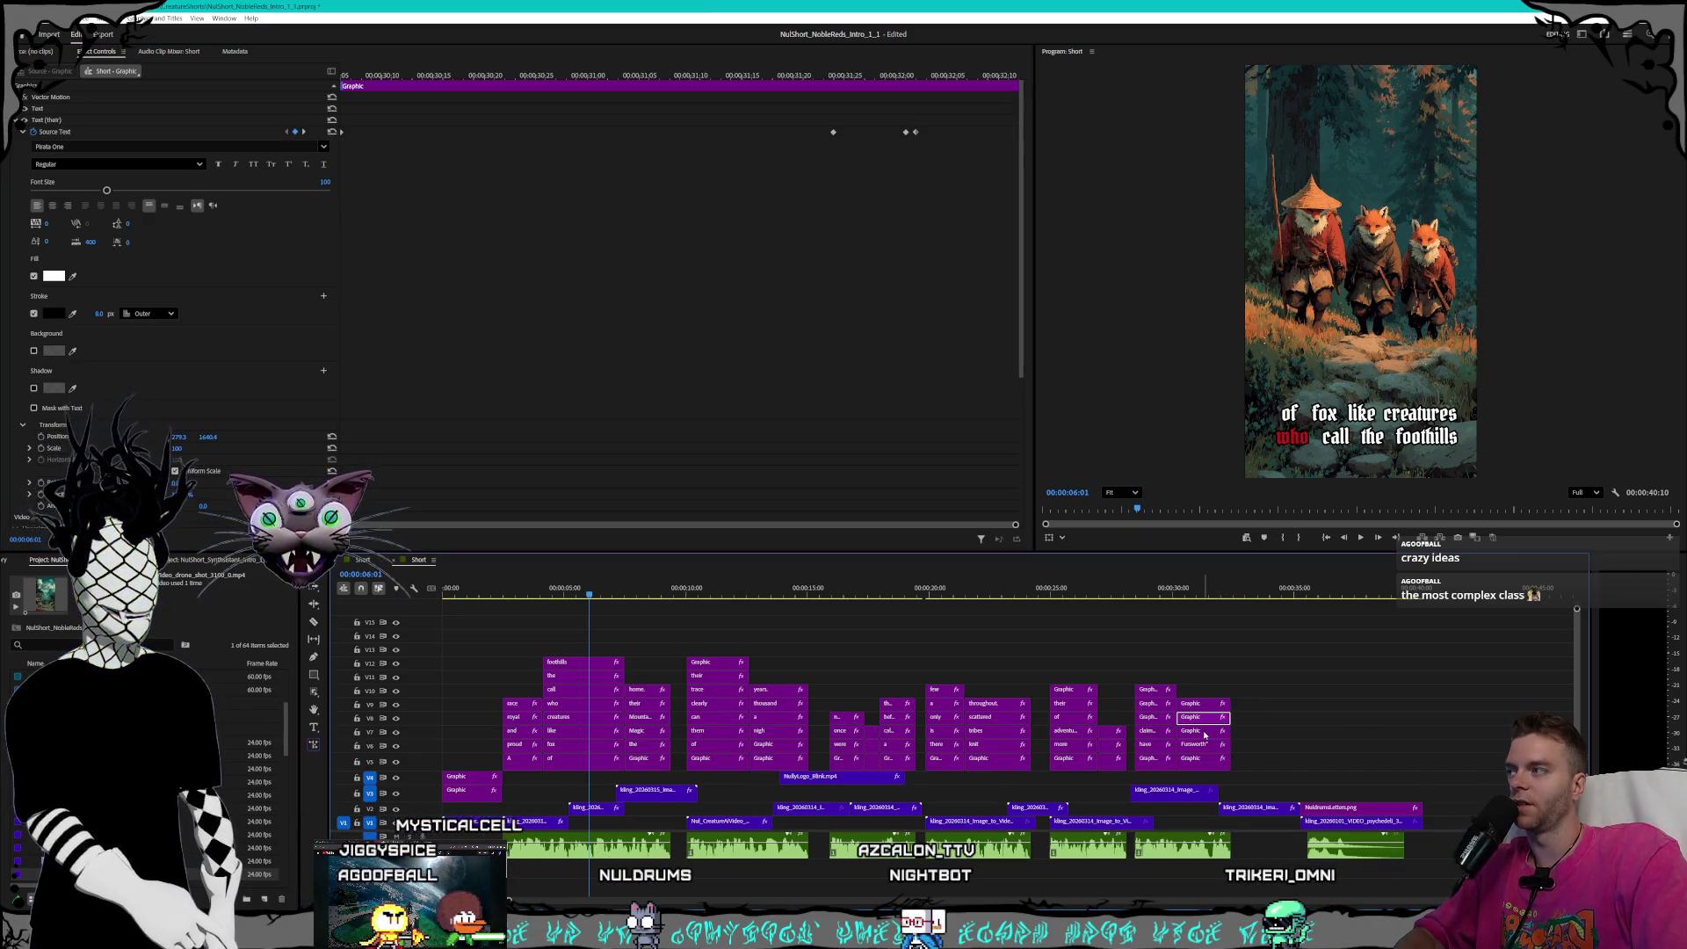
left_click(1200, 748)
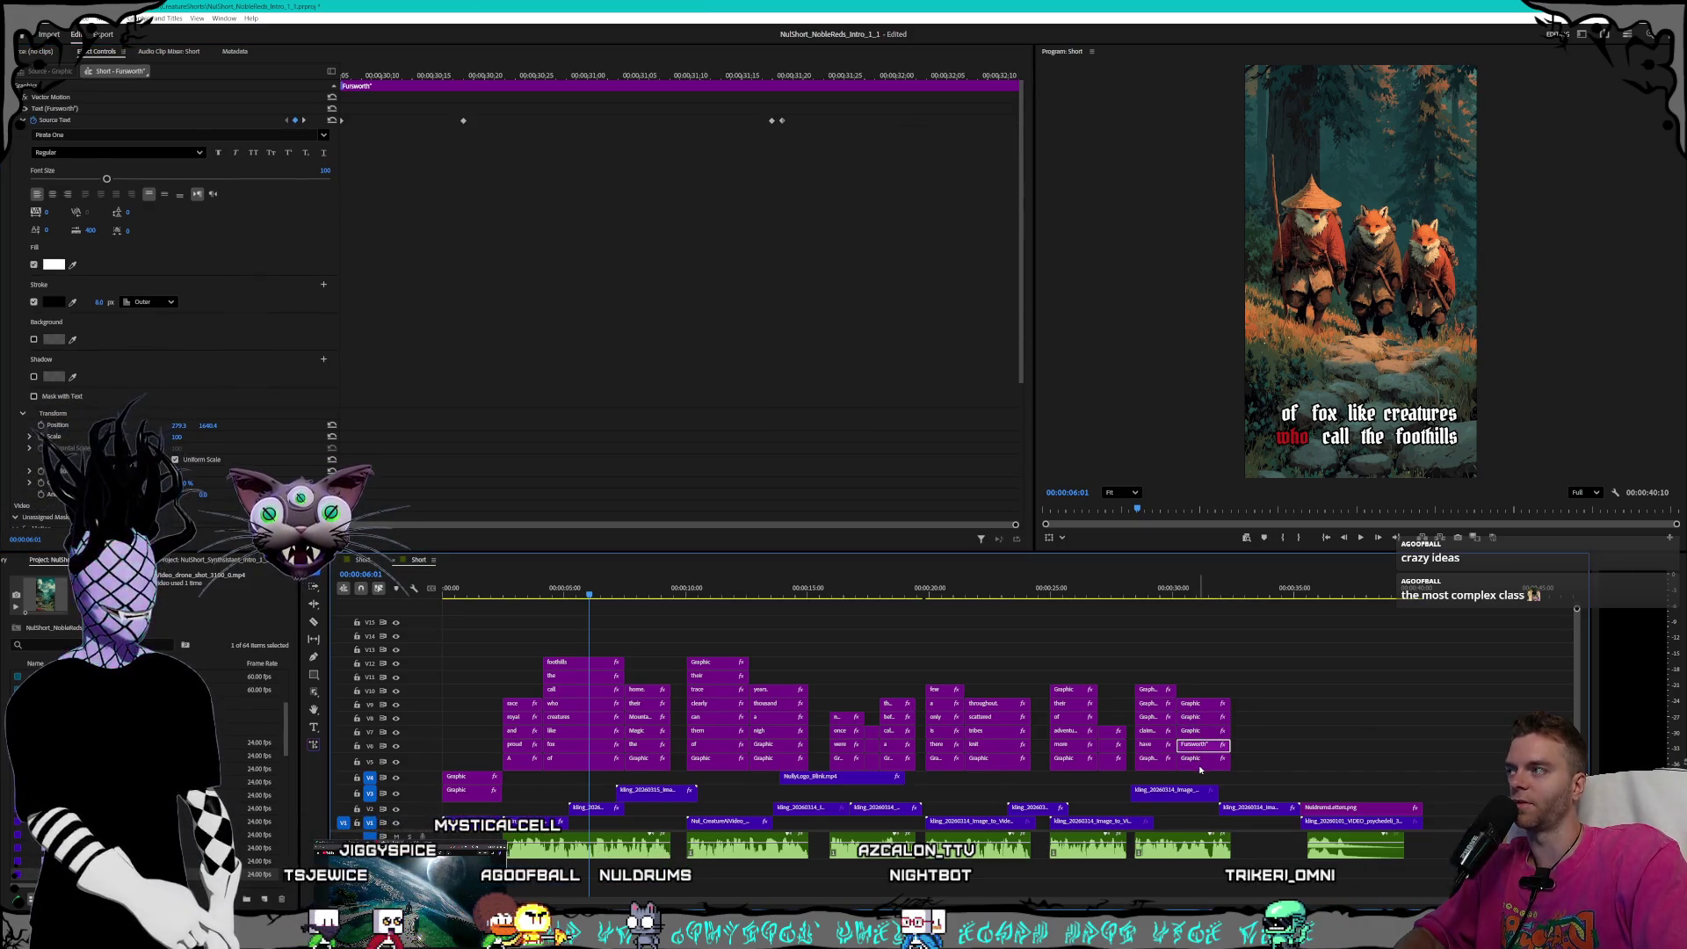
left_click(1200, 761)
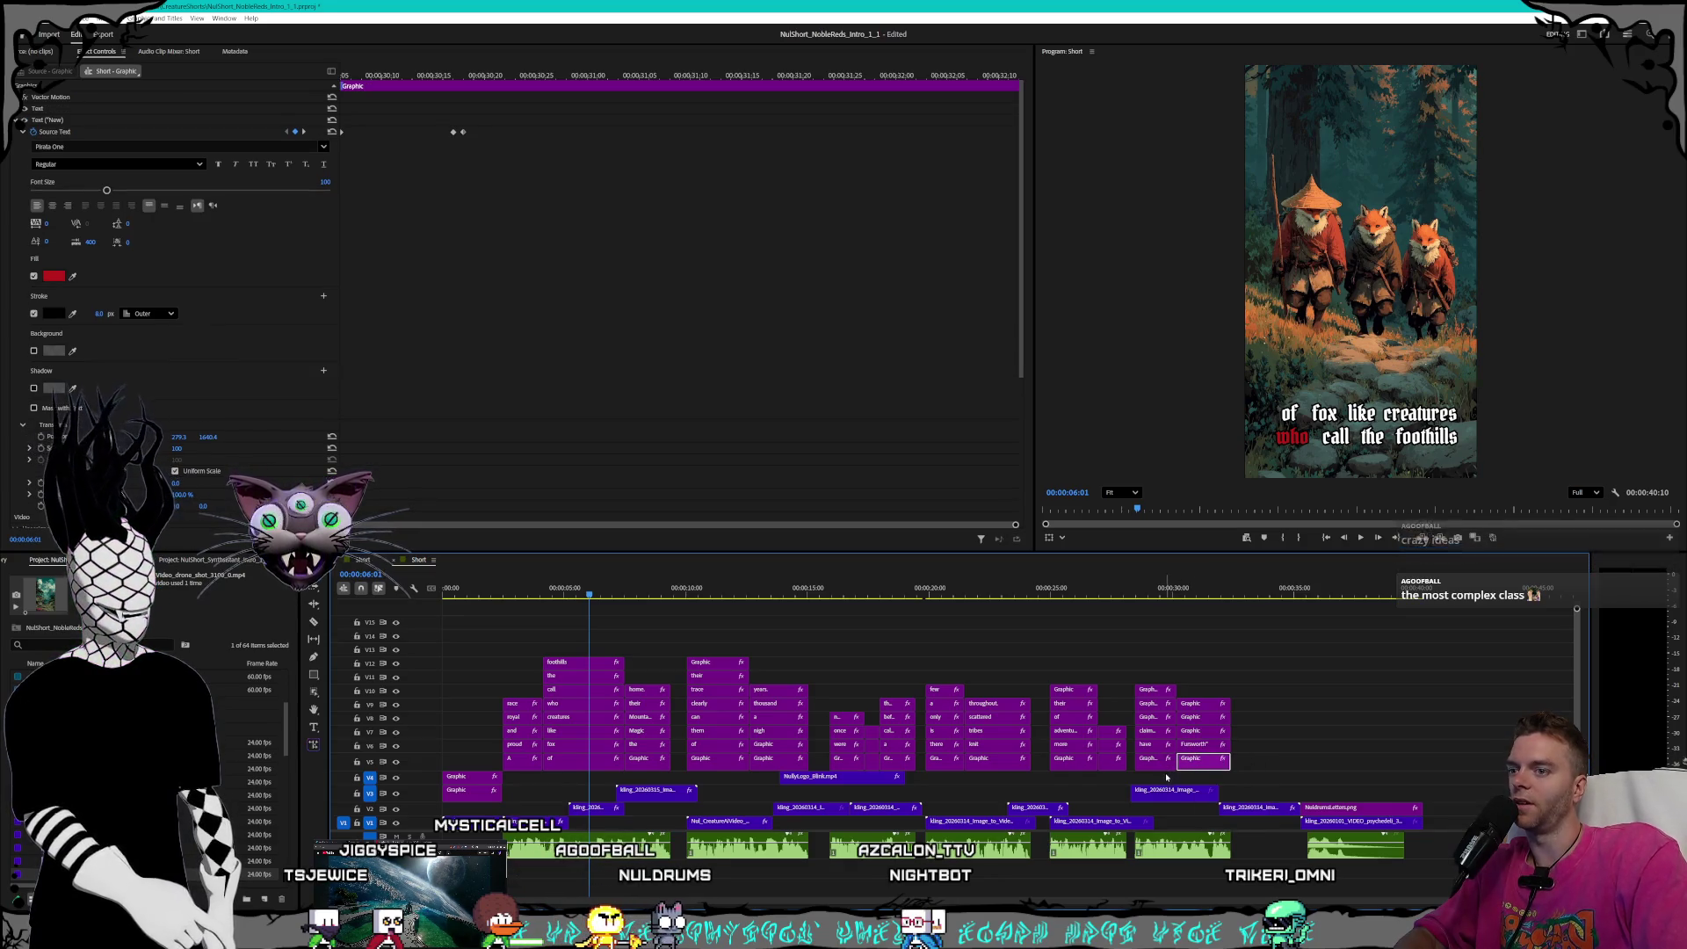
left_click(1151, 745)
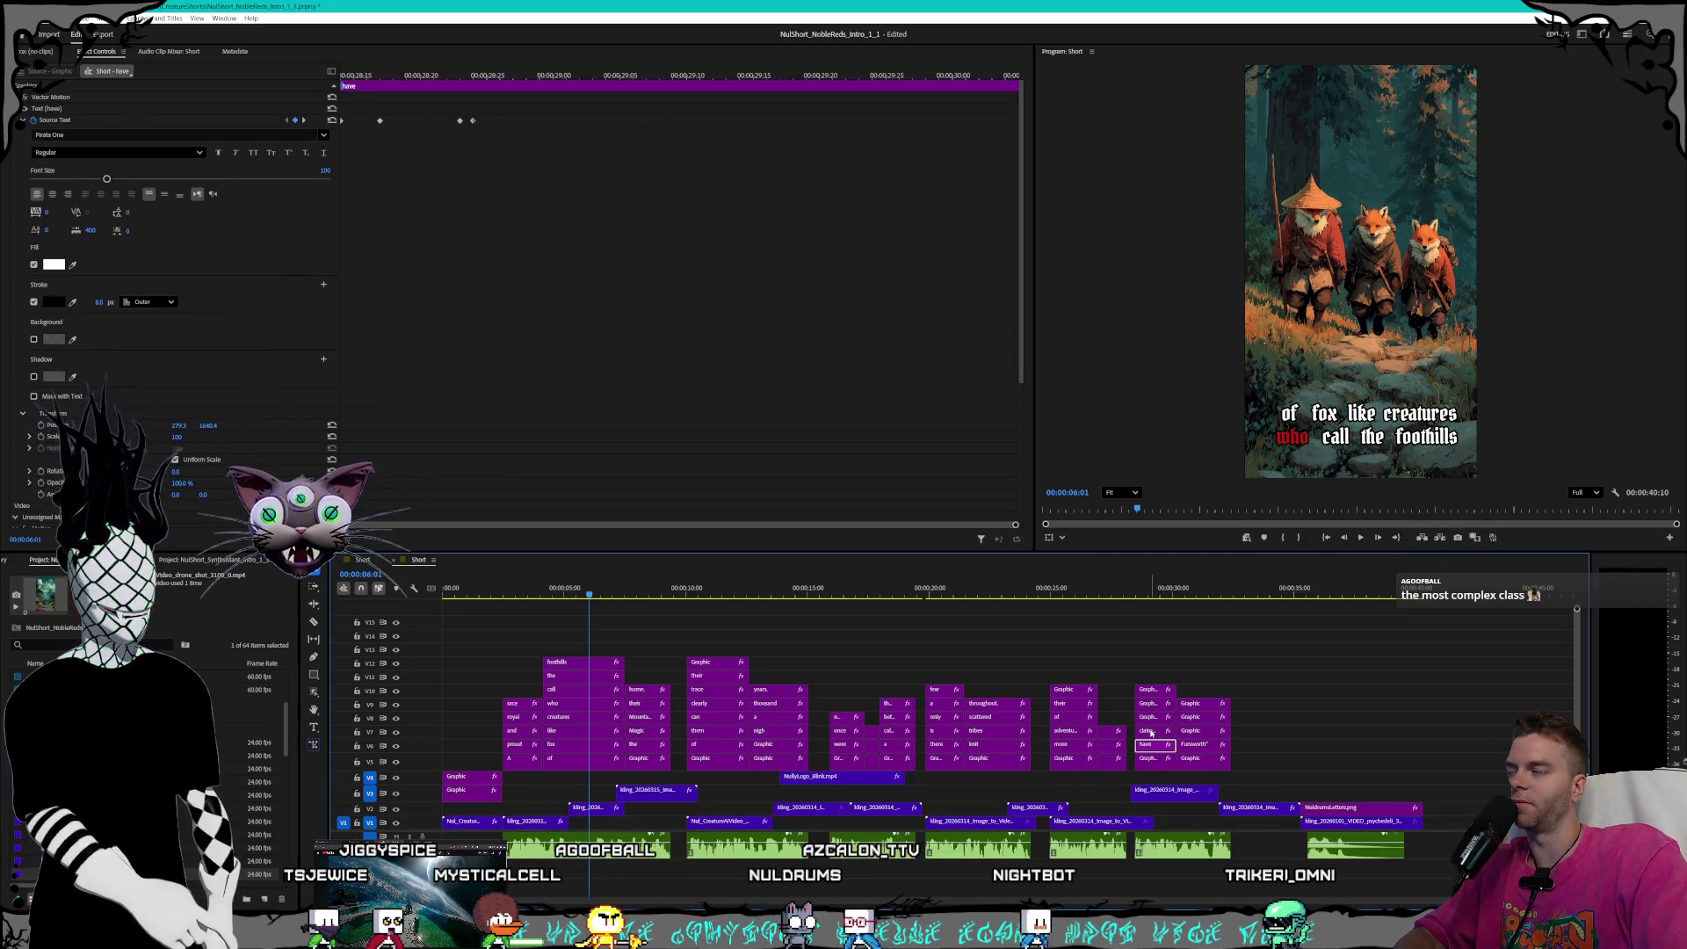
left_click(1151, 704)
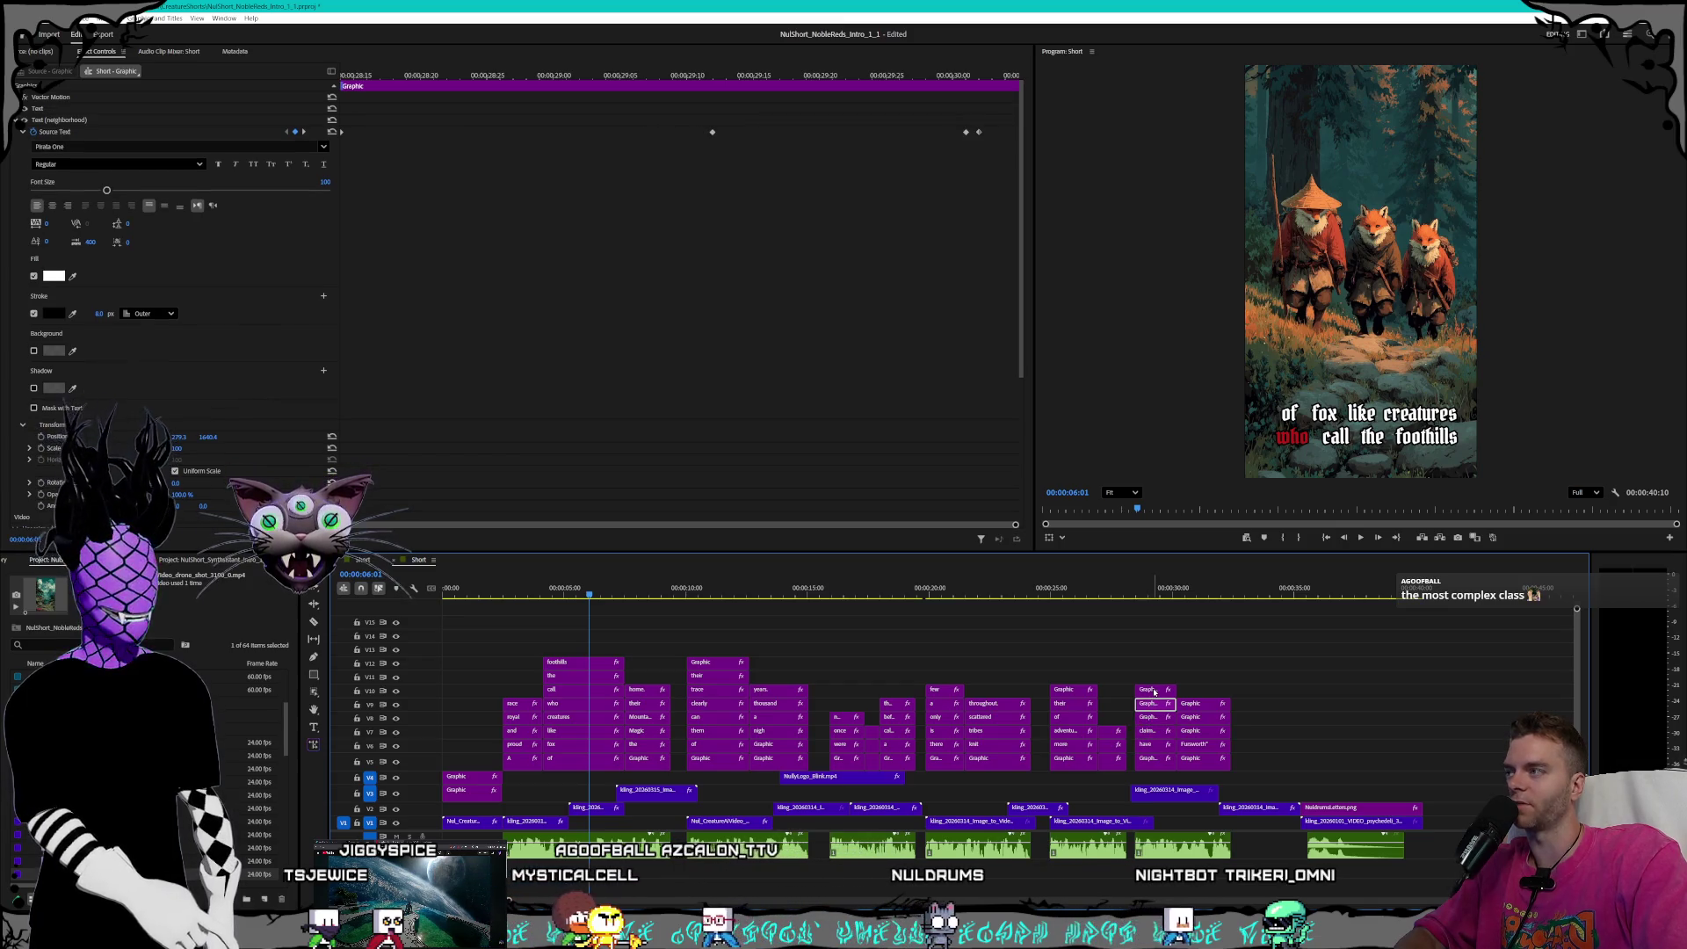
left_click(1111, 745)
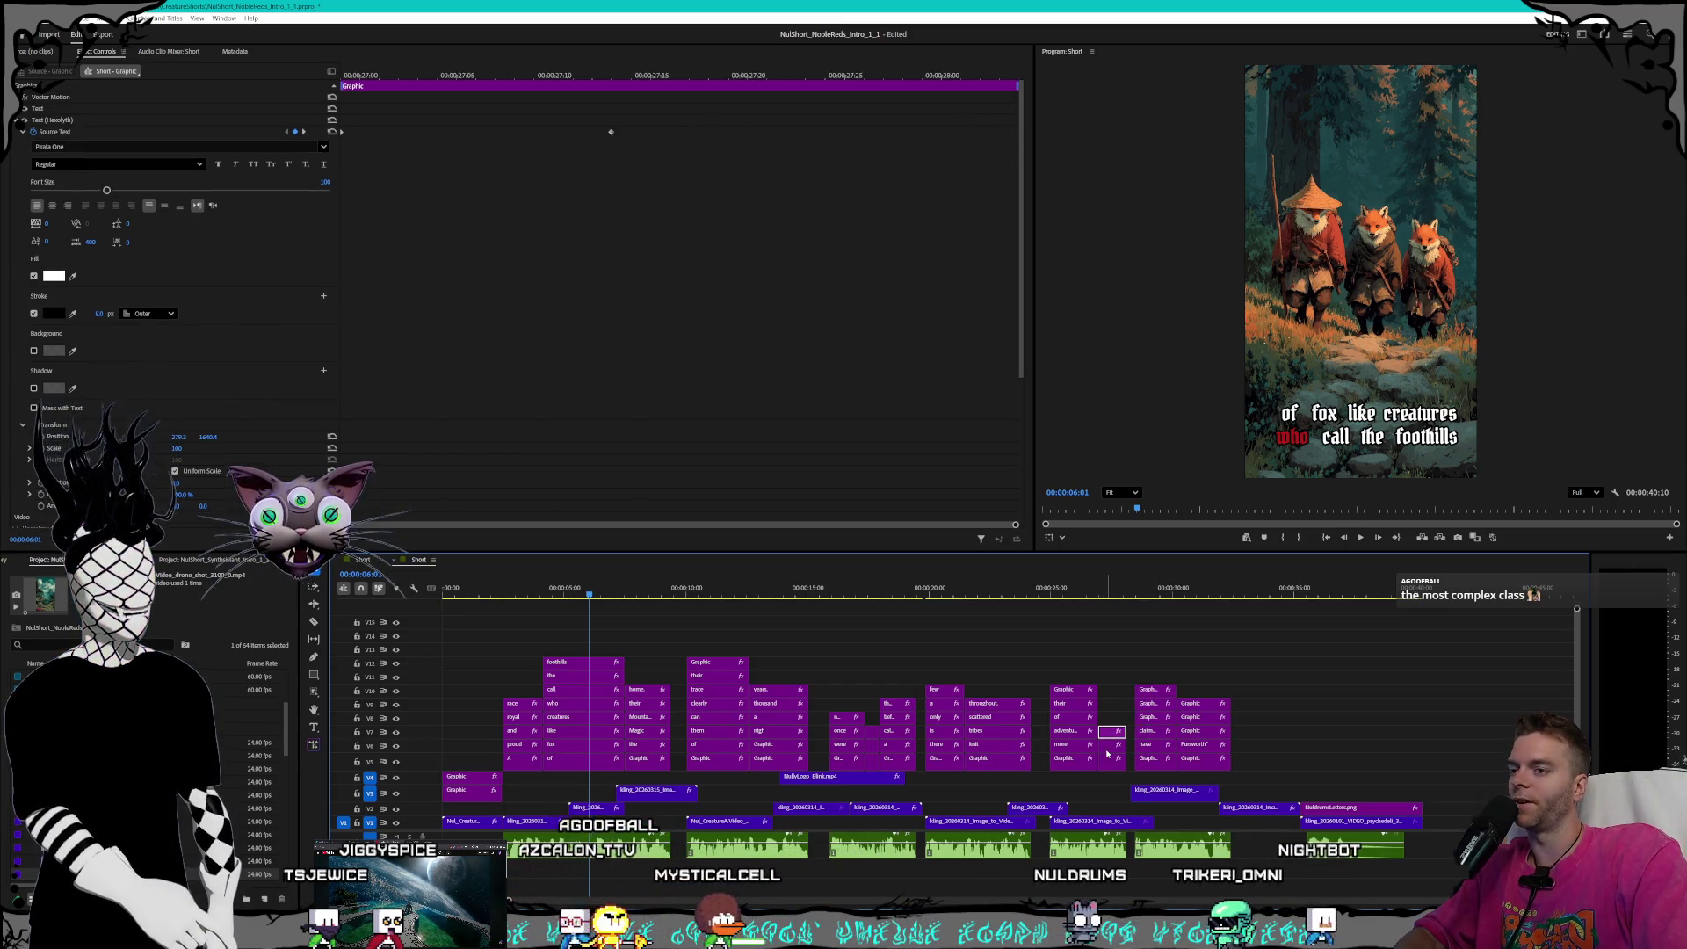
left_click(1073, 758)
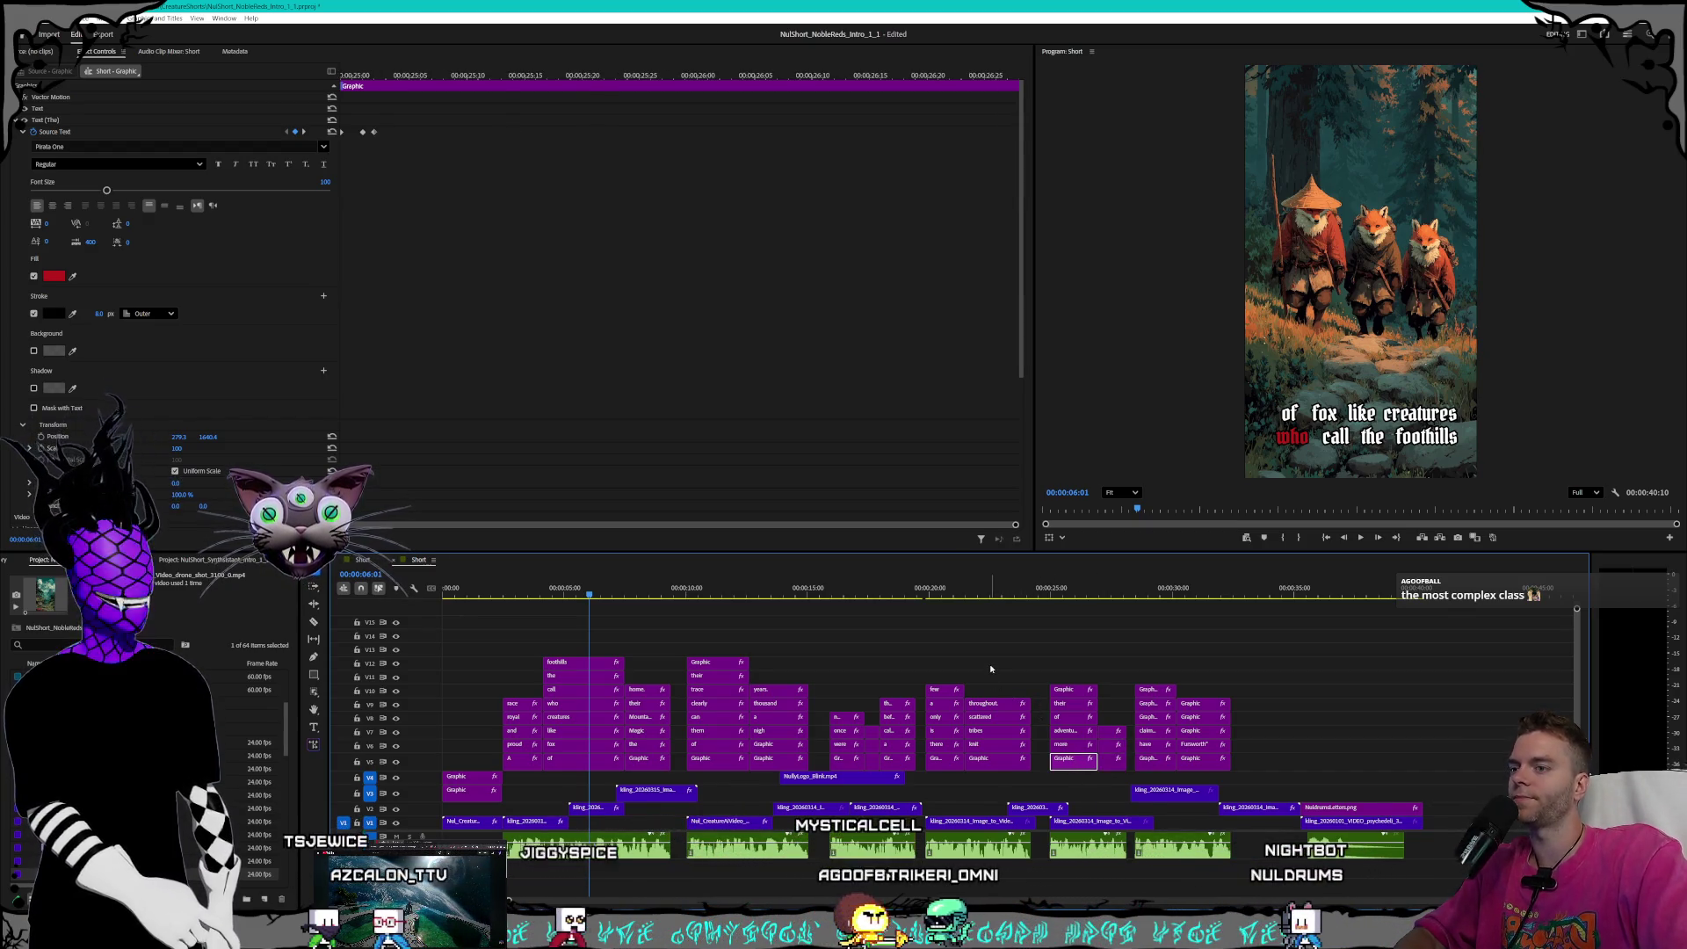
- Deselect the clips and play the short from the opening Noble Reds title
left_click(939, 640)
left_click_drag(589, 588, 463, 588)
key("space")
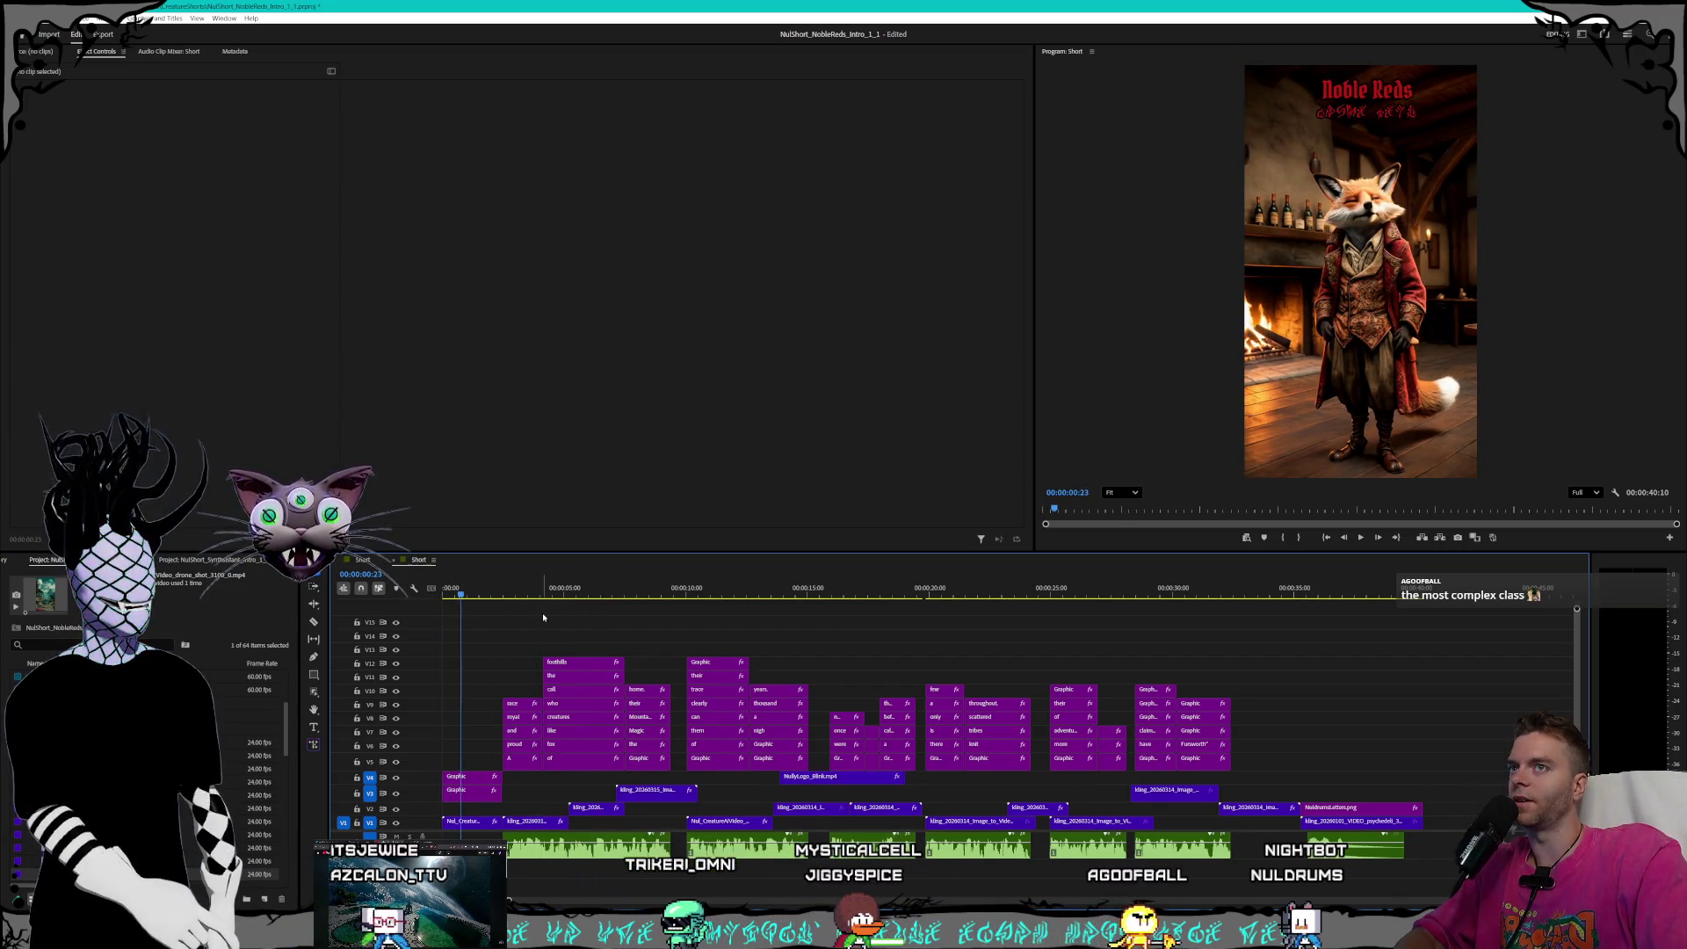
- Inspect the Noble Reds title graphic's text settings and scrub to about two seconds in
left_click(461, 791)
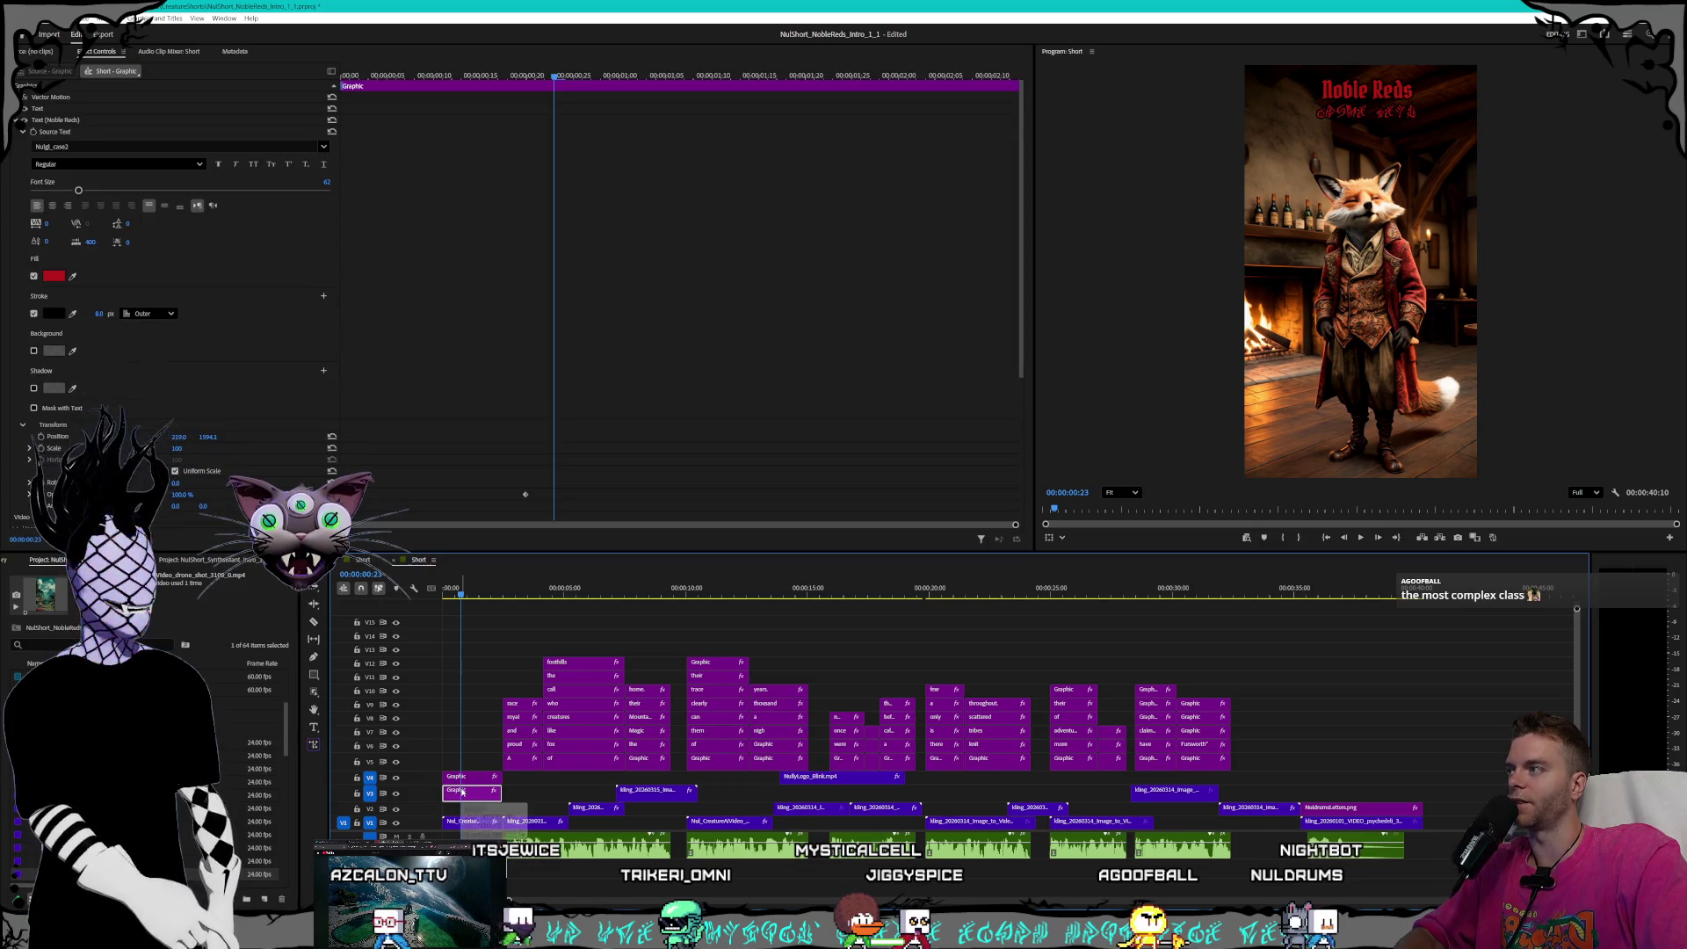
left_click(461, 777)
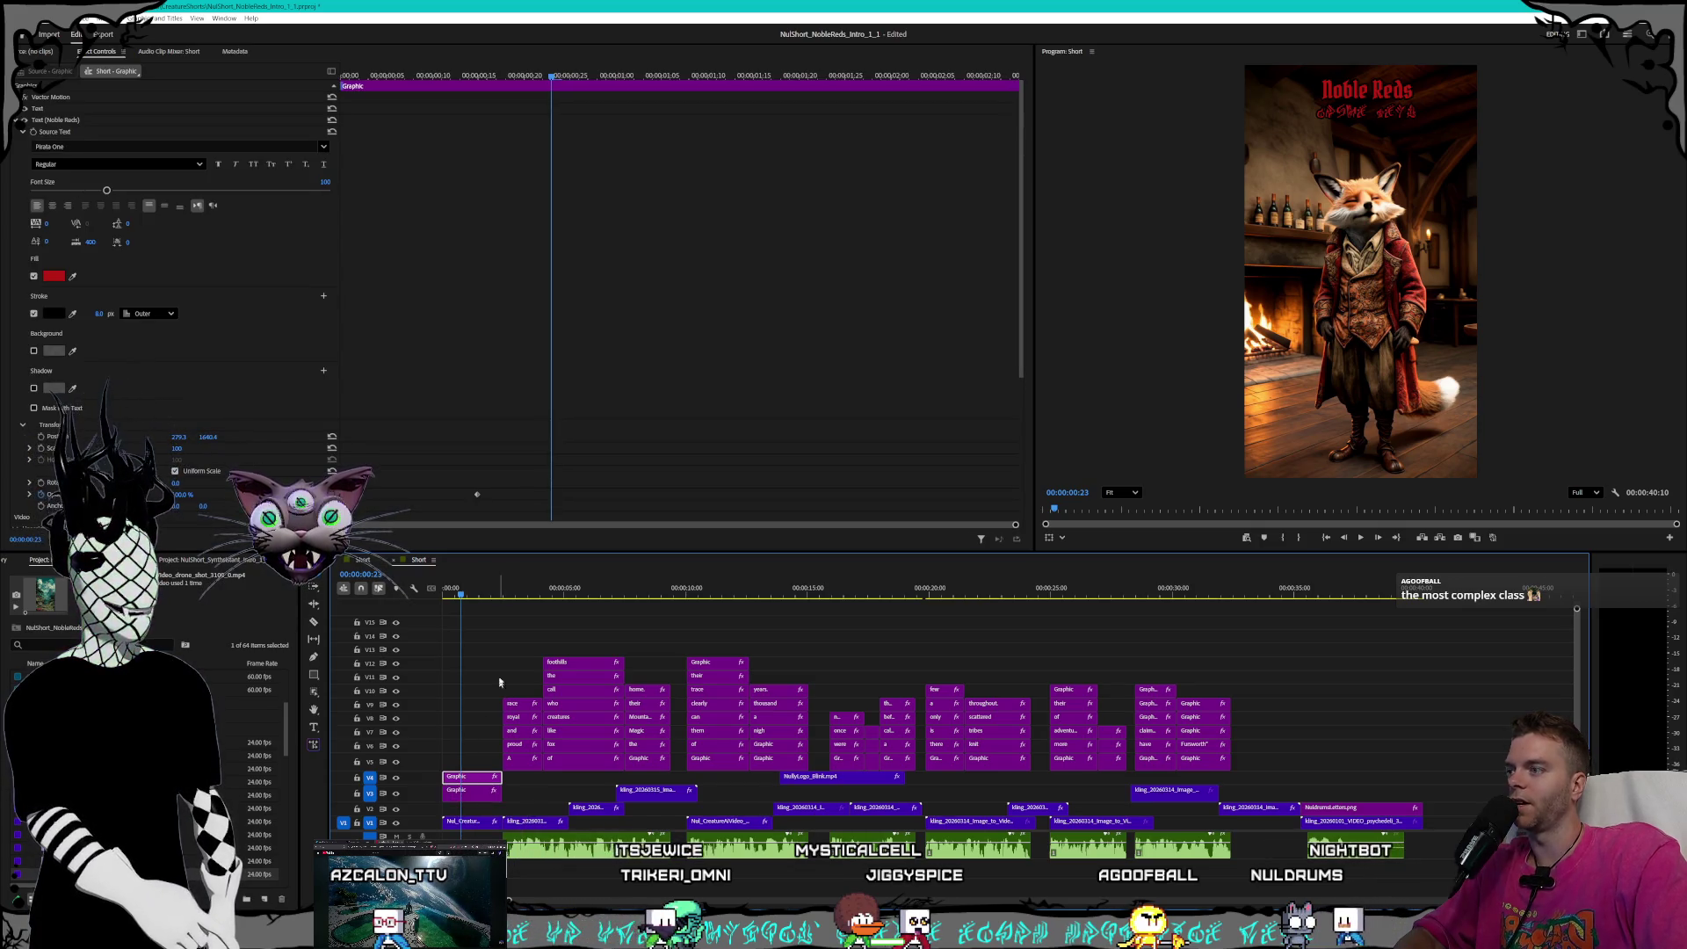
left_click_drag(484, 595, 531, 598)
left_click_drag(510, 683, 514, 683)
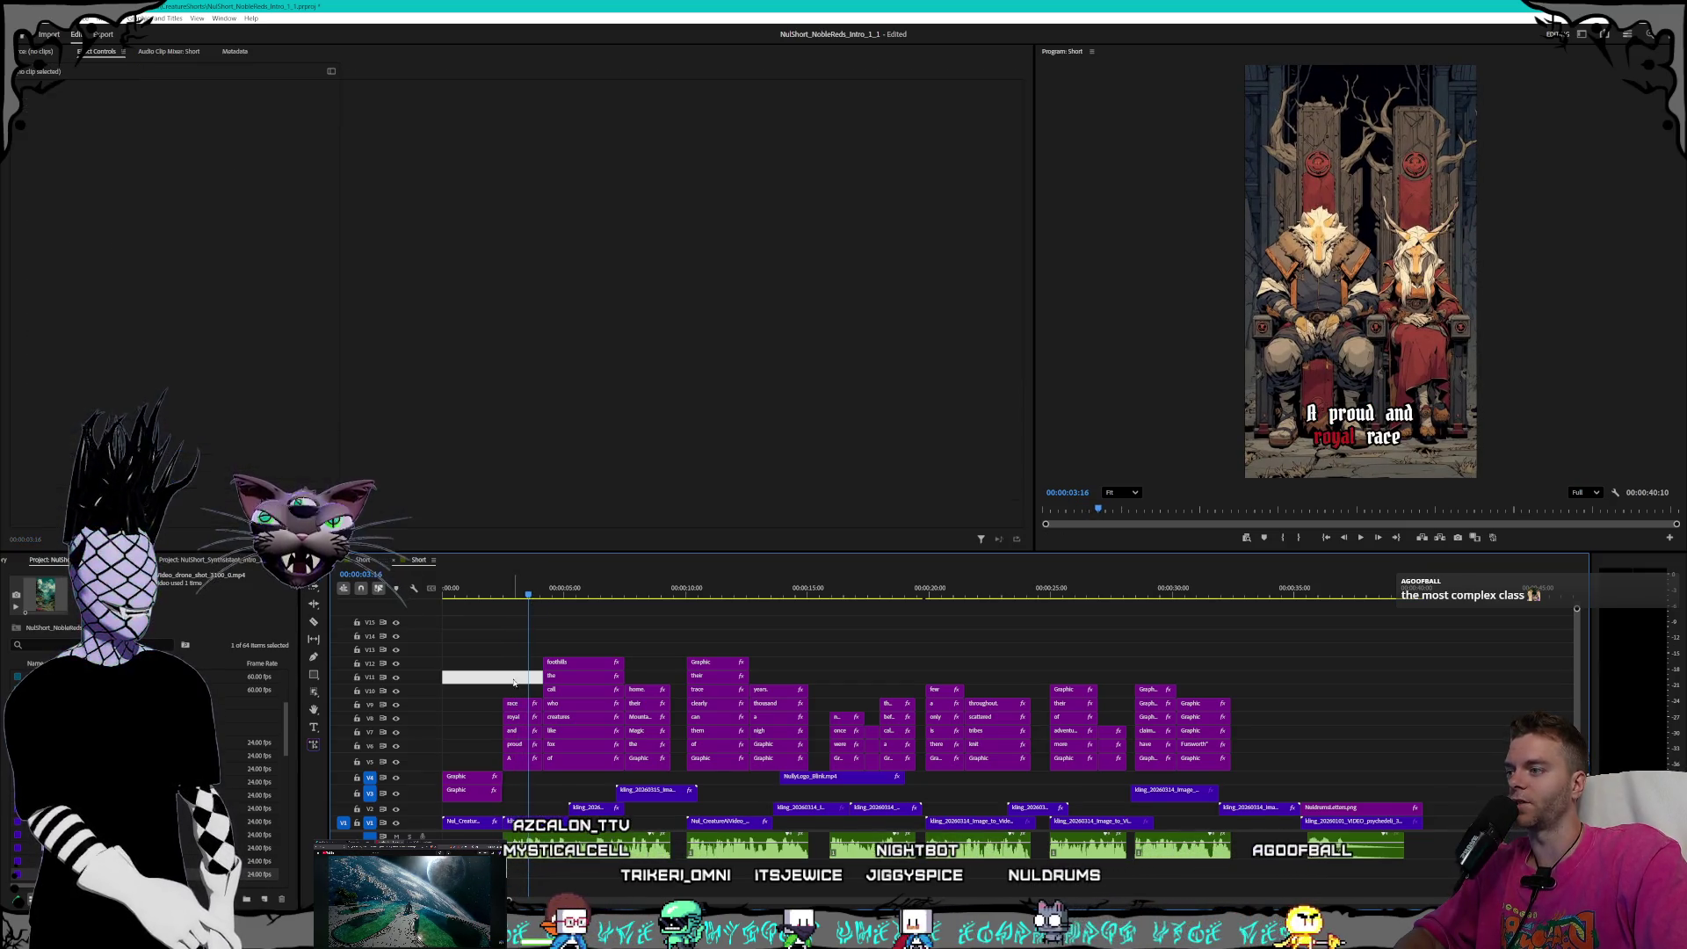
- Check the race, proud, A and foothills caption settings, then preview the 'fox like creatures' frame
left_click(513, 706)
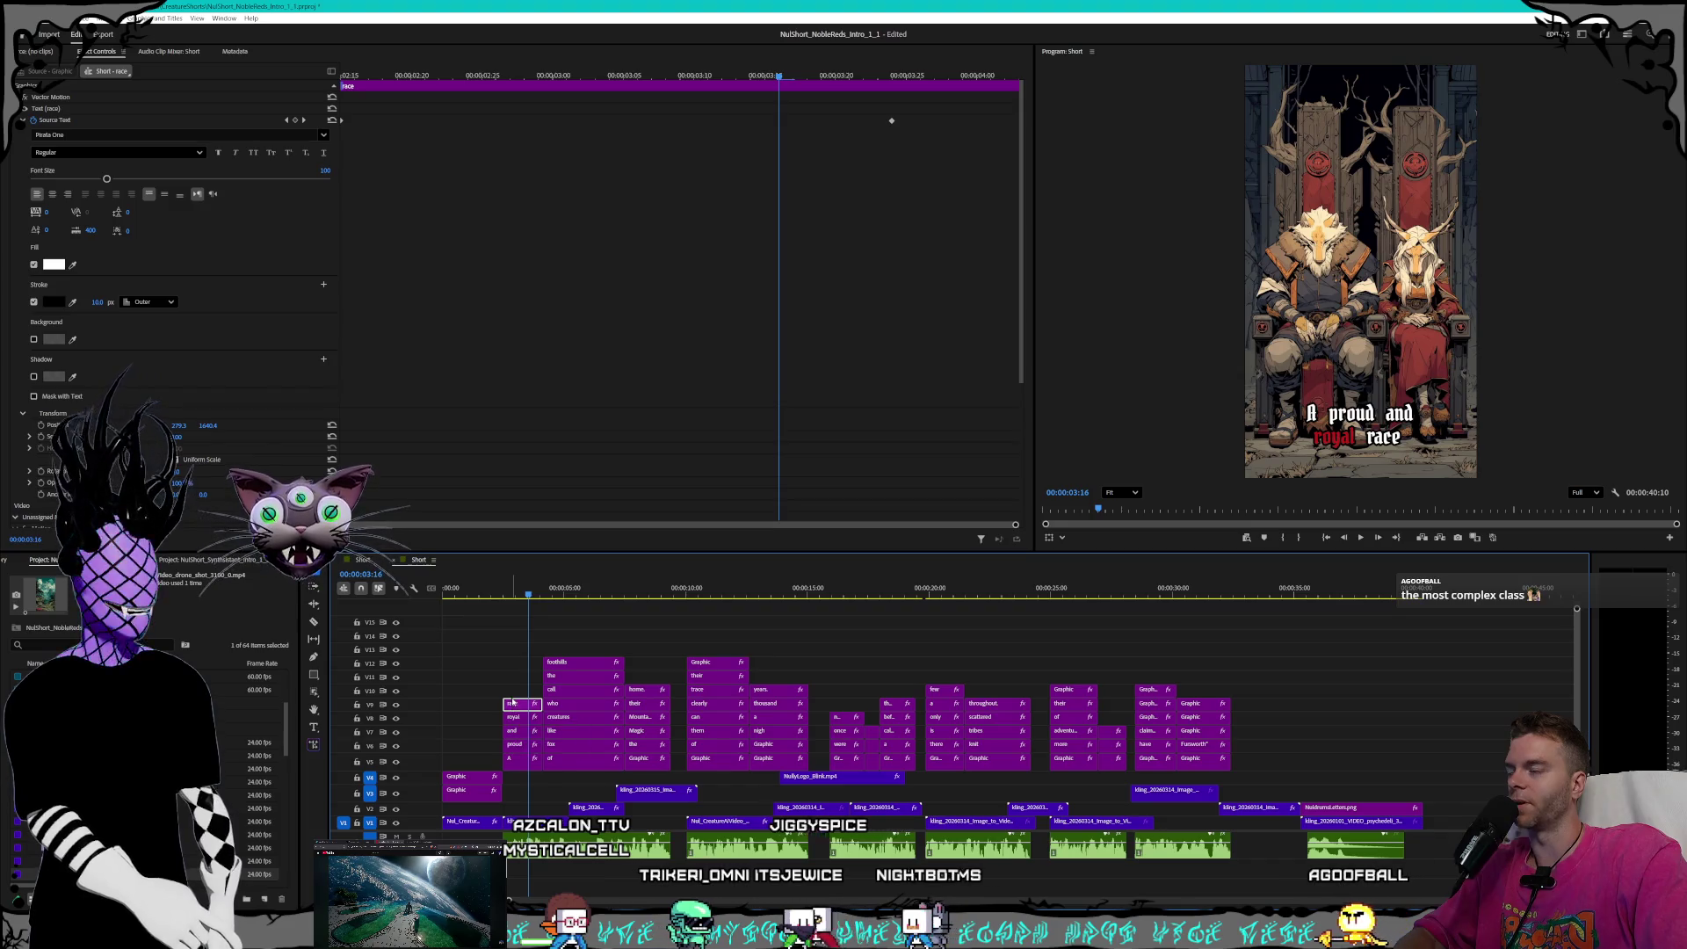
left_click(514, 745)
left_click(526, 760)
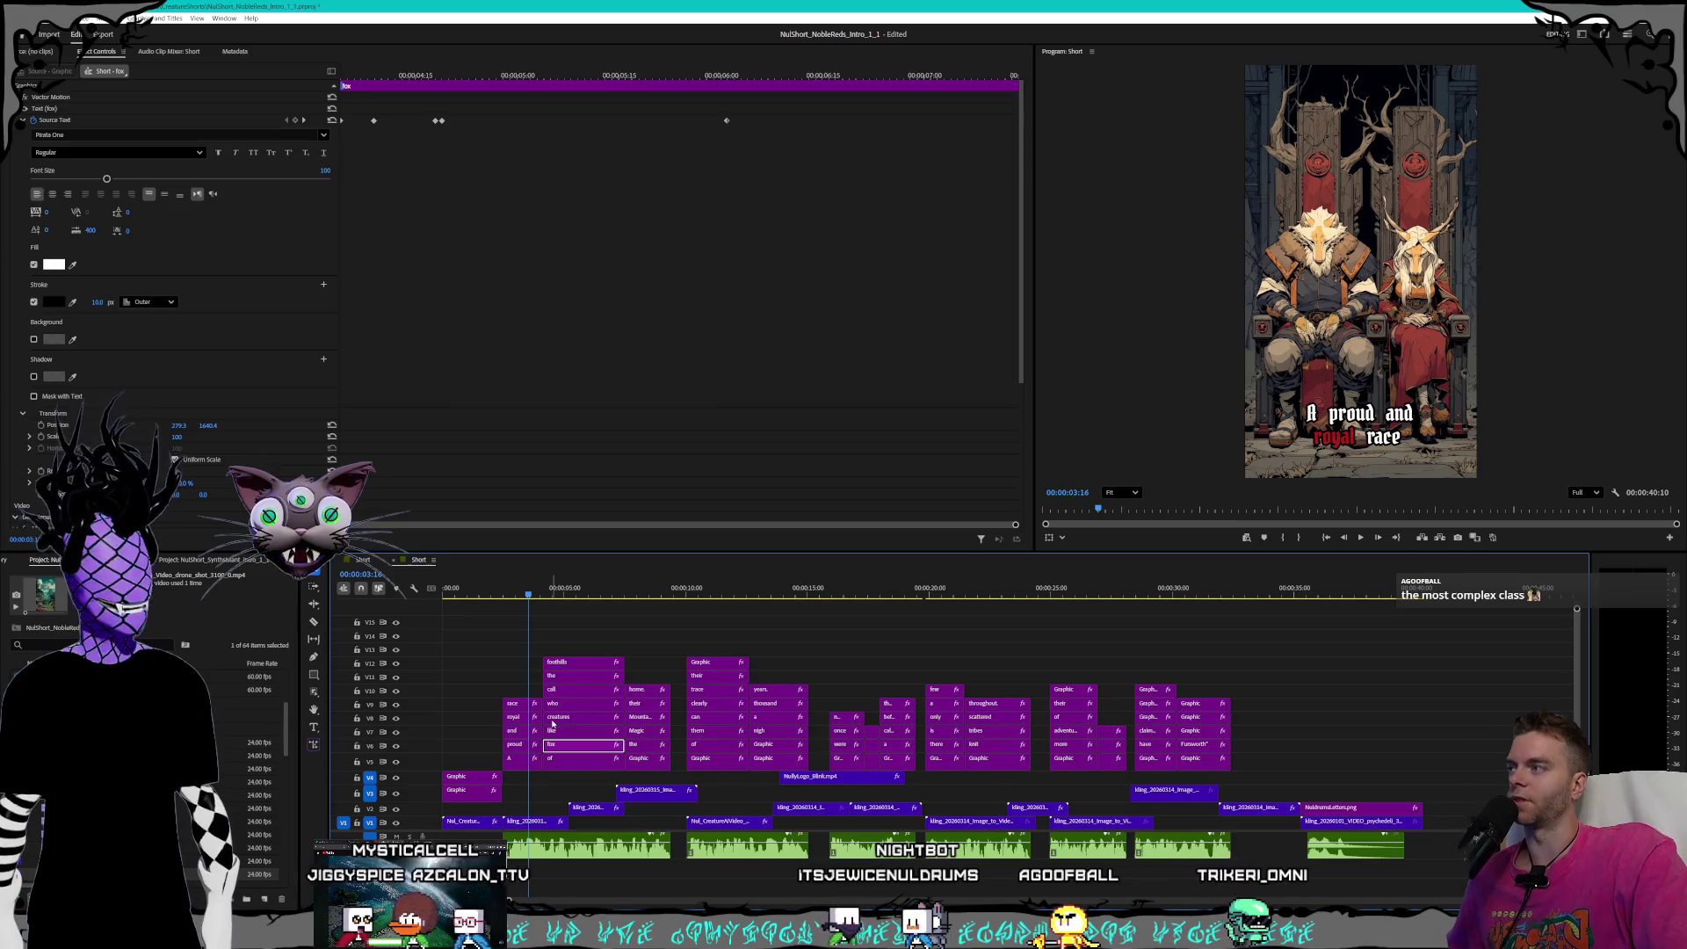
left_click(510, 761)
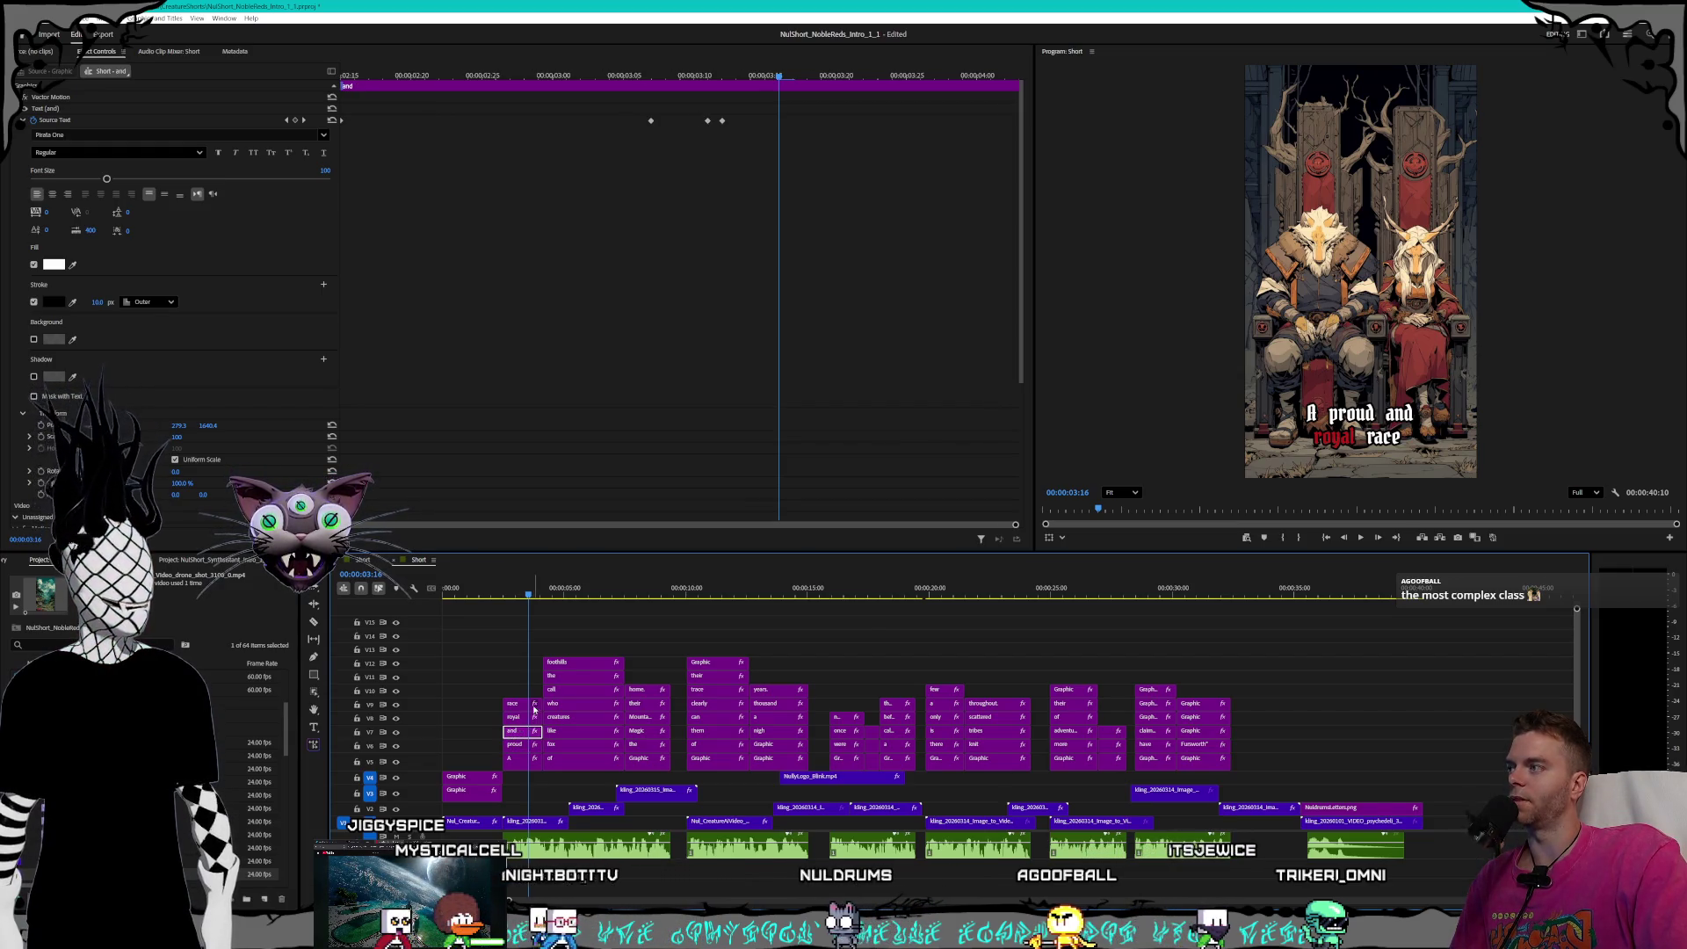
left_click(567, 663)
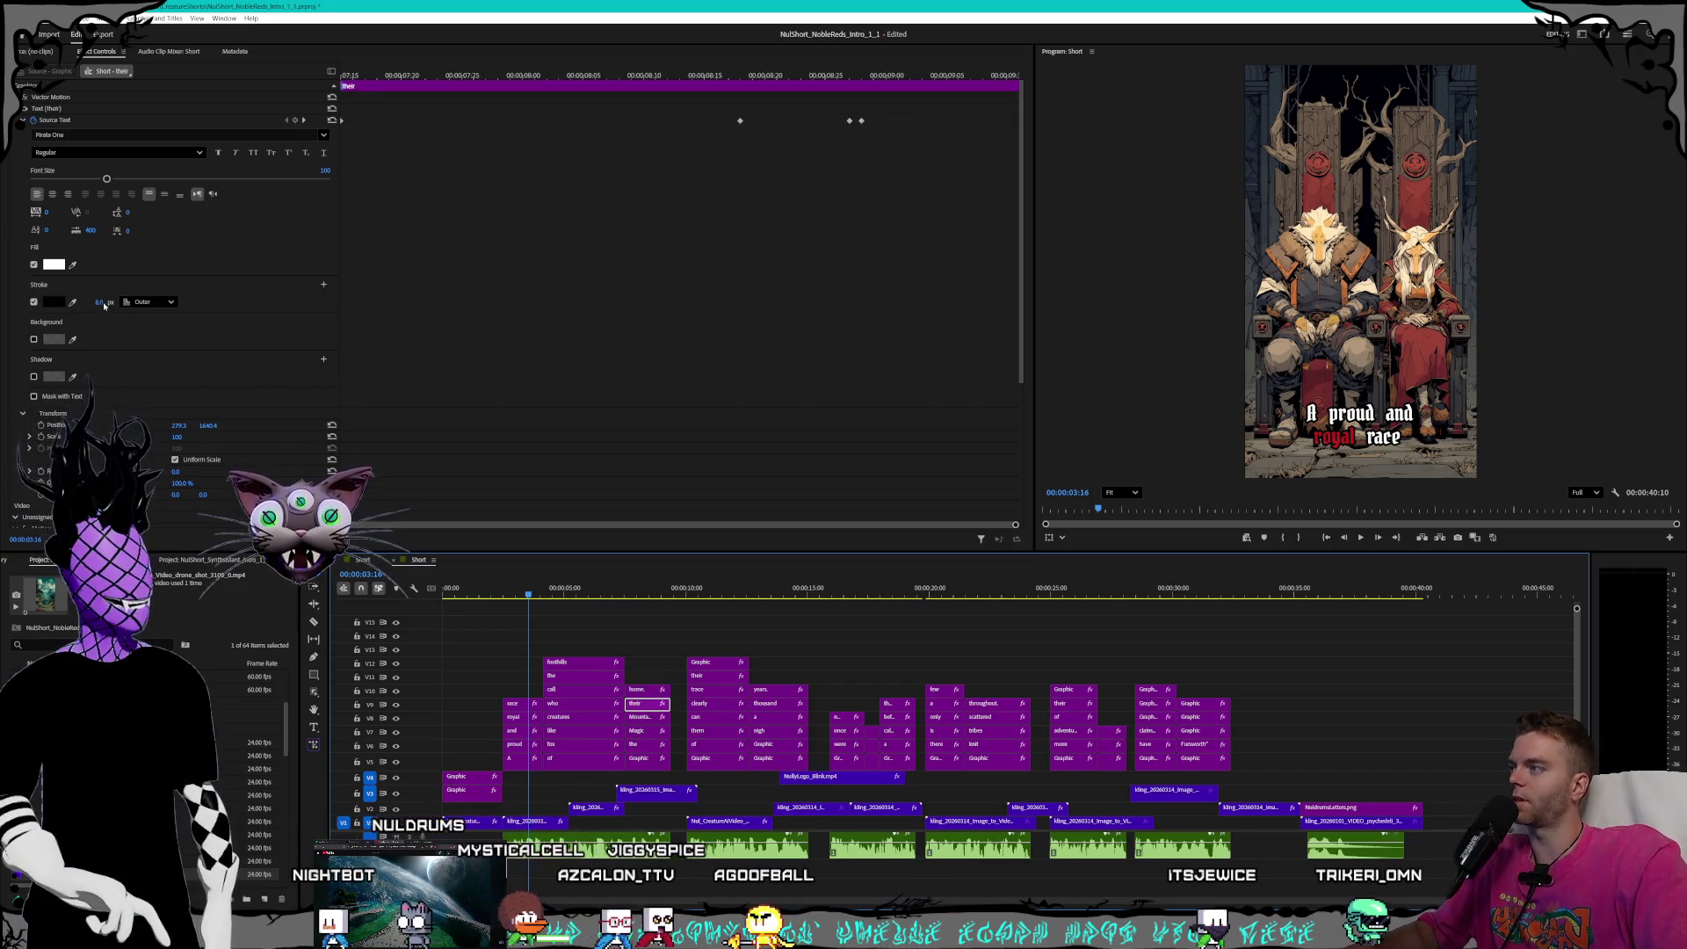
left_click_drag(631, 596, 647, 597)
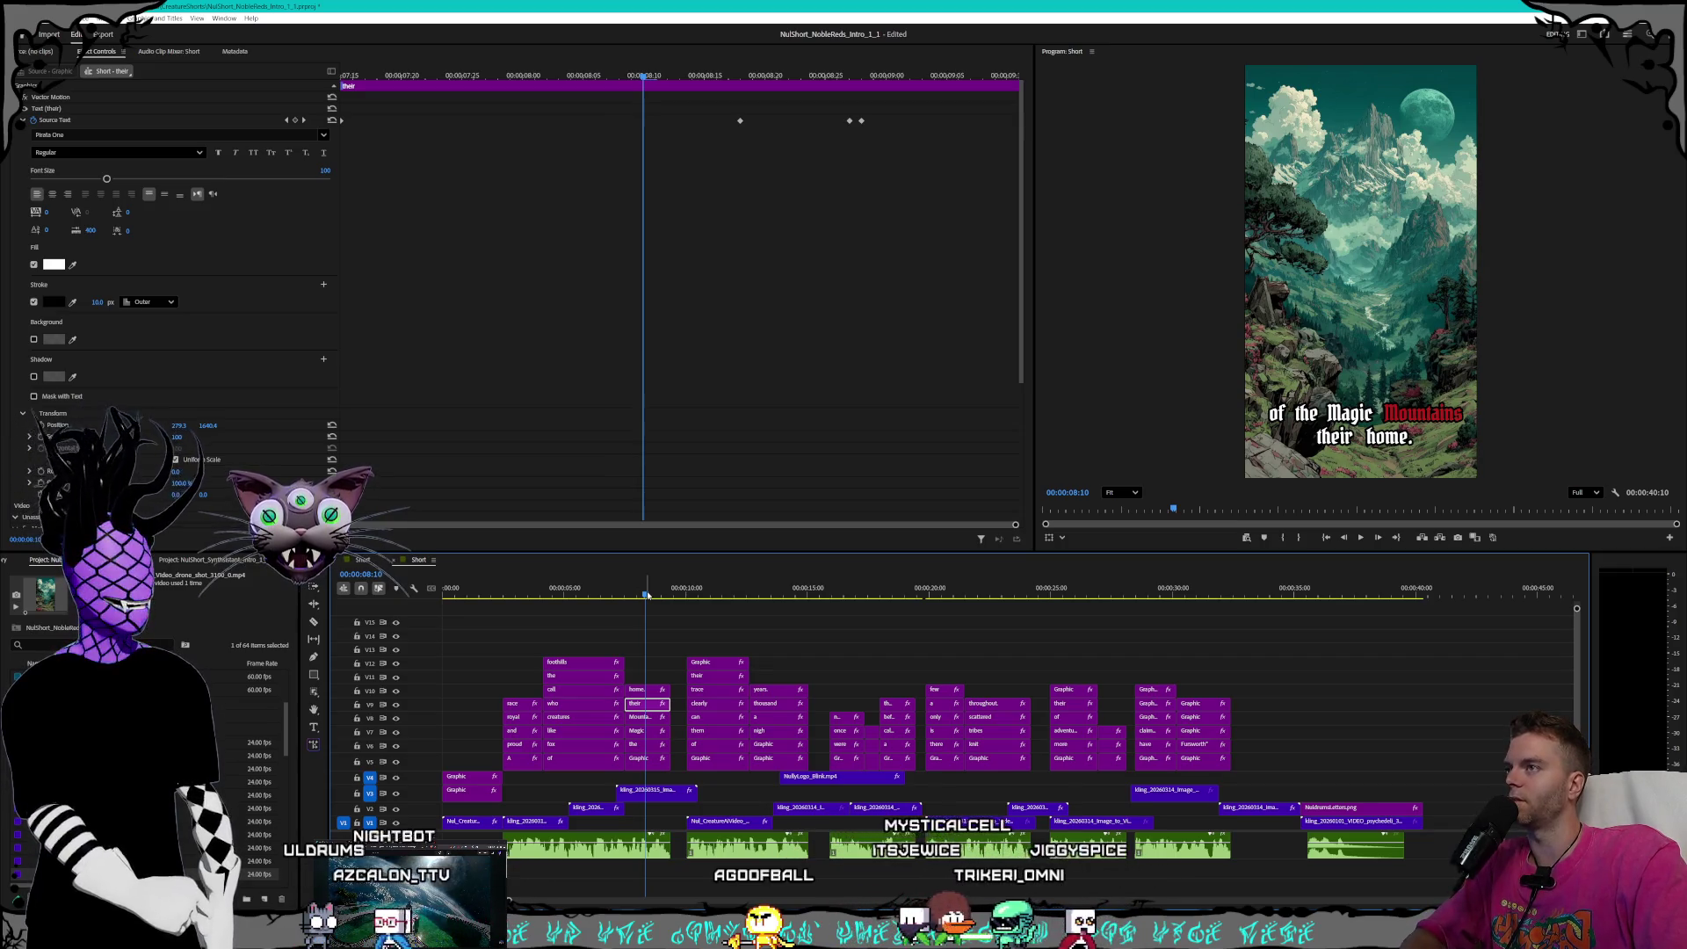
left_click_drag(647, 596, 626, 592)
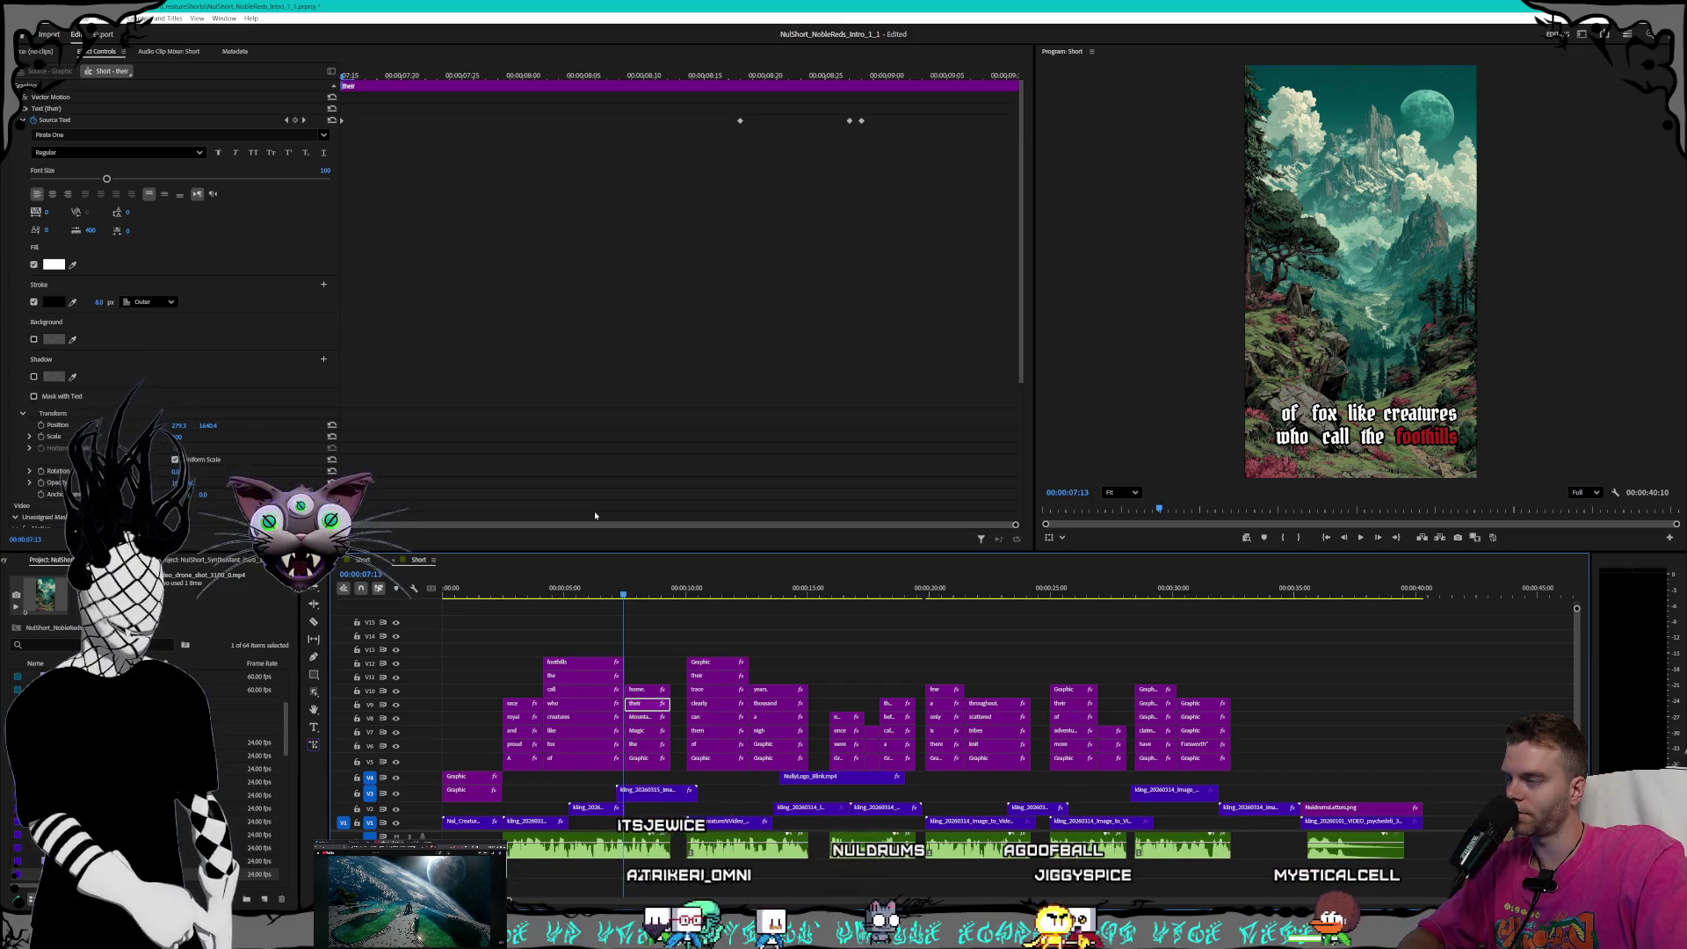
- Scrub back past the 'proud and royal race' caption to the start, selecting the opening graphic
left_click(528, 594)
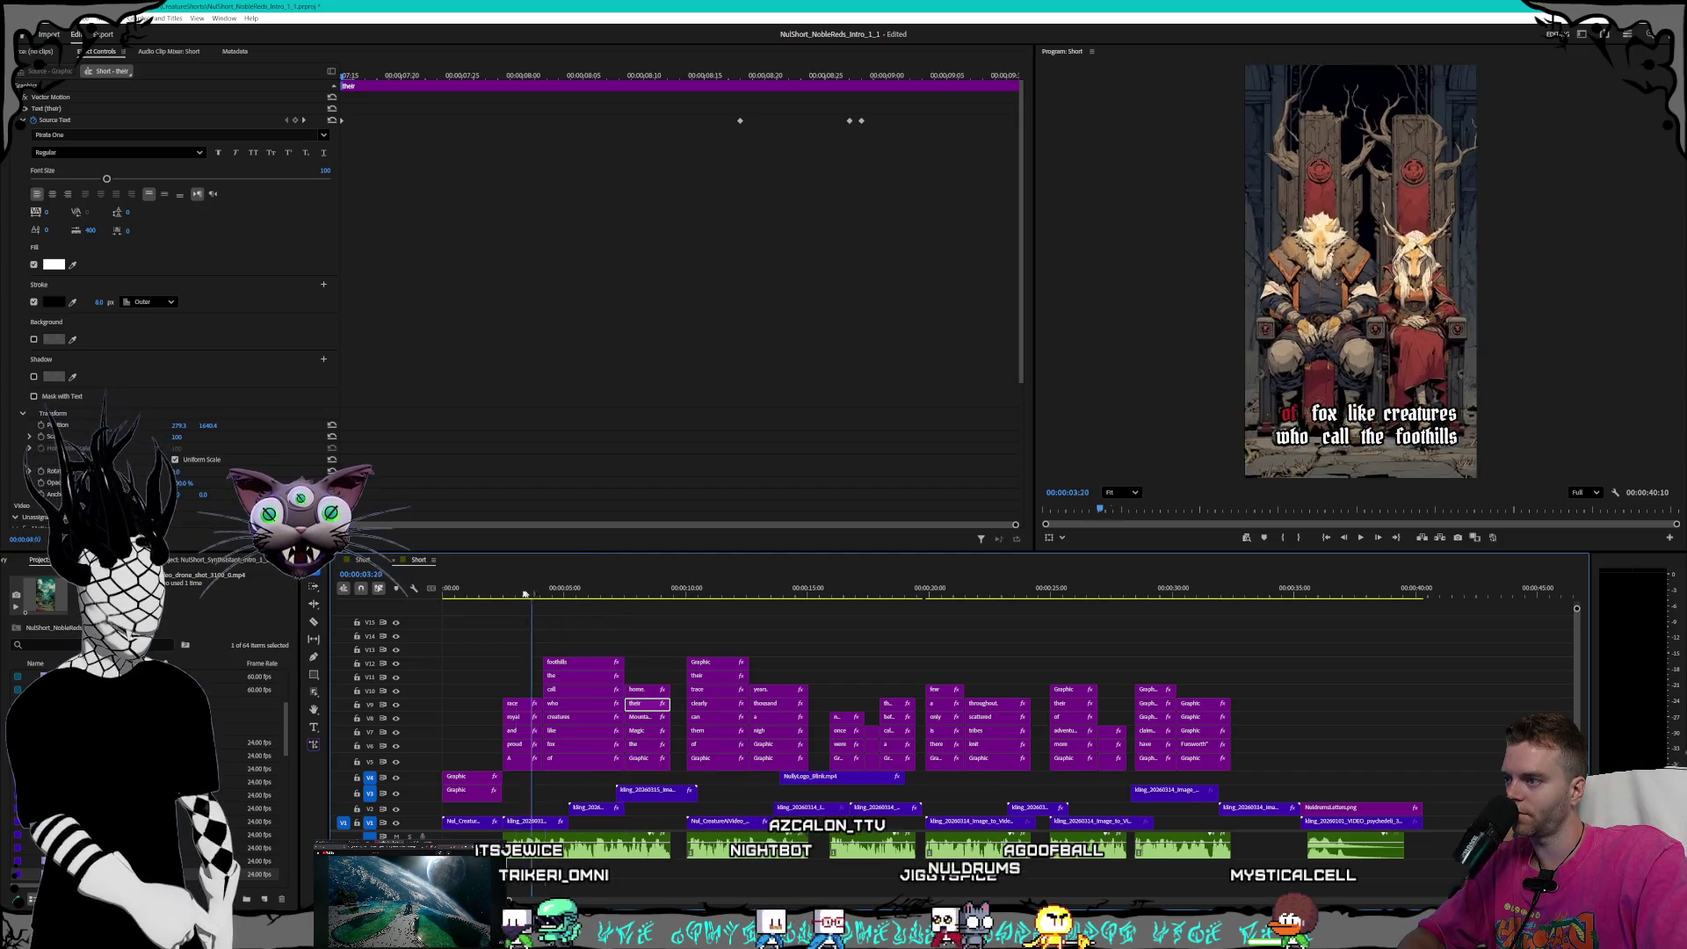
left_click_drag(525, 594, 503, 594)
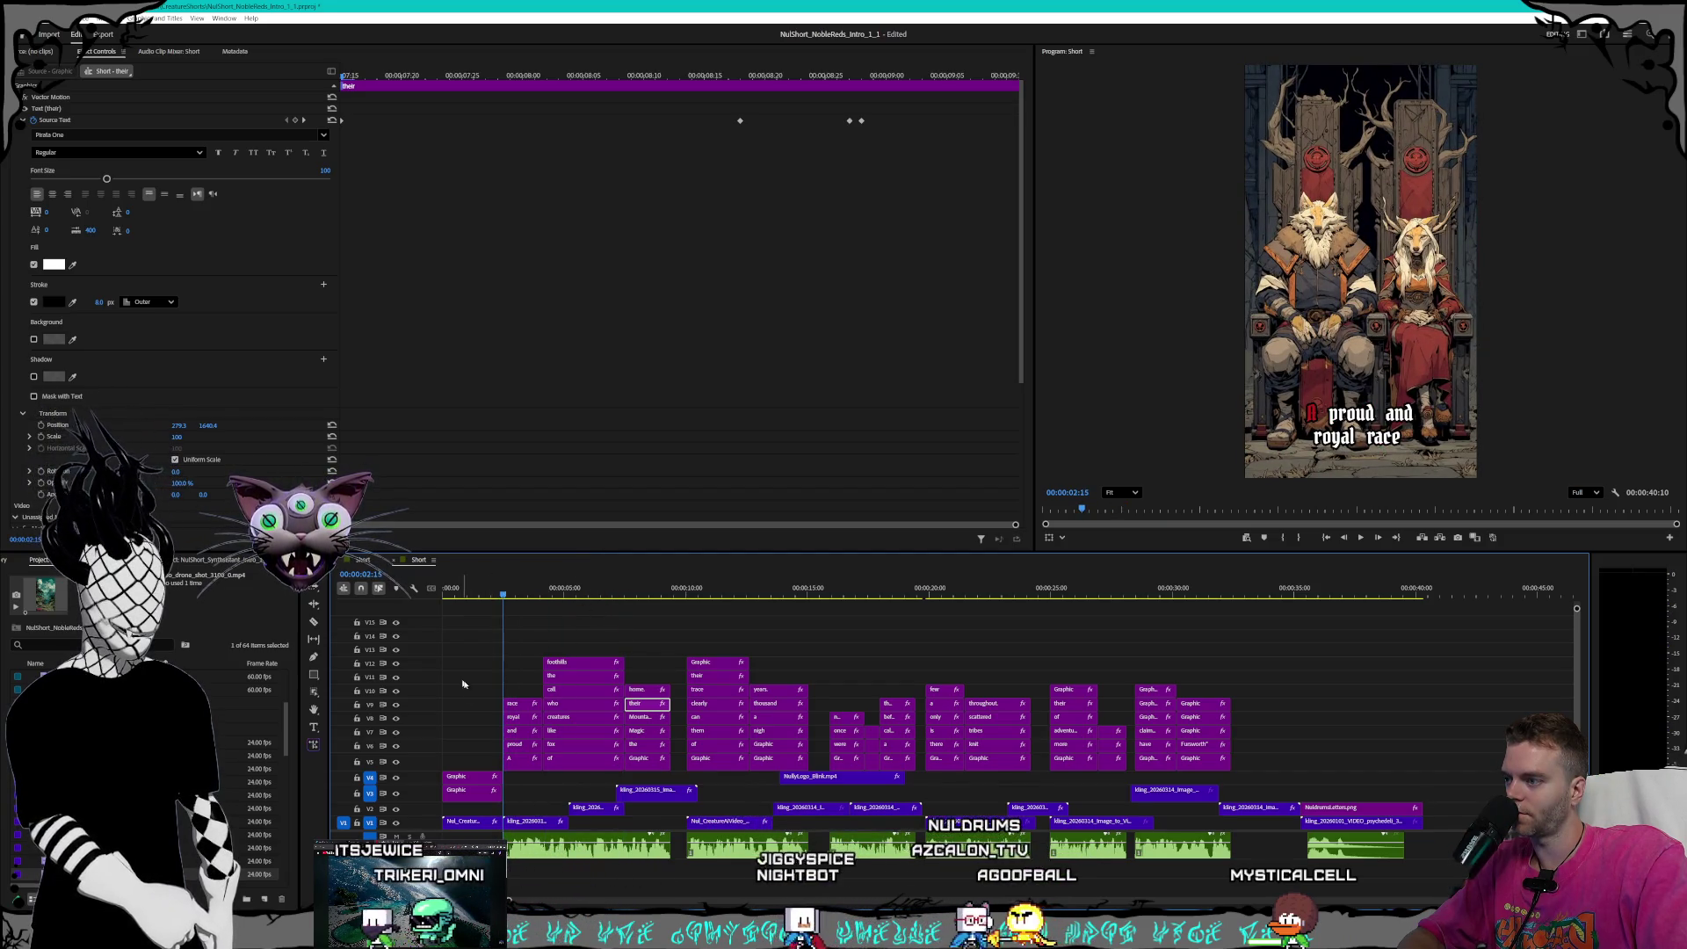
left_click(472, 790)
left_click_drag(492, 594, 427, 590)
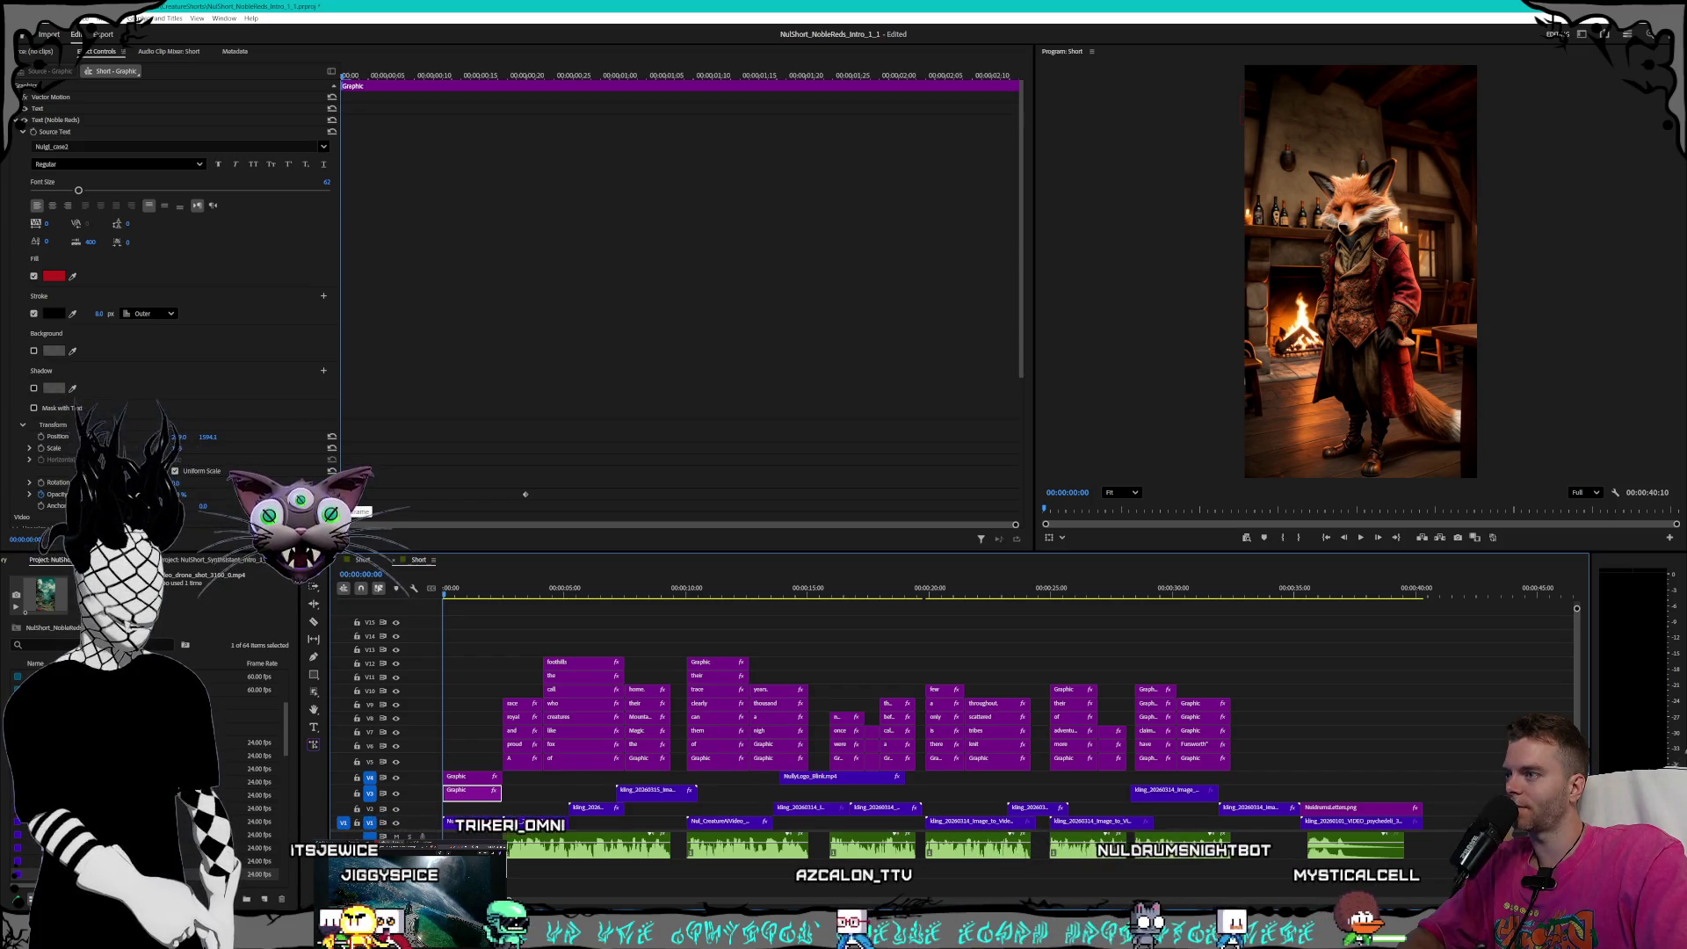
- Play the Noble Reds title intro from 0:00, then select the 'A' caption at 2:15
key("space")
left_click(466, 777)
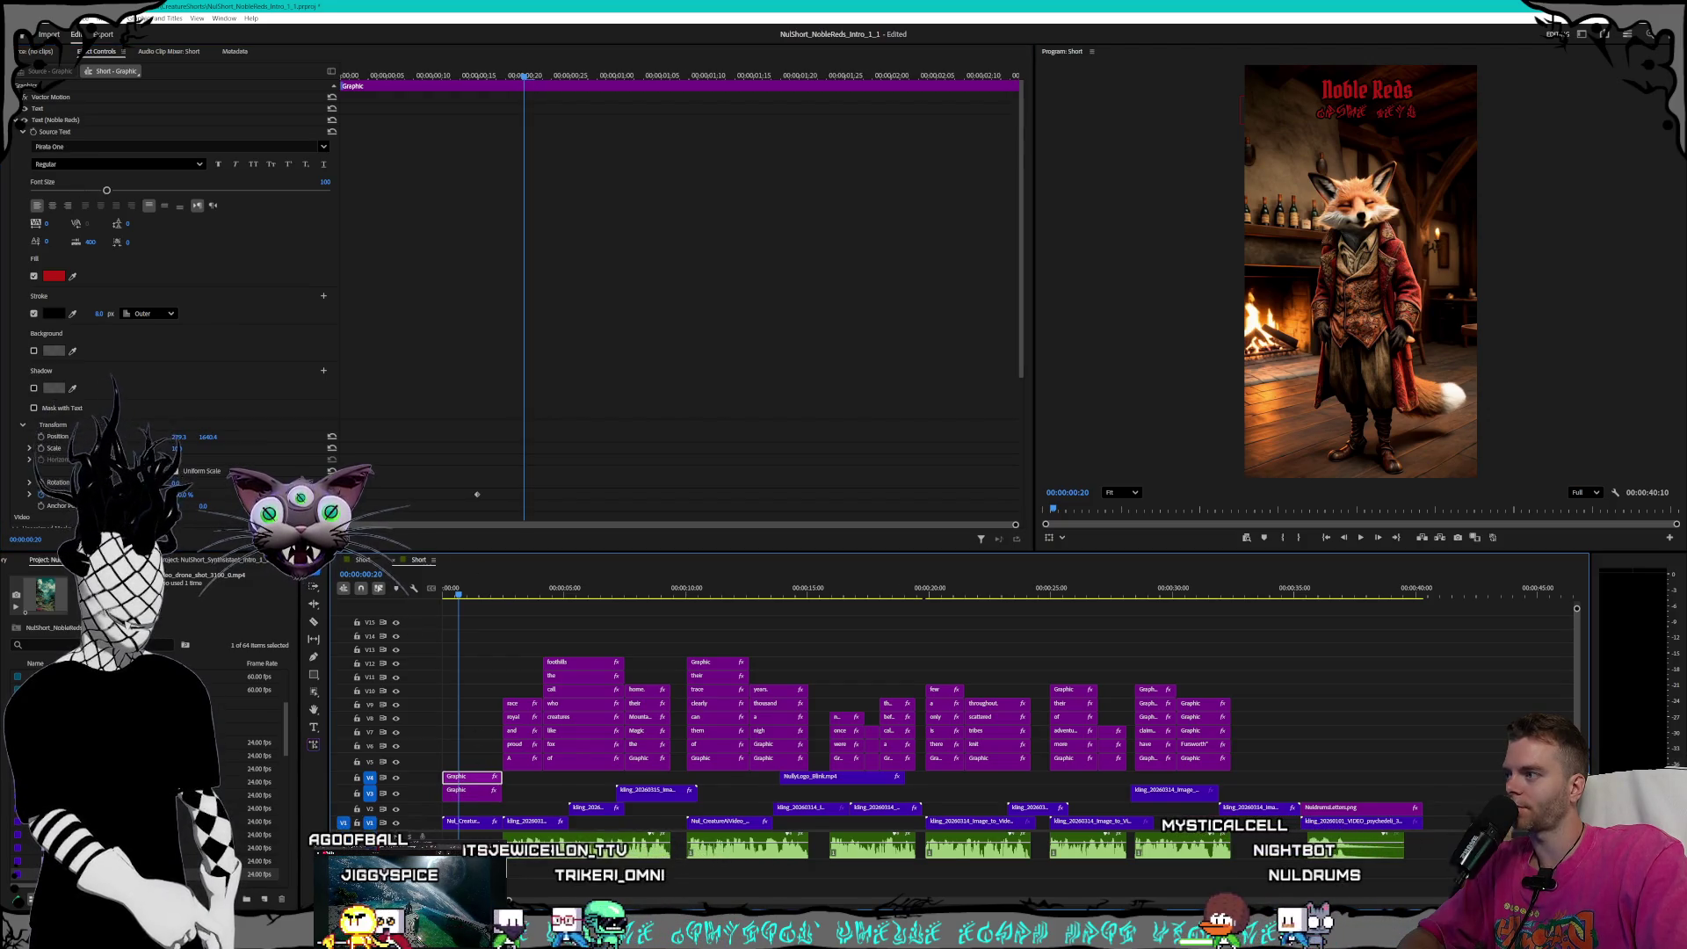
key("Home")
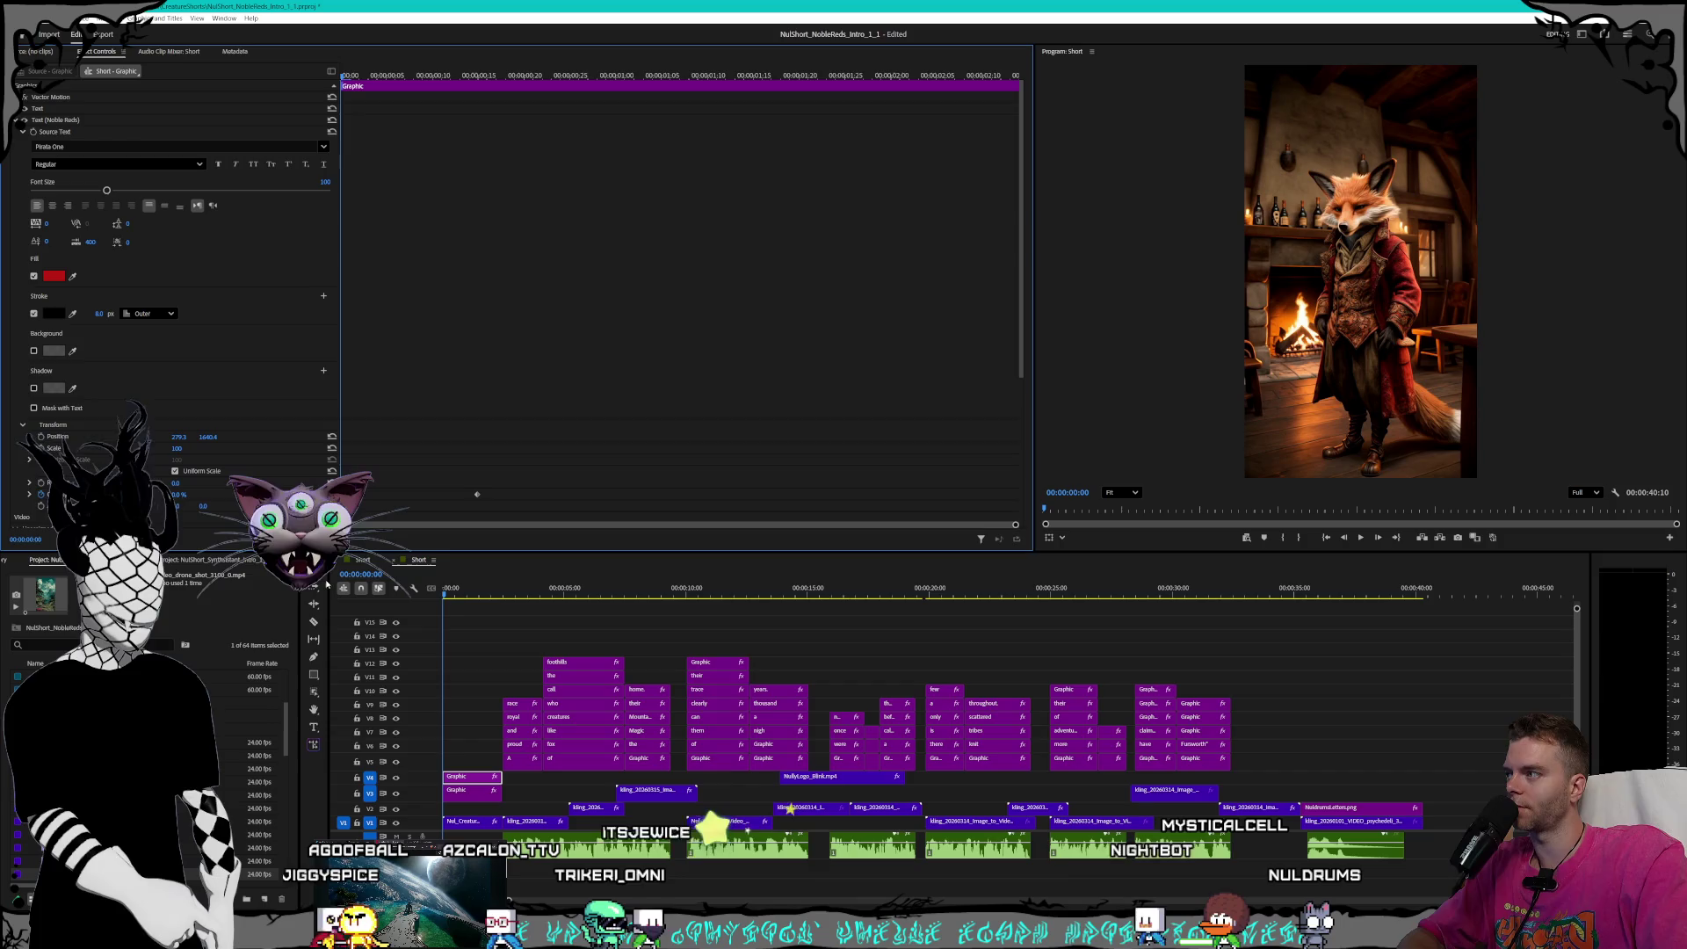
left_click(522, 762)
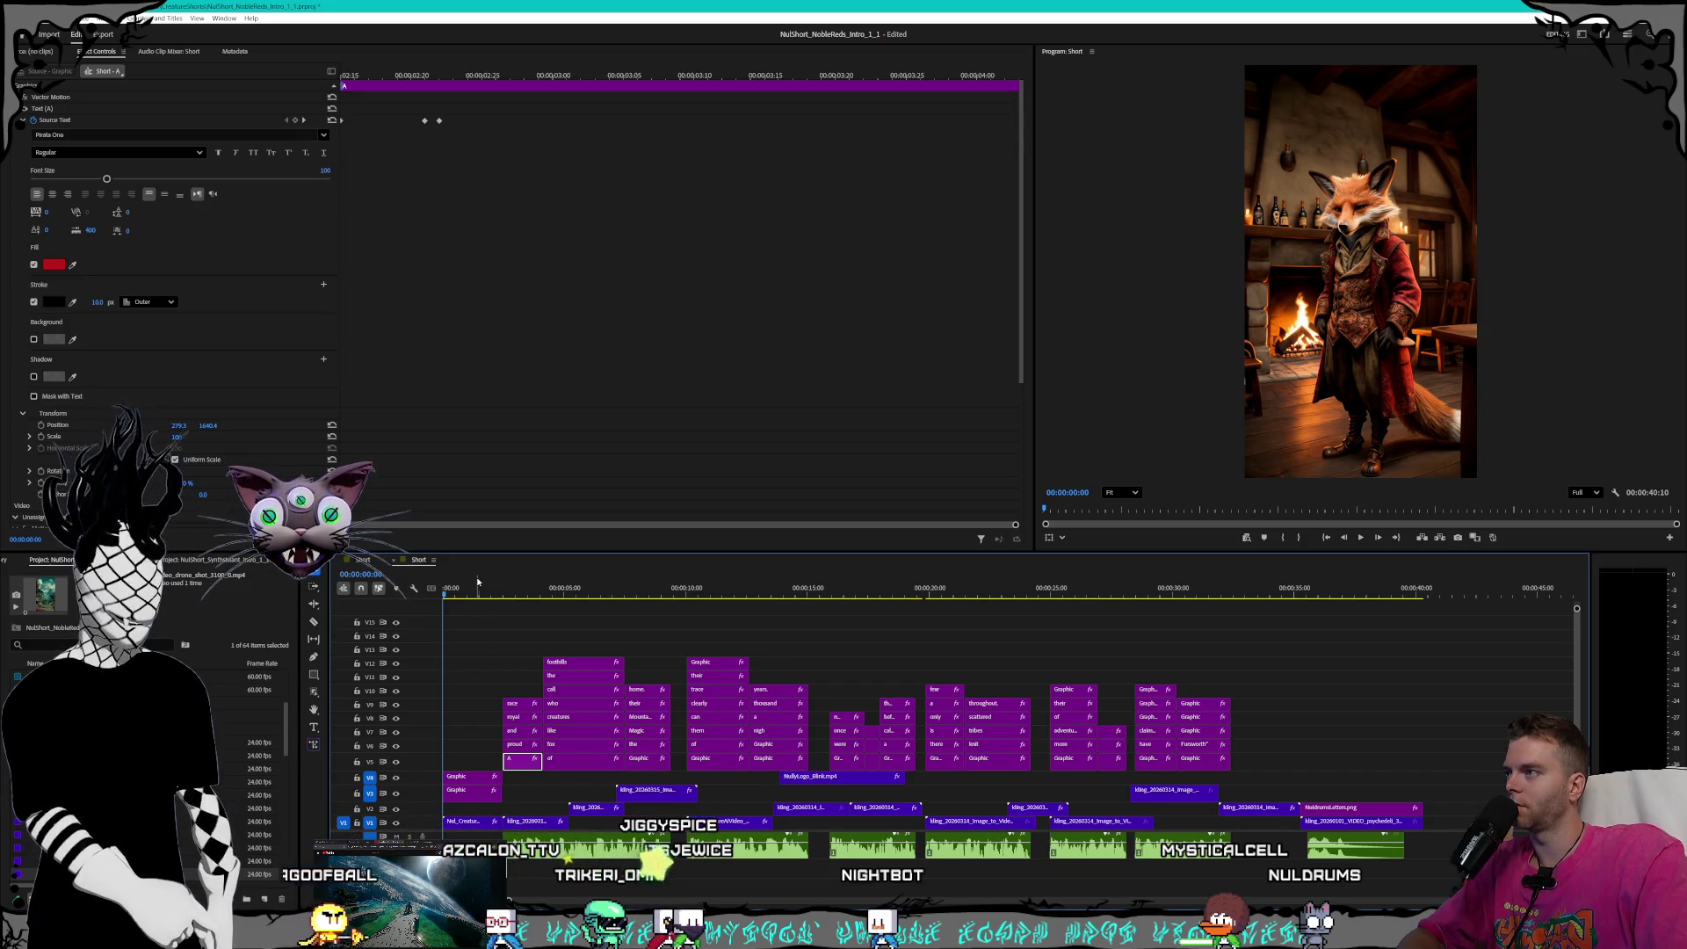
left_click(504, 596)
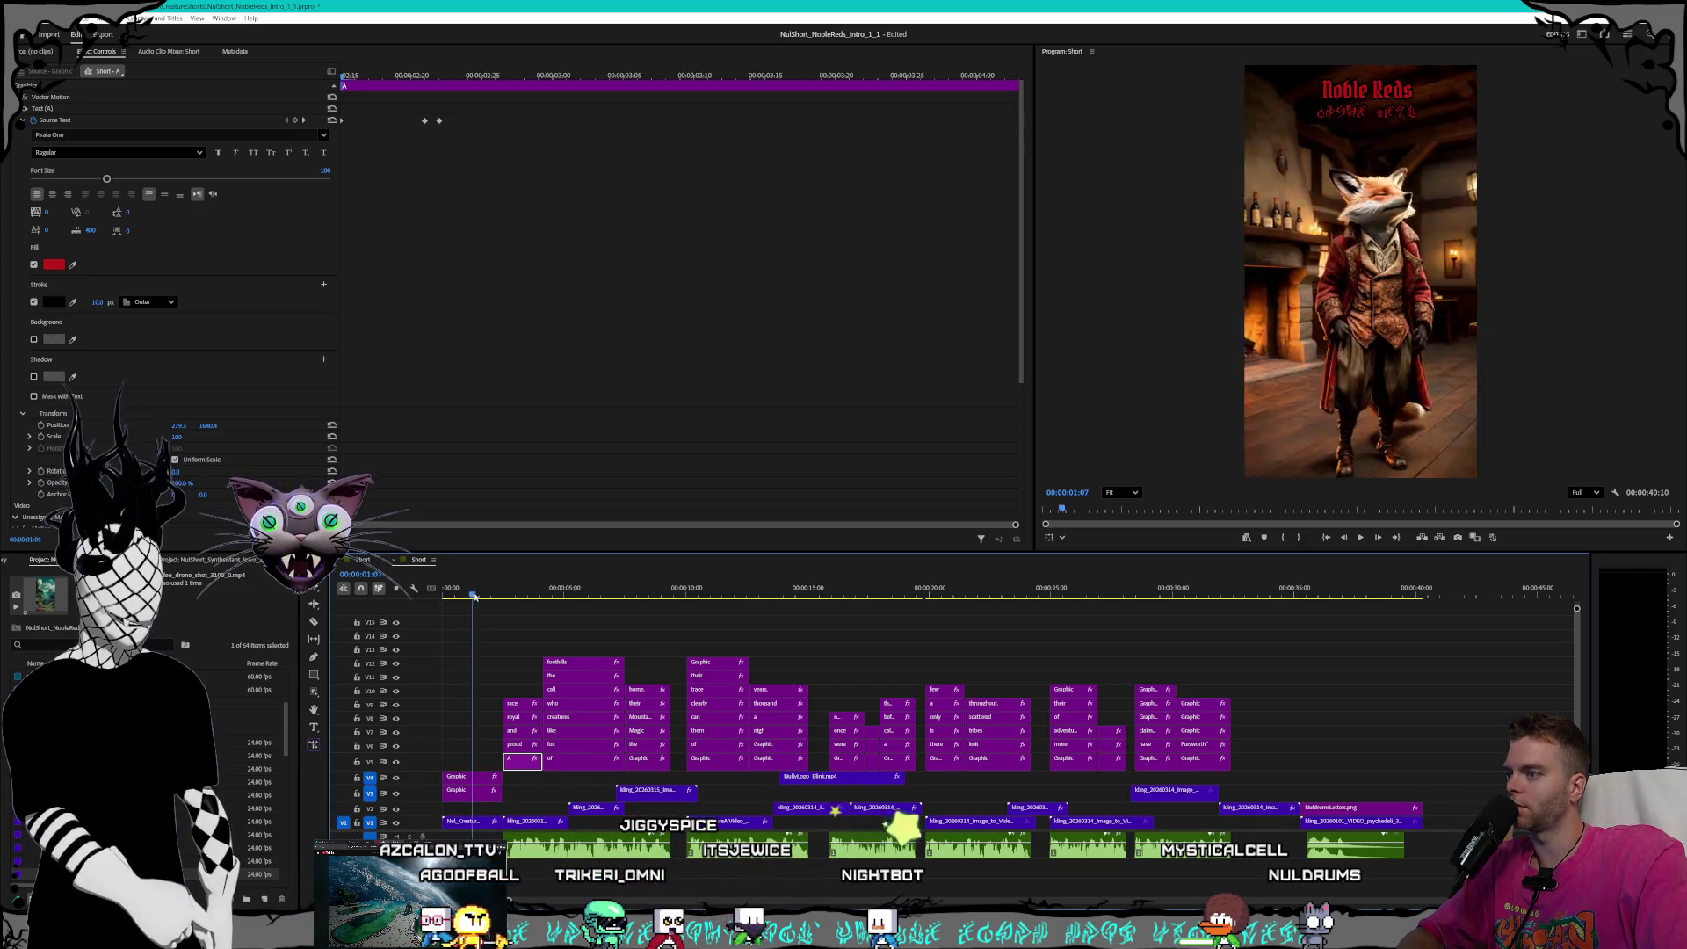
- Set the 'A' caption word's outside stroke width to 8 at each of its text keyframes
key("Left")
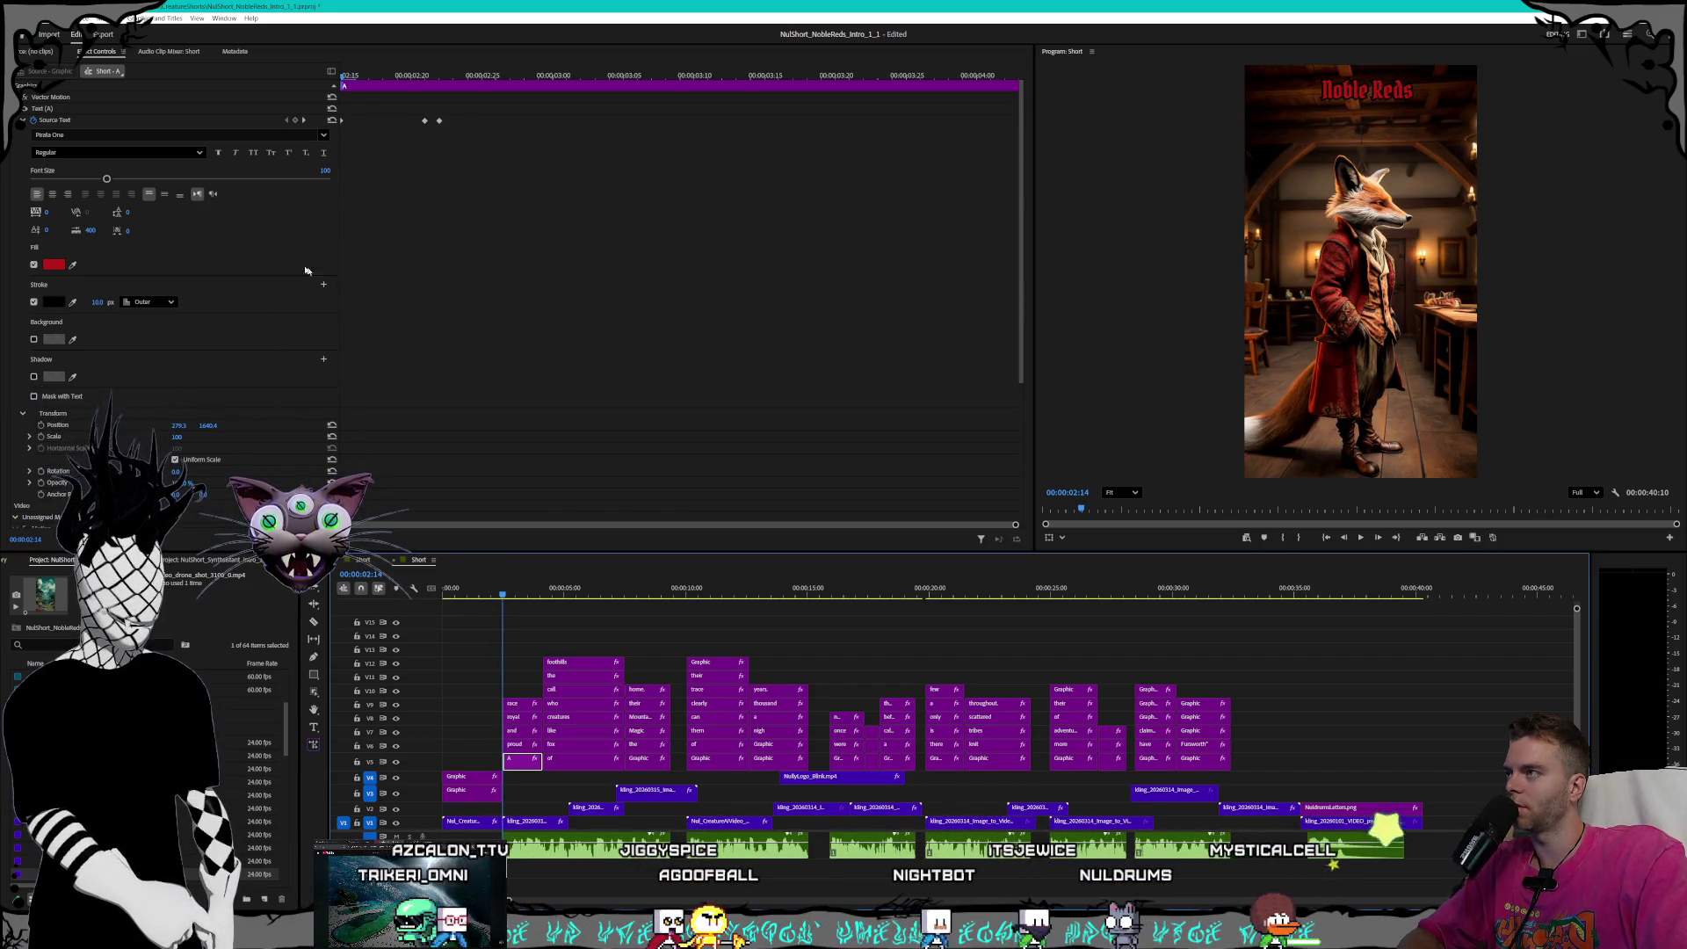
left_click(304, 120)
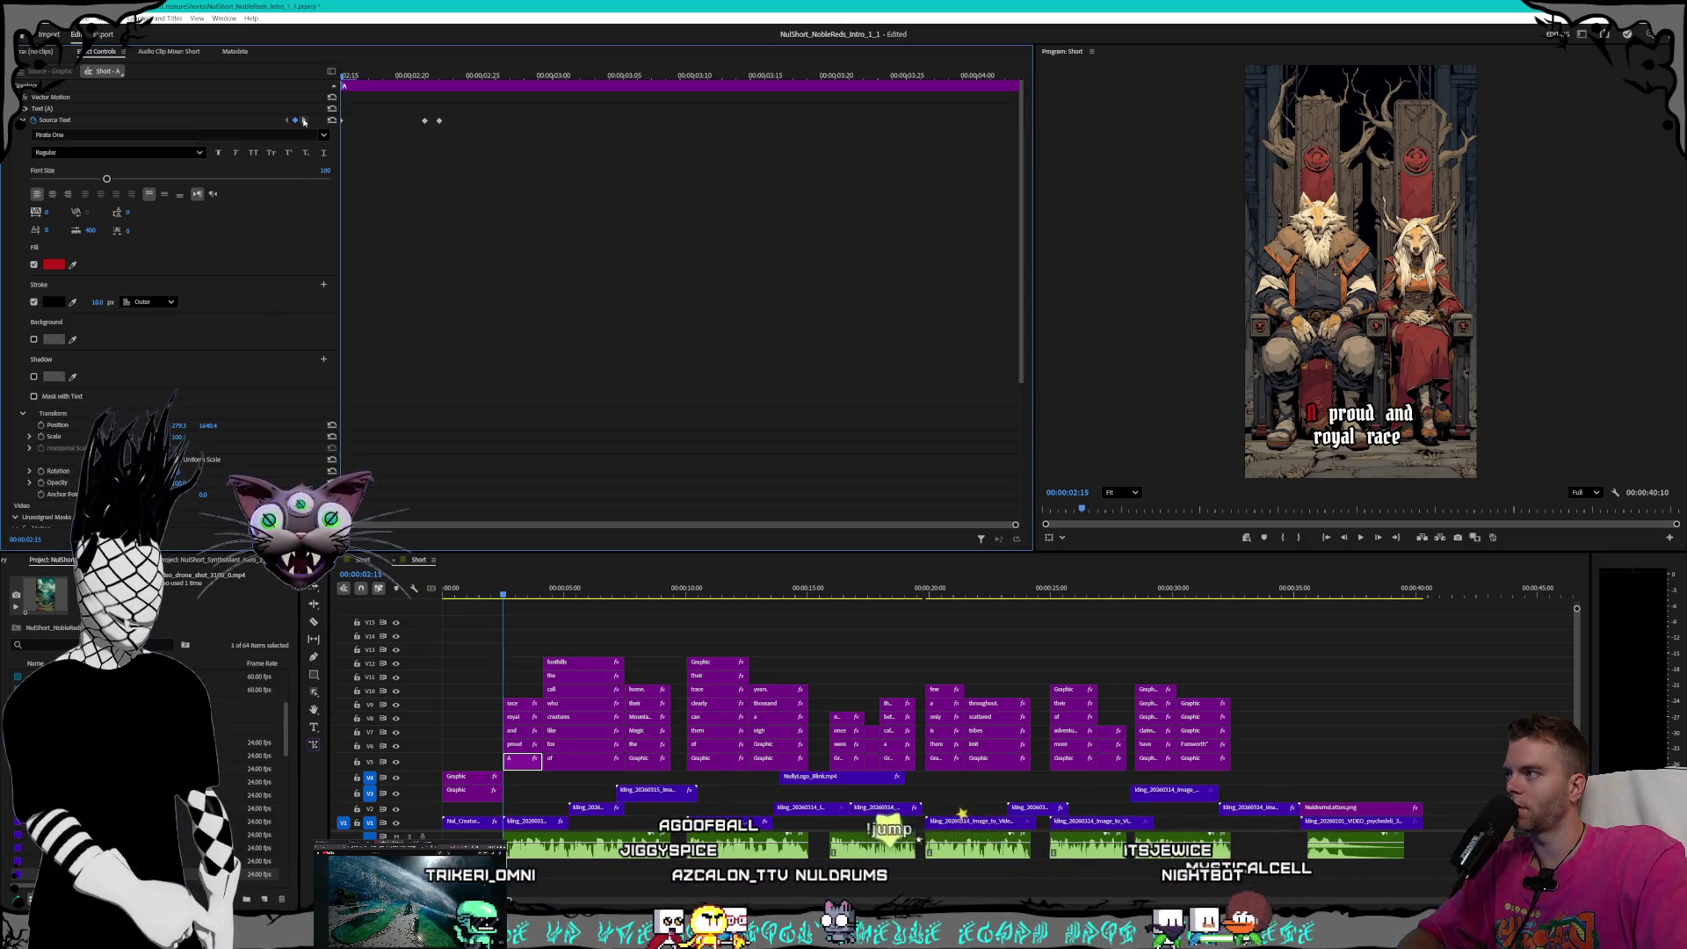
left_click(147, 302)
left_click(111, 314)
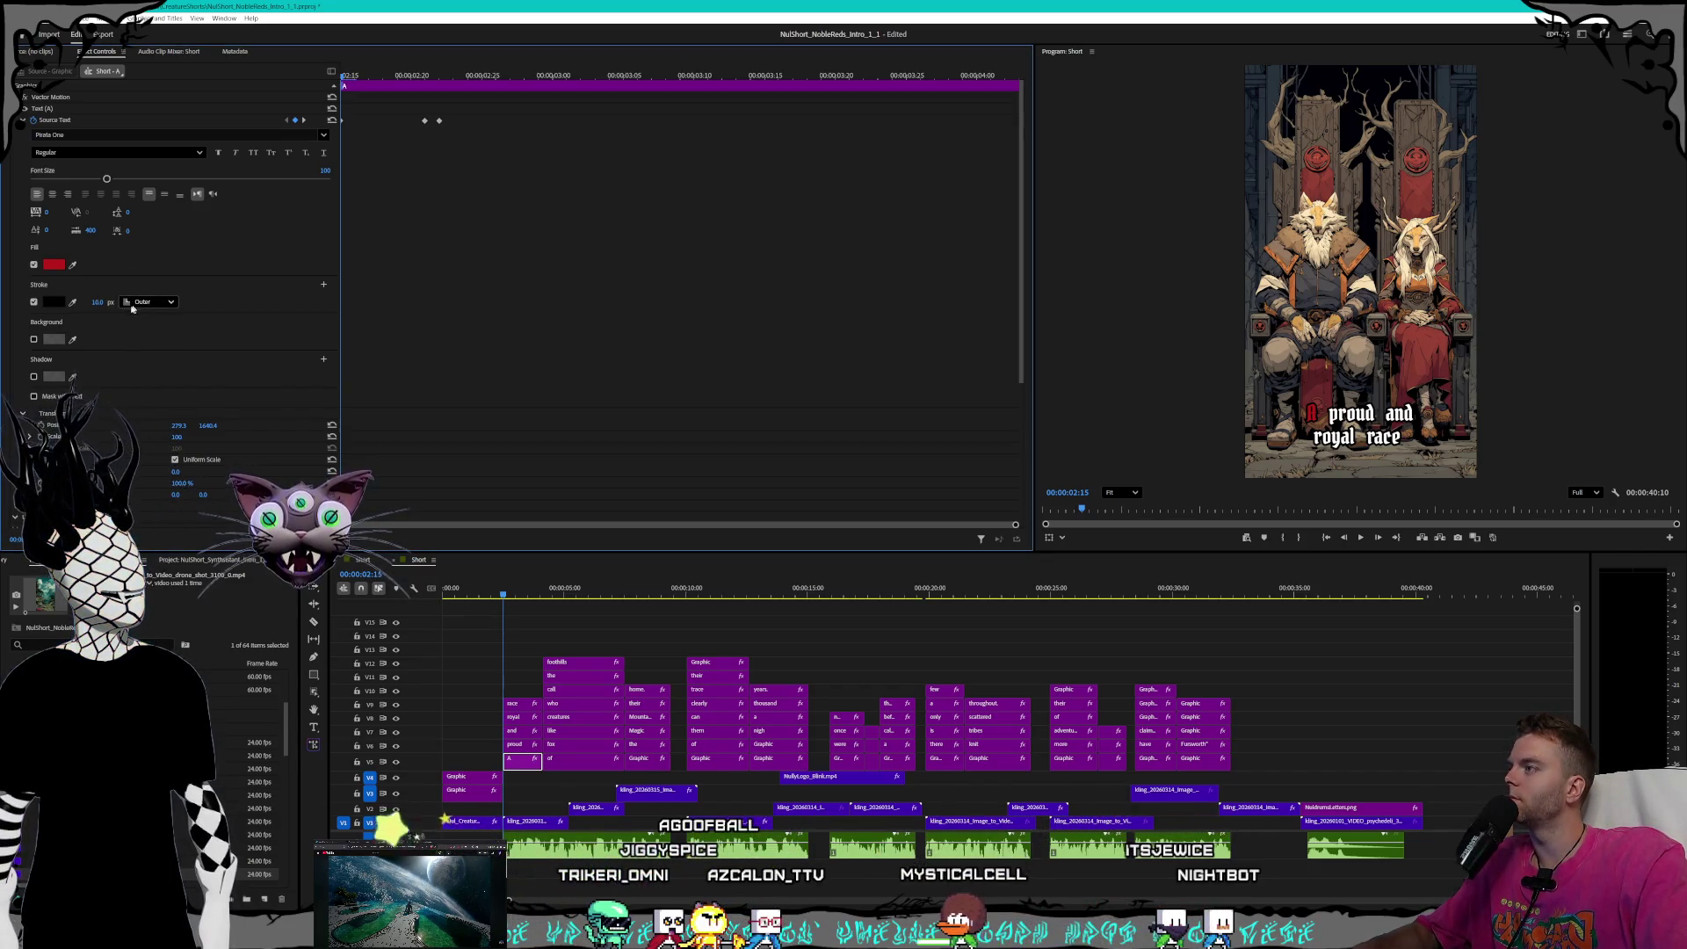
left_click(94, 303)
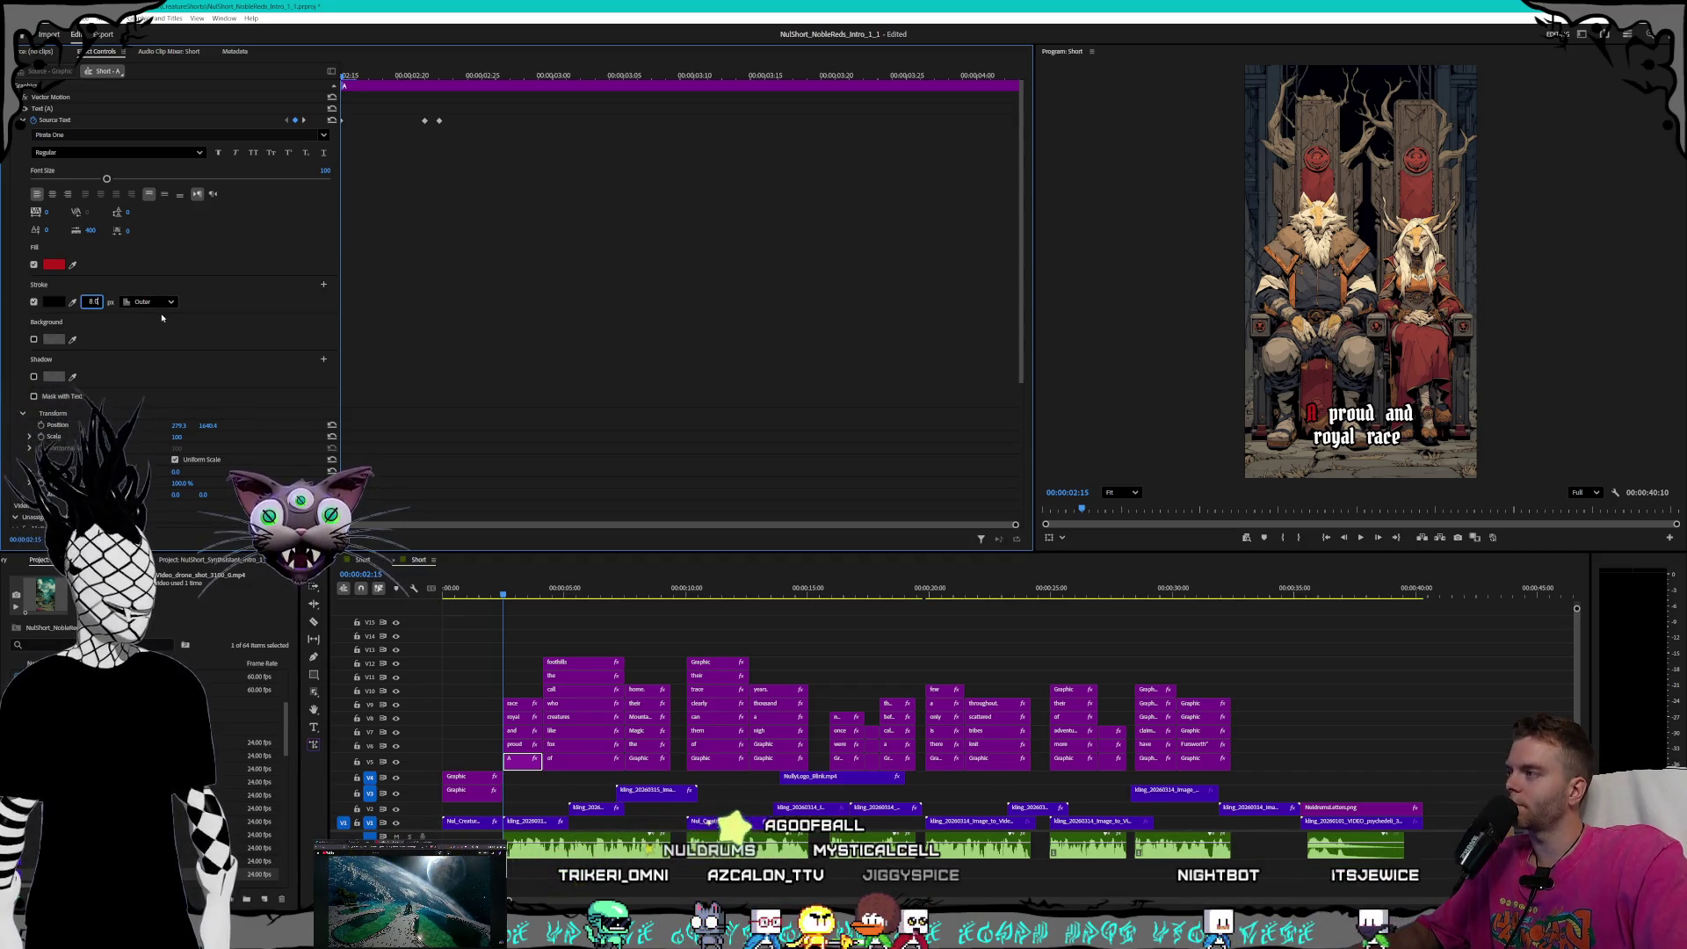
left_click(304, 243)
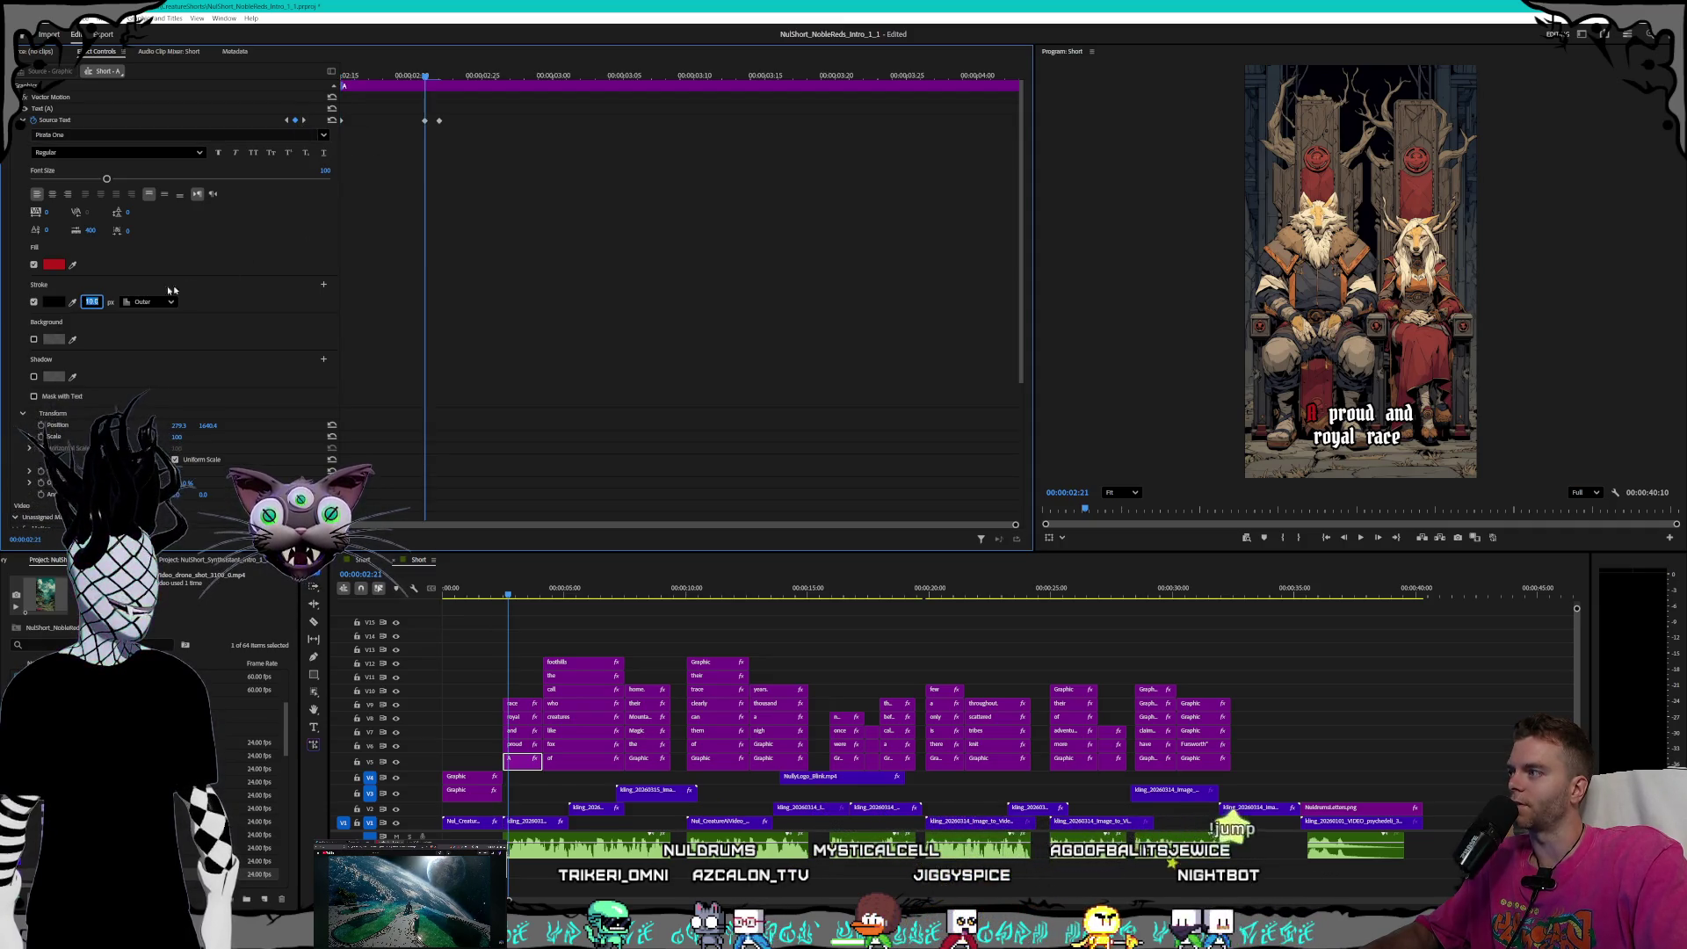
left_click(303, 119)
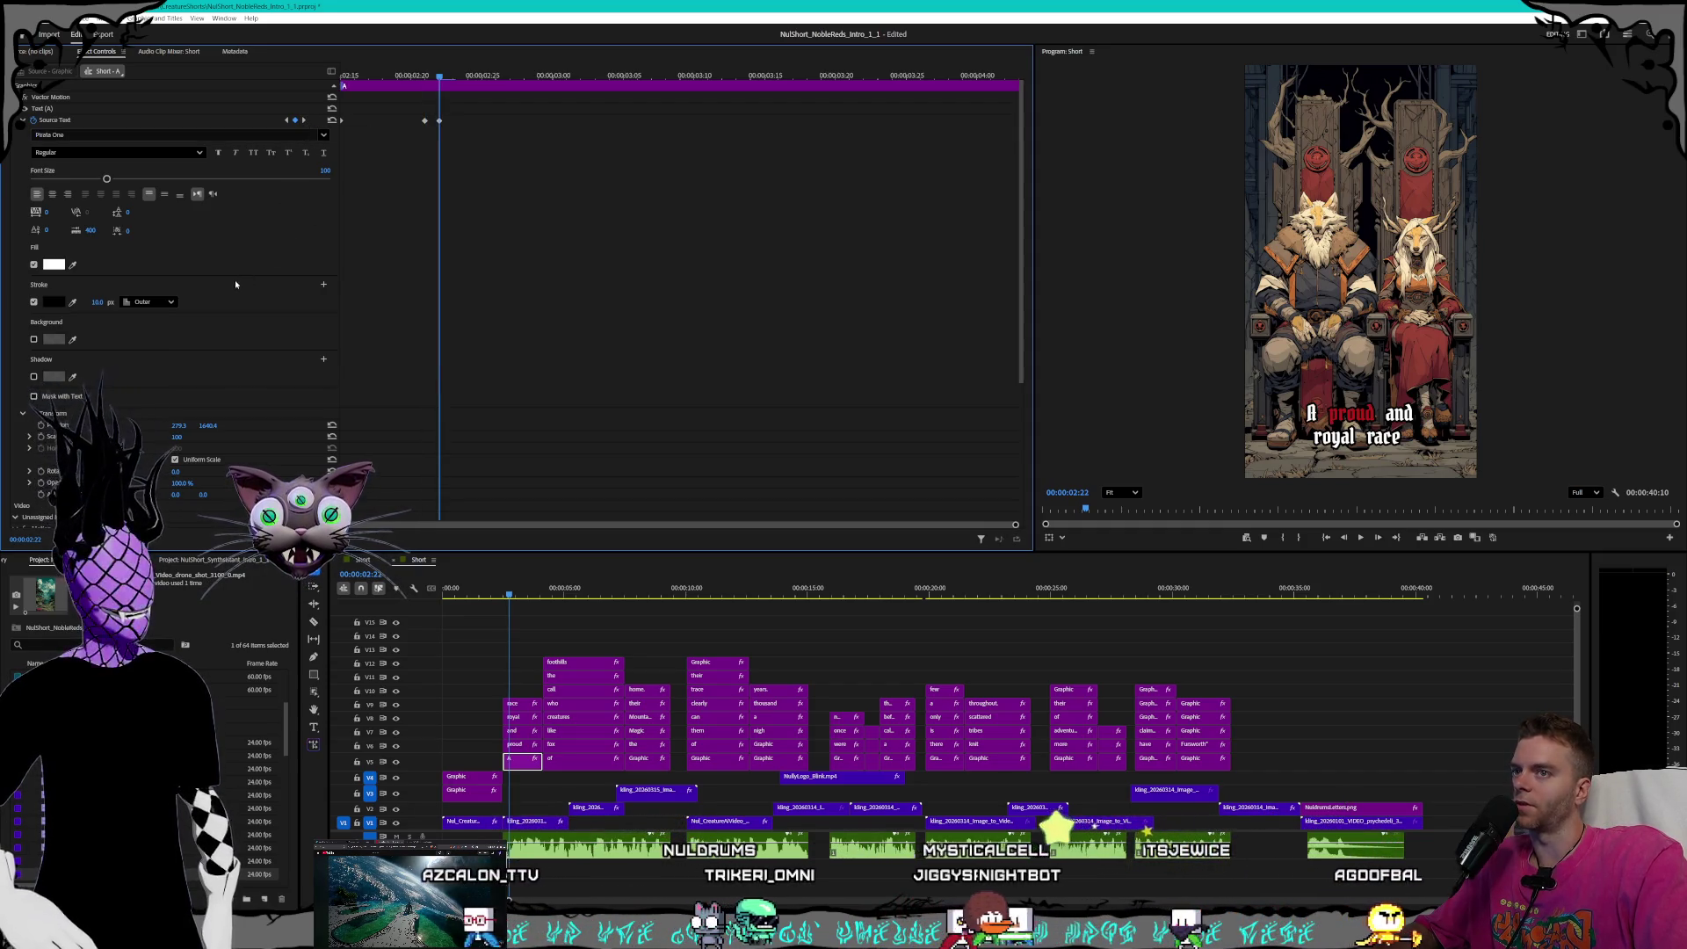
left_click(98, 302)
type("8")
key("Return")
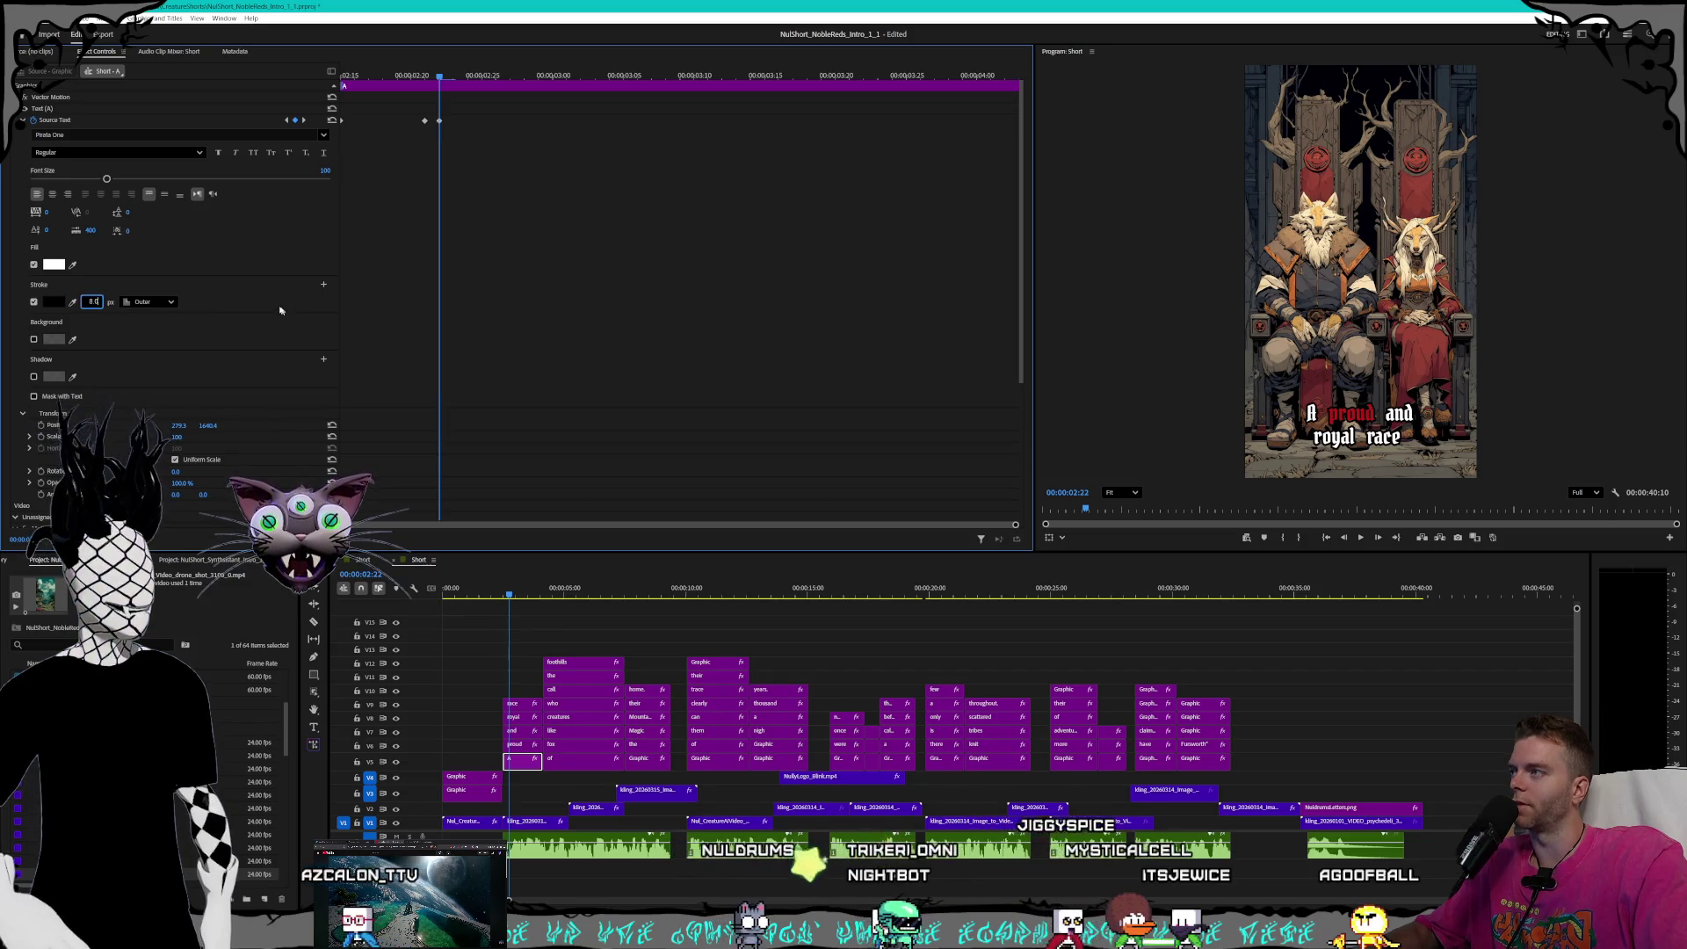
- Thin the 'proud' caption word's stroke to 8 at each of its text keyframes
left_click(519, 745)
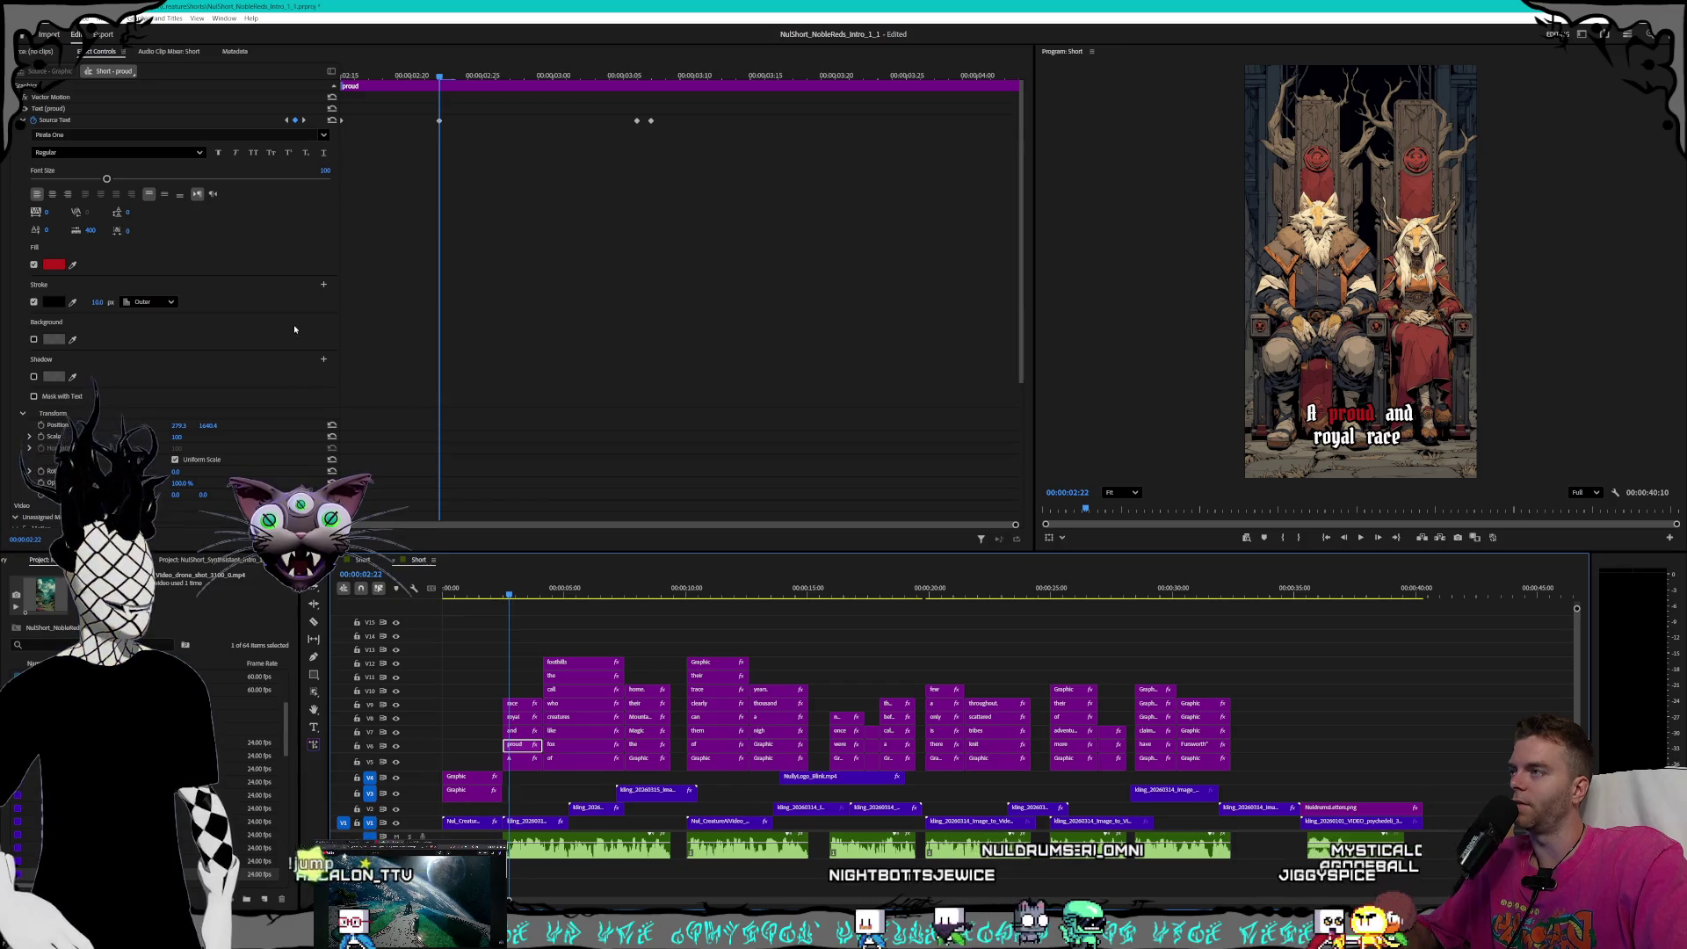
left_click(97, 302)
type("8")
key("Return")
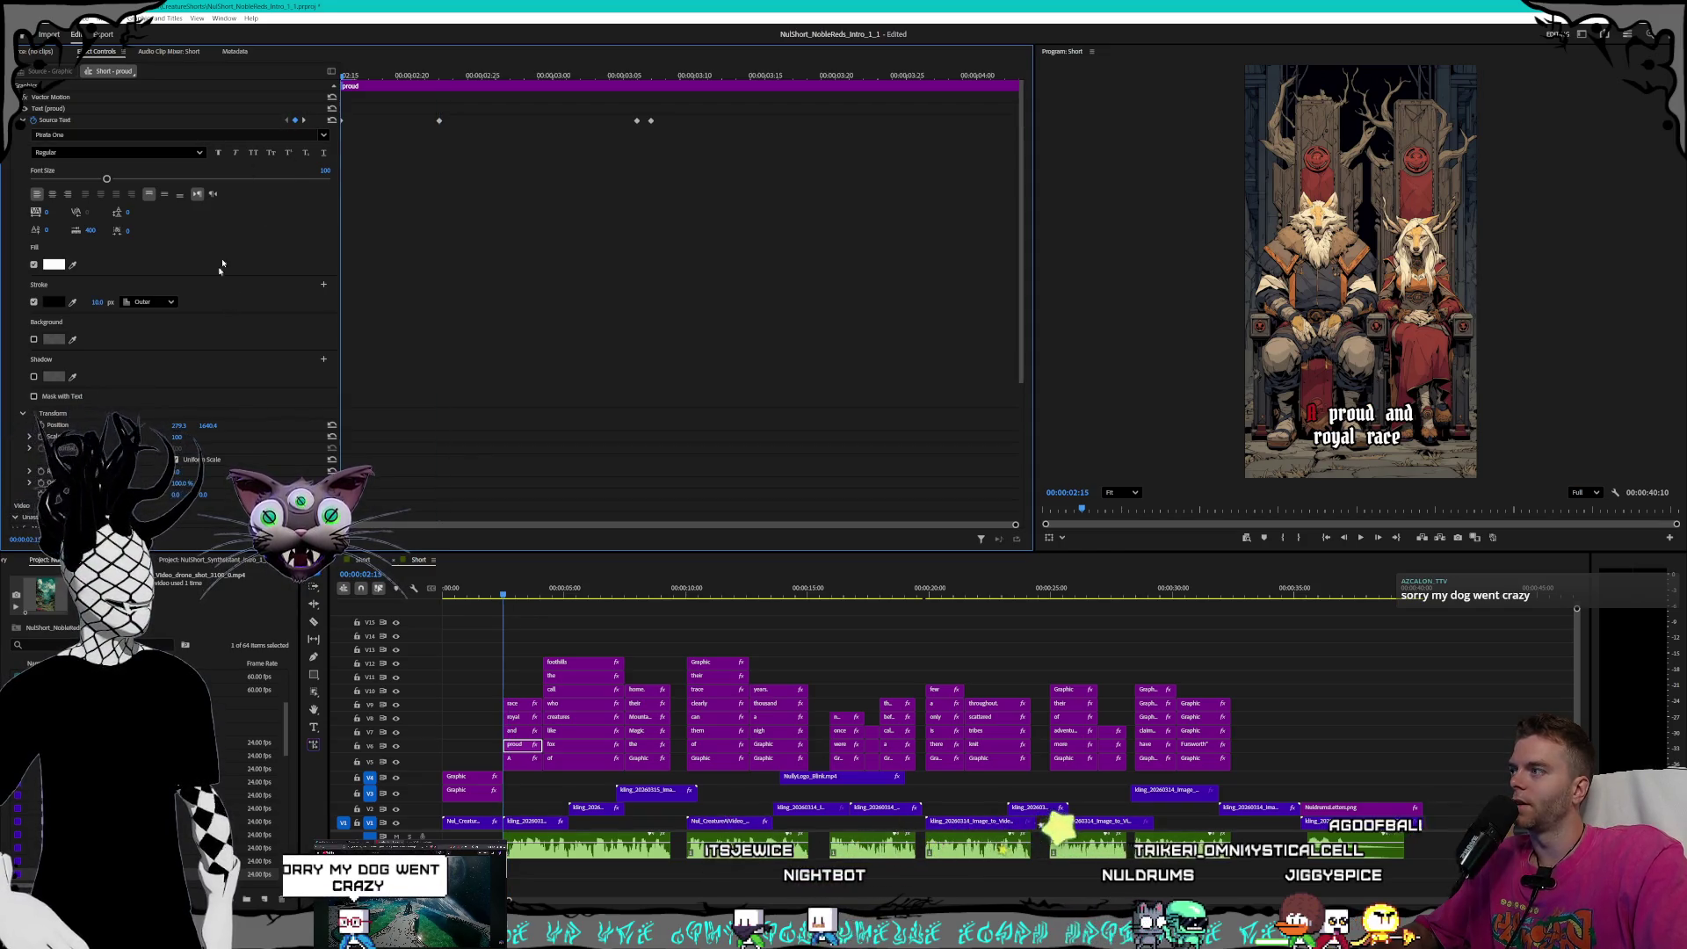
left_click(303, 120)
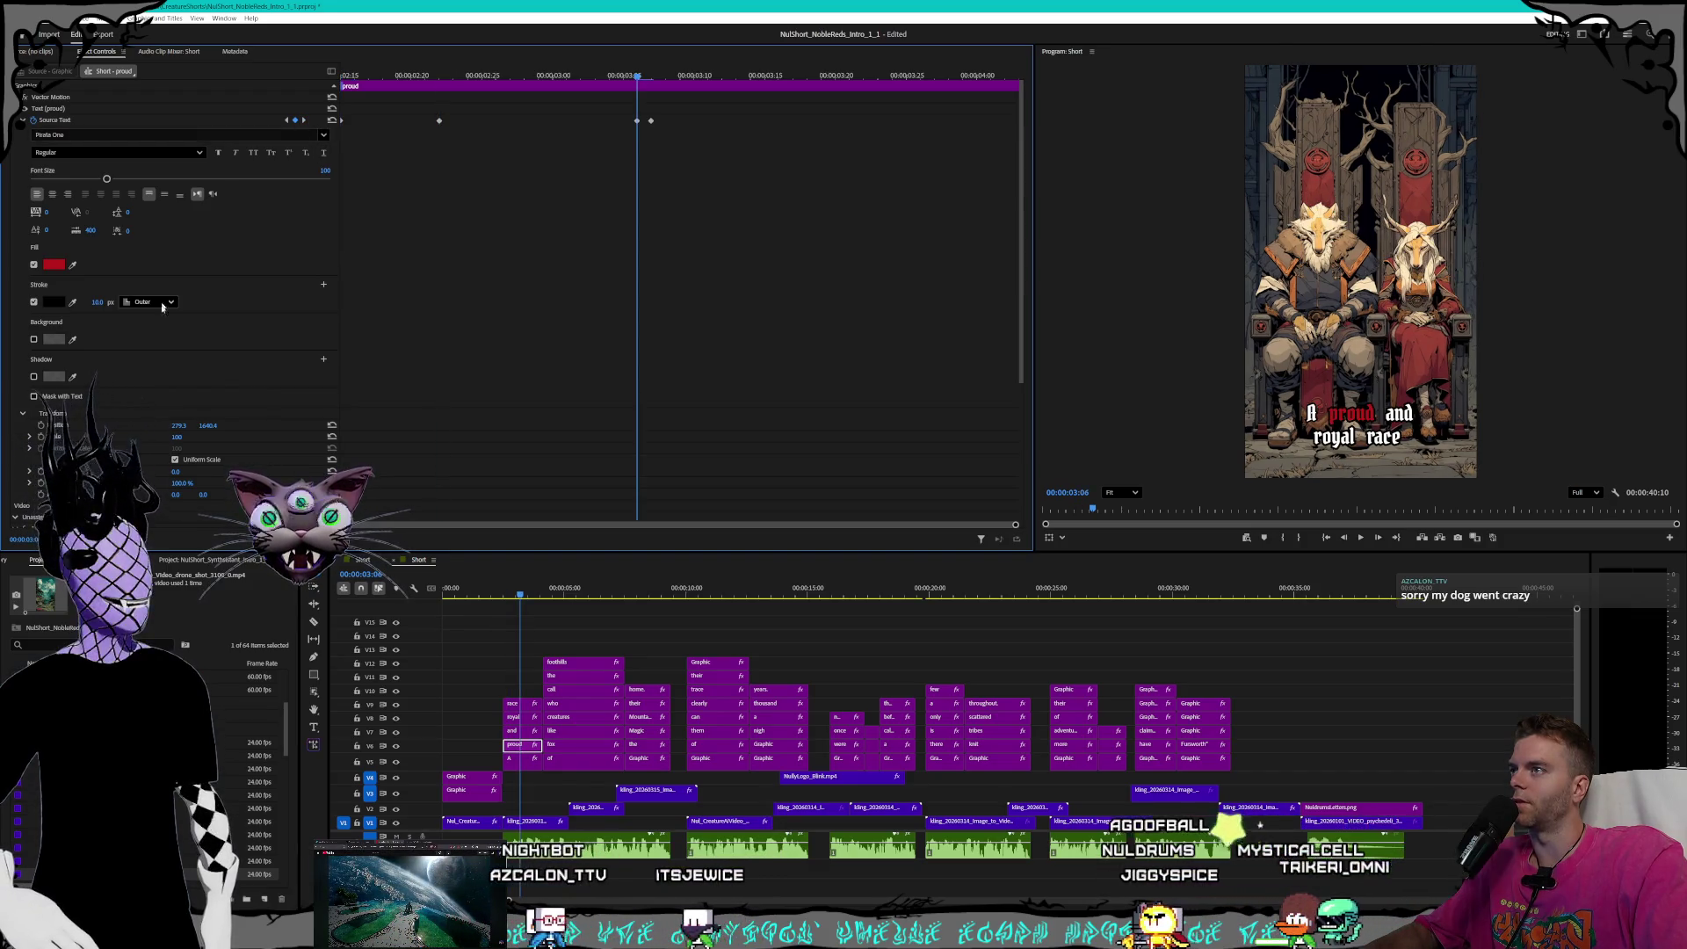
left_click(92, 301)
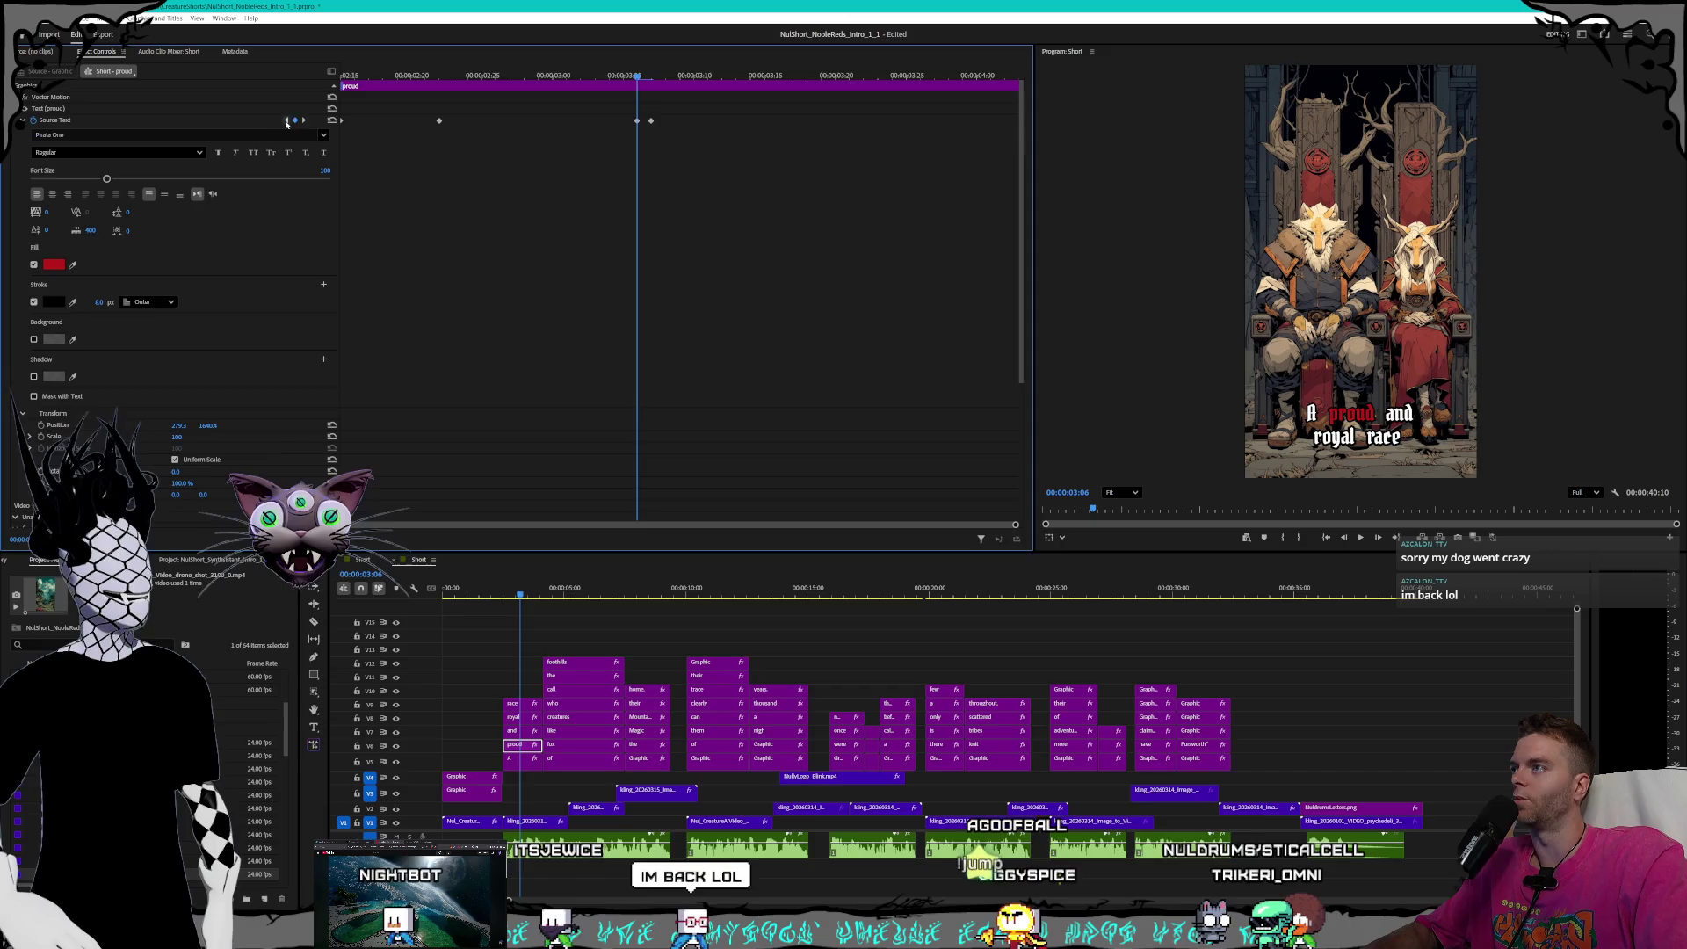
left_click(303, 121)
left_click(92, 302)
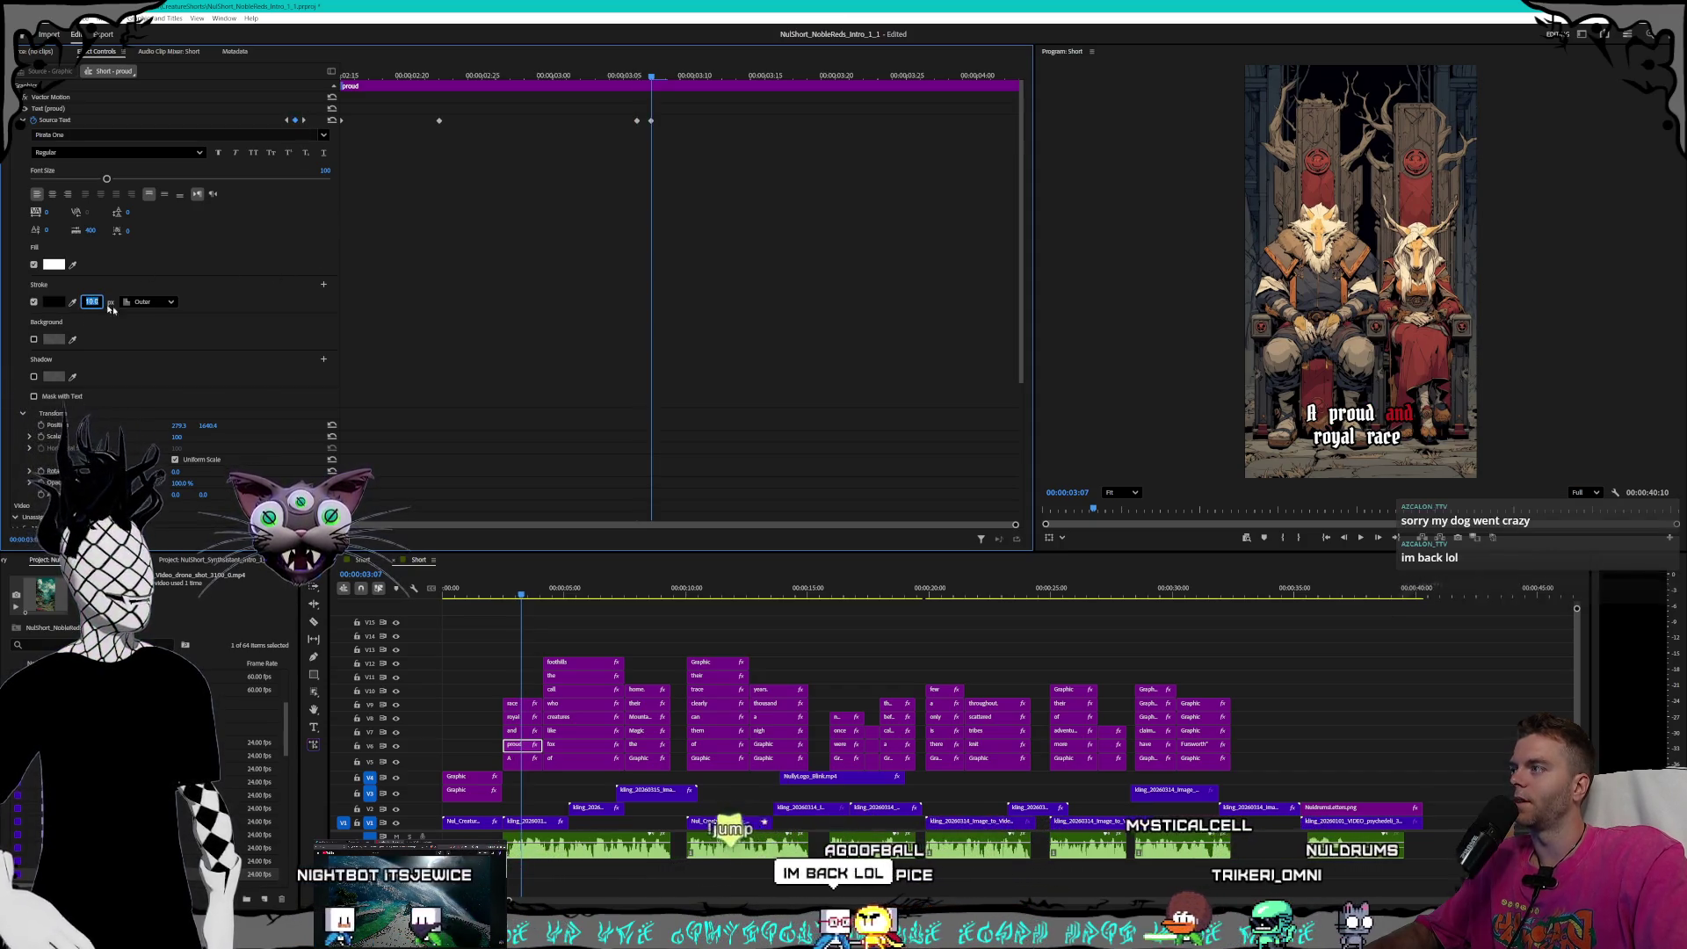
key("Return")
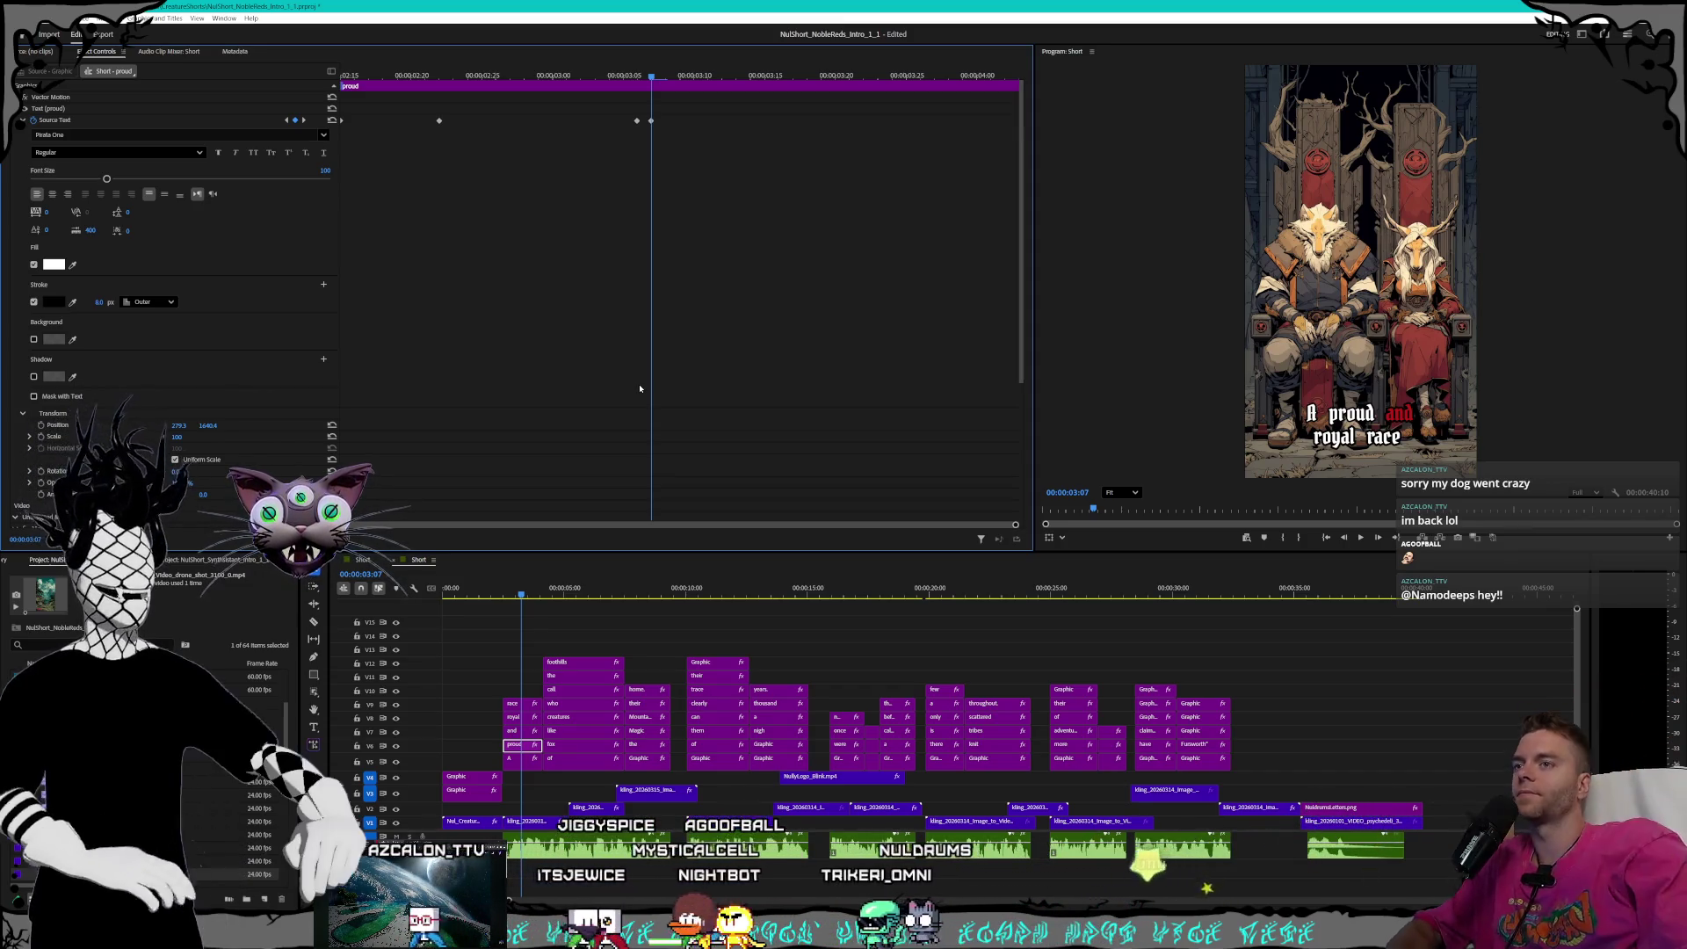
right_click(508, 734)
- Set the 'and' caption word's stroke width to 8.0 at each of its text keyframes
key("Escape")
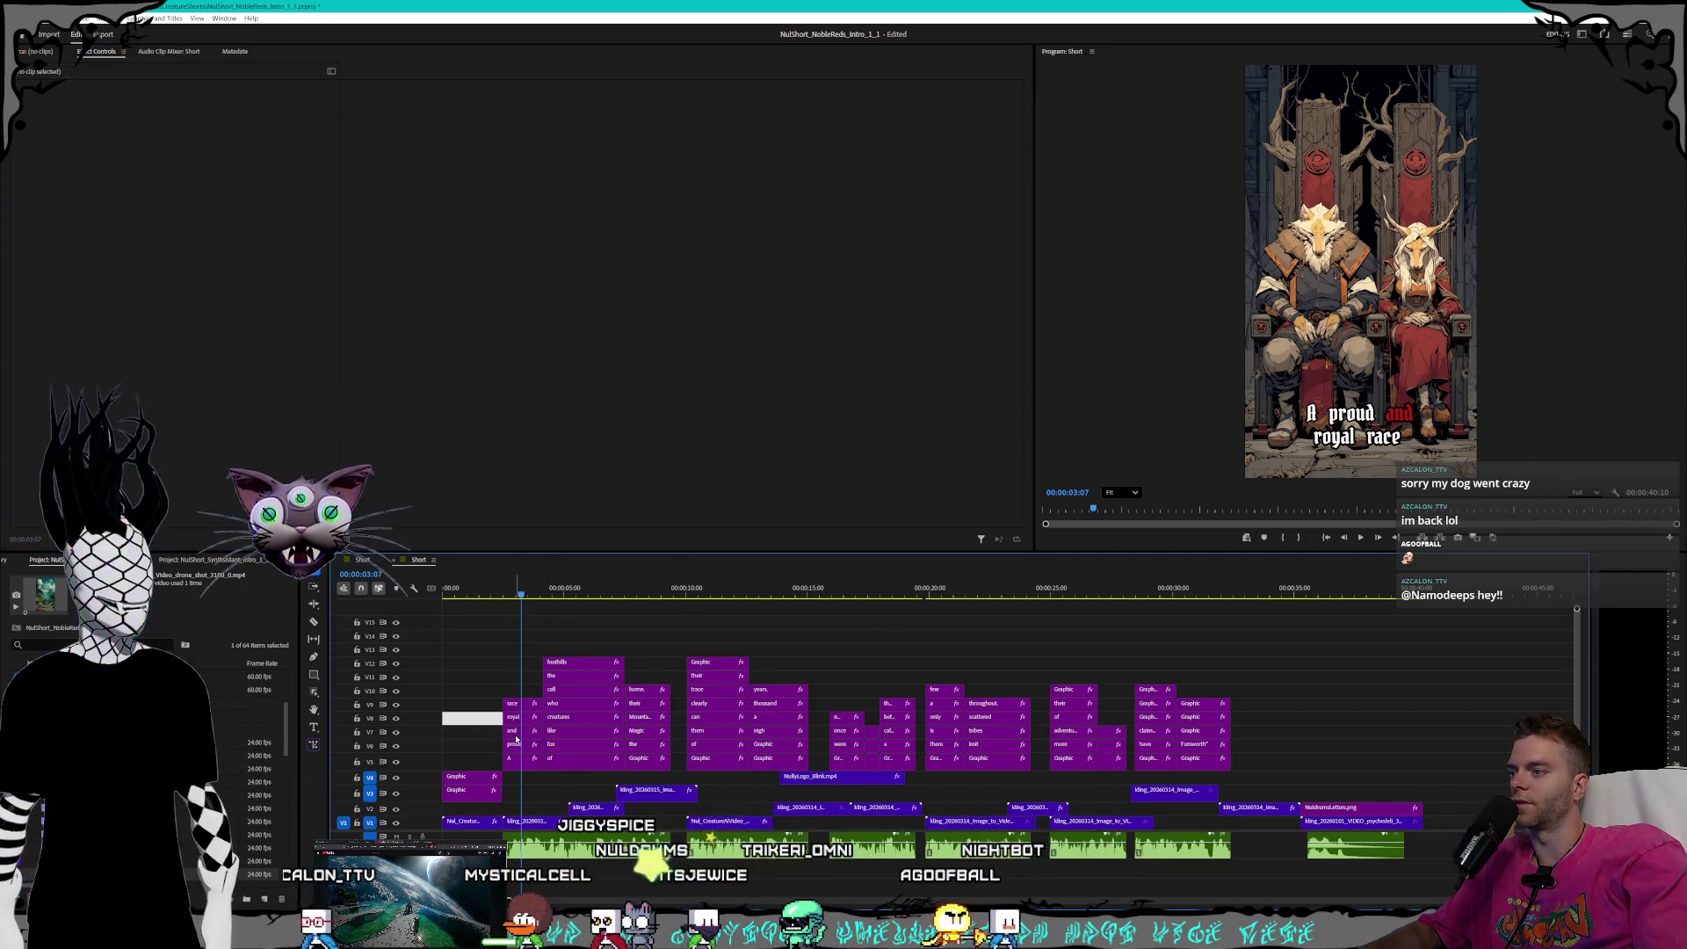
left_click(99, 302)
type("8.0")
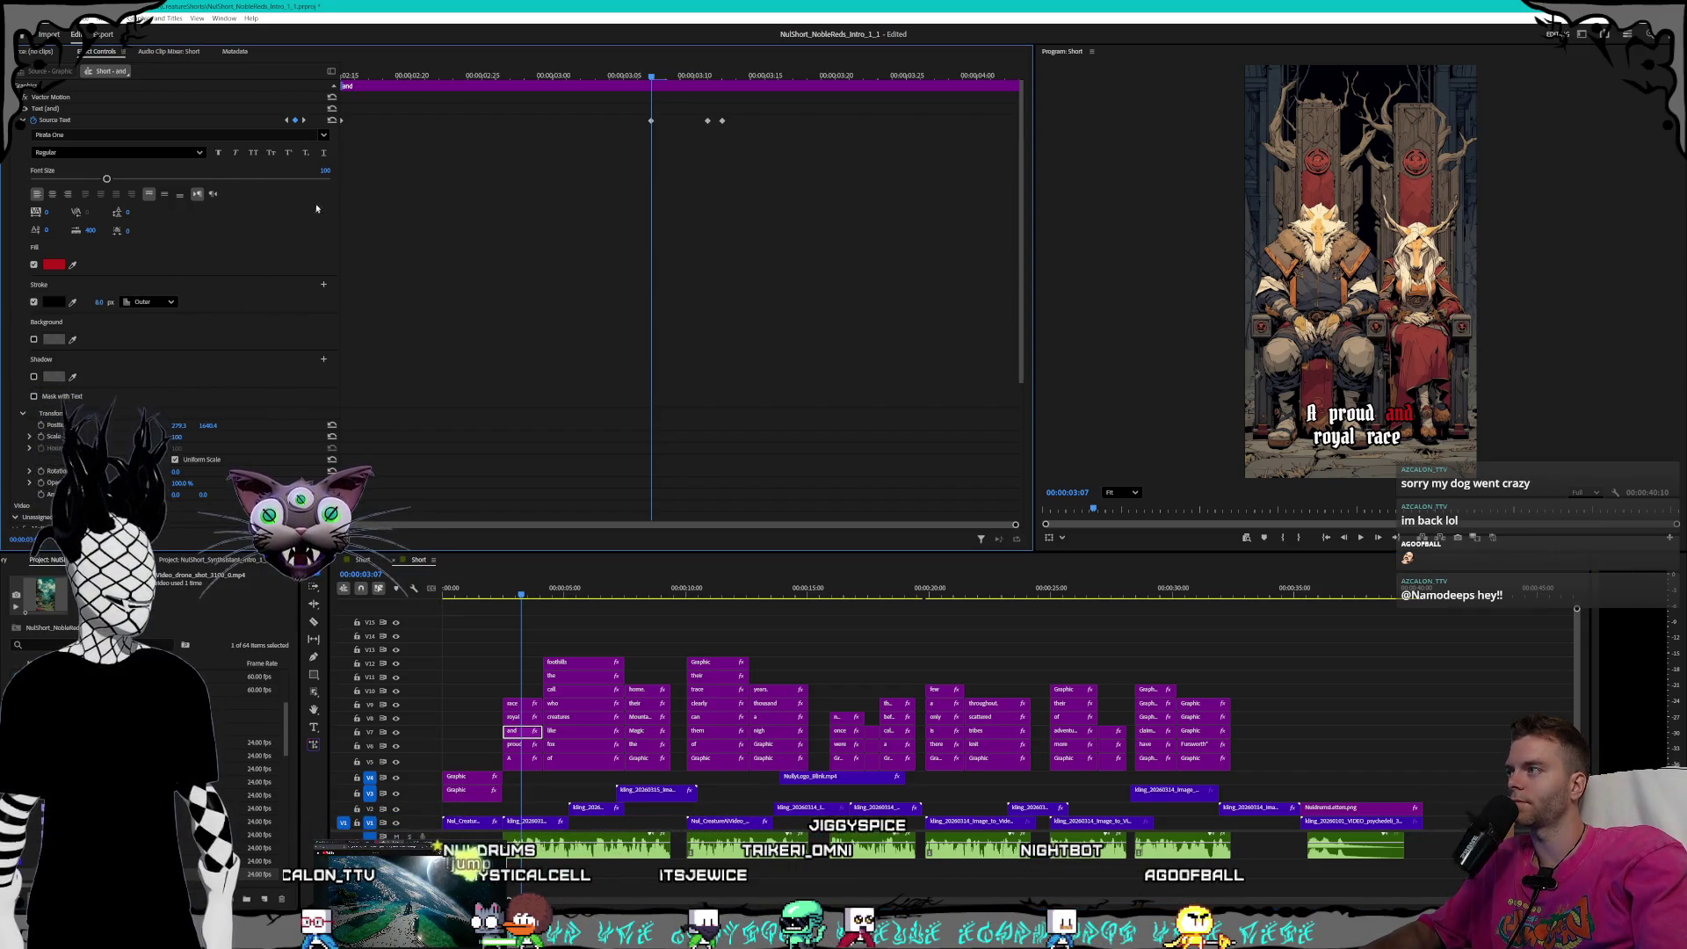
left_click(305, 120)
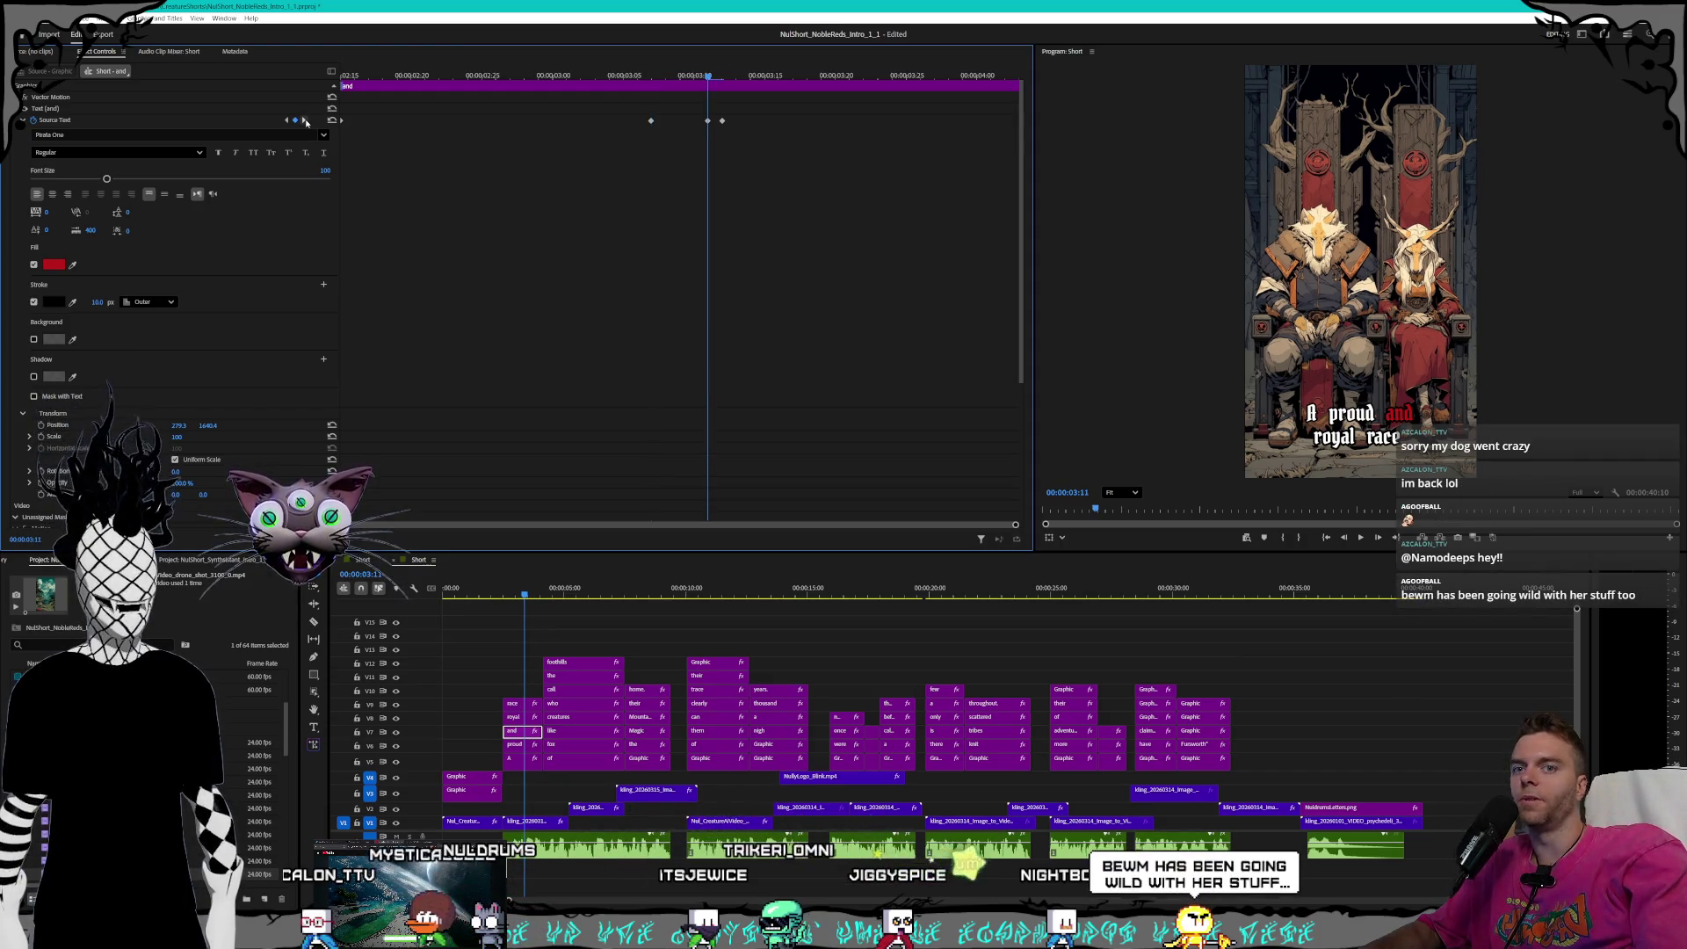
left_click(98, 303)
type("8.0")
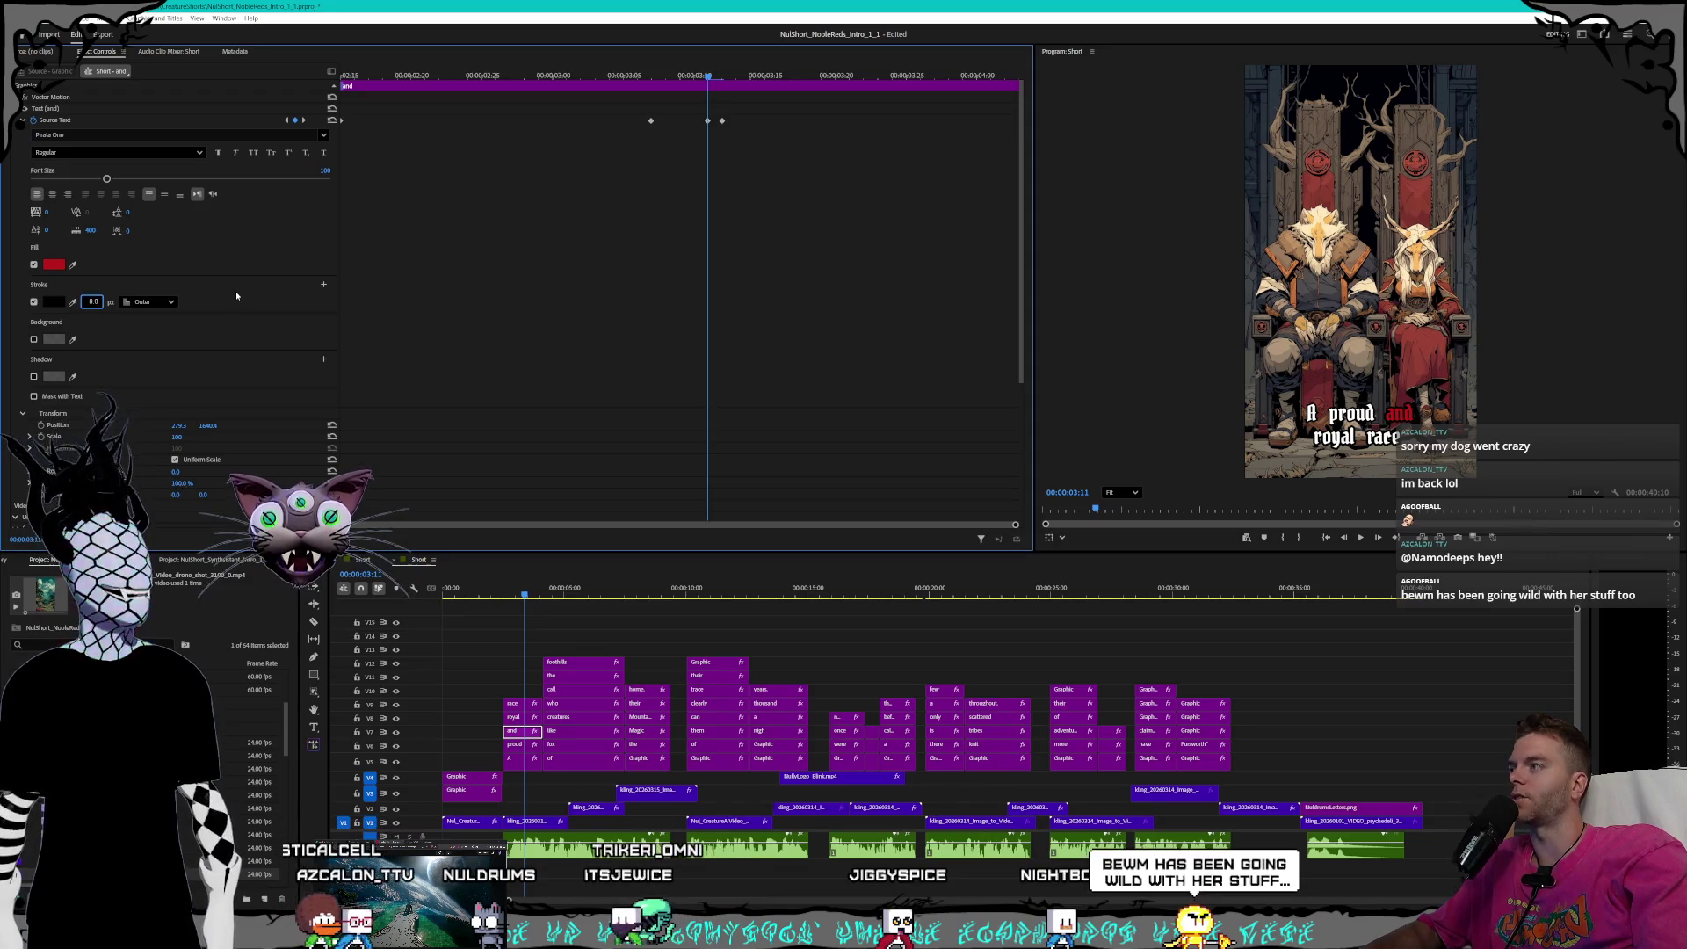
left_click(304, 121)
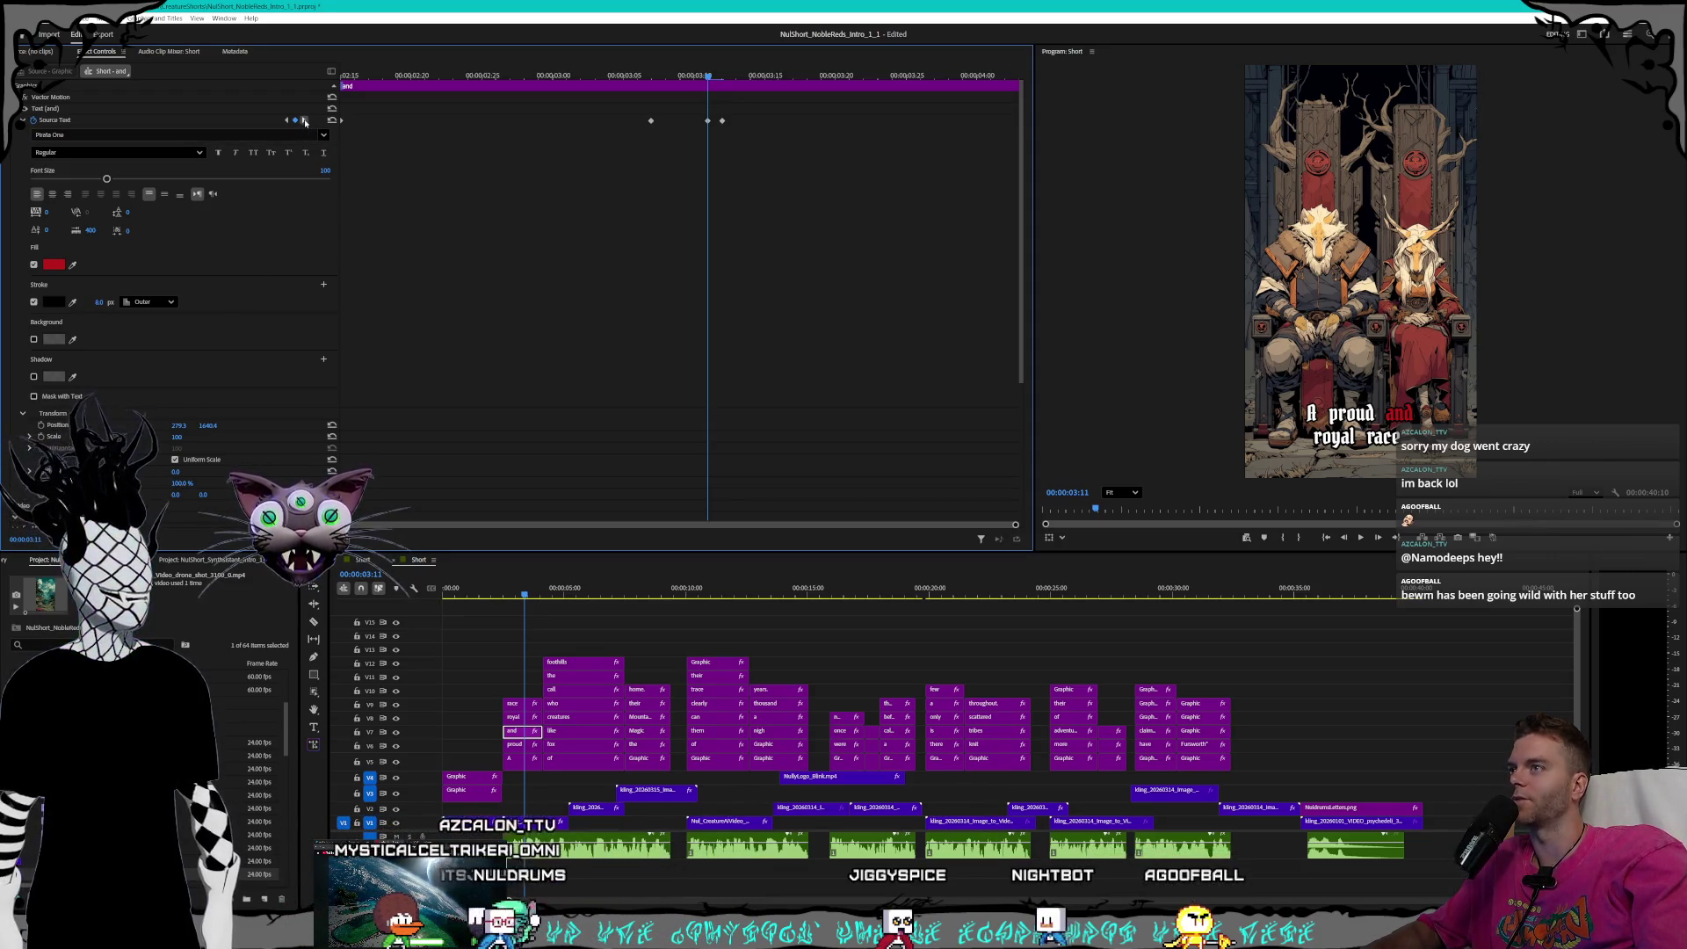
left_click(98, 302)
type("8")
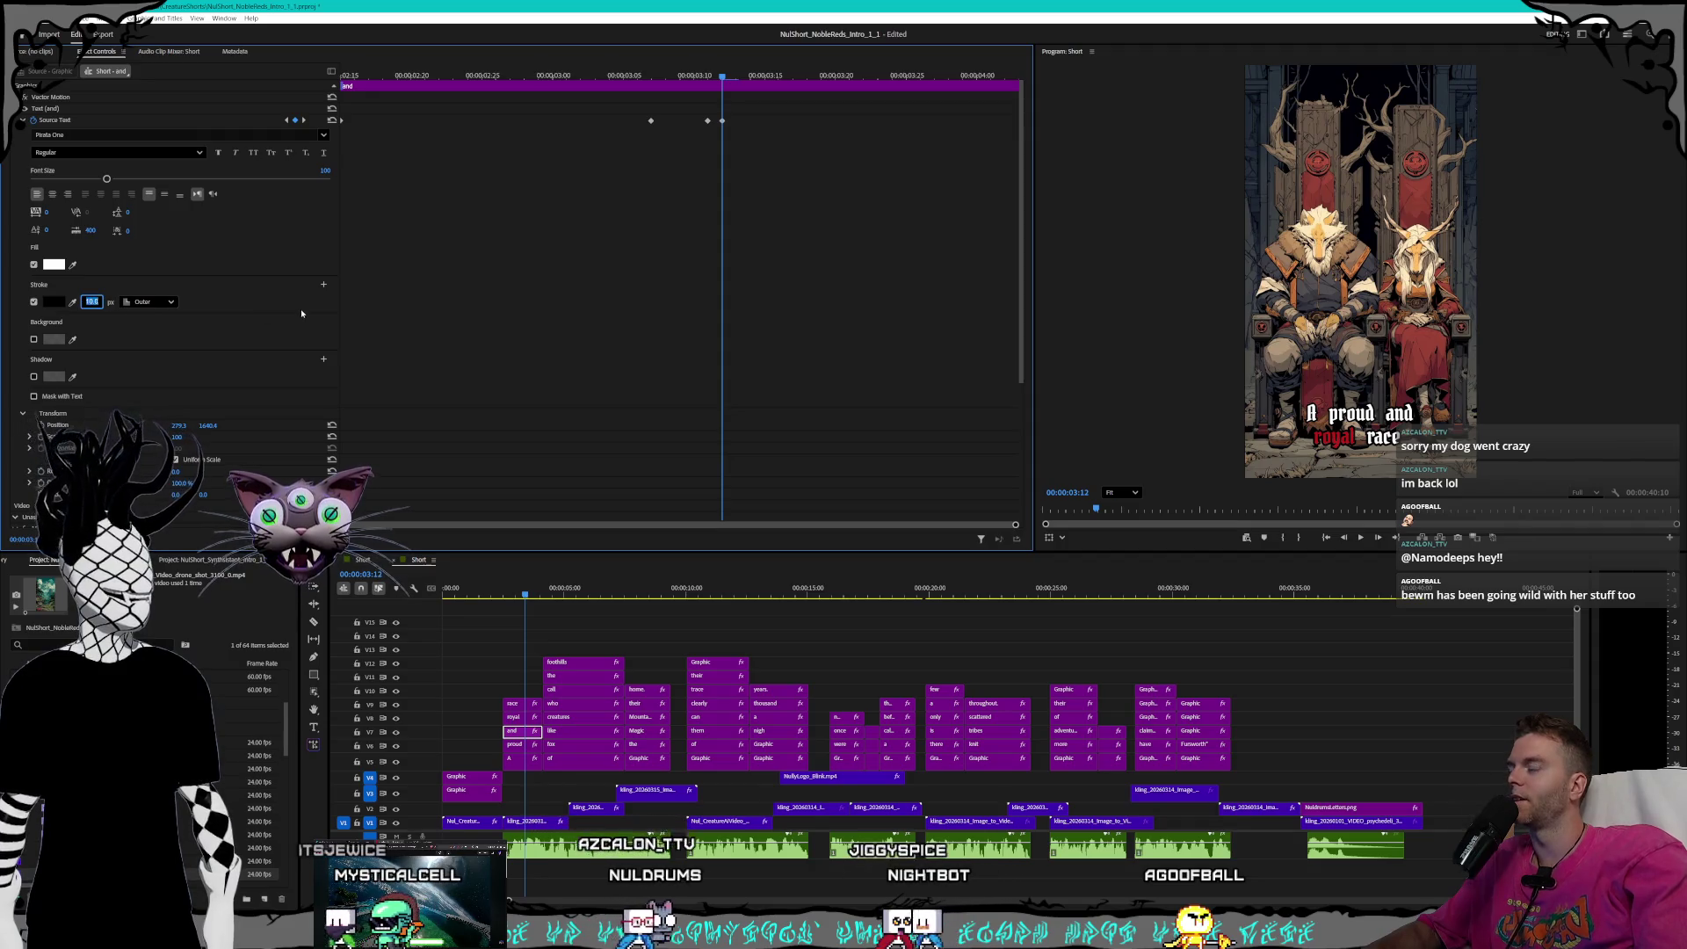
left_click(286, 124)
left_click(286, 122)
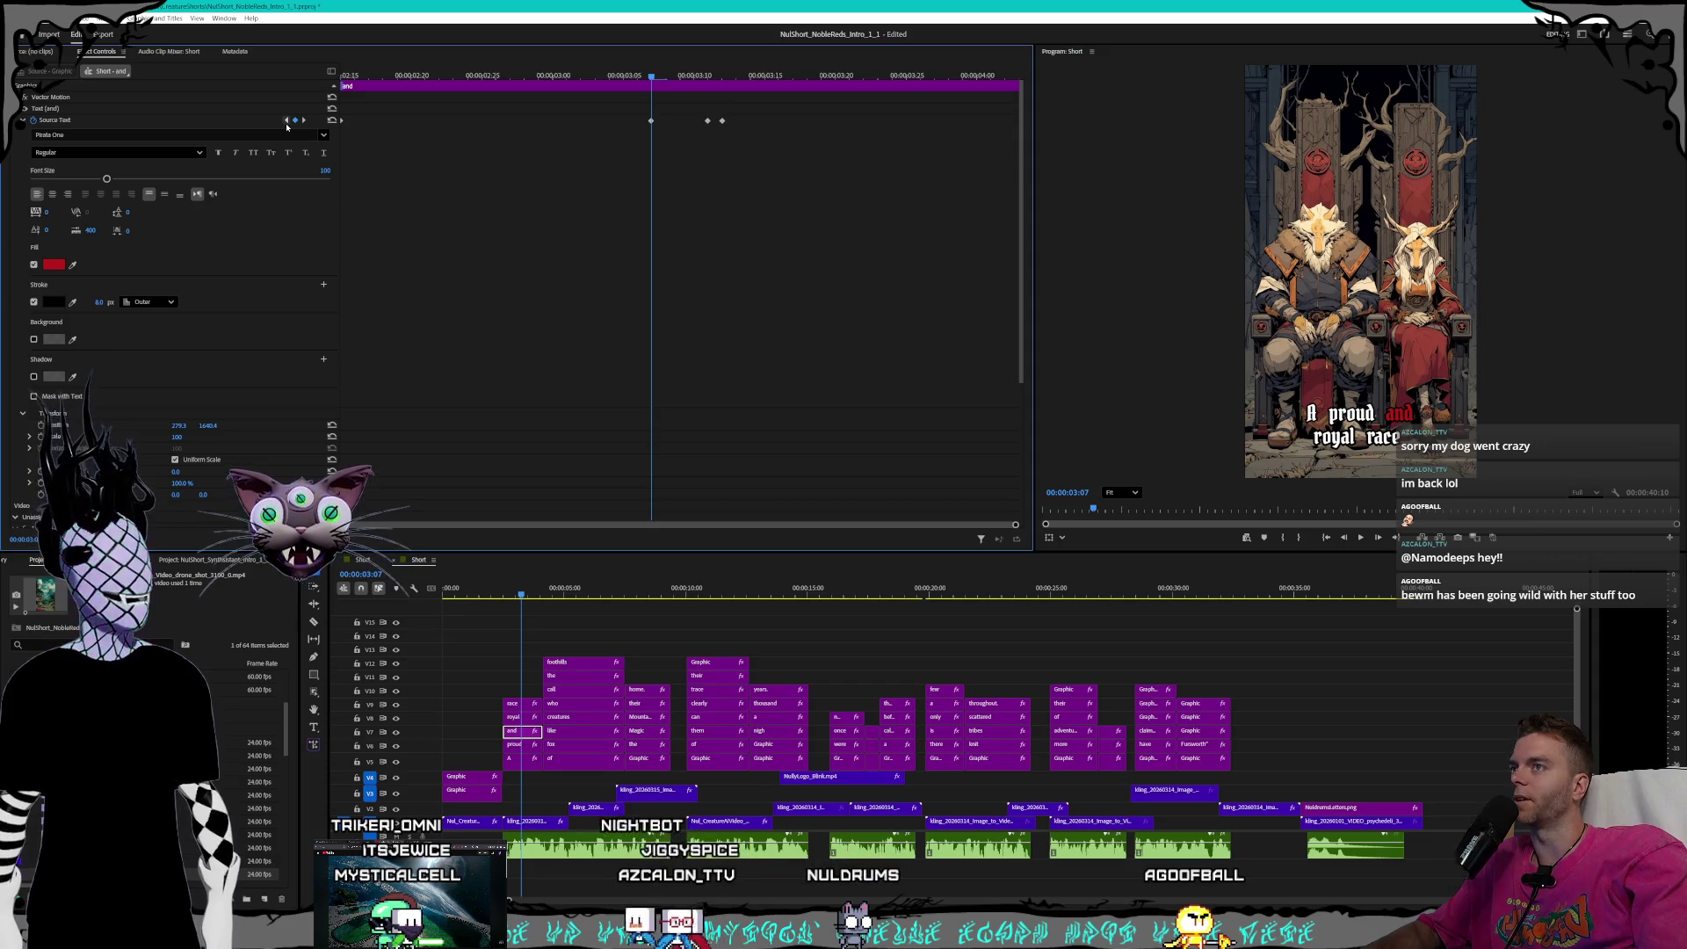
left_click(285, 123)
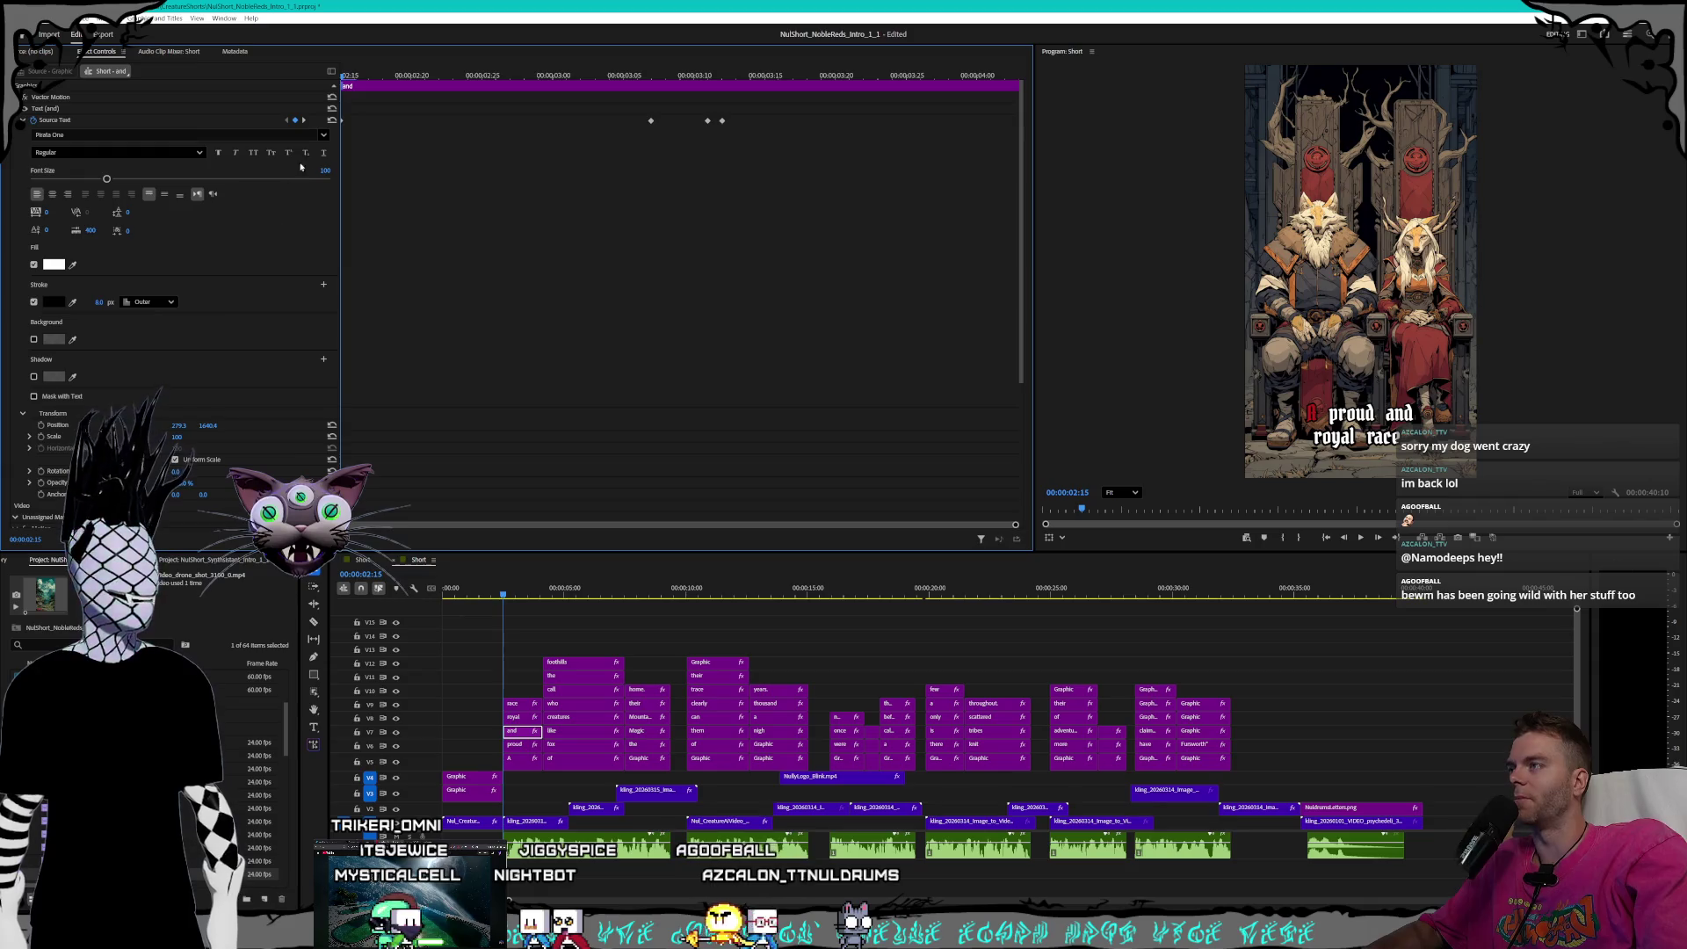
left_click(304, 120)
left_click(304, 121)
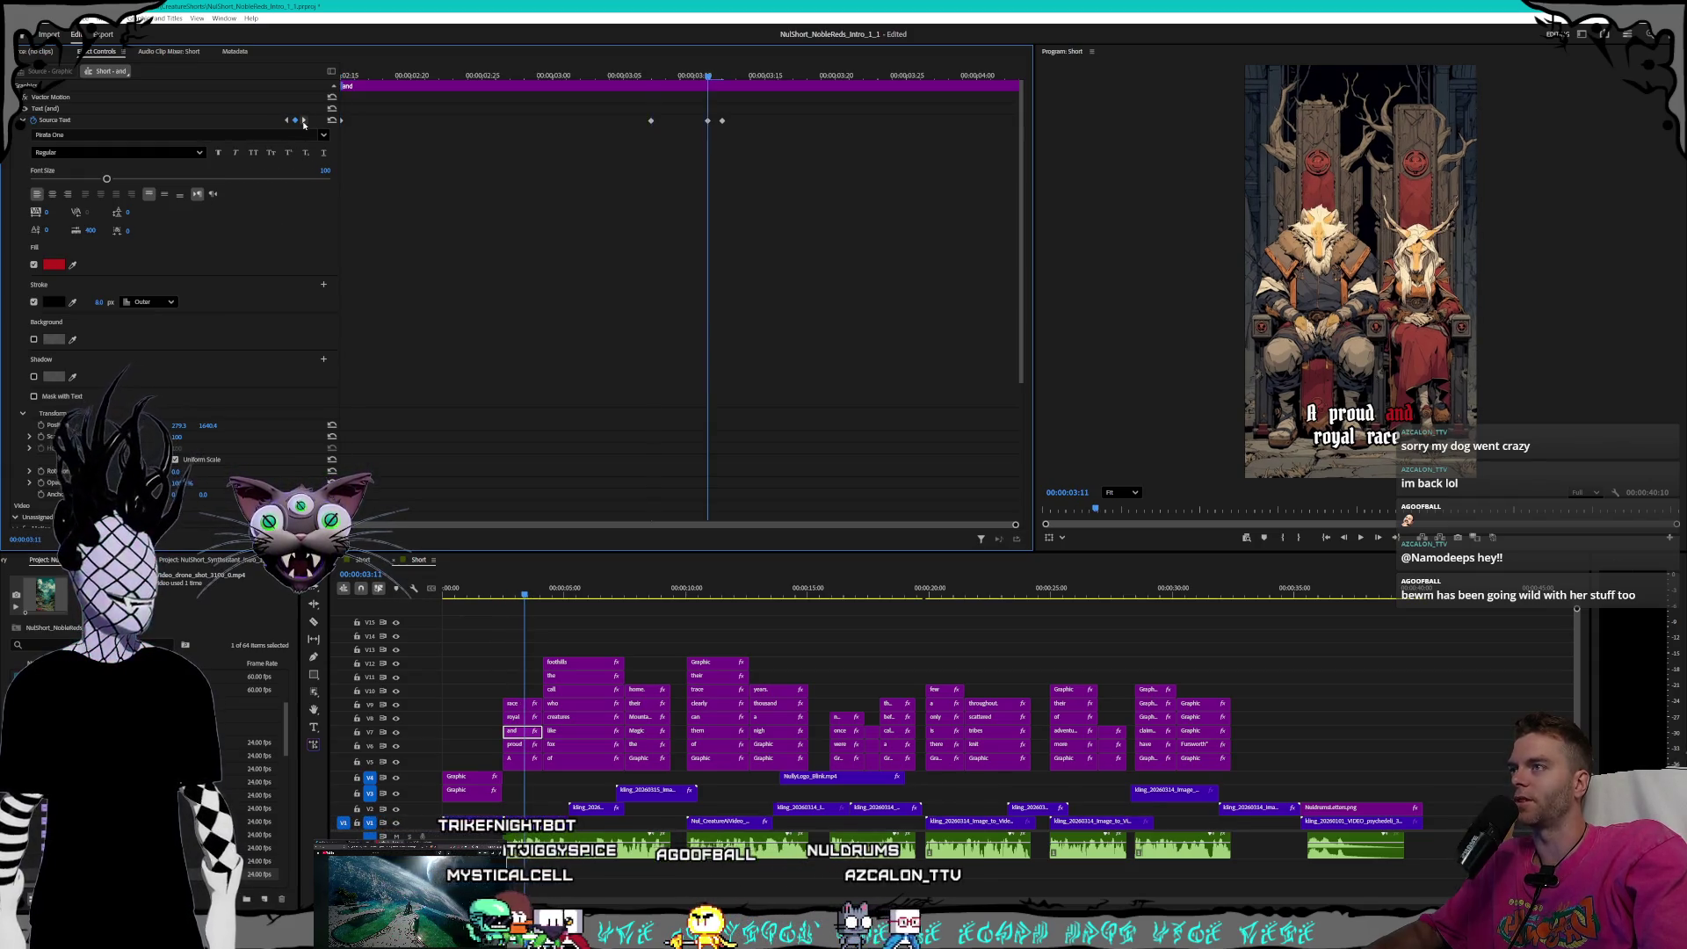
left_click(304, 120)
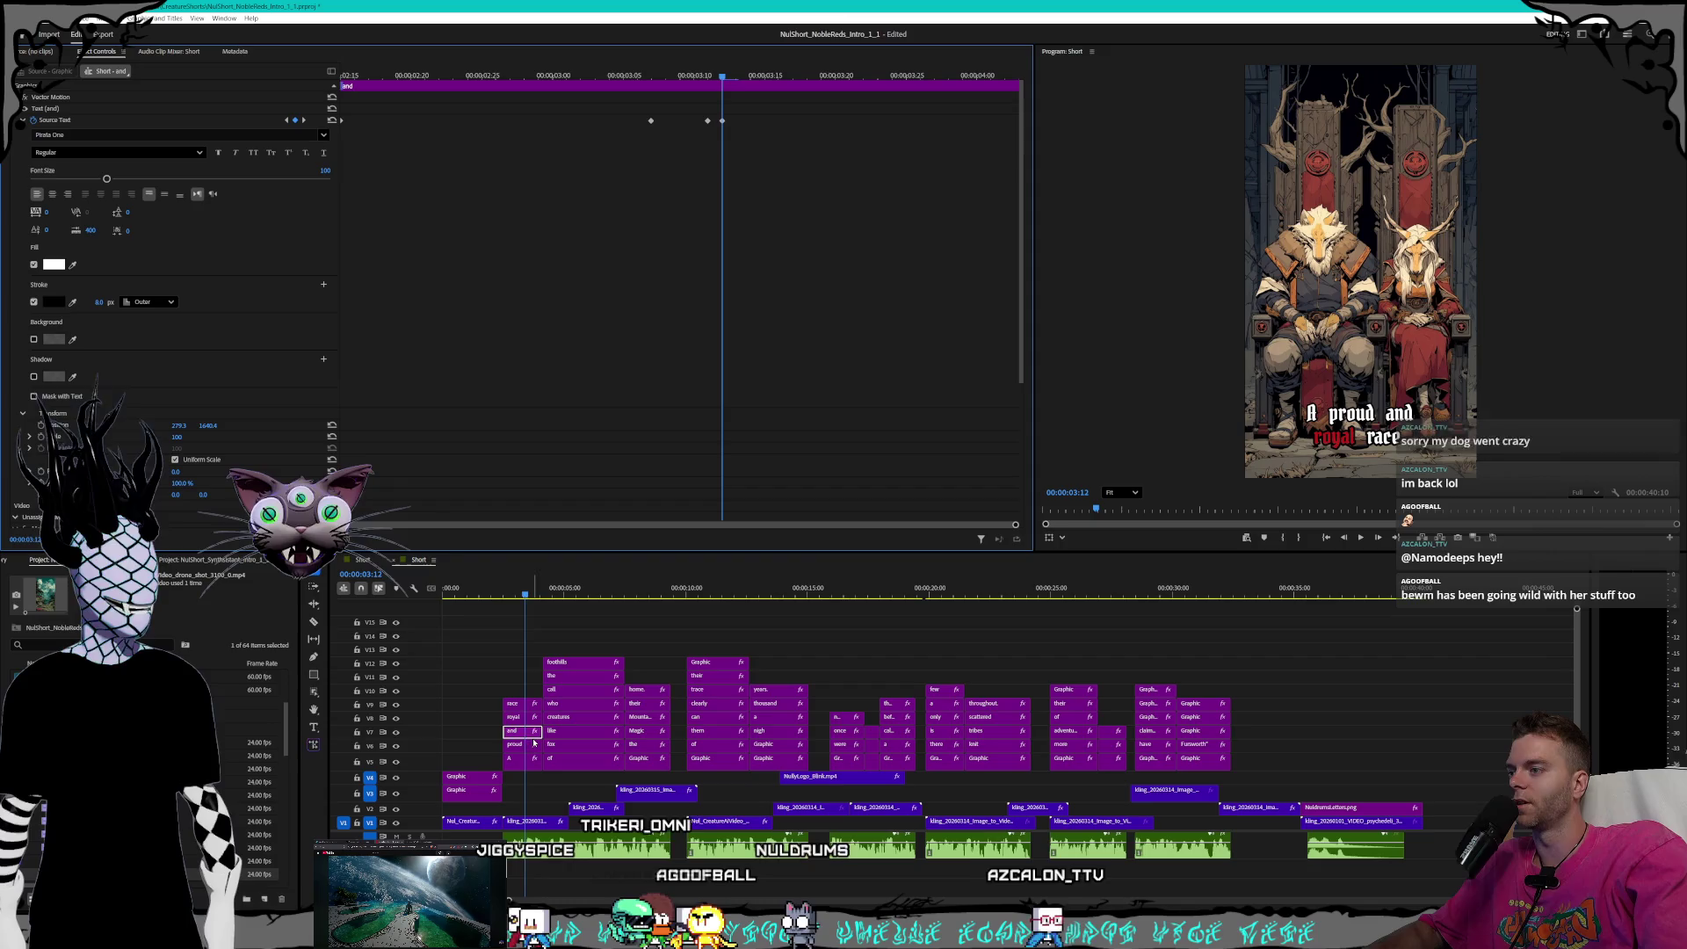
- Set the 'royal' caption word's stroke to 8 and review its keyframes
left_click(515, 719)
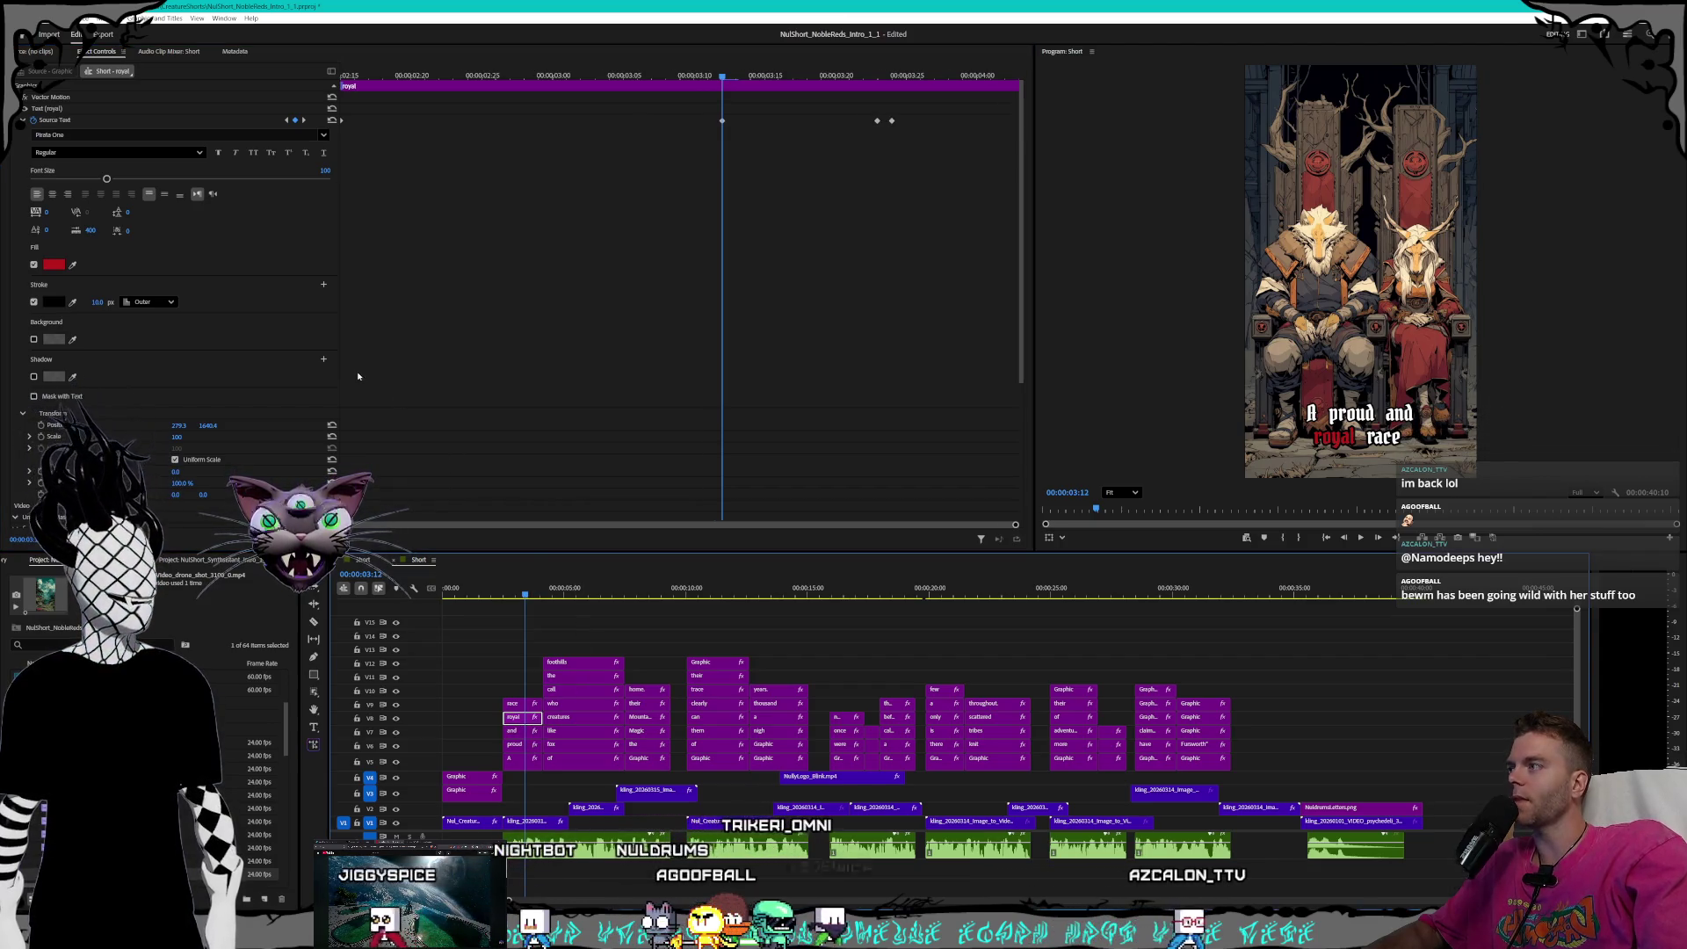
type("8")
key("Return")
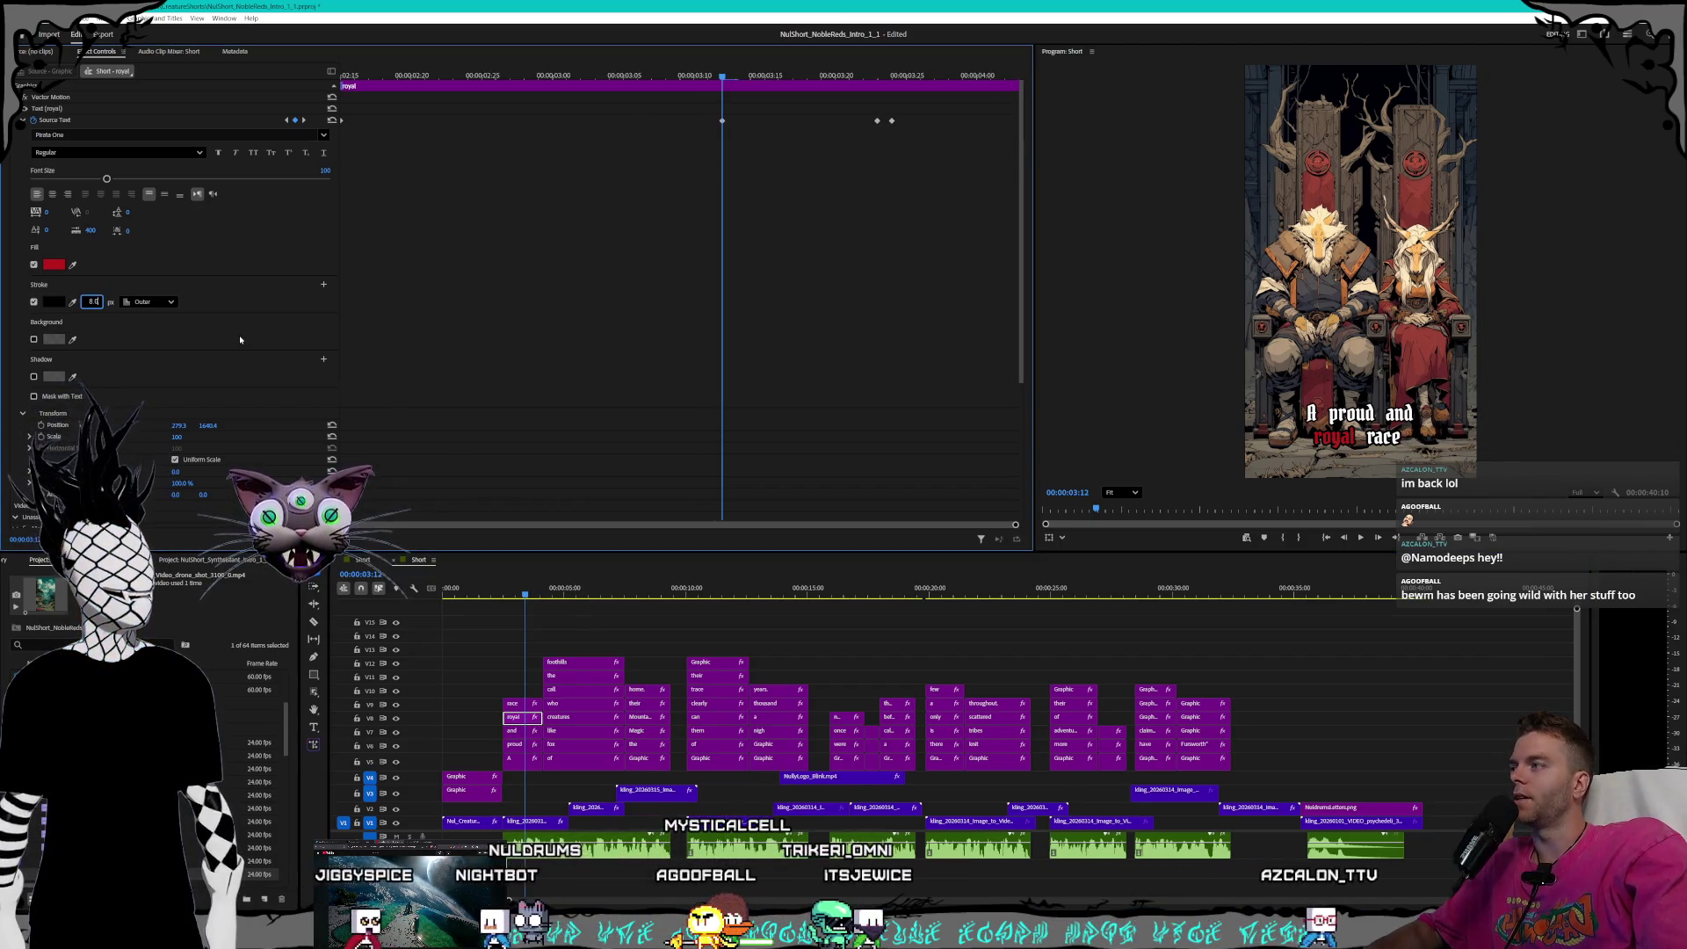
left_click(304, 120)
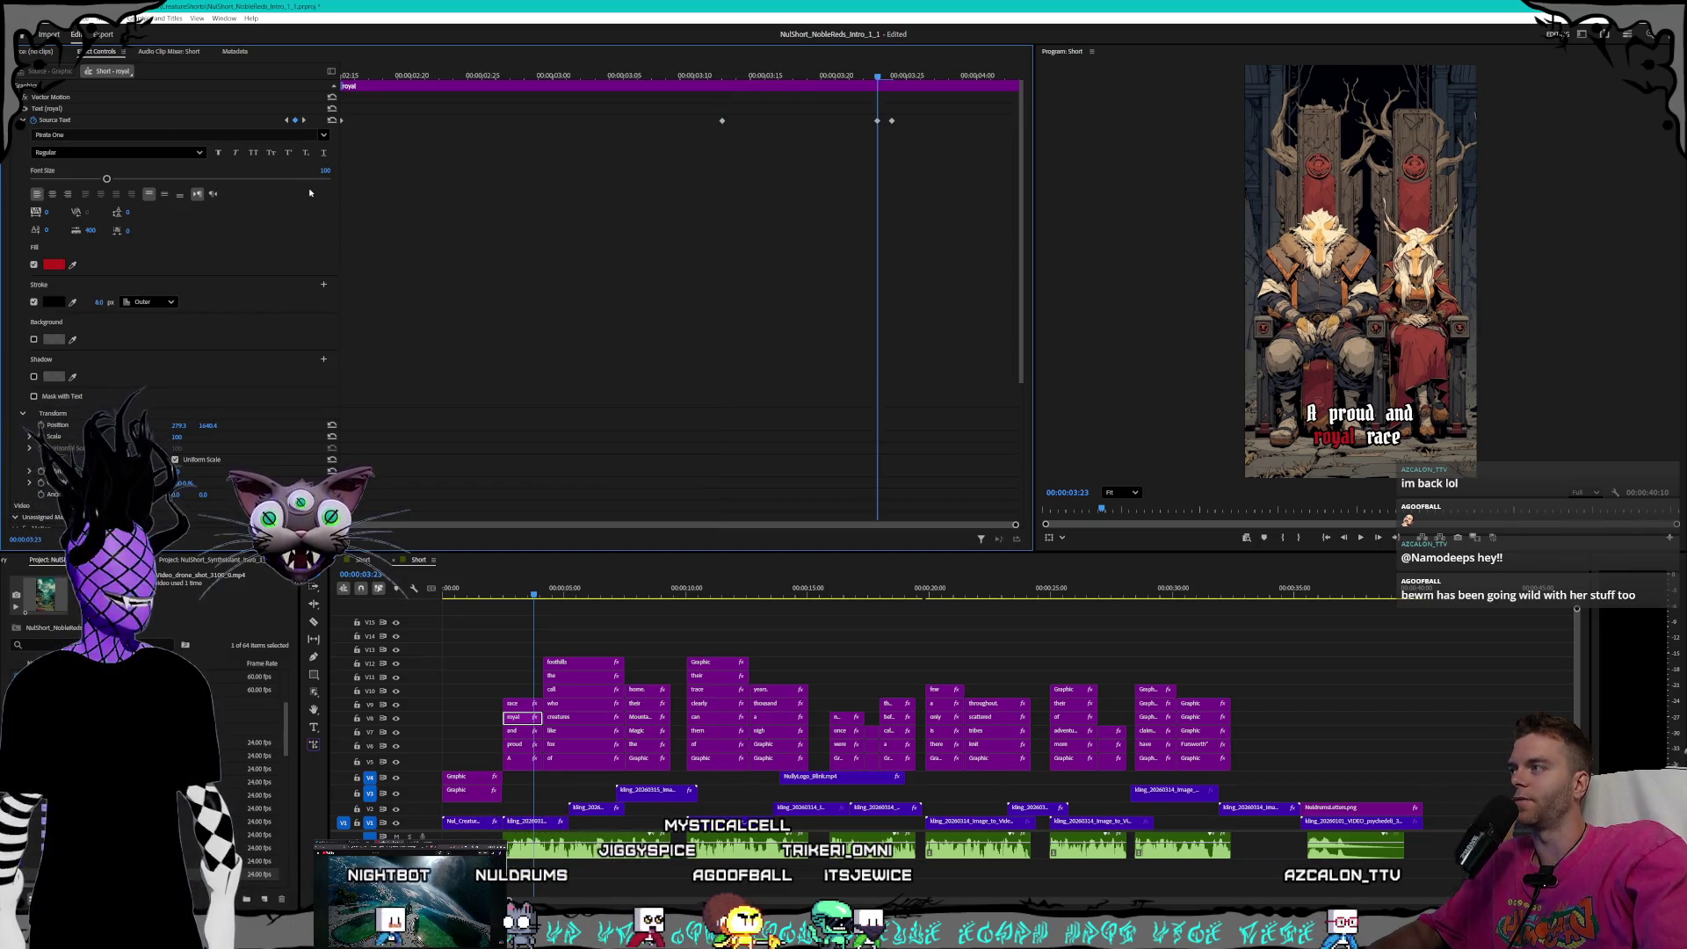
key("Right")
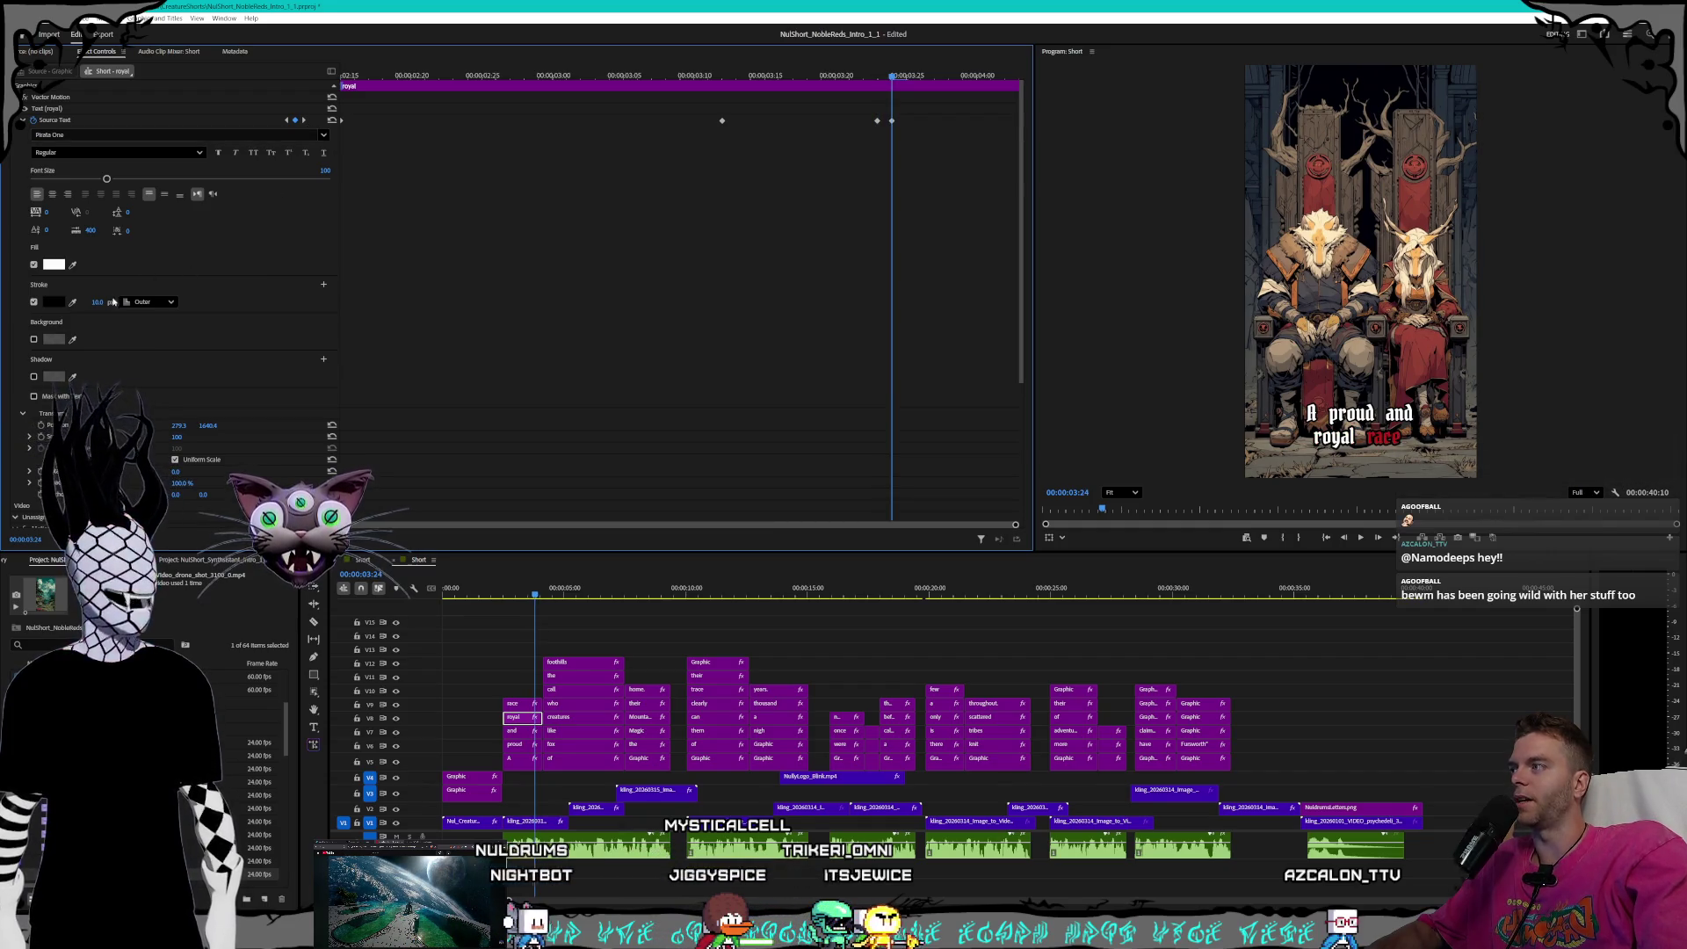
left_click(287, 123)
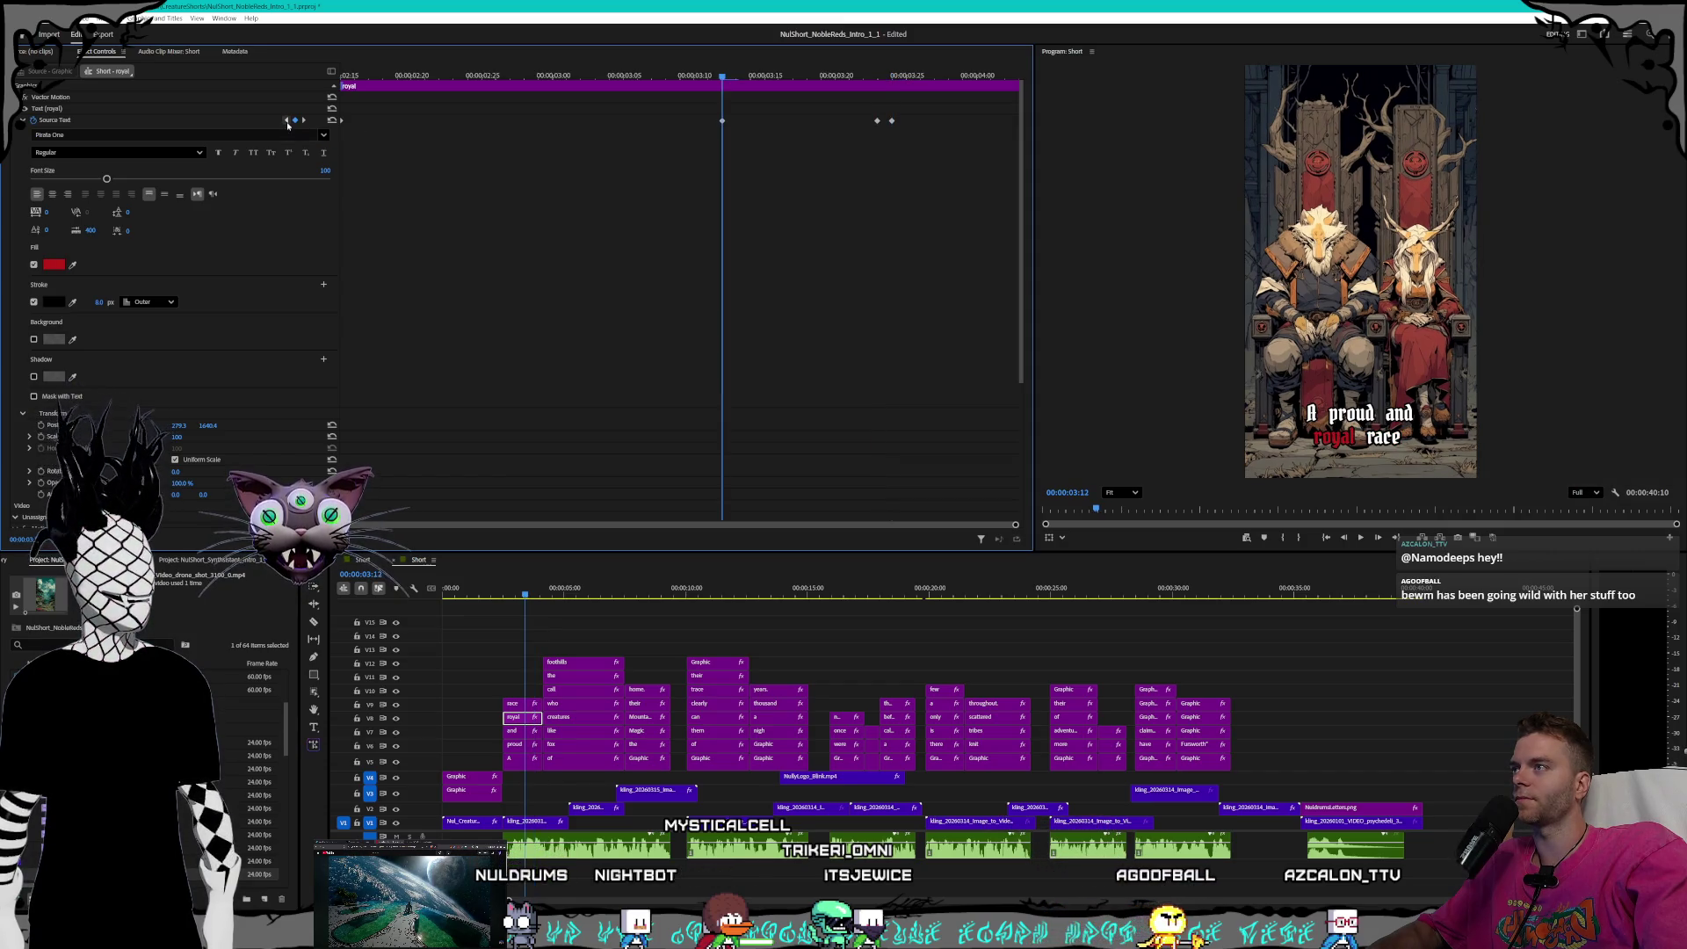
left_click(286, 123)
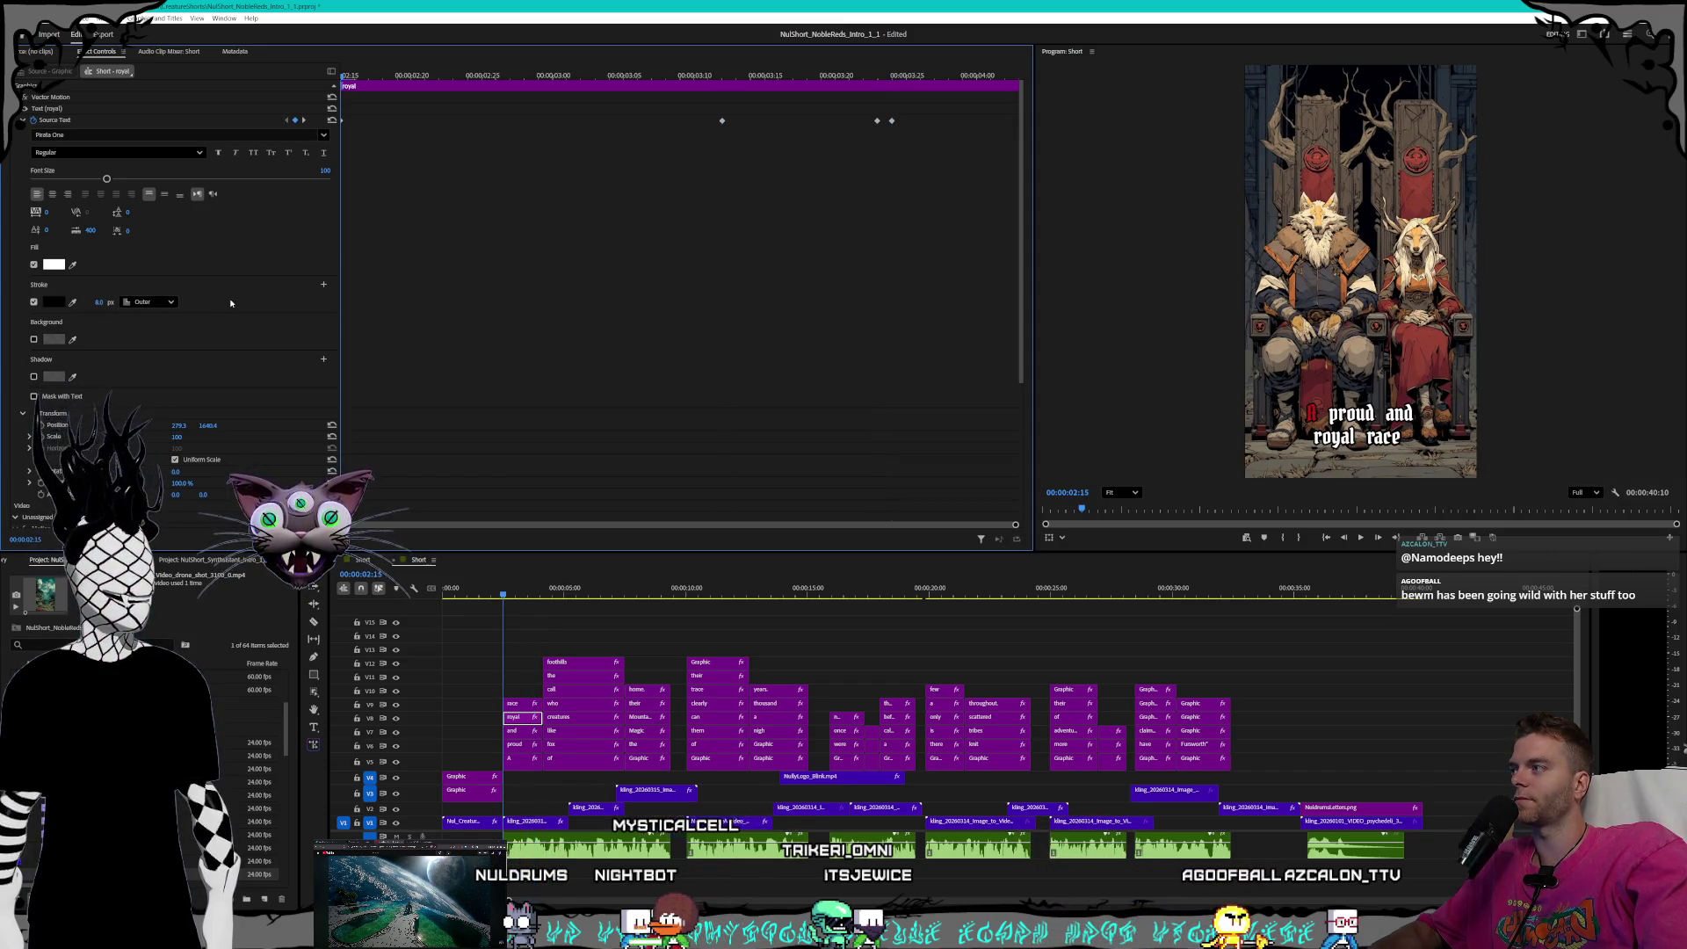
left_click(525, 706)
- Set the 'race' caption word's stroke to 8, checking the keyframe where it turns red
left_click(97, 301)
type("8")
key("Return")
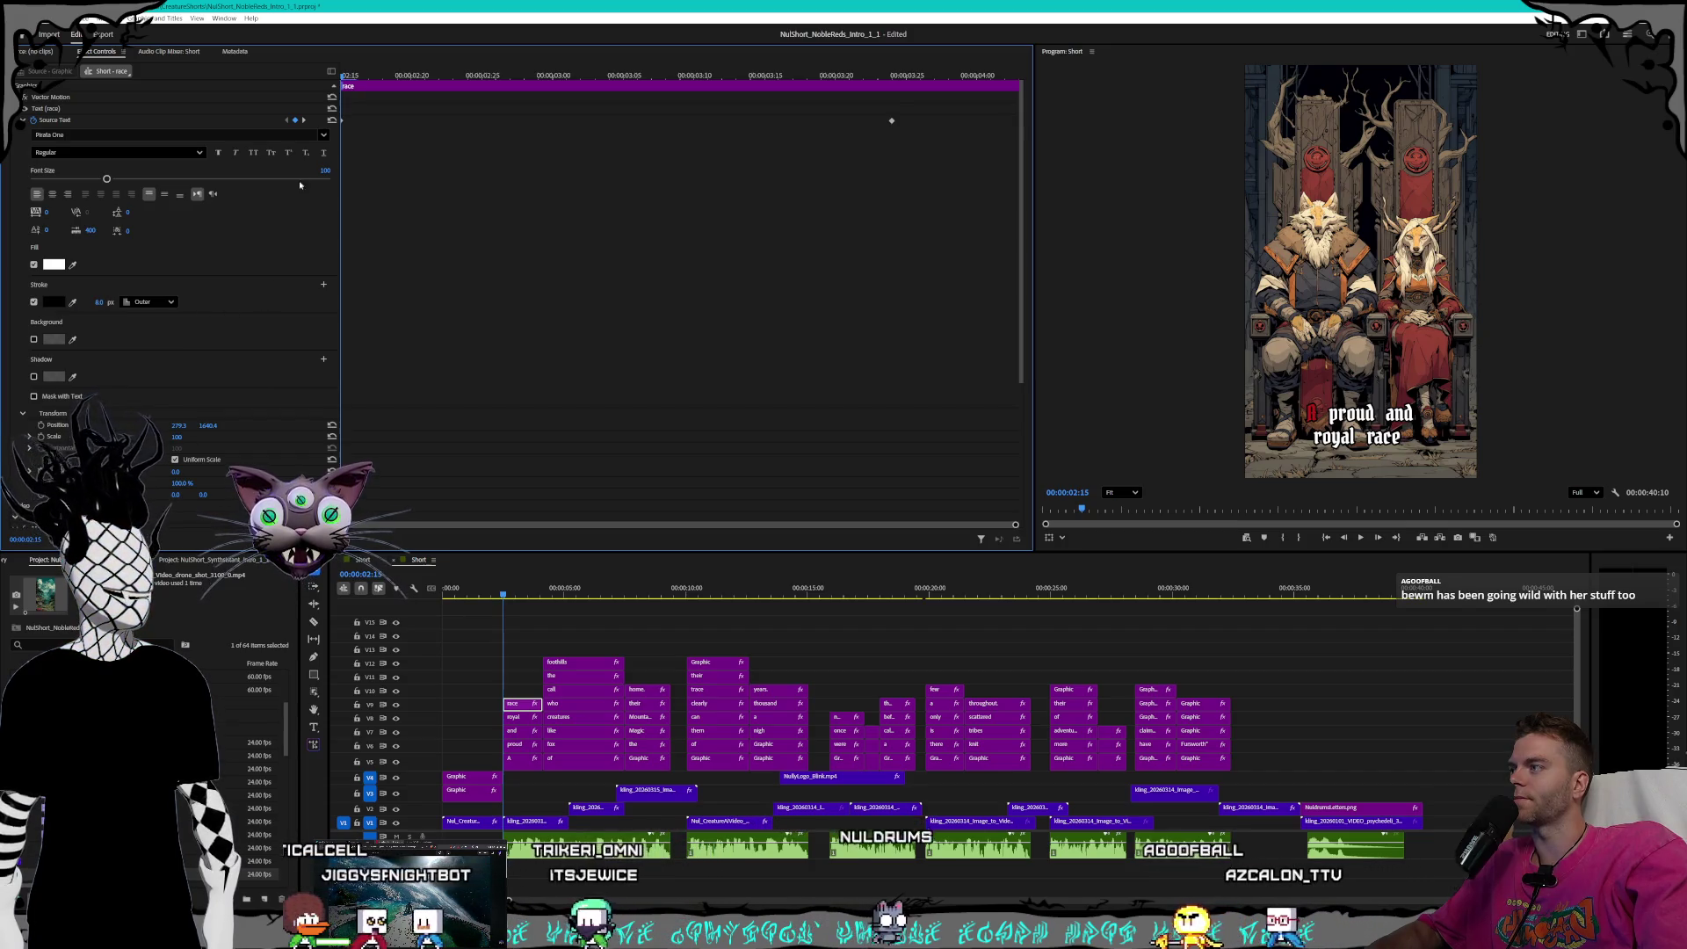
left_click(303, 120)
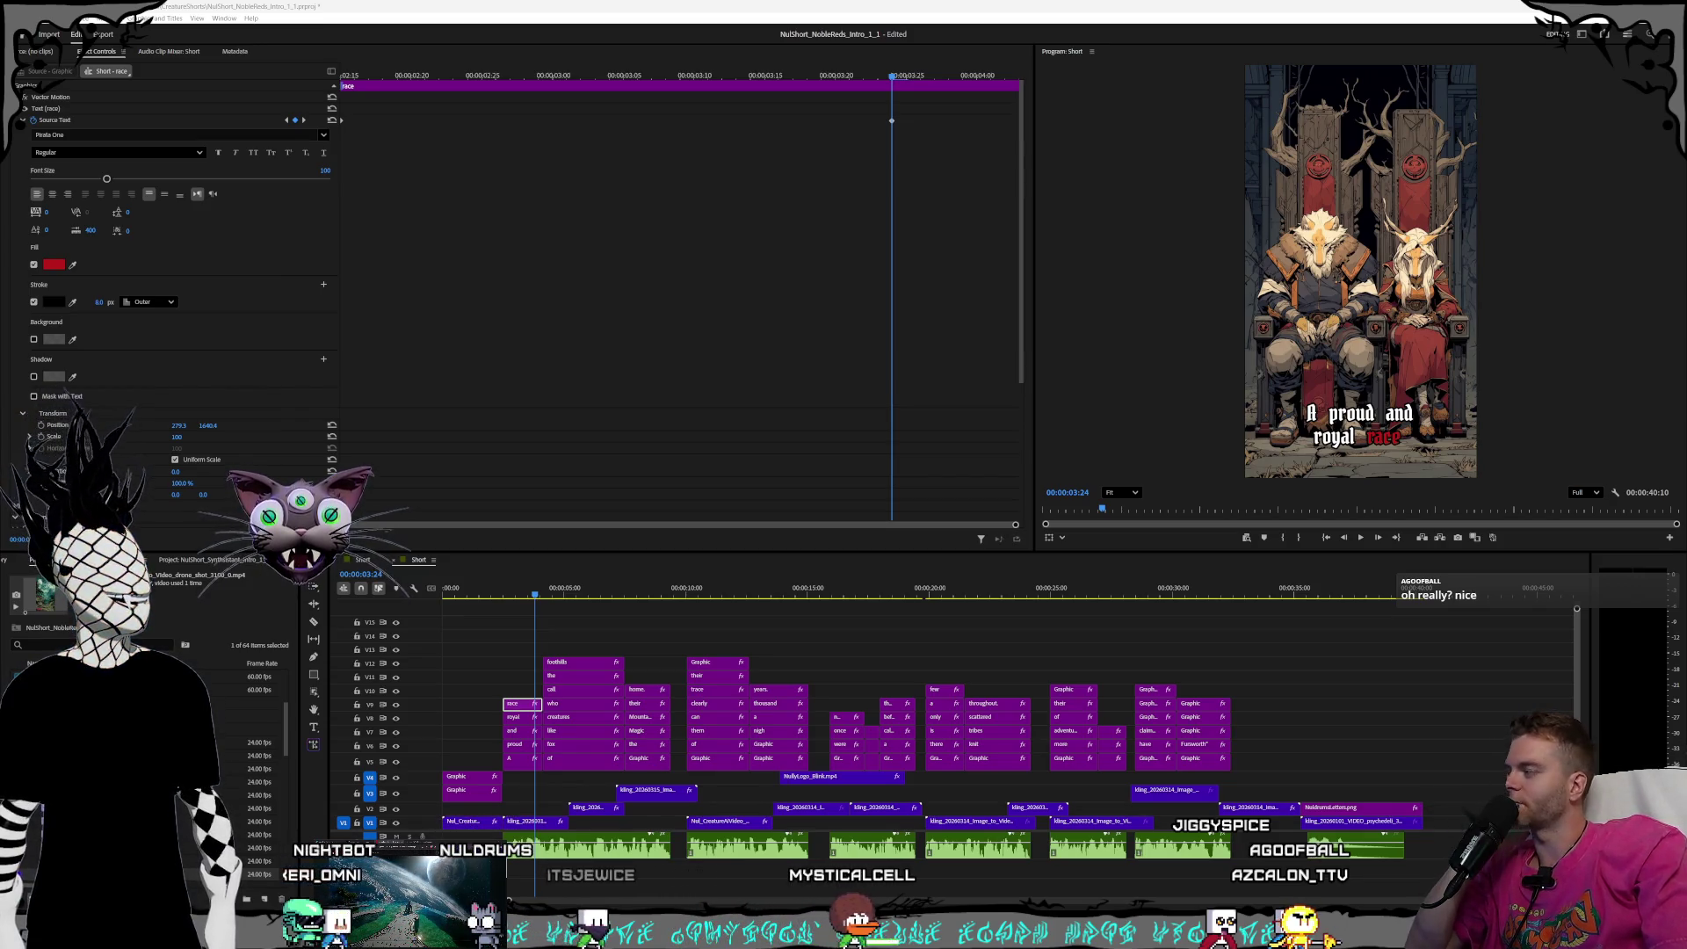
key("alt+Tab")
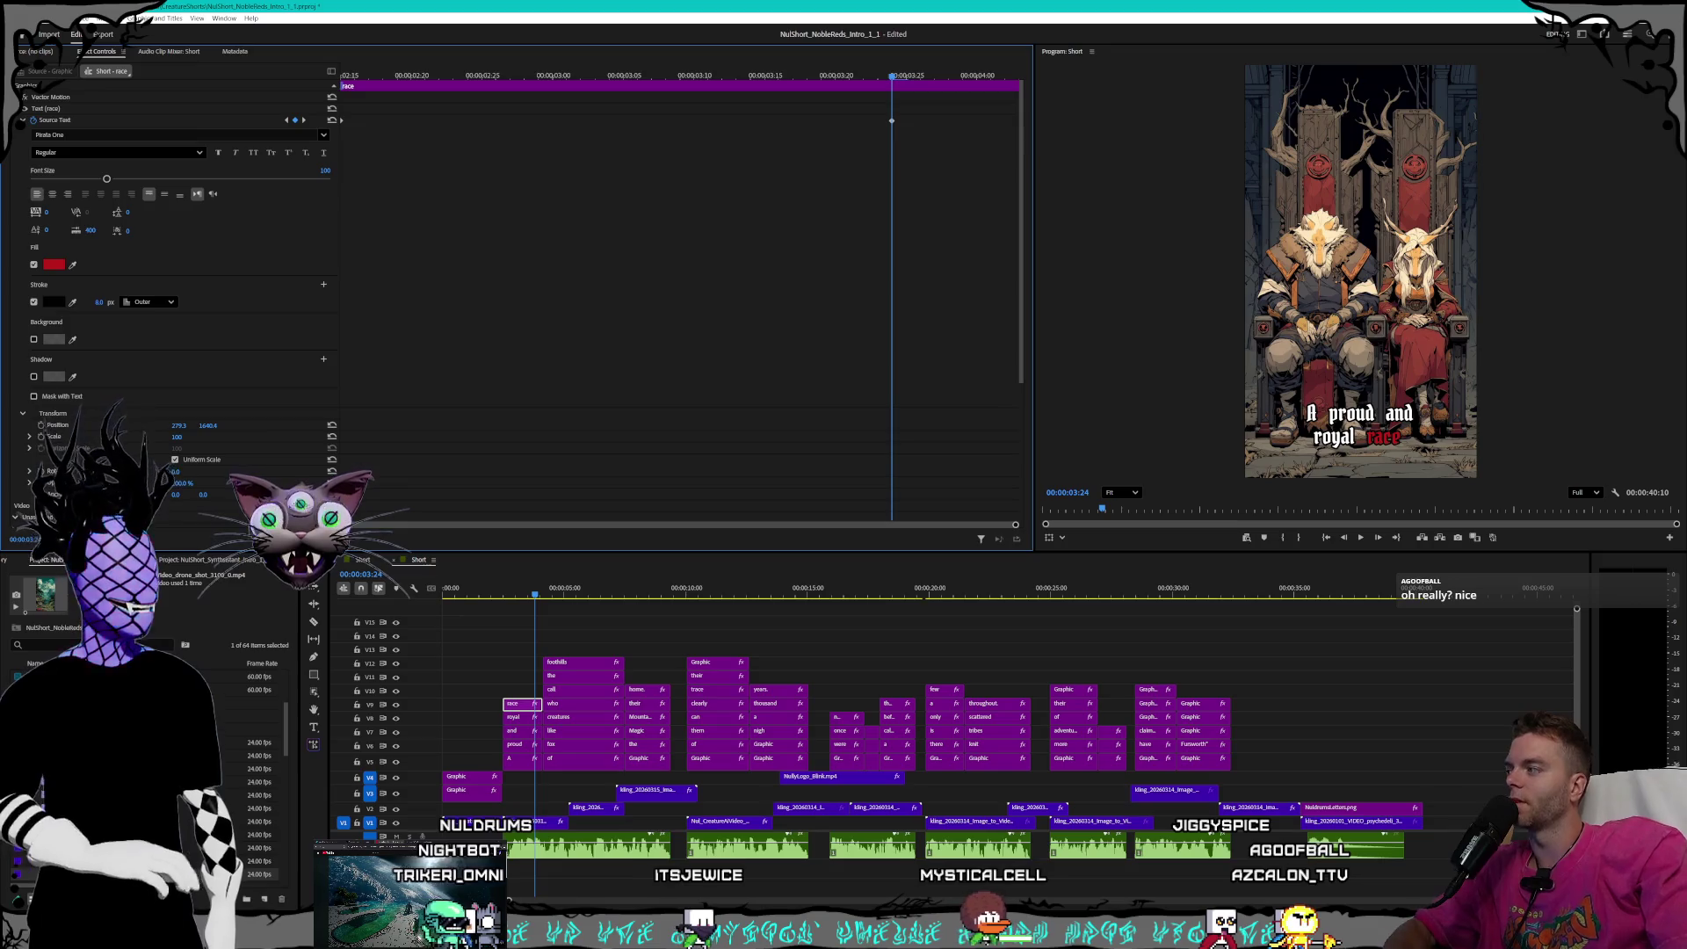
key("alt+Tab")
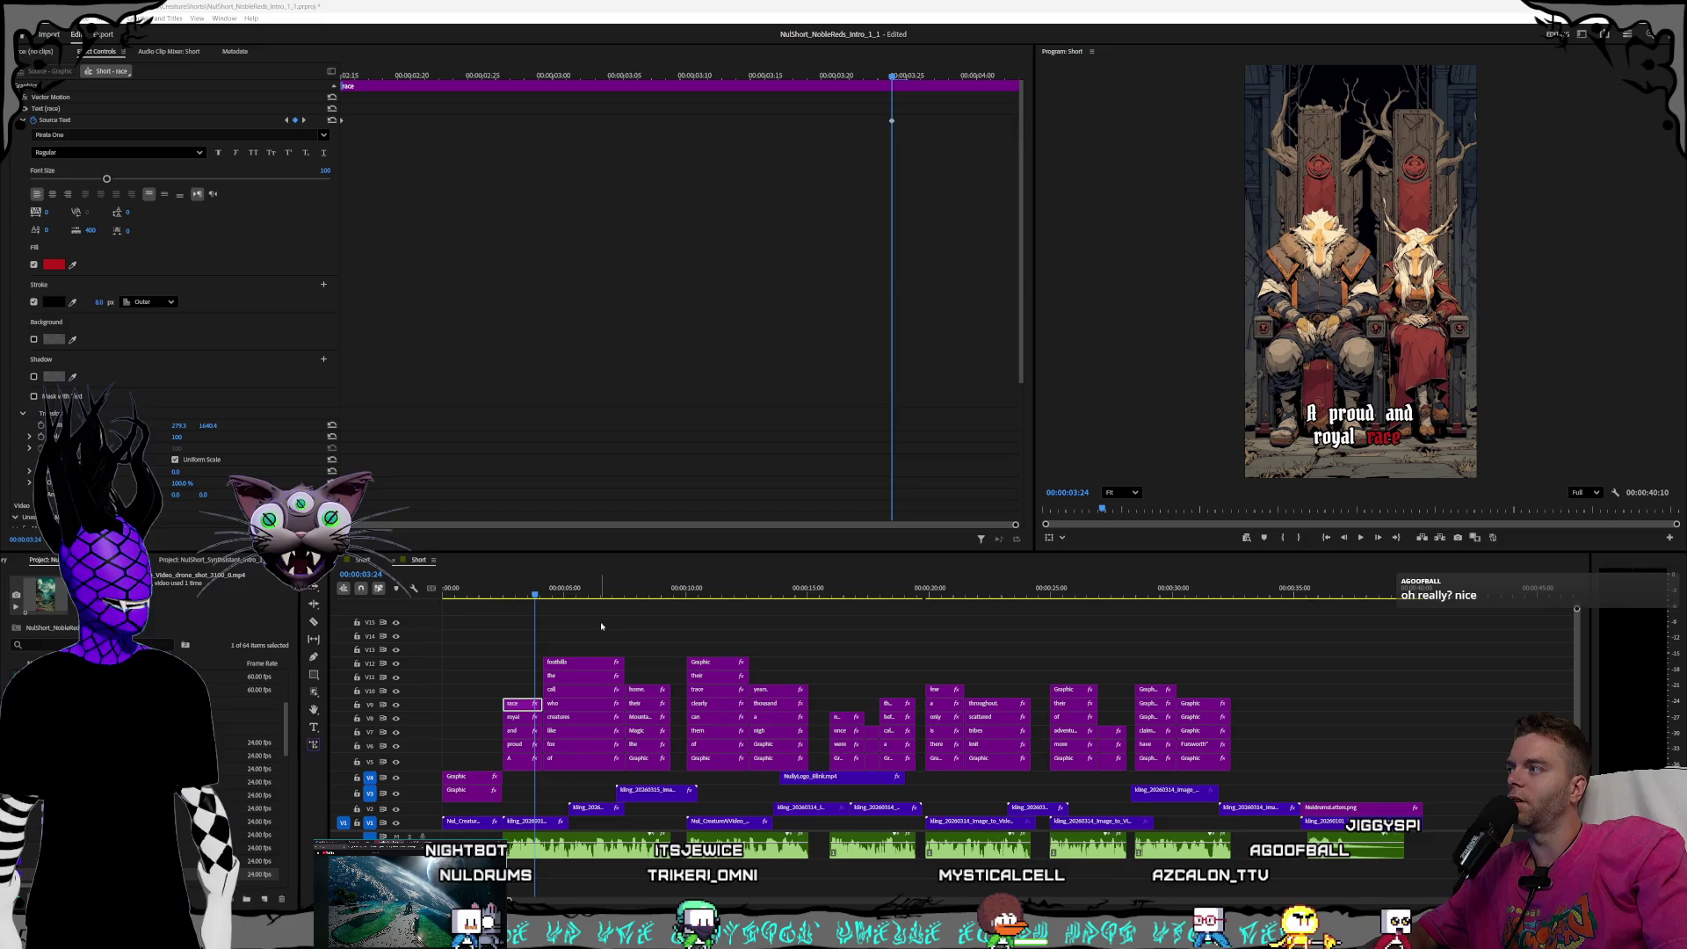
left_click(286, 120)
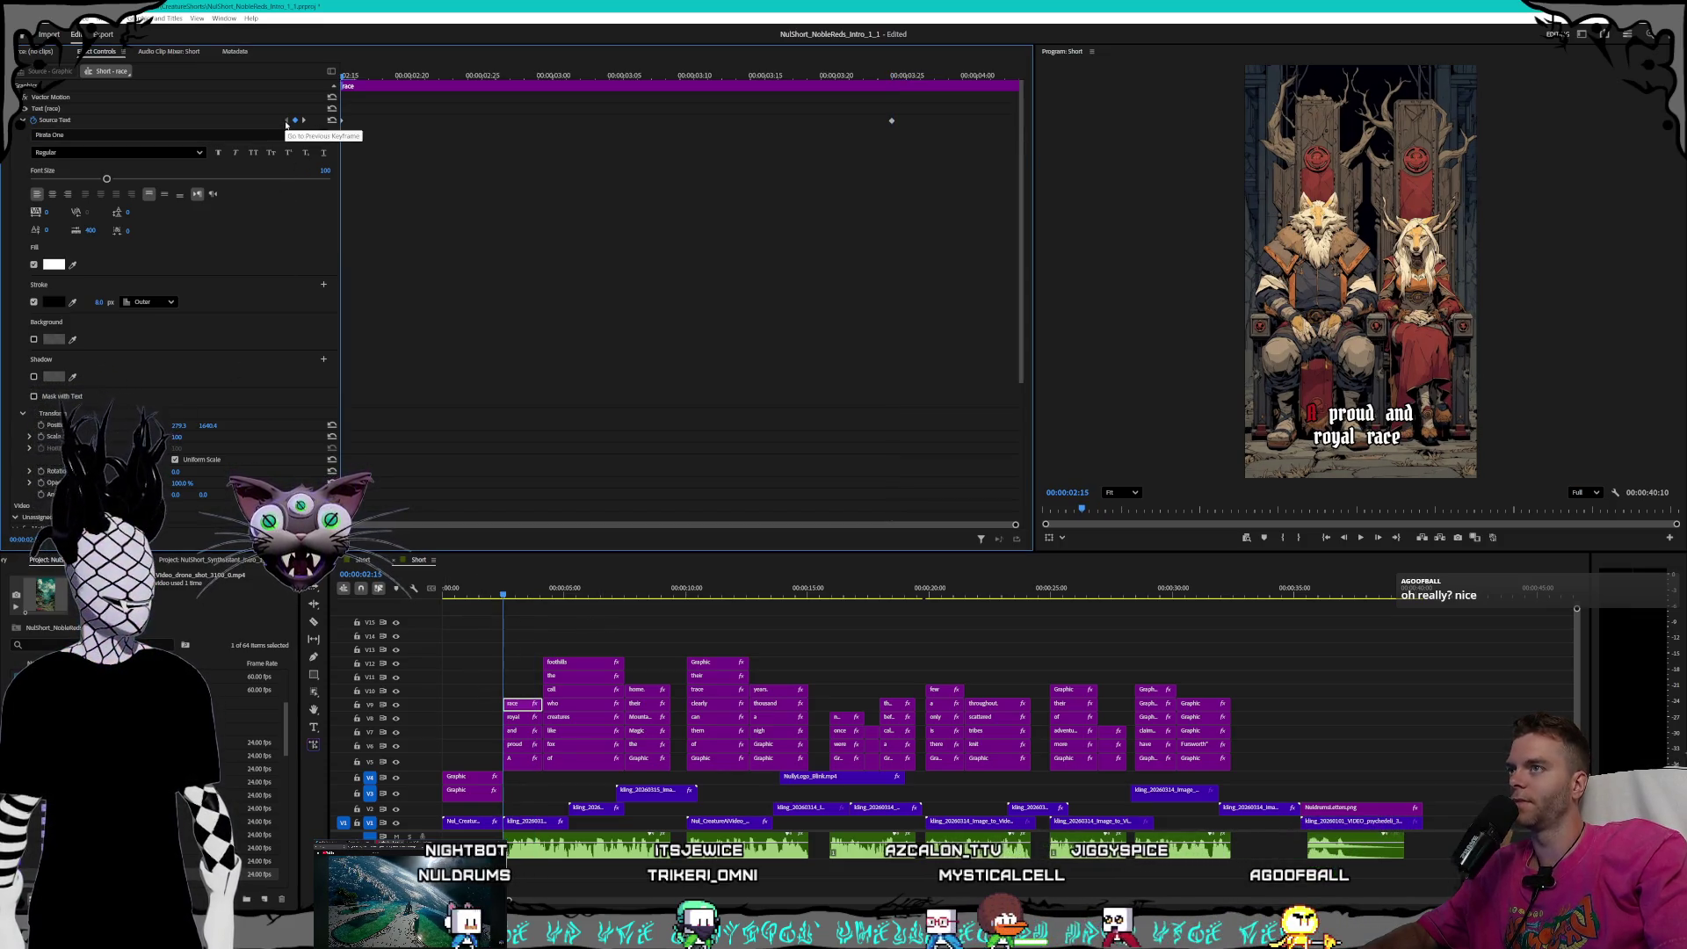
left_click(303, 121)
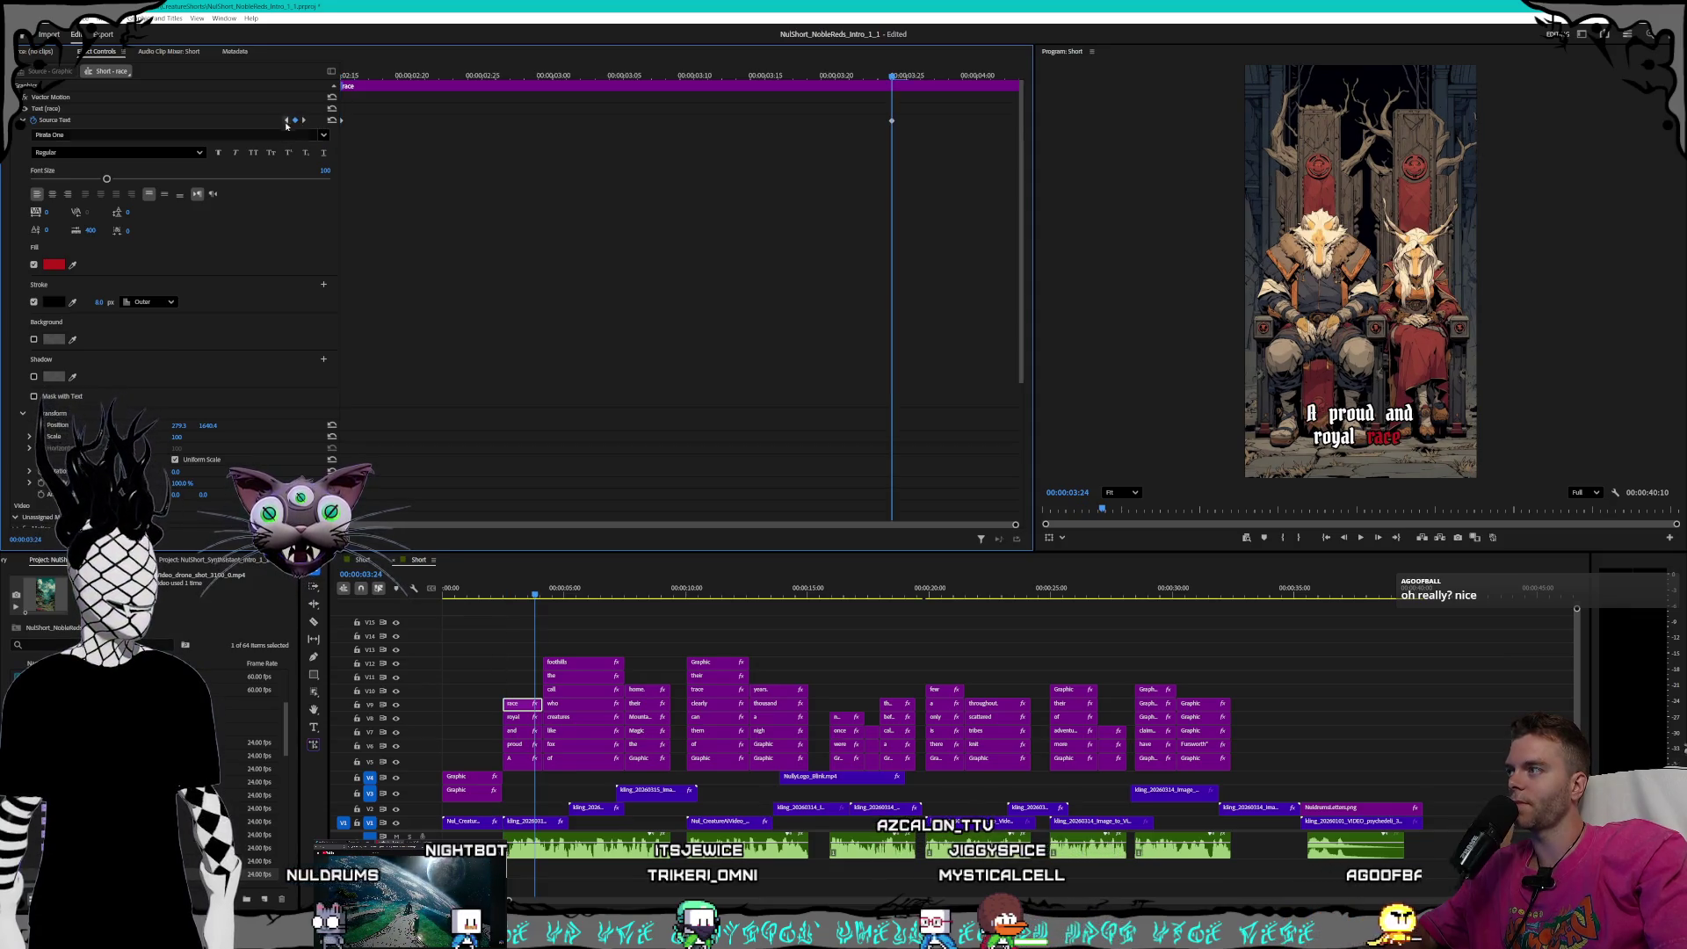
left_click(567, 761)
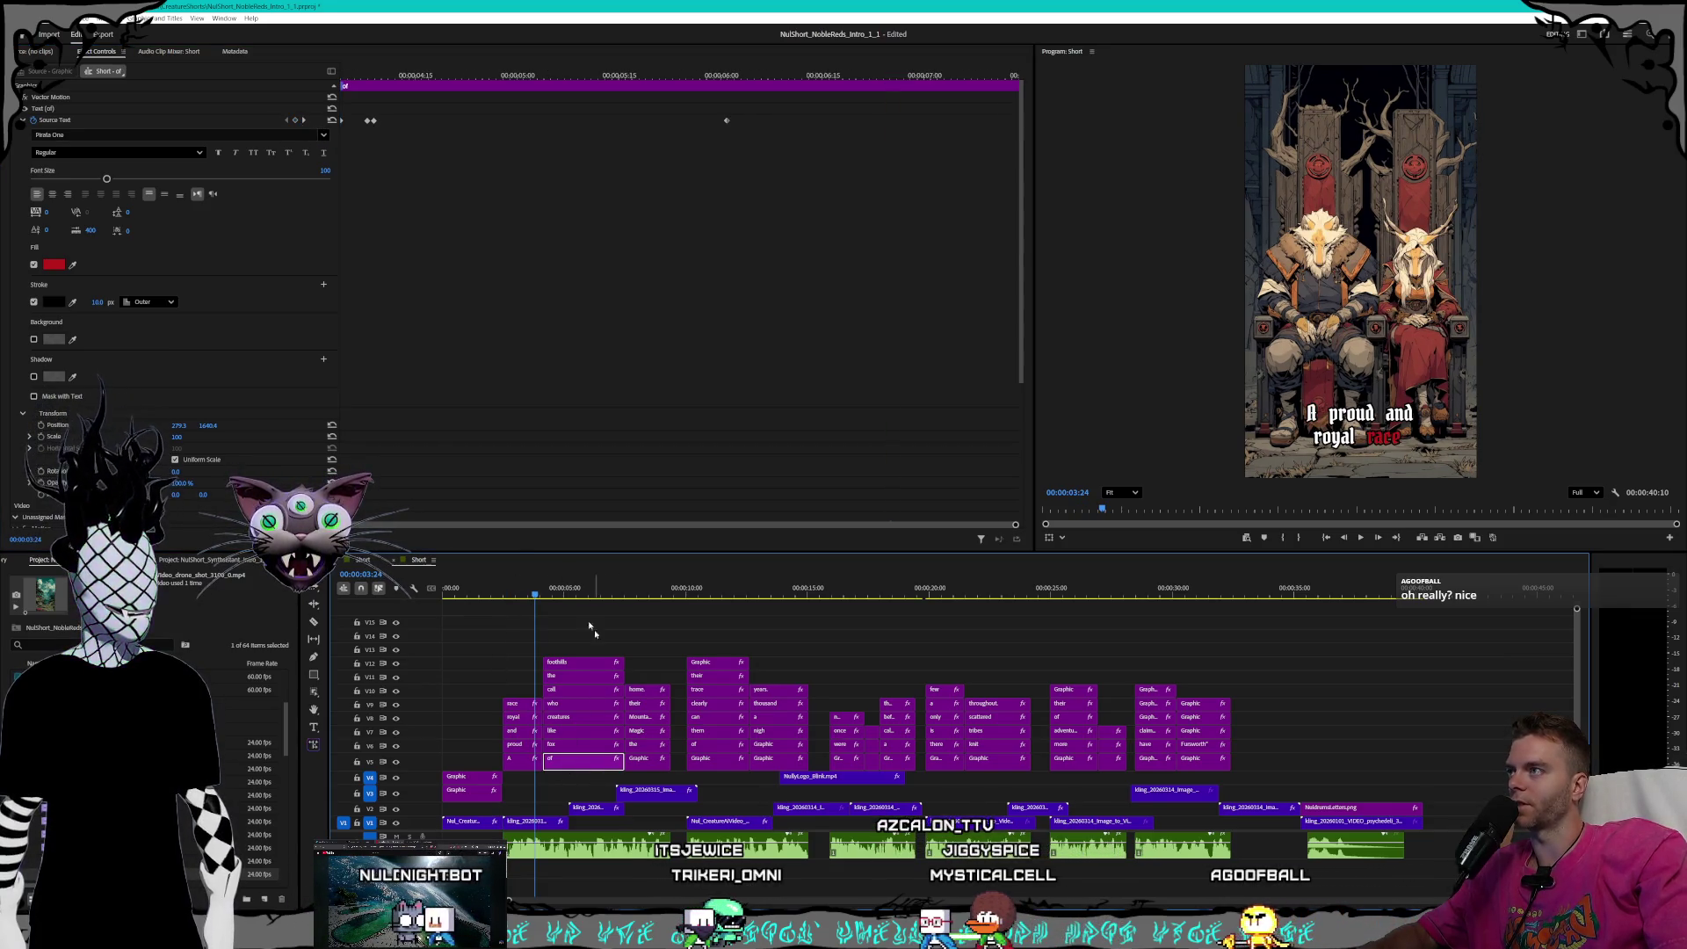
- Set the 'of' caption word's stroke width to 8 at its text keyframes
left_click(304, 120)
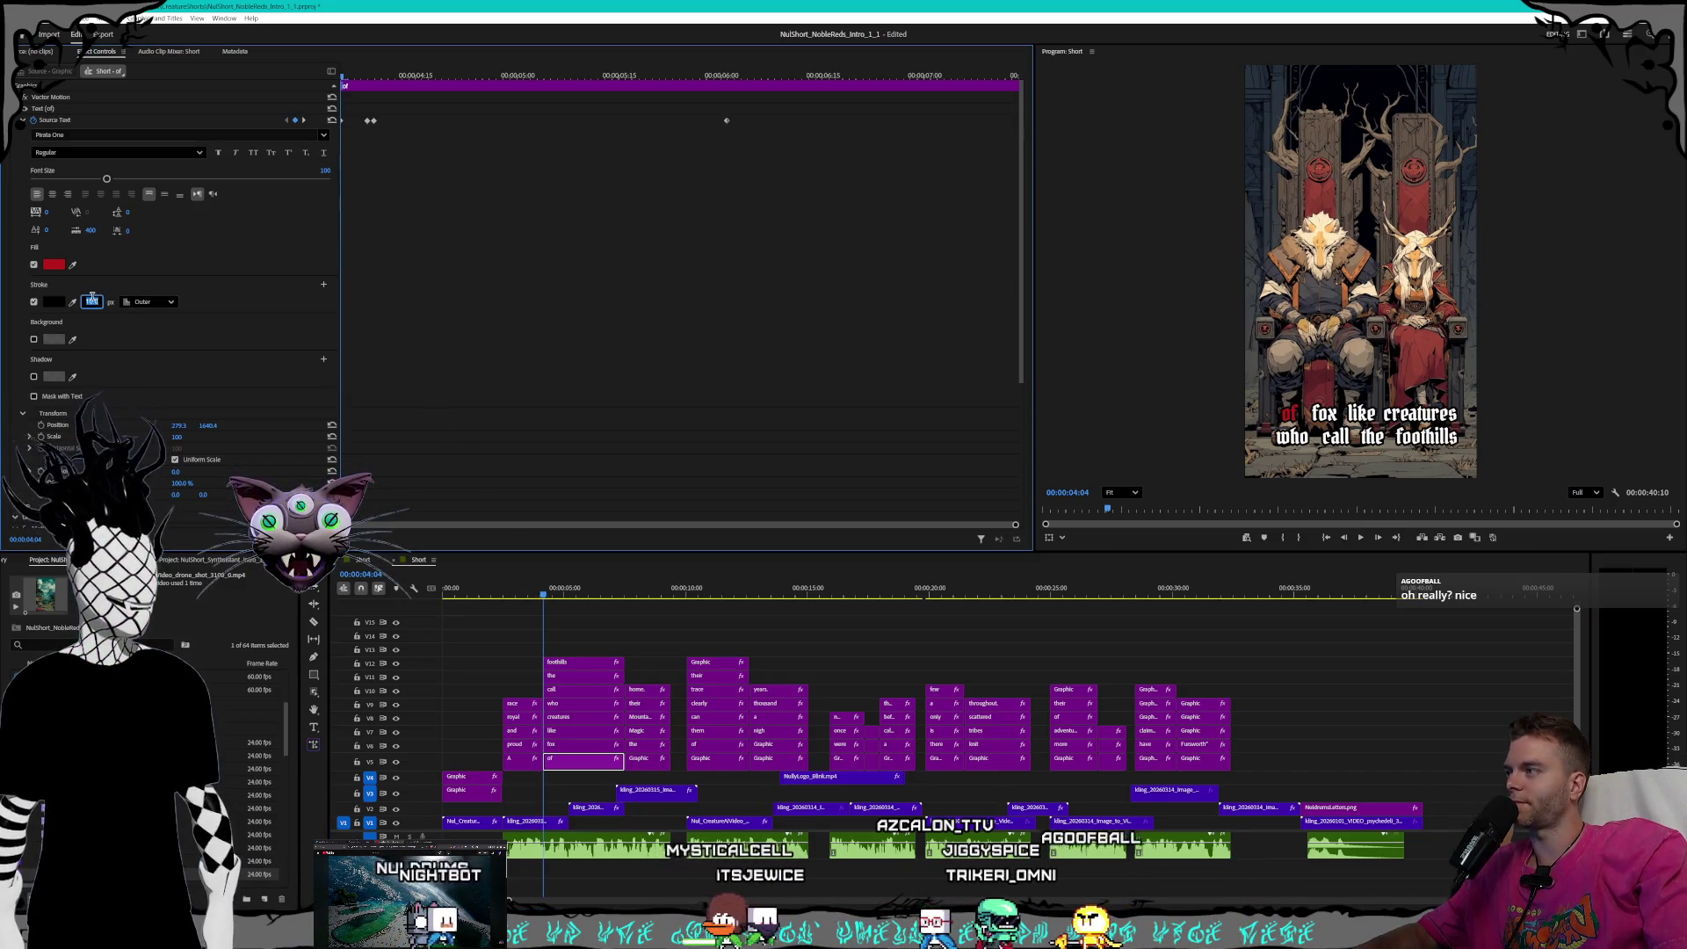
left_click(92, 301)
type("8")
key("Return")
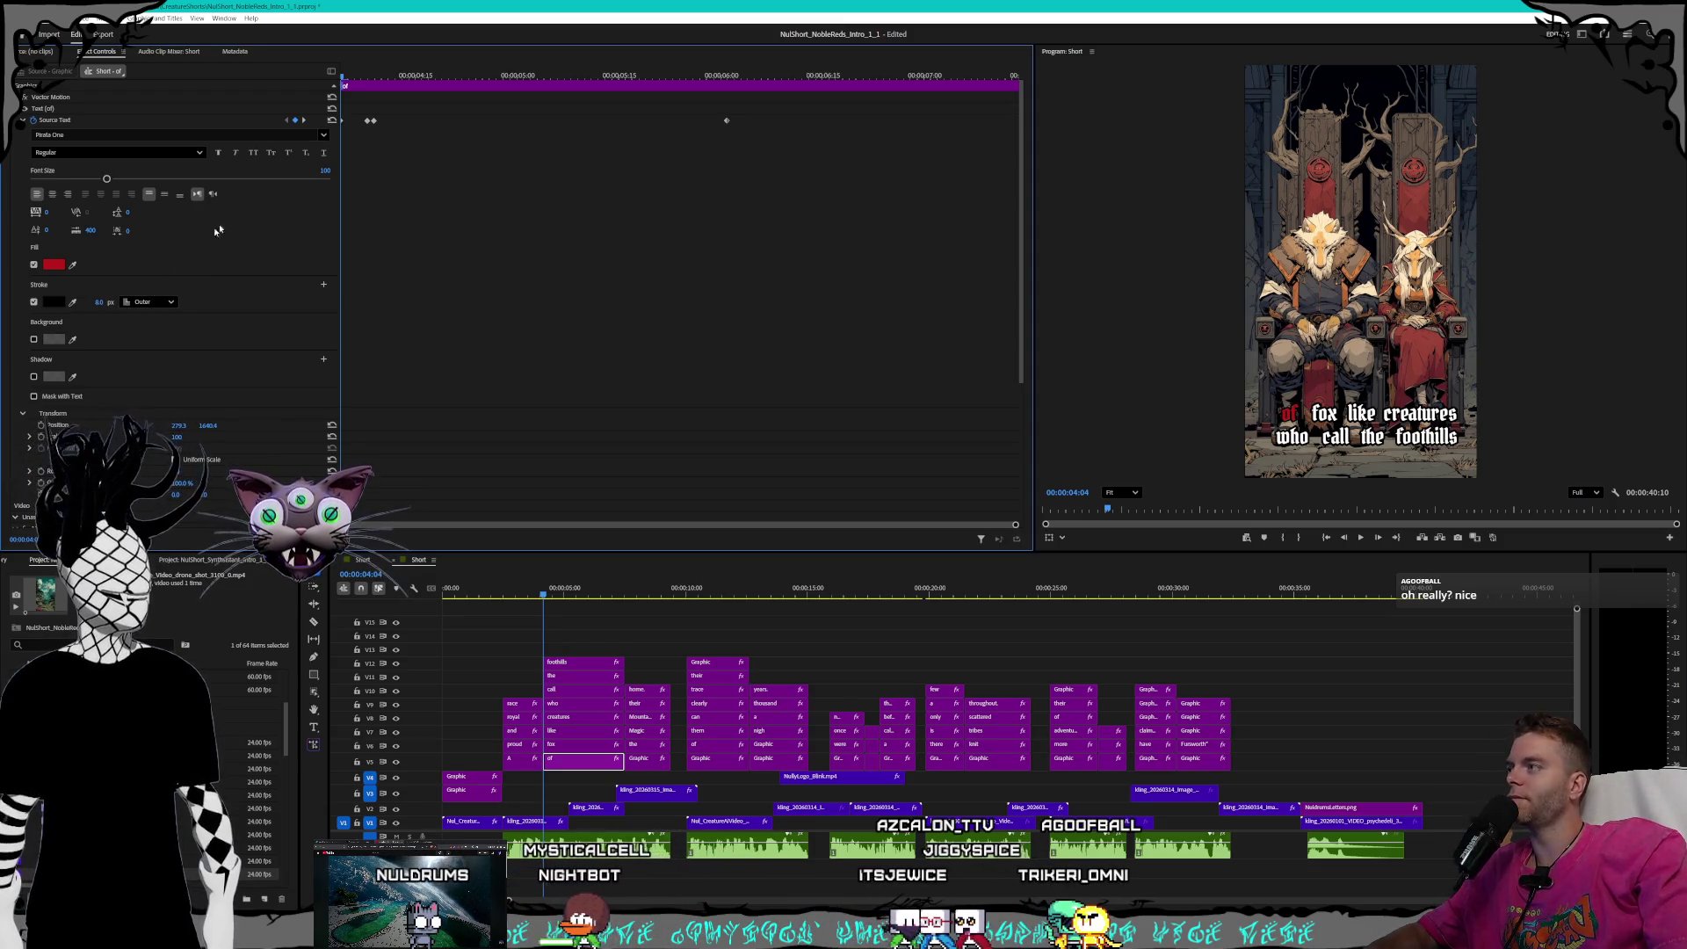
left_click(304, 121)
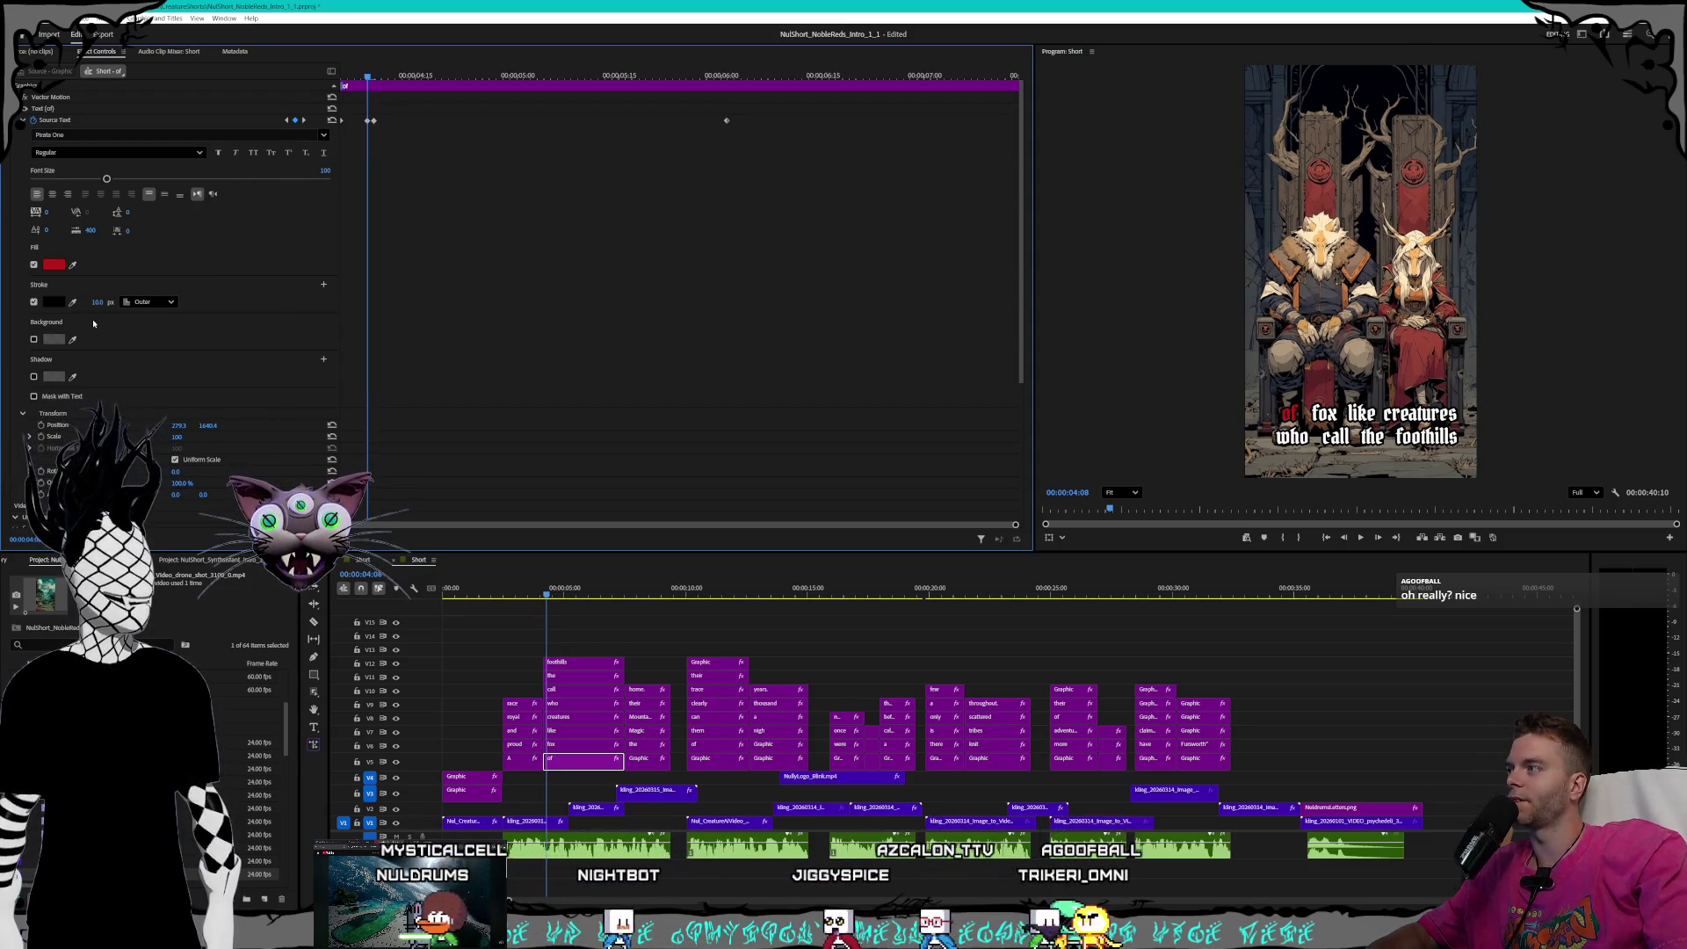
left_click(303, 120)
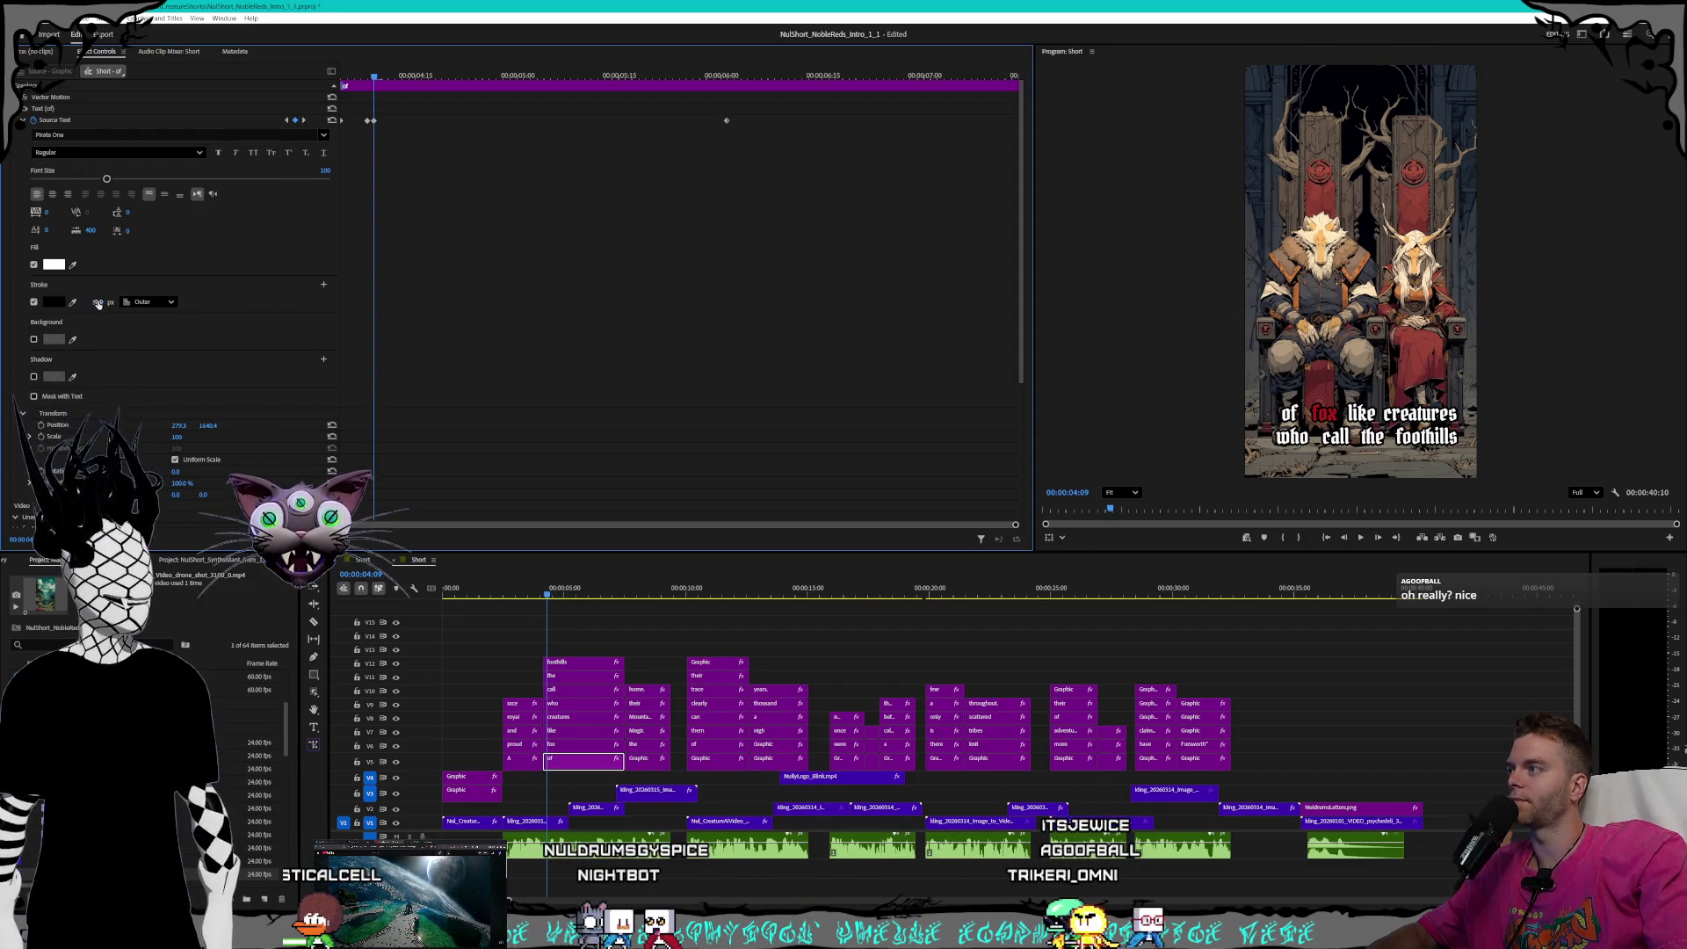
left_click(304, 120)
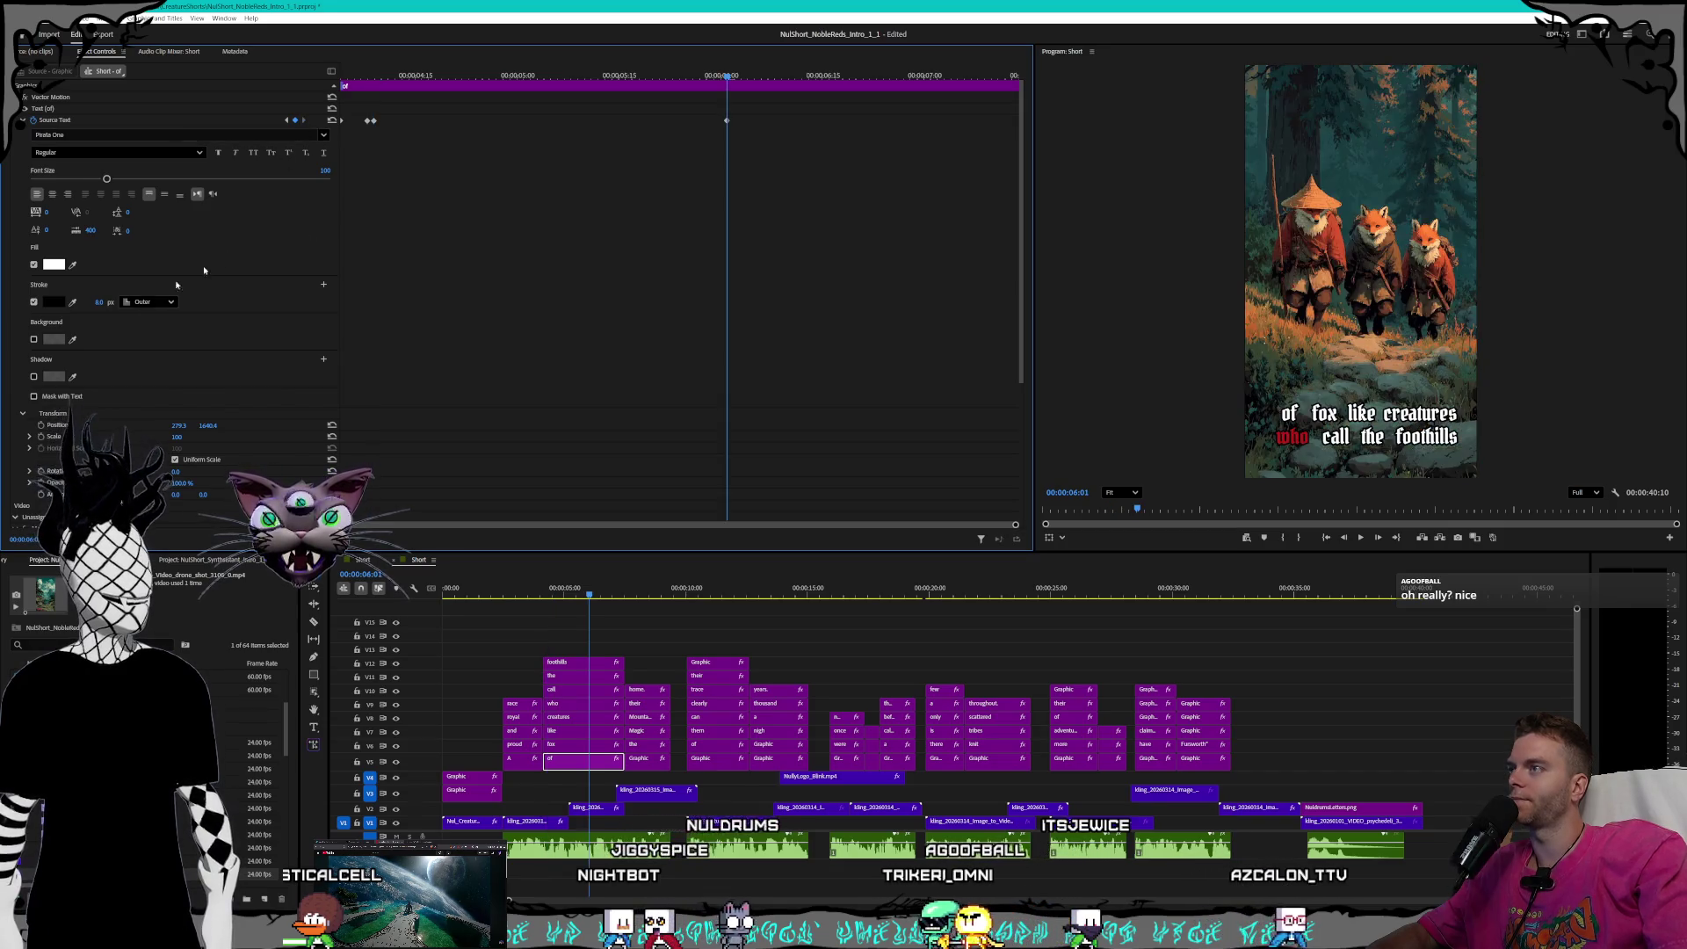
- Reduce the 'fox' caption word's stroke to 8 at keyframes 04:19 back to 04:04
left_click(561, 746)
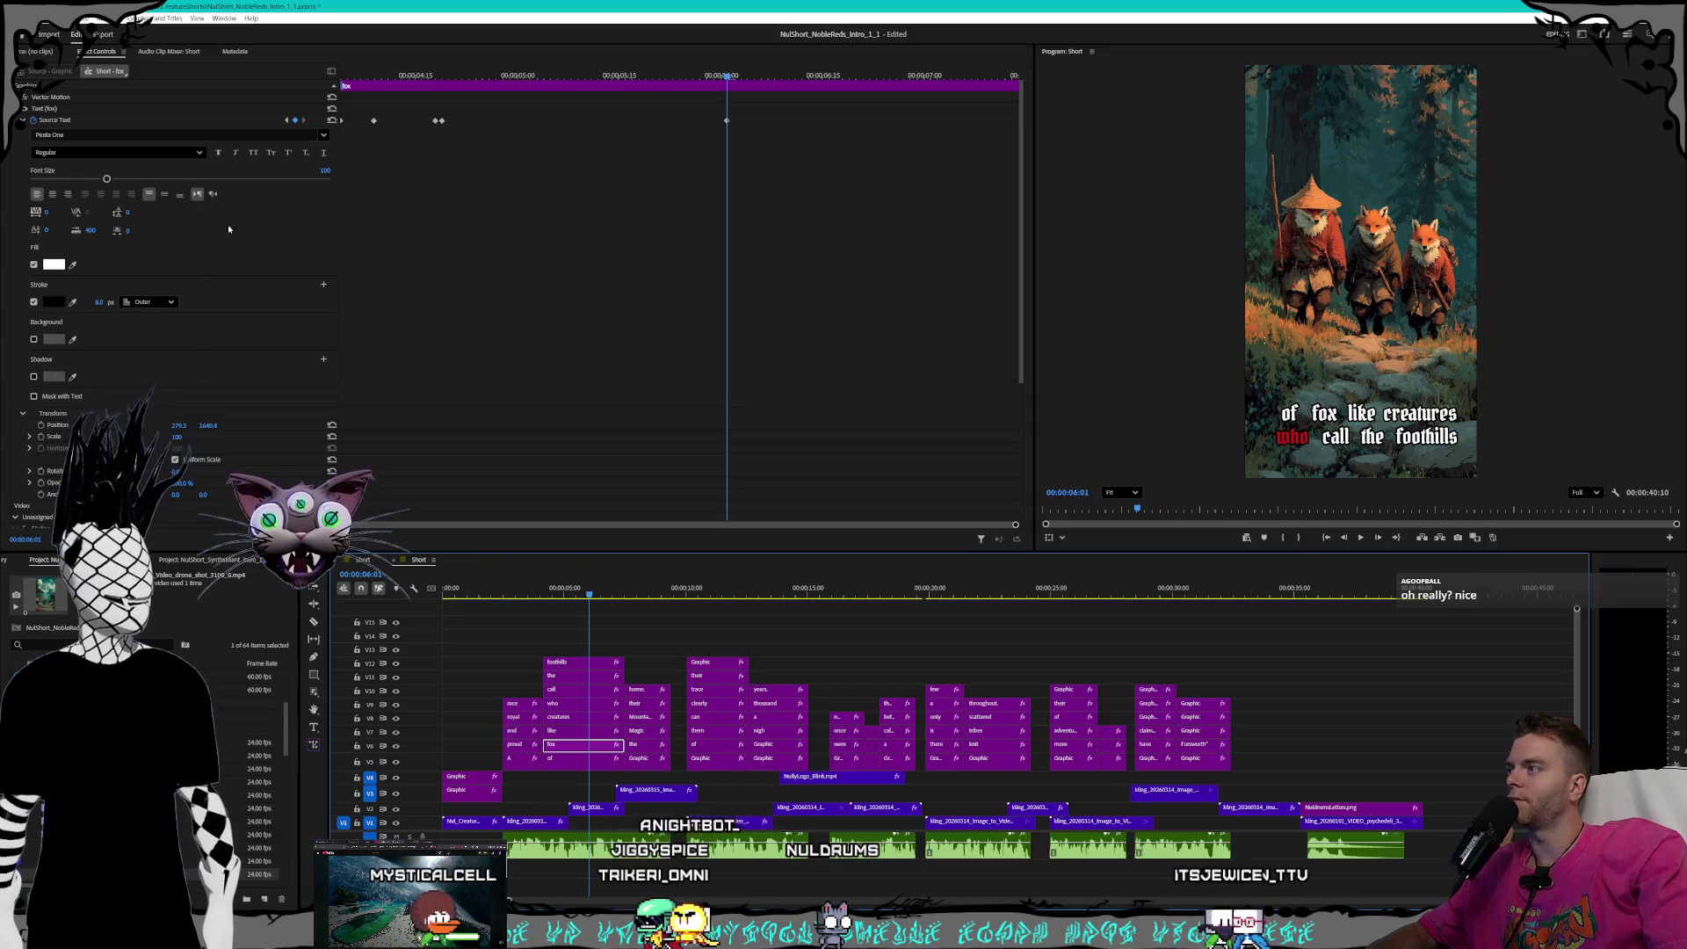
left_click(286, 120)
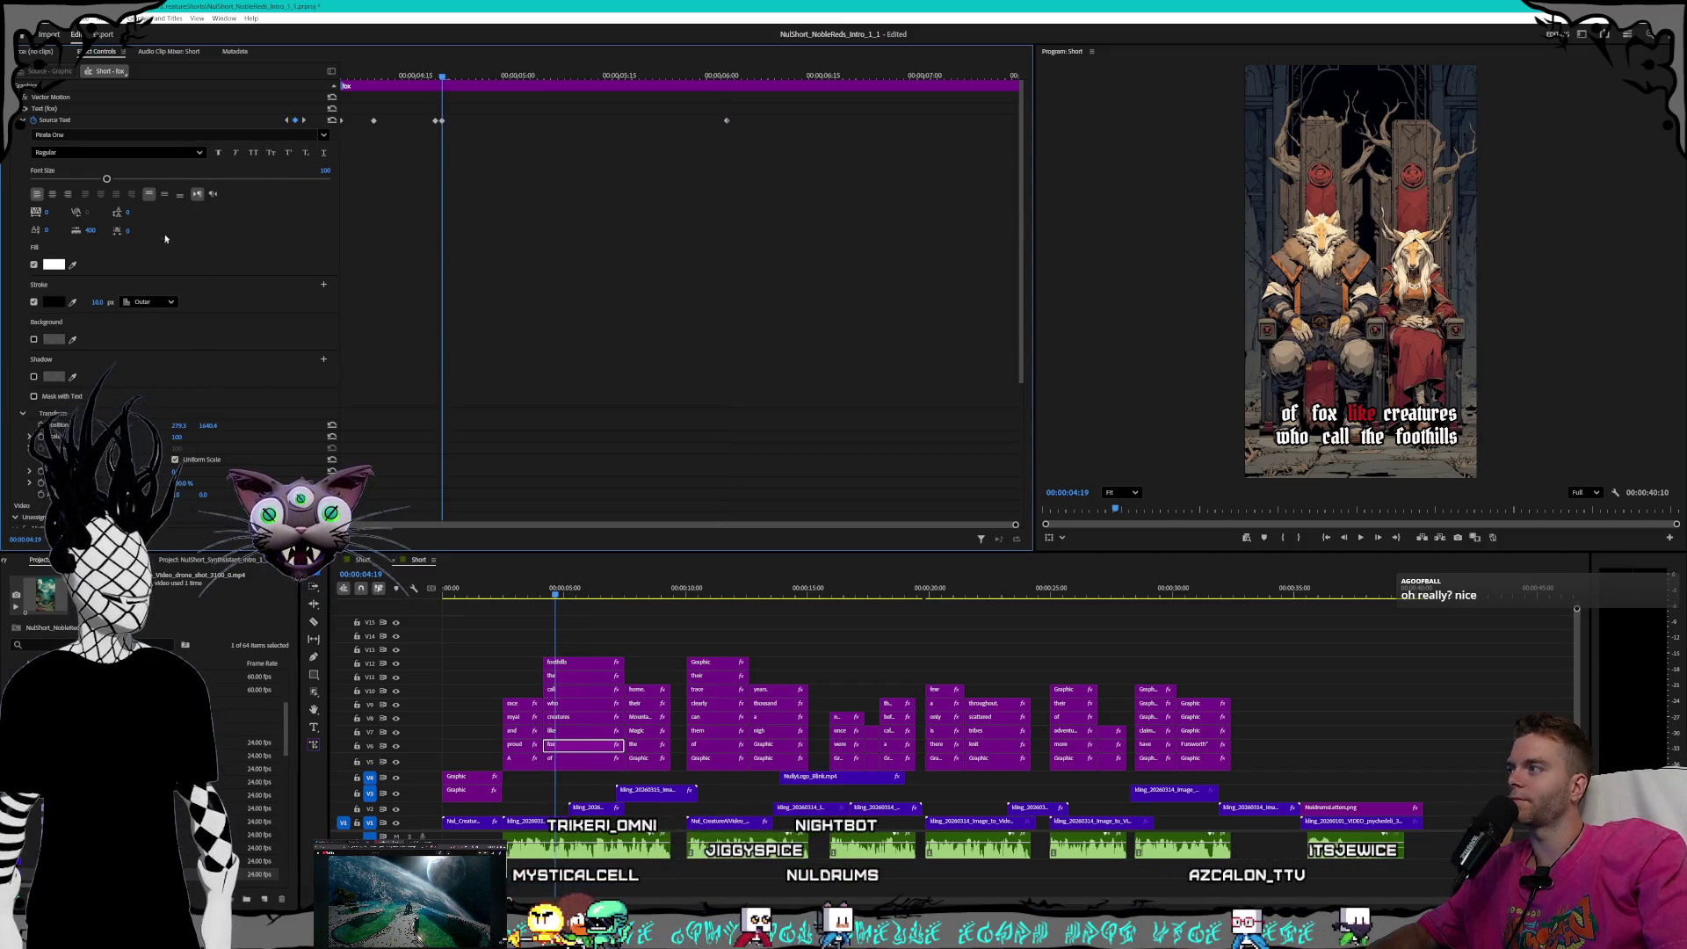
left_click_drag(99, 302, 88, 302)
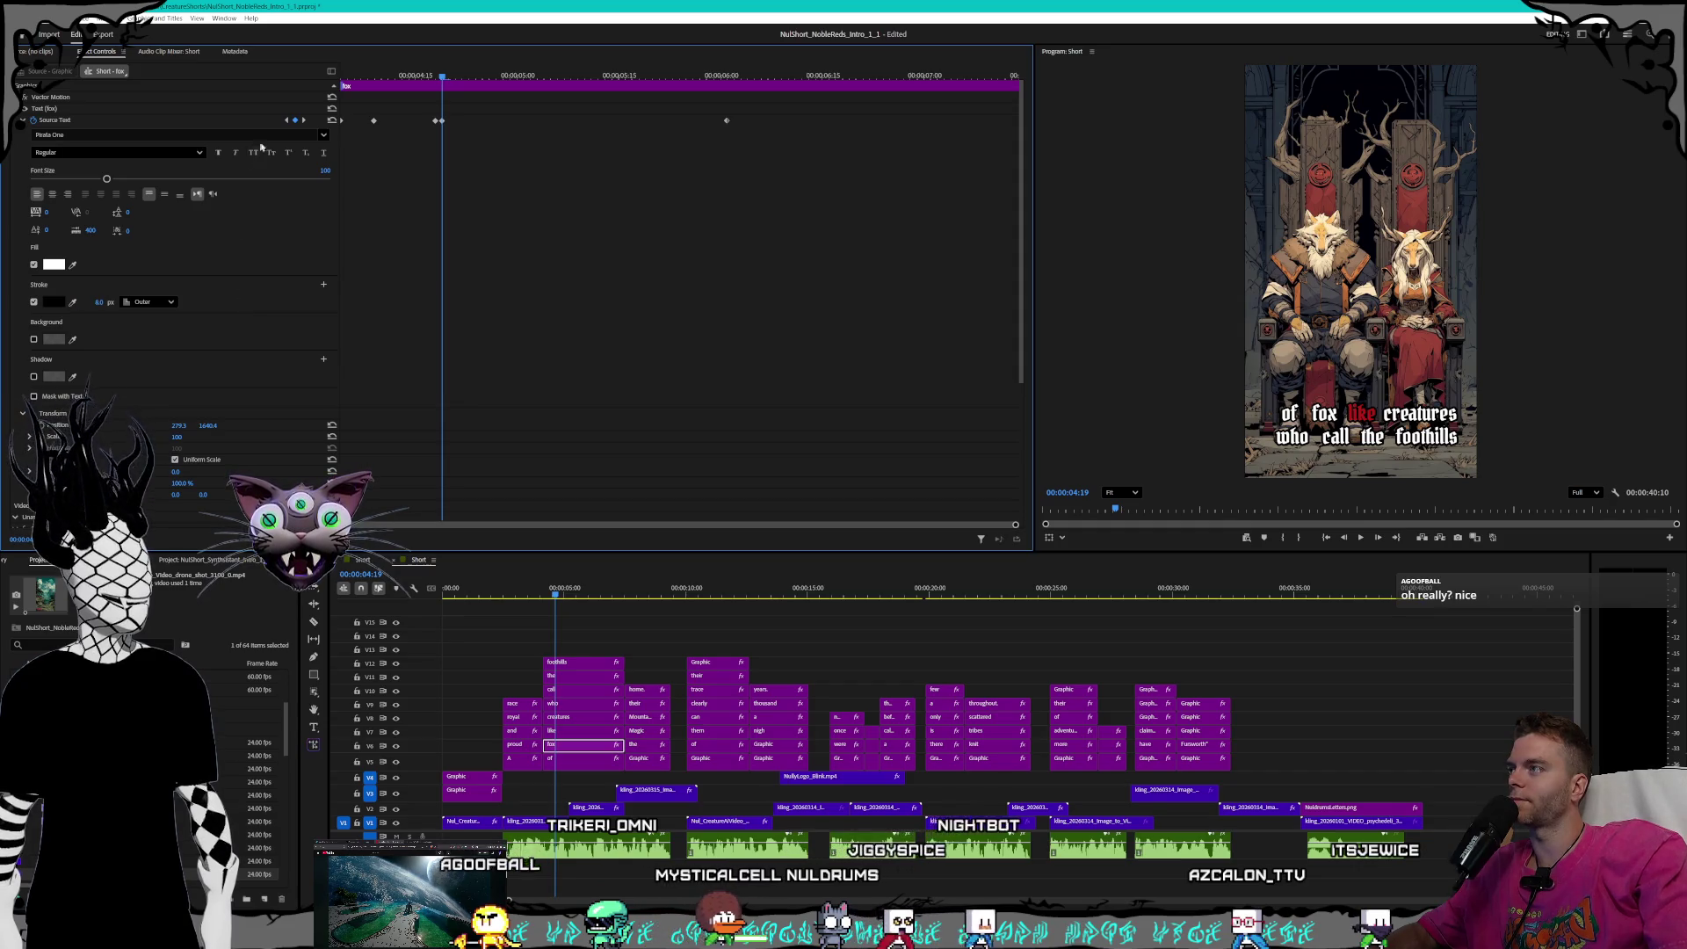
left_click(286, 120)
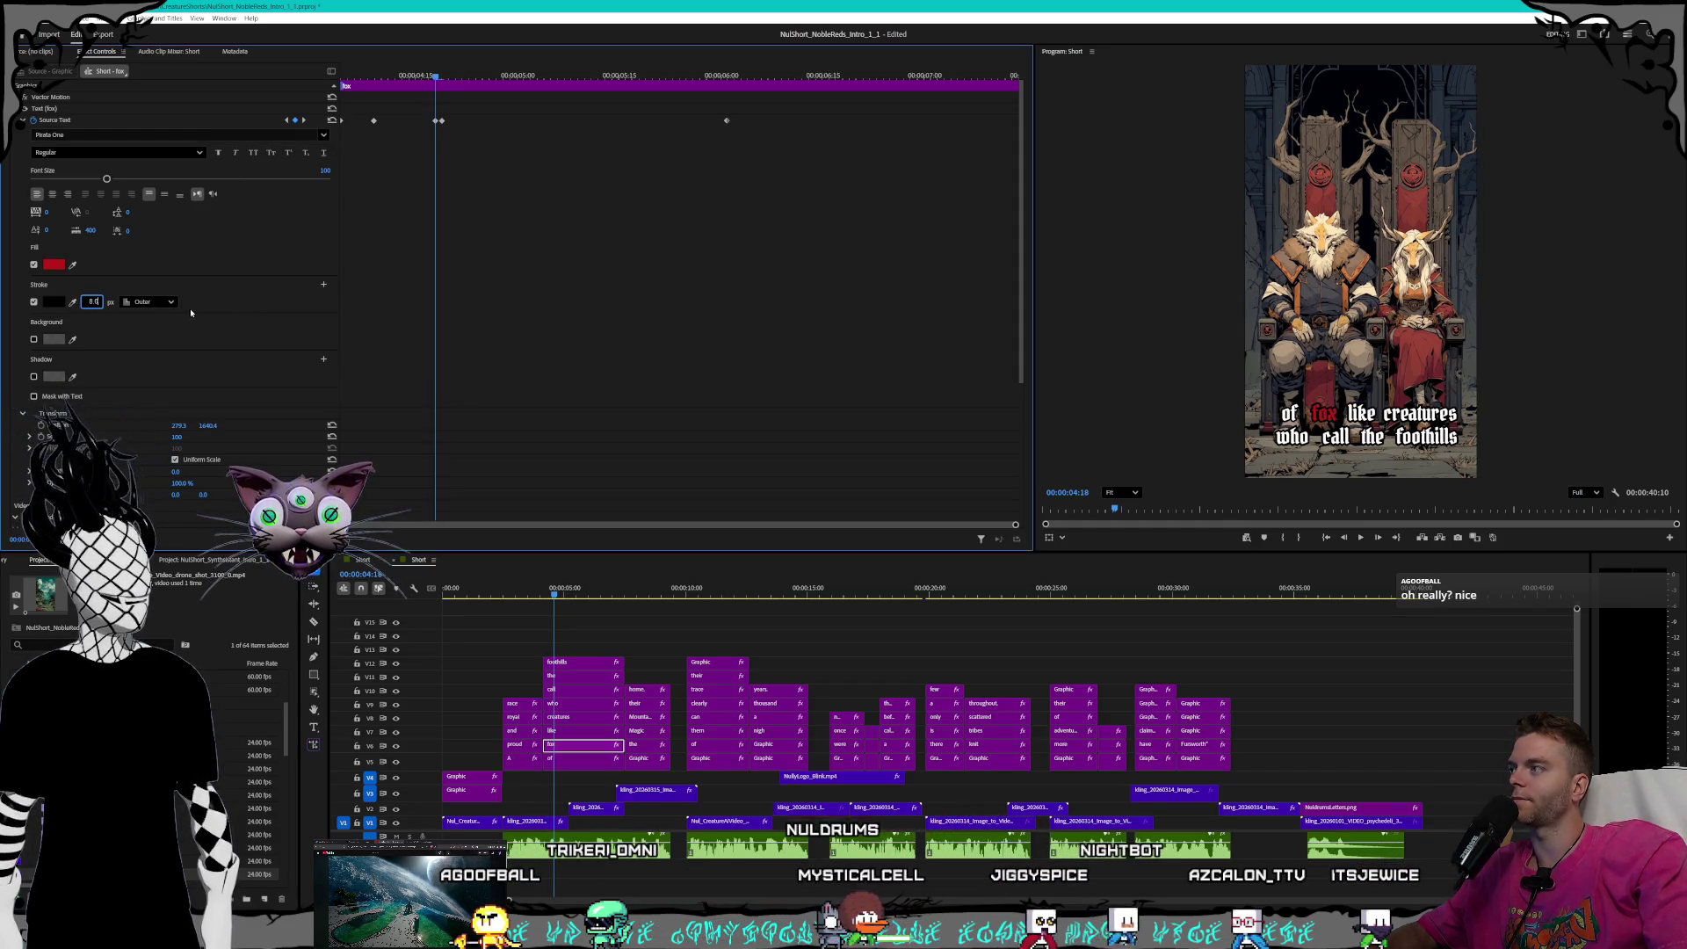
left_click(287, 120)
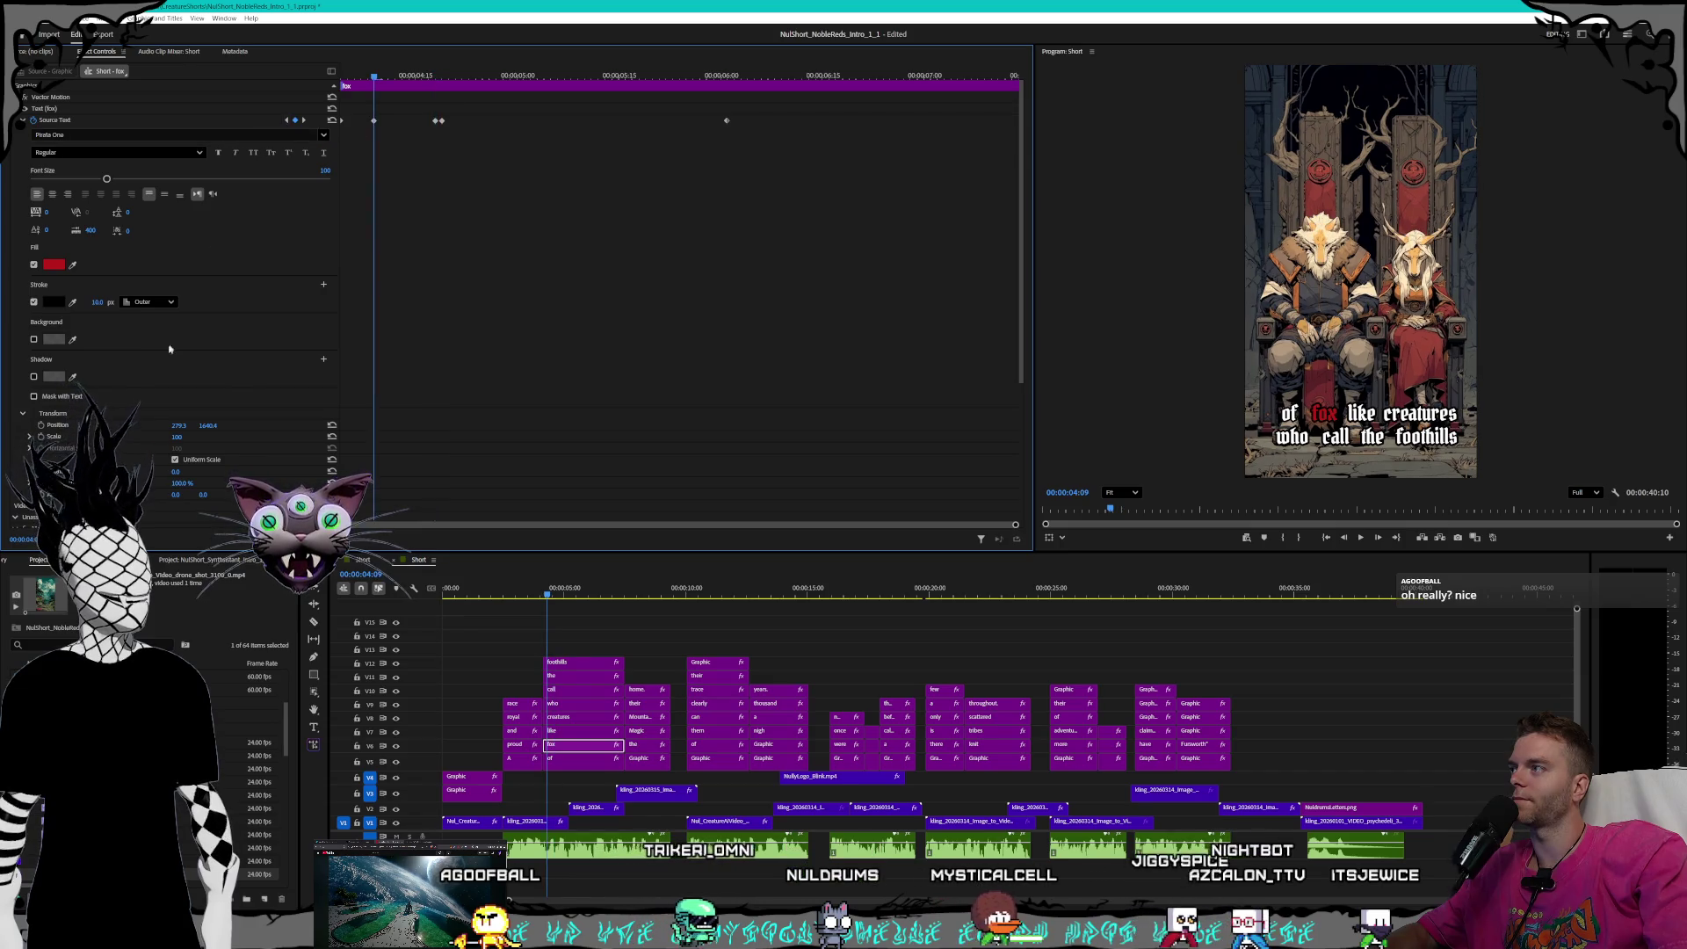
left_click(93, 301)
type("8")
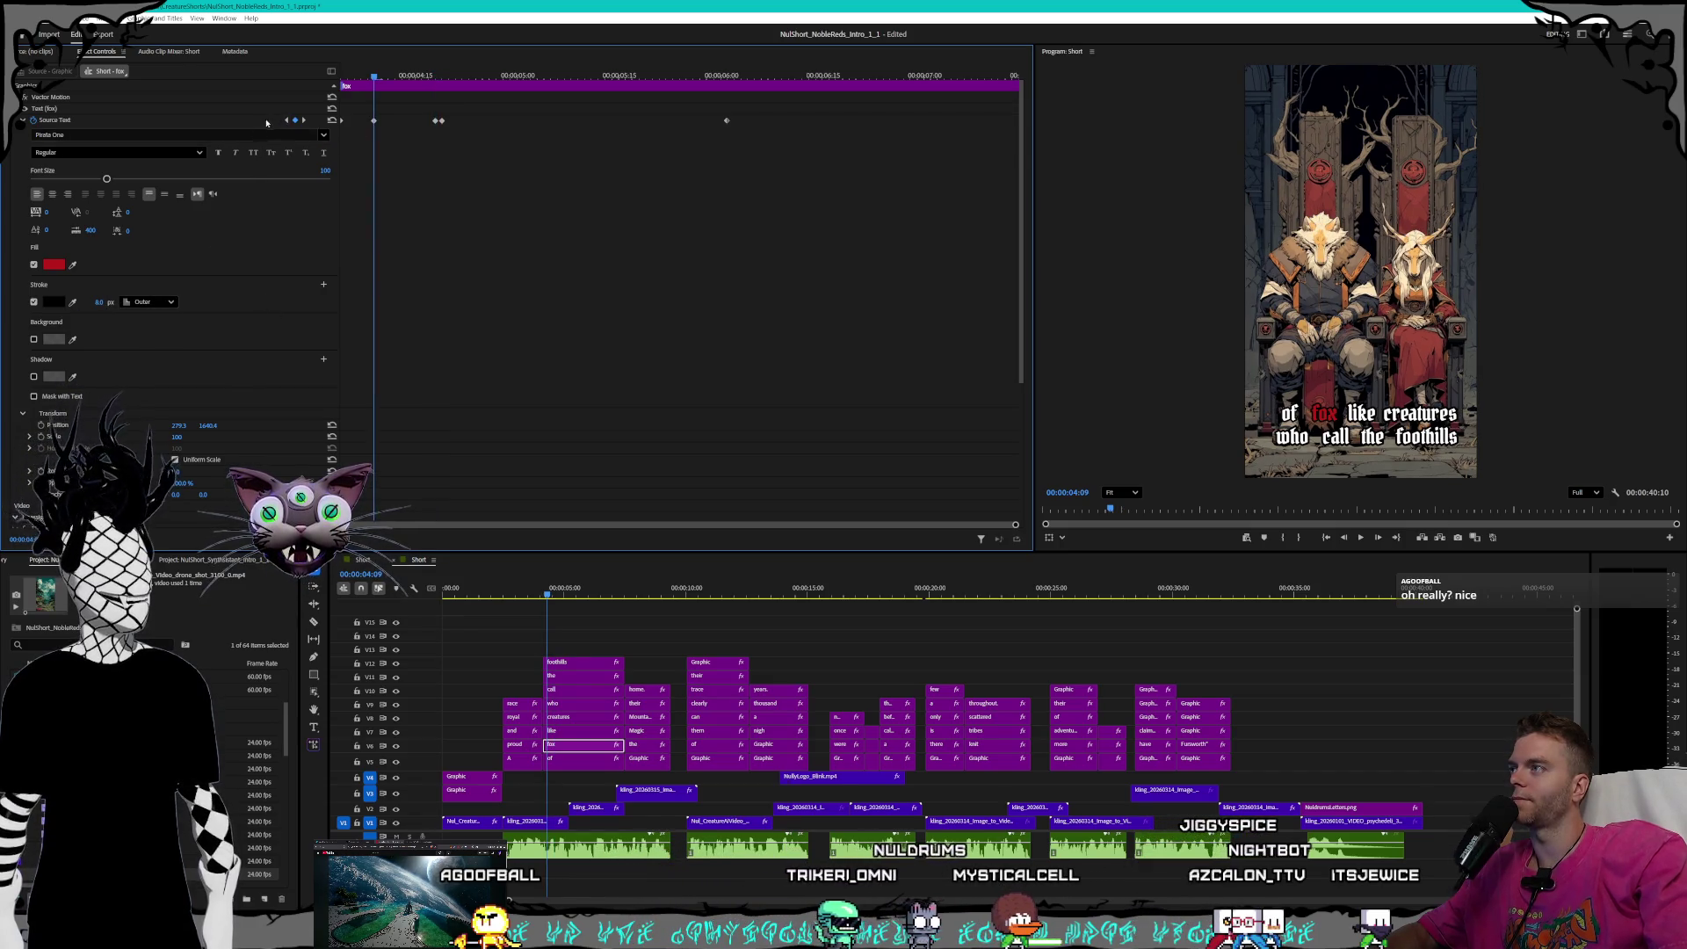
left_click(285, 120)
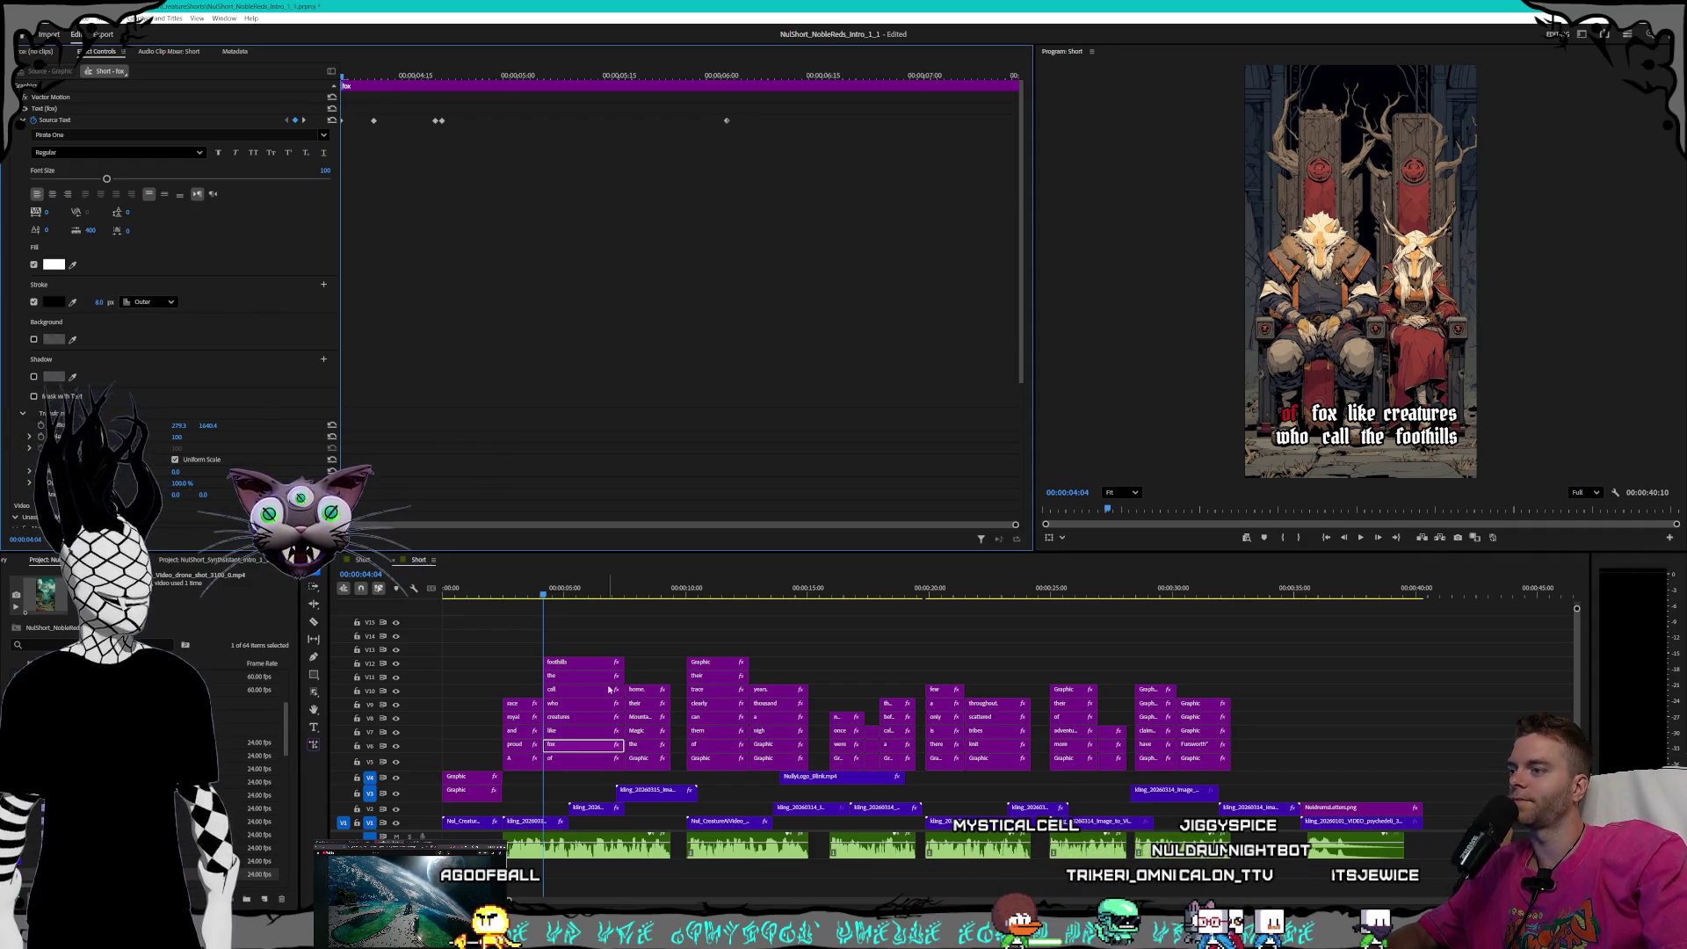
left_click(585, 731)
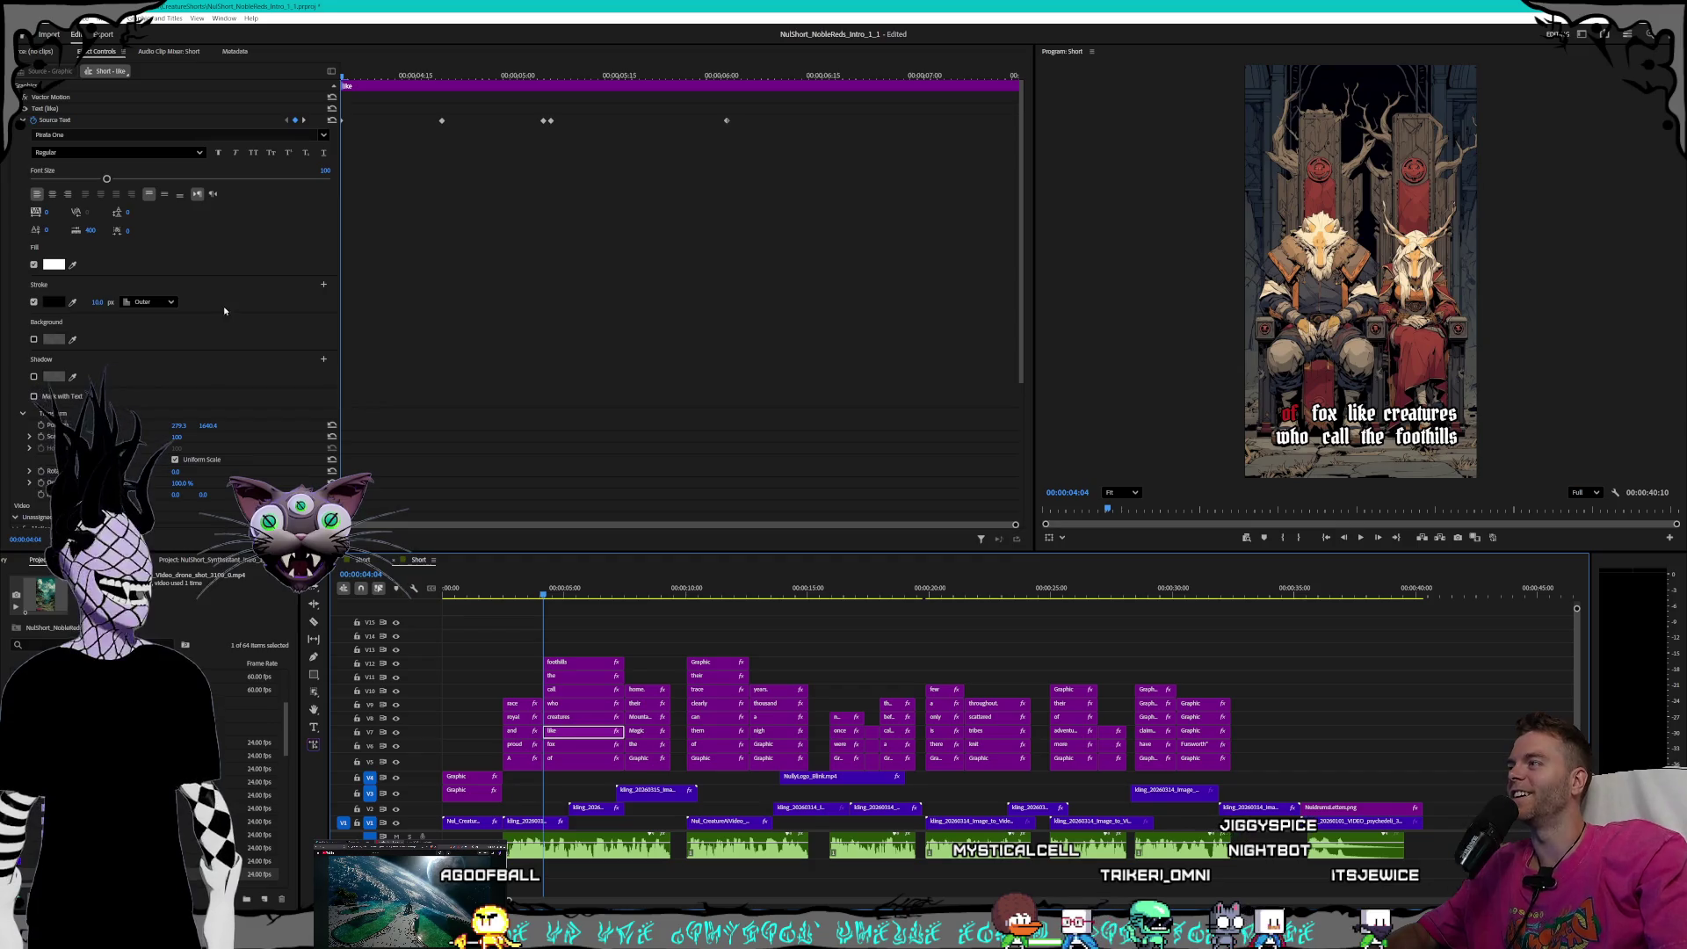
- Set the 'like' caption word's stroke to 8 at each keyframe through 06:01
left_click(93, 302)
type("8")
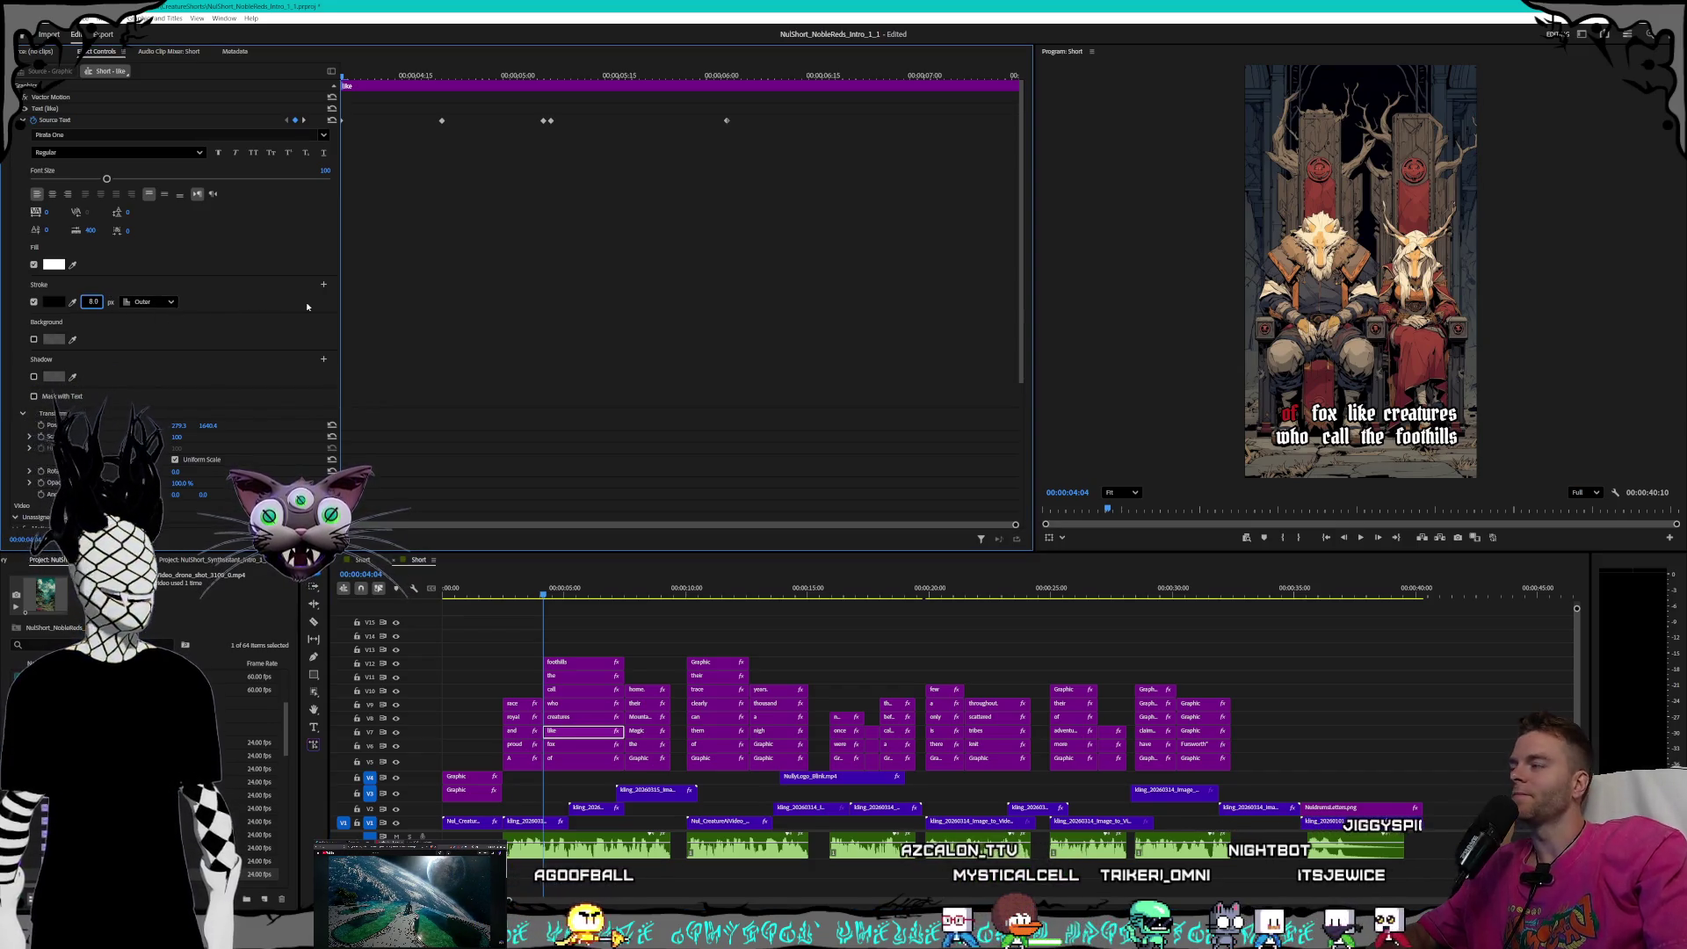
left_click(304, 121)
left_click(93, 301)
type("8")
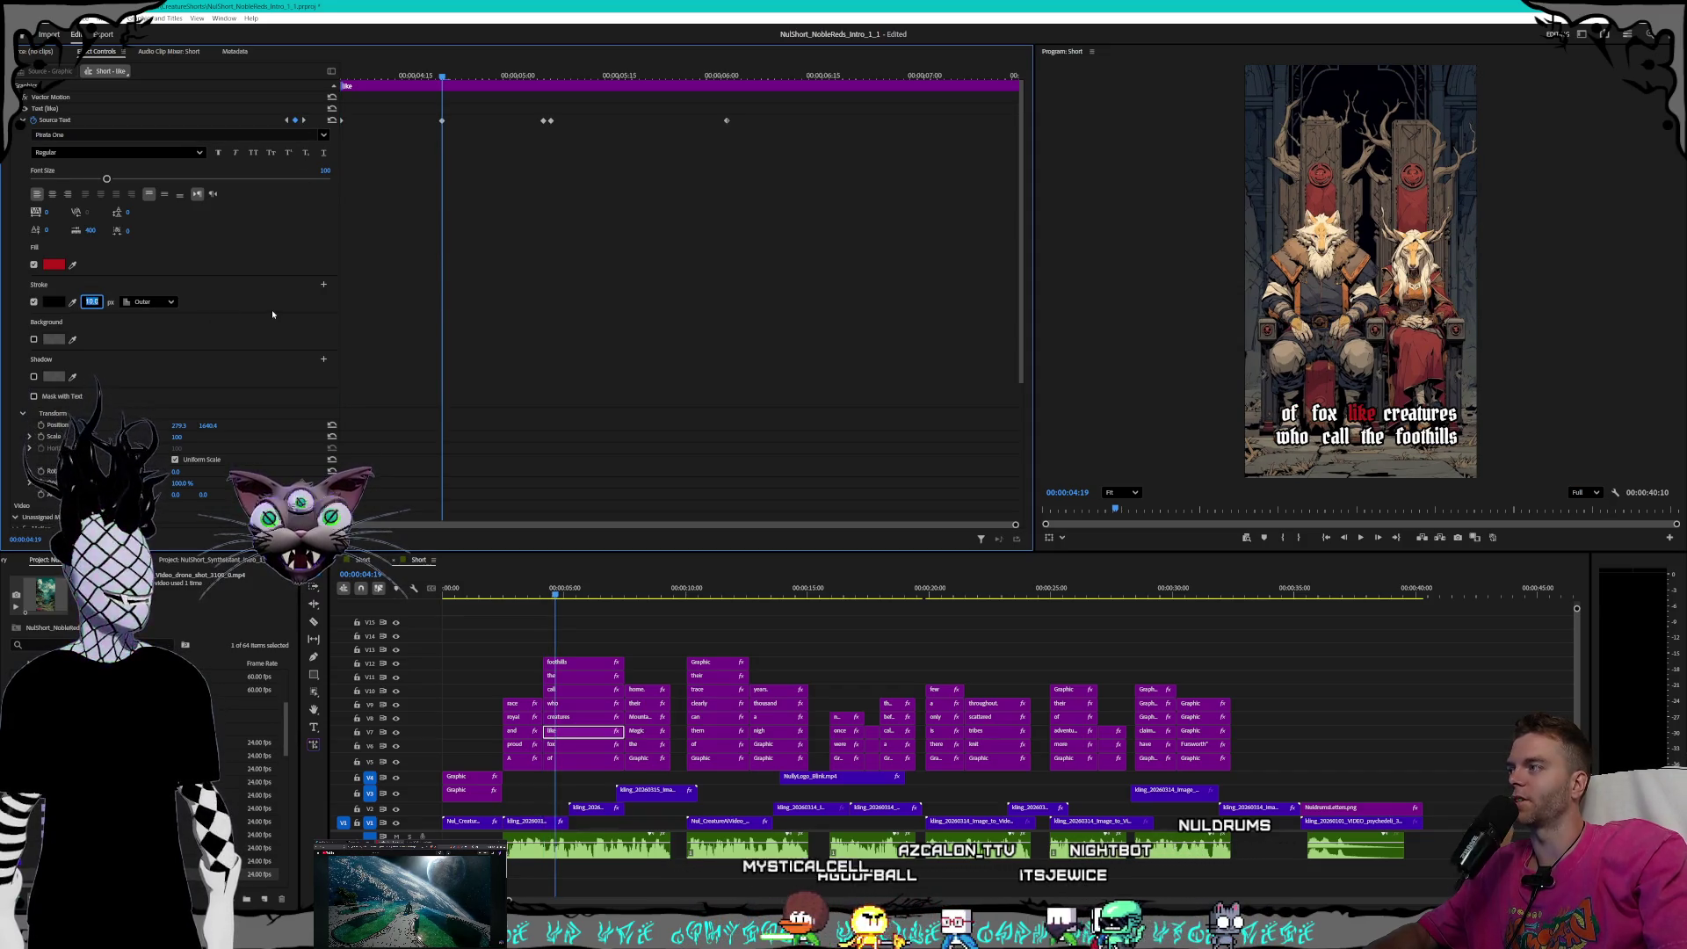
left_click(304, 121)
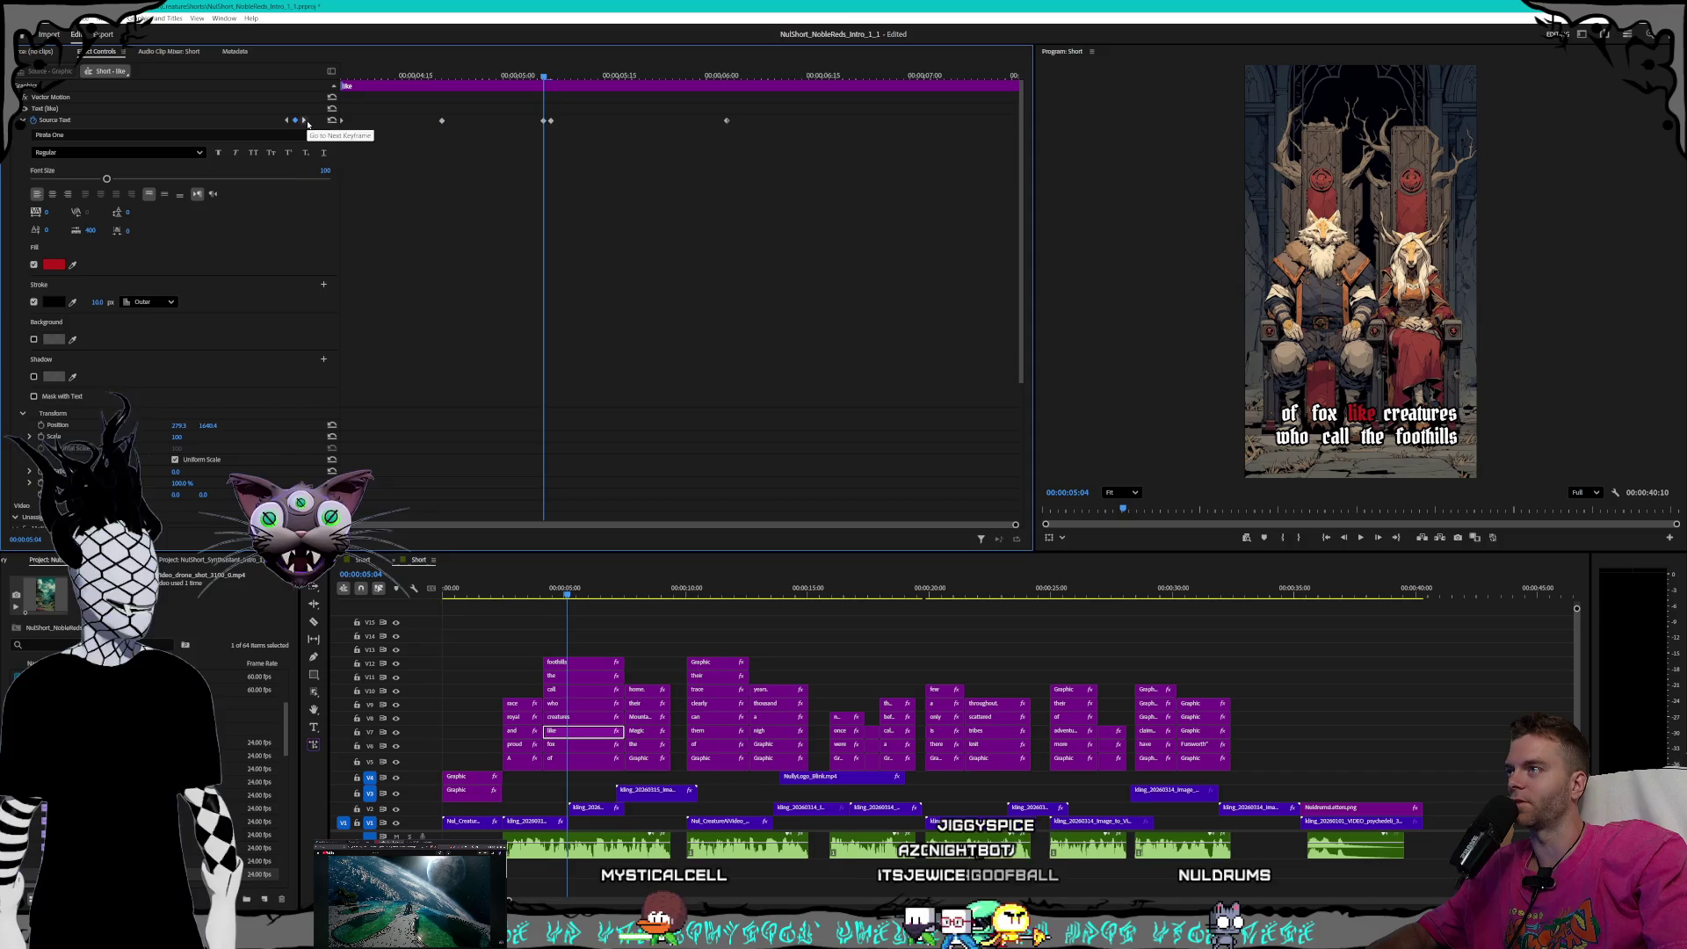
left_click(94, 301)
type("8")
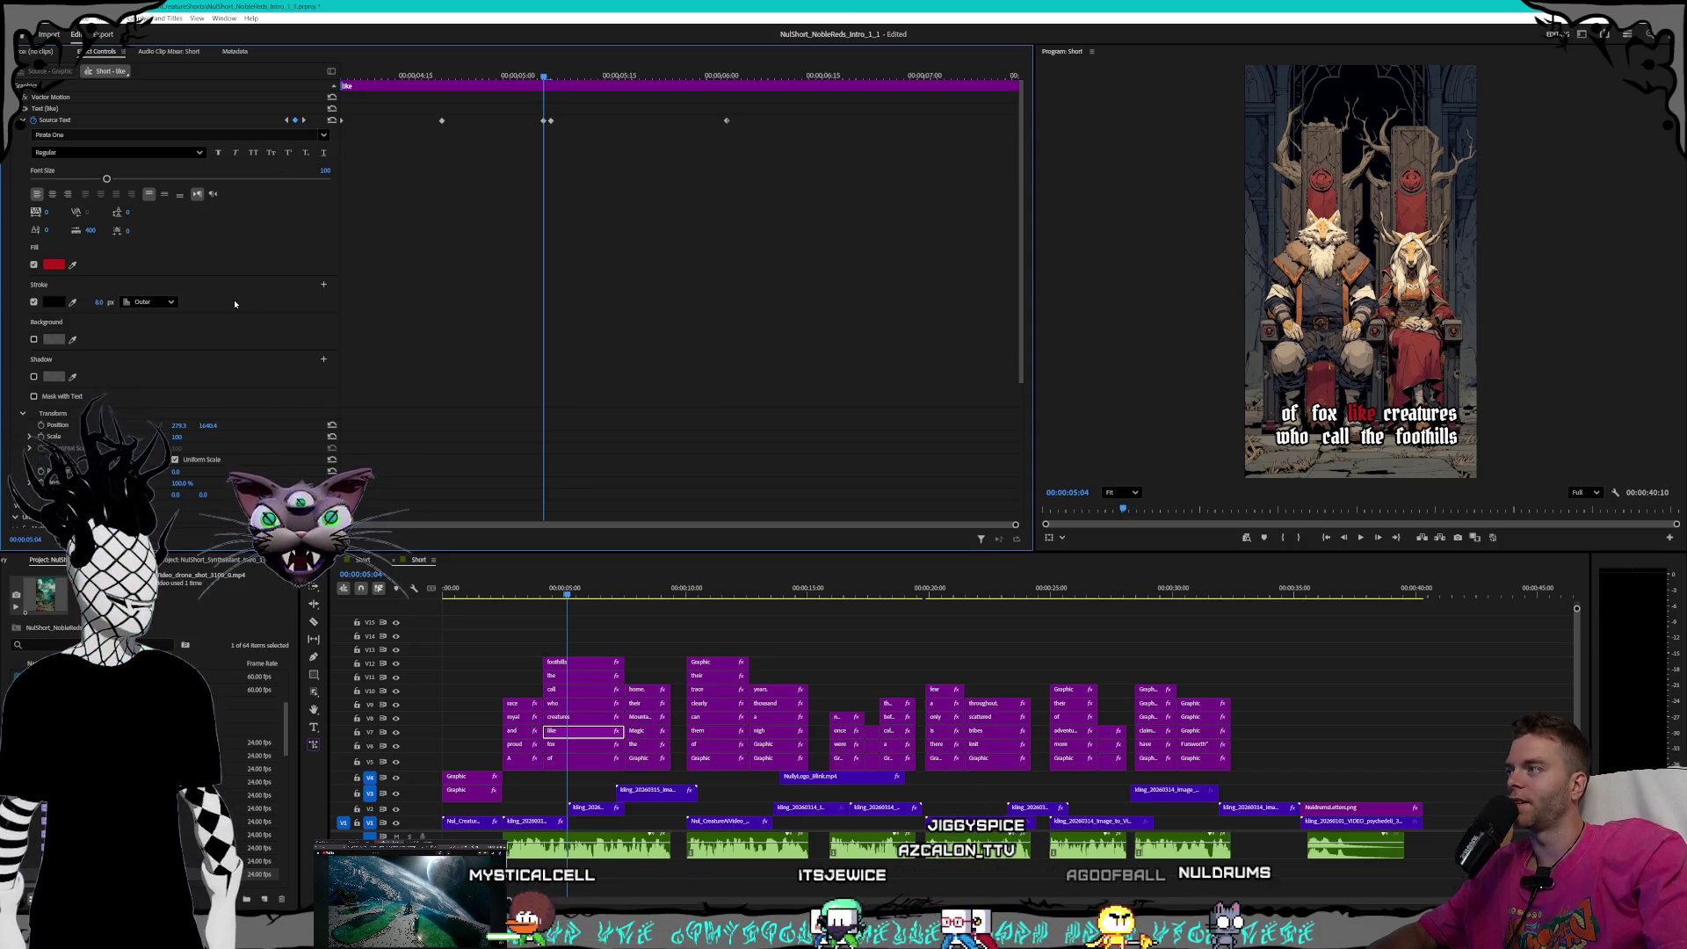
left_click(304, 121)
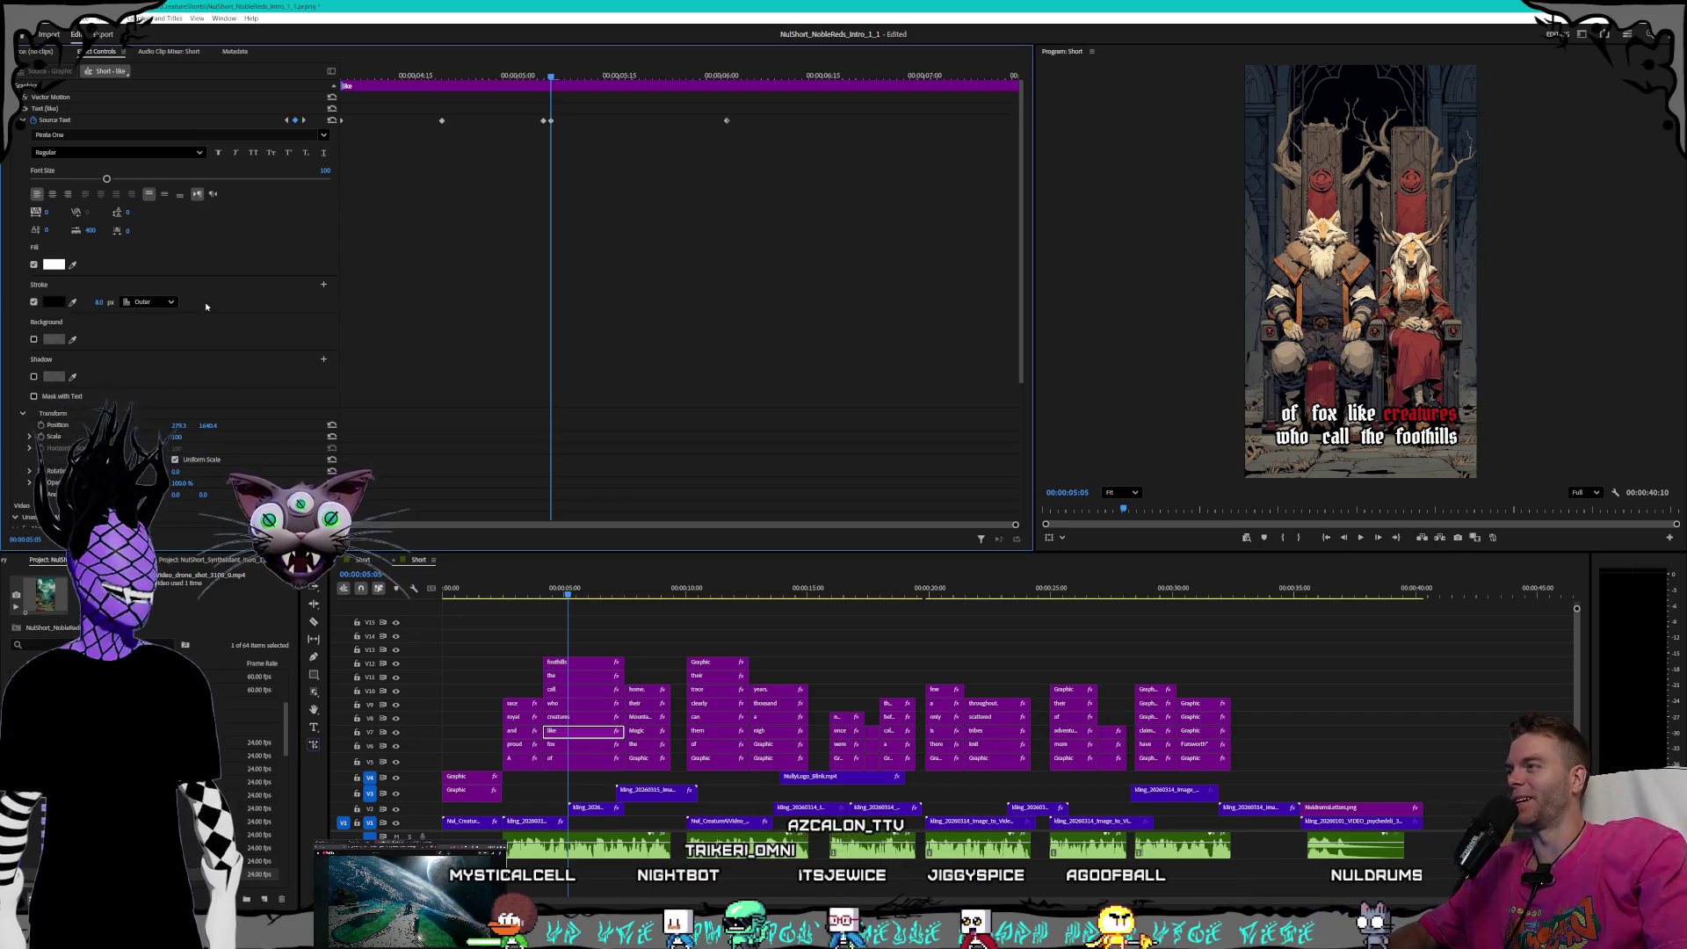
left_click(302, 125)
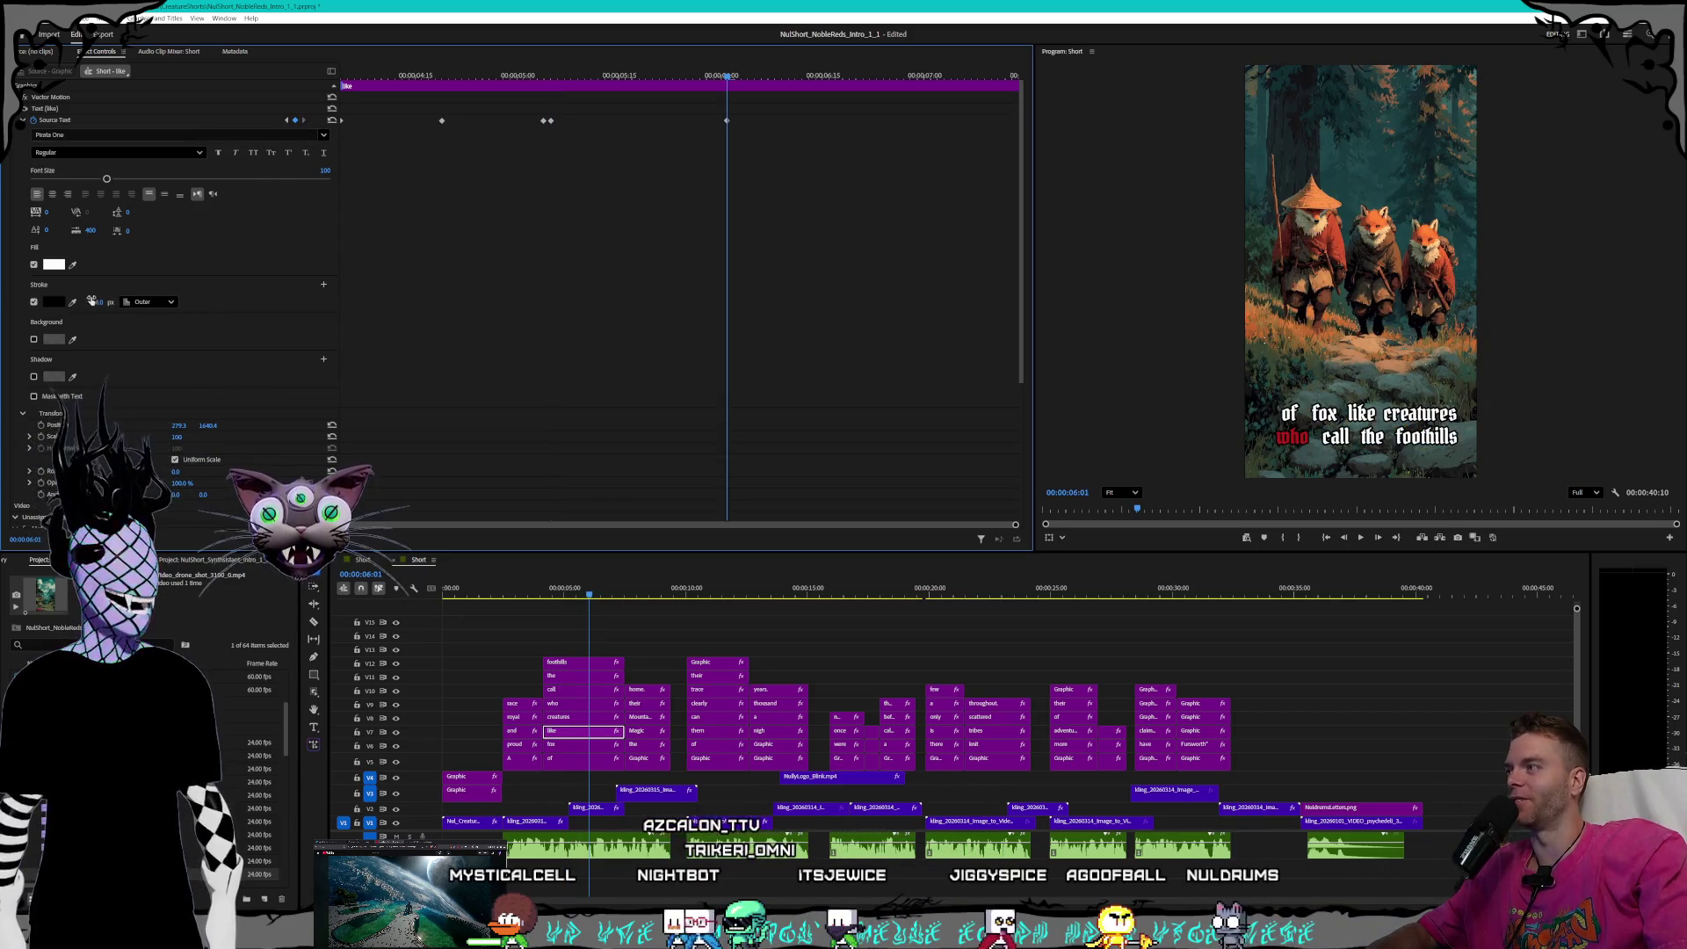
left_click_drag(92, 301, 83, 301)
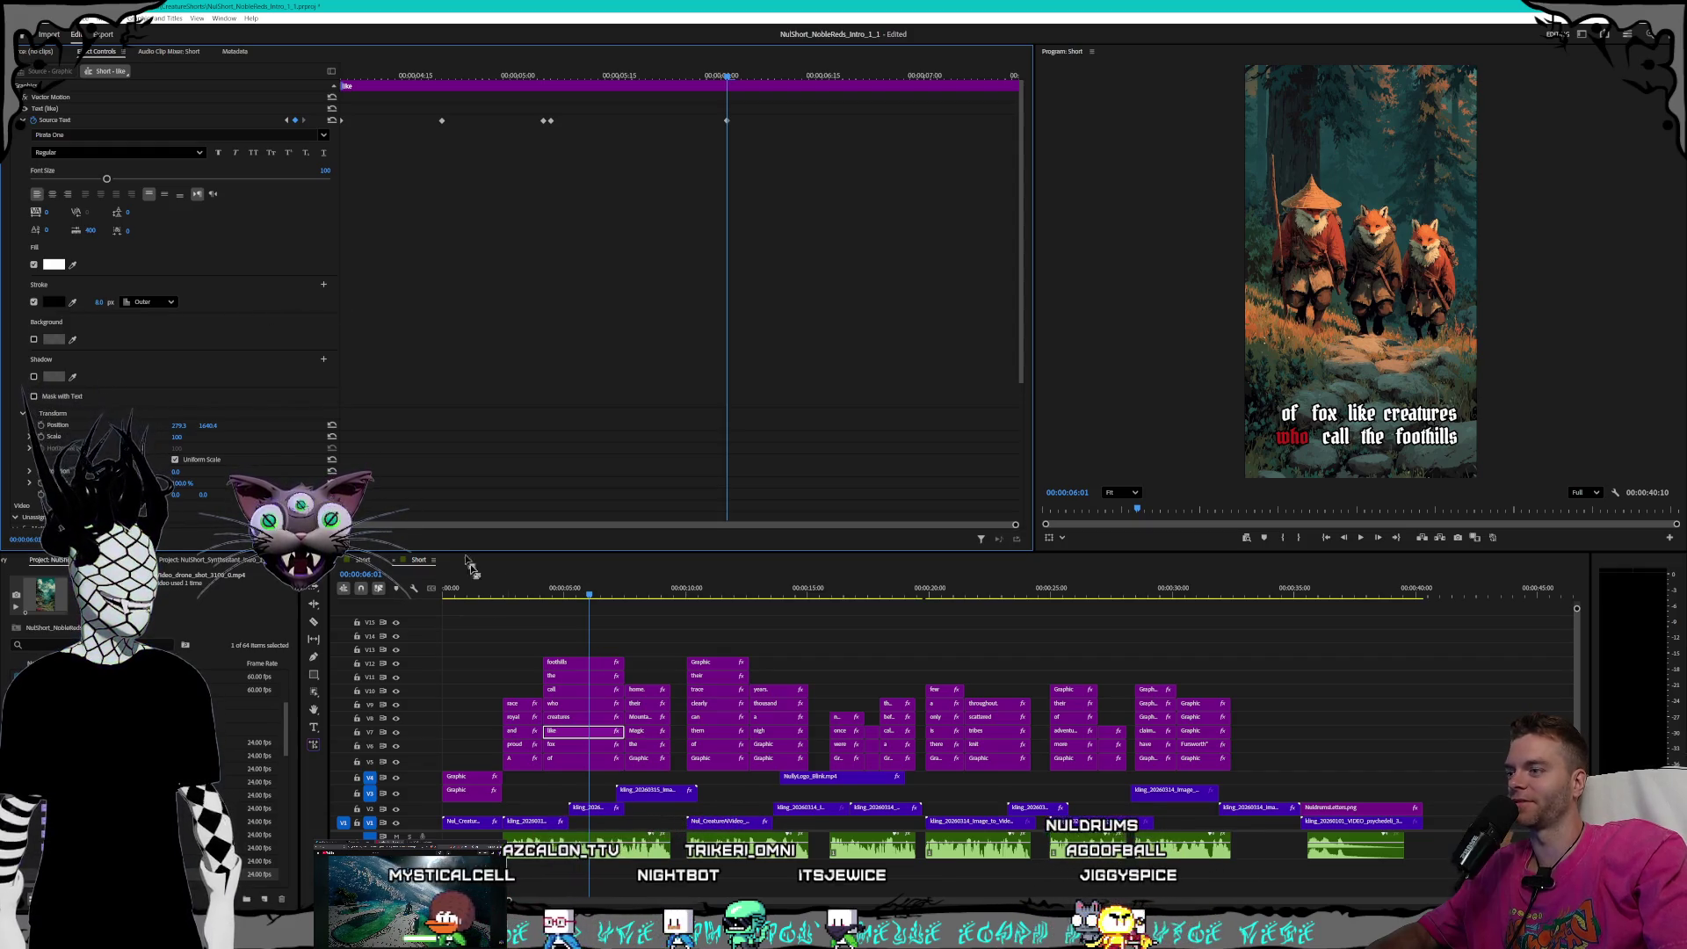
- Set the 'creatures' caption word's stroke to 8.0 at its keyframes from 05:28 back to 05:05
left_click(584, 718)
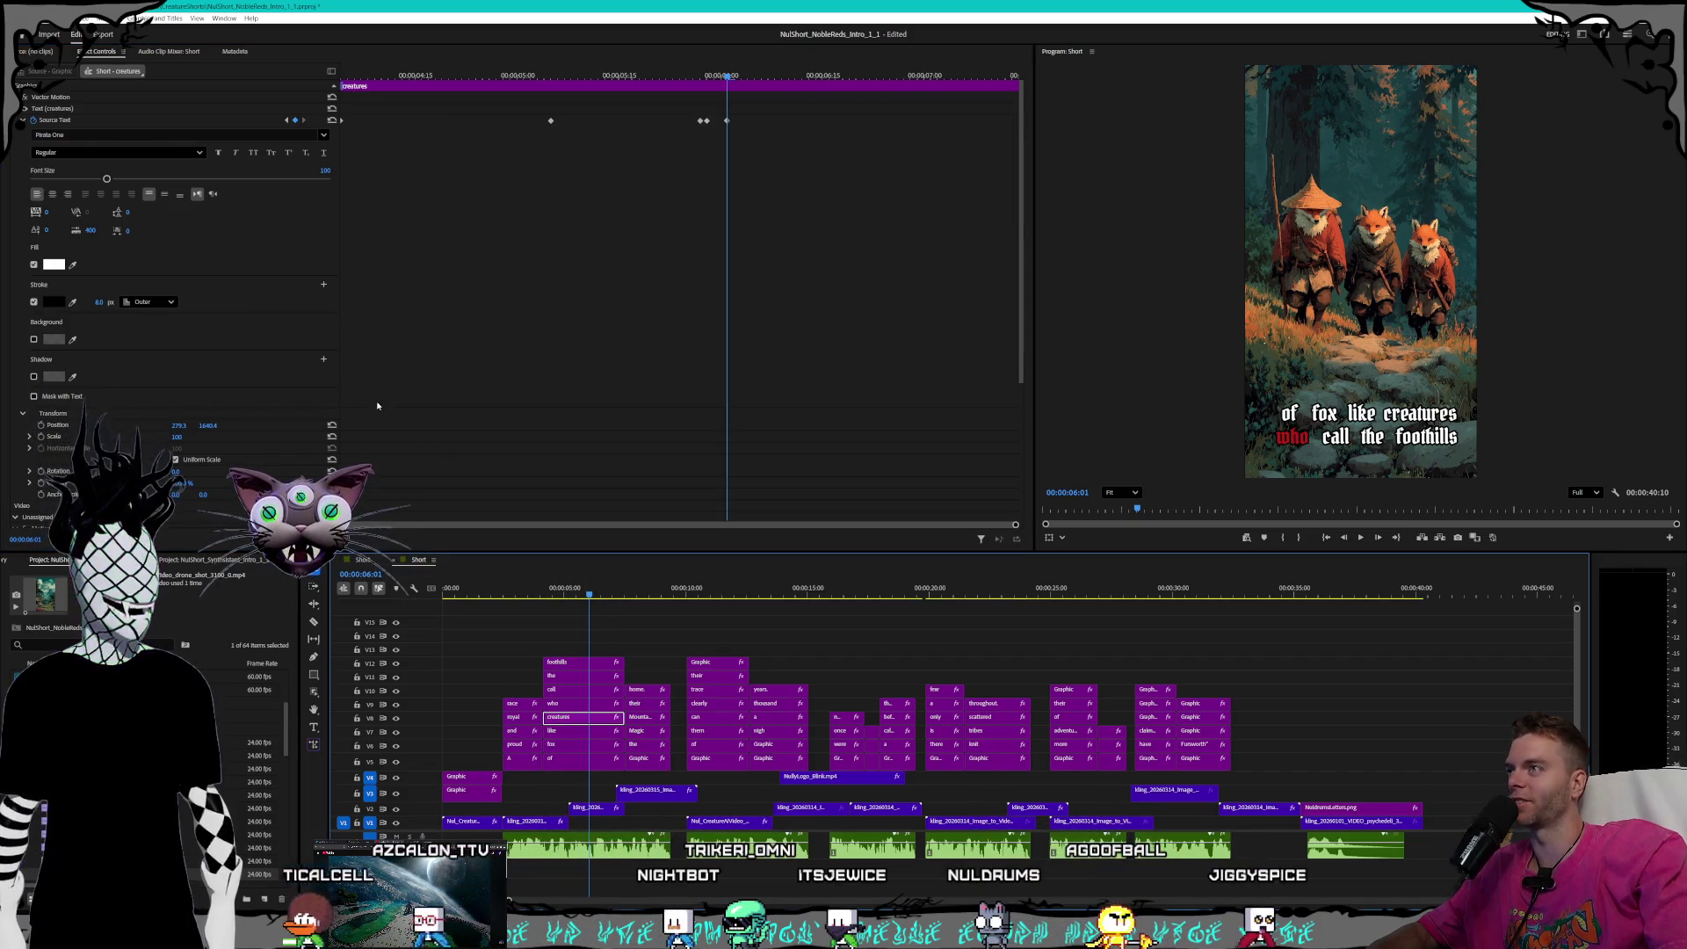
left_click(286, 120)
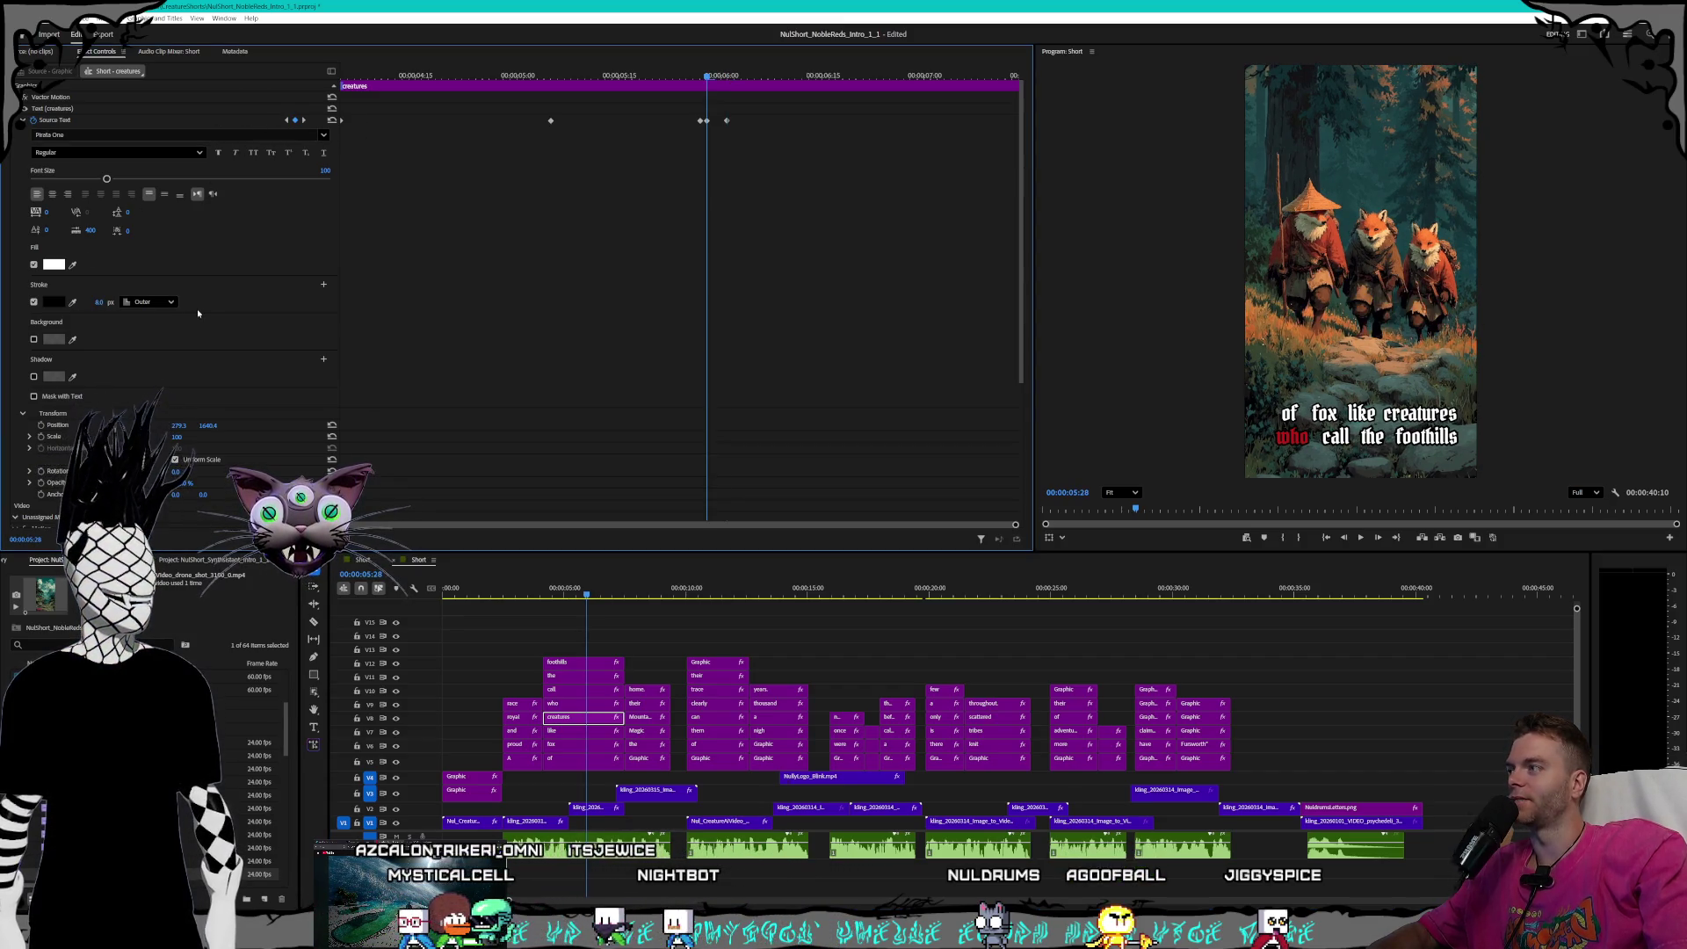
left_click(287, 120)
left_click(95, 301)
type("8.0")
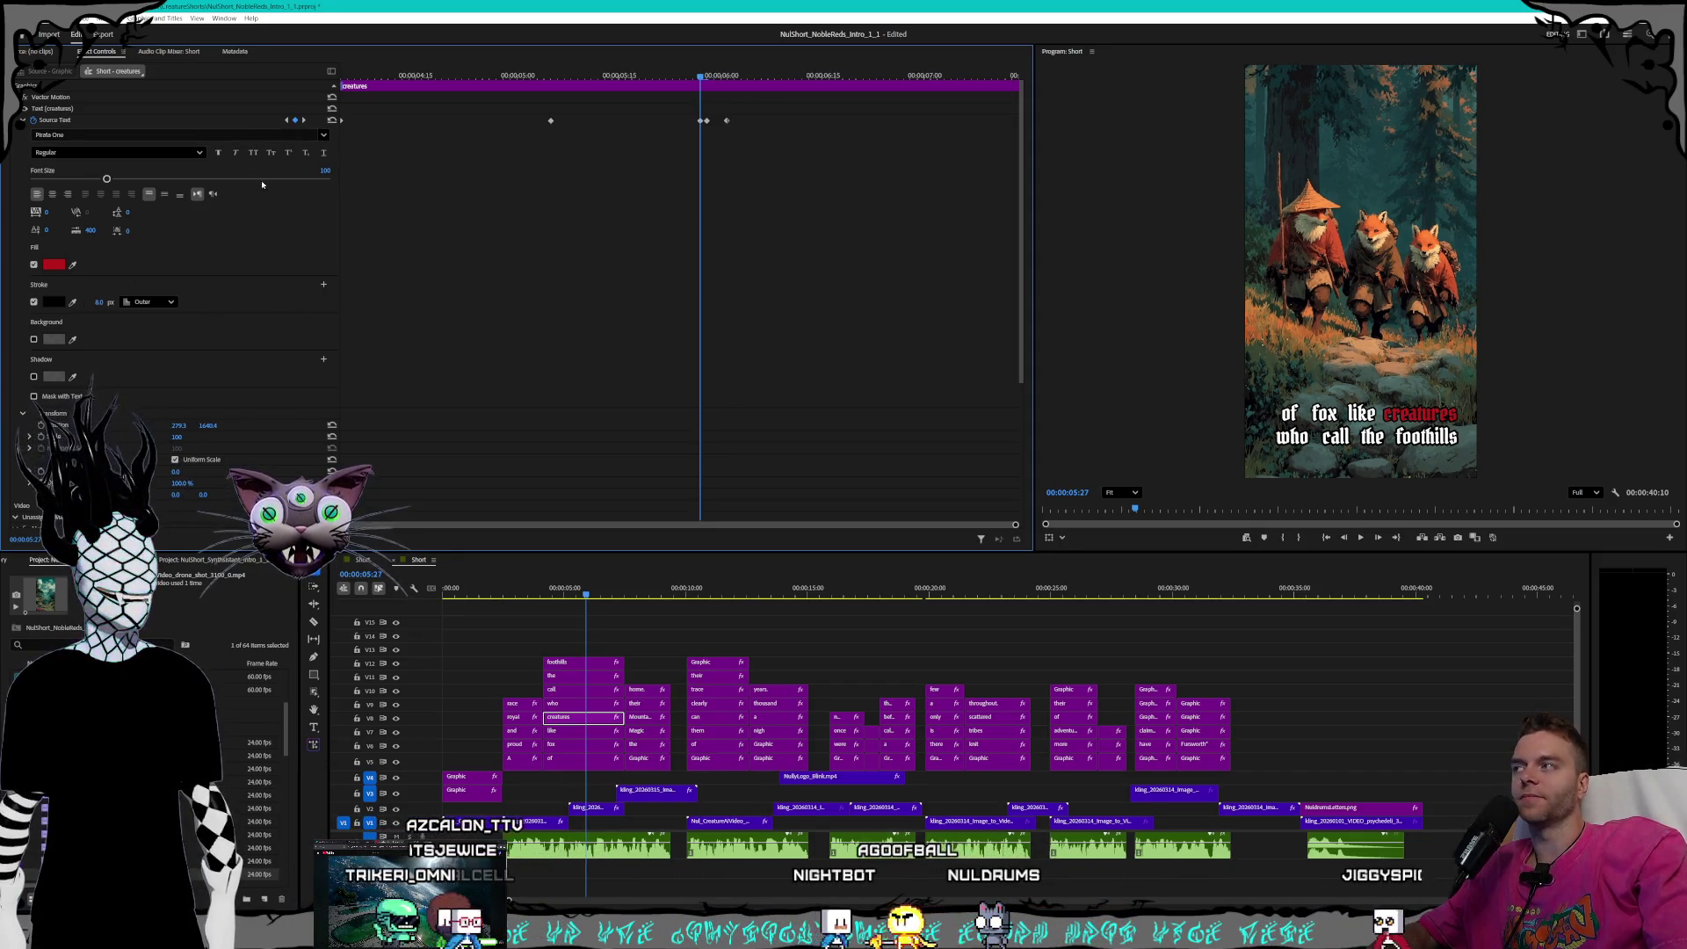
left_click(285, 120)
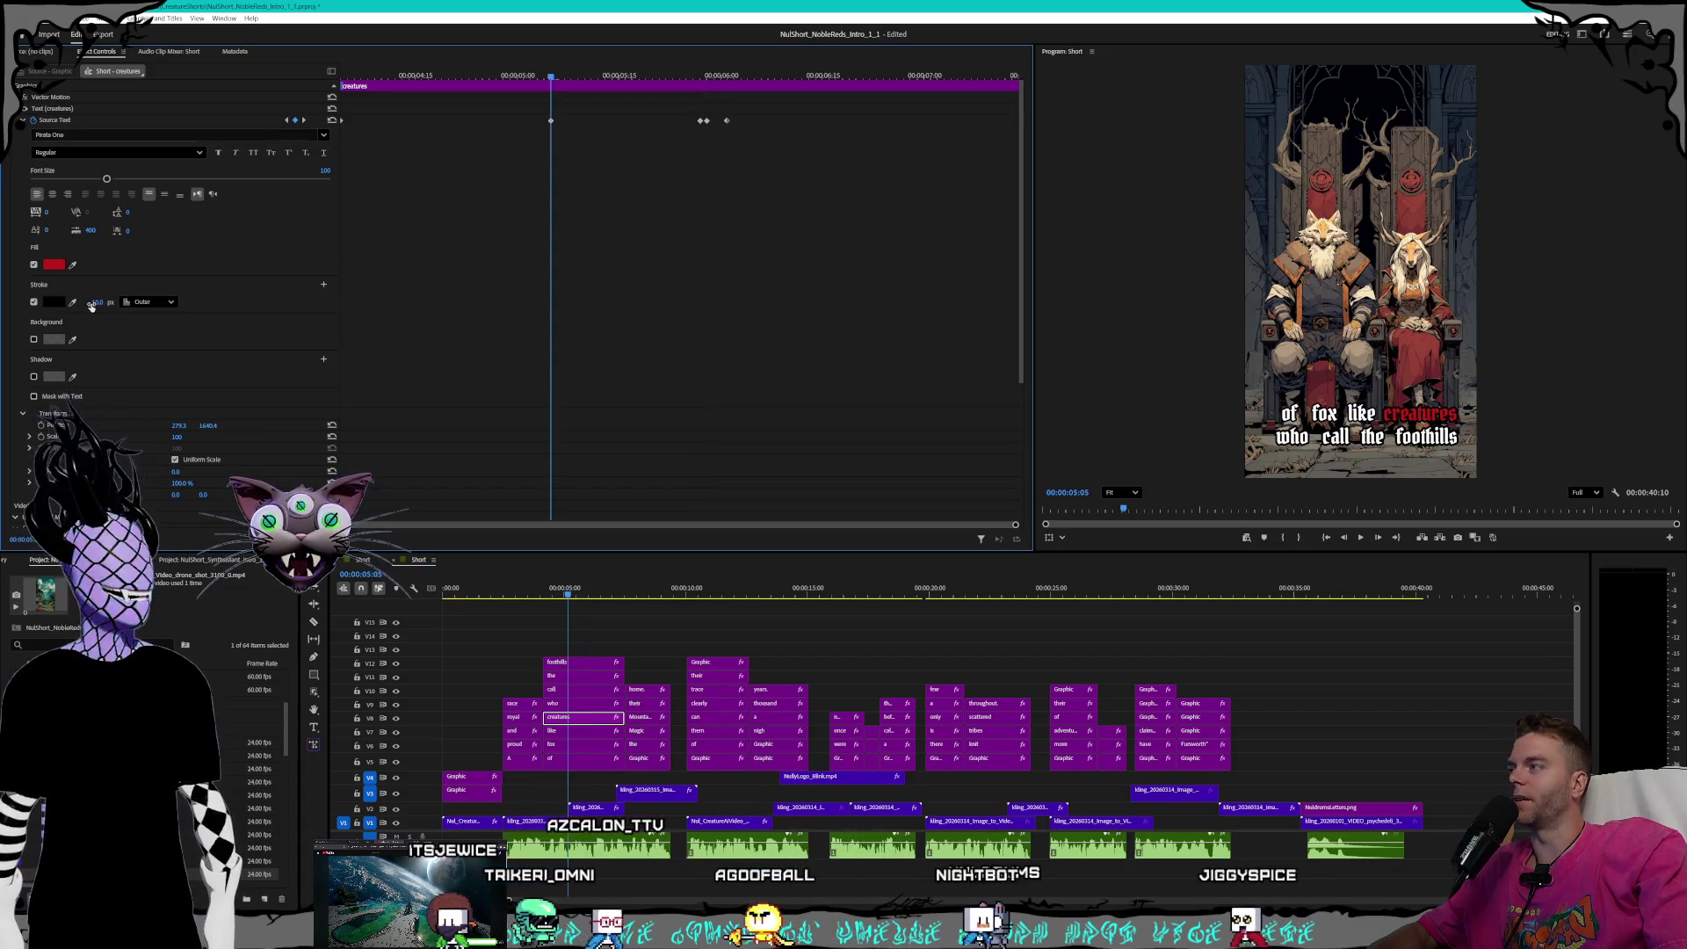
type("8")
key("Return")
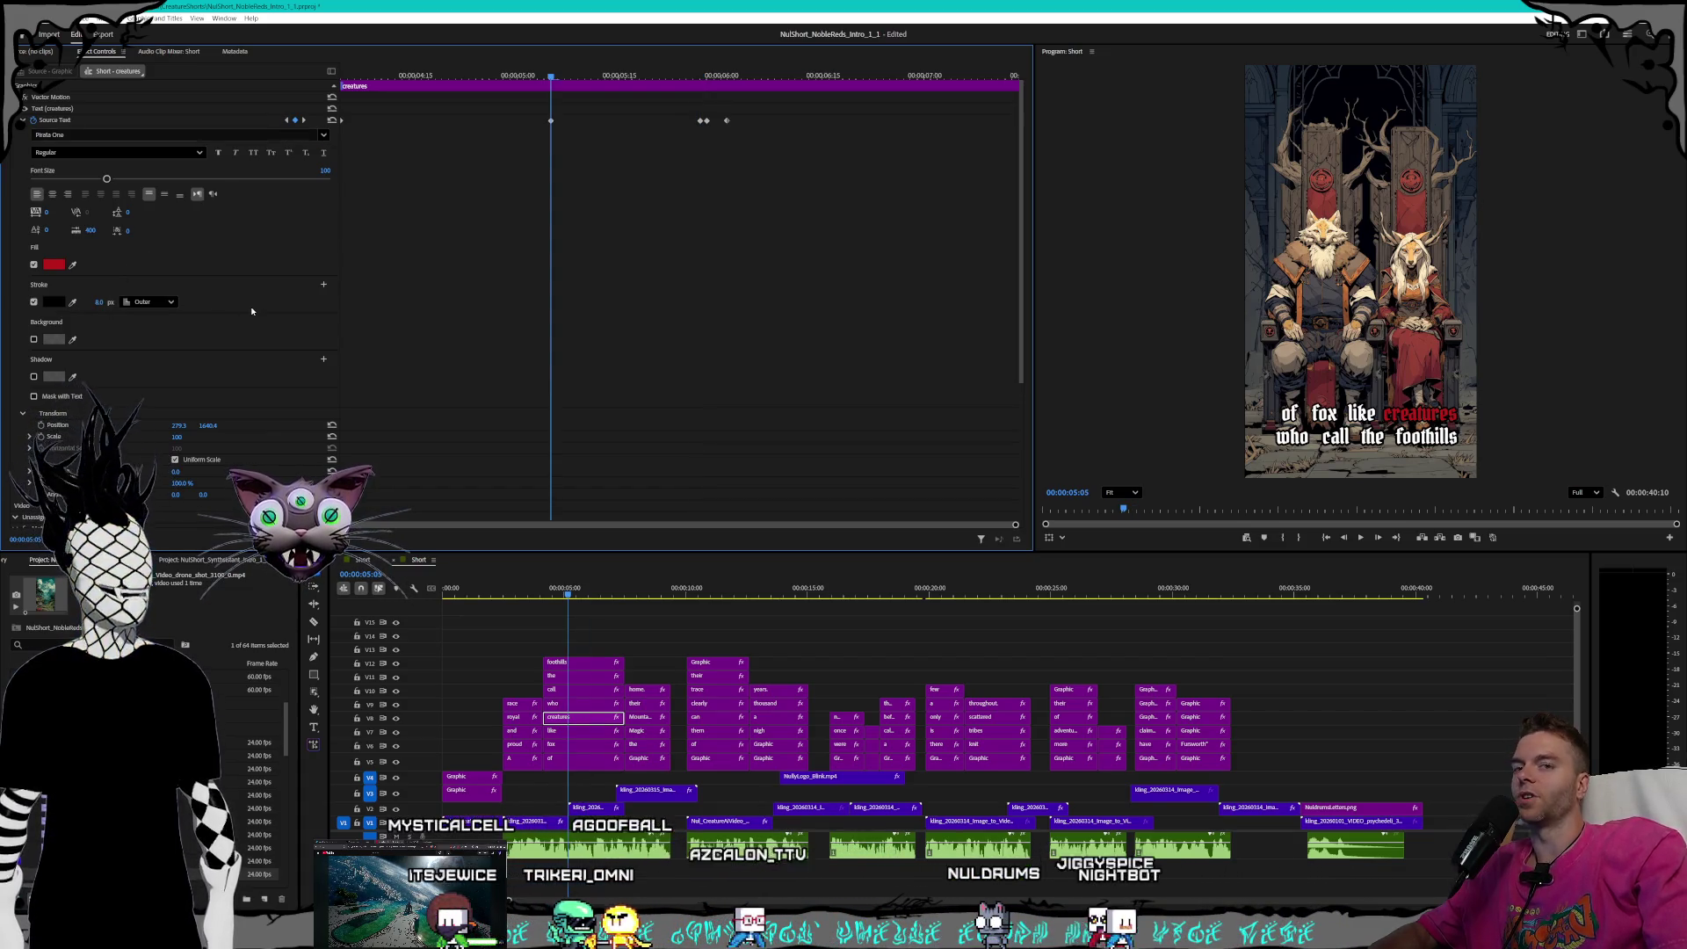
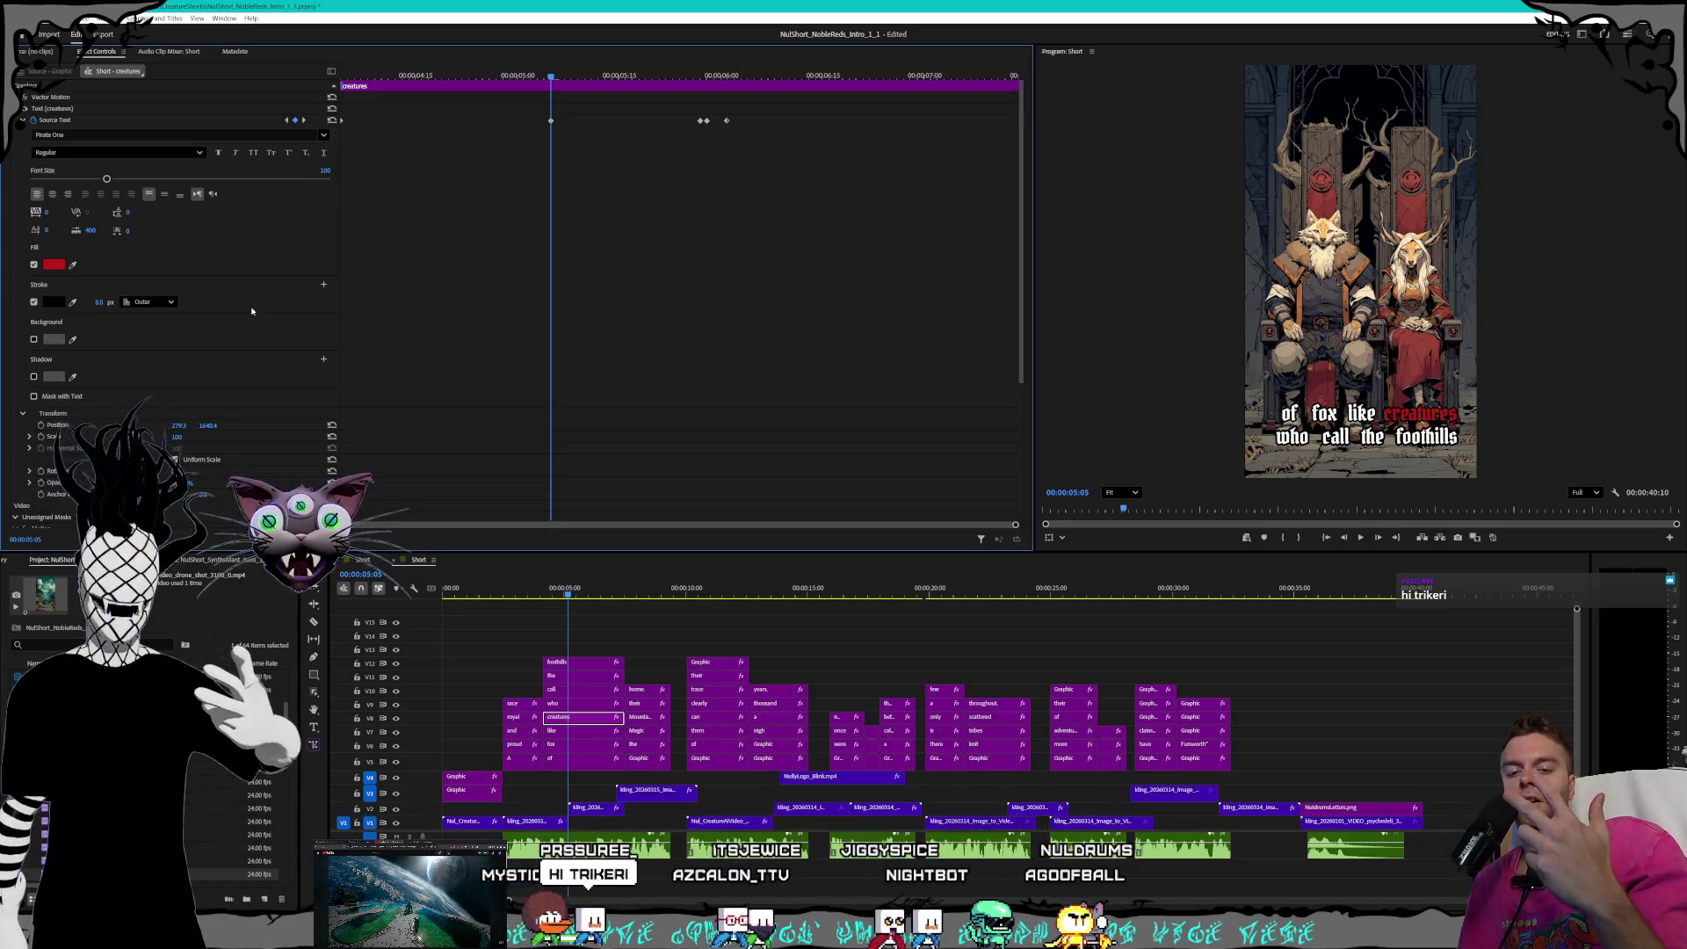
- Set an 8.0 px stroke width on the 'call' caption's highlight keyframes, including 06:06
key("Down")
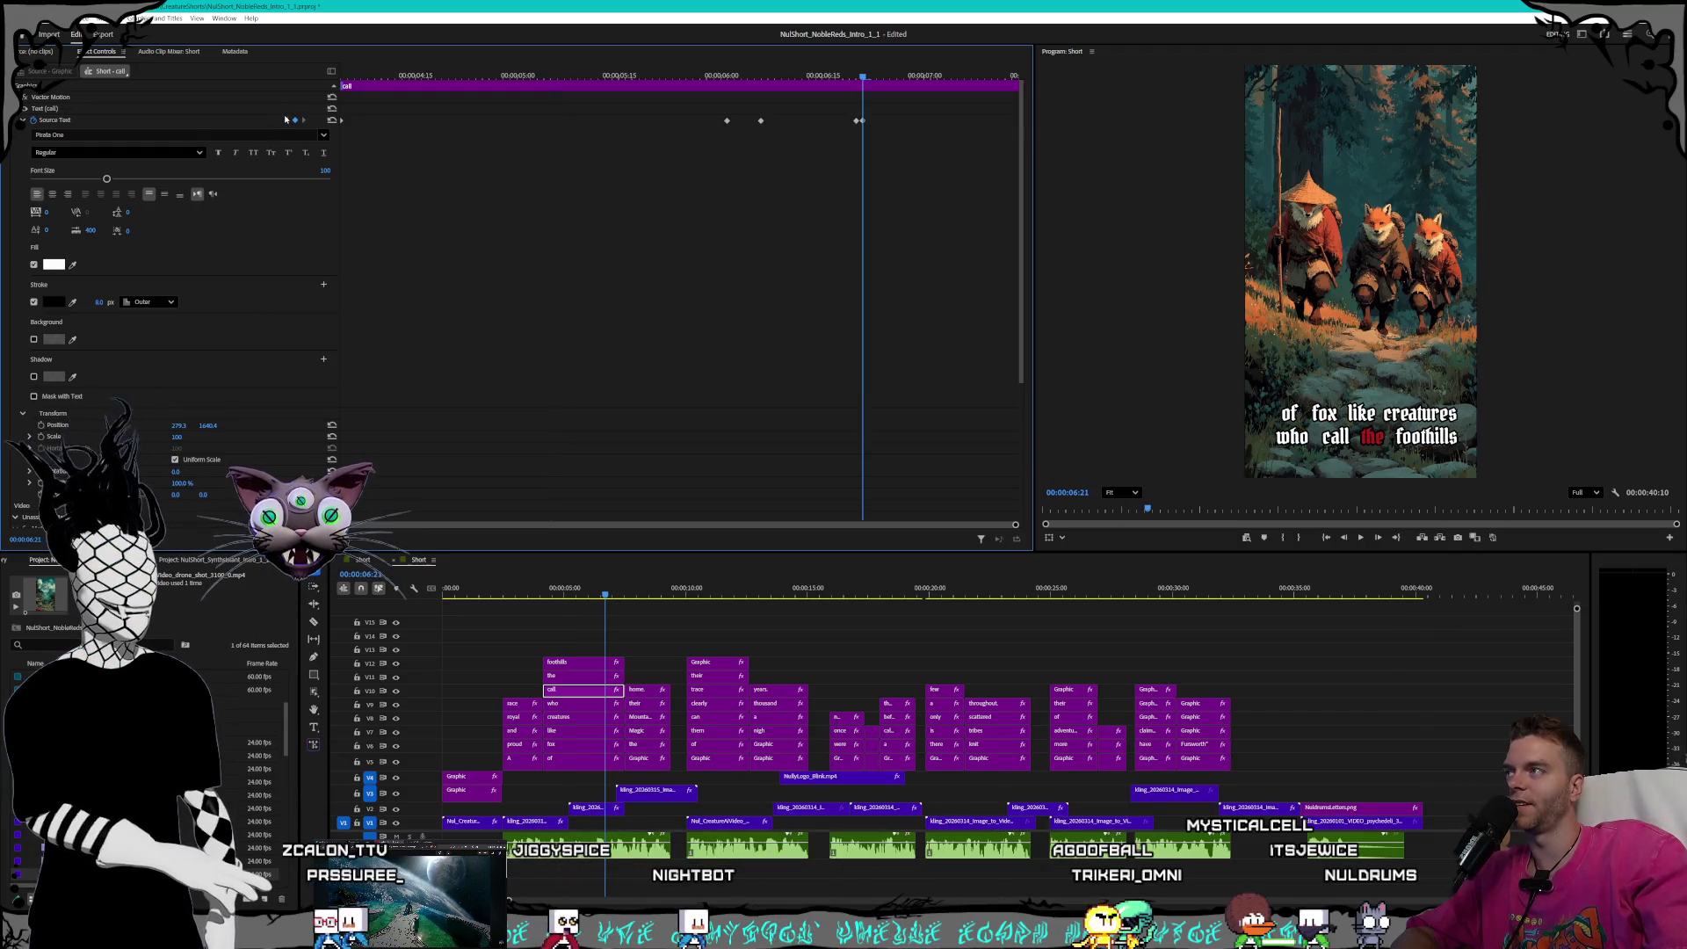
left_click(286, 121)
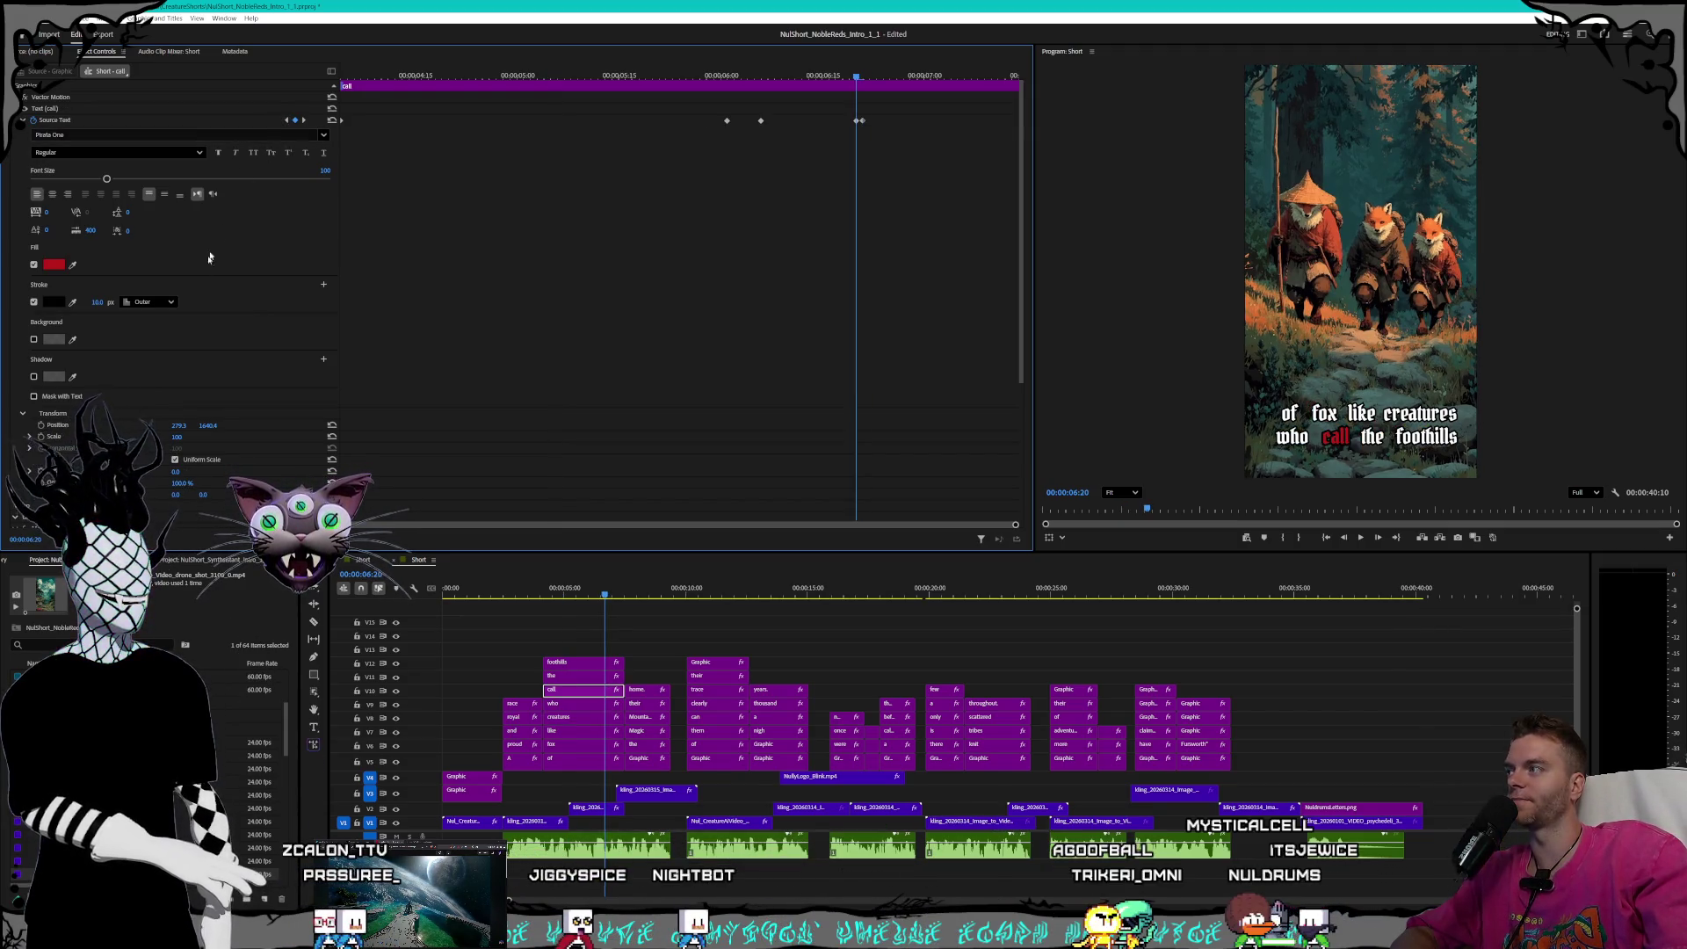
key("Return")
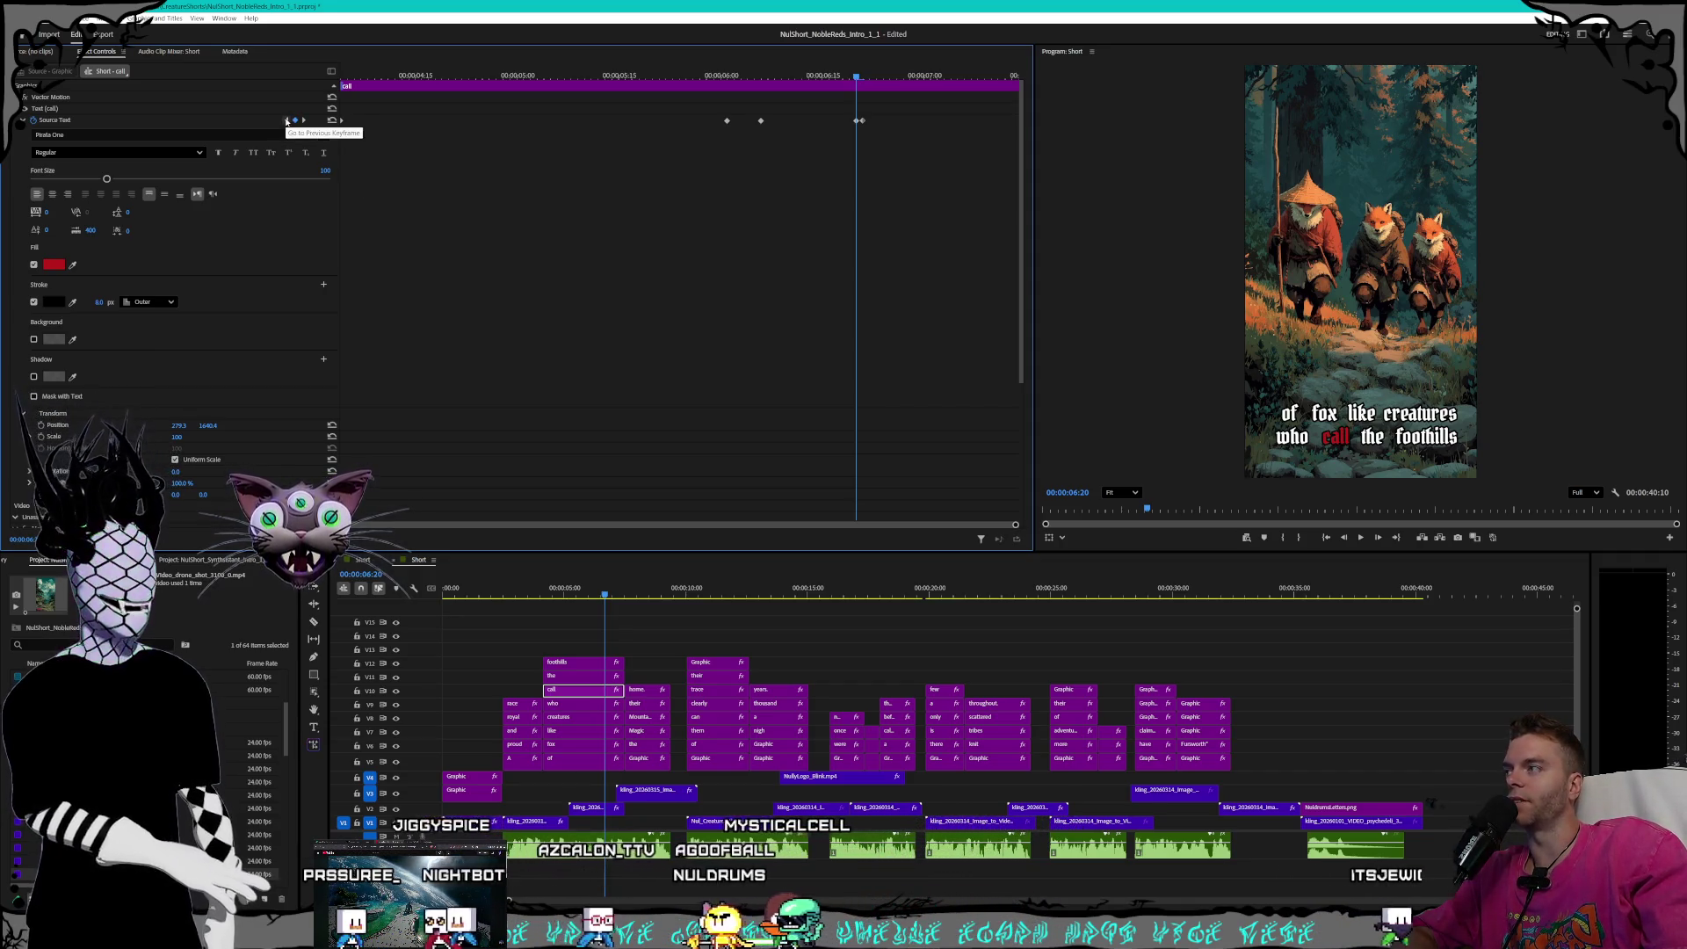
left_click(287, 122)
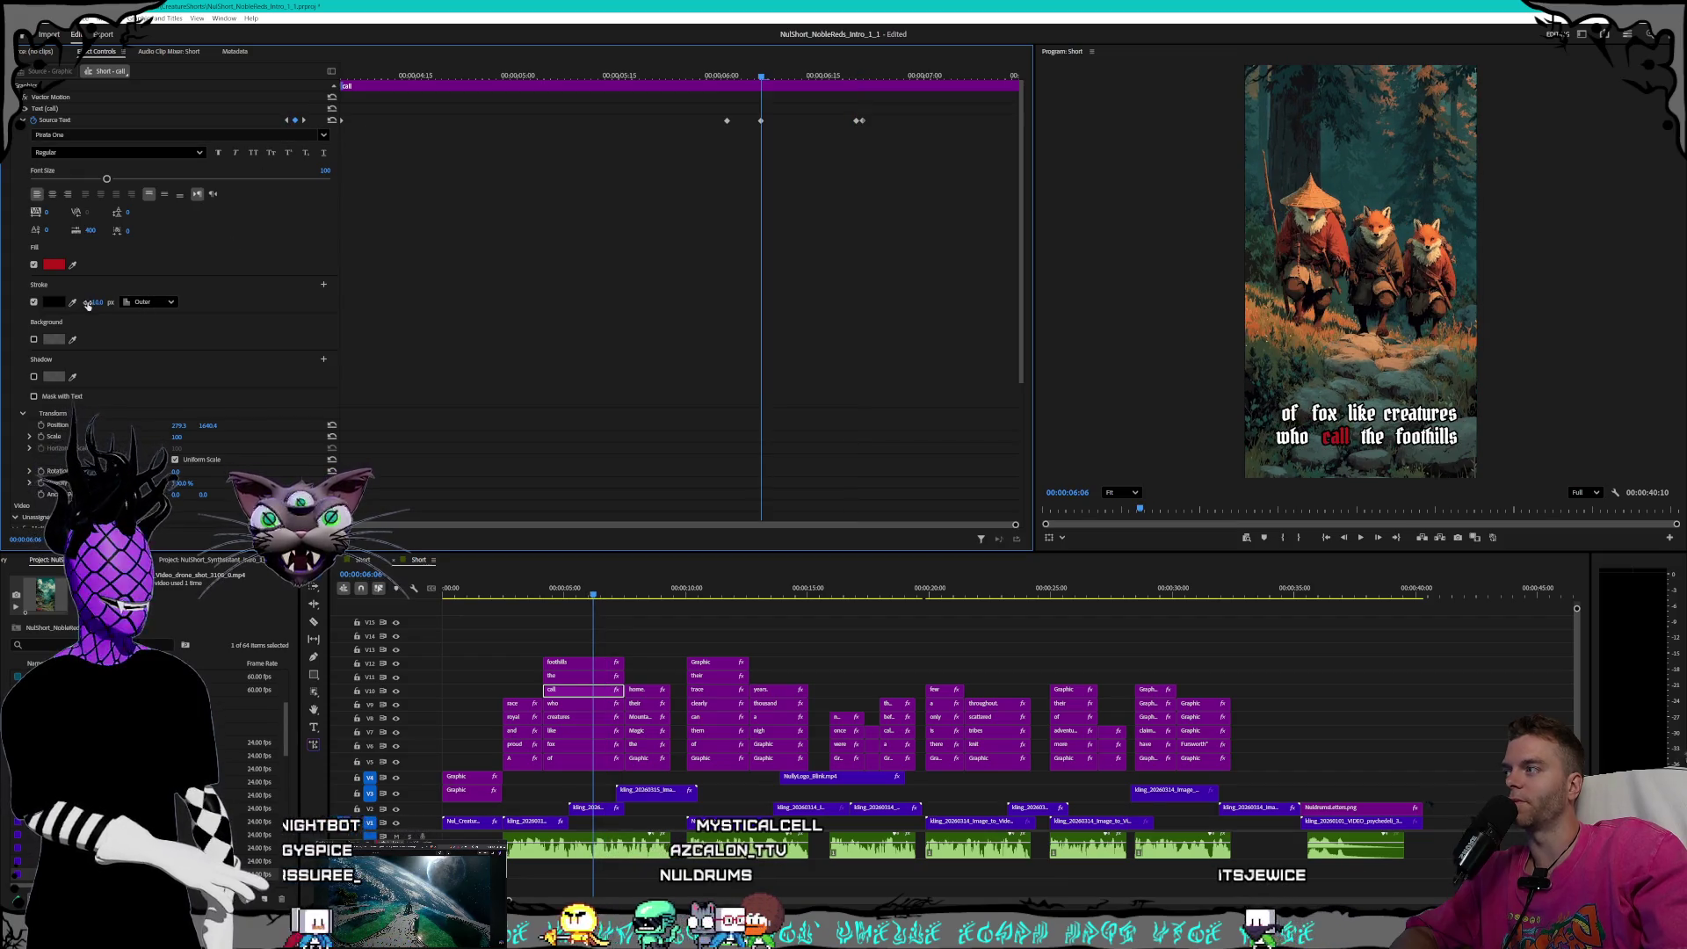
type("8.0")
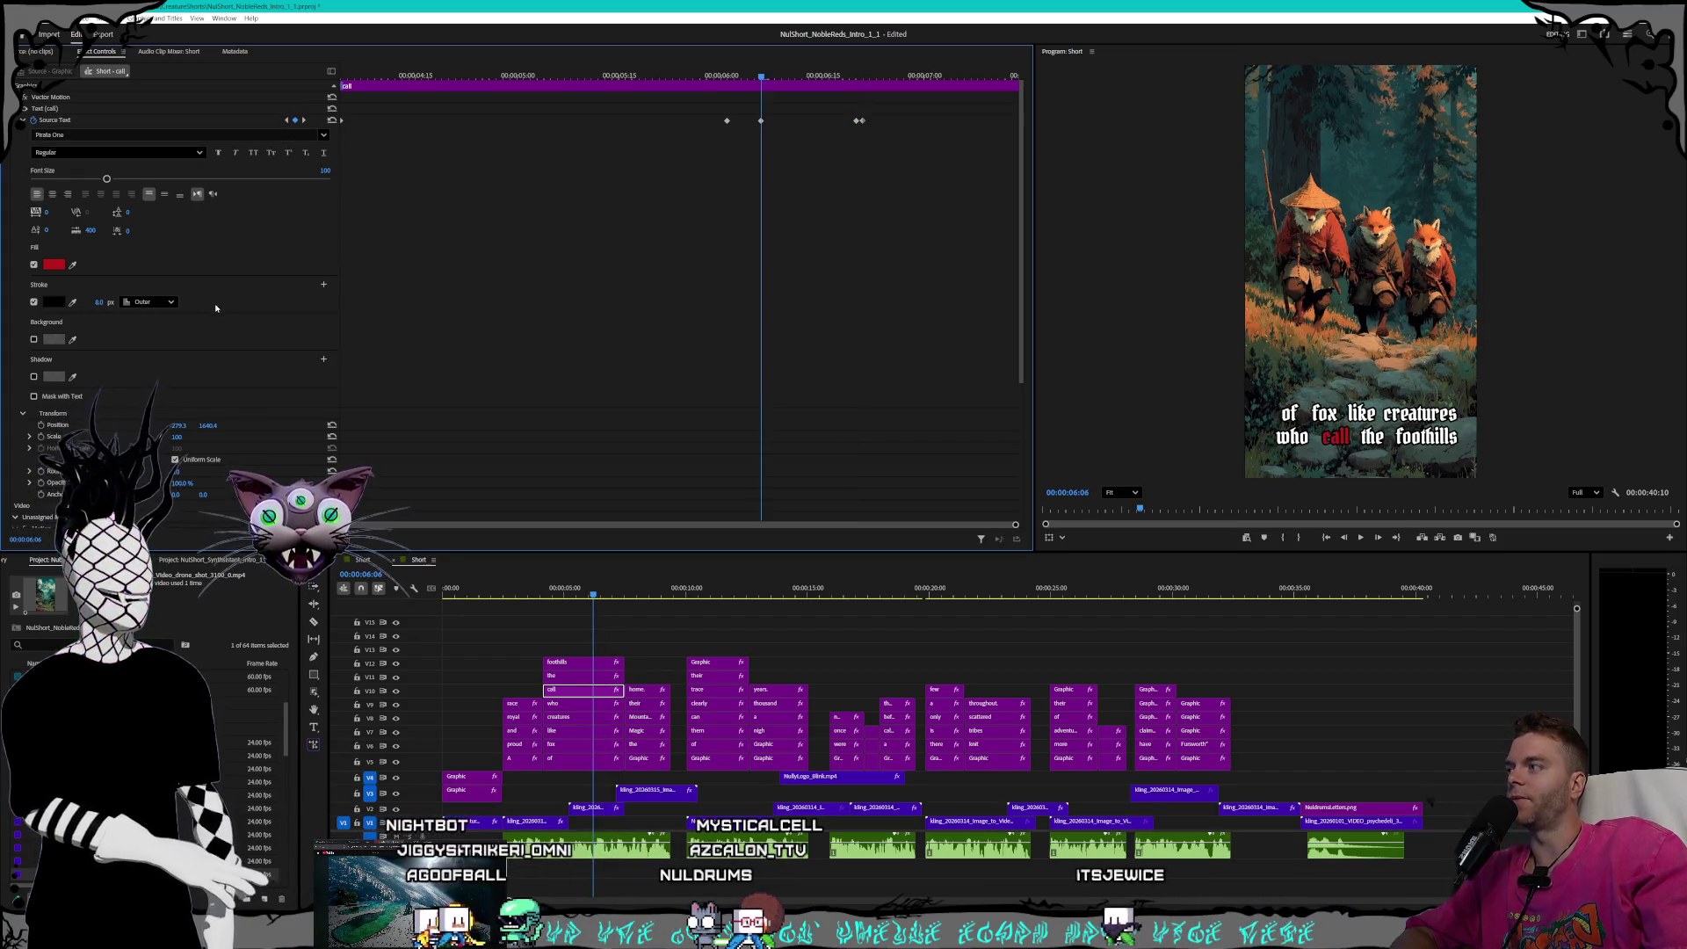
left_click(287, 122)
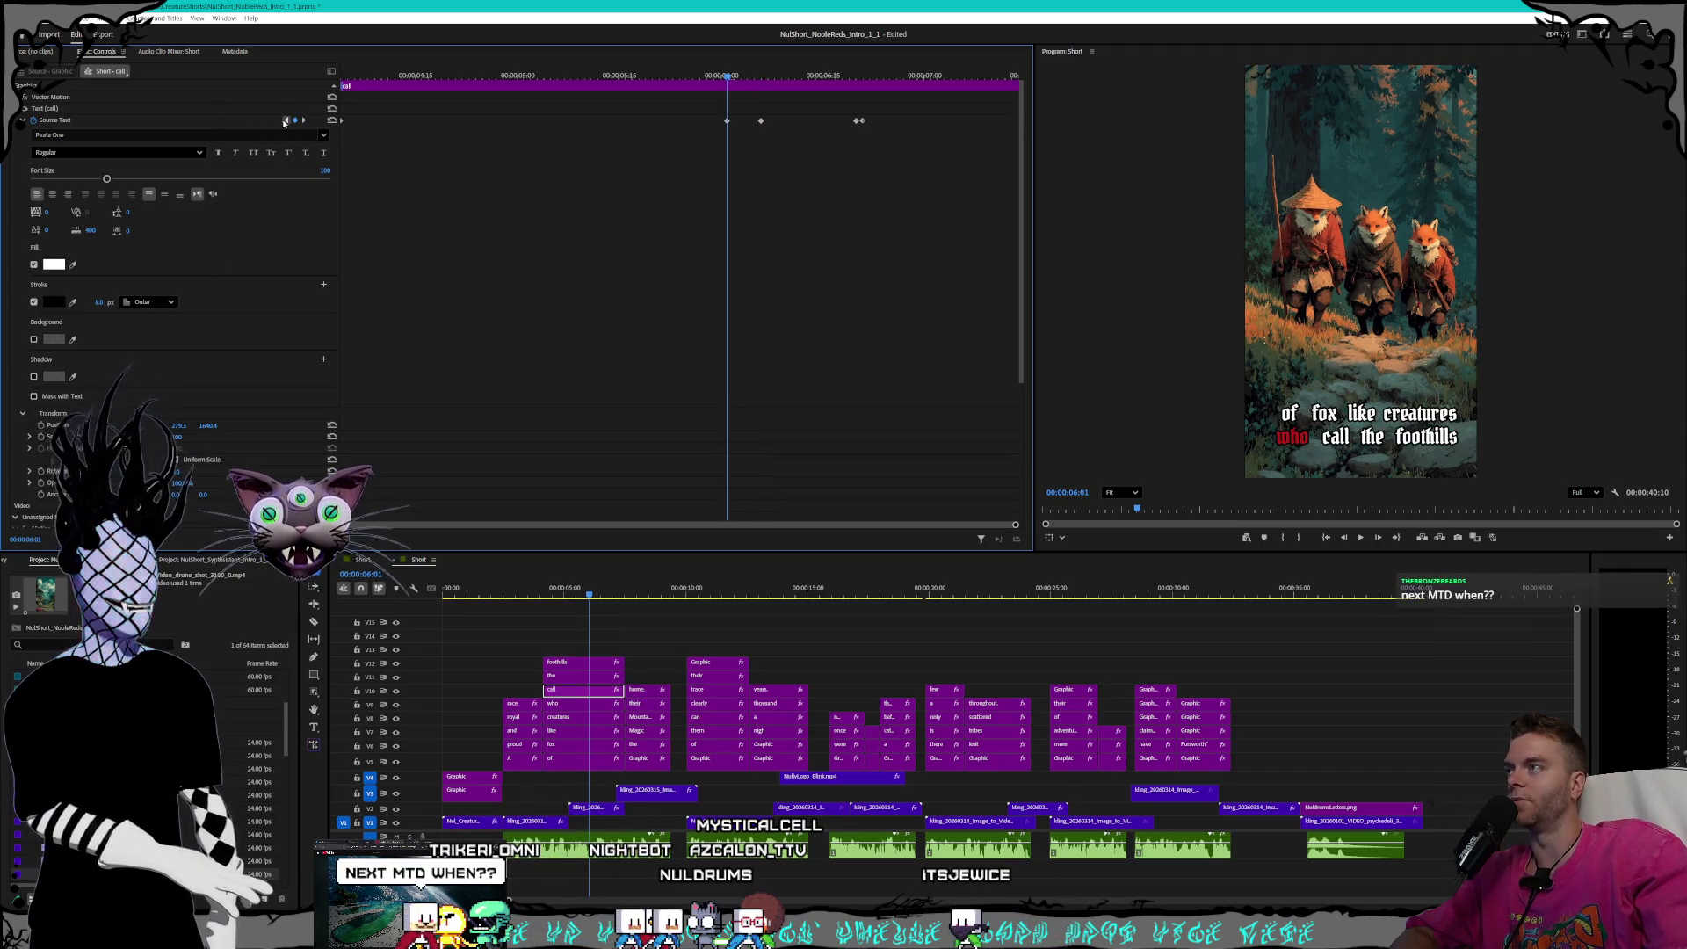
- Review the 'call' keyframes from 04:04 to 06:21, then select the 'the' caption clip
left_click(285, 121)
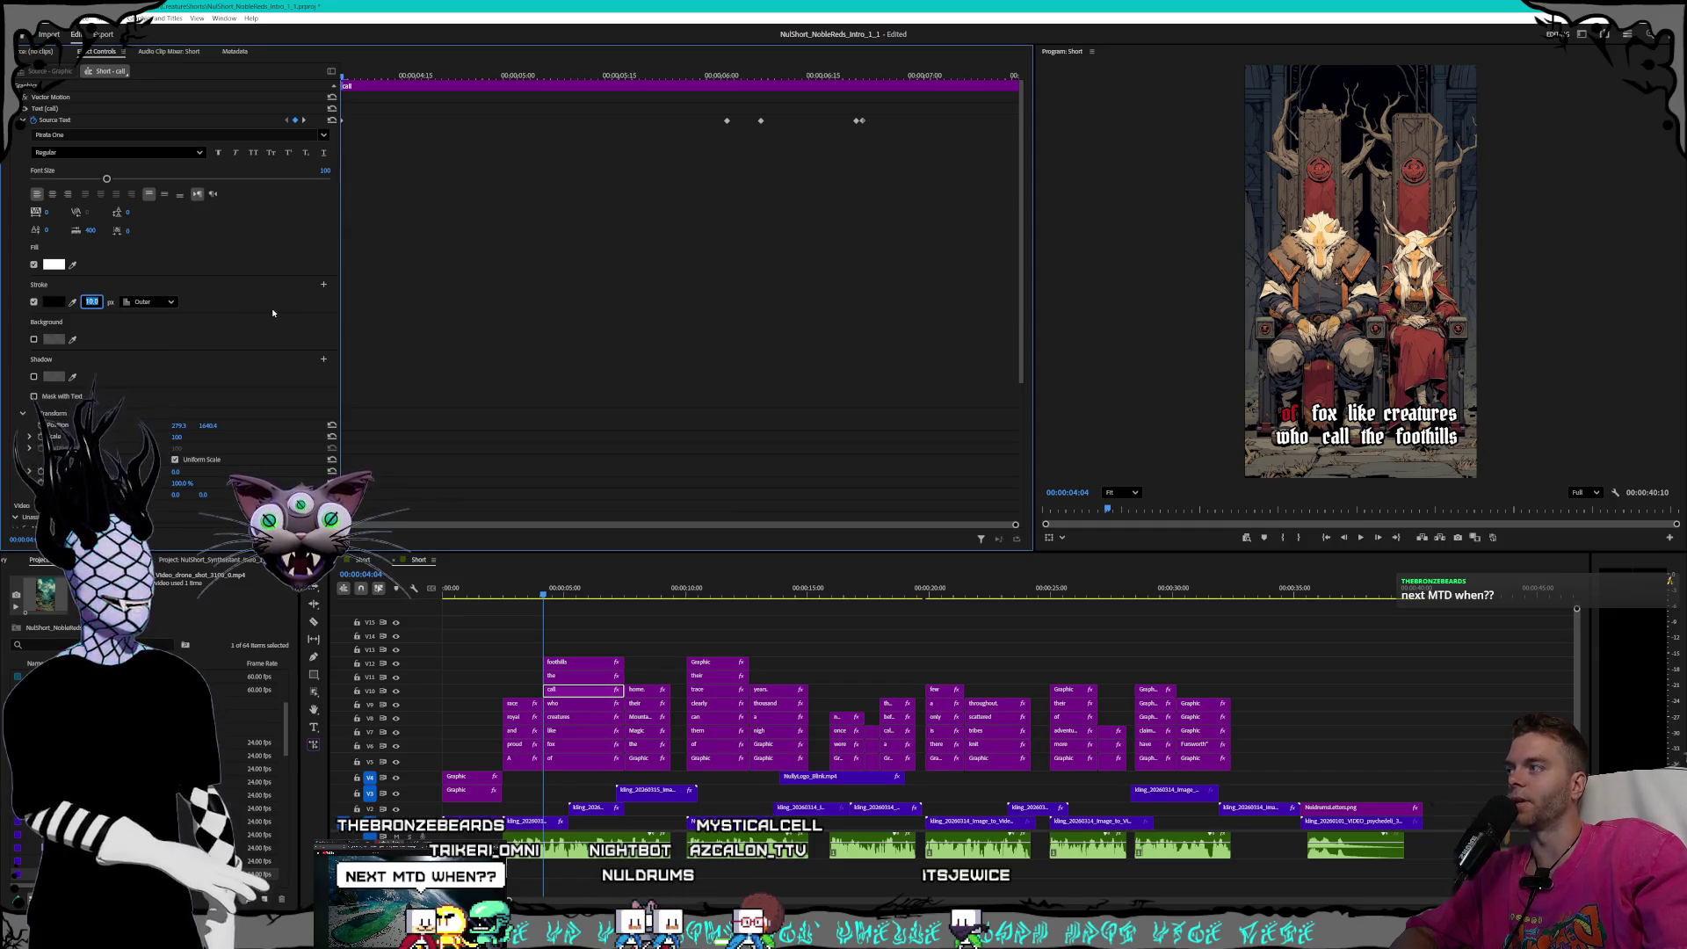
left_click(303, 123)
left_click(303, 122)
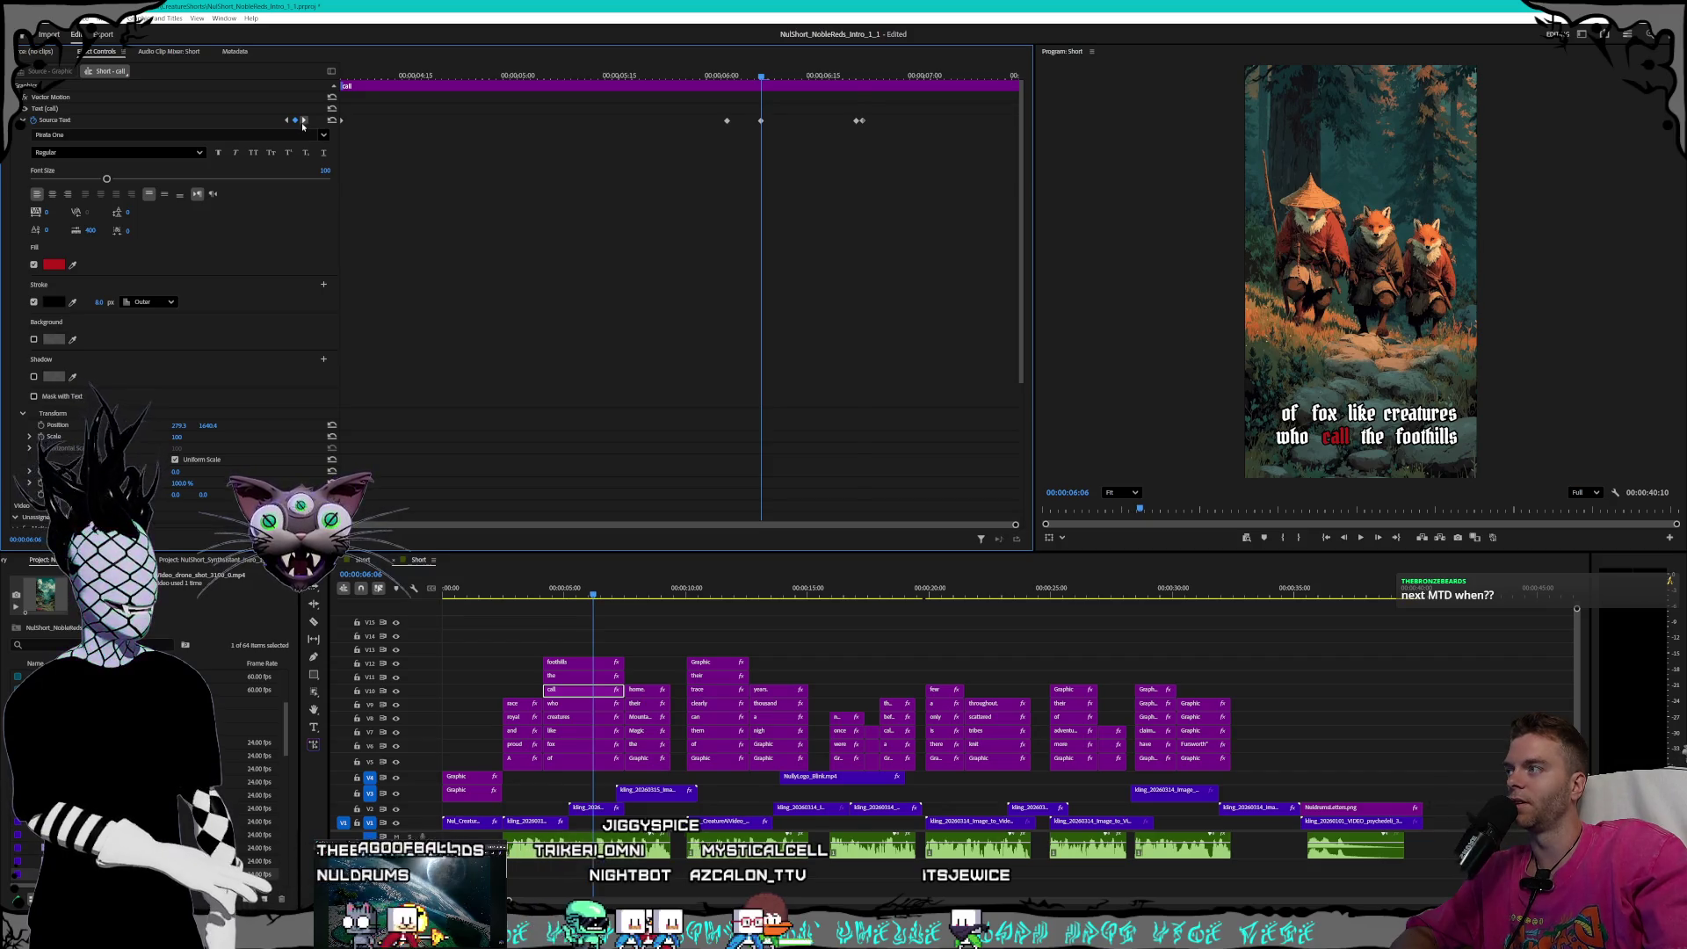
left_click(304, 121)
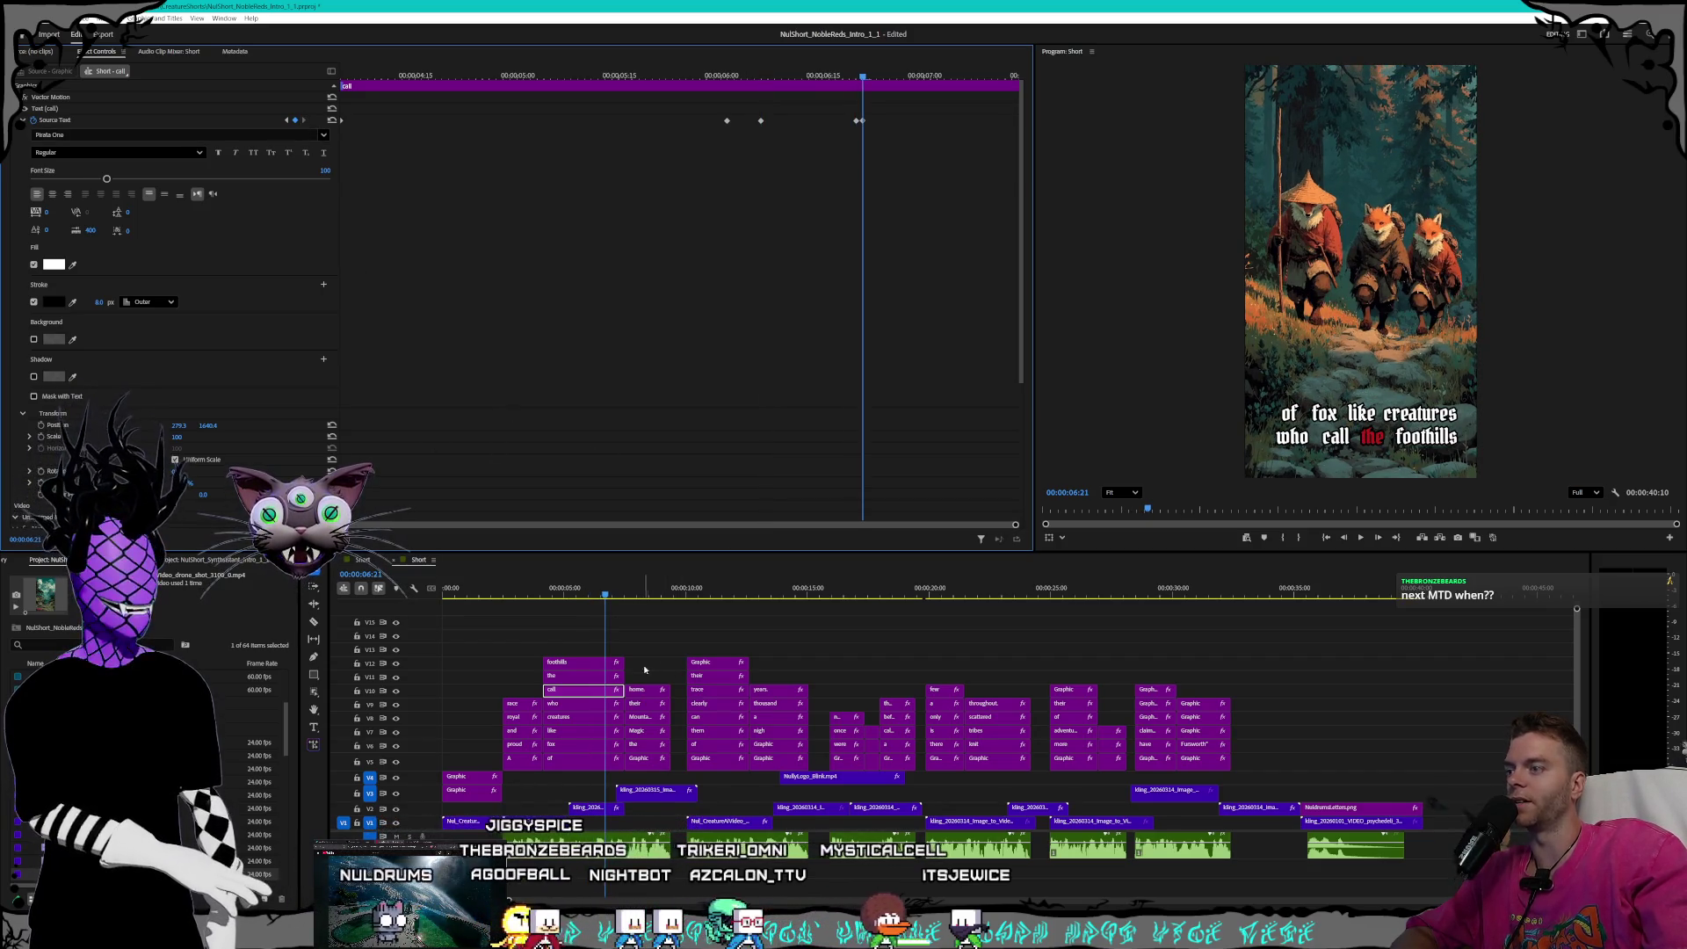
left_click(591, 676)
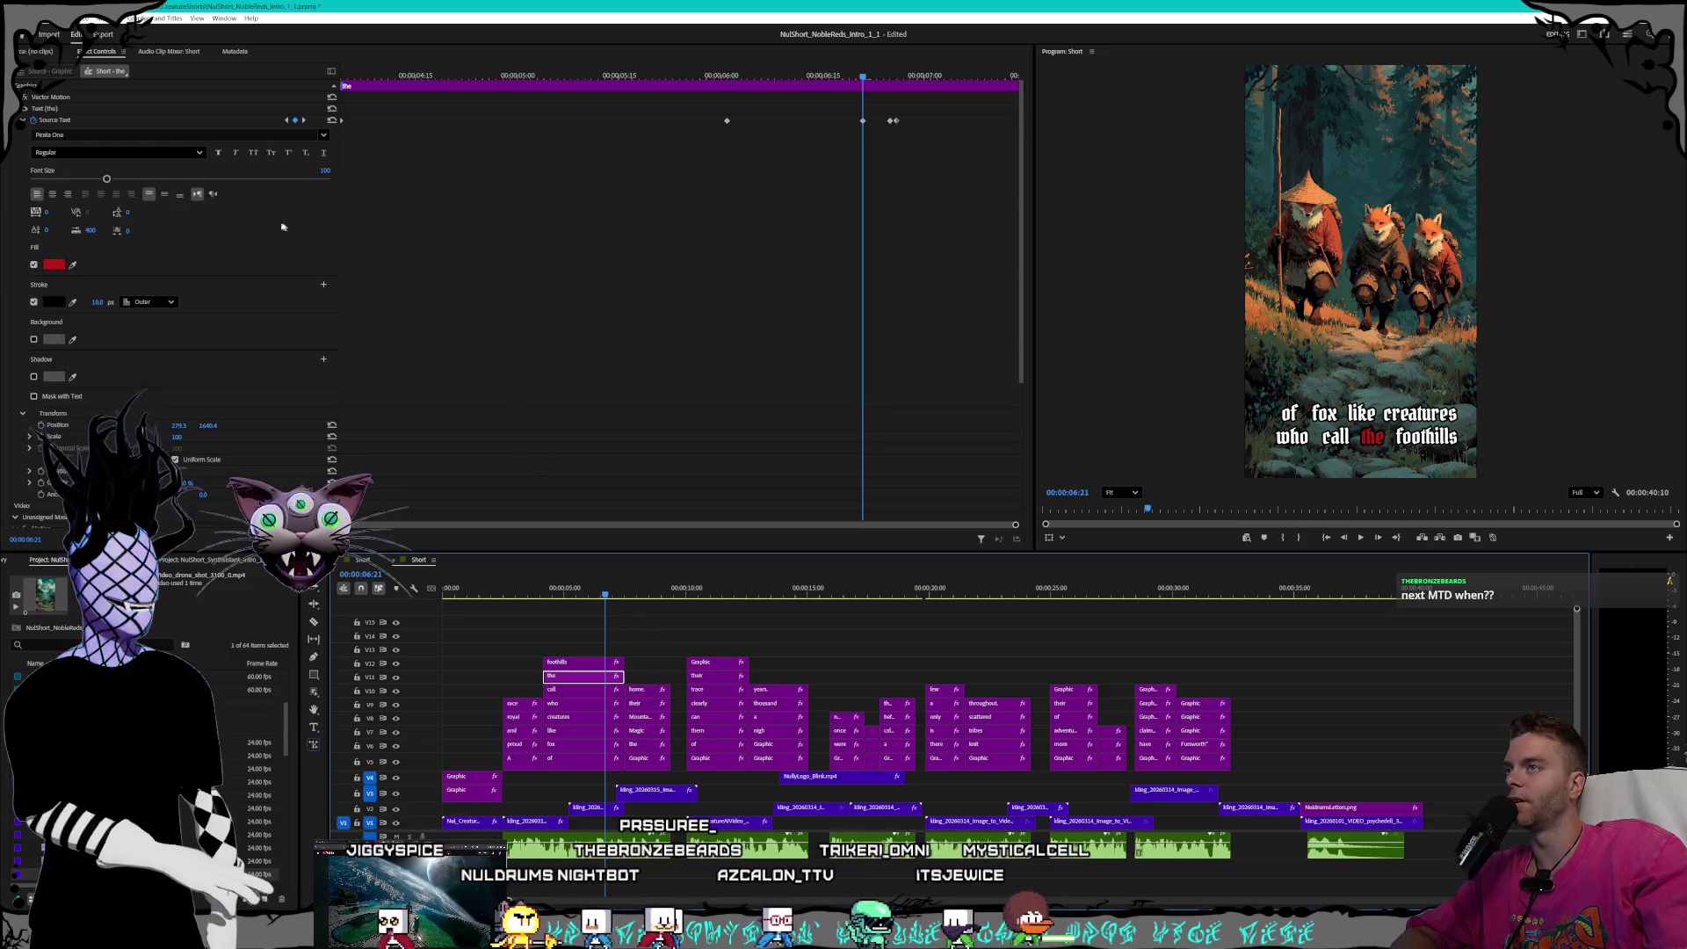
- Set the 'the' caption's stroke width to 8 at the 06:26 keyframe
left_click(302, 121)
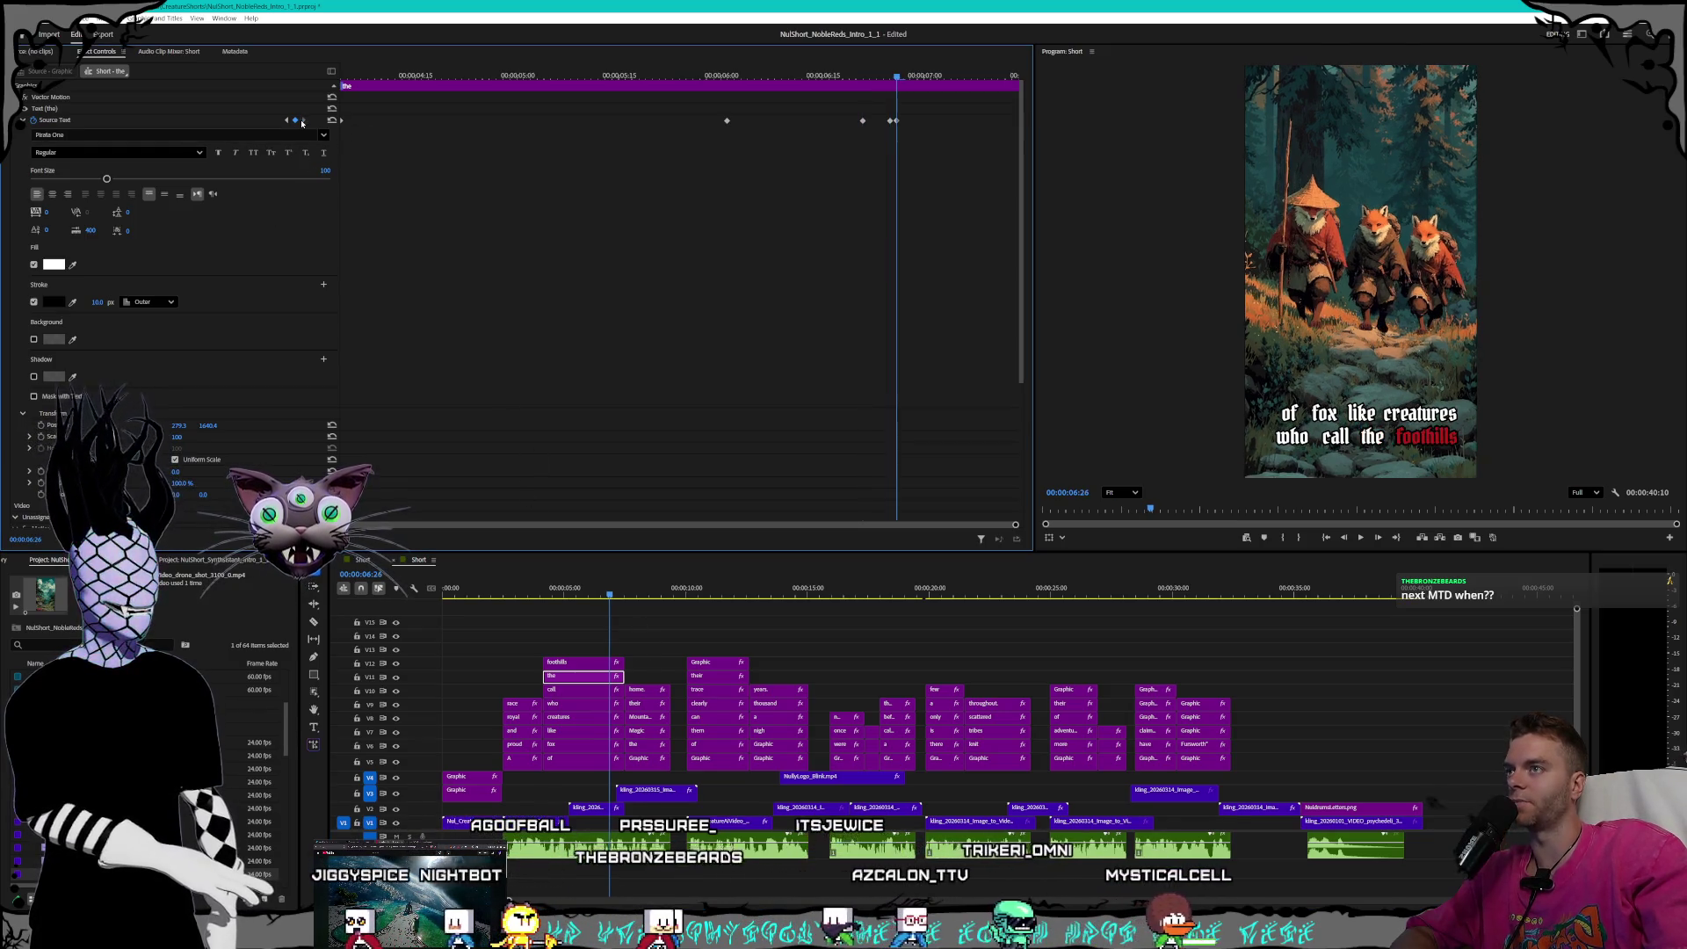
left_click_drag(97, 302, 81, 301)
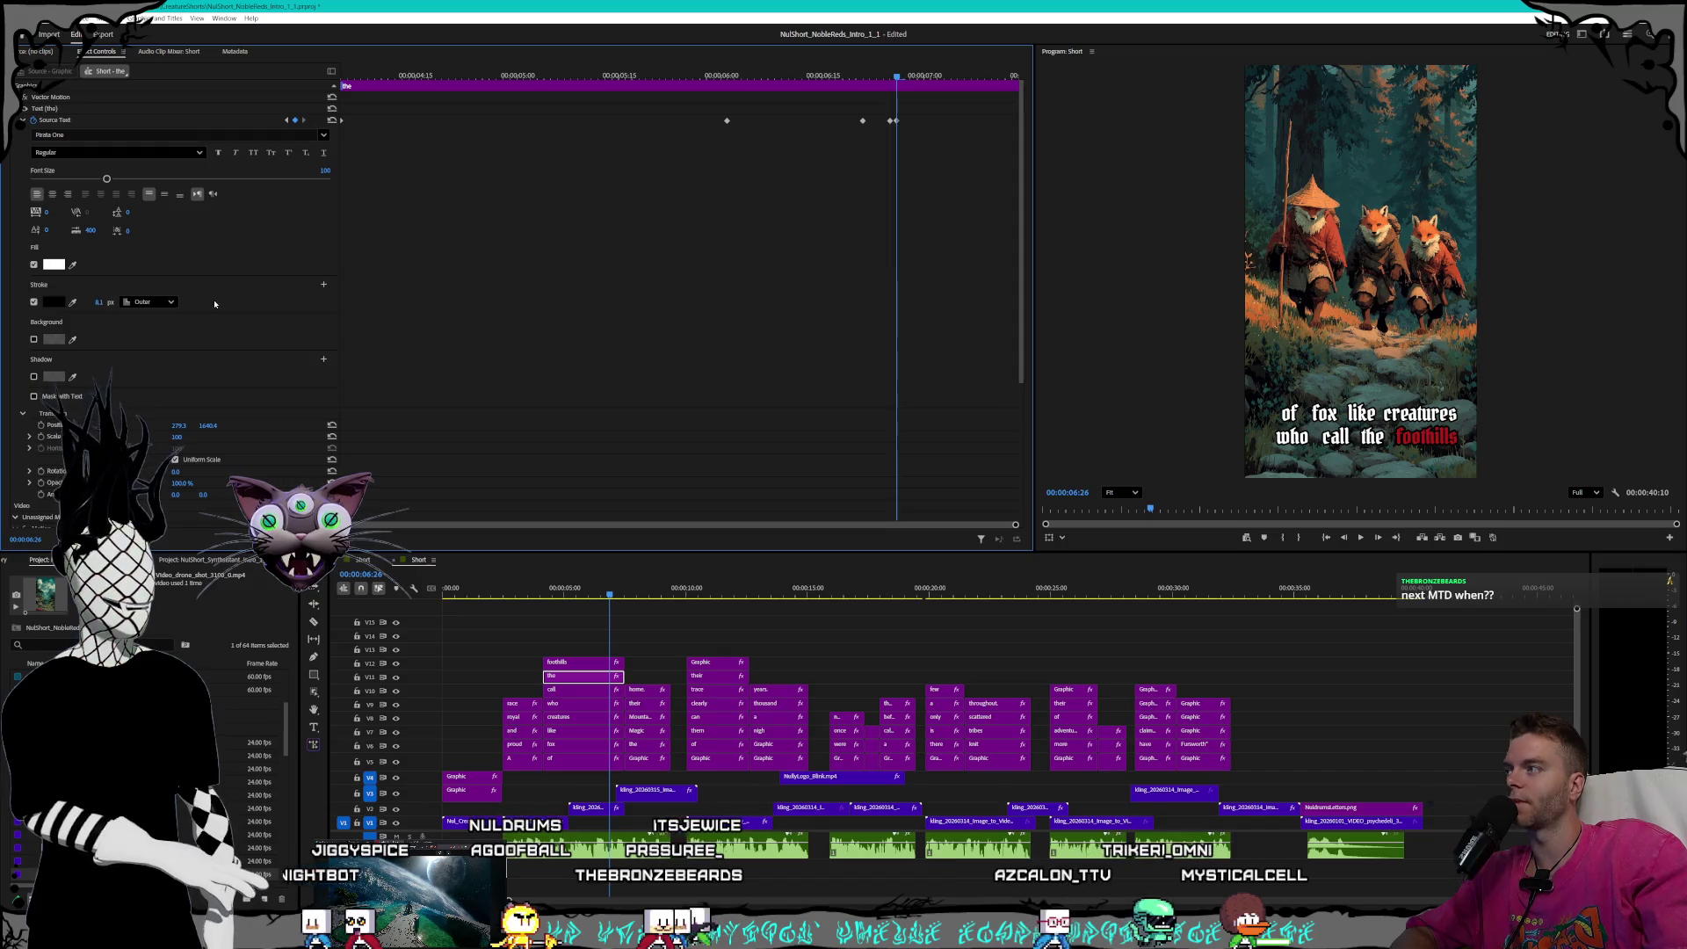
left_click(93, 301)
type("8")
key("Return")
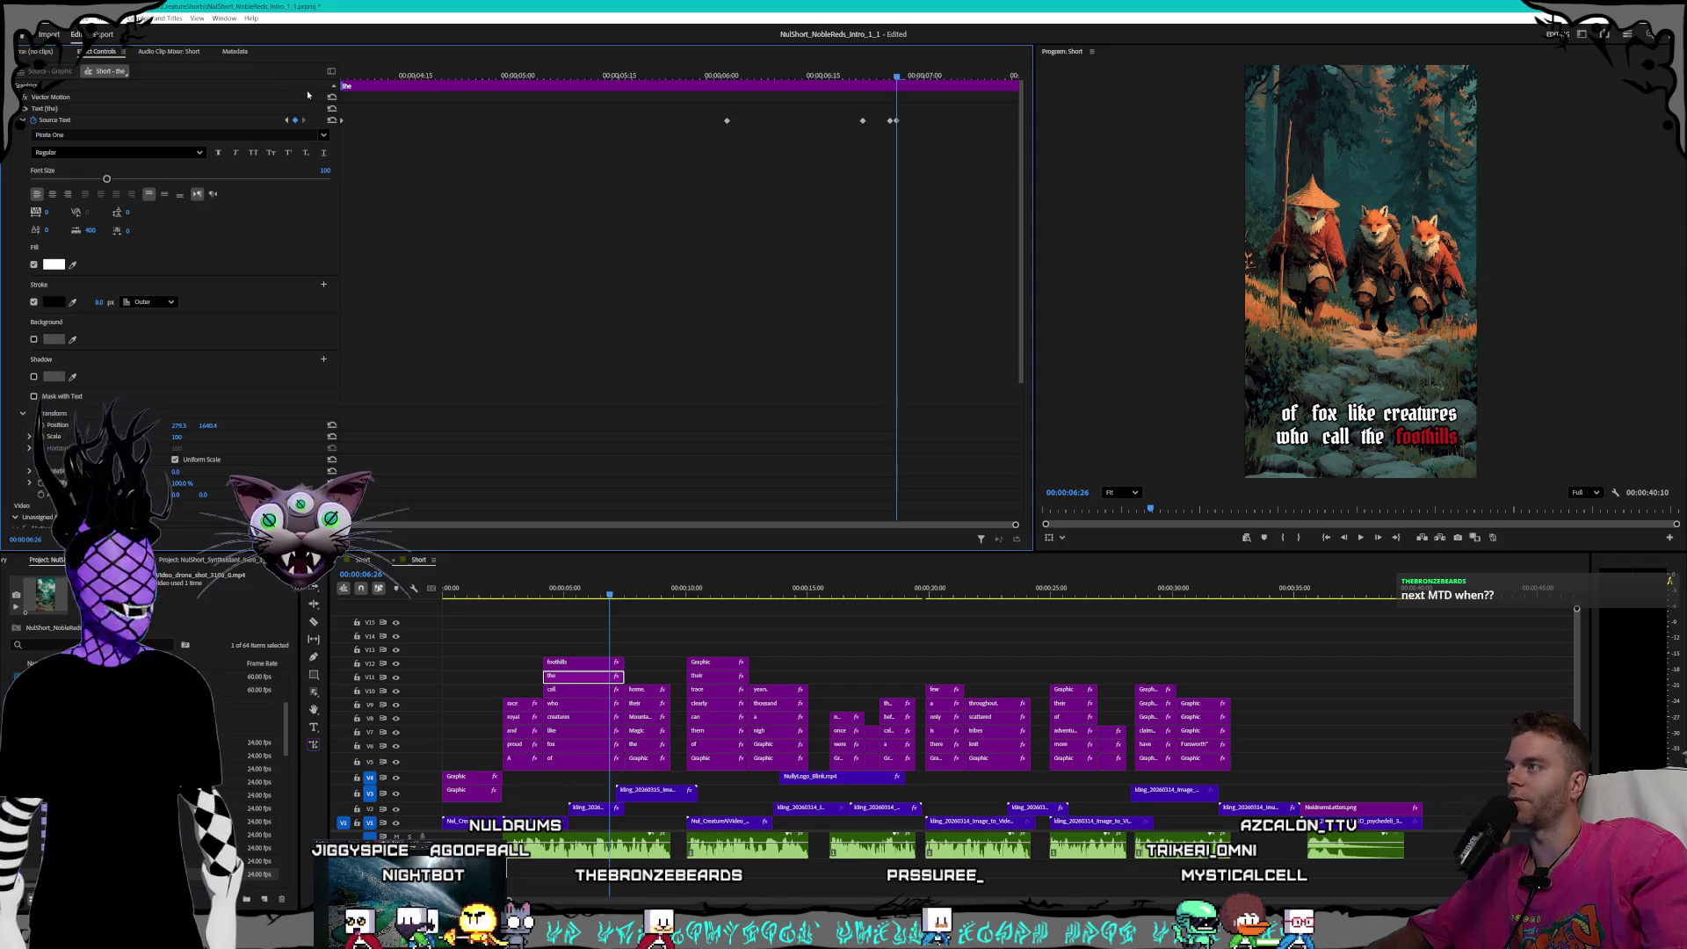
- Set the stroke width to 8 at the 06:21 keyframe of the 'the' caption
left_click(288, 119)
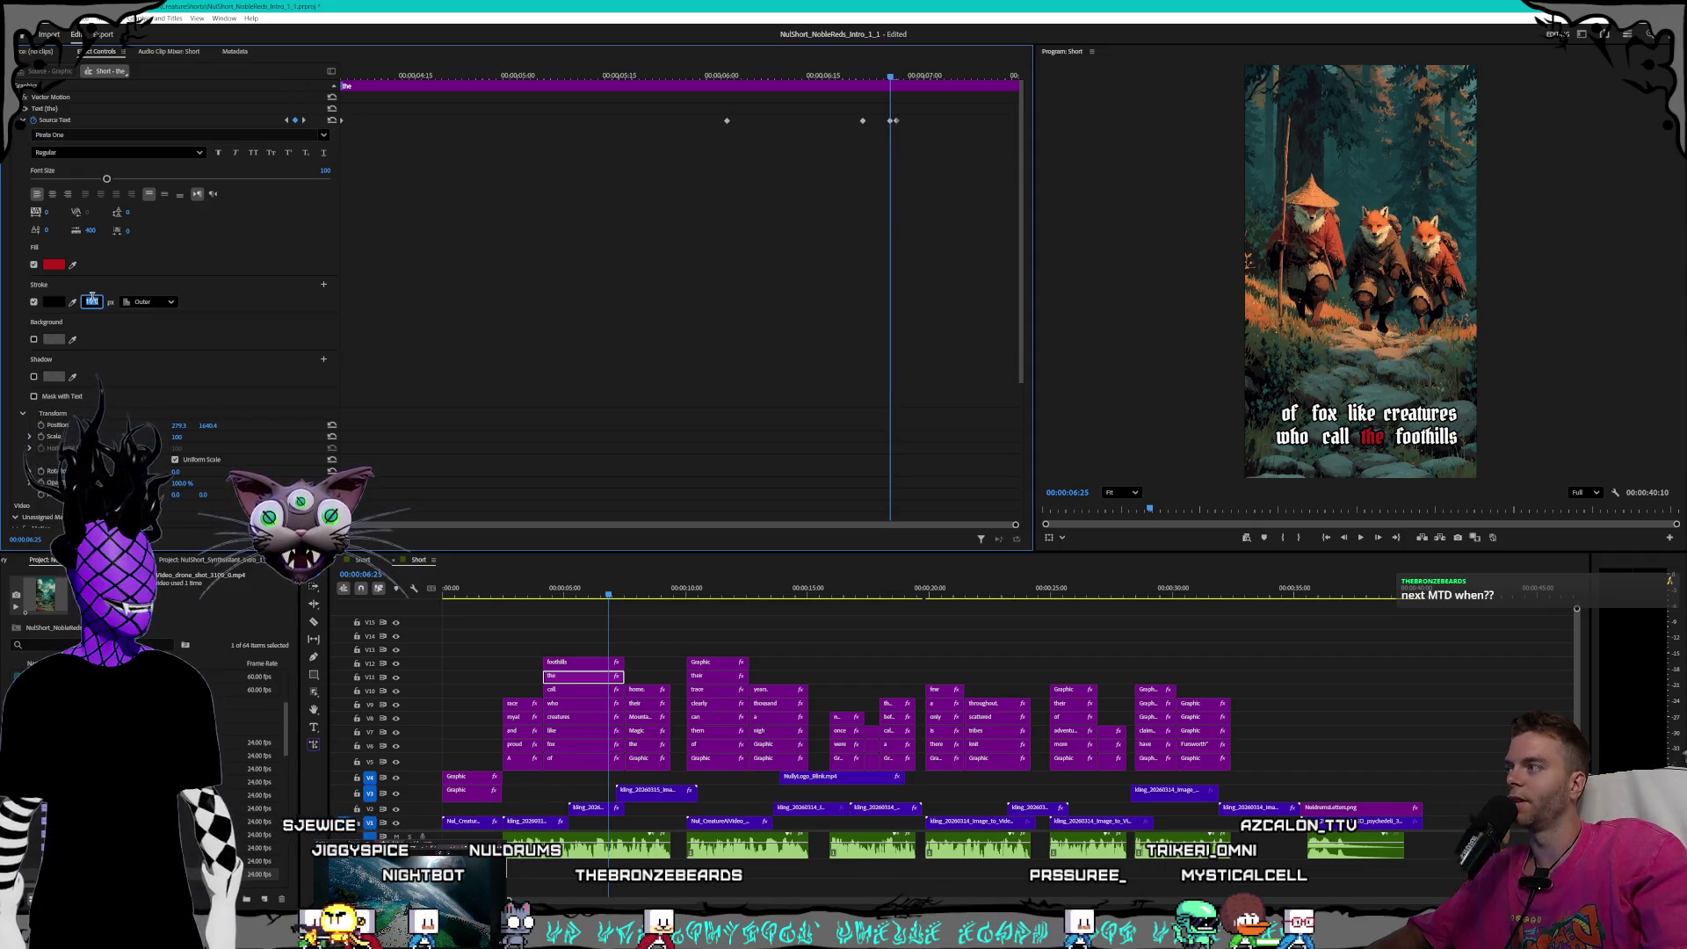
left_click(286, 121)
left_click(97, 302)
type("8")
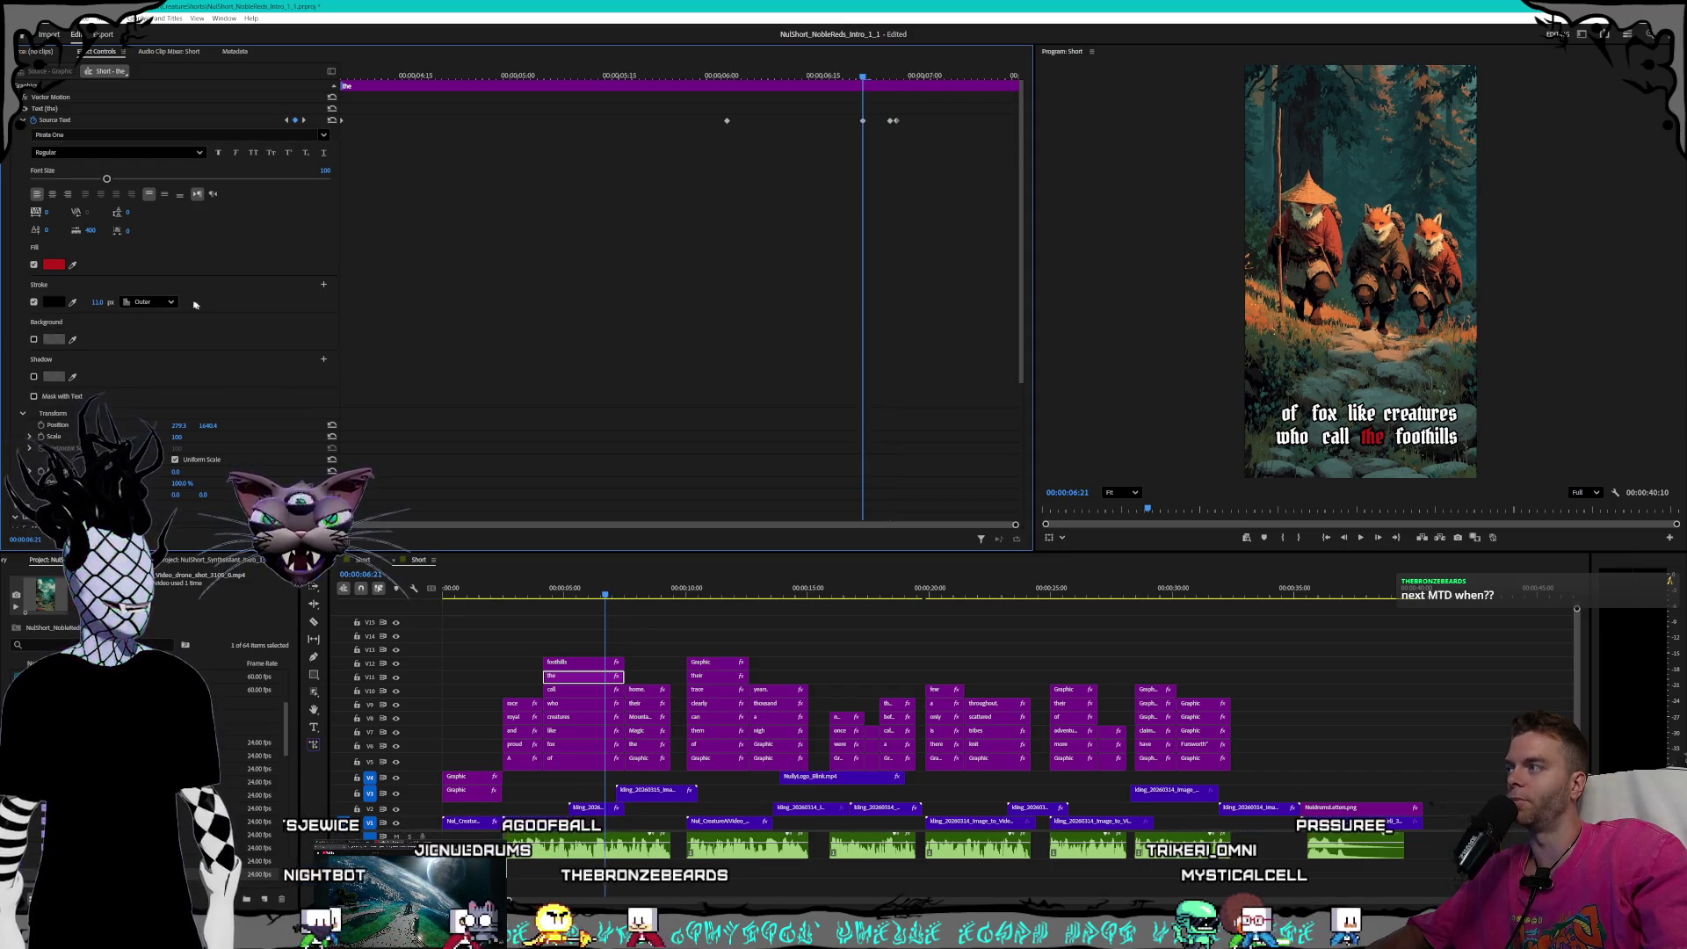
key("Return")
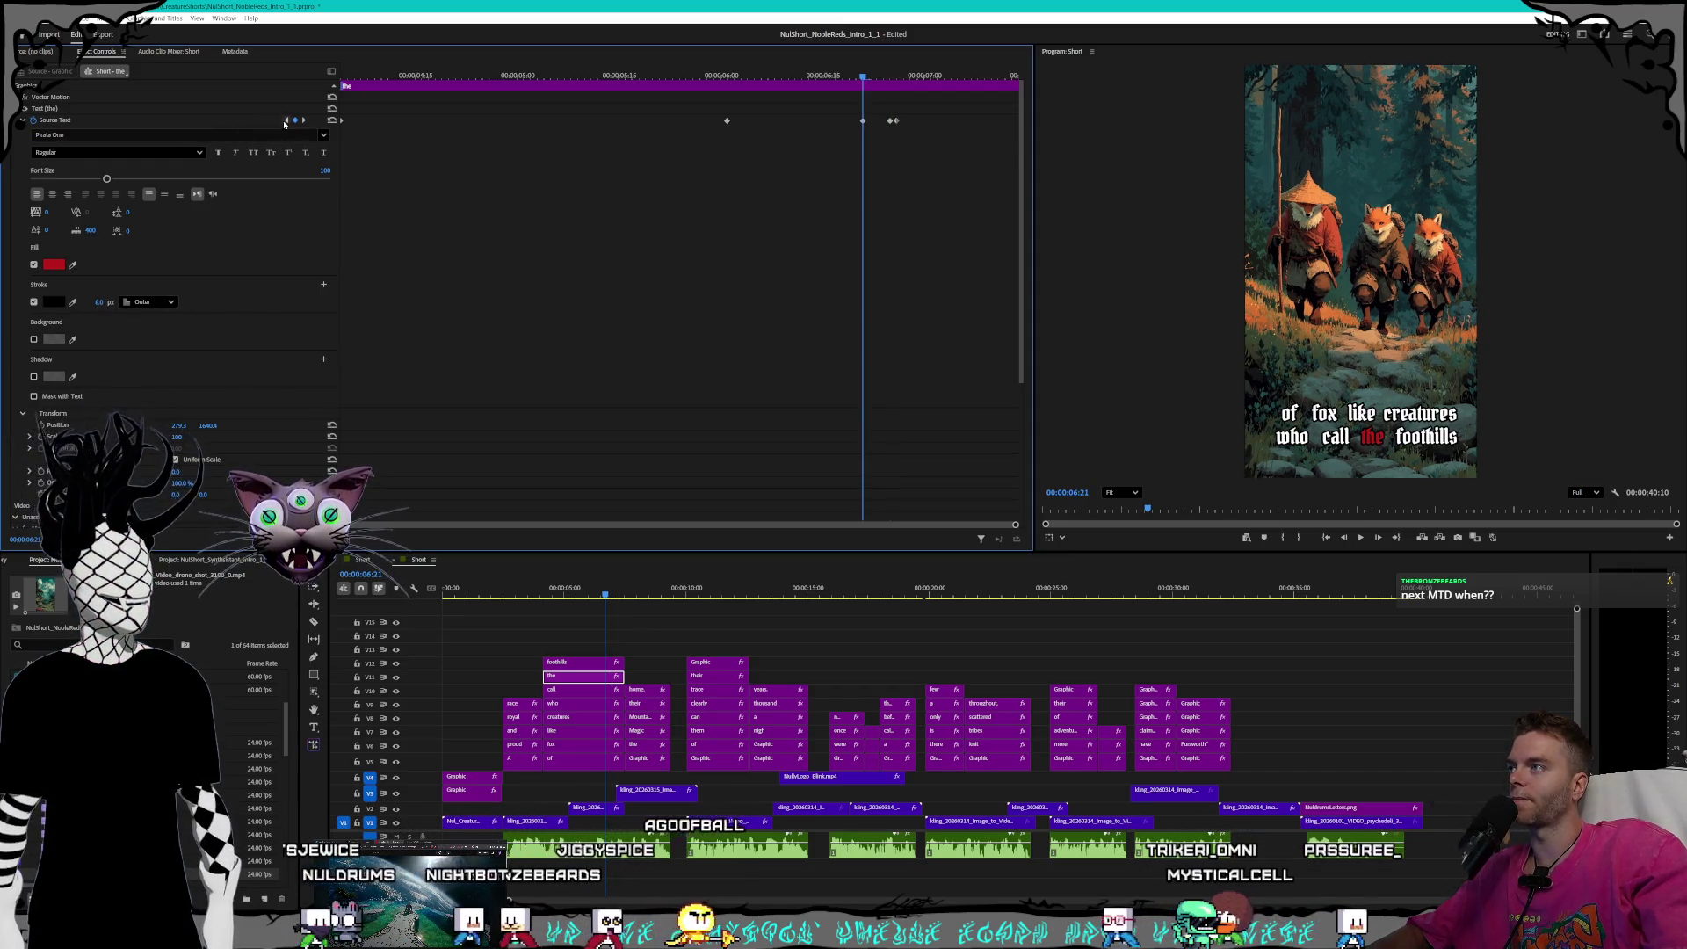
- Apply the 8 px stroke at the clip-start keyframe, then select the 'foothills' clip
left_click(287, 120)
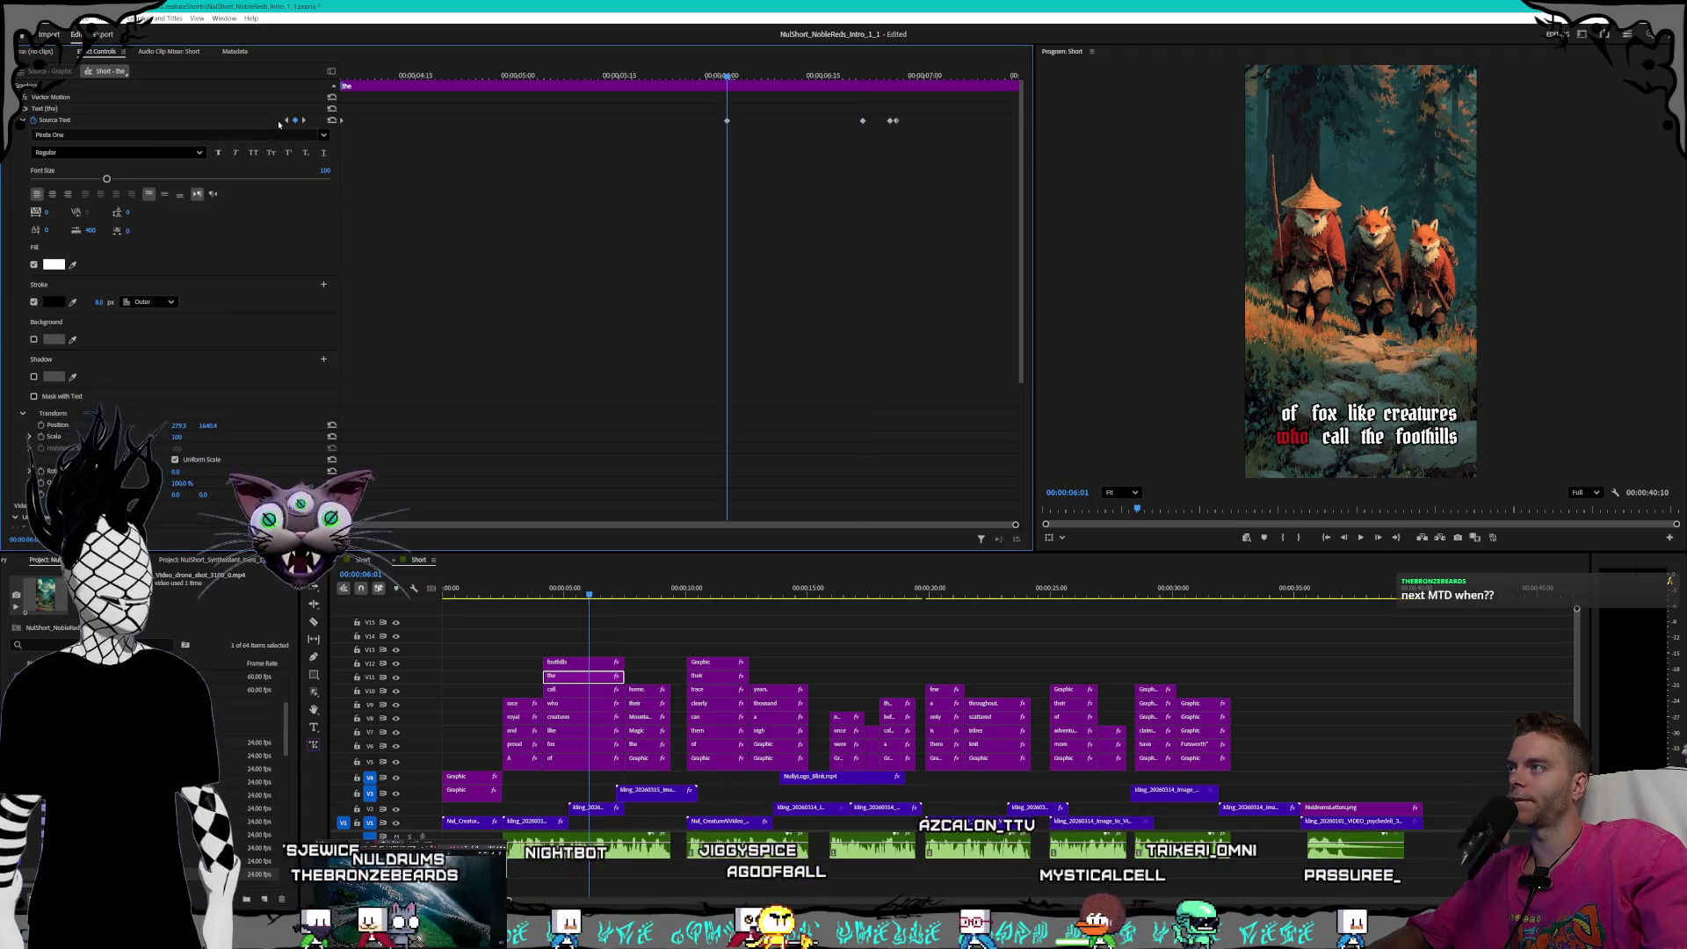
left_click(287, 119)
type("8")
key("Return")
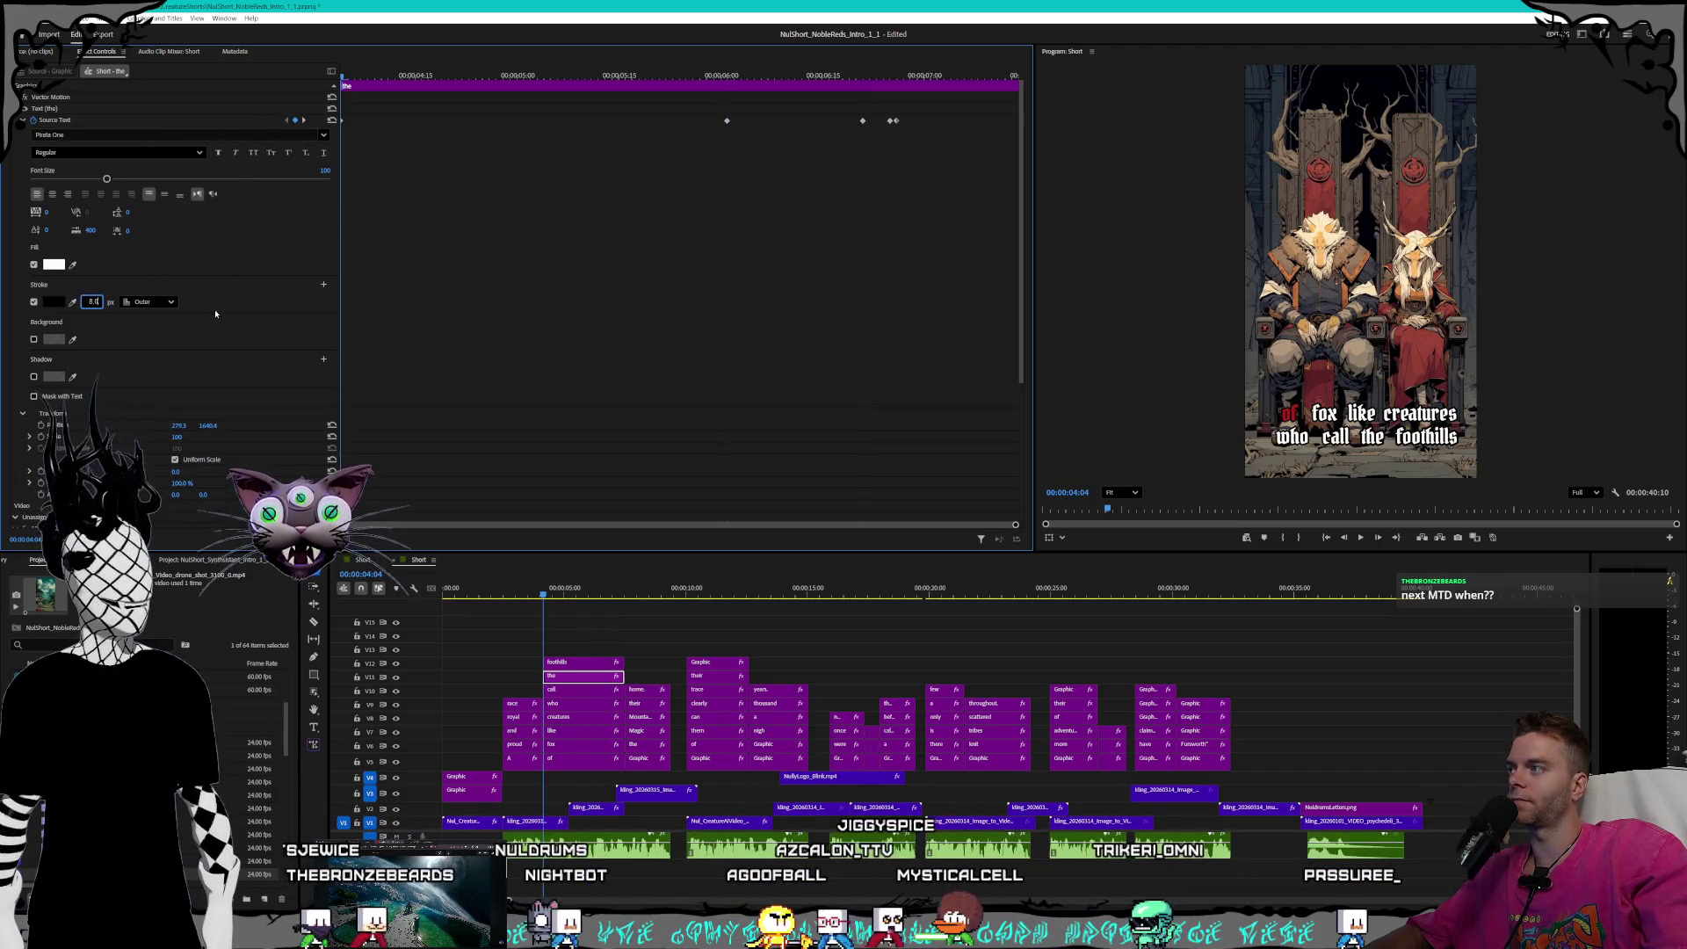
left_click(577, 665)
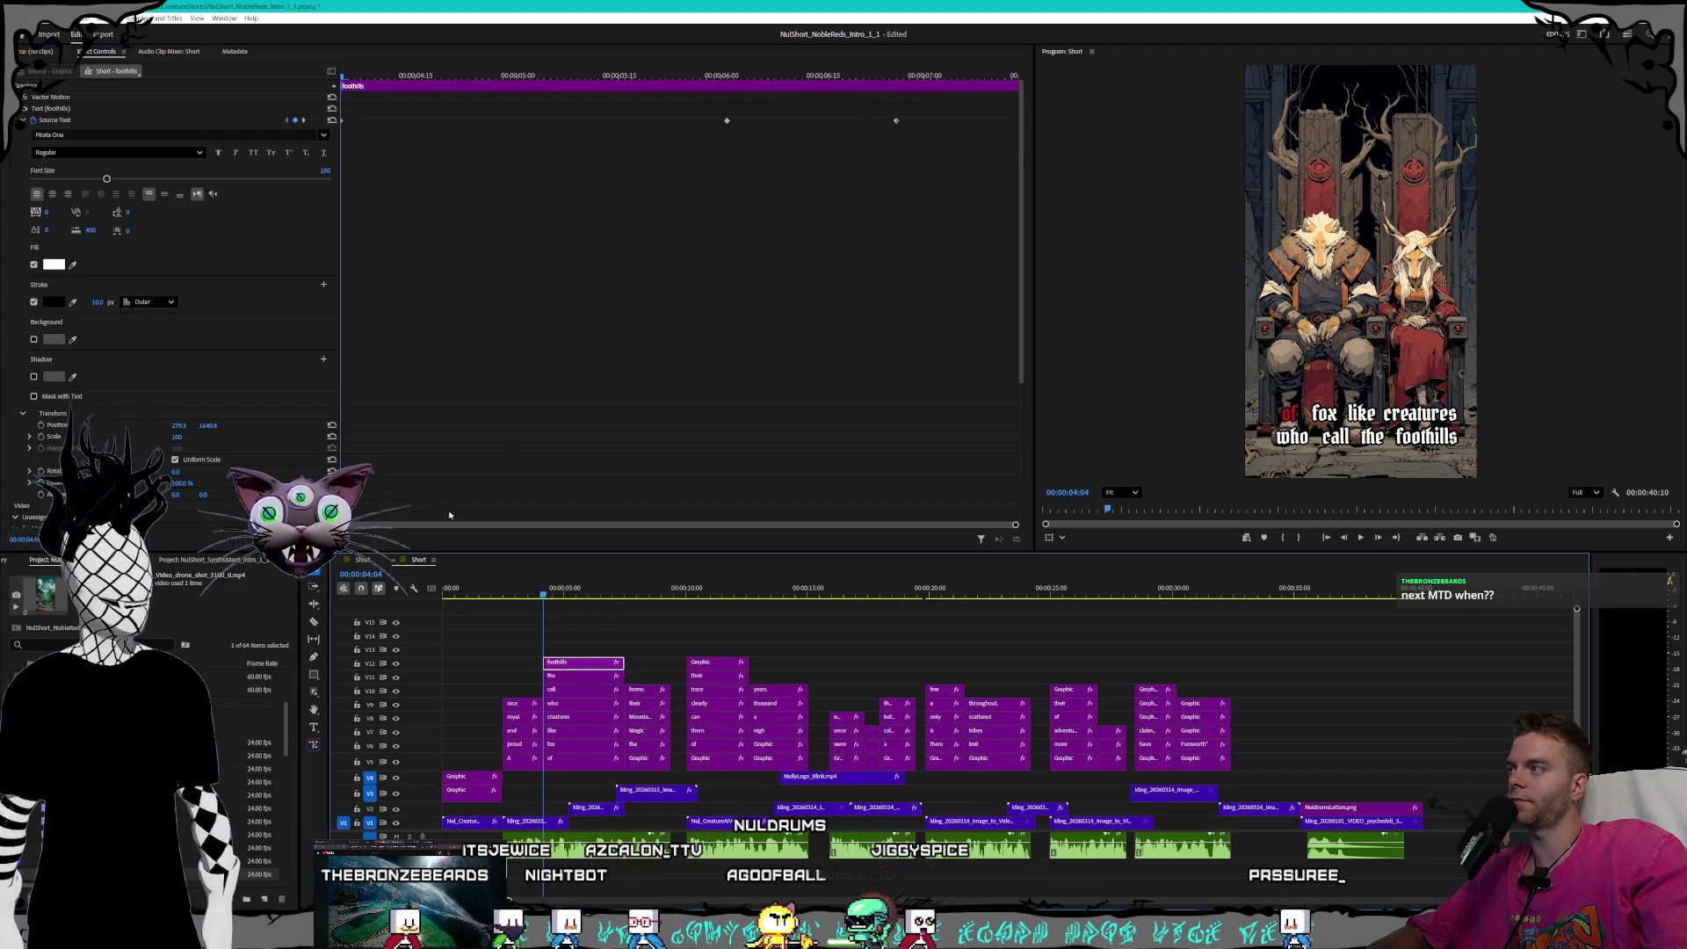
- Set the 'foothills' caption's stroke width to 8 and move the playhead to 00:00:07:15
type("8")
key("Return")
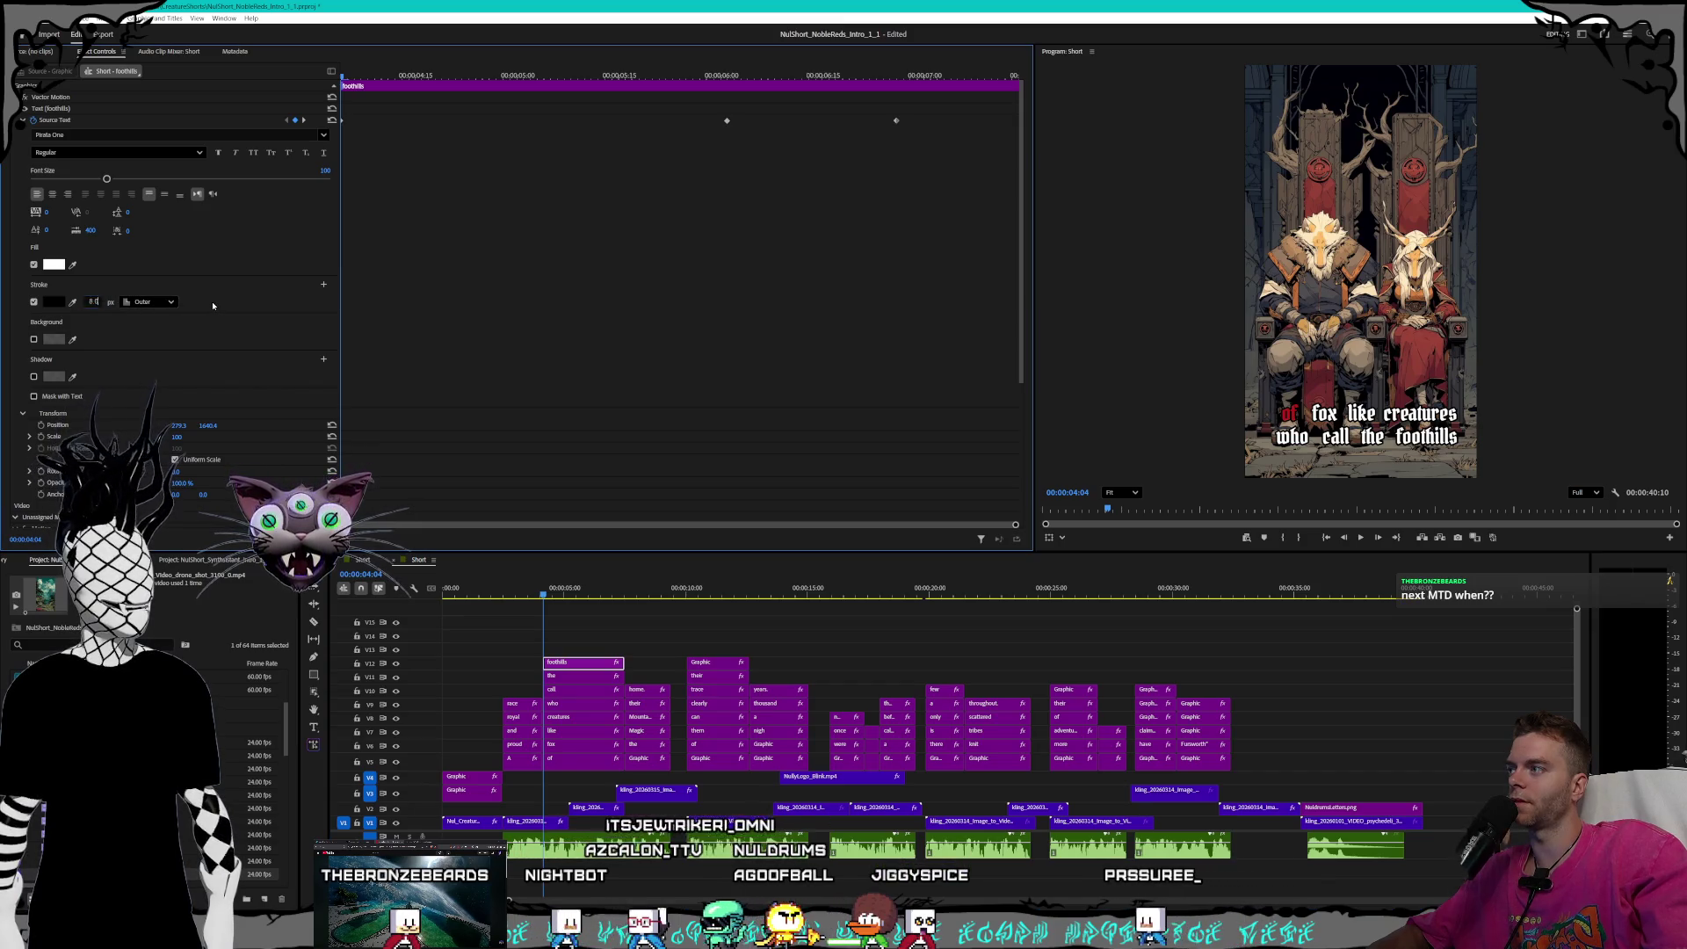
left_click_drag(563, 597, 627, 597)
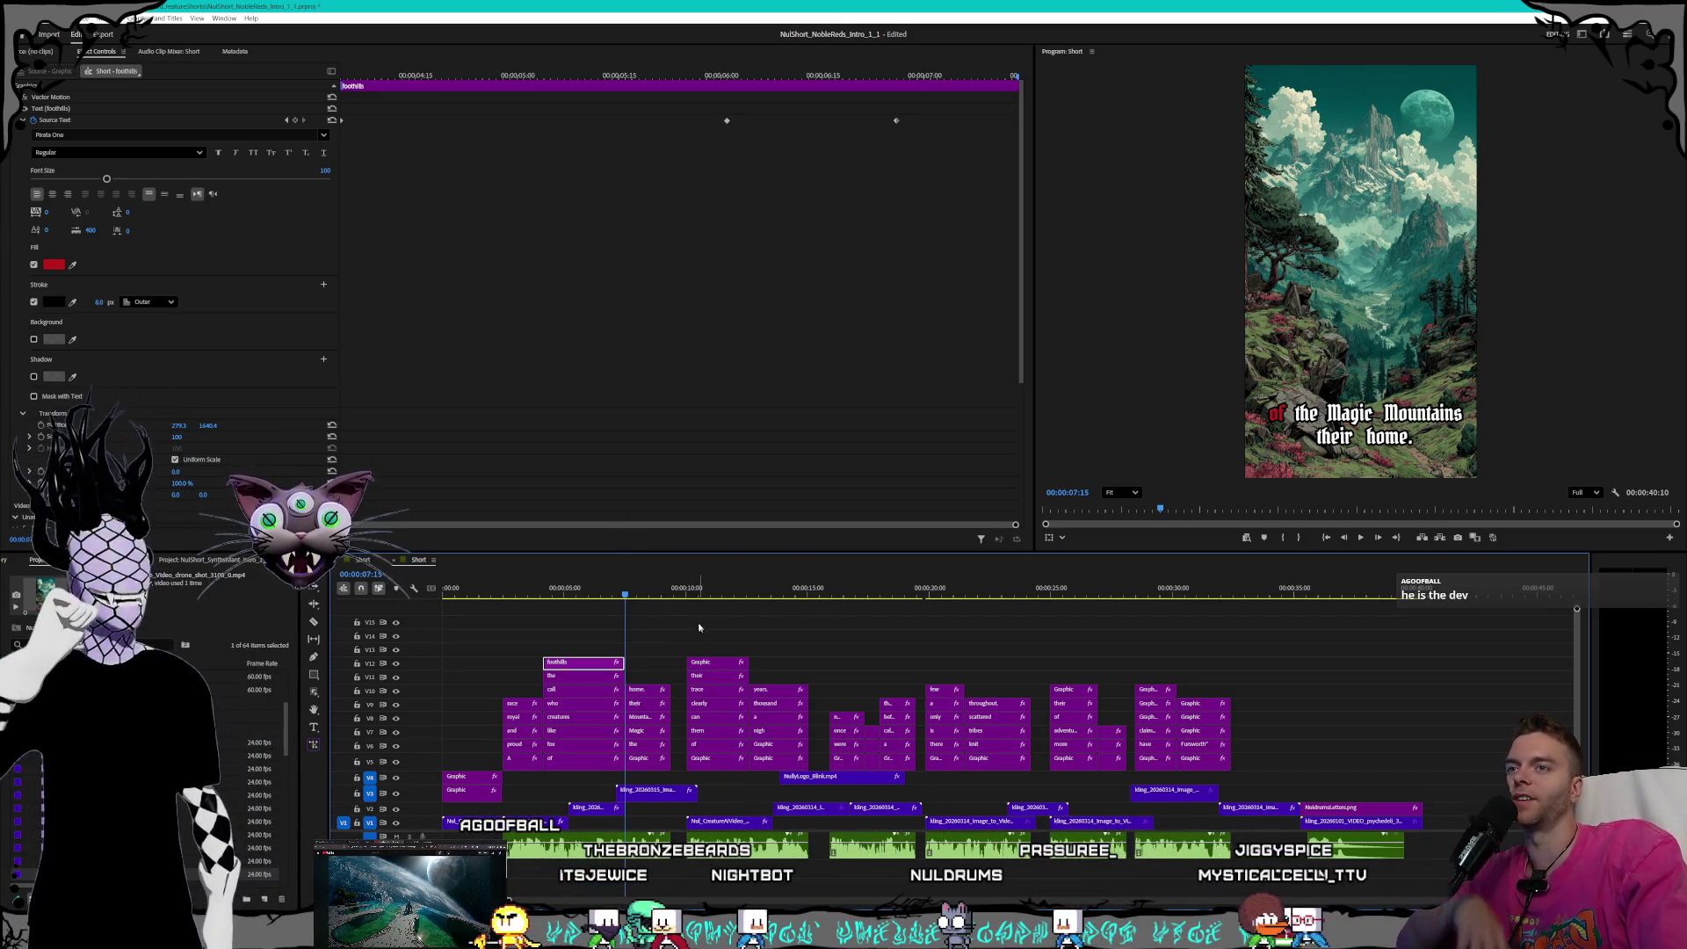
left_click_drag(625, 595, 582, 599)
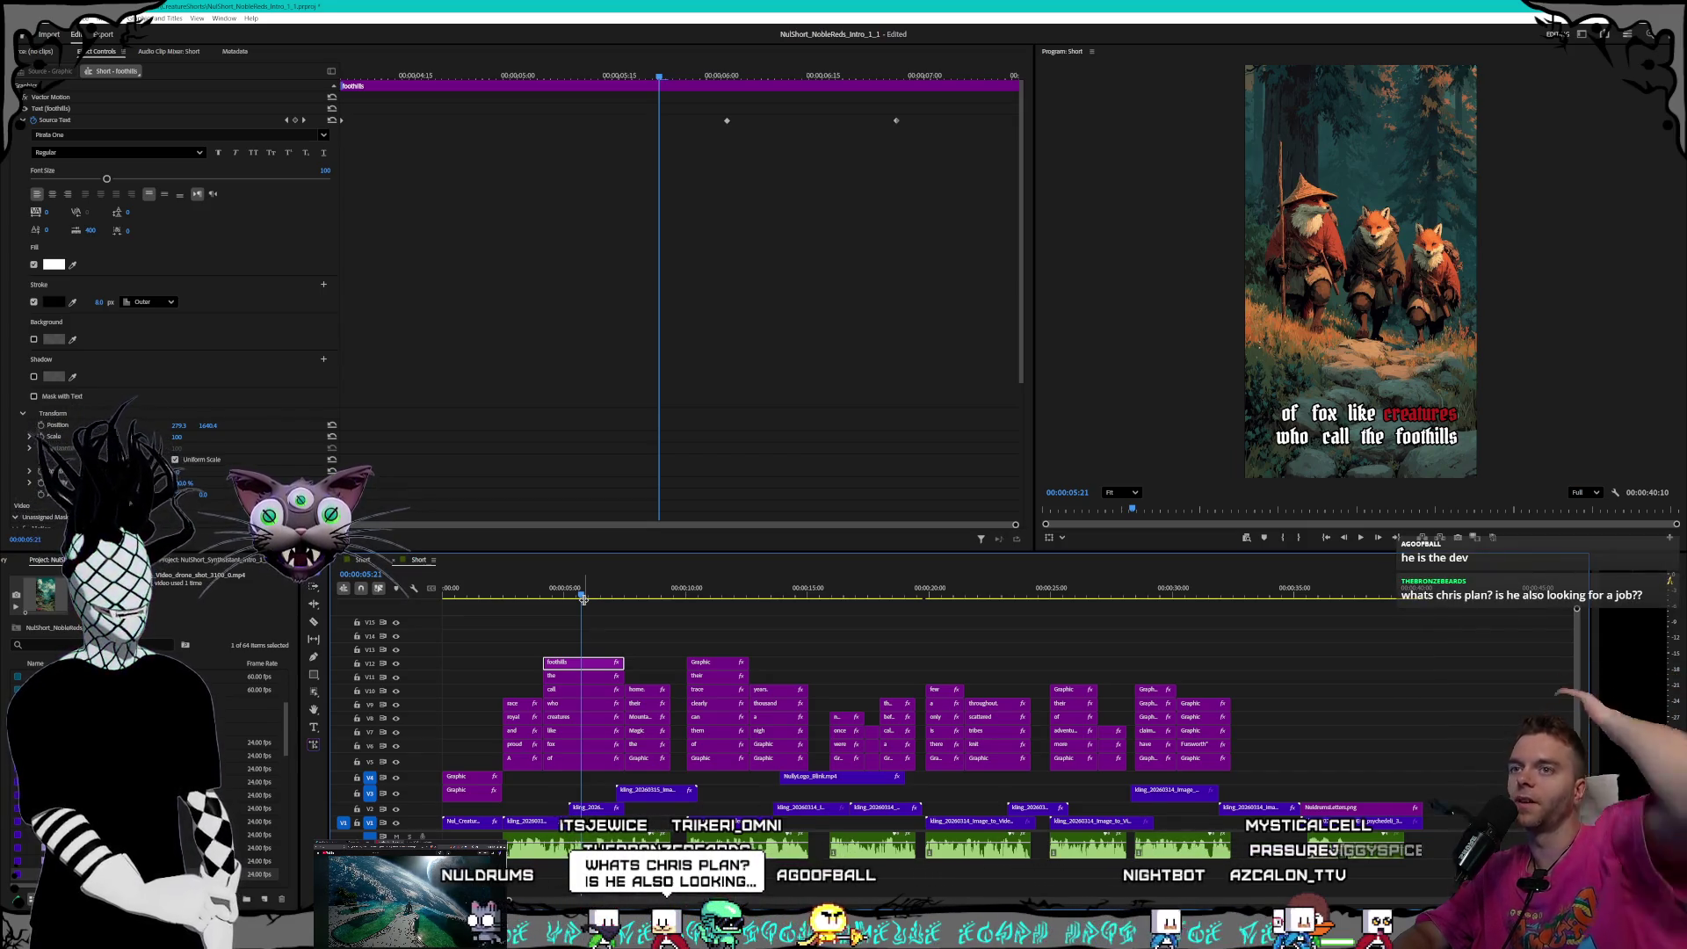
mouse_move(582, 599)
left_mouse_down()
mouse_move(397, 576)
mouse_move(742, 572)
left_mouse_up()
key("space")
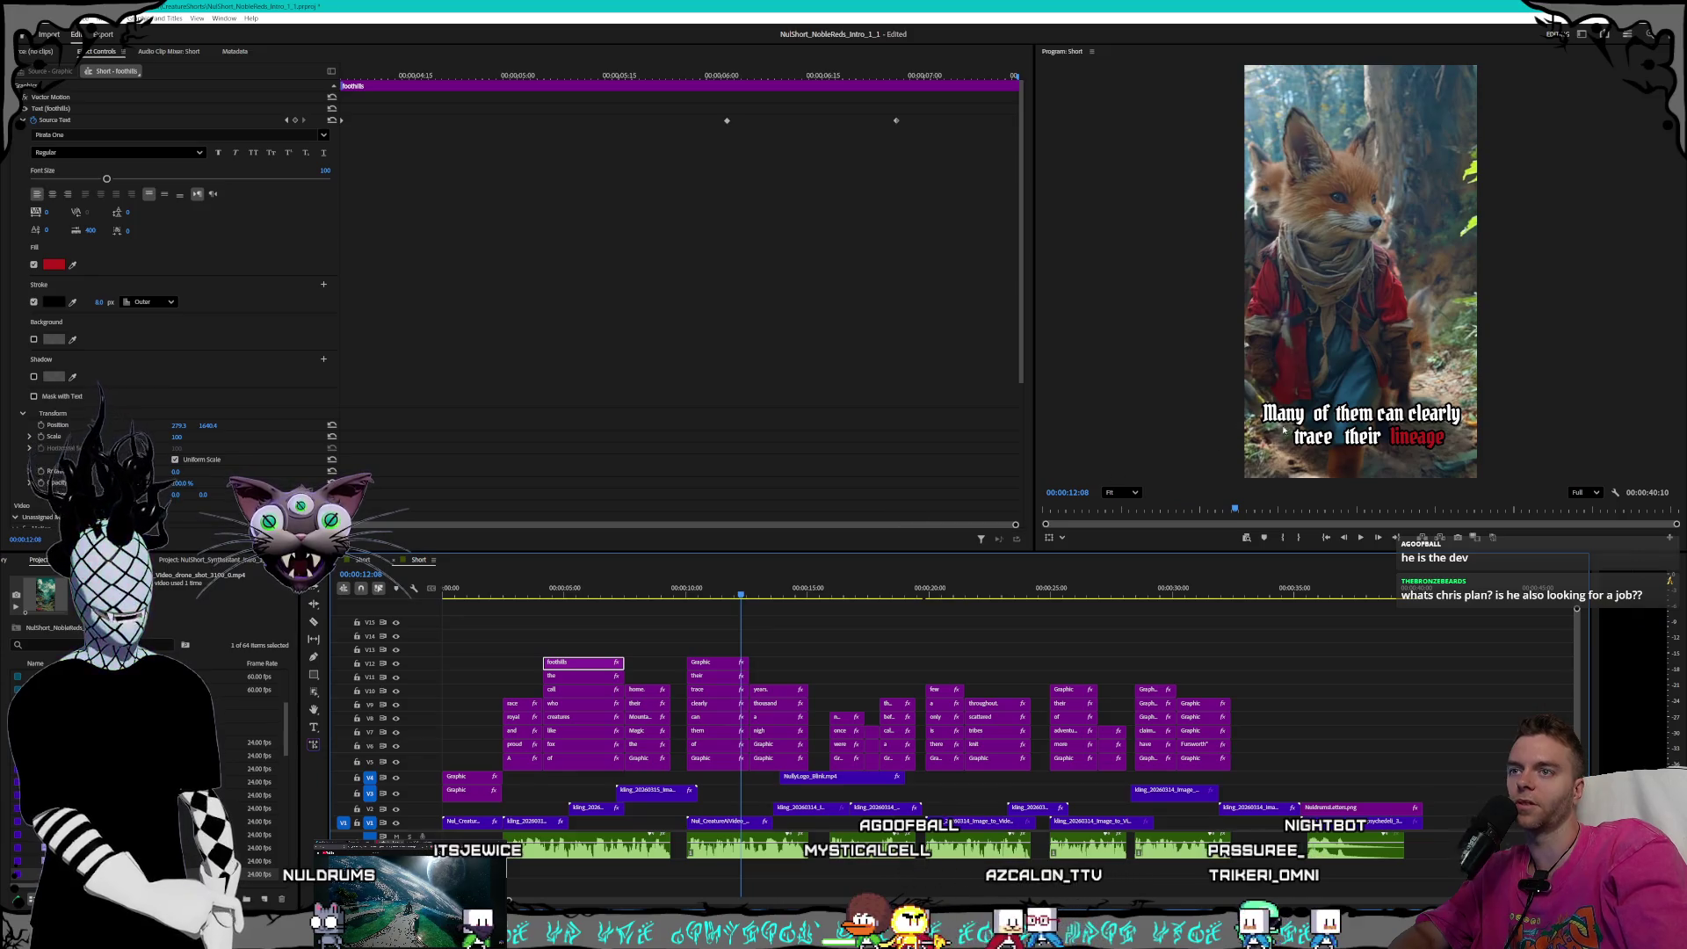
left_click(1361, 536)
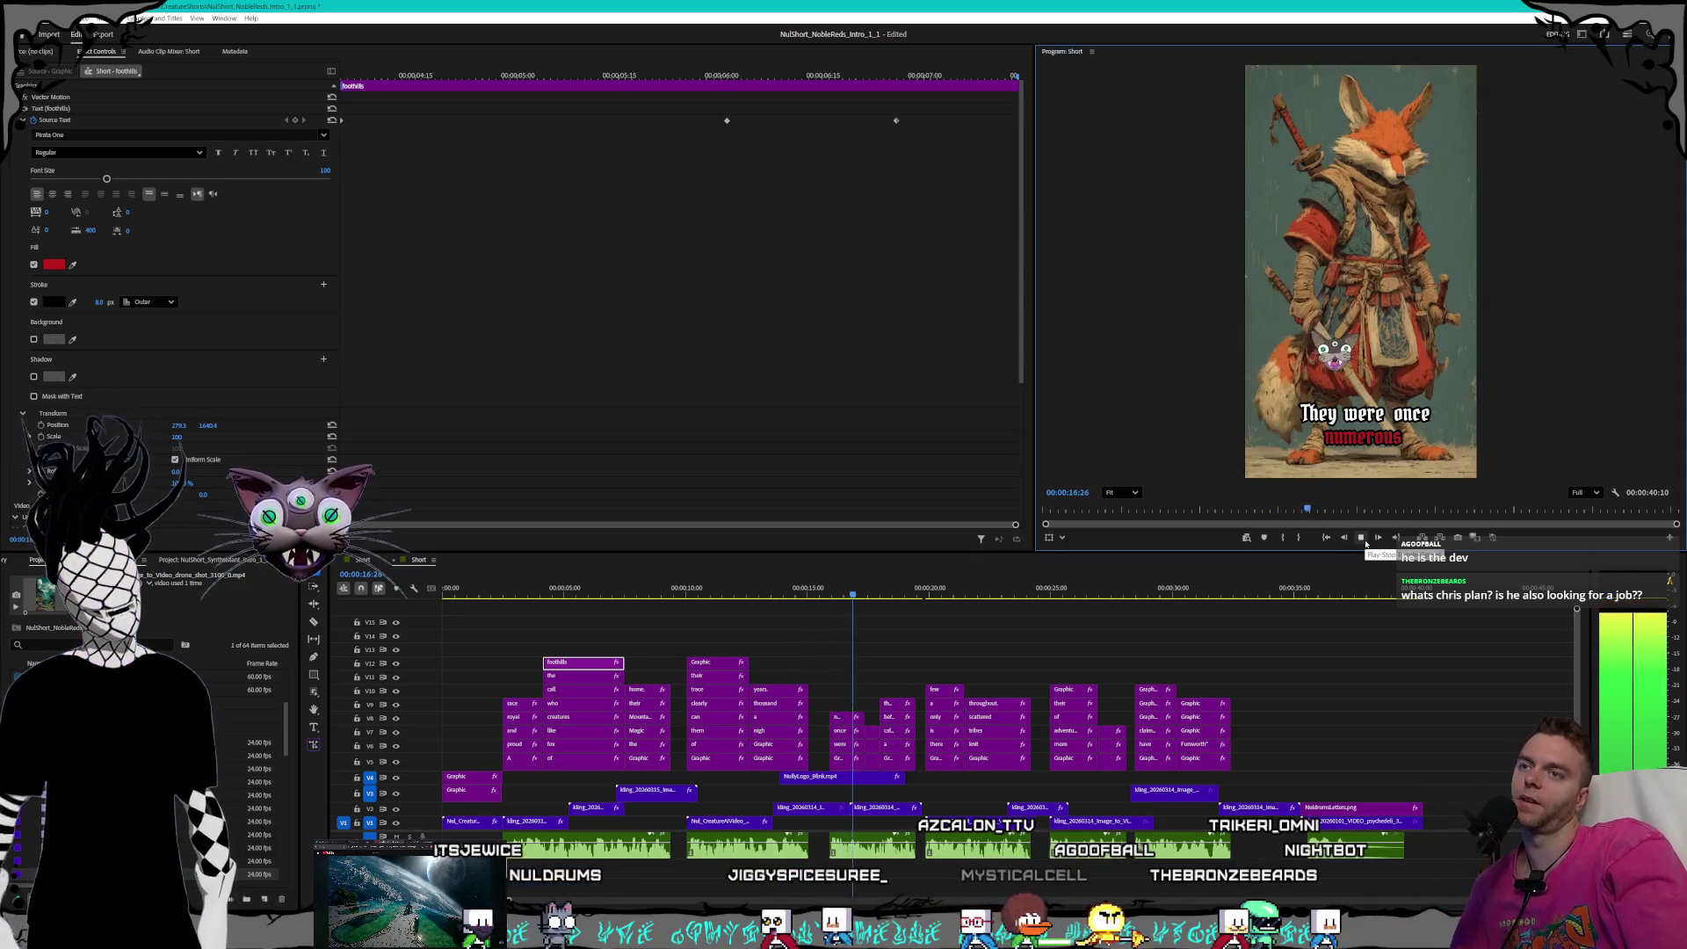
key("space")
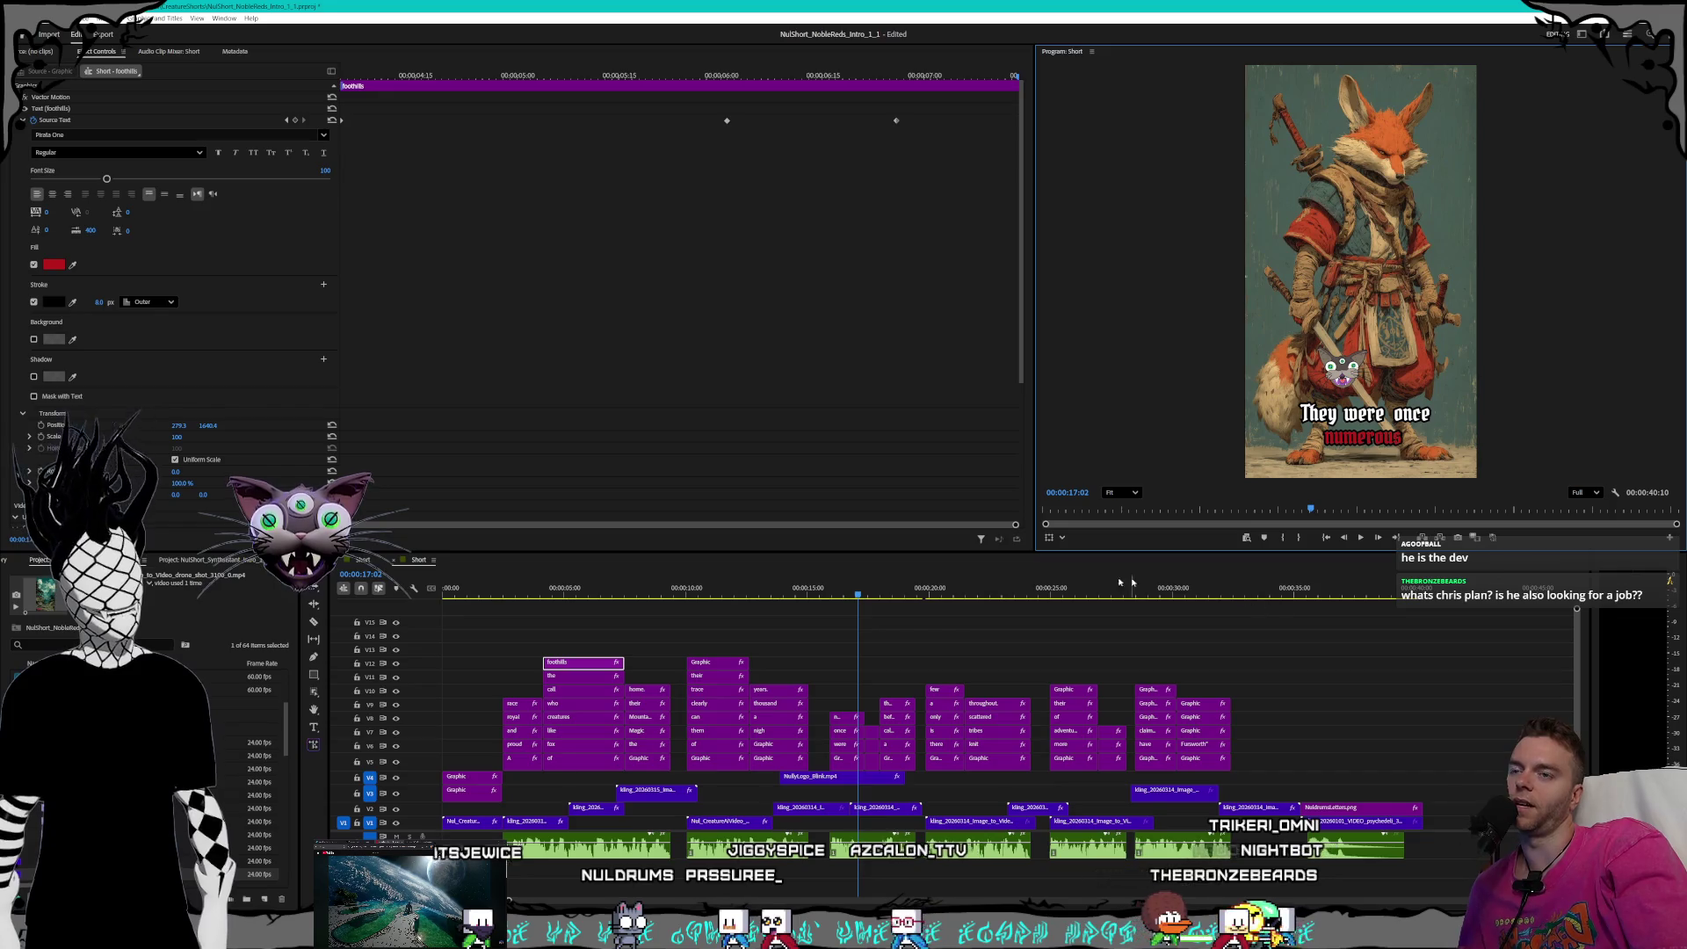
left_click_drag(844, 590, 630, 595)
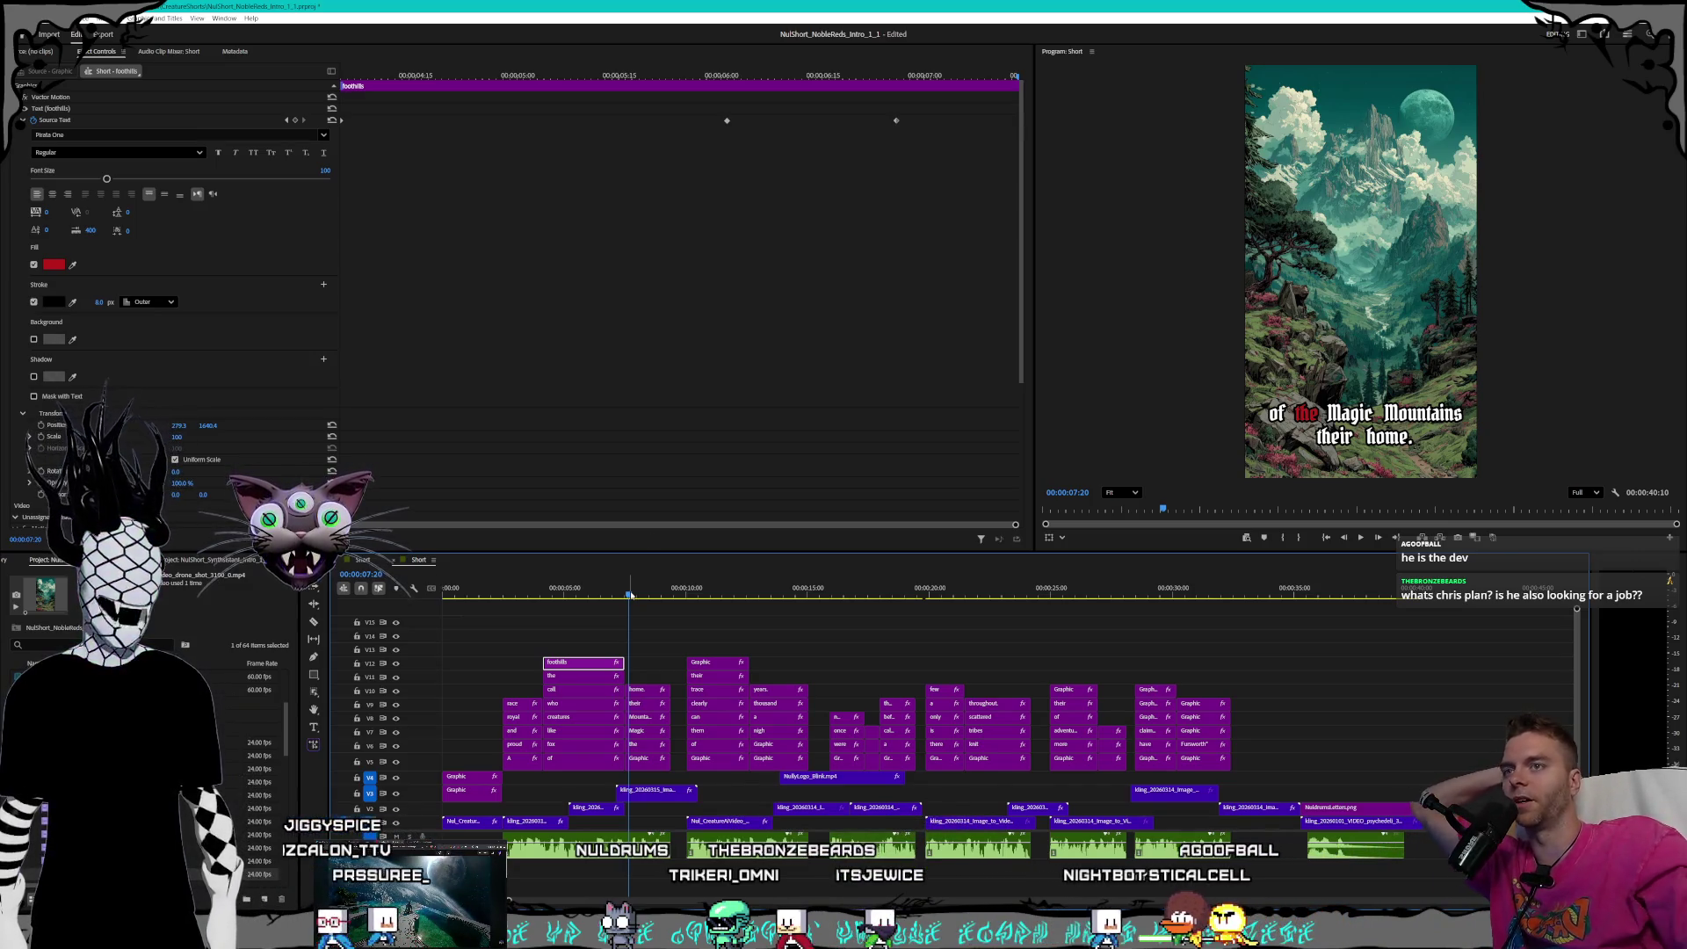
left_click(1361, 537)
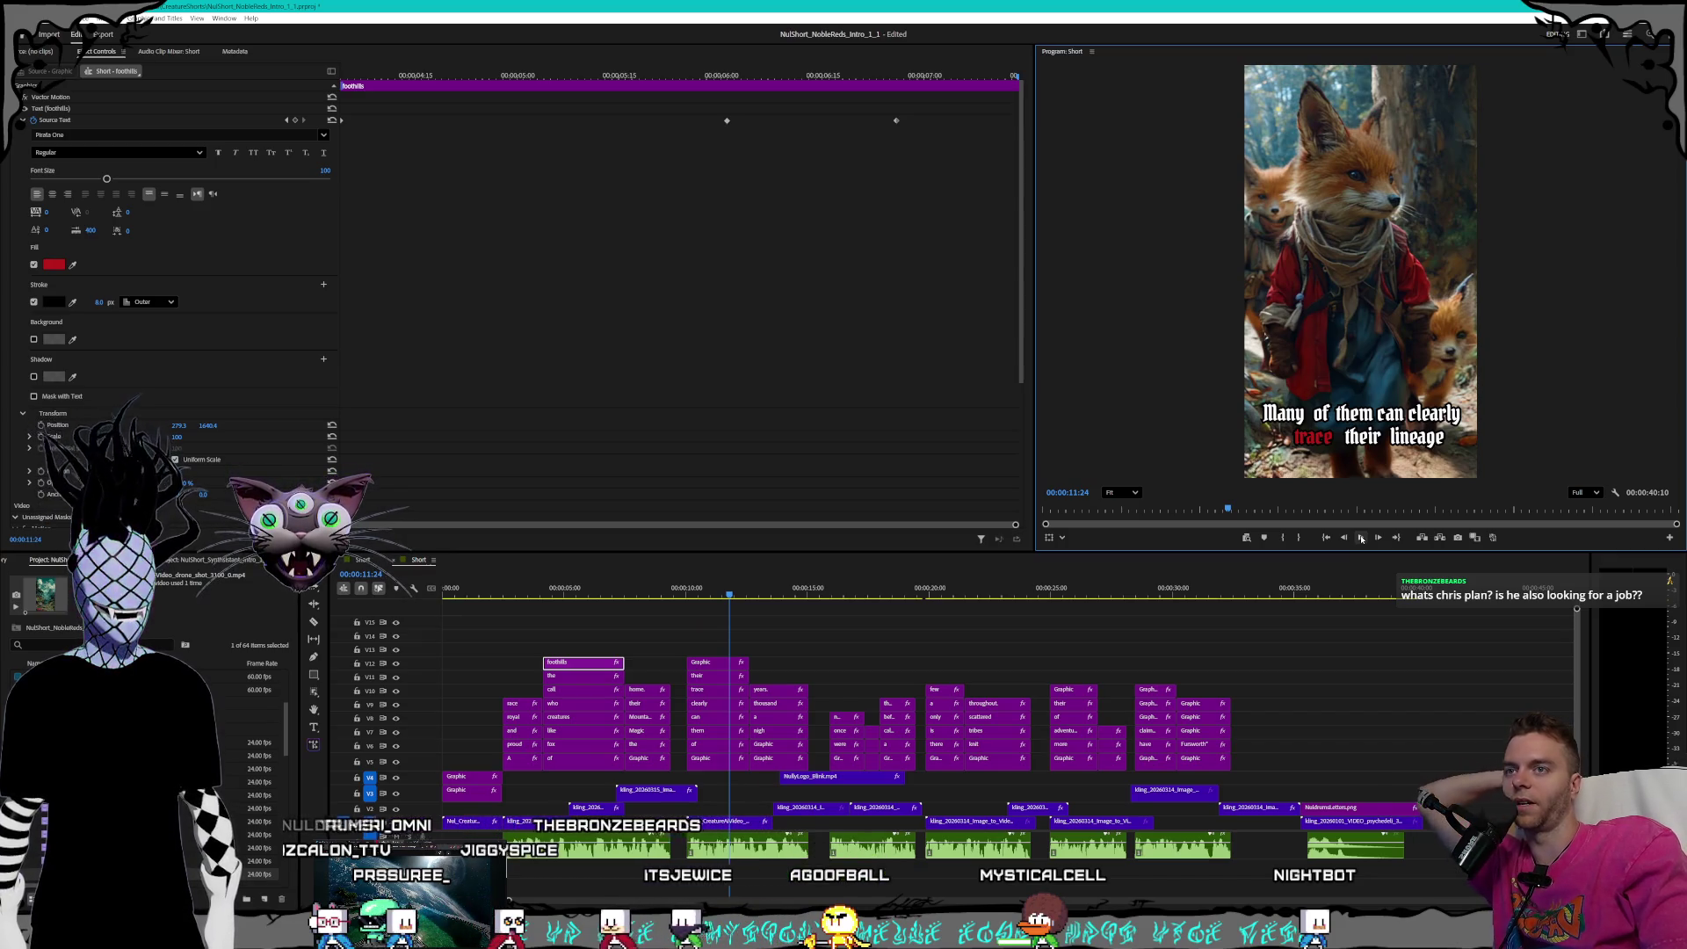
left_click(642, 595)
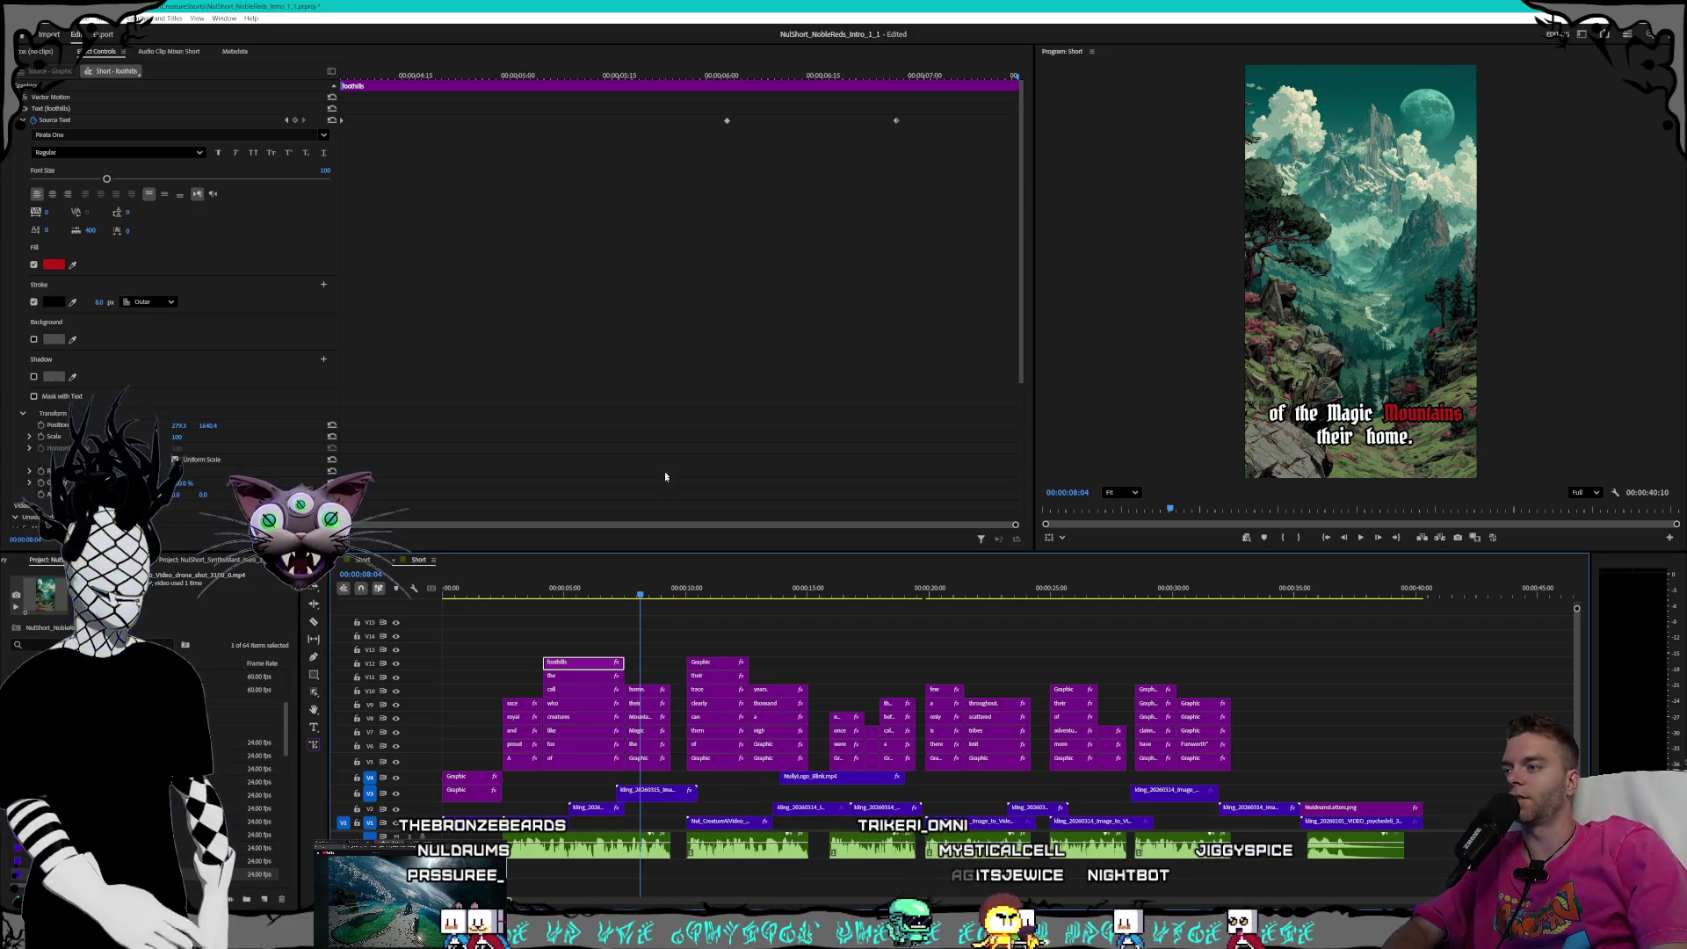
left_click(629, 595)
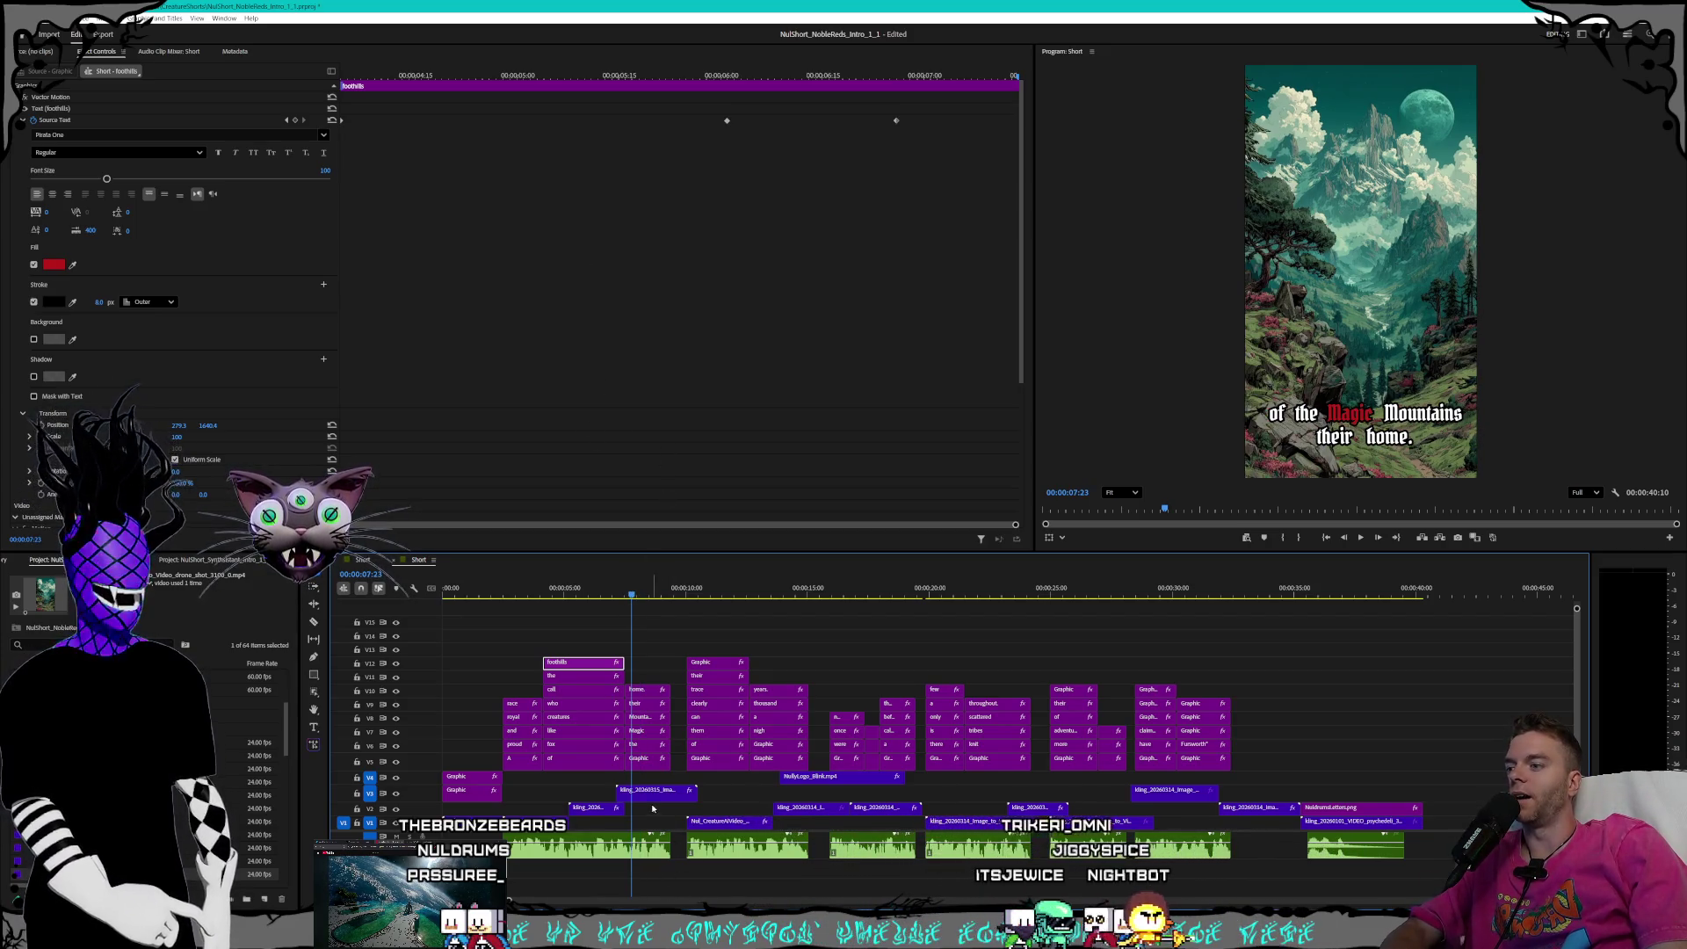
- On the V5 caption clip, set the stroke width to 8 at the first highlight keyframe
left_click(636, 764)
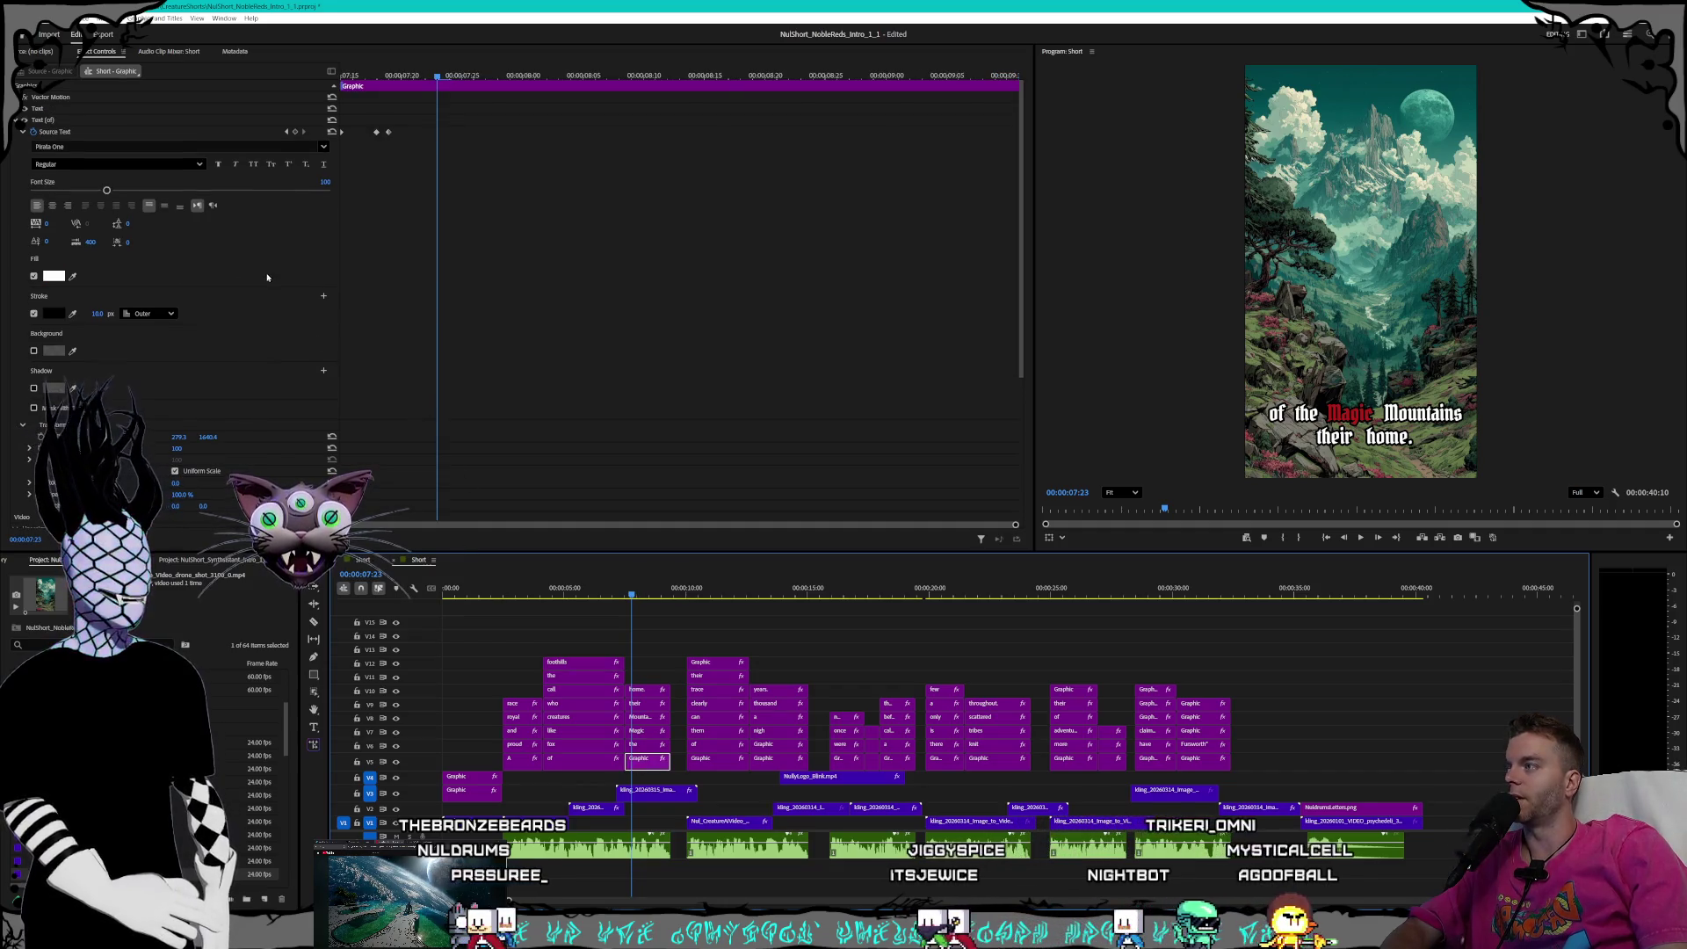
left_click(287, 132)
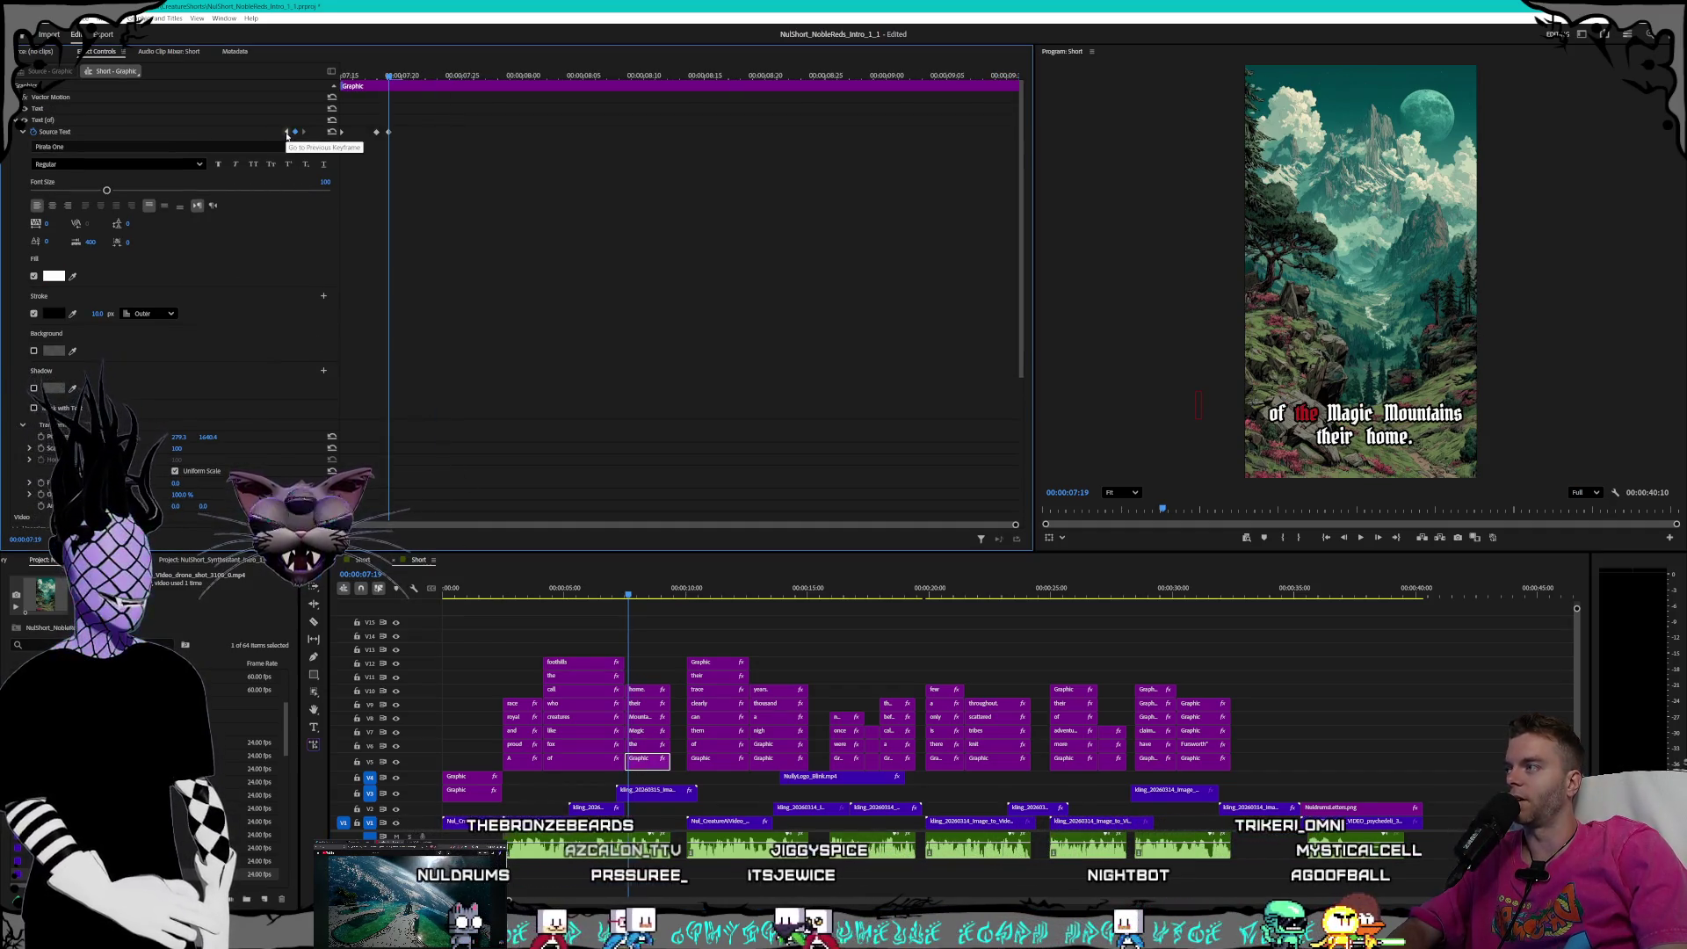
left_click(287, 131)
left_click(94, 313)
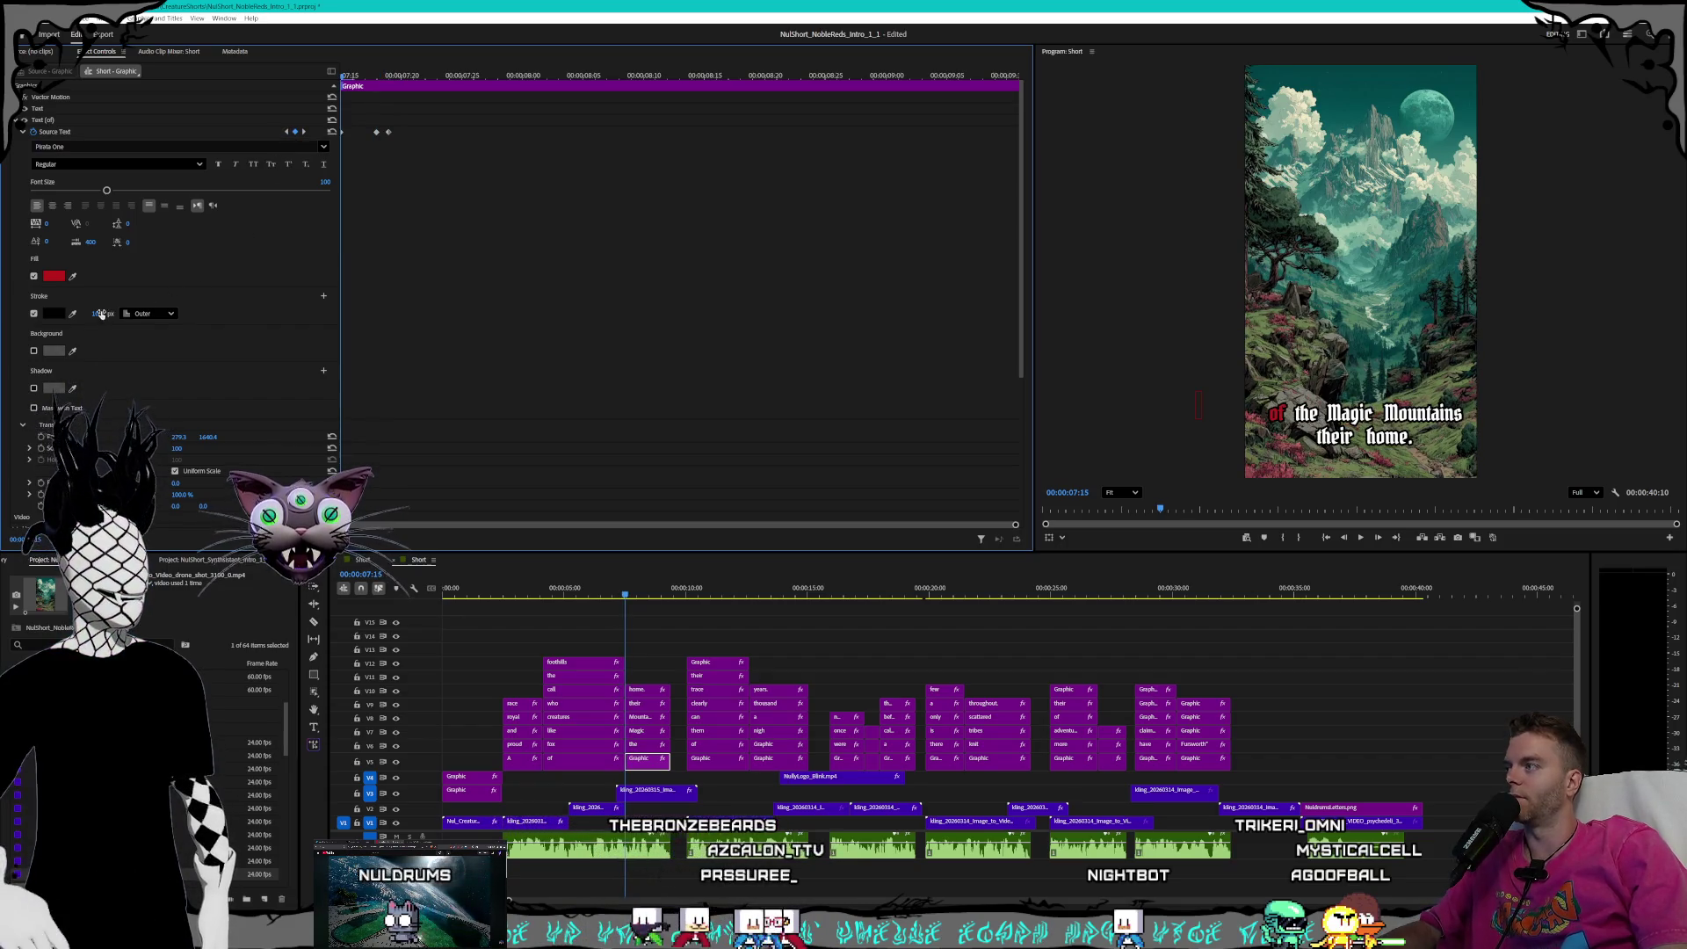
type("8")
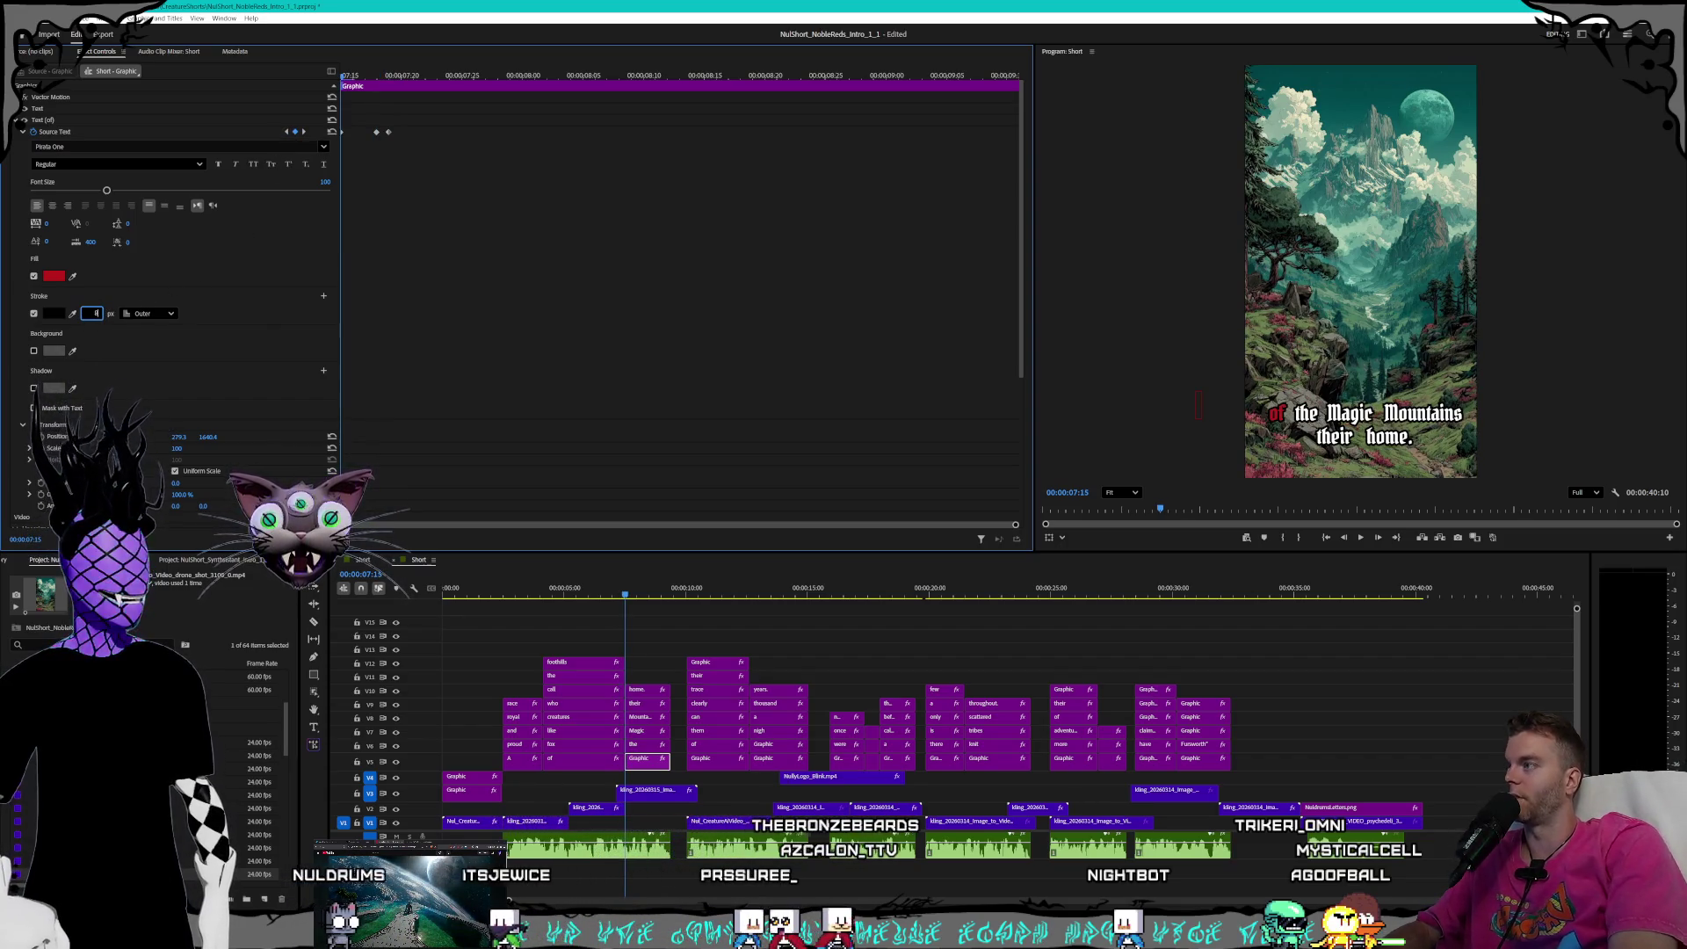
key("Return")
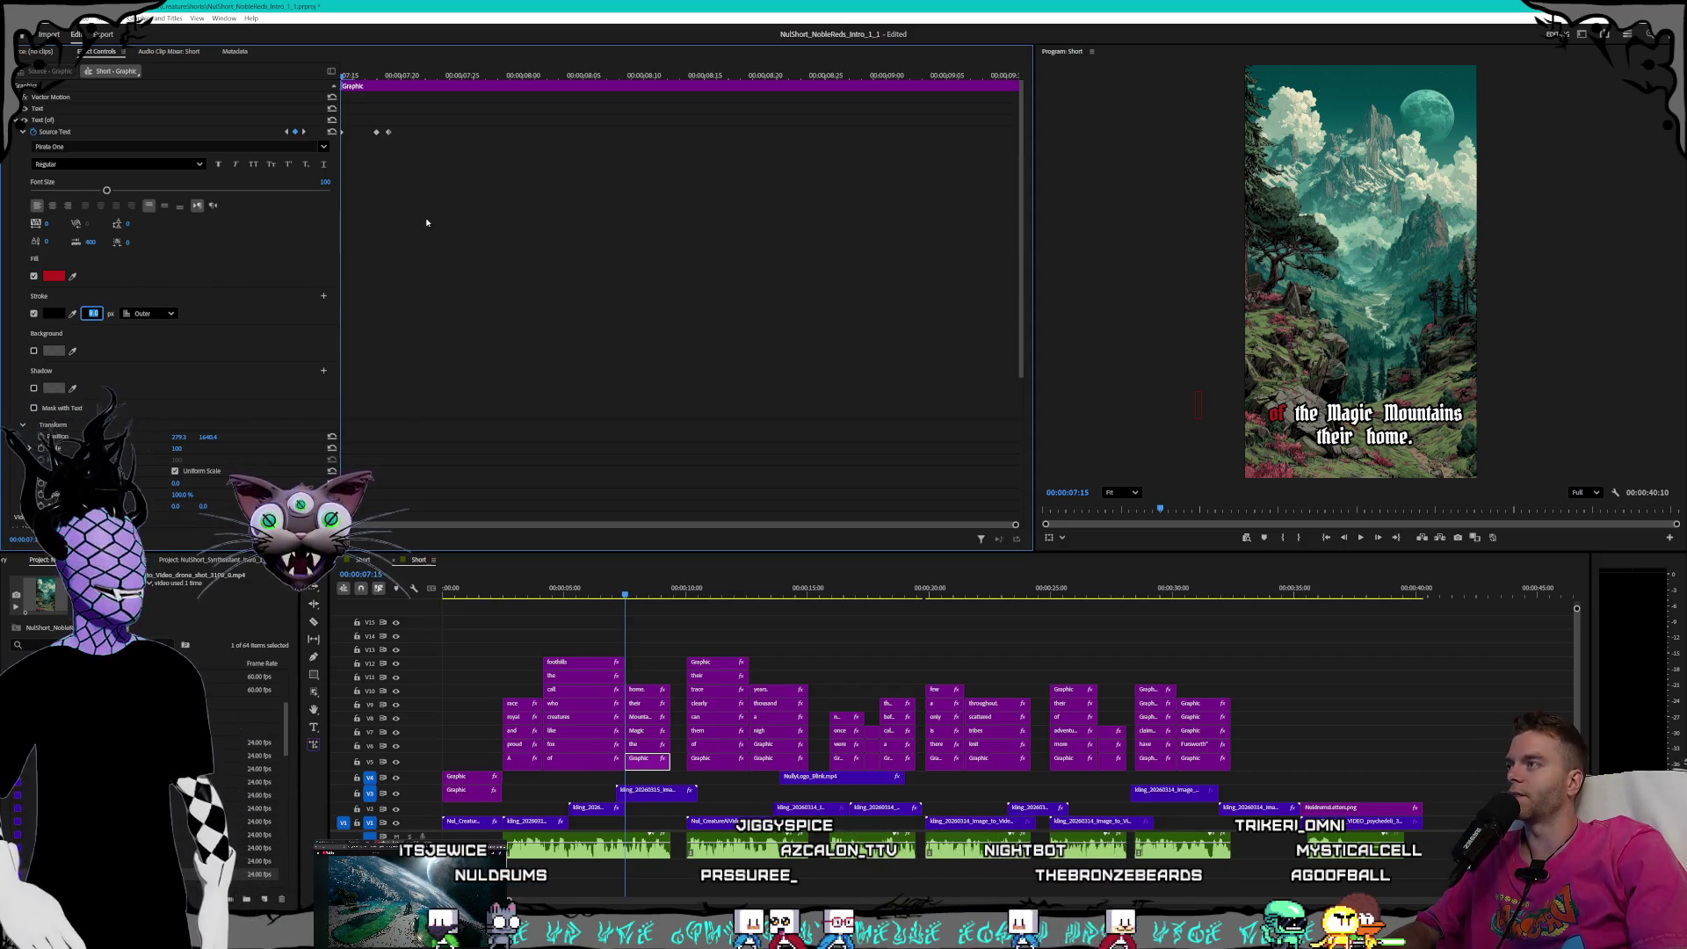
- Set the stroke width to 8 at the next two highlight keyframes, then return to the first
left_click(304, 133)
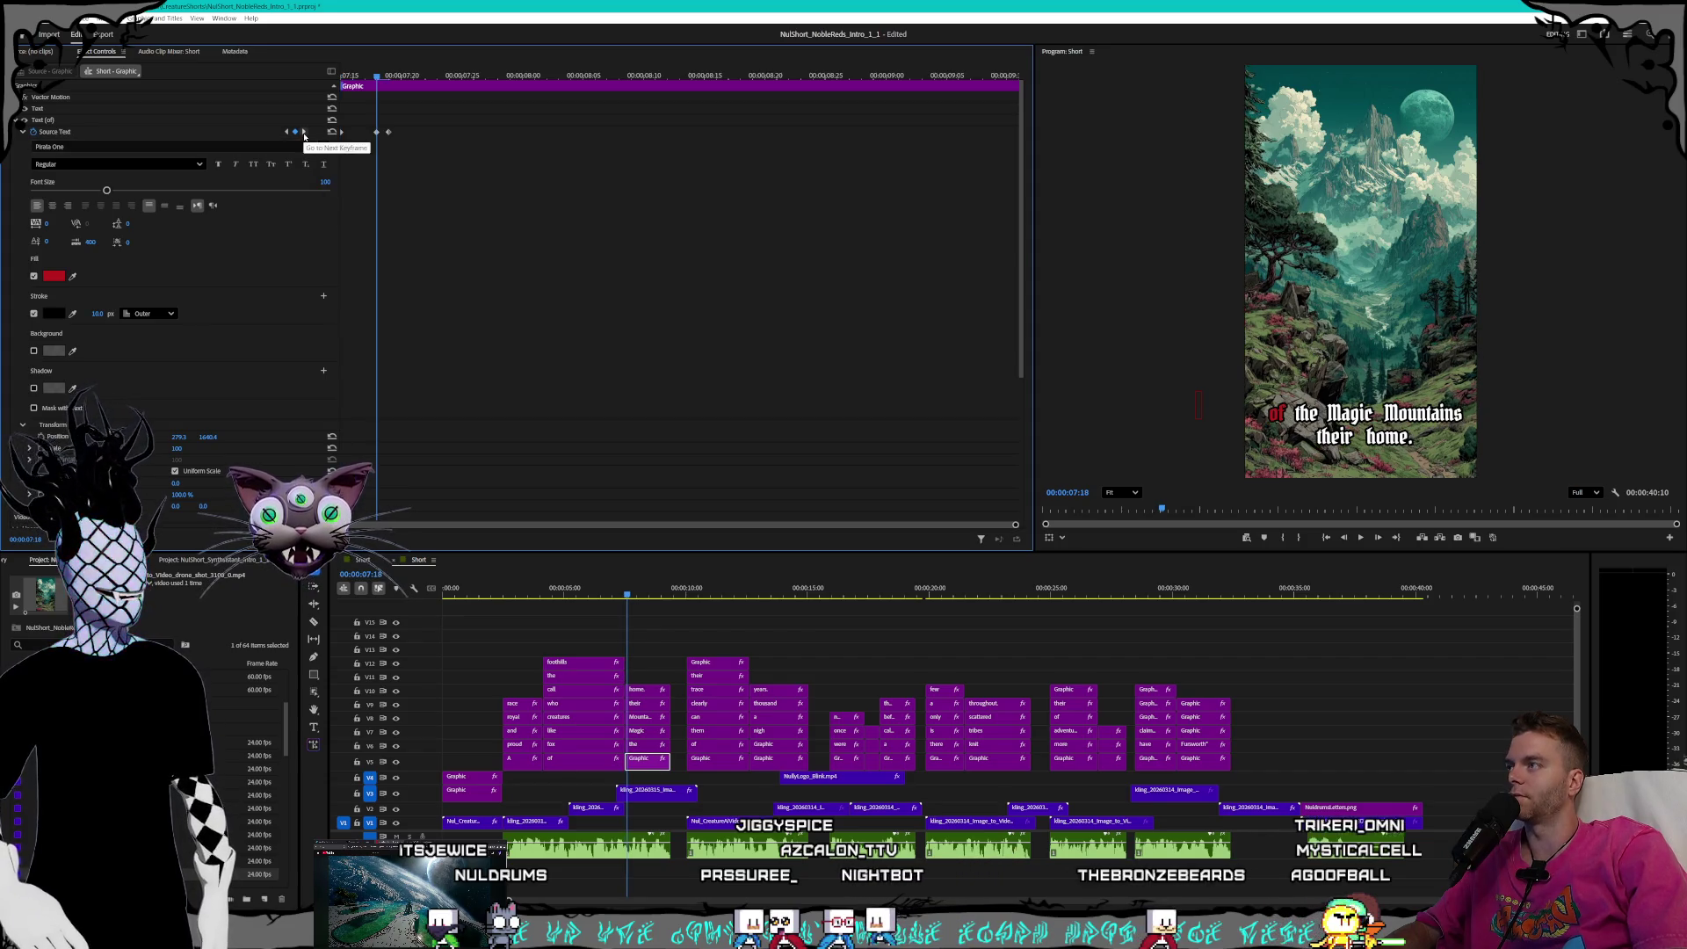
type("8")
key("Return")
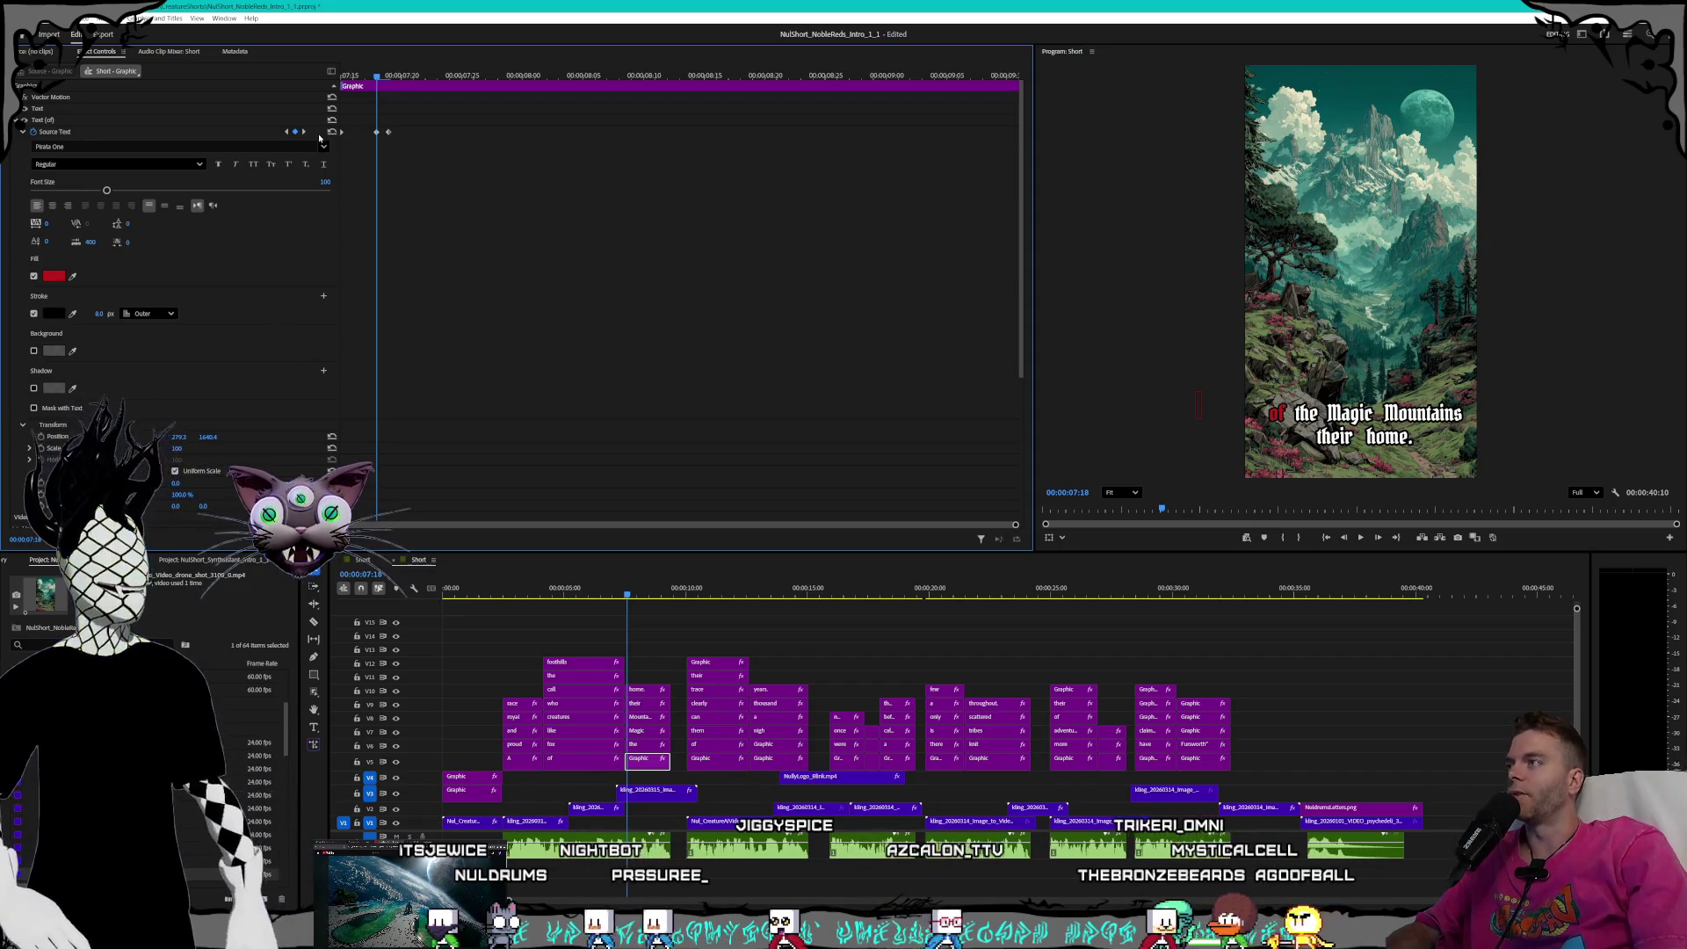
left_click(304, 131)
left_click(93, 313)
type("8")
key("Return")
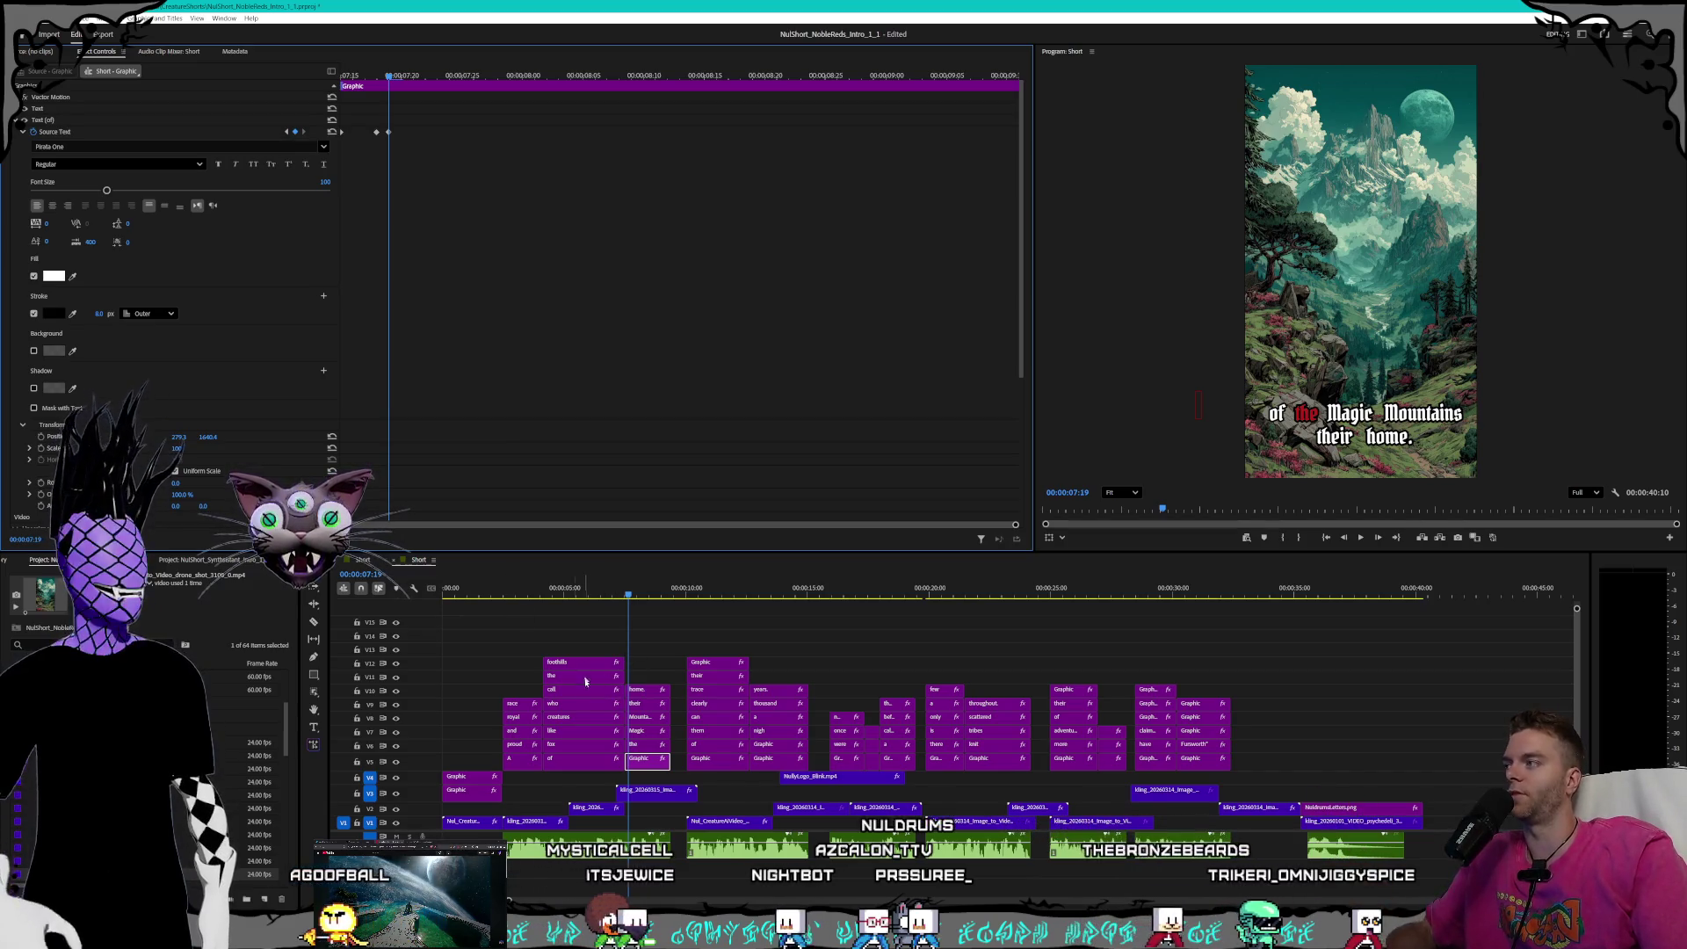
key("Left")
key("Left")
key("Left")
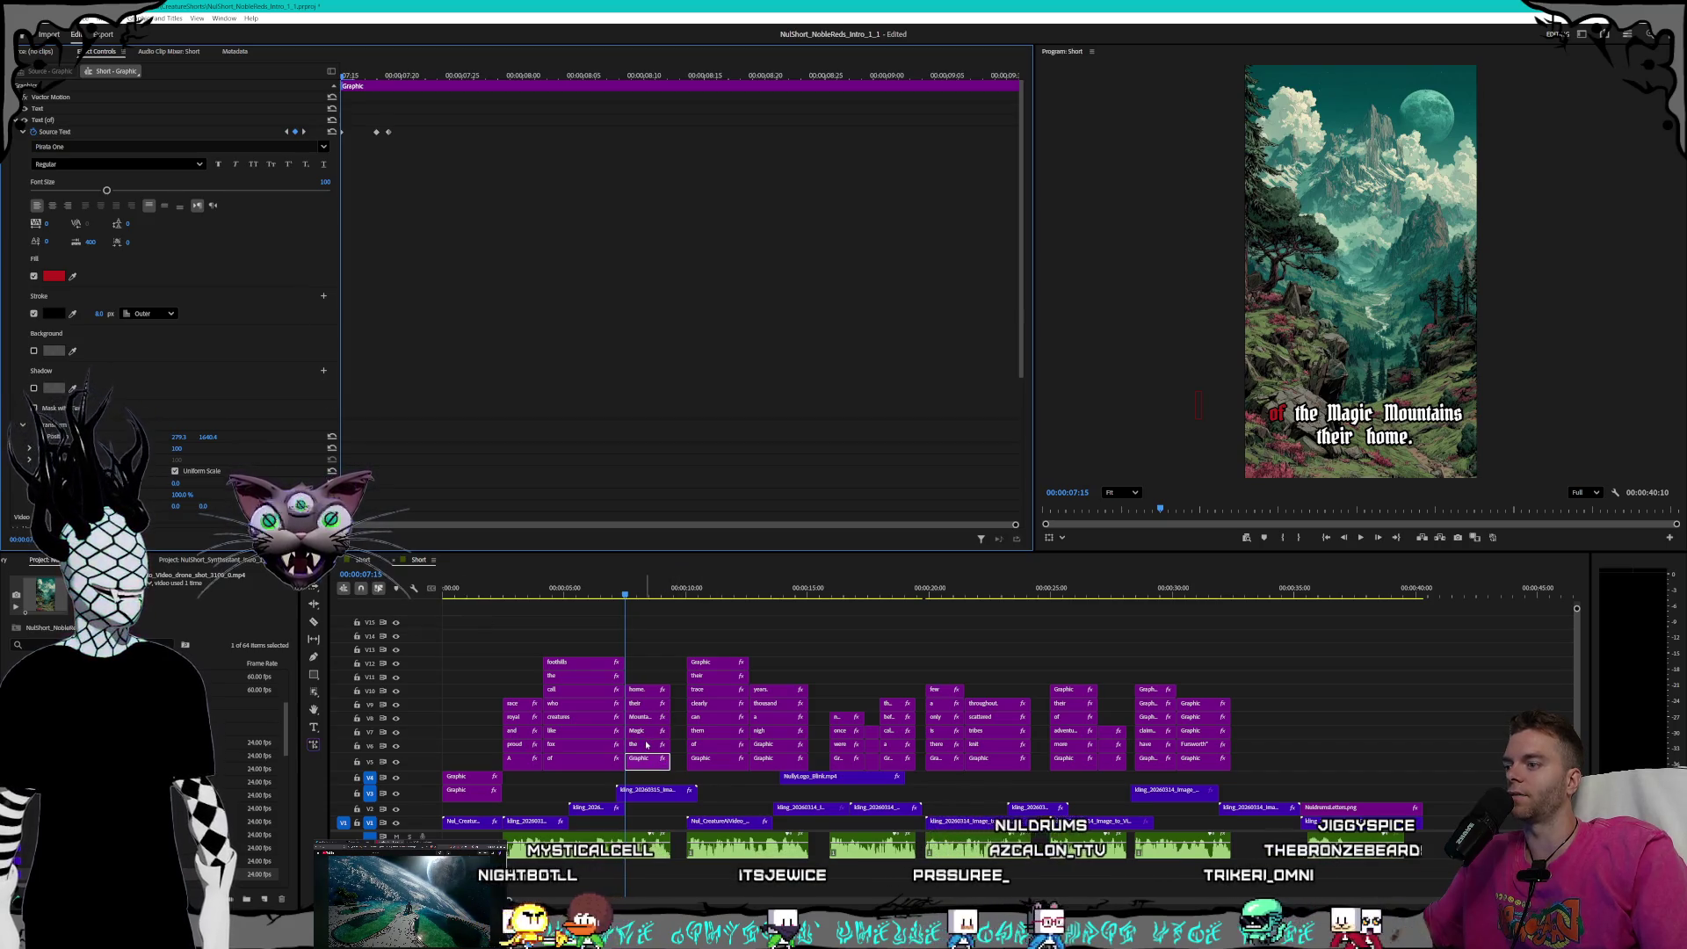
- On the 'the' caption clip, set the stroke width to 8 at its keyframes through 7:22
key("ctrl+Up")
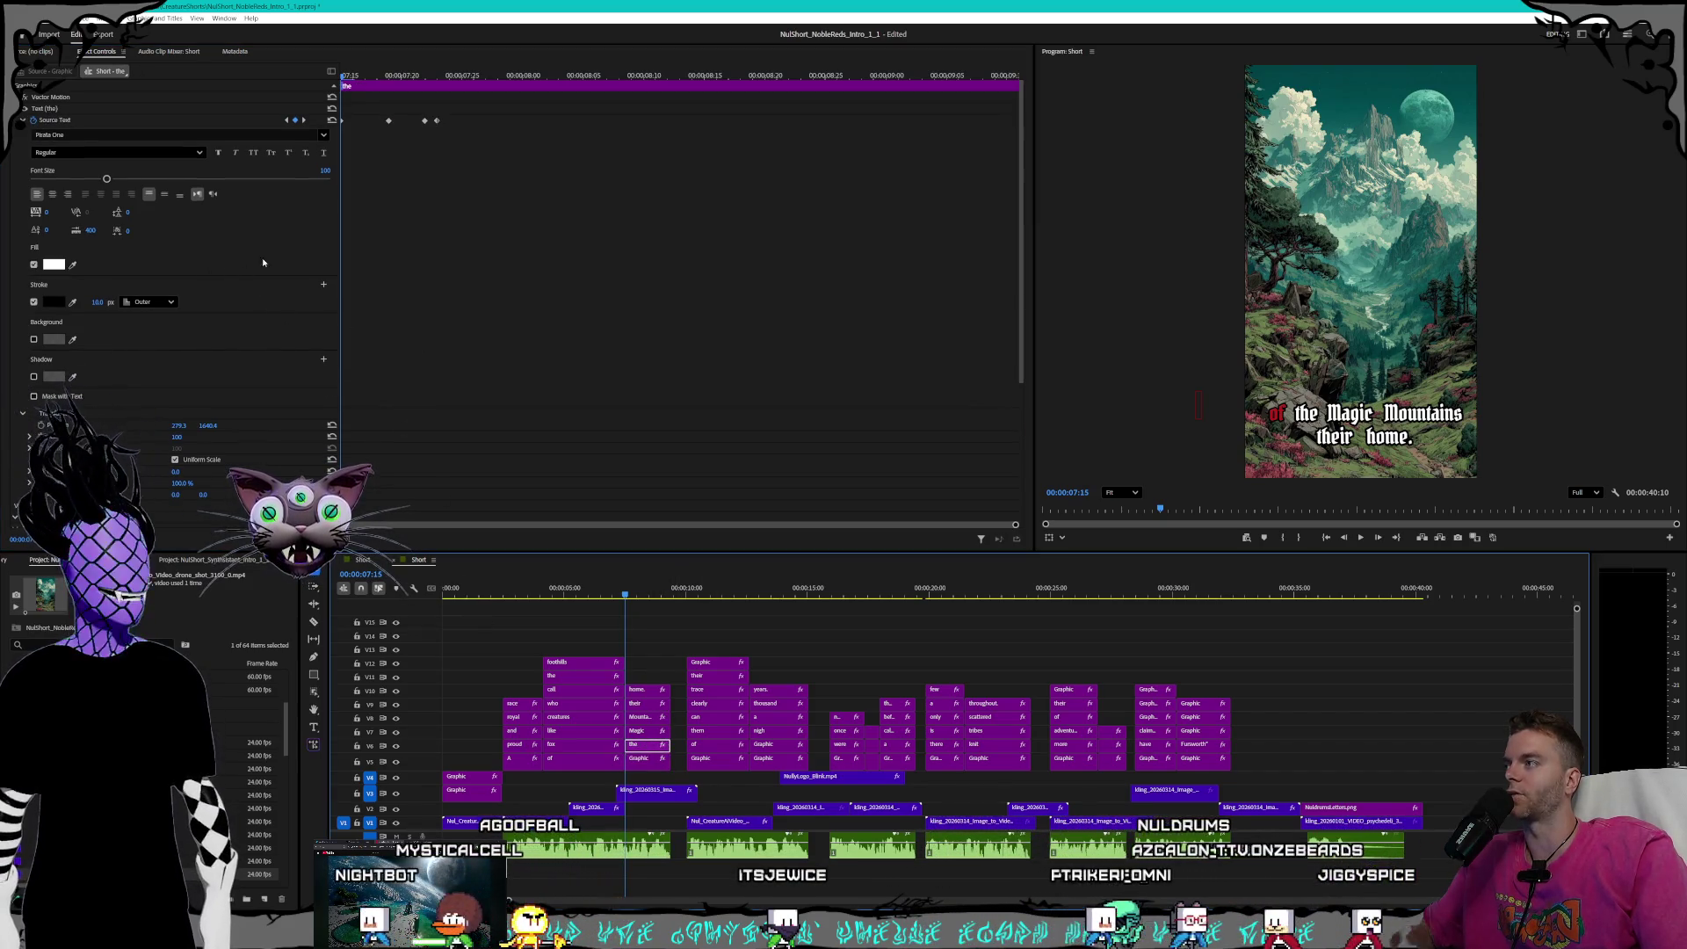
left_click(96, 302)
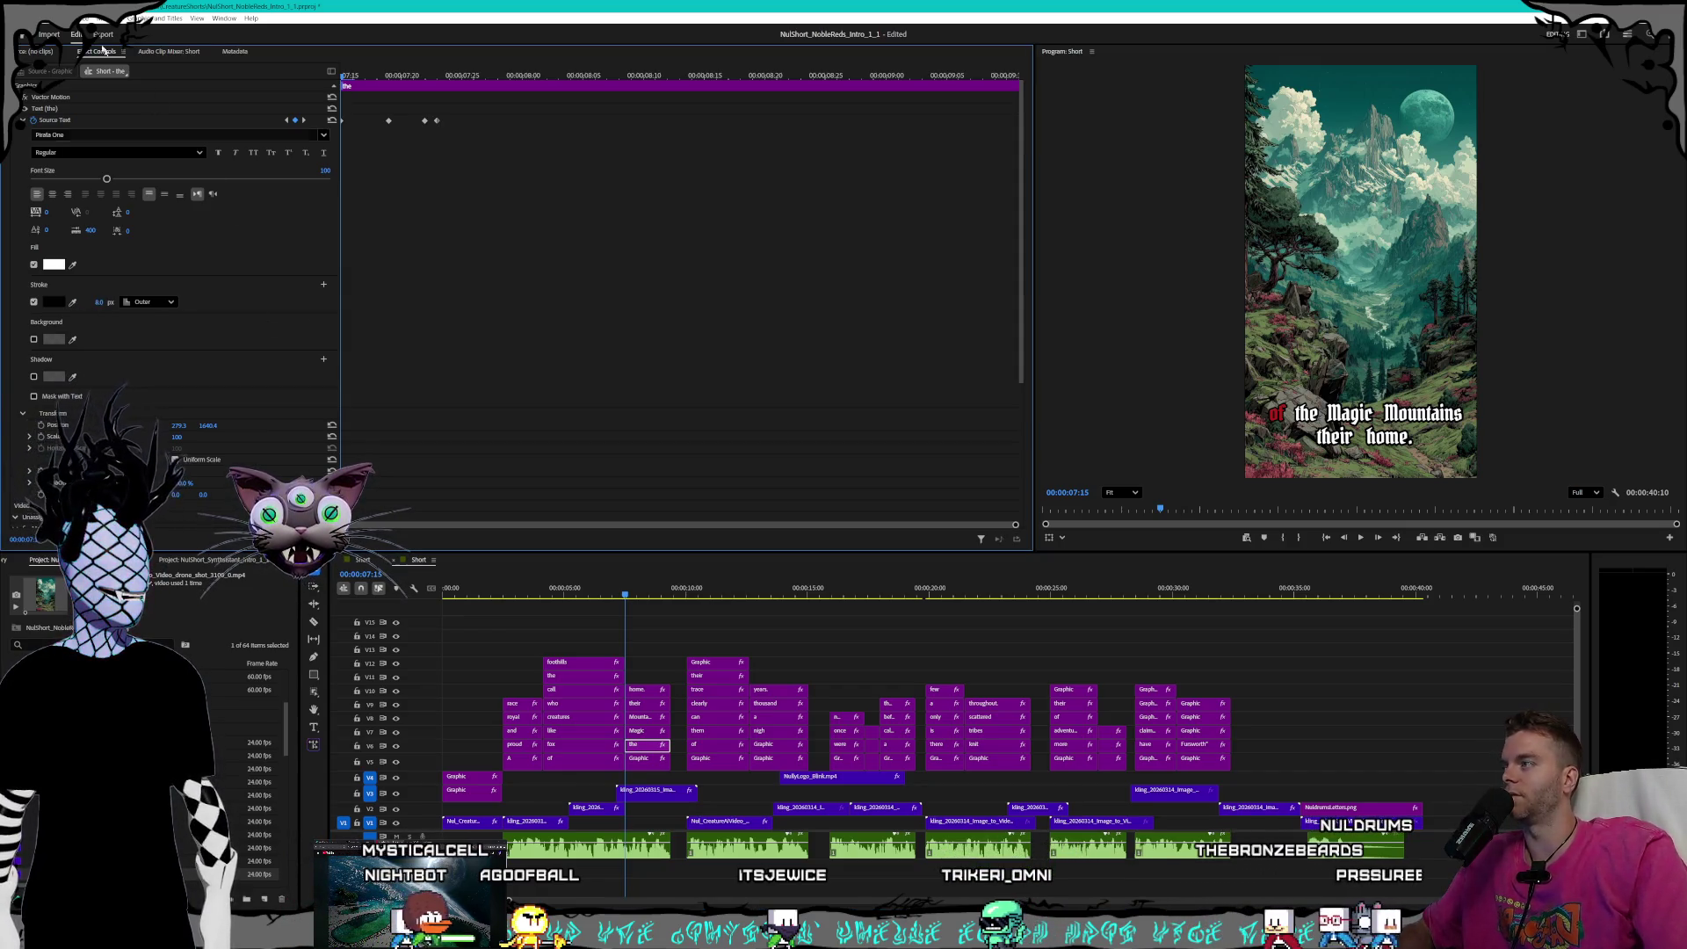
left_click(303, 119)
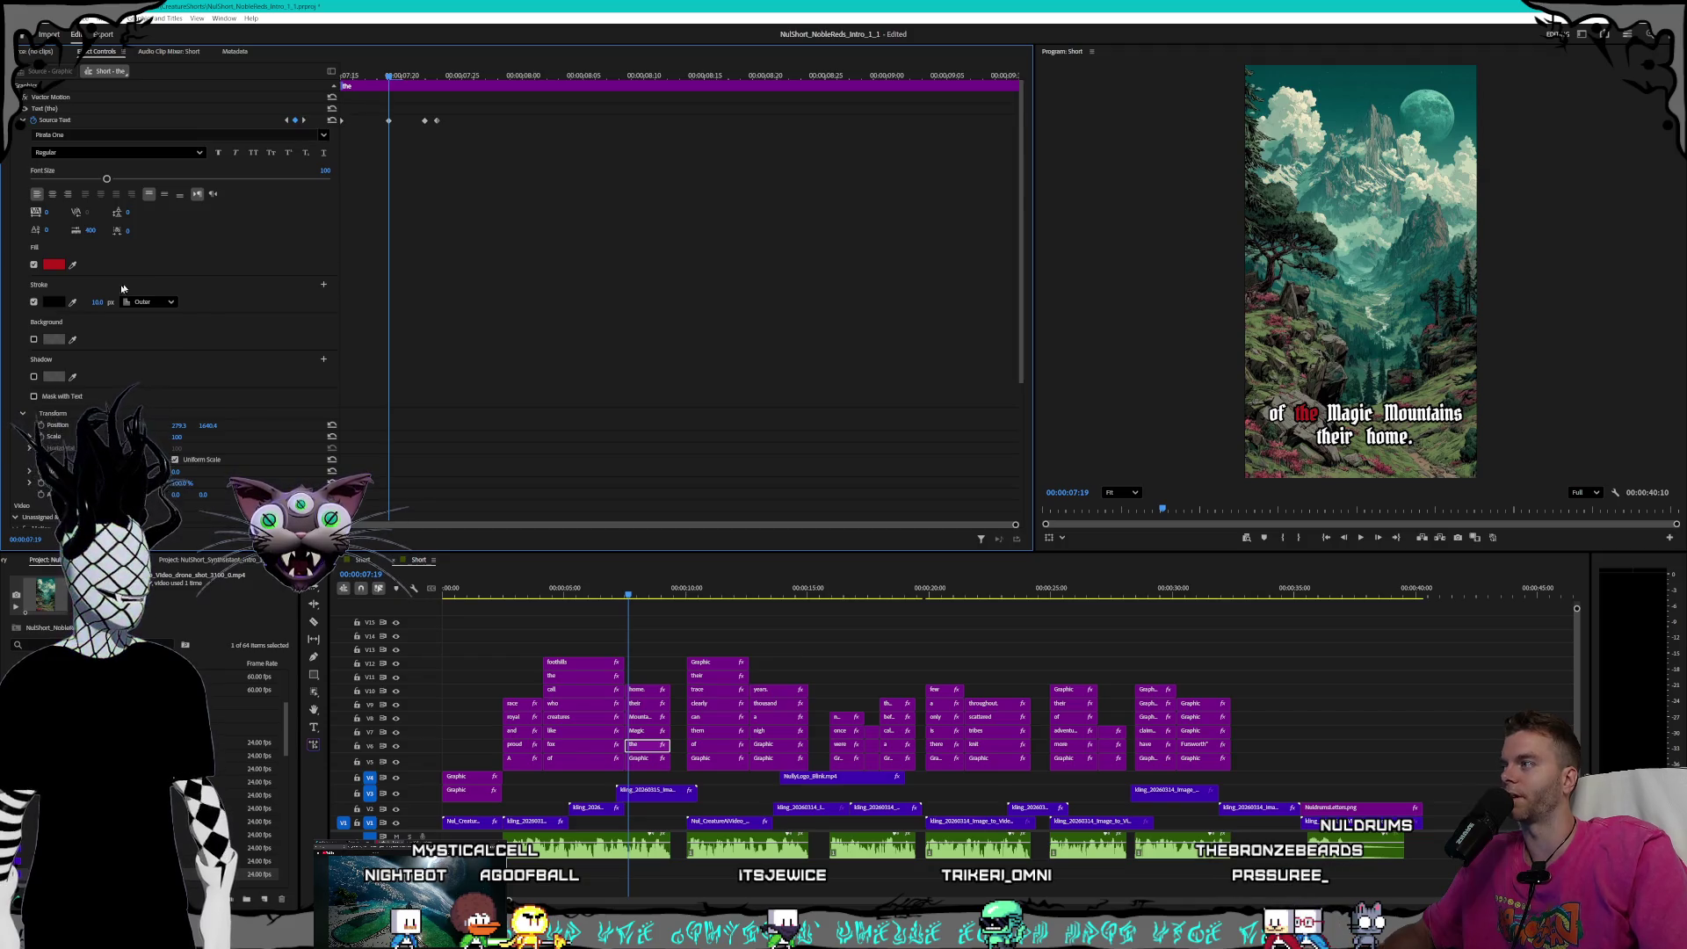
key("Return")
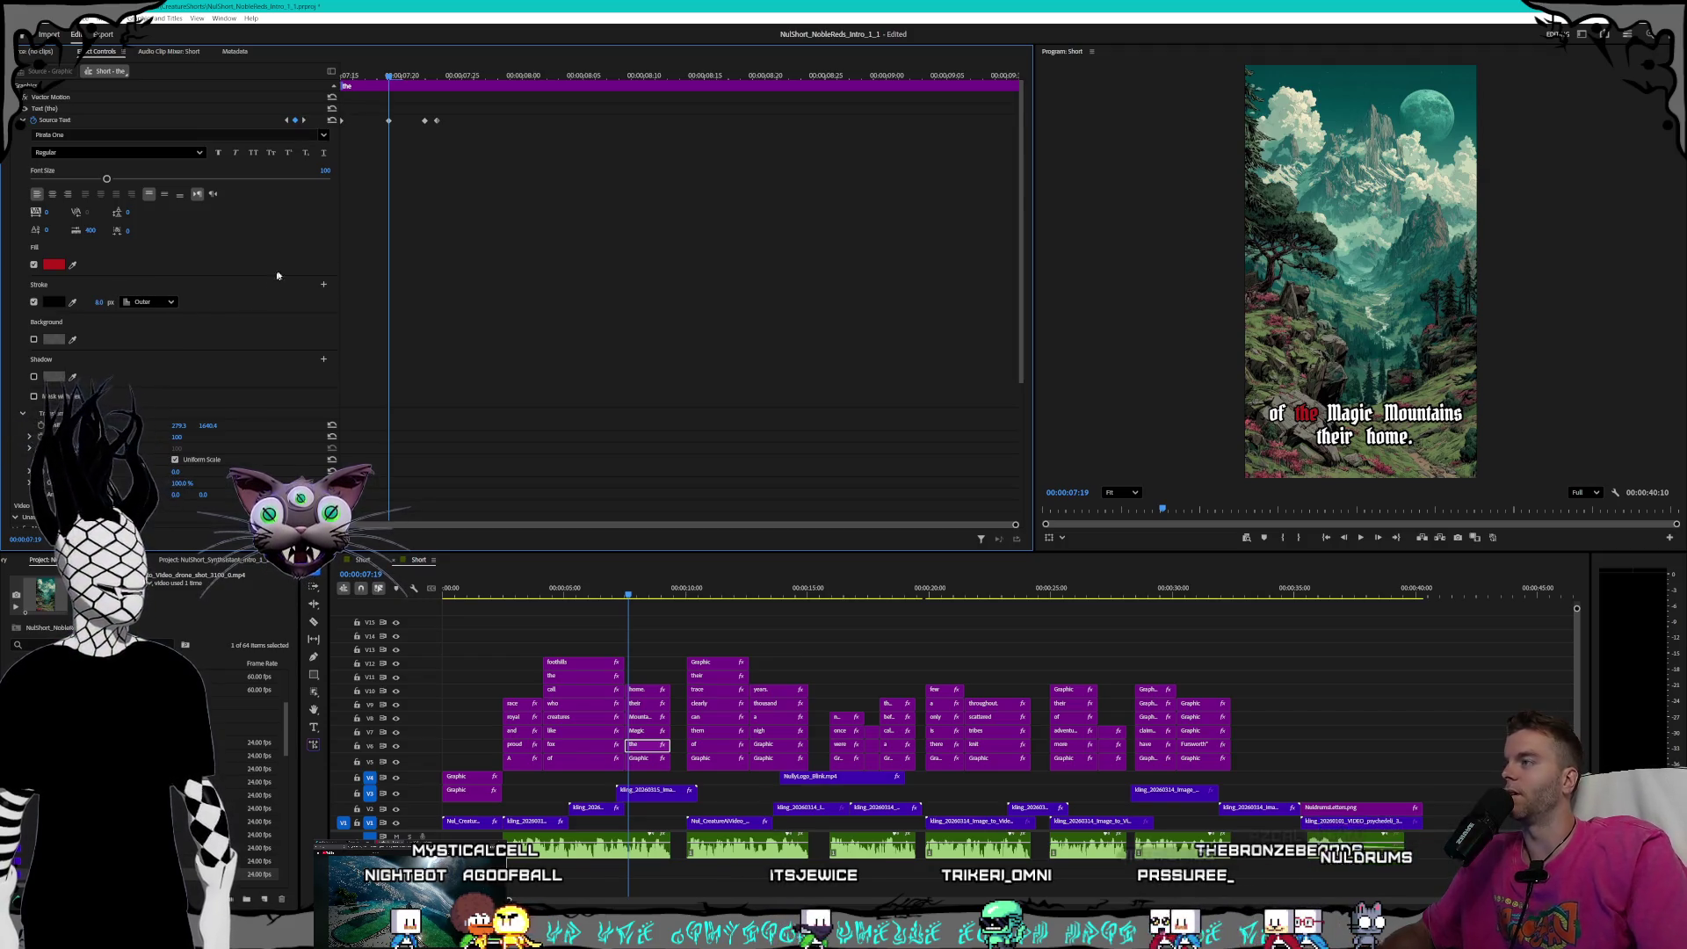
left_click(303, 119)
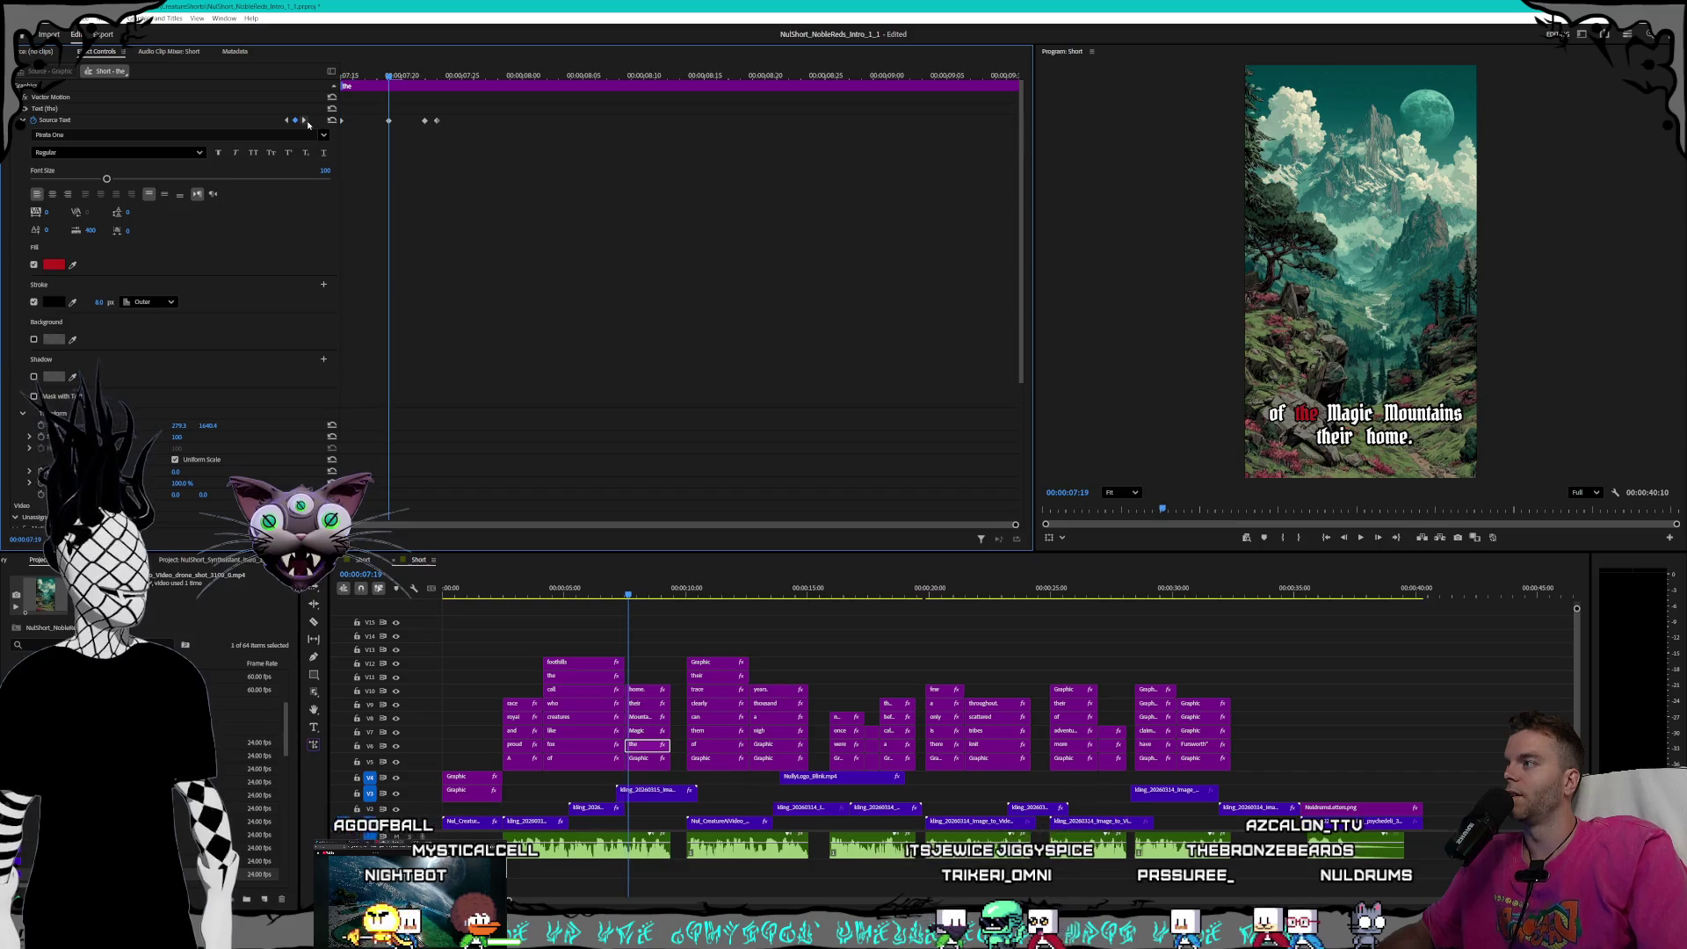
left_click(98, 302)
type("8")
key("Return")
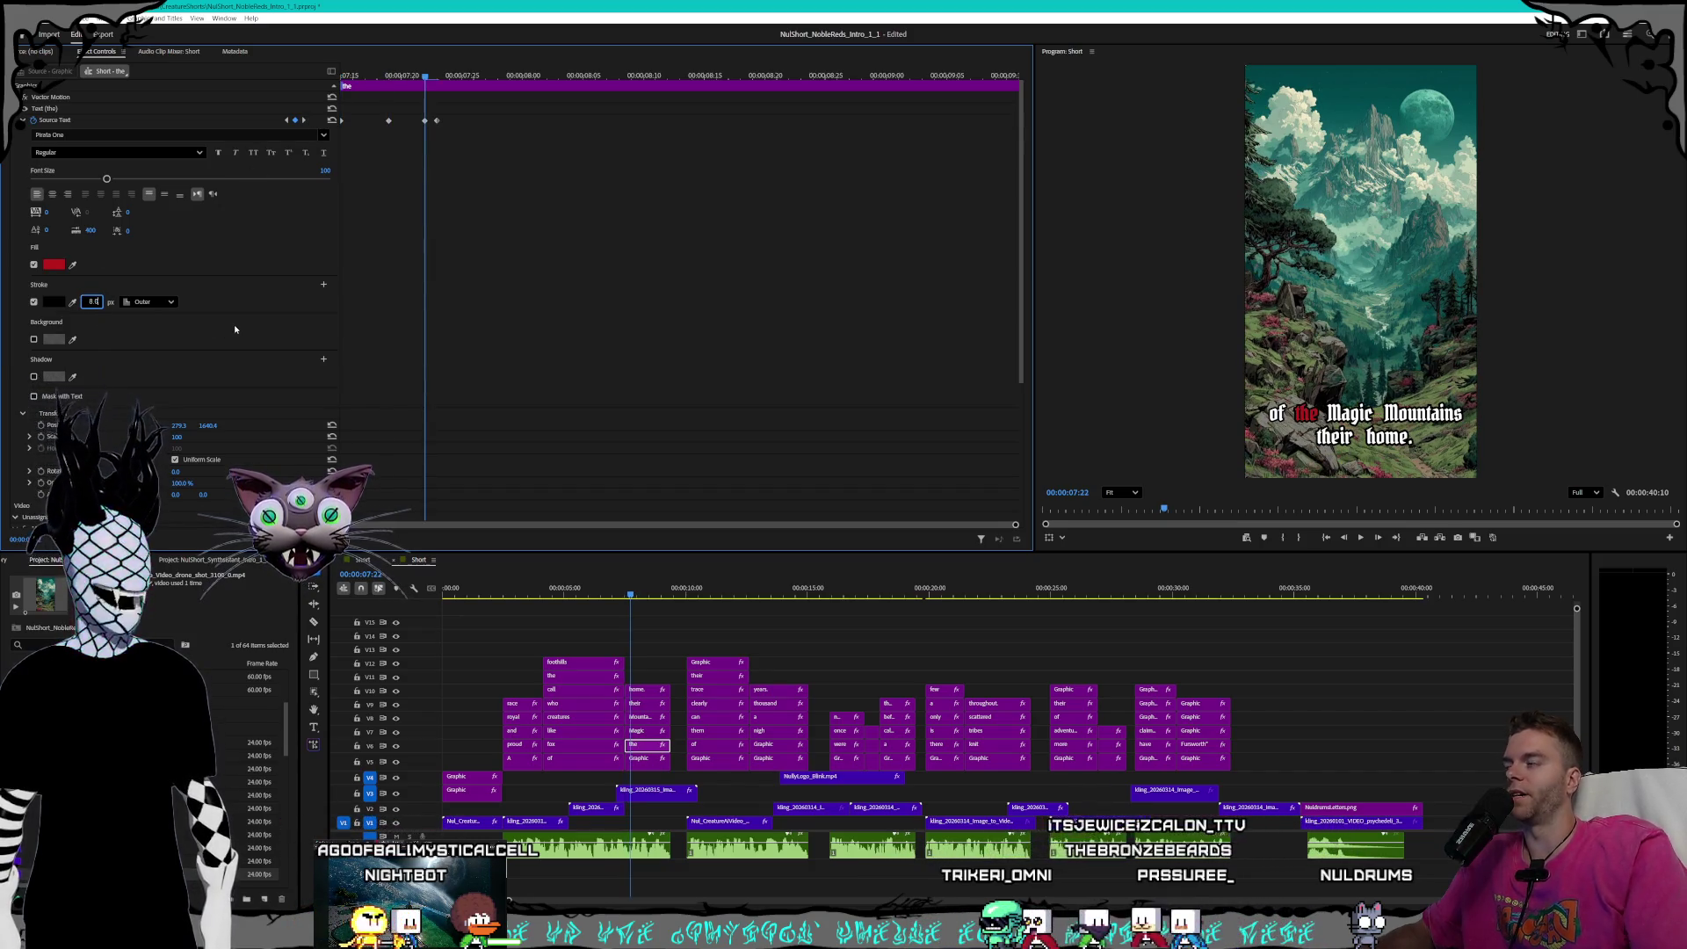
- Set stroke width 8 at the Magic-highlight keyframe and review all the 'the' clip keyframes
left_click(304, 121)
type("8")
key("Return")
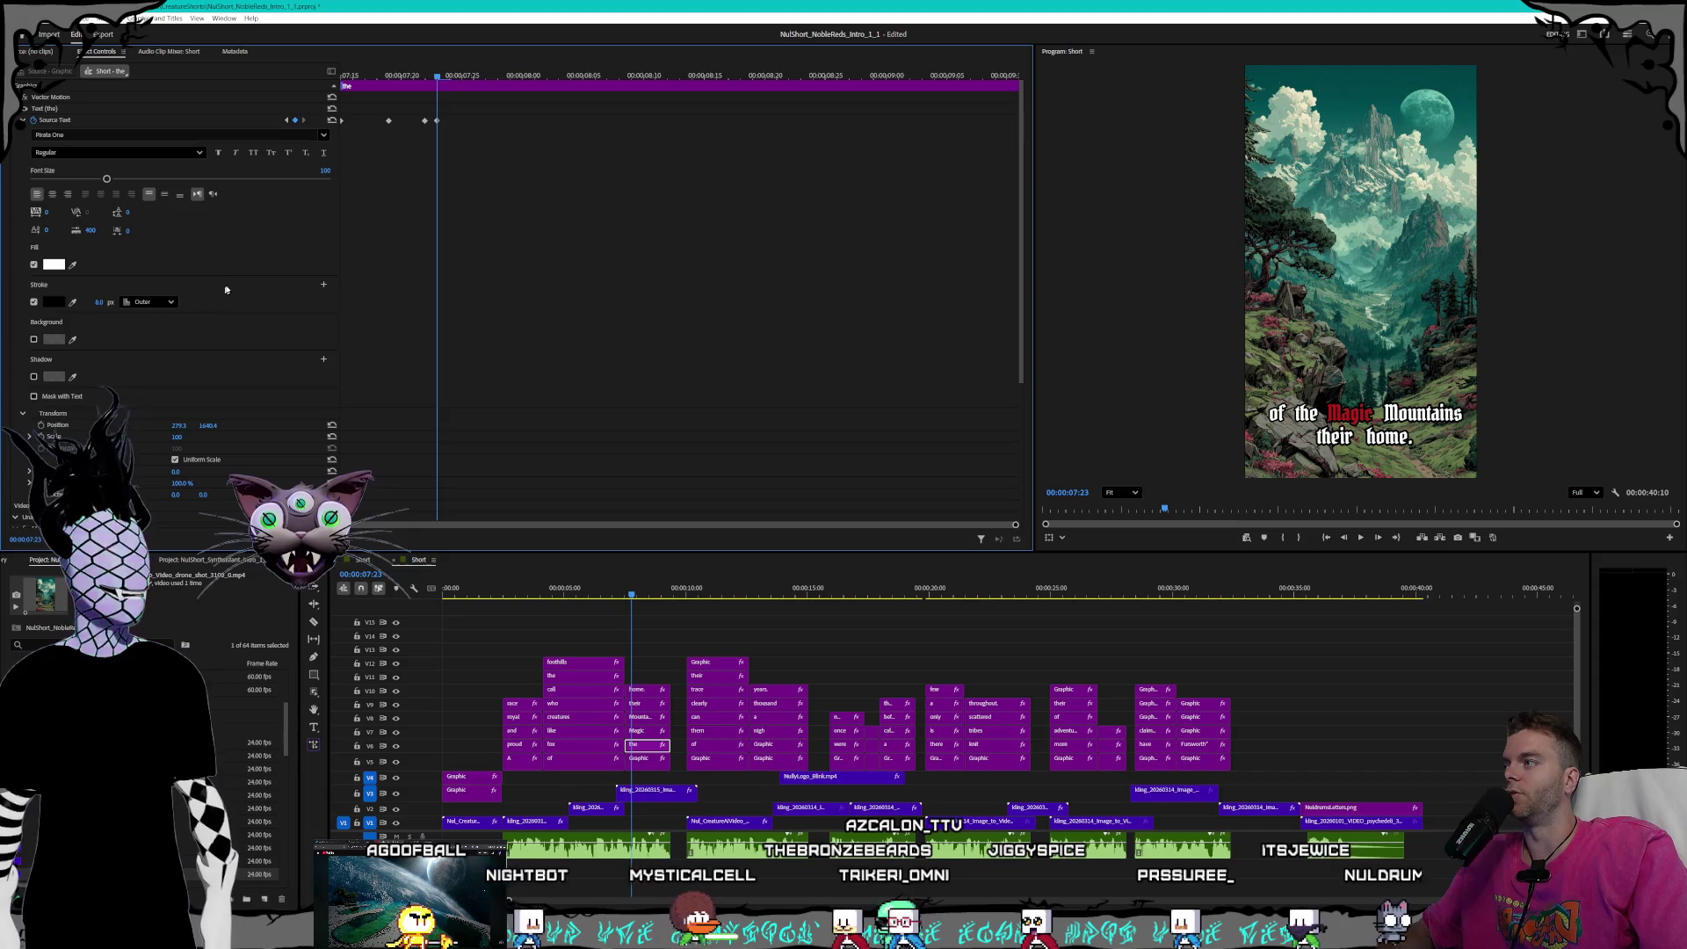
left_click(287, 125)
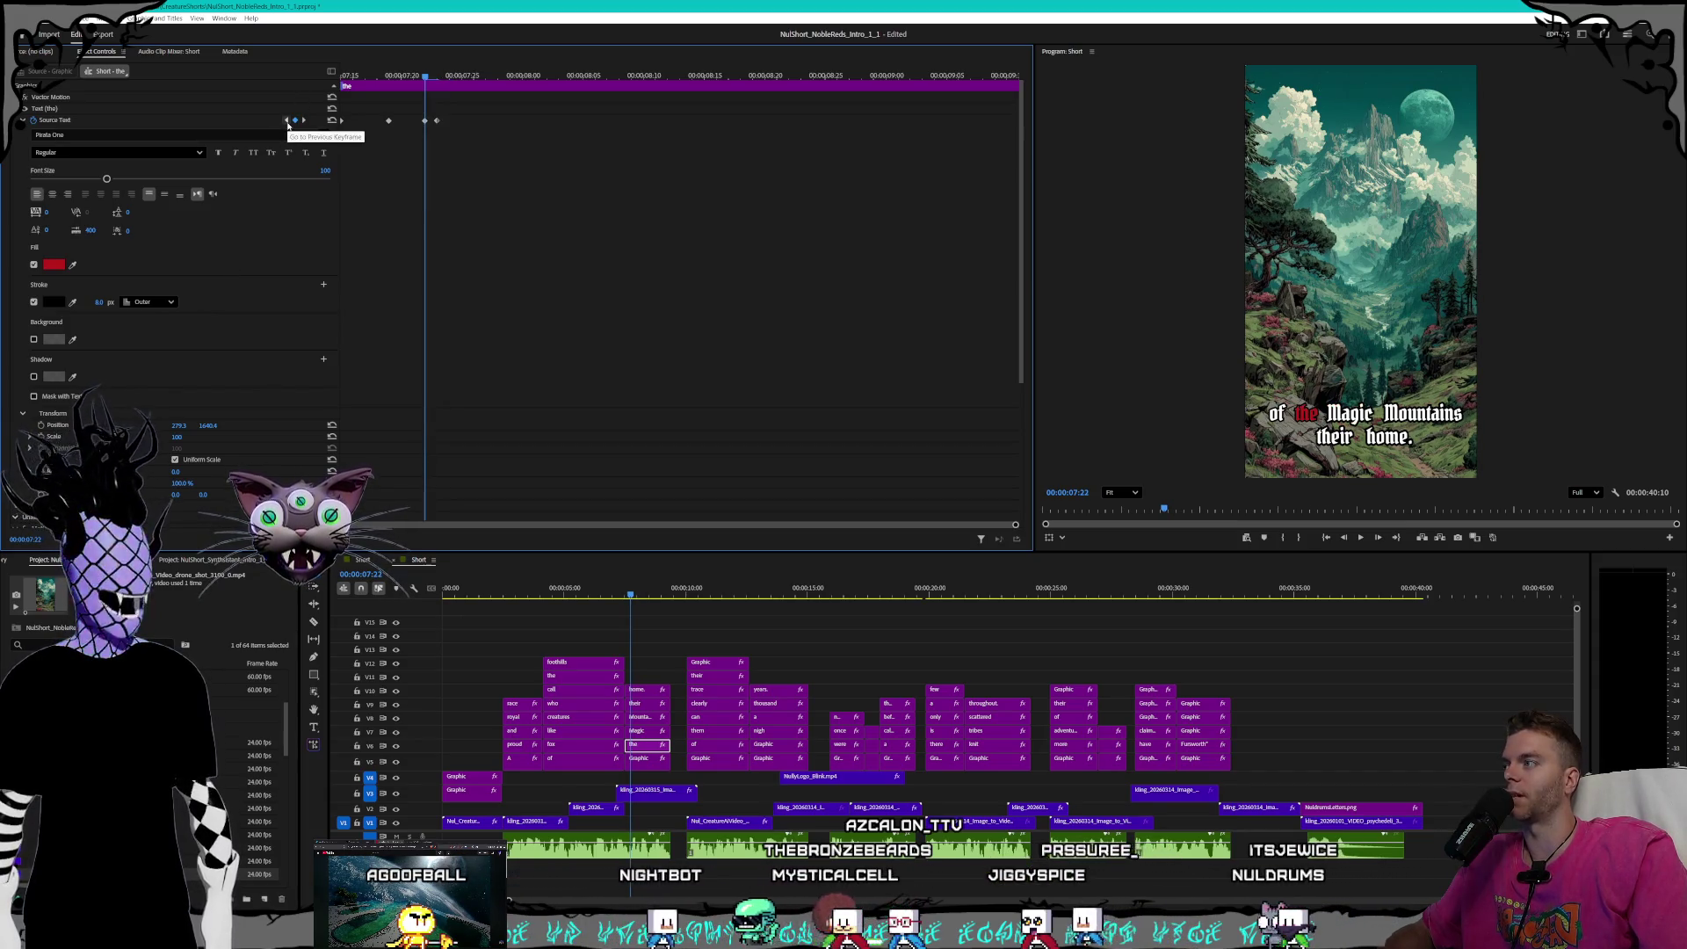
left_click(287, 125)
left_click(304, 121)
left_click(303, 122)
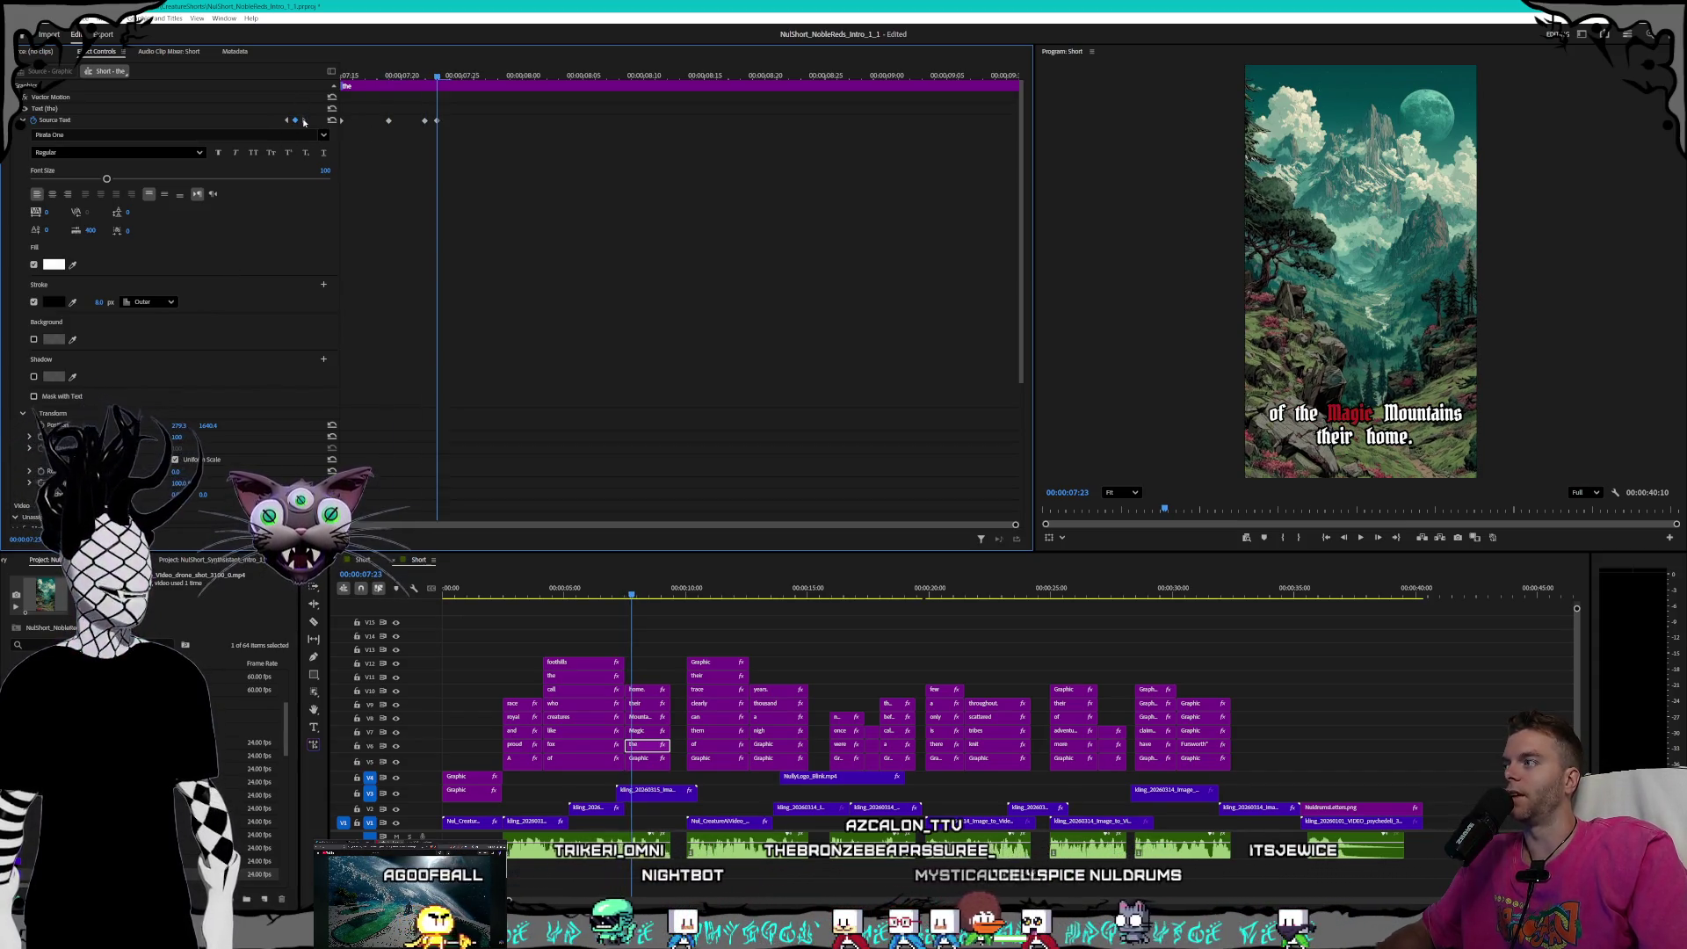
left_click(289, 123)
left_click(288, 123)
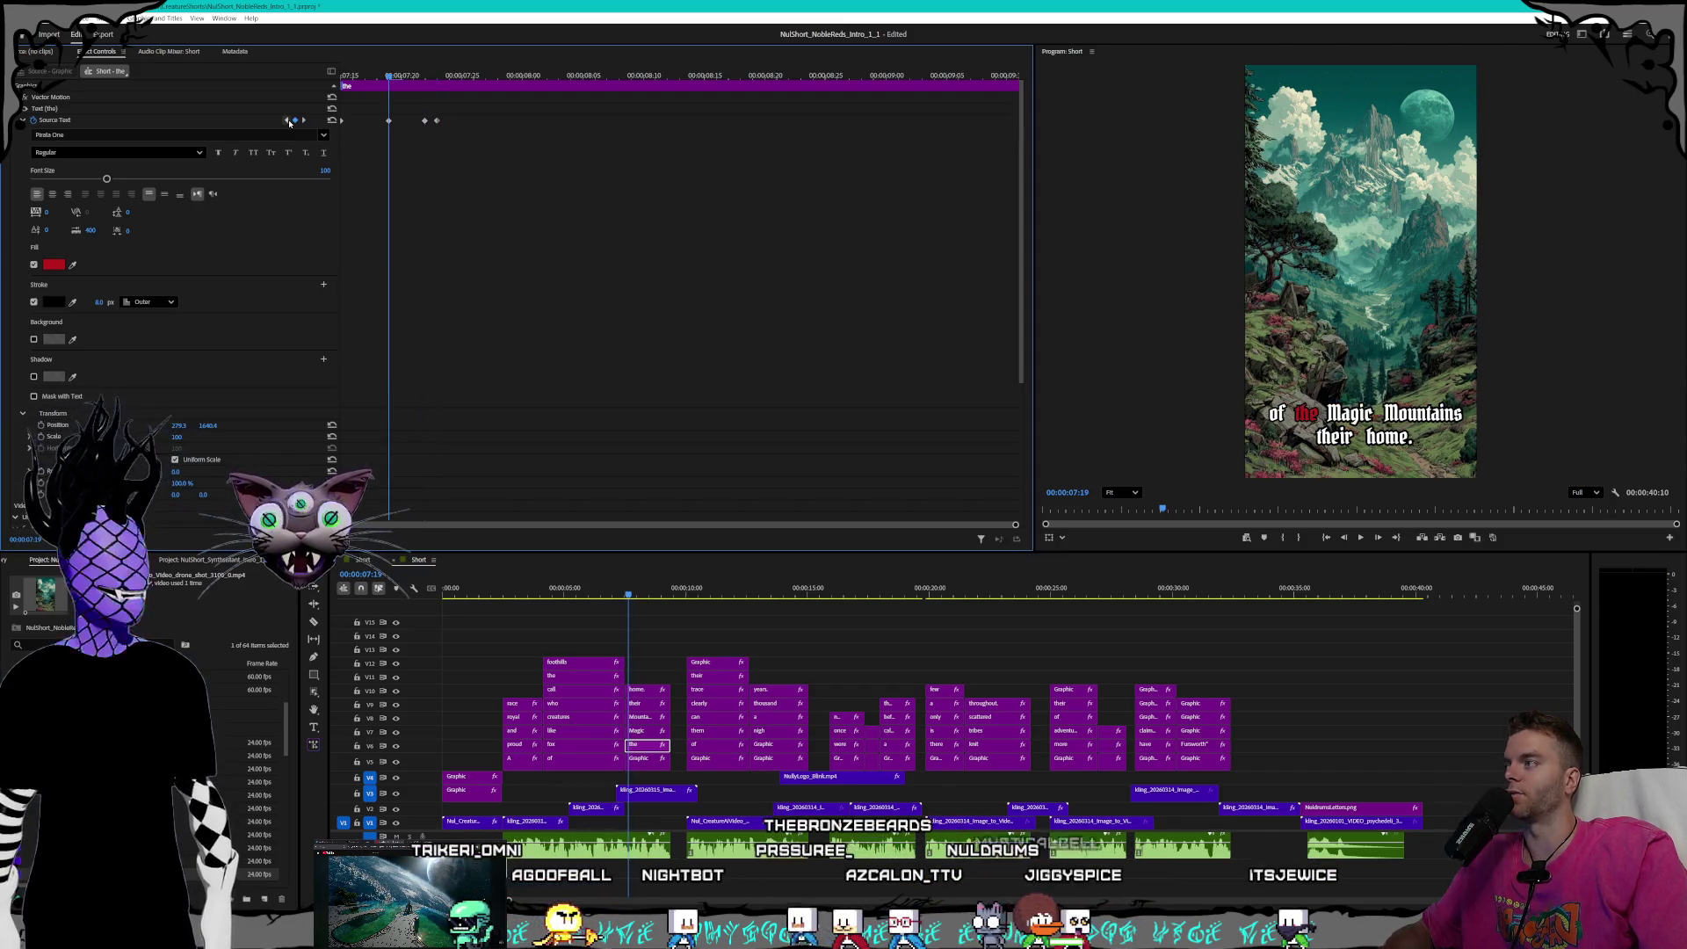
left_click(289, 123)
left_click(300, 123)
left_click(299, 122)
left_click(300, 122)
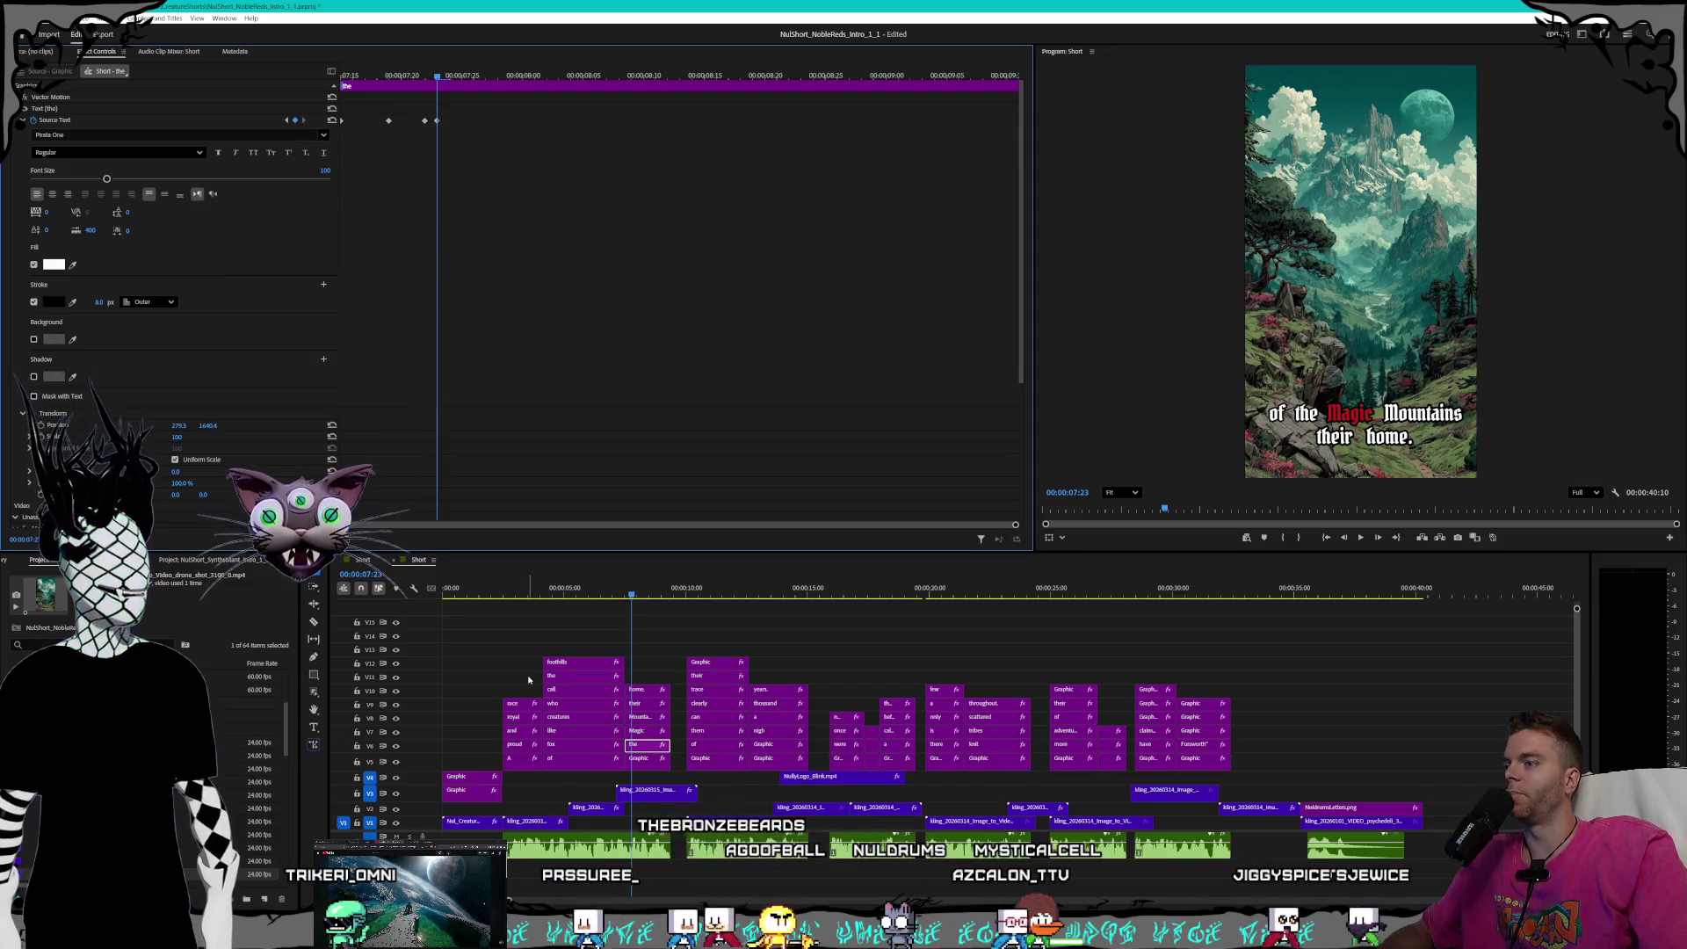
- On the 'Magic' clip, set stroke width 8 at the first keyframe and where Magic turns red
left_click(641, 731)
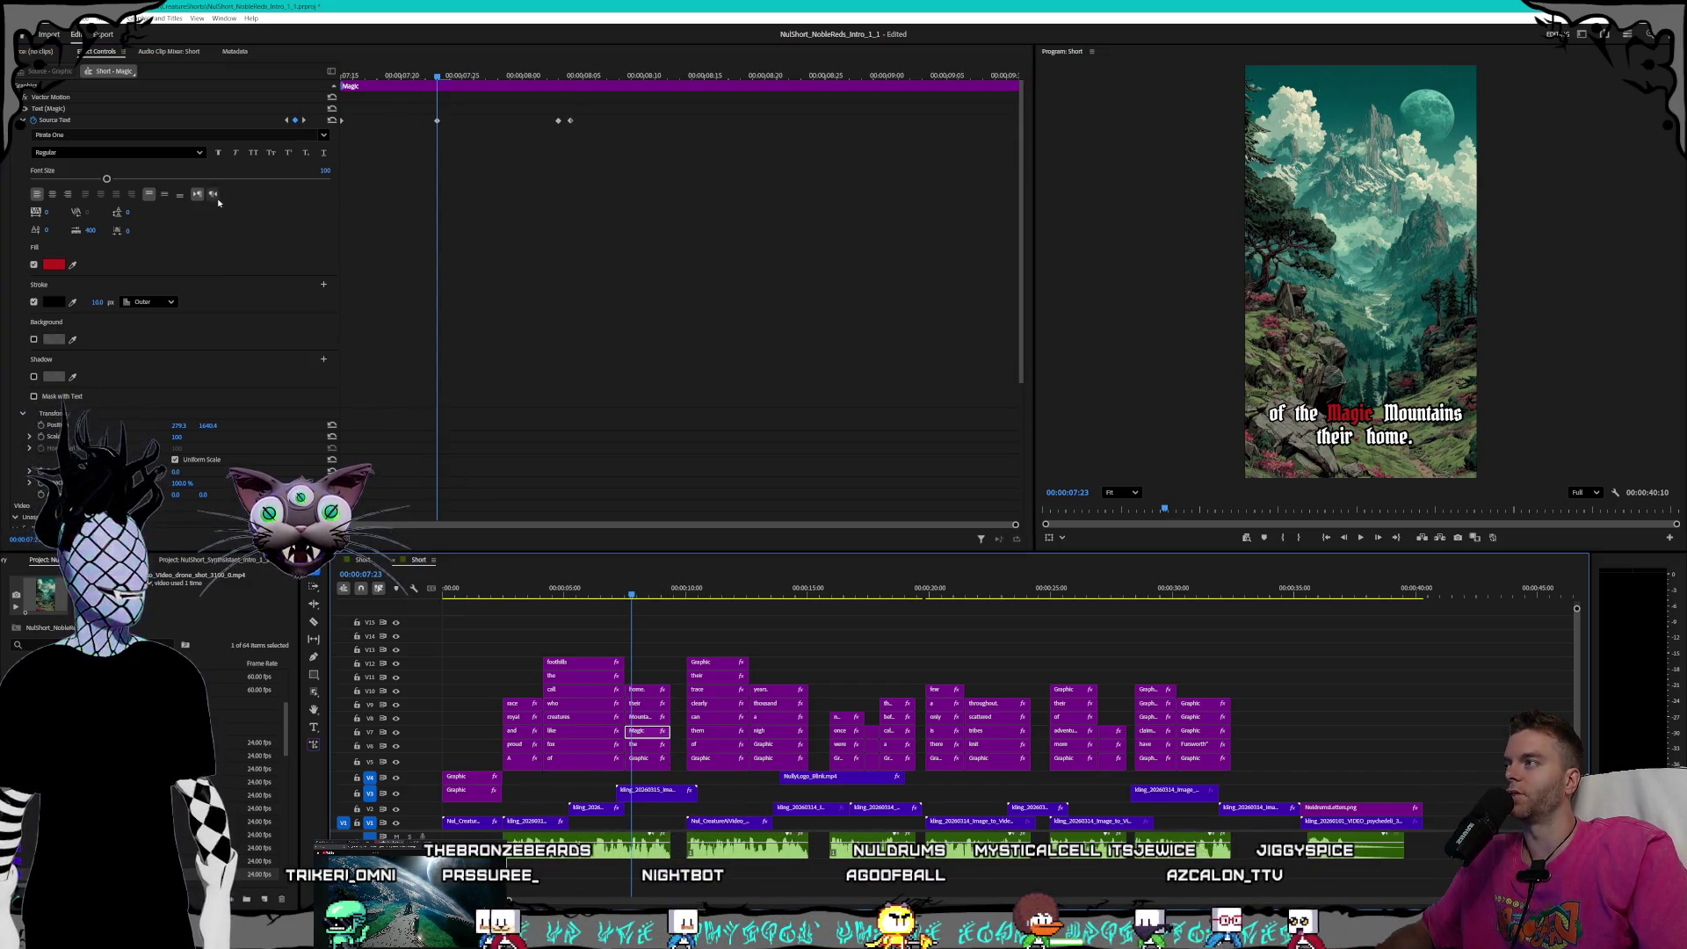
left_click(285, 120)
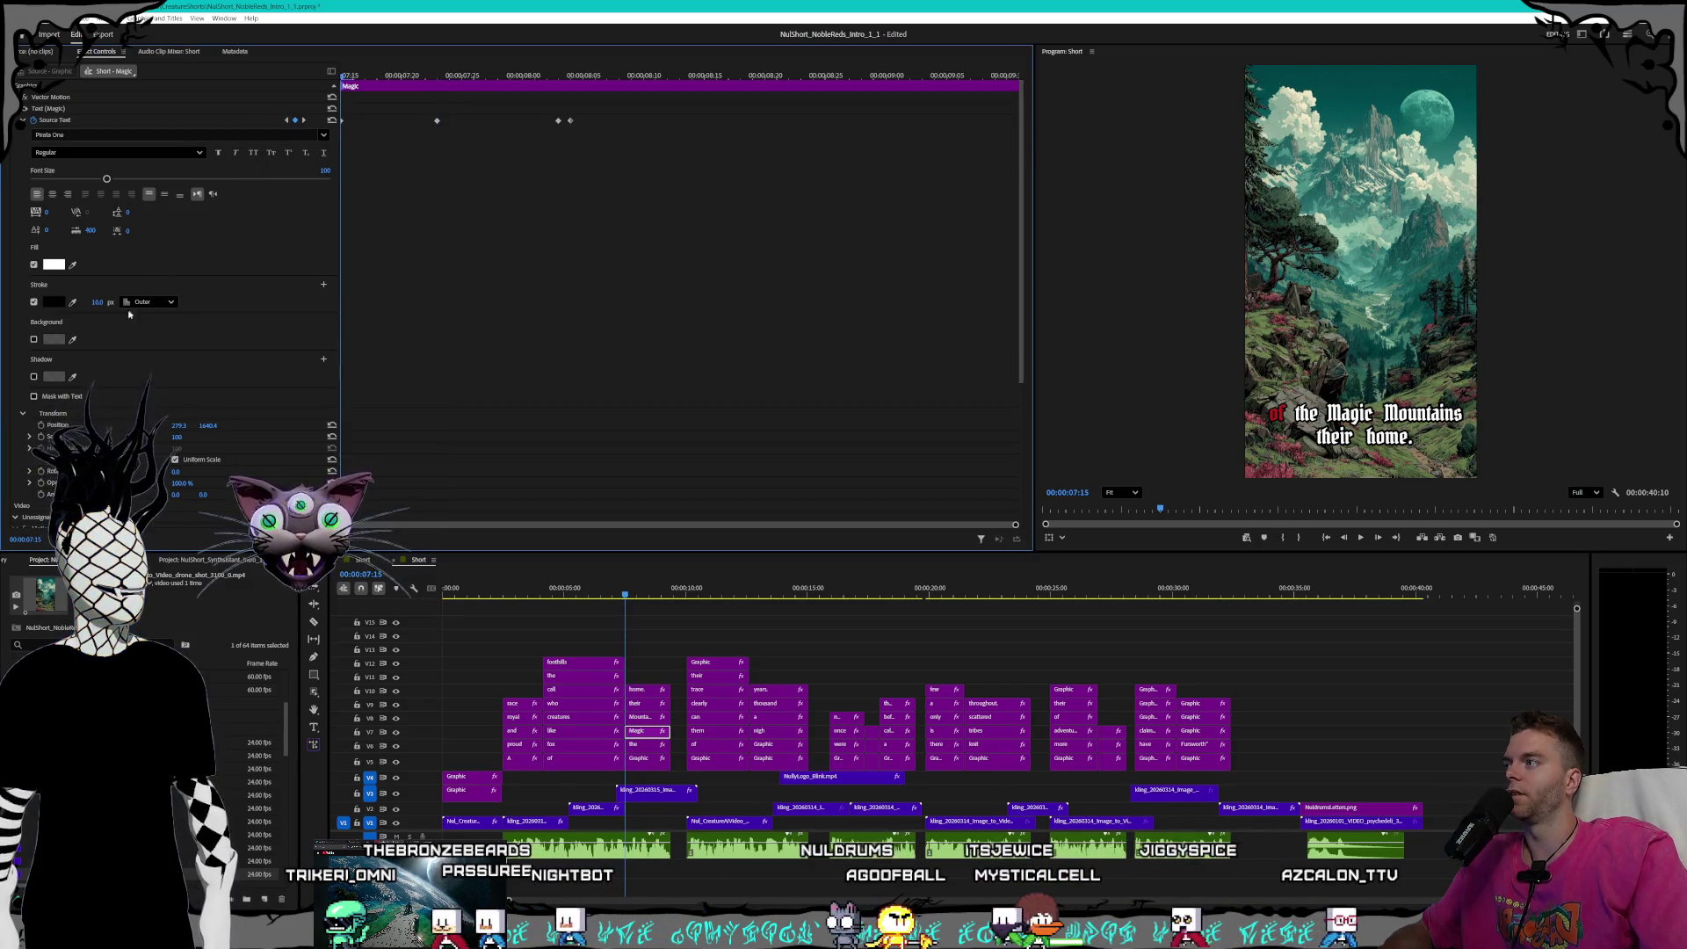
type("8")
key("Return")
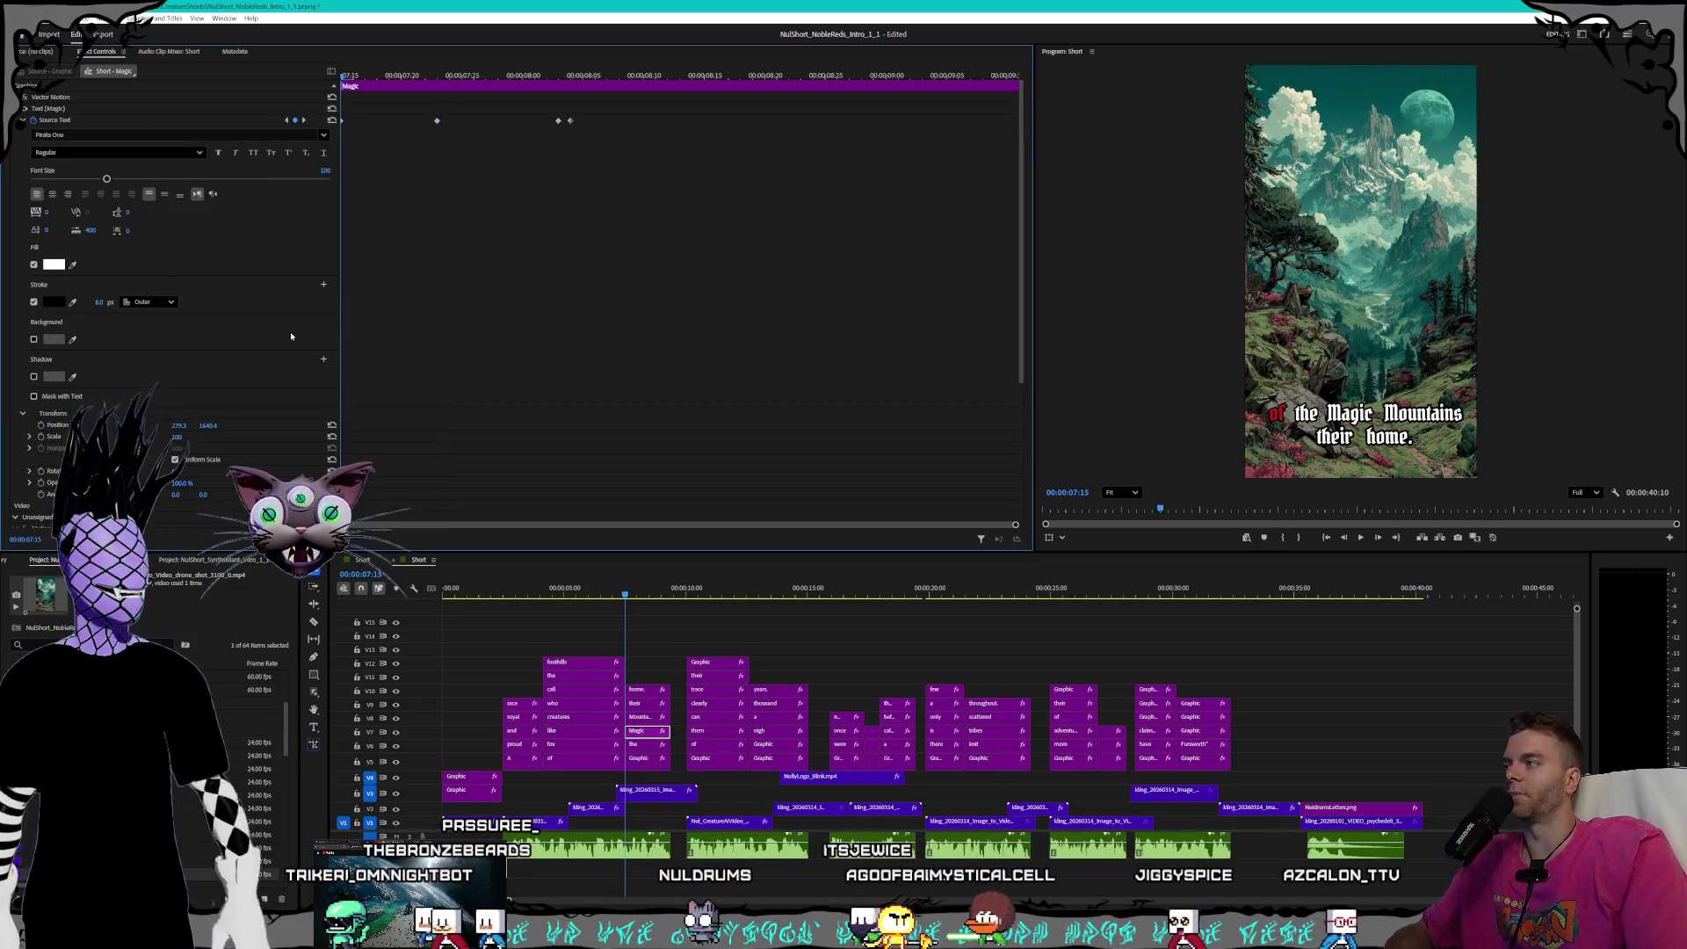
left_click(304, 119)
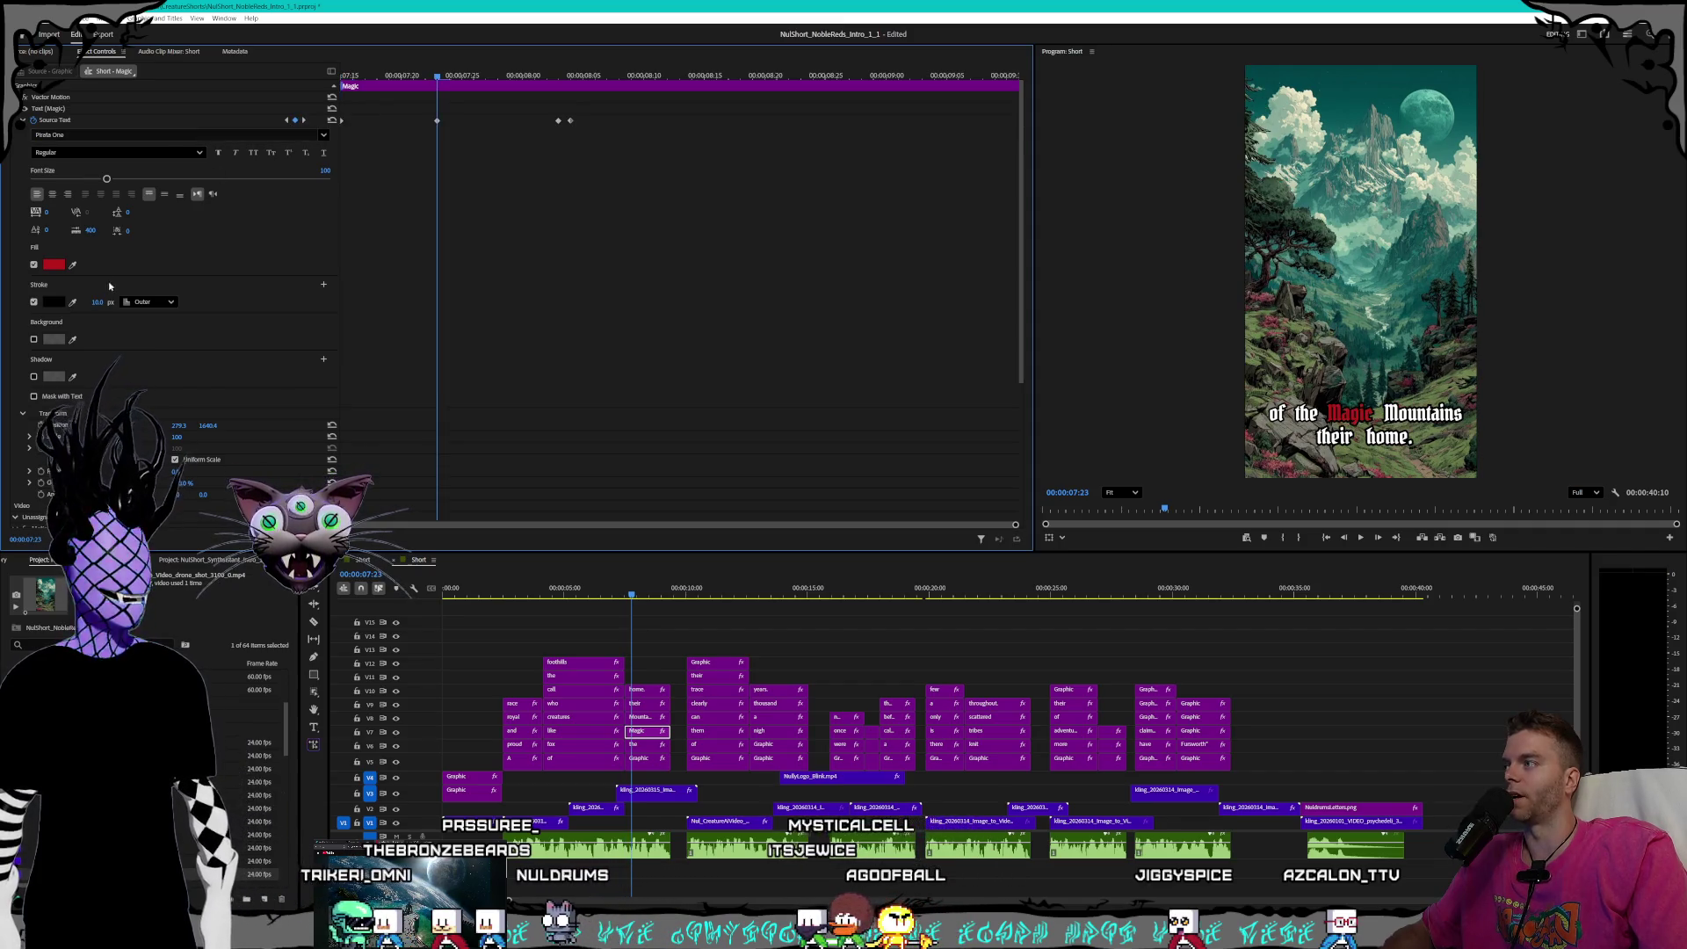
type("8")
key("Return")
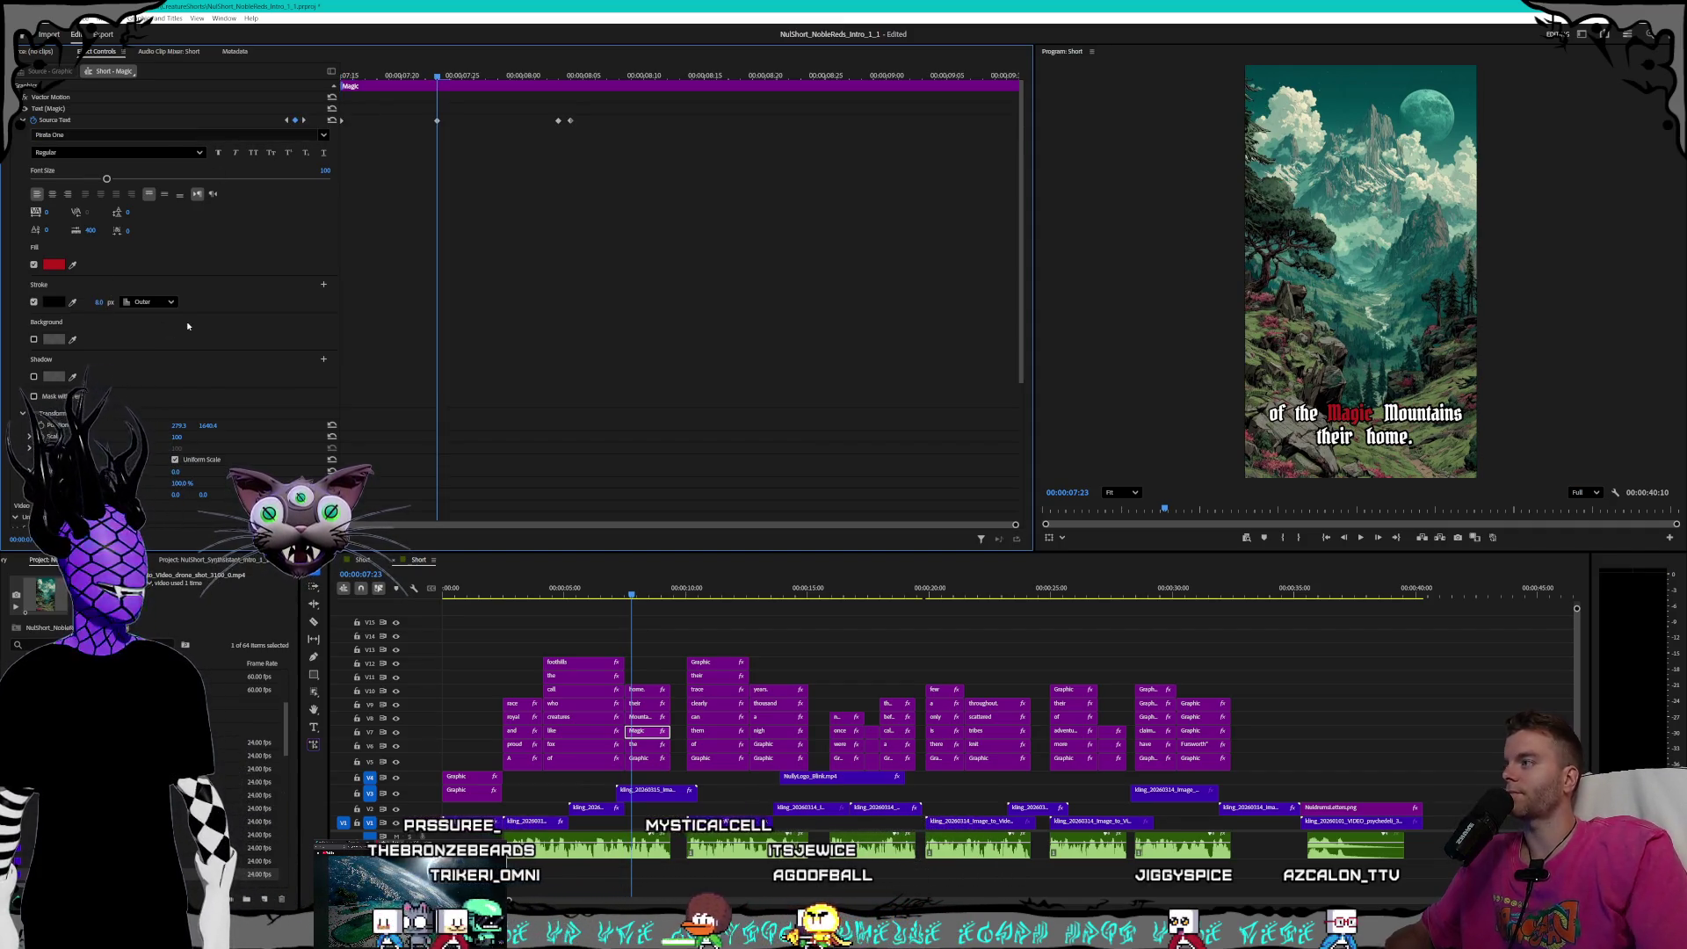
- Enter a stroke width of 8 at the 'Magic' clip's keyframe where Mountains turns red
left_click(304, 120)
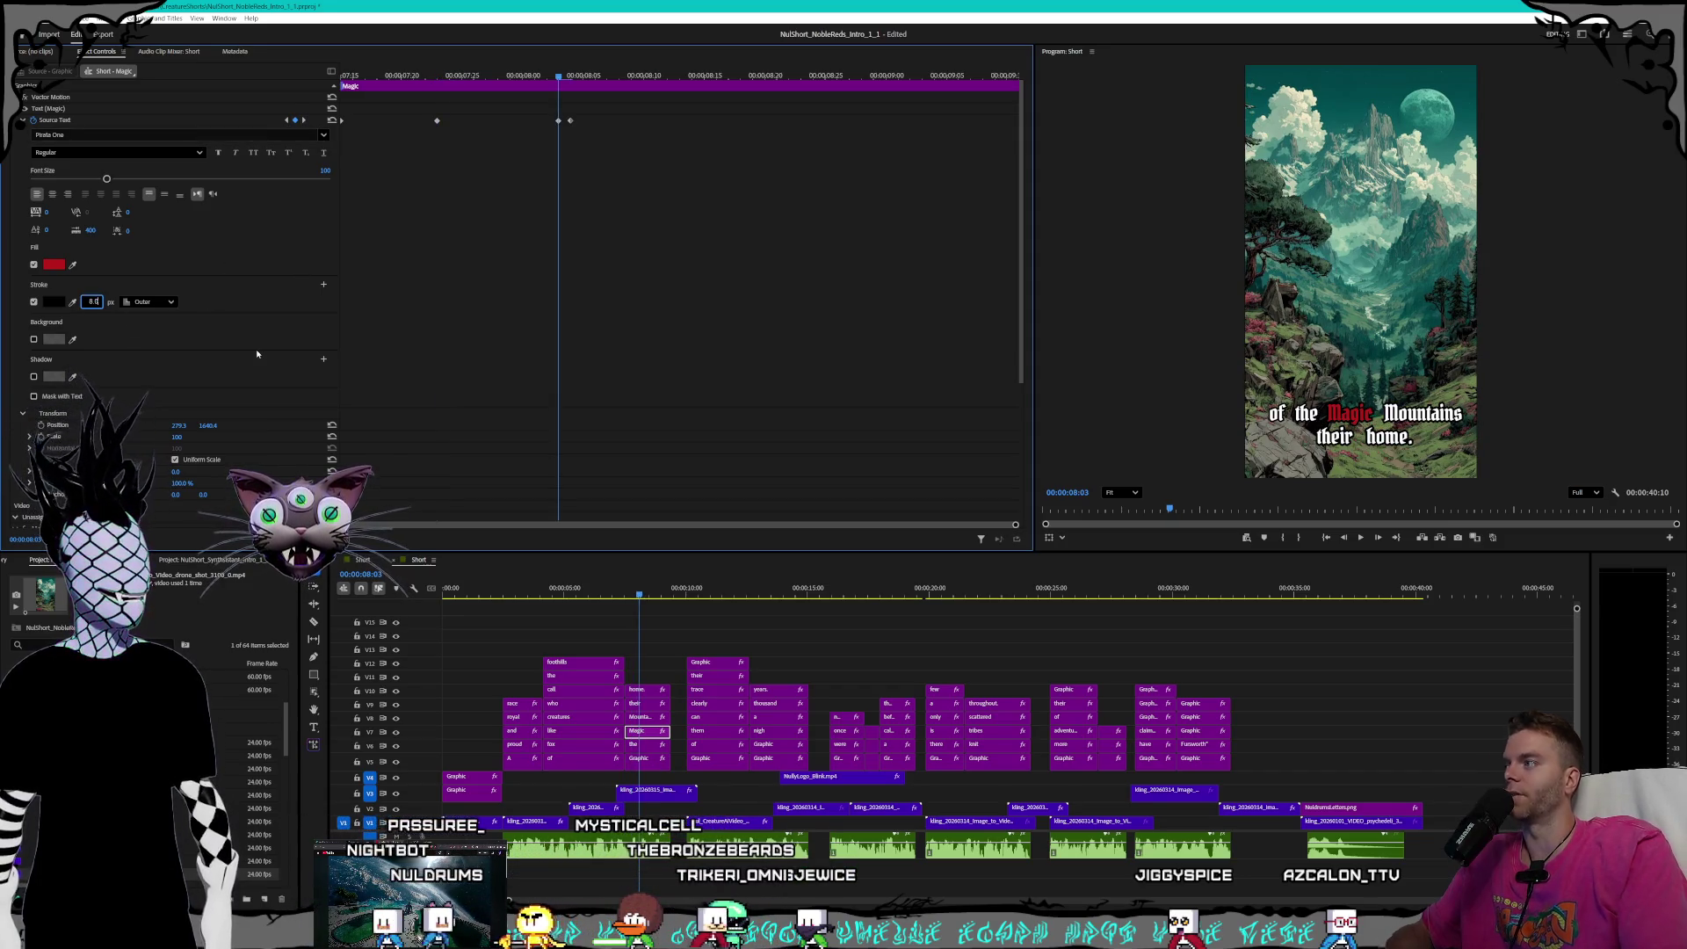
left_click(303, 121)
left_click(94, 302)
type("8")
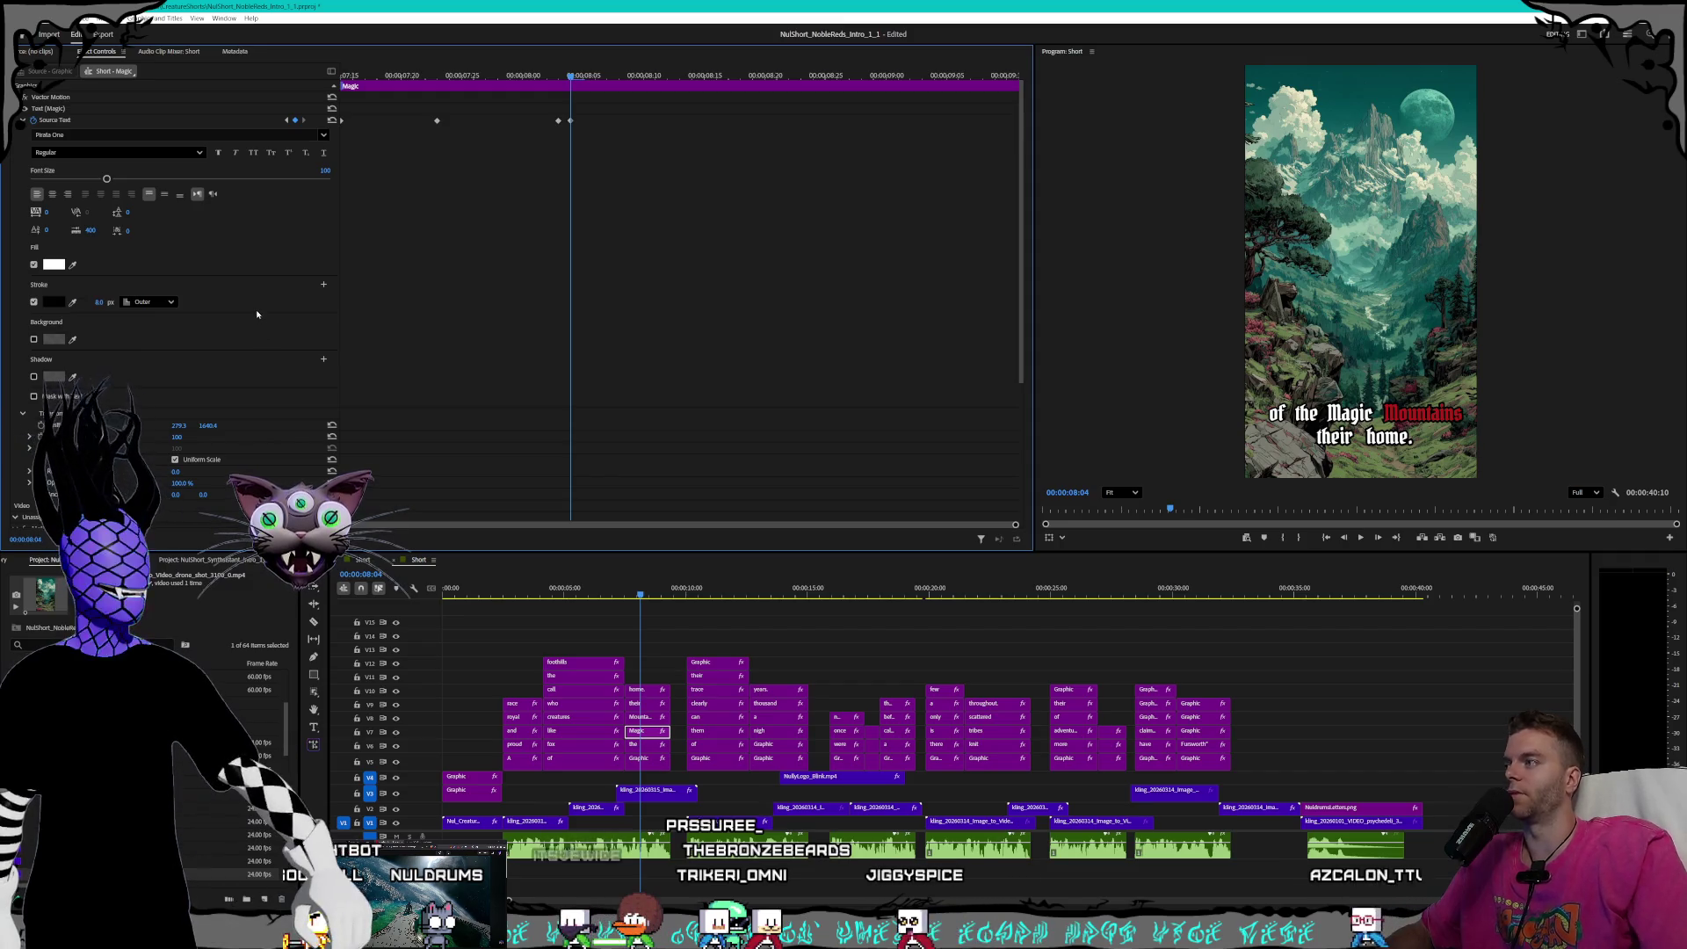
- On the 'Mountains' clip, set stroke width 8, including at its first keyframe
left_click(644, 718)
type("8")
key("Return")
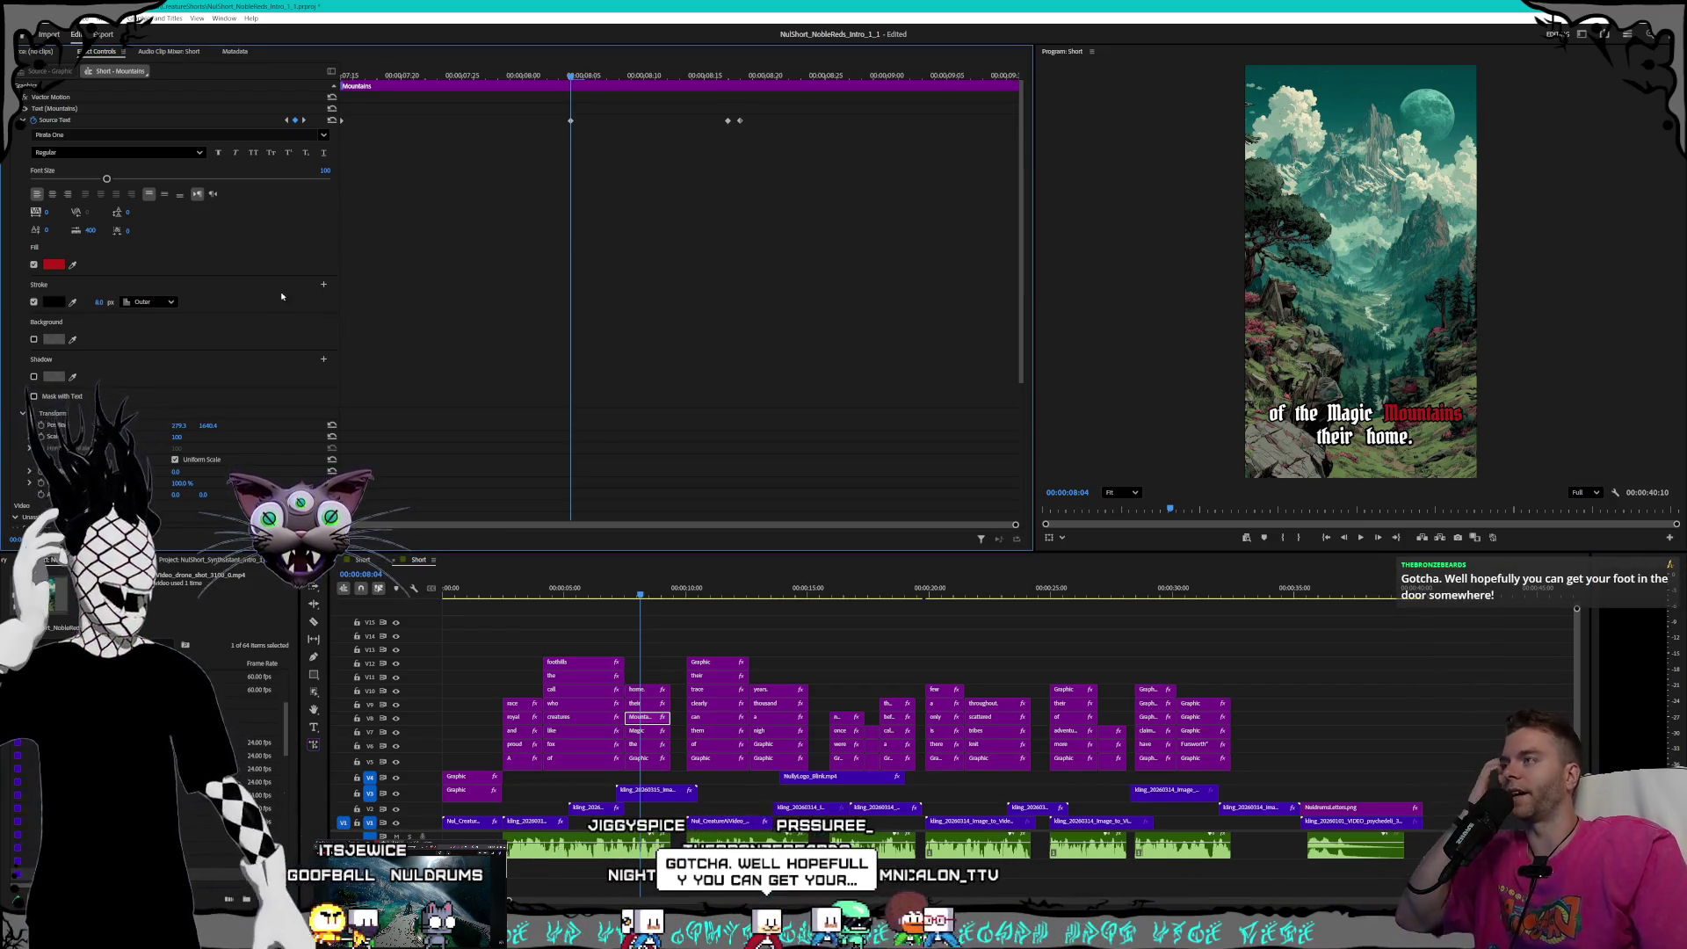
left_click(286, 120)
left_click(91, 301)
type("8")
key("Return")
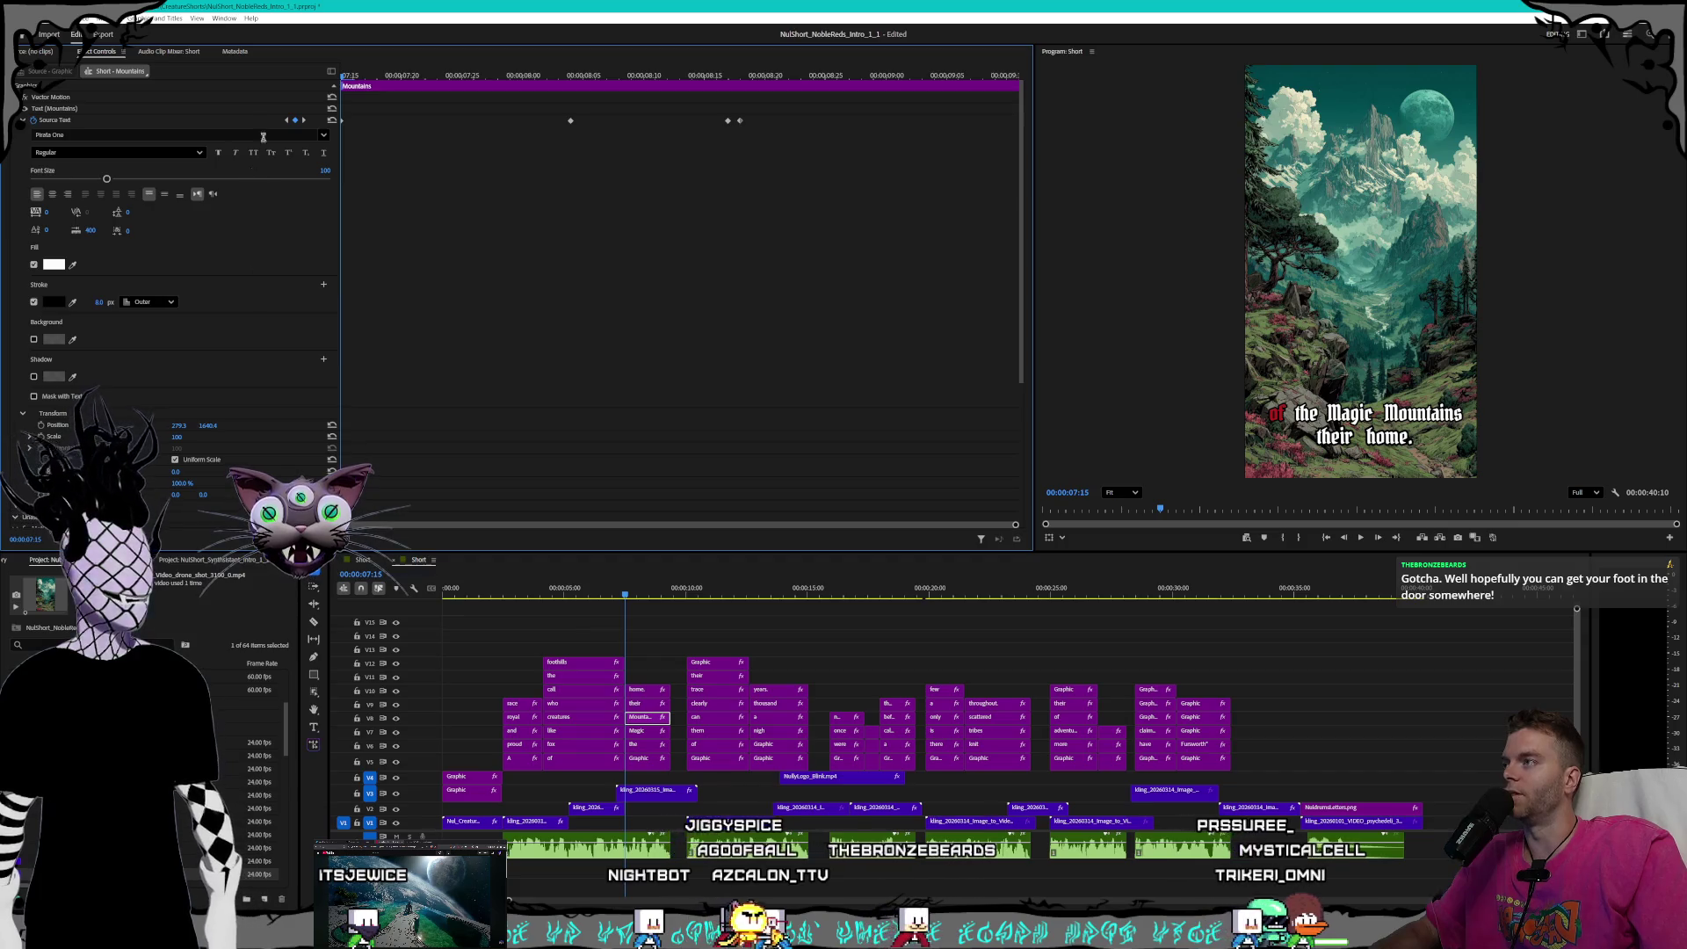
- Set stroke width 8 at the 'Mountains' clip's keyframe where 'their' turns red
left_click(304, 120)
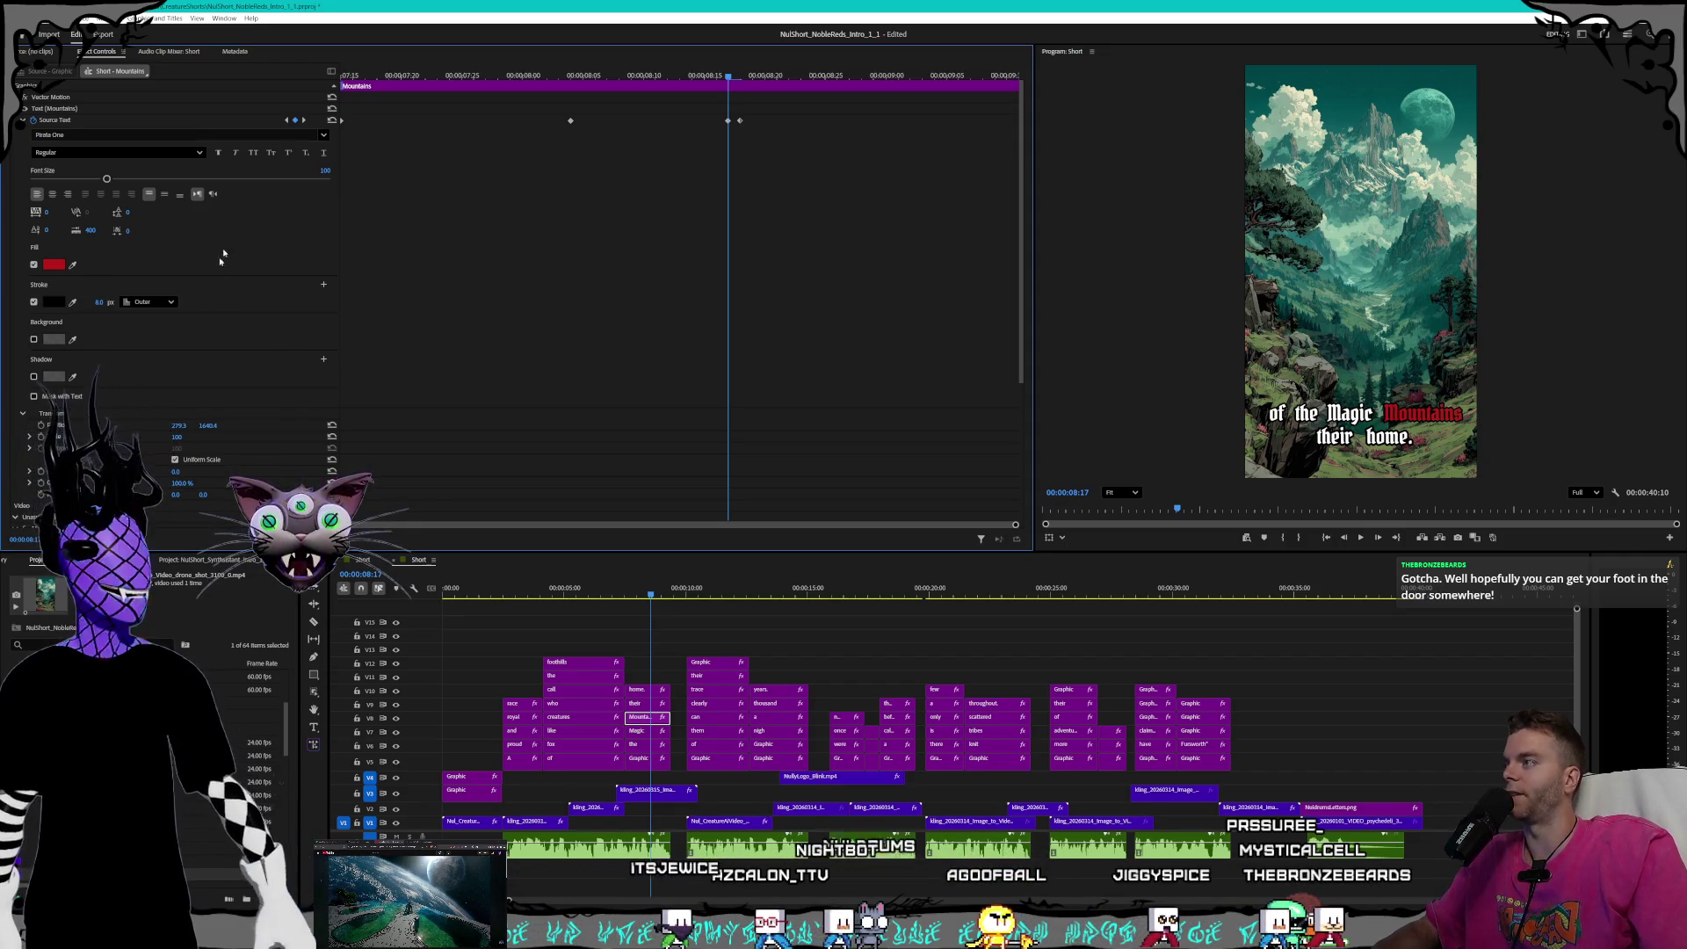
left_click(304, 121)
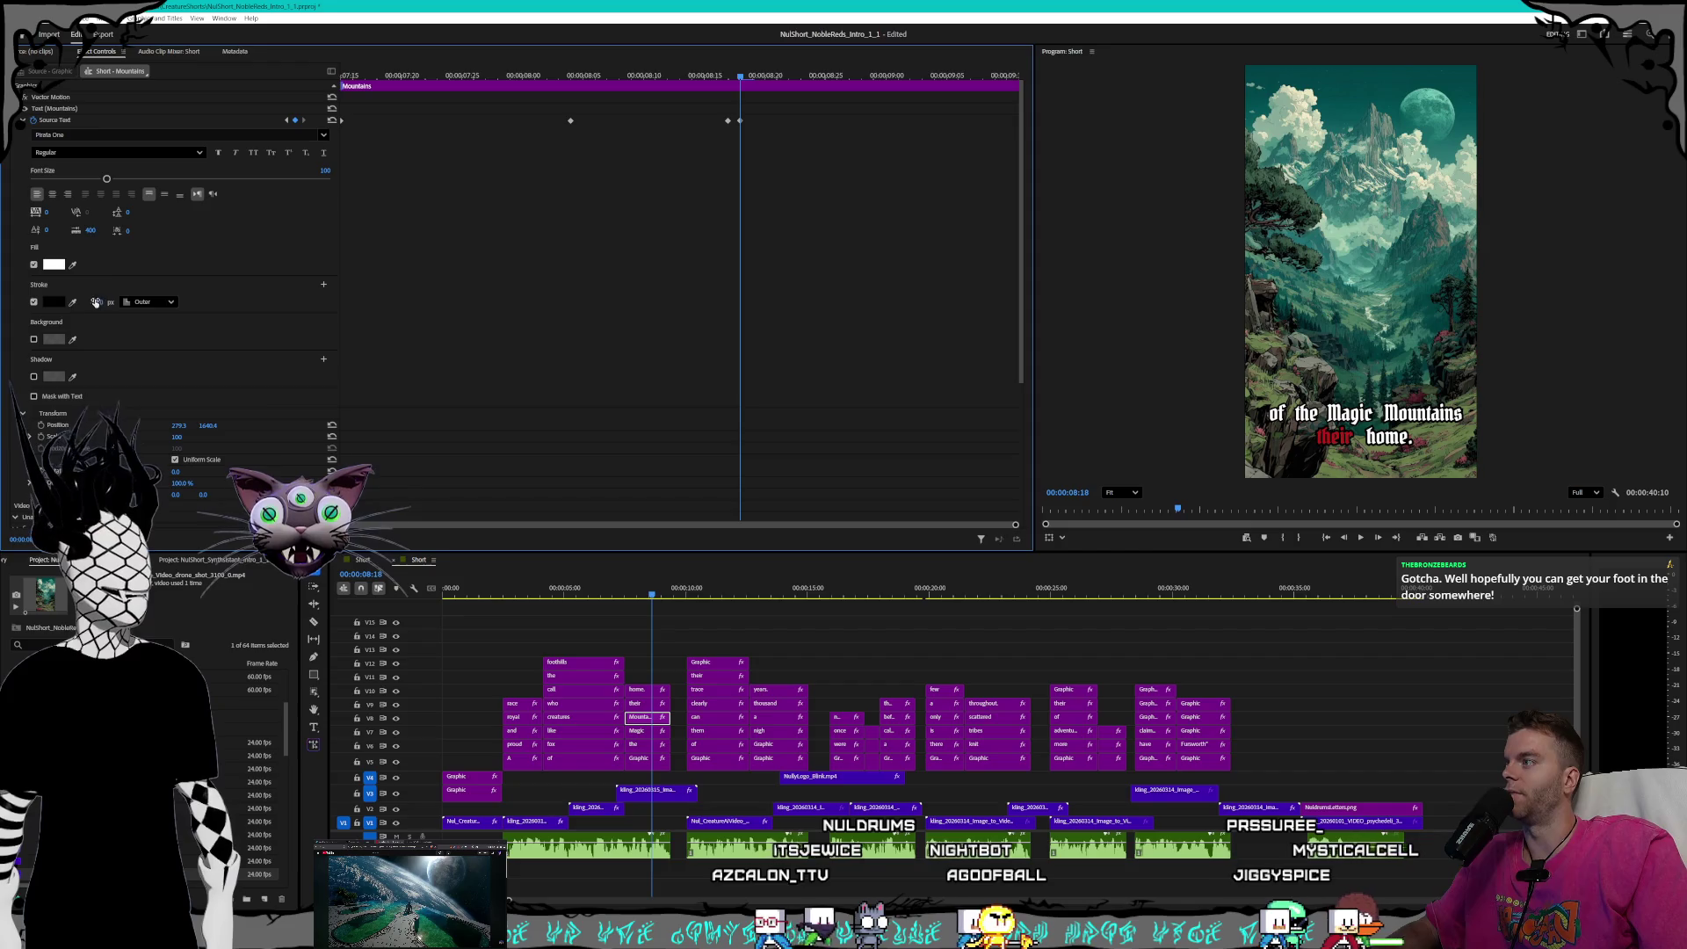
type("8")
key("Return")
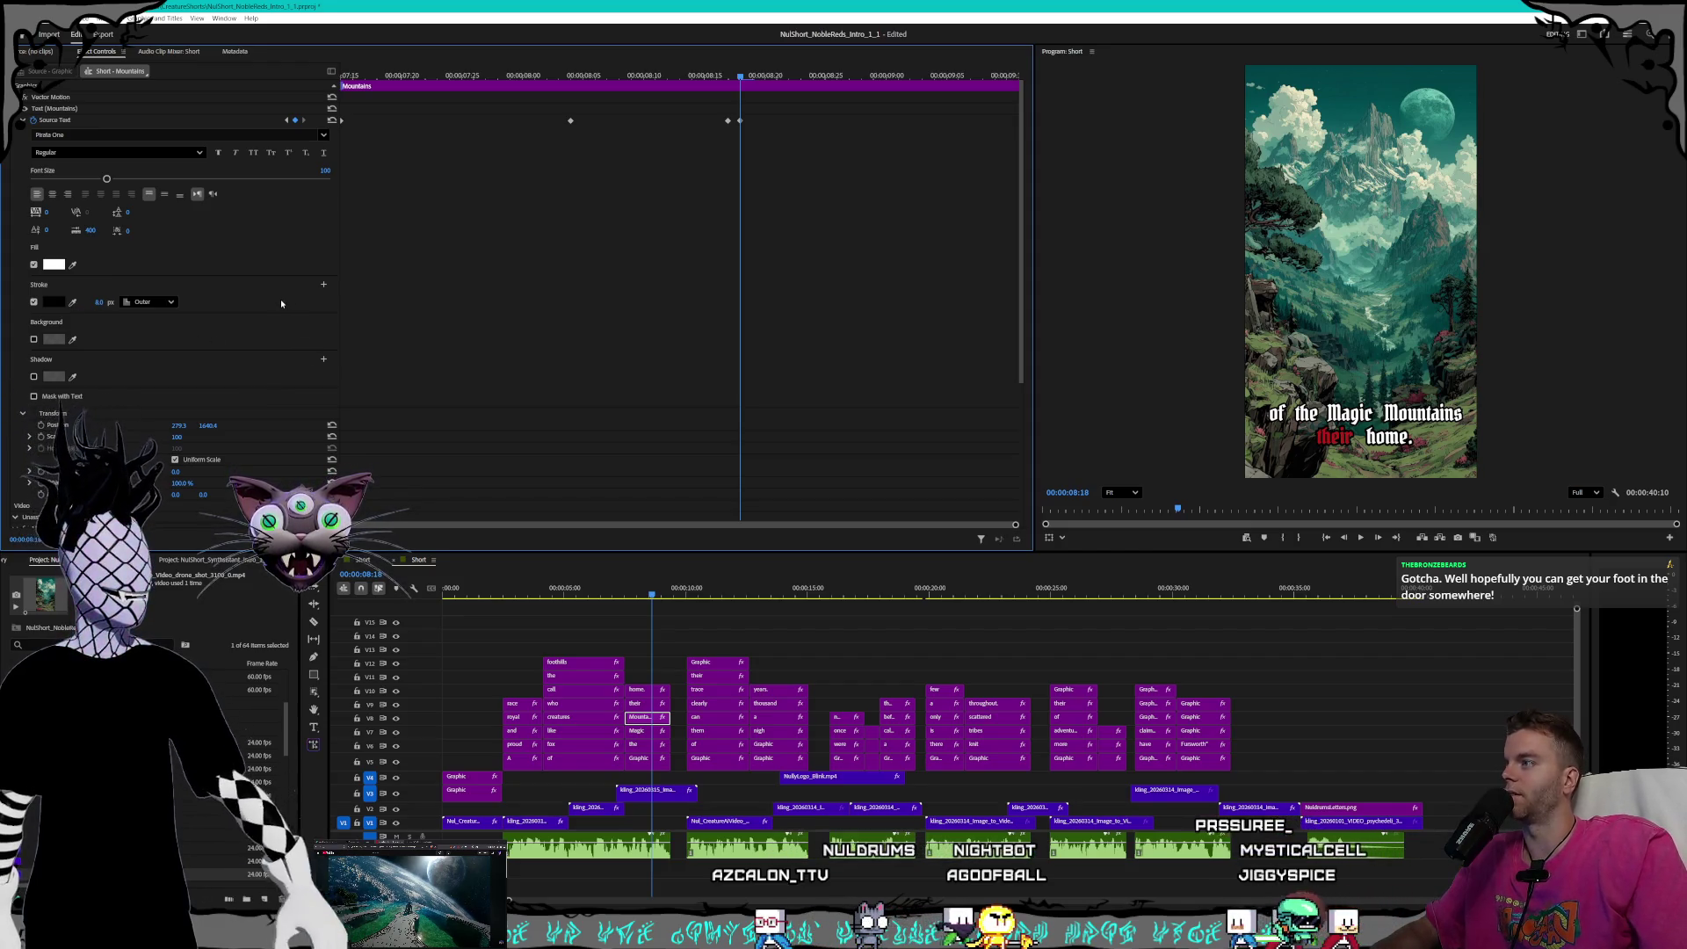
left_click(285, 120)
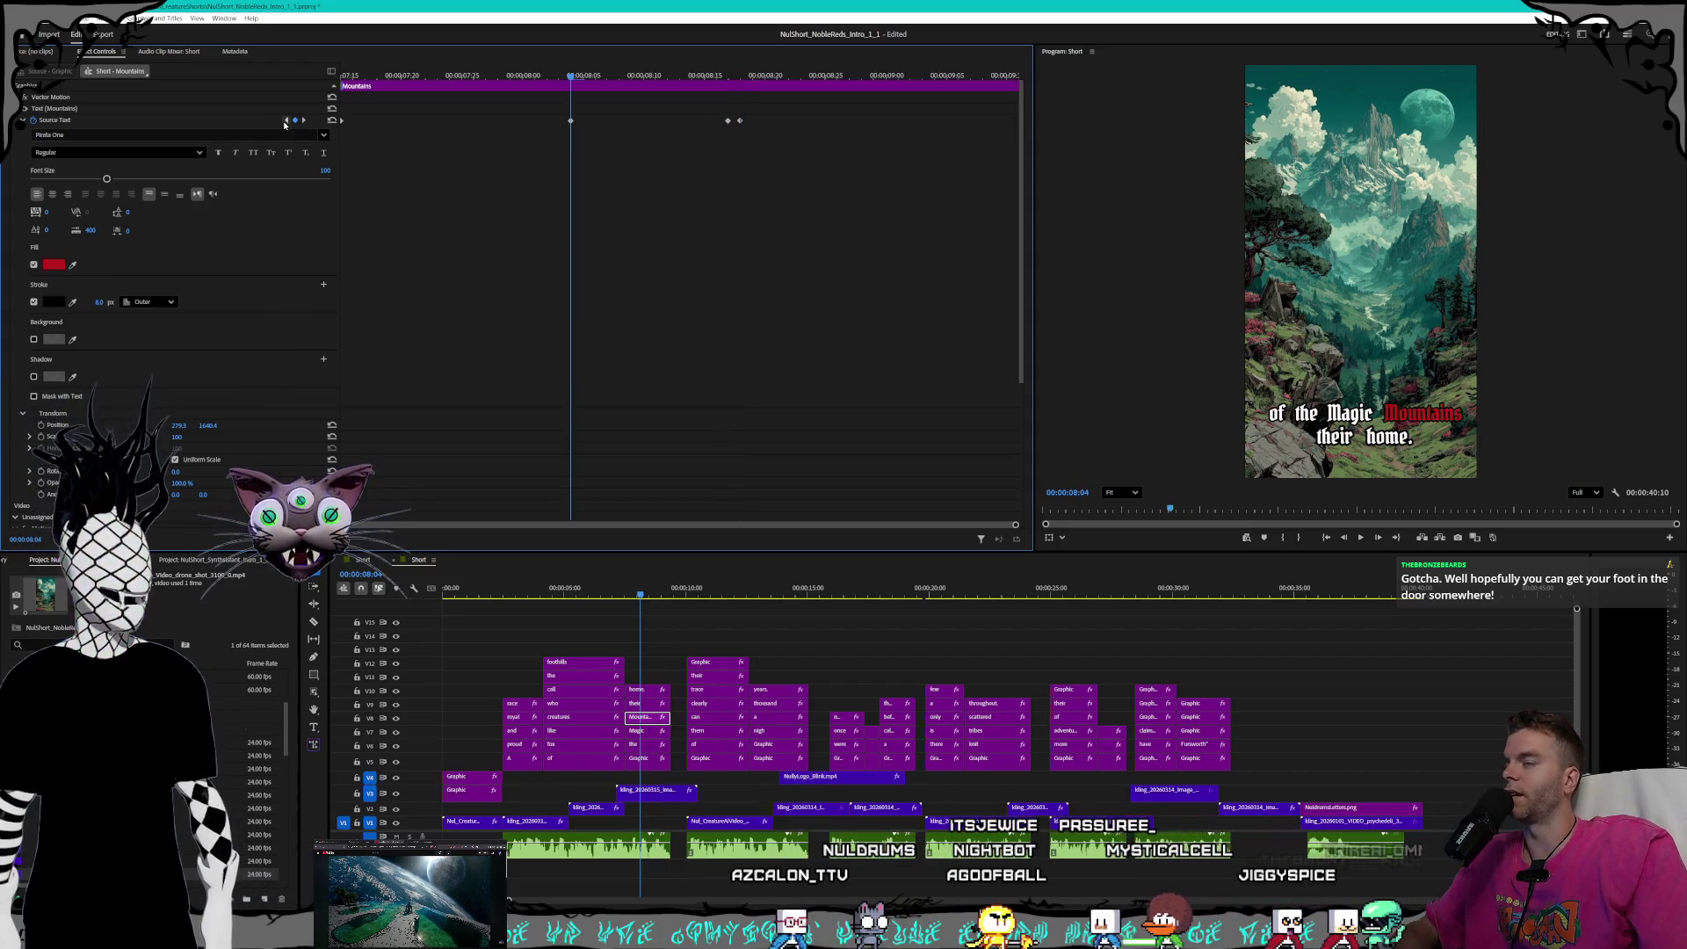
left_click(285, 120)
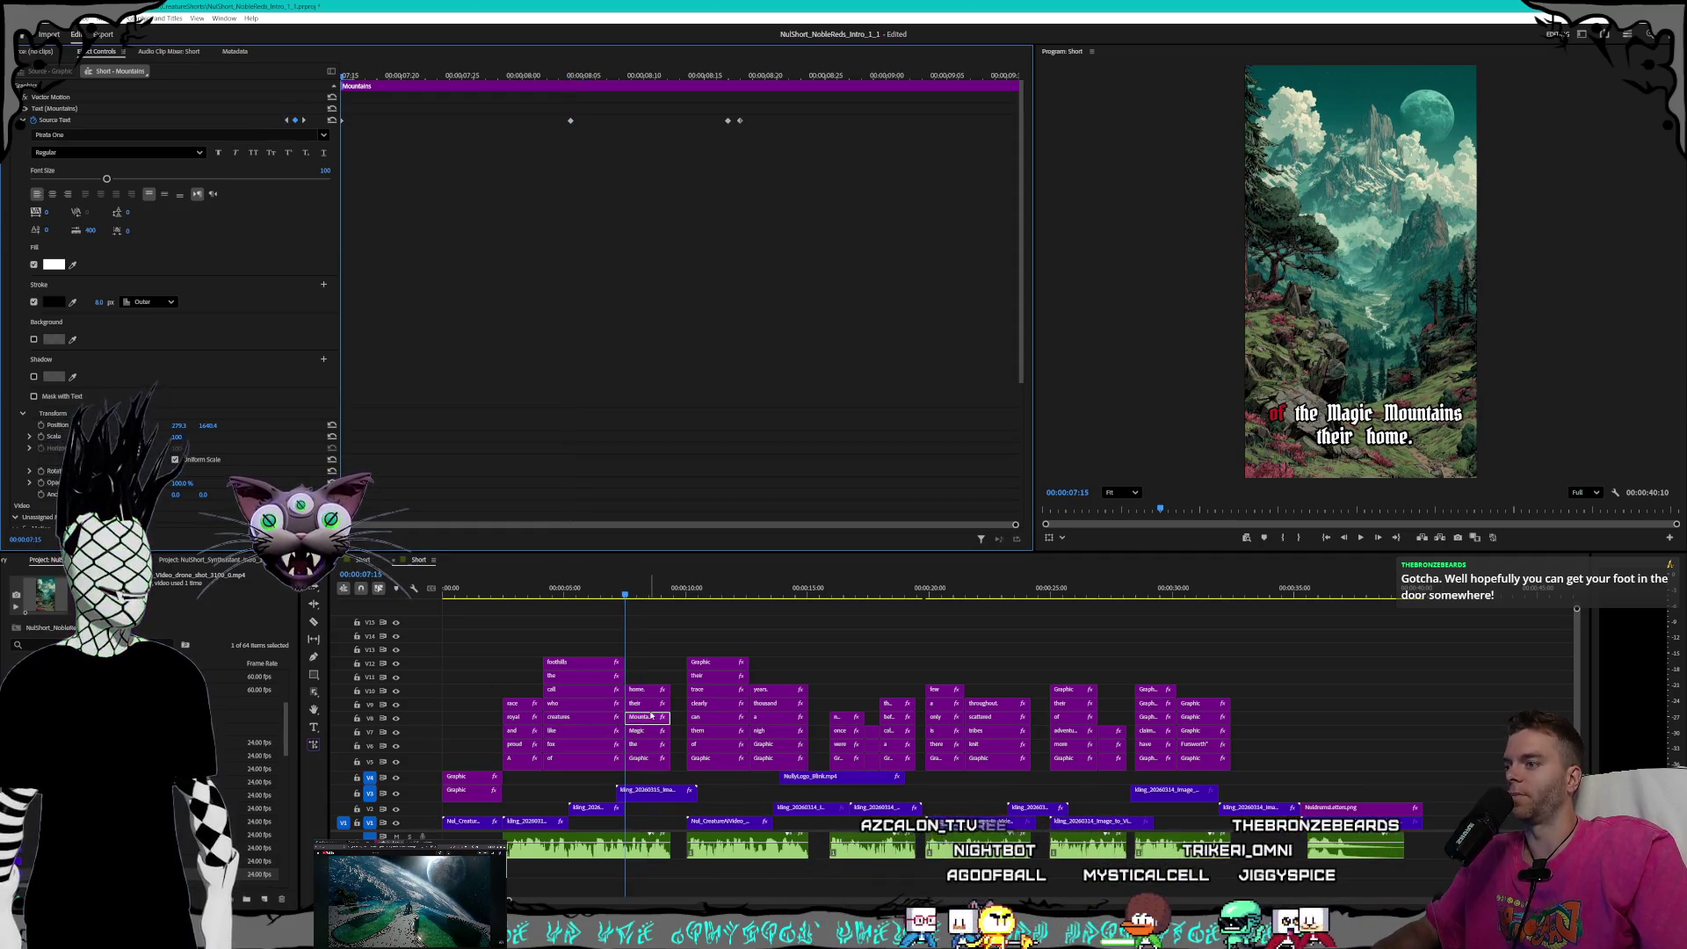
- Select the 'their' clip and set its stroke width to 8 where 'their' turns red
left_click(648, 702)
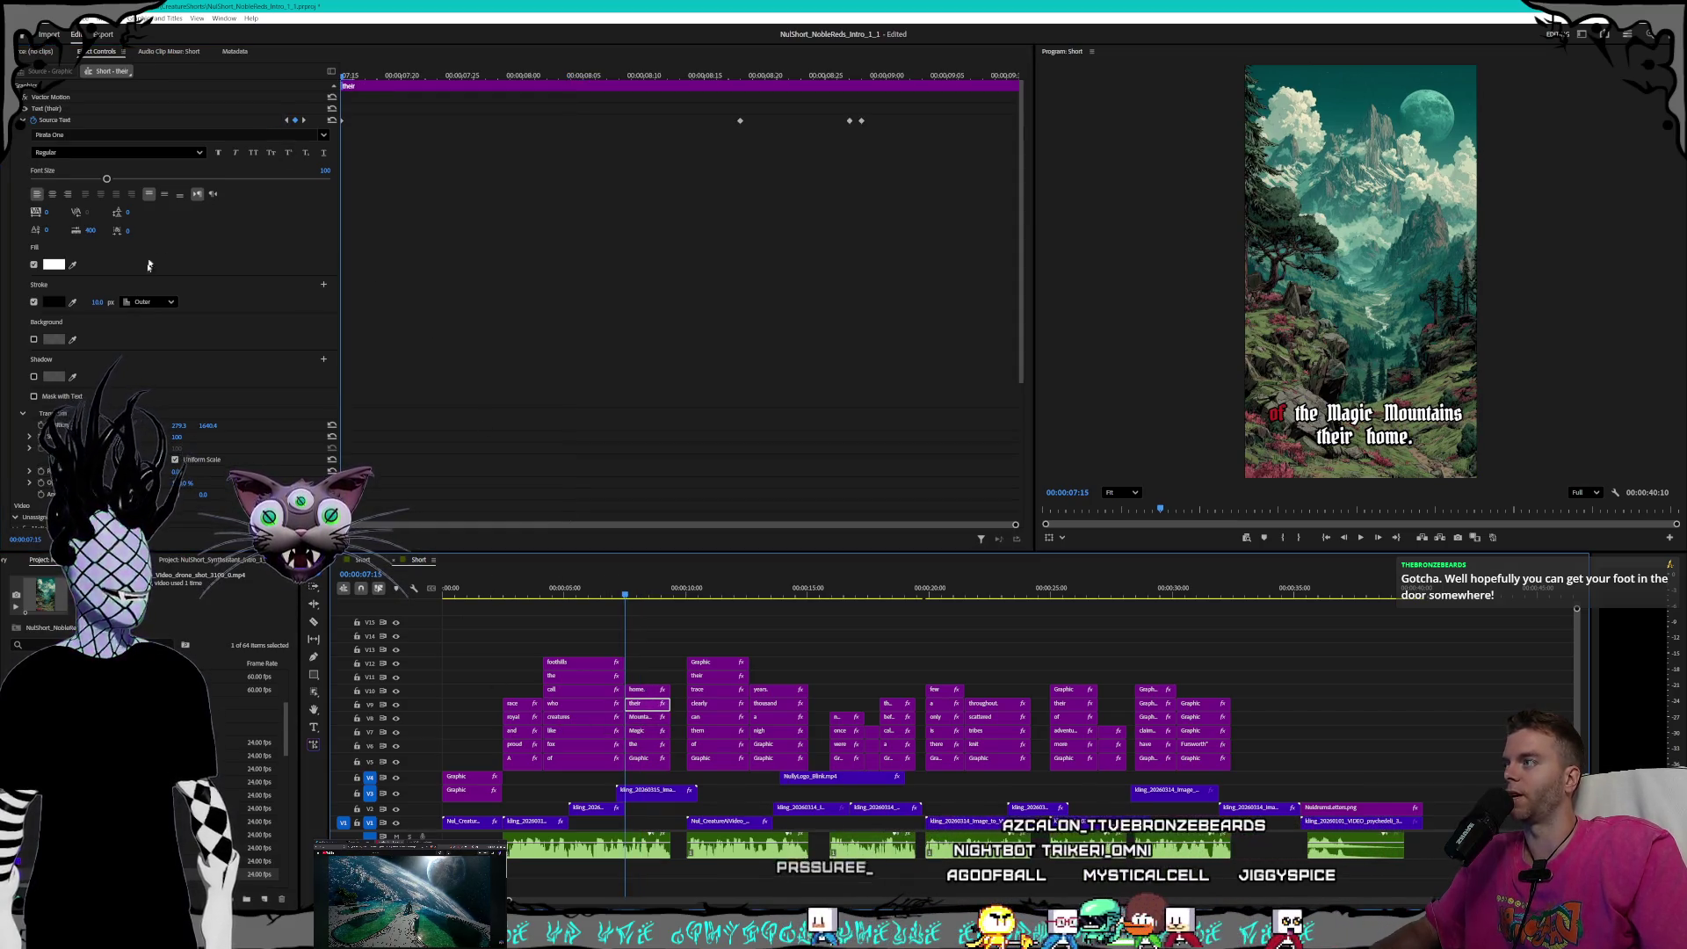
left_click(96, 303)
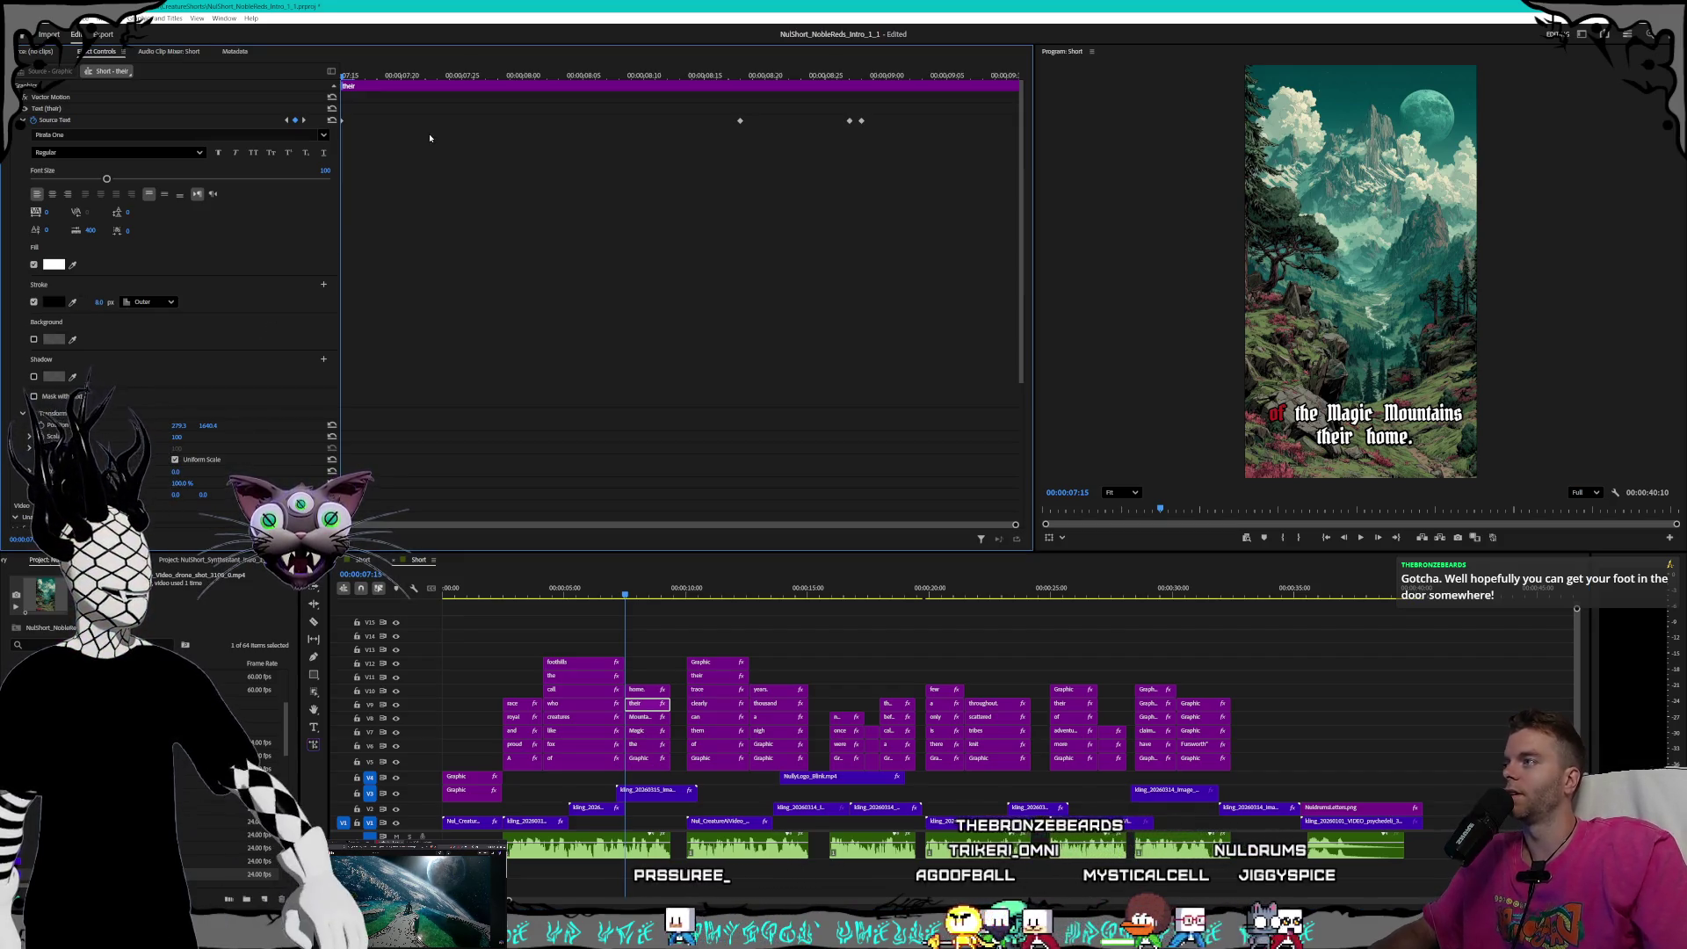
left_click(304, 120)
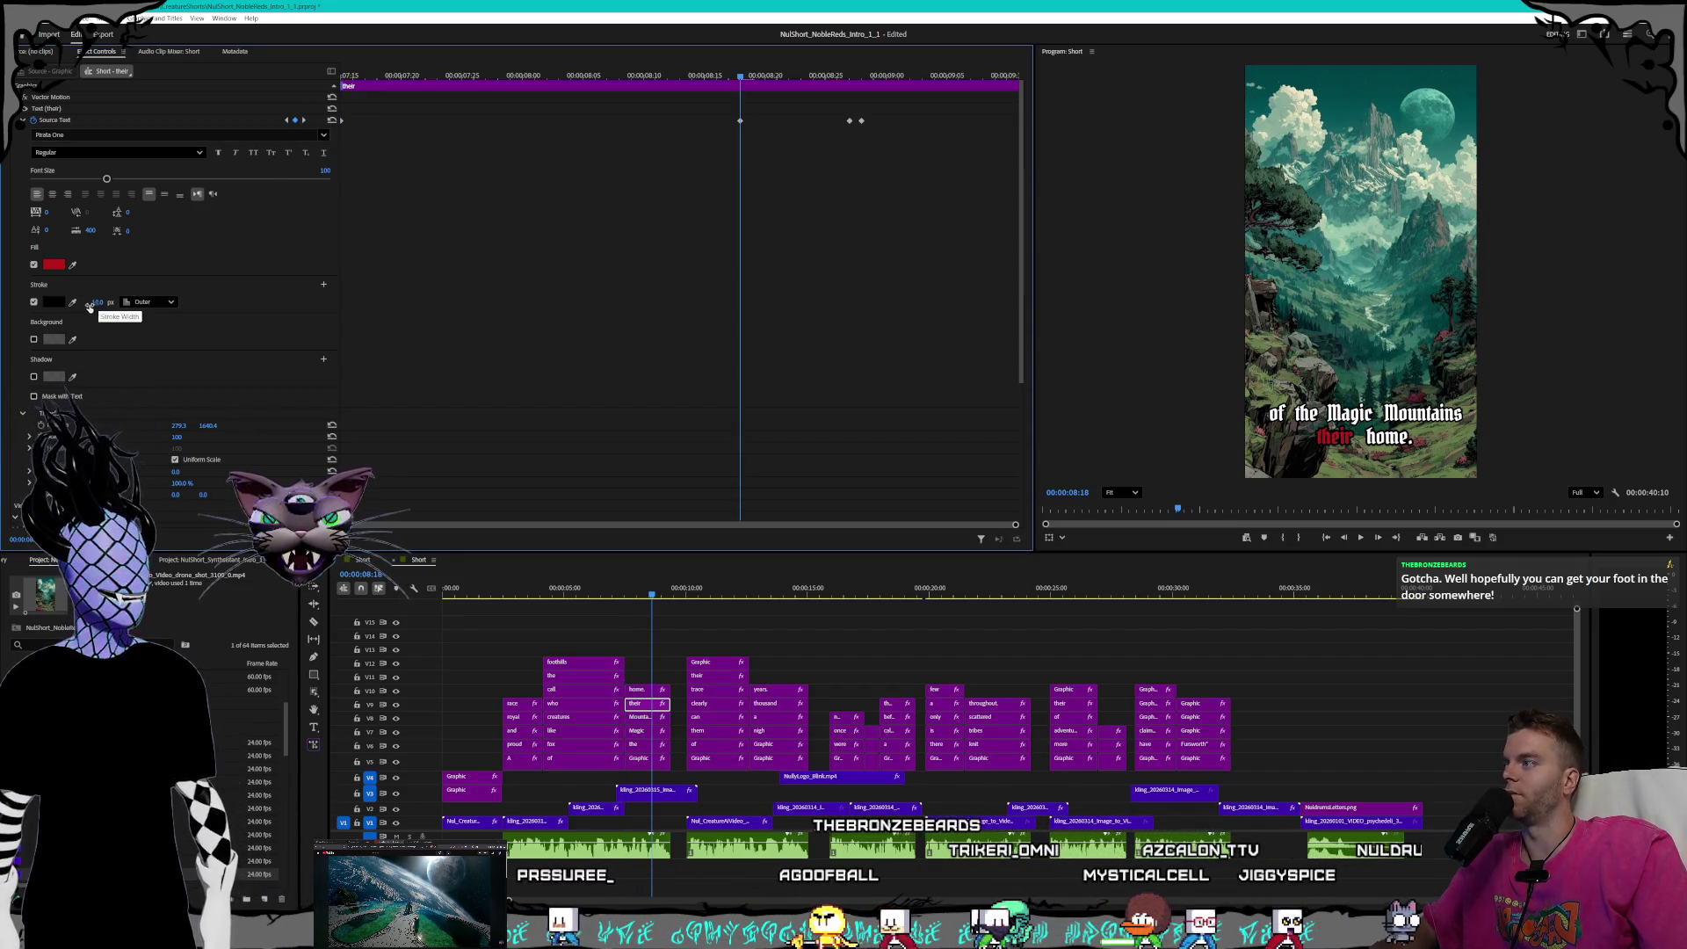
type("8")
key("Return")
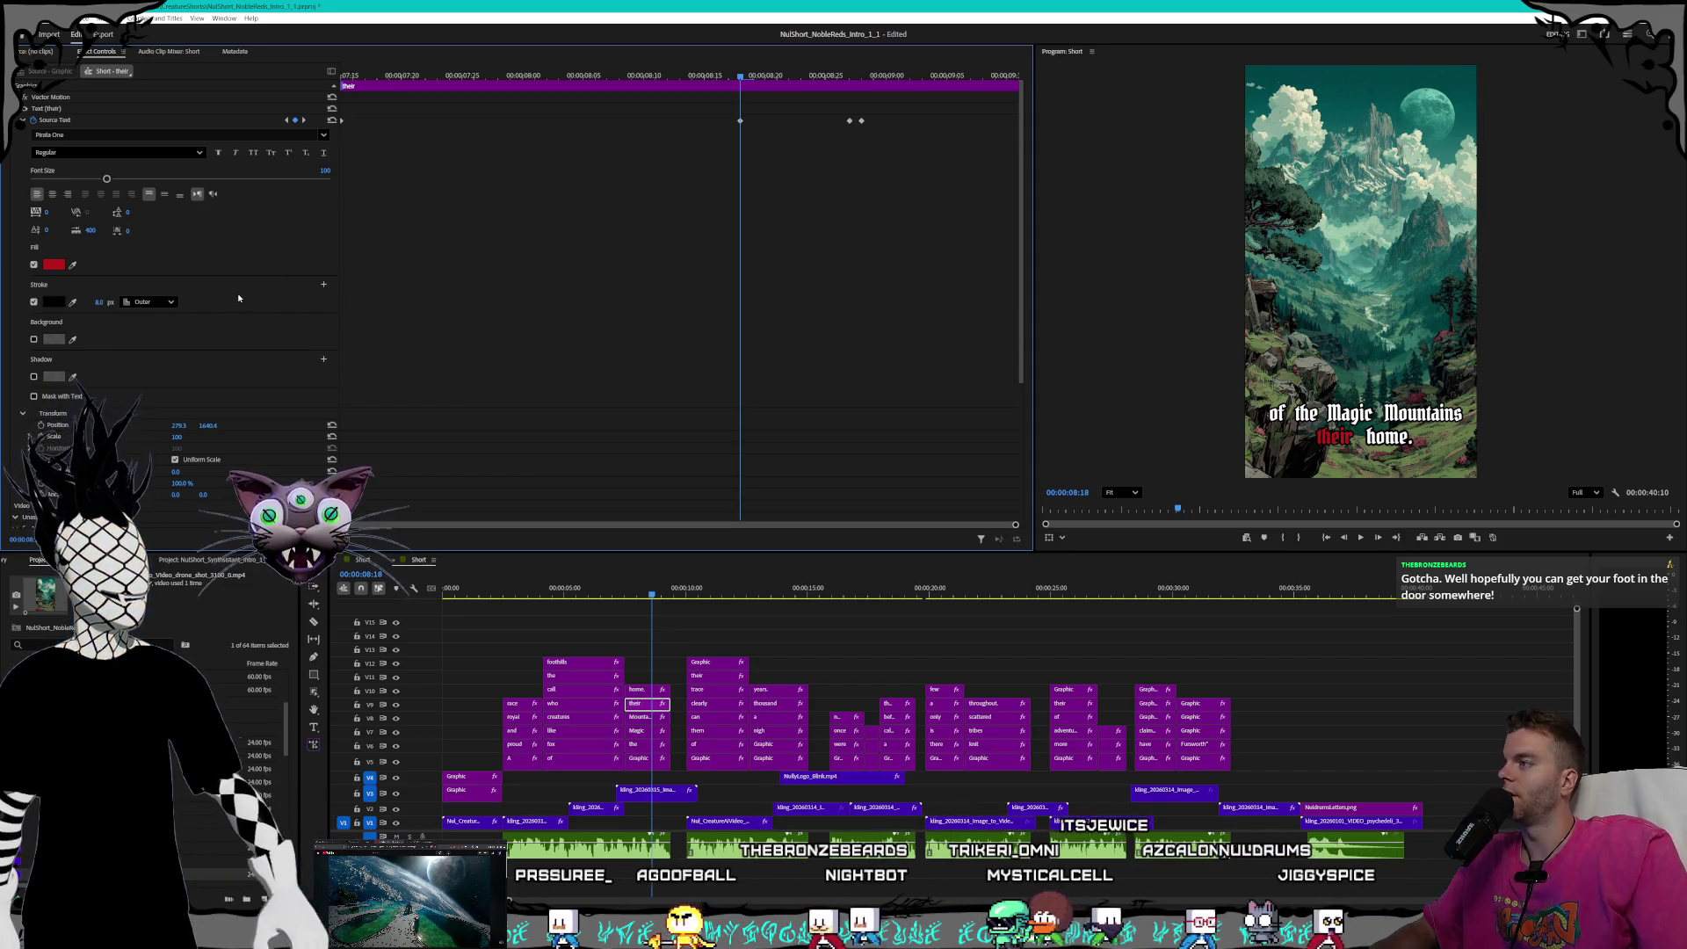
- Set stroke width 8 at the 'their' clip's keyframe where 'home' turns red
left_click(304, 120)
left_click(92, 302)
key("Return")
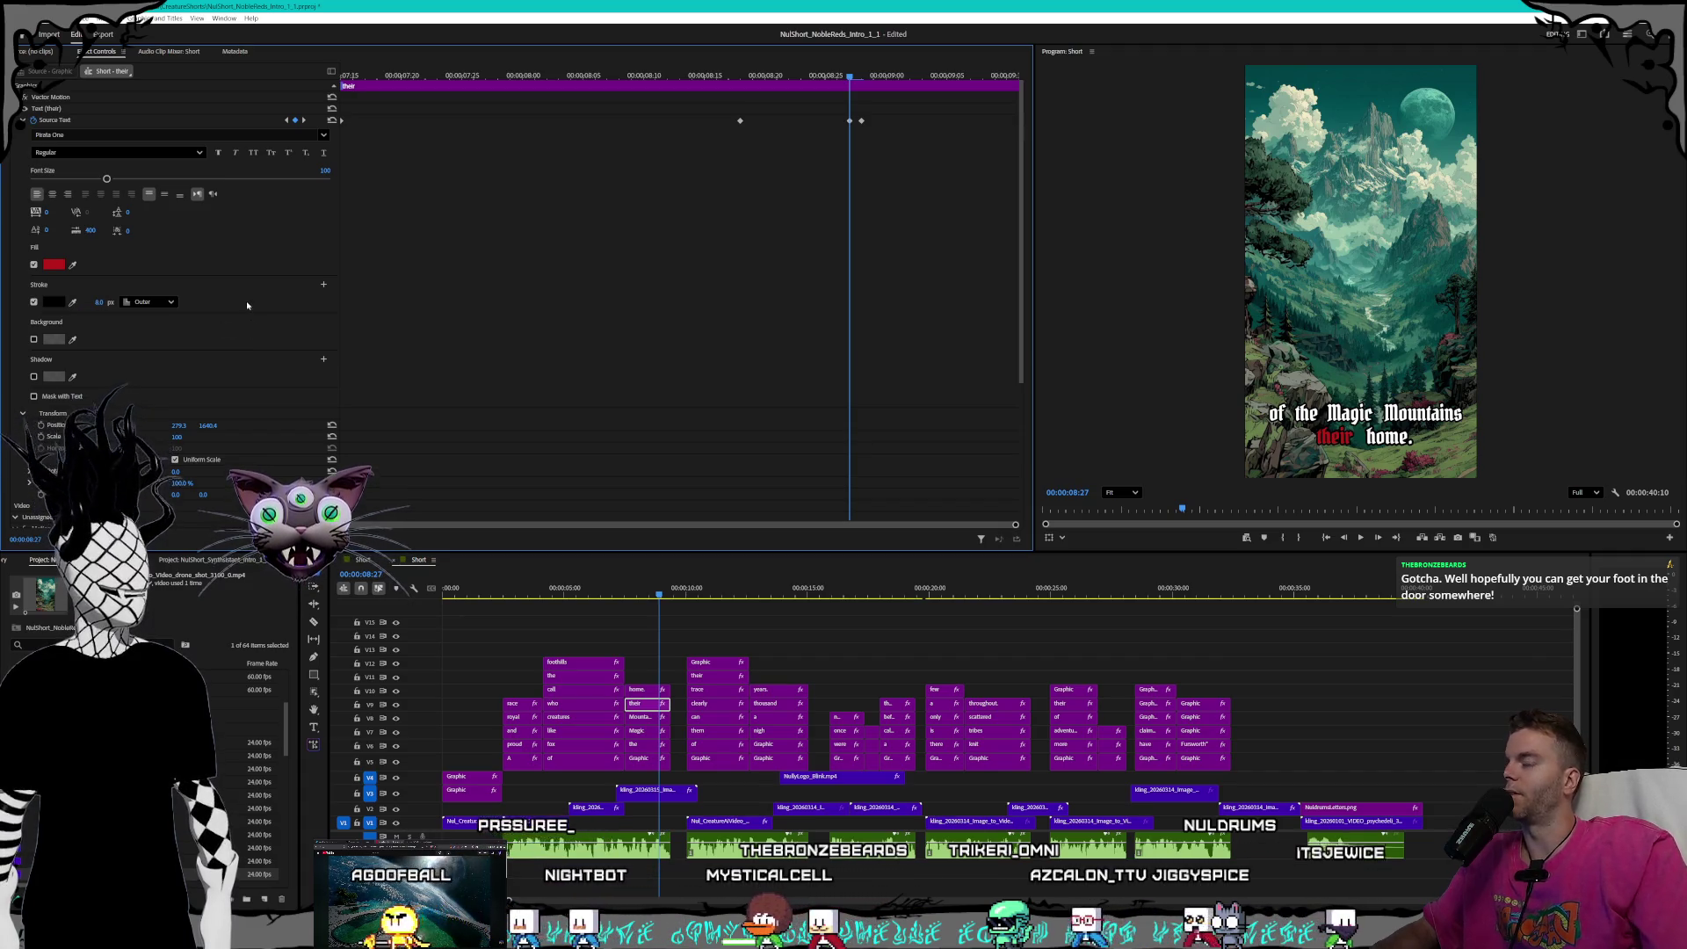
key("Right")
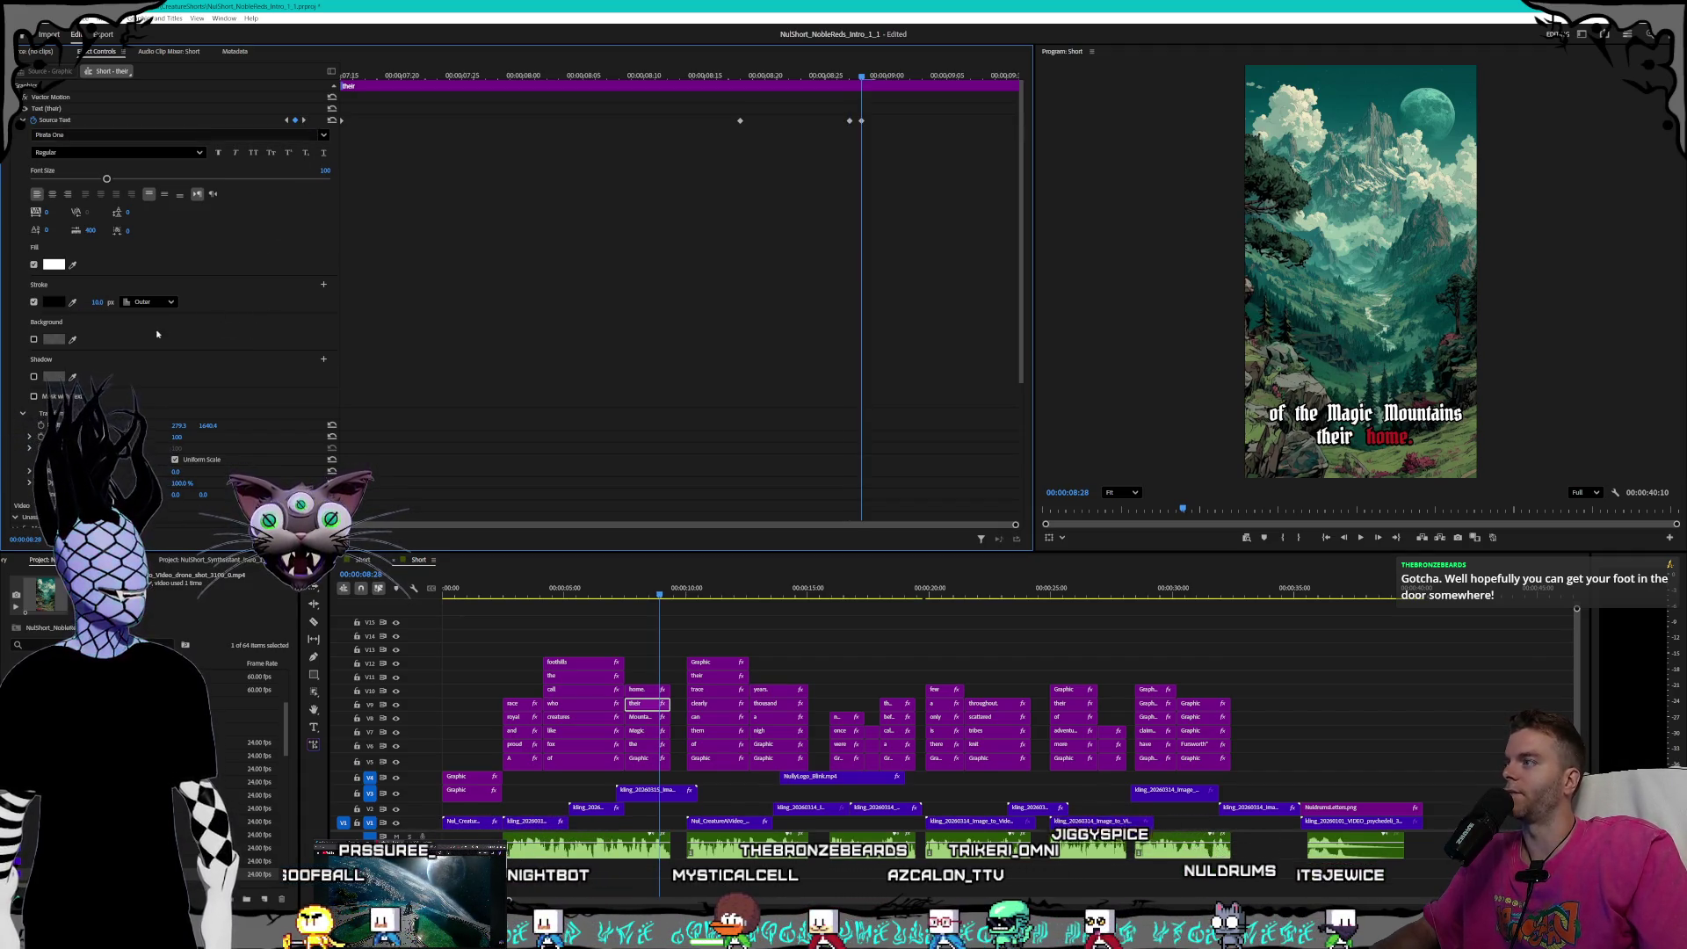
type("8")
key("Return")
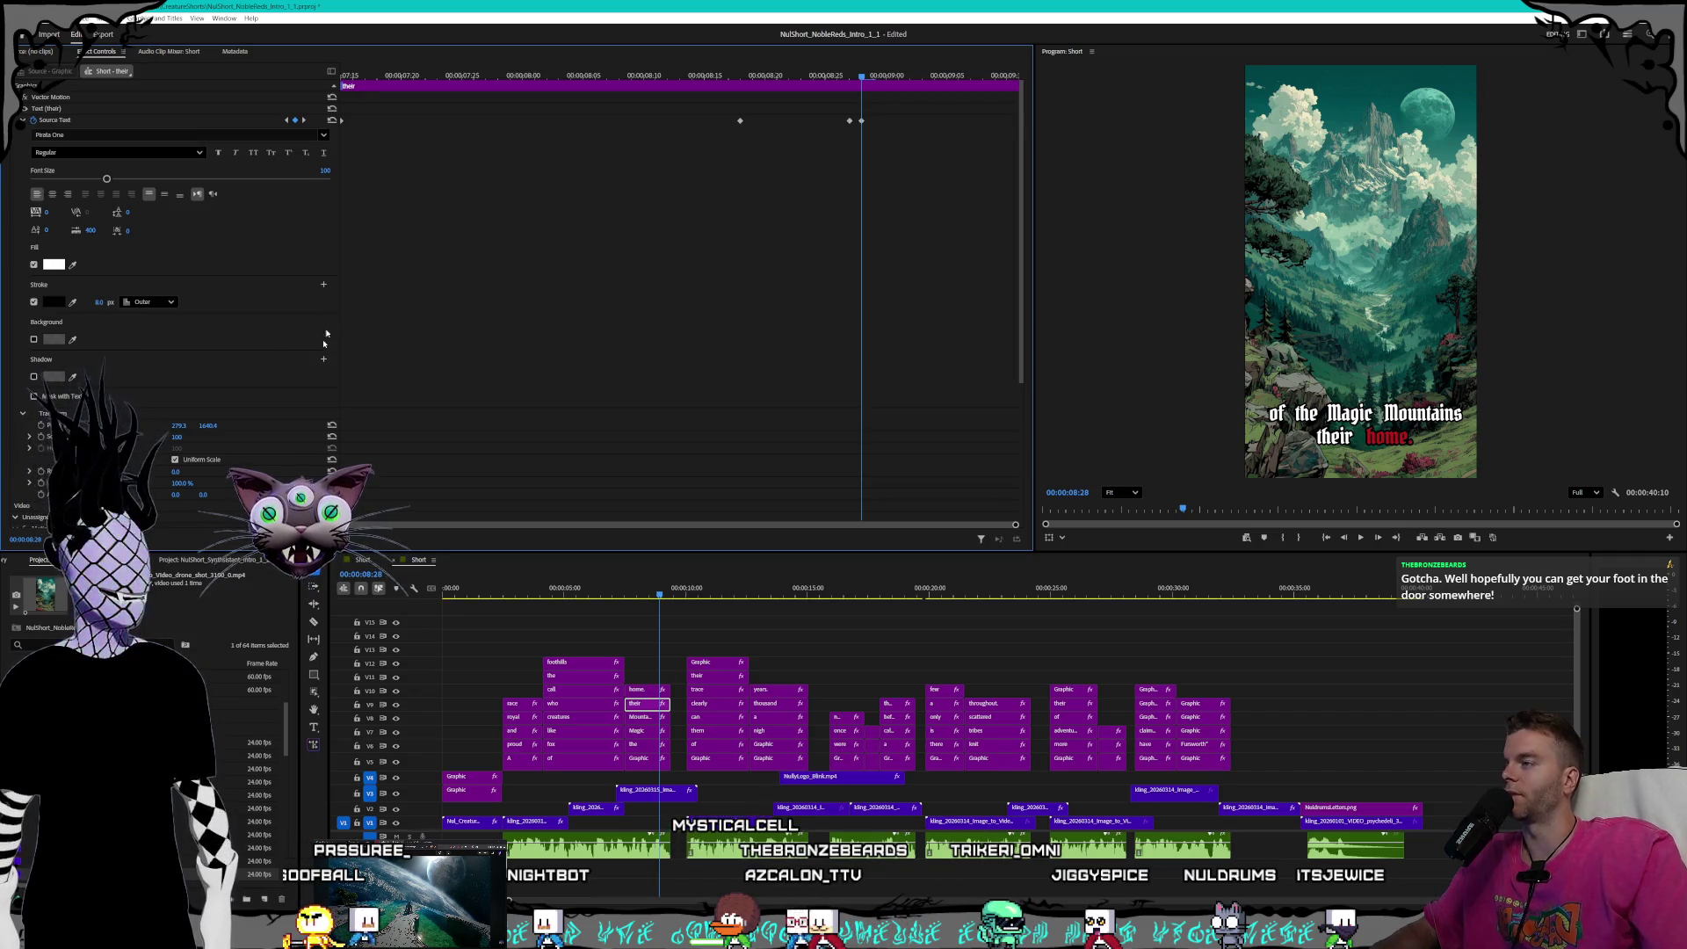
- Give the 'home.' clip an 8 px stroke and step through its keyframes to the caption's end
left_click(644, 690)
type("8")
key("Return")
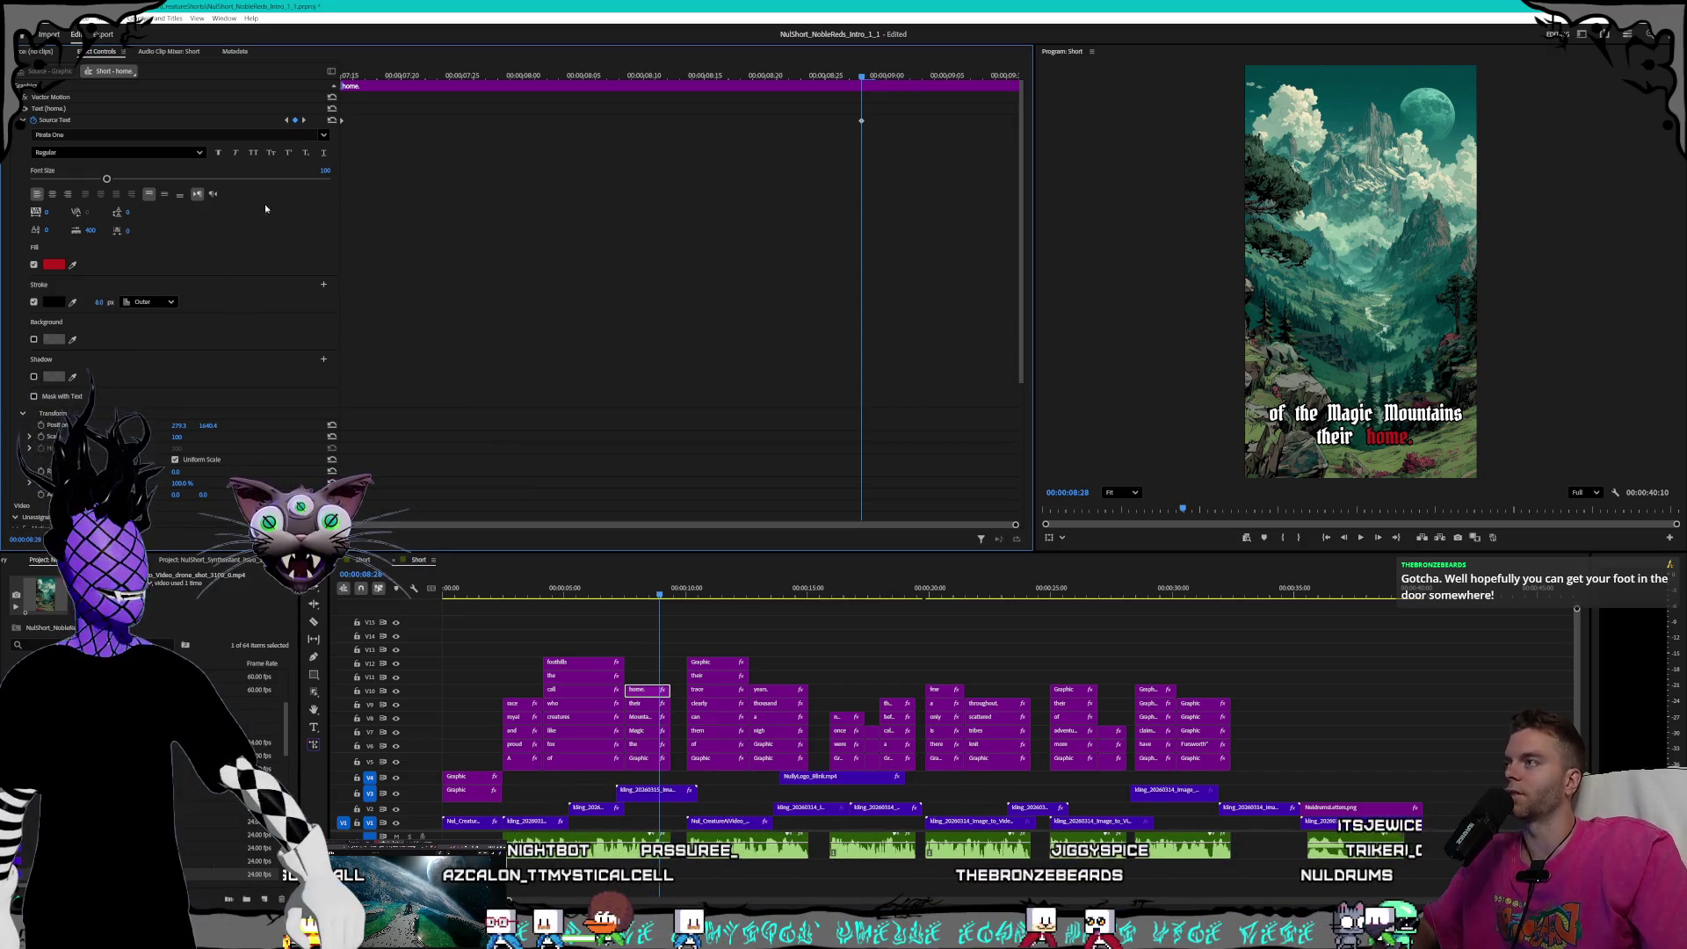
left_click(286, 120)
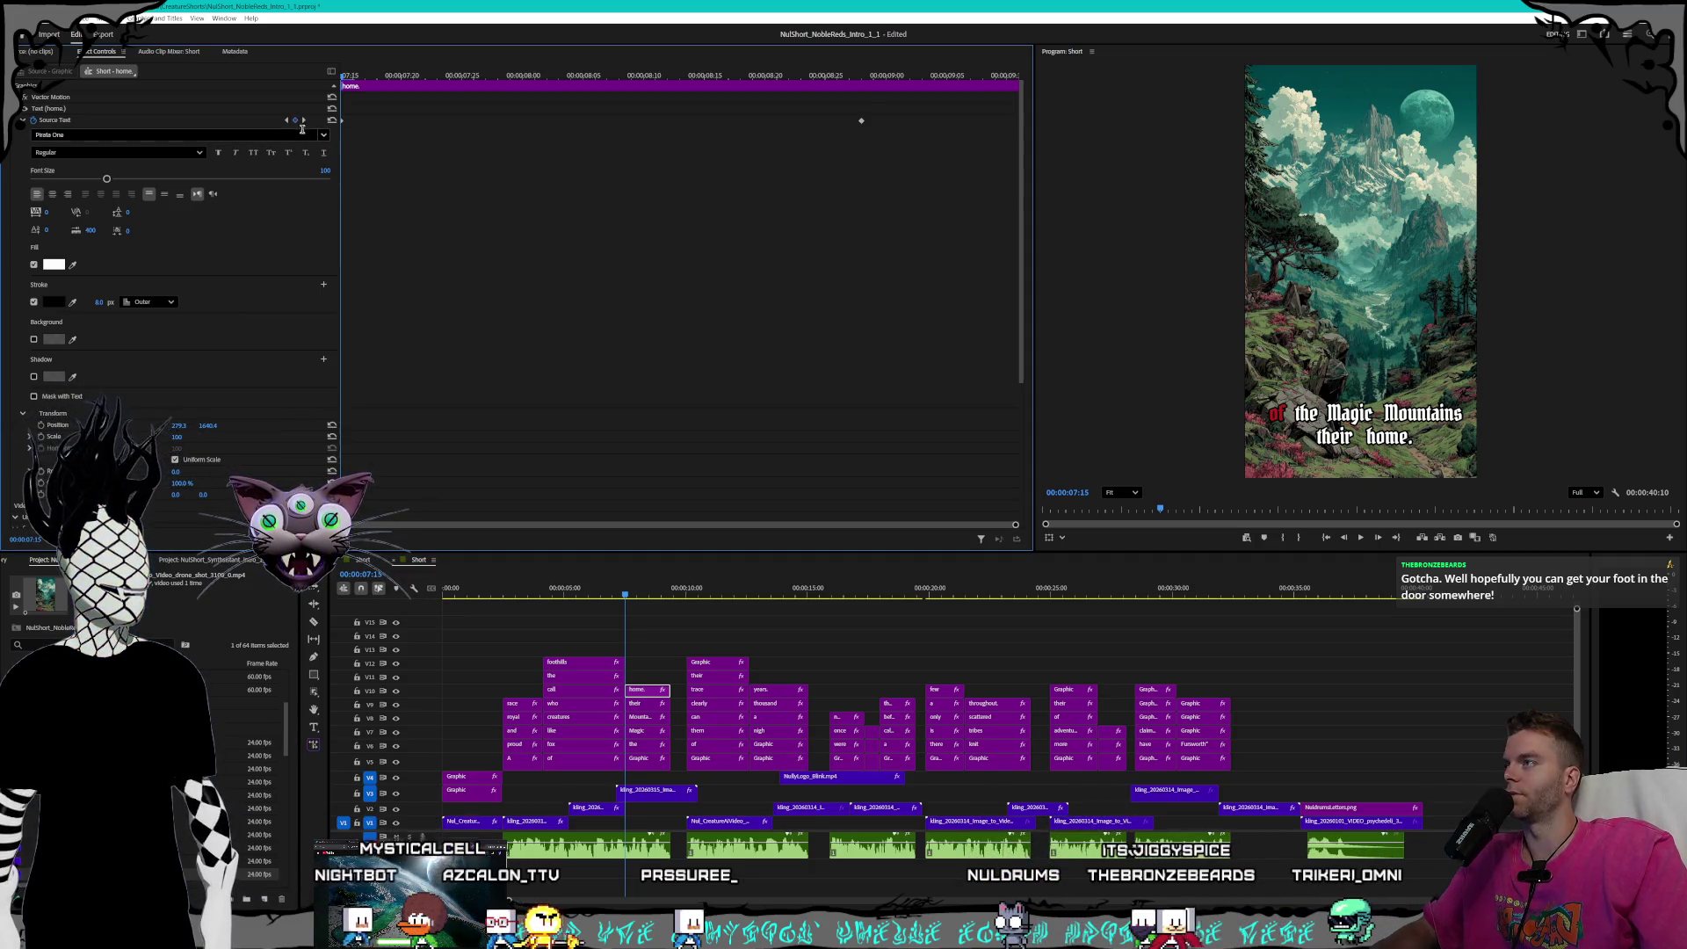
left_click(305, 120)
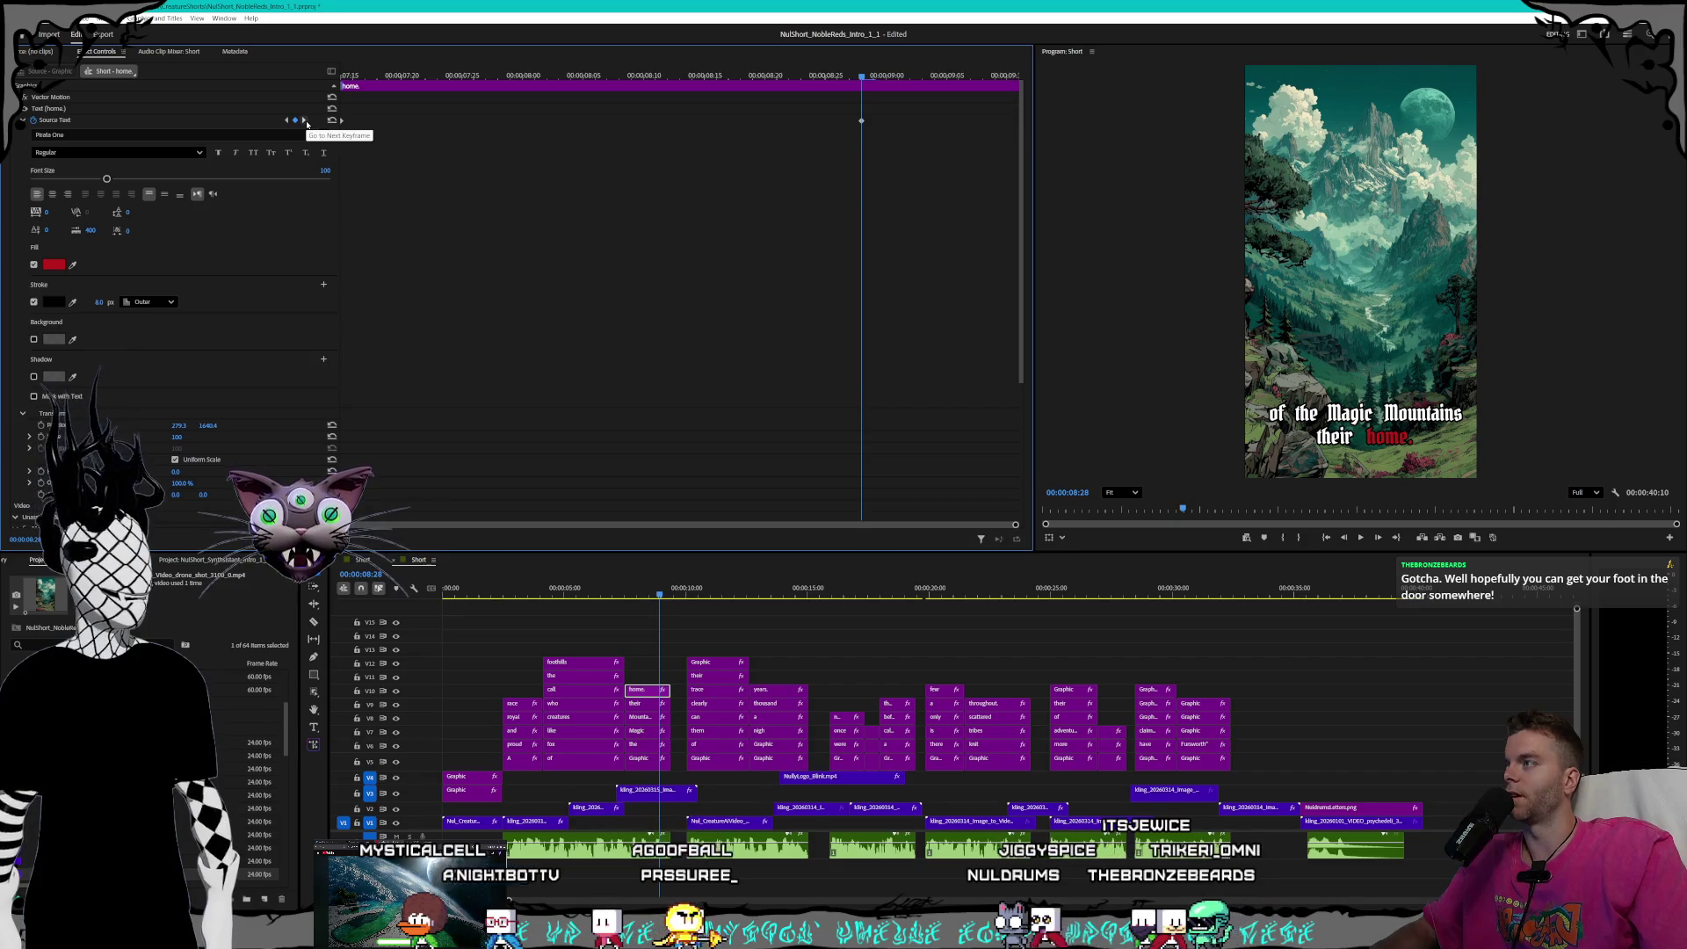
left_click(305, 121)
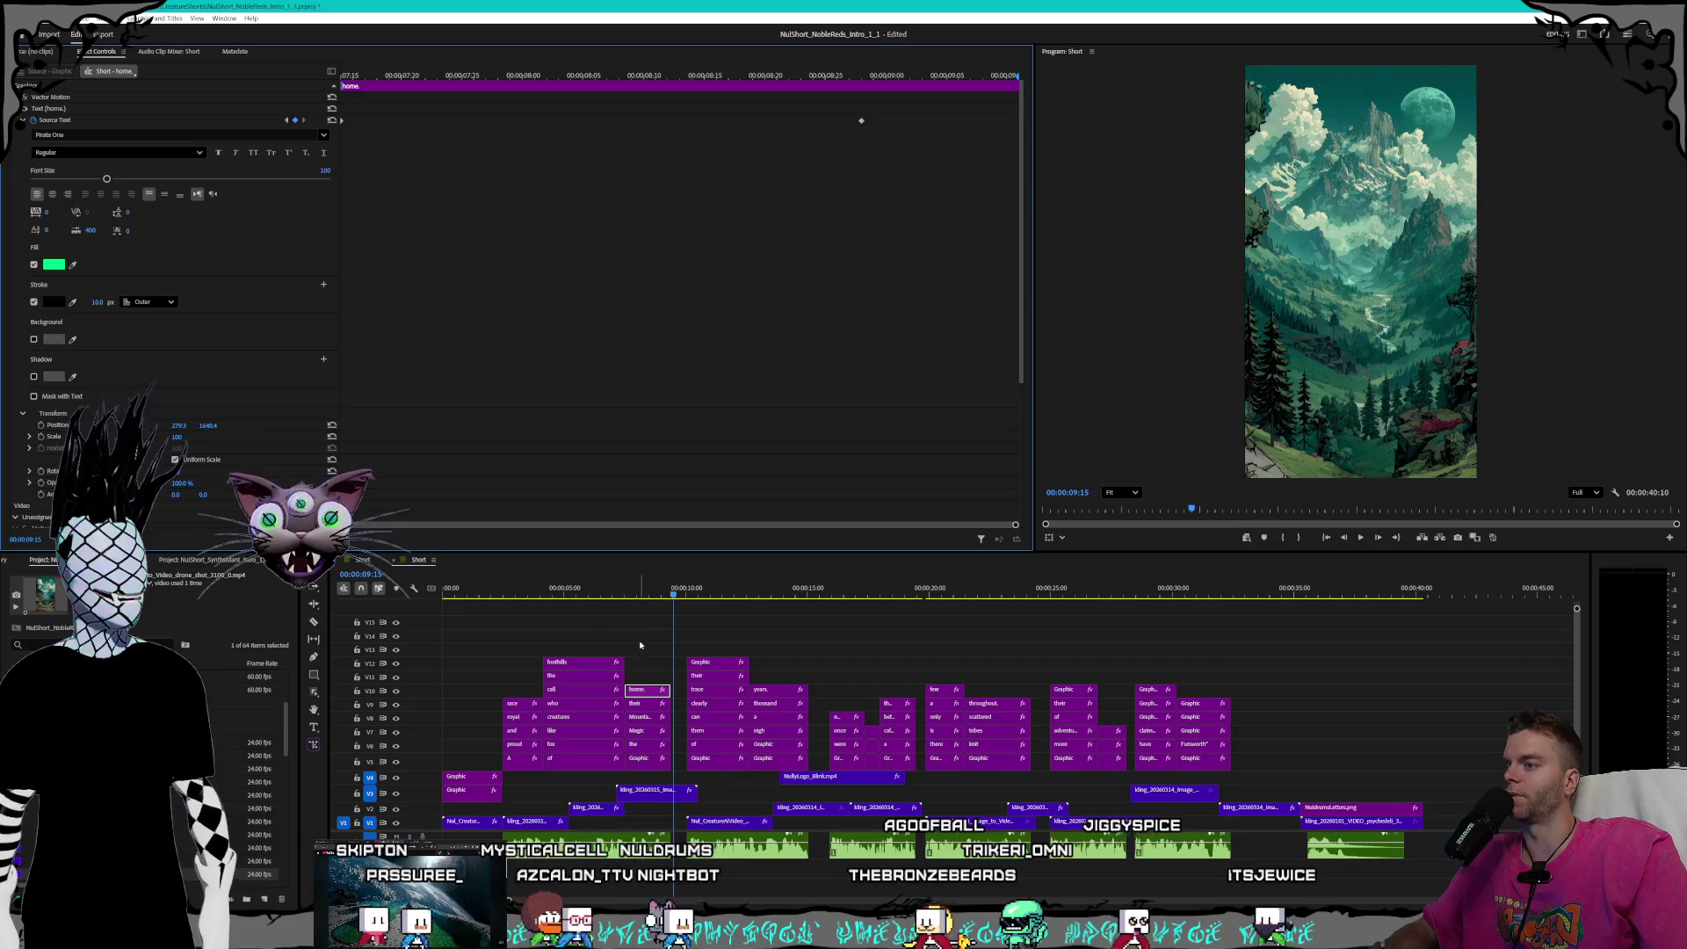
left_click(677, 596)
- On the 'Many' caption clip, set stroke width 8 at its highlight keyframes
left_click_drag(677, 596, 687, 595)
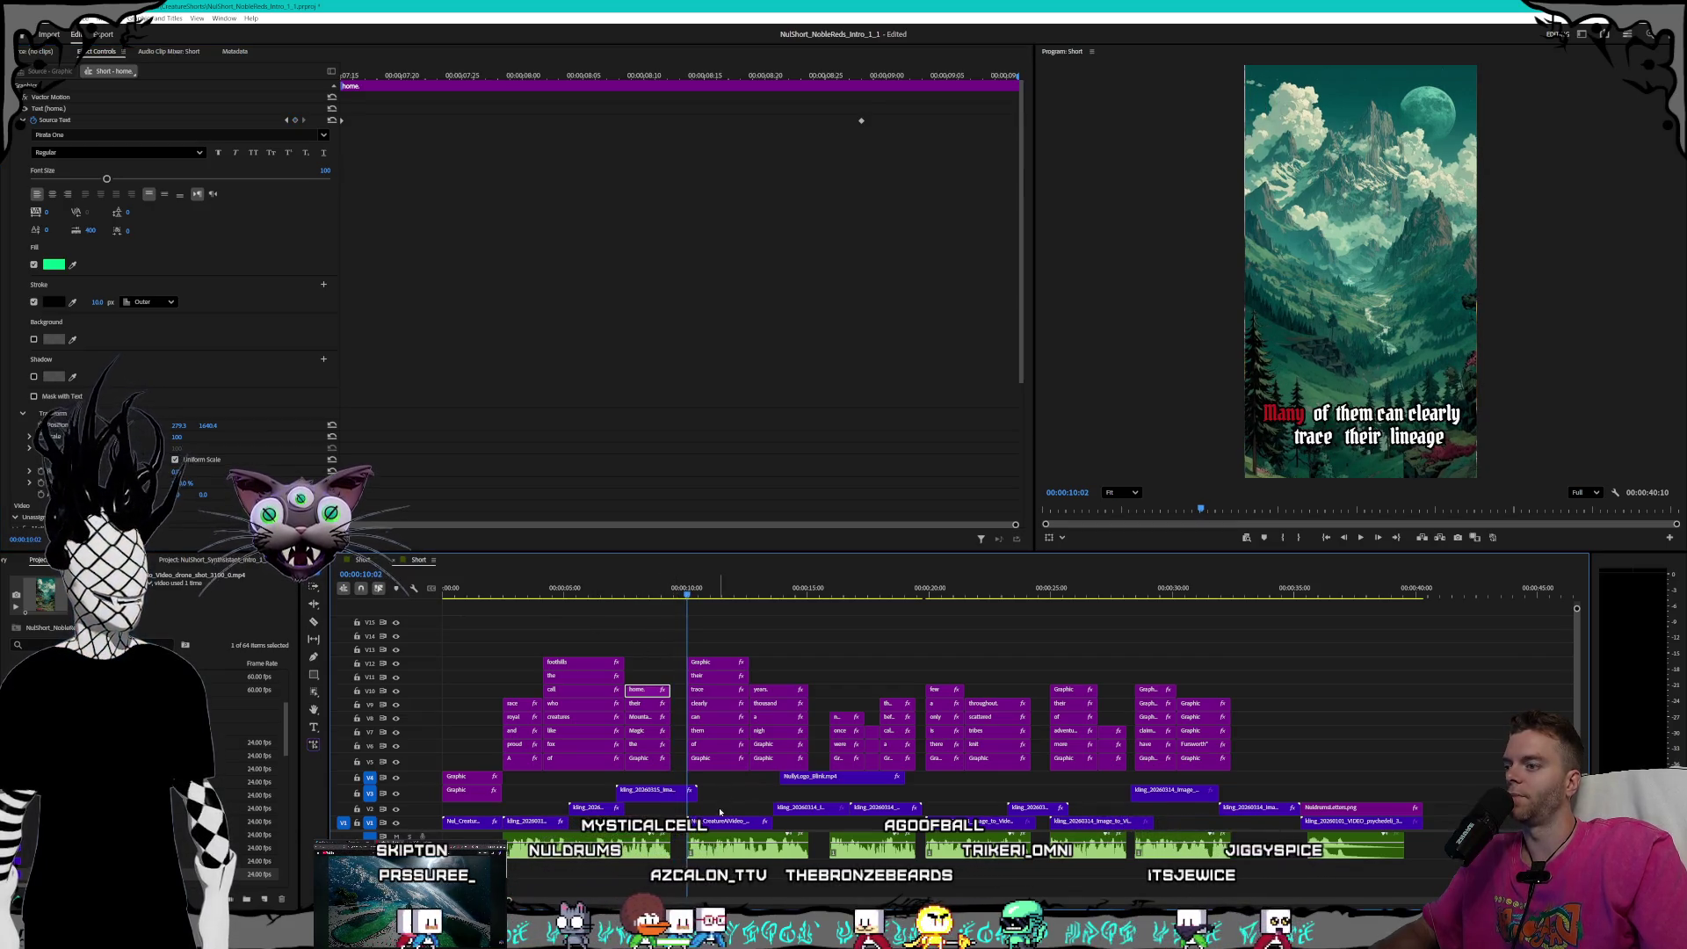
left_click(707, 764)
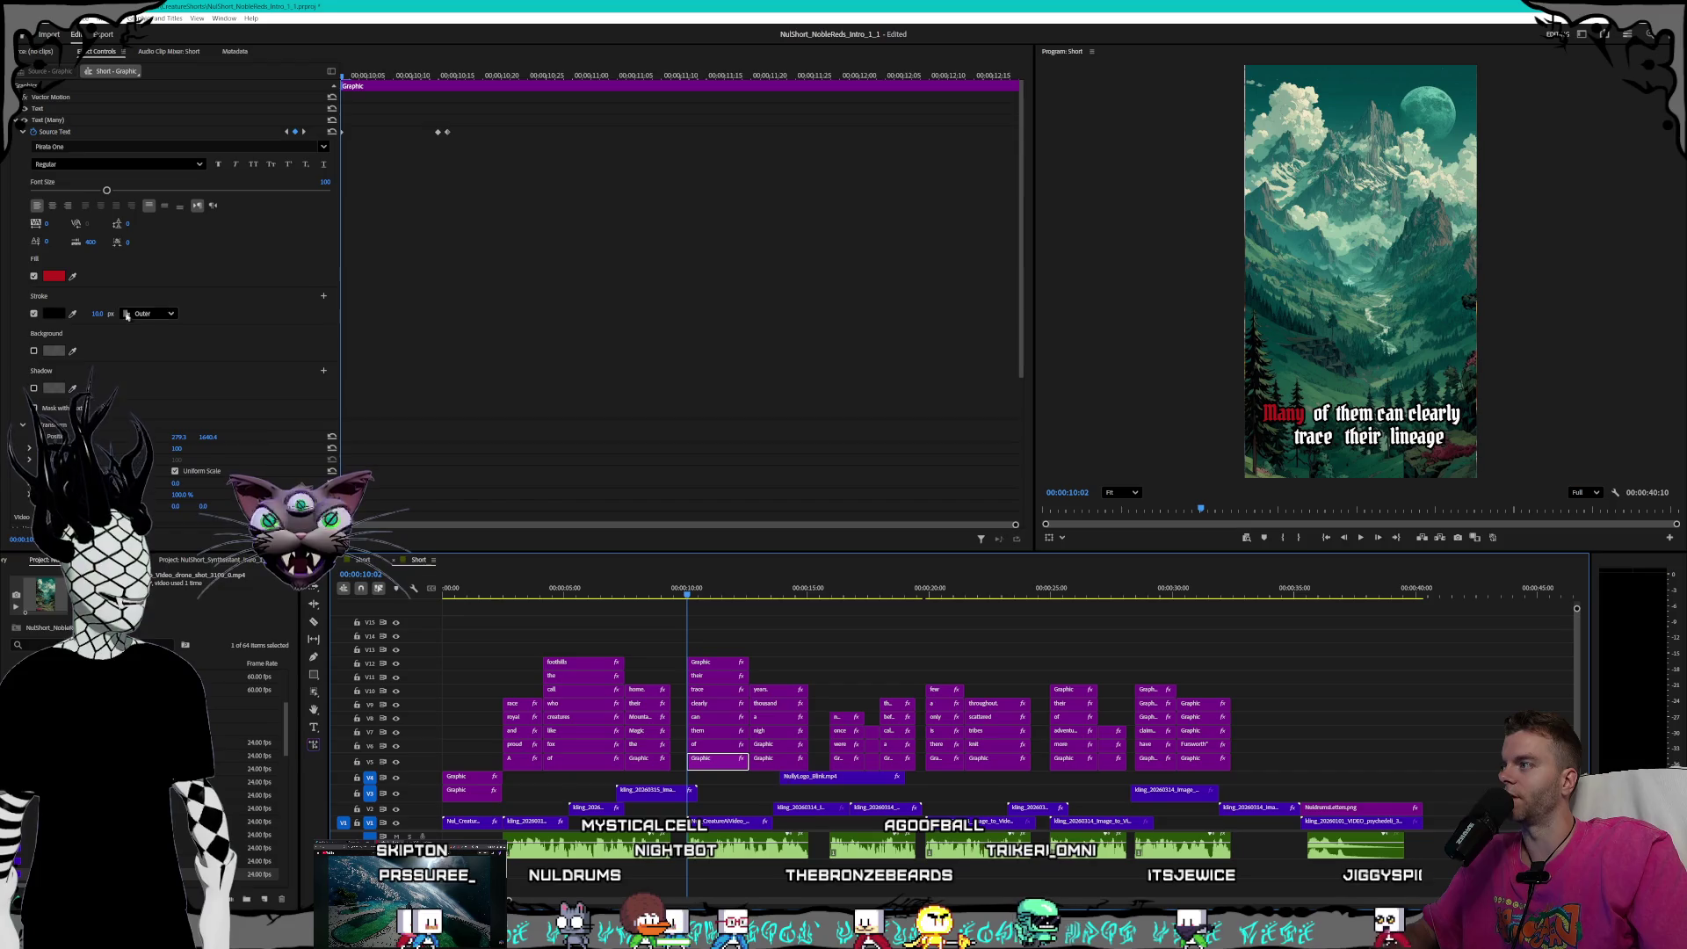
left_click(92, 313)
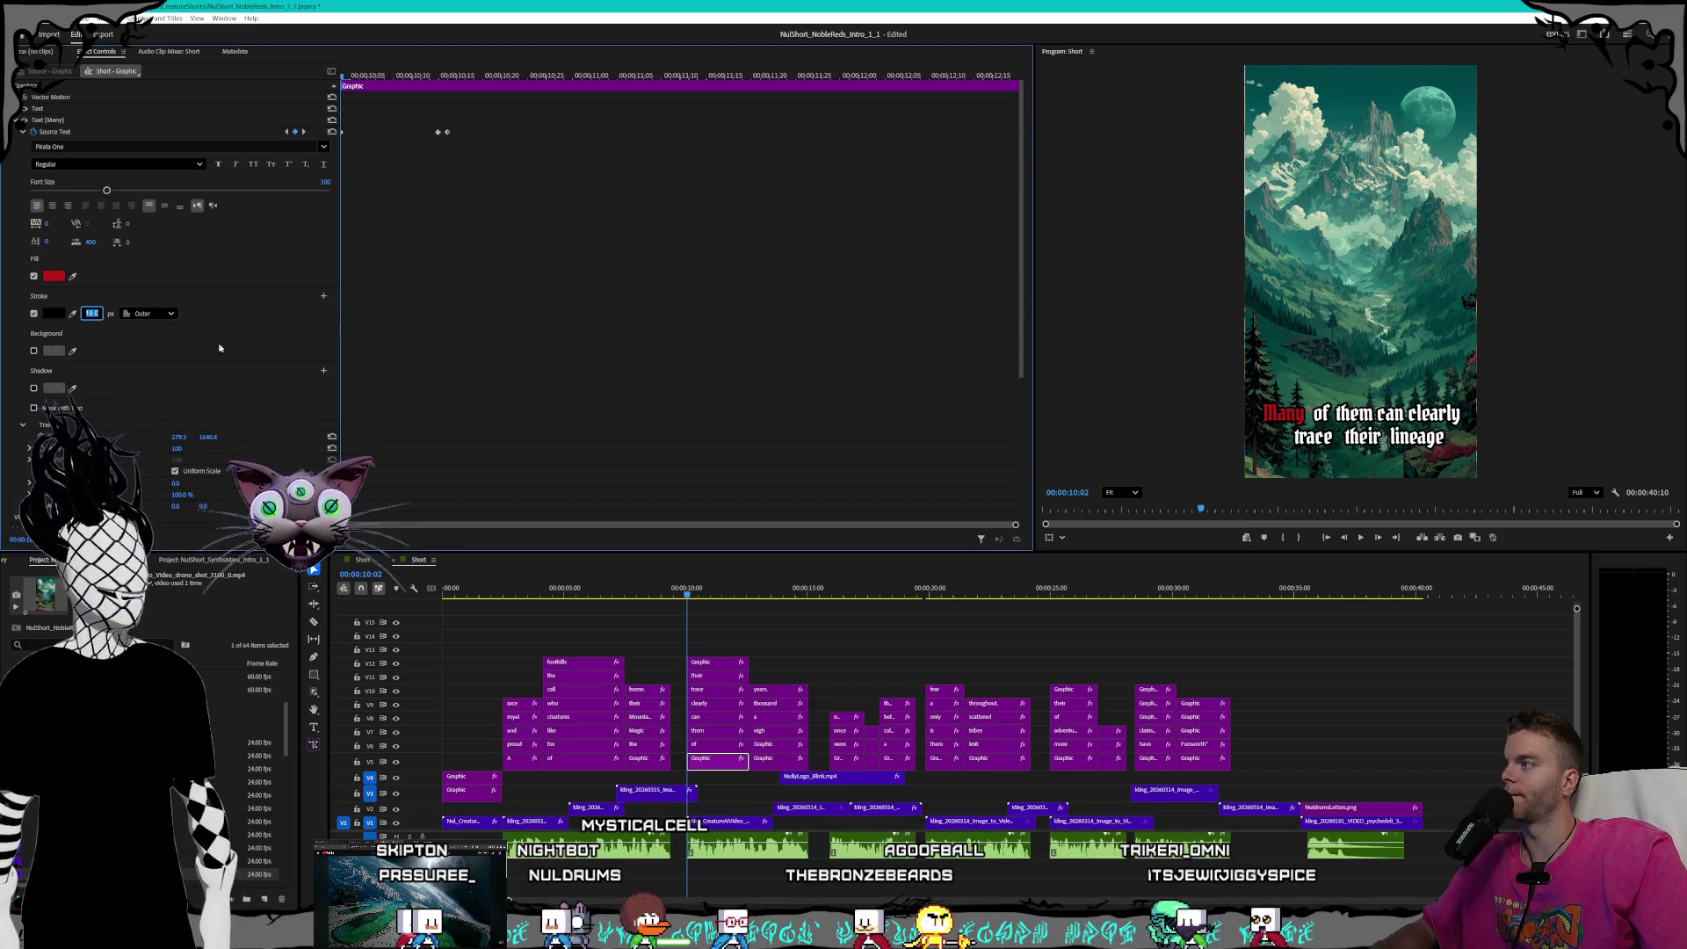
type("8")
key("Return")
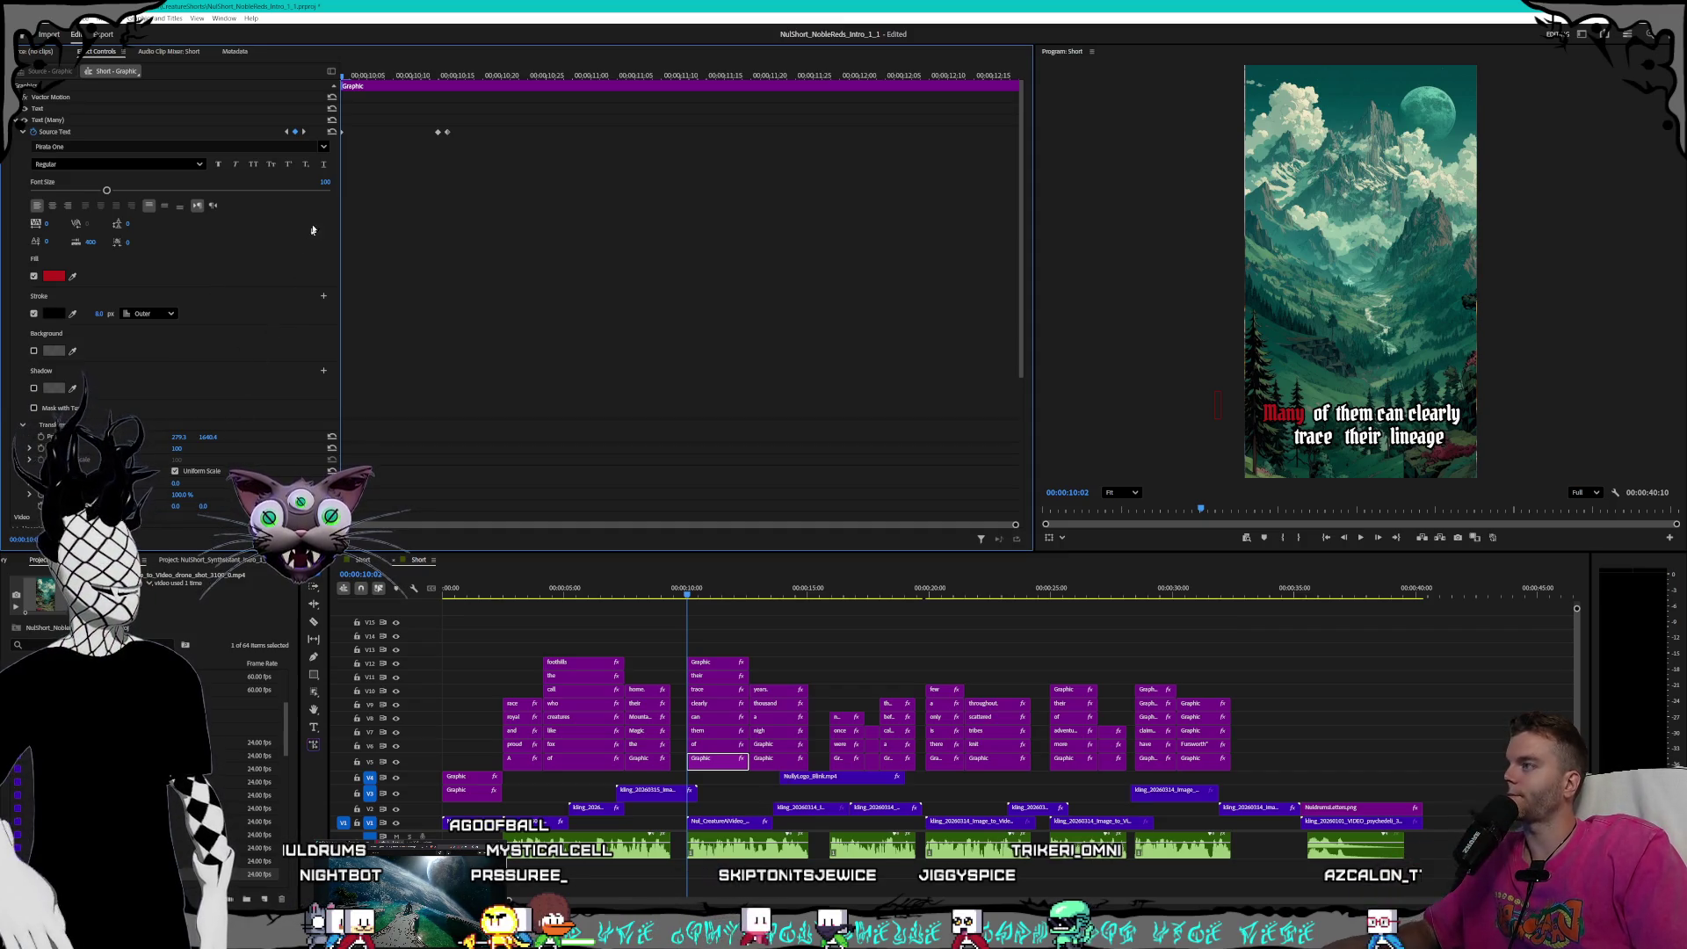
left_click(303, 131)
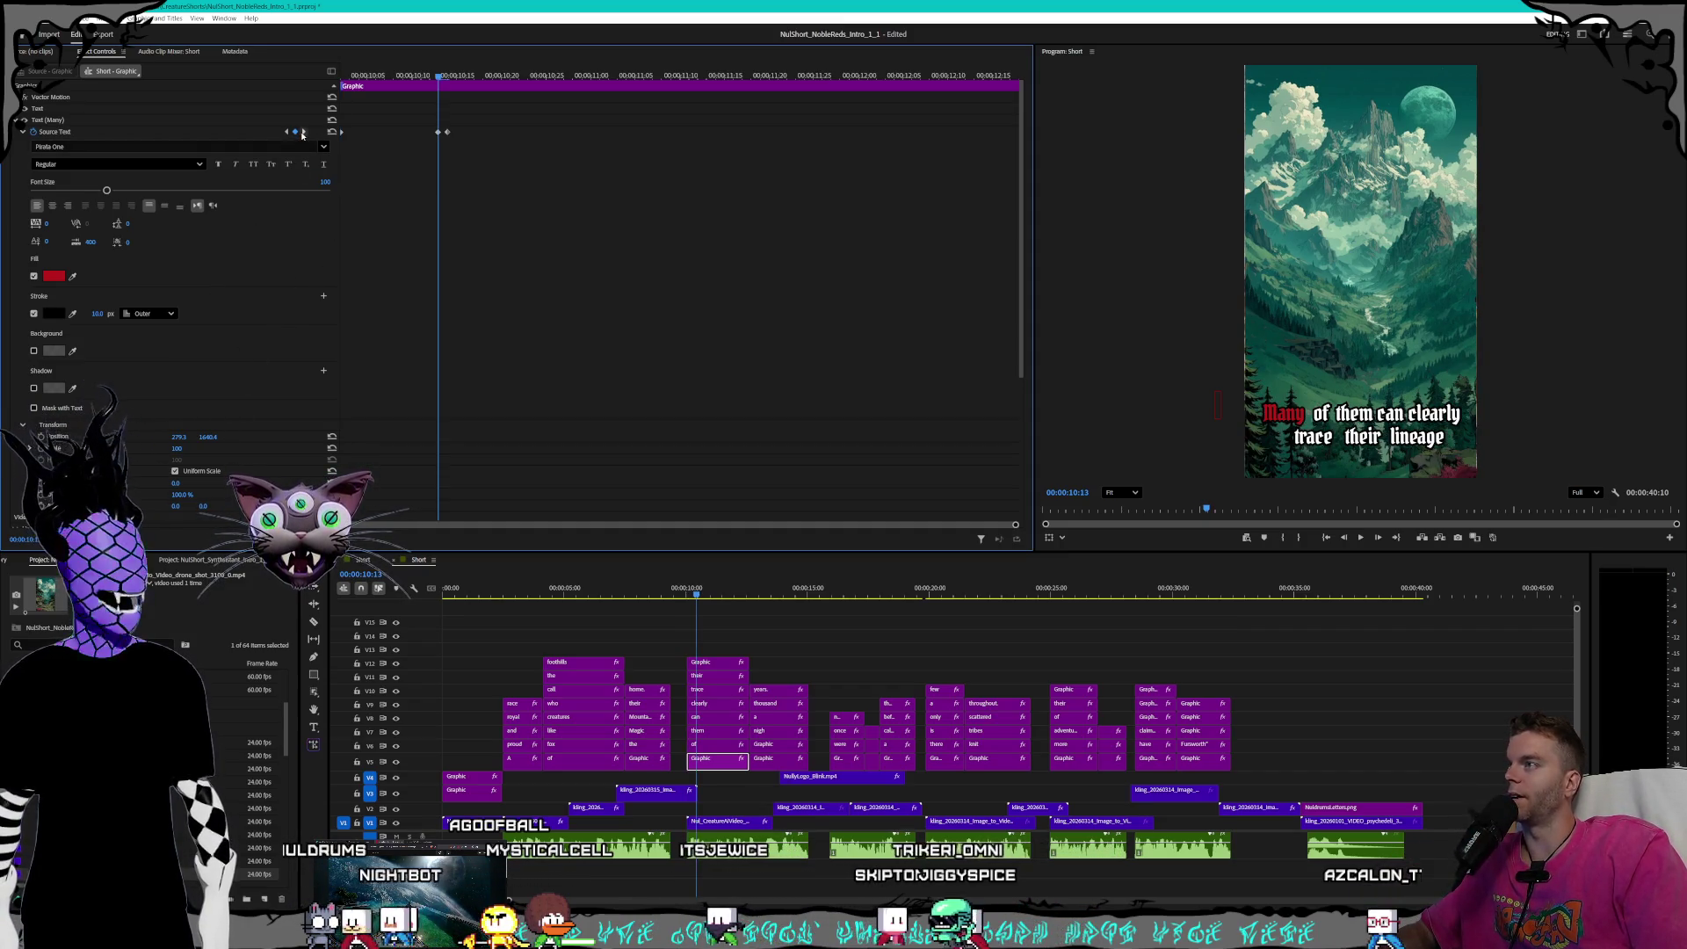
type("8")
key("Return")
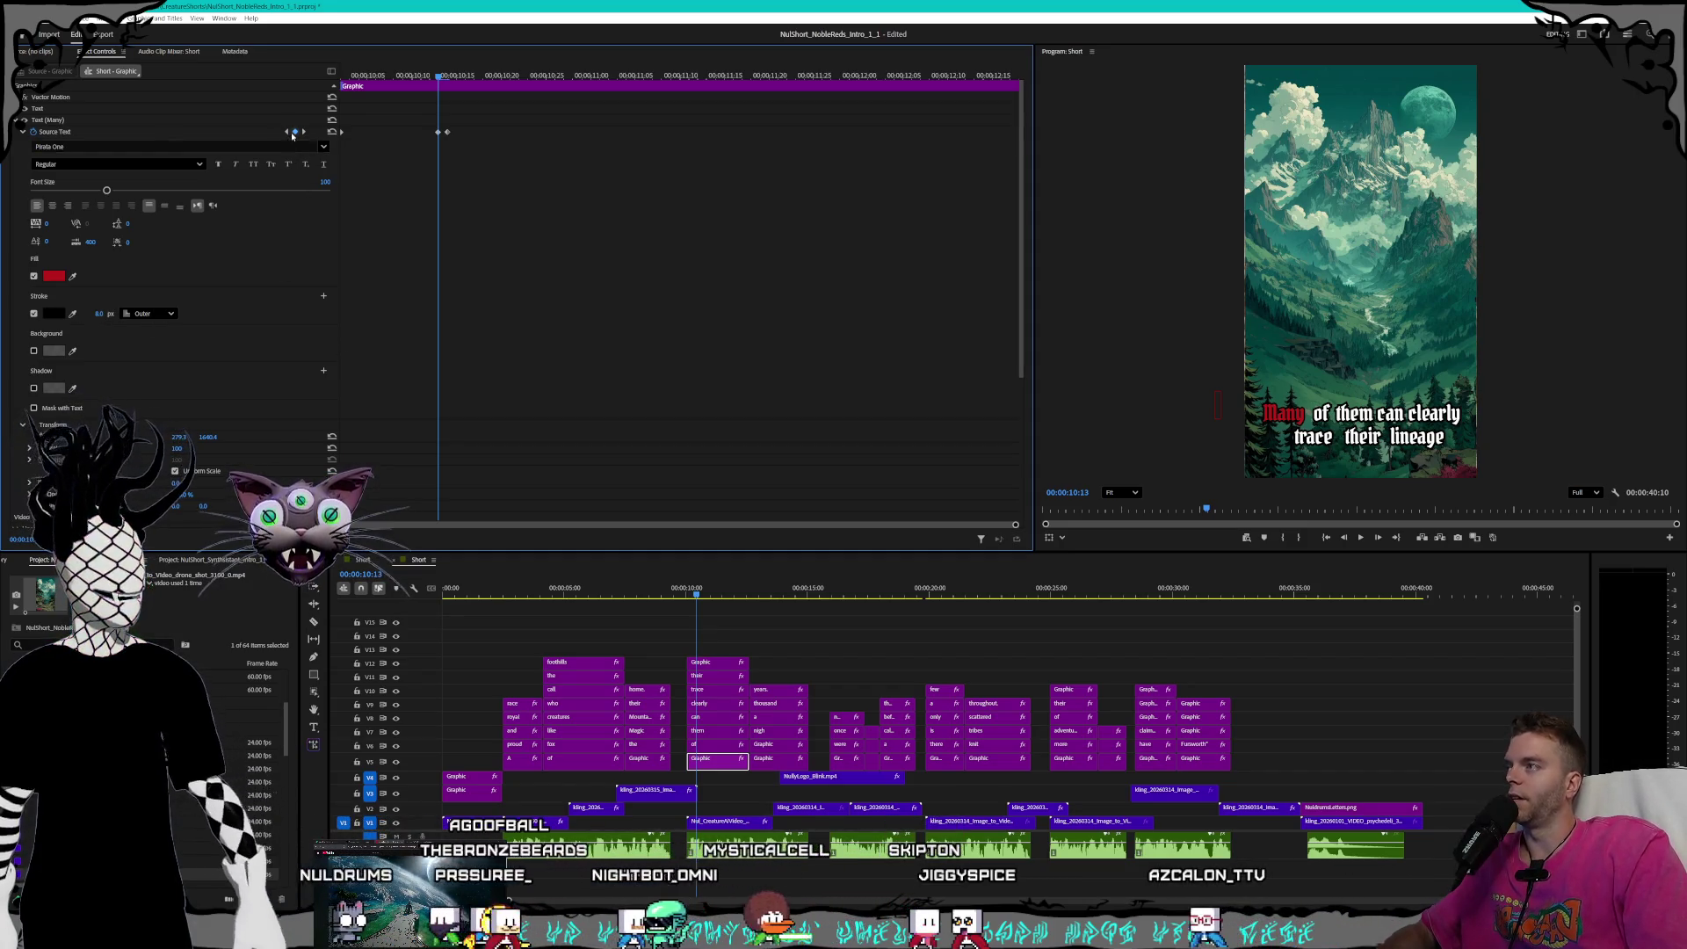
key("Right")
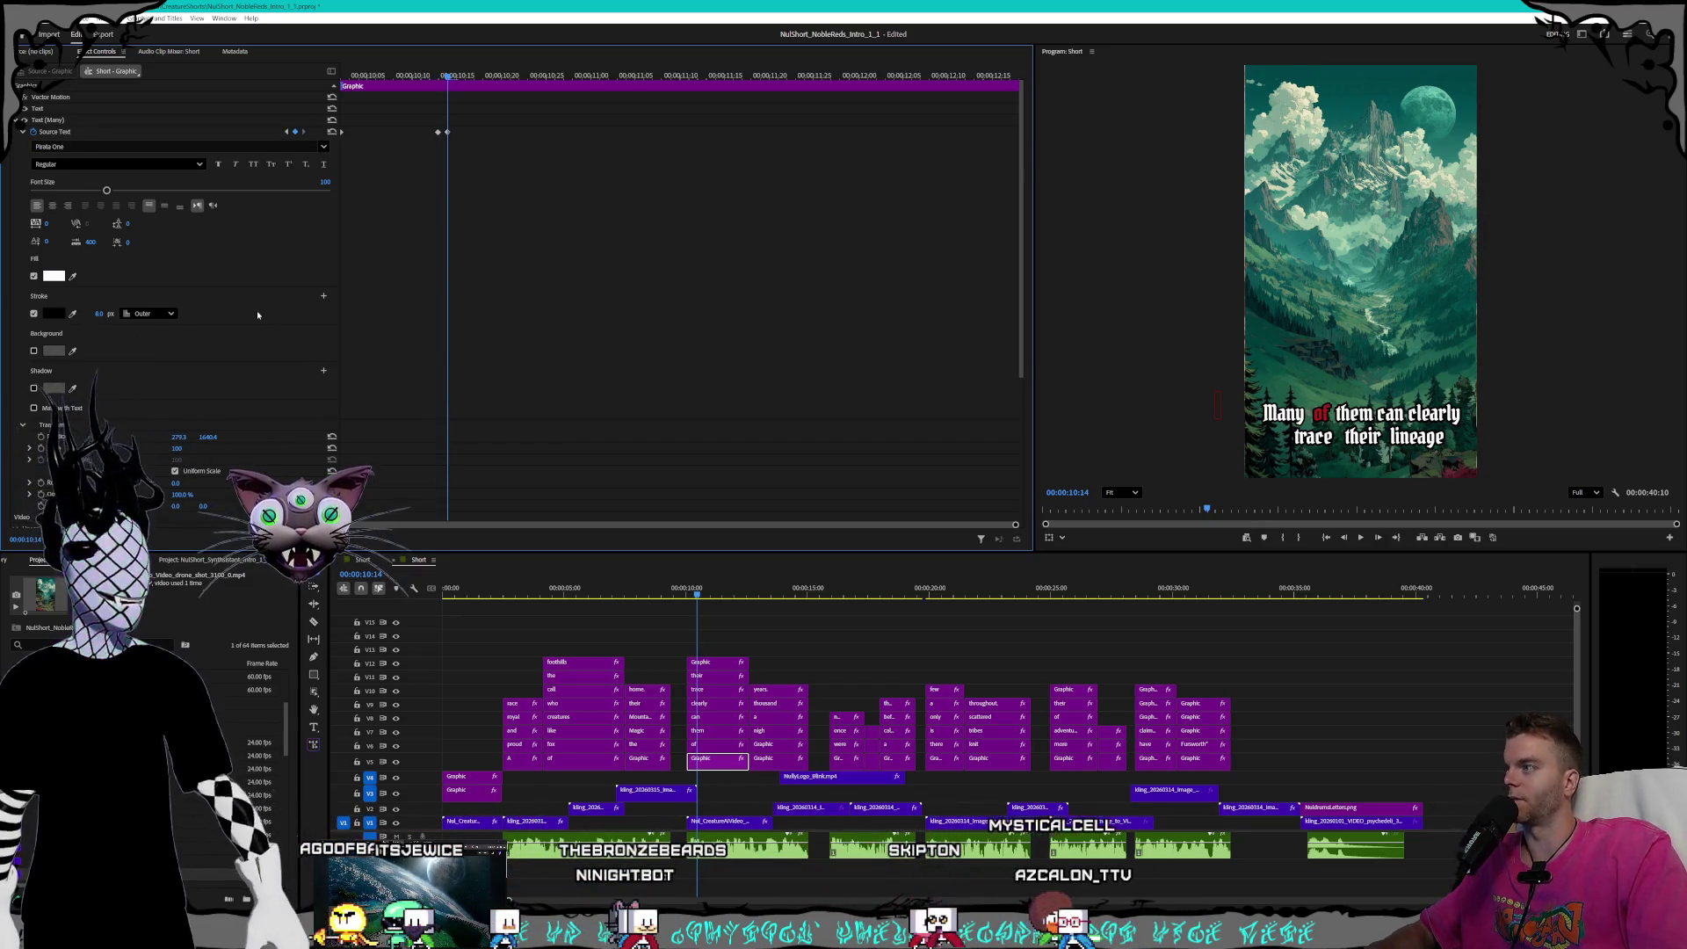
- Select the 'of' clip and set its stroke width to 8 at the next keyframe
left_click(717, 746)
left_click(95, 302)
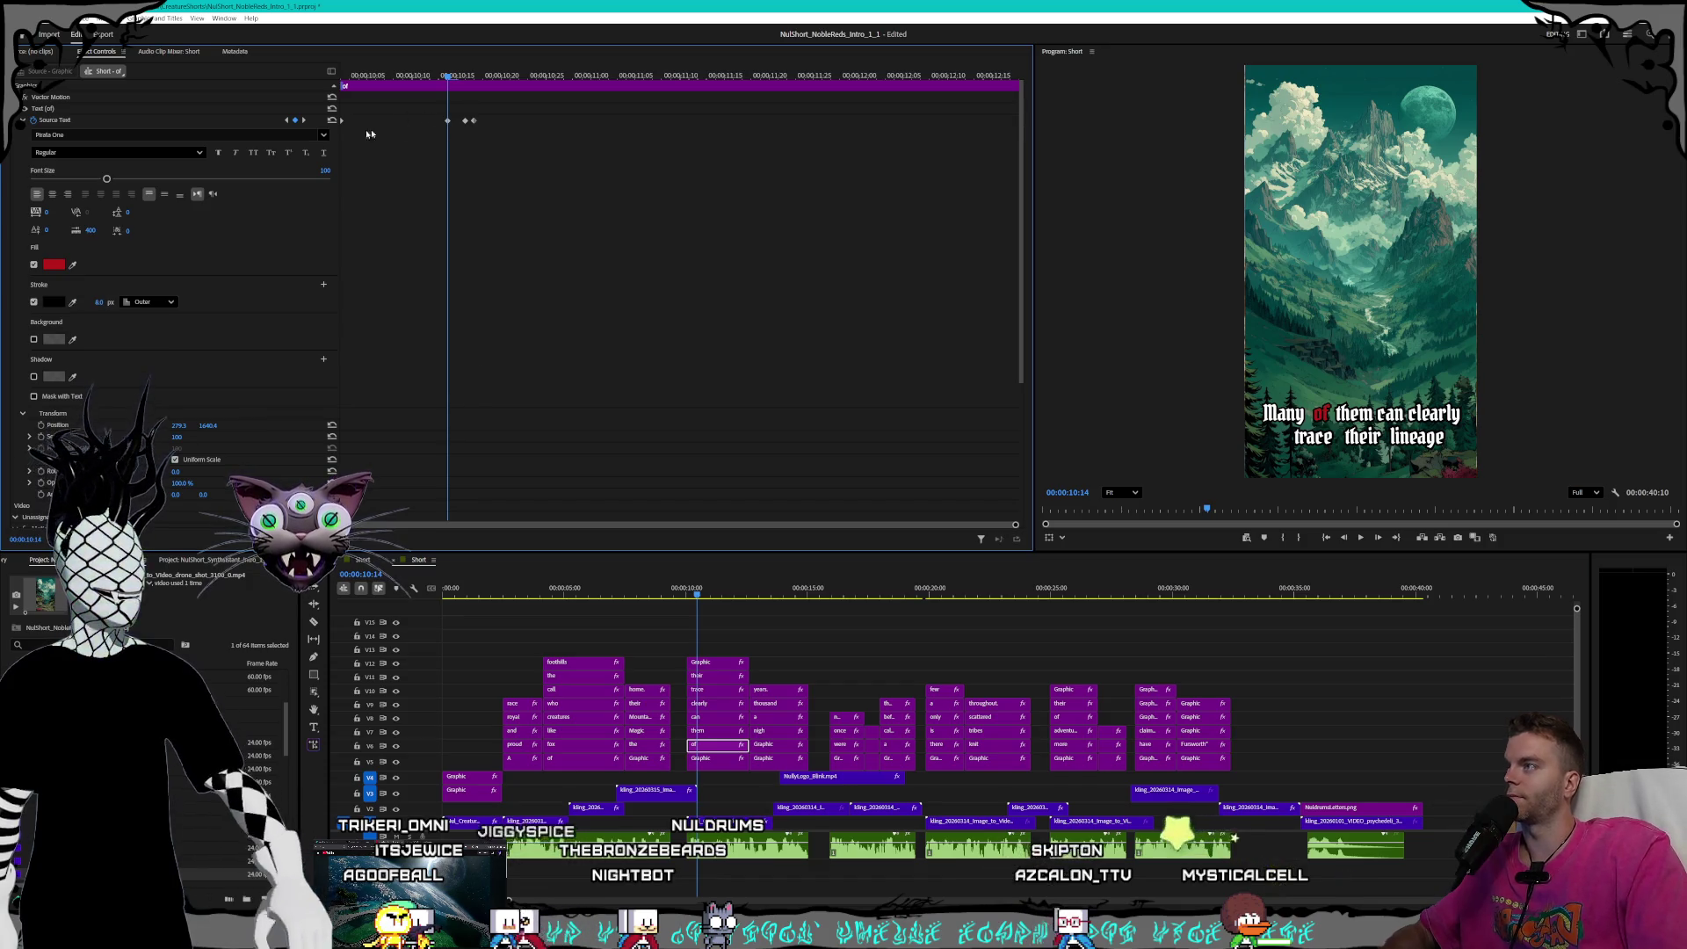
left_click(304, 120)
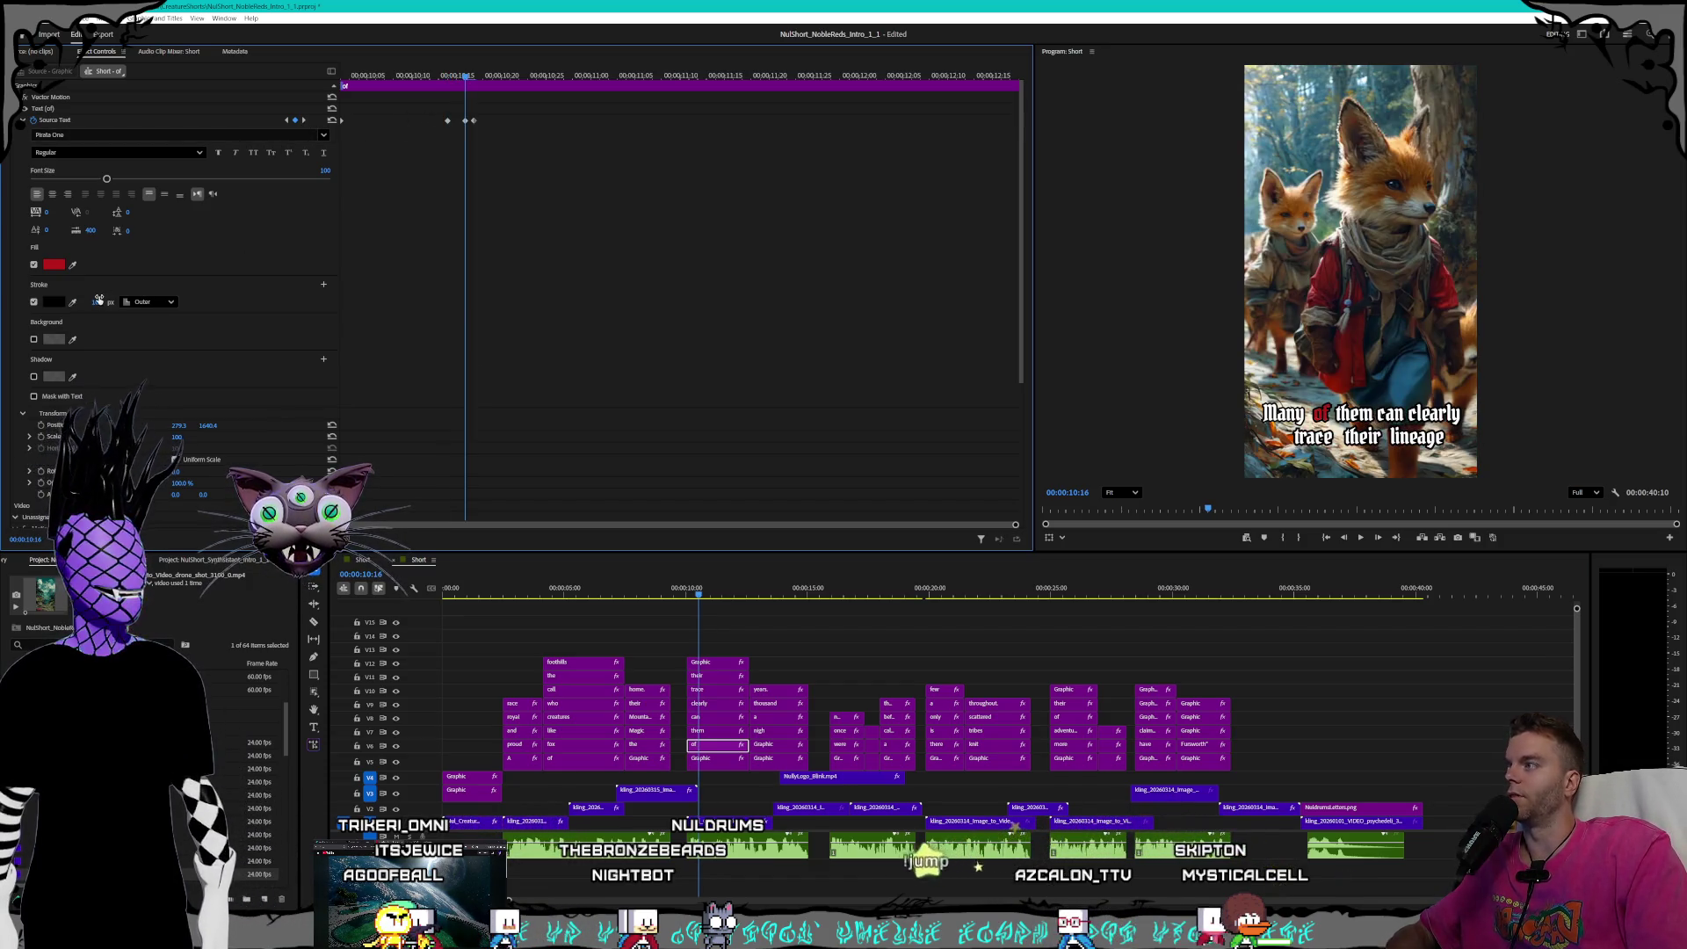
type("8")
key("Return")
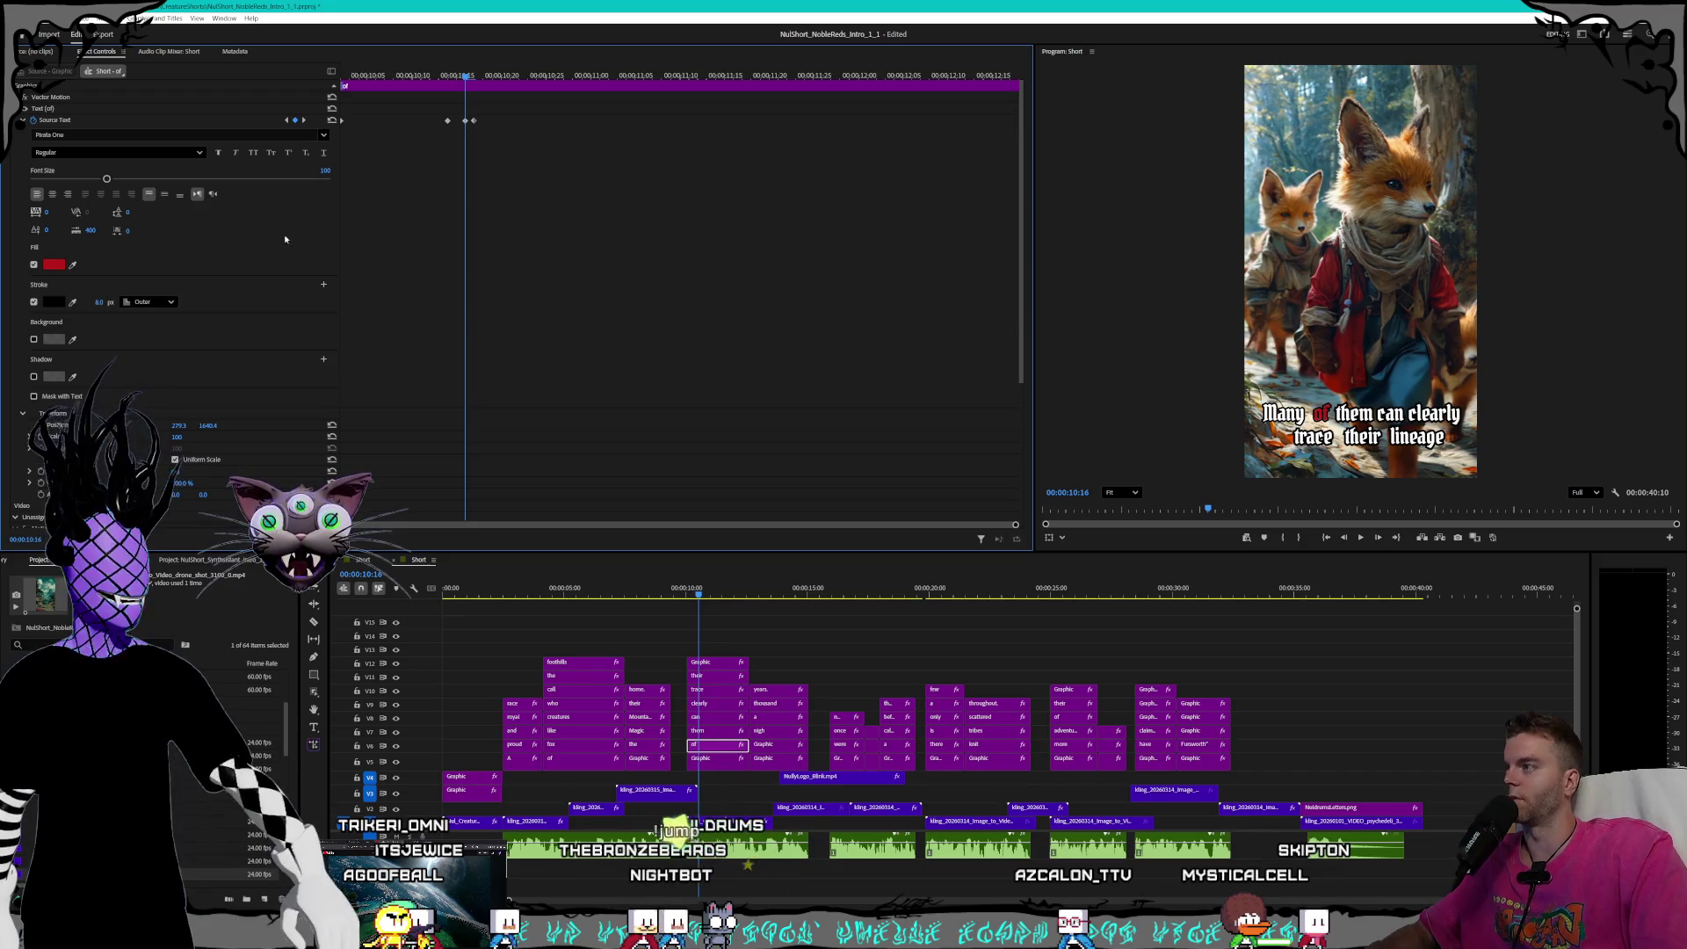
- Set stroke width 8 at the 'of' clip's 'them' keyframe, then check back to 'Many'
left_click(304, 121)
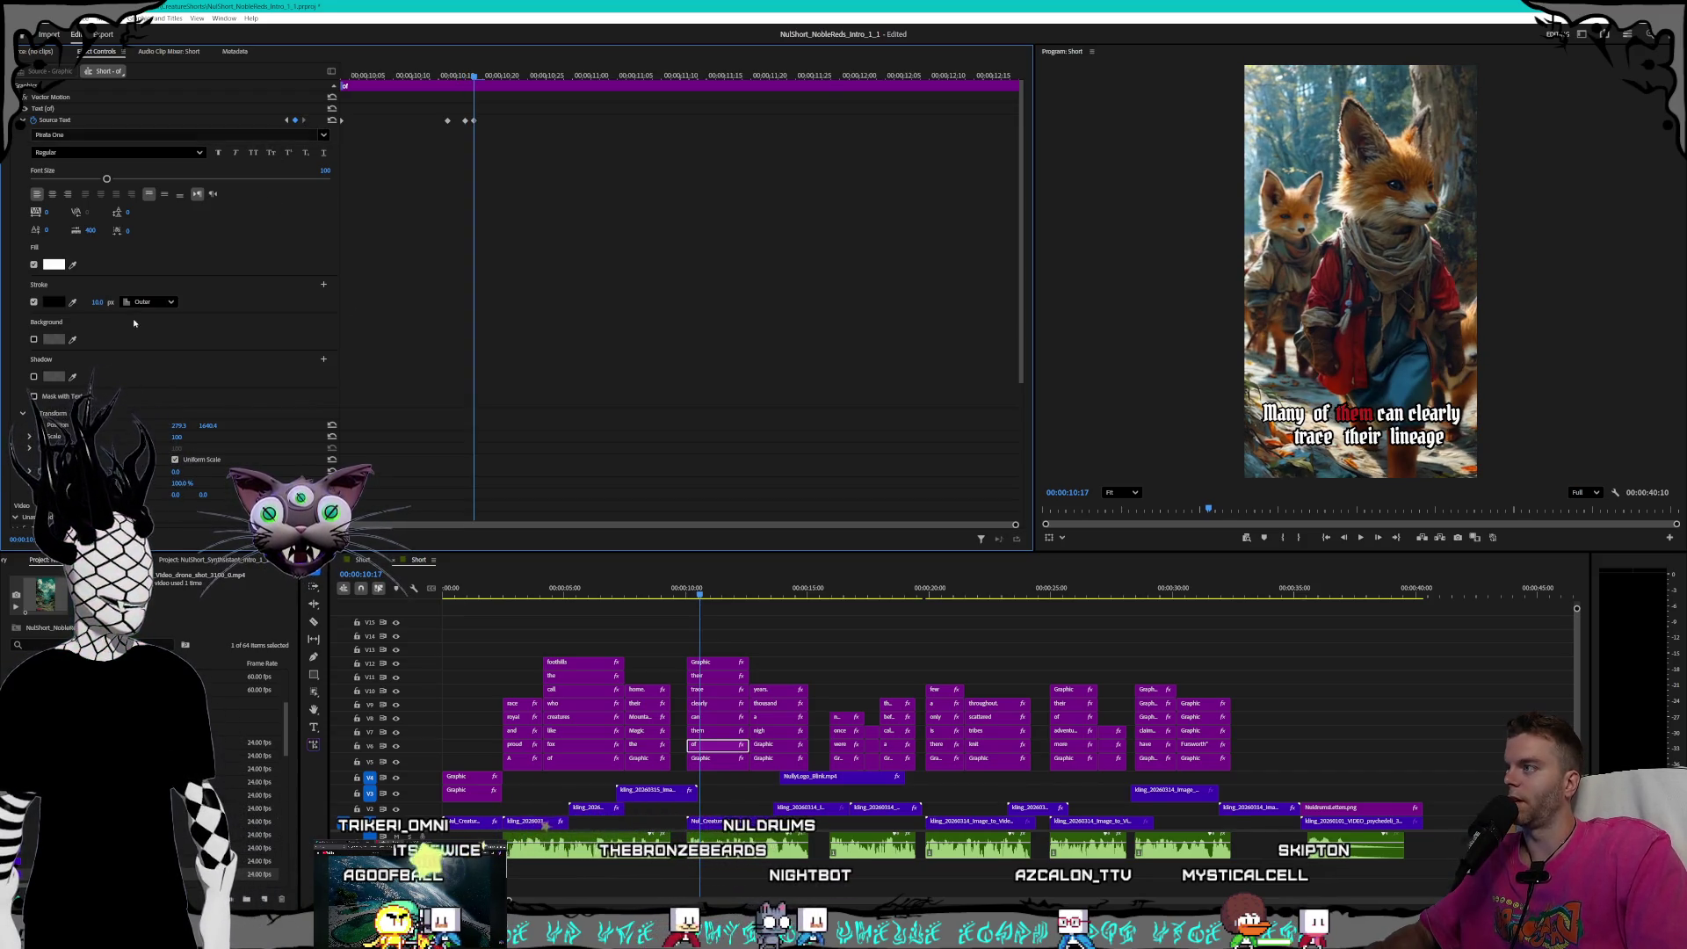
left_click(97, 302)
type("8")
key("Return")
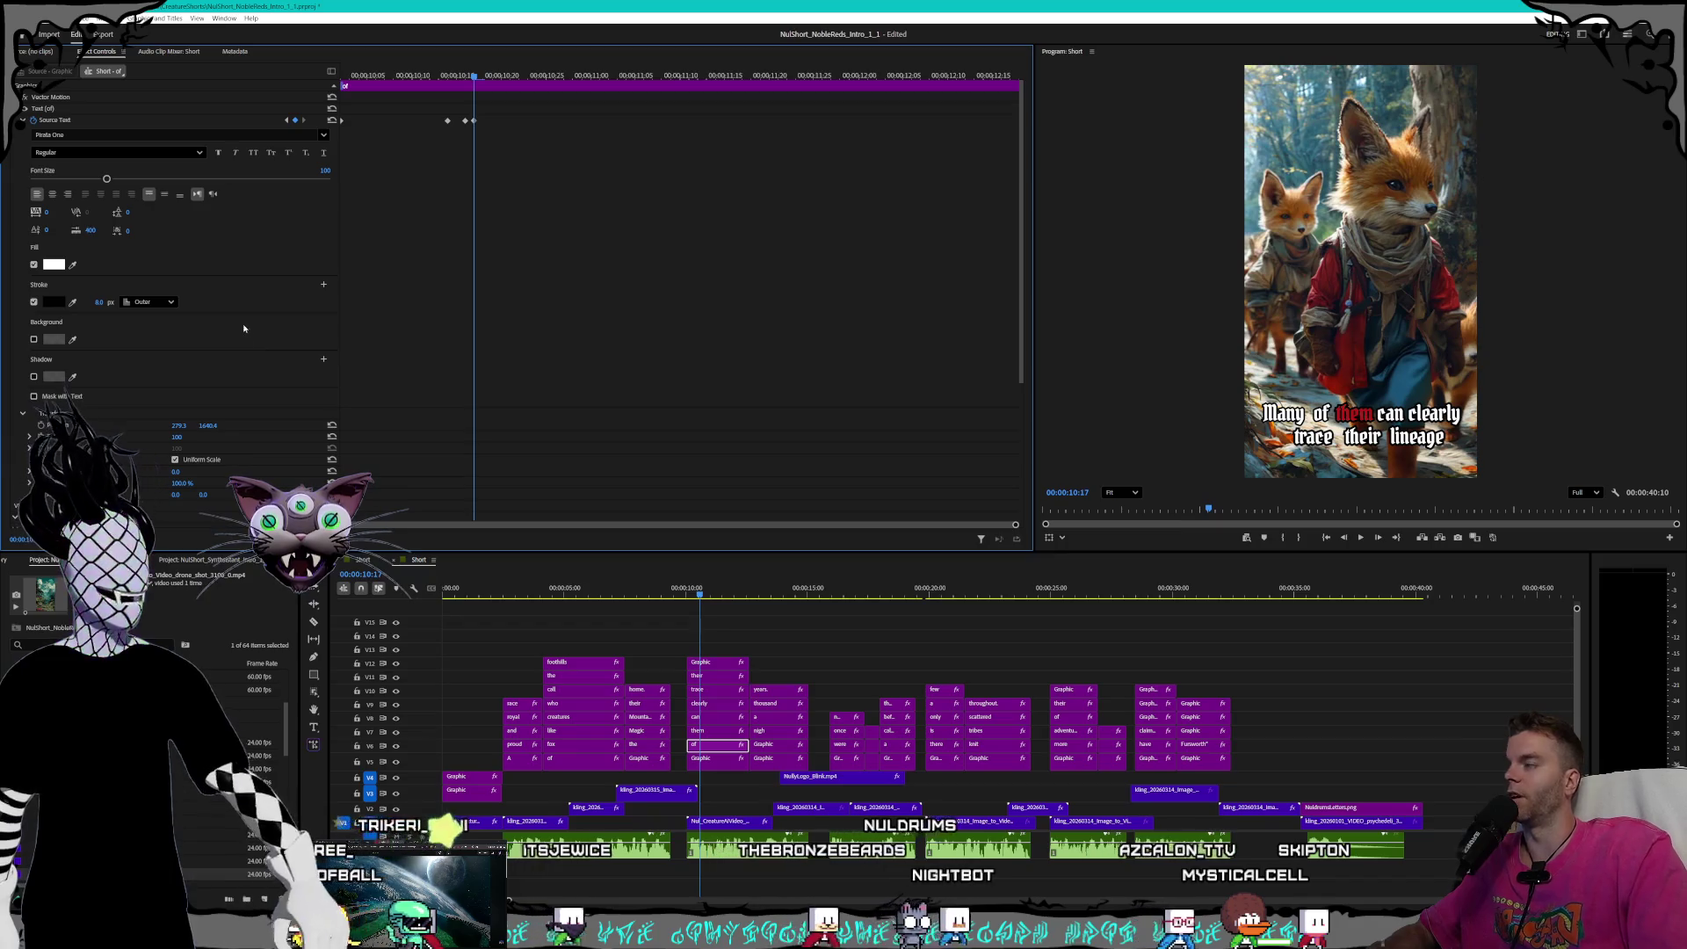
left_click(286, 120)
left_click(286, 120)
left_click(92, 301)
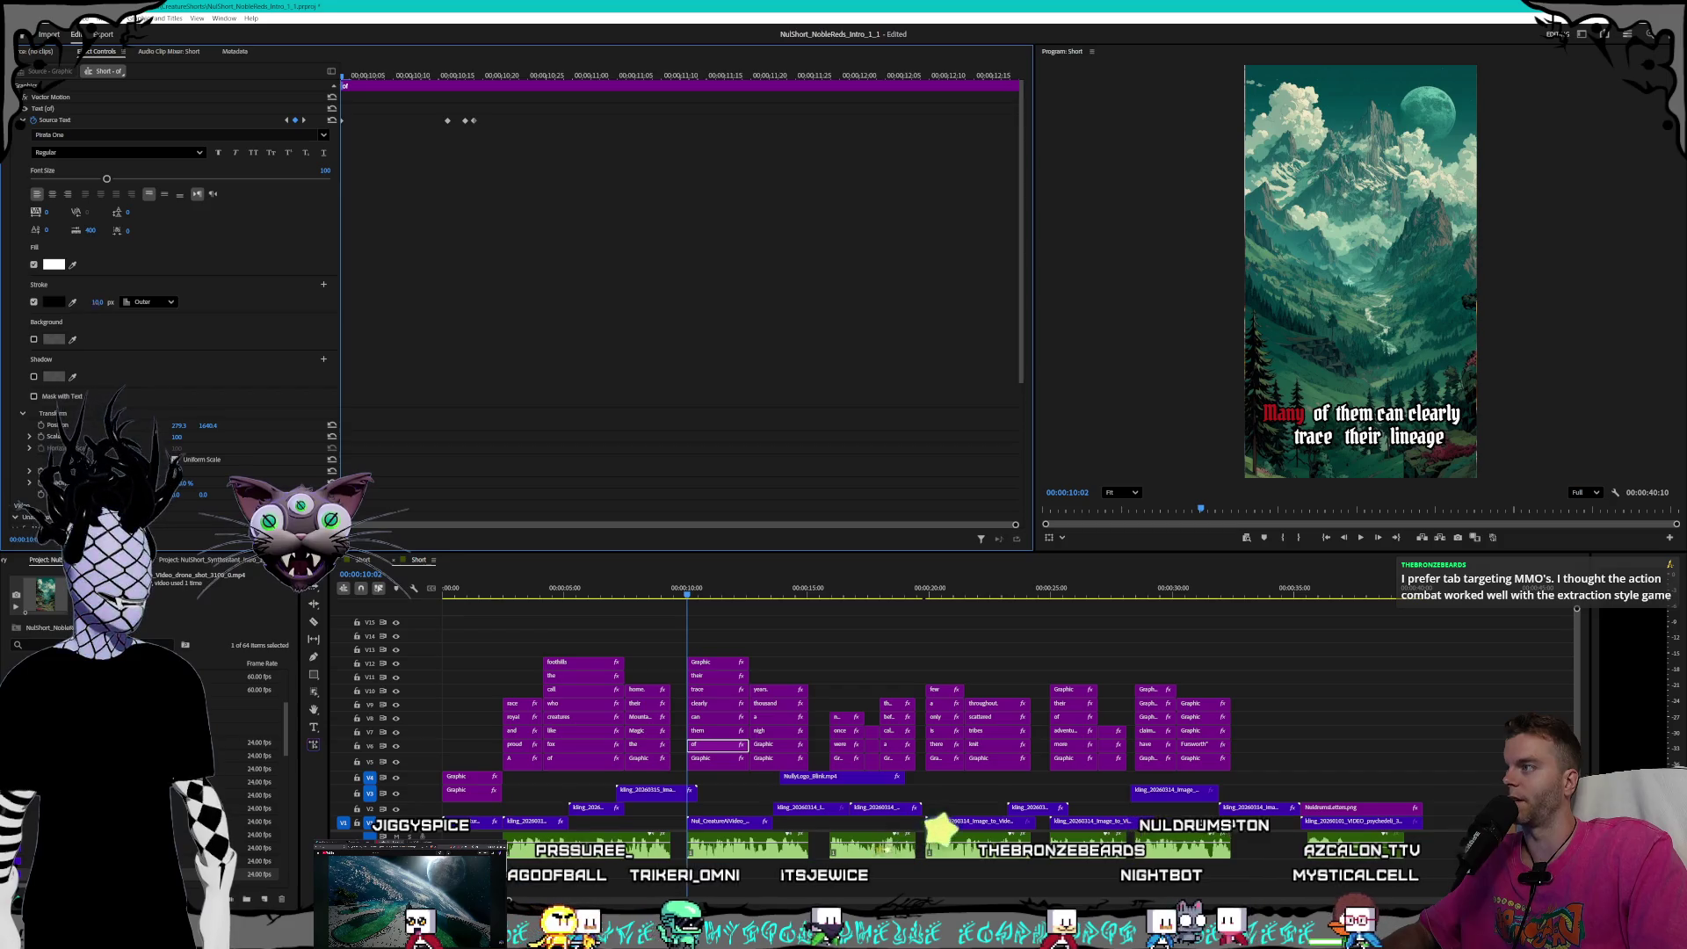
left_click(269, 301)
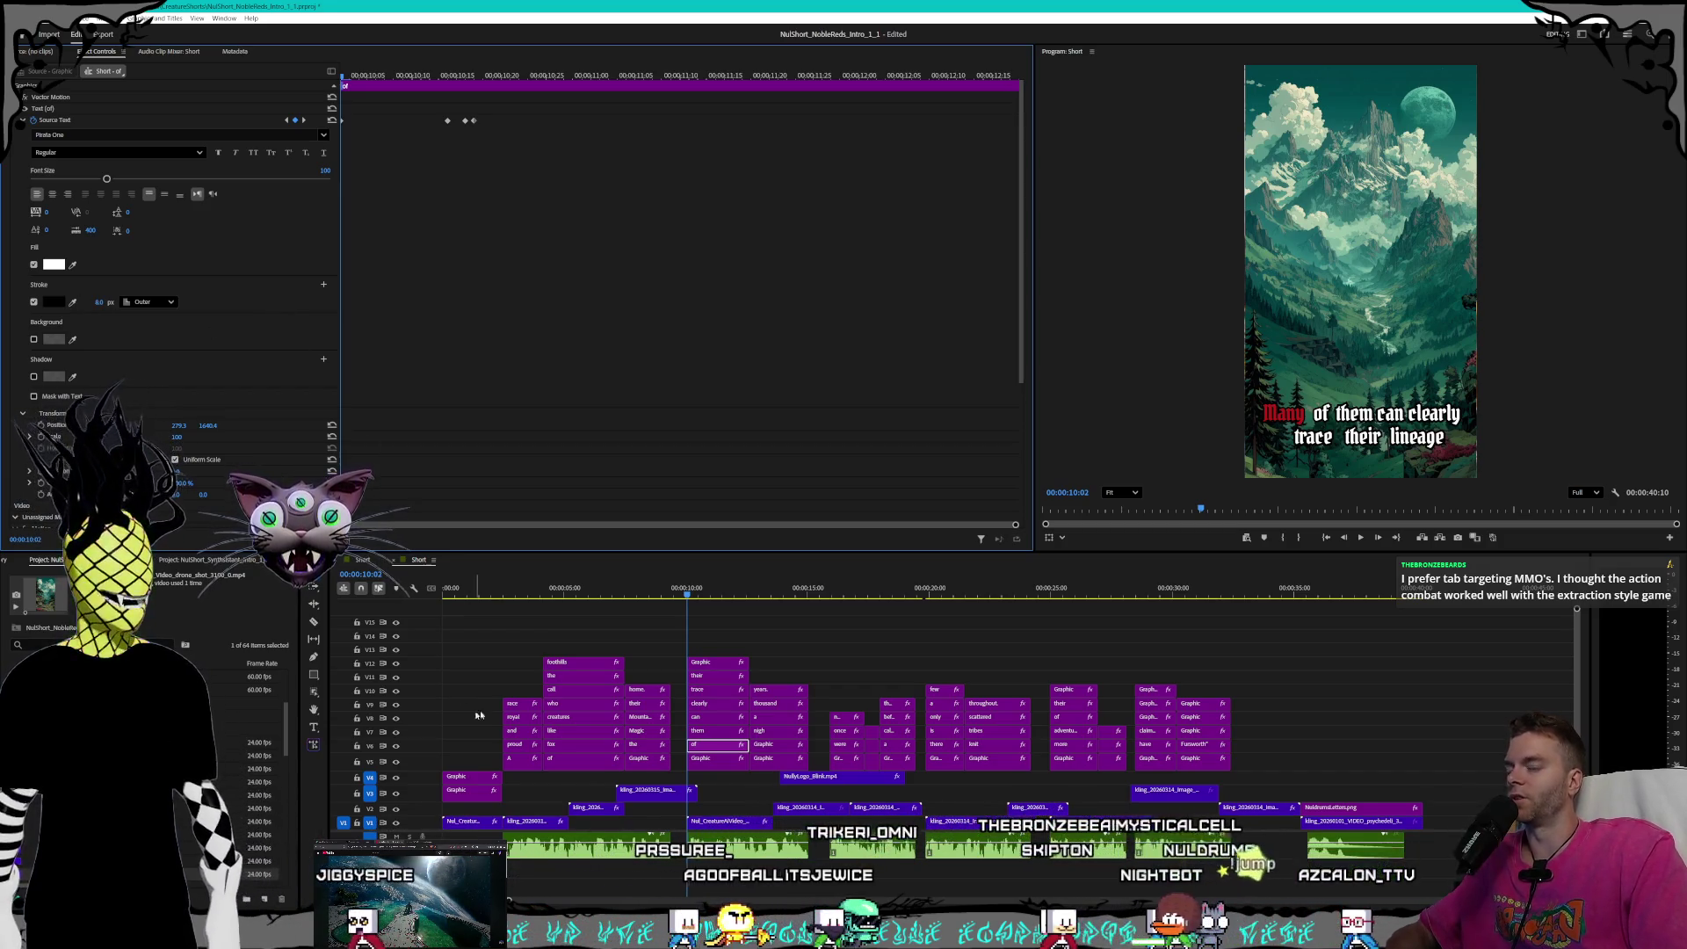
- Select the 'them' clip, set its stroke width to 8, and step through its keyframes
left_click(724, 733)
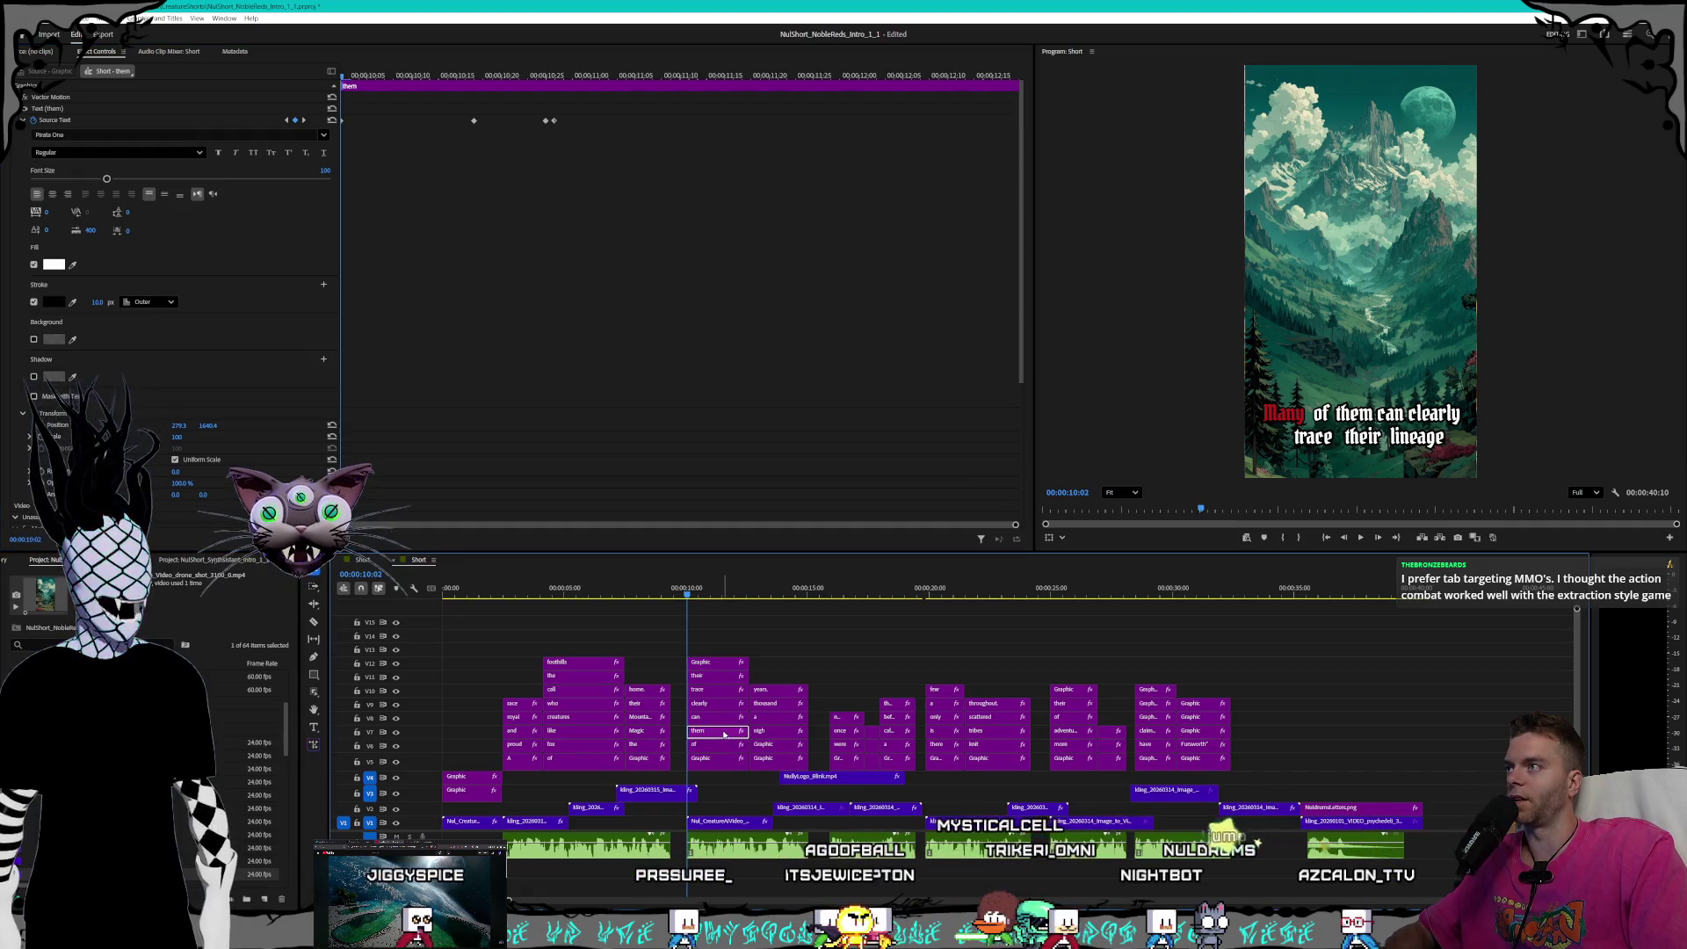
left_click(99, 303)
type("8")
key("Return")
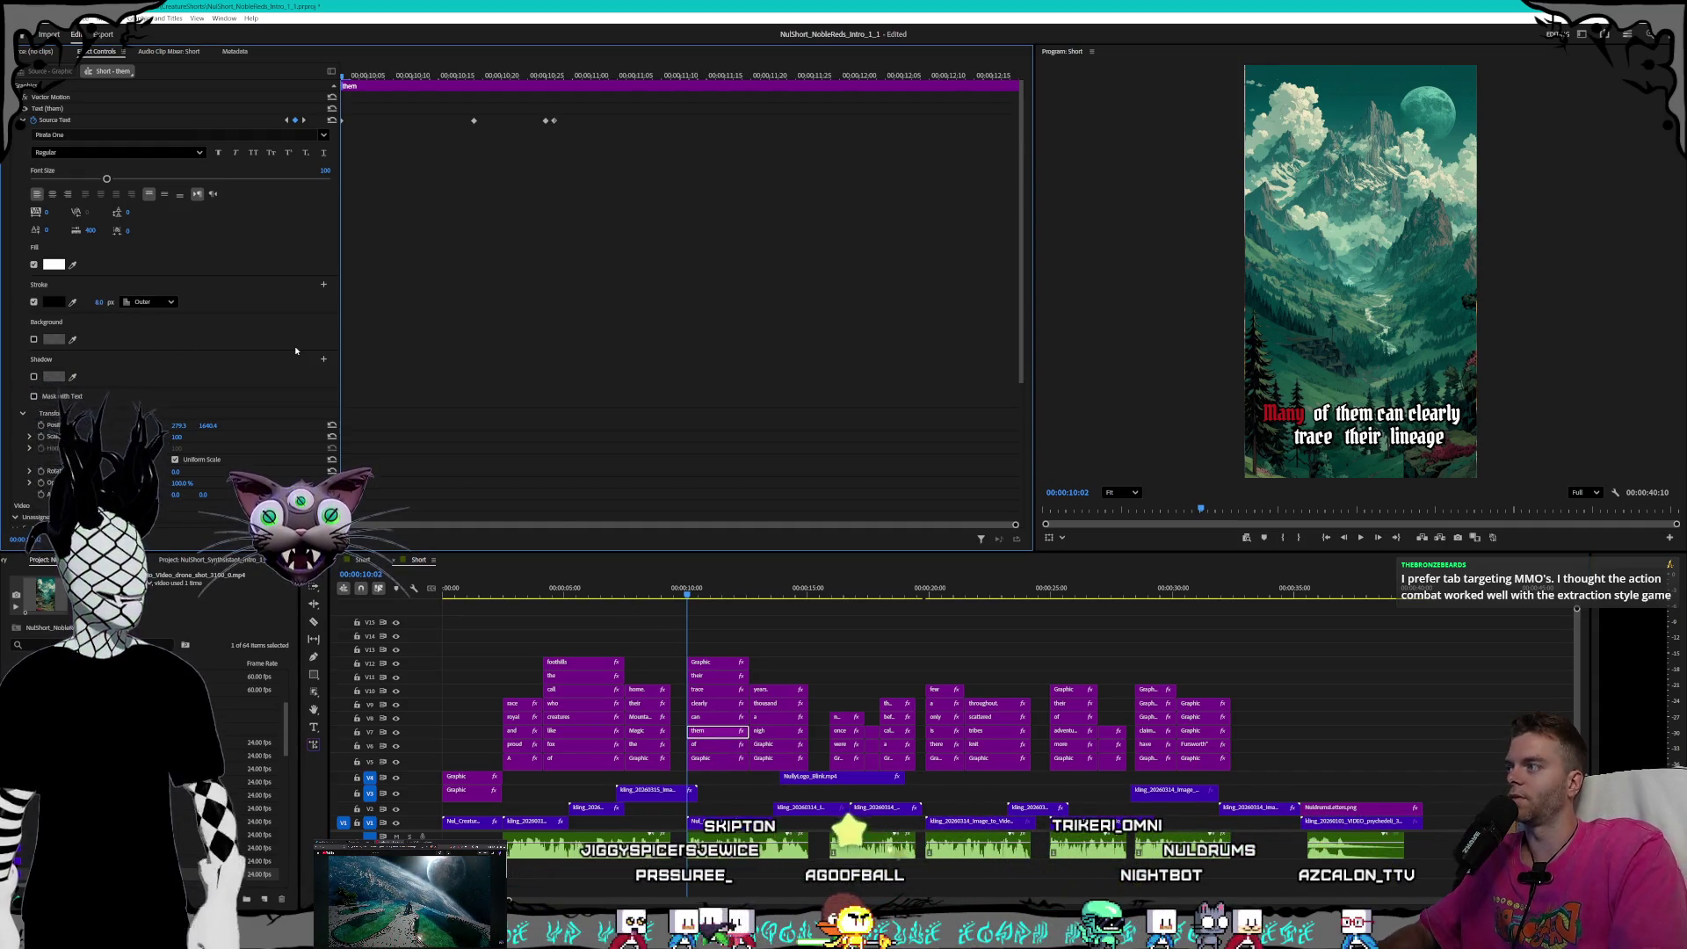
left_click(303, 120)
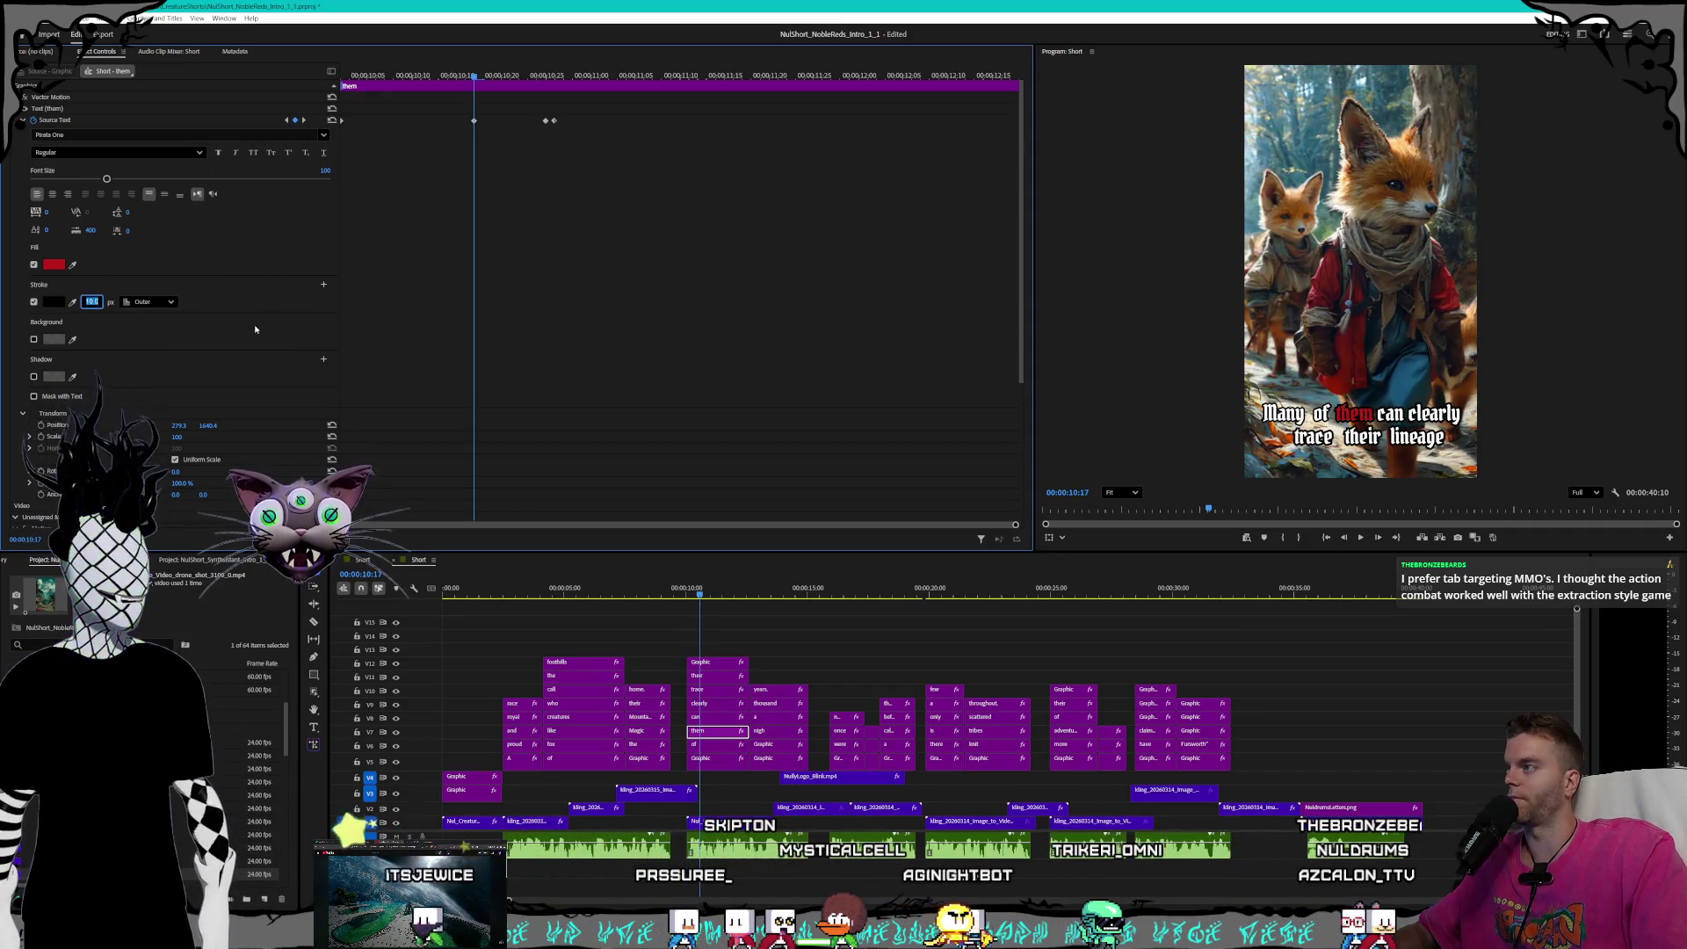
left_click(303, 120)
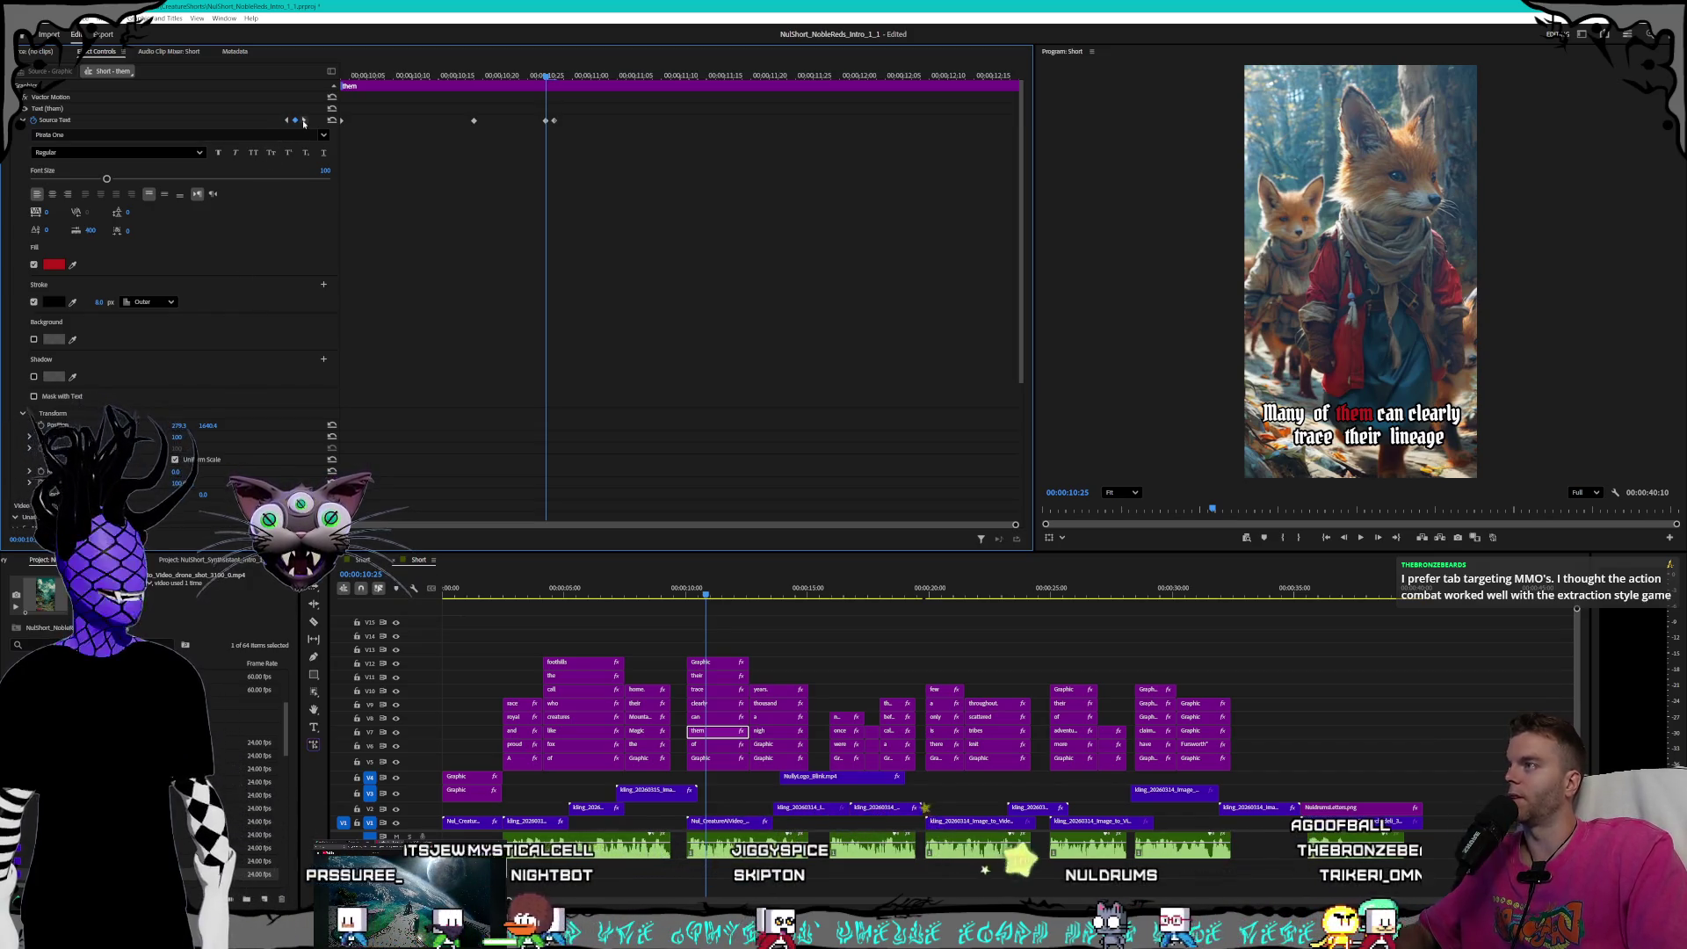
key("Right")
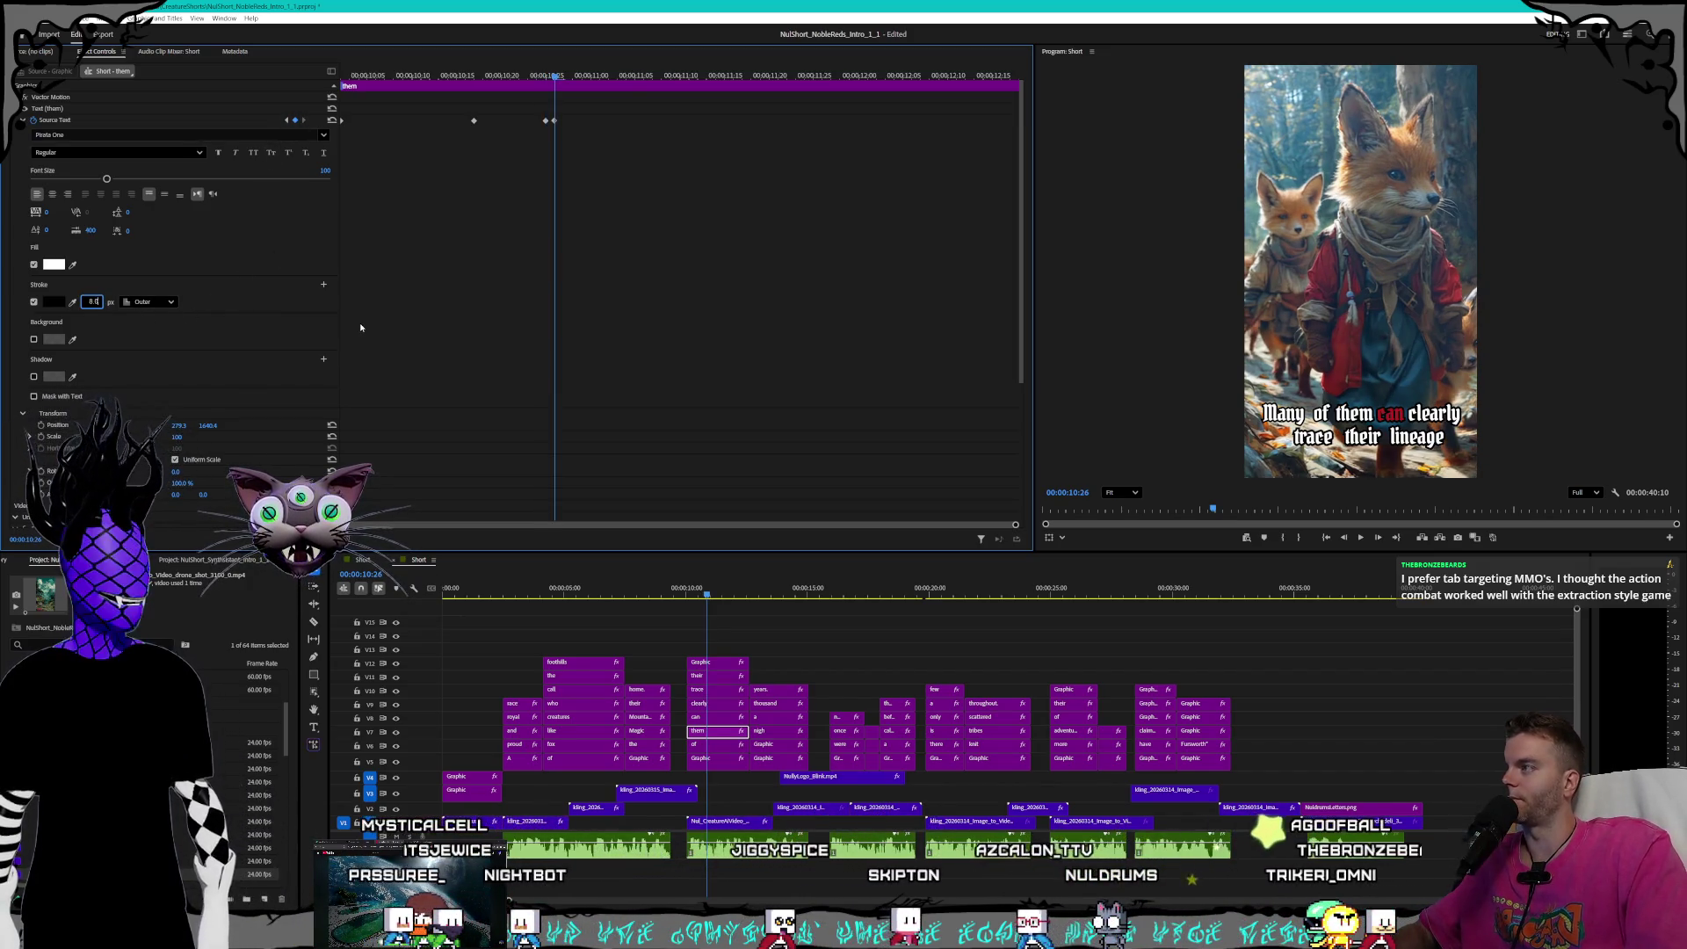
- Select the 'can' clip and confirm an 8 px stroke where 'can' turns red
left_click(729, 718)
left_click(93, 302)
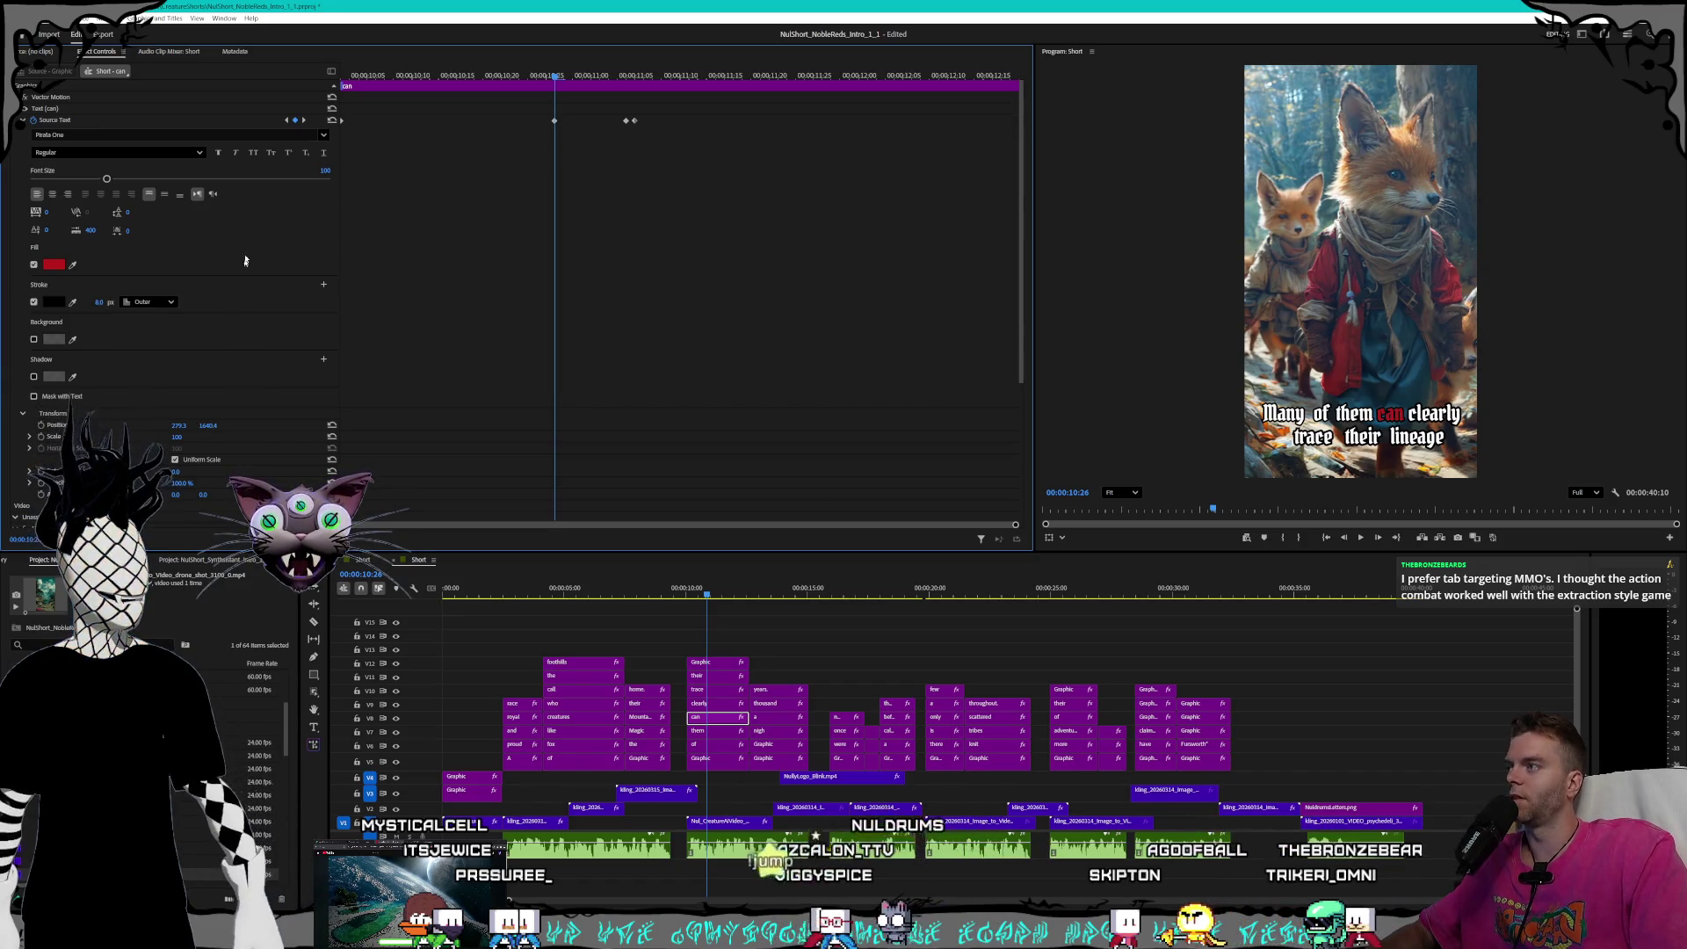
left_click(304, 120)
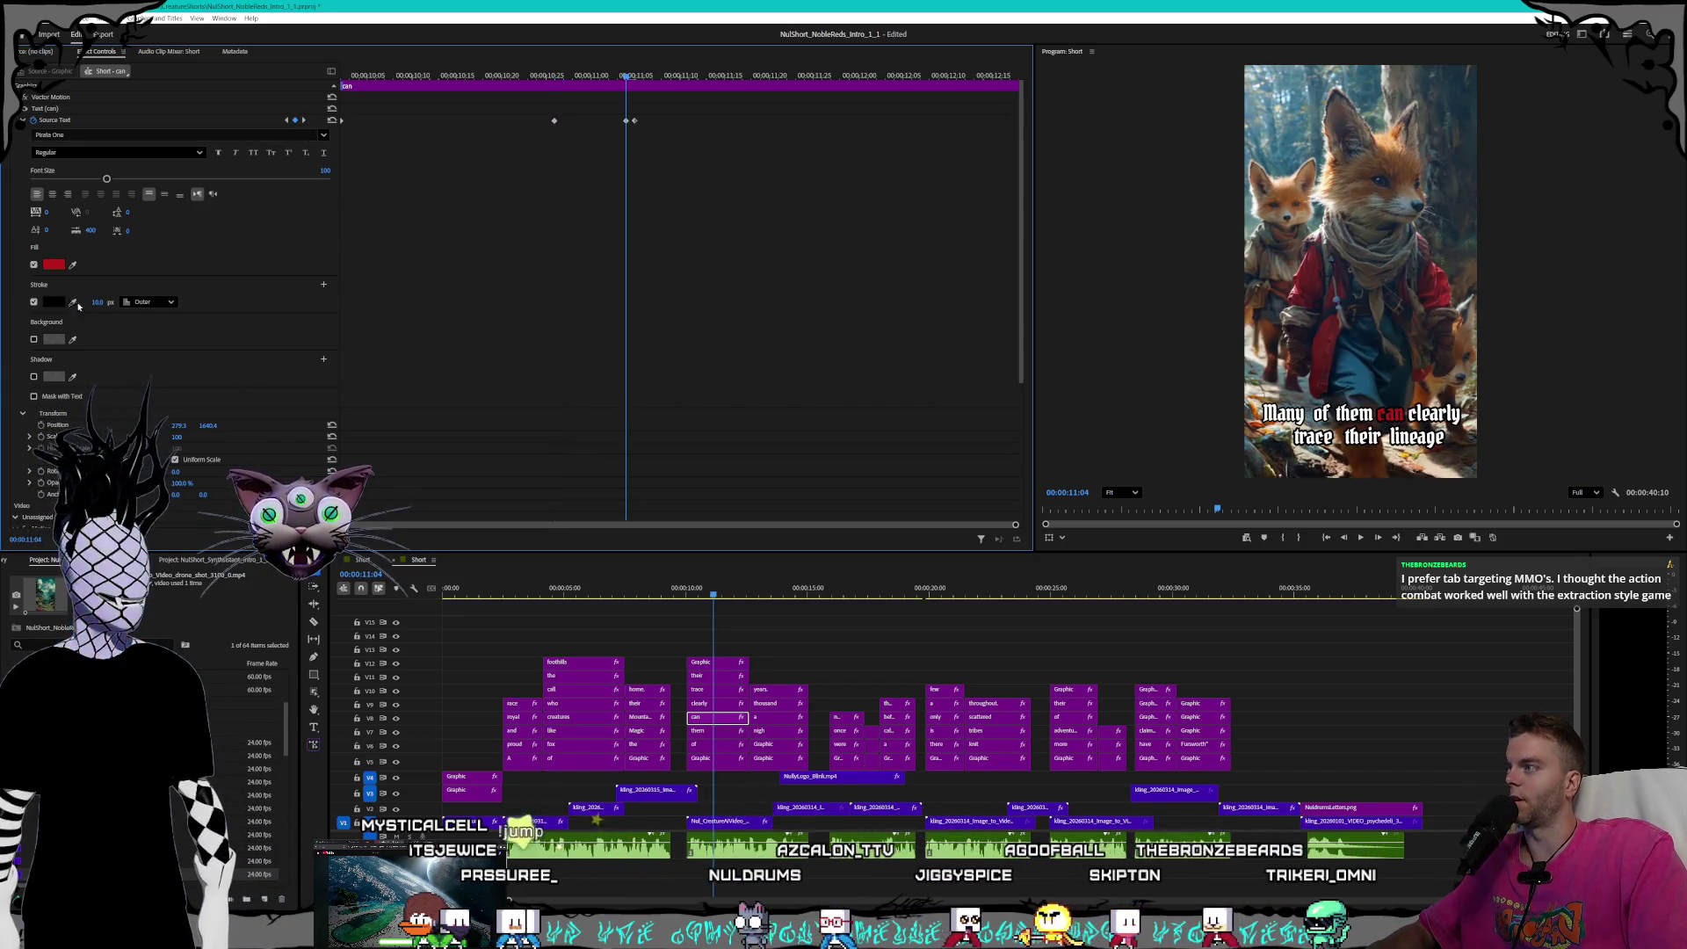
key("Return")
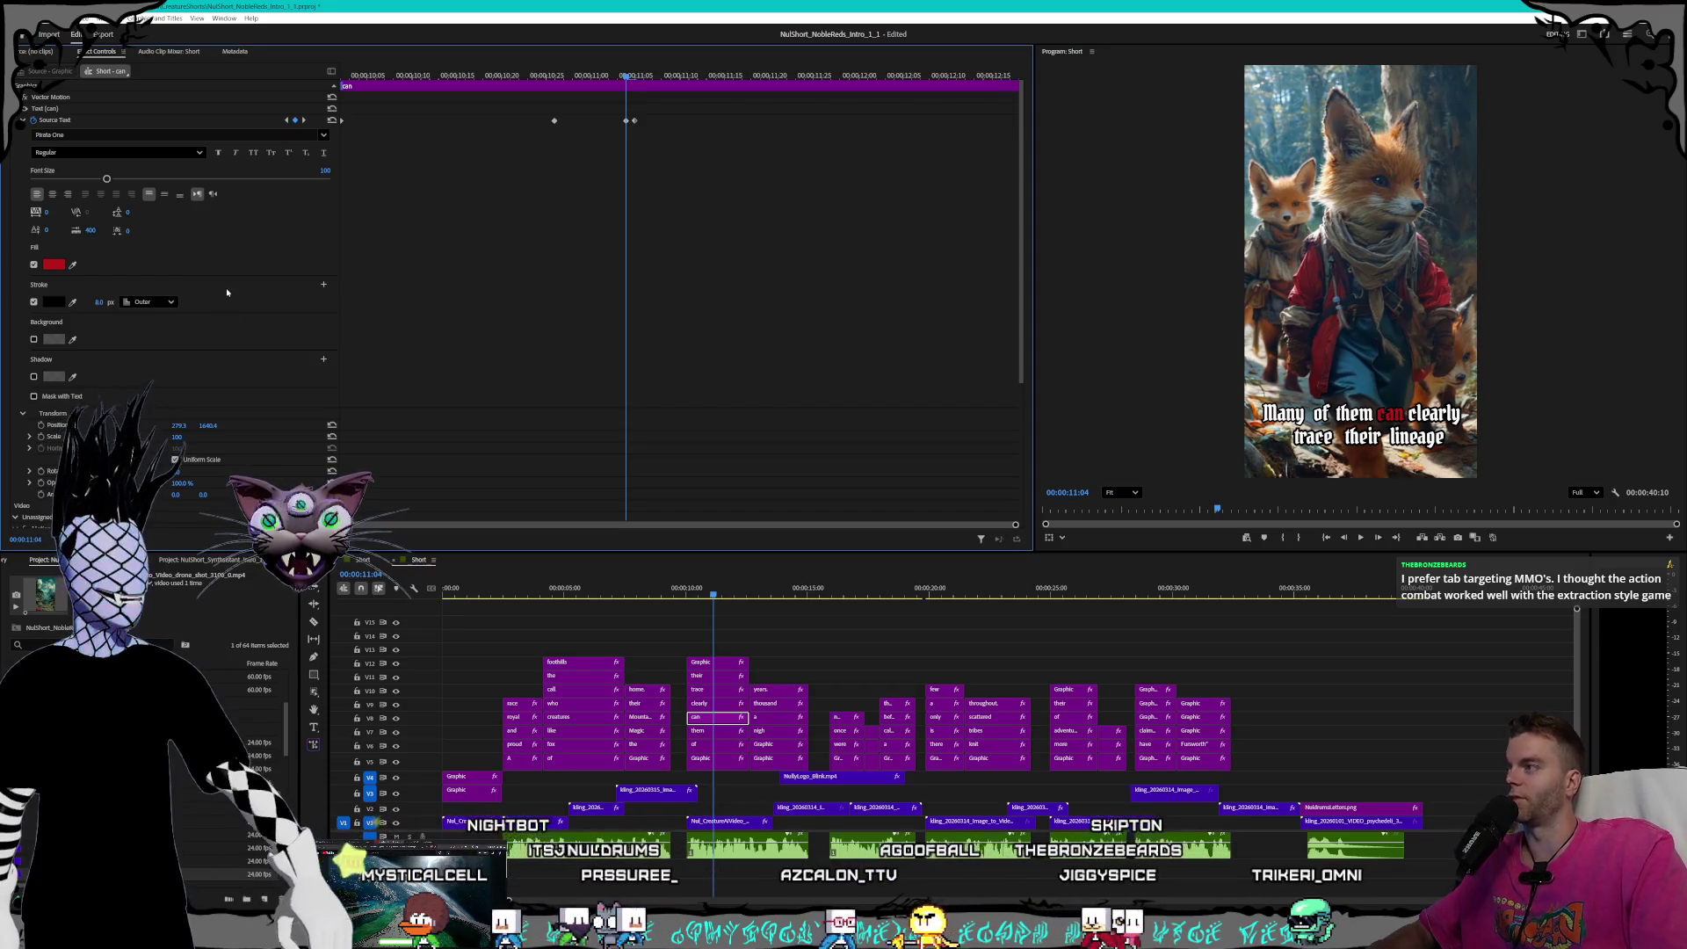
left_click(304, 120)
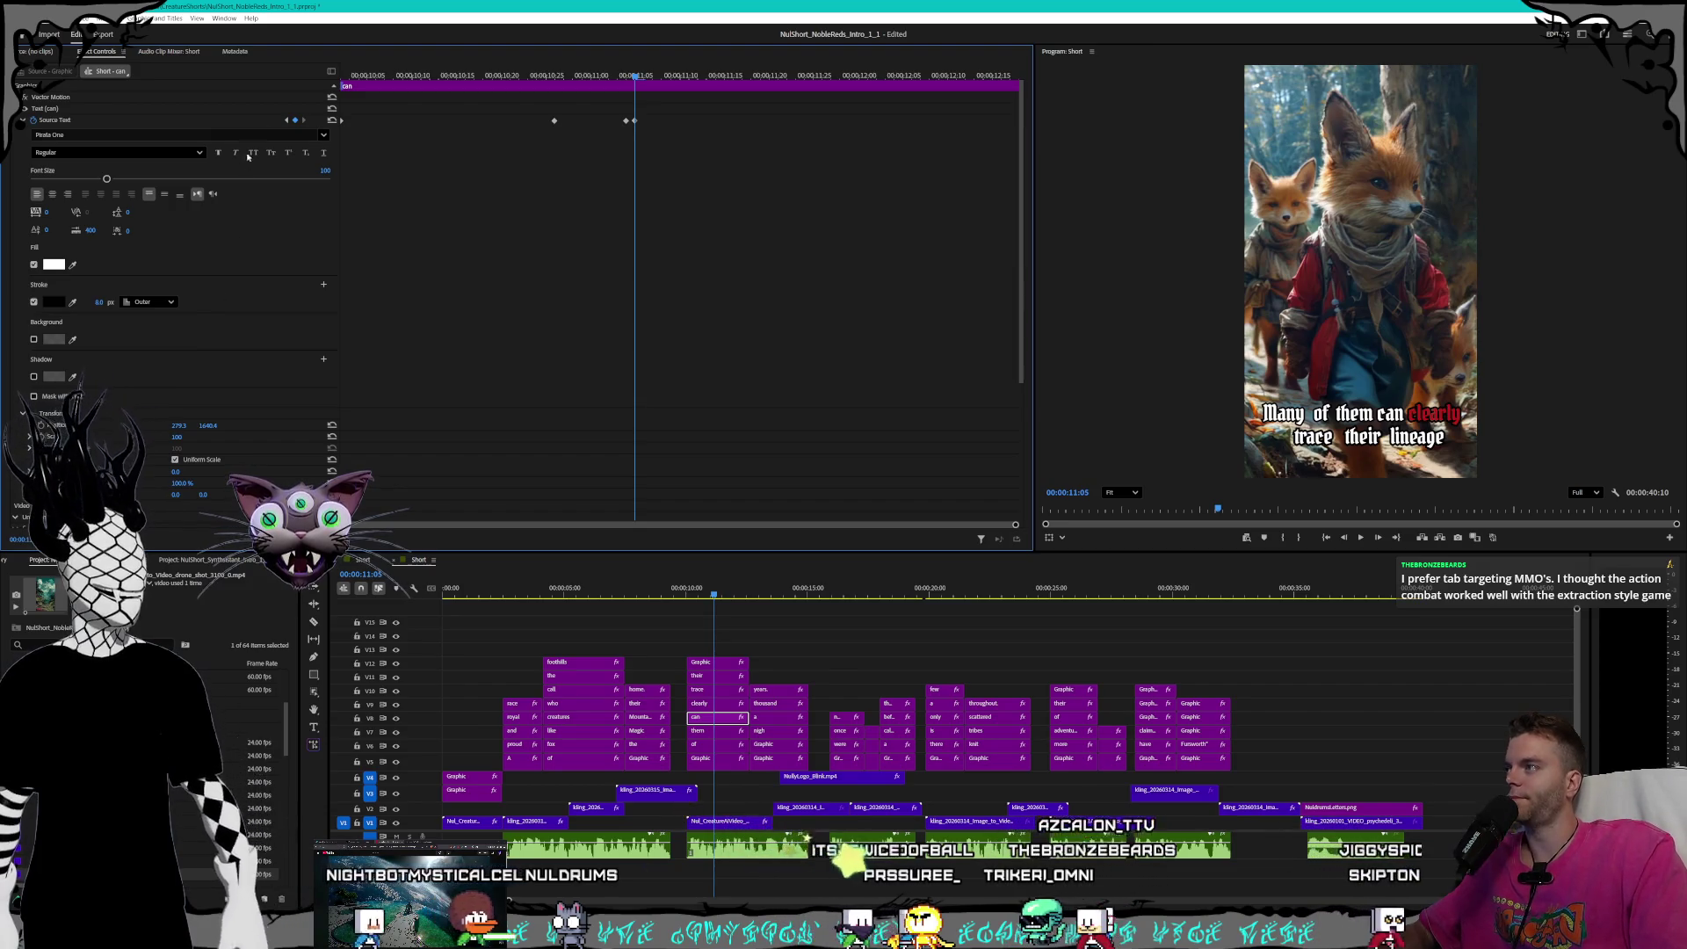
- Set an 8 px outline at the 'can' highlight keyframe
left_click(287, 120)
key("Up")
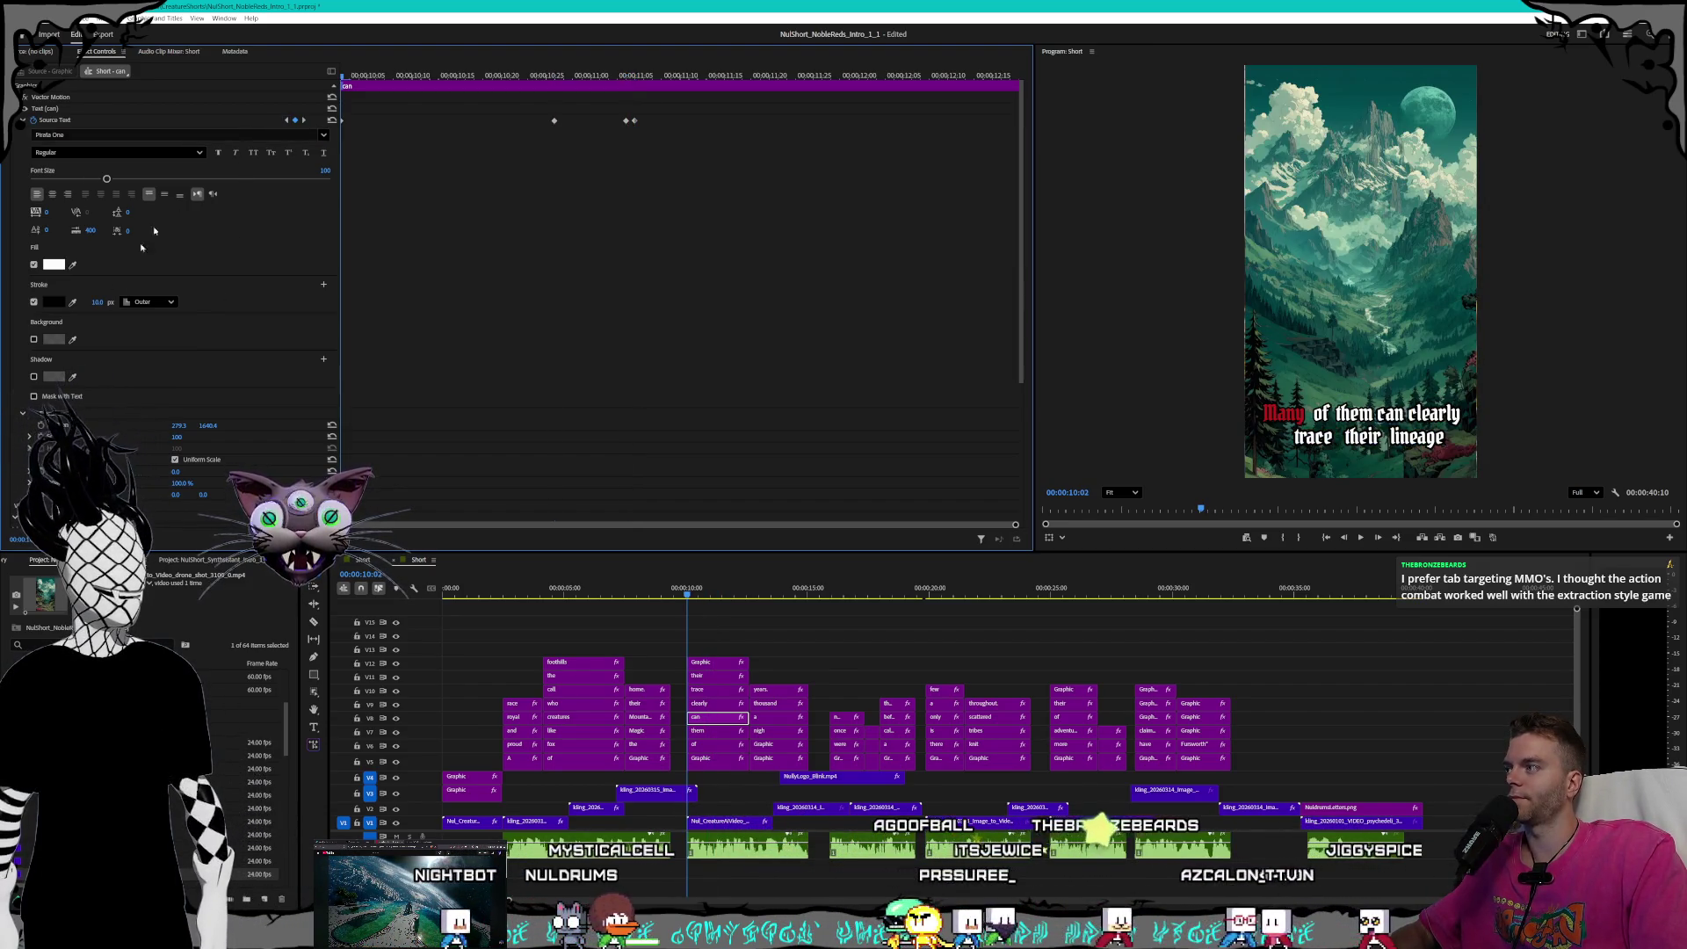
key("Return")
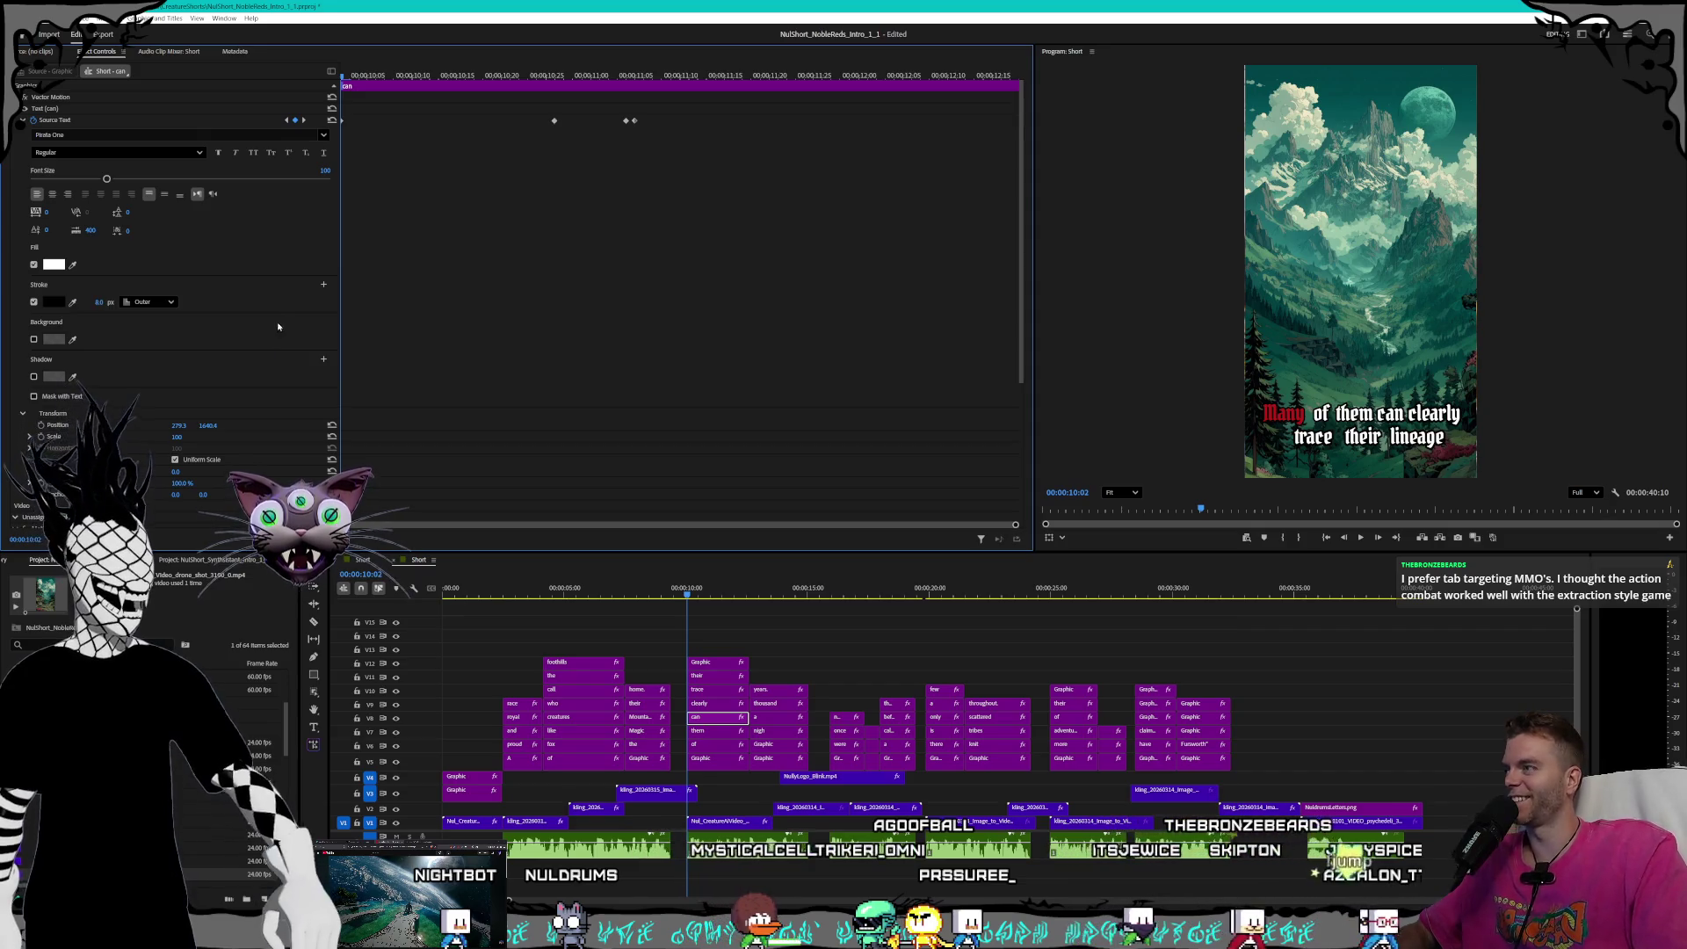
- On the 'clearly' caption clip, set Stroke width to 8 at each red-highlight keyframe
left_click(714, 705)
left_click(97, 302)
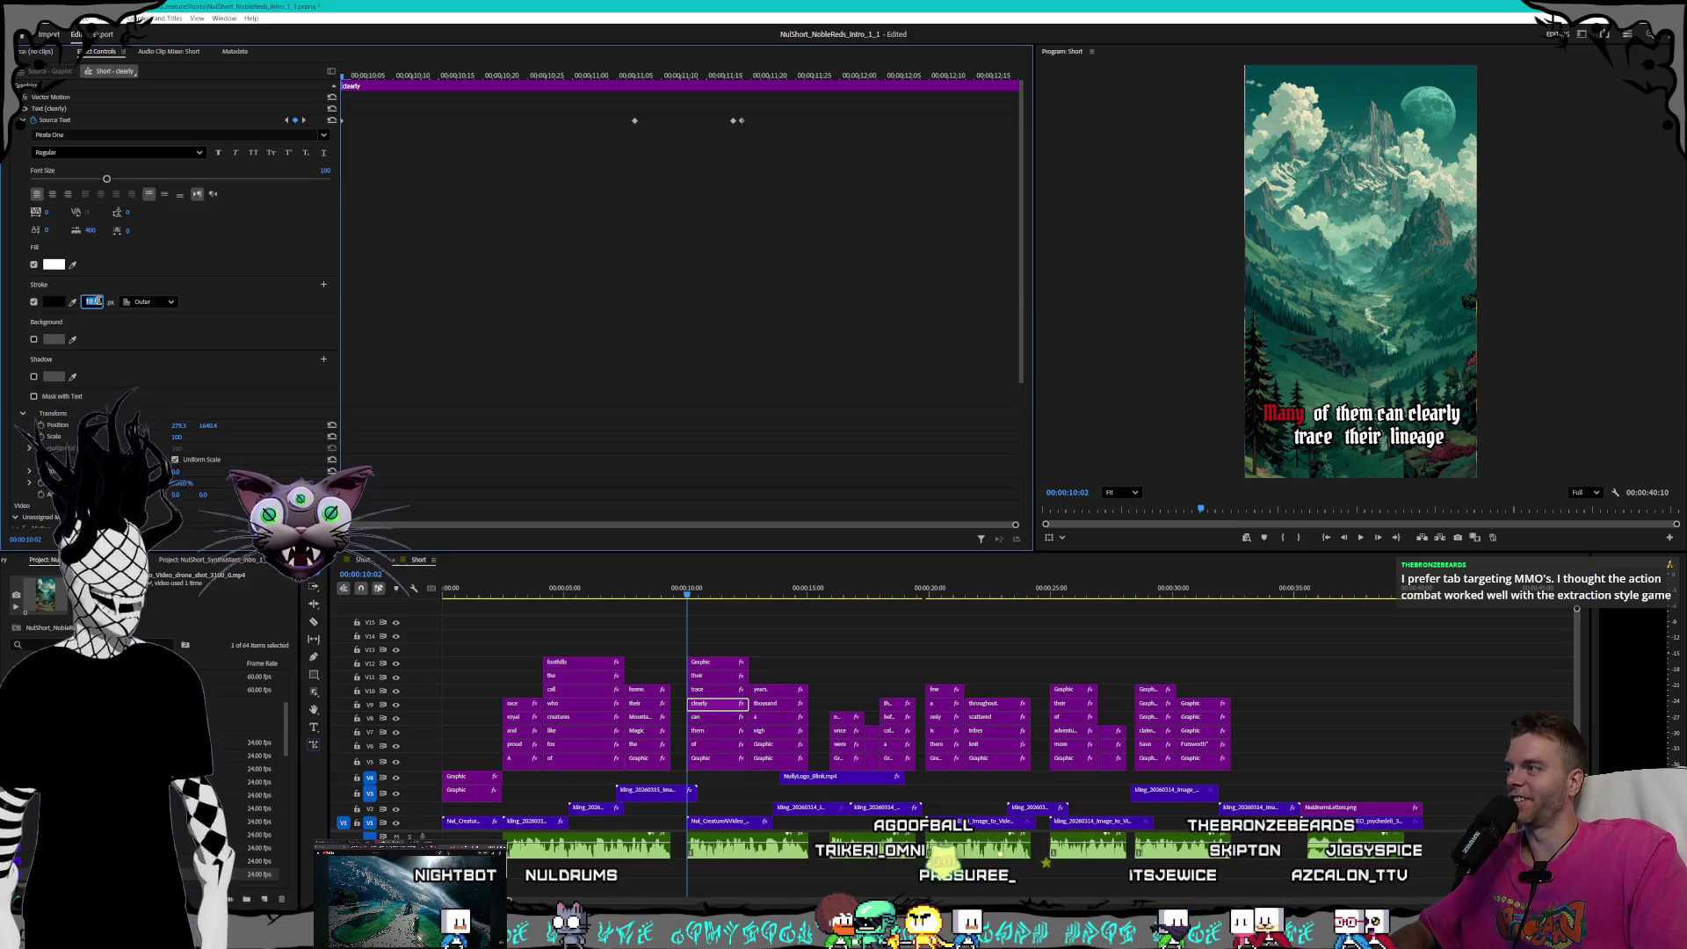
key("Return")
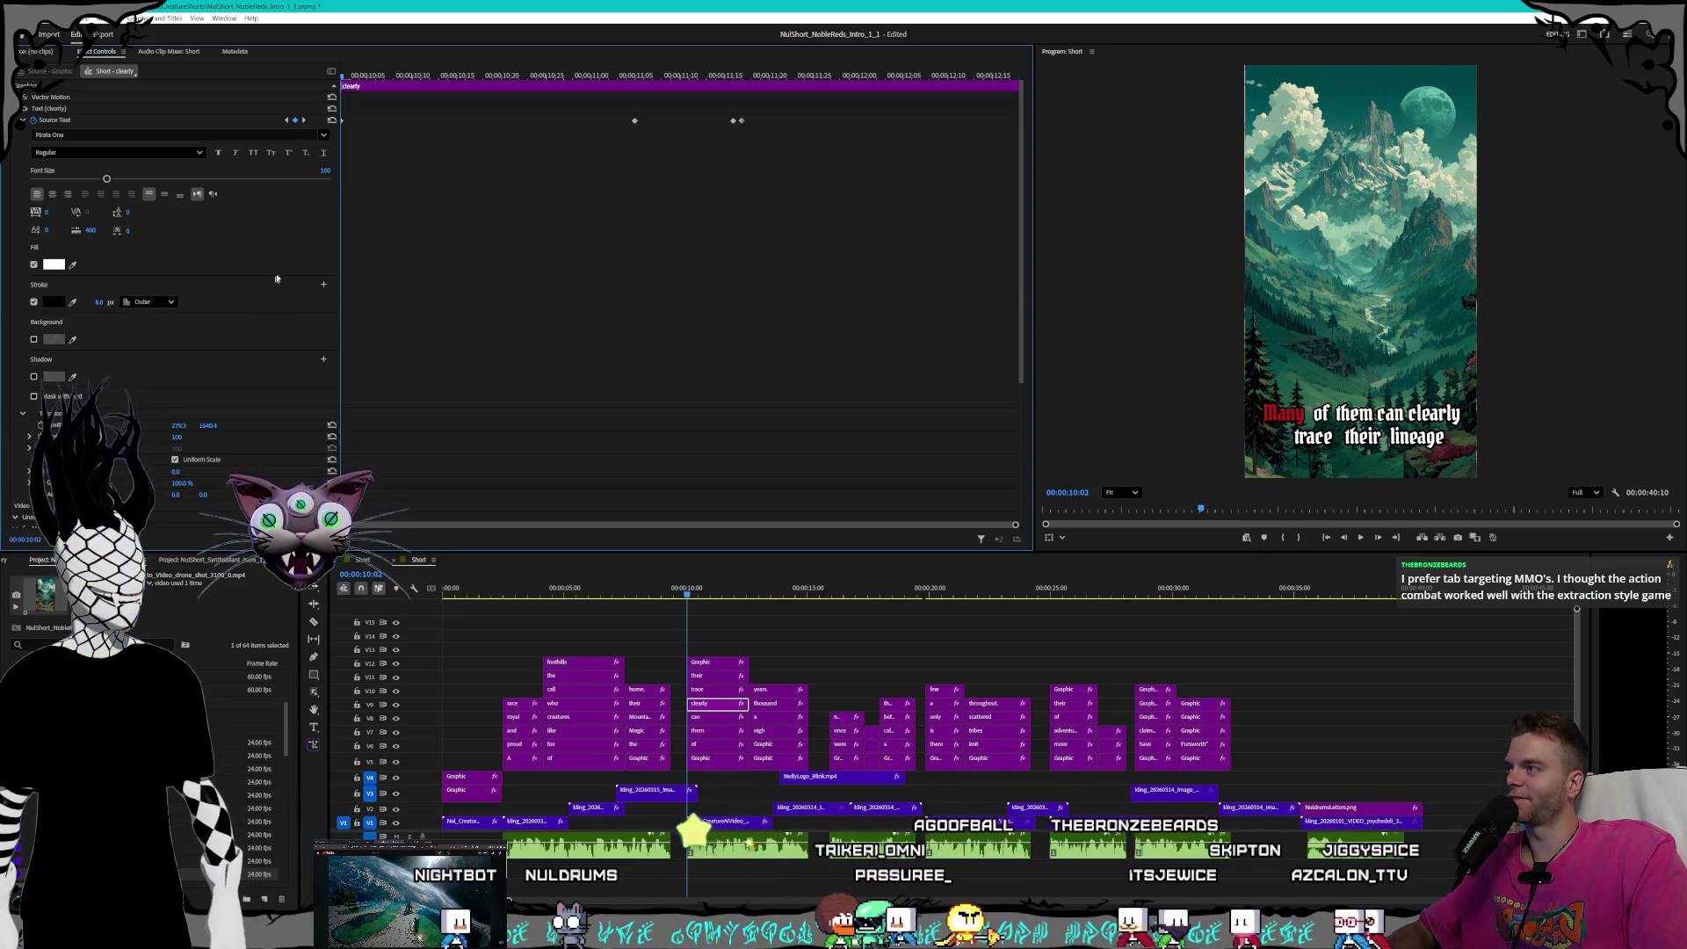
left_click(302, 119)
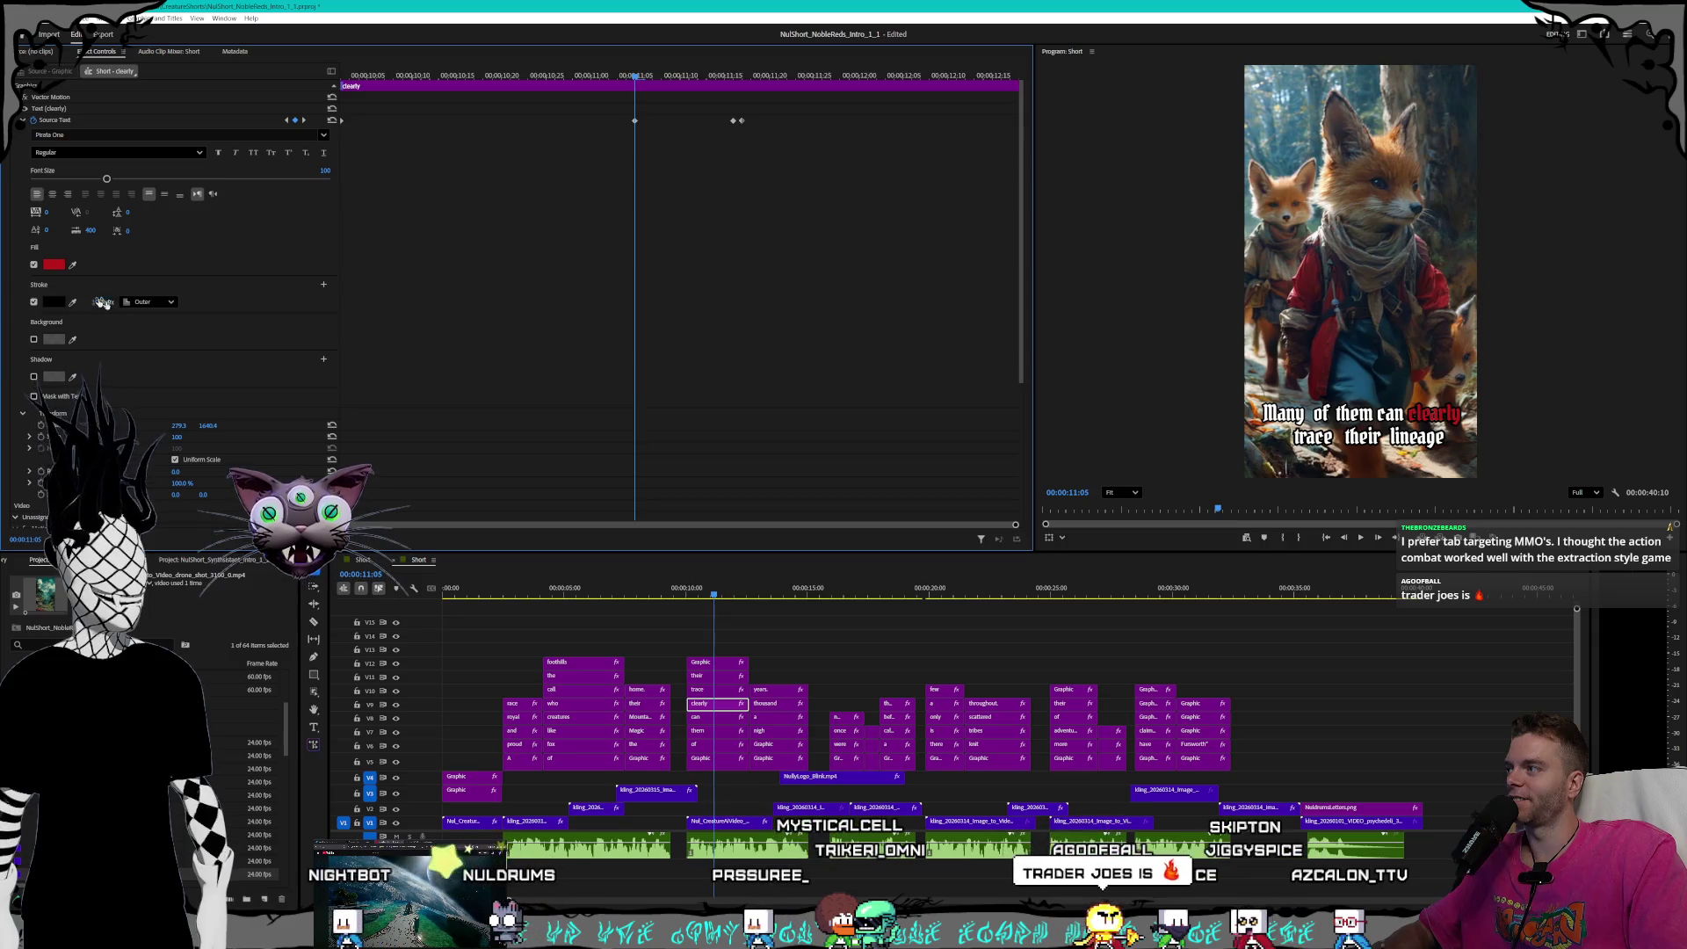
key("Return")
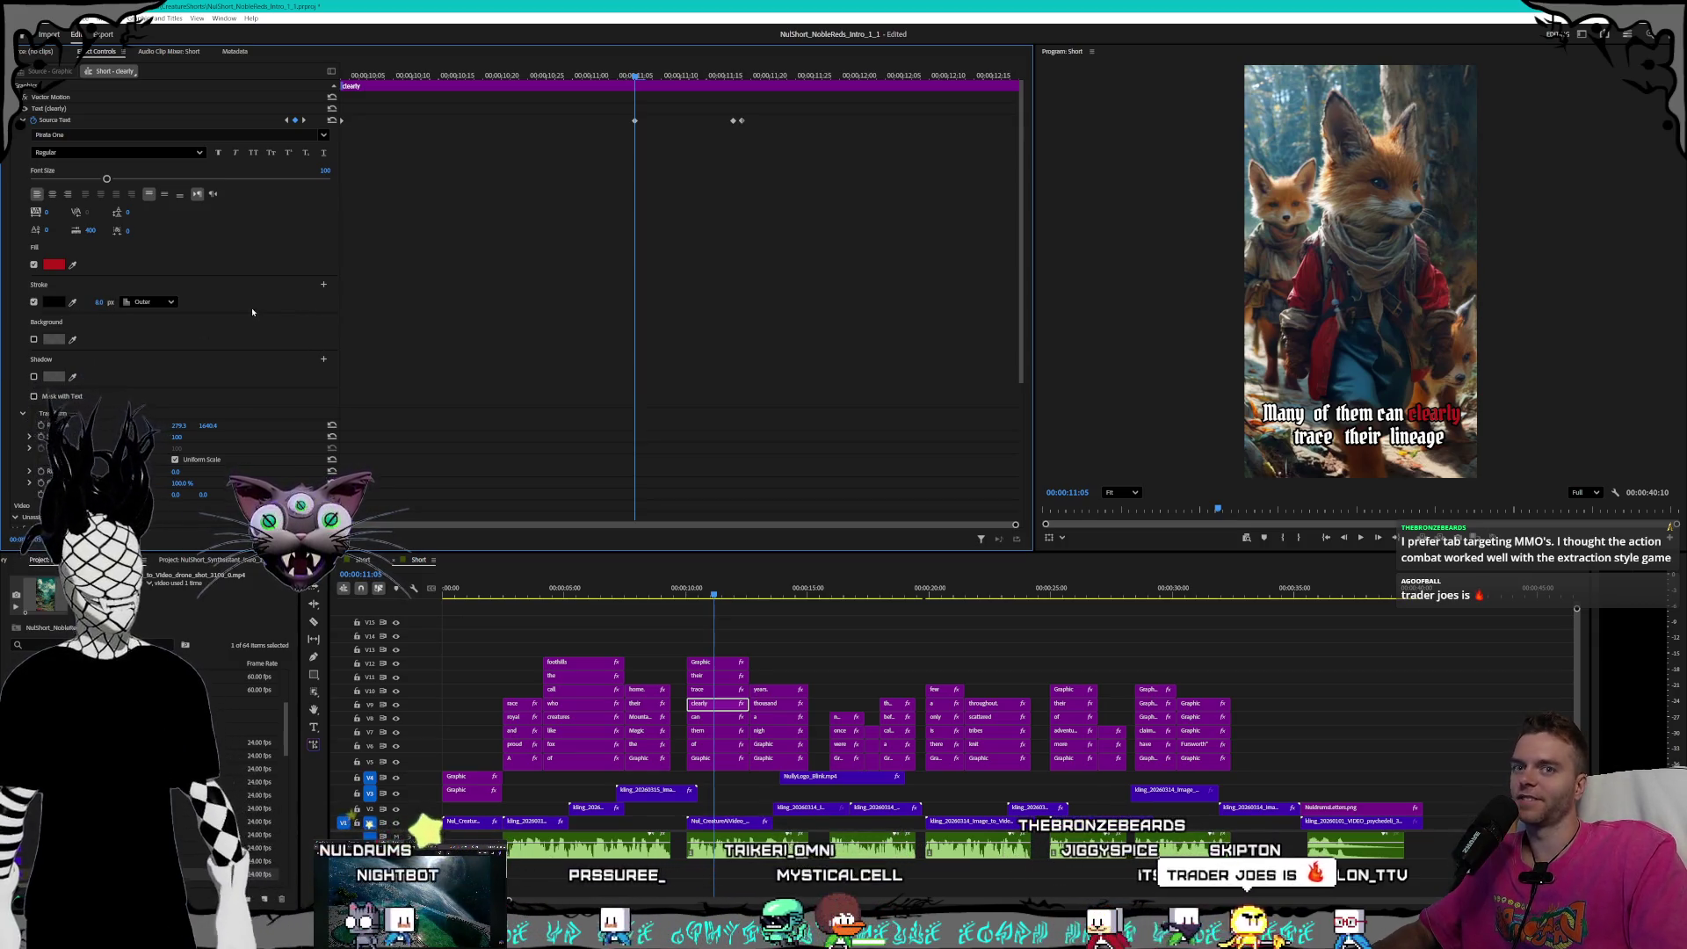
left_click(303, 120)
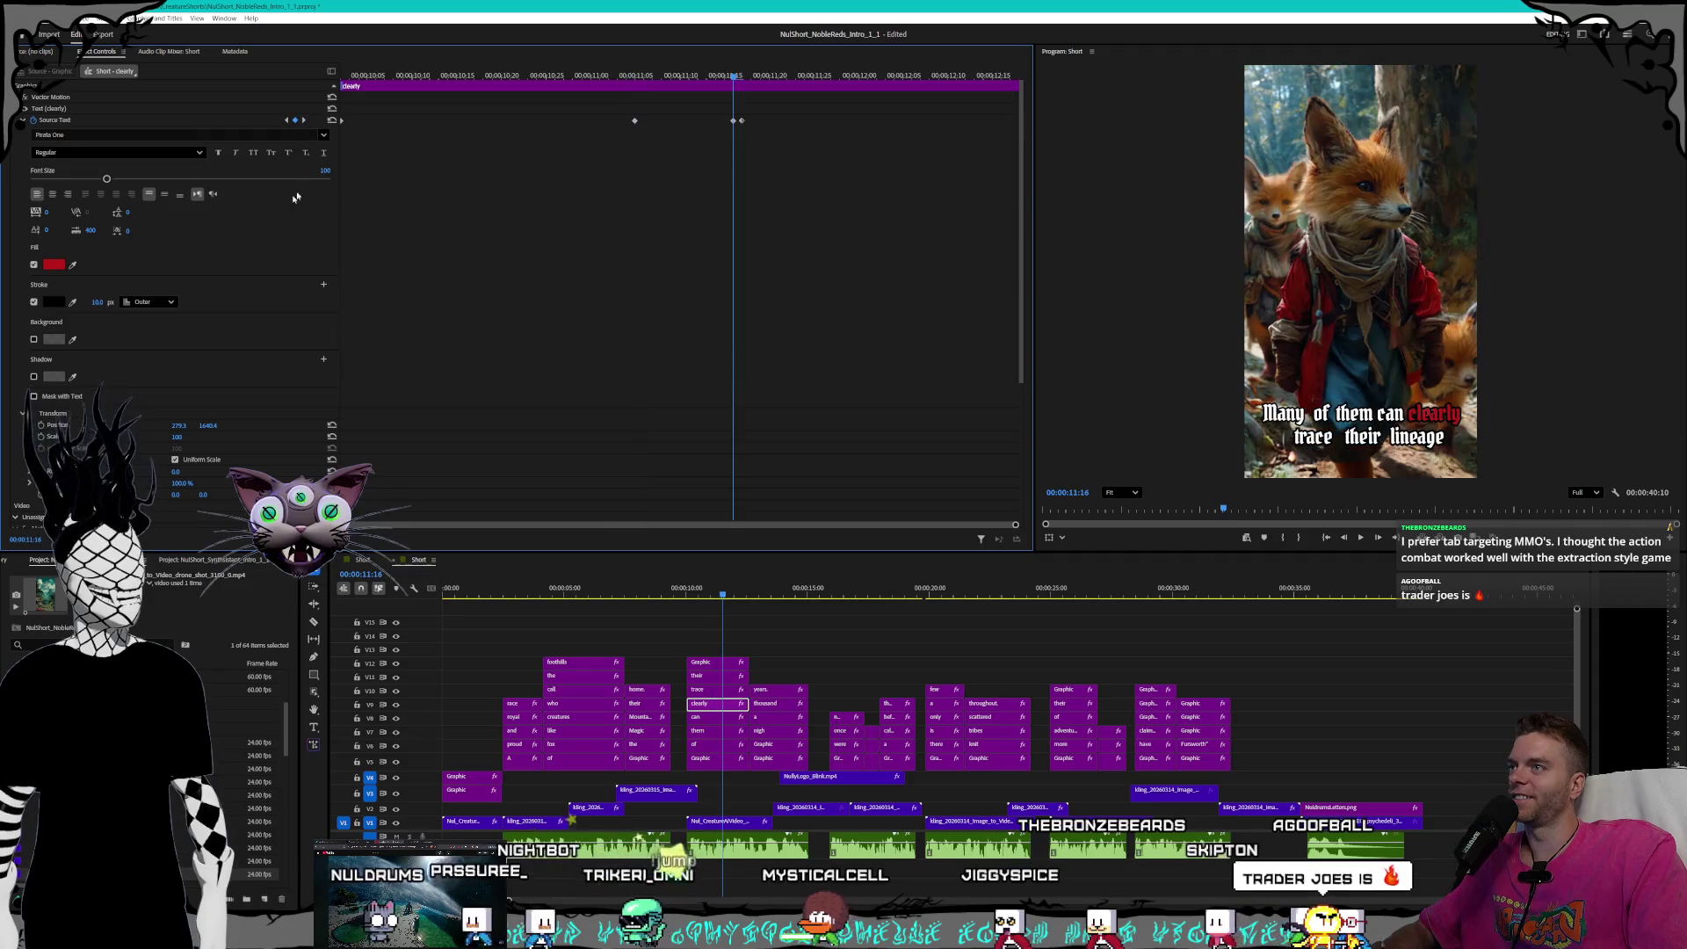
left_click(97, 301)
type("8")
key("Return")
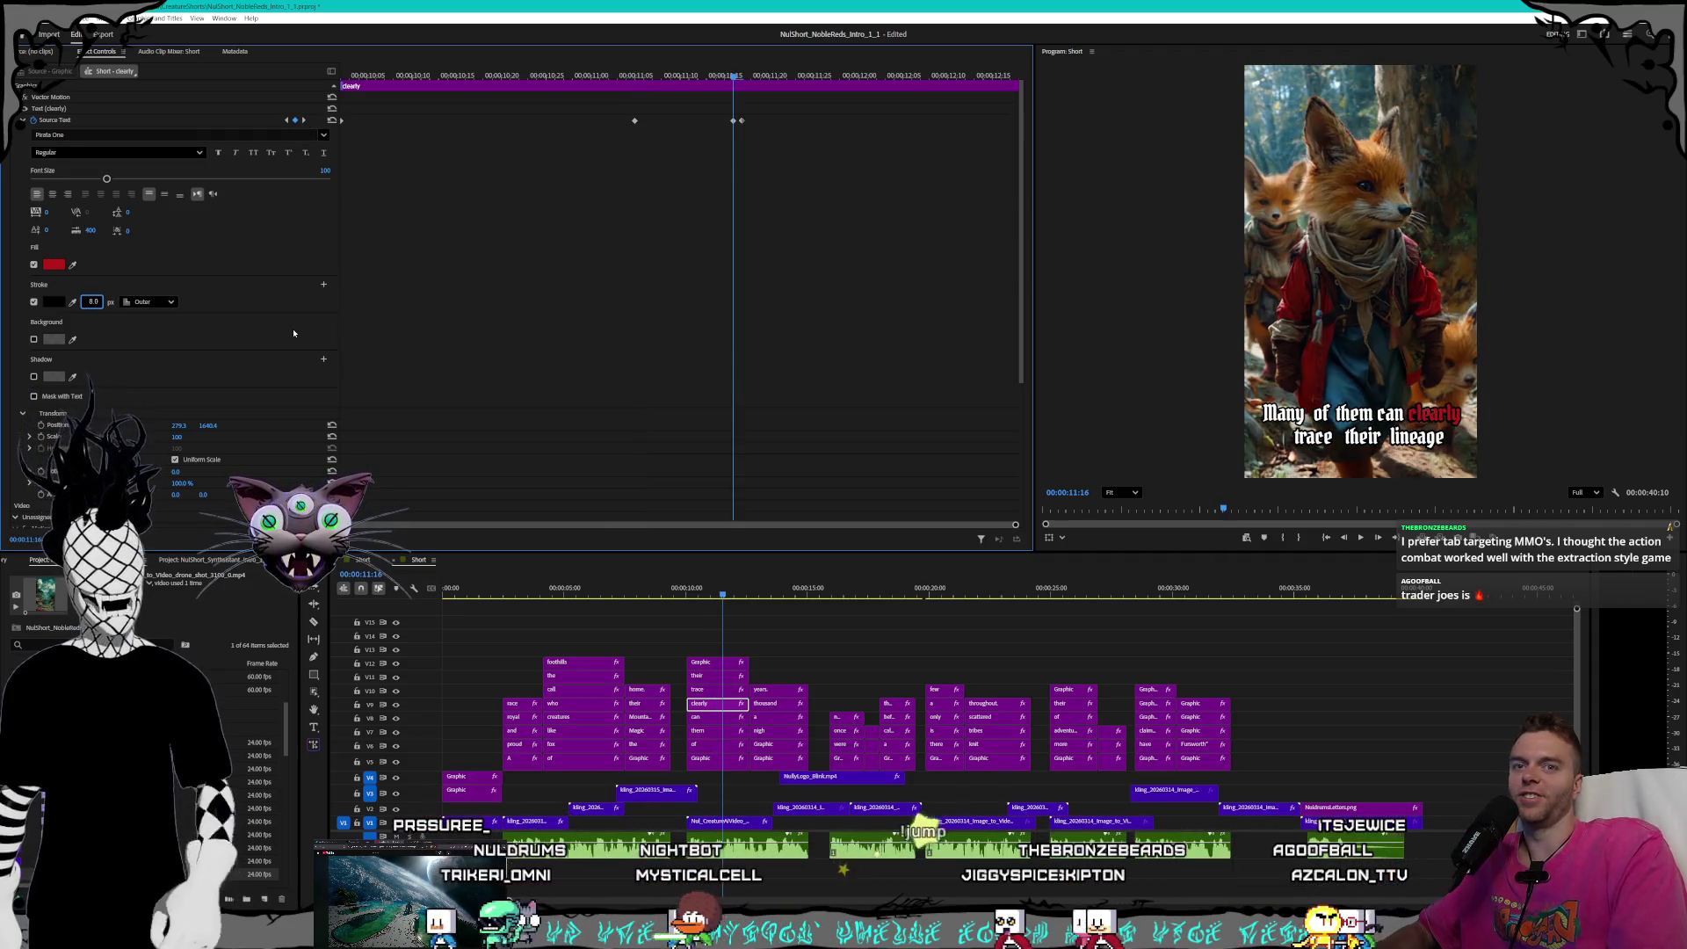
left_click(304, 120)
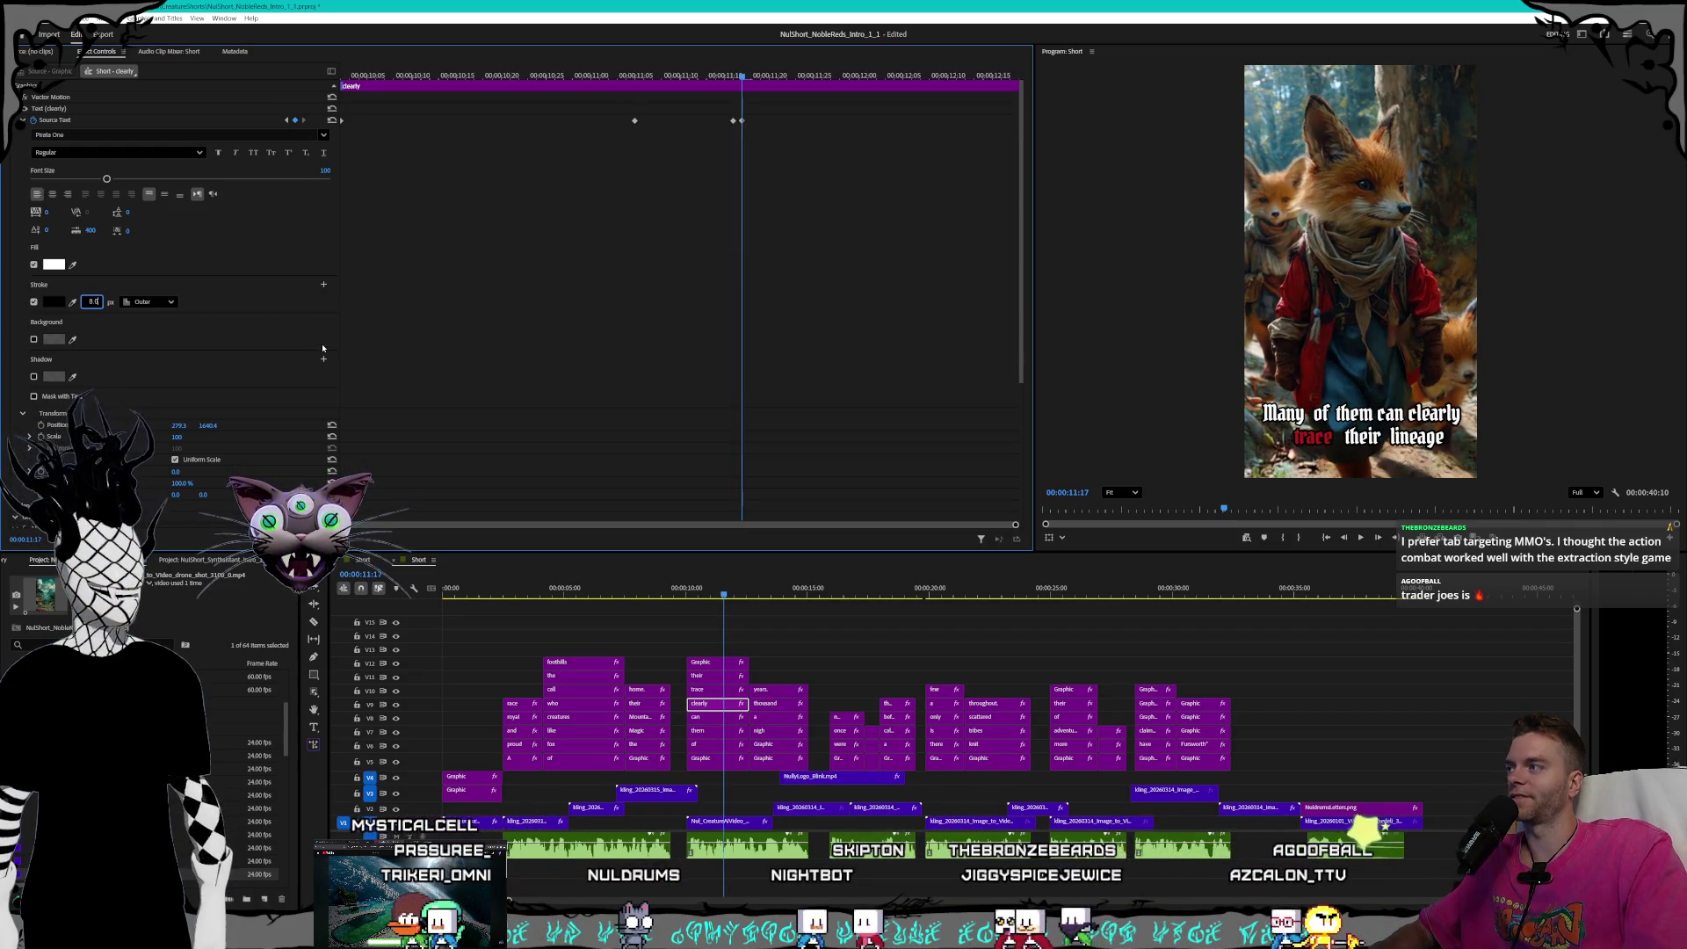
key("Return")
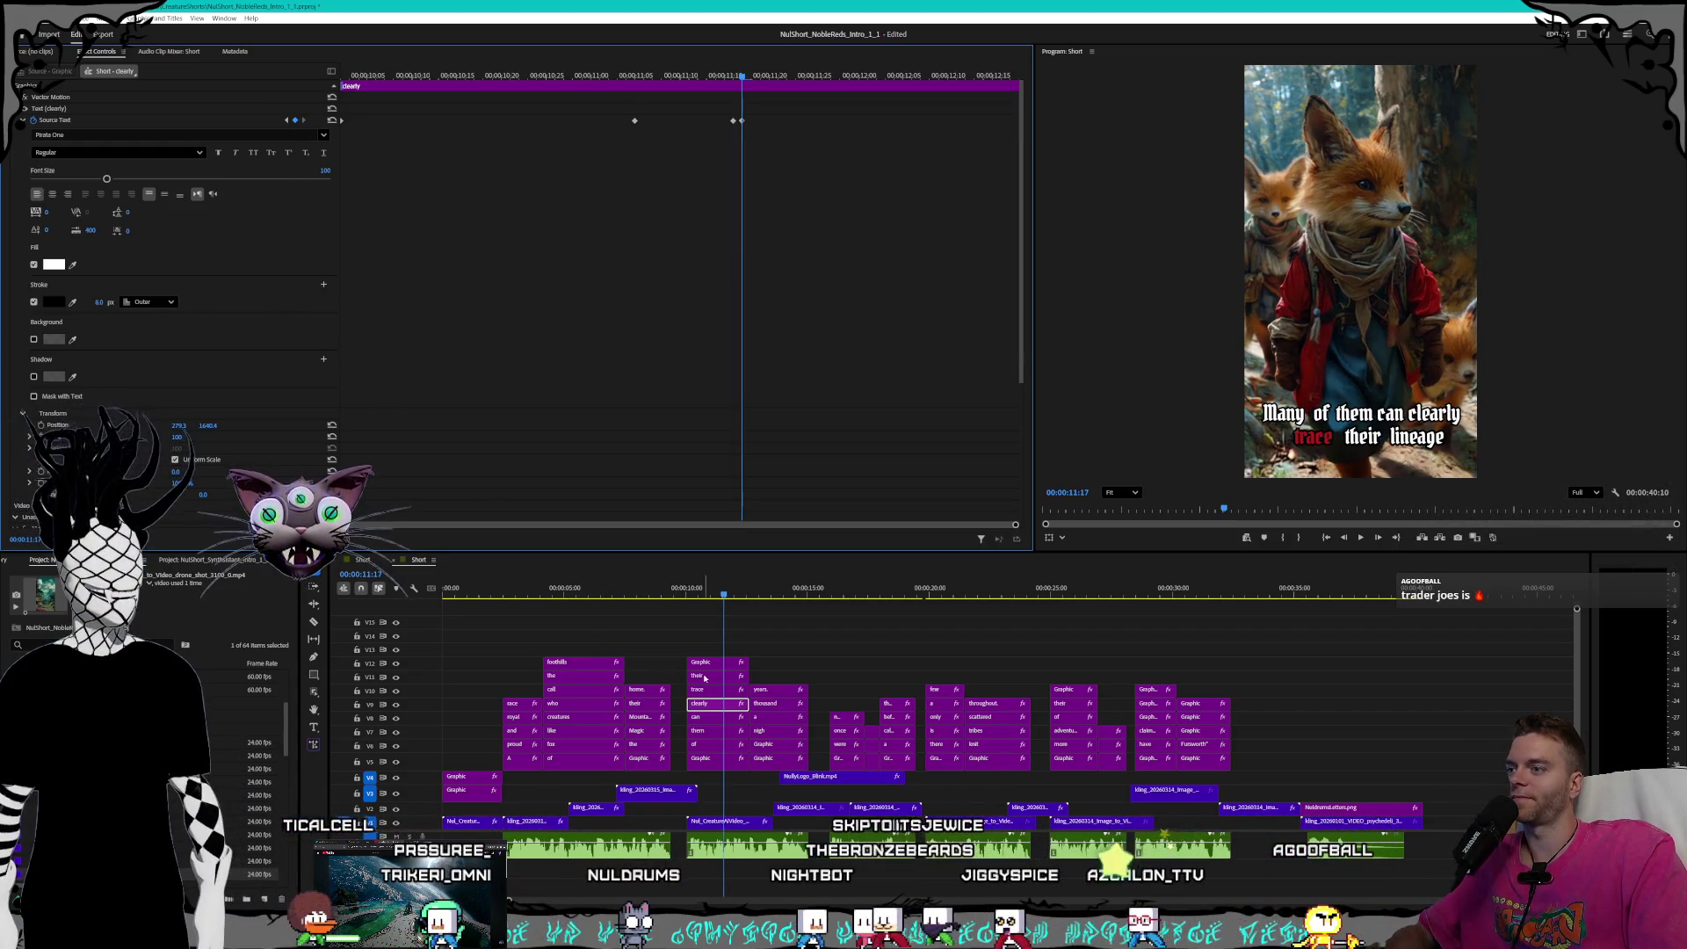
- On the 'trace' caption clip, set Stroke width to 8 at its highlight keyframes
left_click(716, 692)
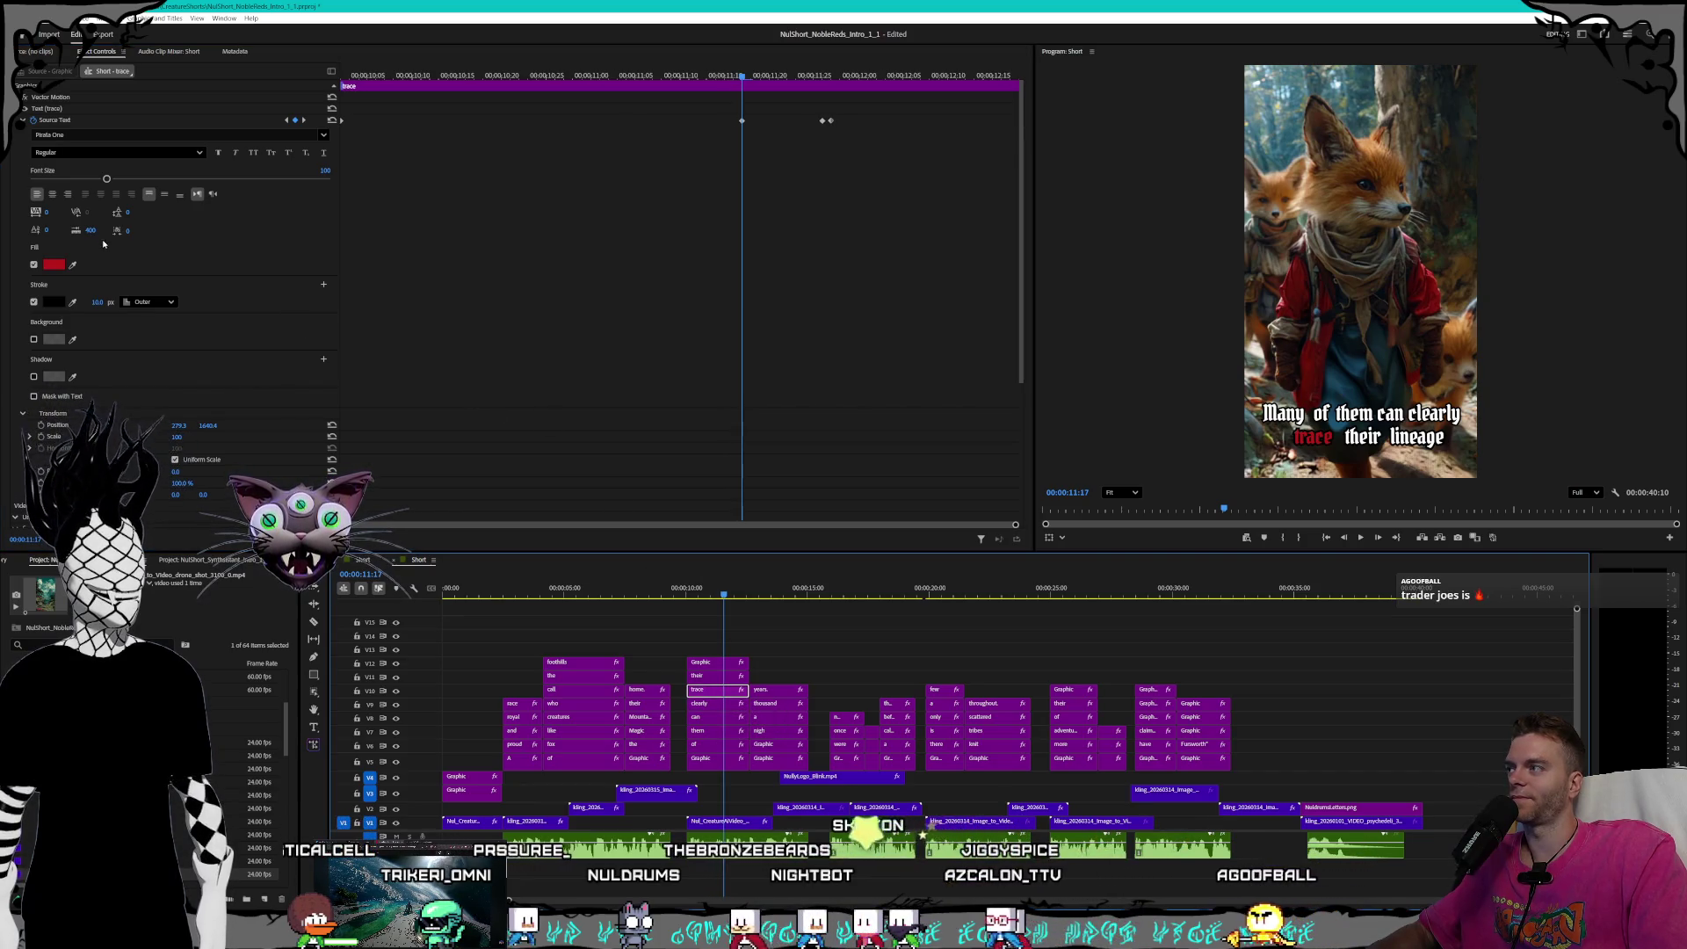
left_click(97, 301)
type("8")
key("Return")
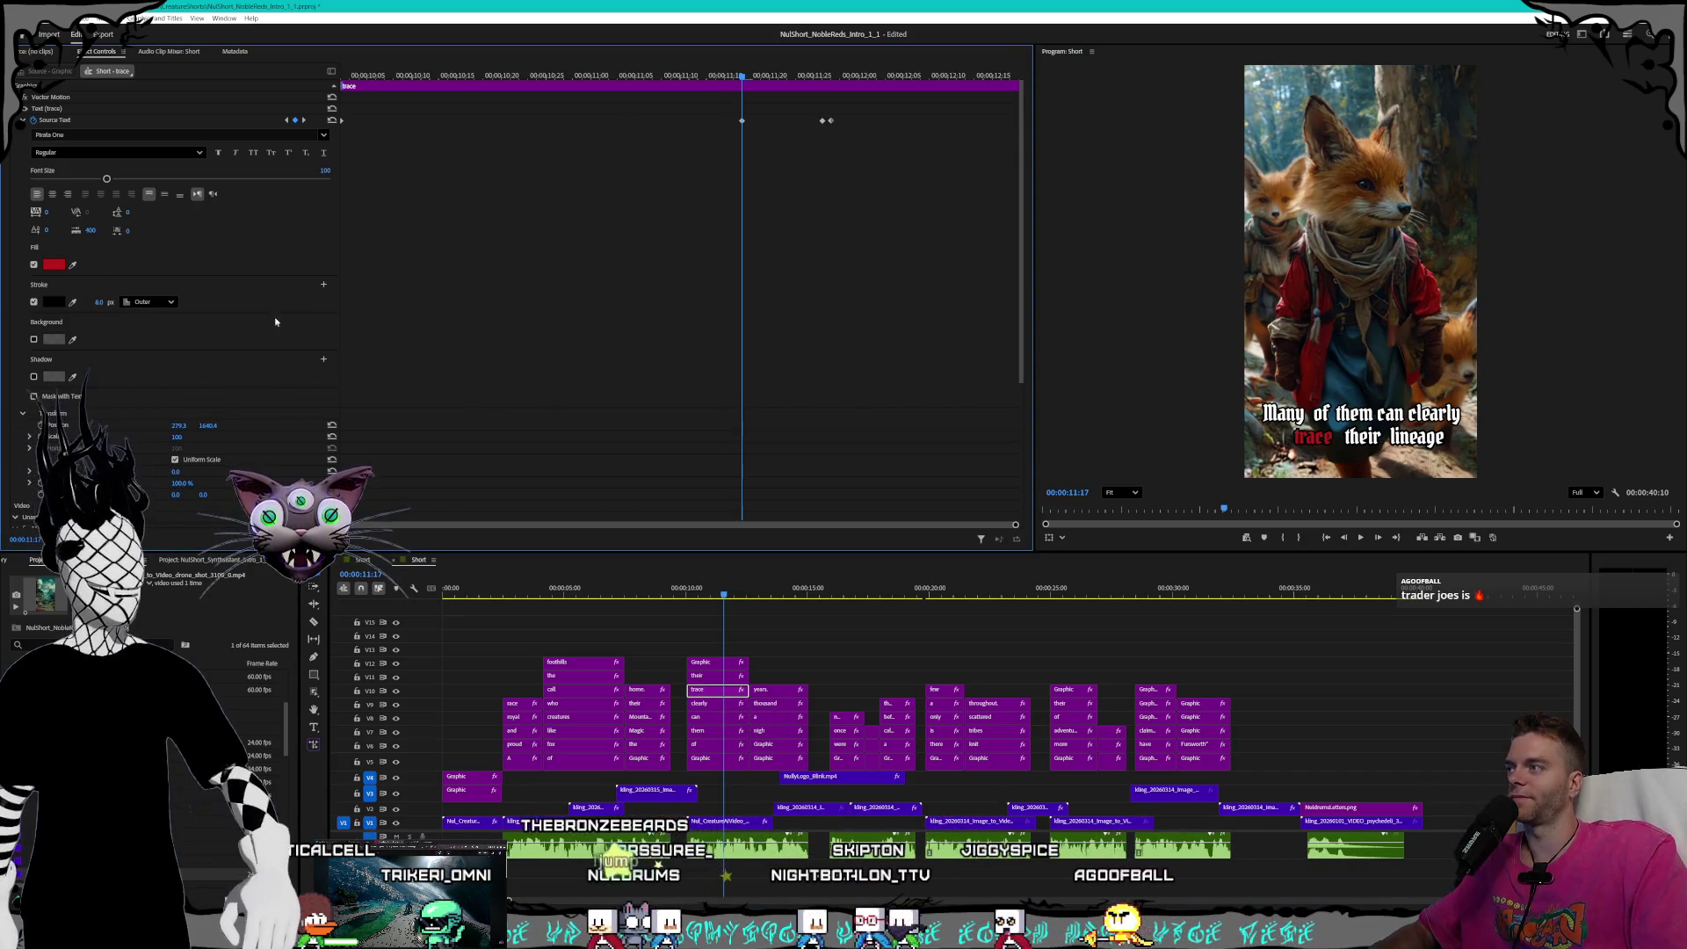
left_click(304, 121)
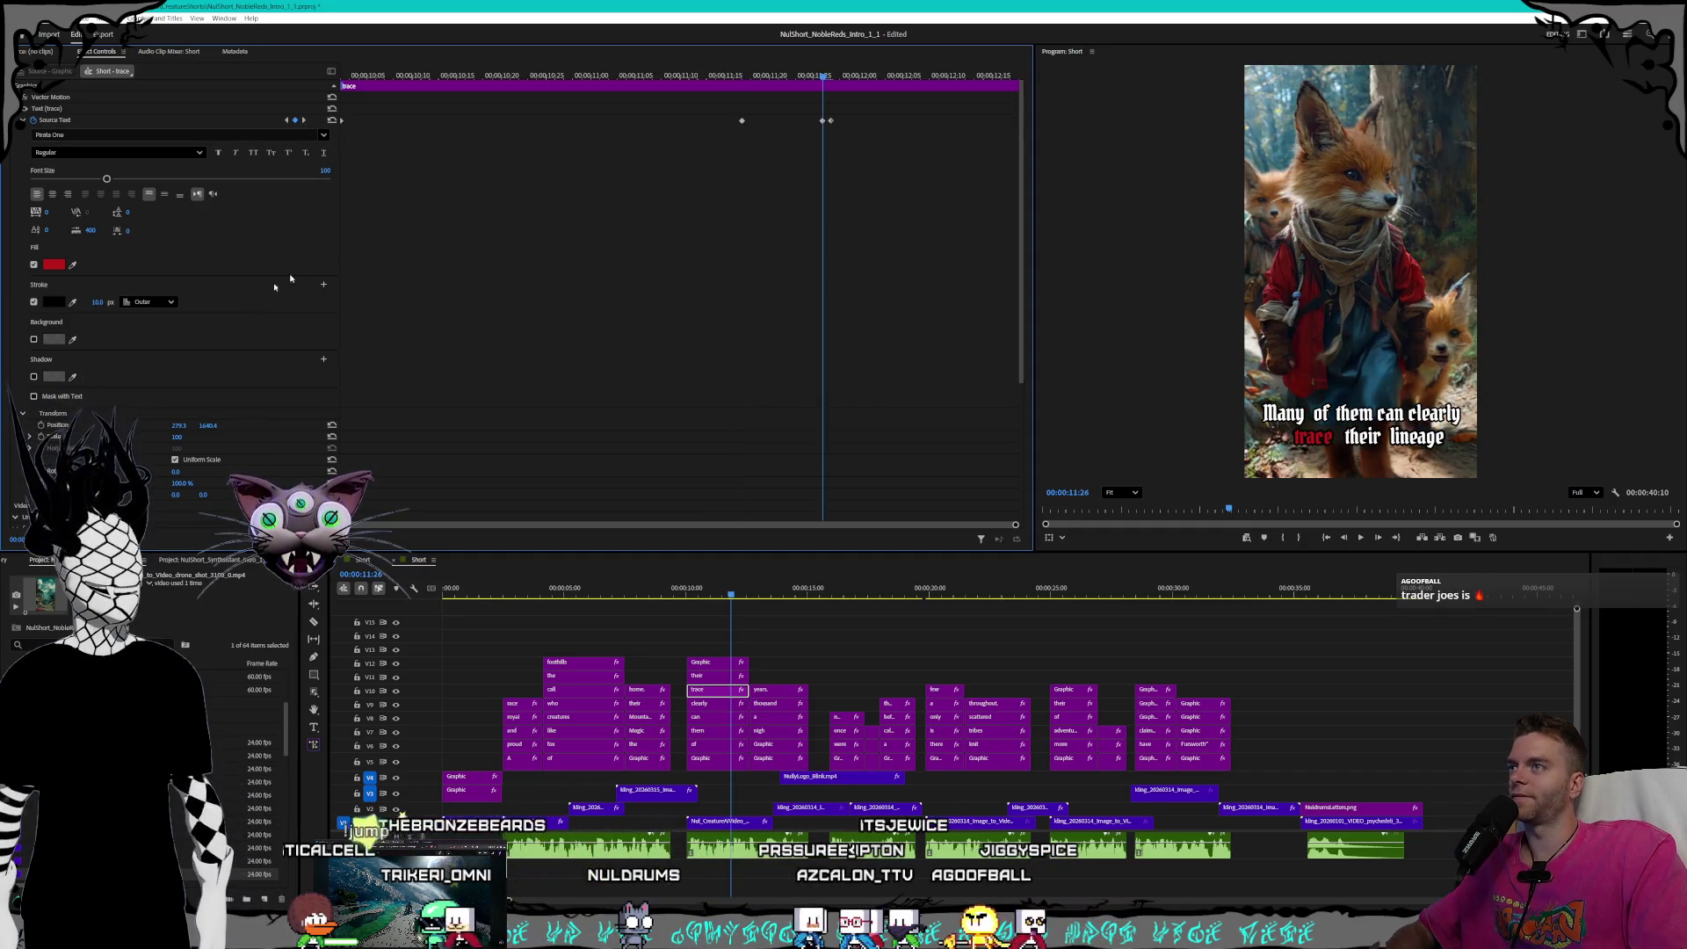
type("8")
key("Return")
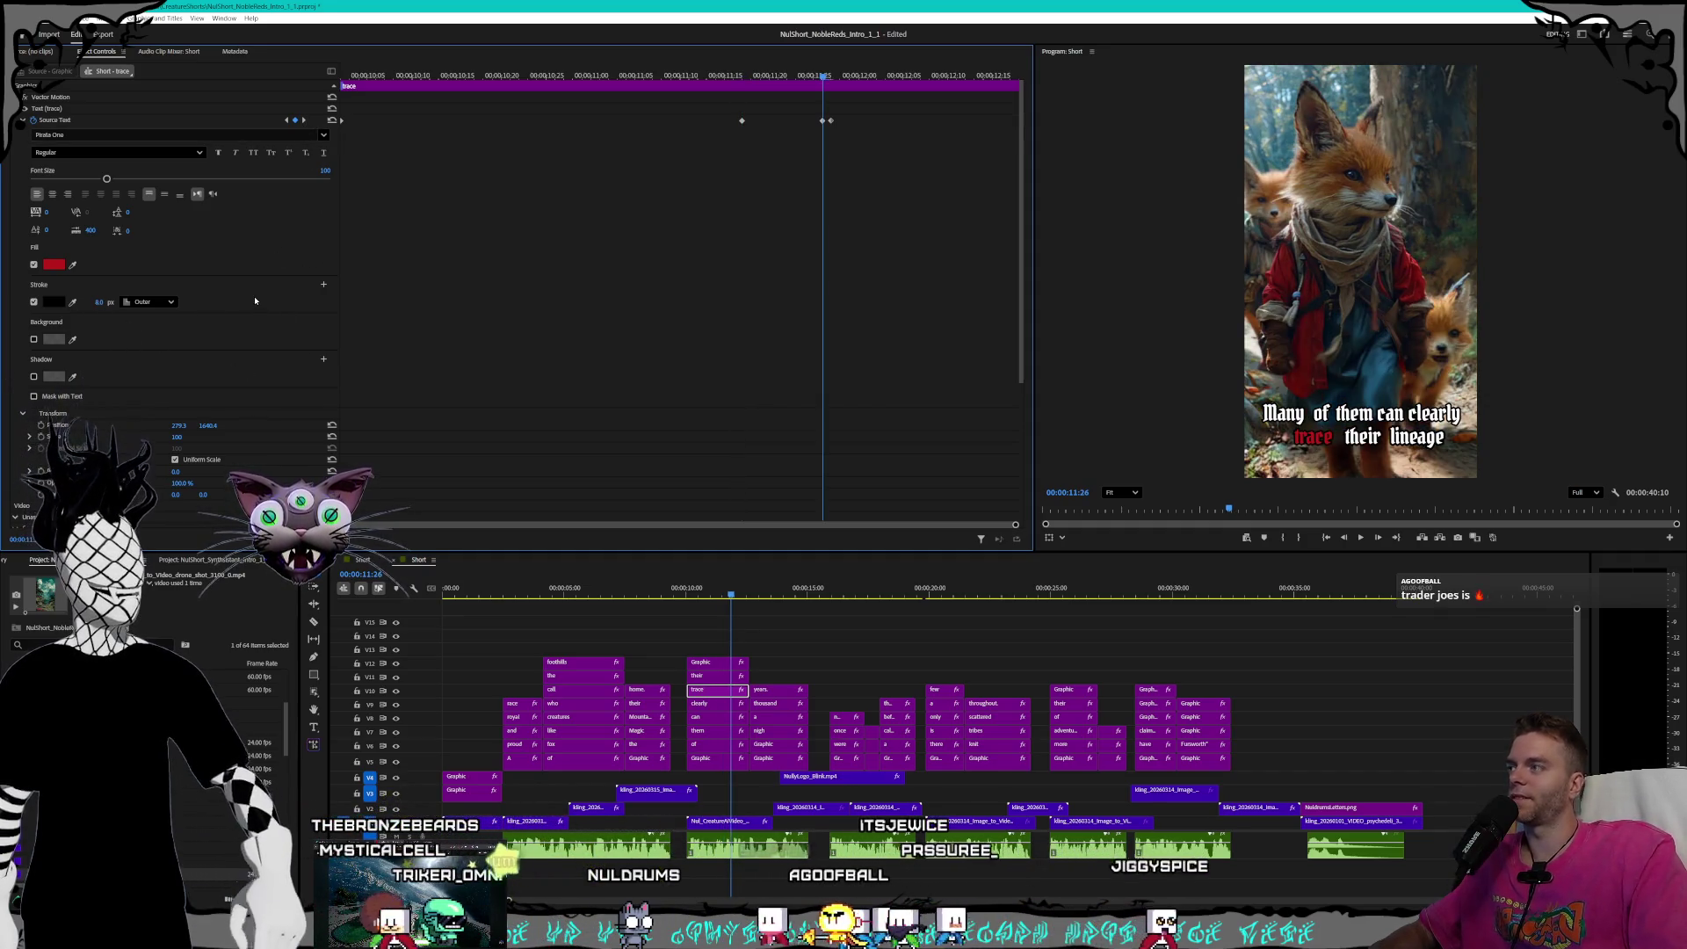
key("Right")
left_click(94, 302)
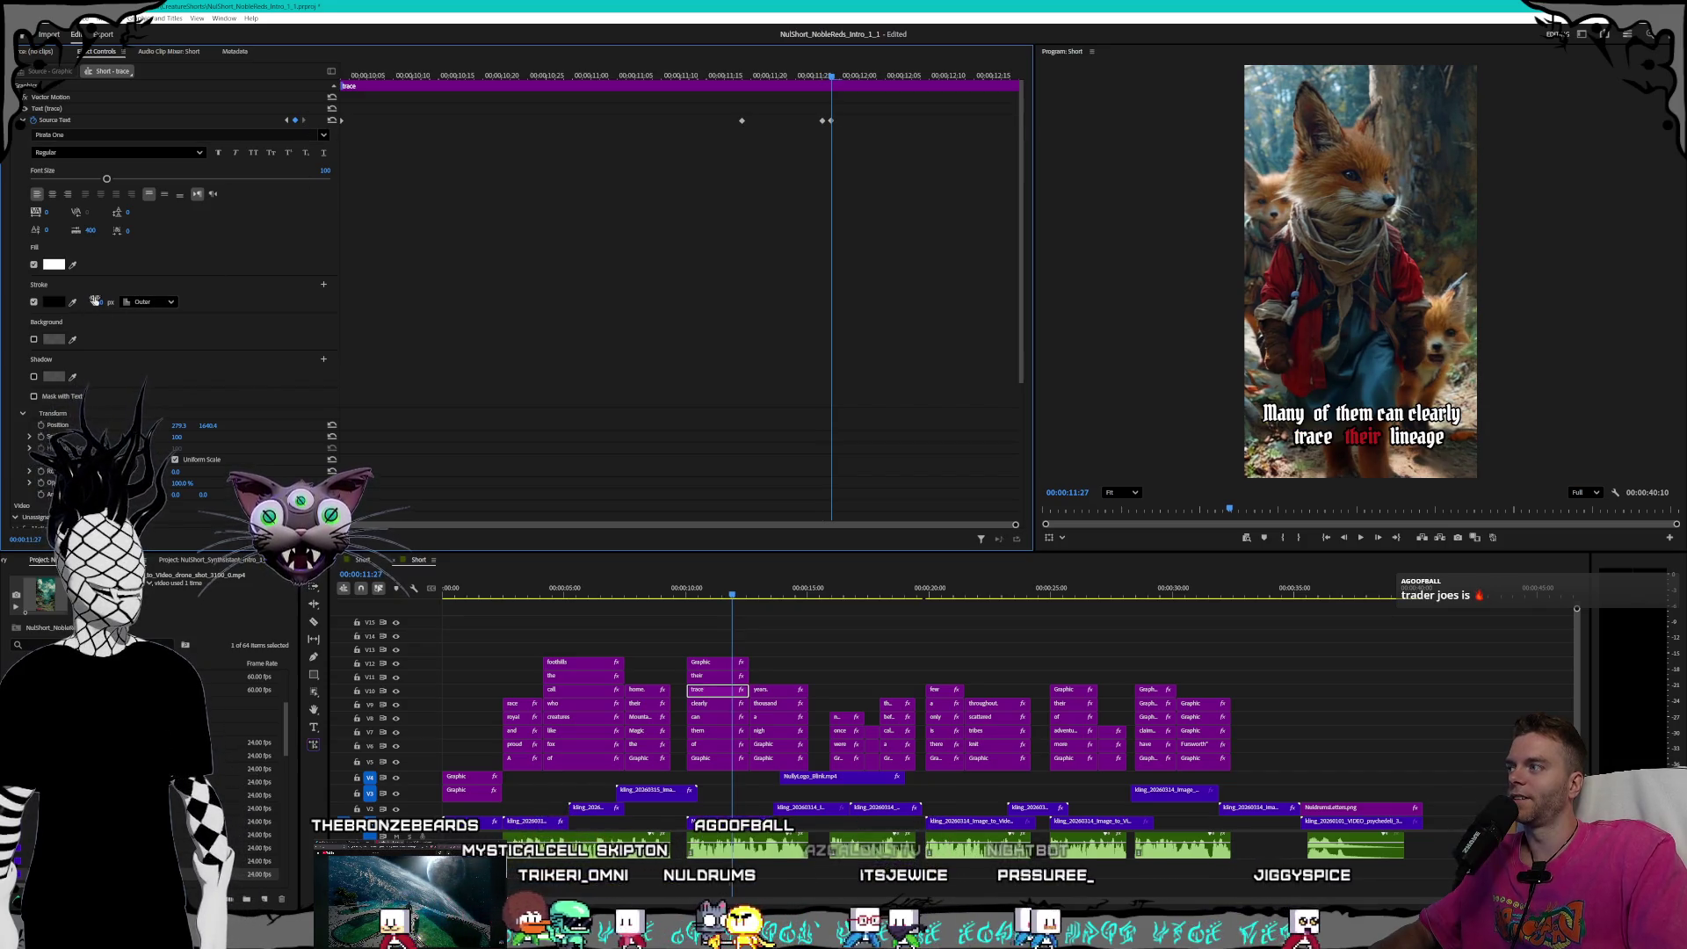
left_click(286, 120)
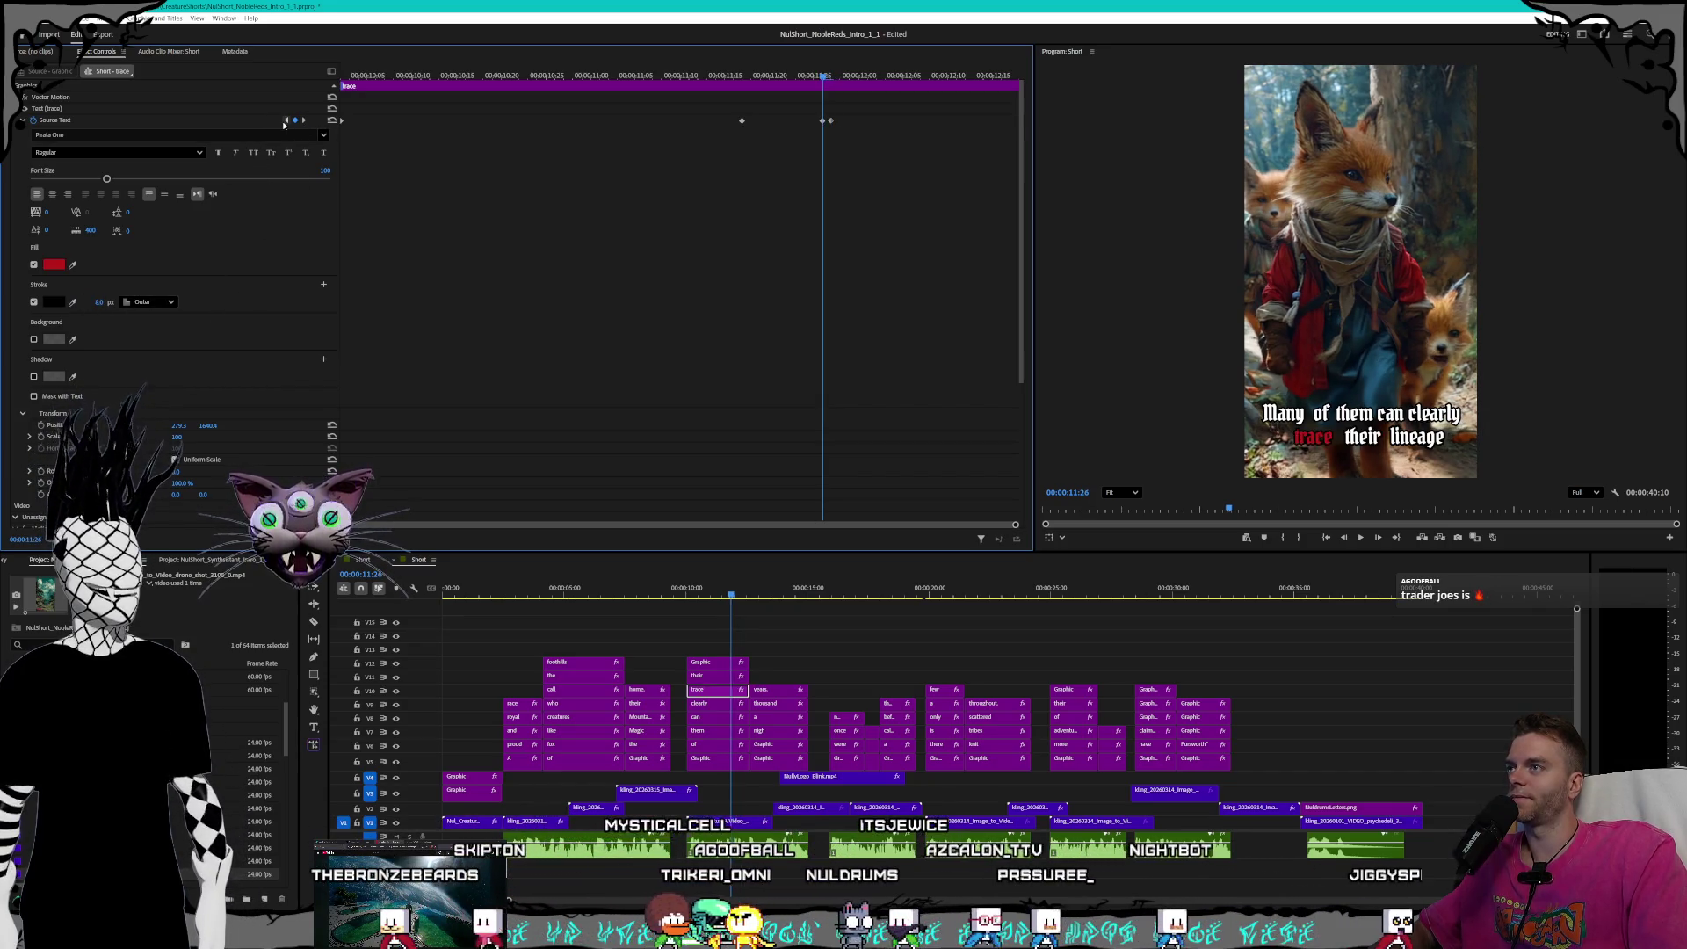
left_click(286, 120)
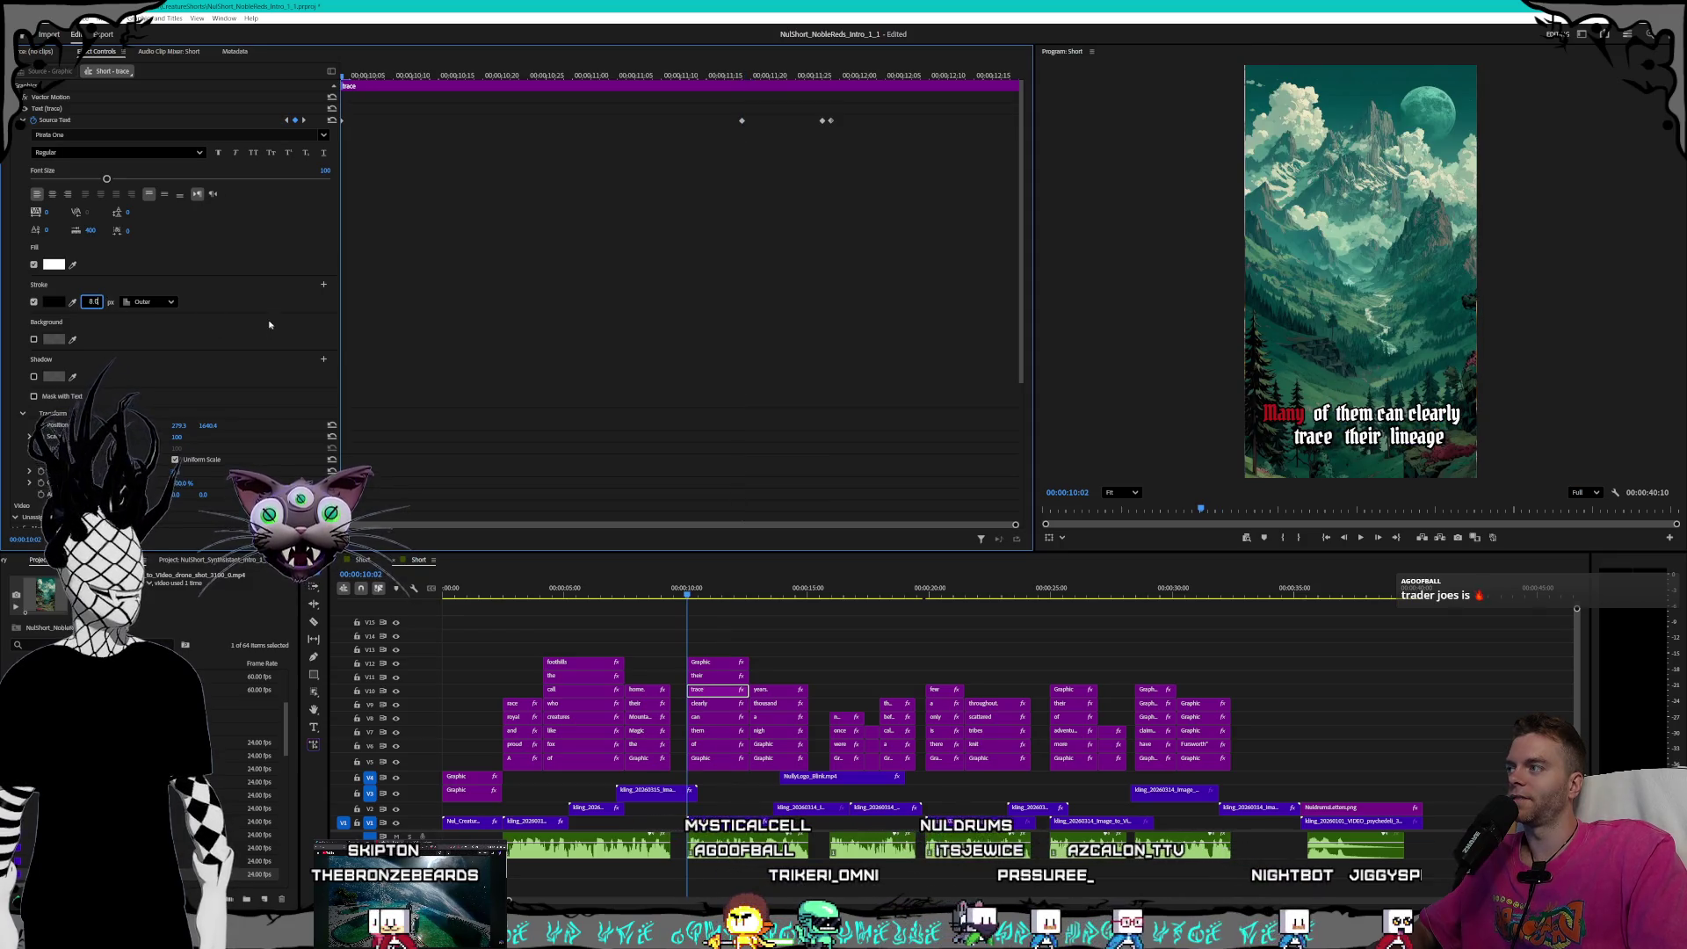
- On the 'their' caption clip, set the 8 px outline at its highlight keyframes
left_click(710, 676)
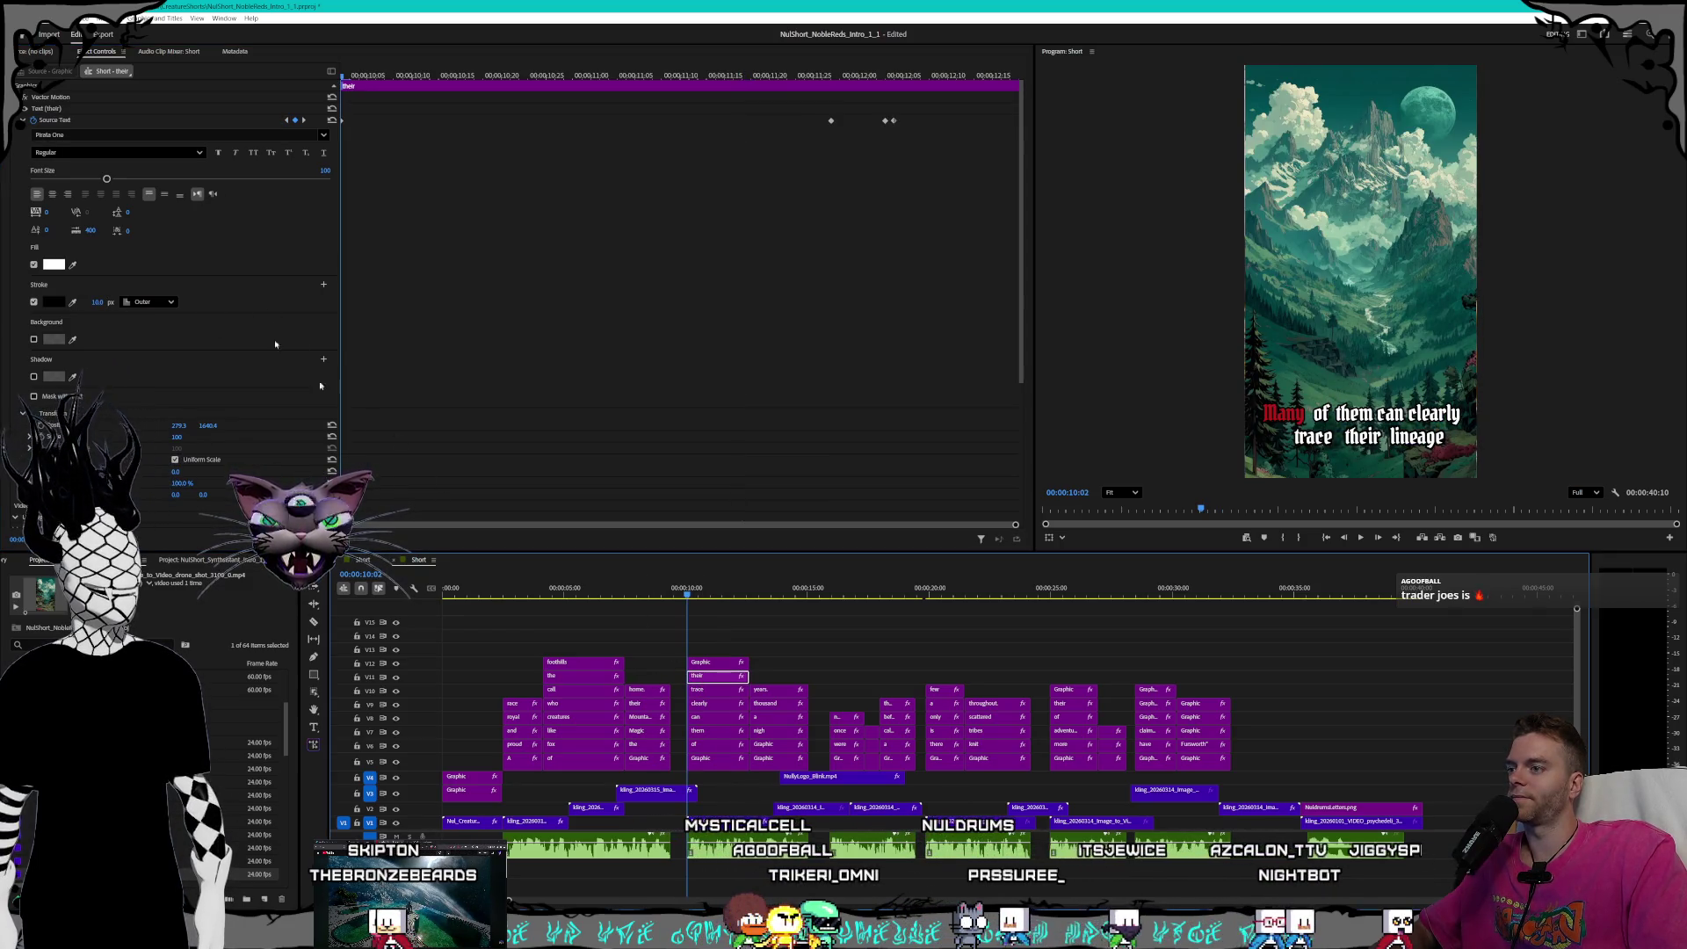
left_click(97, 302)
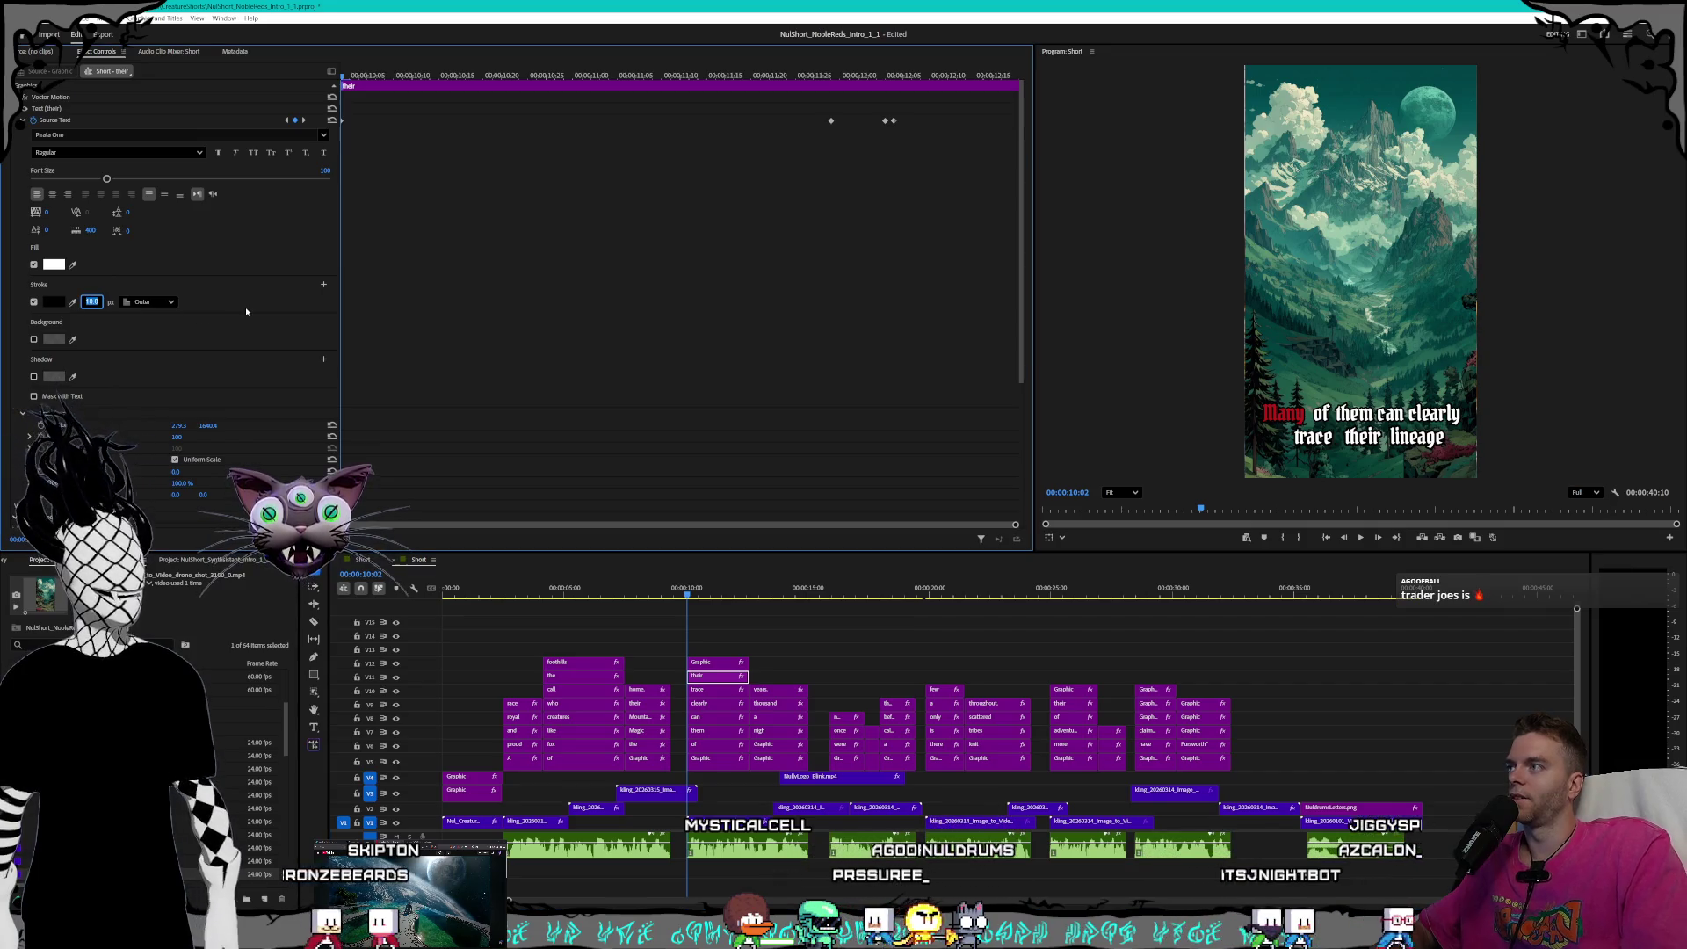
left_click(304, 120)
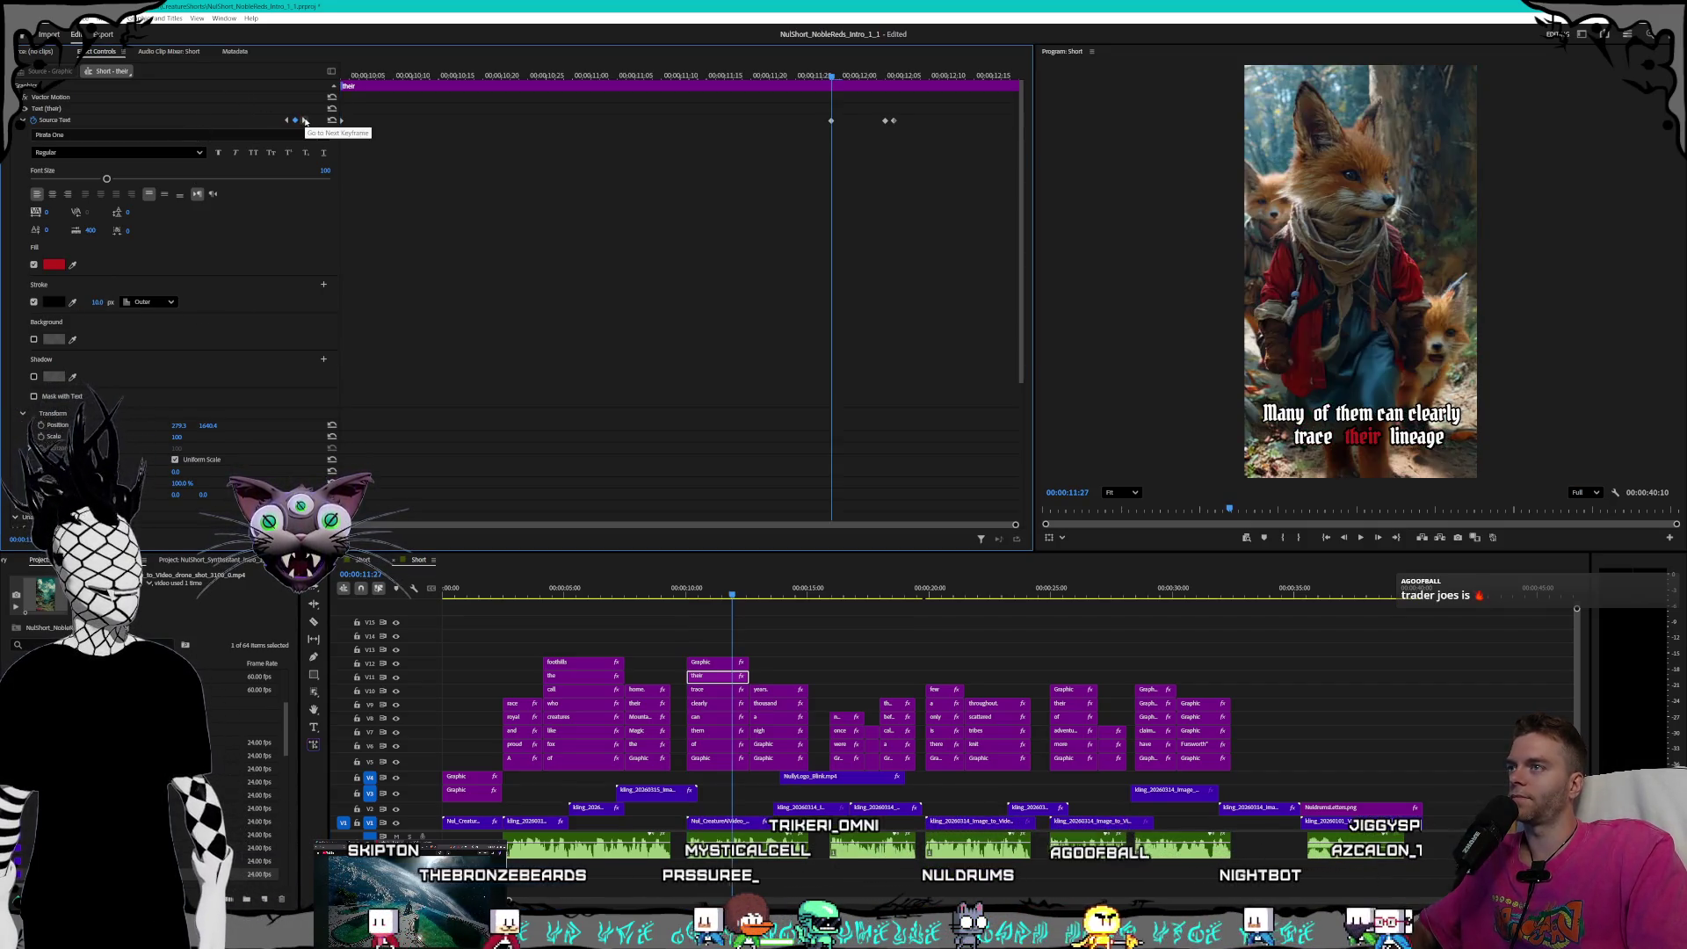
left_click(264, 317)
left_click(305, 120)
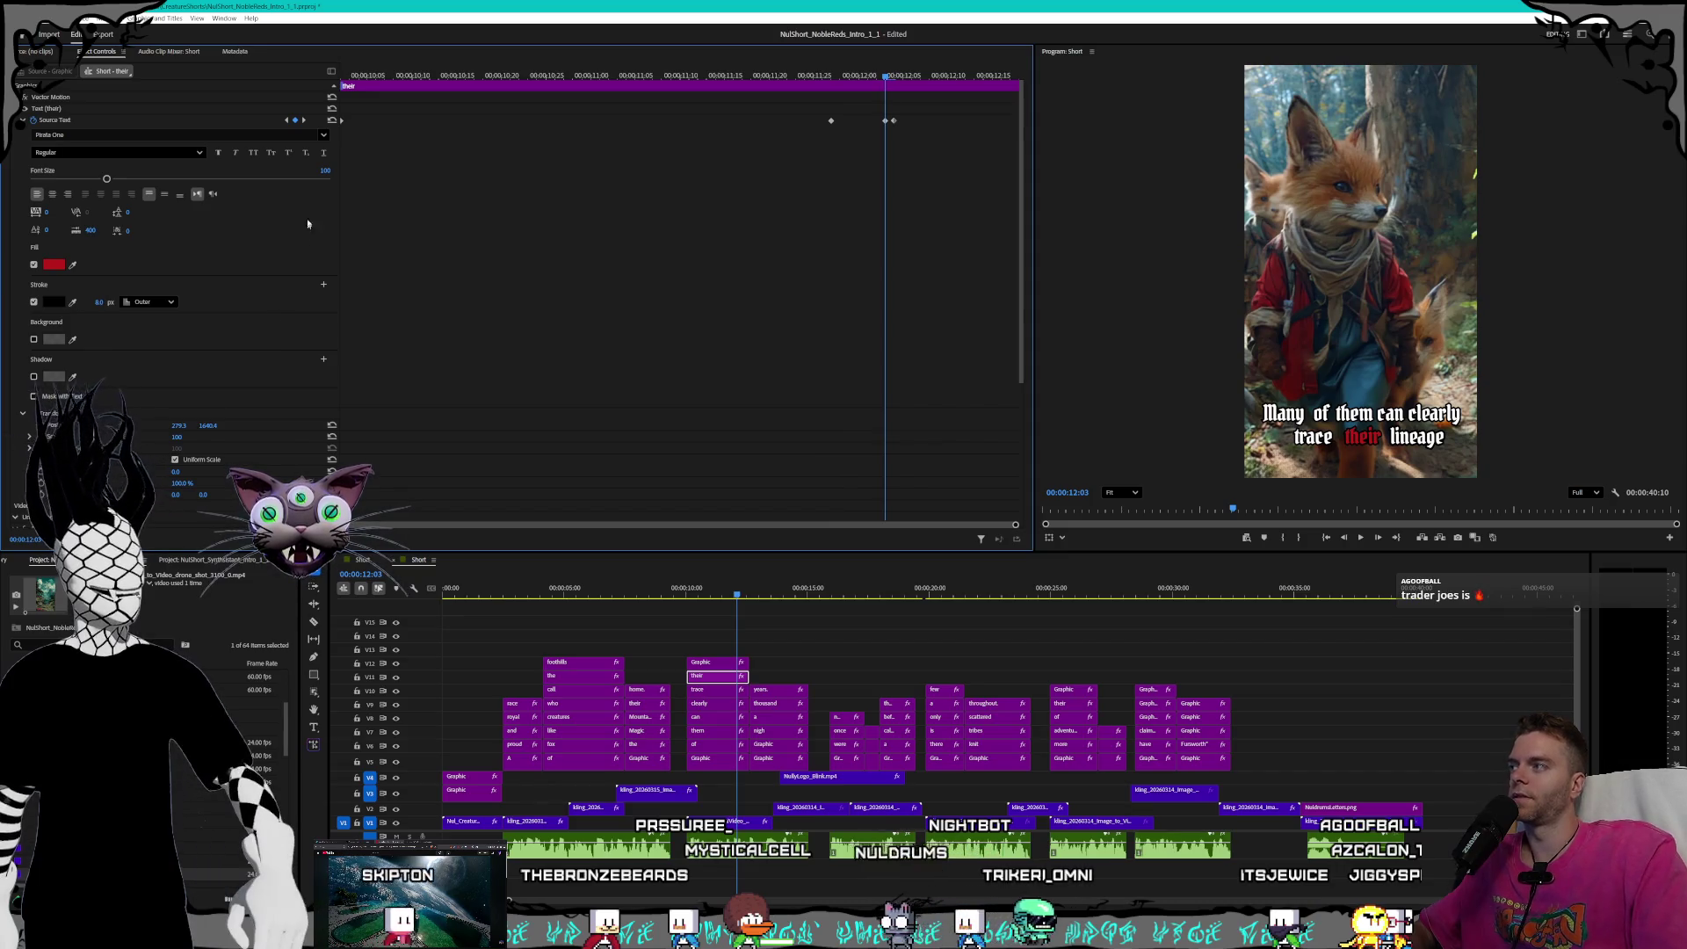
key("Right")
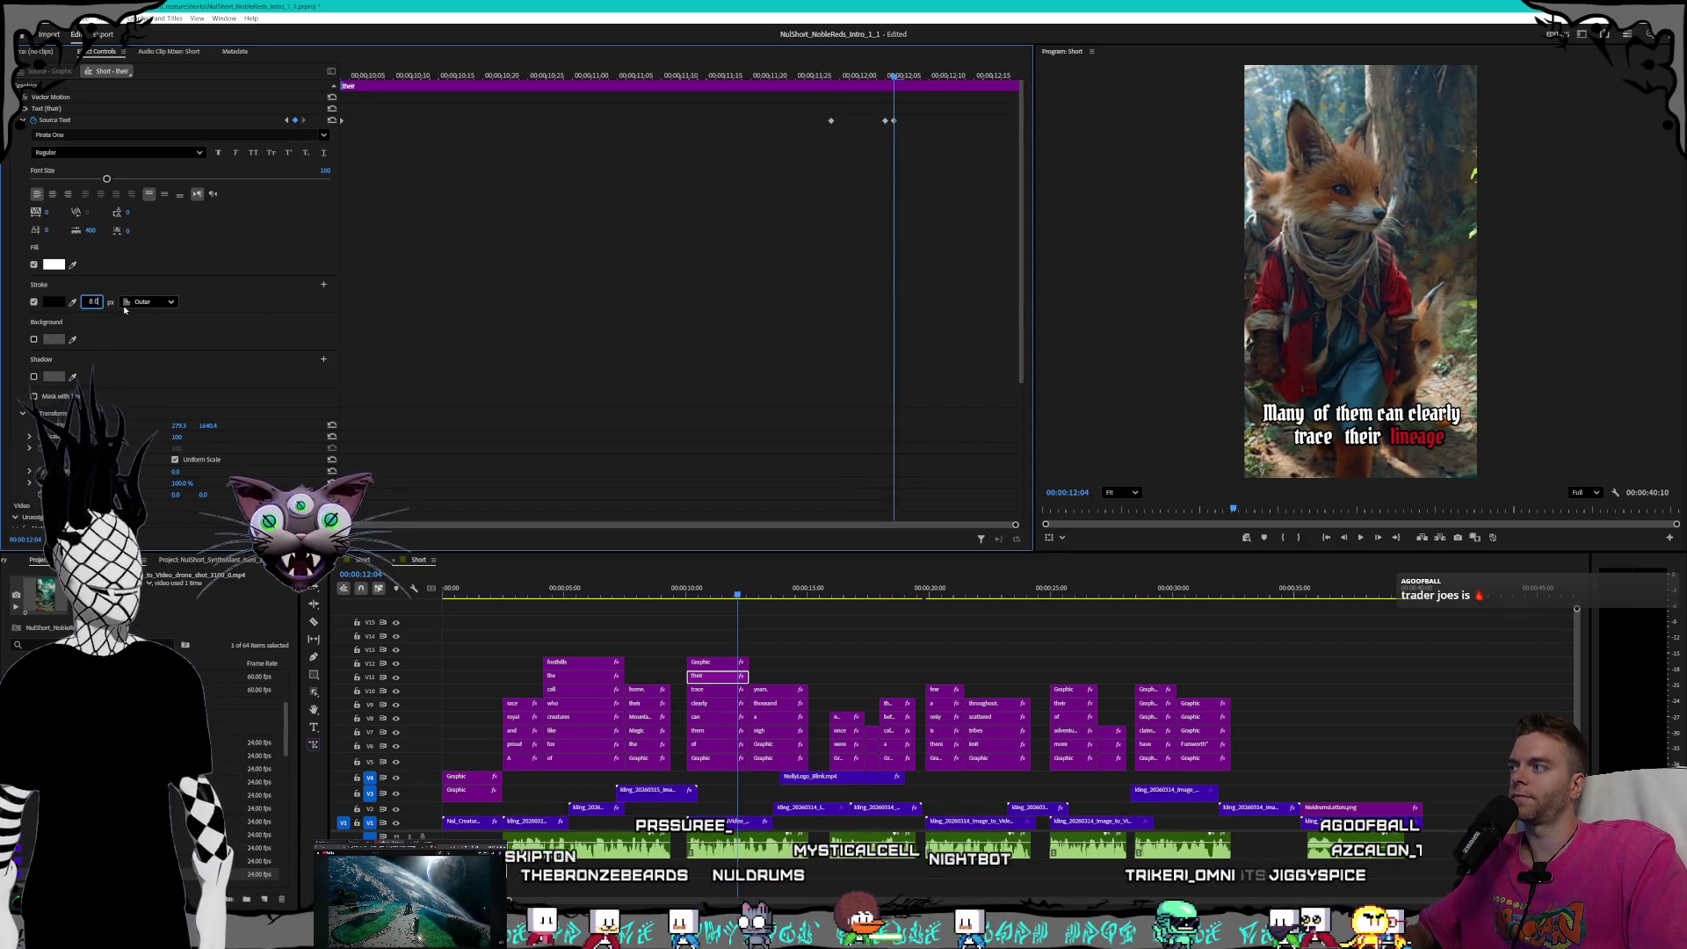
key("Return")
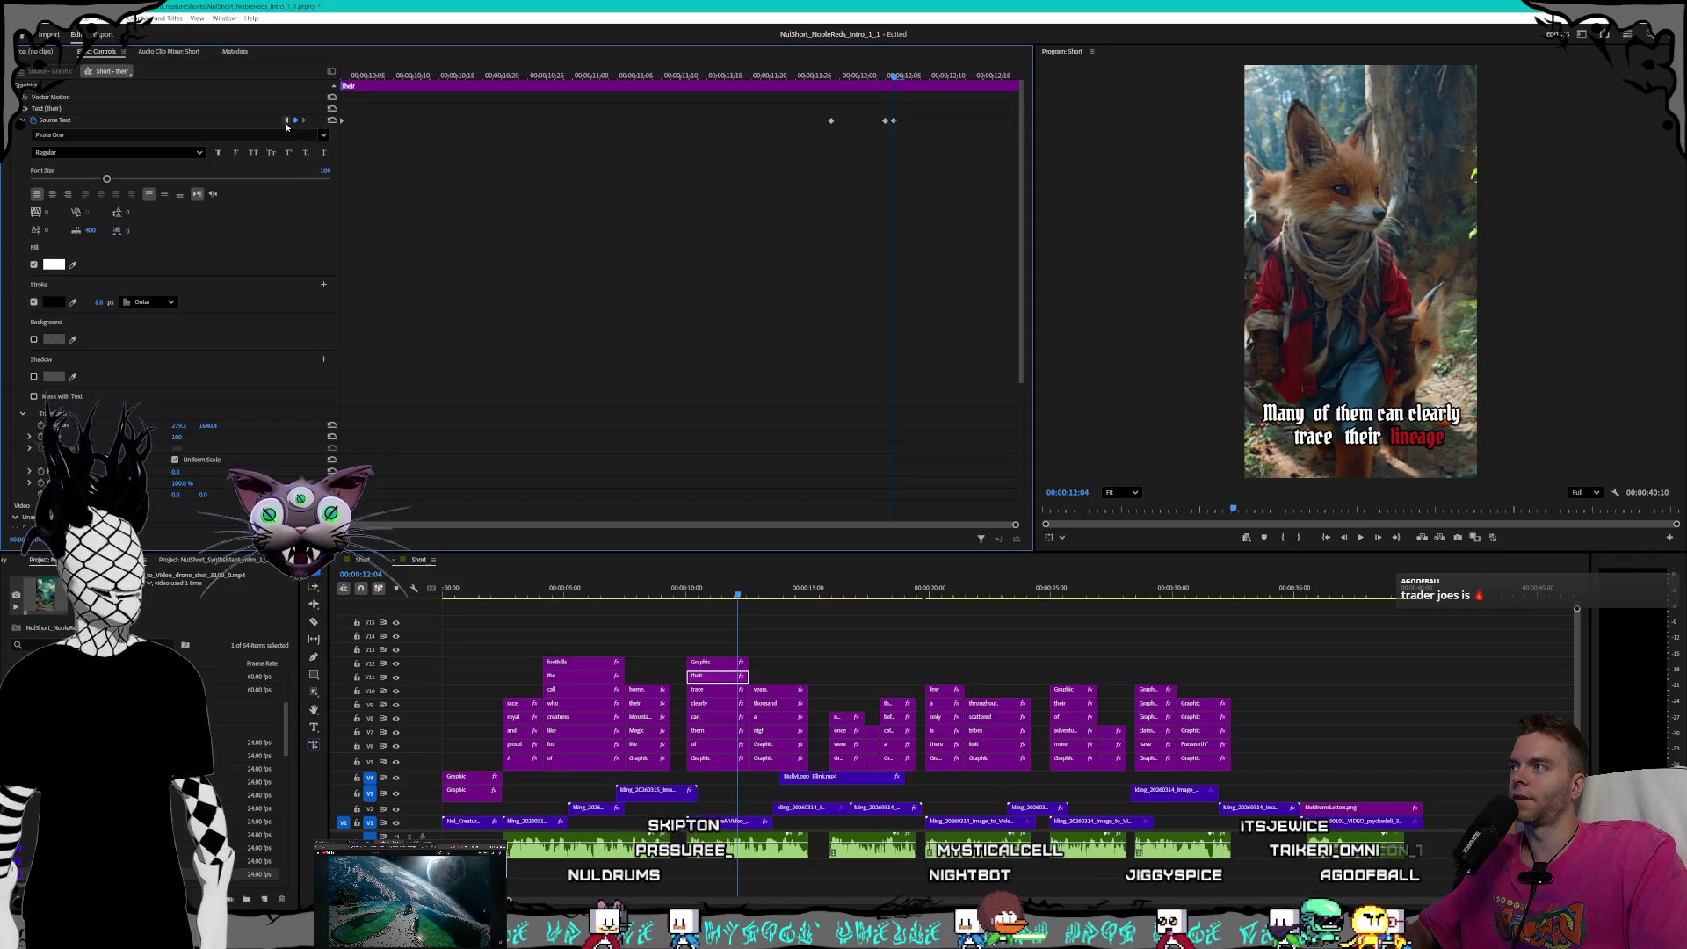
- Set the V12 'lineage' Graphic clip's Stroke width to 8.0 and scrub to check
left_click(287, 124)
left_click(287, 124)
left_click(286, 124)
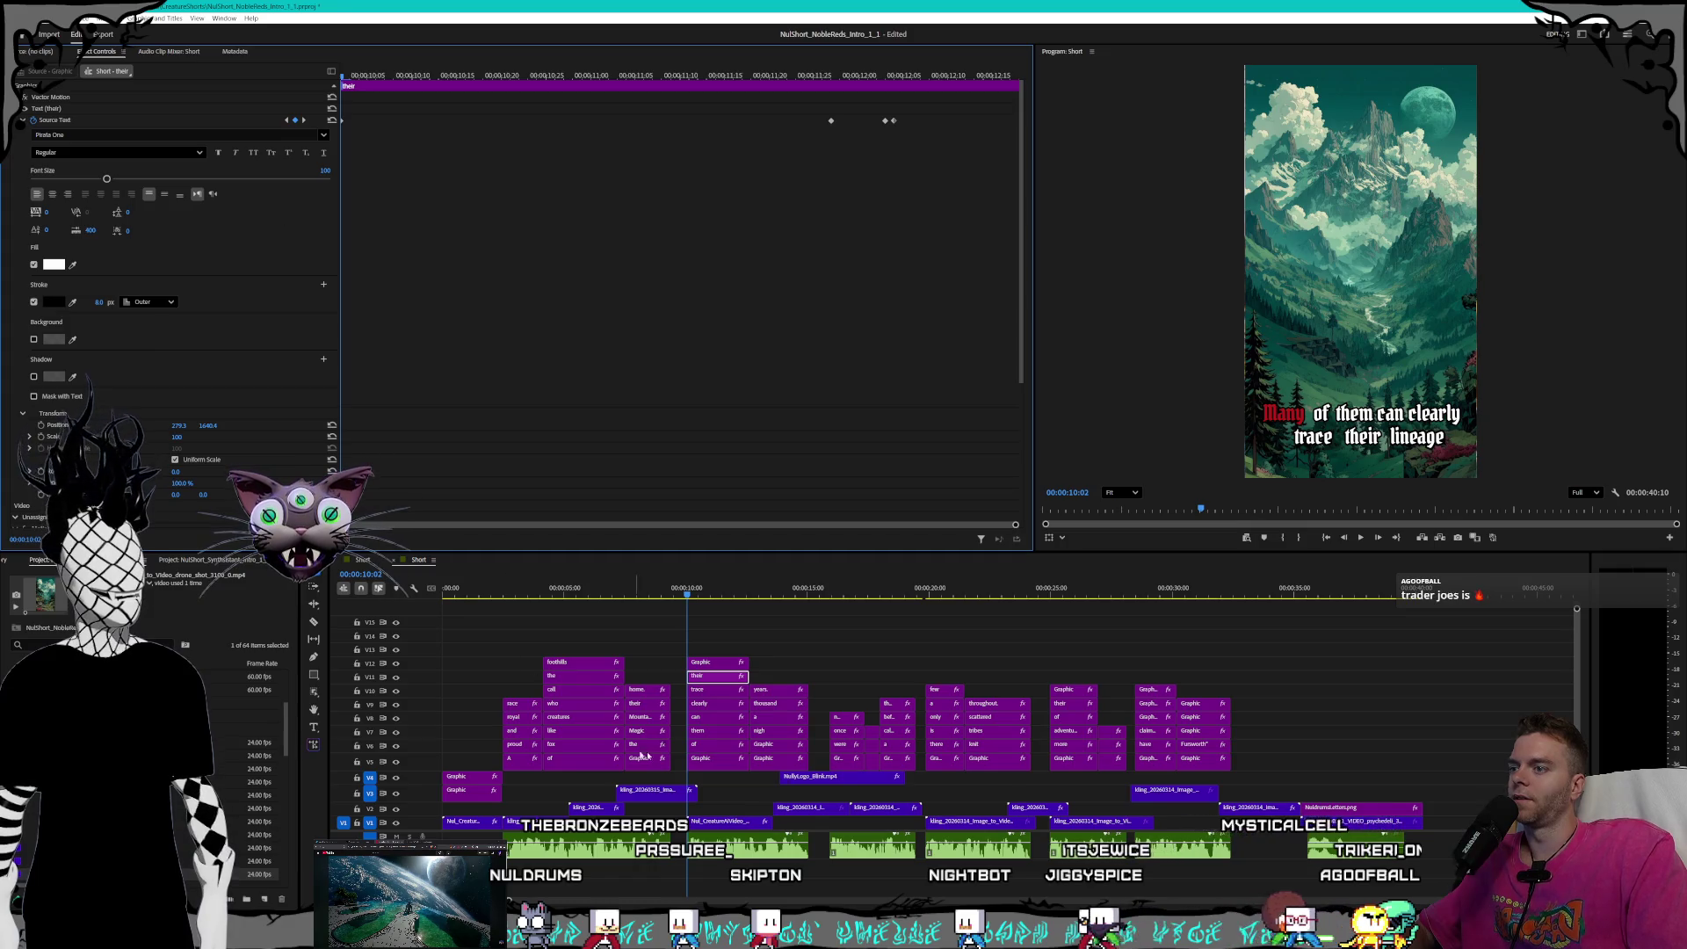
left_click(713, 664)
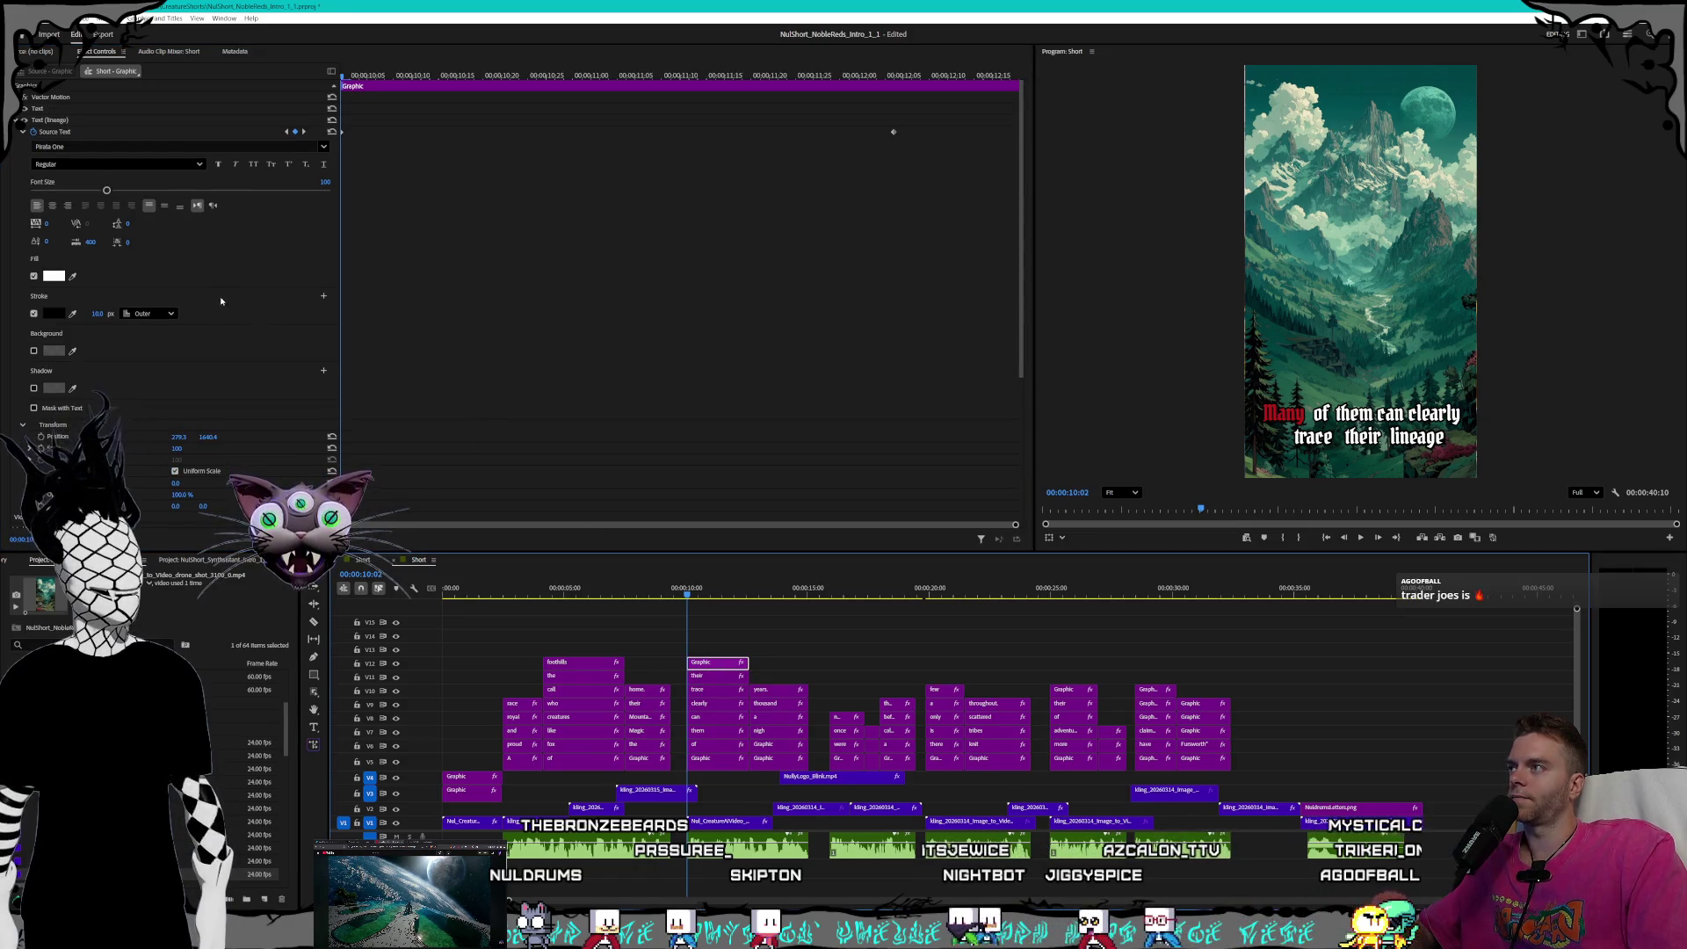
left_click(267, 272)
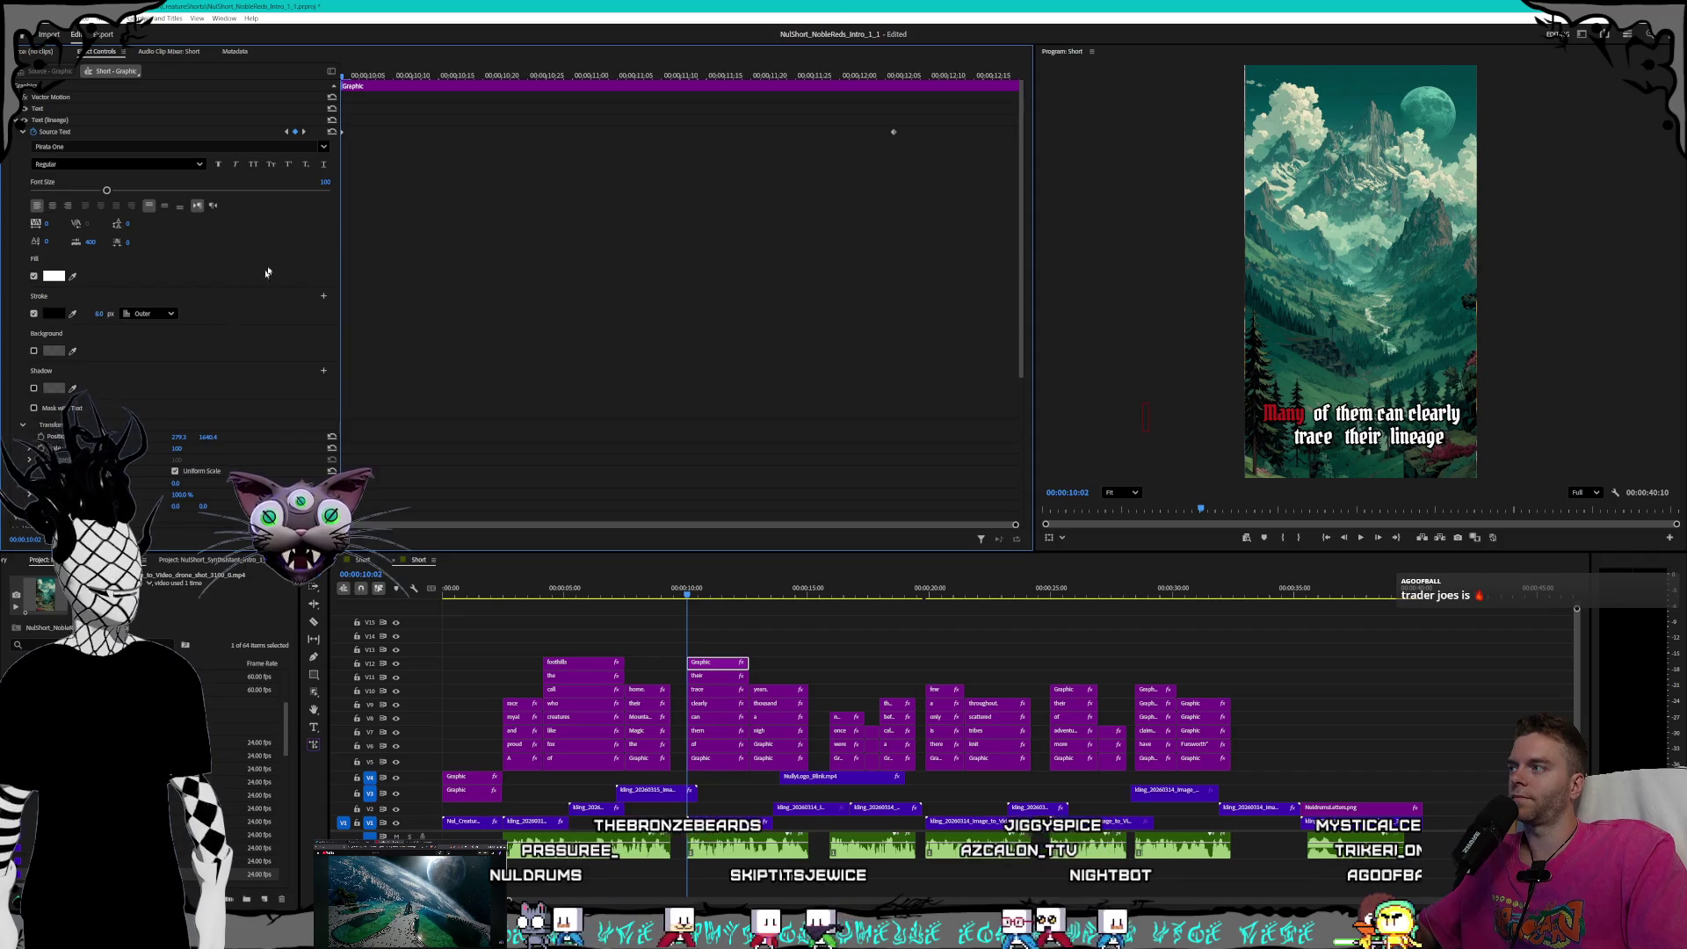
left_click(304, 131)
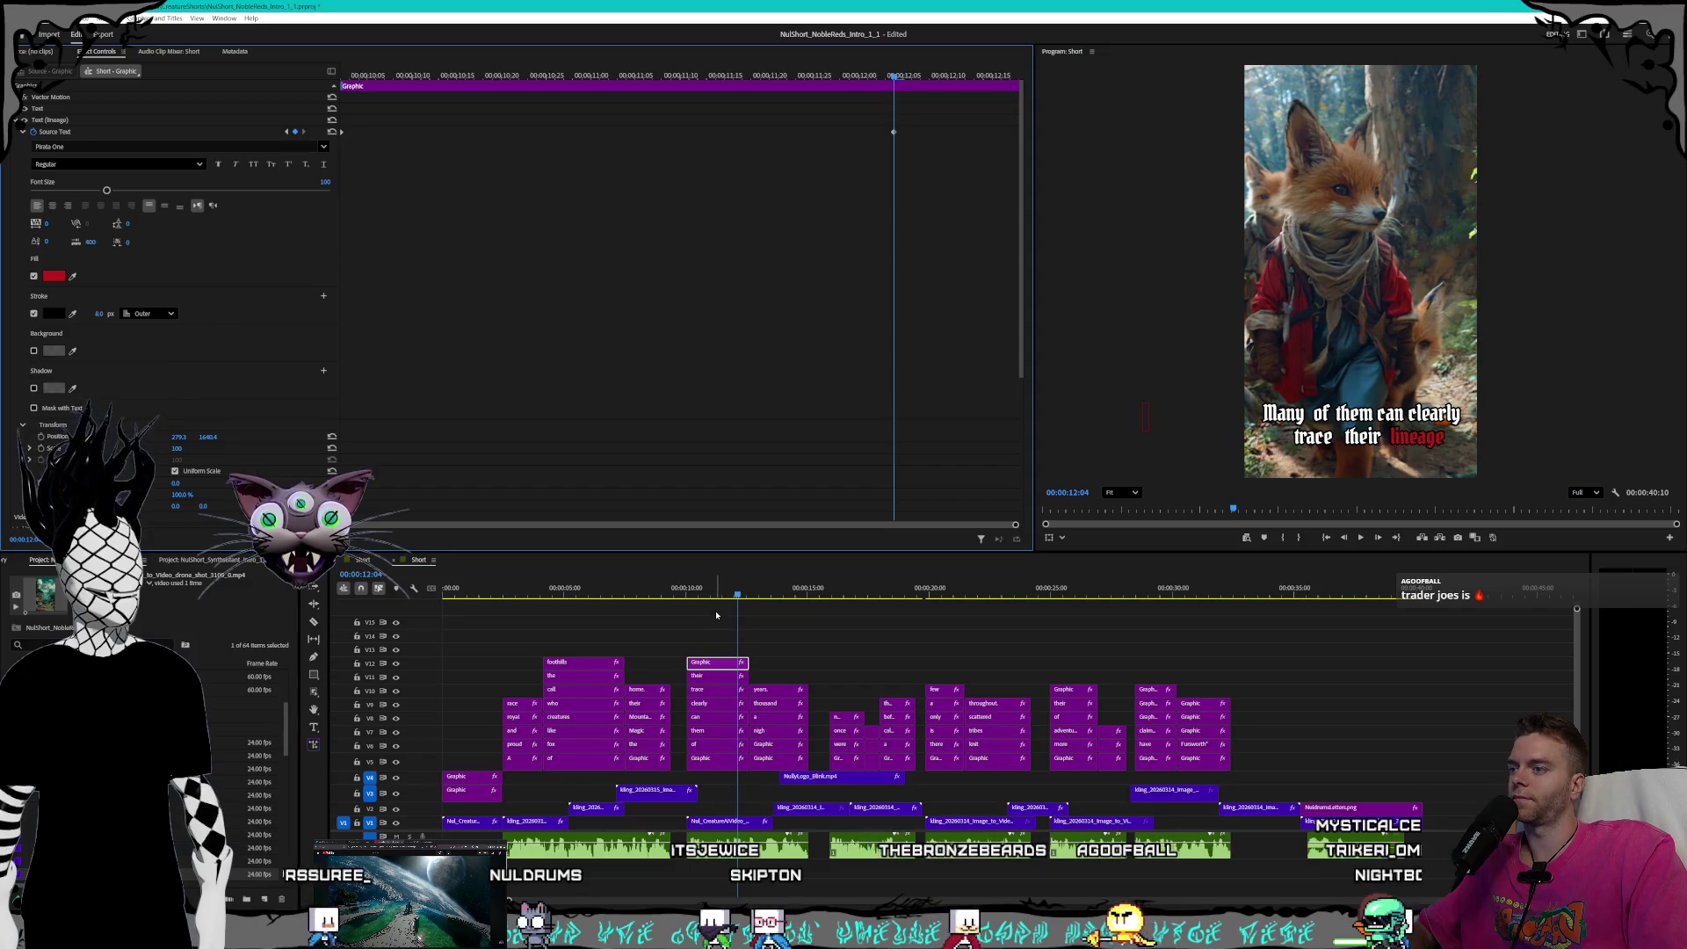
mouse_move(716, 594)
left_mouse_down()
mouse_move(685, 594)
mouse_move(722, 594)
left_mouse_up()
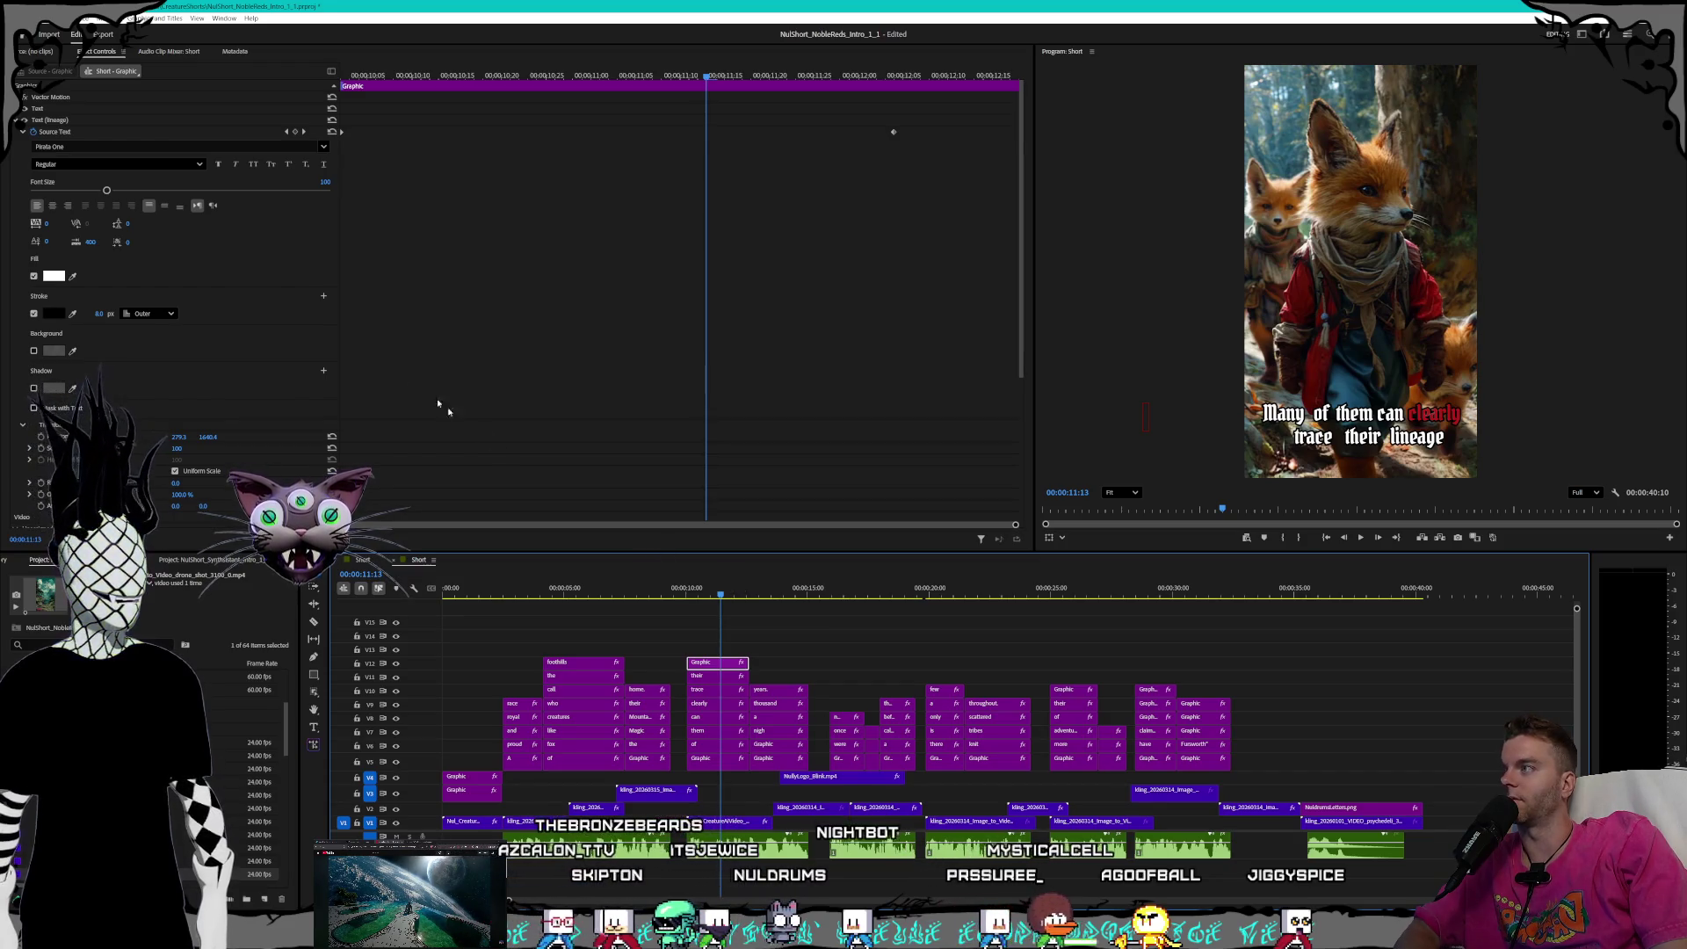
- Step through the 'their' and 'lineage' highlight keyframes from 10:02 to 12:04
left_click(304, 132)
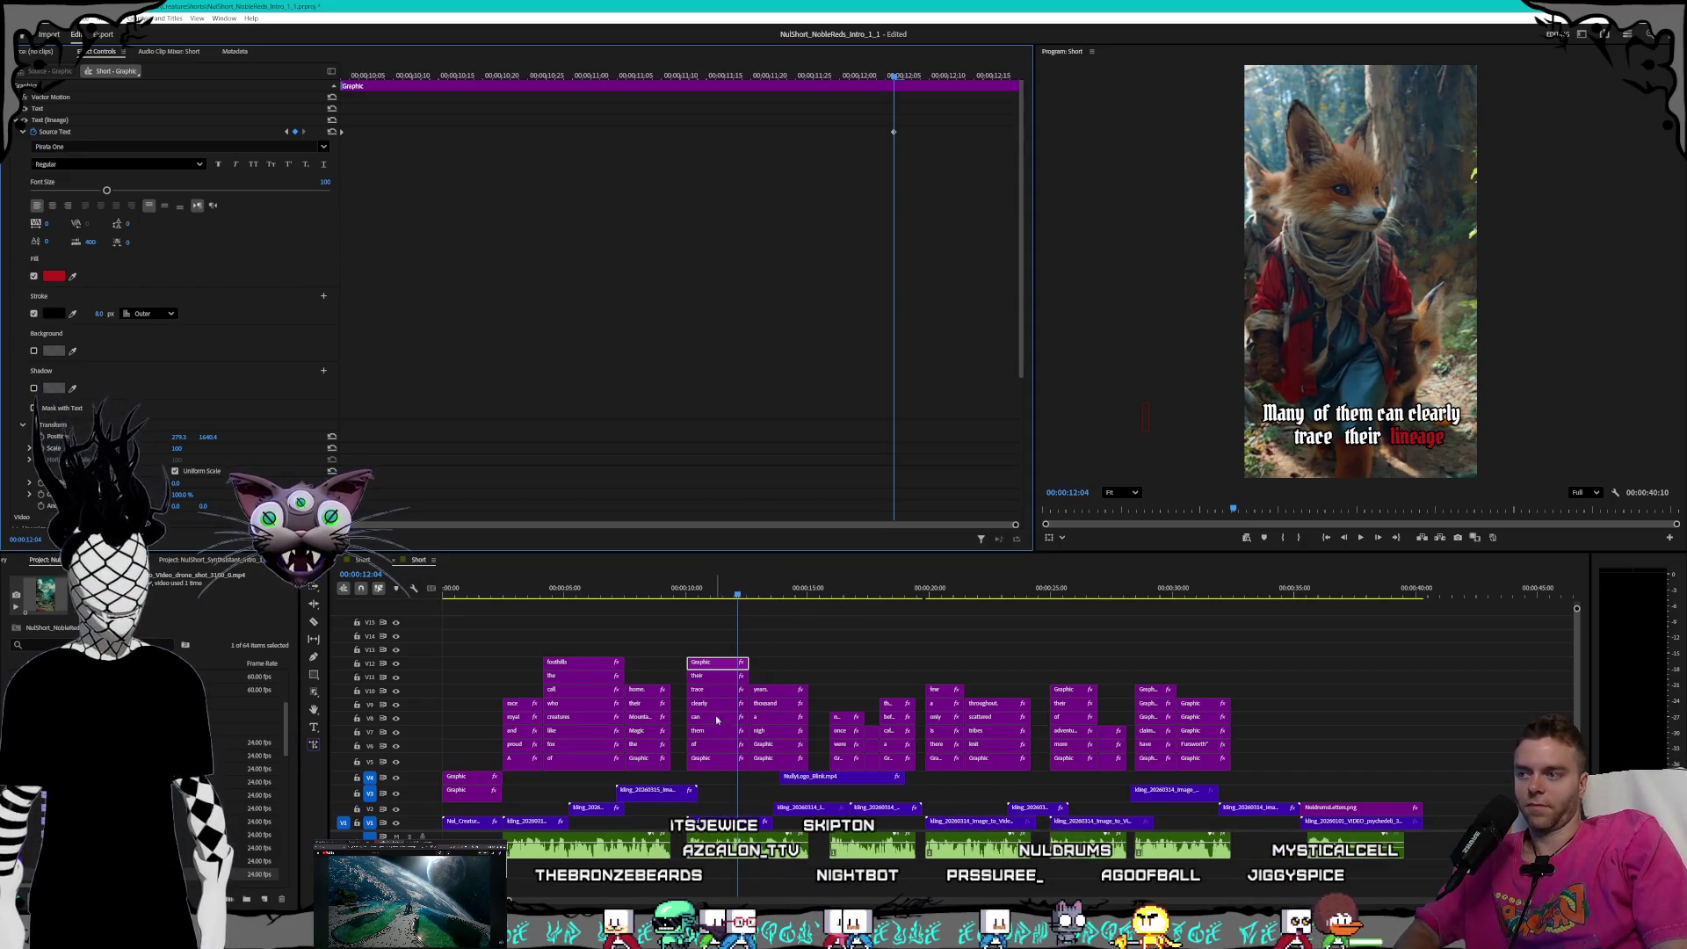
left_click(718, 679)
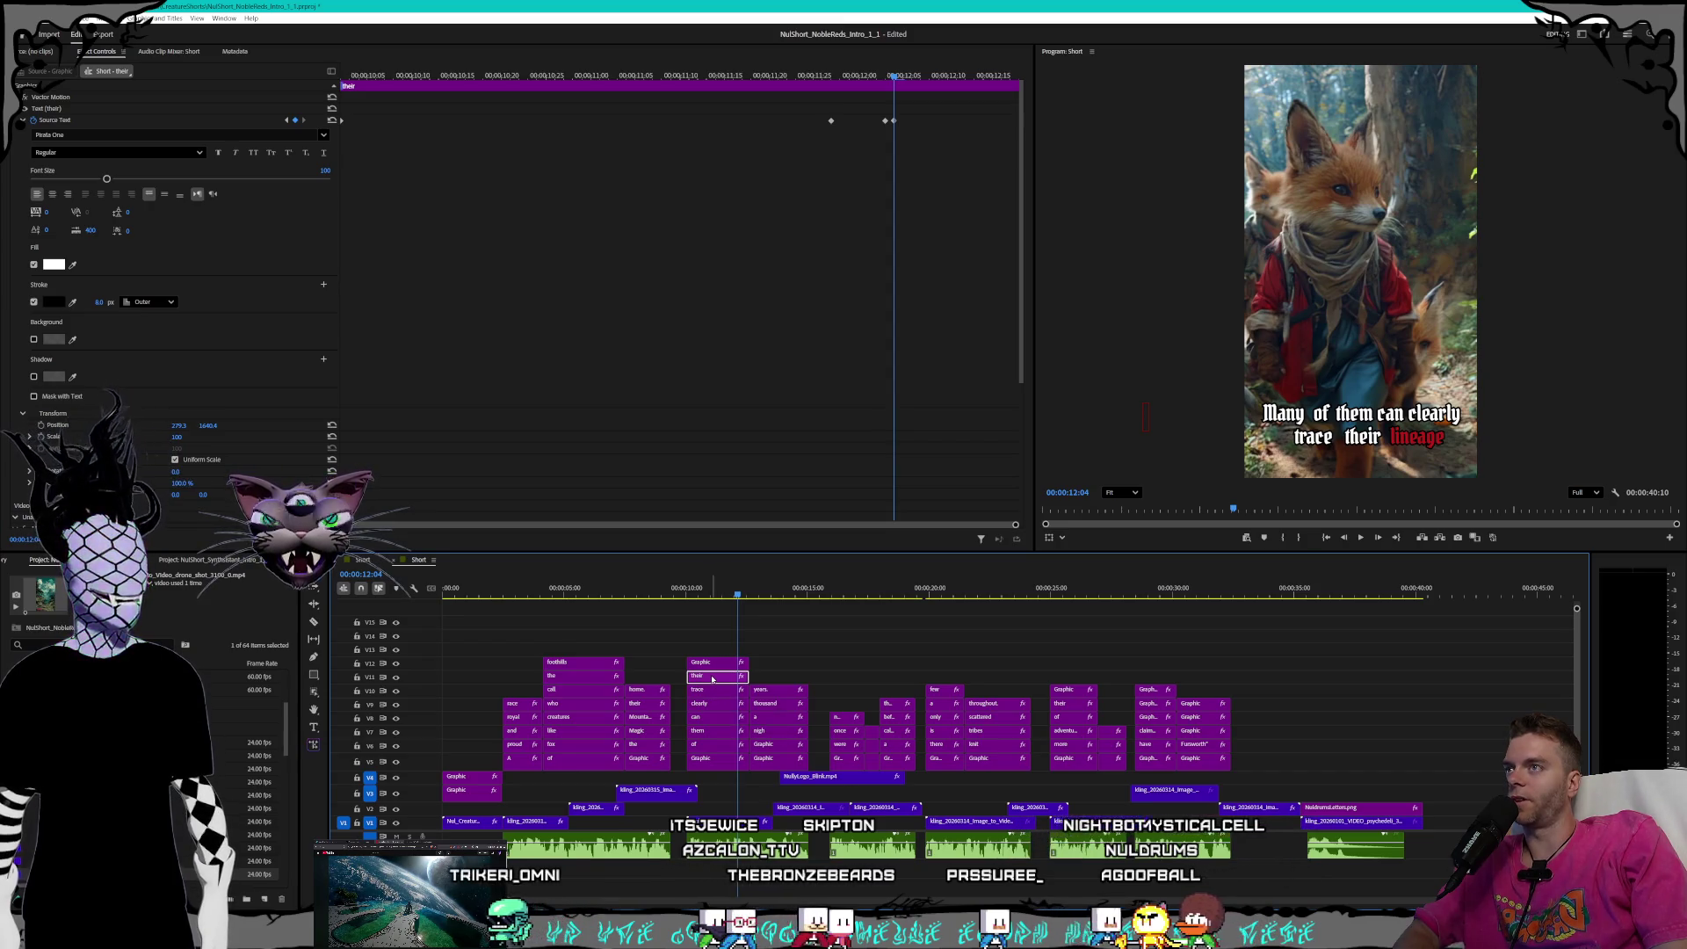
left_click(287, 121)
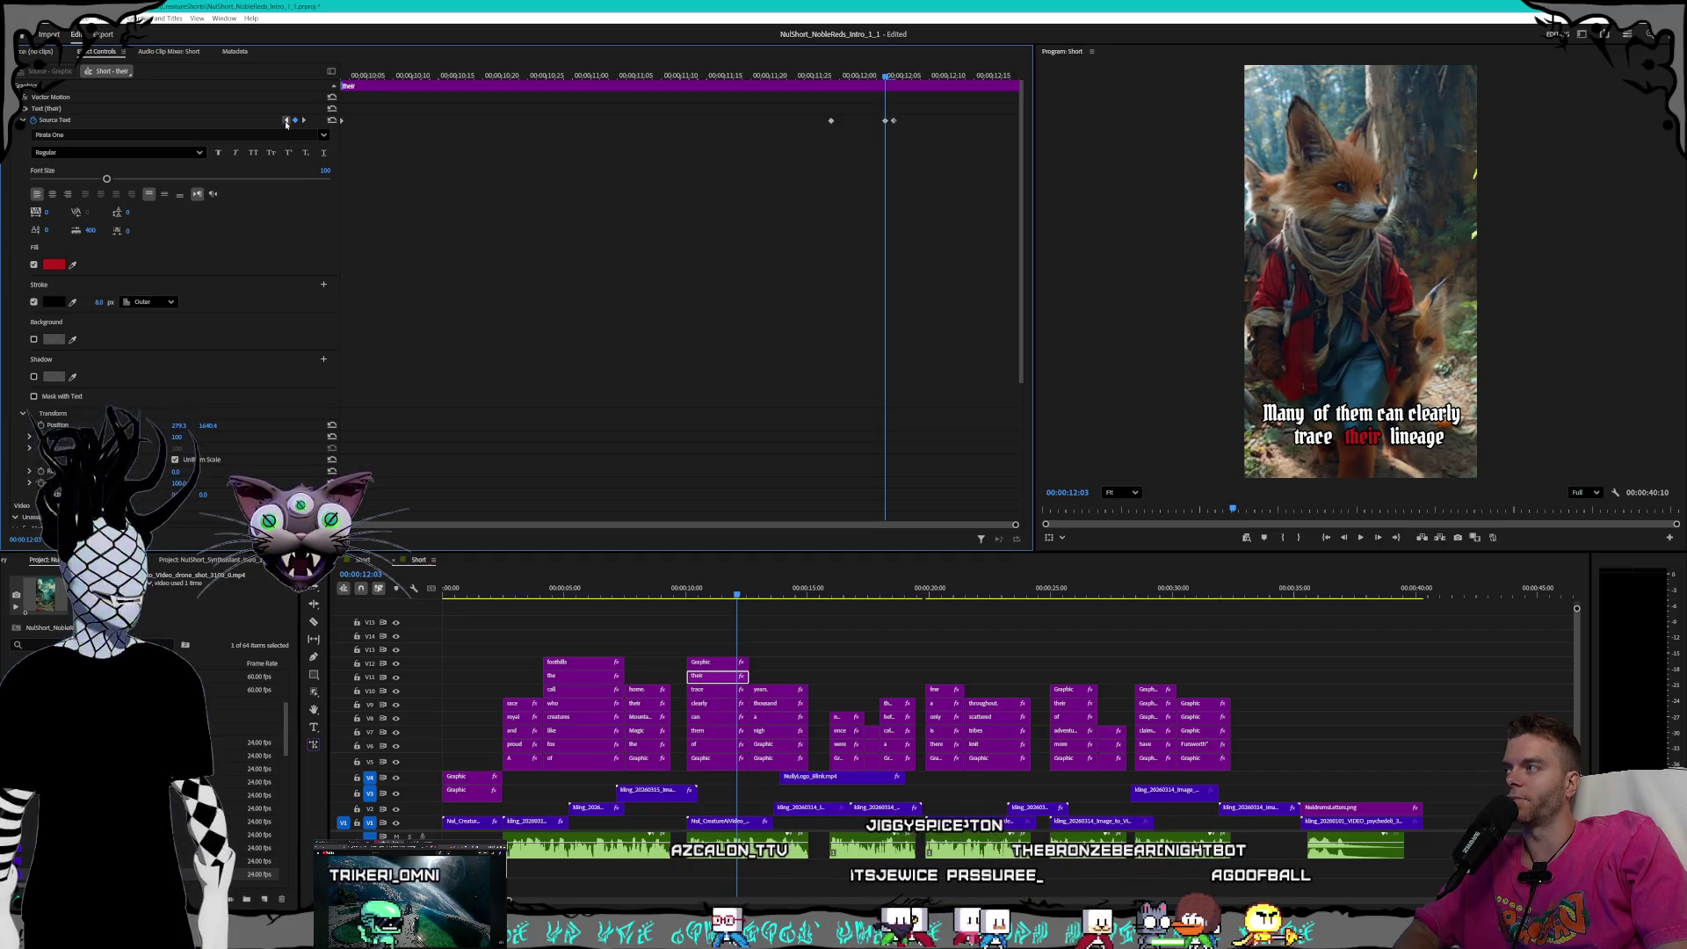
left_click(286, 120)
left_click(286, 120)
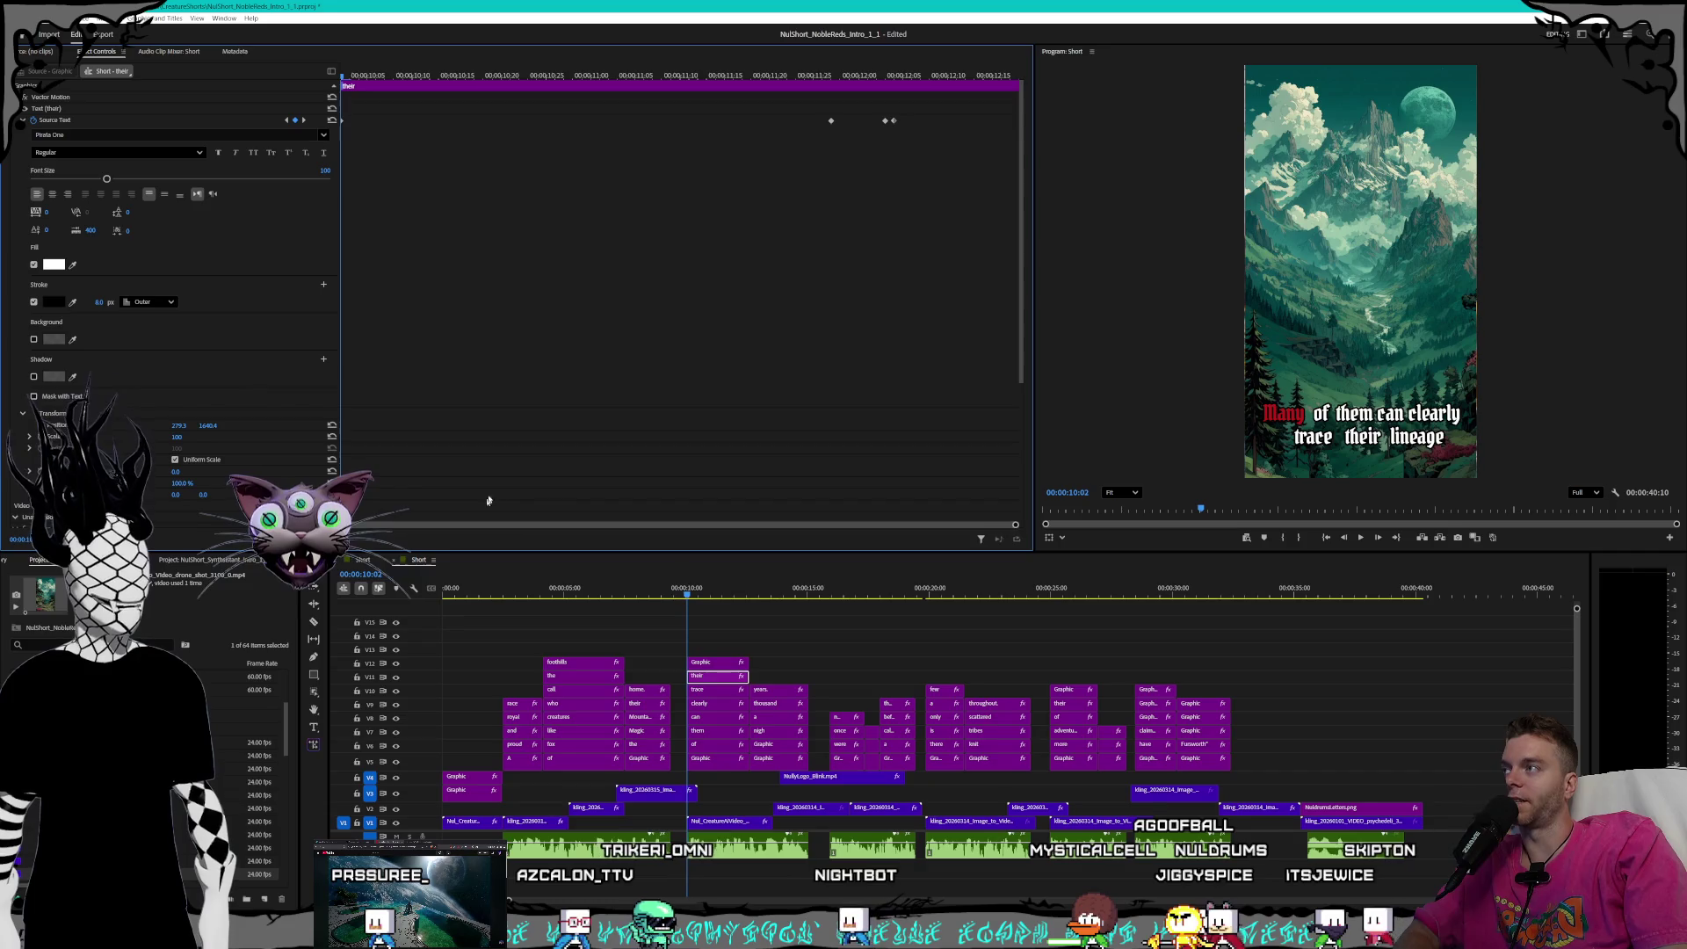
left_click(303, 120)
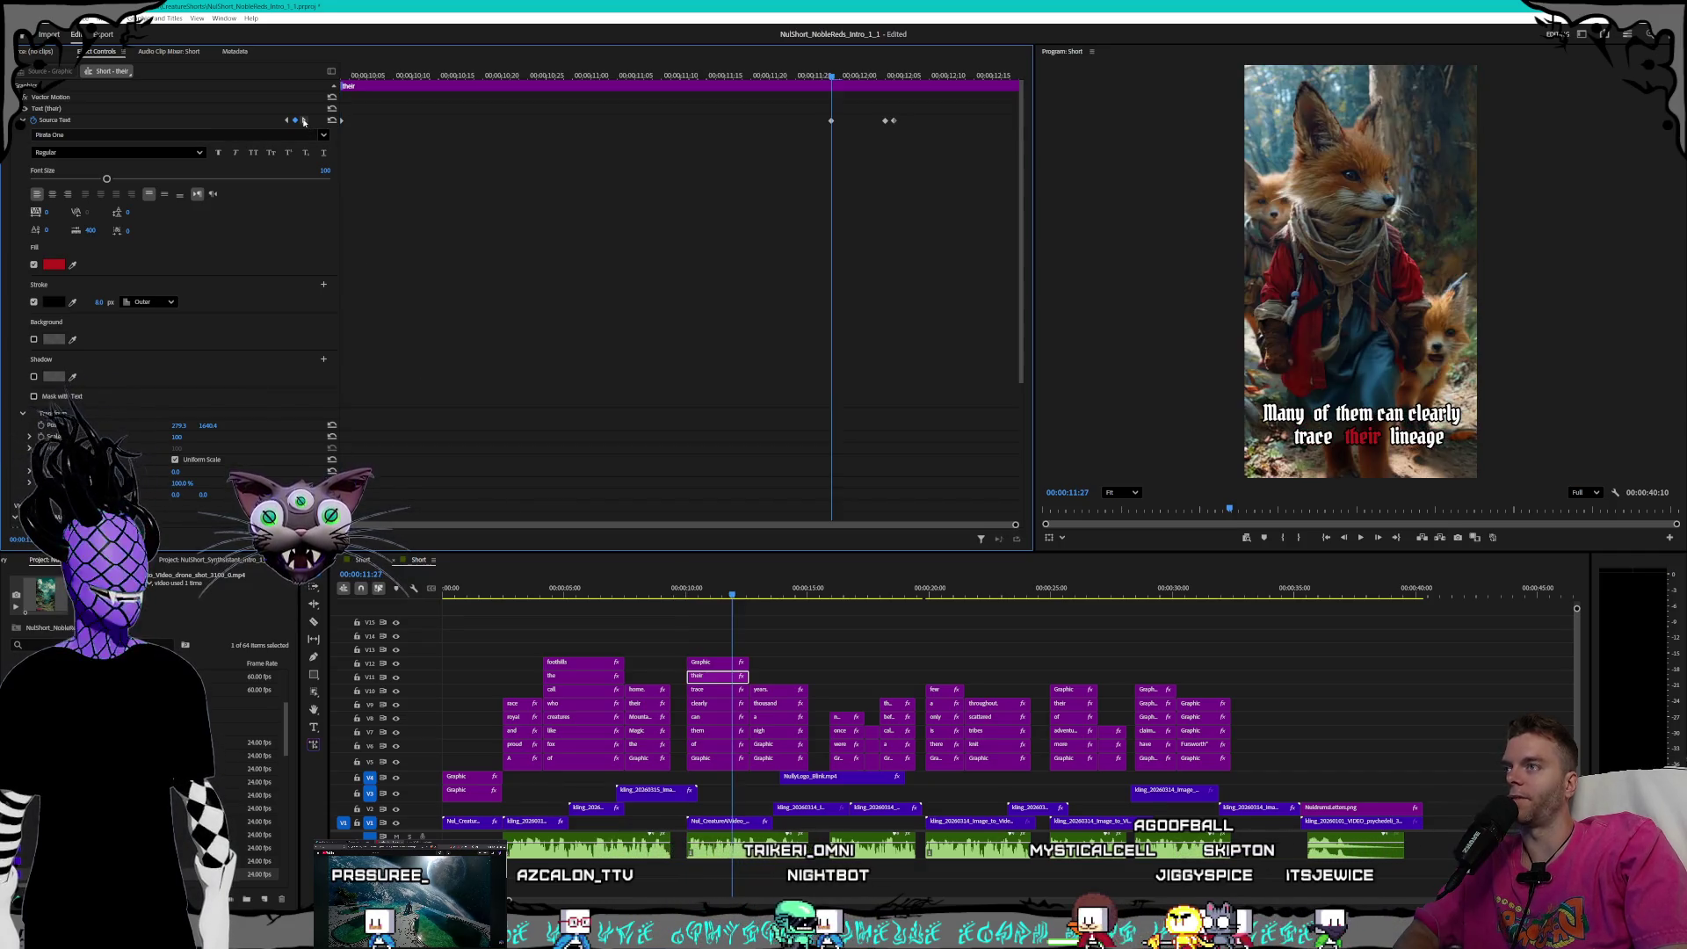
left_click(303, 119)
left_click(303, 121)
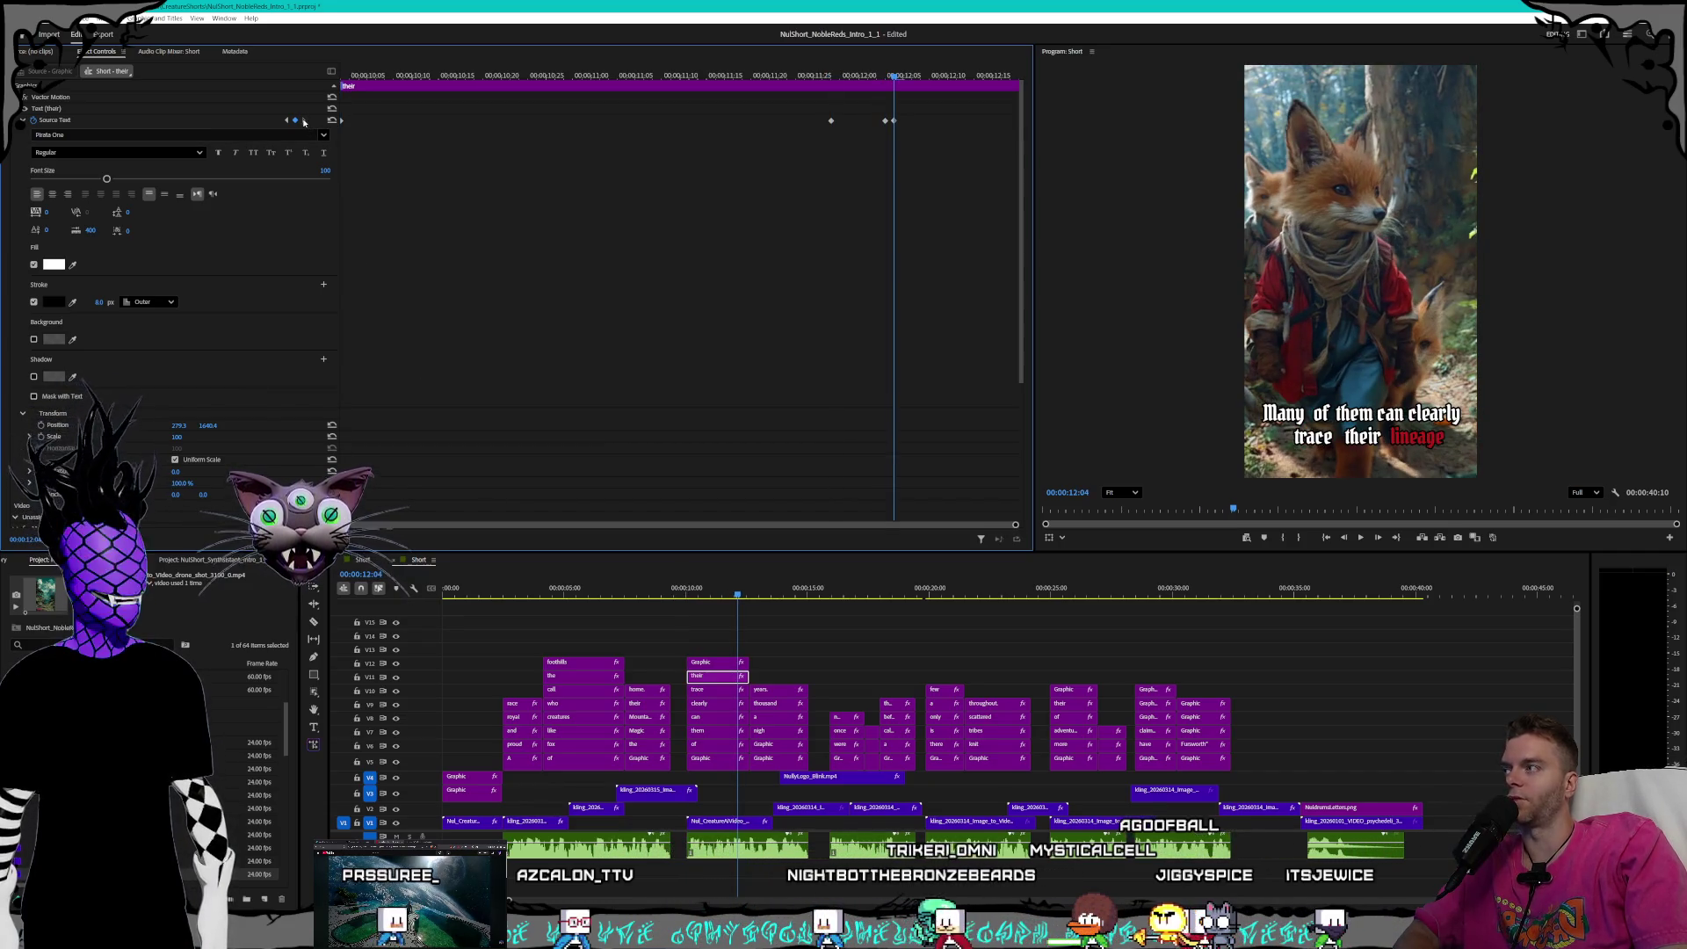
left_click(713, 663)
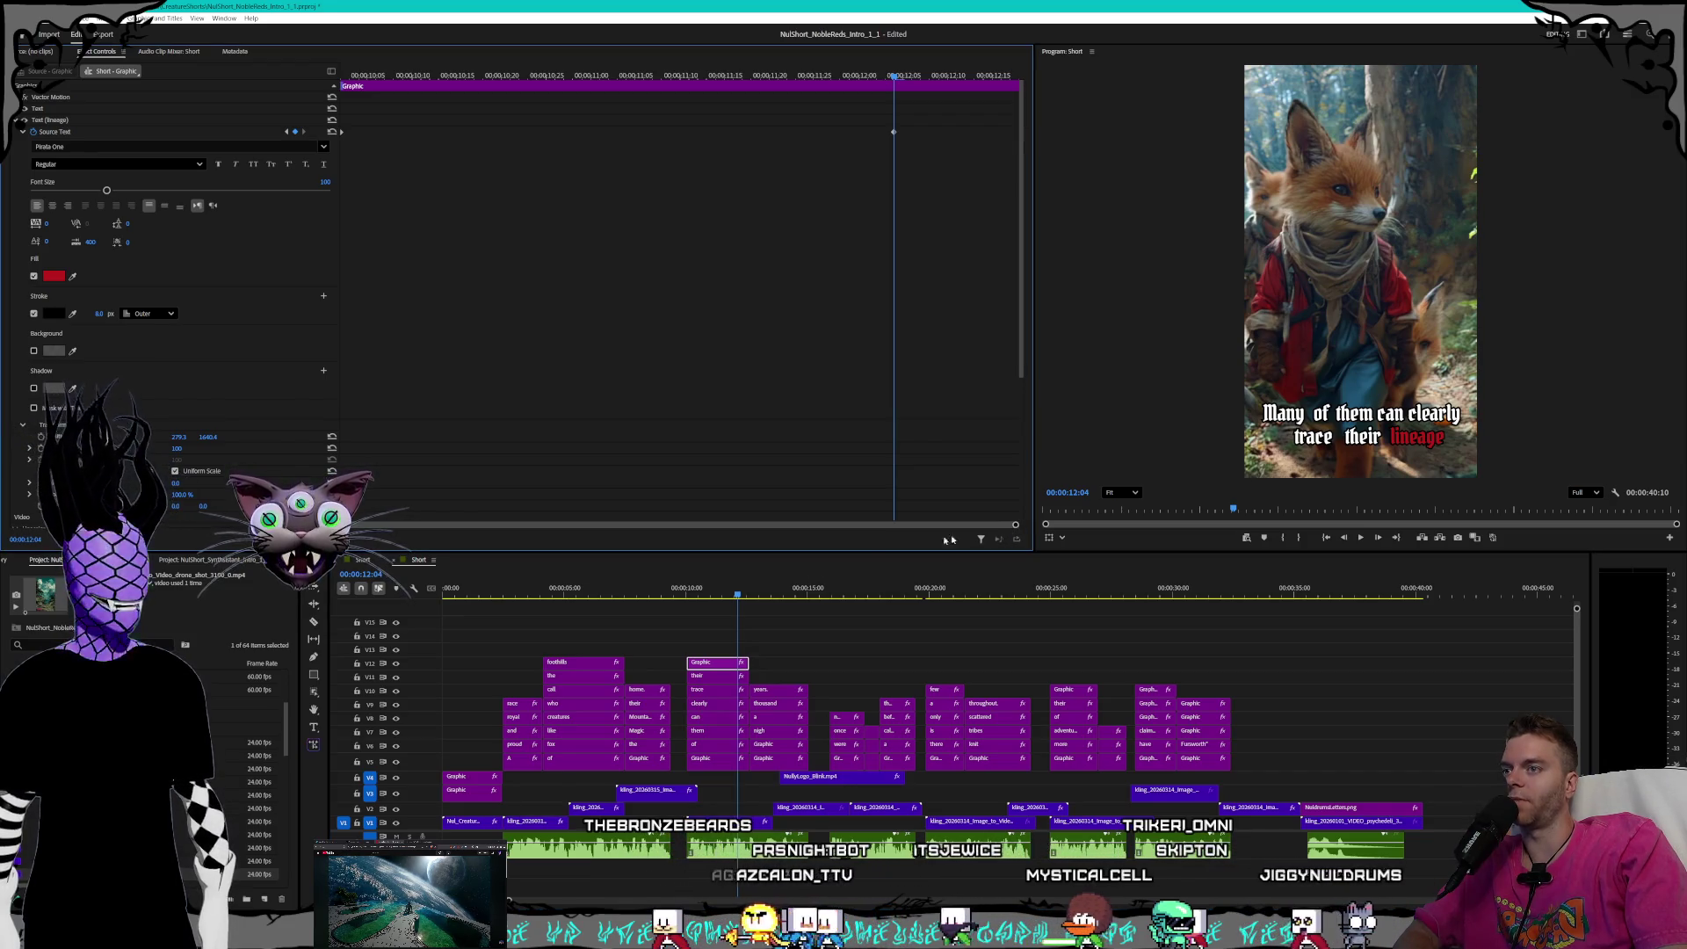
- Move to 12:19 and select the V5 'back' caption clip
left_click(751, 598)
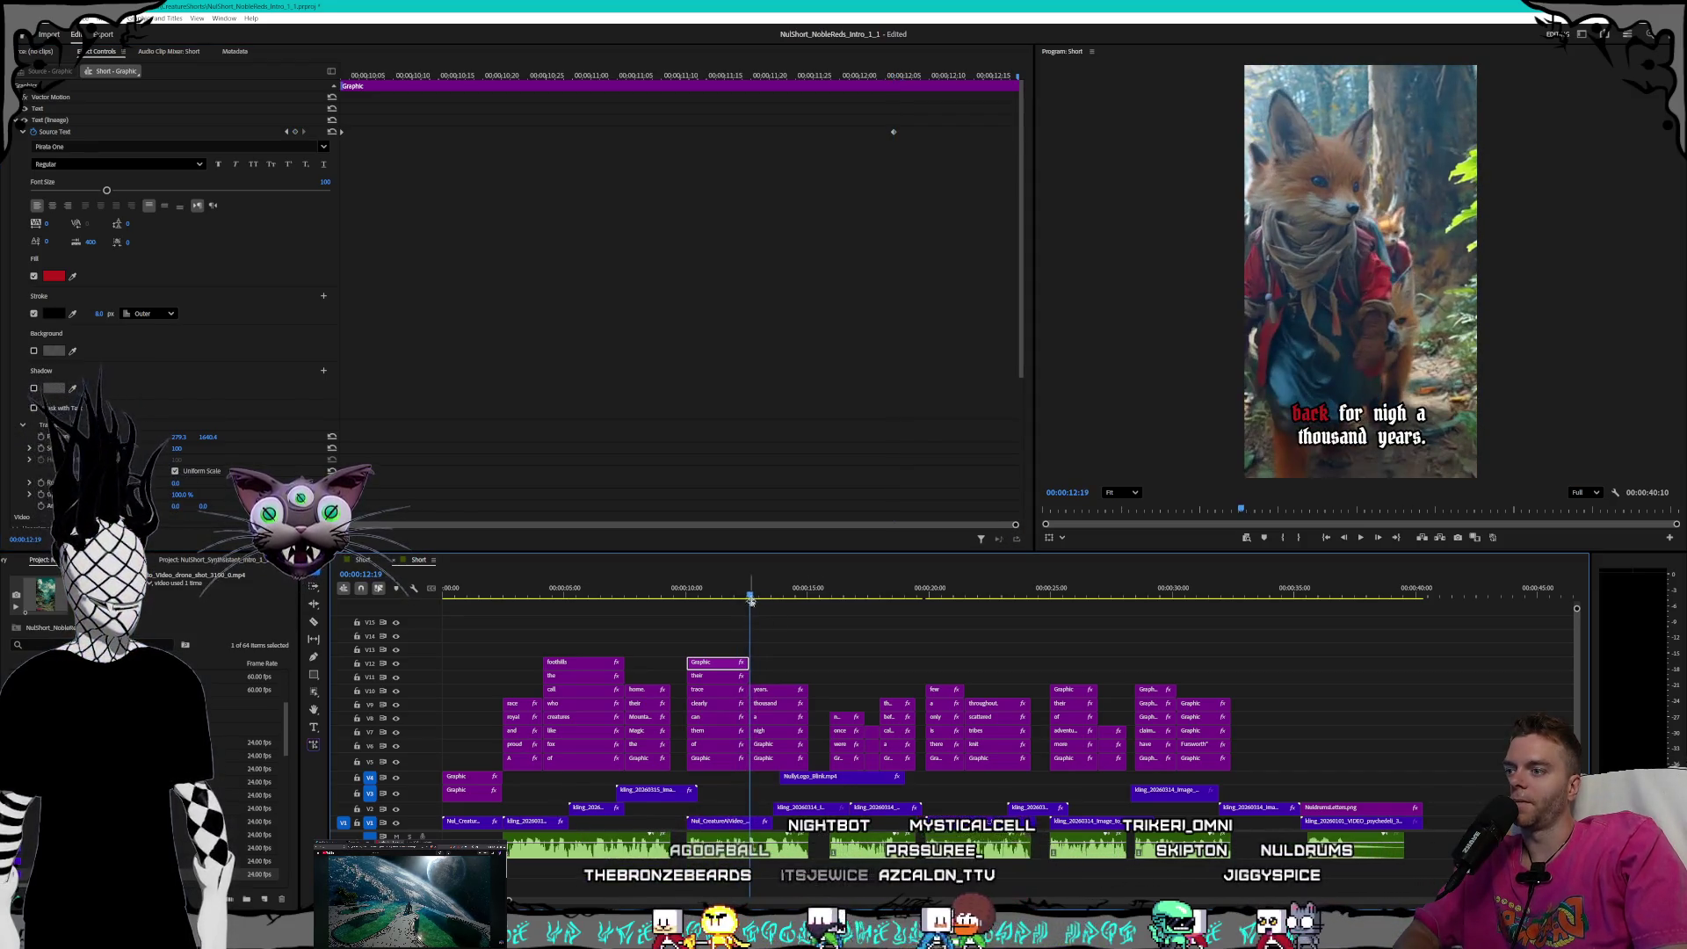
left_click(762, 763)
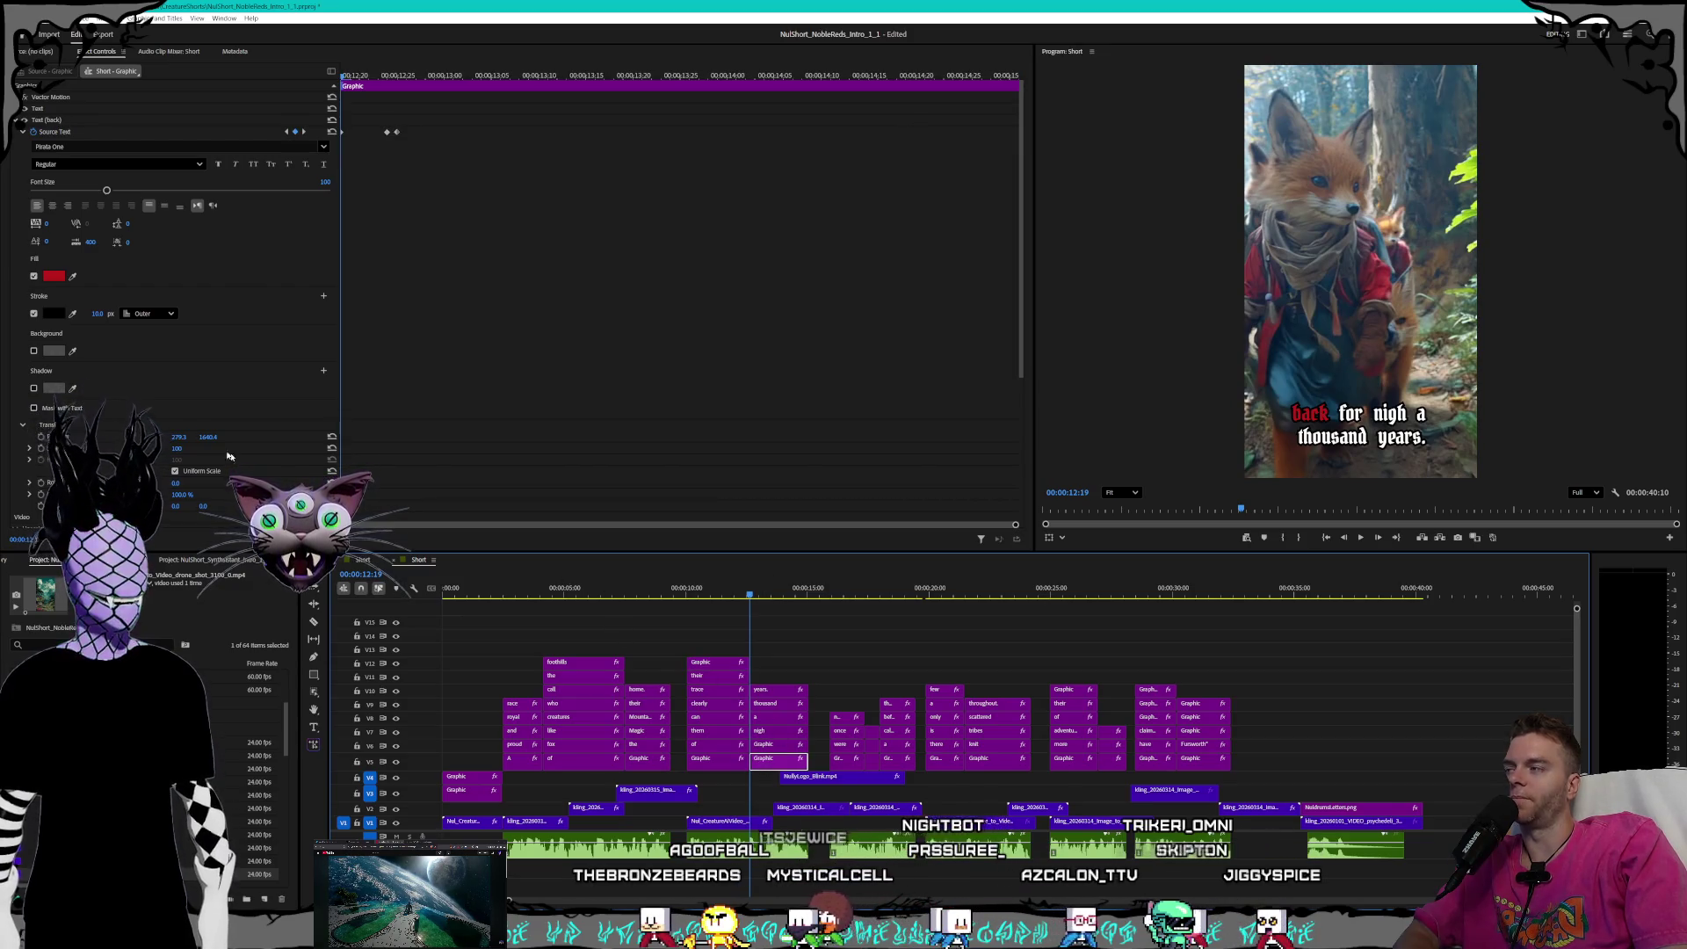
left_click(287, 132)
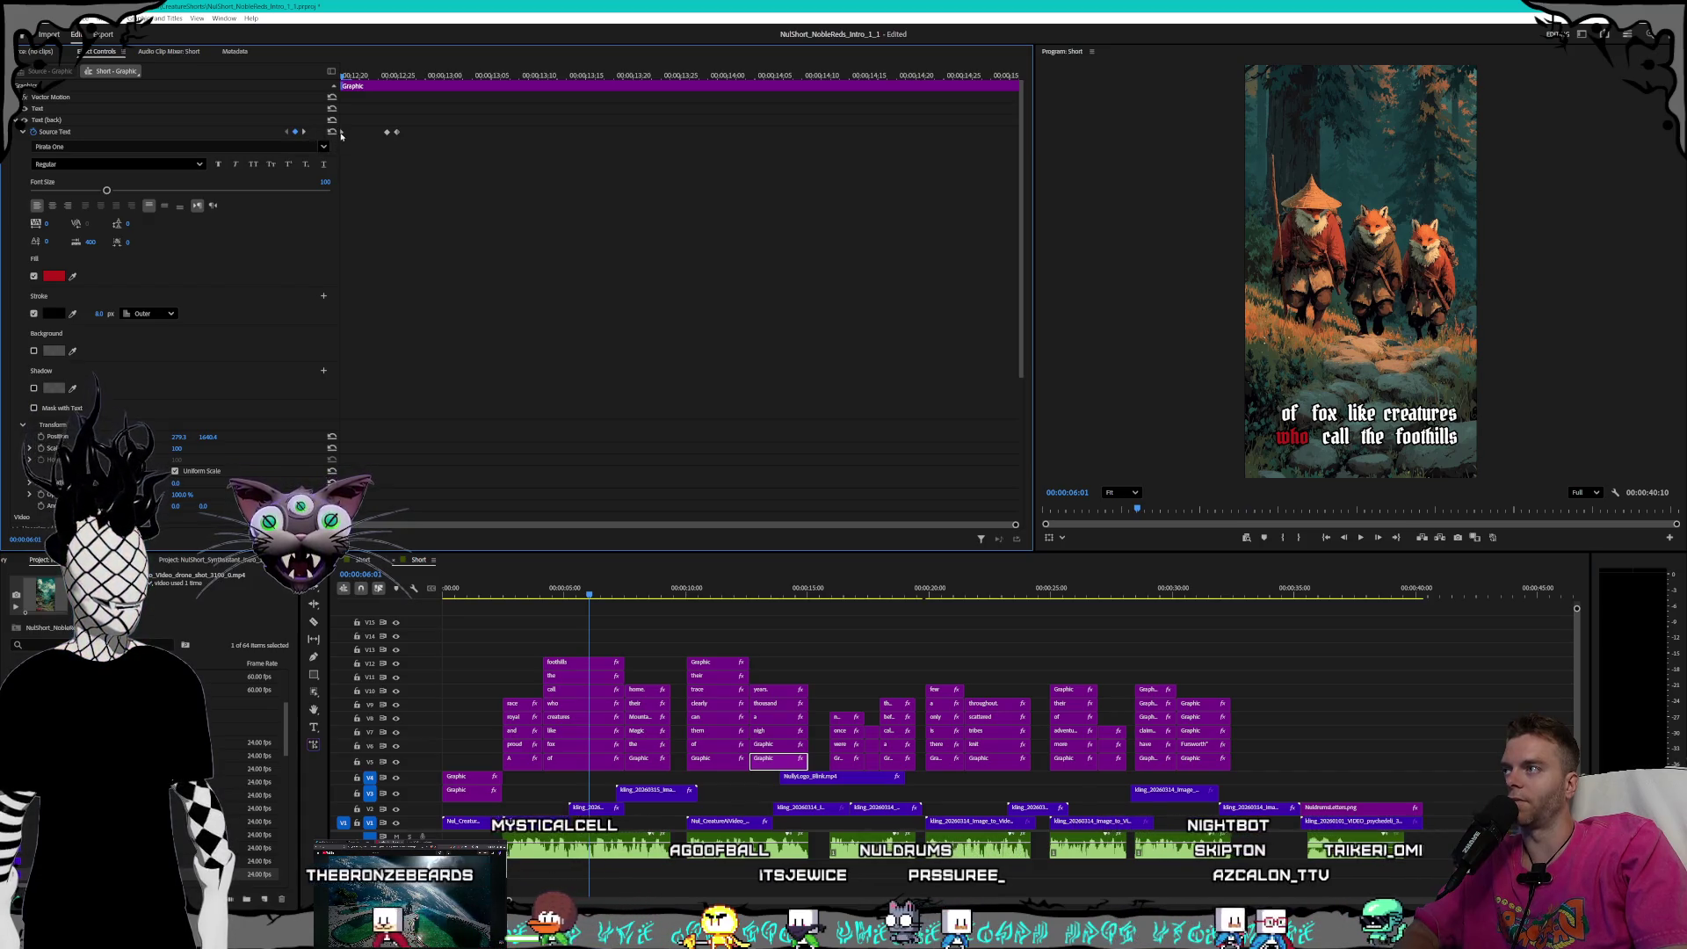
- Set Stroke width to 8 on the 'back' clip at its 12:24 and 12:25 keyframes
left_click(305, 133)
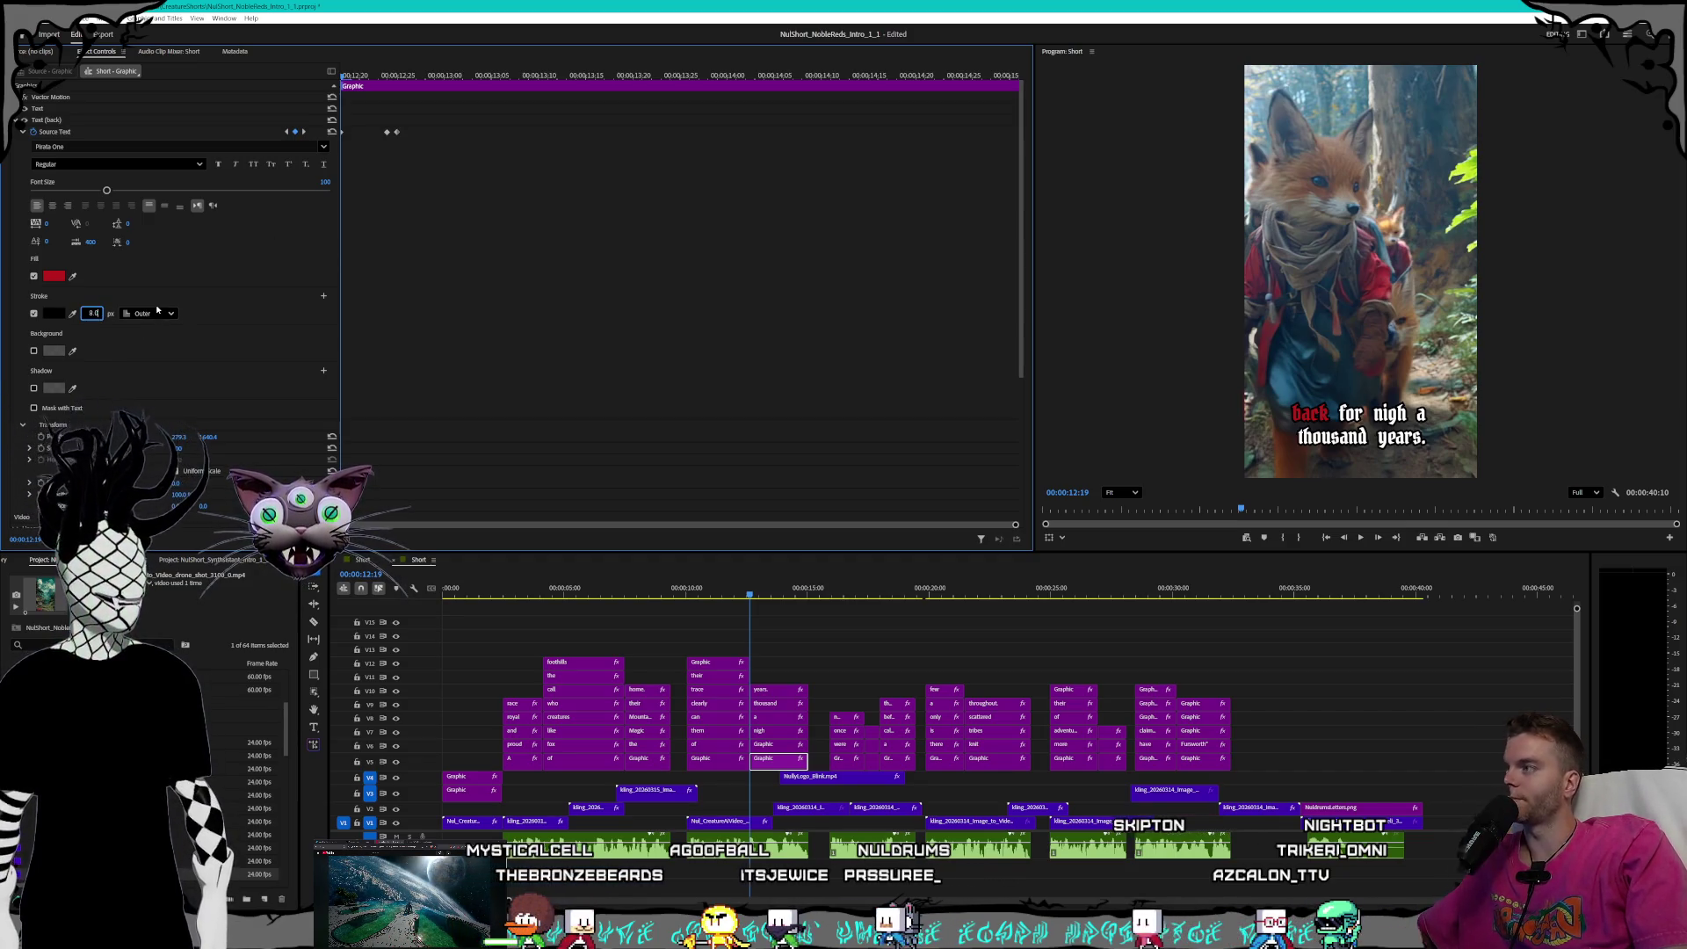
left_click(304, 132)
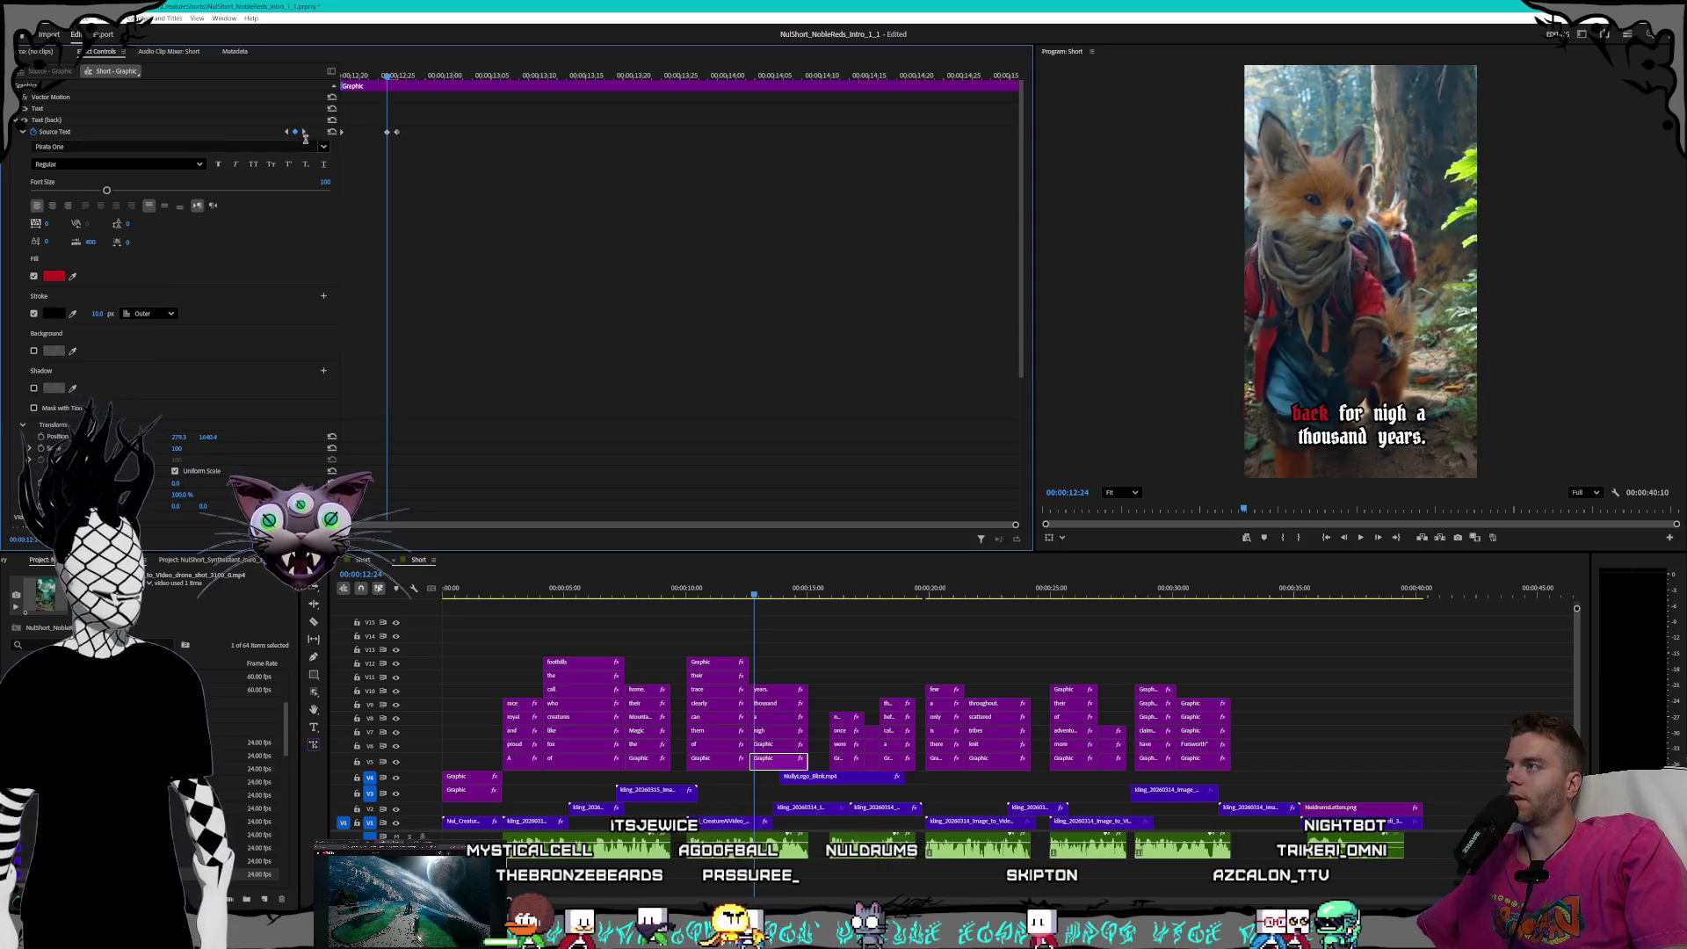
left_click(97, 313)
type("8")
key("Return")
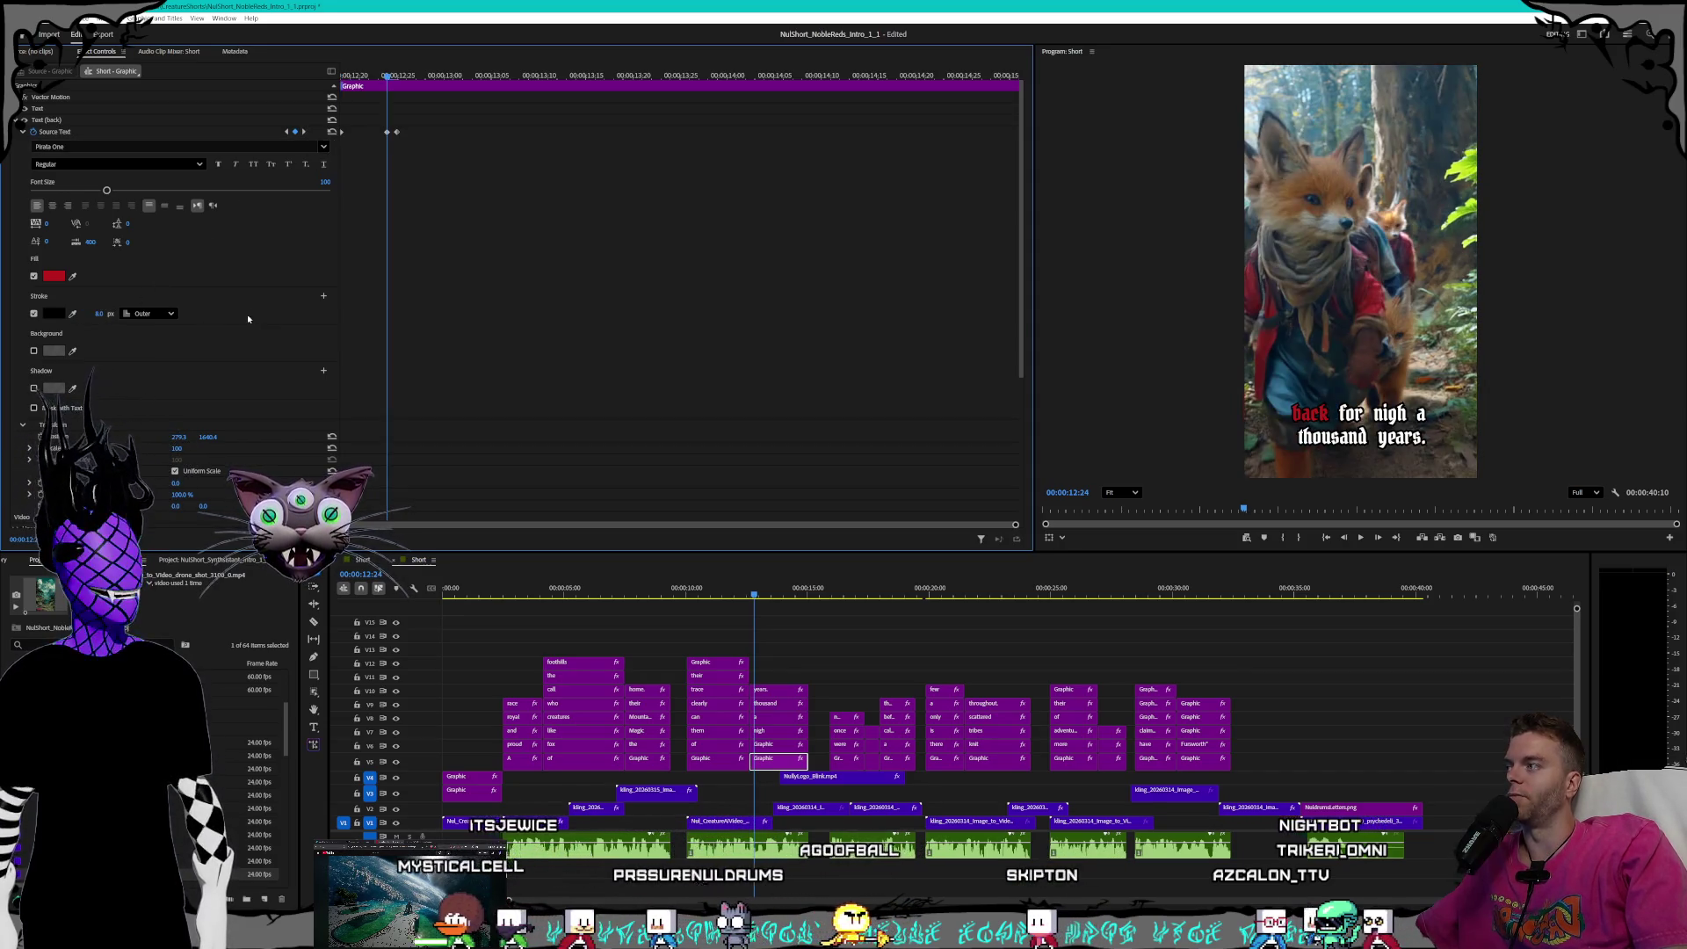
left_click(304, 131)
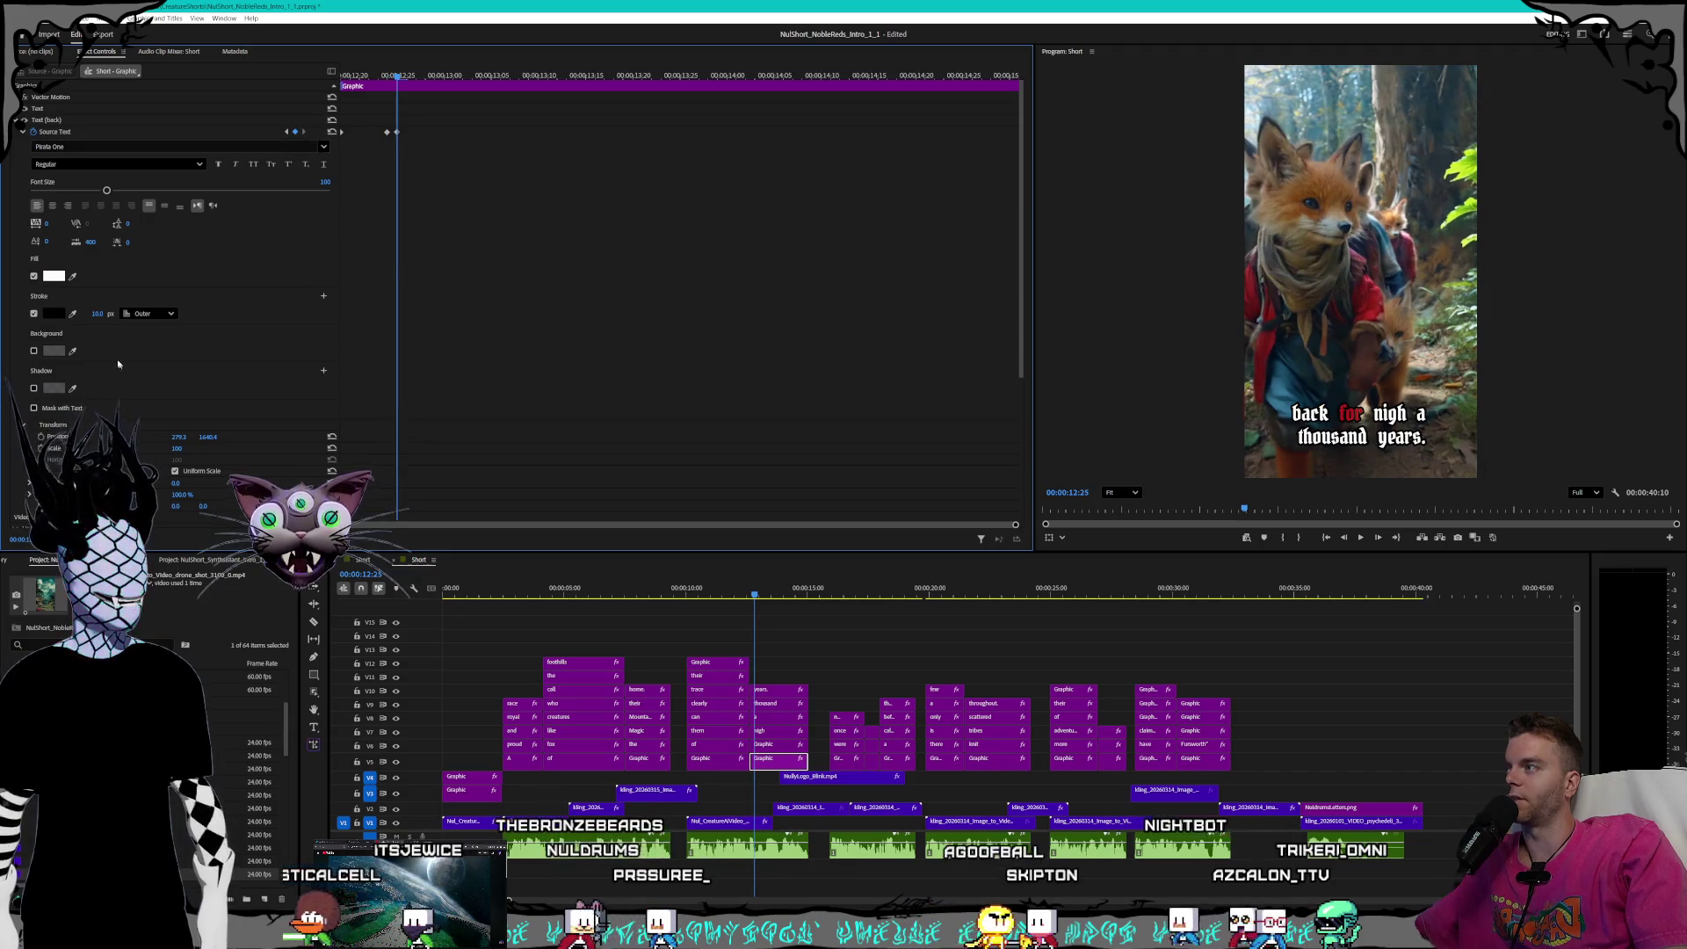
type("8")
key("Return")
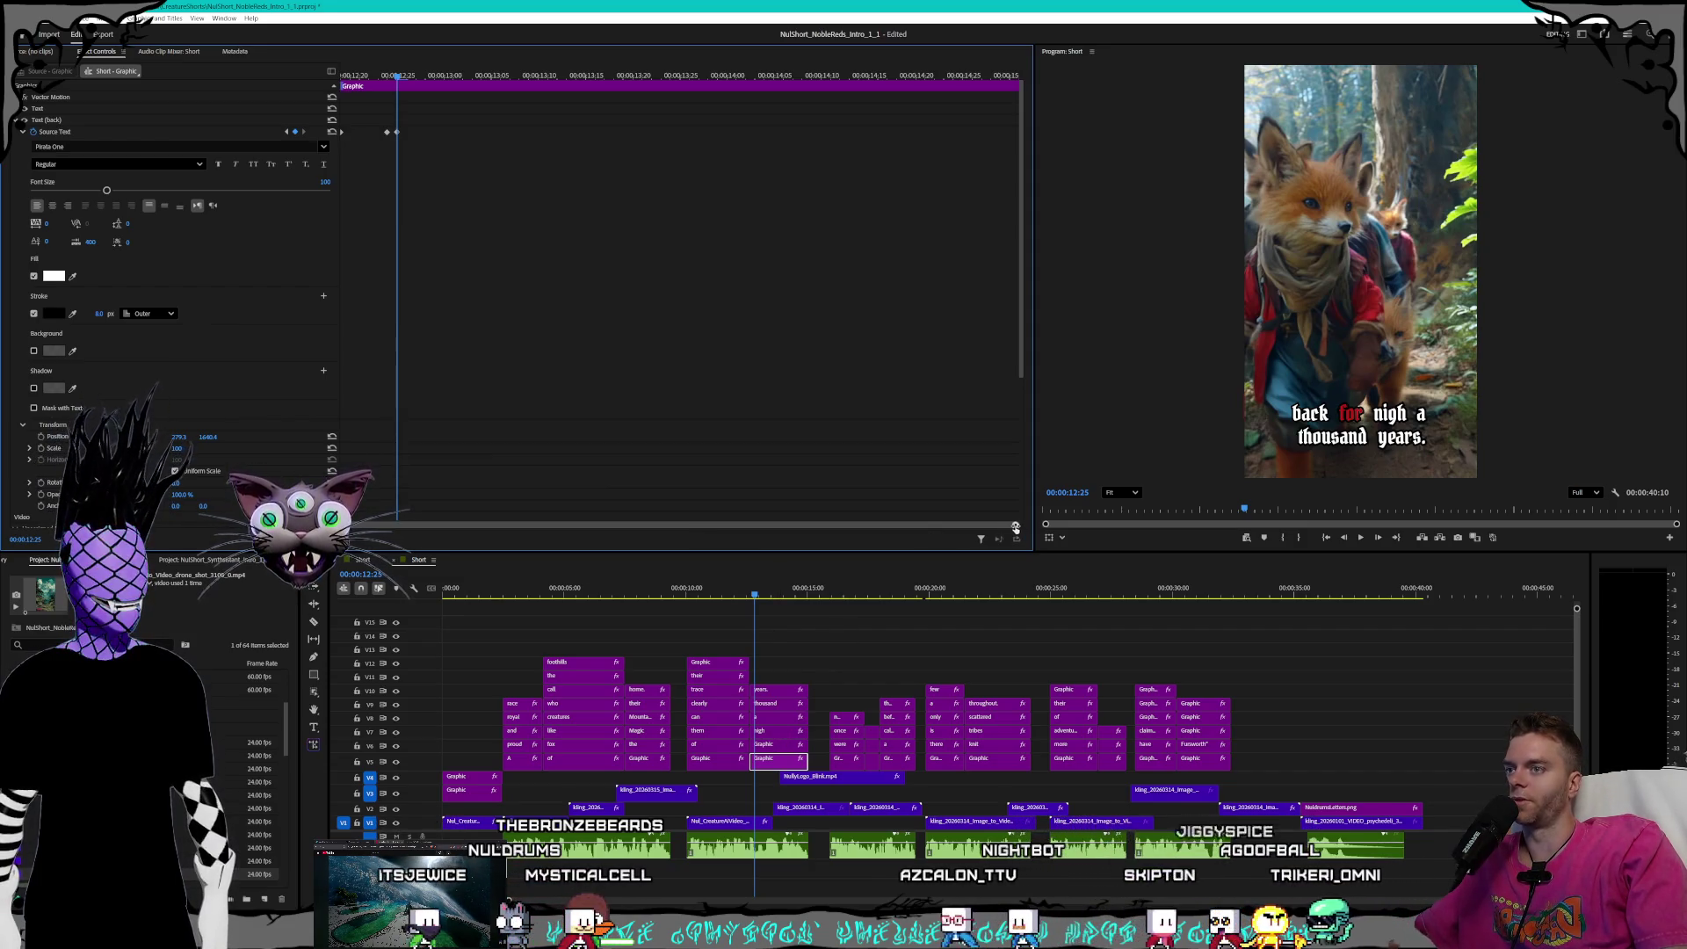
- Set Stroke width to 8 on the V6 'for' clip across its 12:19–13:05 keyframes
left_click(780, 745)
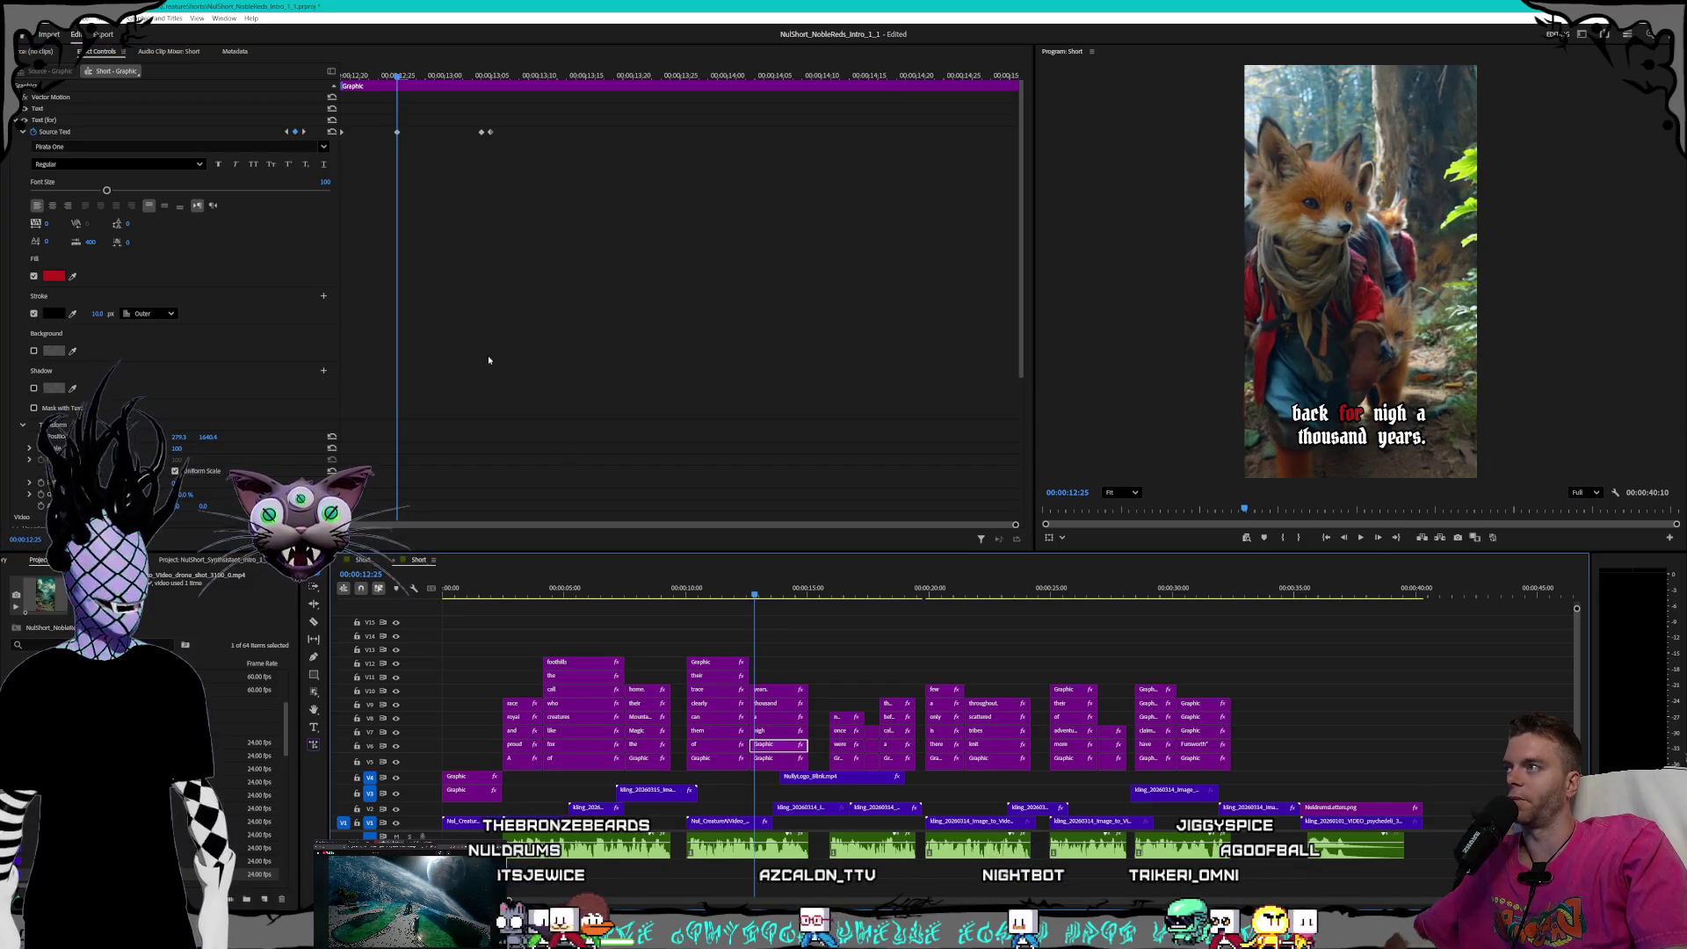
left_click(287, 132)
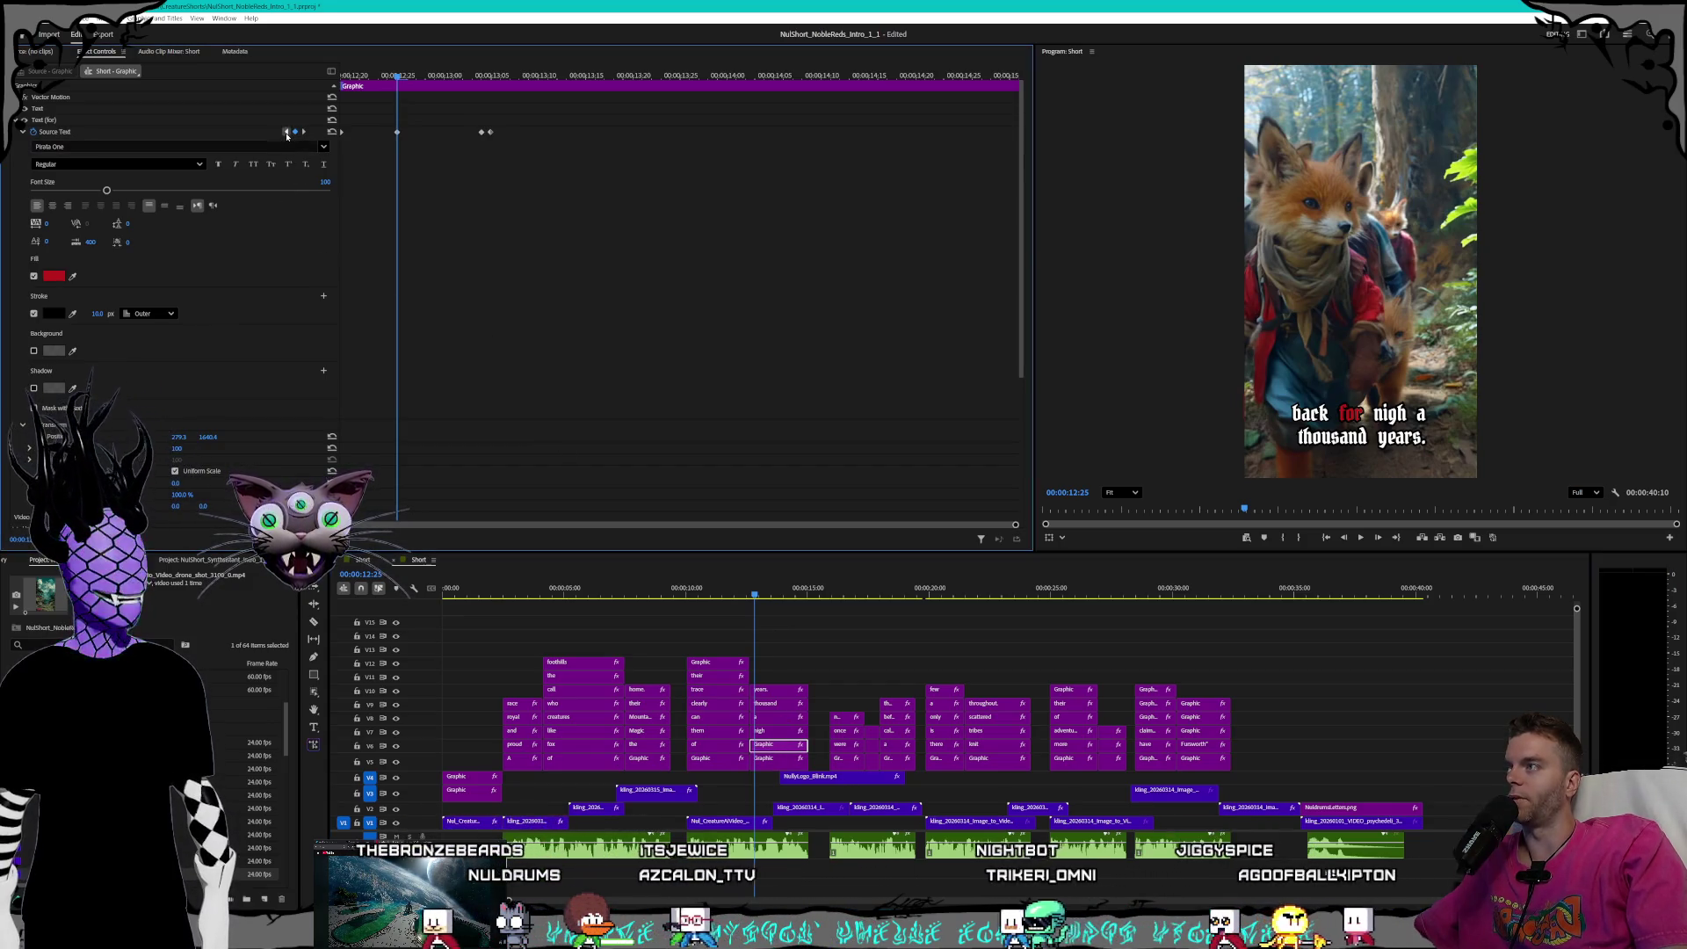
left_click(98, 314)
type("0")
key("Return")
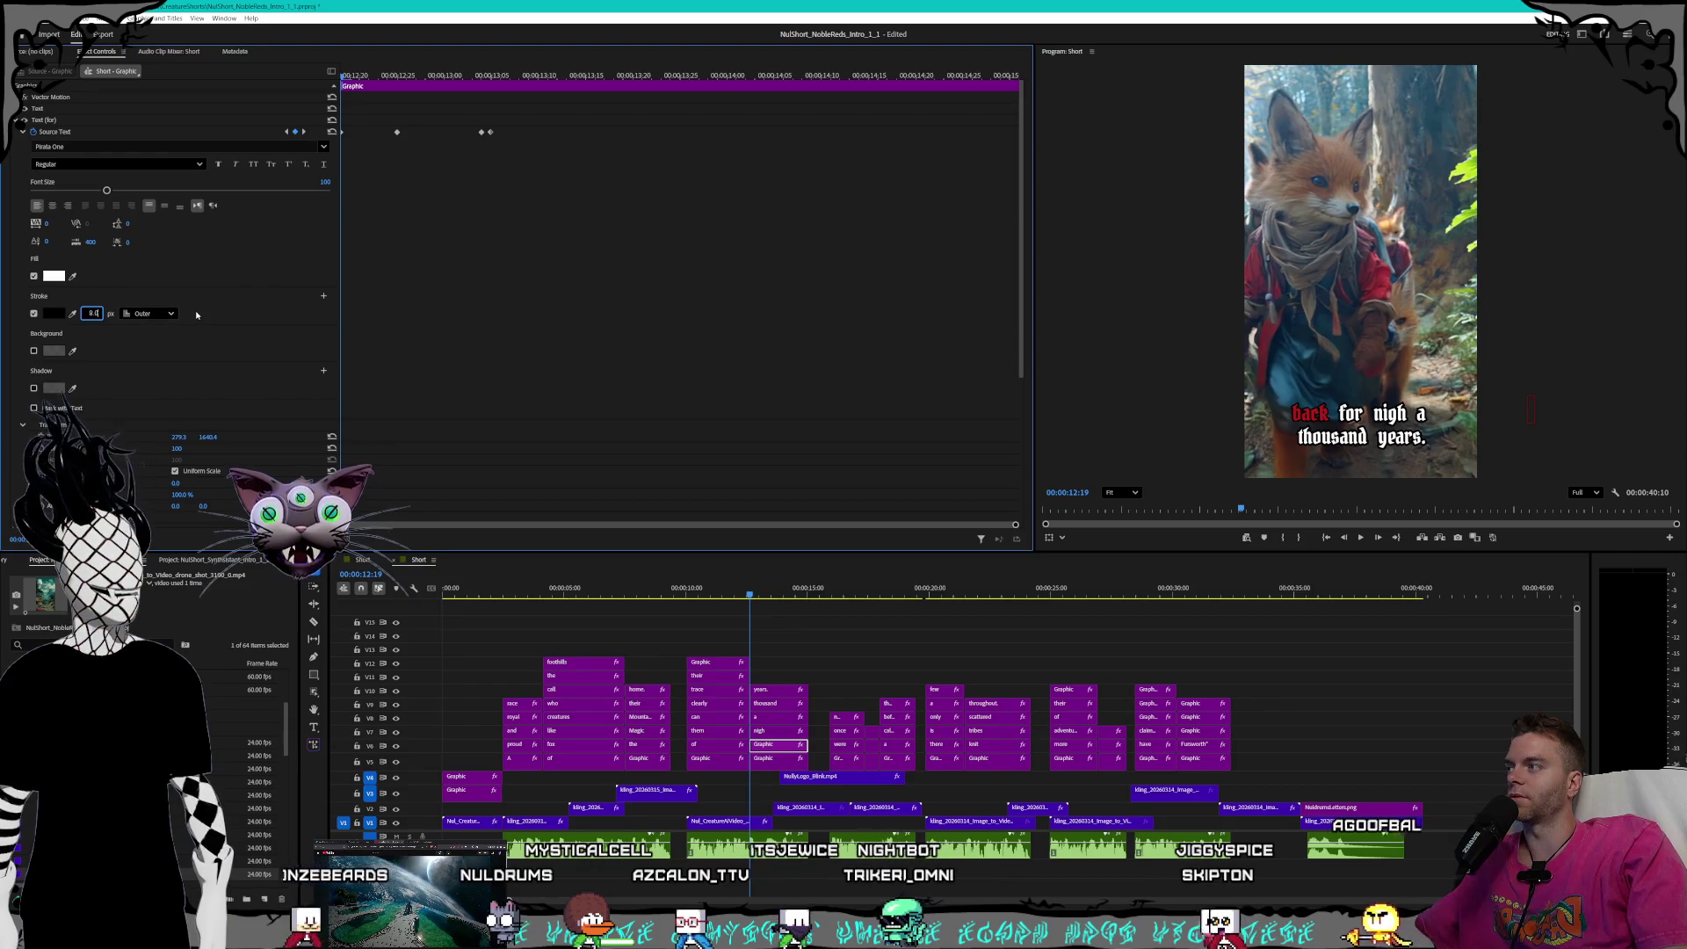
left_click(304, 132)
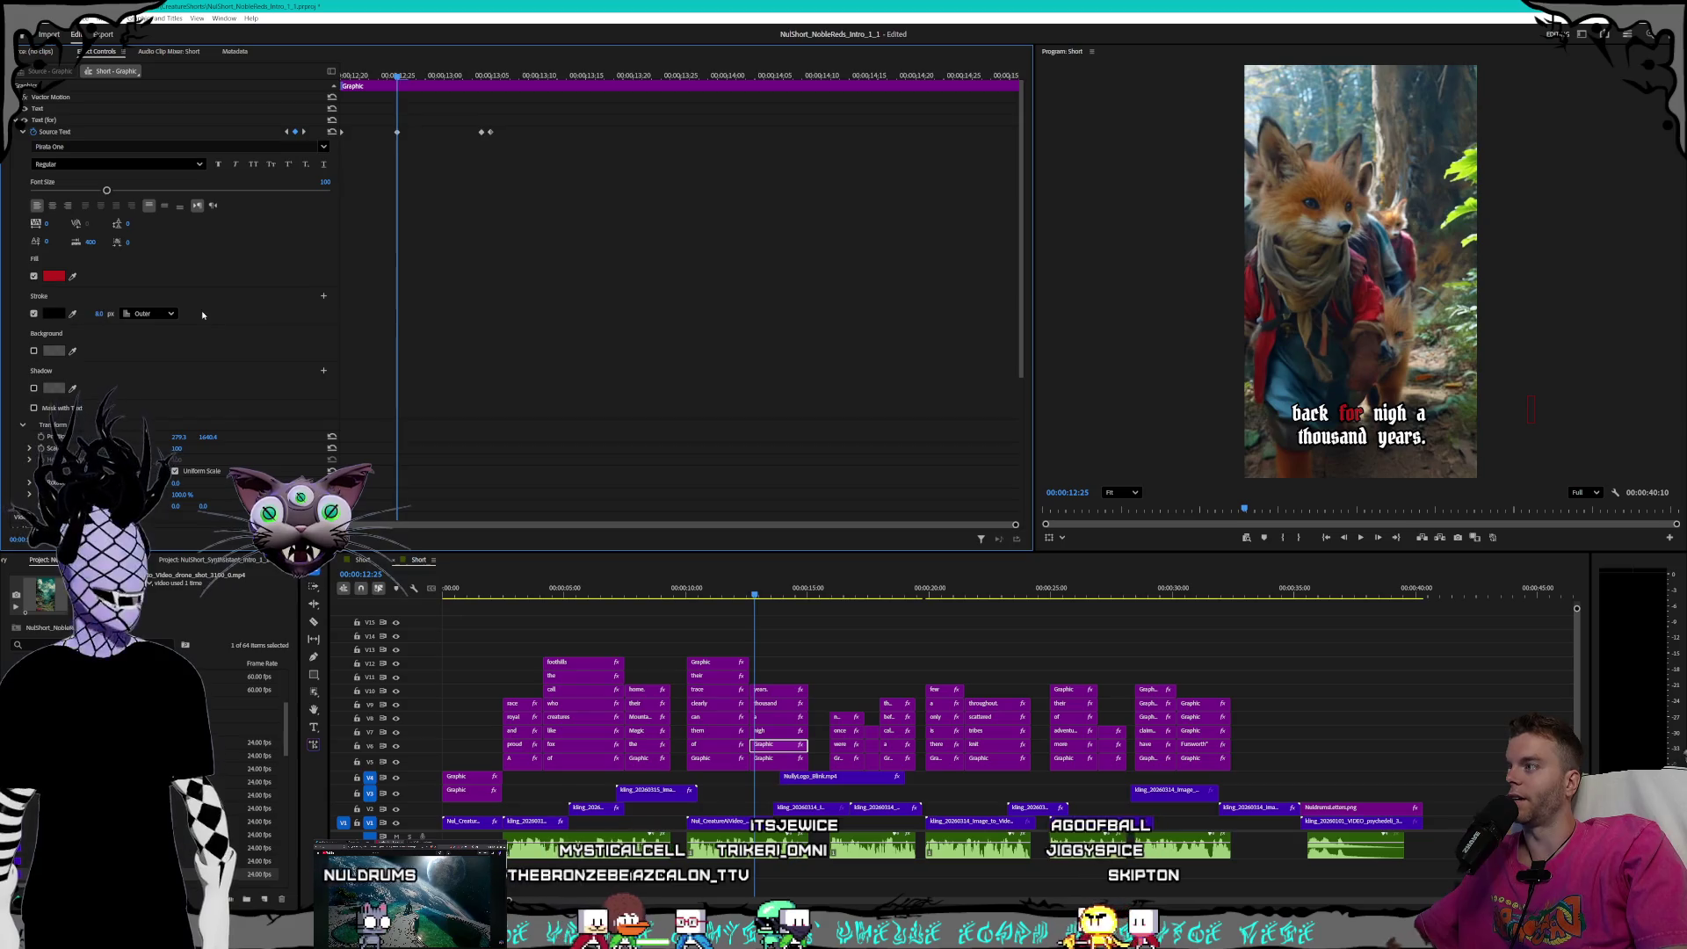
left_click(304, 132)
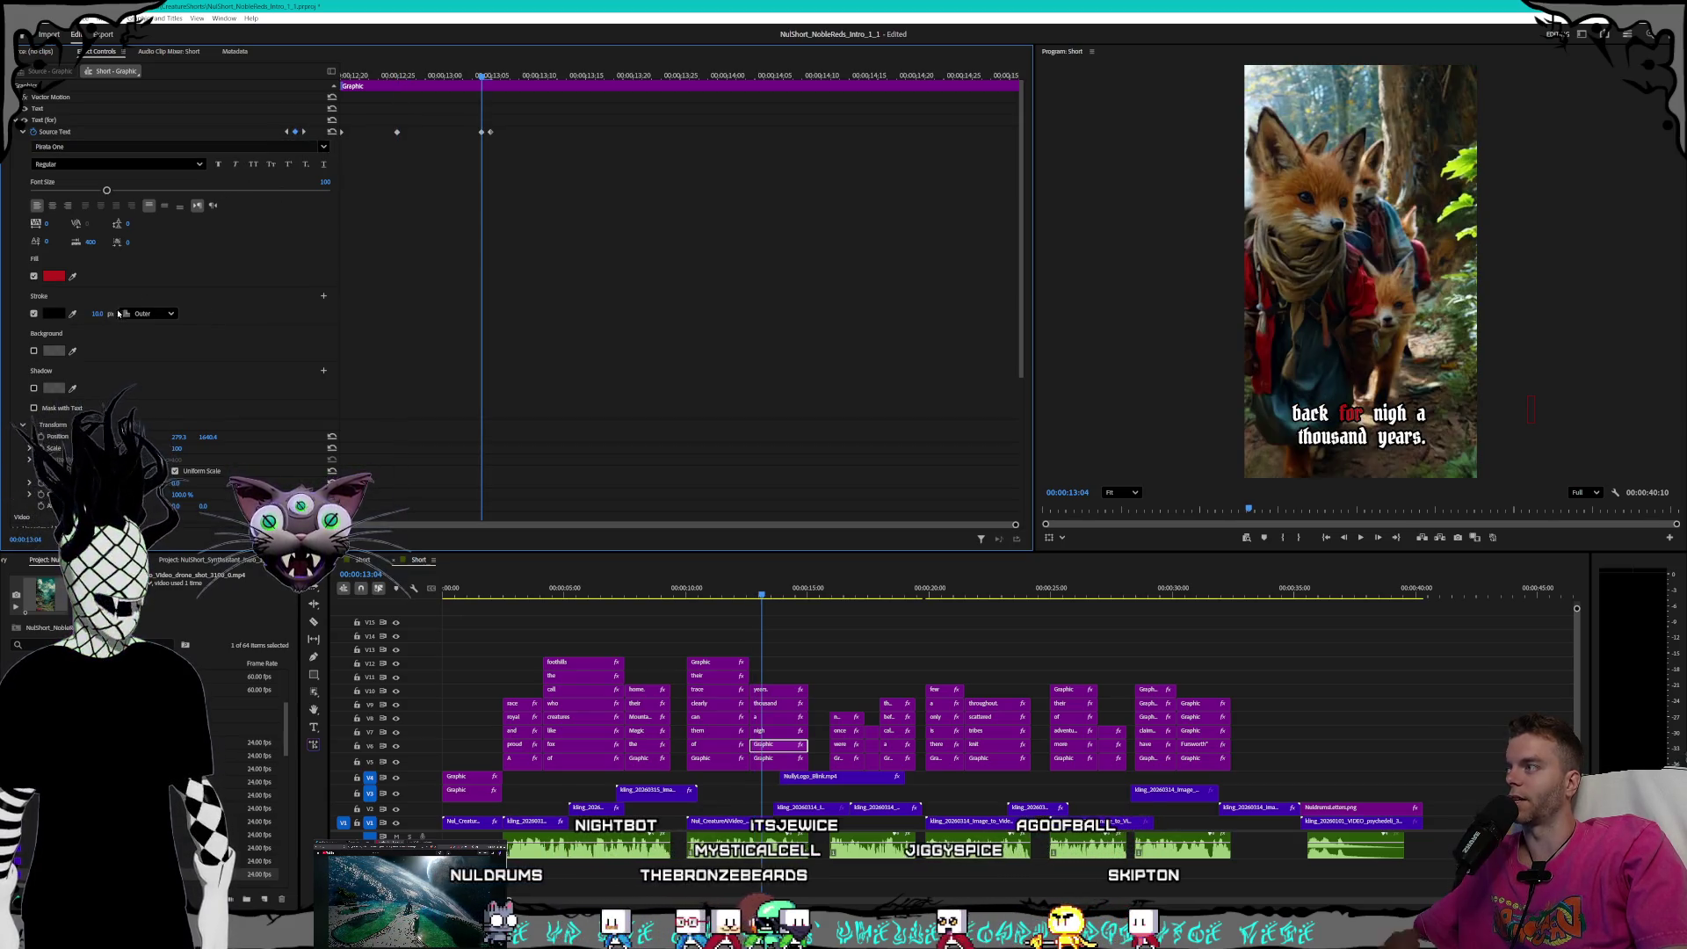
left_click(303, 131)
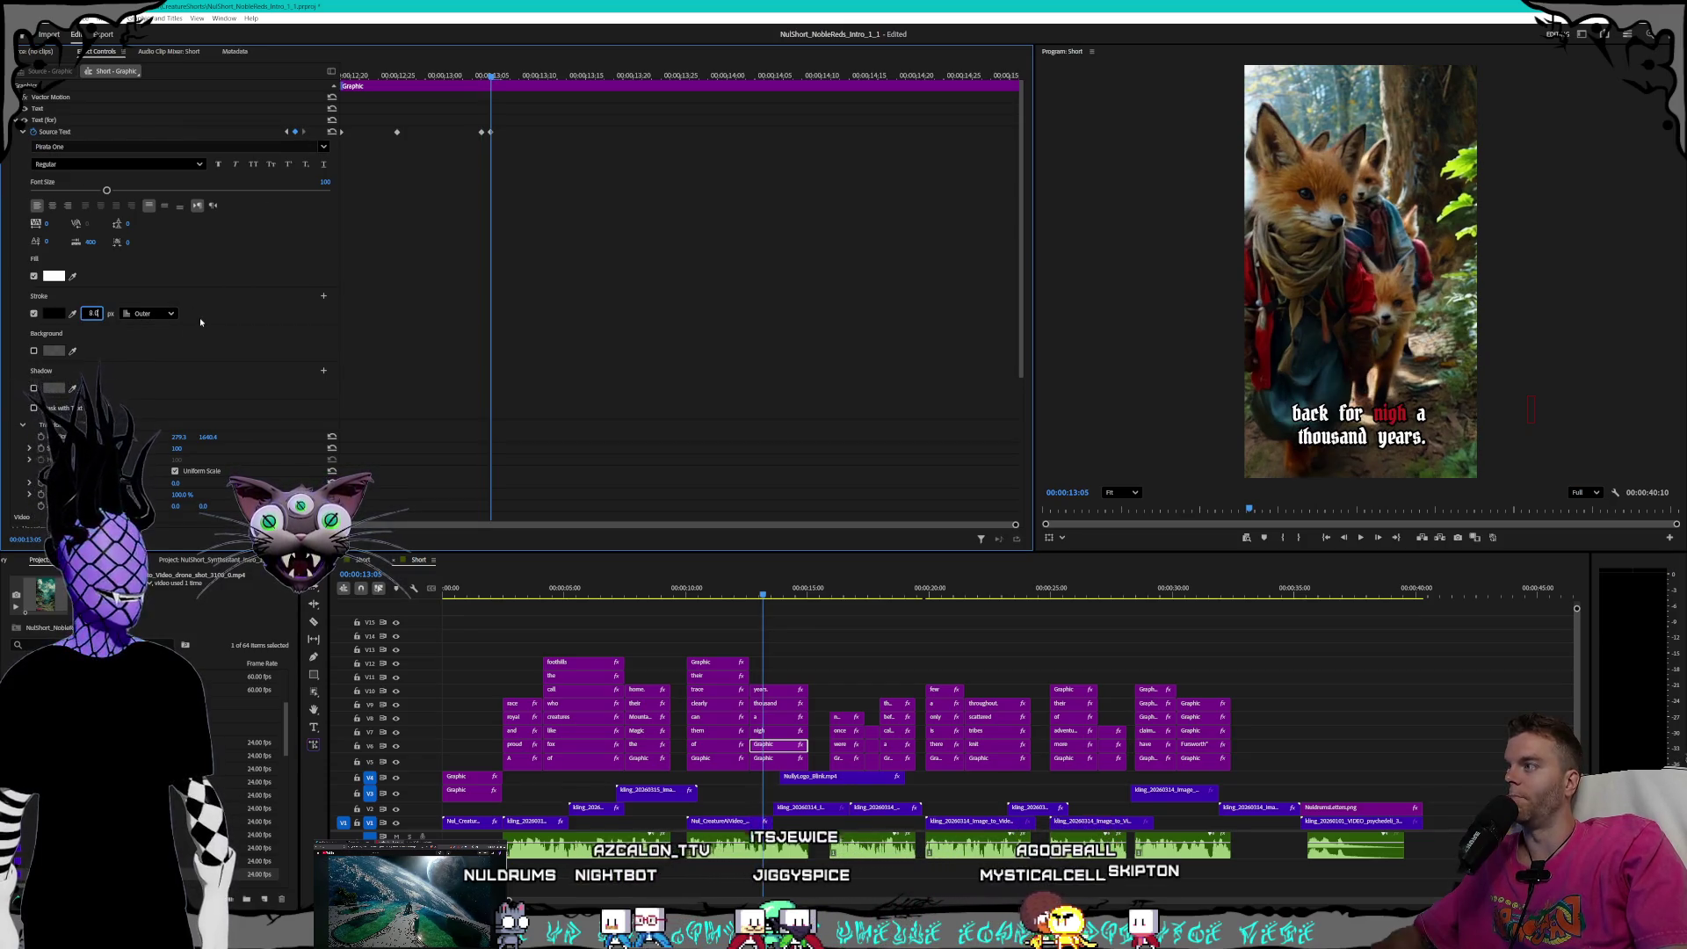
key("Return")
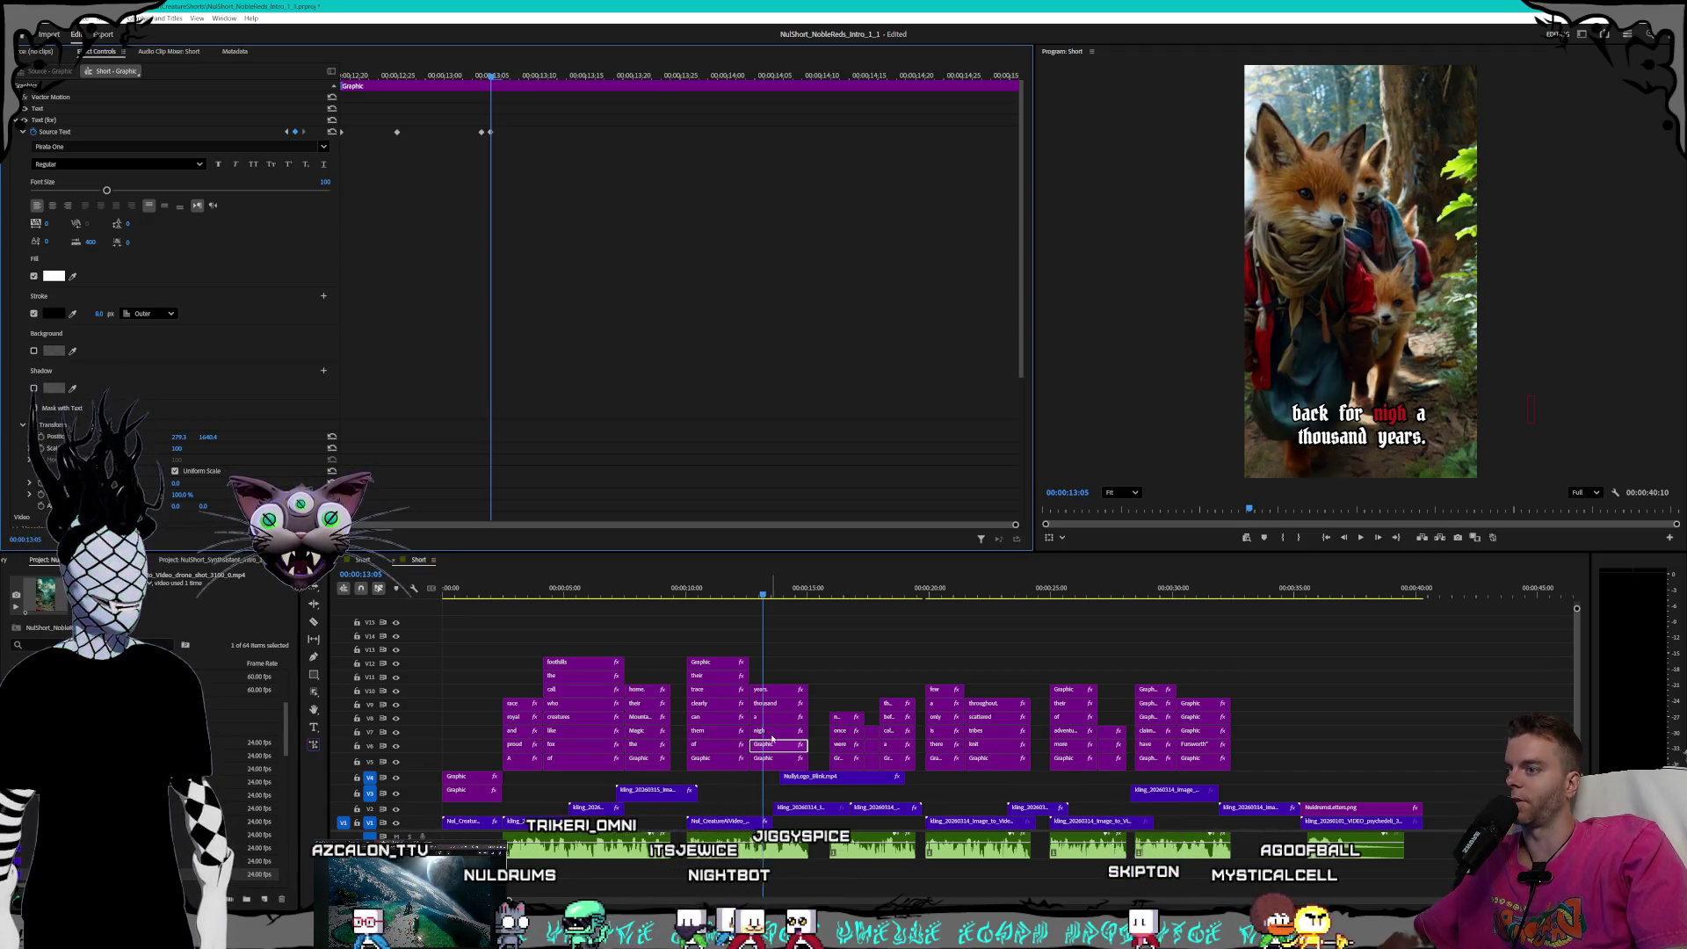
left_click(772, 732)
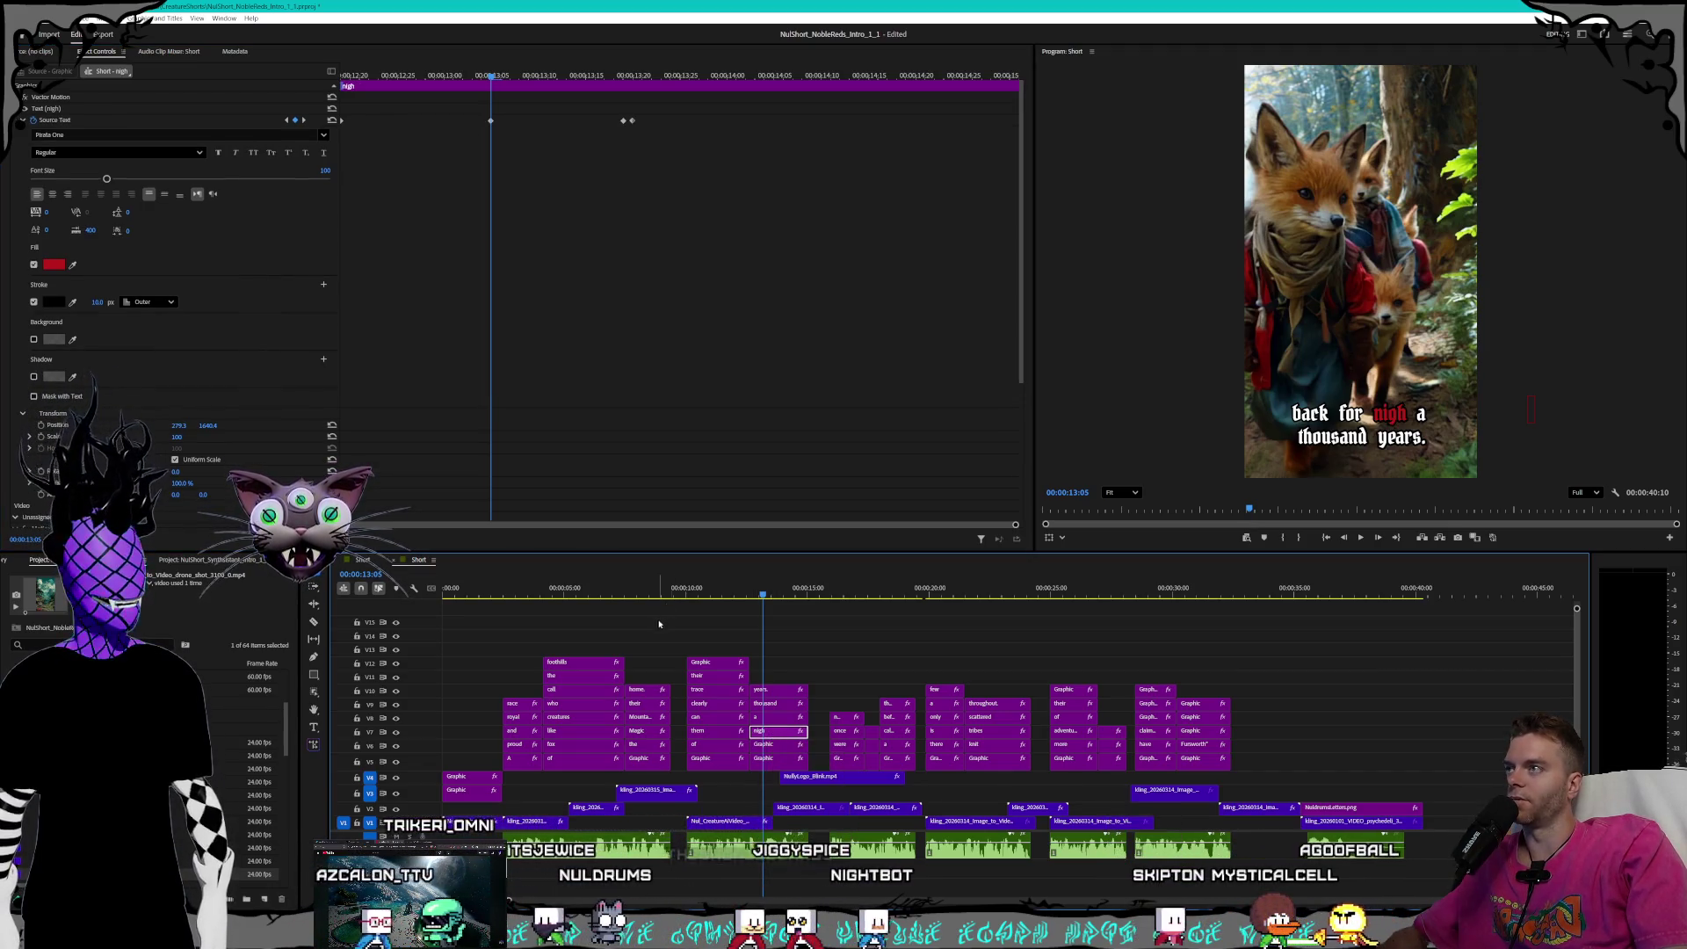
- Step through the 'nigh' clip's keyframes from 'back' to 13:19, adjusting Stroke width
left_click(92, 302)
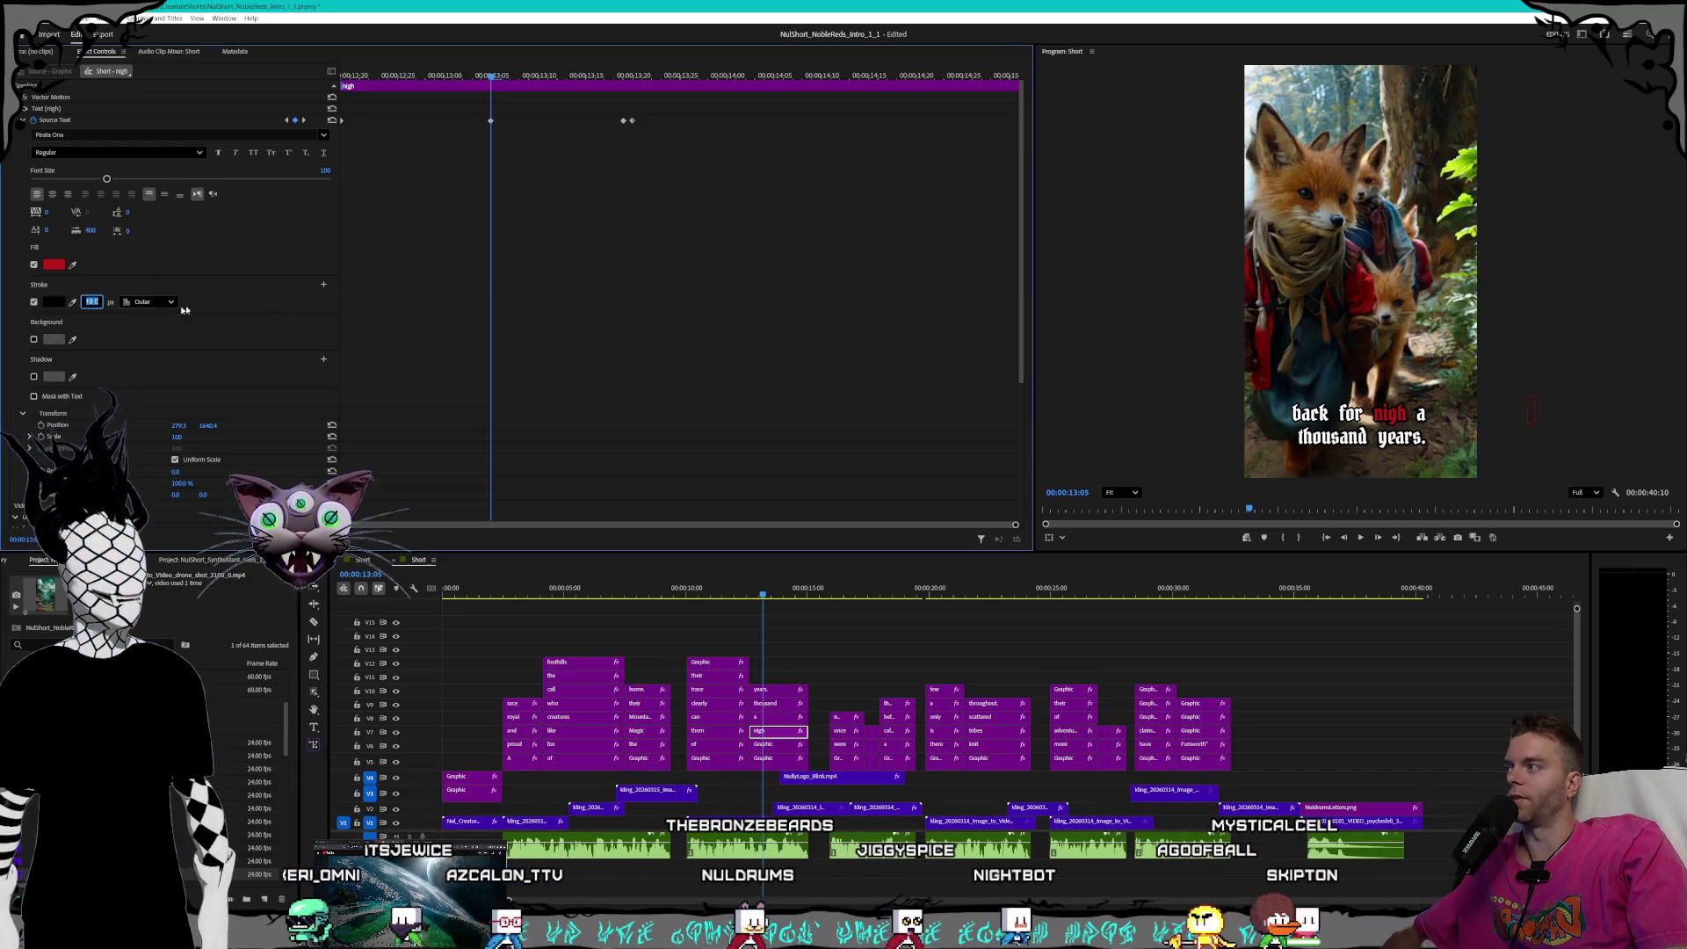
key("Up")
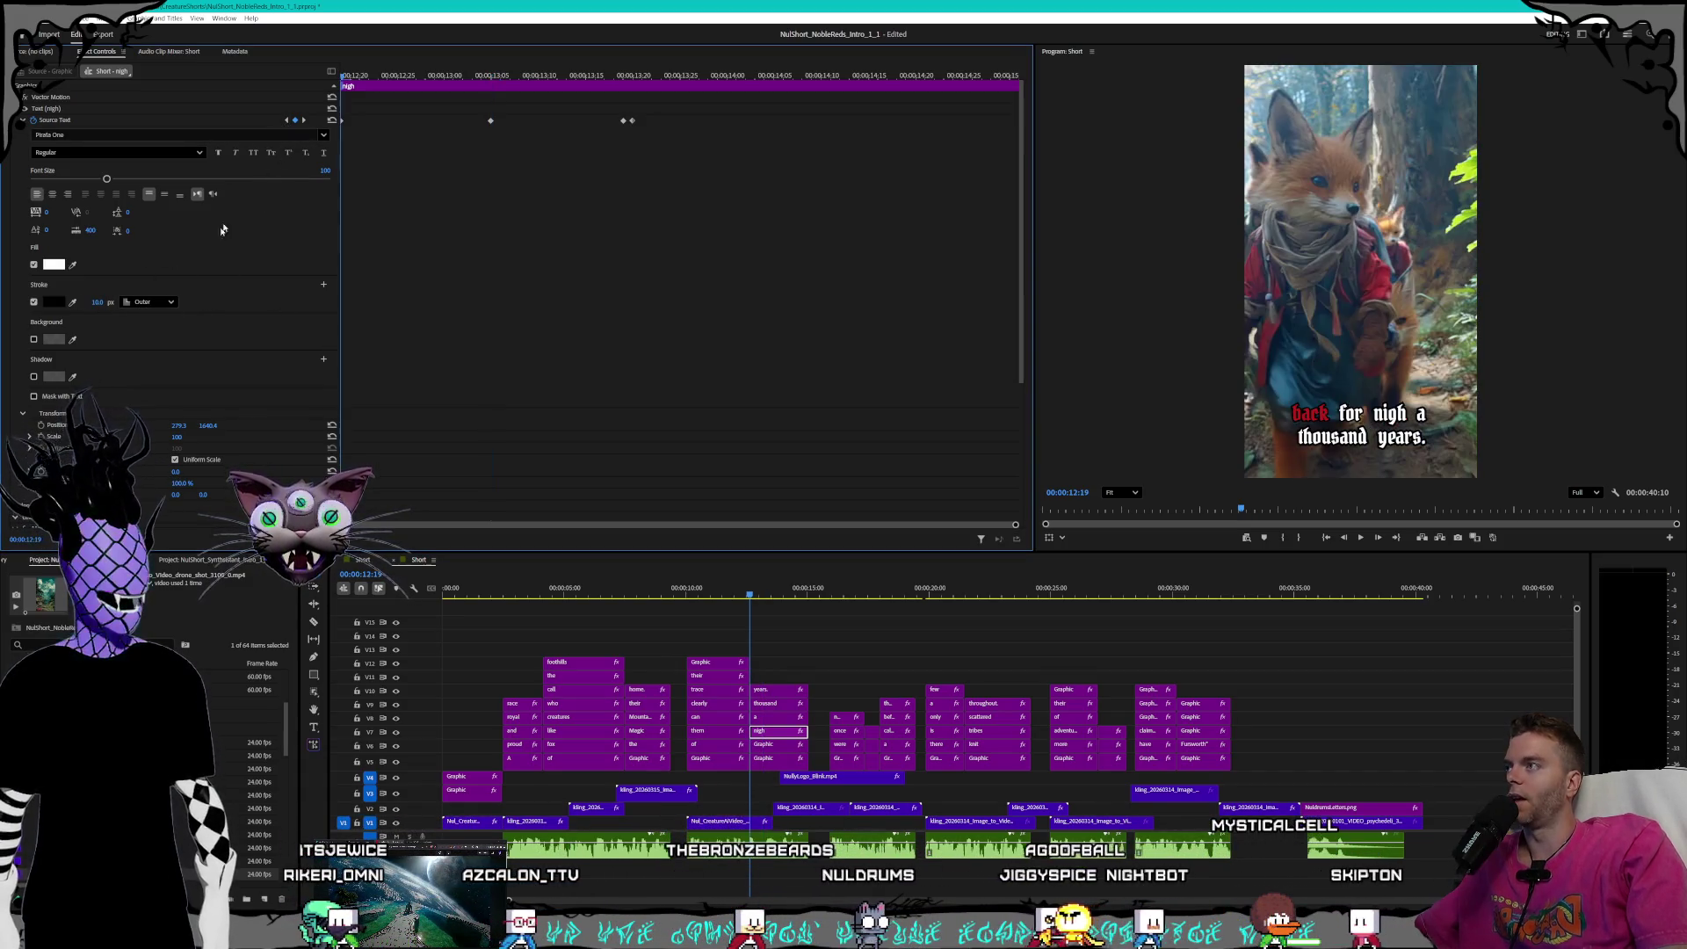
left_click(305, 121)
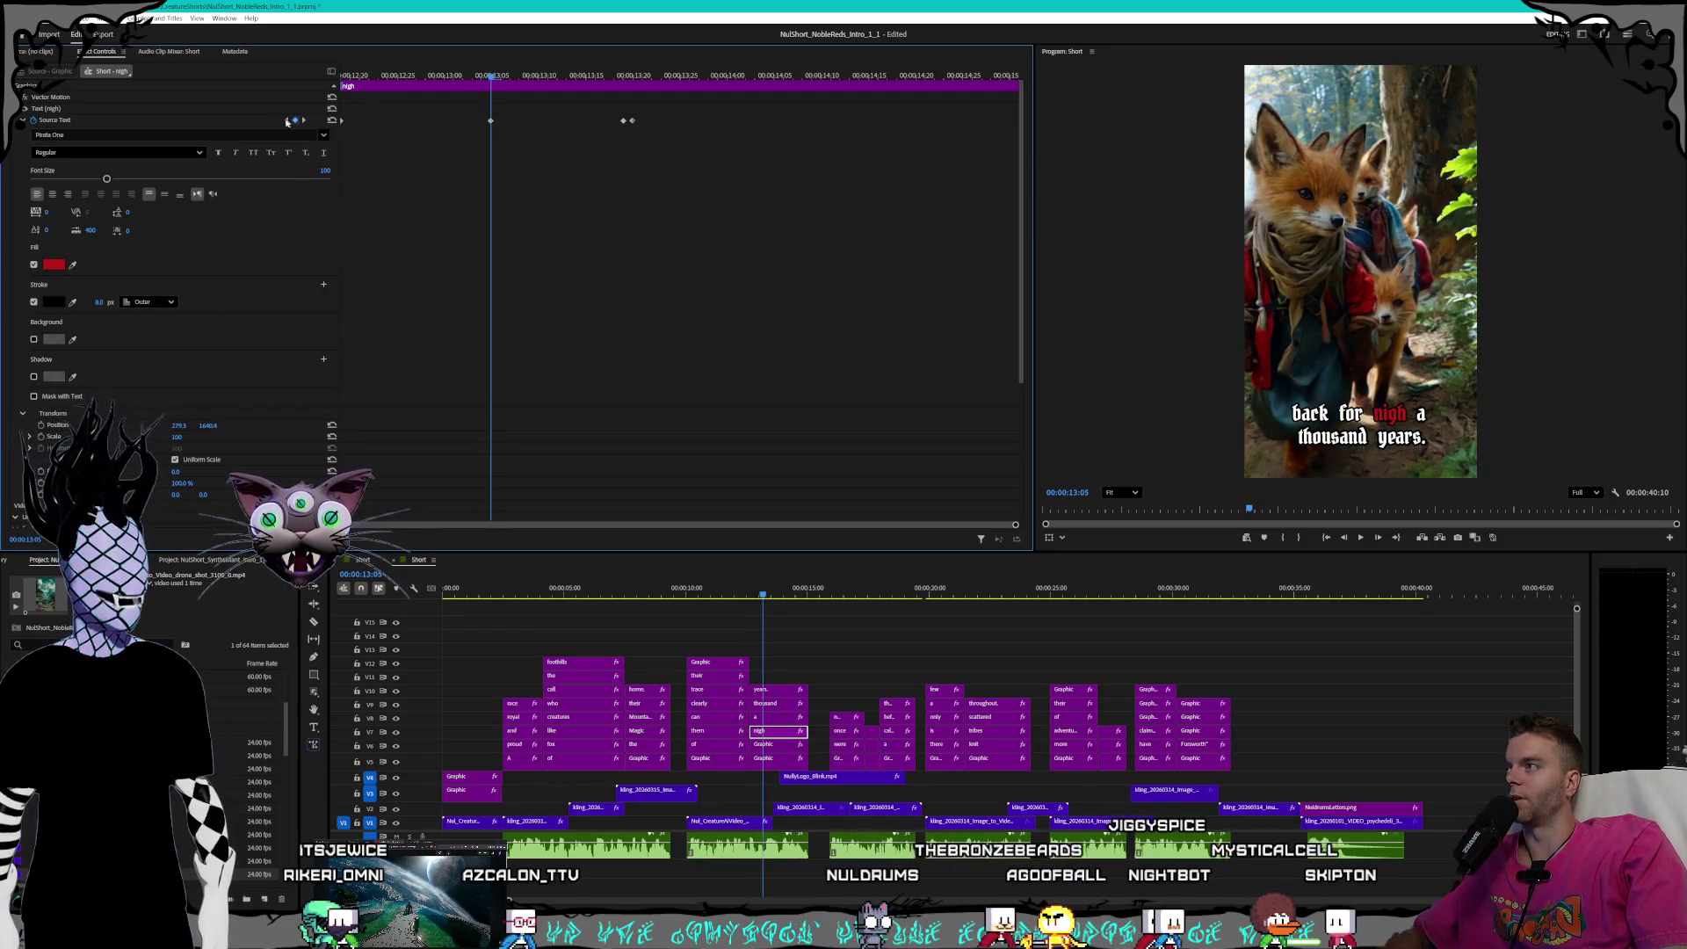
left_click(285, 121)
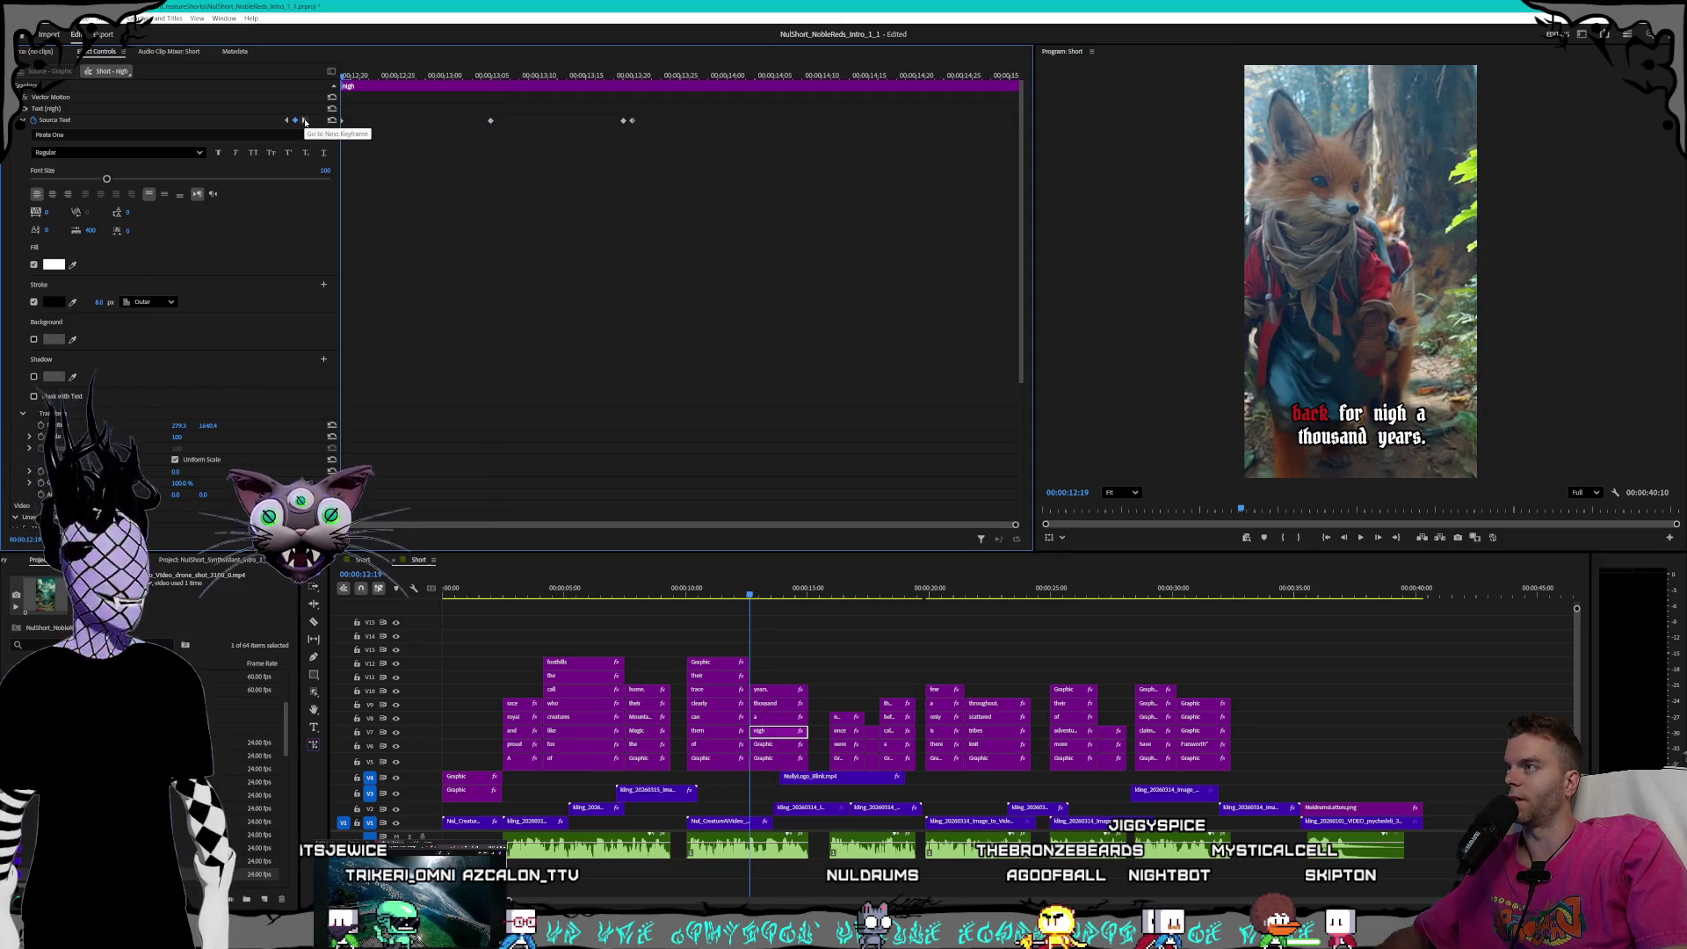
left_click(305, 121)
left_click(285, 120)
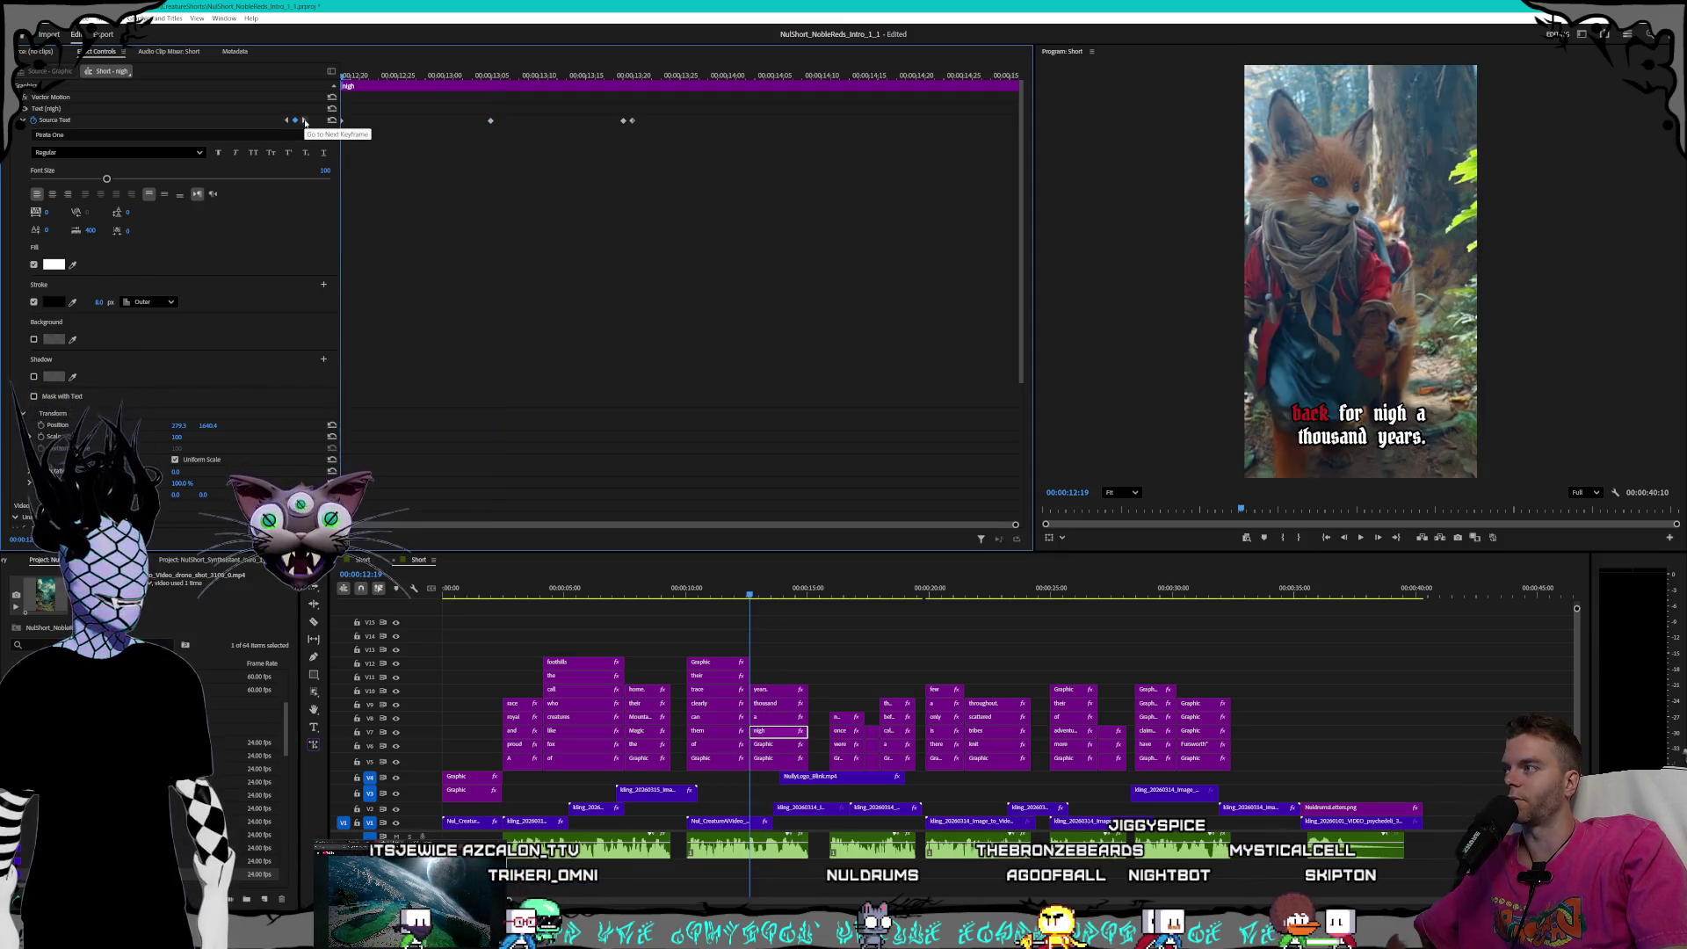
left_click(305, 120)
left_click(305, 120)
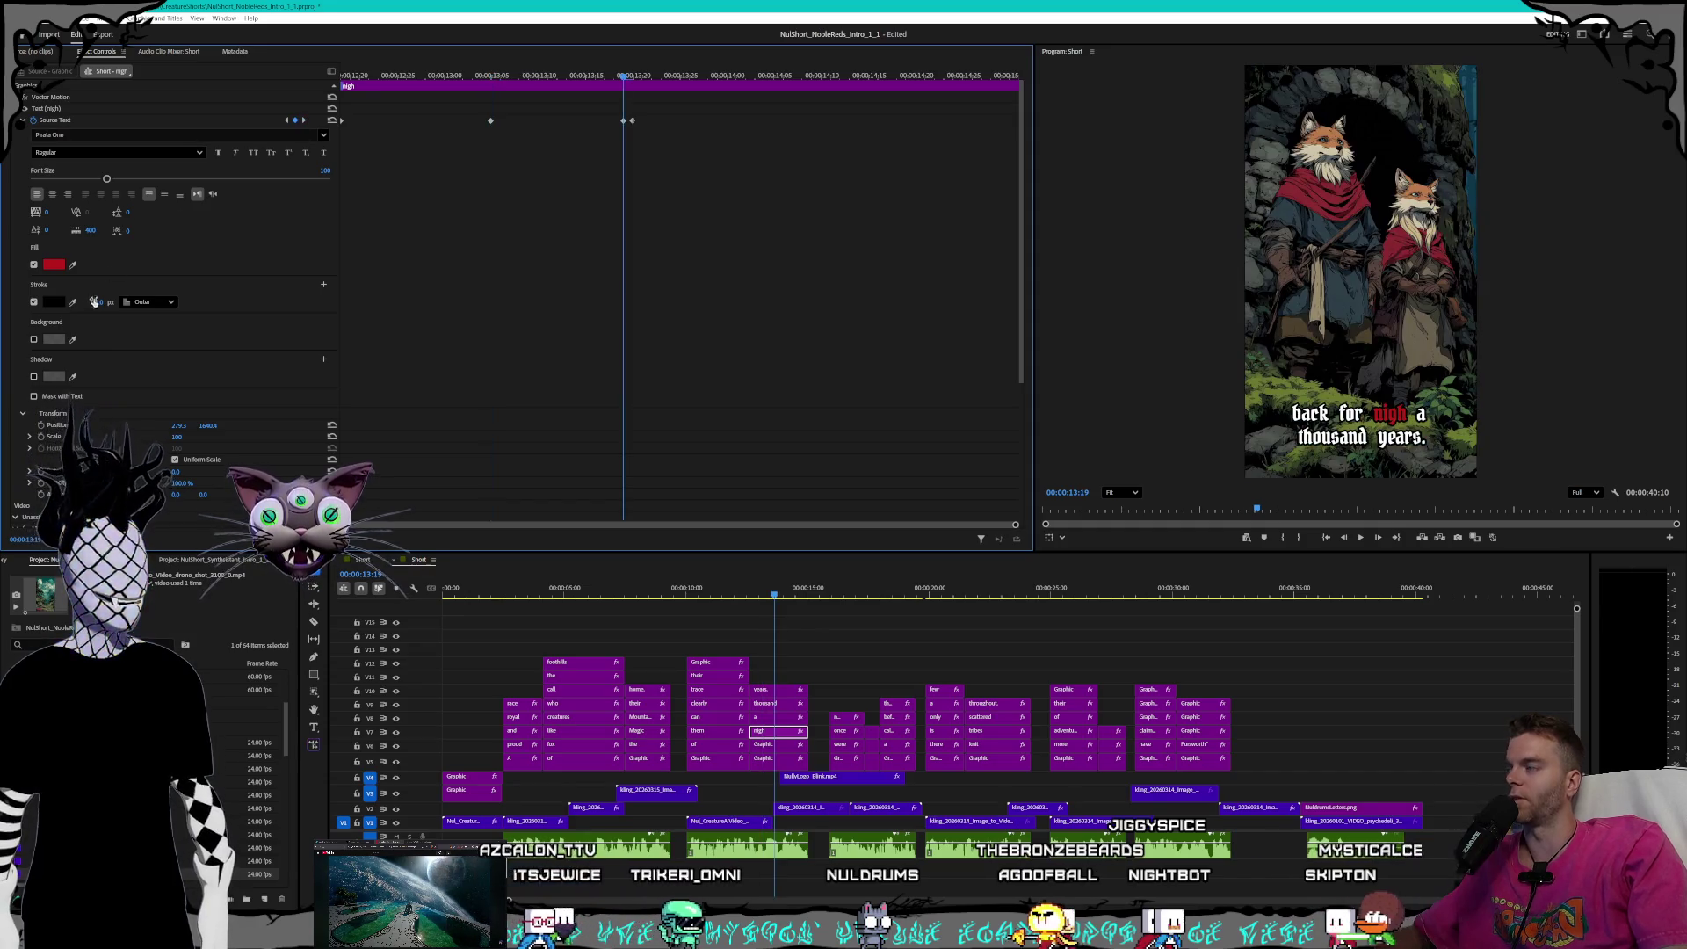
left_click_drag(99, 302, 147, 301)
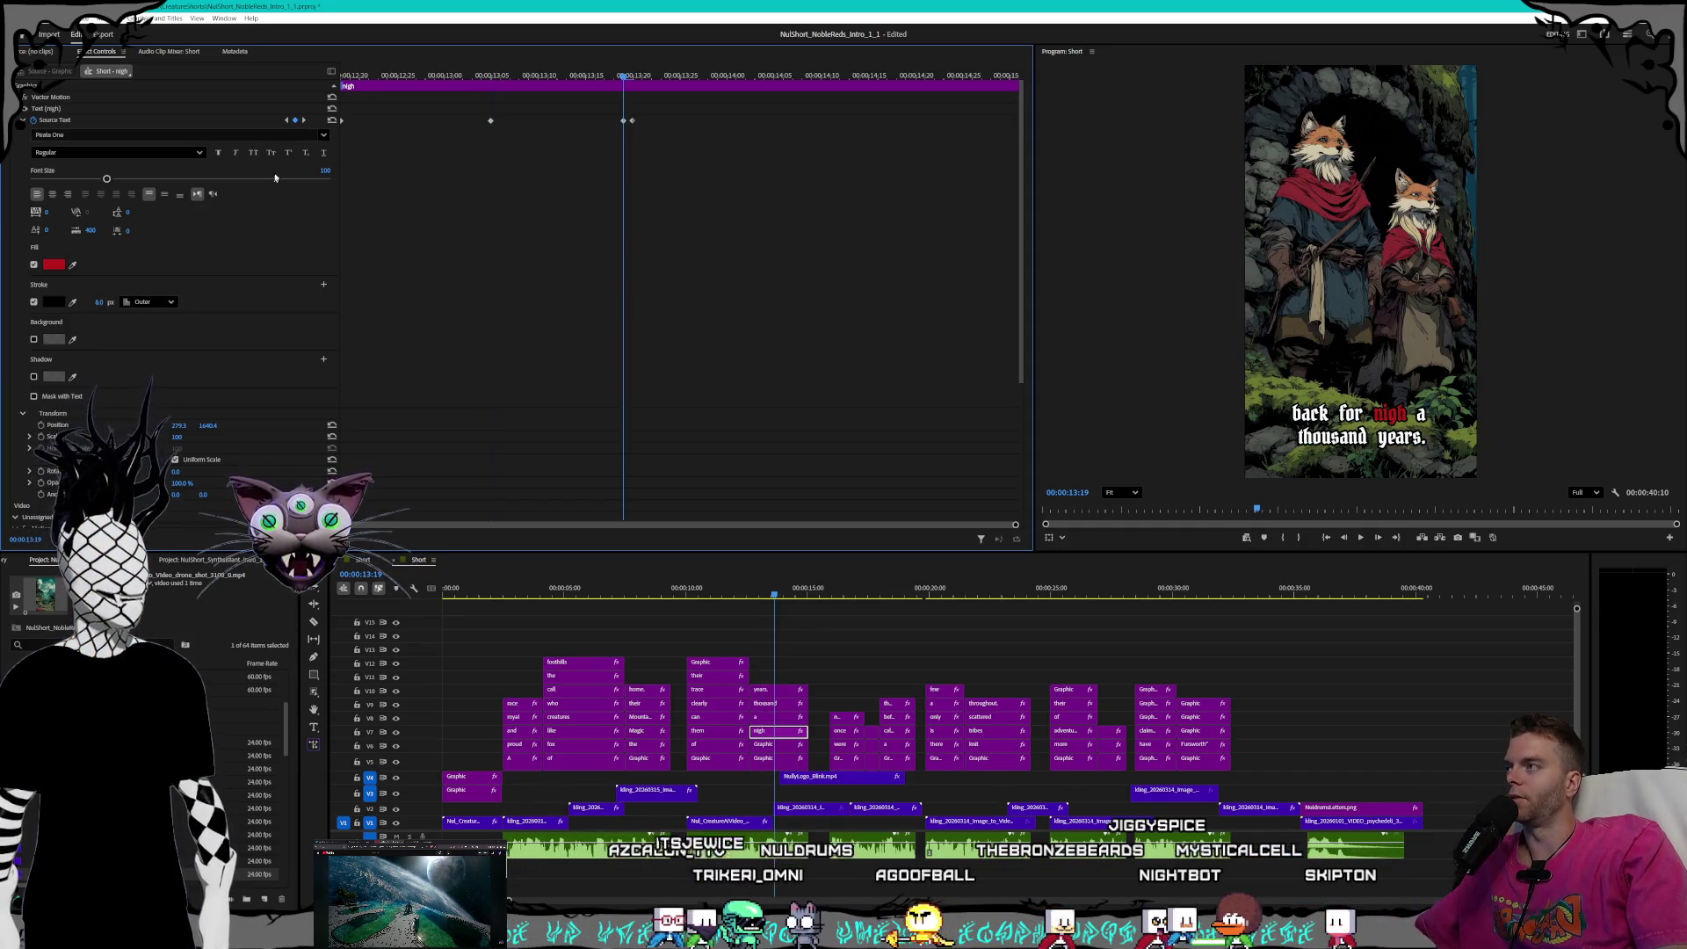
- Set Stroke width to 8.0 at the 13:20 keyframe where 'a' turns red, then recheck keyframes
left_click(303, 120)
left_click(96, 301)
type("8.0")
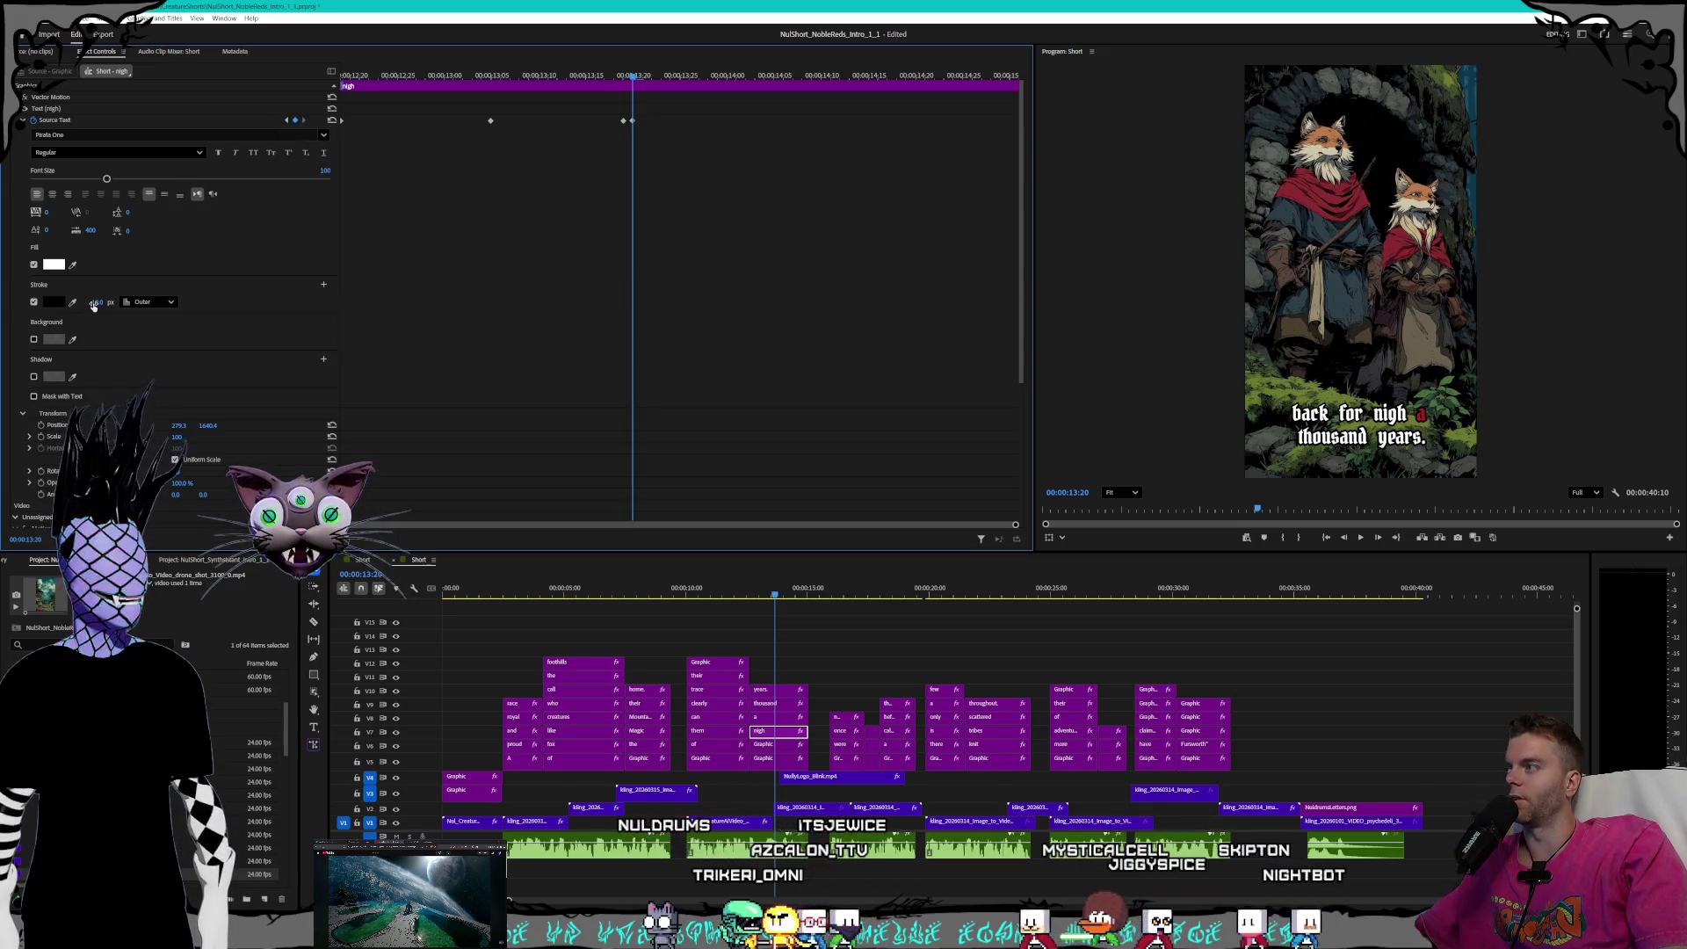
key("Return")
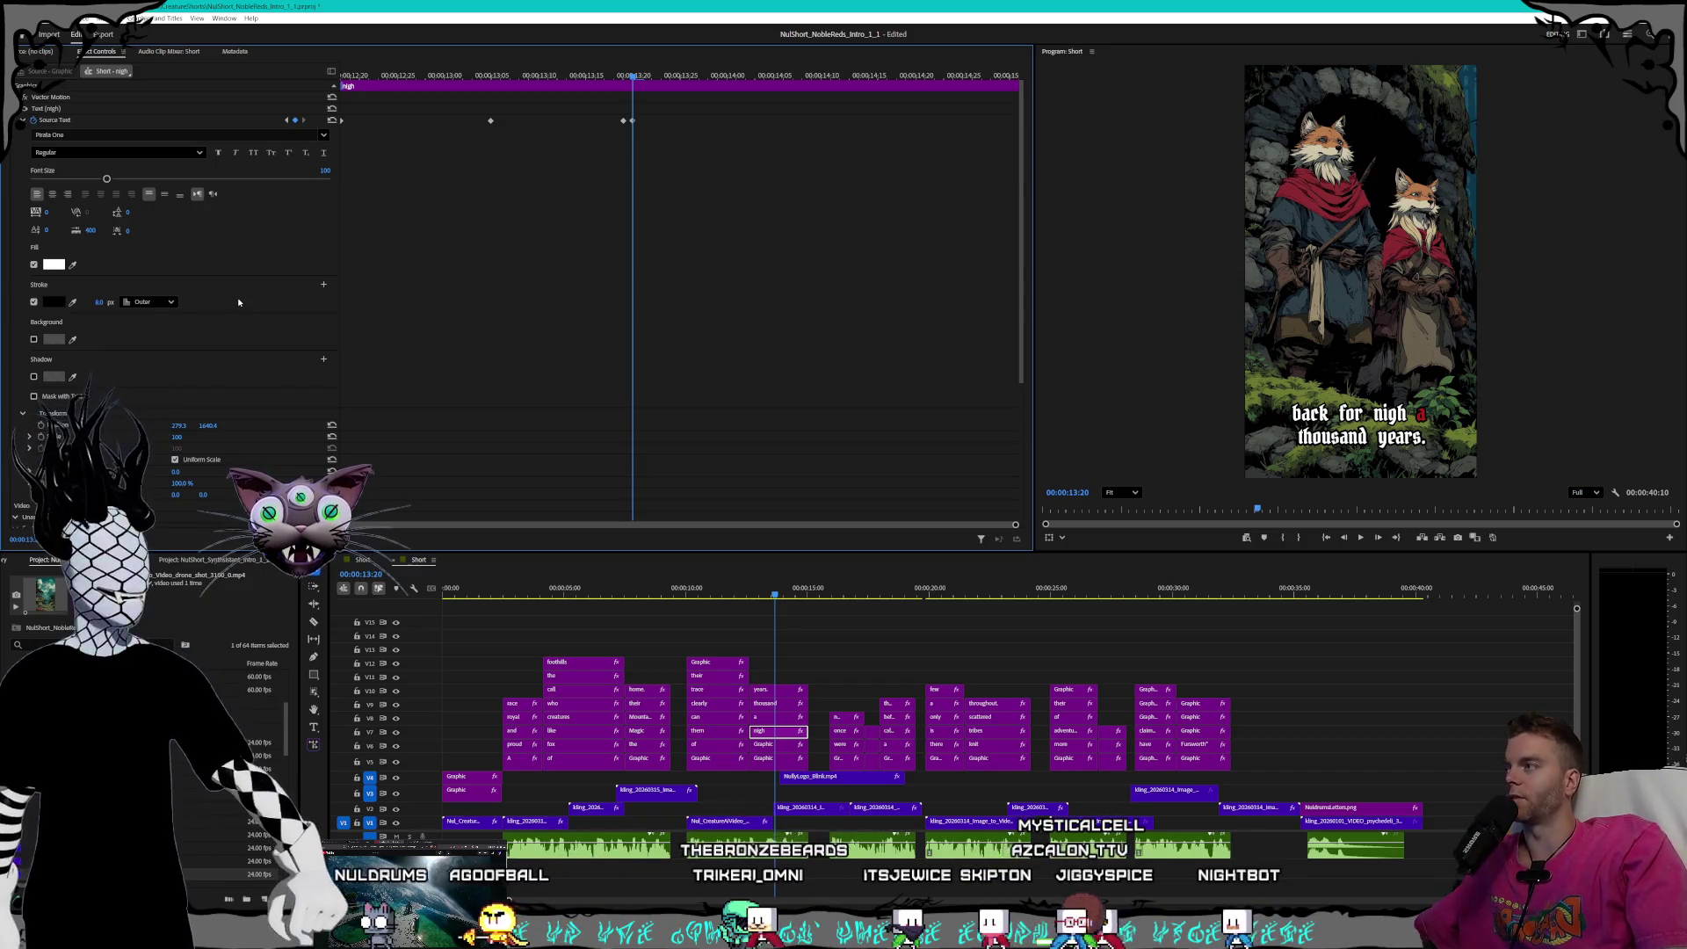
left_click(288, 119)
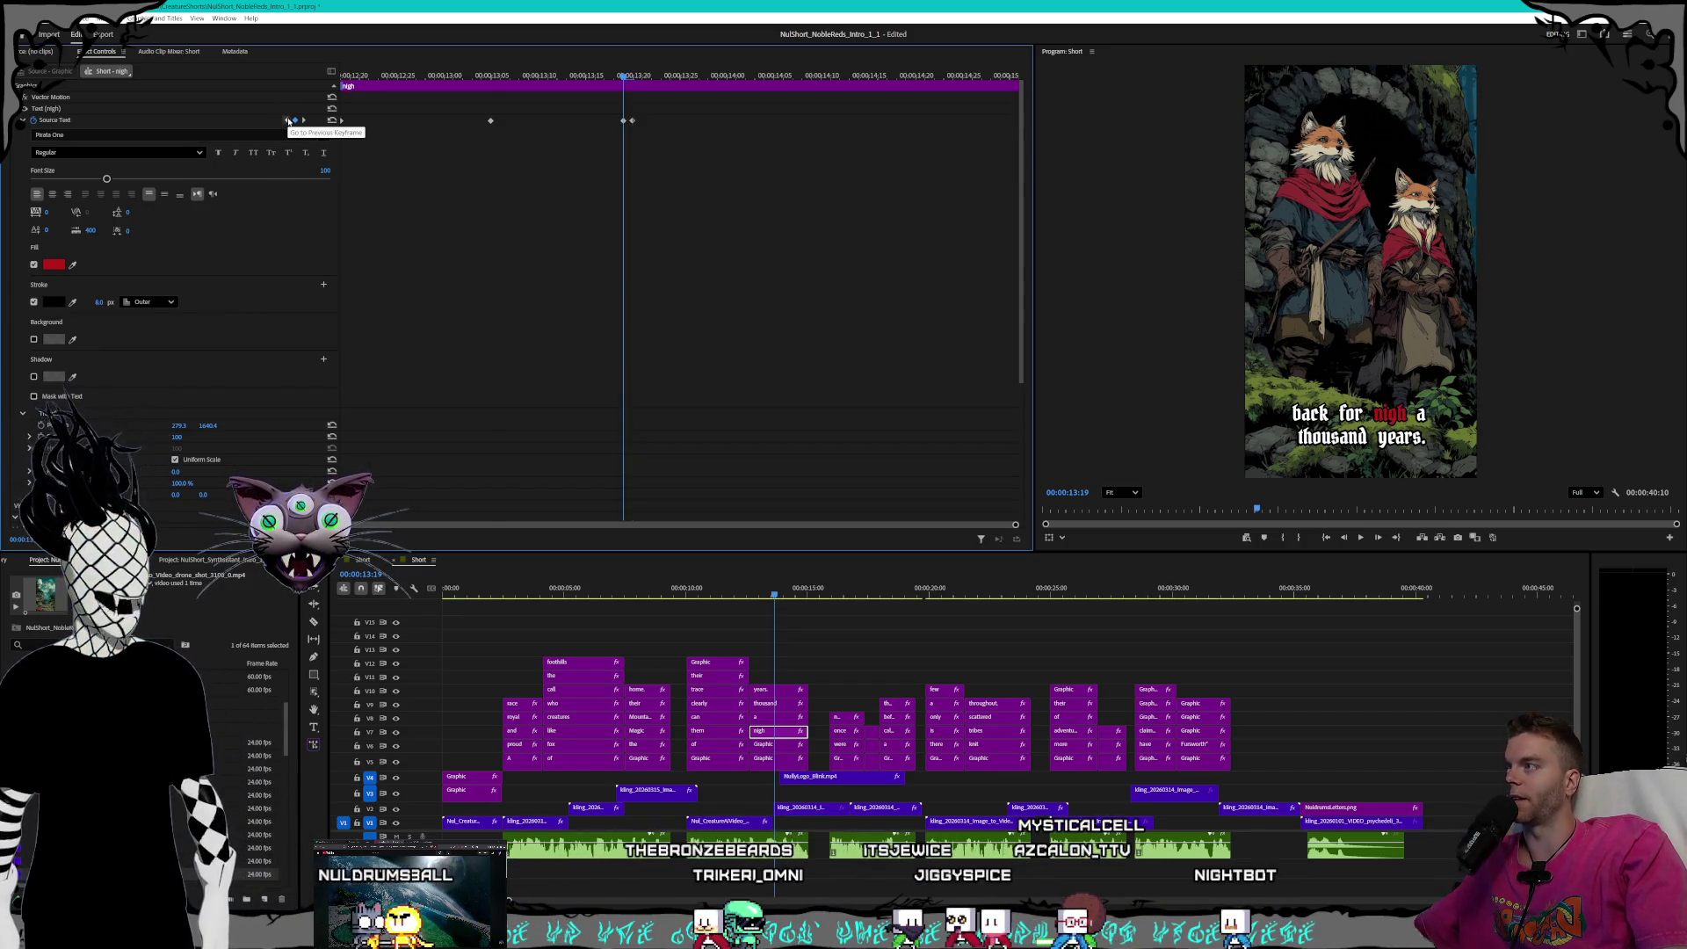
left_click(289, 119)
left_click(288, 119)
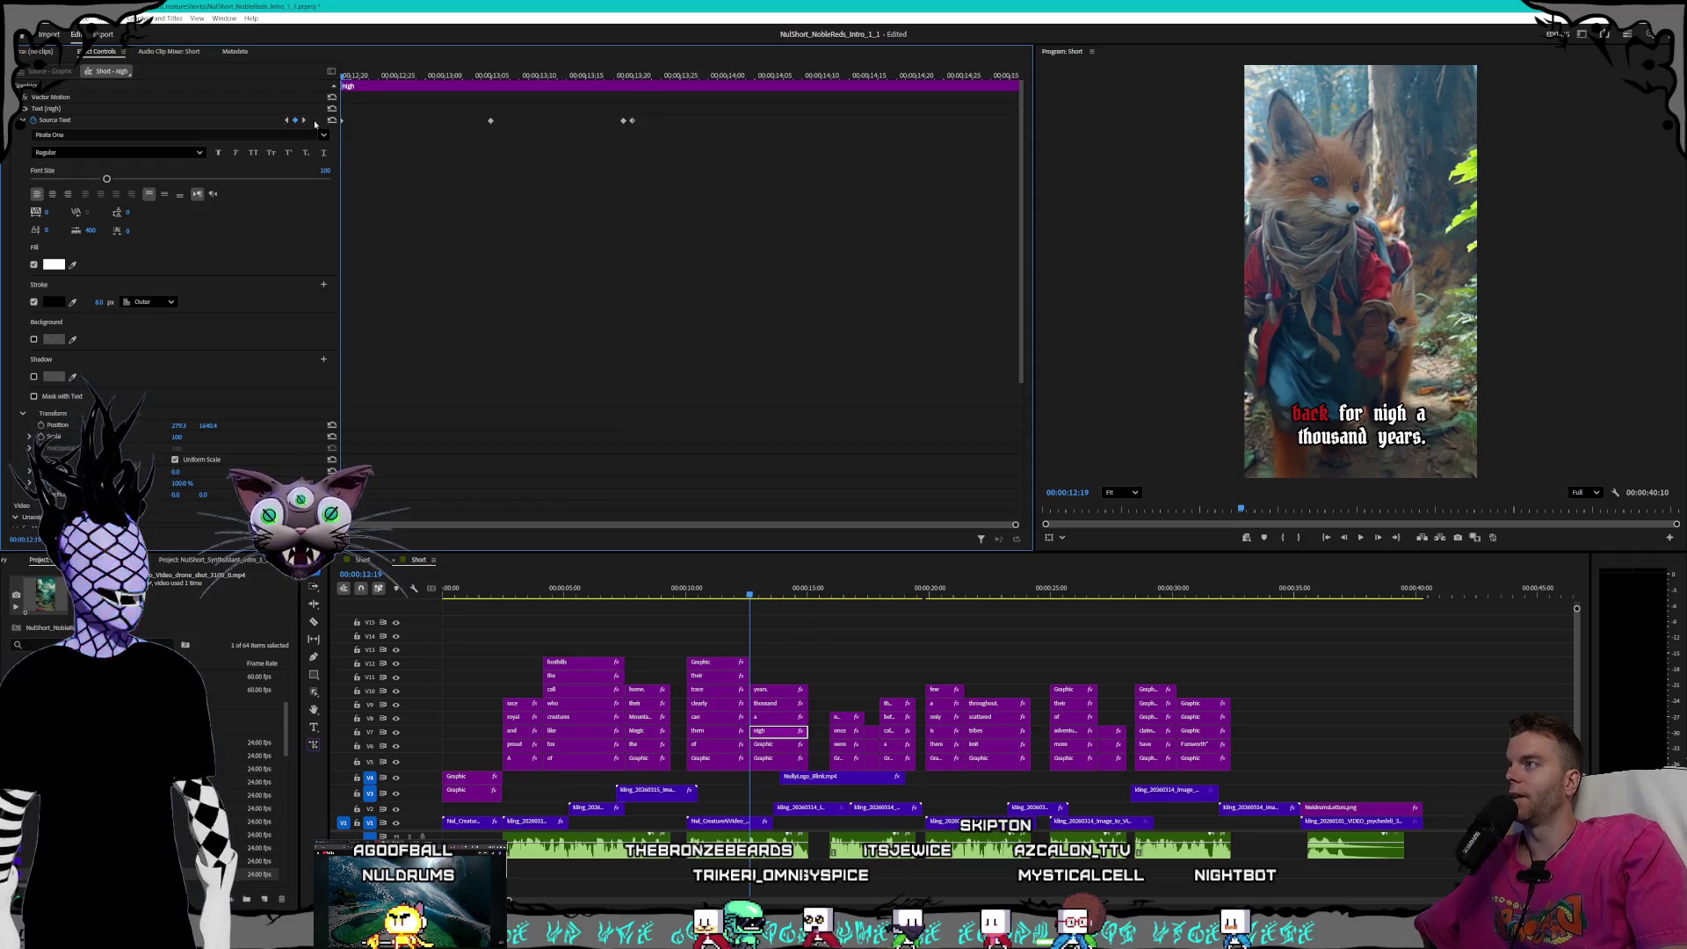
left_click(304, 121)
left_click(304, 121)
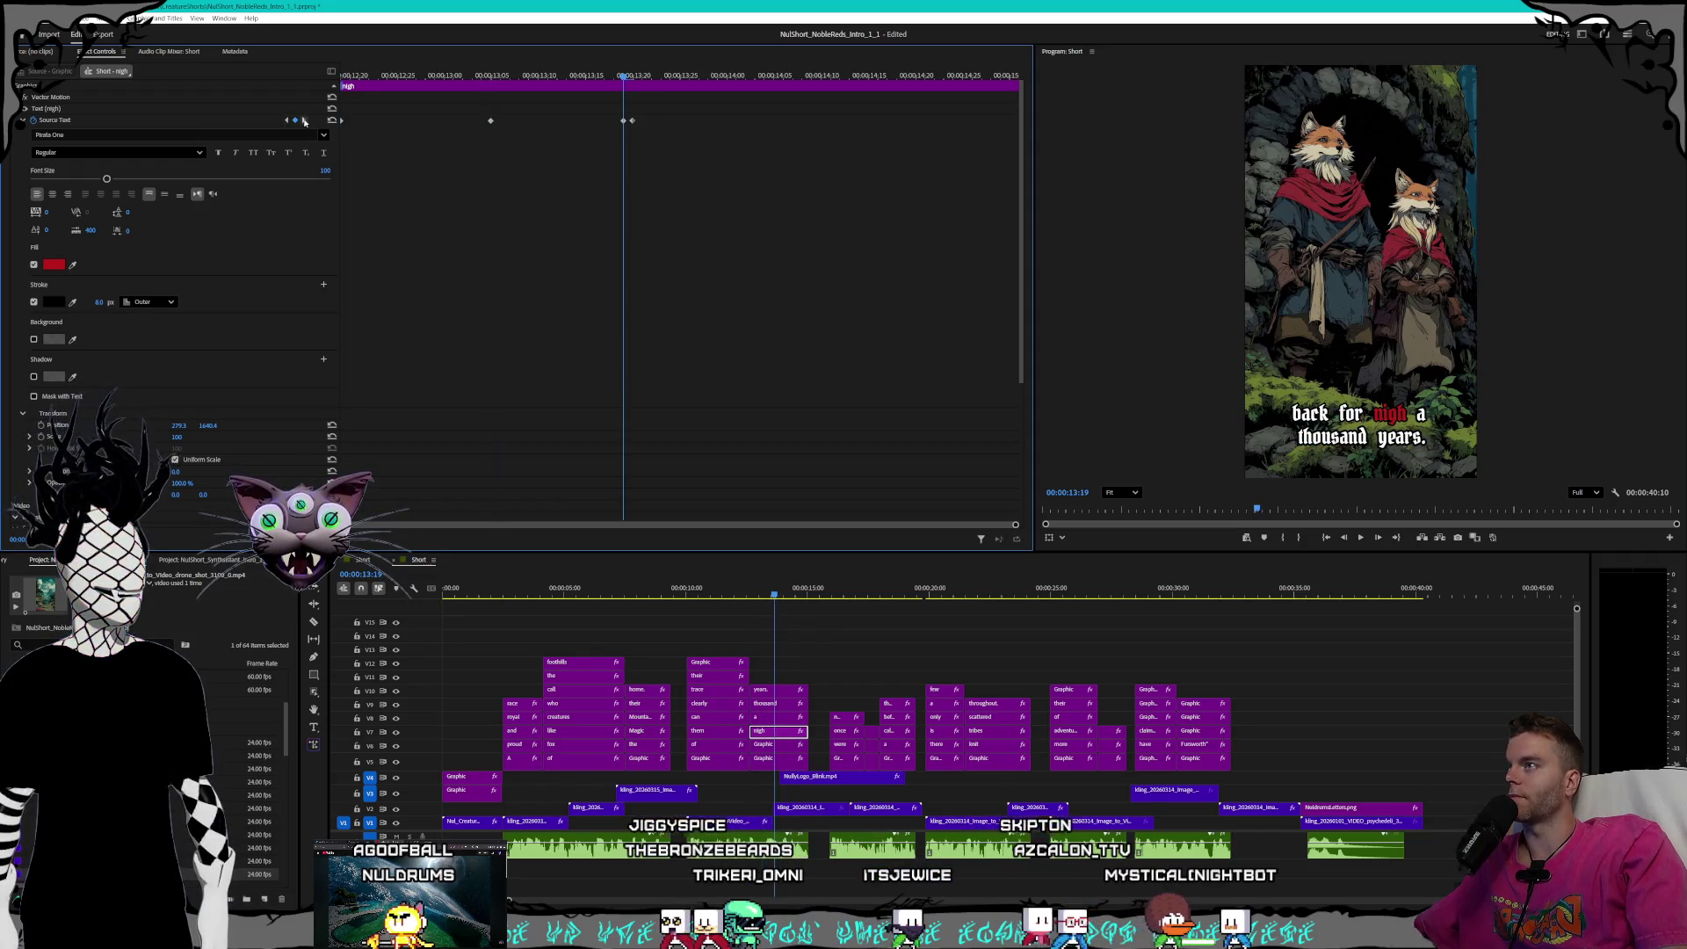
left_click(304, 120)
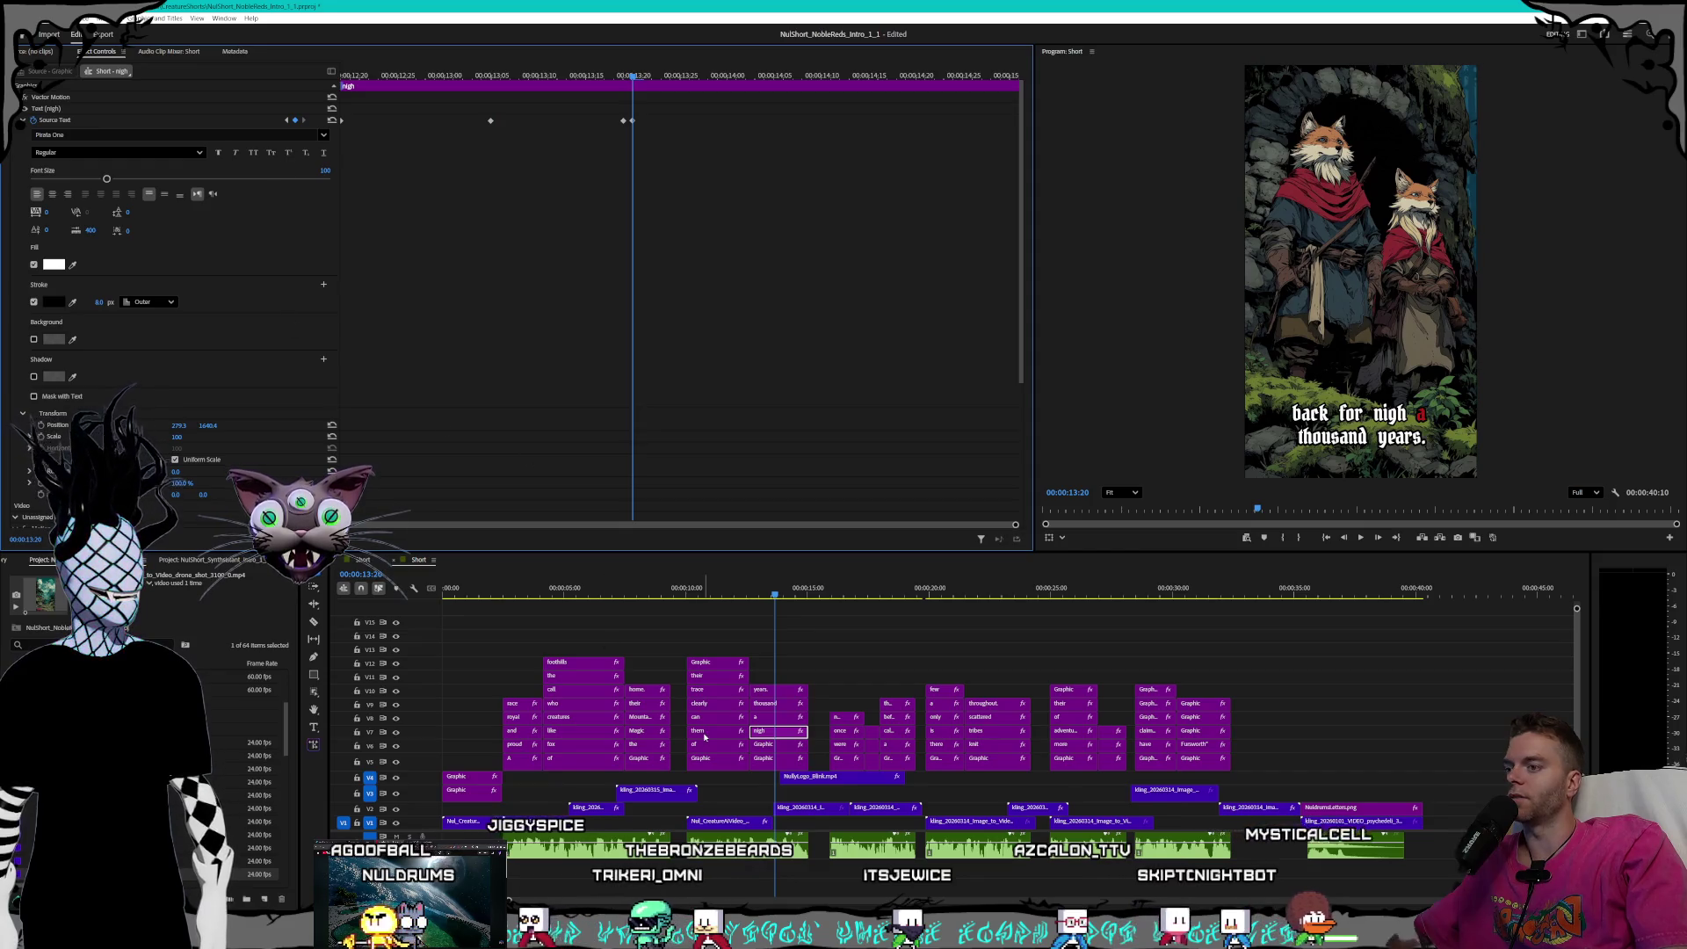
left_click(796, 718)
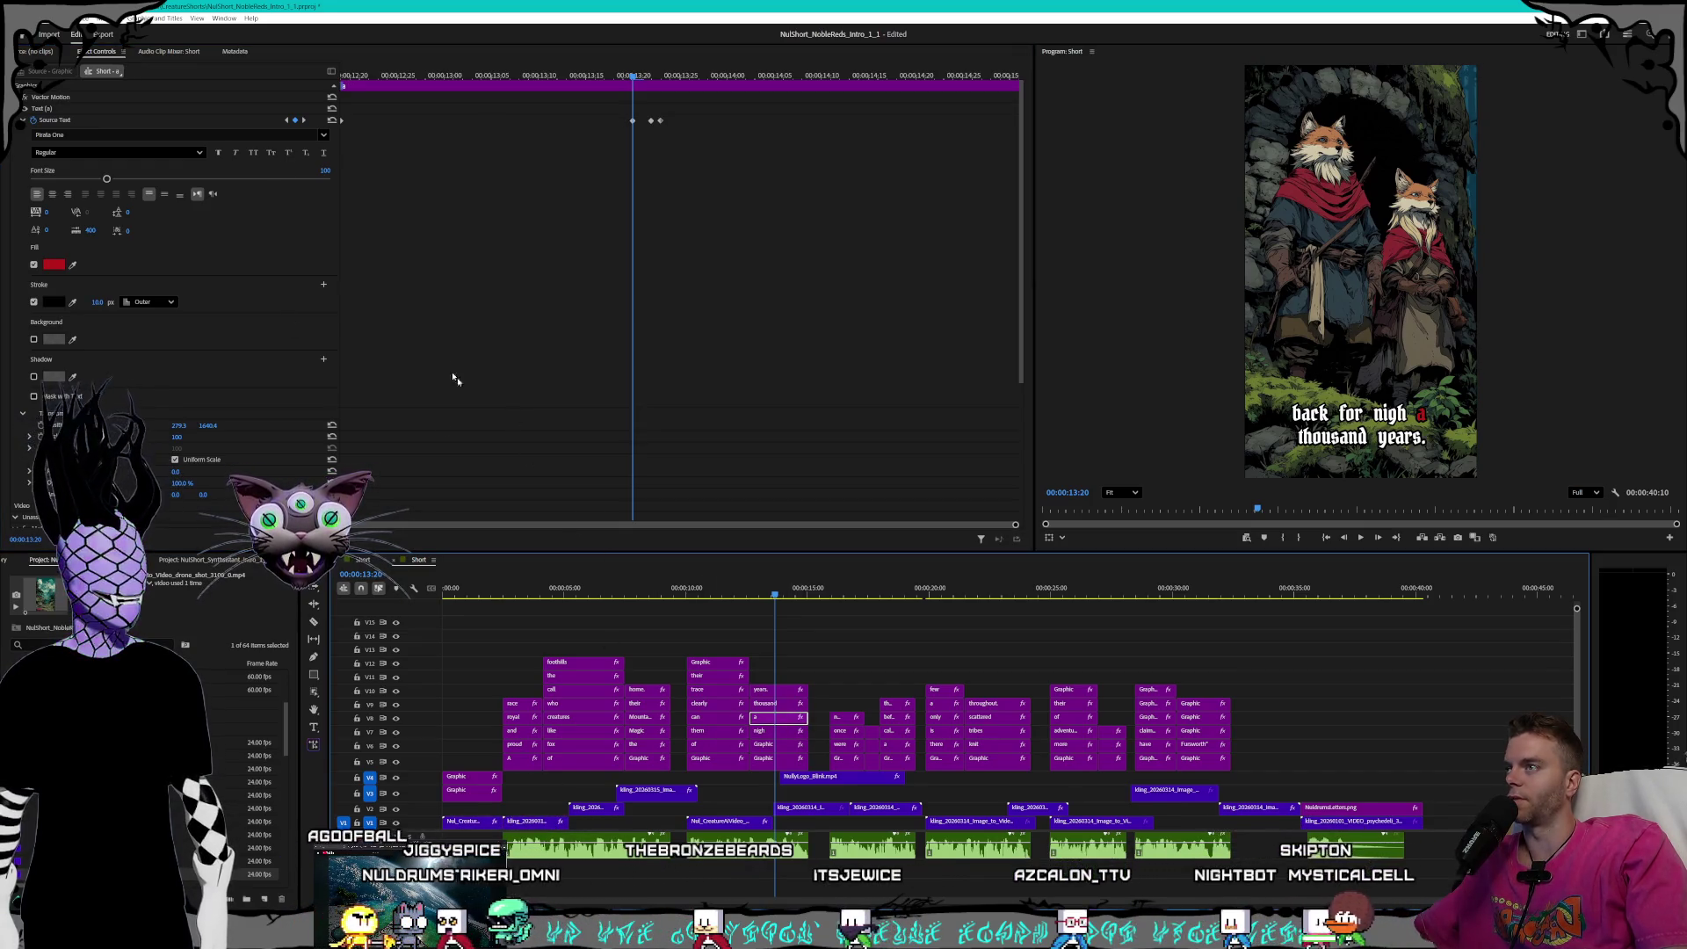
- Drag the 'a' clip's Stroke width to 8 before and after its red highlight
left_click(287, 120)
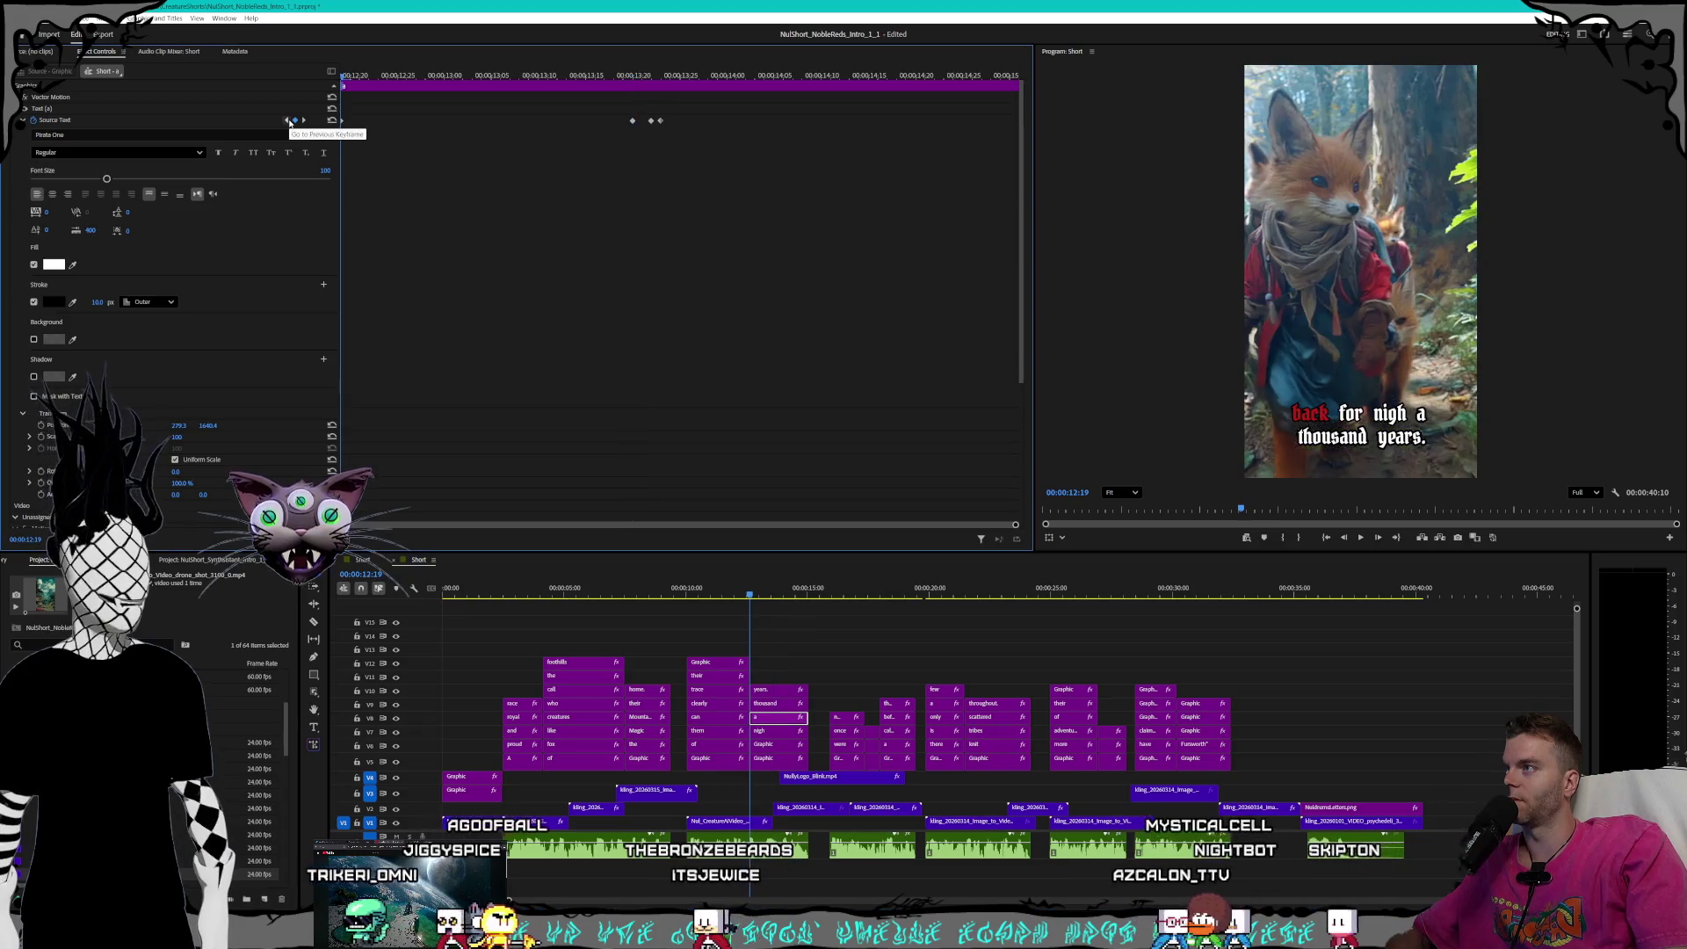
left_click_drag(98, 302, 83, 301)
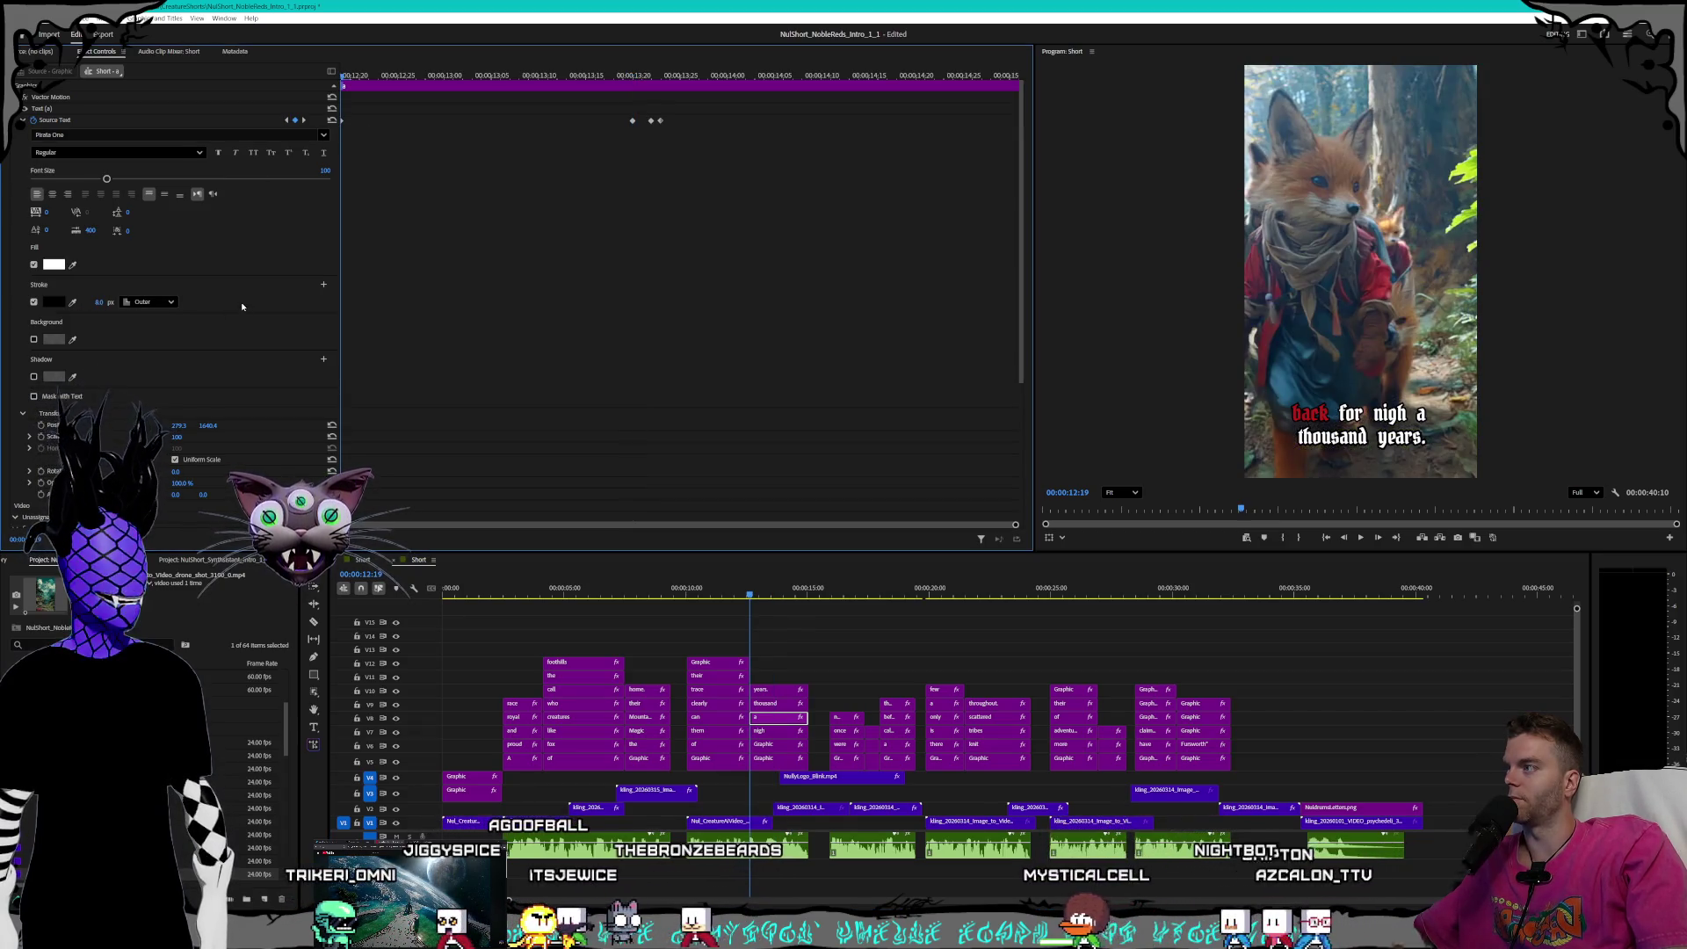
left_click(304, 120)
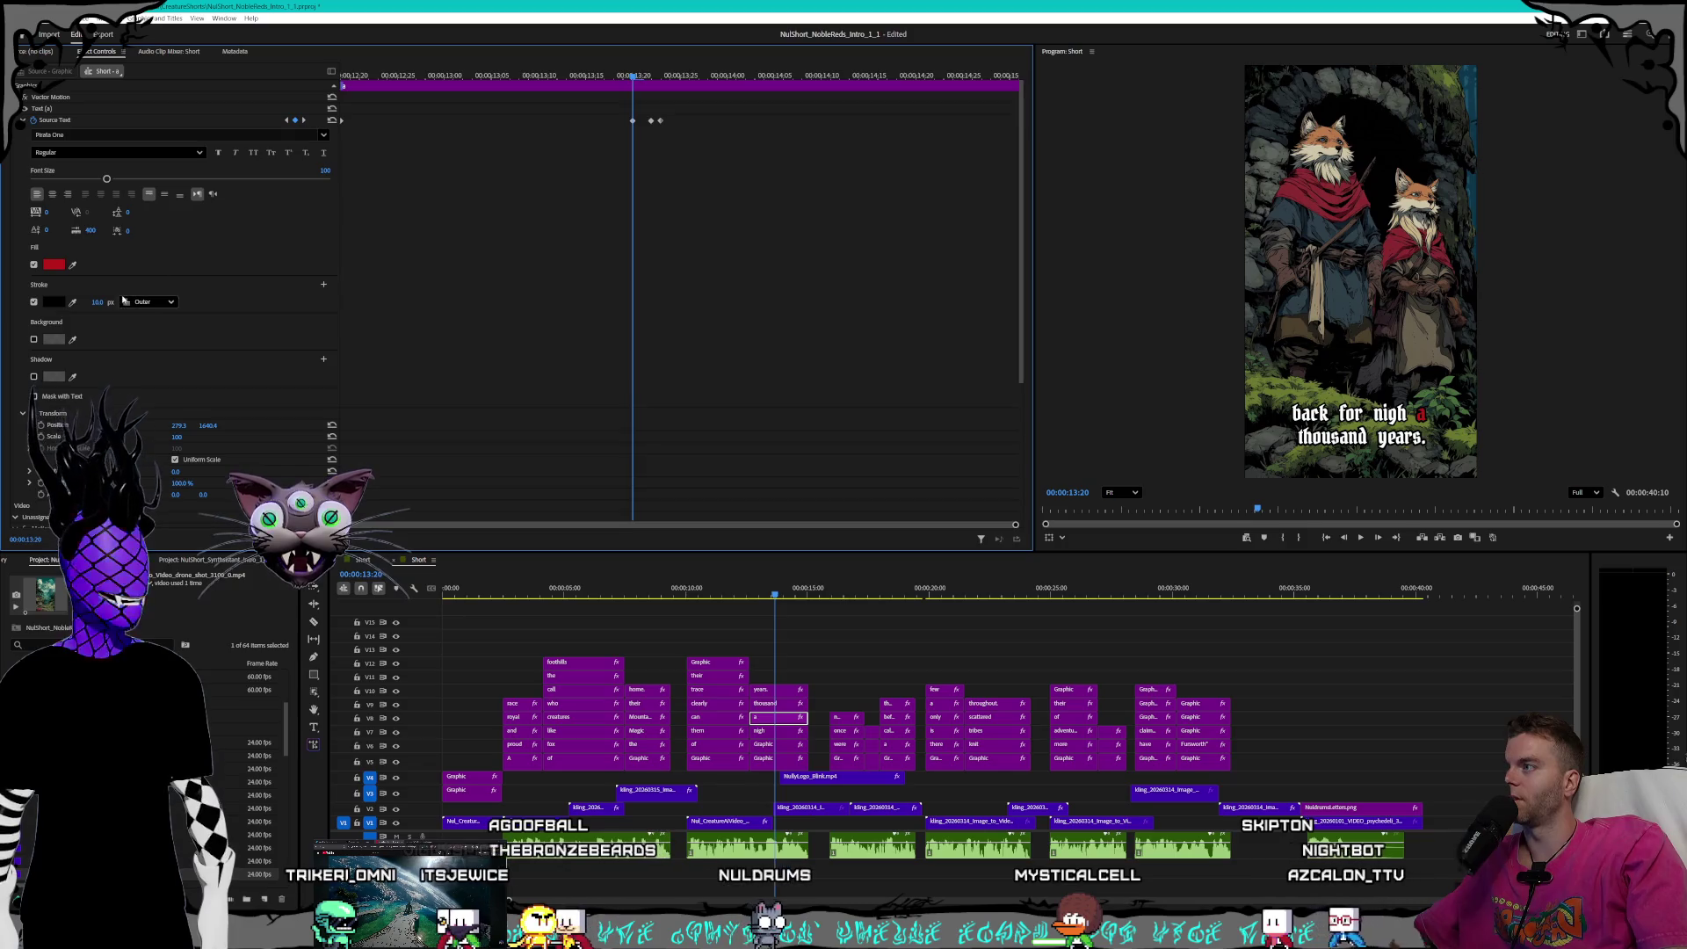
left_click(304, 120)
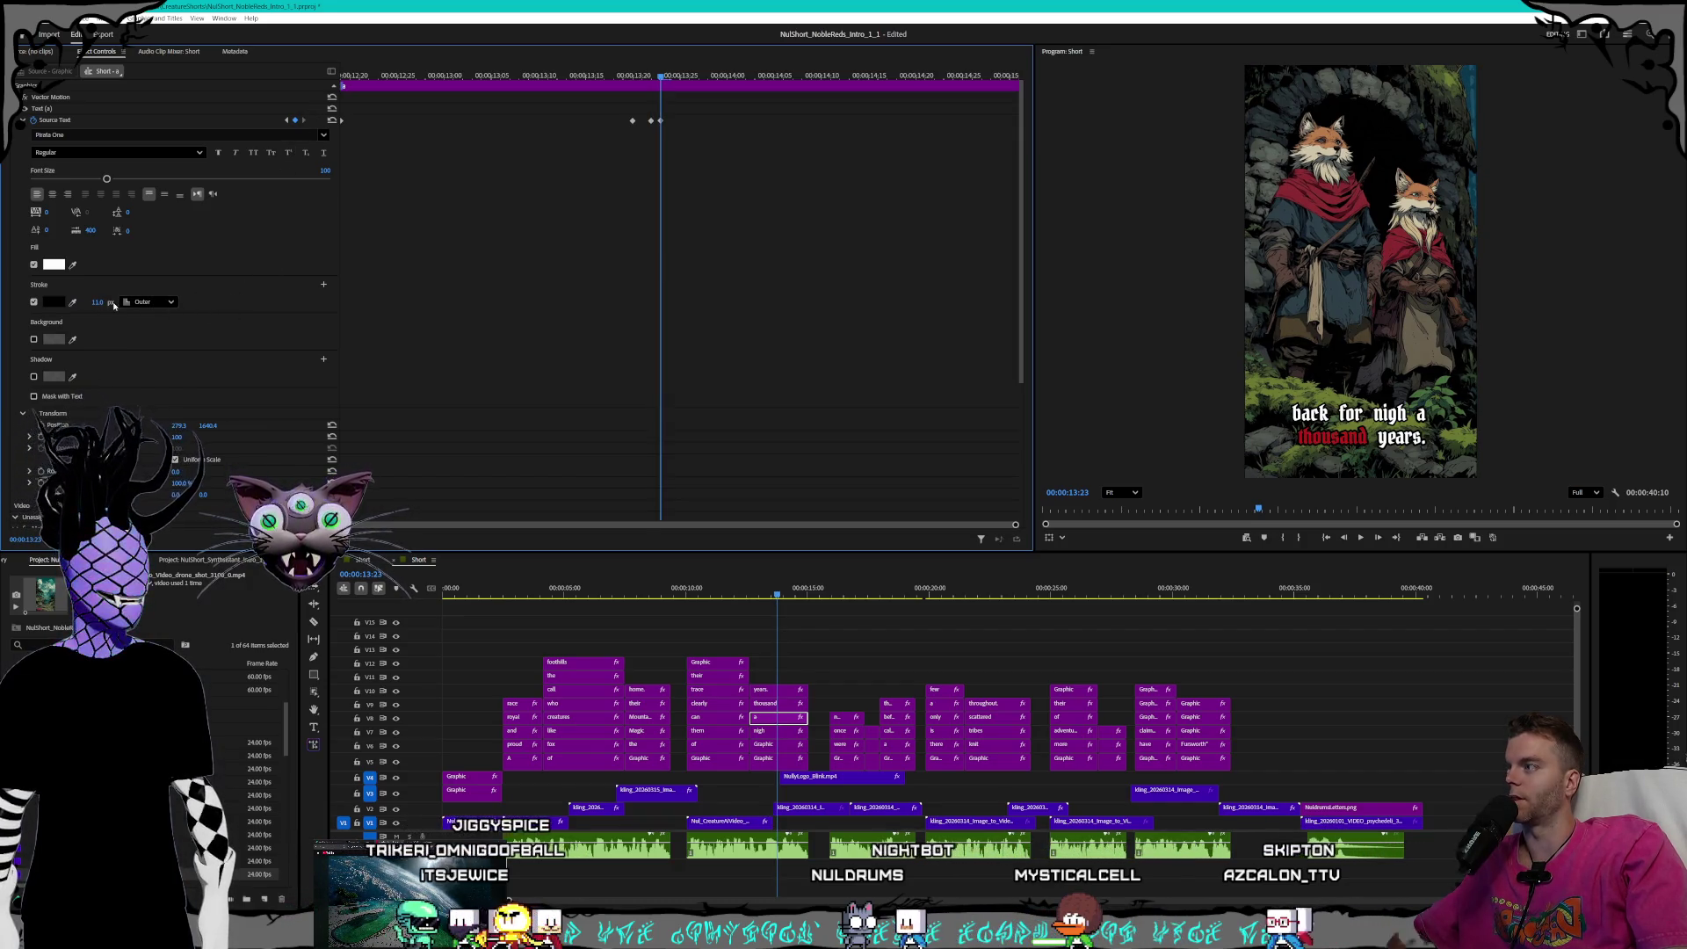
left_click_drag(114, 303, 285, 297)
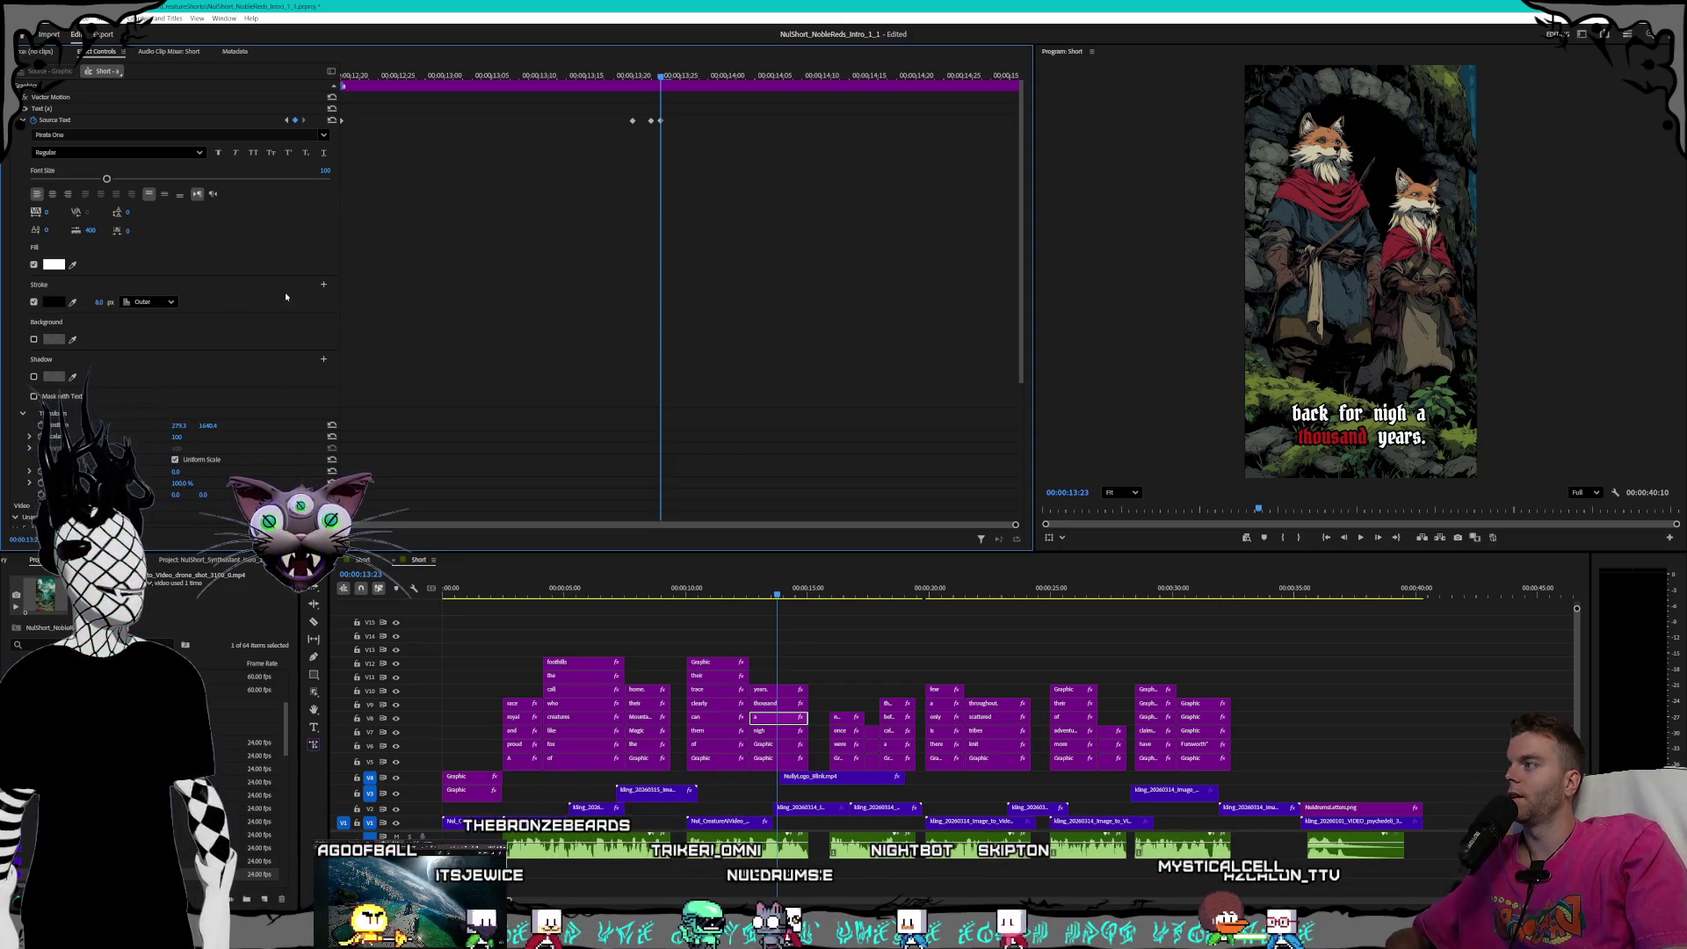
- Review the highlight keyframes from 'back' to 'thousand', then select the 'thousand' clip
left_click(285, 120)
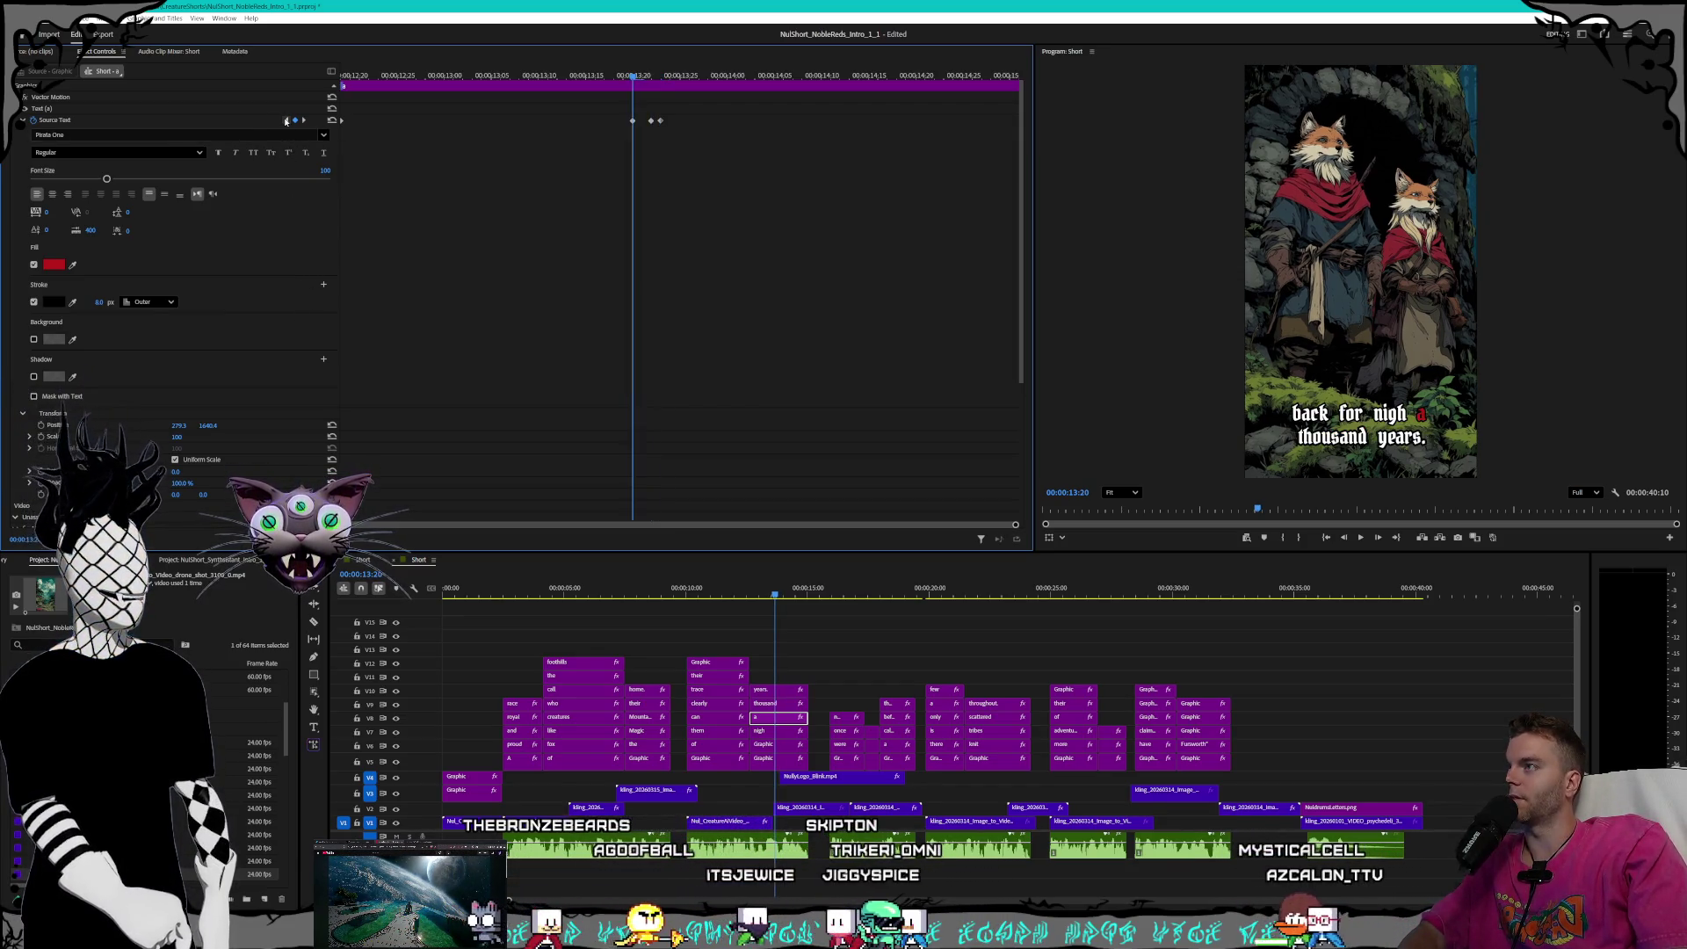
left_click(285, 120)
left_click(304, 121)
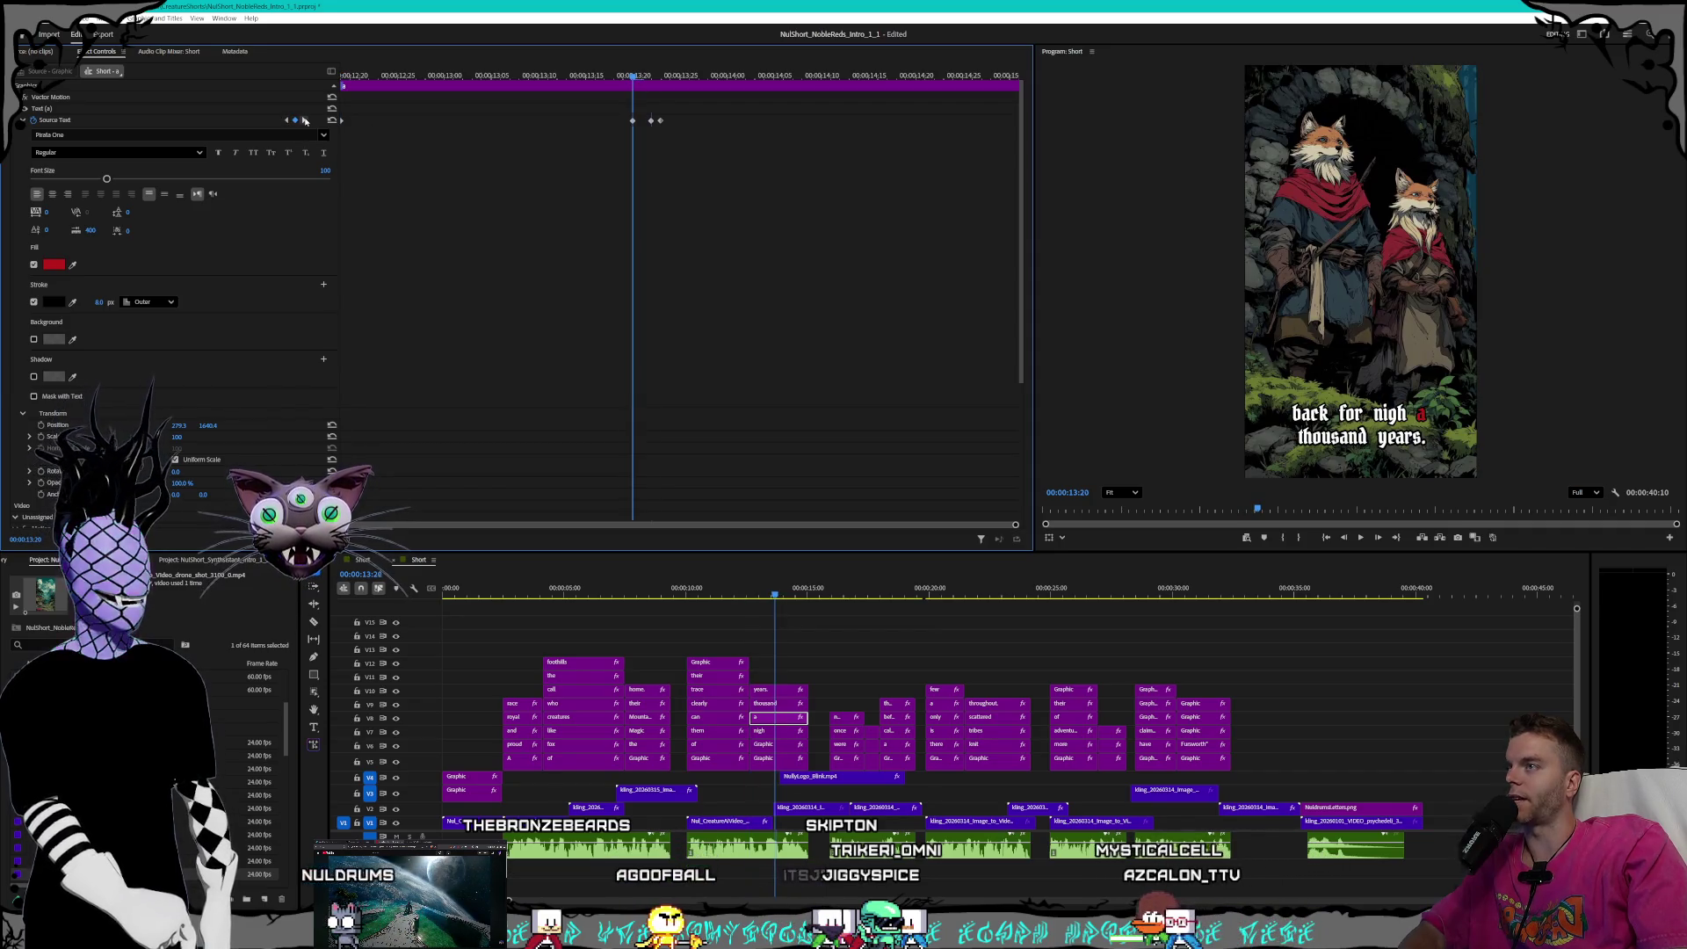
left_click(304, 120)
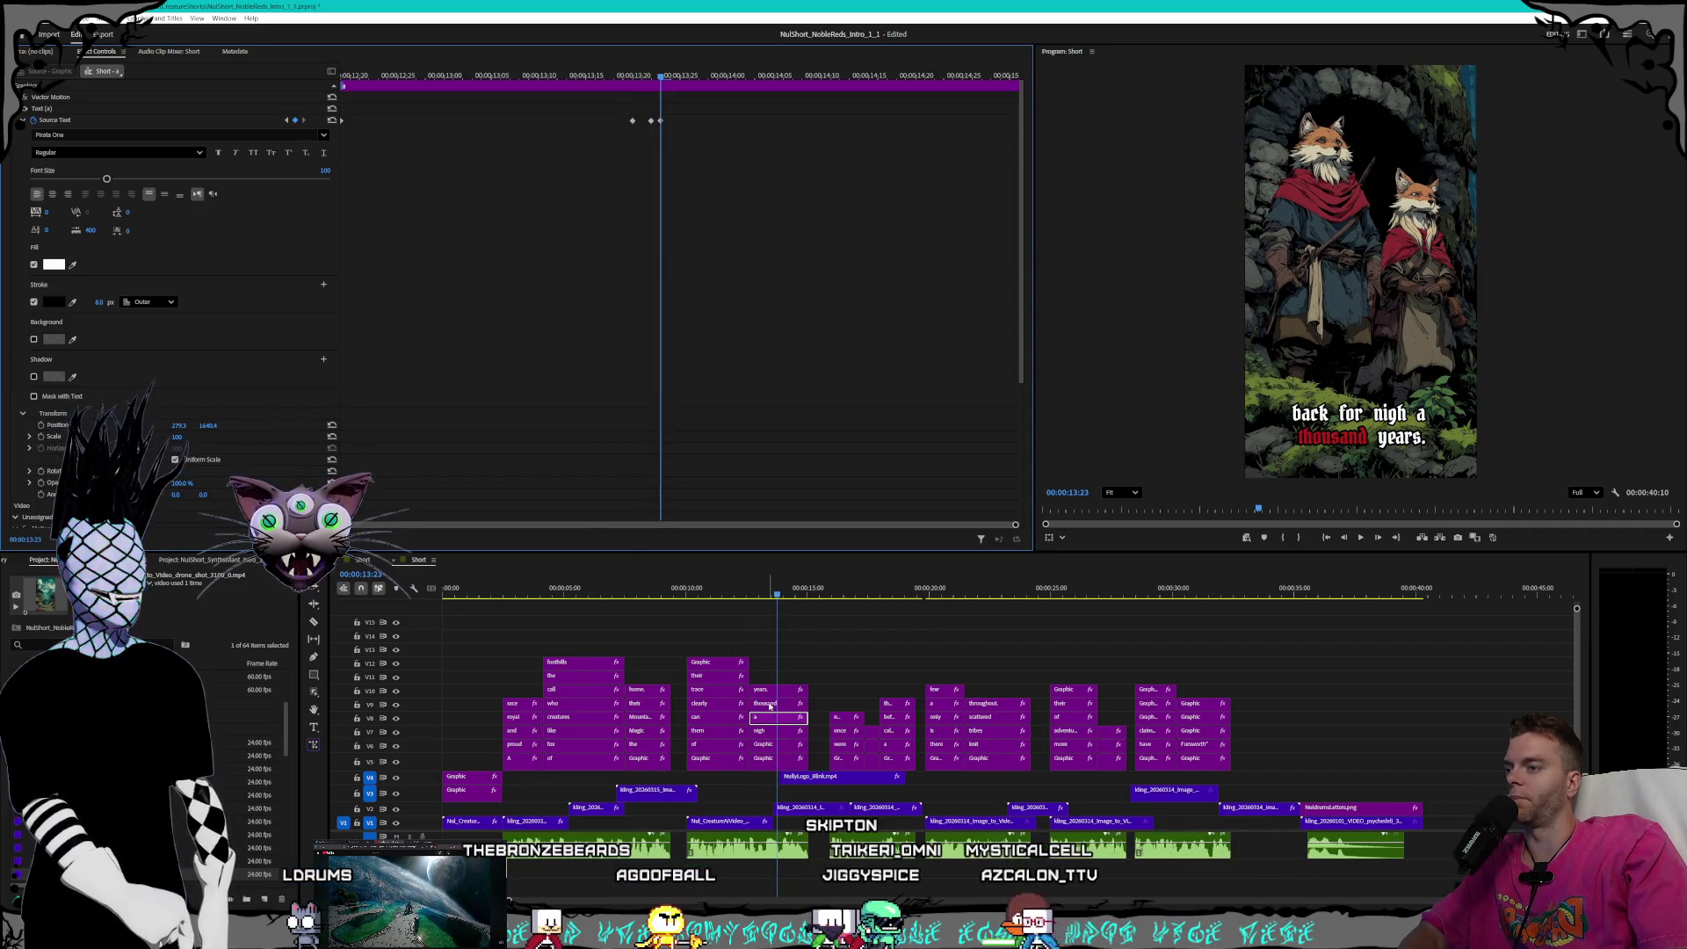
left_click_drag(770, 706, 760, 732)
left_click(759, 734)
left_click(288, 130)
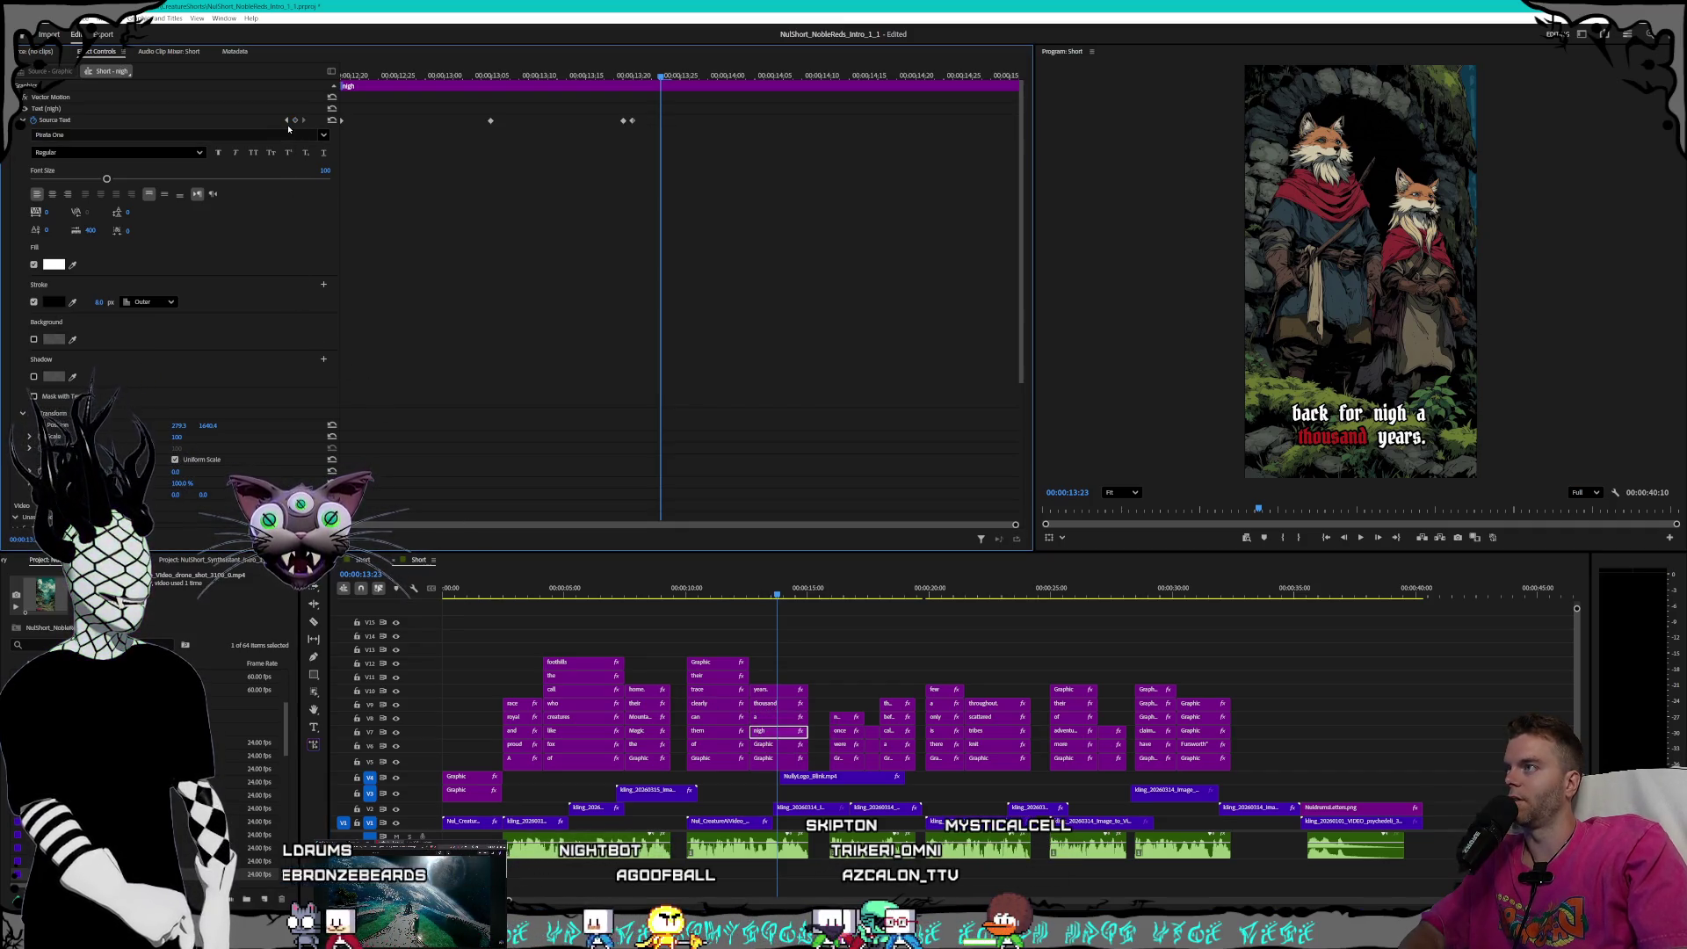
left_click(286, 120)
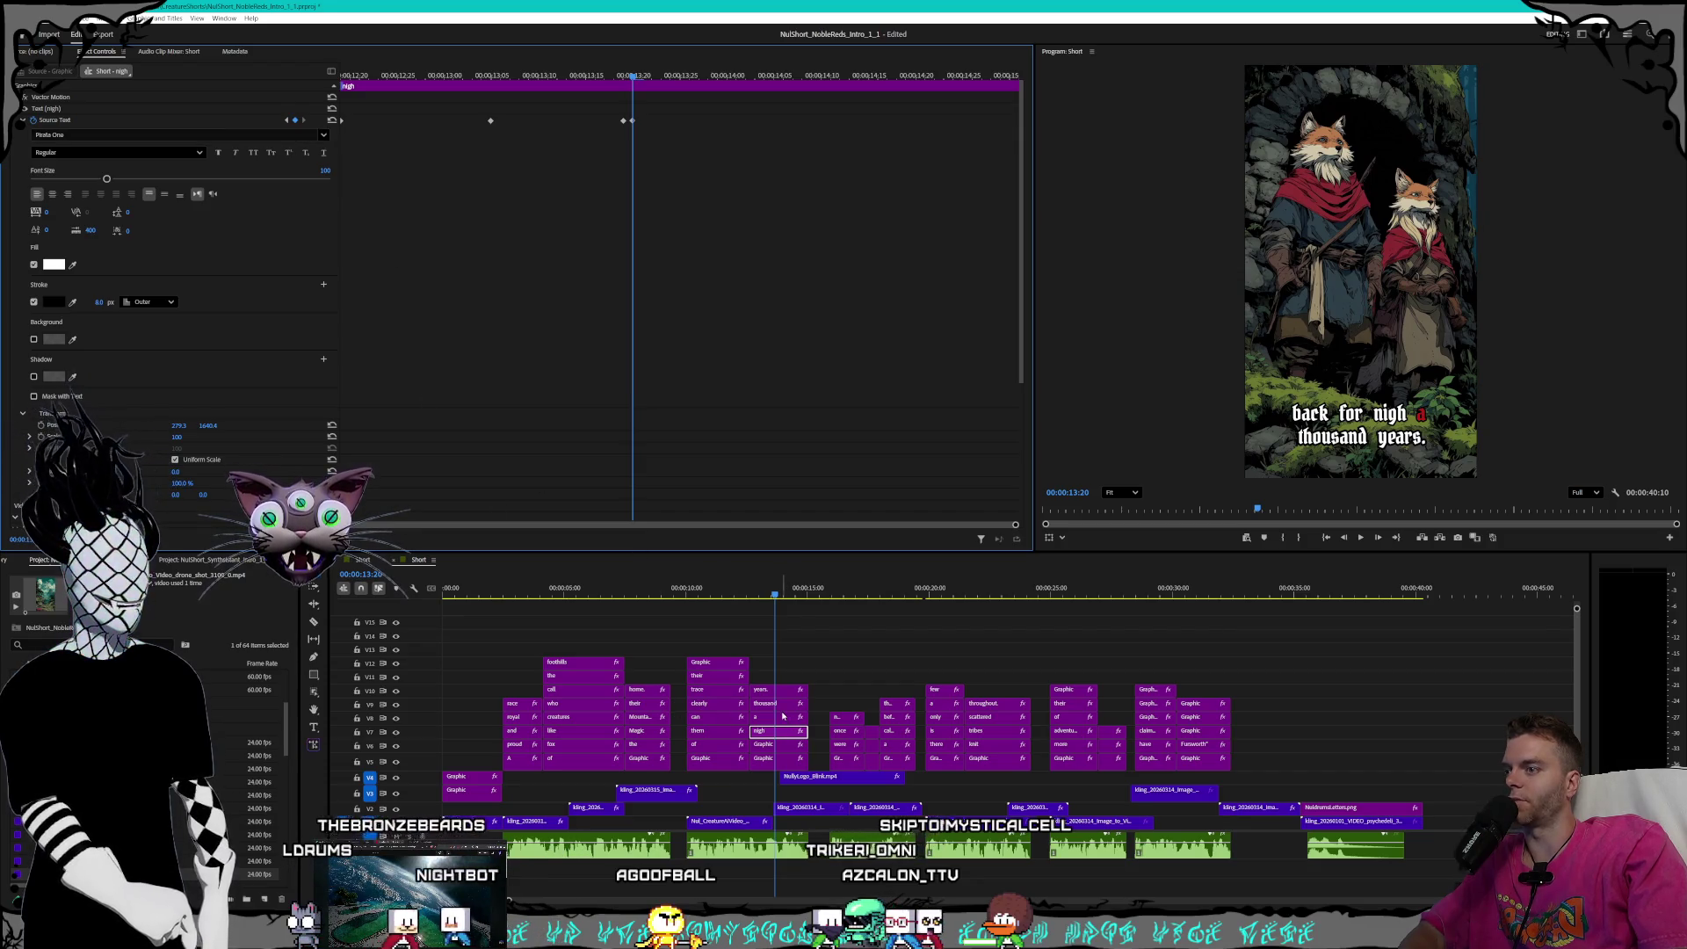
left_click(777, 704)
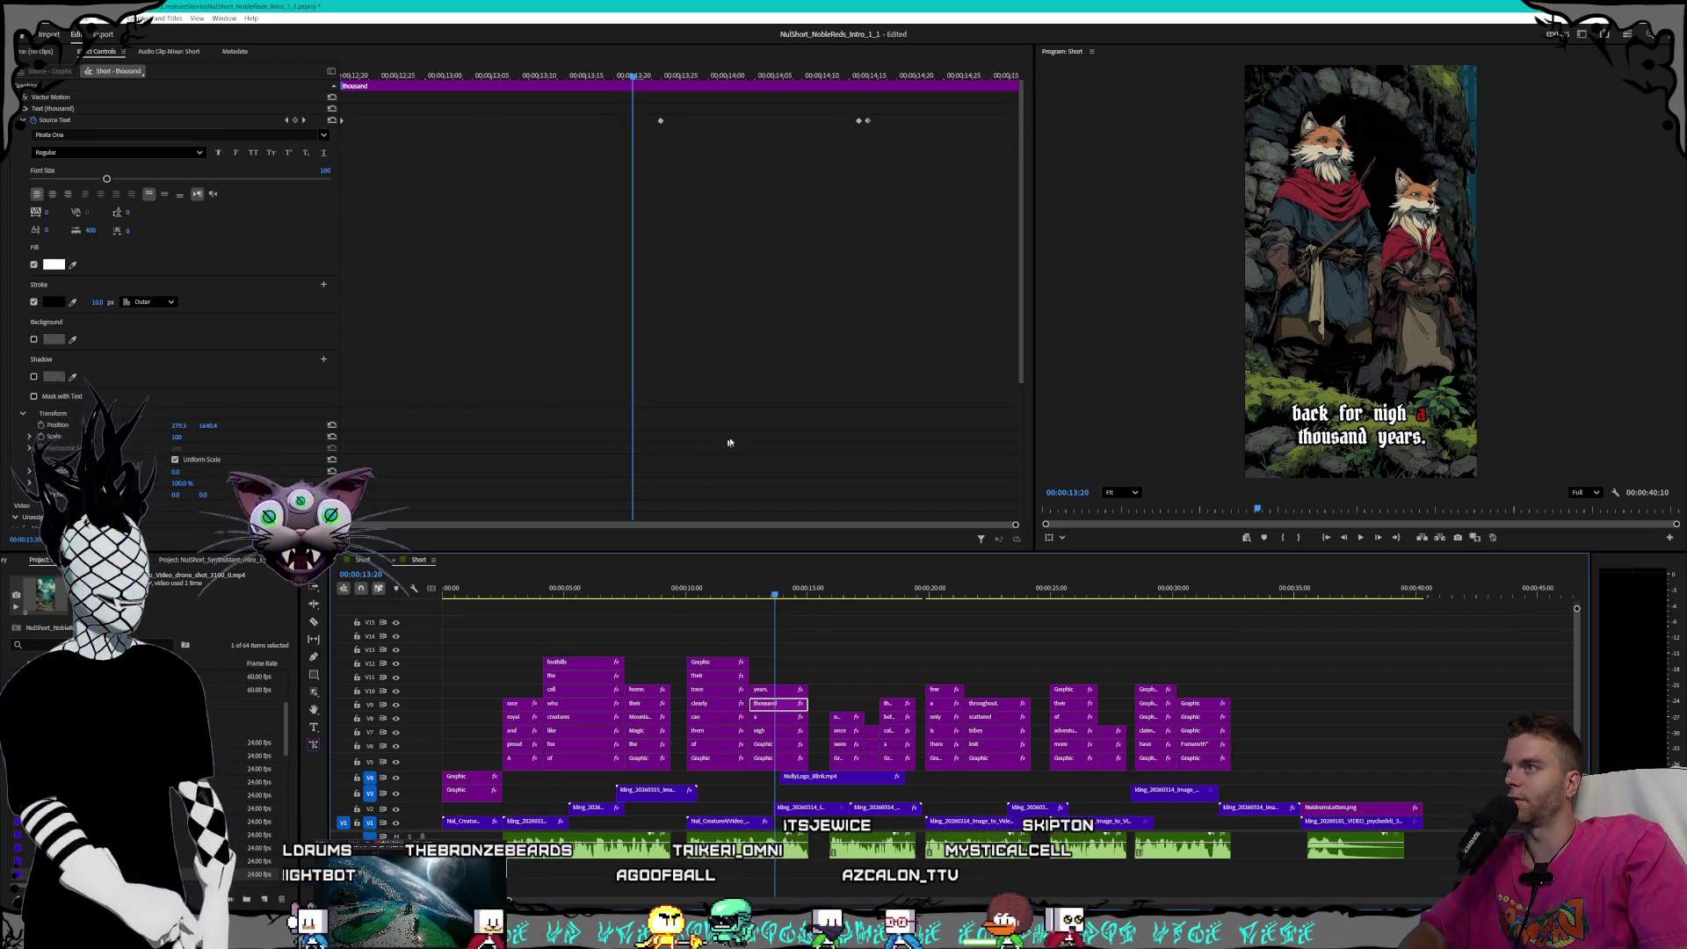
- Drag the 'thousand' clip's Stroke width to 8 at its first keyframe
left_click(288, 121)
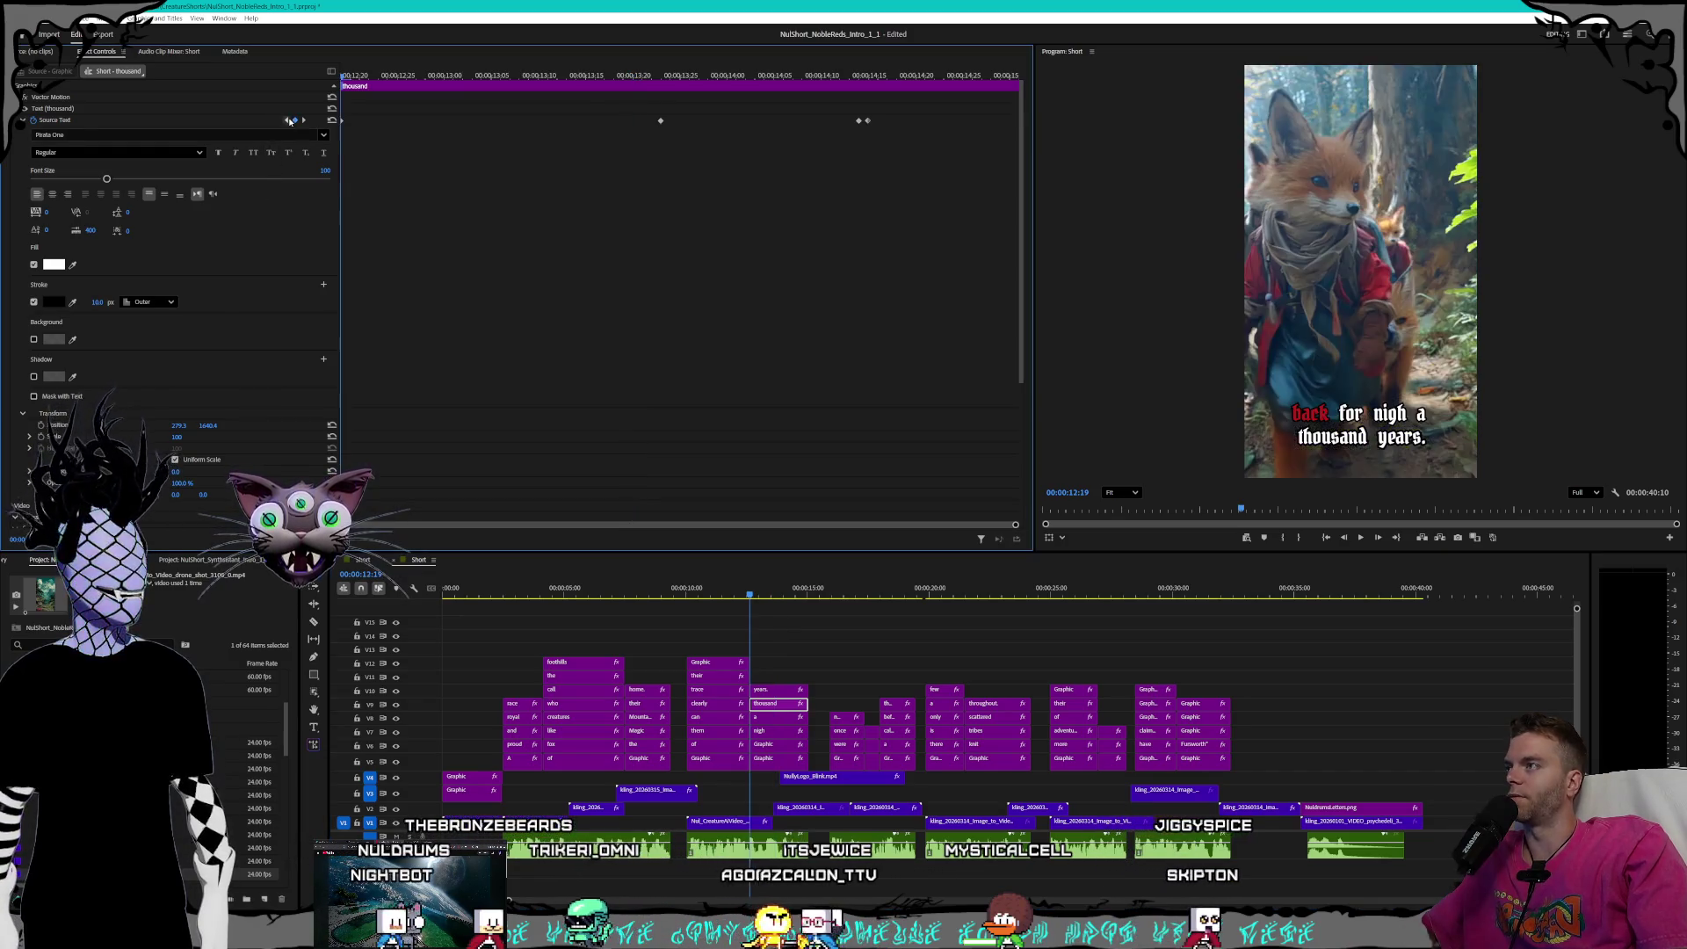
left_click_drag(99, 301, 88, 302)
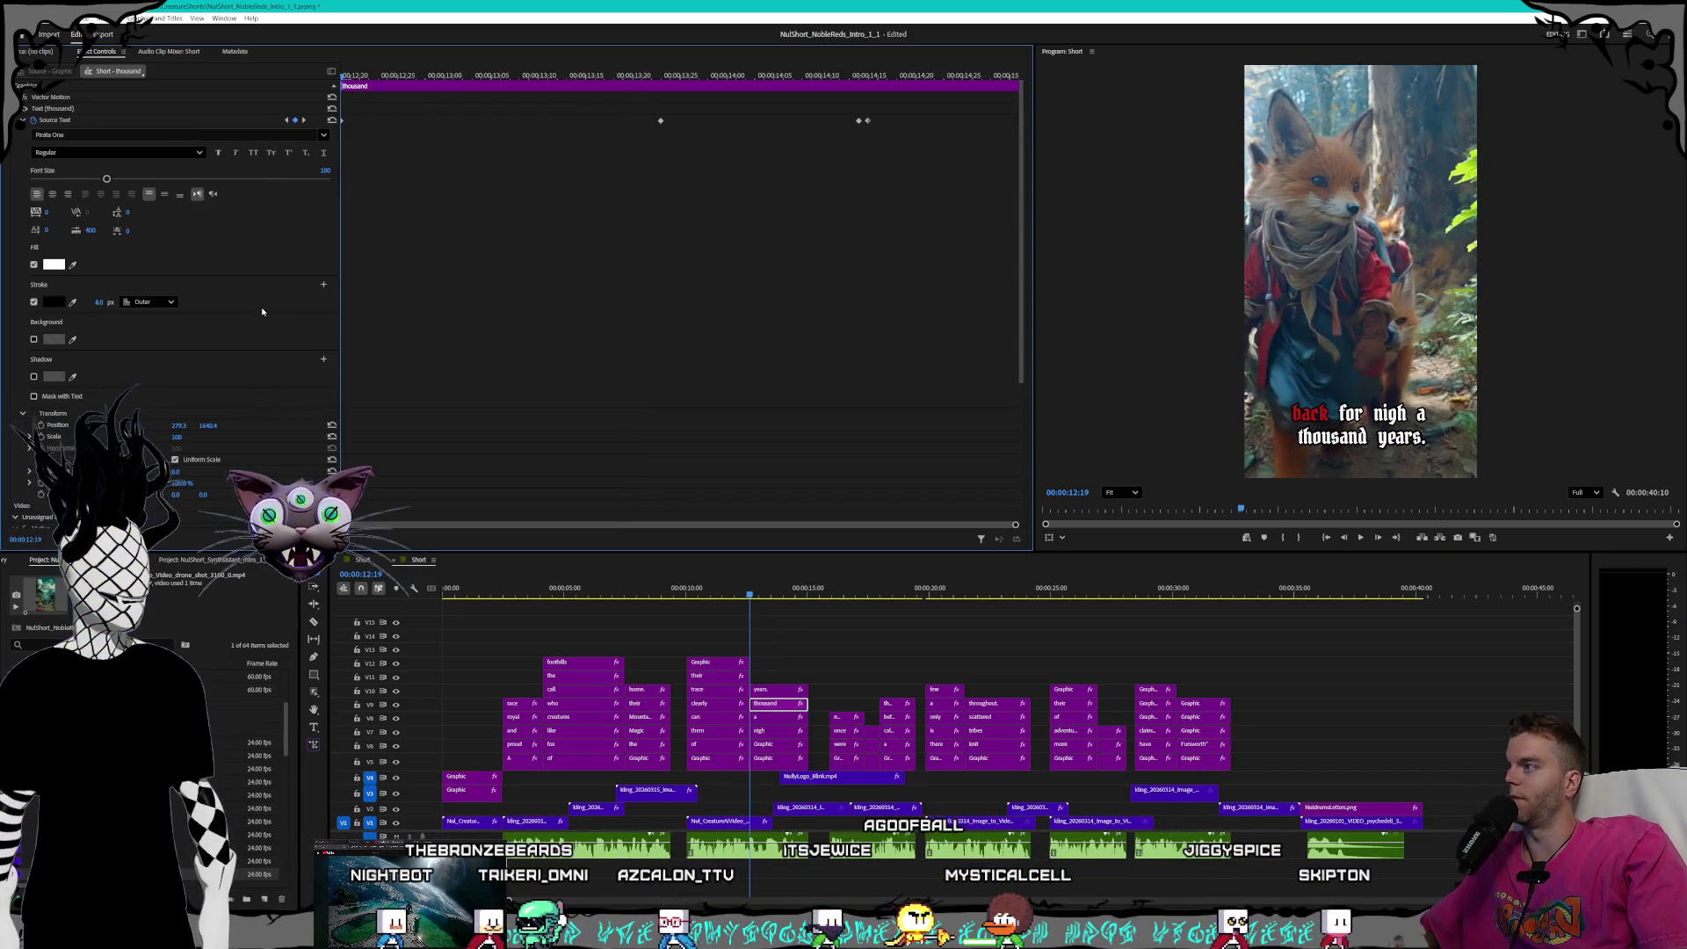
left_click(304, 119)
left_click(97, 303)
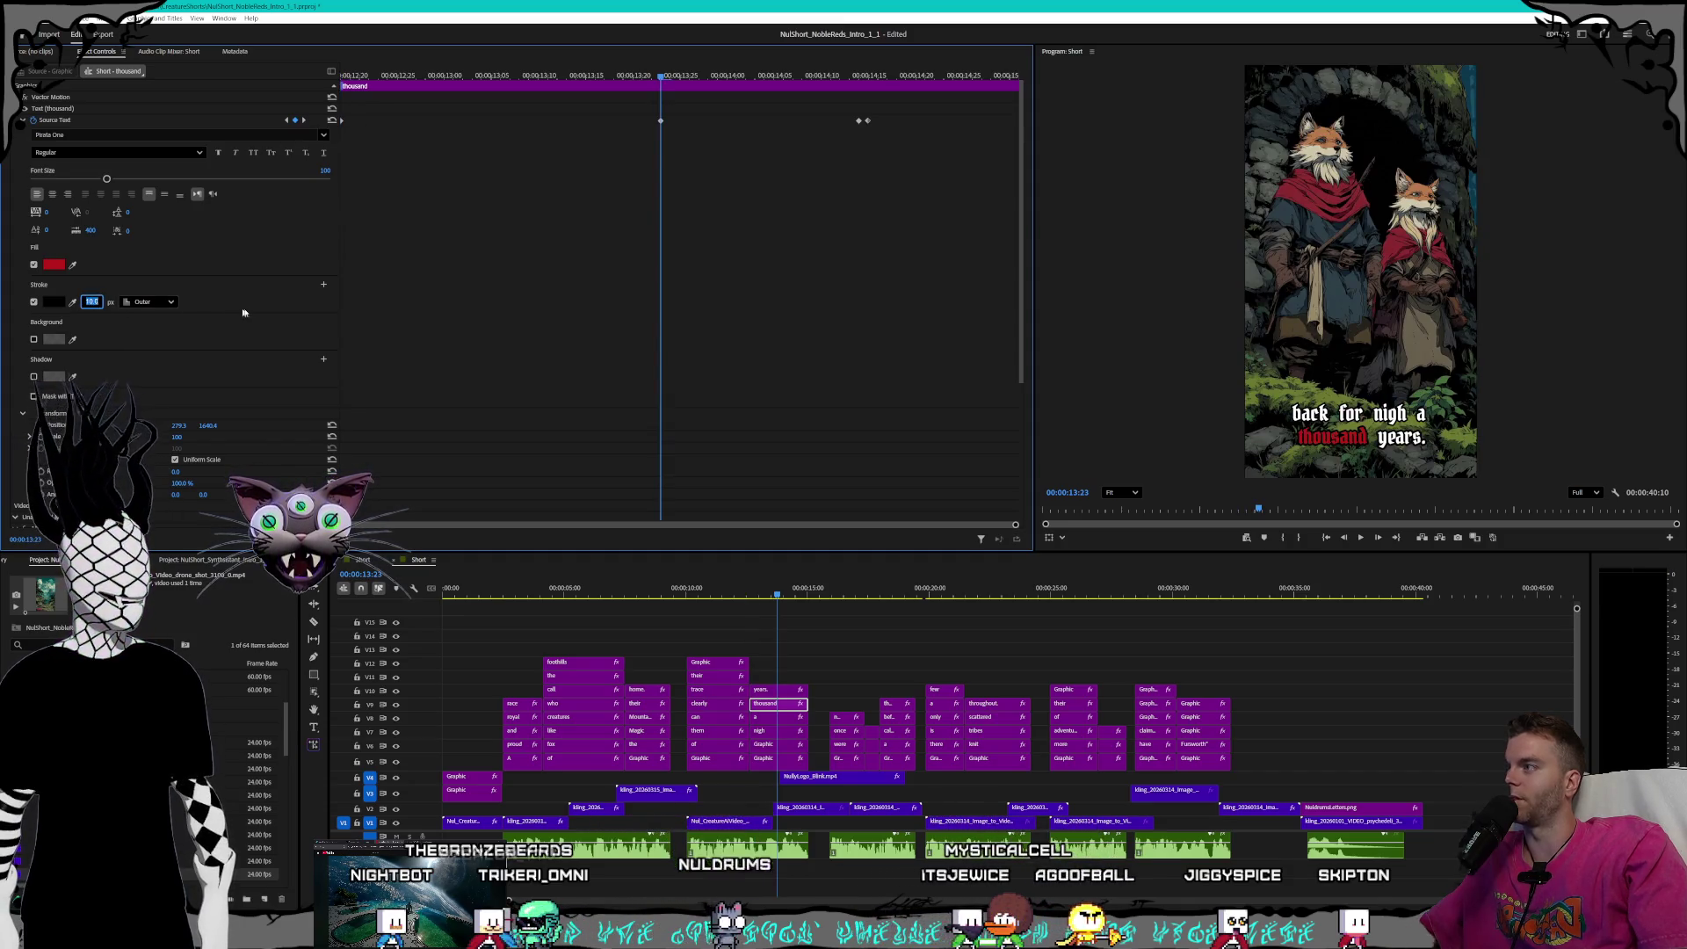
left_click(304, 121)
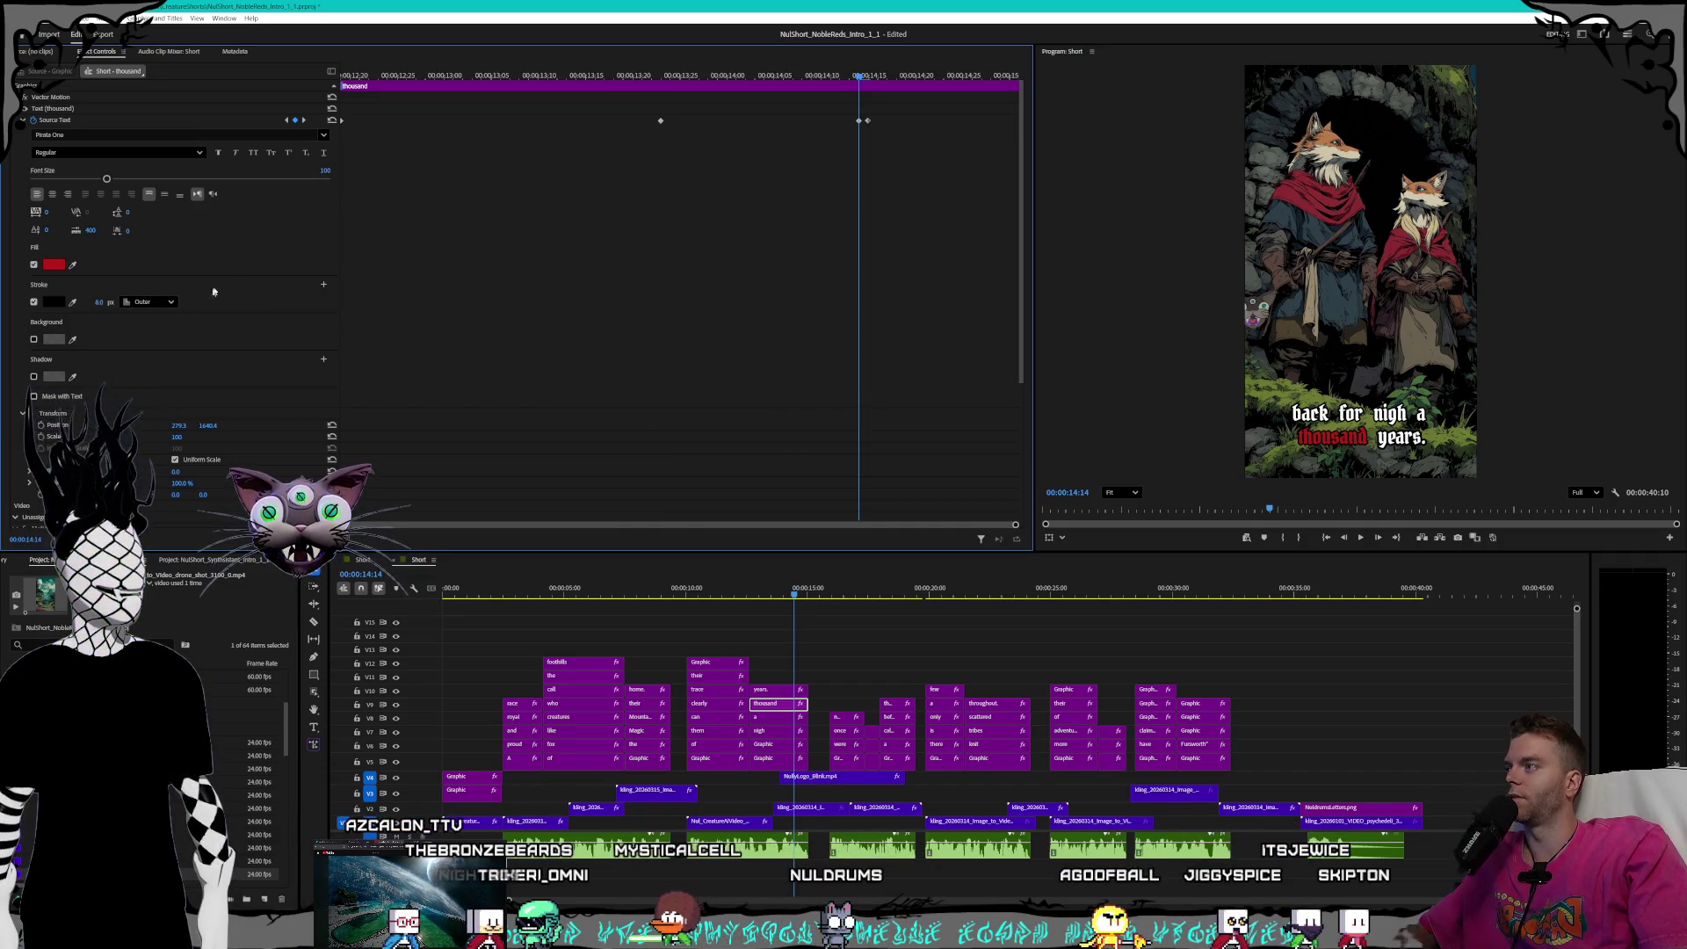
- Set an 8 px outline where 'years.' turns red and on the 'years.' clip
left_click(304, 120)
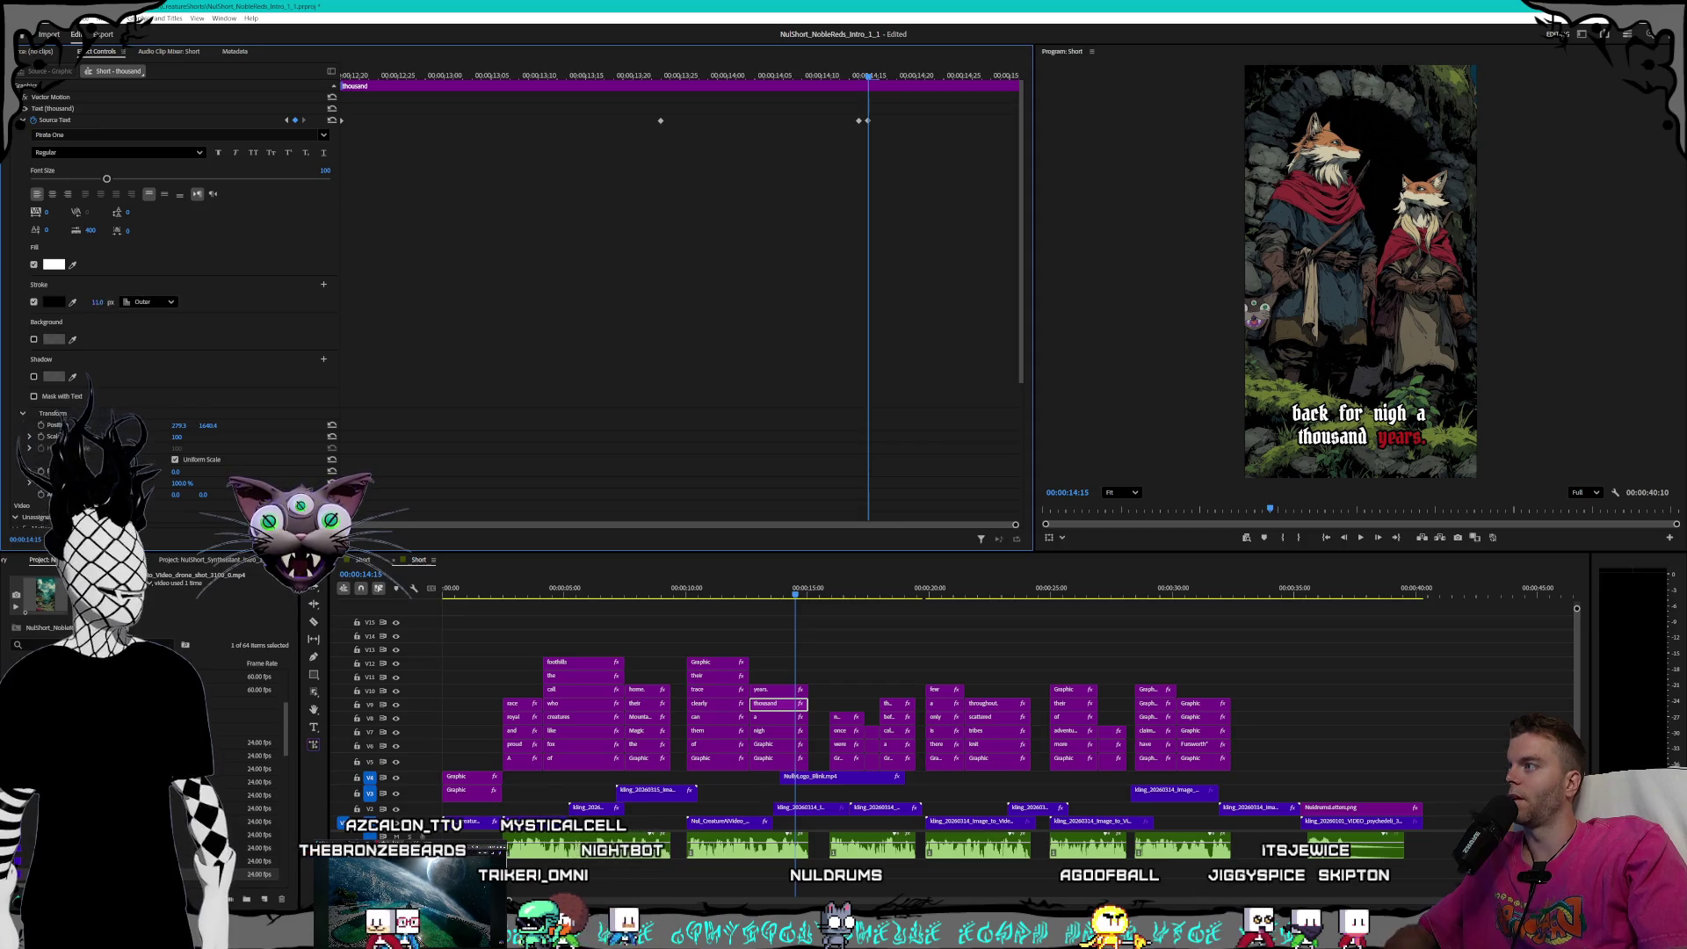
left_click(97, 302)
type("8")
key("Return")
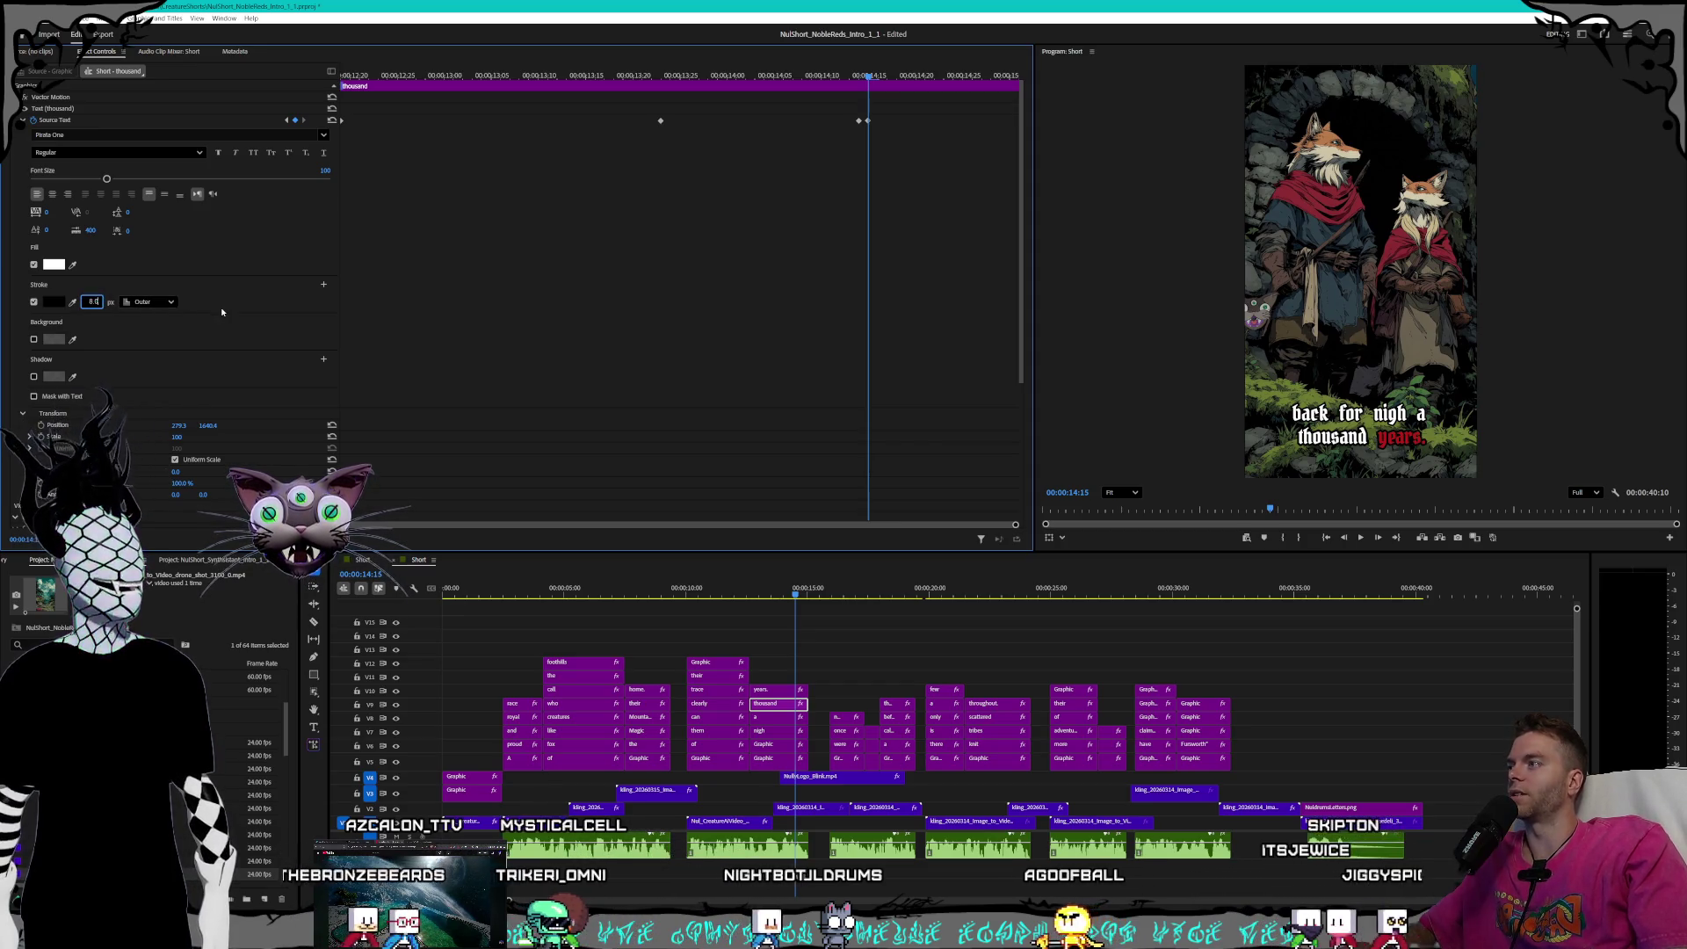
left_click(773, 693)
left_click(92, 302)
type("8")
key("Return")
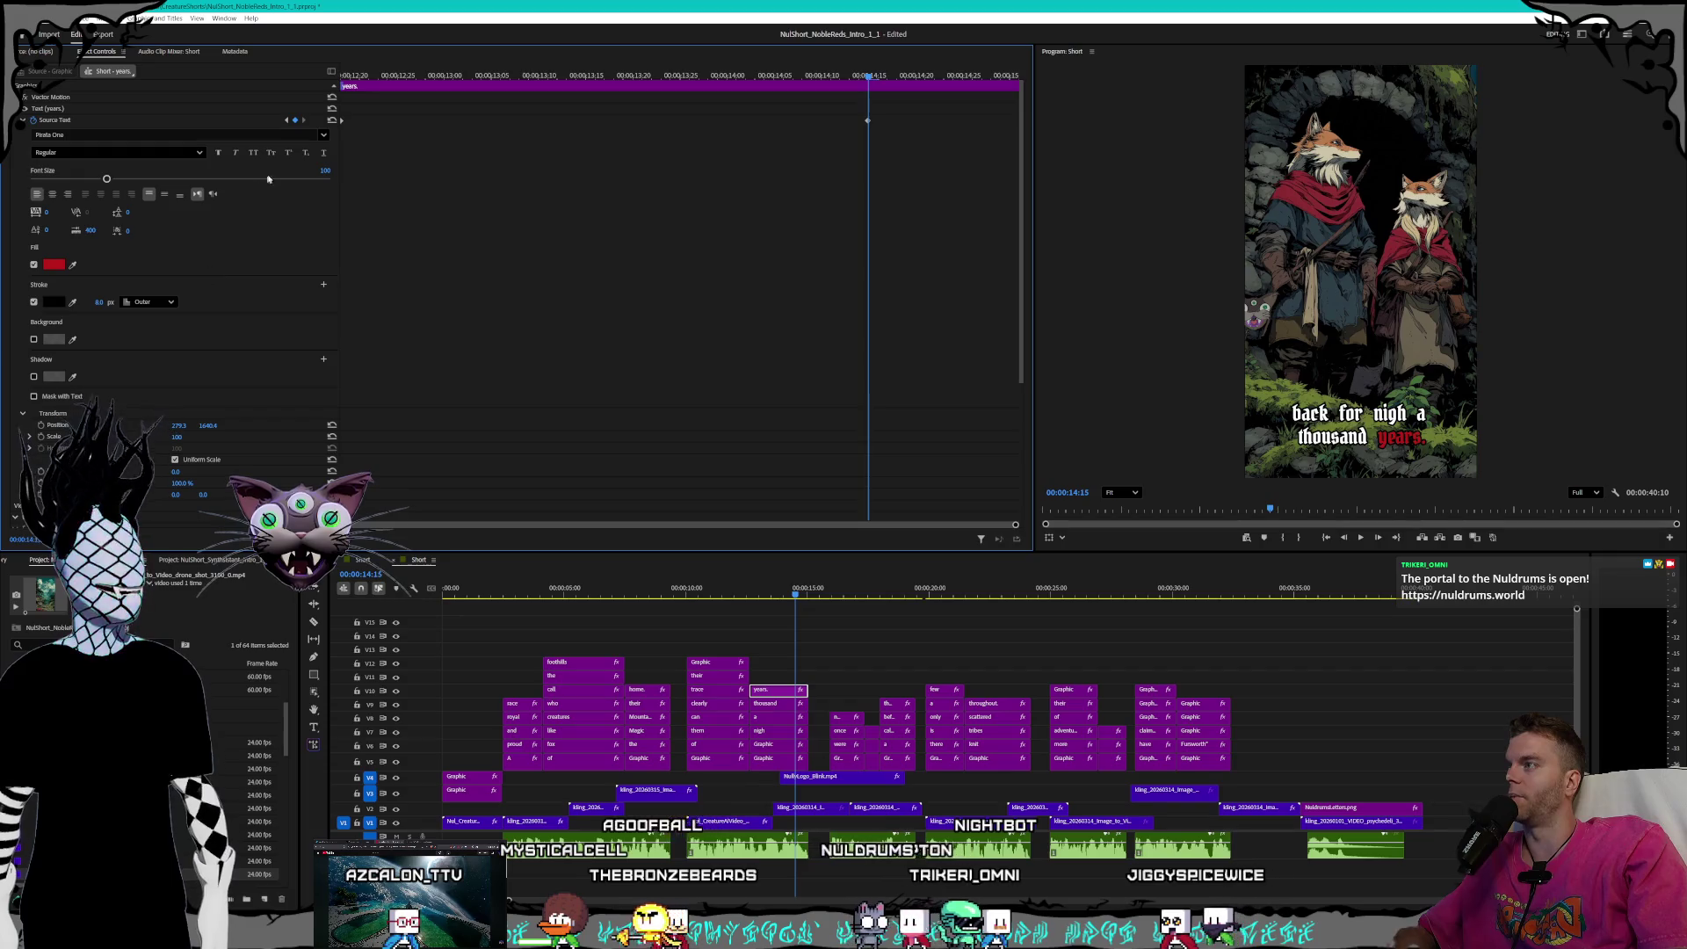
- Check the 'years.' keyframes, then select the 'They' clip in the They were once numerous shot
left_click(286, 119)
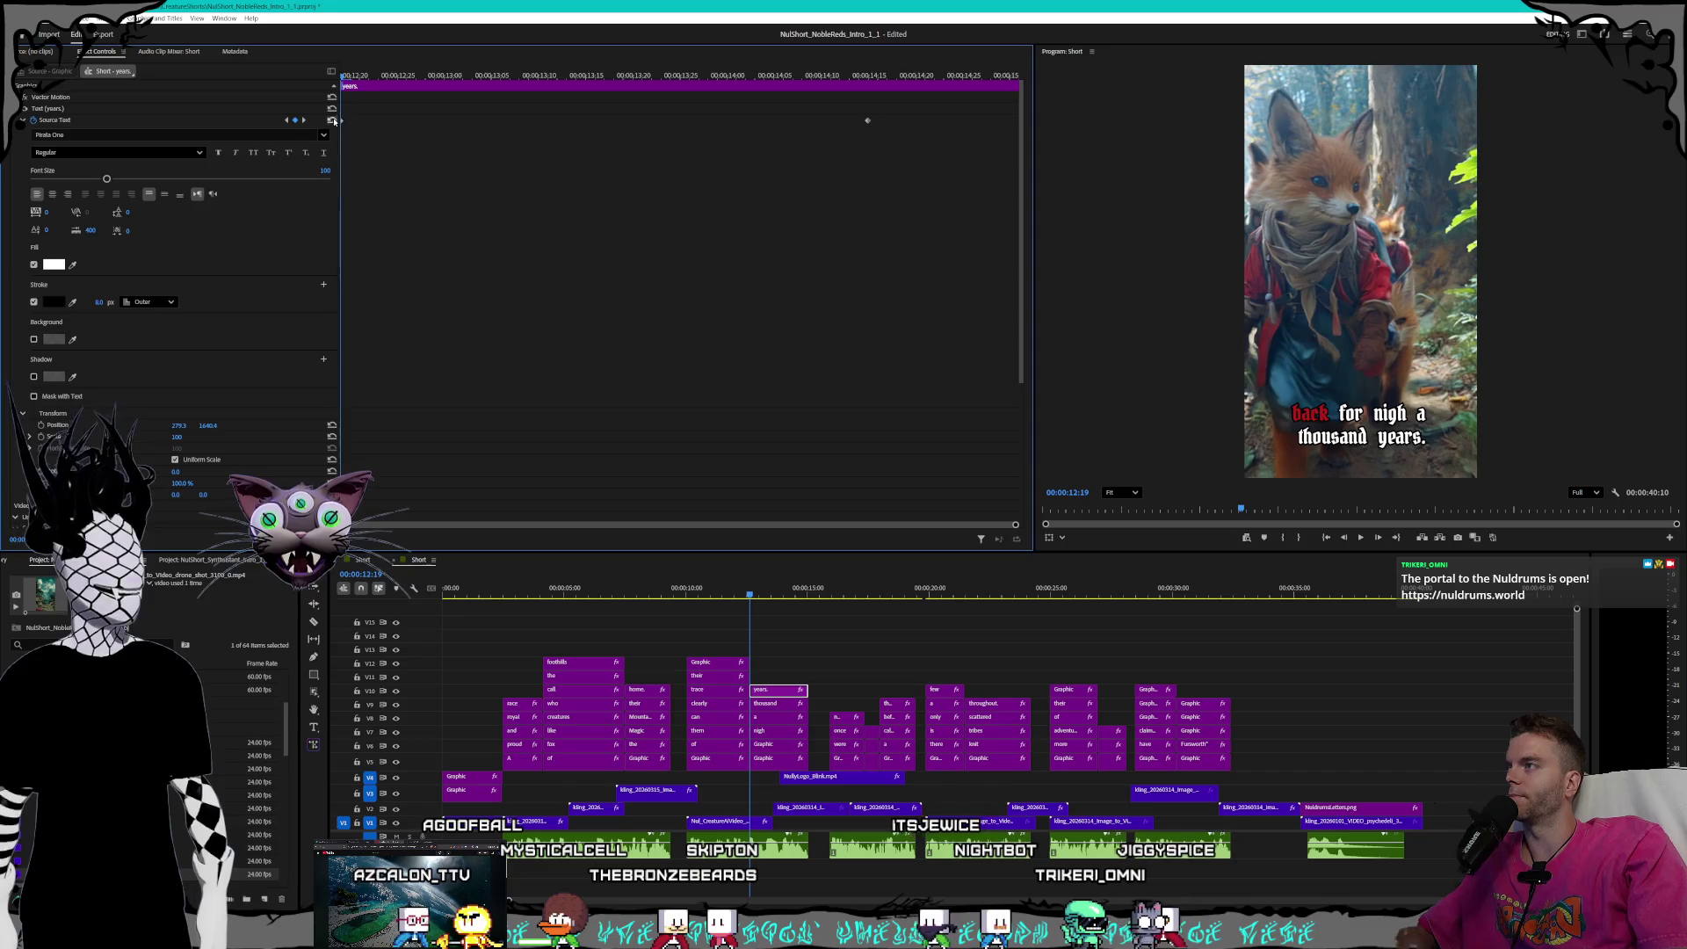
left_click(304, 120)
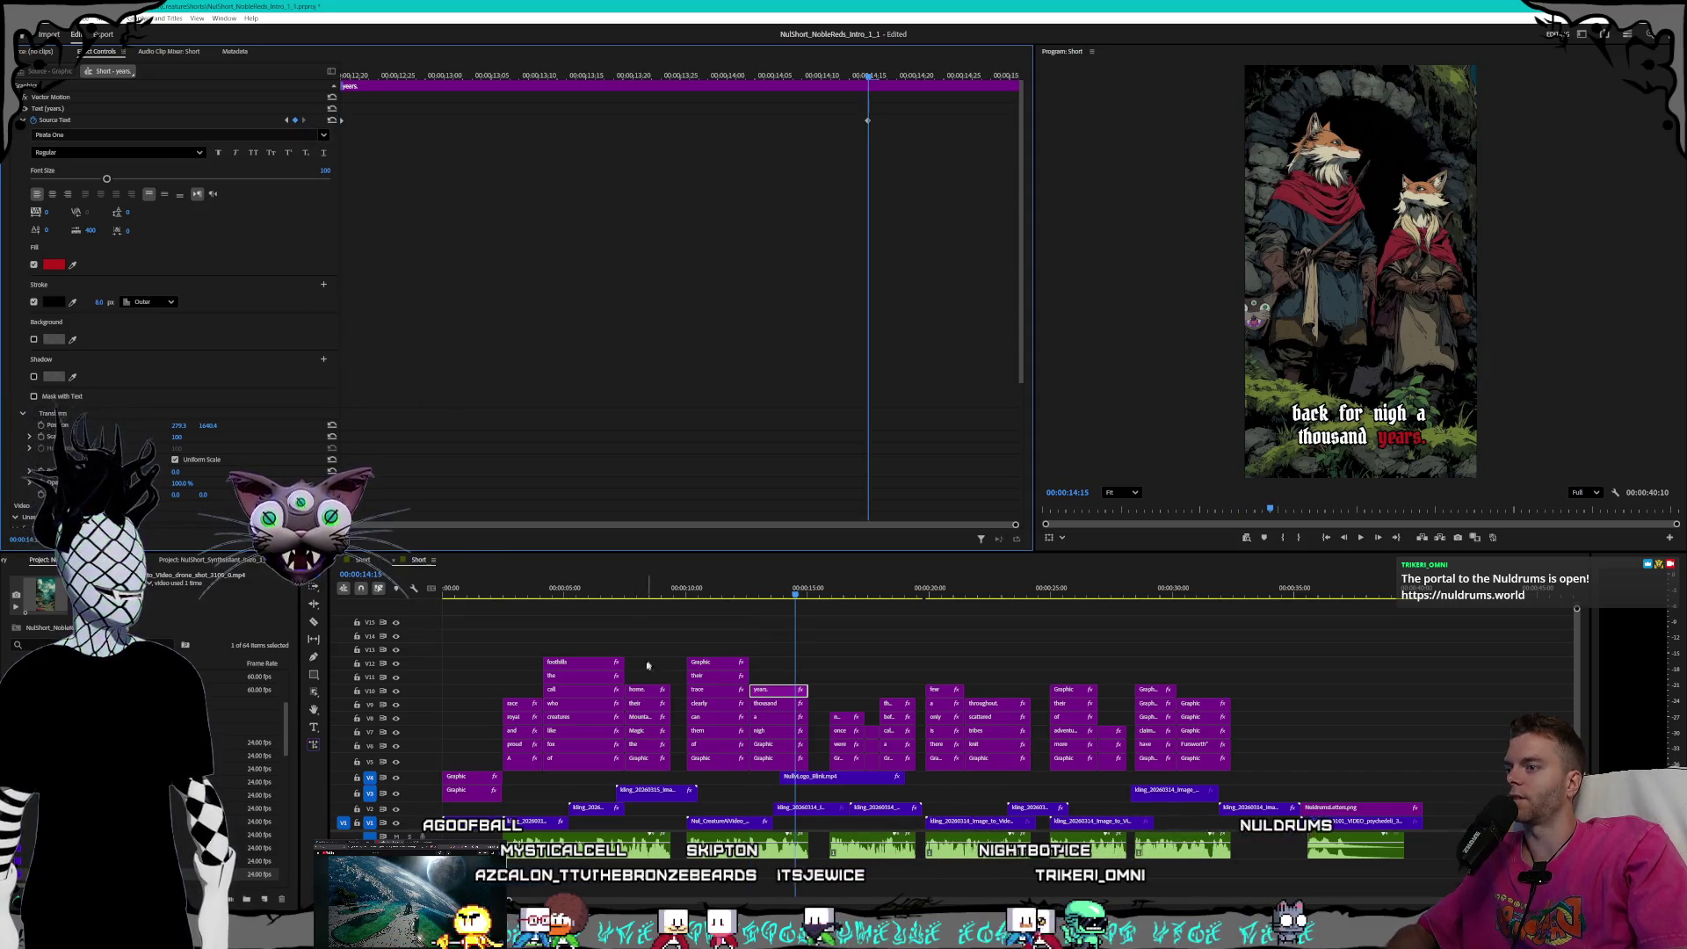
left_click(286, 120)
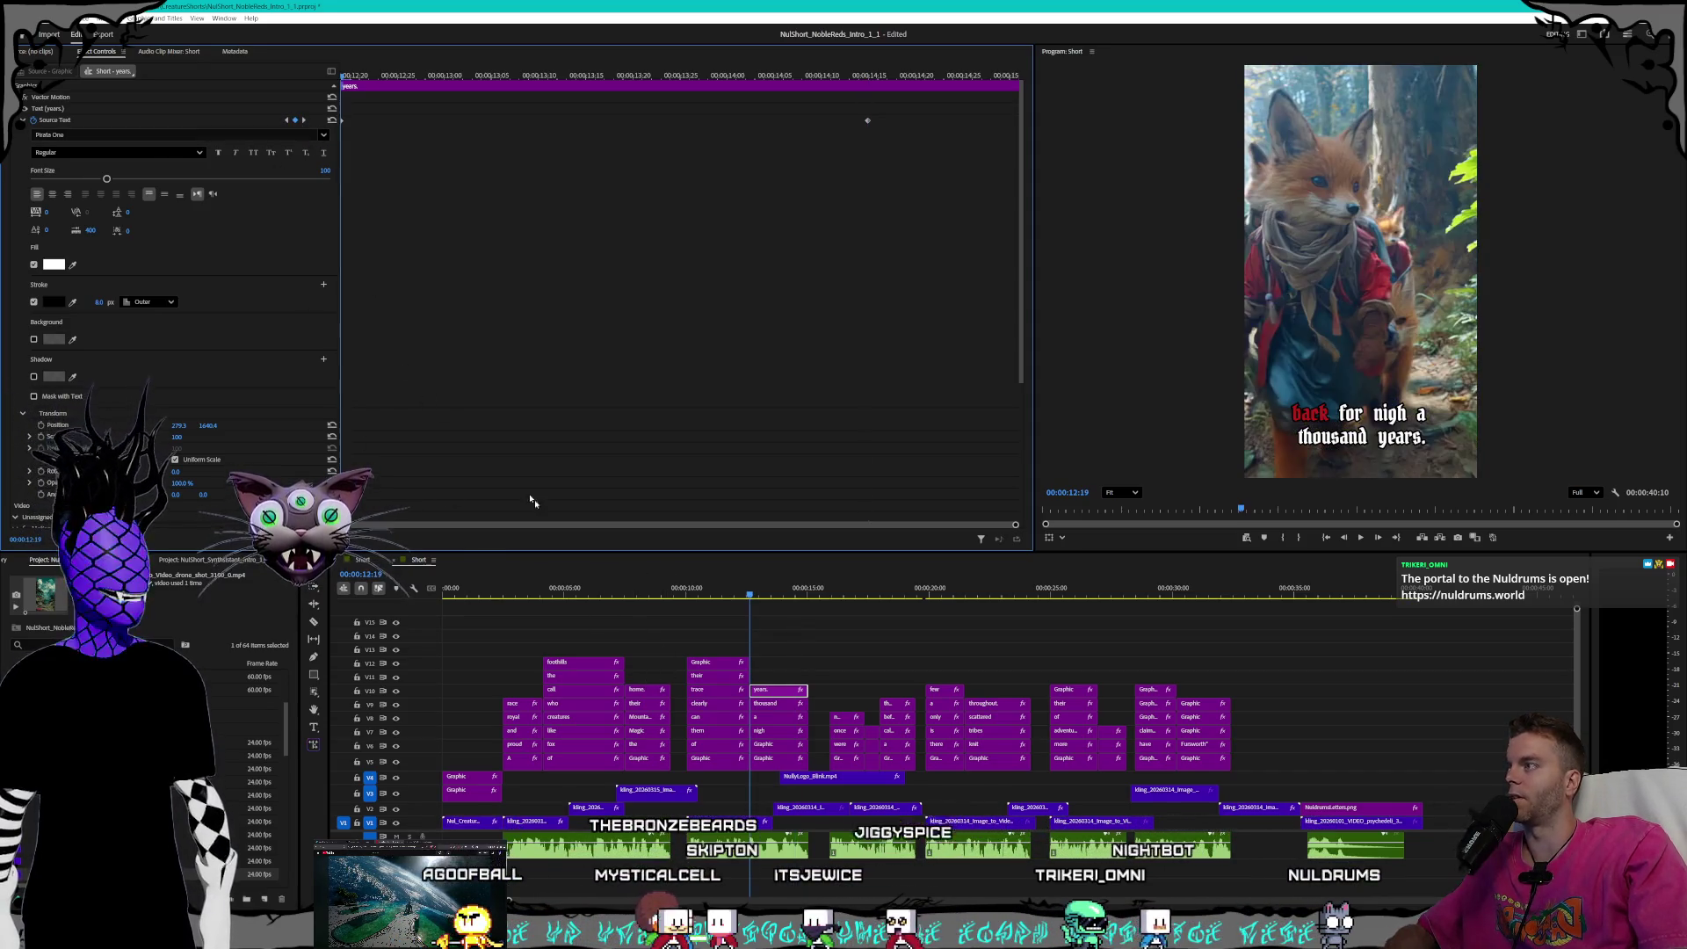
left_click(831, 592)
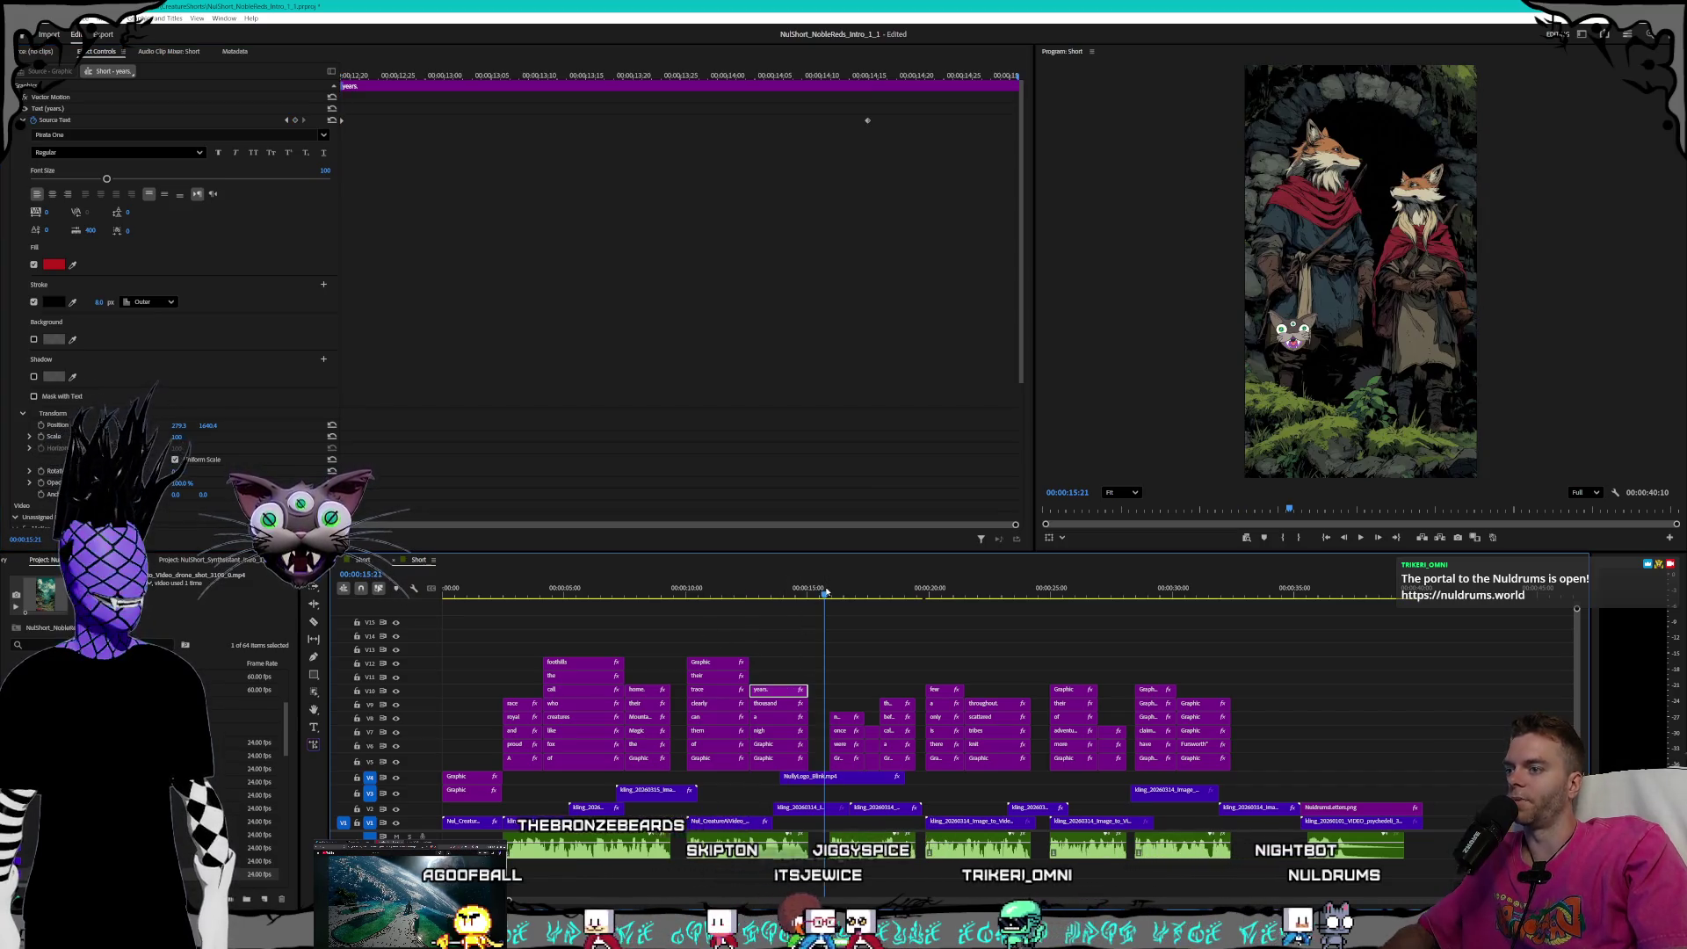
left_click(844, 757)
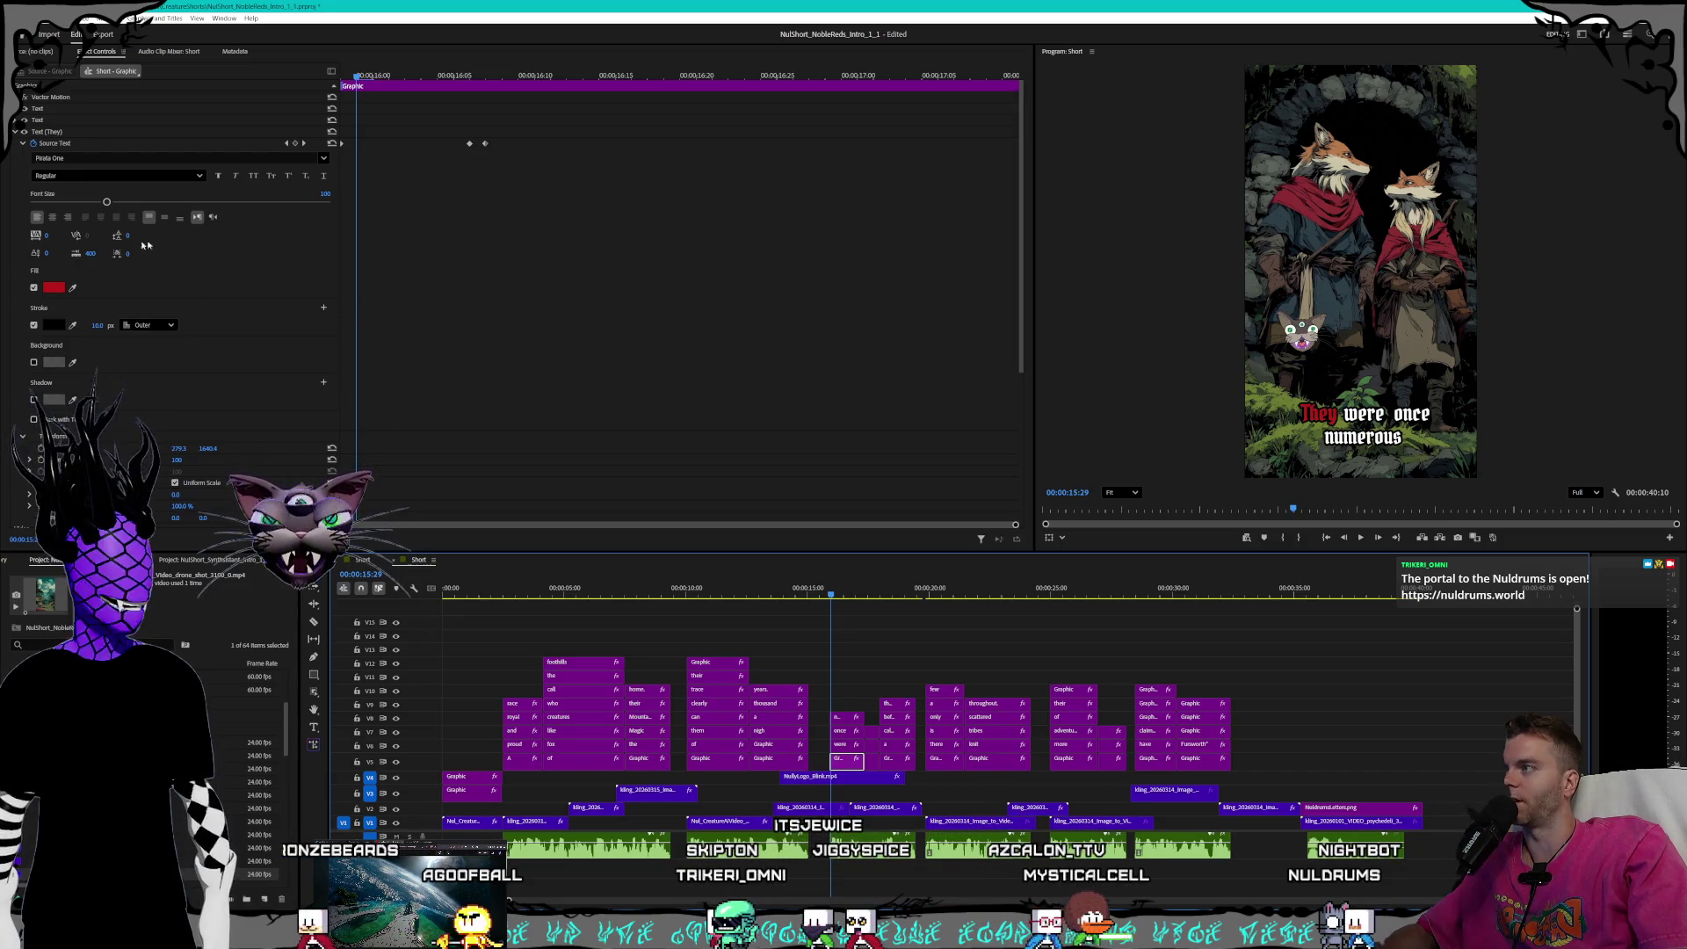
- Set the outline stroke width to 8 on the keyframes of the word 'They'
left_click(111, 326)
key("Left")
left_click(99, 326)
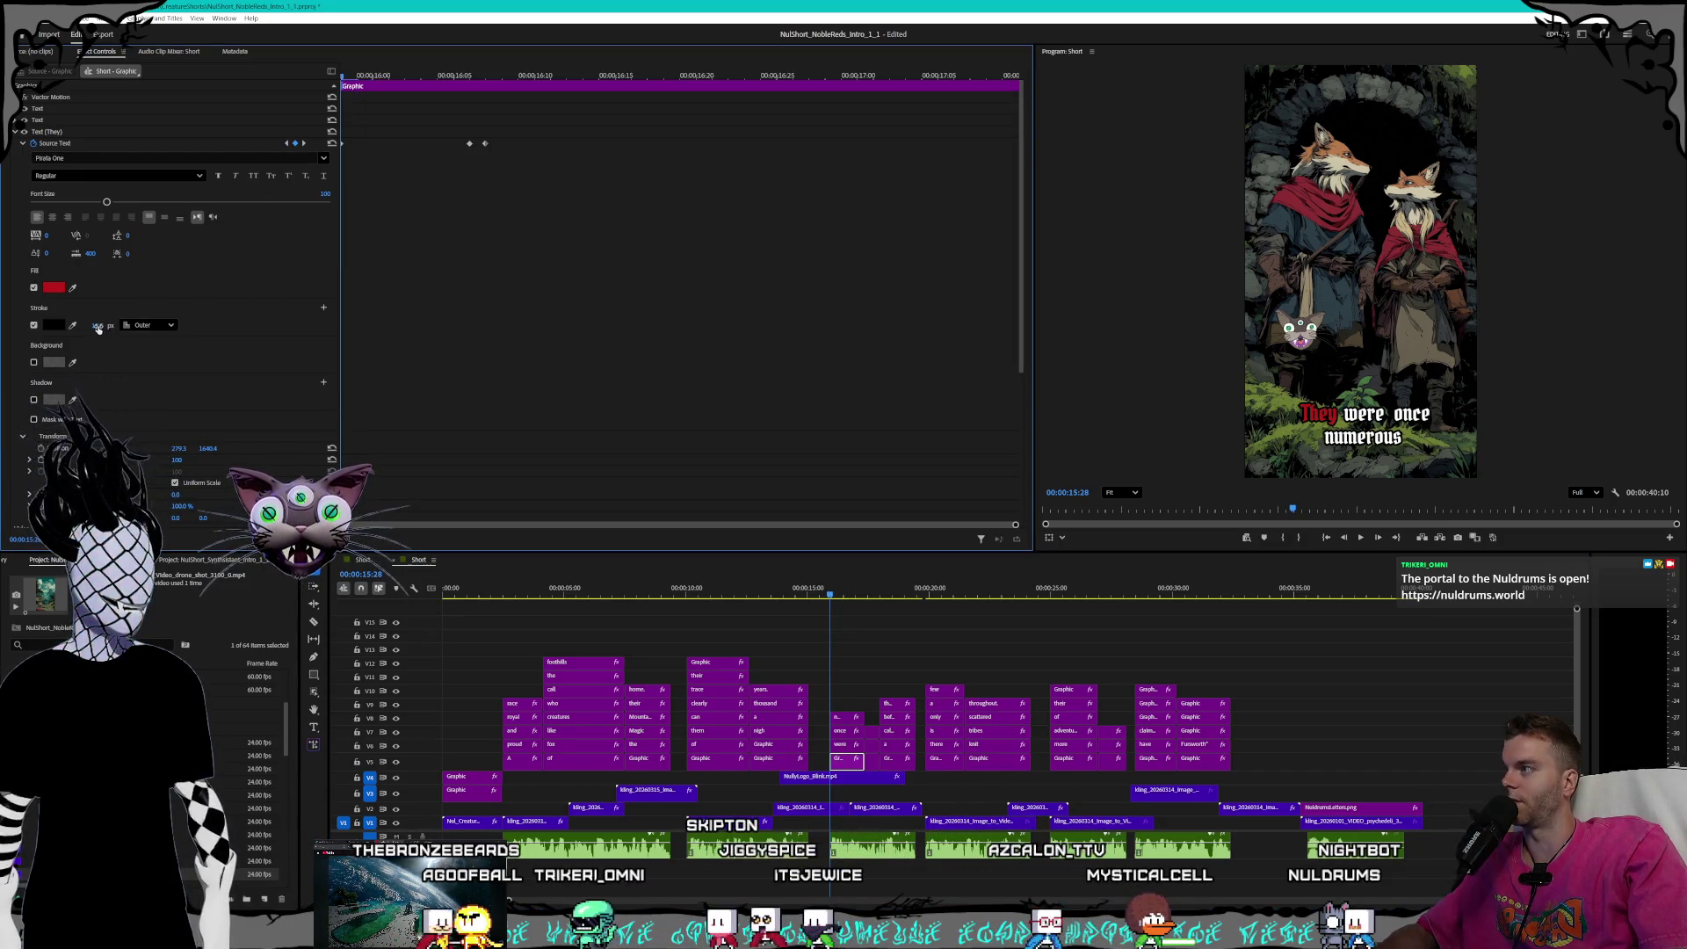
type("8")
key("Return")
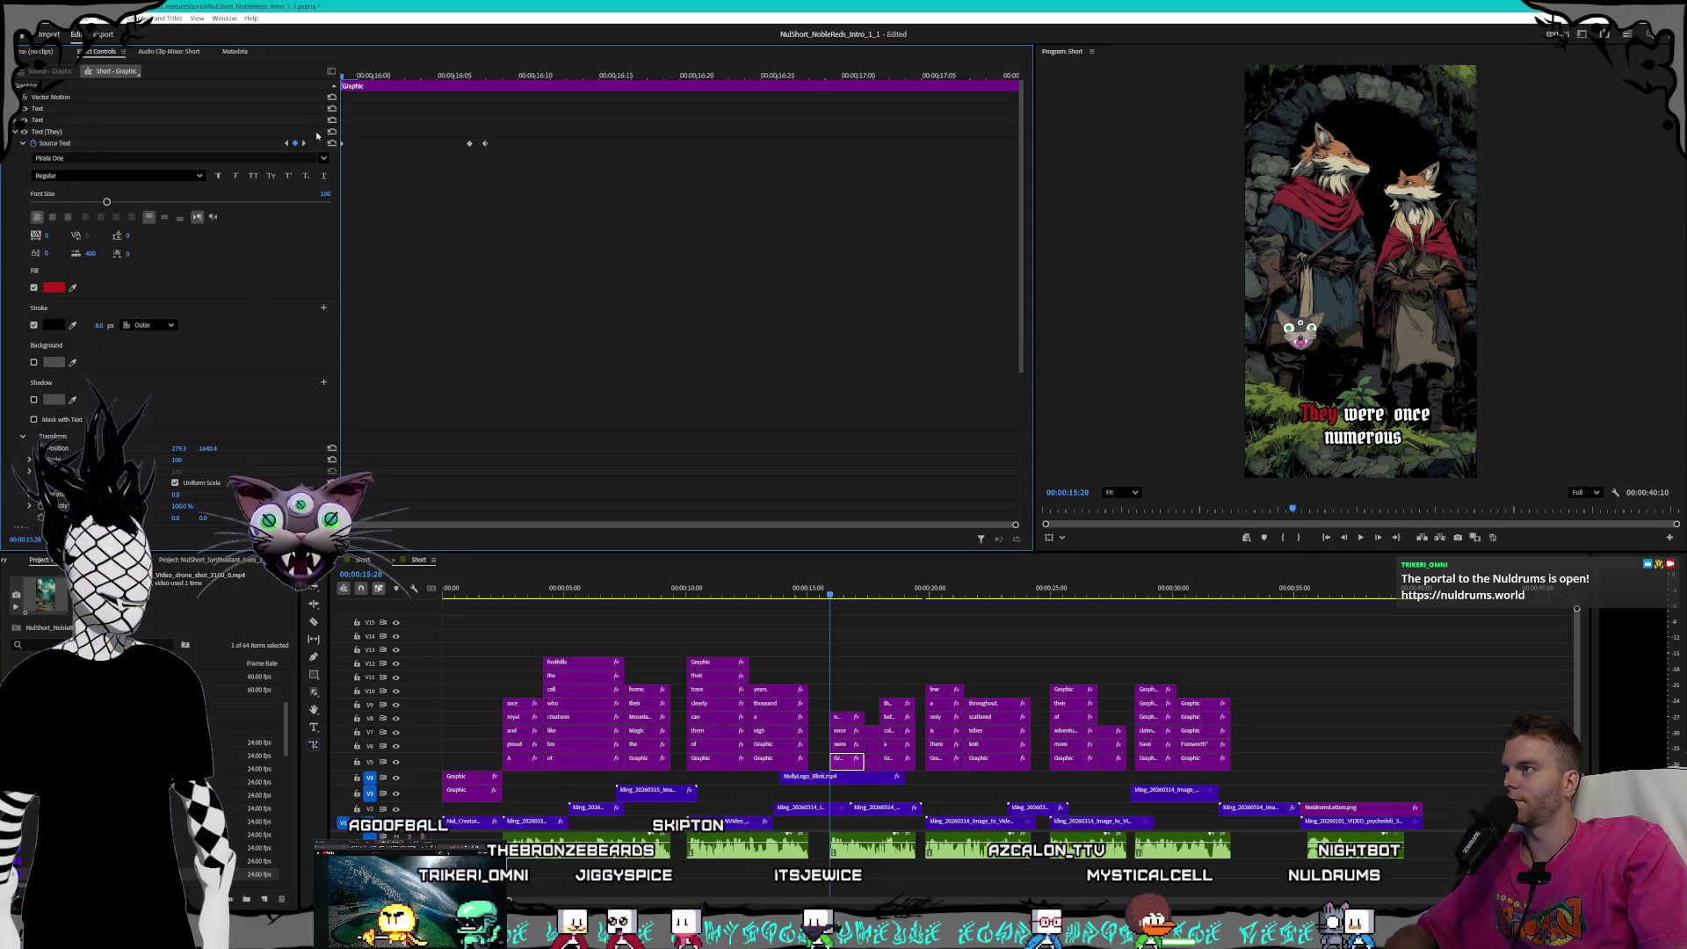
left_click(304, 144)
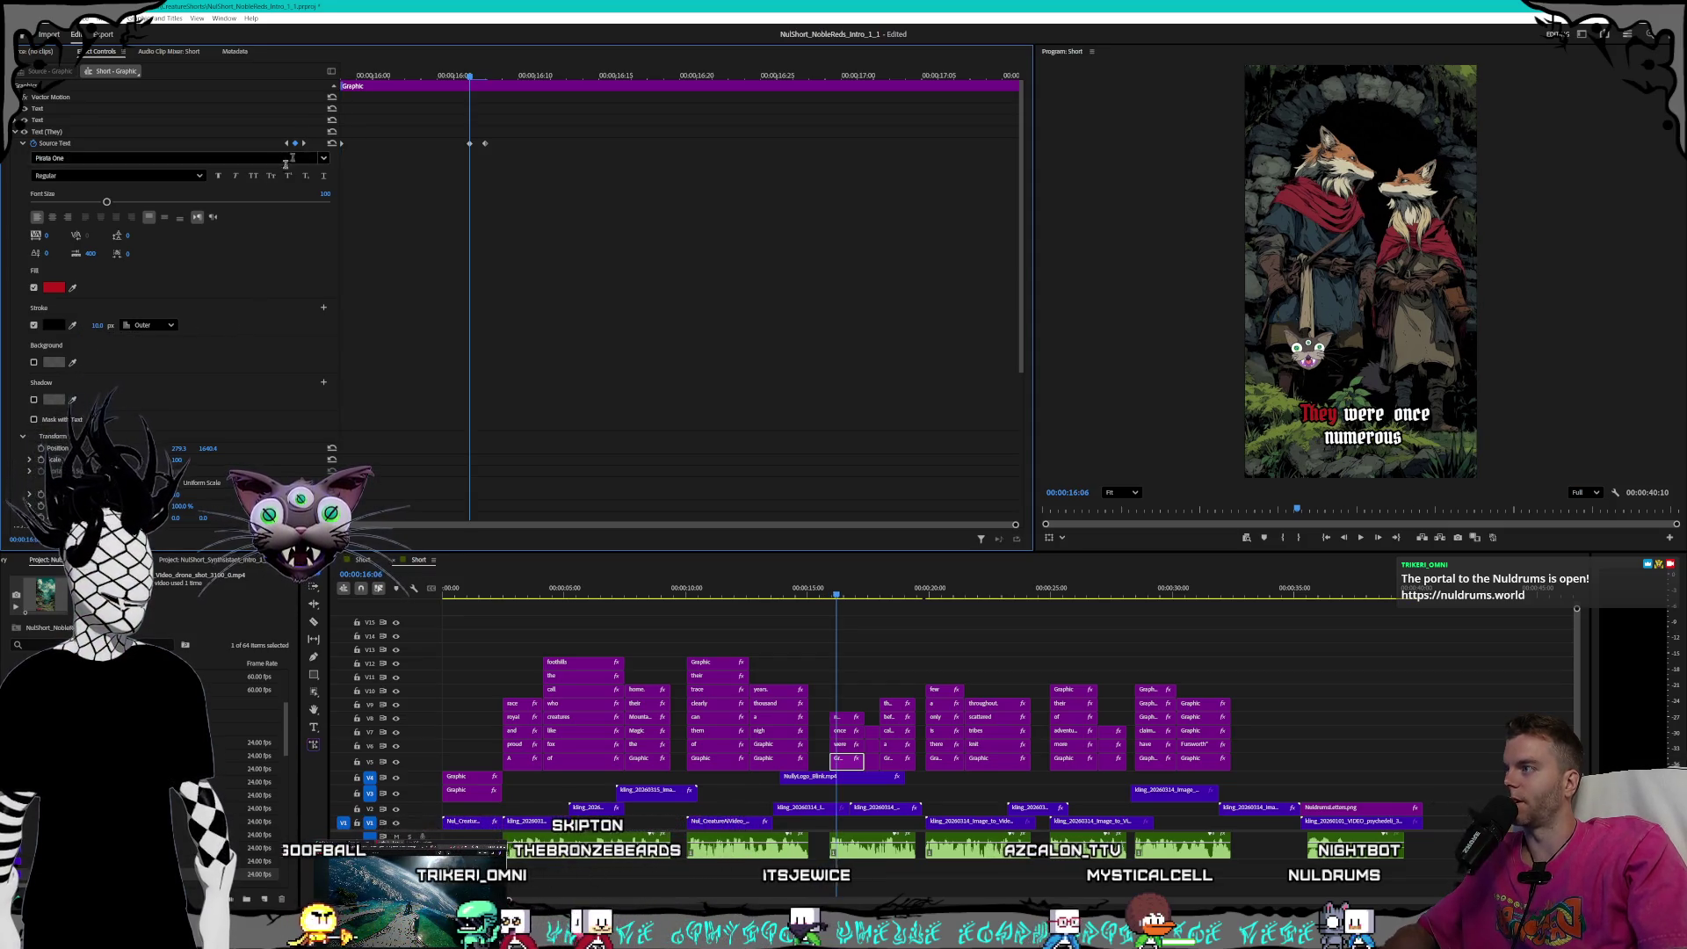
left_click(95, 325)
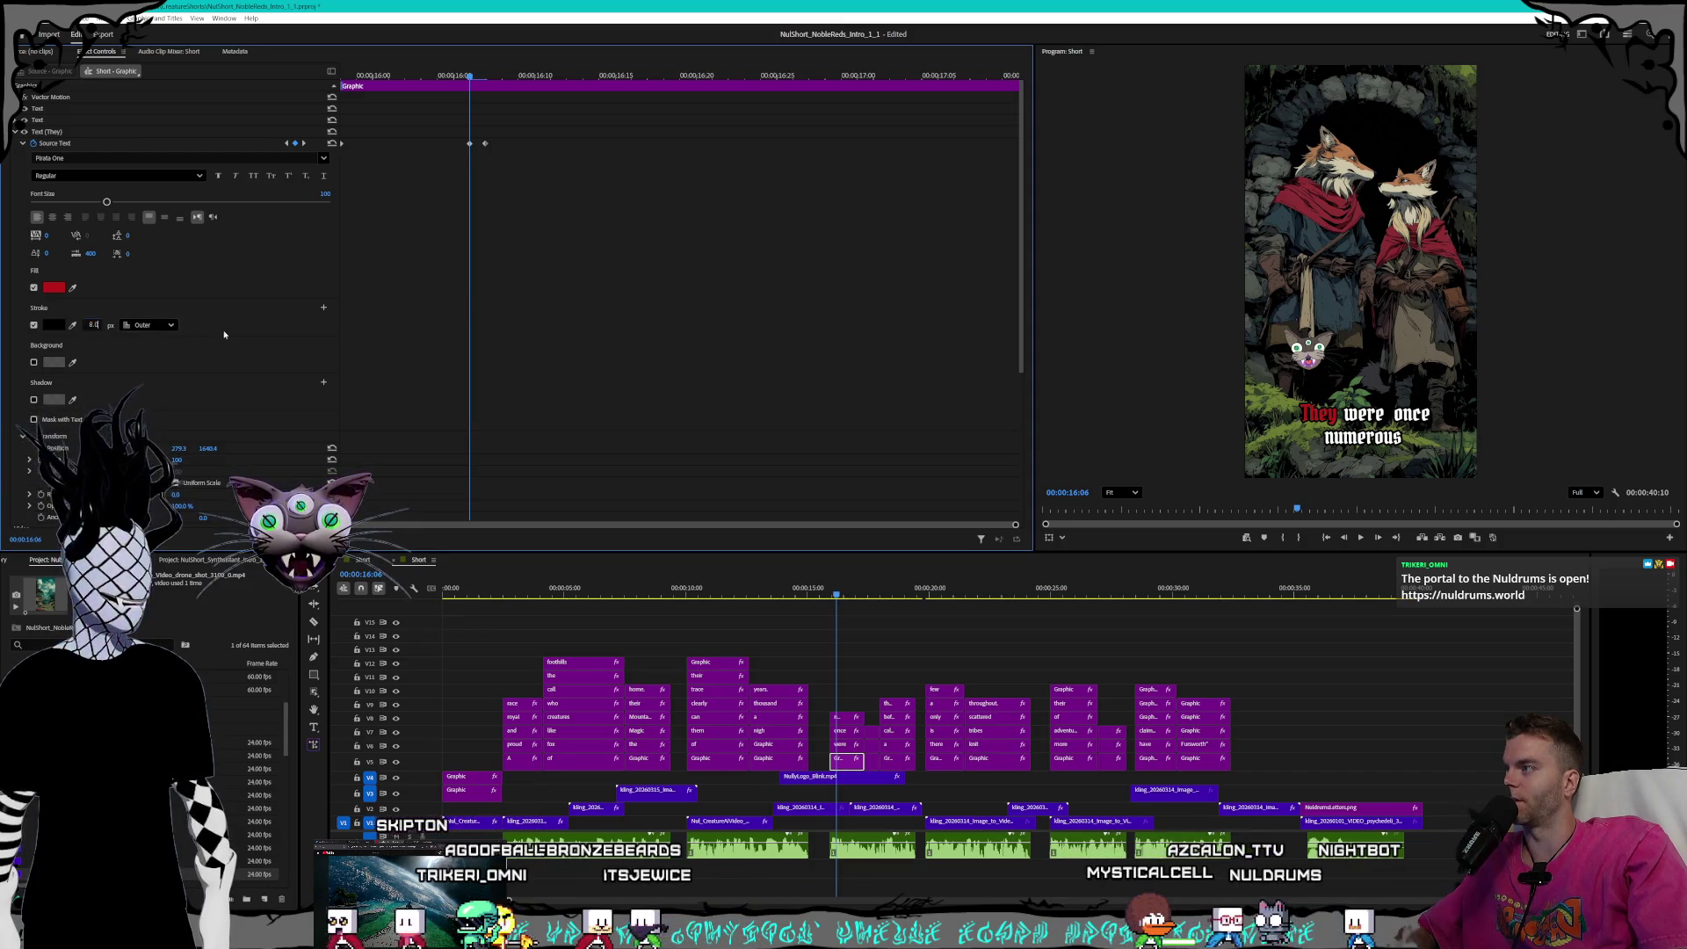
left_click(303, 143)
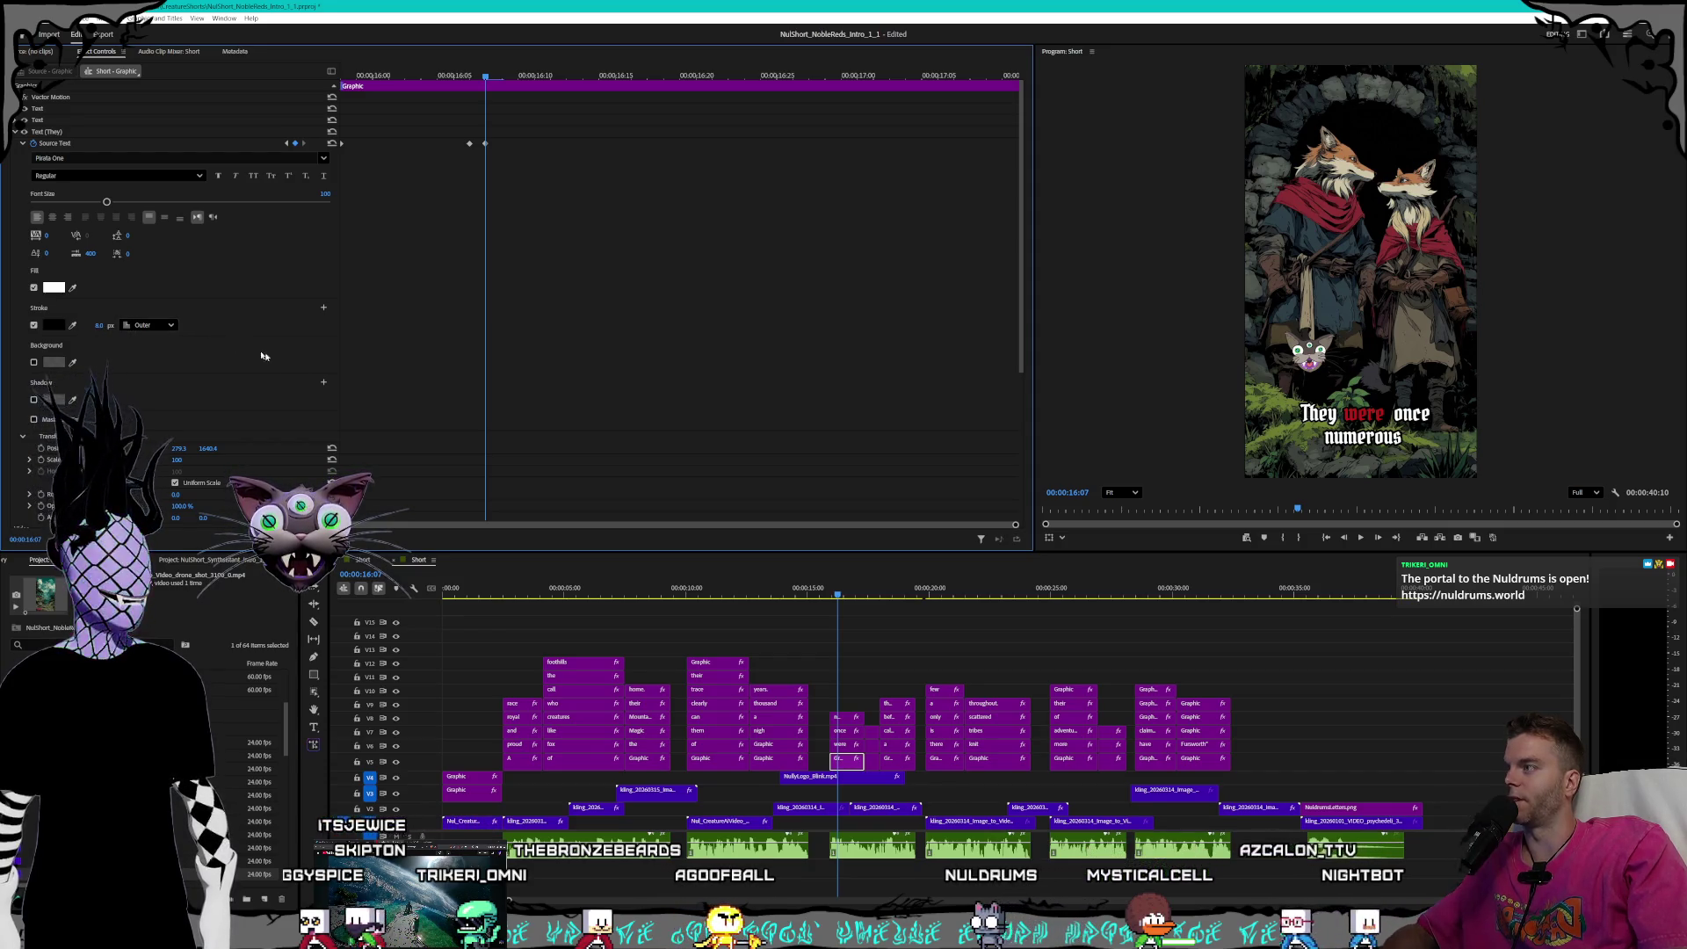
- Set an 8 px stroke on the 'were' clip's red-highlight keyframes
left_click(842, 746)
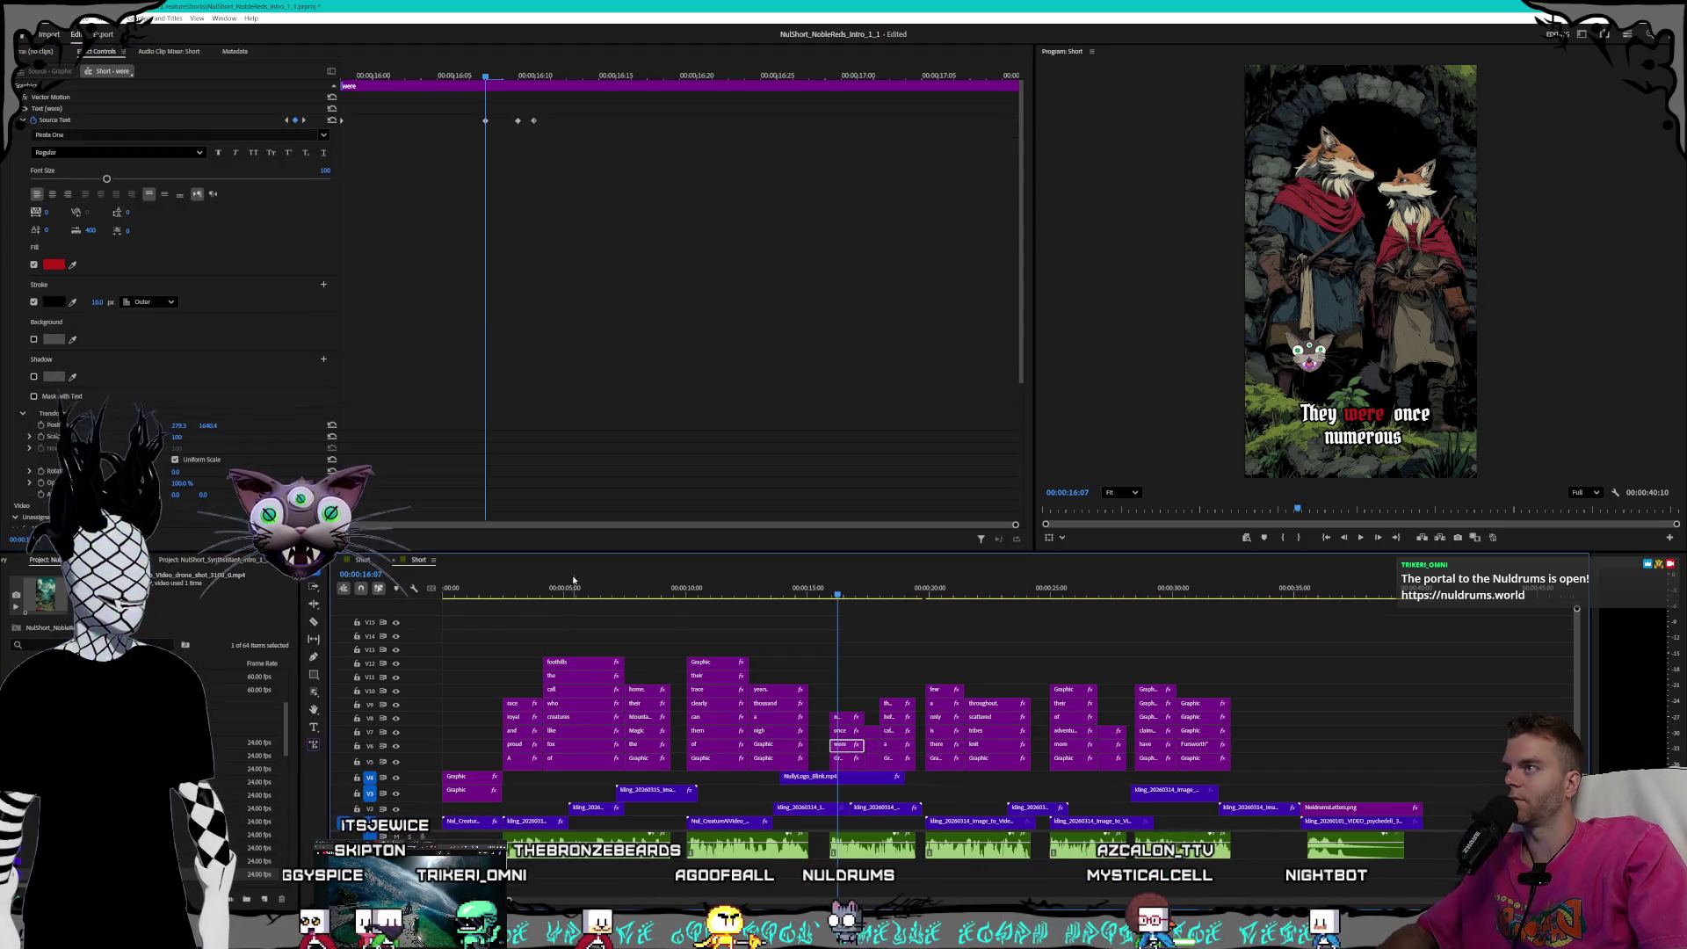
left_click(285, 120)
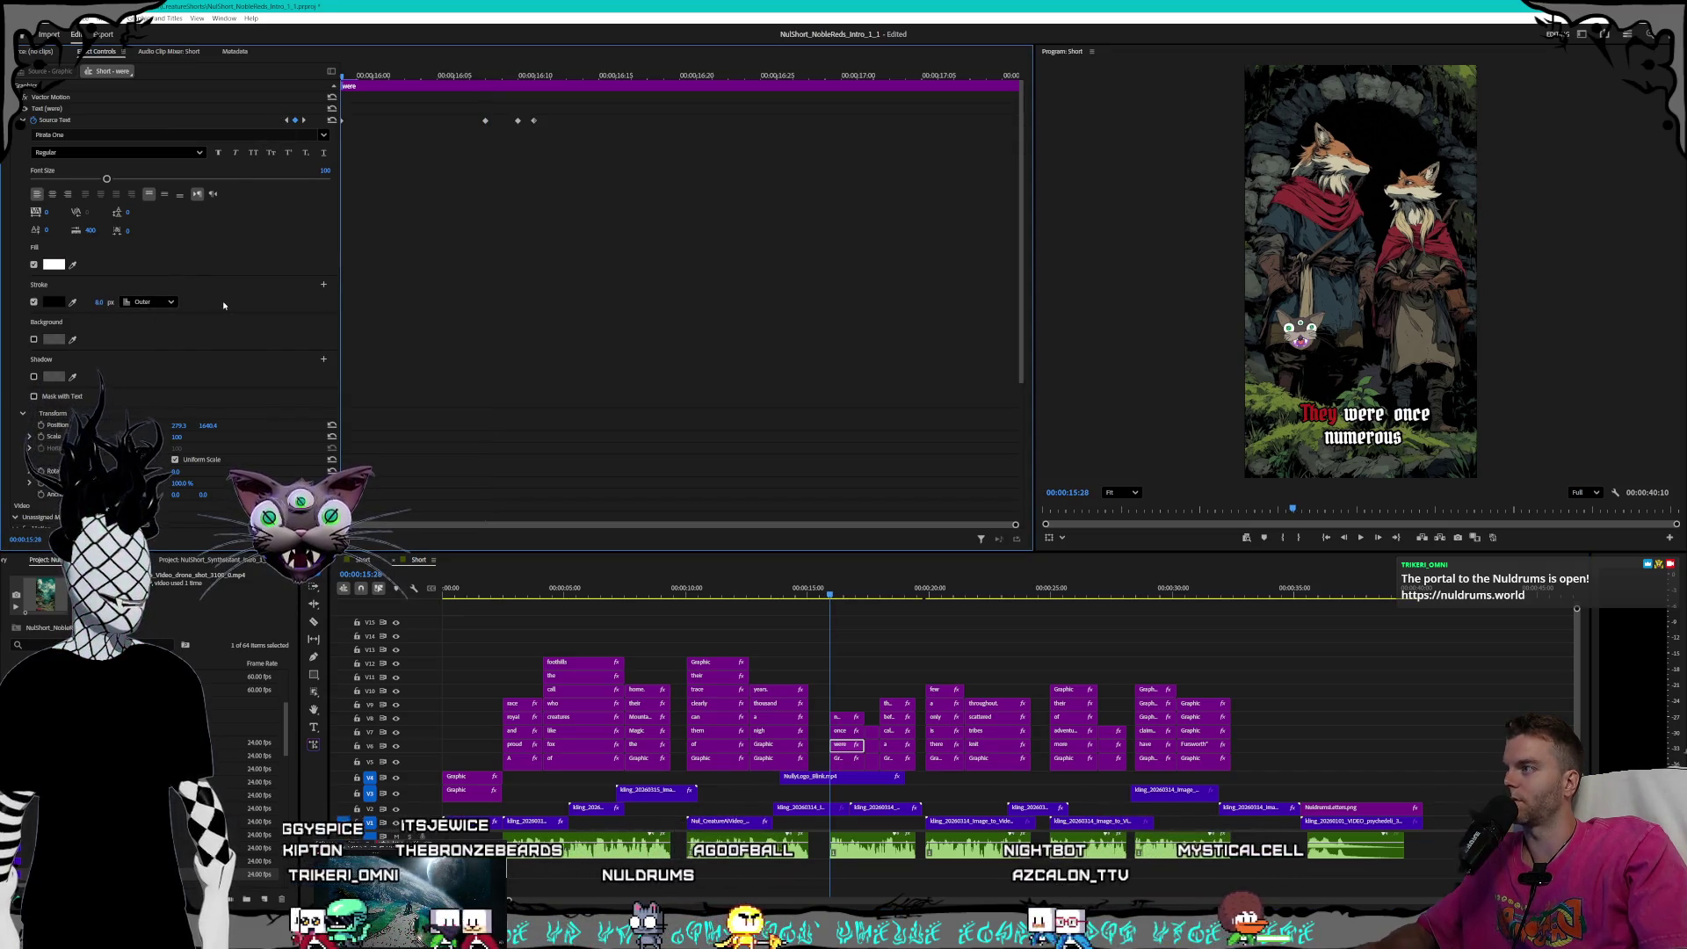
key("shift+k")
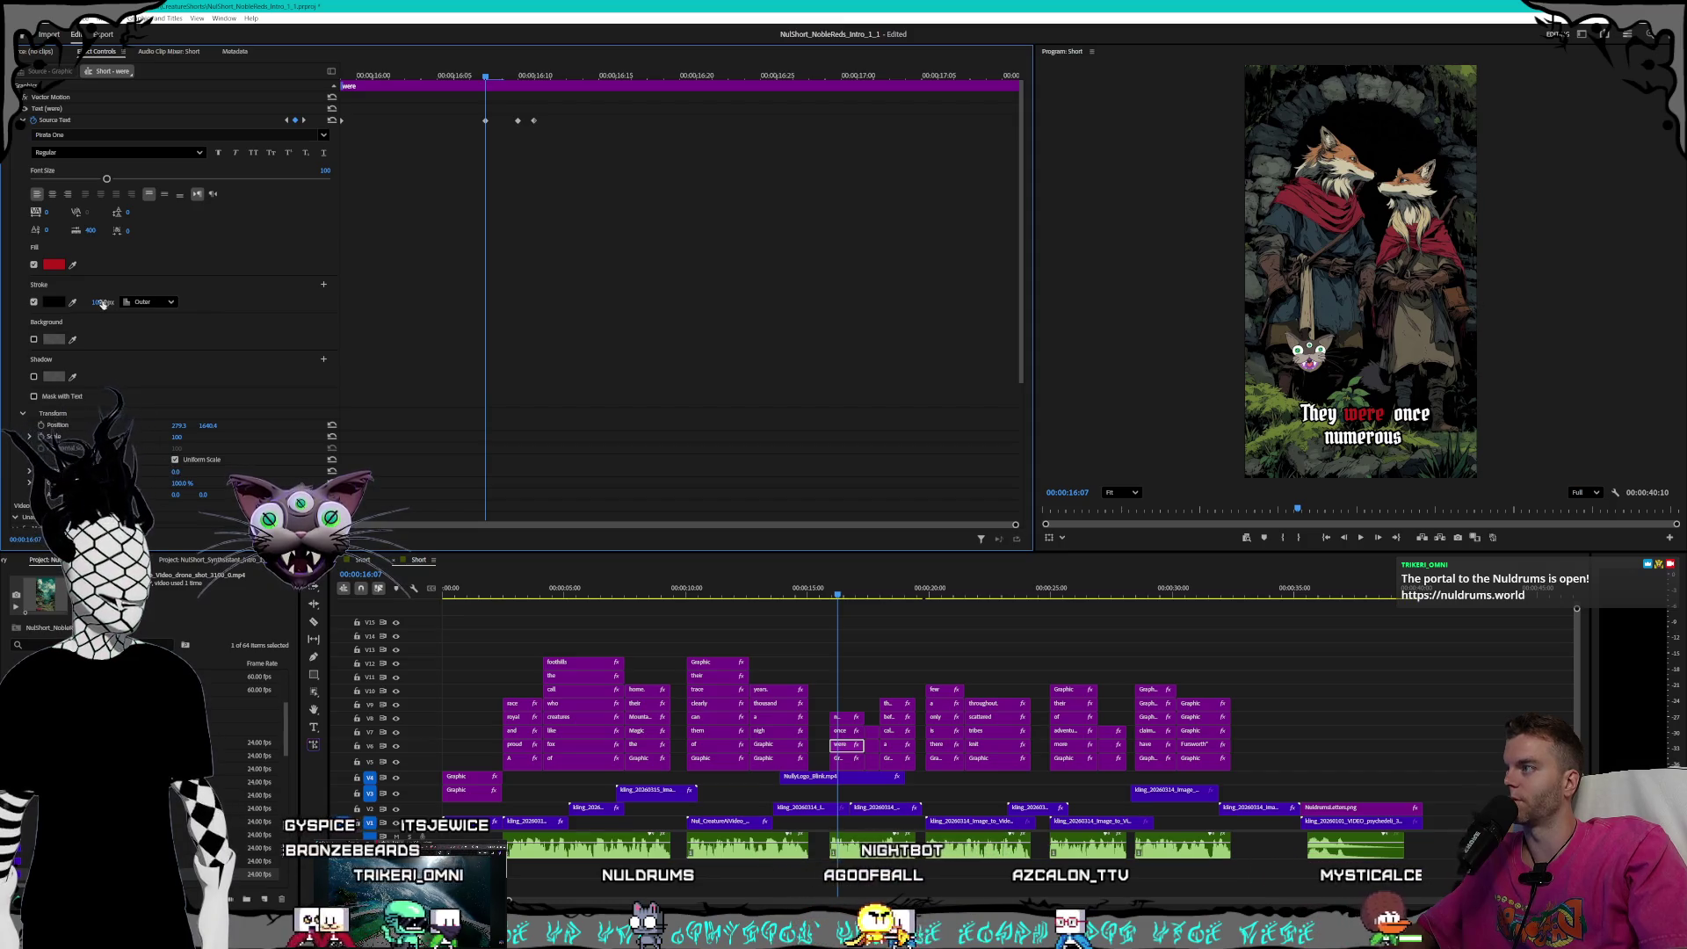
type("8")
key("Return")
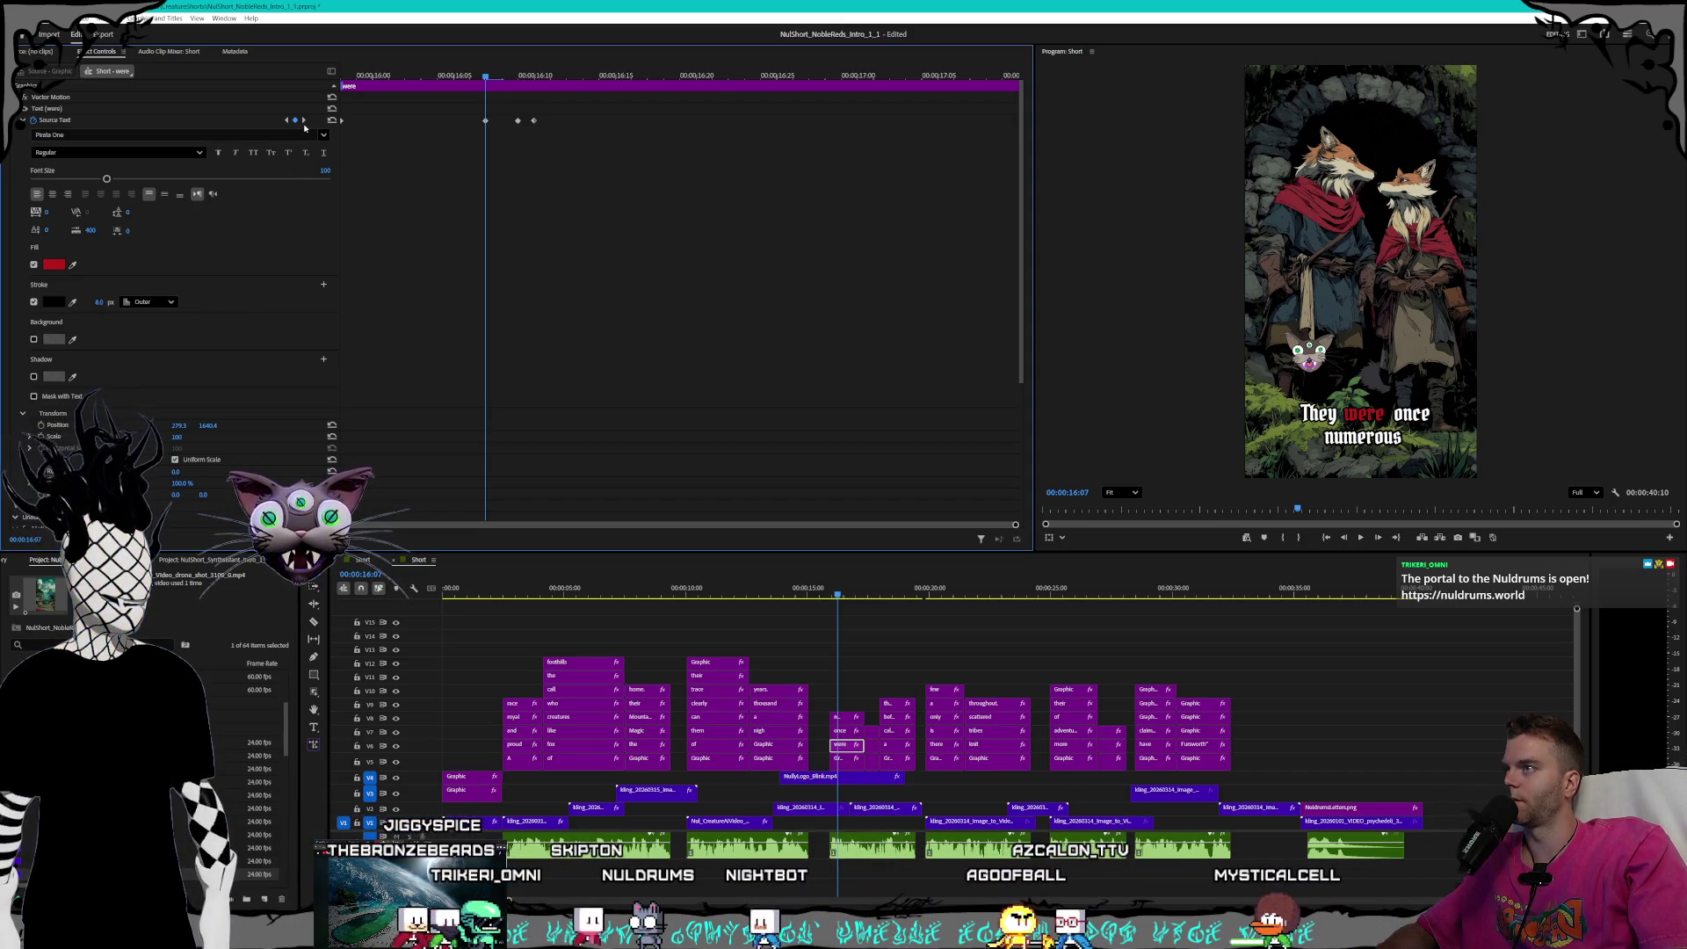
left_click(304, 119)
left_click(92, 302)
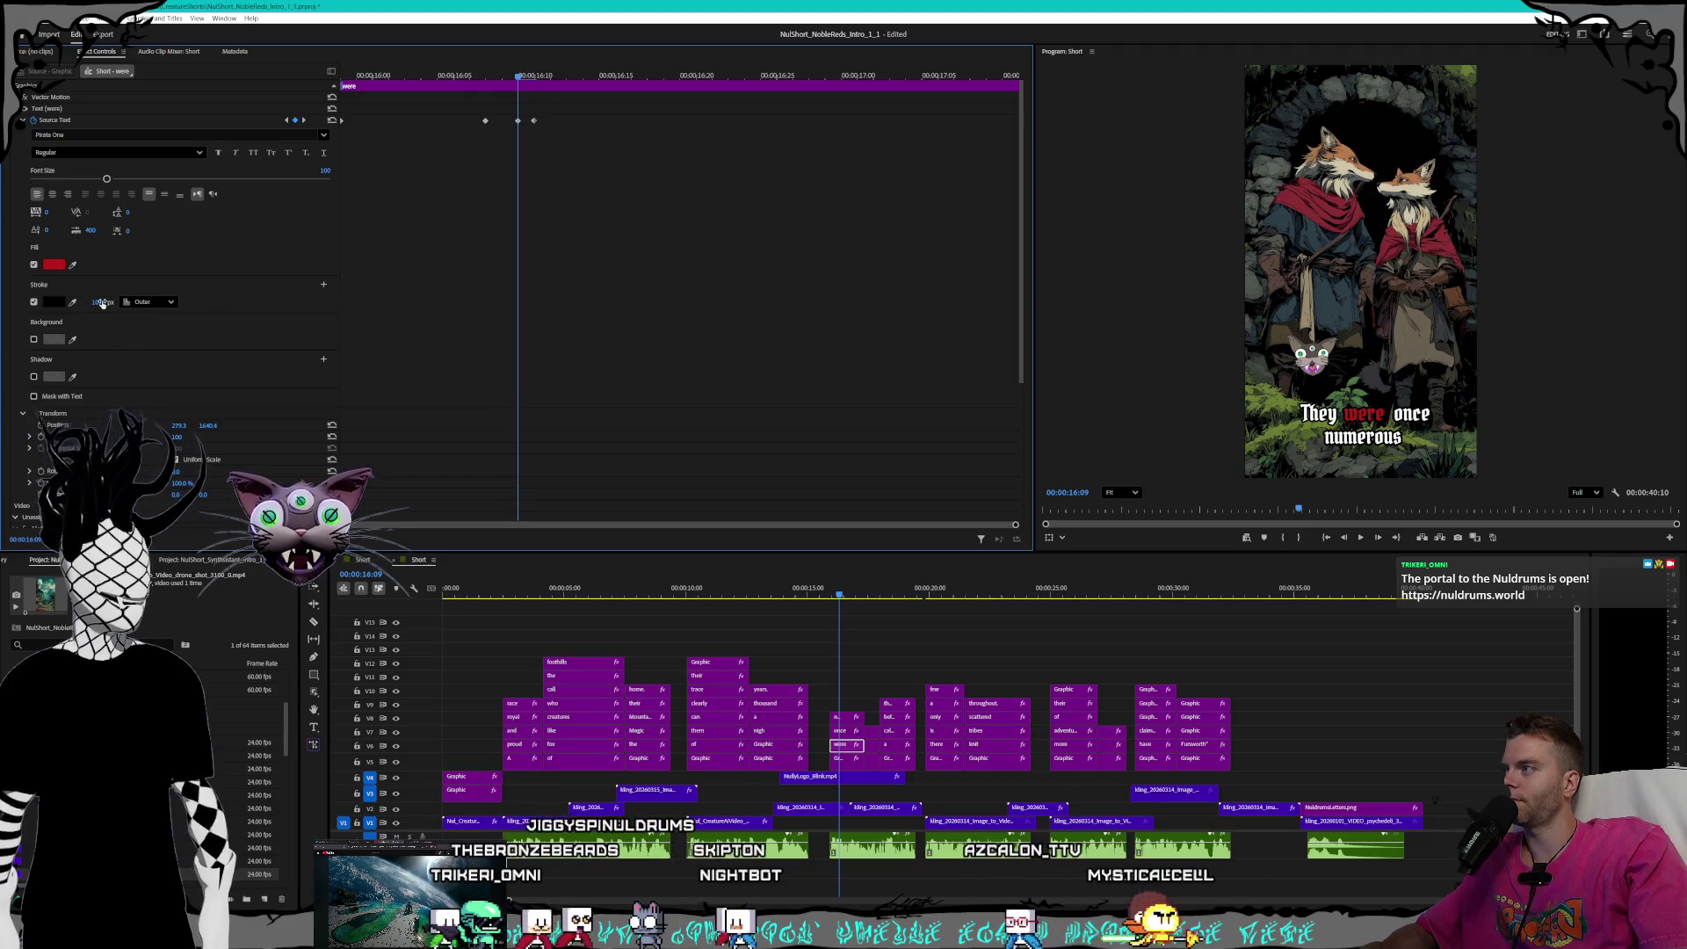
key("Return")
key("shift+k")
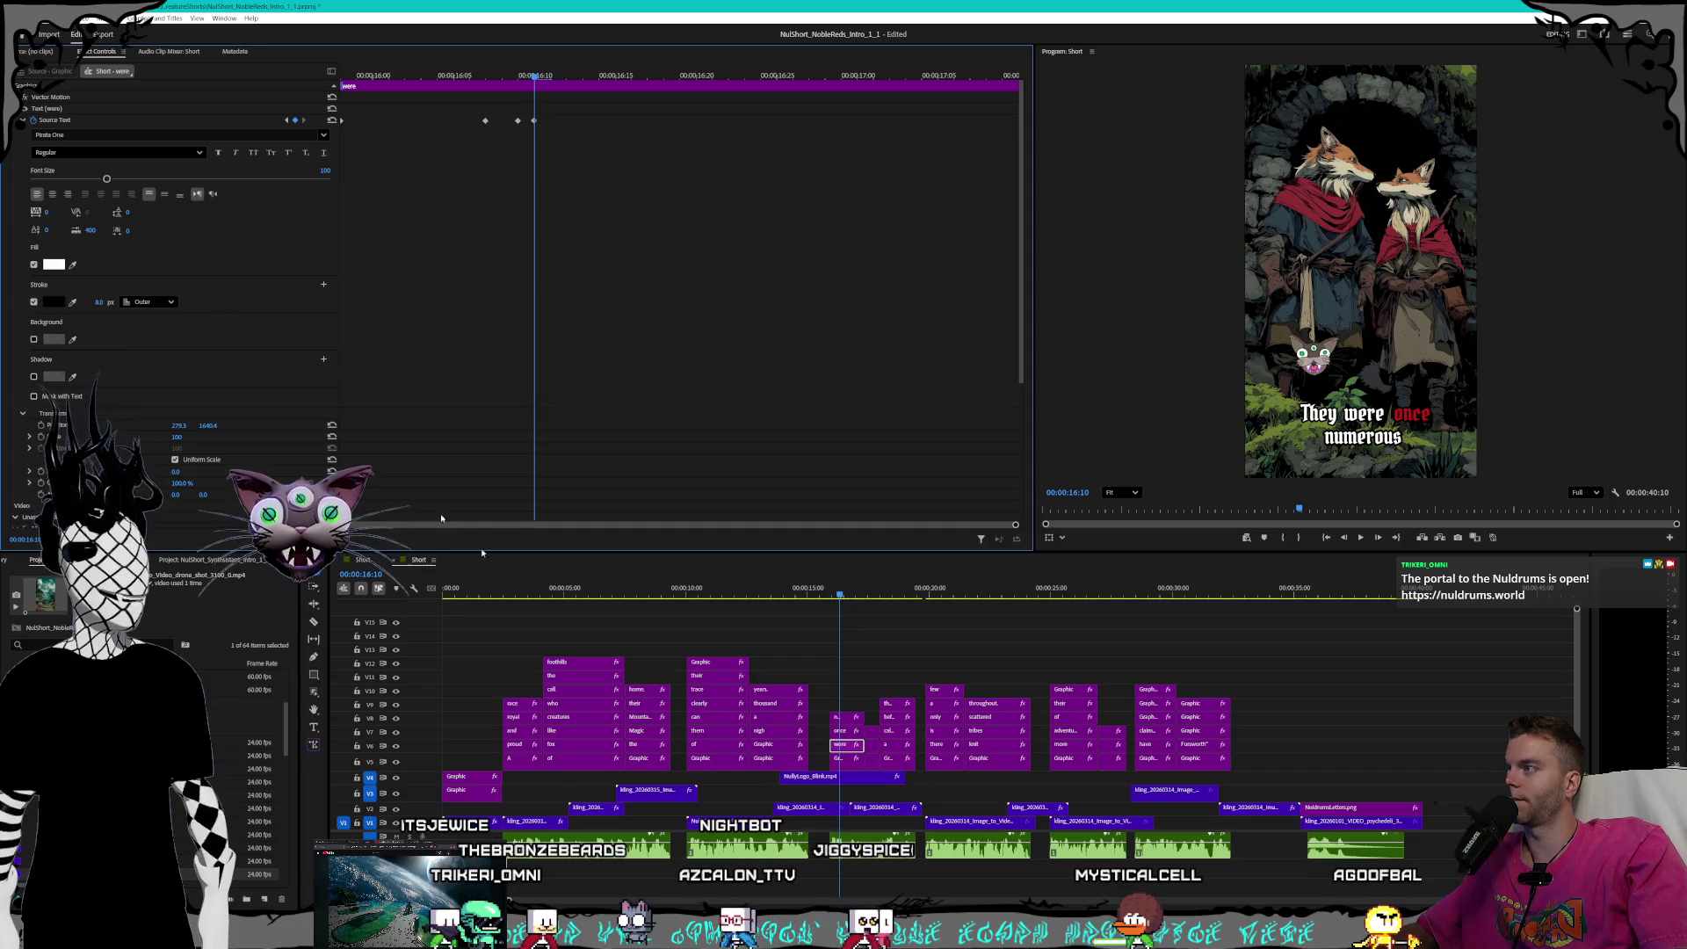
- Change the 'once' clip's highlight keyframes to an 8 px stroke
left_click(842, 731)
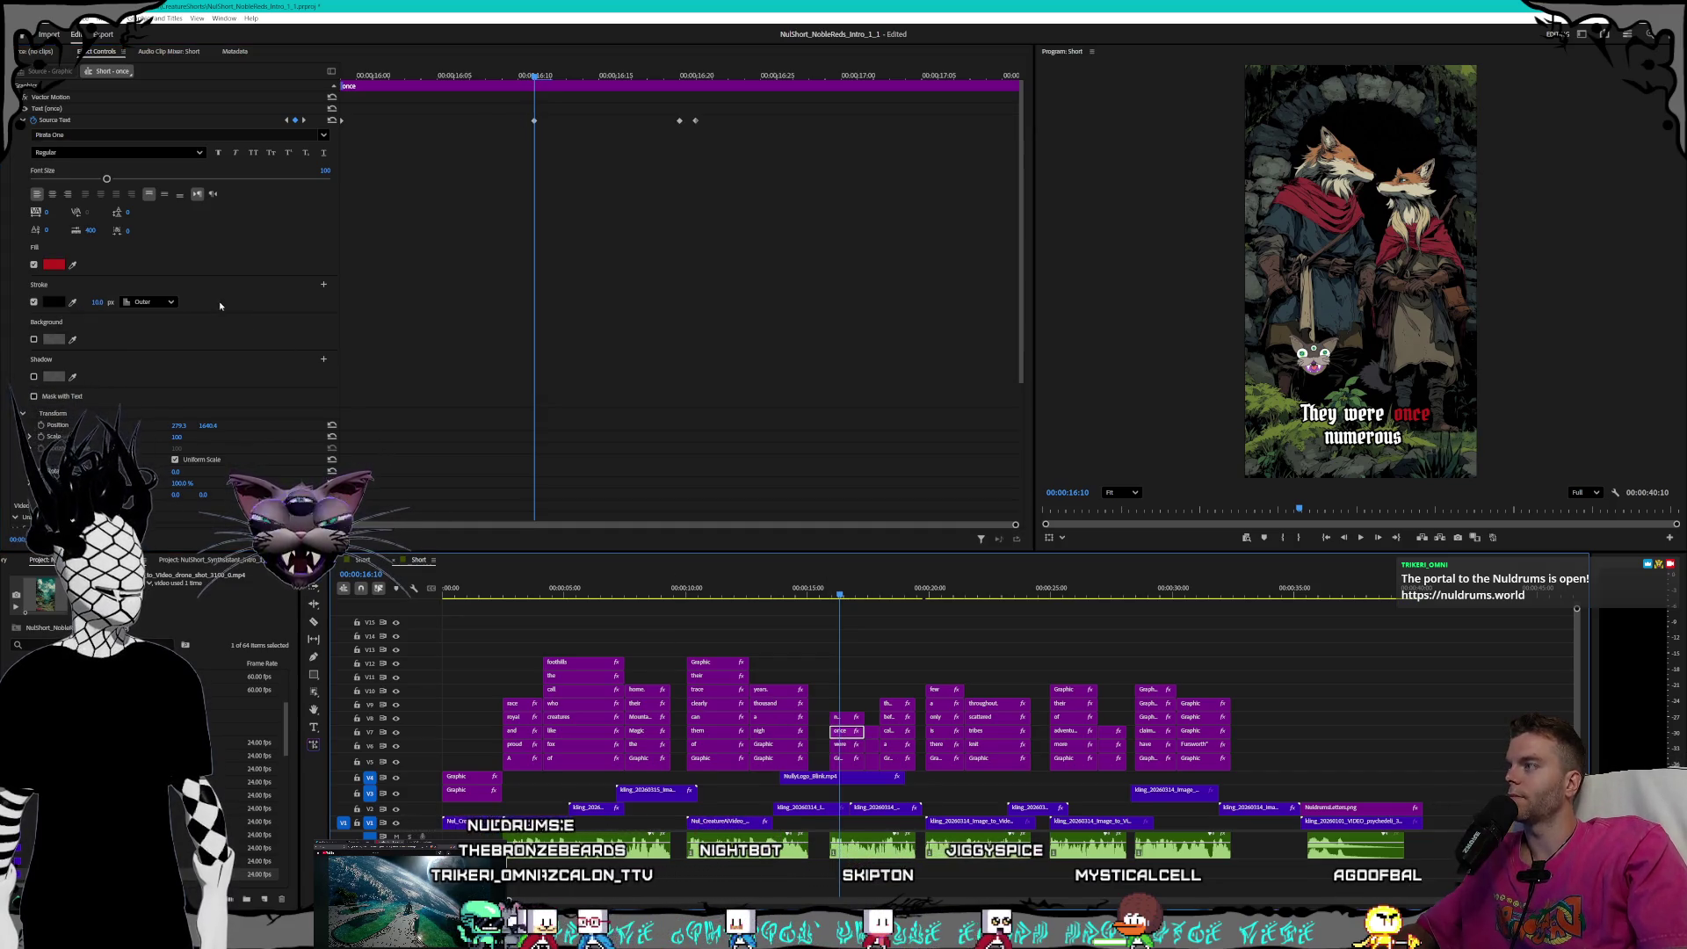
left_click(289, 121)
type("8")
key("Return")
left_click(304, 121)
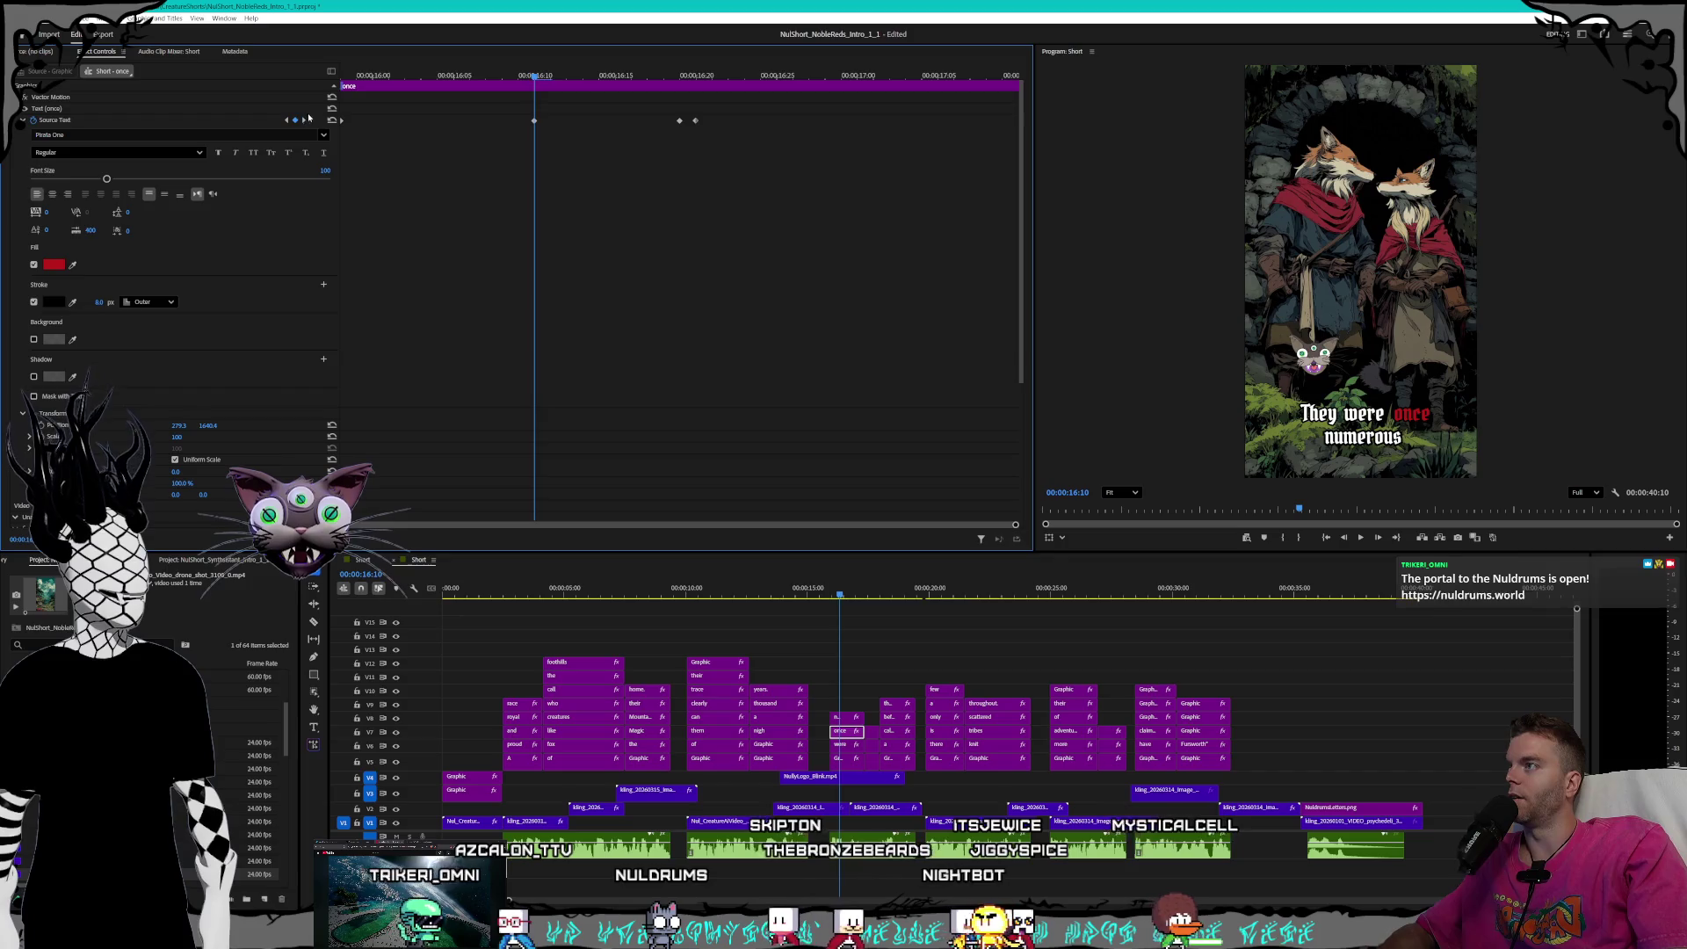
left_click(304, 121)
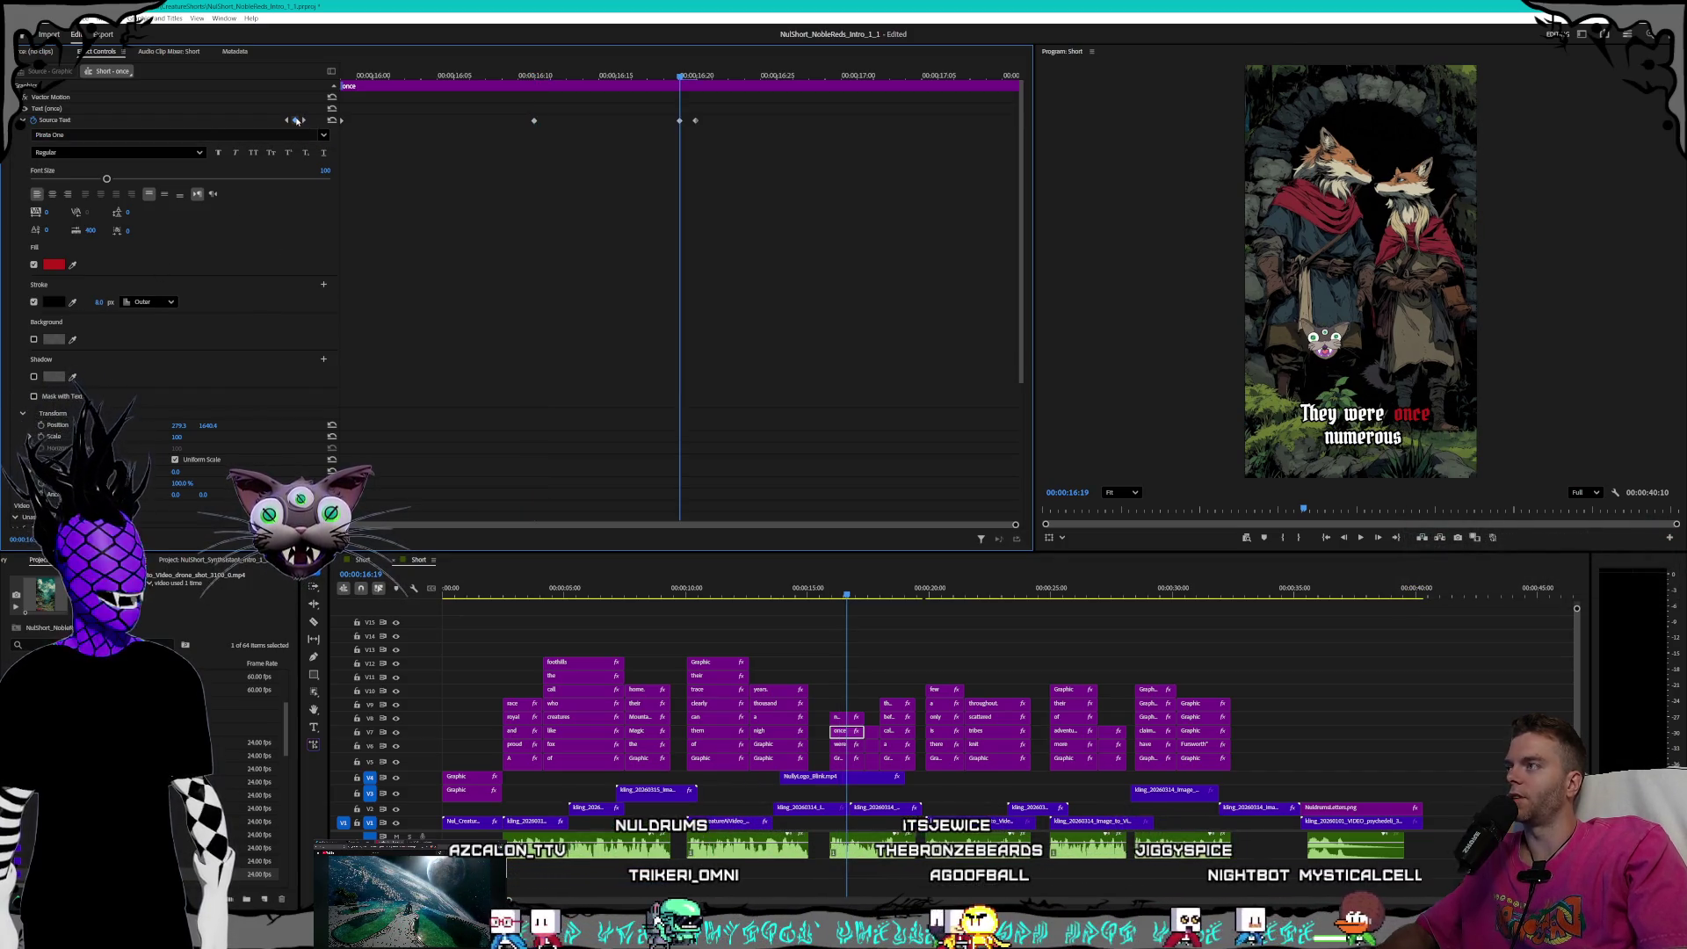
key("Right")
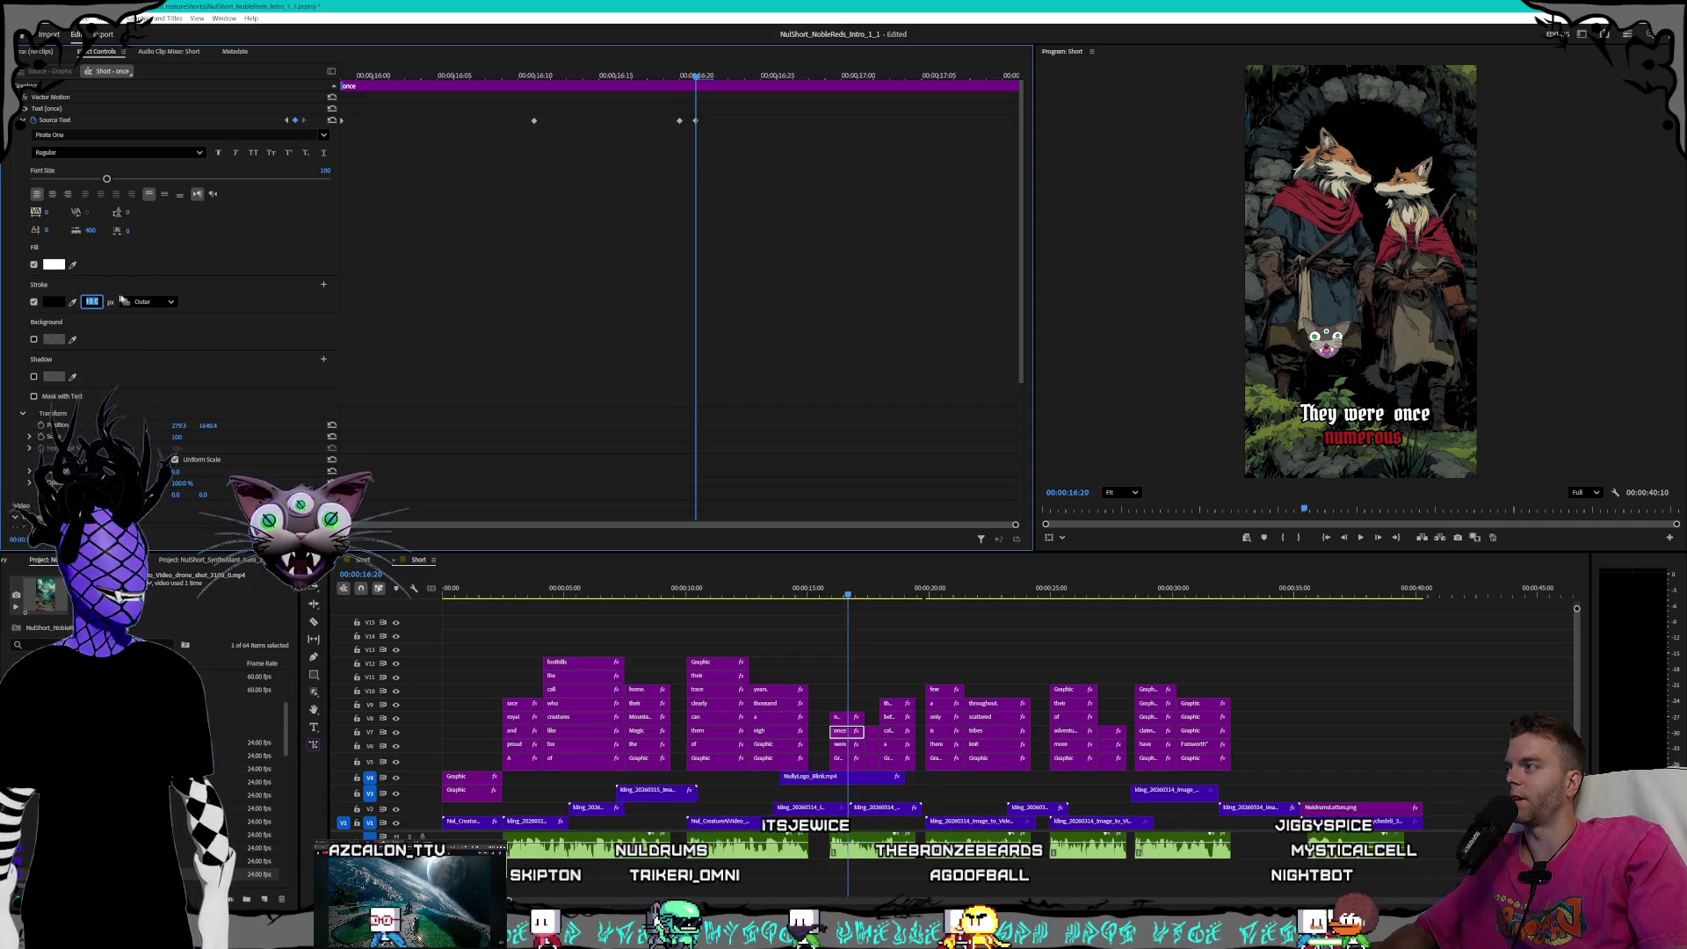
key("Return")
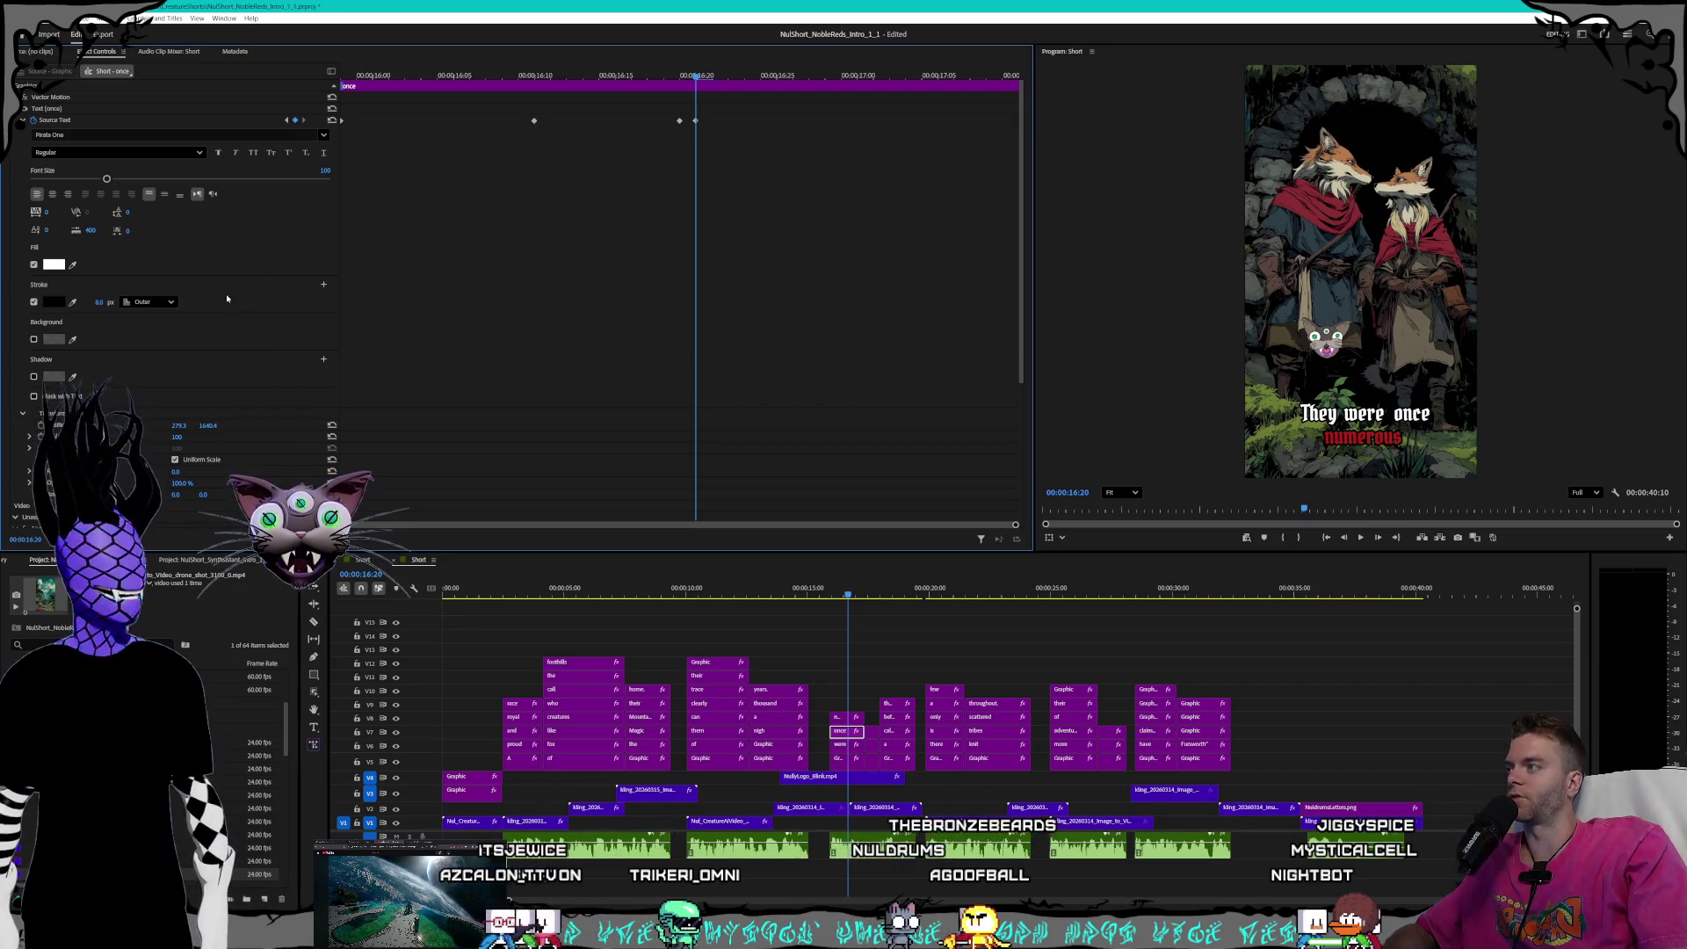
left_click(286, 121)
left_click(286, 120)
left_click(286, 121)
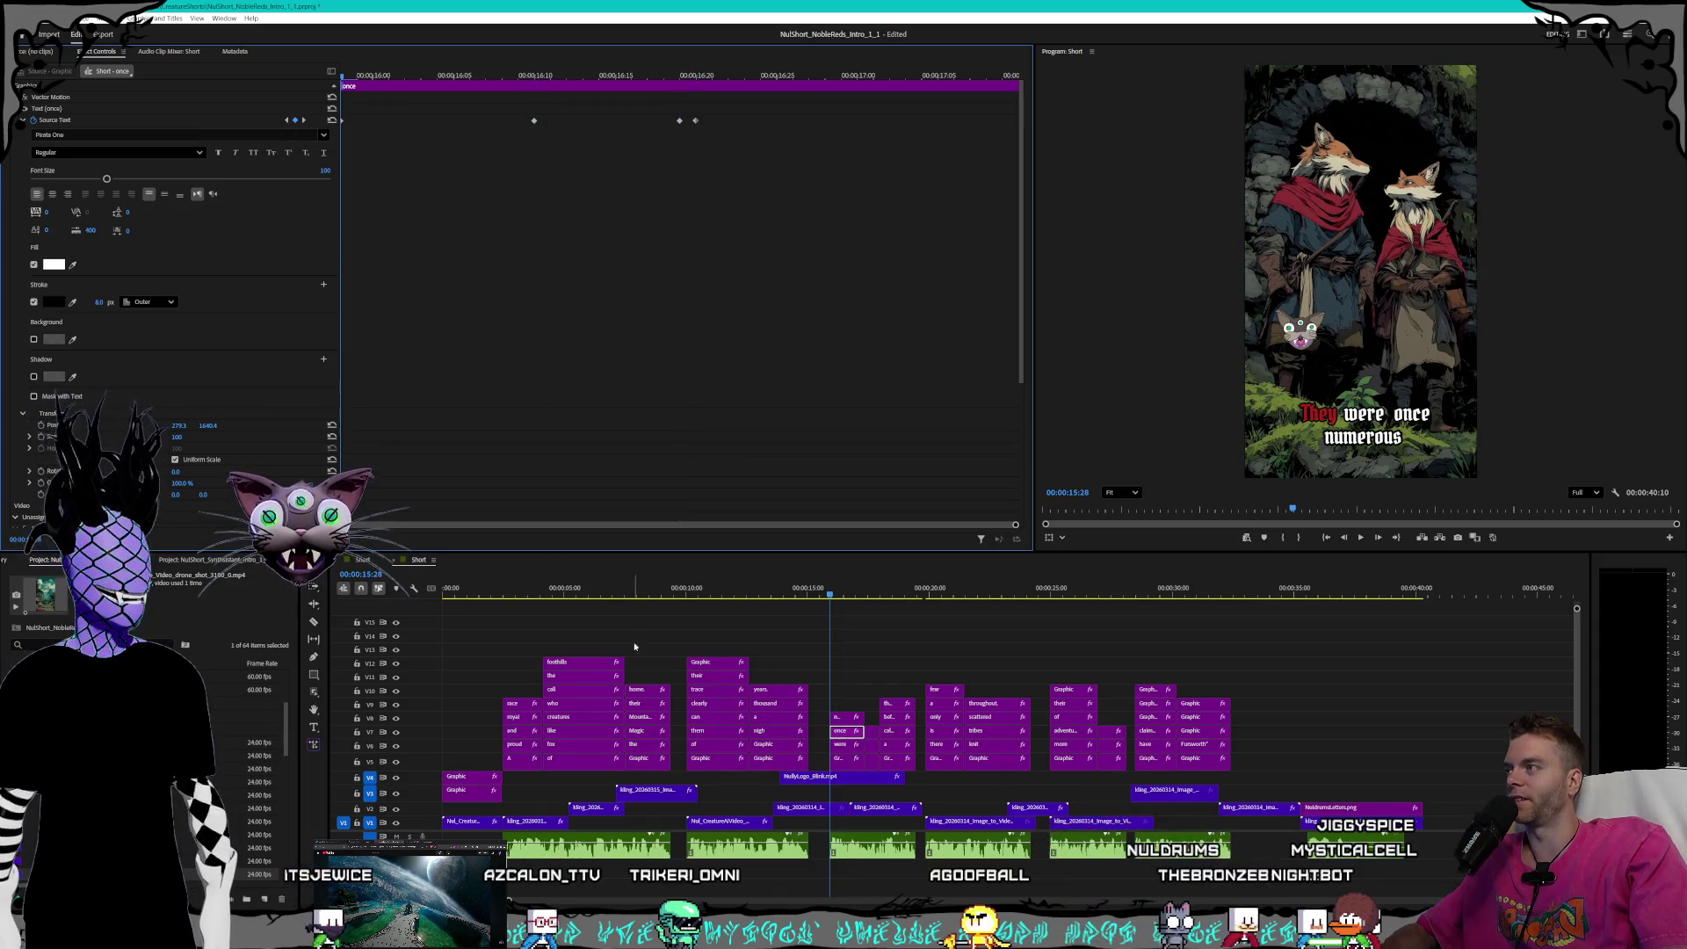
- Set an 8 px stroke on the keyframe where 'numerous' turns red
left_click(848, 721)
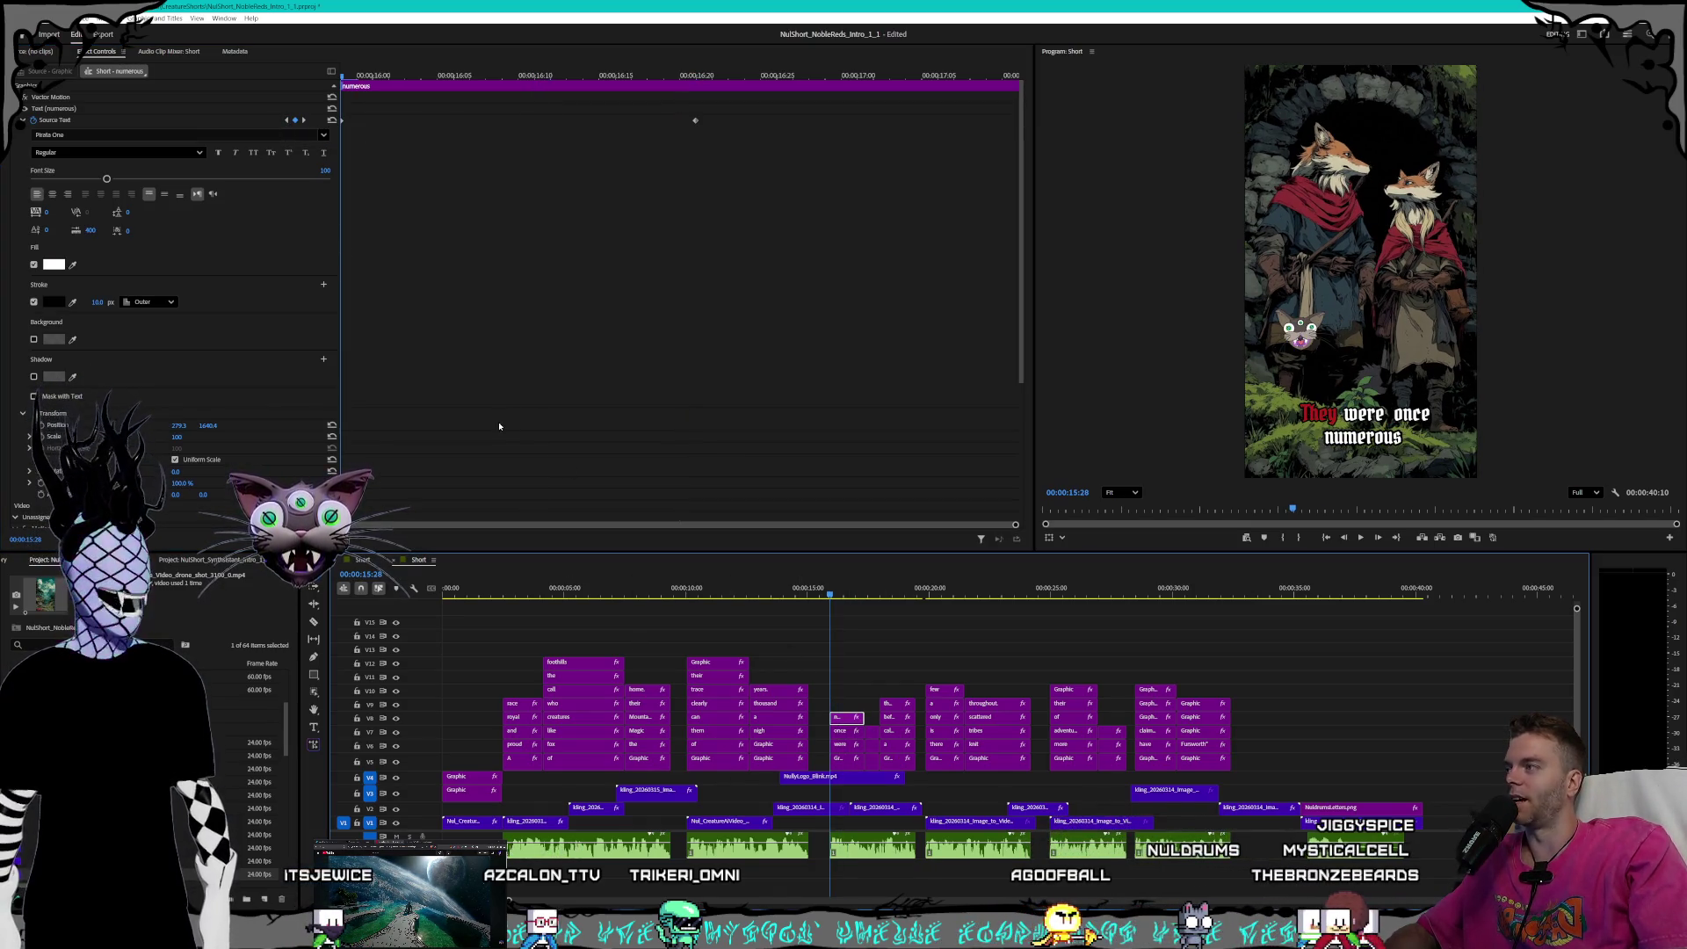
left_click(92, 302)
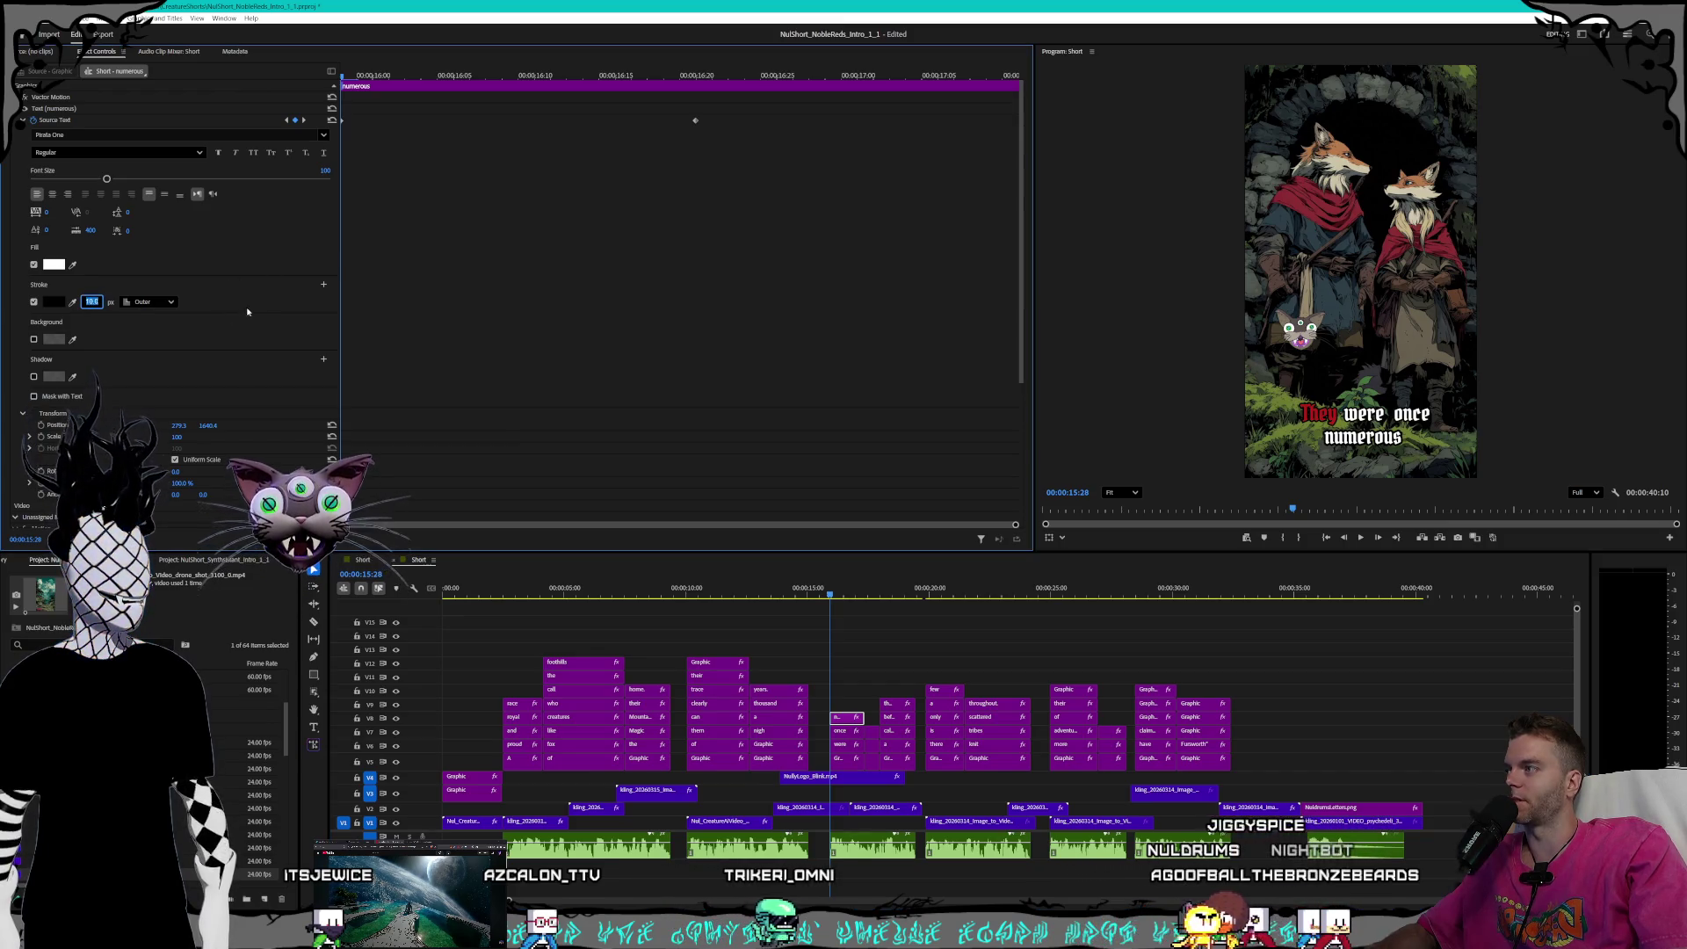
key("Return")
key("shift+k")
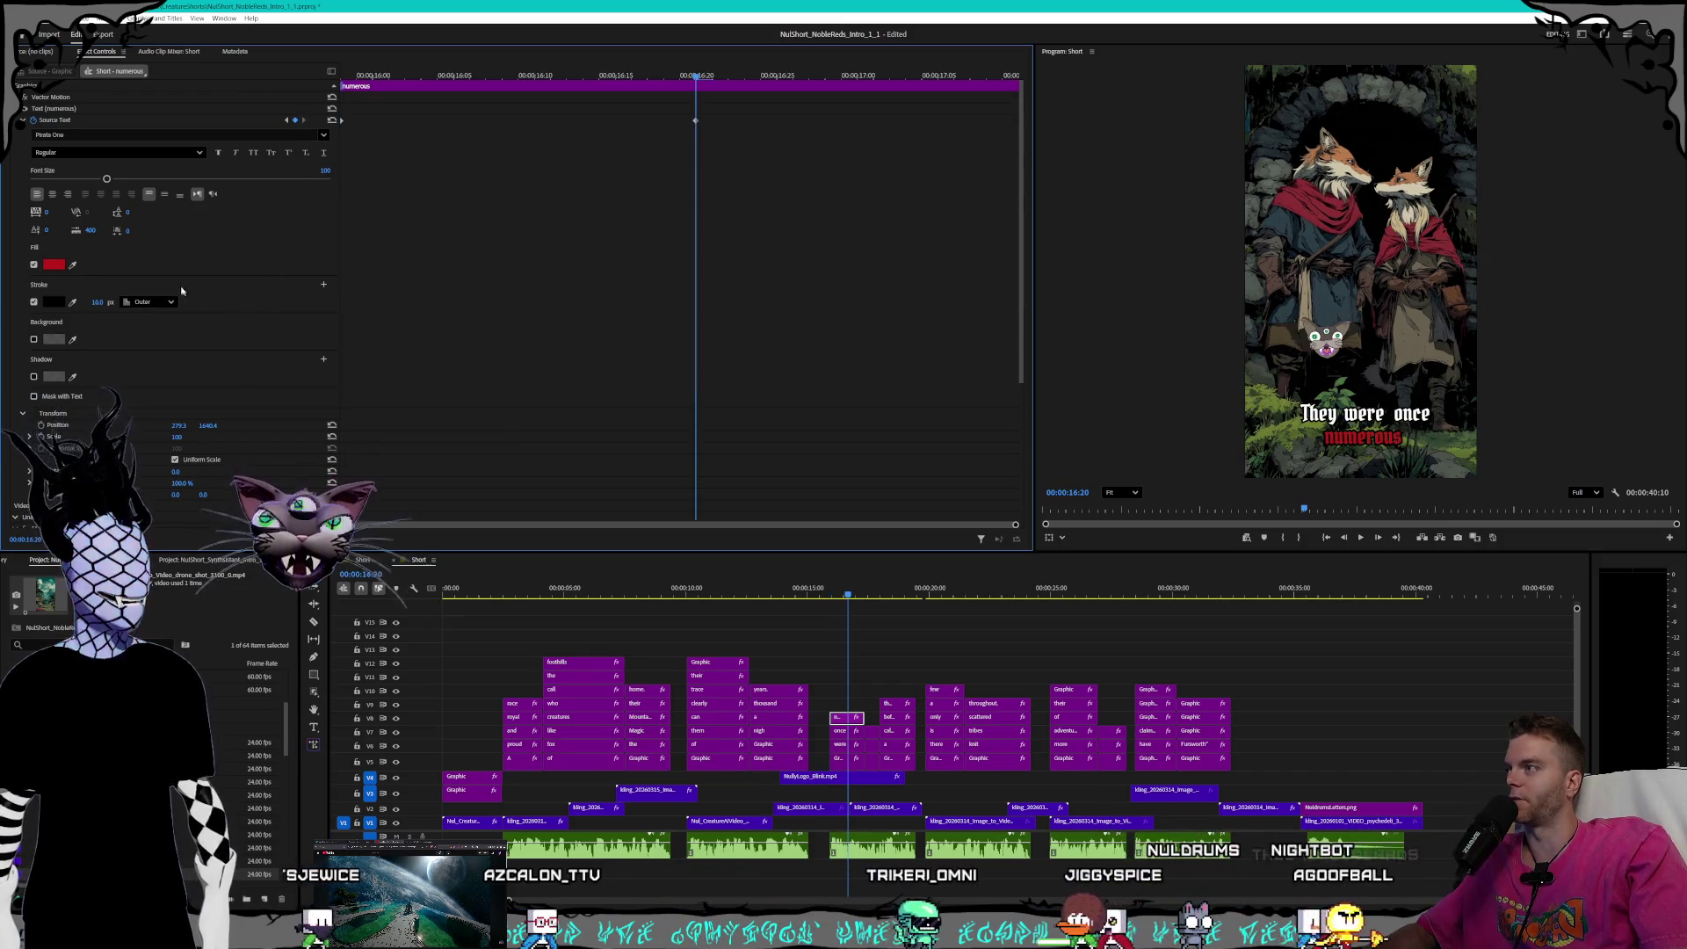
left_click(102, 300)
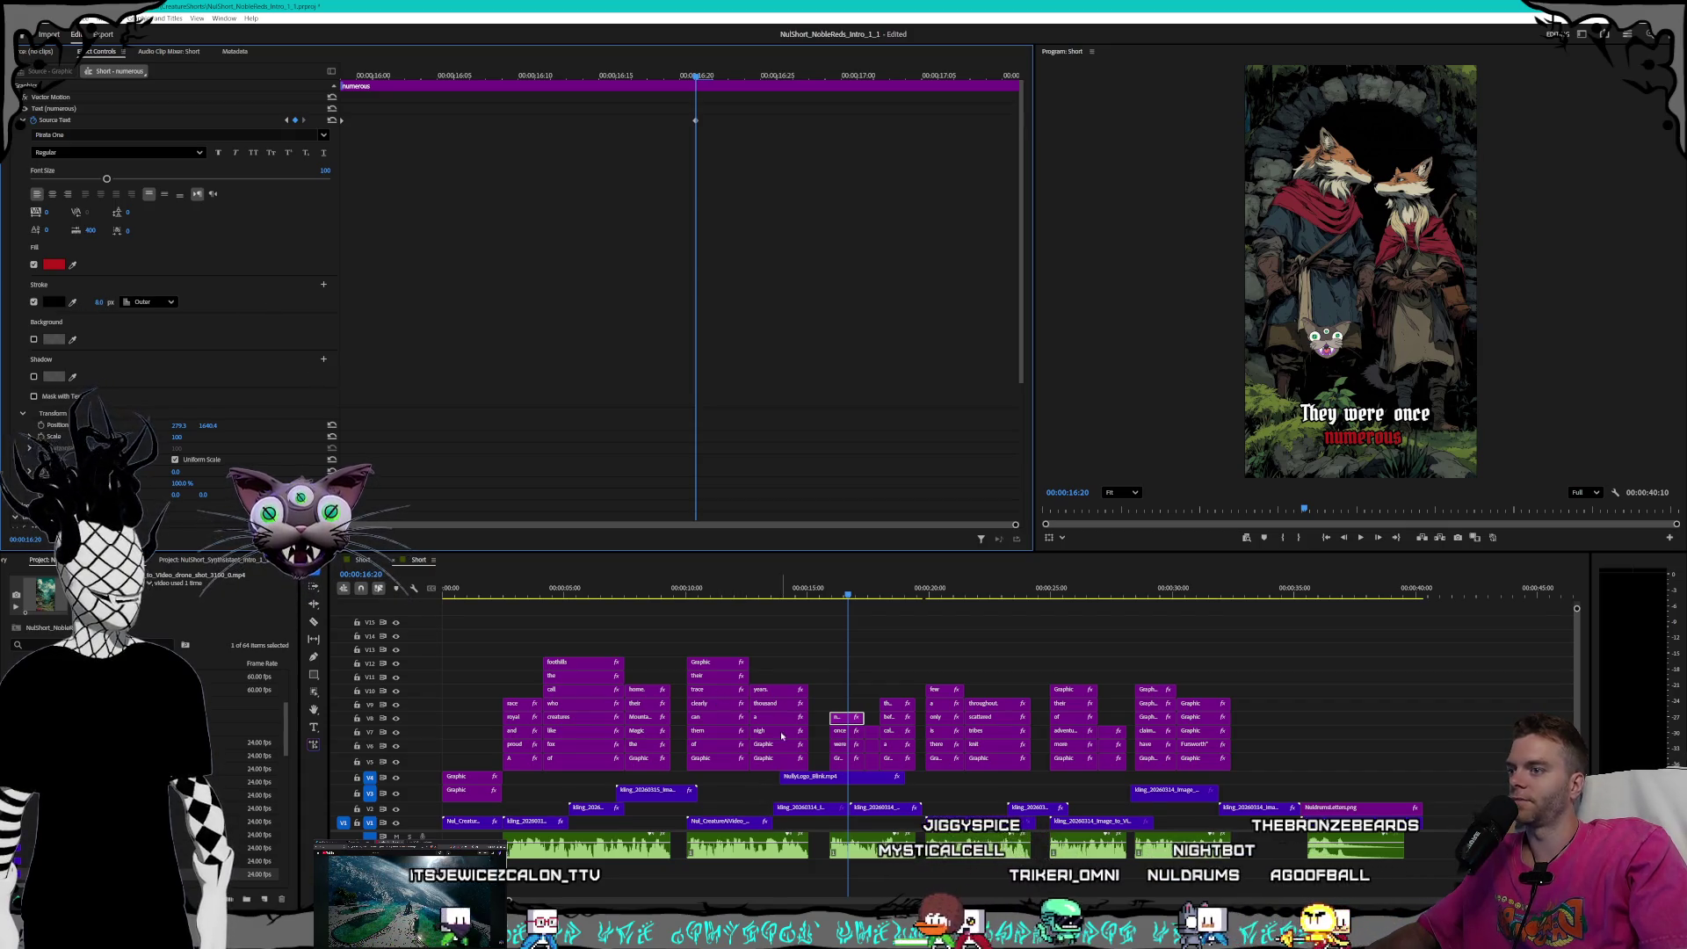
left_click(870, 761)
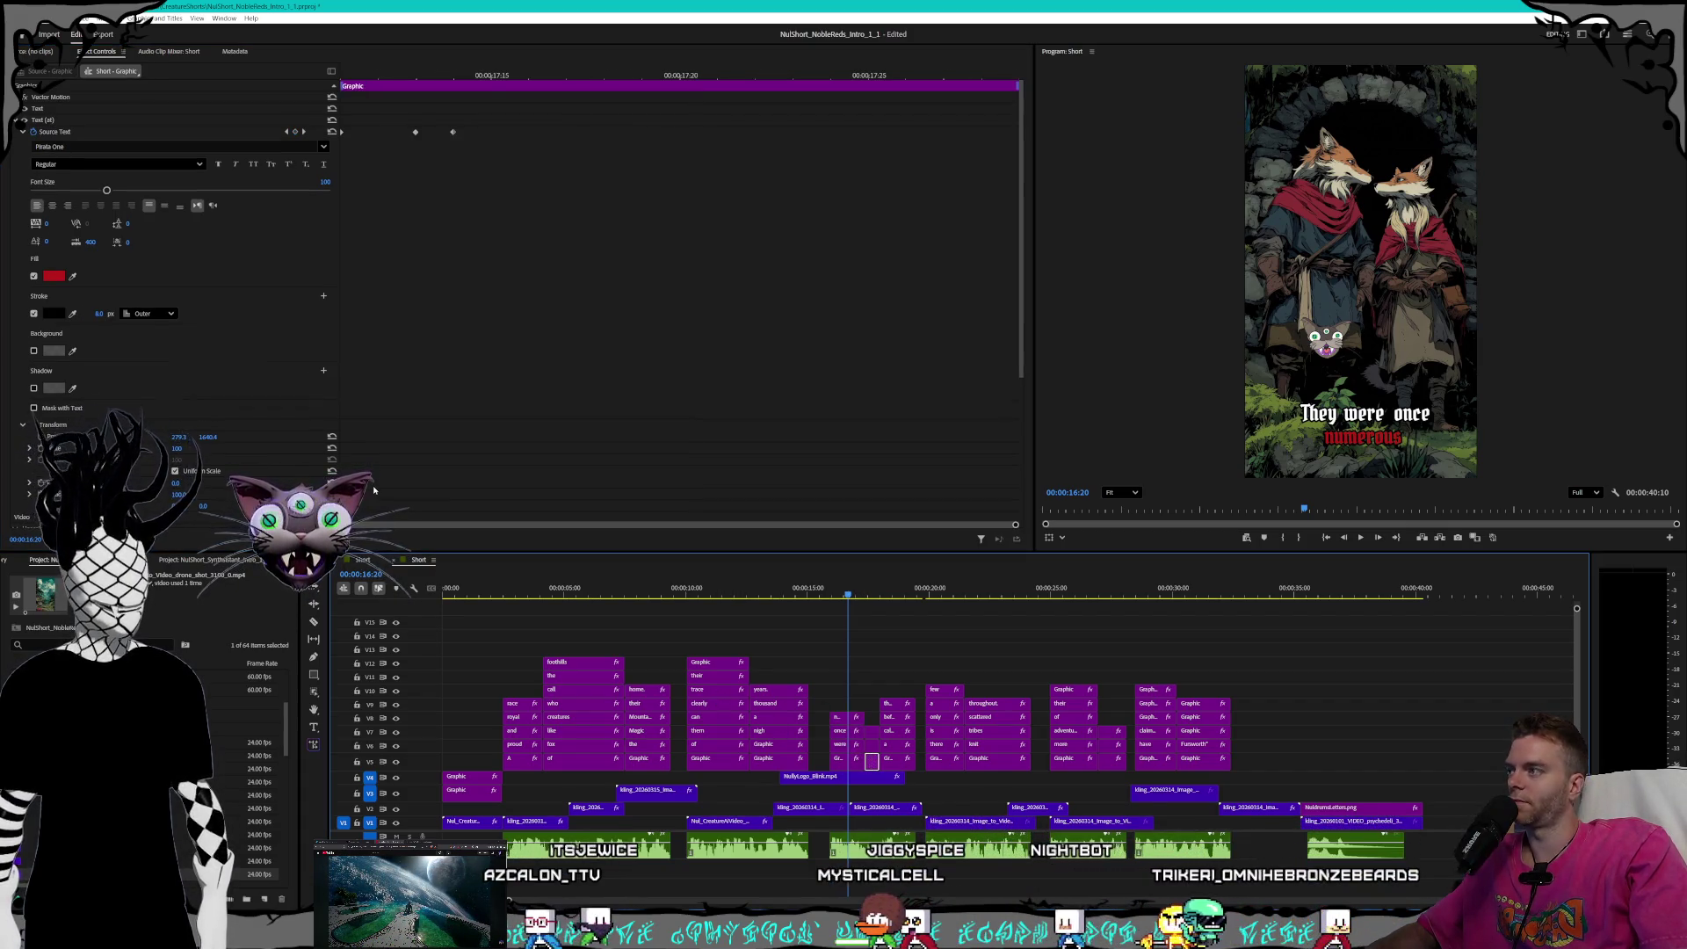
- Keep stroke width 10 at the start of the 'at' clip, then step through its highlight keyframes
left_click(286, 133)
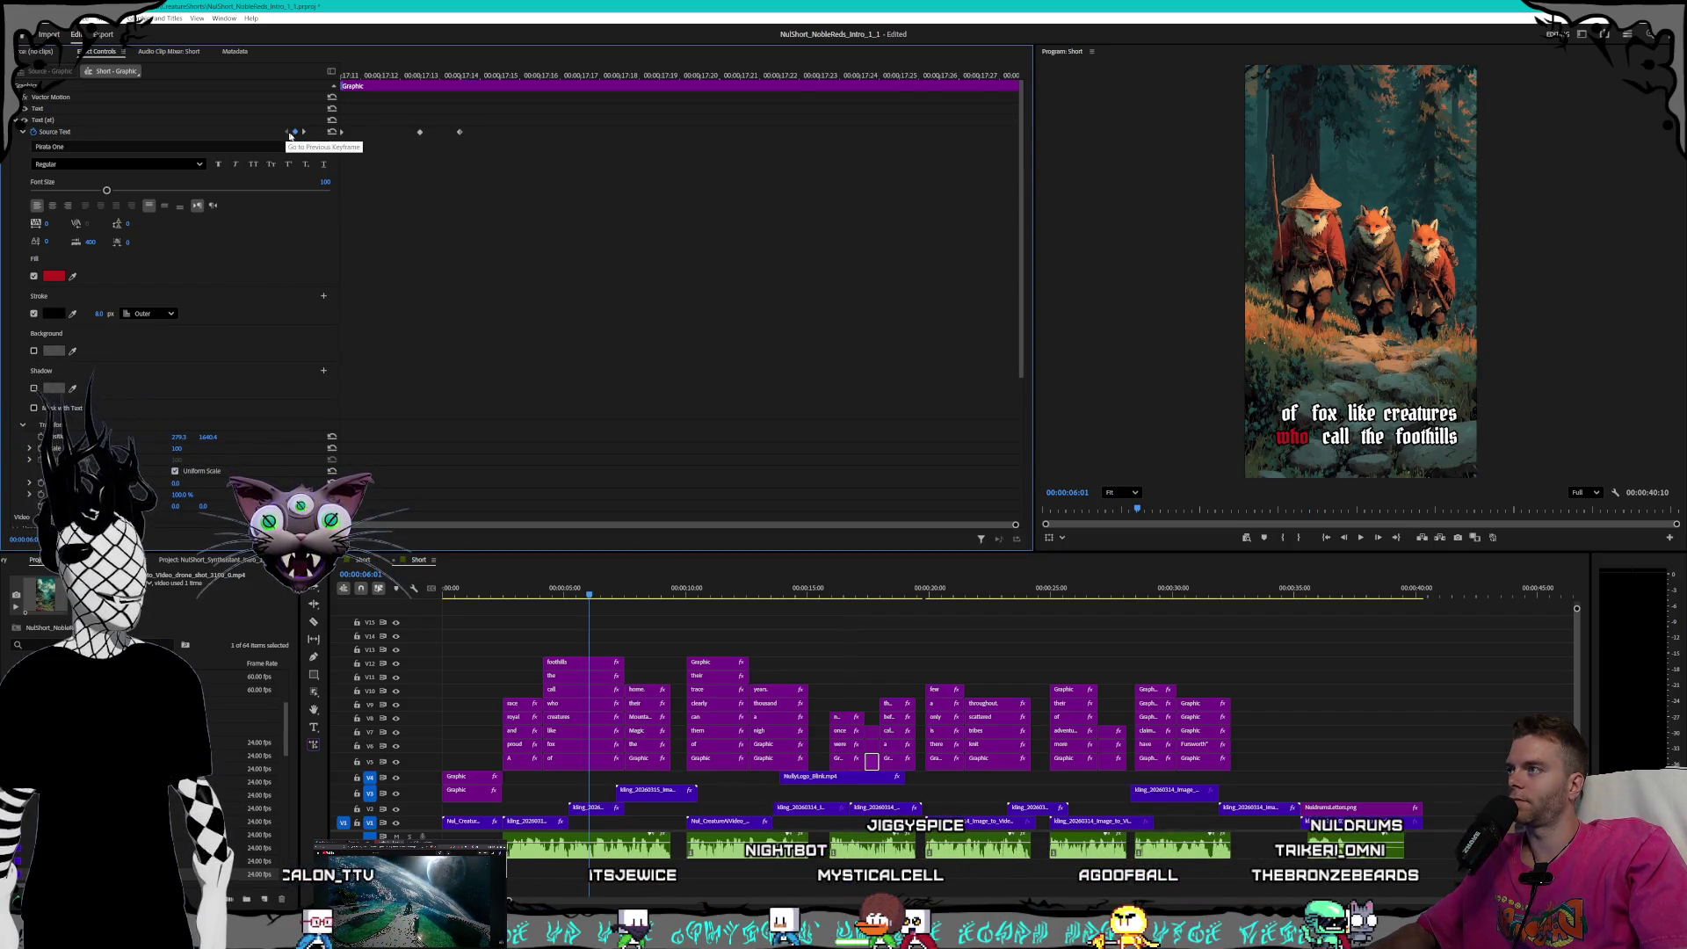
left_click(346, 74)
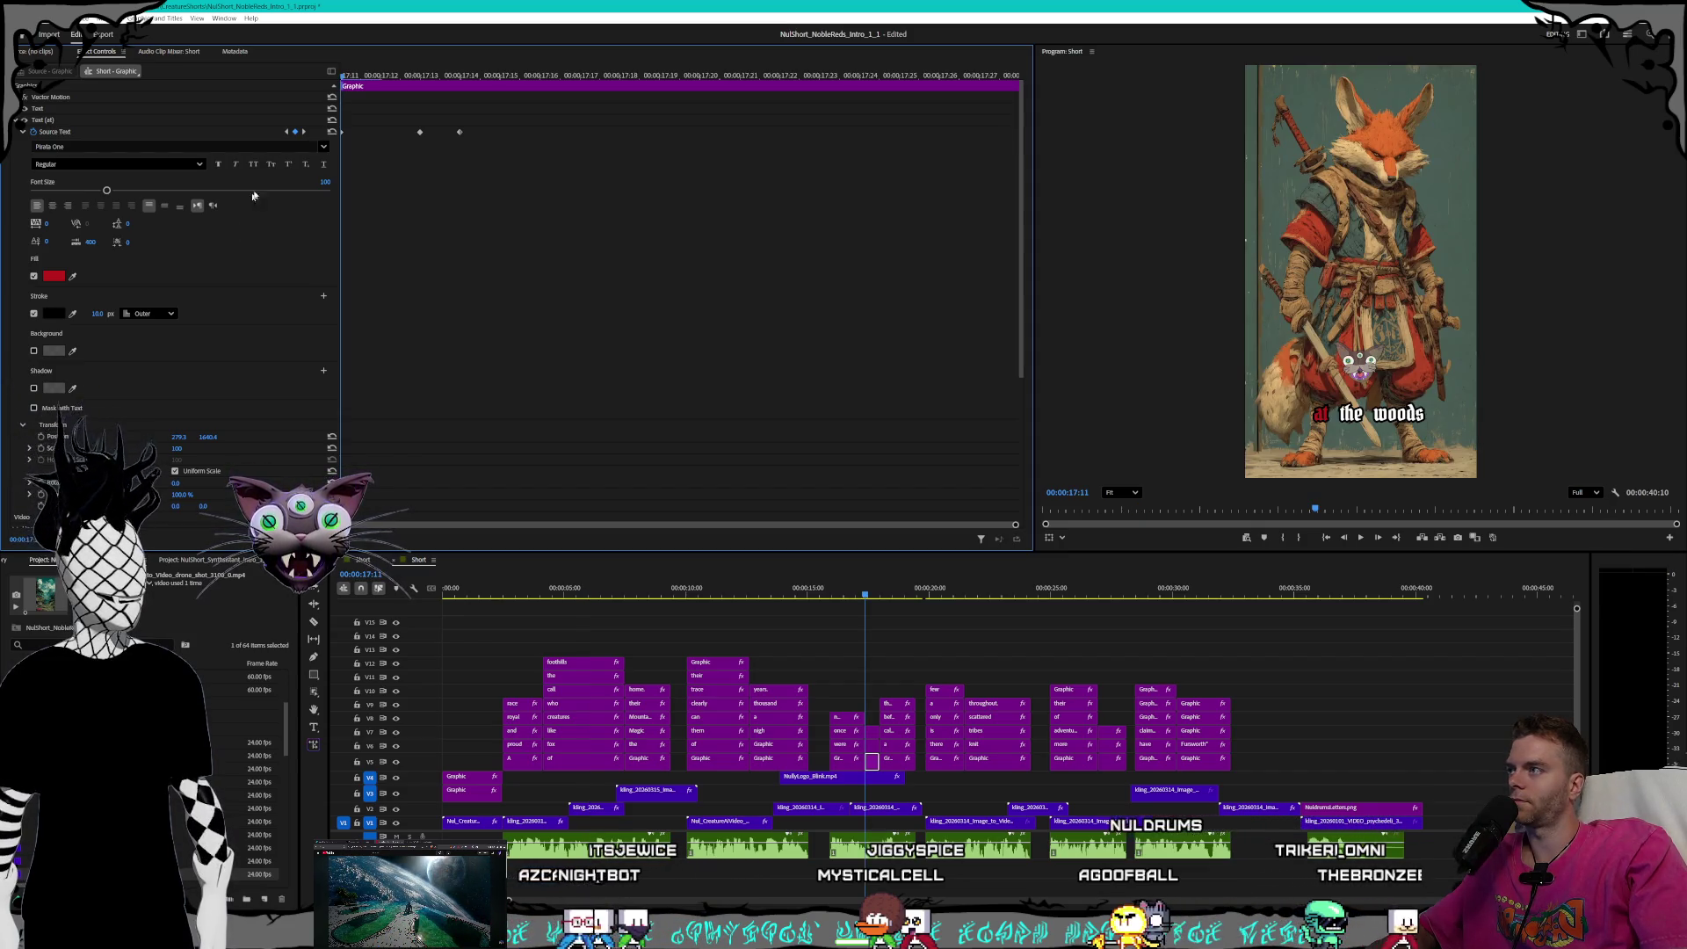
type("10")
key("Return")
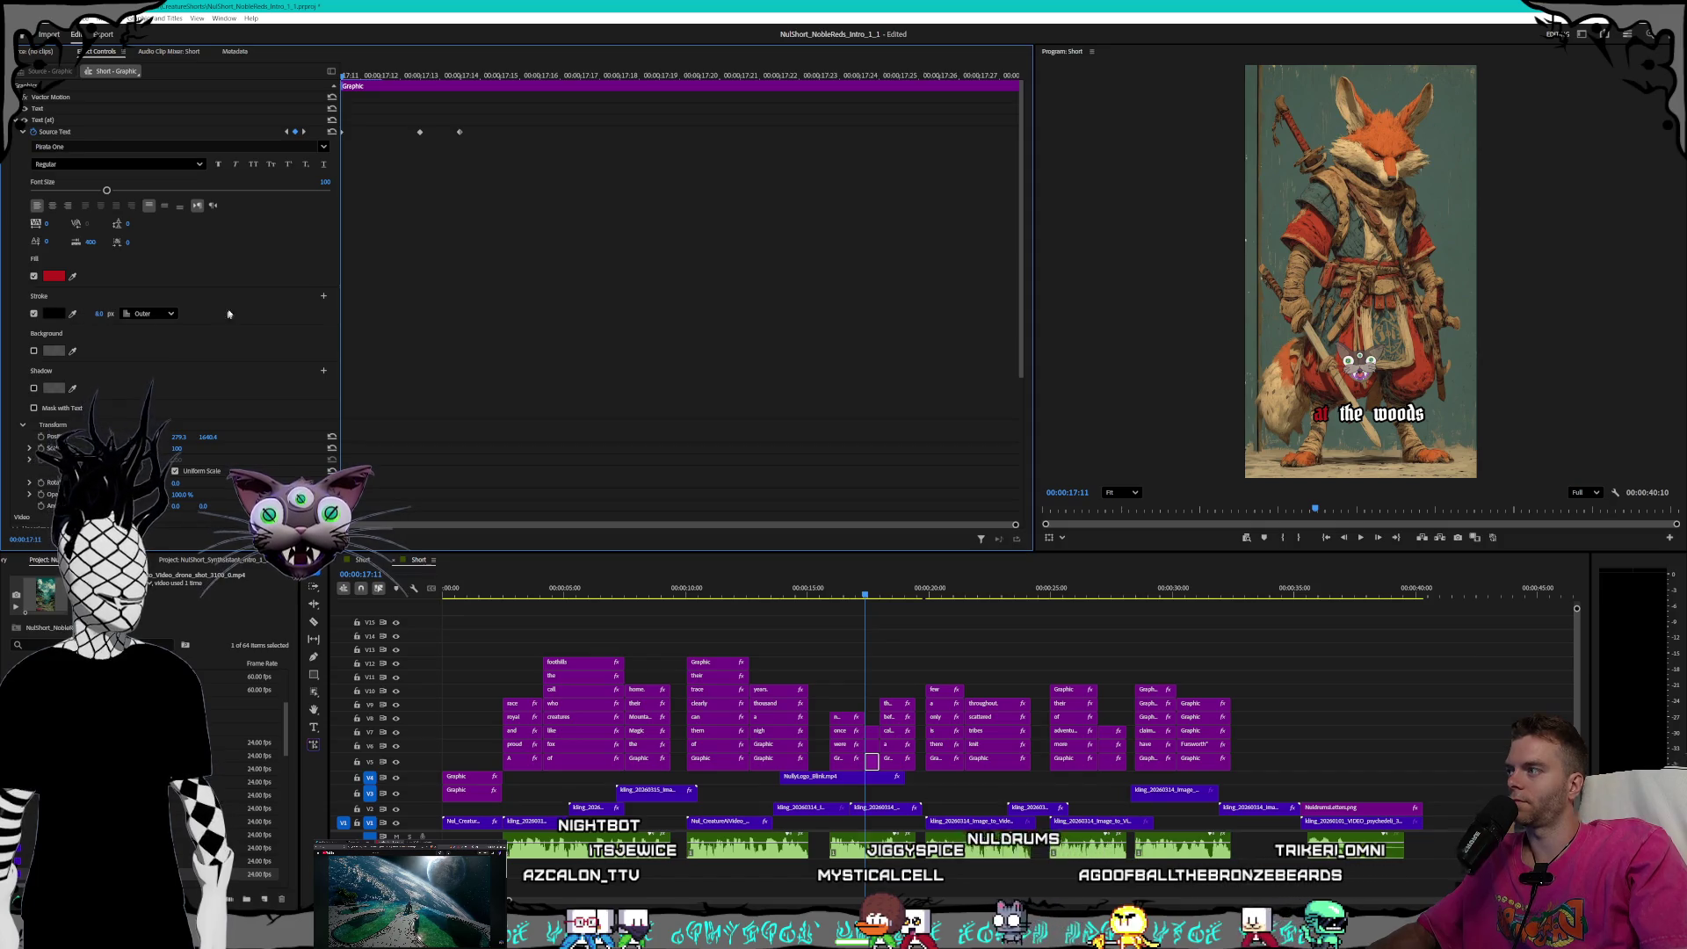
left_click(303, 131)
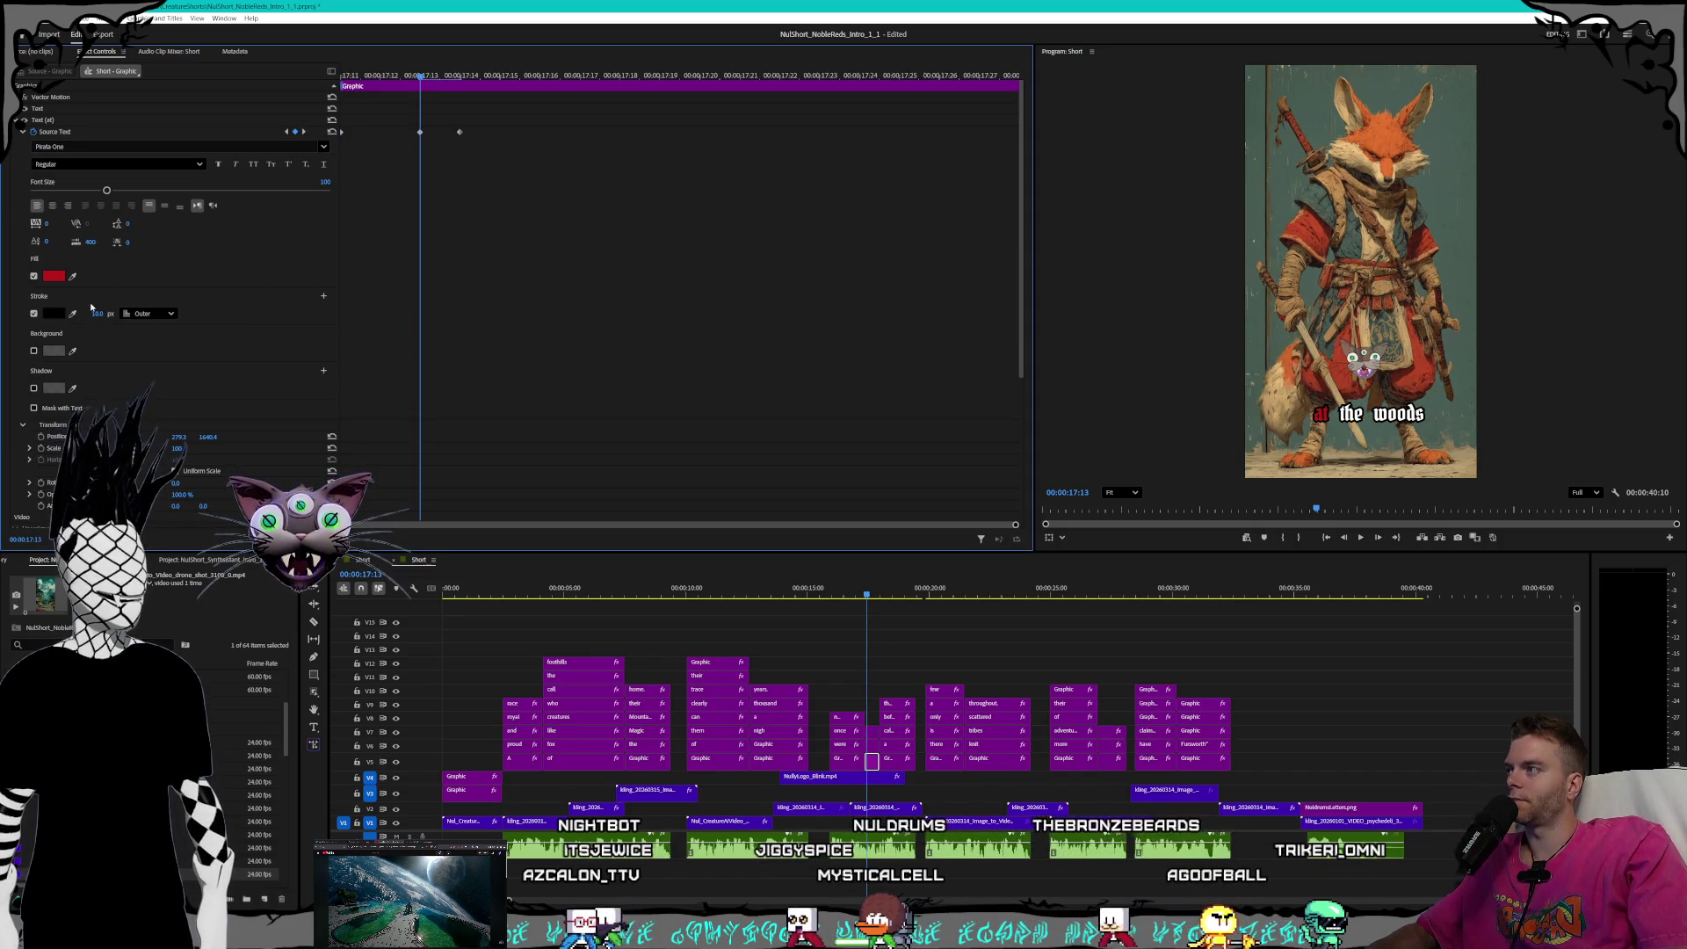
left_click(303, 131)
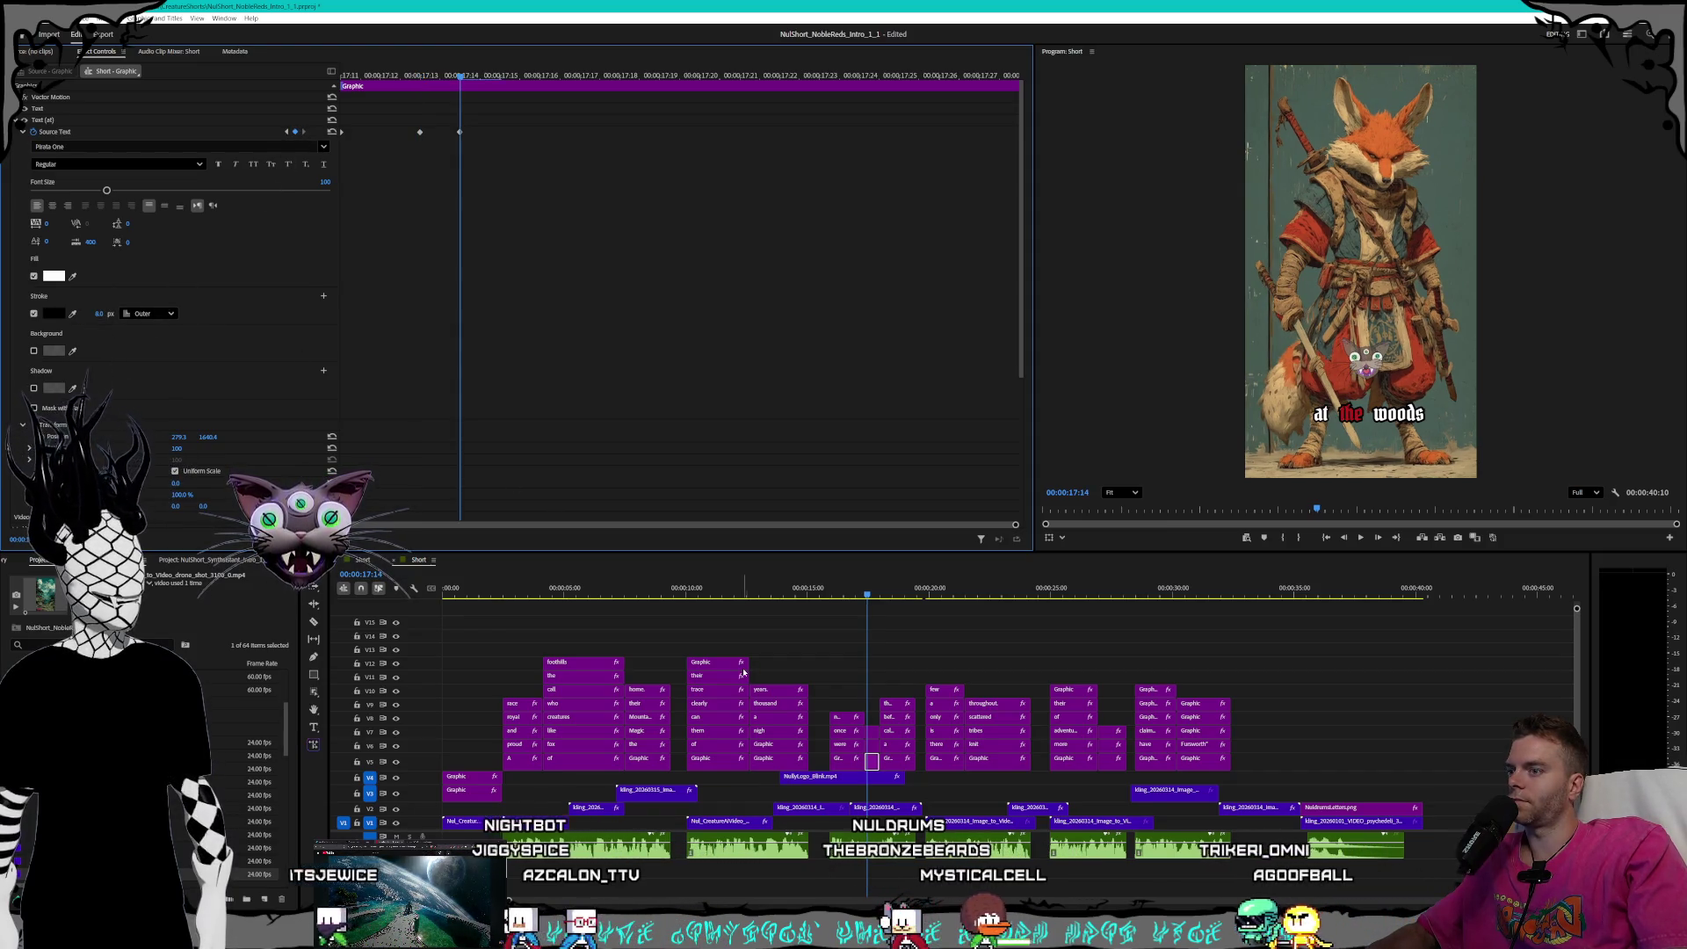
- Set the highlight keyframes of the word 'the' to an 8 px stroke
left_click(872, 745)
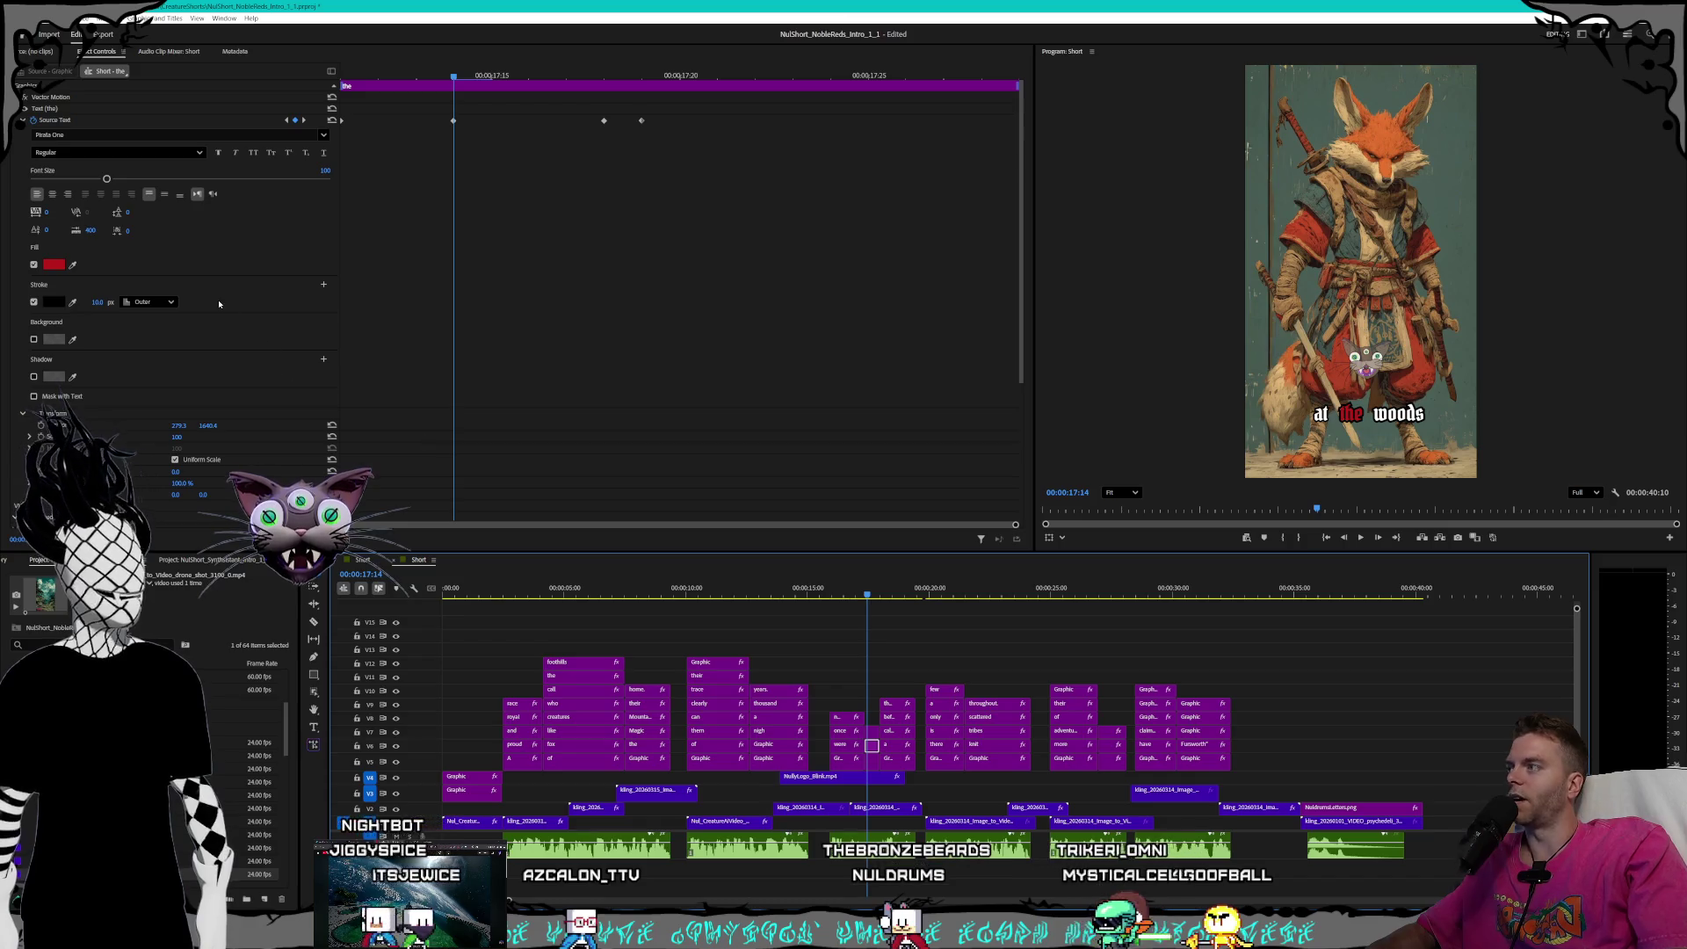
left_click(286, 119)
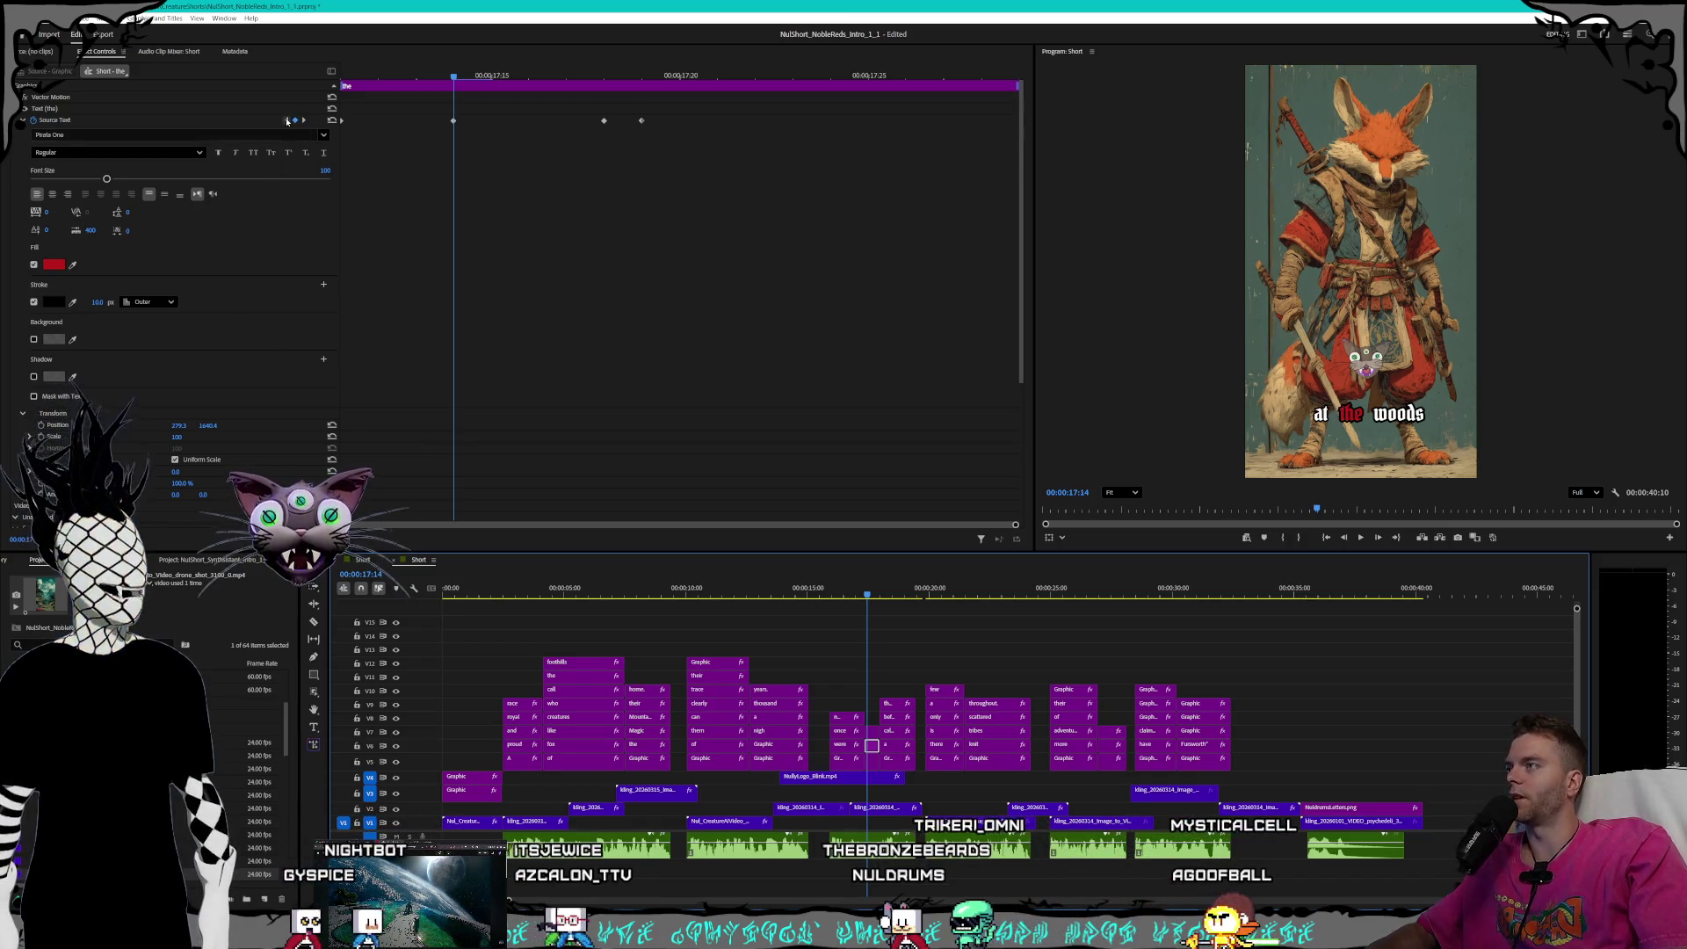
left_click(93, 301)
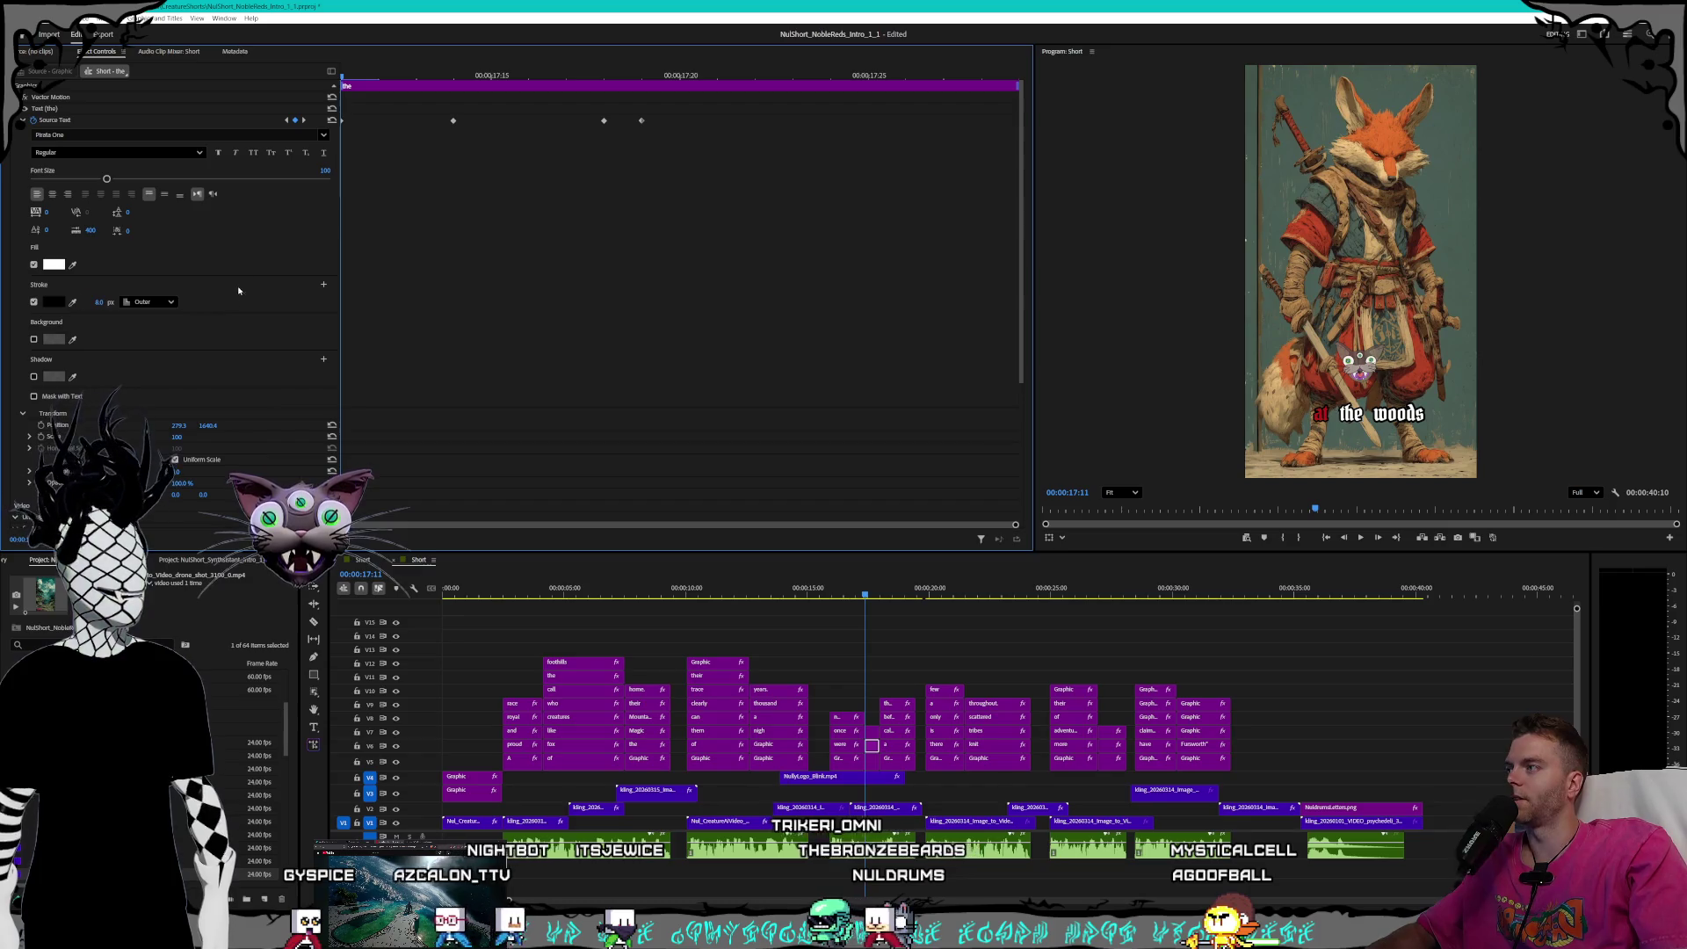
key("Return")
key("Right")
key("Right")
key("Right")
type("8")
key("Return")
left_click(304, 120)
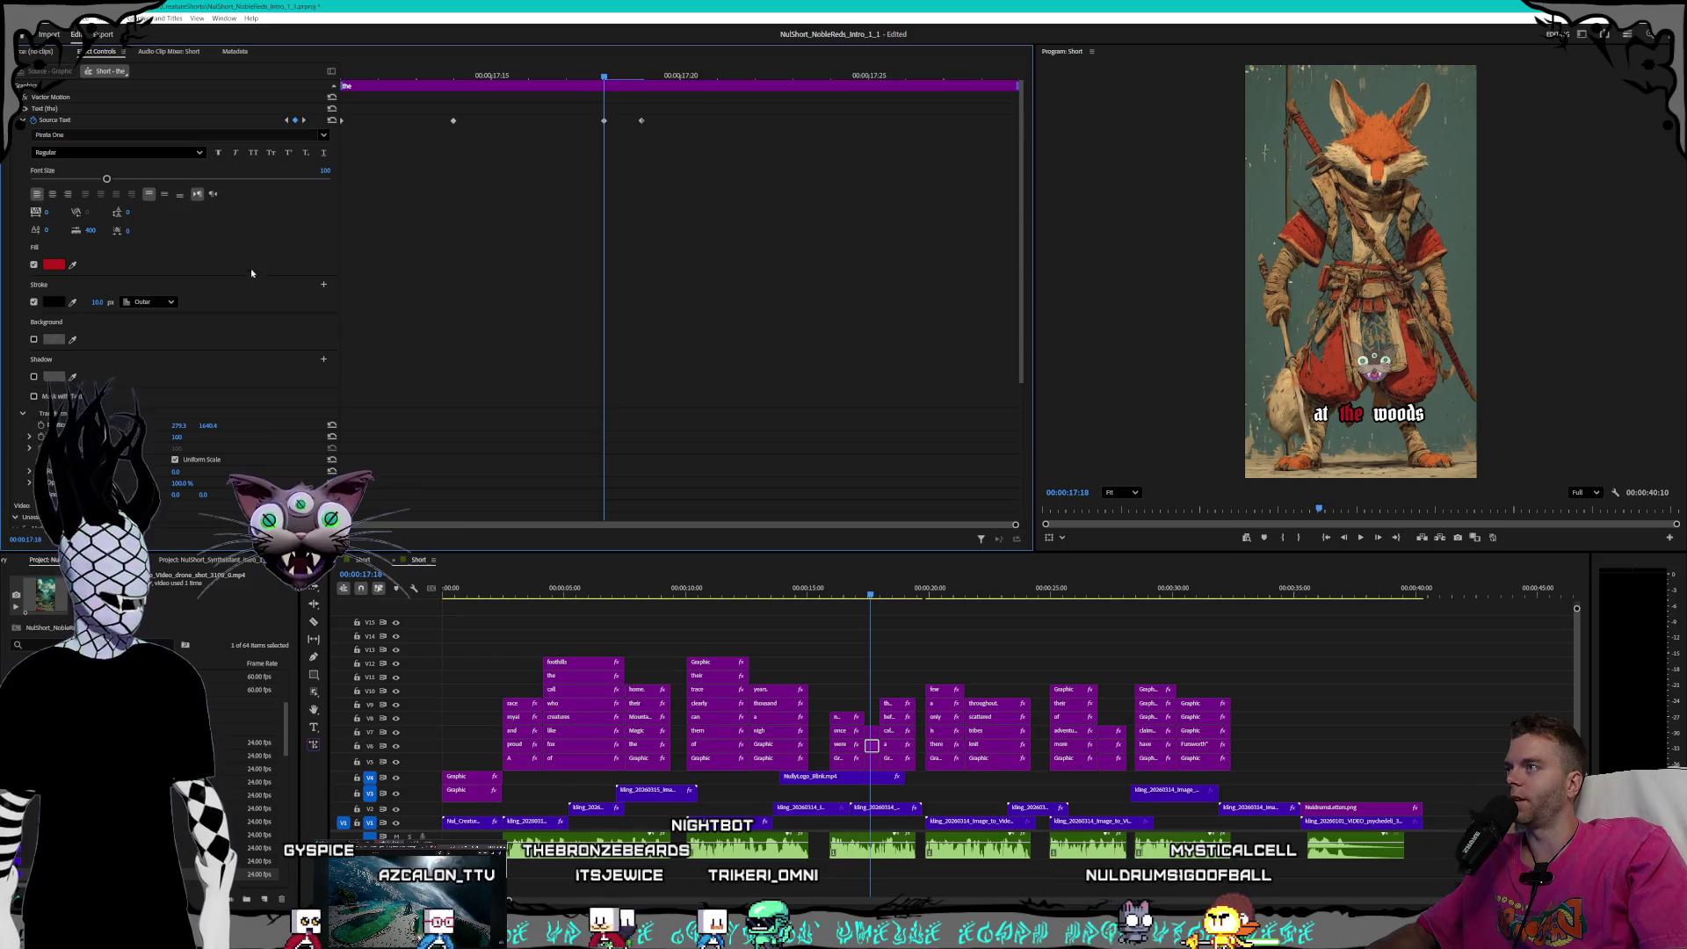
type("8")
key("Return")
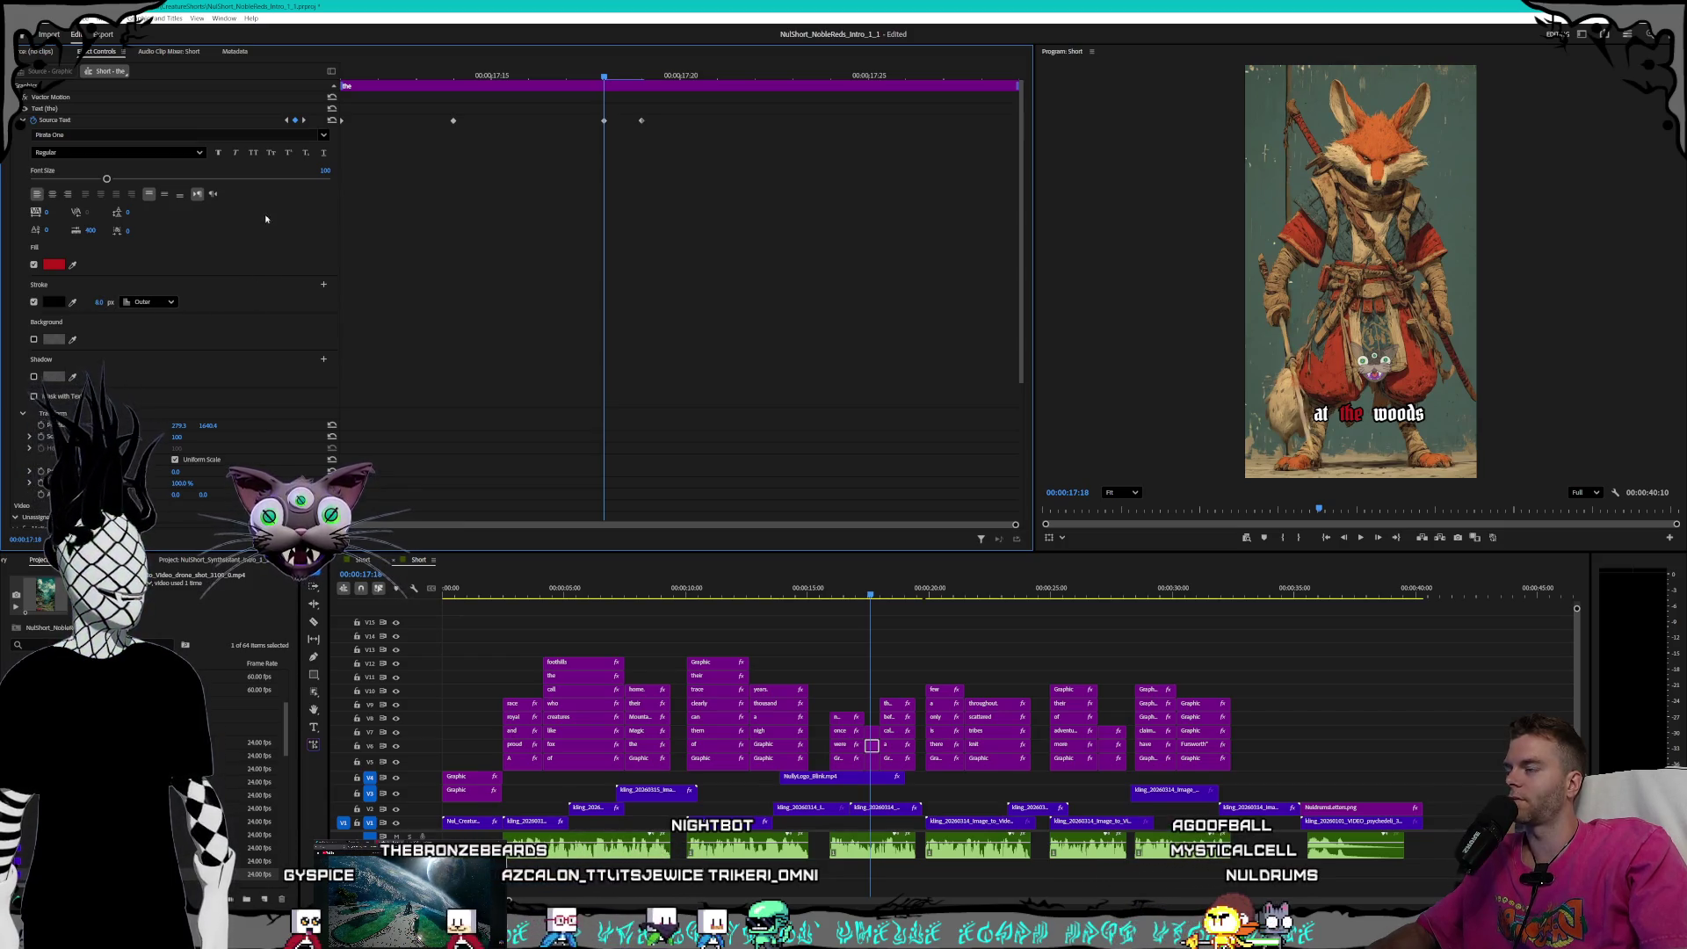
left_click(304, 120)
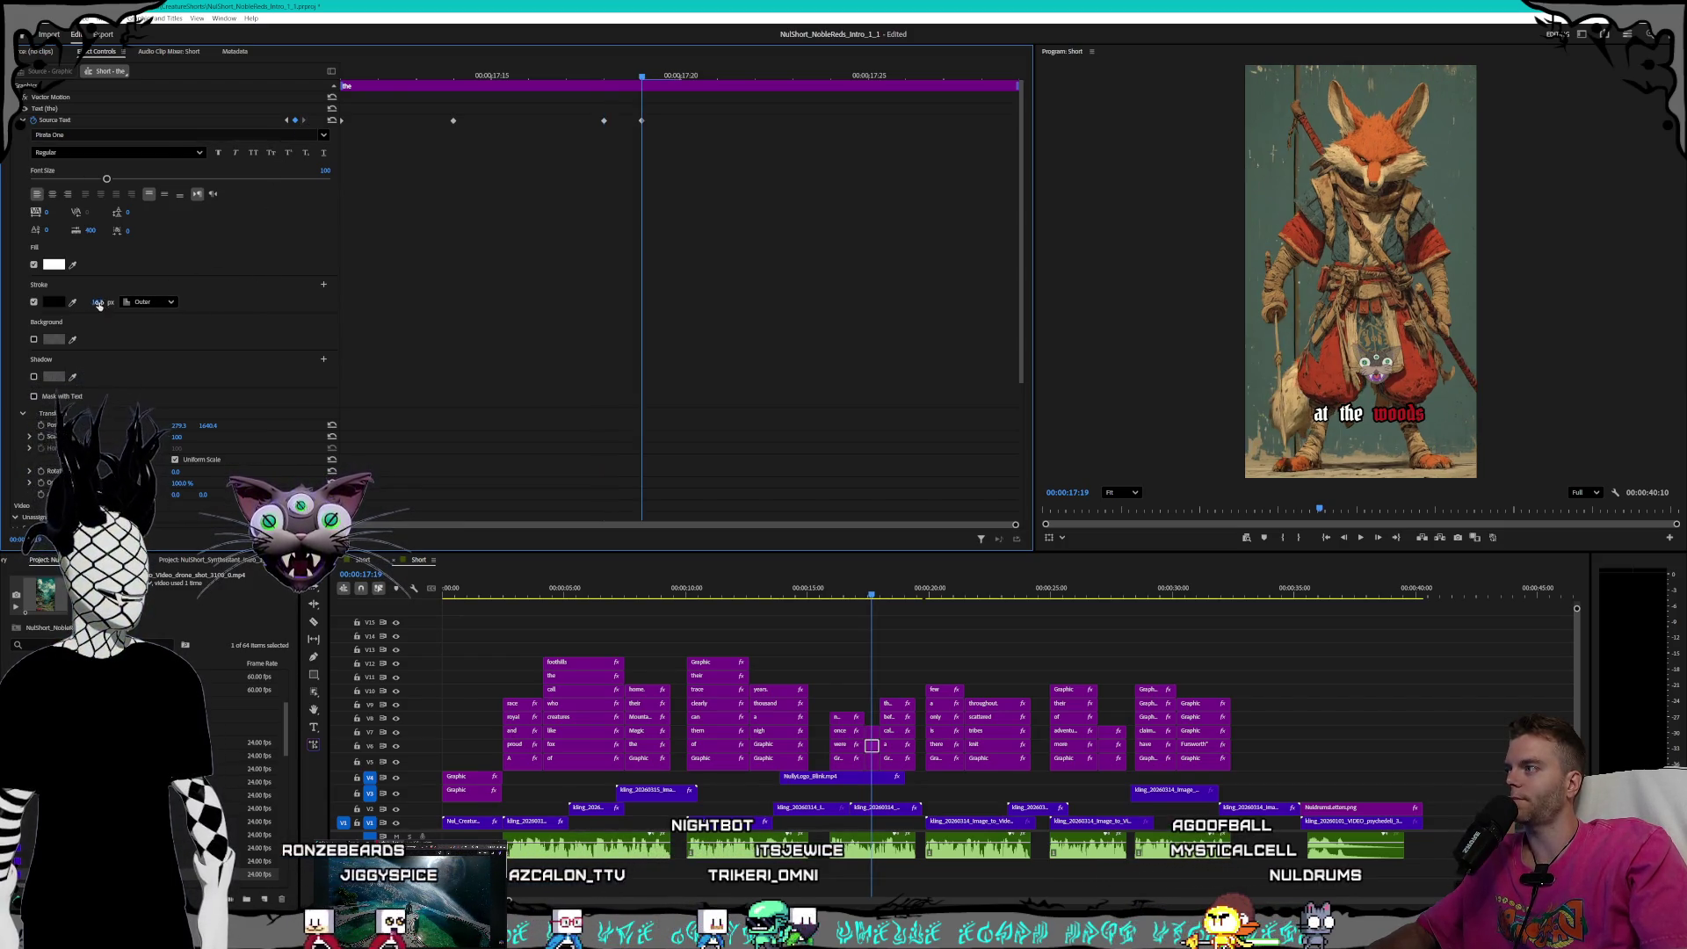
- Lower the 'woods' clip's stroke to 8 px and move to the calamity caption at 17:29
left_click(871, 732)
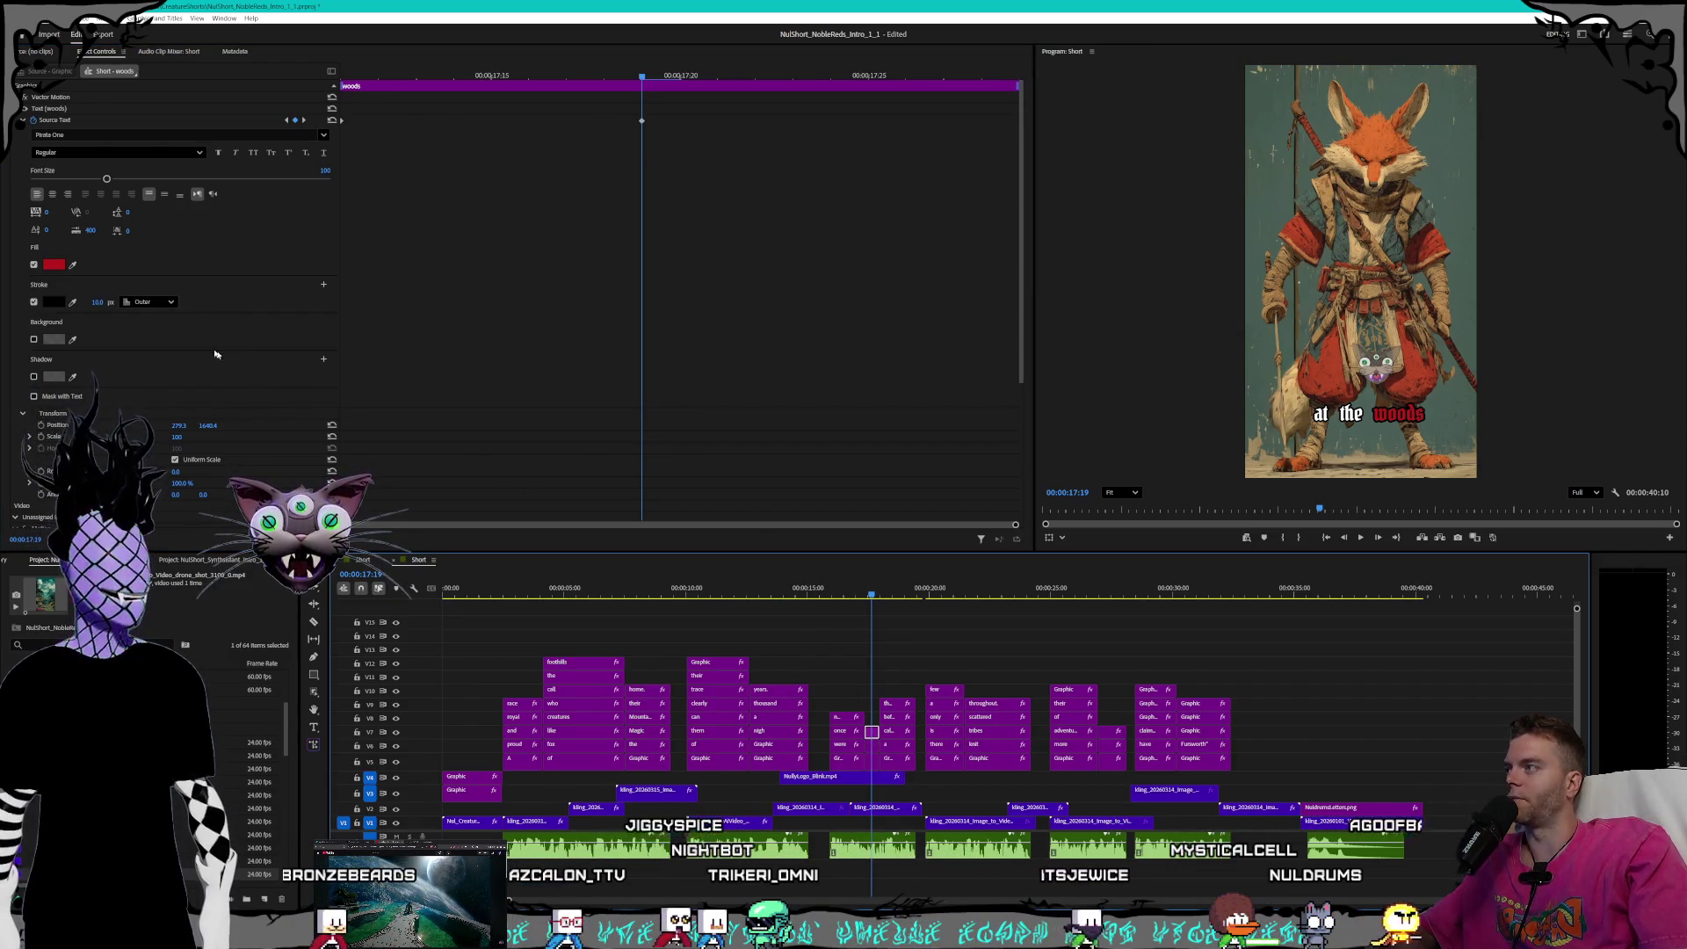
left_click_drag(98, 302, 88, 301)
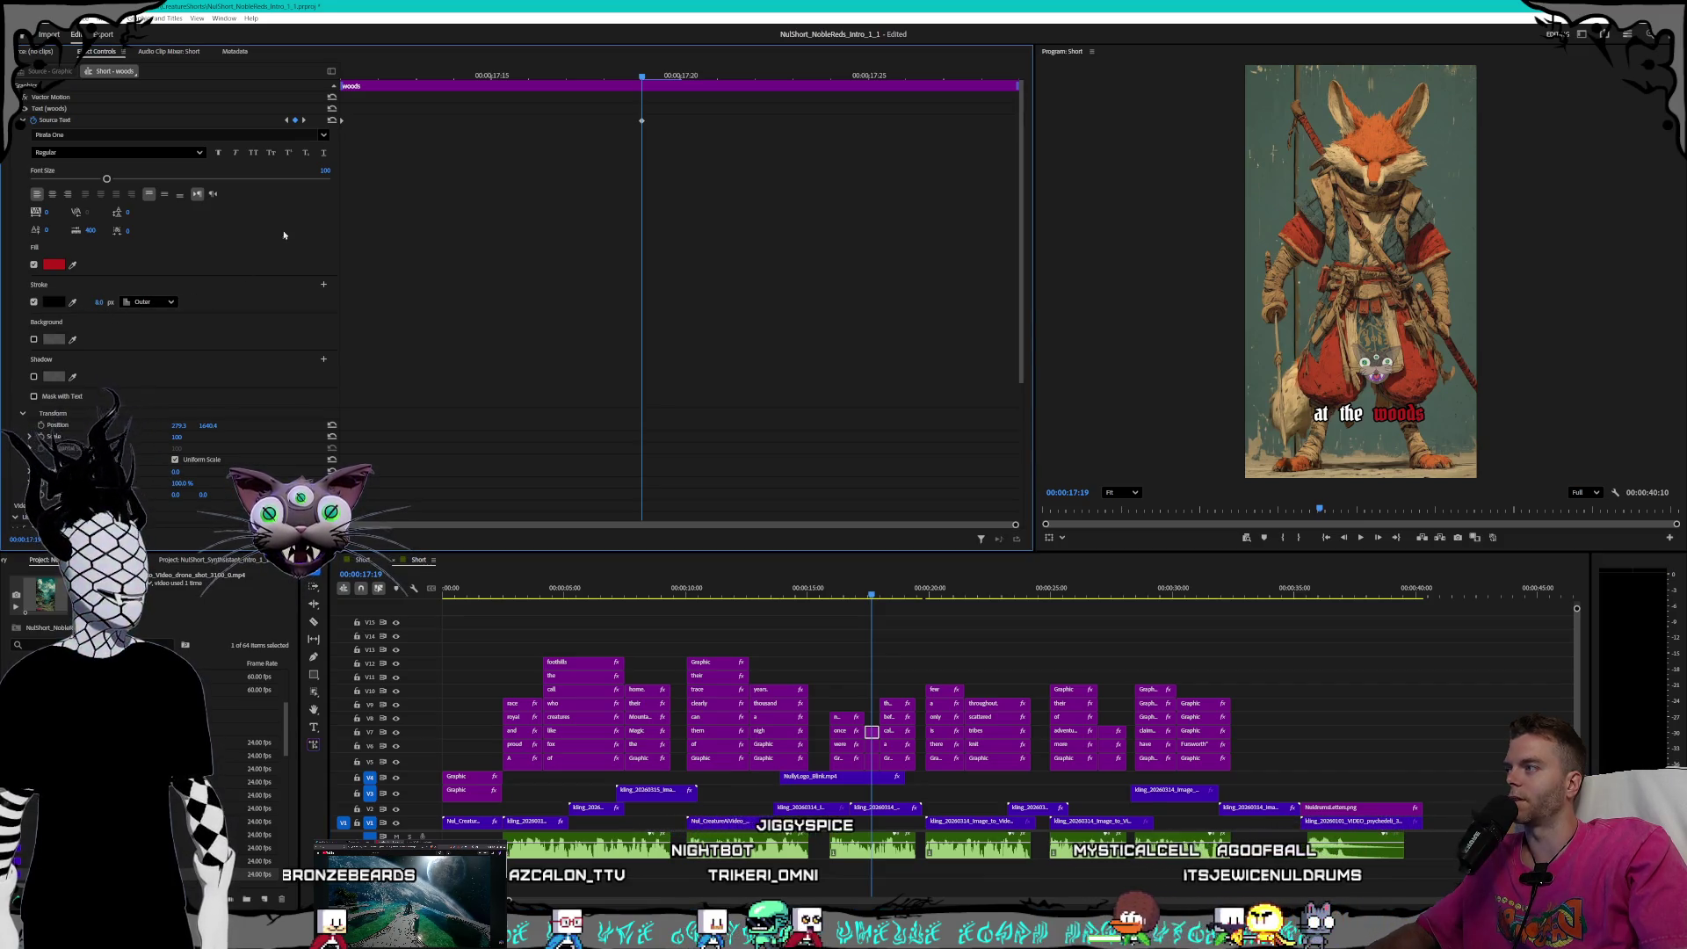
key("Up")
type("8")
key("Return")
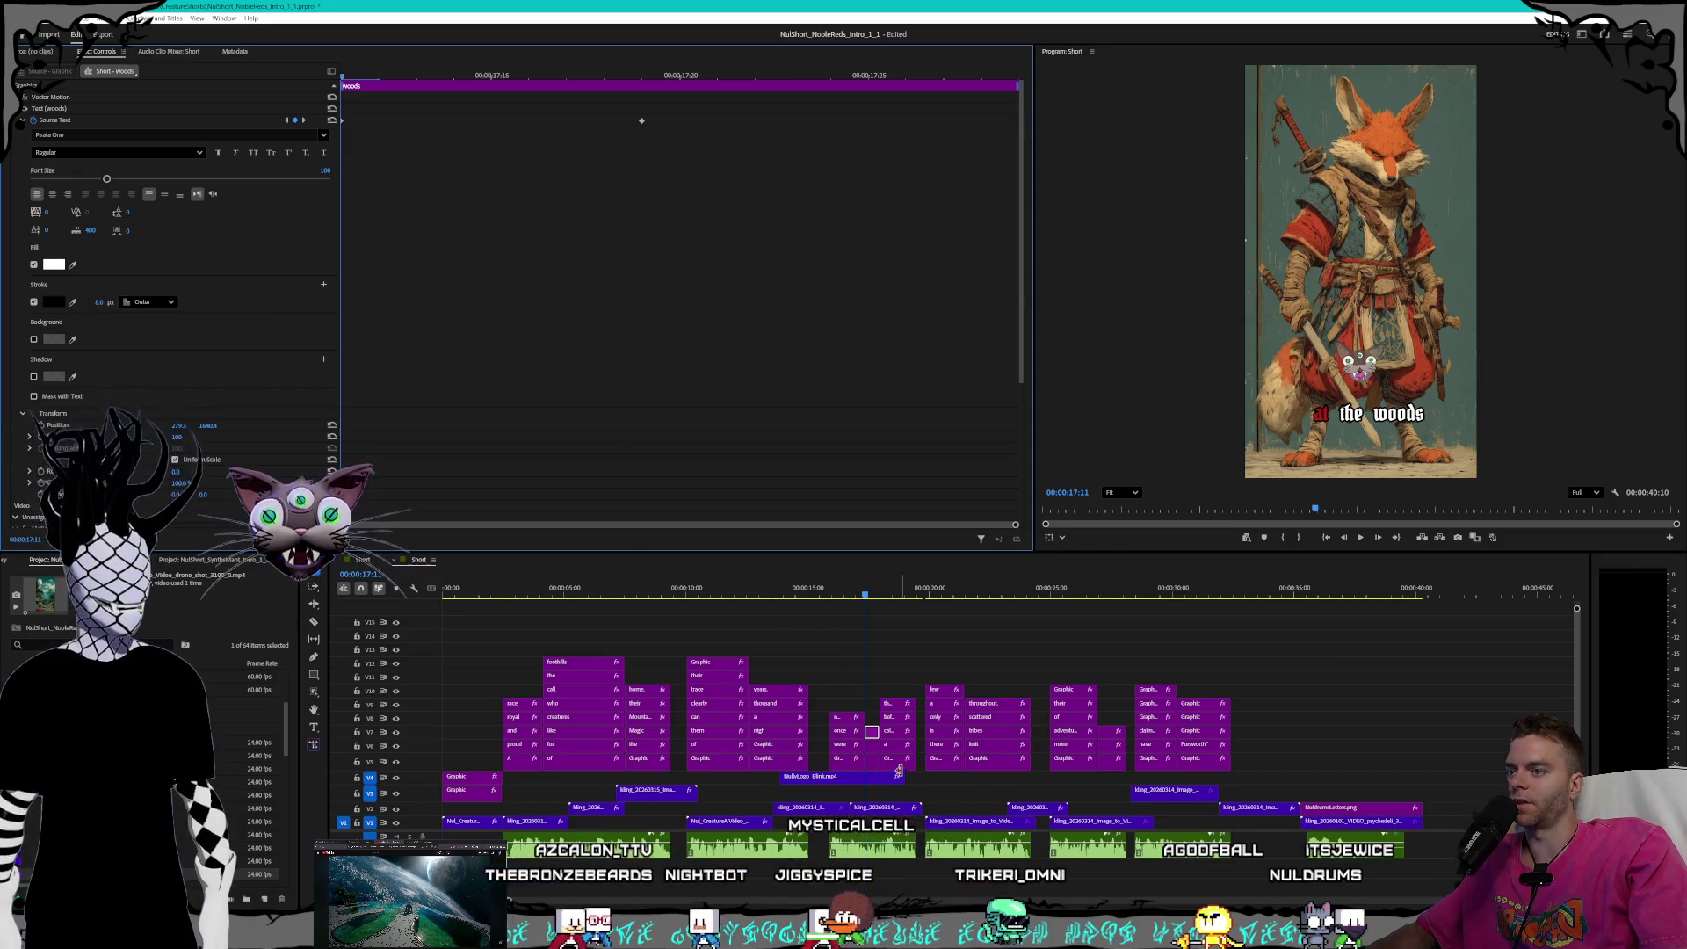
left_click(896, 761)
left_click(875, 592)
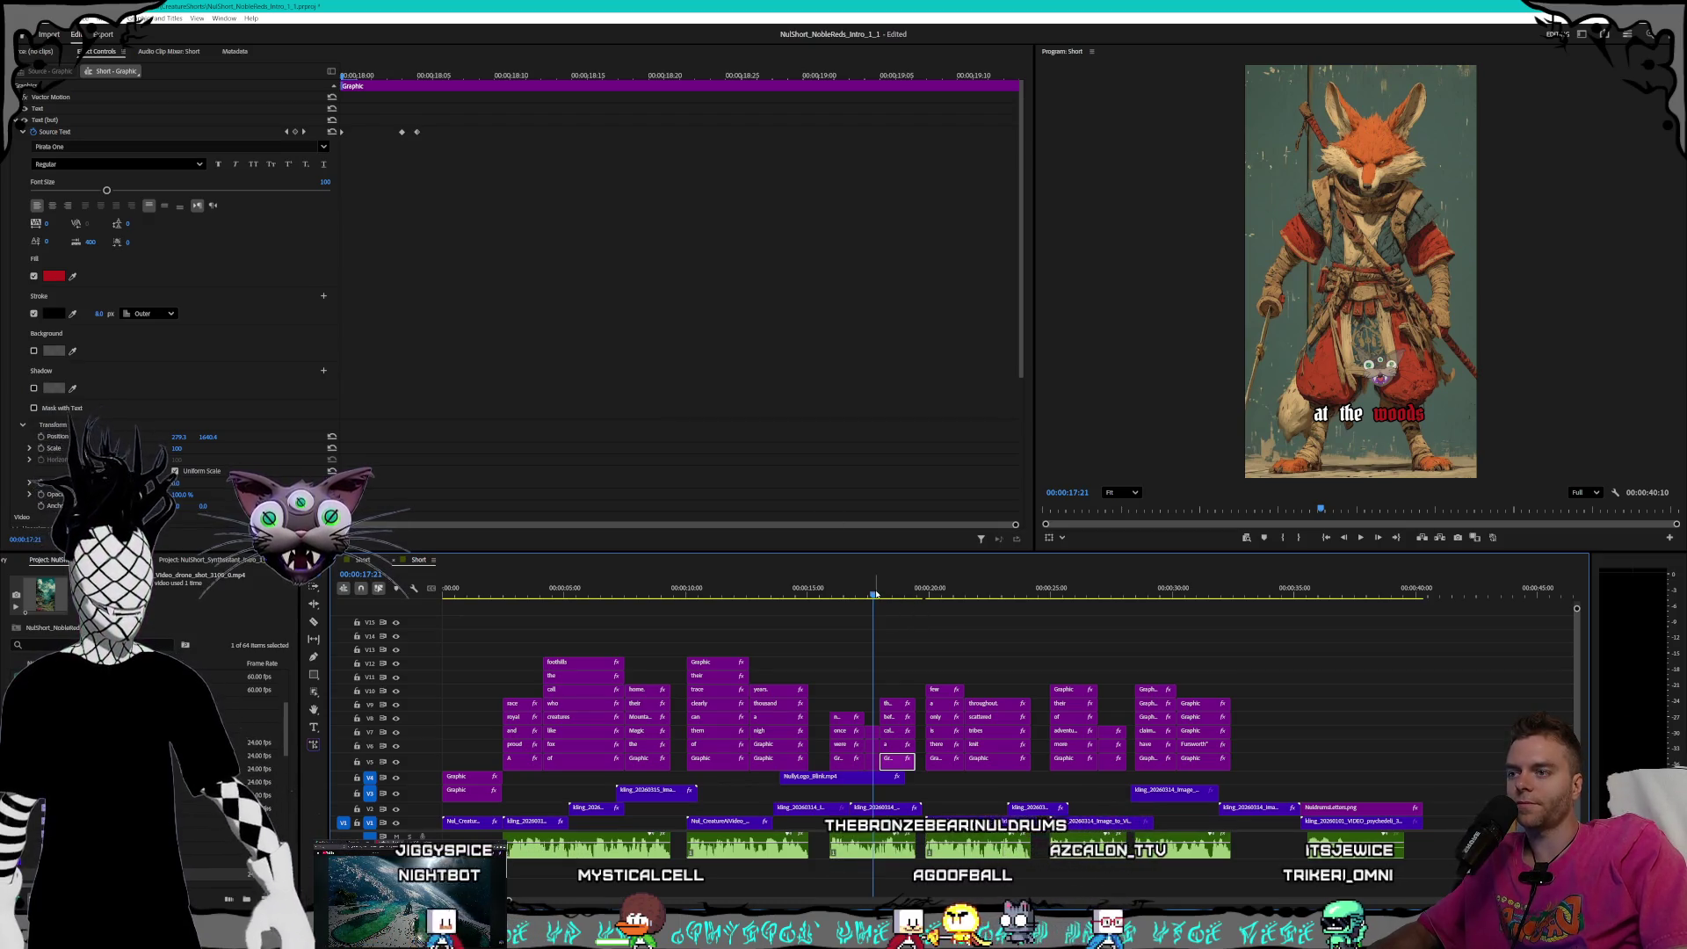
left_click(879, 595)
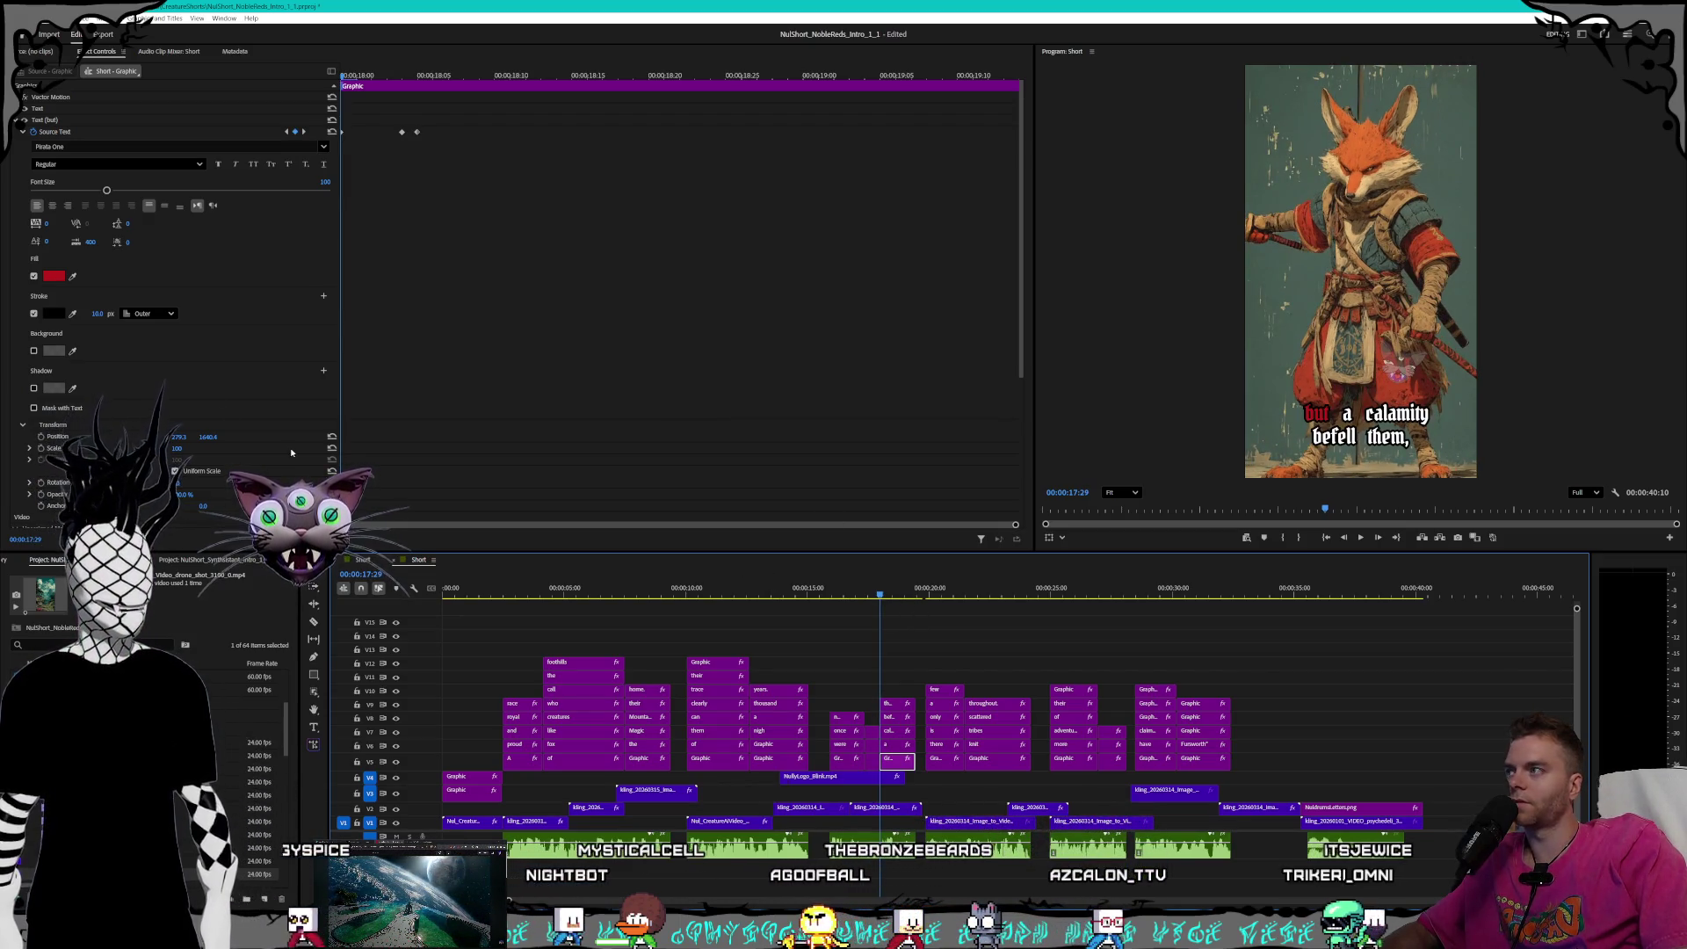
left_click(287, 134)
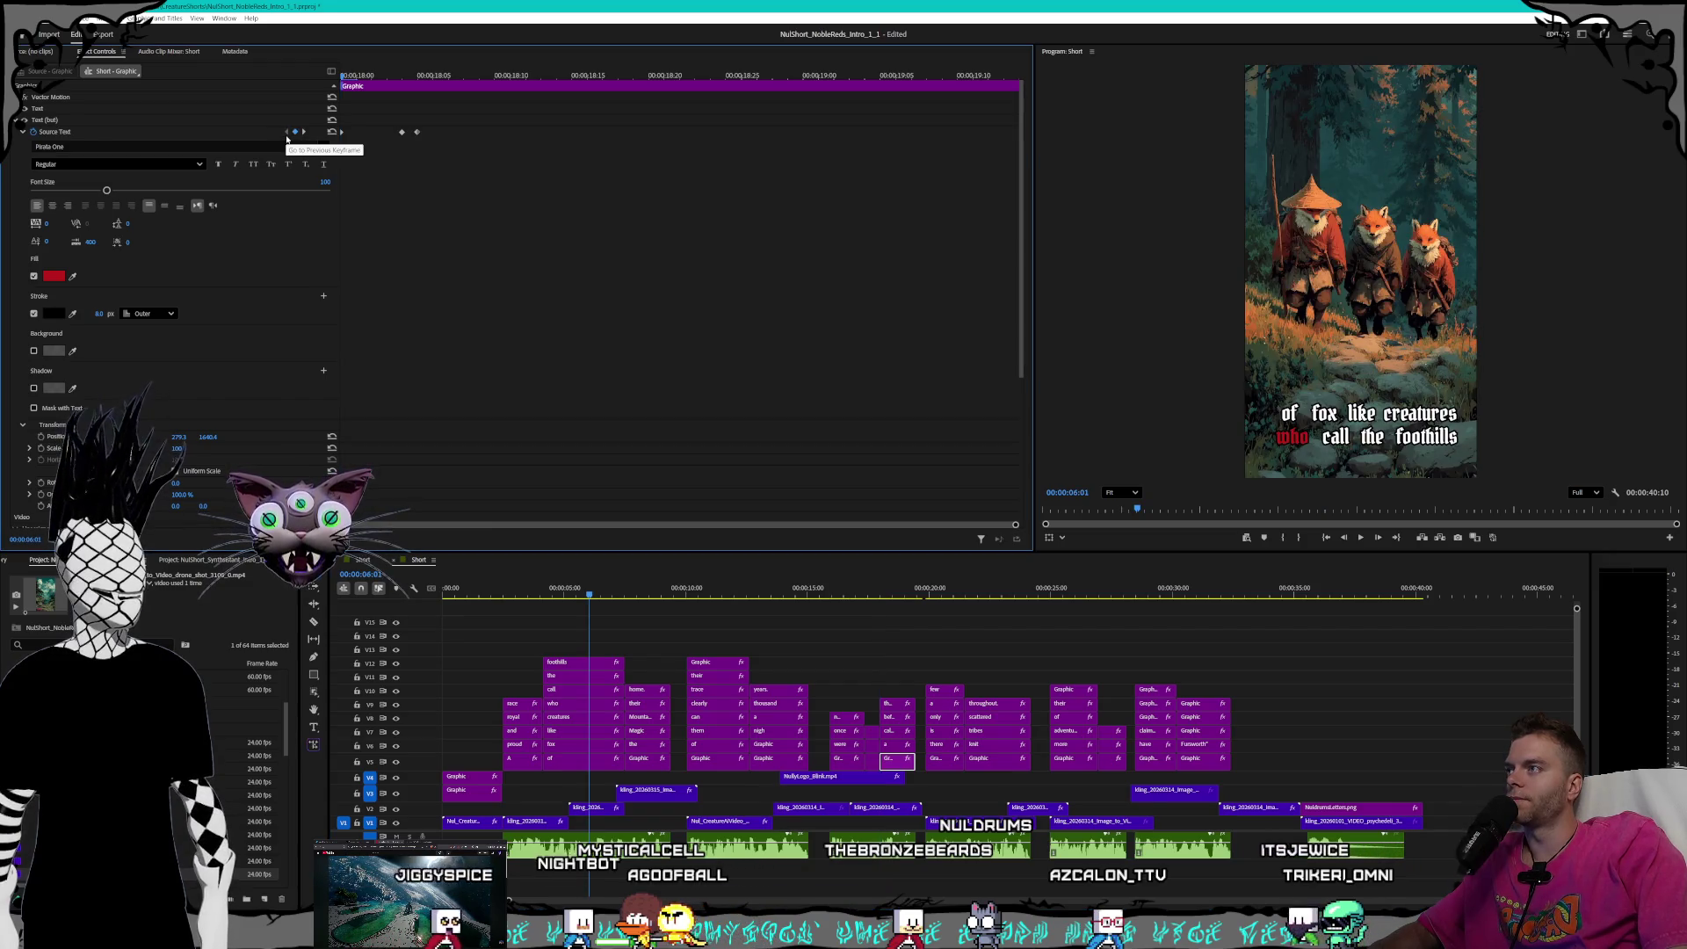
left_click(344, 76)
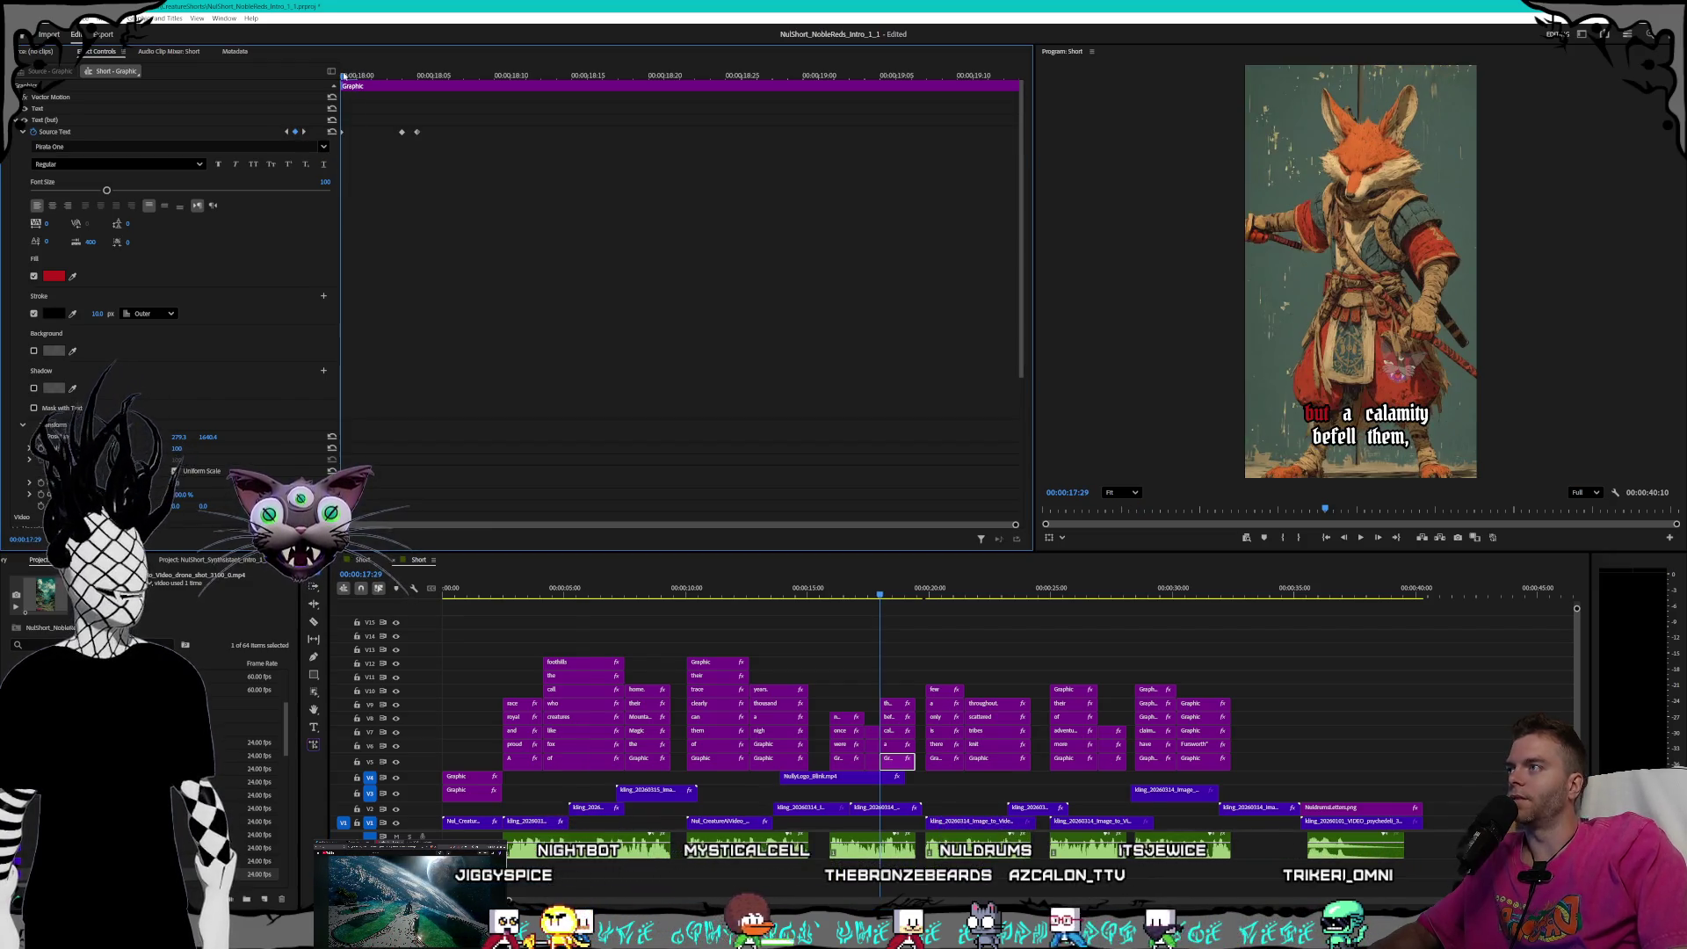
- Set an 8 px stroke on the red-highlight keyframe of 'but'
type("8")
key("Return")
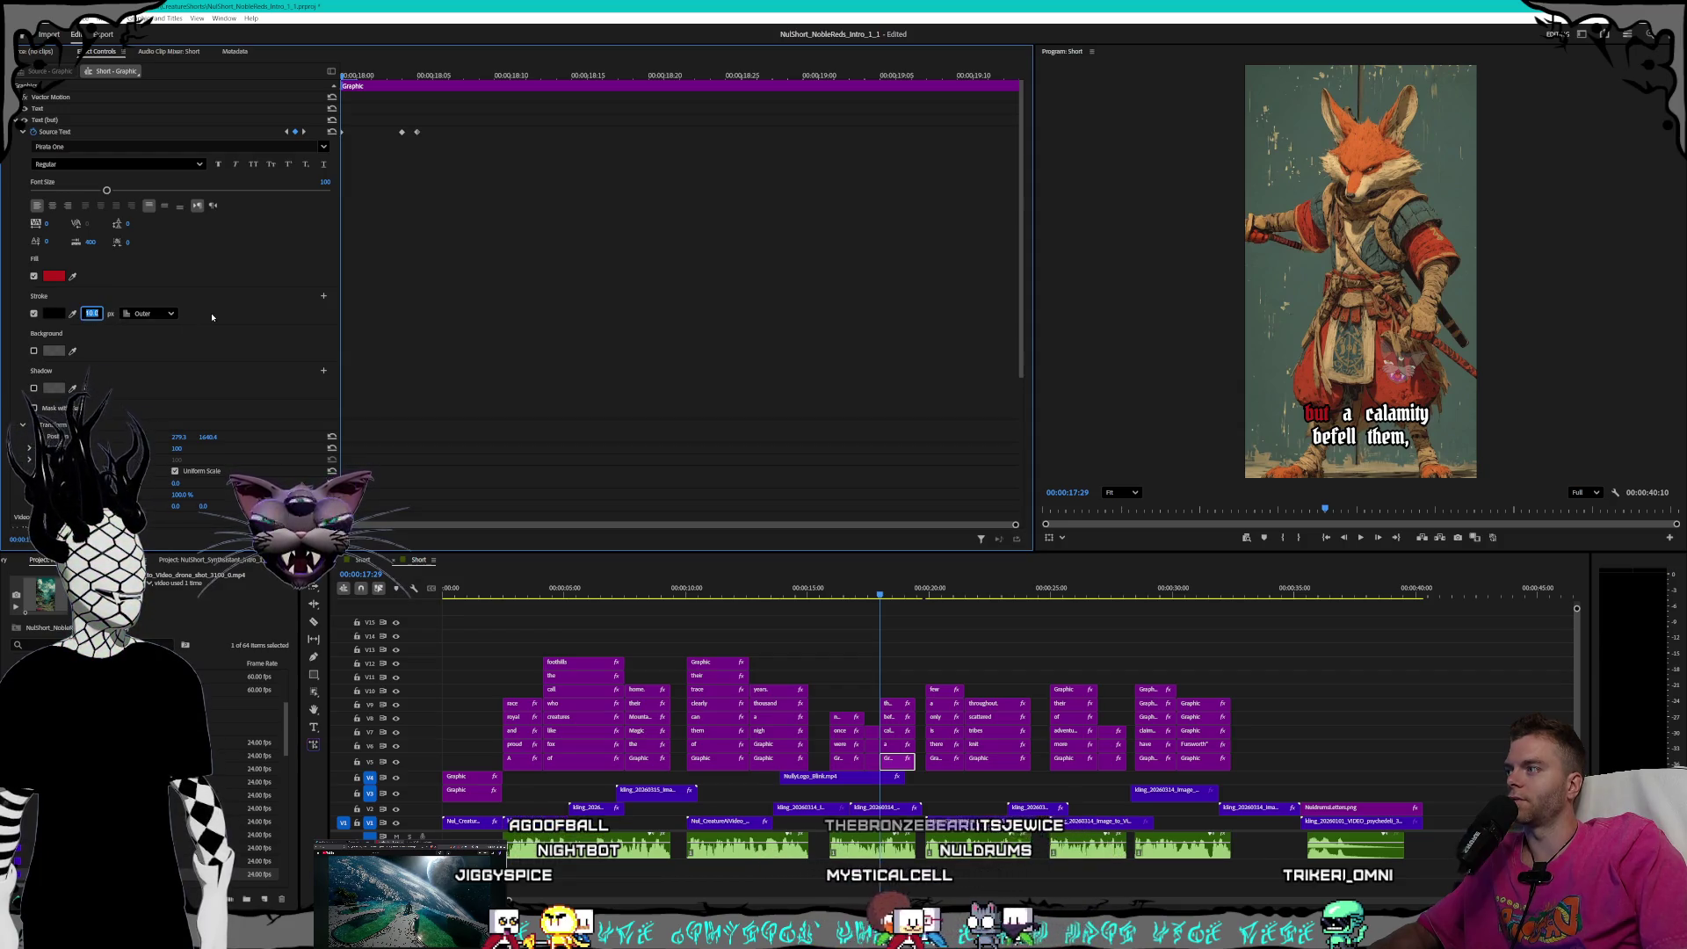
left_click(304, 131)
left_click(92, 314)
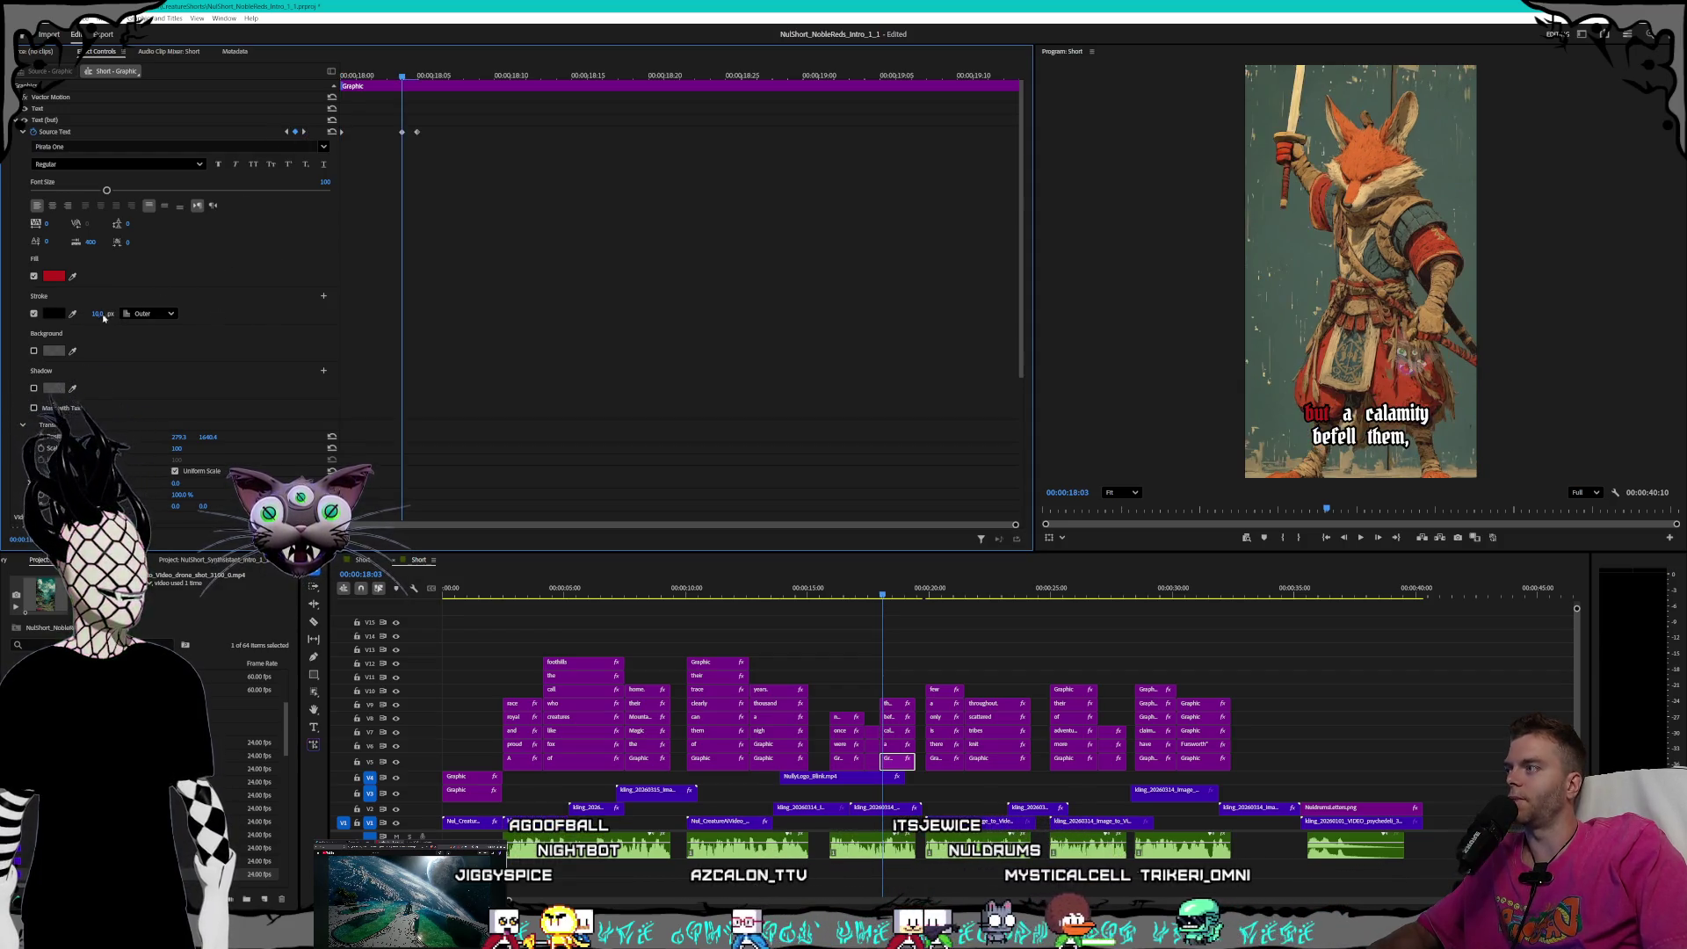
left_click(303, 132)
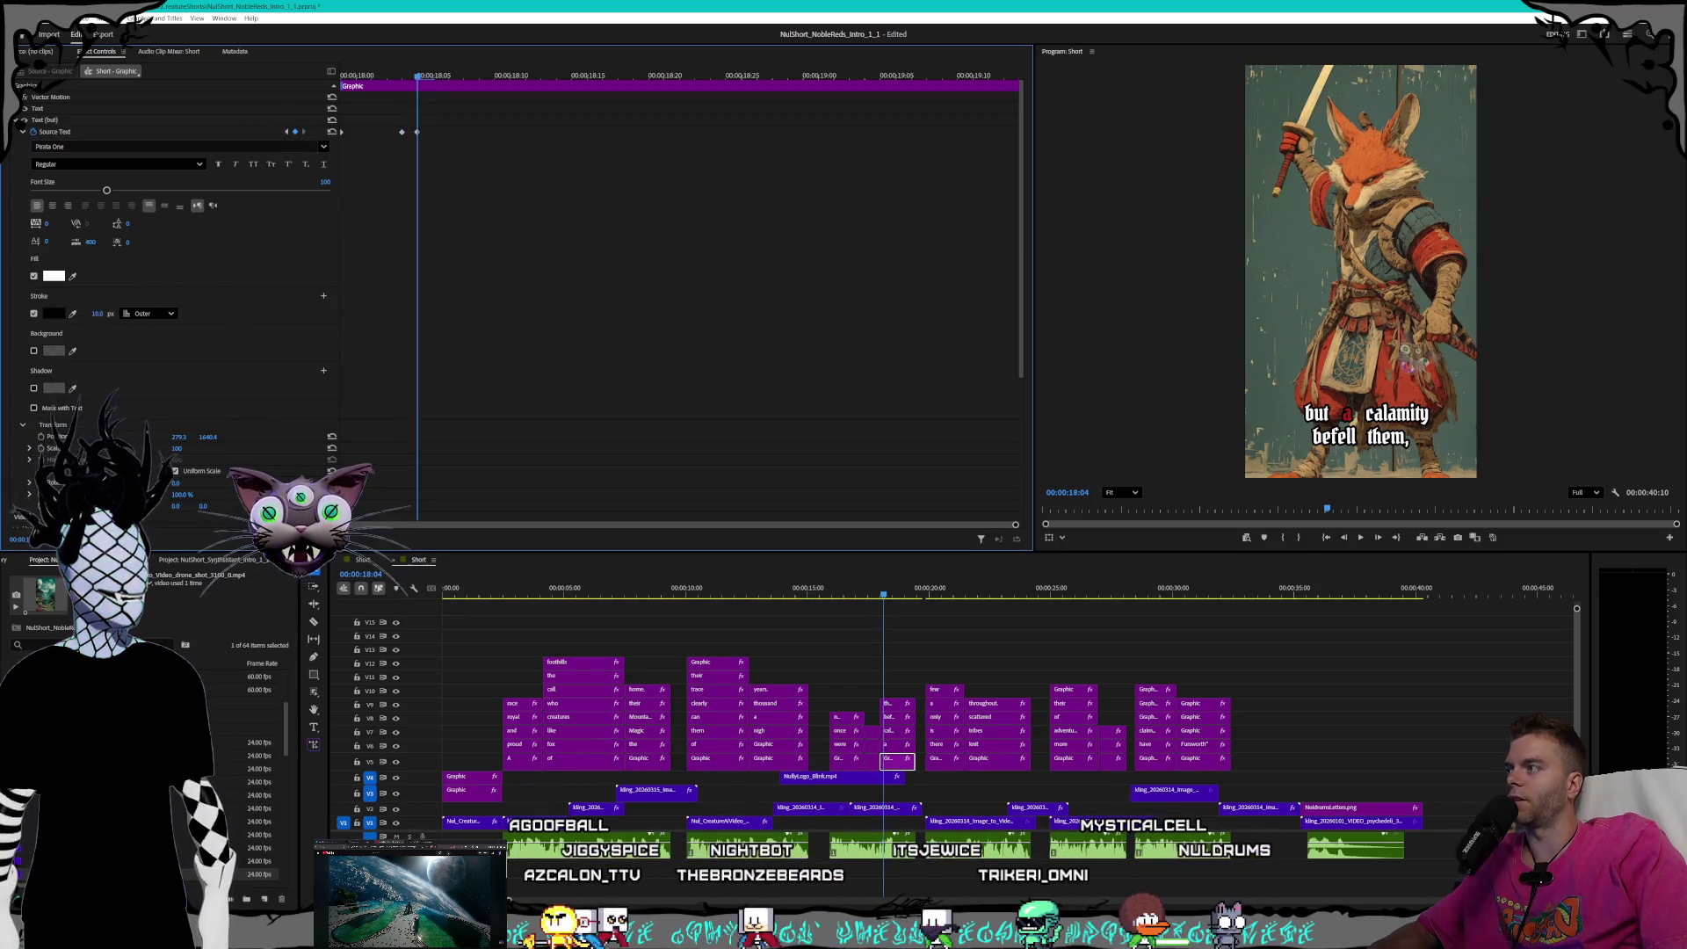
- Lower the stroke on the 'a' and 'calamity' highlight keyframes to 8 px
left_click(896, 745)
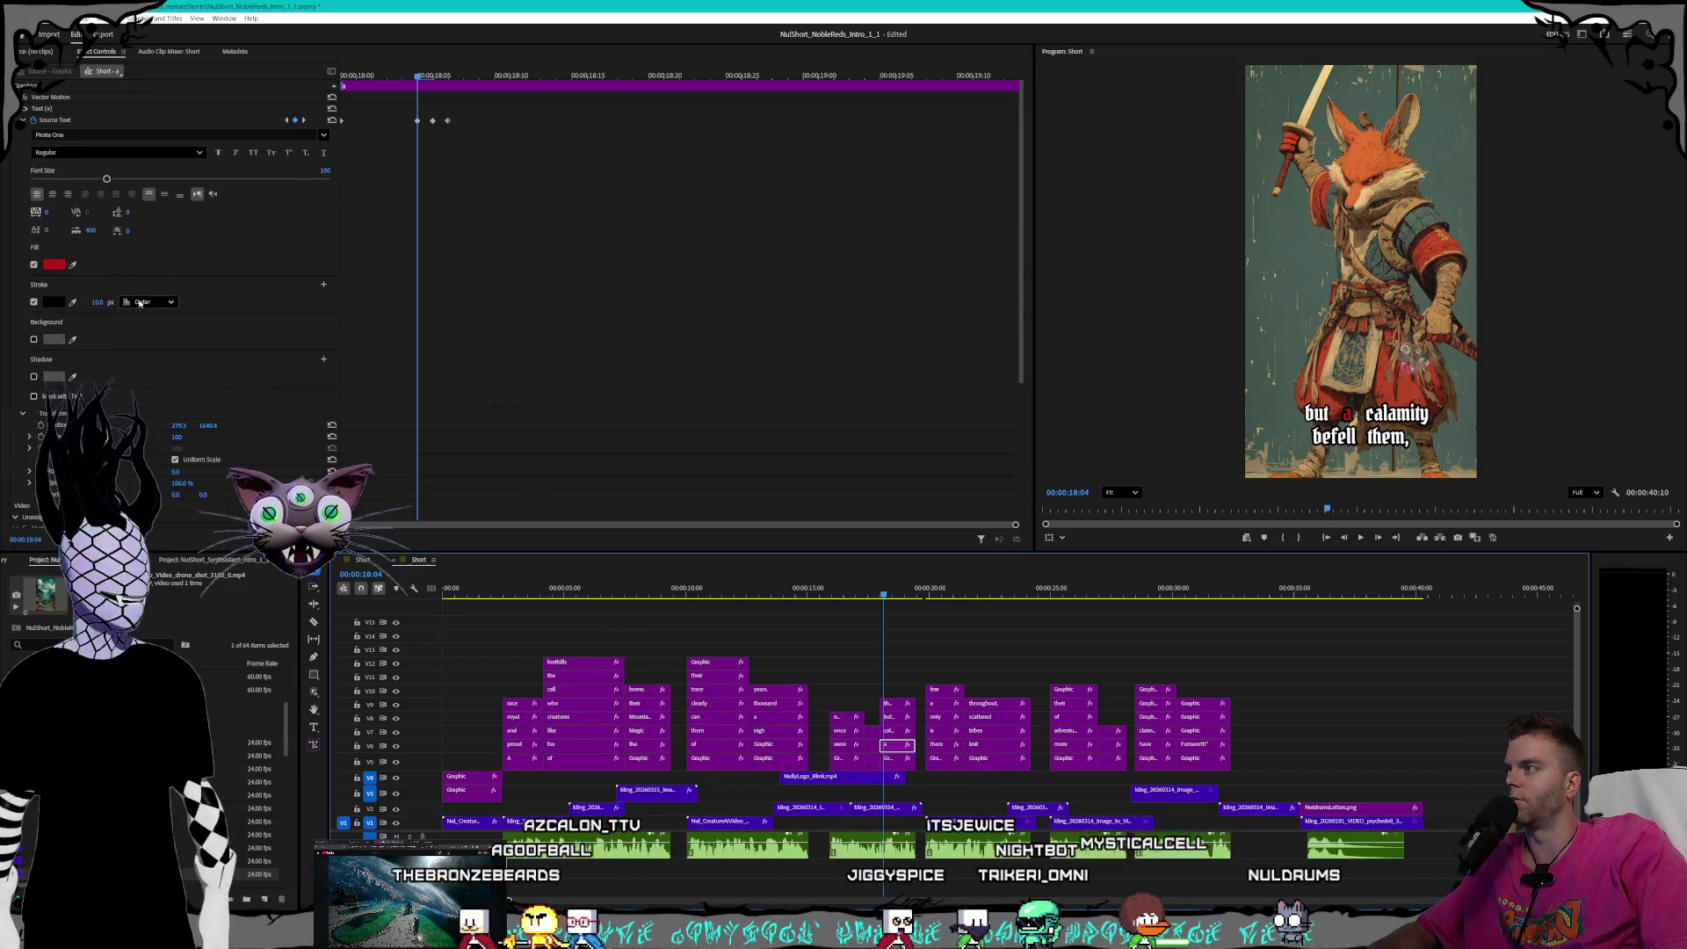
left_click(286, 120)
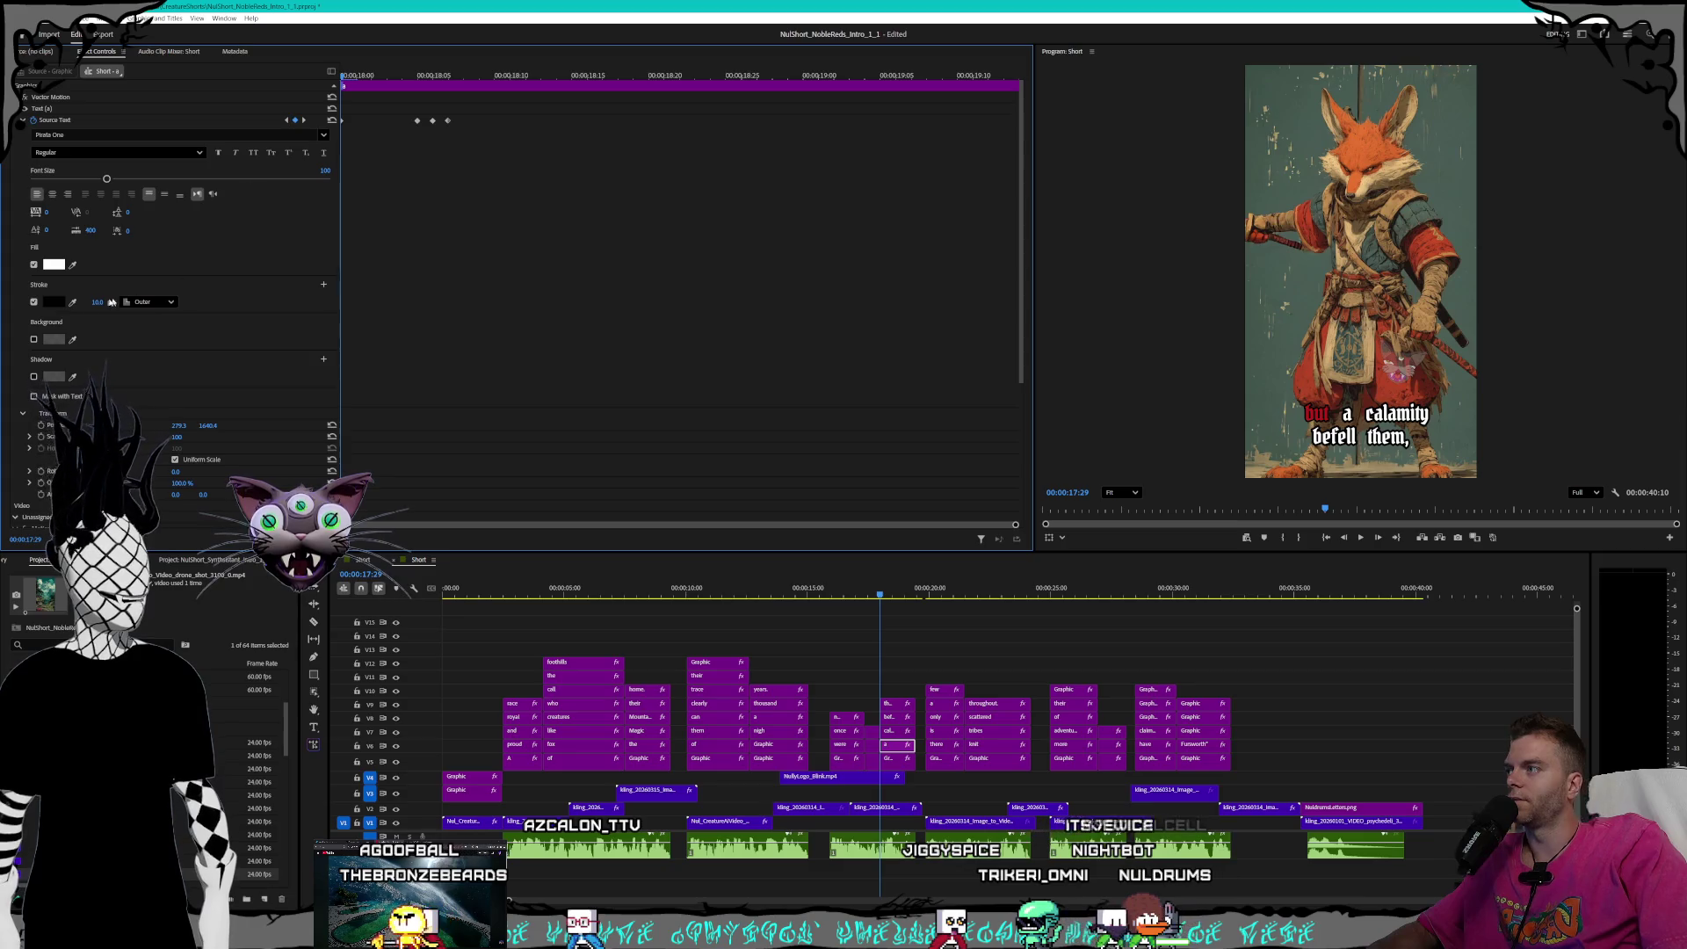
left_click(303, 120)
left_click_drag(96, 302, 88, 303)
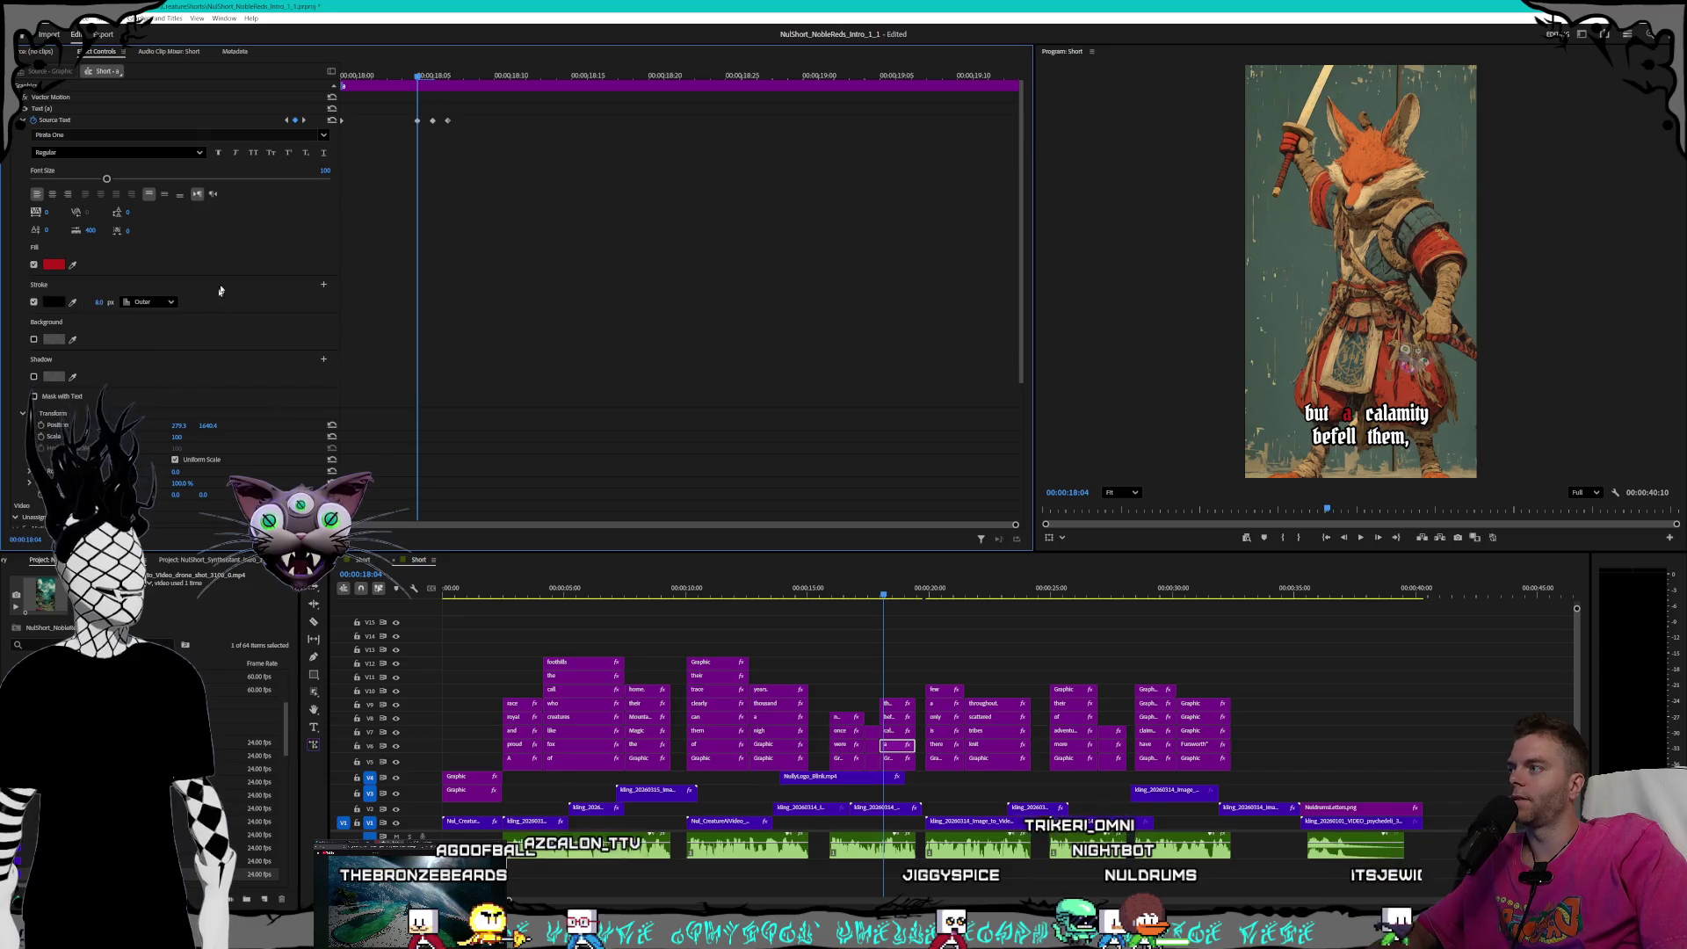
left_click(303, 120)
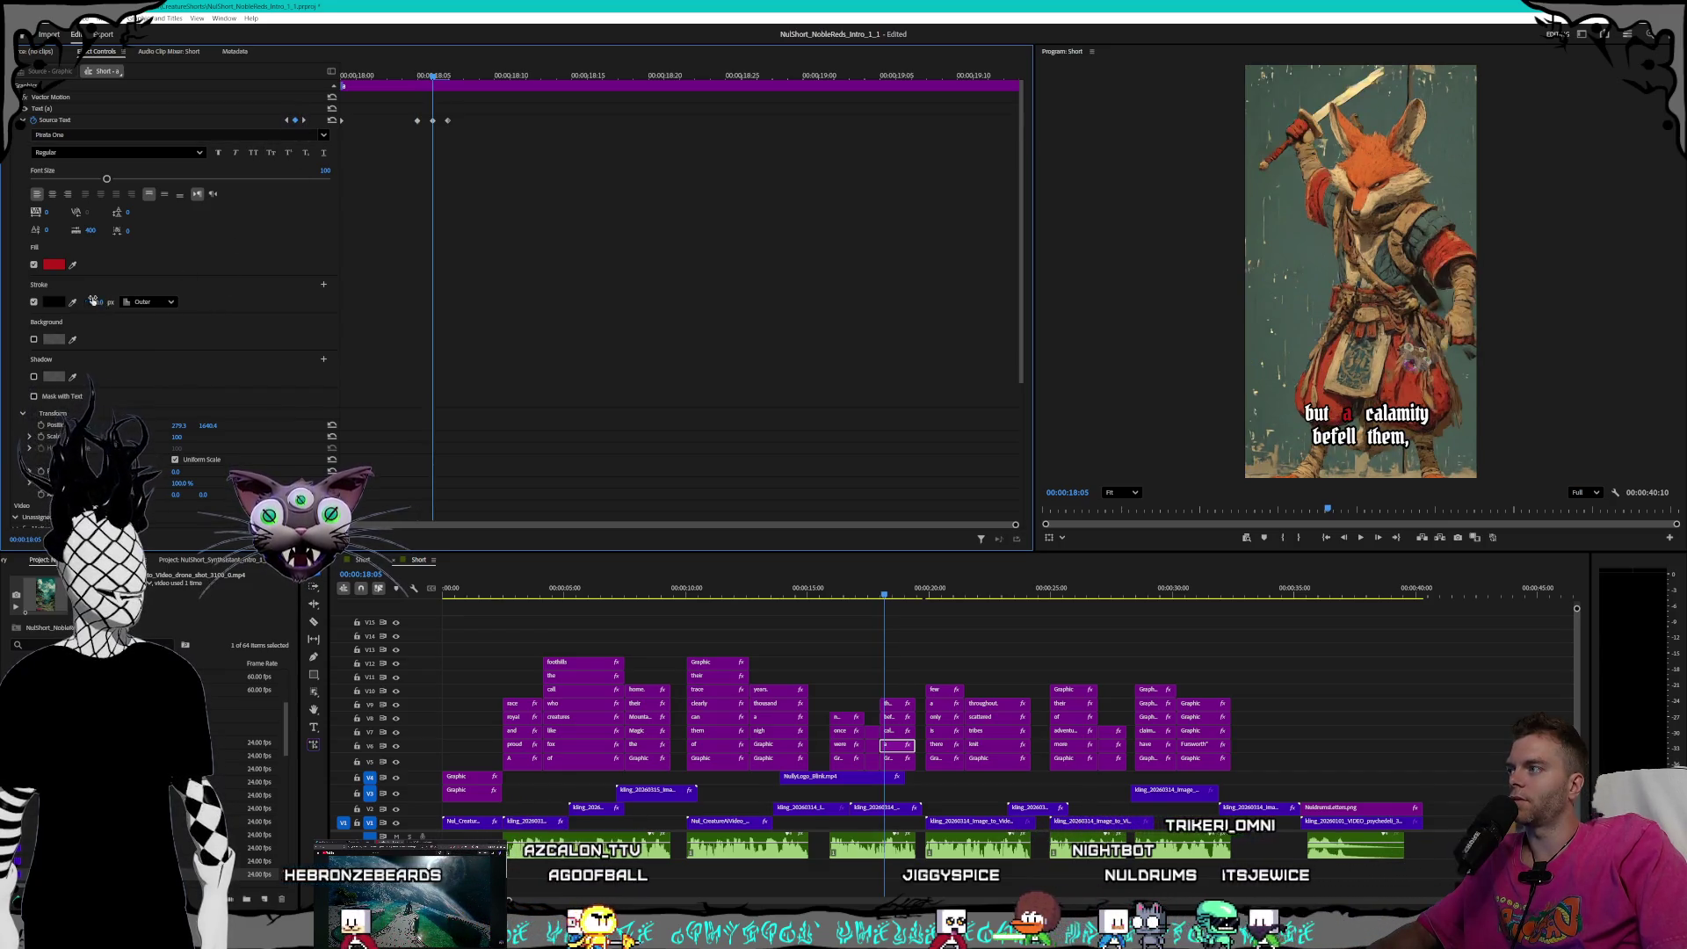
key("Right")
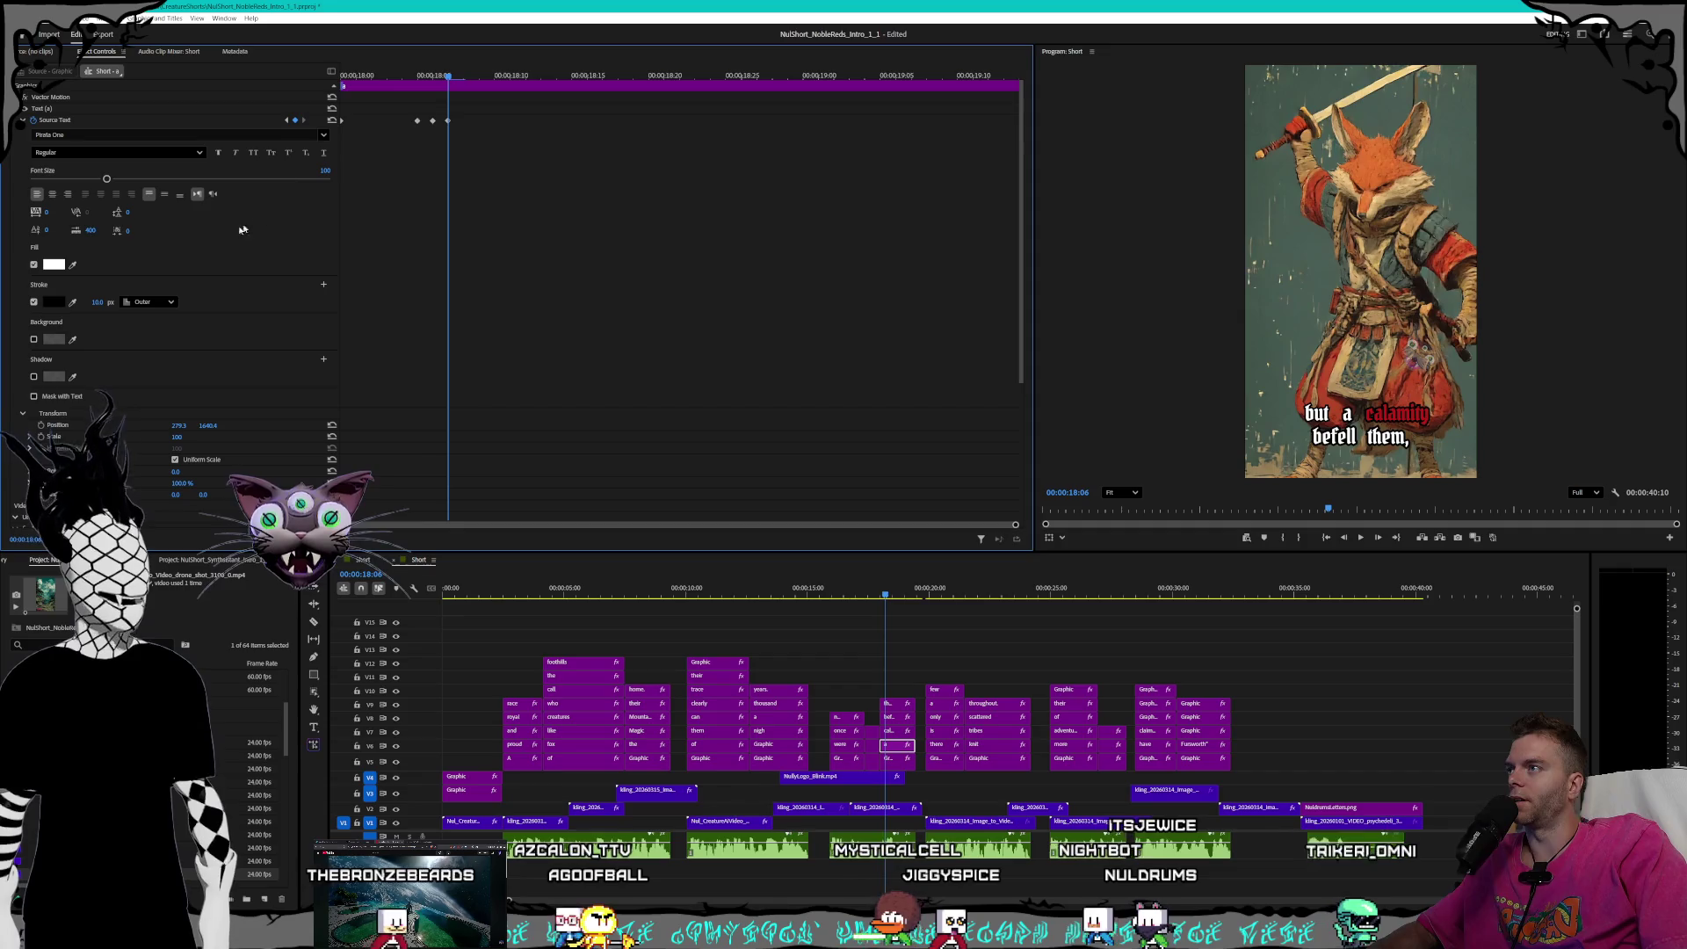
left_click(93, 301)
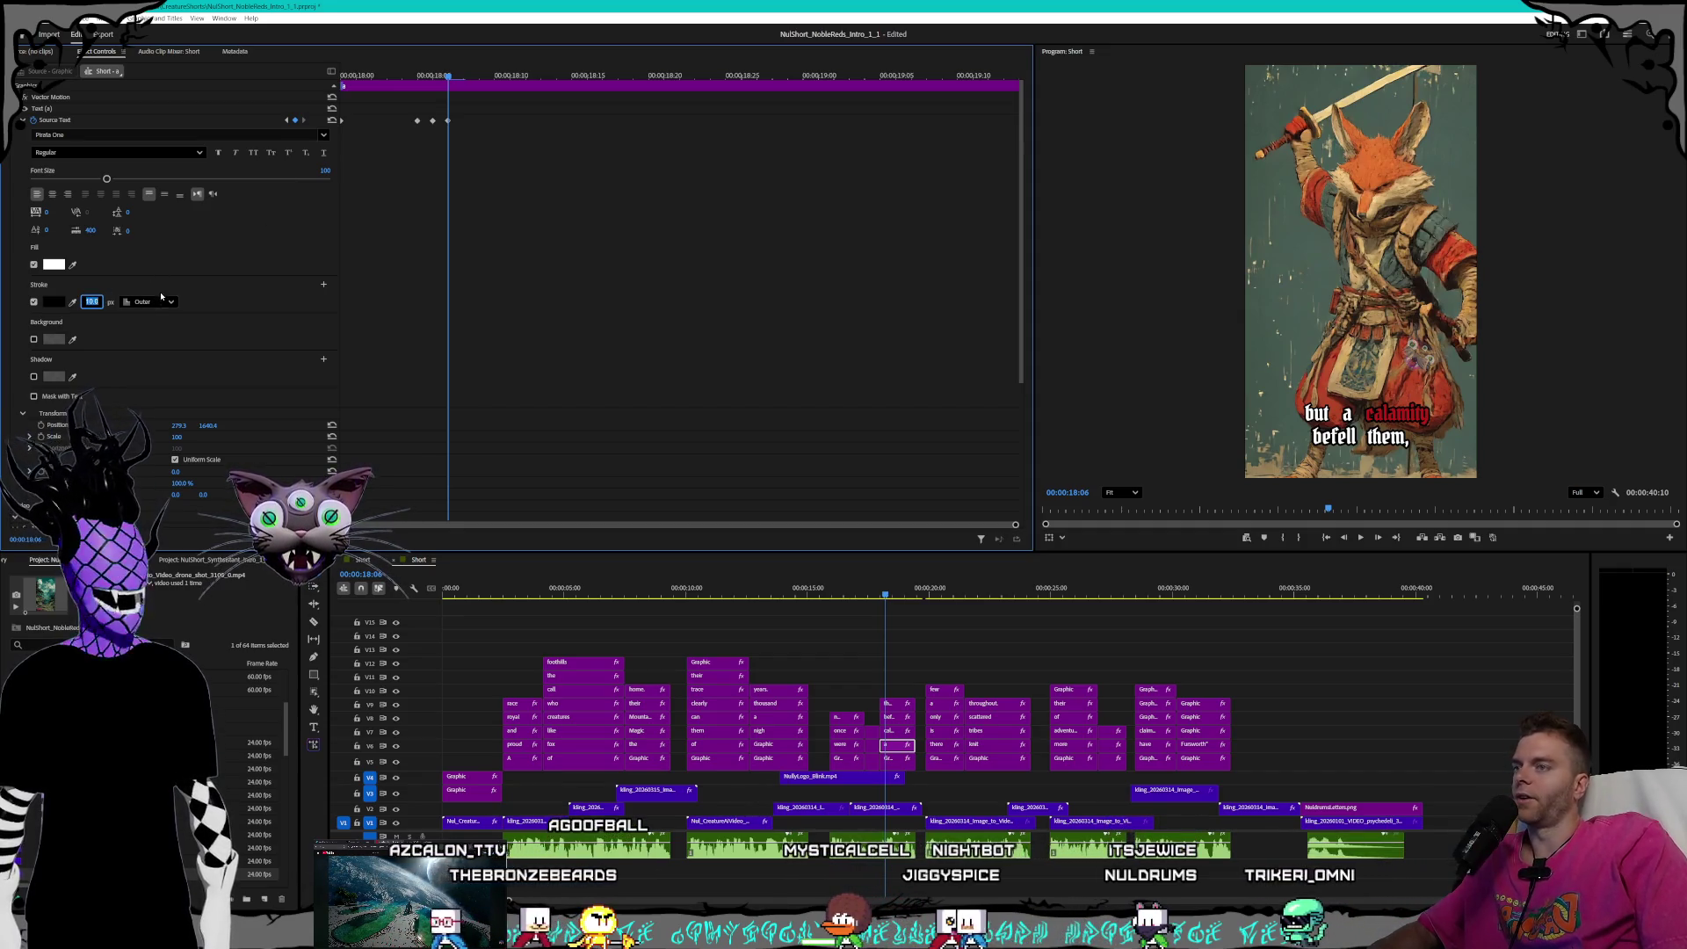
type("8")
key("Return")
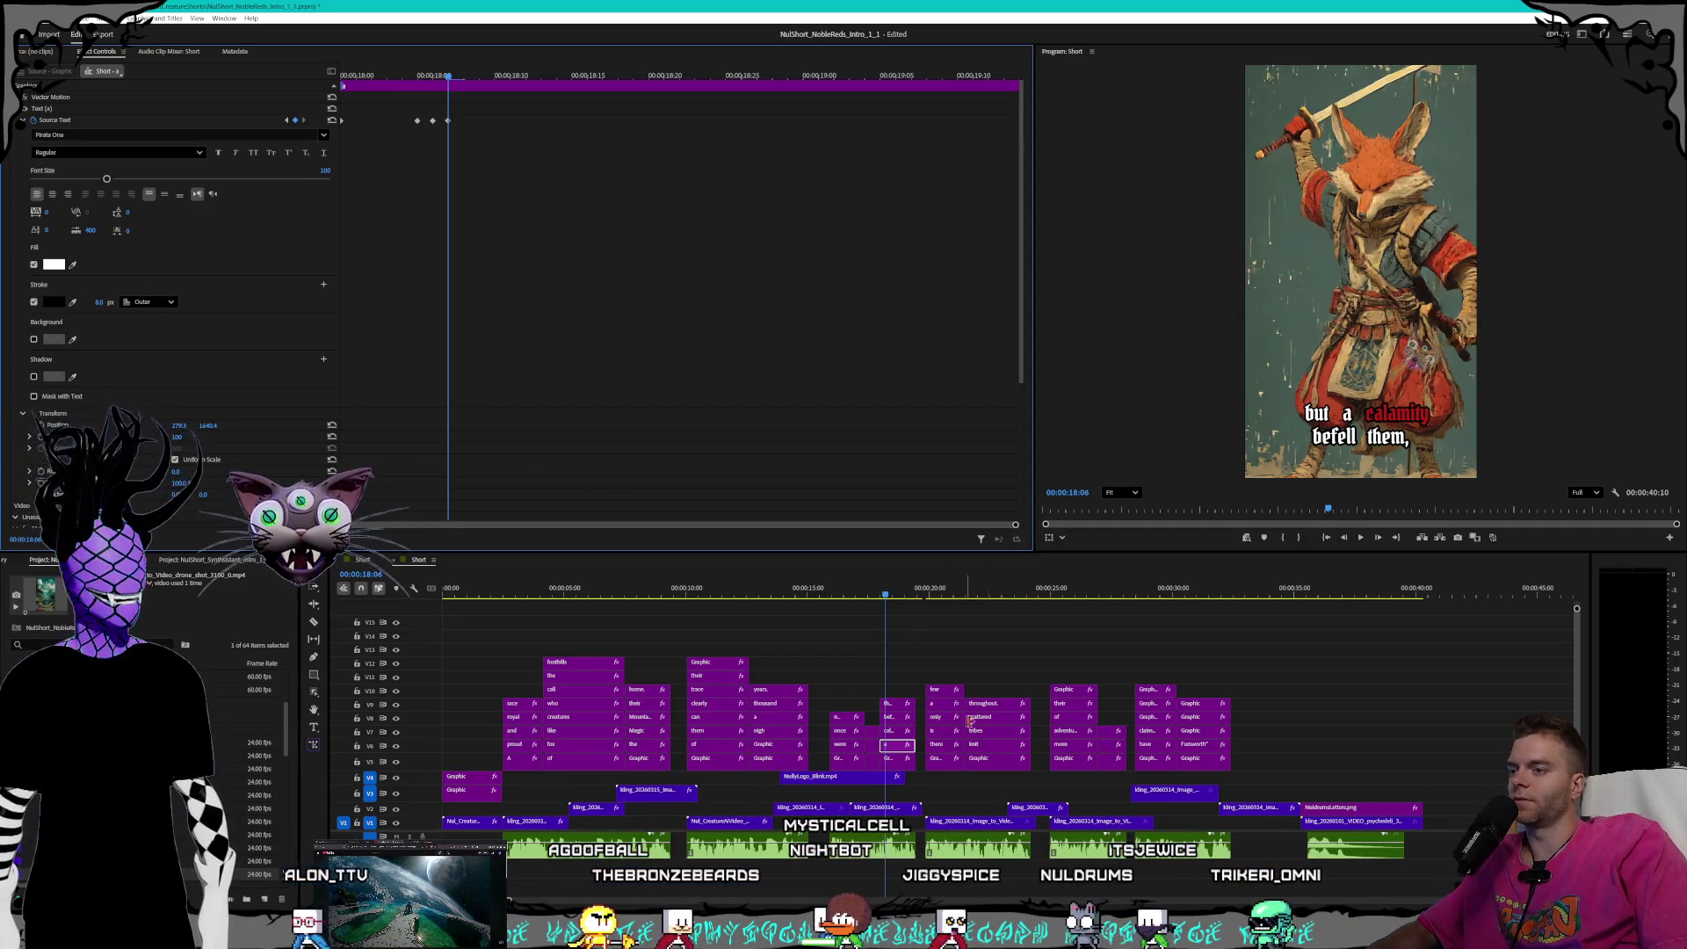
left_click(894, 732)
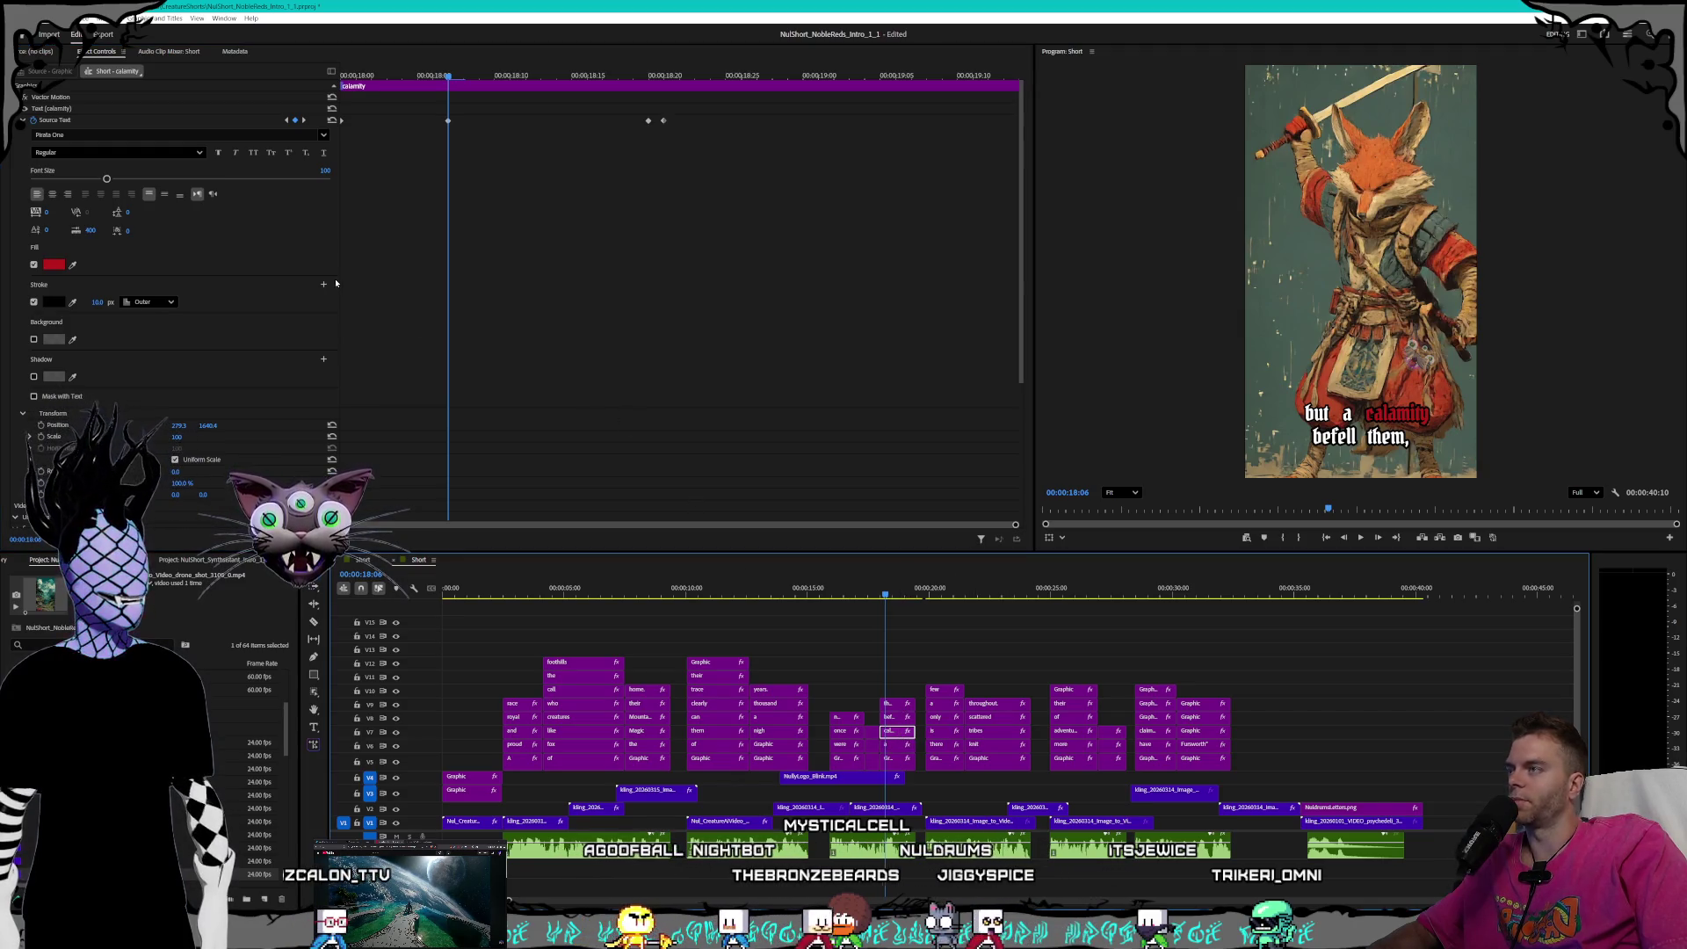
- Drag the 'calamity' highlight keyframe's stroke width down to 8 px
left_click(285, 121)
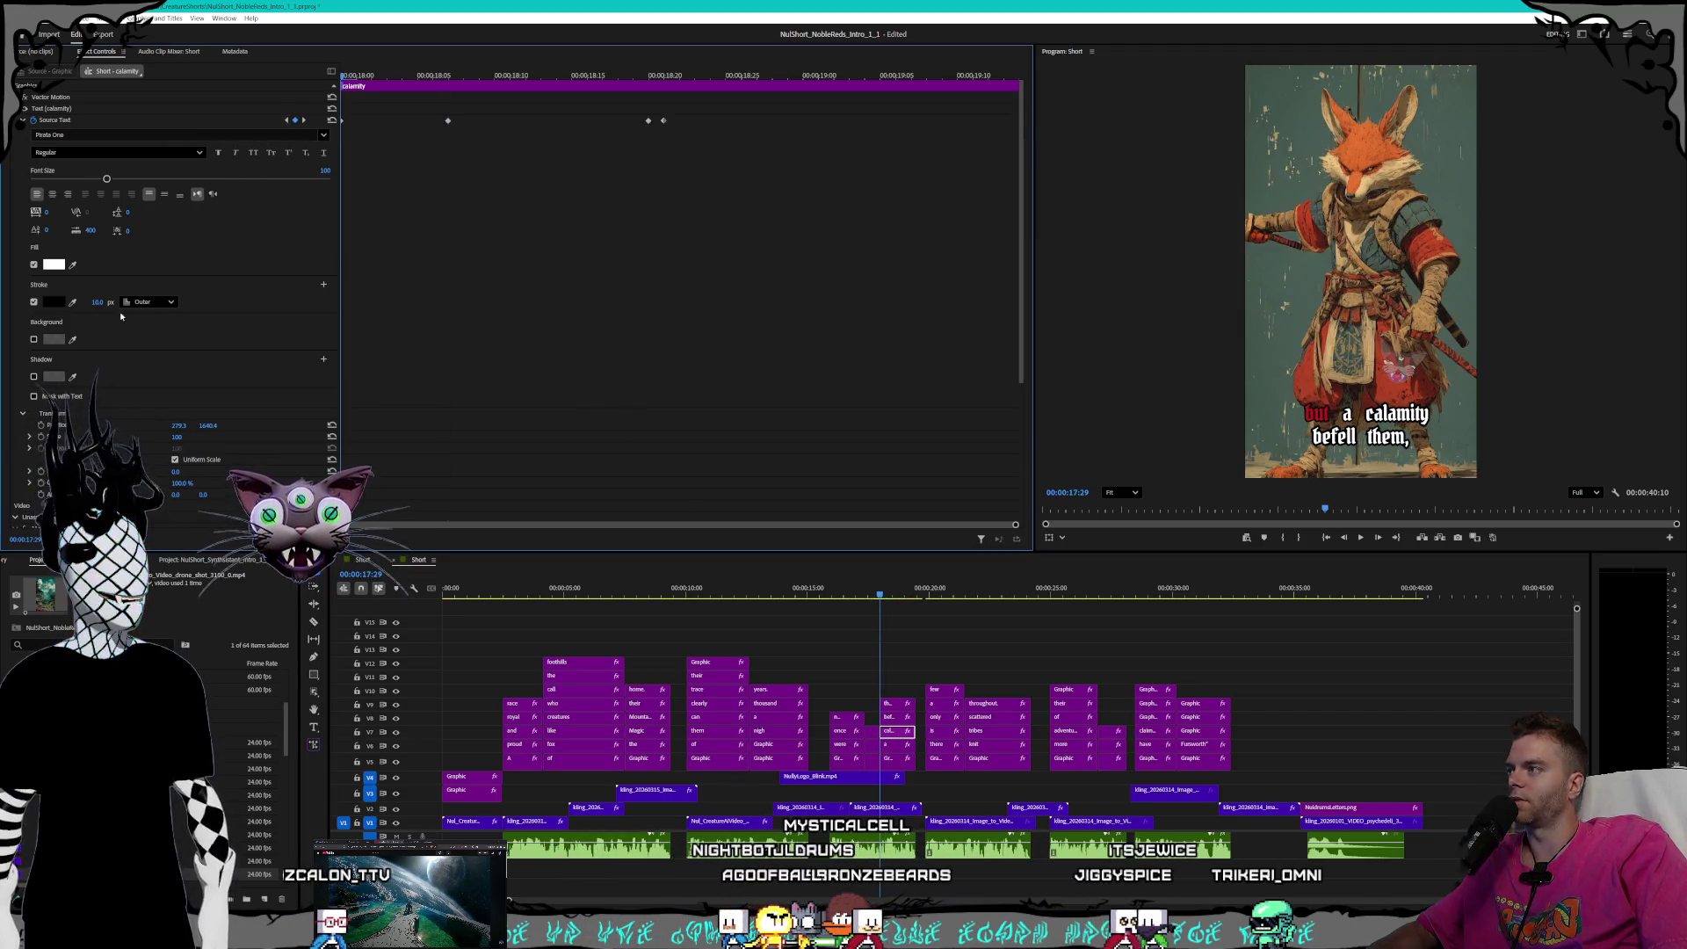
left_click(303, 121)
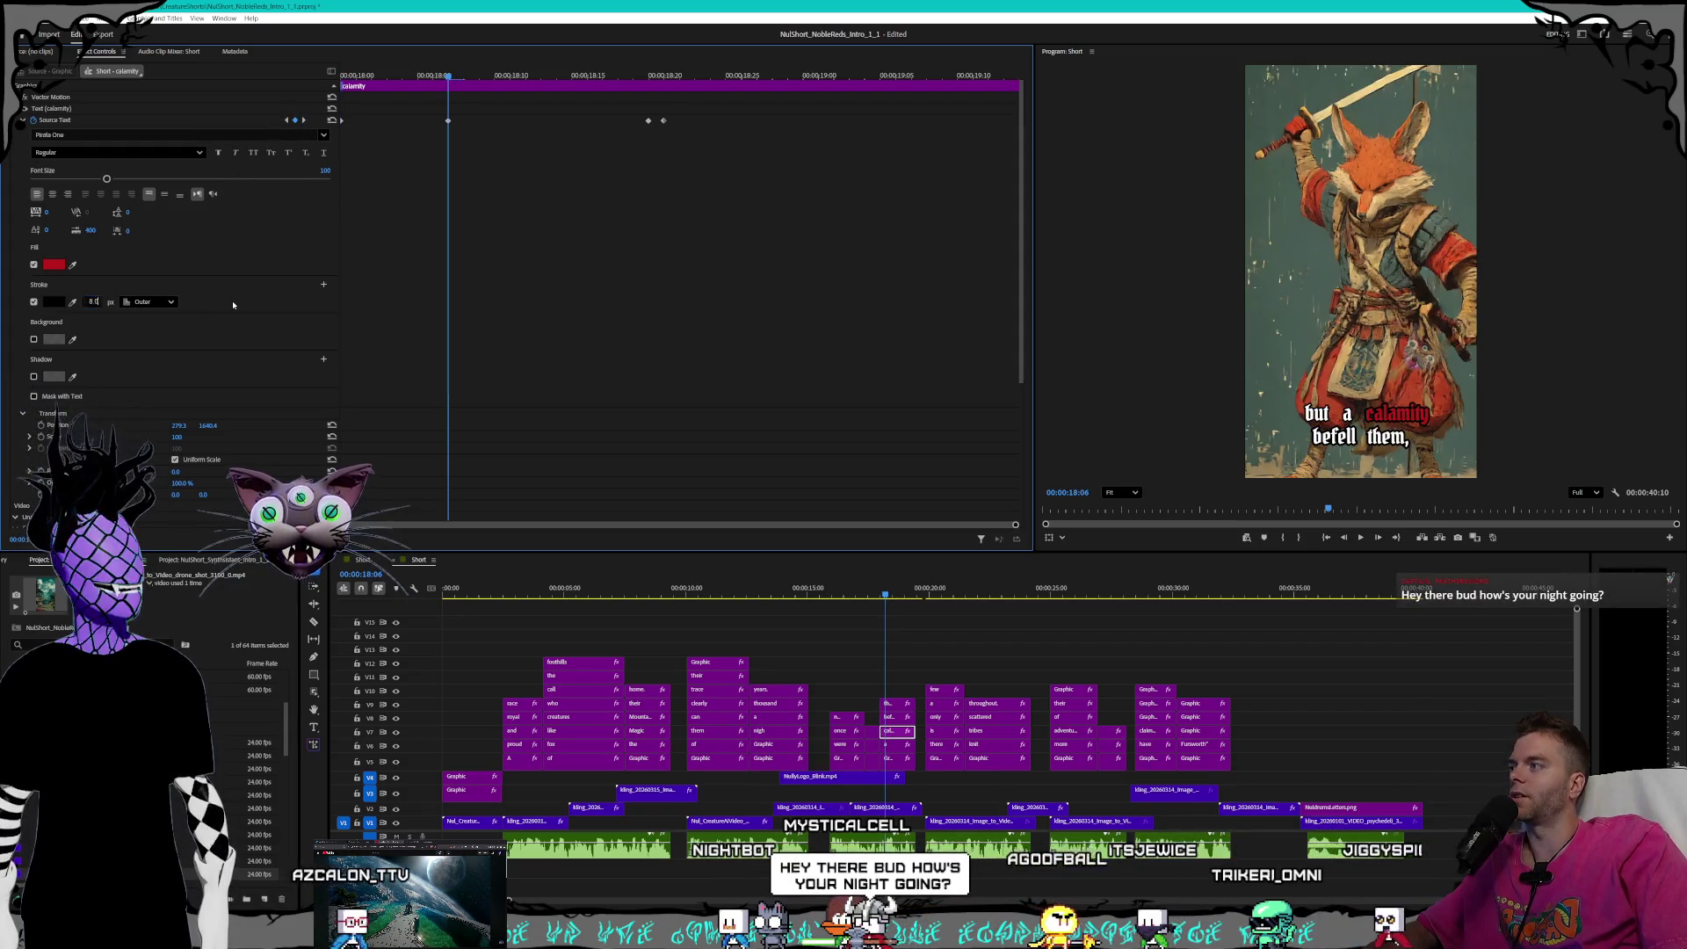
left_click(303, 119)
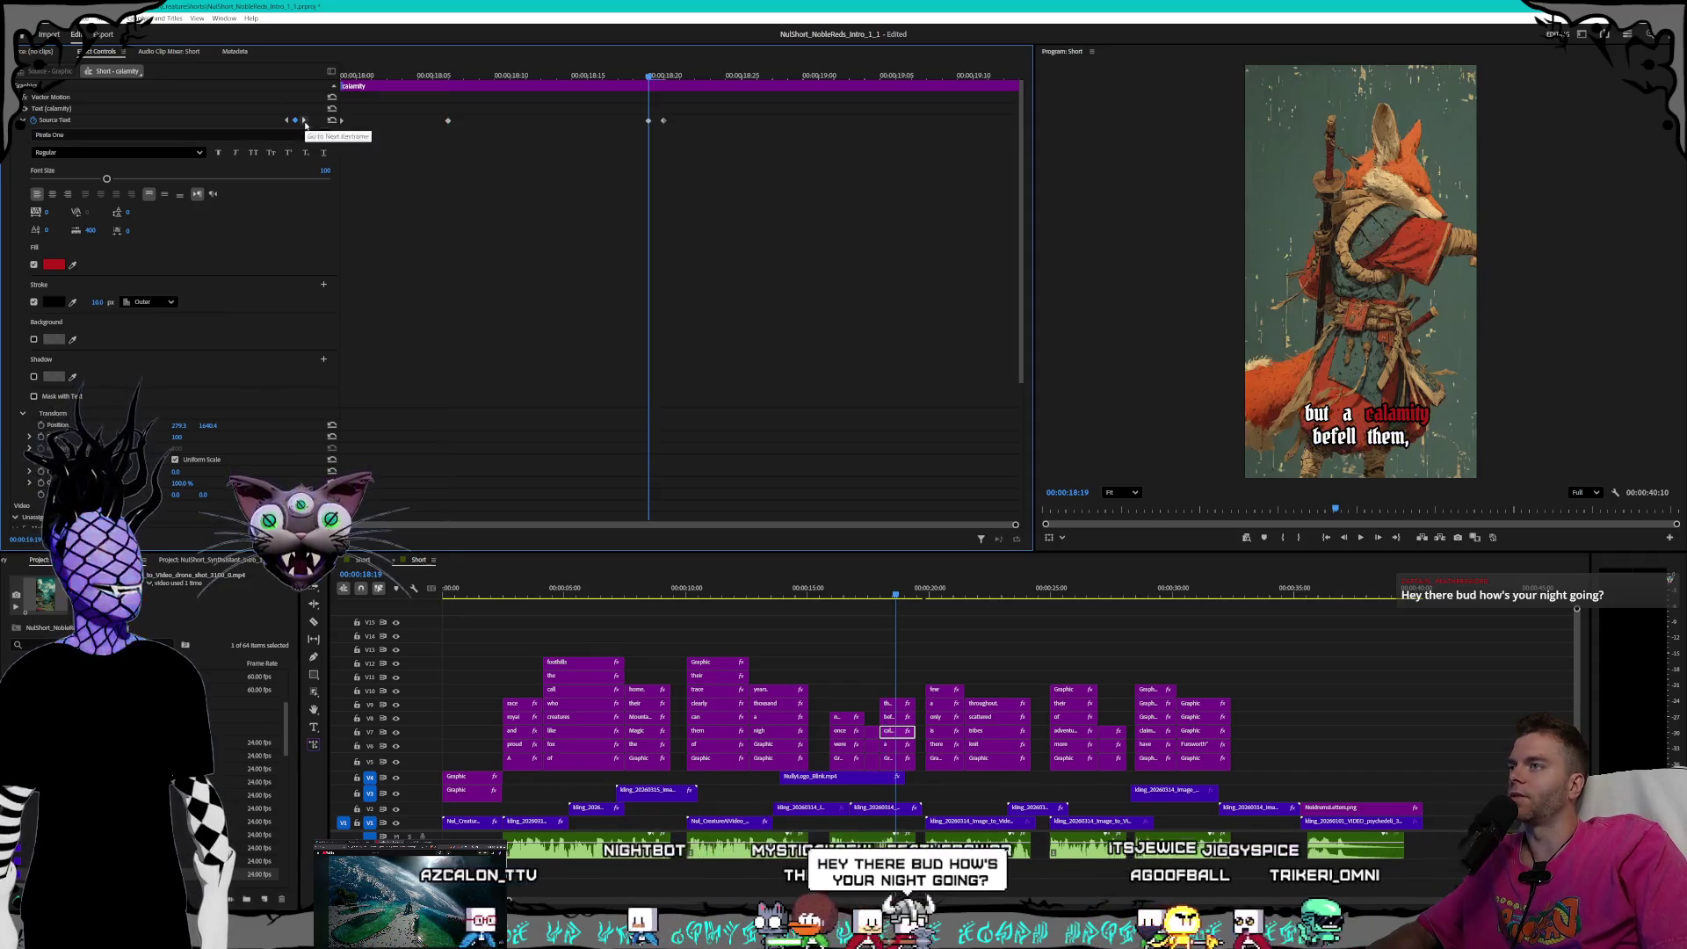
left_click_drag(120, 304, 105, 304)
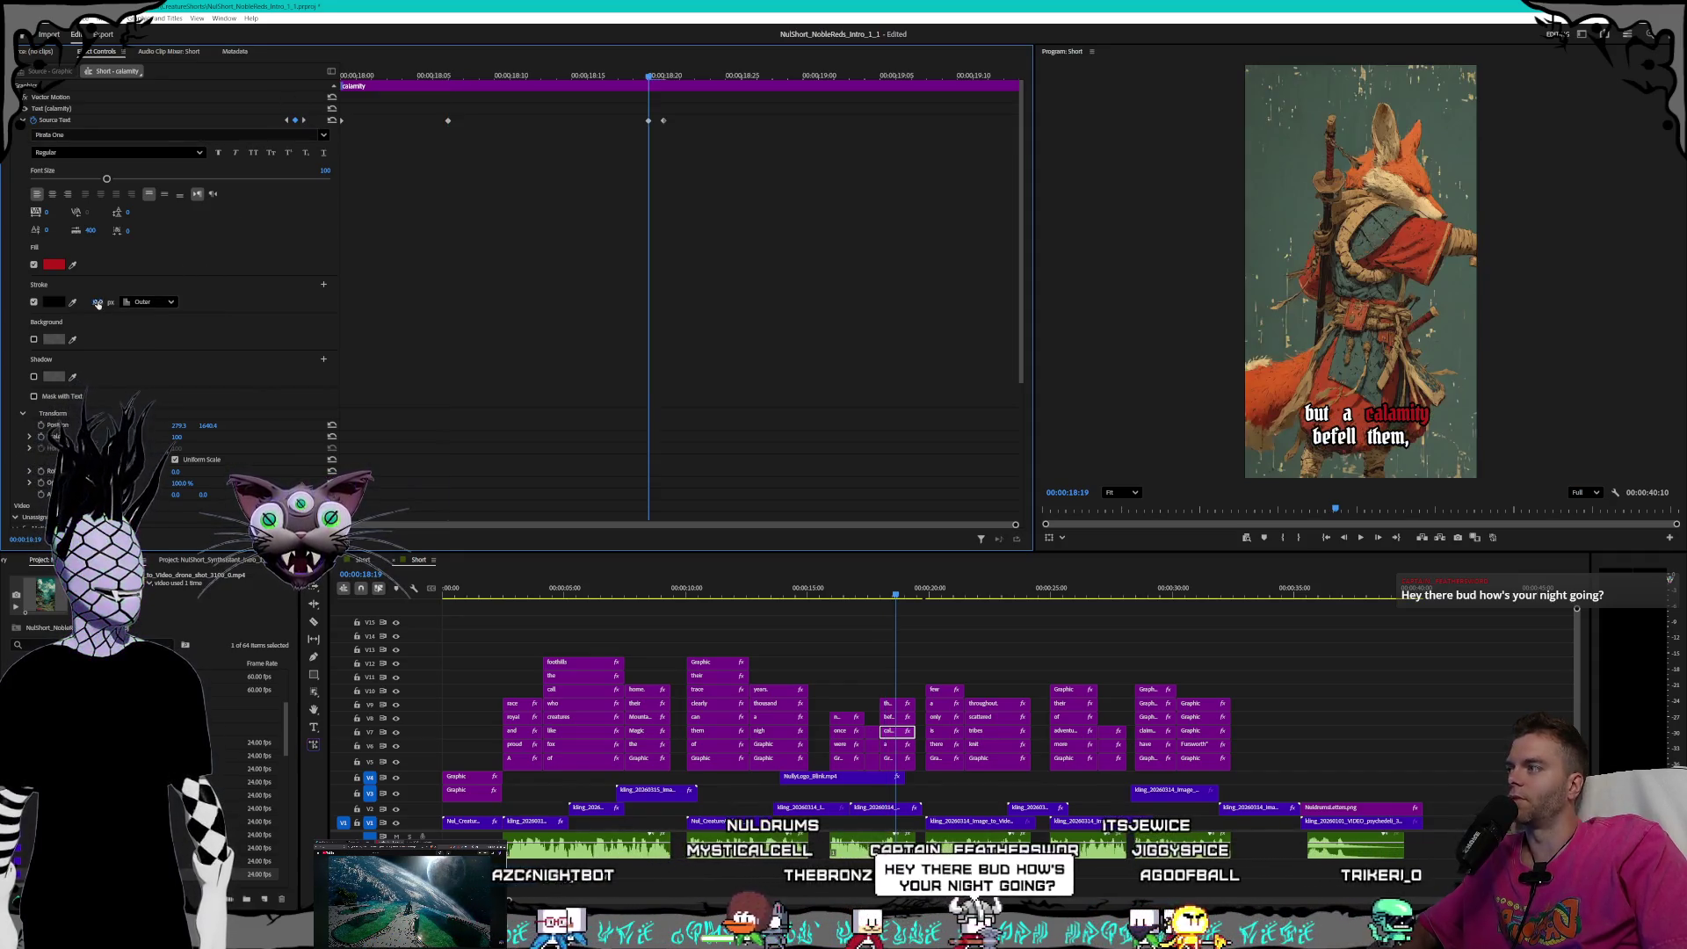
left_click(304, 120)
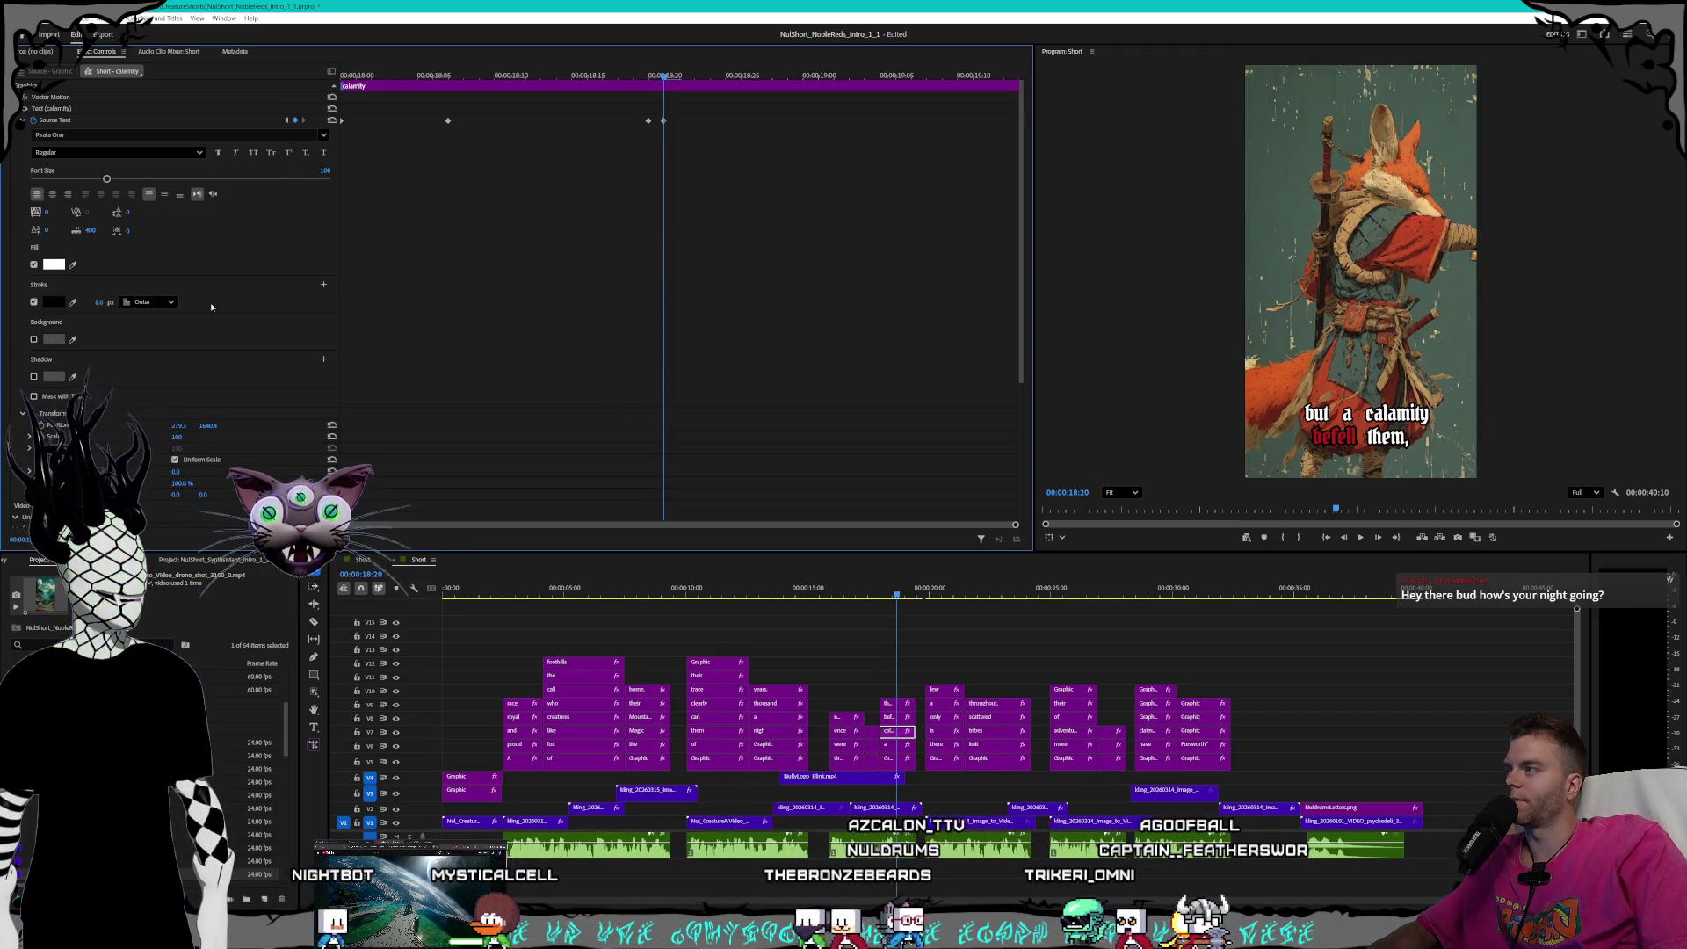
- Check the stroke width on the 'befell' and 'them,' highlight keyframes
left_click(892, 718)
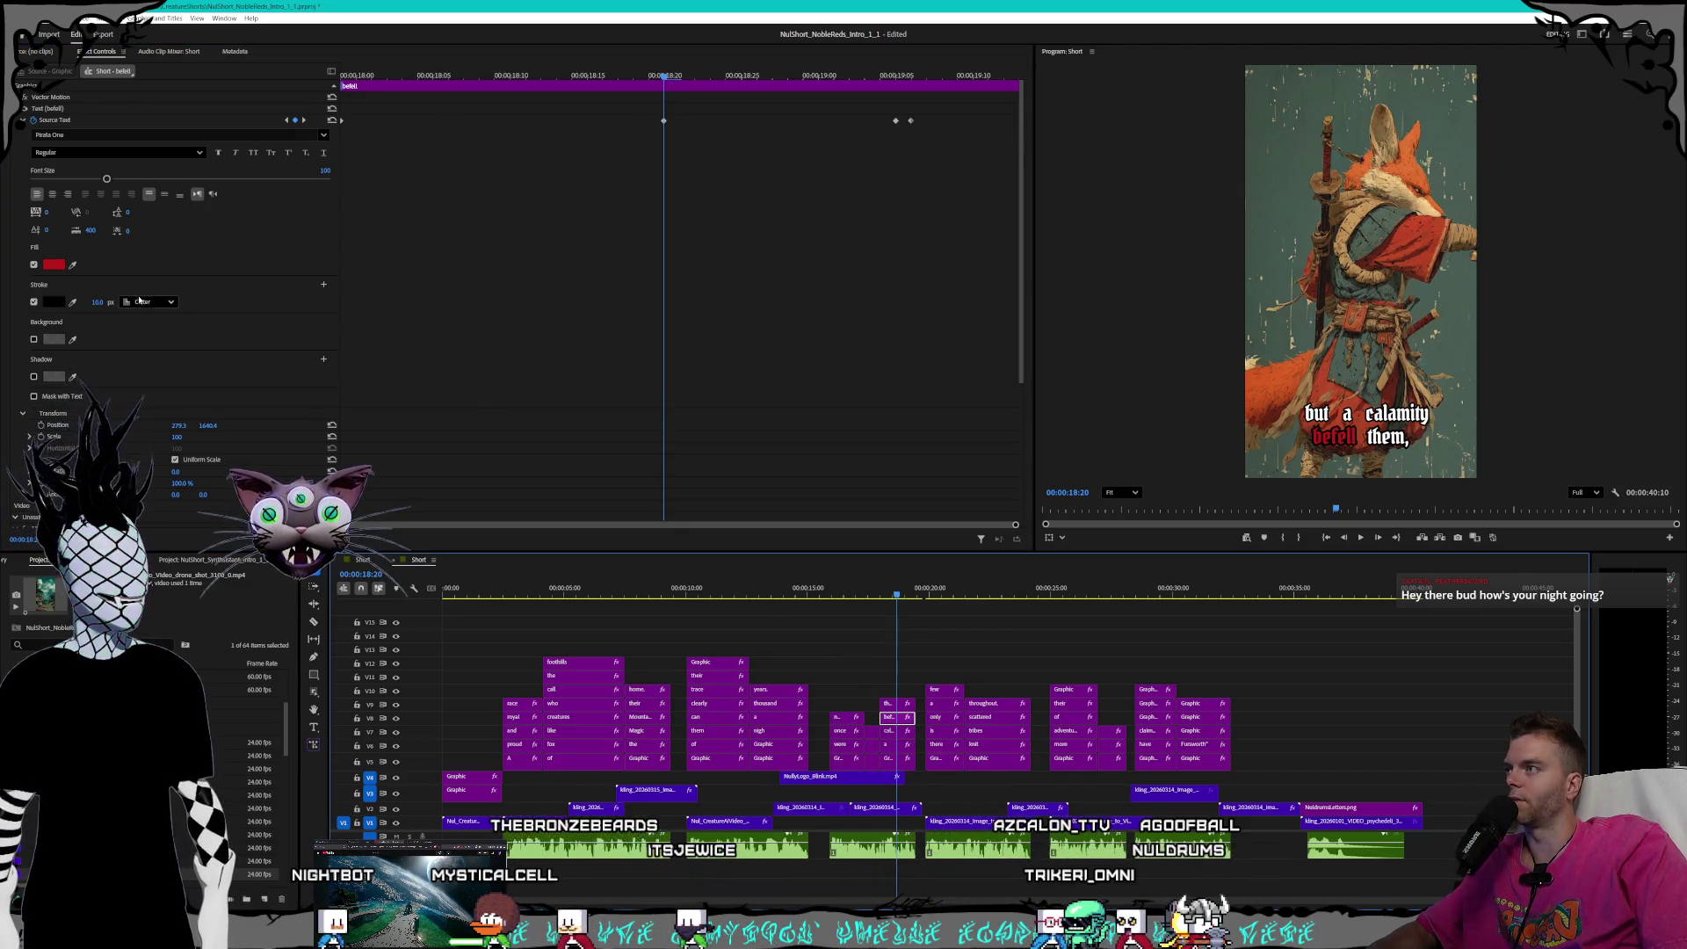
left_click(288, 121)
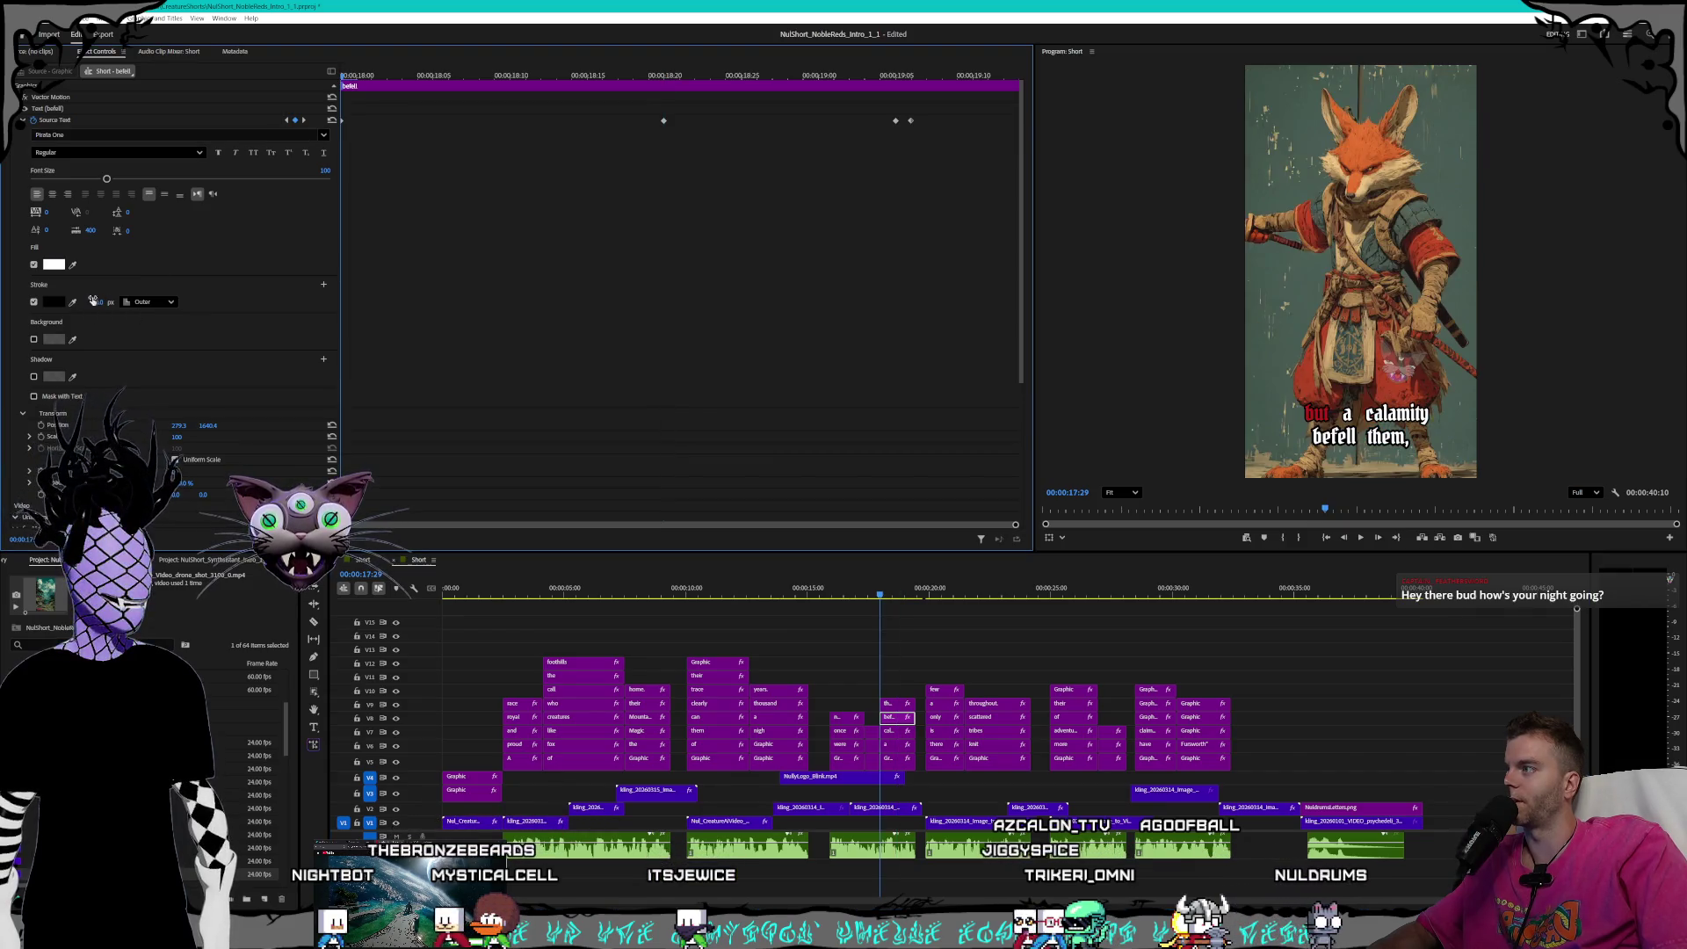
left_click(303, 121)
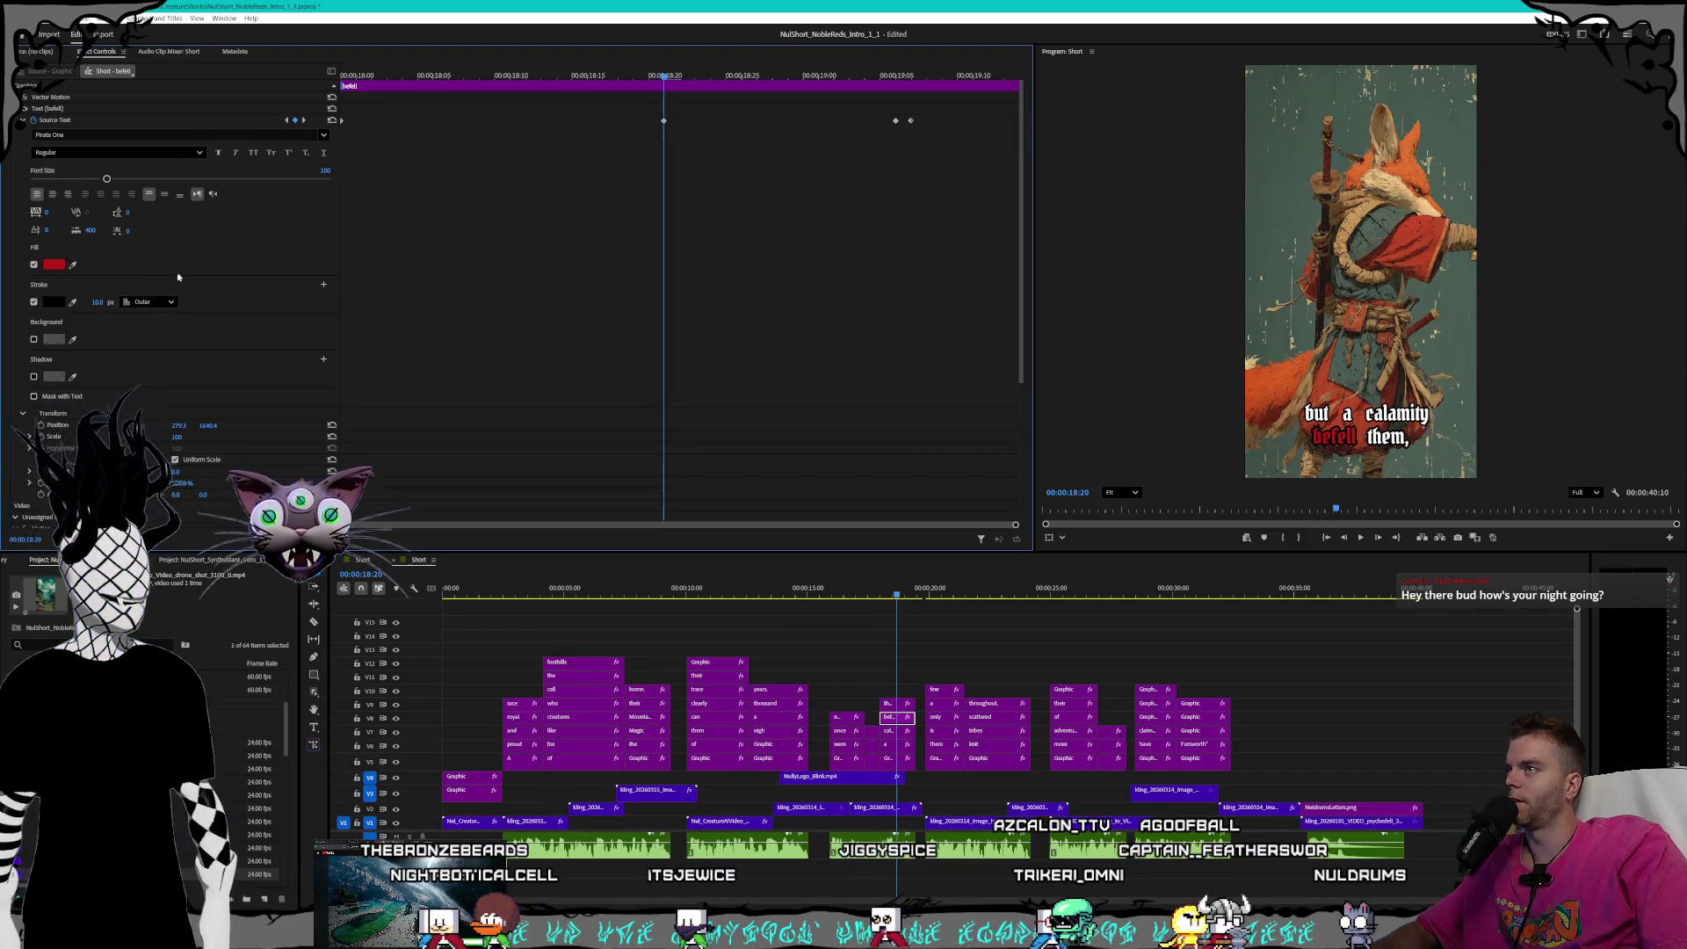
left_click(303, 121)
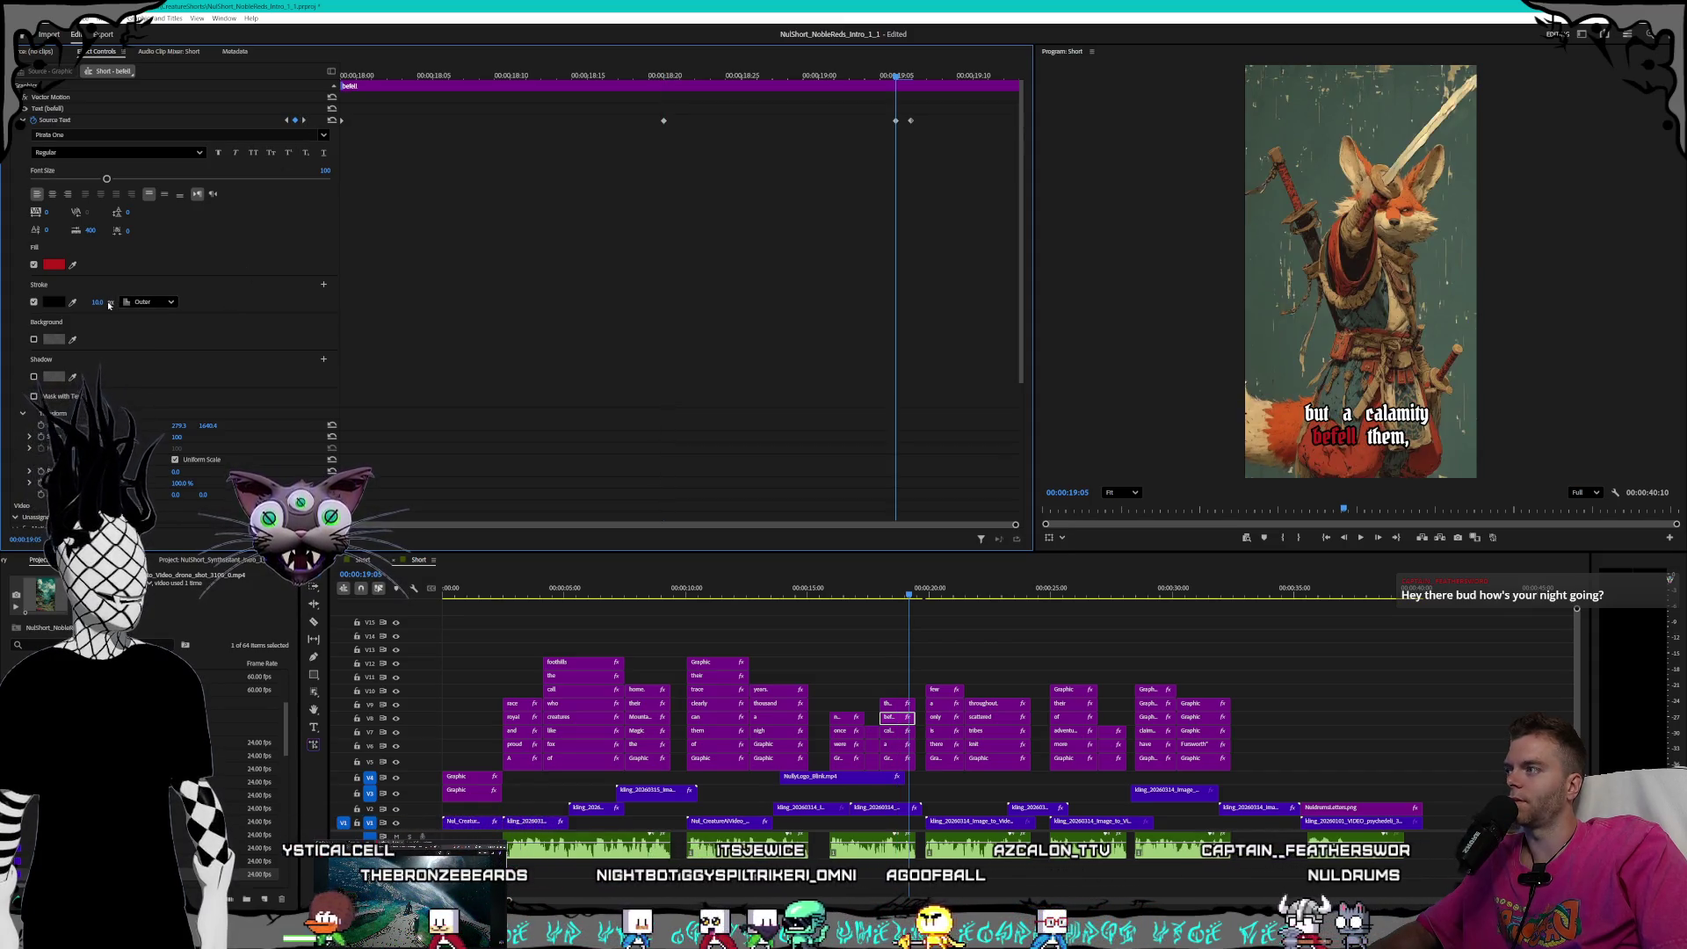
key("Right")
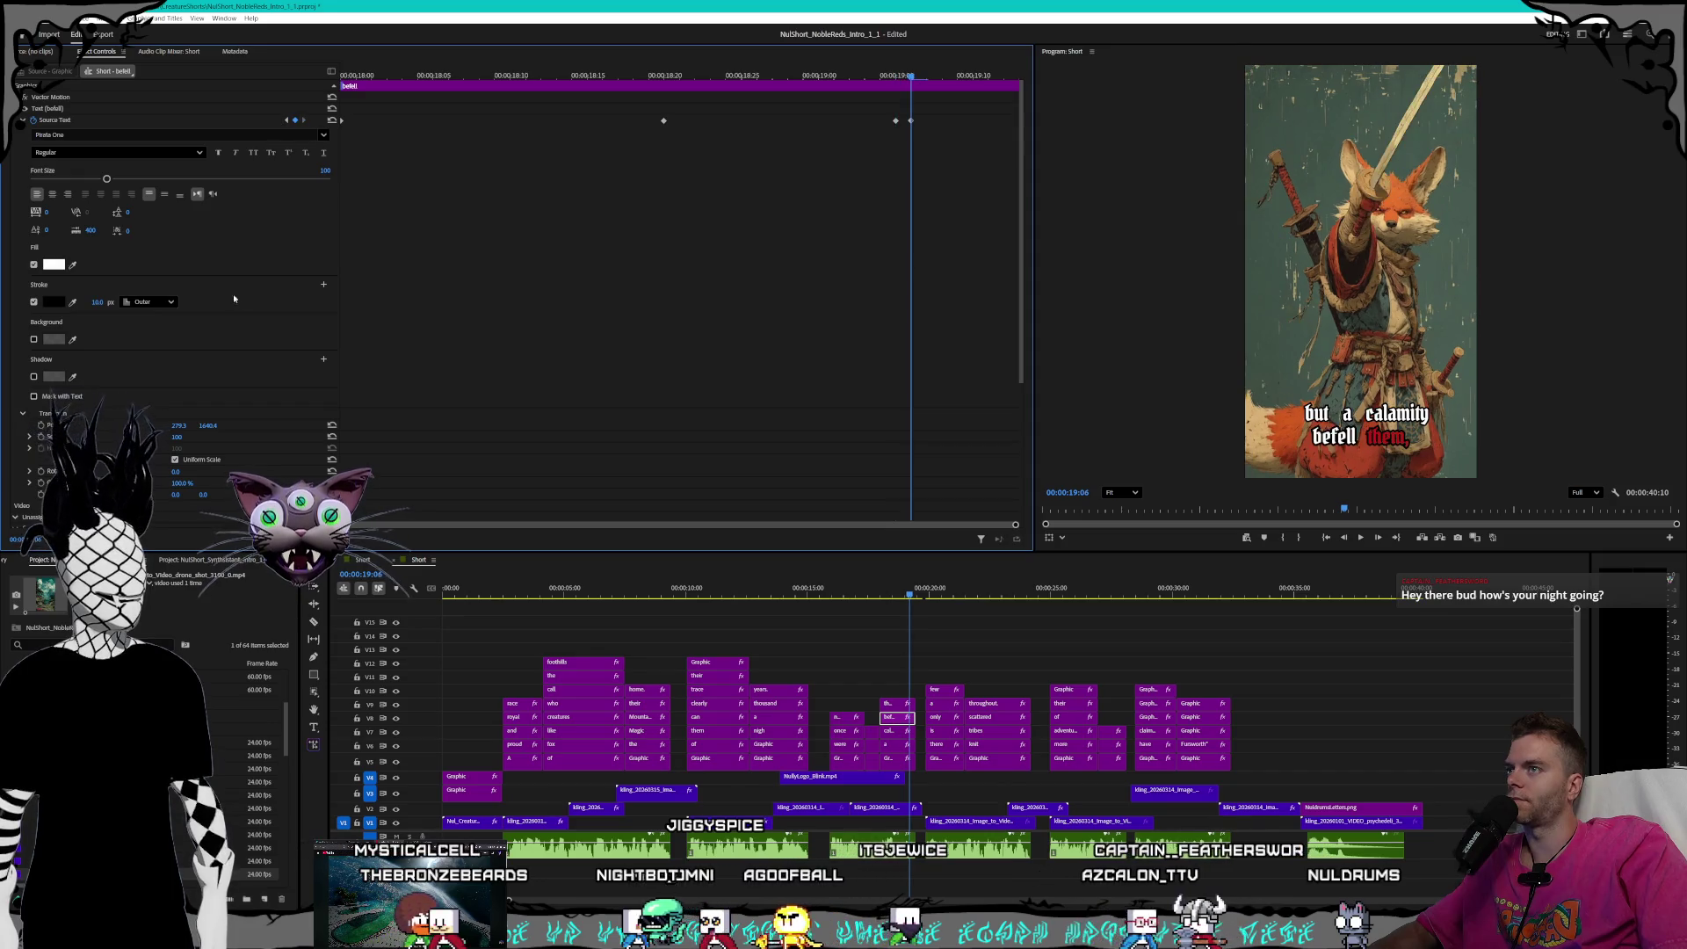
left_click(98, 301)
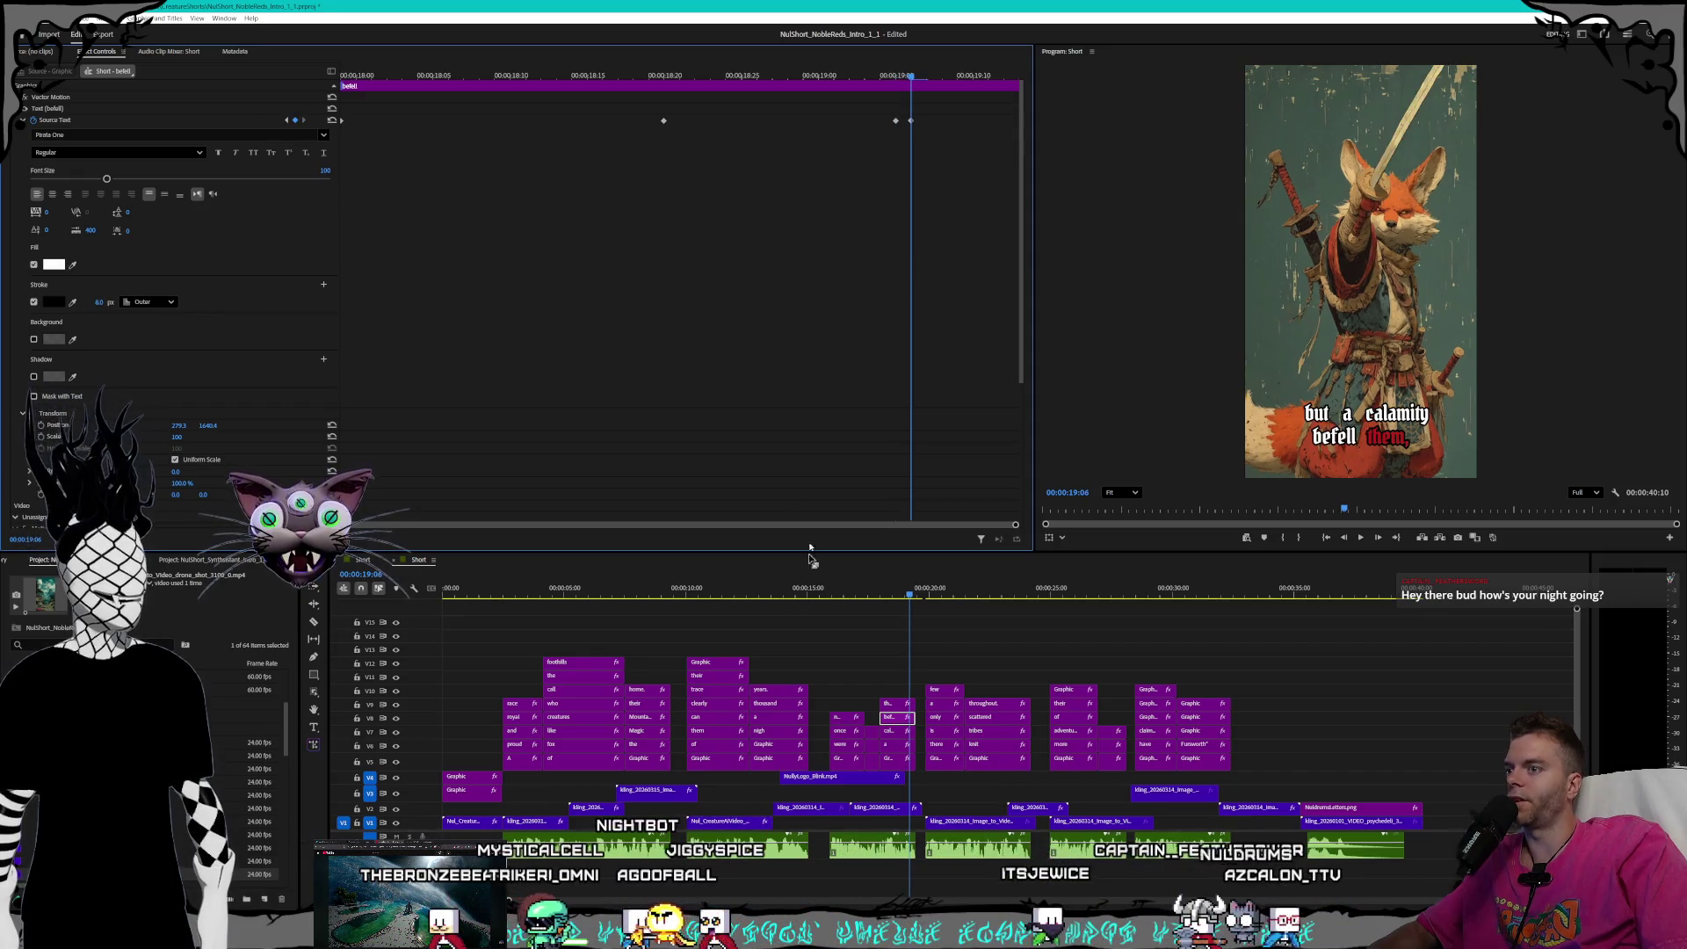
left_click(885, 703)
left_click(99, 302)
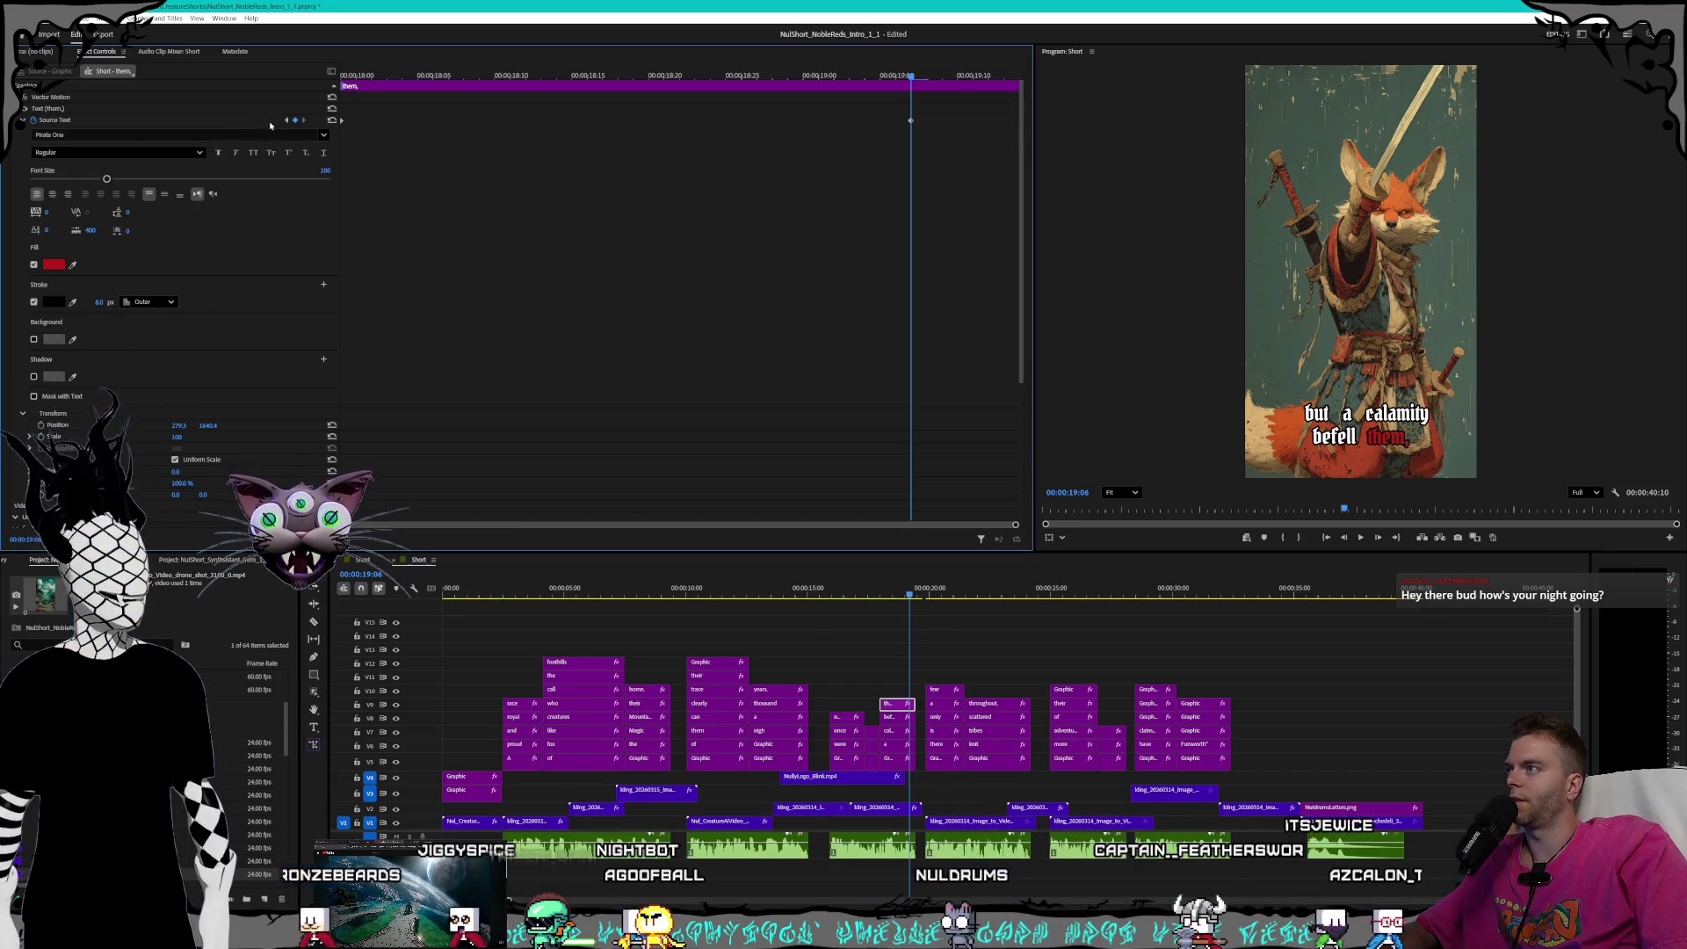
key("Up")
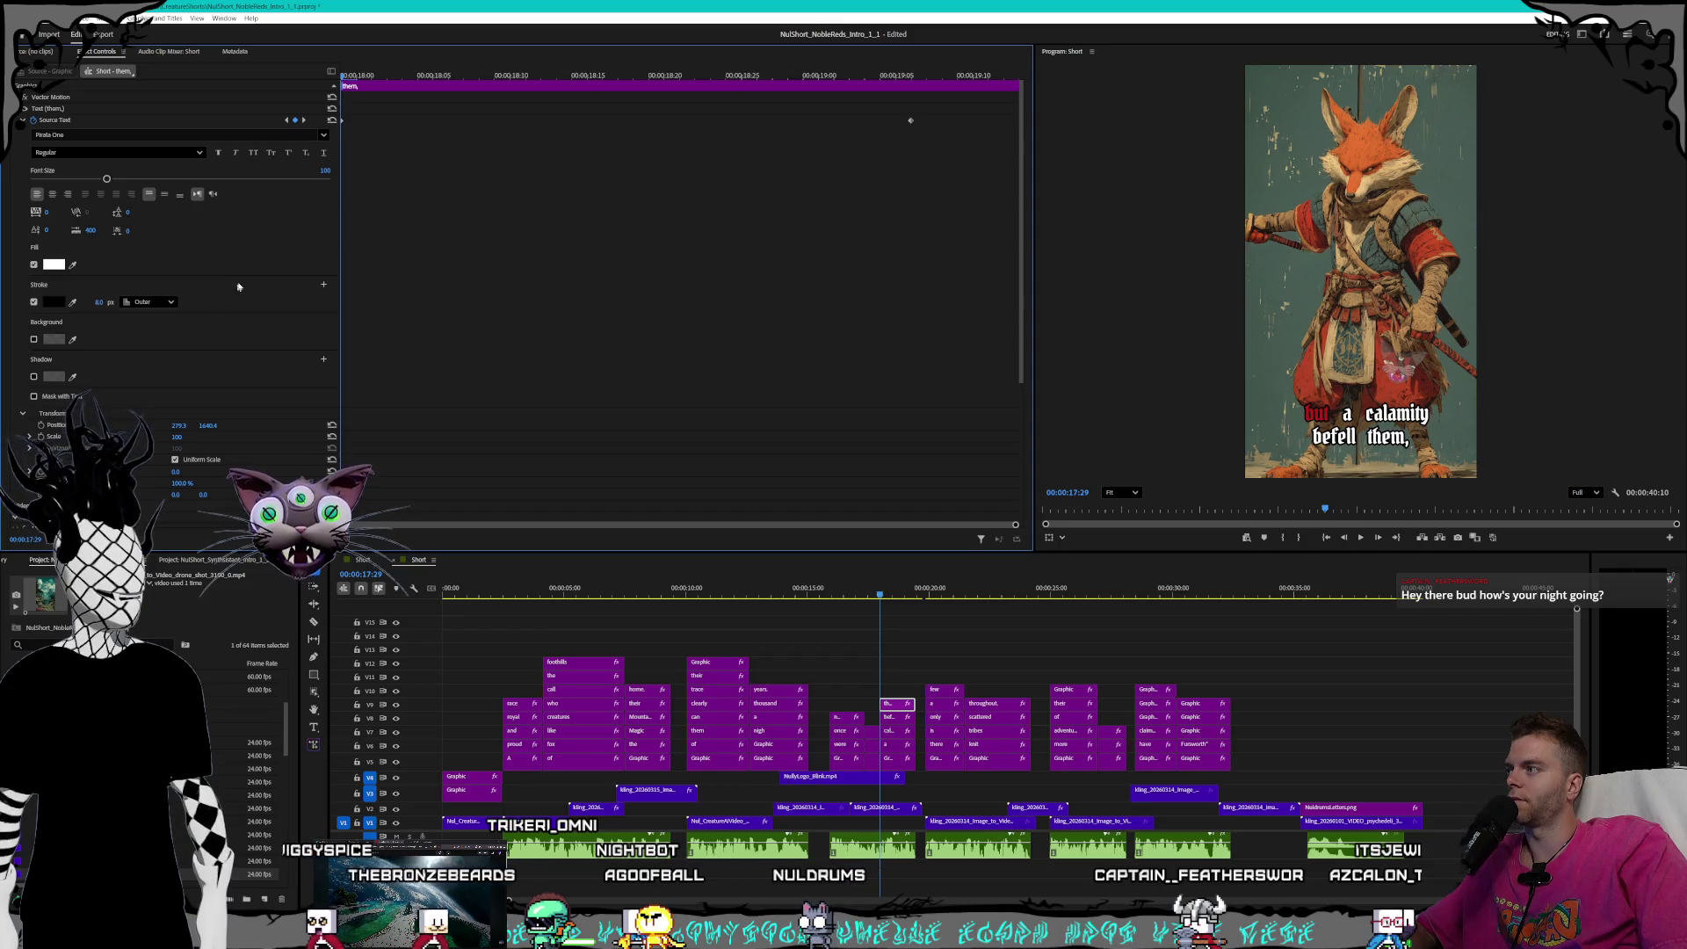
- Set the 'today' highlight keyframe's stroke width to 8
left_click(933, 761)
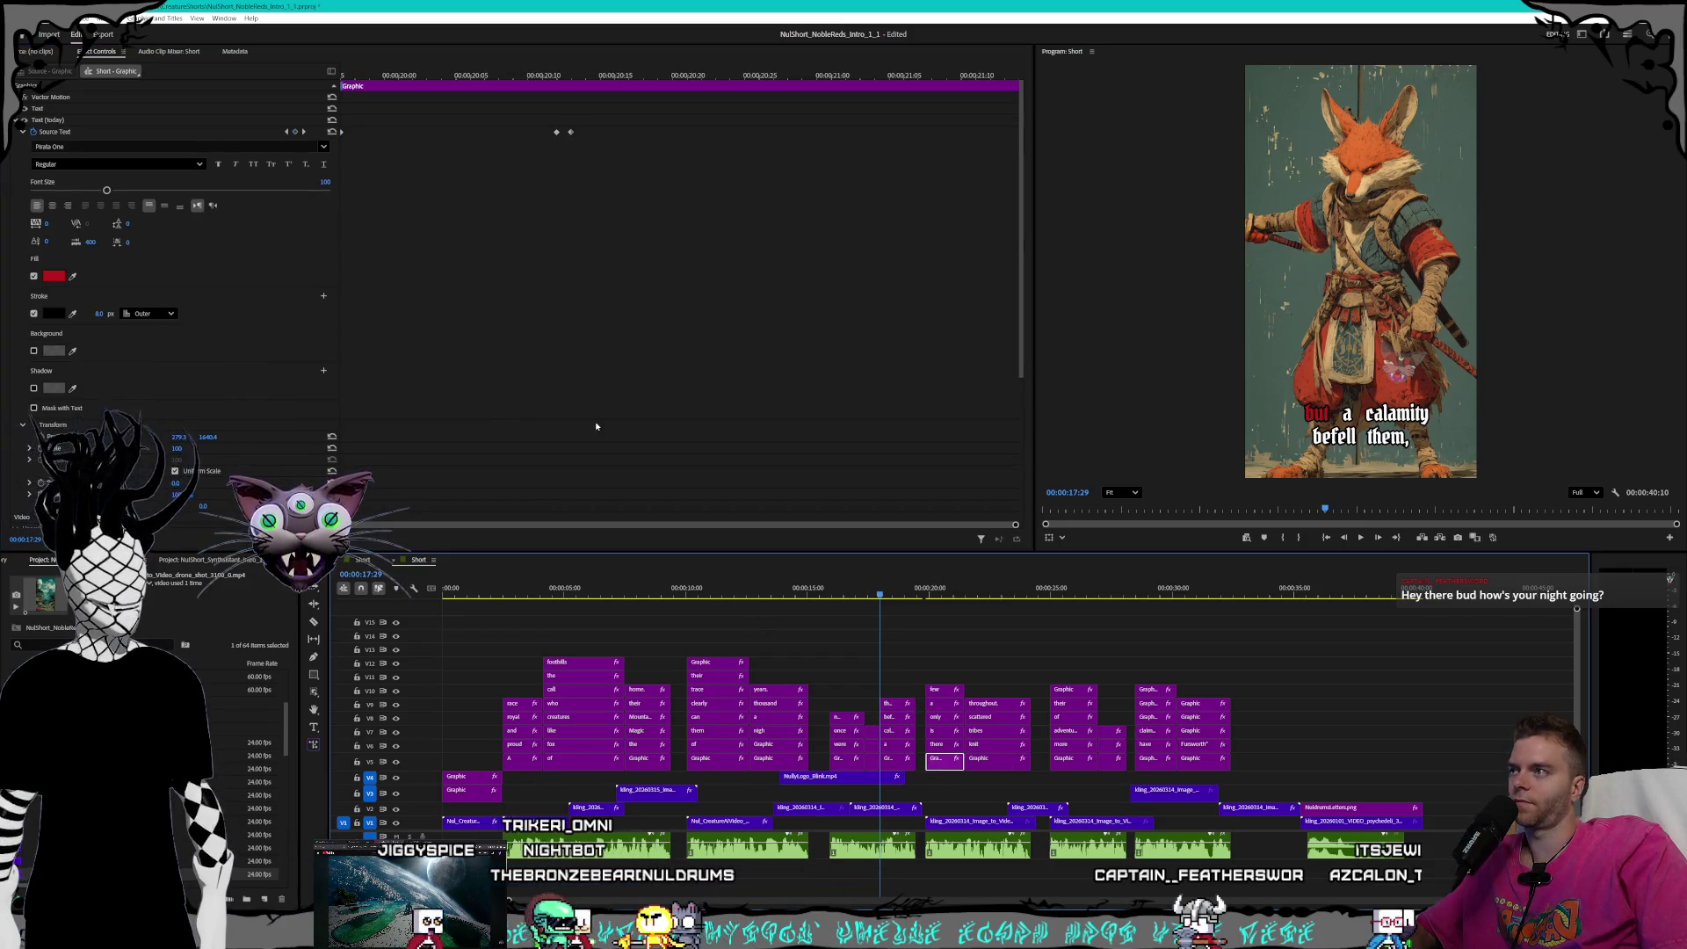
left_click(304, 131)
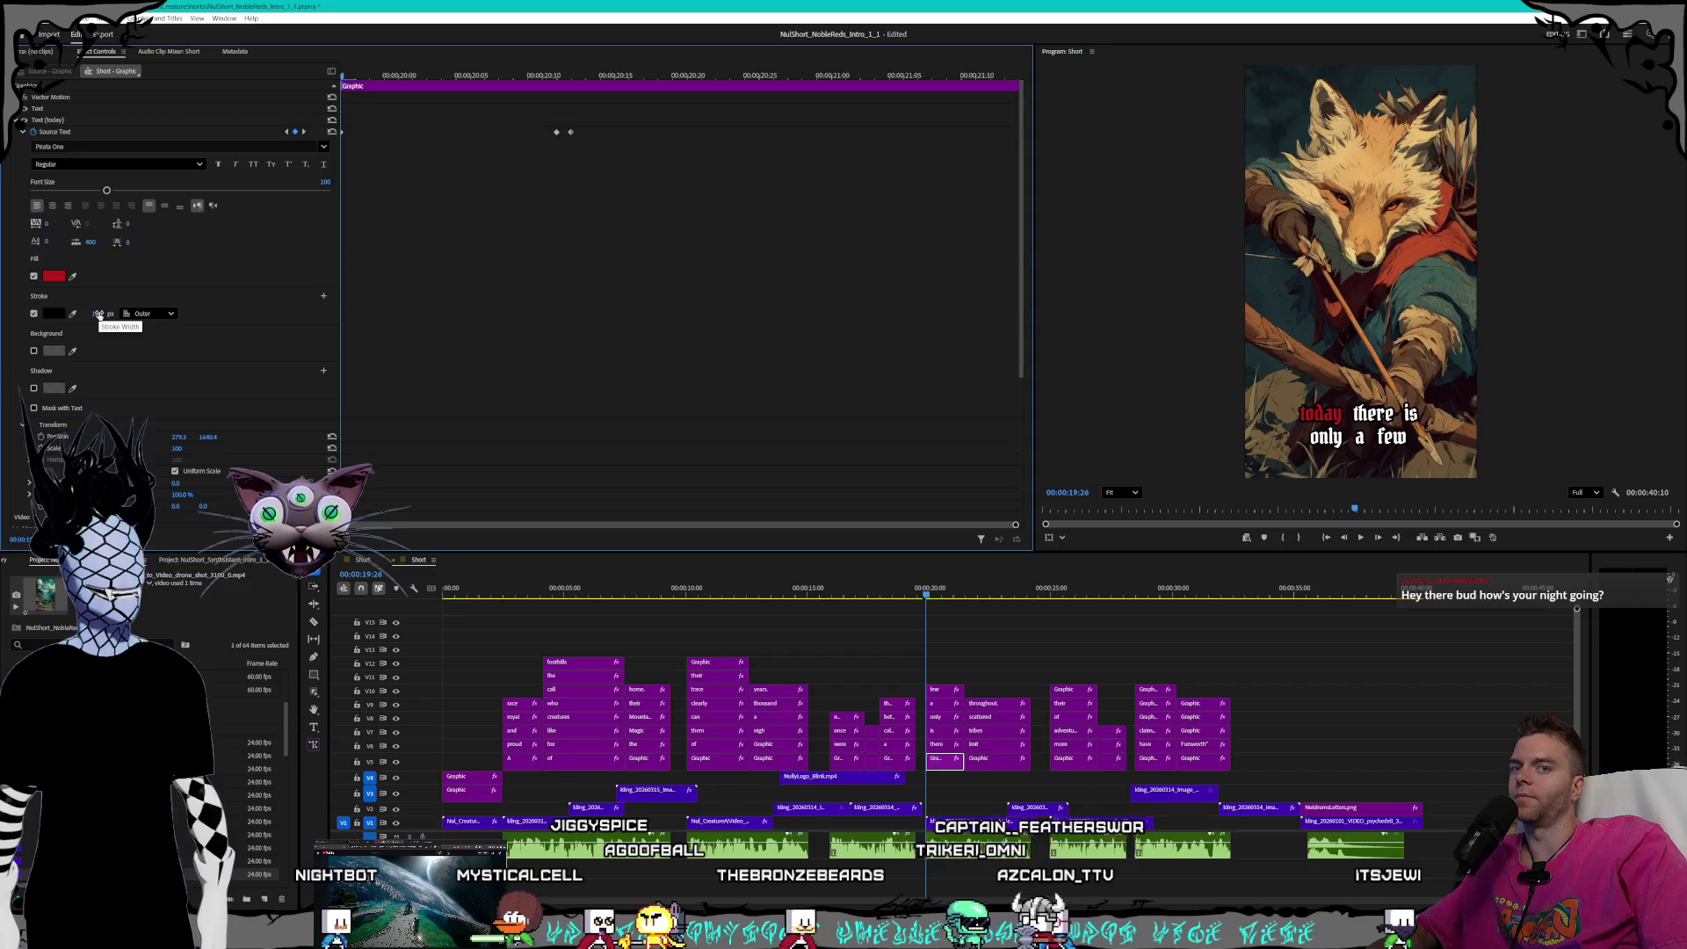
left_click(98, 314)
type("8")
key("Return")
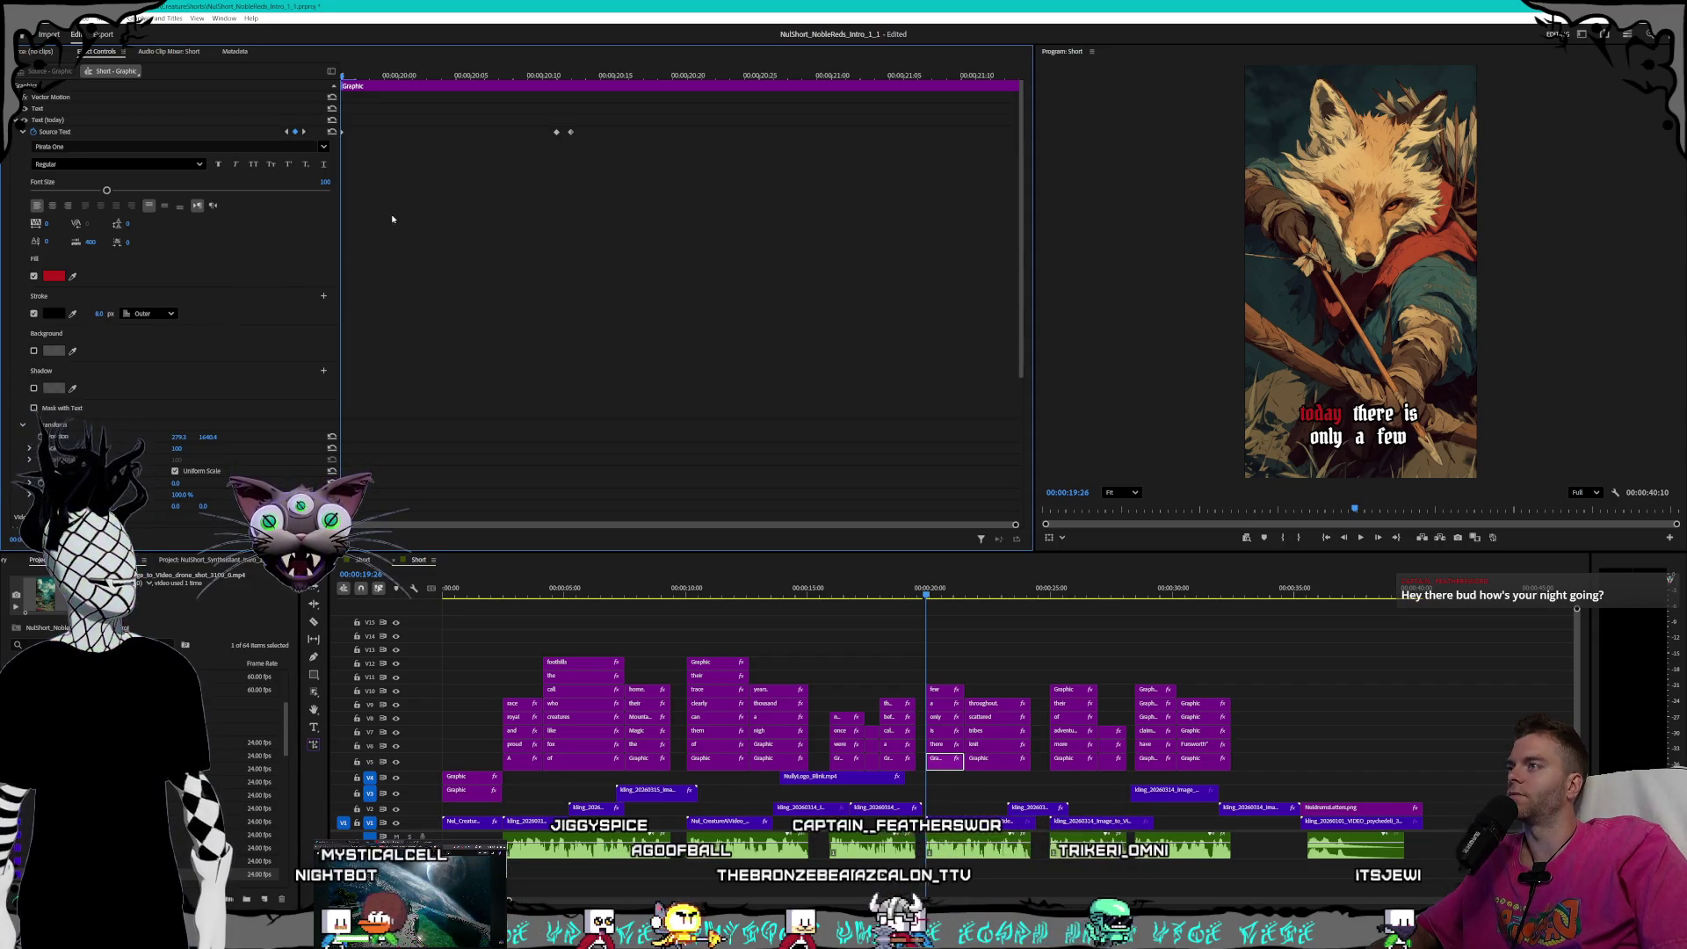
left_click(305, 132)
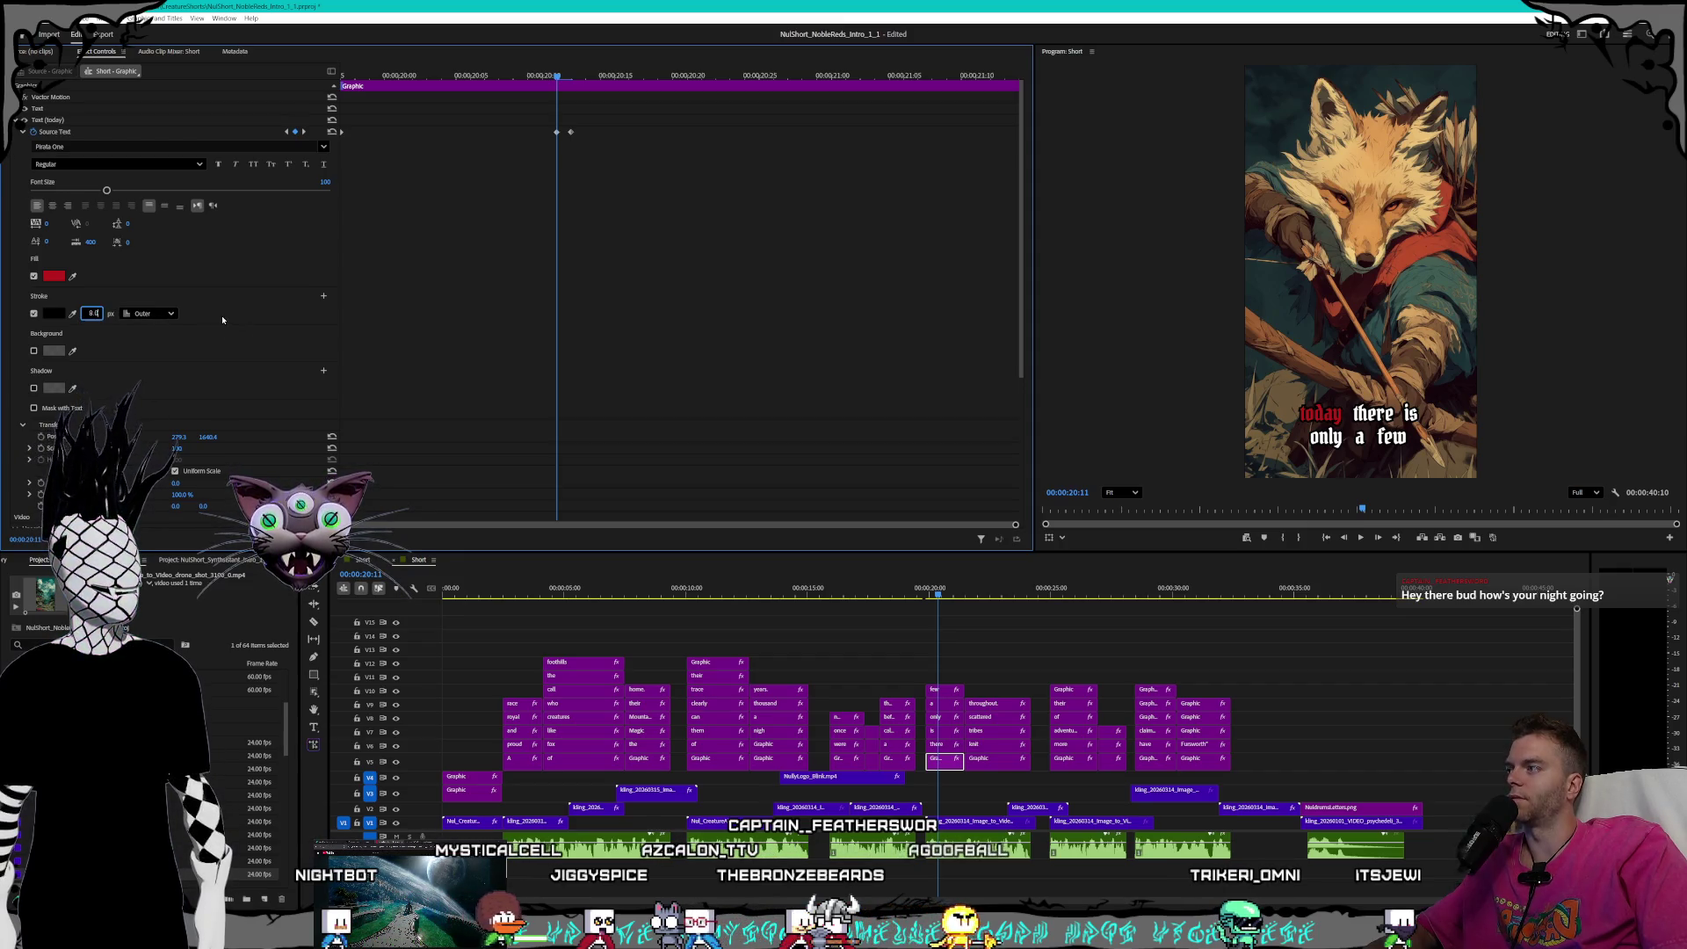
key("Right")
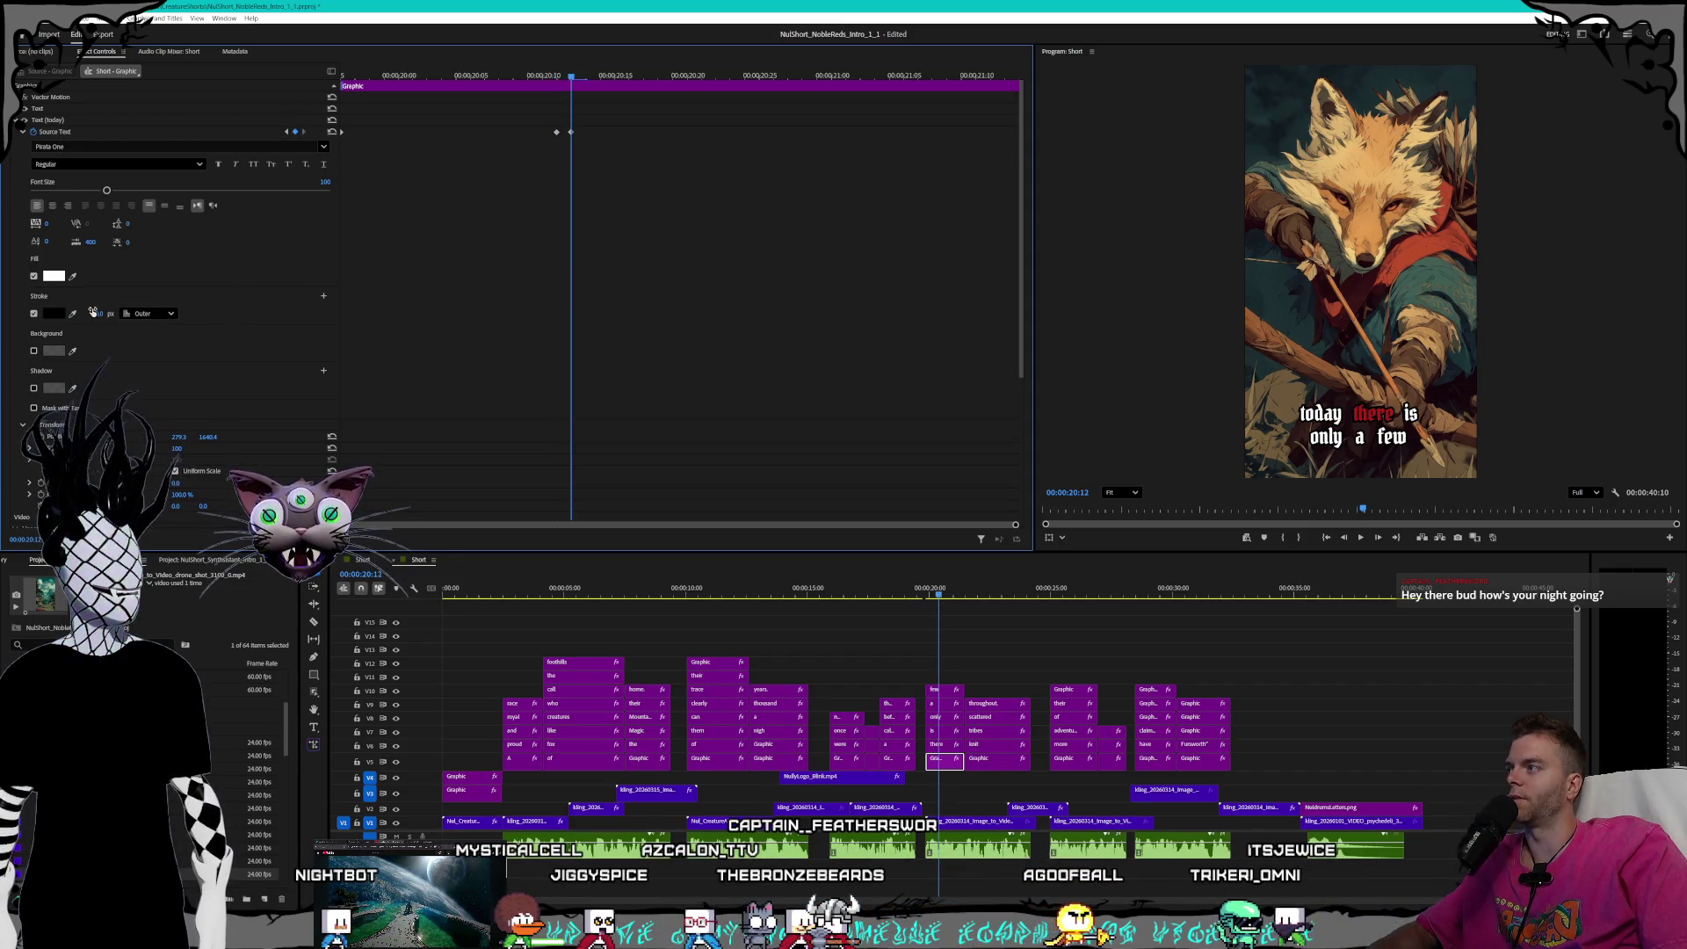
- Set an 8.0 stroke width on the 'there' clip's keyframes at 20:17 and 20:18
left_click(944, 746)
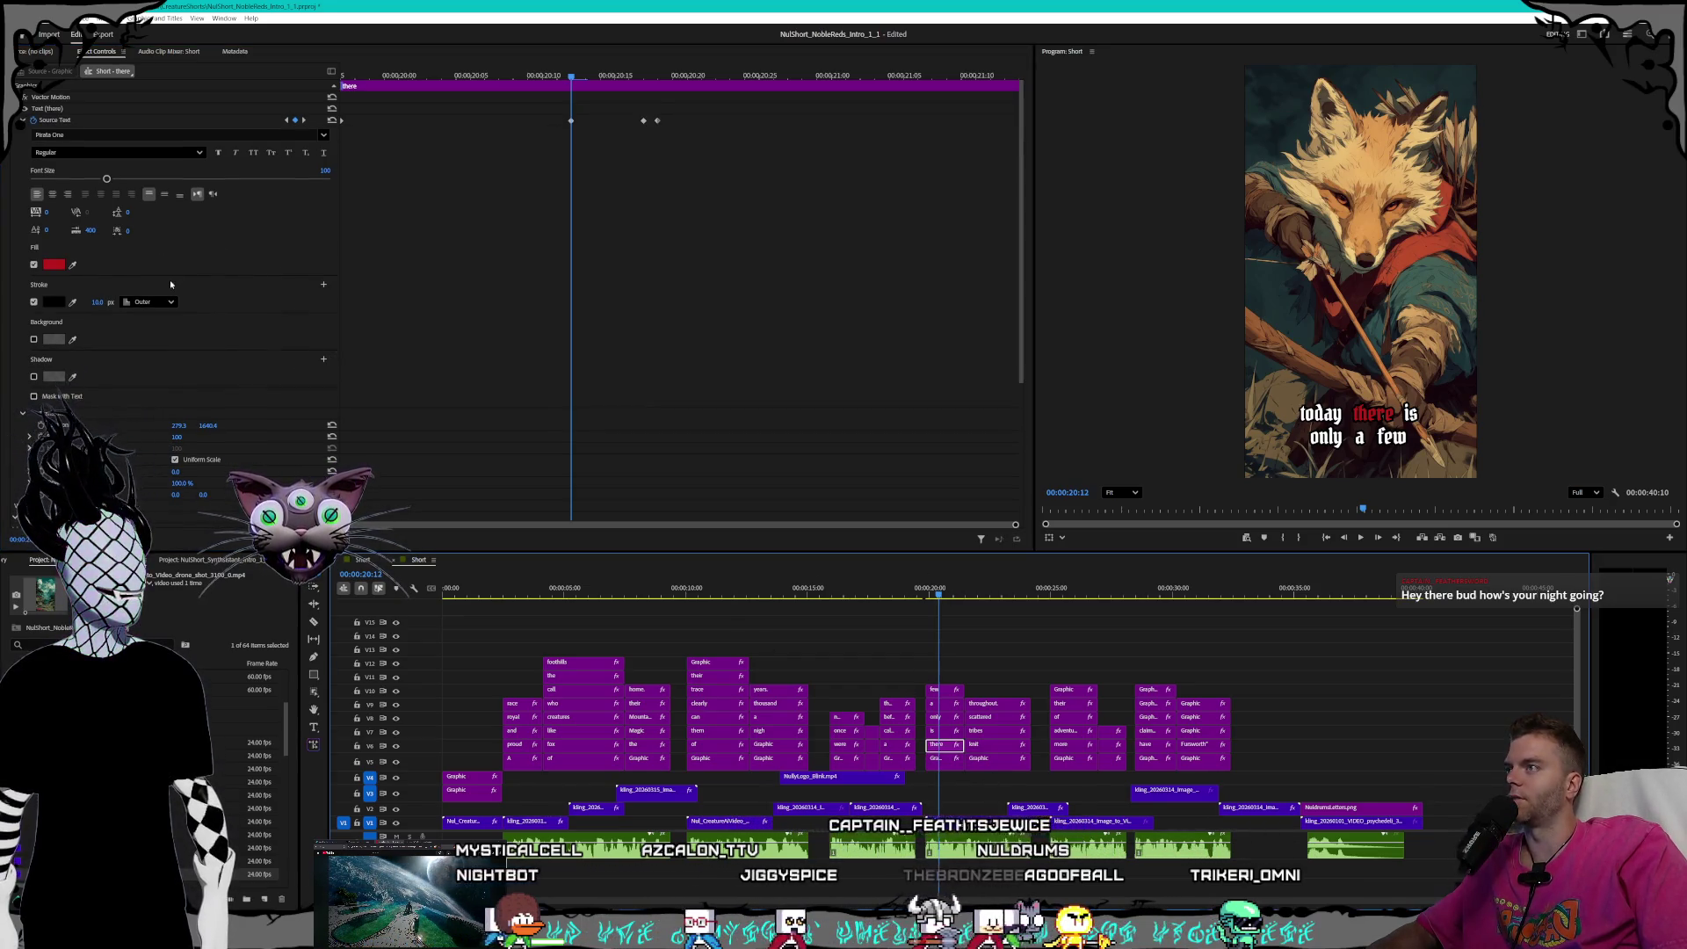
left_click(286, 120)
left_click(286, 120)
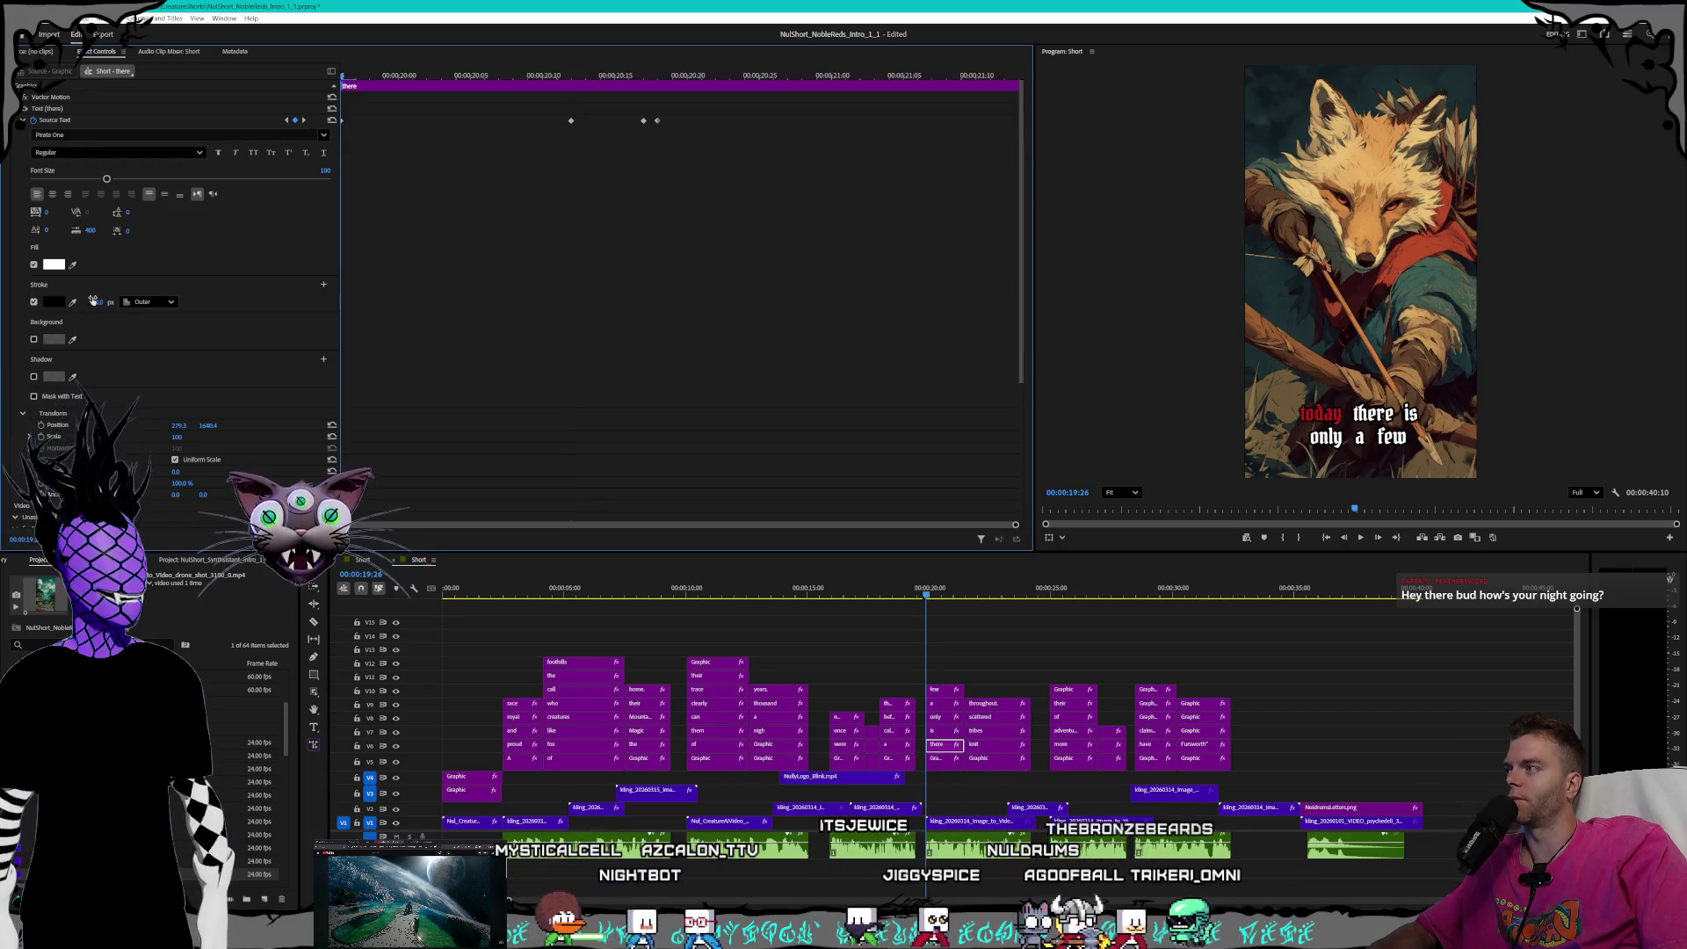
left_click(304, 120)
left_click(96, 303)
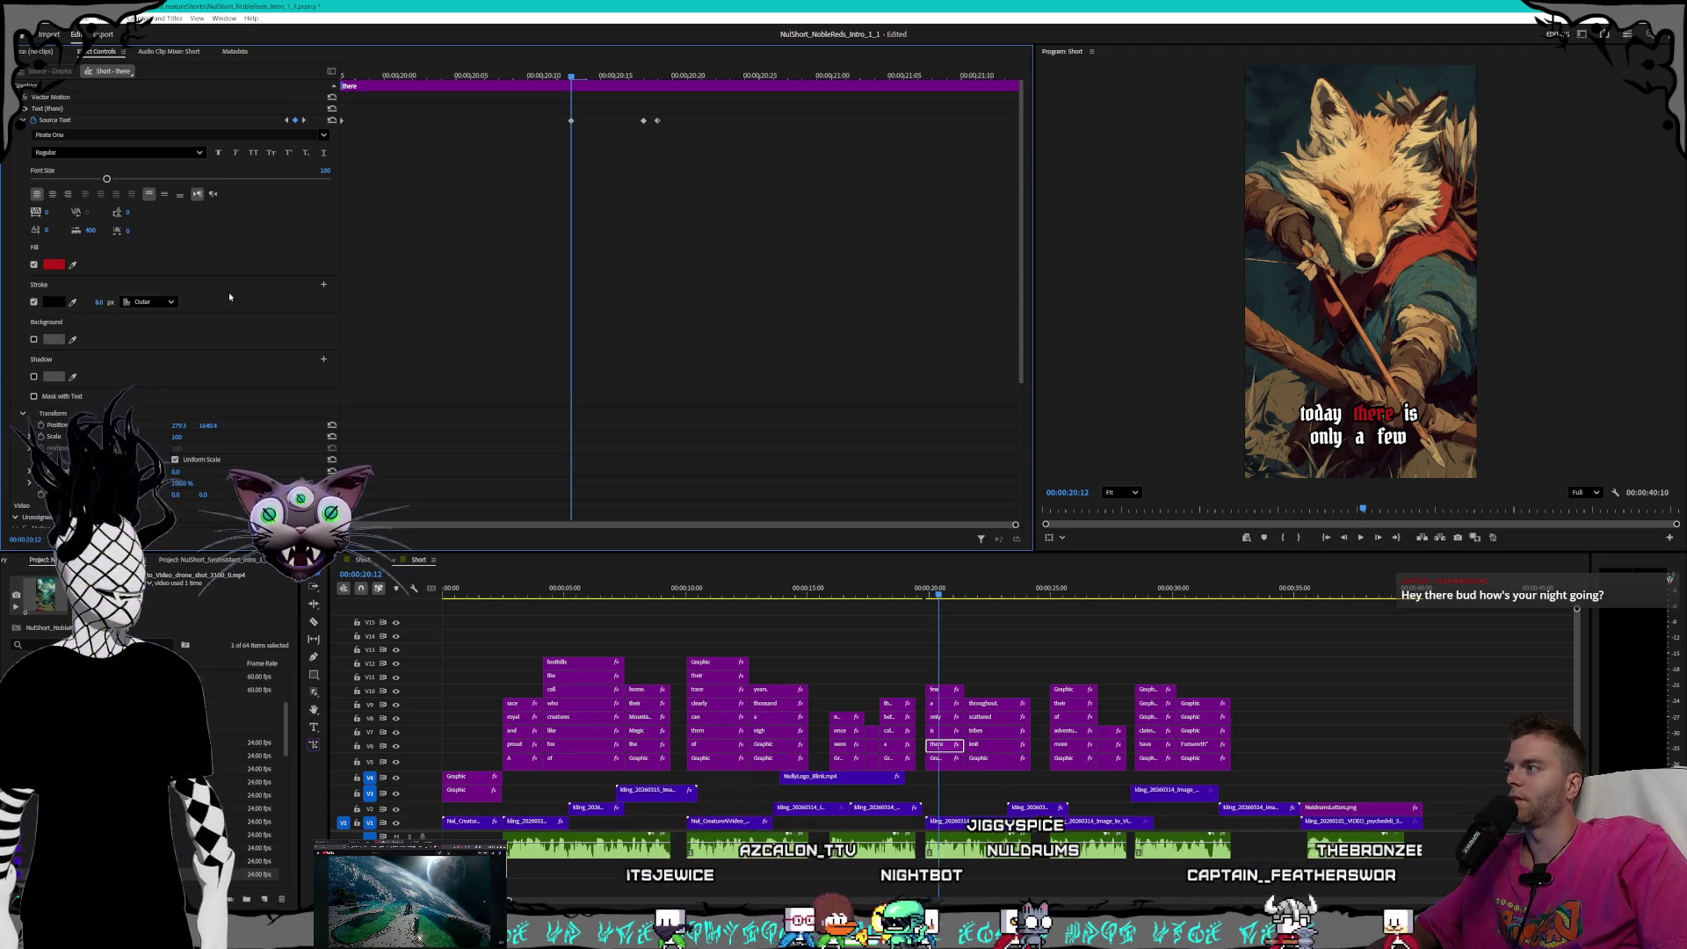
left_click(303, 120)
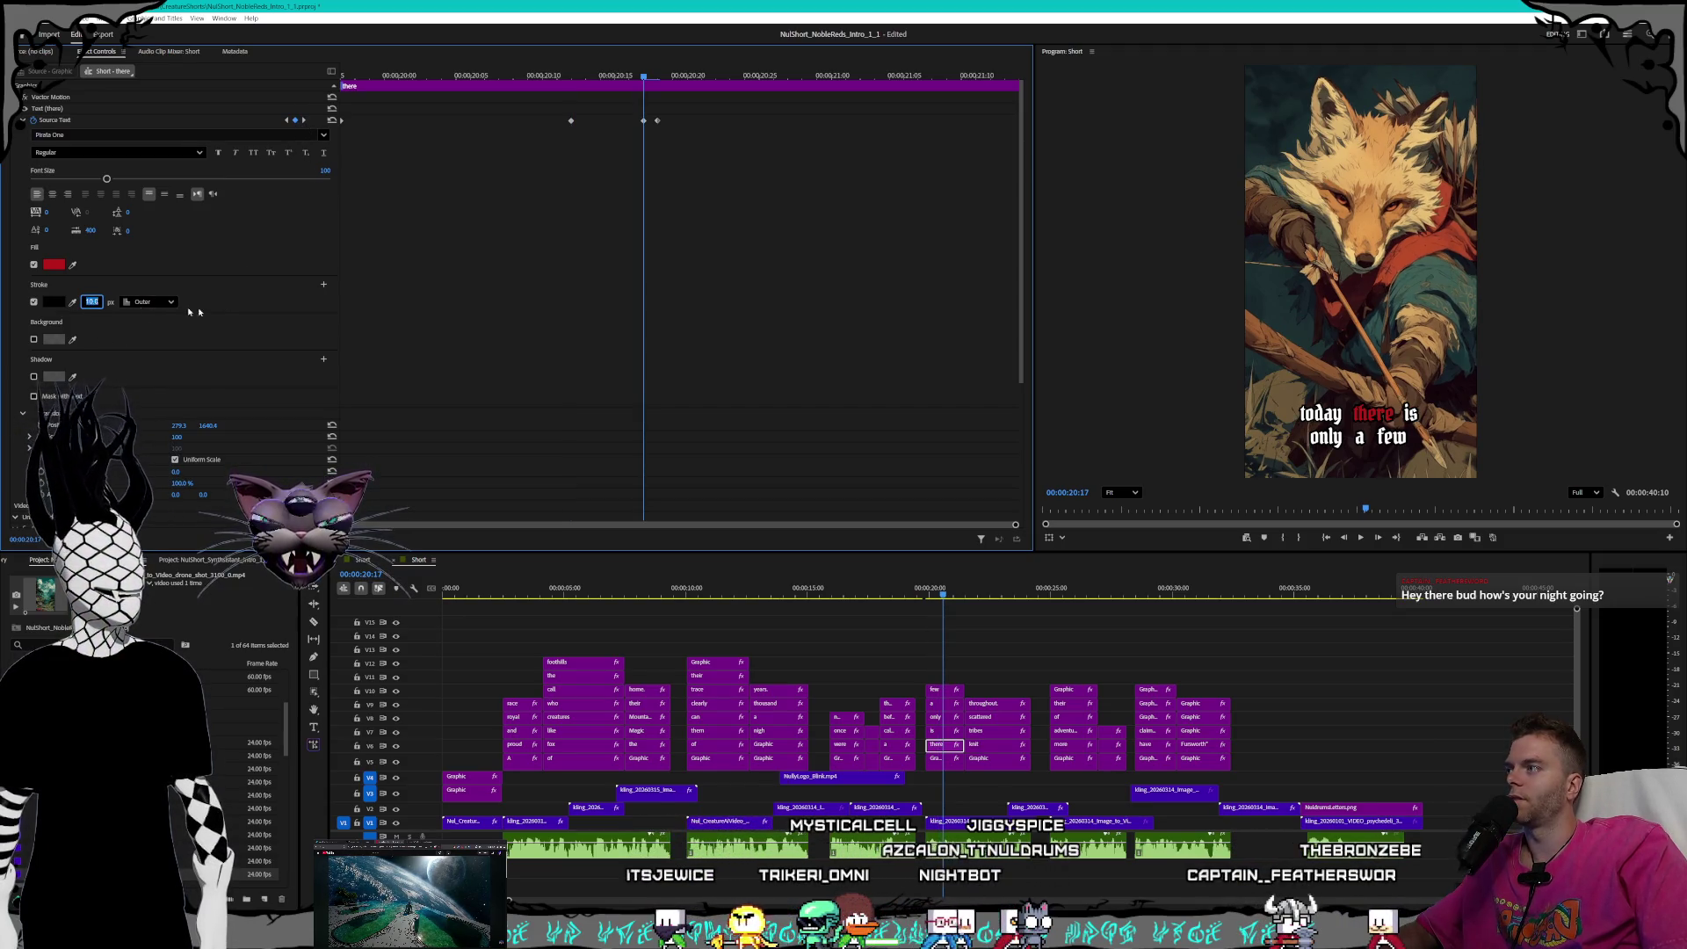
type("8.0")
left_click(304, 121)
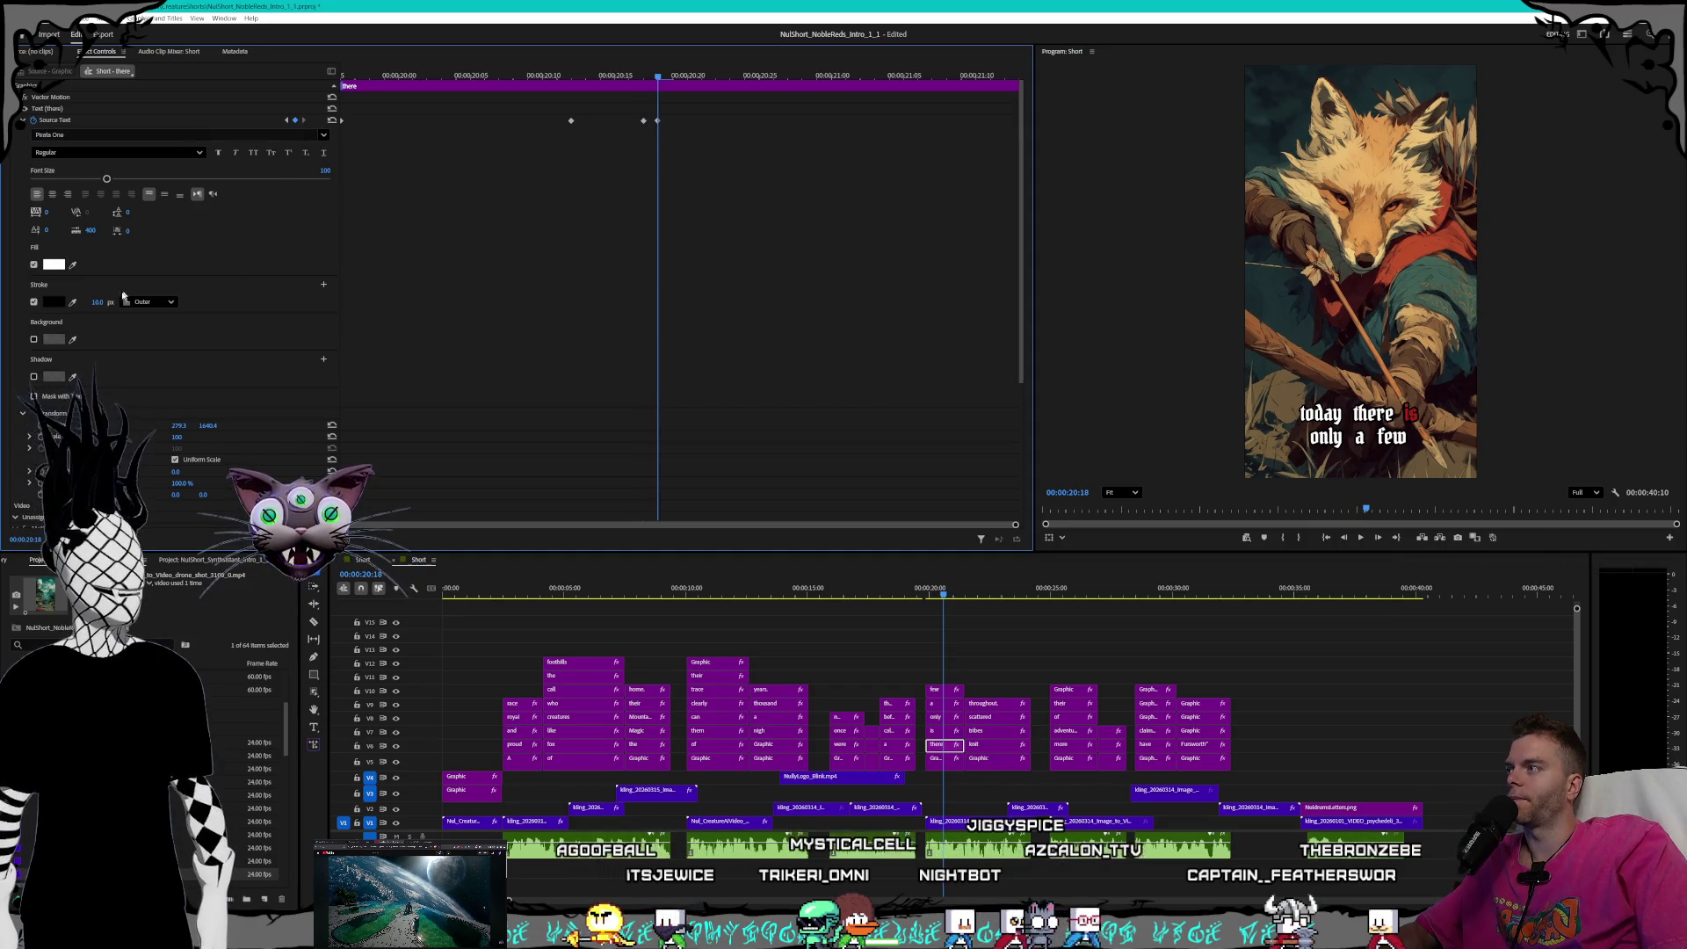
left_click(98, 301)
type("8.0")
key("Return")
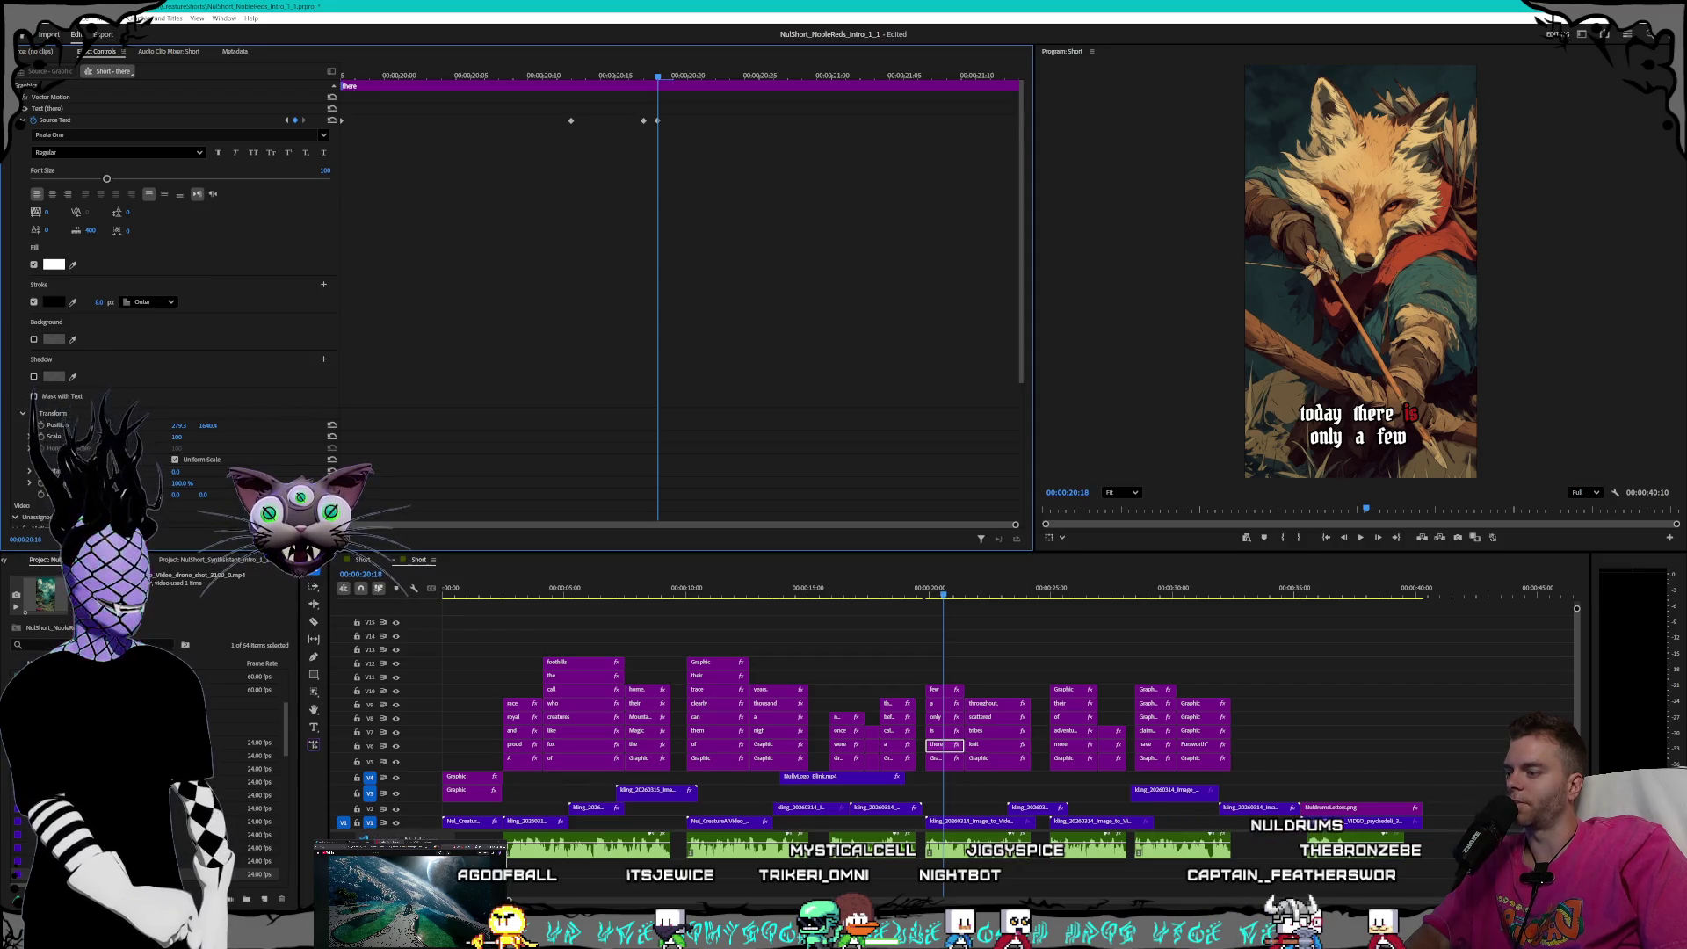
- Close the code editor, select the Magi entry in the order notes, and switch to the browser
key("alt+Tab")
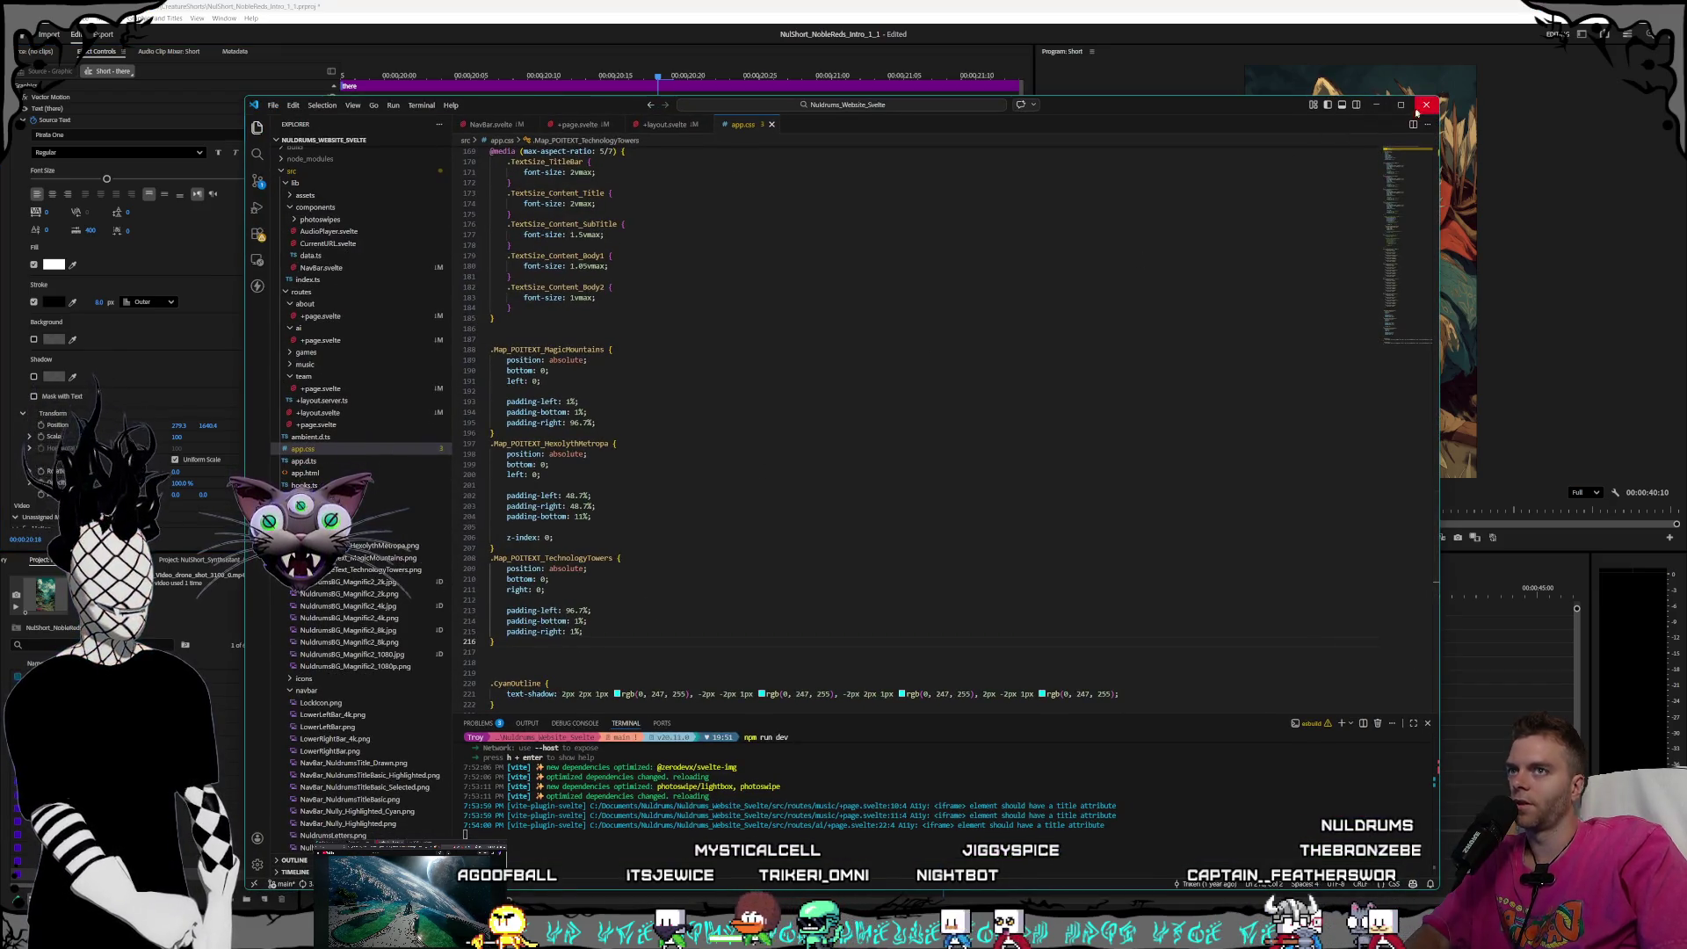
left_click(1404, 106)
key("alt+Tab")
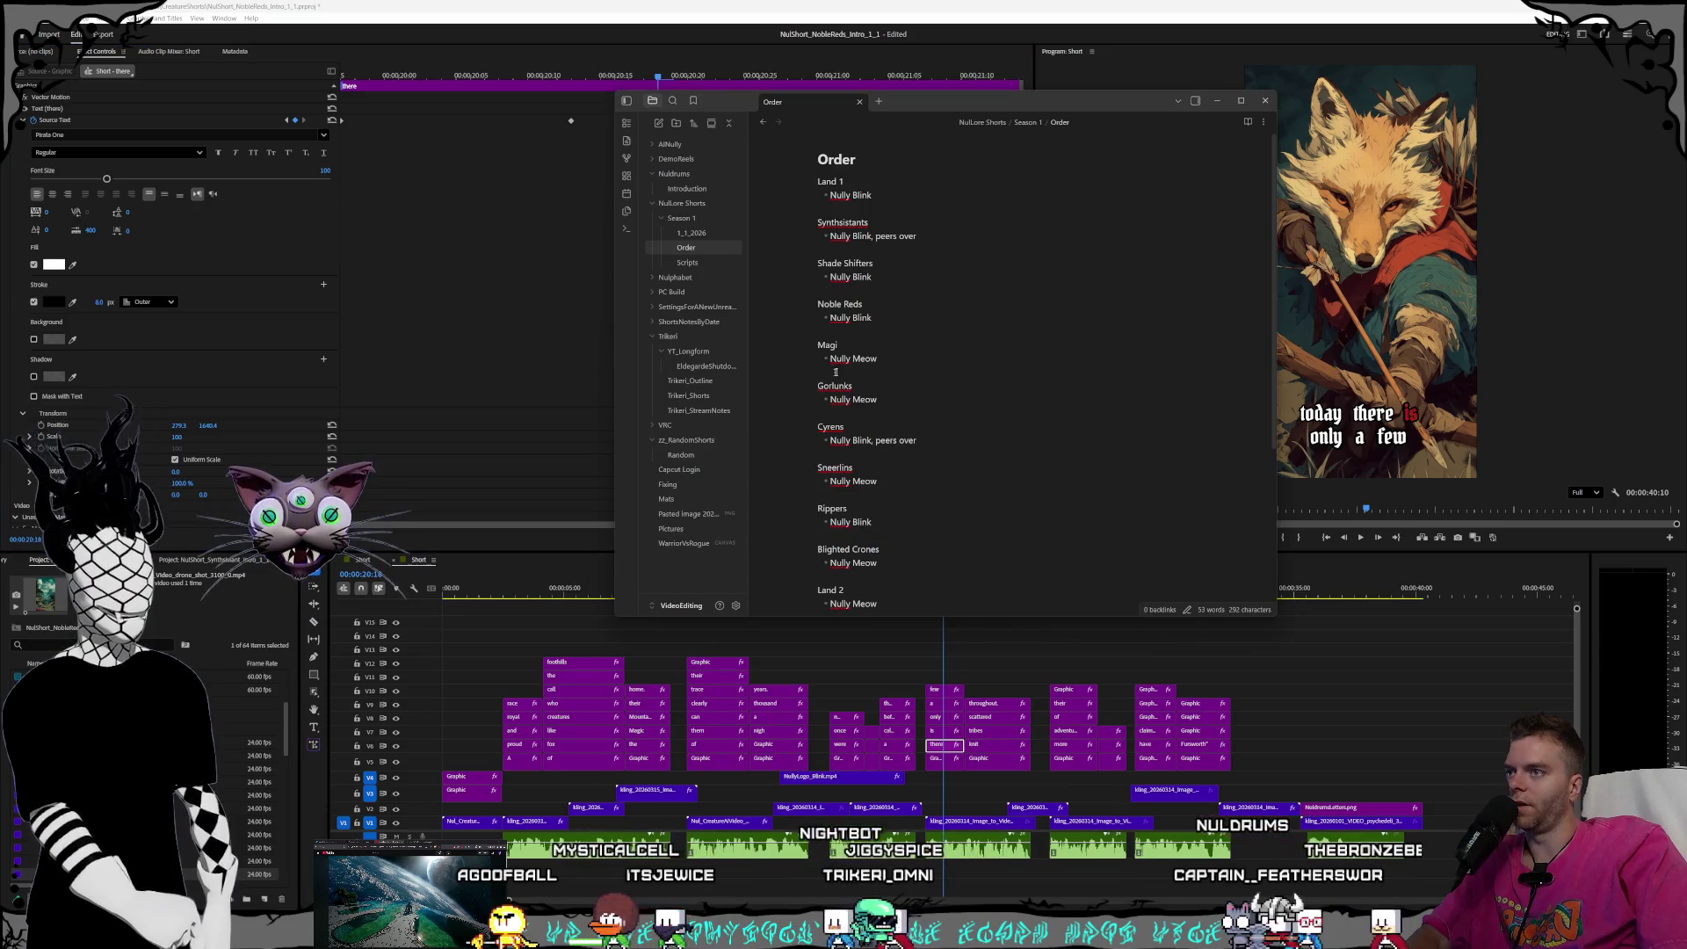
key("Up")
key("Up")
key("shift+Up")
key("shift+Up")
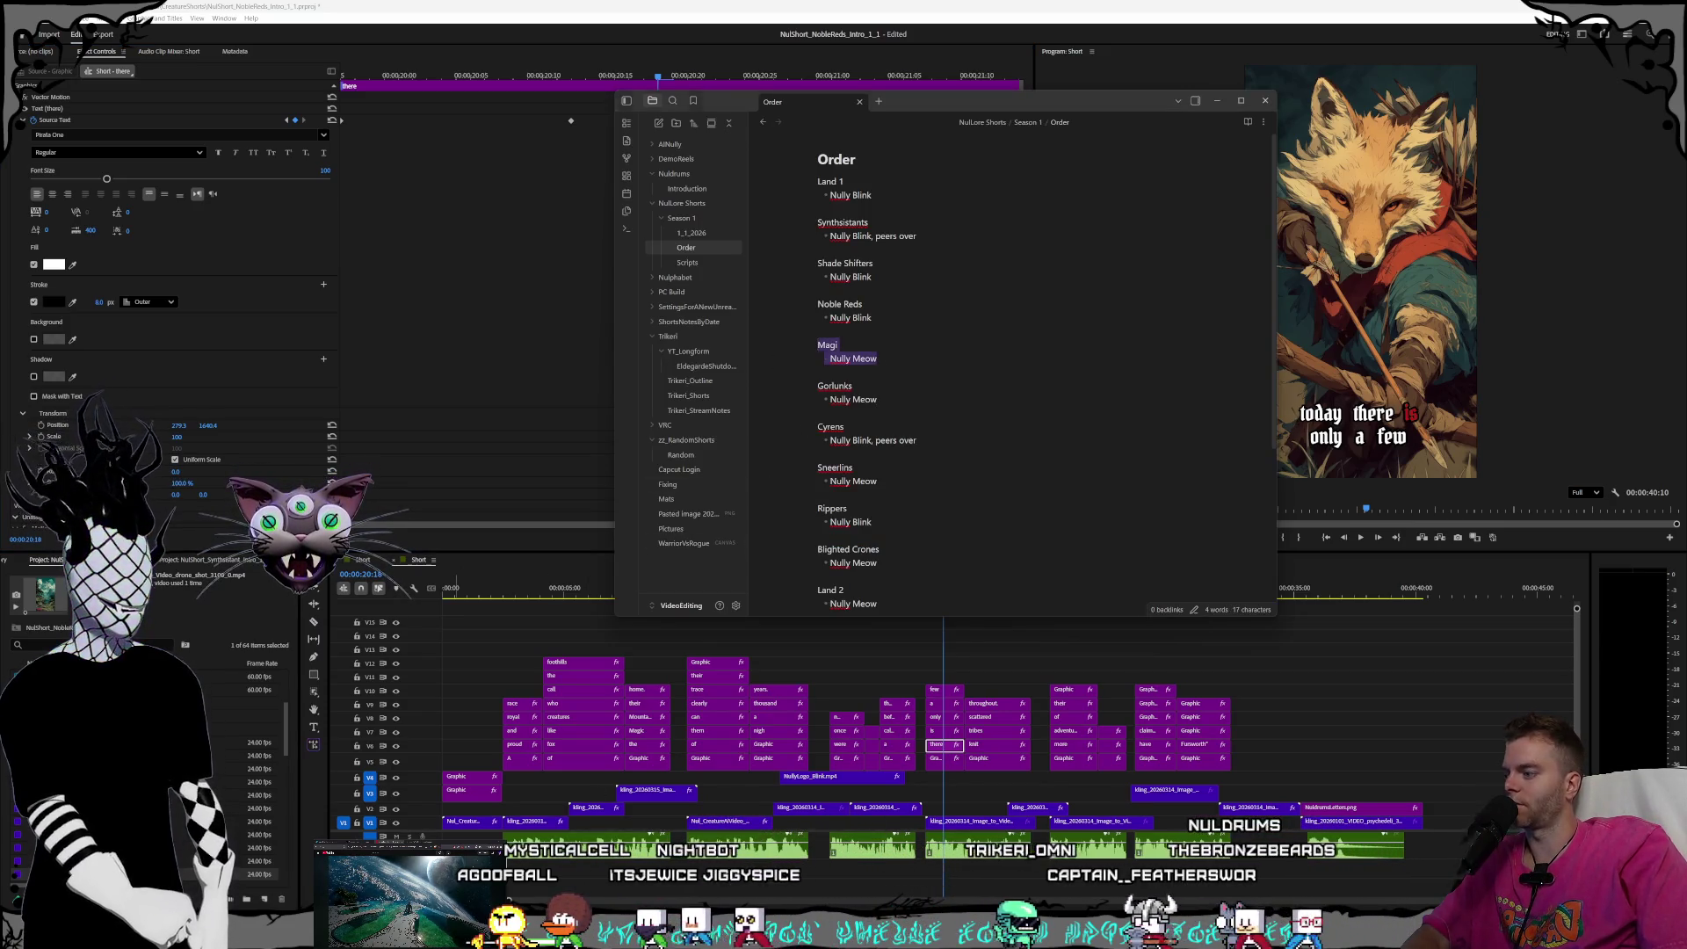
key("alt+Tab")
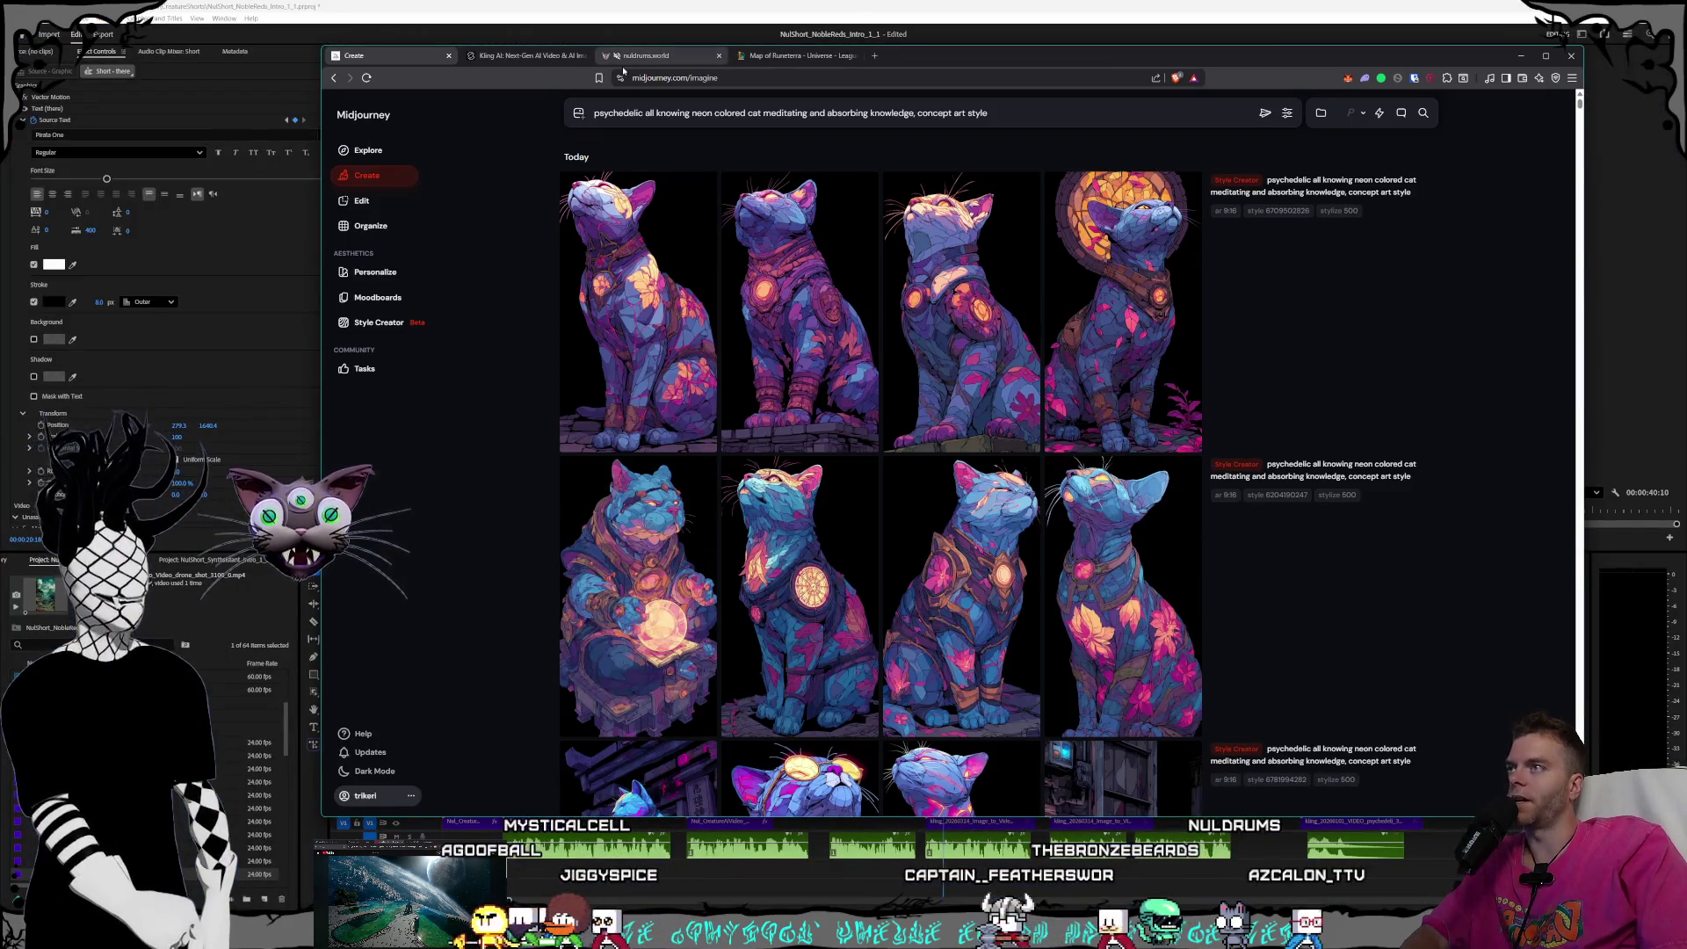
- On nuldrums.world's About page, open The Magi entry and enlarge its portrait
key("ctrl+3")
left_click(947, 105)
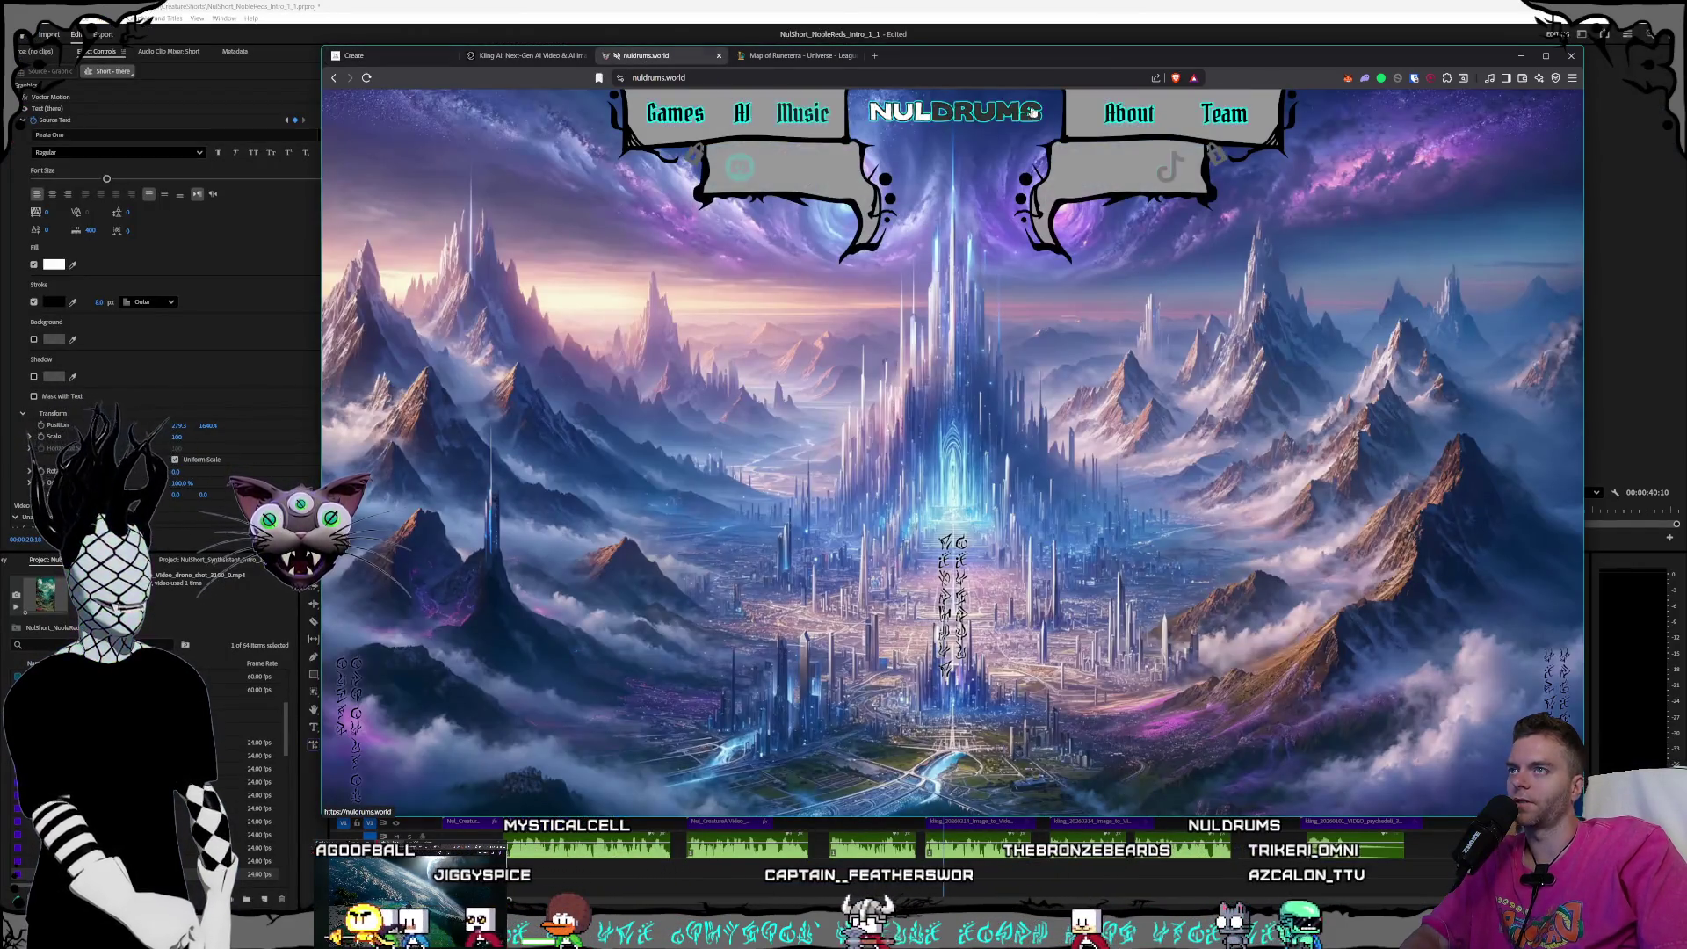
left_click(810, 341)
left_click(916, 380)
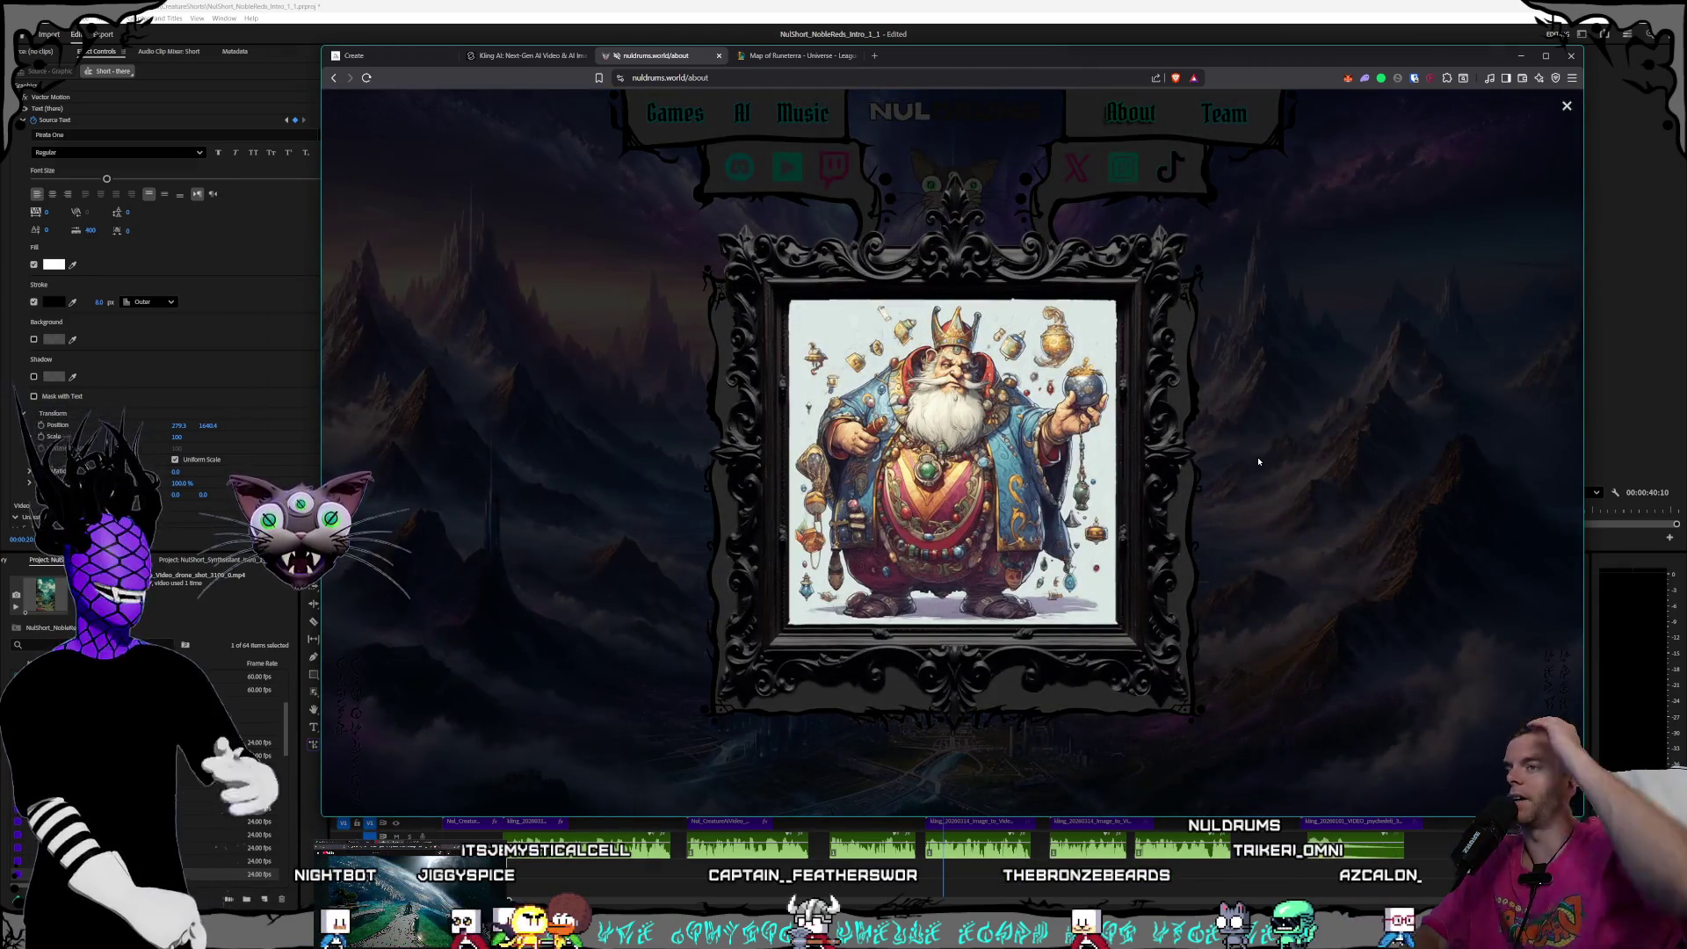
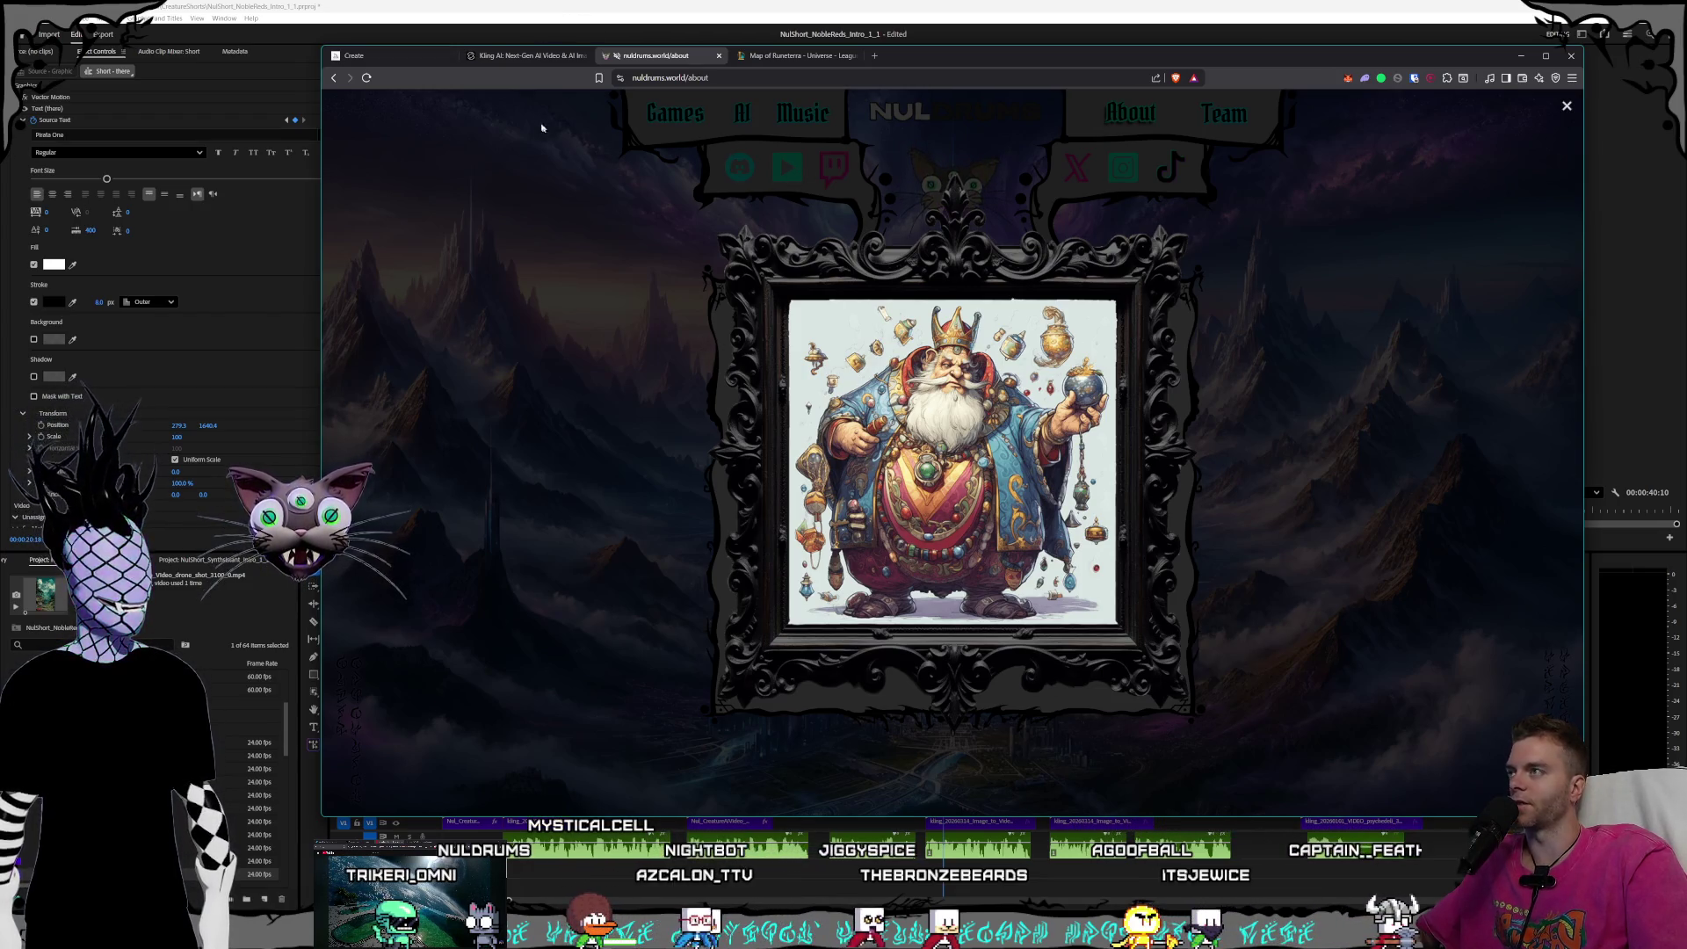
- Back in Premiere, step through the caption keyframes to find where 'is' turns red
left_click(463, 4)
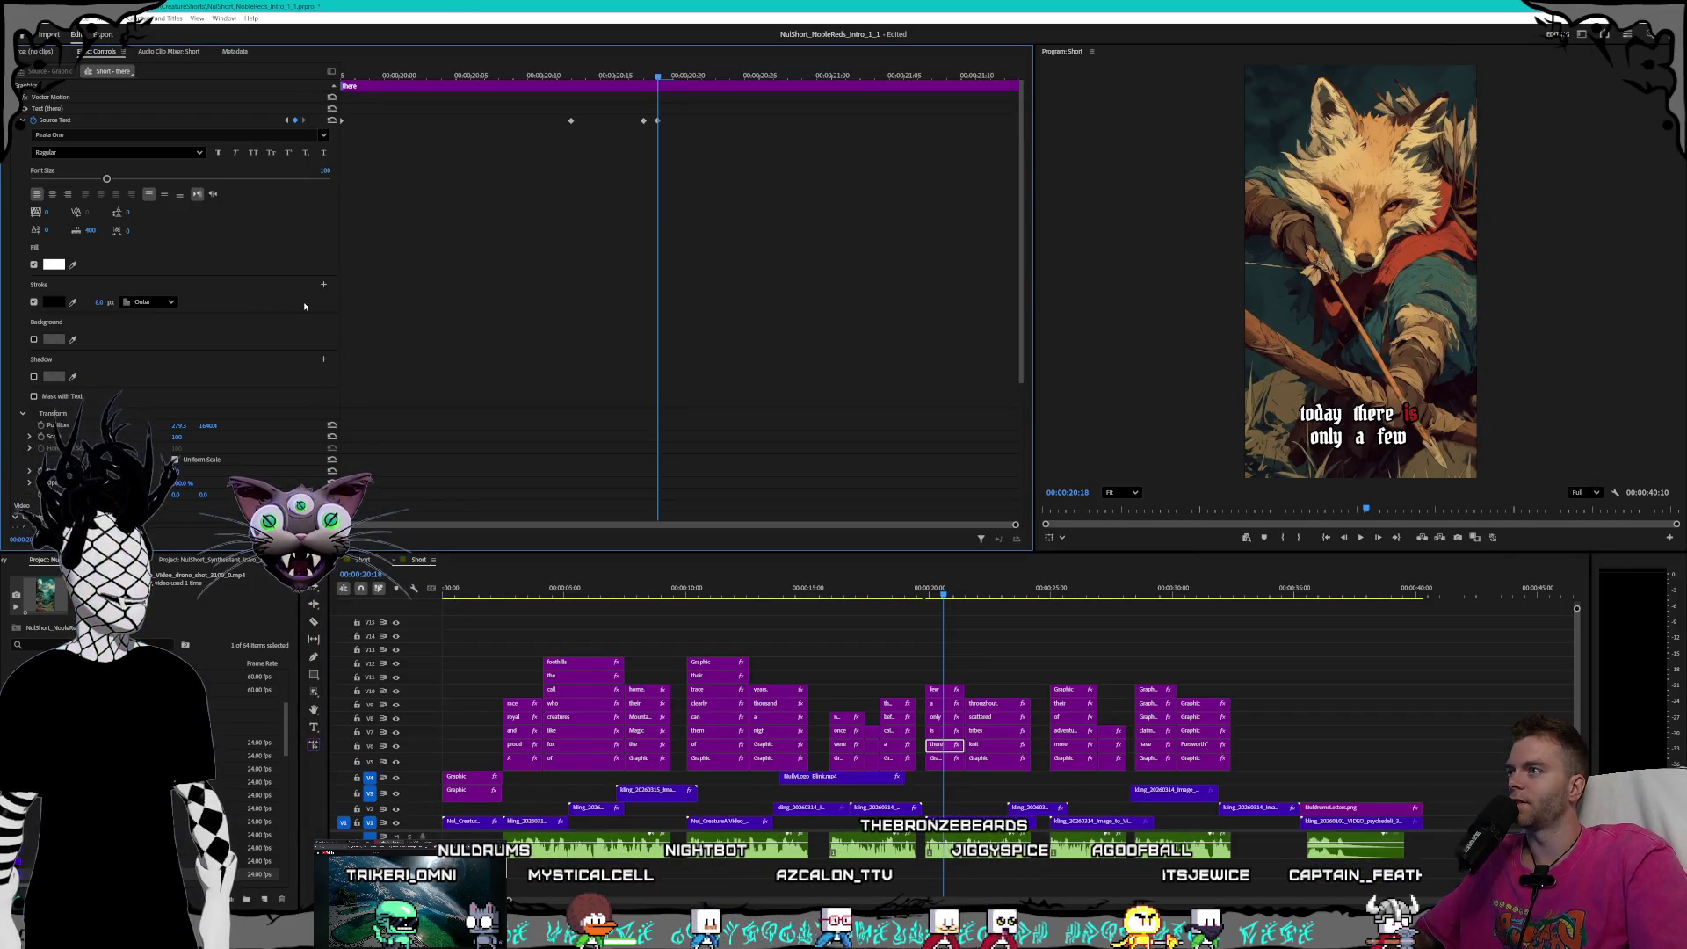
left_click(287, 119)
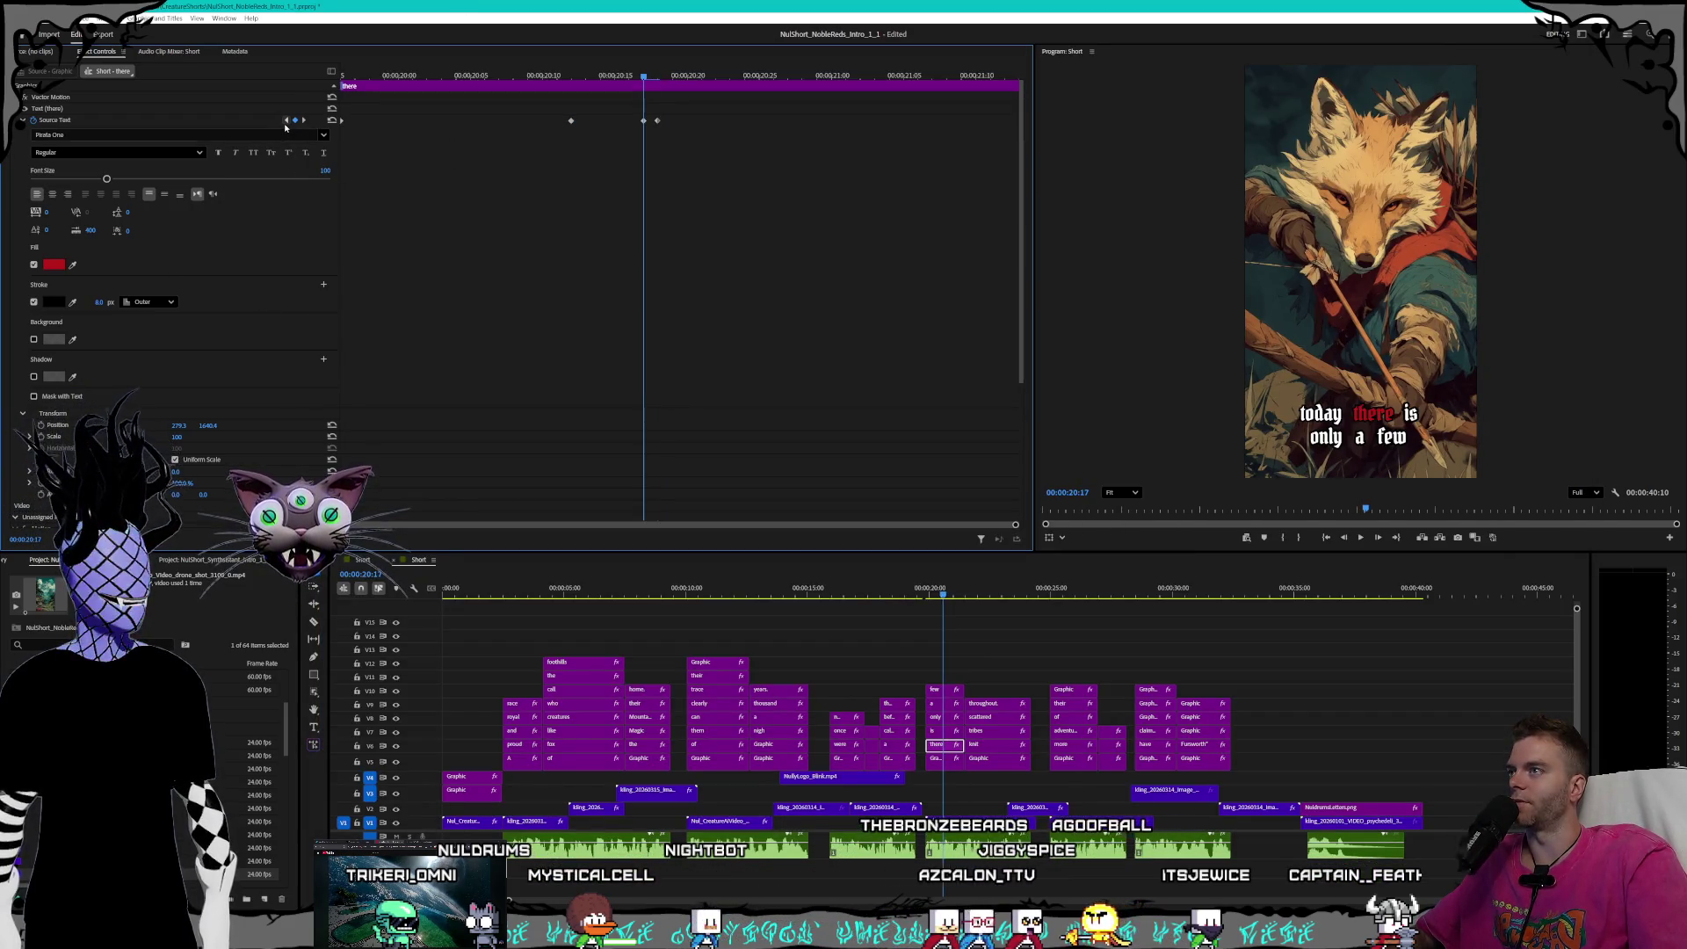
left_click(286, 123)
left_click(287, 123)
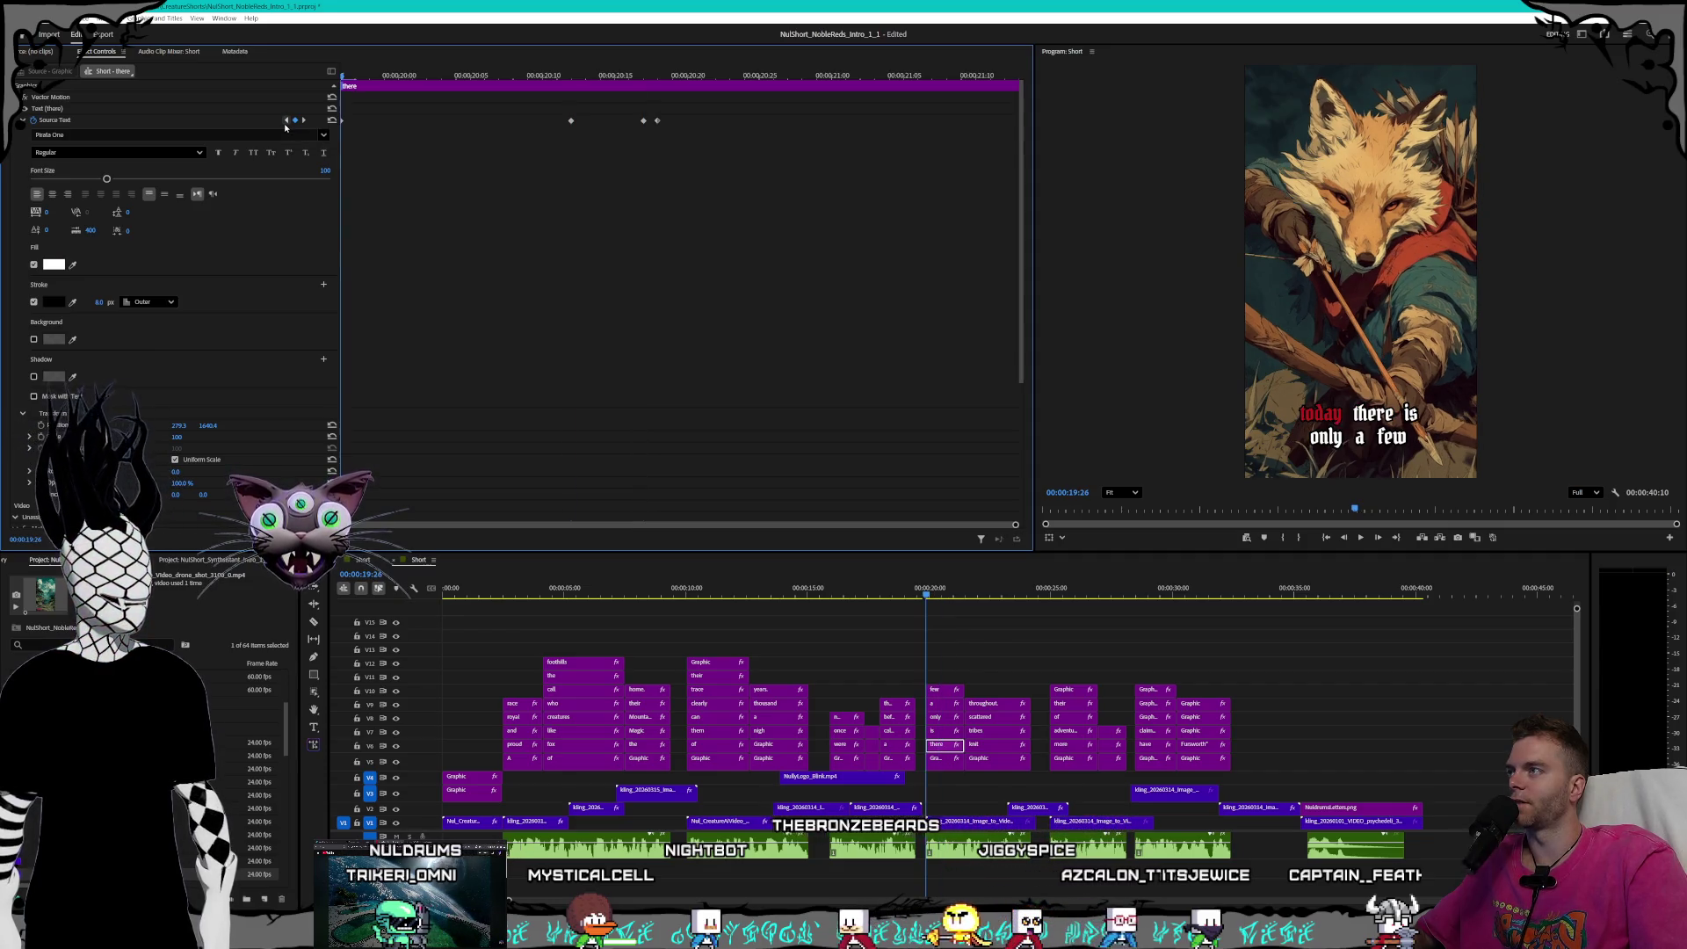
left_click(304, 119)
left_click(303, 120)
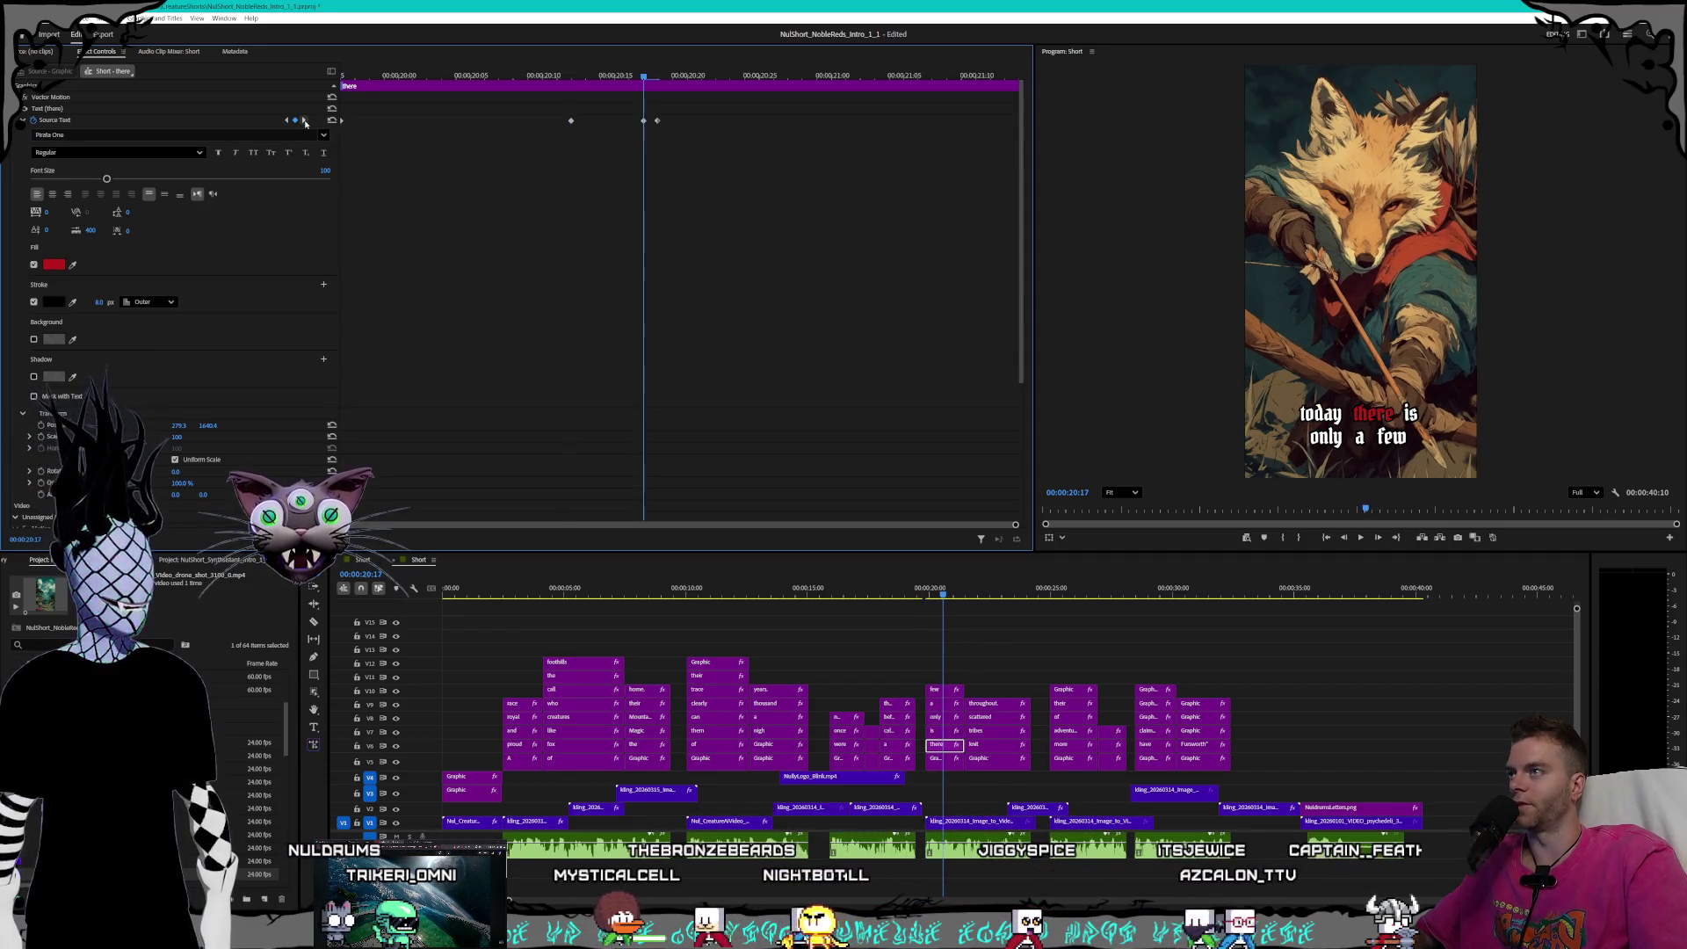
left_click(303, 120)
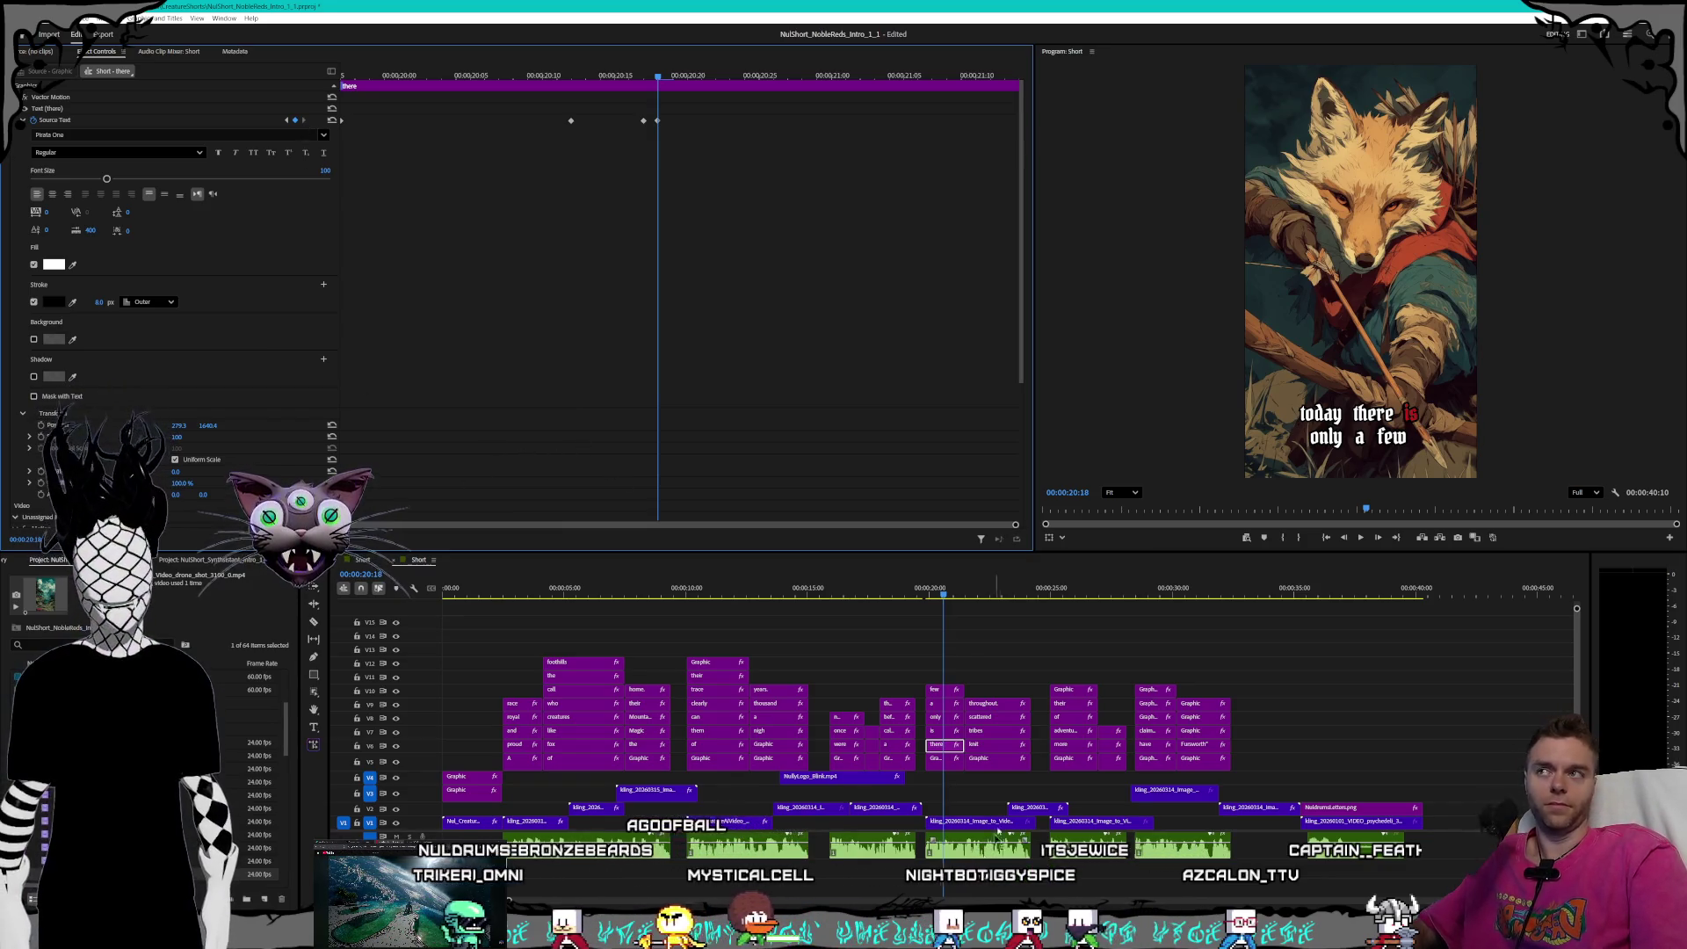
- On the 'is' caption clip, set Stroke width to 8 at the previous keyframe
left_click(933, 732)
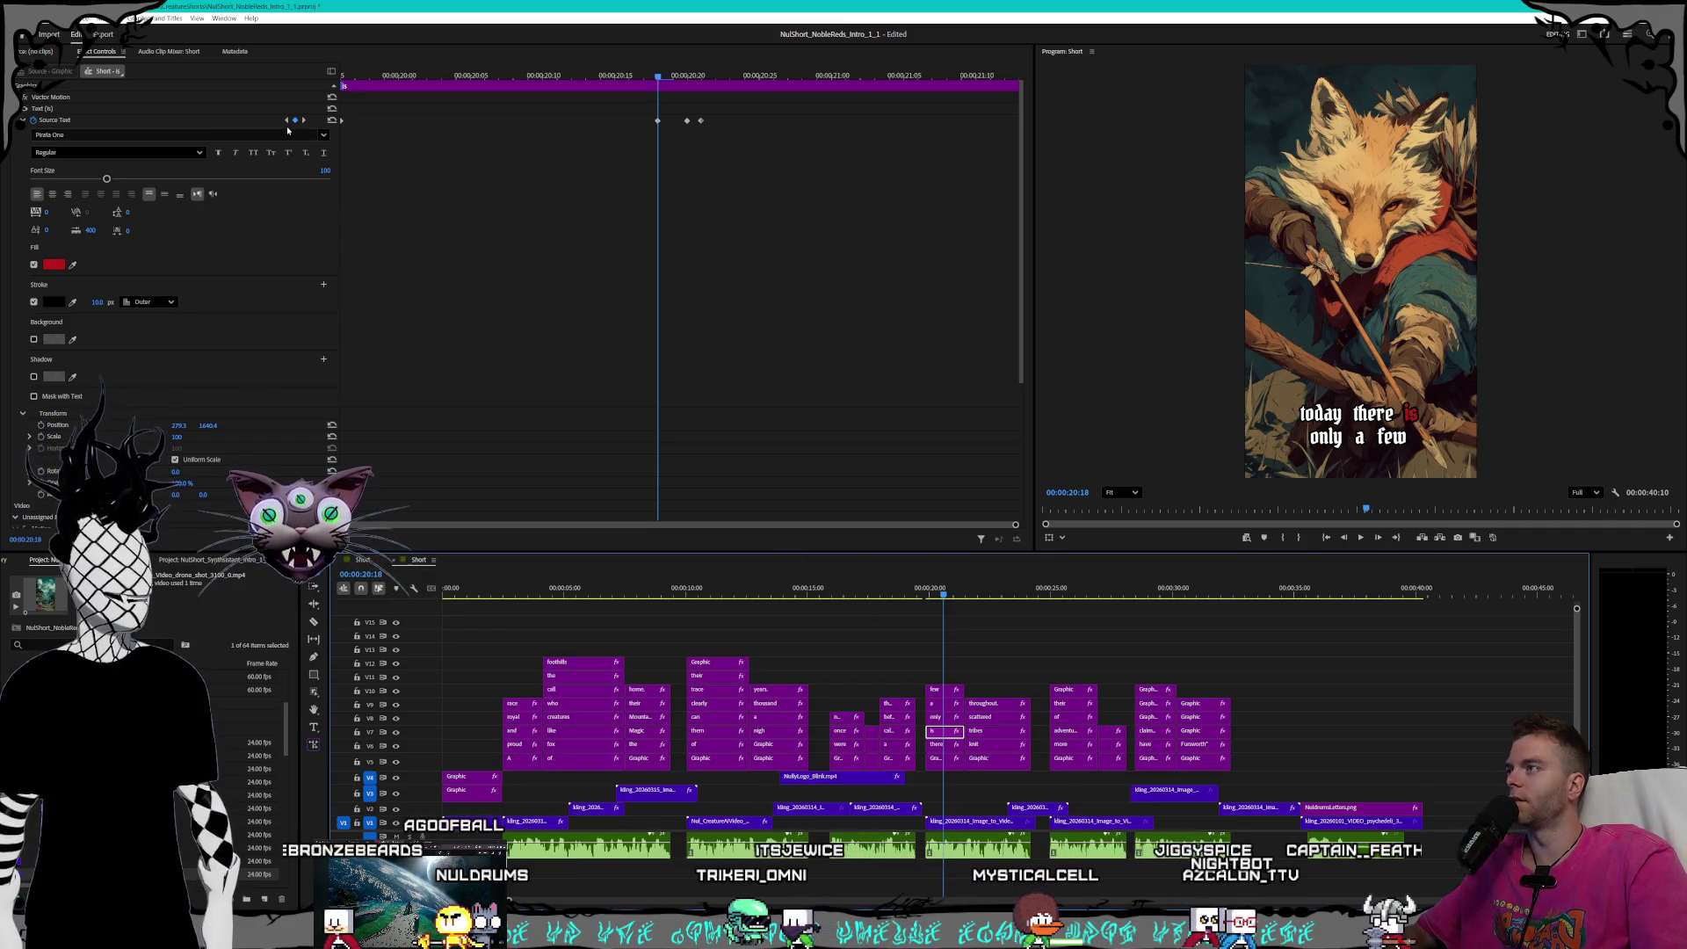
left_click(287, 120)
left_click(92, 302)
type("8")
key("Return")
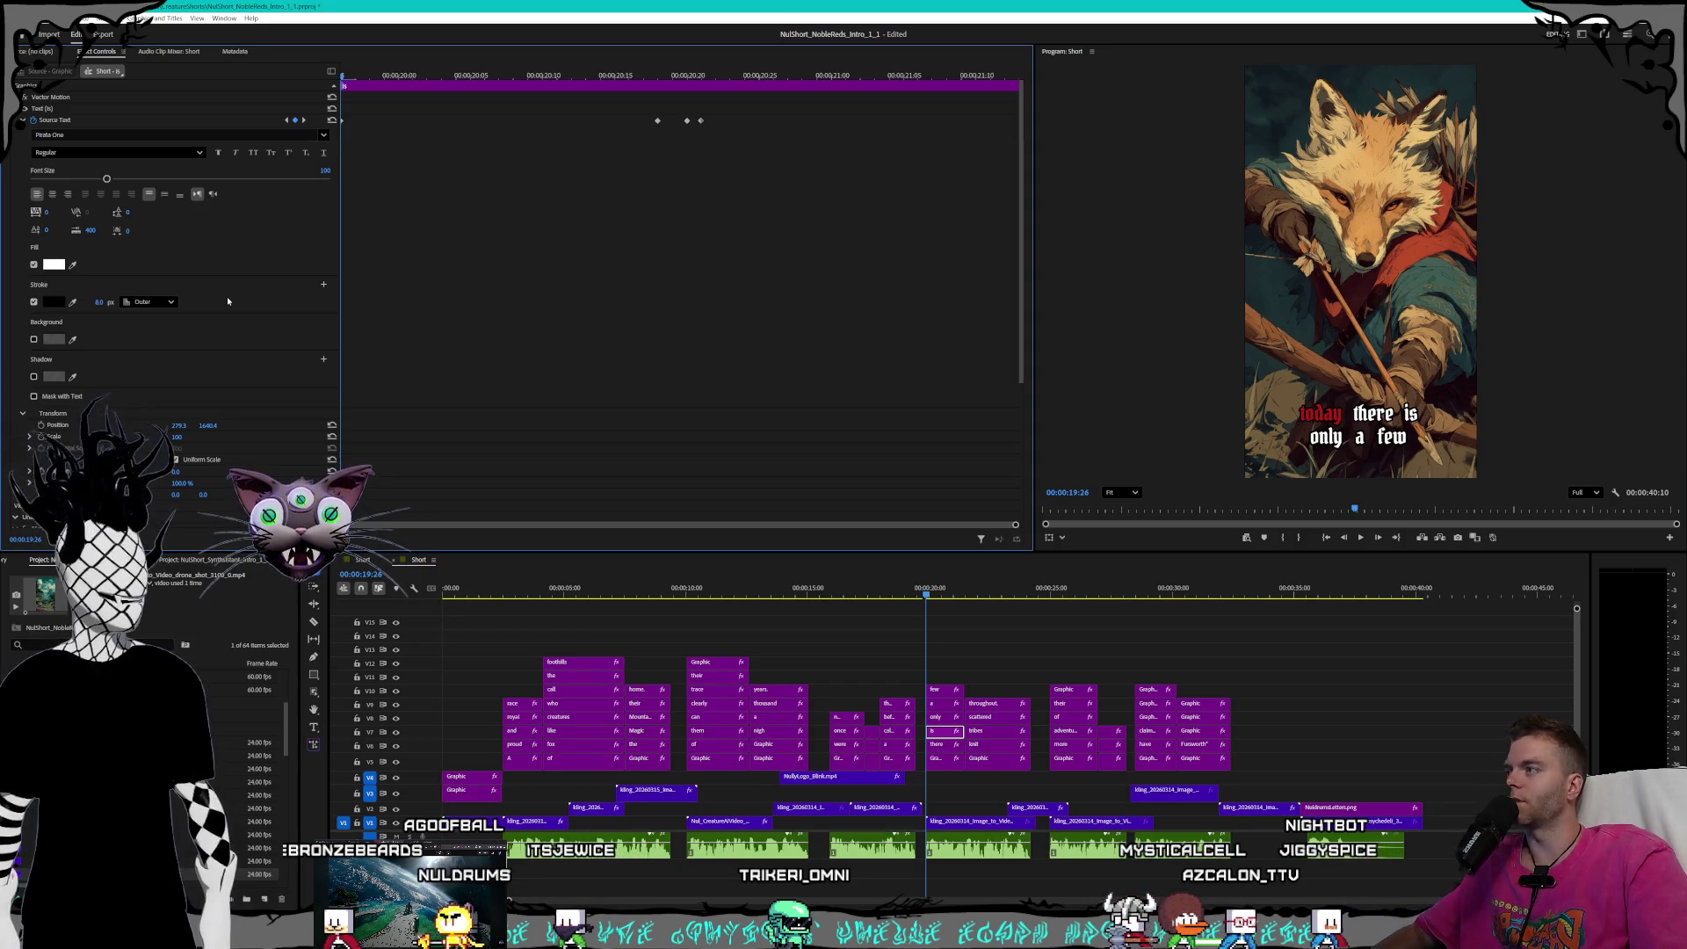
- Set Stroke width to 8 at the red 'is' keyframe, then check keyframes 20:20 and 20:21
left_click(304, 120)
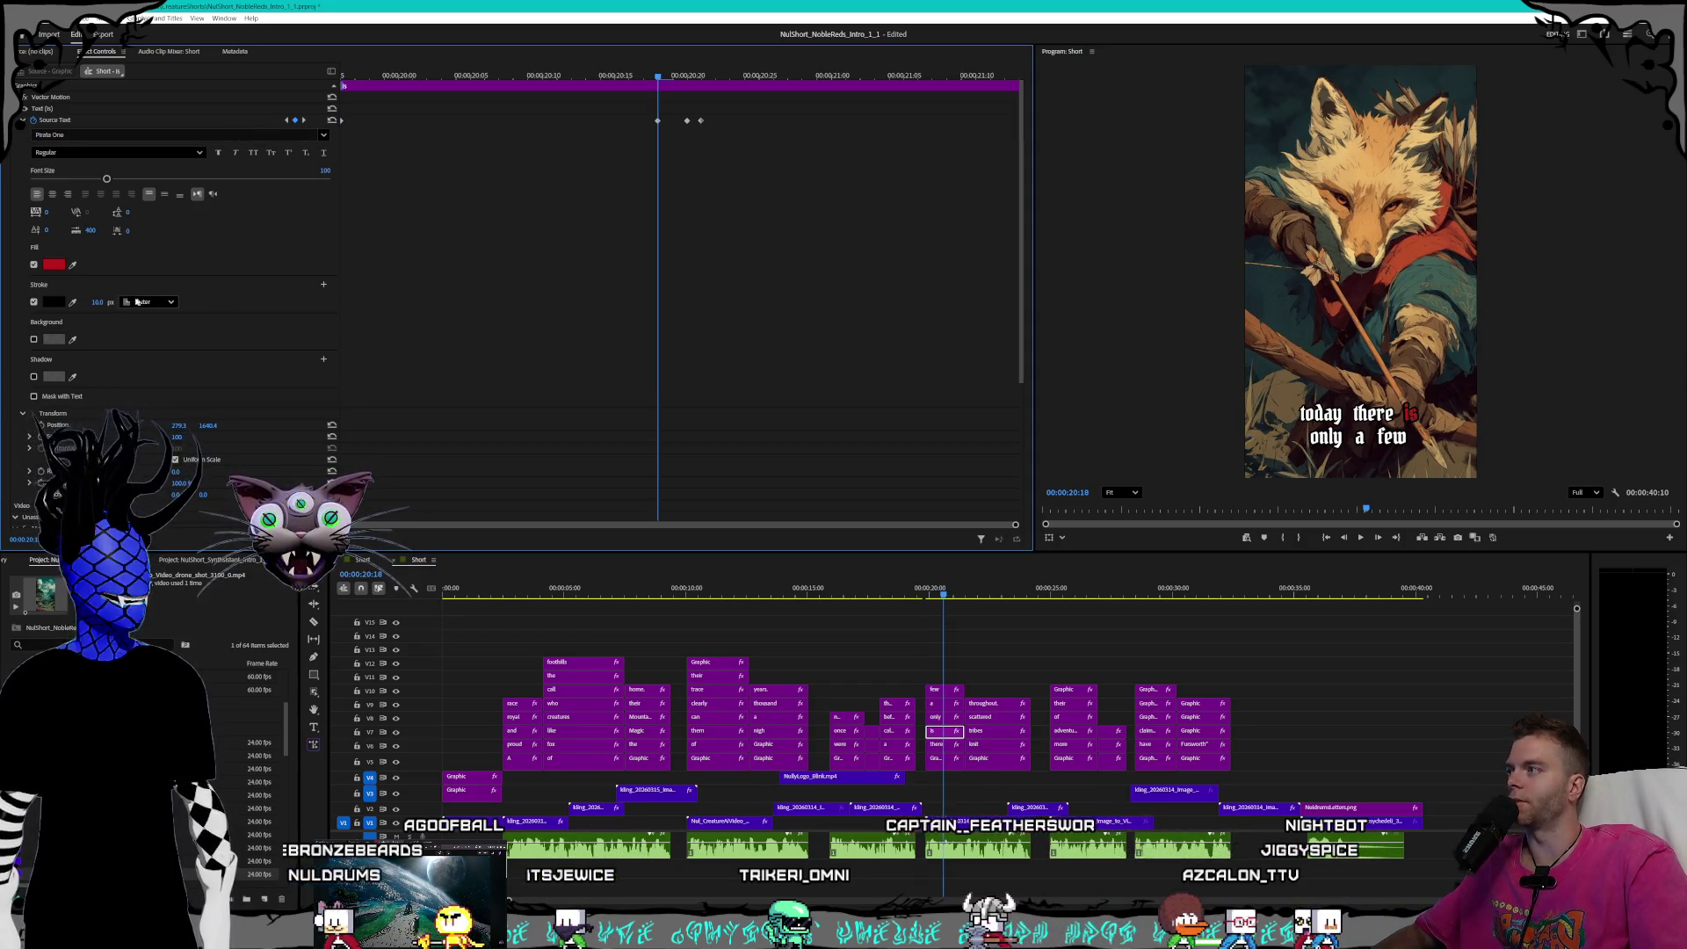
left_click(97, 301)
type("8")
key("Return")
left_click(303, 120)
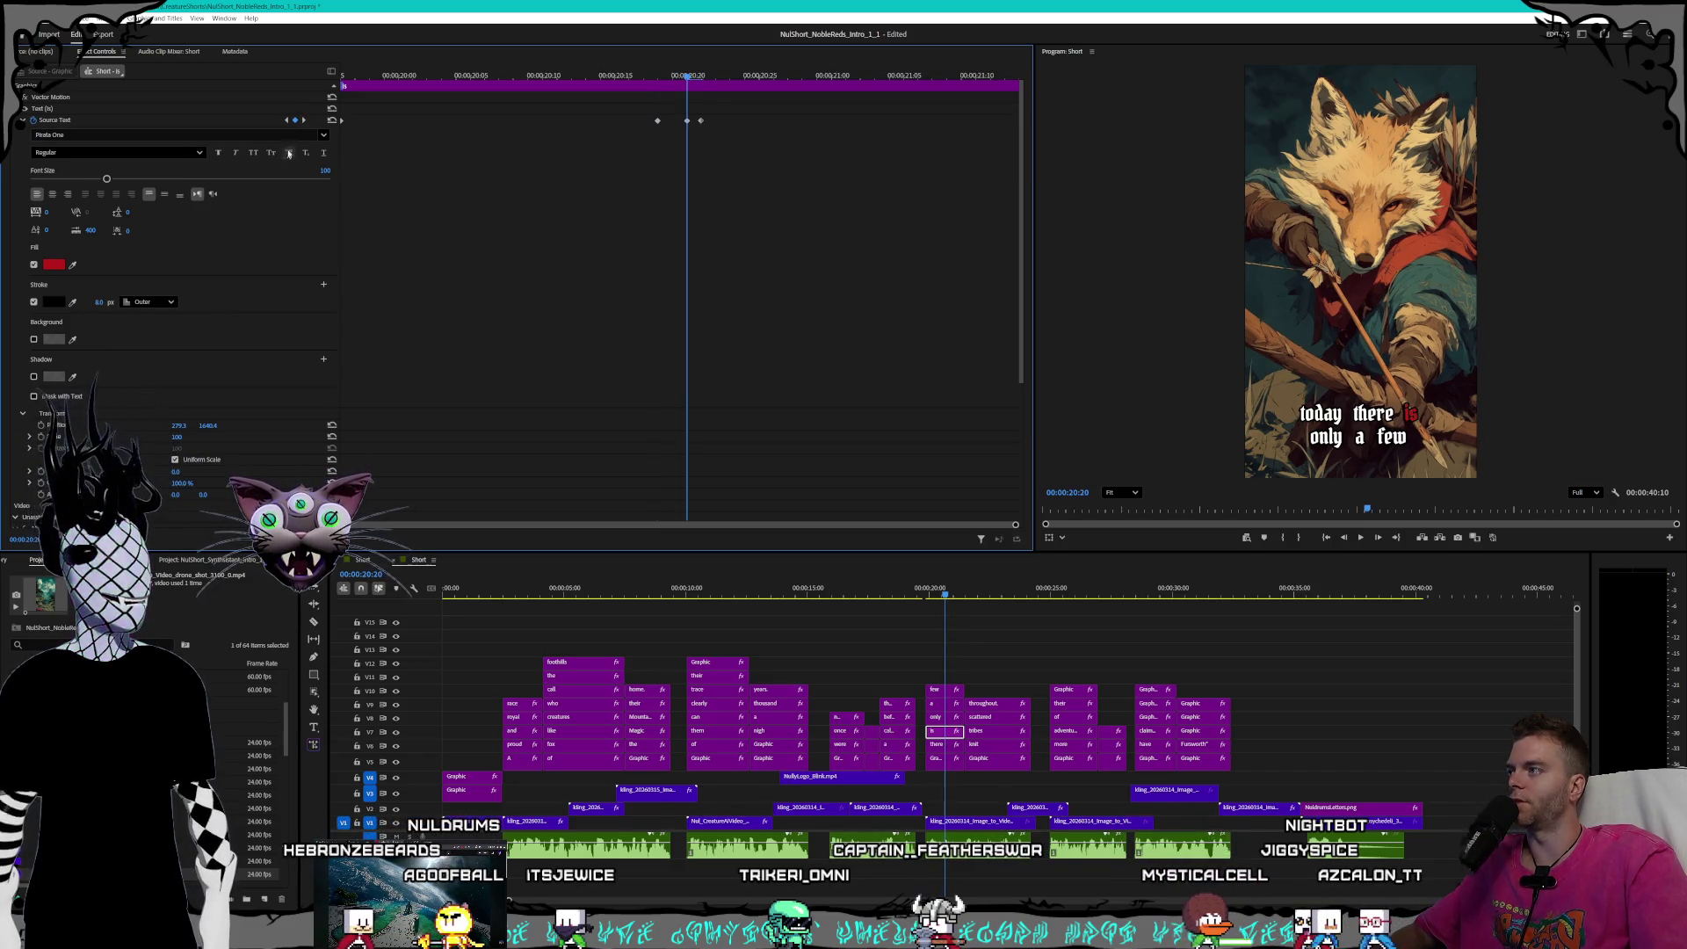
left_click(304, 121)
key("Return")
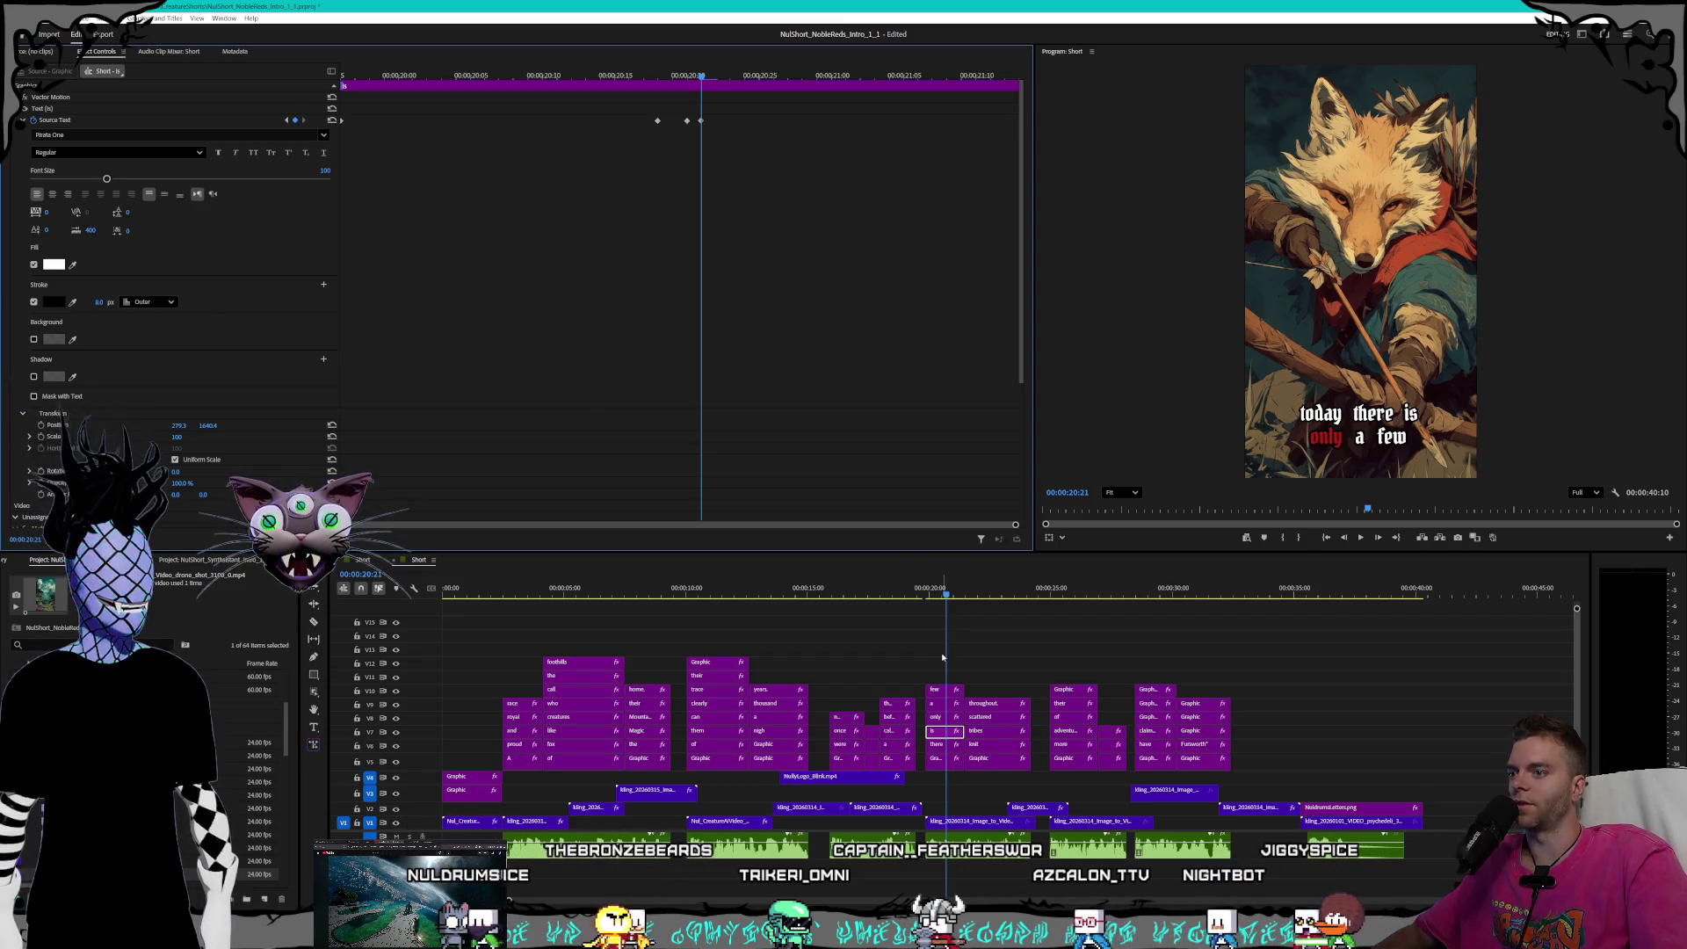
- Give the 'only' caption clip an 8 px stroke at its keyframes, through 21:00
left_click(938, 717)
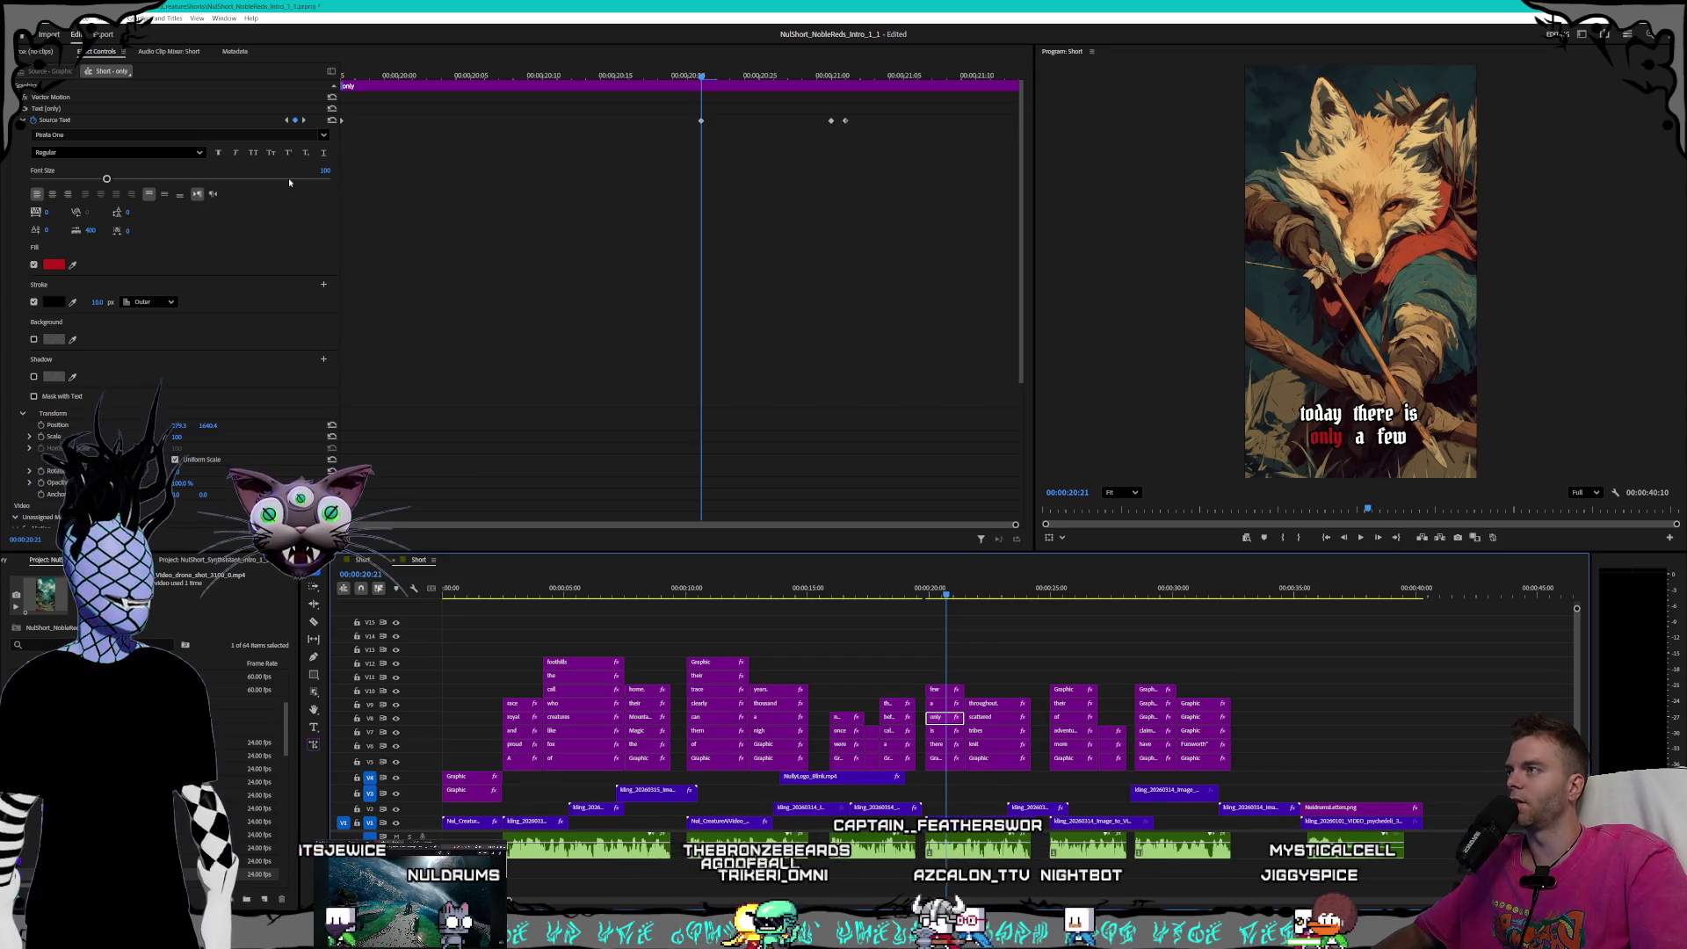
key("Up")
left_click(102, 301)
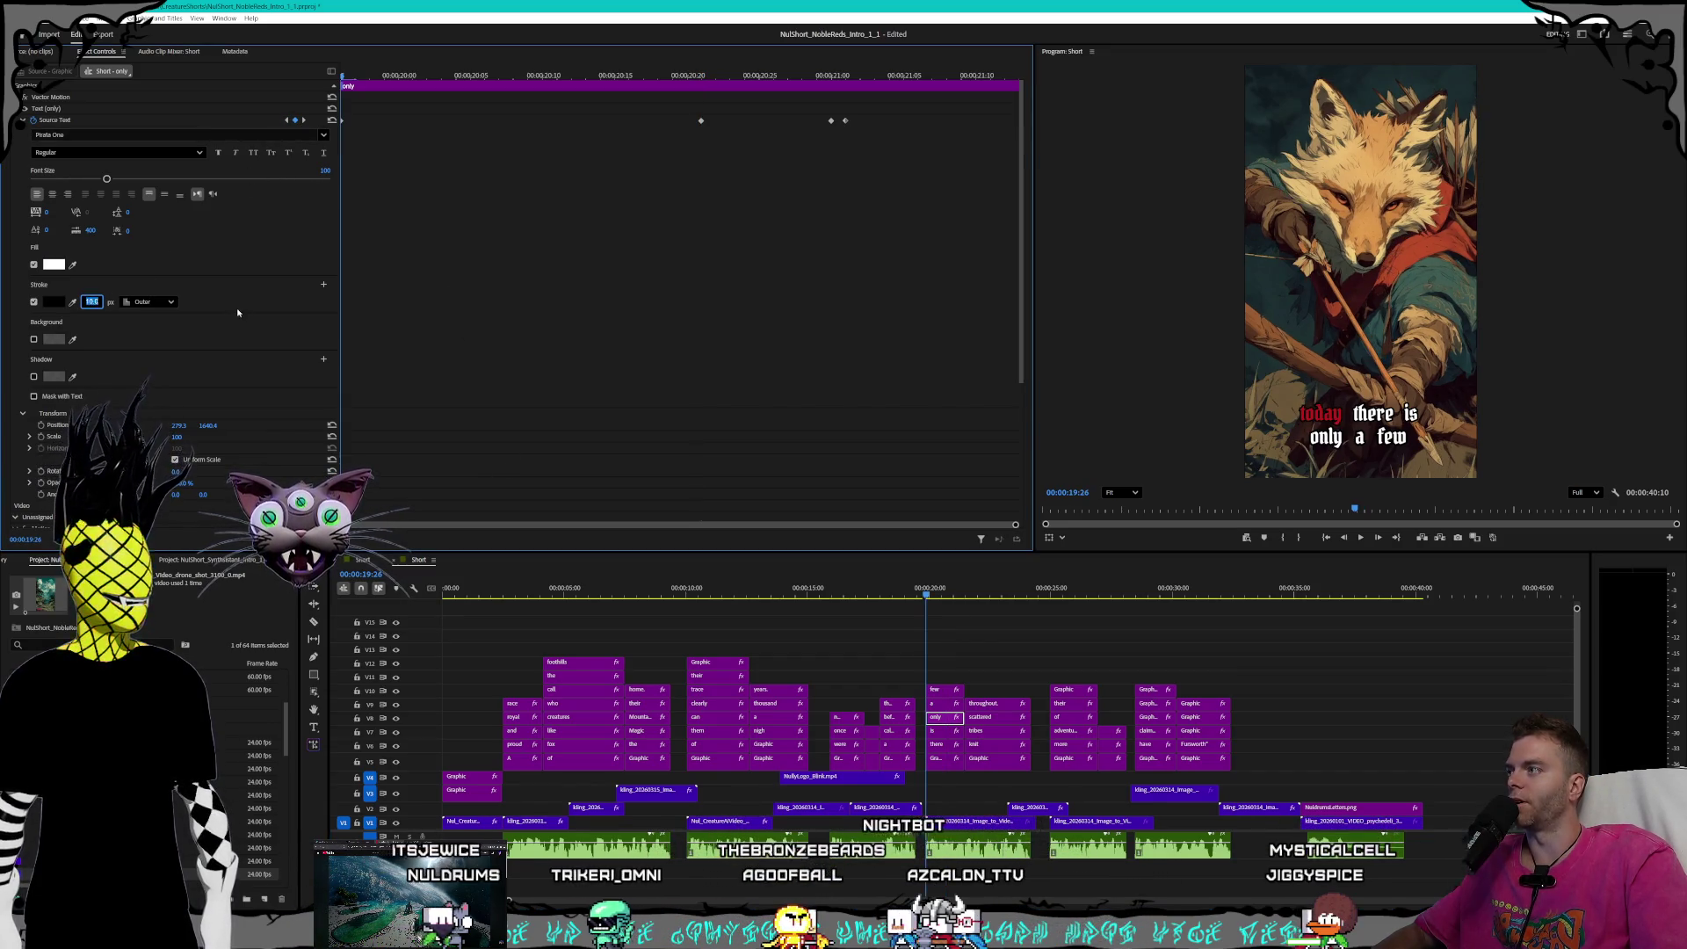
left_click(304, 120)
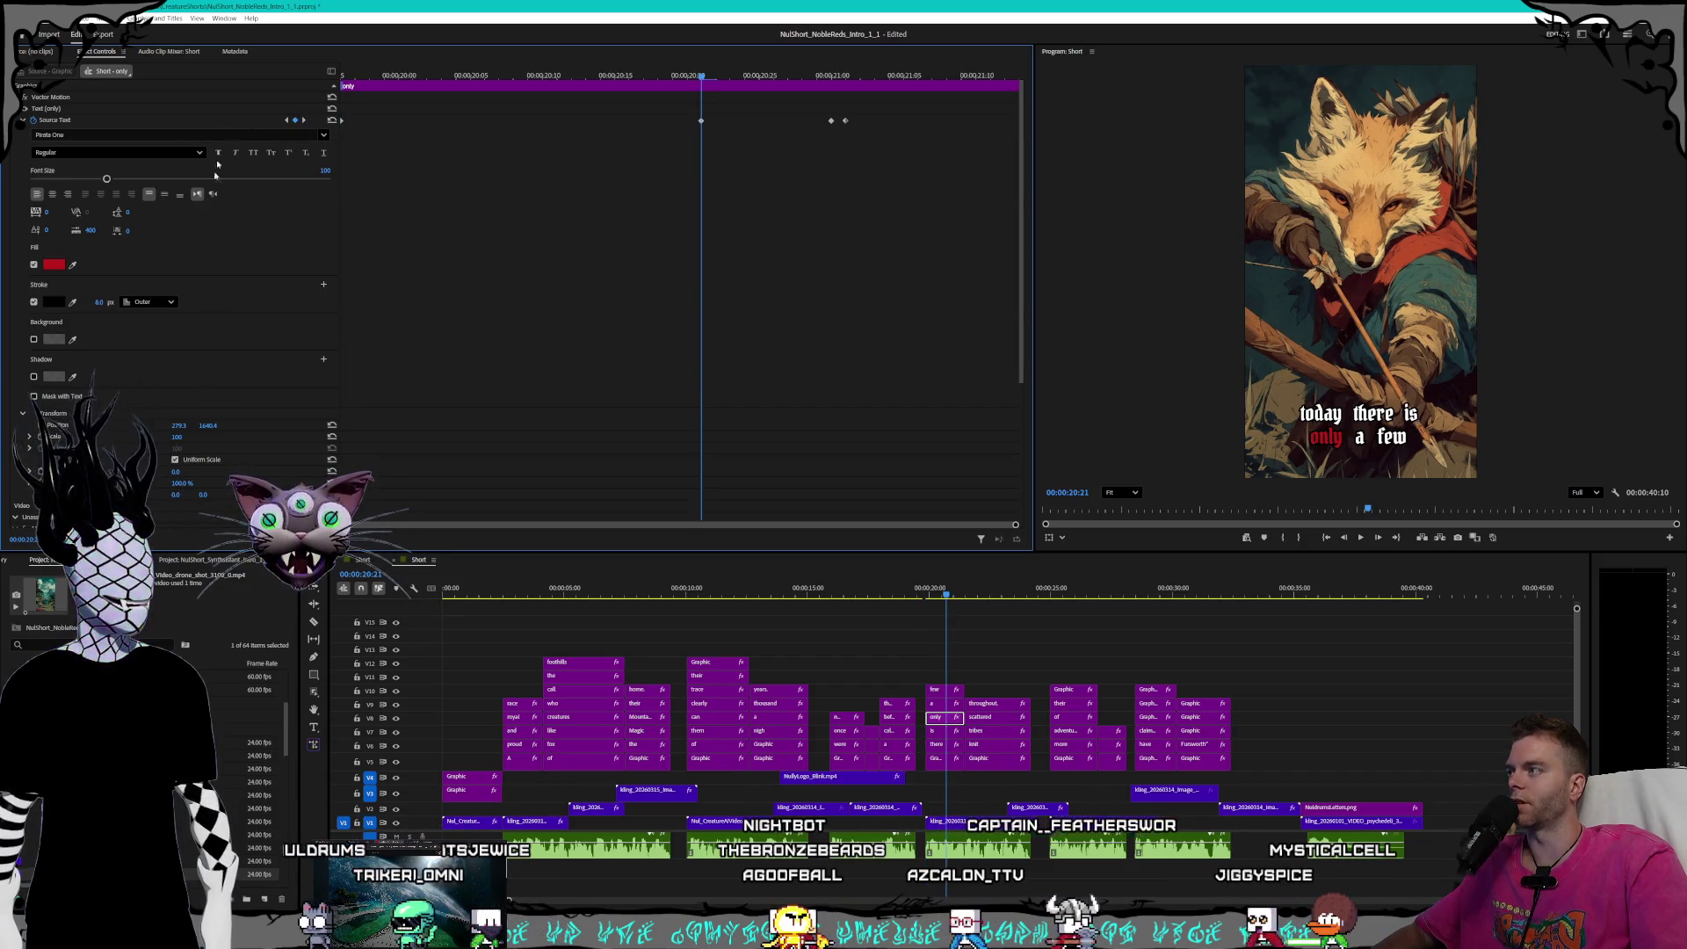
left_click(304, 119)
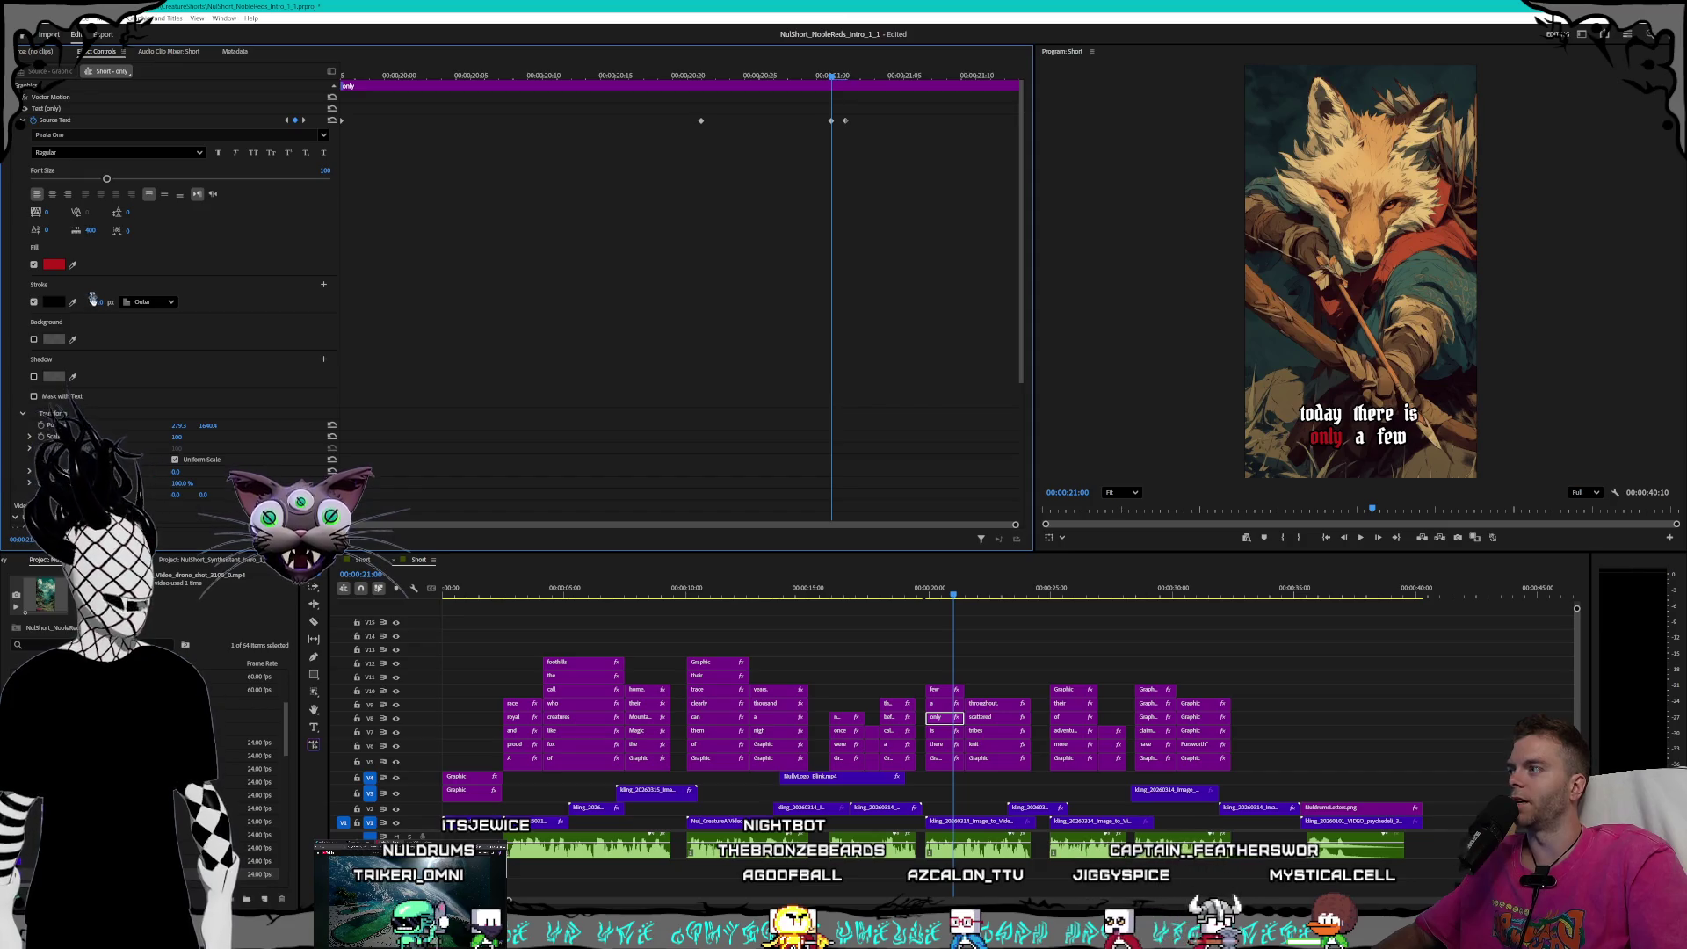
key("Return")
key("Right")
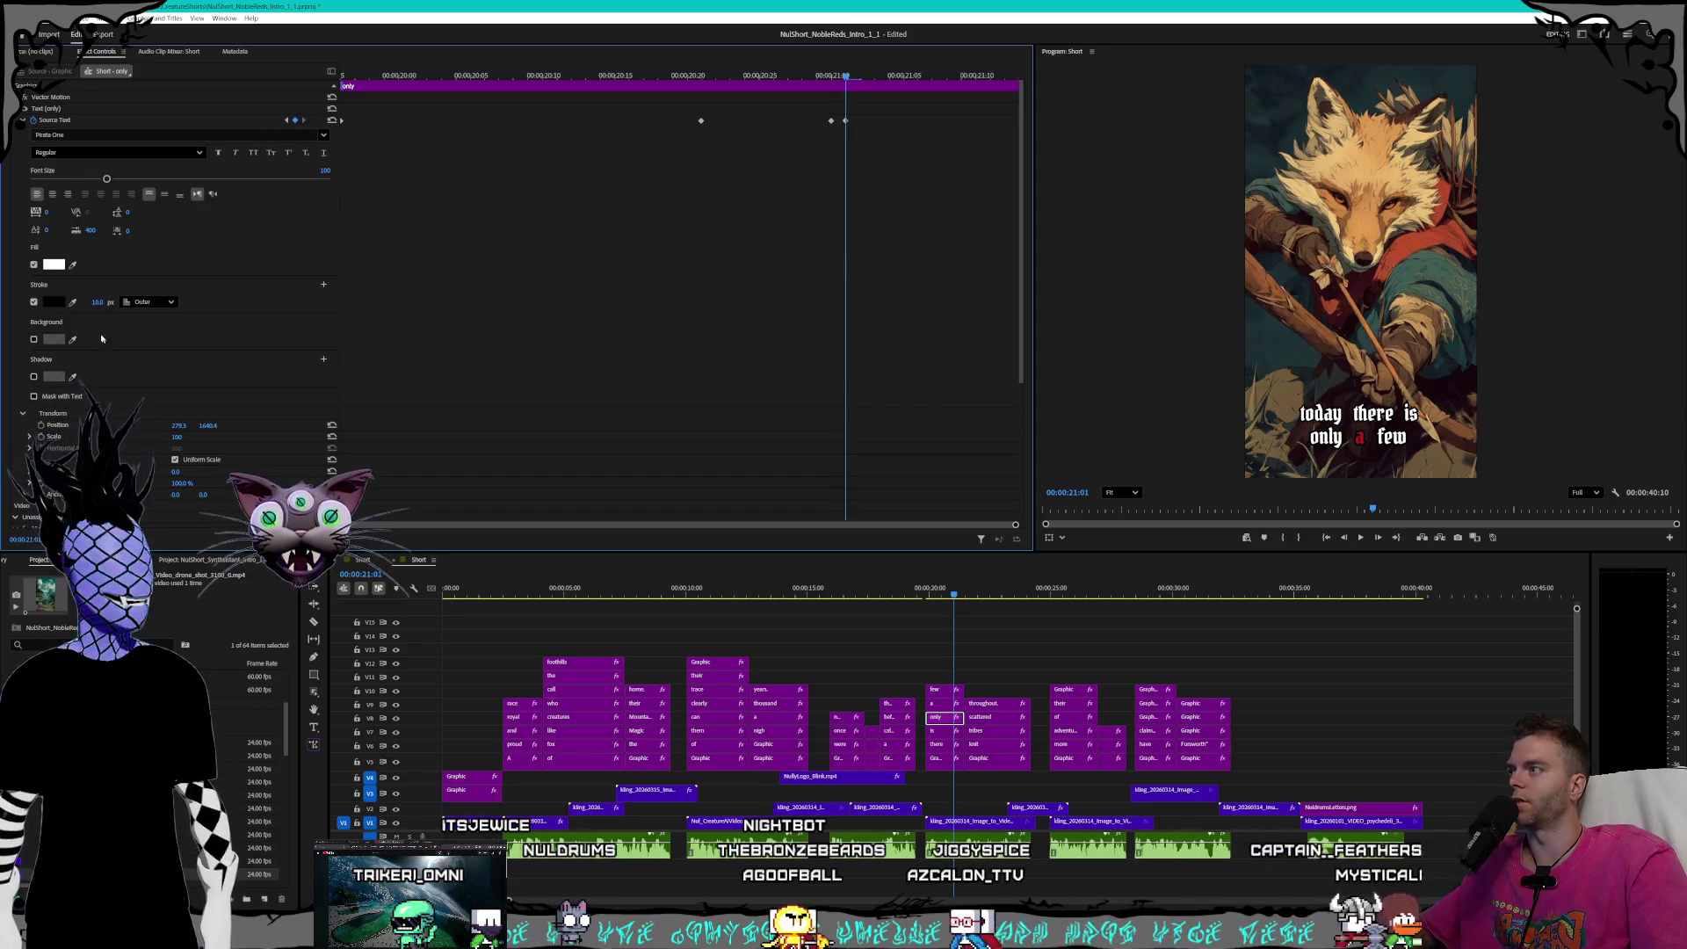
- Set Stroke width to 8 on the 'a' caption at 19:26 and its red keyframe
left_click(934, 705)
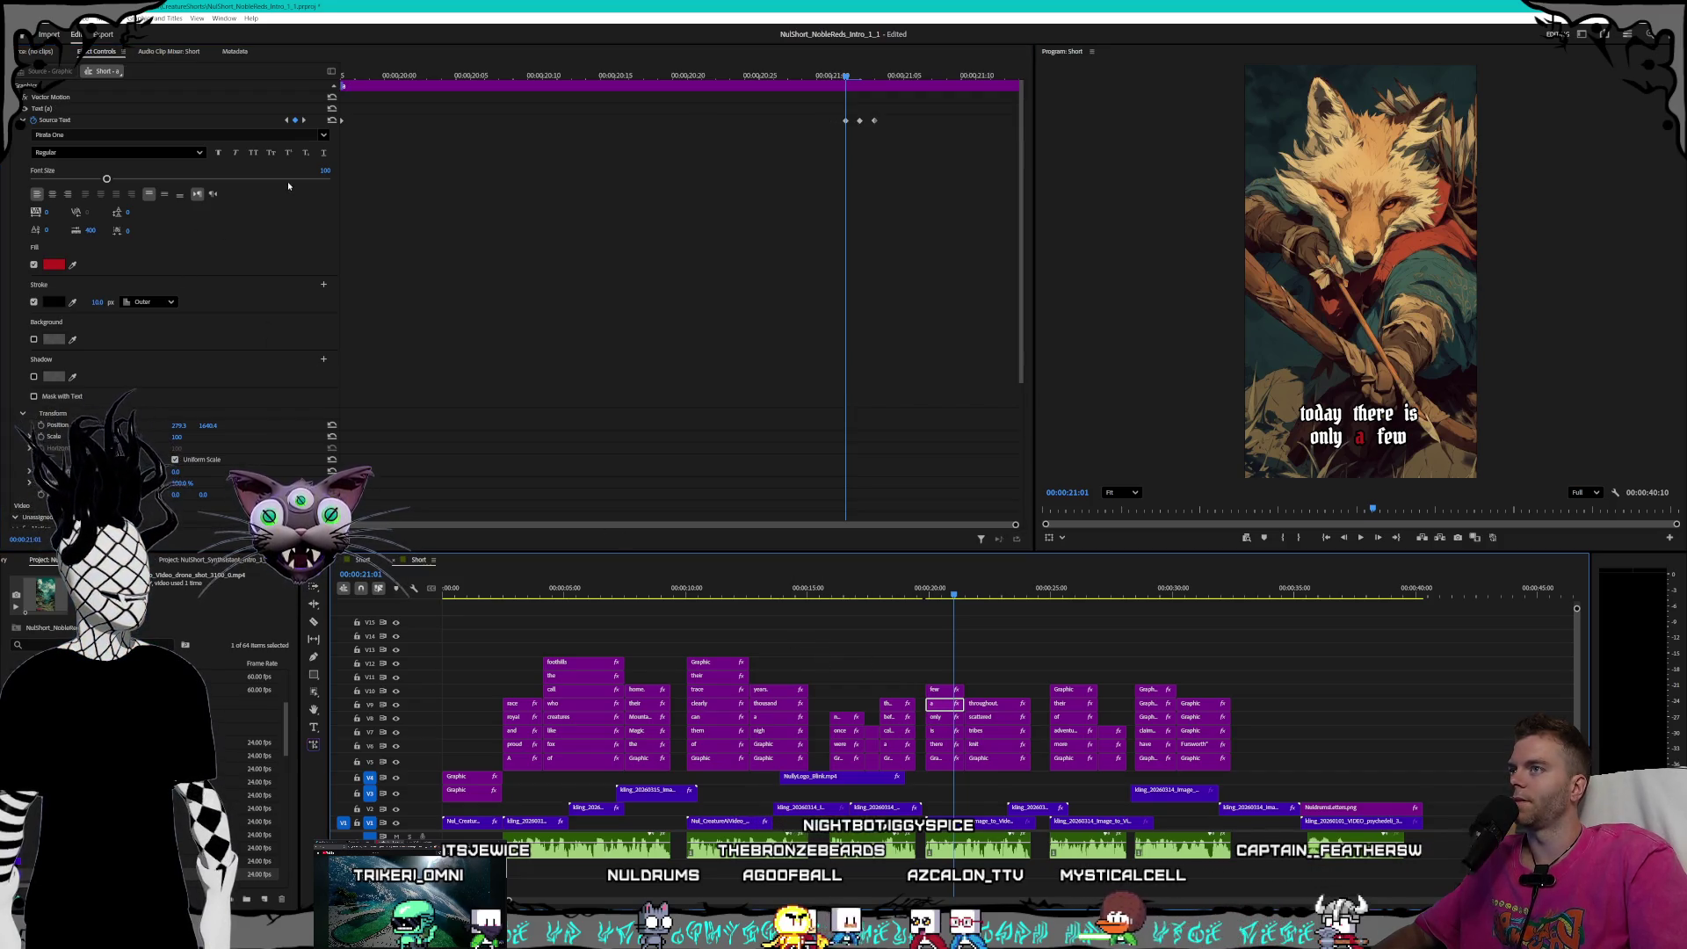
left_click(287, 119)
left_click(96, 302)
type("8")
key("Return")
left_click(304, 119)
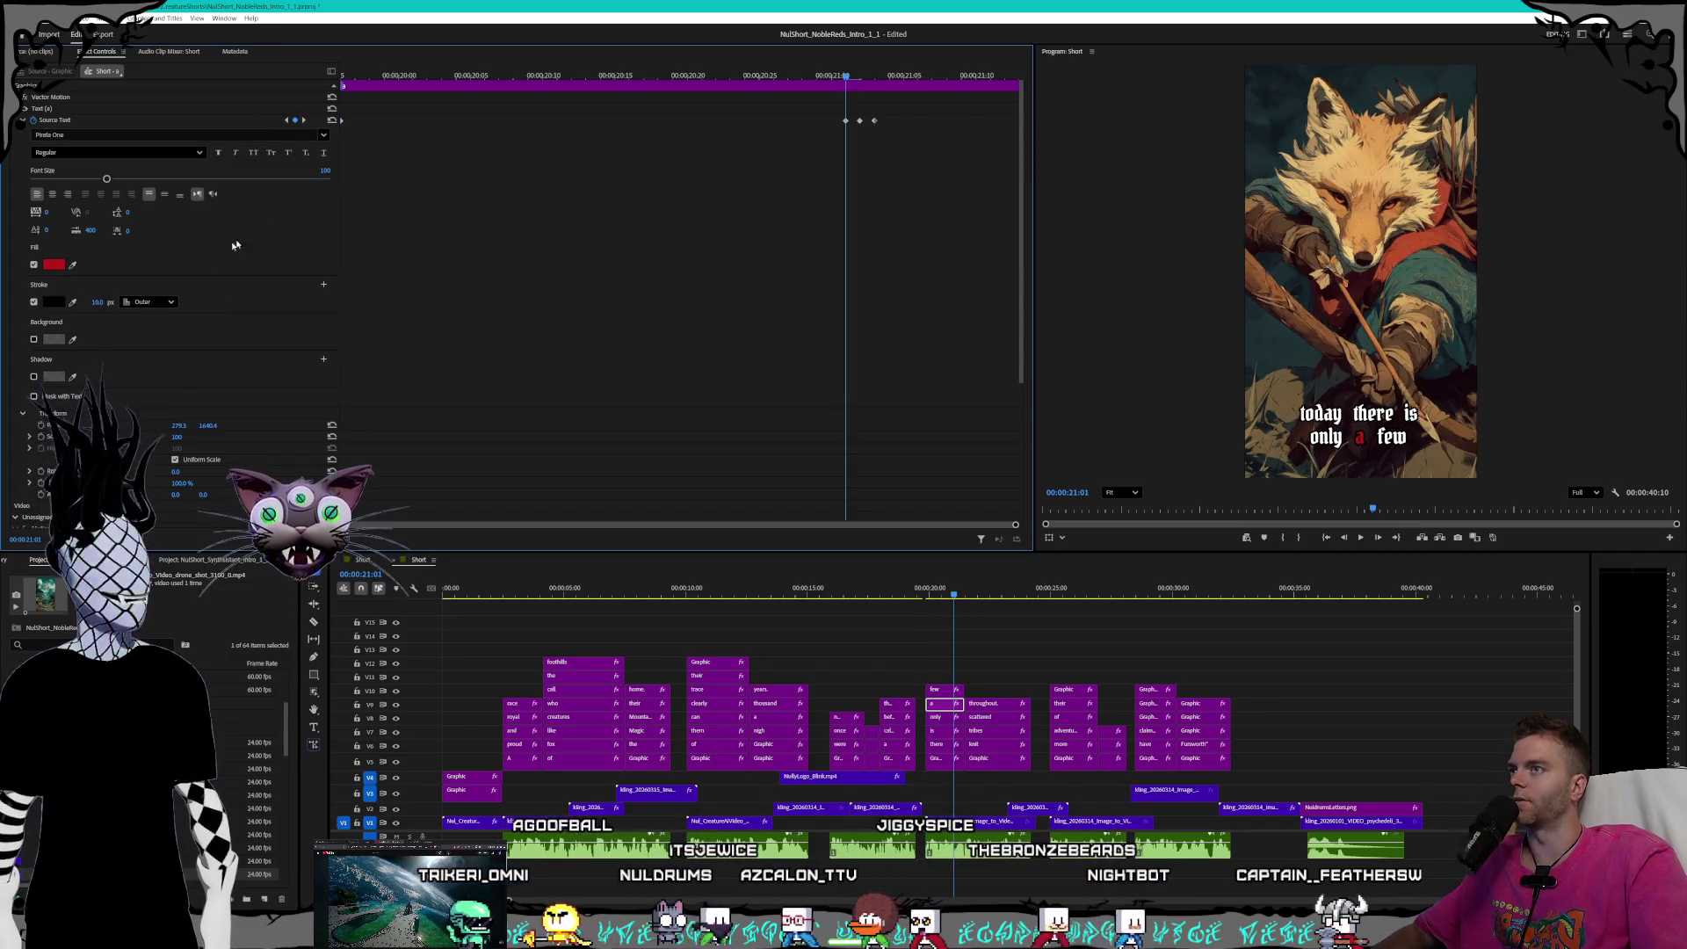
left_click(98, 302)
type("9")
key("Return")
left_click(98, 301)
type("8")
key("Return")
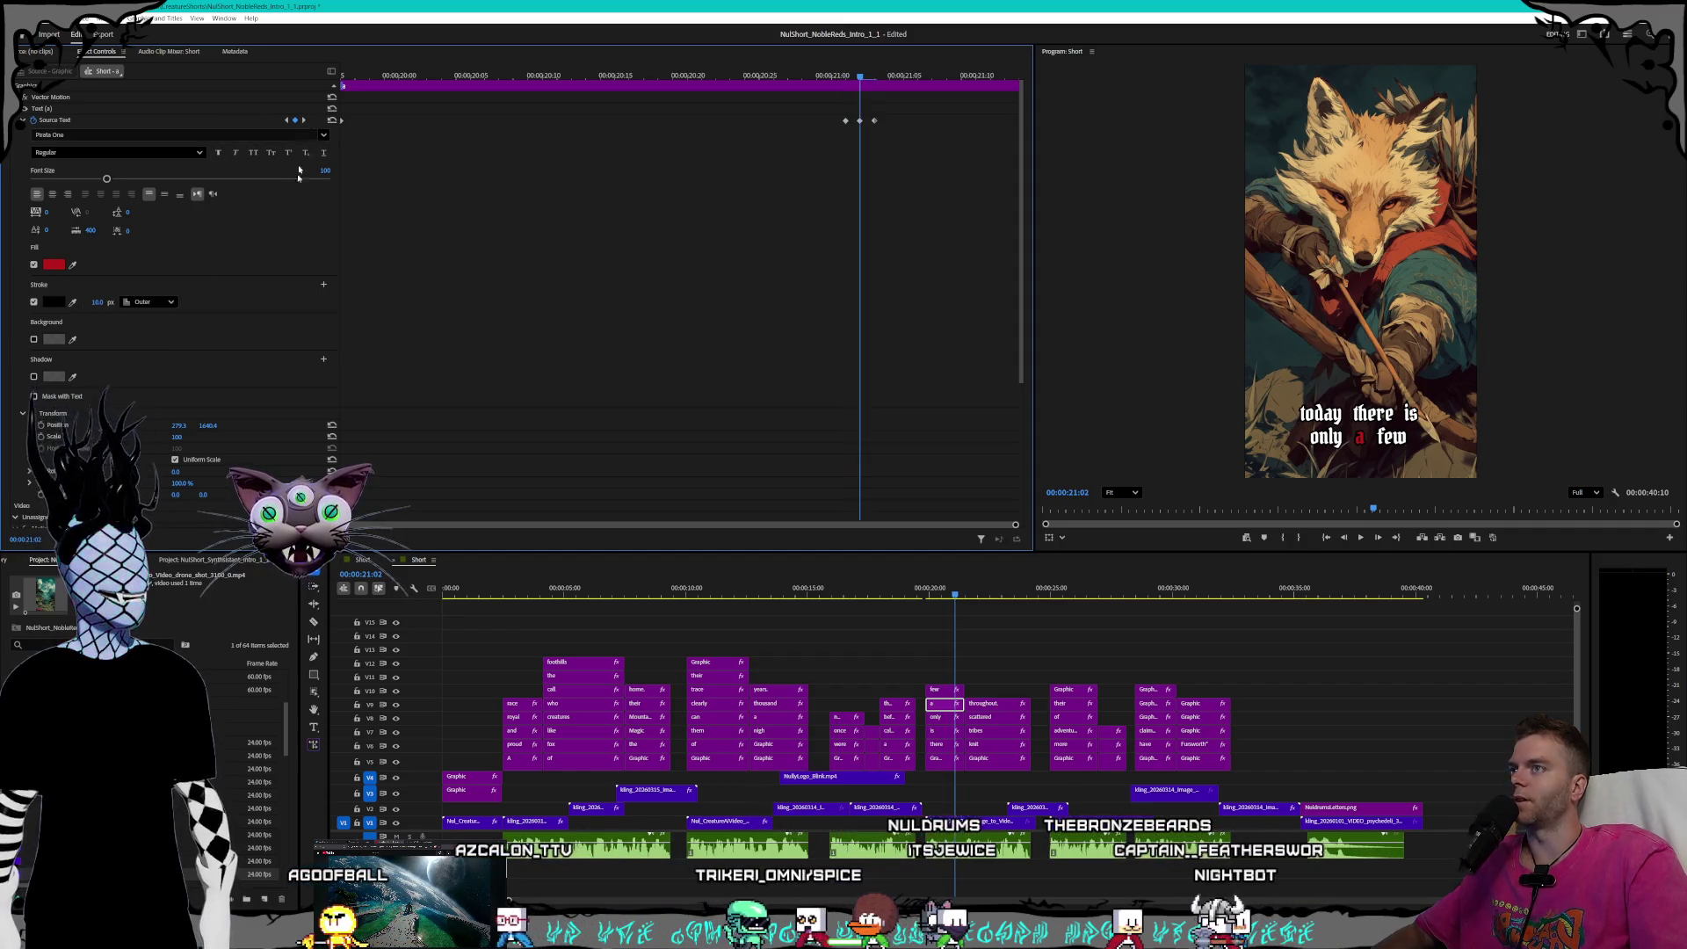
- Drag the 'few' caption's stroke width from 10 down to 8 at its red keyframe
left_click(305, 120)
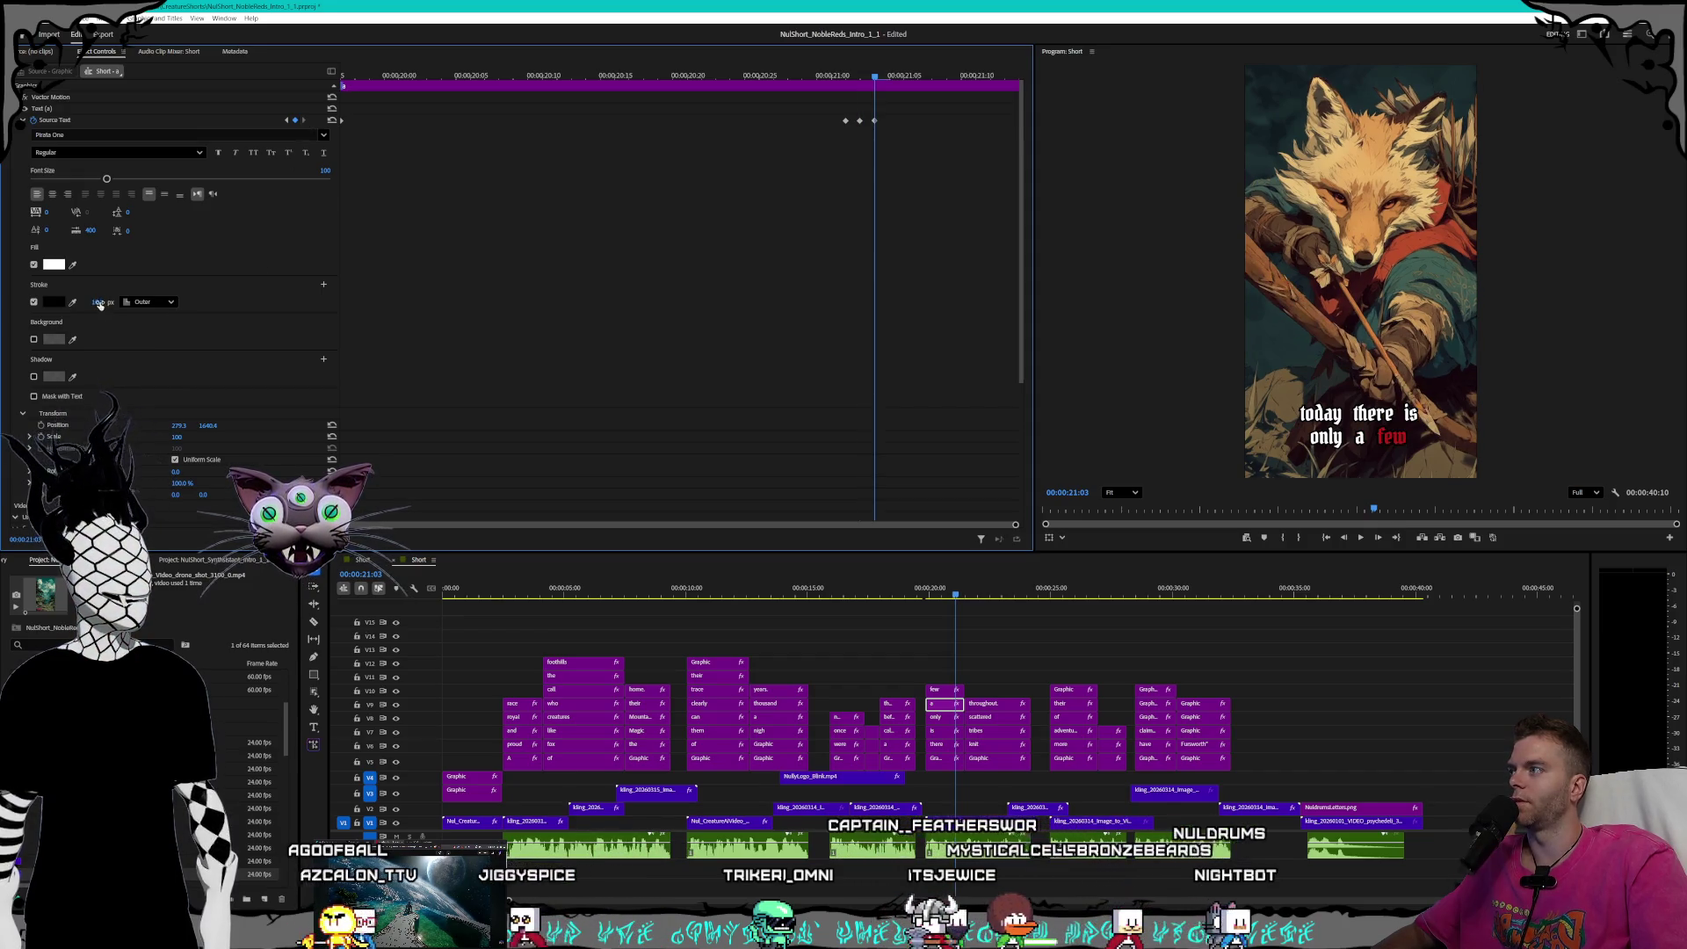
left_click(938, 691)
left_click(286, 120)
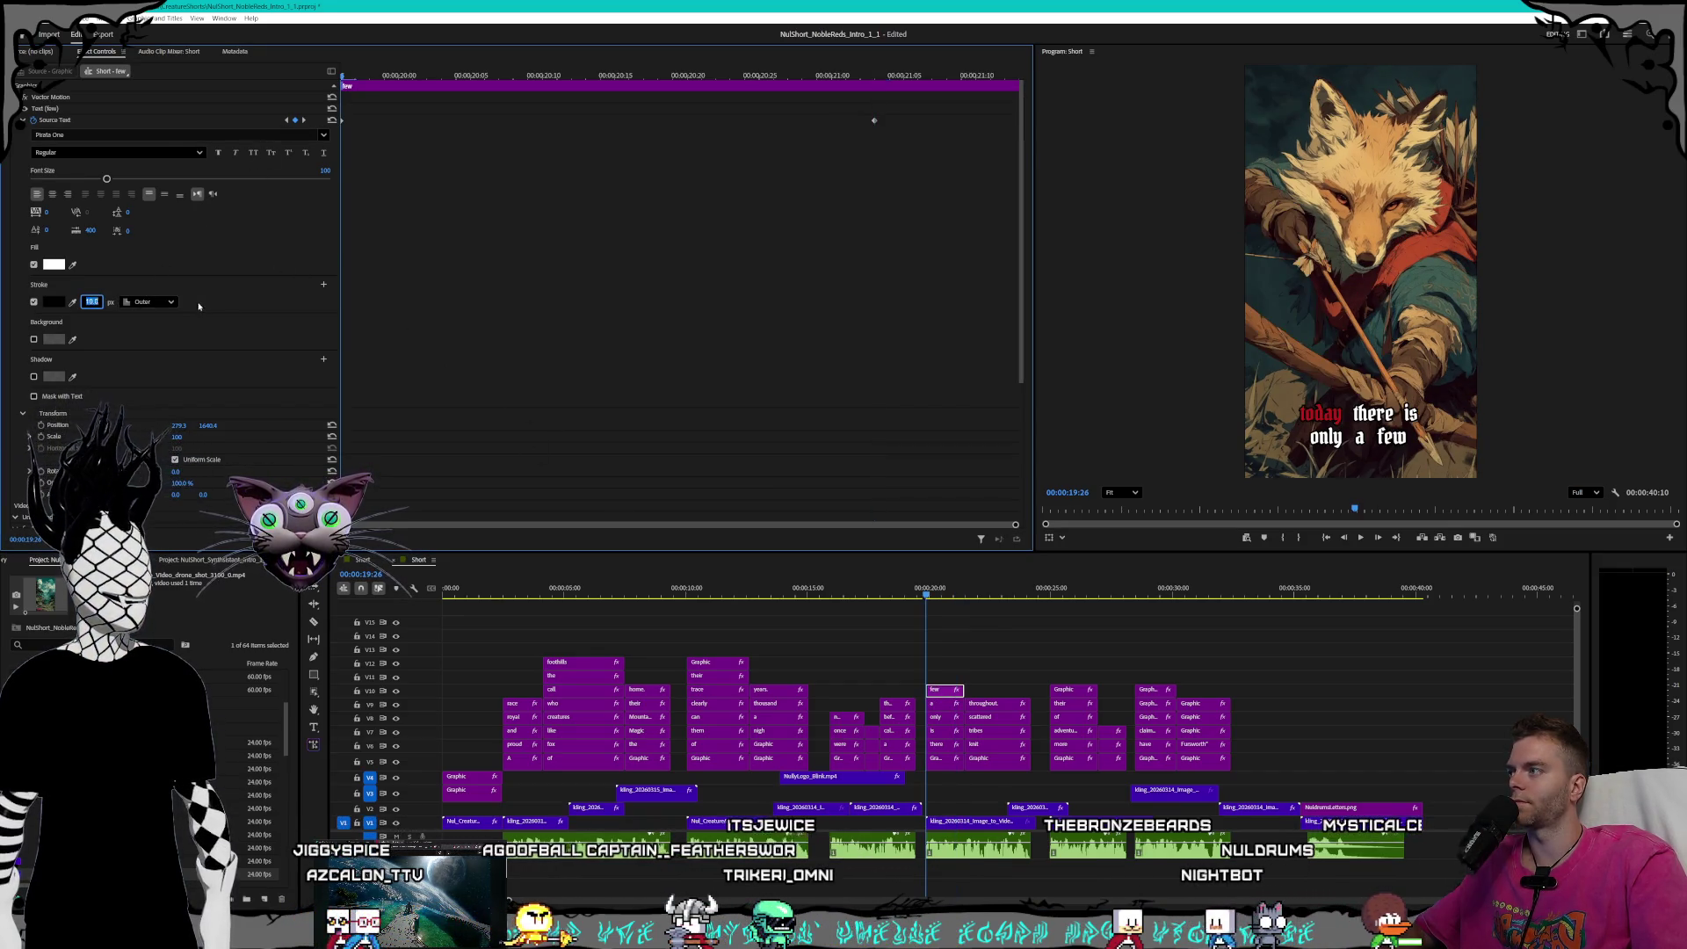
left_click(304, 121)
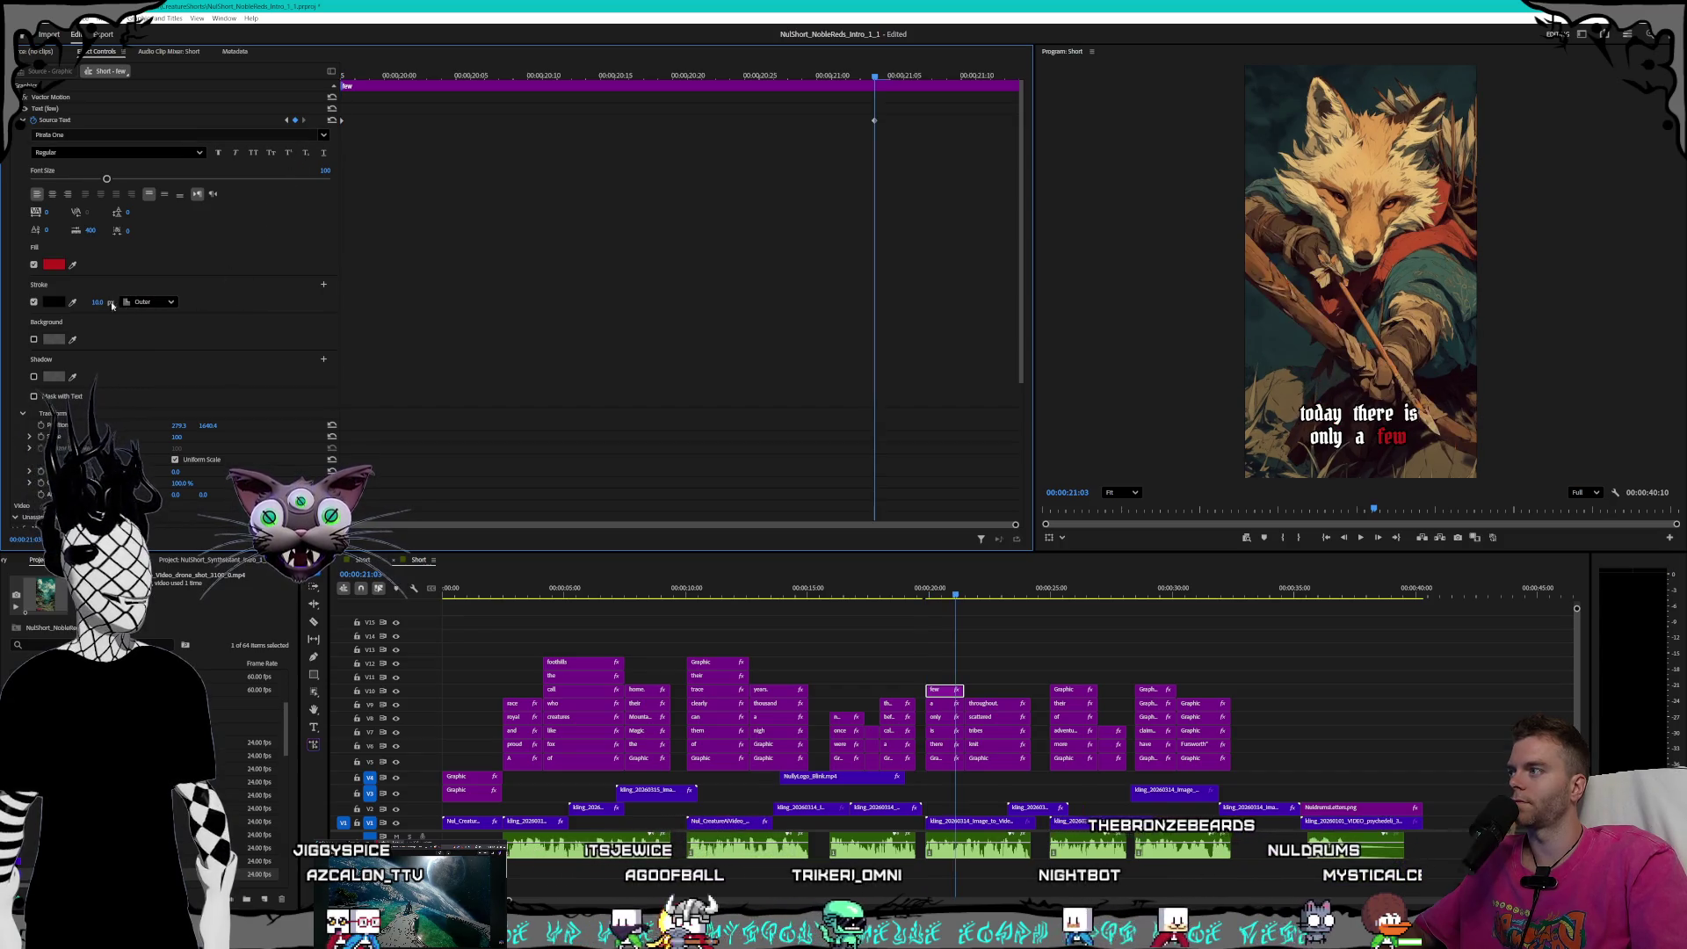
left_click_drag(99, 303, 81, 302)
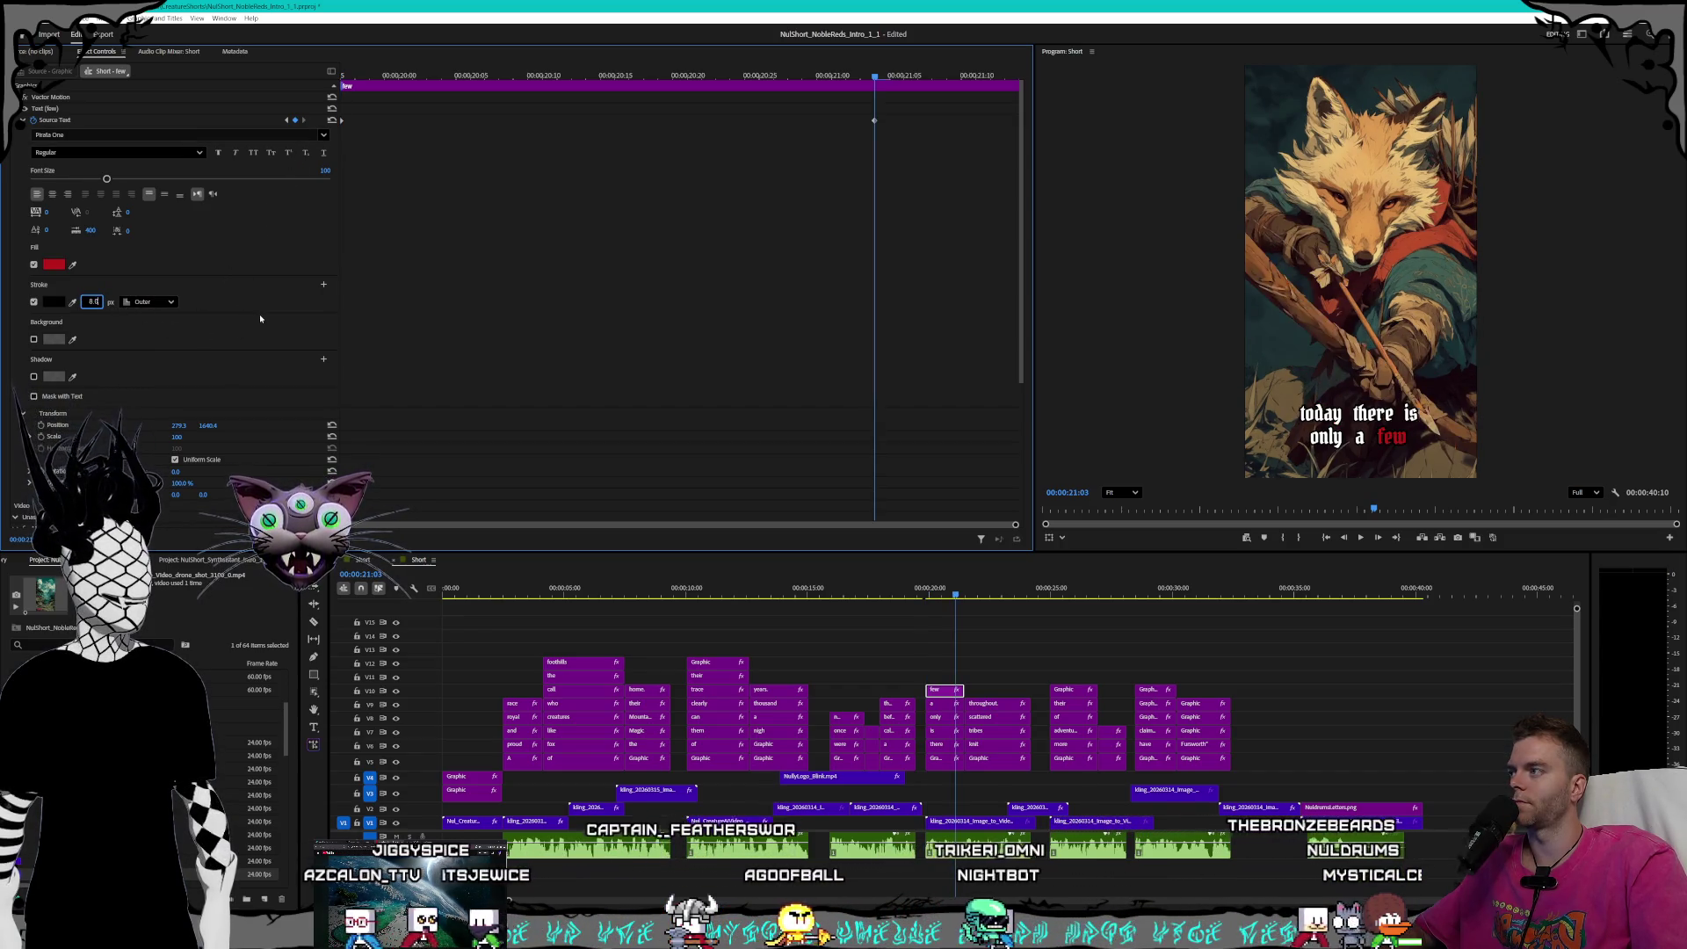
left_click(987, 761)
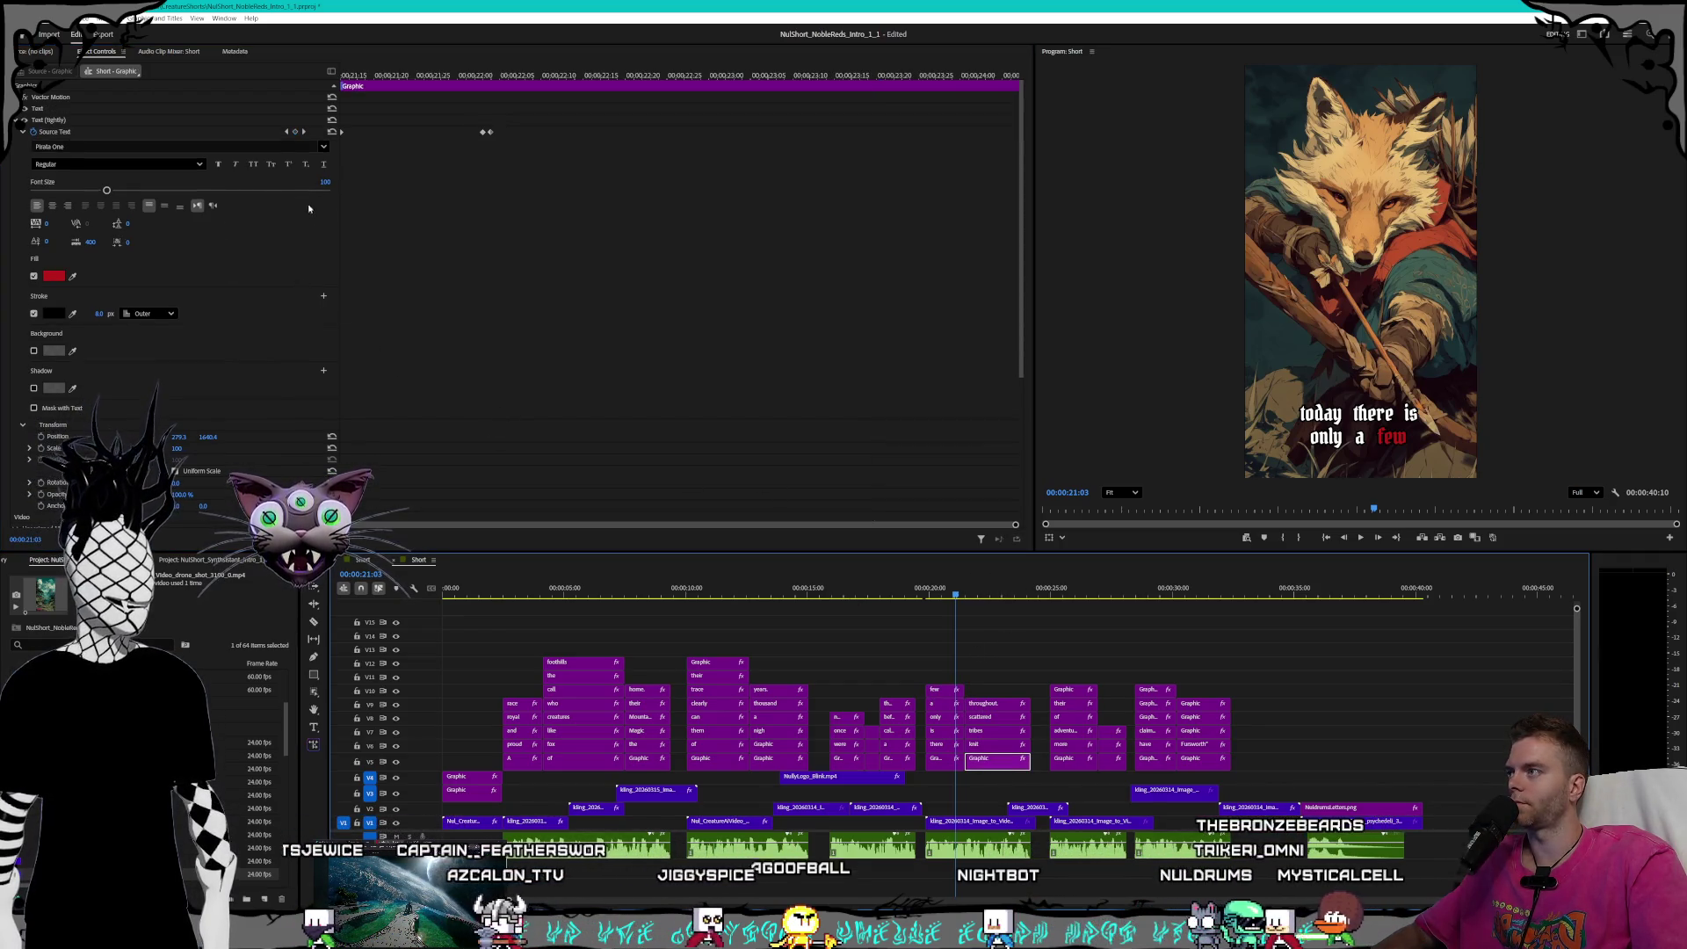
- At 21:14 set the caption Stroke width back to 8, then edit it at the red 'knit' keyframe
left_click_drag(355, 74, 343, 76)
left_click(92, 313)
key("Return")
left_click_drag(95, 314, 104, 318)
type("8")
key("Return")
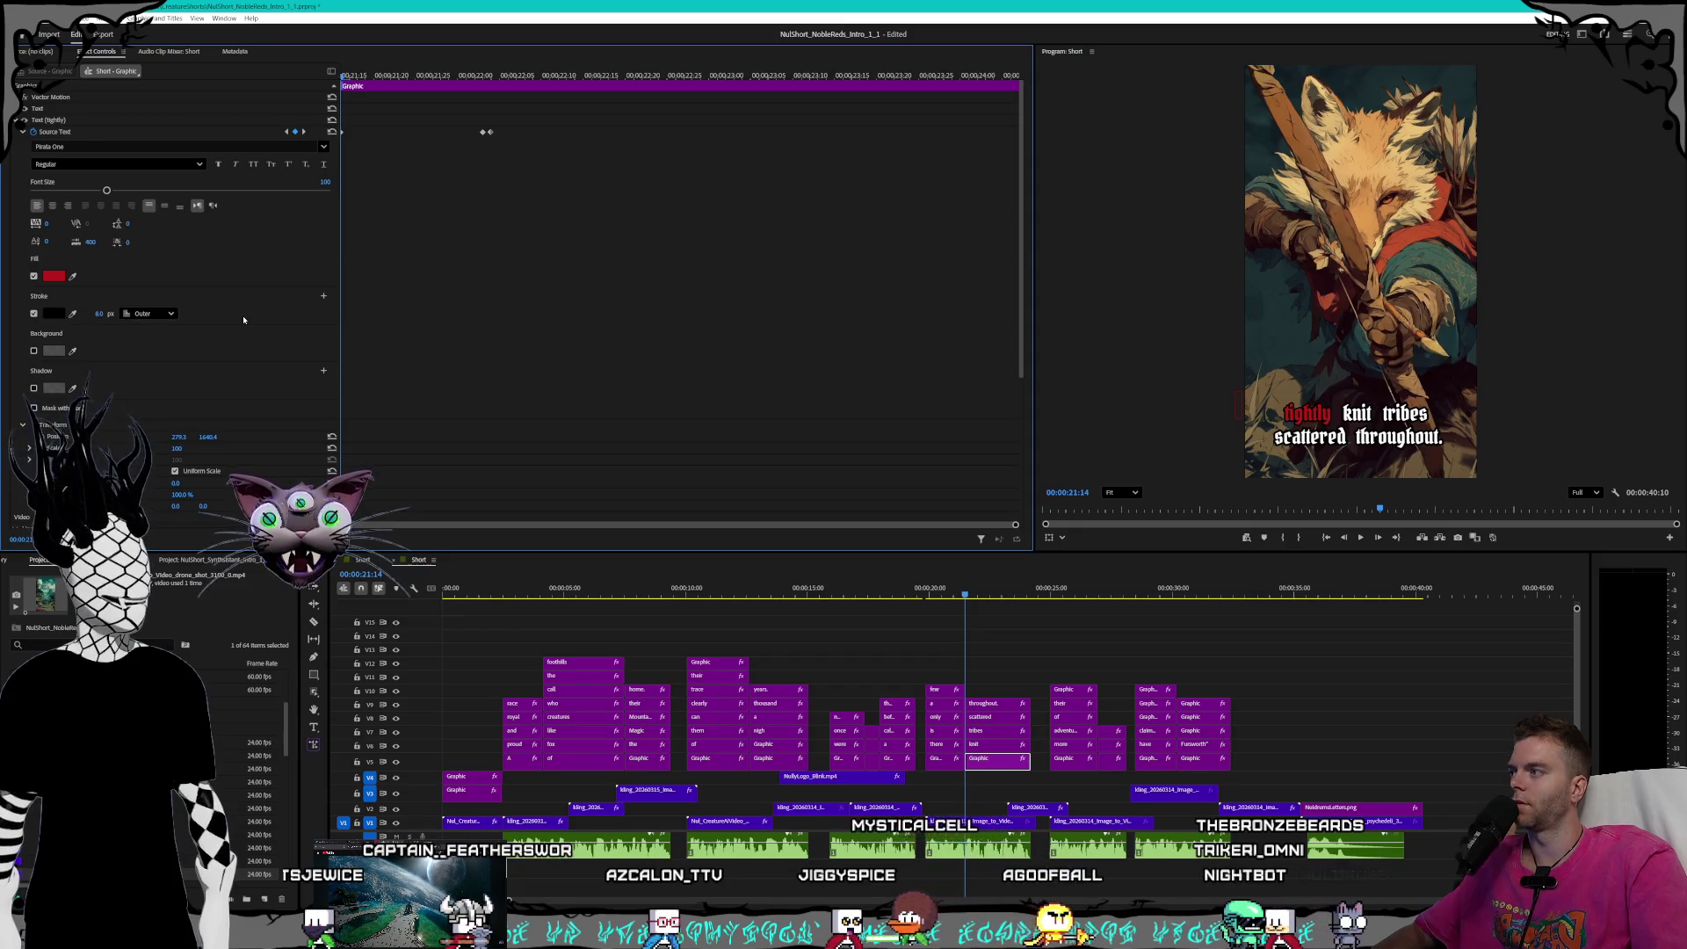
left_click(304, 132)
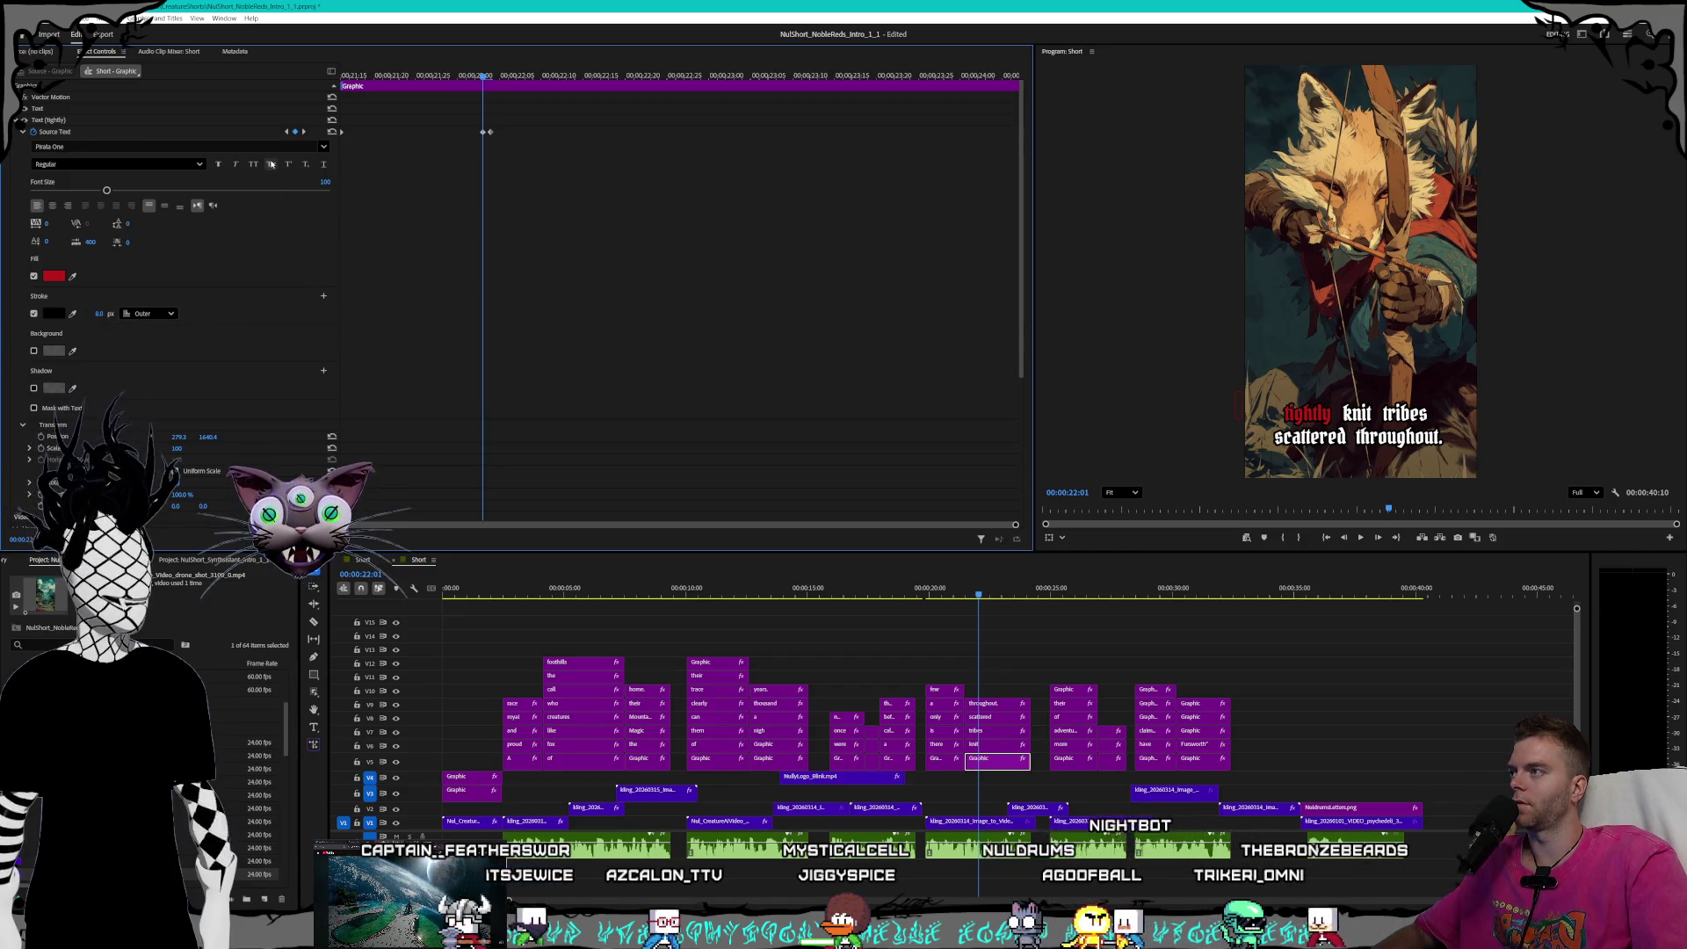
left_click(304, 132)
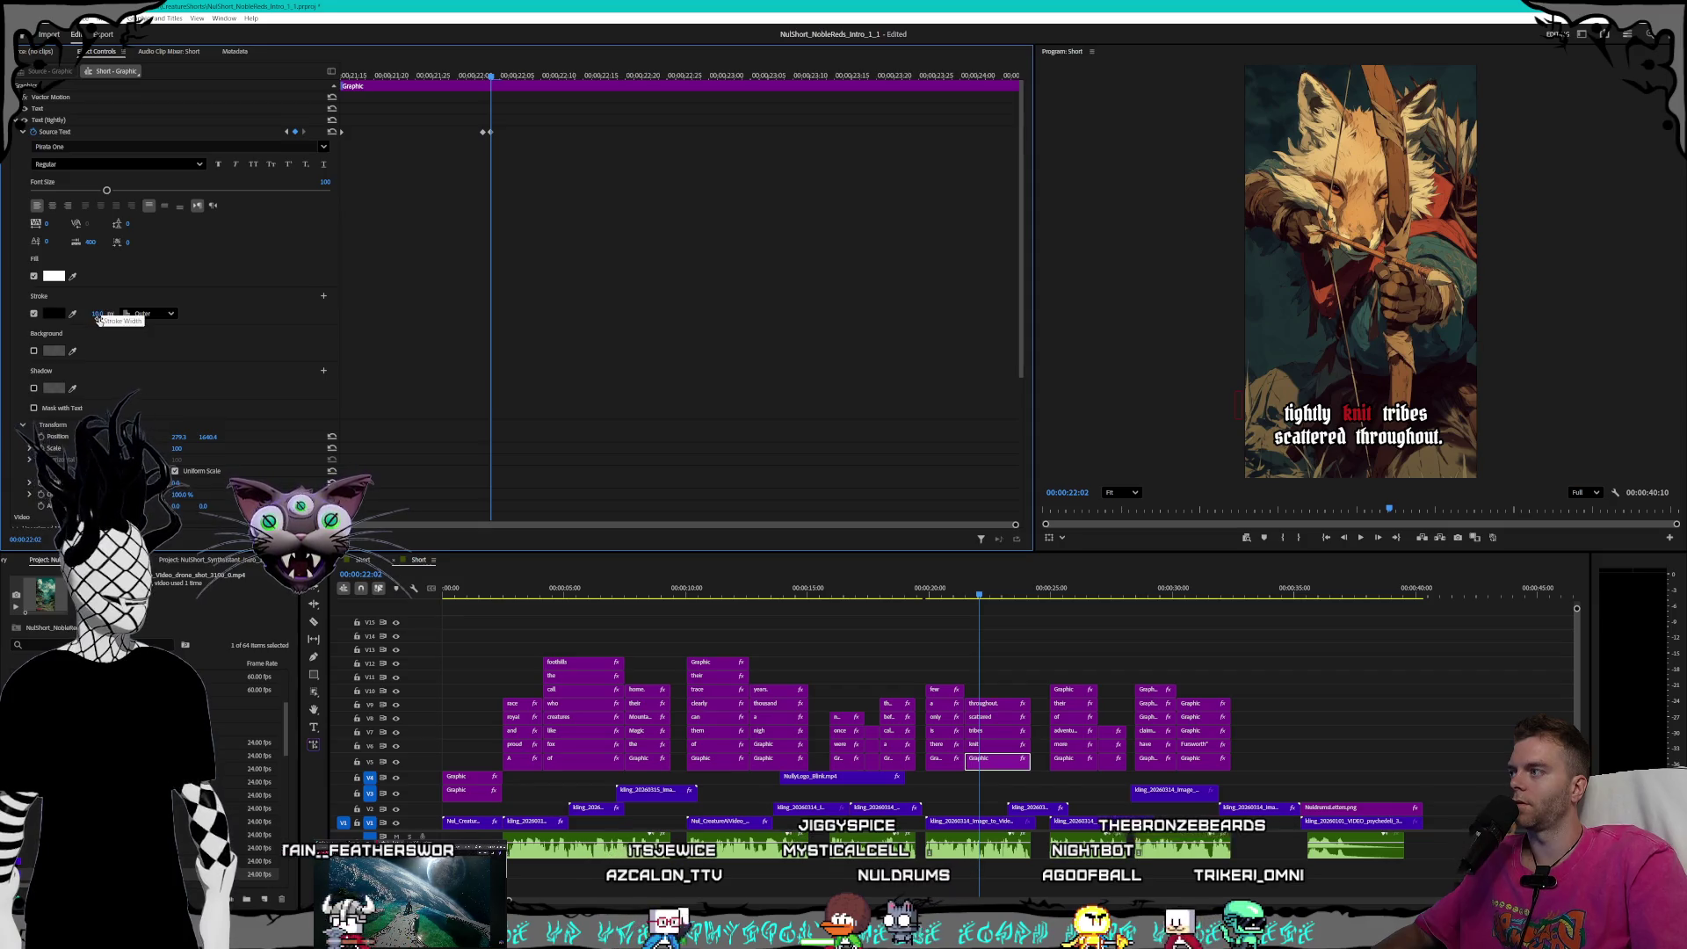
left_click(92, 312)
type("0")
key("Return")
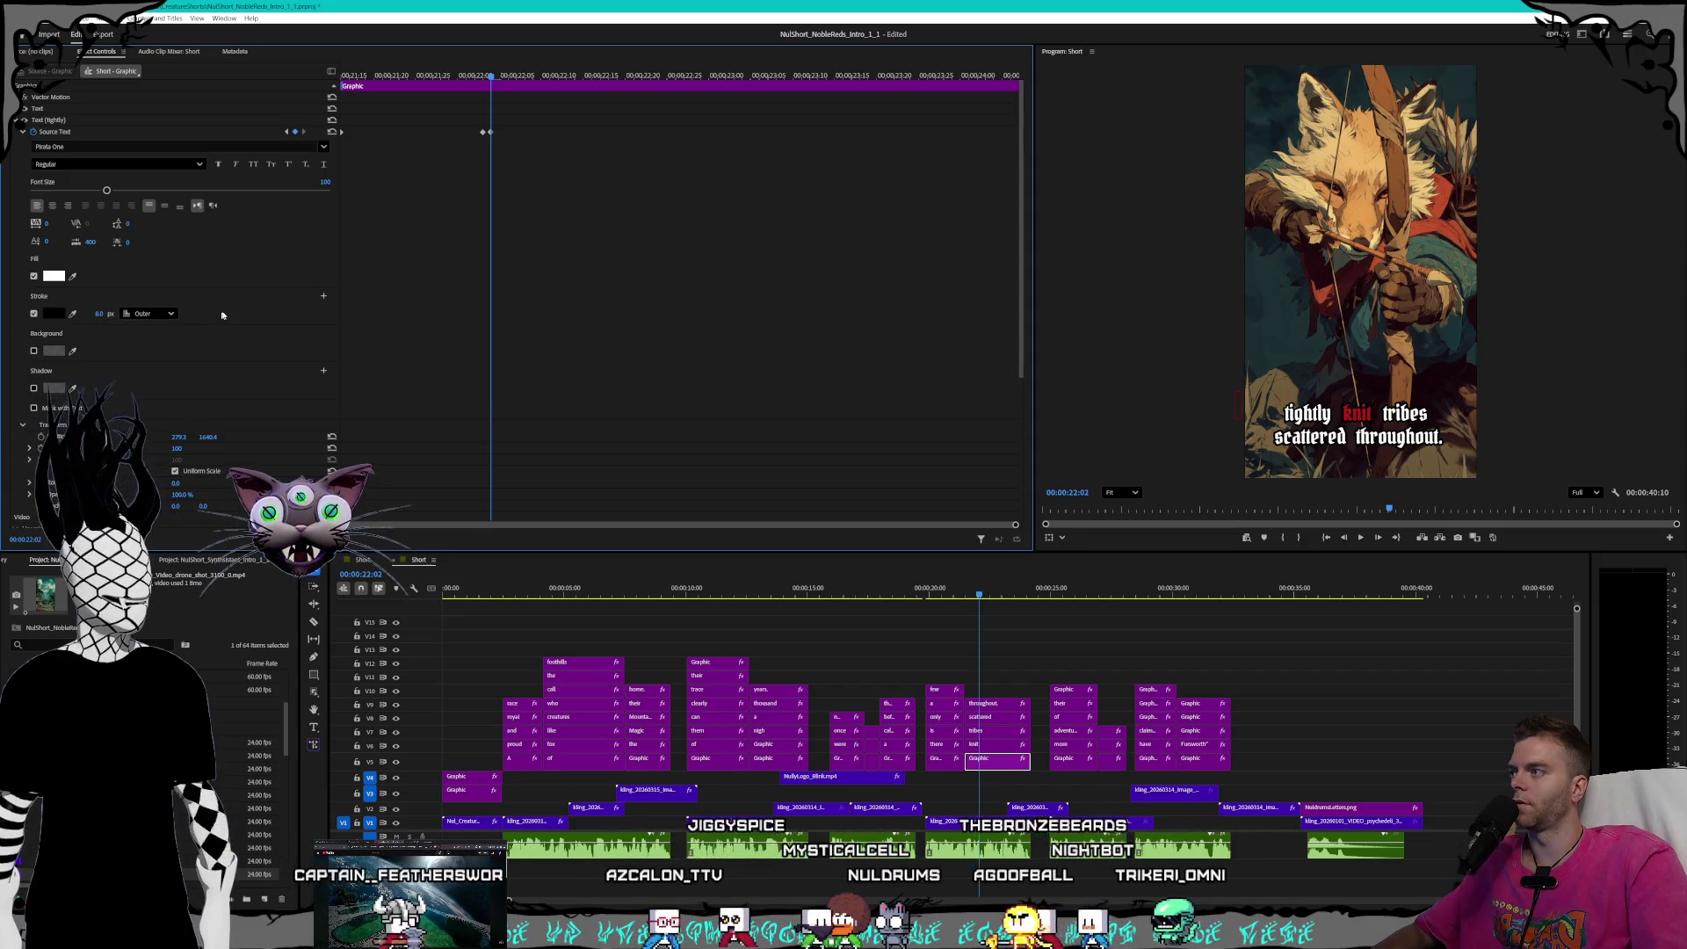
- On the 'knit' clip, undo a 10 px stroke to keep 8 and step through its keyframes
left_click(1008, 748)
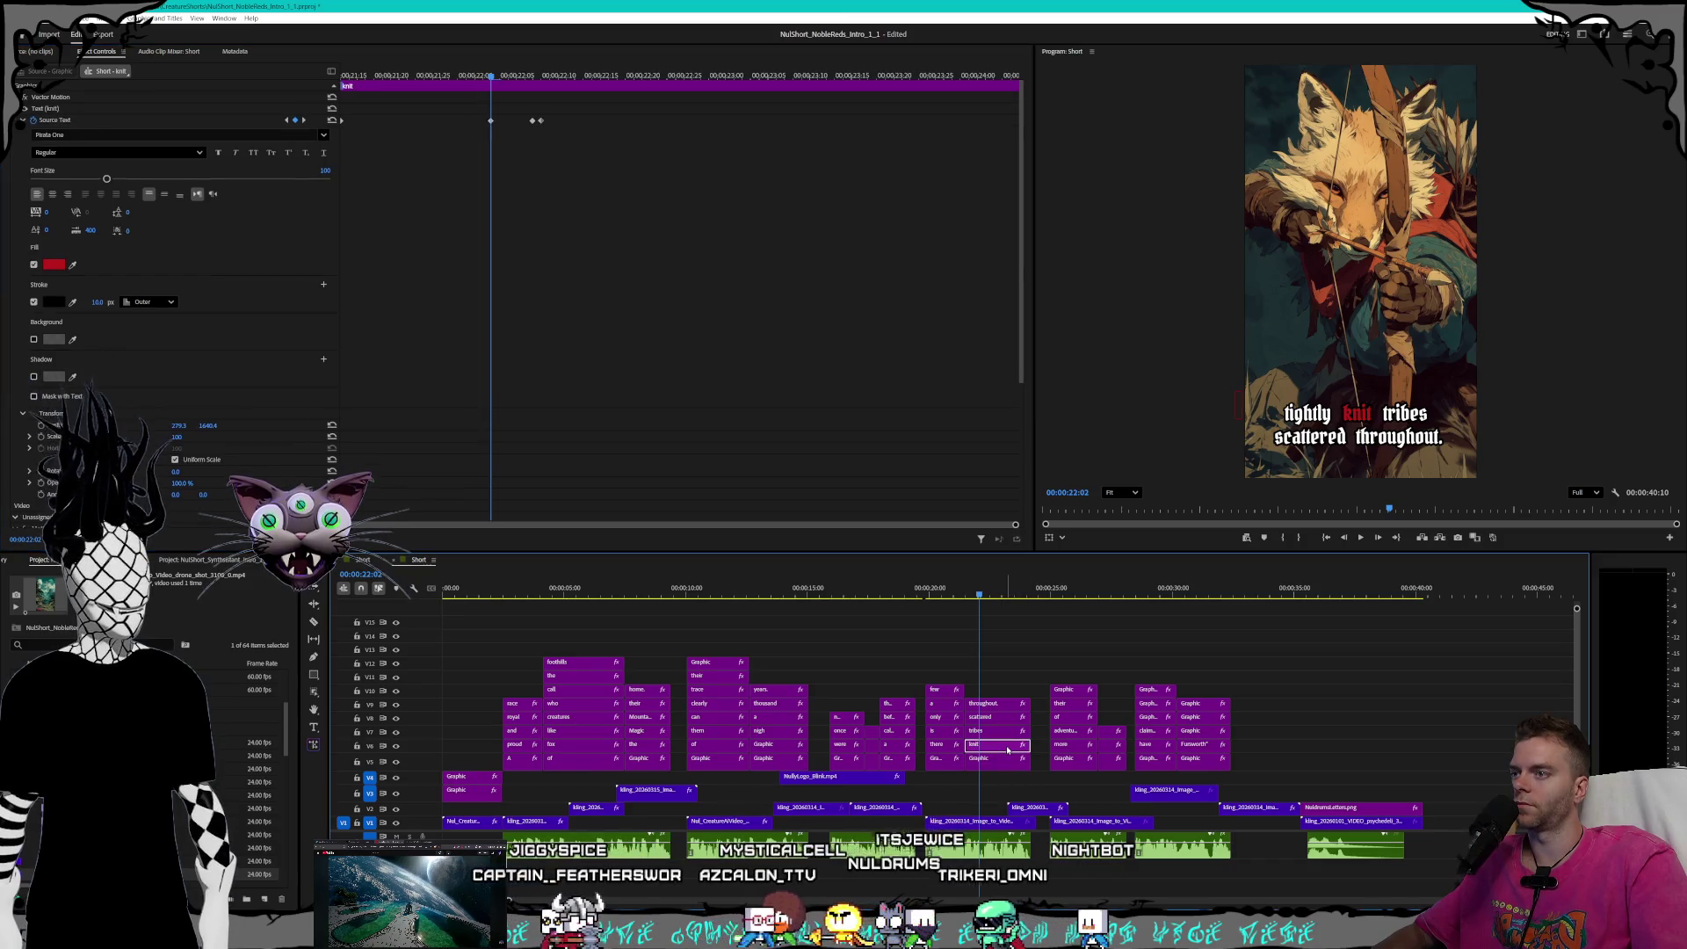
left_click(285, 120)
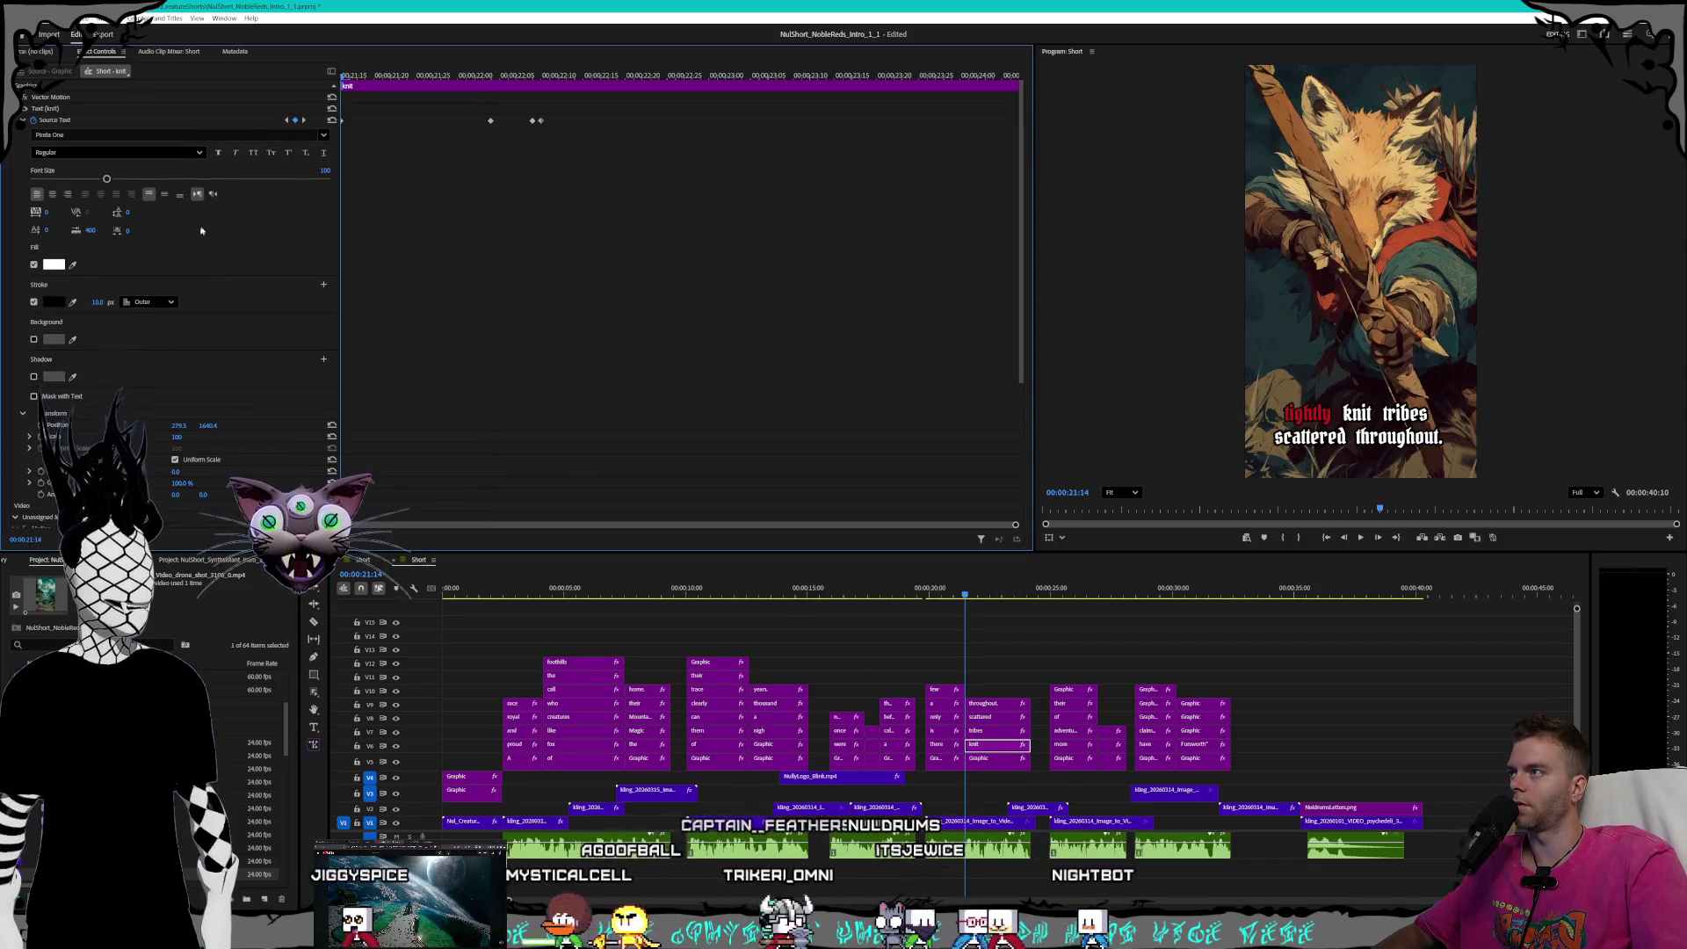
left_click(97, 302)
type("10")
key("Return")
left_click(303, 120)
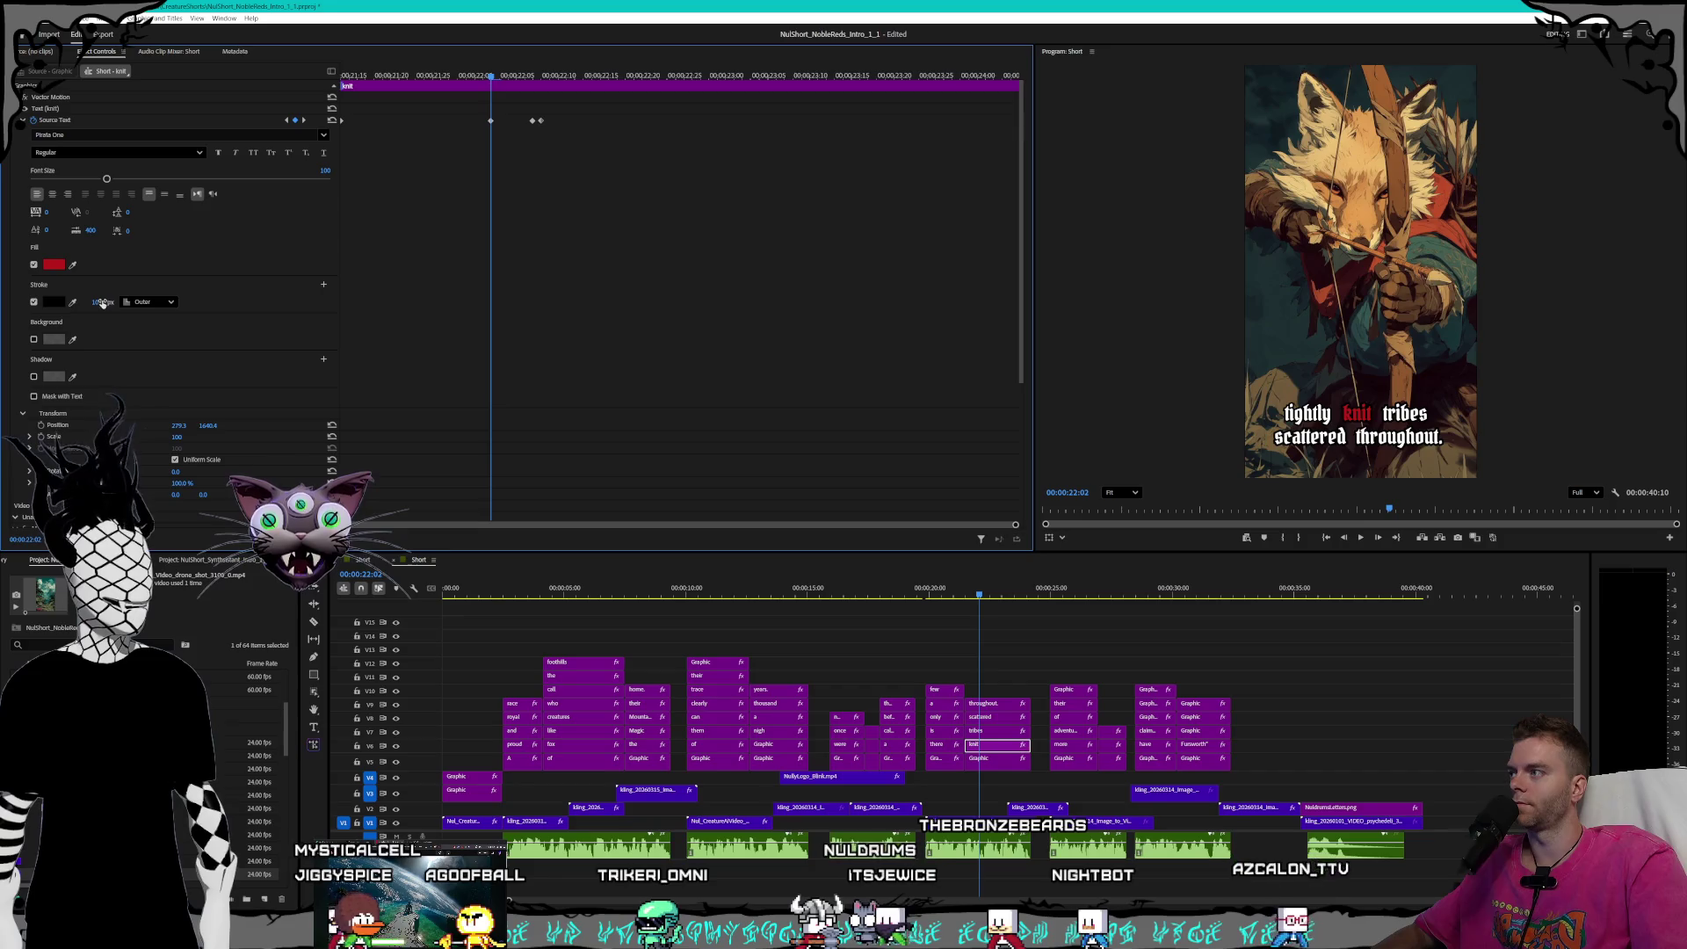
key("ctrl+z")
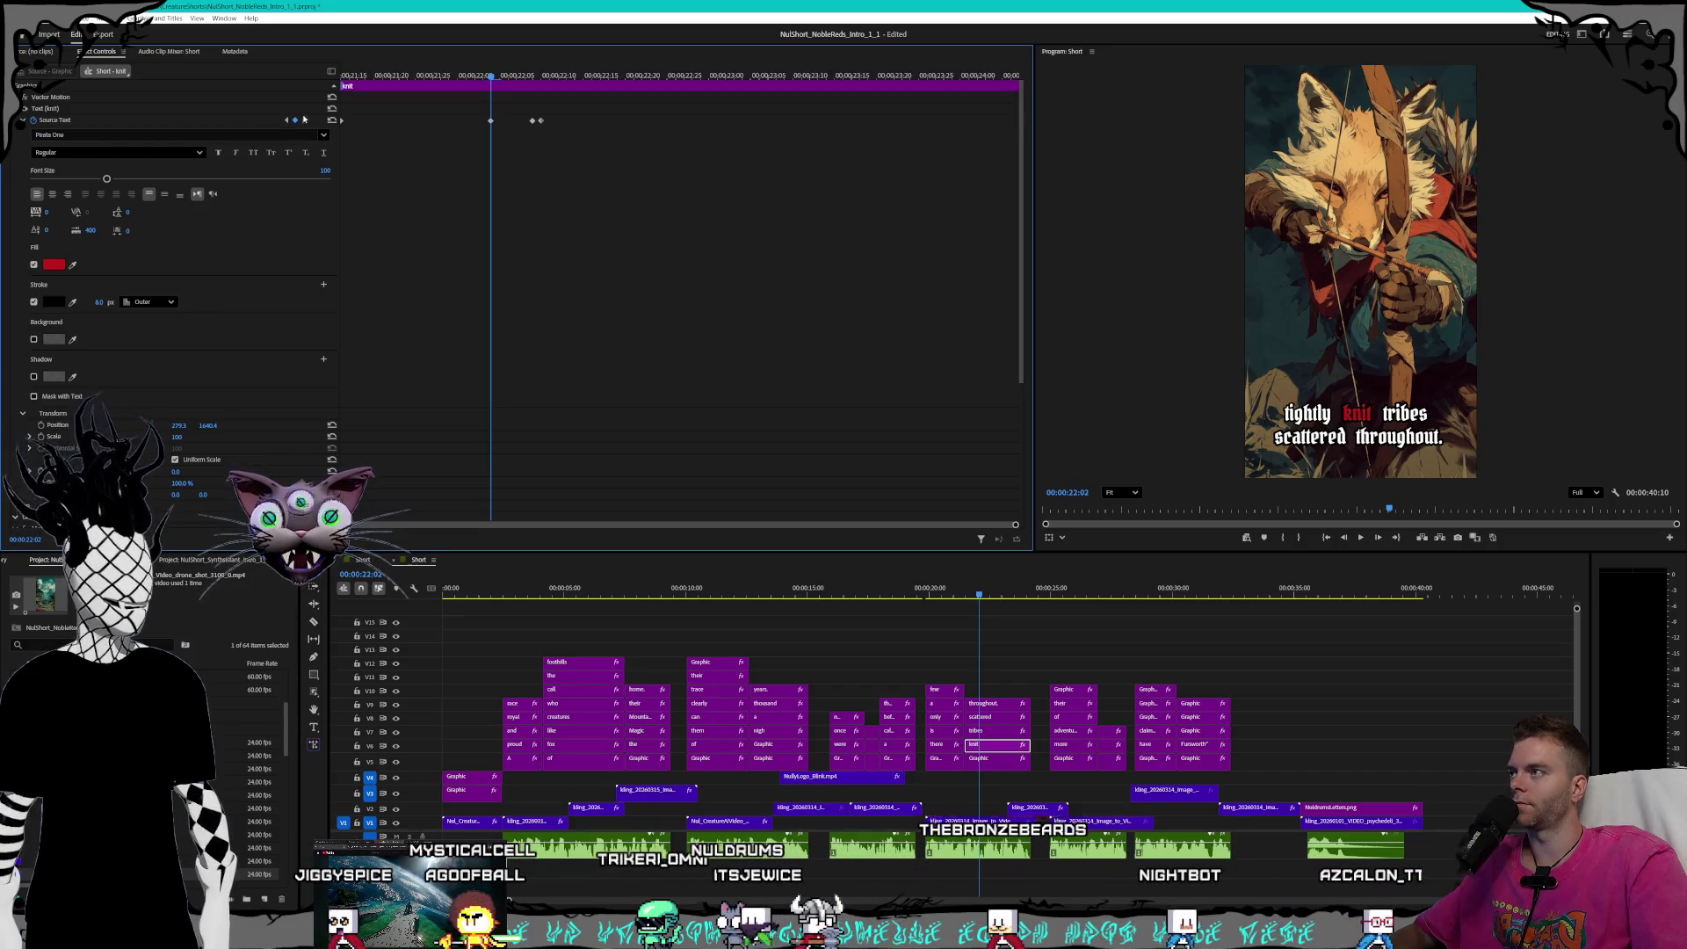
left_click(303, 120)
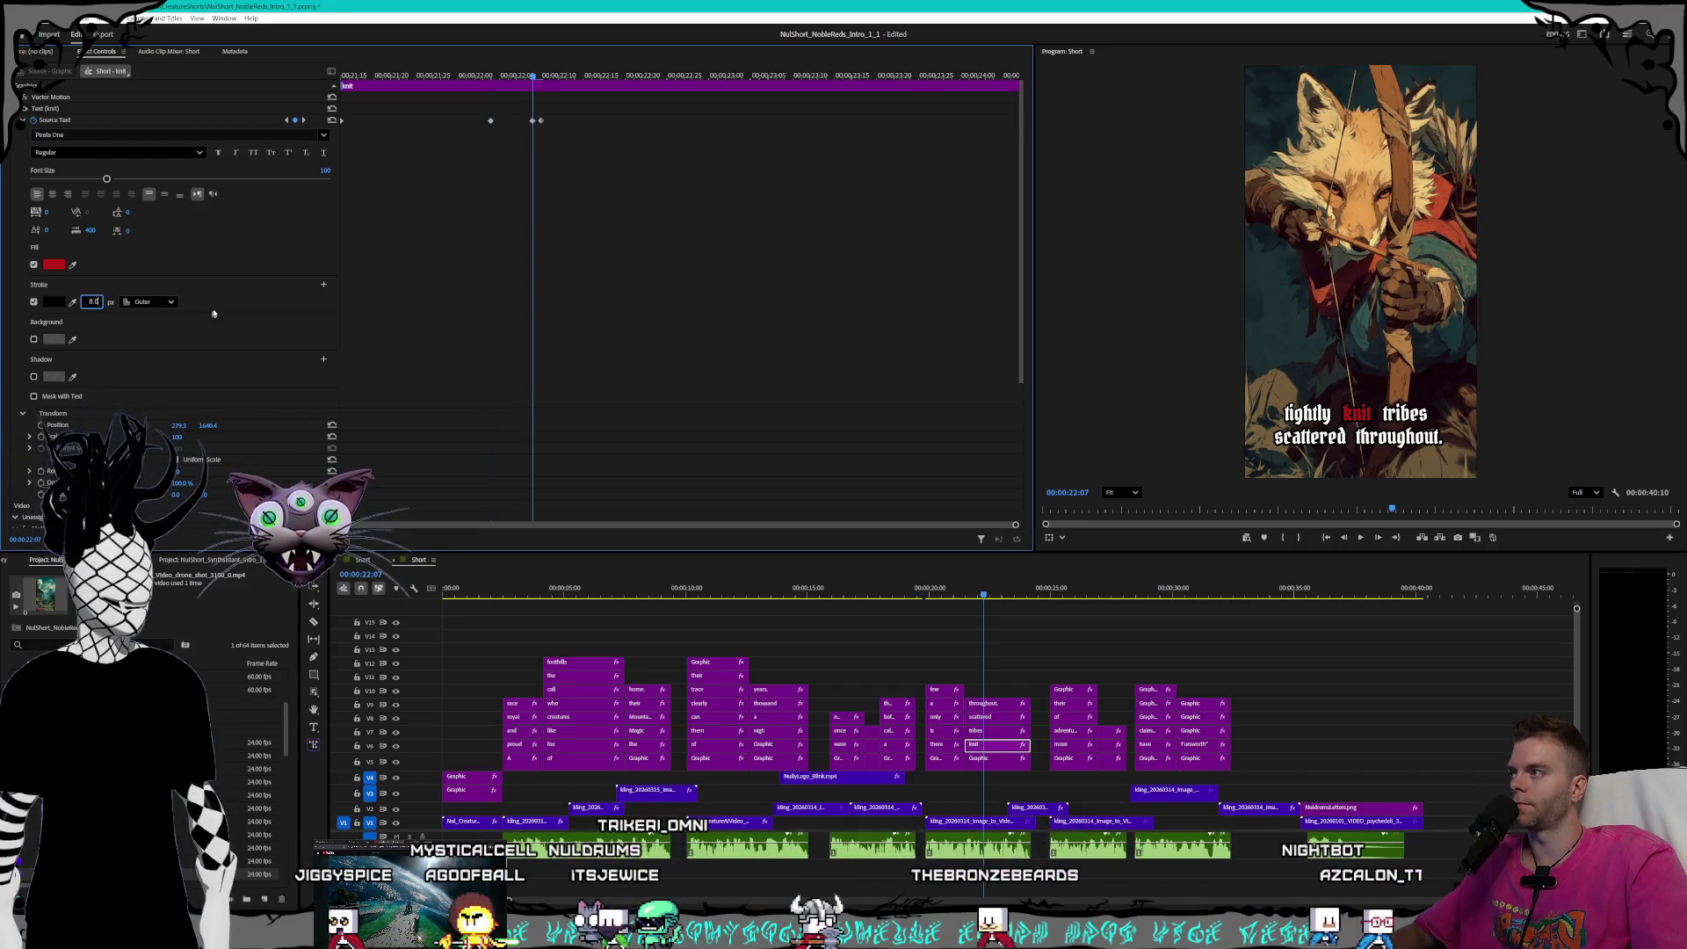
key("Right")
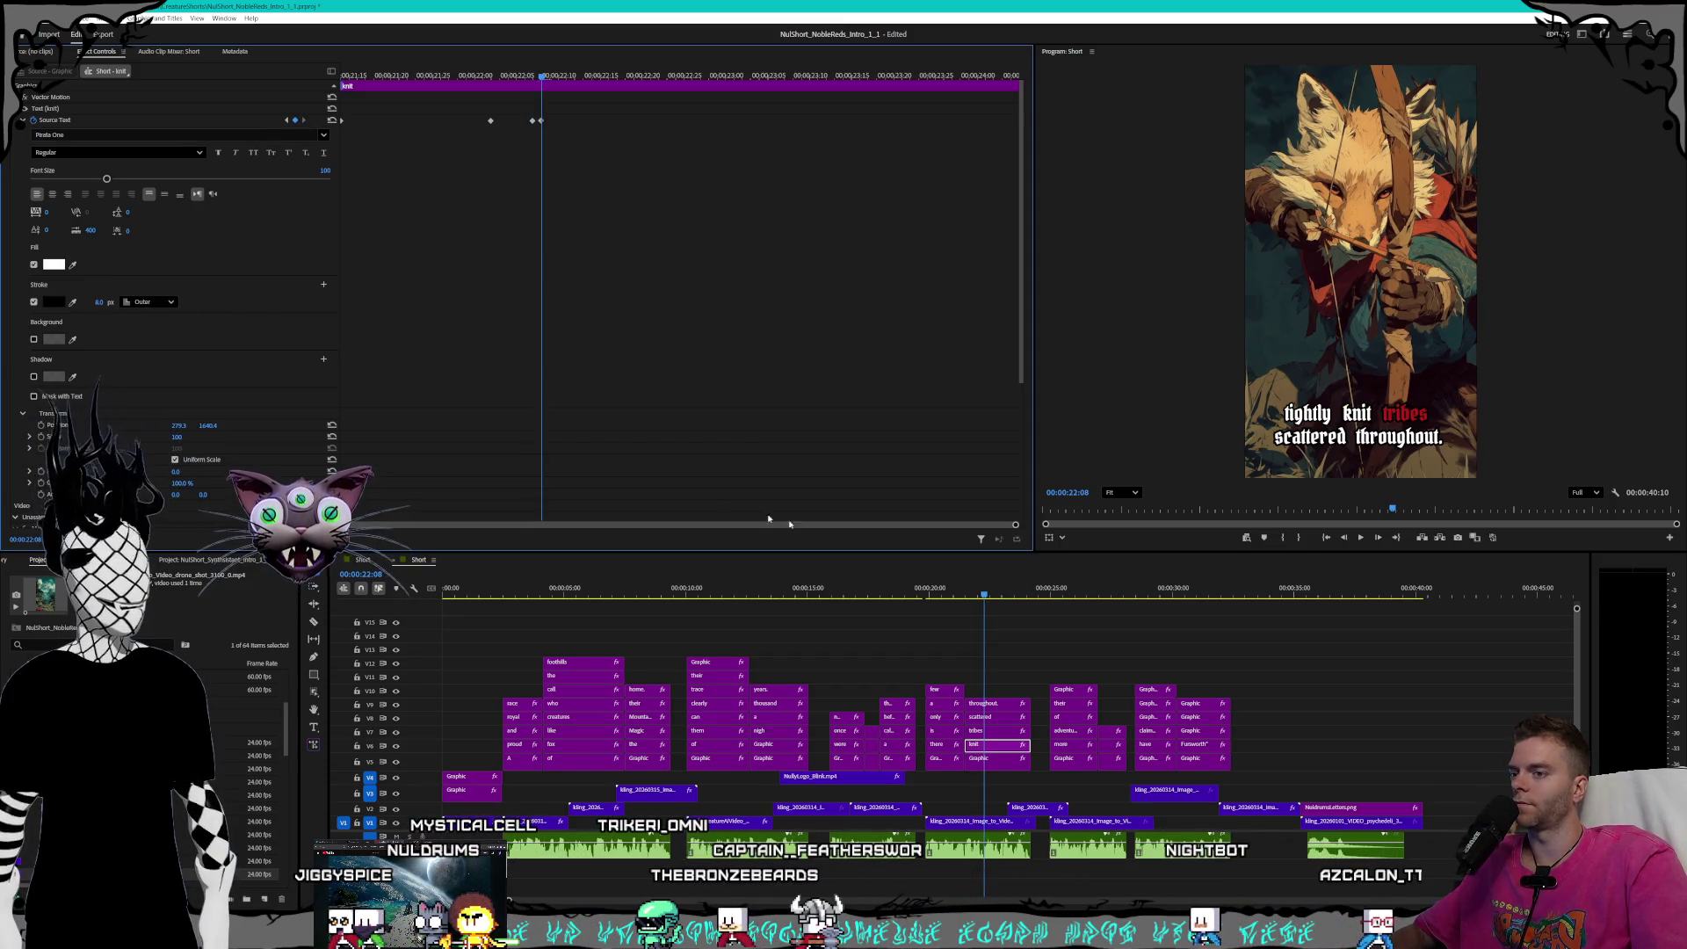
- Set the 'tribes' caption Stroke width to 8 and step through its text keyframes
left_click(1000, 733)
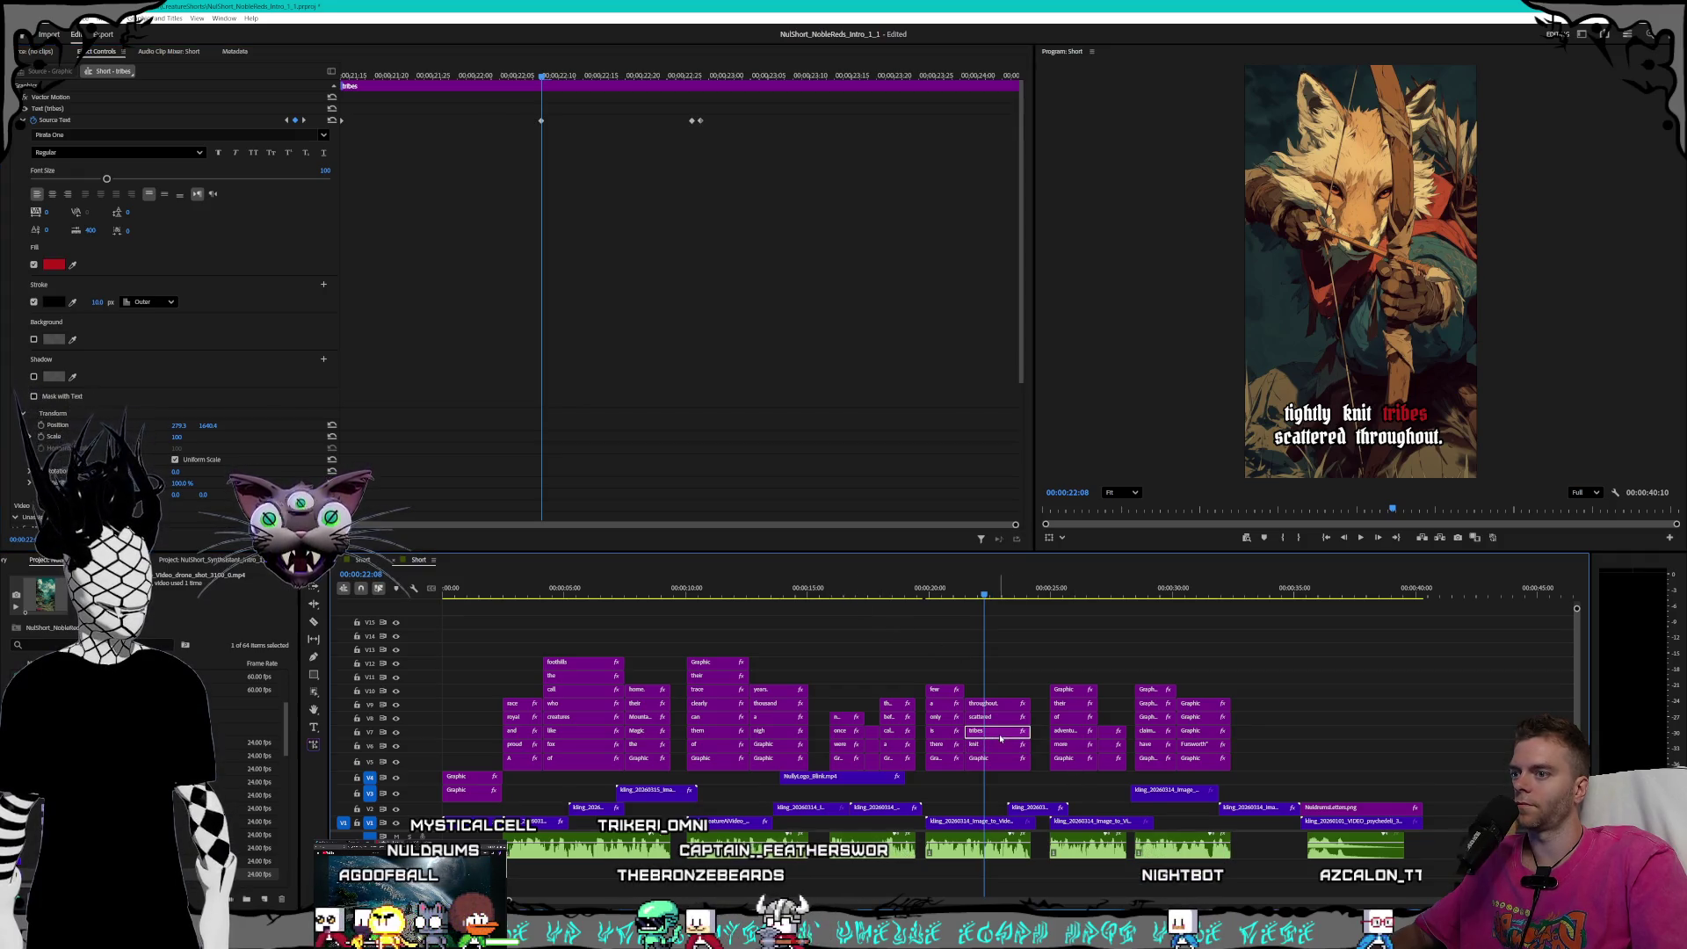
key("Up")
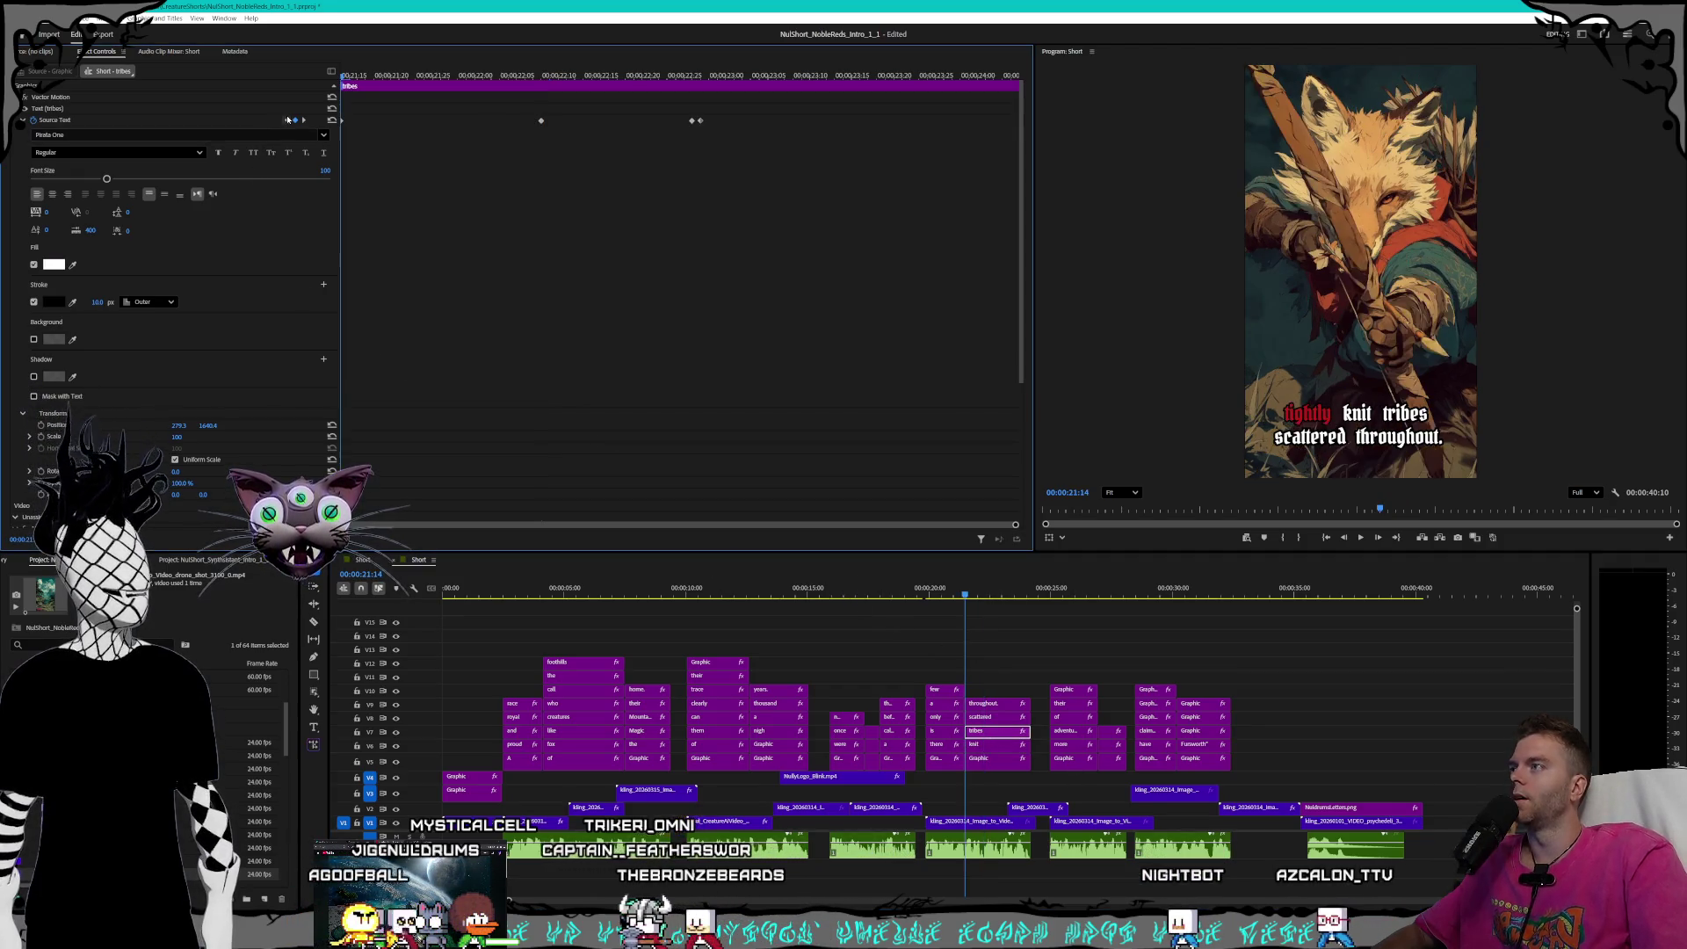
type("8")
key("Return")
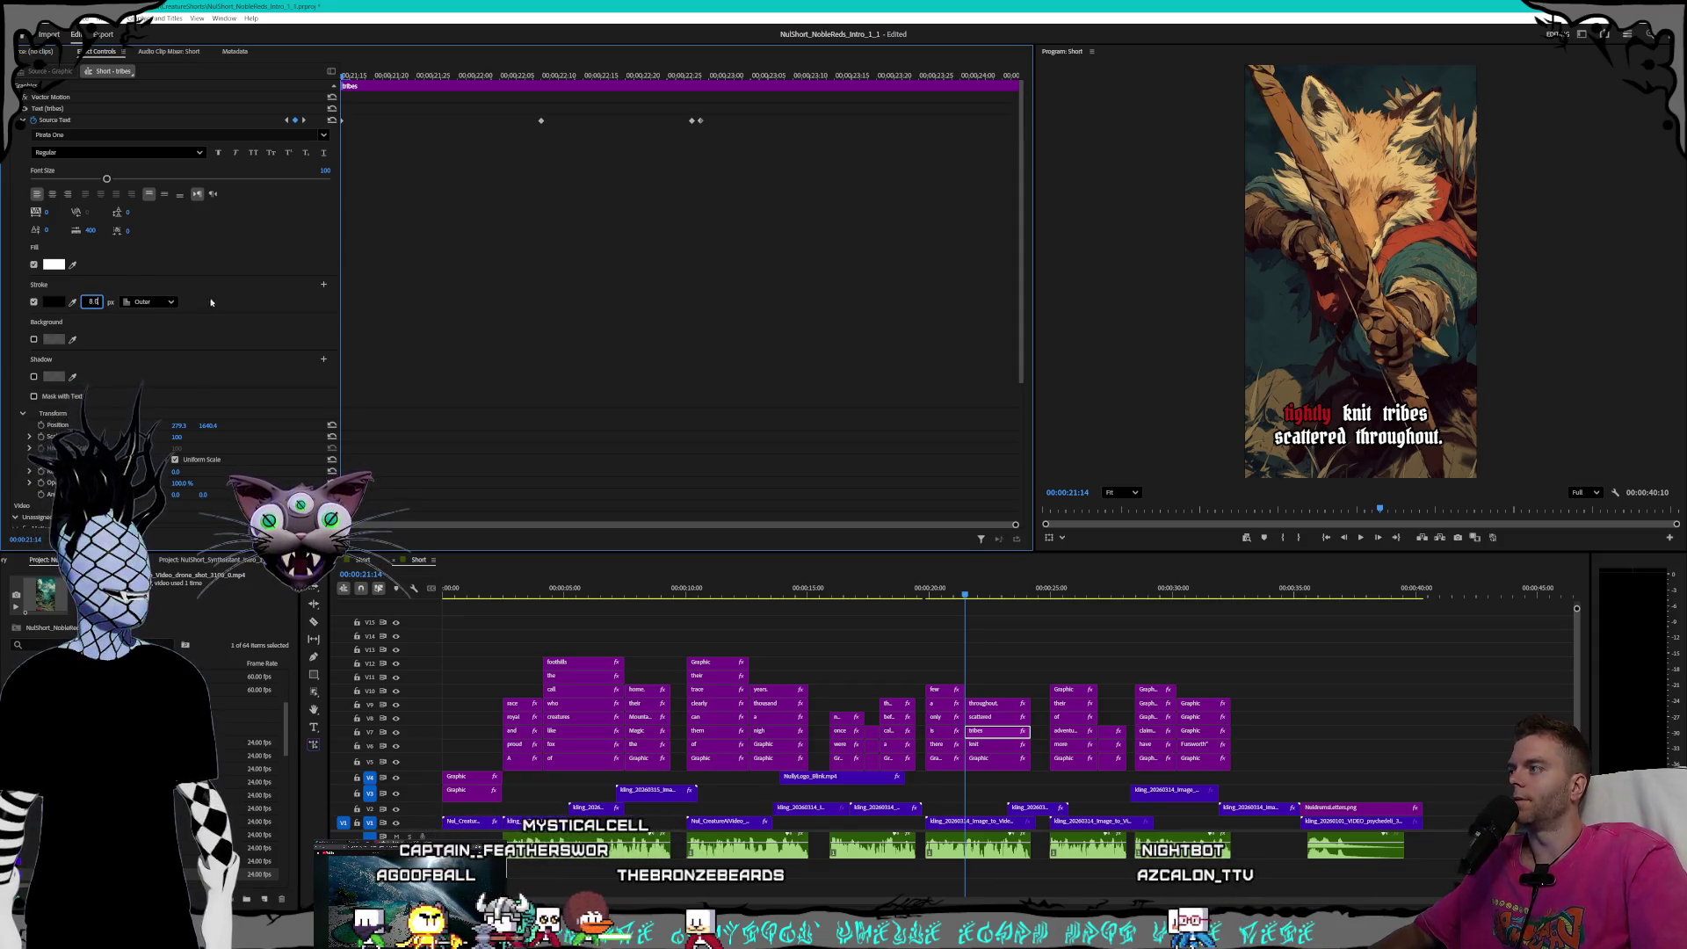
left_click(302, 120)
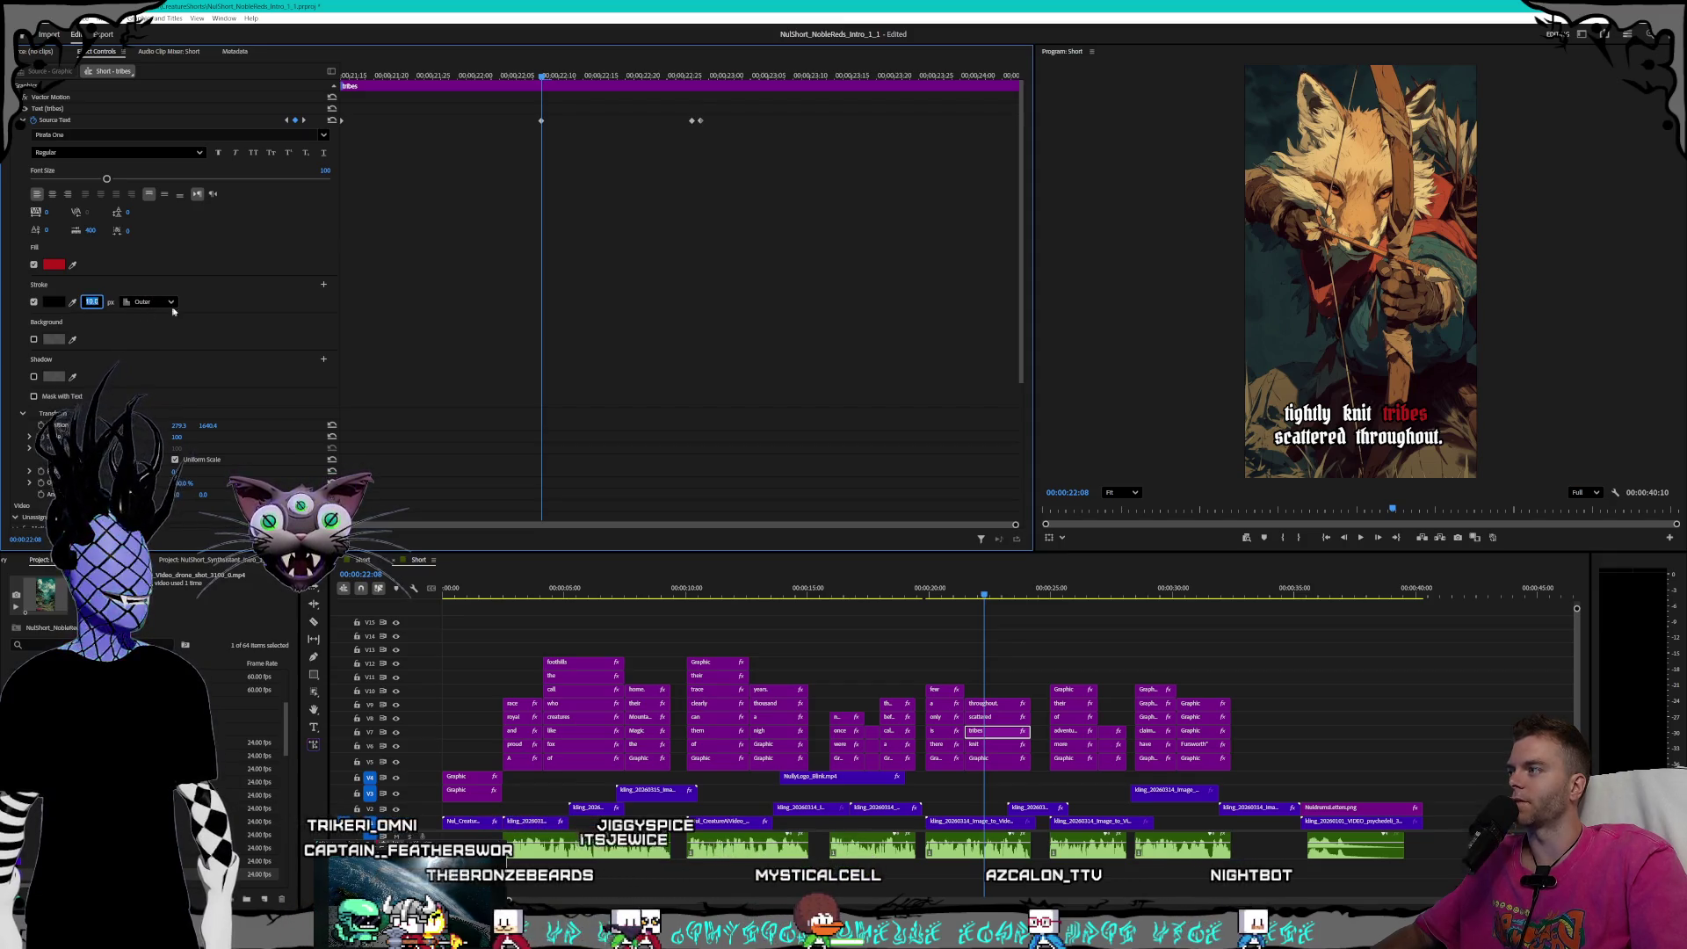
left_click(285, 120)
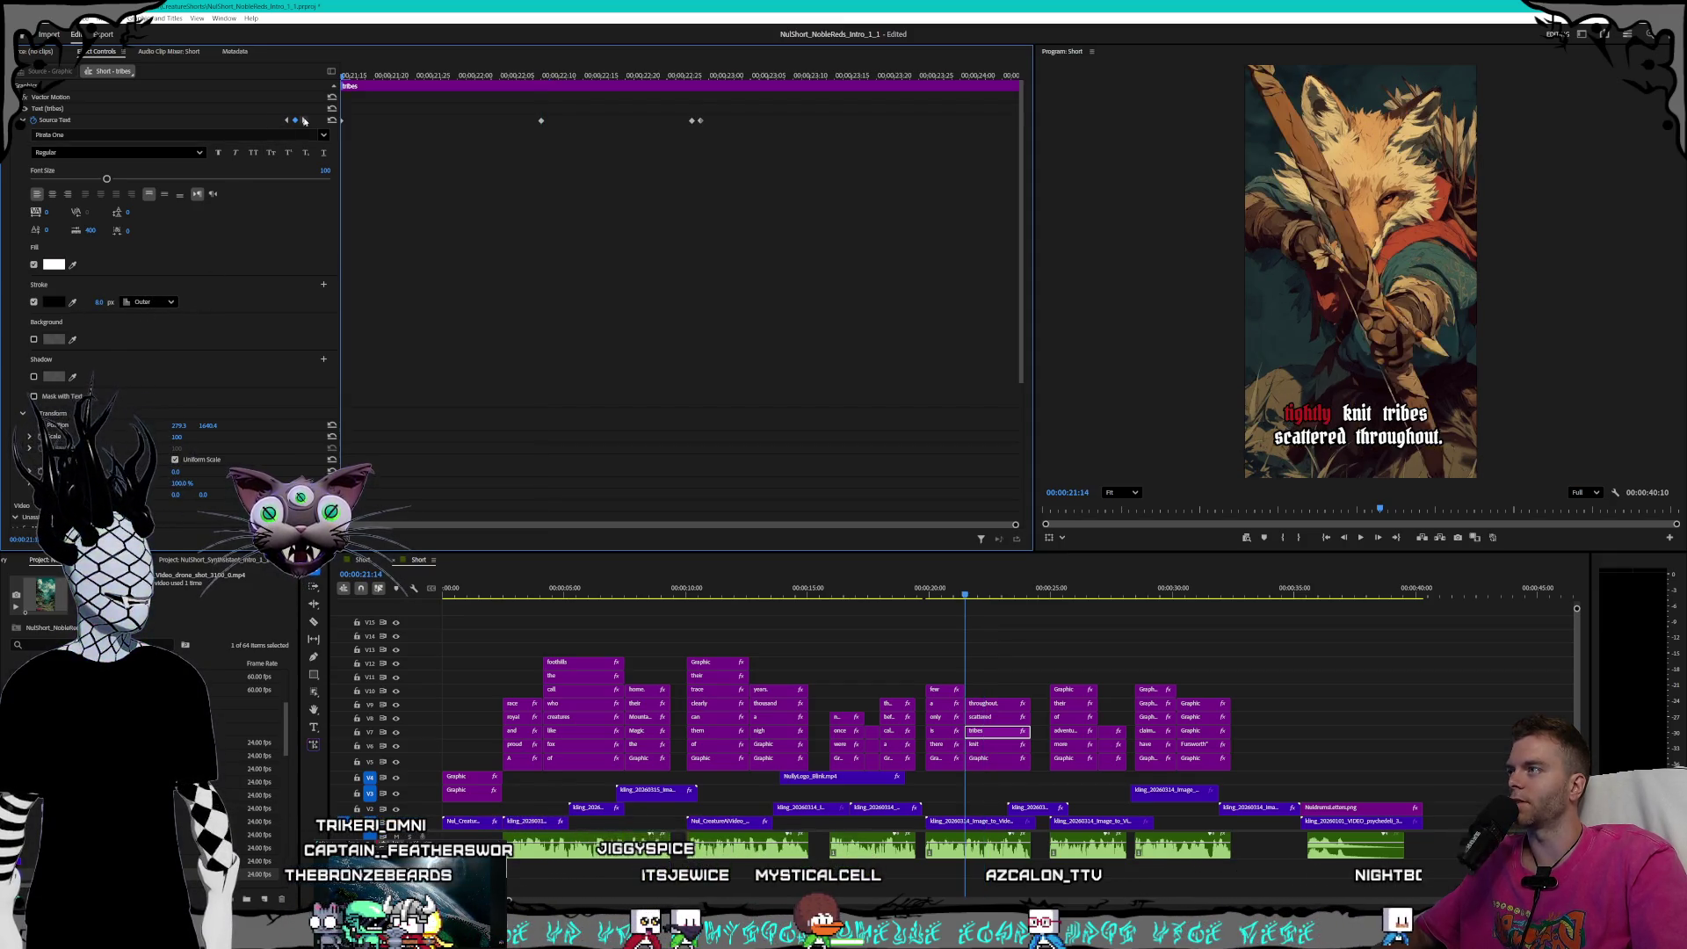
left_click(303, 121)
left_click(303, 120)
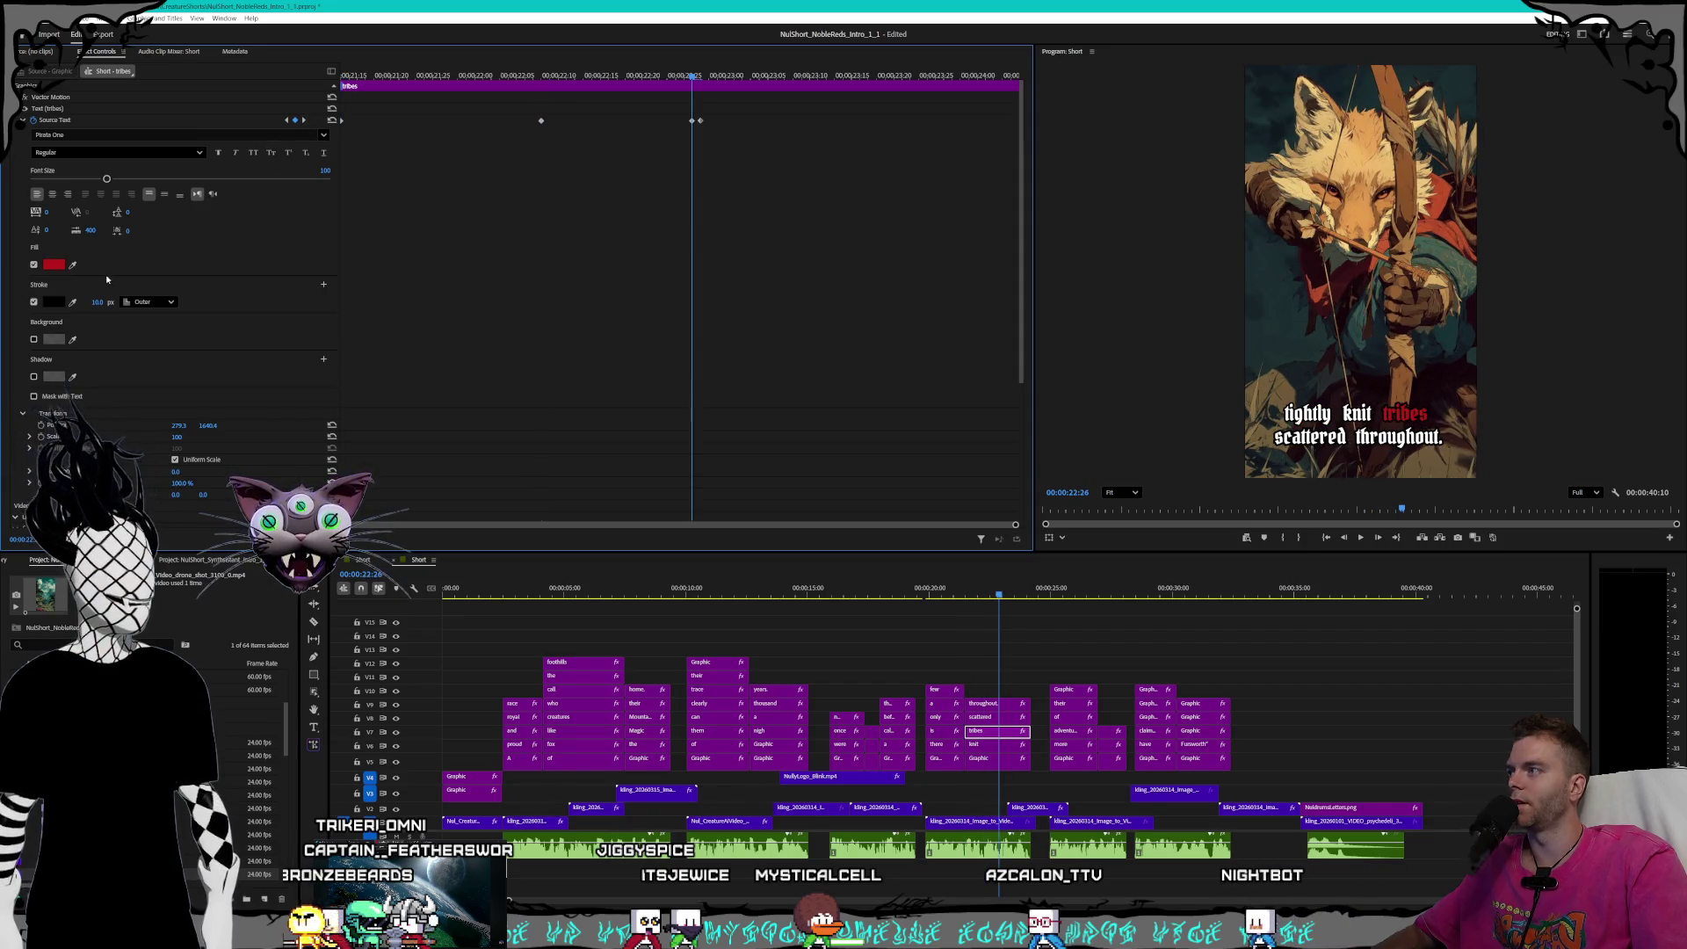
left_click(303, 120)
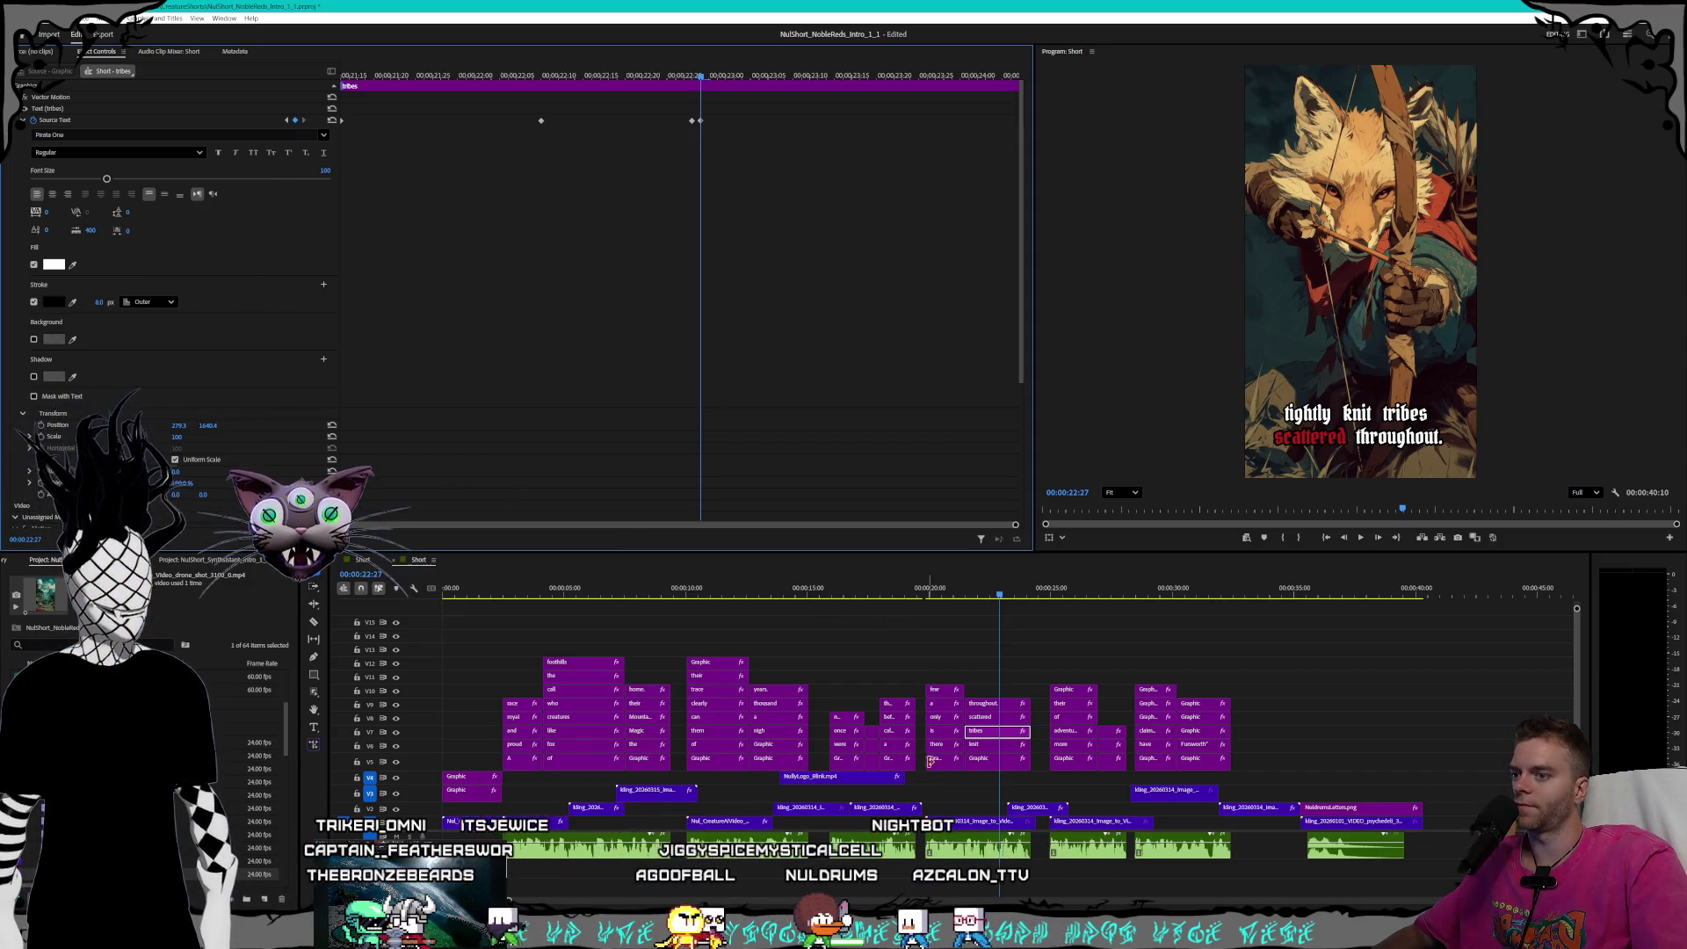
- Check the 'scattered' caption's keyframes, including the frame where it turns red
left_click(975, 717)
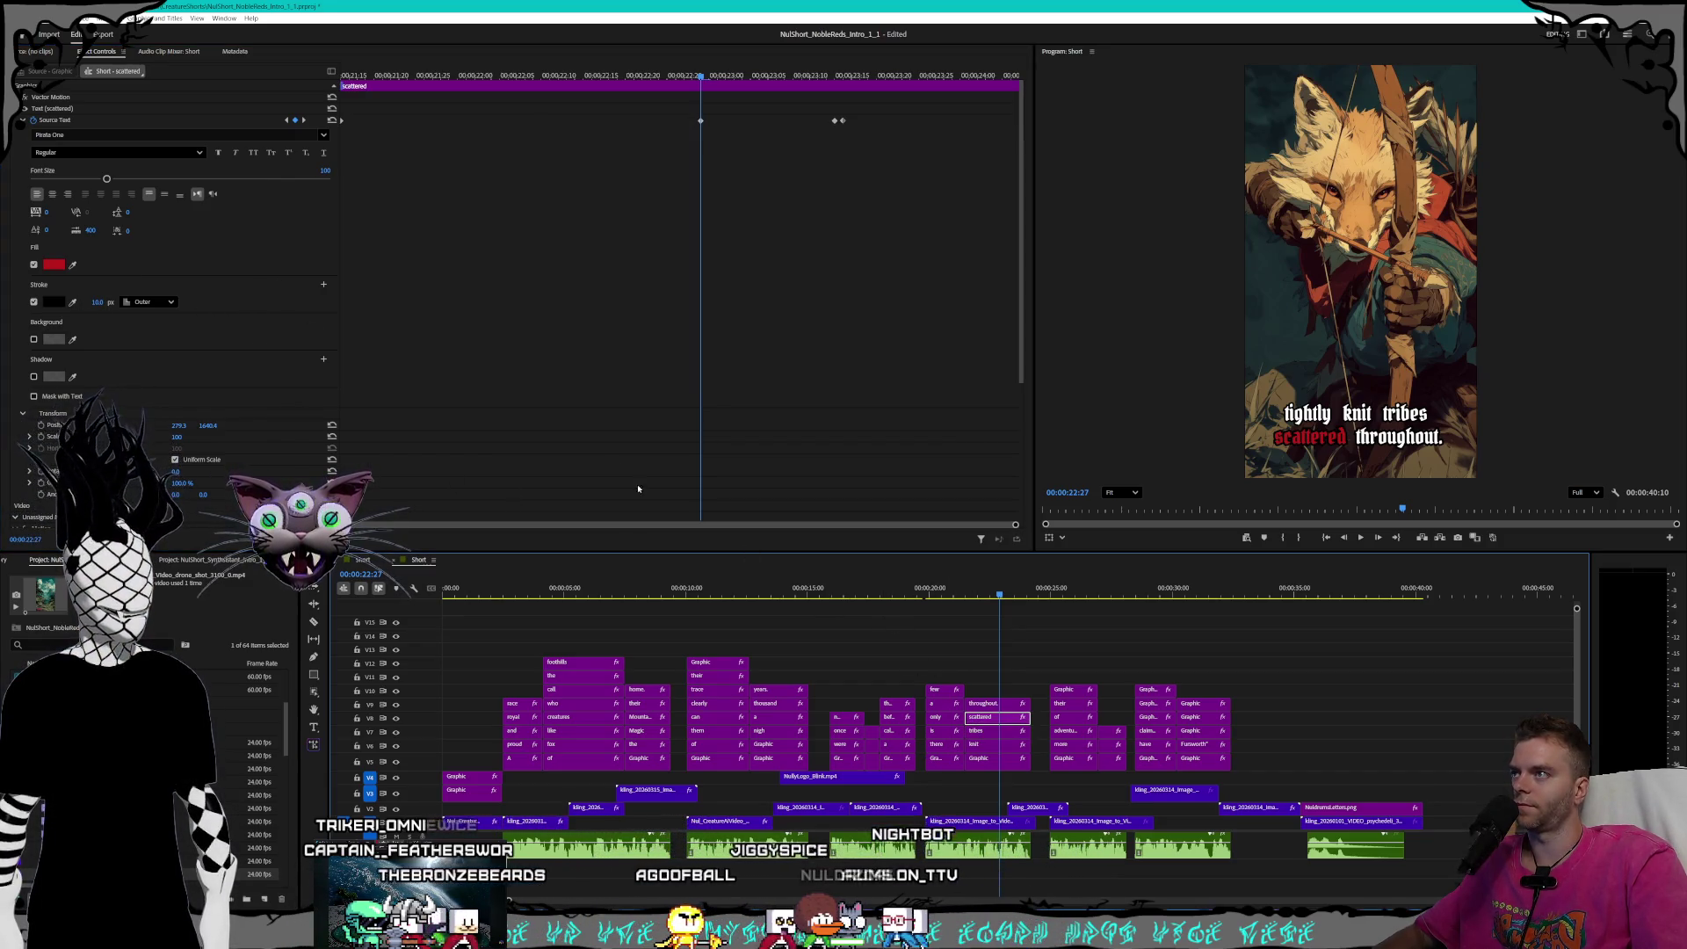
left_click(287, 120)
left_click(92, 301)
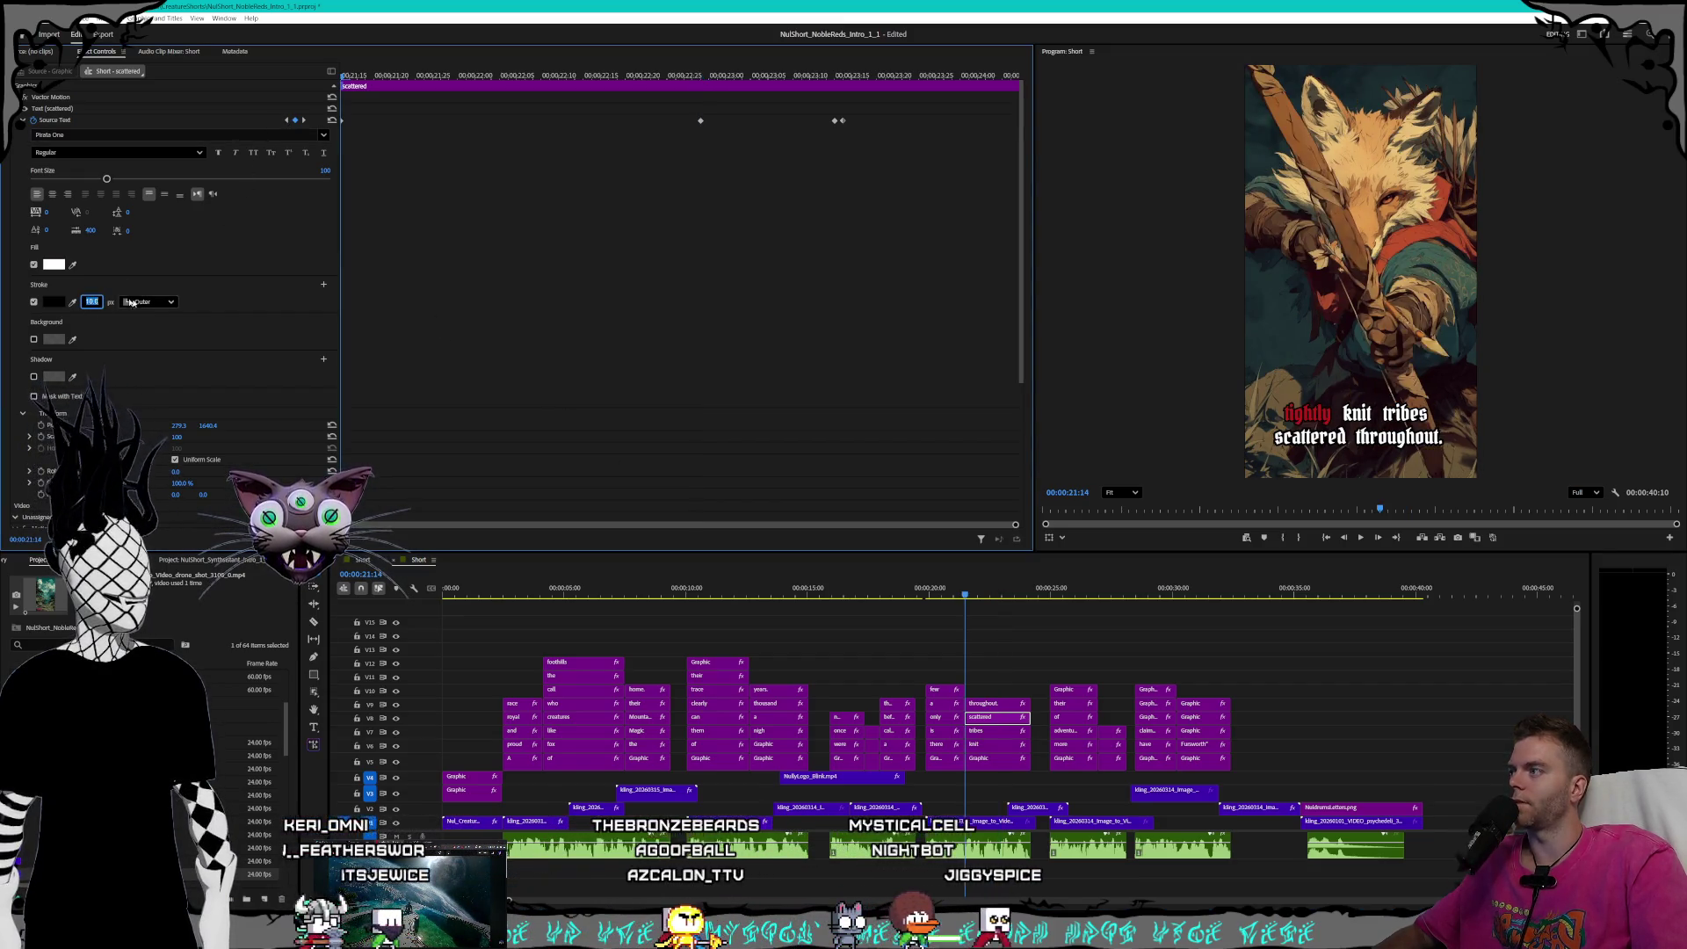
left_click(304, 119)
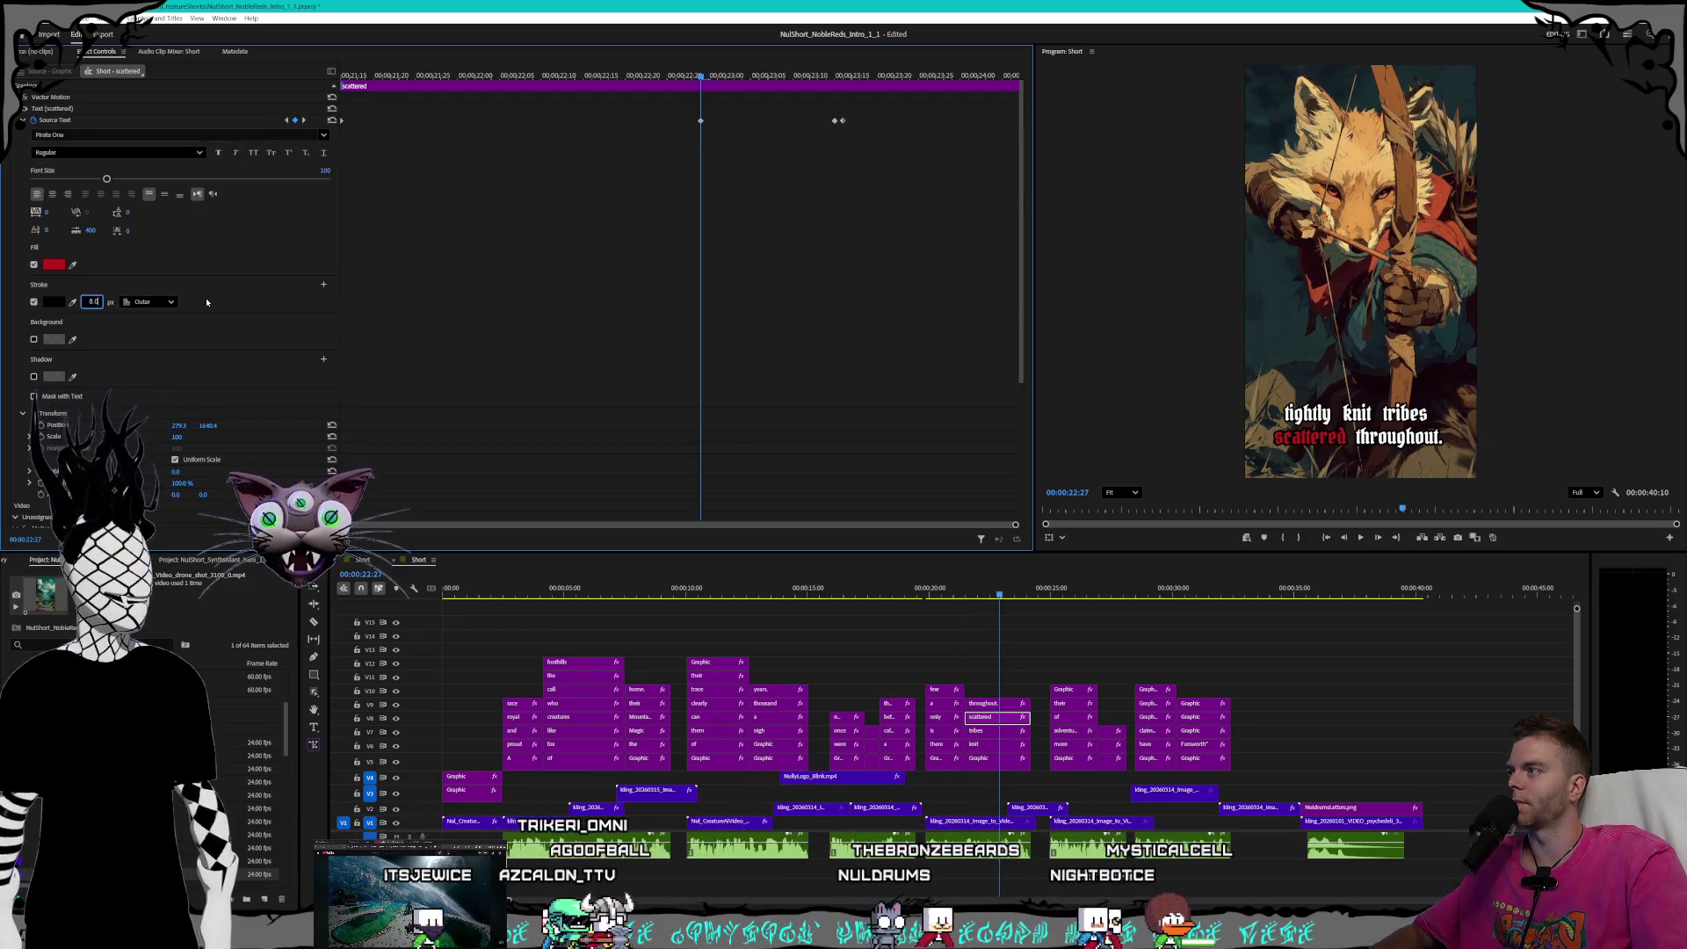
key("Down")
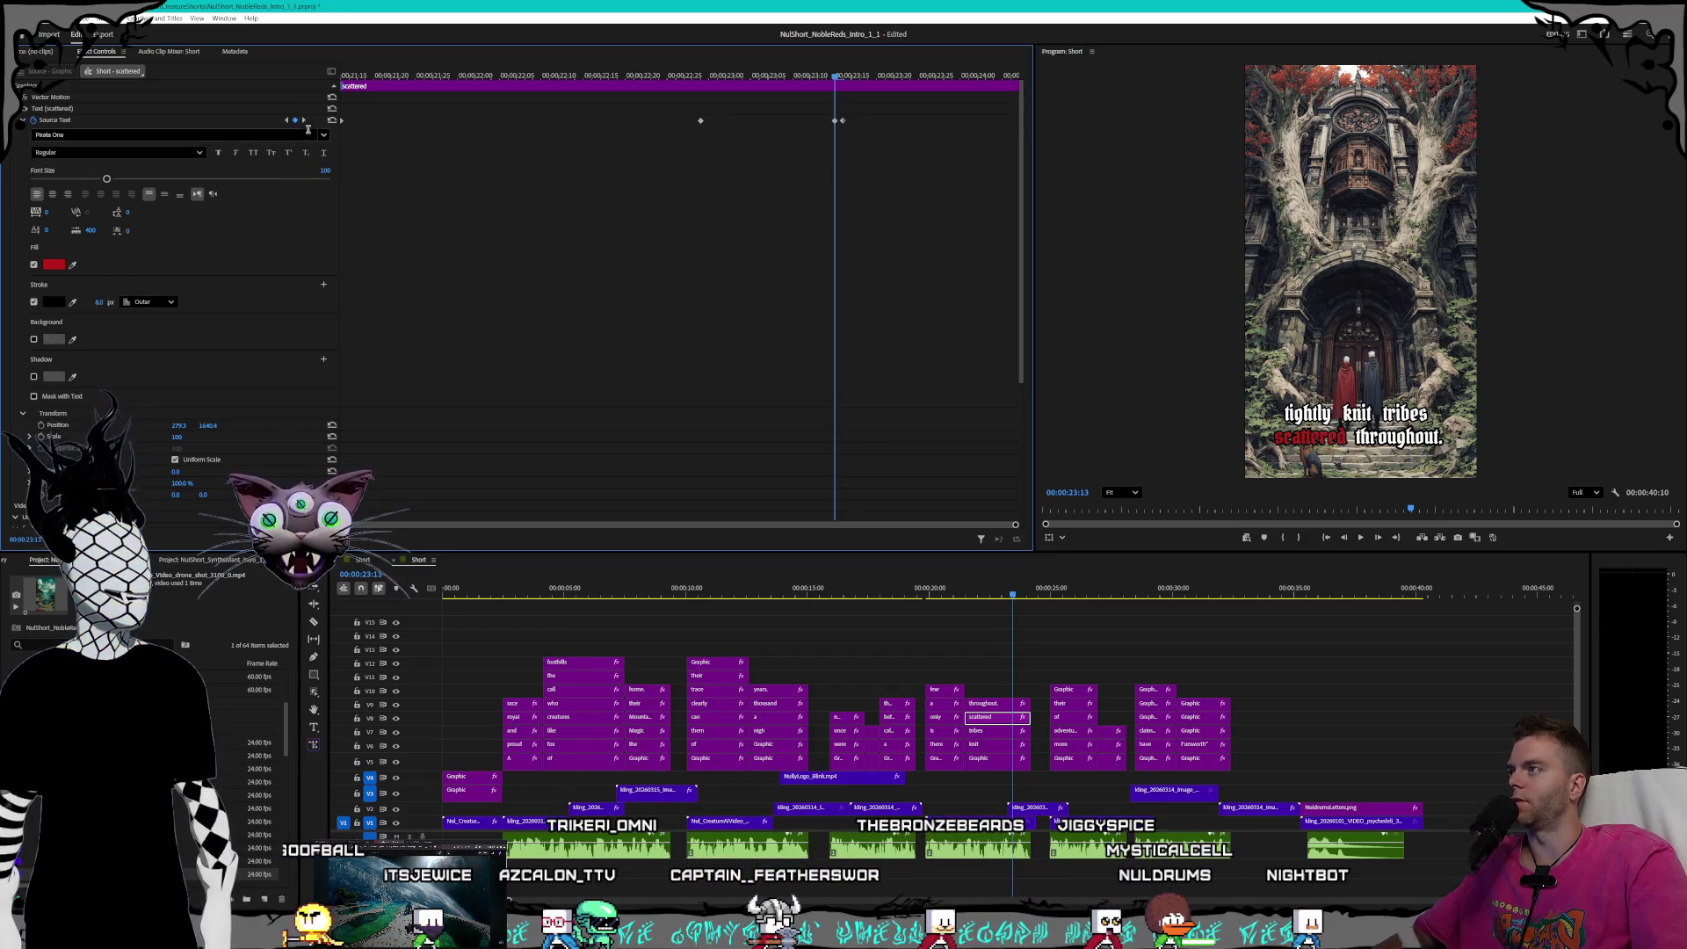
key("Right")
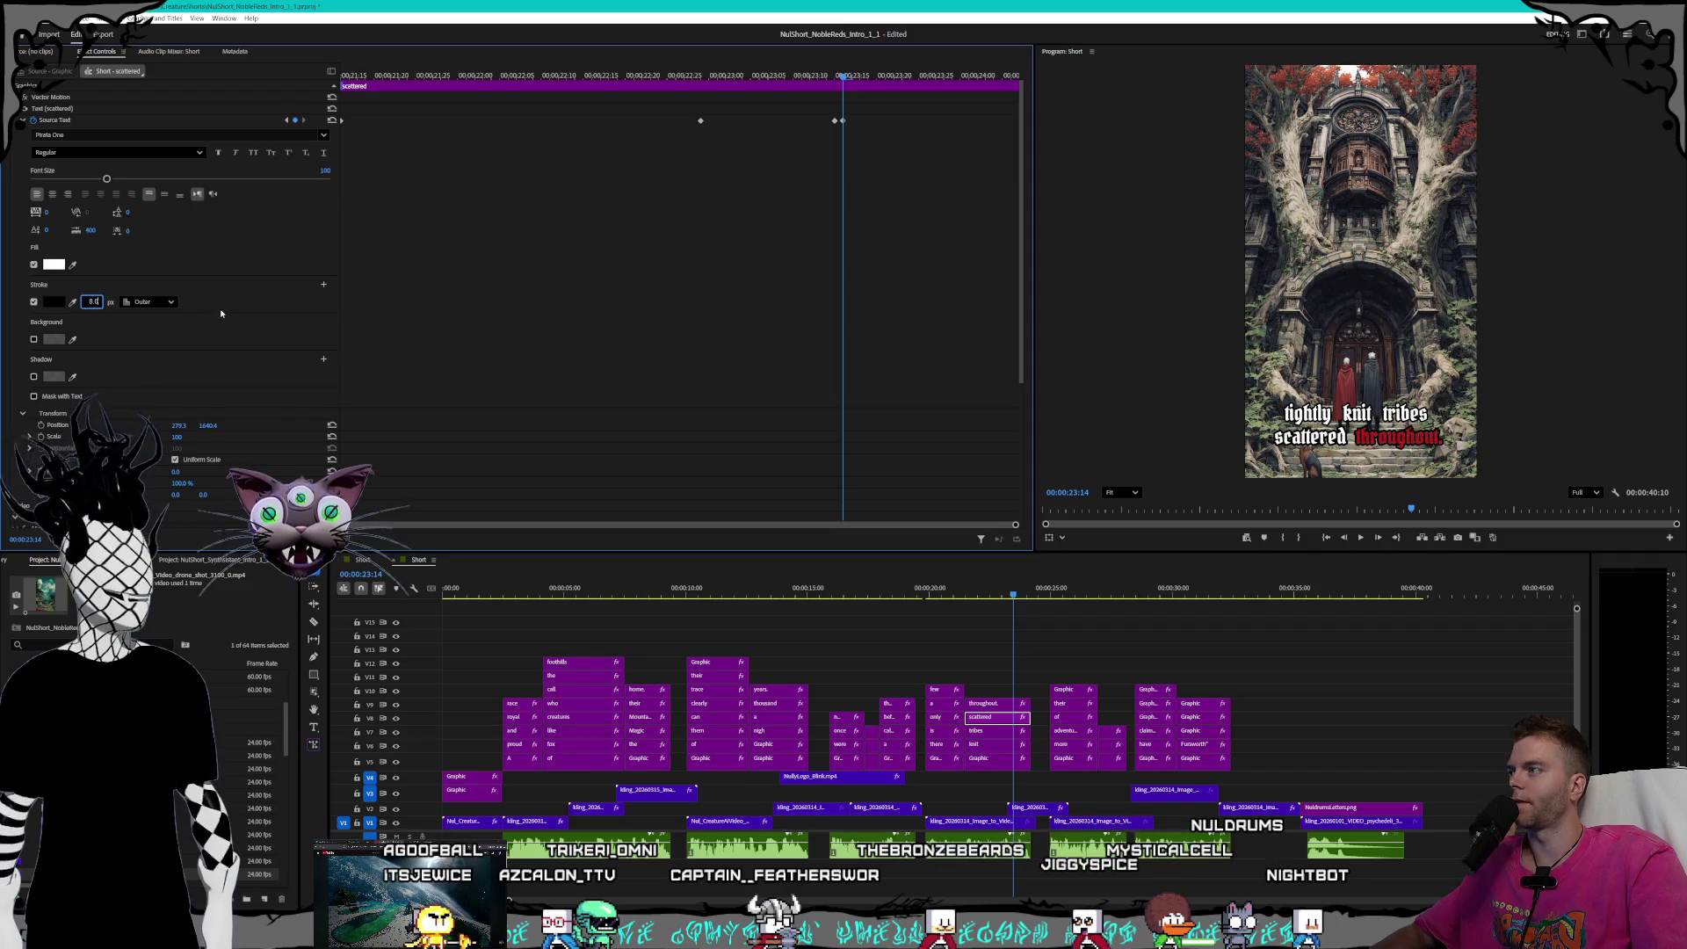
- Drag the 'throughout.' caption's stroke width down to 8 at its highlight keyframe
left_click(1006, 706)
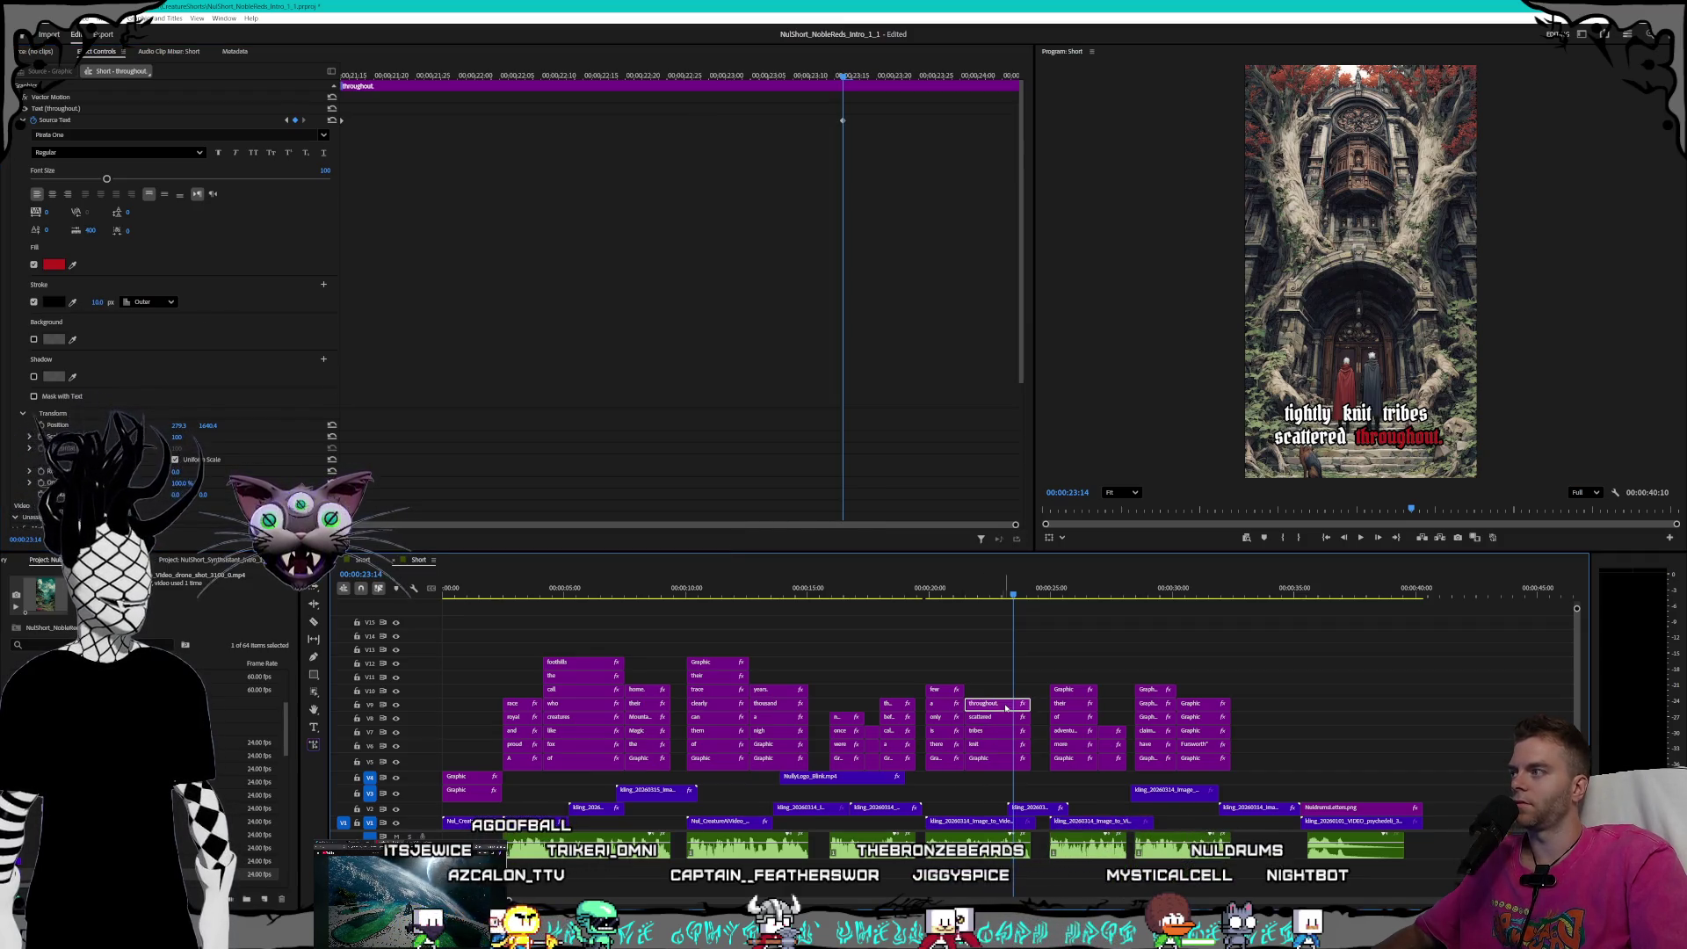
key("Up")
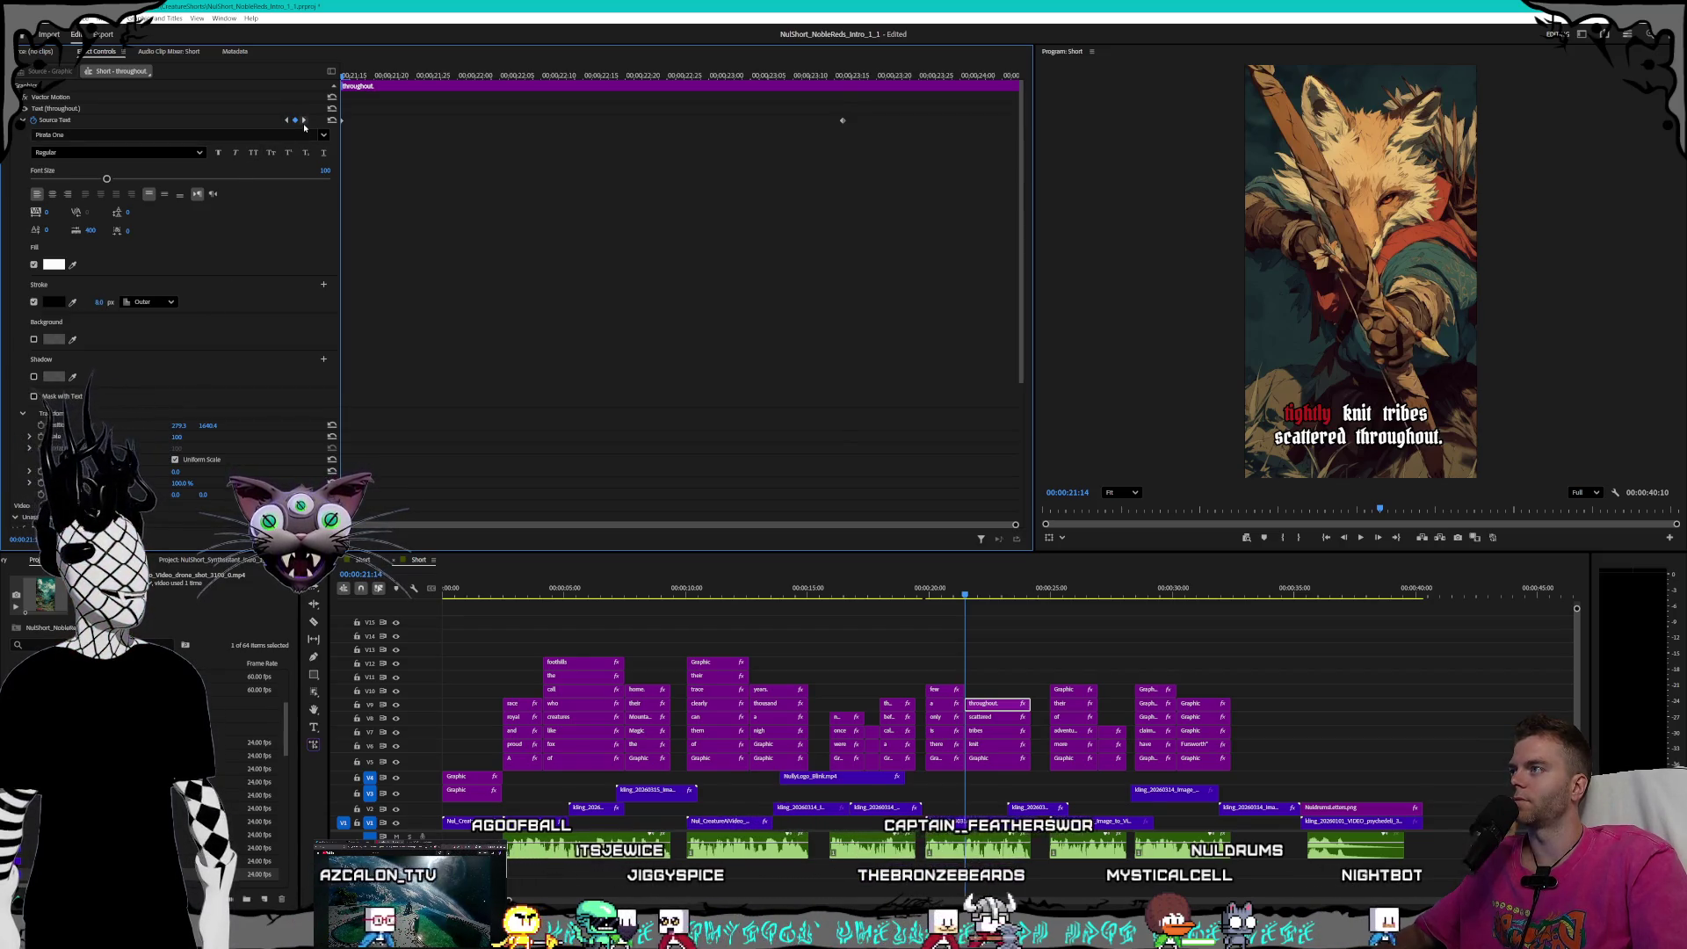
key("Down")
left_click_drag(97, 302, 83, 303)
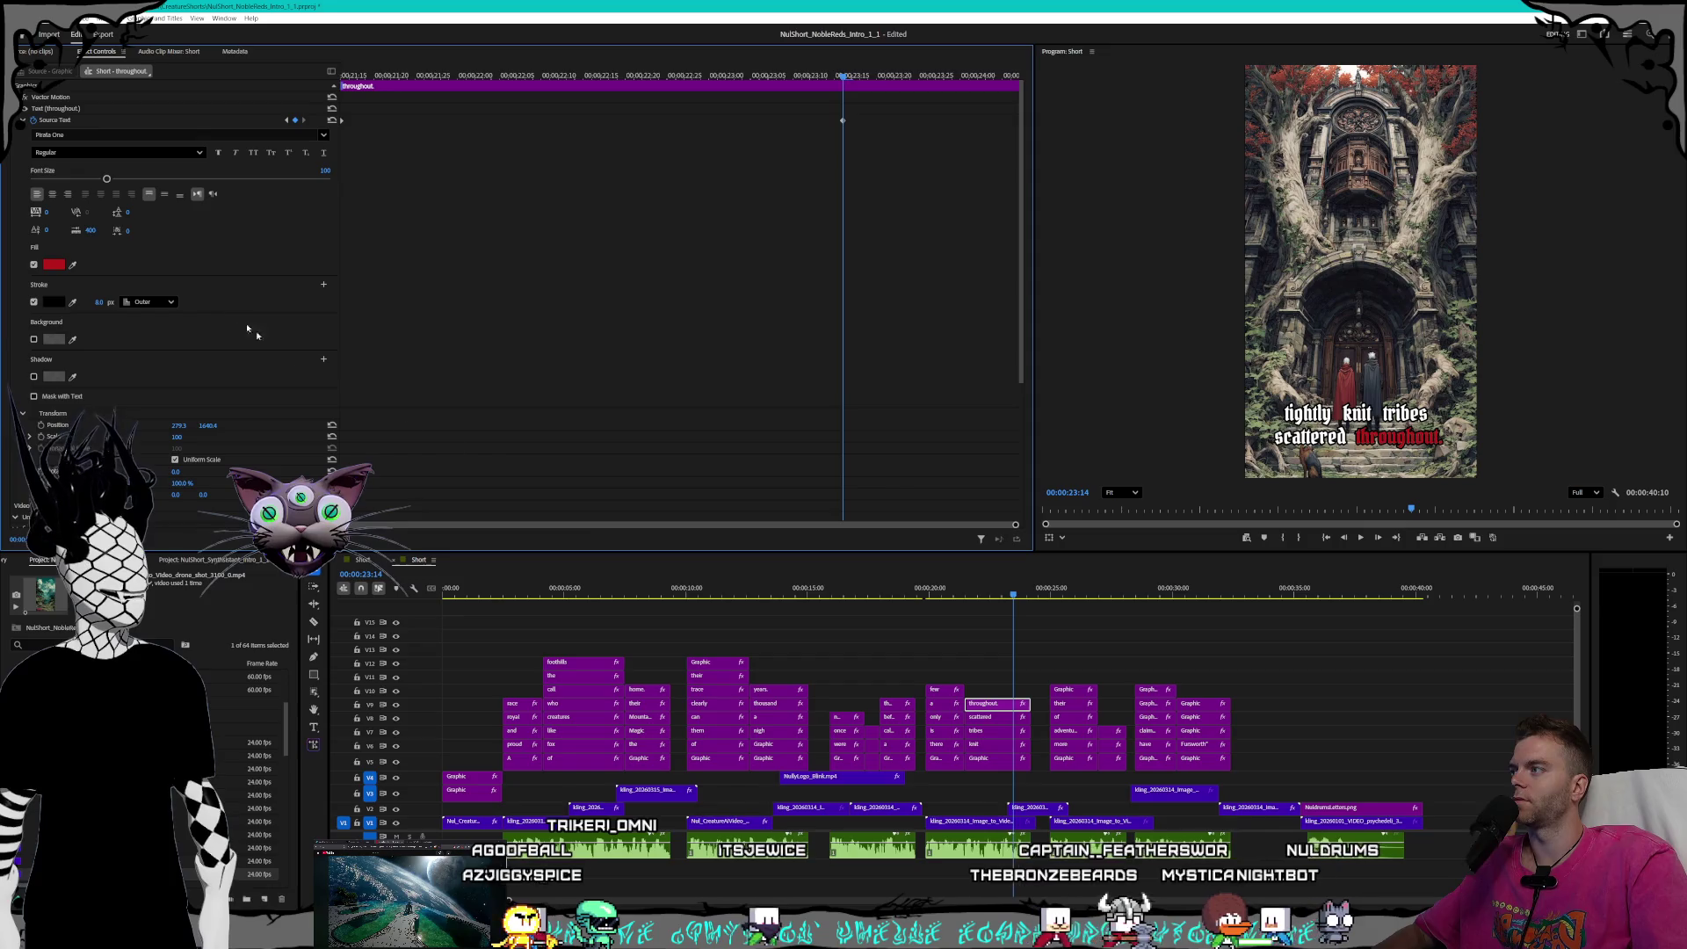
left_click(998, 763)
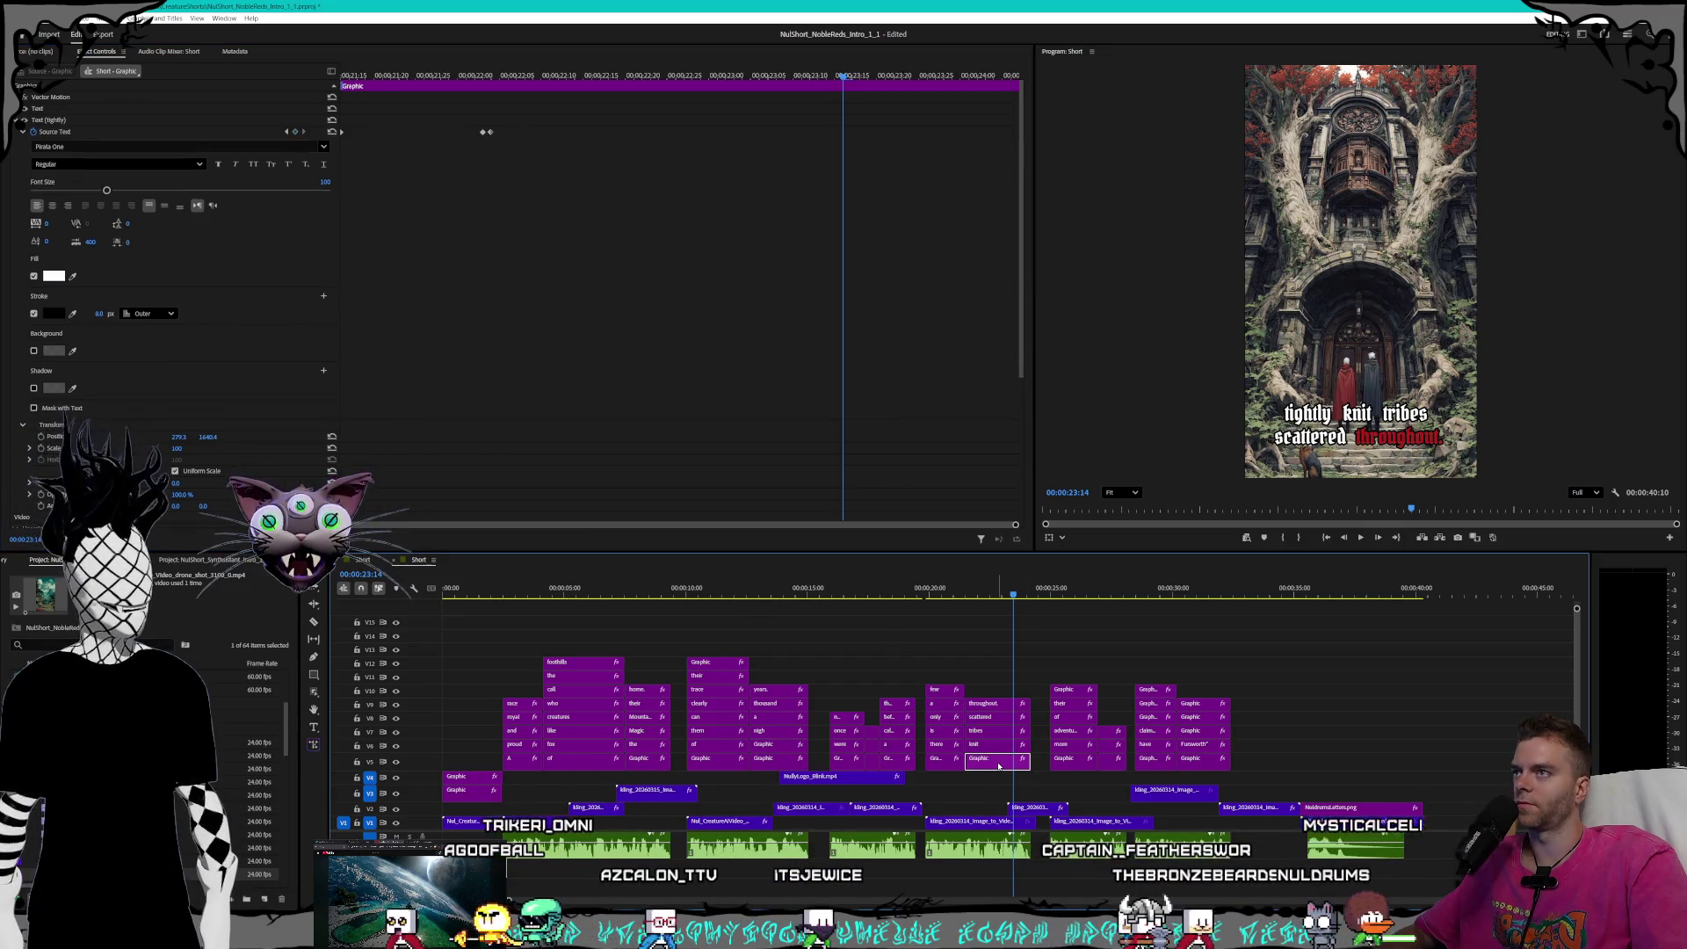
- Set Stroke width to 8 at the keyframes of the caption clip starting with 'The'
left_click(287, 131)
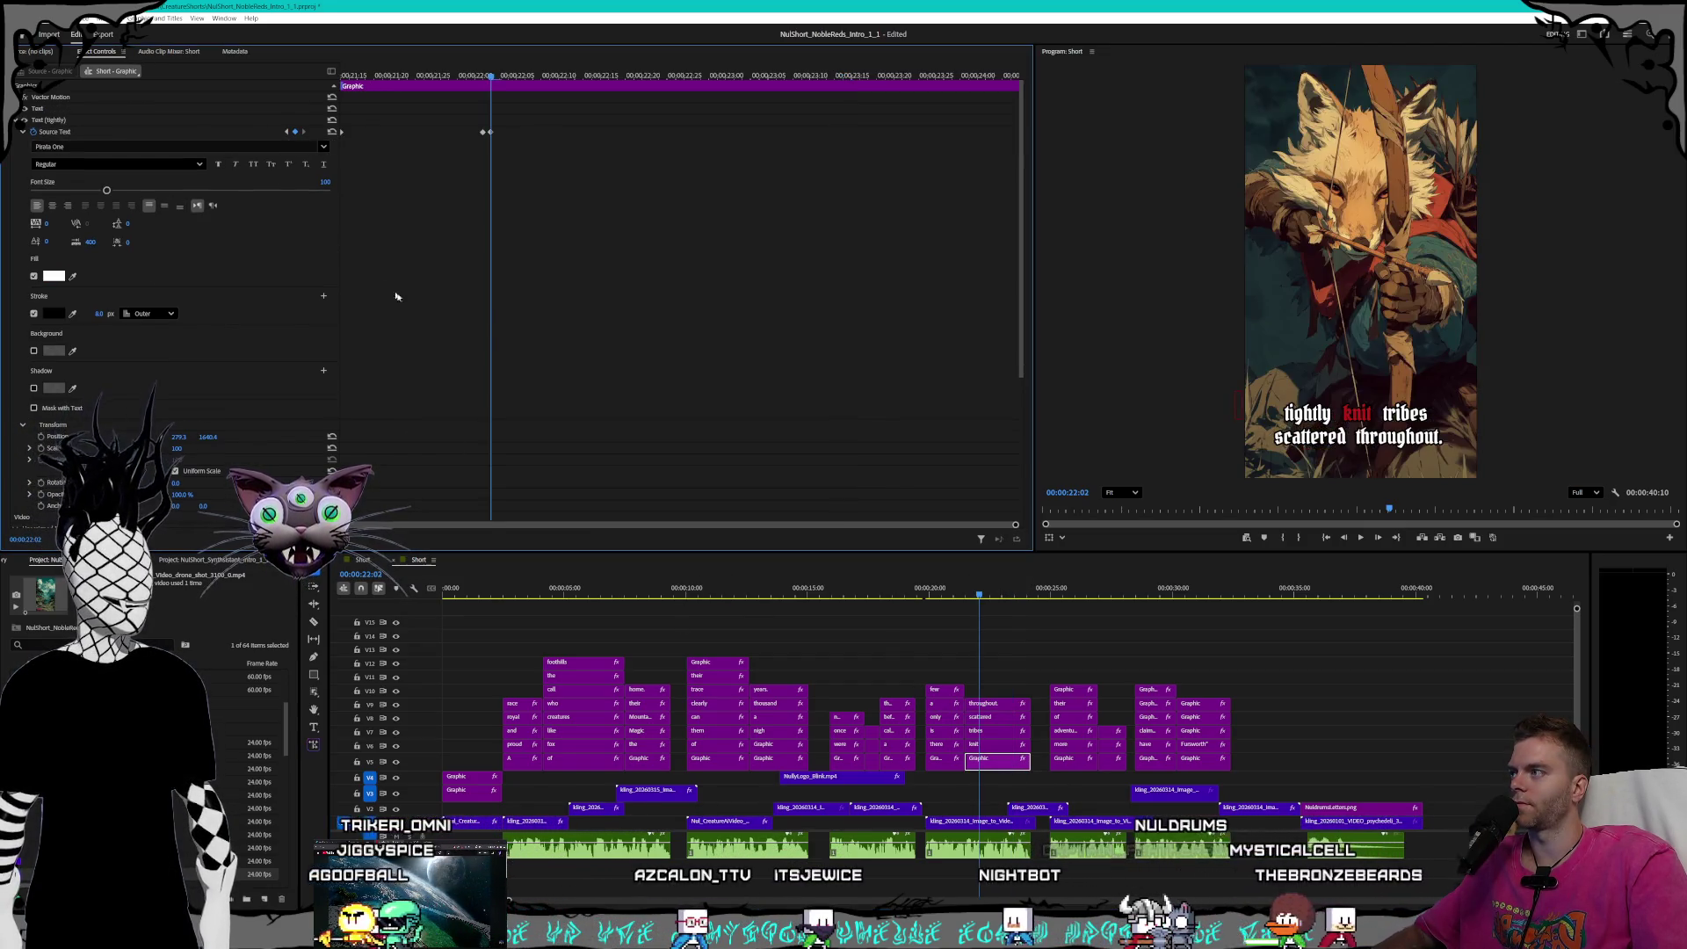
left_click(1072, 765)
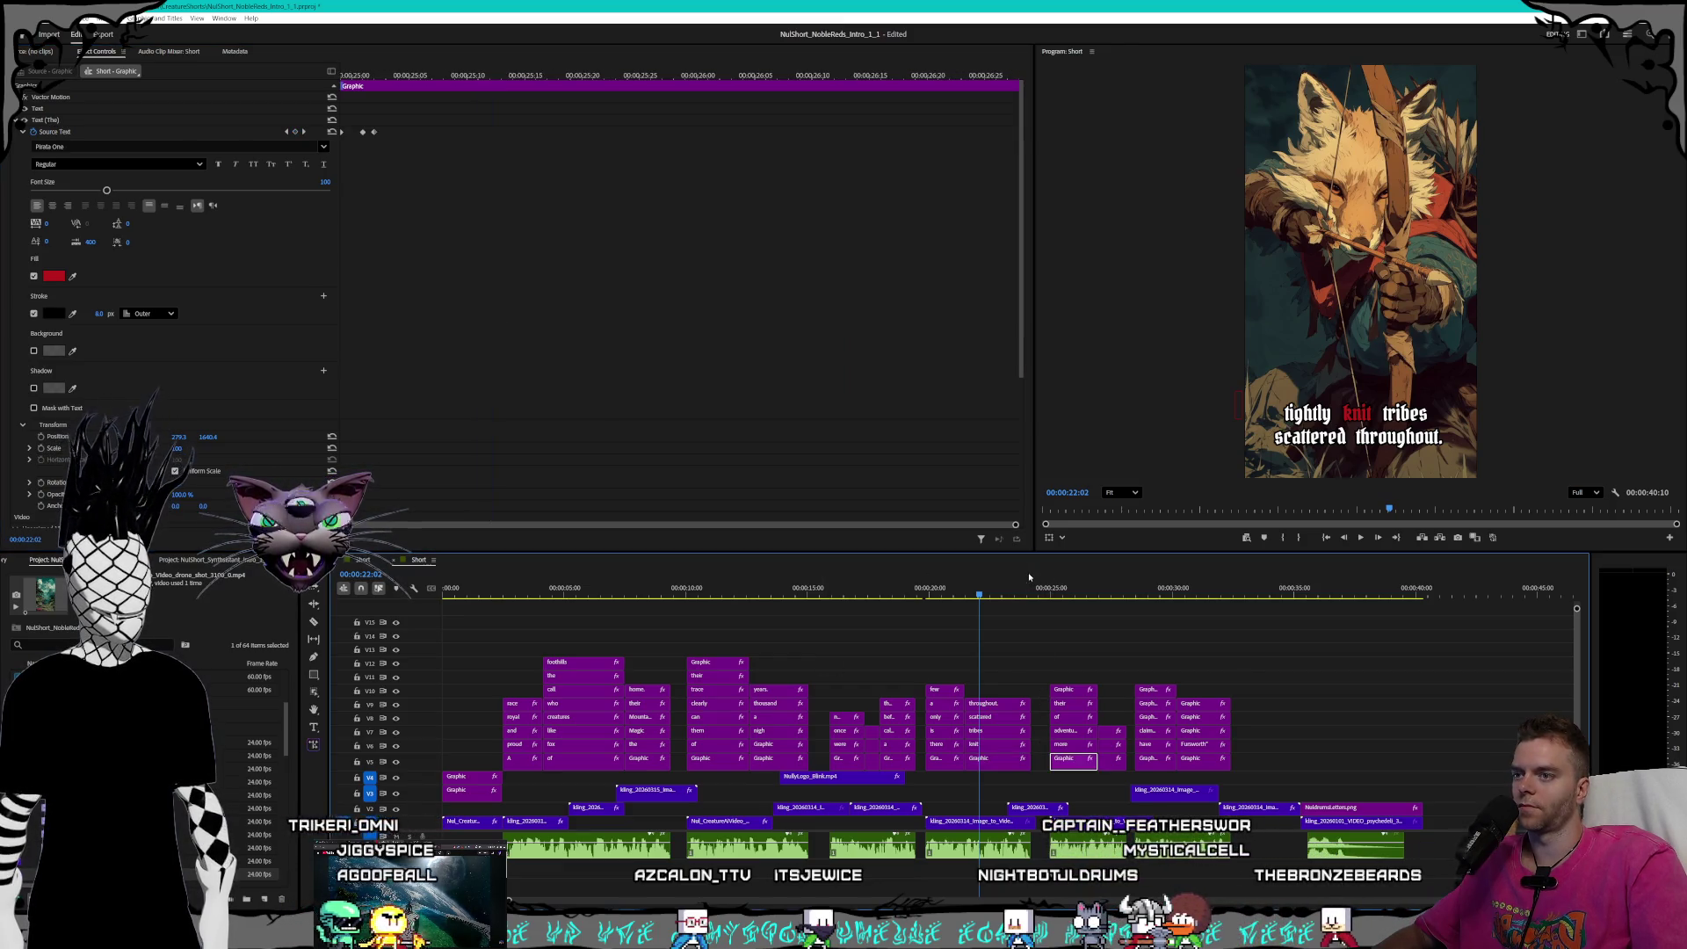
left_click(1052, 595)
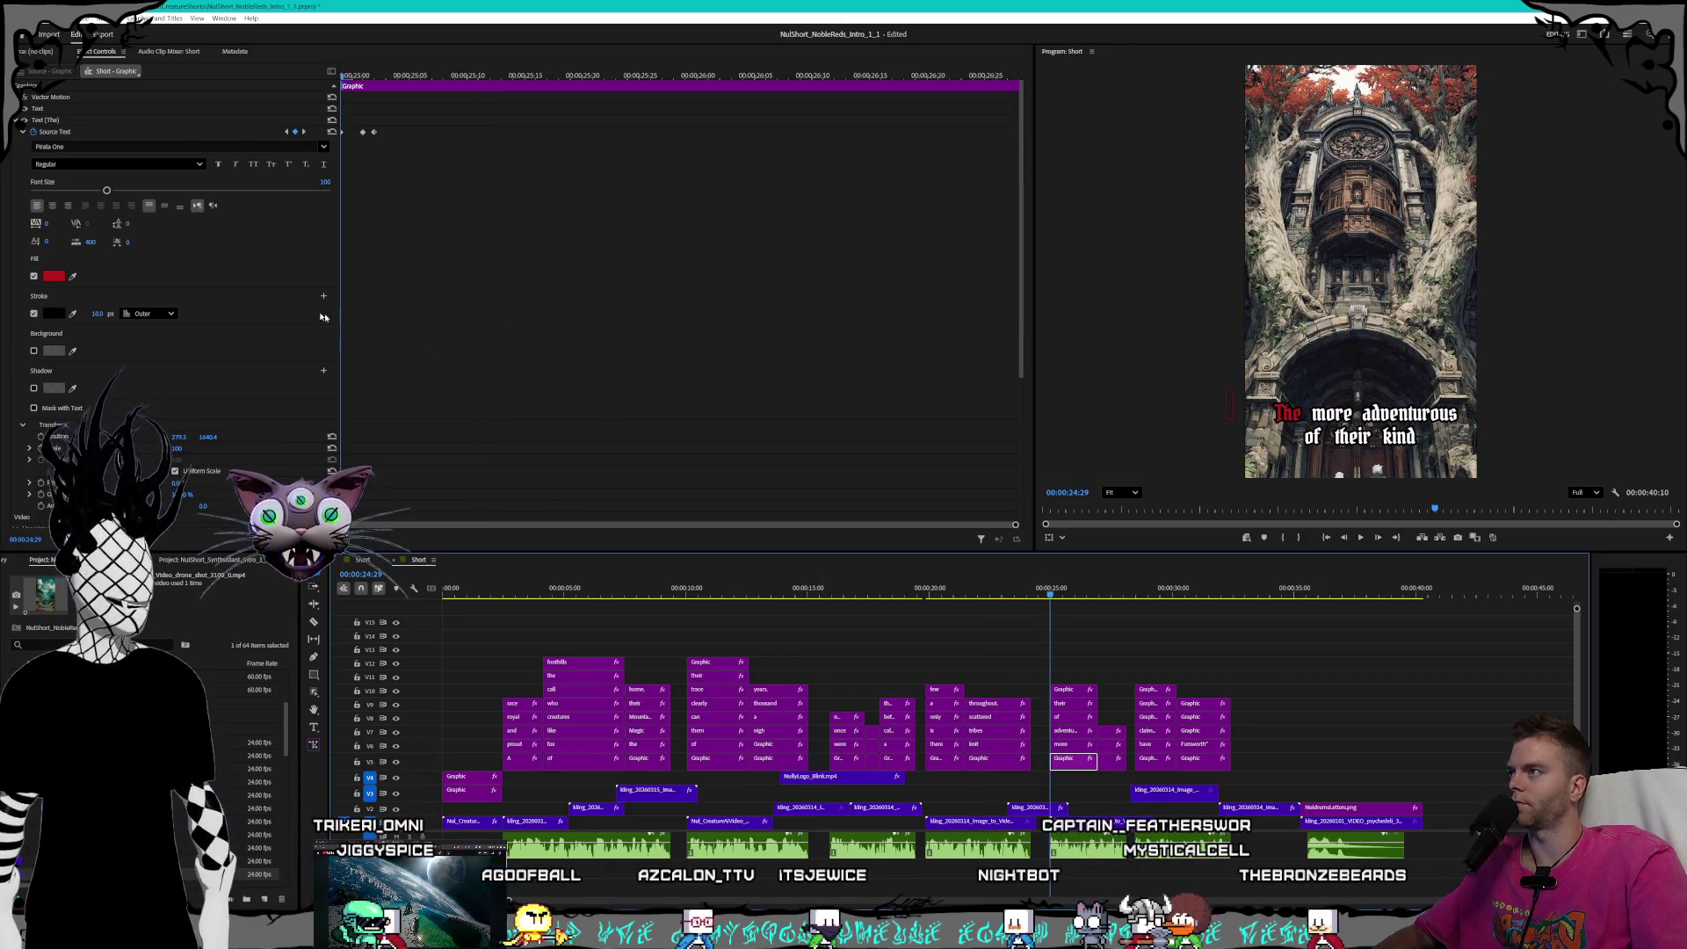
left_click(97, 314)
type("8")
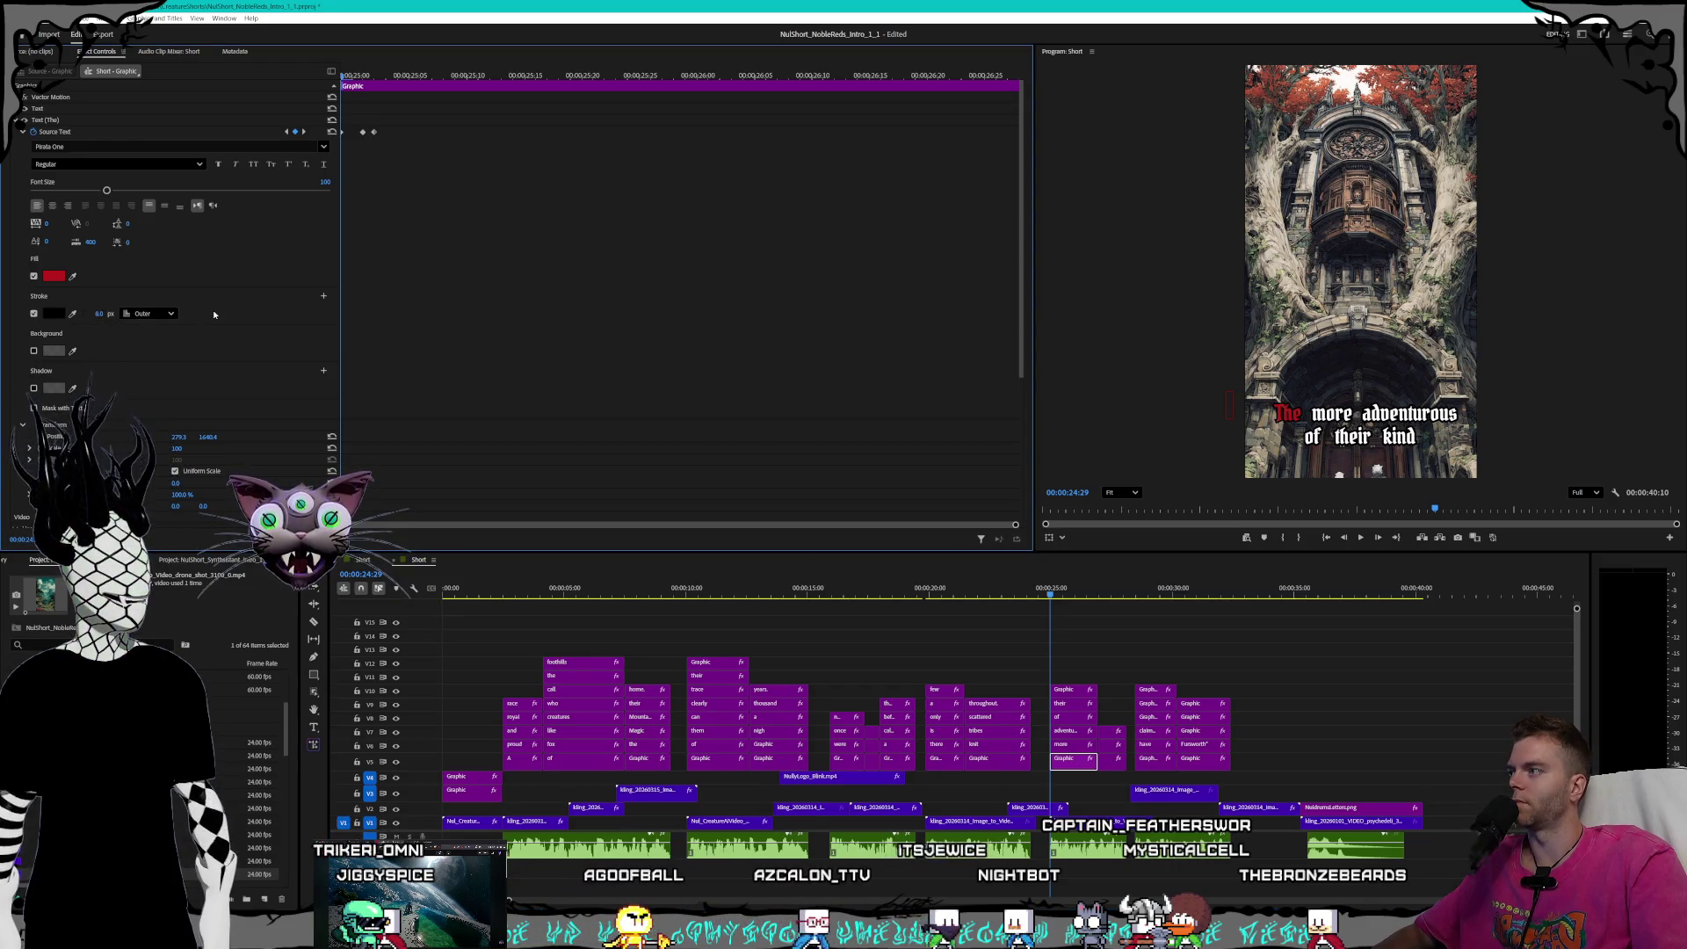
left_click(306, 132)
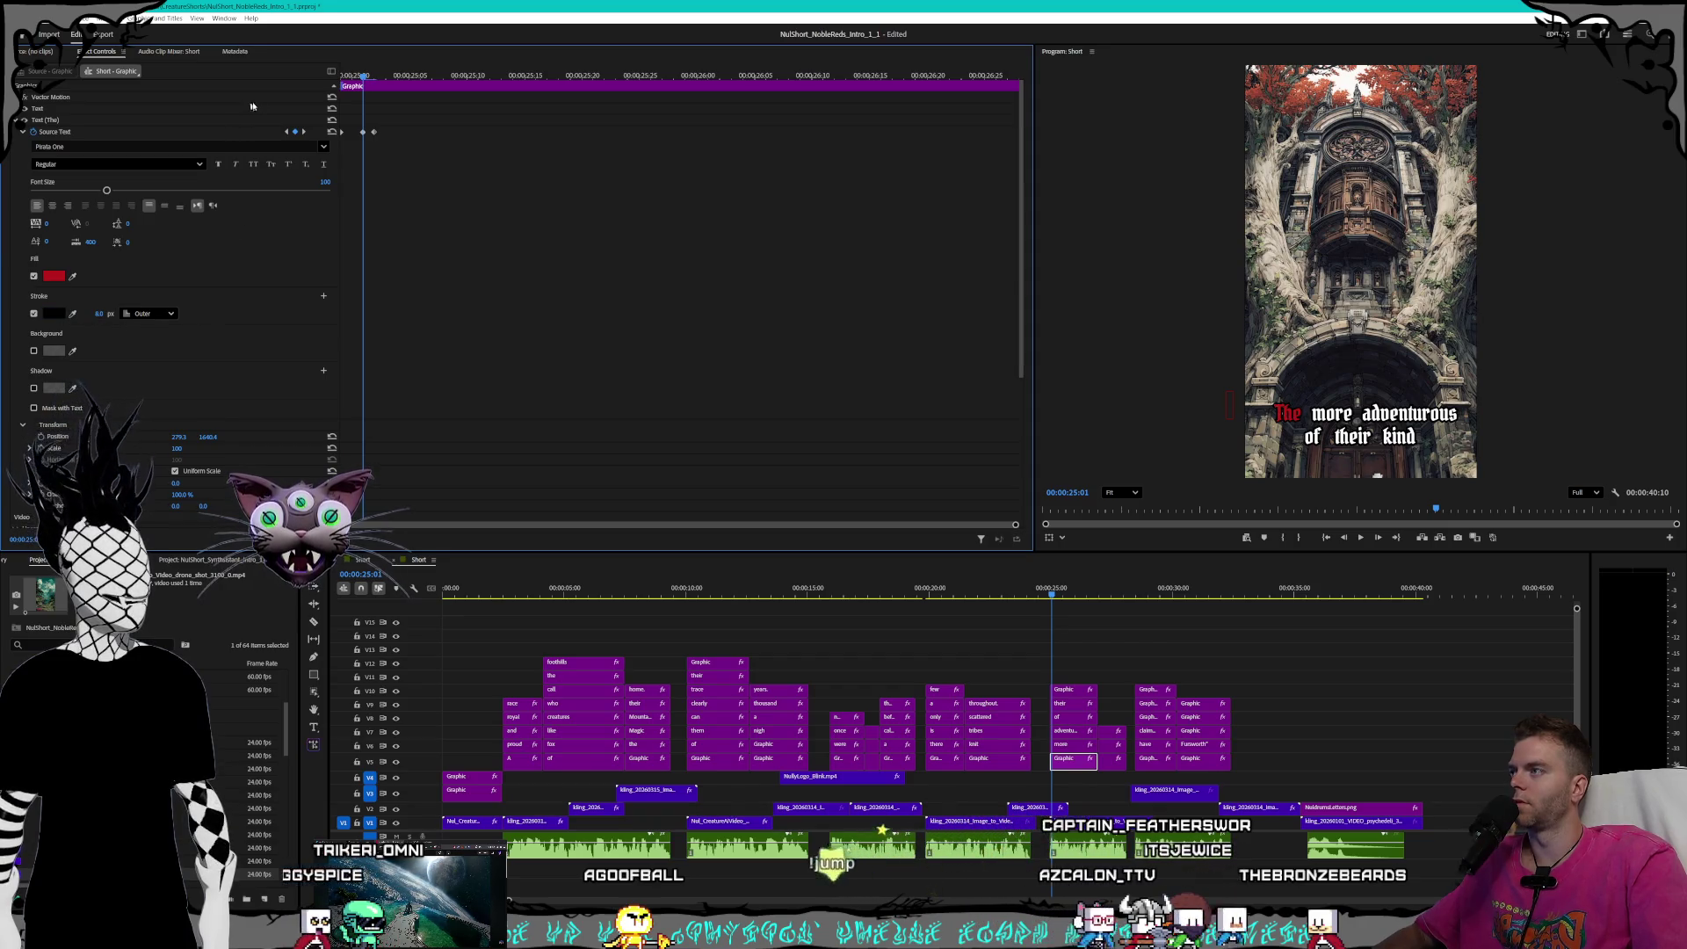
left_click(304, 132)
left_click(96, 314)
type("8")
key("Return")
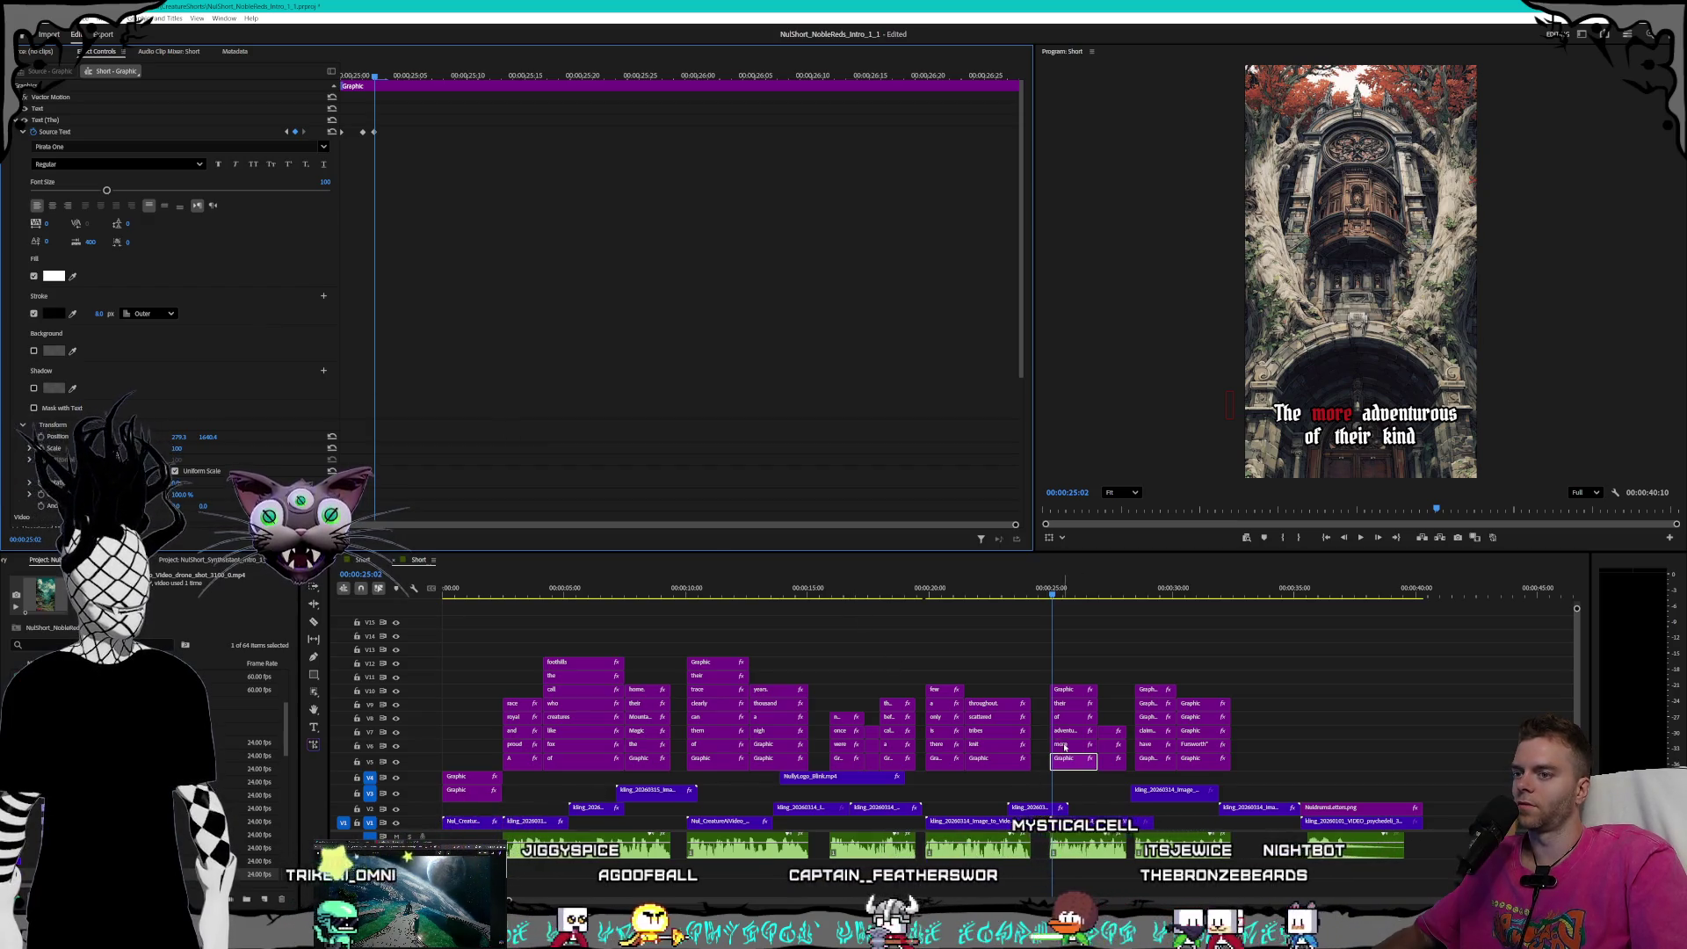
- On the 'more' caption clip, add a text keyframe and step to where 'more' turns red
left_click(1064, 745)
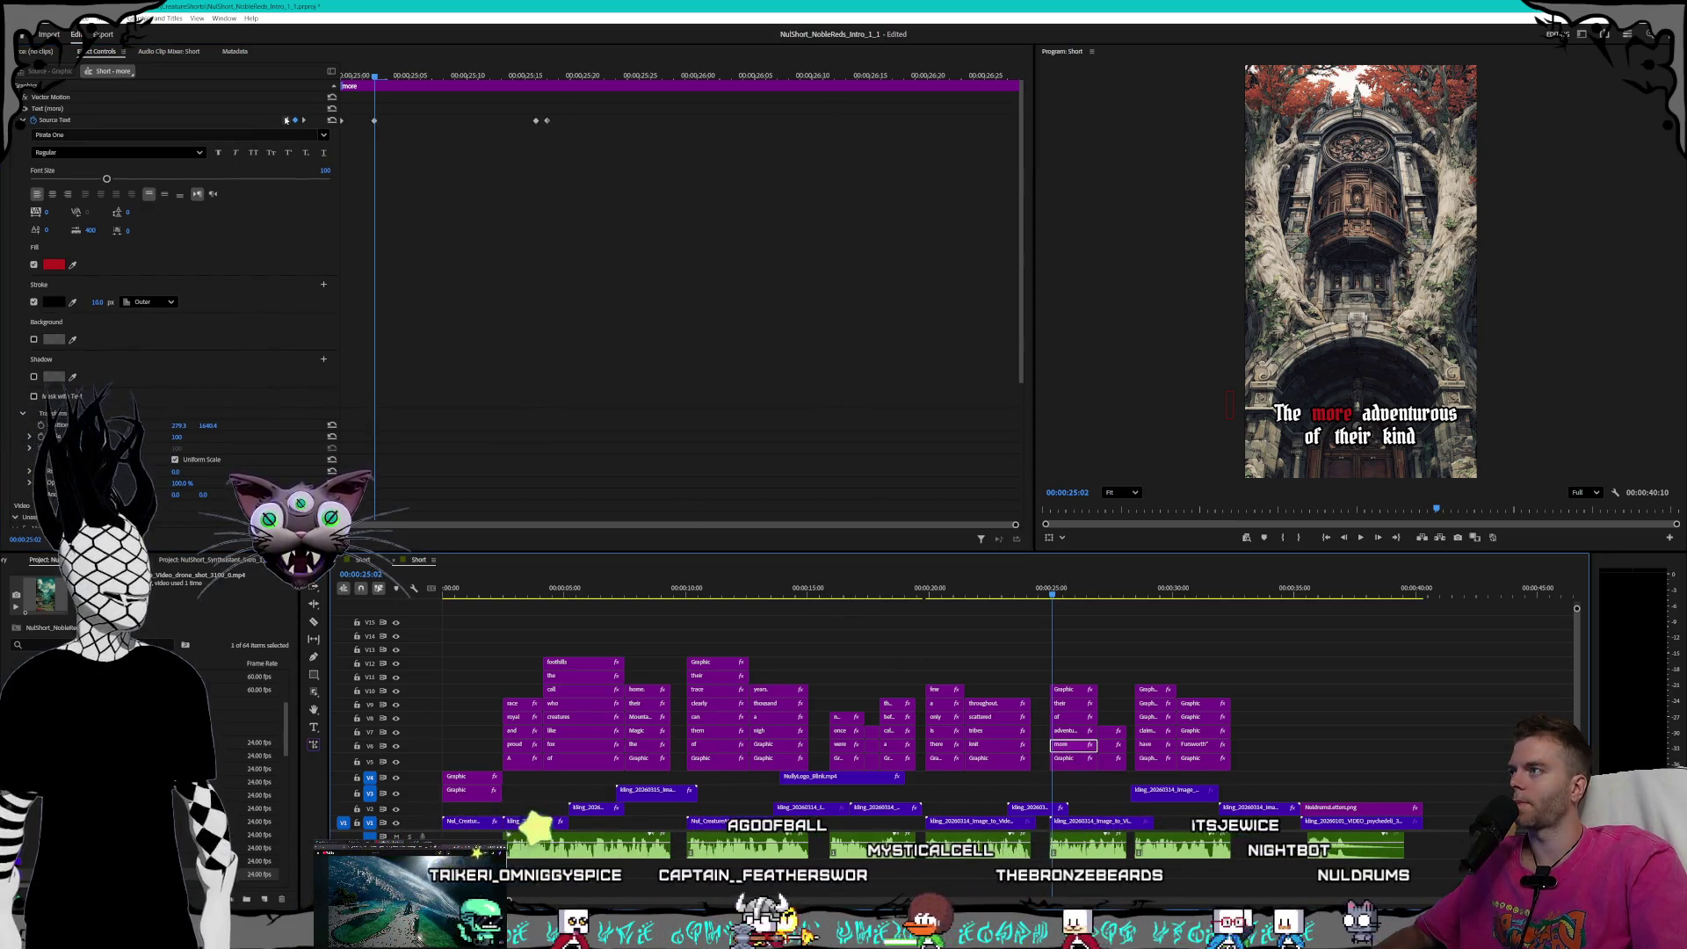
key("Up")
left_click(246, 201)
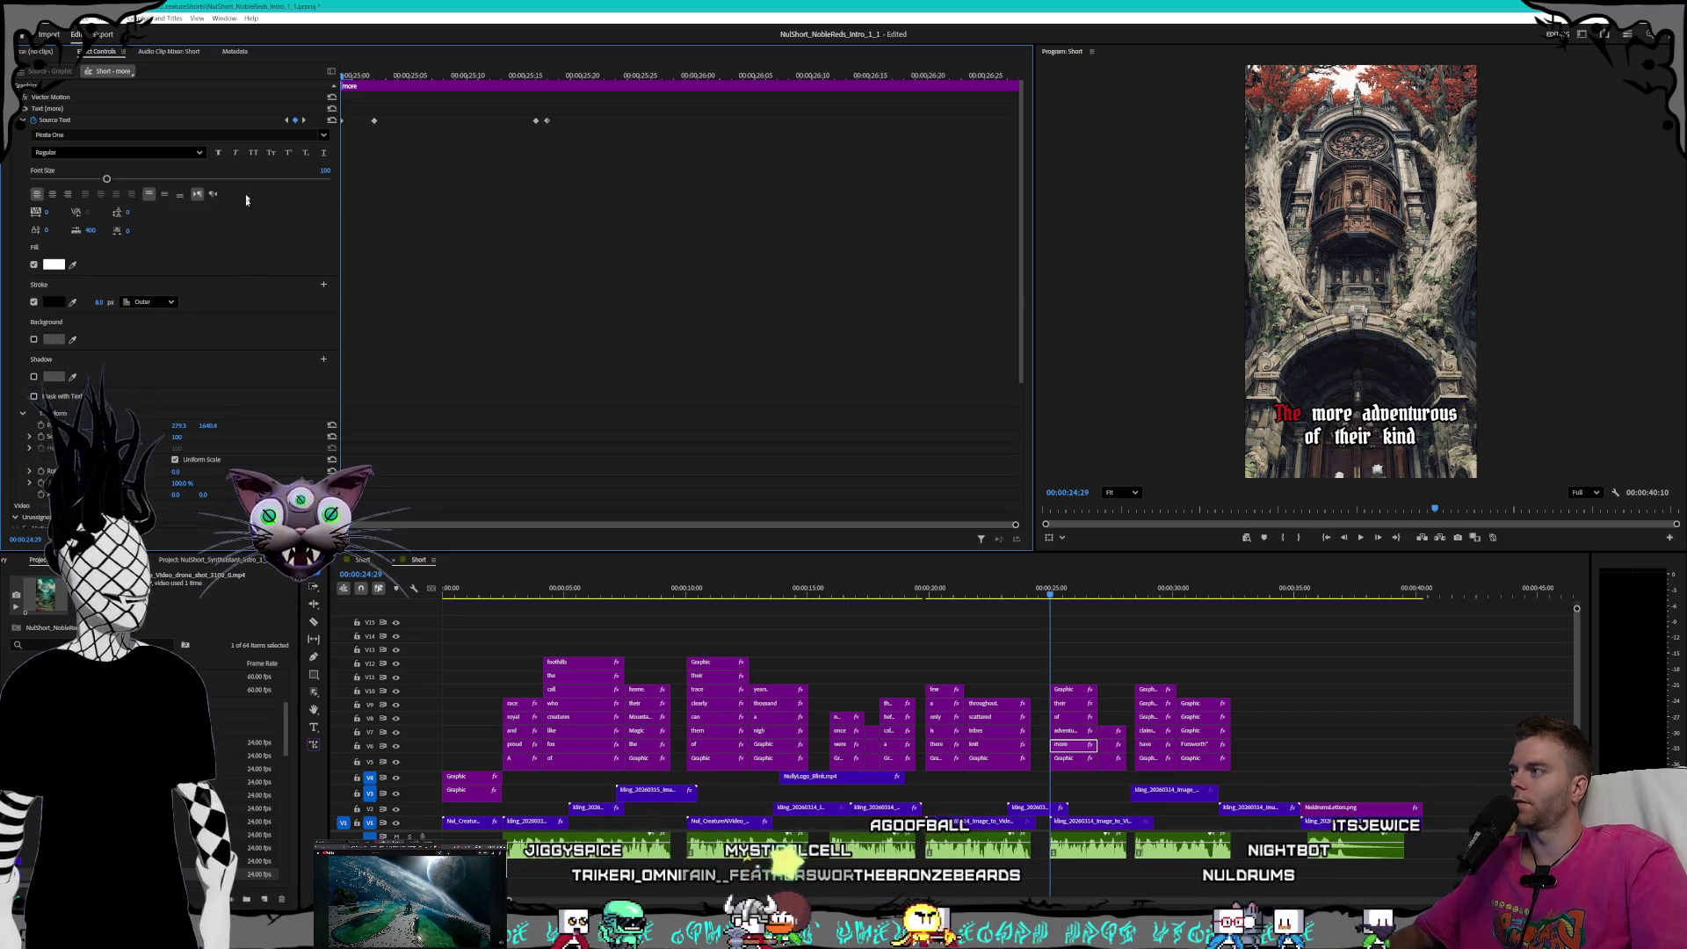
left_click(297, 120)
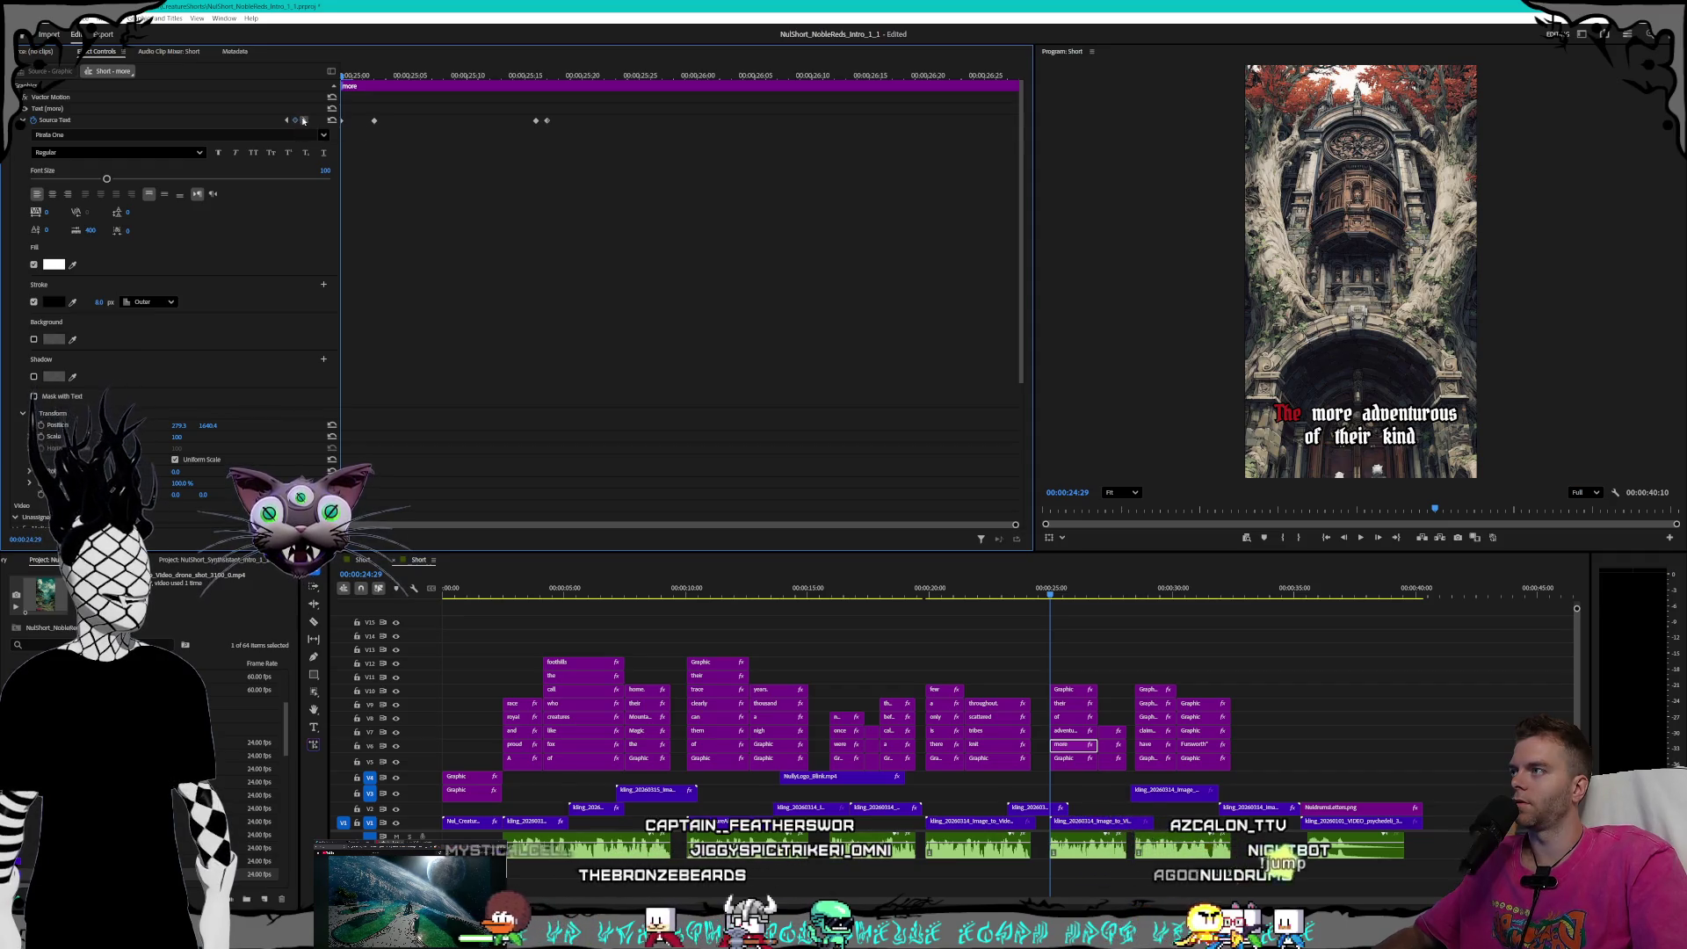
left_click(304, 120)
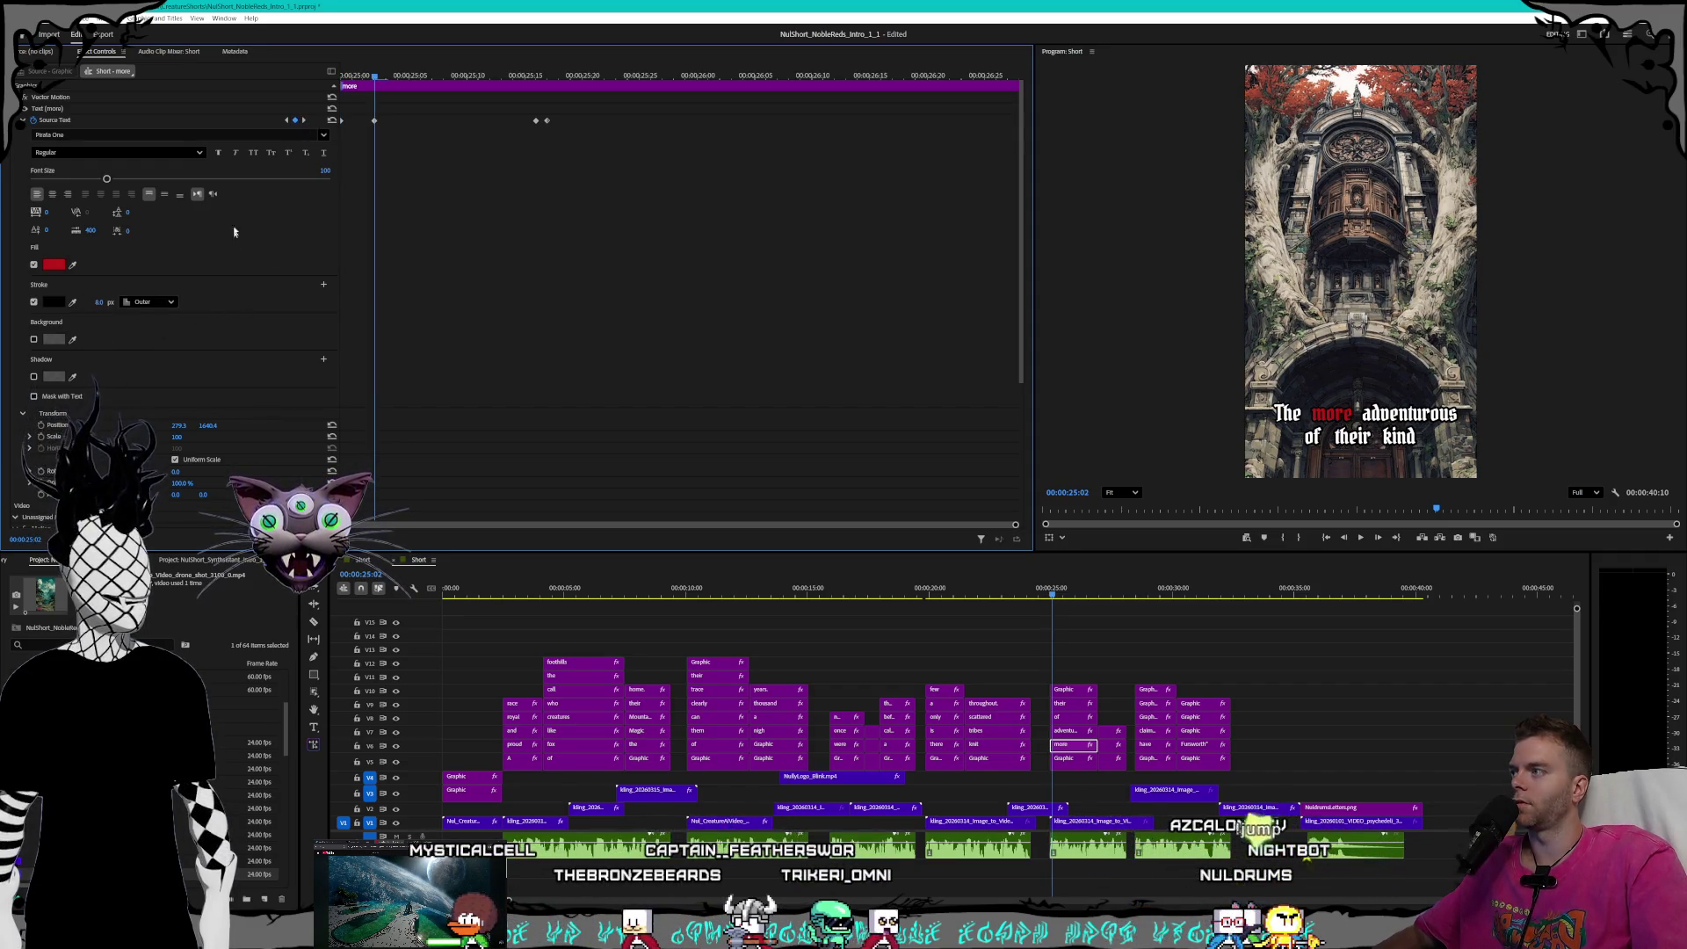
left_click(301, 120)
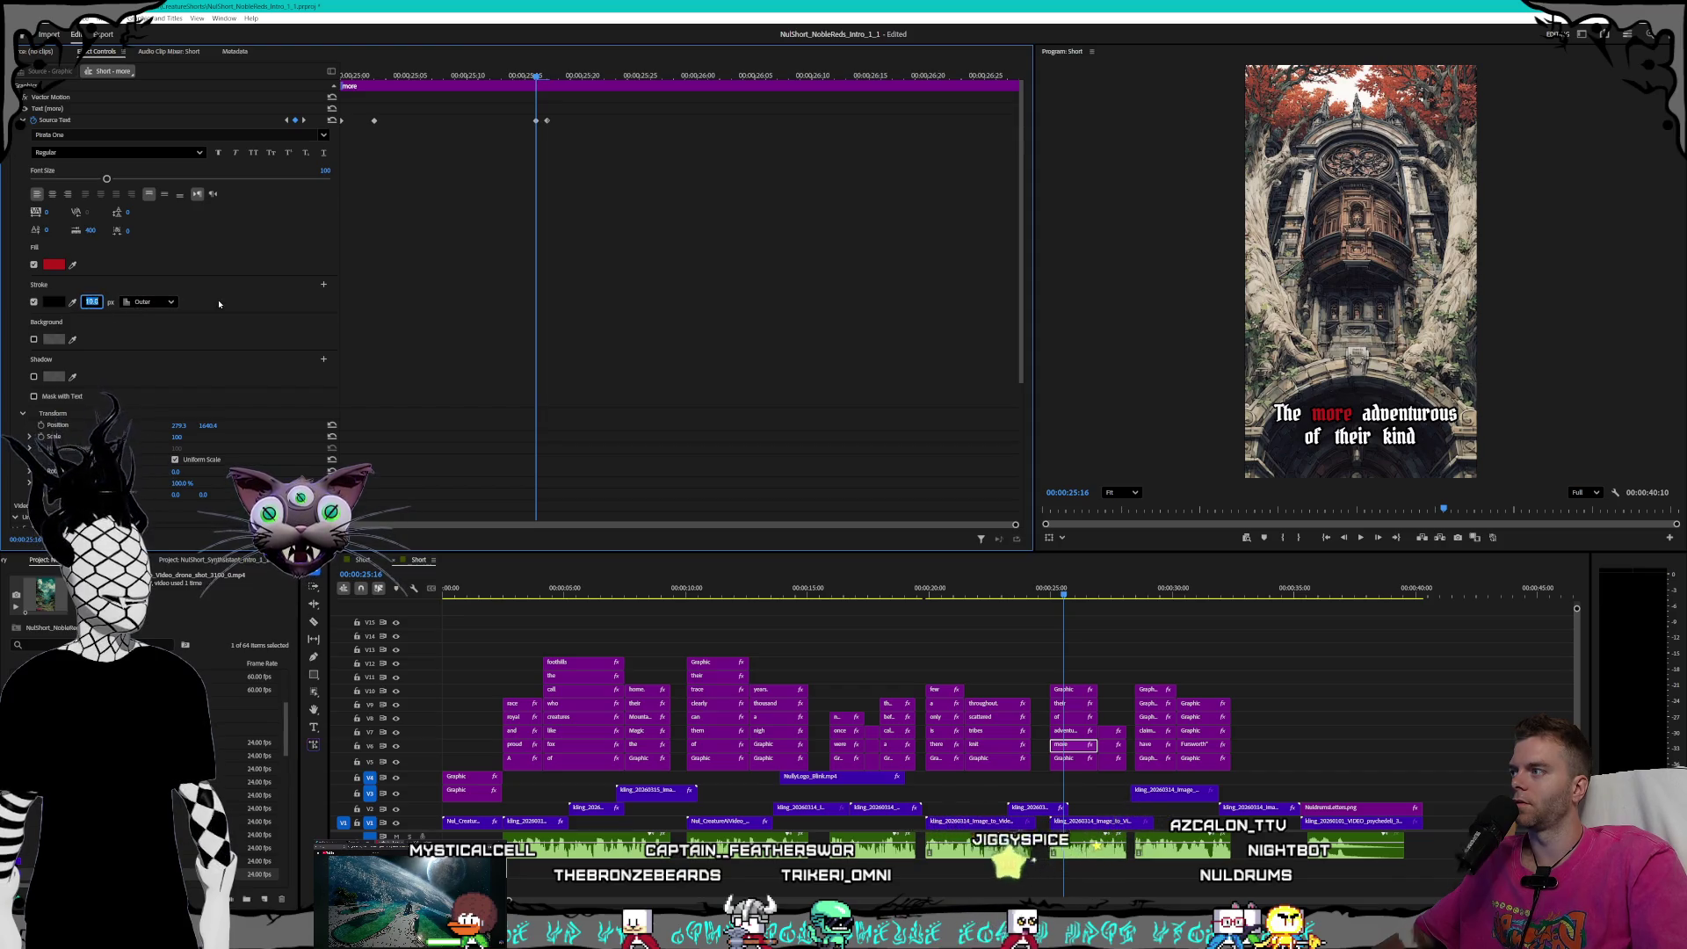
left_click(303, 120)
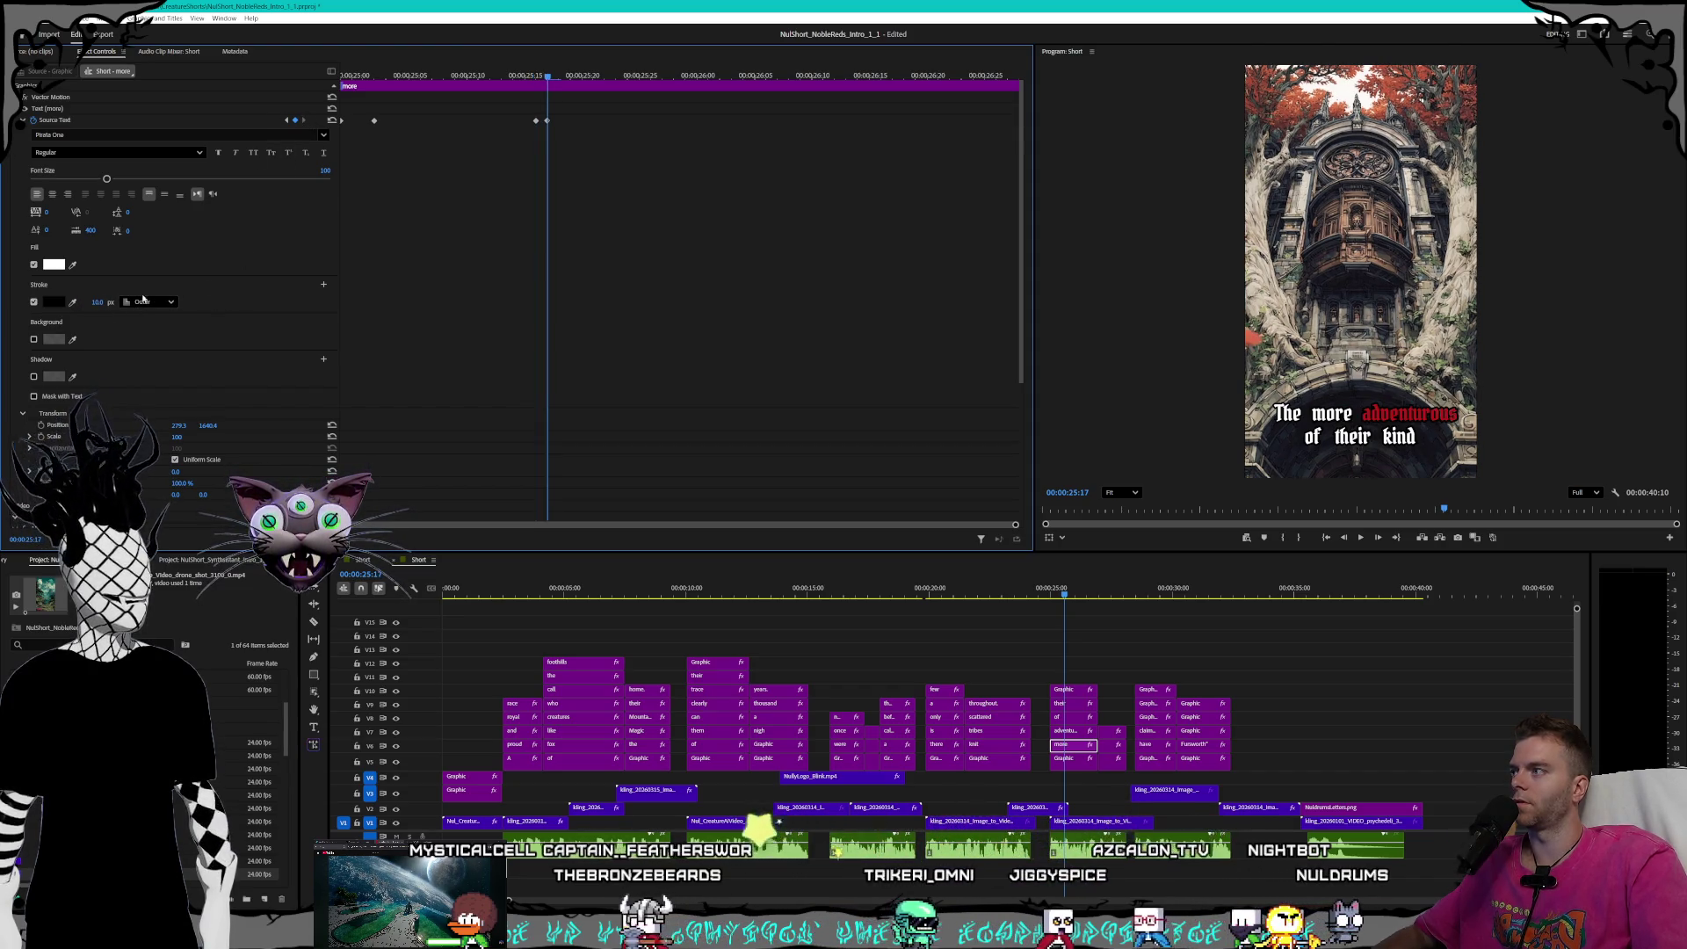
- Set the 'adventurous' caption's Stroke width to 8 at its red keyframe and confirm the highlight ends
left_click(1083, 731)
left_click(287, 119)
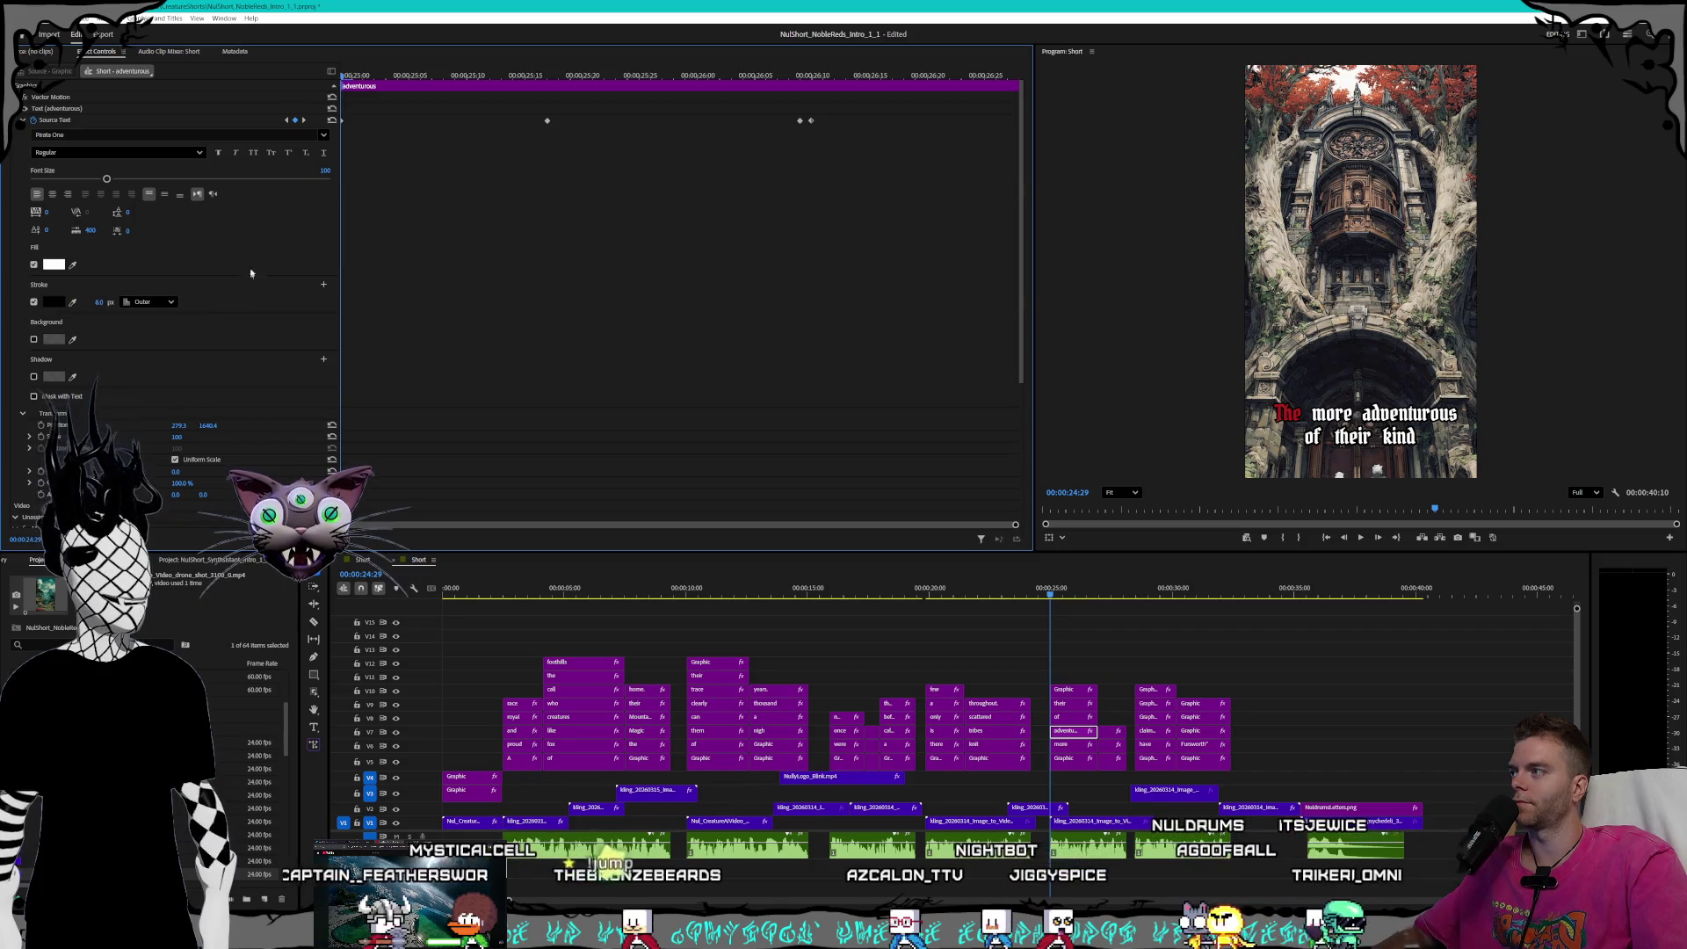
left_click(303, 120)
type("8")
key("Return")
left_click(305, 121)
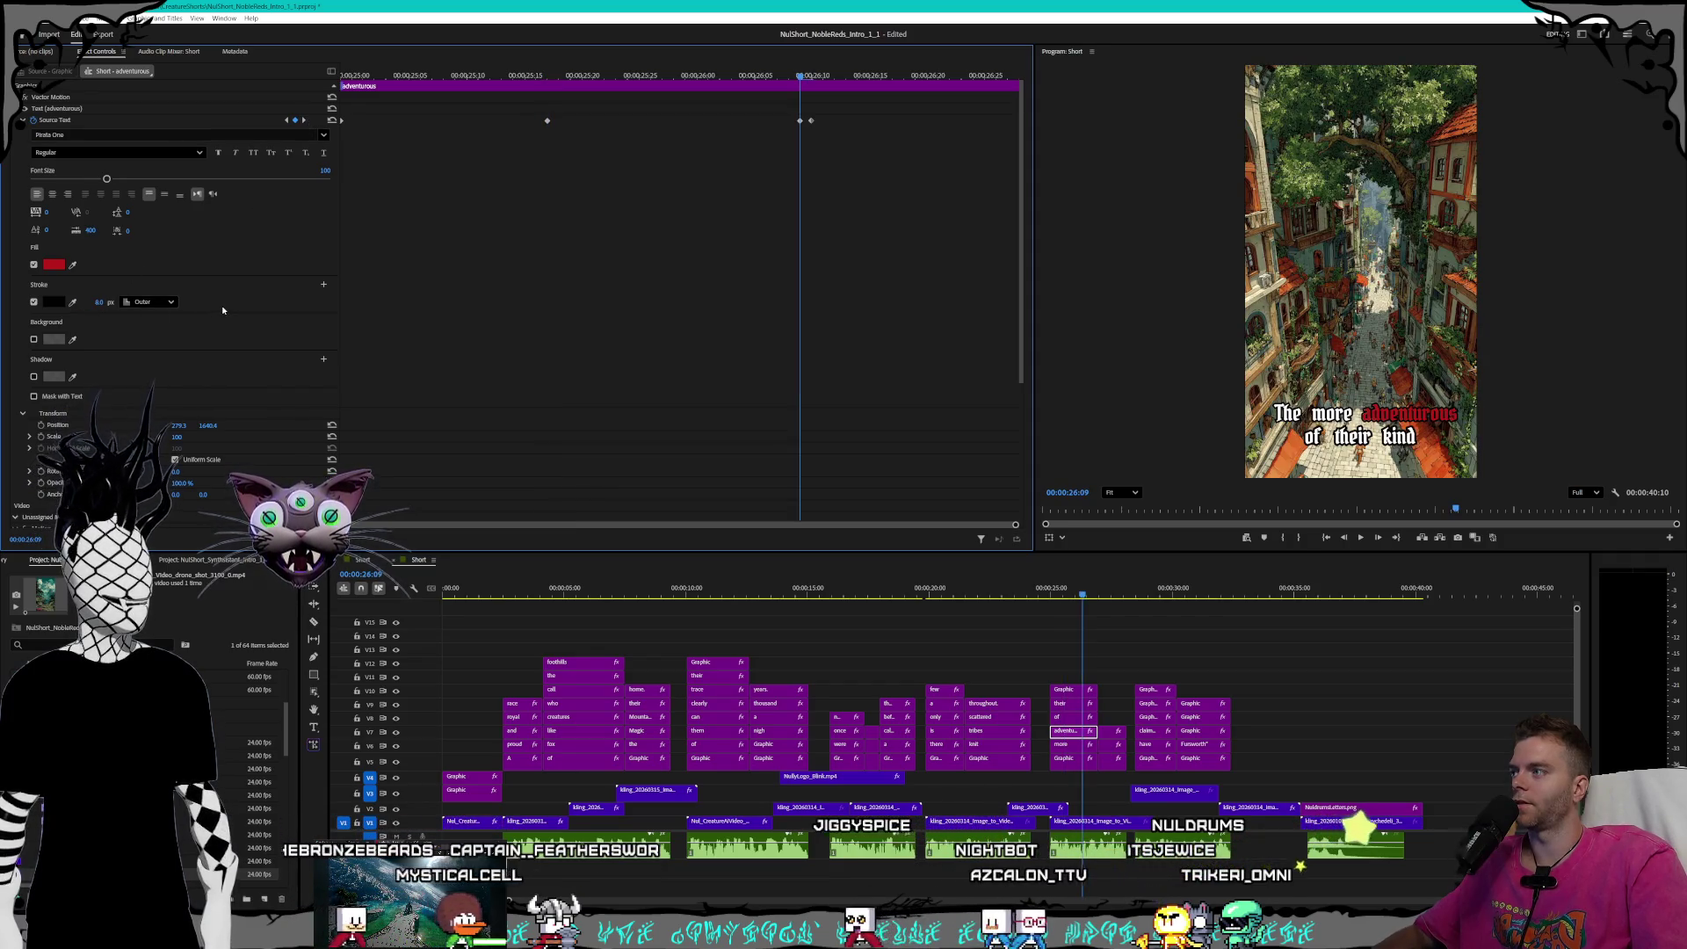
key("Right")
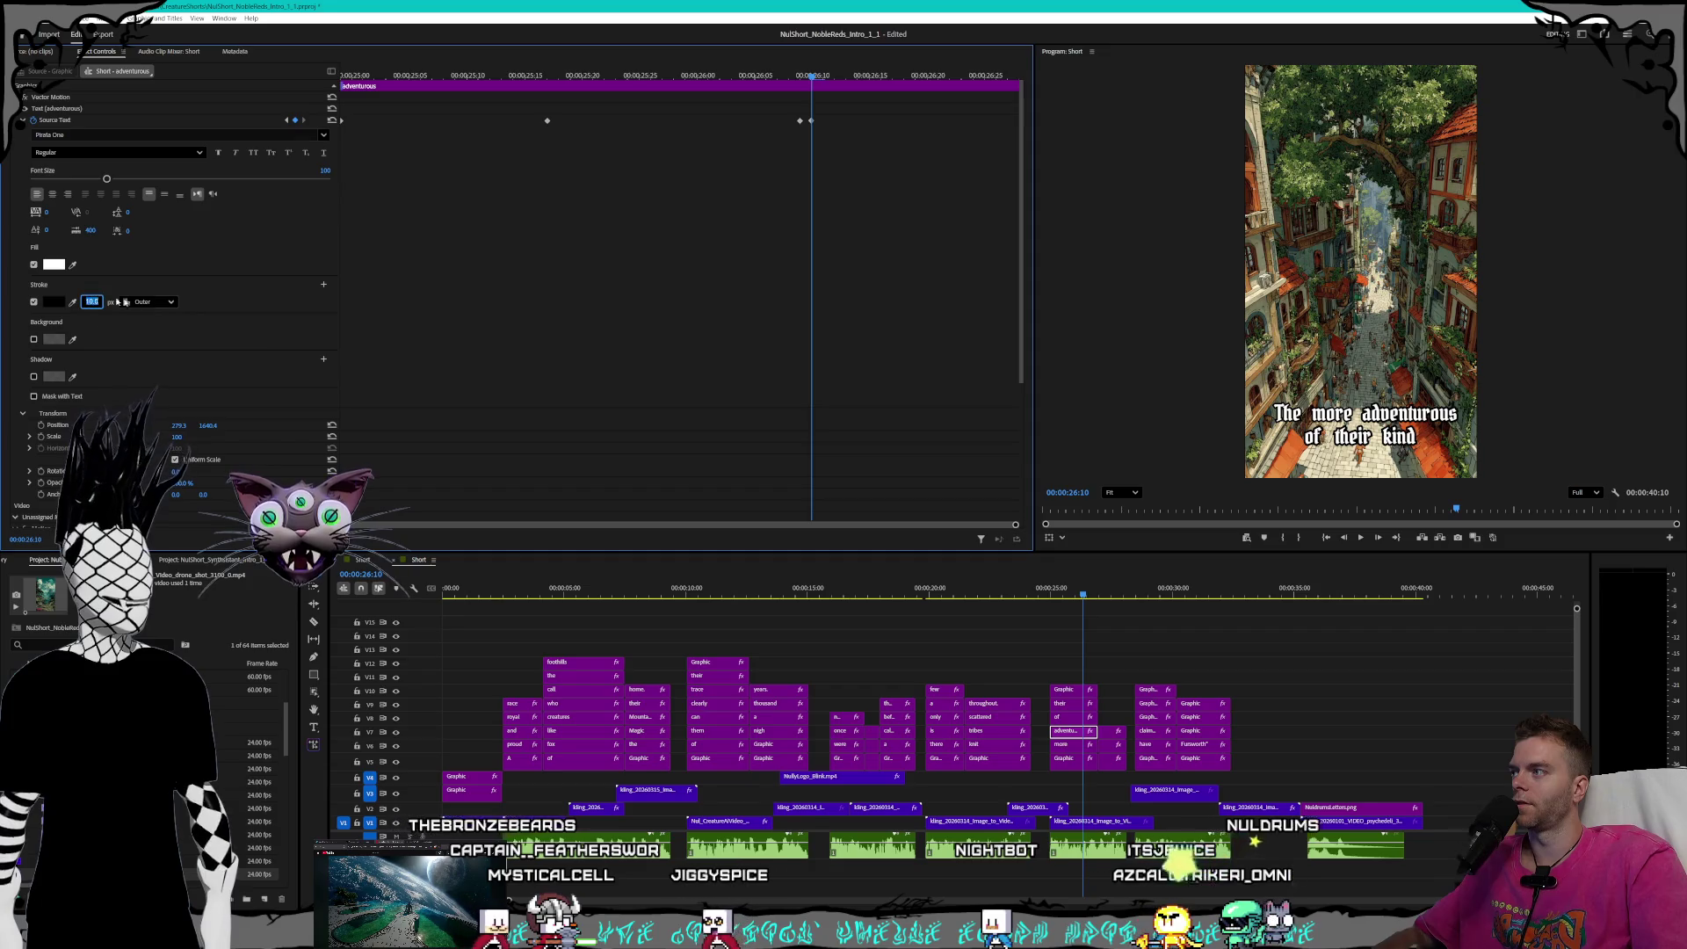
left_click(1073, 718)
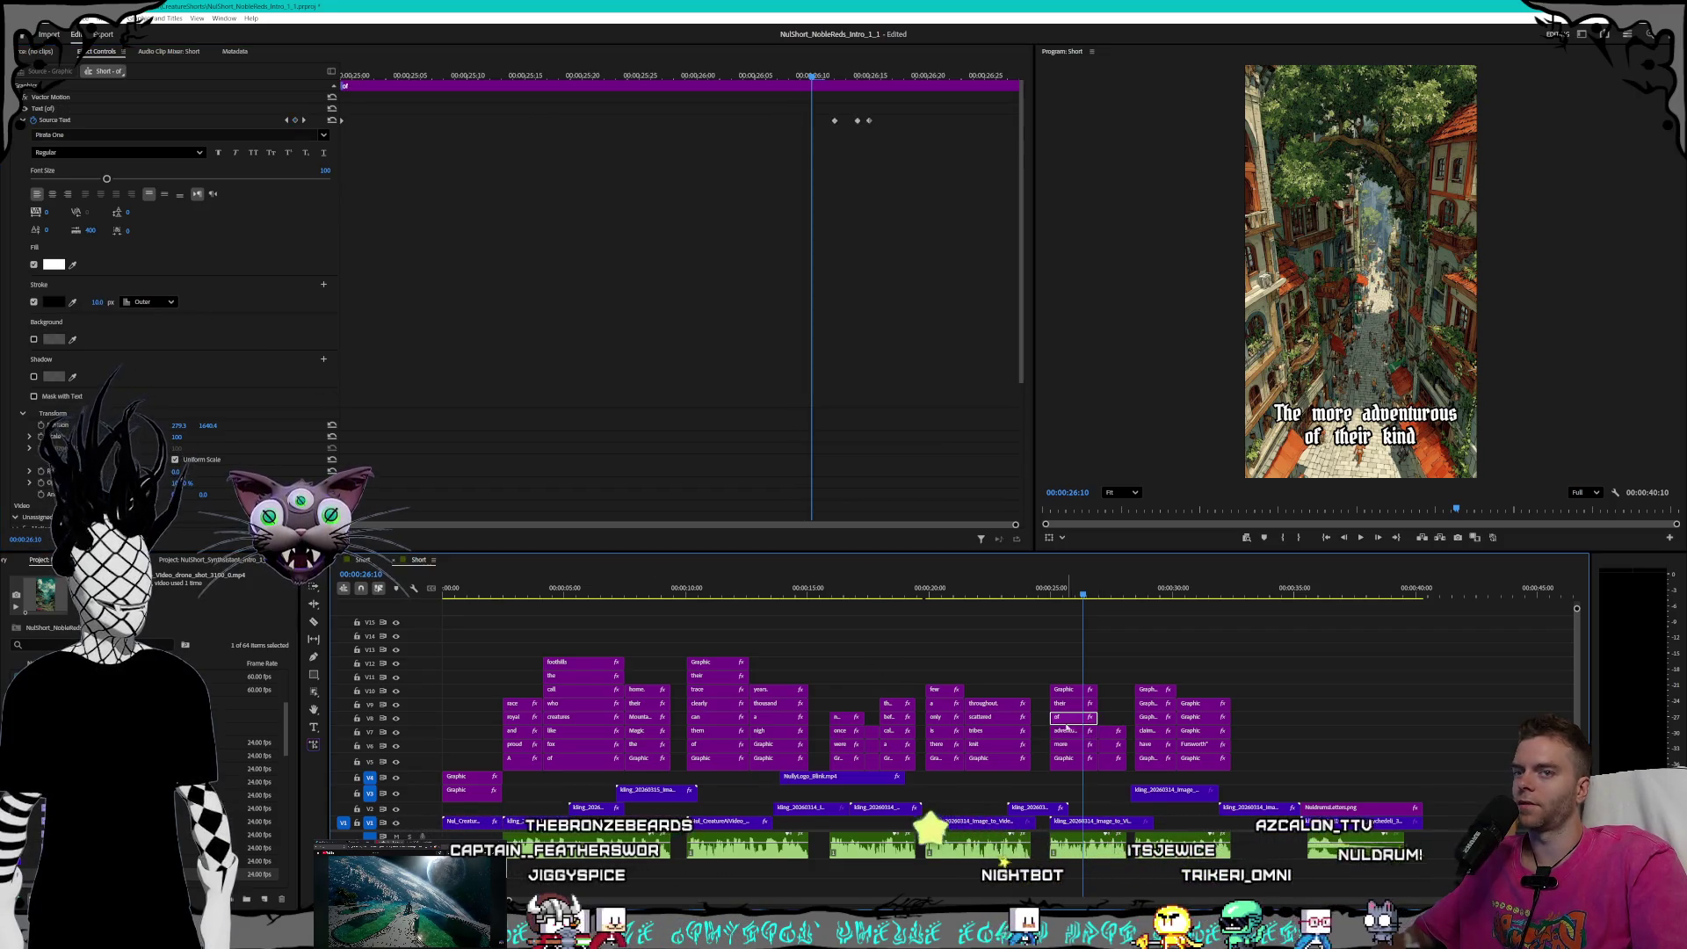
- Edit the 'of' caption's outline width at the keyframe where it turns red
left_click(287, 120)
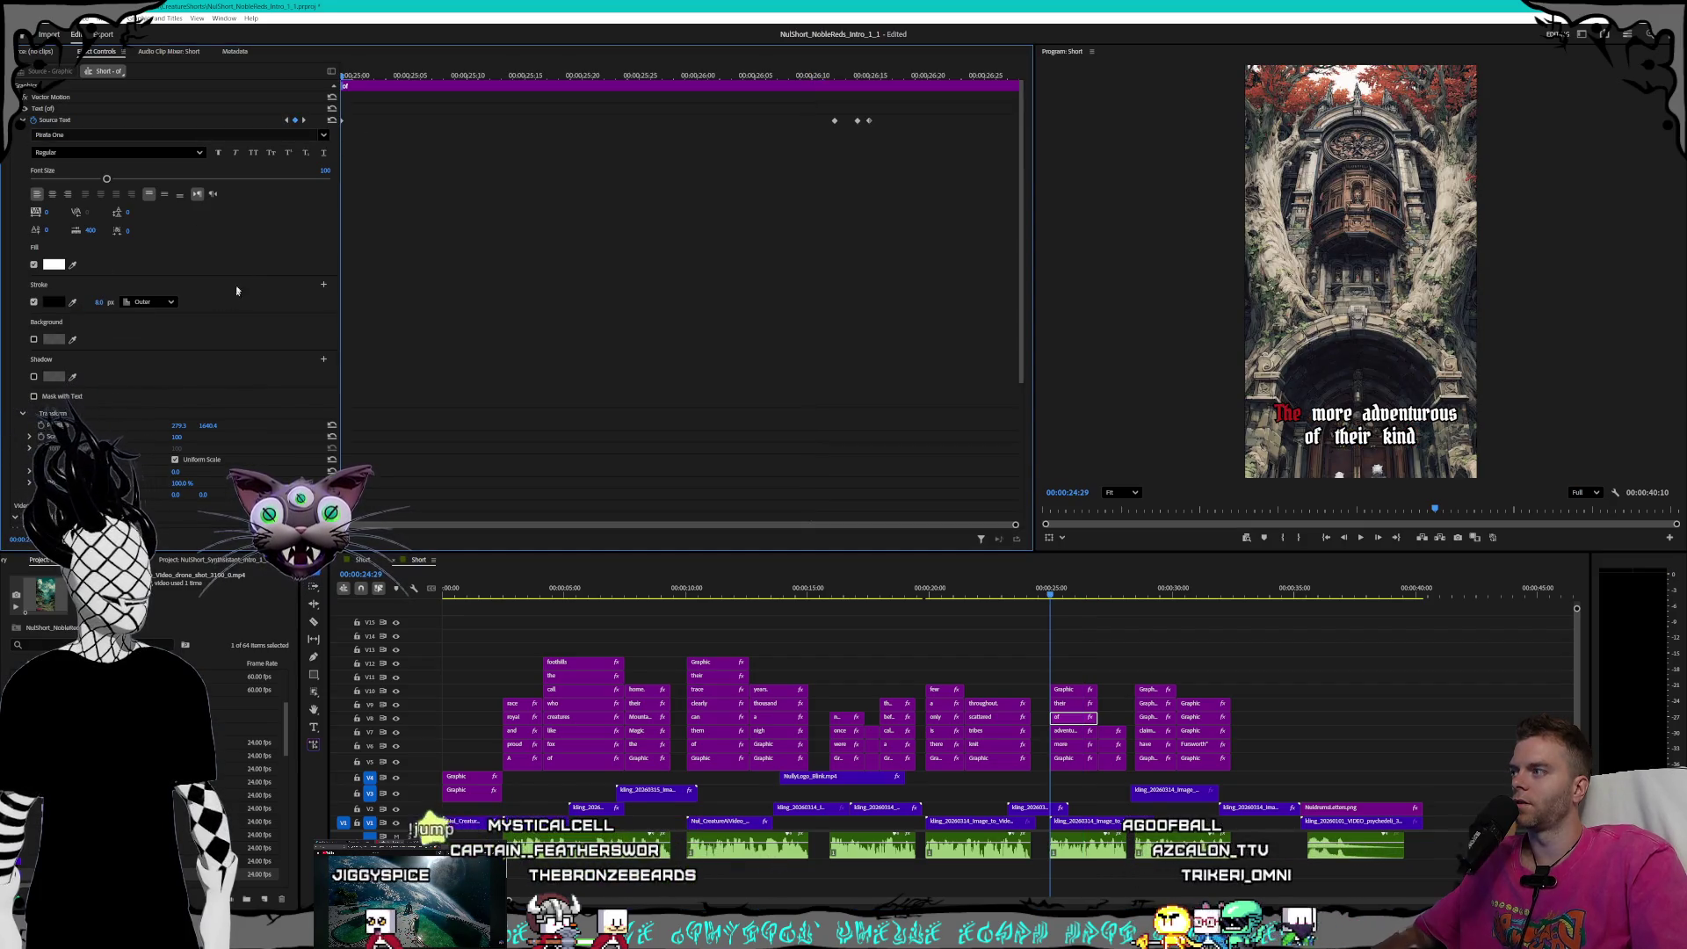
left_click(303, 119)
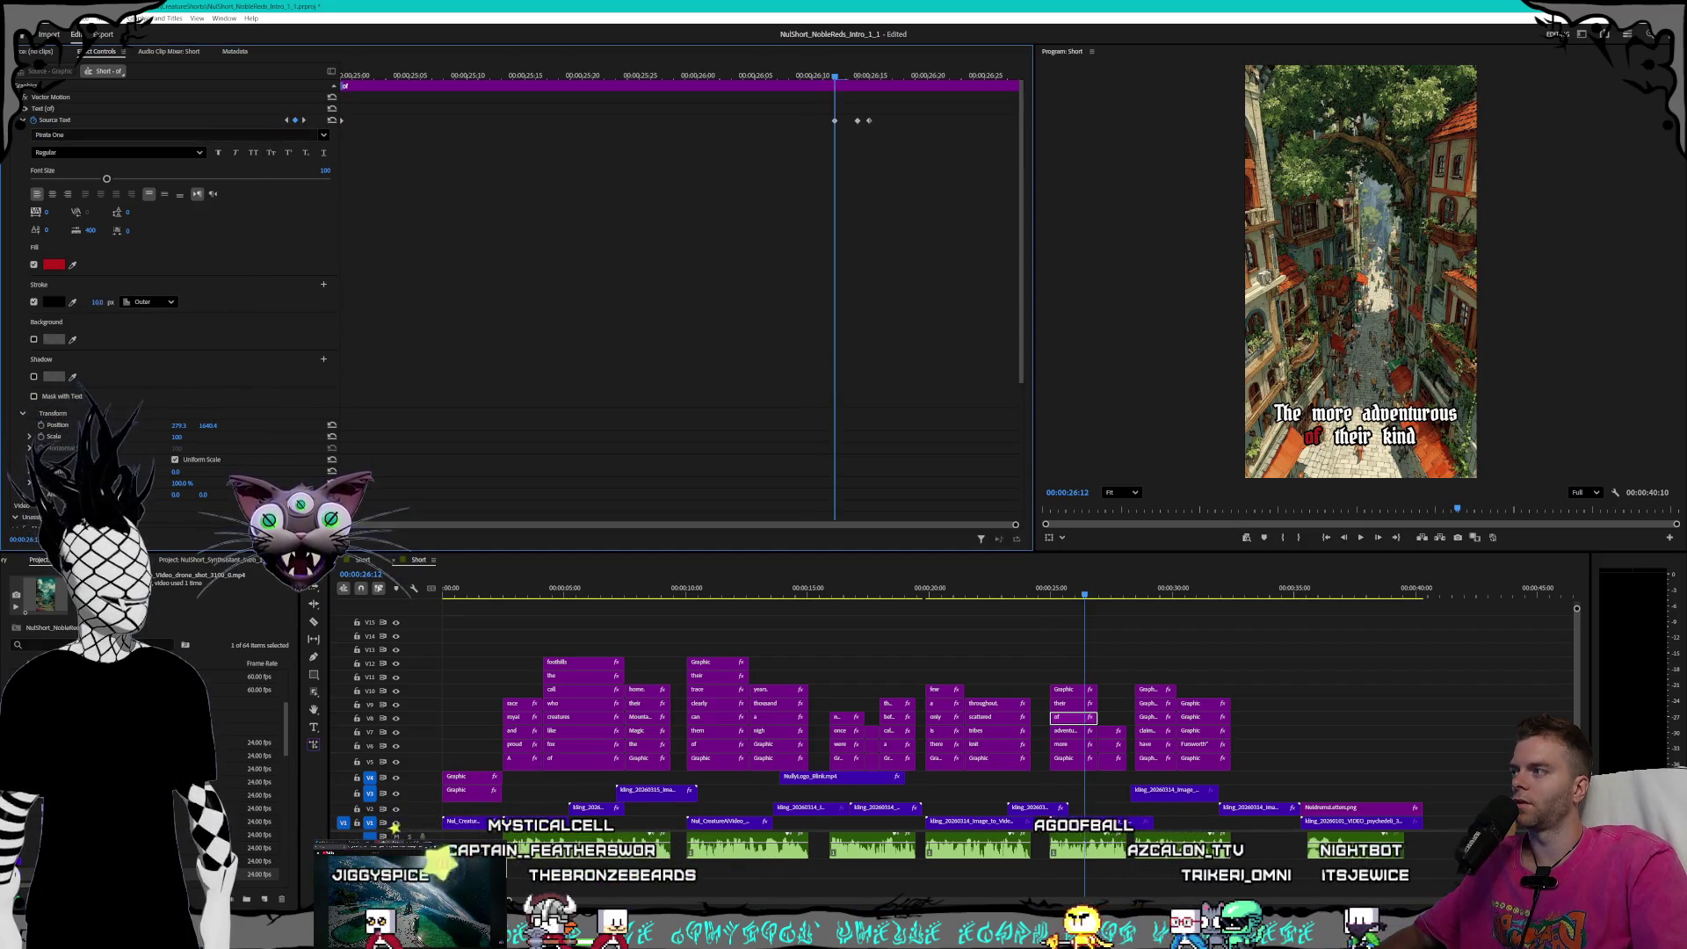
left_click(304, 121)
left_click(92, 301)
left_click(303, 121)
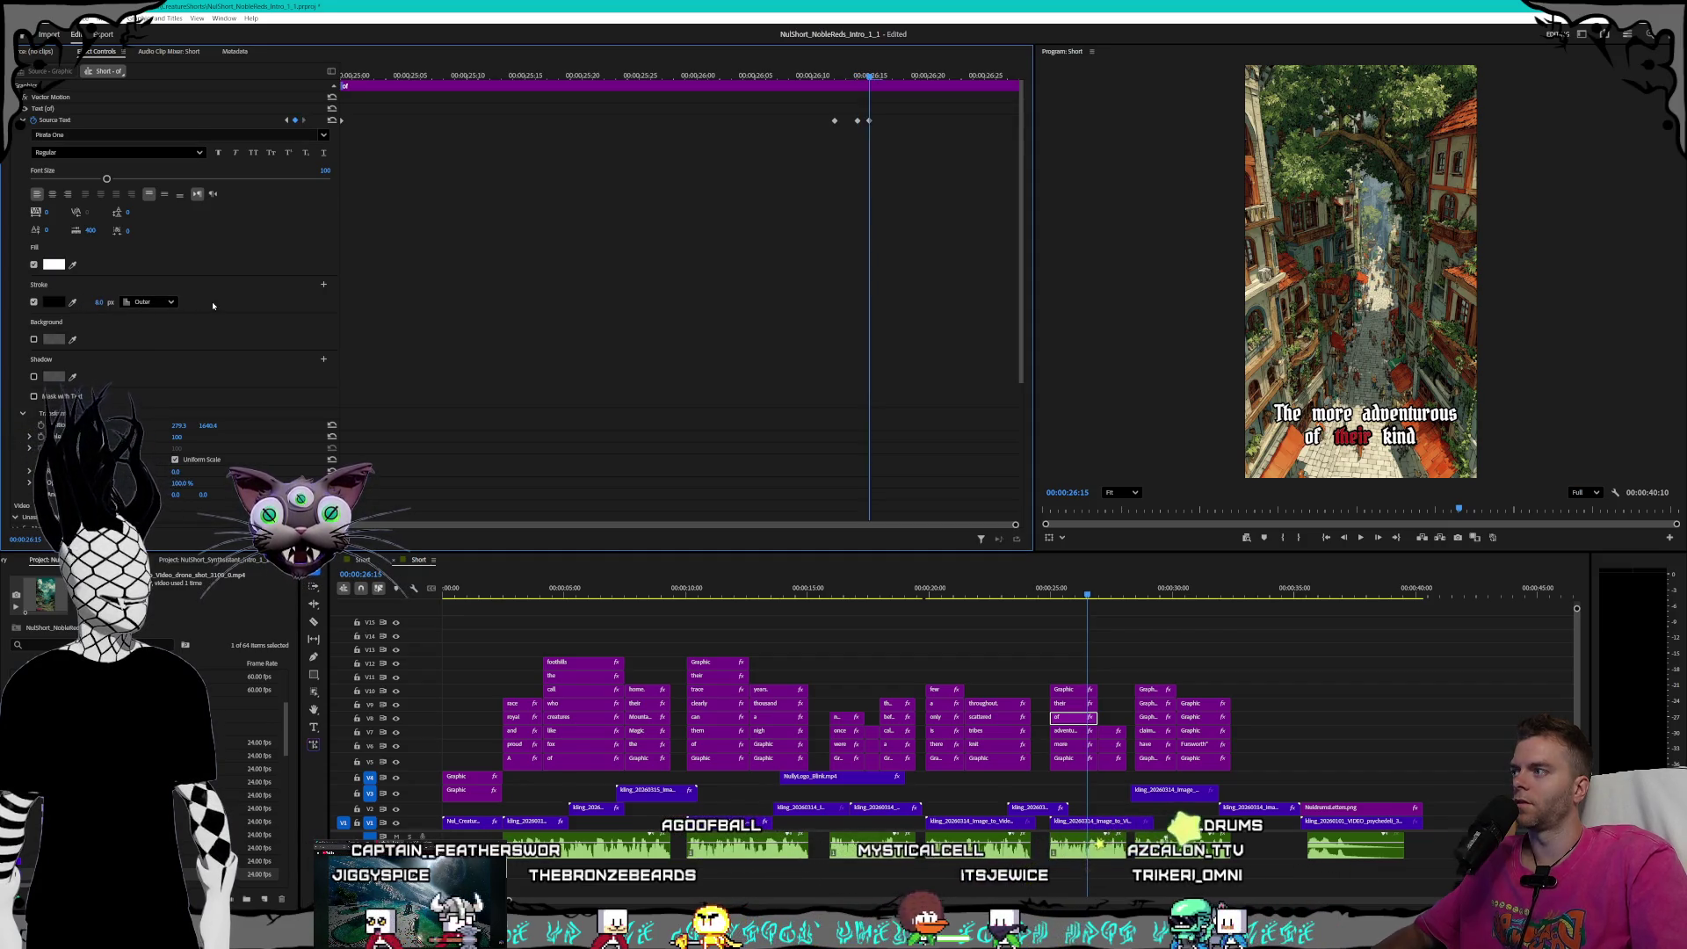
- Confirm an 8 px outline on 'their' at its red keyframe, then step on to 'kind'
left_click(1077, 704)
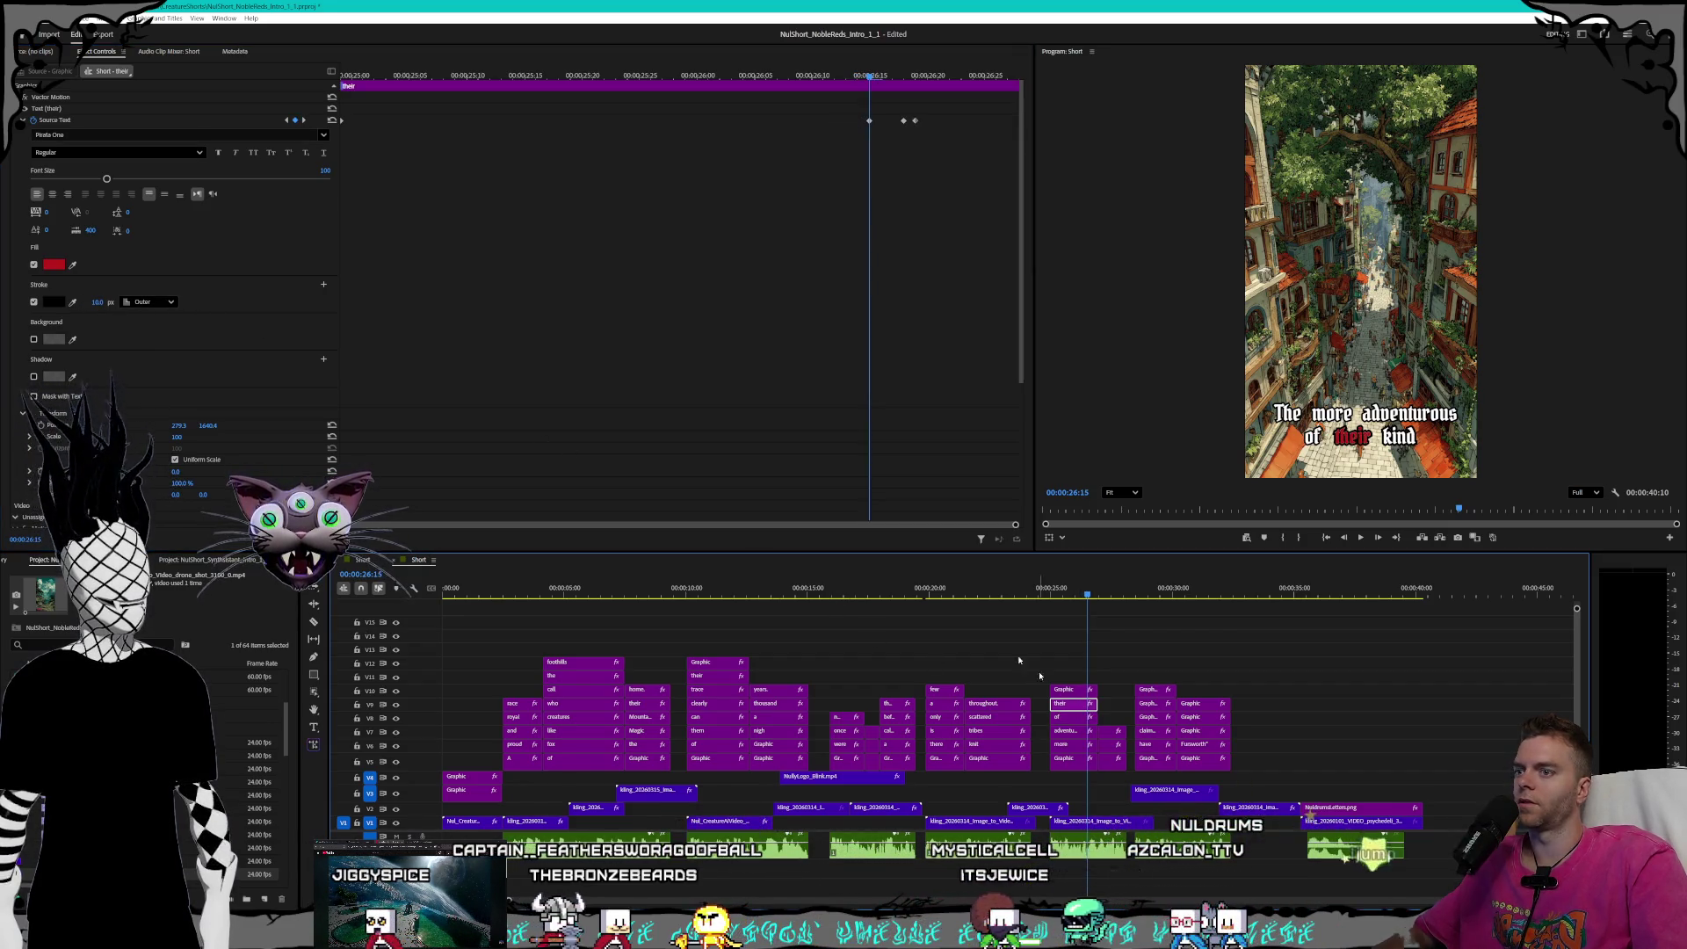
left_click(286, 120)
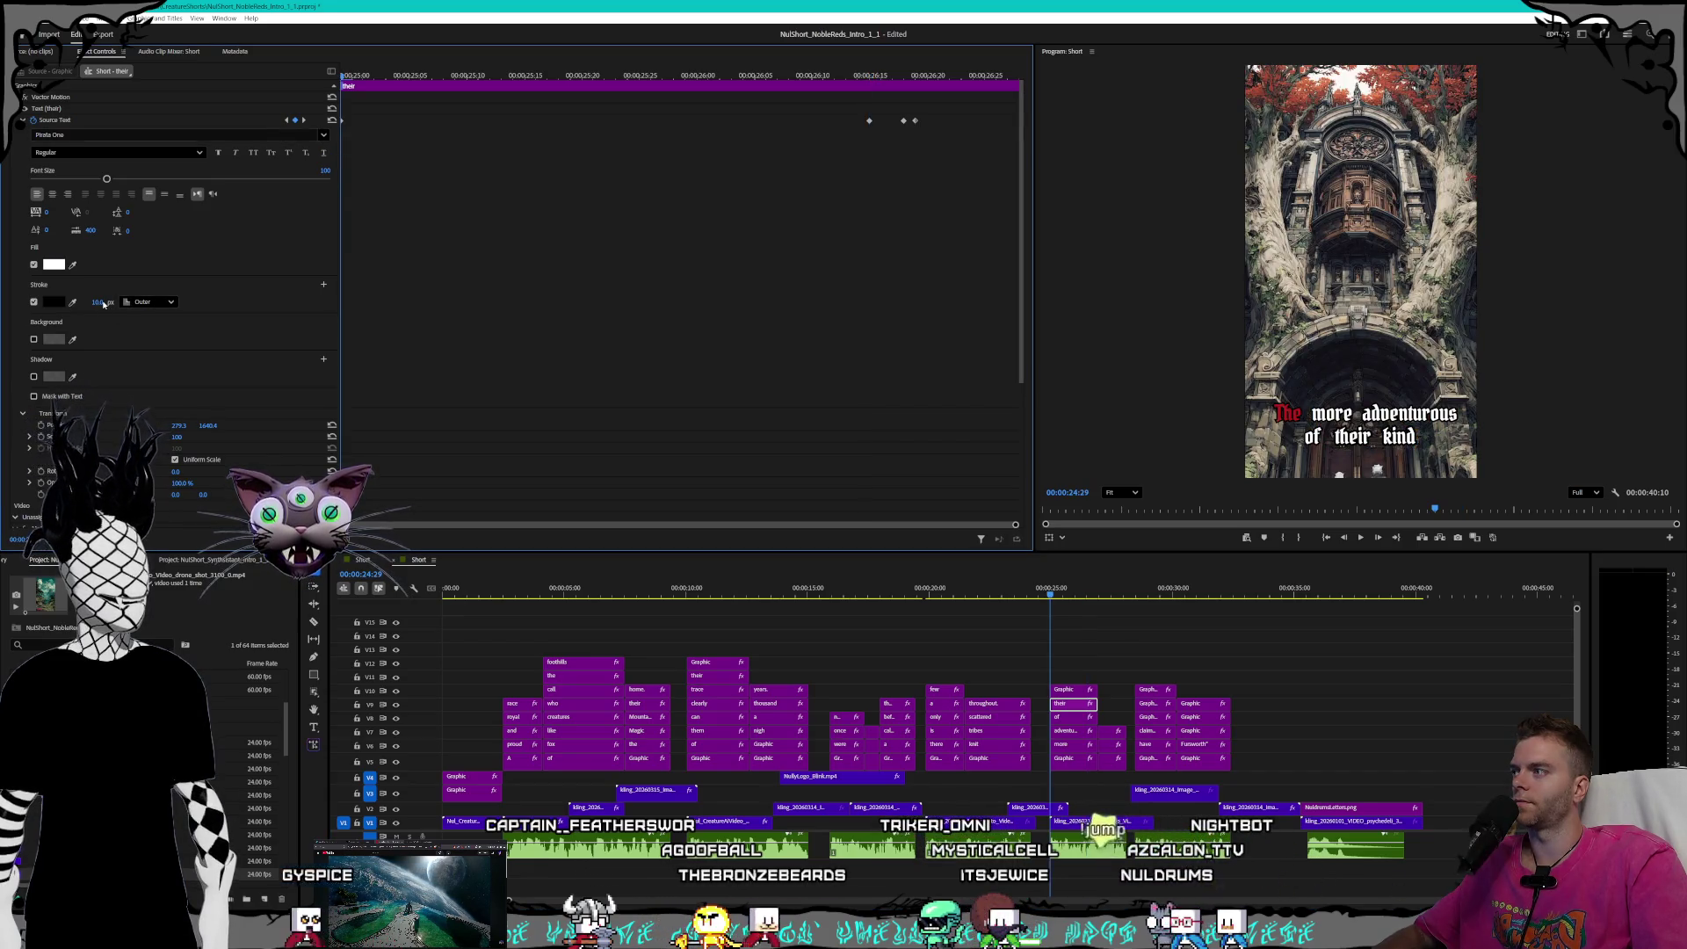
left_click(304, 121)
key("Return")
left_click(303, 120)
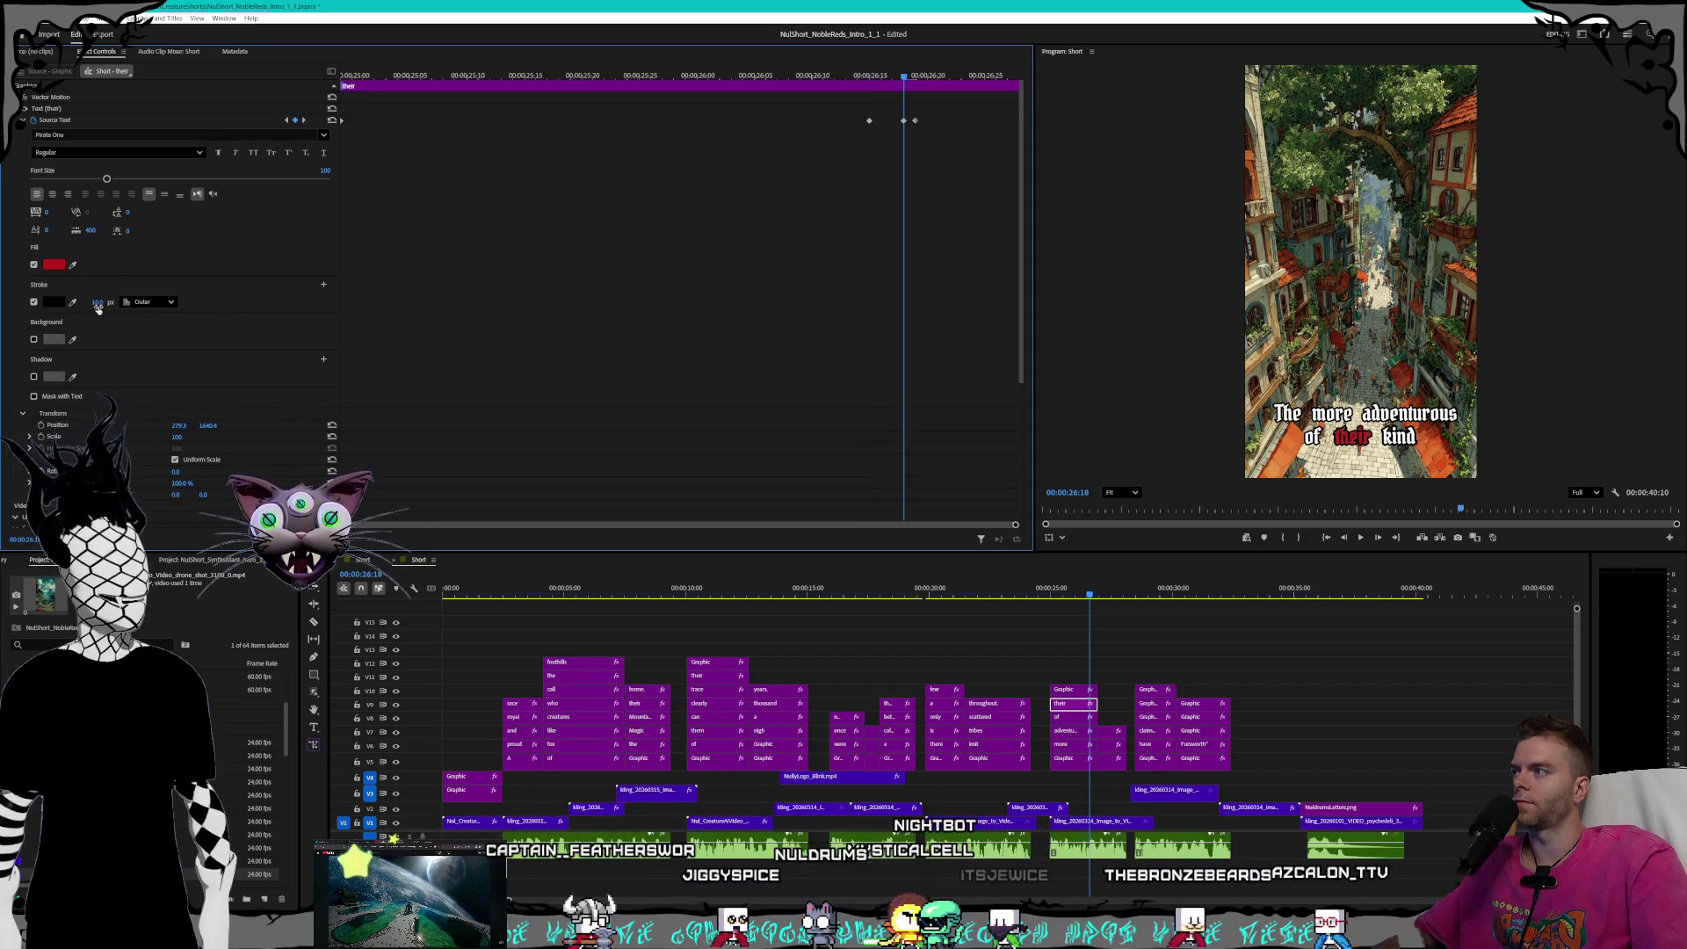
left_click(305, 121)
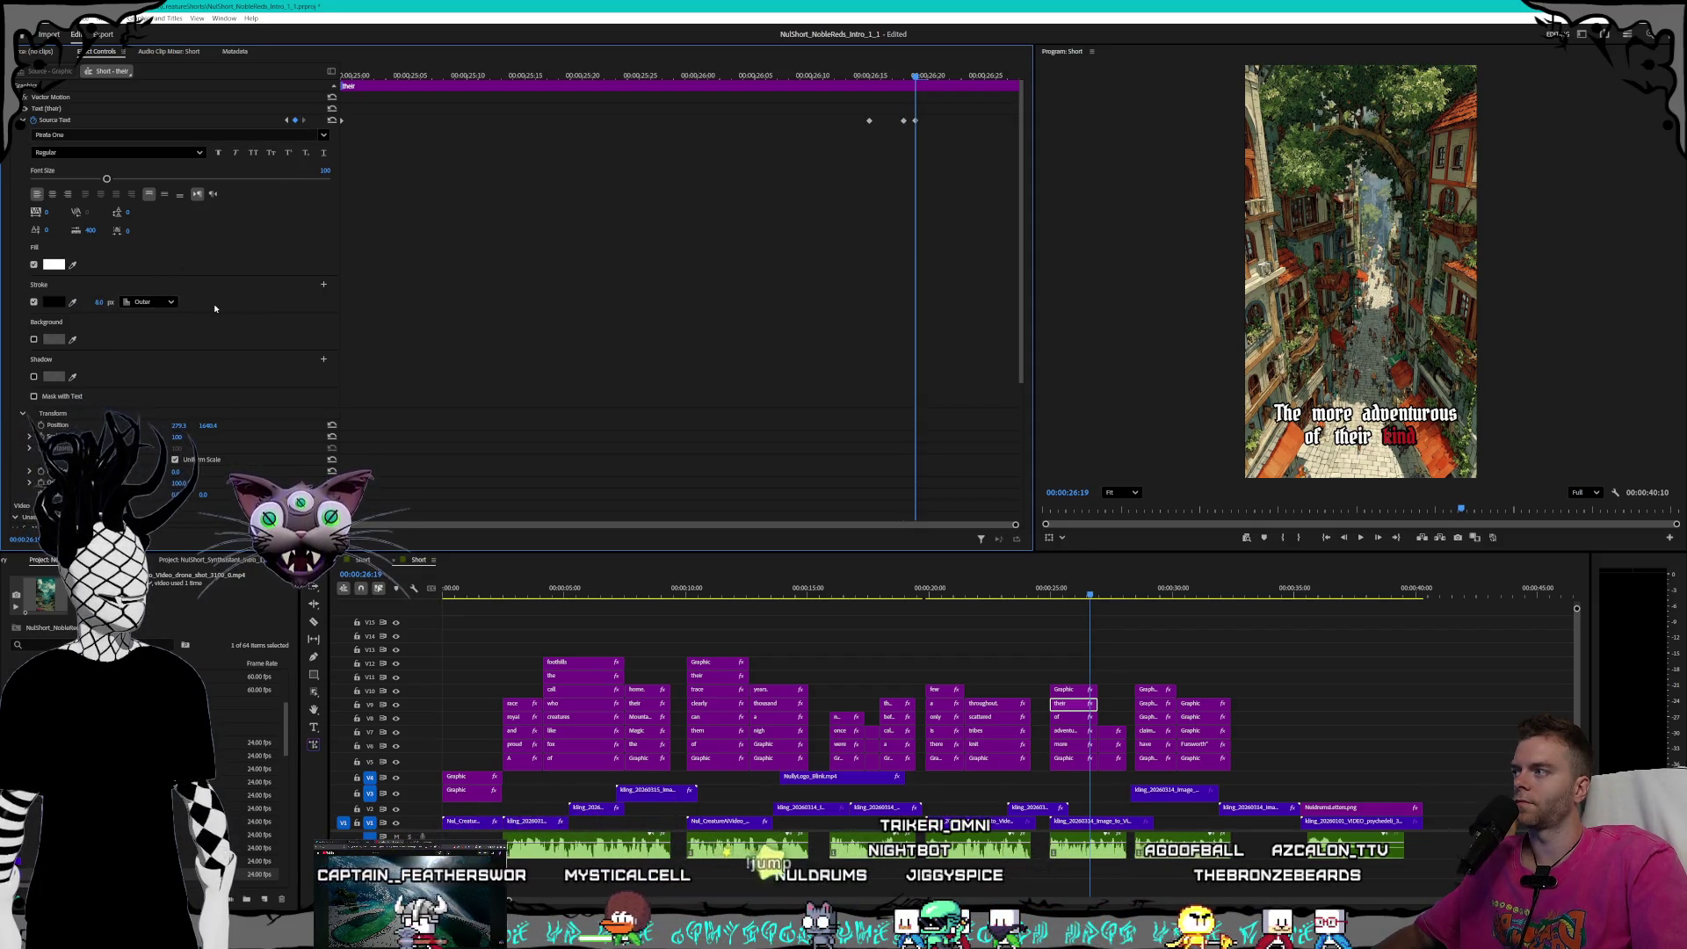
- Check the 'kind' caption clip at its red-highlight keyframe
left_click(1061, 690)
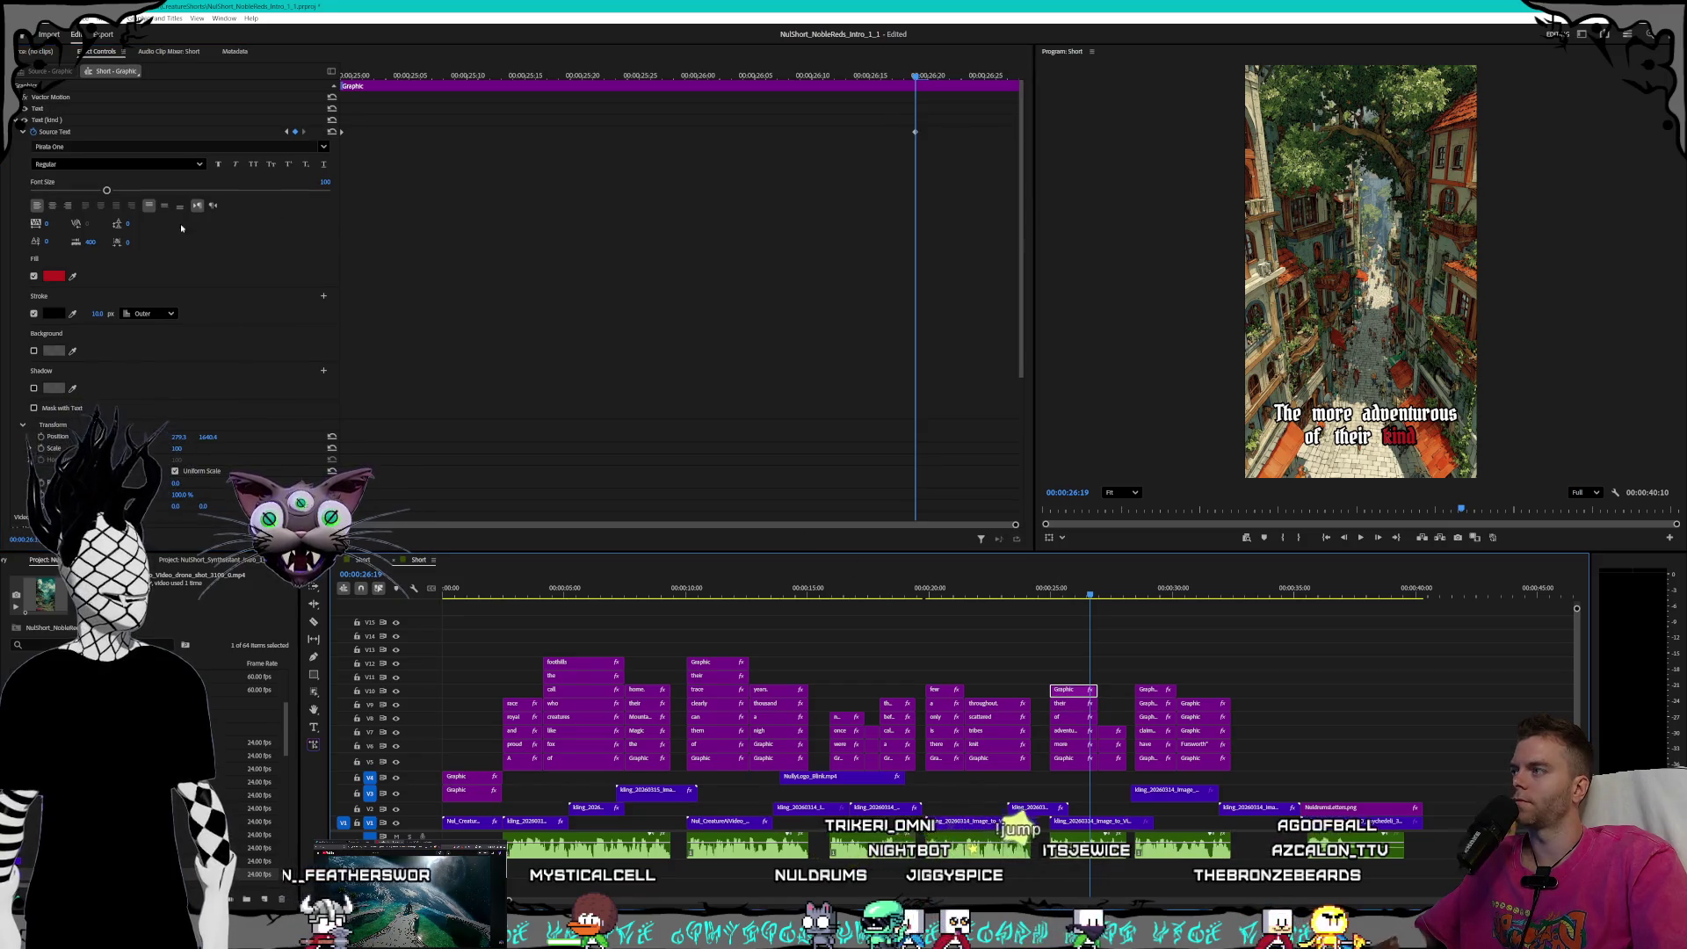
left_click(287, 131)
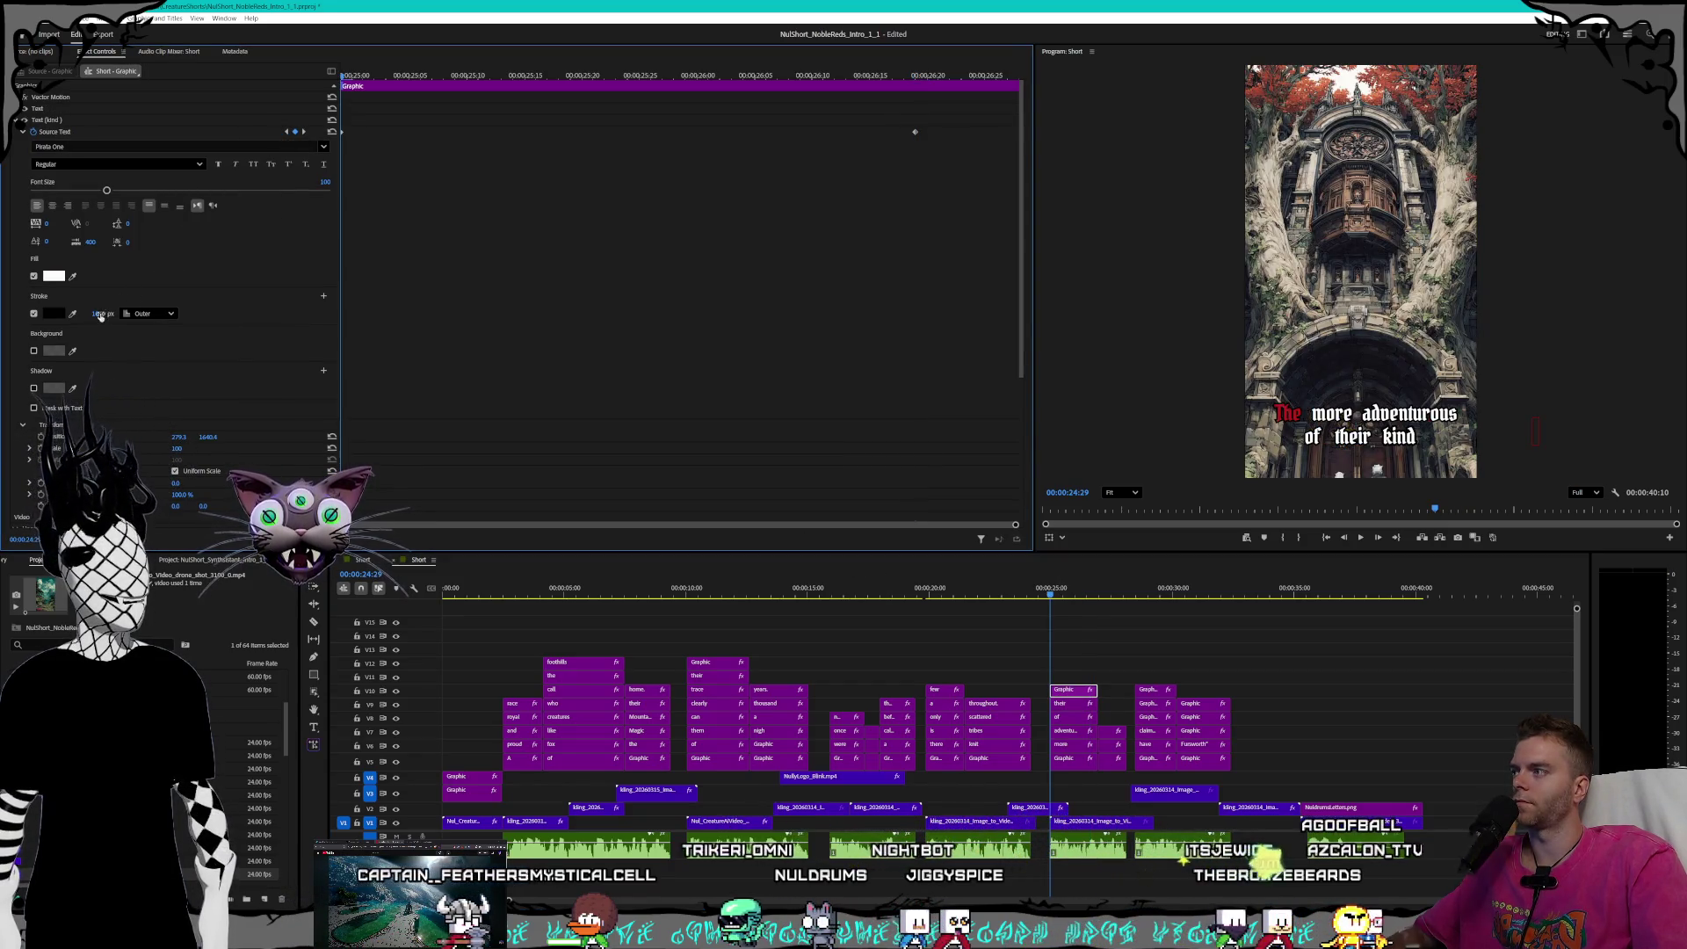
left_click(306, 131)
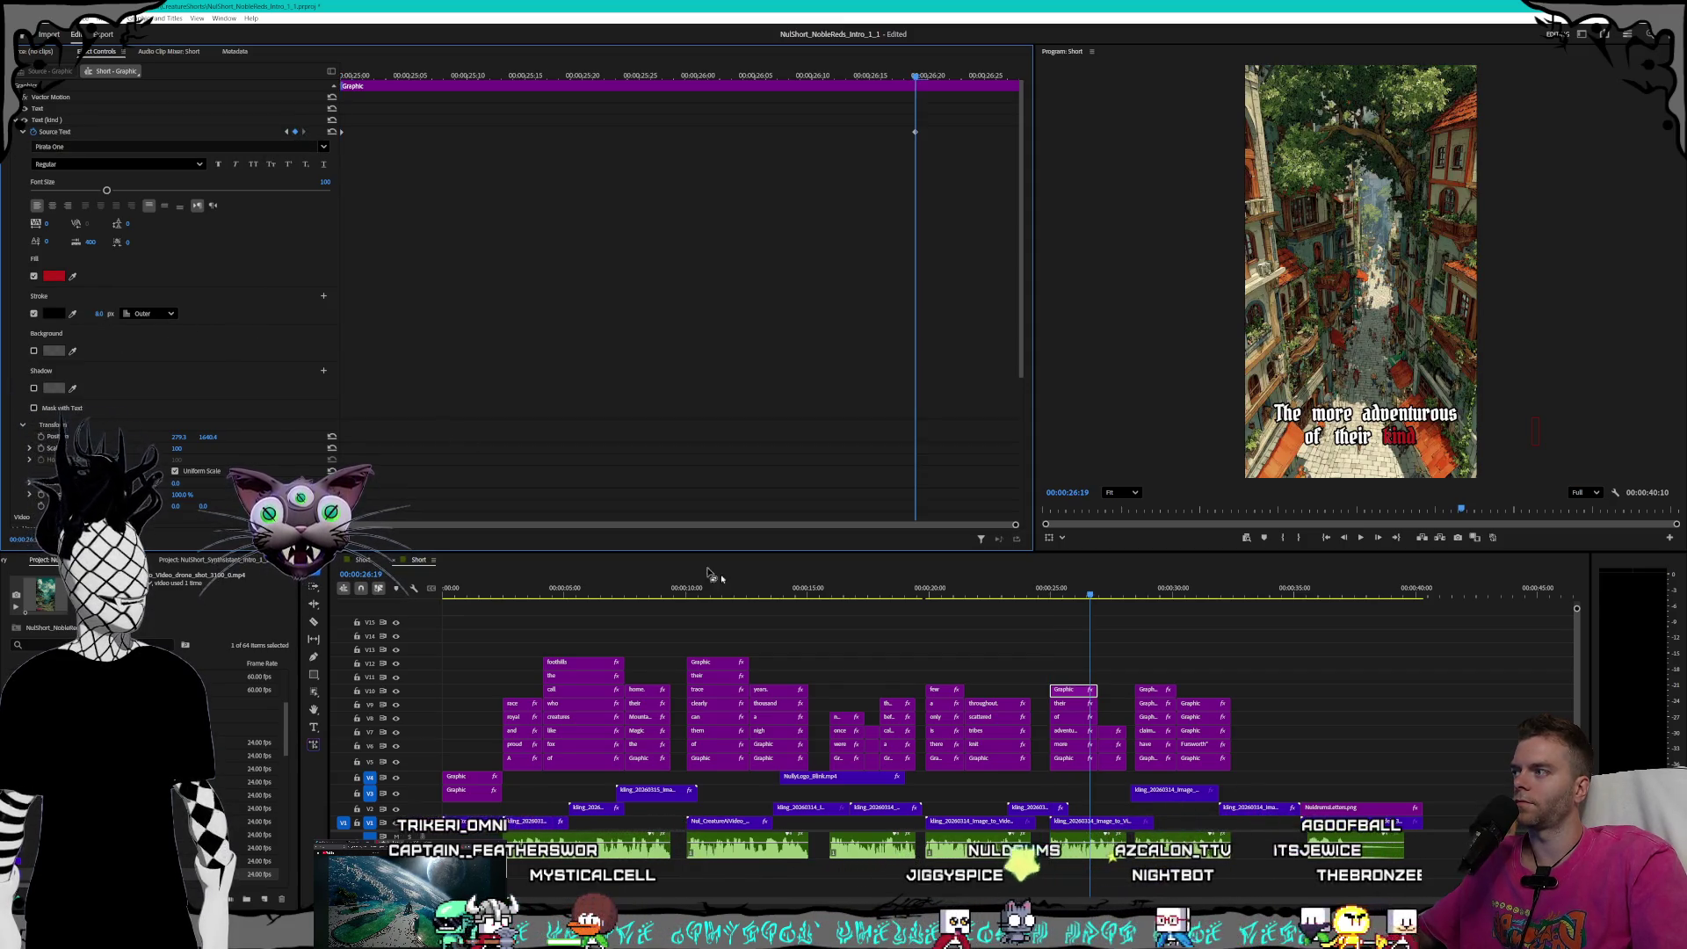
left_click(1111, 761)
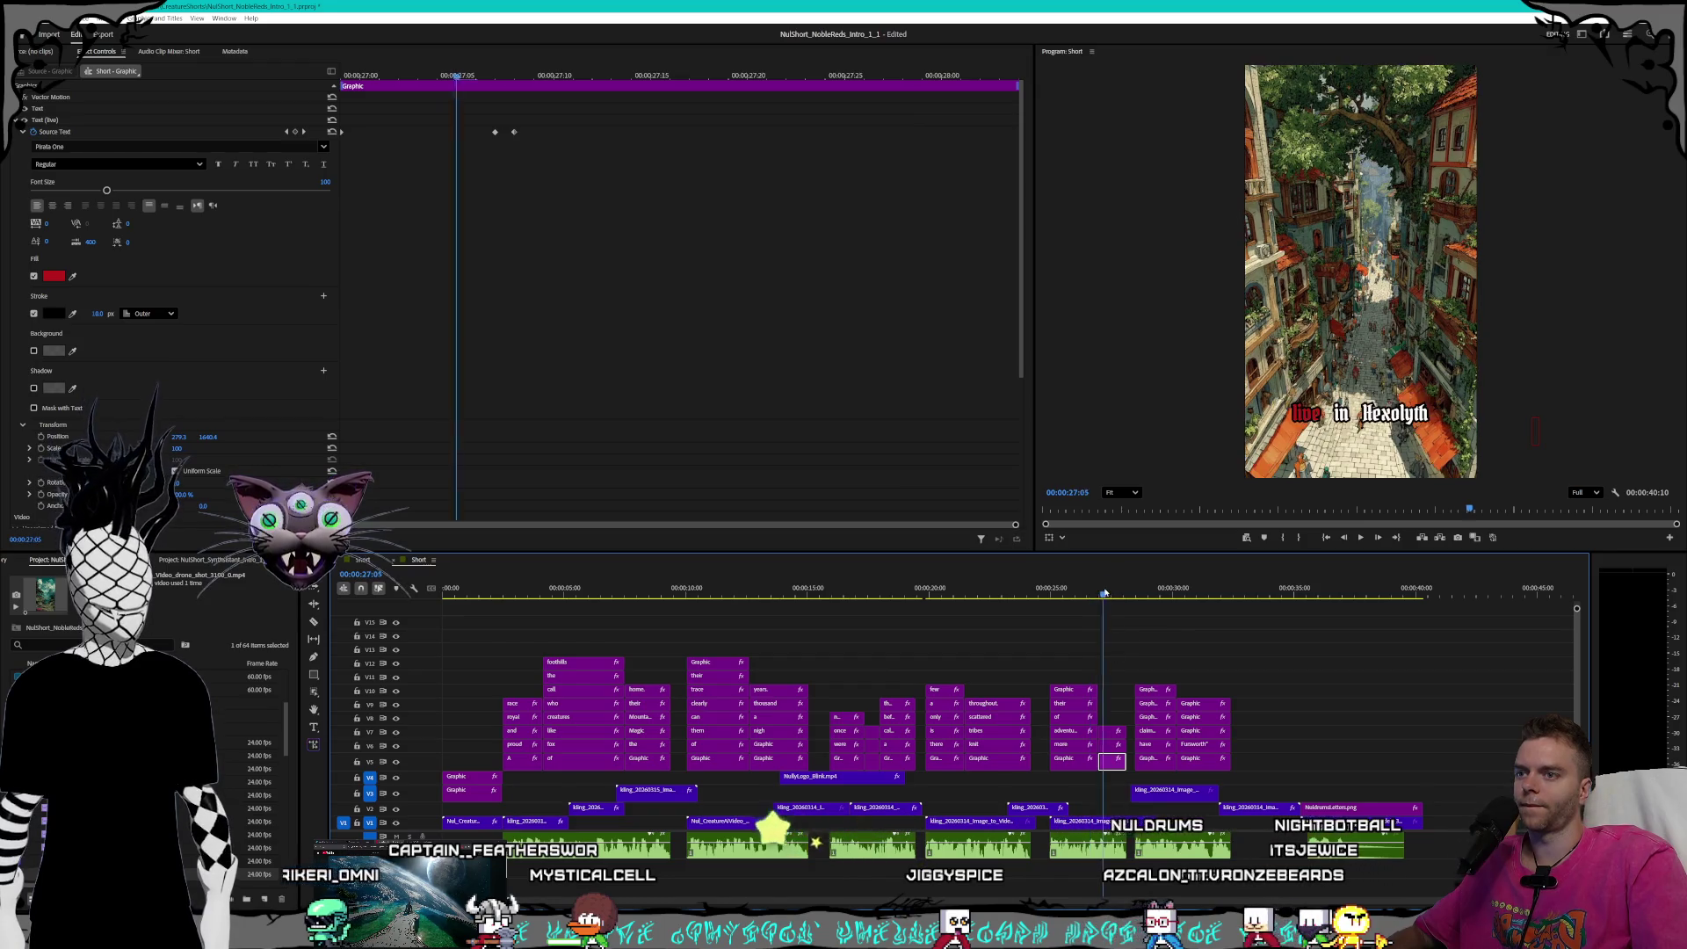
- Give the red-highlighted word 'in' an 8 px outline at its Source Text keyframes
left_click(286, 131)
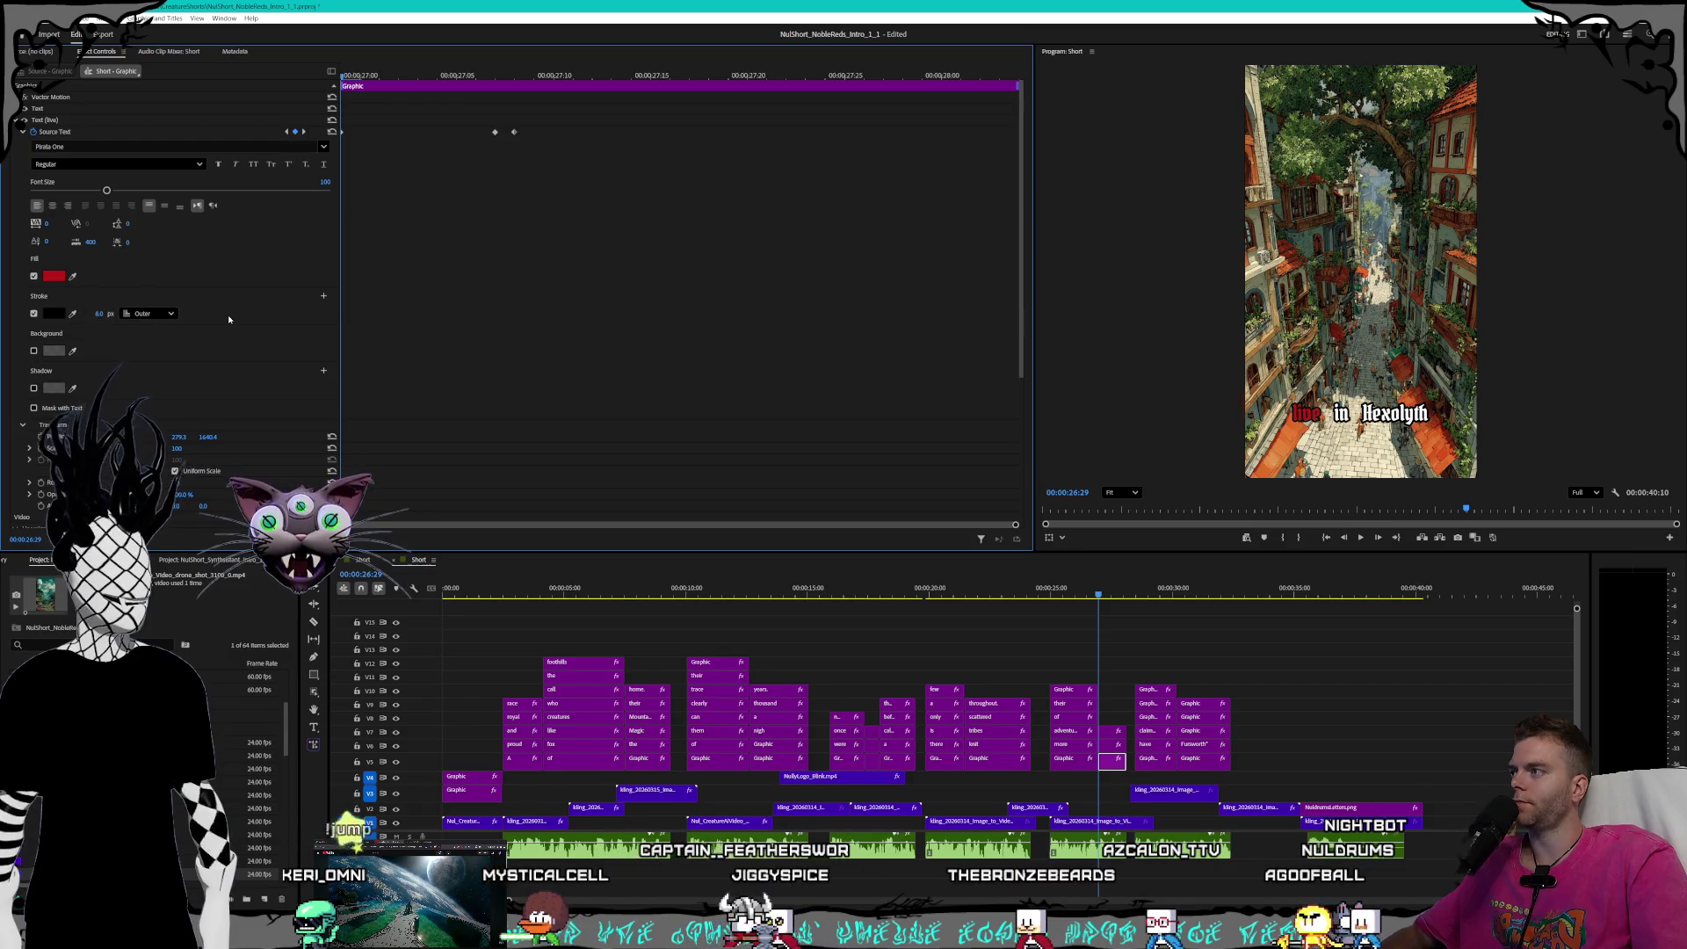
left_click(304, 131)
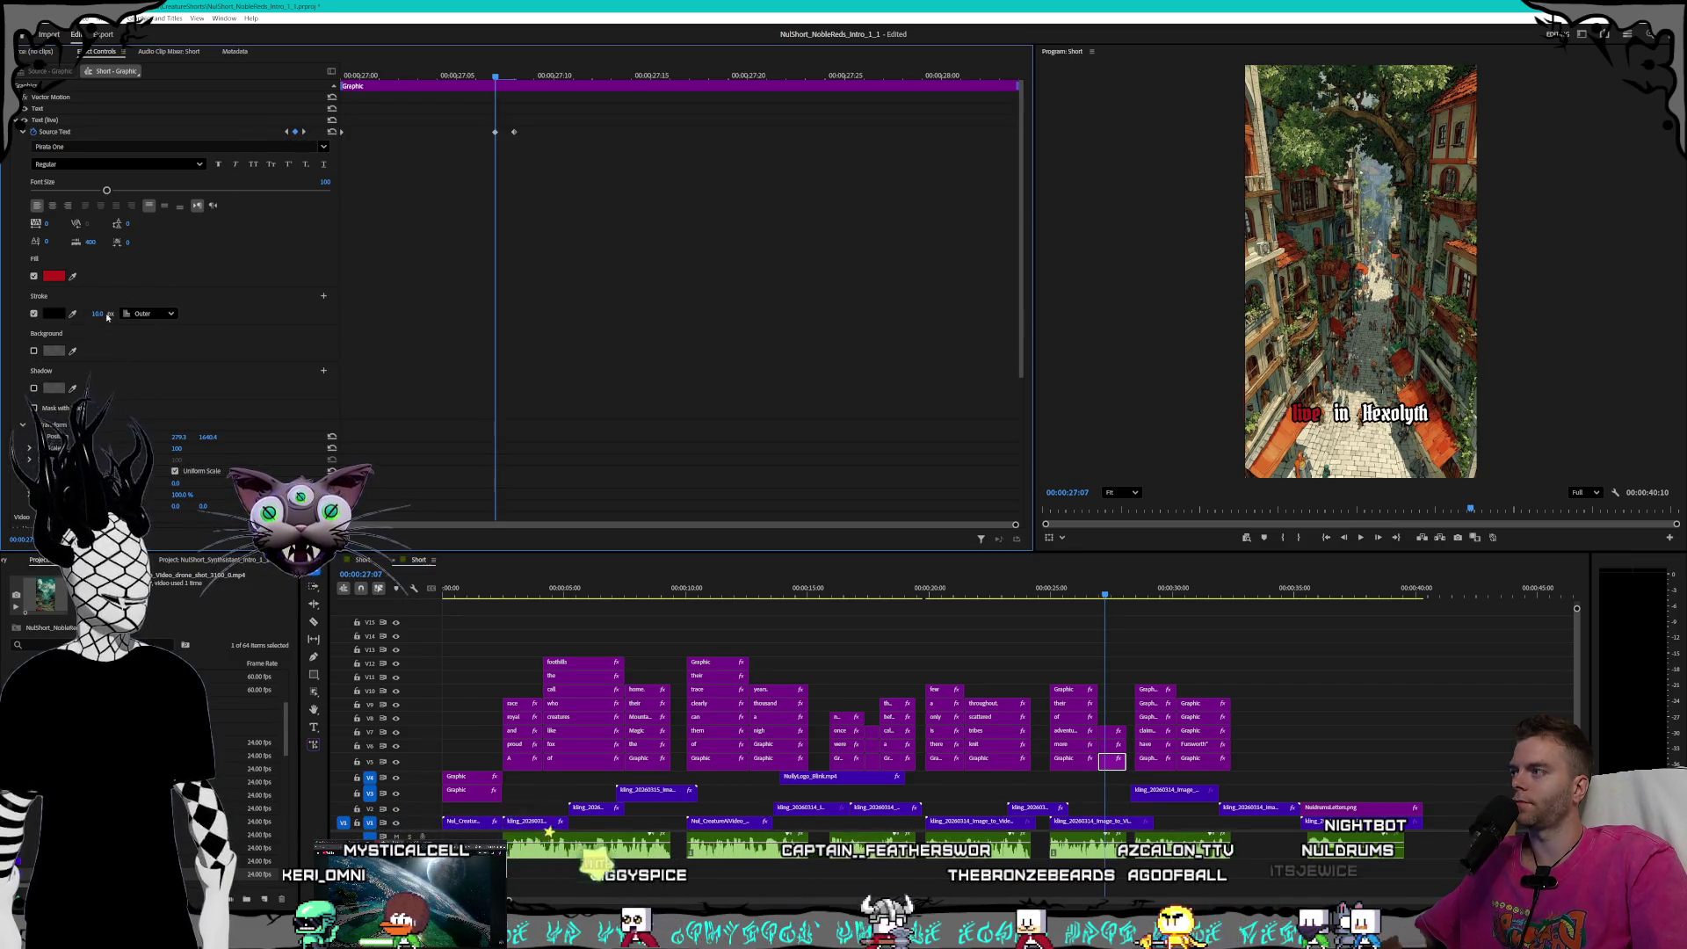
type("8")
key("Return")
left_click(304, 131)
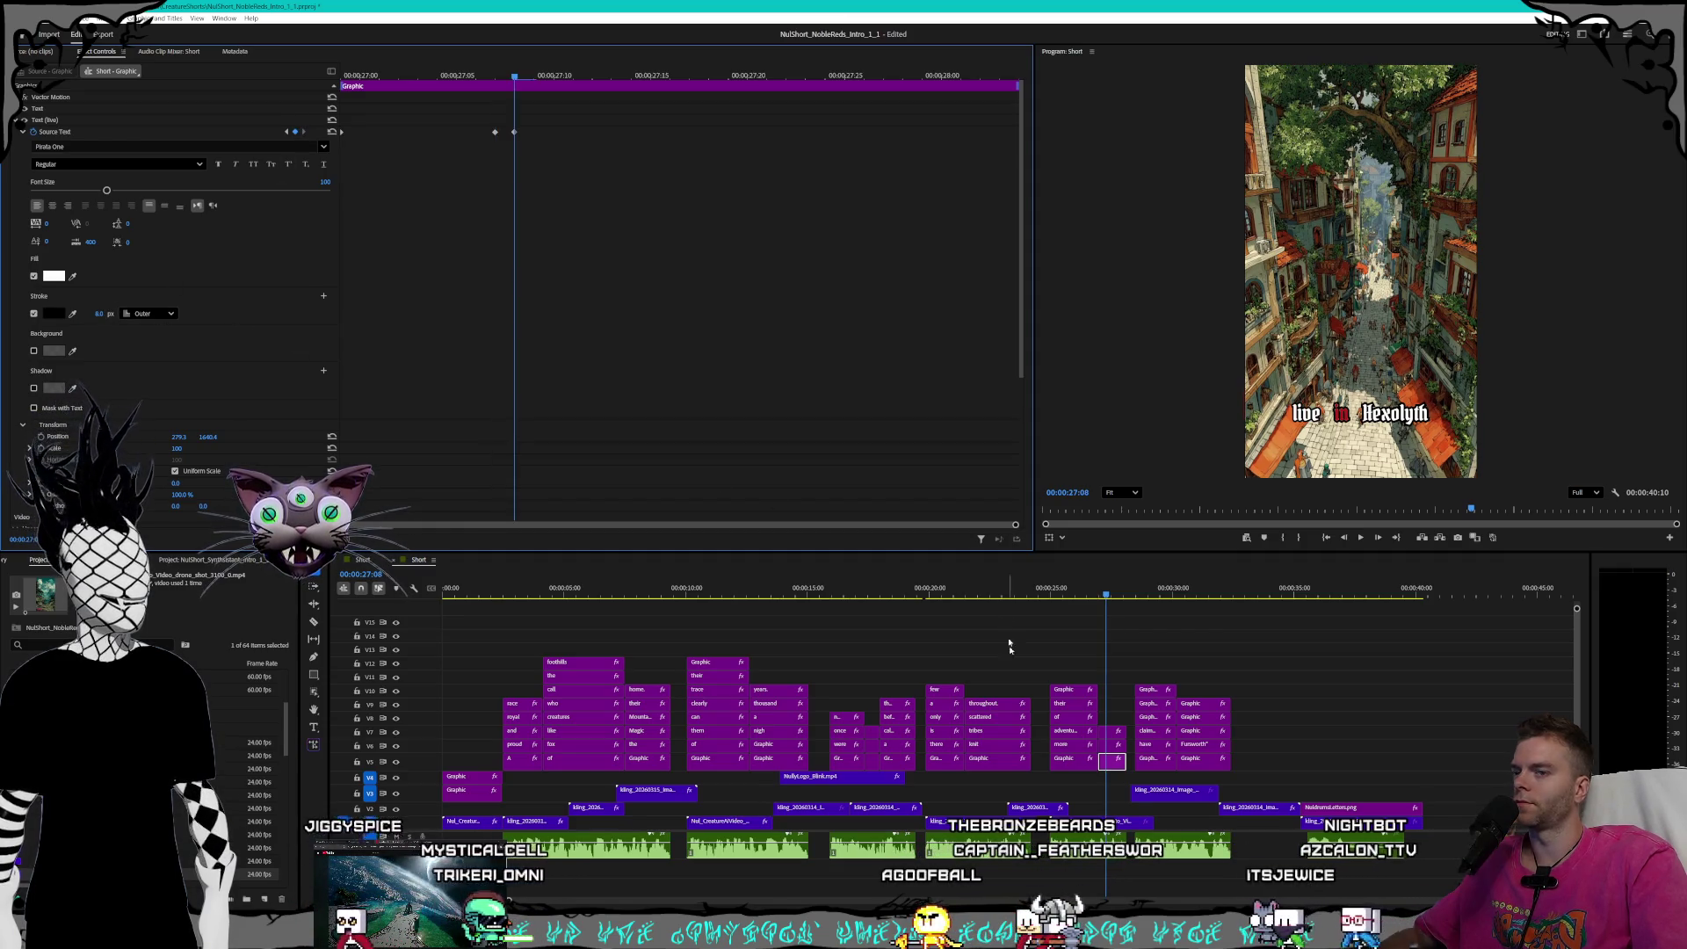
left_click(1111, 745)
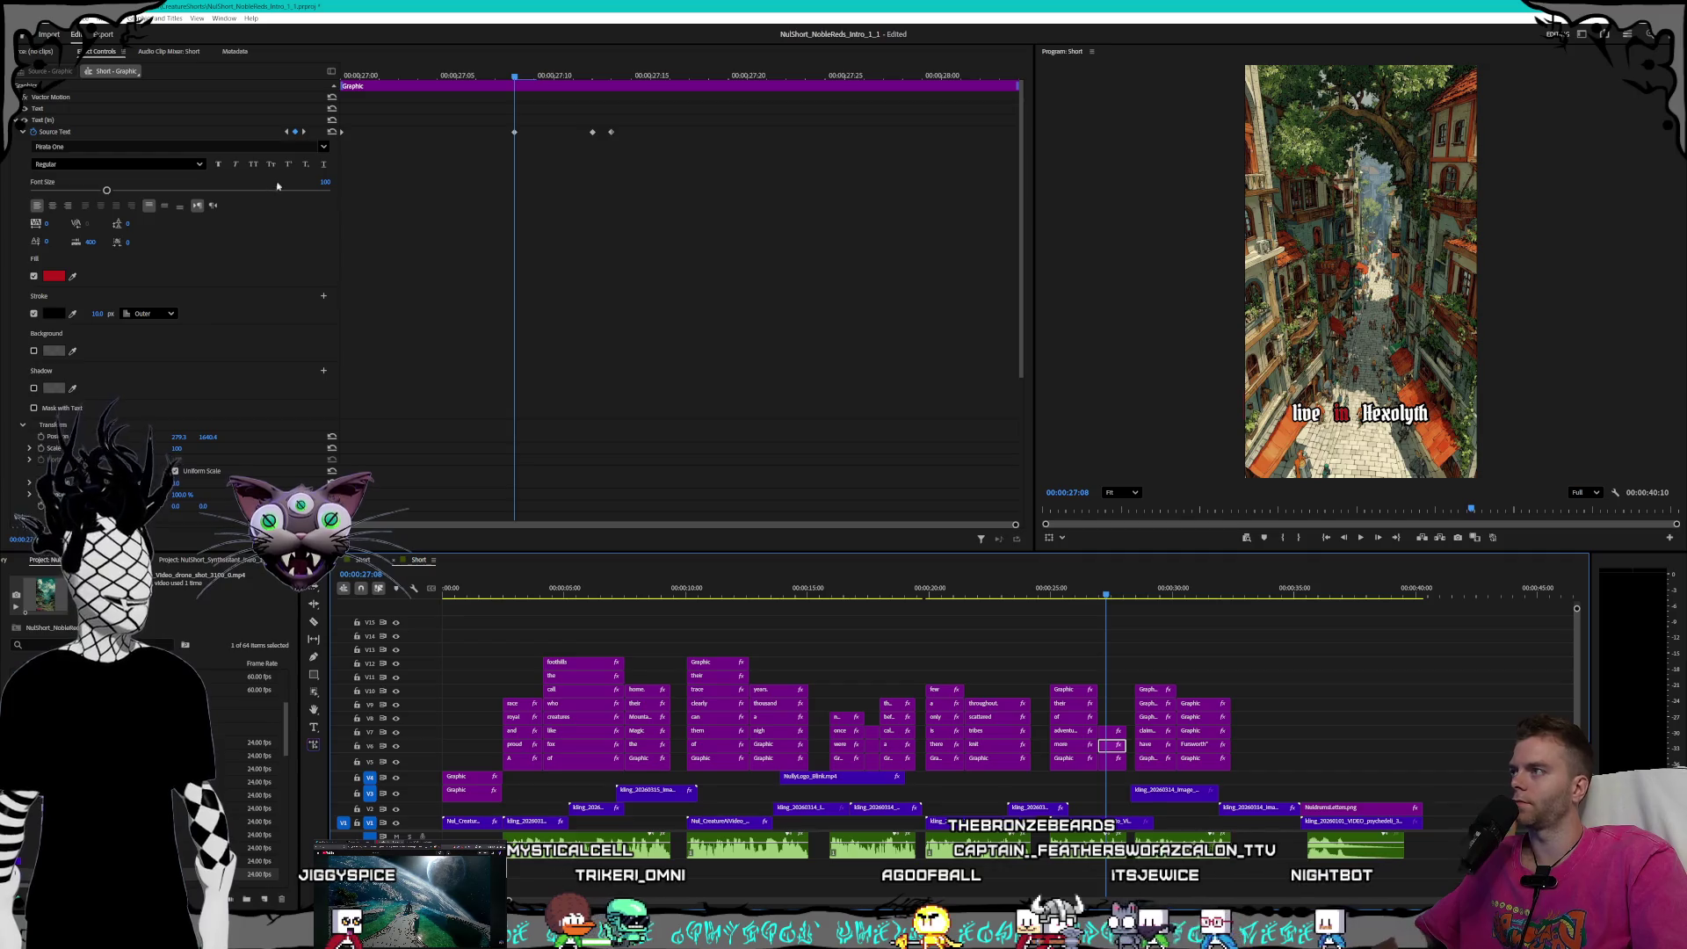
left_click(287, 131)
left_click(93, 314)
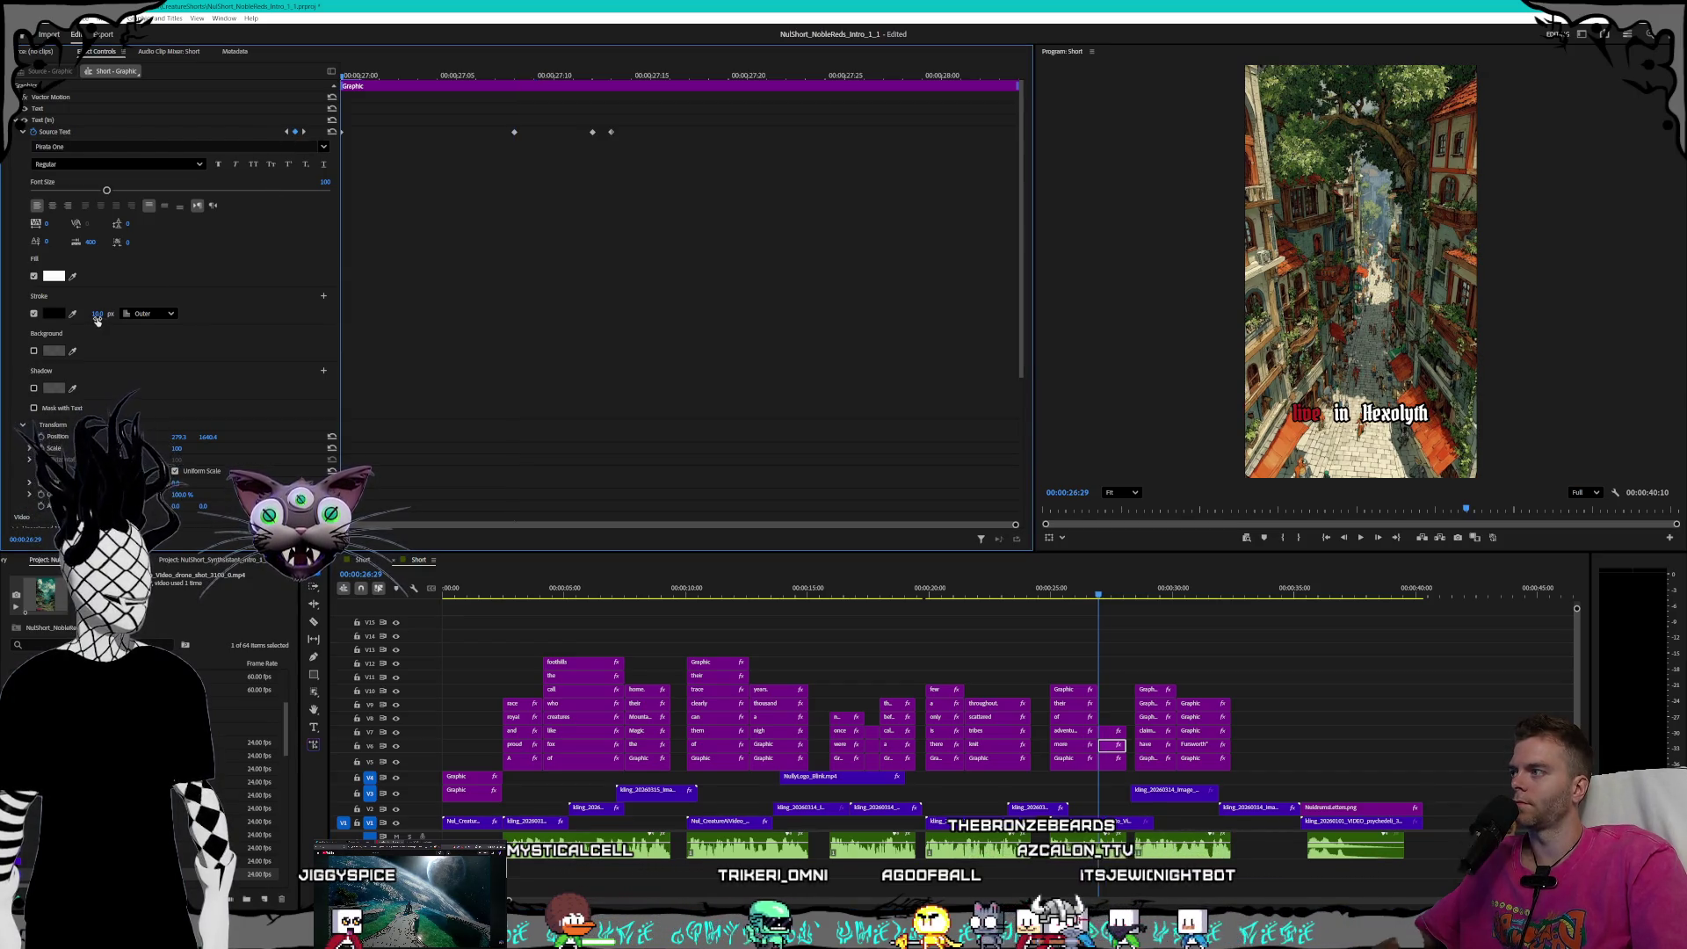
left_click(304, 131)
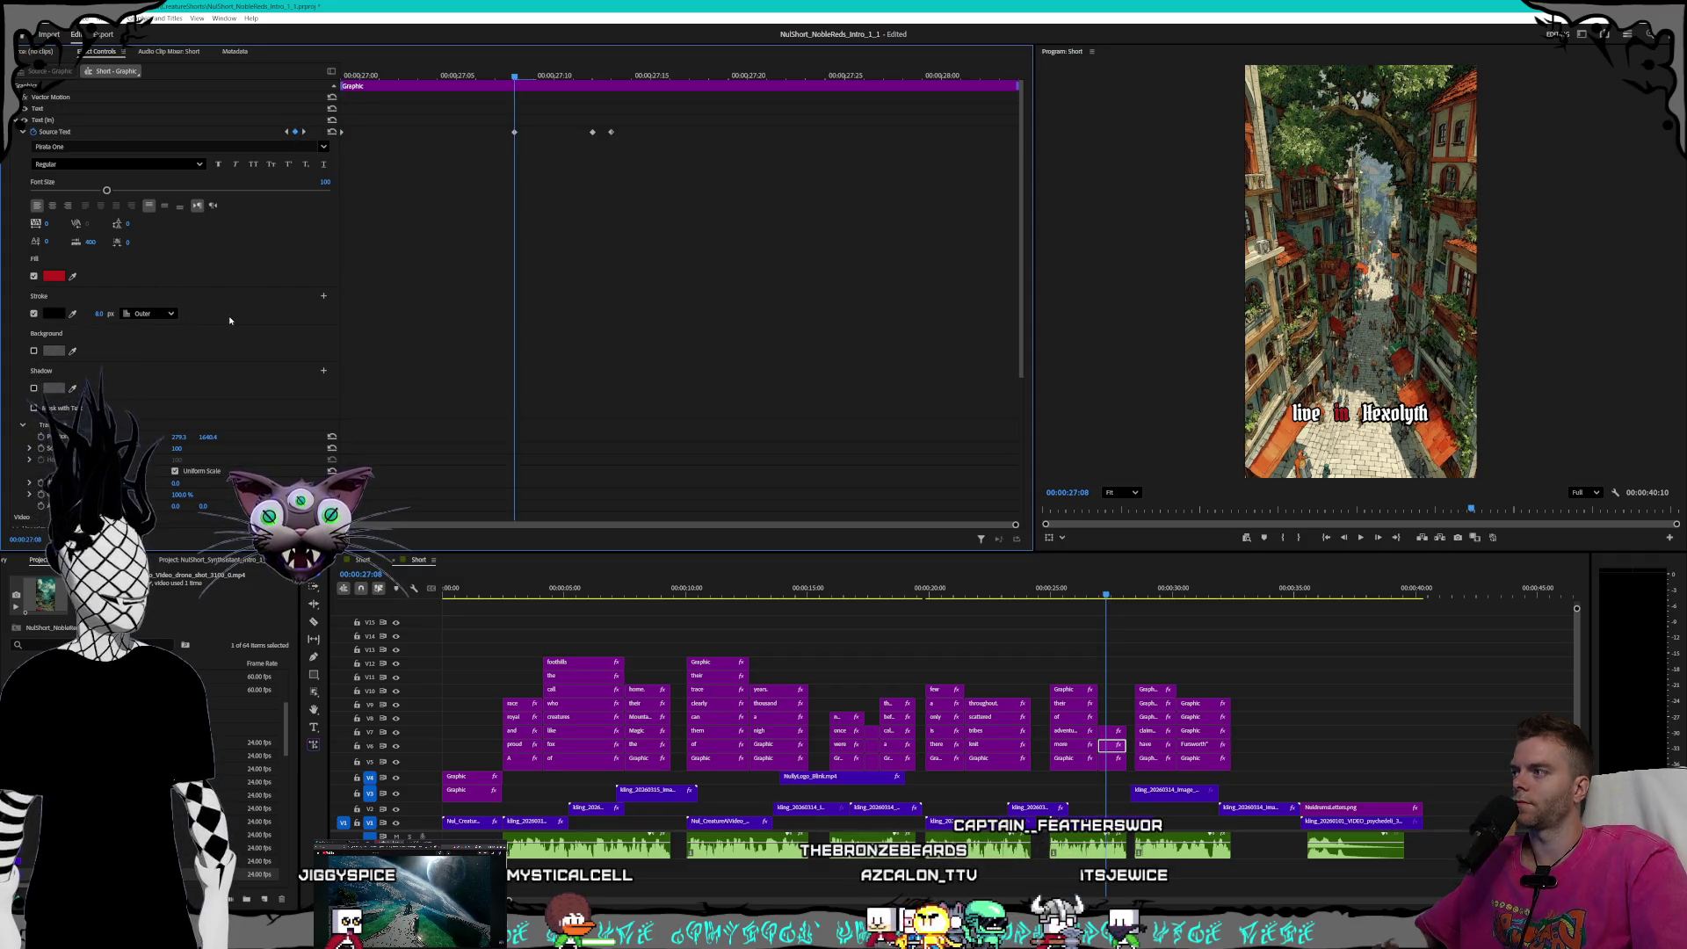
left_click(304, 131)
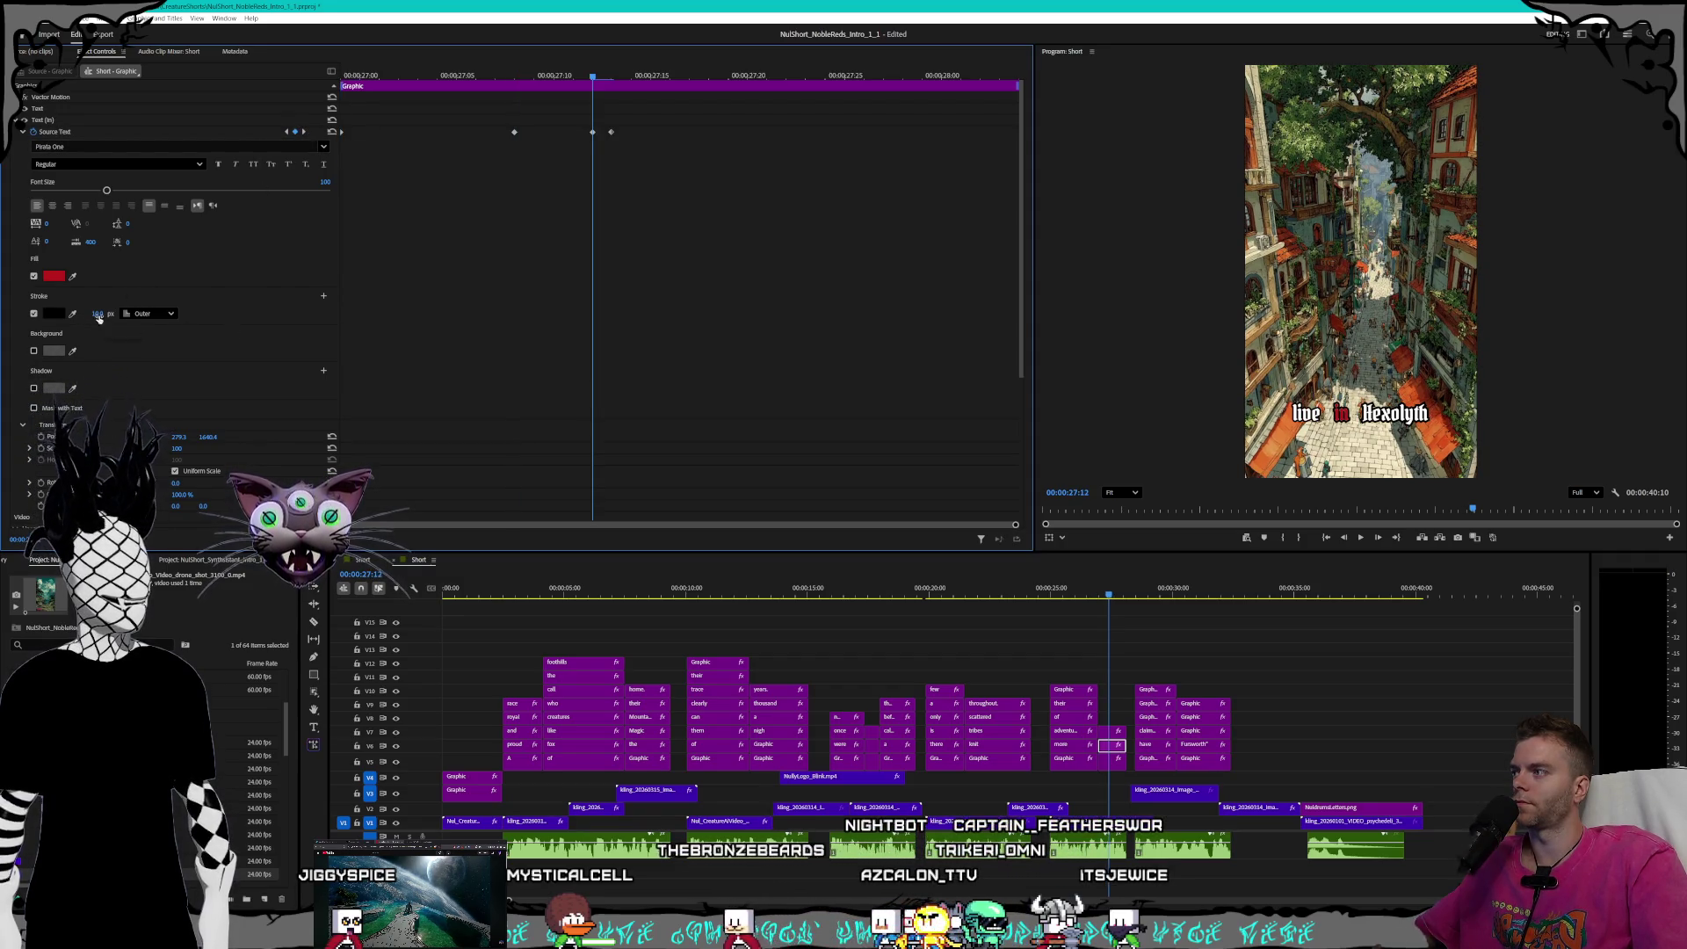
- Give the red 'Hexolyth' an 8 px outline and return the playhead to the start
left_click(305, 132)
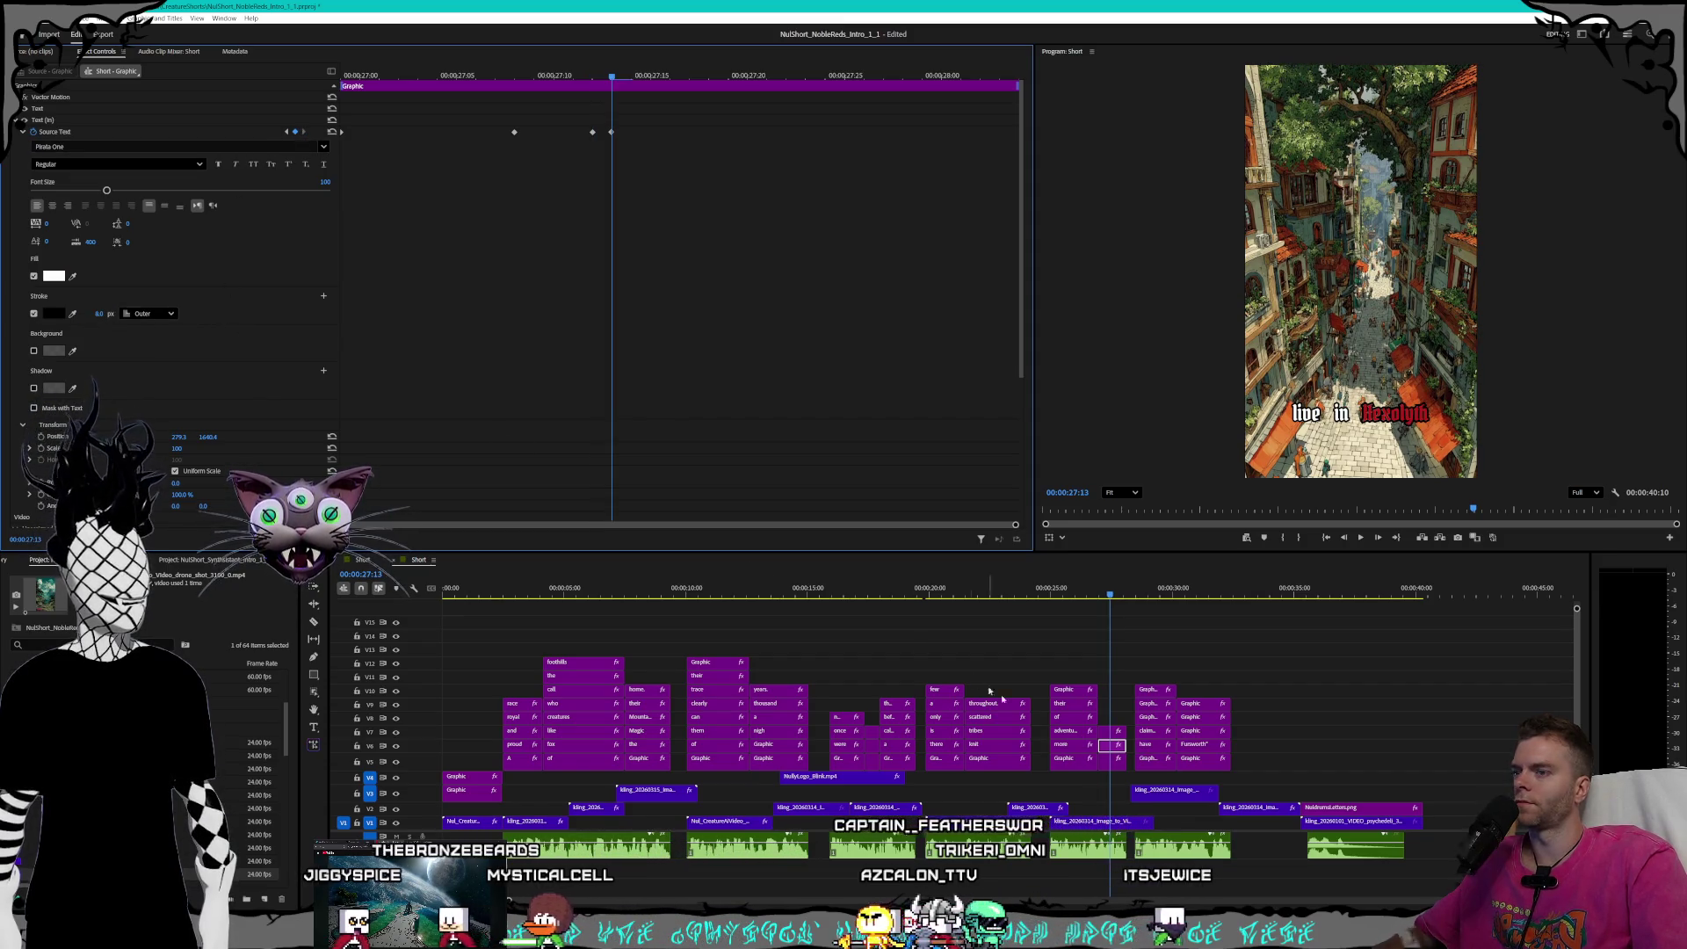
left_click(1112, 731)
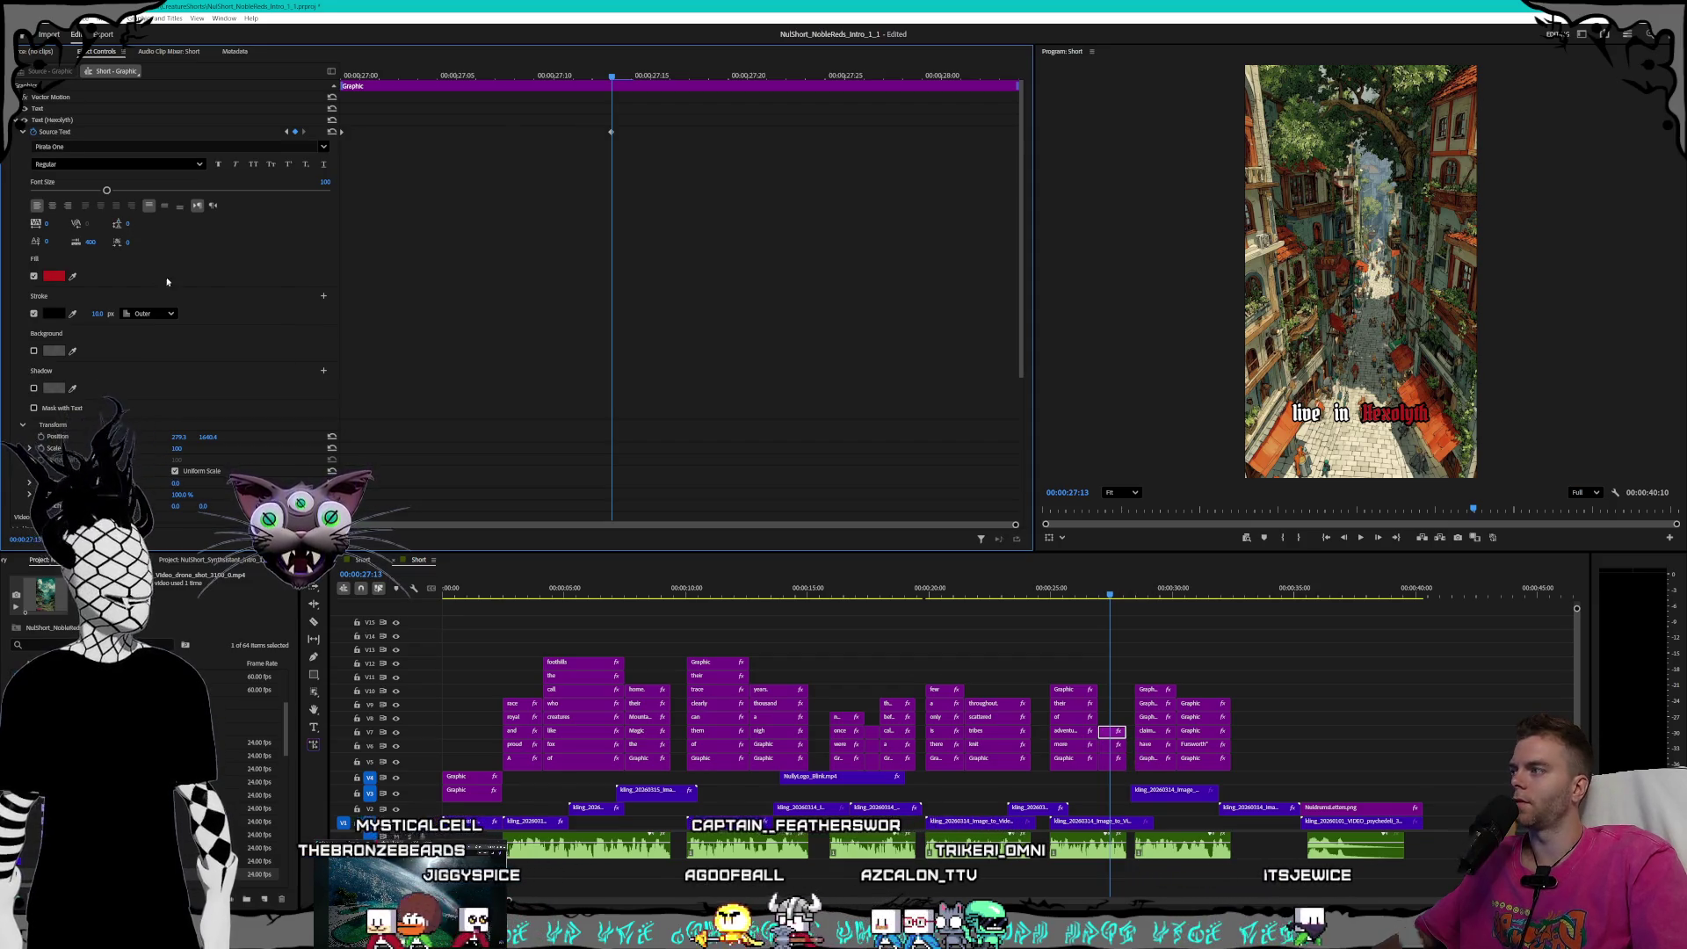
left_click(286, 132)
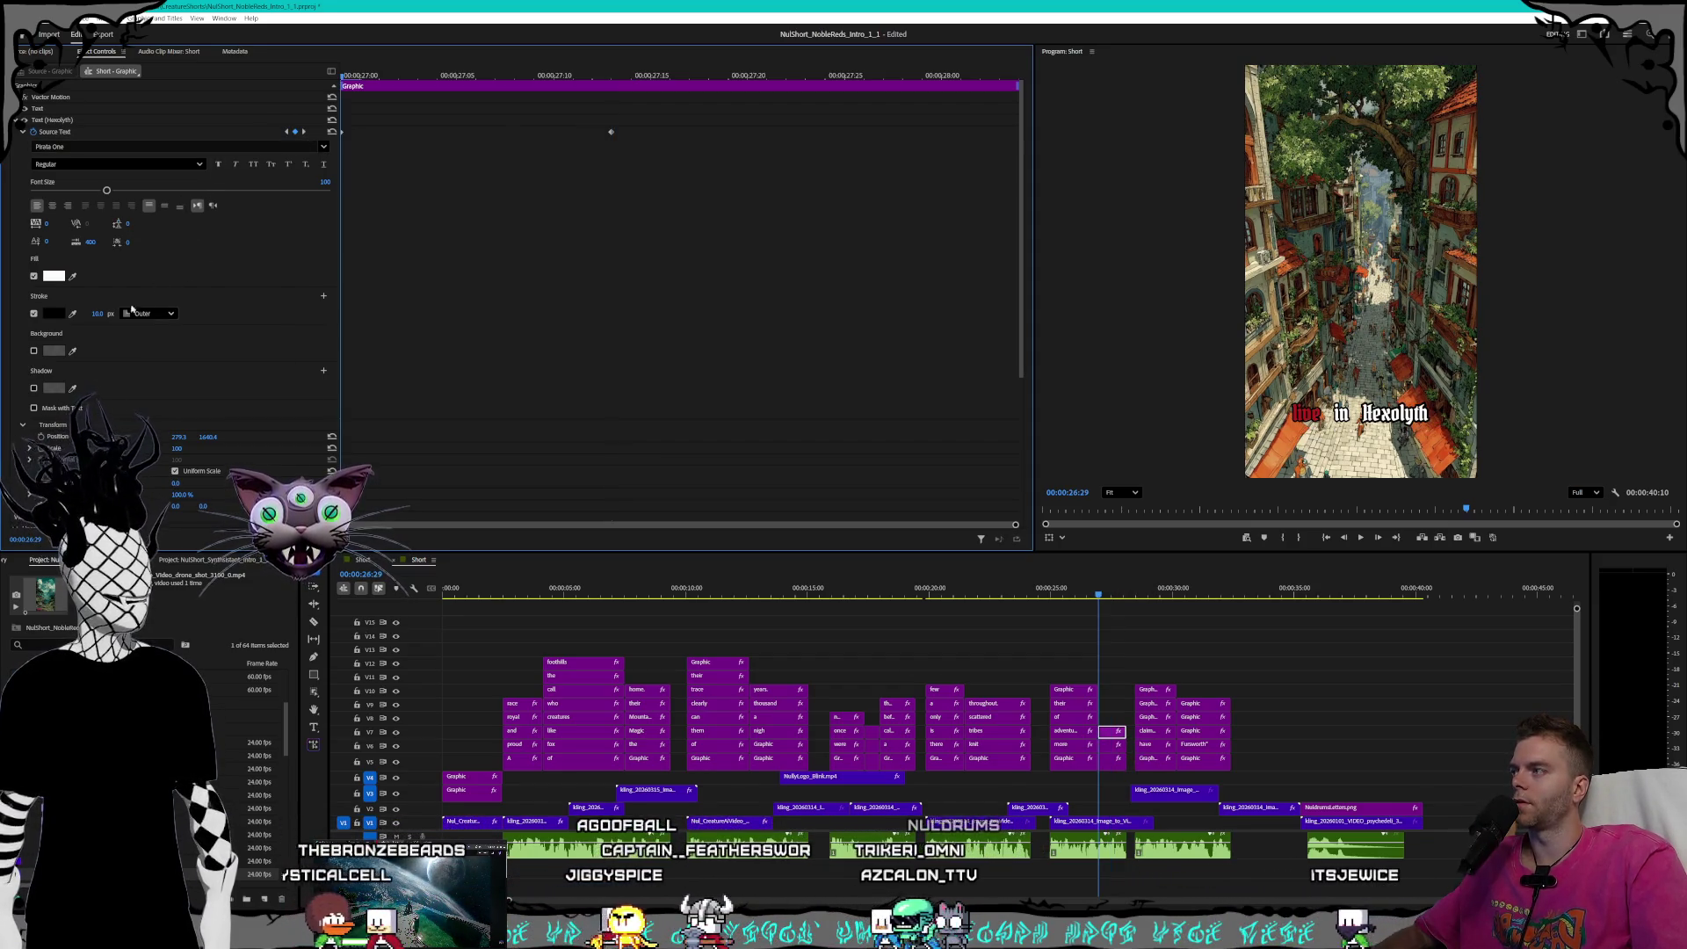
left_click(98, 314)
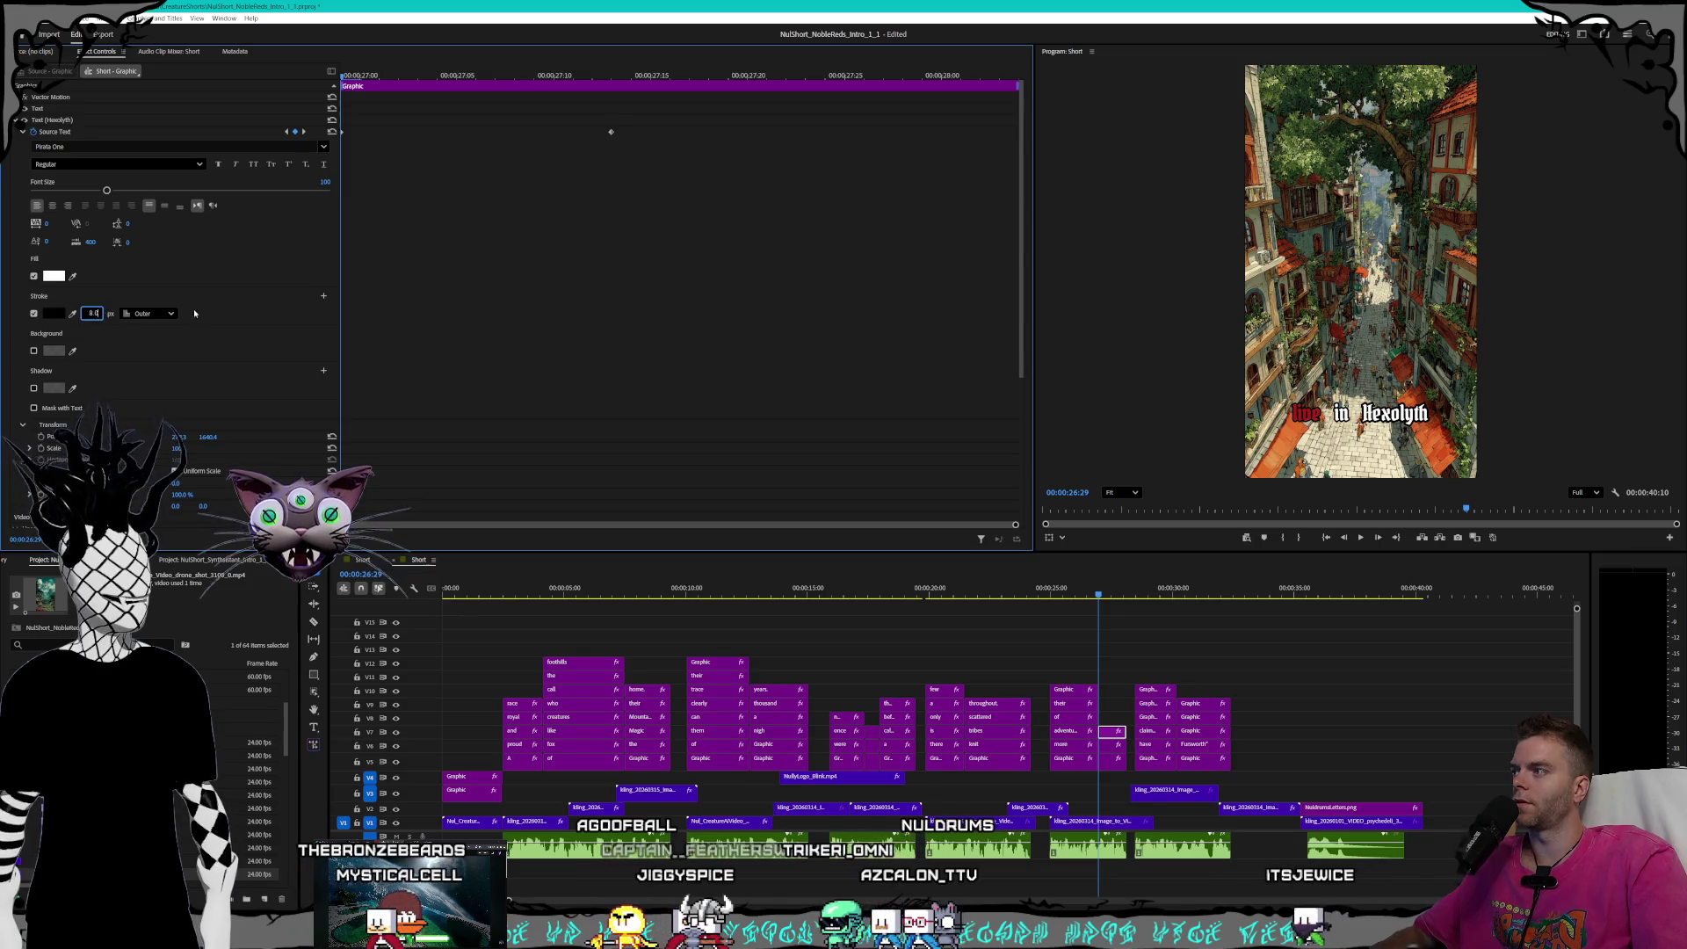
left_click(305, 133)
key("Return")
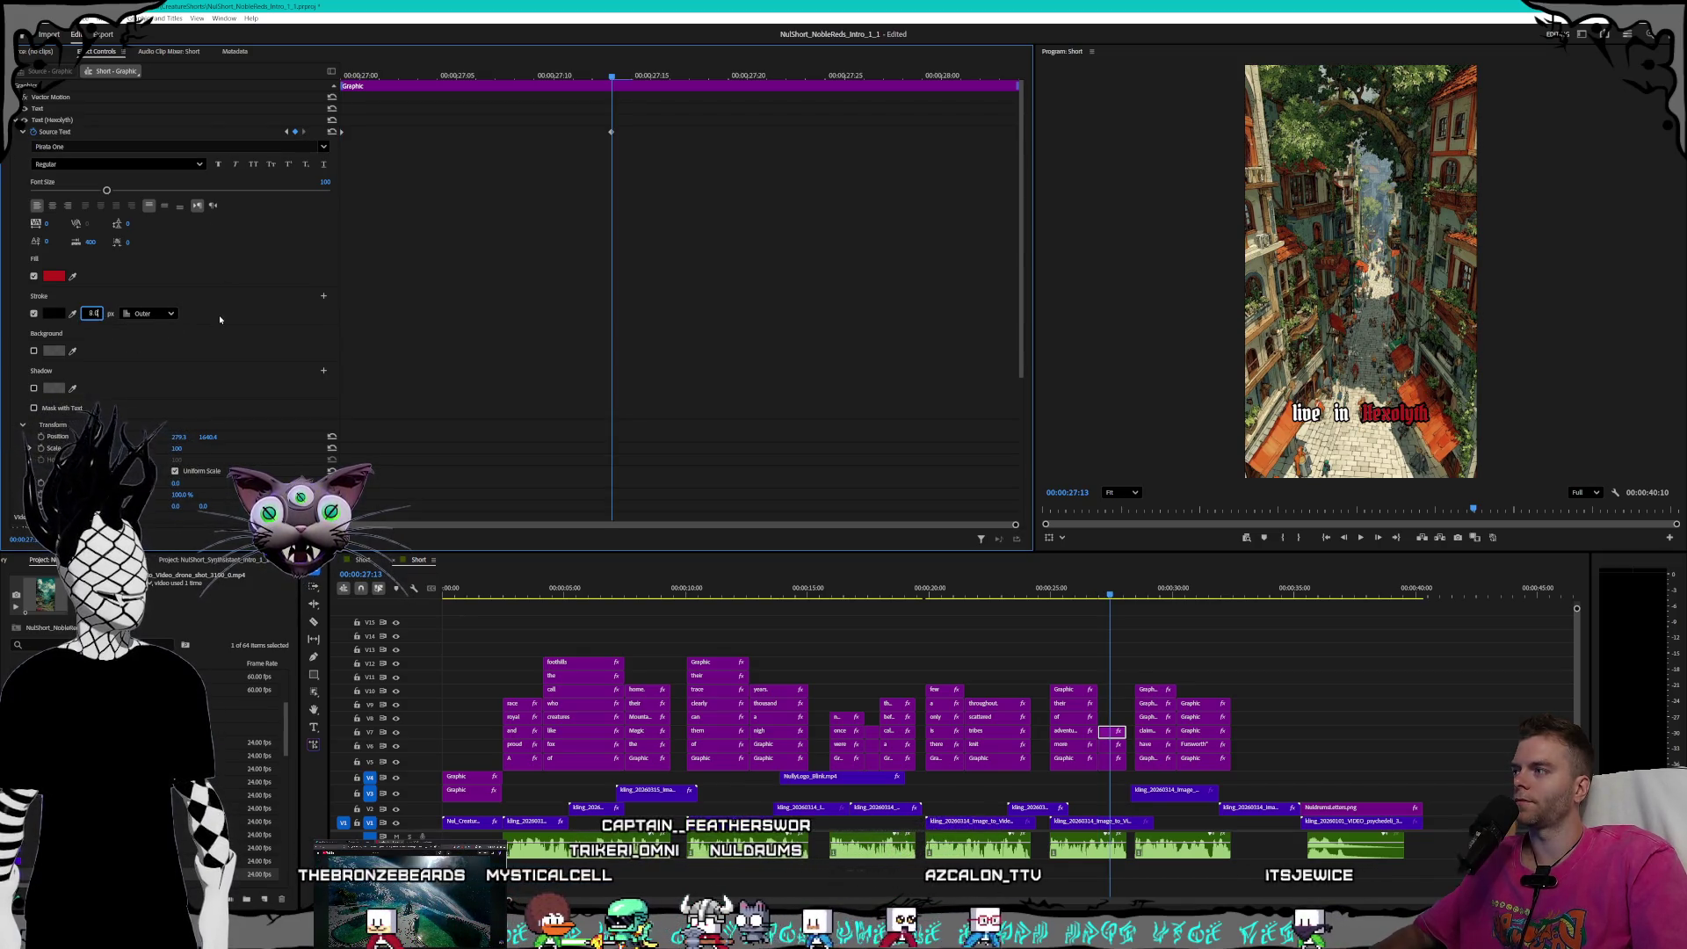
left_click(1154, 759)
mouse_move(1134, 595)
left_mouse_down()
mouse_move(445, 585)
mouse_move(460, 579)
left_mouse_up()
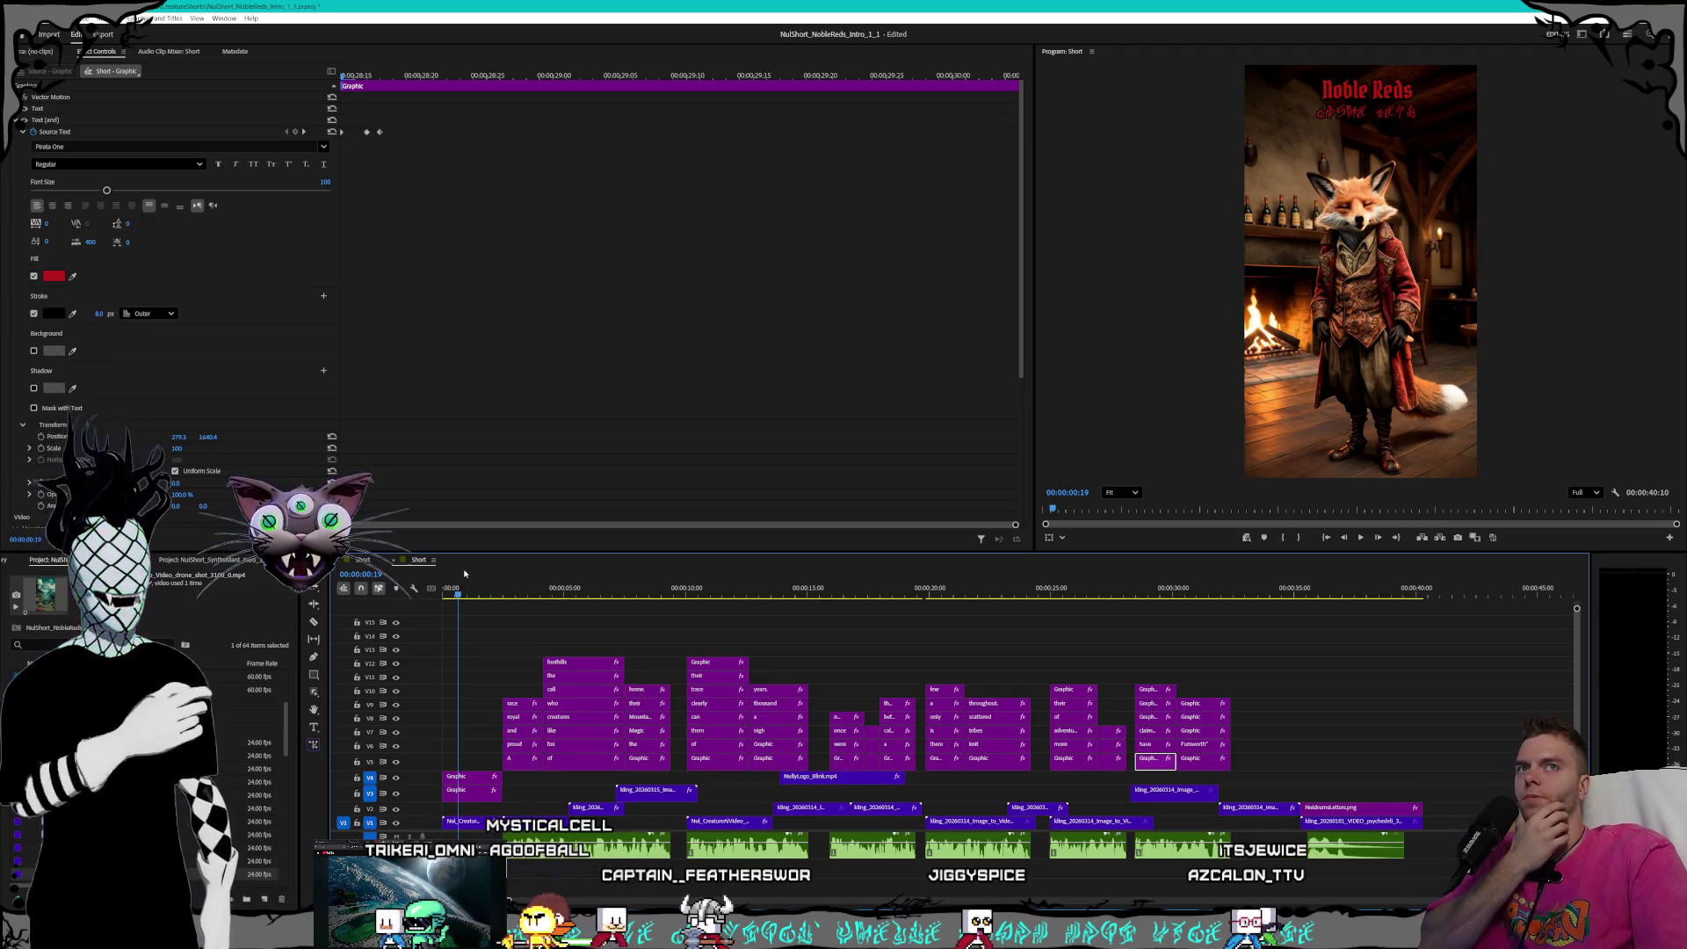
left_click(1362, 538)
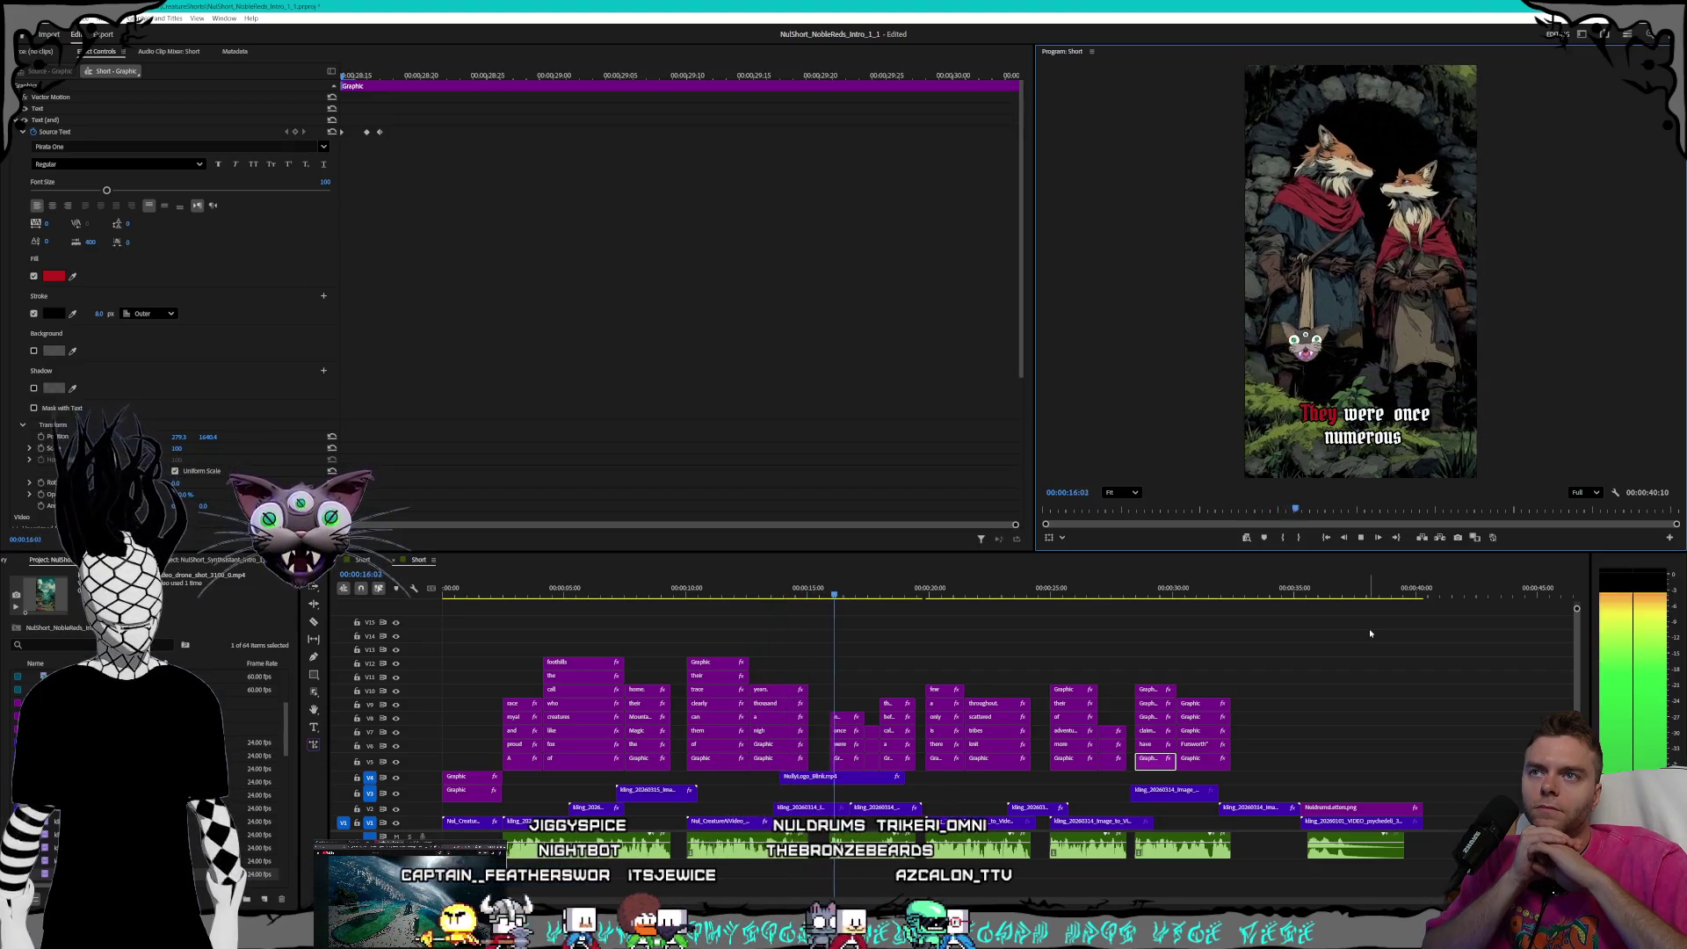
left_click(835, 806)
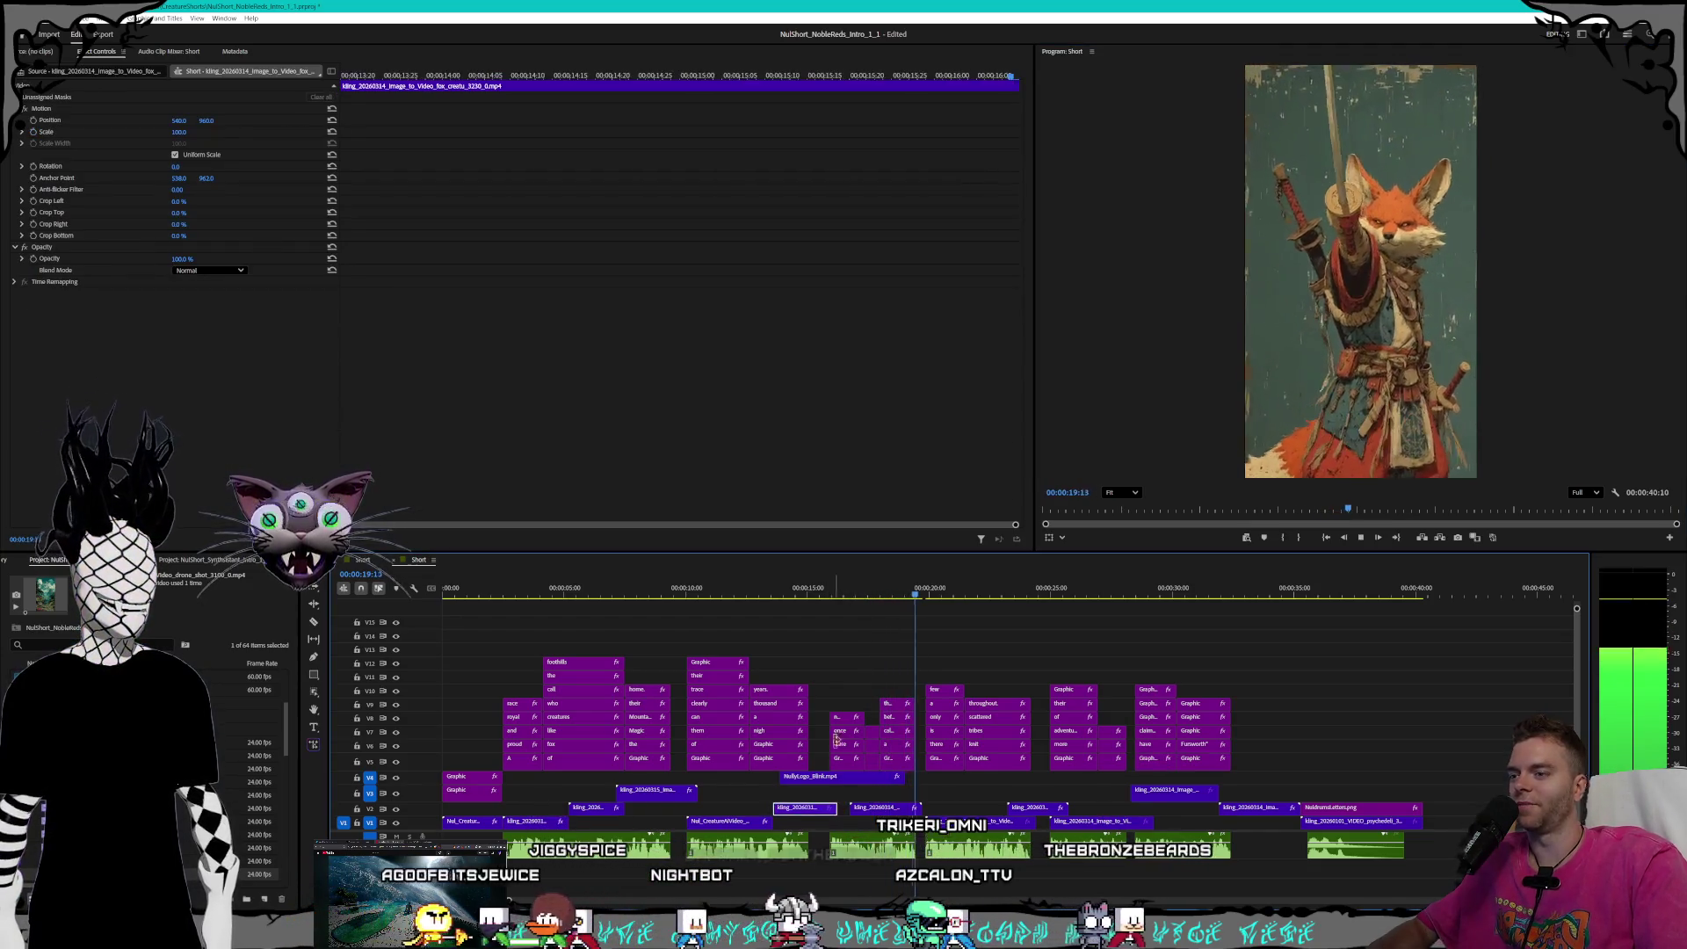
- Scrub to the 'They were once numerous' scene; slide the V1 fox clips earlier, one onto V2
left_click(812, 595)
left_click_drag(813, 595, 804, 595)
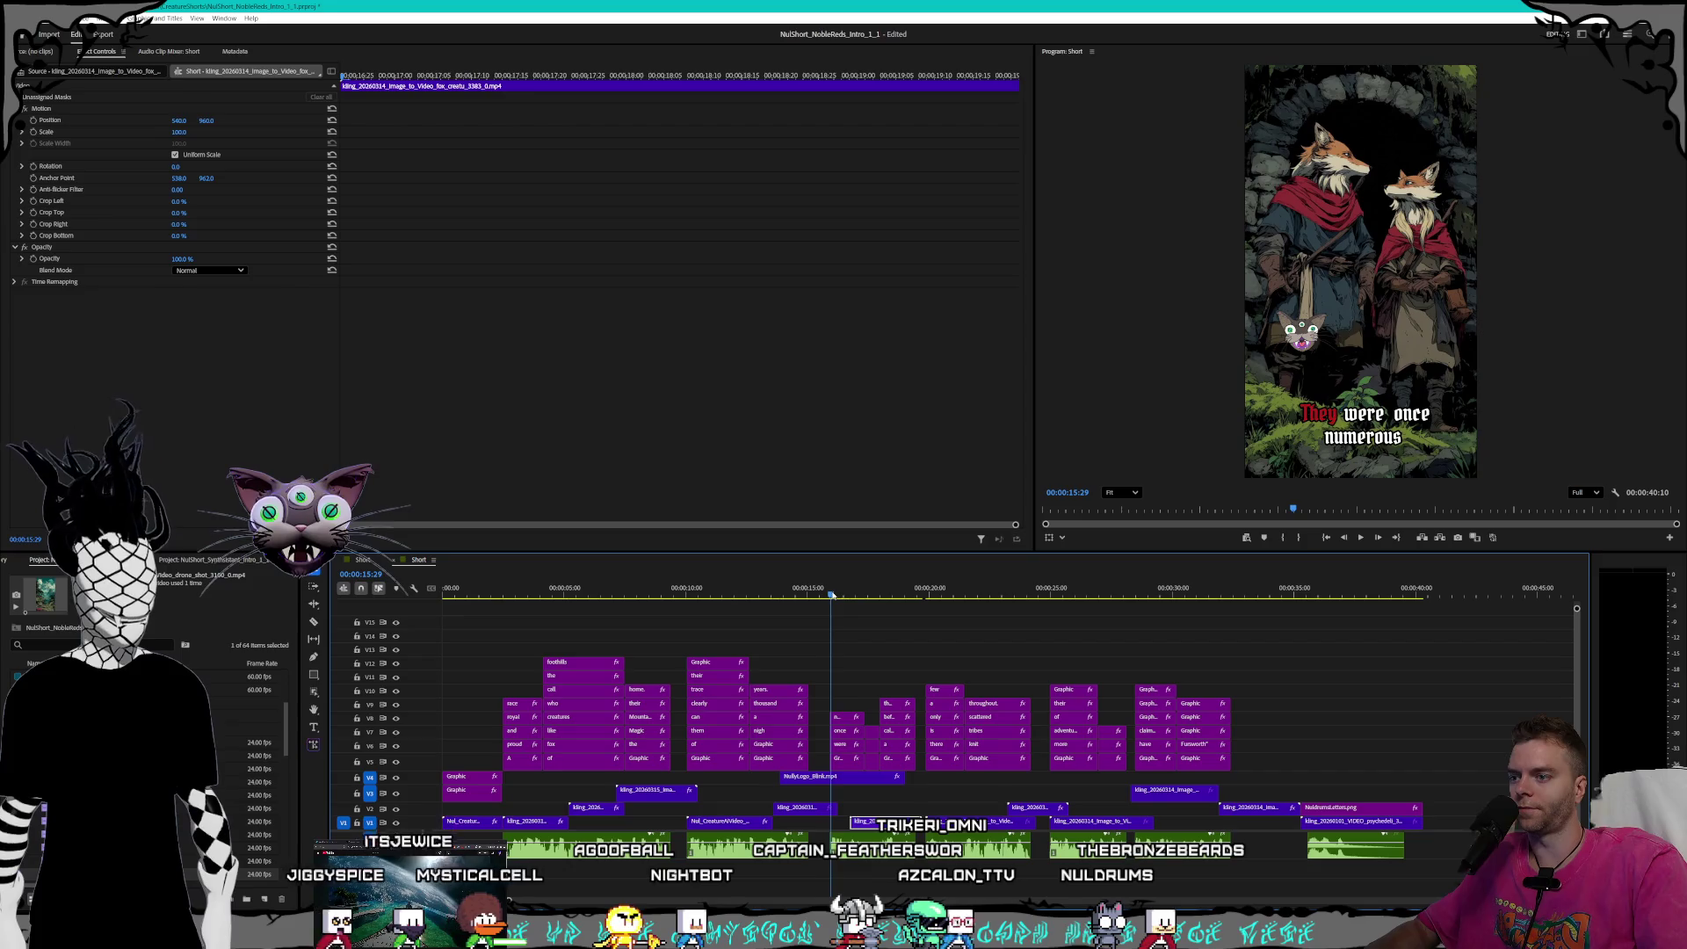
left_click_drag(898, 834, 882, 827)
left_click(903, 810)
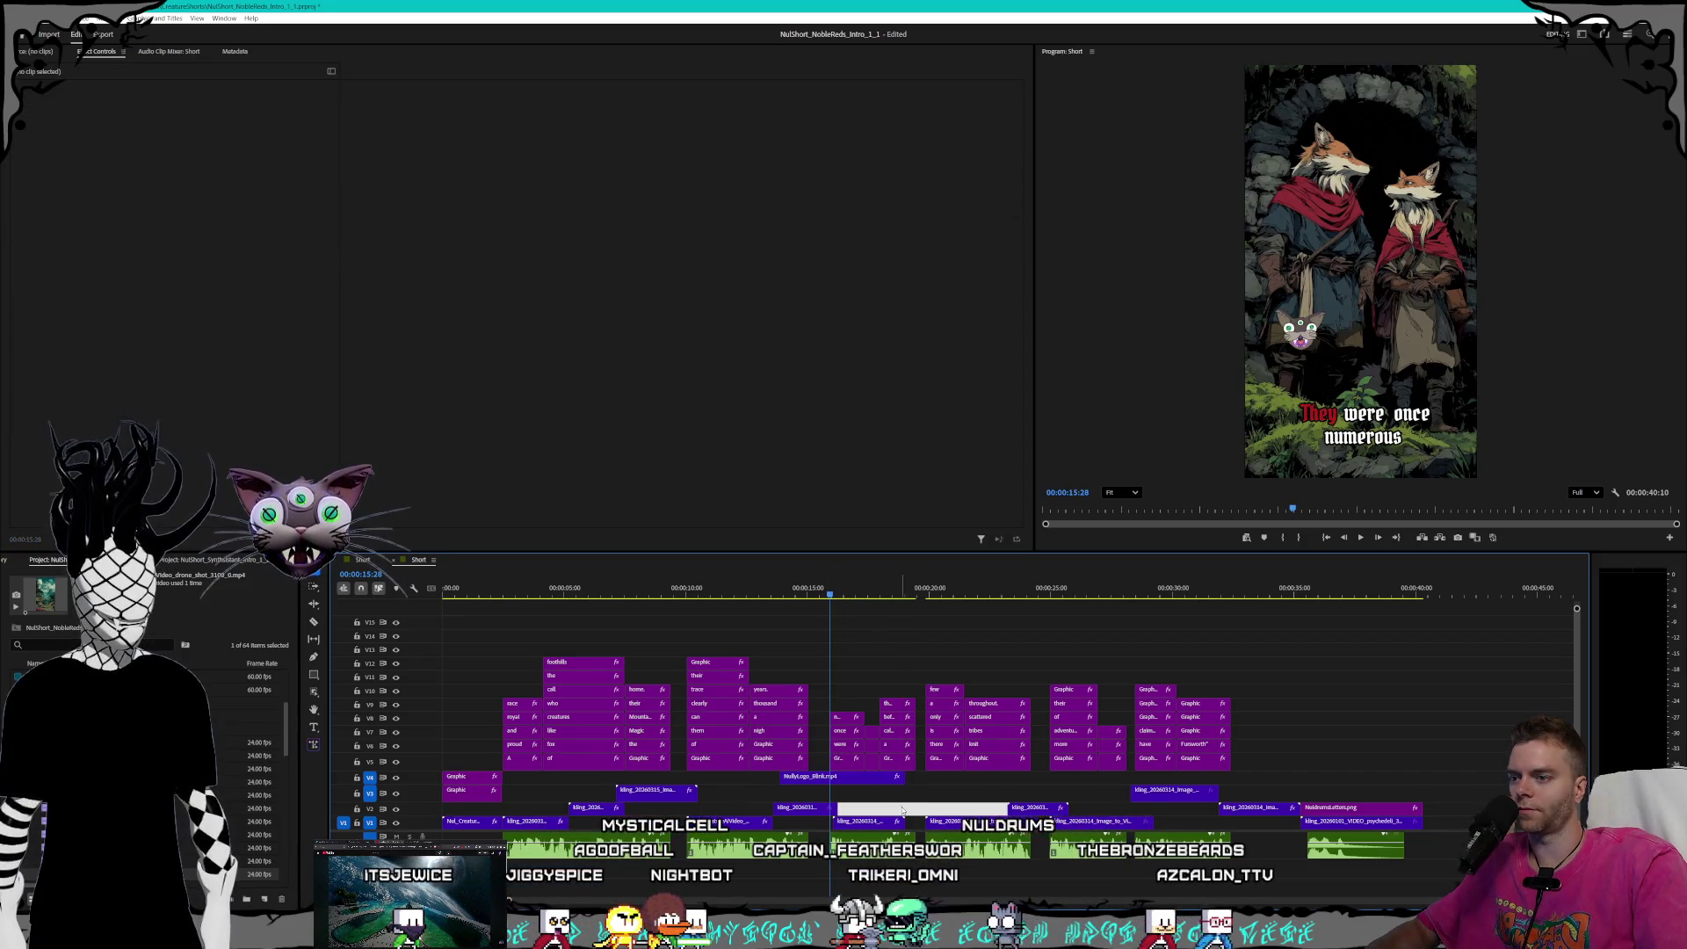
left_click(1011, 821)
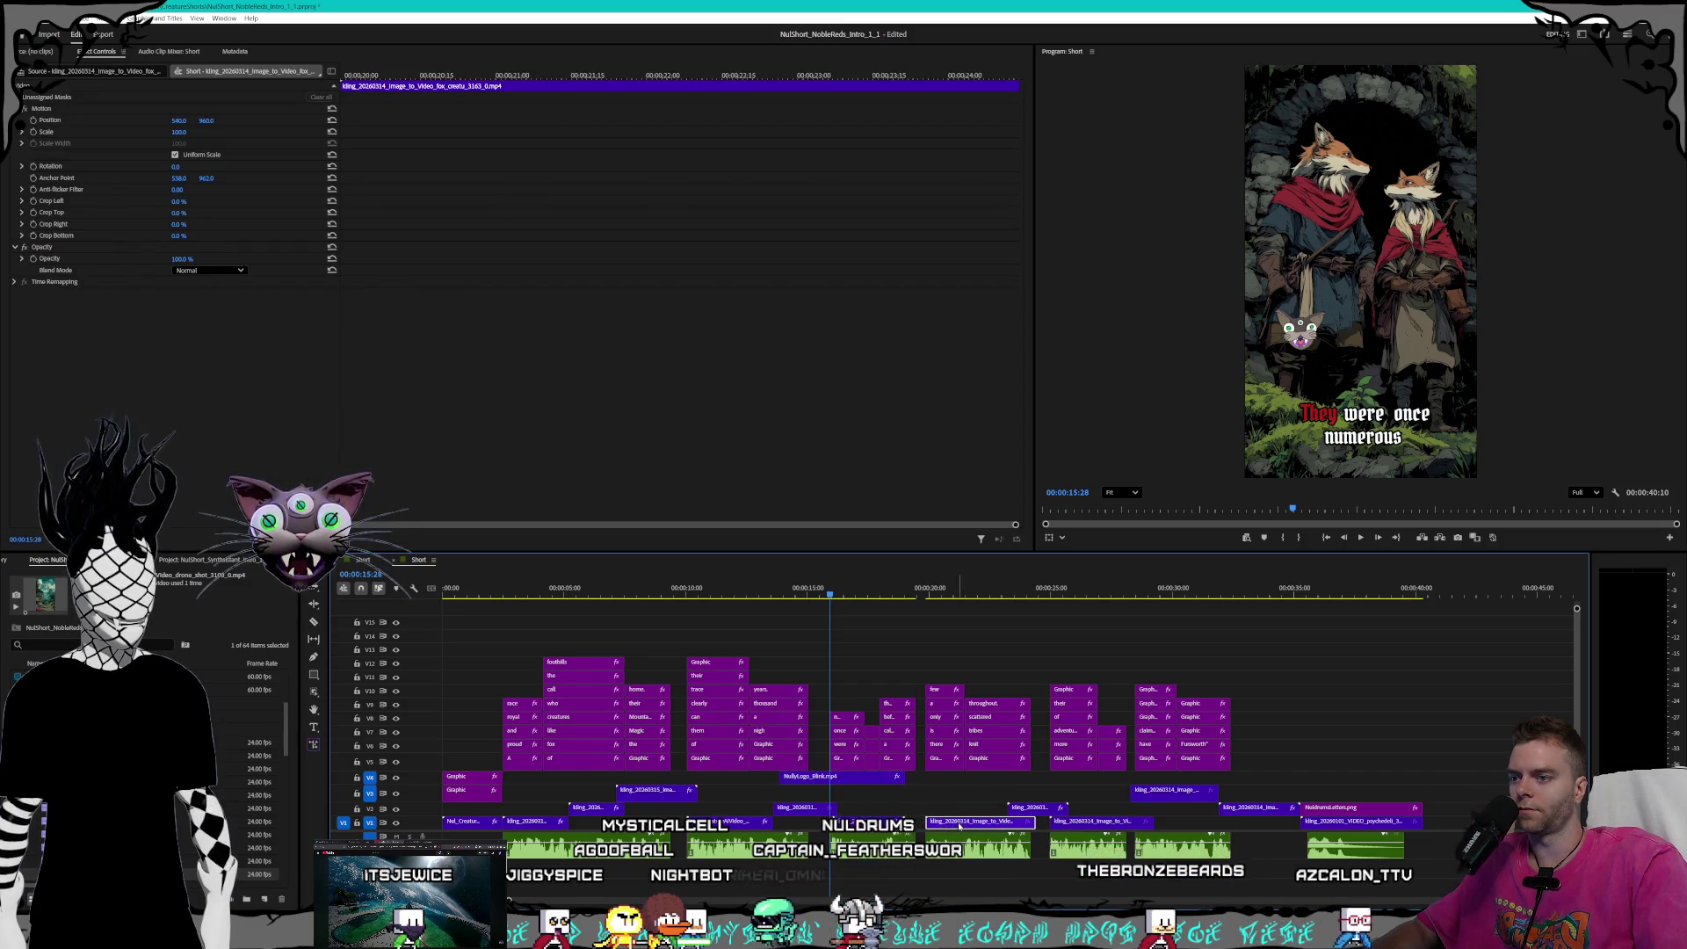
left_click_drag(960, 826, 913, 810)
left_click(997, 821)
- Lift another fox clip onto V2, nudge one later, and replay from about 14:17
left_click_drag(1109, 823, 1074, 810)
left_click_drag(913, 807, 927, 795)
left_click(777, 593)
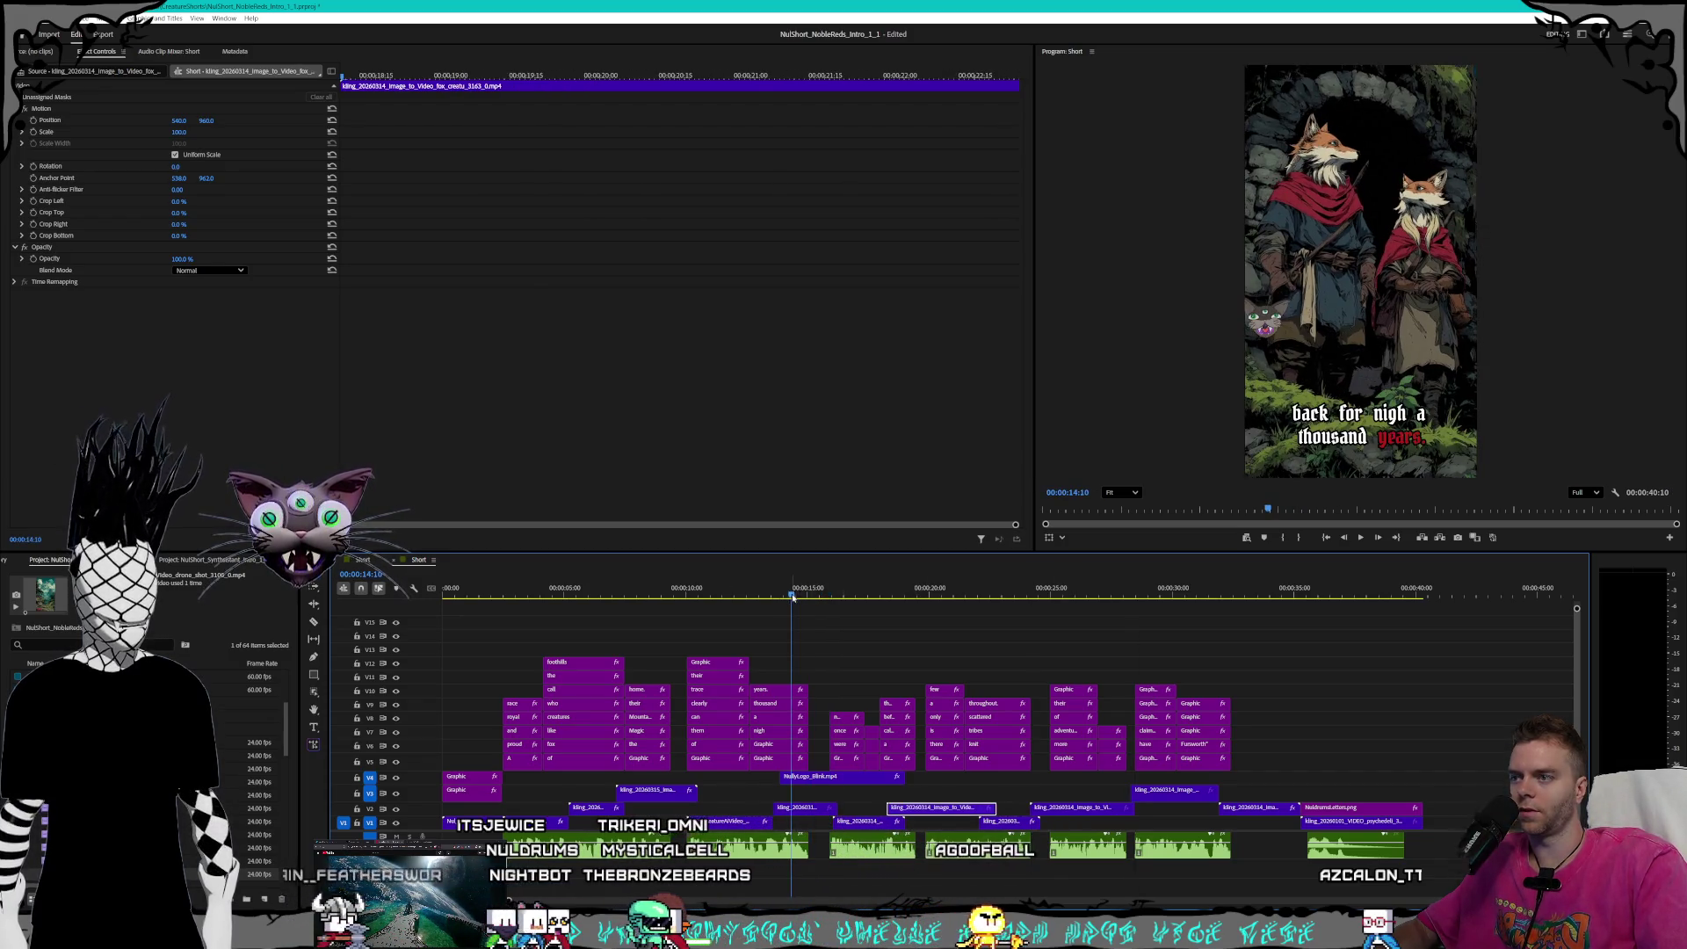
left_click(1361, 537)
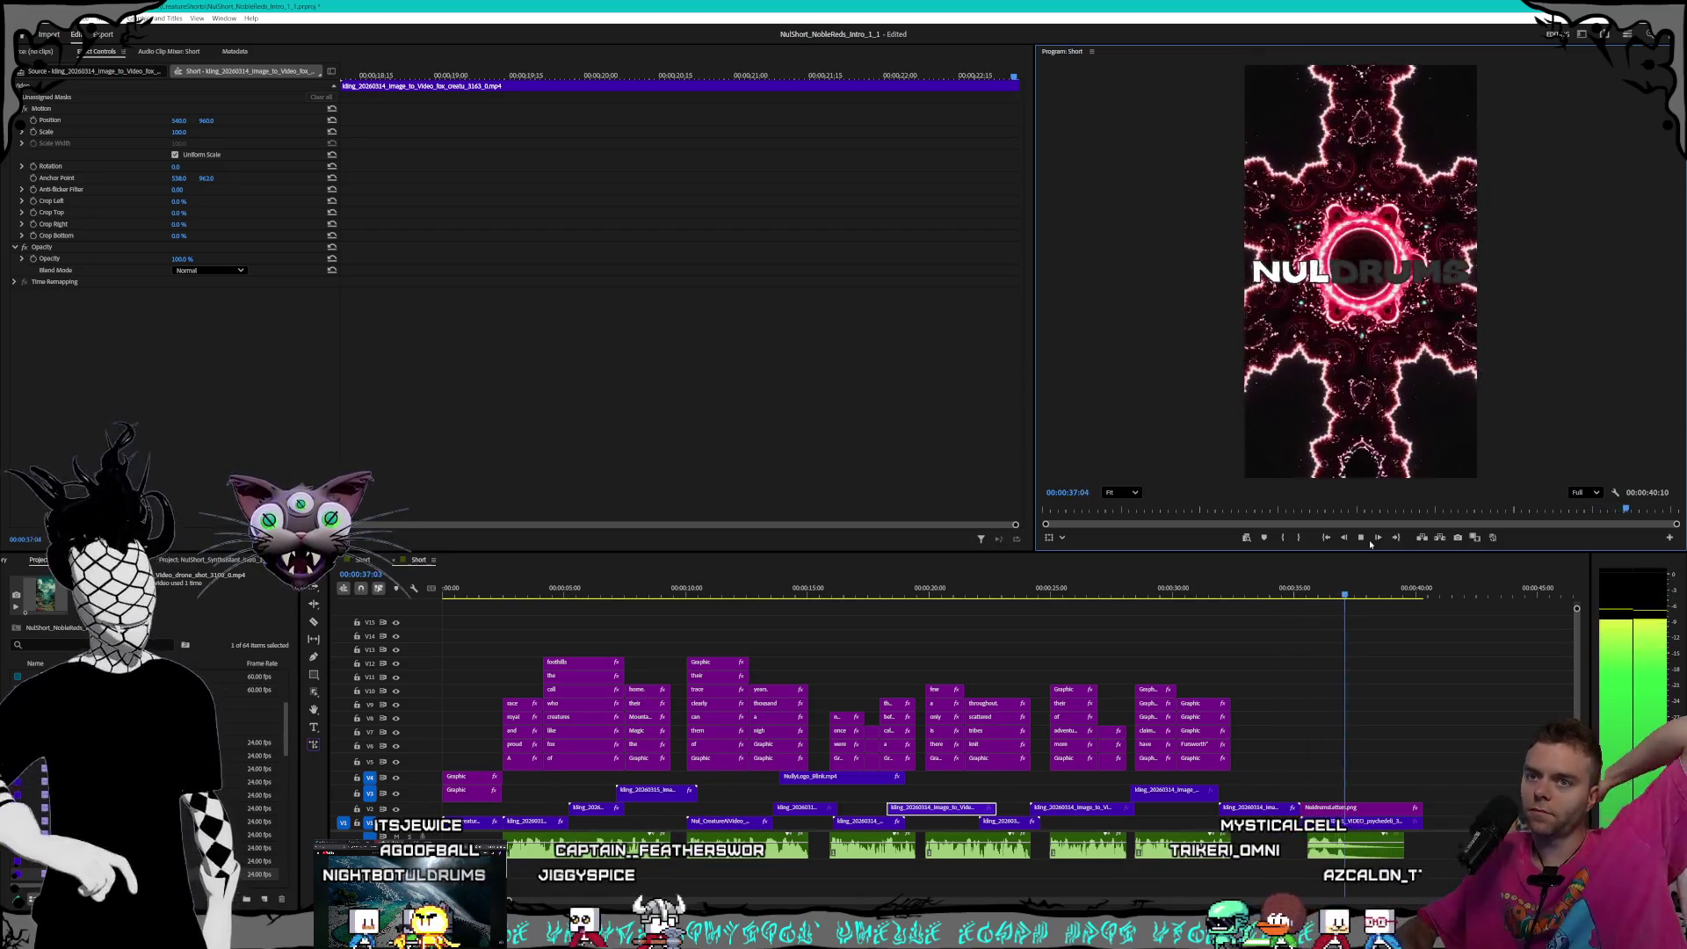
- Stop playback on the Nuldrums end card and select the psychedelic red clip on V1
left_click(1363, 538)
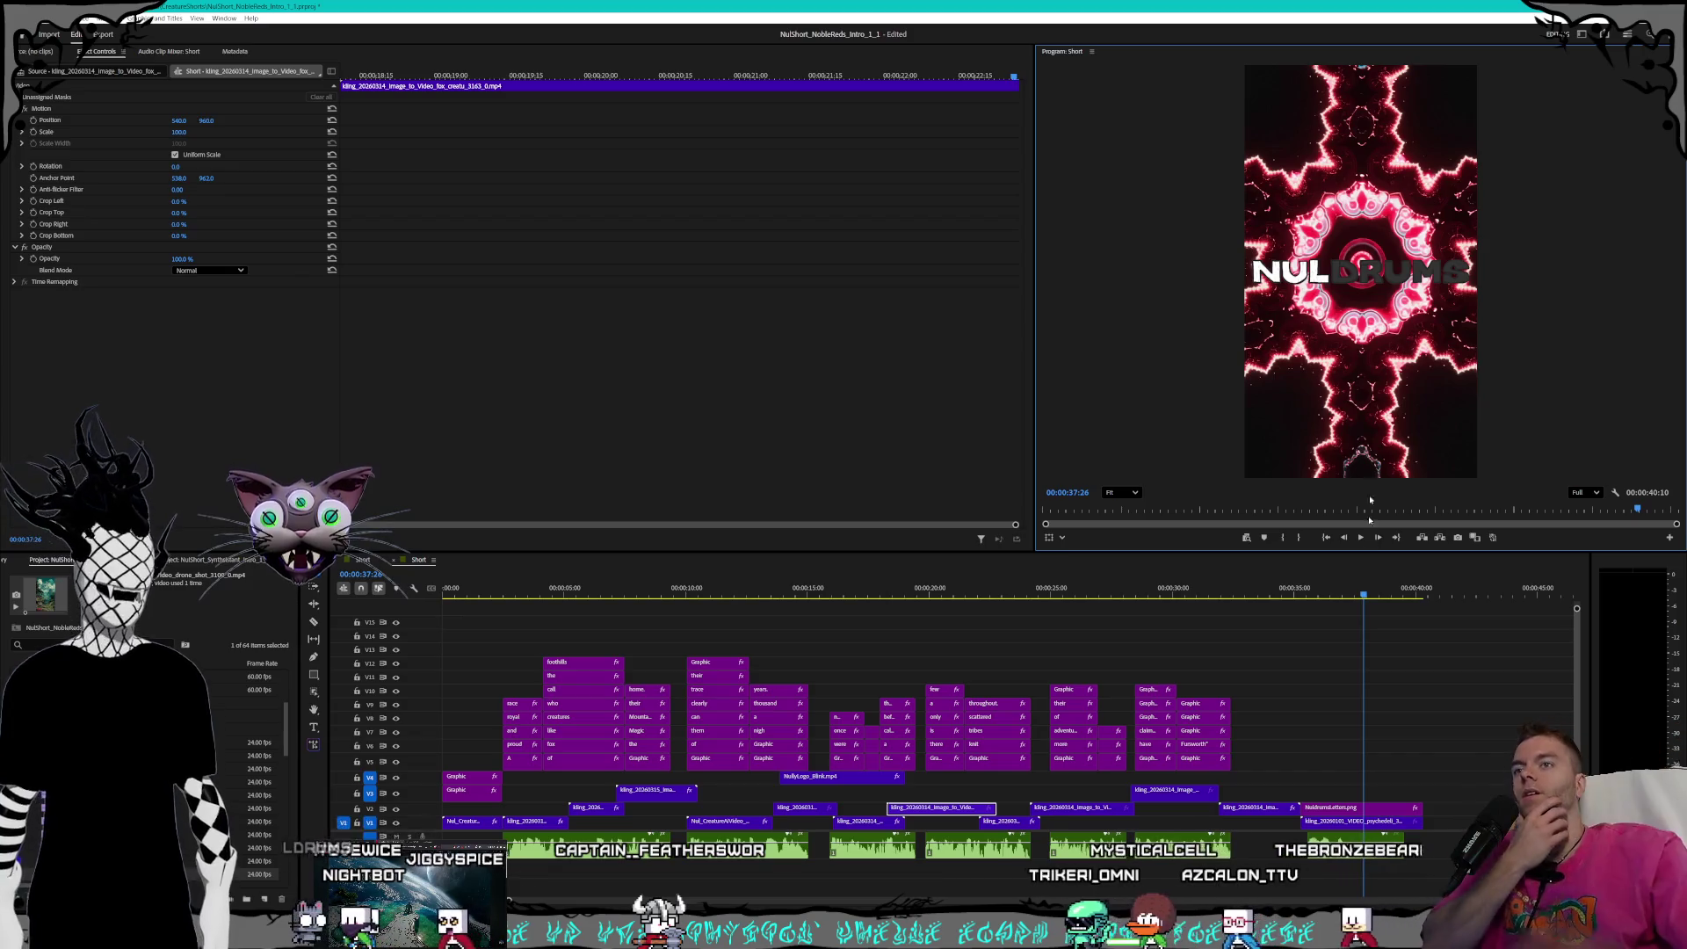
left_click(1331, 822)
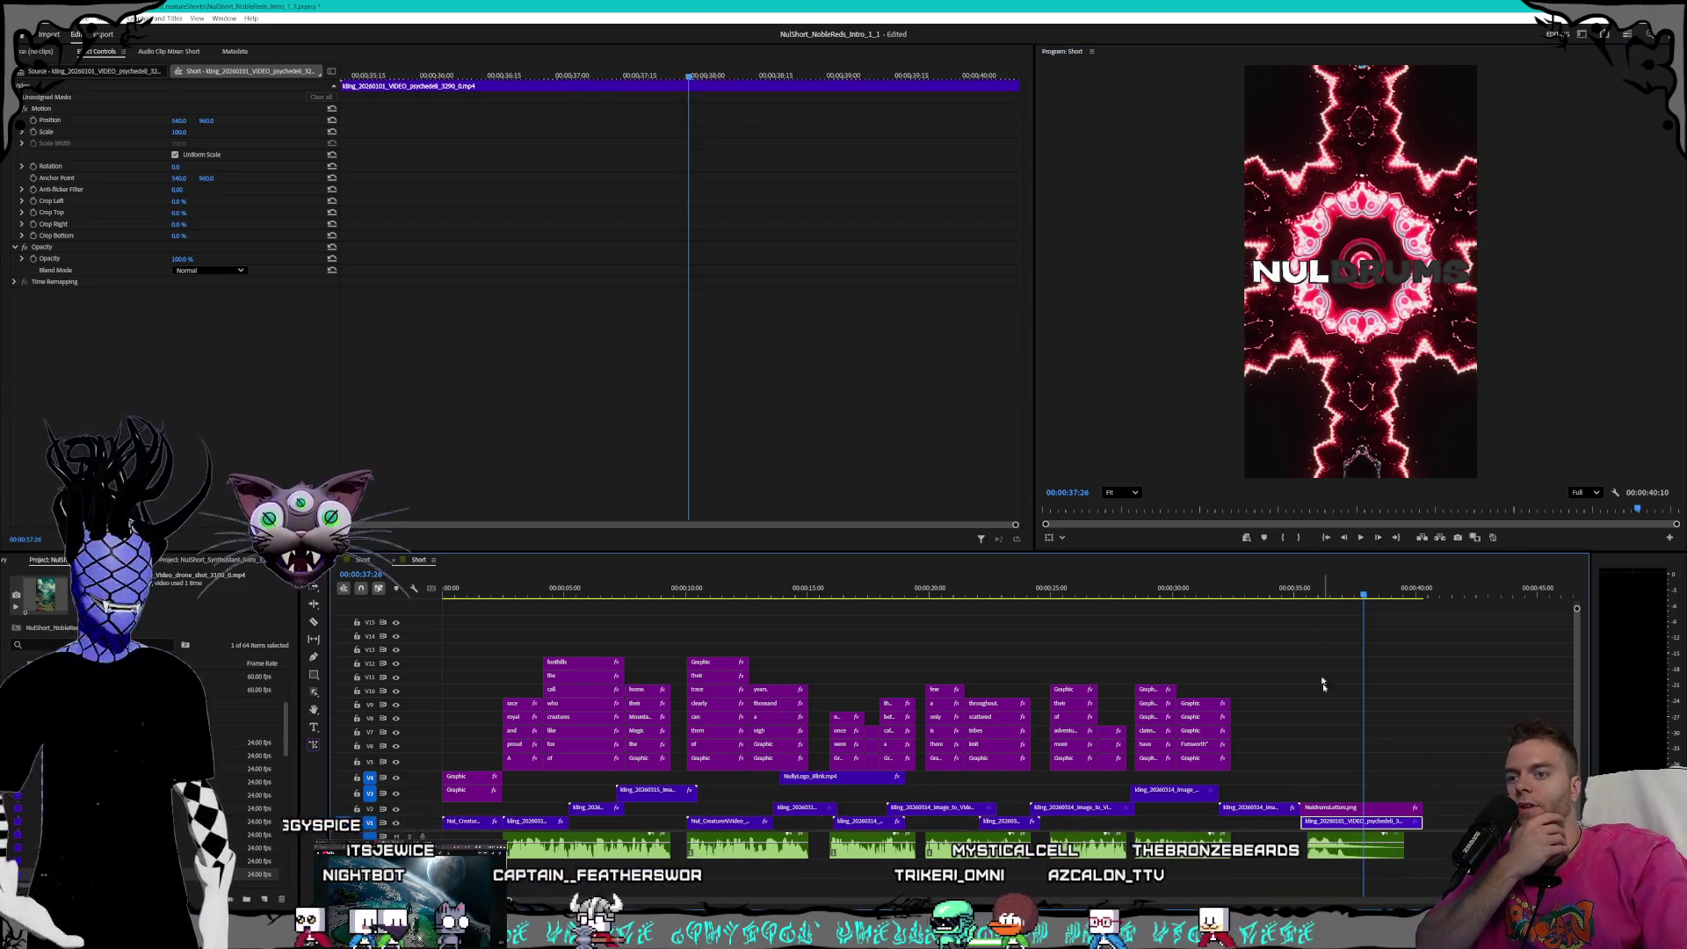
left_click(1350, 593)
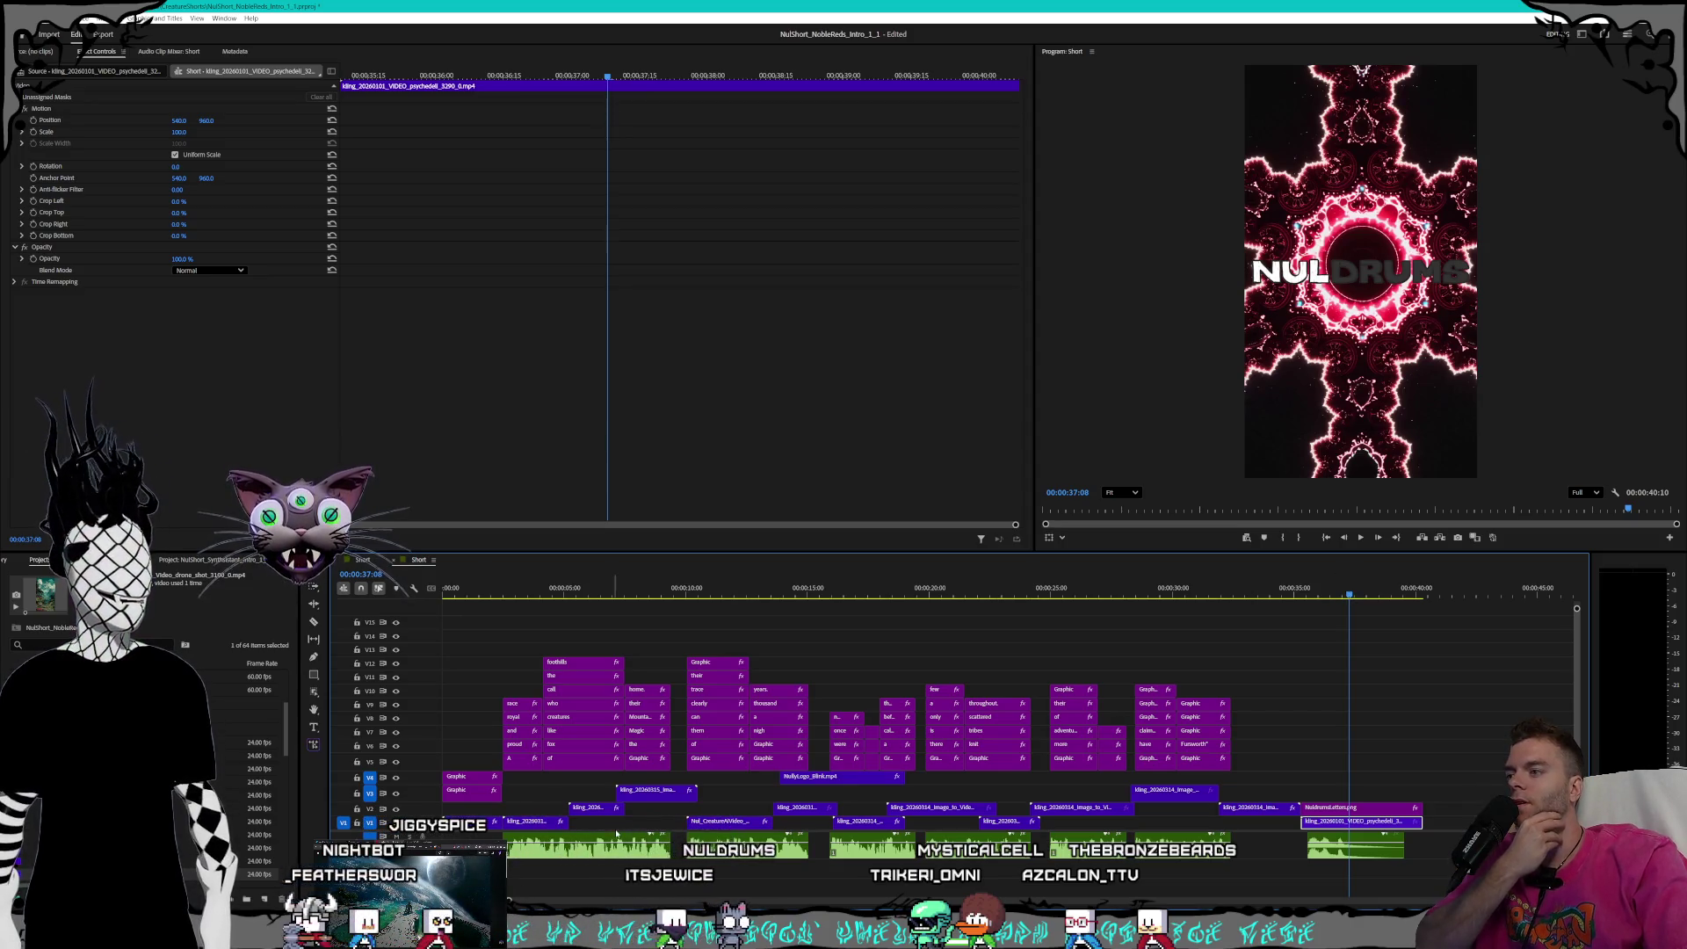
key("alt+Tab")
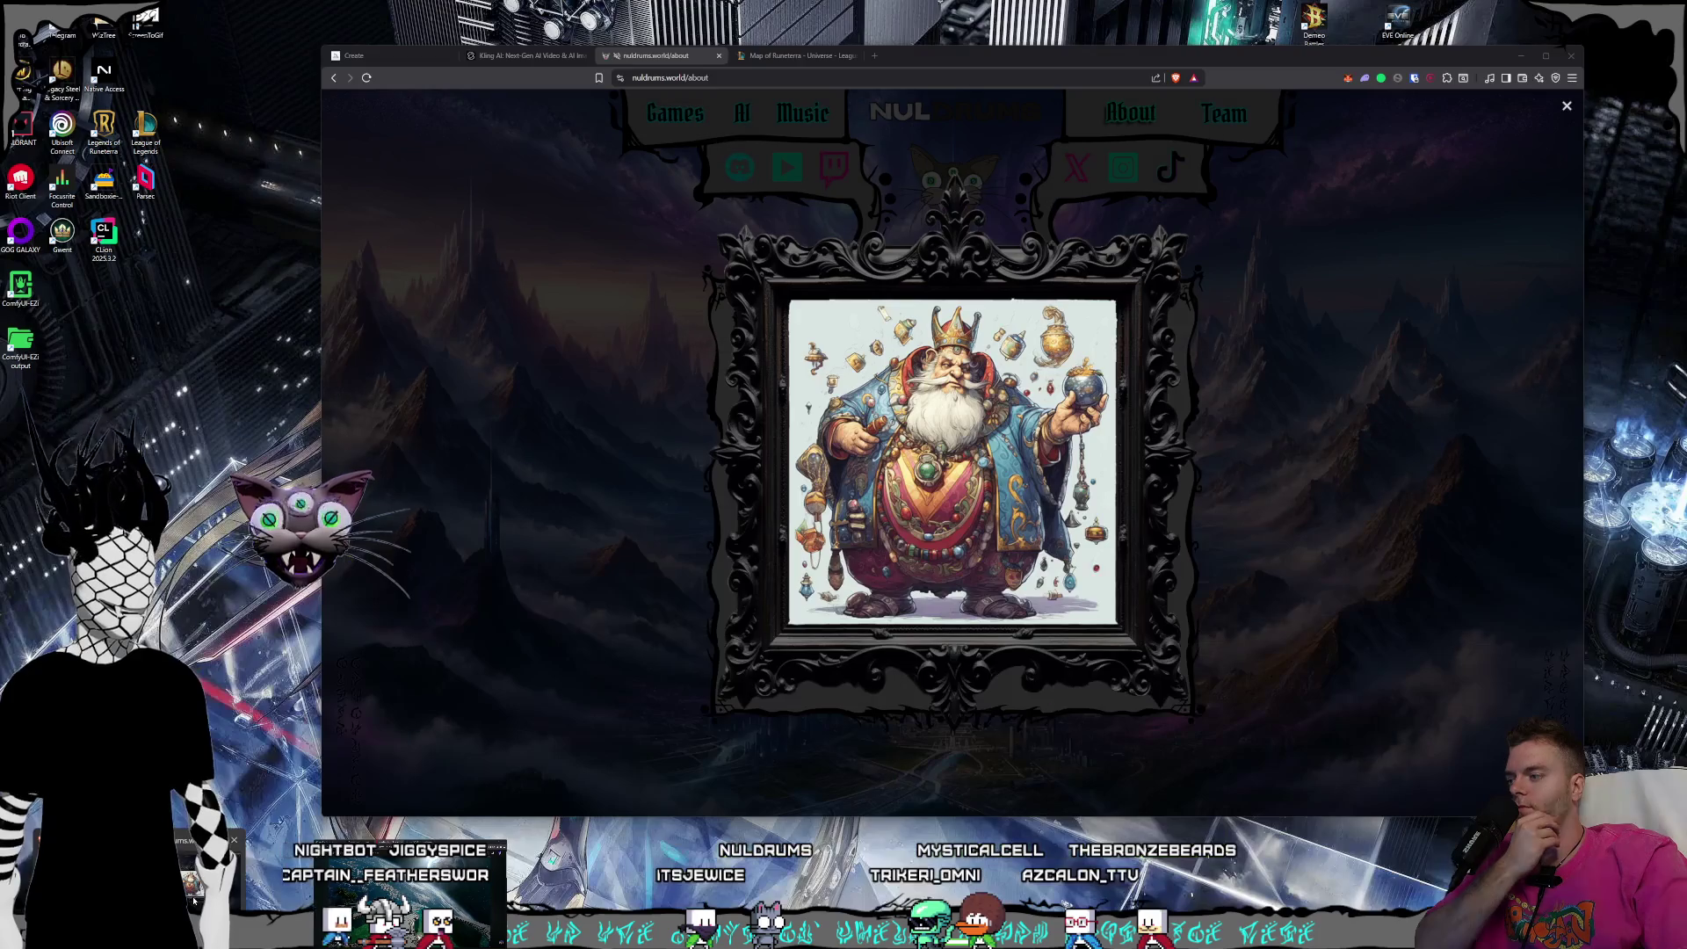
- In Kling AI, remove the previous start-frame image and clear the old prompt
left_click(527, 57)
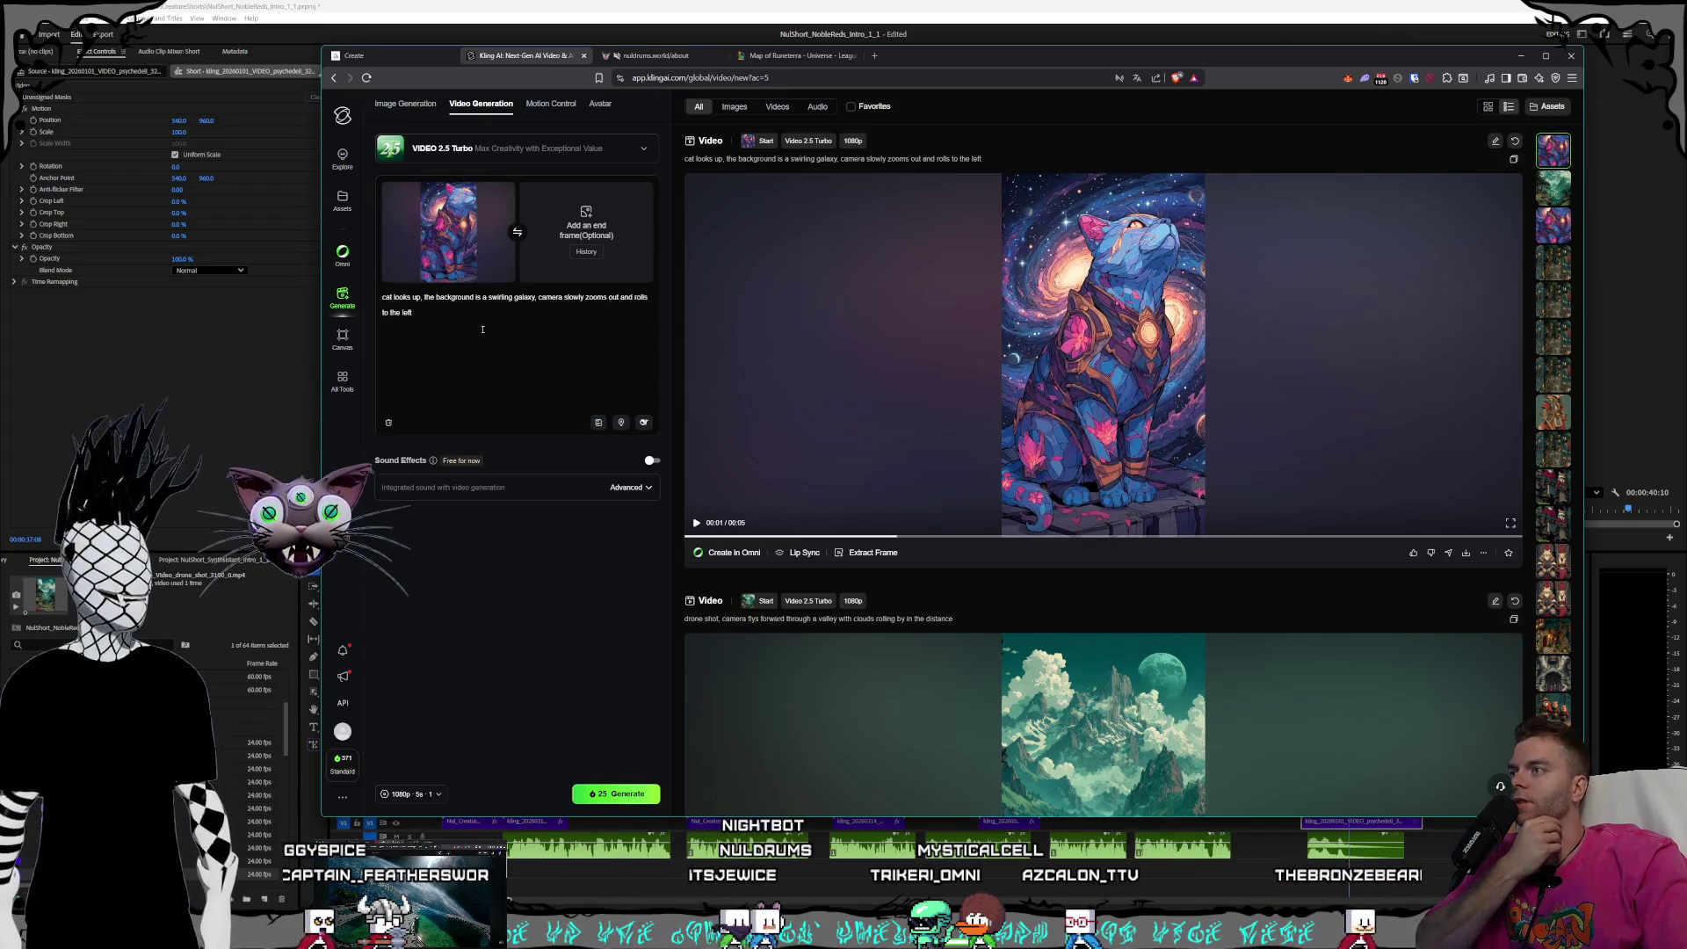
key("ctrl+a")
left_click(508, 191)
left_click(444, 300)
key("ctrl+a")
key("BackSpace")
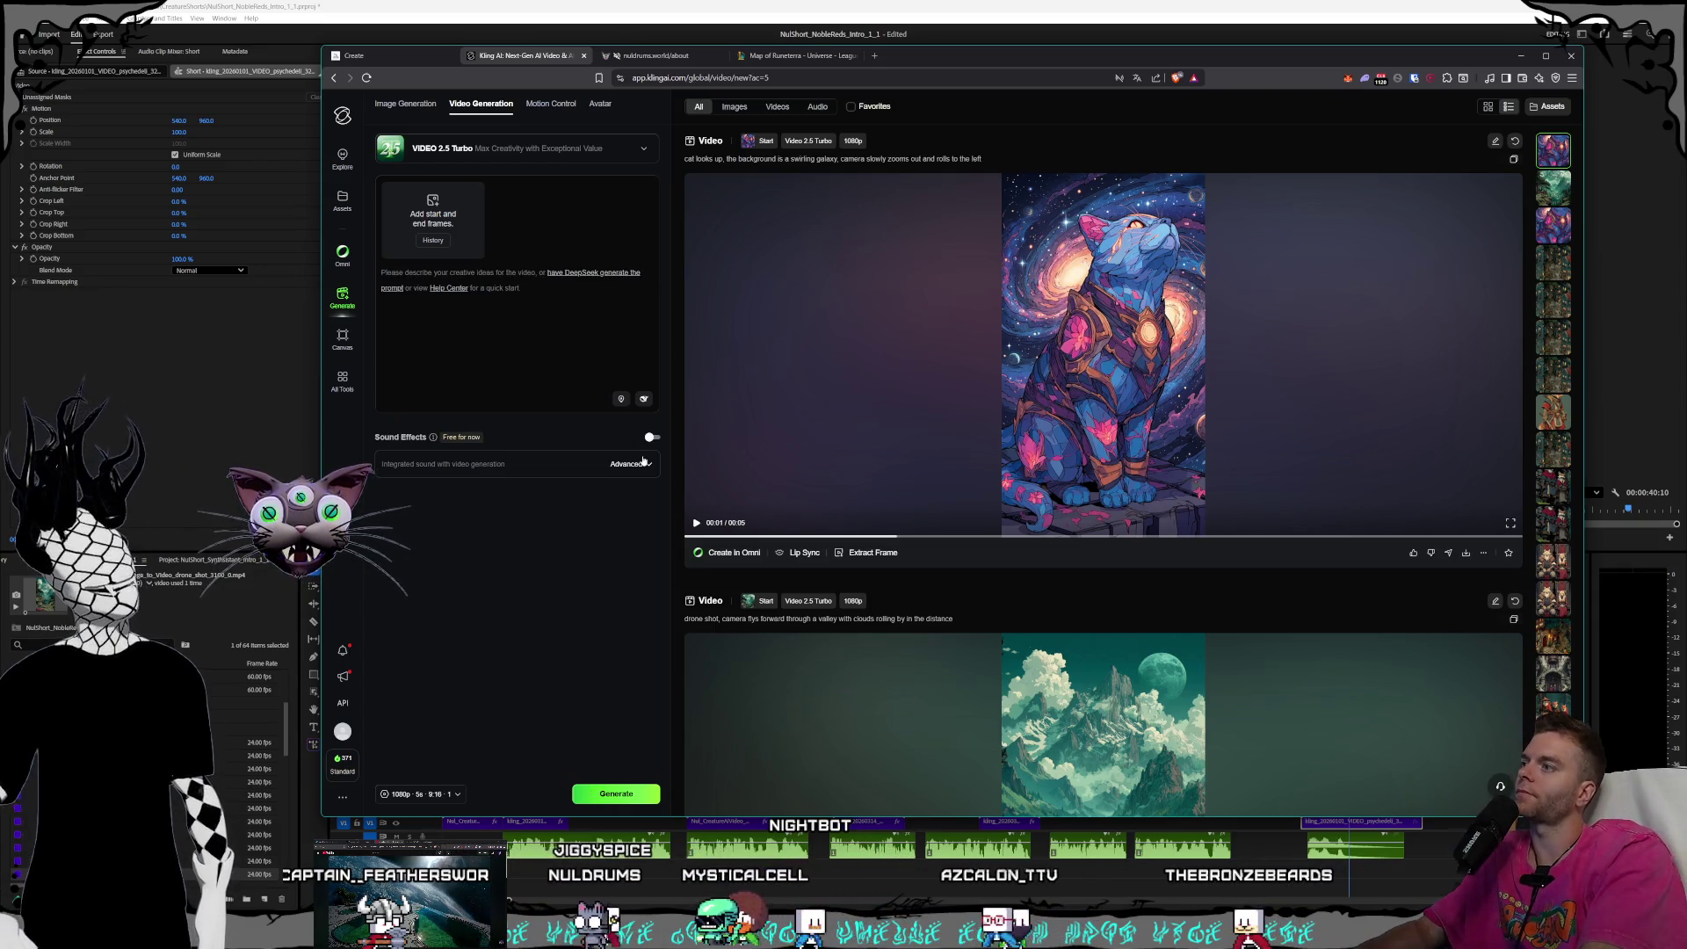
- Generate a video from 'psychedelic shader art pattern, red colors orange fur, high definition'
type("psychedelic shader art pattern, red col")
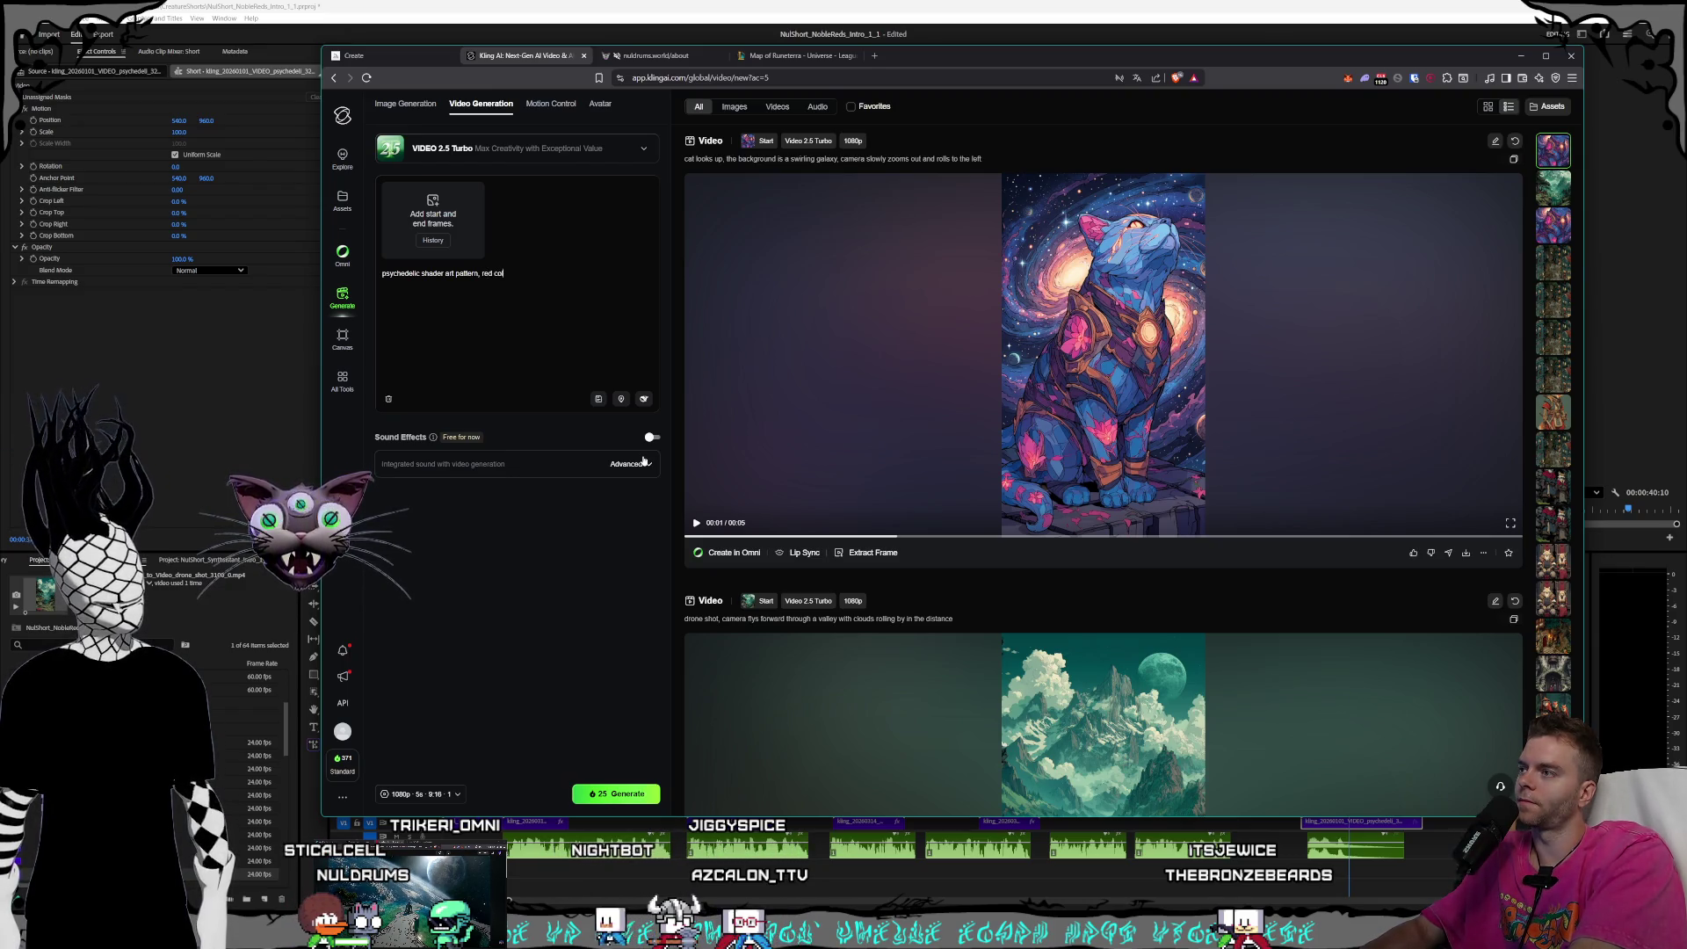
type("ors orange fur")
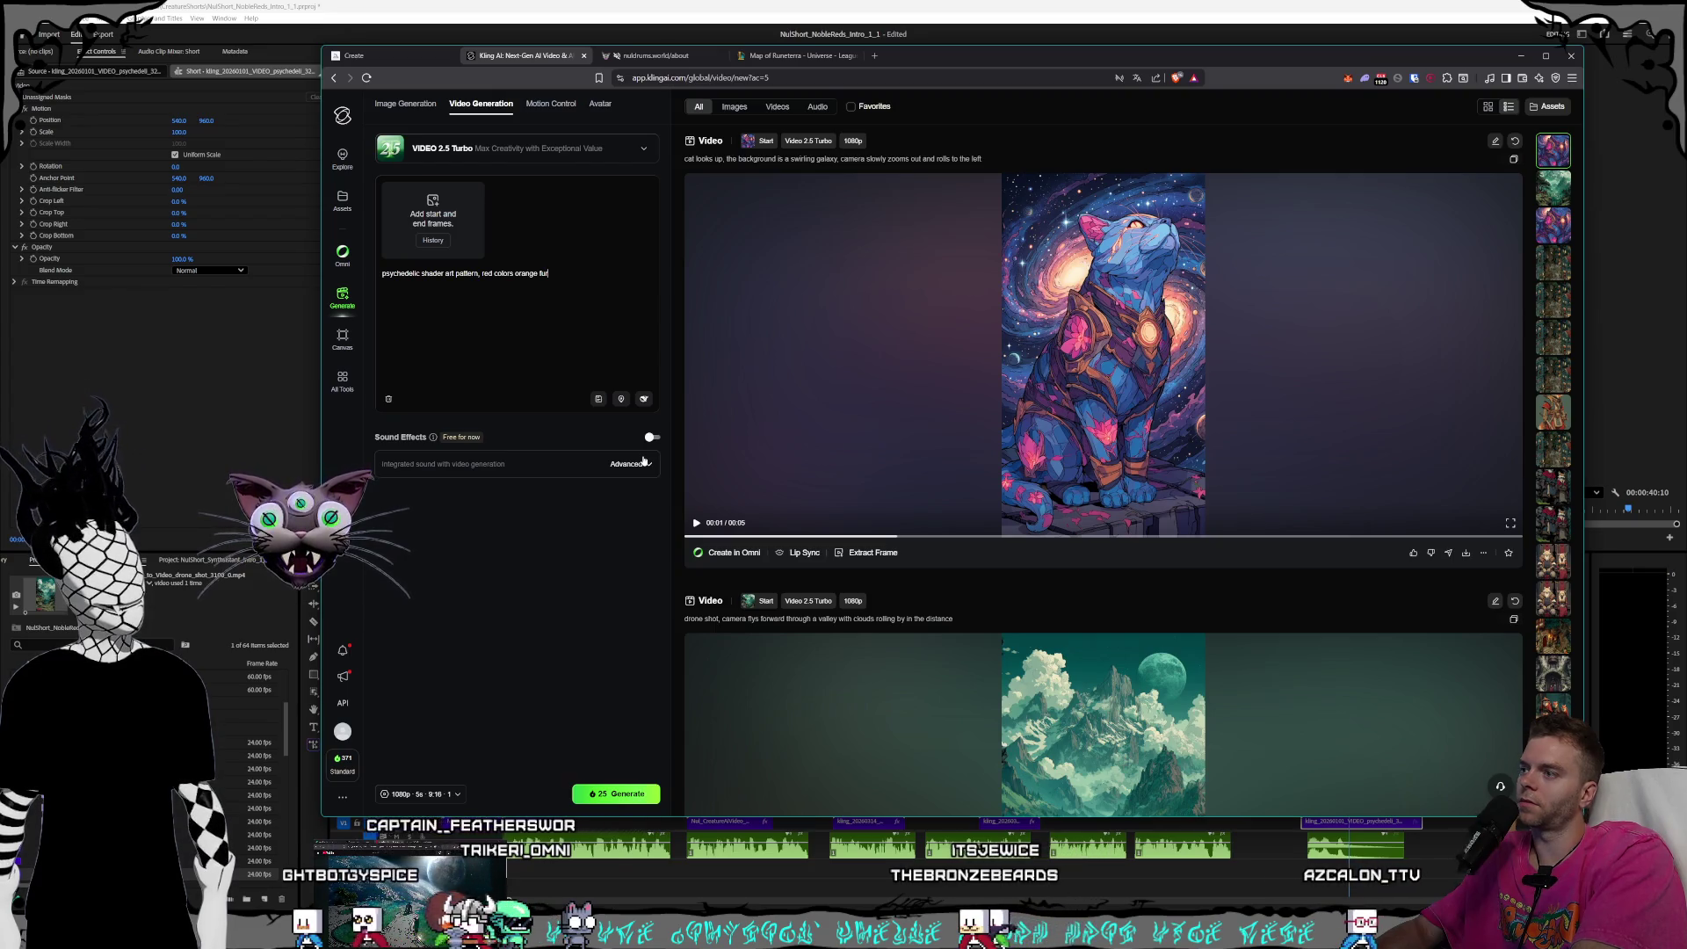
type(", high definition")
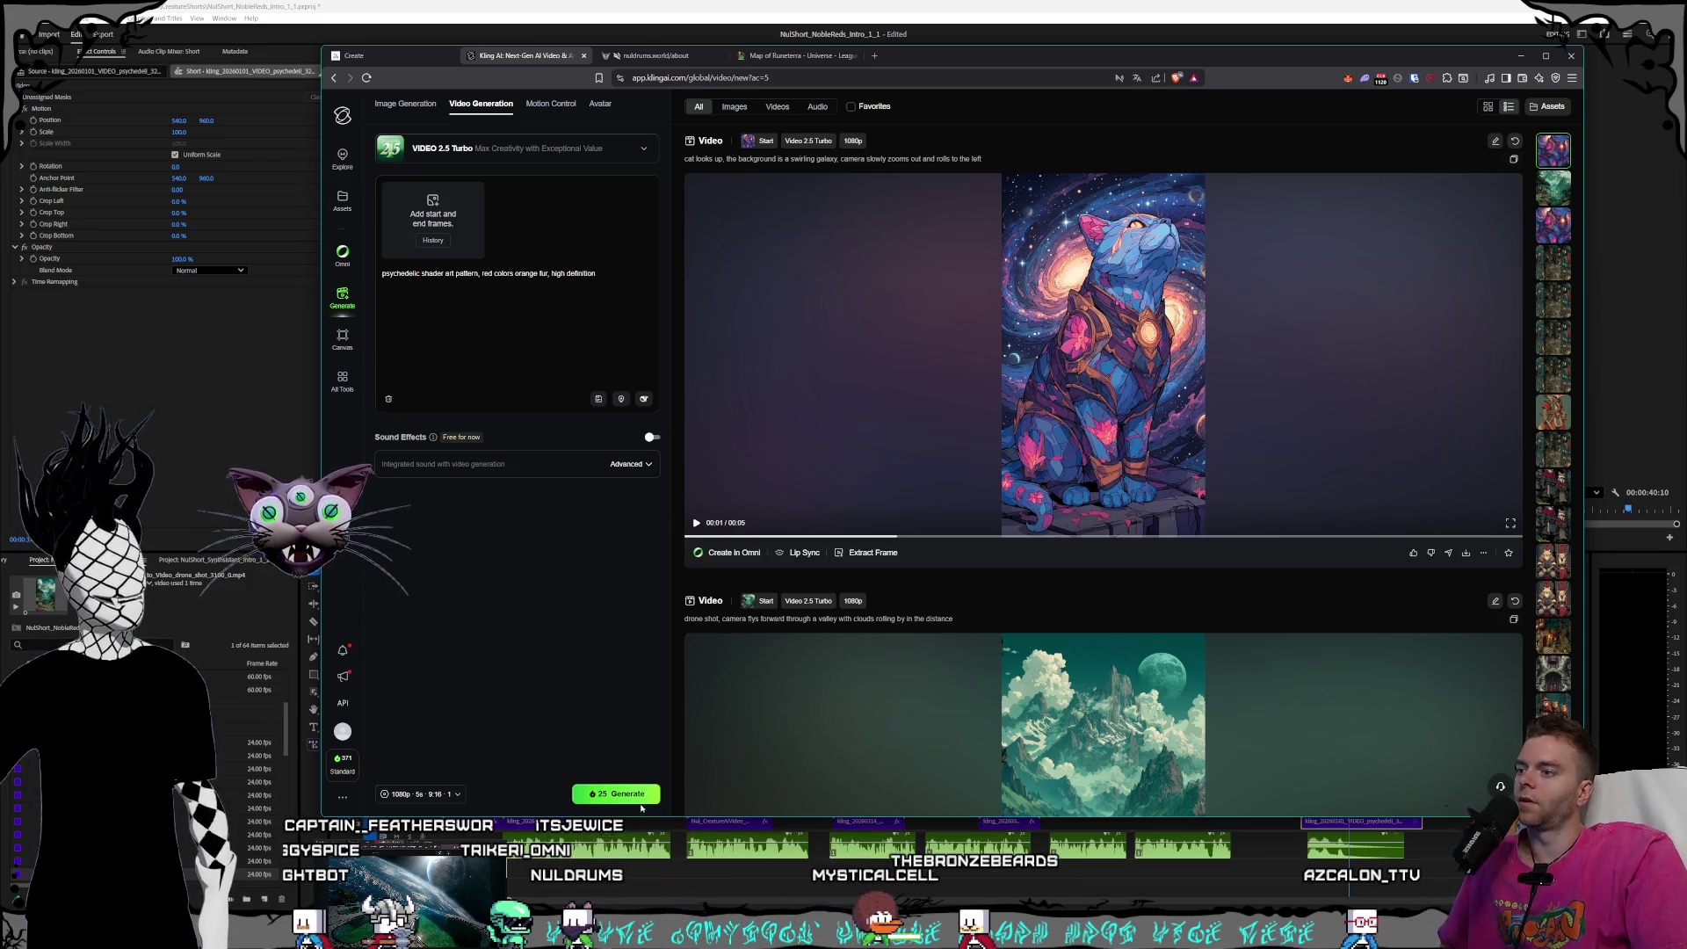
left_click(587, 796)
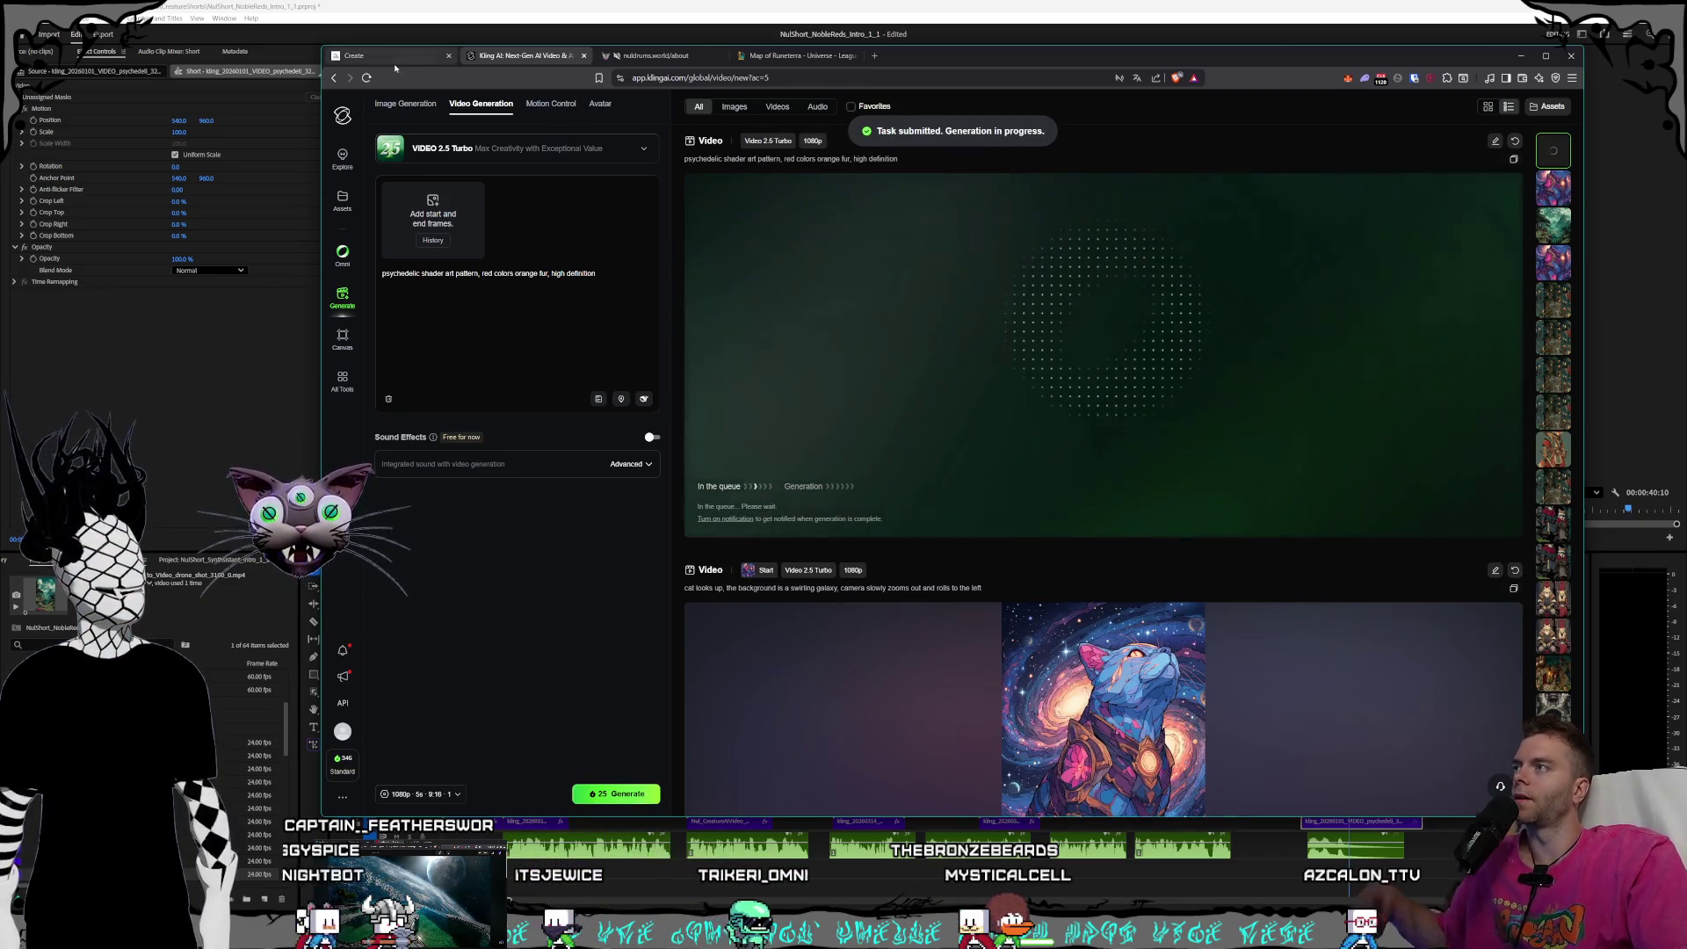
key("alt+Tab")
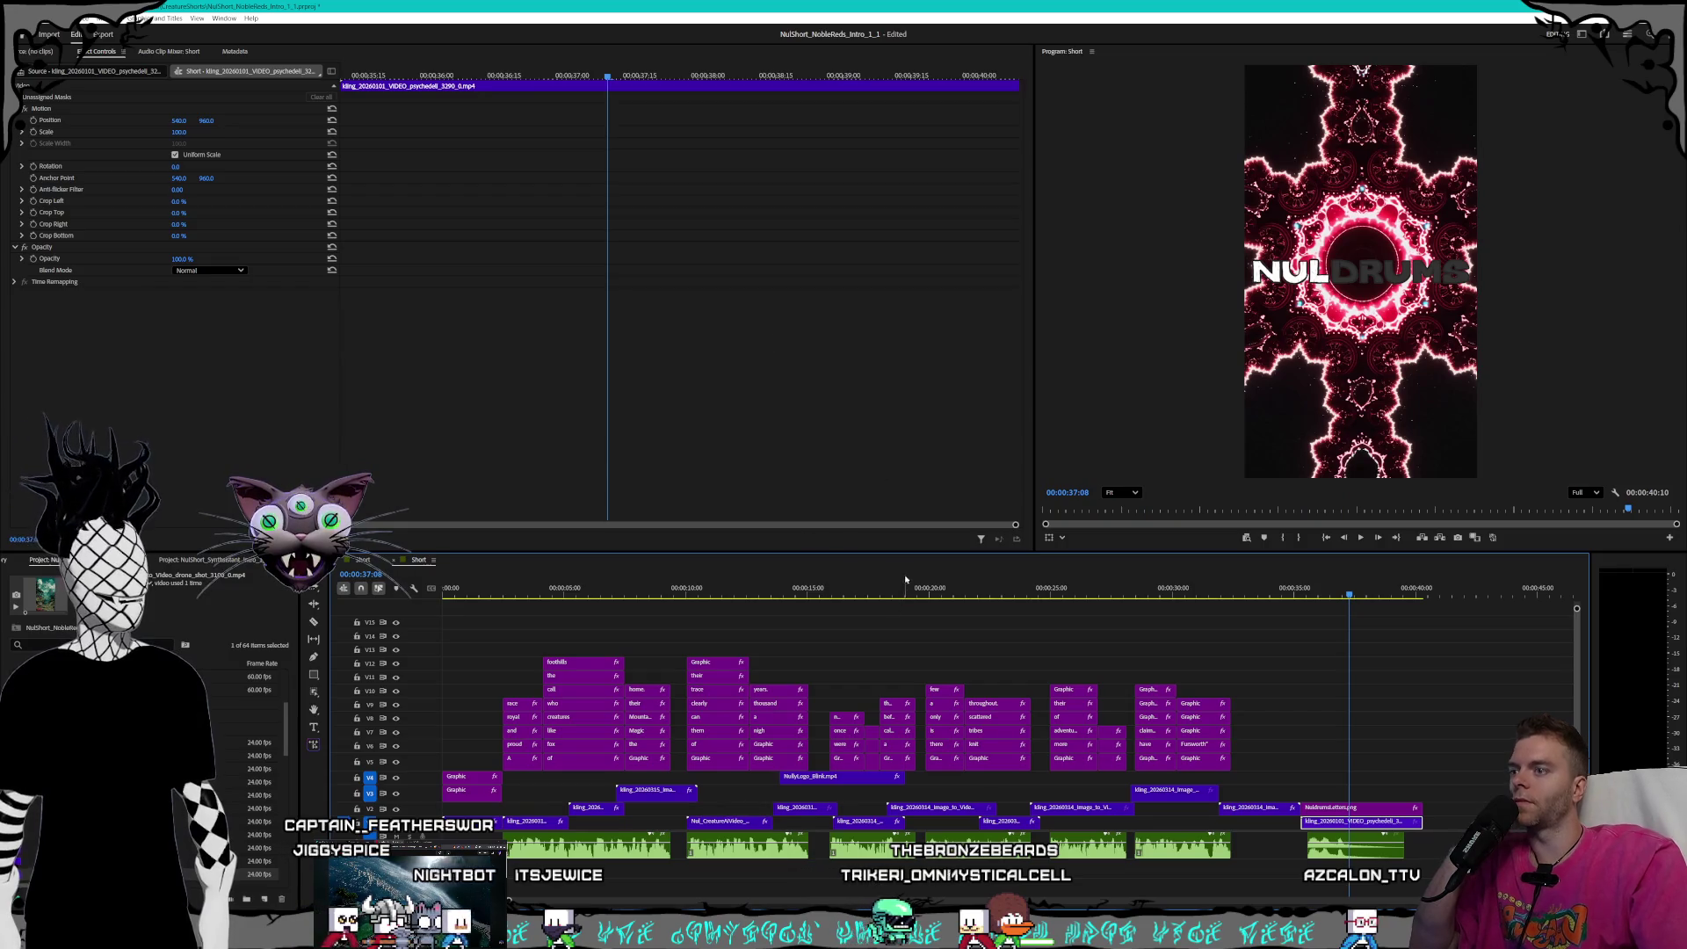
left_click_drag(1020, 593, 802, 574)
left_click(1077, 591)
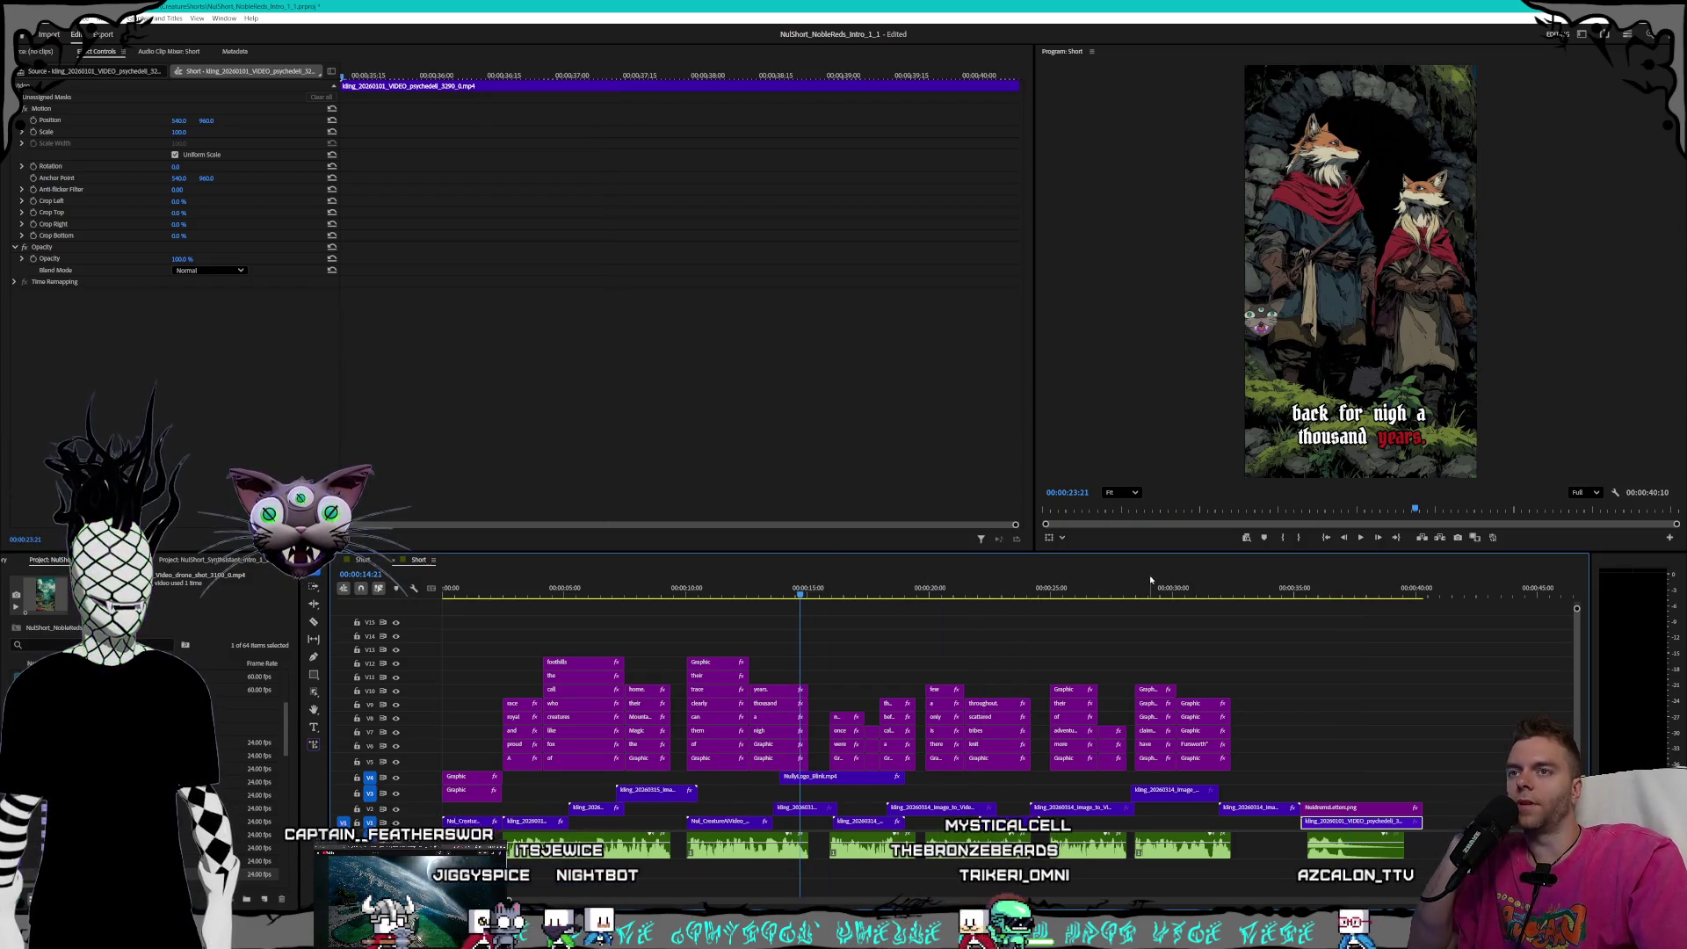
left_click_drag(1077, 592, 1123, 584)
left_click(1146, 588)
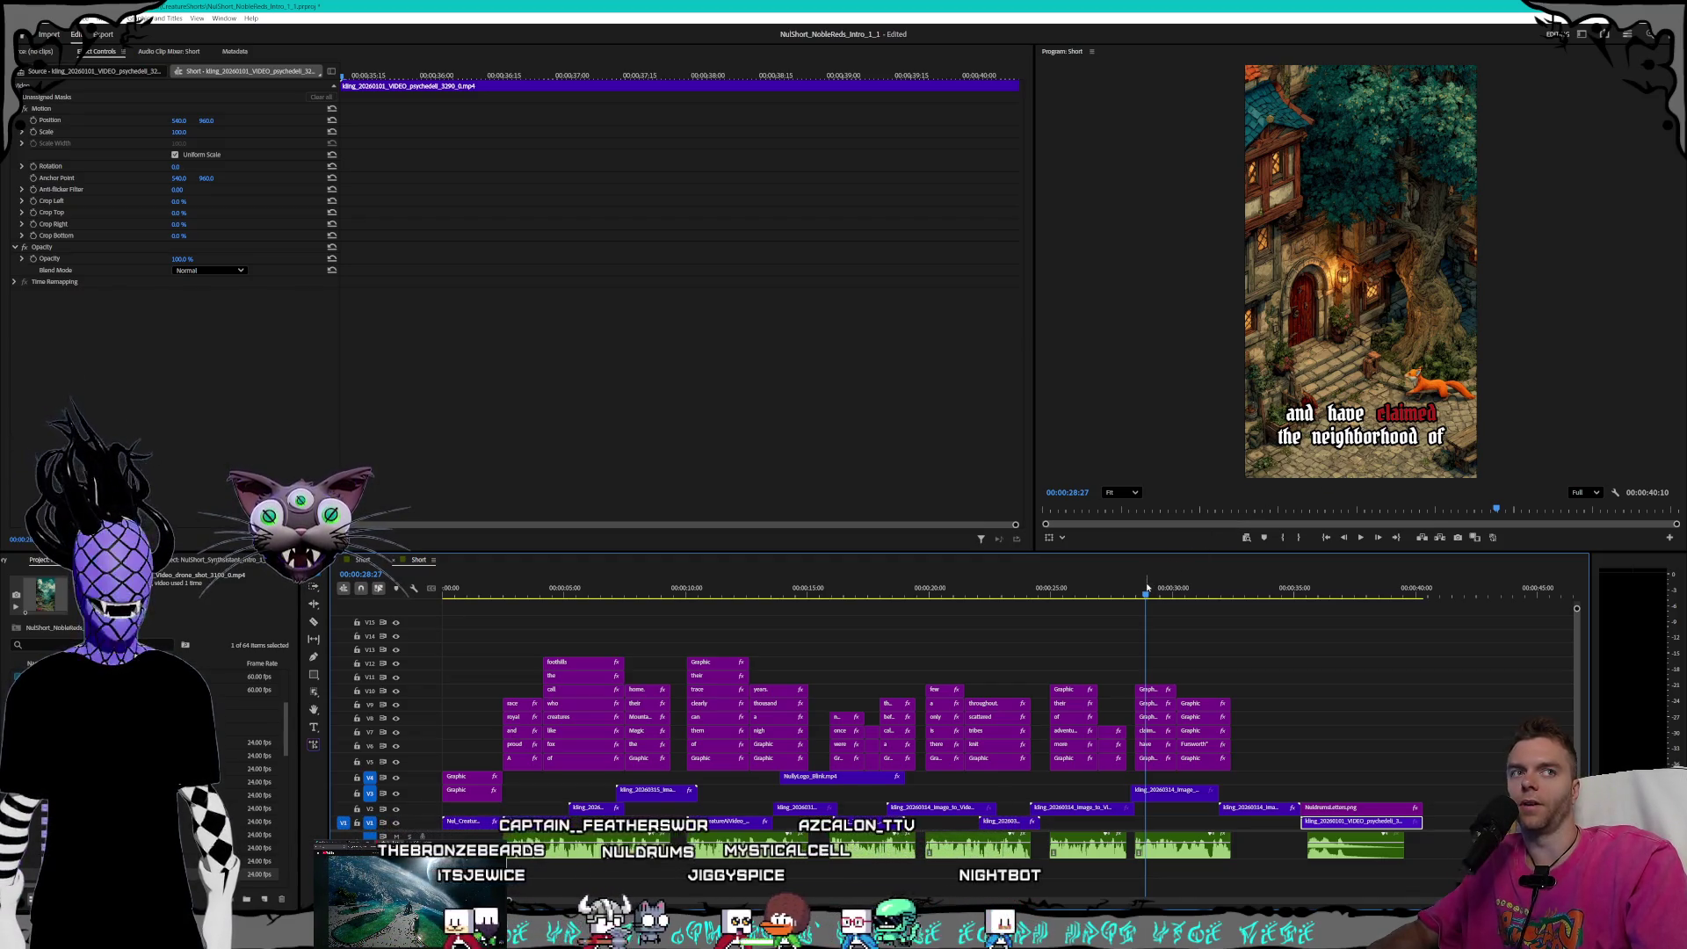
left_click_drag(1151, 596, 1109, 597)
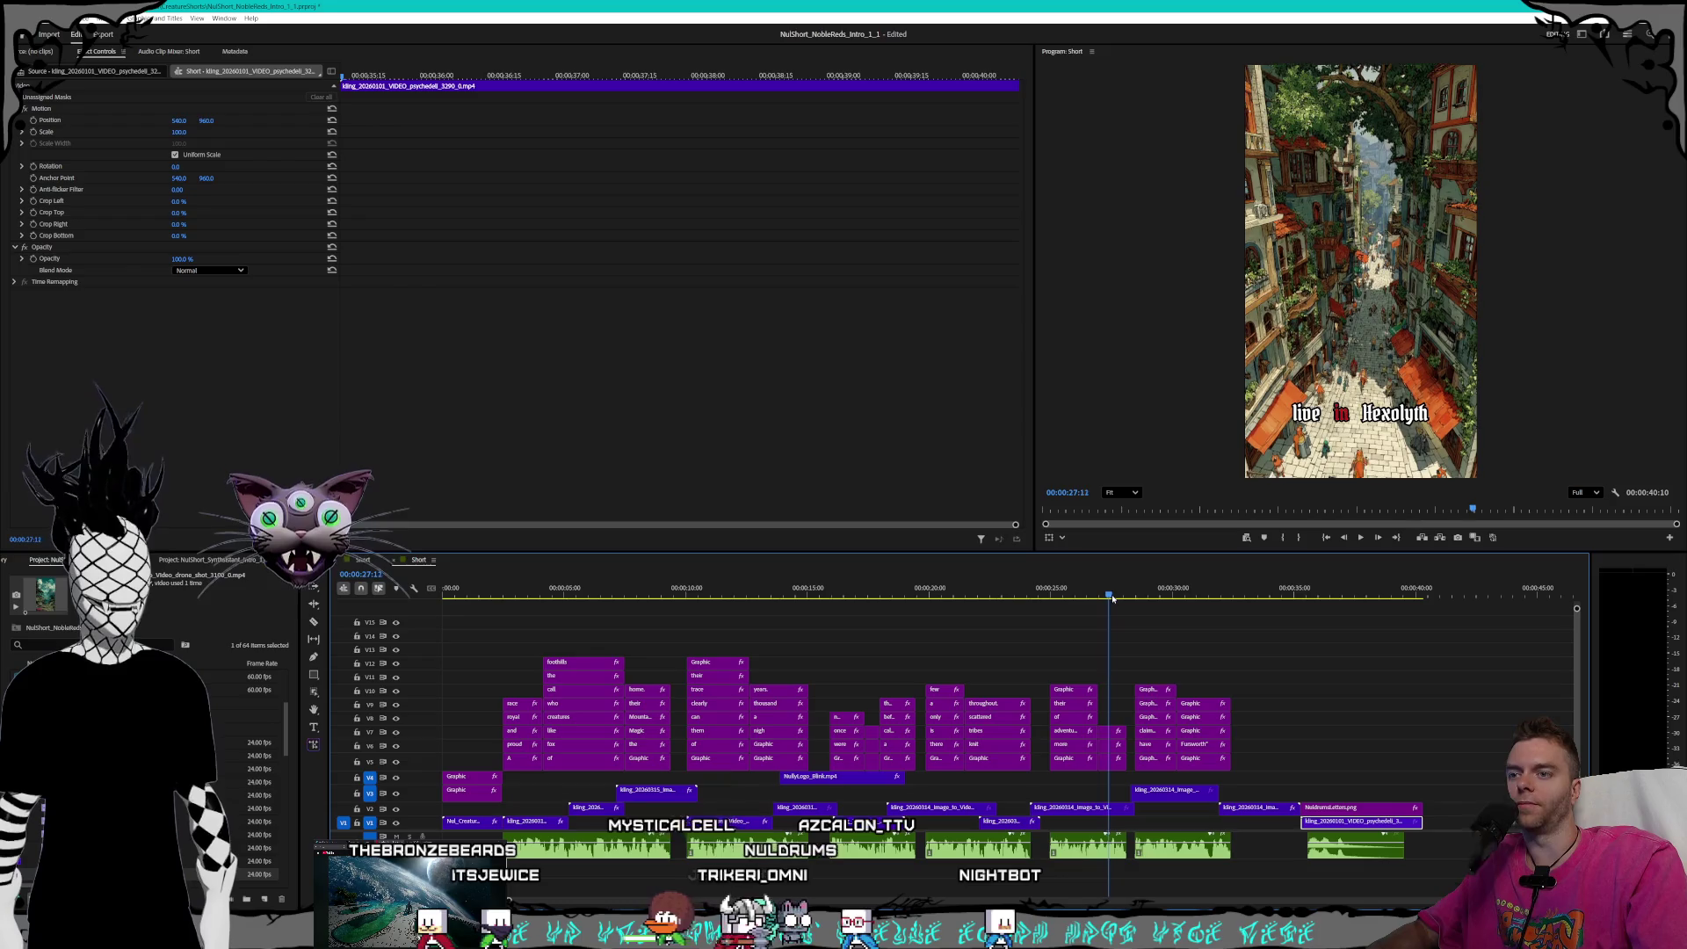
left_click(1109, 733)
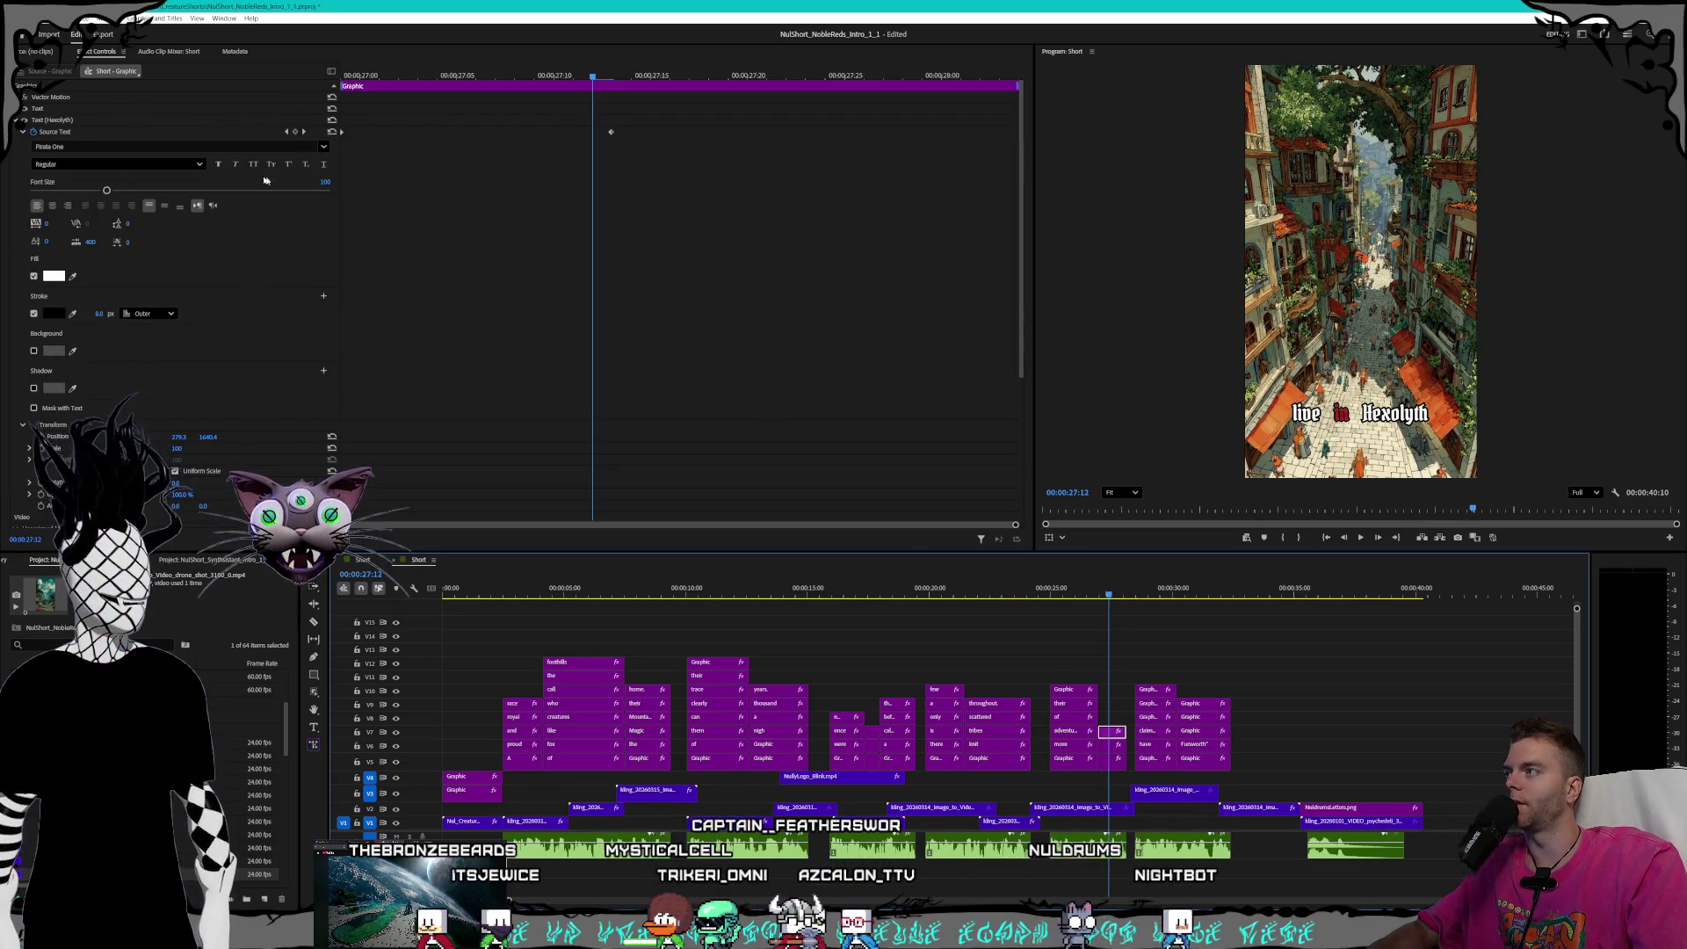
left_click(304, 134)
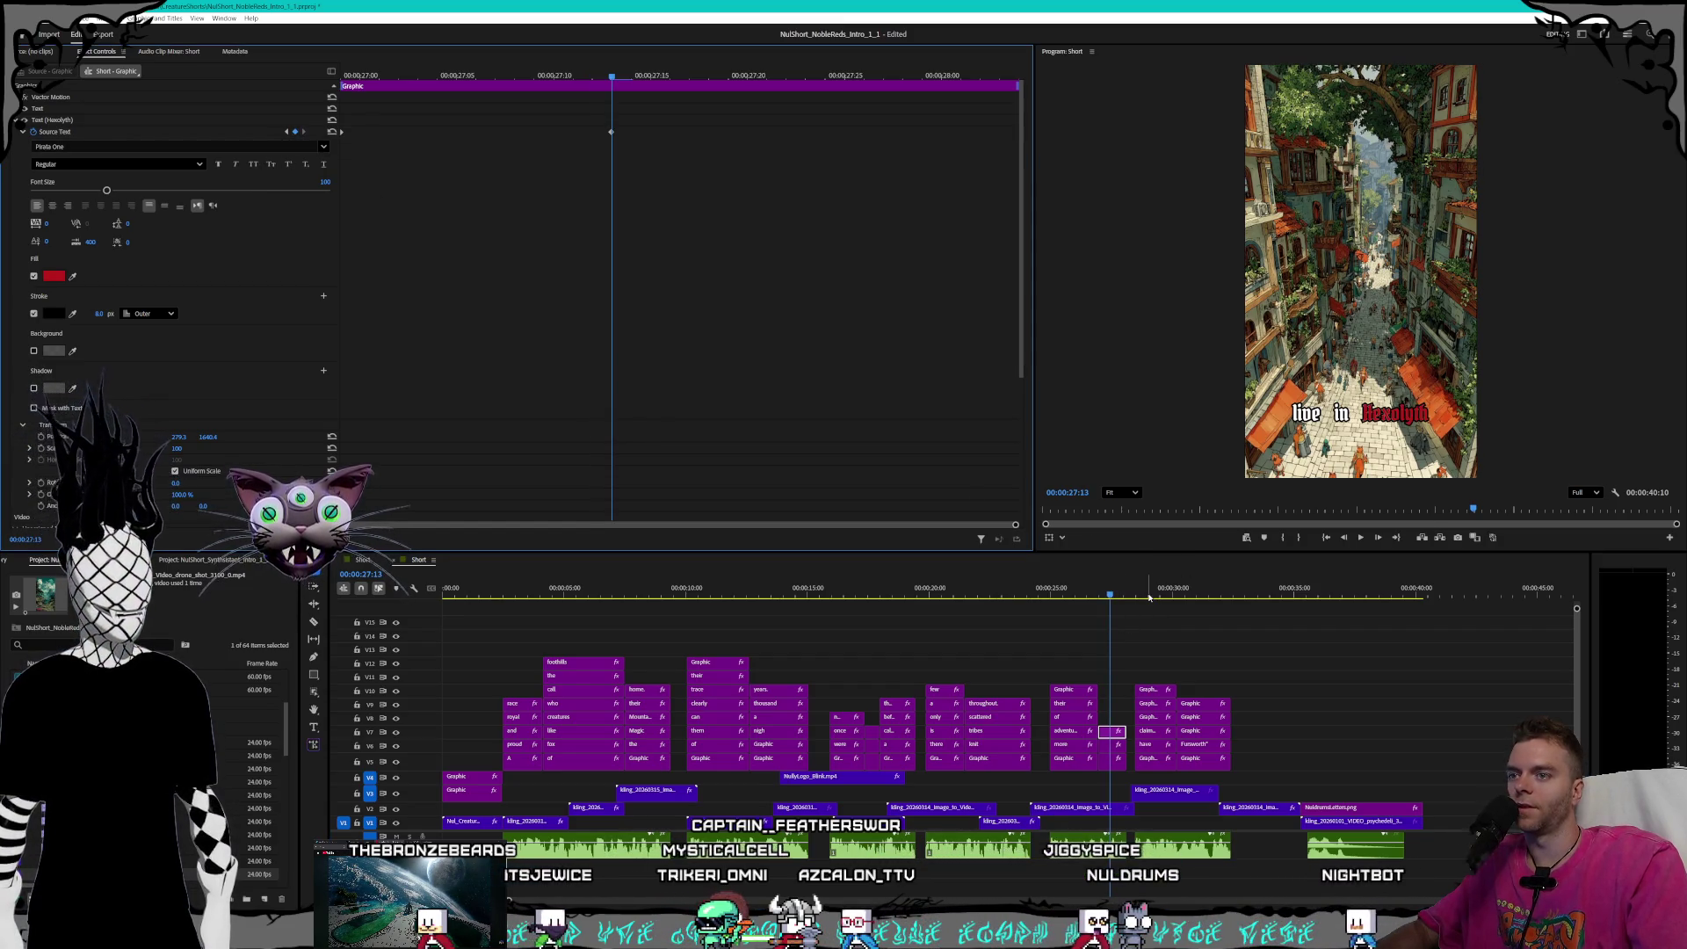
left_click_drag(1149, 597, 1140, 595)
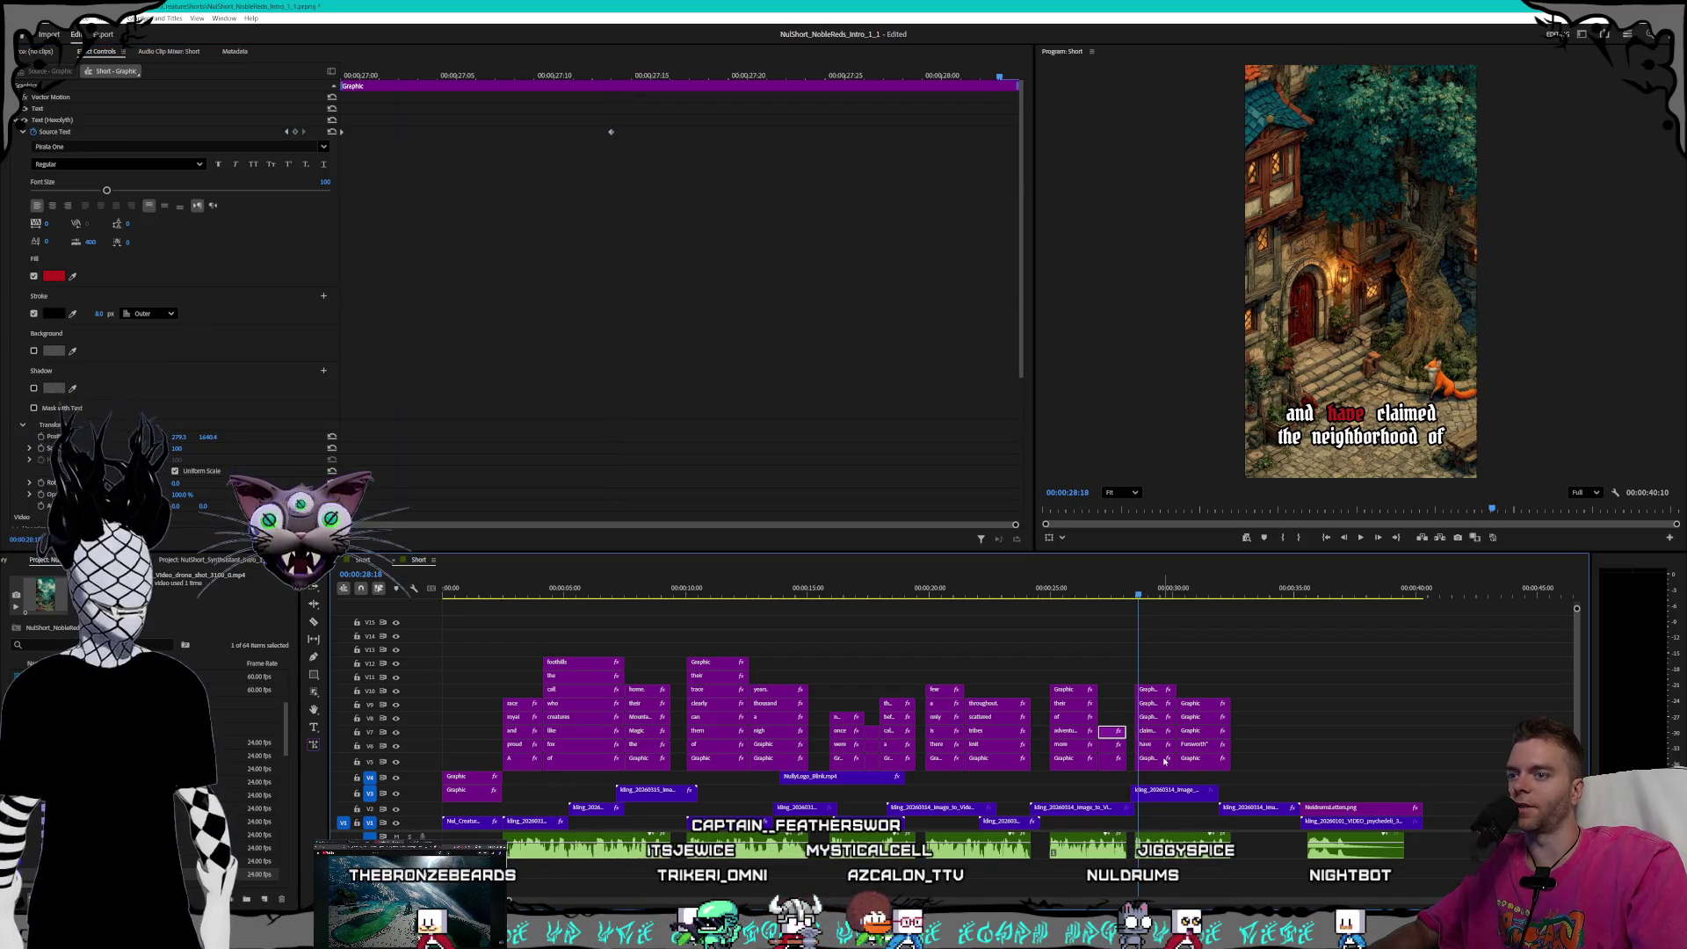
- Set the stroke width to 6.0 at the current caption's previous text keyframe
left_click(286, 132)
left_click(96, 314)
type("6")
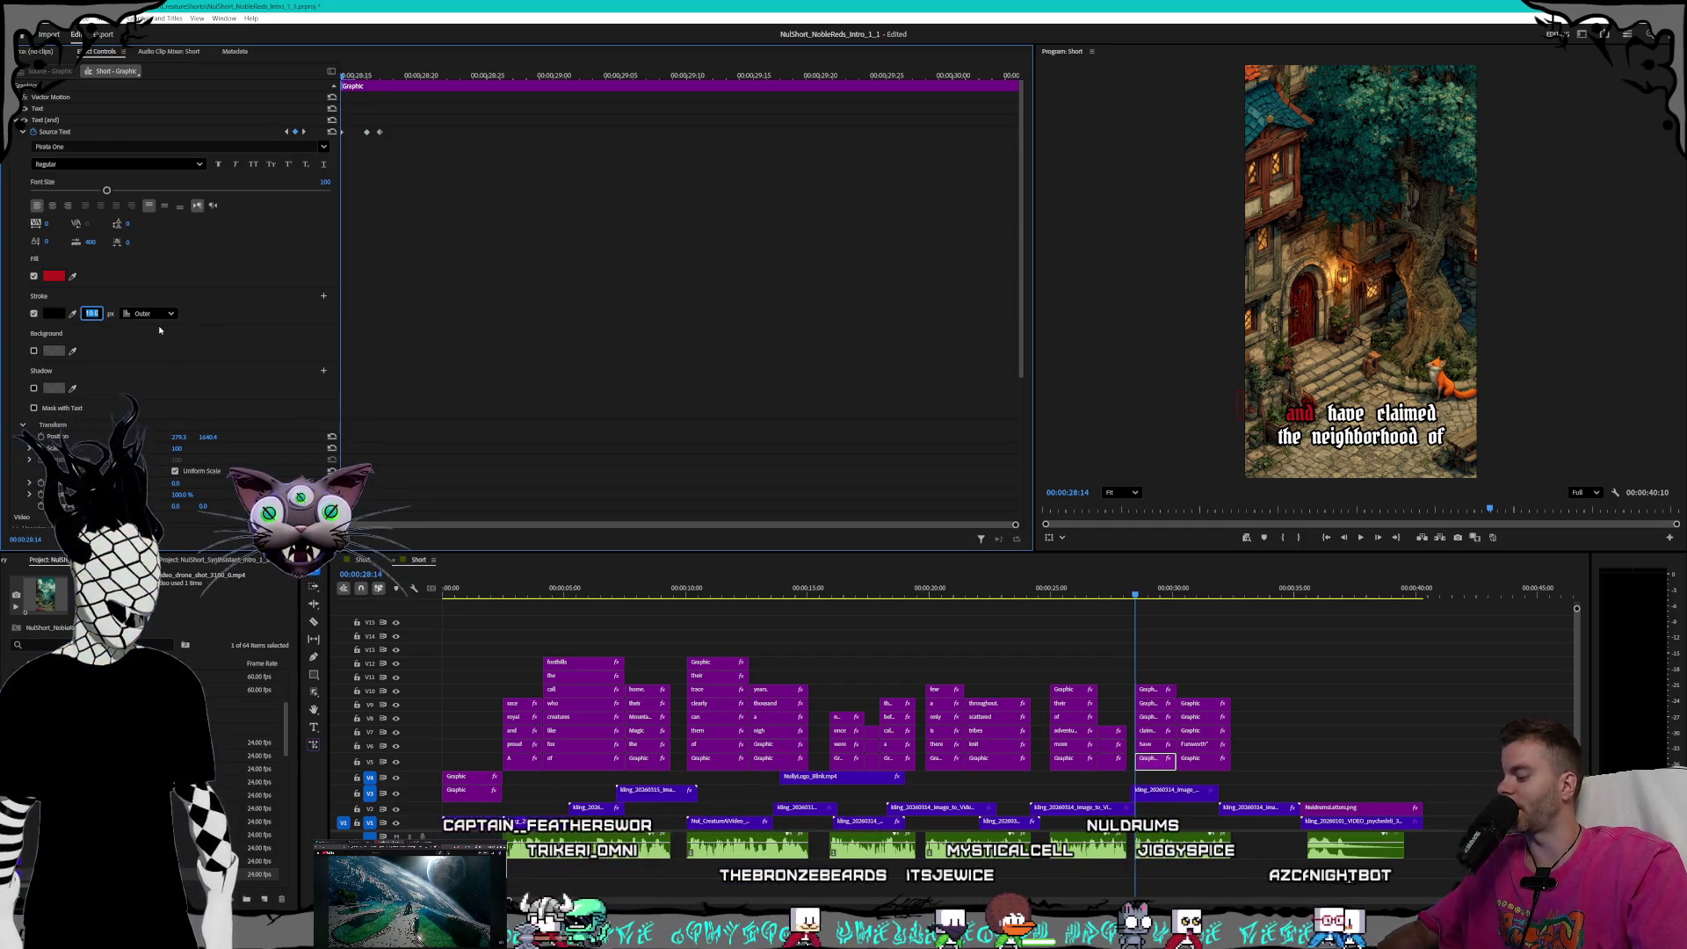
key("Return")
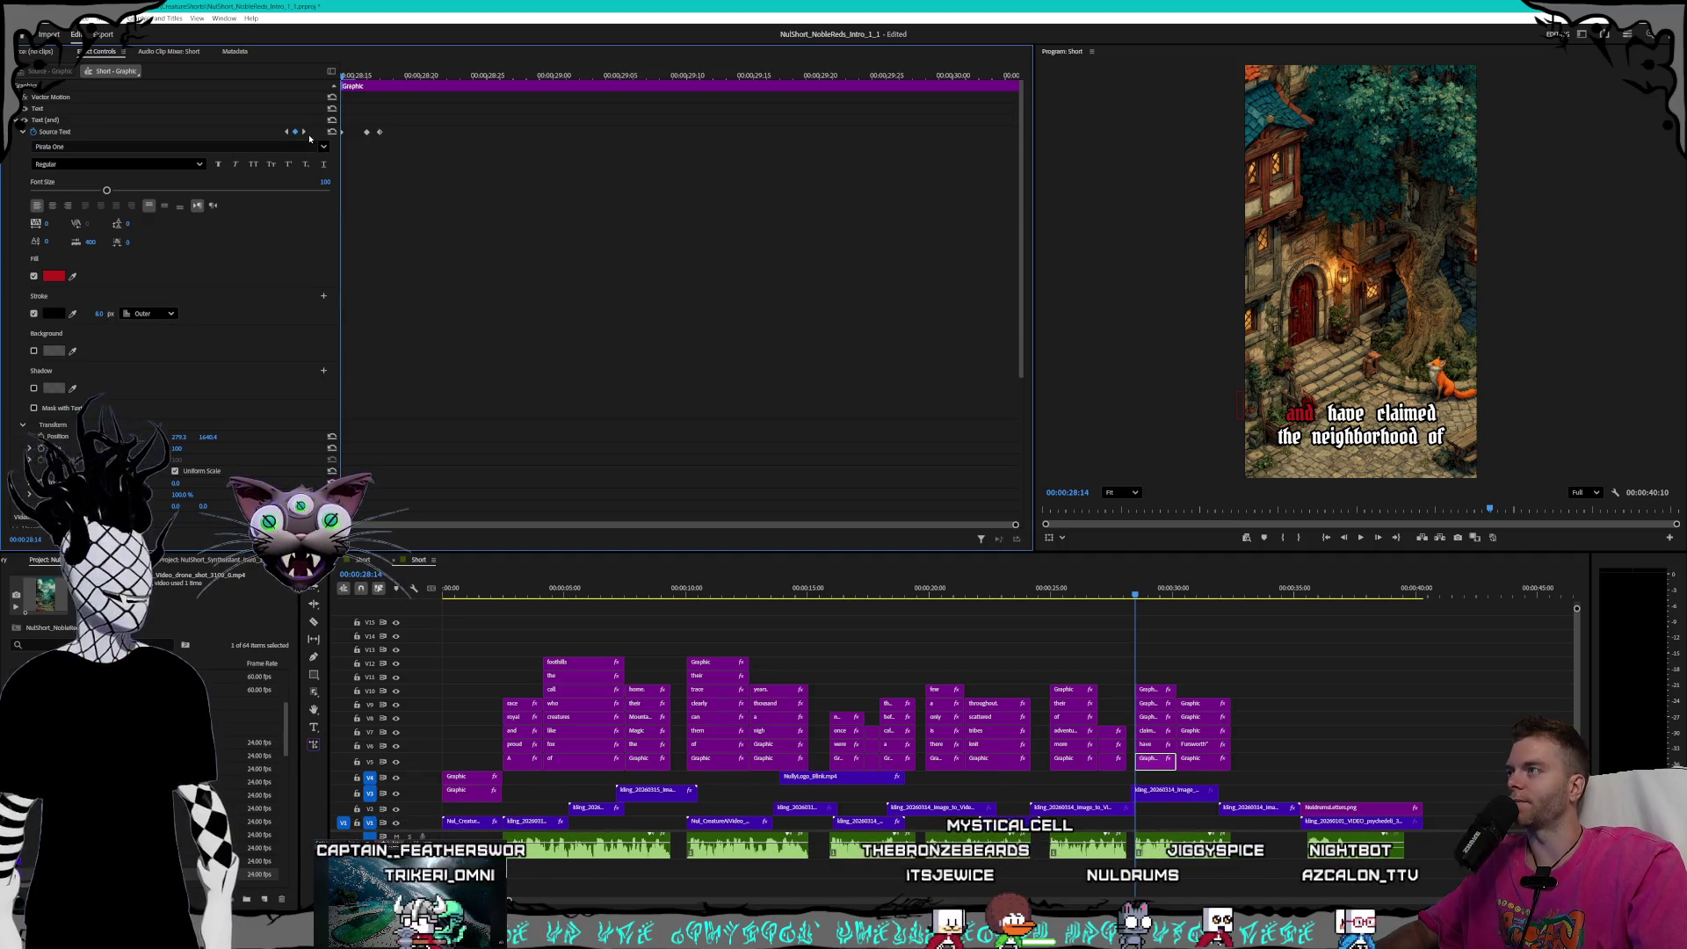
left_click(304, 132)
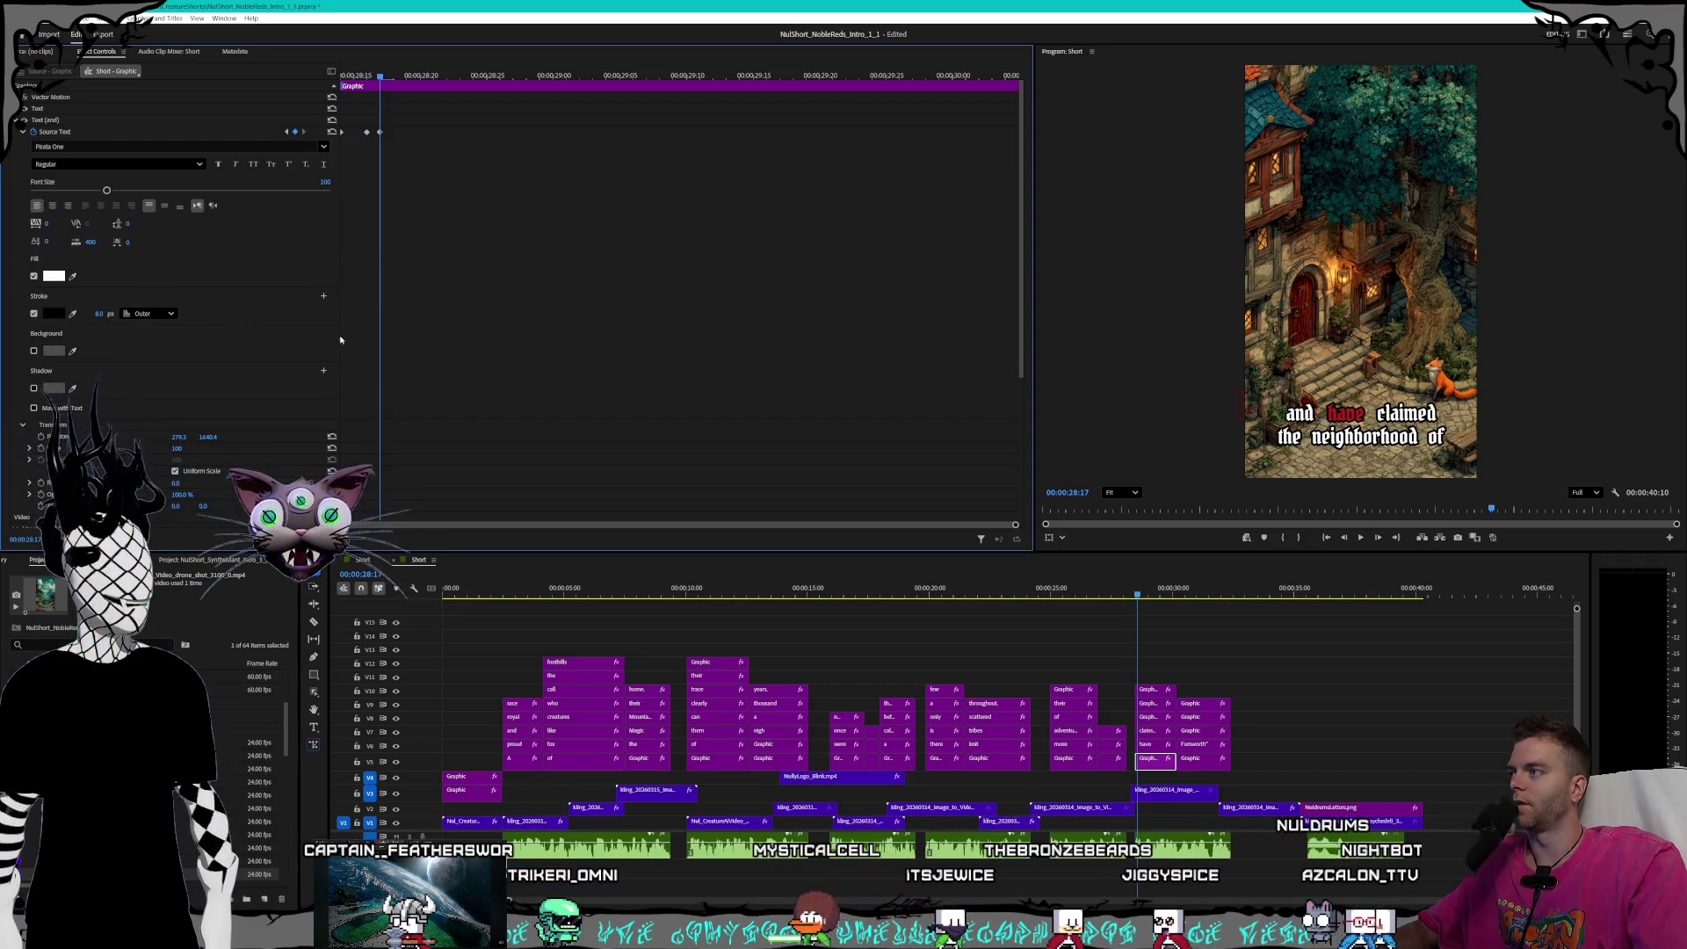
- Set the 'have' caption's stroke width to 8.0 at its 28:17 and 28:23 keyframes
left_click(1149, 746)
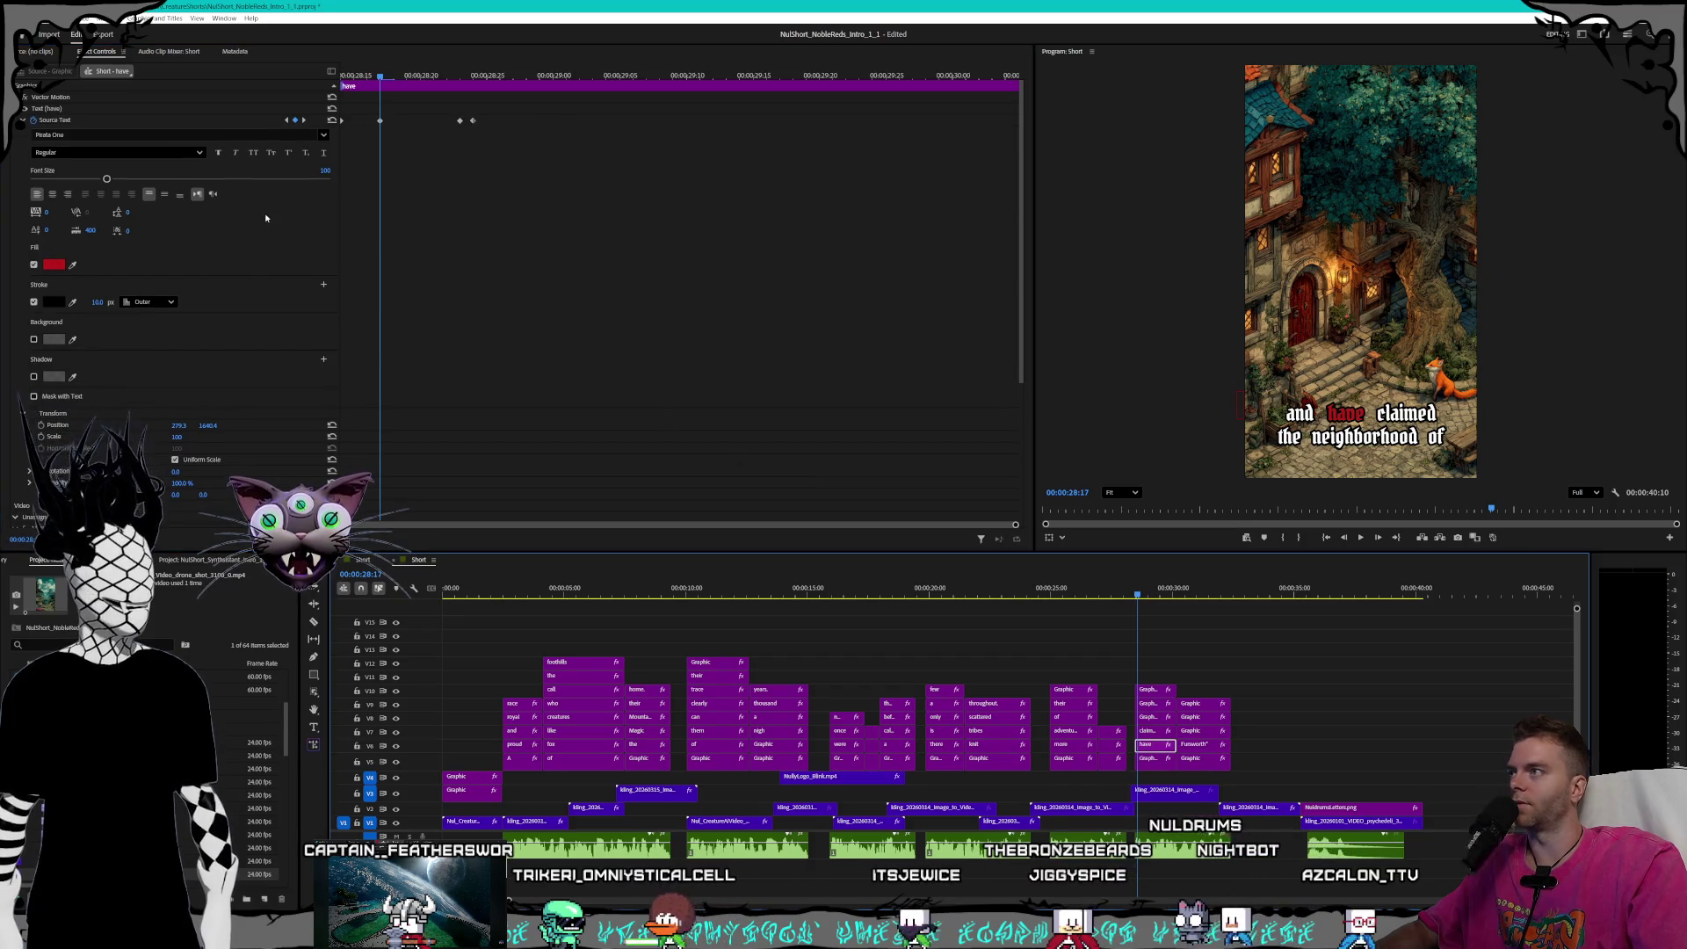
left_click(287, 121)
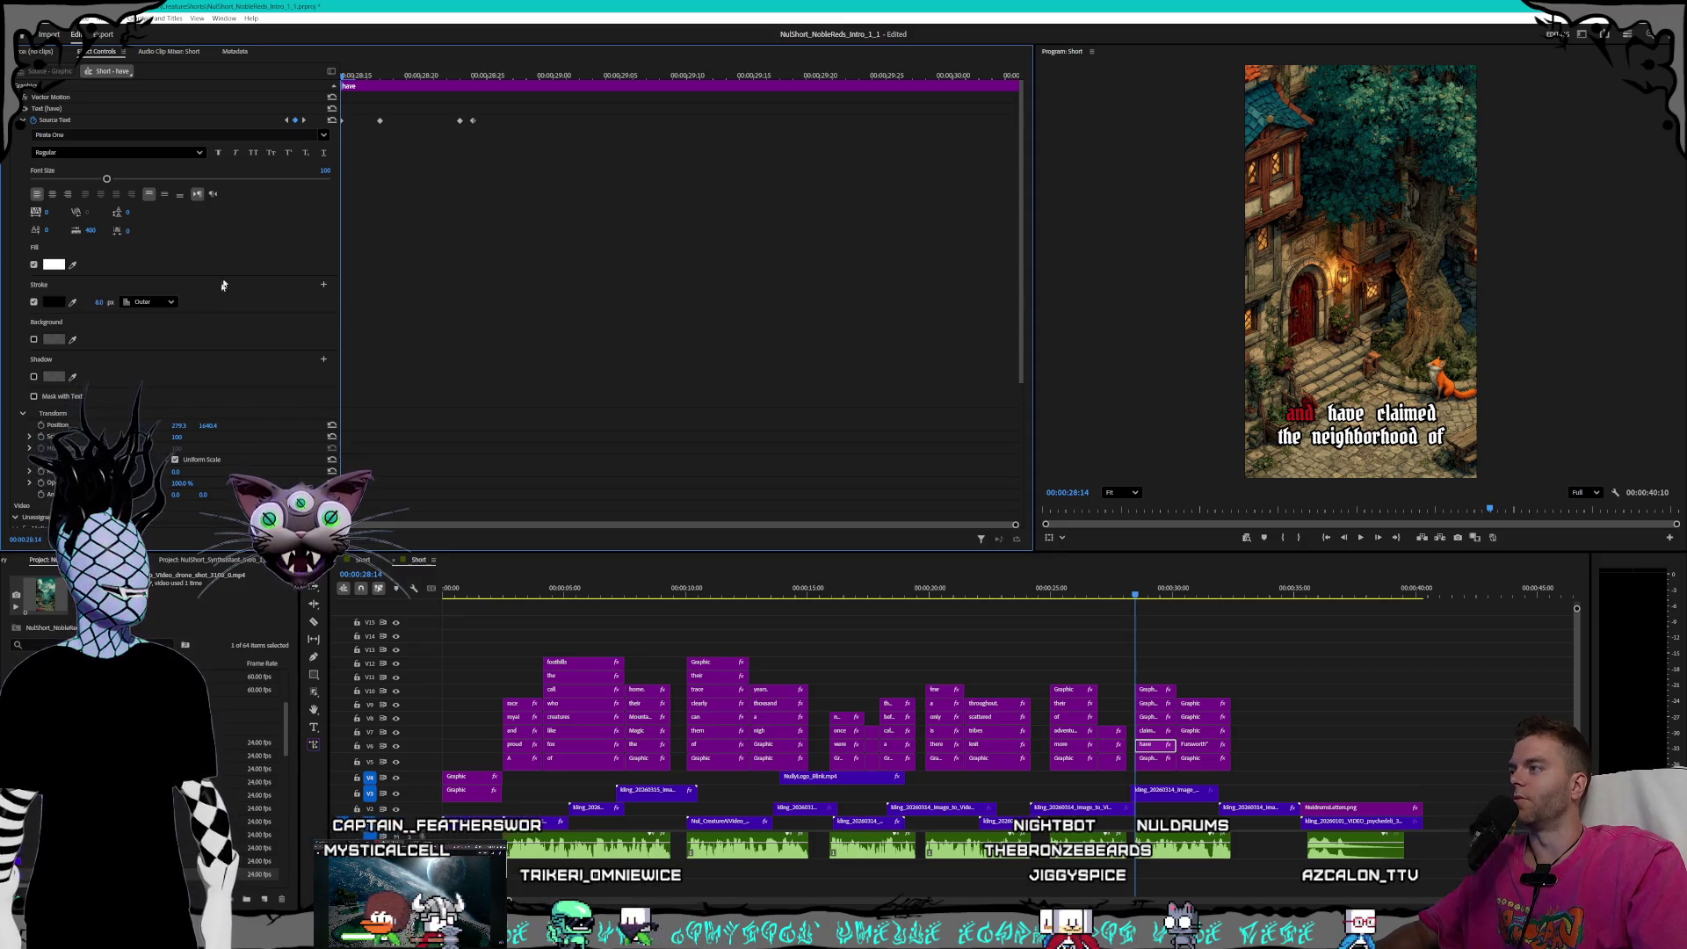
left_click(304, 120)
left_click(93, 302)
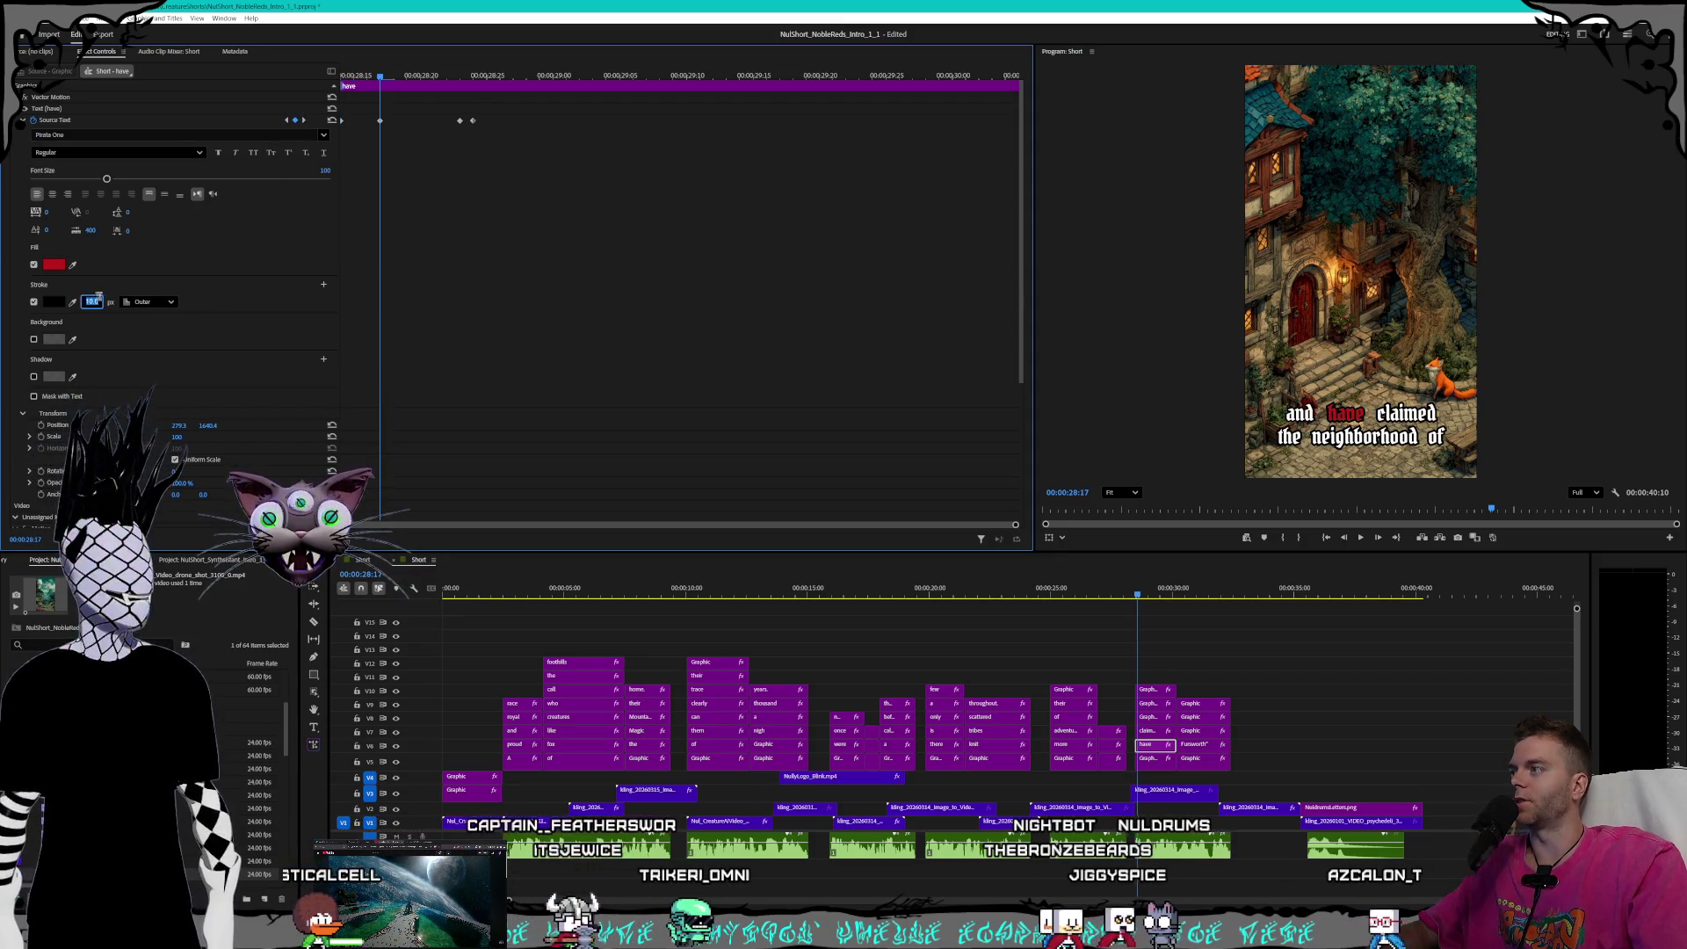
type("8")
key("Return")
left_click(304, 120)
left_click(93, 302)
key("Return")
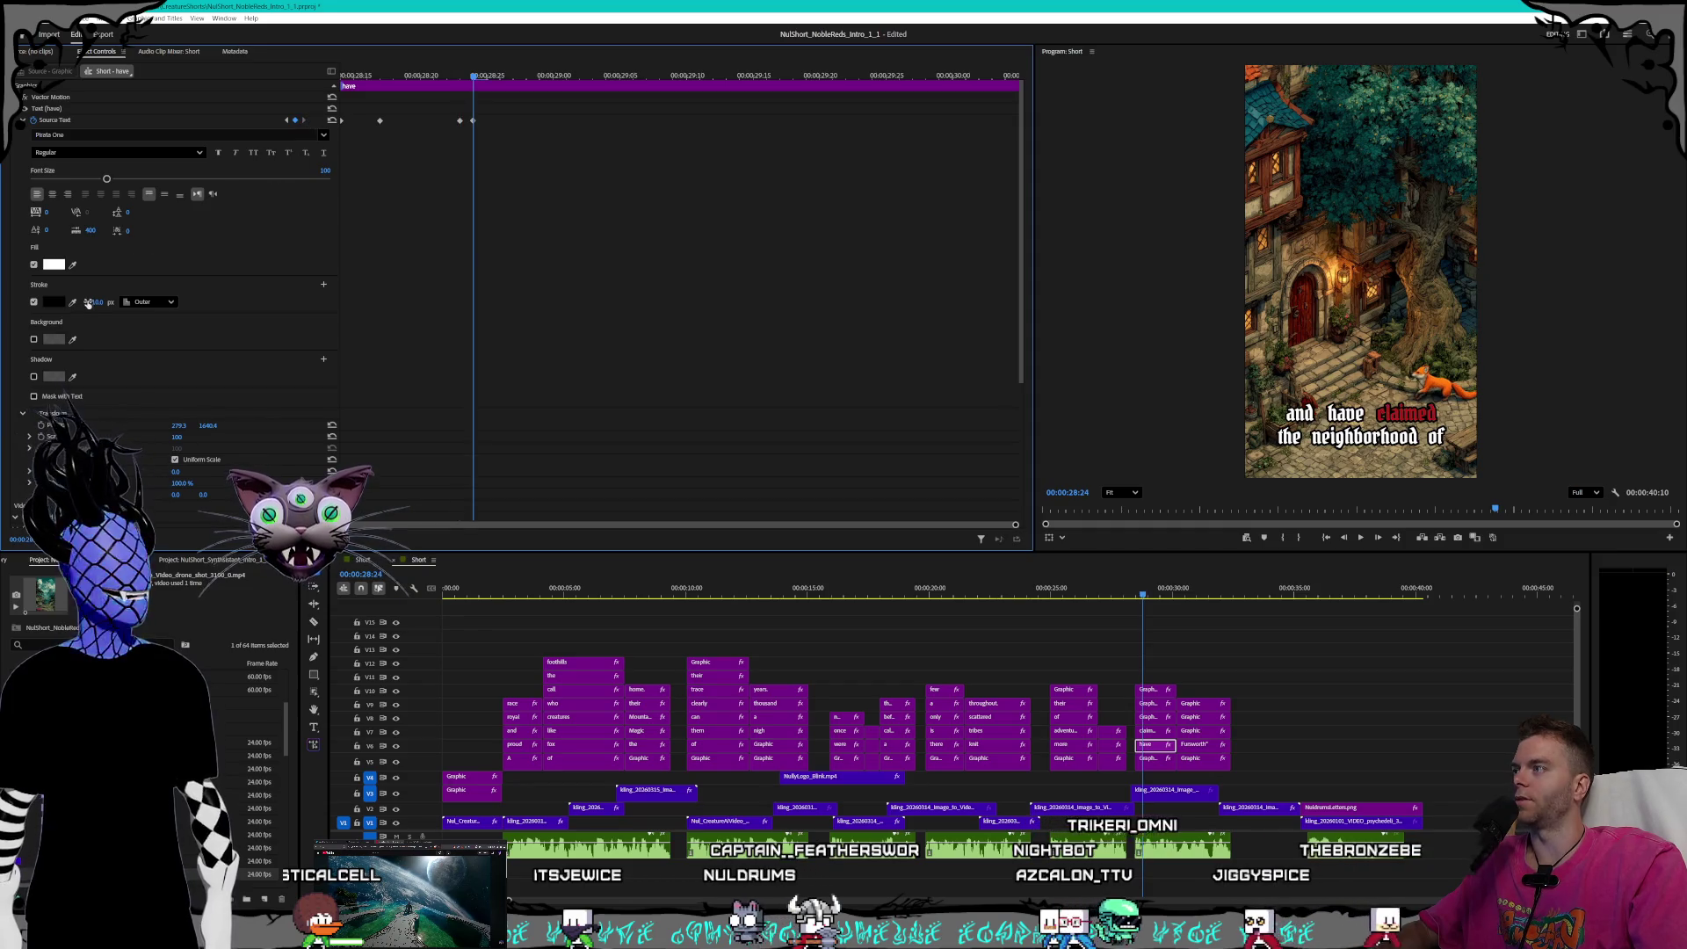
type("8")
key("Return")
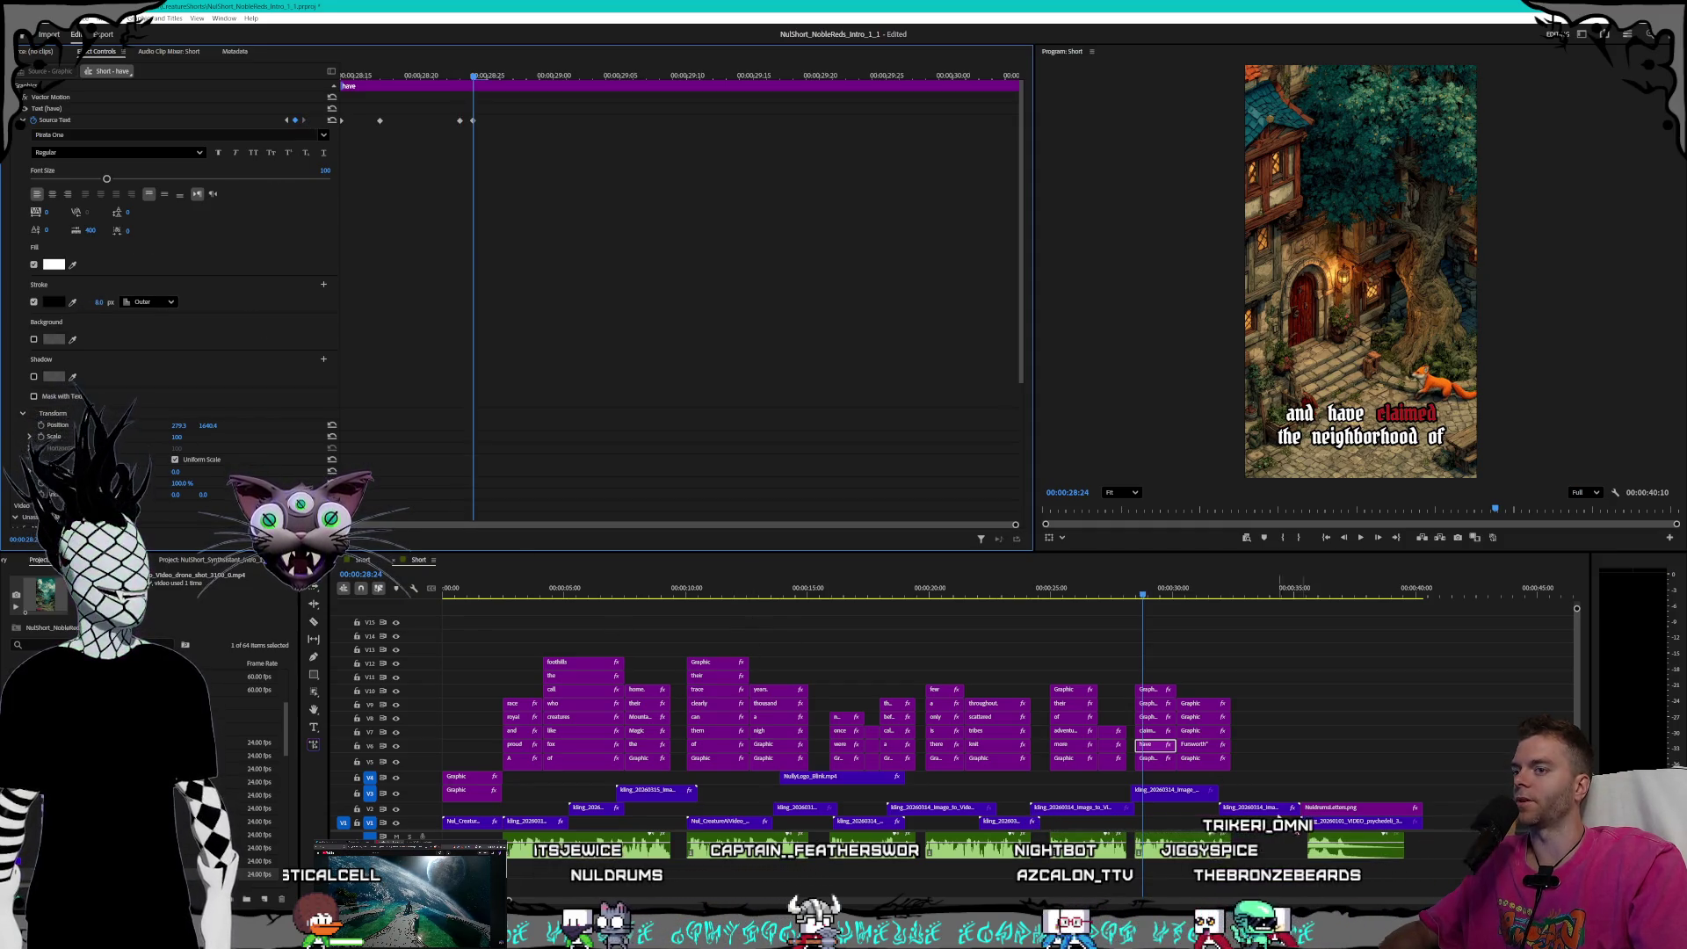
- Set 8.0 stroke width on the 'claimed' caption's keyframes through where 'the' turns red
left_click(1149, 732)
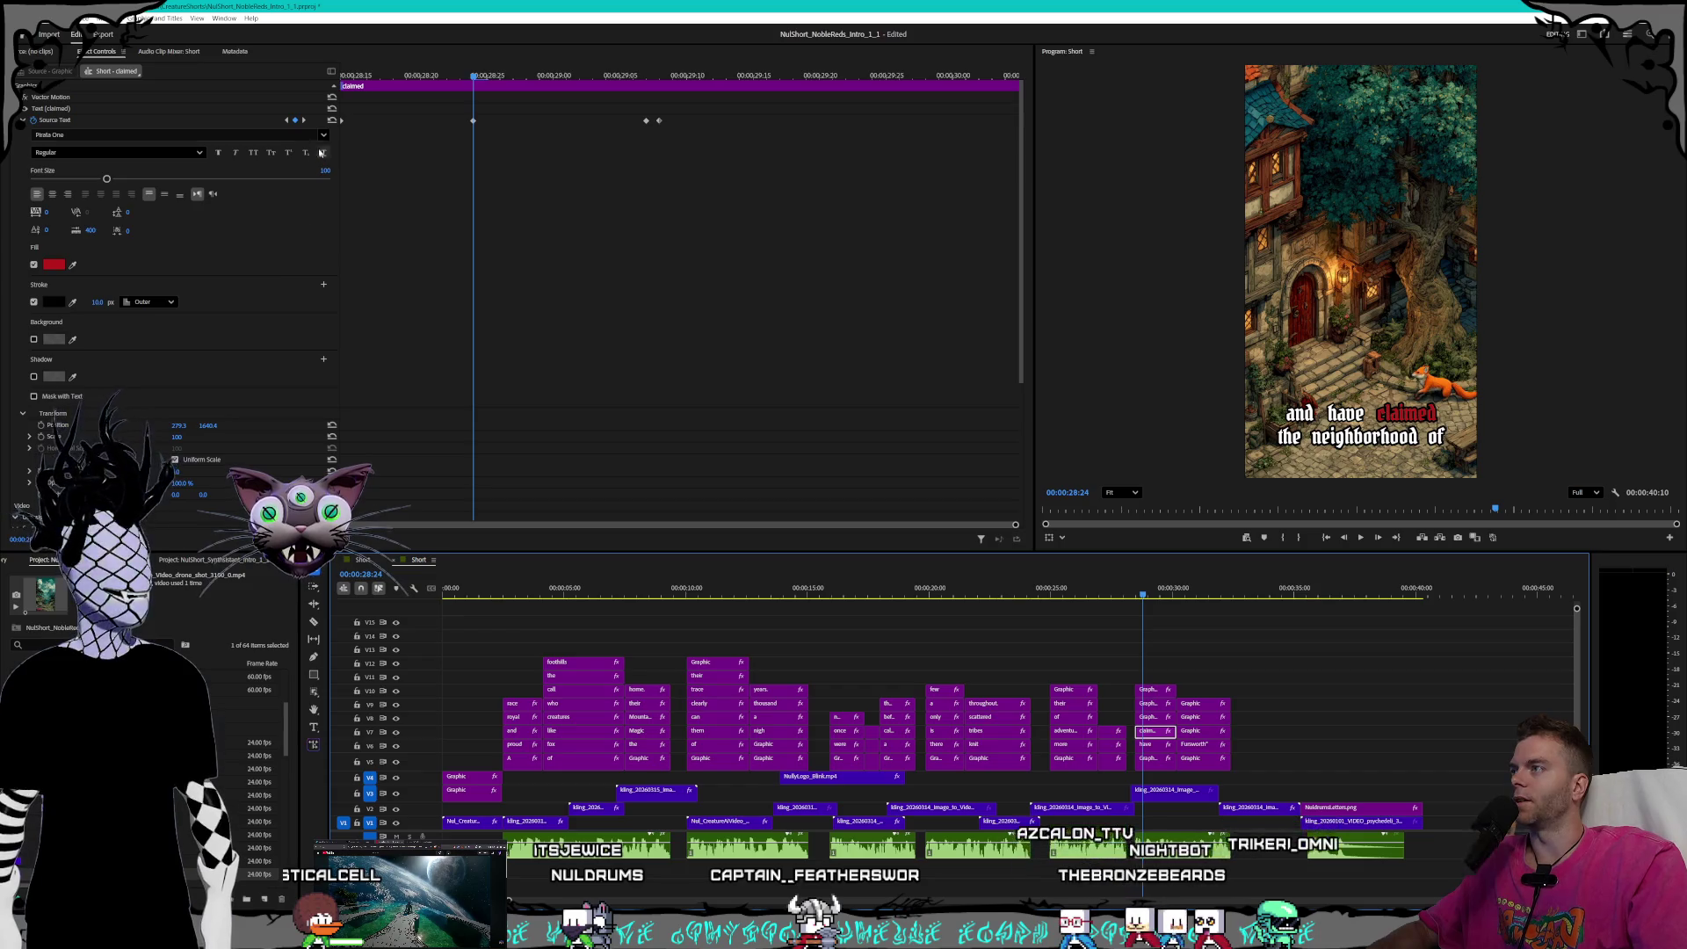
left_click(287, 121)
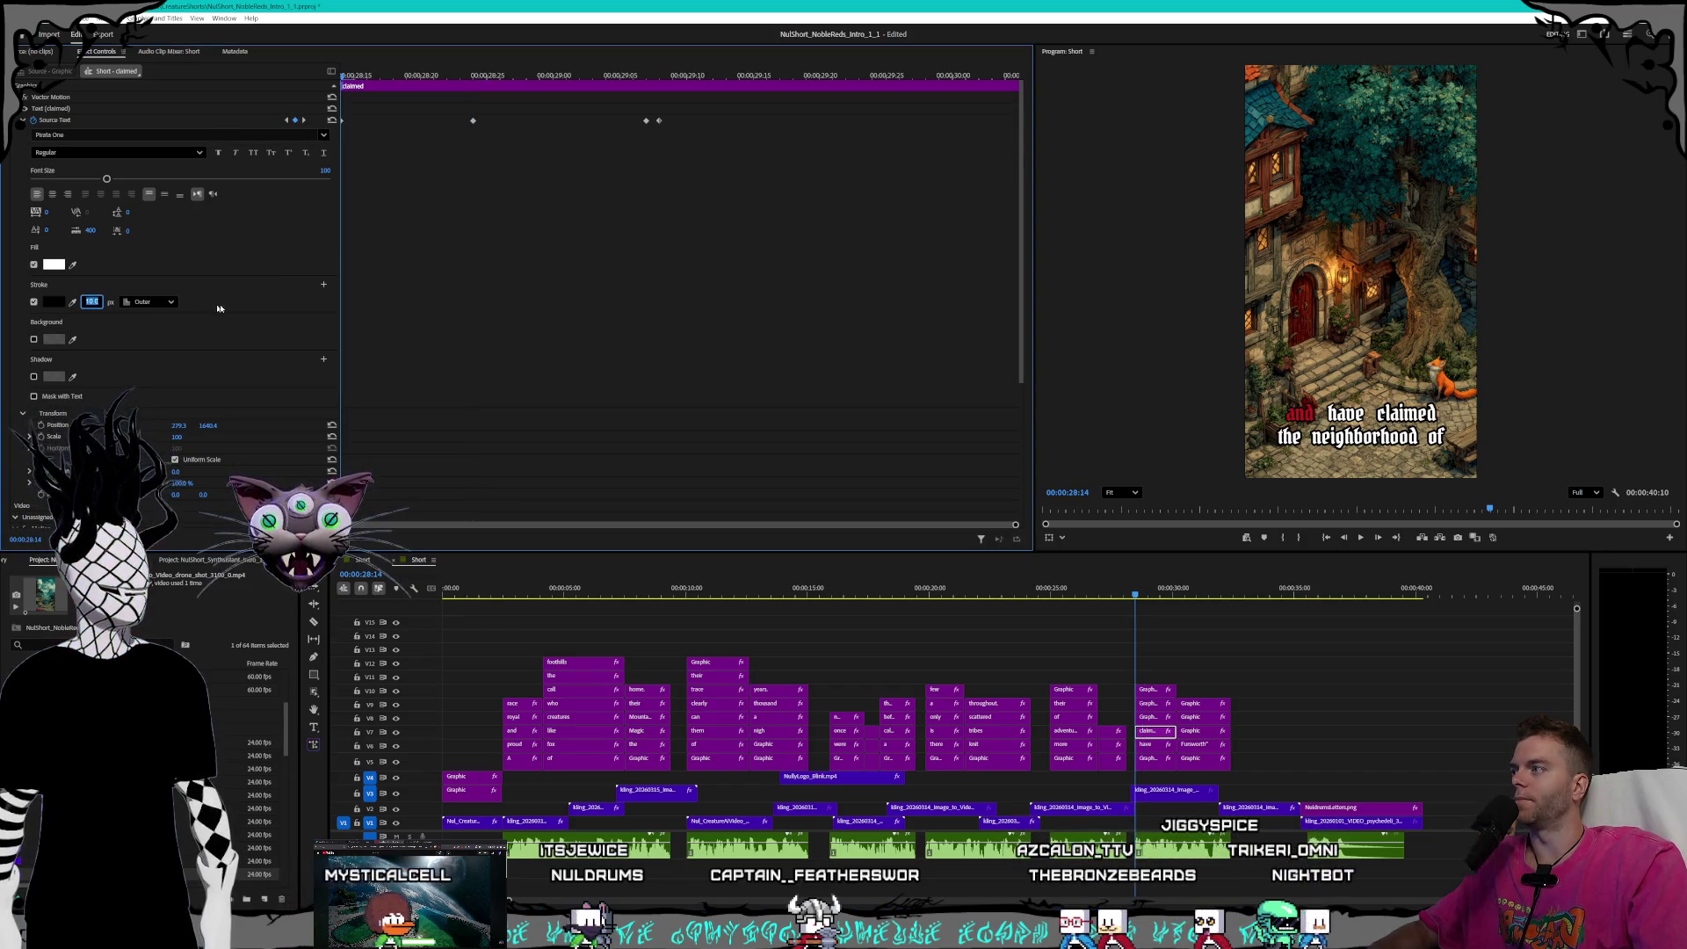
left_click(305, 120)
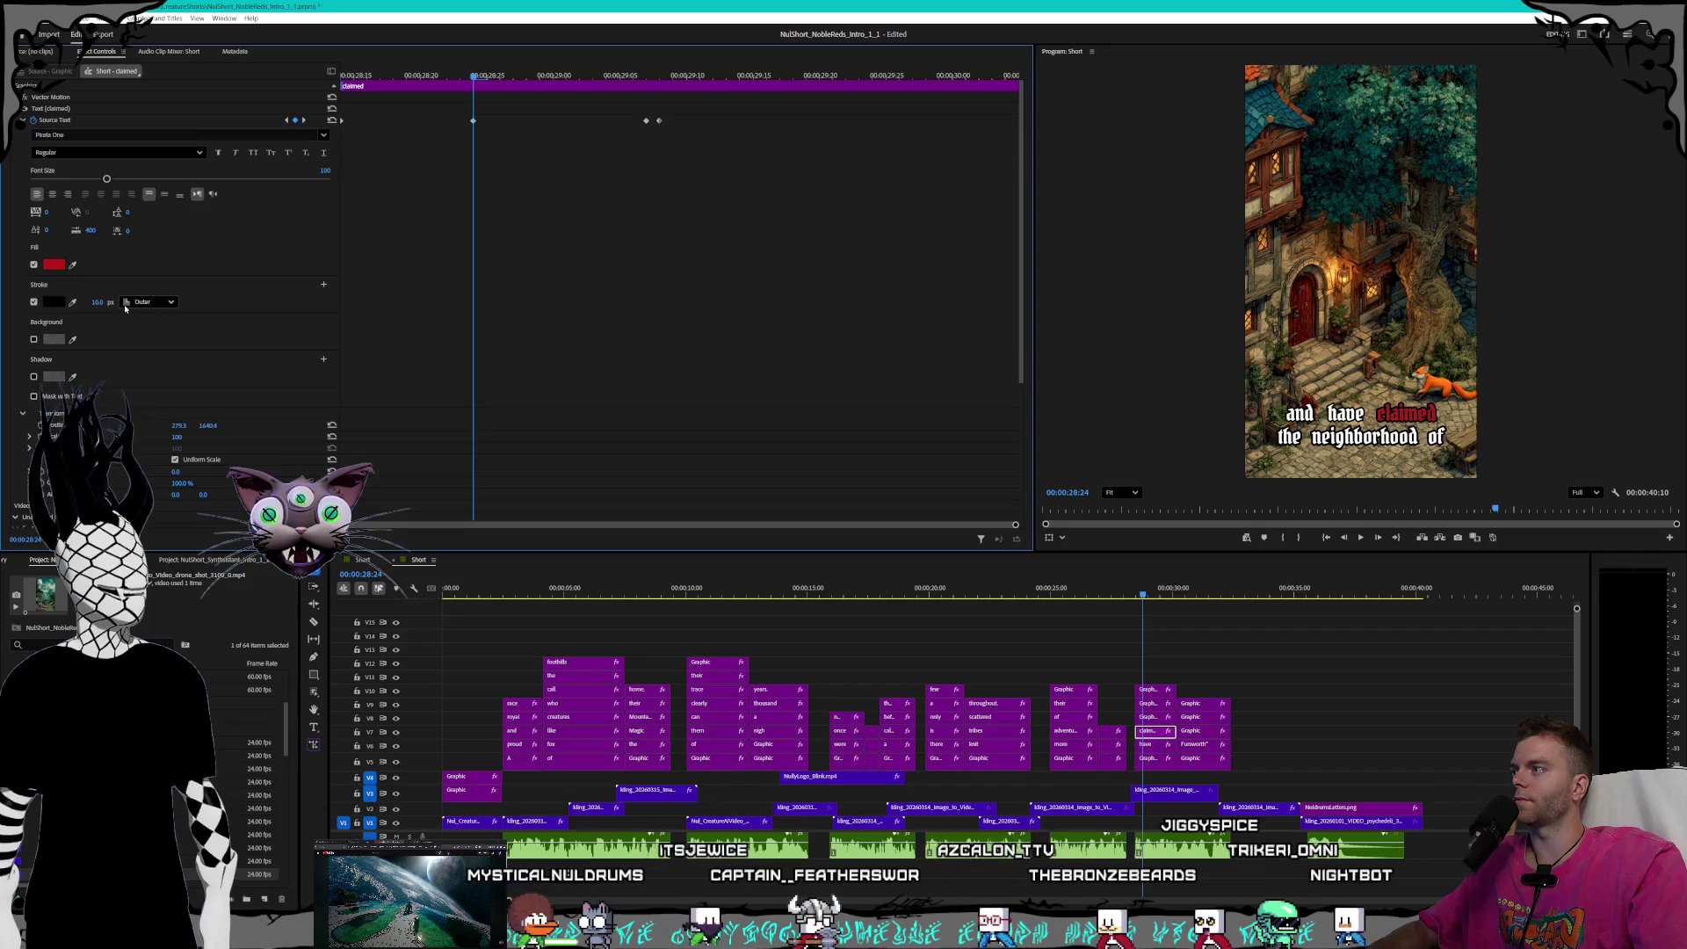
left_click(97, 303)
type("8.0")
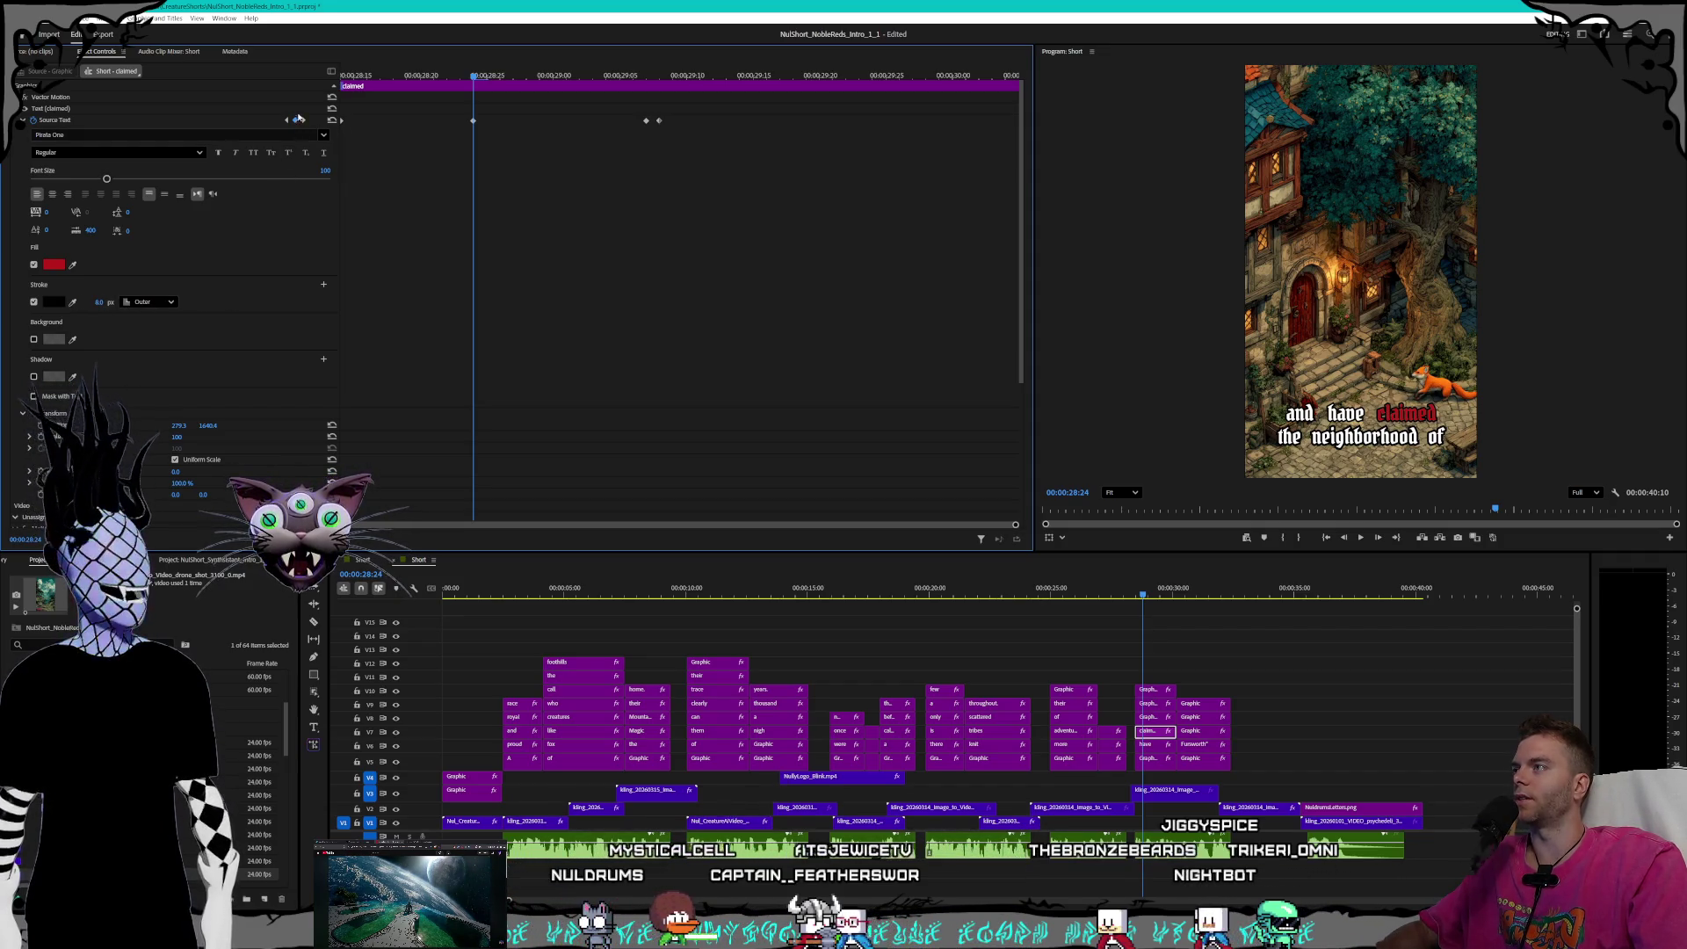
left_click(305, 120)
left_click(92, 302)
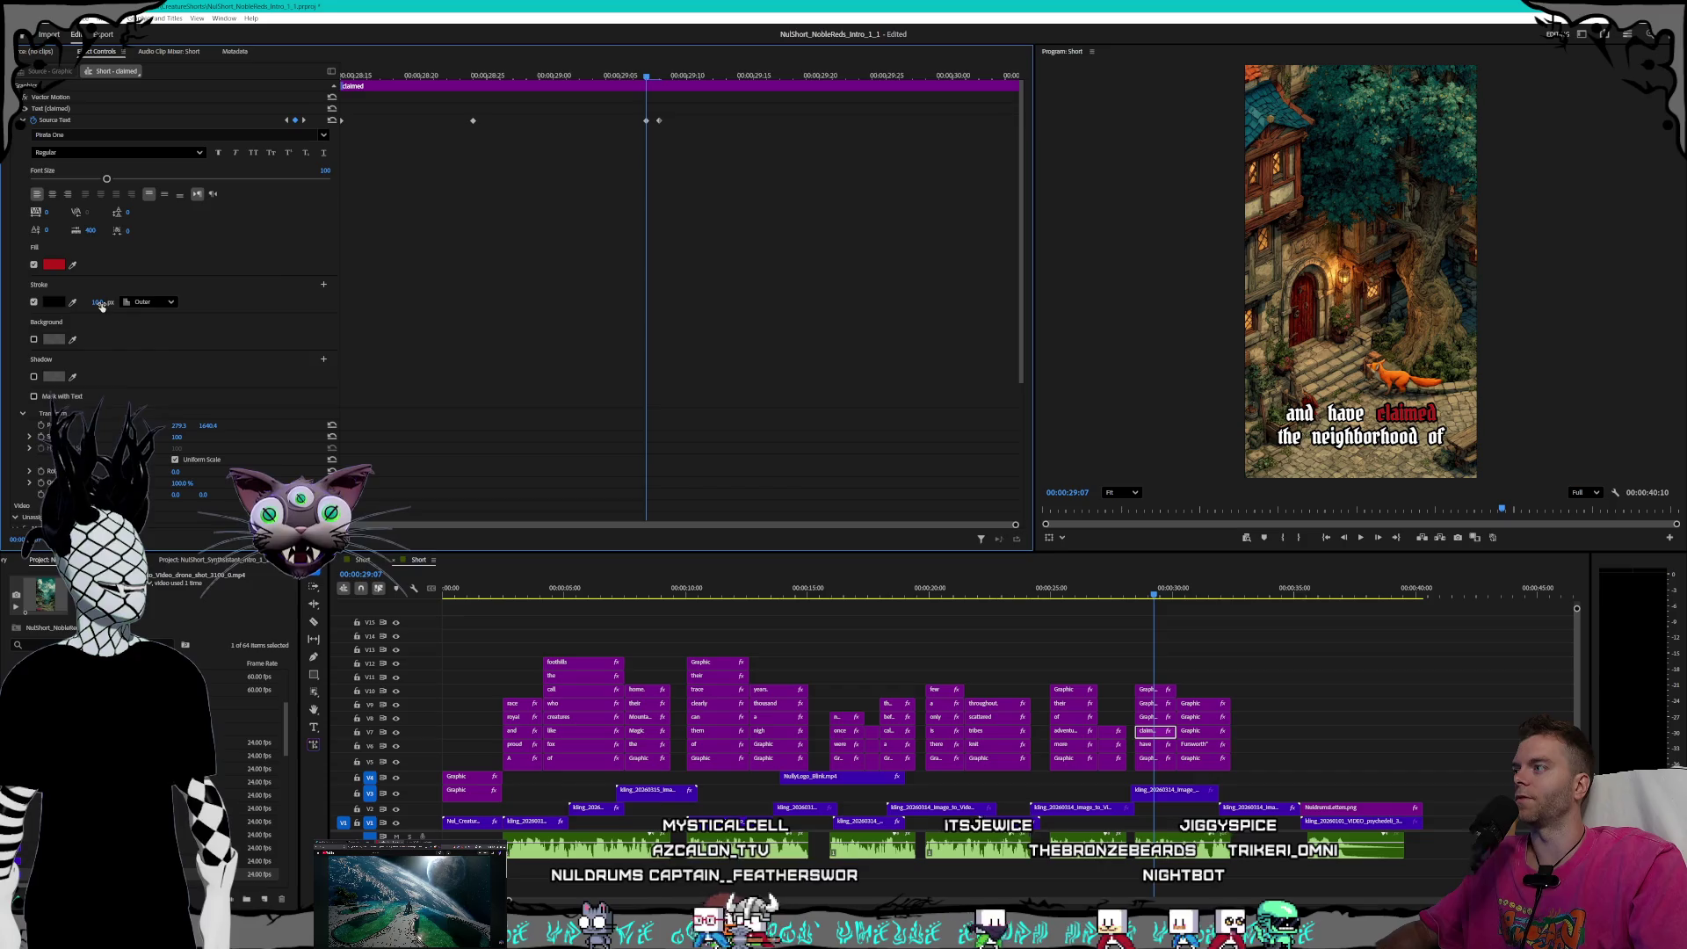
type("8.0")
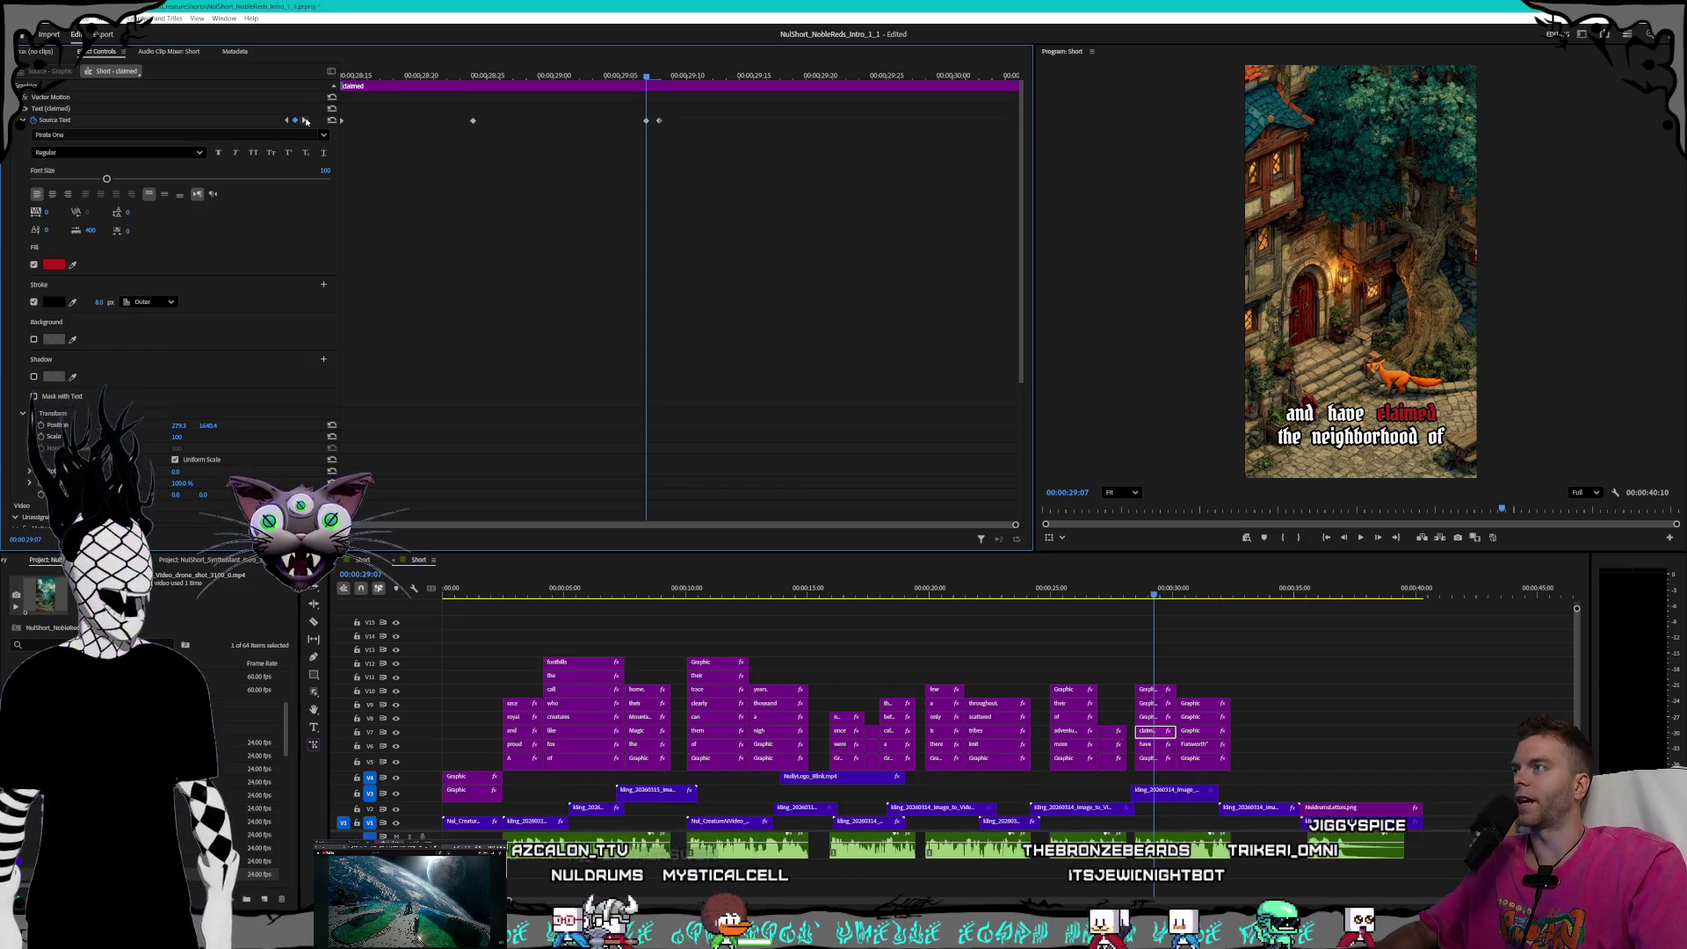
left_click(304, 121)
left_click(92, 302)
type("8.0")
key("Return")
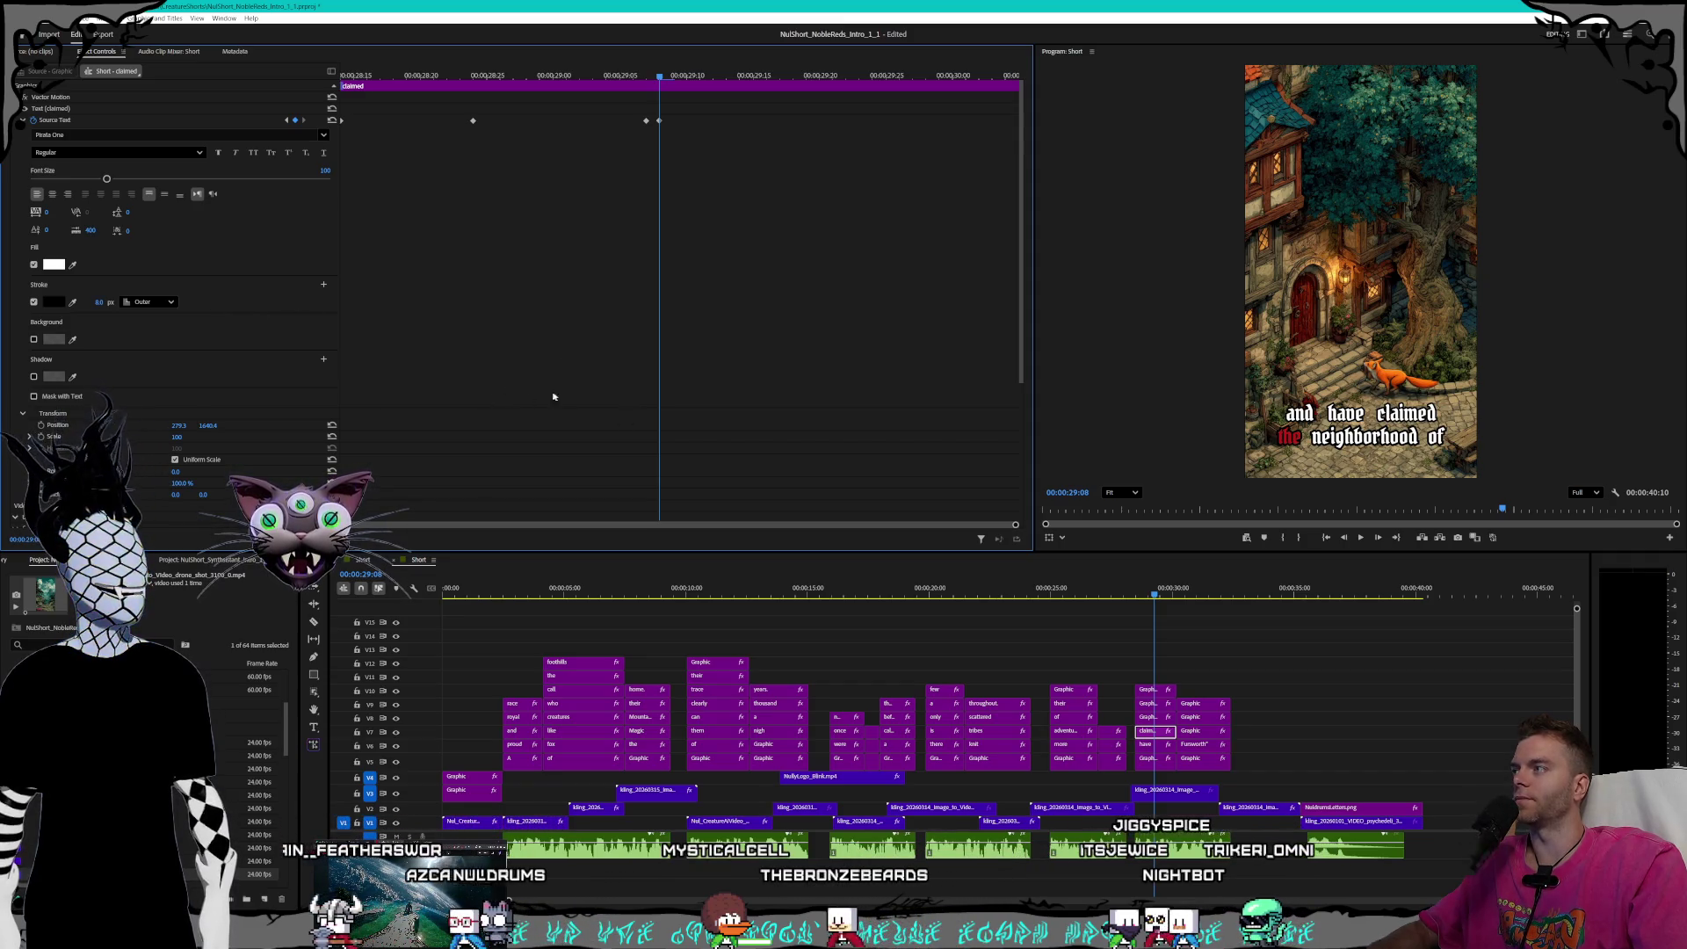
left_click(1151, 717)
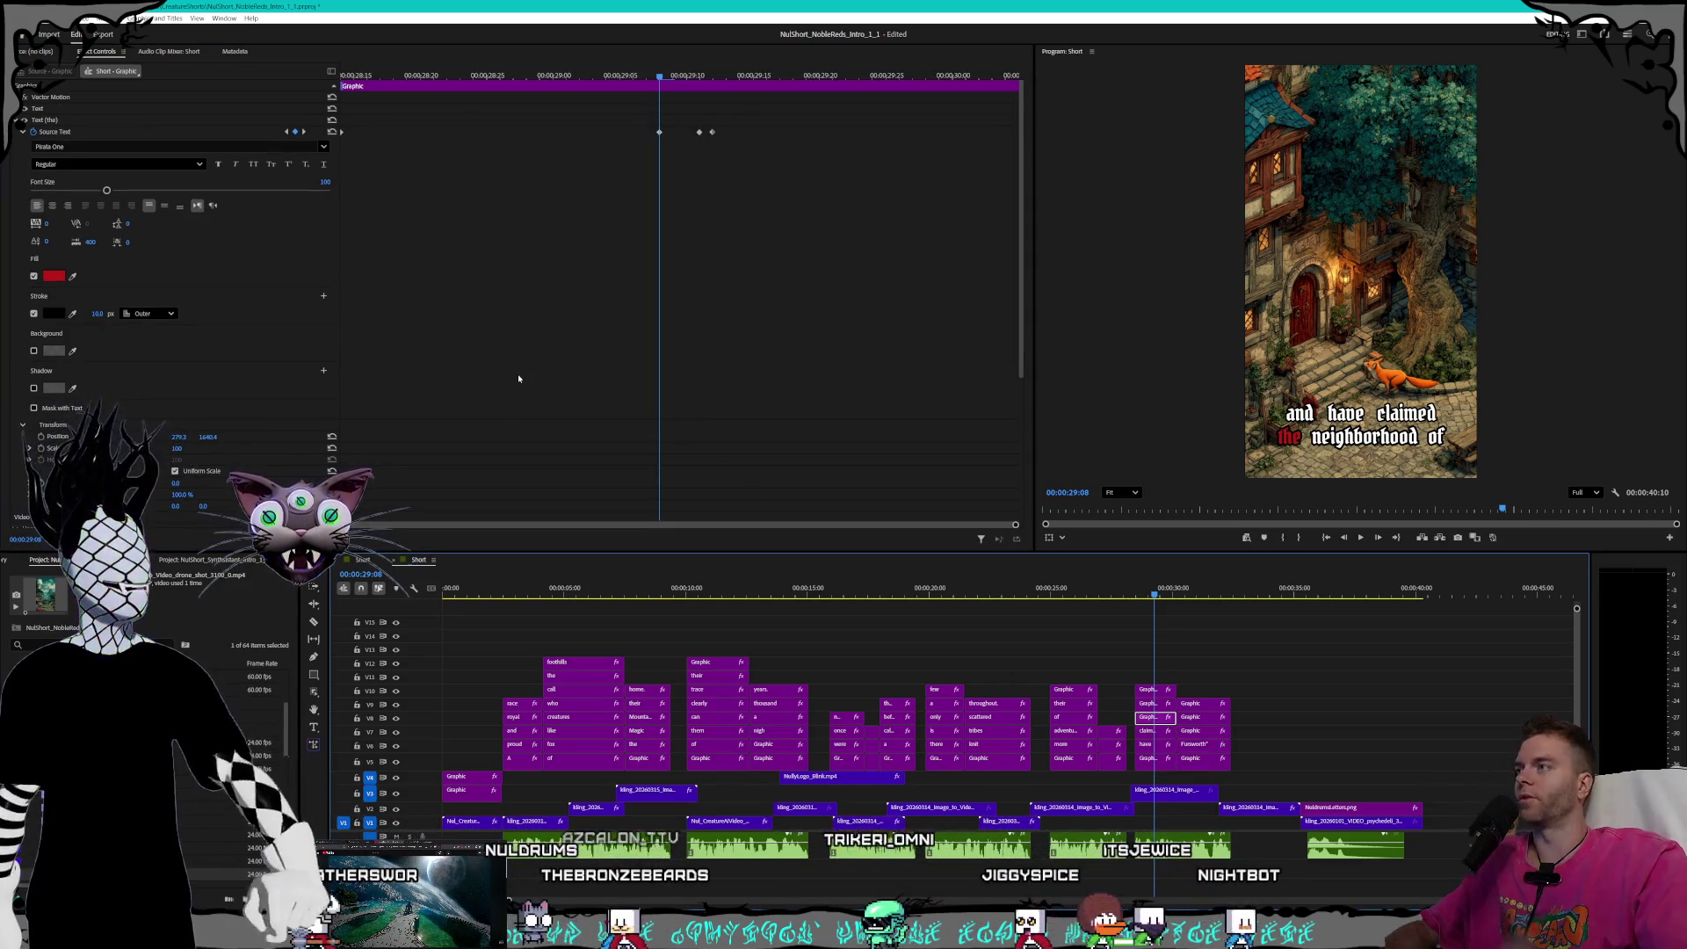
- Lower the 'the' caption's stroke width from 10 to 8 at its red keyframe
left_click(286, 131)
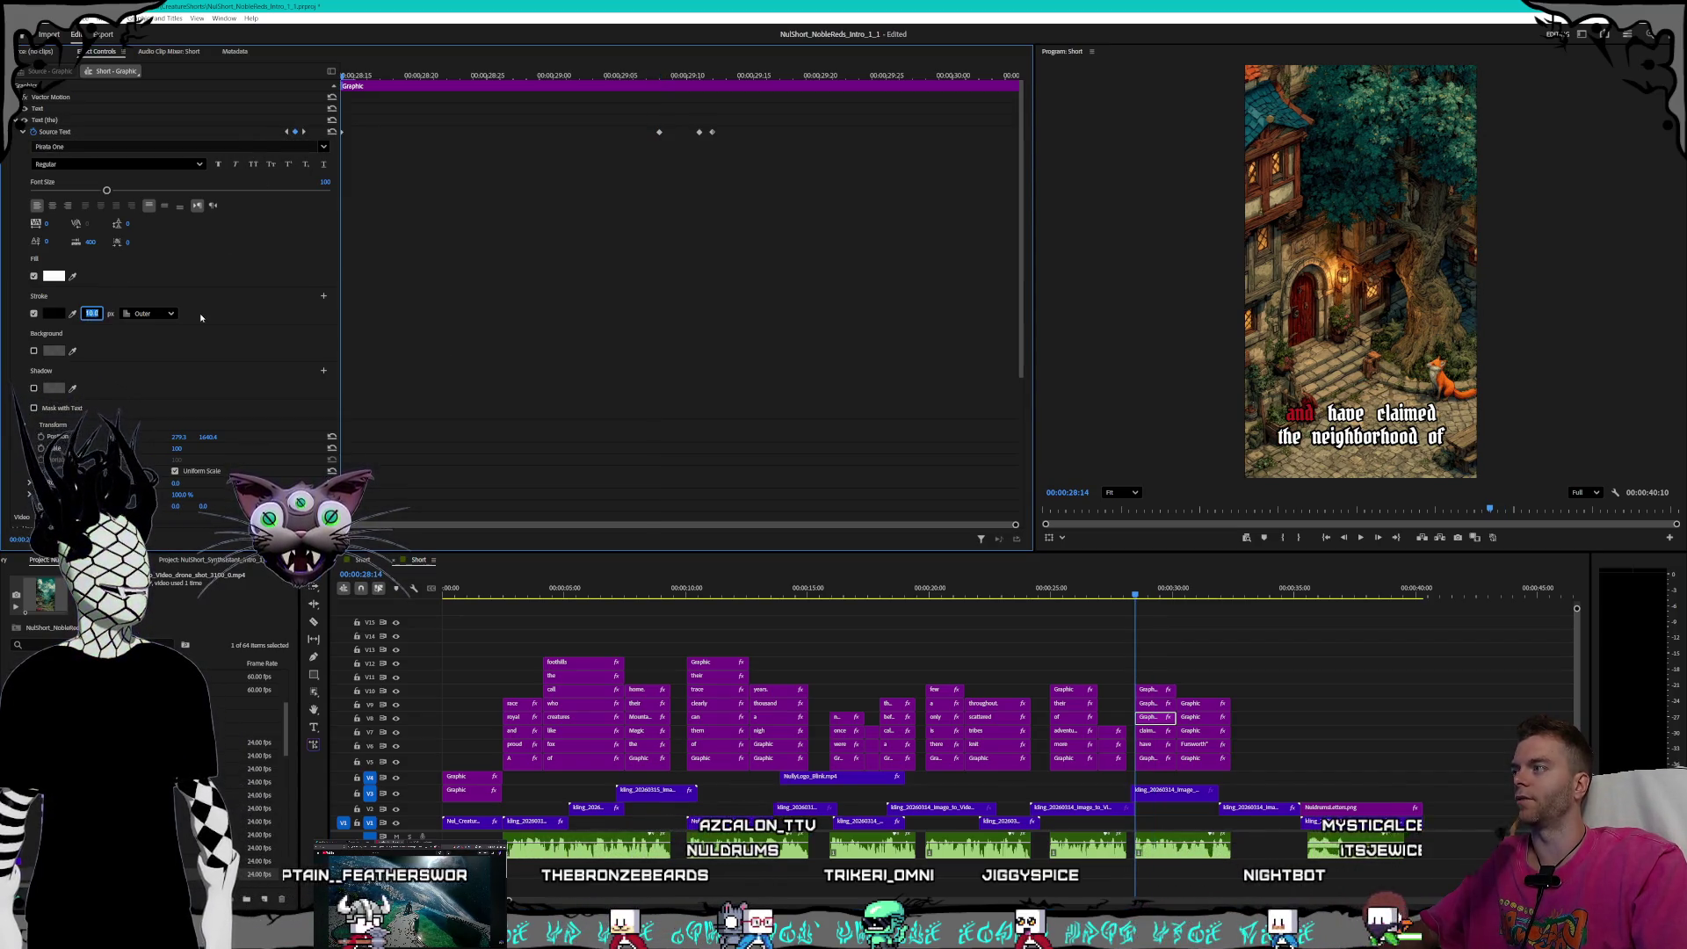
key("shift+k")
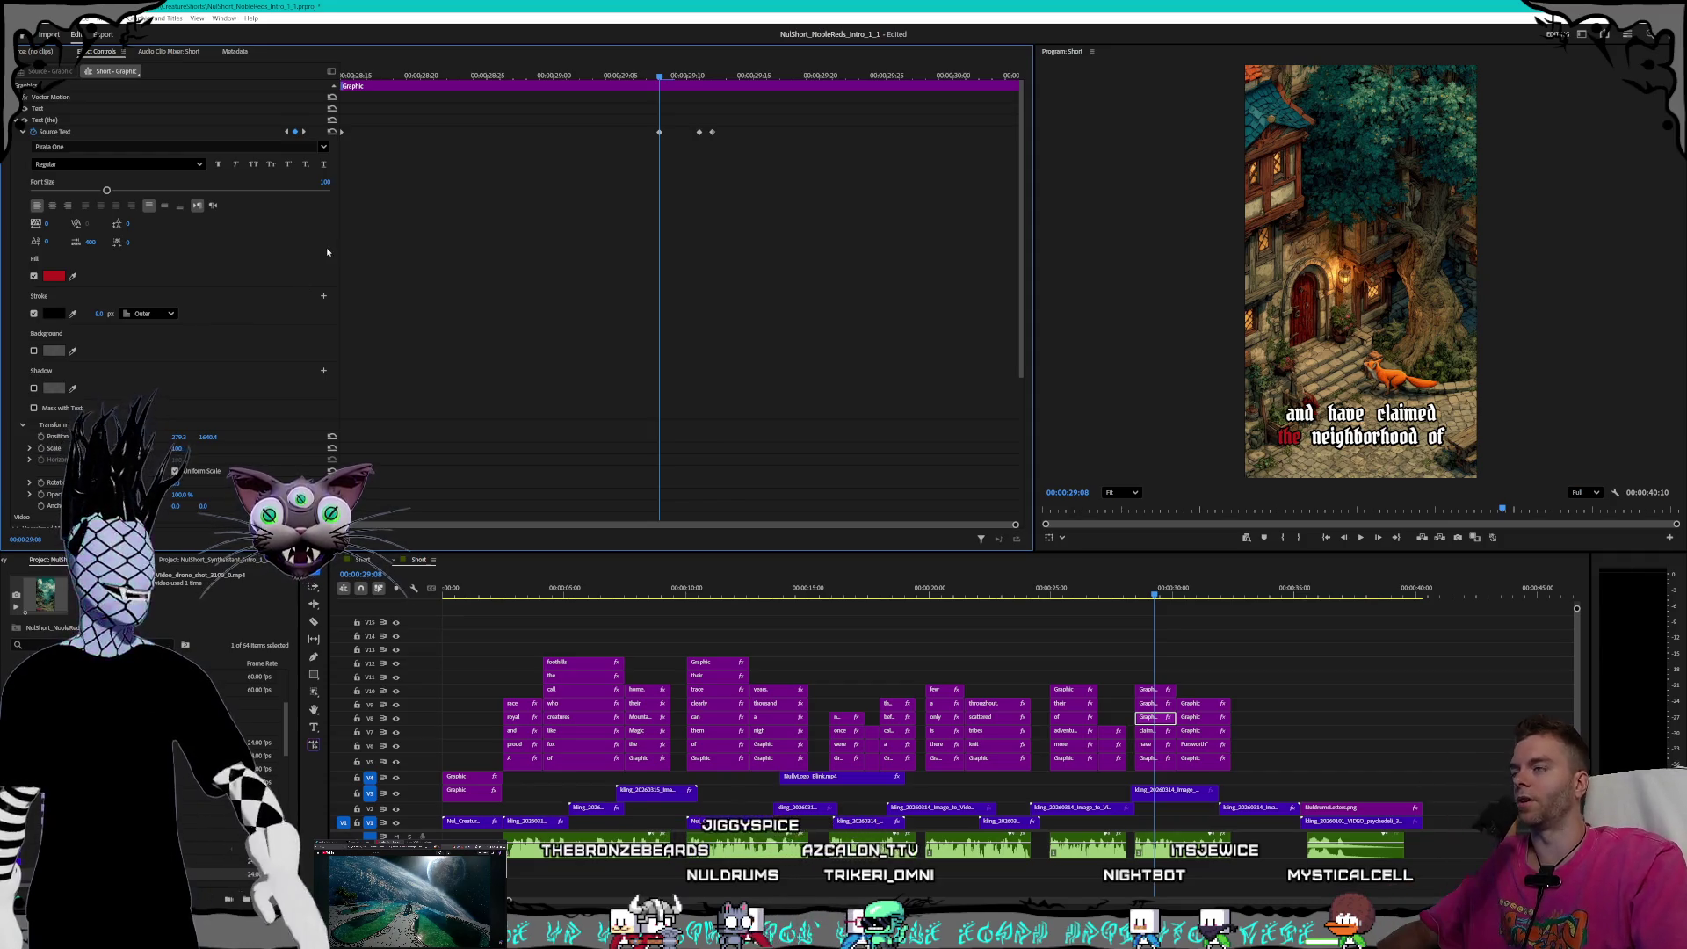
left_click(304, 132)
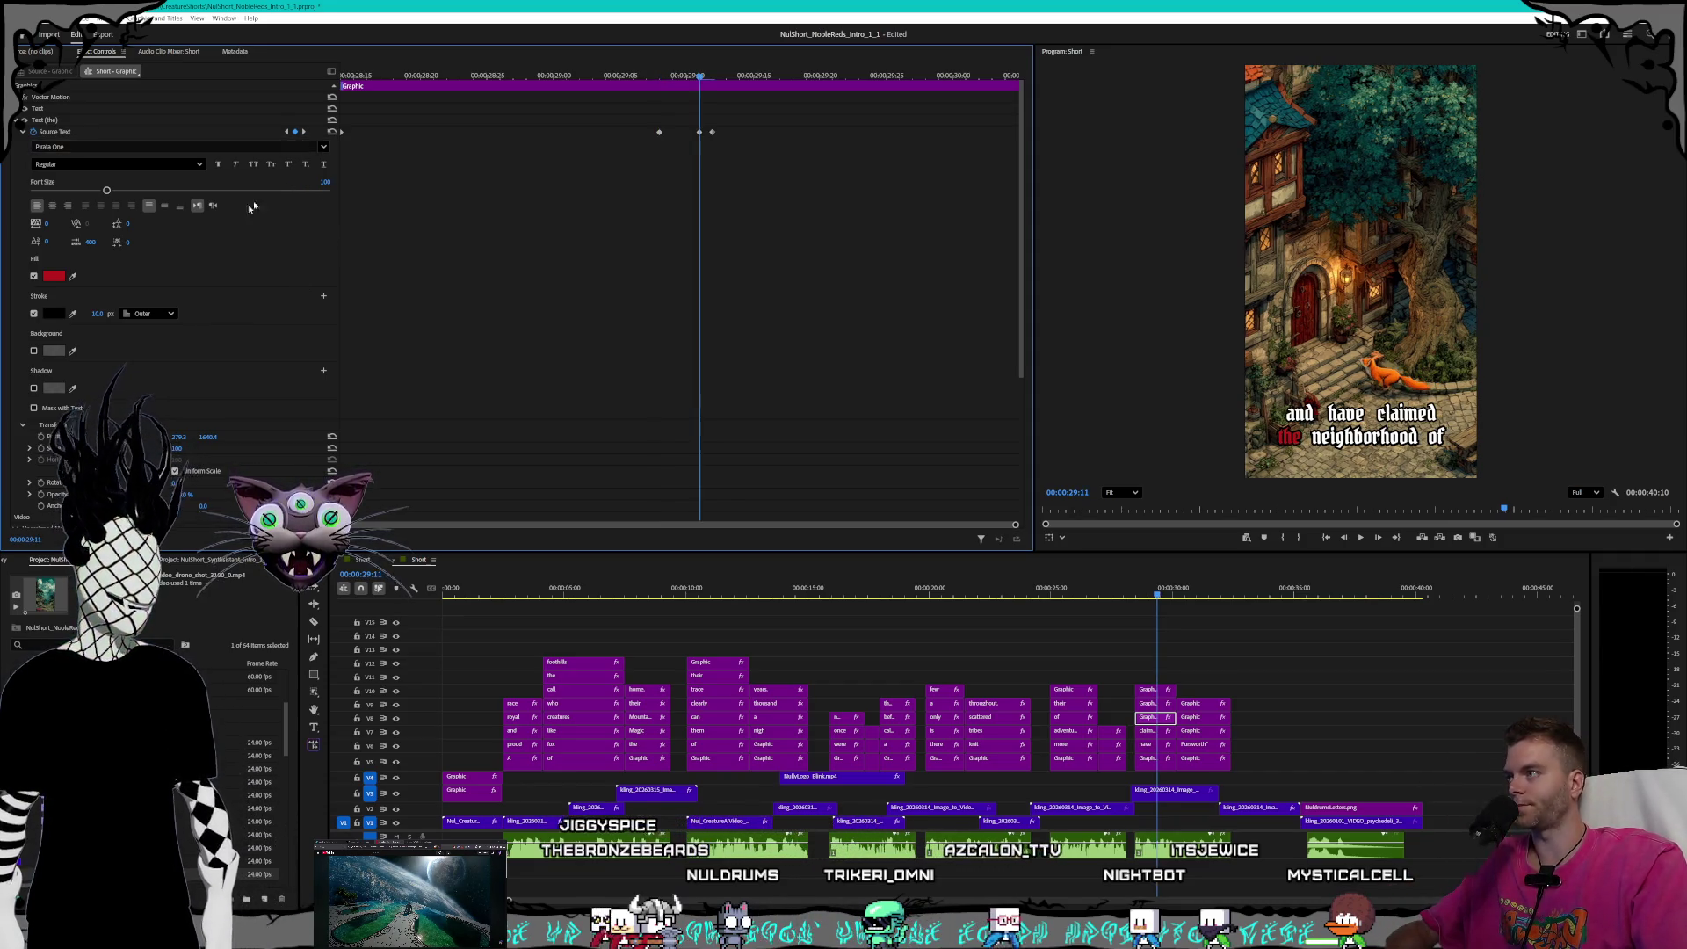
left_click_drag(93, 313, 214, 313)
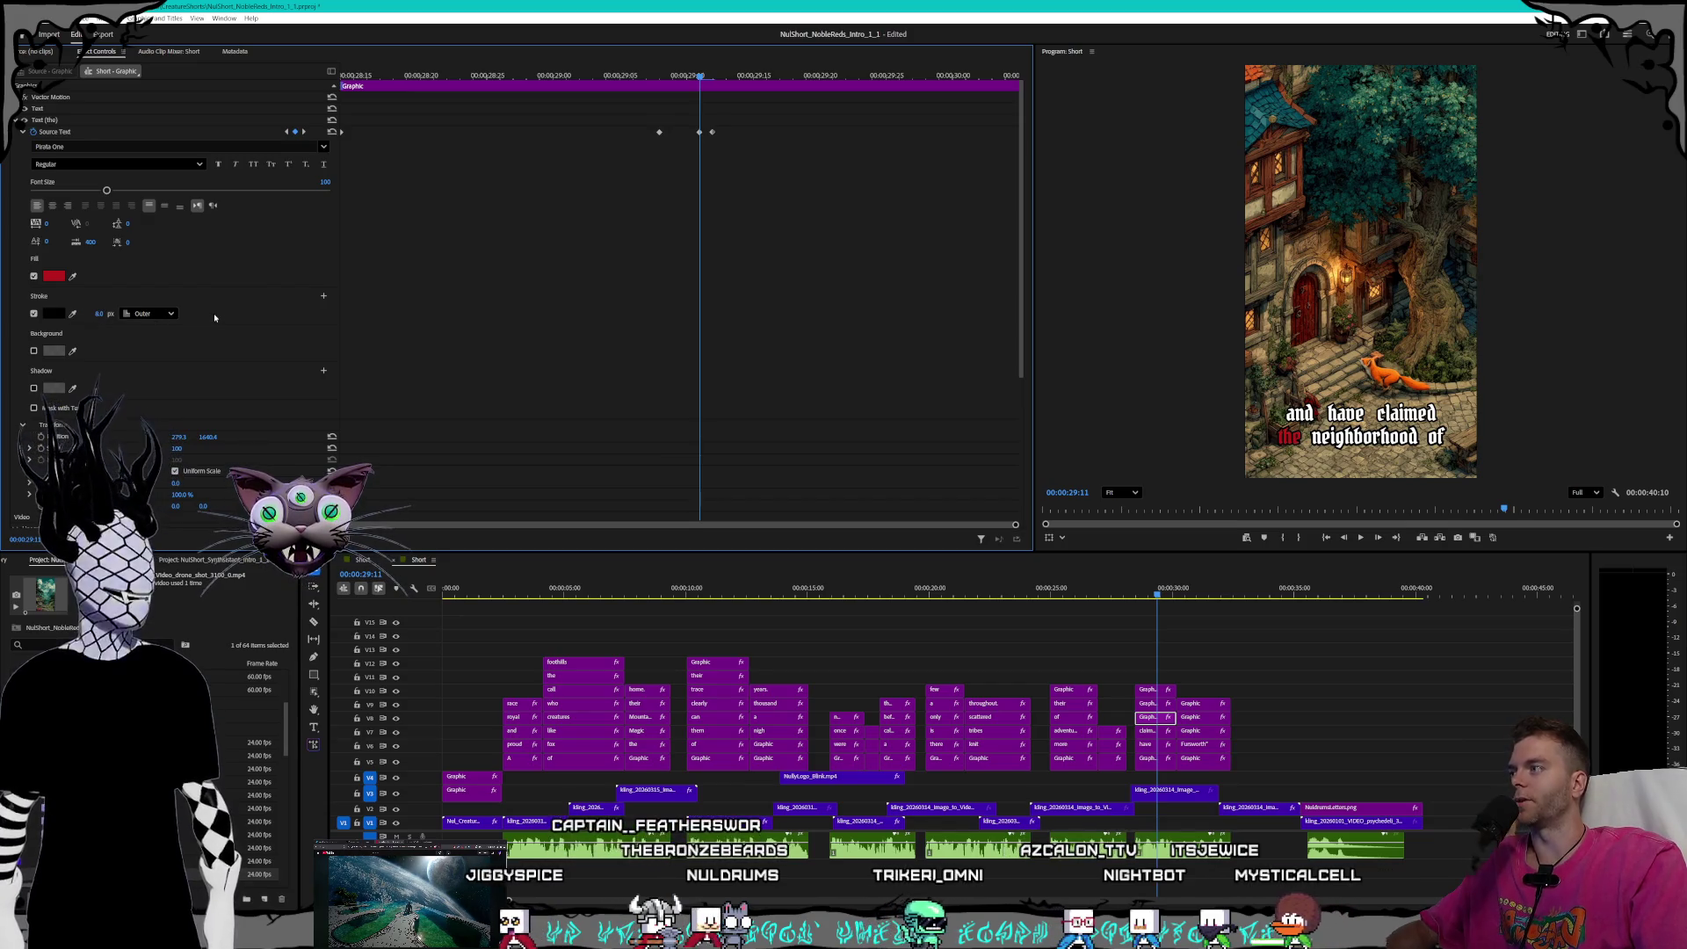
left_click(304, 132)
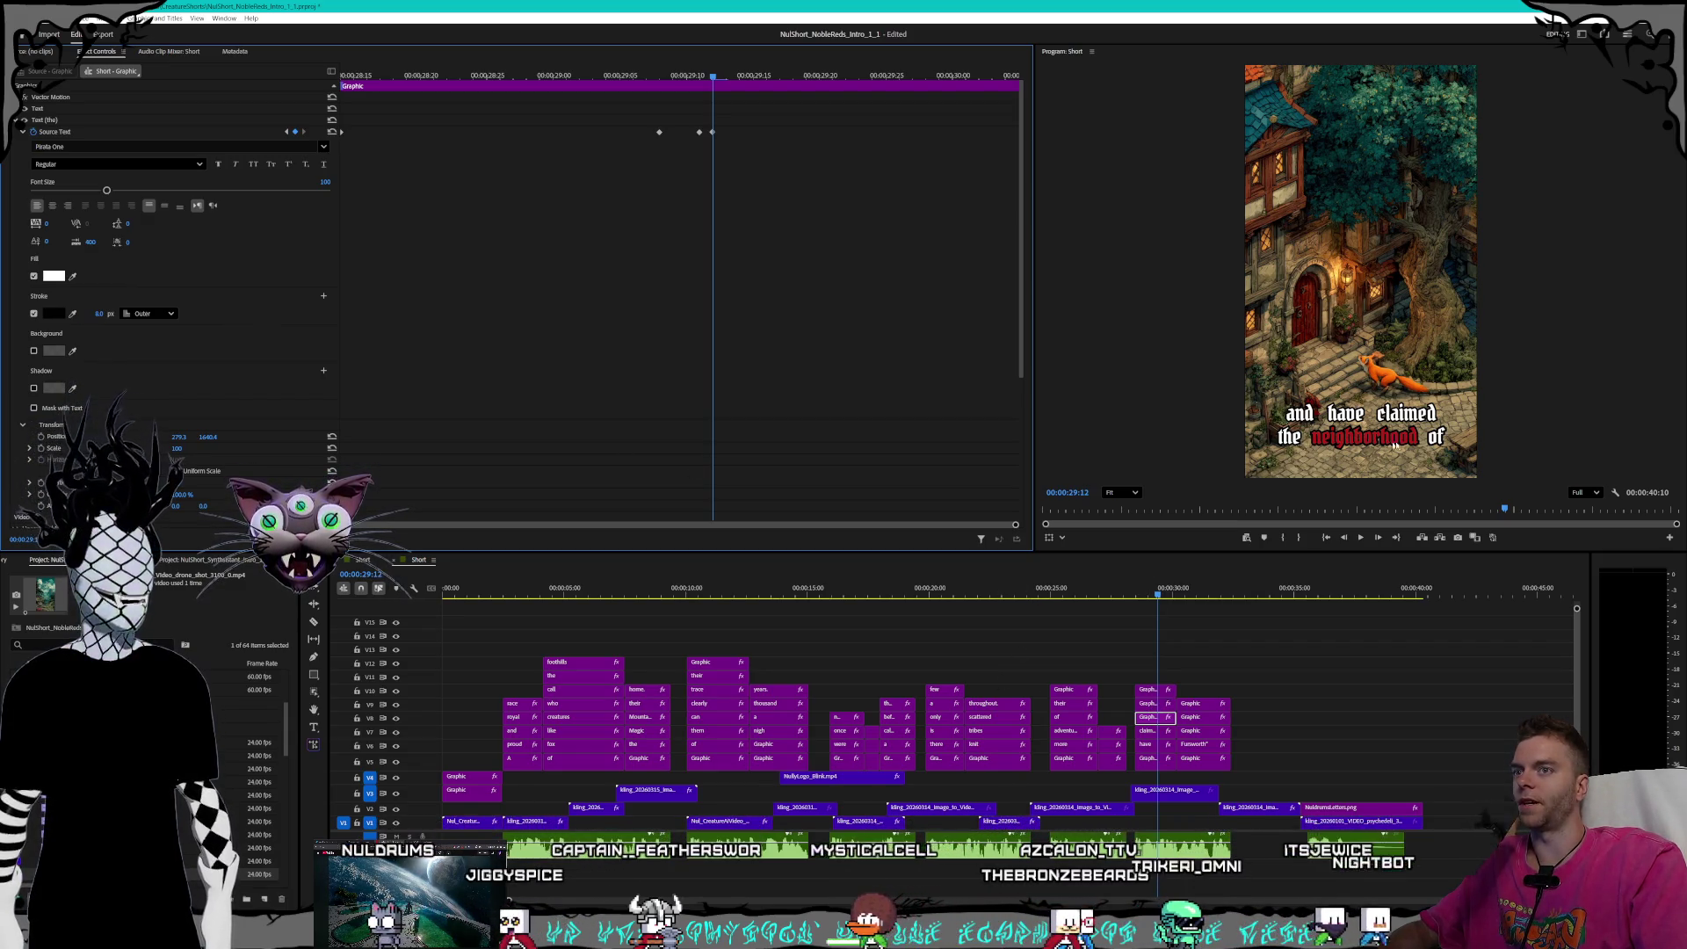
- Set 8 px outlines on the red 'neighborhood' and 'of' caption keyframes
left_click(1146, 703)
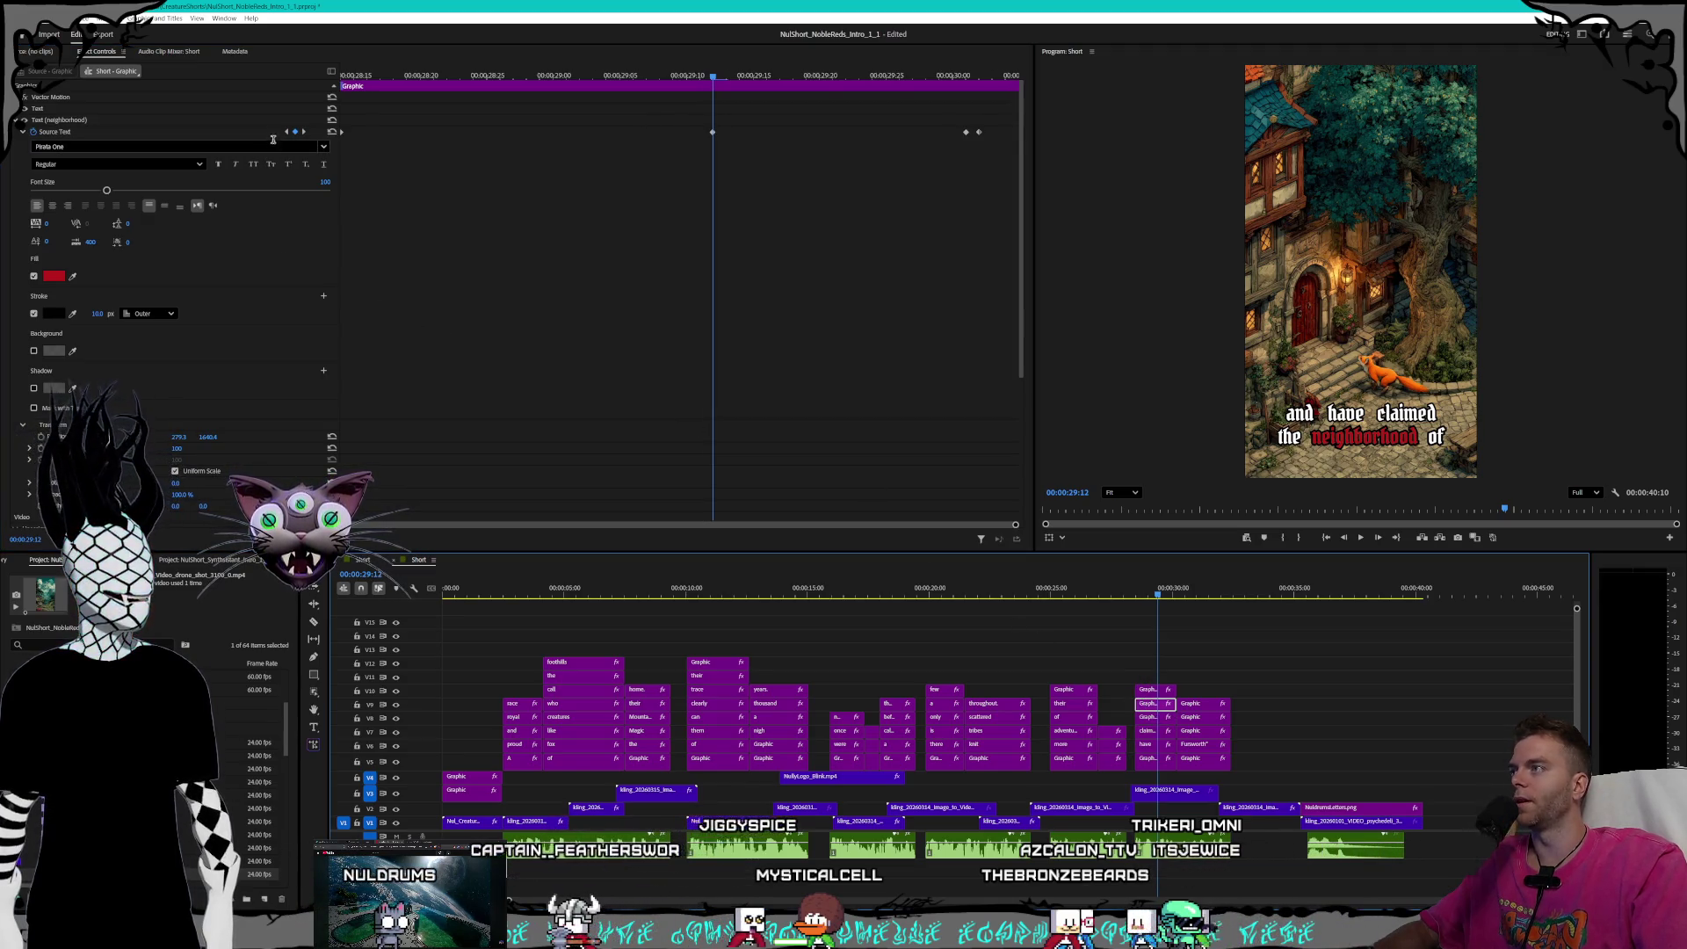
left_click(285, 131)
left_click(91, 312)
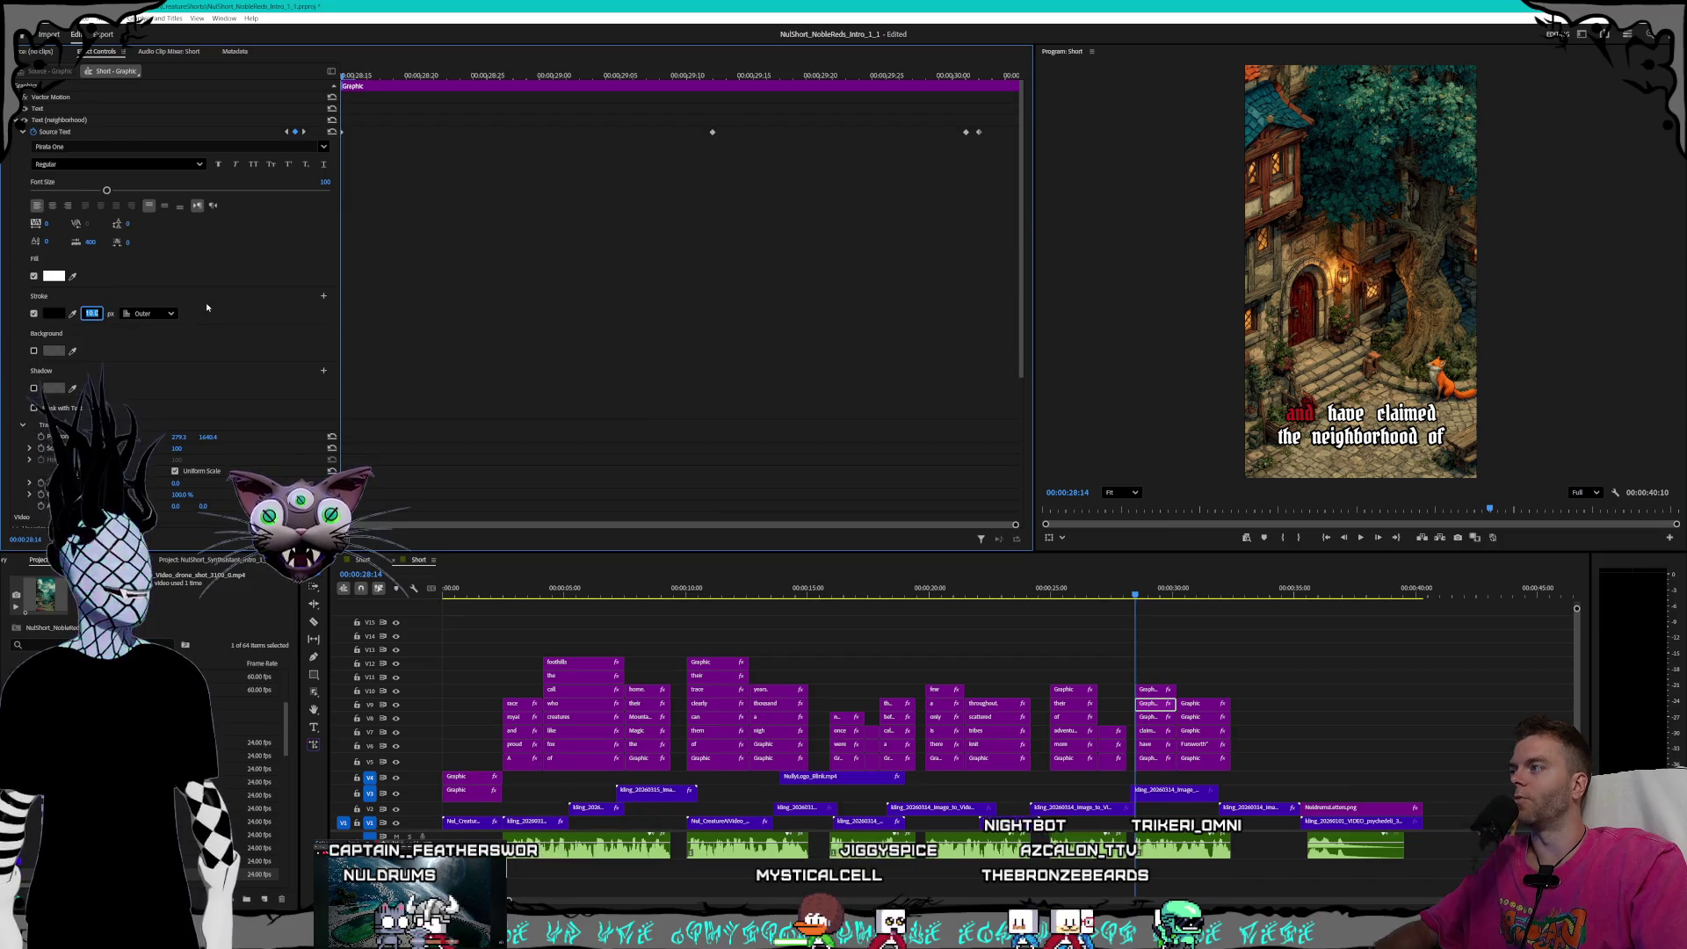
left_click(304, 131)
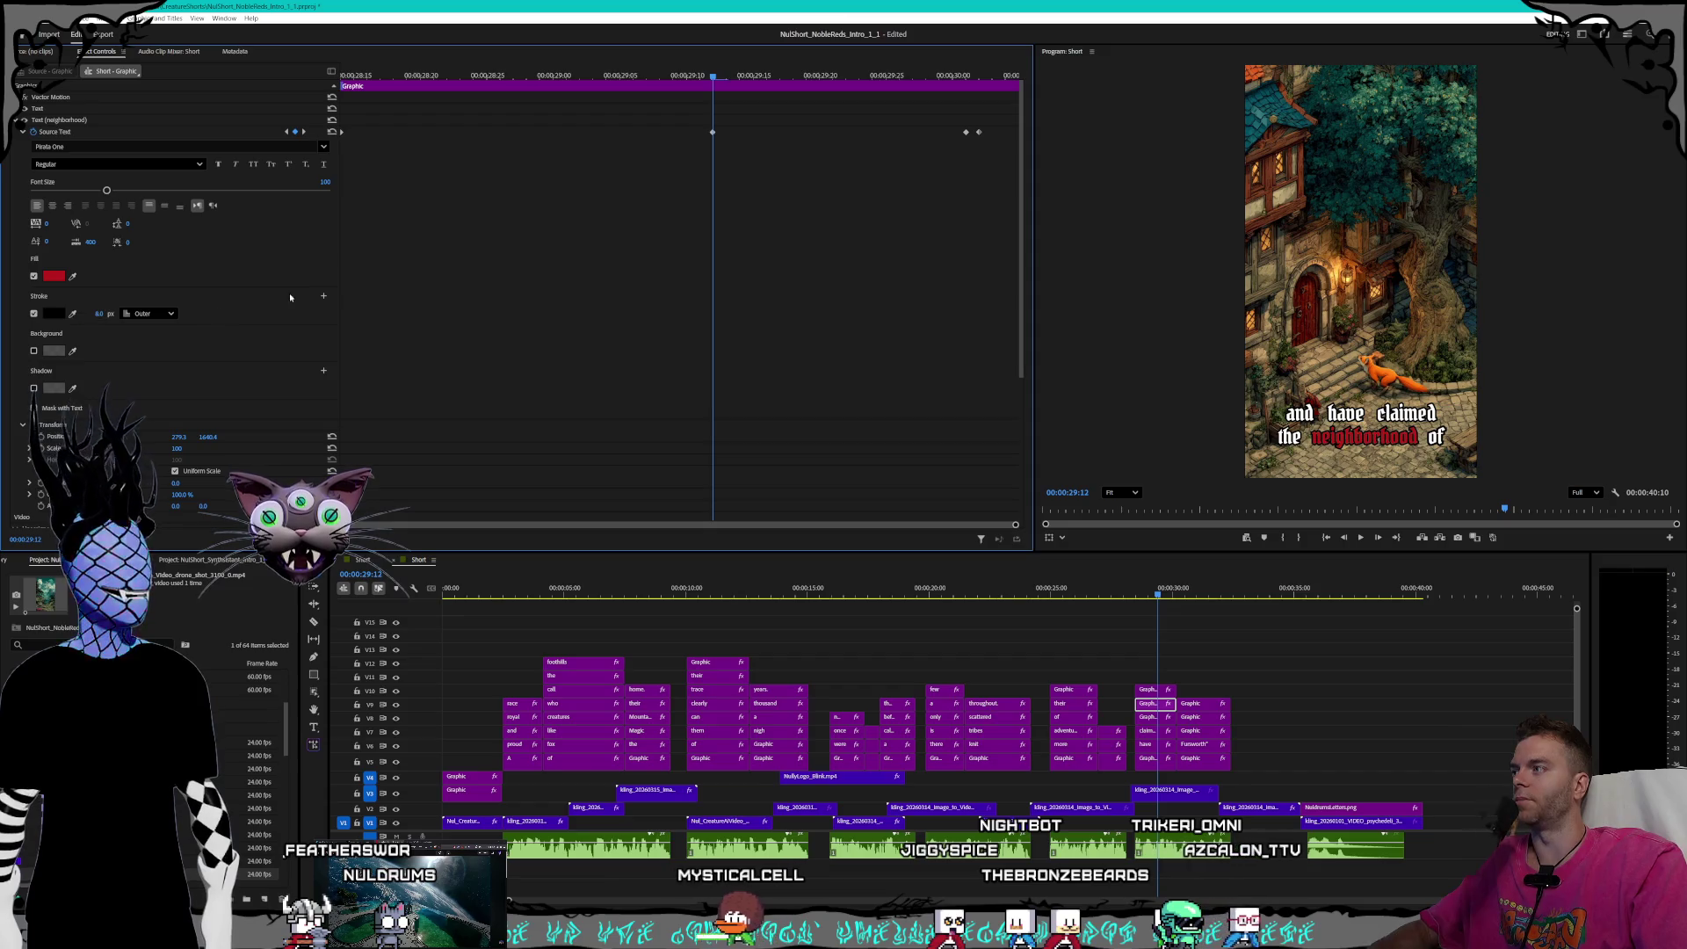
left_click(304, 131)
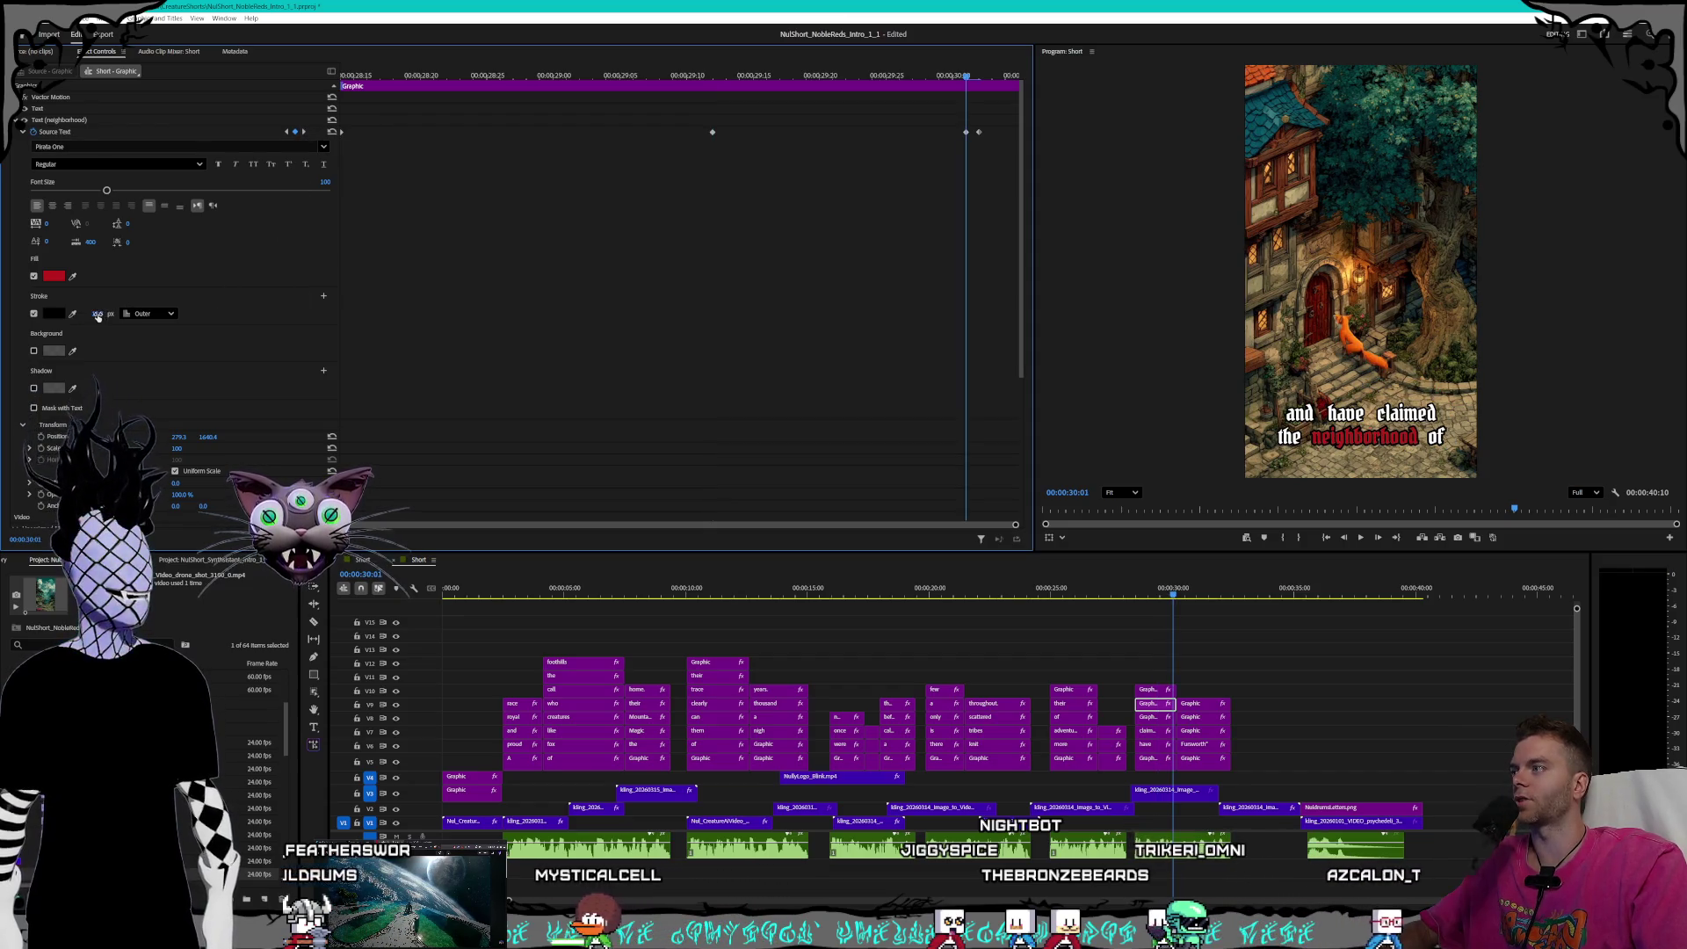
left_click(304, 131)
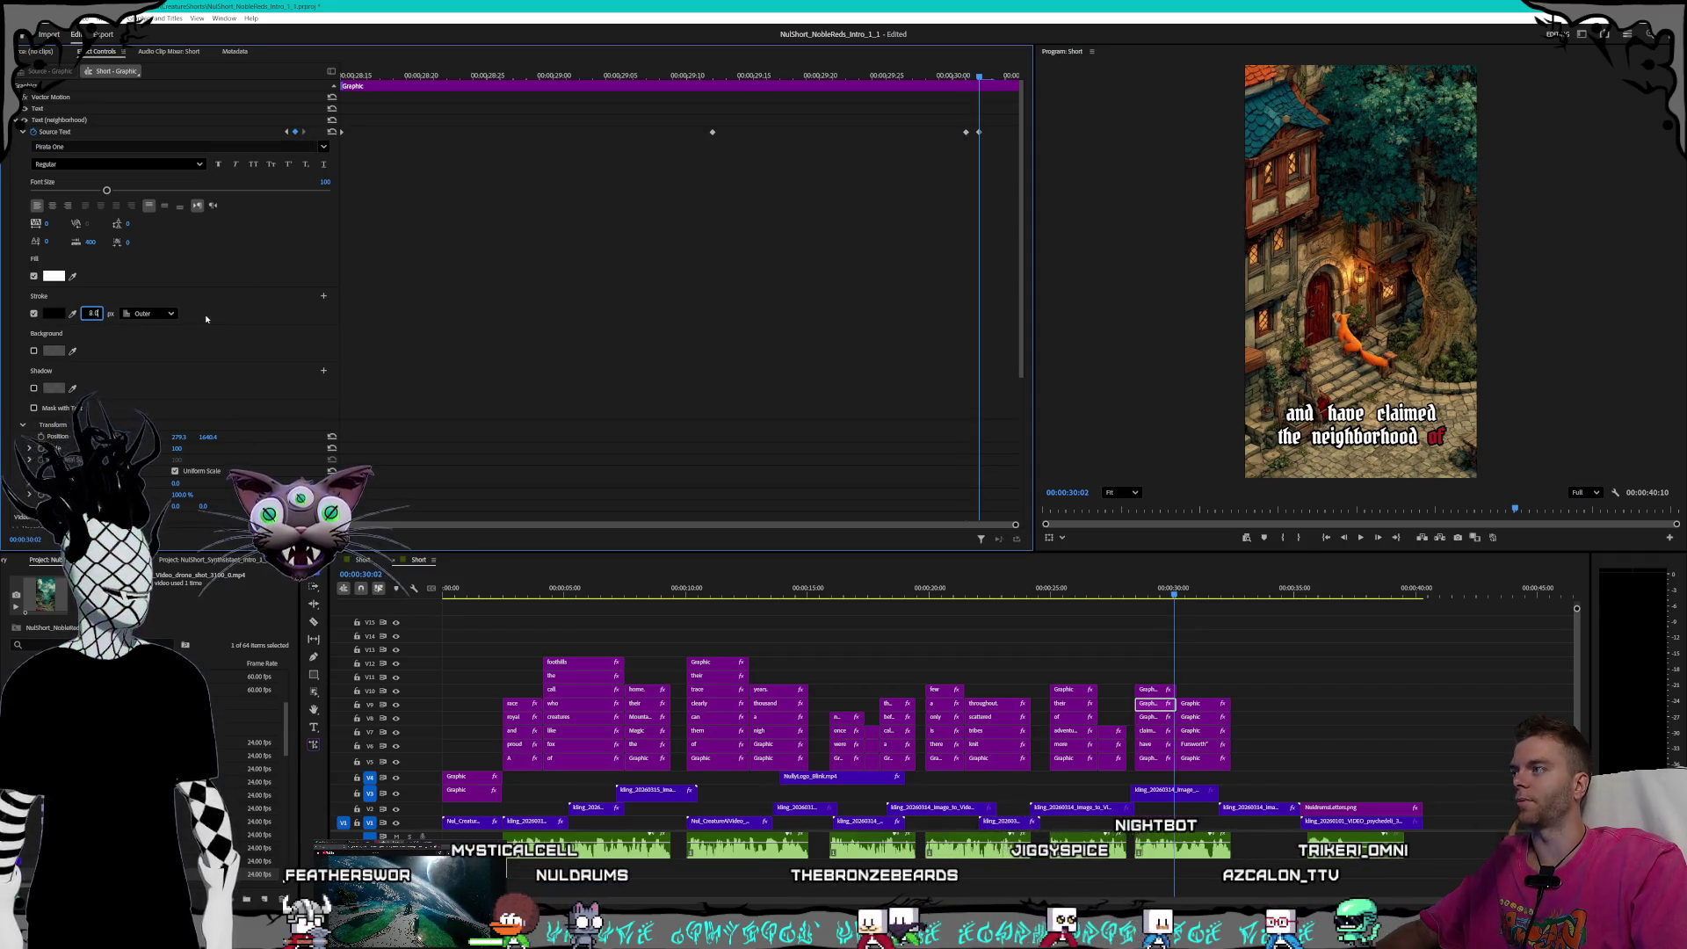
left_click(1158, 690)
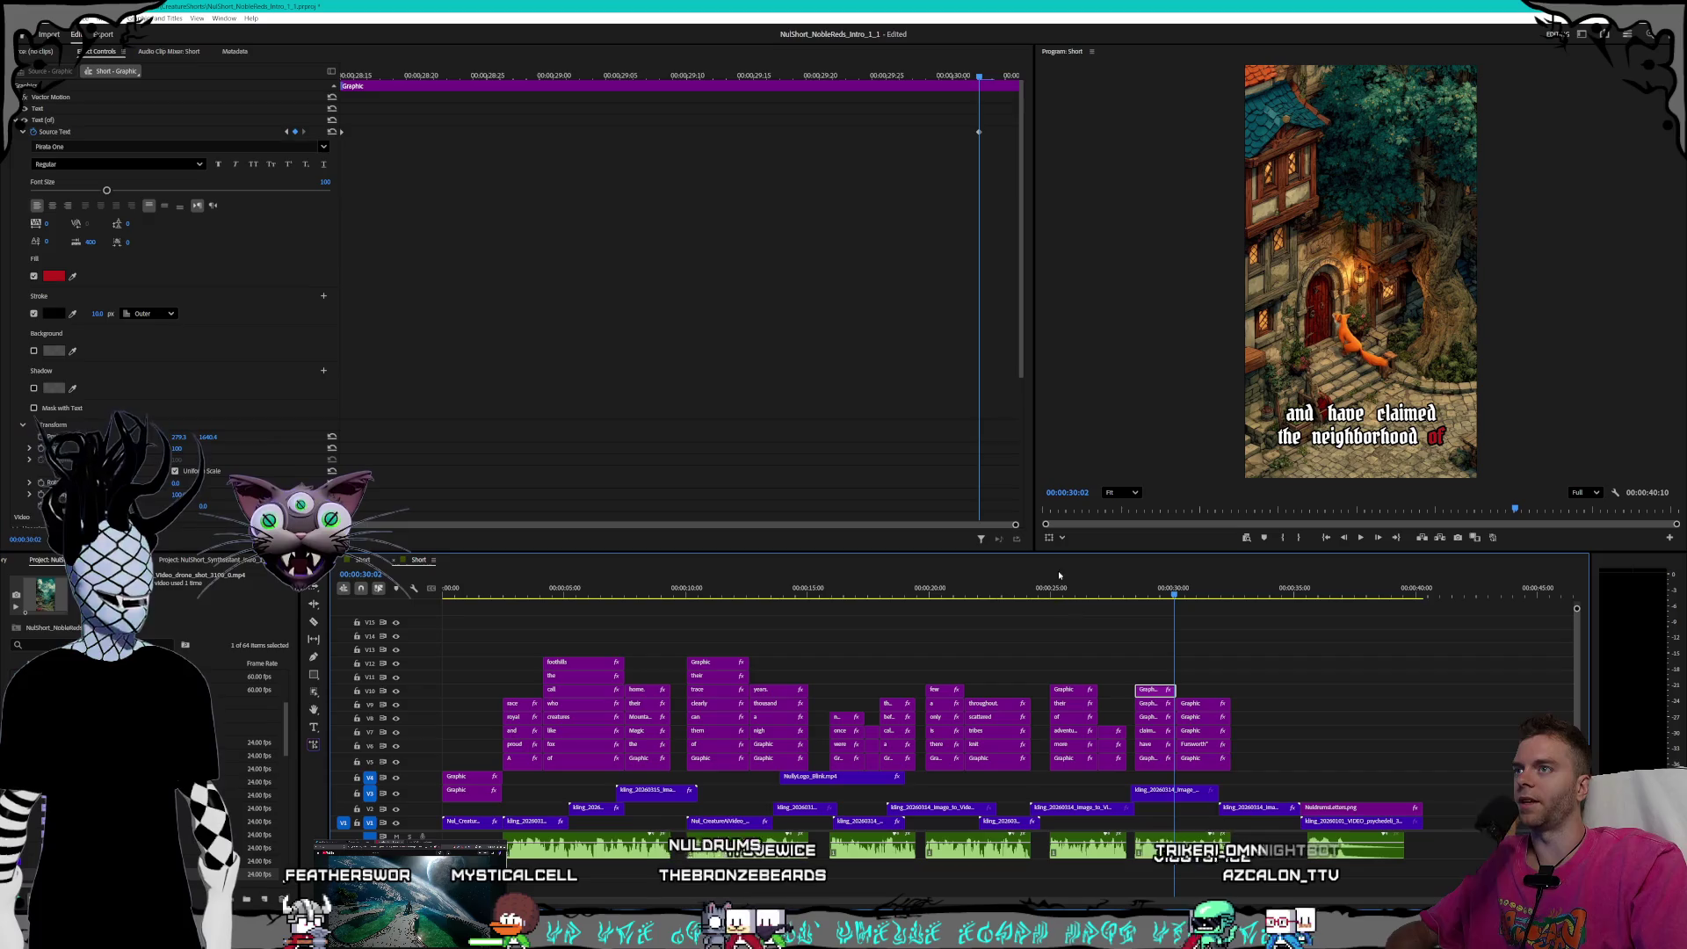
left_click(285, 132)
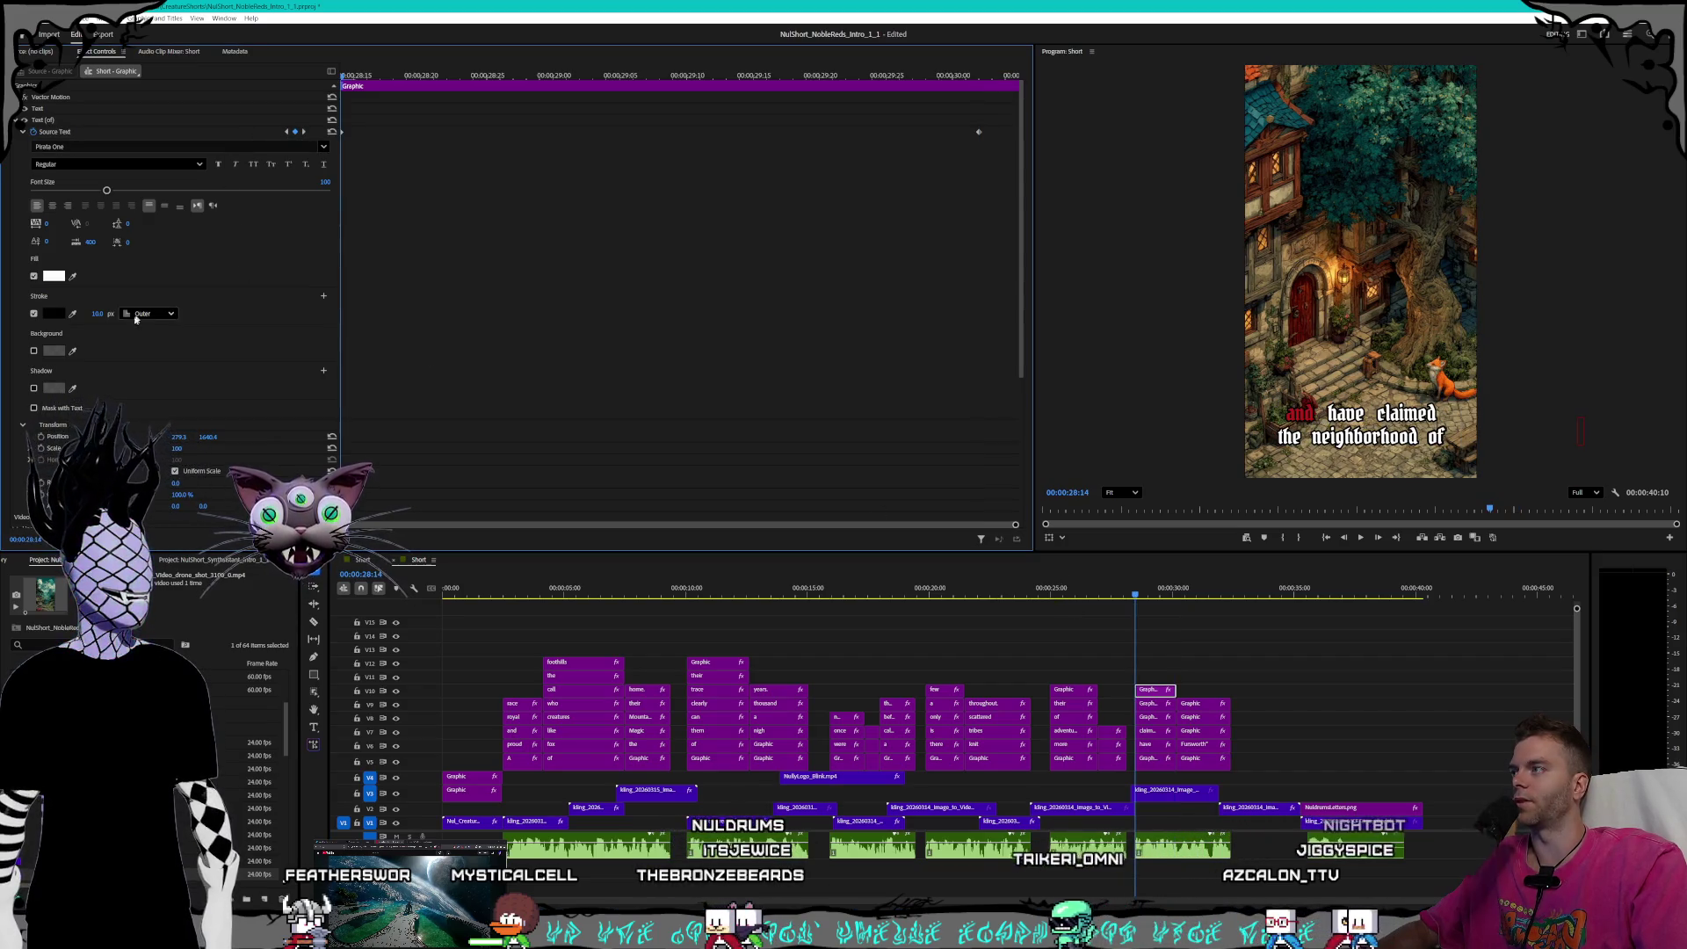
left_click(304, 131)
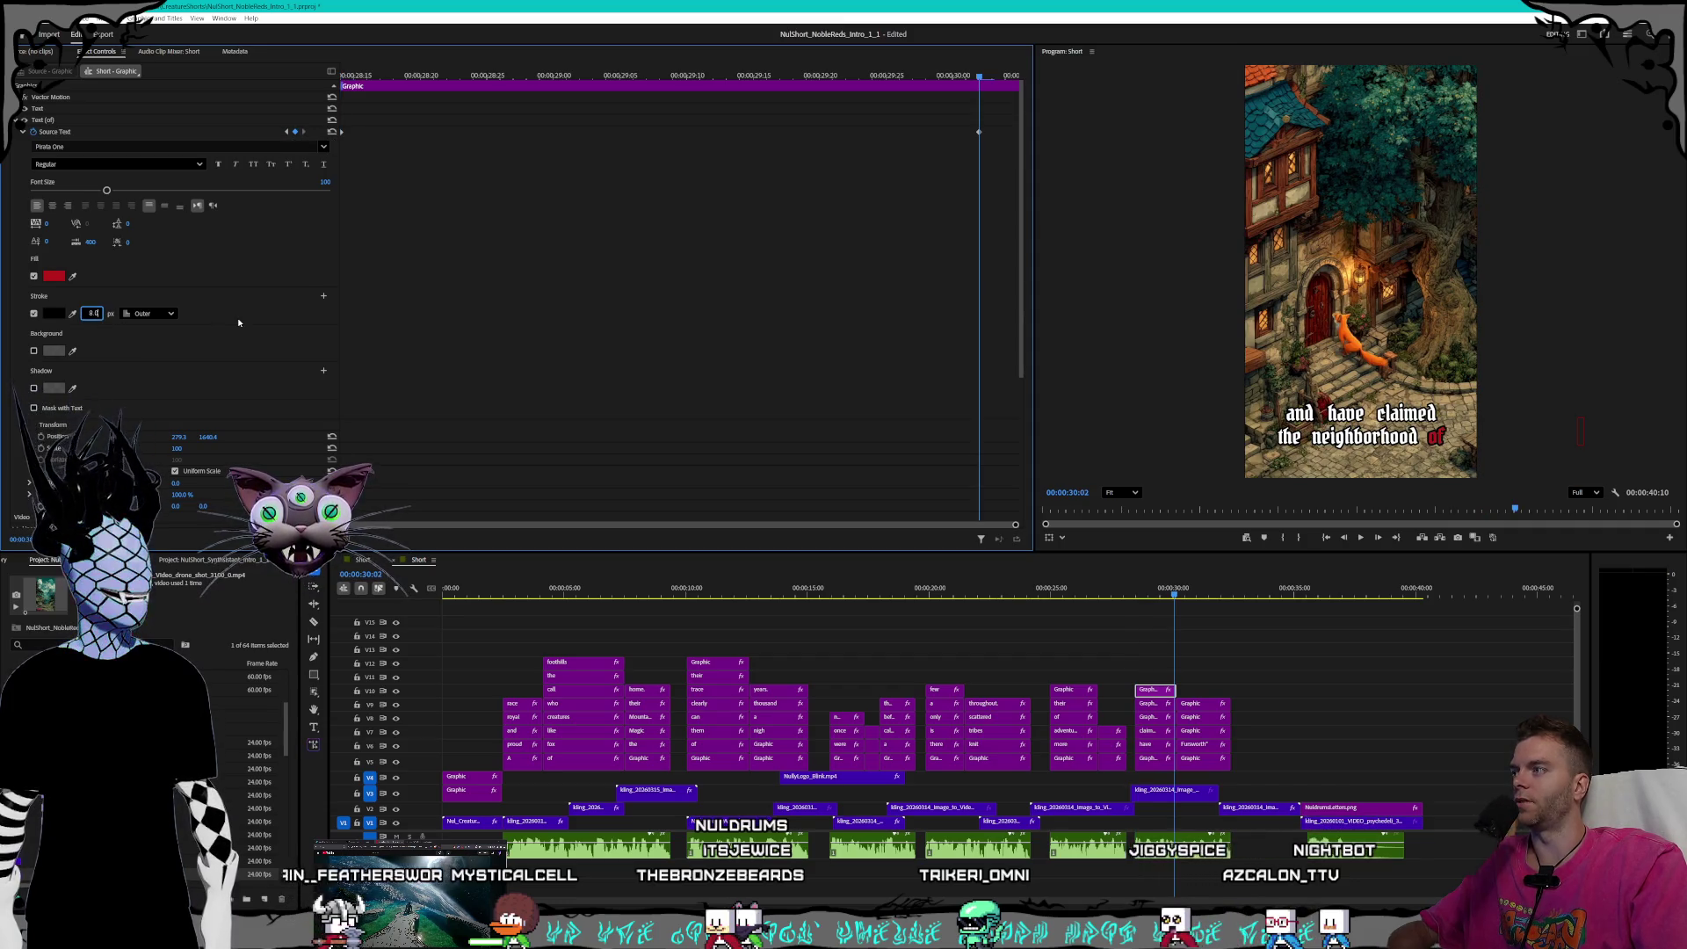
left_click(1203, 761)
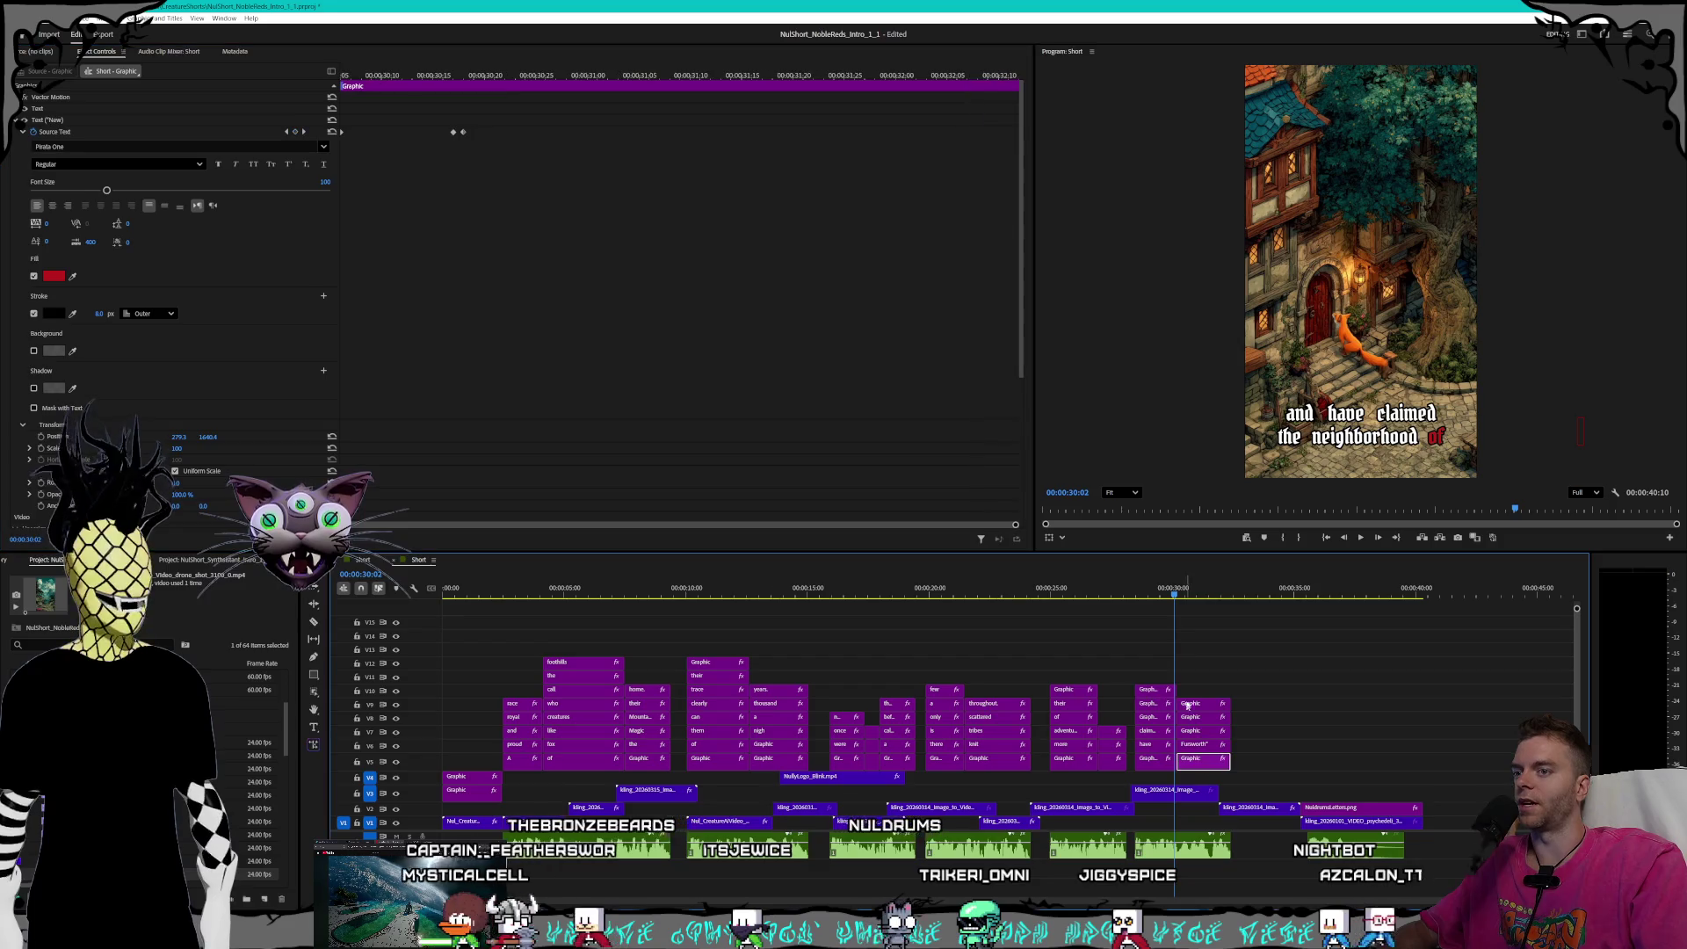
left_click(1178, 595)
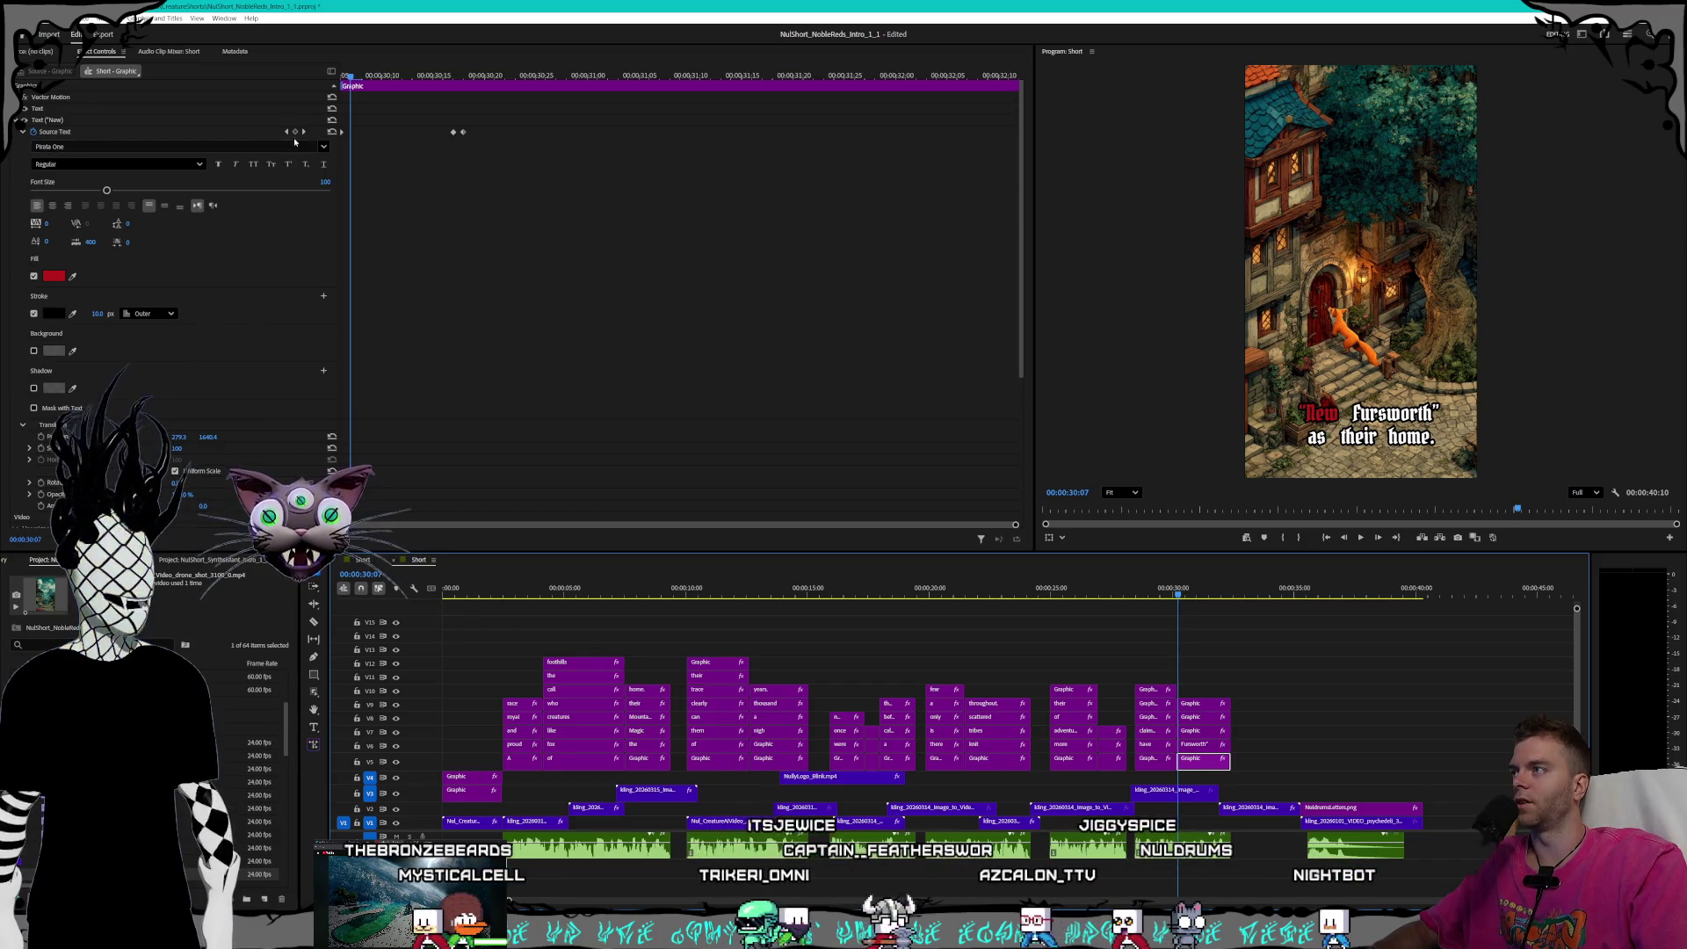
- Correct the stroke width value at the current caption's text keyframe
left_click(287, 132)
left_click(92, 314)
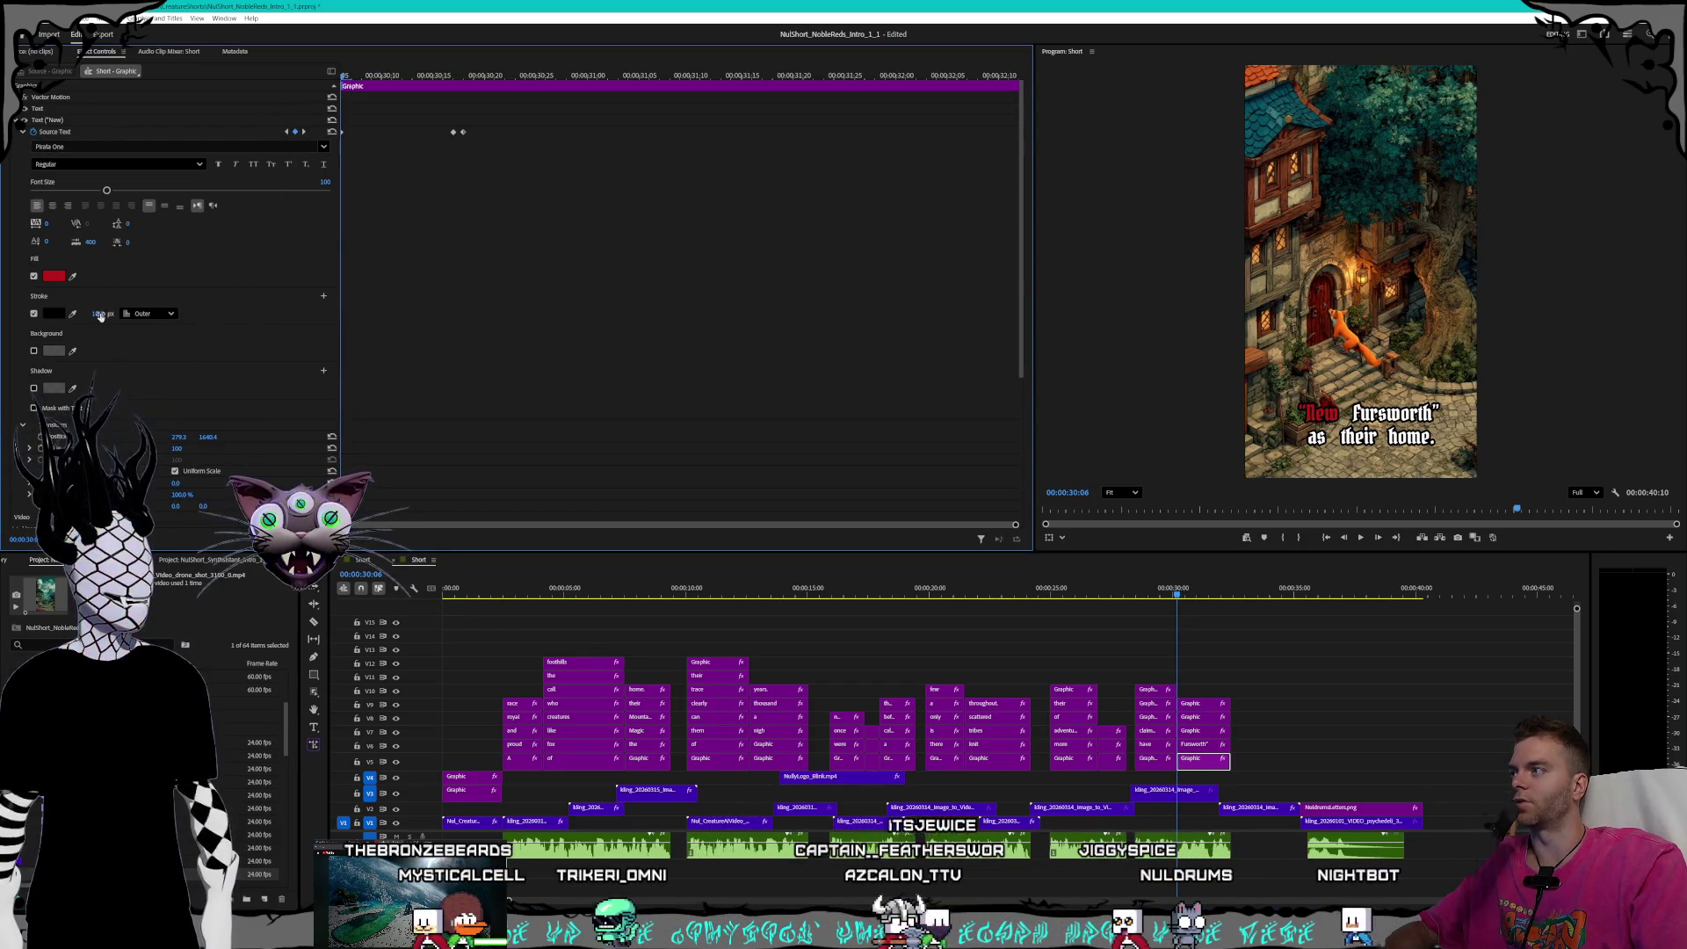
type("0")
key("Return")
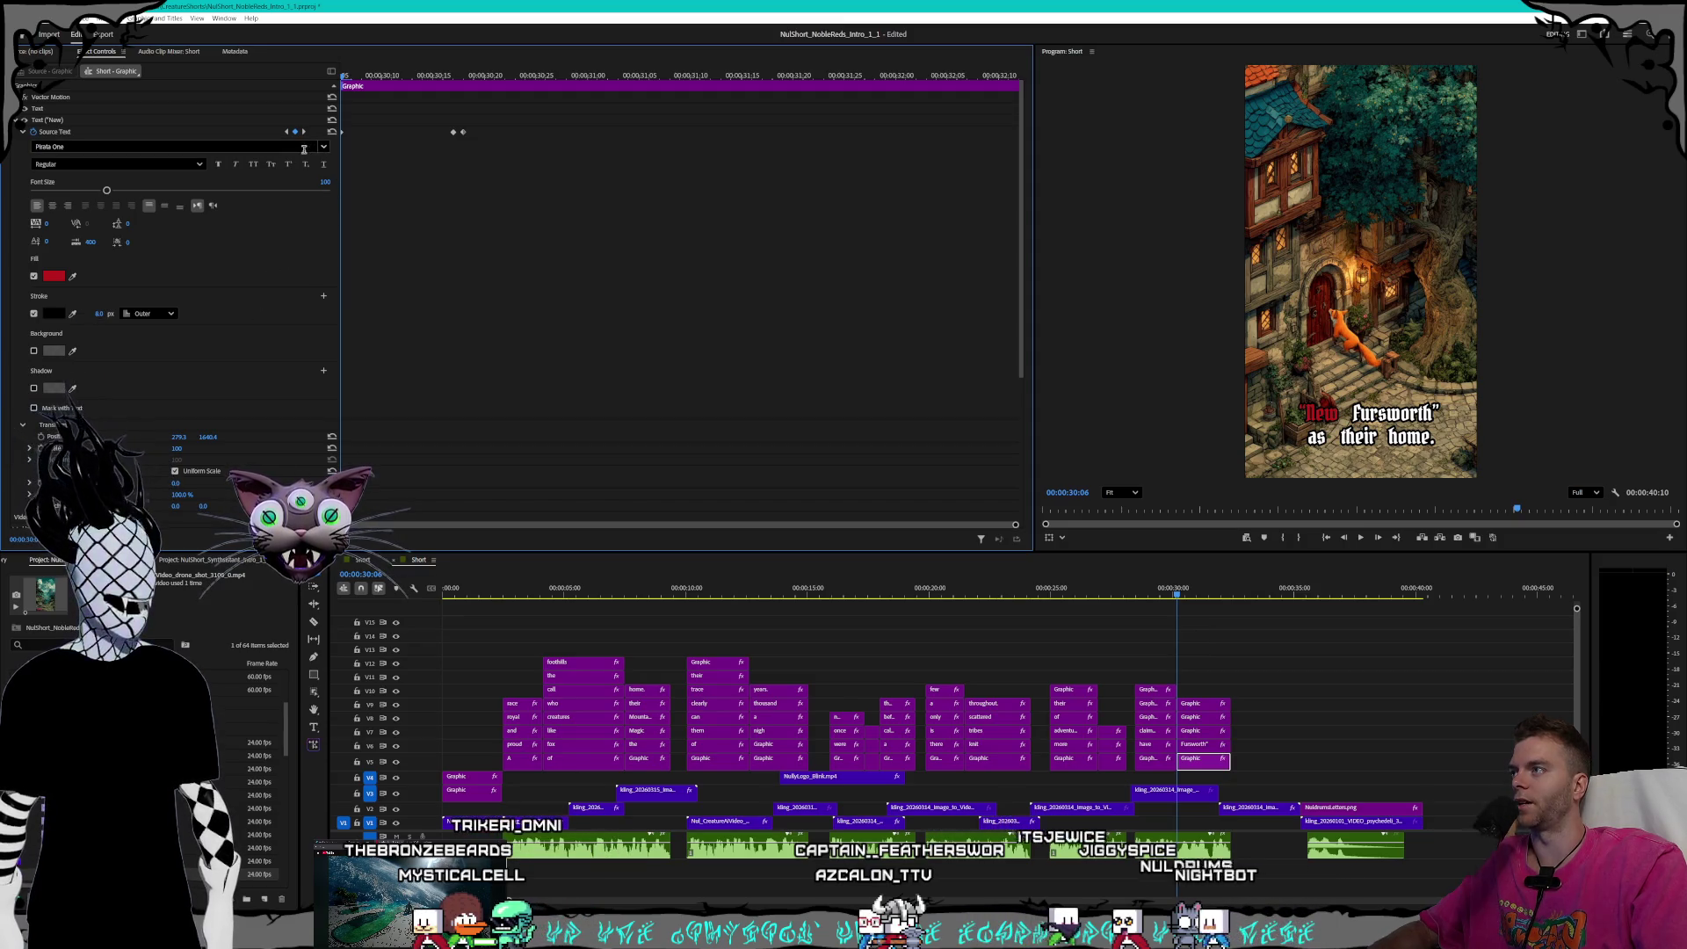
left_click(304, 132)
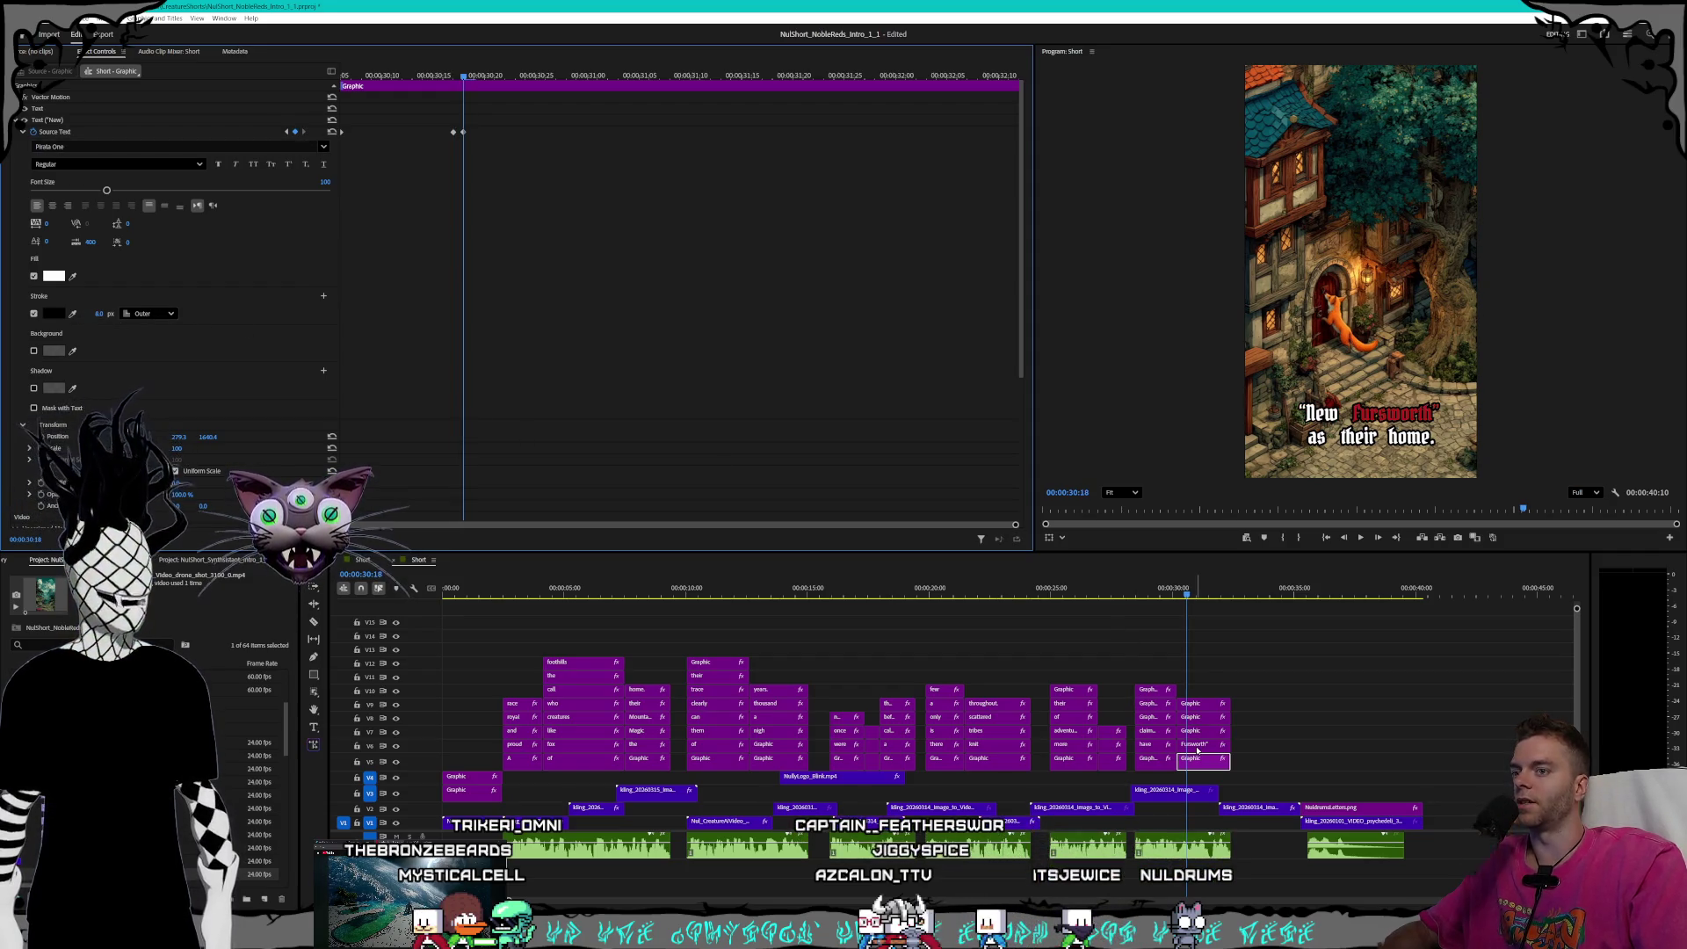
- Lower the 'Fursworth' caption's stroke from 10 to 8 at its highlight keyframes
left_click(1197, 747)
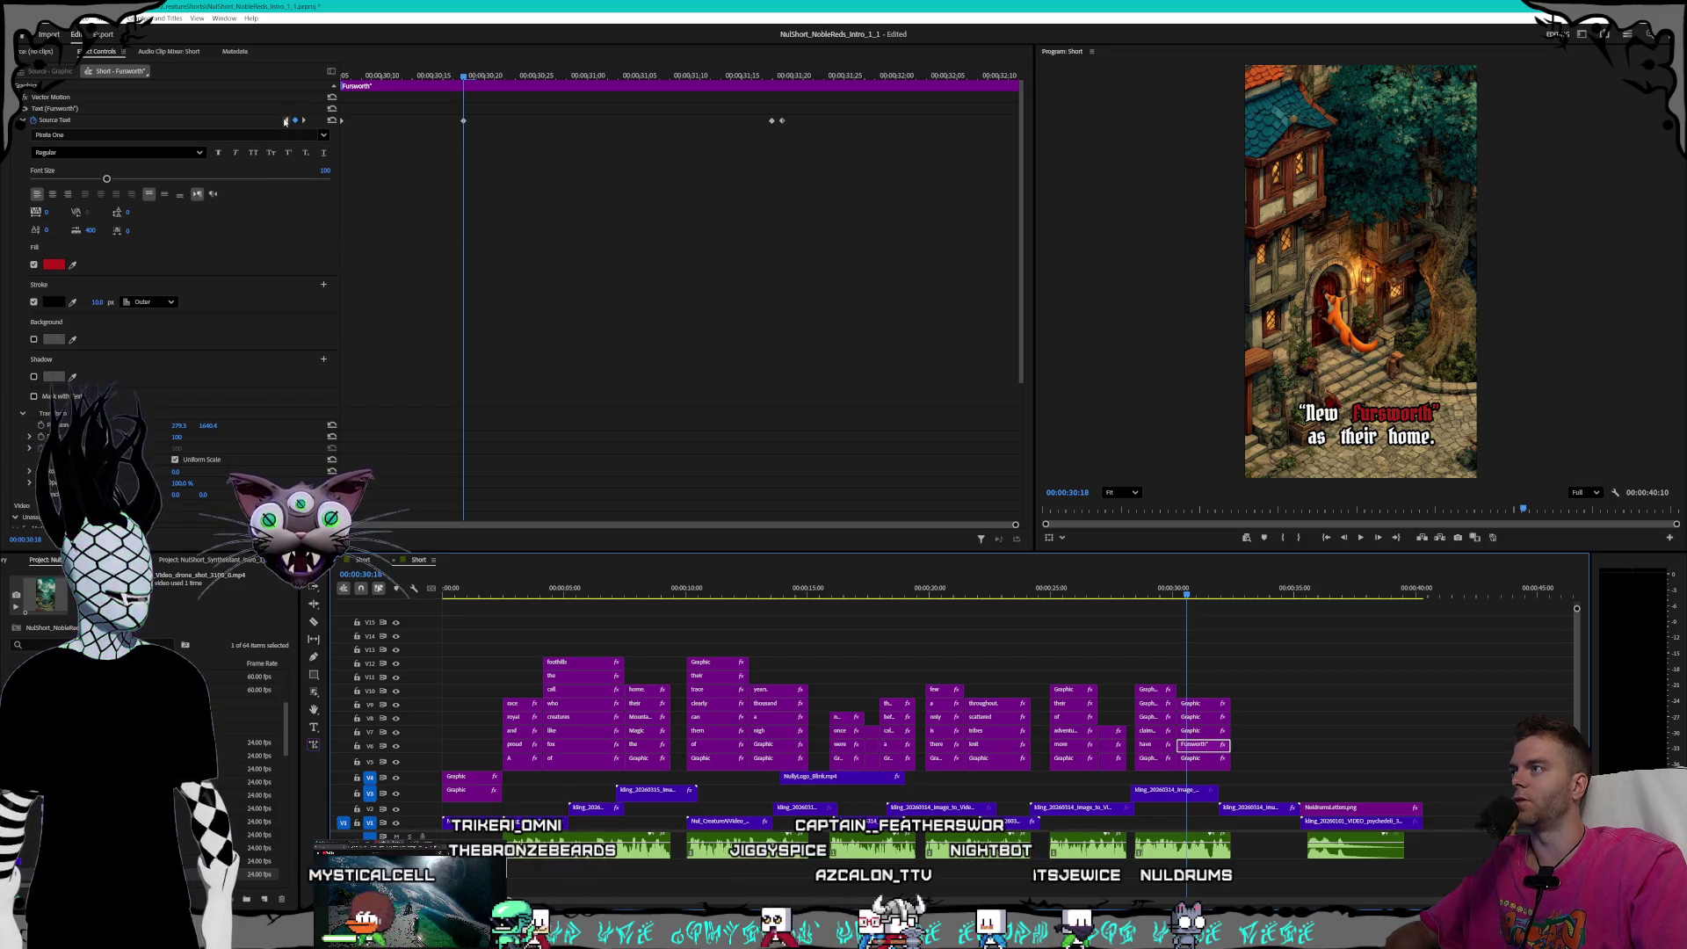
key("Up")
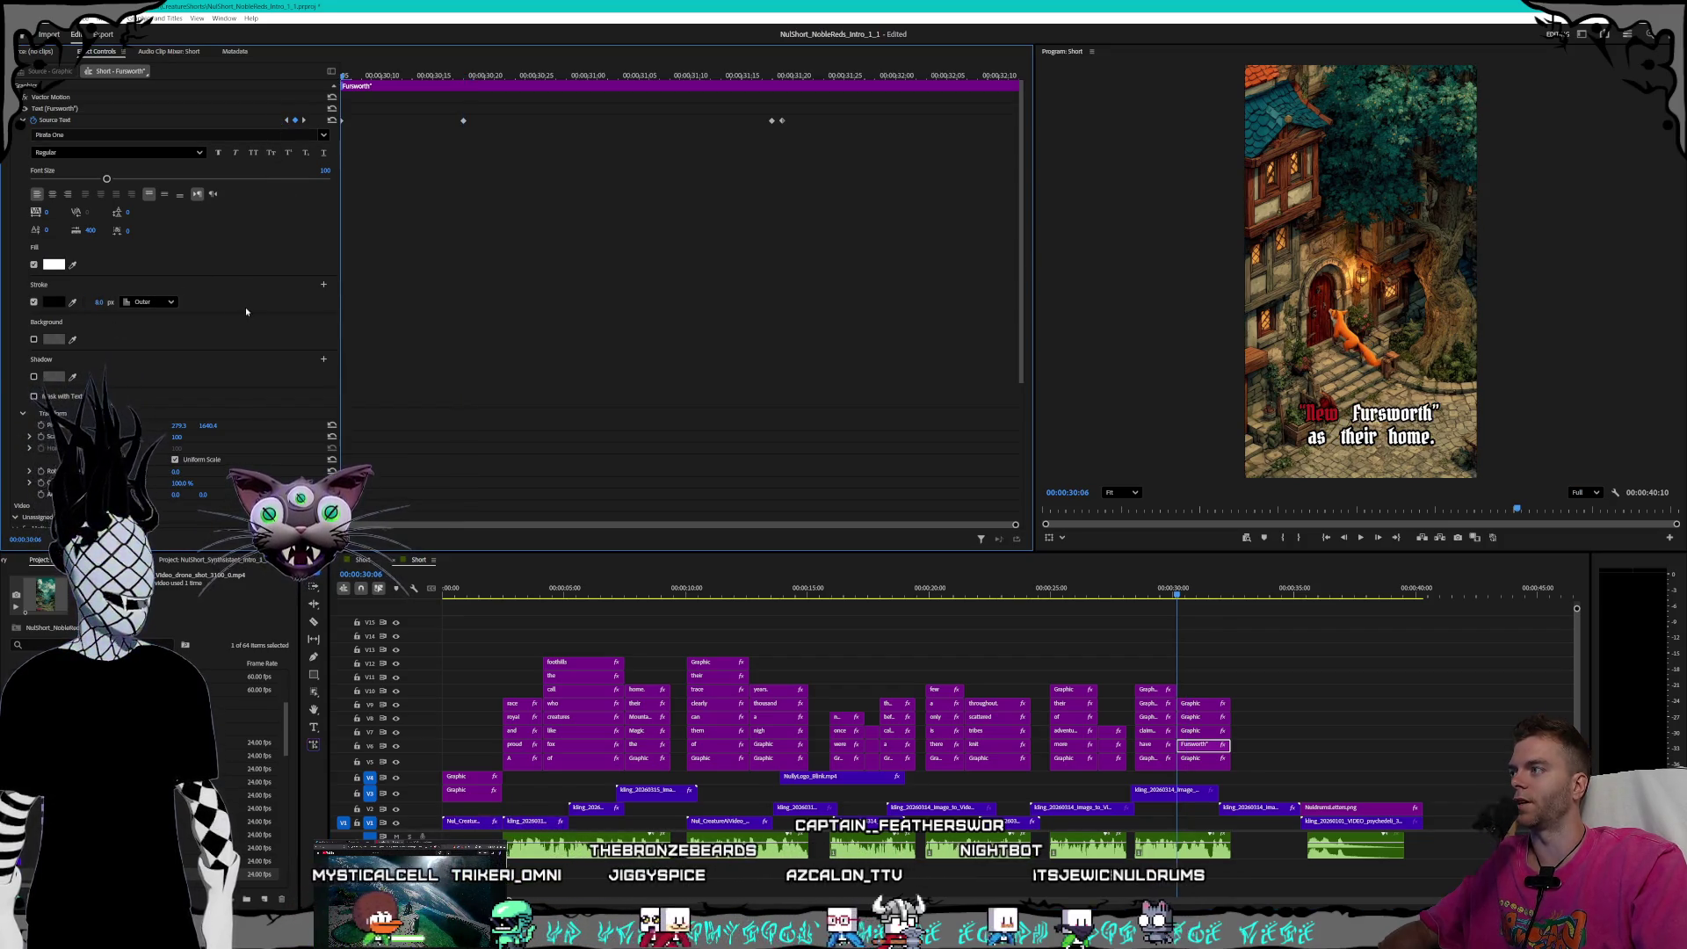
key("Down")
left_click_drag(98, 302, 90, 302)
left_click(304, 119)
left_click(93, 302)
type("8")
key("Return")
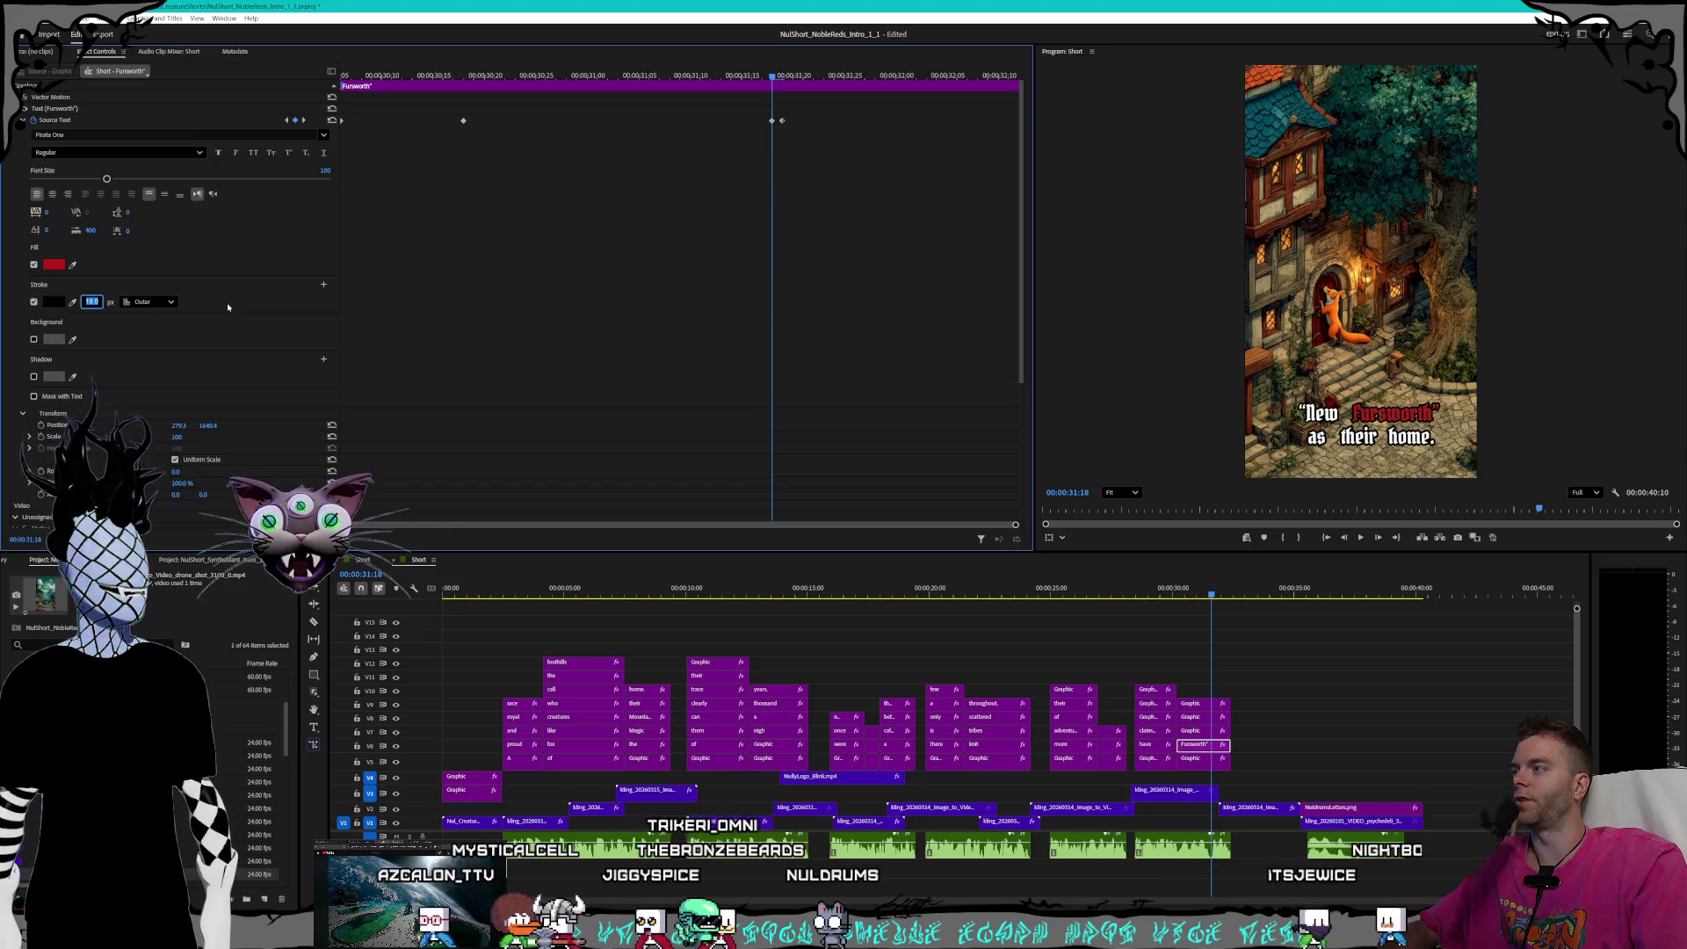
left_click(304, 119)
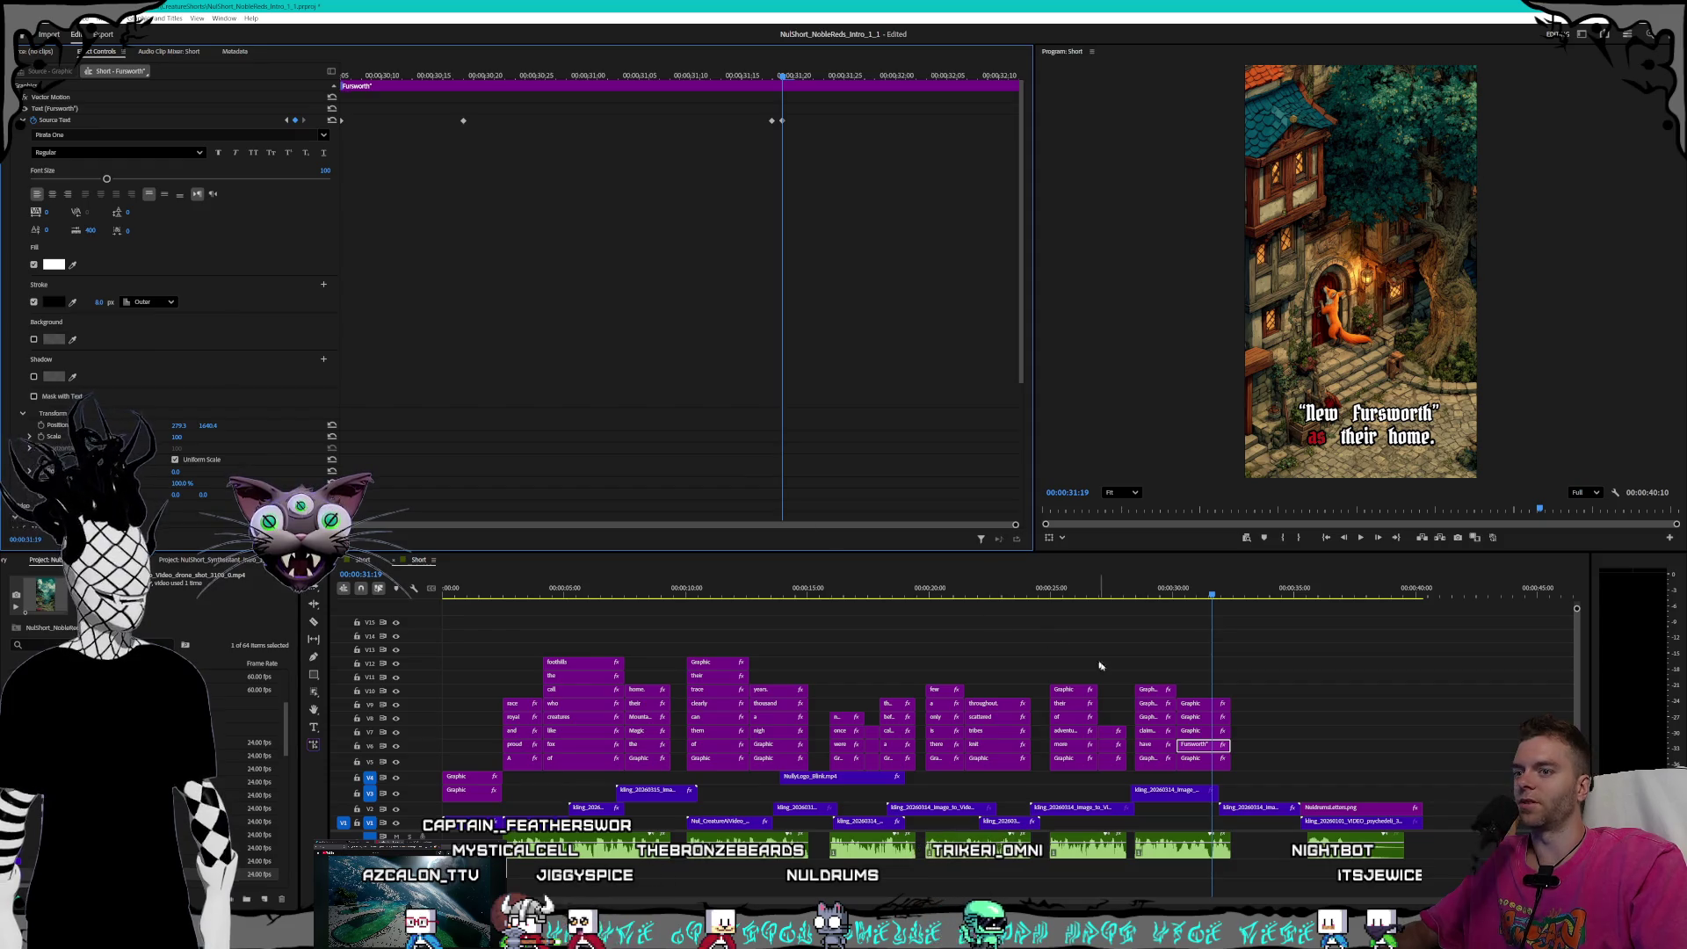
left_click(1188, 732)
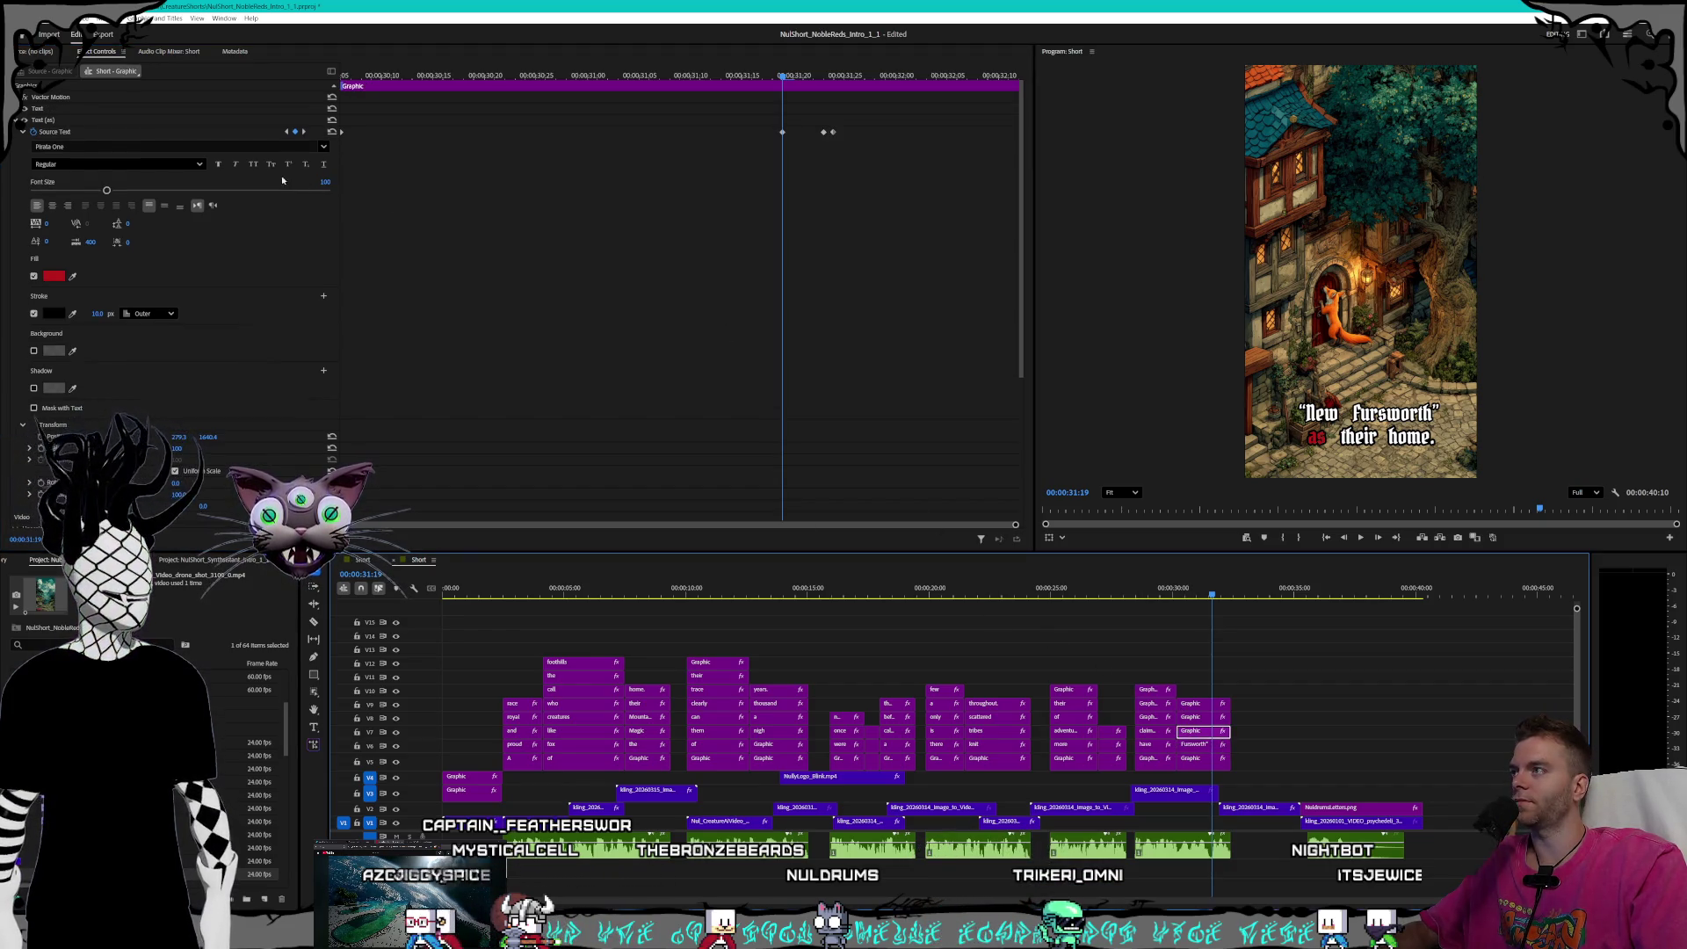
- Set an 8 px outline on the 'as' caption's highlight keyframes
left_click(287, 131)
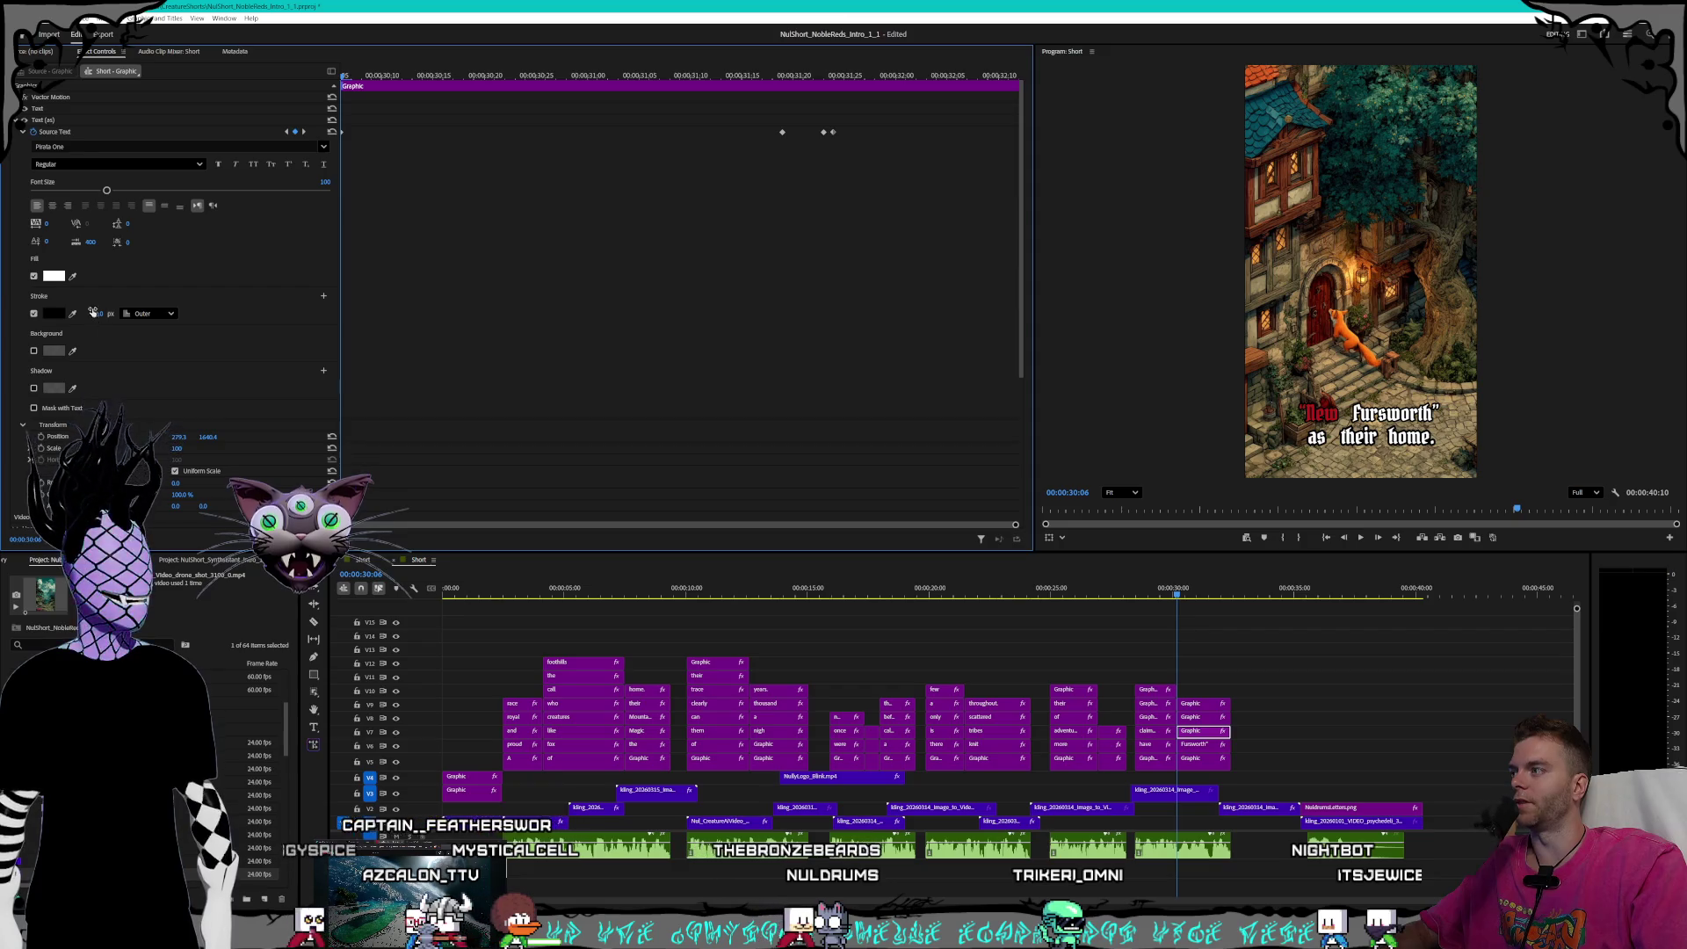
left_click(304, 132)
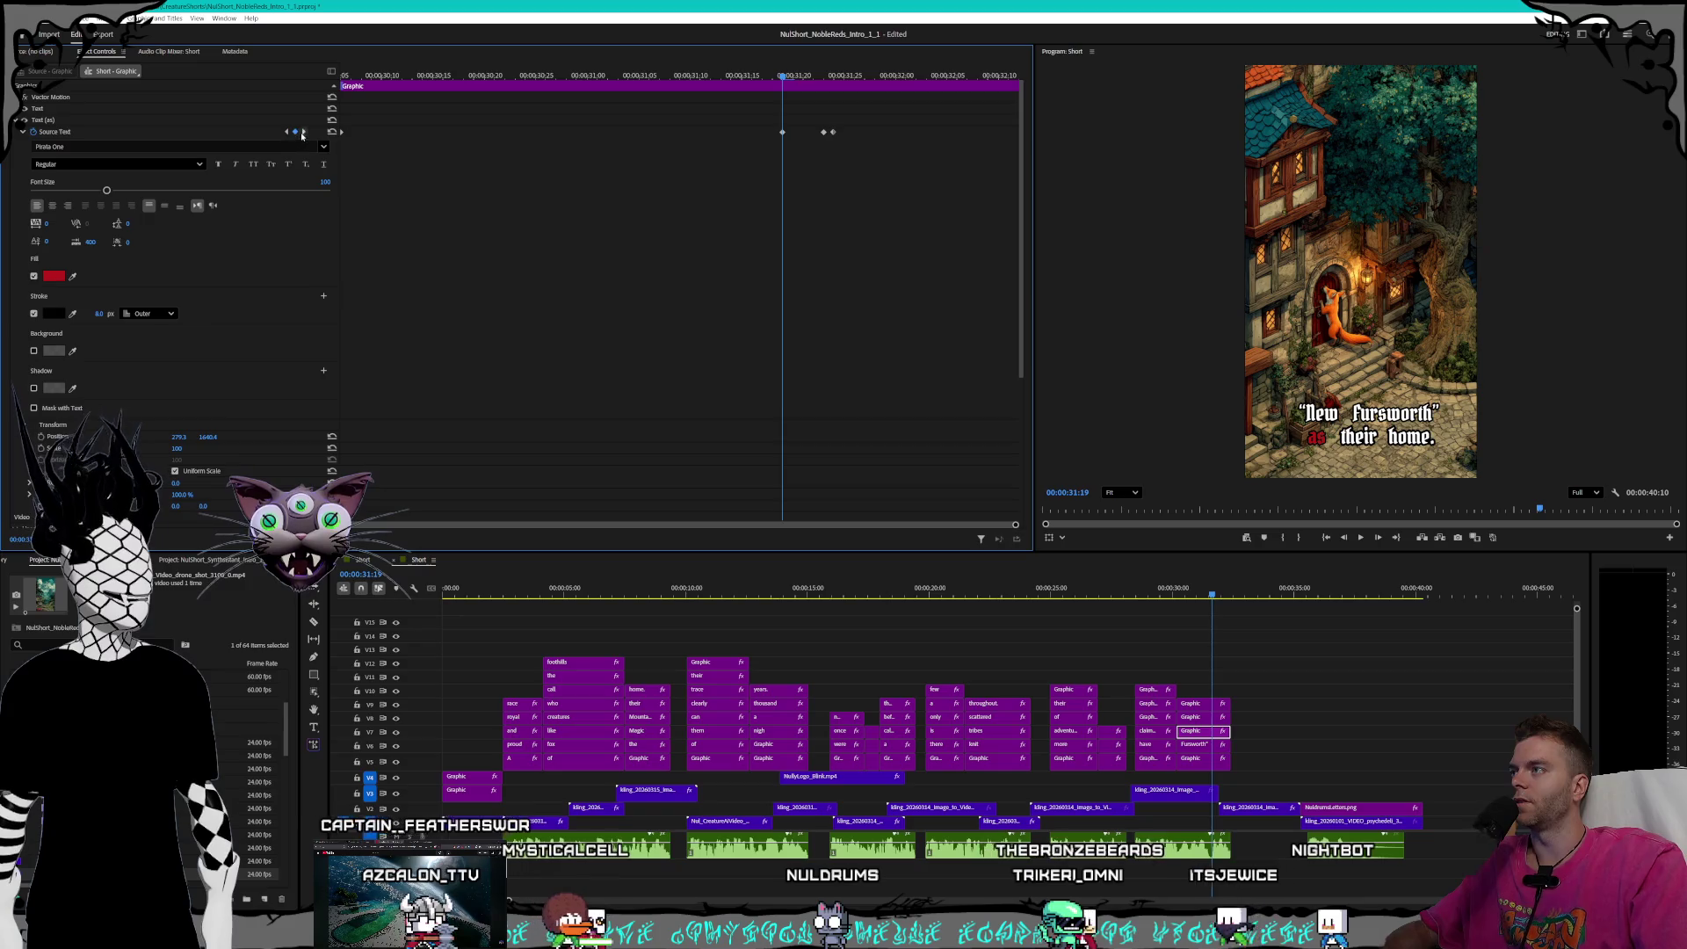
key("Right")
key("Right")
key("Right")
left_click(96, 313)
type("8")
key("Return")
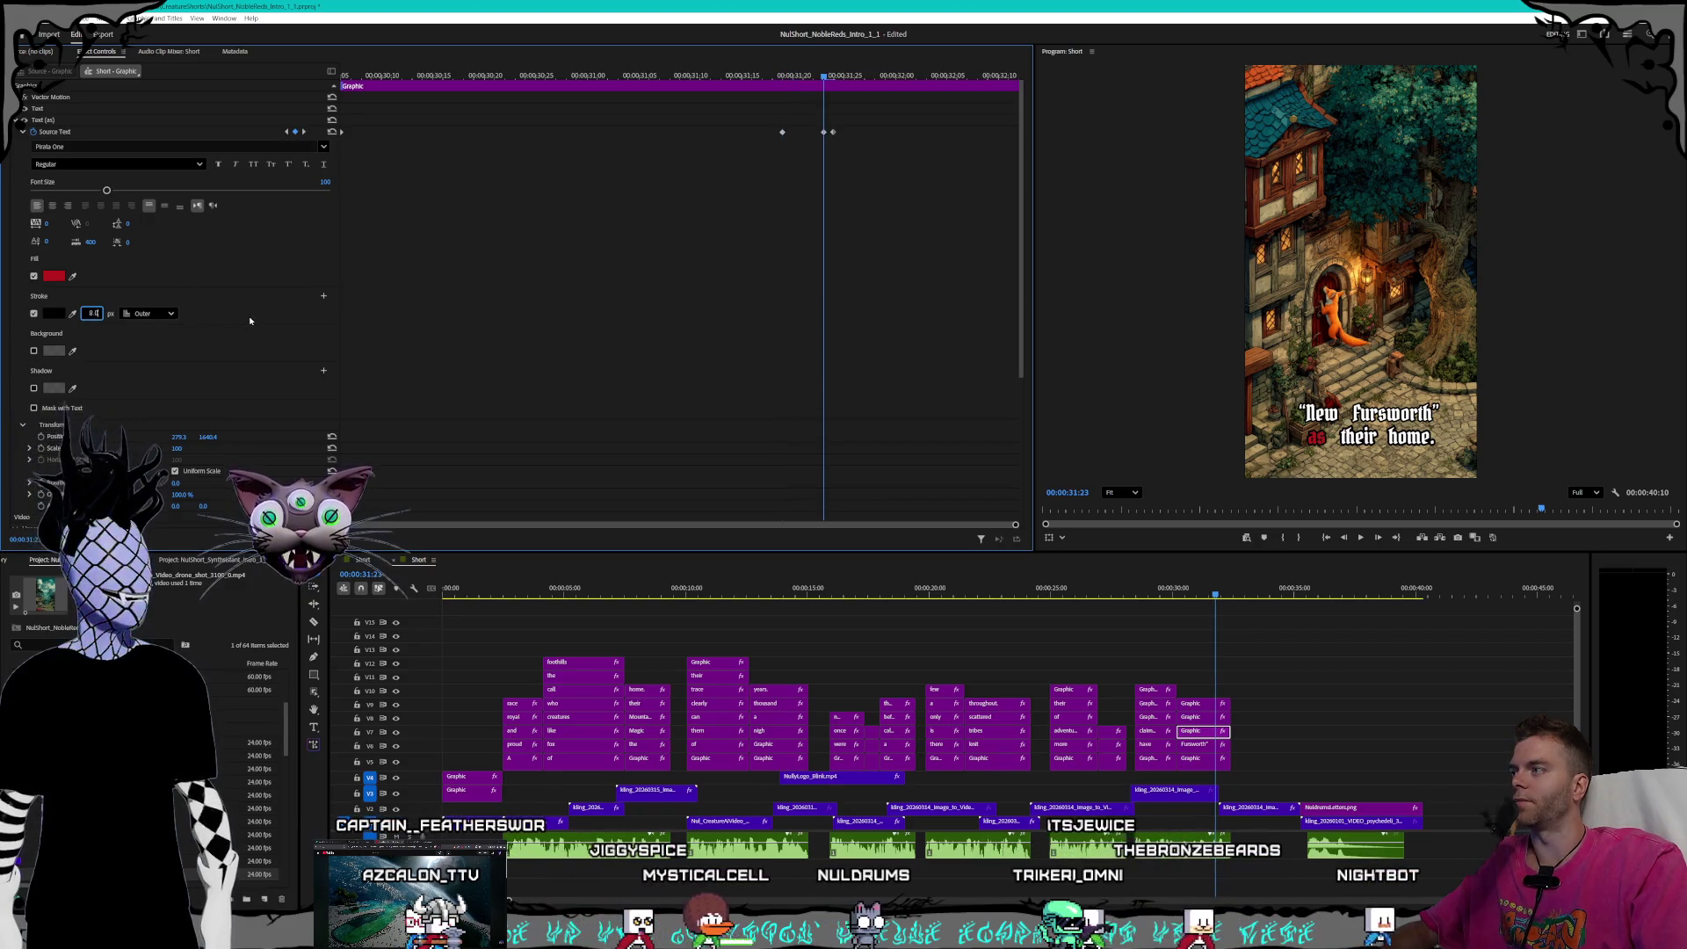
key("Right")
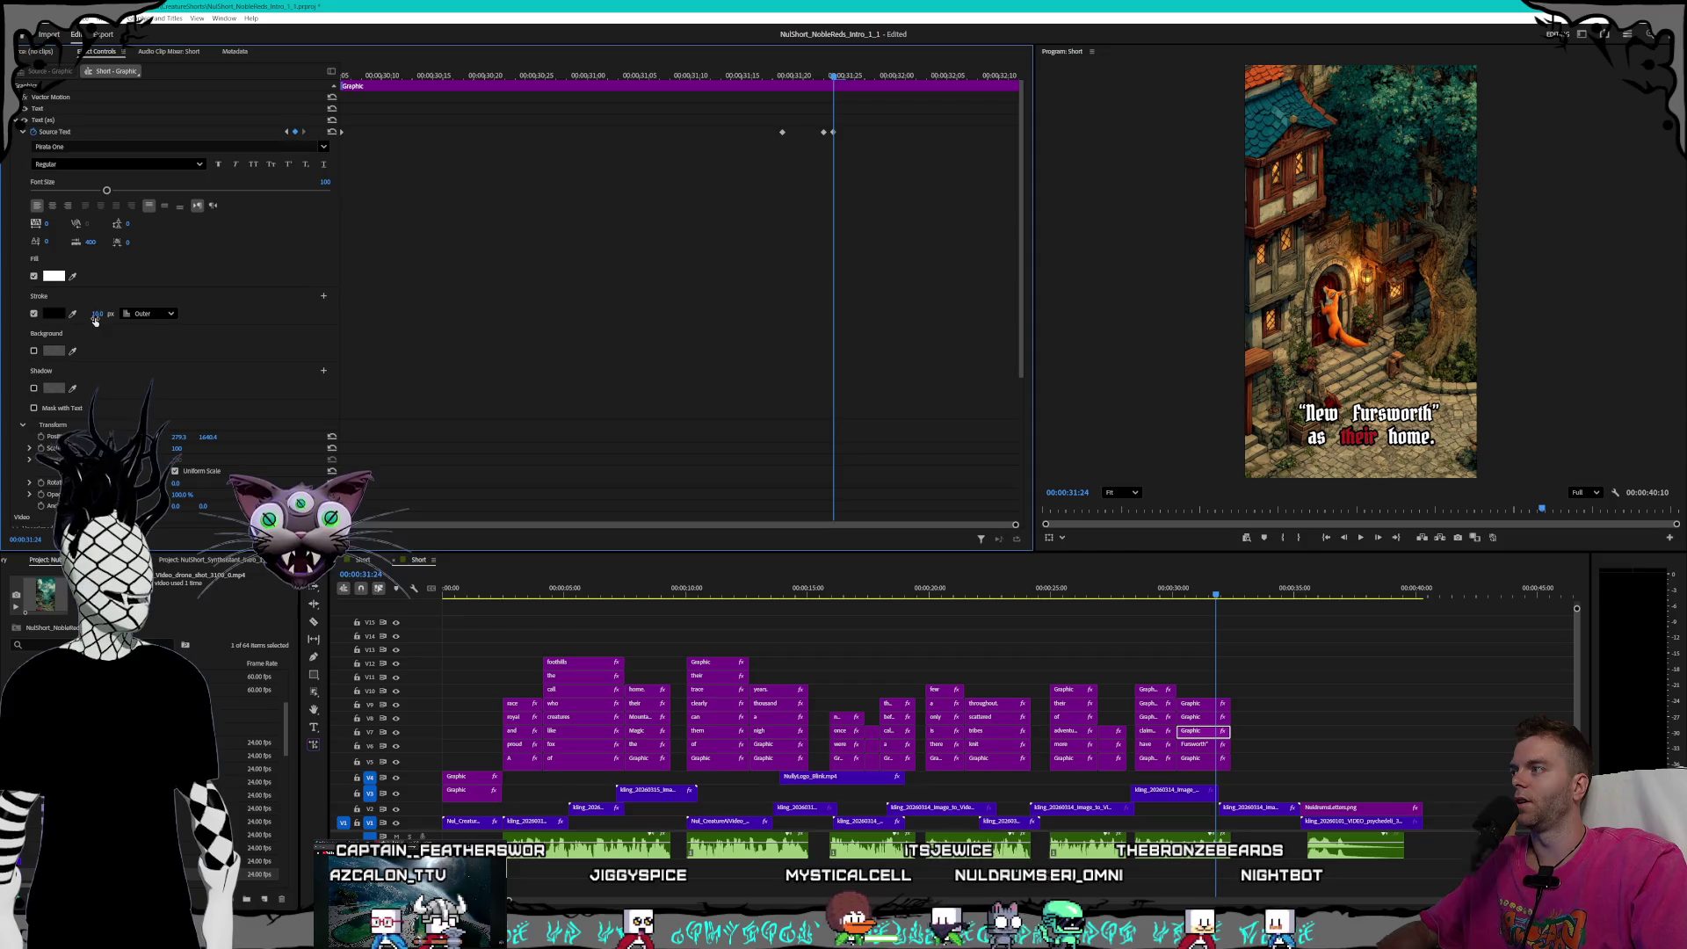
type("8")
key("Return")
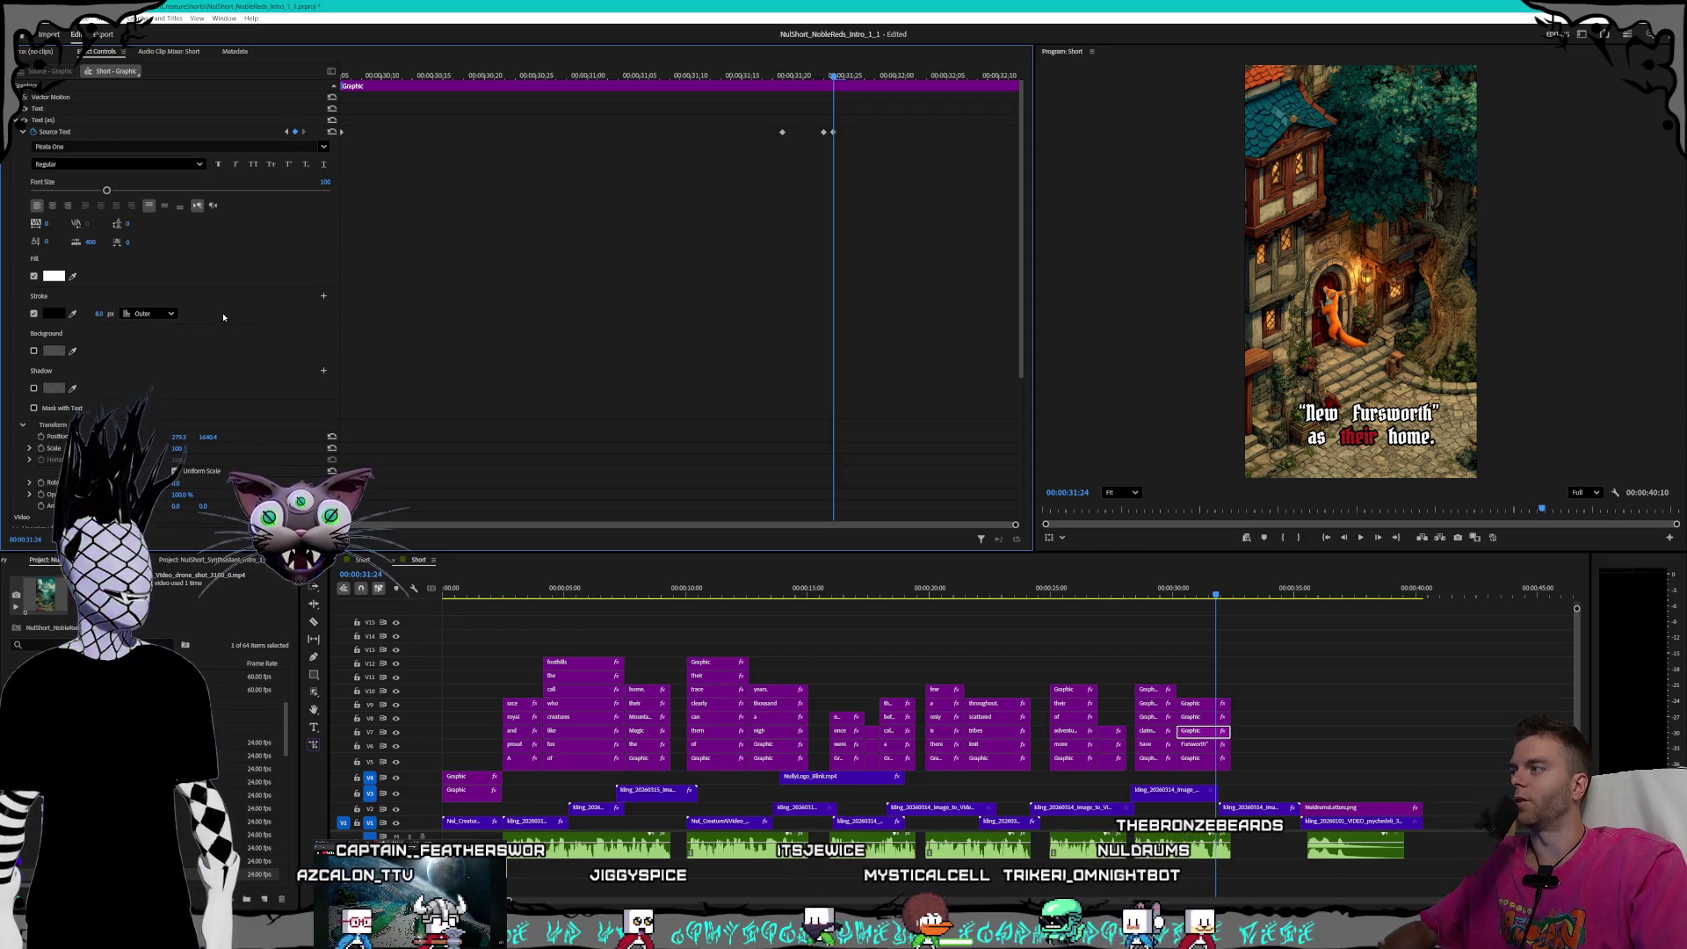
- Set an 8 px outline on the 'their' caption's highlight keyframes
left_click(1192, 717)
left_click(286, 131)
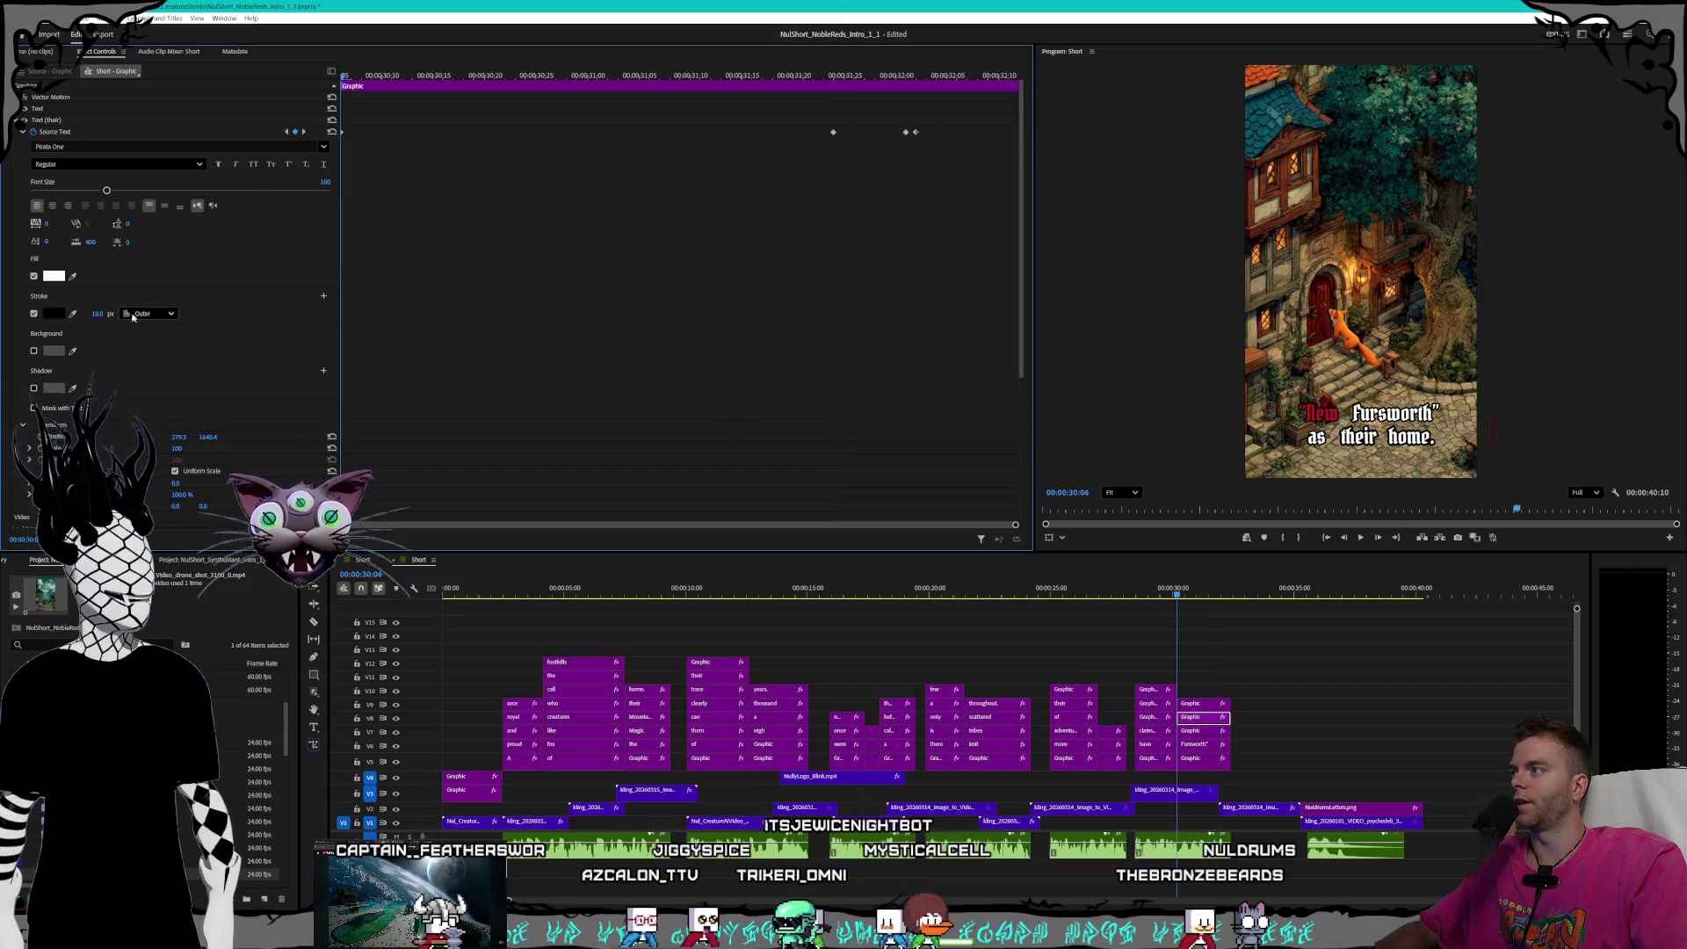
type("8")
key("Return")
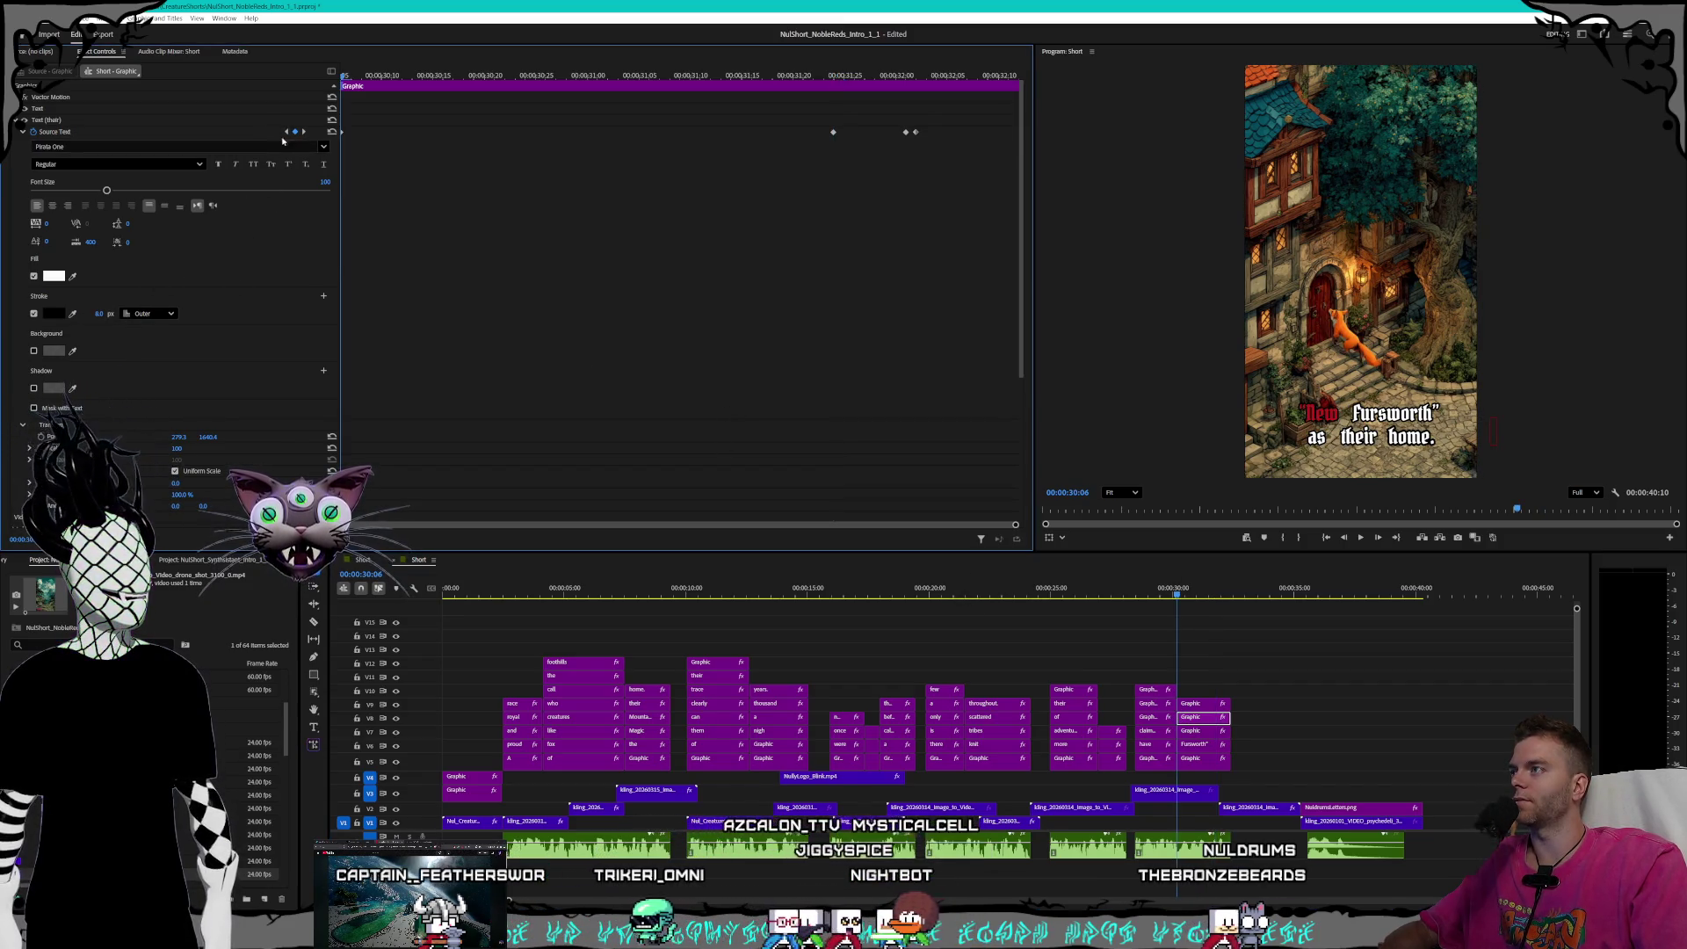
left_click(303, 132)
left_click(101, 314)
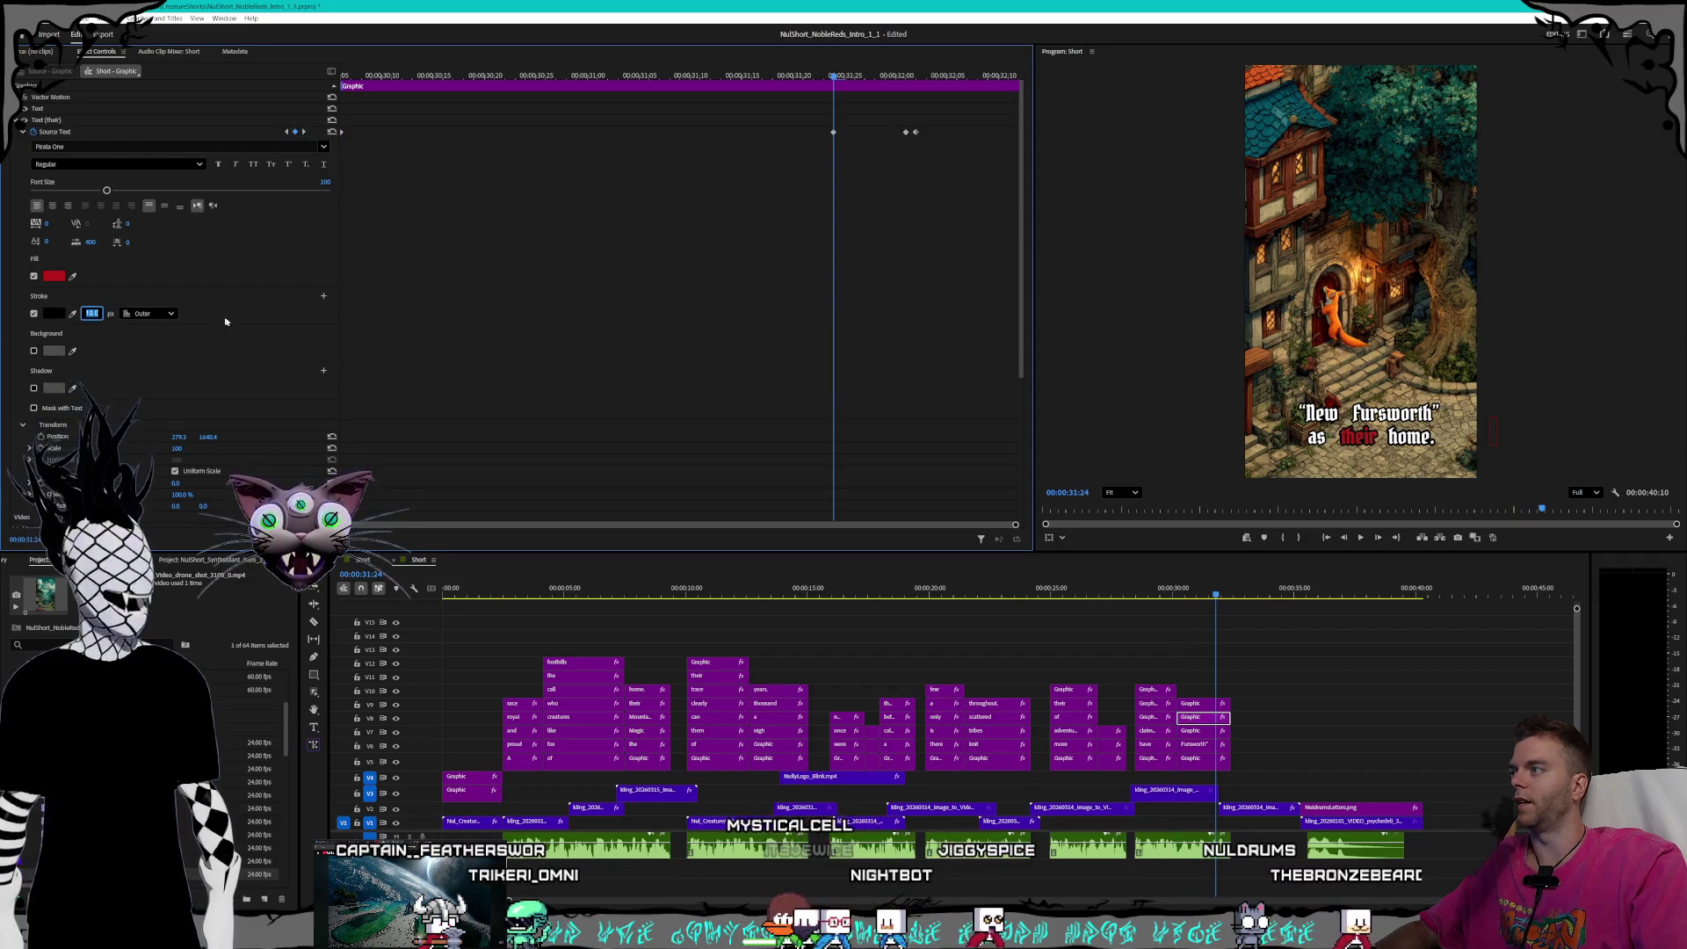
left_click(304, 131)
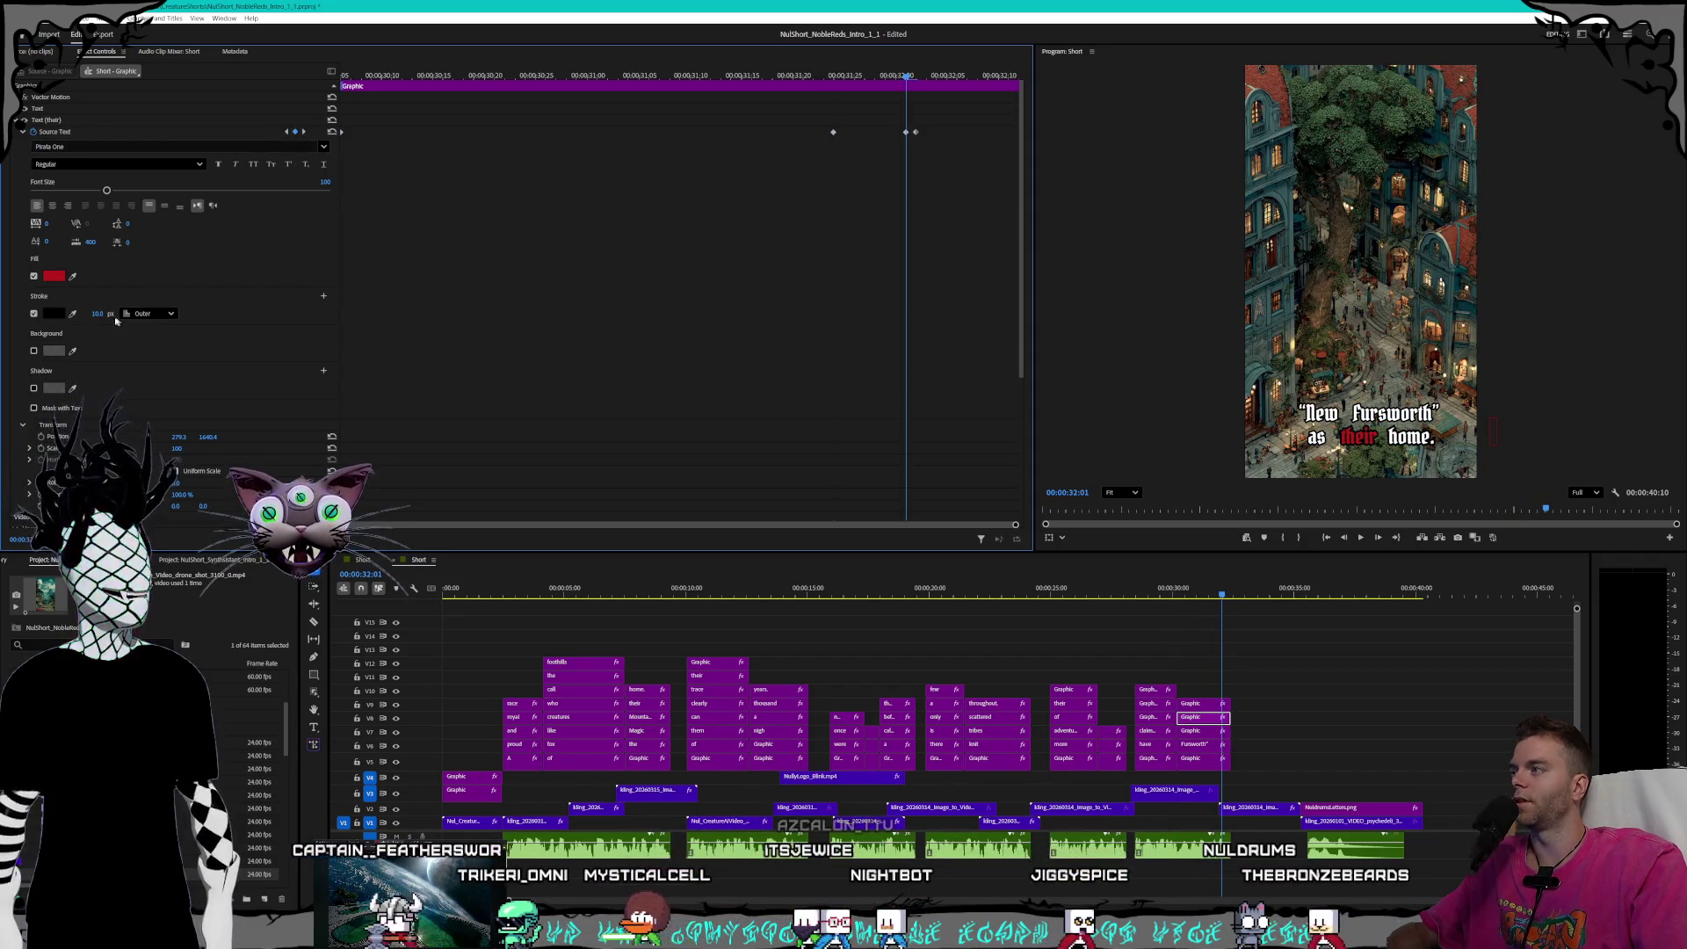
left_click(305, 132)
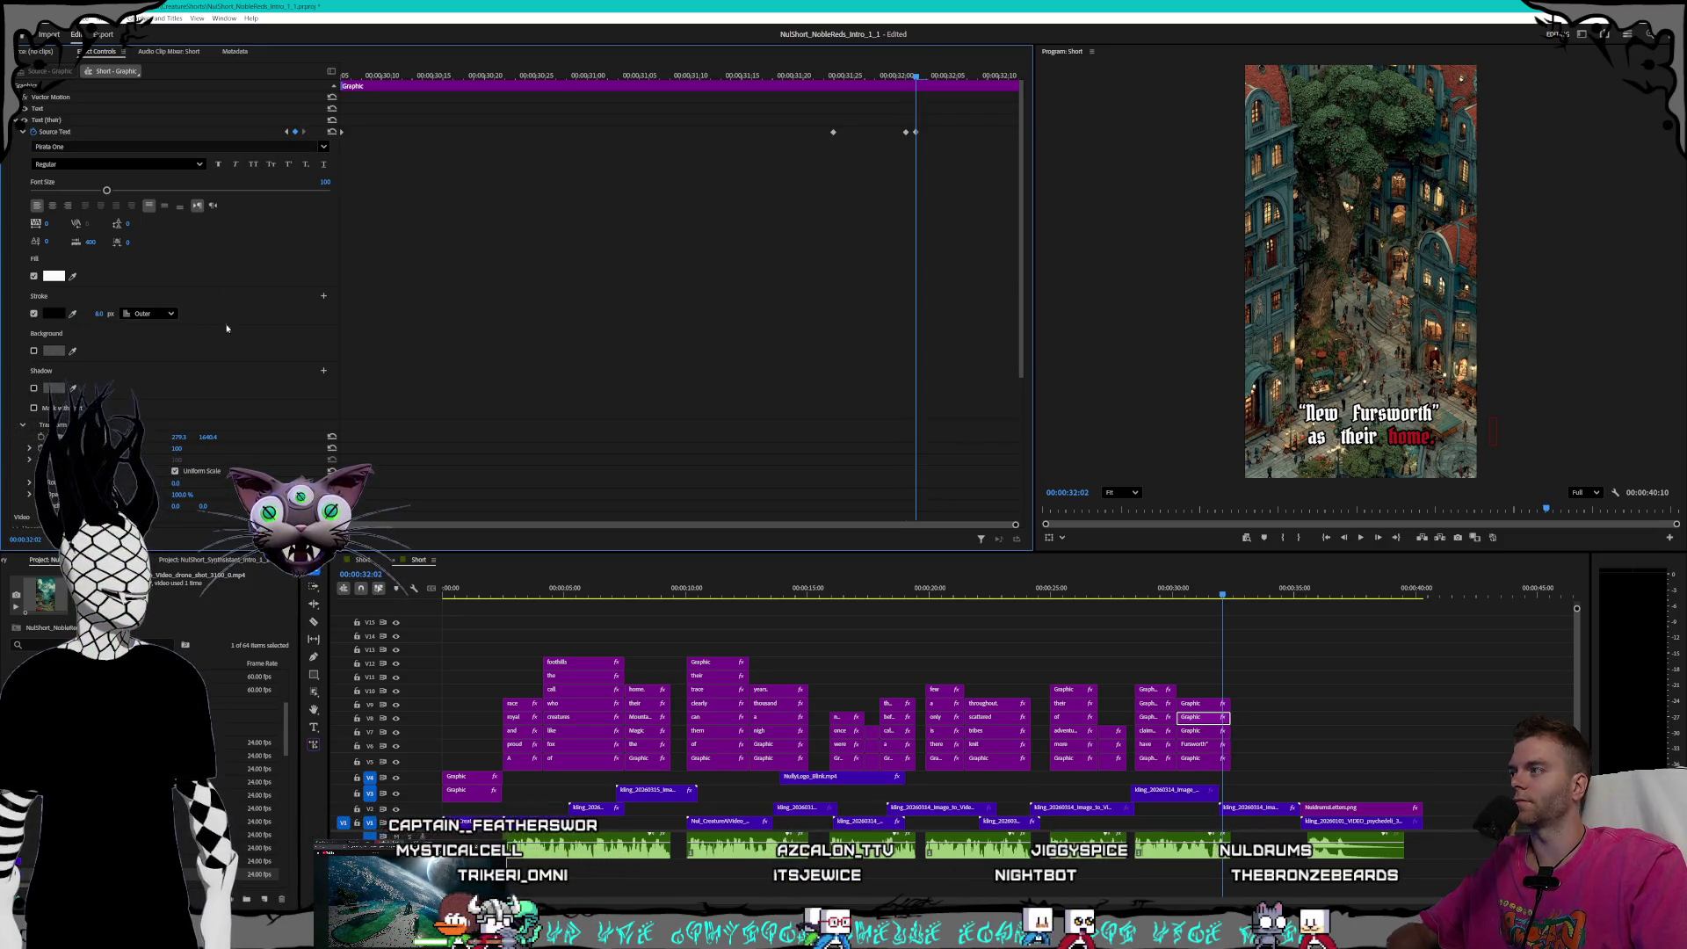
- Set an 8 px outline on the 'home.' caption and save the project
left_click(1197, 703)
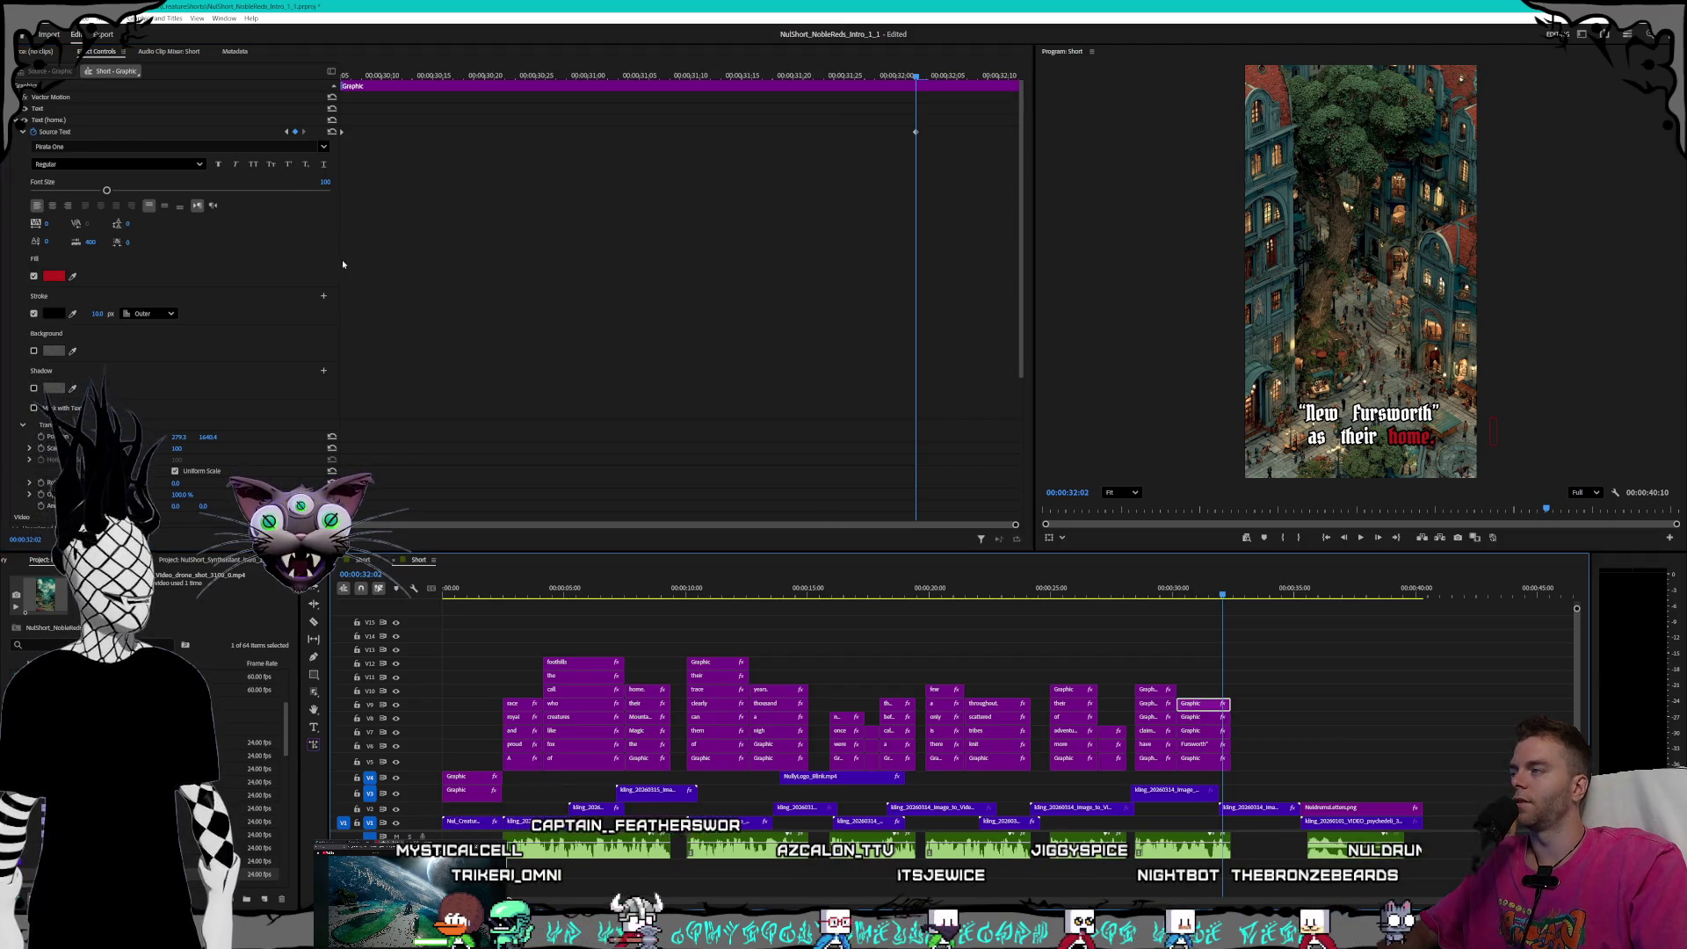
left_click(343, 263)
left_click(93, 313)
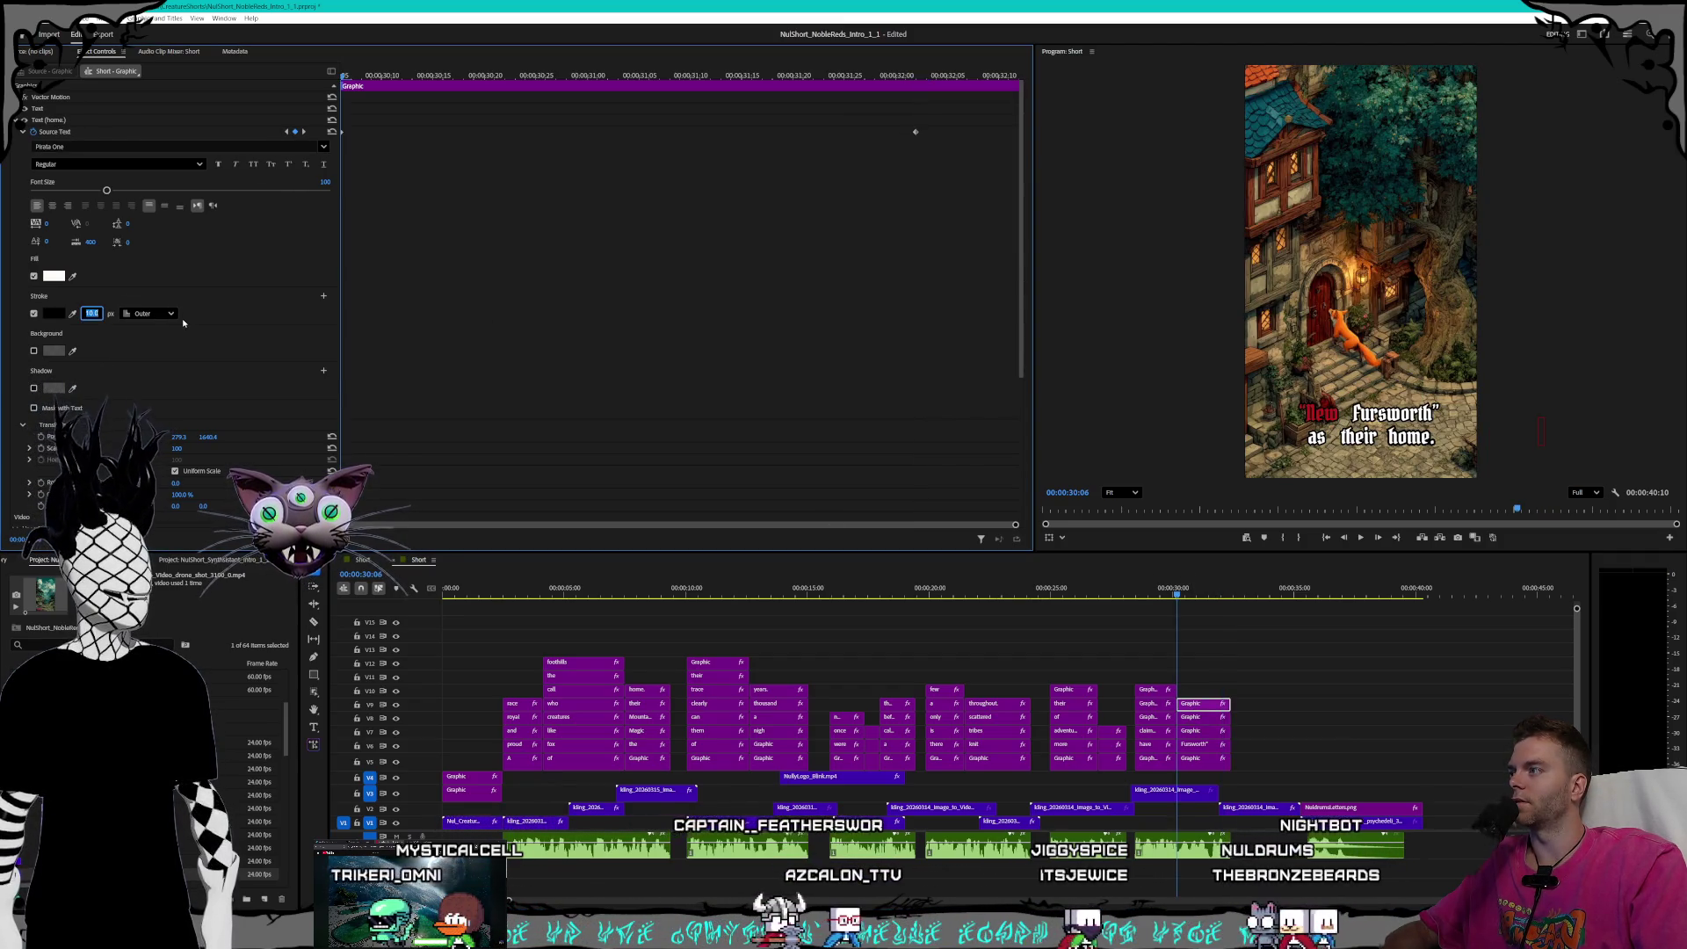
left_click(197, 343)
key("Down")
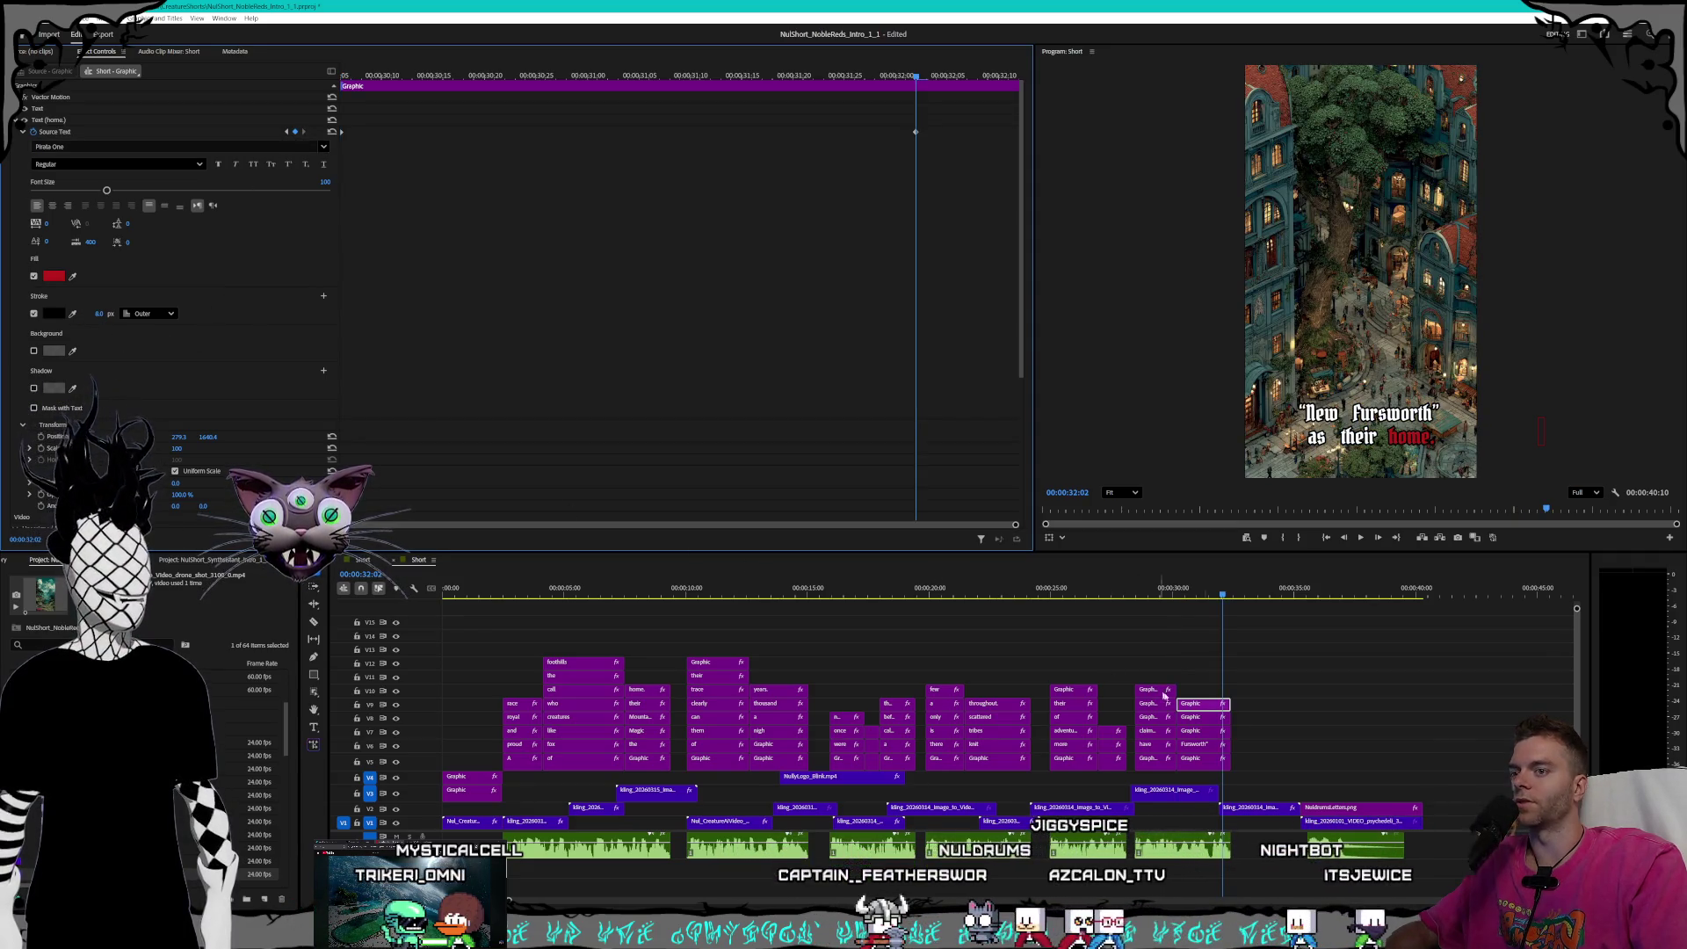
left_click(1211, 597)
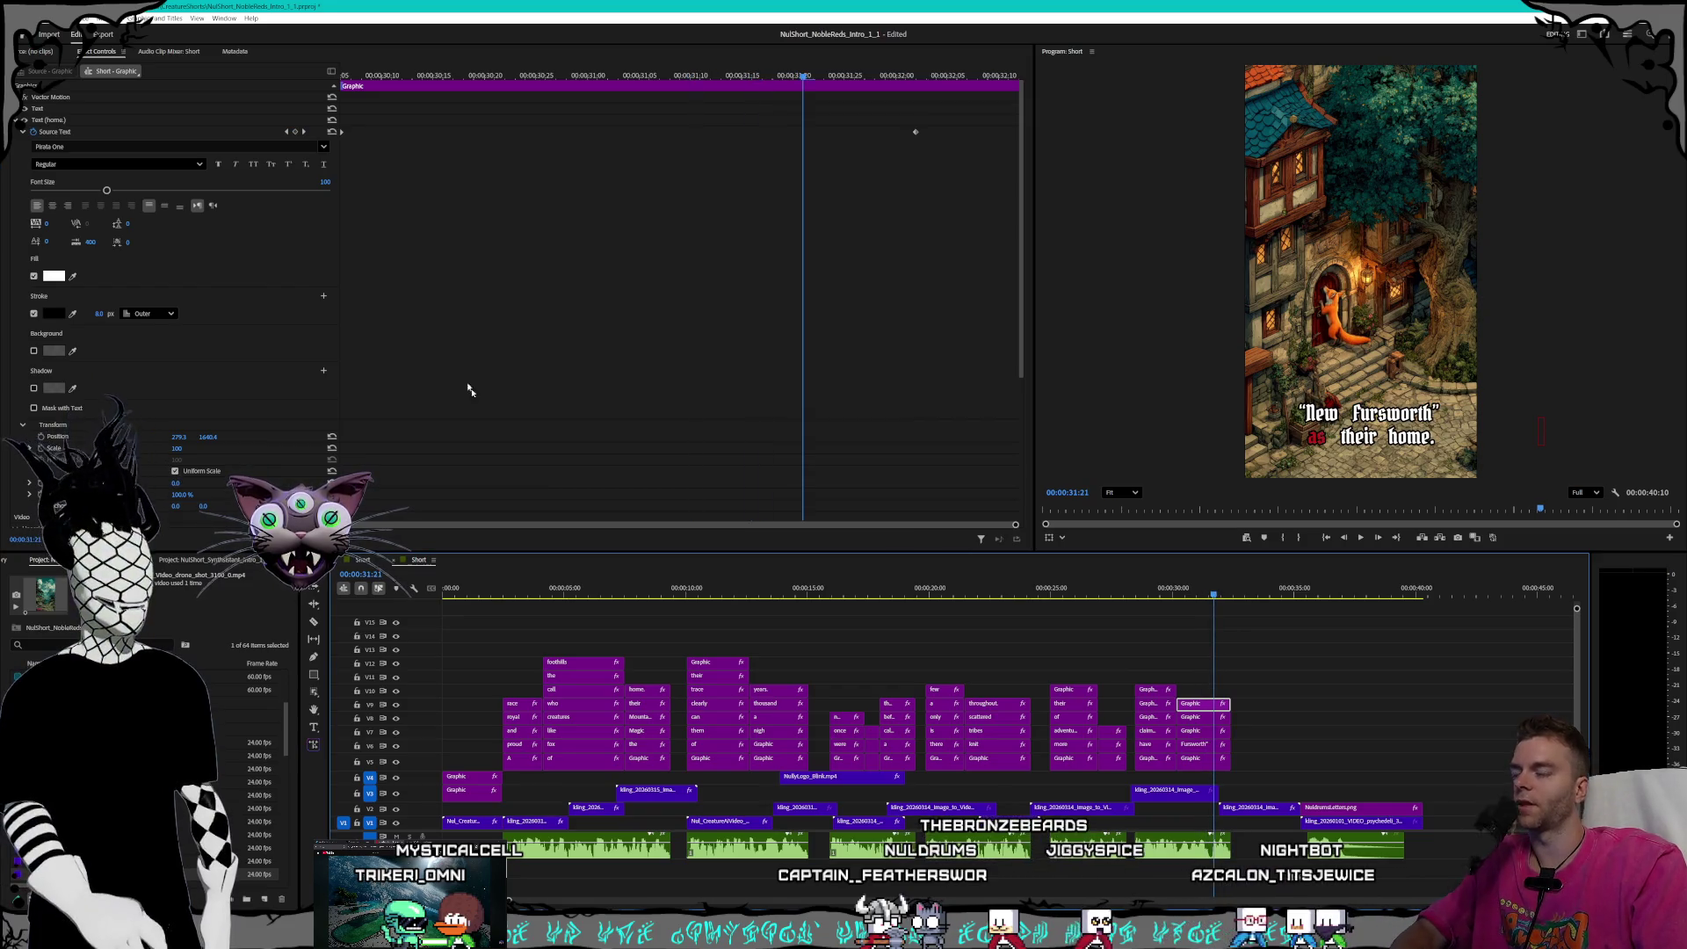
key("ctrl+s")
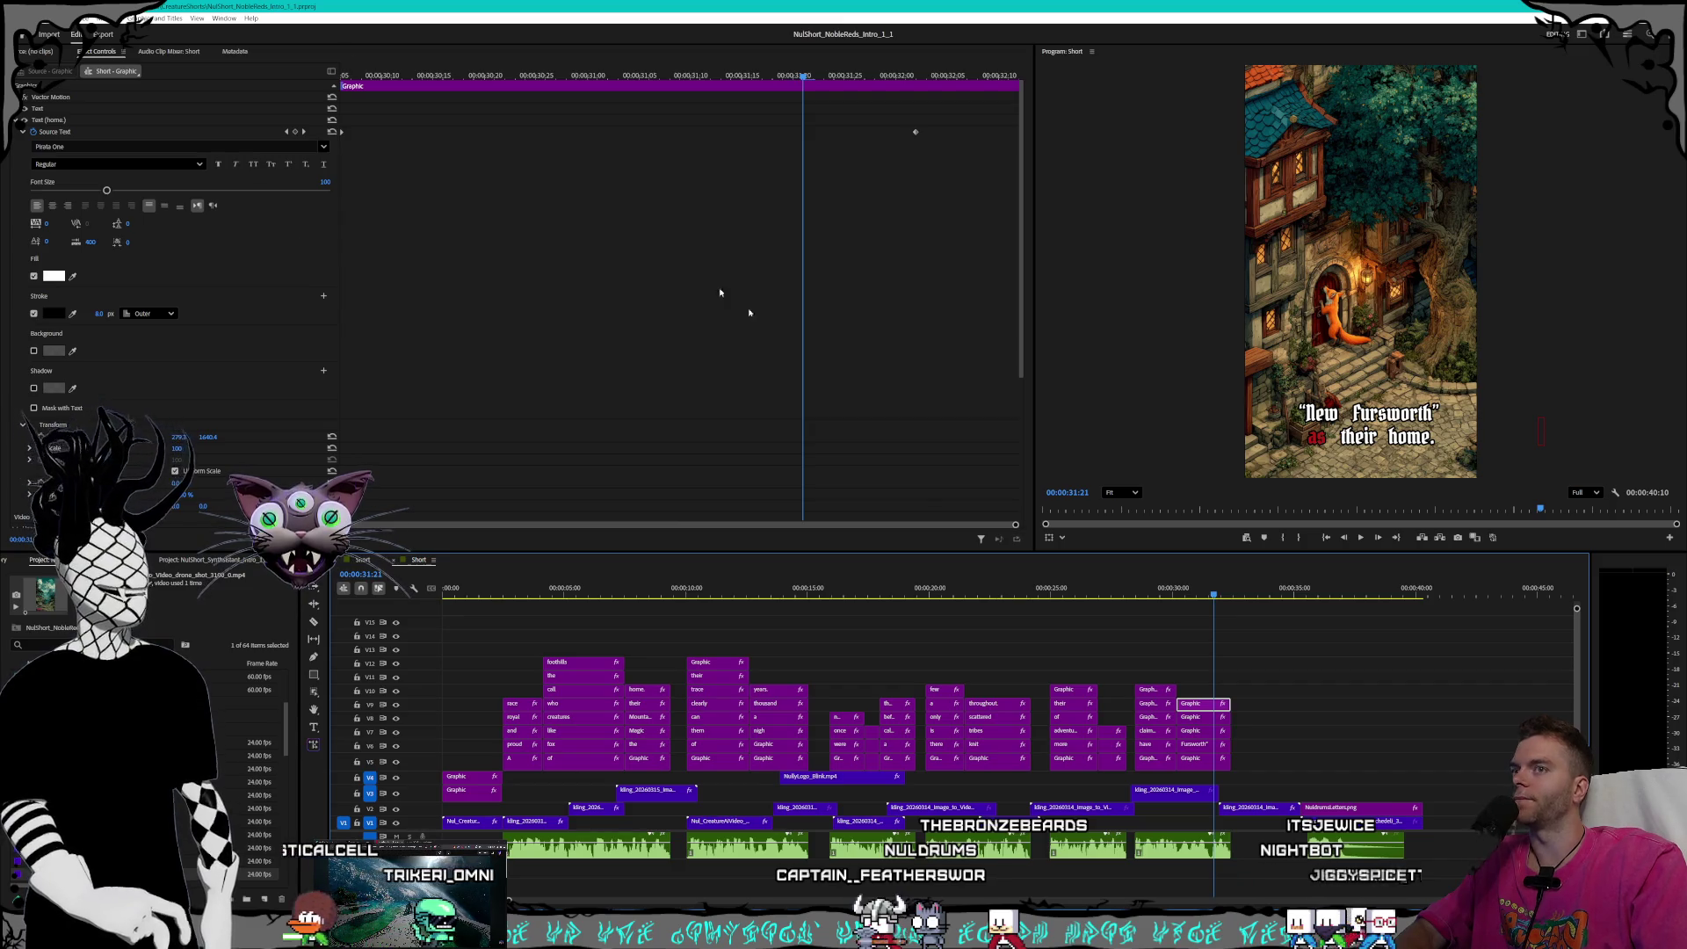
- Scrub through and play back the short to review it, stopping at 16:28
left_click_drag(1105, 595, 935, 562)
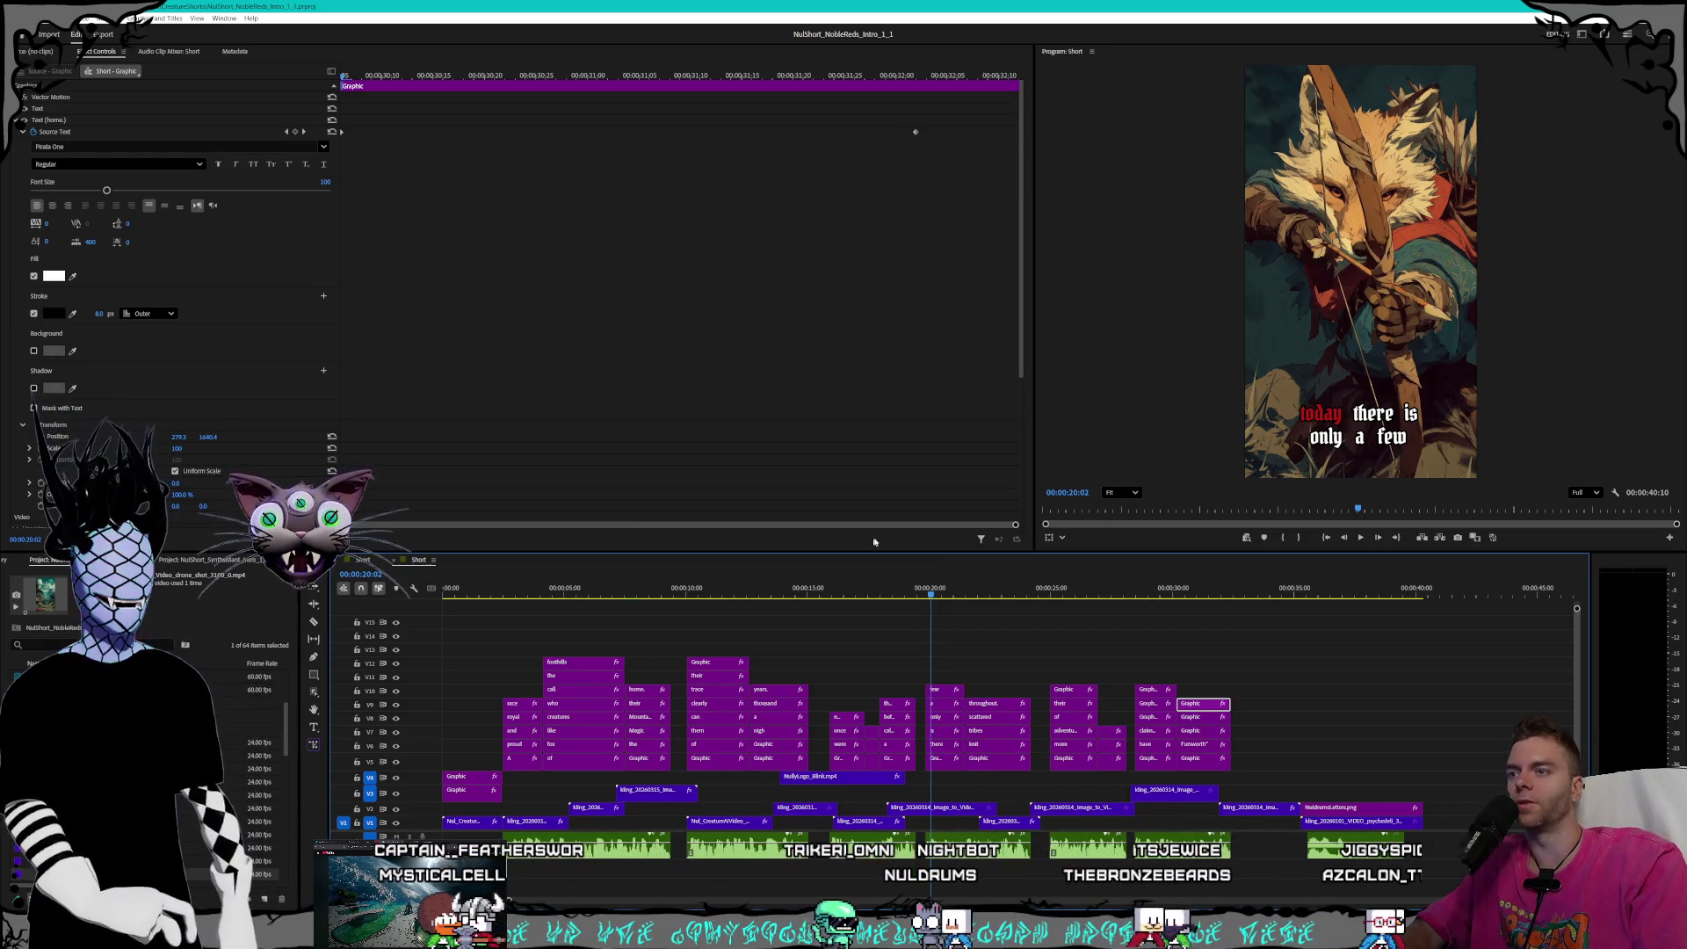
mouse_move(918, 592)
left_mouse_down()
mouse_move(492, 587)
mouse_move(764, 586)
mouse_move(571, 587)
mouse_move(706, 566)
mouse_move(841, 578)
left_mouse_up()
left_click_drag(890, 575, 1067, 577)
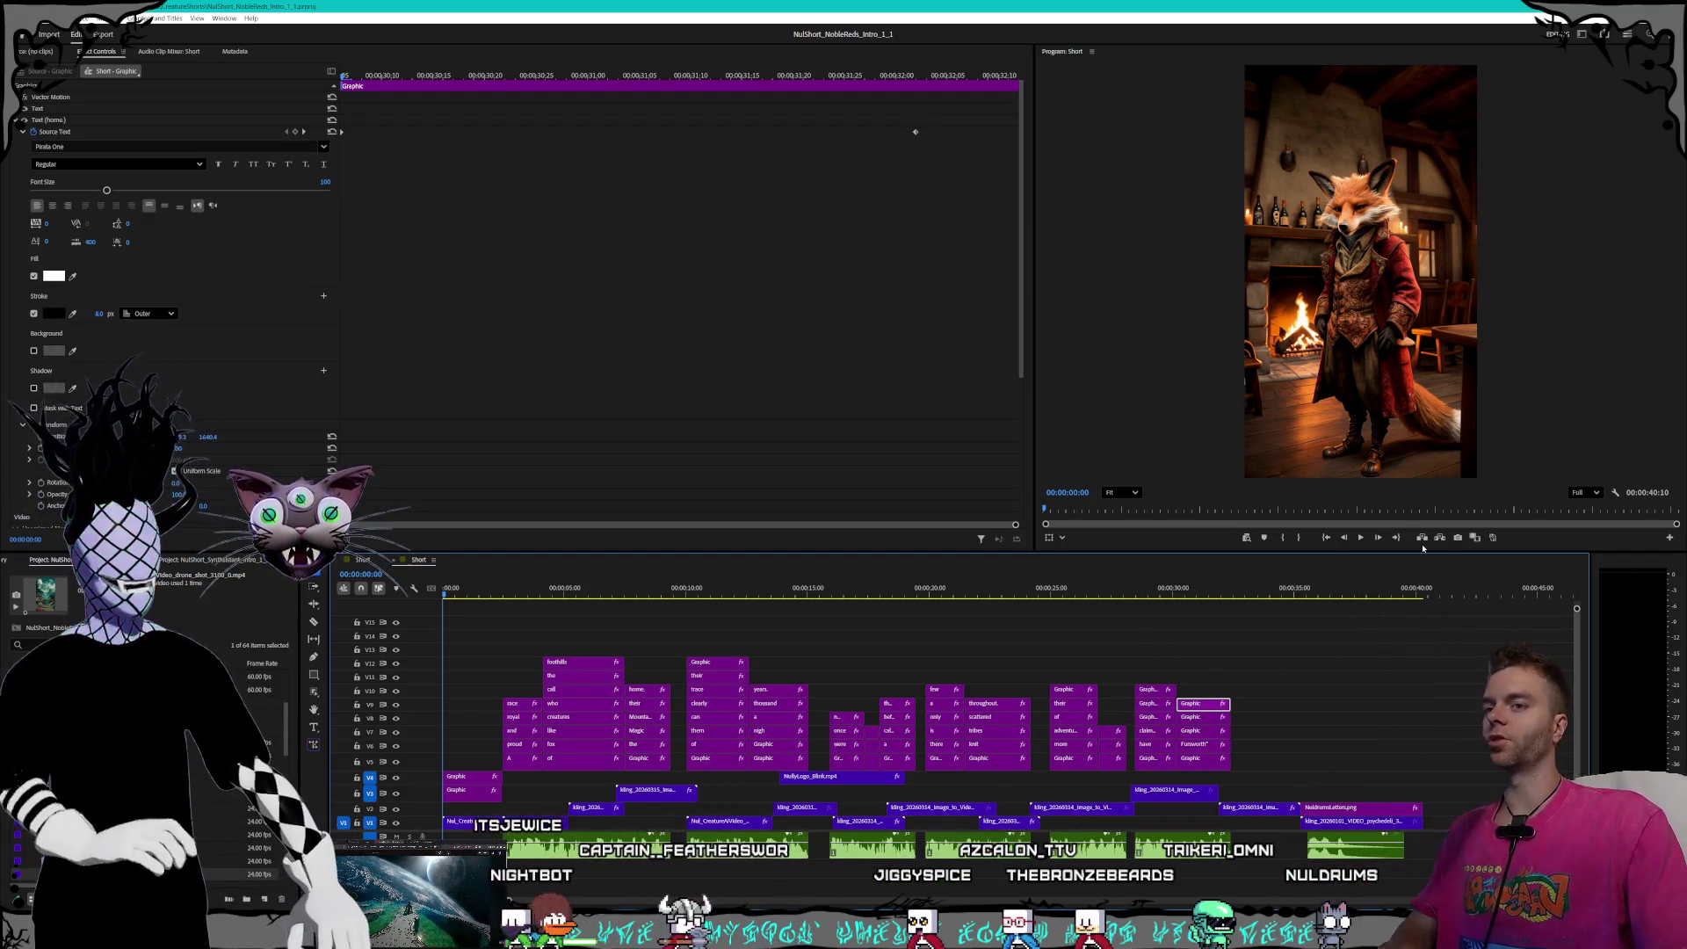
left_click(1360, 537)
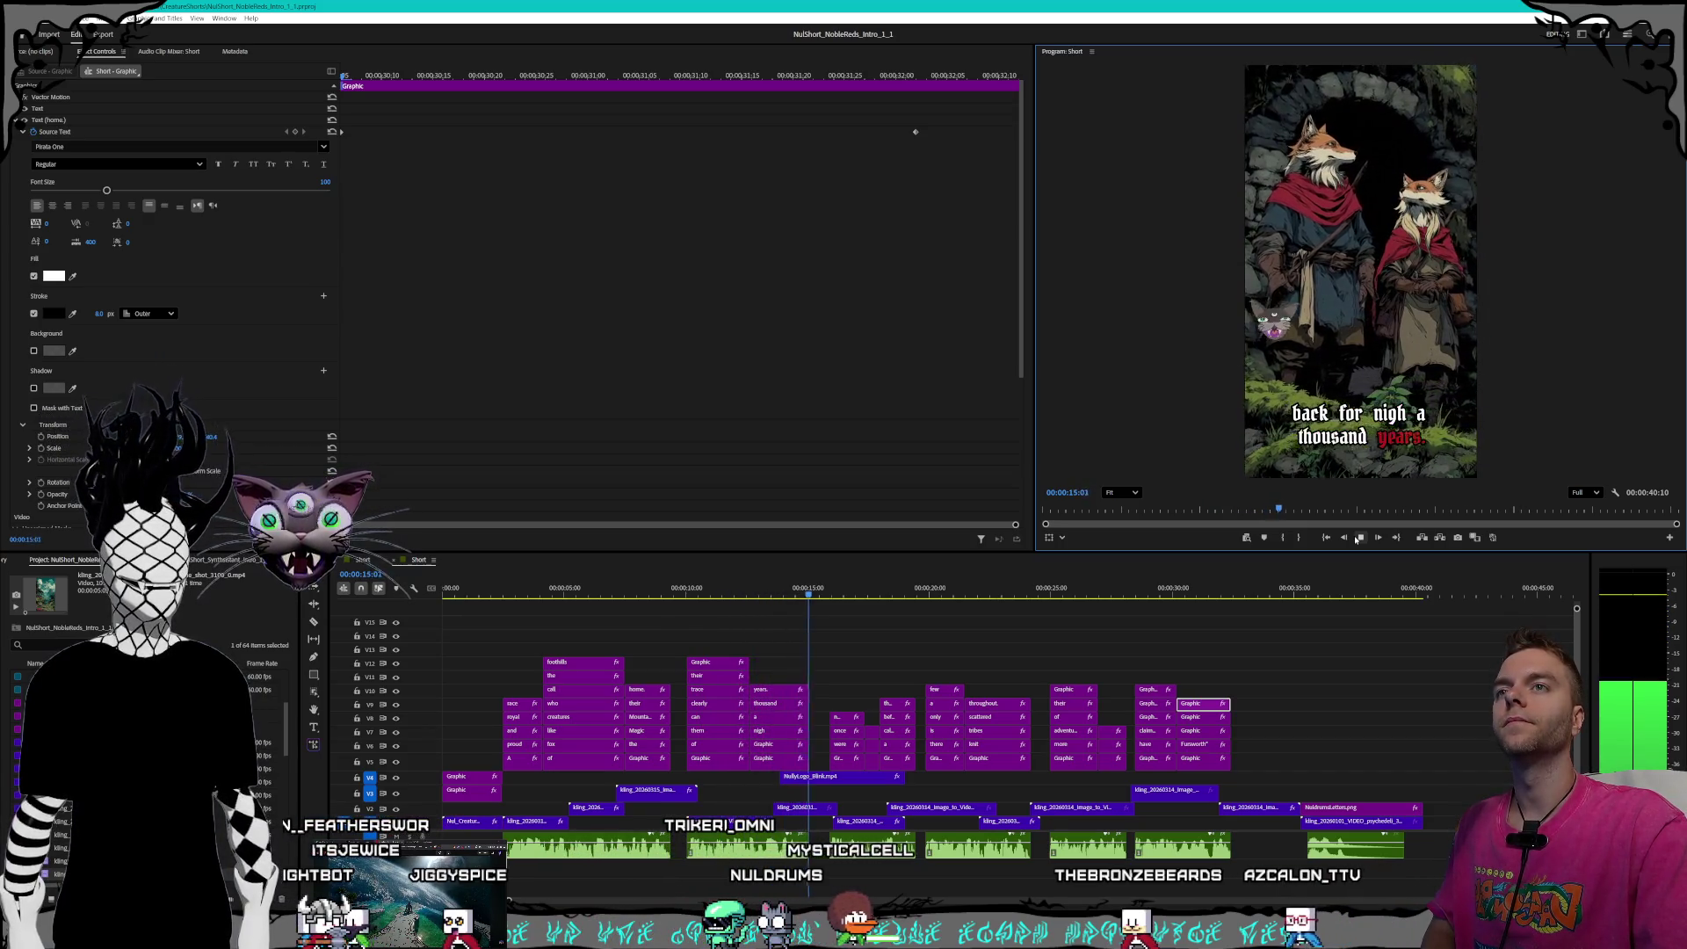
left_click(1359, 537)
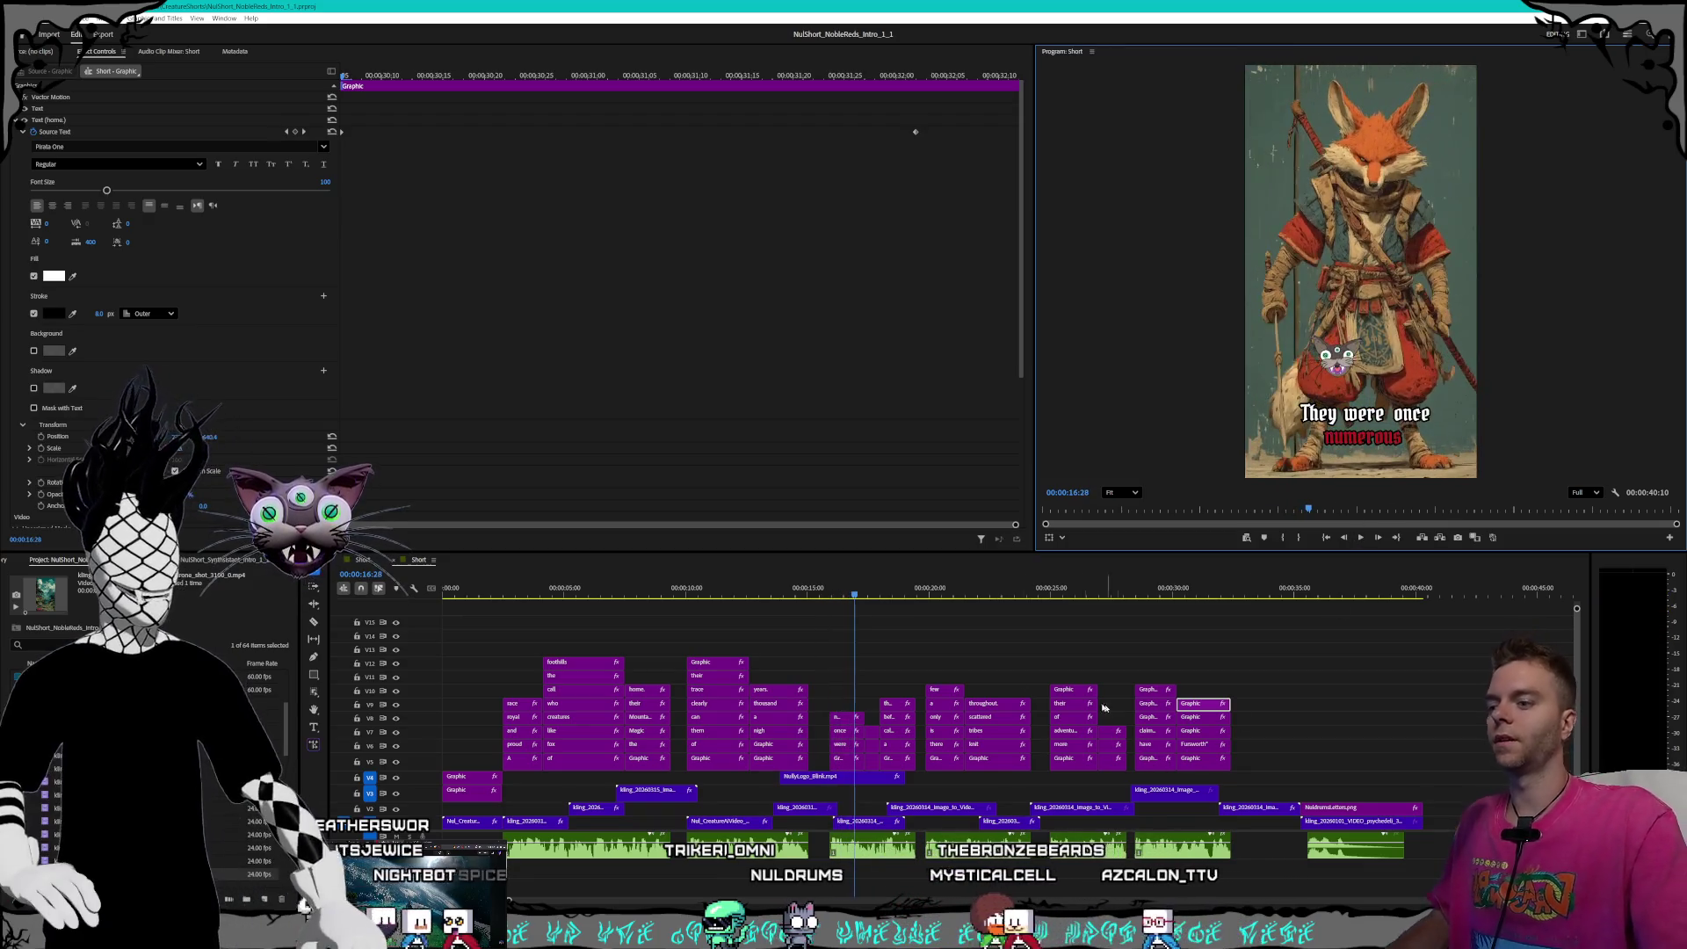
- At 15:08, shorten the two-foxes clip on V2 and slide it later to close the gap
left_click(806, 807)
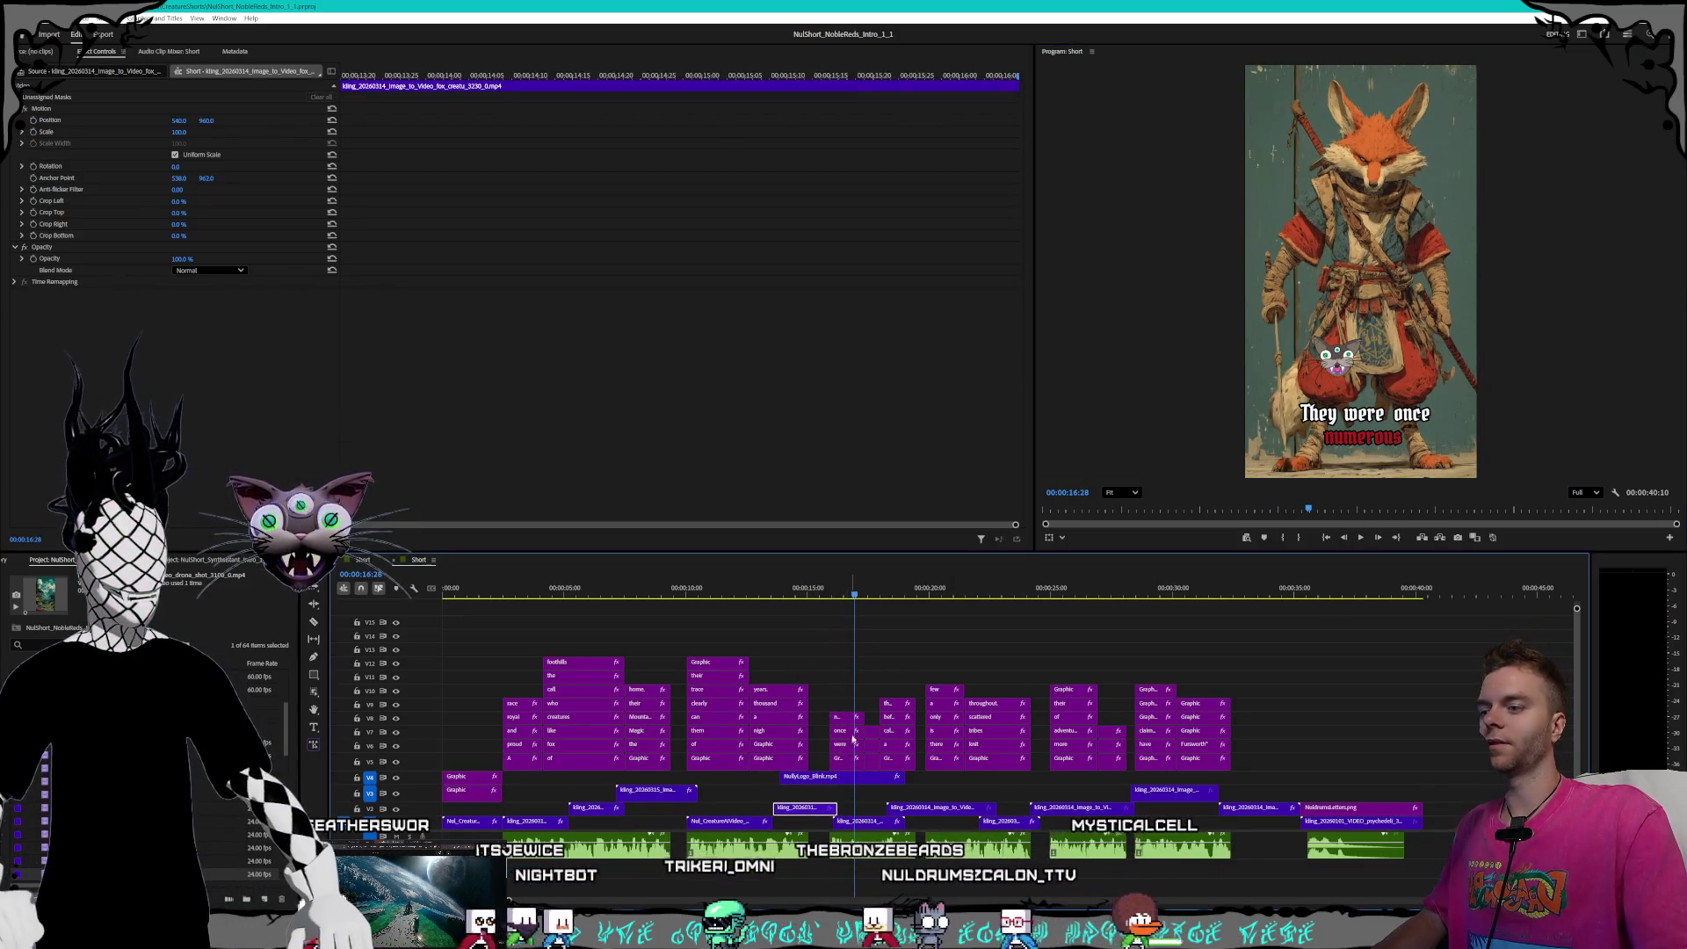
mouse_move(846, 597)
left_mouse_down()
mouse_move(795, 598)
mouse_move(813, 600)
left_mouse_up()
left_click_drag(820, 807, 810, 806)
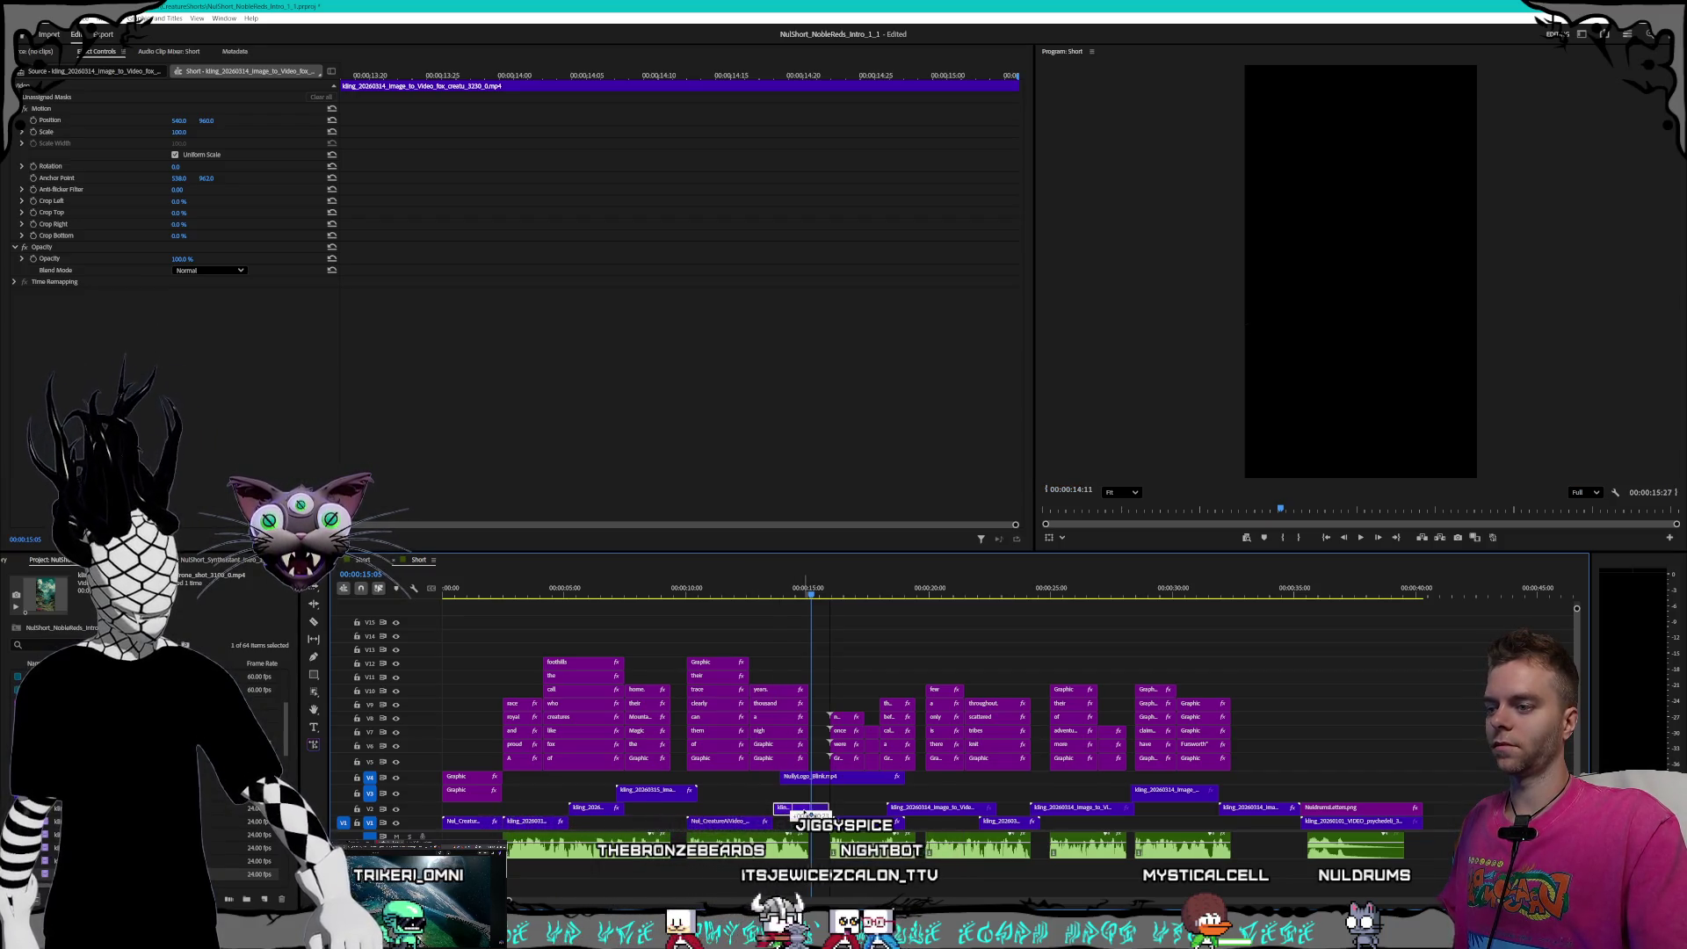
left_click_drag(793, 813, 812, 813)
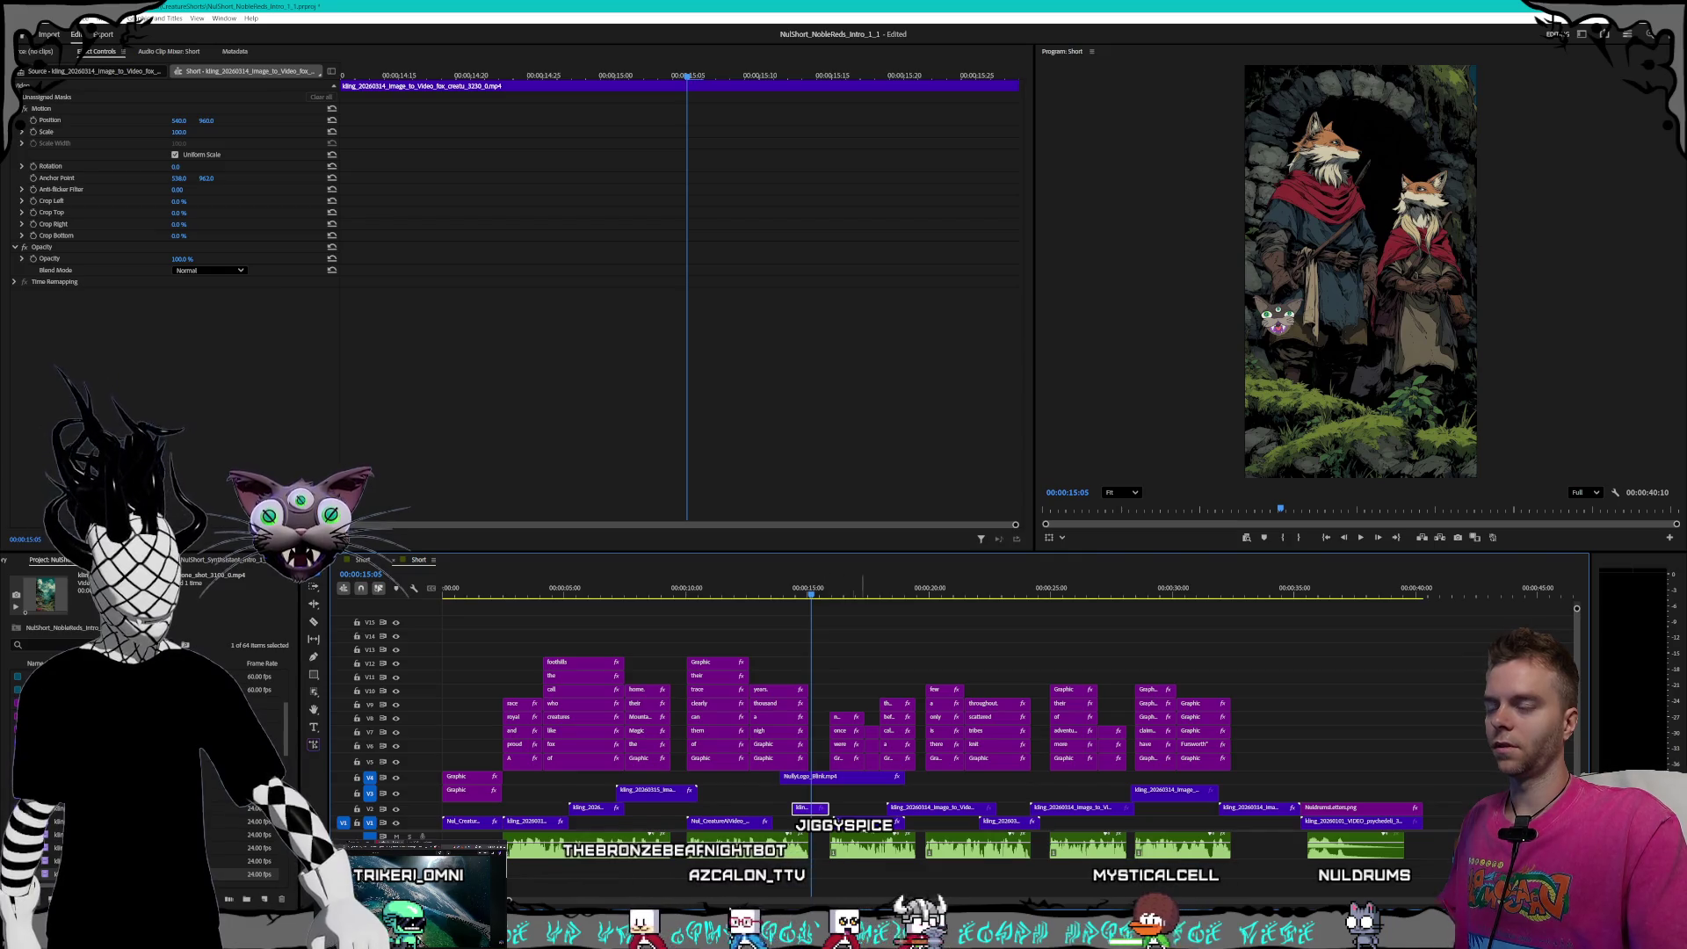
- Nudge the following V1 clip earlier and fine-tune the fox clip and V3 drone shot positions
left_click(866, 822)
left_click_drag(866, 822, 858, 821)
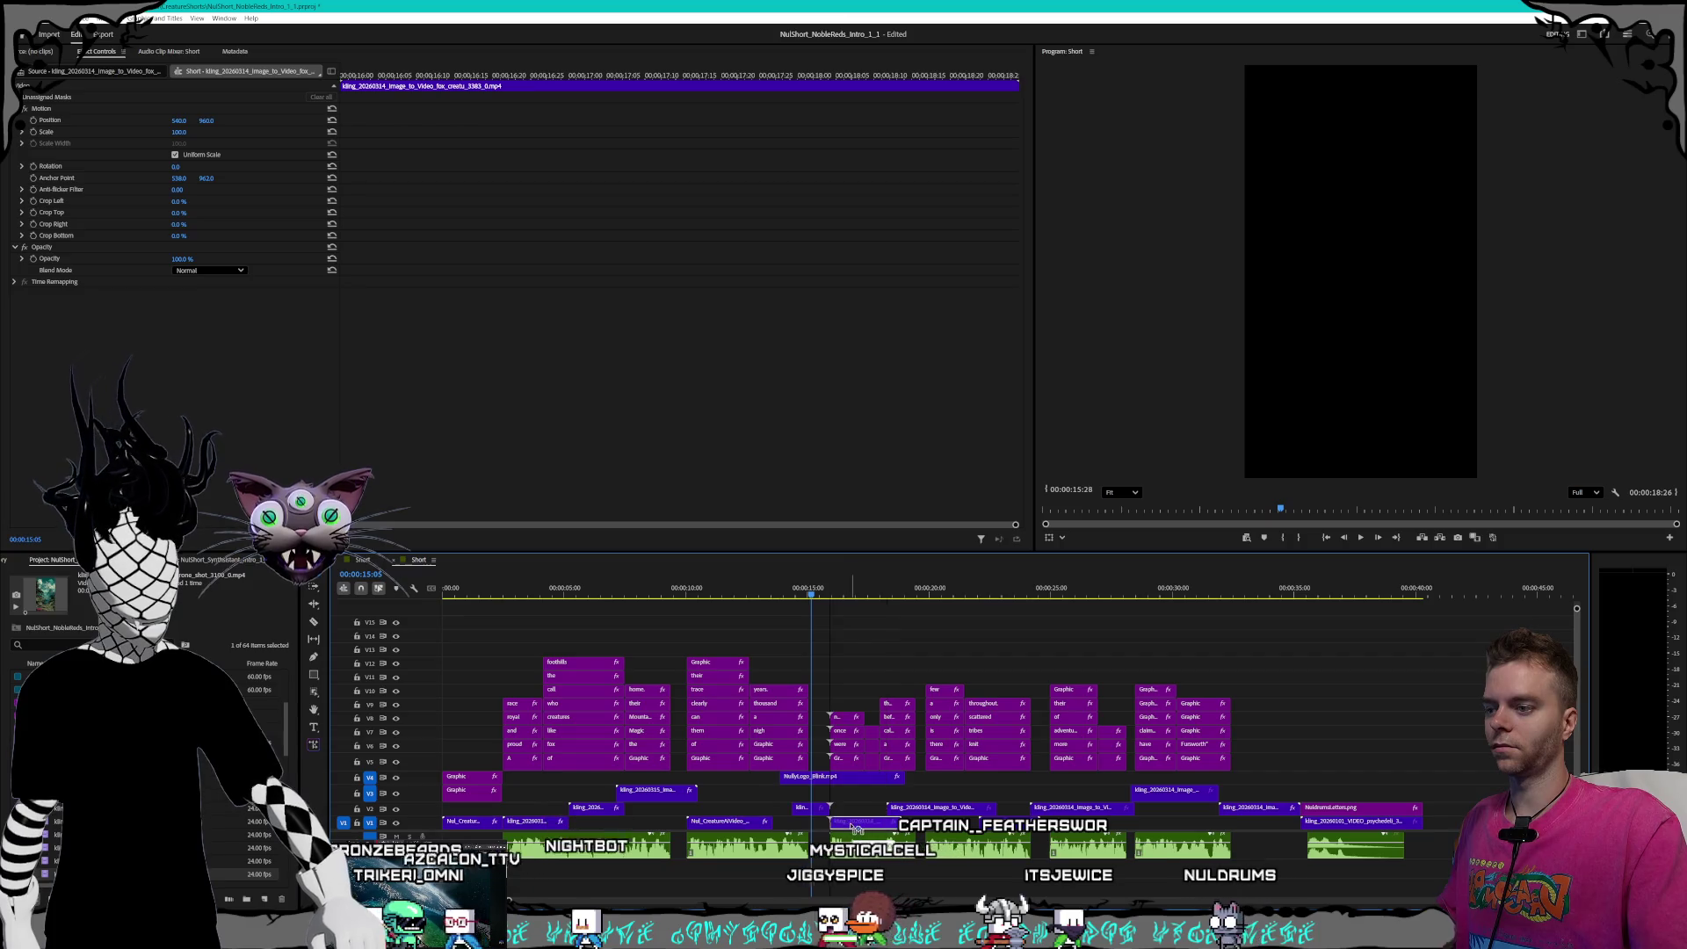
left_click_drag(808, 815, 770, 830)
left_click_drag(655, 792, 692, 794)
left_click(612, 812)
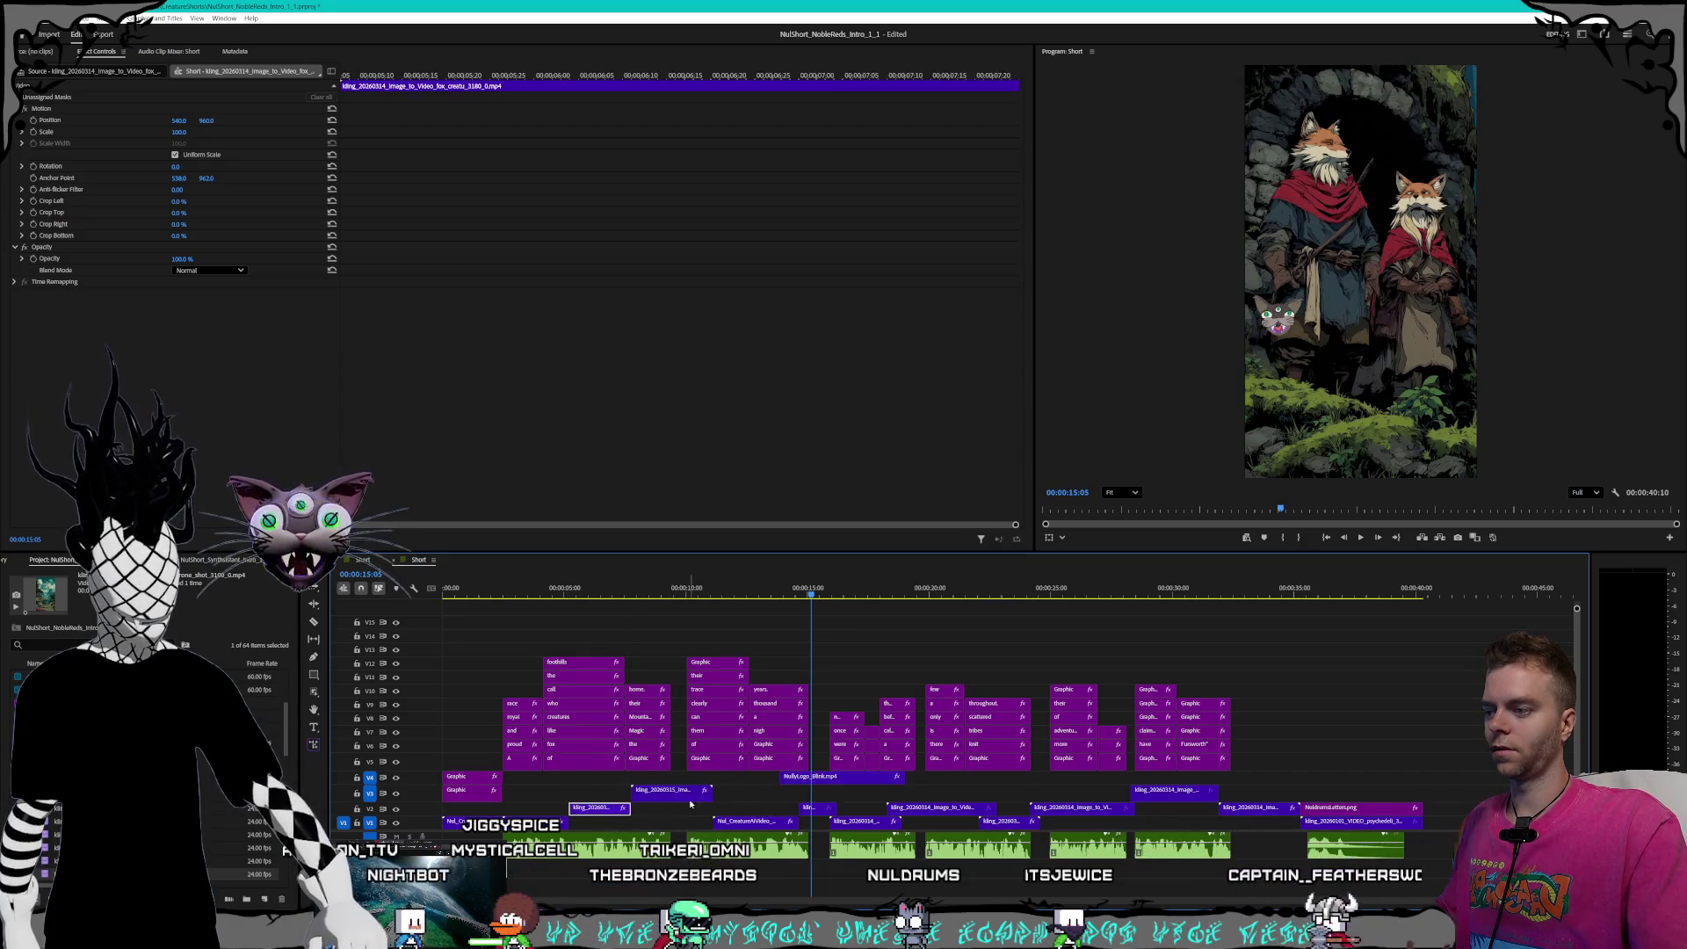
- Replay the short from the beginning to check the new timing
left_click_drag(646, 594, 450, 594)
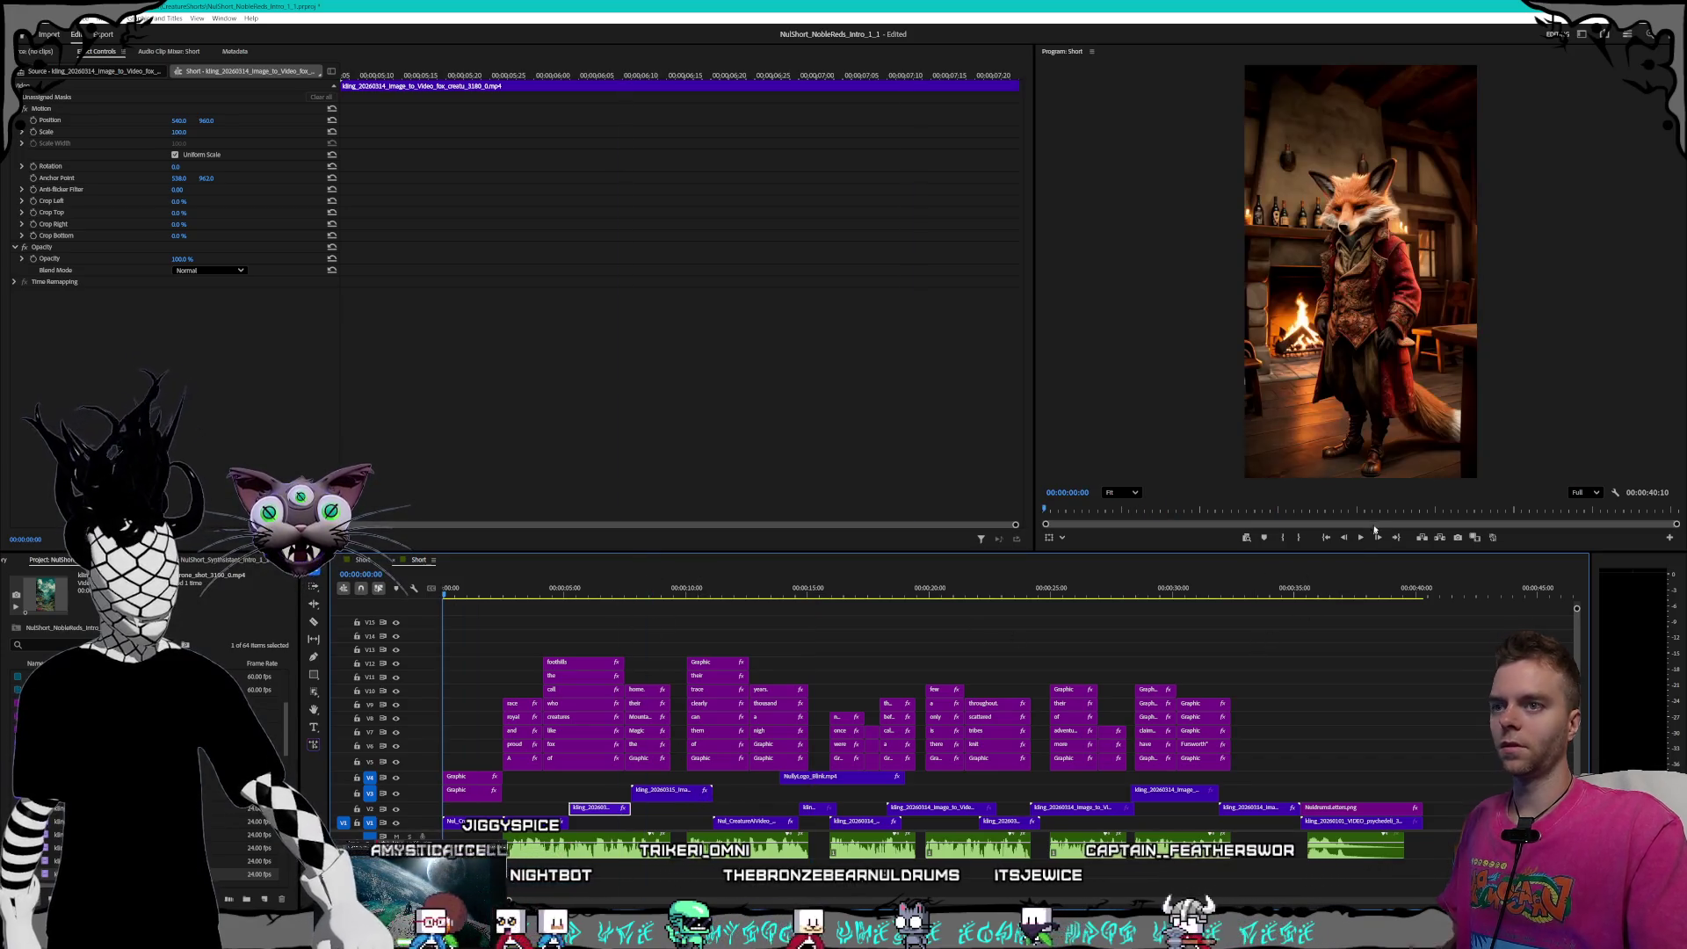
left_click(1360, 537)
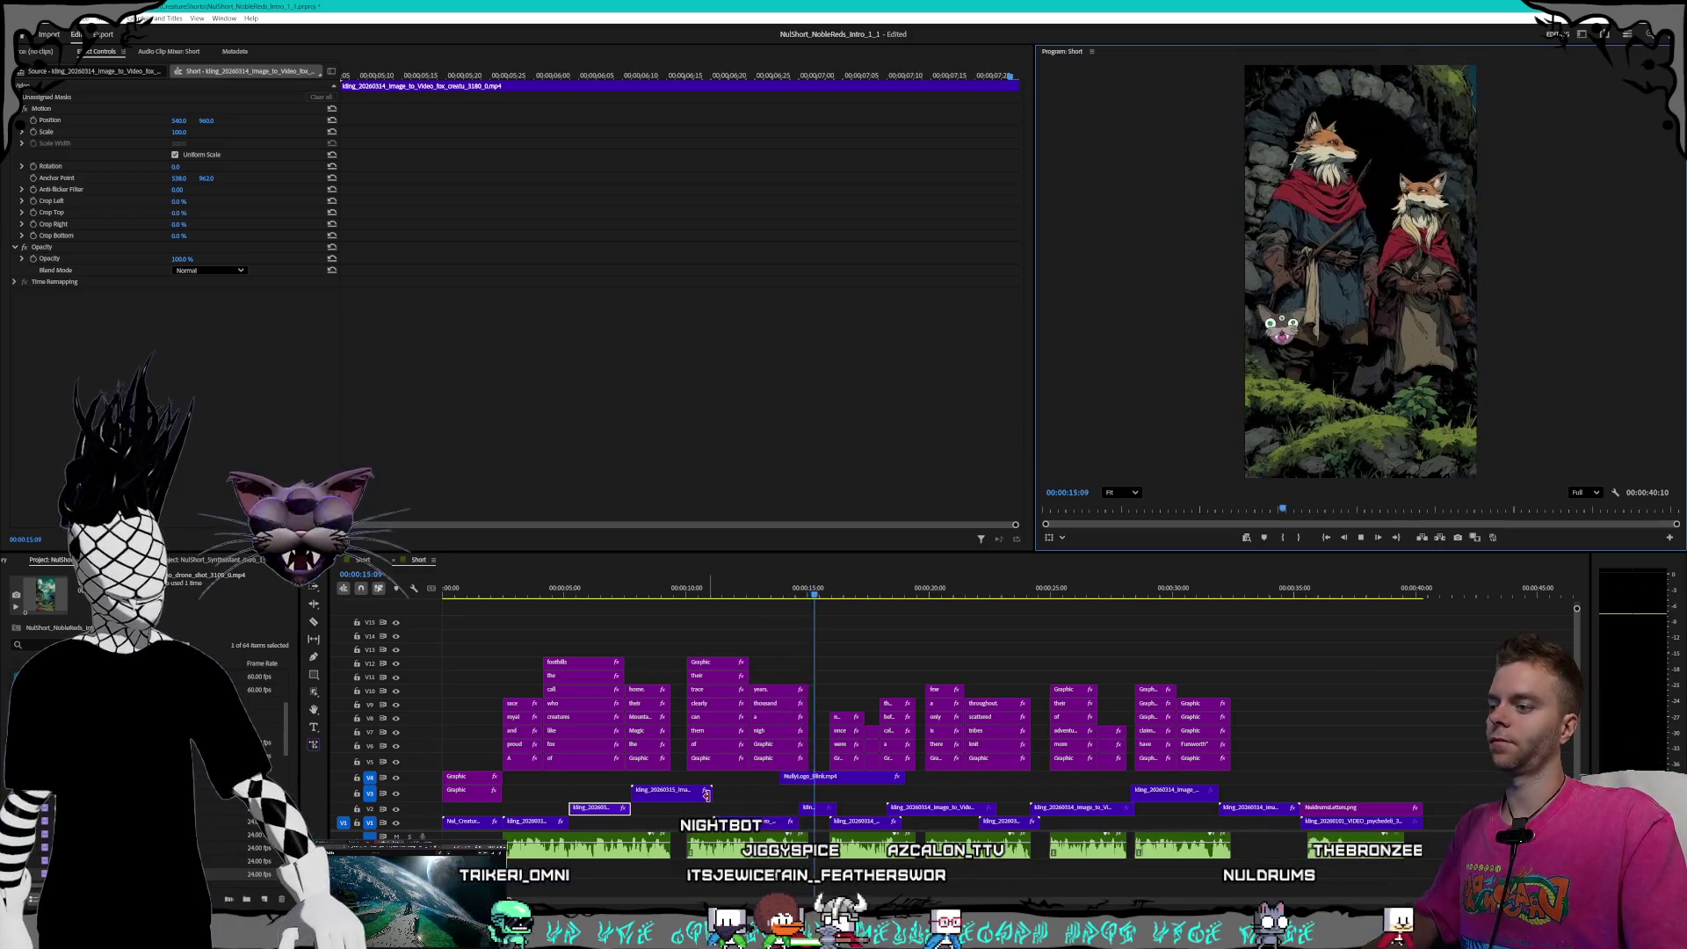
left_click(672, 793)
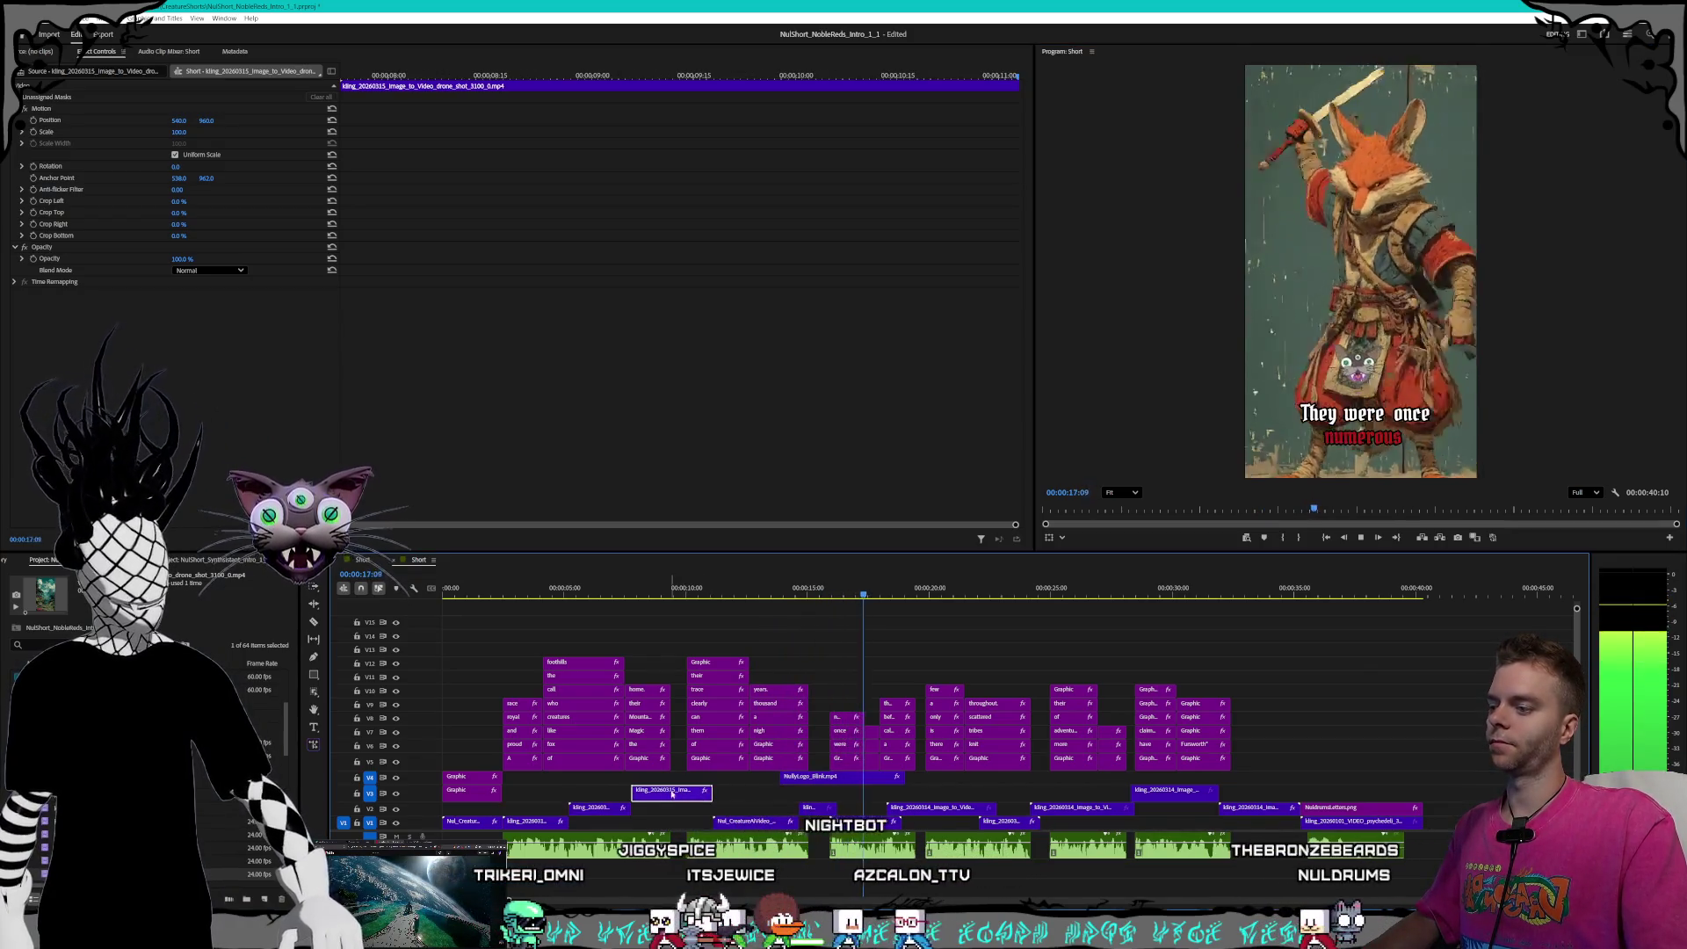
- Set the V3 drone shot clip's speed to 170% in Speed/Duration
right_click(672, 794)
left_click(743, 638)
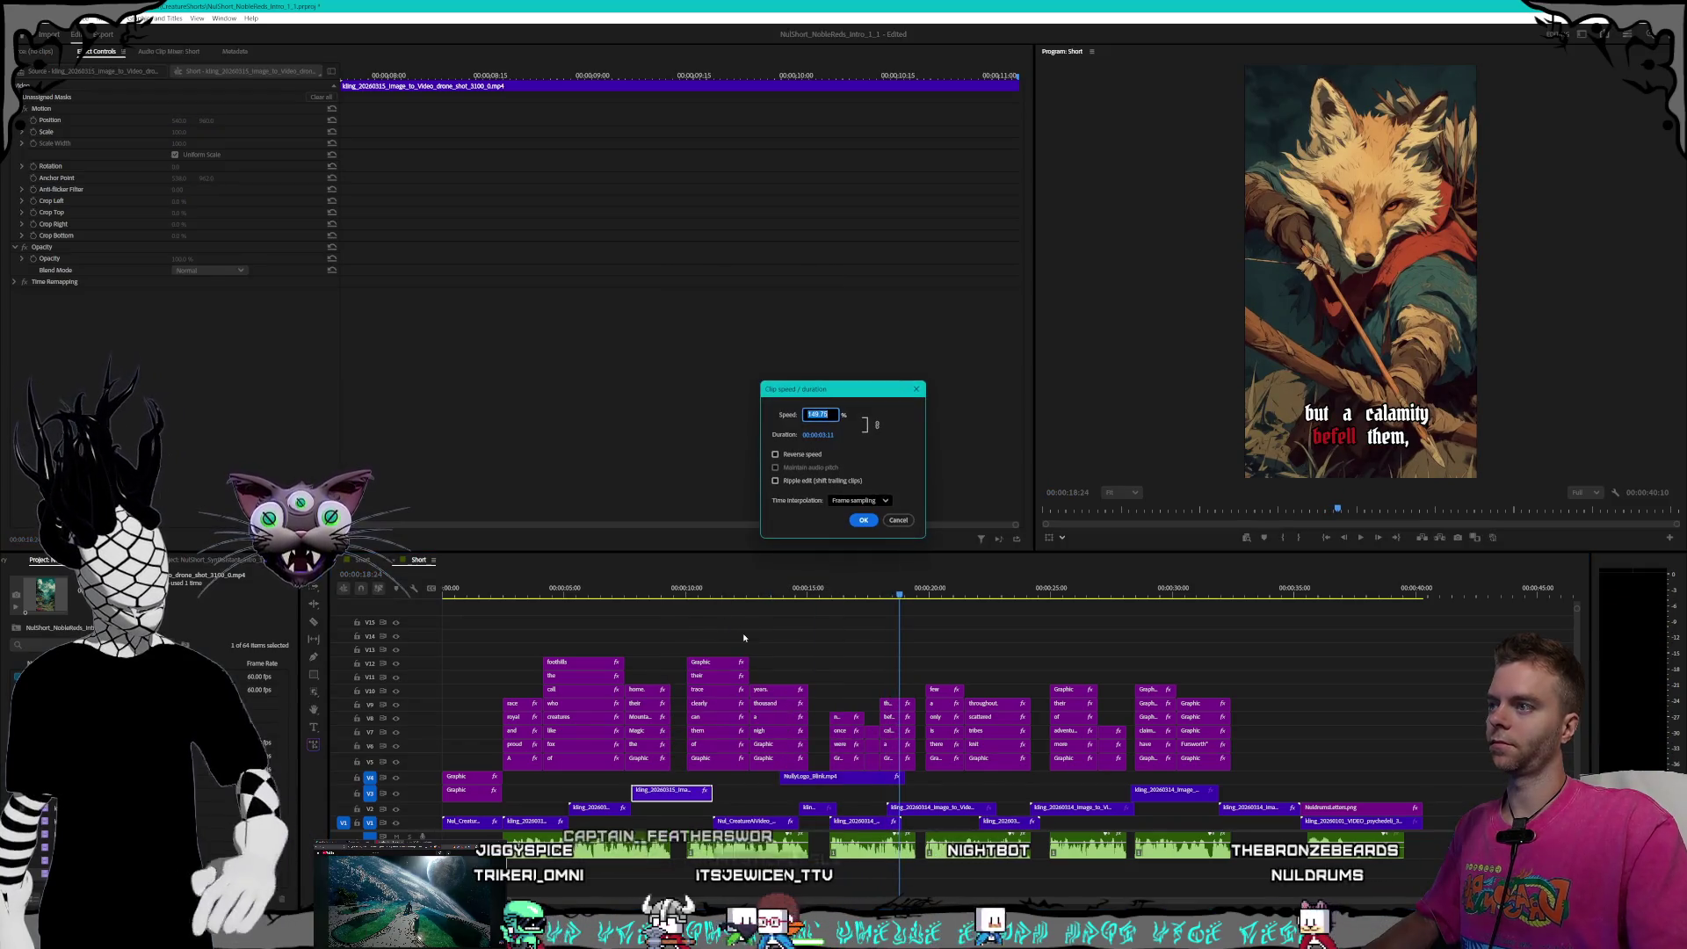
type("170")
key("Return")
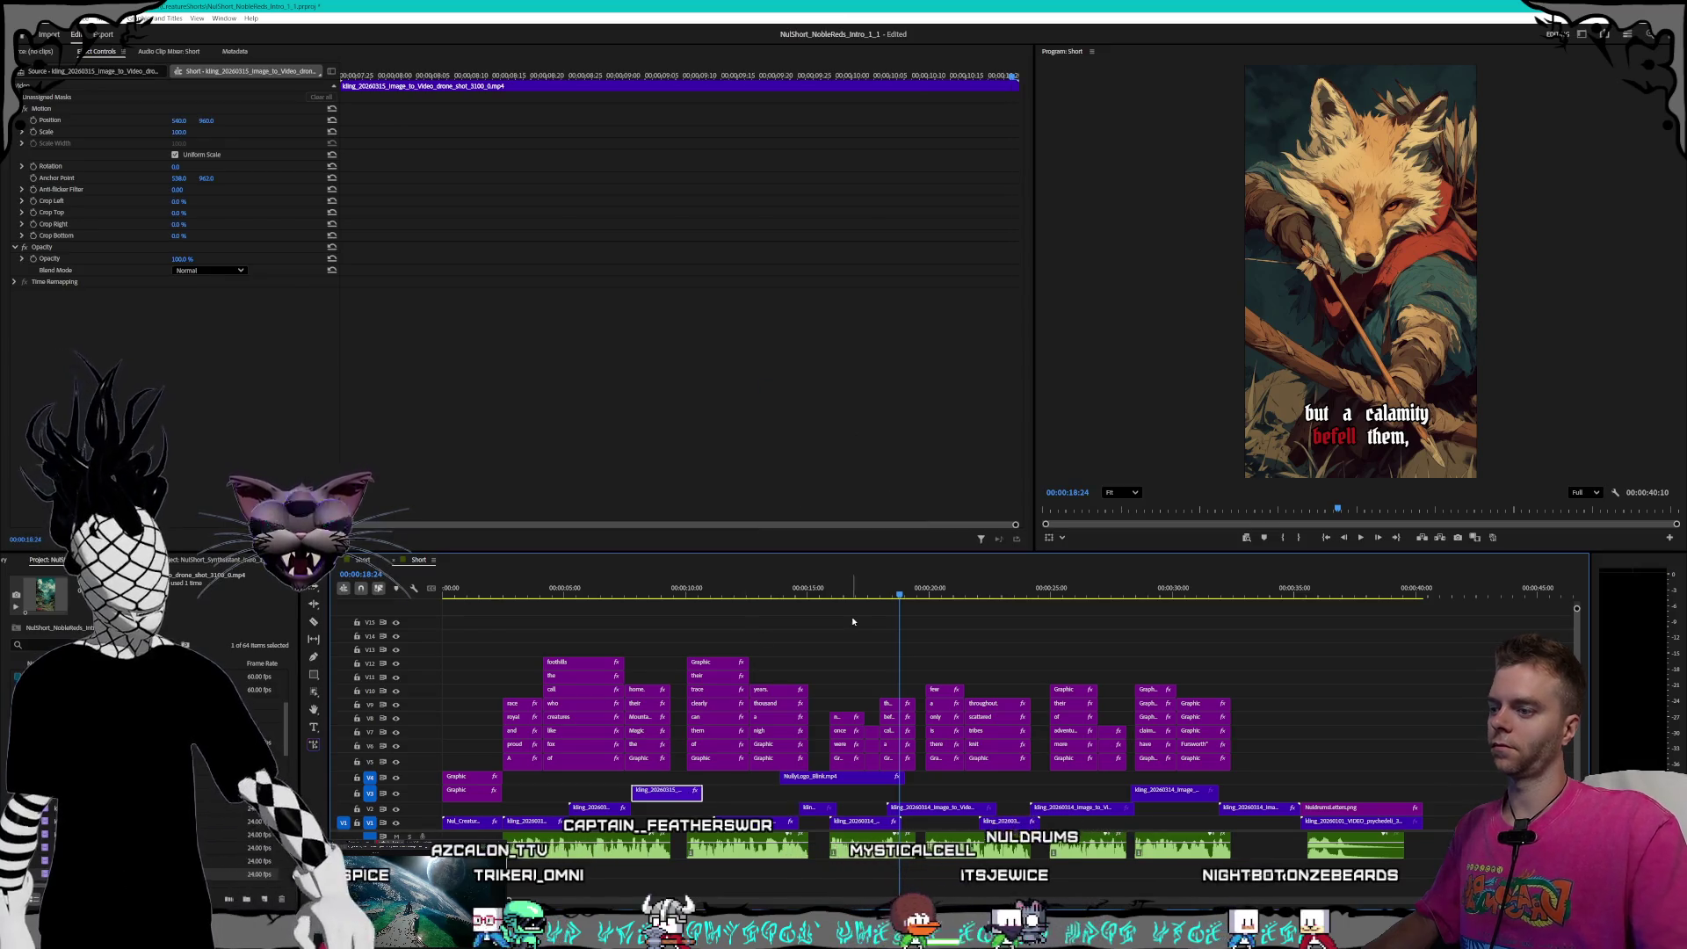
- Undo a change to the V1 and V2 clips and play back the rearranged section
left_click(756, 823)
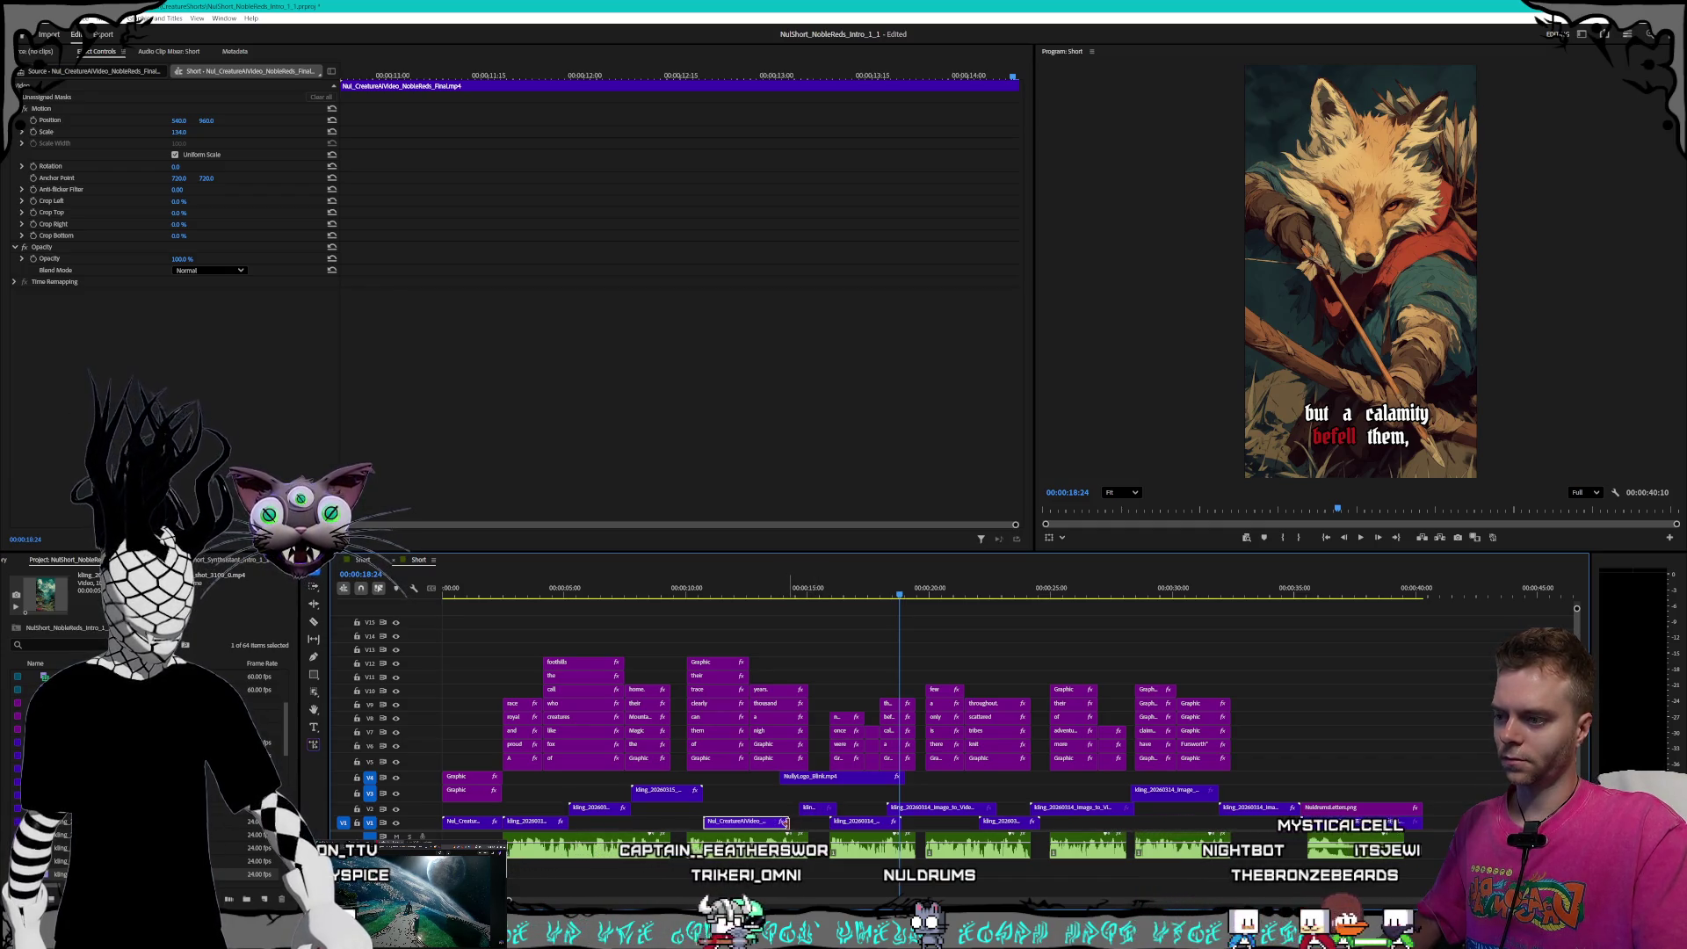
key("ctrl+z")
left_click(811, 597)
key("space")
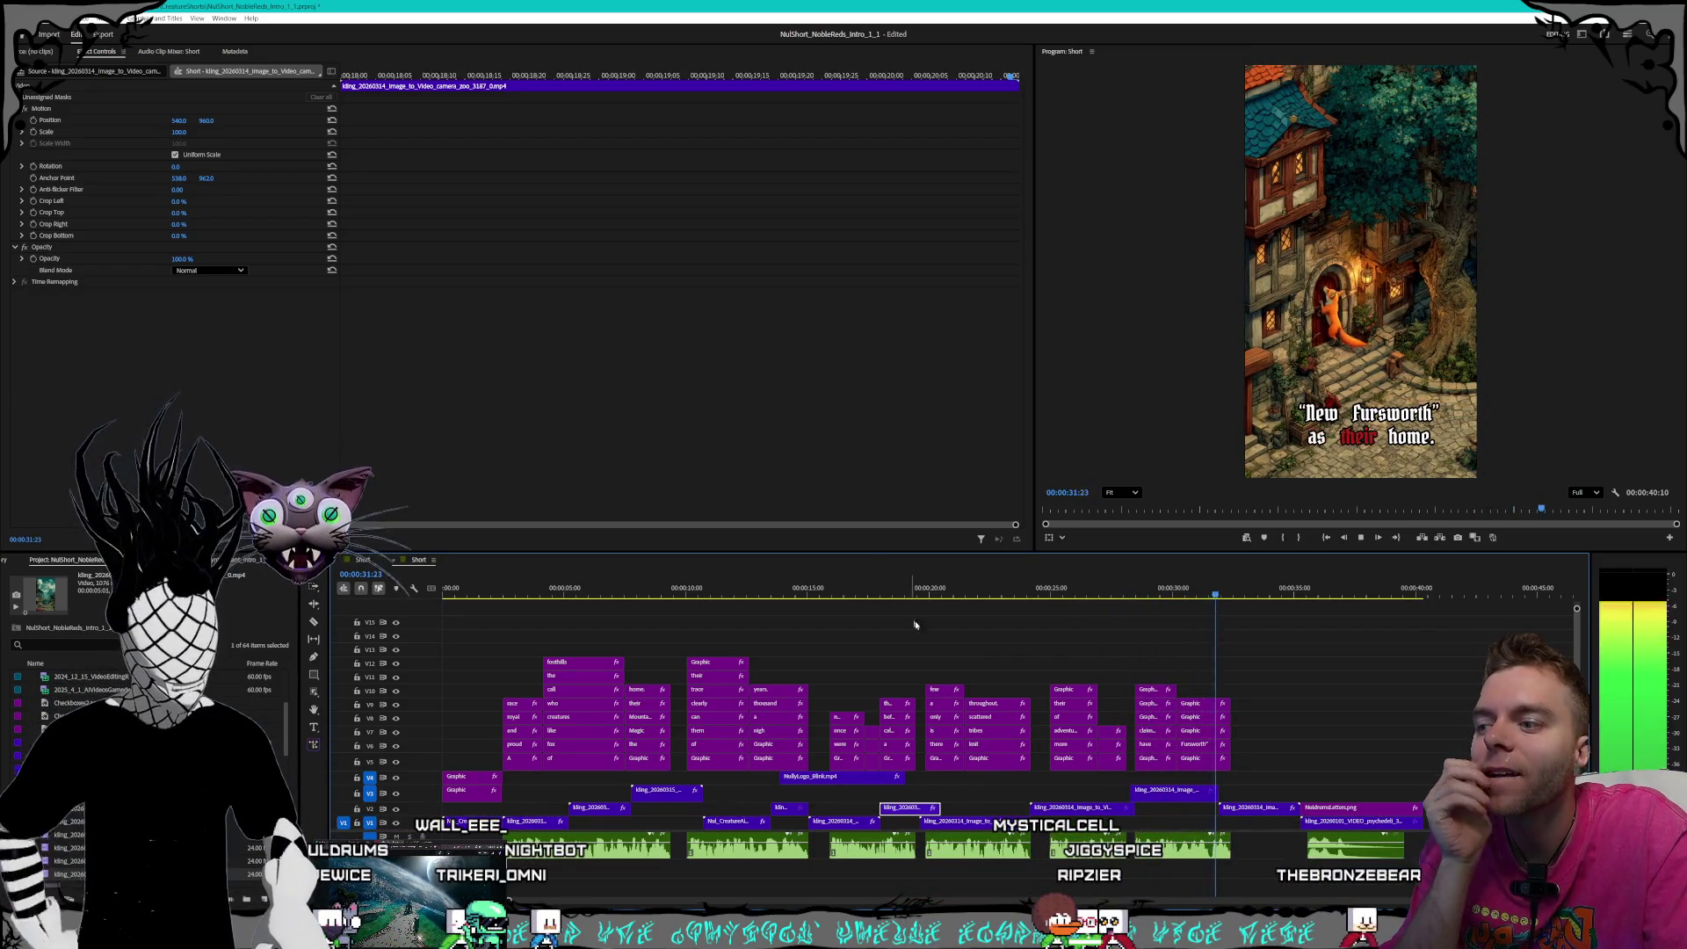
- Move the V1 and V2 clips slightly later, then play from 17:24 to the NULDRUMS end card
left_click_drag(983, 822, 1003, 822)
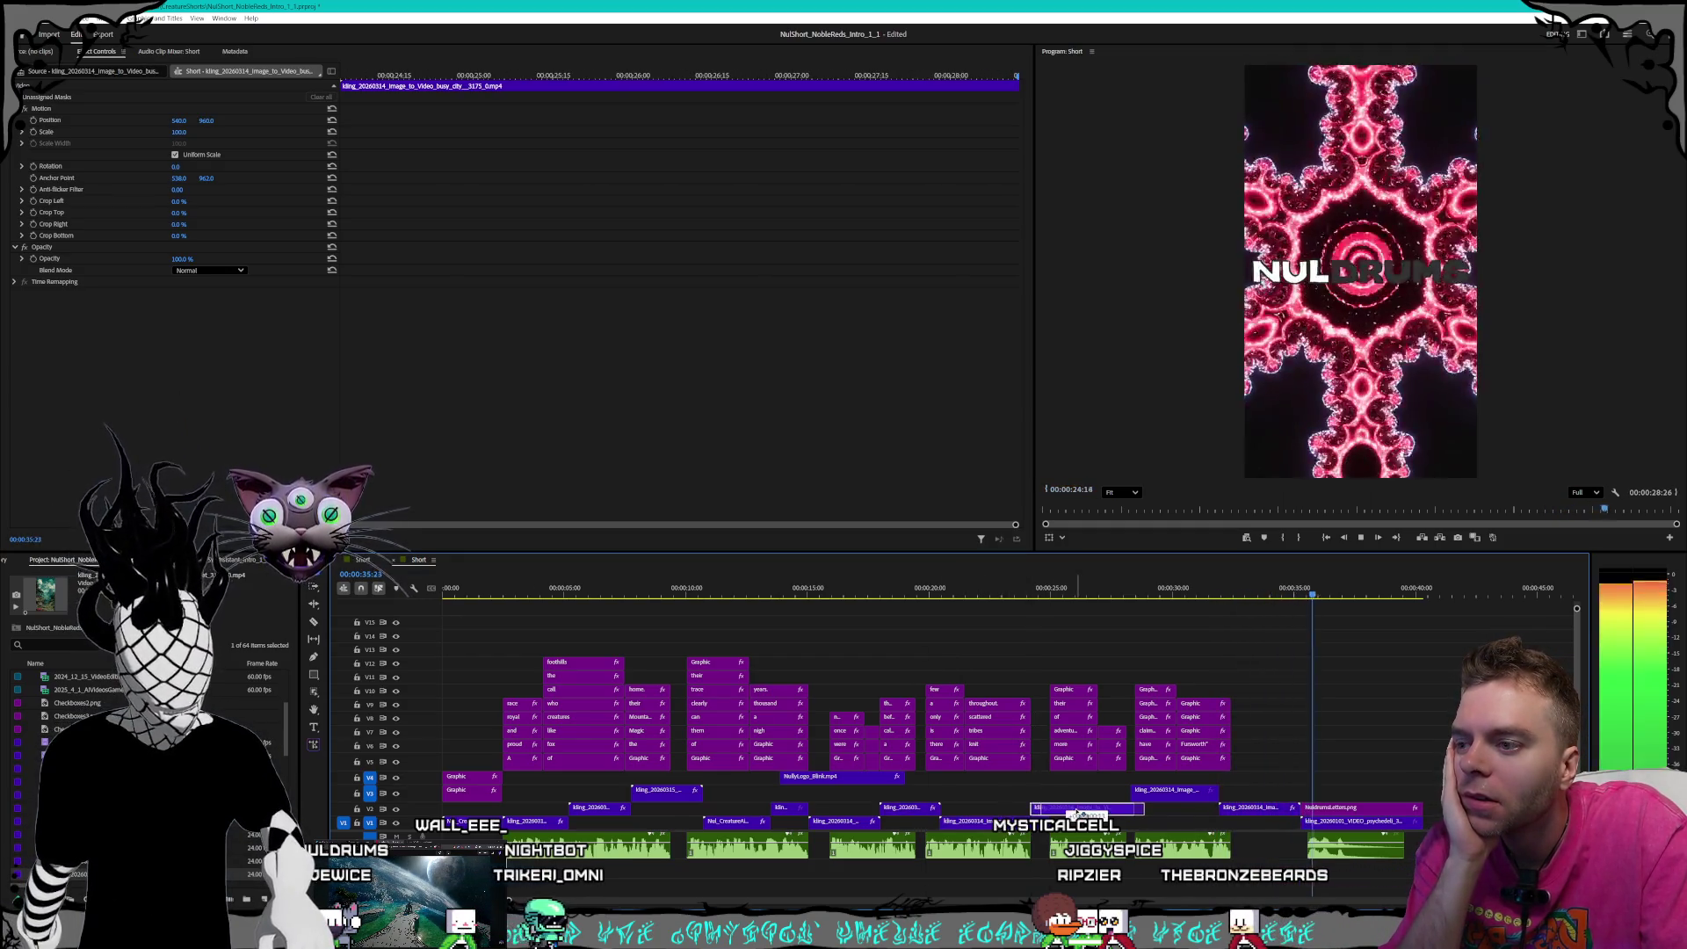
left_click_drag(1083, 812, 1094, 810)
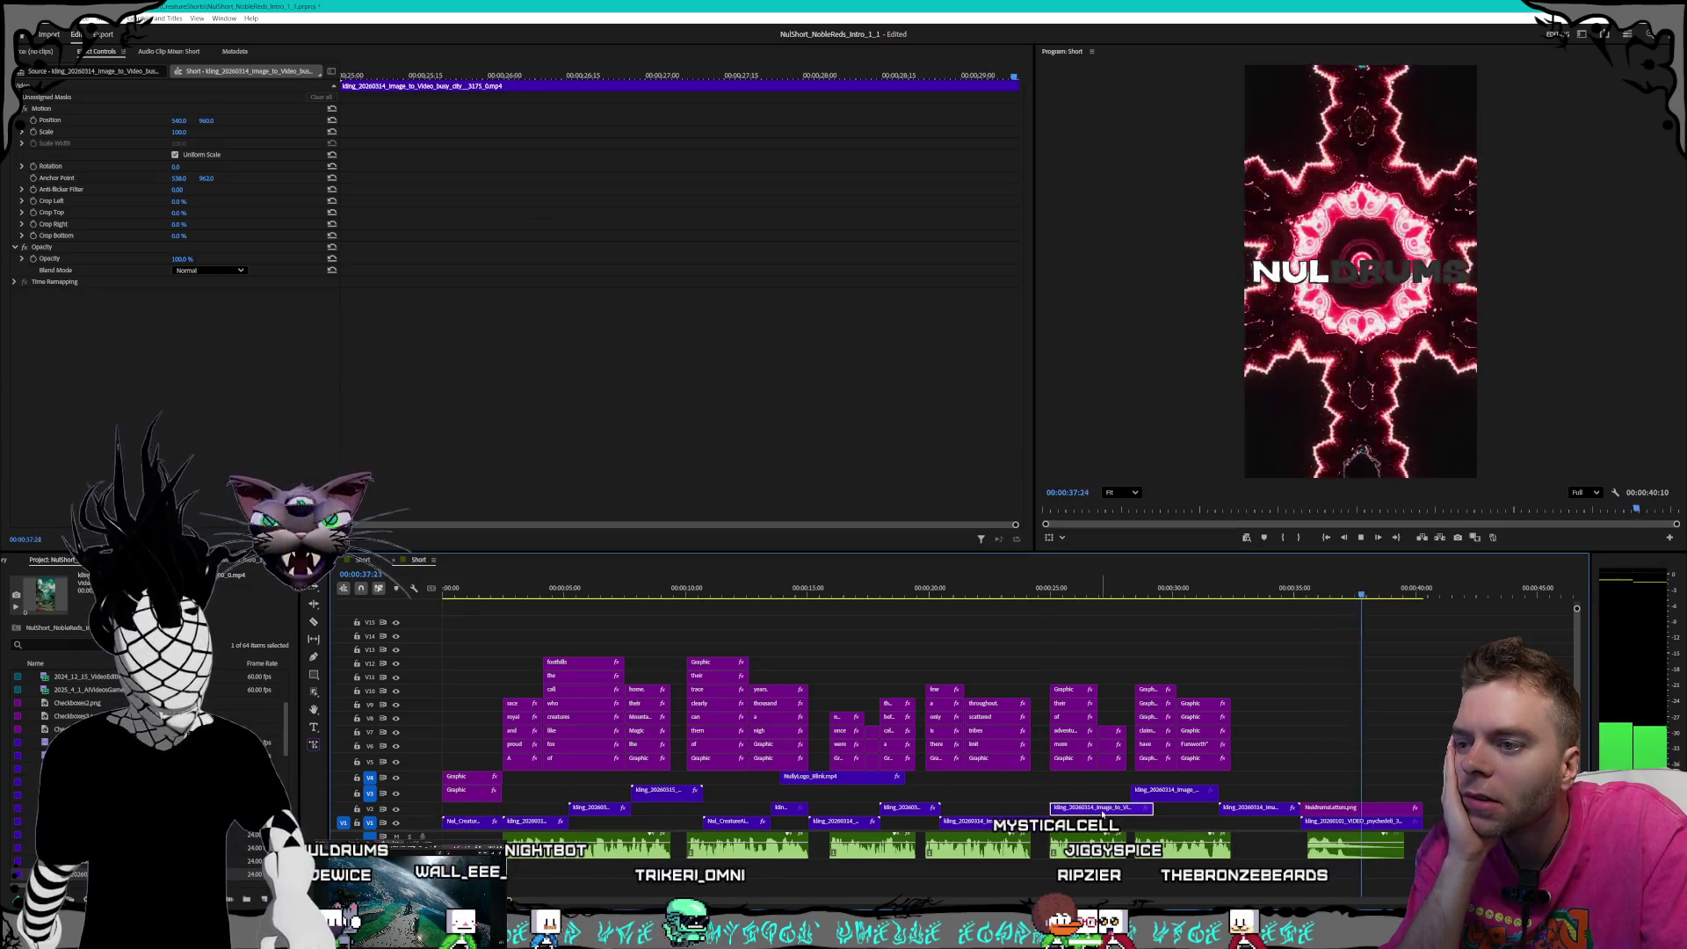
key("space")
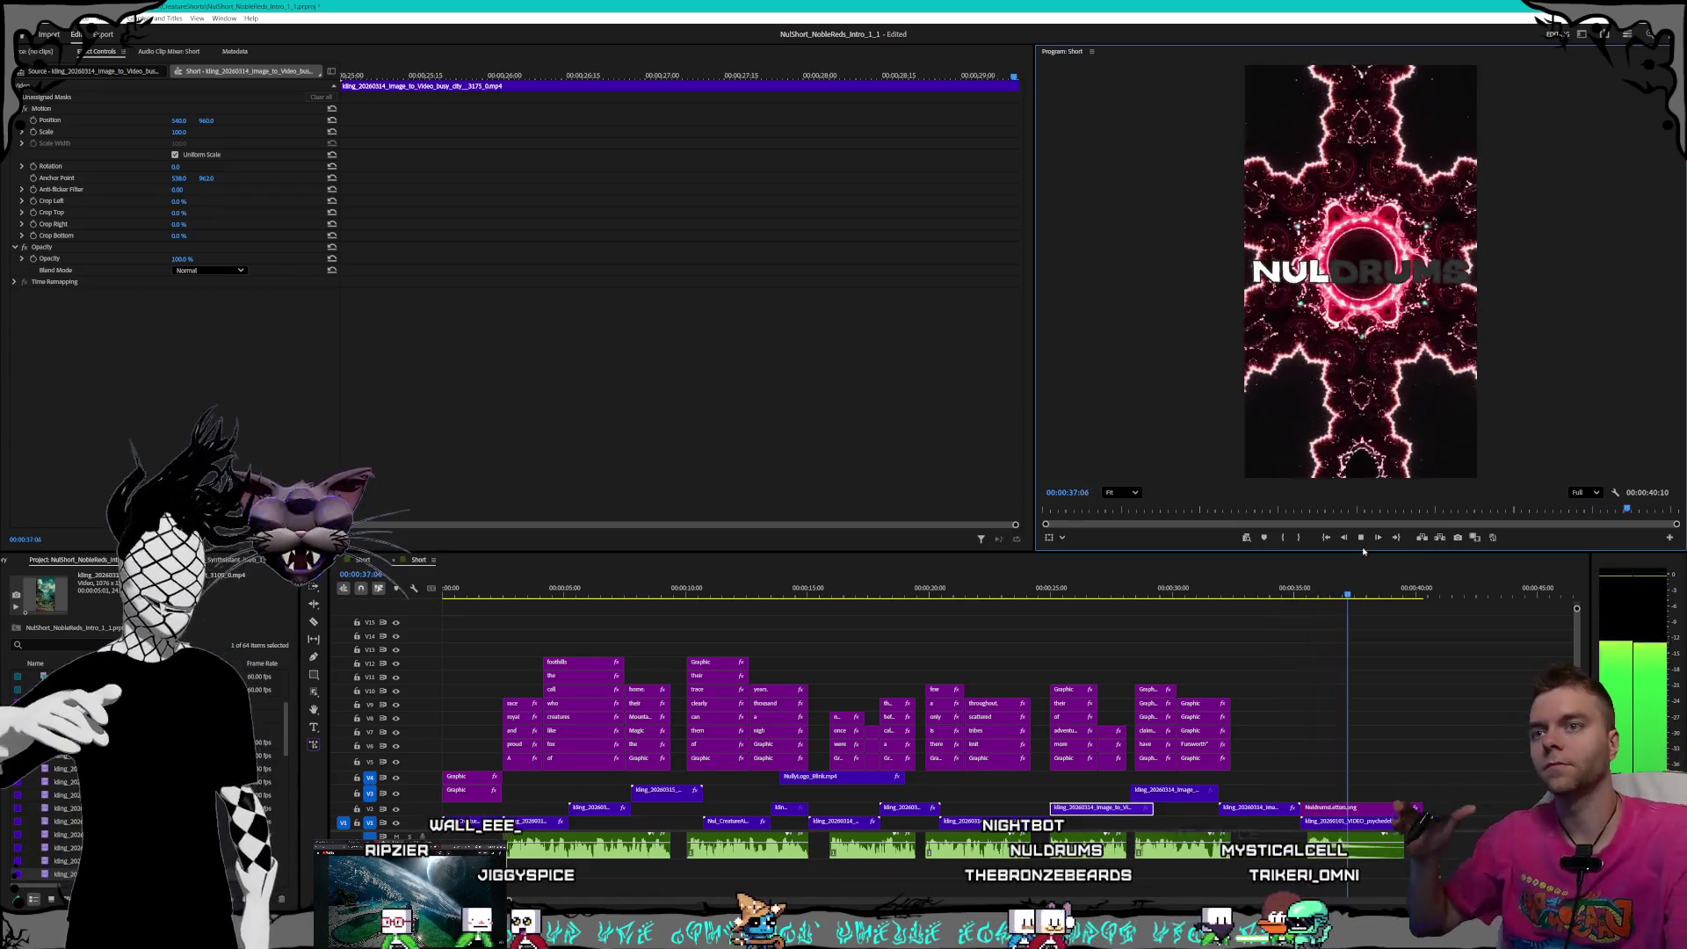
key("space")
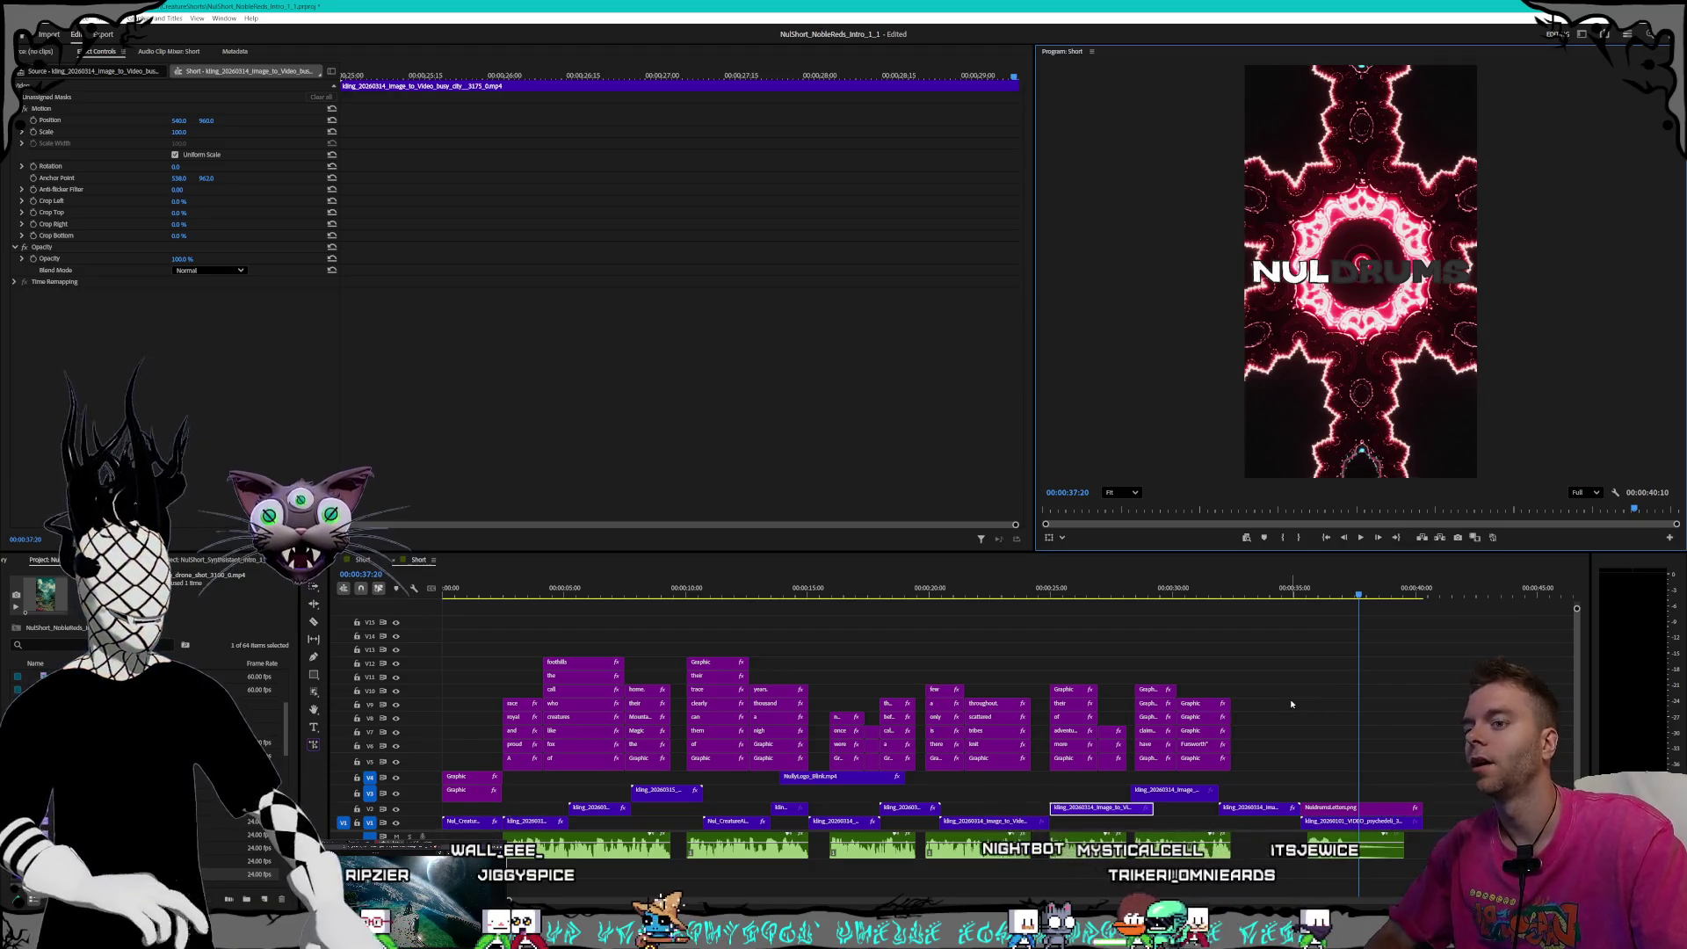
- Save the fox short project and glance at the recent projects list
left_click(20, 18)
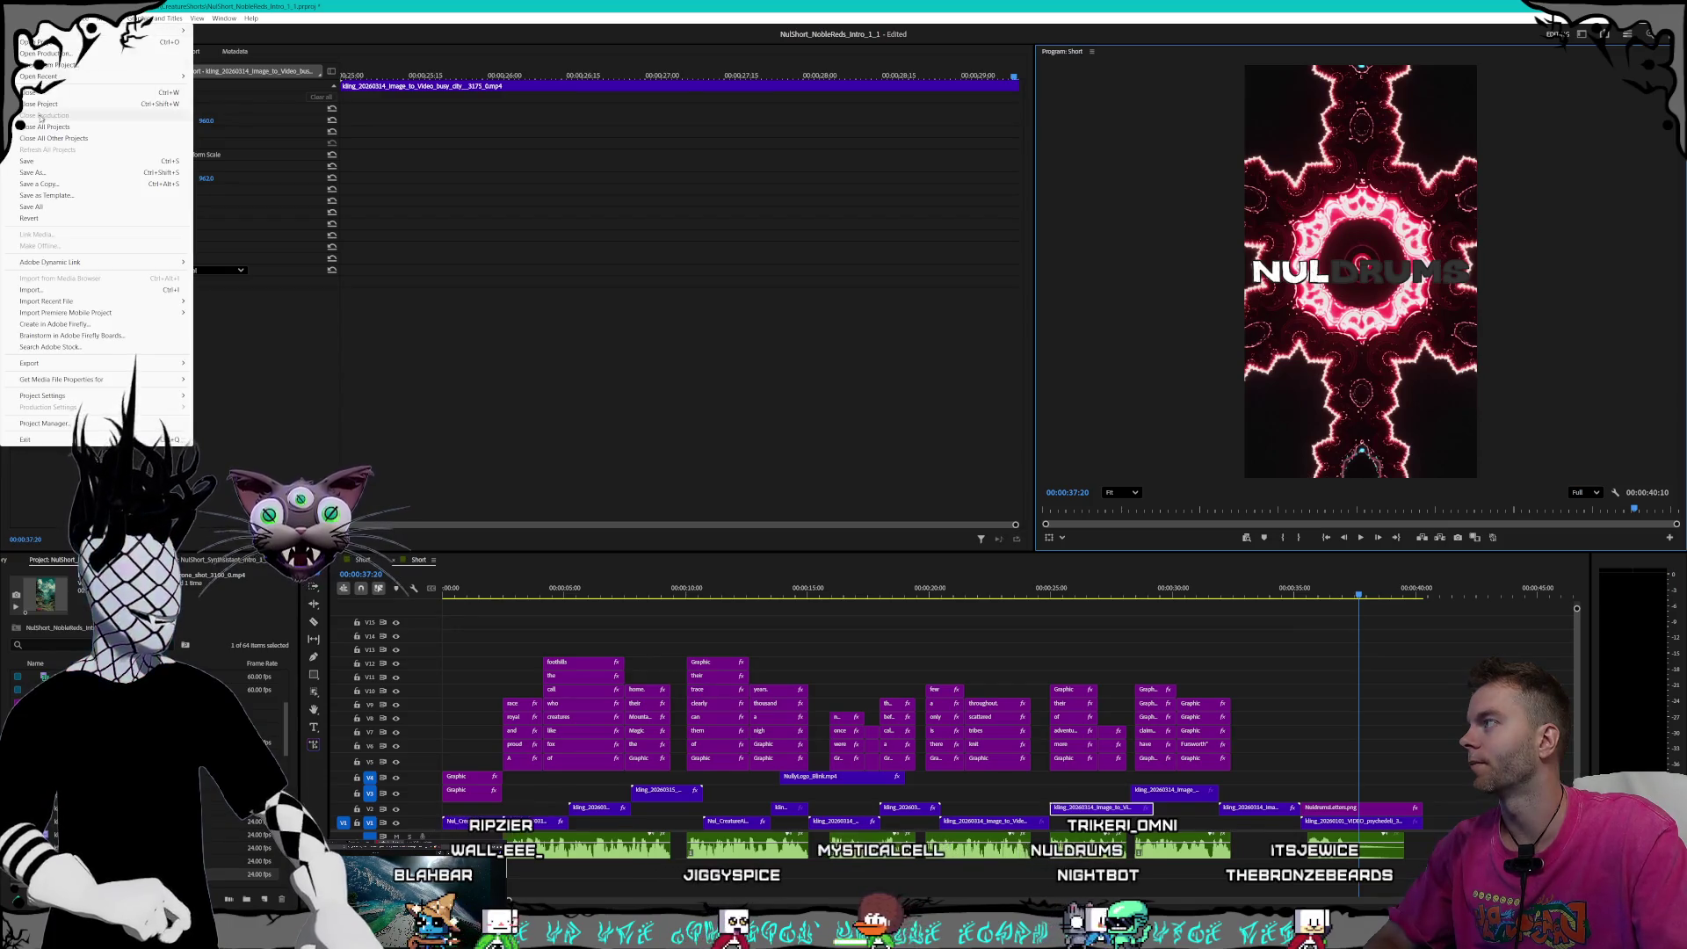
left_click(84, 162)
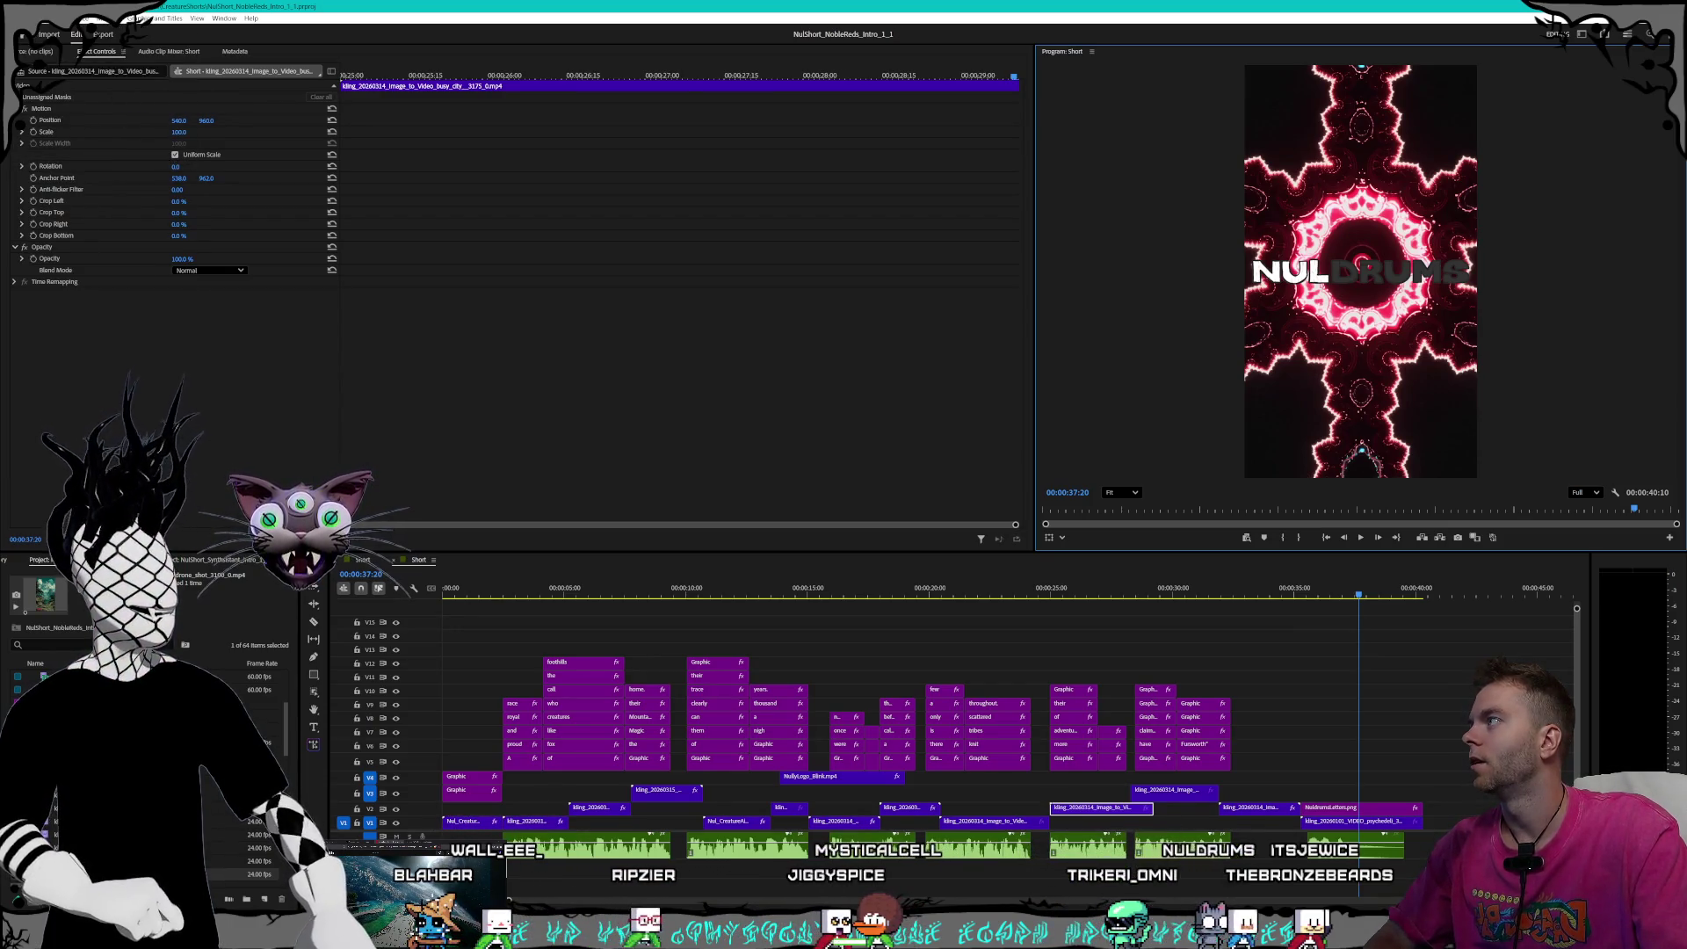
left_click(19, 17)
mouse_move(105, 77)
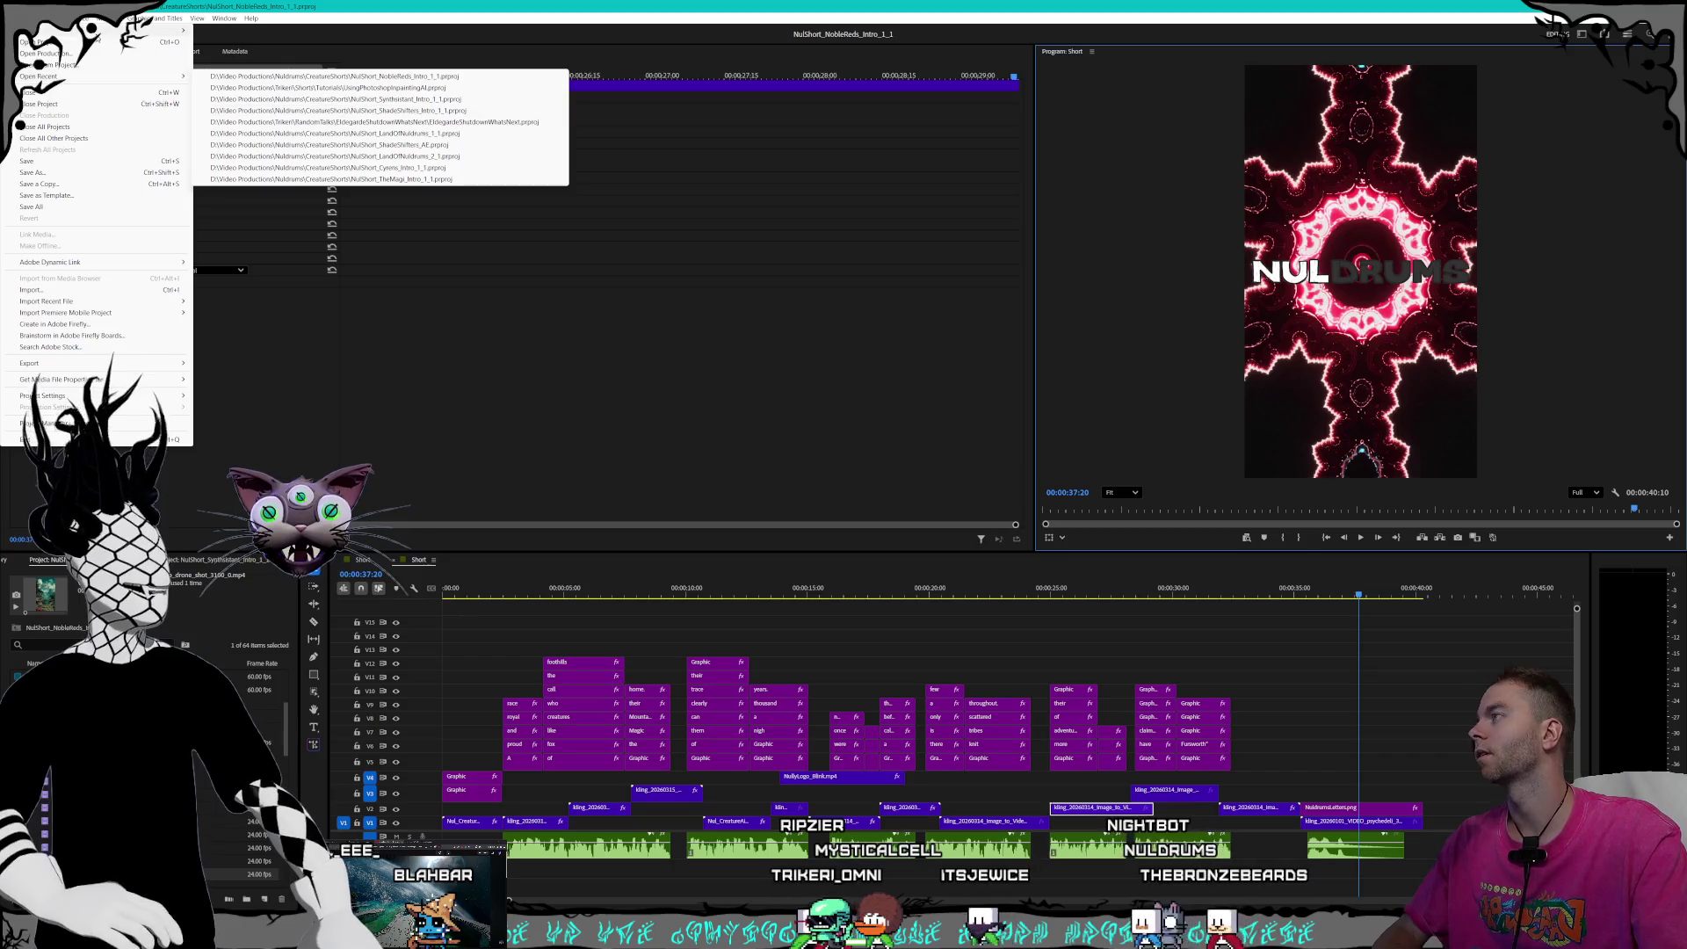
key("Escape")
key("Escape")
- Open NulShort_TheMagi_Intro_1_1.prproj from Nuldrums > CreatureShorts, then switch to the Kling AI browser
key("ctrl+o")
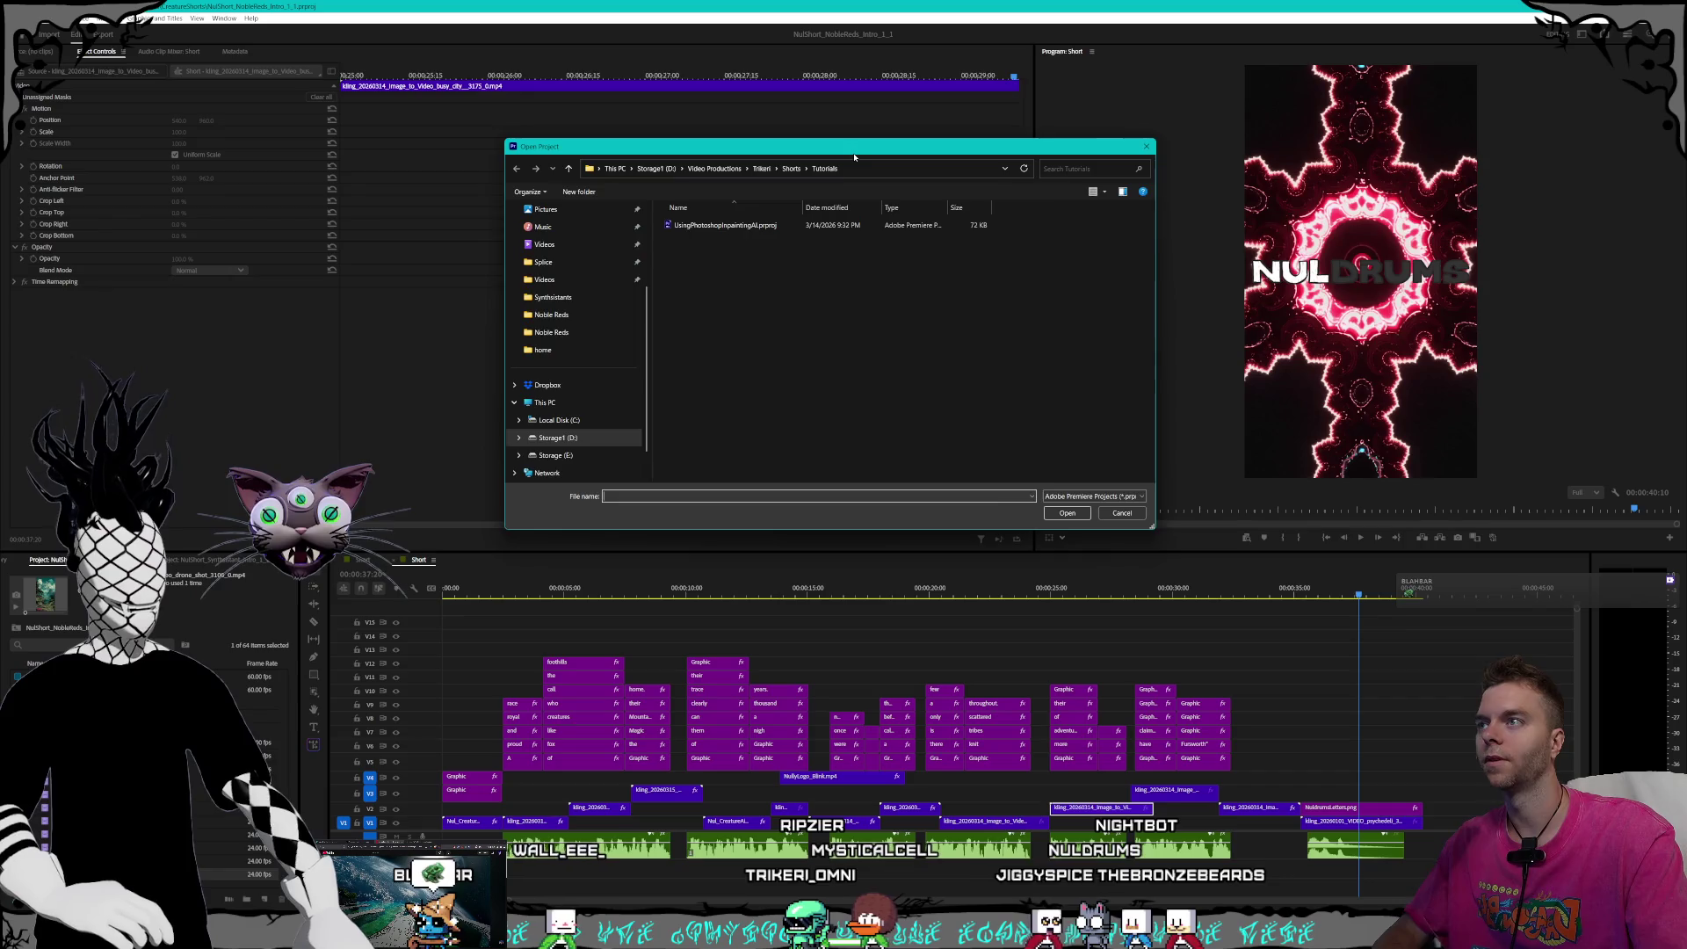
left_click_drag(854, 156, 823, 166)
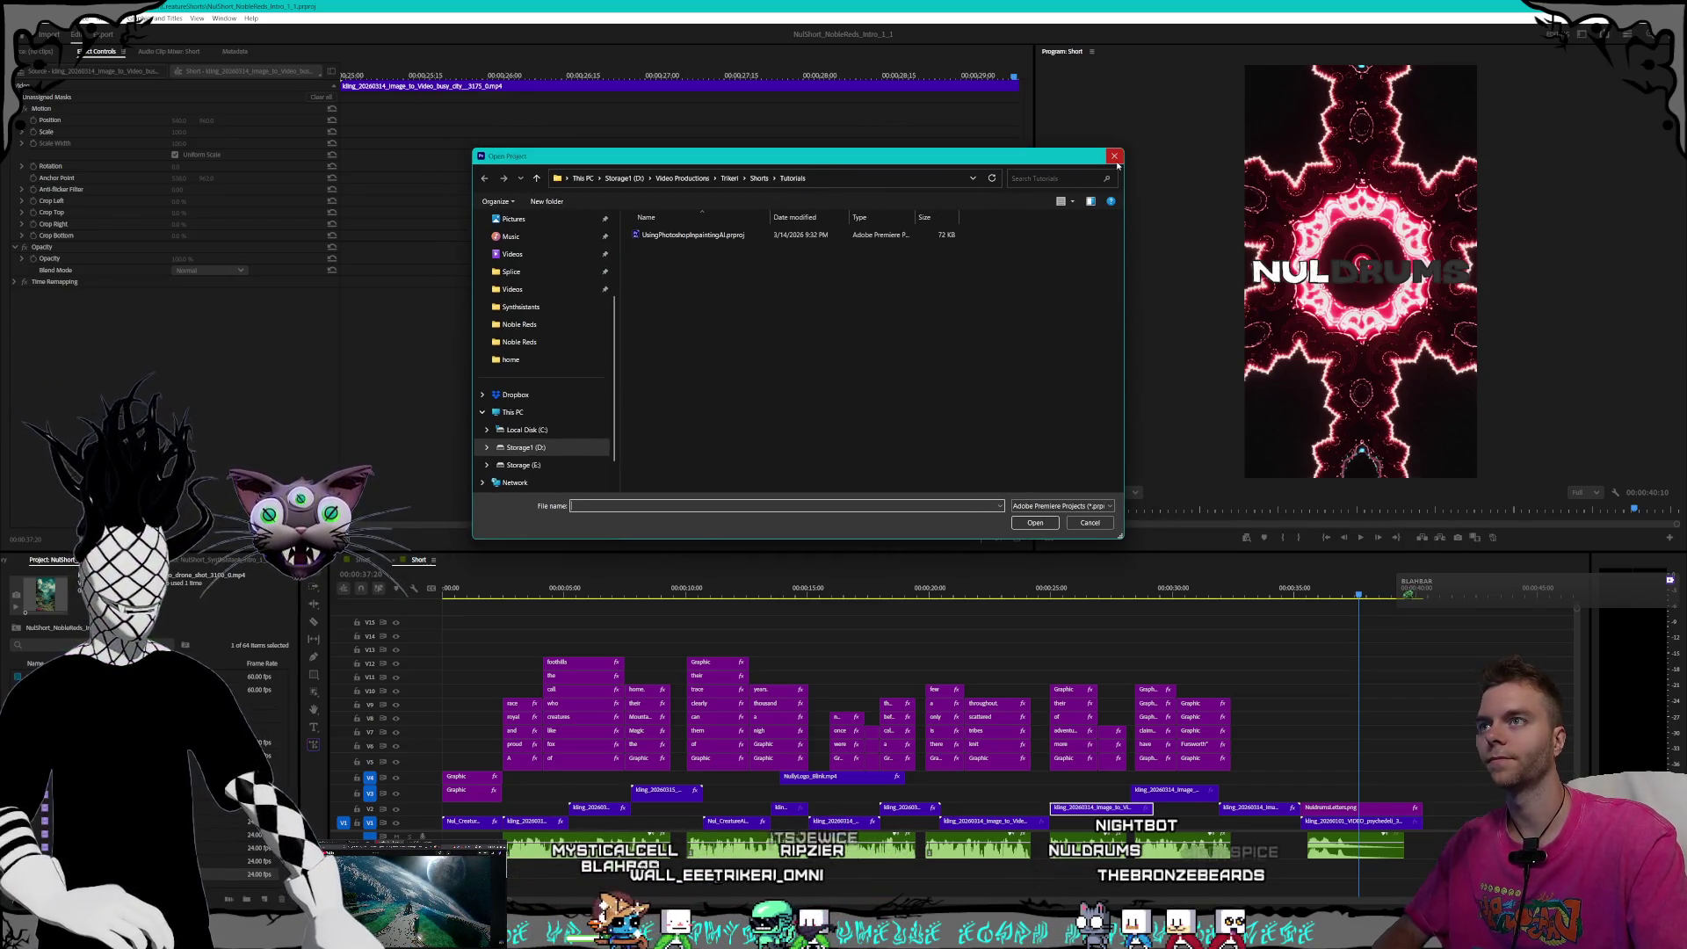
left_click(761, 178)
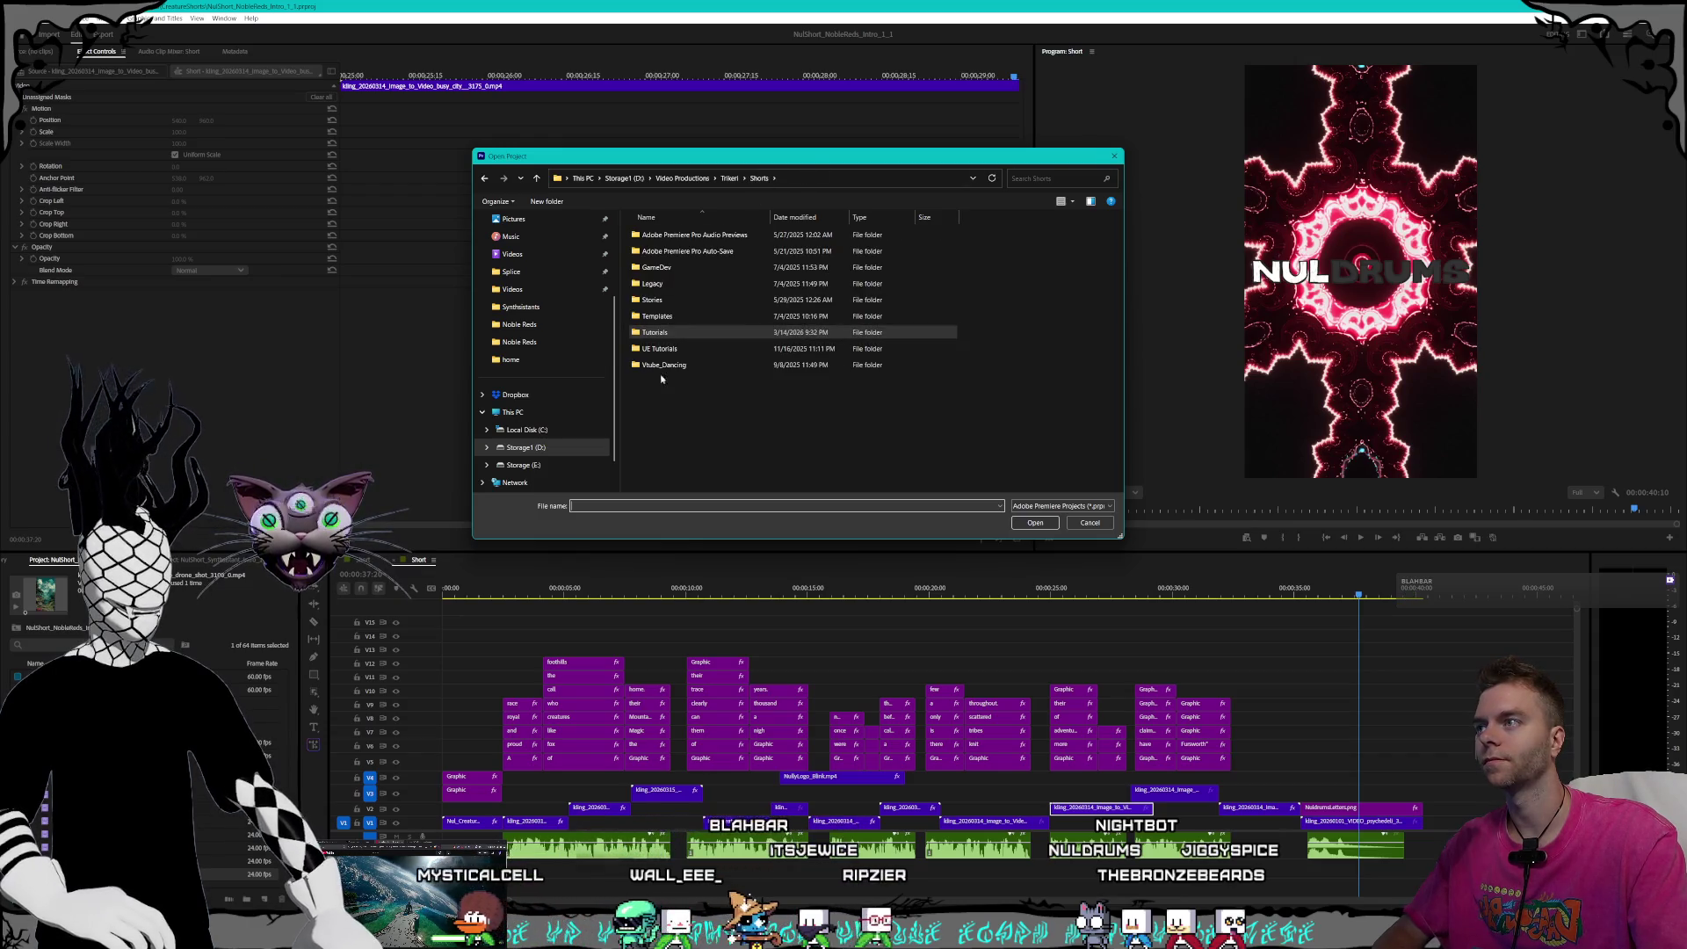
left_click(731, 178)
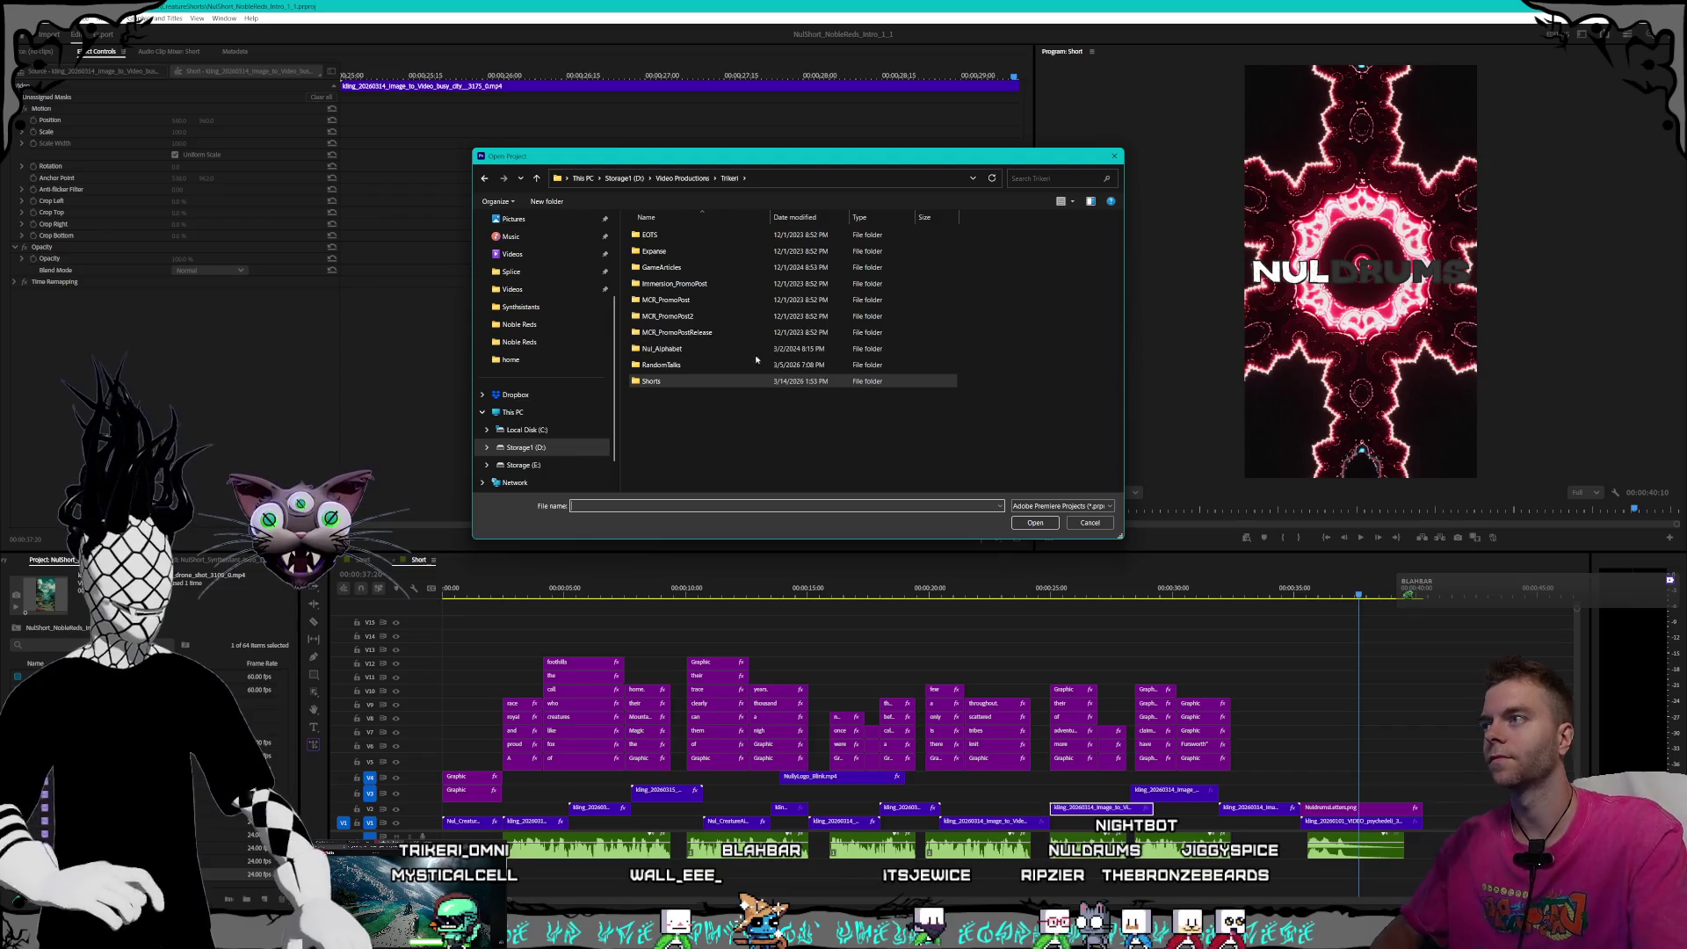
left_click(682, 178)
double_click(677, 267)
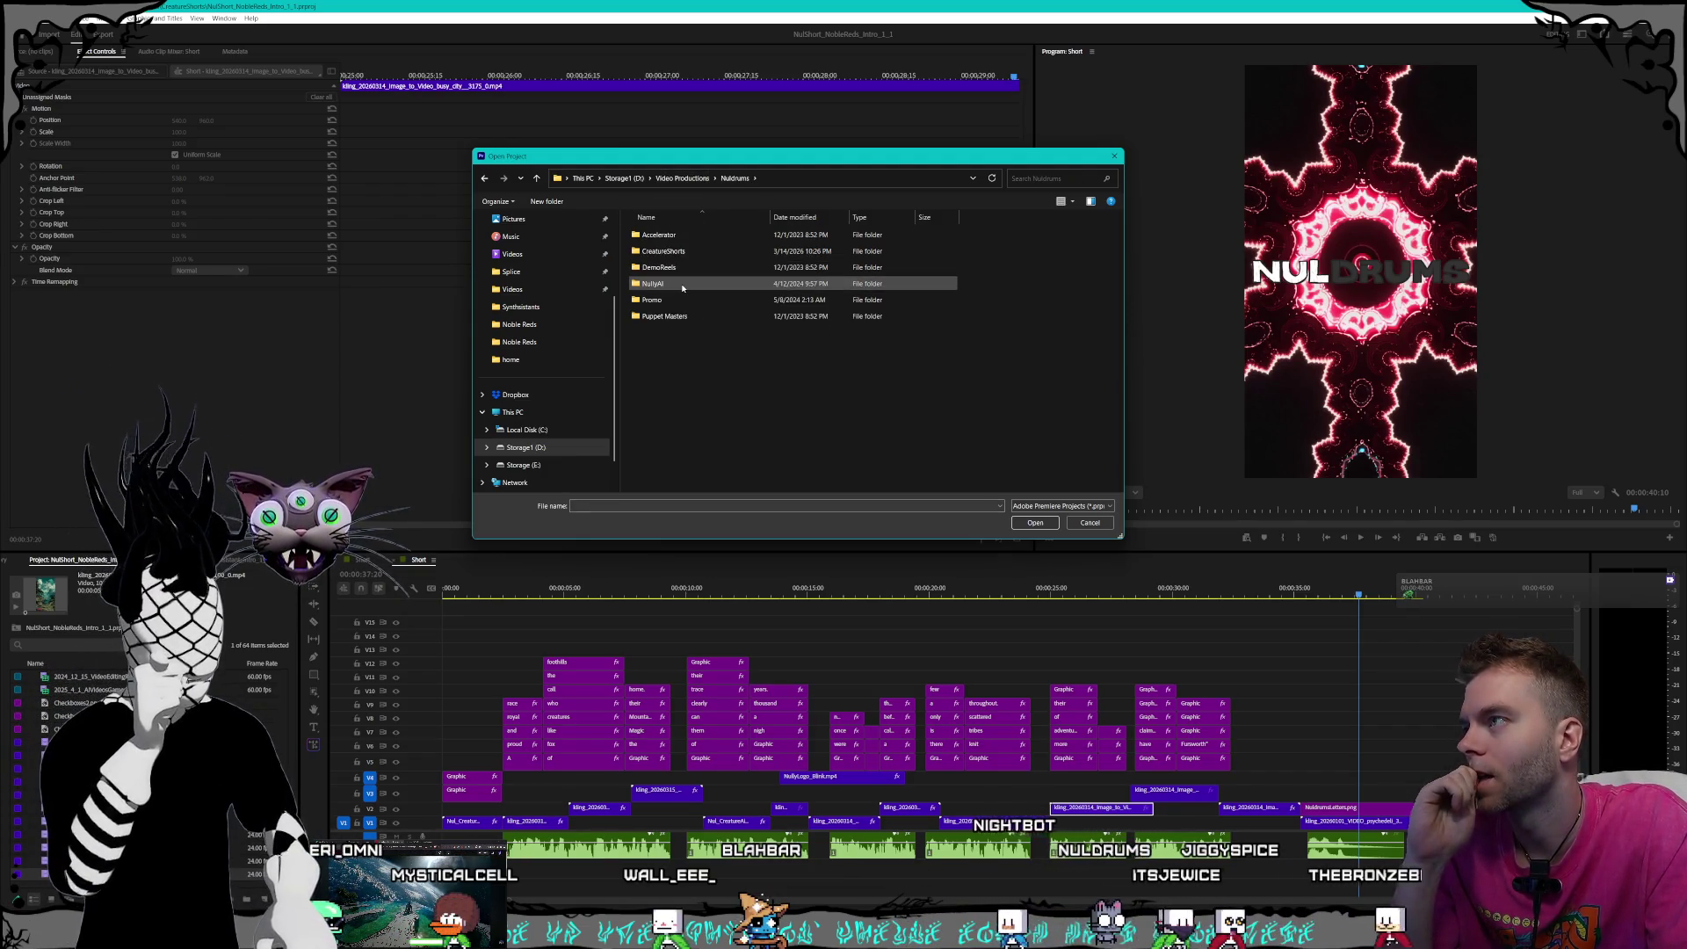
double_click(684, 252)
scroll(714, 258, "down", 5)
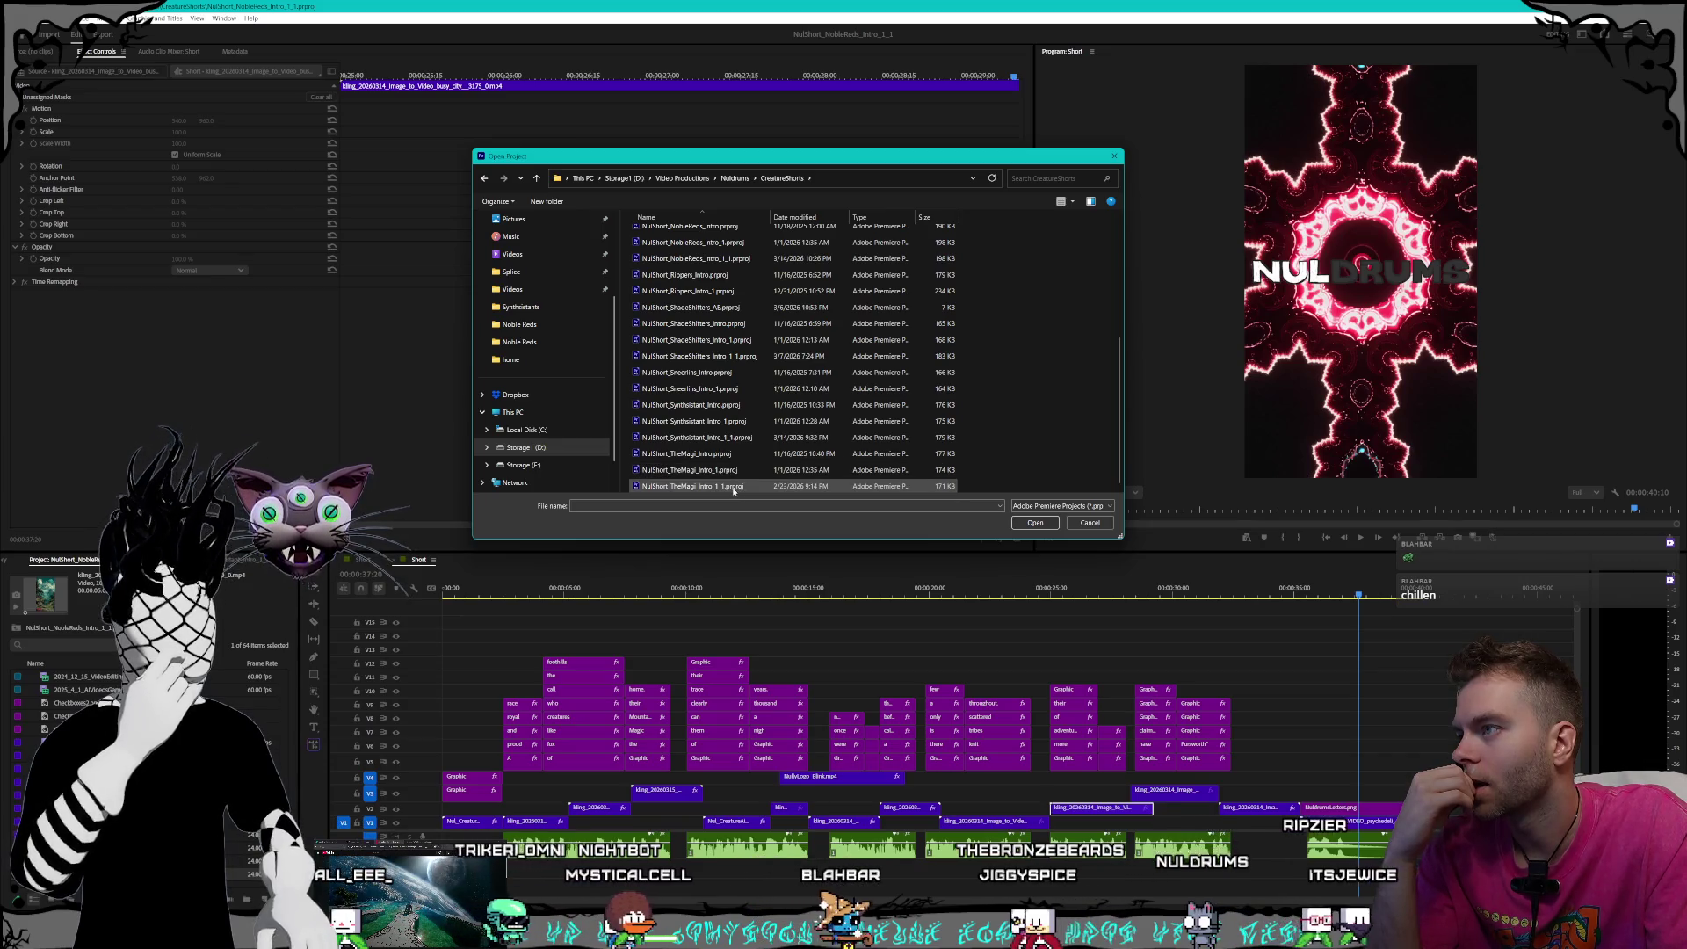
double_click(742, 486)
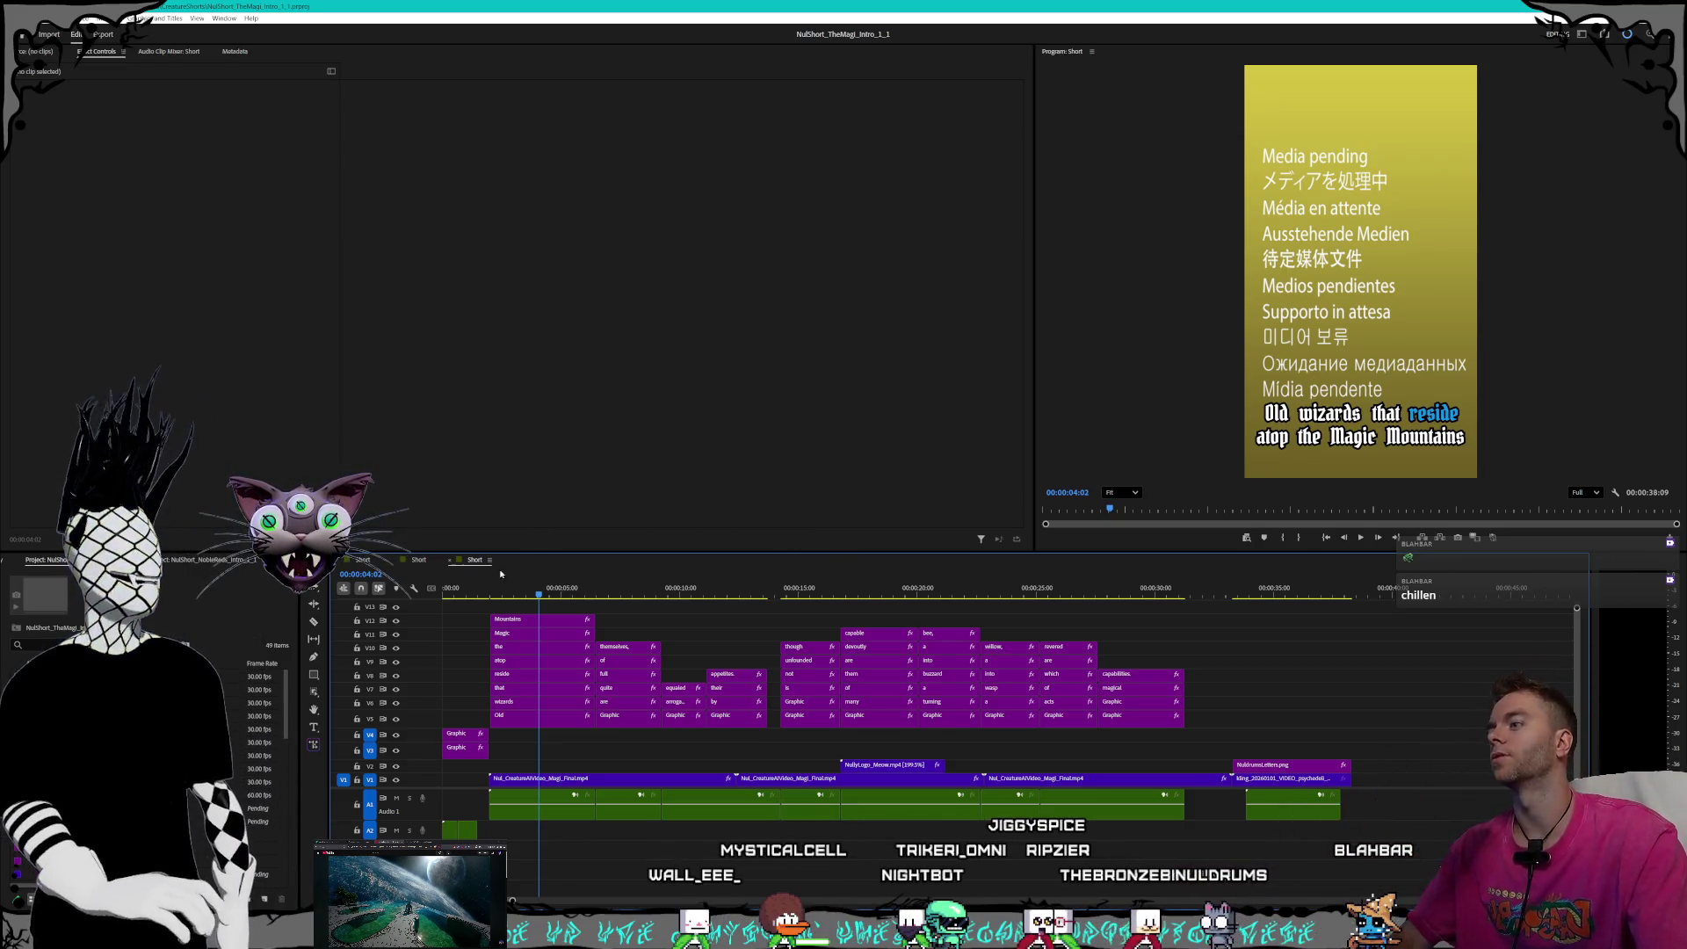
key("alt+Tab")
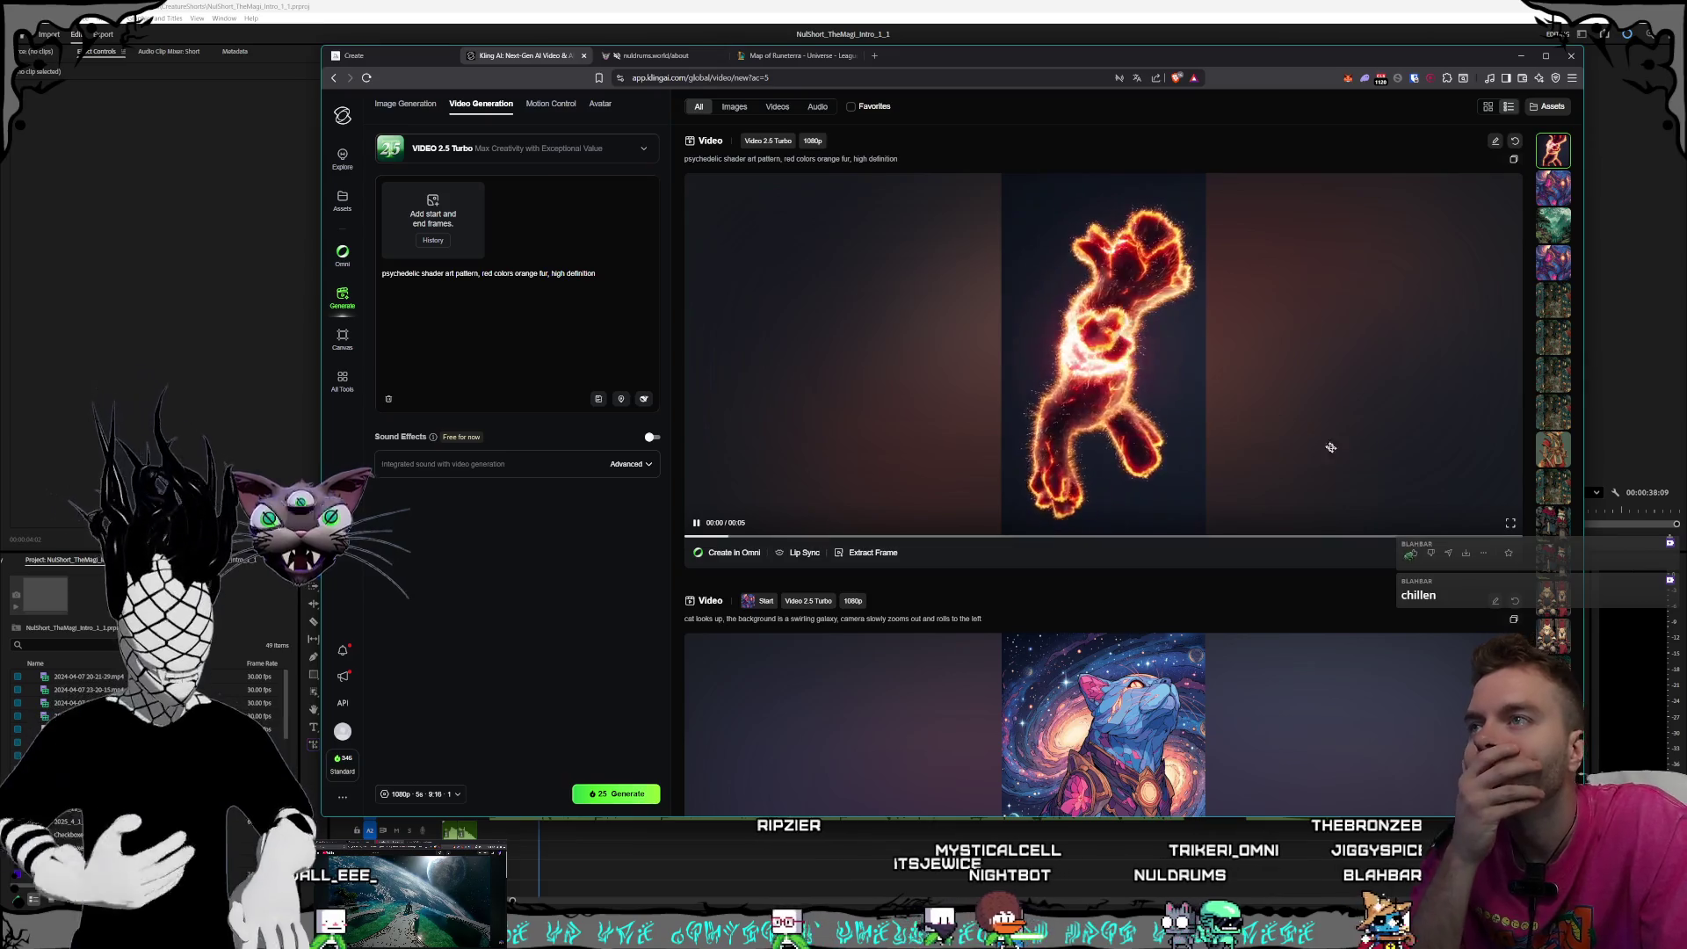
- Watch the fire-cat video full screen, then select 'orange fur' in the prompt to remove it
left_click(1497, 511)
key("f")
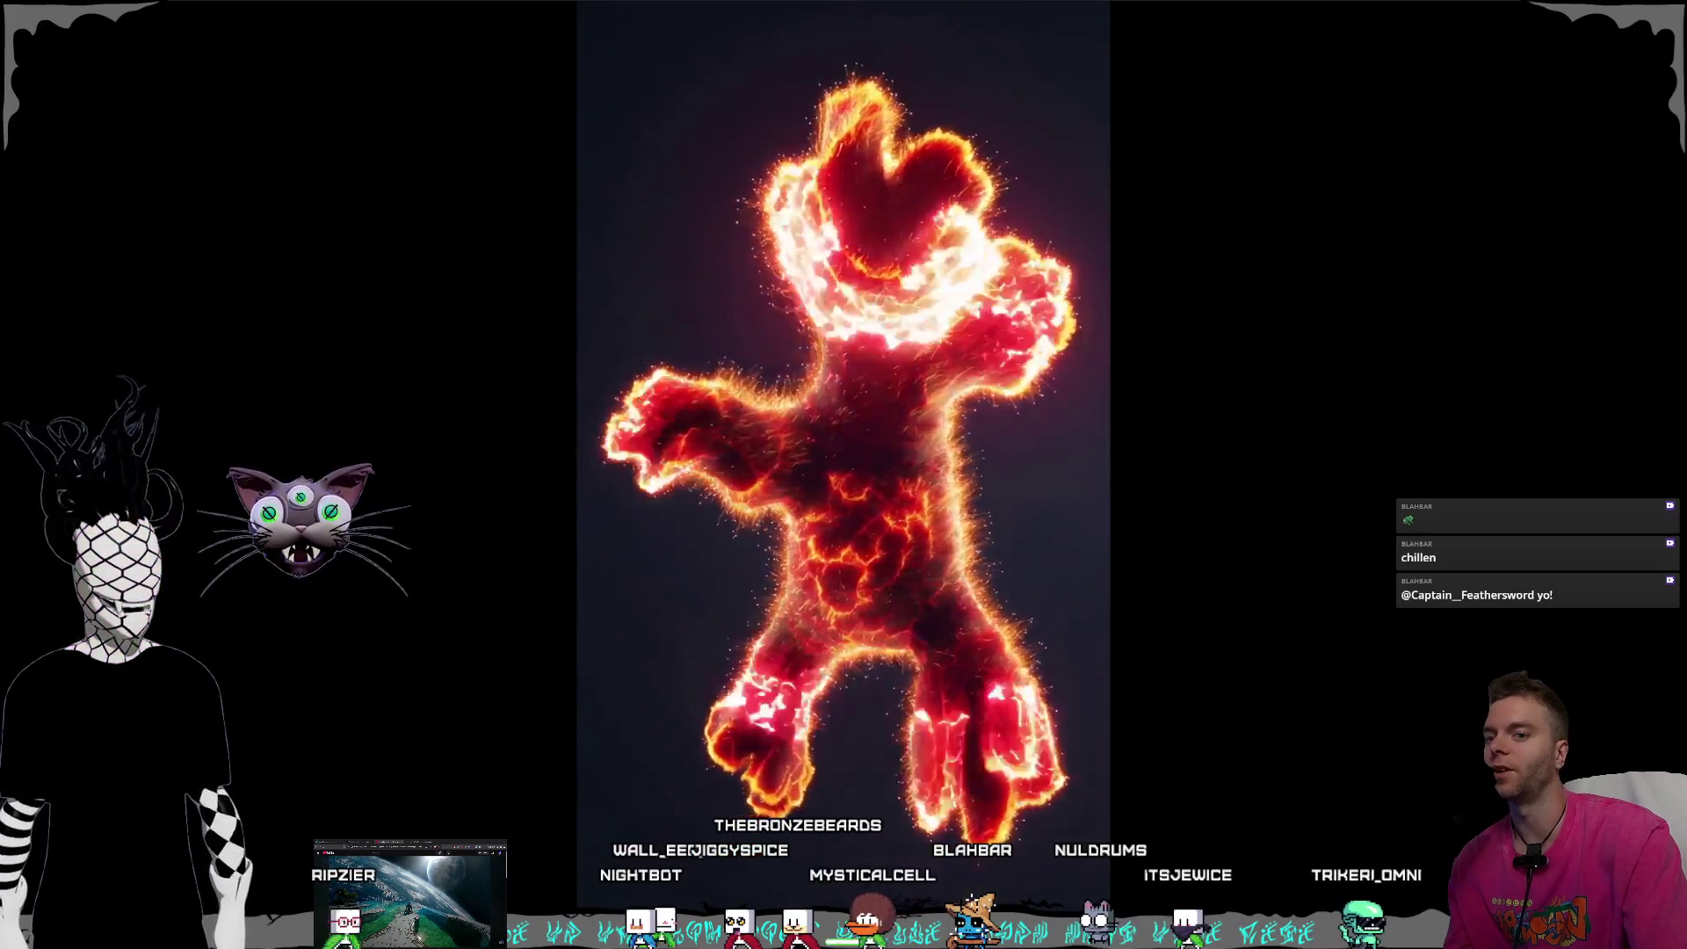
key("Escape")
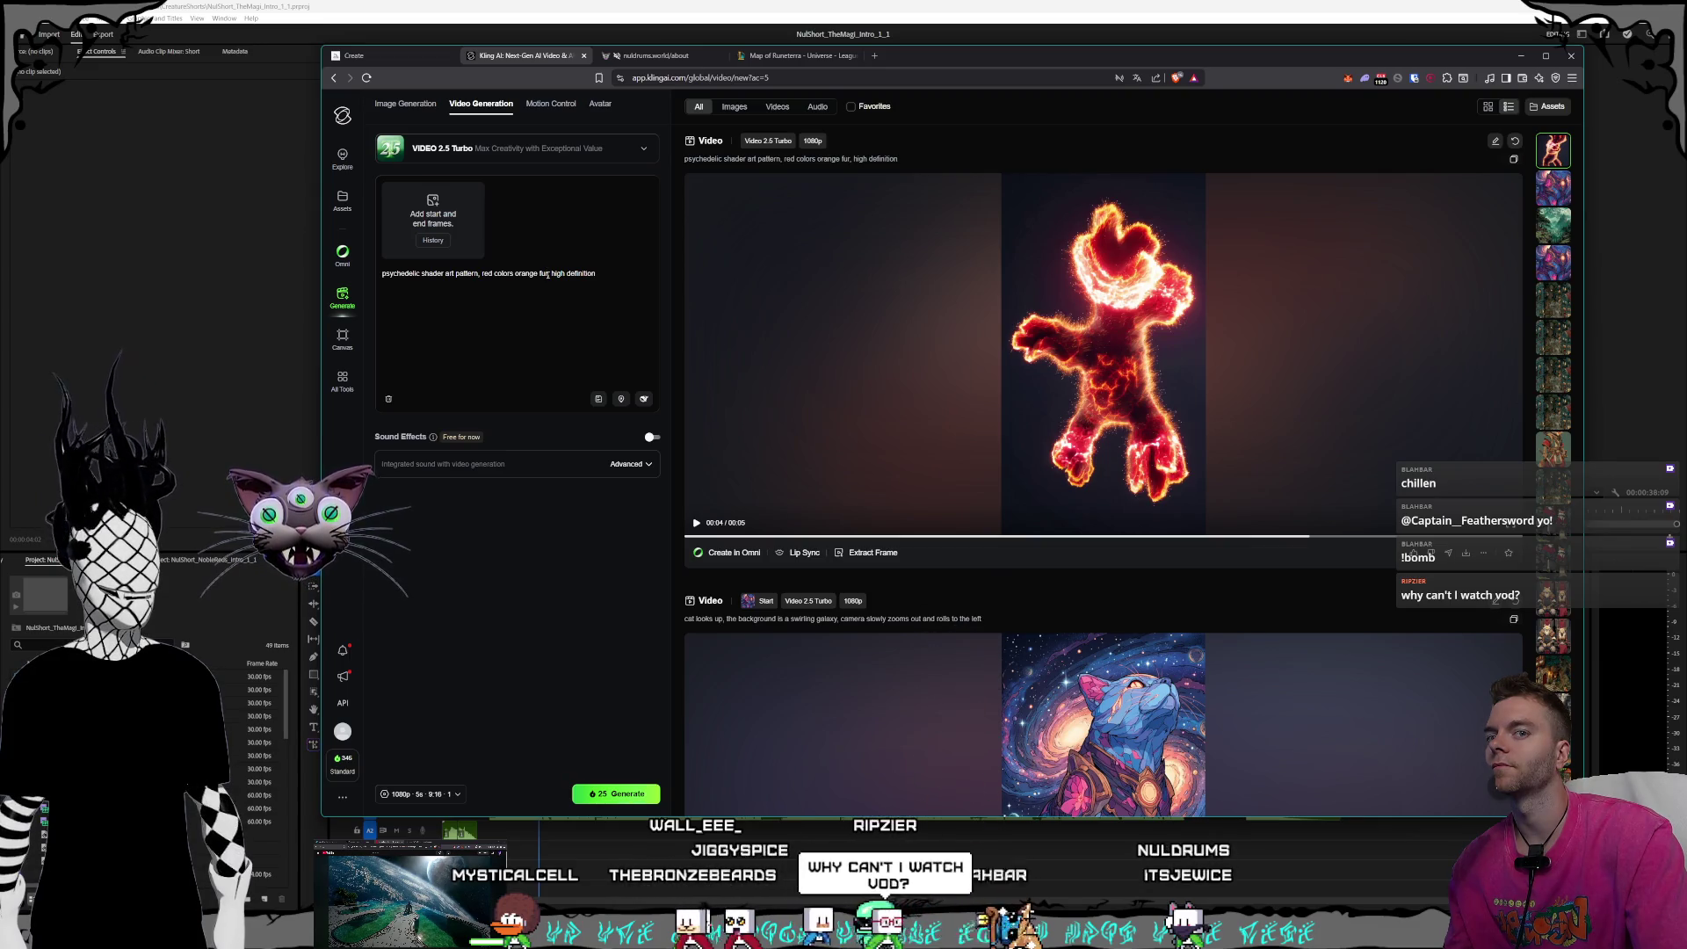
left_click_drag(533, 273, 526, 273)
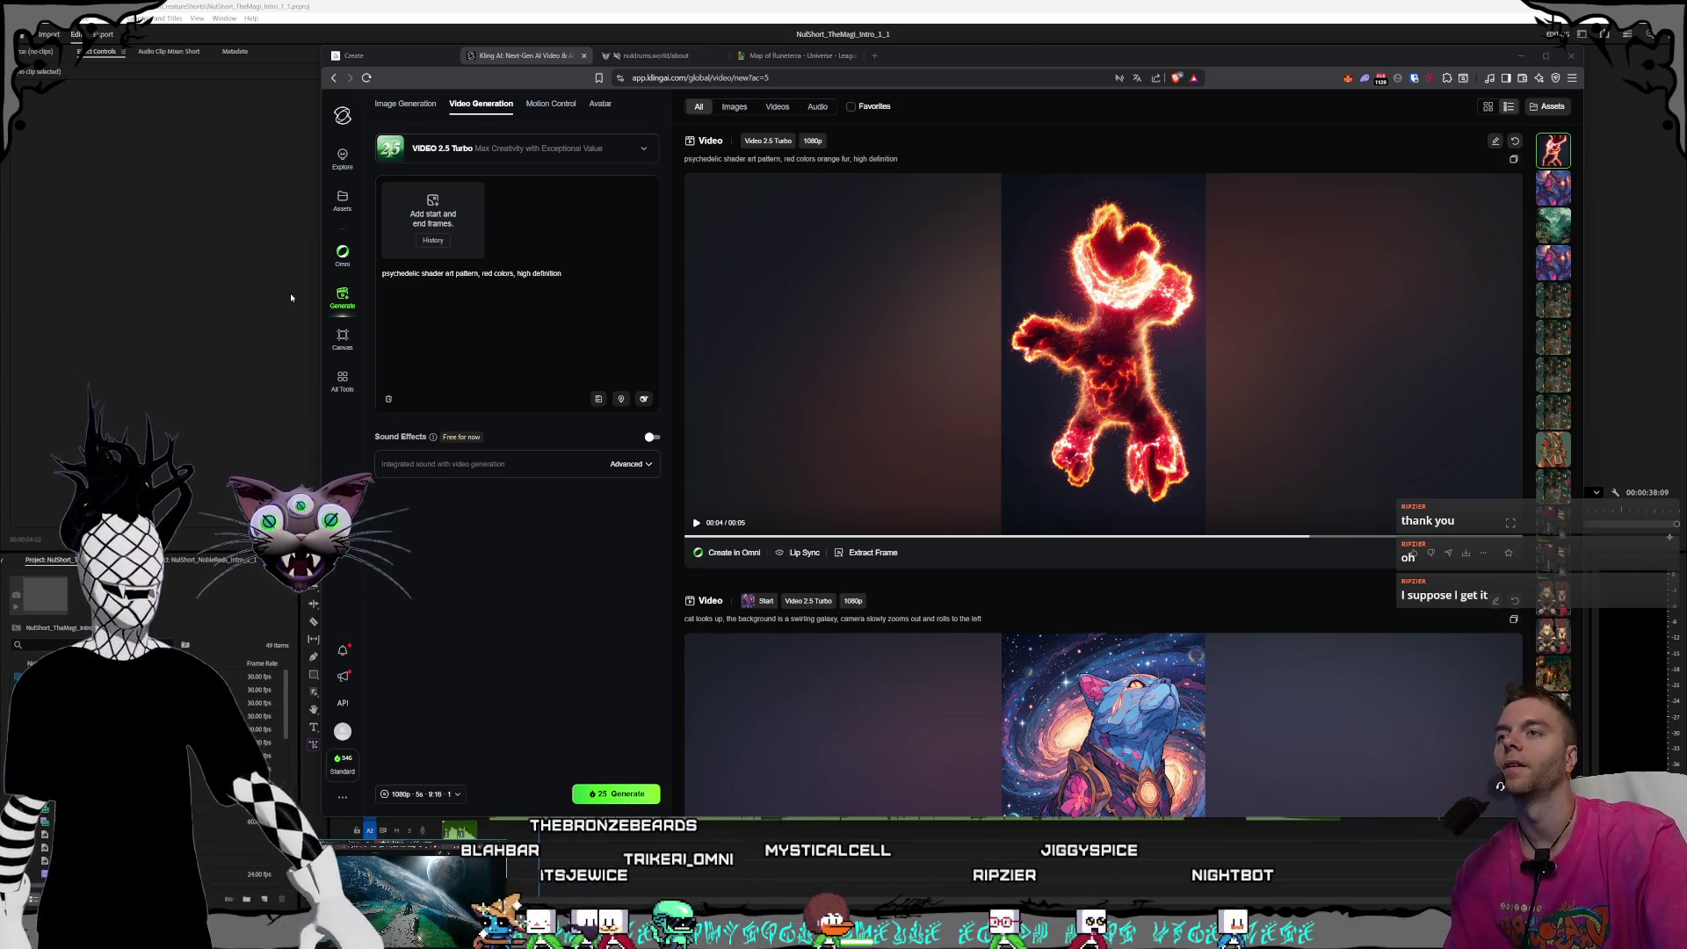
- Generate a video from the 'psychedelic shader art pattern, red colors, high definition' prompt and return to Premiere
left_click(448, 575)
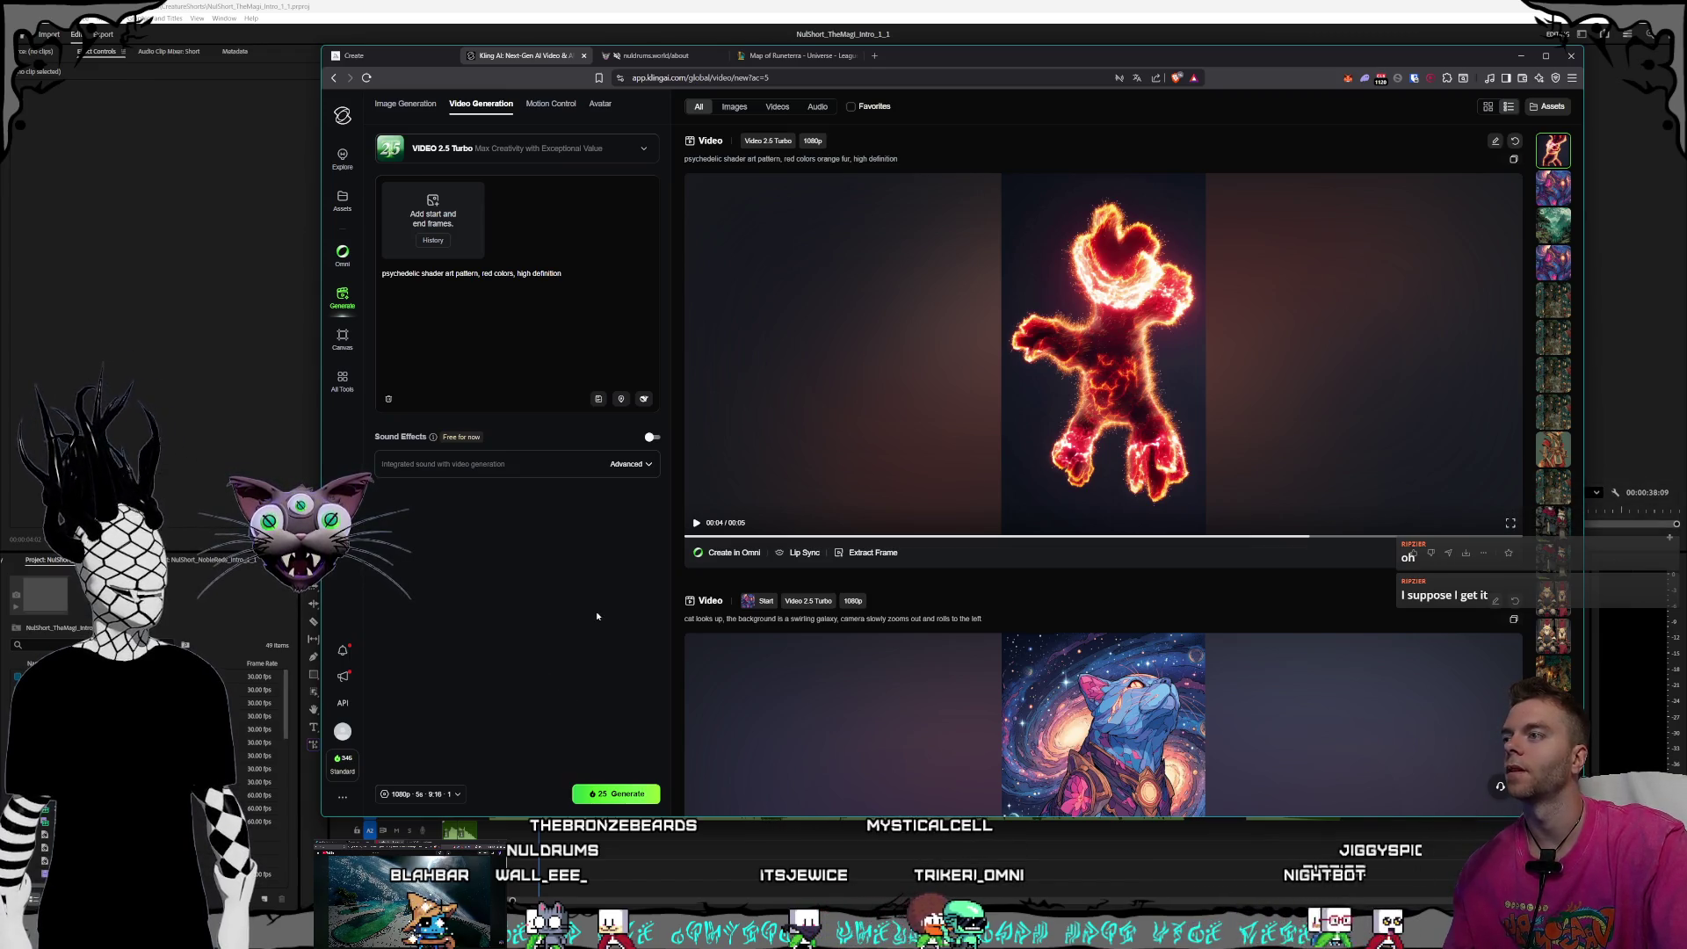
left_click(606, 795)
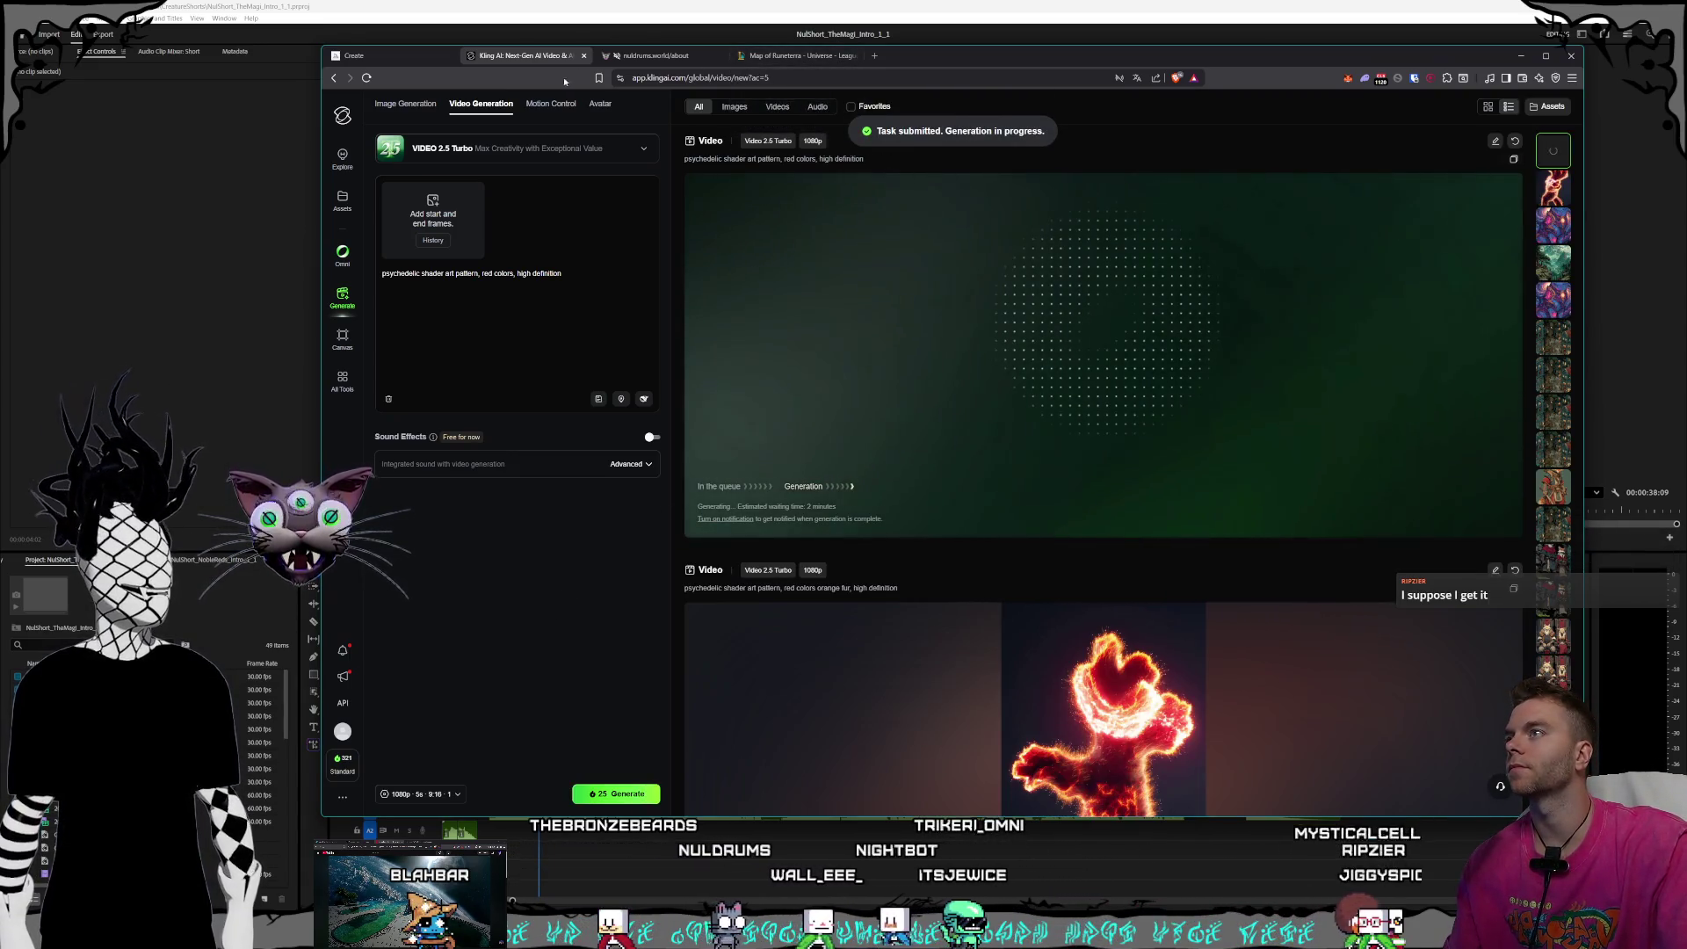
key("alt+Tab")
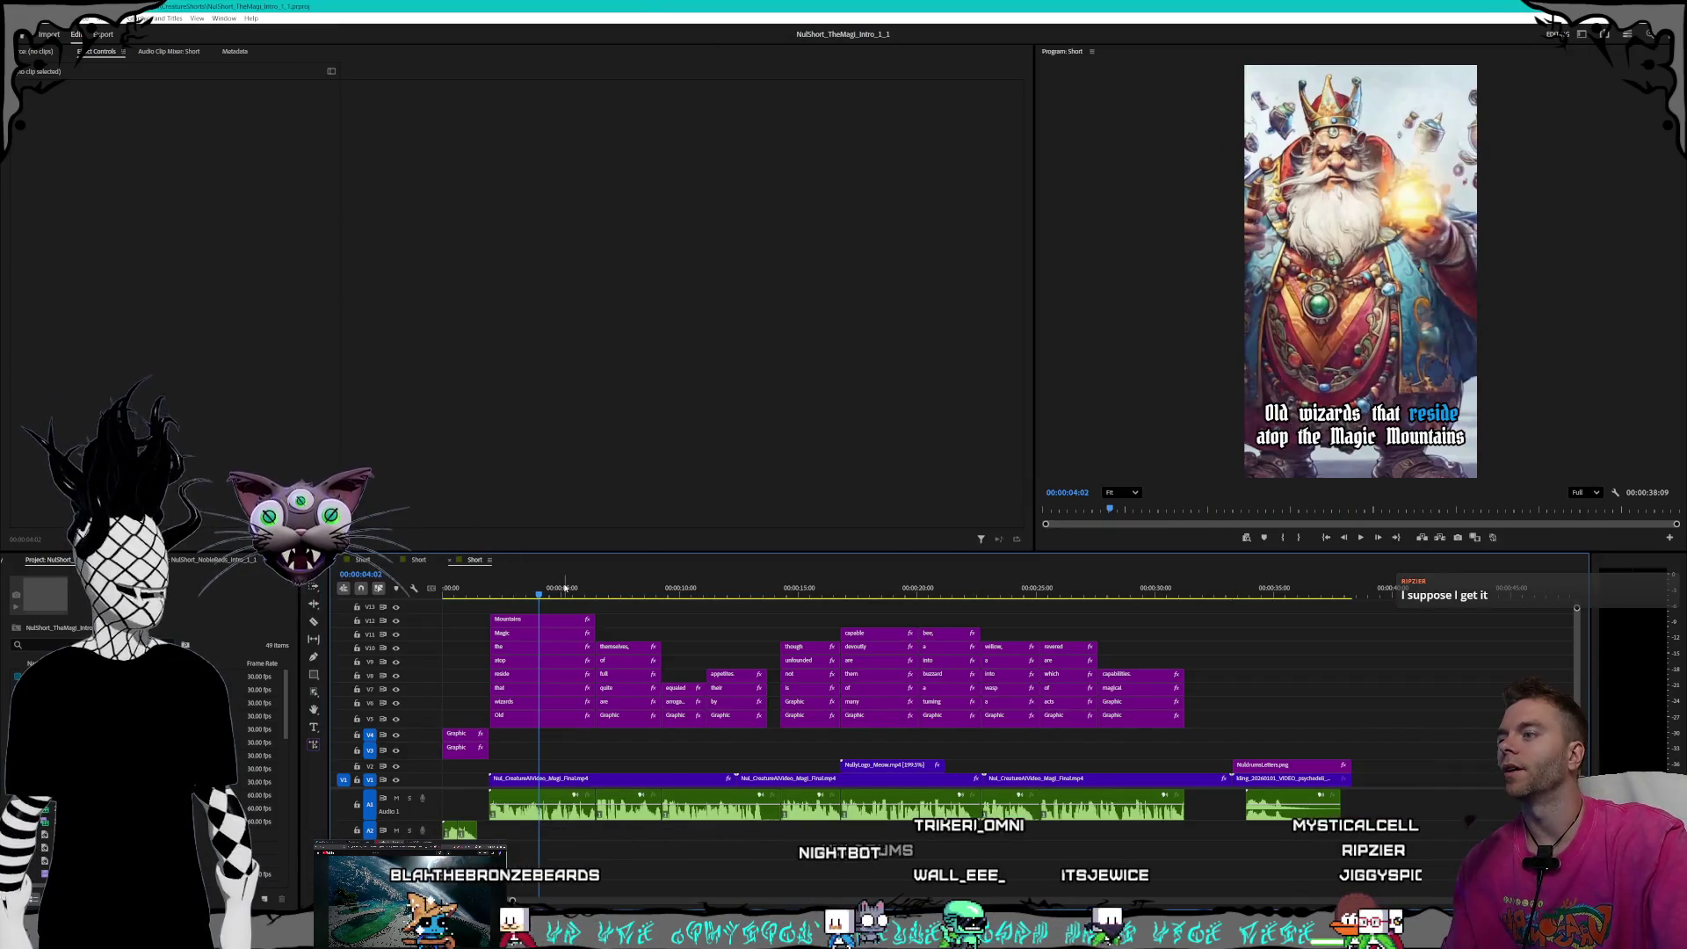
- Open the Synthsistant short's sequence, play it from the start, and widen the Program monitor
left_click(494, 583)
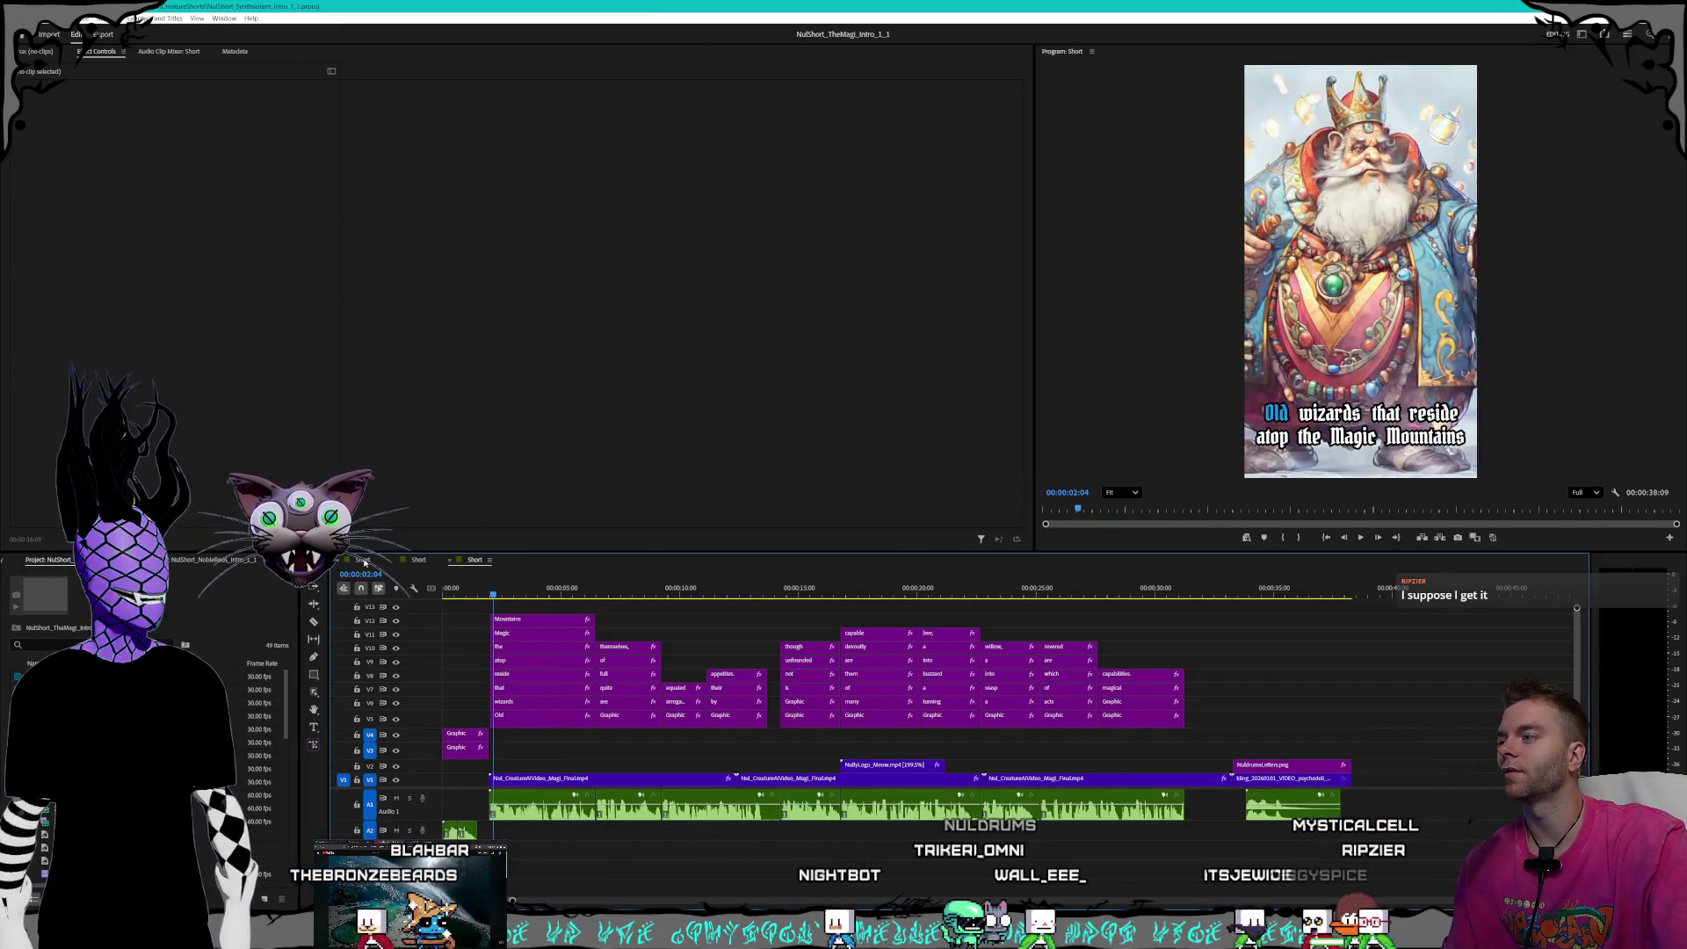
left_click(363, 560)
left_click(442, 591)
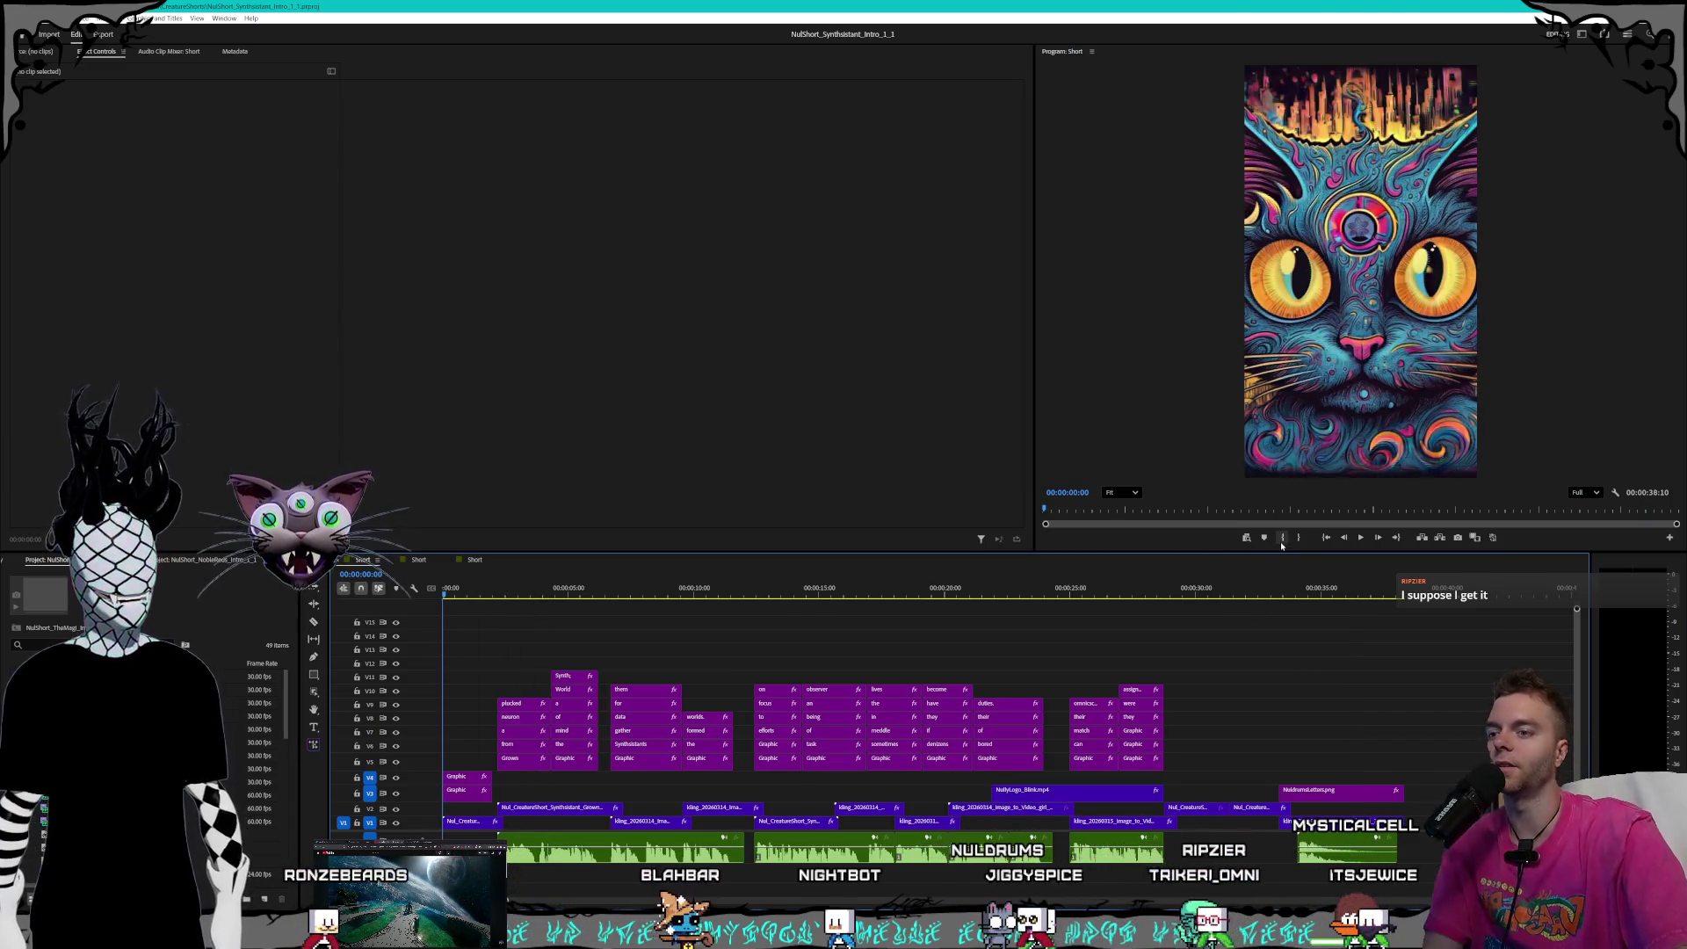
left_click(1360, 543)
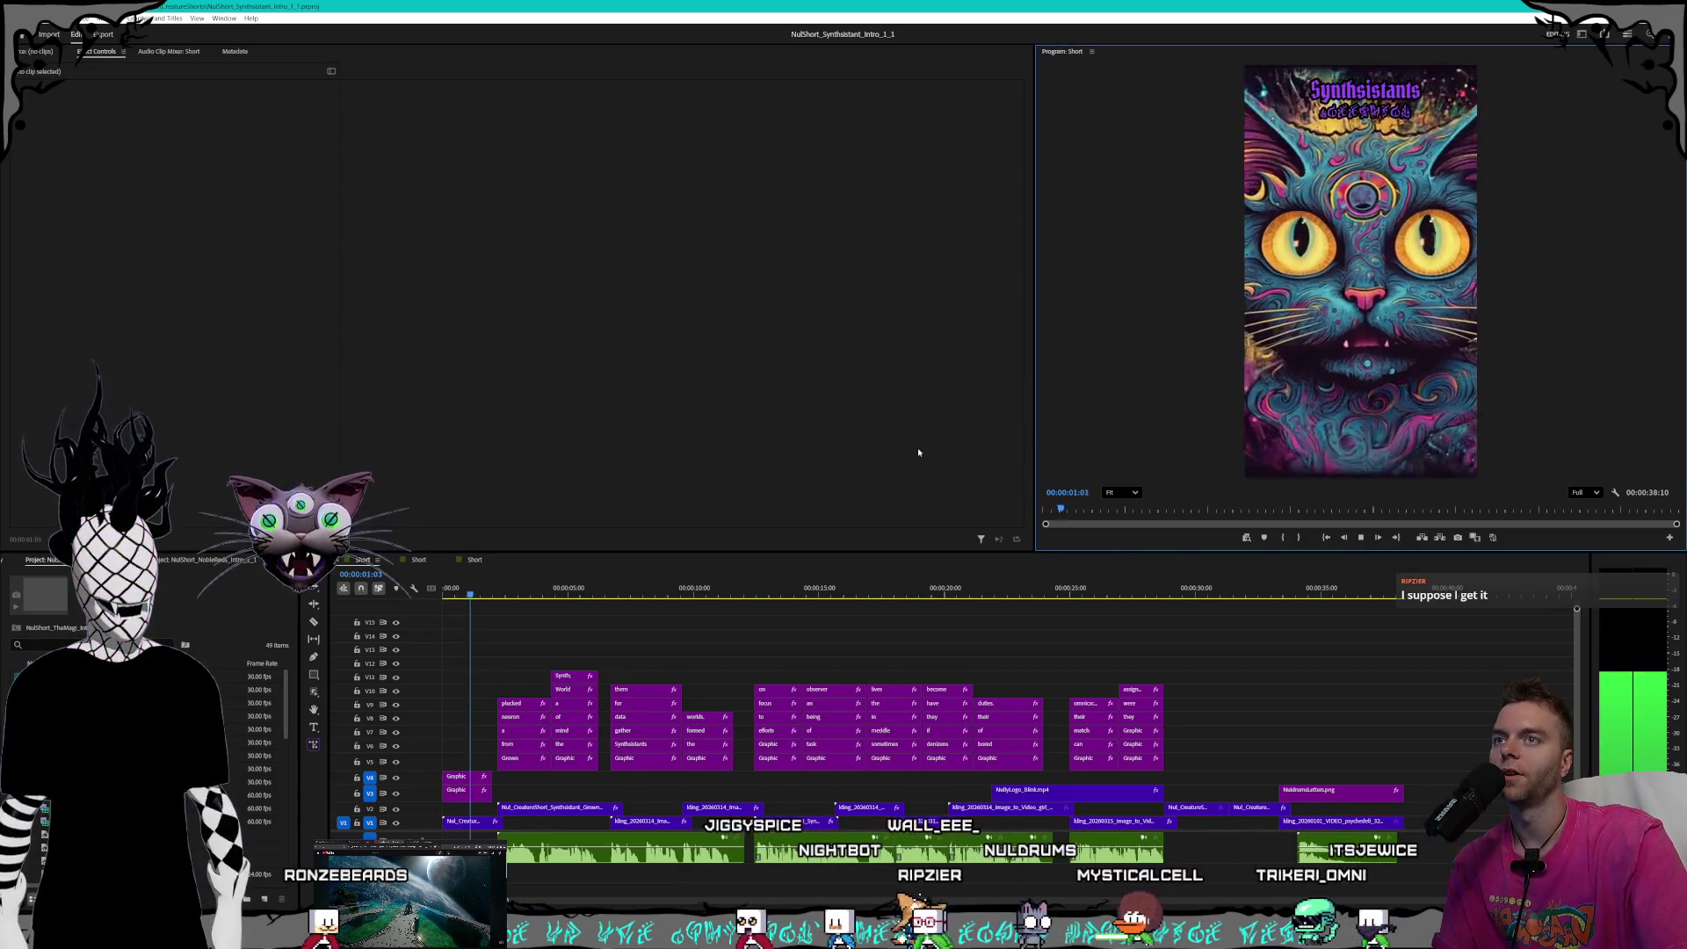
left_click_drag(1035, 439, 993, 444)
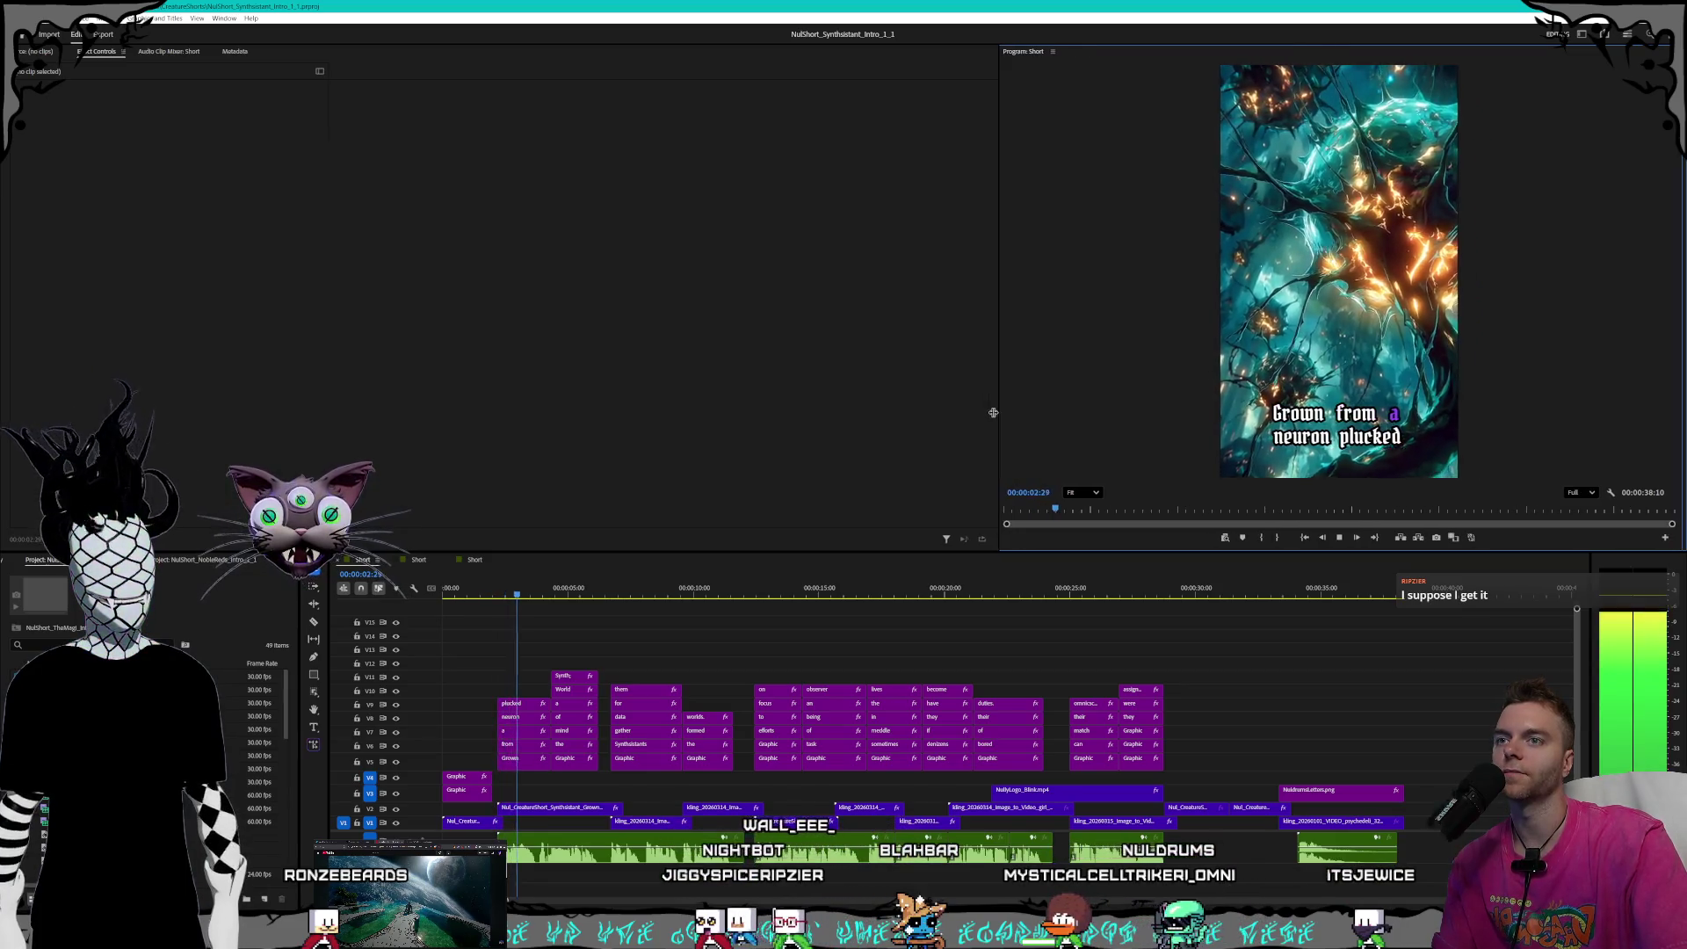